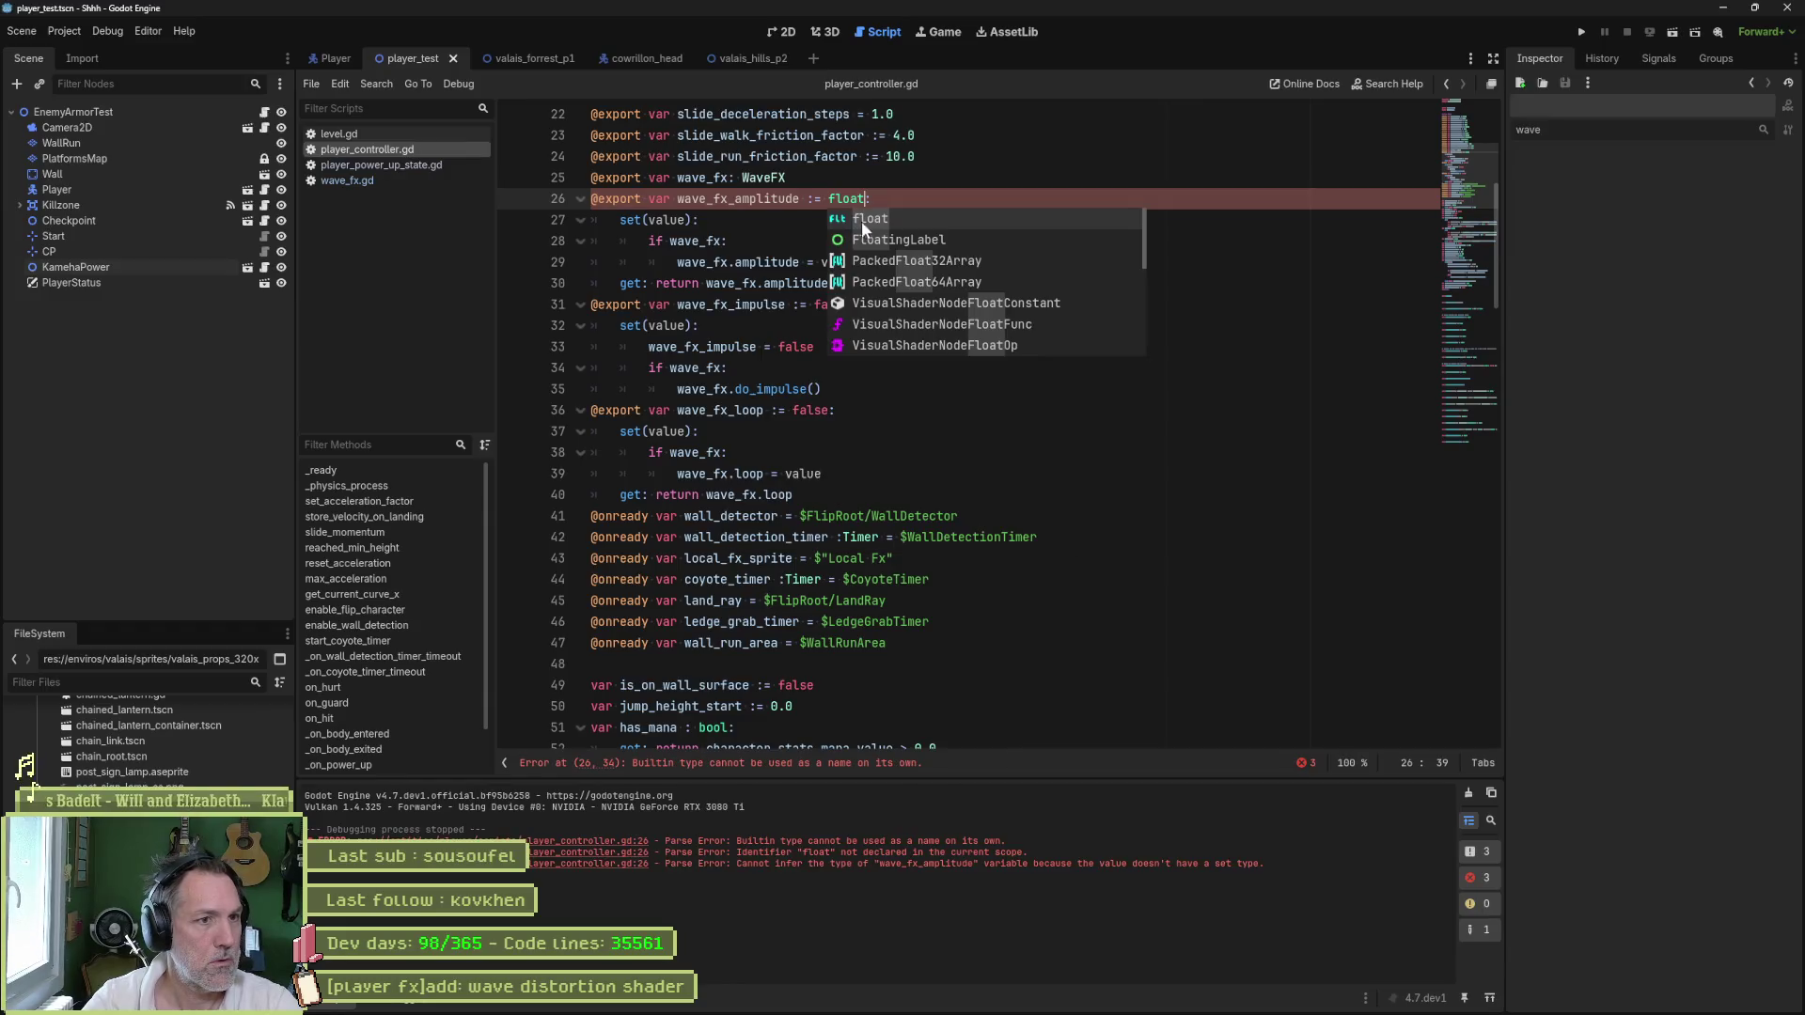
- Change ':=' to ':' in the wave_fx_amplitude declaration on line 26 of the player script
key("Escape")
key("Down")
key("Down")
key("ctrl+s")
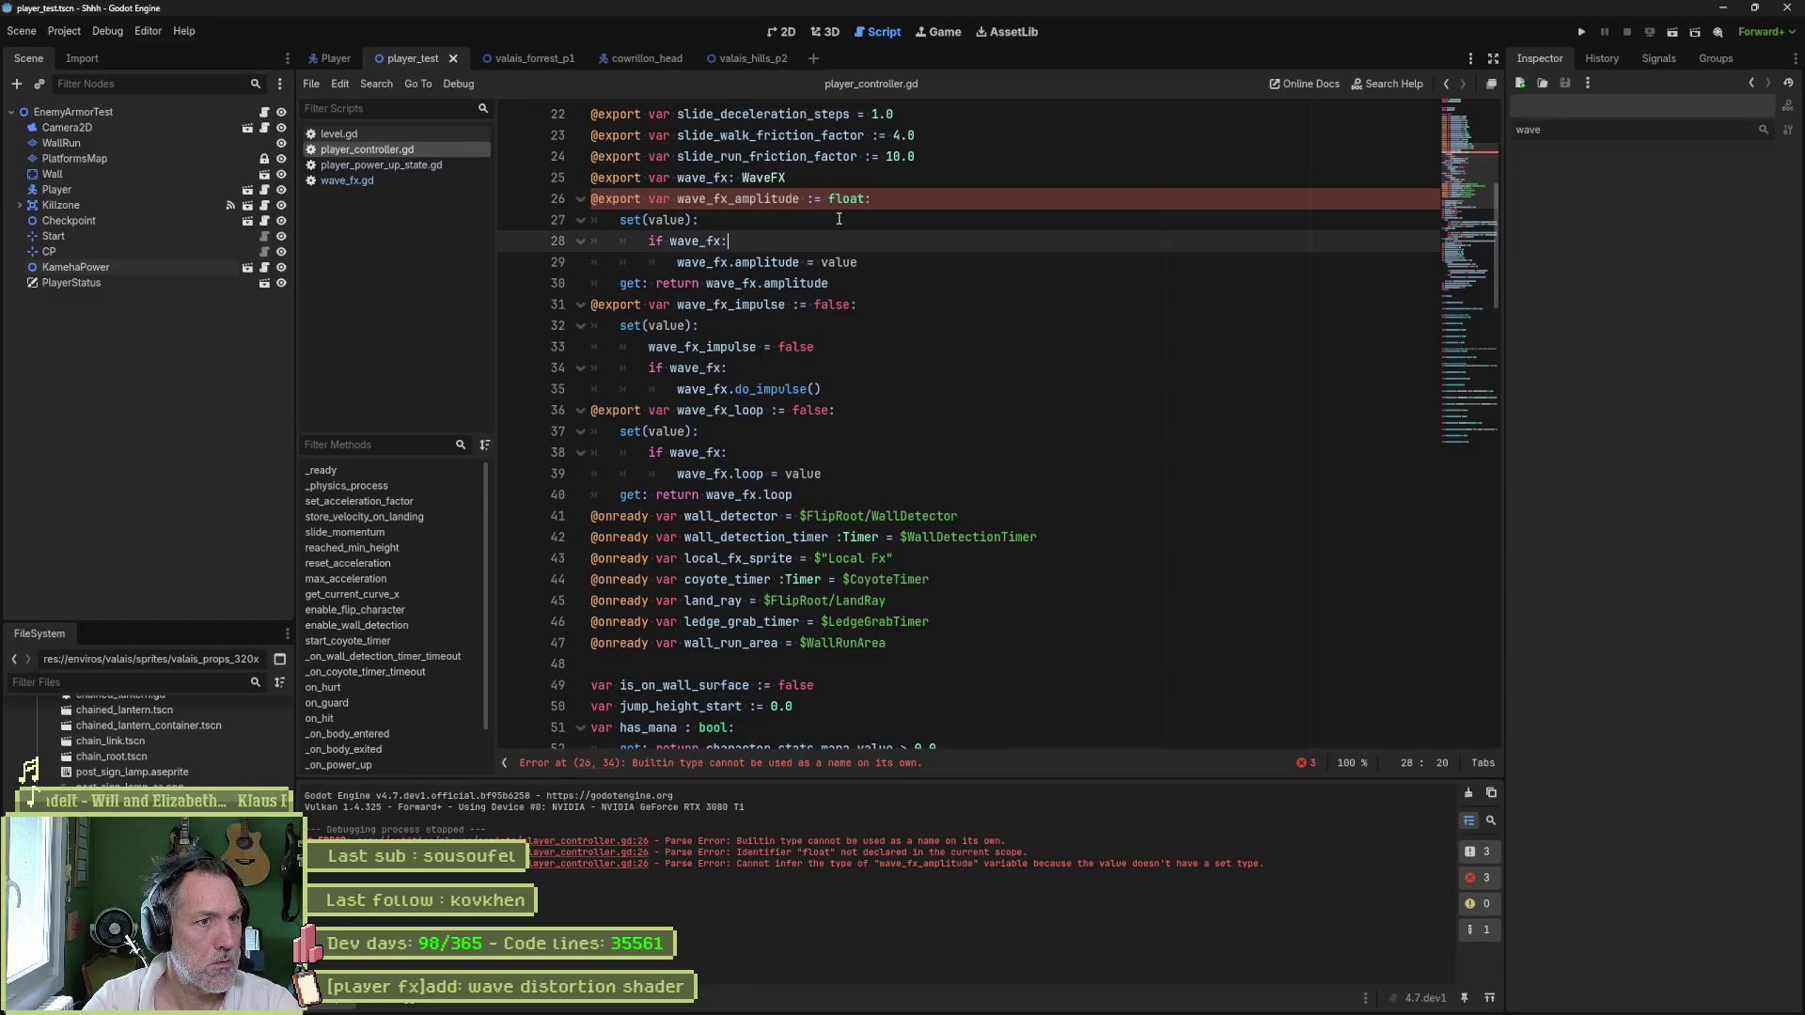
left_click(819, 200)
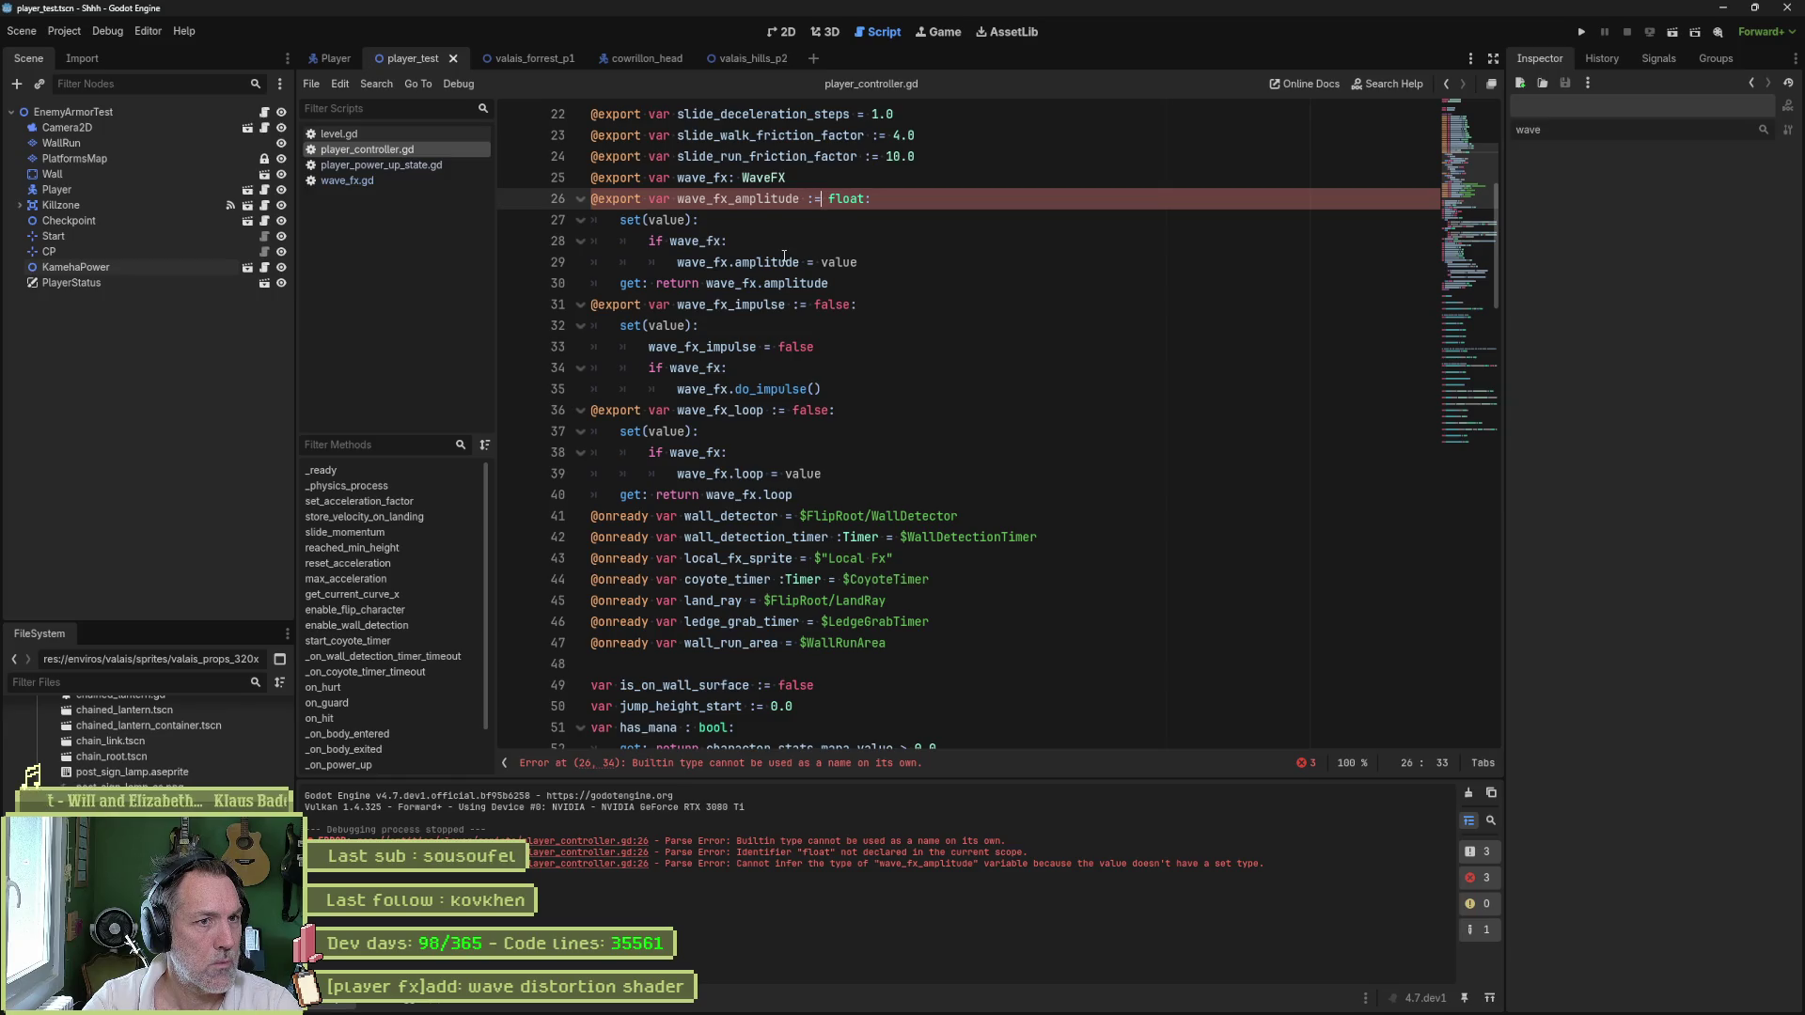
key("BackSpace")
key("Left")
key("BackSpace")
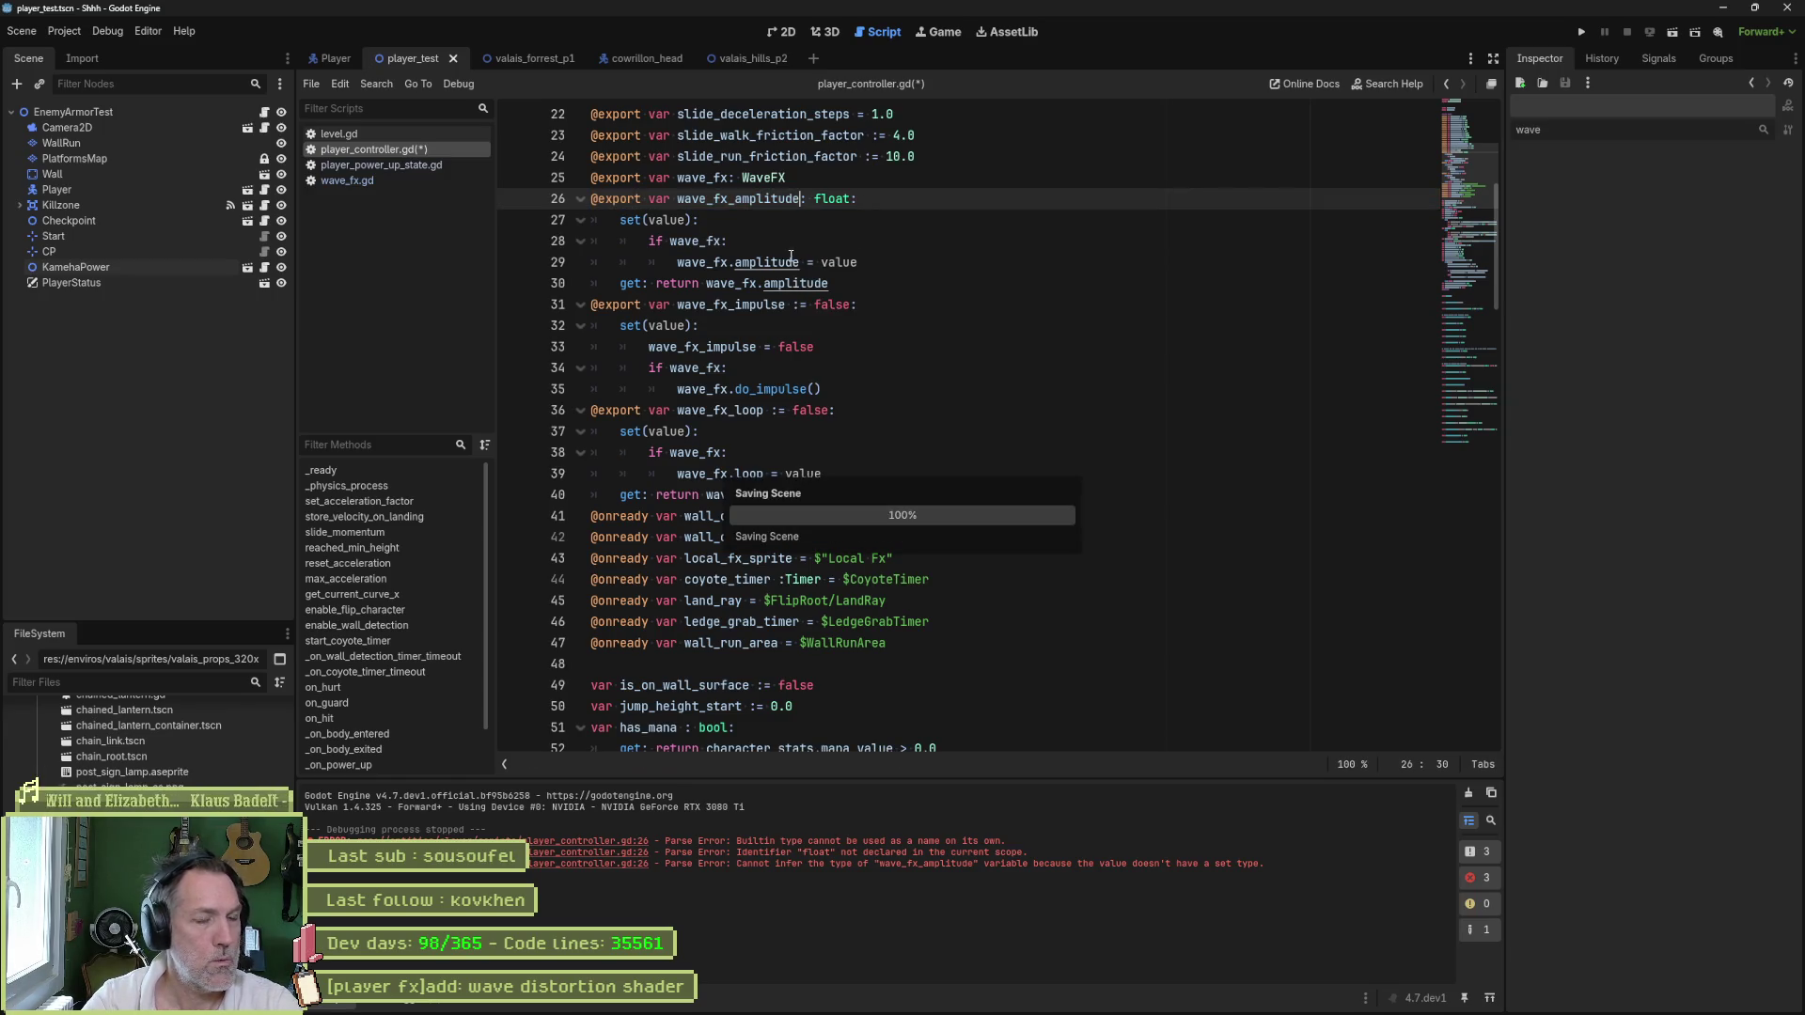
left_click(864, 249)
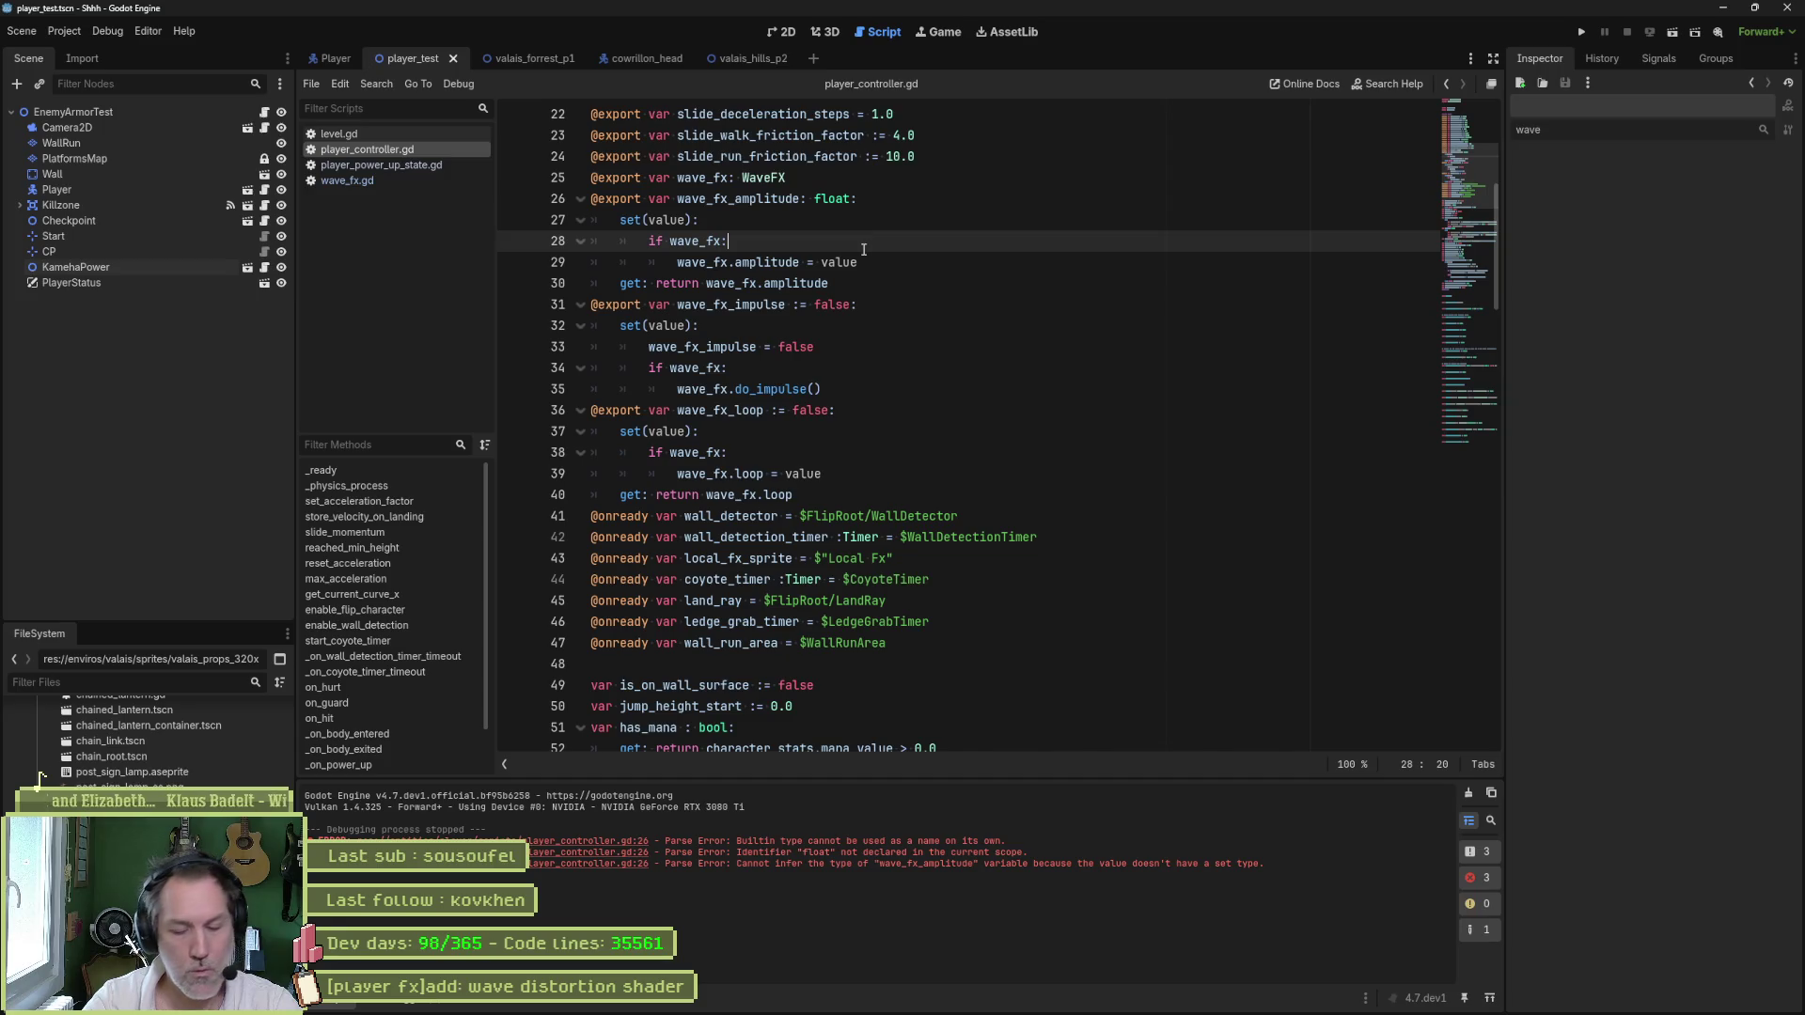
- Test-run the scene, adjusting Wave Fx Amplitude in the remote Inspector, then open the Player scene
key("F6")
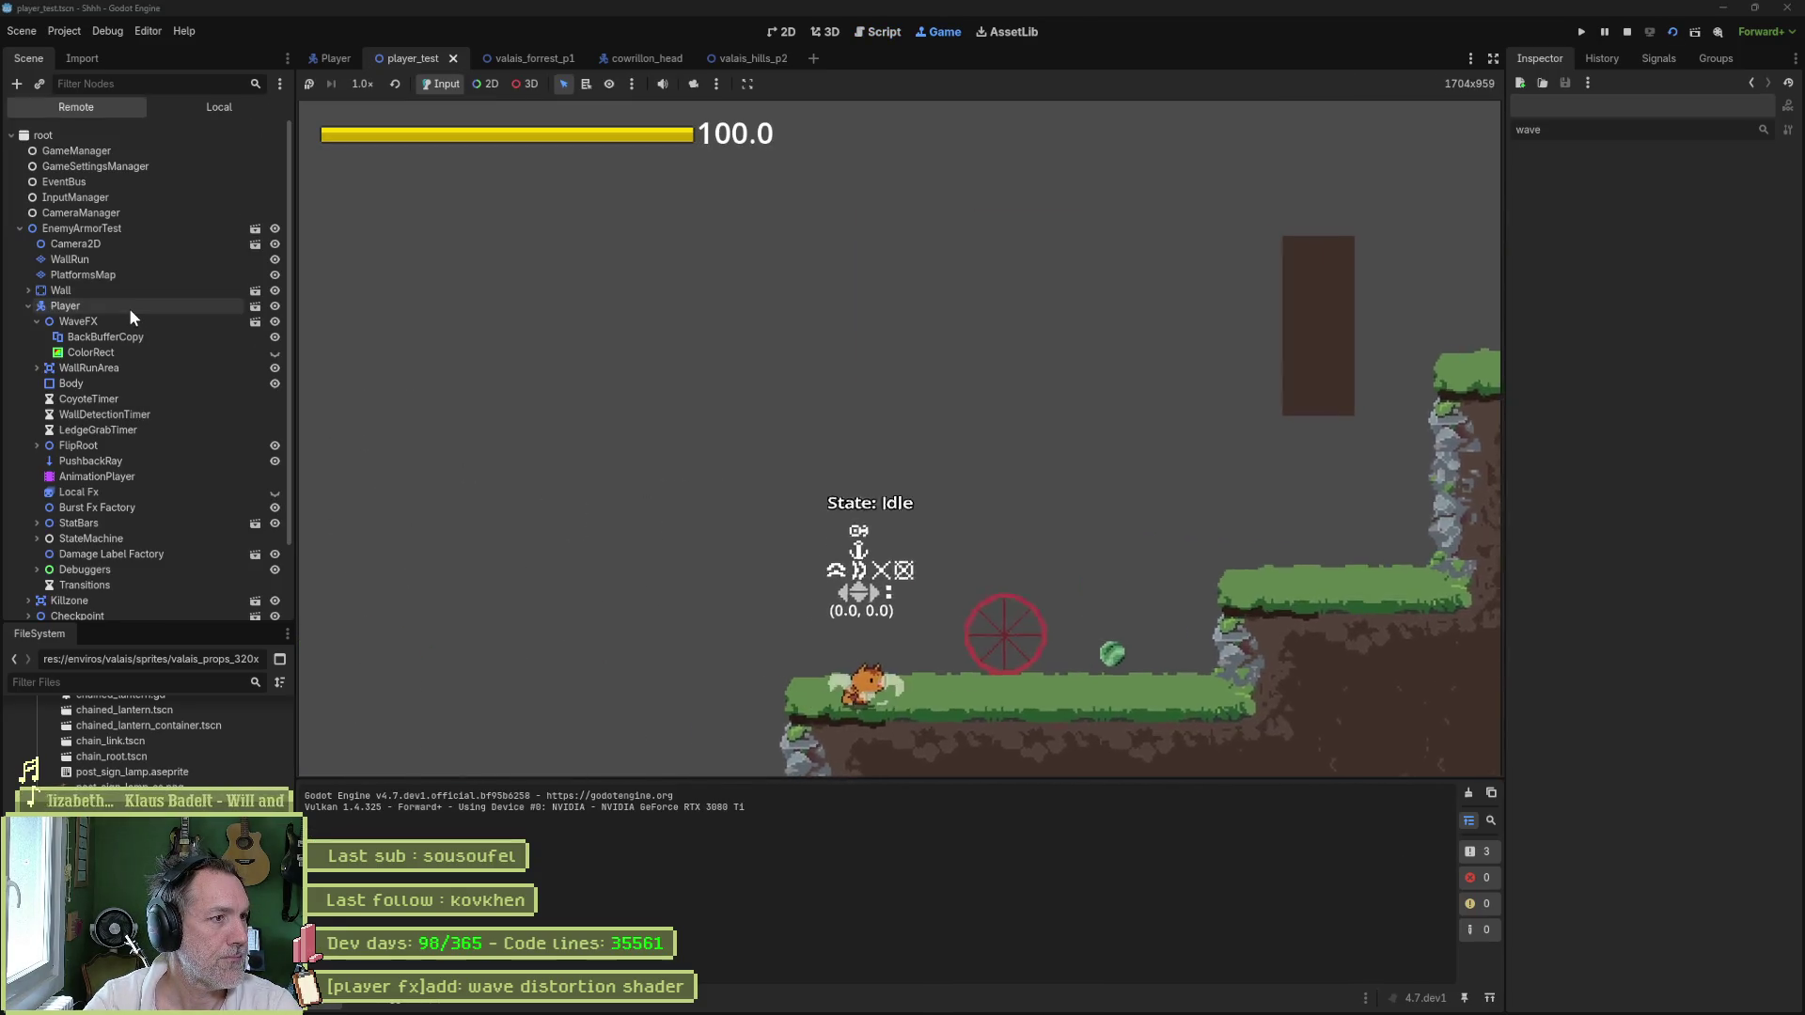
left_click(128, 307)
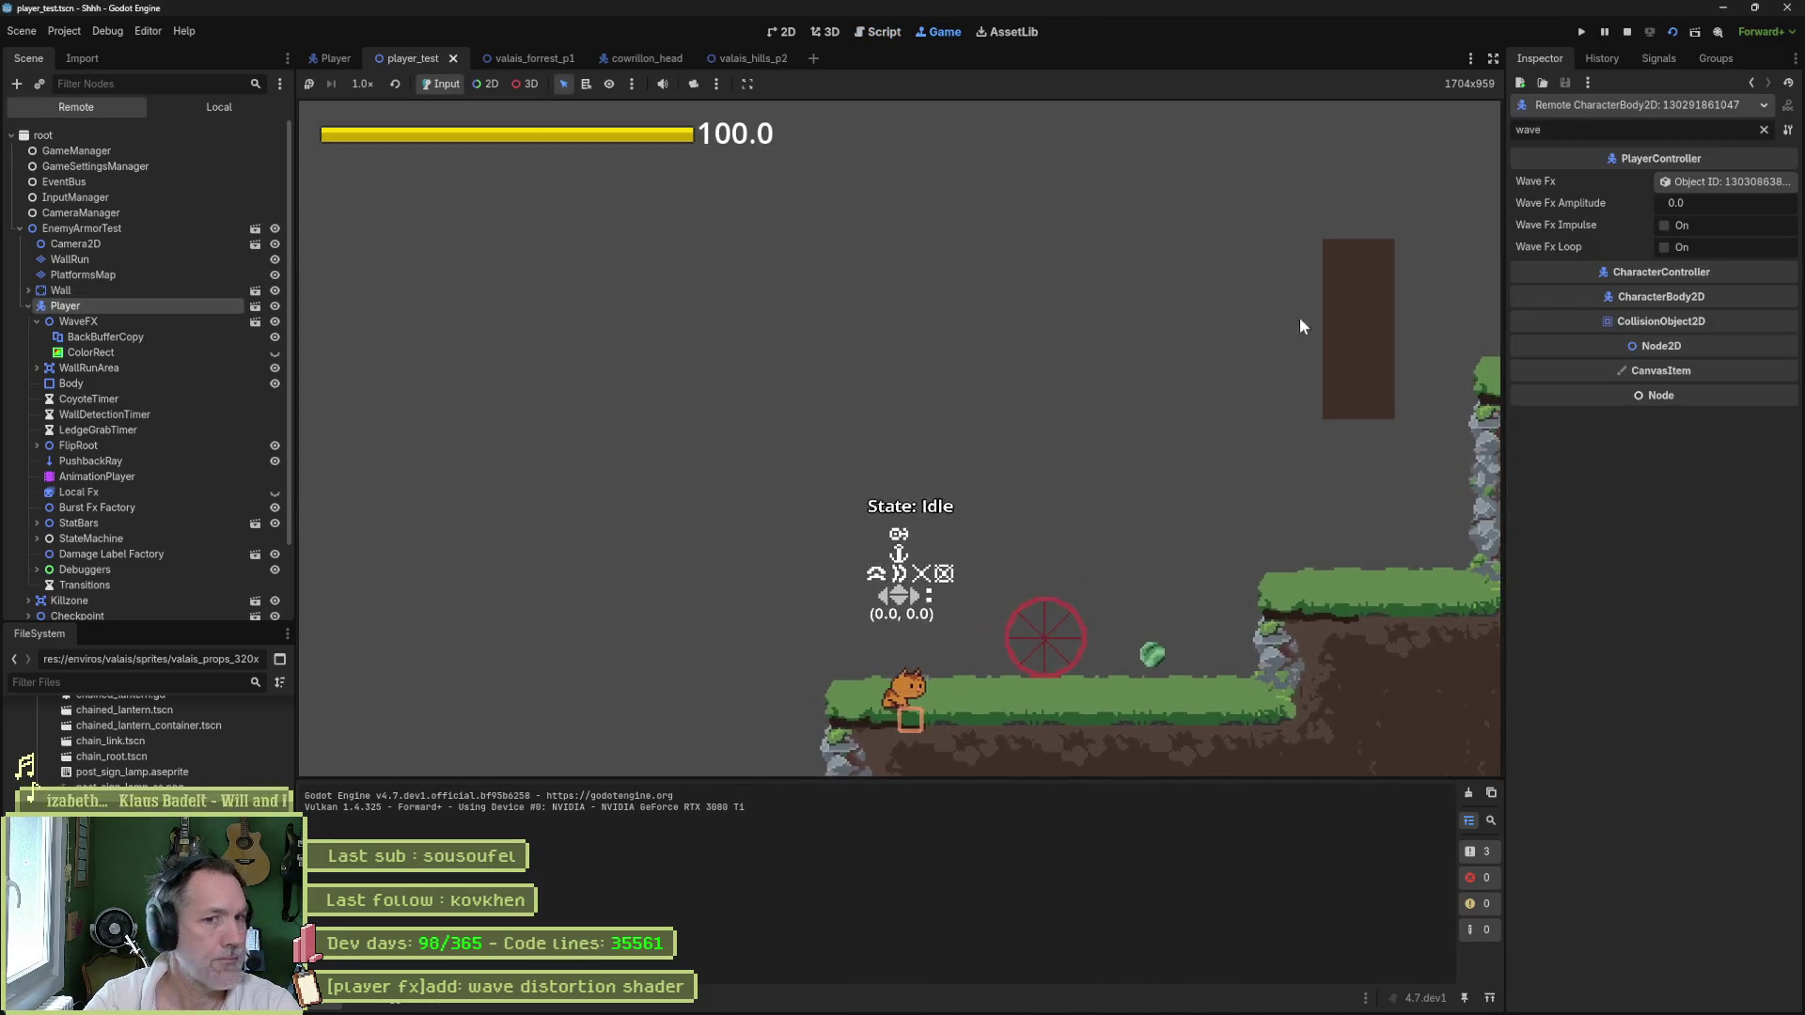
left_click_drag(1726, 201, 1754, 200)
key("F8")
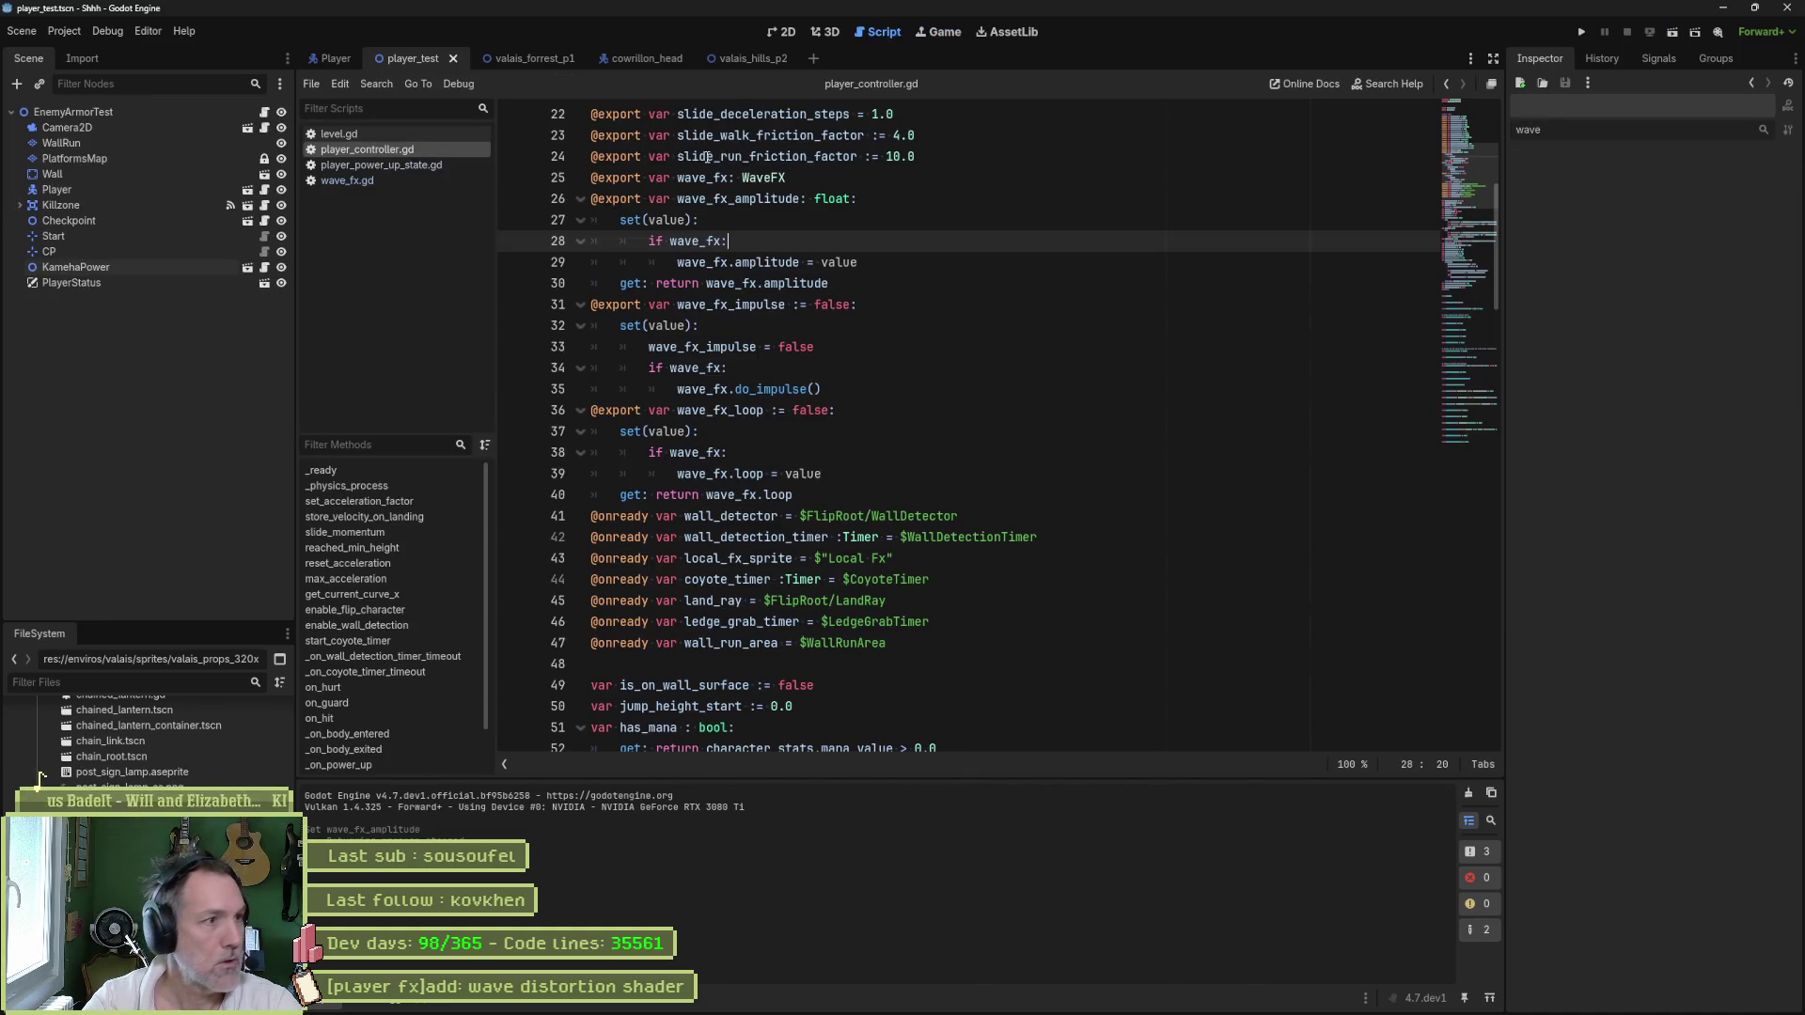
left_click(329, 58)
left_click(781, 31)
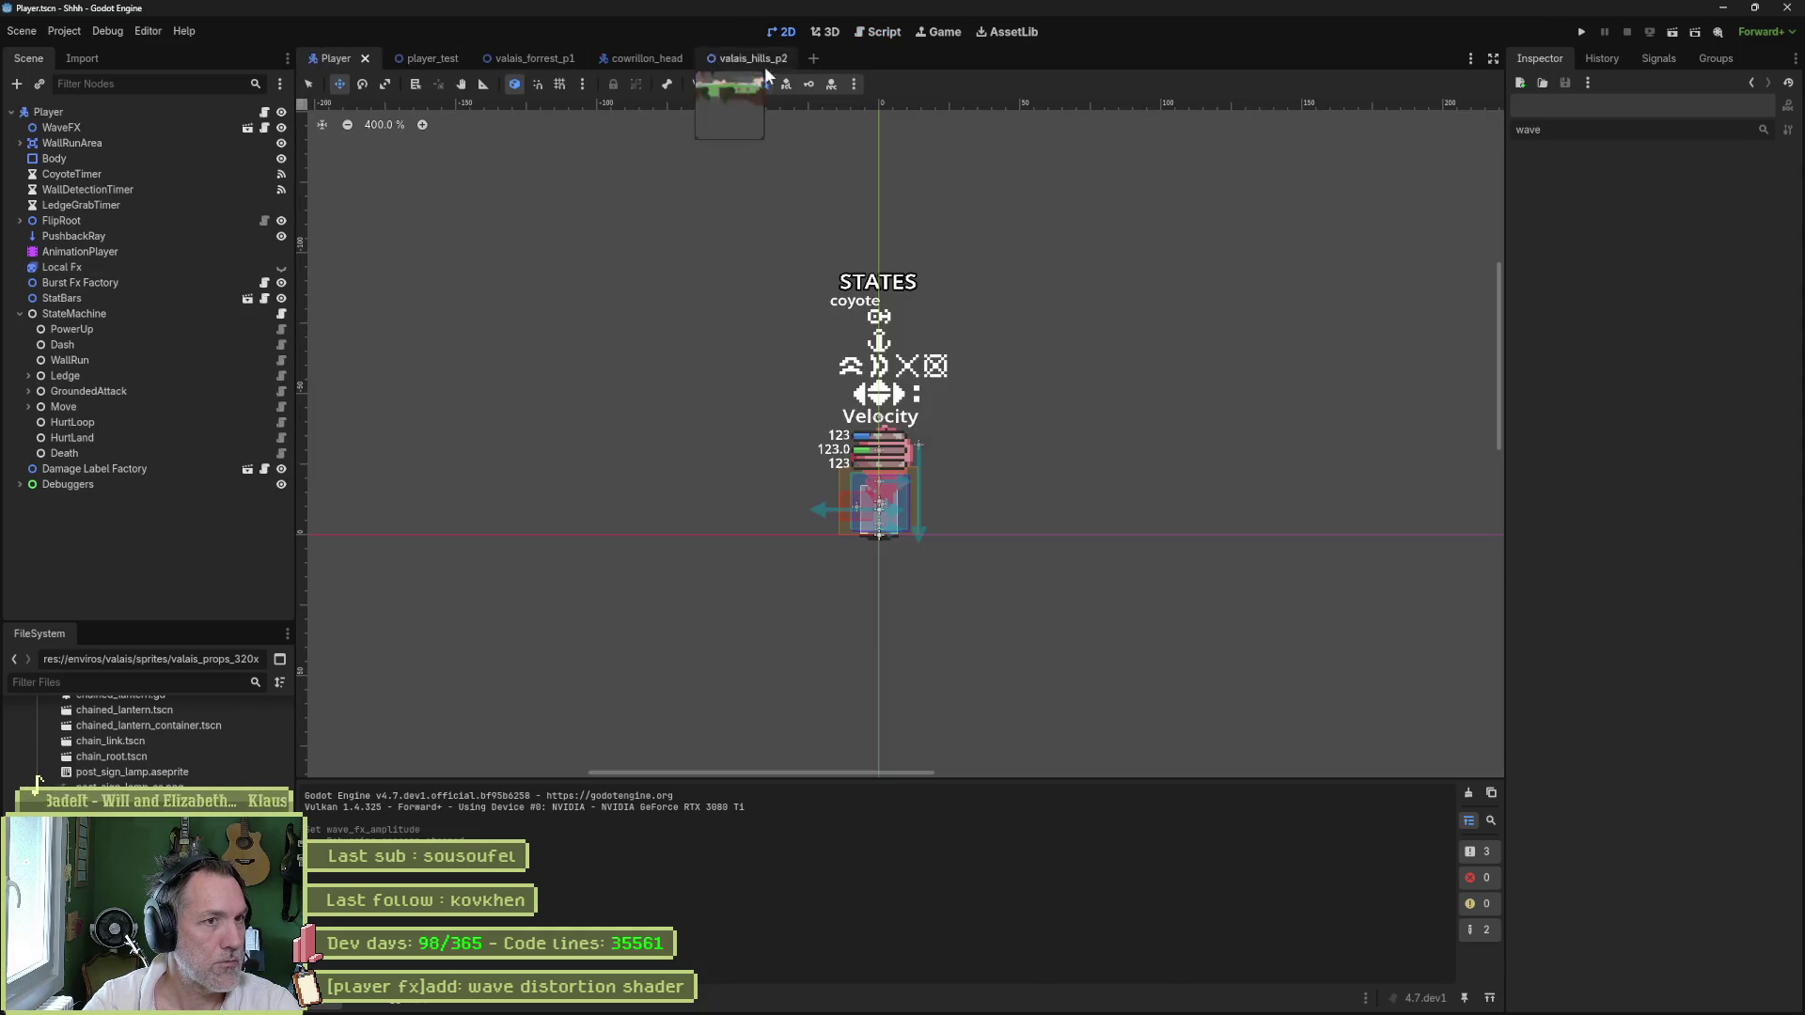
- Delete power_up's WaveFX loop track and add a WaveFX amplitude property track
left_click(179, 256)
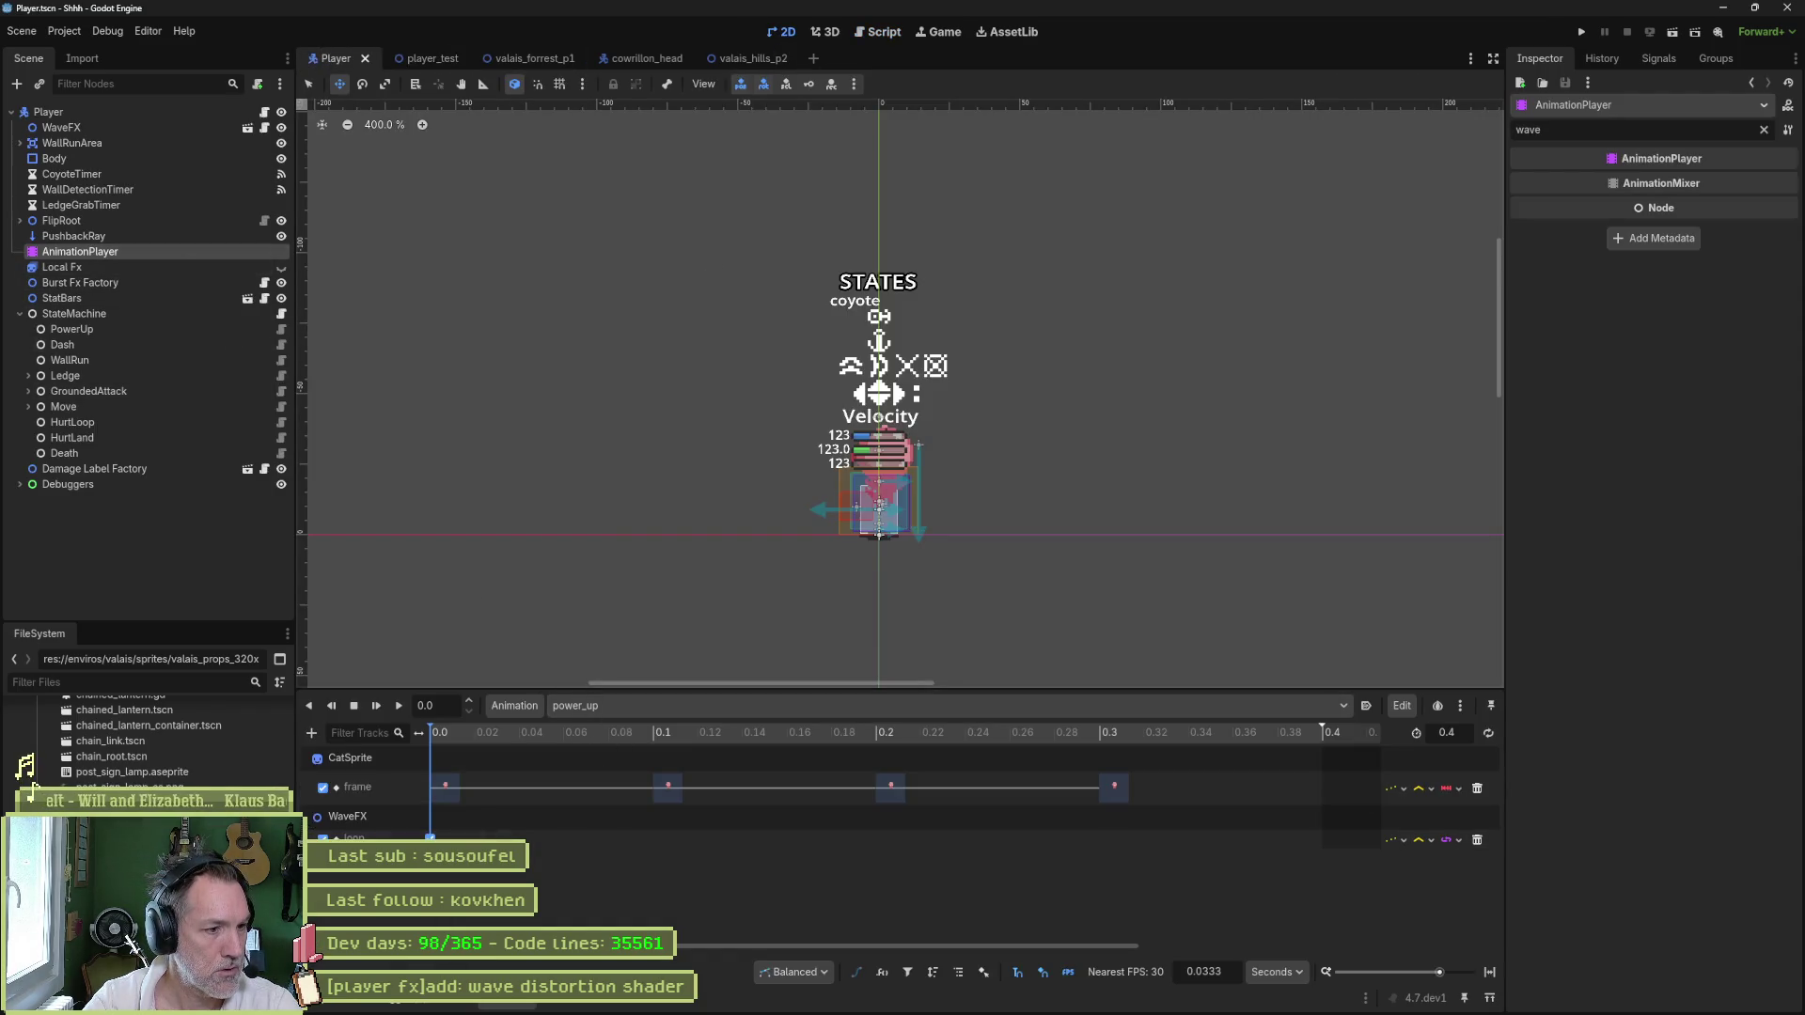
left_click(1478, 840)
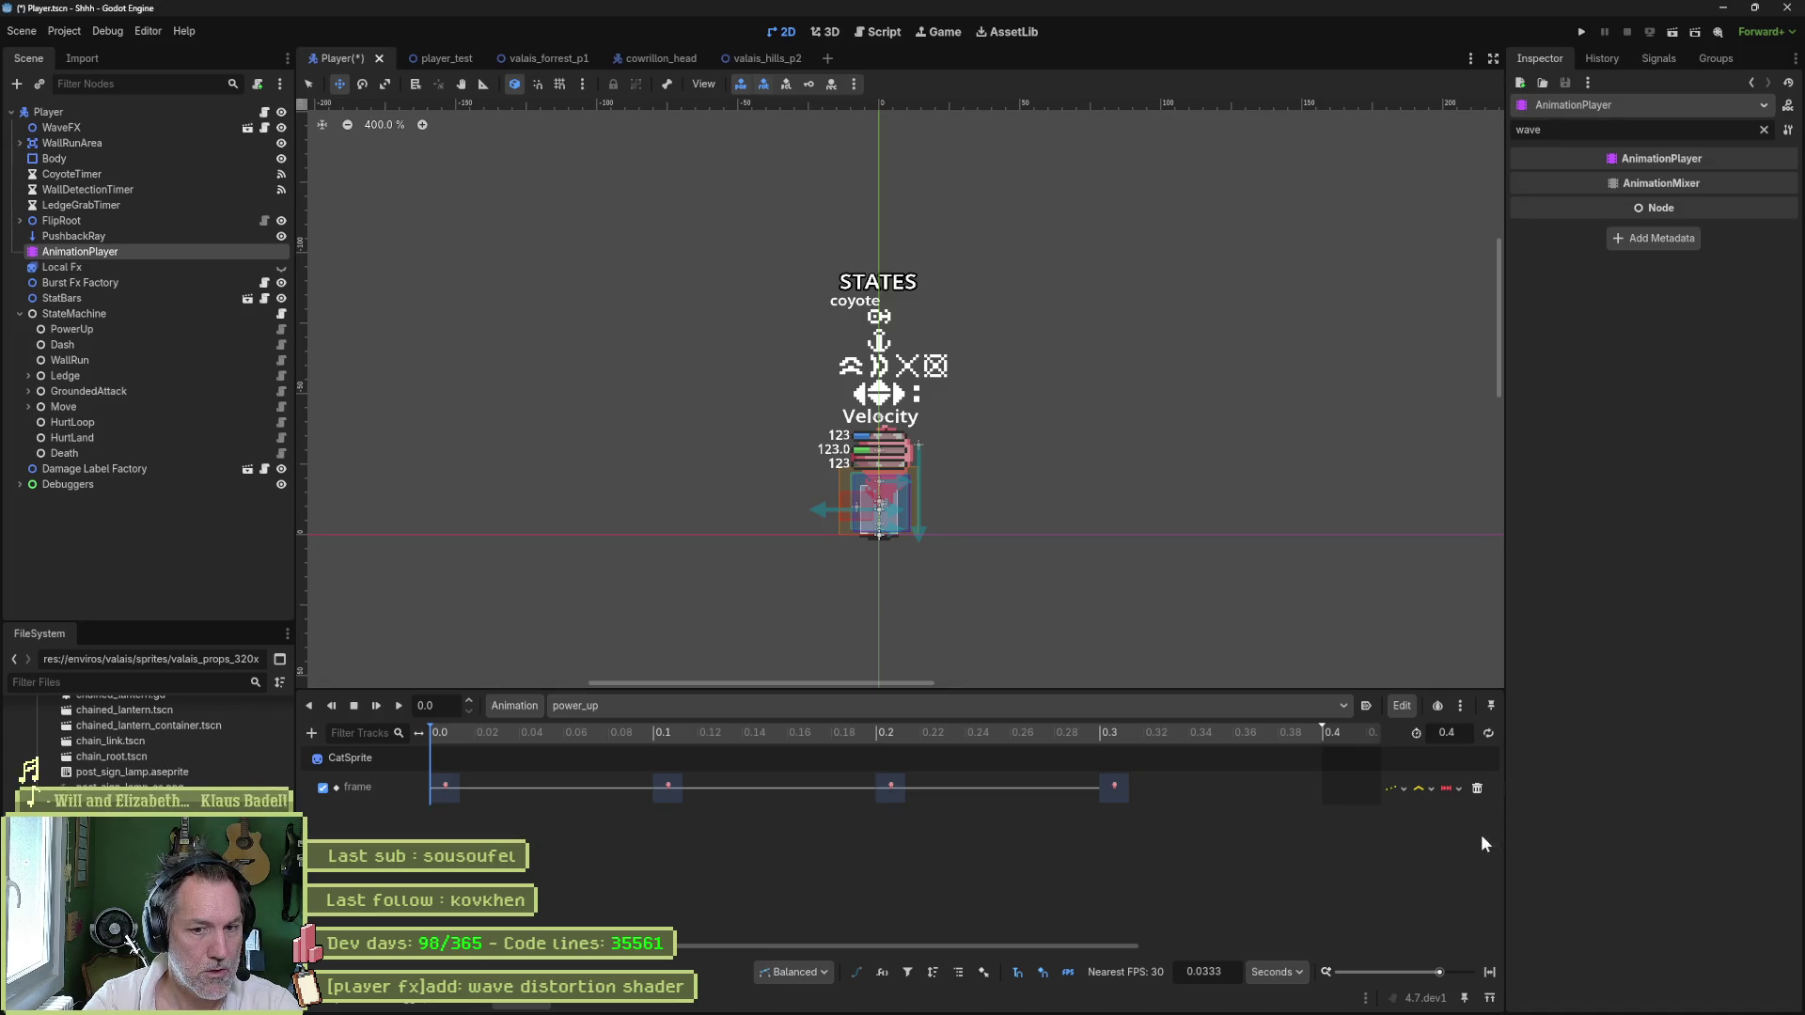
left_click(312, 733)
left_click(367, 758)
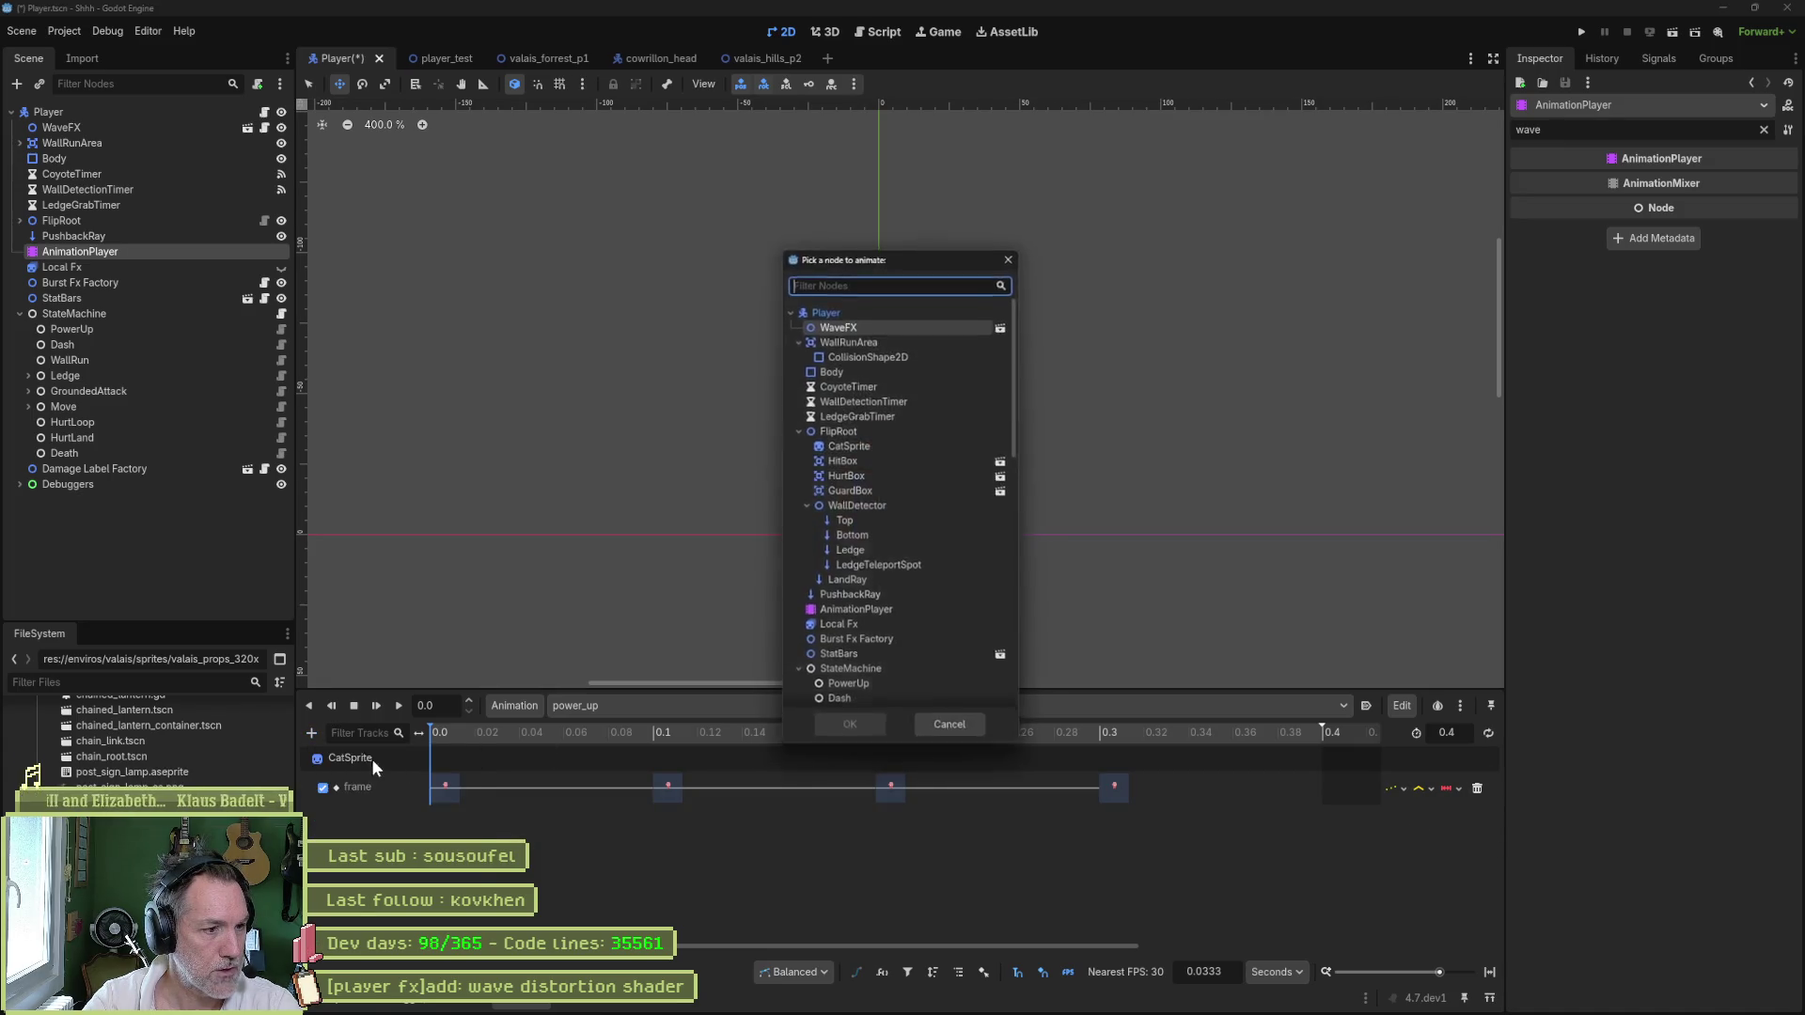
left_click(866, 735)
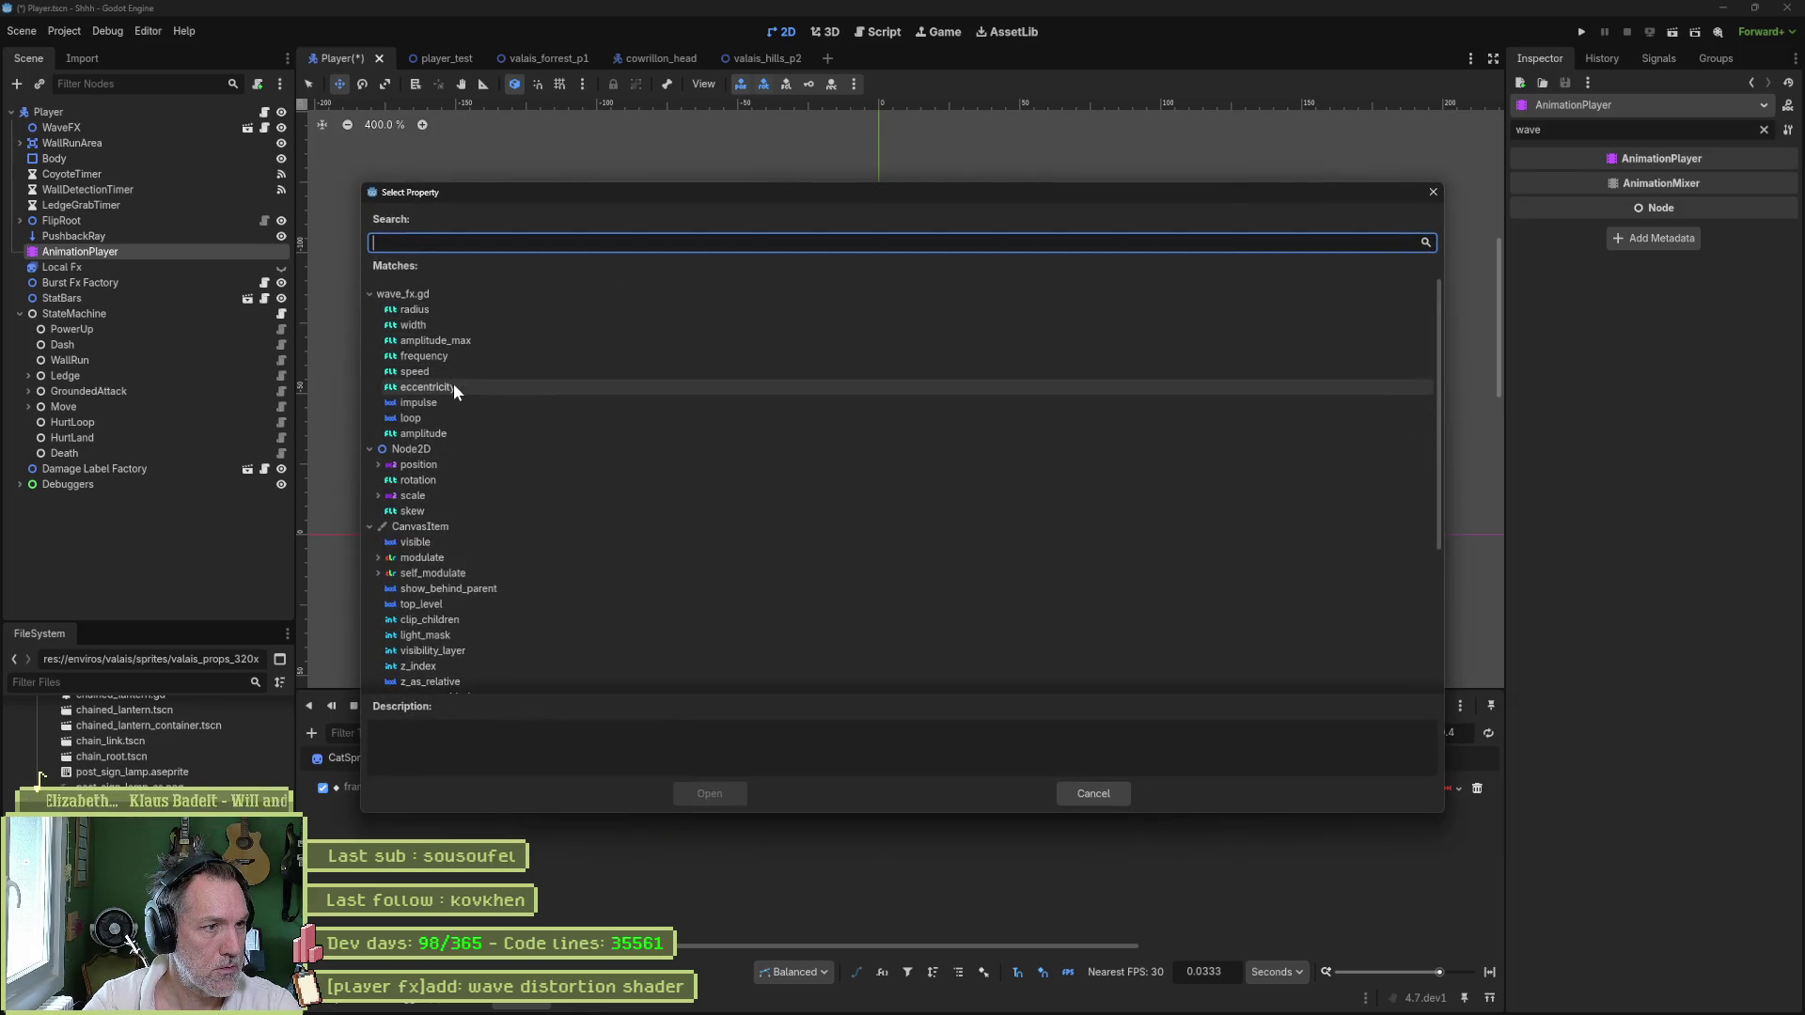
left_click(440, 434)
left_click(698, 788)
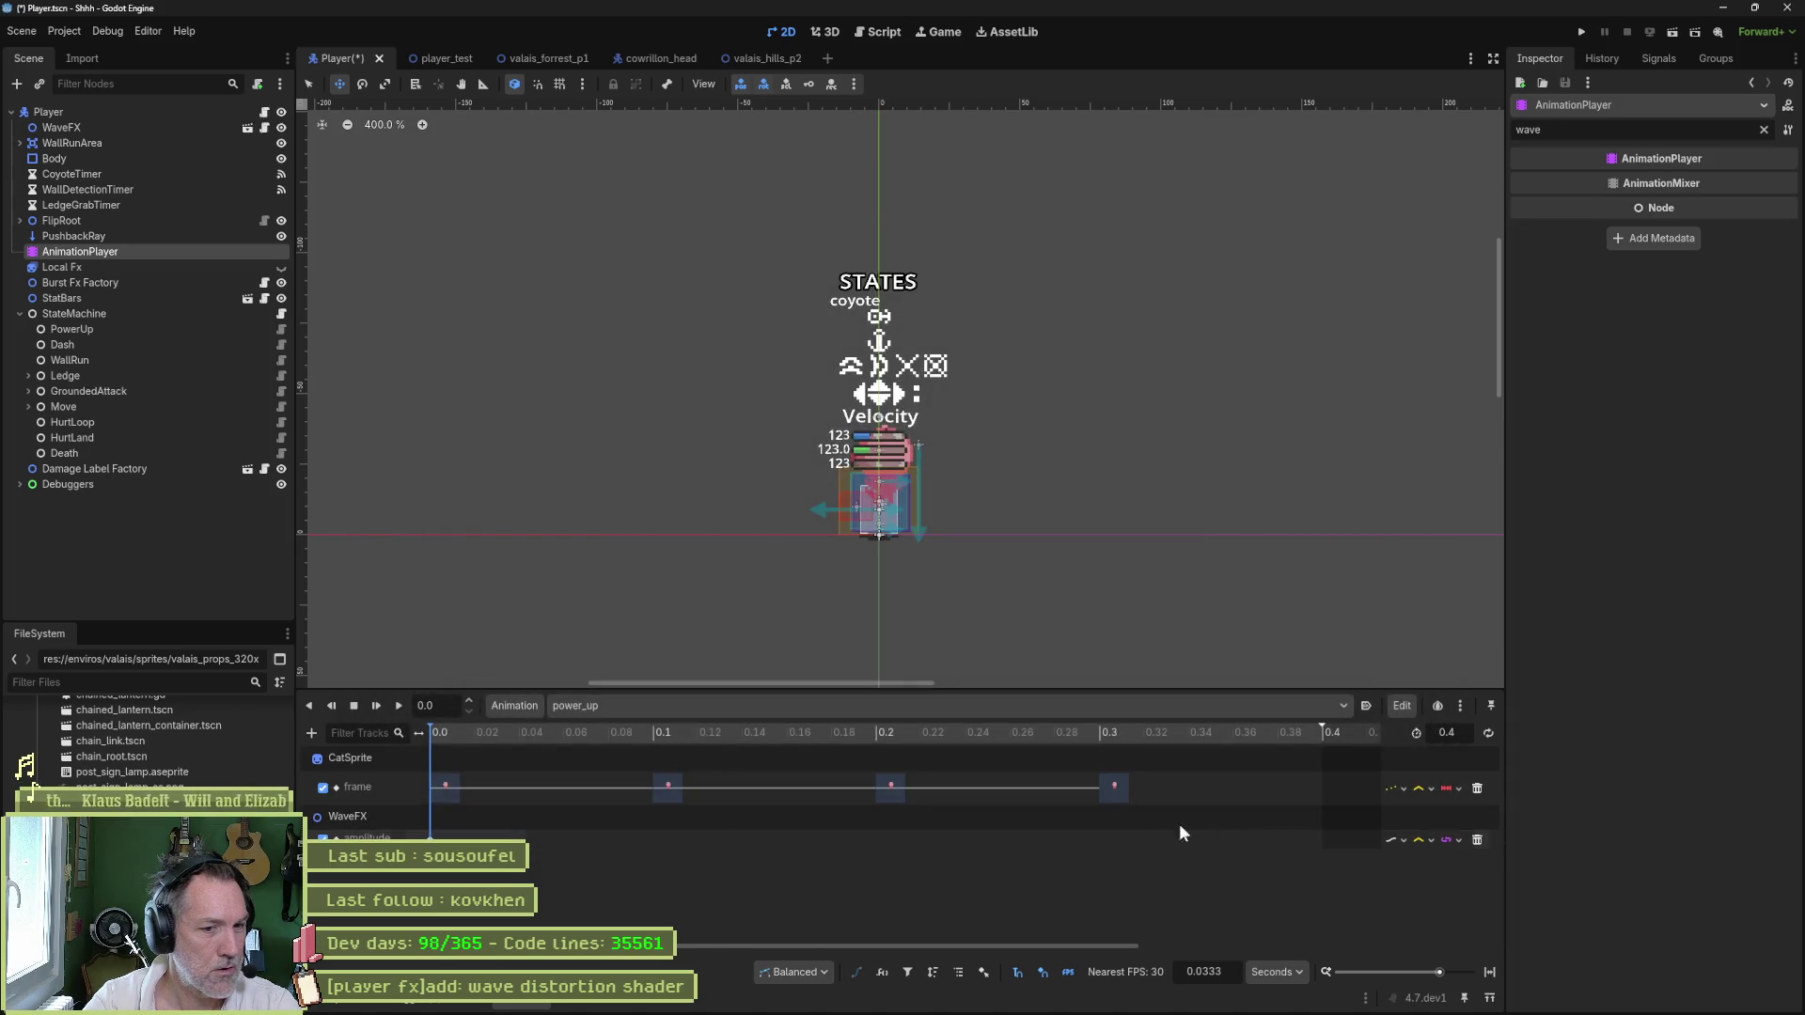
- Insert an amplitude keyframe at 0.4 s, then select the key at time 0
left_click(1318, 736)
right_click(1317, 840)
left_click(1318, 855)
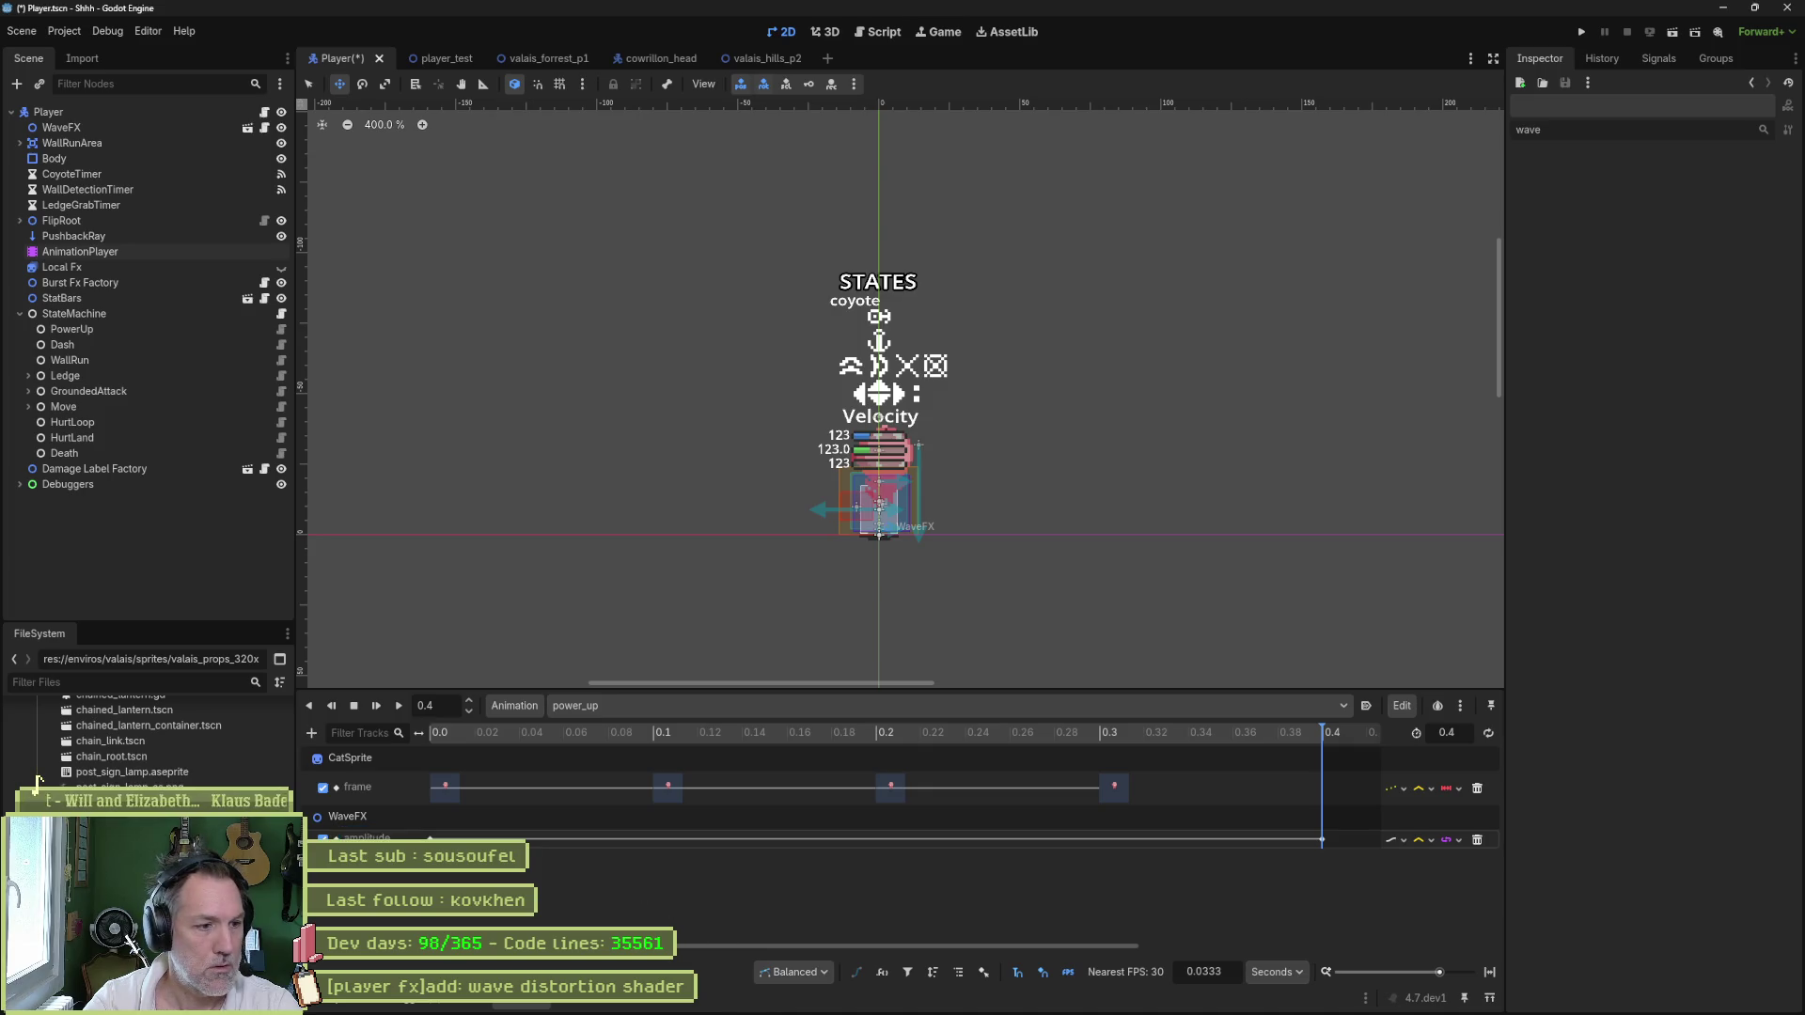
left_click(431, 838)
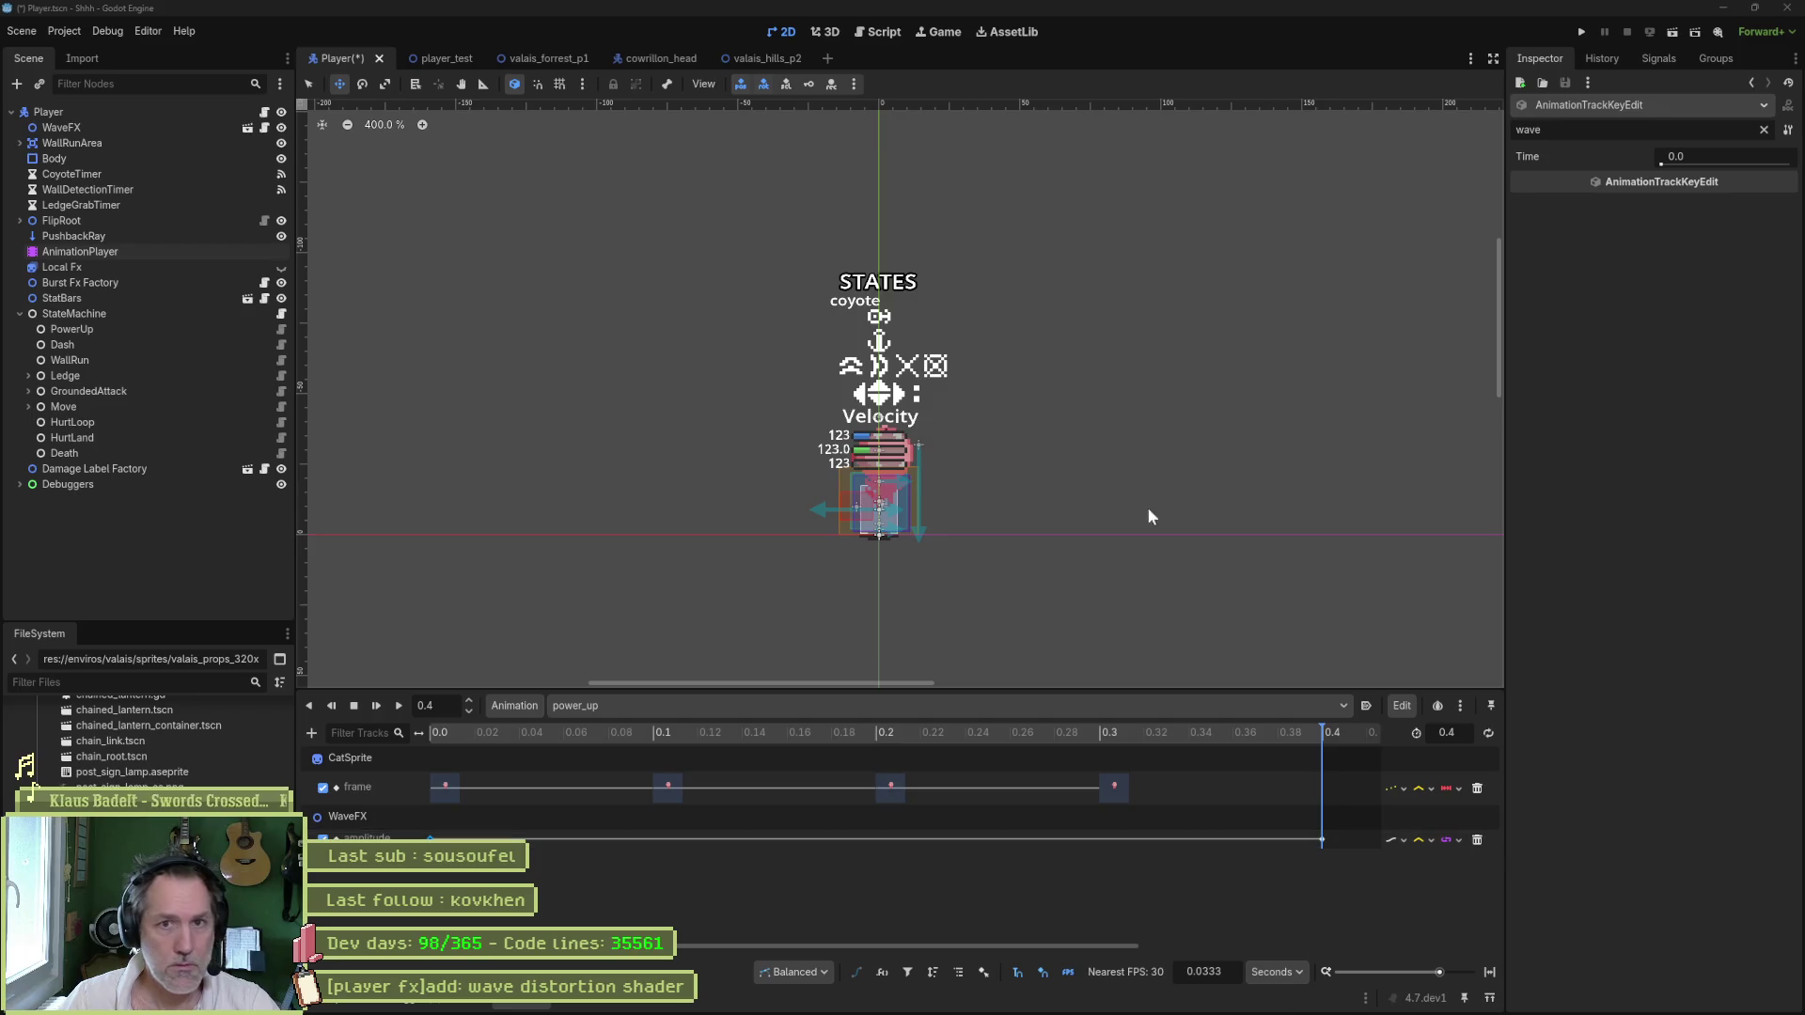
- Set the time-0 amplitude key's Value to 0.1, save the Player scene, and run player_test
left_click(1765, 132)
left_click(1732, 208)
type("0.1")
key("Return")
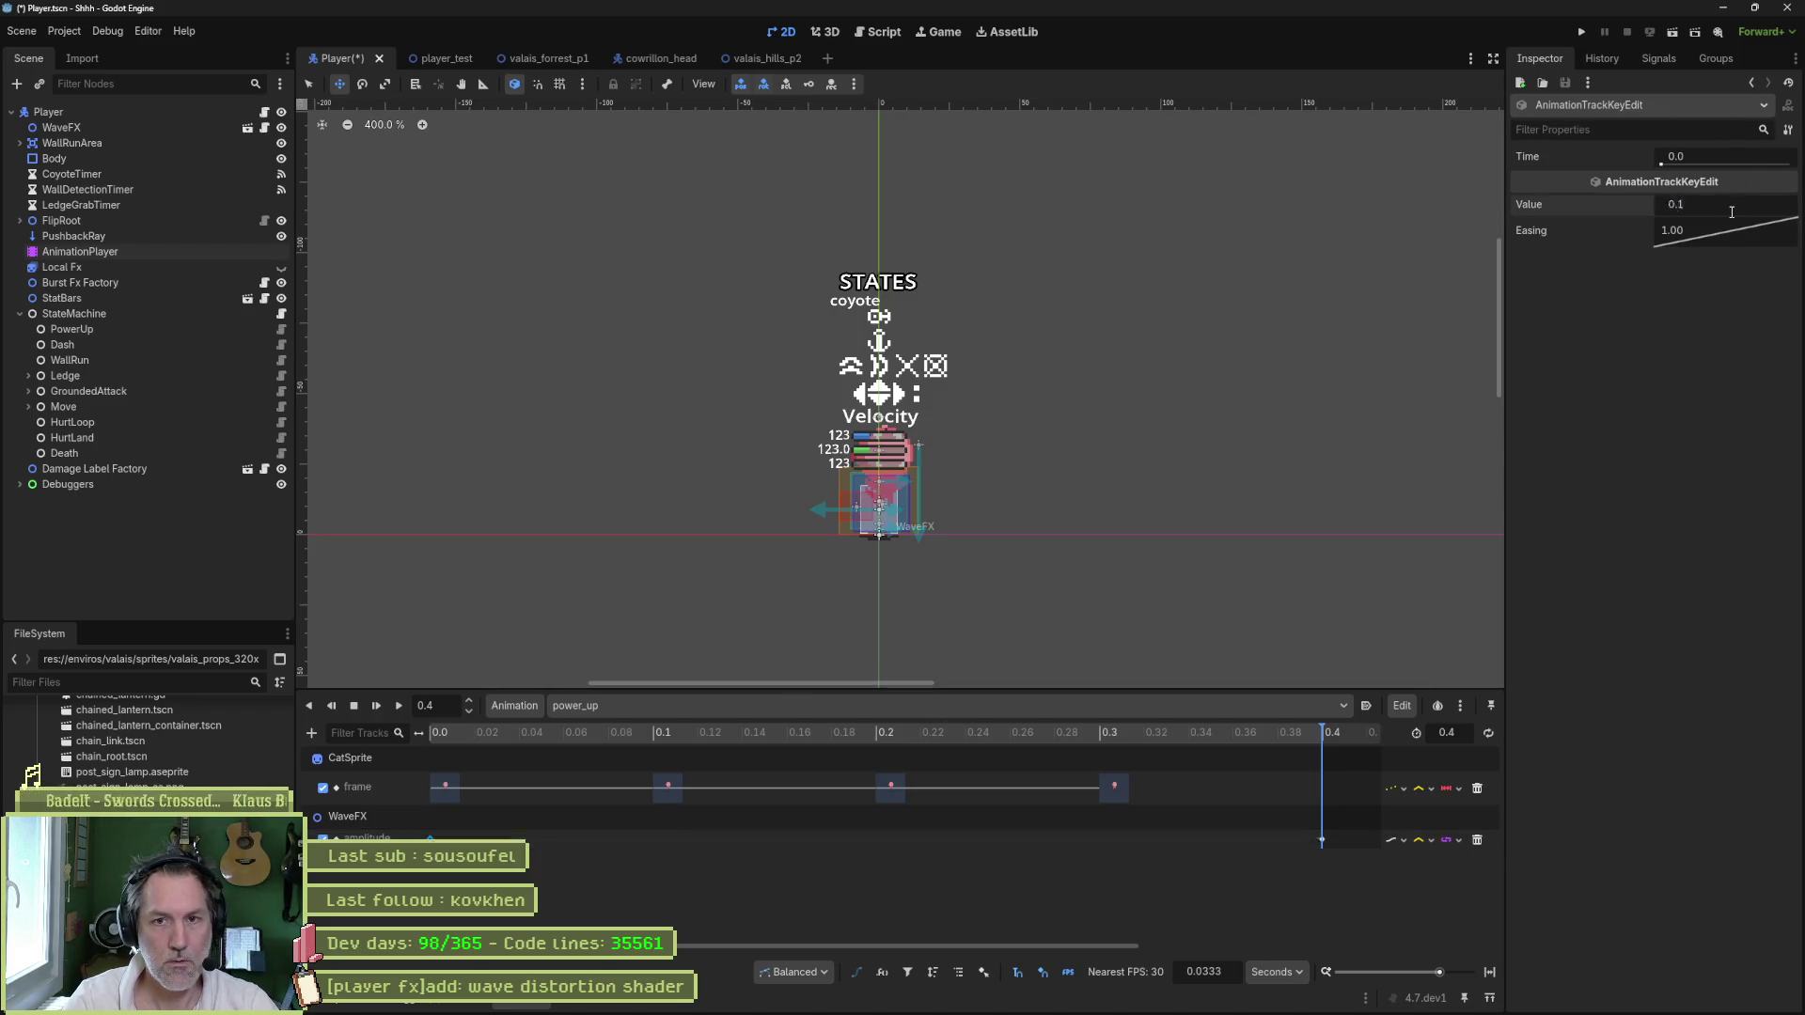
key("ctrl+s")
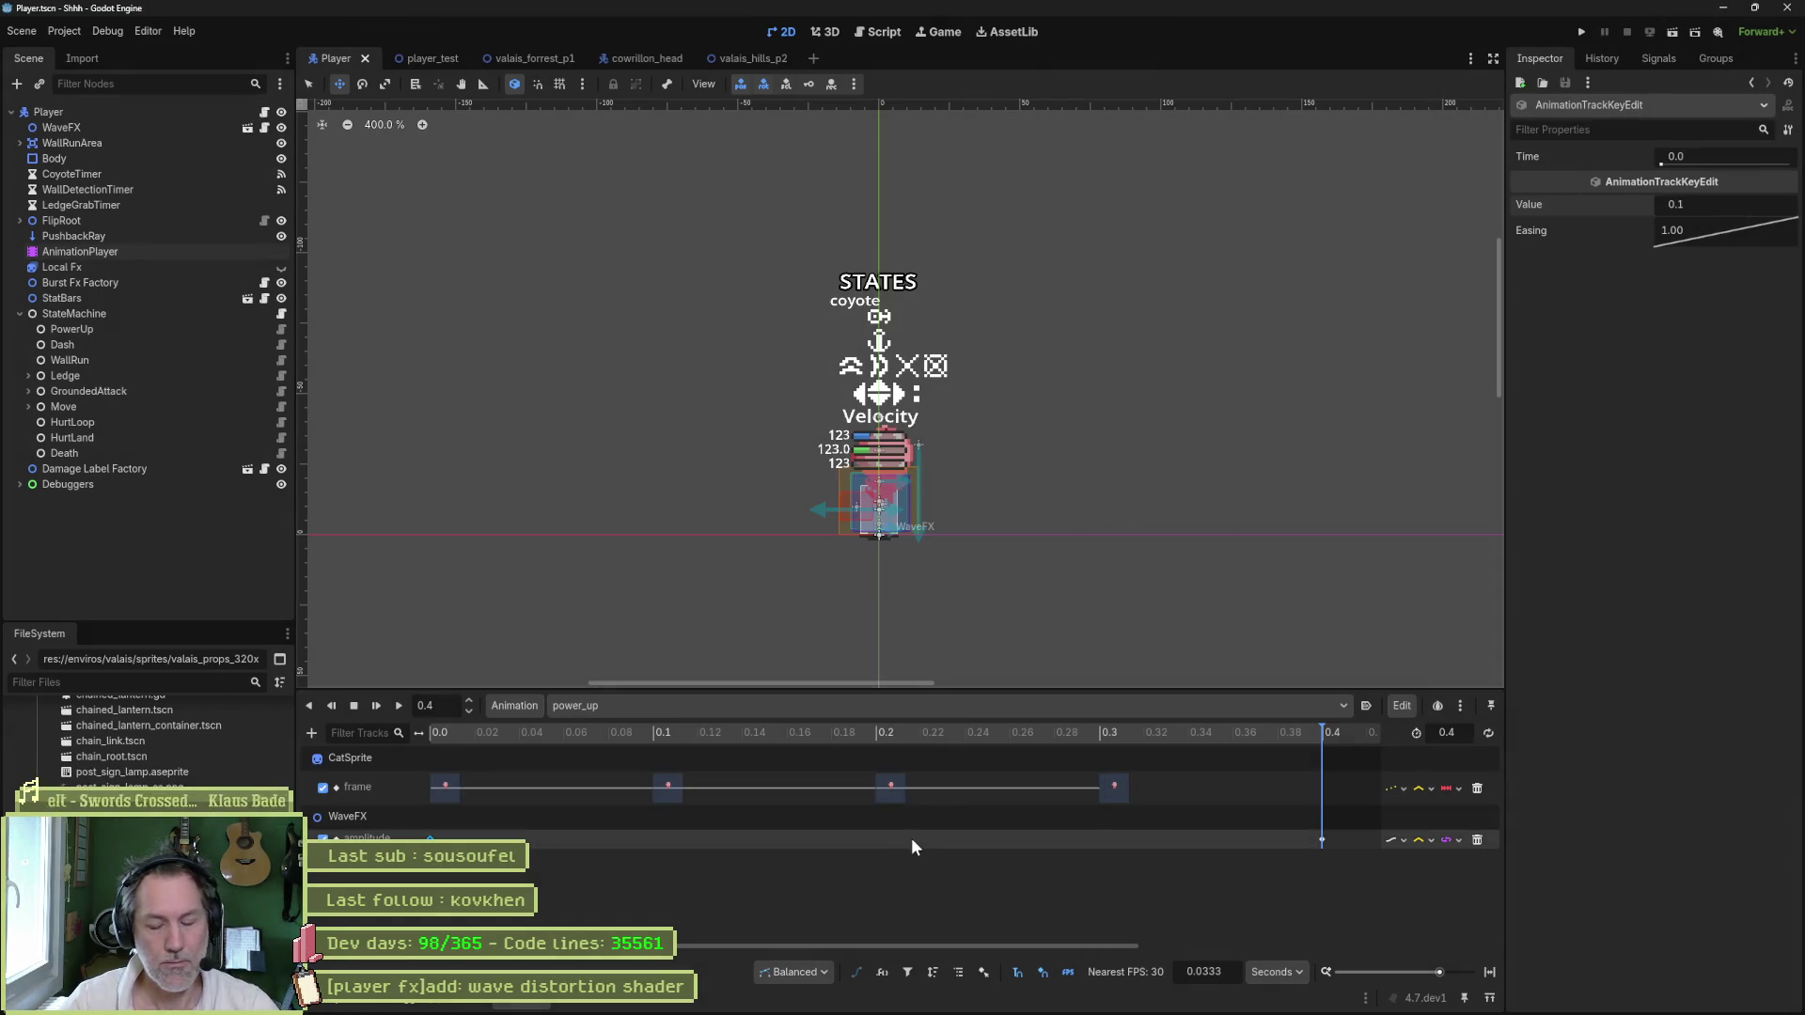
left_click(439, 58)
key("F6")
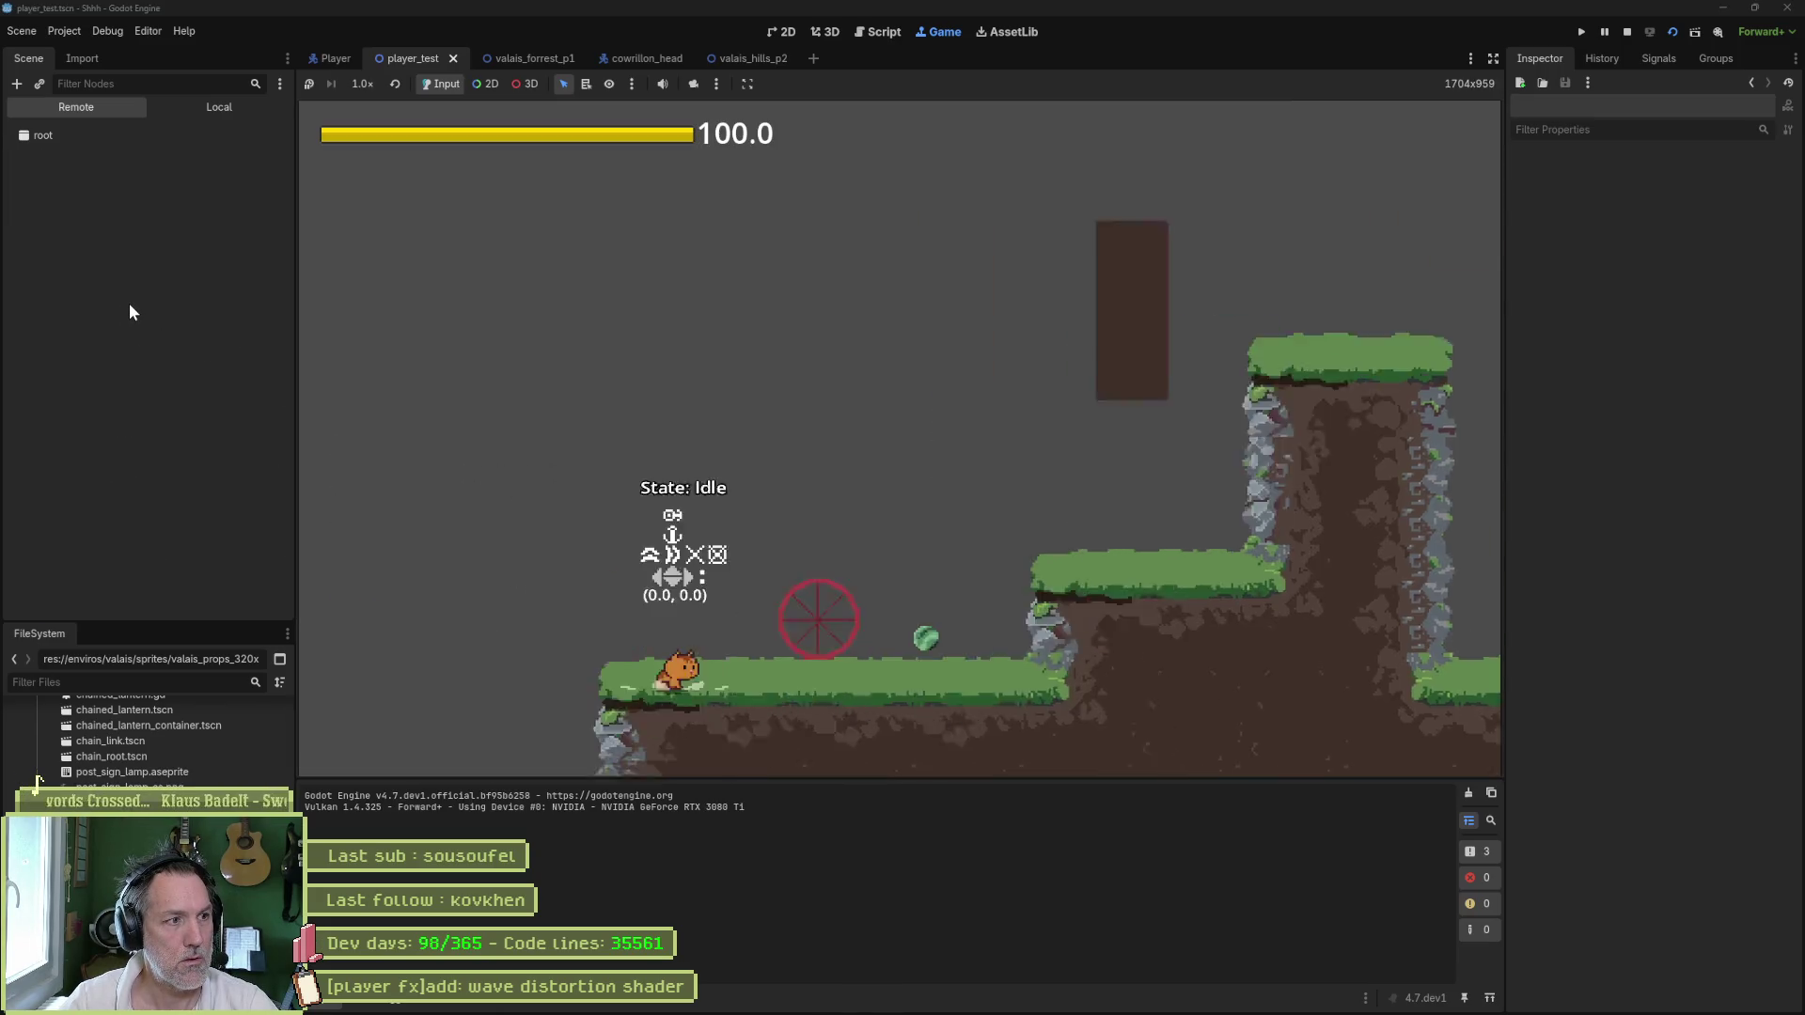
- Walk the cat right through player_test to watch the wave, then stop and return to Player
left_click(835, 476)
key("Right")
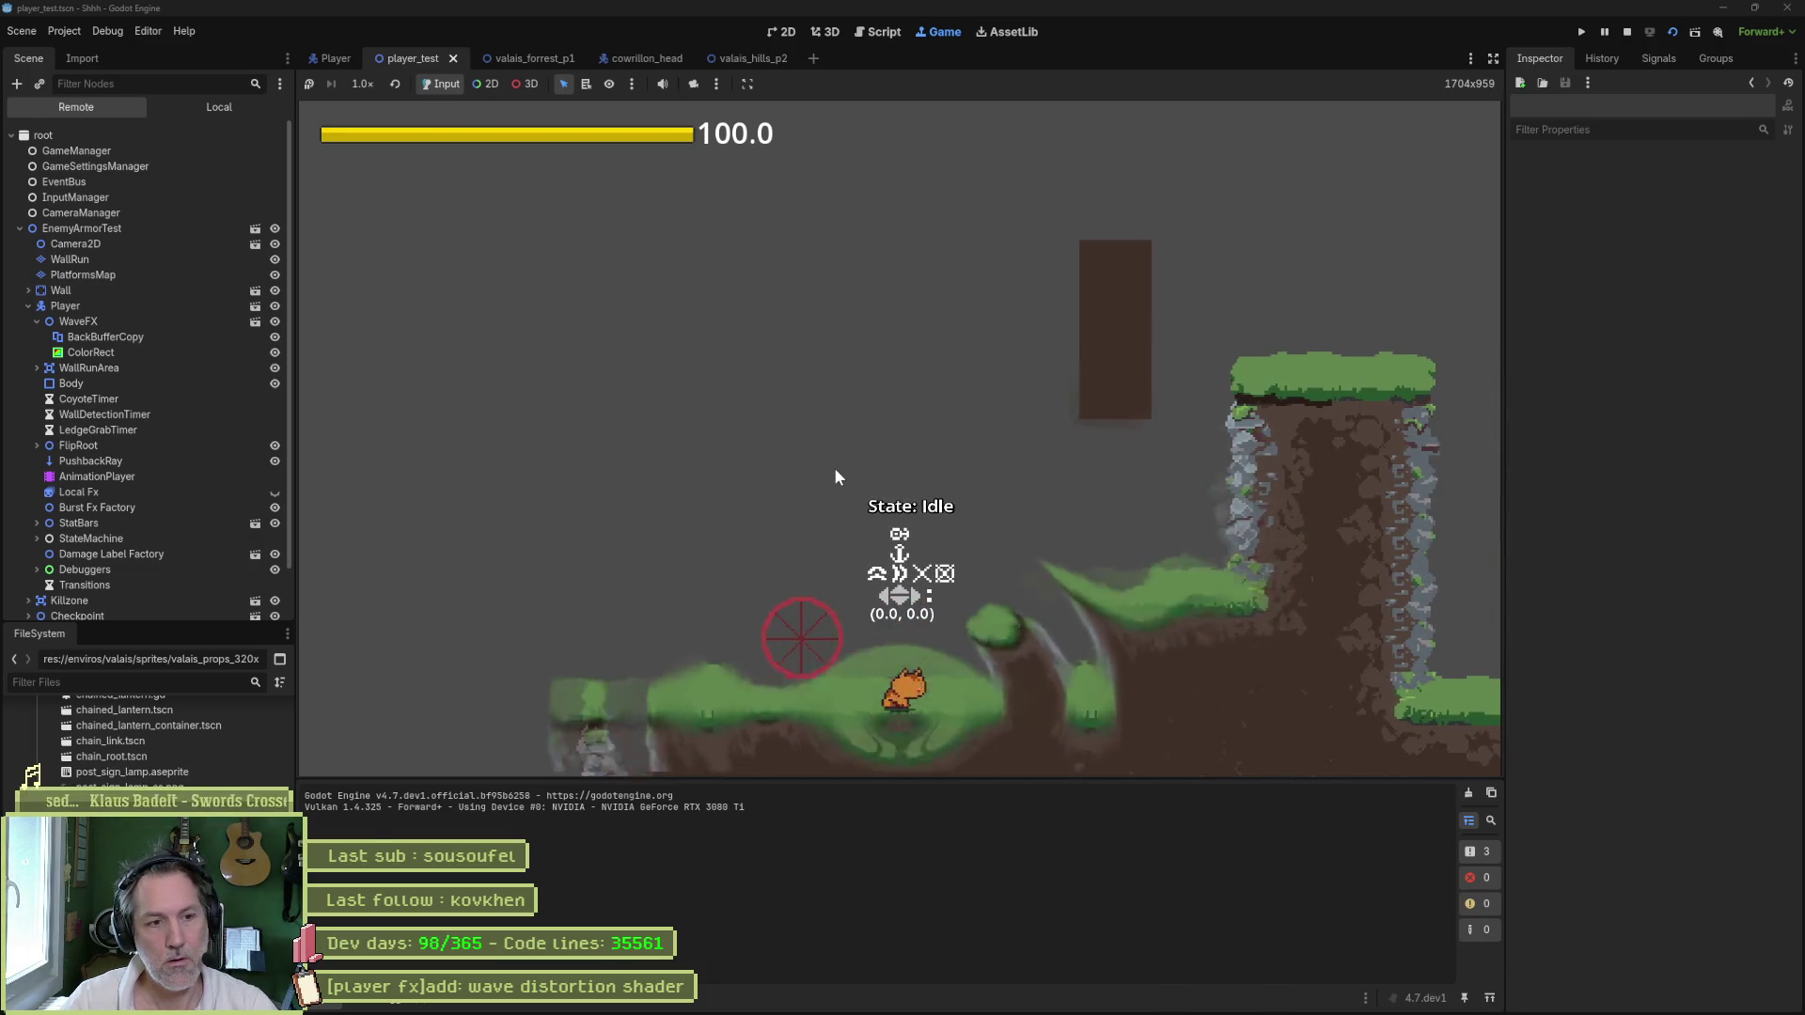
key("F8")
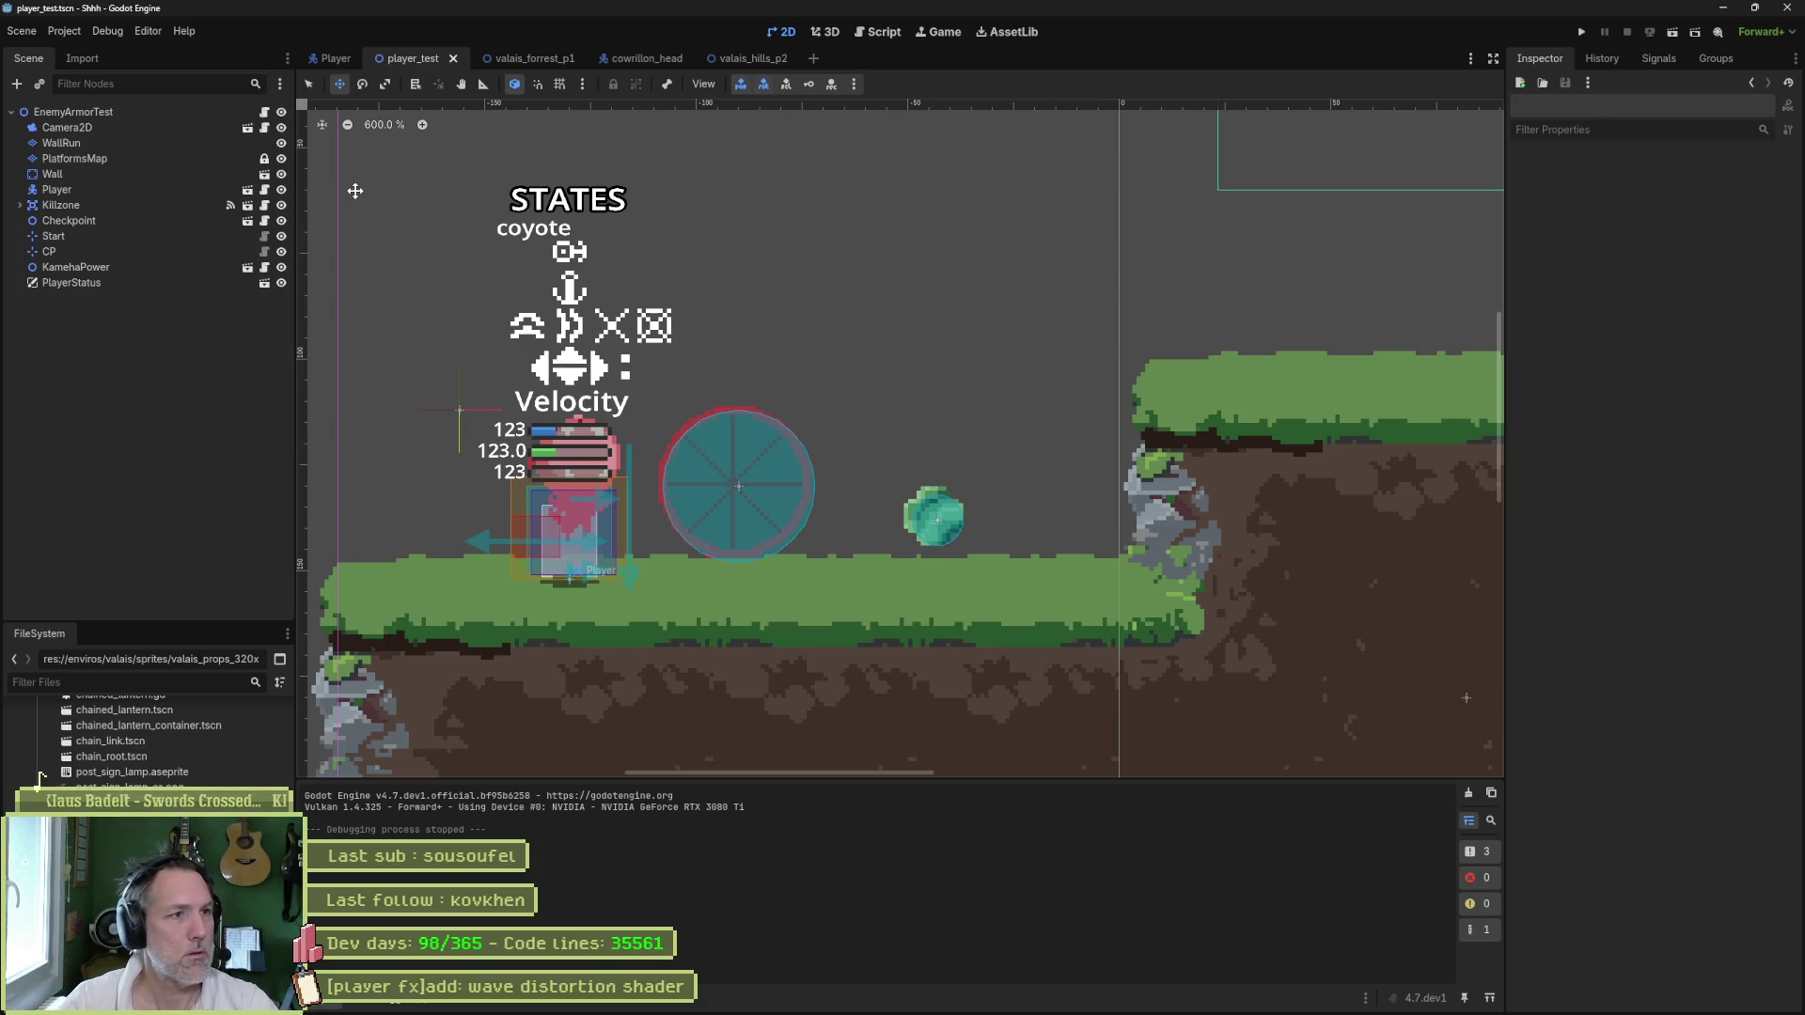
left_click(333, 59)
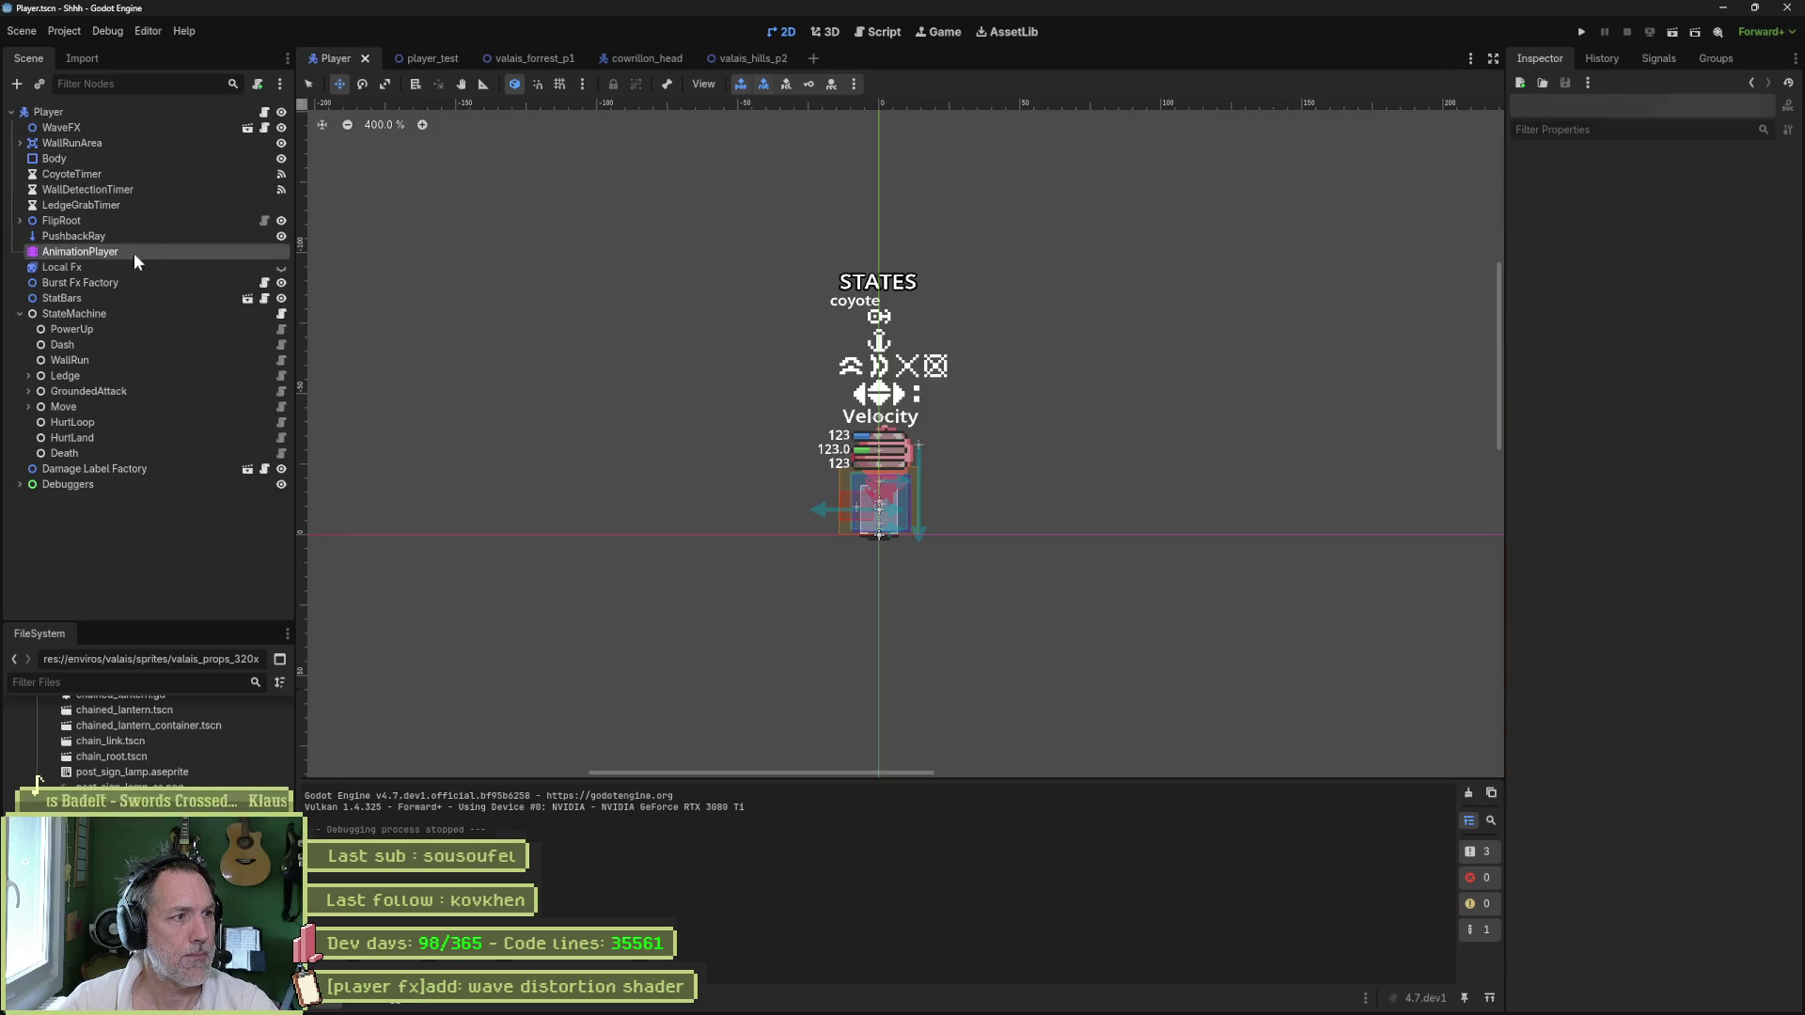
- Delete the WaveFX amplitude track and add a fresh WaveFX amplitude property track
left_click(80, 251)
left_click(1322, 839)
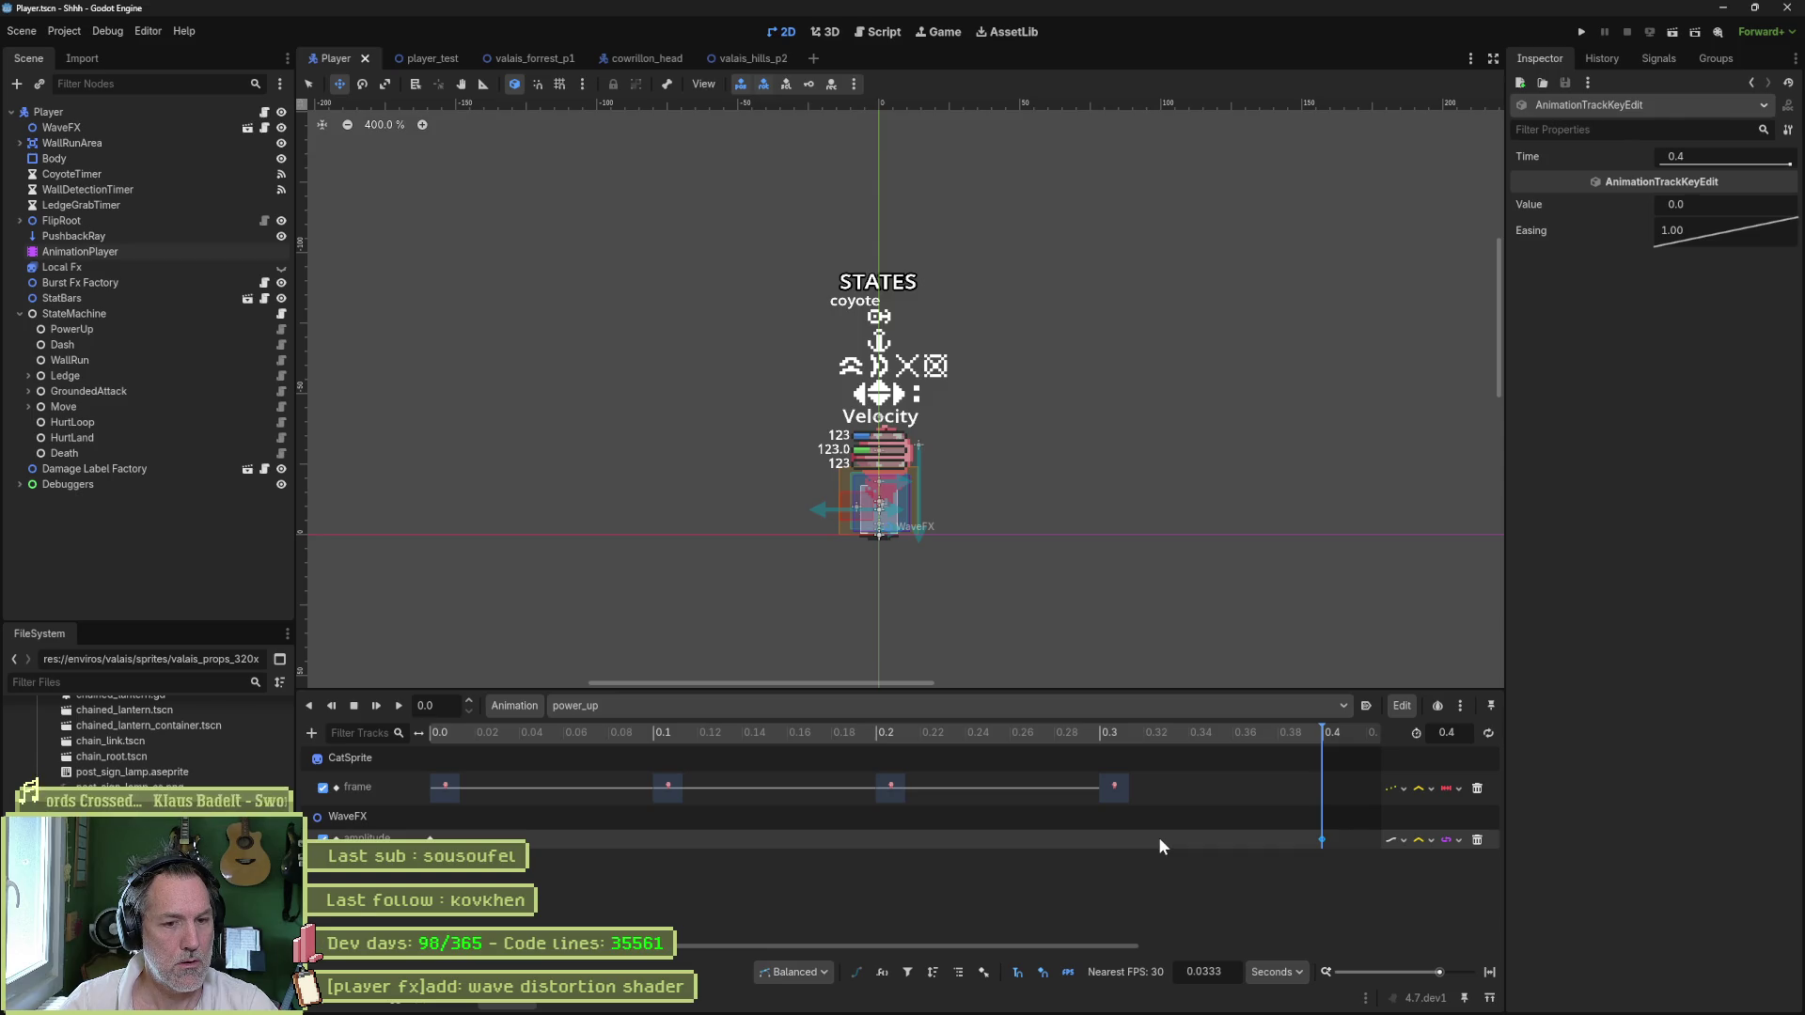
left_click(1476, 841)
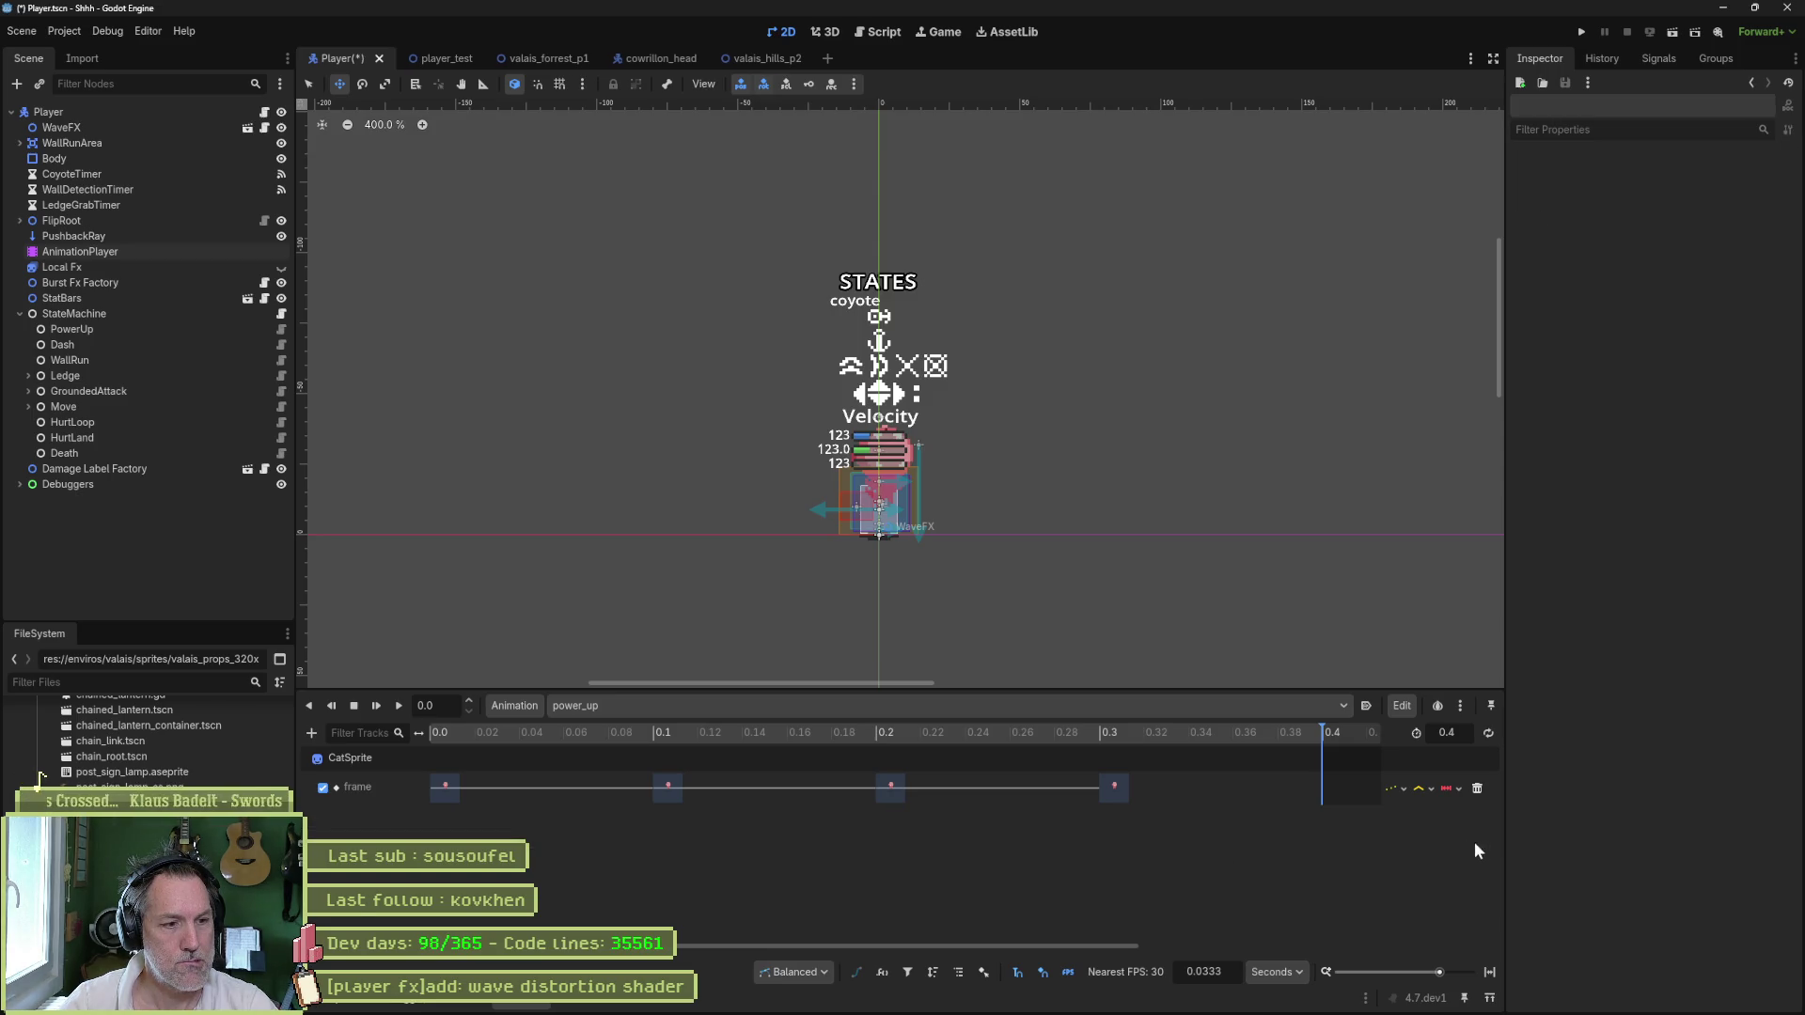
left_click(311, 733)
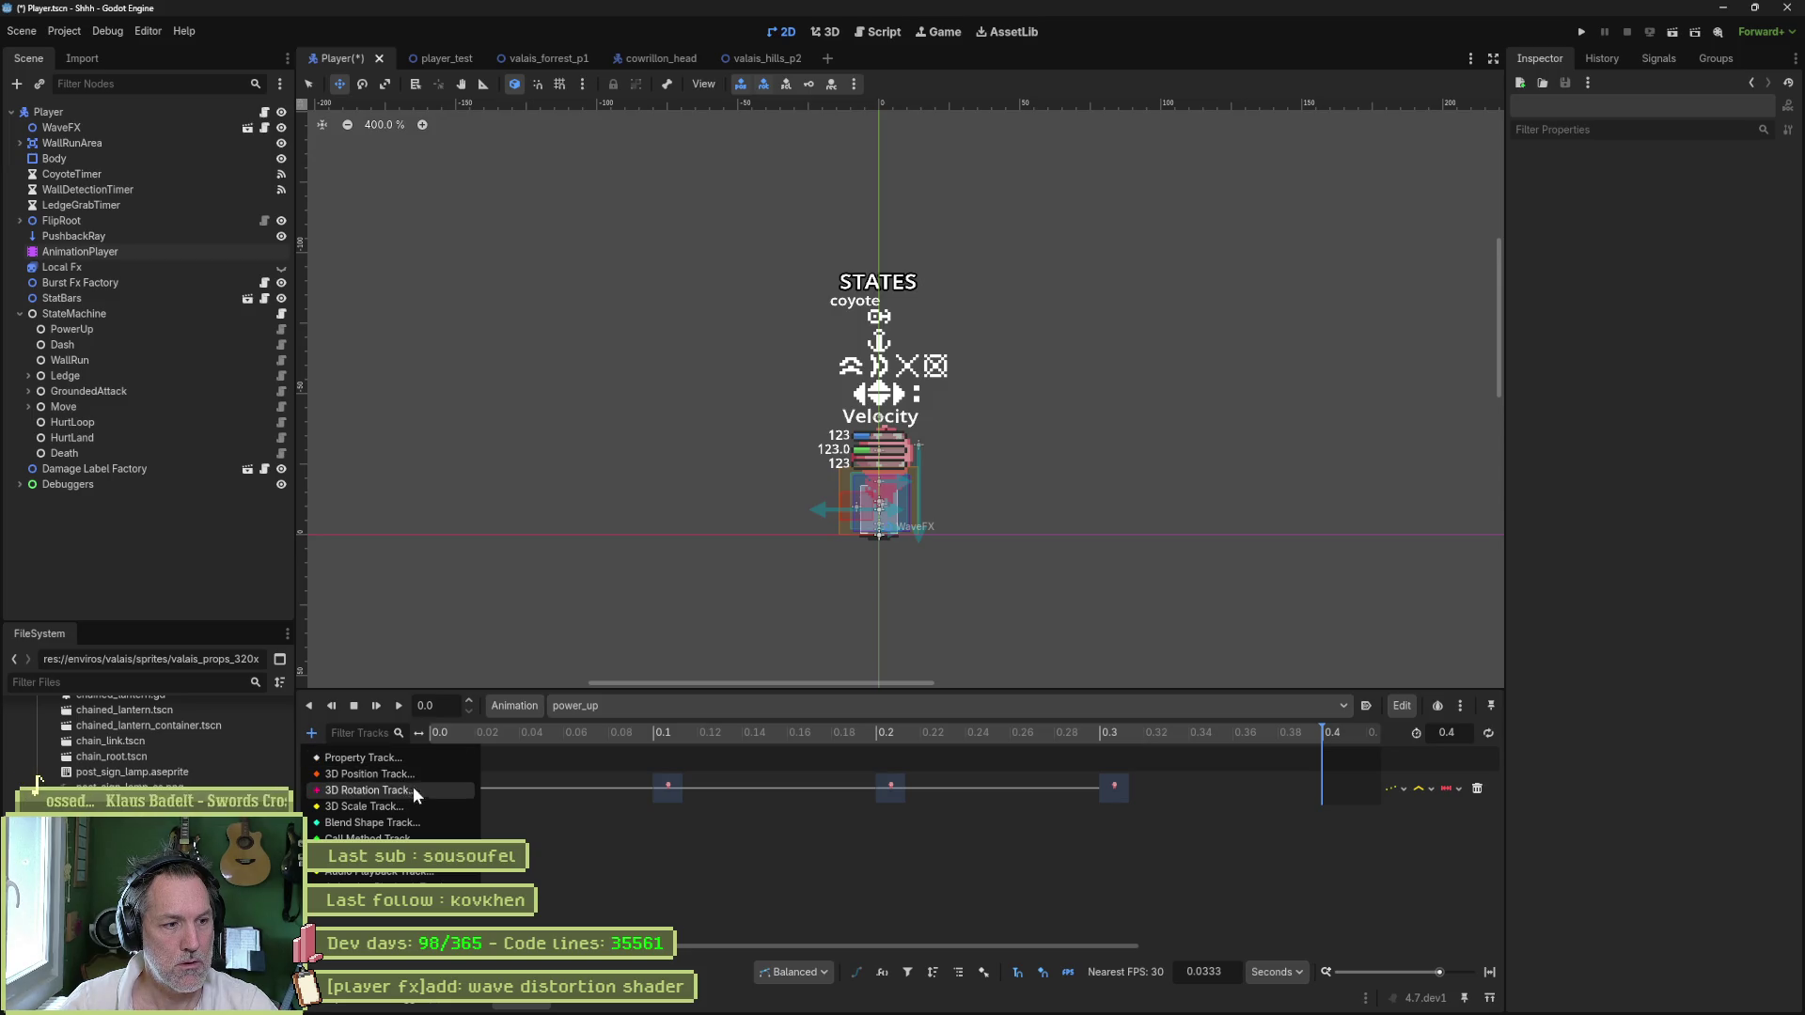
left_click(363, 758)
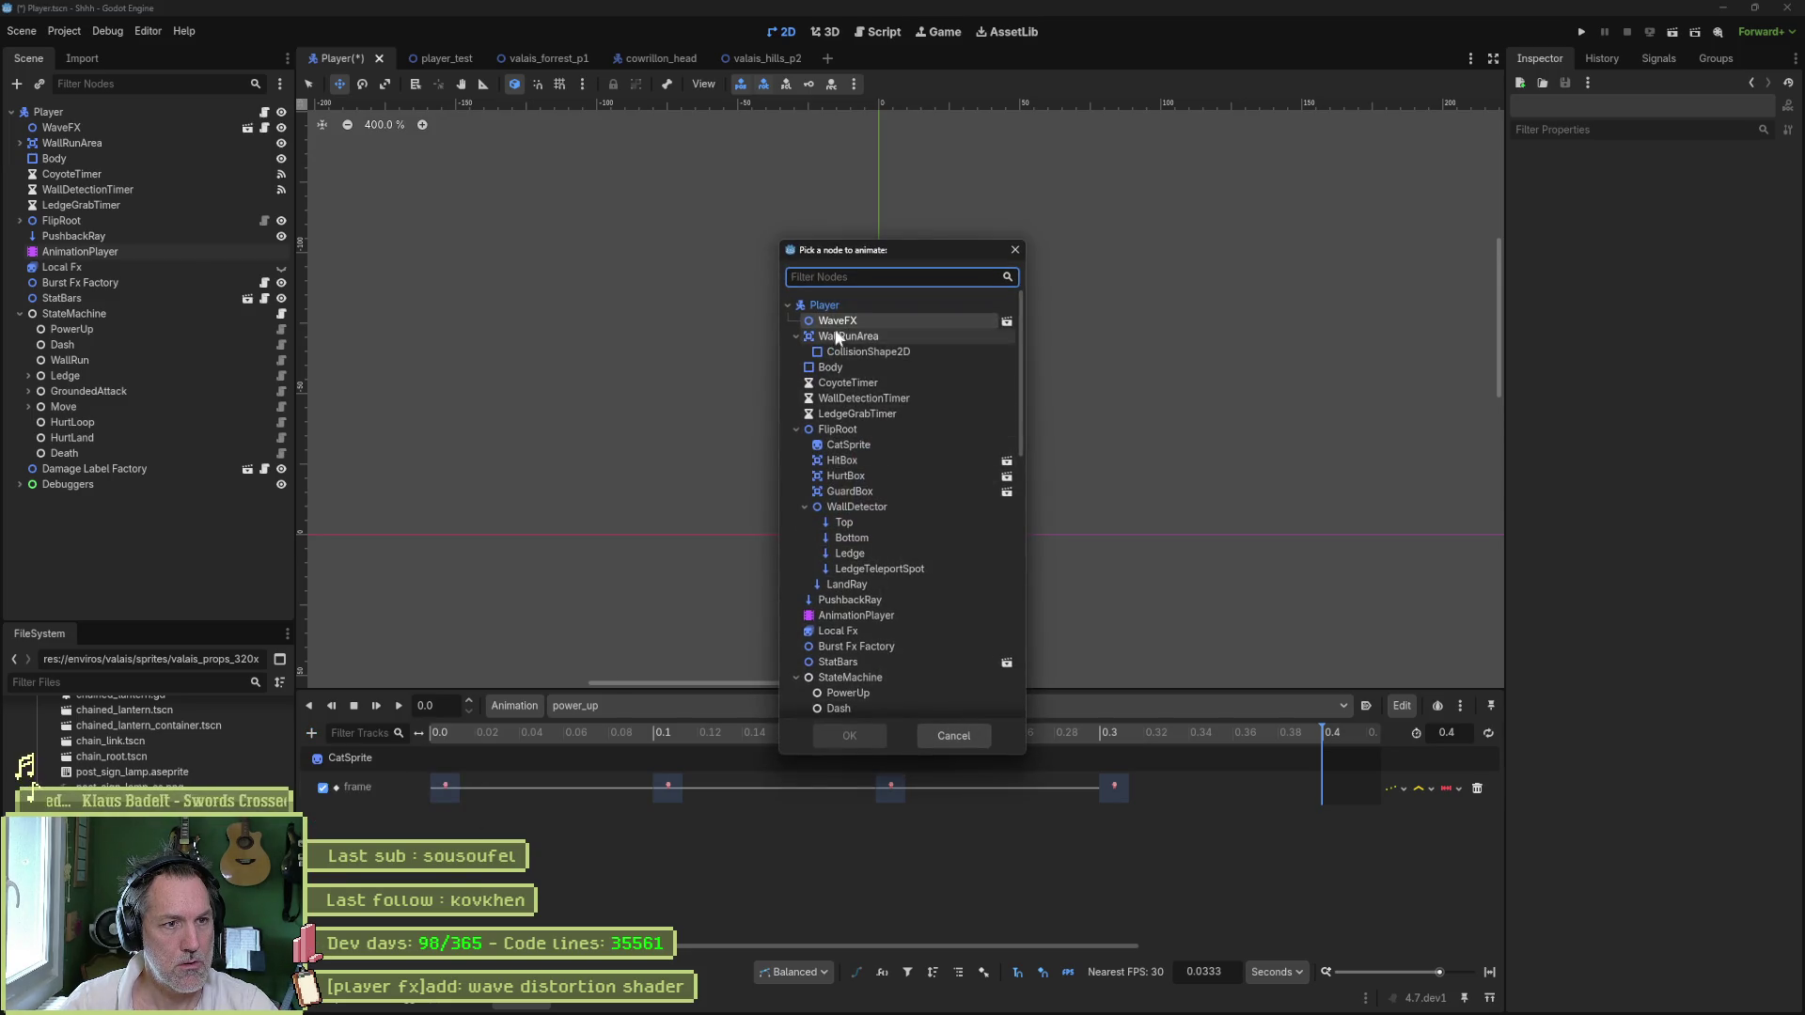
left_click(850, 735)
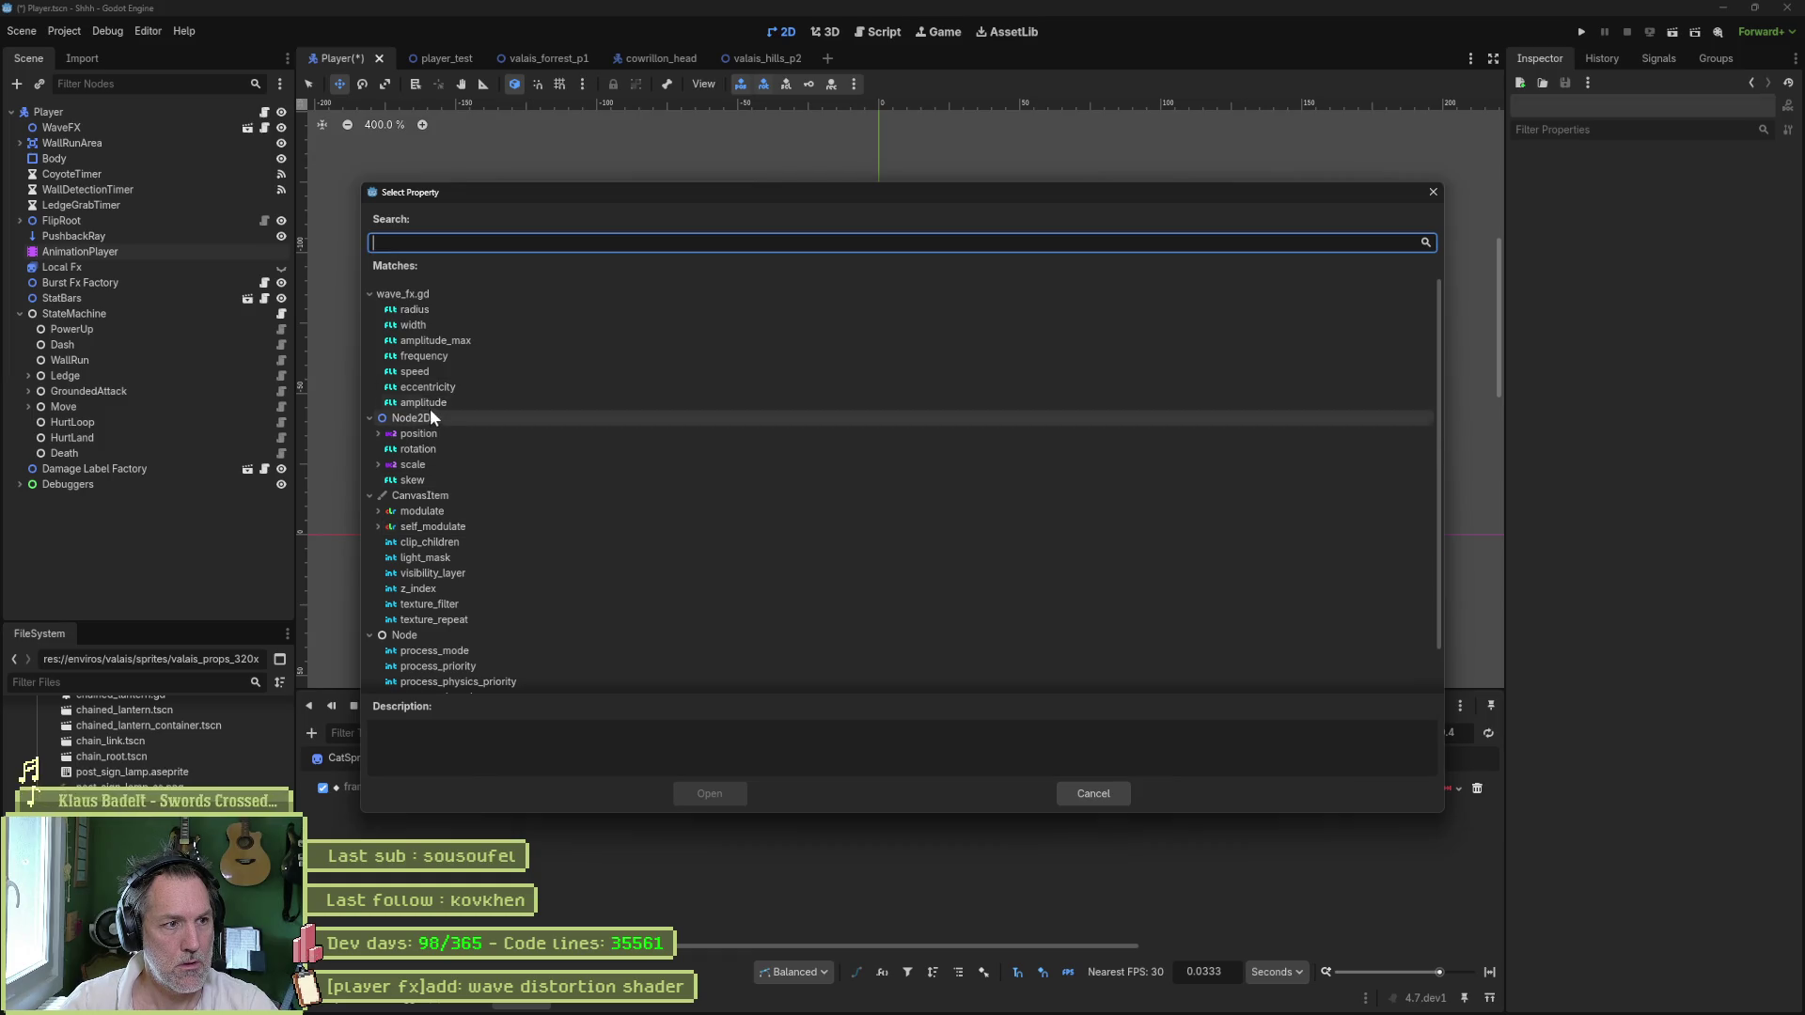
double_click(423, 403)
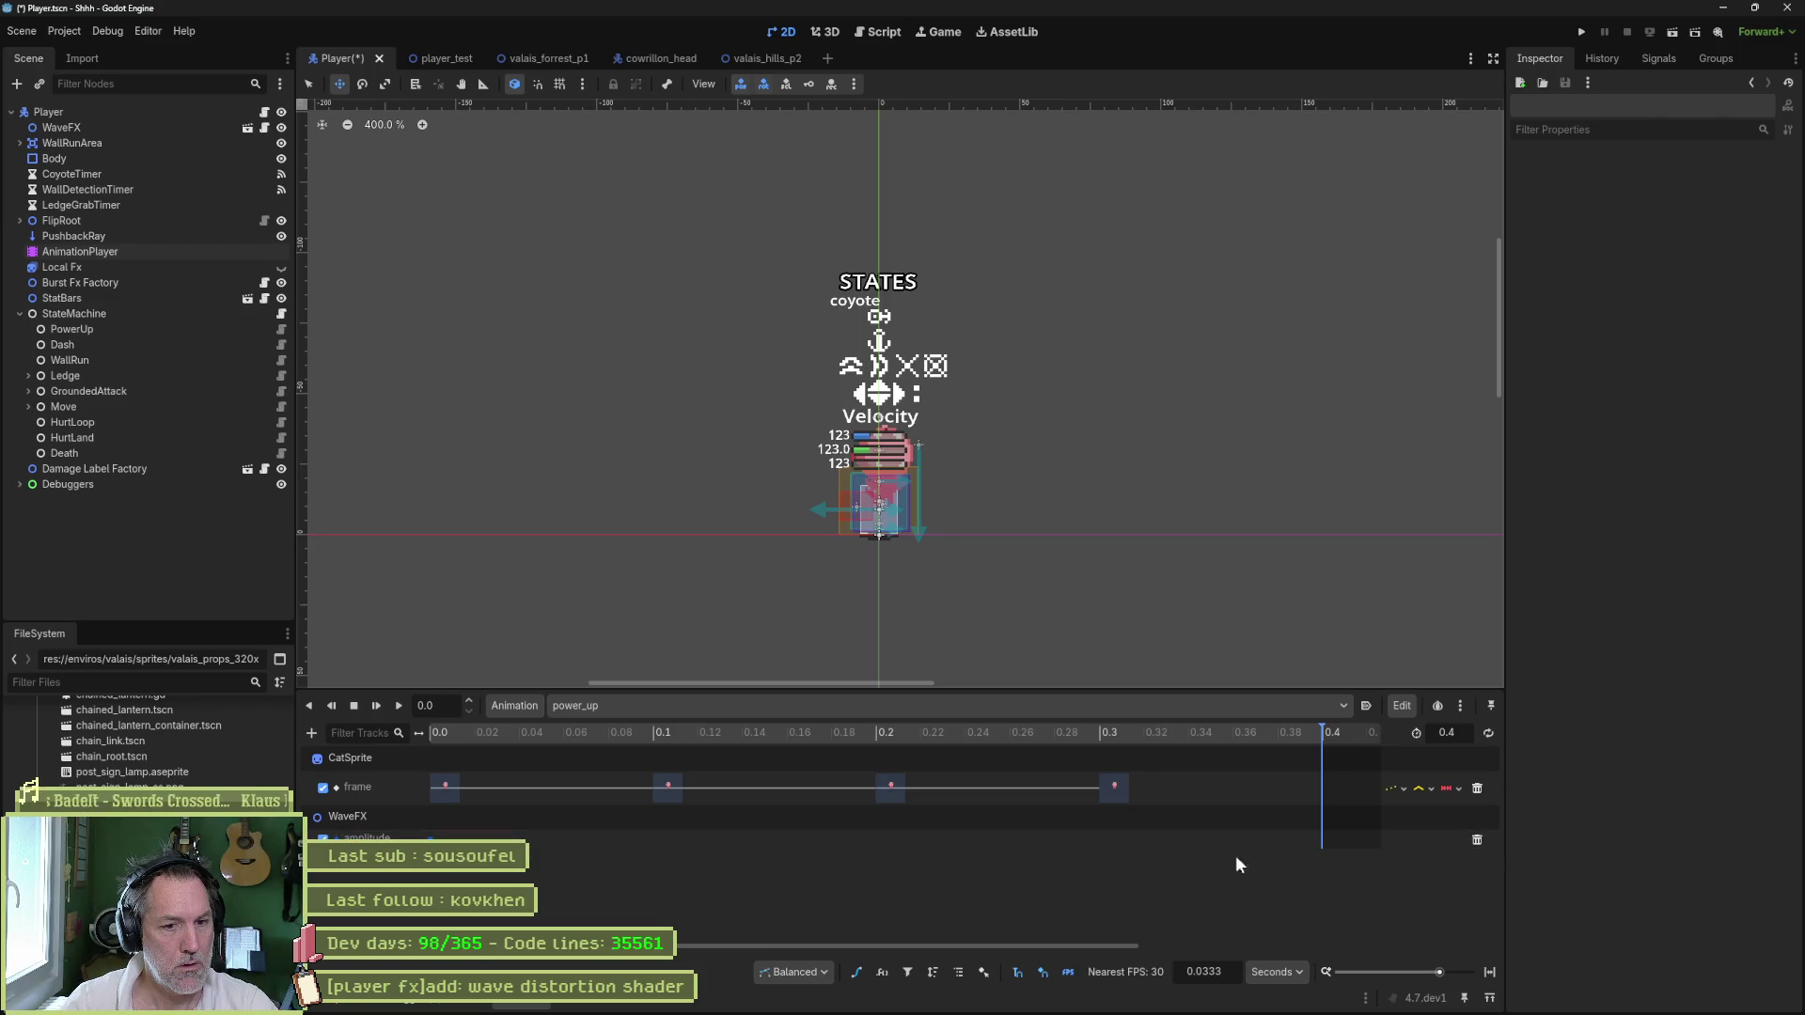
- Insert an amplitude key, set the starting key's Value to 0.005, and save
left_click(1335, 850)
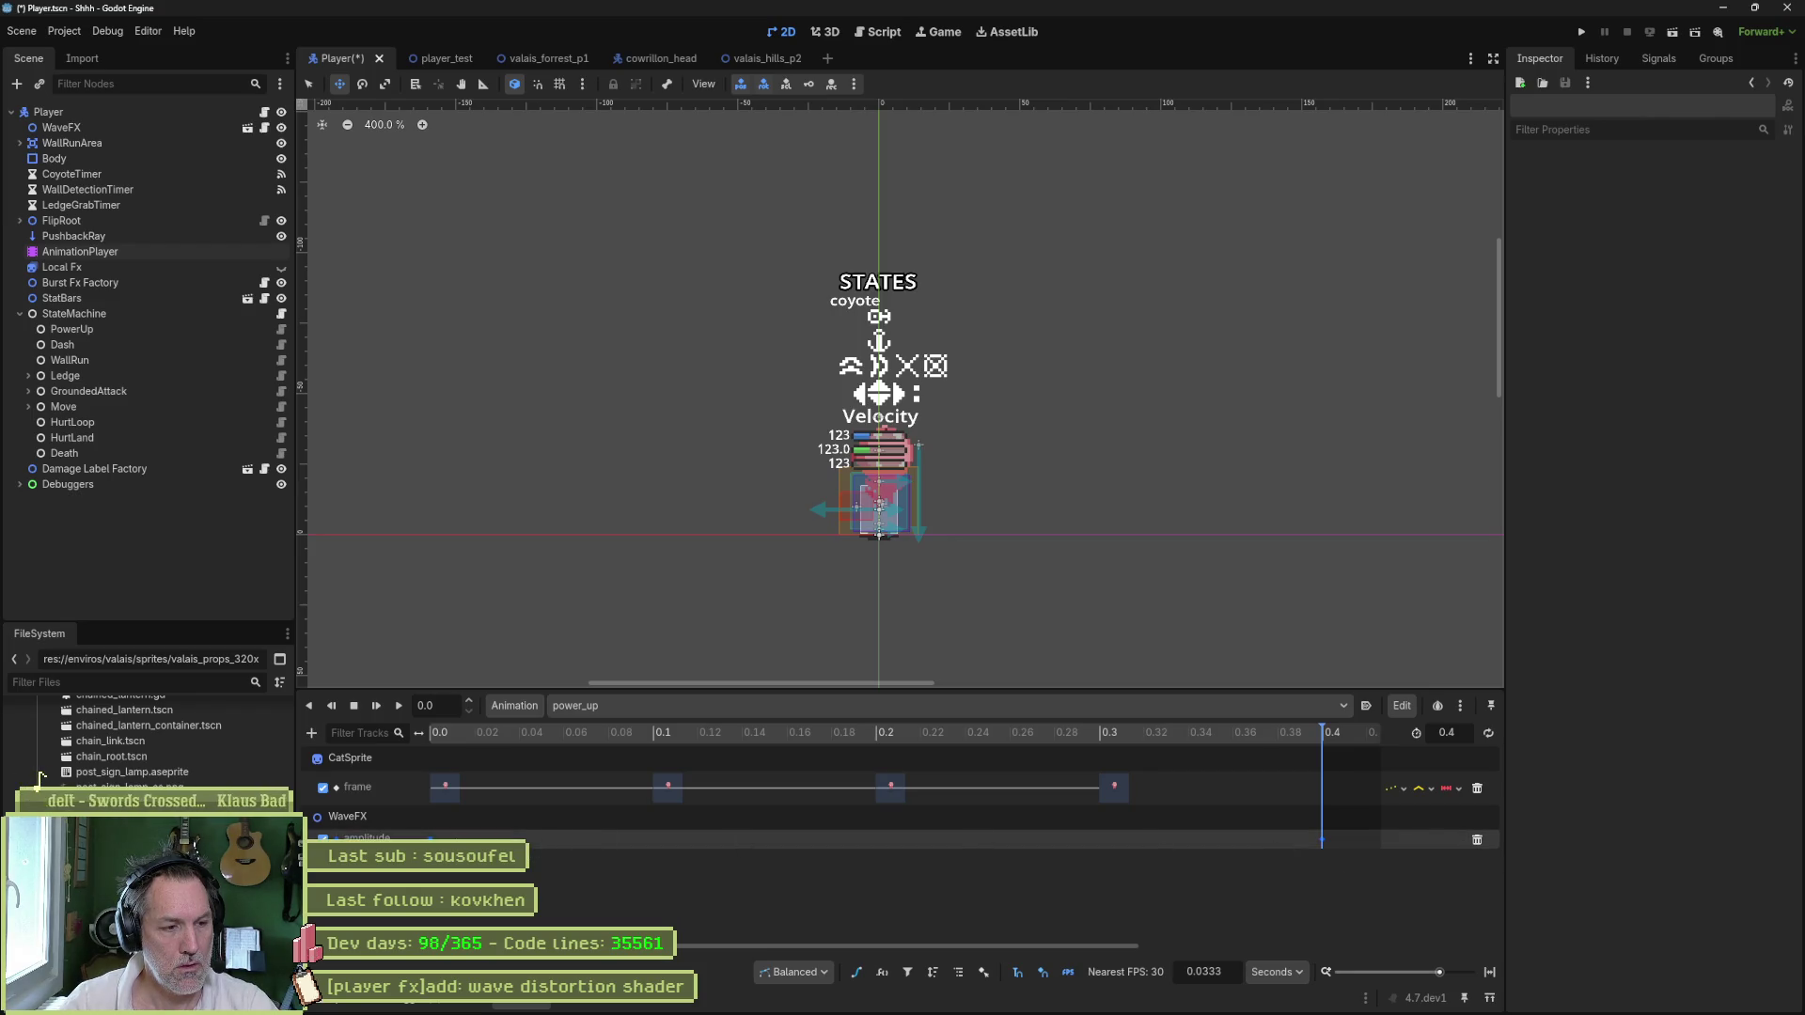
left_click(1741, 204)
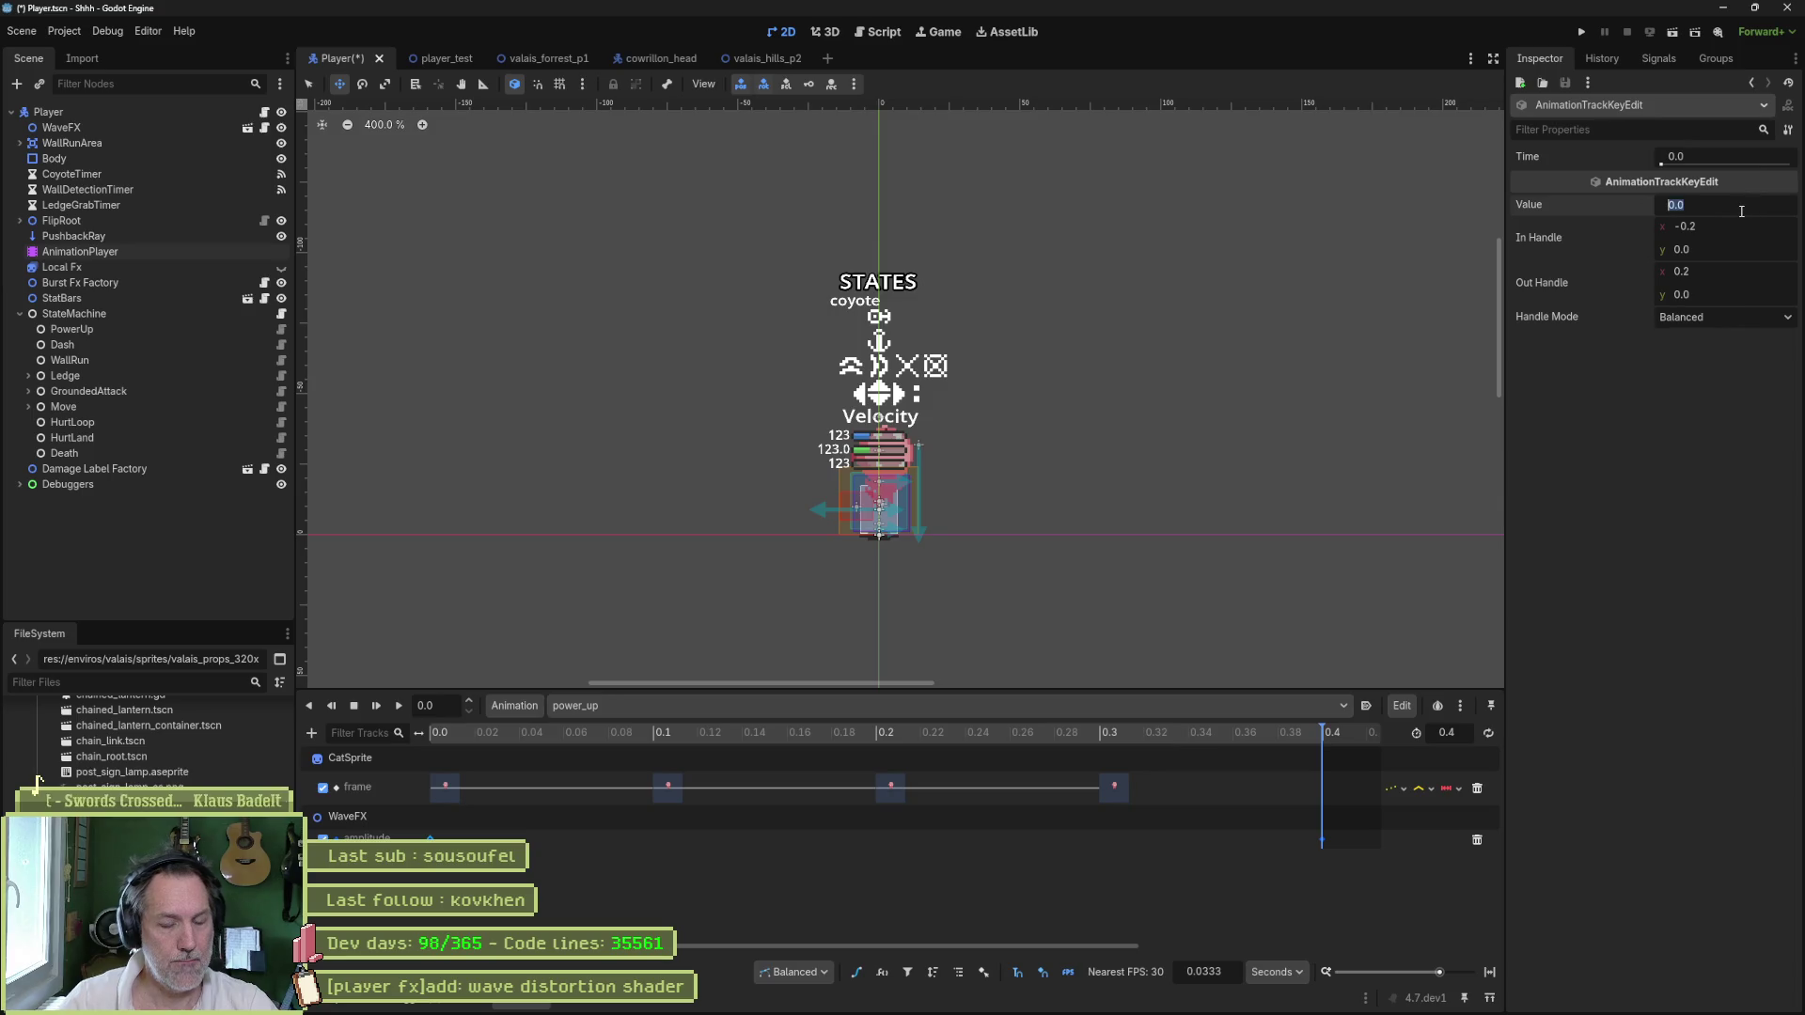
type("0.005")
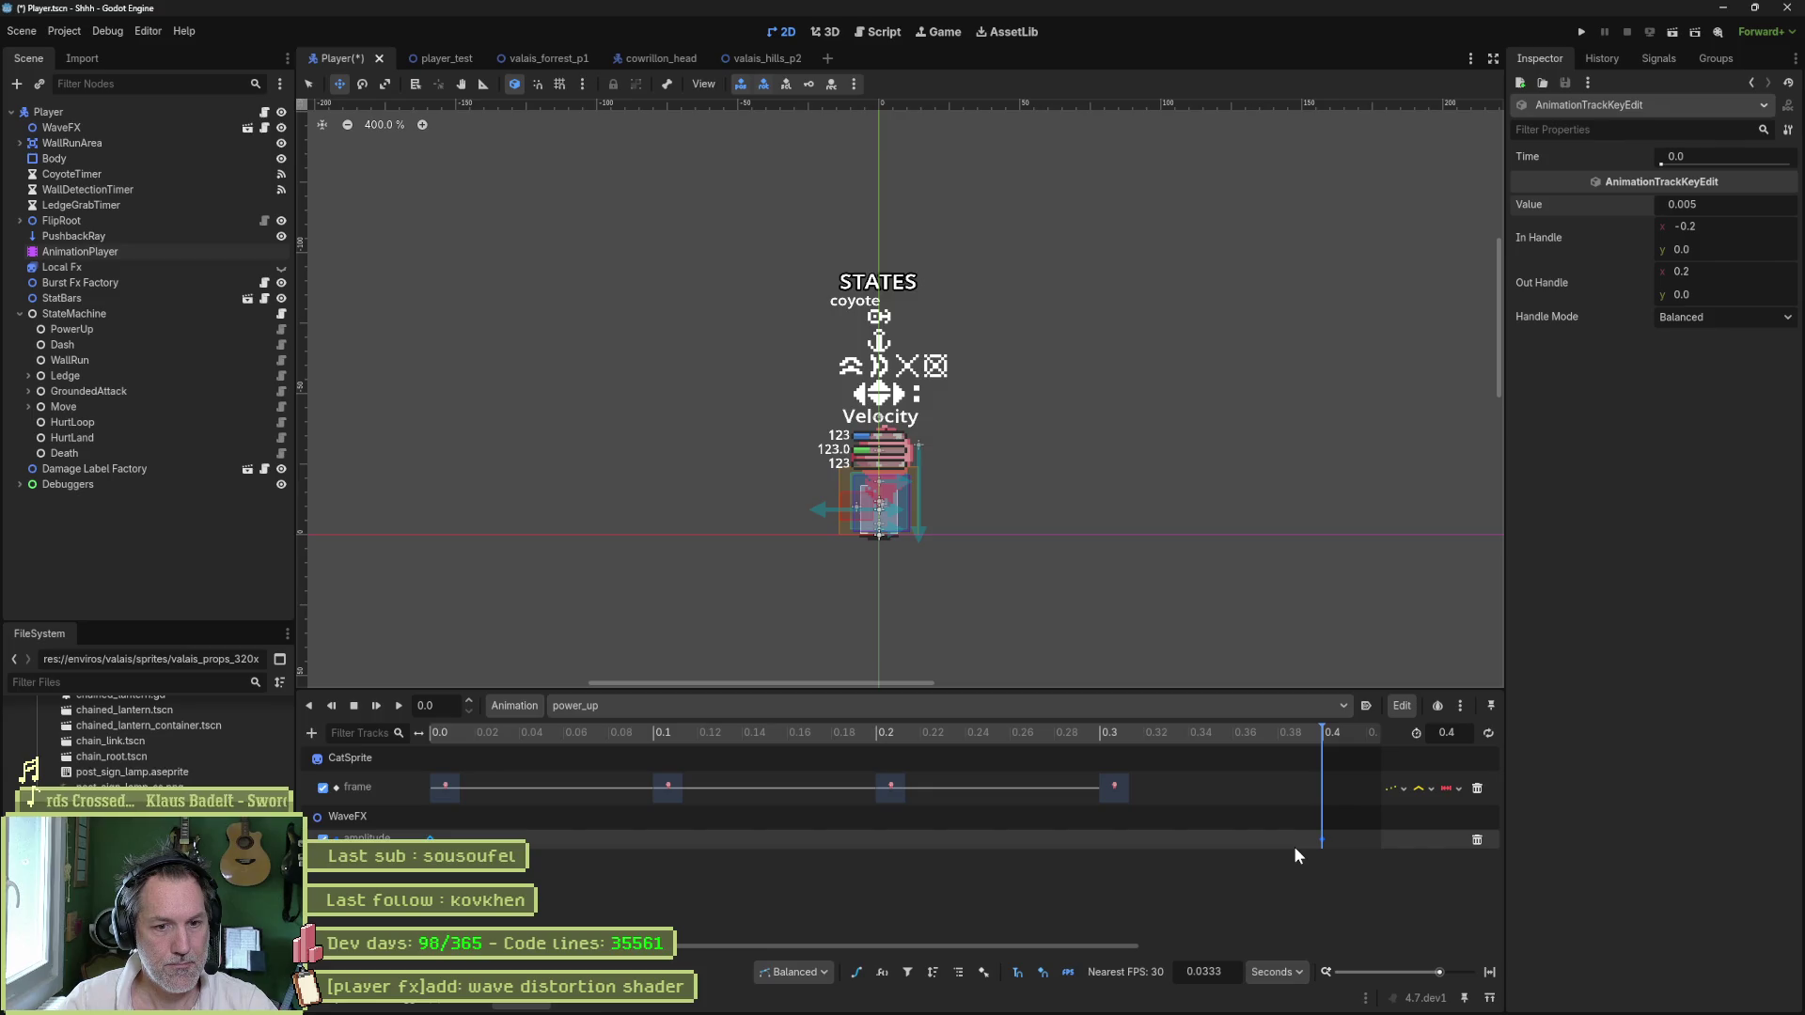
key("ctrl+s")
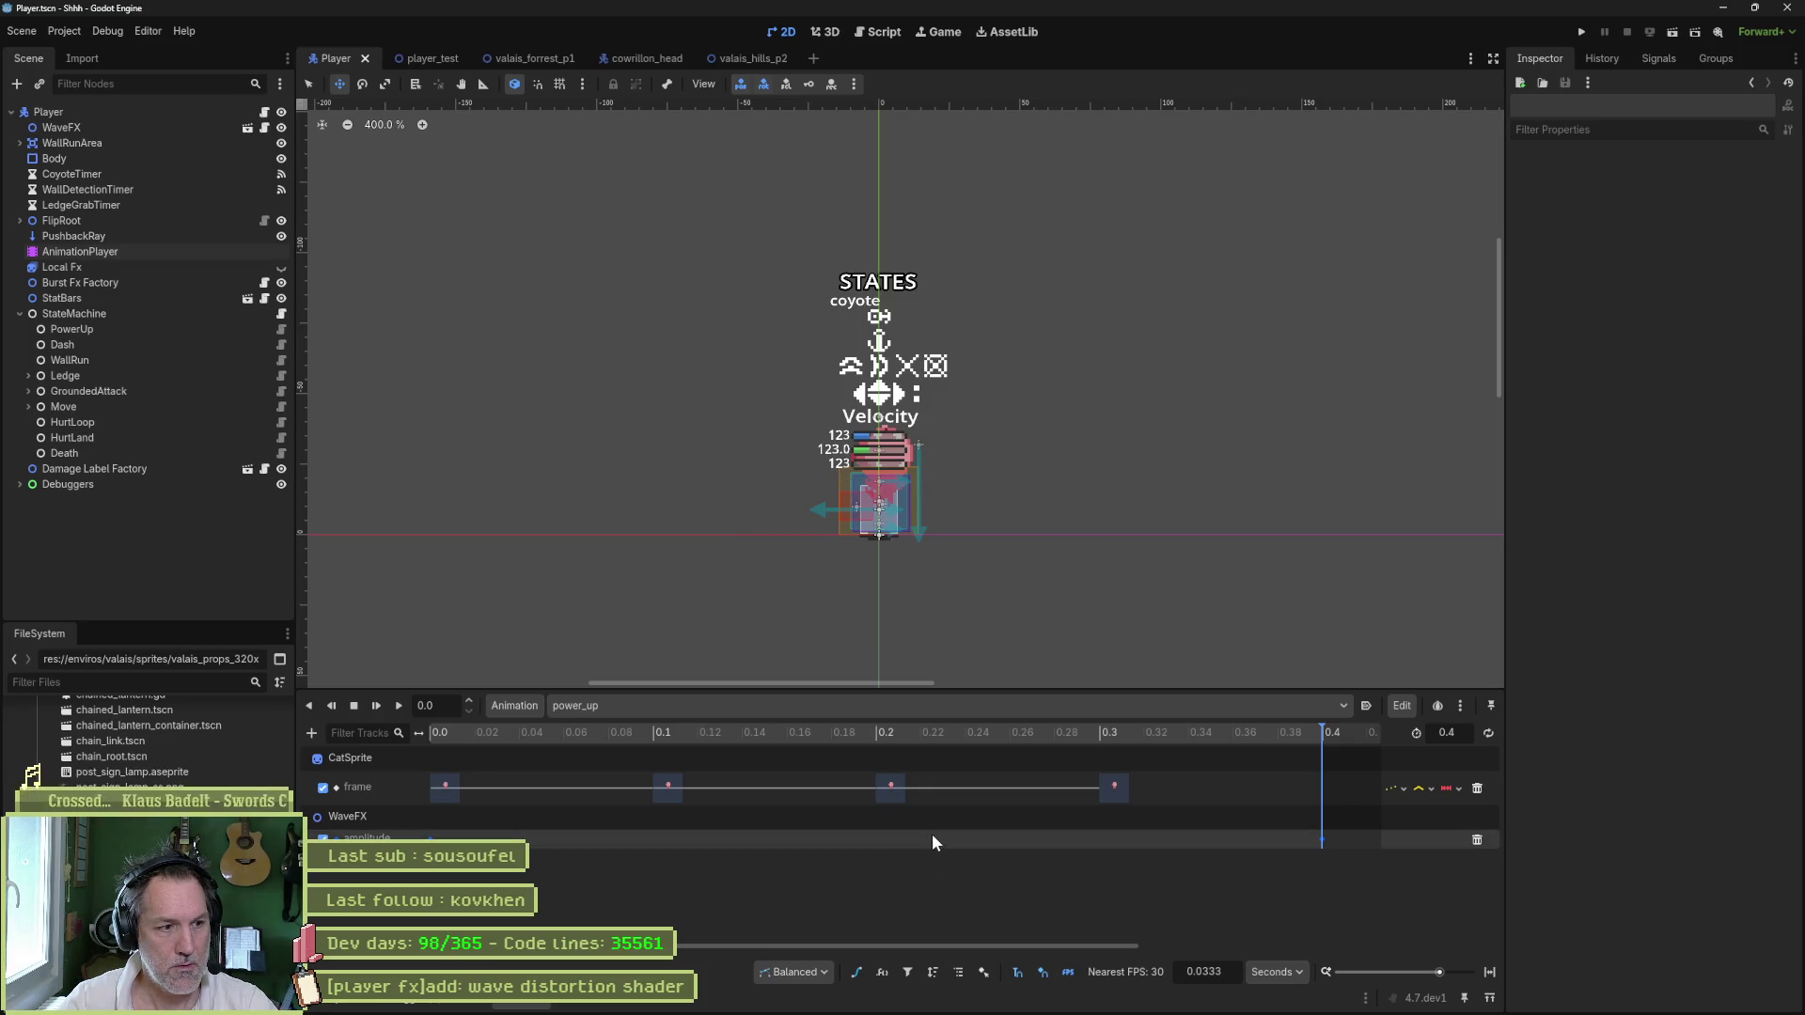
- In the Bezier curve view, insert a midway key and set the first amplitude key to 0
left_click(855, 972)
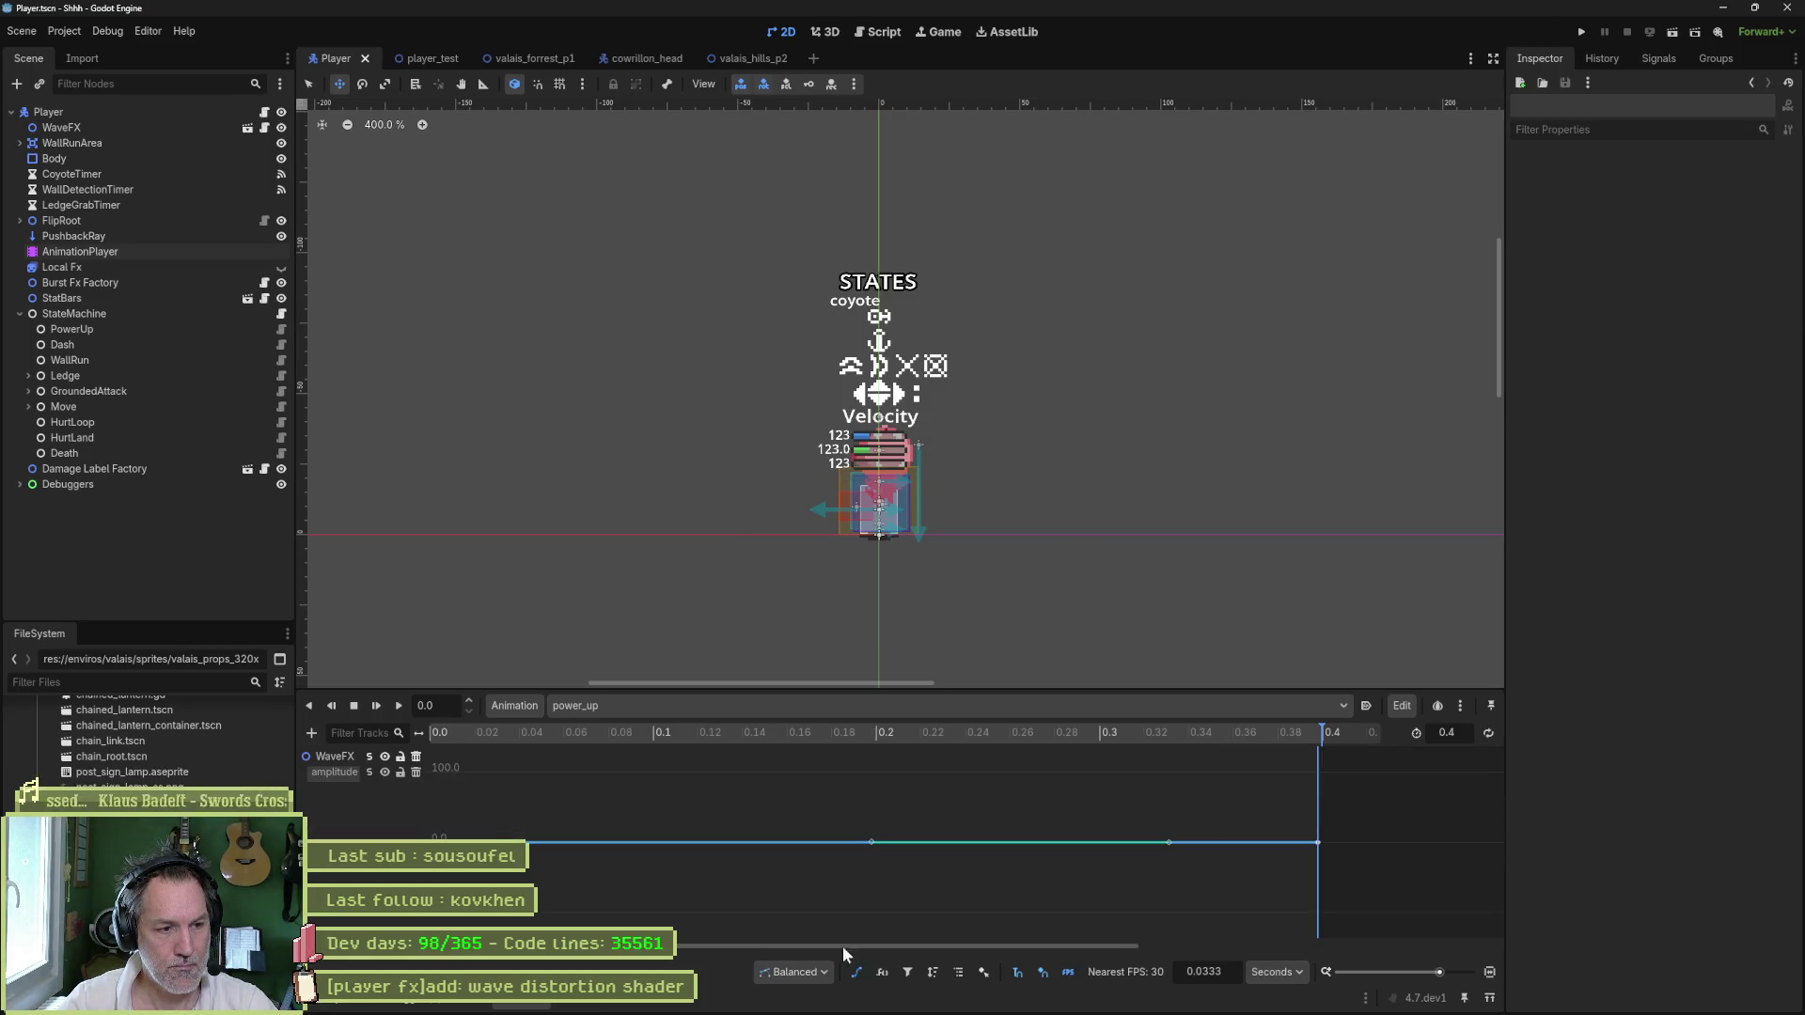
key("f")
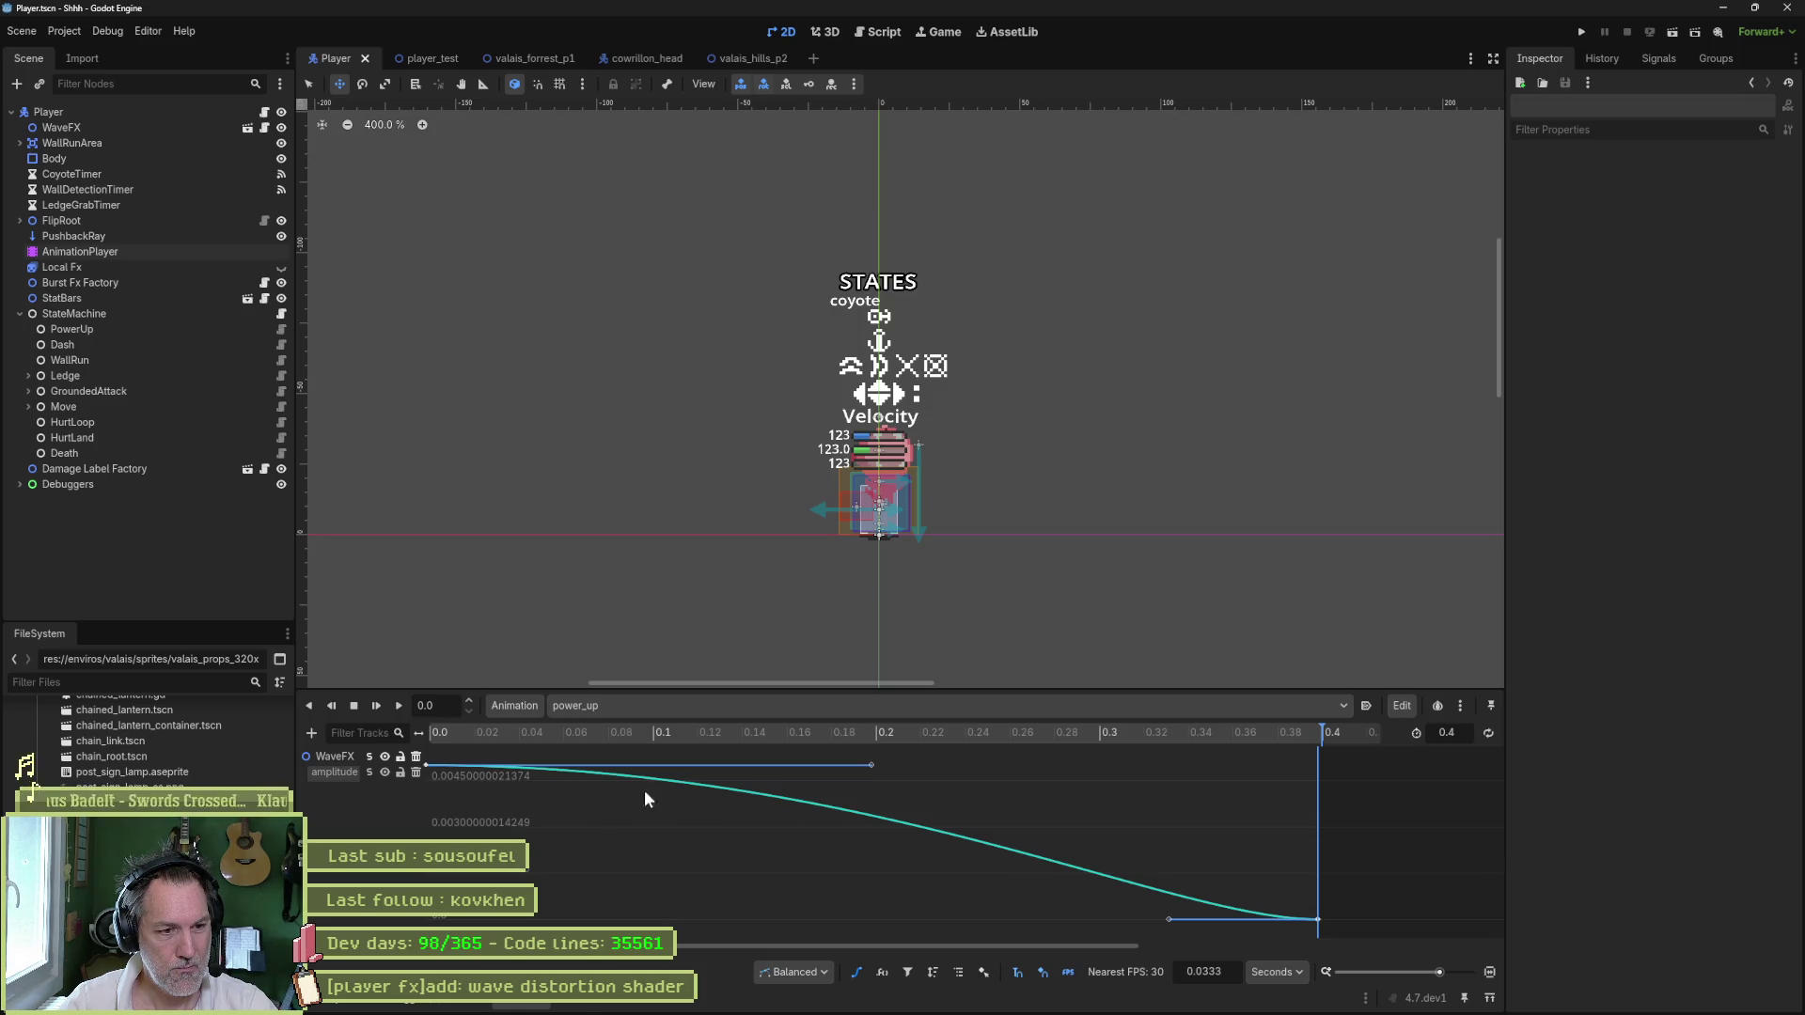
right_click(835, 806)
left_click(854, 812)
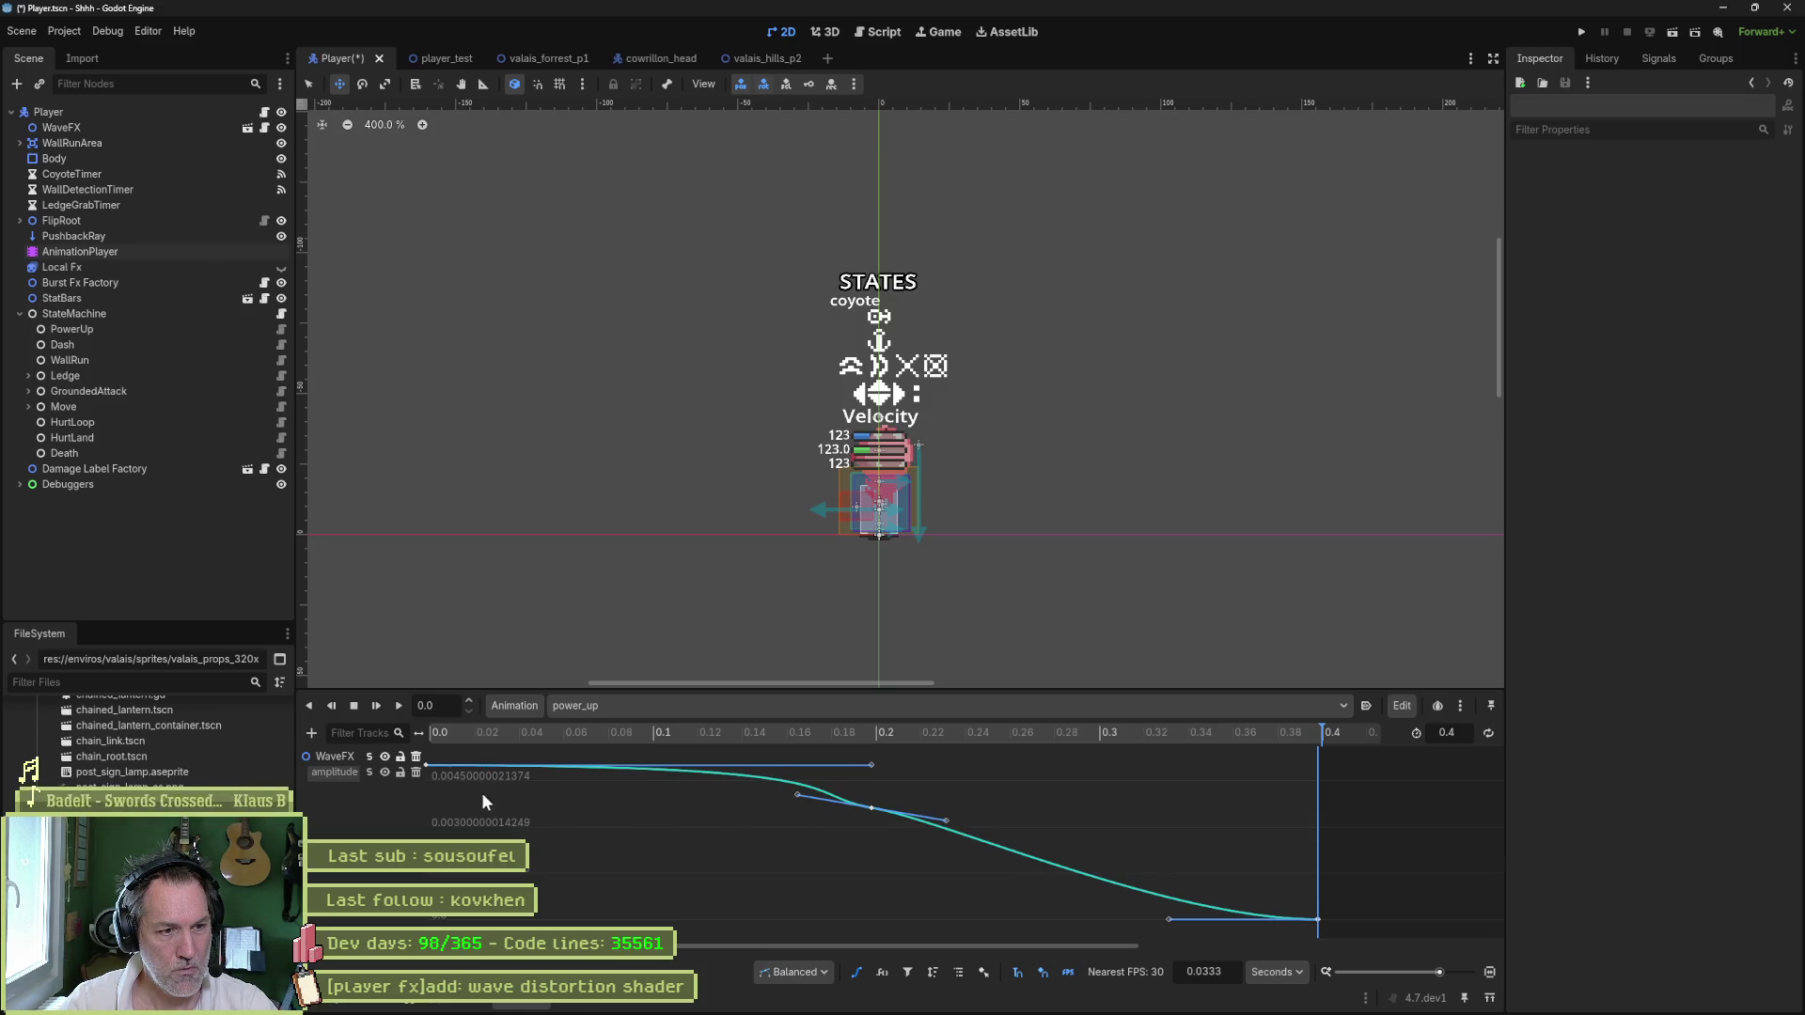
left_click(425, 765)
left_click(1730, 204)
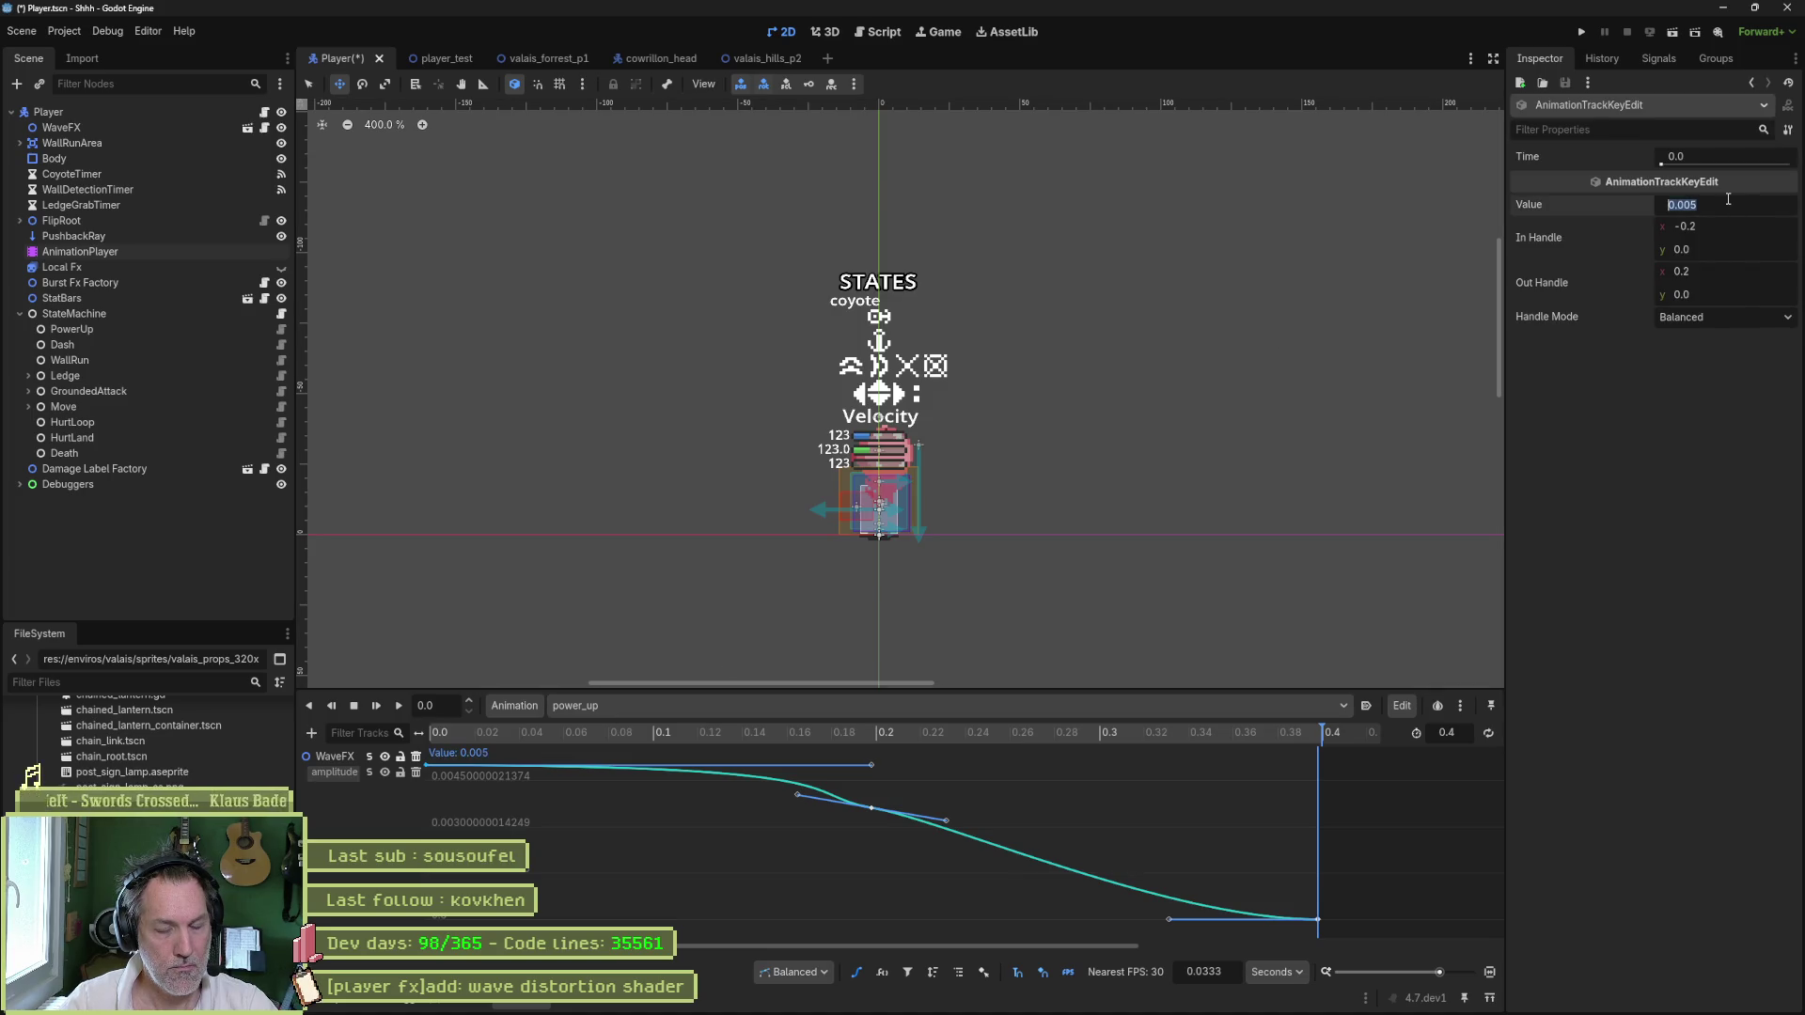
type("0")
key("Return")
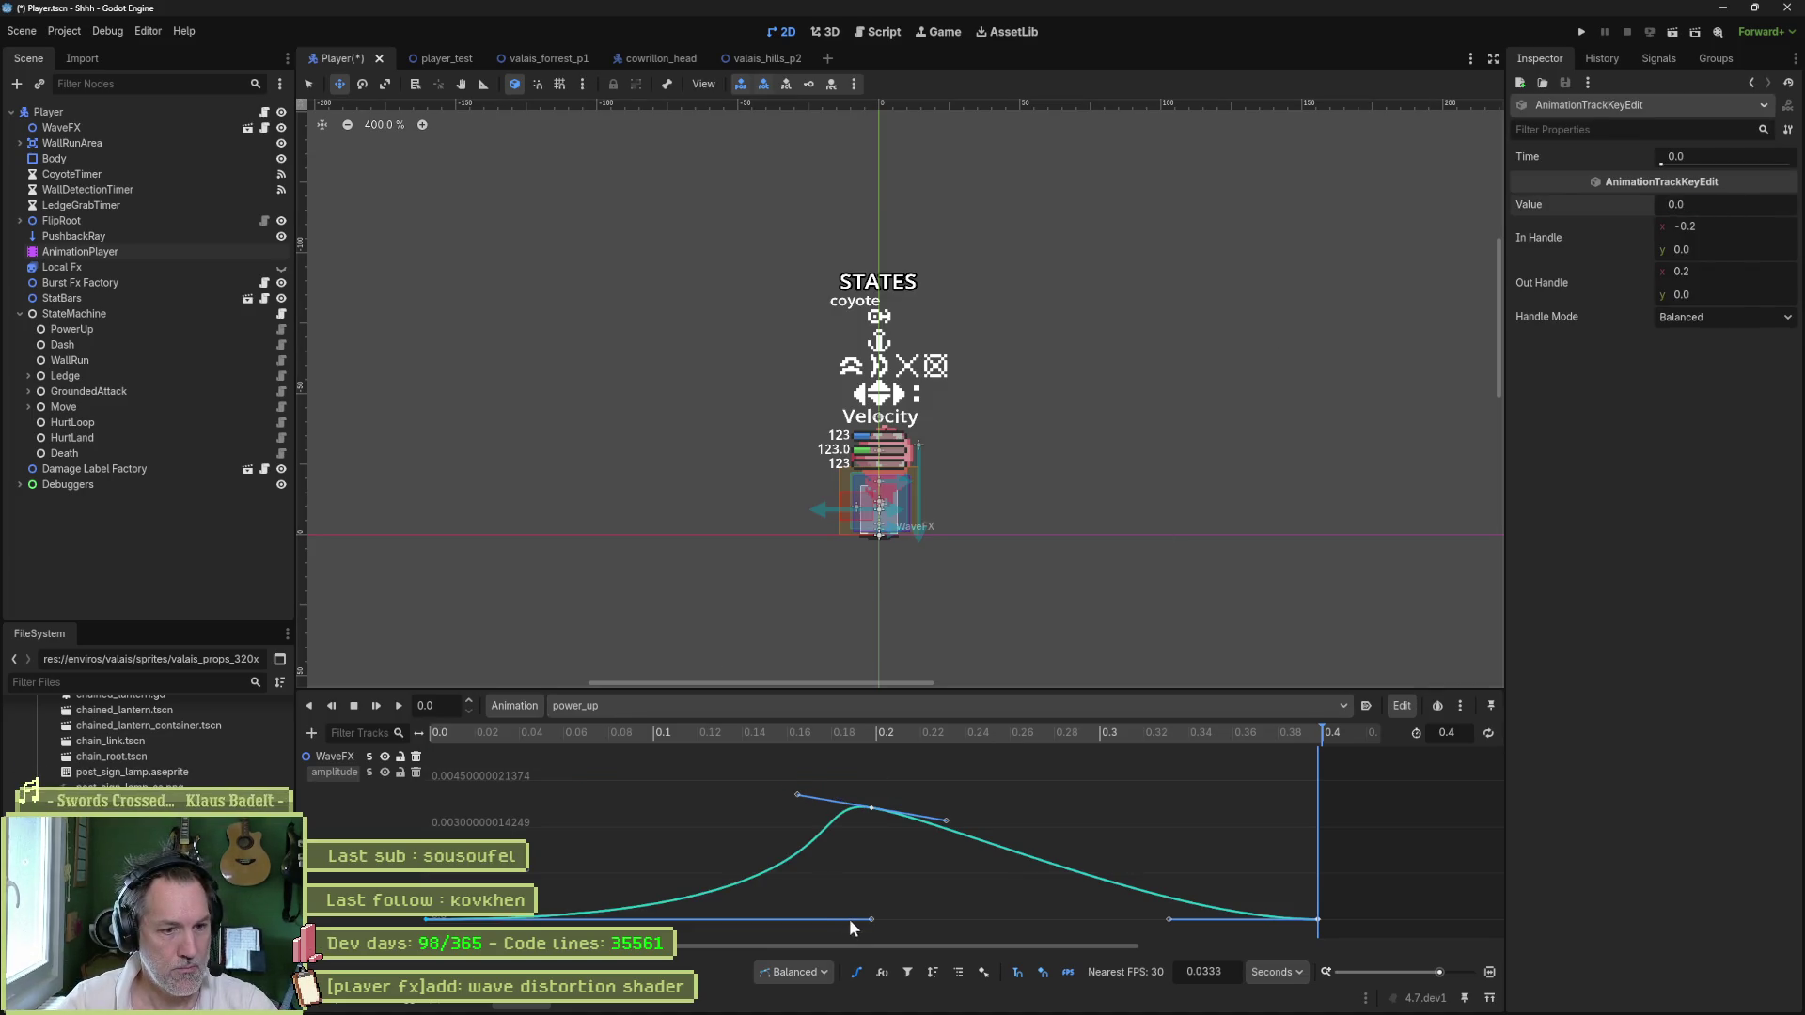
- Soften the curve's rise, balance the peak key's handles, save, and run player_test
left_click_drag(872, 921, 587, 921)
right_click(872, 807)
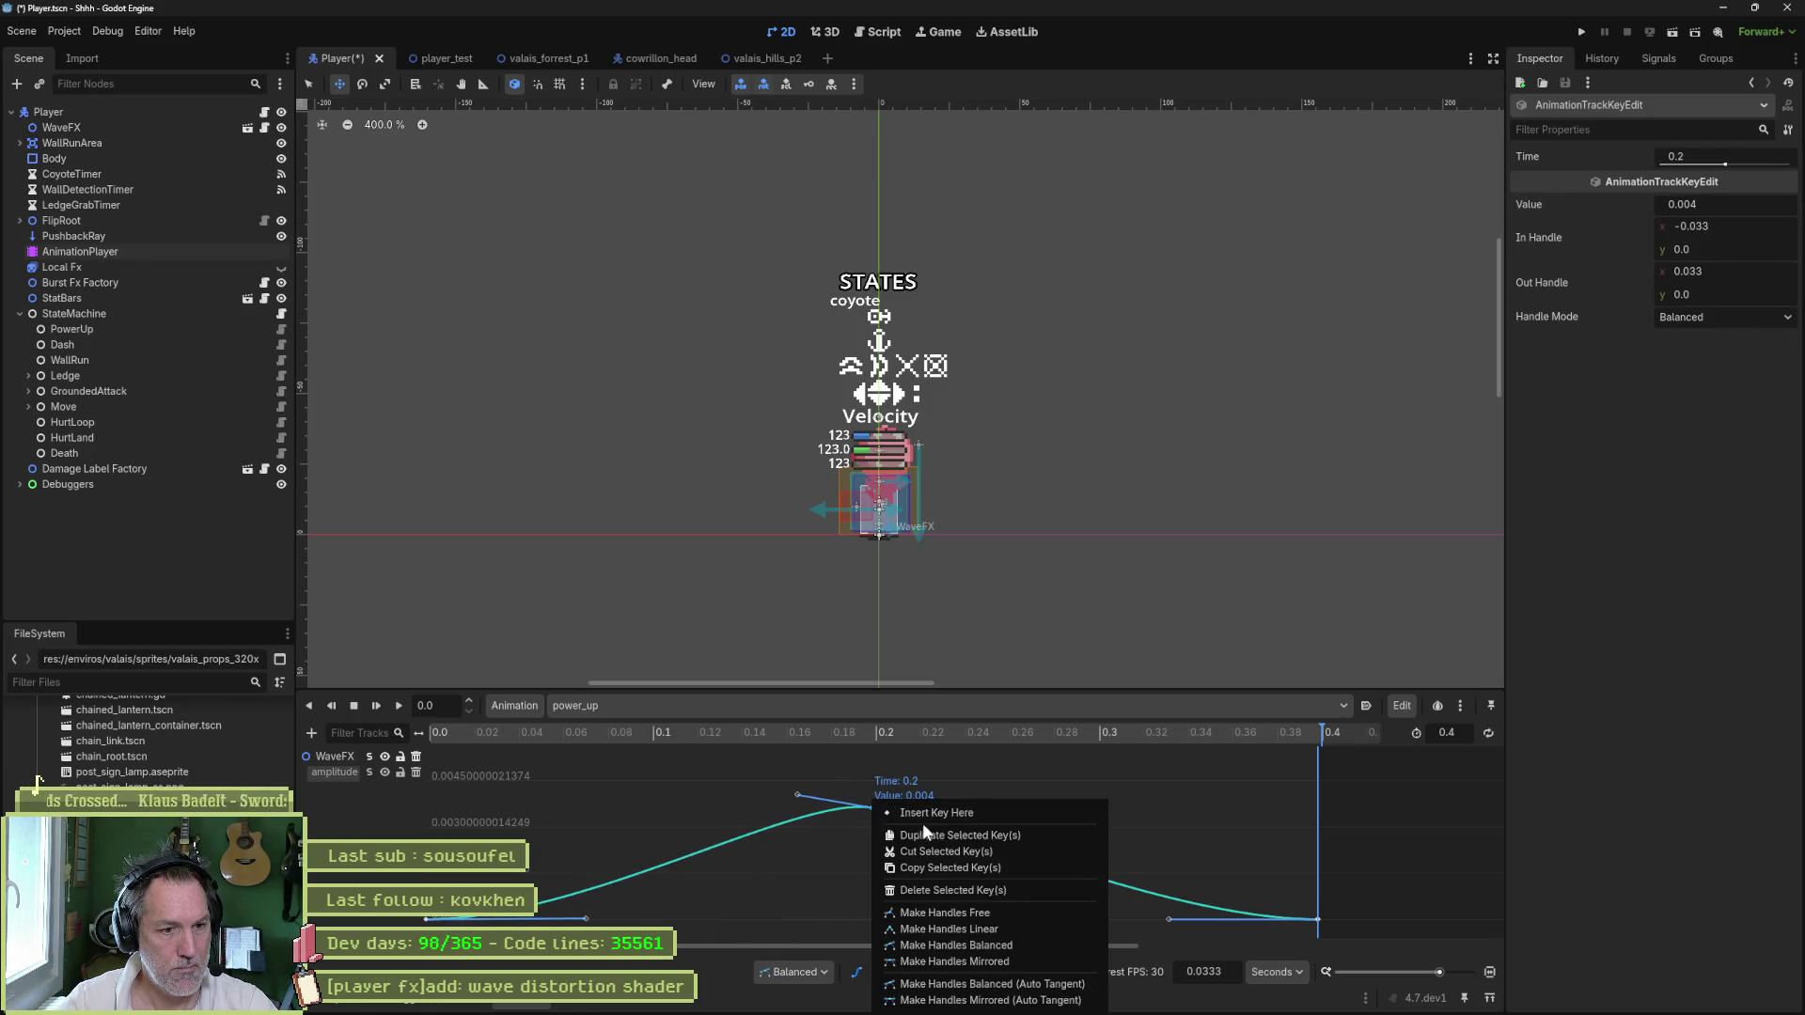
left_click(997, 944)
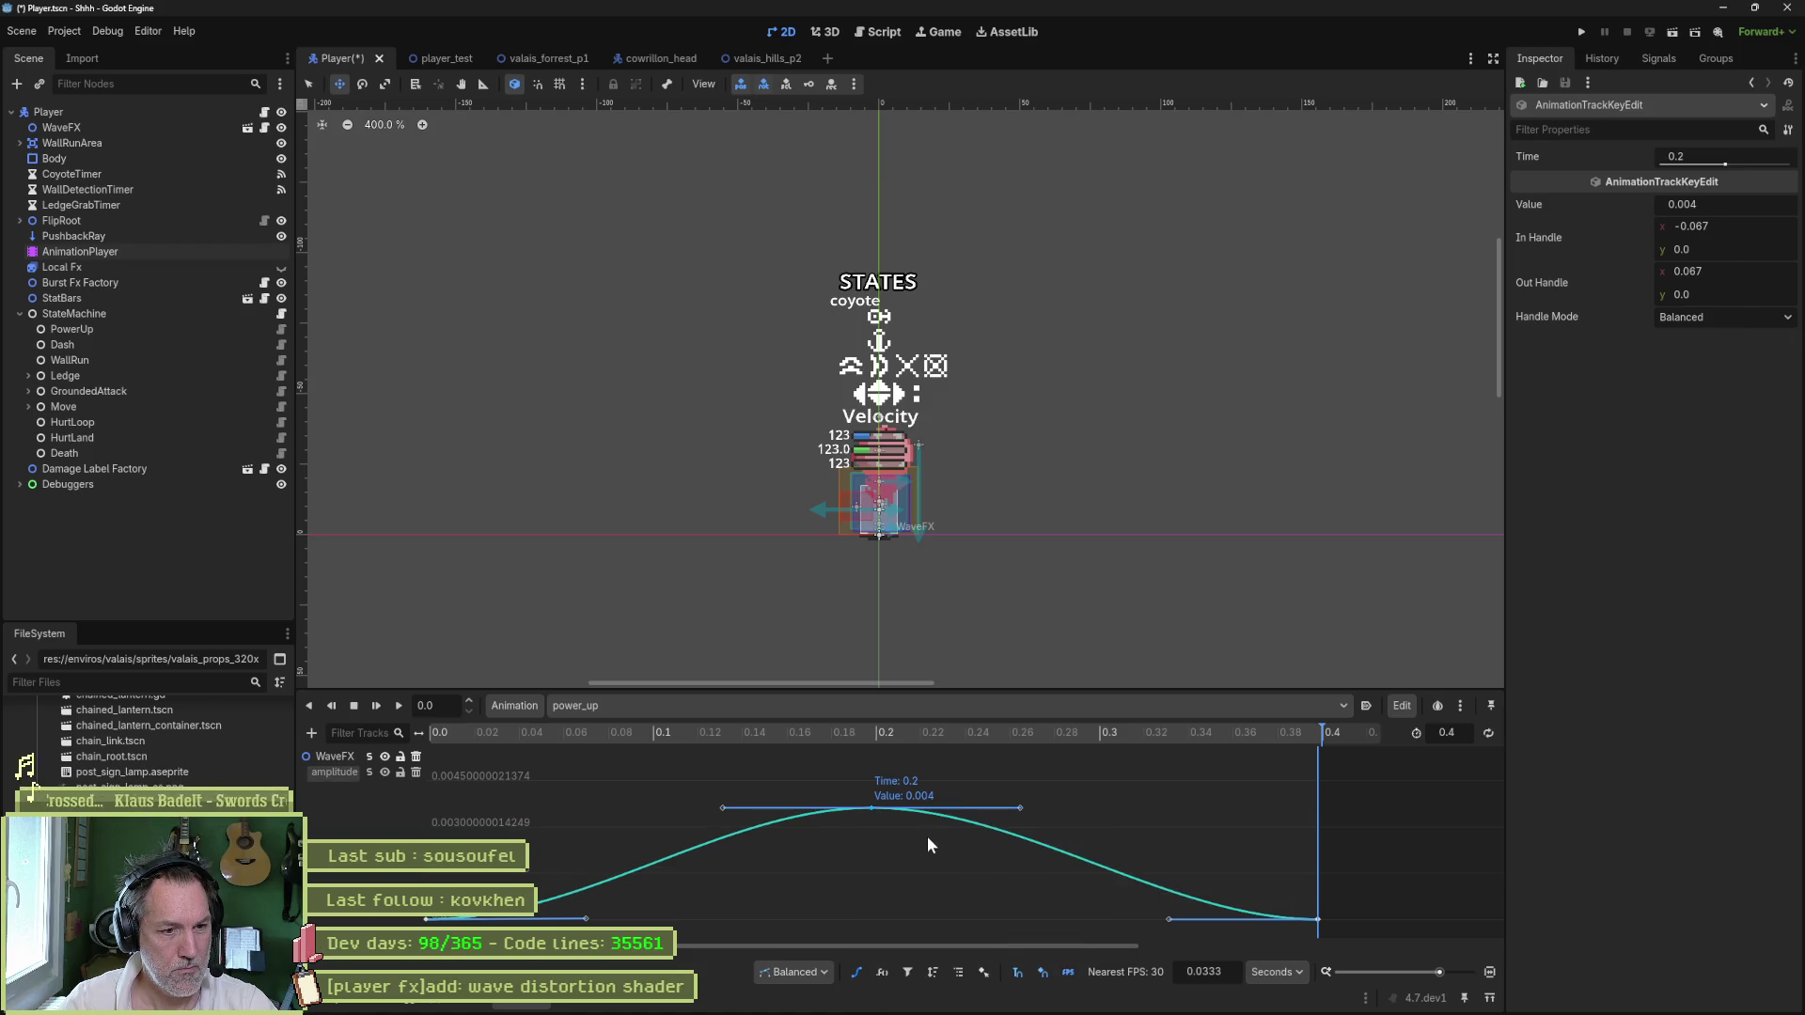
left_click(573, 734)
left_click(1098, 734)
left_click(671, 743)
key("ctrl+s")
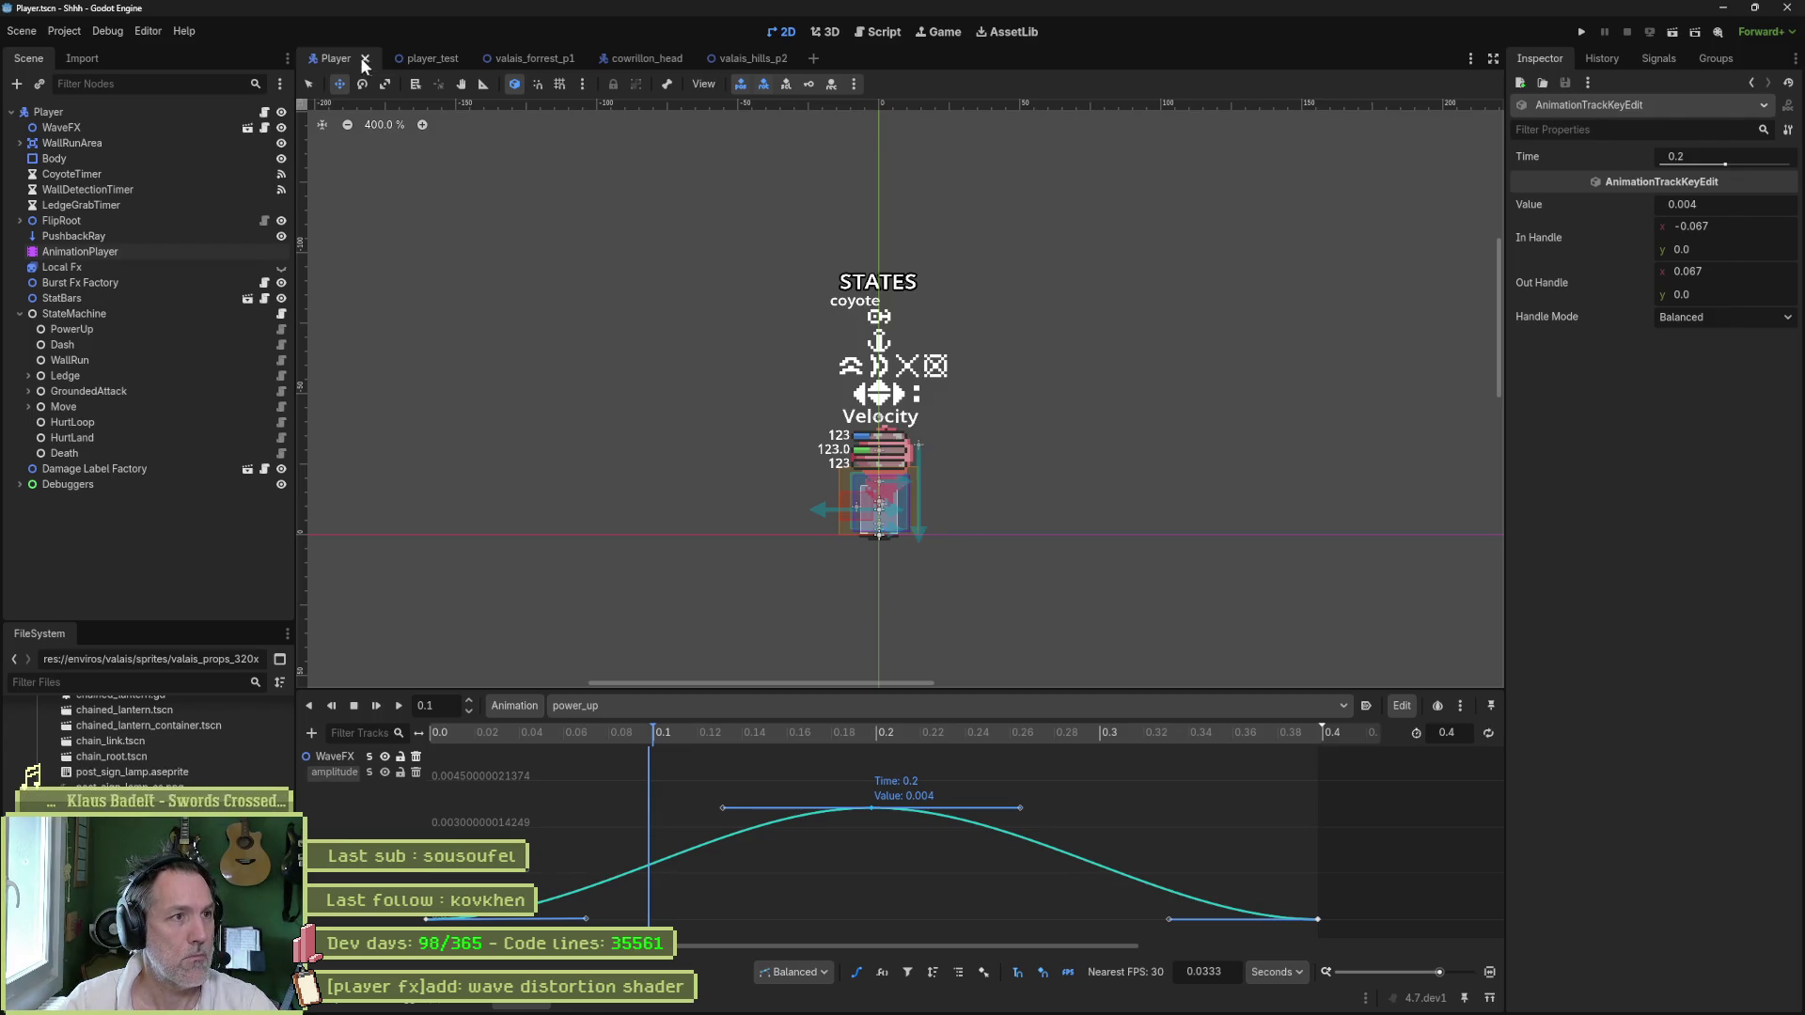
left_click(405, 58)
key("F6")
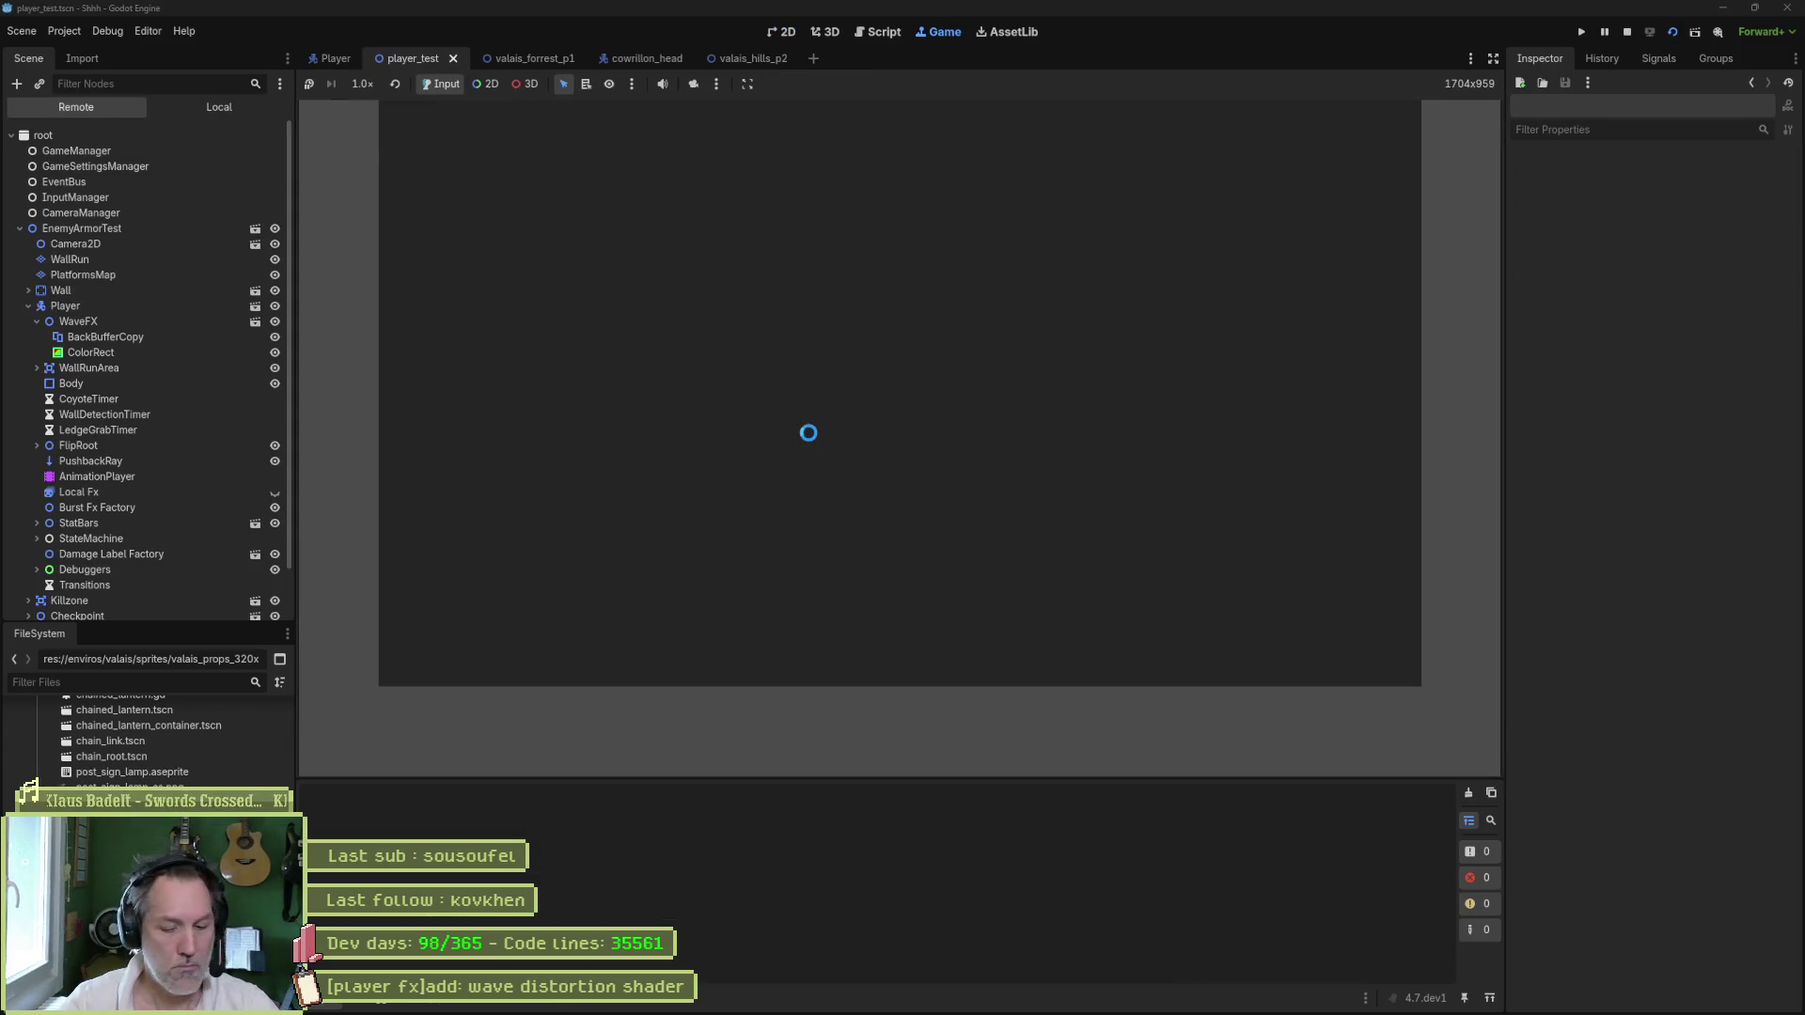
- Walk the cat right in the running game, stop it, and reopen the Player's AnimationPlayer
key("Right")
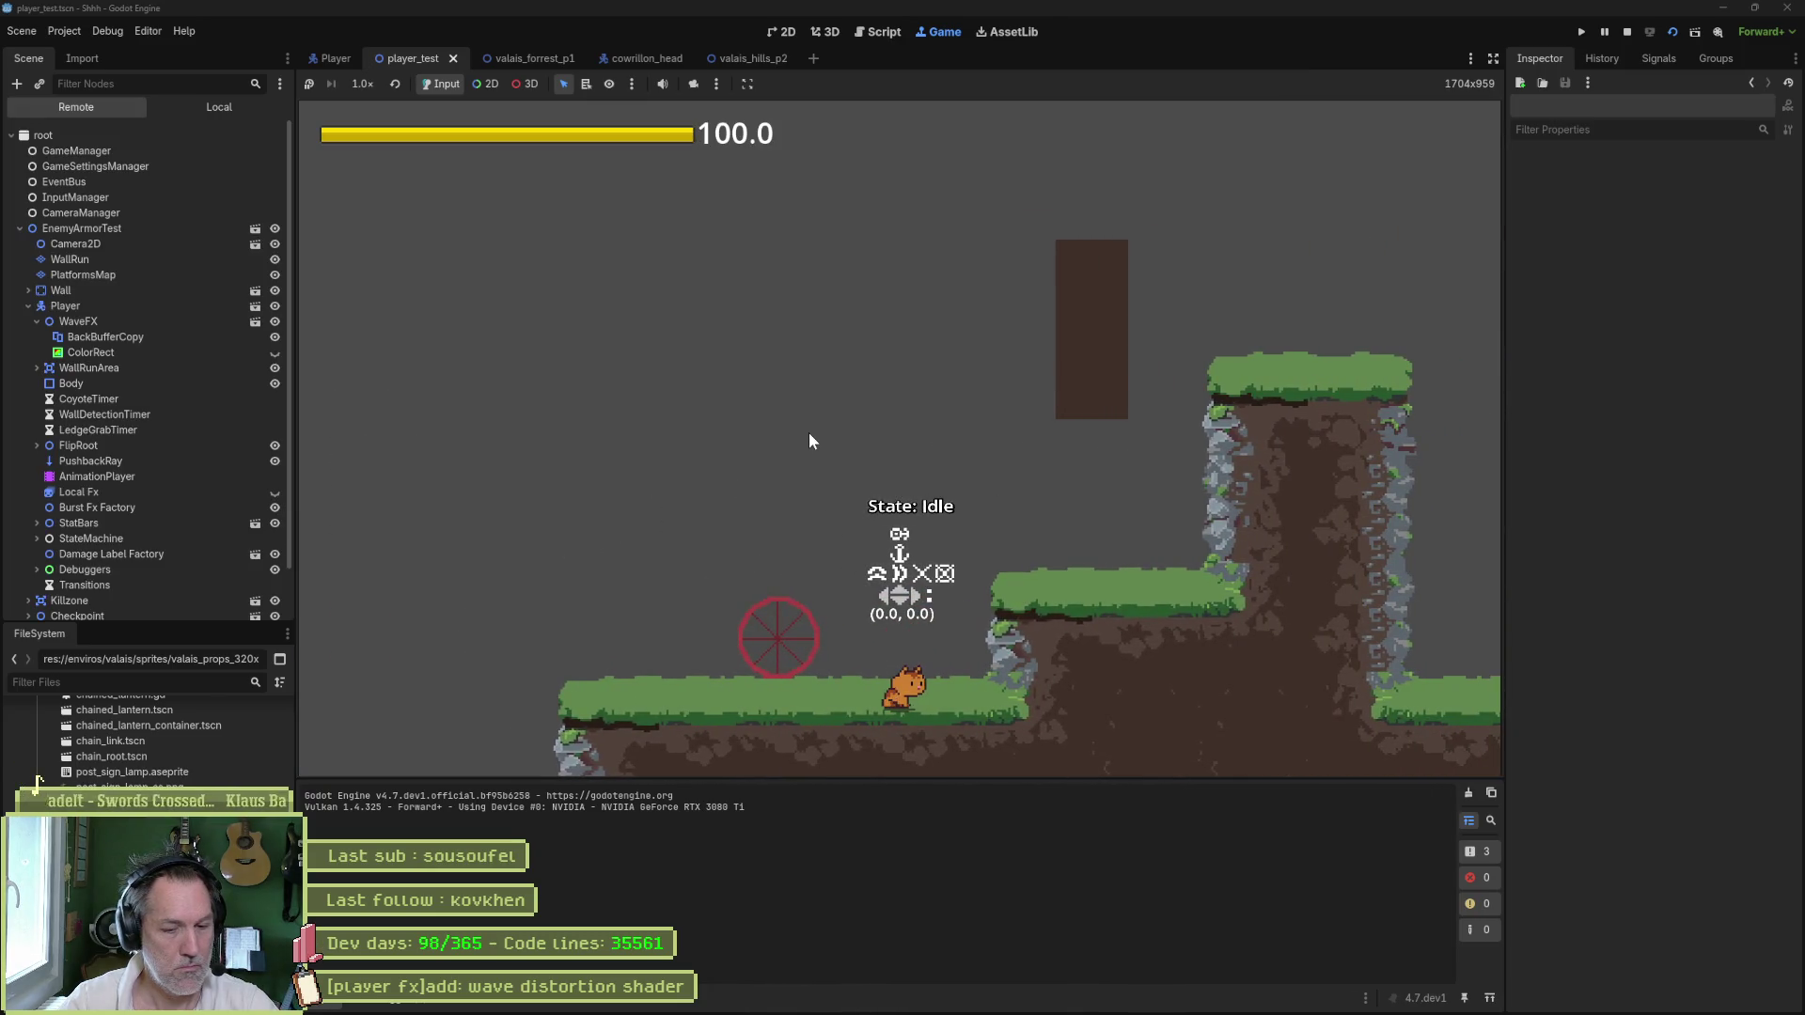
key("F8")
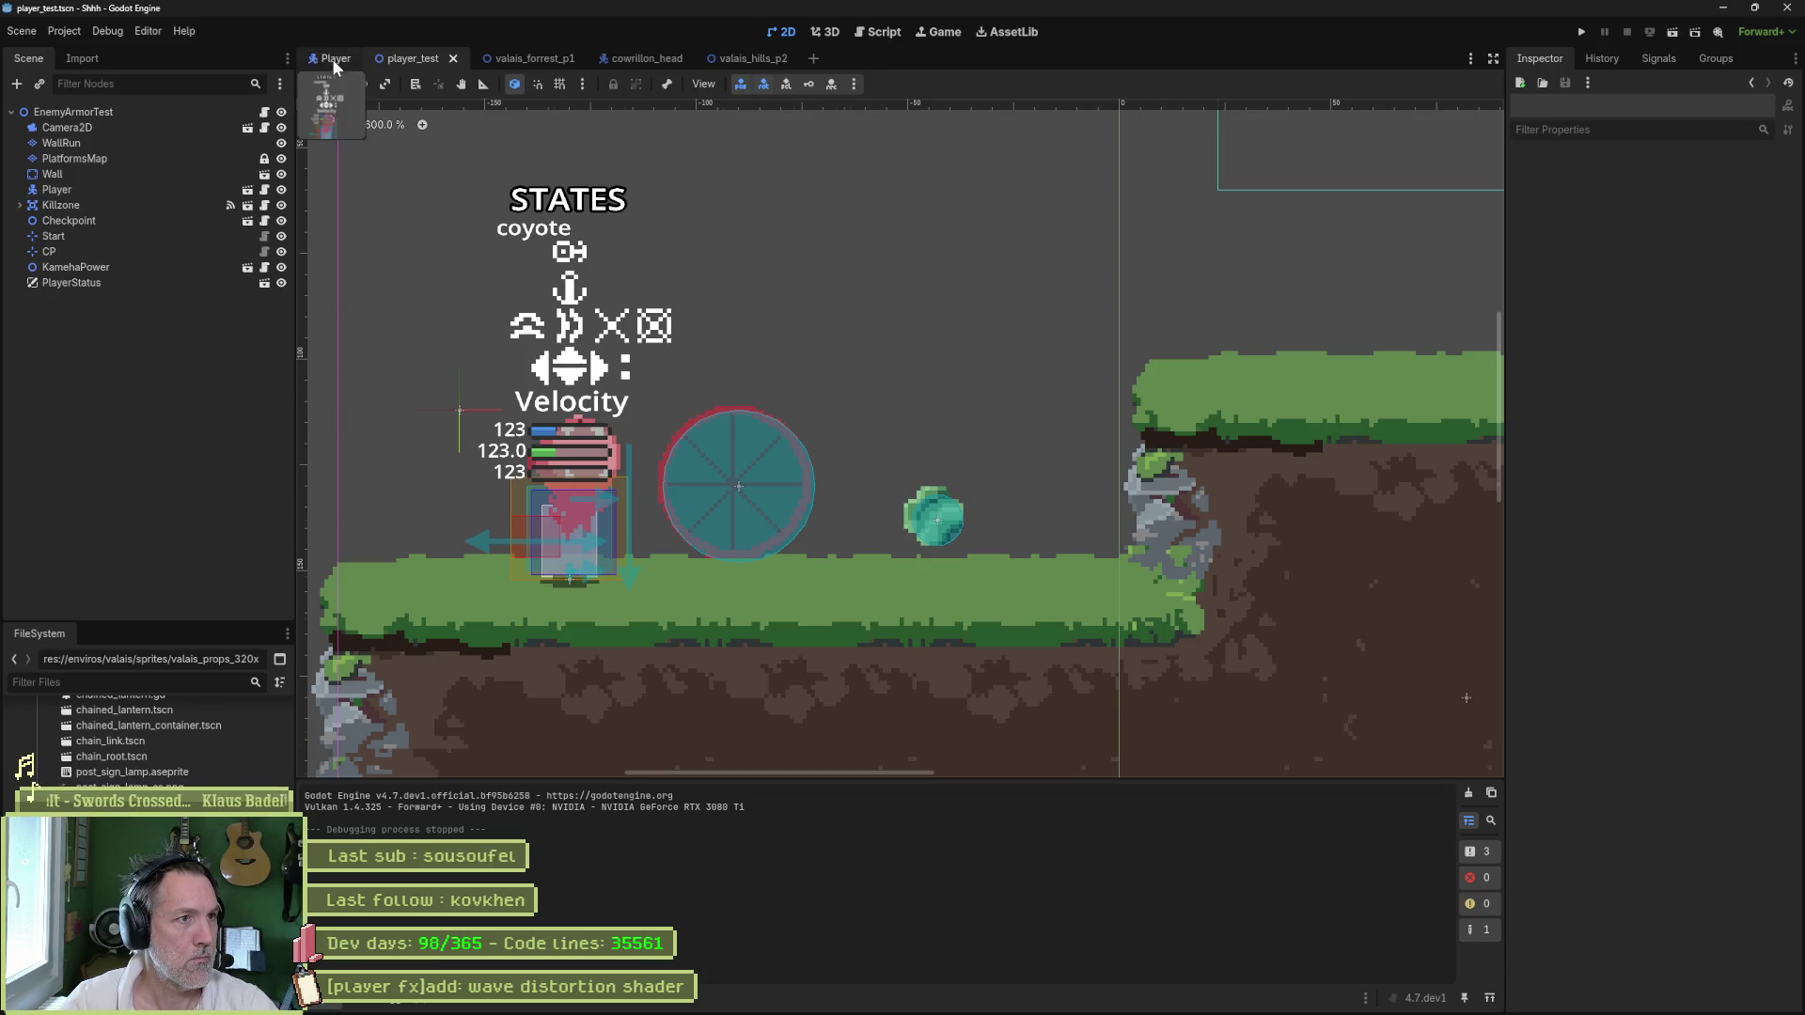
left_click(331, 59)
left_click(133, 250)
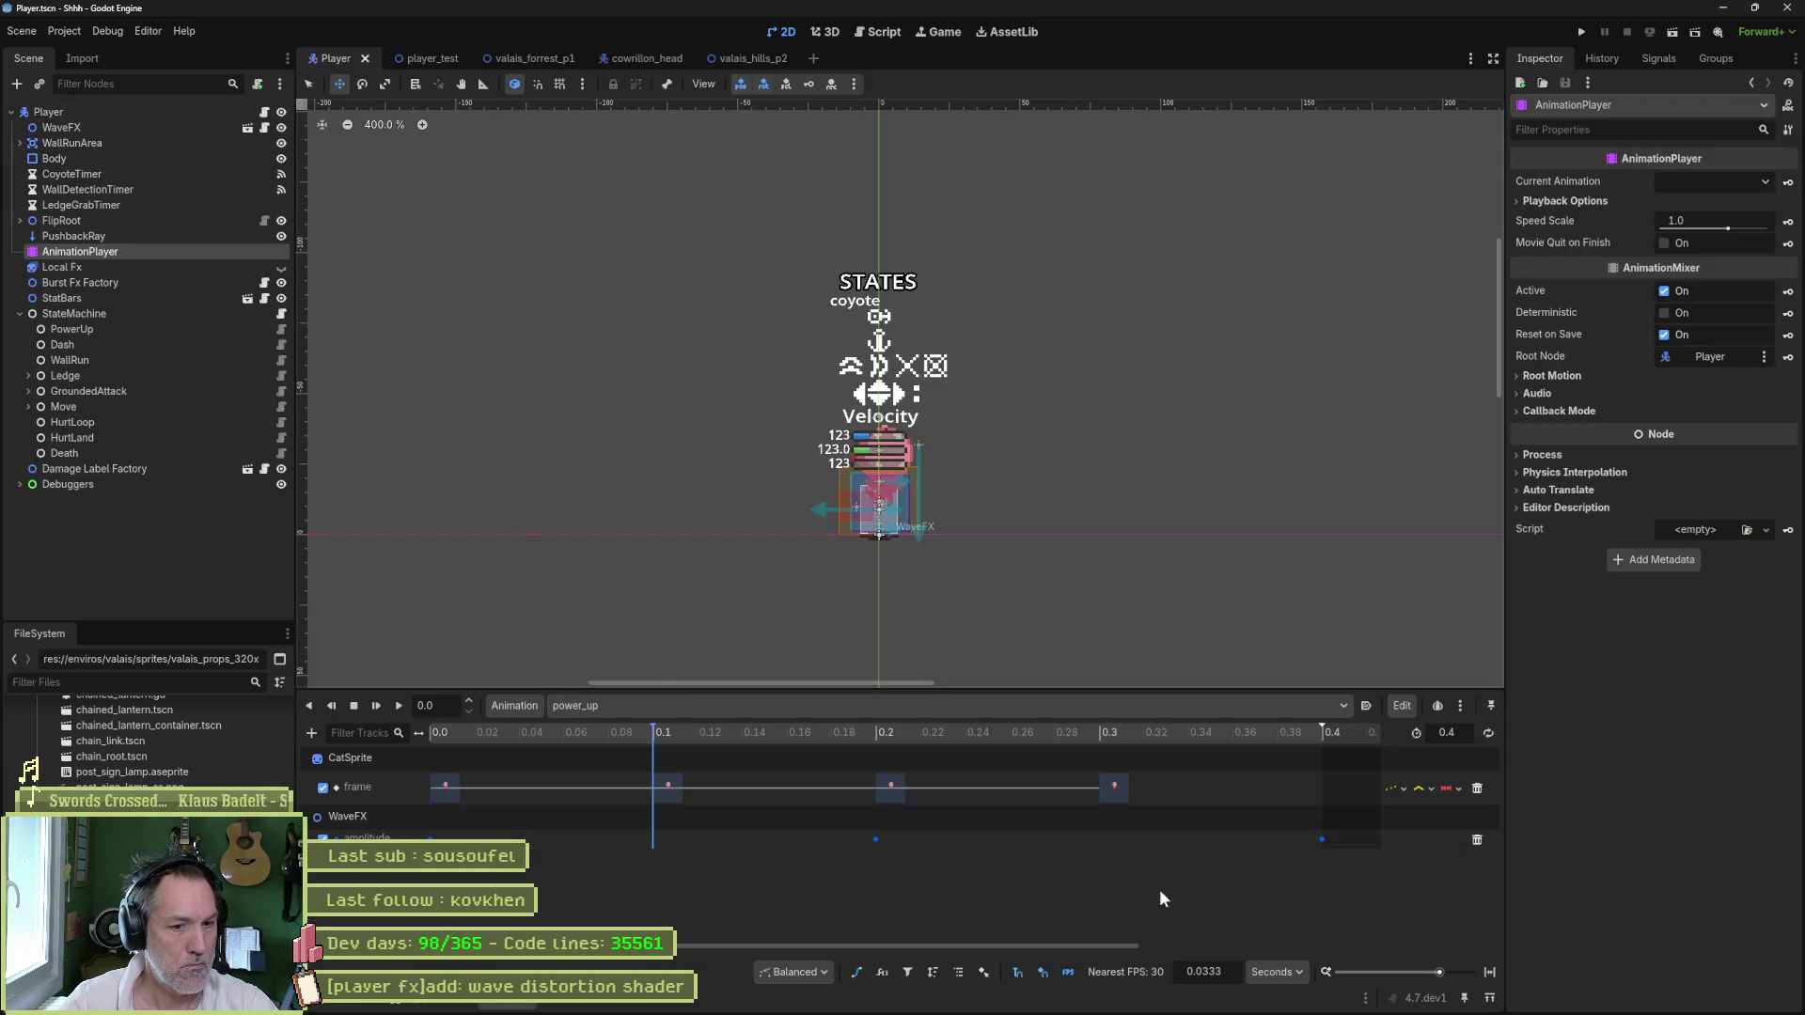
- Raise the 0.2 s amplitude peak to 0.008 with mirrored handles widened to ±0.127, and save
left_click(855, 974)
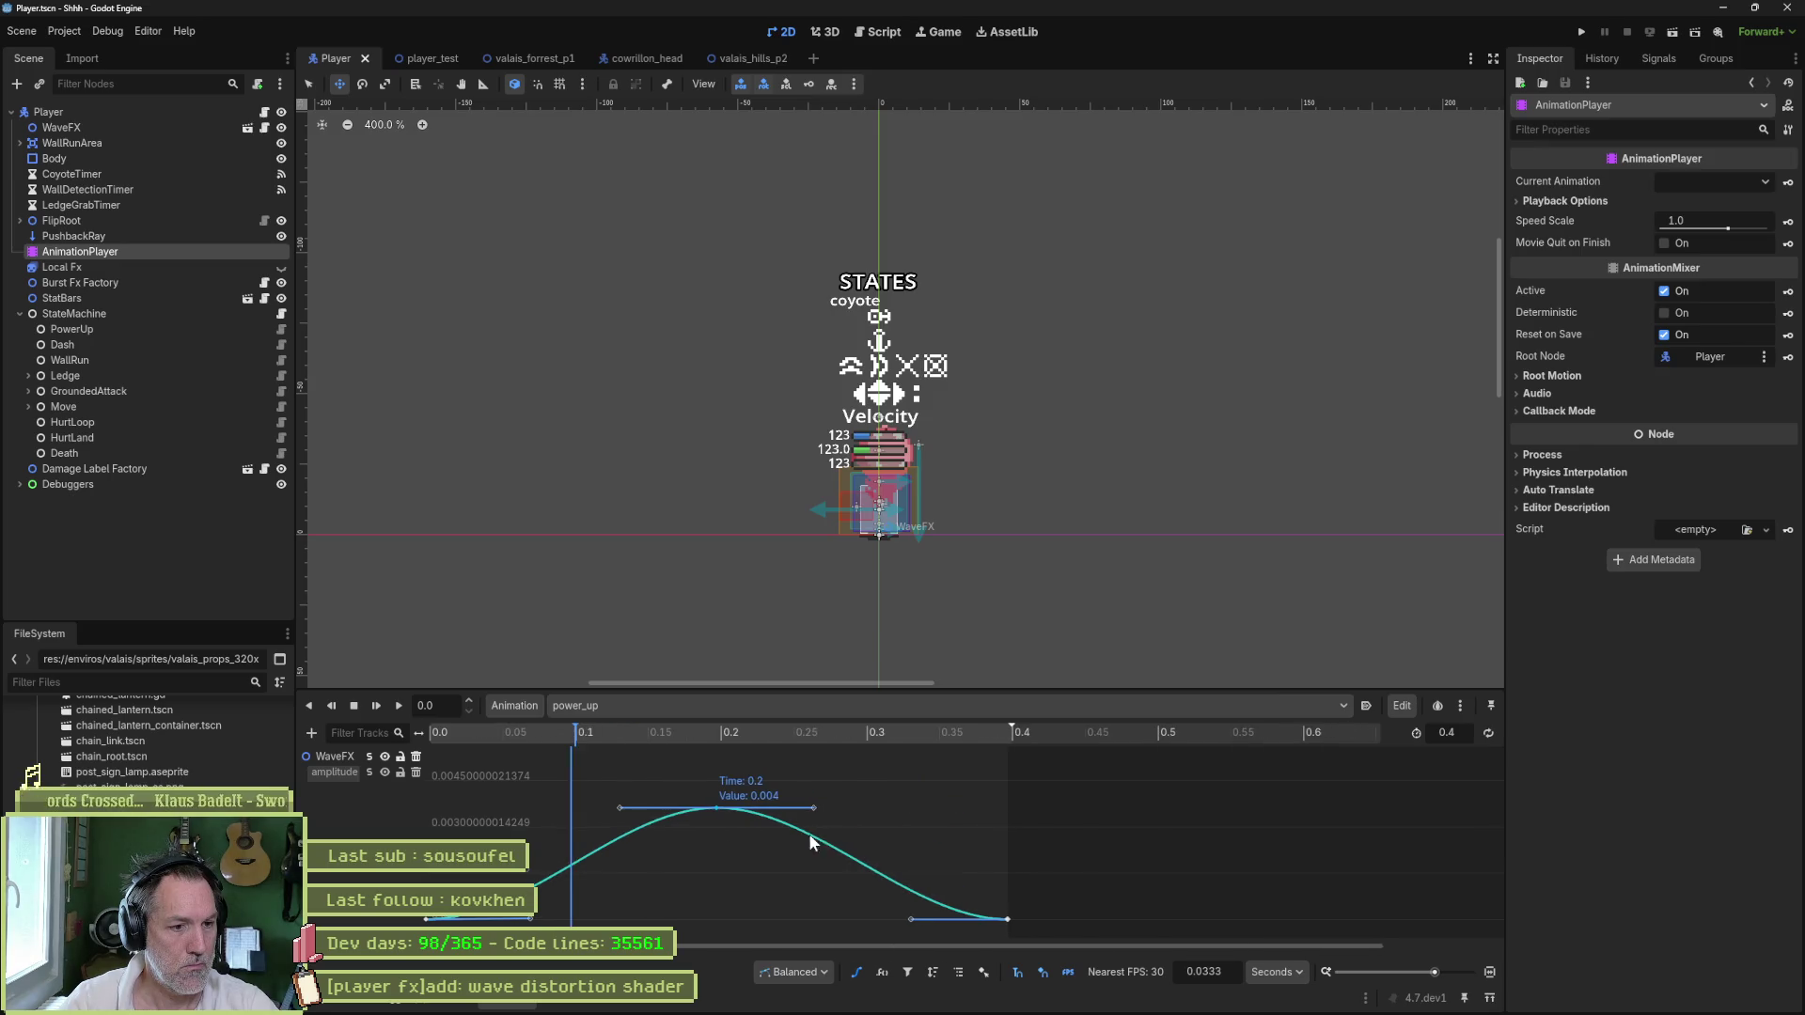
scroll(769, 808, "down", 2)
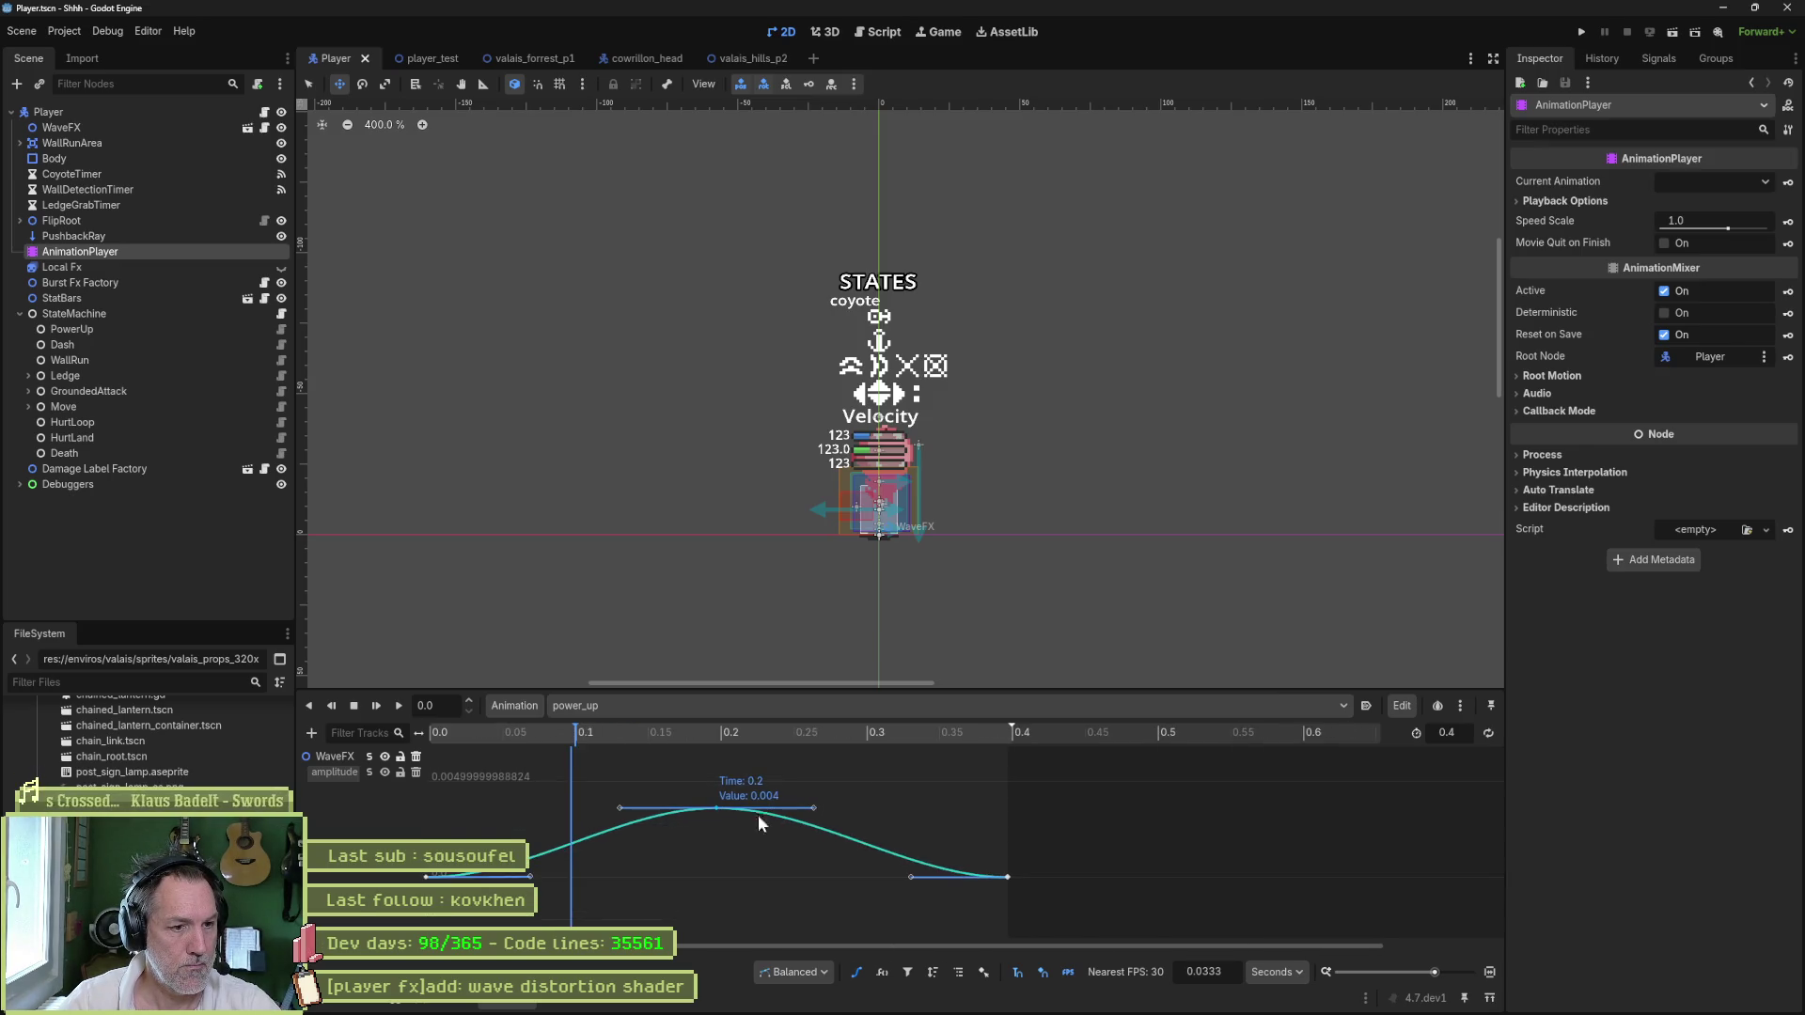
scroll(719, 816, "down", 1)
mouse_move(719, 807)
left_mouse_down()
mouse_move(719, 750)
mouse_move(605, 754)
left_mouse_up()
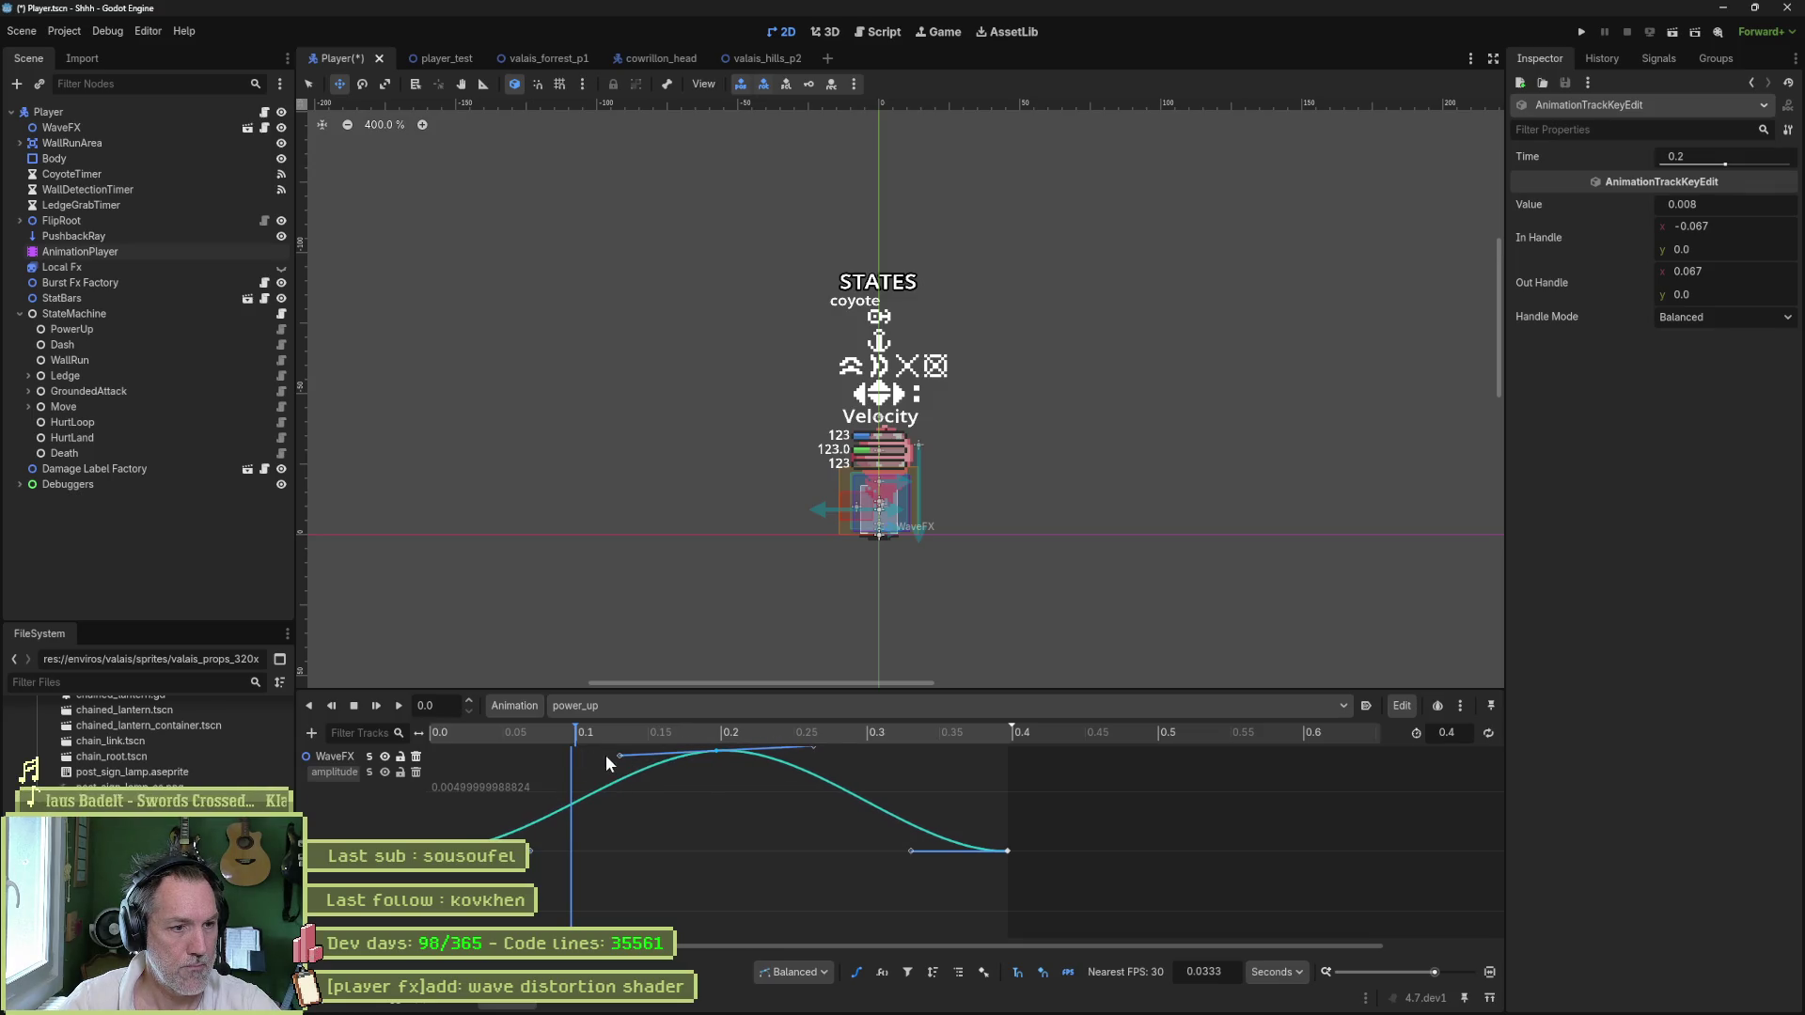
right_click(712, 749)
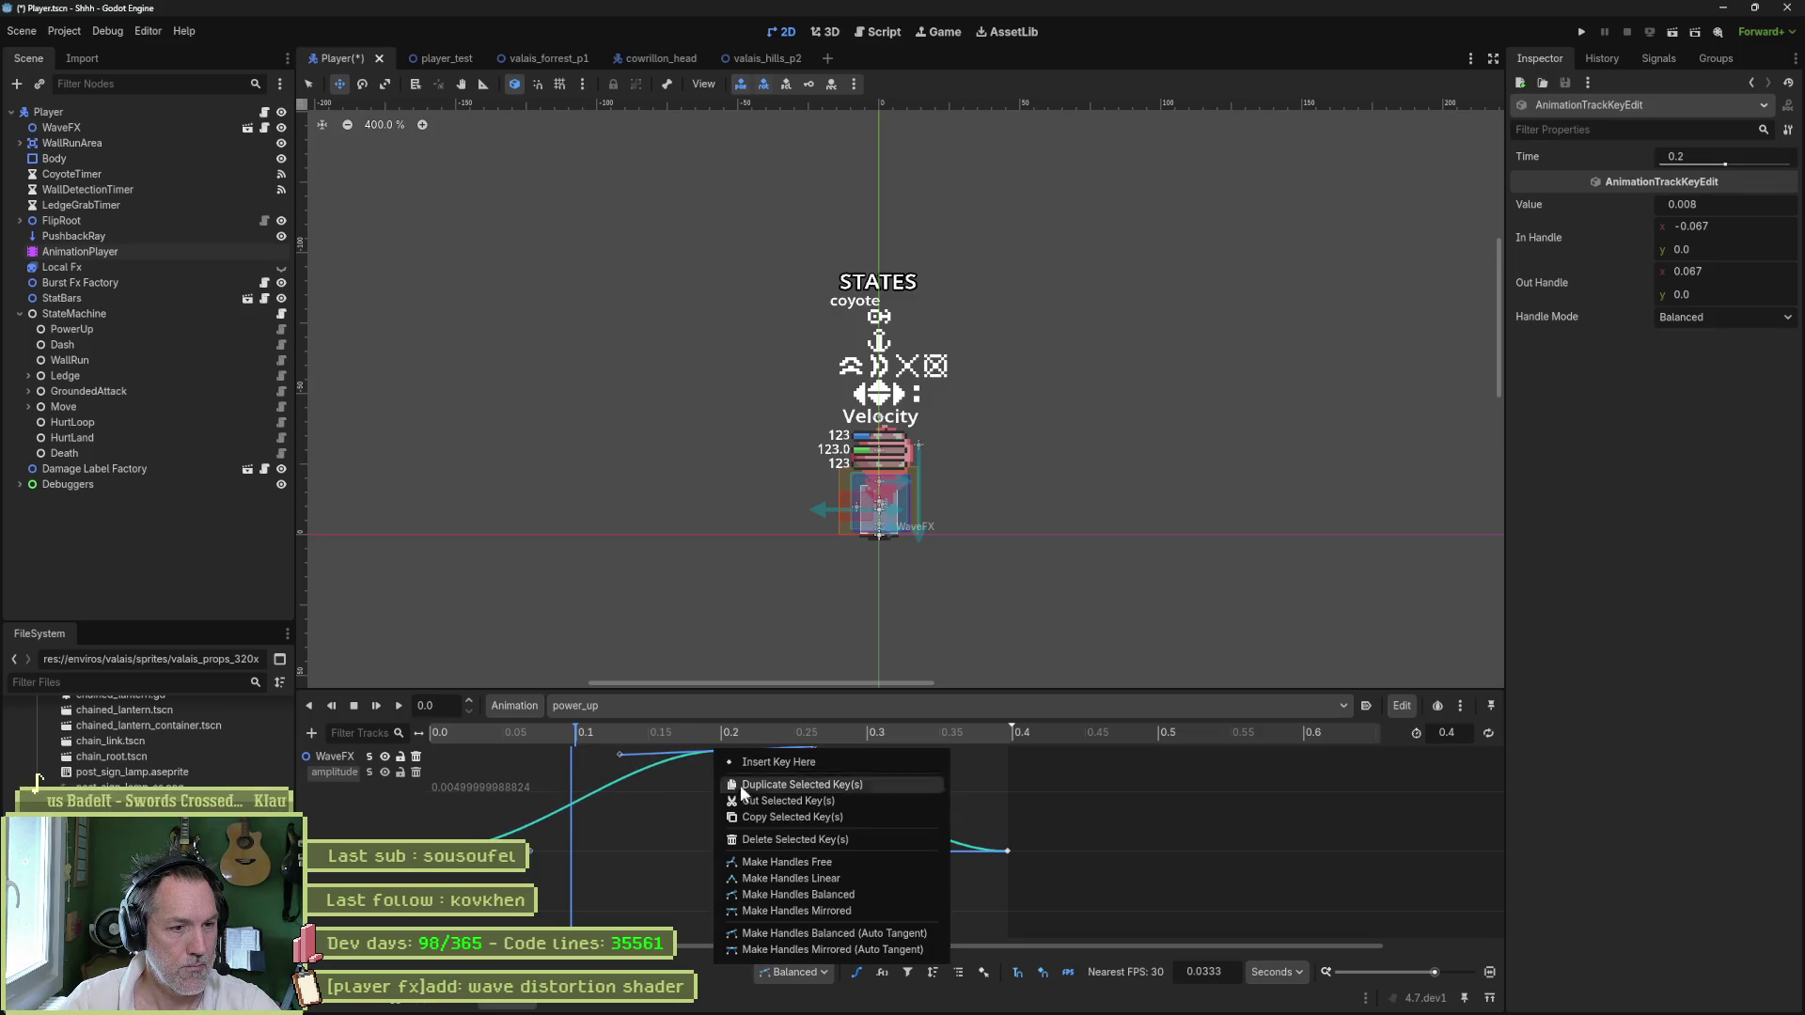
left_click(847, 910)
left_click_drag(645, 746, 532, 753)
key("ctrl+s")
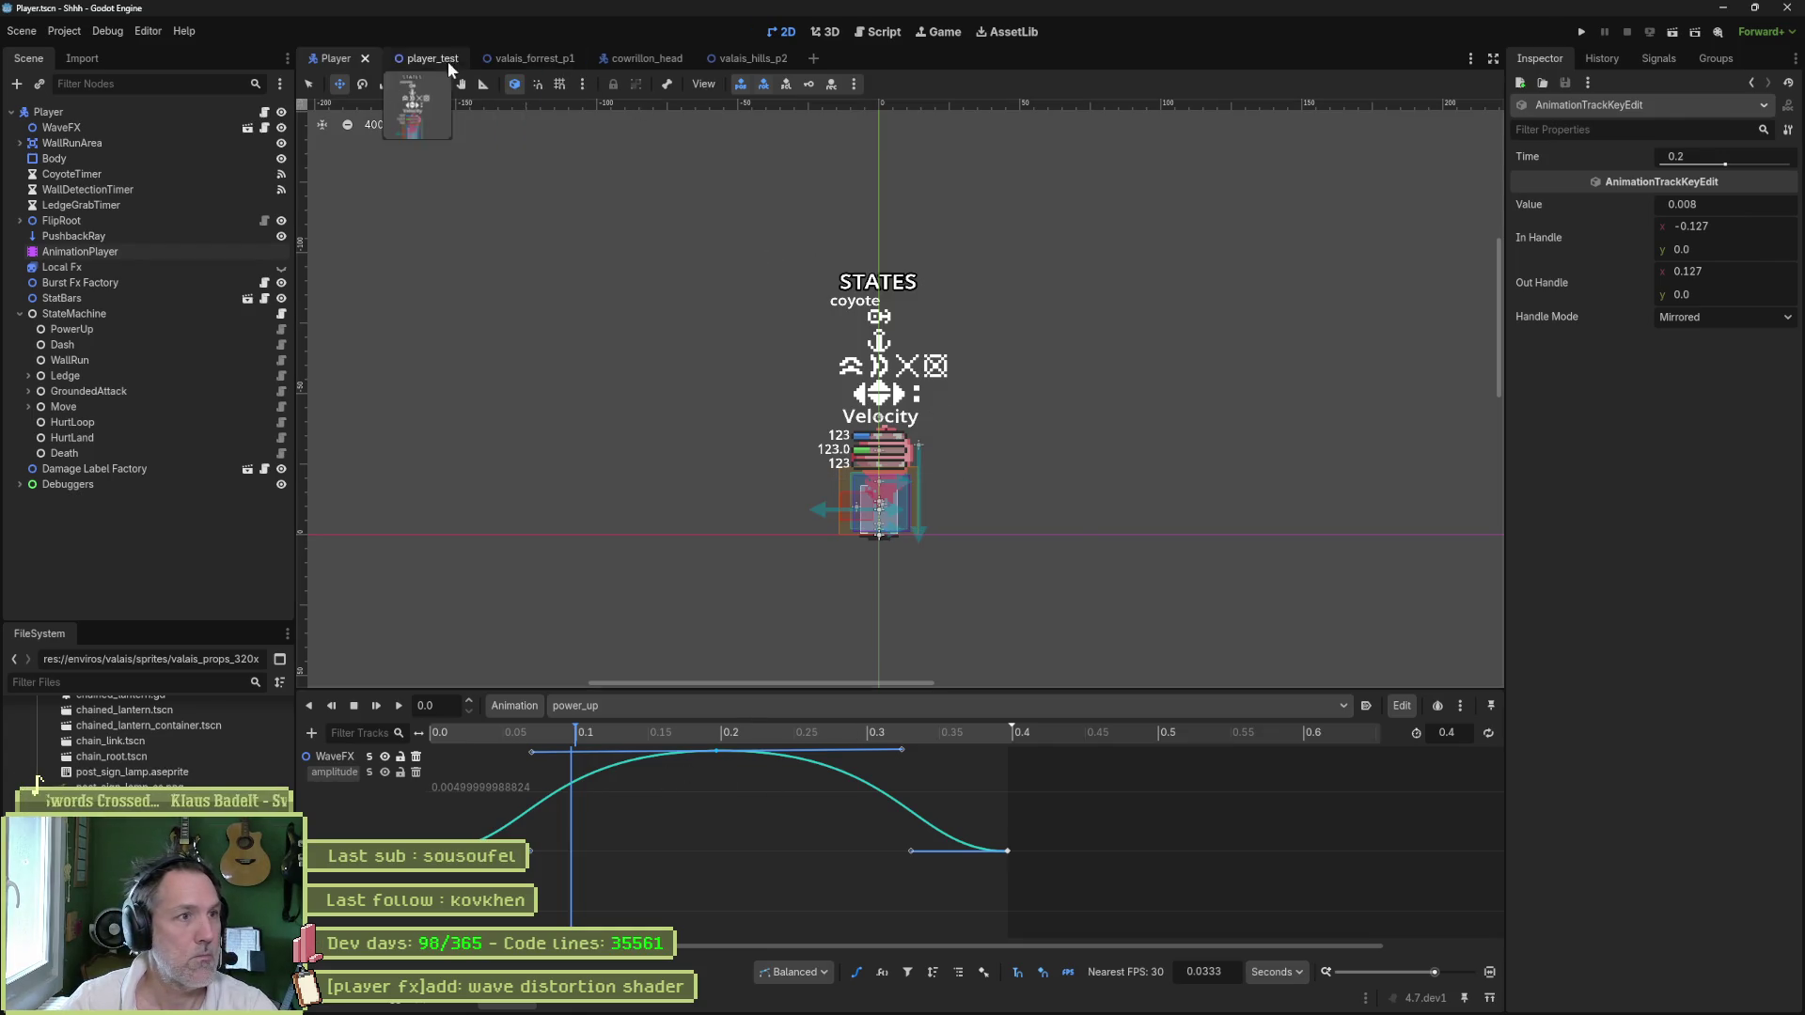
- Run player_test to check the reshaped wave, stop it, and reopen the Player's AnimationPlayer
left_click(450, 62)
key("F6")
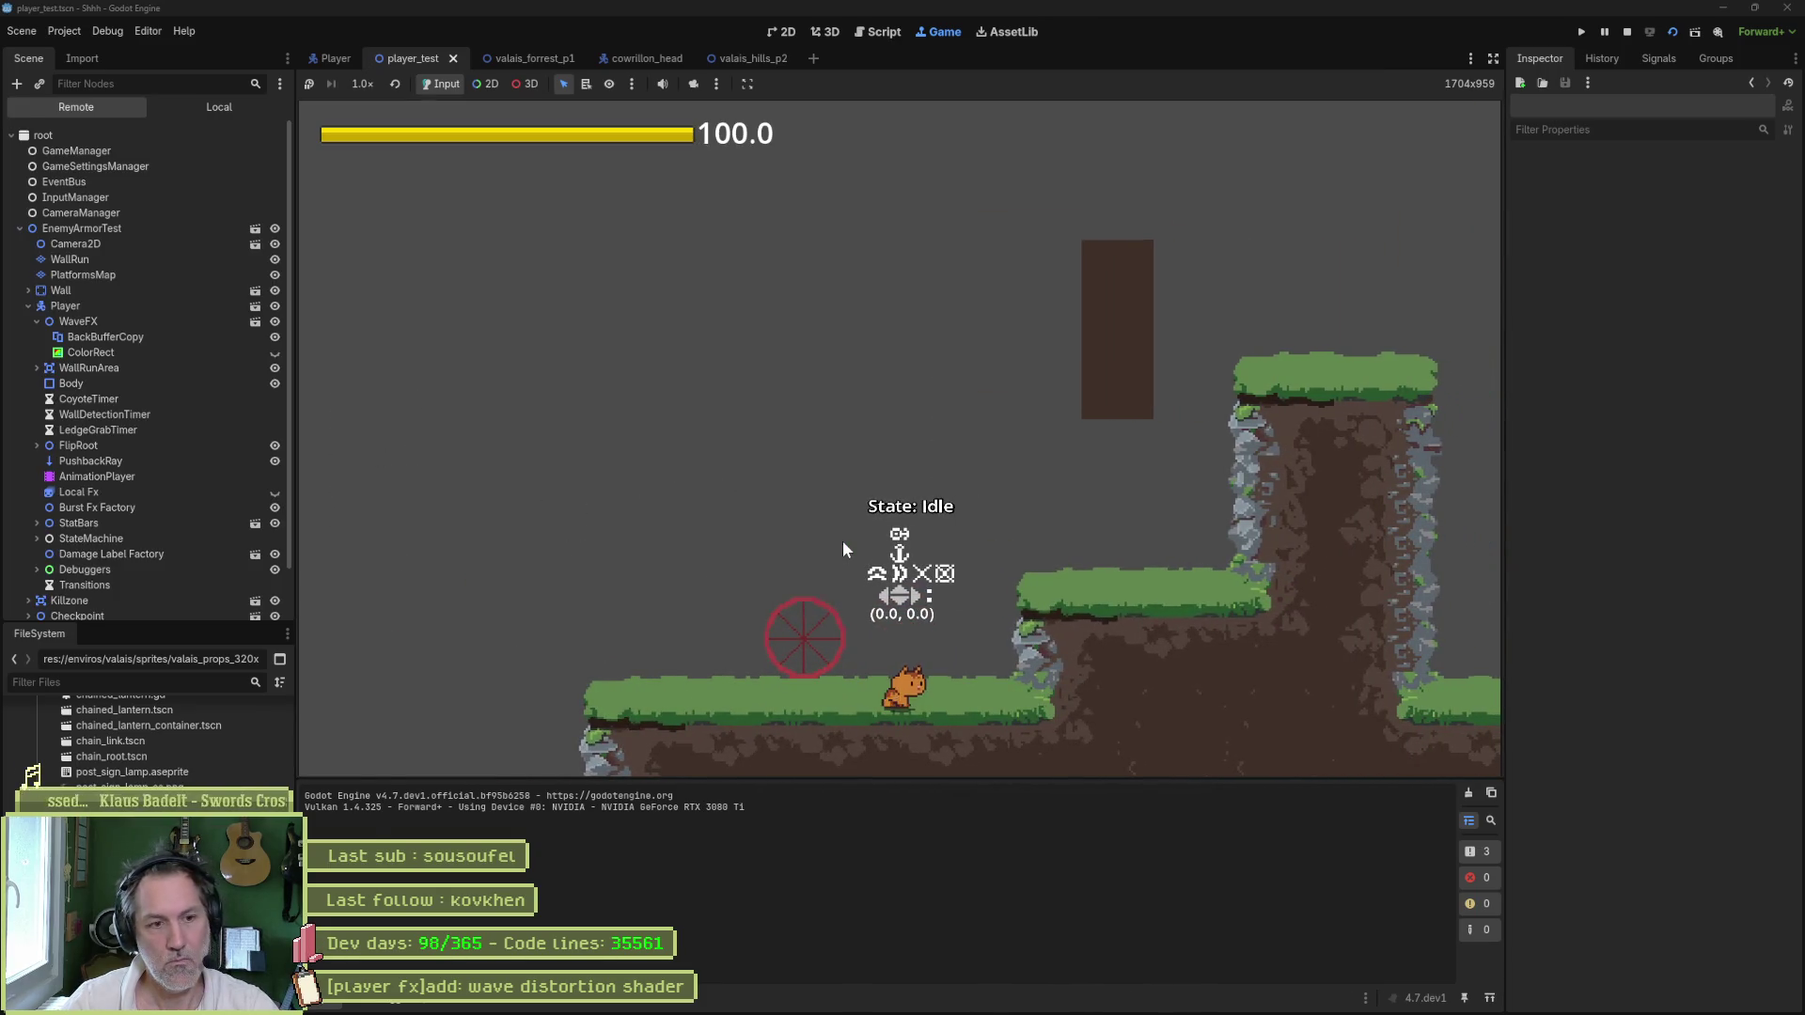
key("F8")
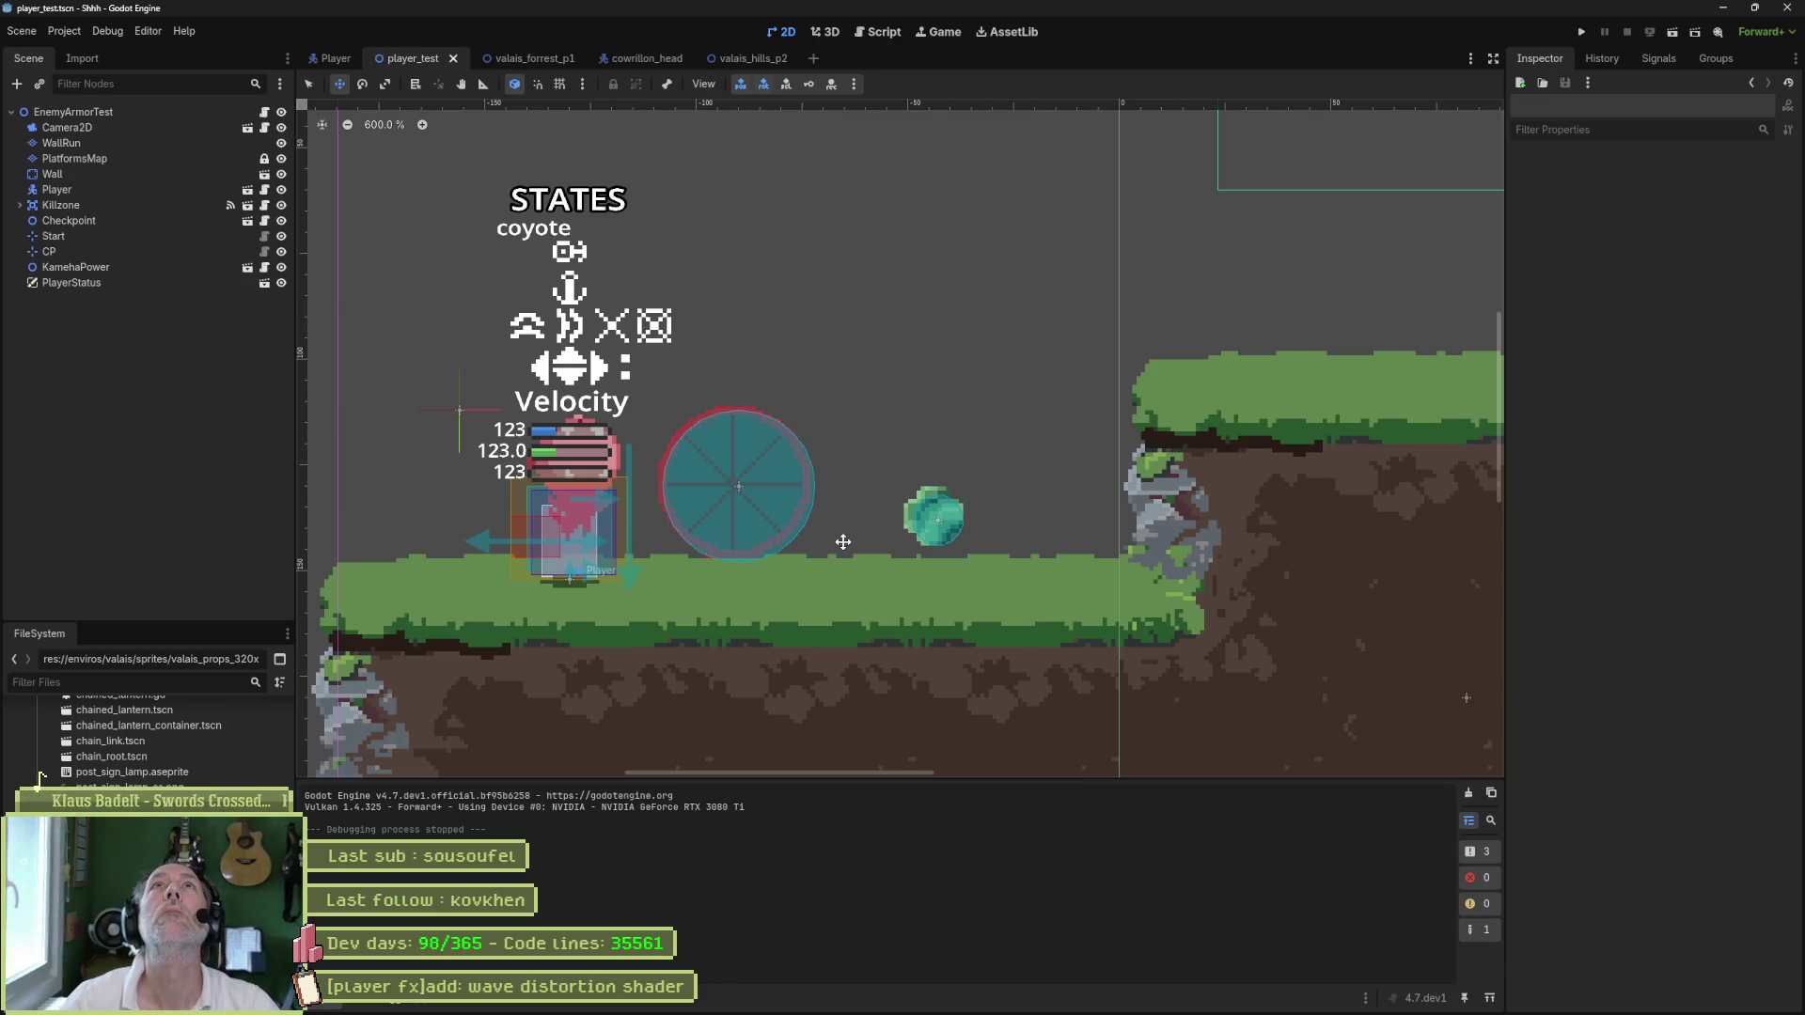
left_click(334, 59)
left_click(164, 236)
left_click(149, 252)
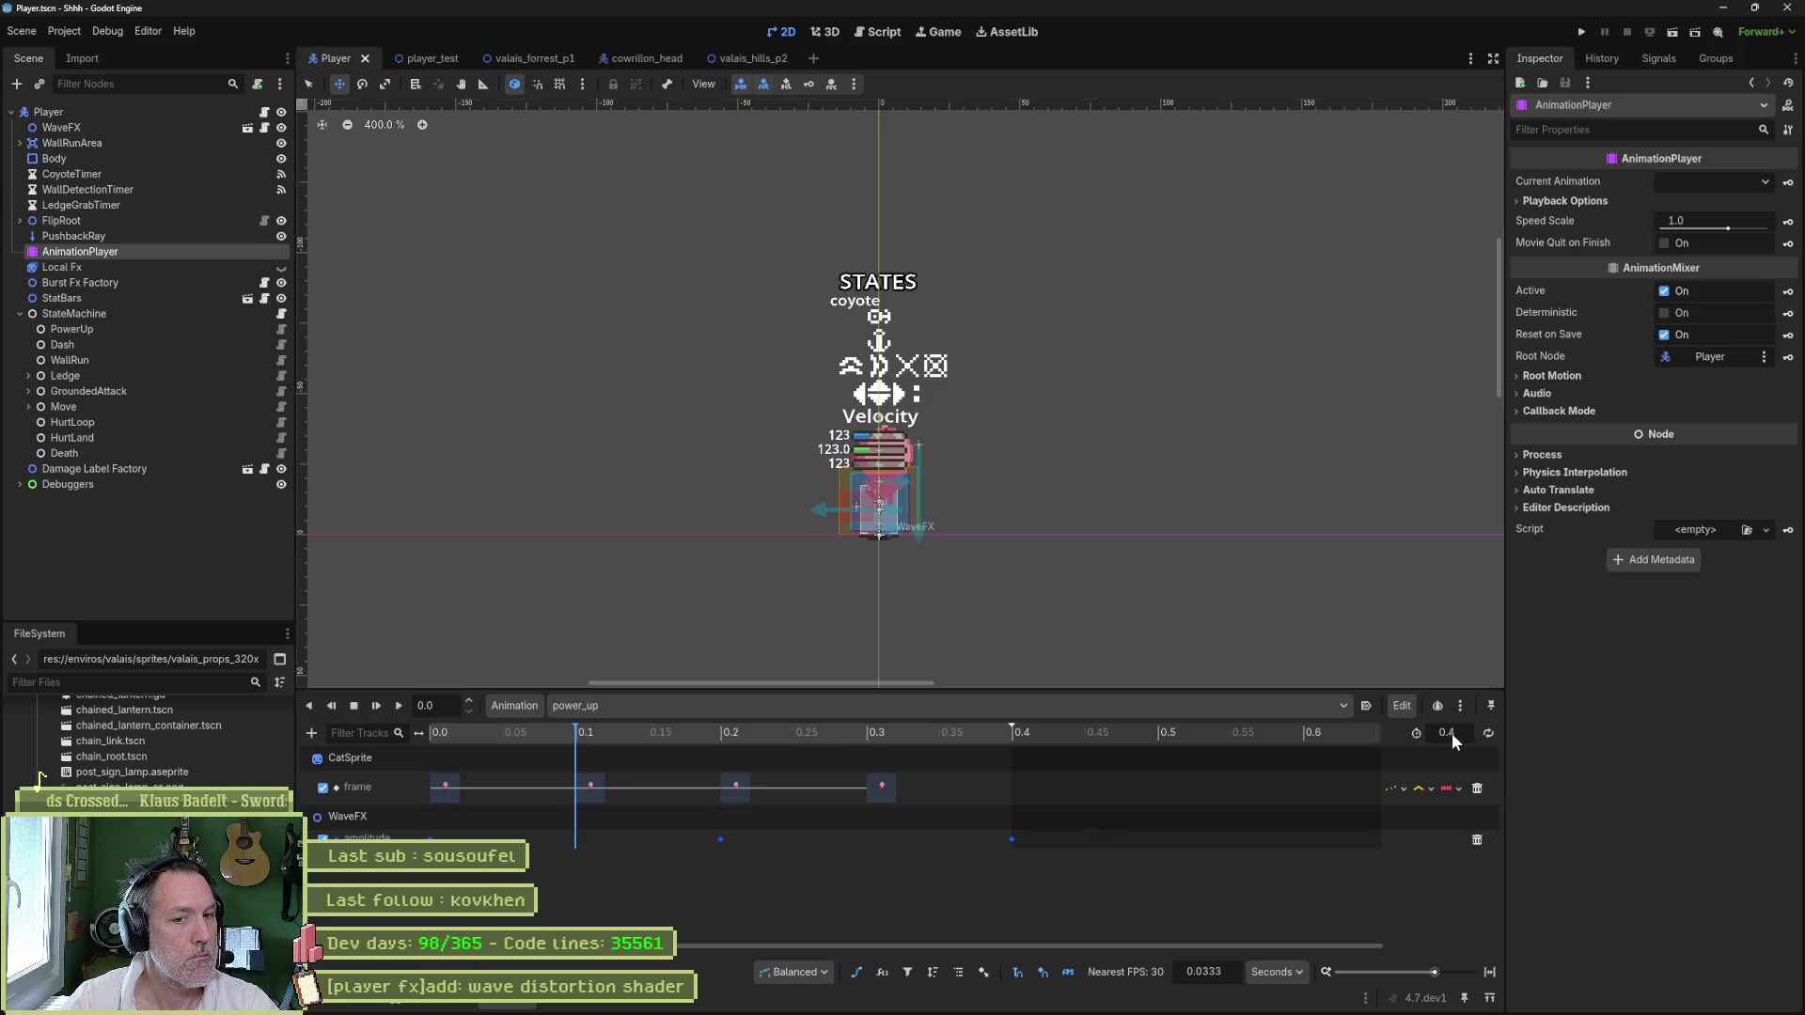
- Set the power_up animation length to 0.7 s and test it in player_test
type("0.7")
key("Return")
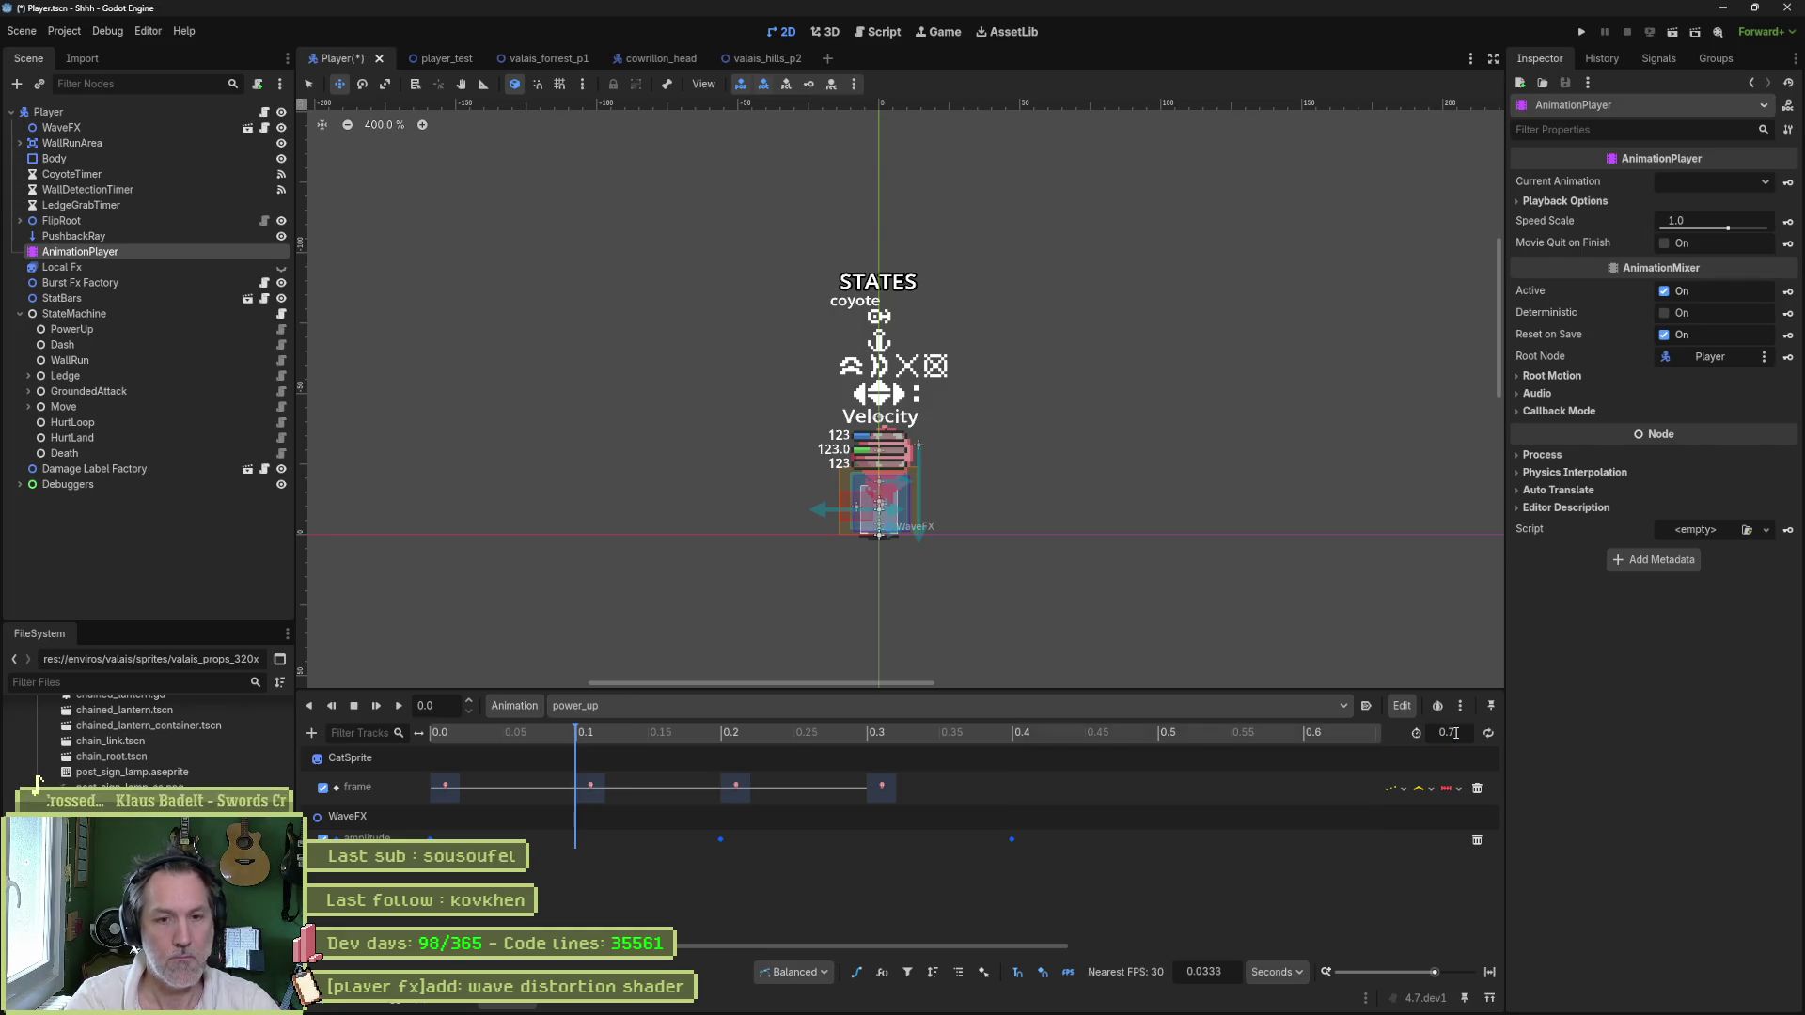
key("F6")
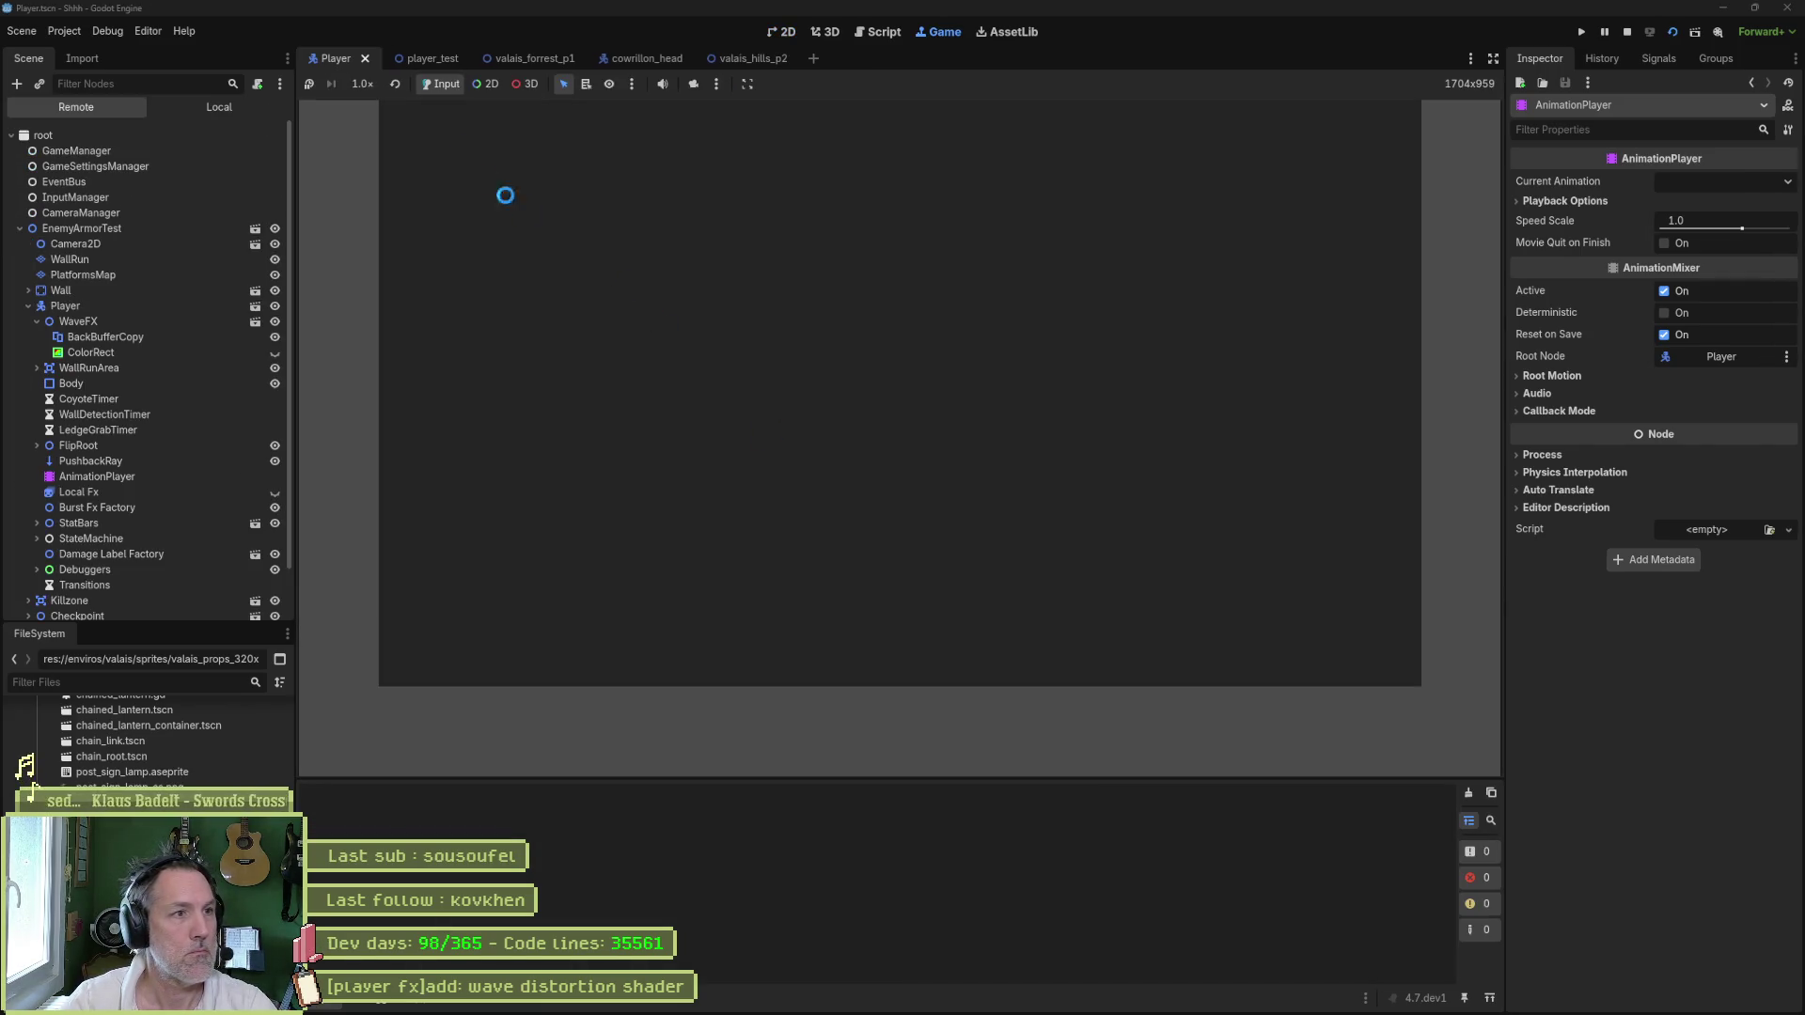
left_click(424, 58)
key("F6")
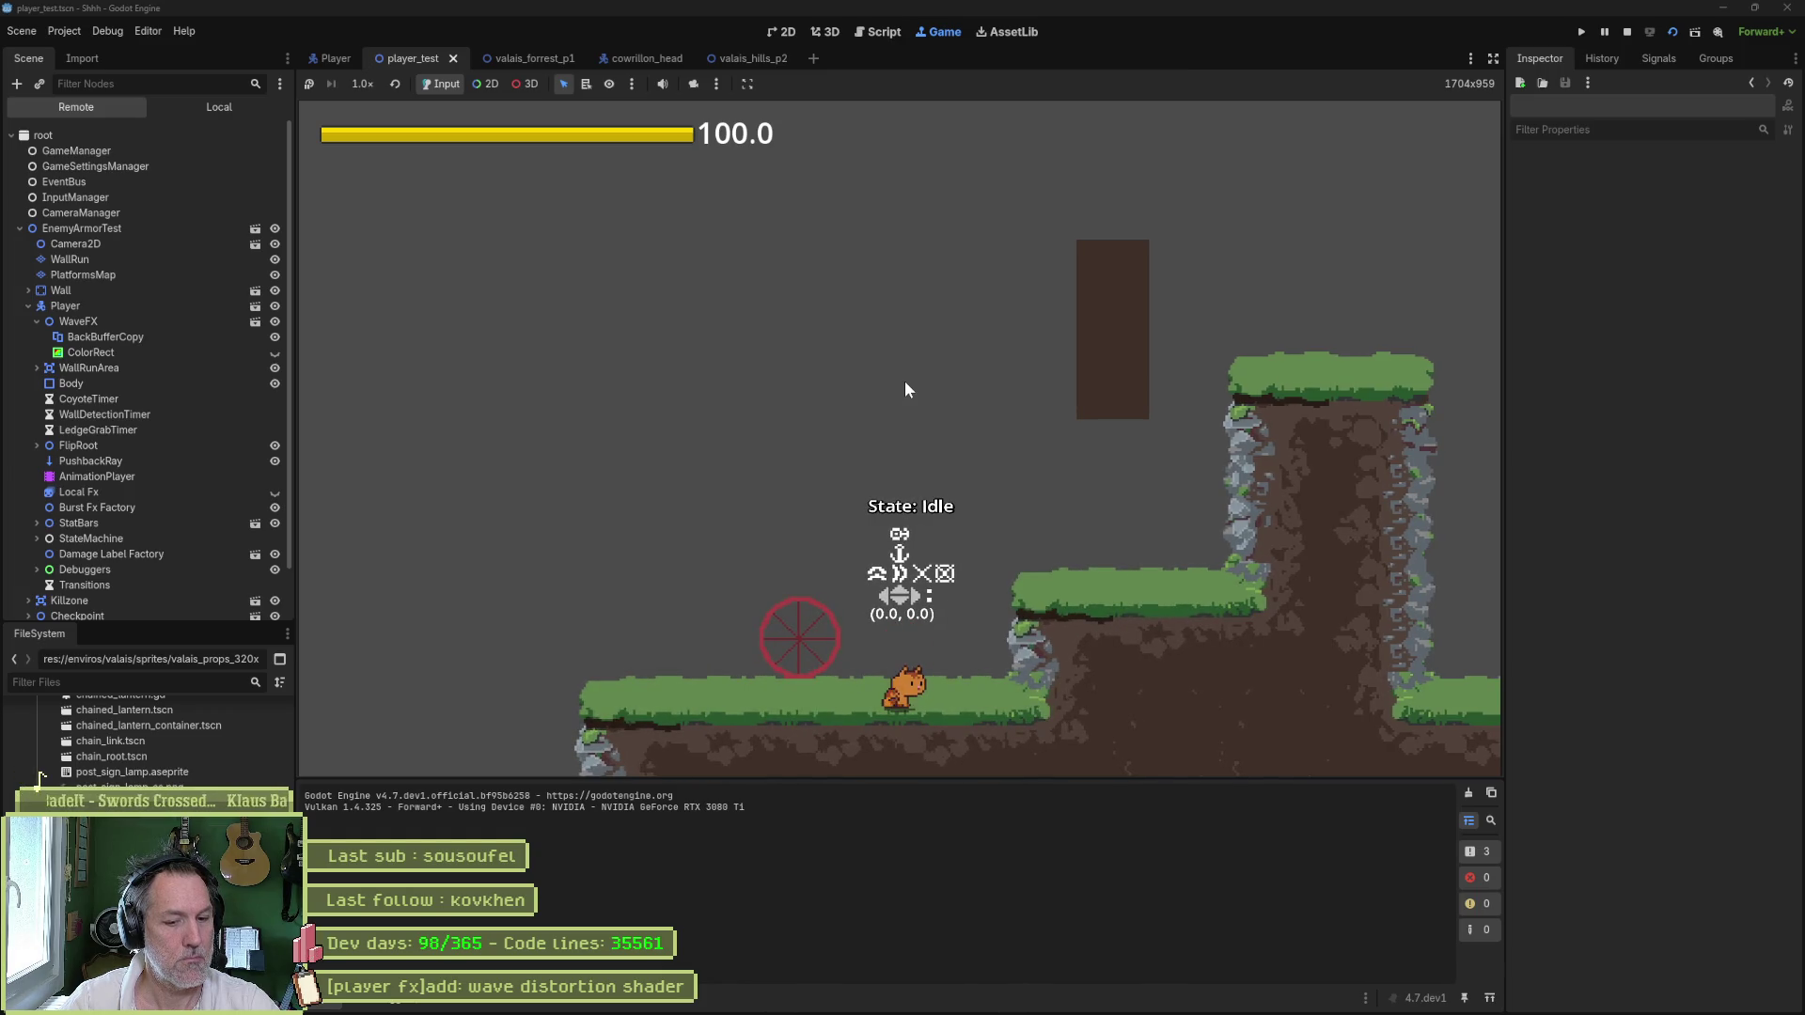
key("F8")
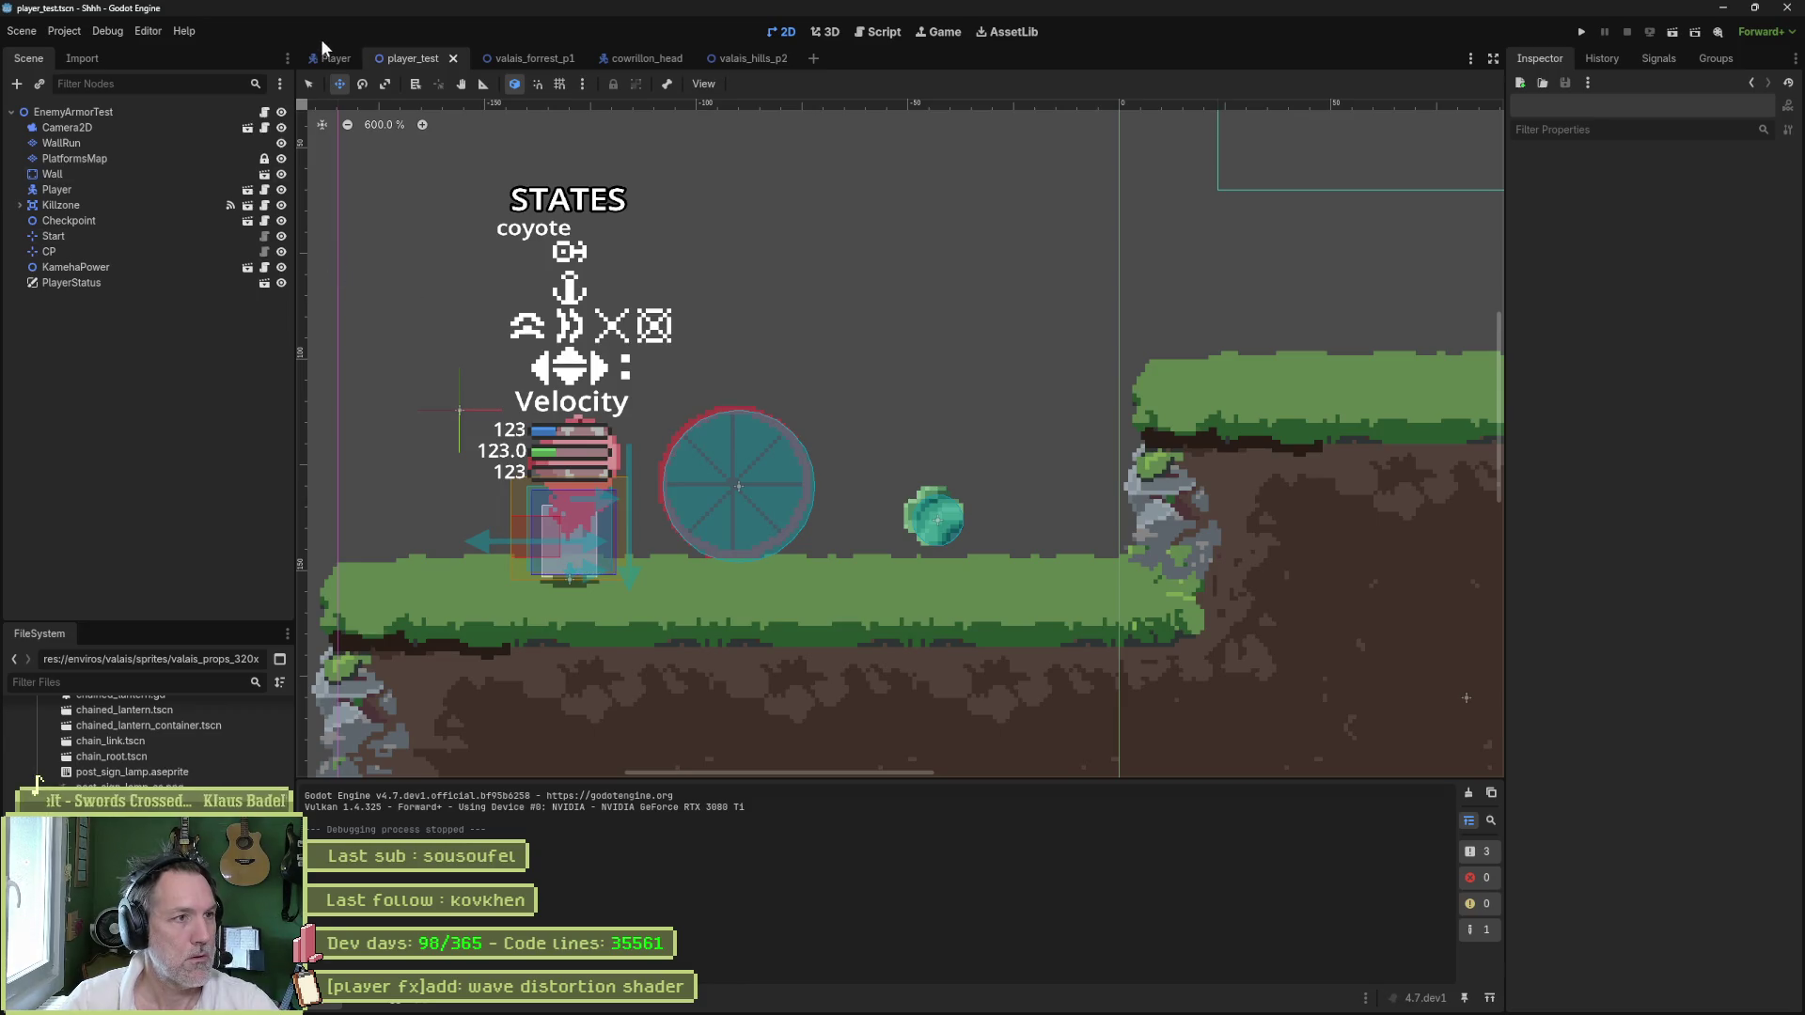
- Restore the power_up length to 0.4 s and save the Player scene
left_click(329, 57)
left_click(1460, 733)
type("0.4")
key("Return")
key("ctrl+s")
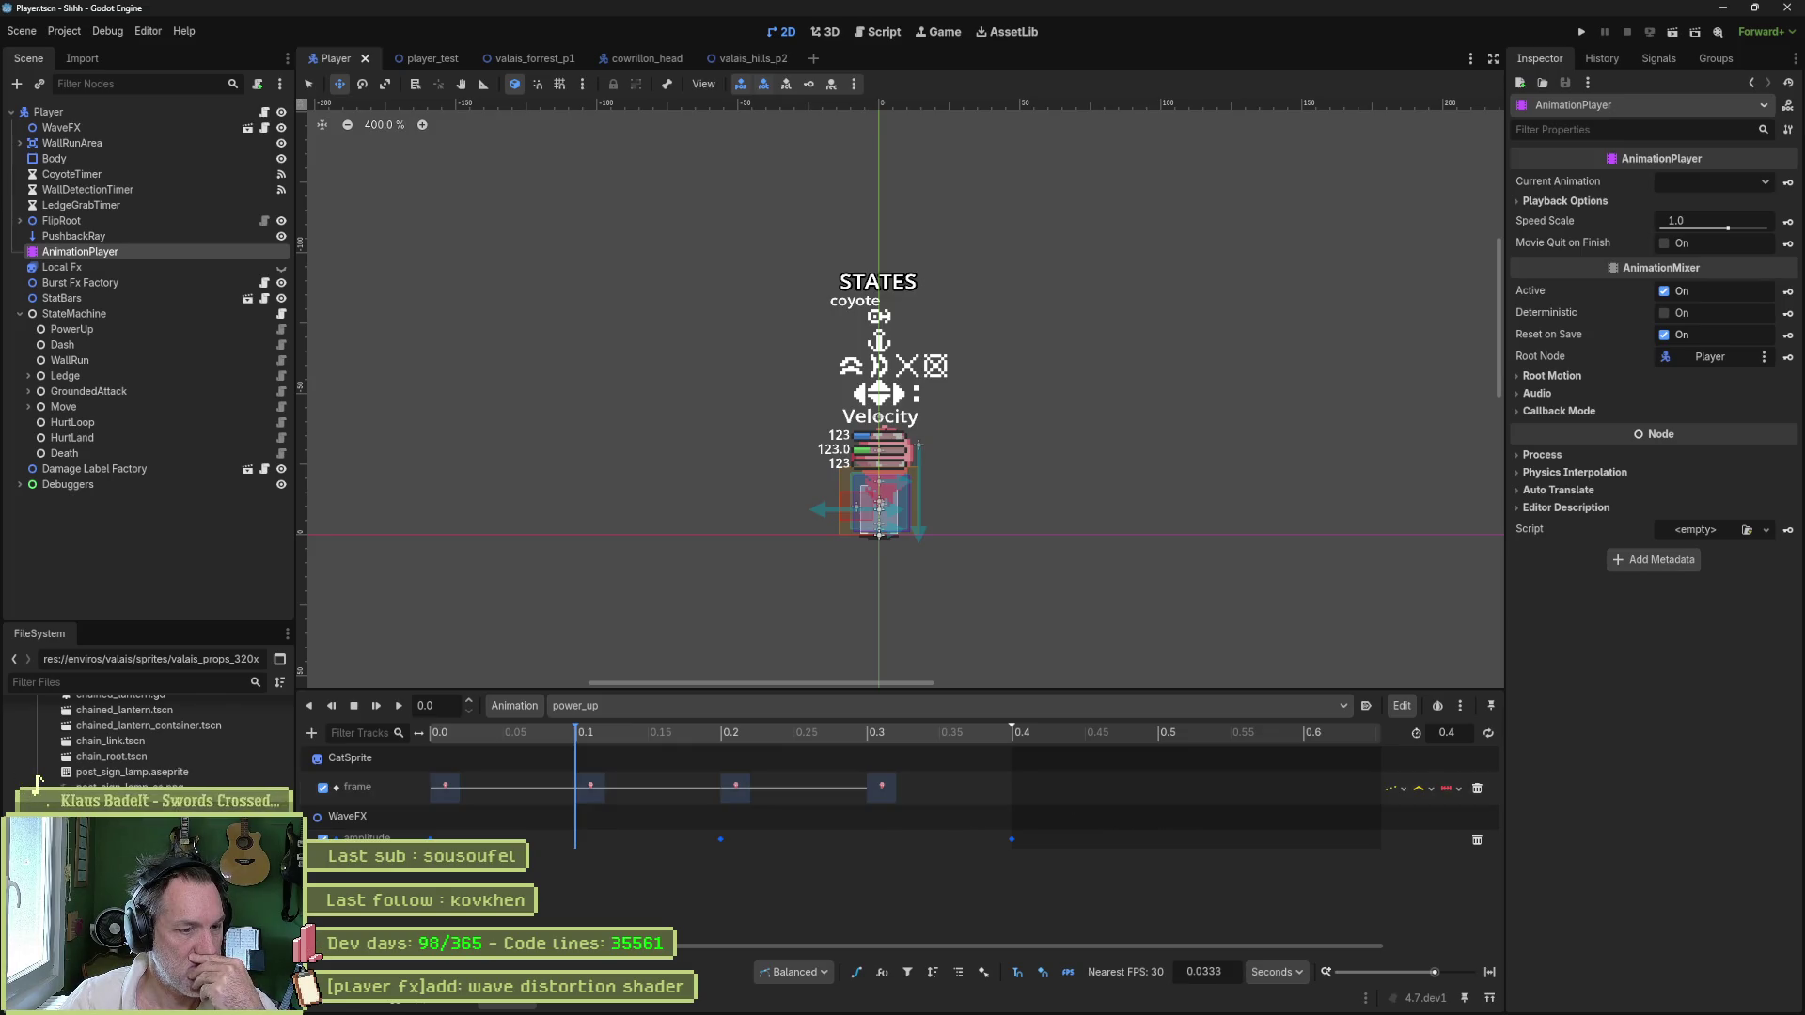
left_click(1010, 1002)
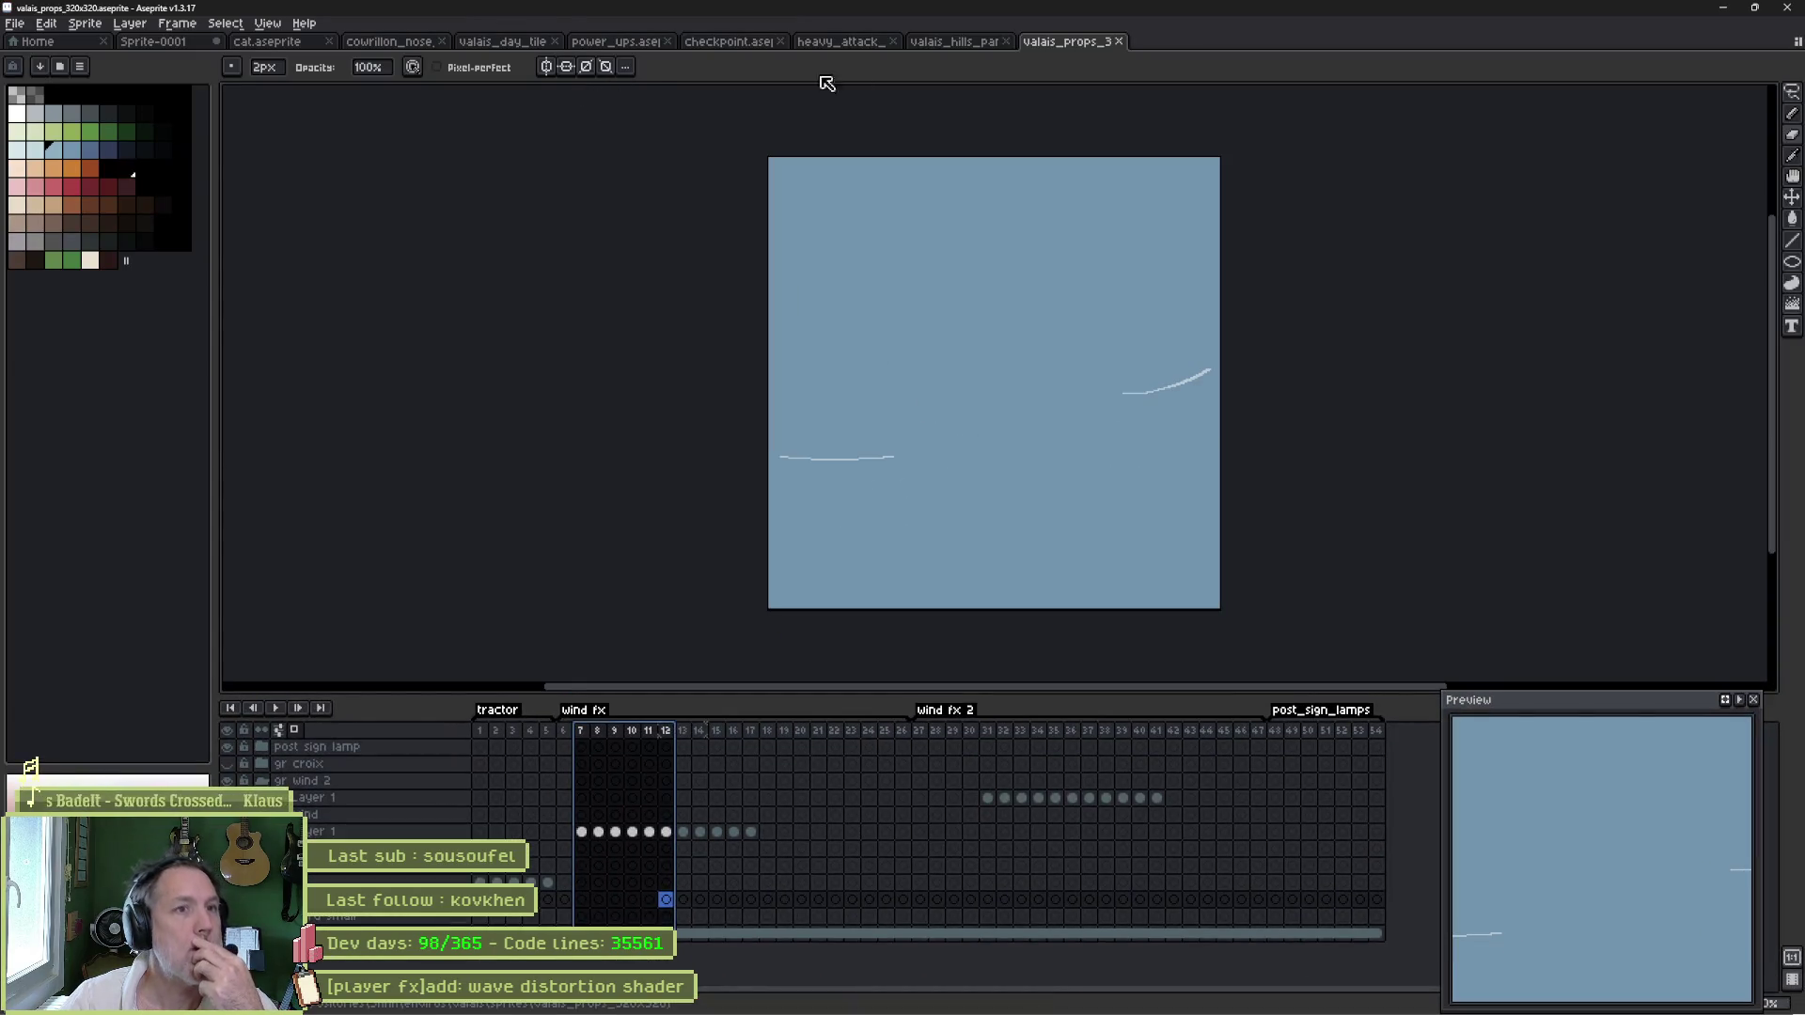
- Switch to the cat.aseprite tab and pan the timeline across the tags to the power_up cels
left_click(597, 43)
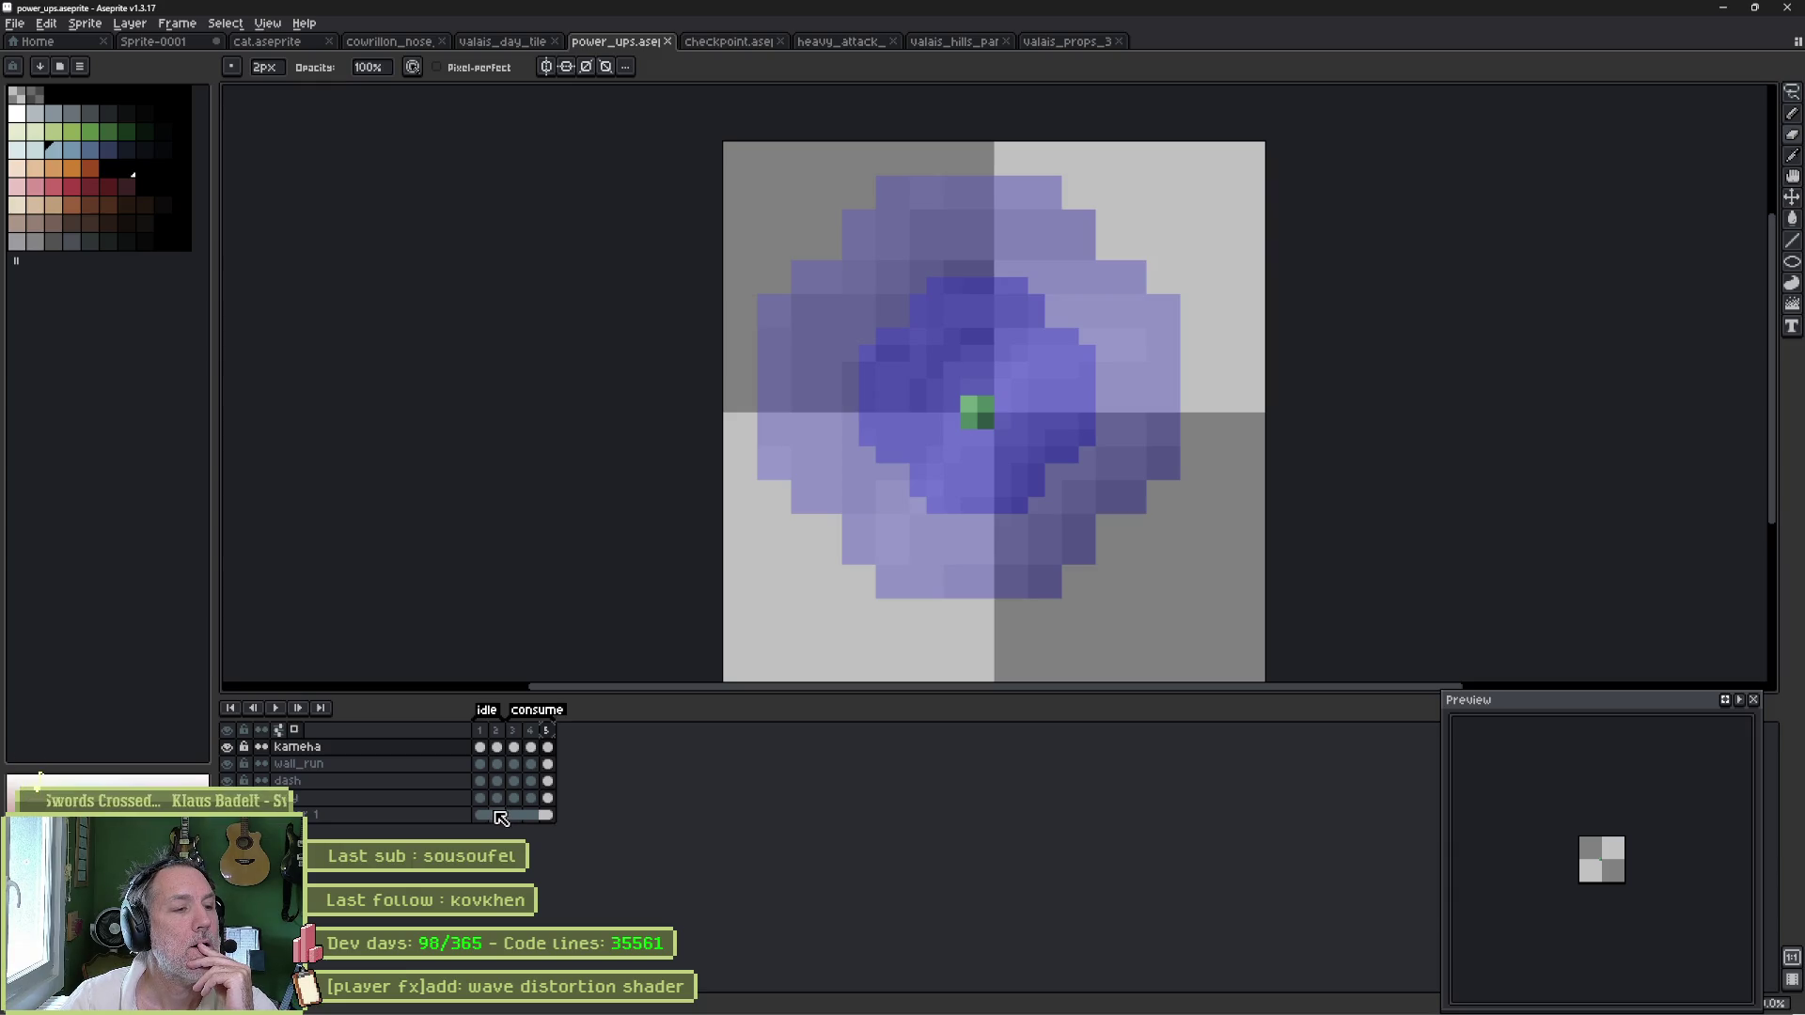
left_click(255, 43)
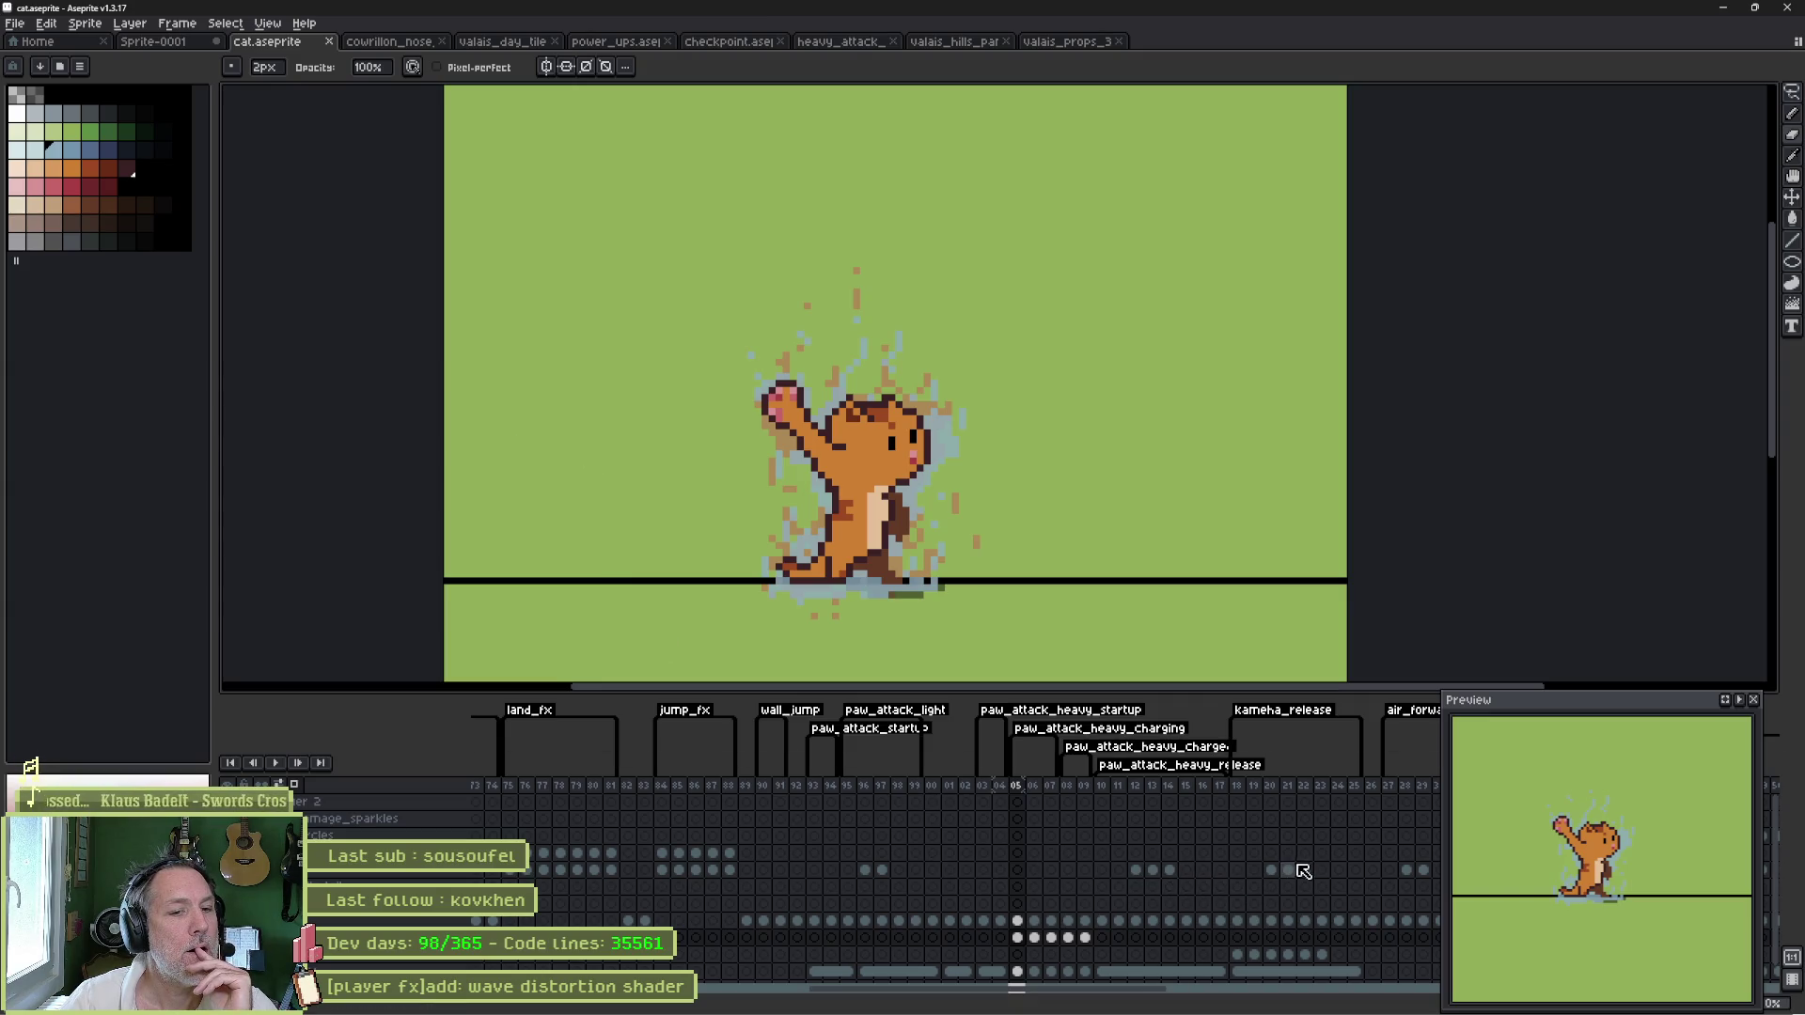
left_click_drag(1304, 871, 742, 870)
left_click_drag(1199, 875, 820, 881)
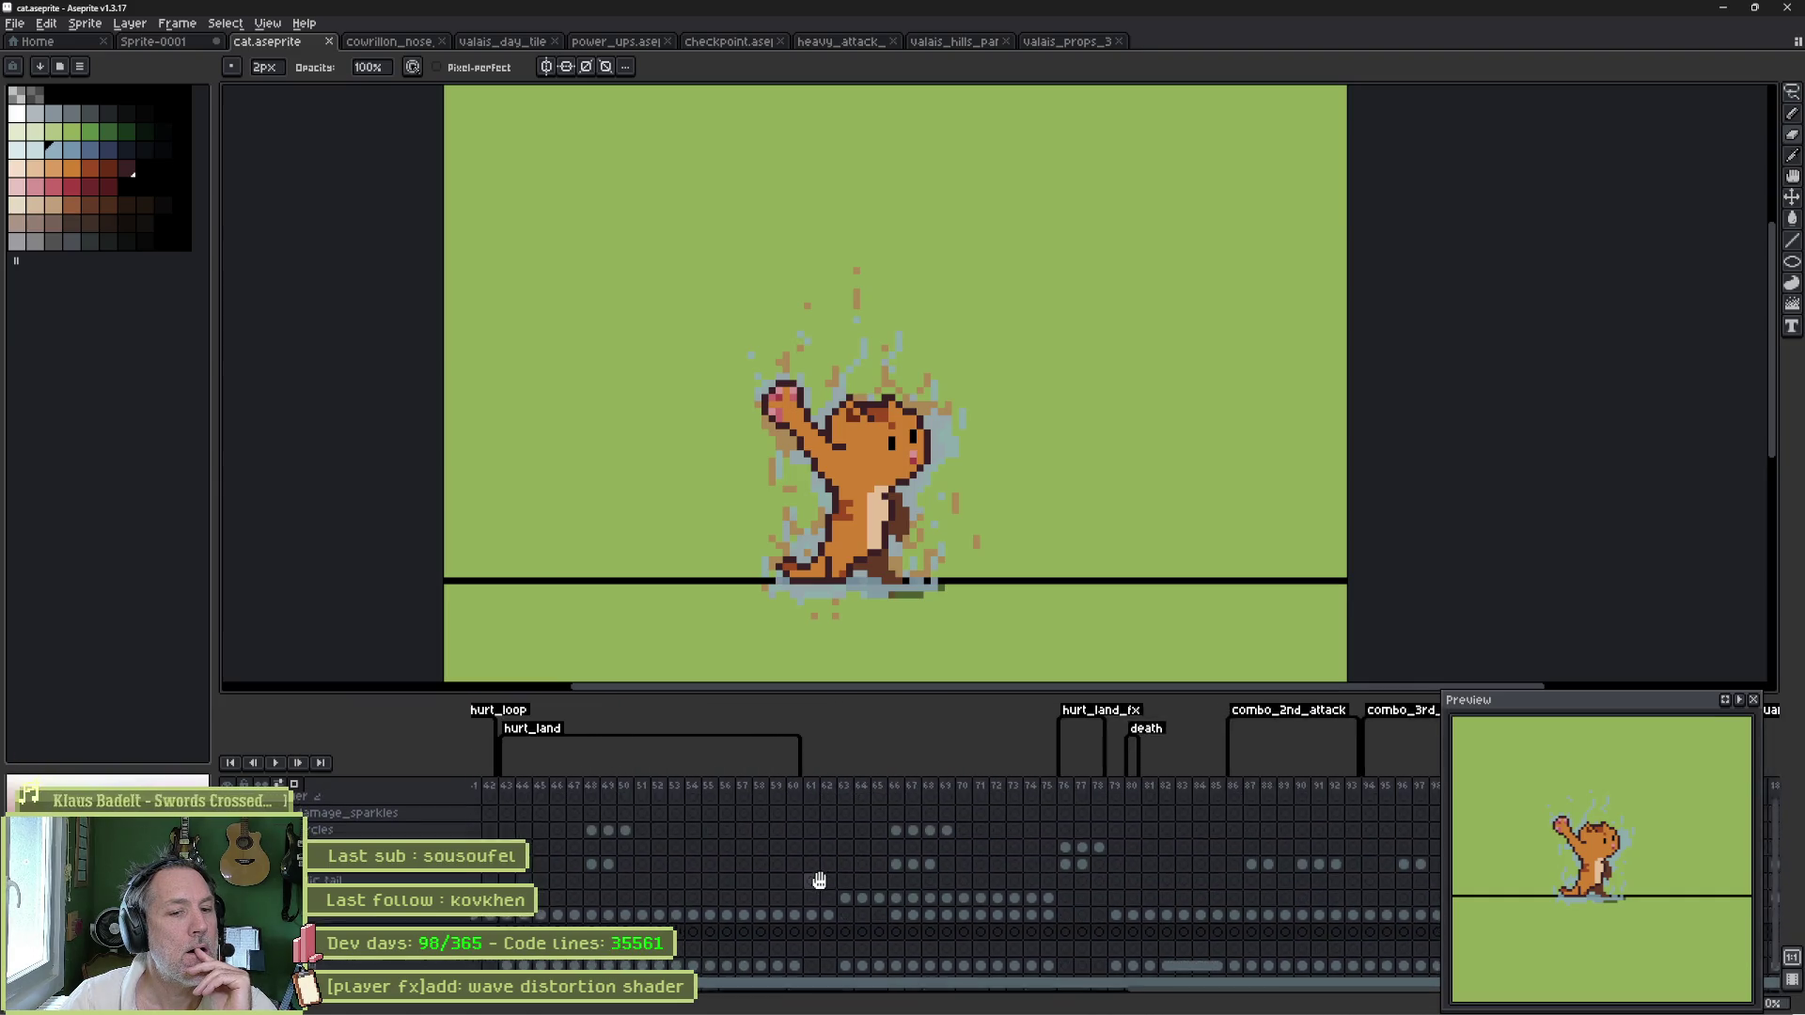
left_click_drag(1219, 879, 987, 878)
left_click_drag(1274, 884, 772, 882)
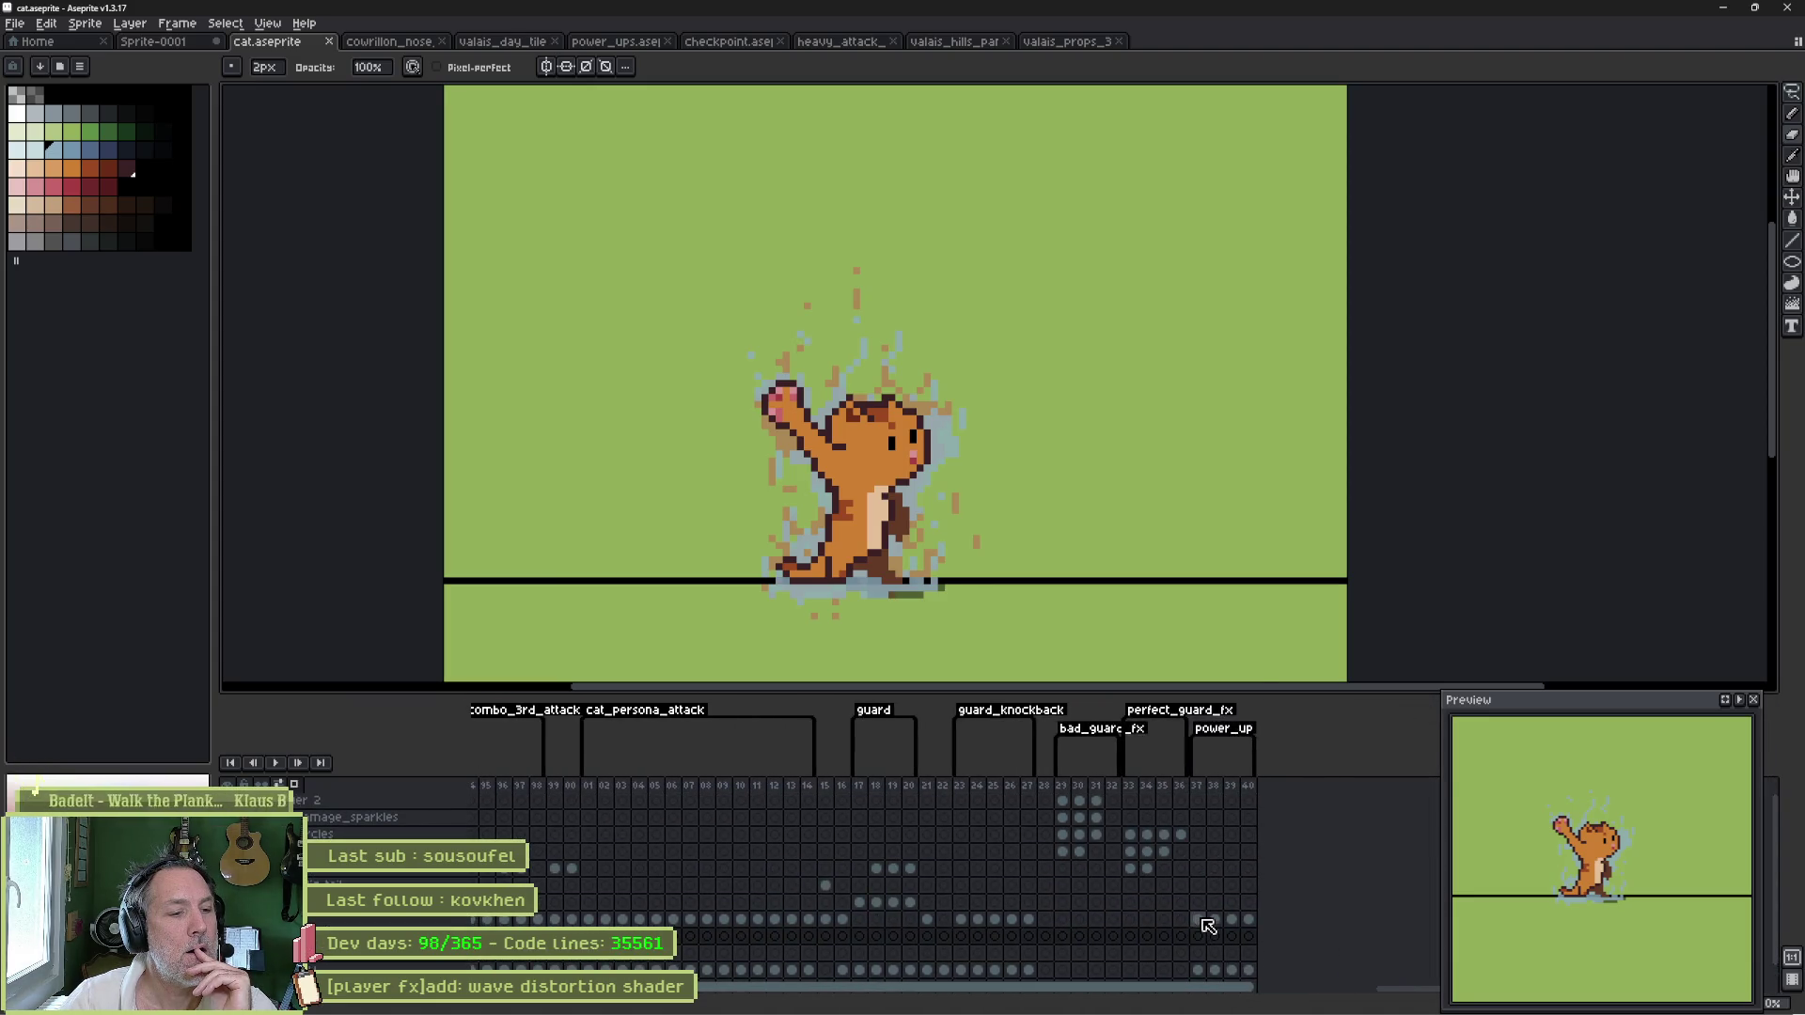
left_click_drag(1199, 919, 1255, 918)
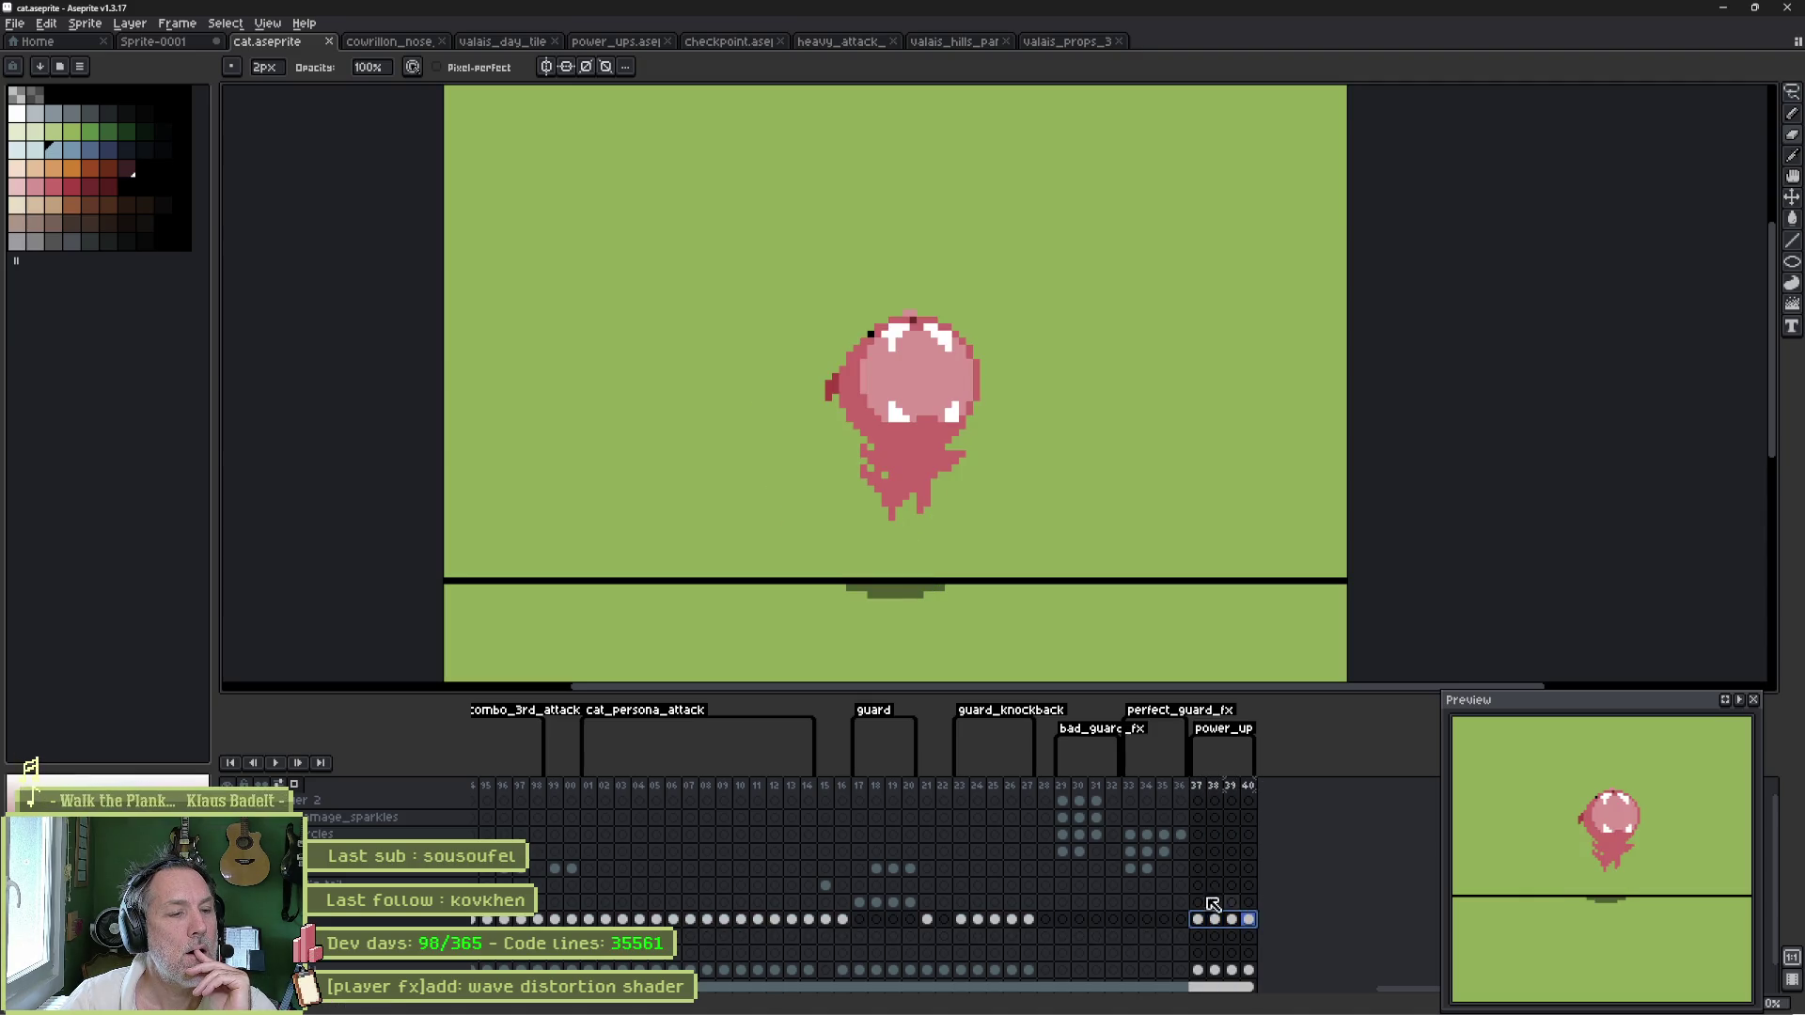
left_click(589, 920)
- Move the cat_persona_attack frames into the power_up range and stretch the tag to frame 48
left_click_drag(603, 926, 798, 921)
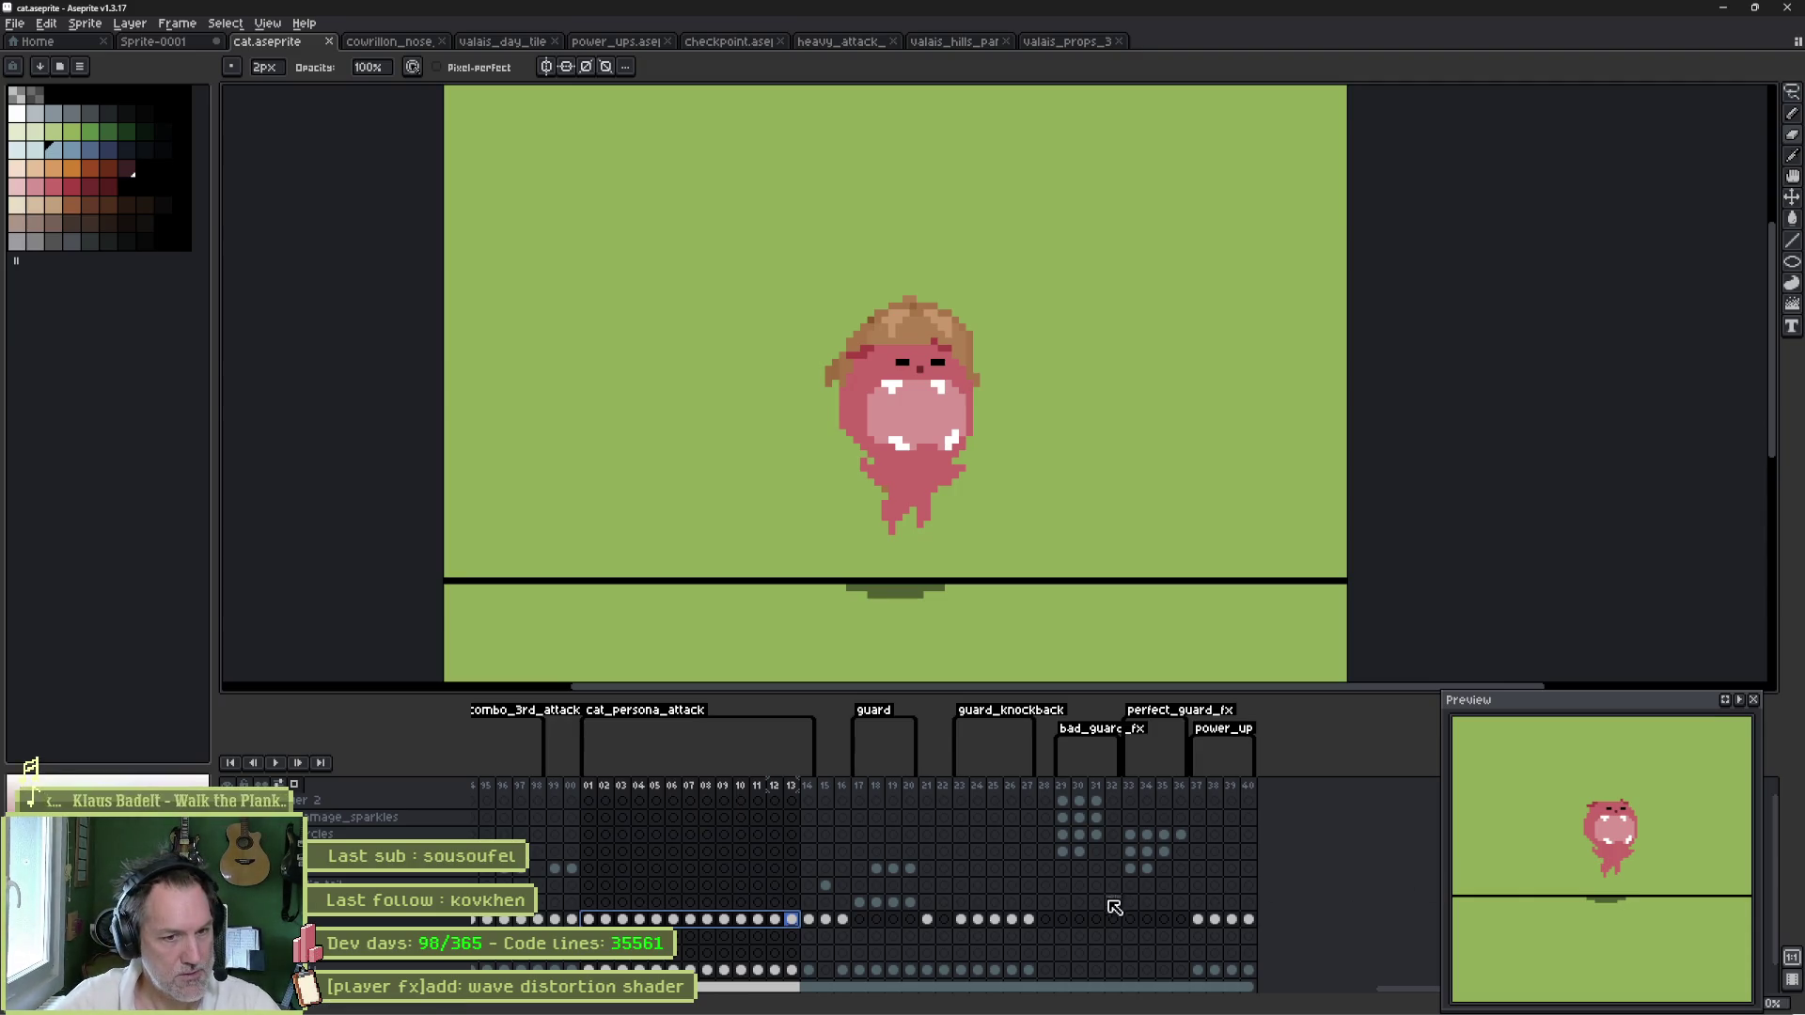
left_click_drag(796, 921, 1202, 931)
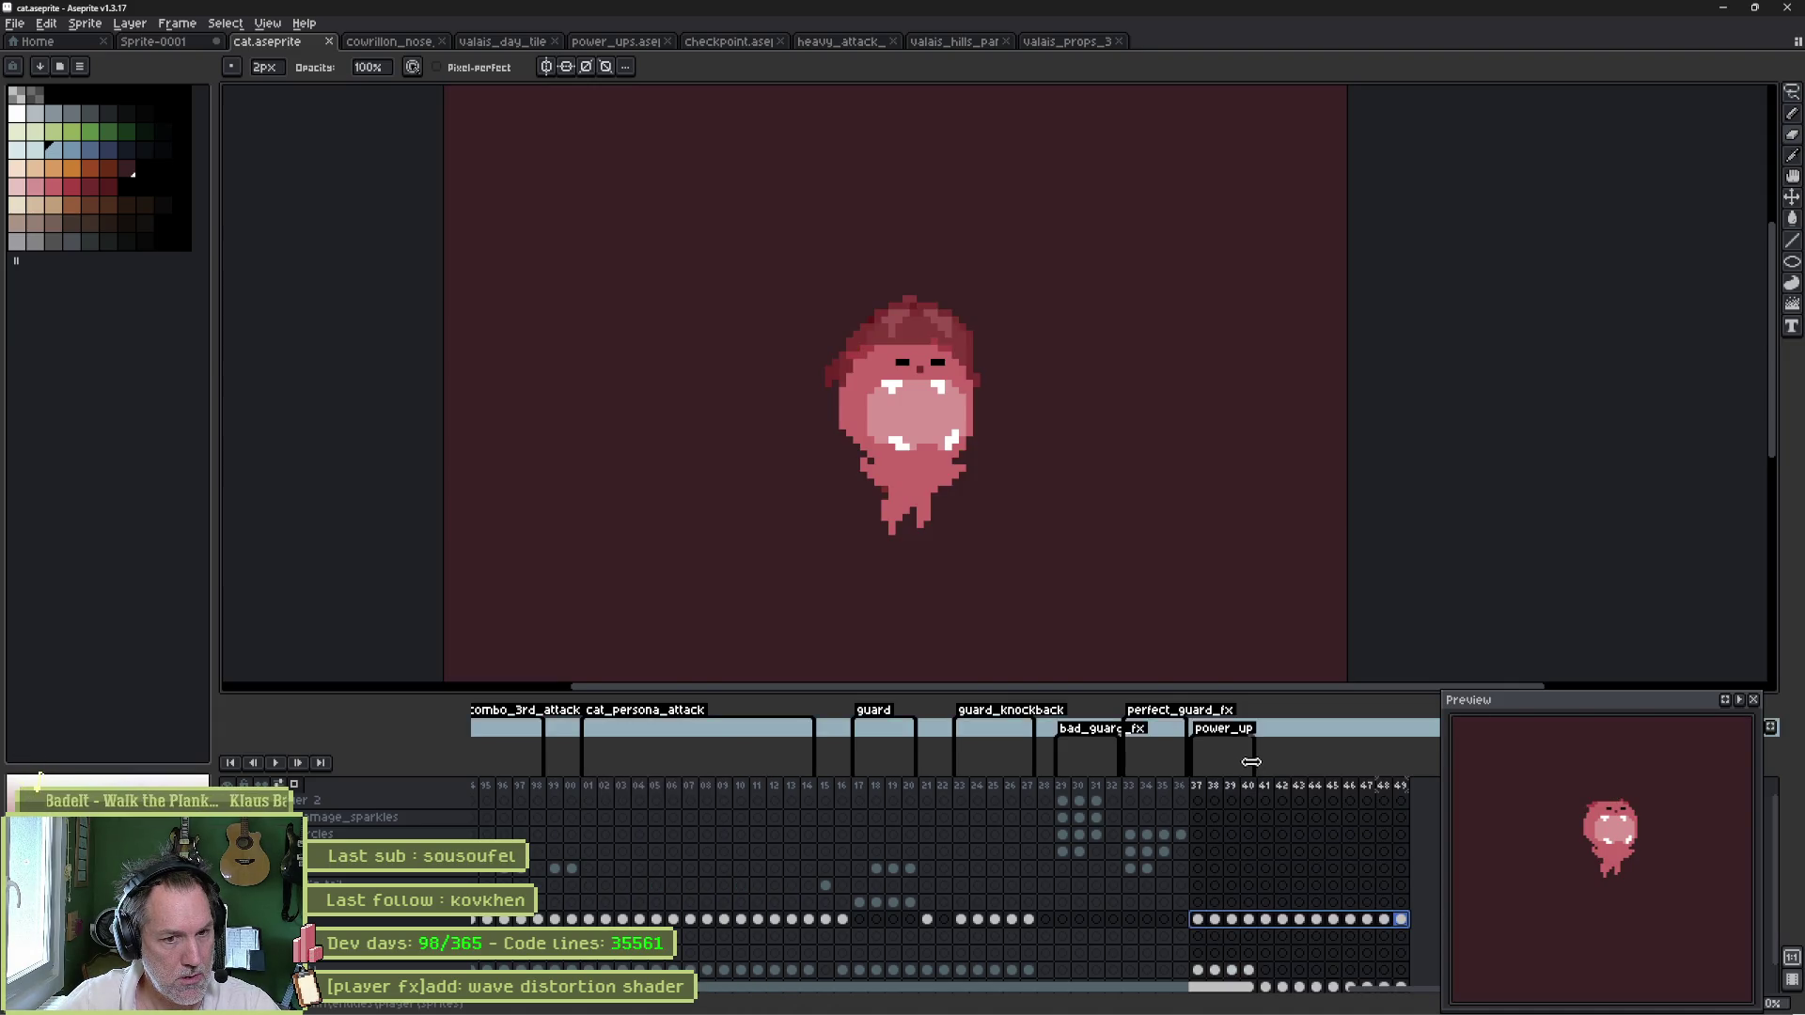
left_click_drag(1251, 762, 1387, 750)
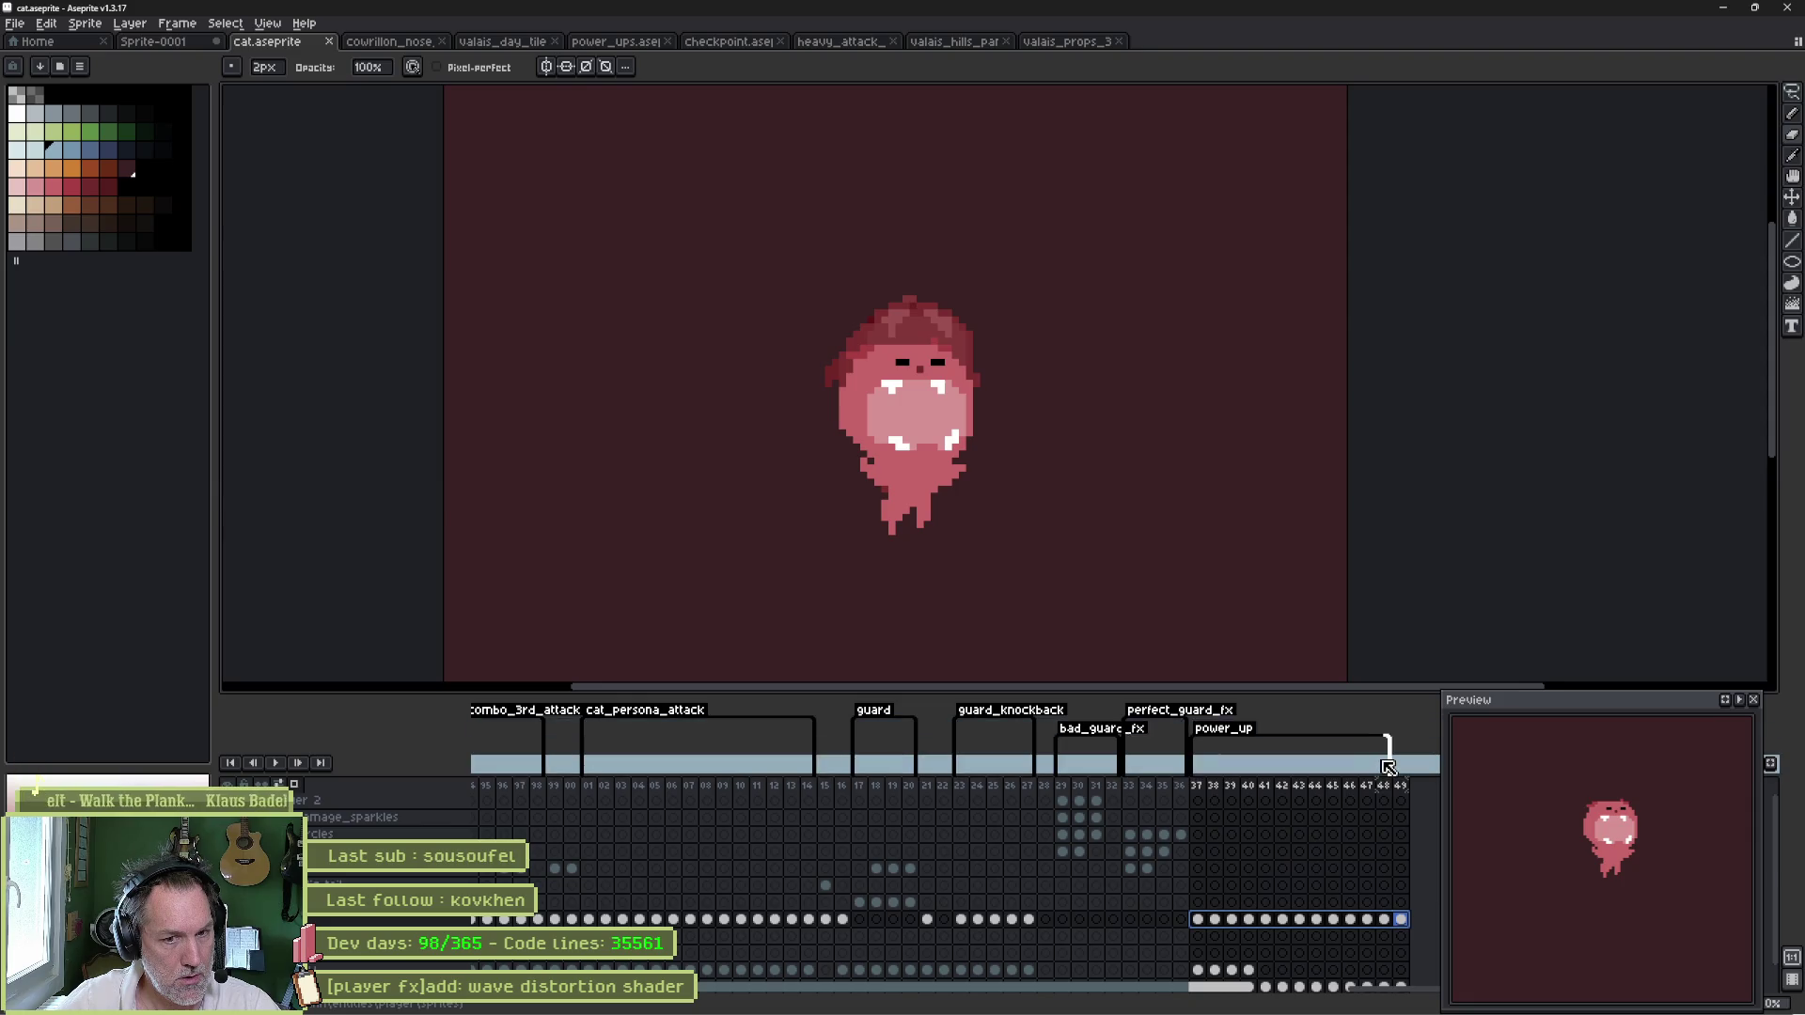
left_click(1316, 817)
- Extend the linked green ground backdrop cel onto frame 49
left_click_drag(1197, 787, 1369, 788)
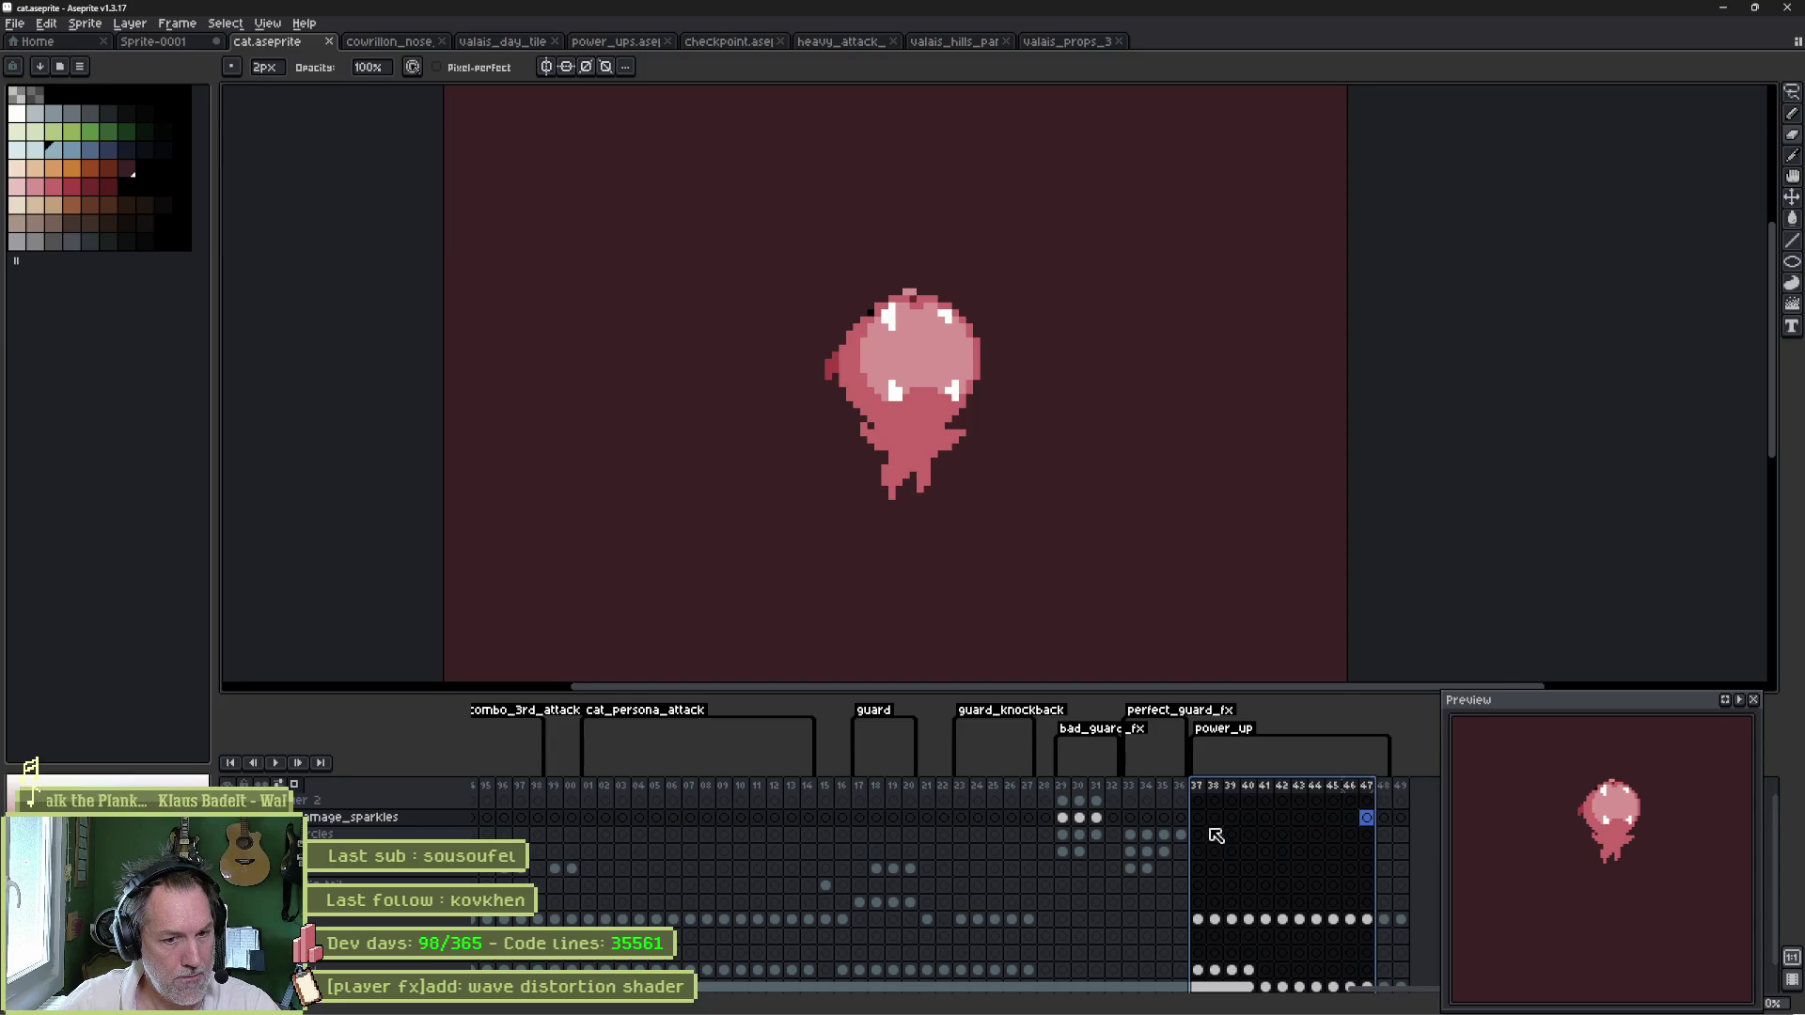
scroll(1213, 833, "down", 1)
left_click(1249, 969)
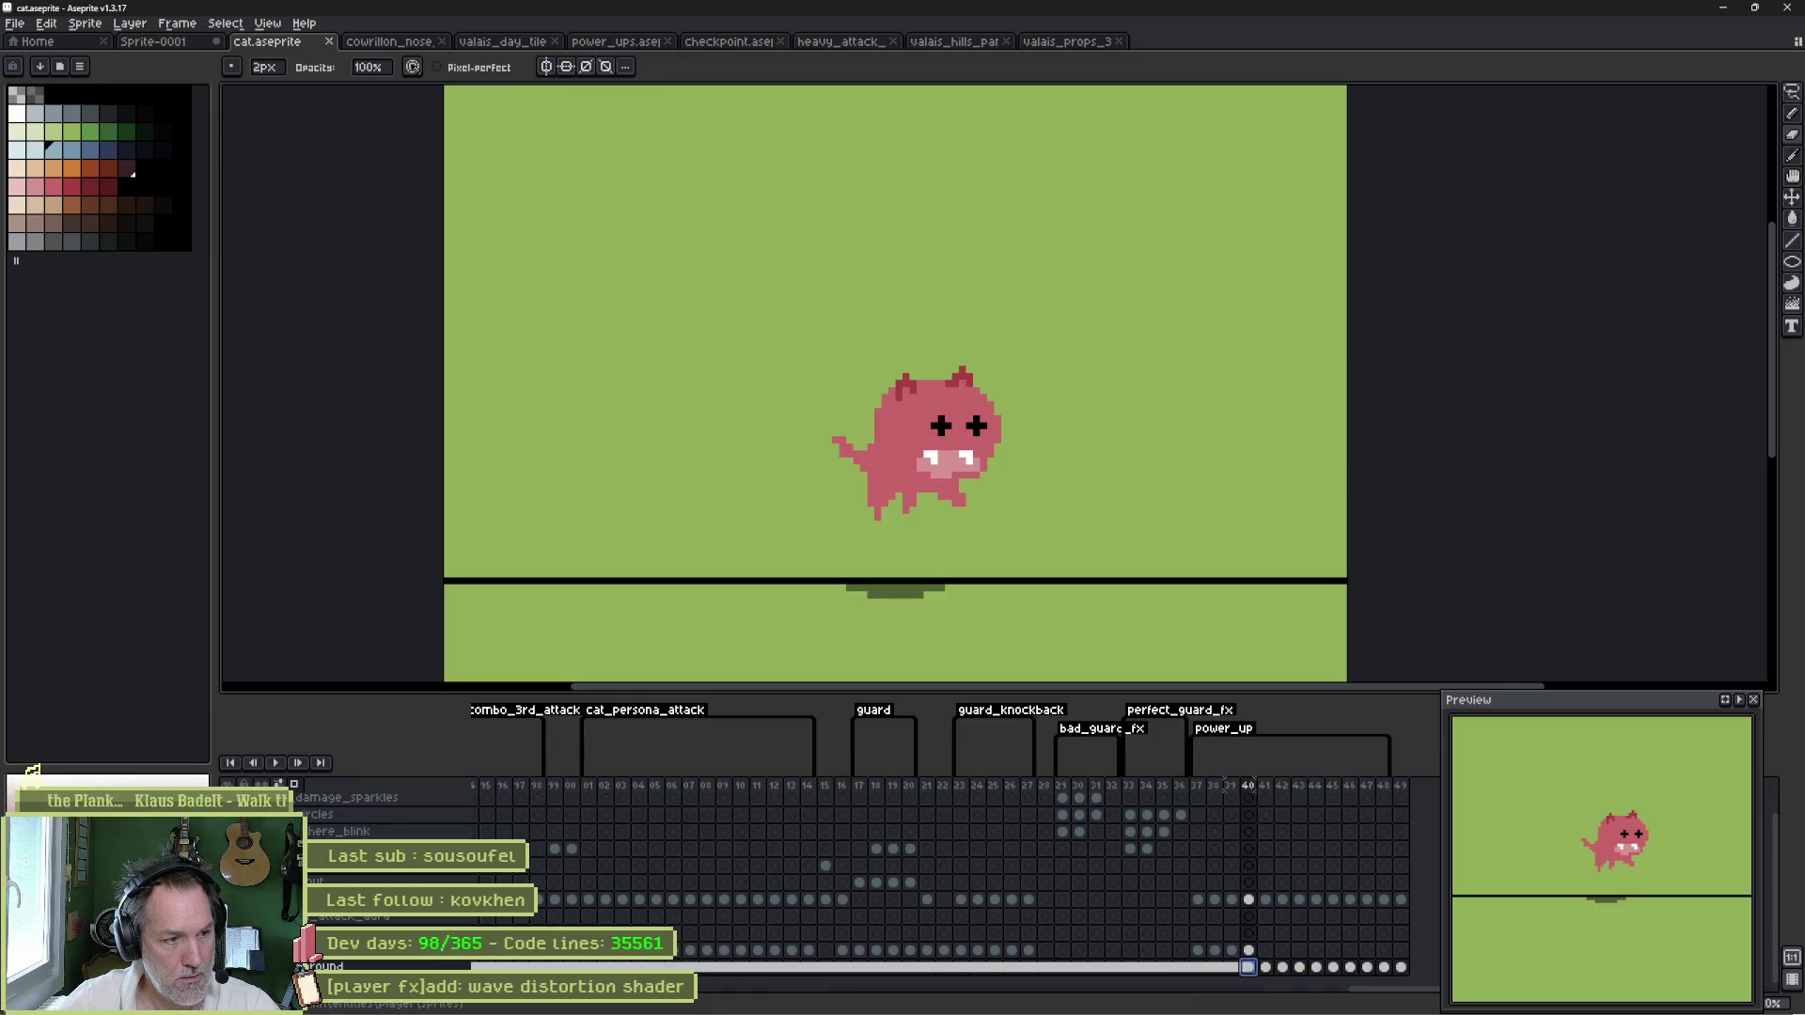
left_click(1266, 967)
key("Right")
key("Right")
key("Right")
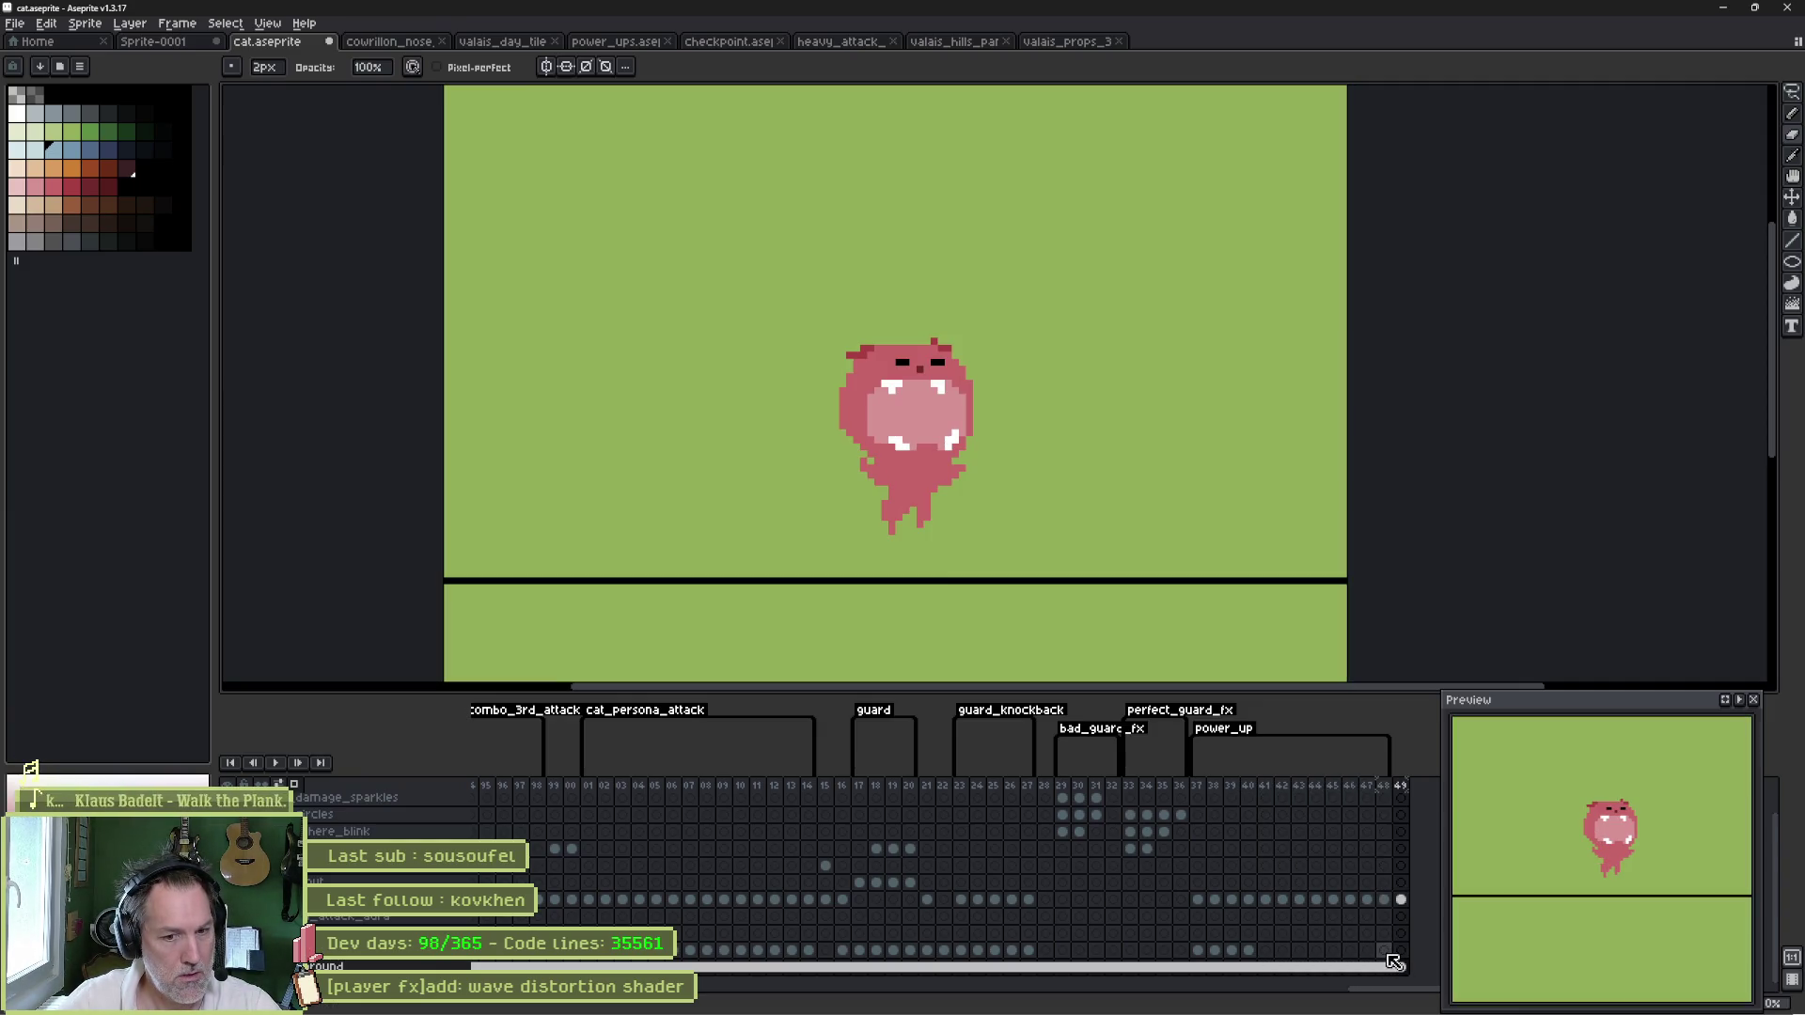
left_click_drag(1384, 961, 1399, 961)
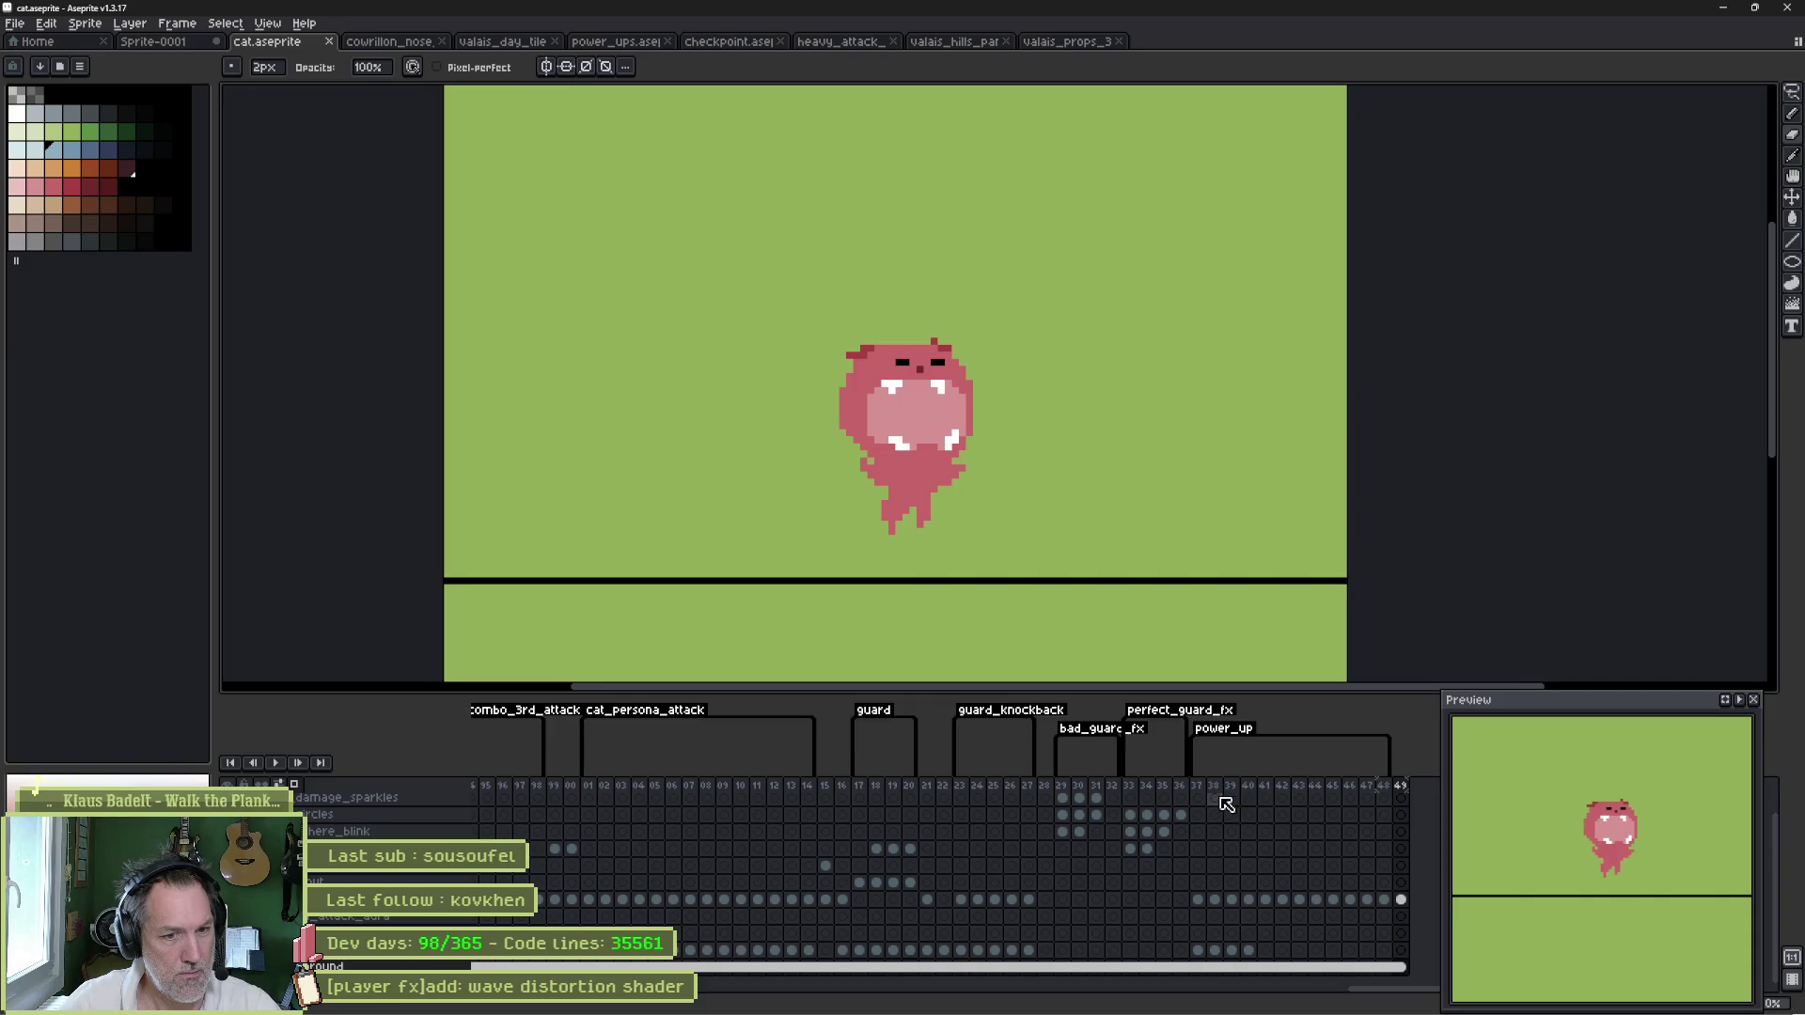
left_click(1722, 9)
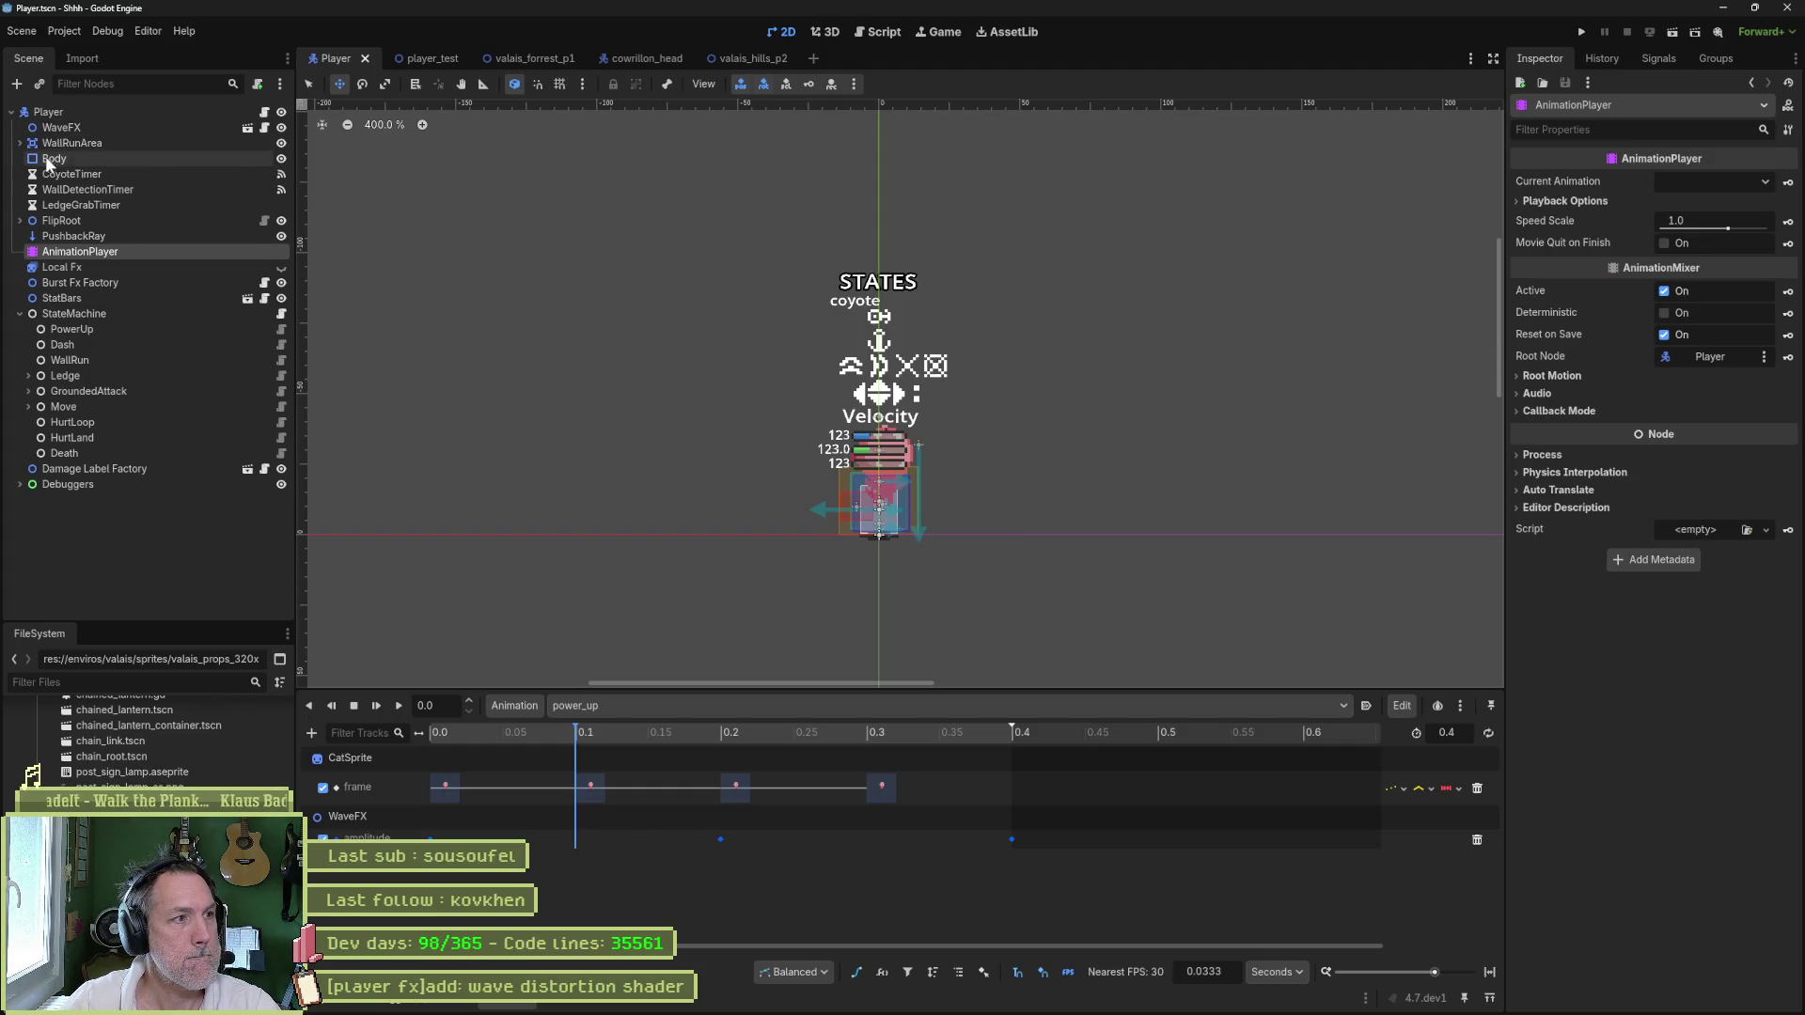
- Reimport CatSprite under FlipRoot from its Aseprite file and fit the 1.2 s animation in view
left_click(20, 220)
left_click(71, 236)
scroll(1665, 752, "down", 10)
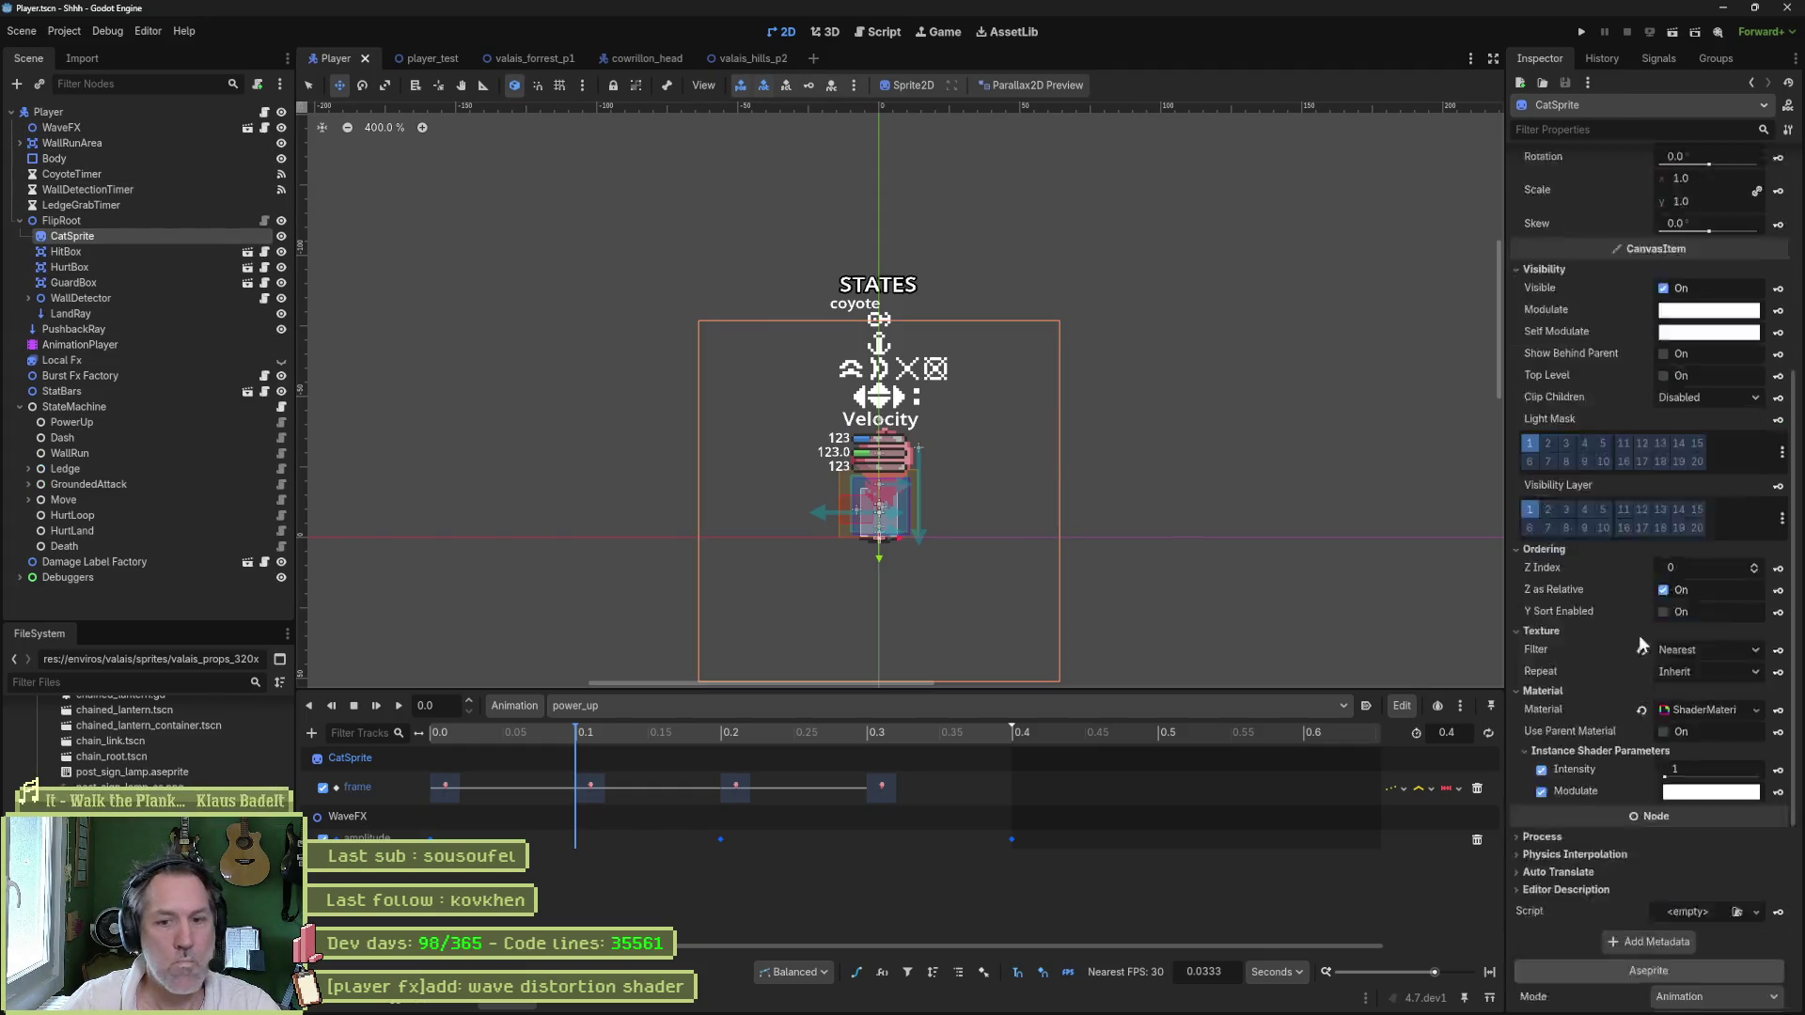
left_click(1685, 995)
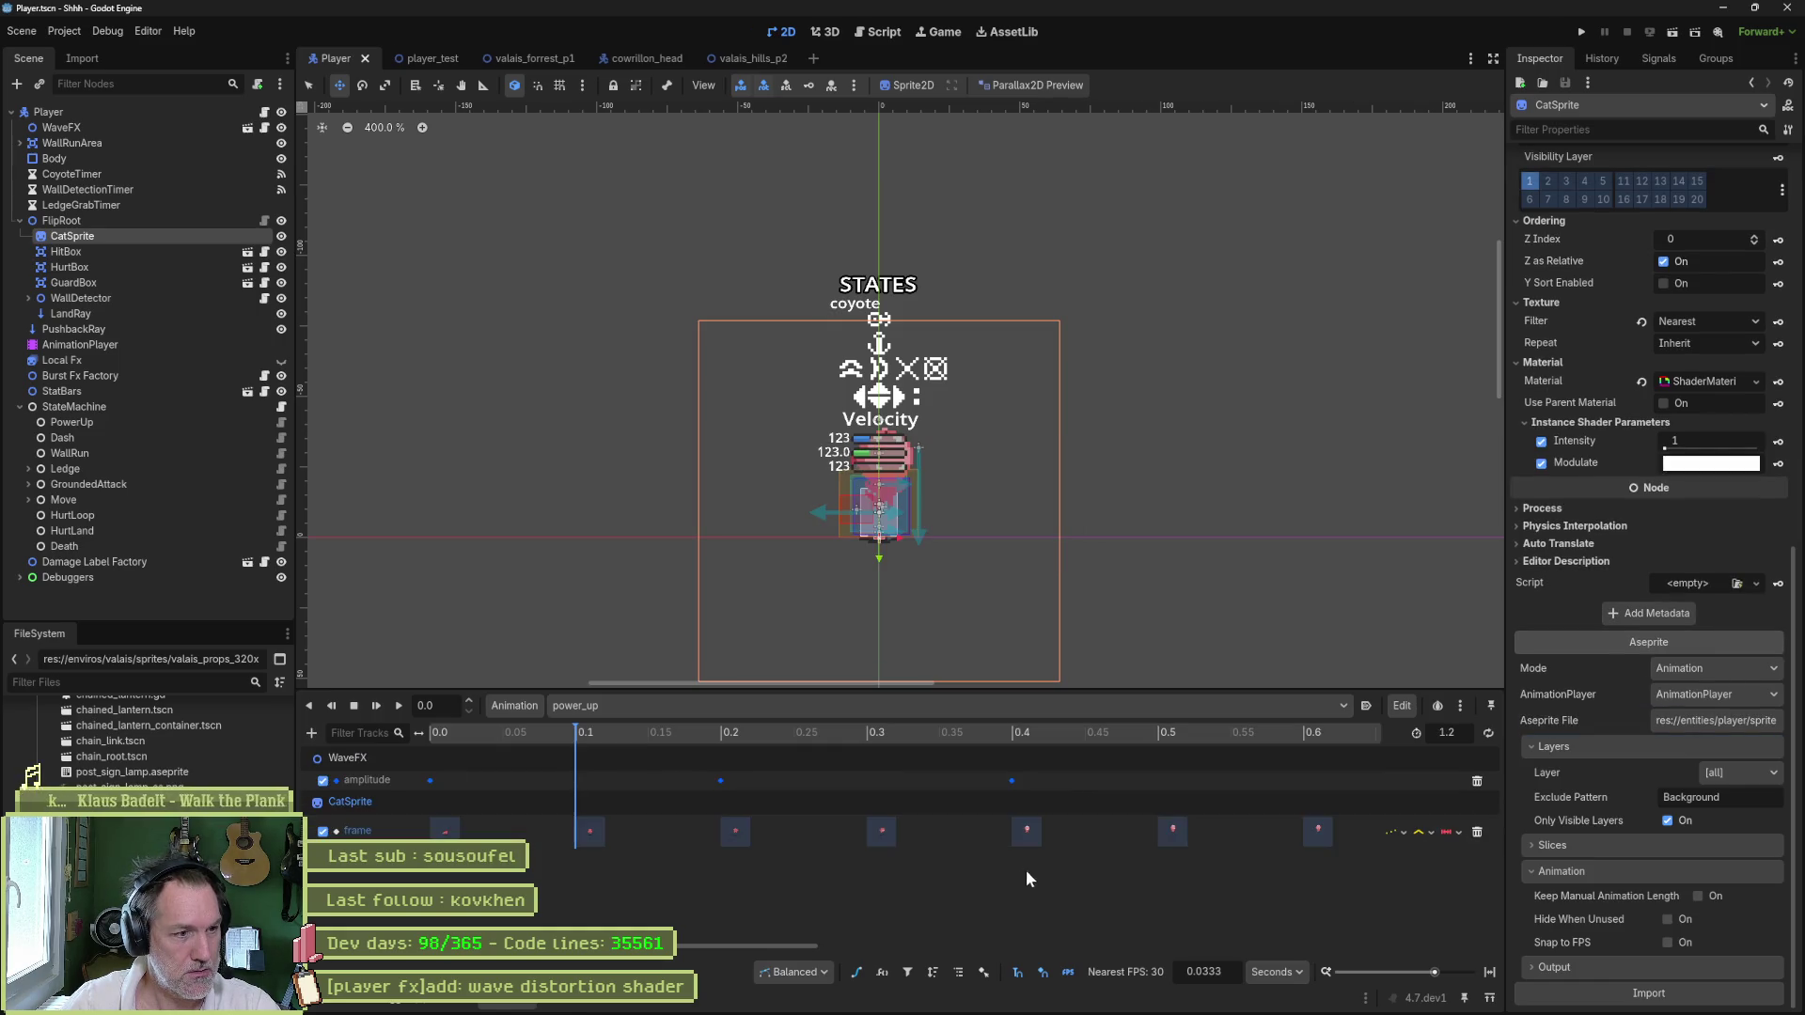
left_click(1490, 973)
- Stretch the amplitude keys to span 1.2 s in the Bezier editor, then run player_test
left_click_drag(773, 776, 414, 793)
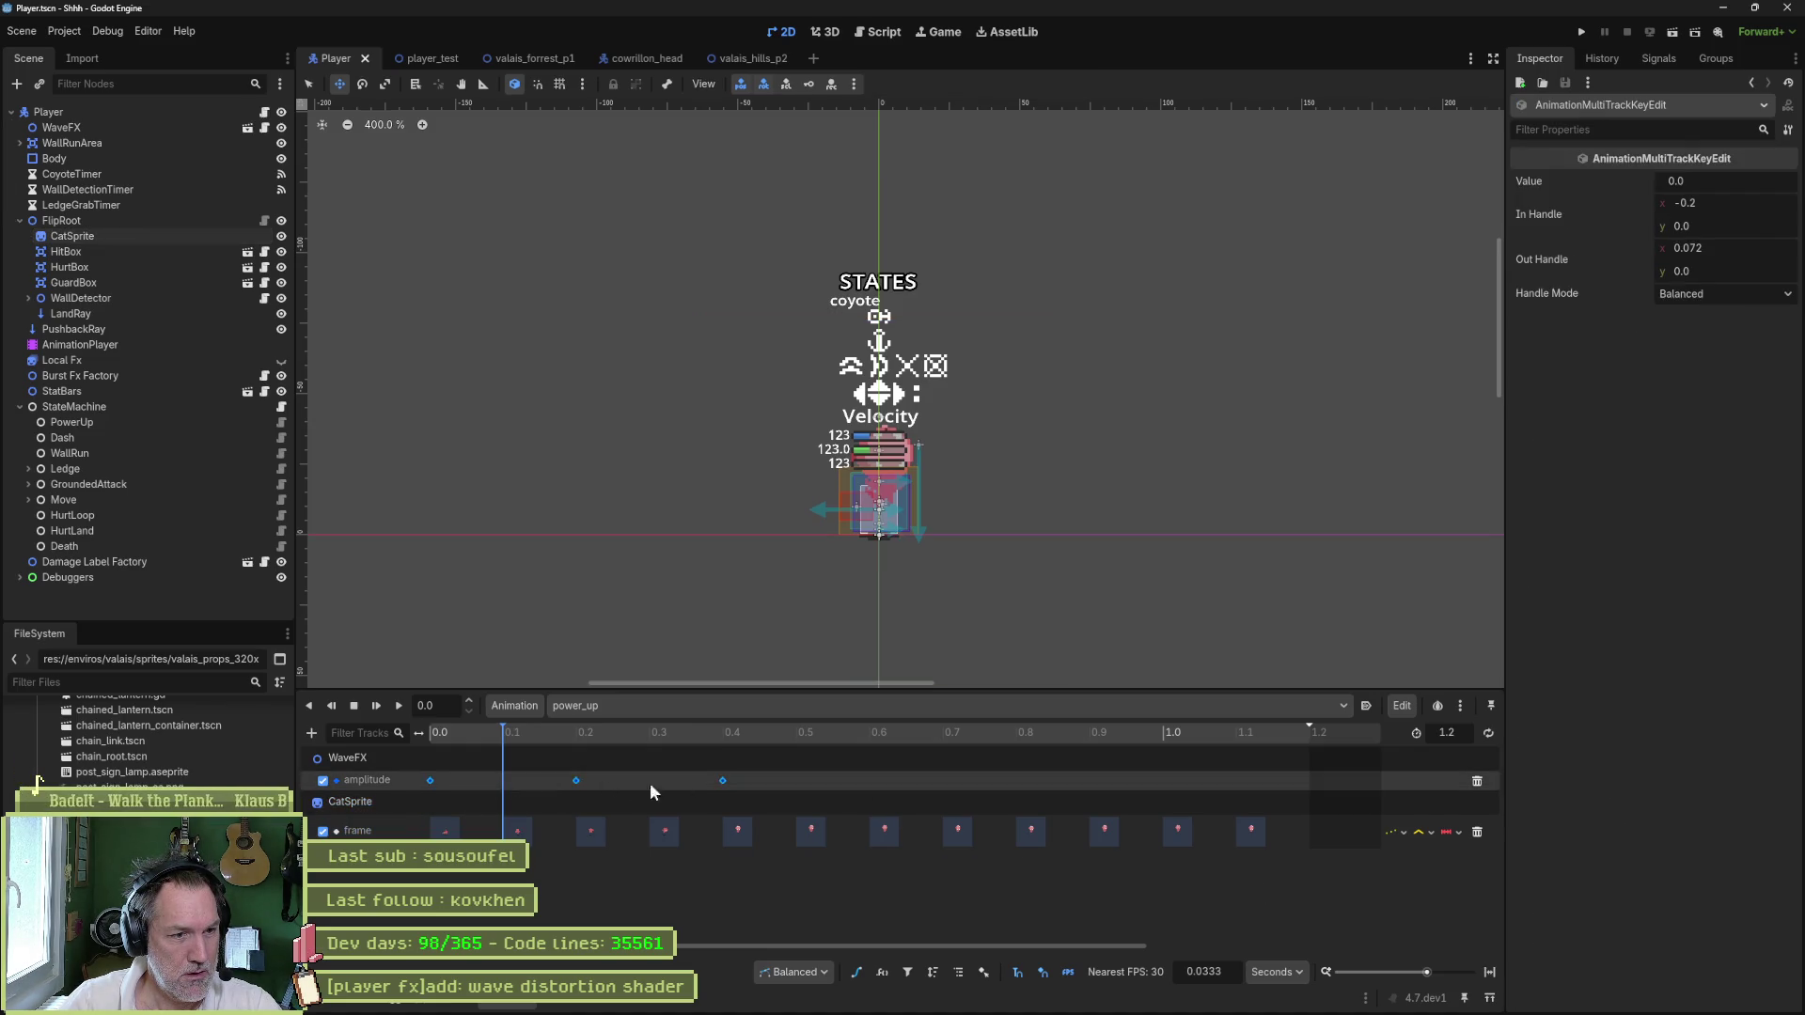
left_click(856, 972)
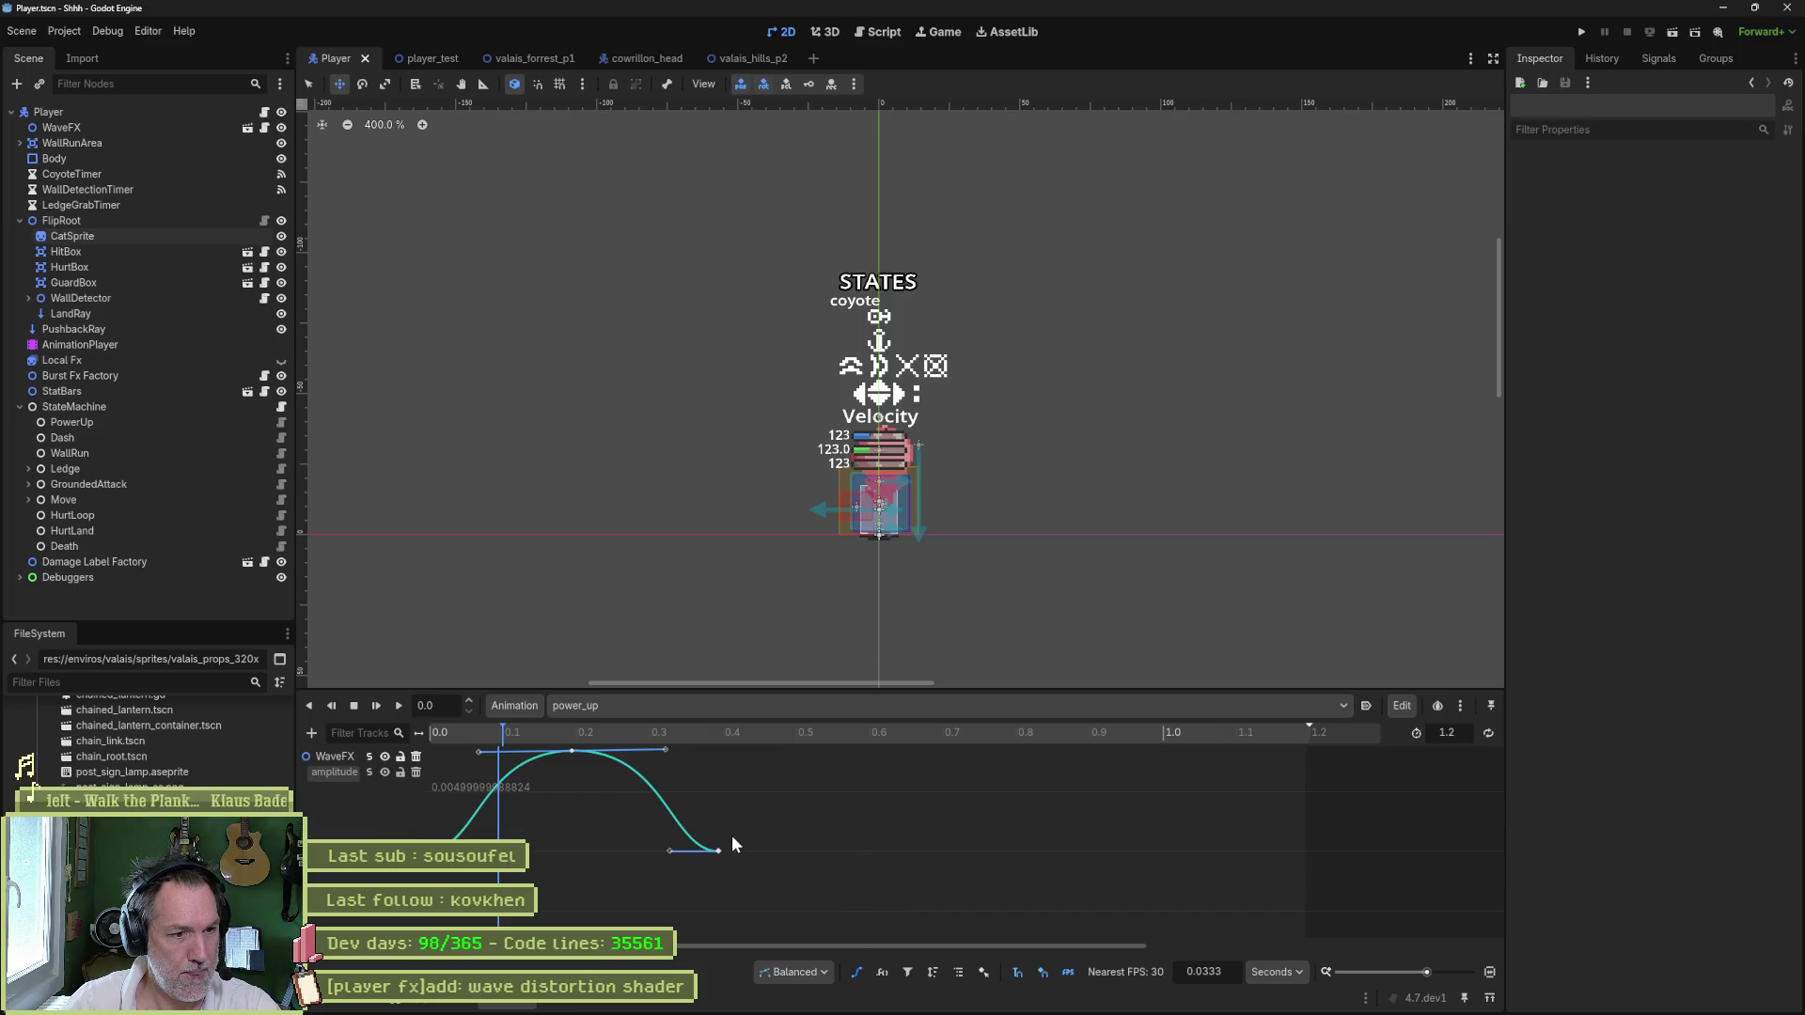
mouse_move(784, 895)
left_mouse_down()
mouse_move(505, 818)
mouse_move(413, 747)
left_mouse_up()
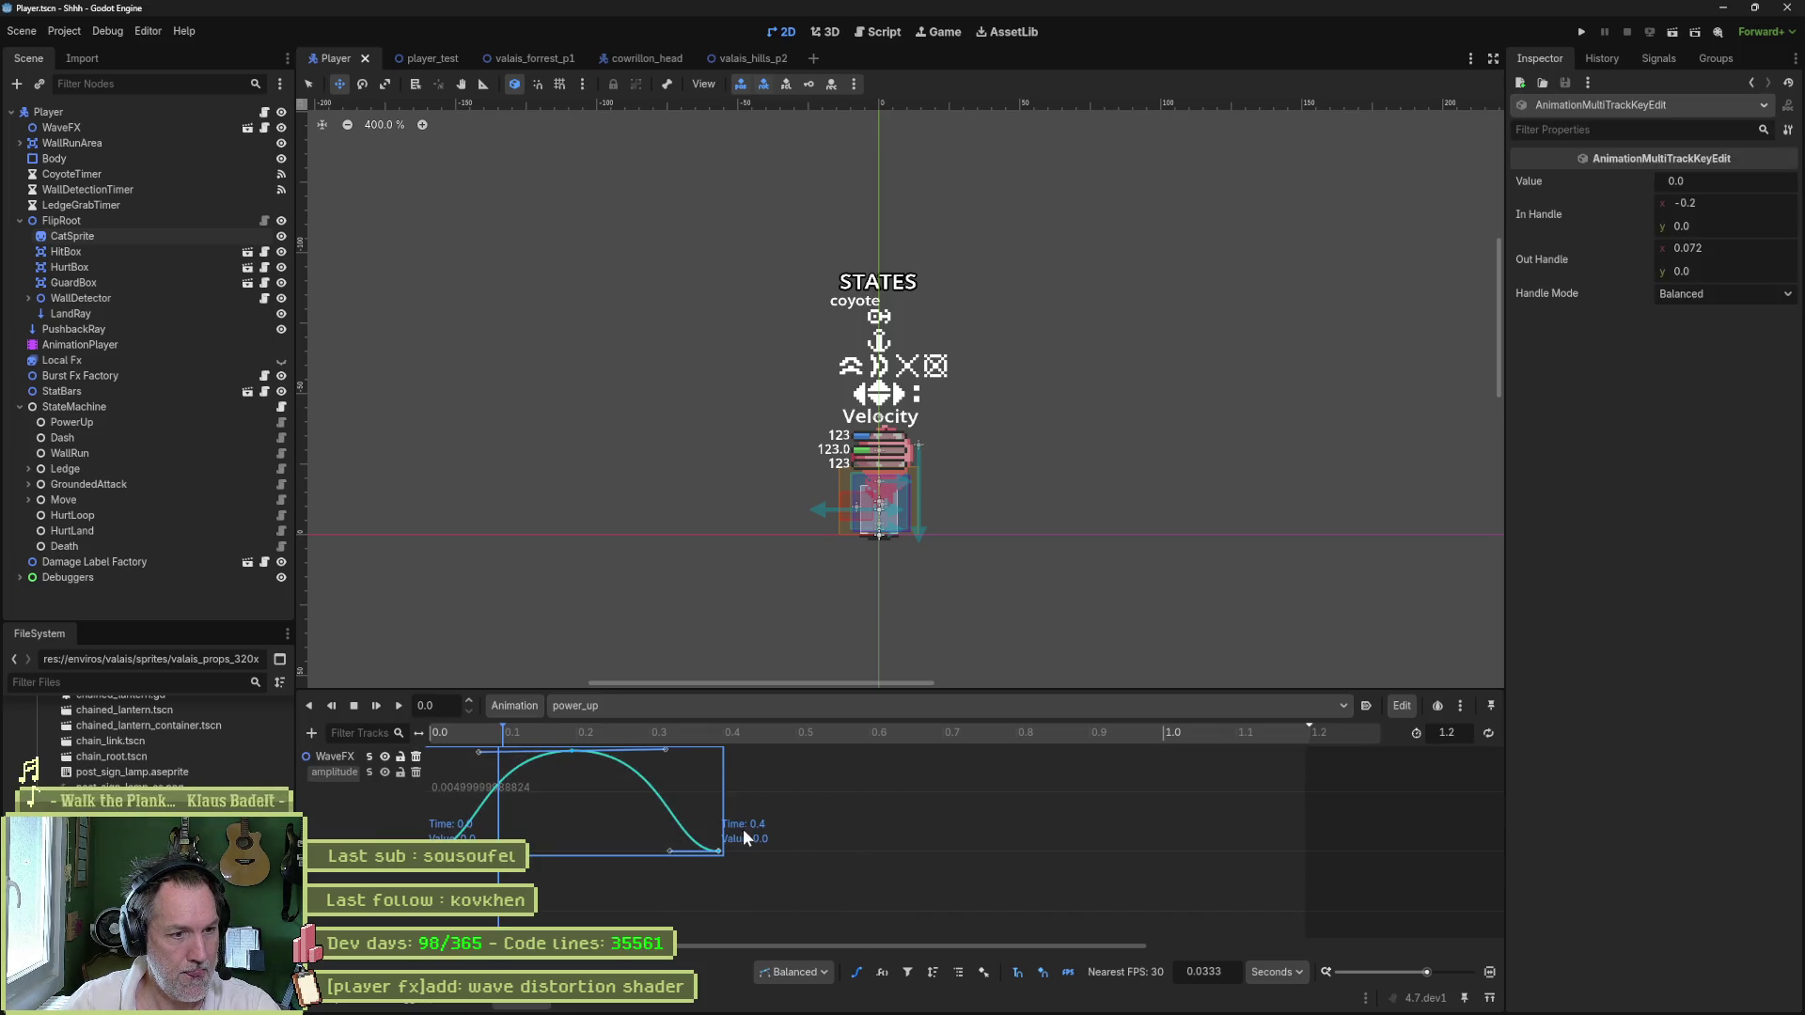
left_click_drag(730, 808, 1323, 809)
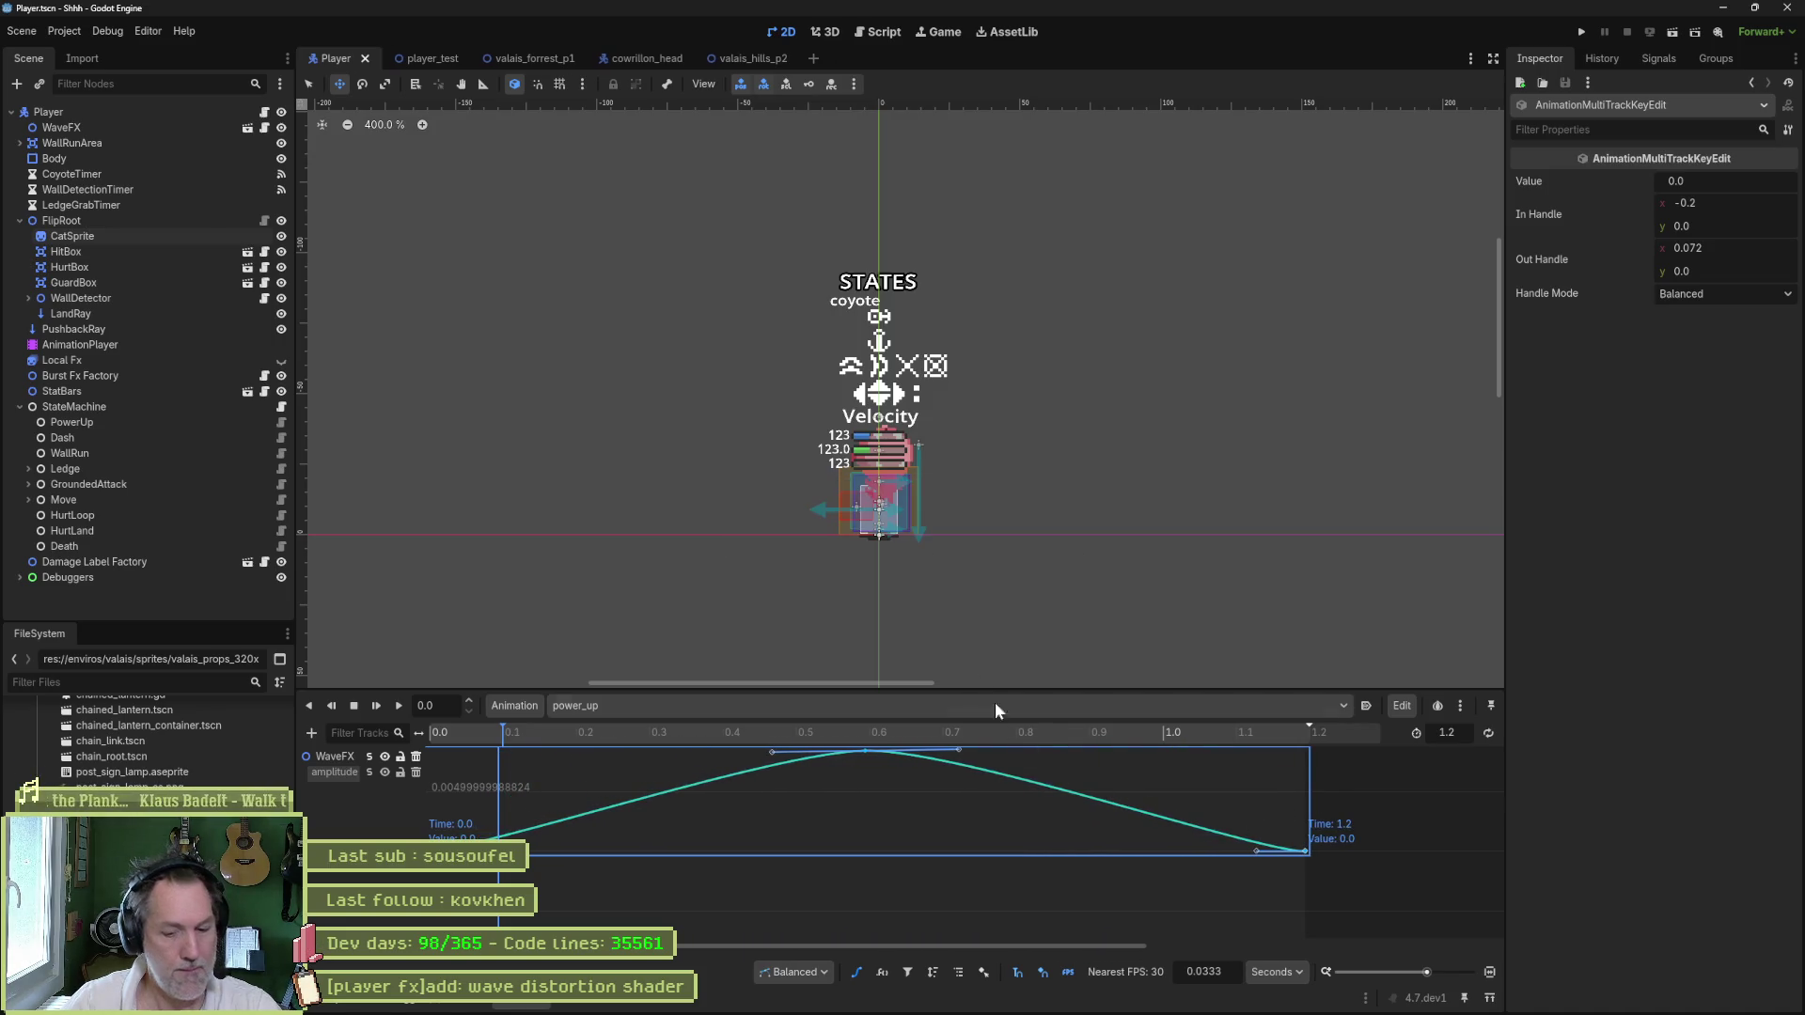
left_click(423, 59)
key("F6")
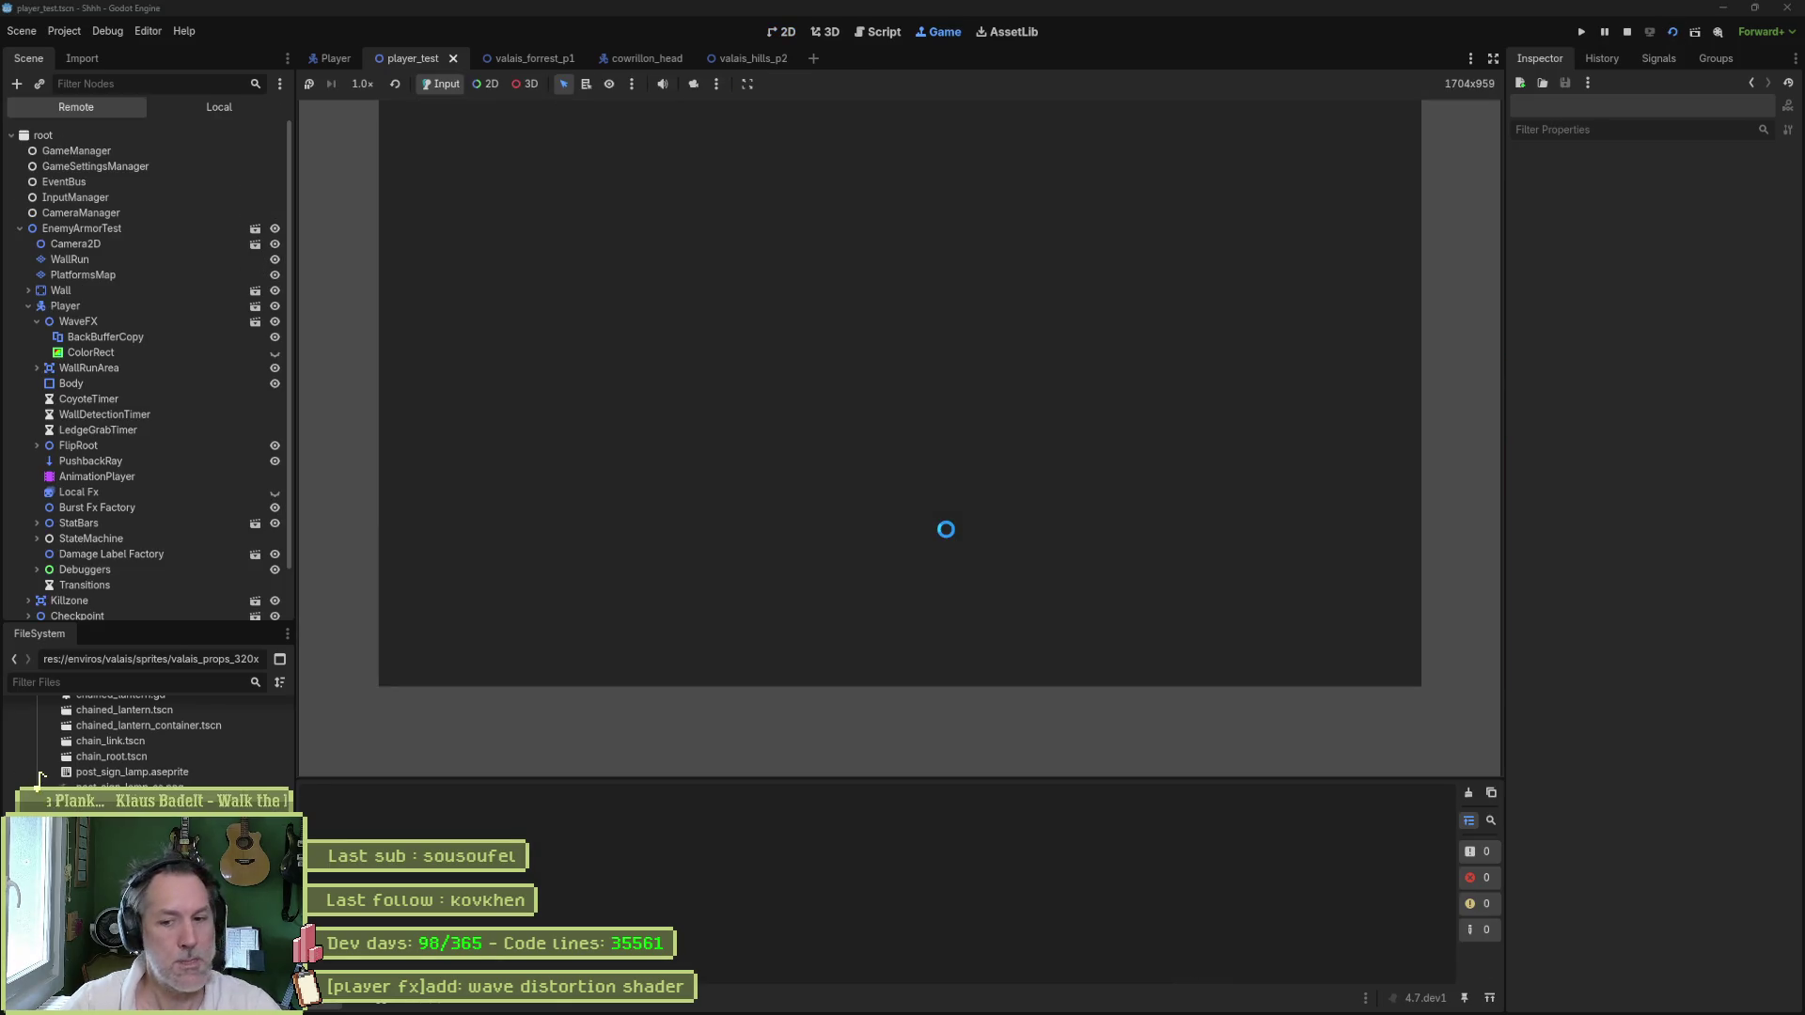
- Walk the cat right through the level, stop the game with F8 and save the scene
key("Right")
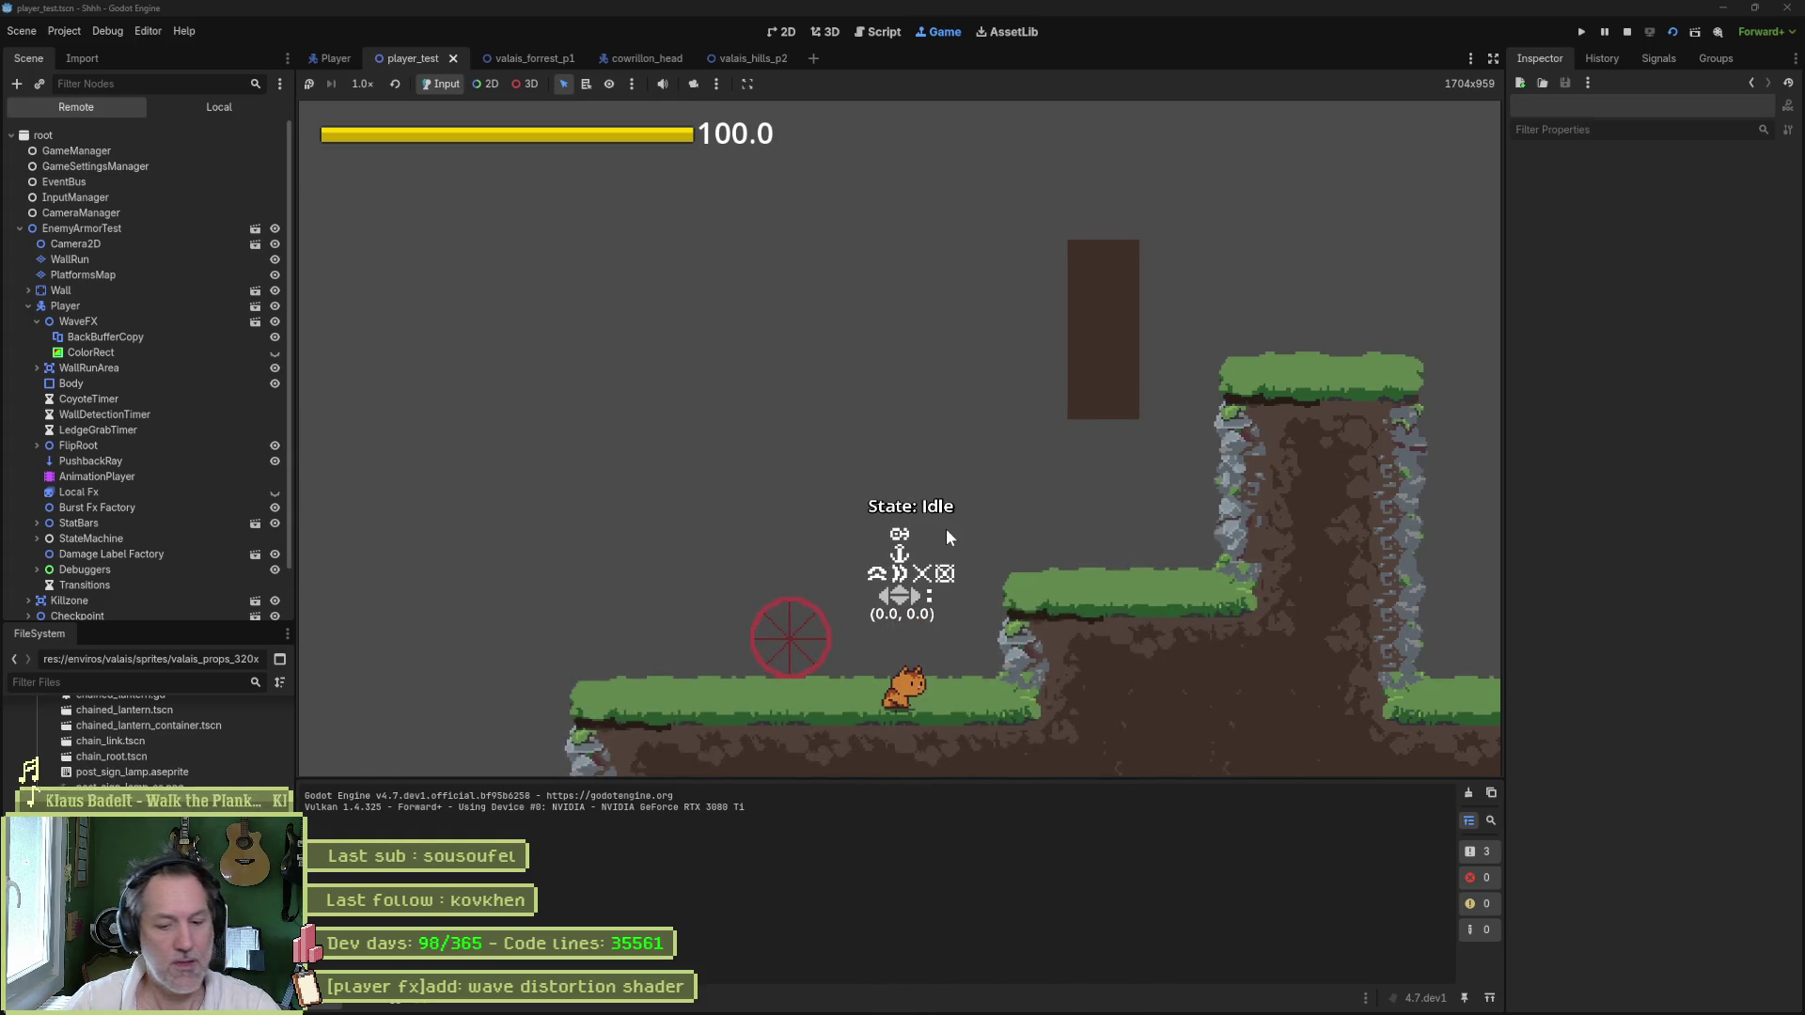
key("F8")
key("ctrl+s")
- Glance at the Asana board, then bring up Fork showing player_controller.gd's unstaged diff
mouse_move(1014, 1007)
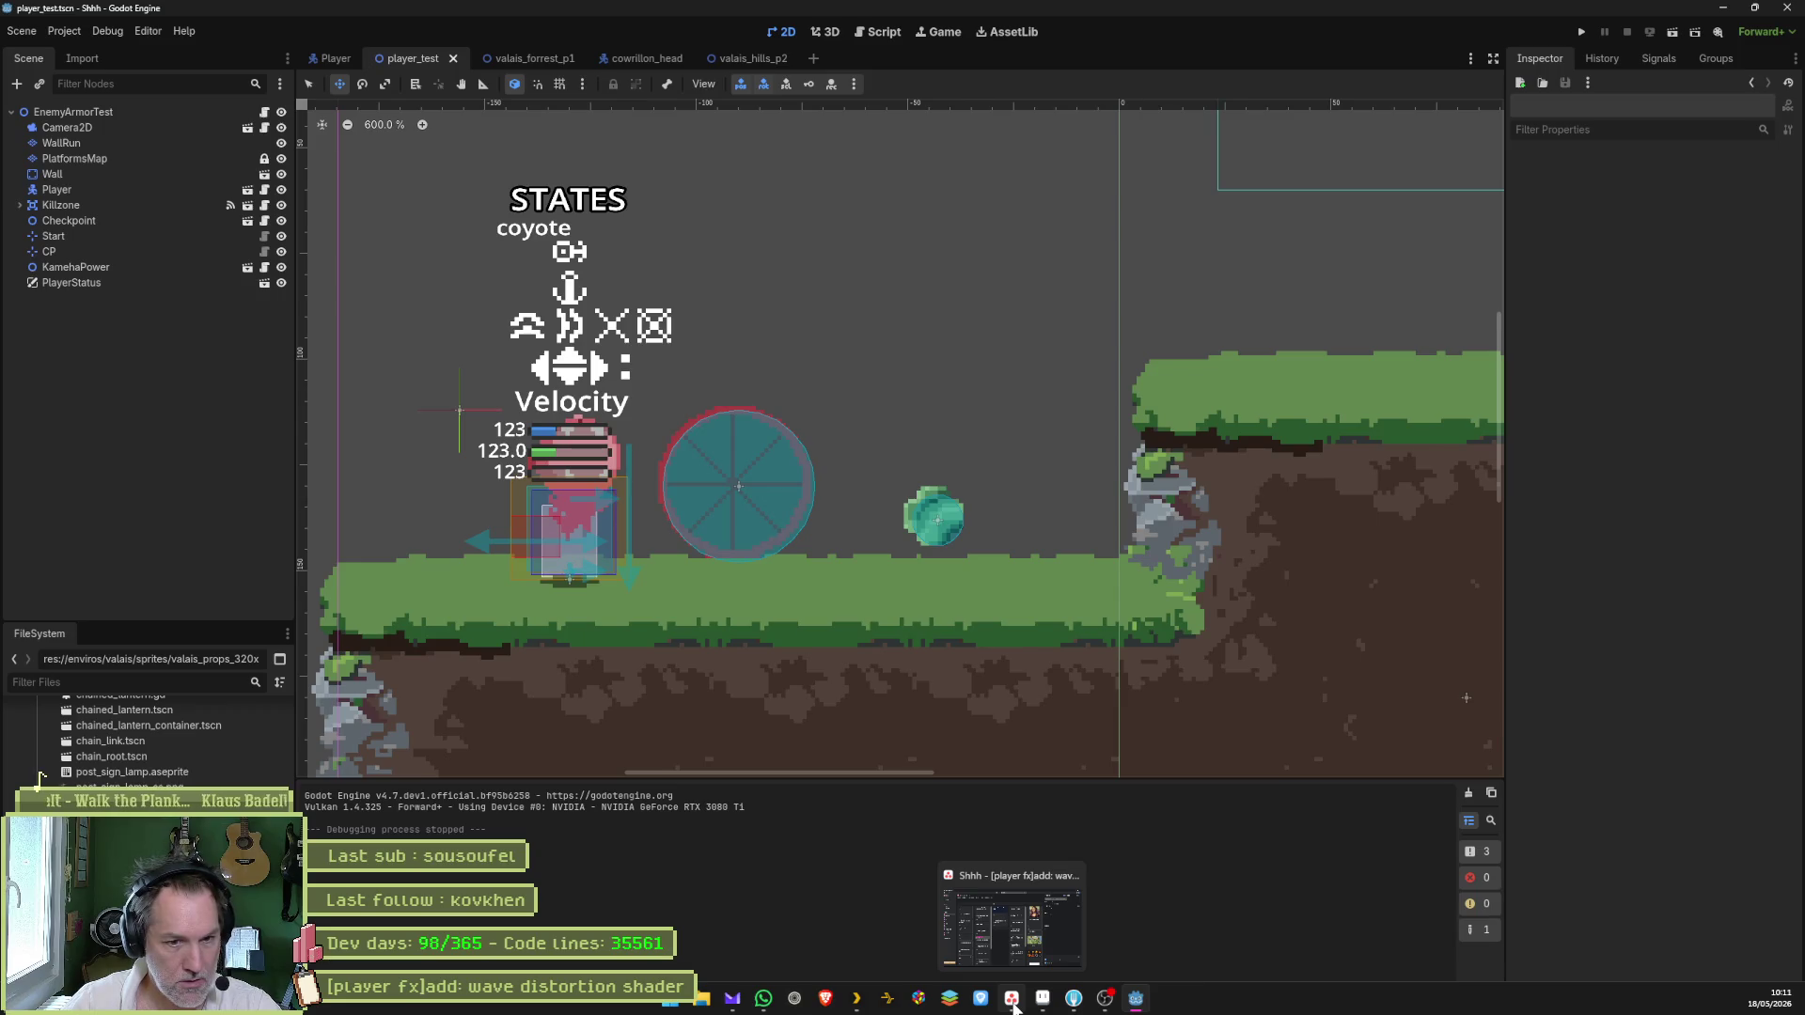
left_click(1013, 1007)
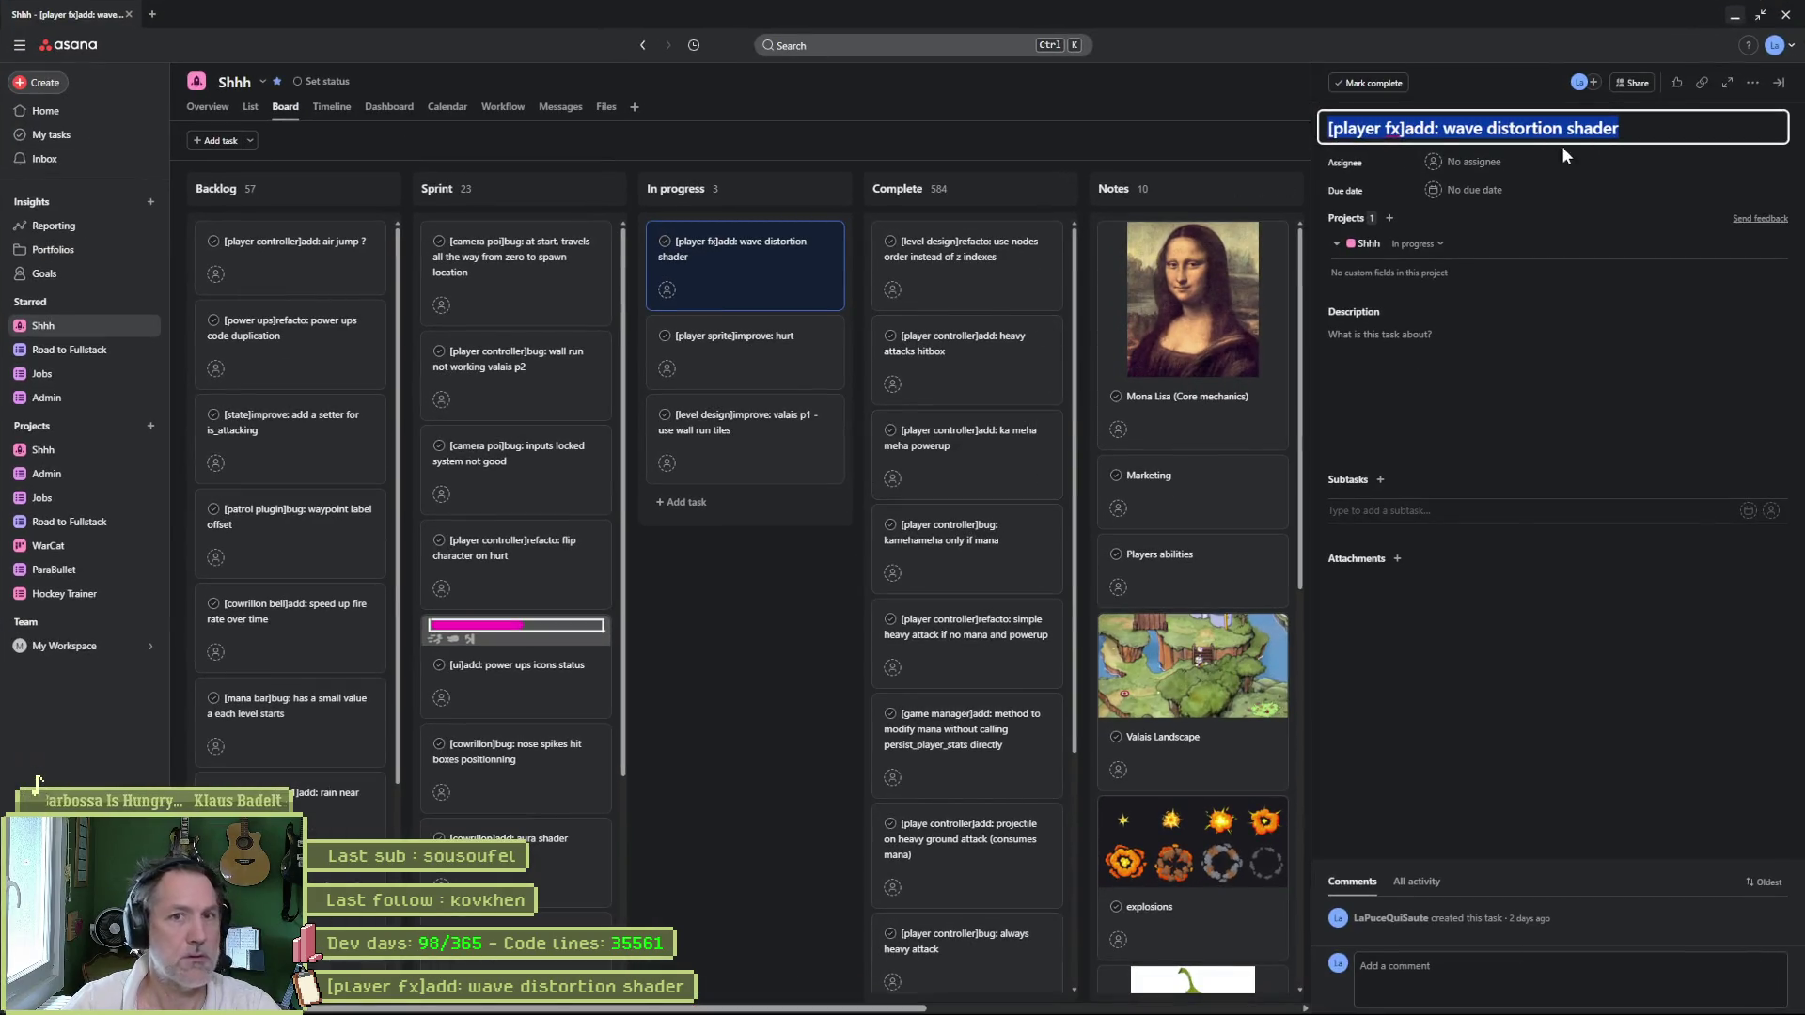
left_click(1735, 15)
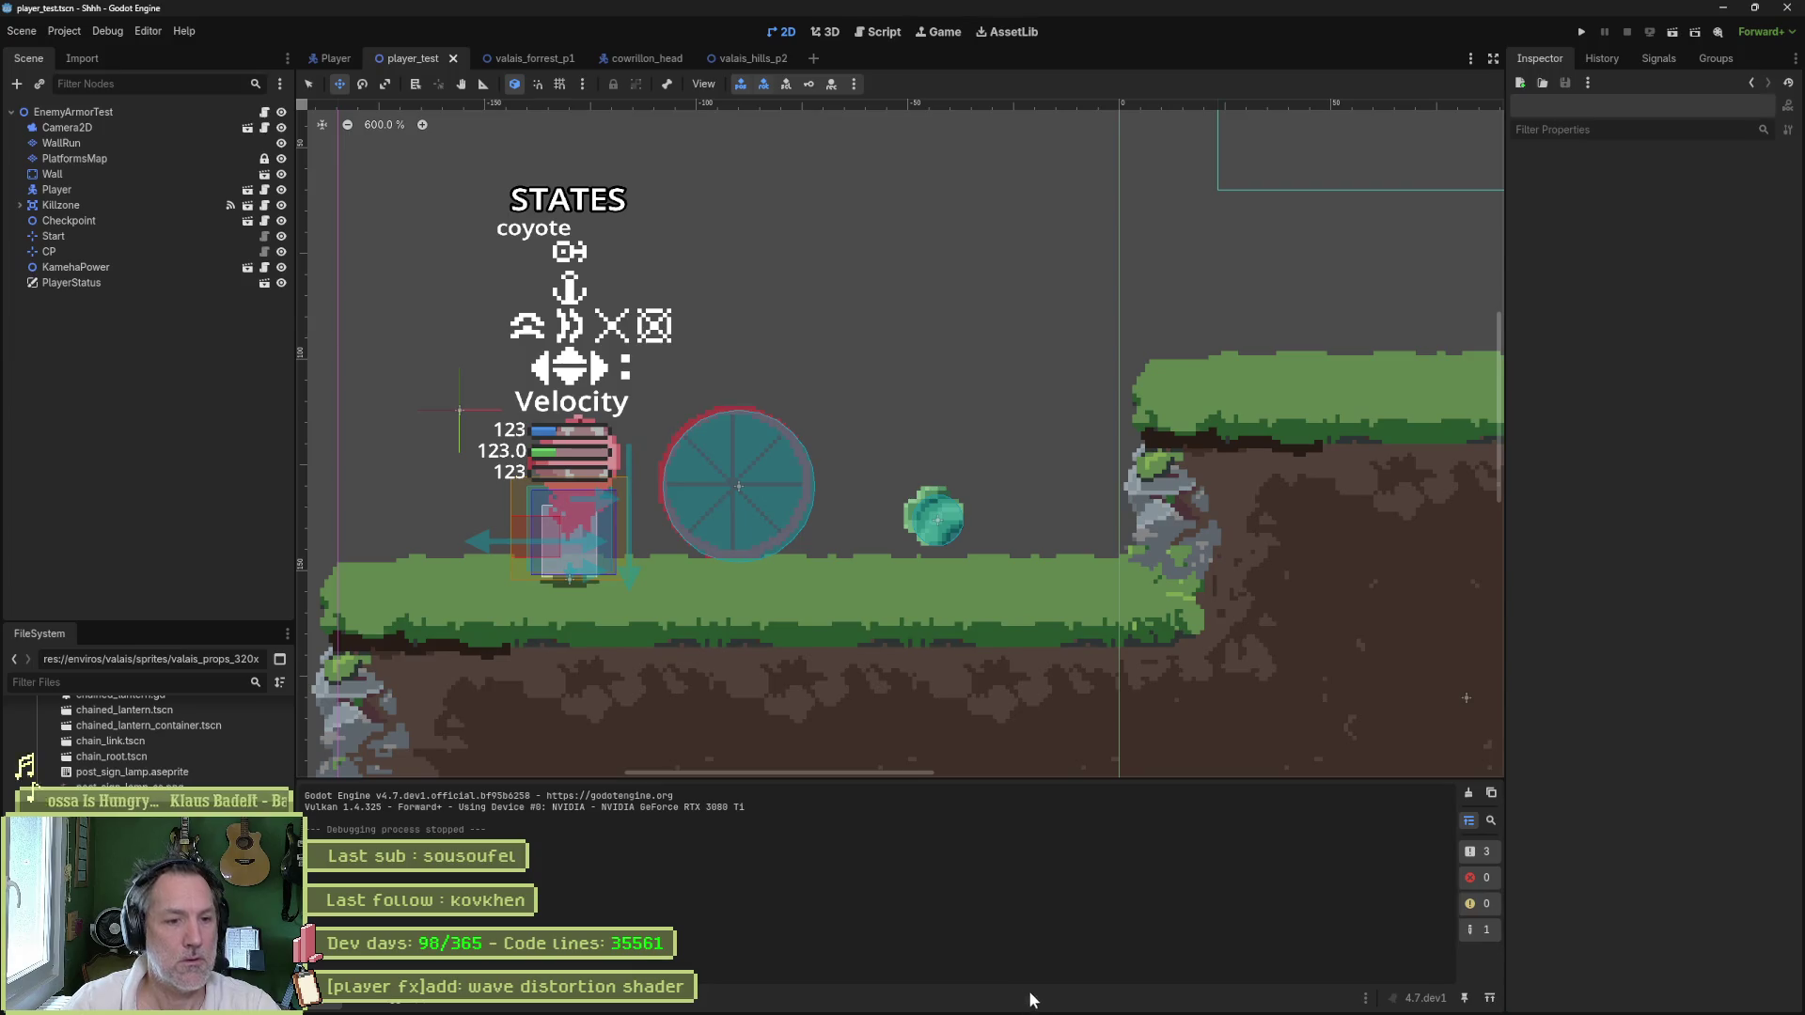
left_click(1073, 999)
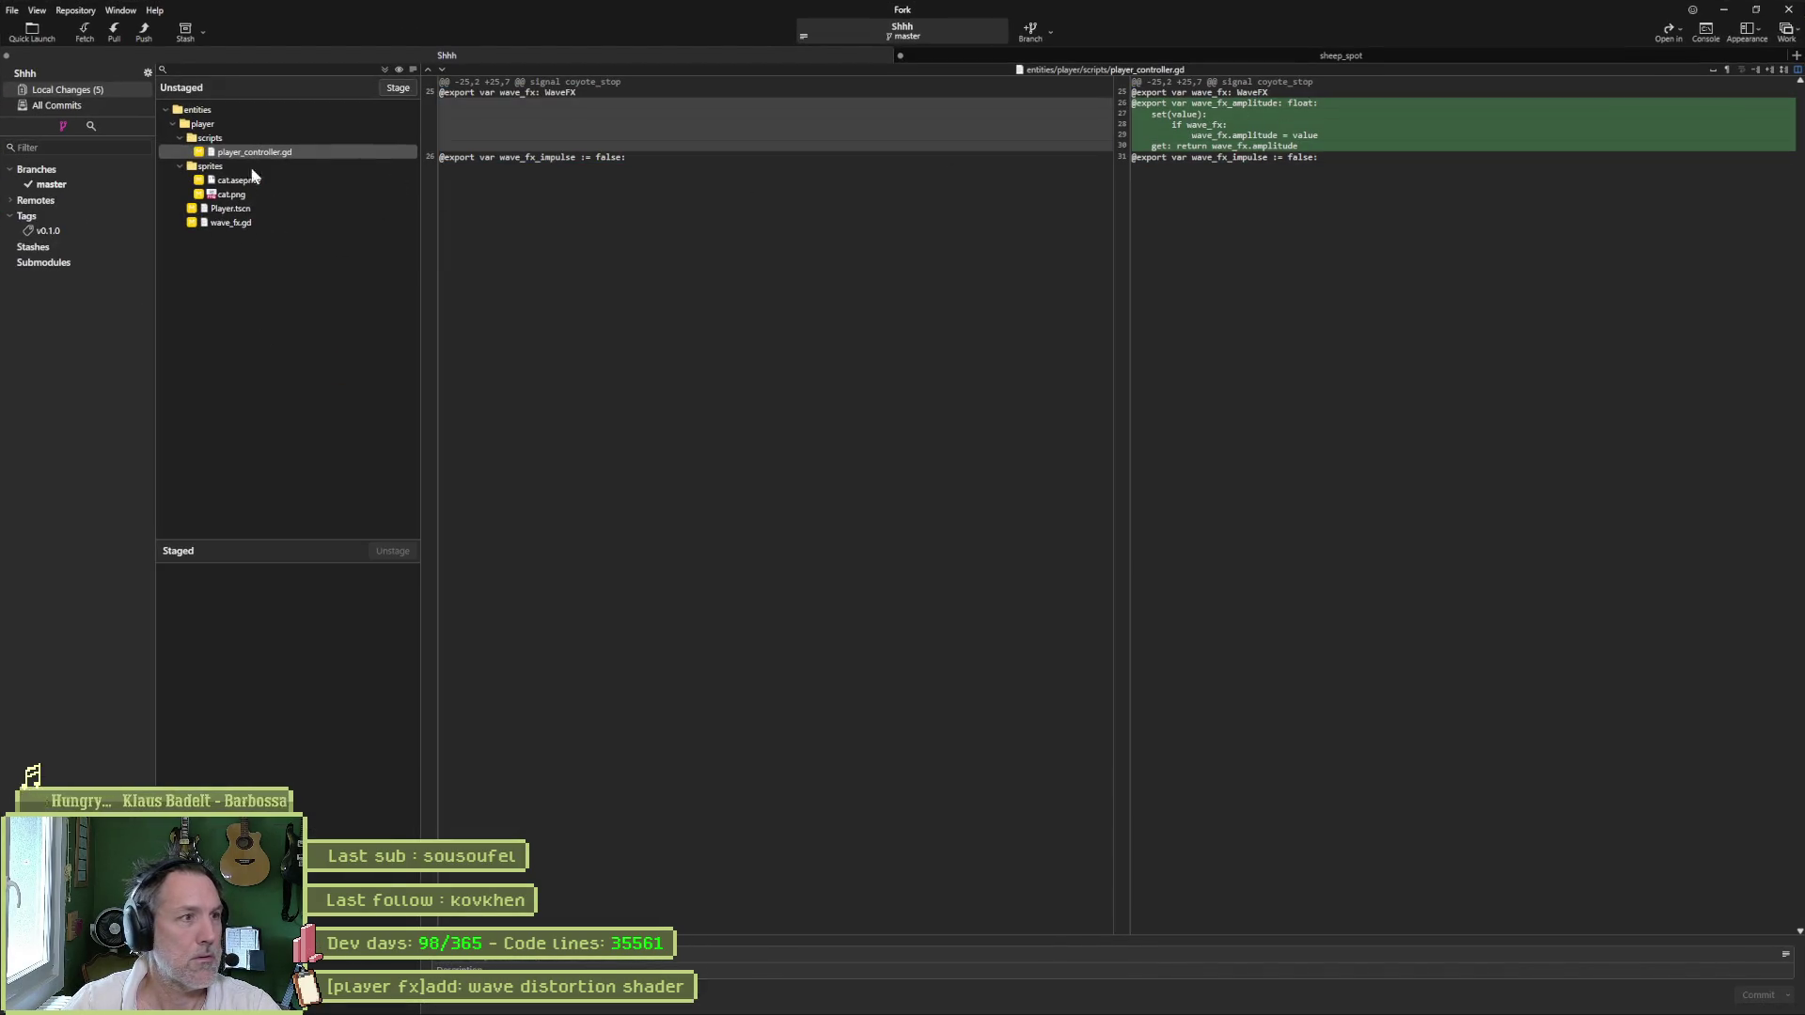
- Review the cat.png and wave_fx.gd diffs, then stage and commit all five files with a summary
left_click(250, 191)
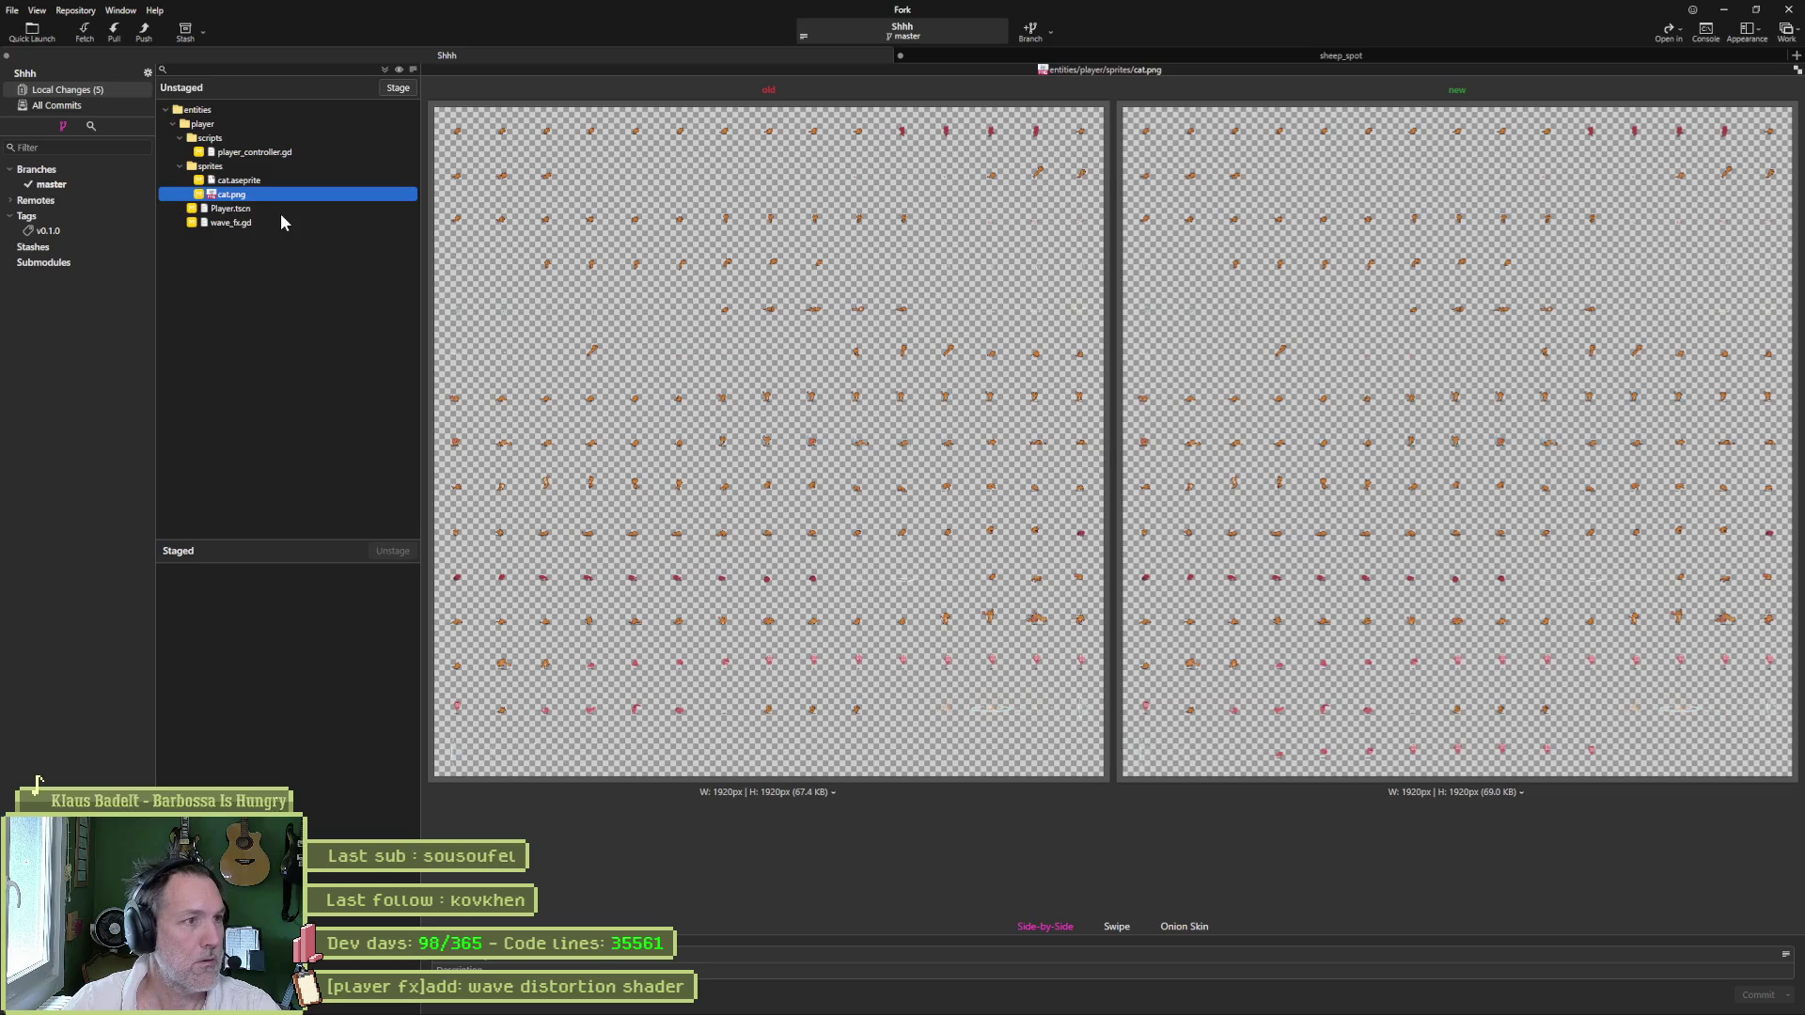
left_click(263, 222)
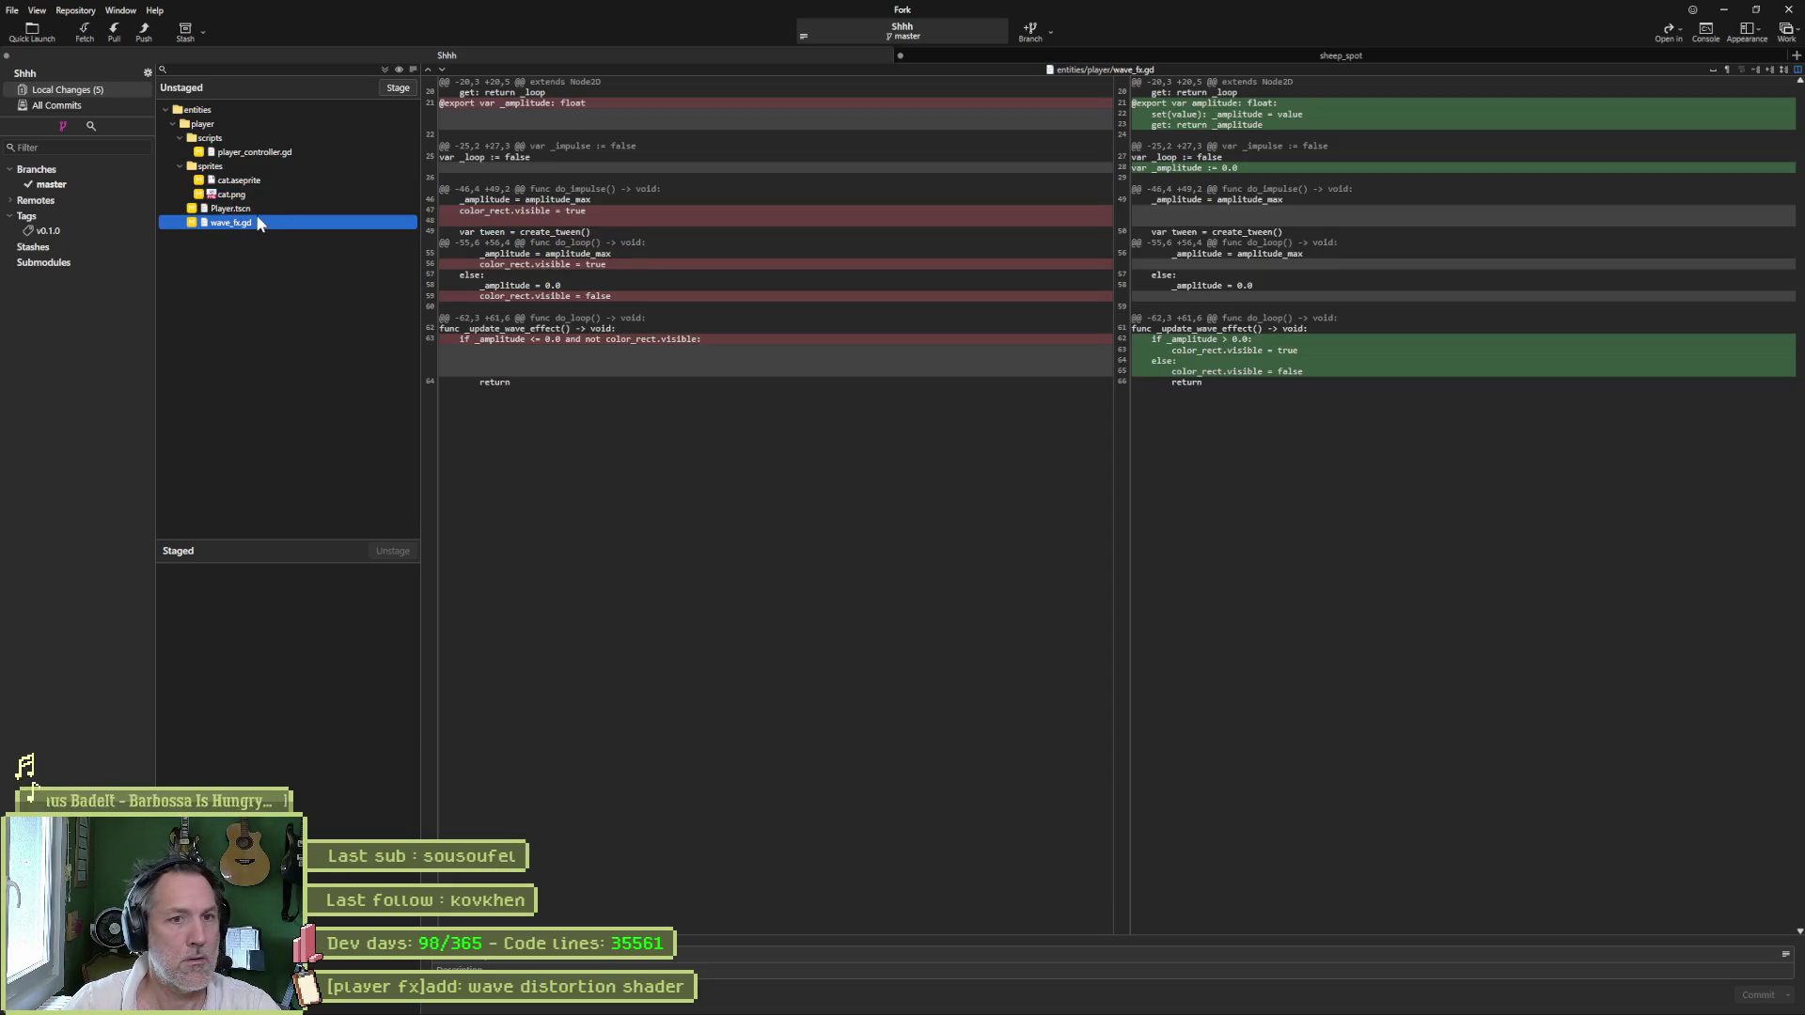
left_click(384, 69)
key("ctrl+v")
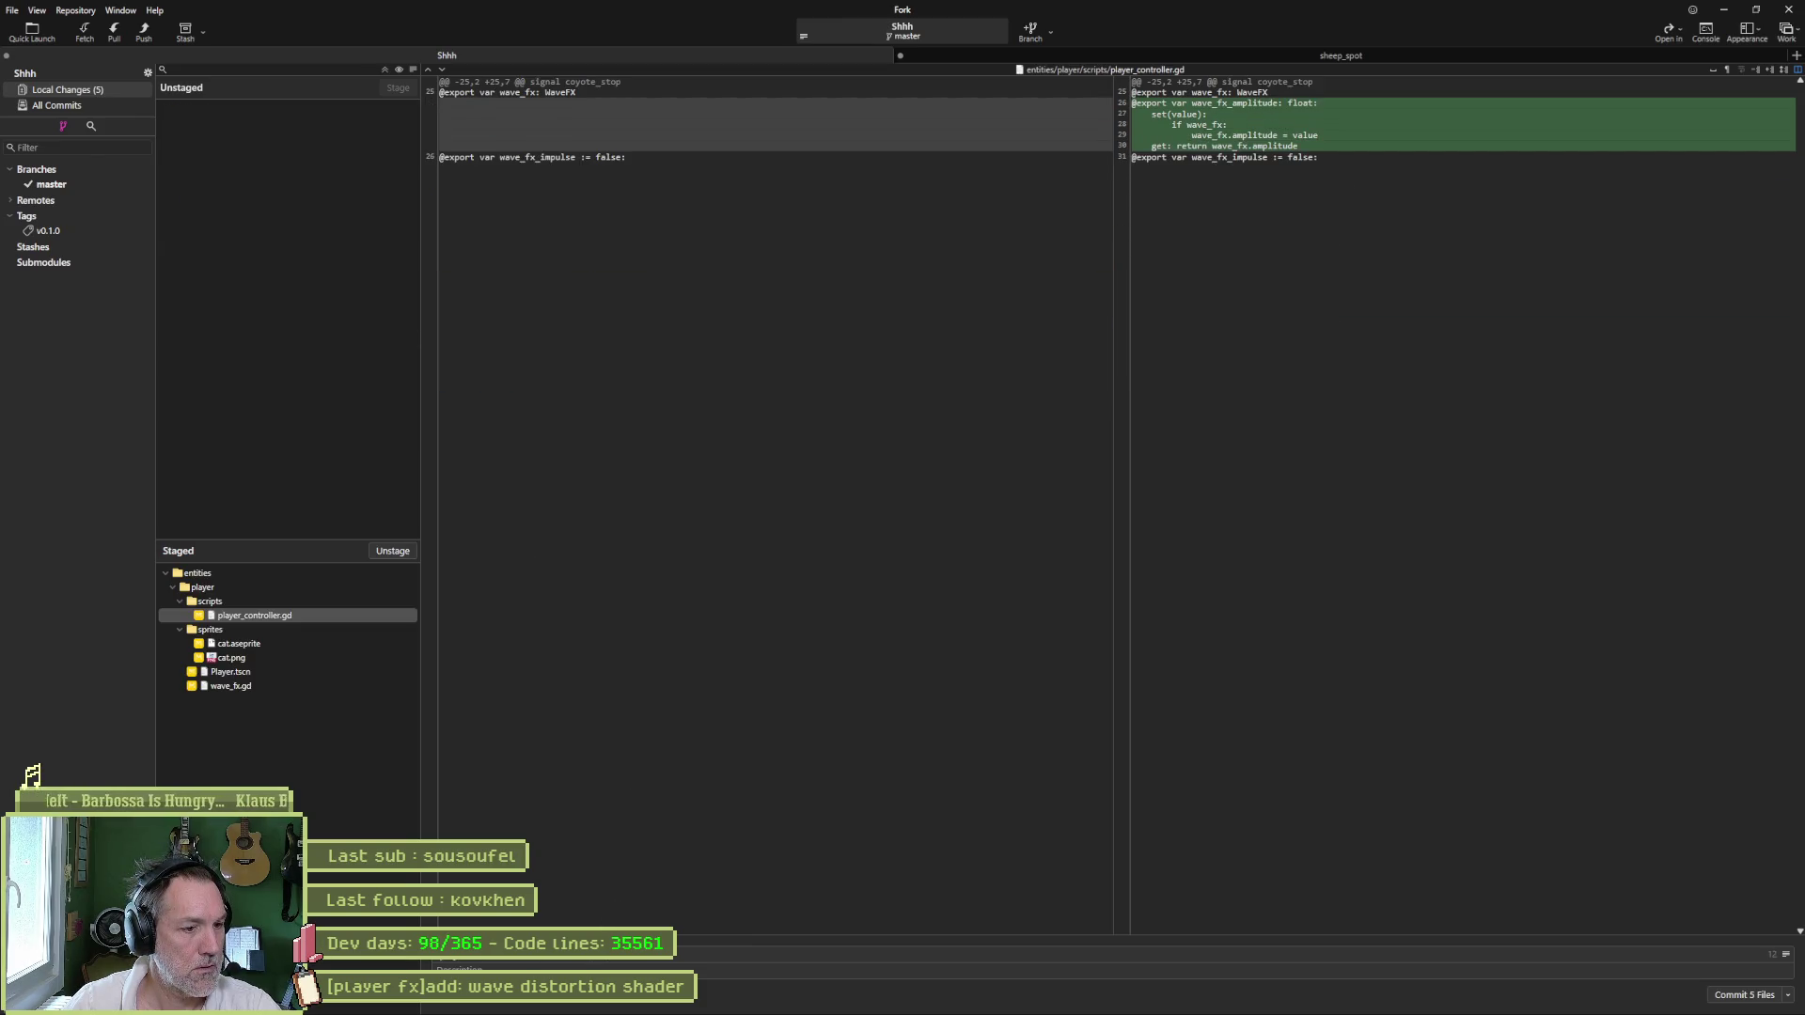
key("ctrl+Return")
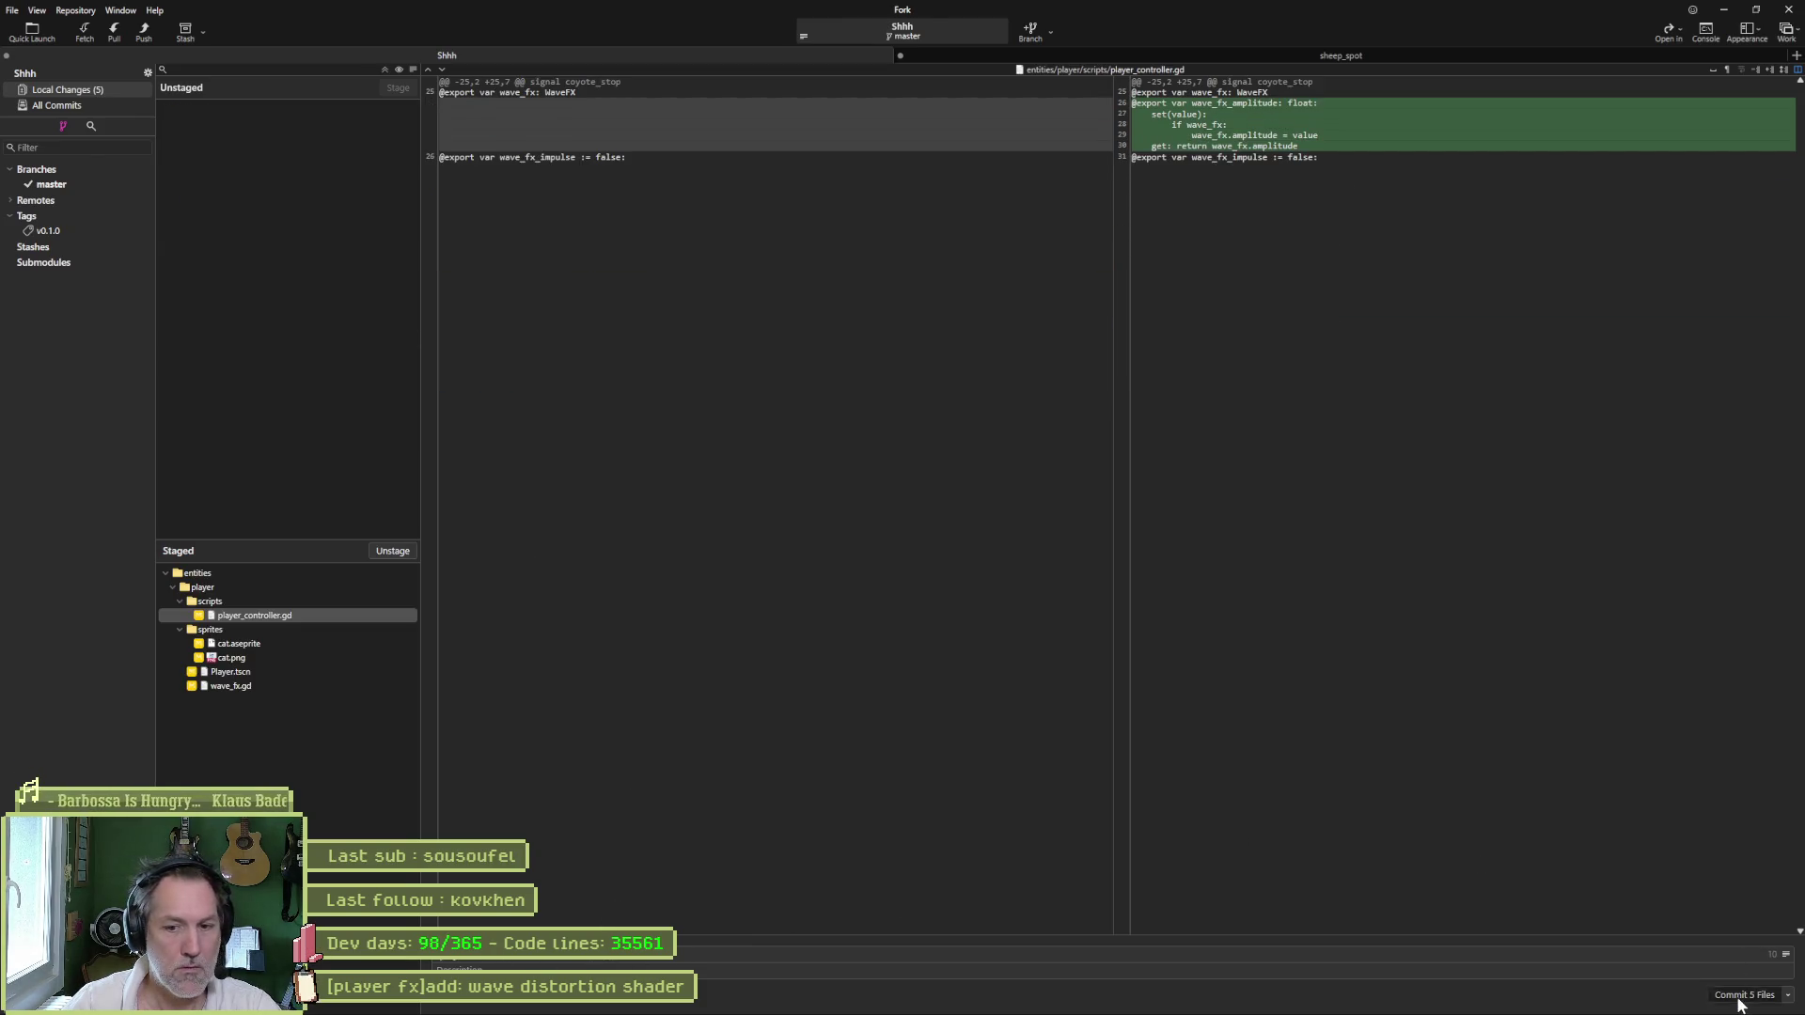
- Push master to origin and confirm
left_click(152, 35)
left_click(995, 554)
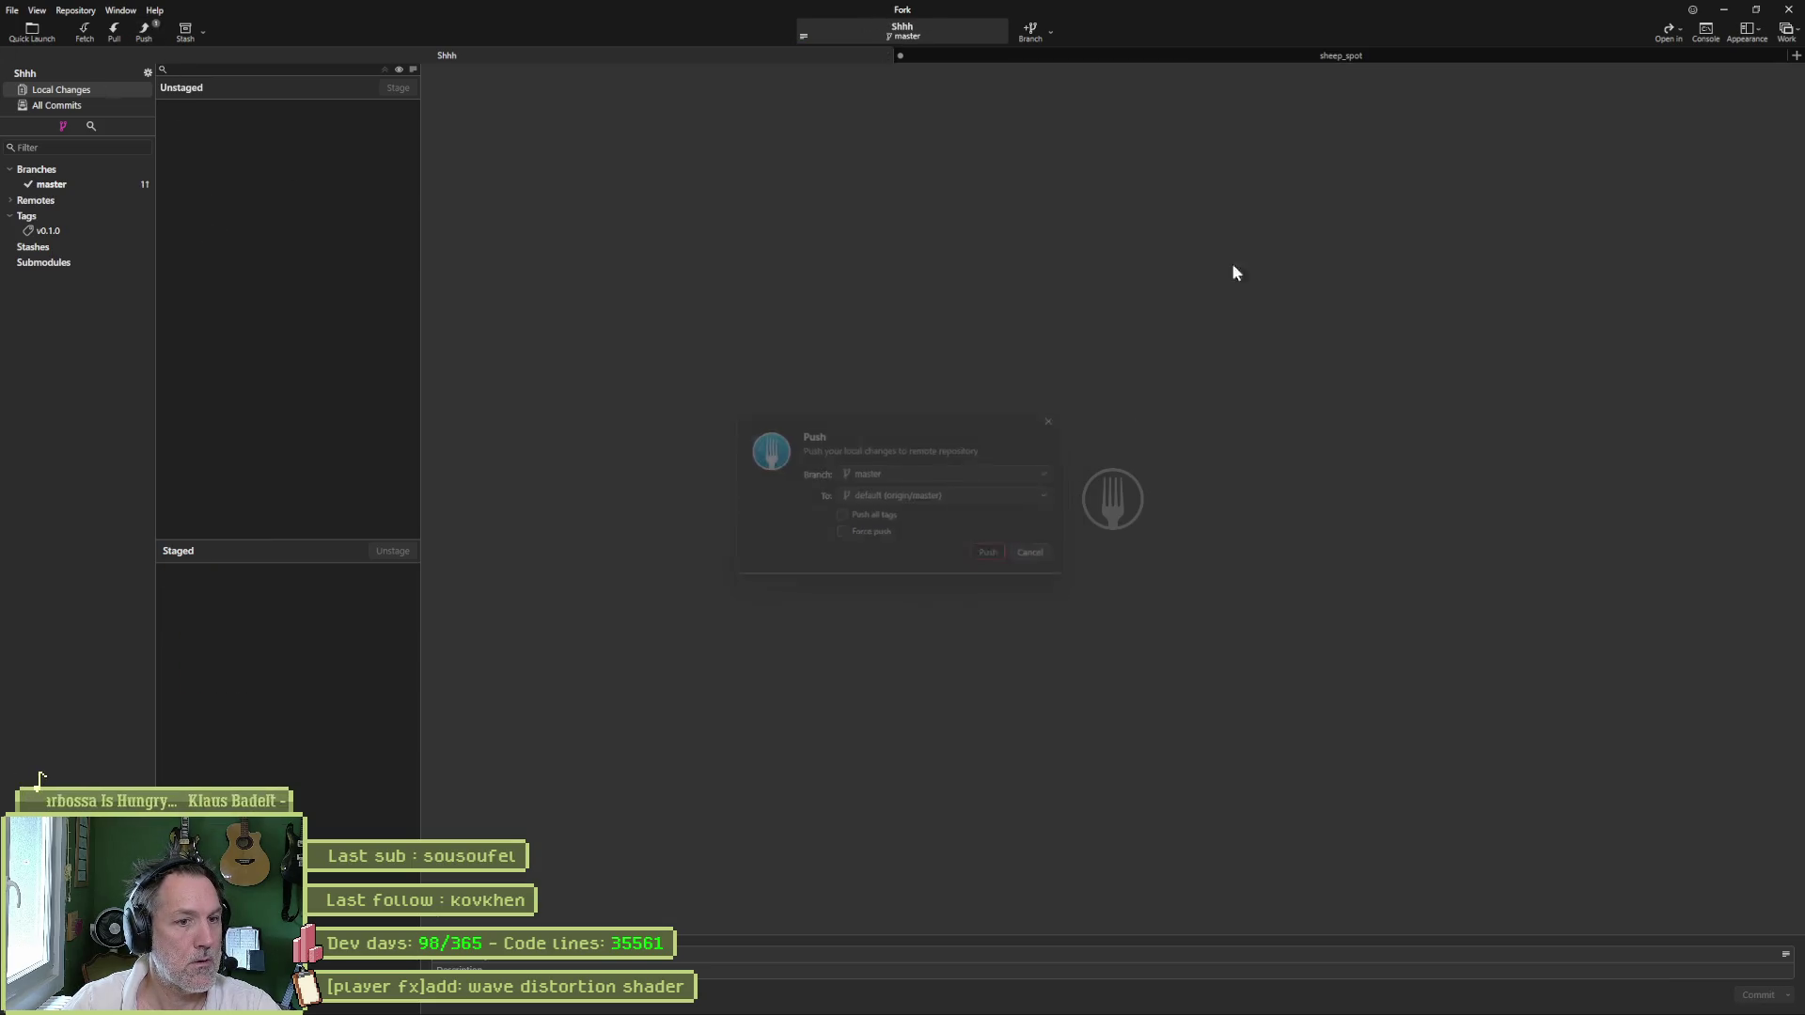
left_click(1733, 11)
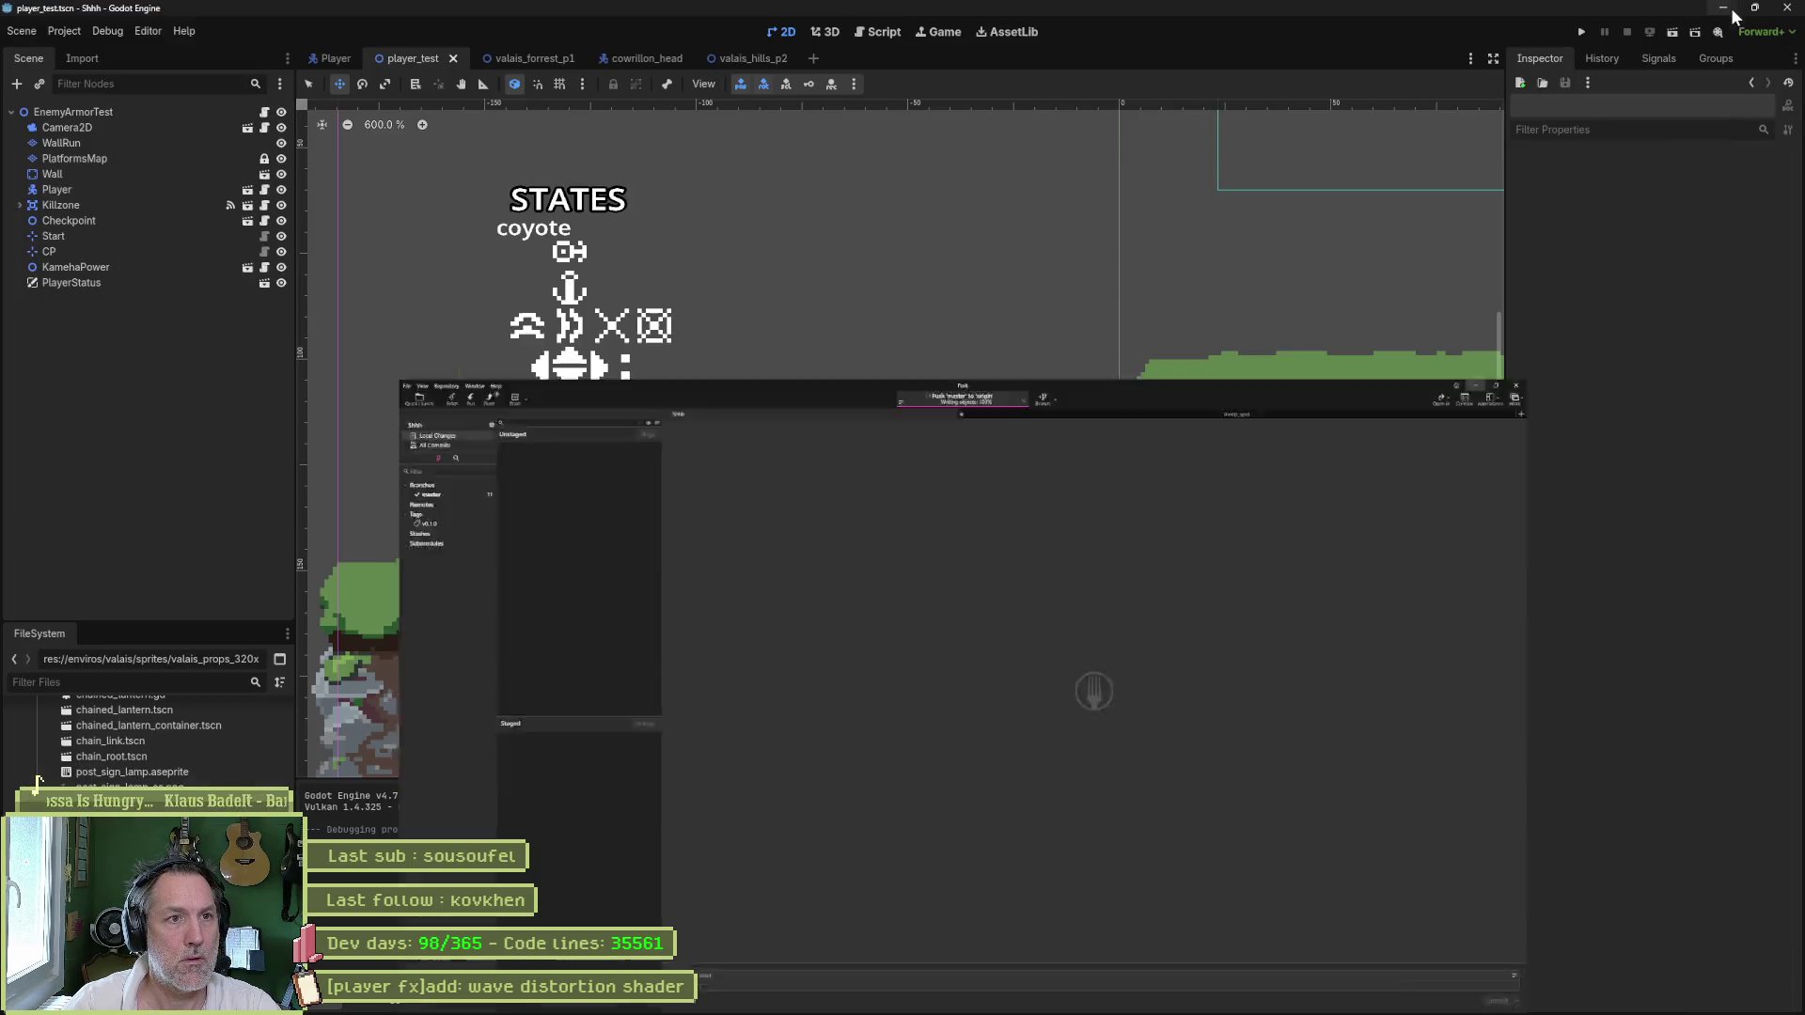
- Move the wave distortion shader card to Complete and open the [player sprite]improve: hurt task
left_click(1011, 998)
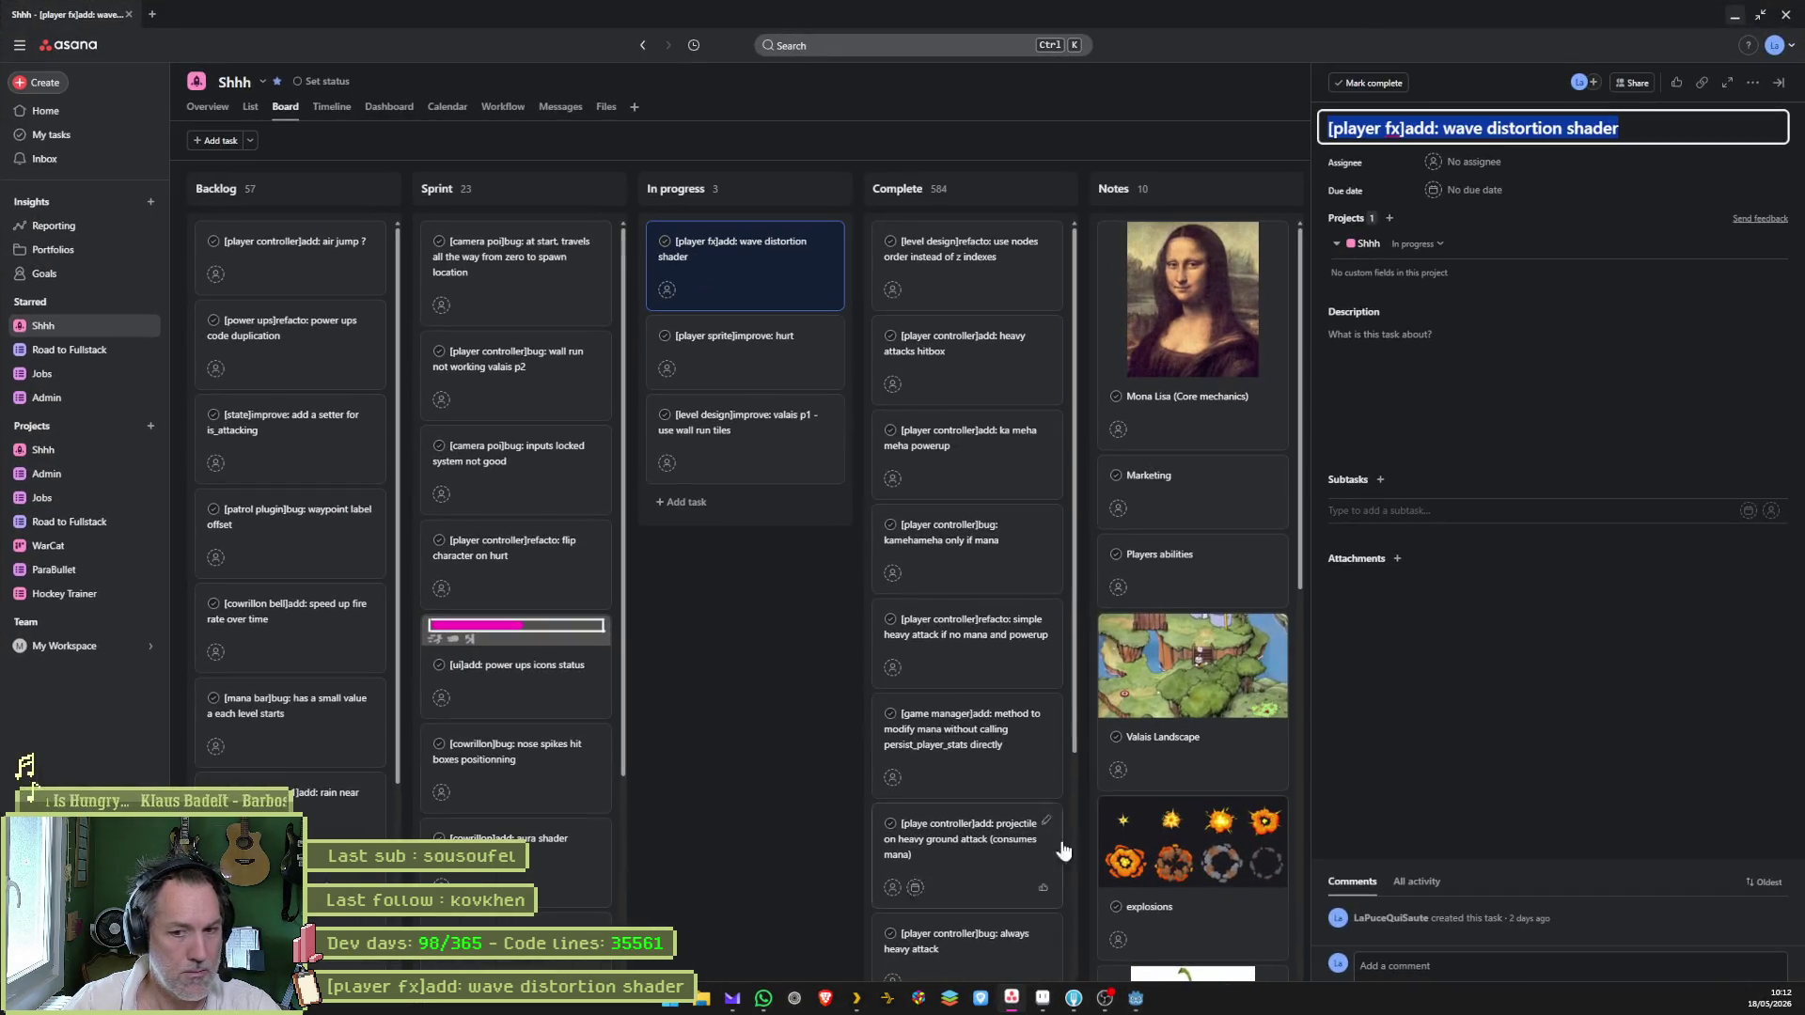
left_click_drag(830, 264, 969, 263)
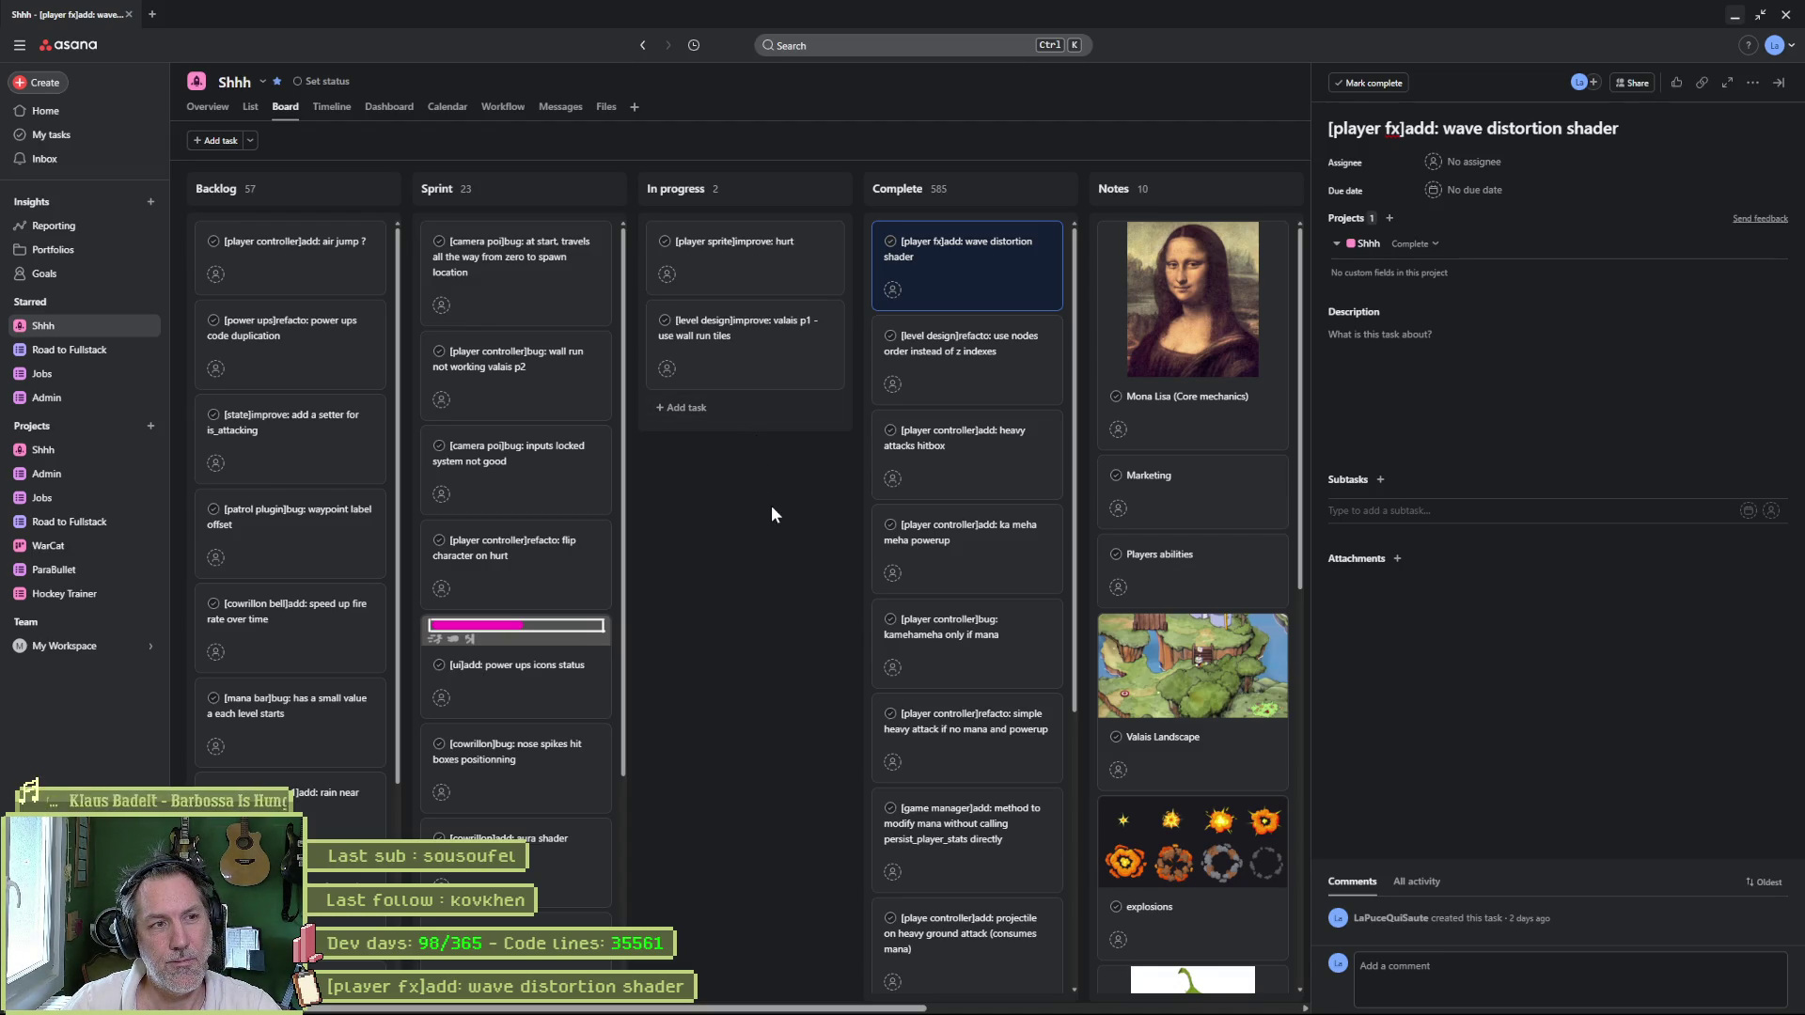
left_click(764, 254)
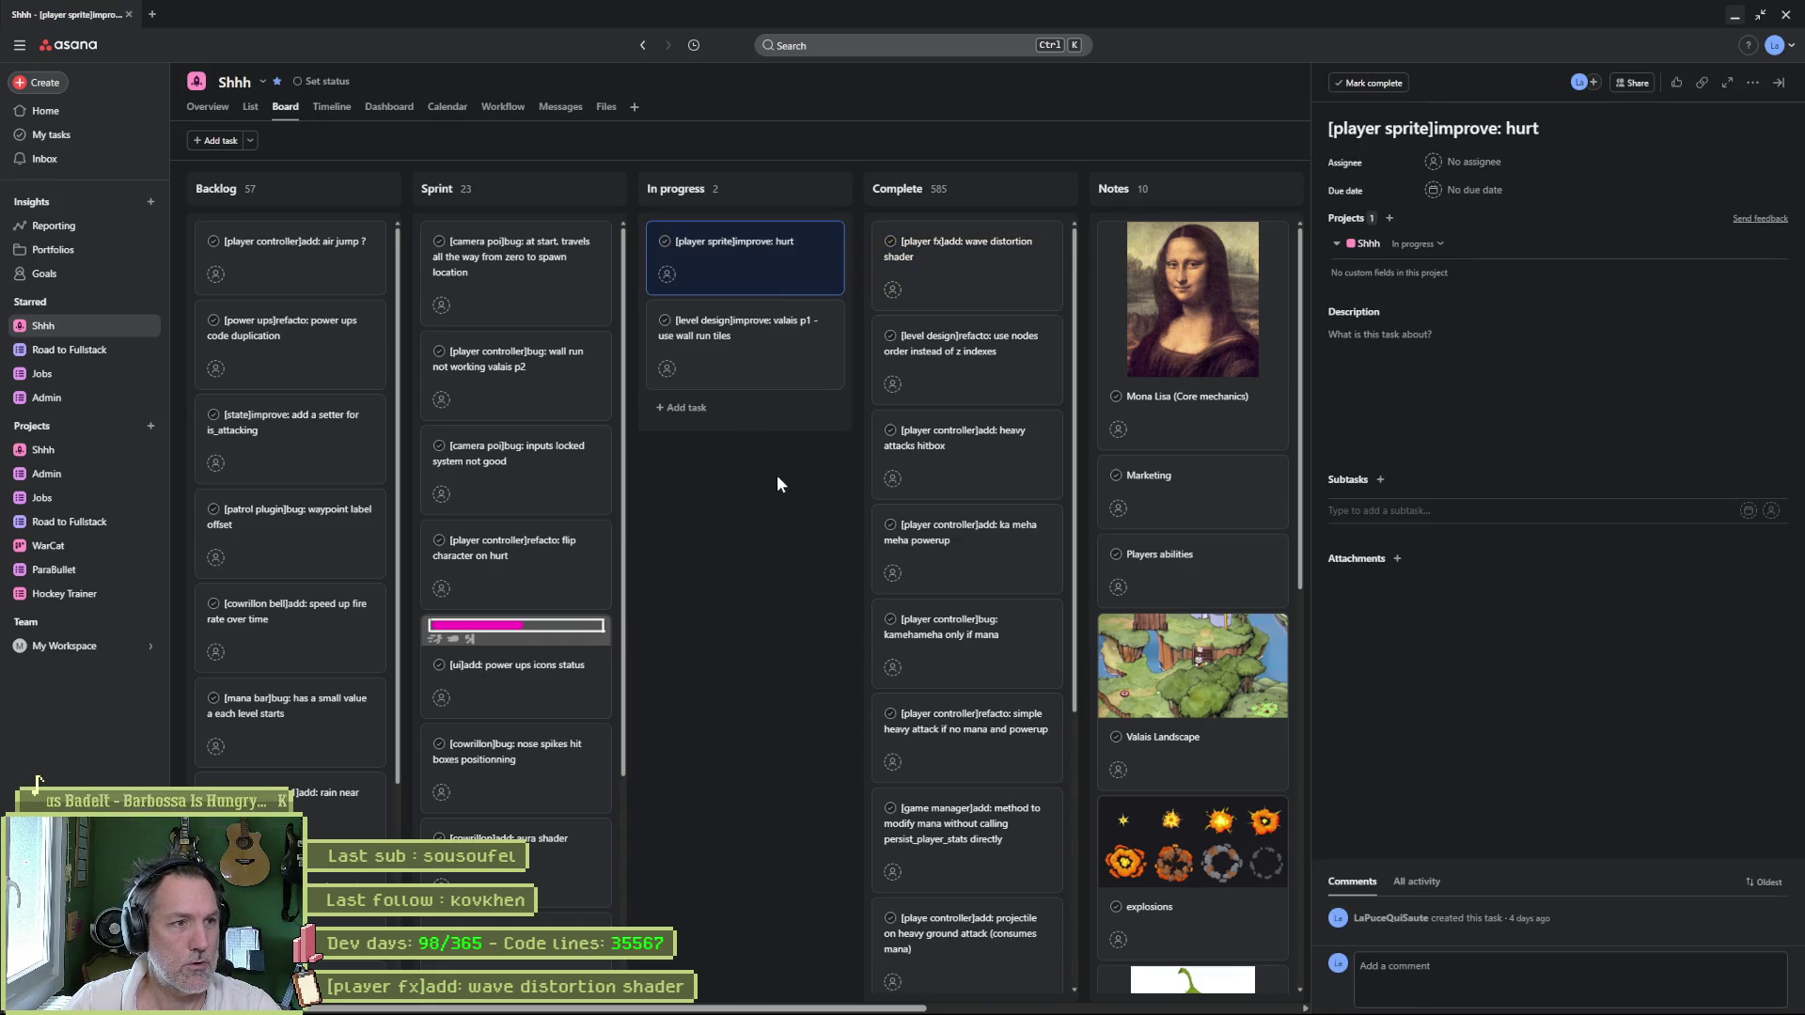
left_click(1084, 1006)
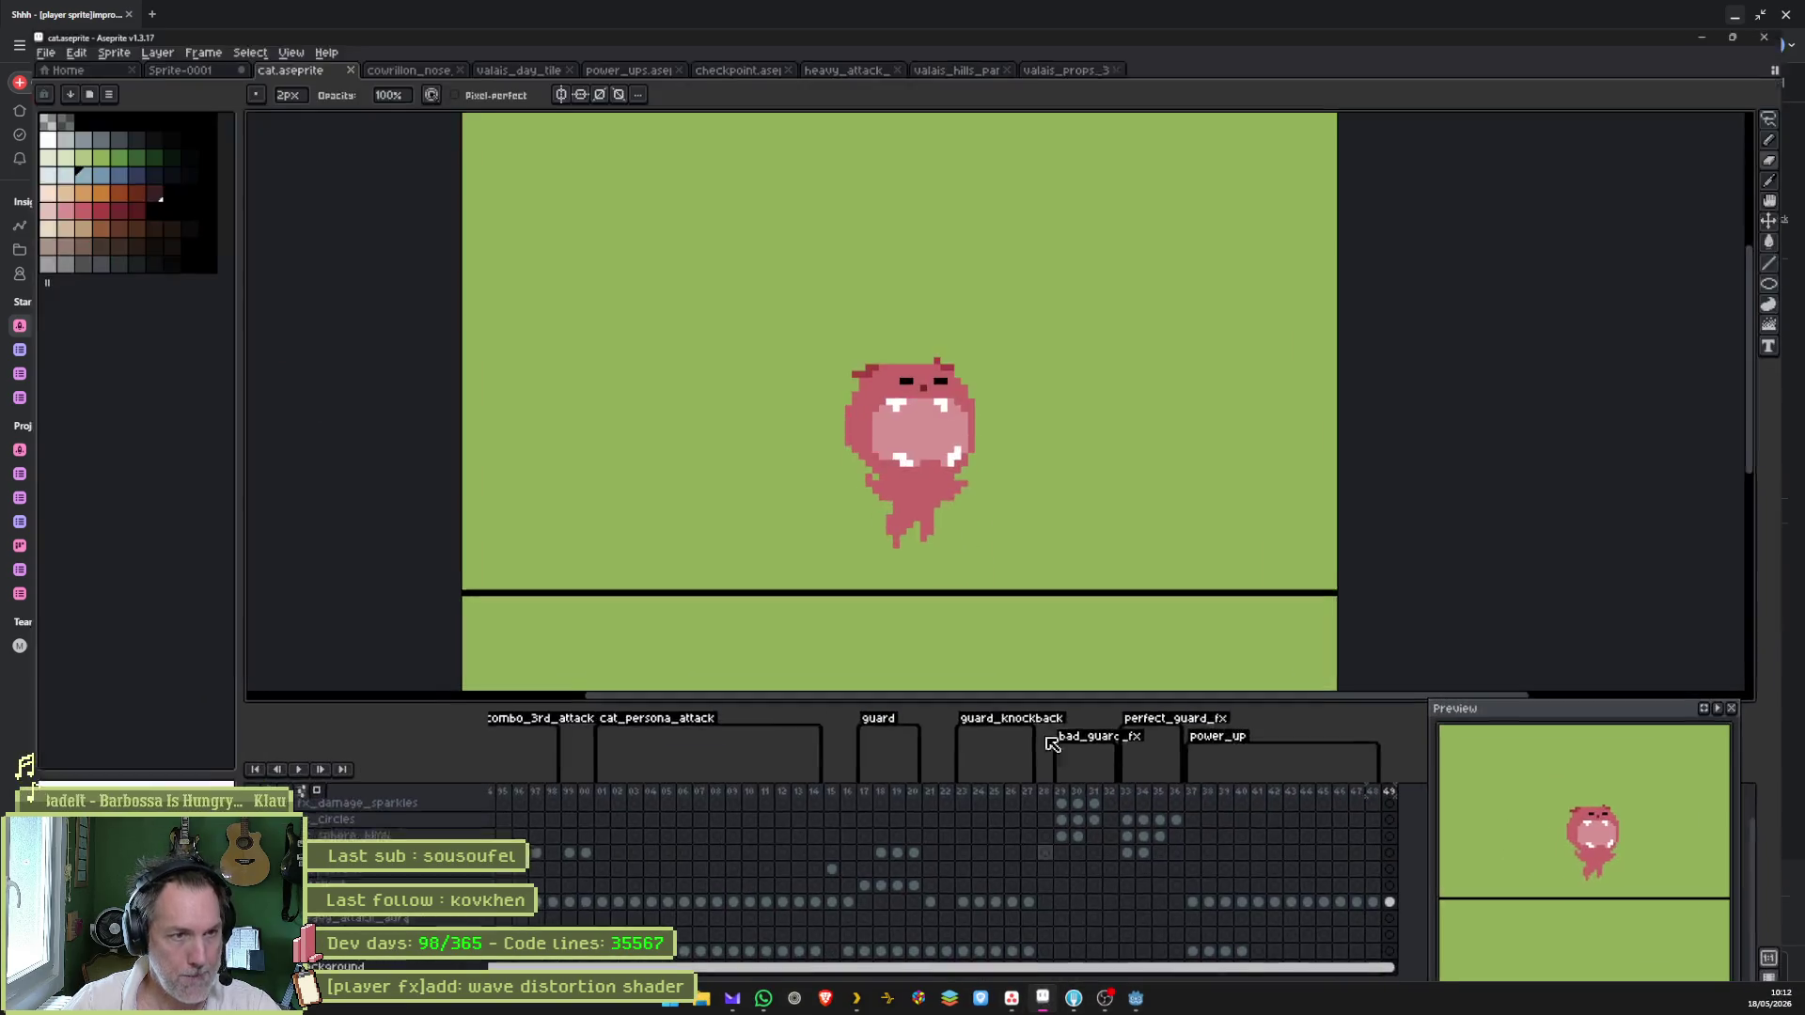
- Select the cel at frame 55 of the hurt_land tag, showing the cat sprawled flat
scroll(776, 862, "left", 8)
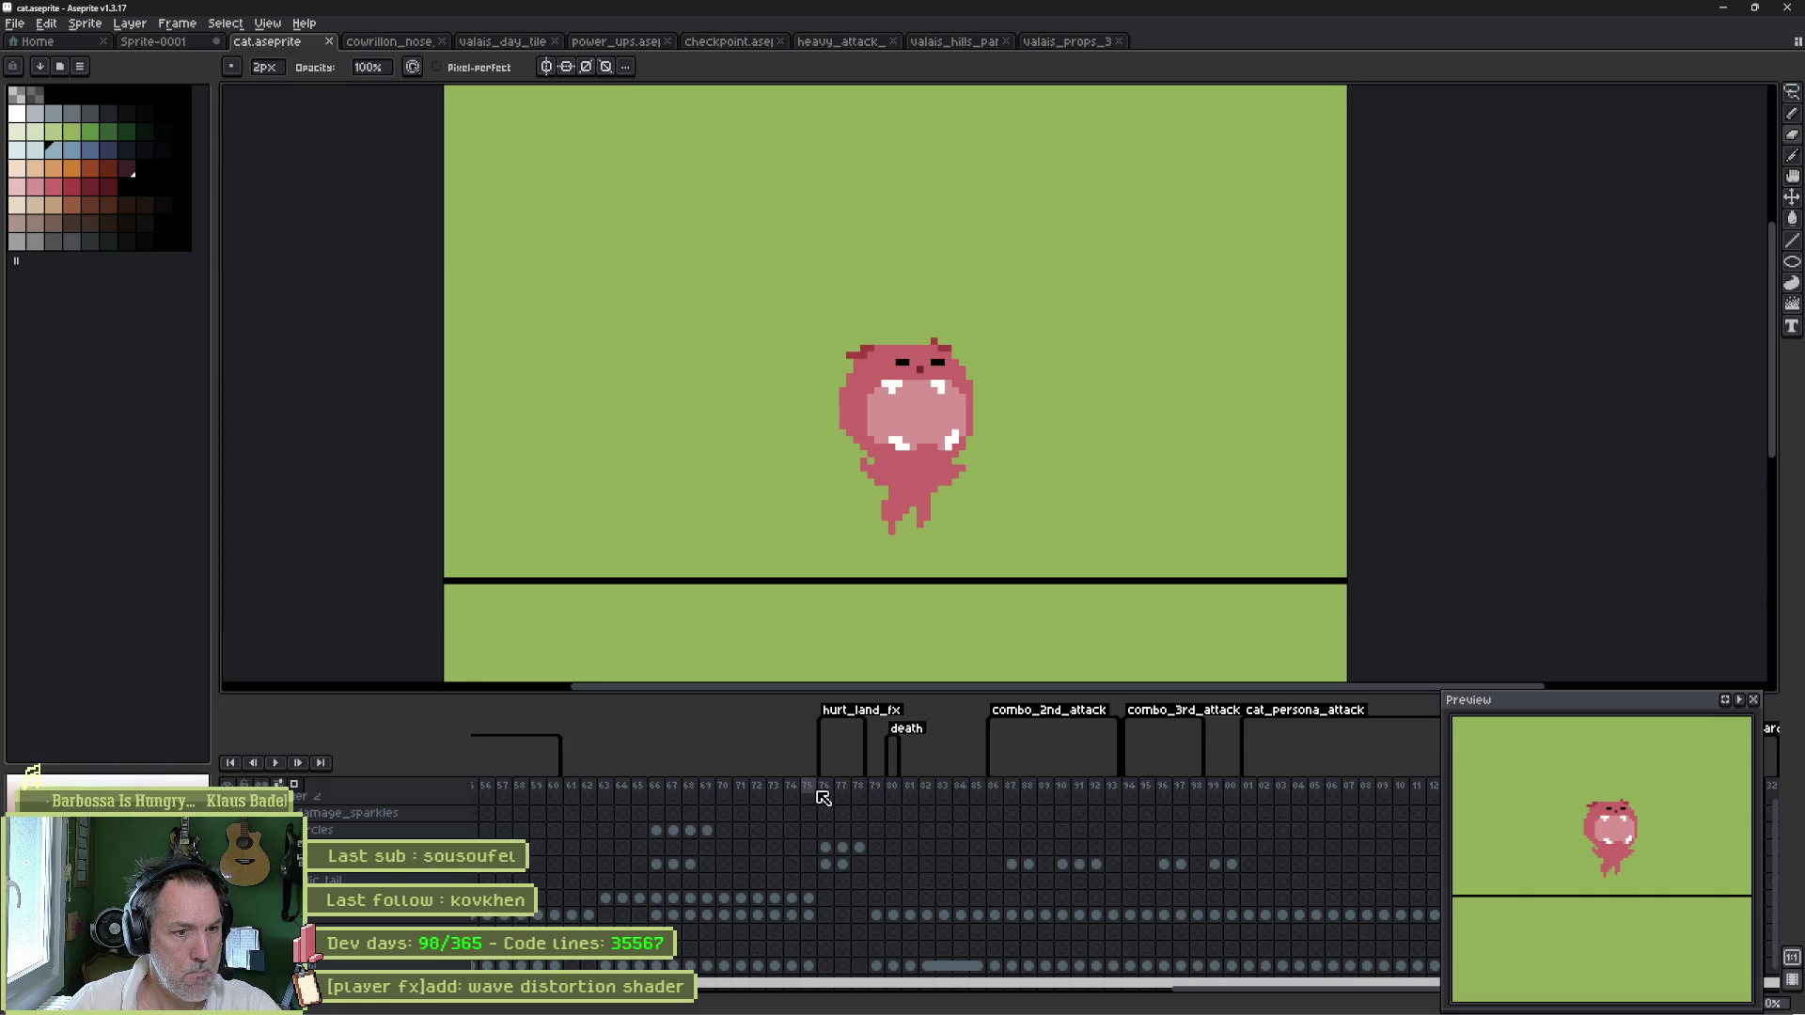
left_click_drag(825, 788, 879, 795)
left_click_drag(746, 850, 1181, 858)
left_click_drag(1005, 799, 1191, 800)
mouse_move(675, 788)
left_mouse_down()
mouse_move(963, 793)
mouse_move(872, 793)
mouse_move(909, 793)
left_mouse_up()
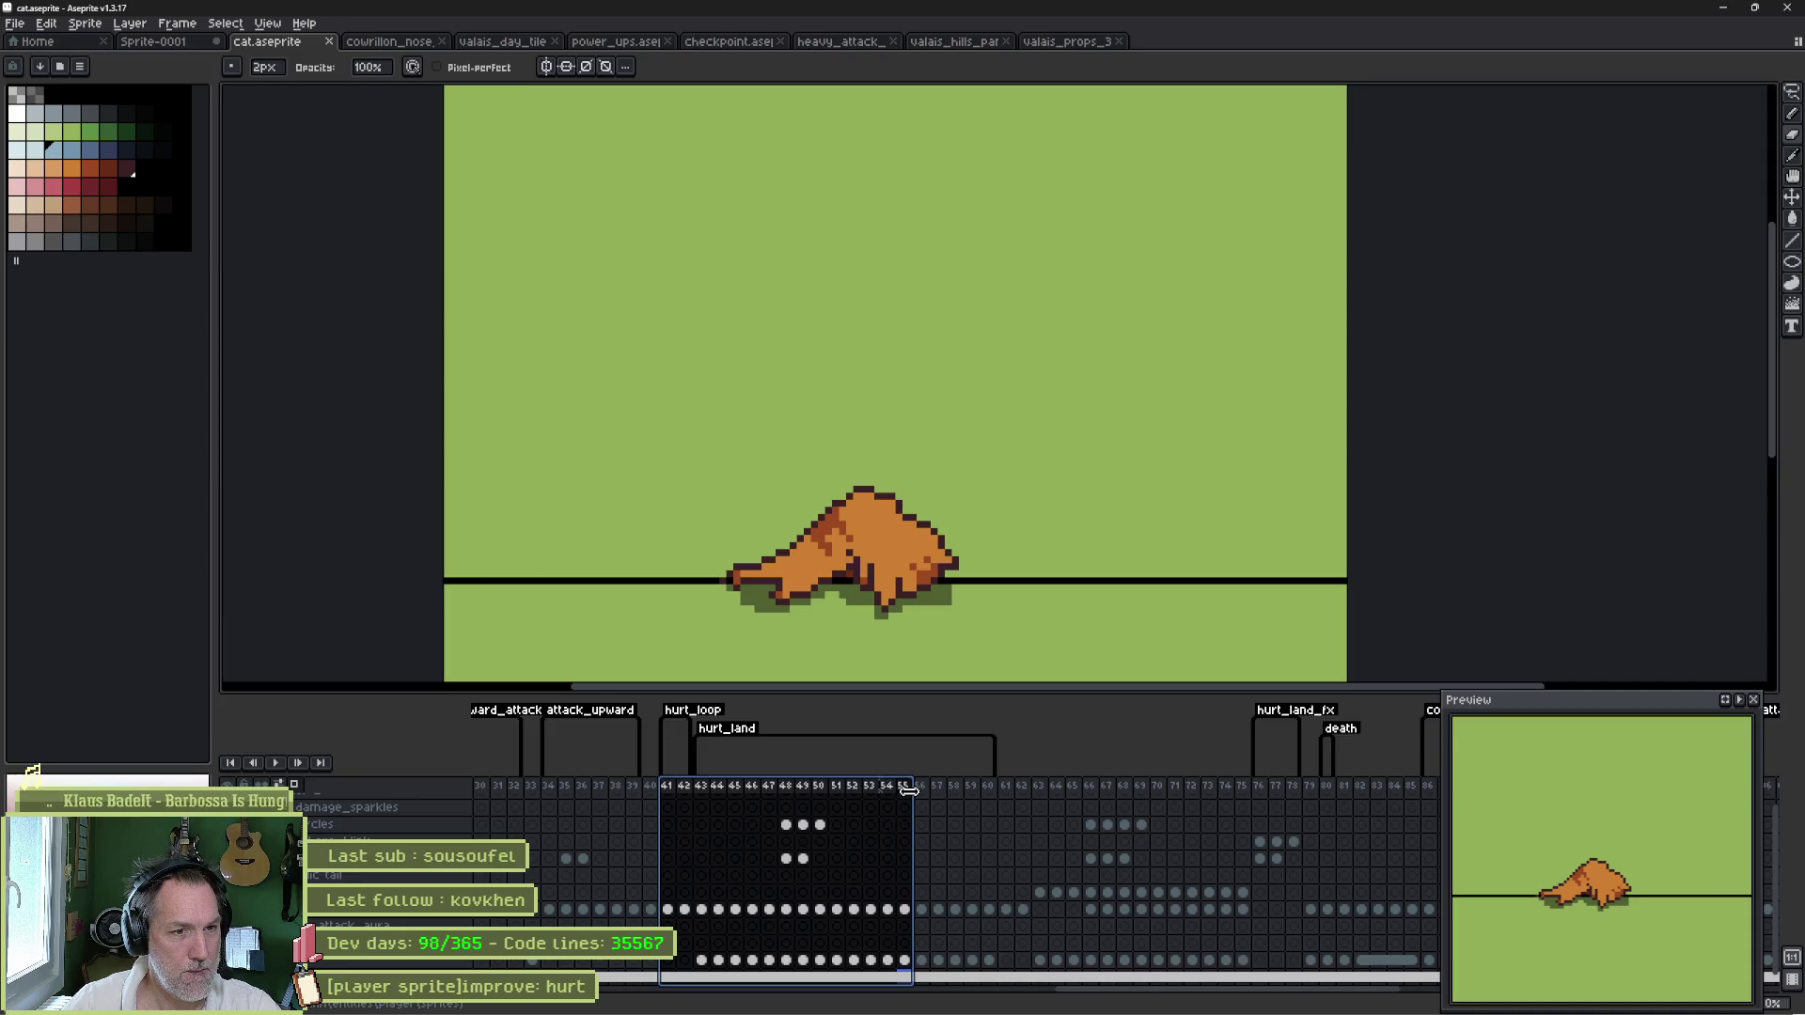
left_click_drag(909, 791, 907, 794)
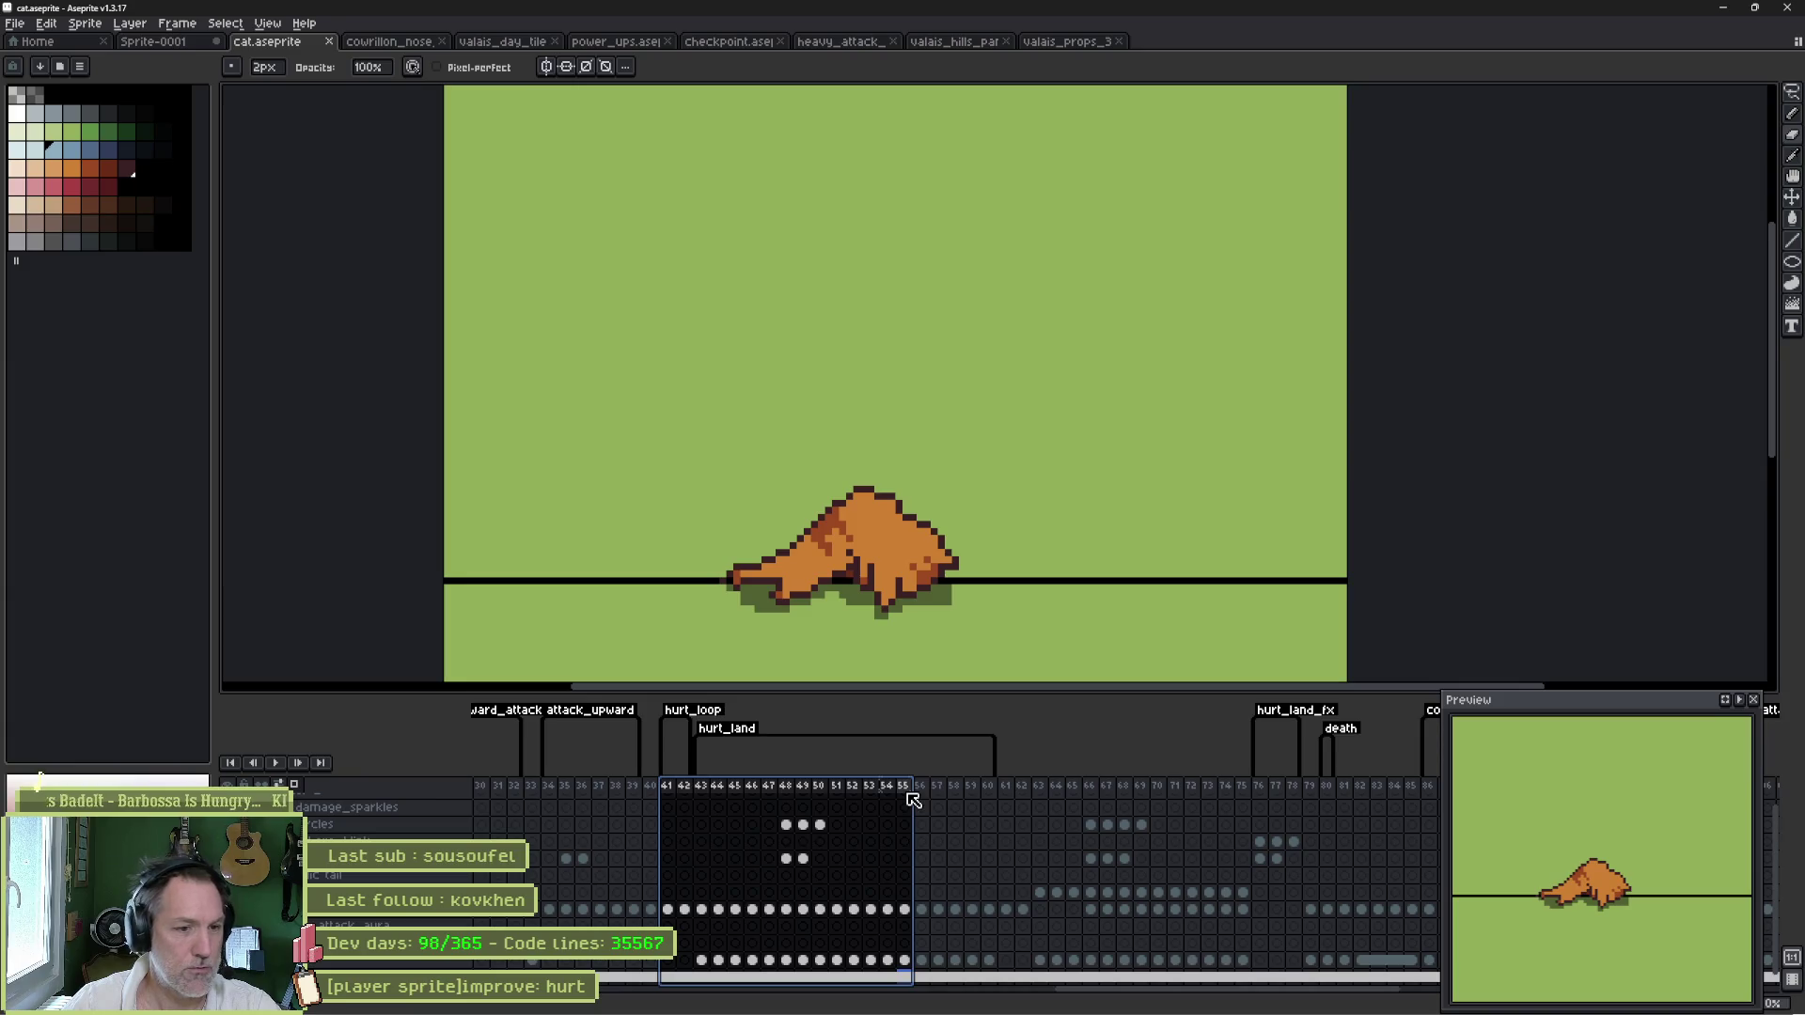
left_click(905, 909)
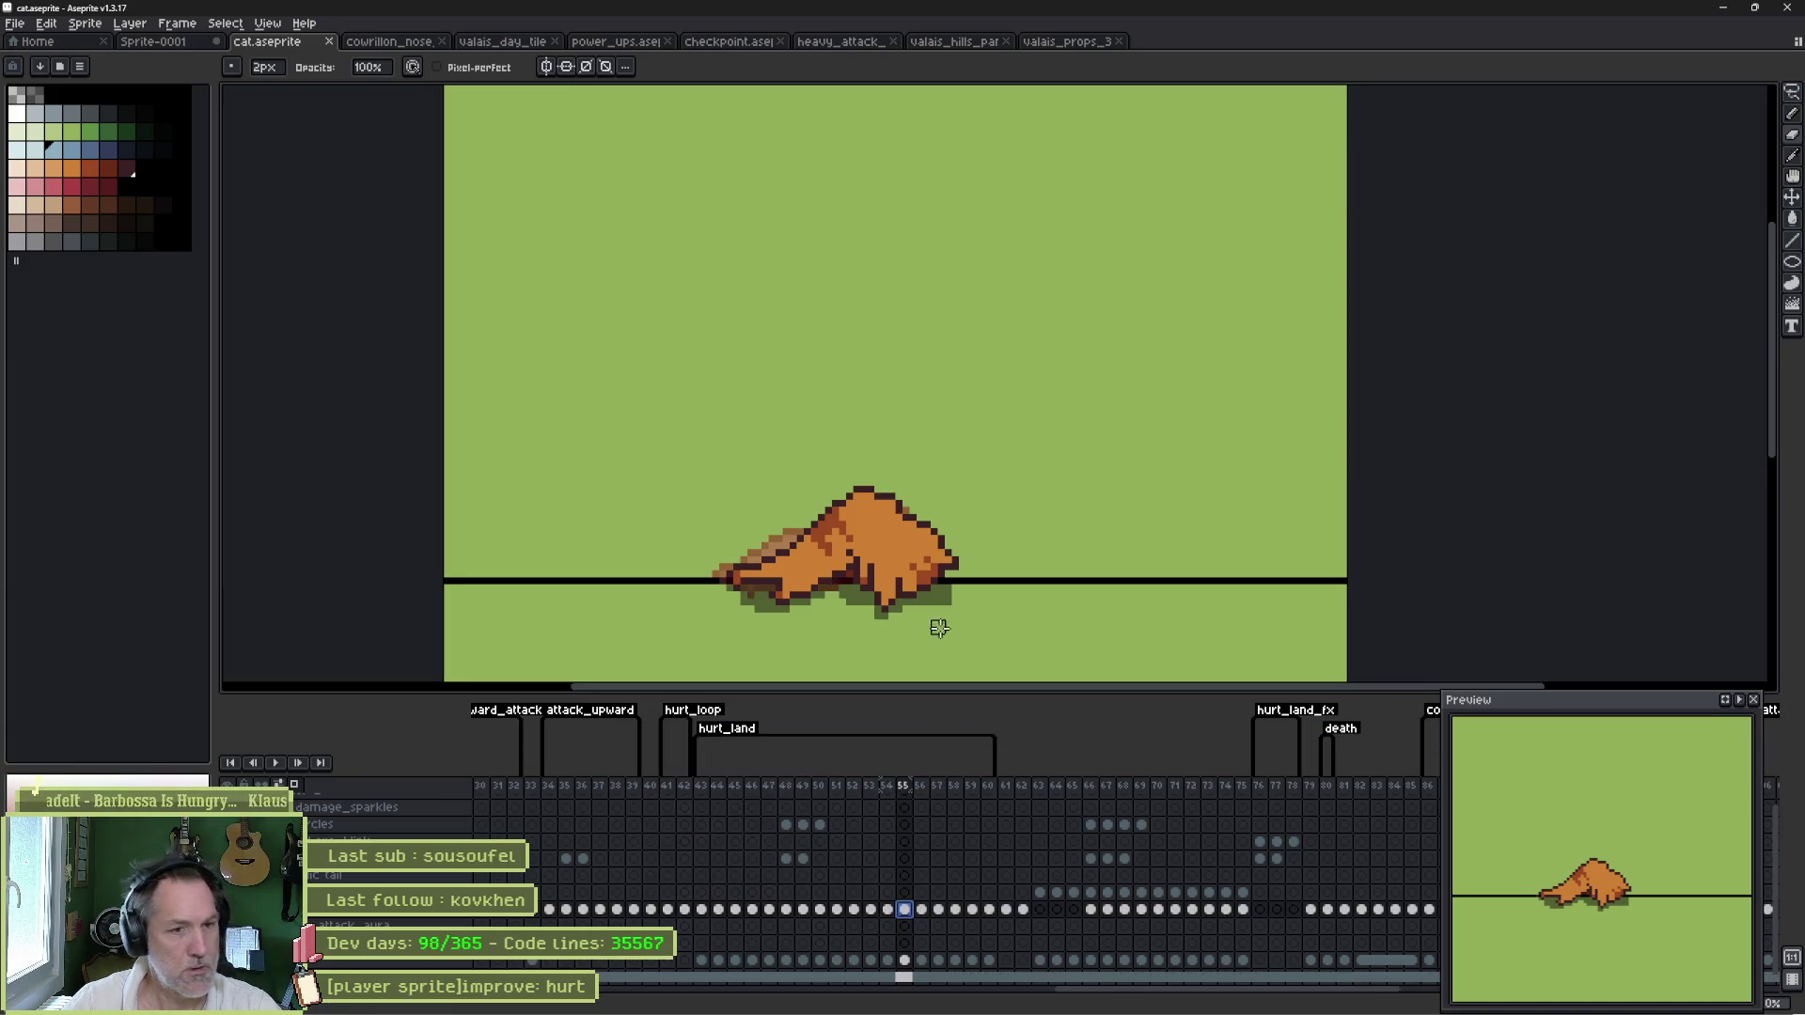
scroll(931, 601, "down", 1)
scroll(920, 564, "up", 1)
scroll(921, 557, "up", 2)
key("v")
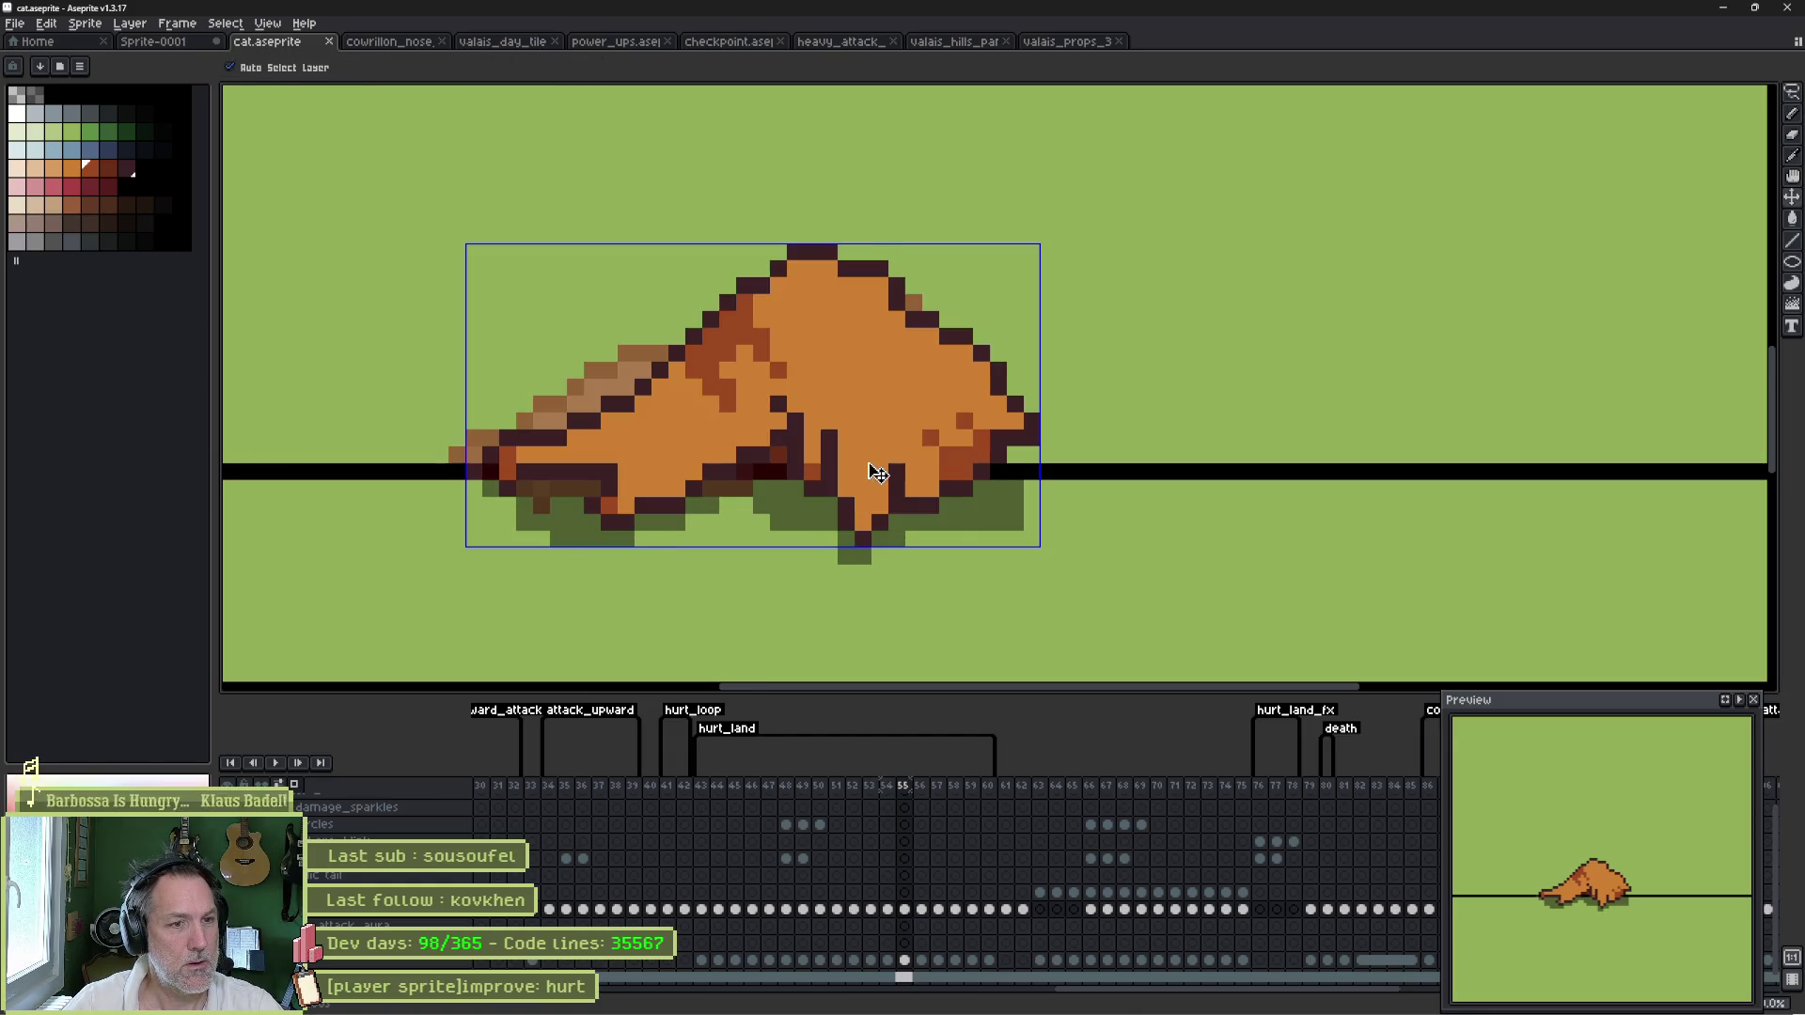
- Redraw the dark outline down the cat's front leg with the 1px pencil, fixing a stray pixel orange
key("b")
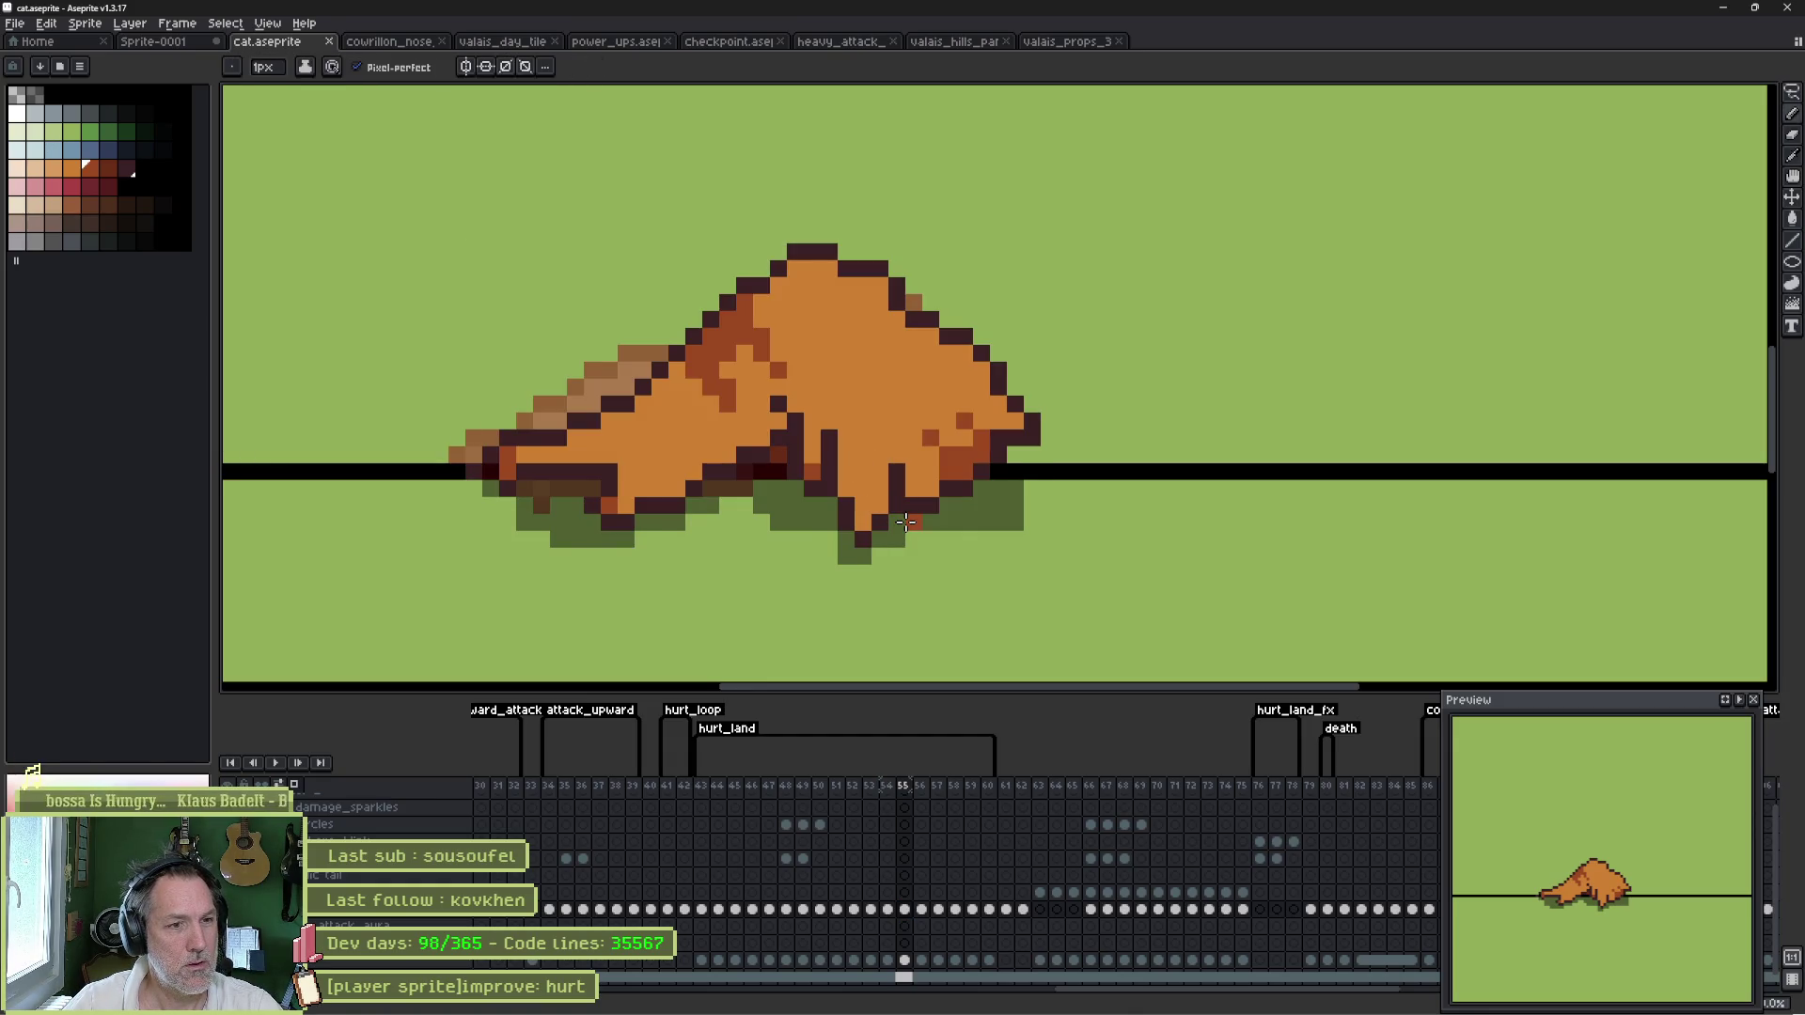
left_click(798, 437, "alt")
left_click_drag(780, 421, 760, 395)
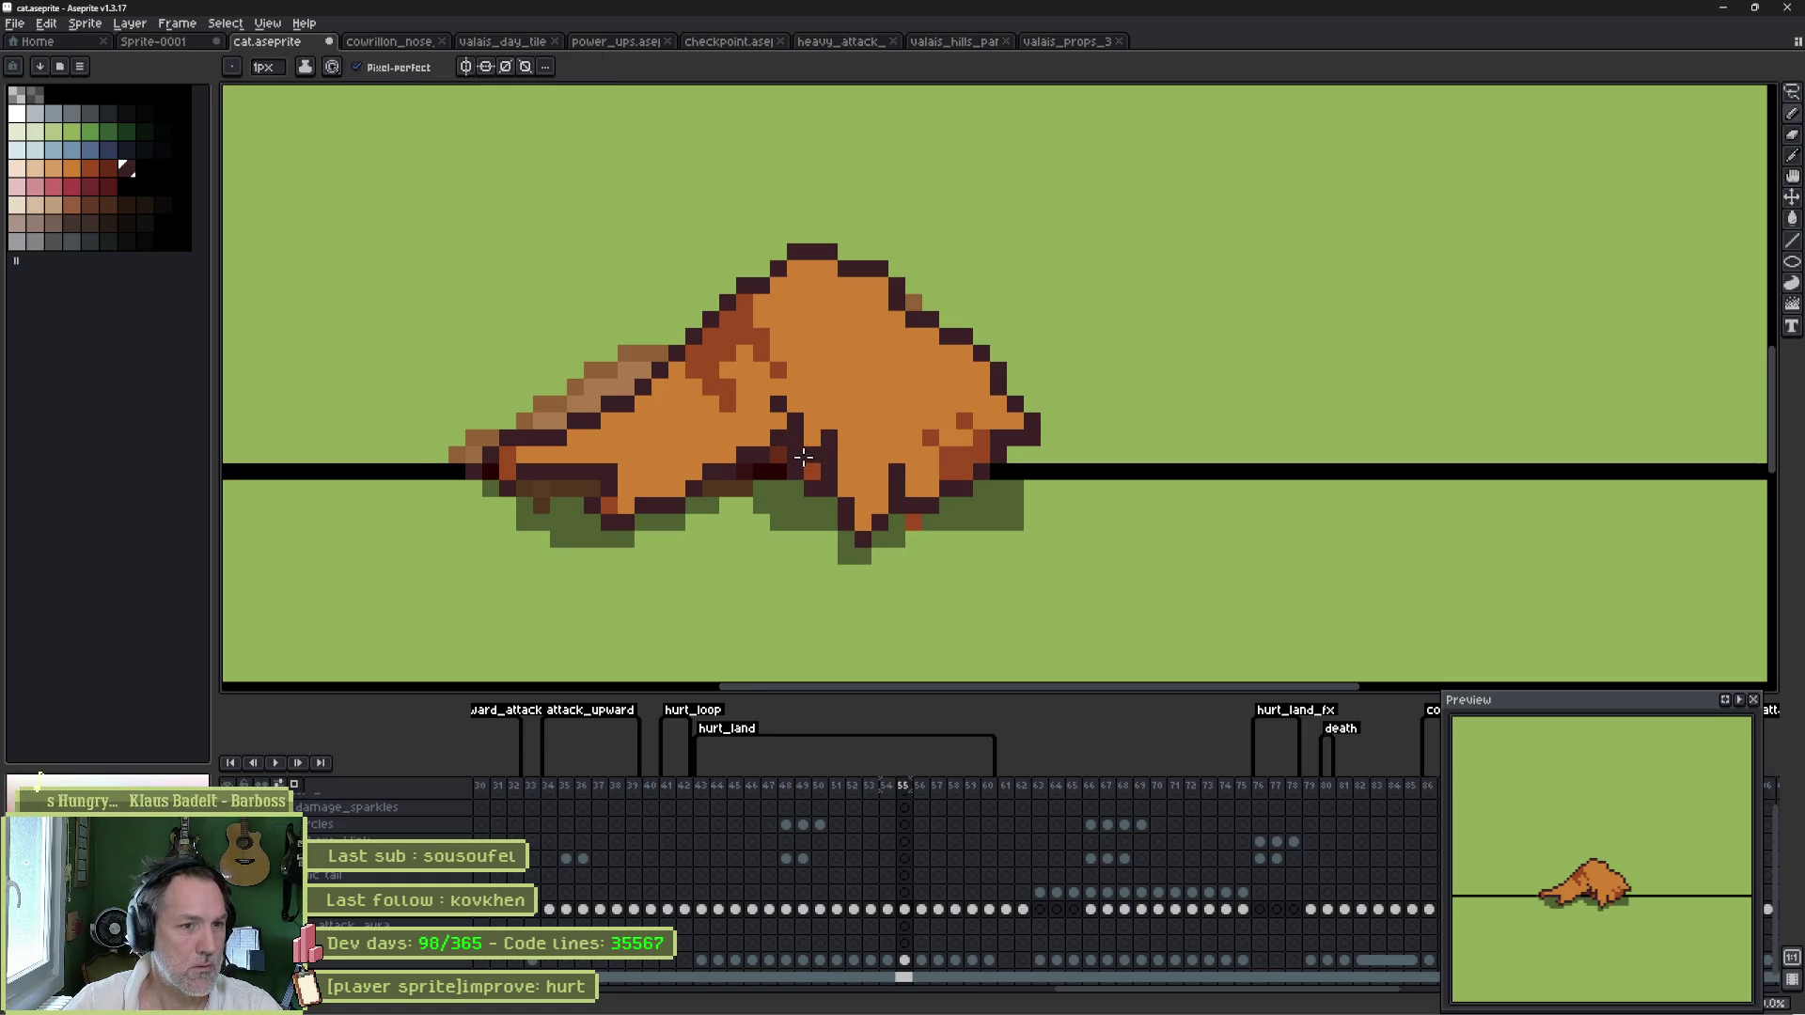
left_click_drag(840, 486, 908, 537)
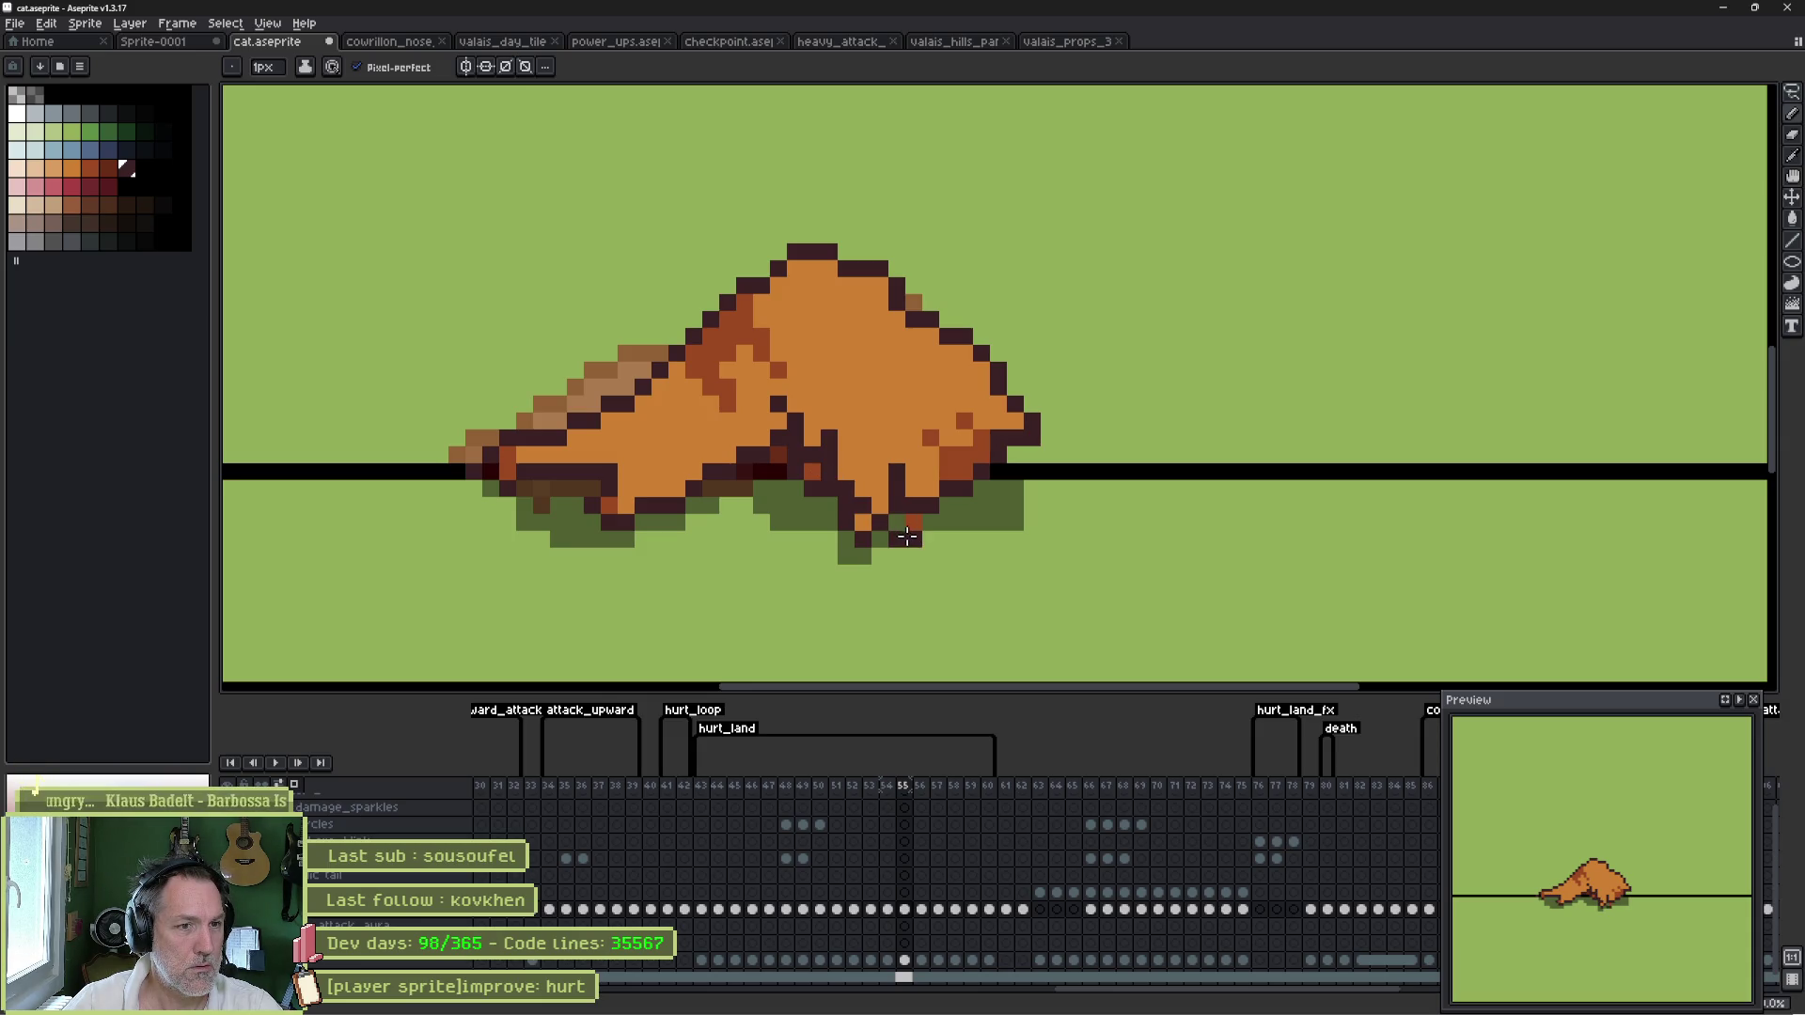
left_click(869, 477, "alt")
left_click(819, 450)
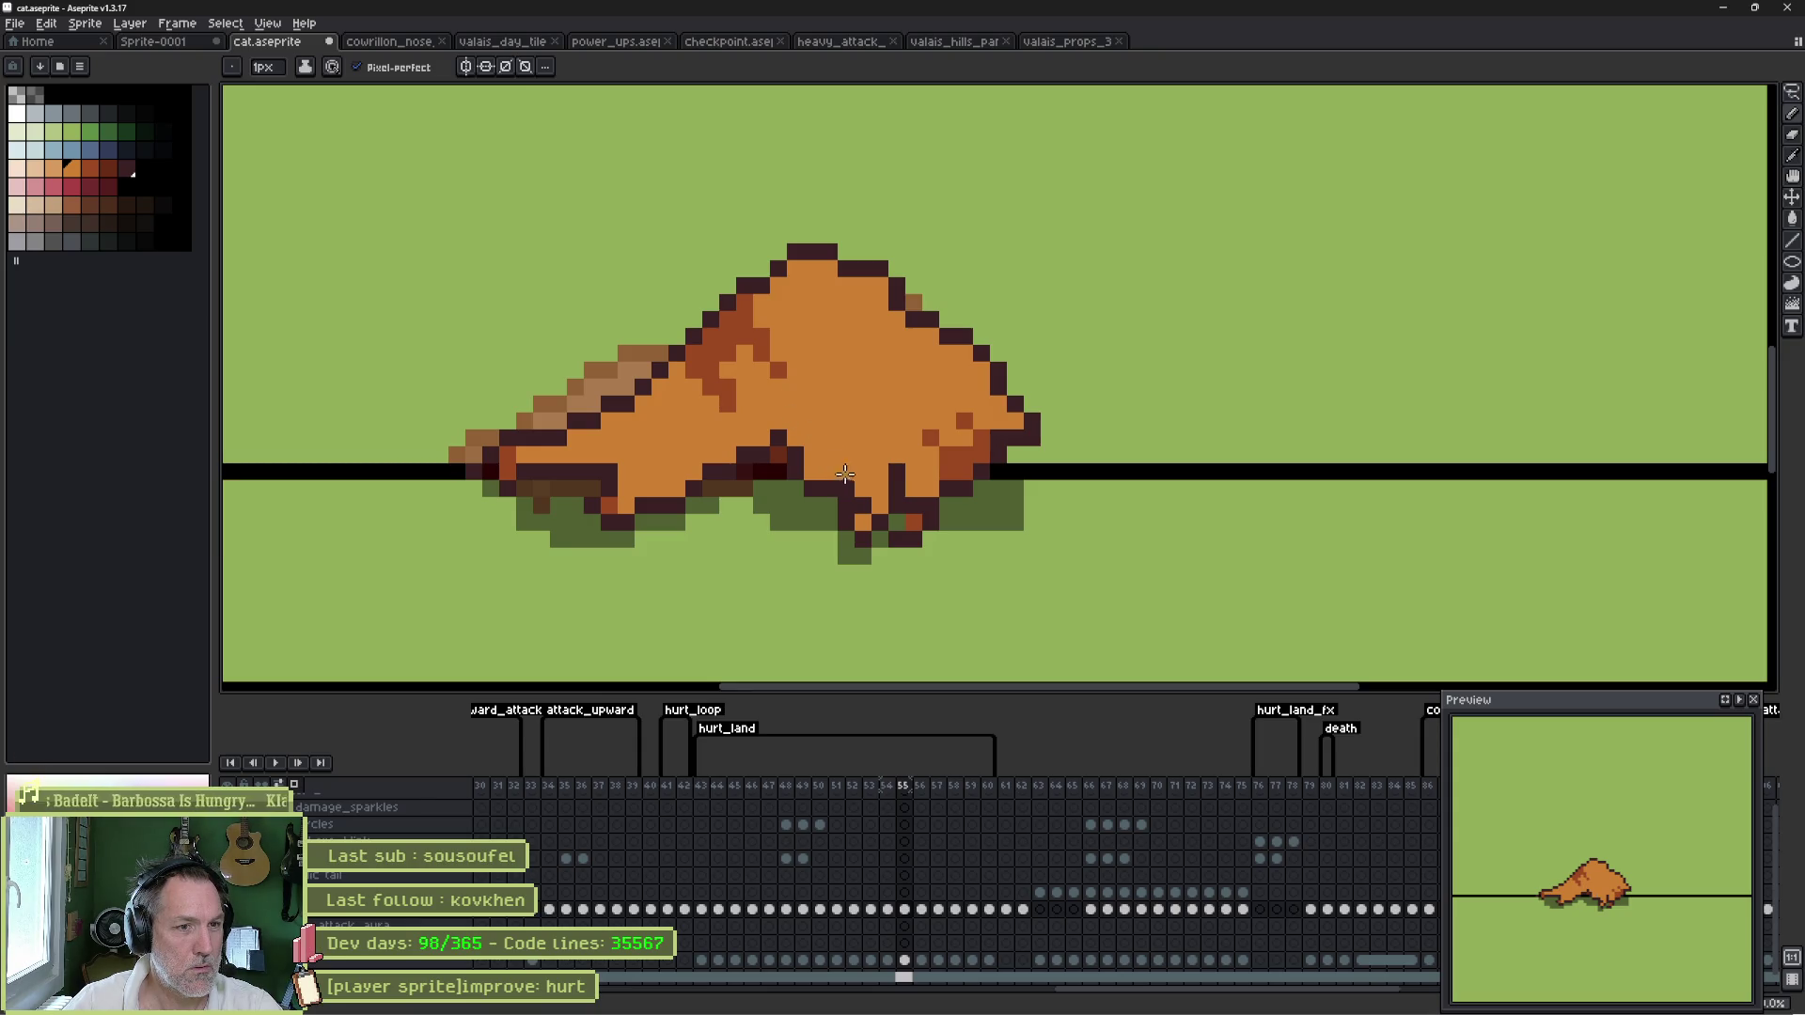
left_click(899, 526, "alt")
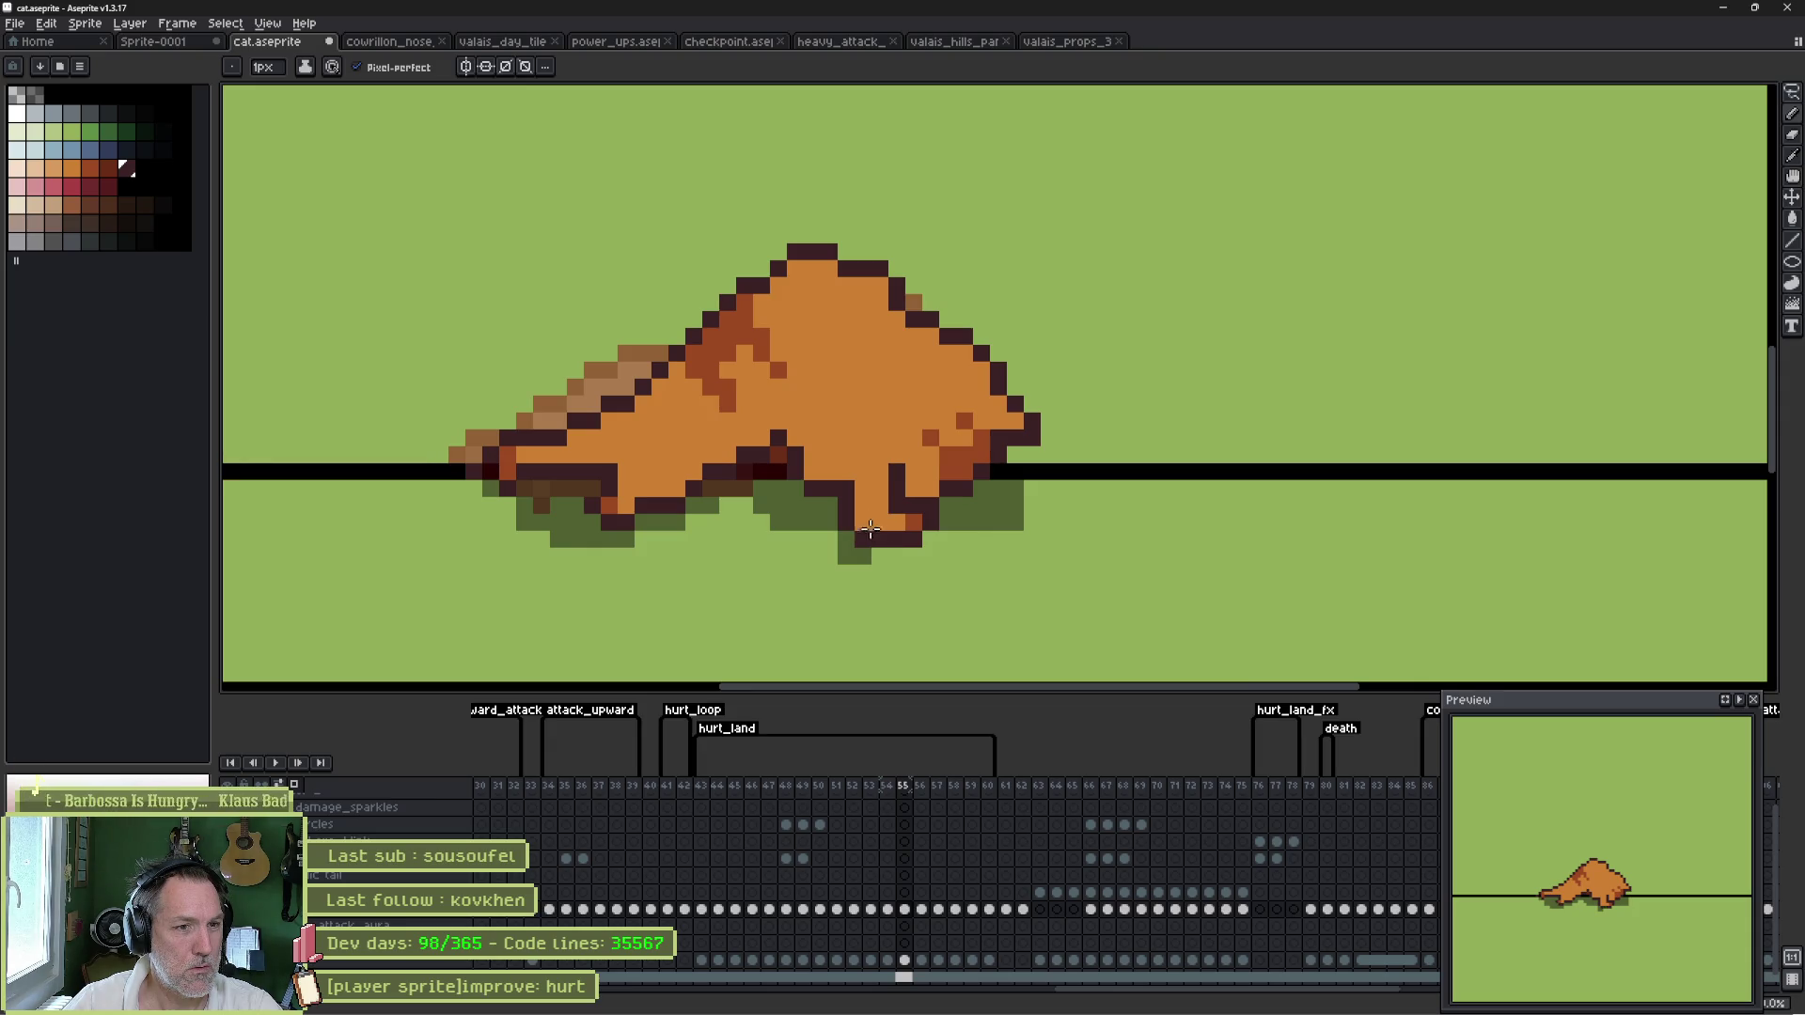
key("e")
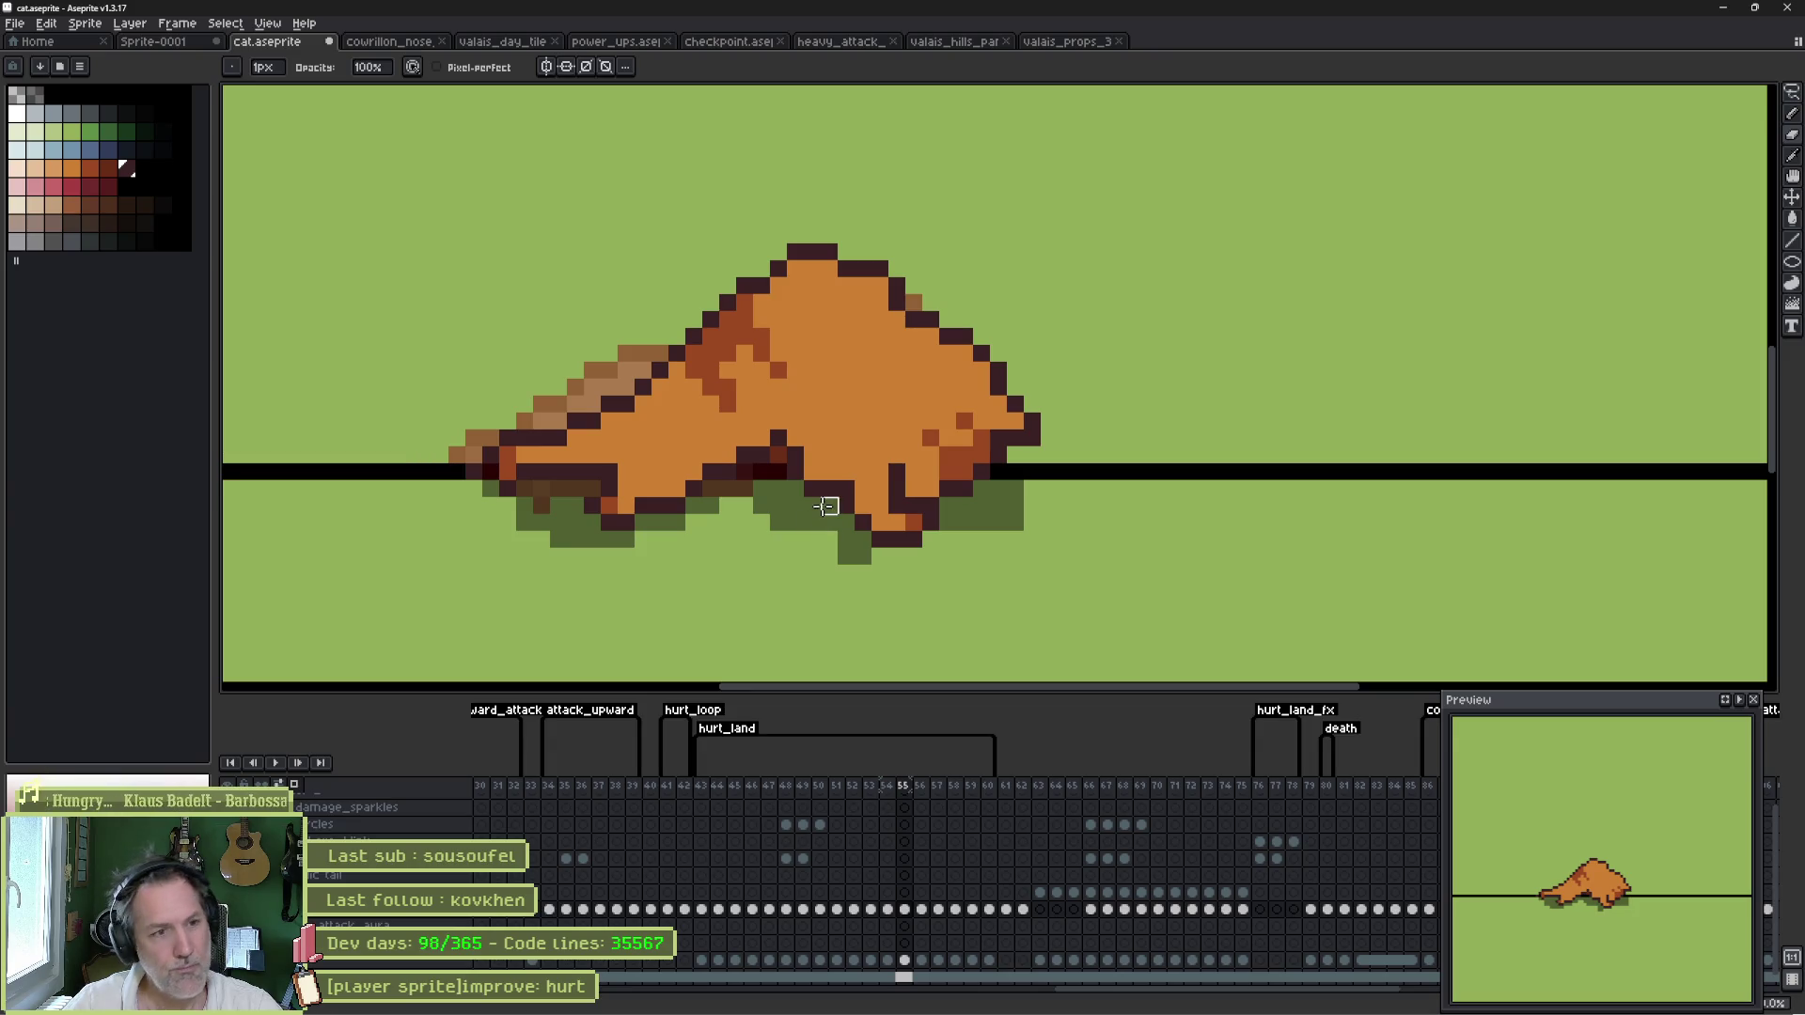
key("b")
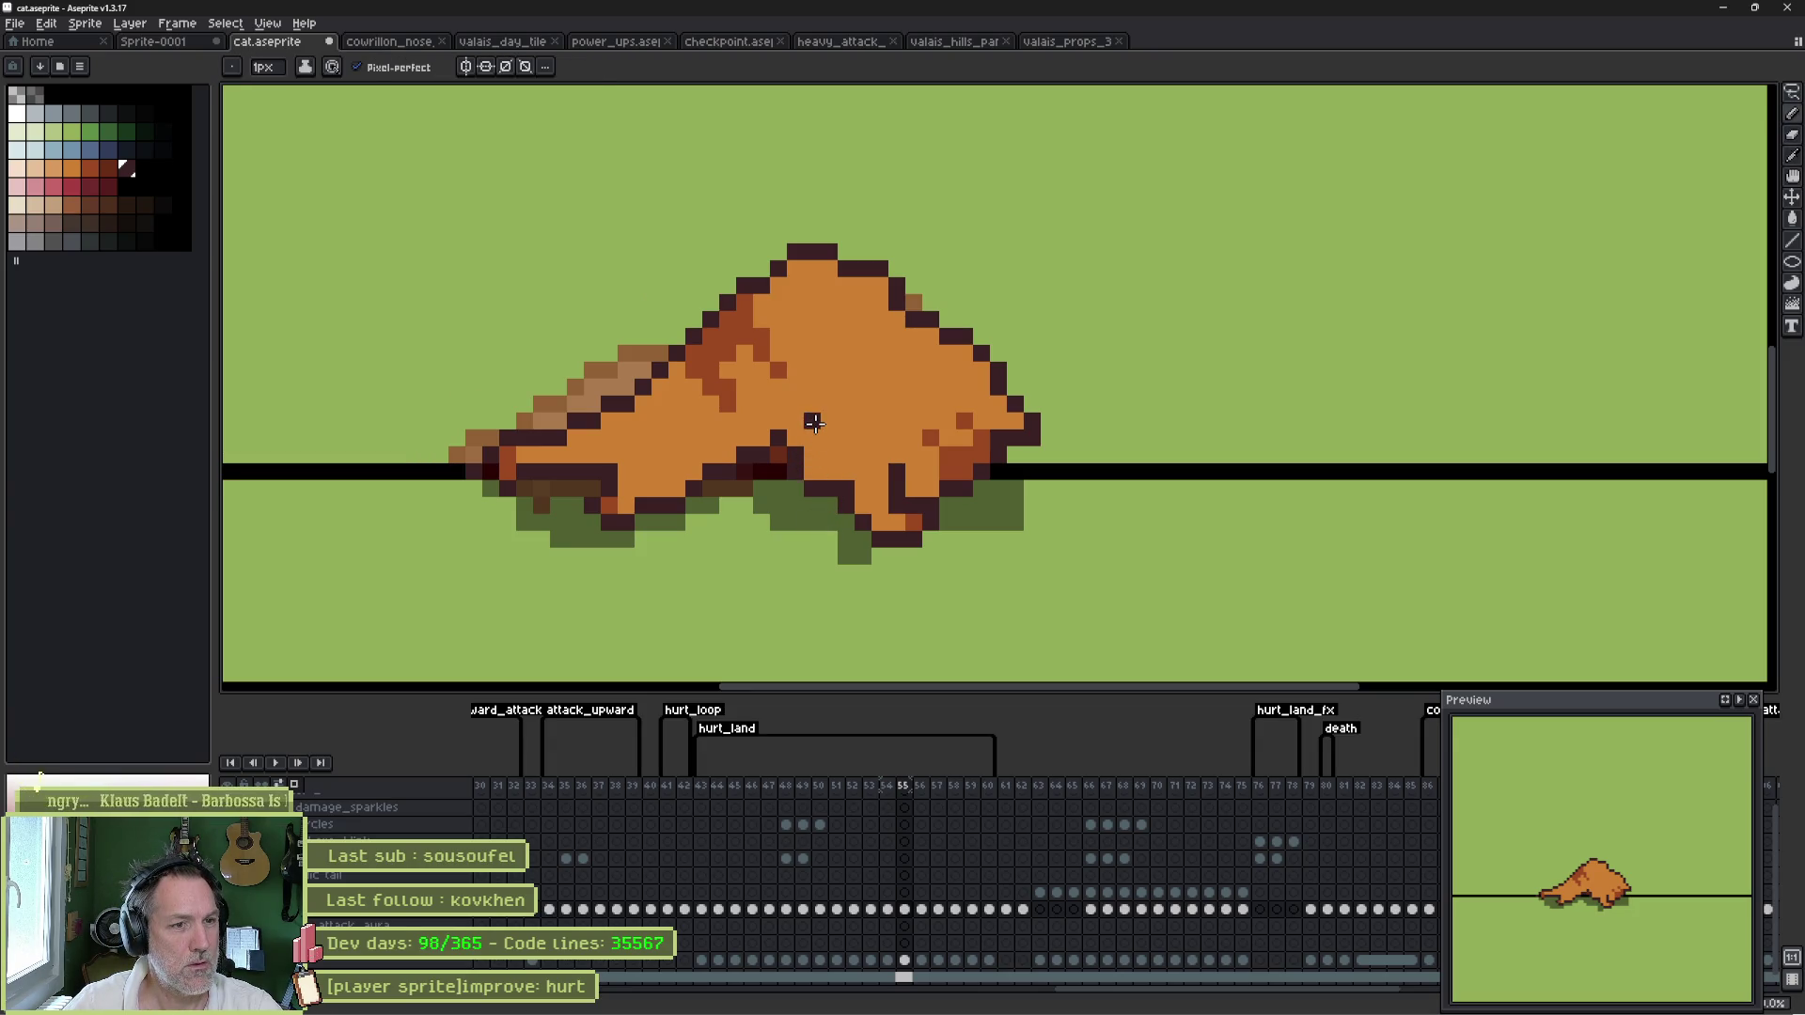
left_click_drag(823, 435, 845, 471)
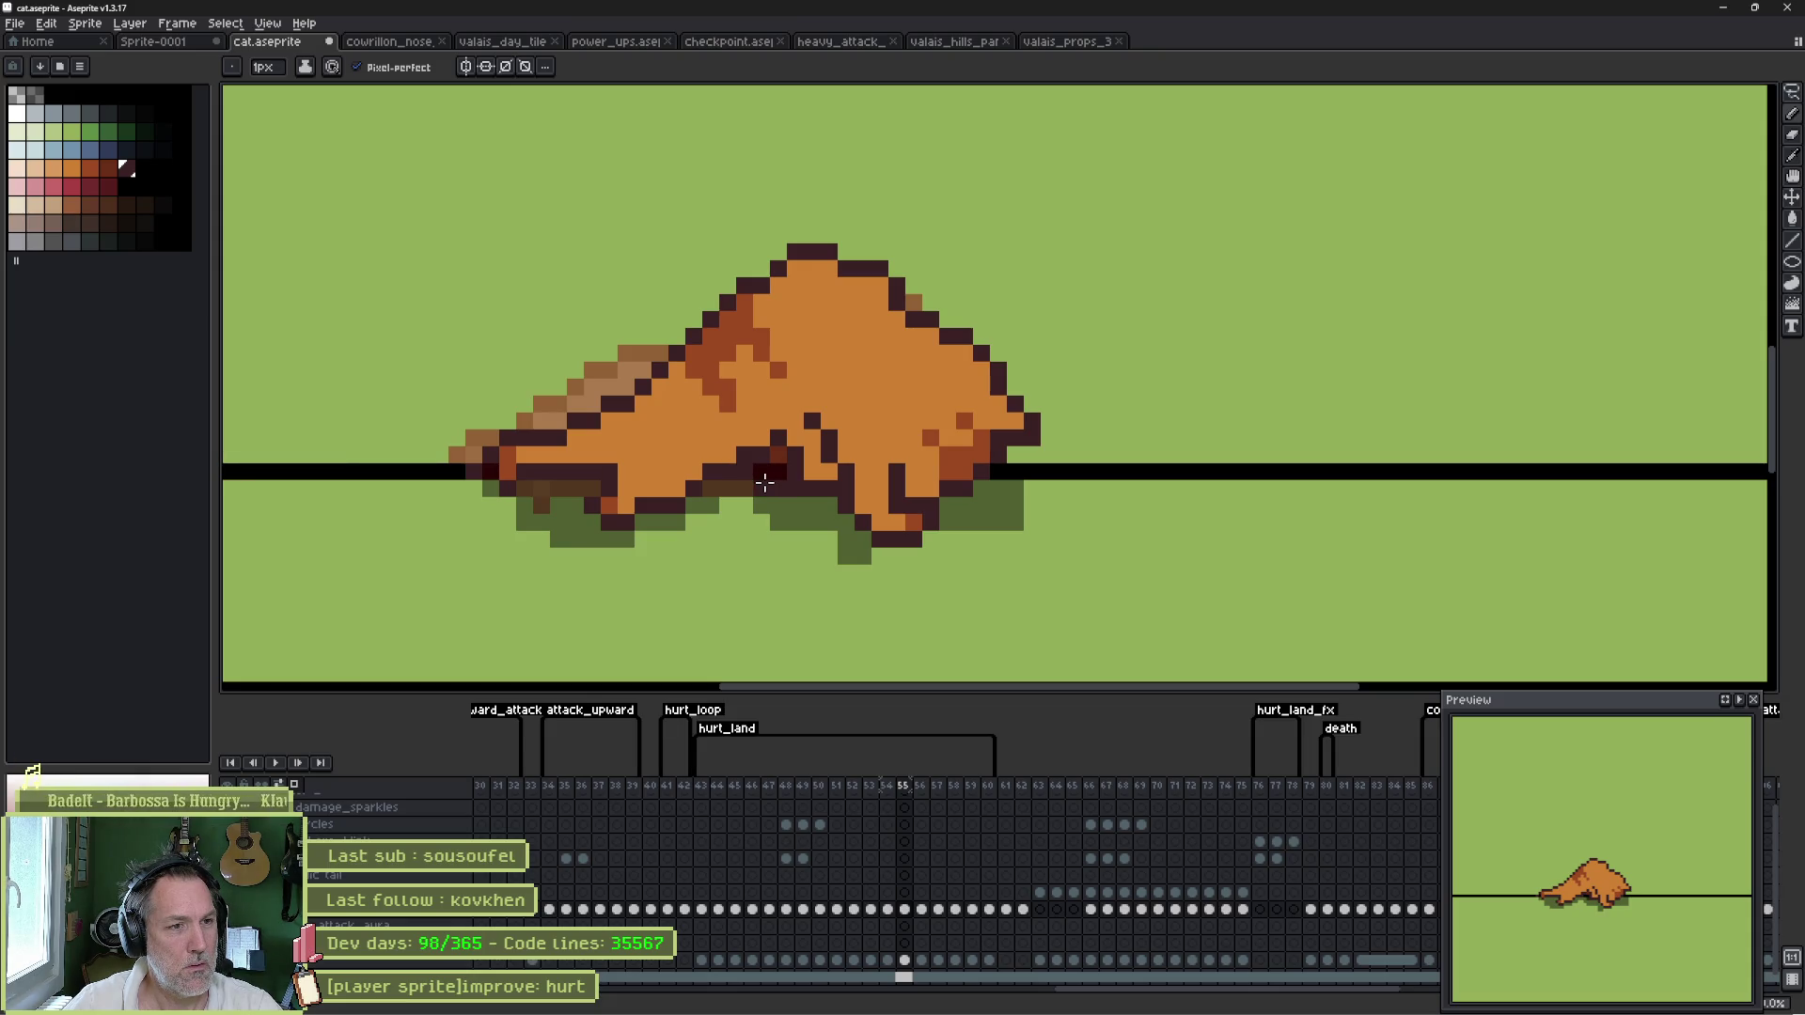
left_click(769, 440, "alt")
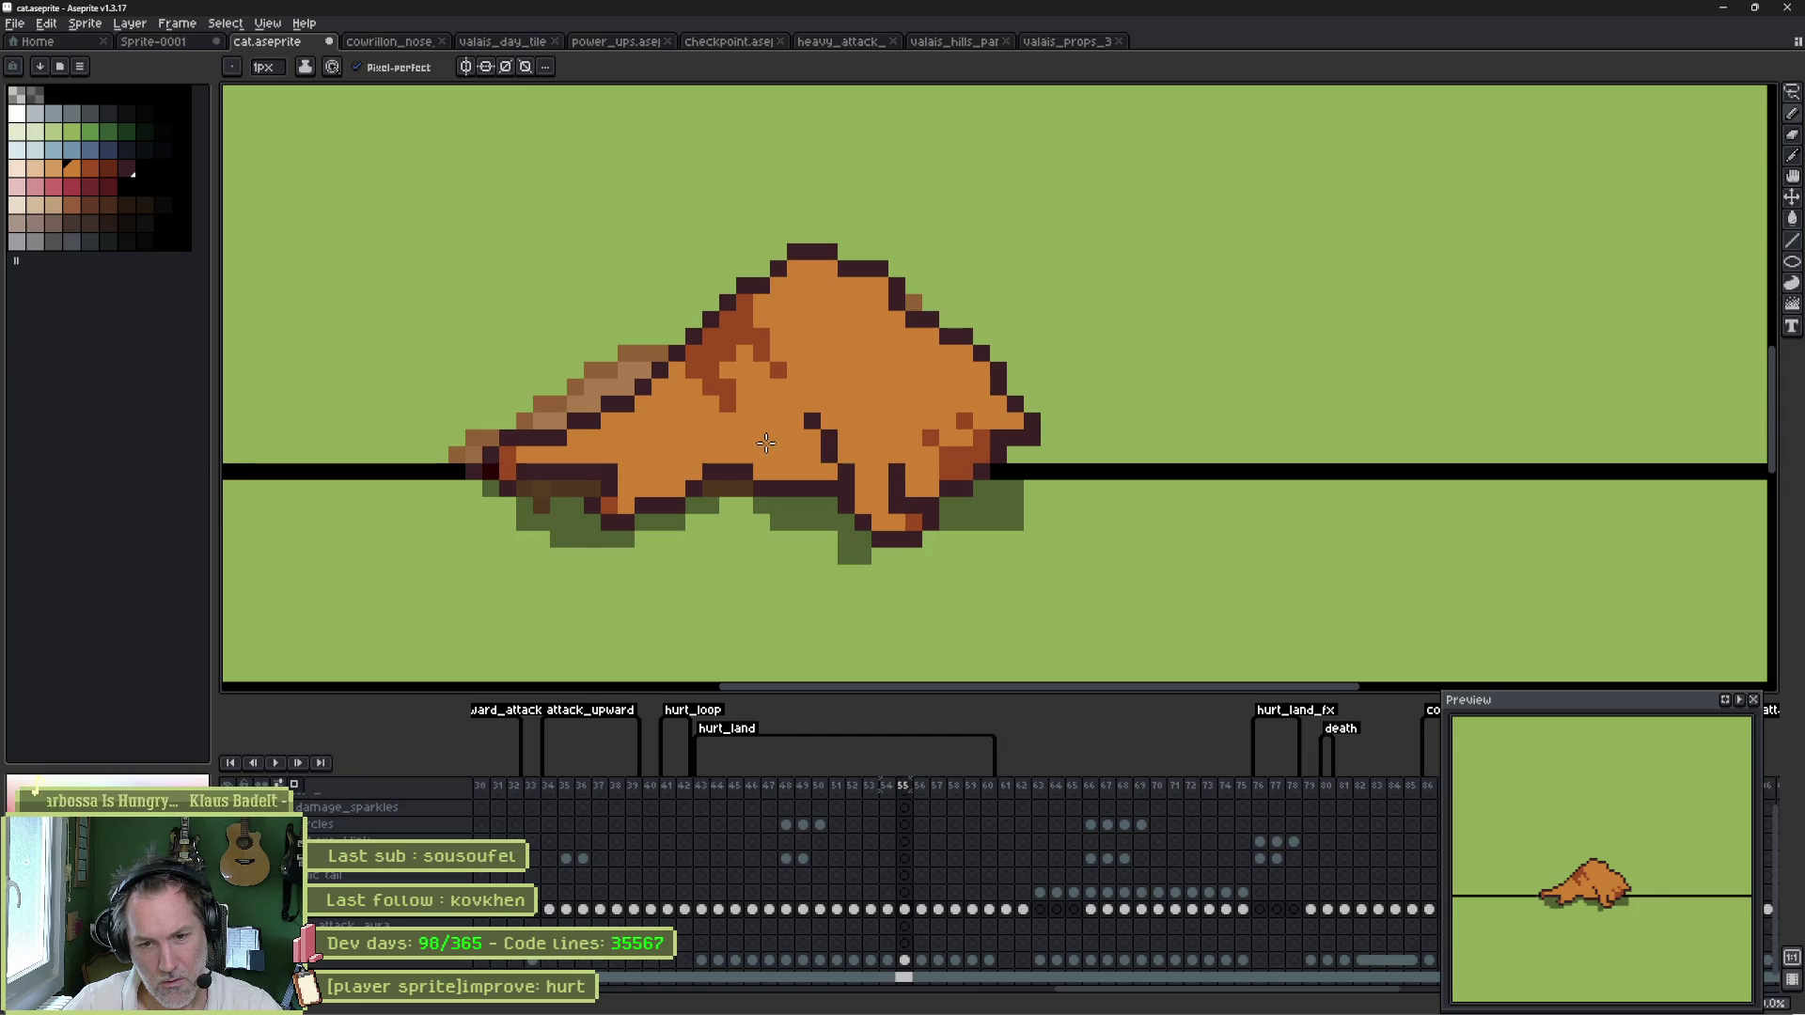
- Compare against frame 56, then paint the paw tip red-orange with a dark red end pixel
key("period")
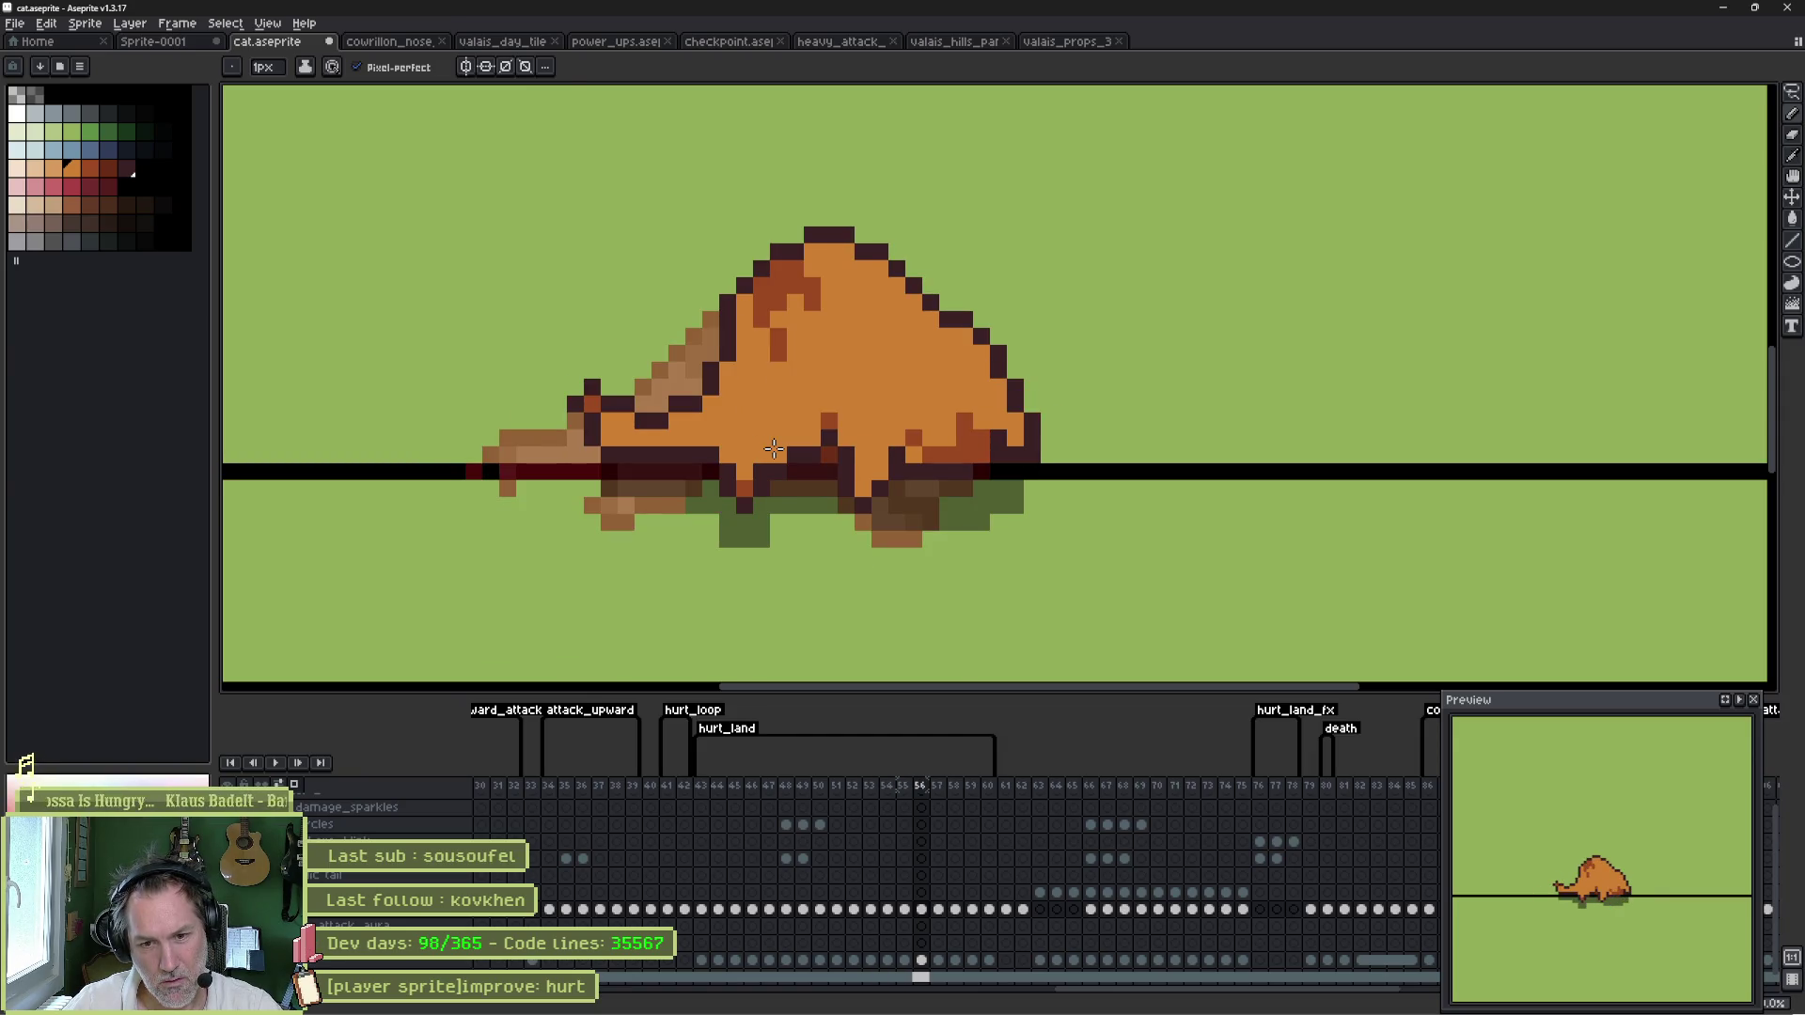
key("comma")
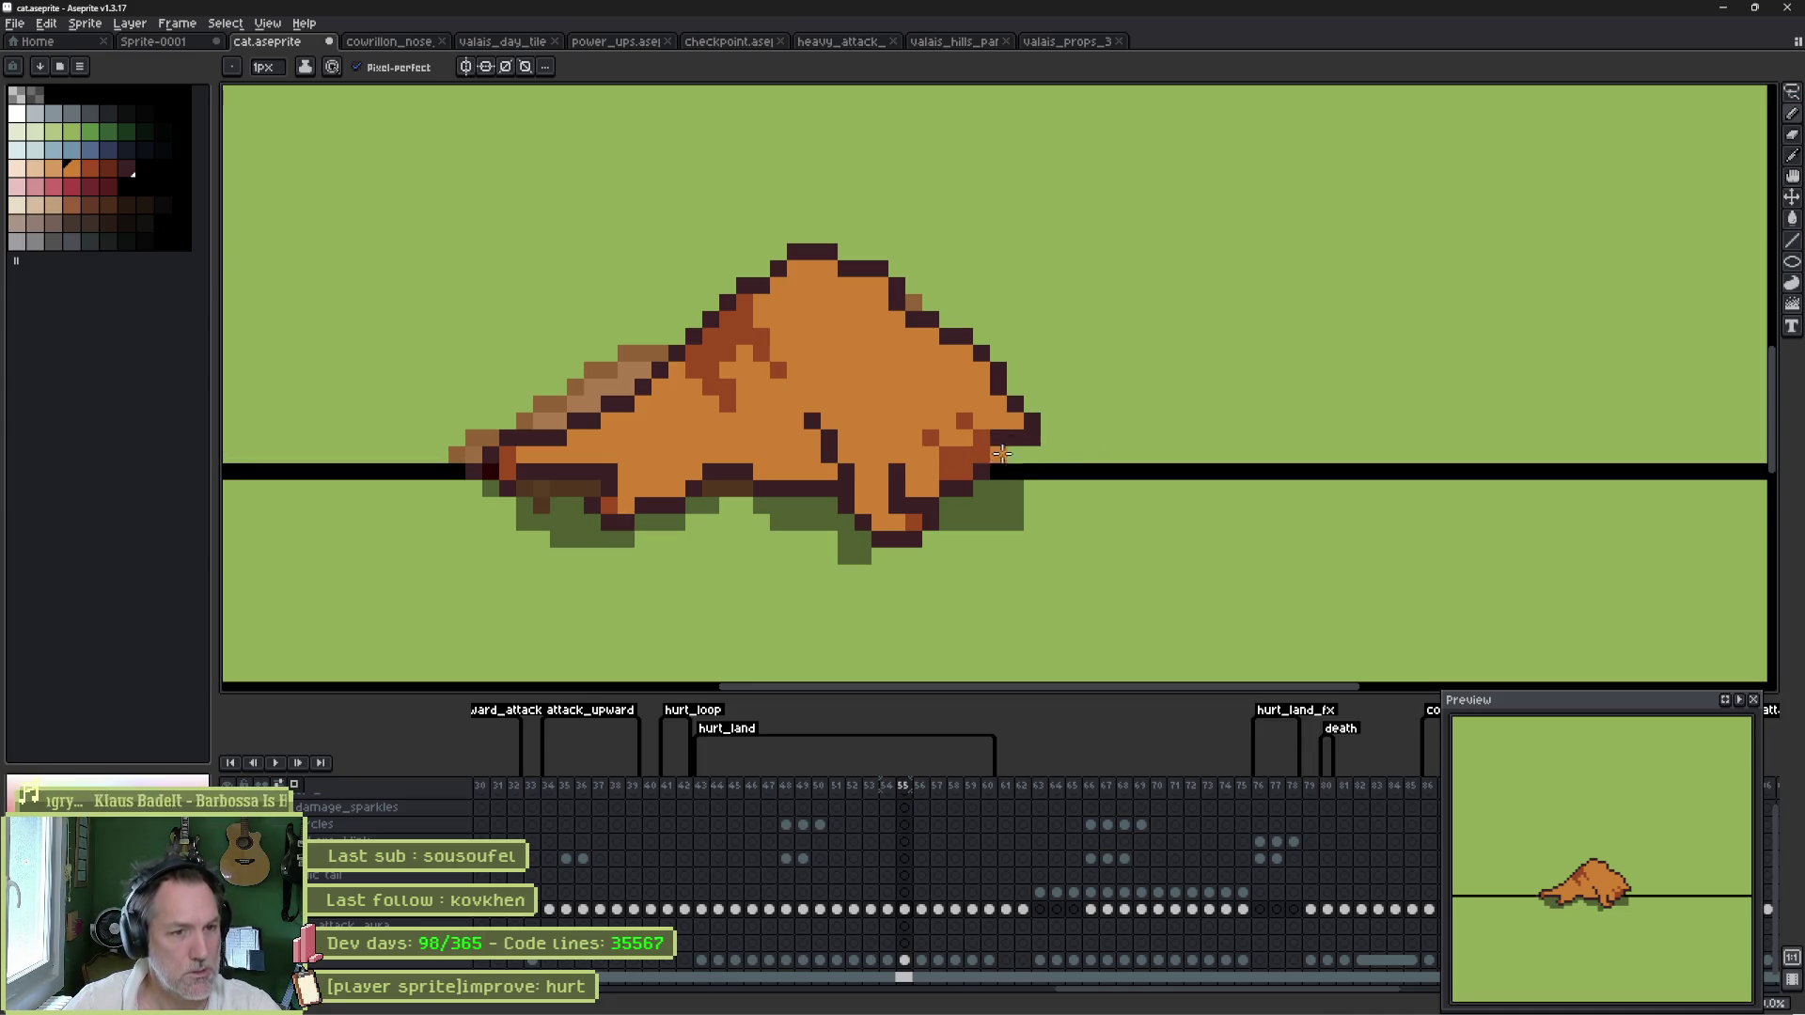
left_click(912, 520, "alt")
left_click(892, 544)
left_click(910, 522, "alt")
left_click(896, 556)
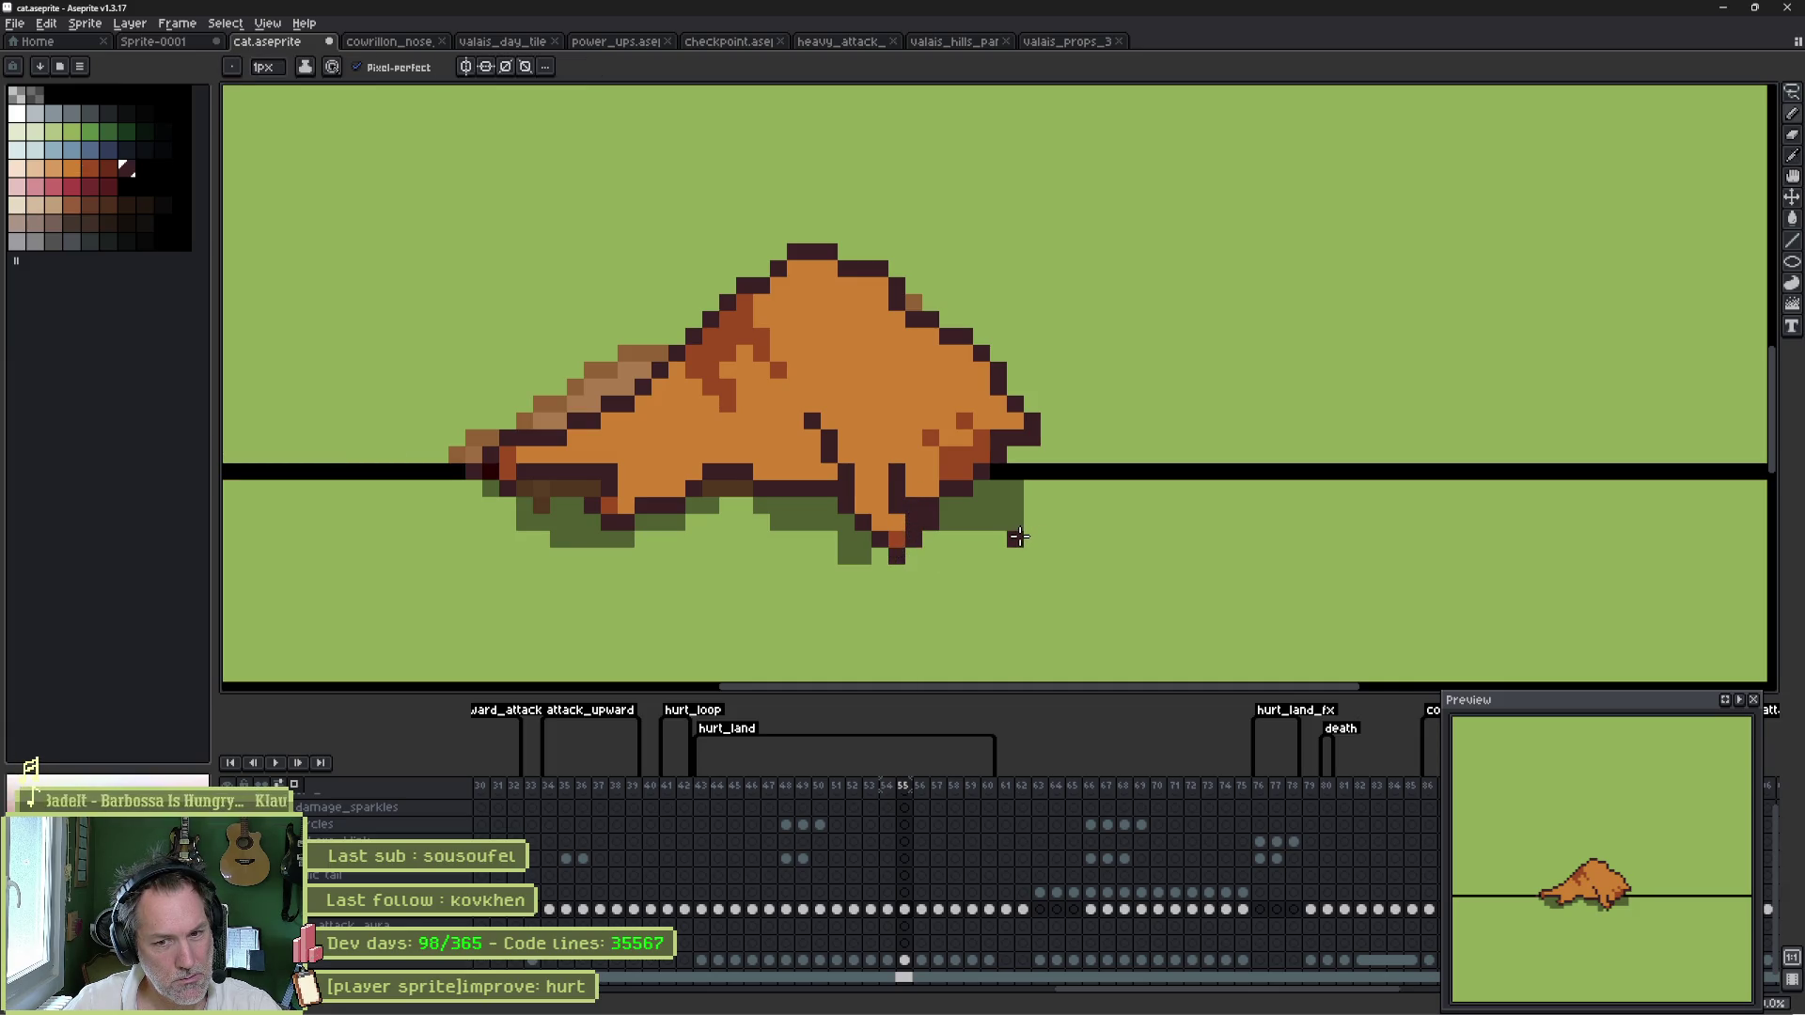
- Flip through frames 54–58 to compare poses, settling back on frame 55
key("Left")
key("Right")
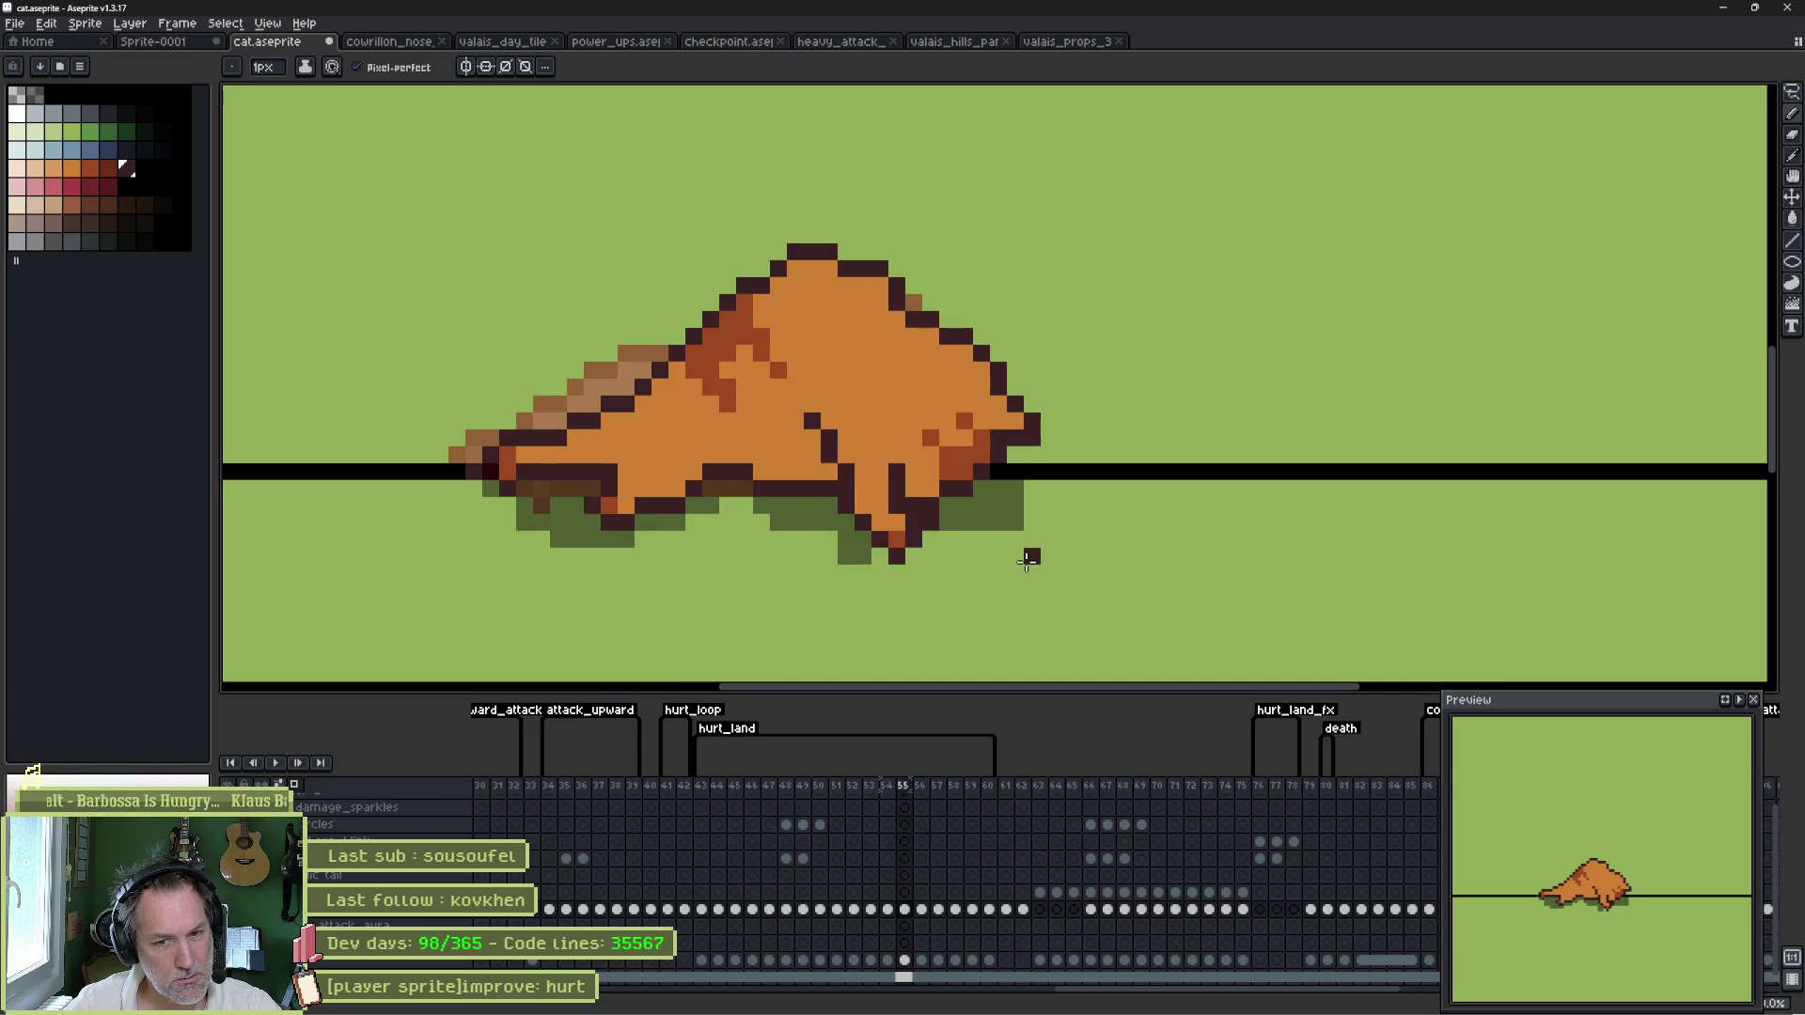
key("Right")
key("Right")
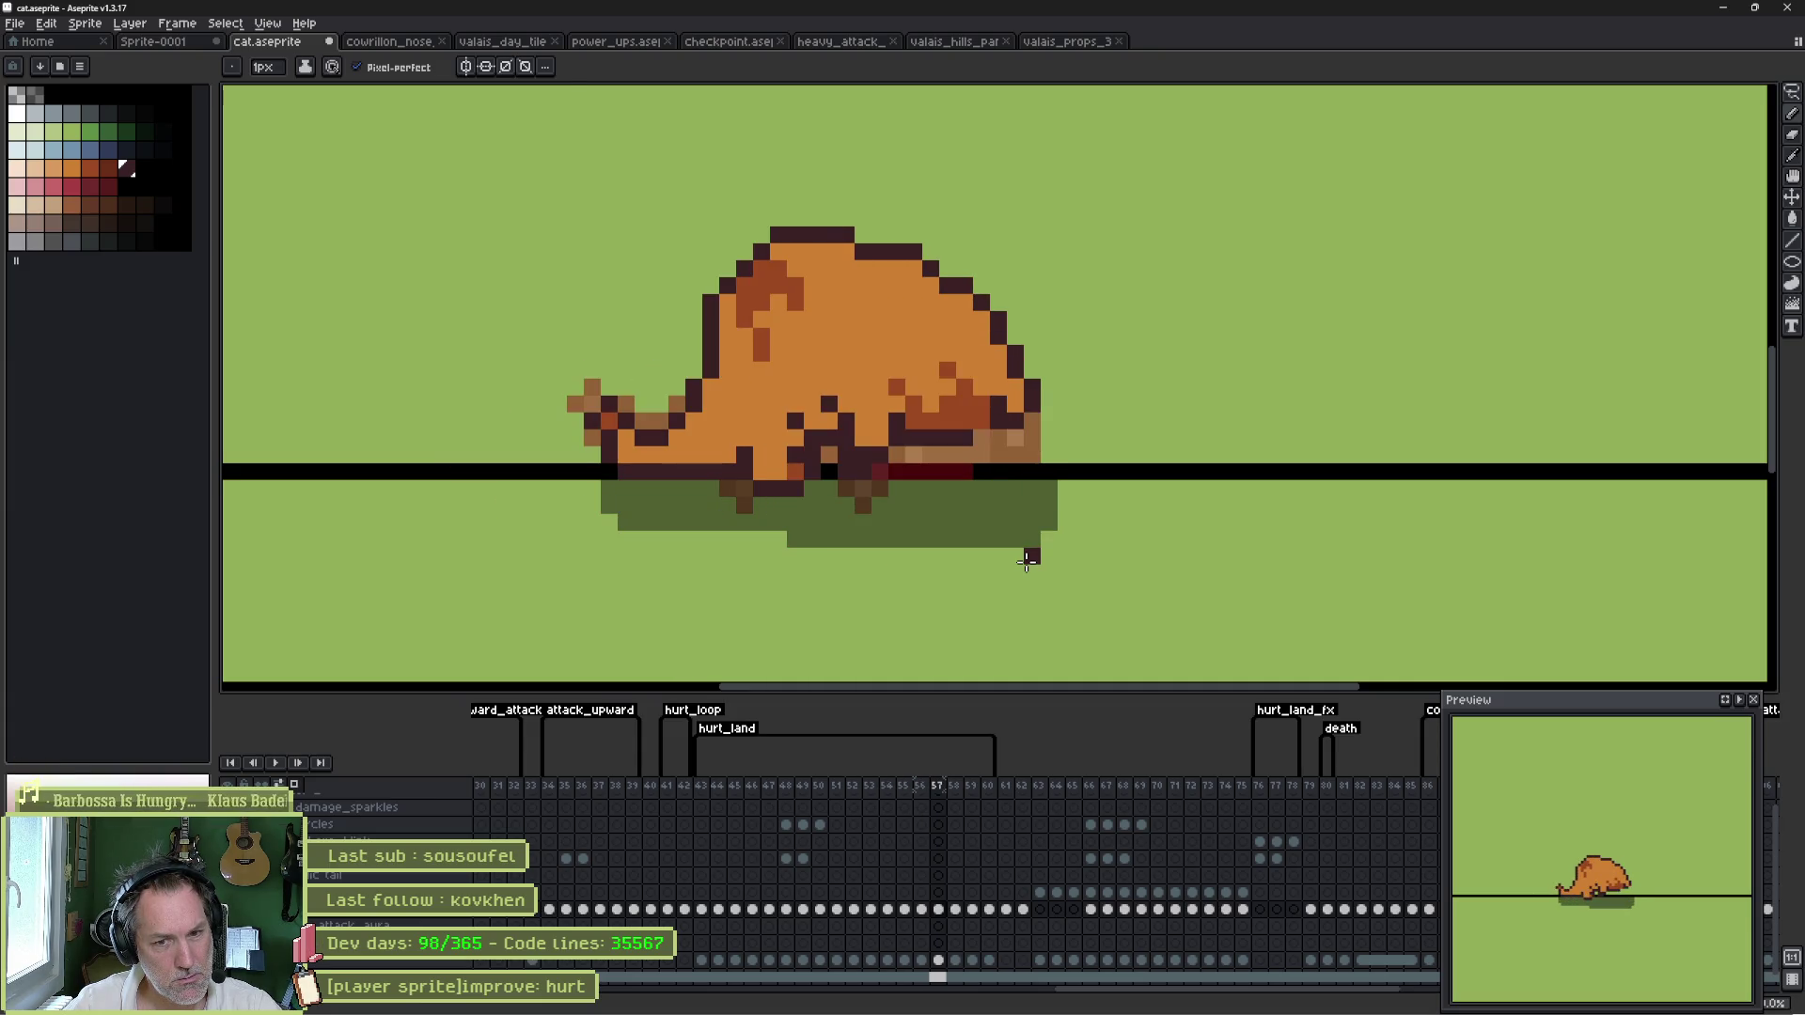
key("Right")
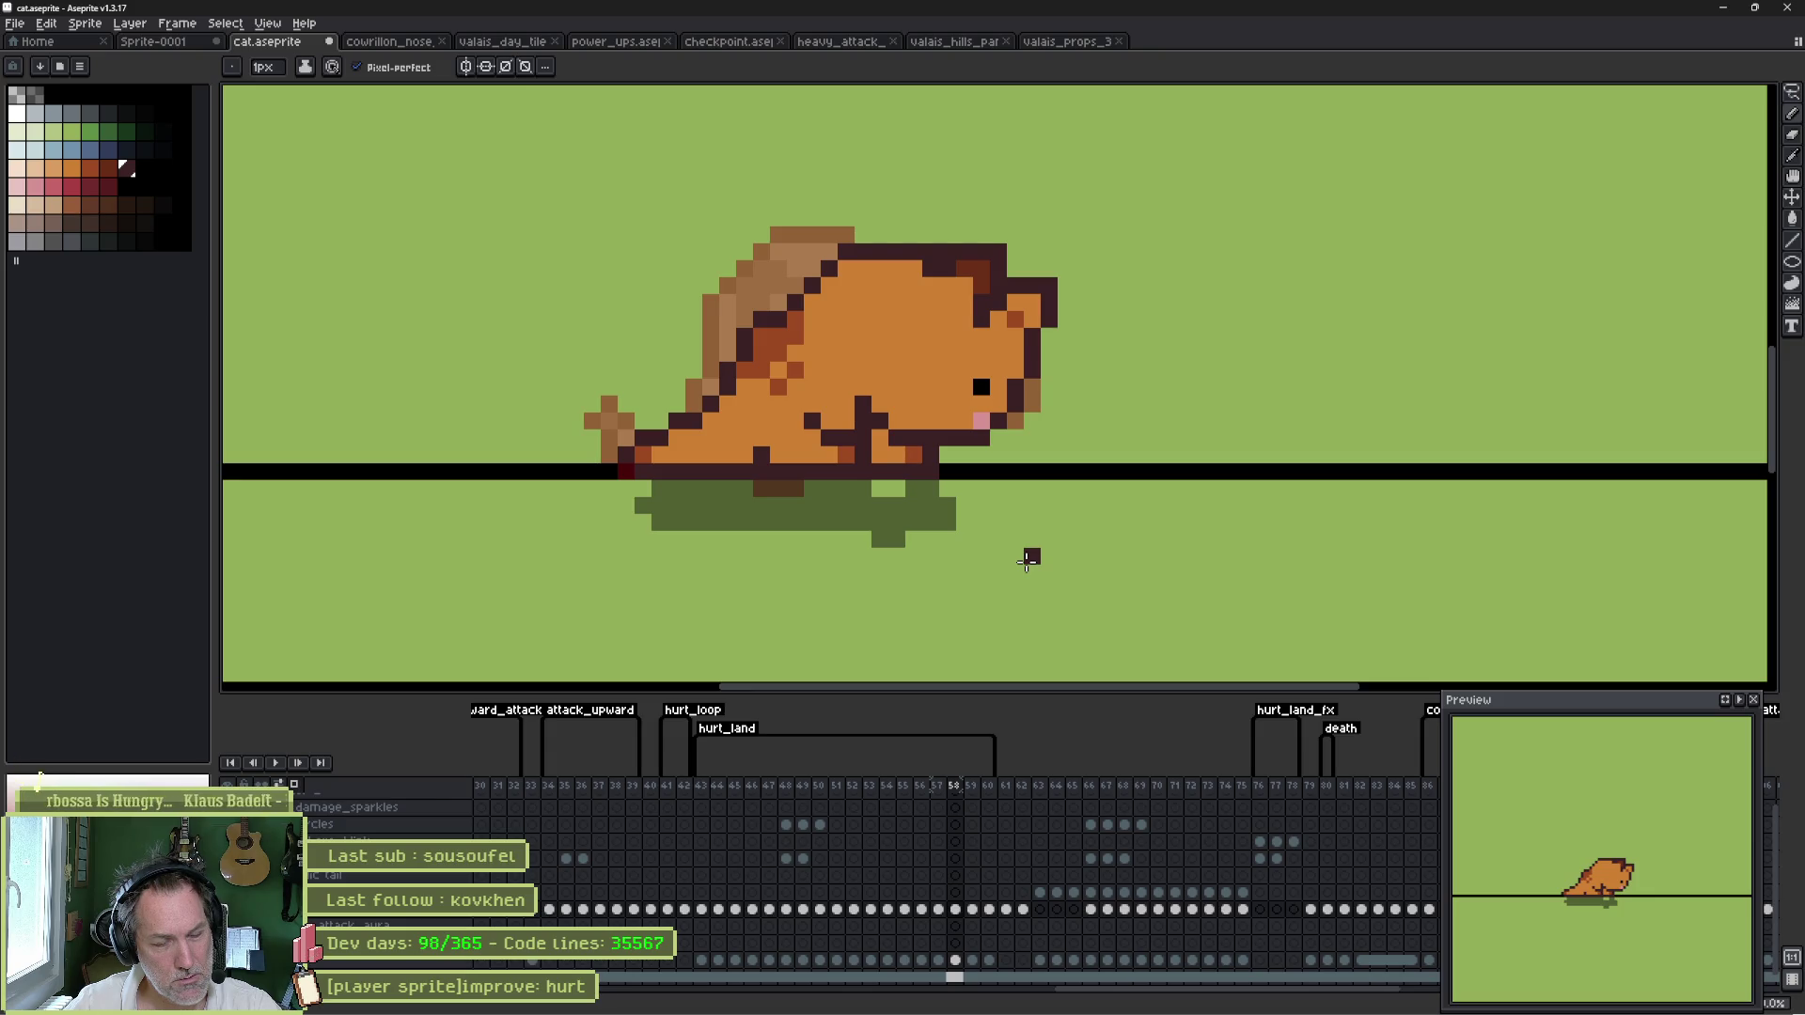
key("Left")
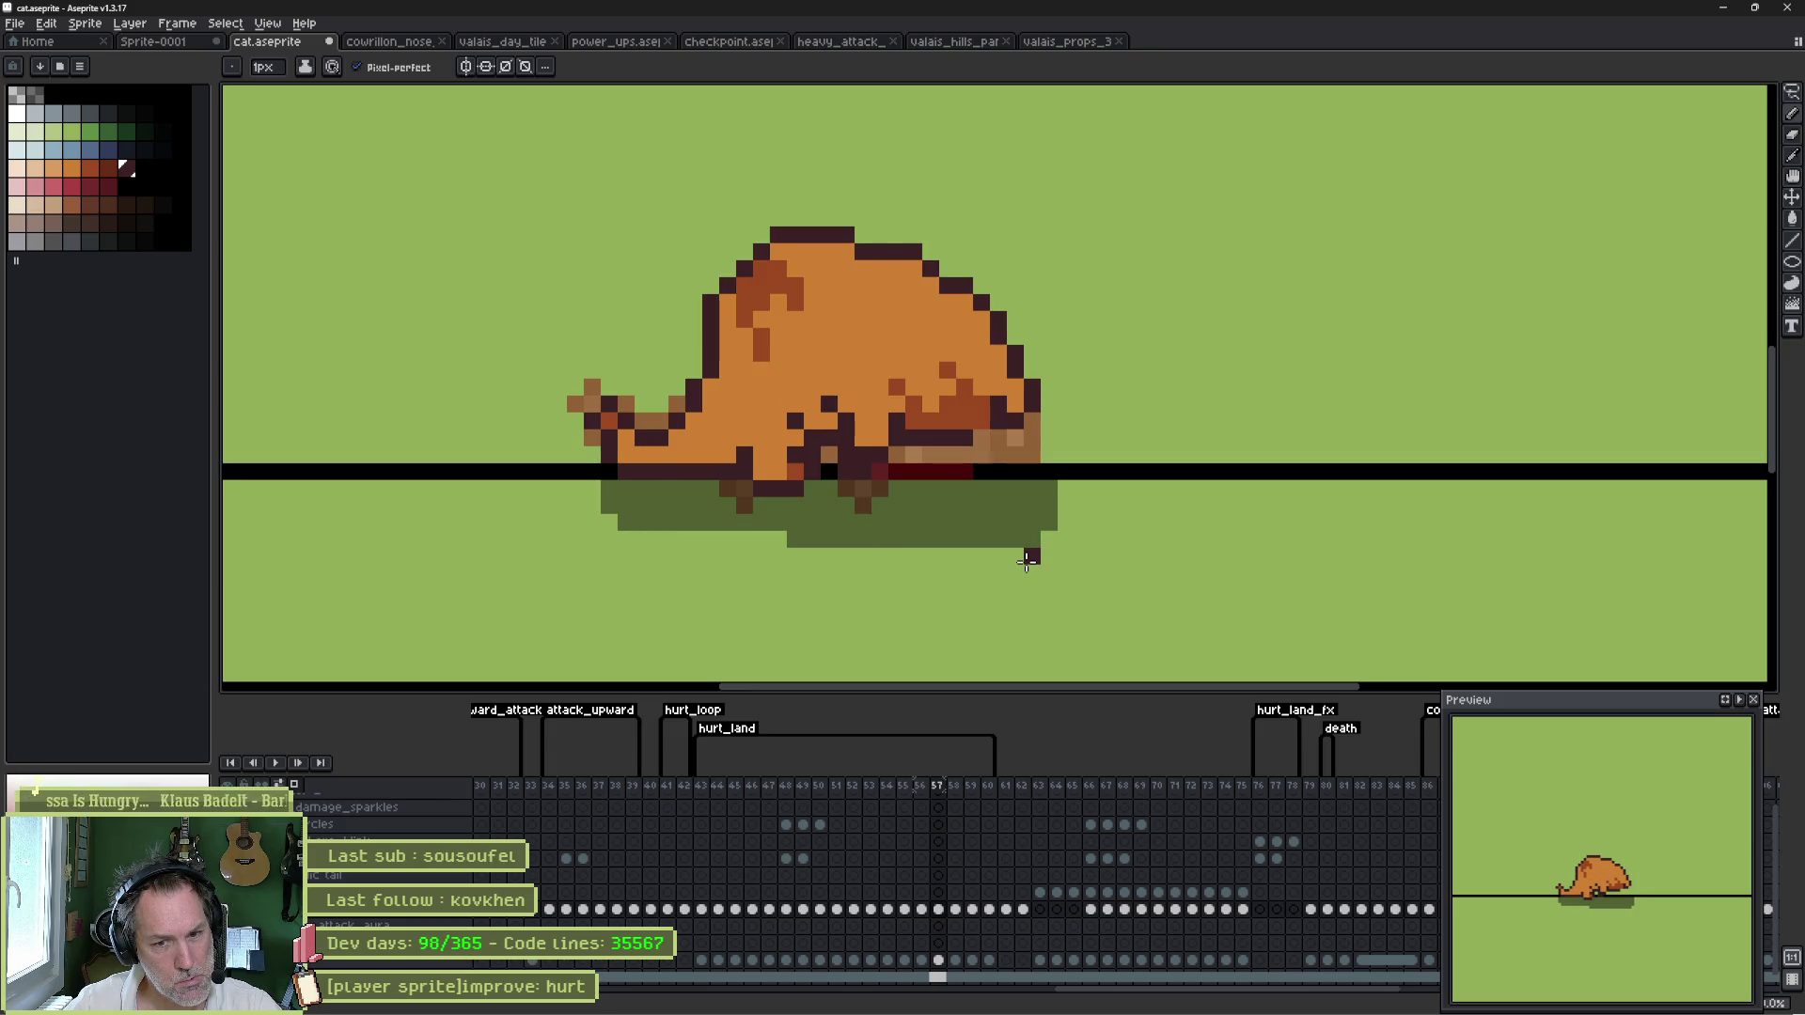
key("Left")
key("Left")
key("Left")
key("Right")
key("Left")
key("Right")
key("Left")
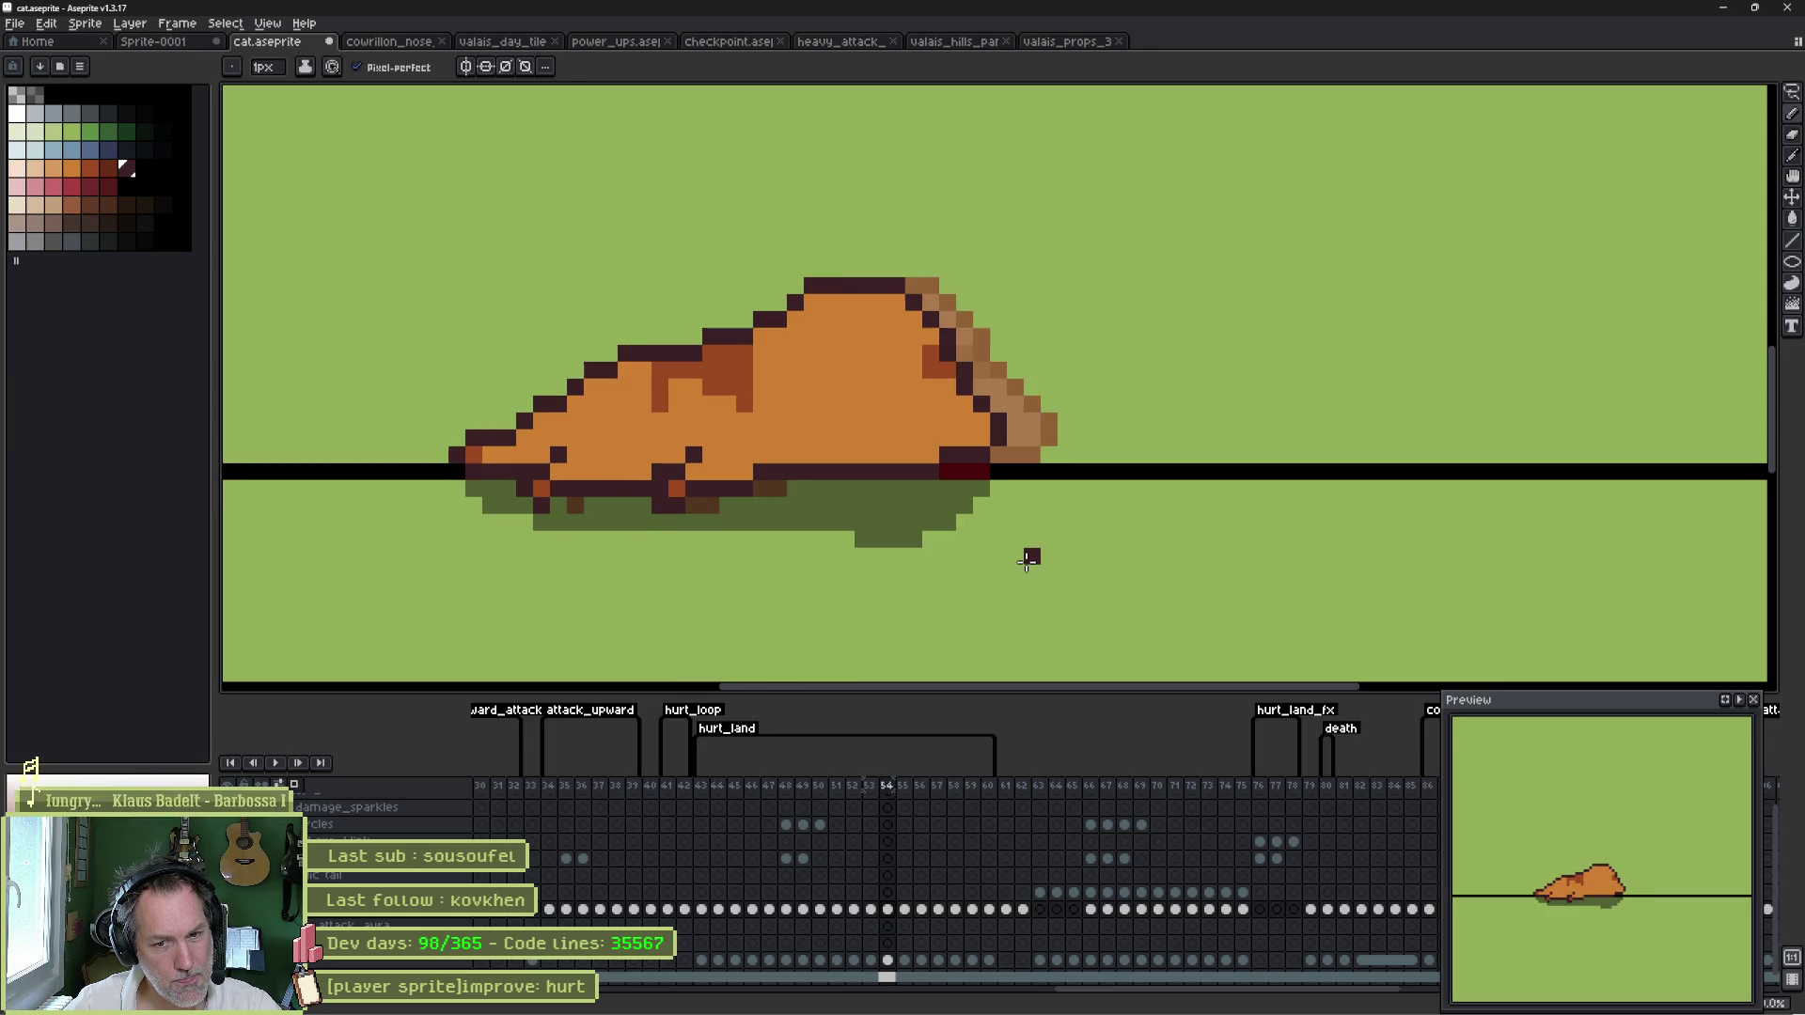
key("Right")
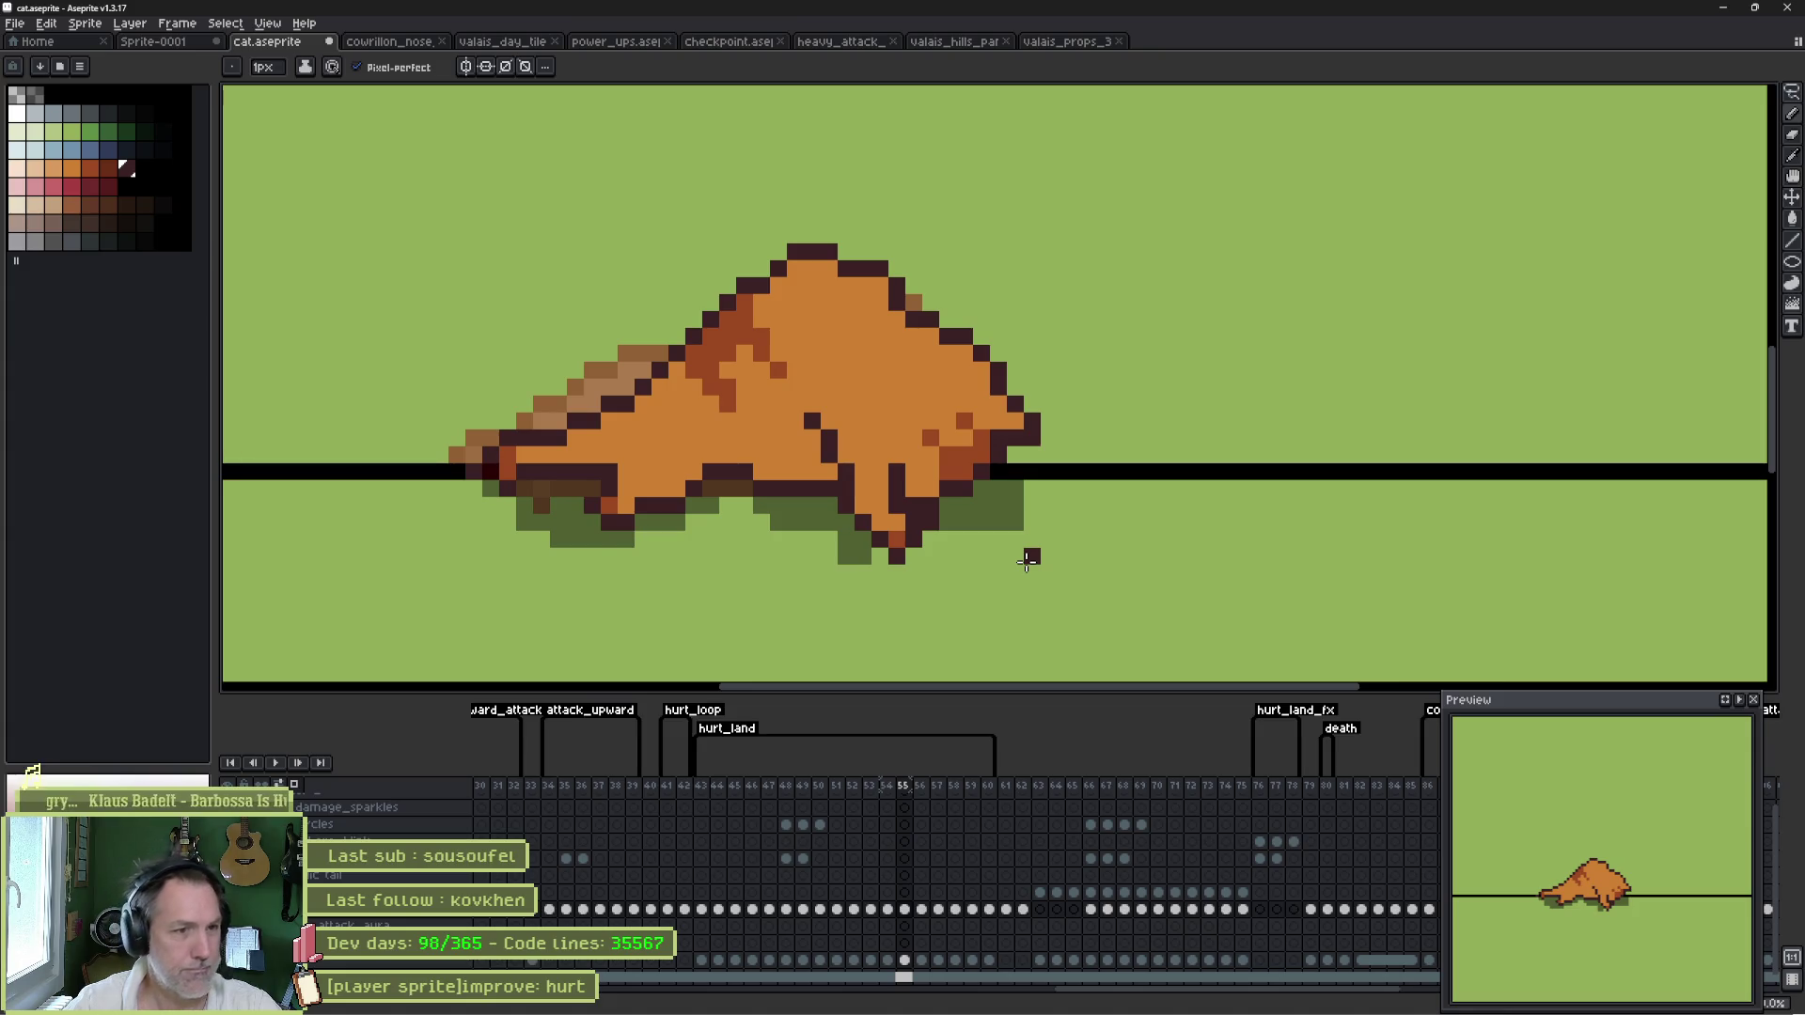
- Tidy frame 55's belly: recolour stray pixels orange, erase dark pixels below, darken the outline
left_click(778, 454)
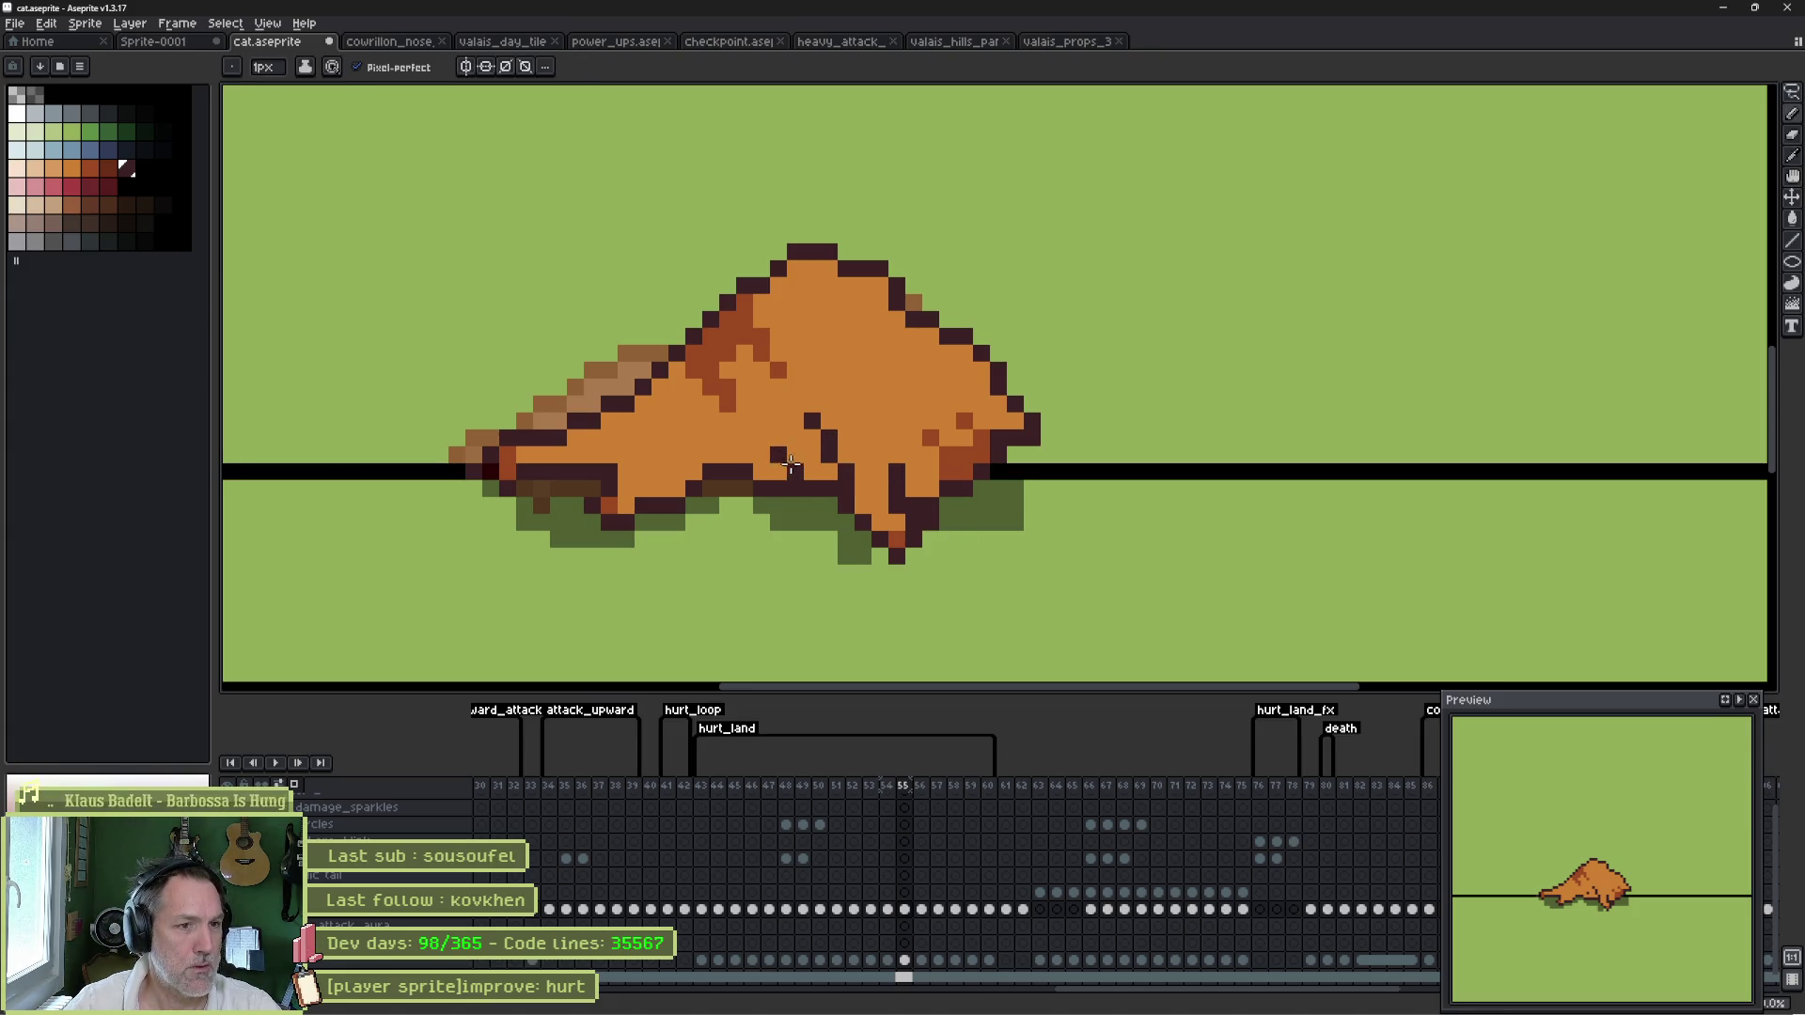
left_click(816, 442, "alt")
left_click_drag(810, 421, 823, 434)
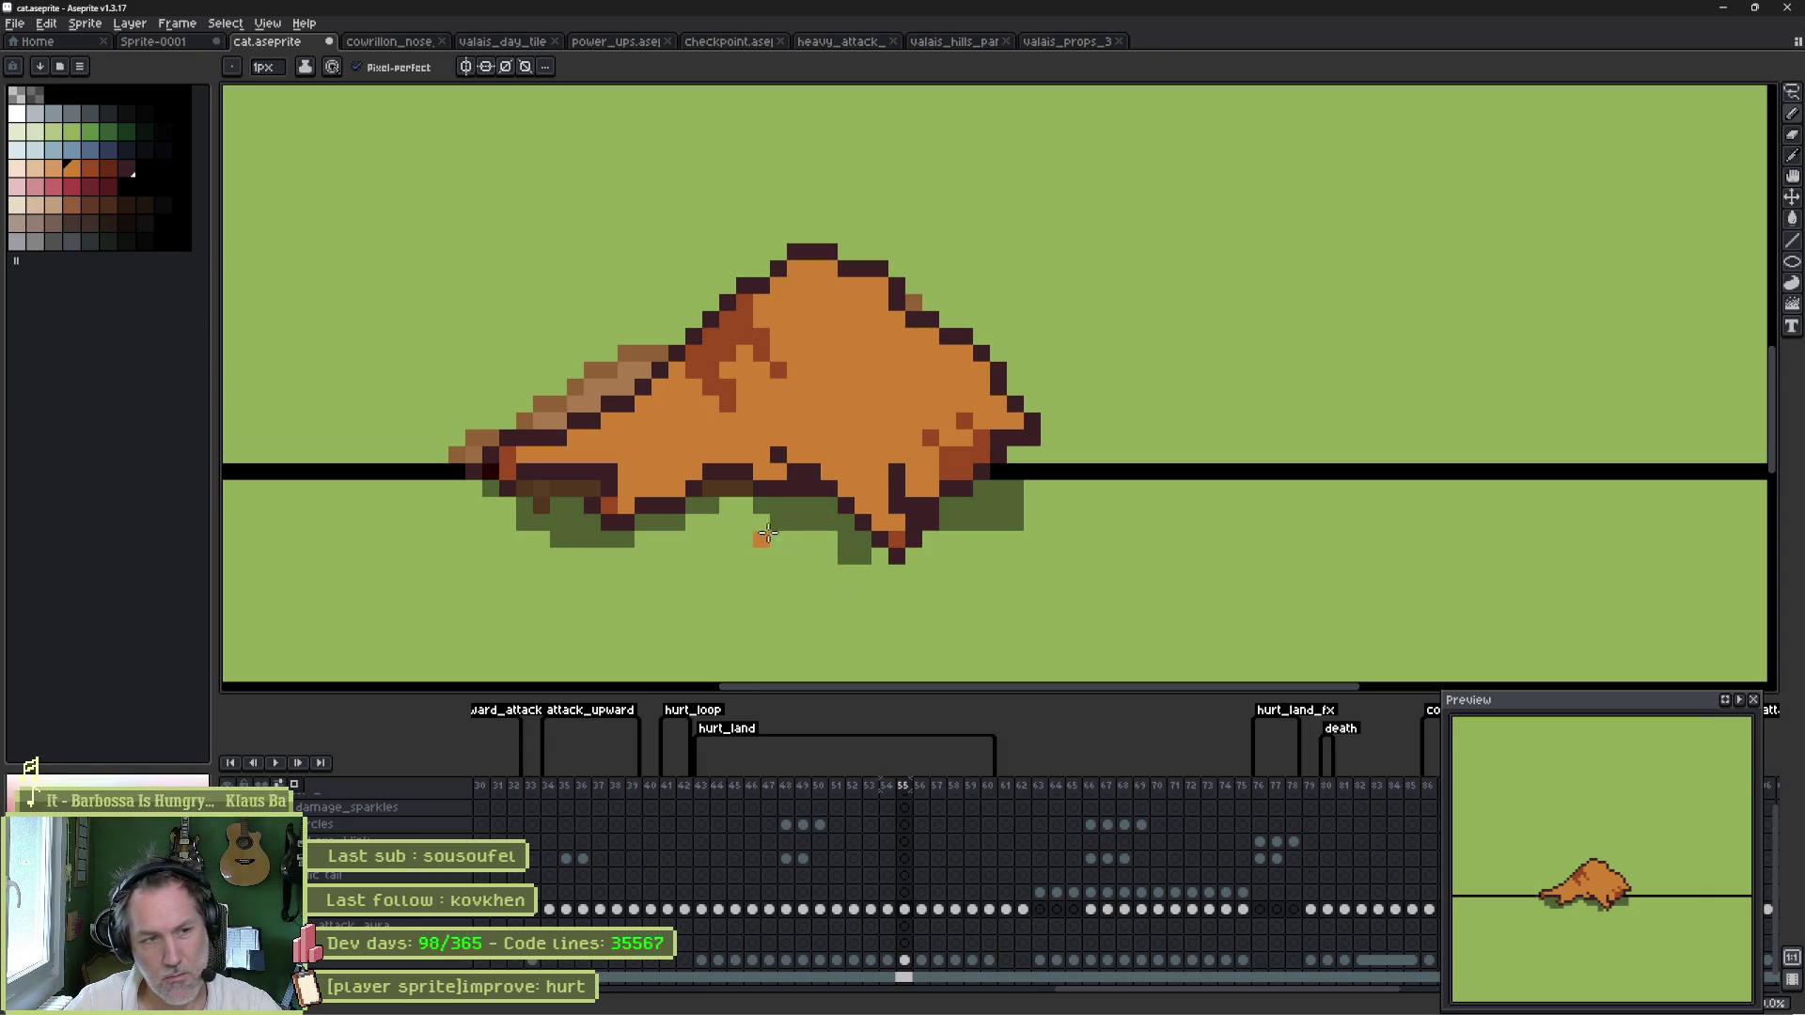
key("e")
left_click_drag(812, 489, 789, 487)
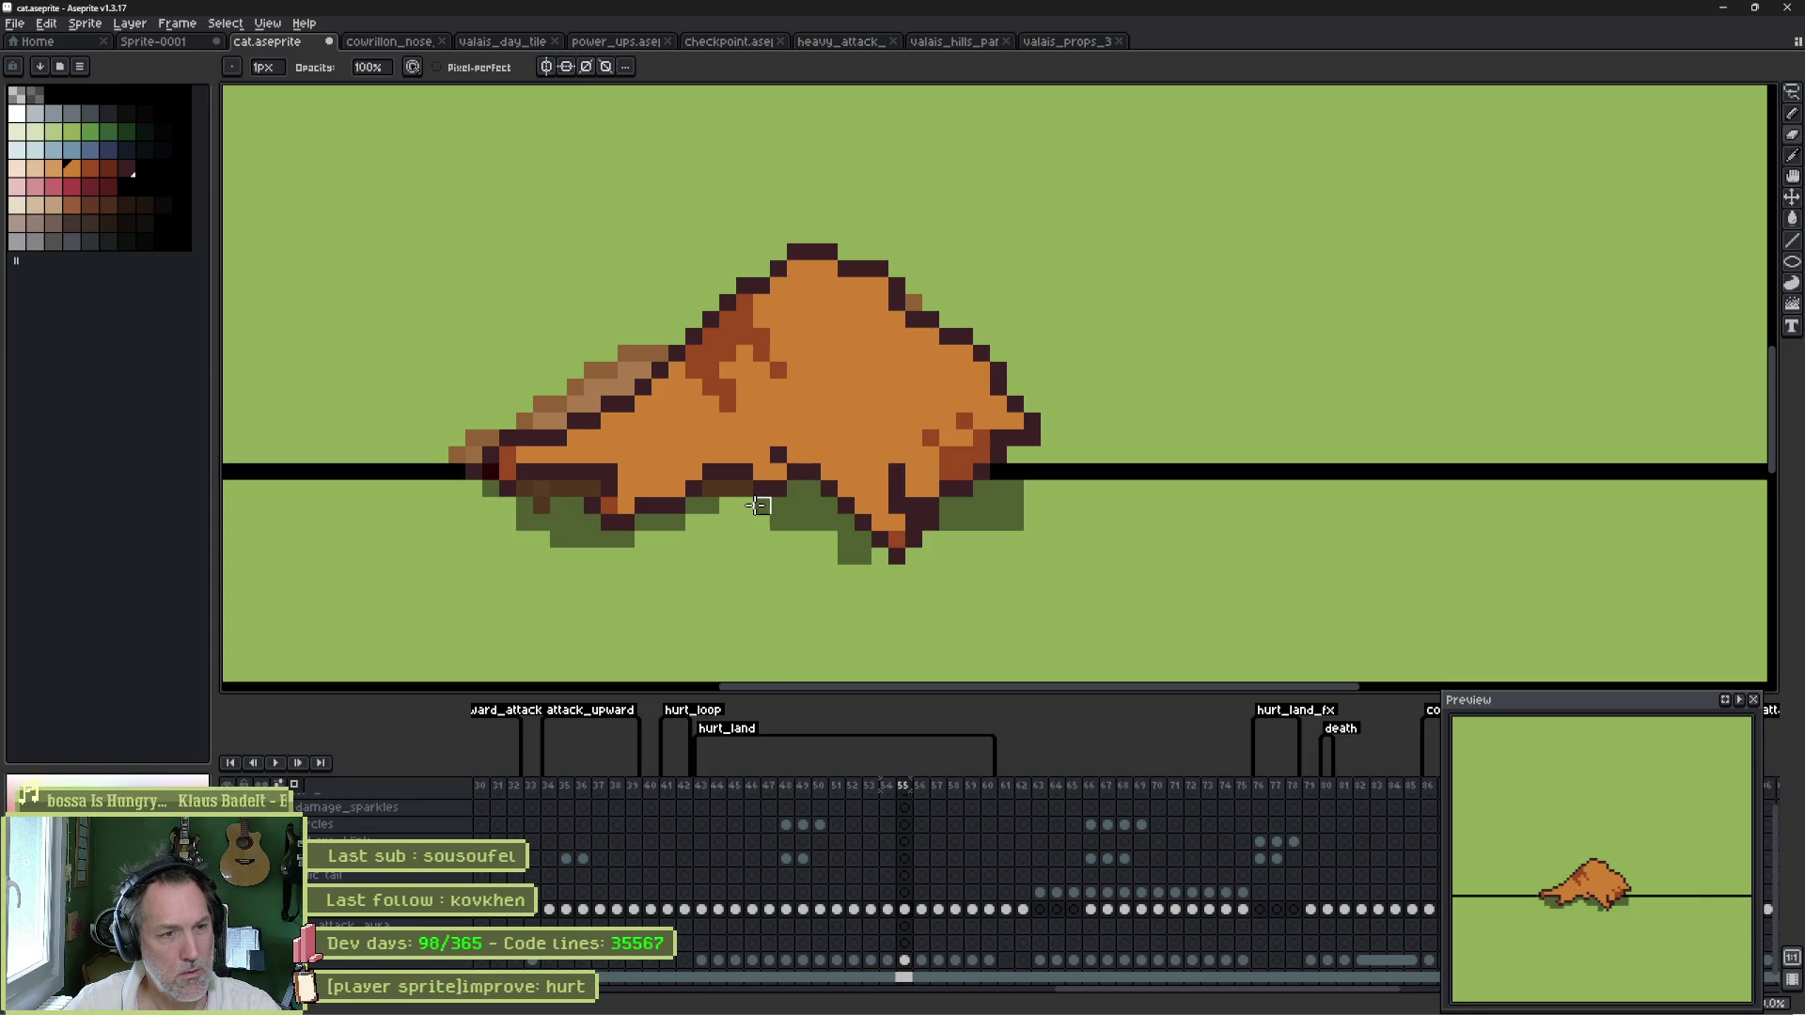
key("Return")
key("Return")
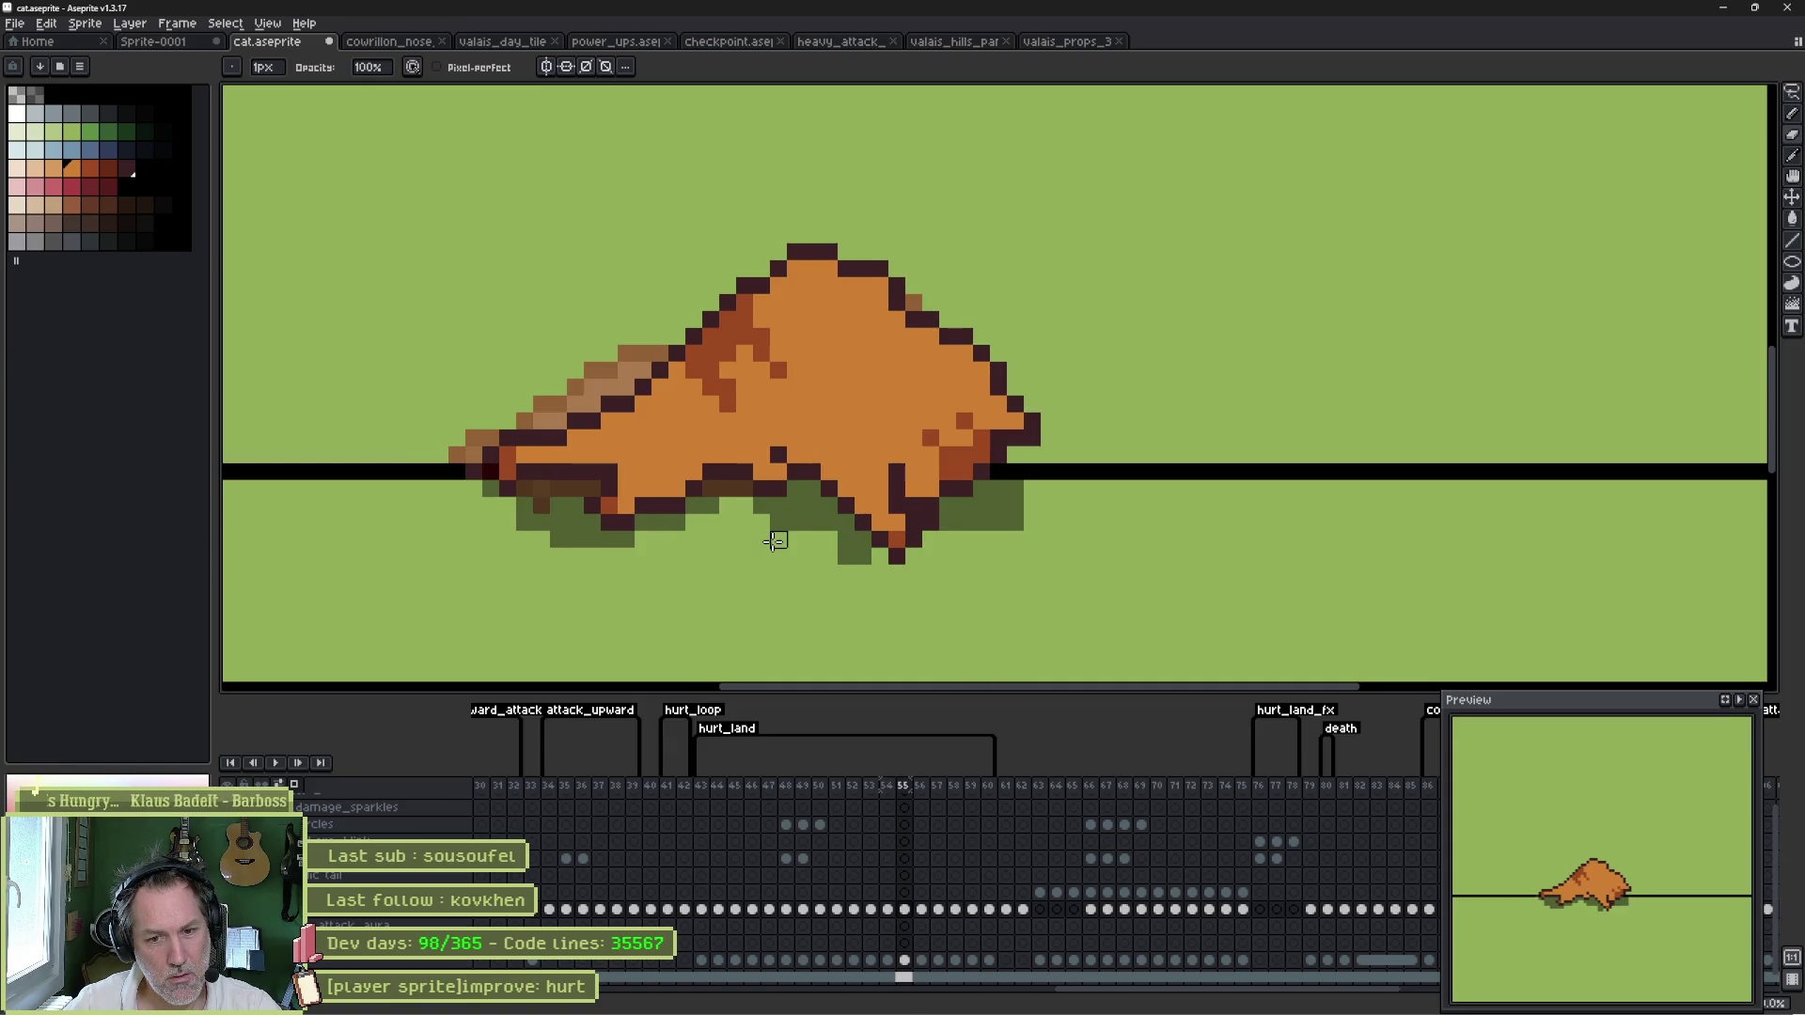
key("b")
left_click(706, 487, "alt")
left_click_drag(706, 487, 721, 485)
left_click(711, 455, "alt")
left_click(709, 468)
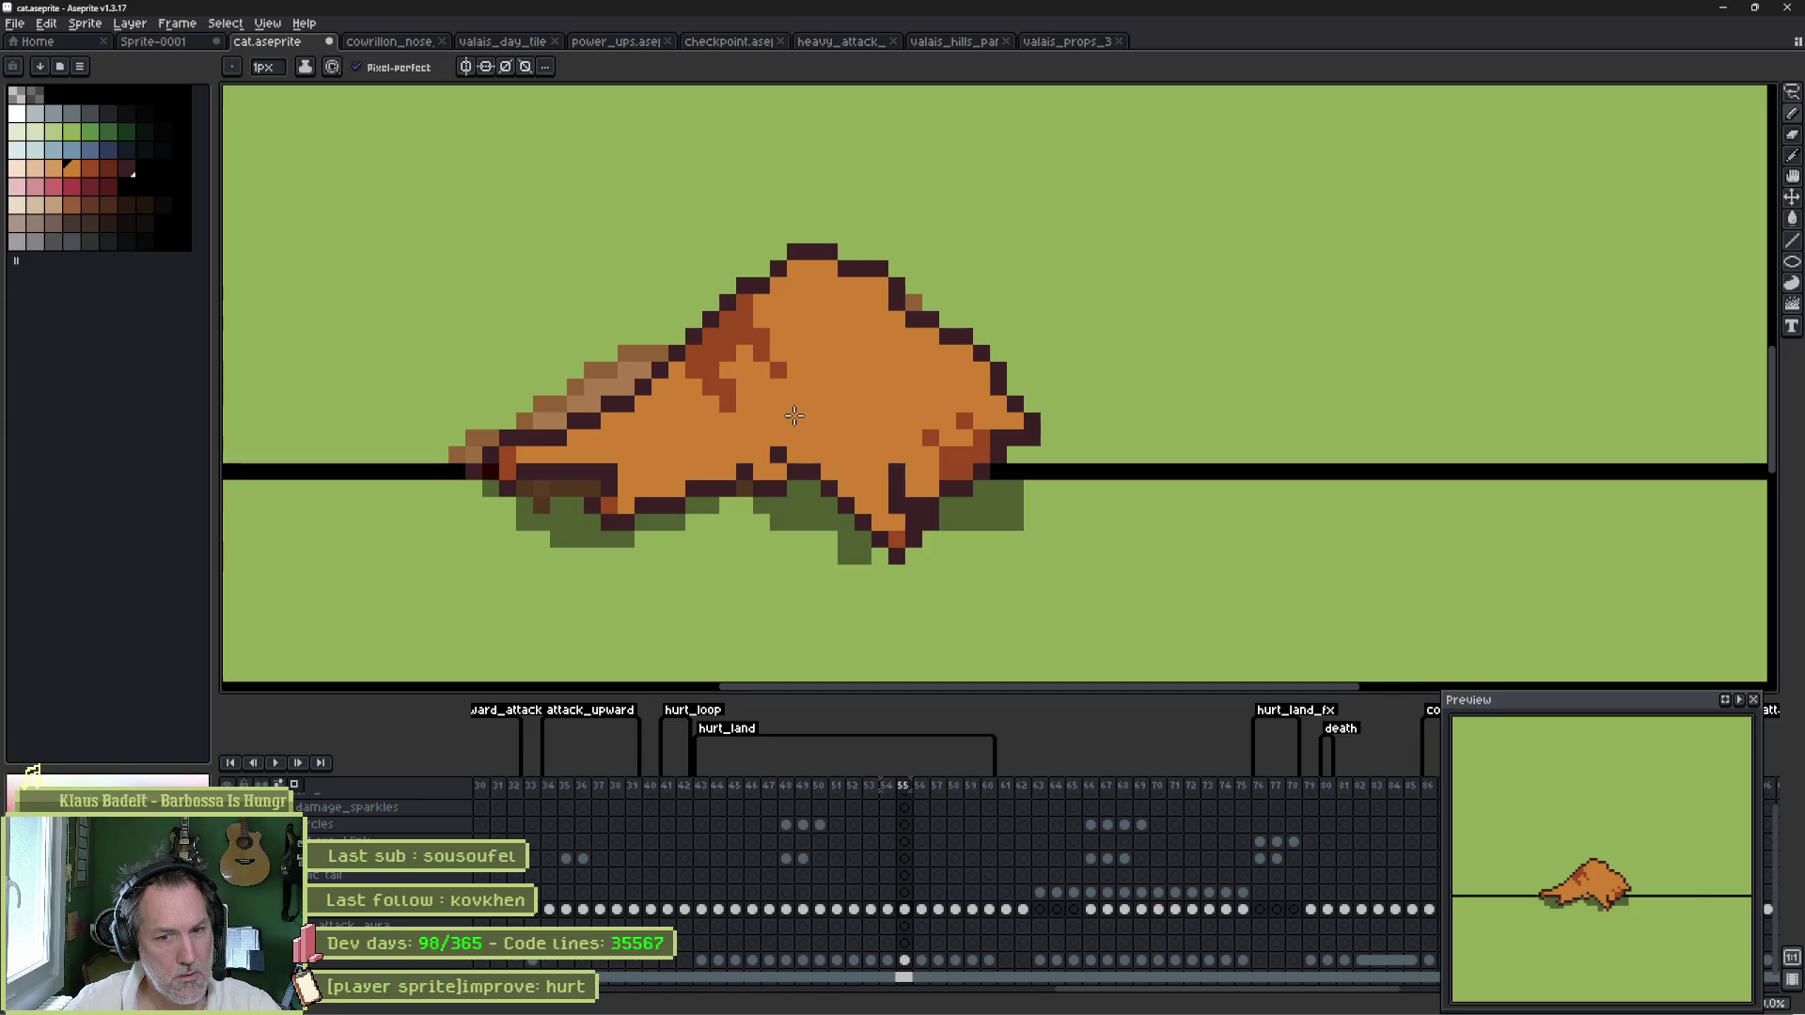
left_click(741, 487, "alt")
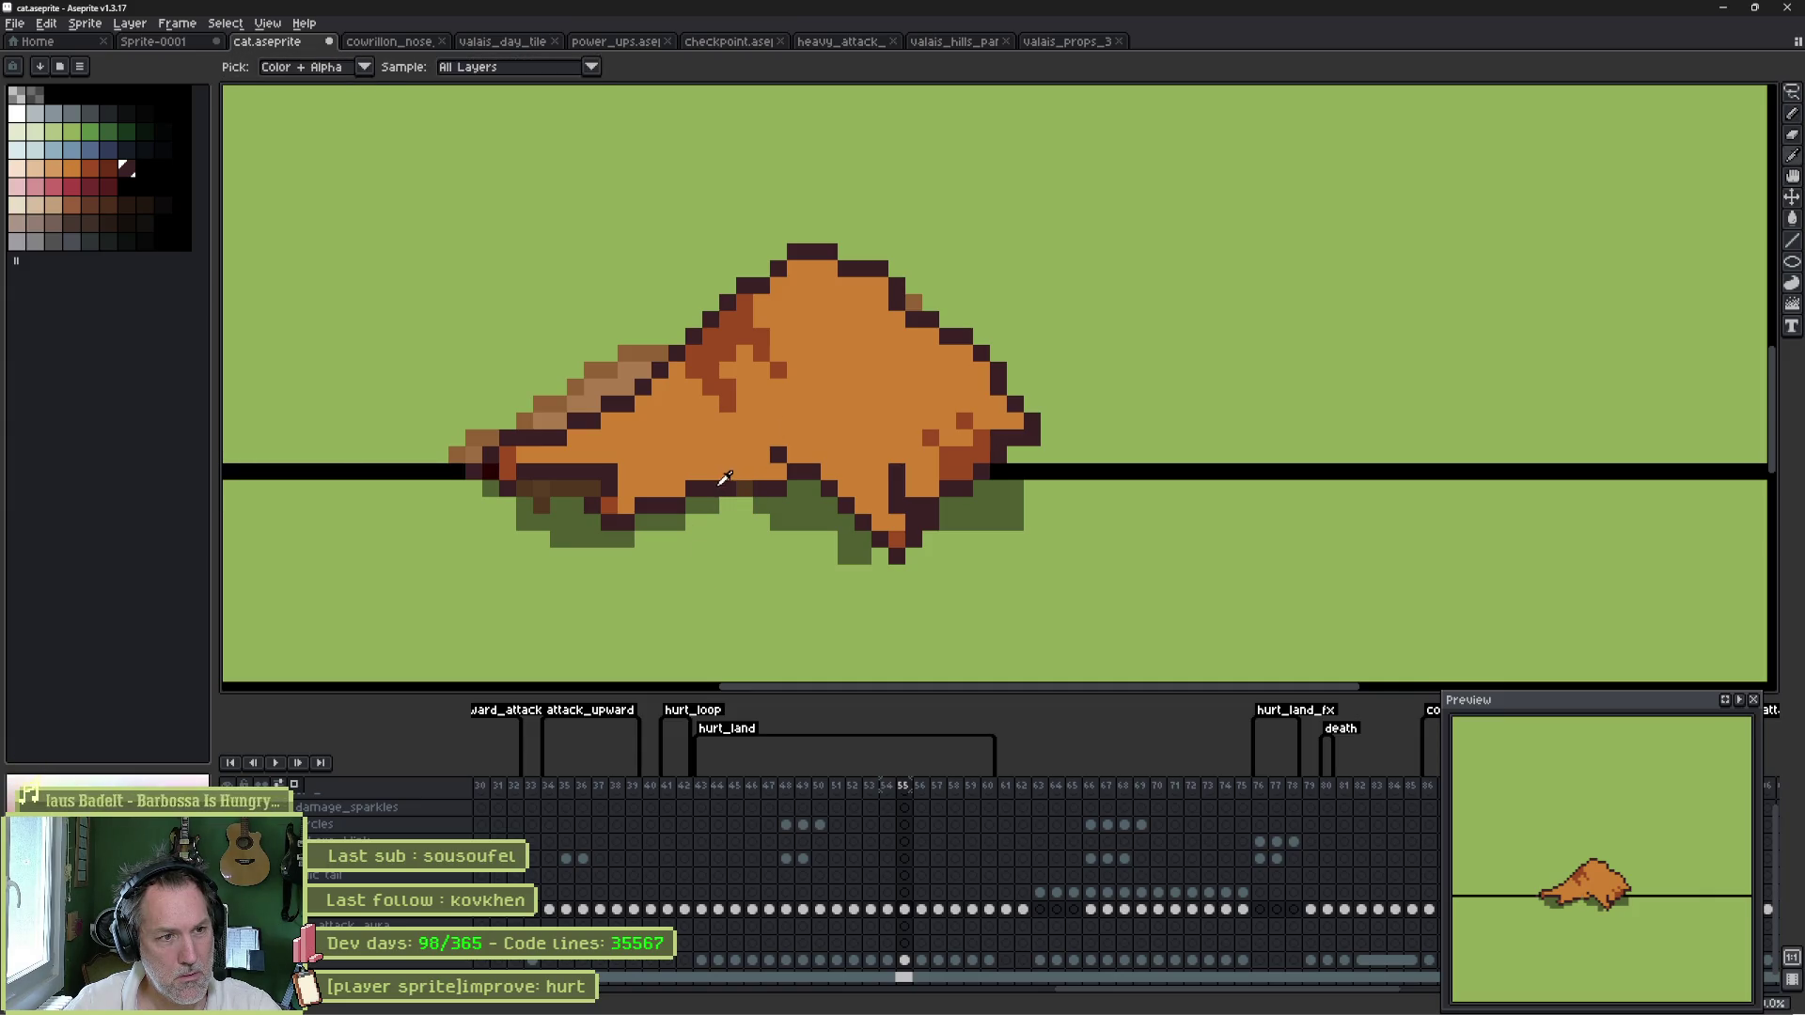
- Recheck the pose across frames, then fix the head outline with dark and orange pixels
key("Left")
key("Right")
key("Right")
key("Right")
key("Left")
key("Left")
key("Right")
key("Left")
key("Left")
key("Right")
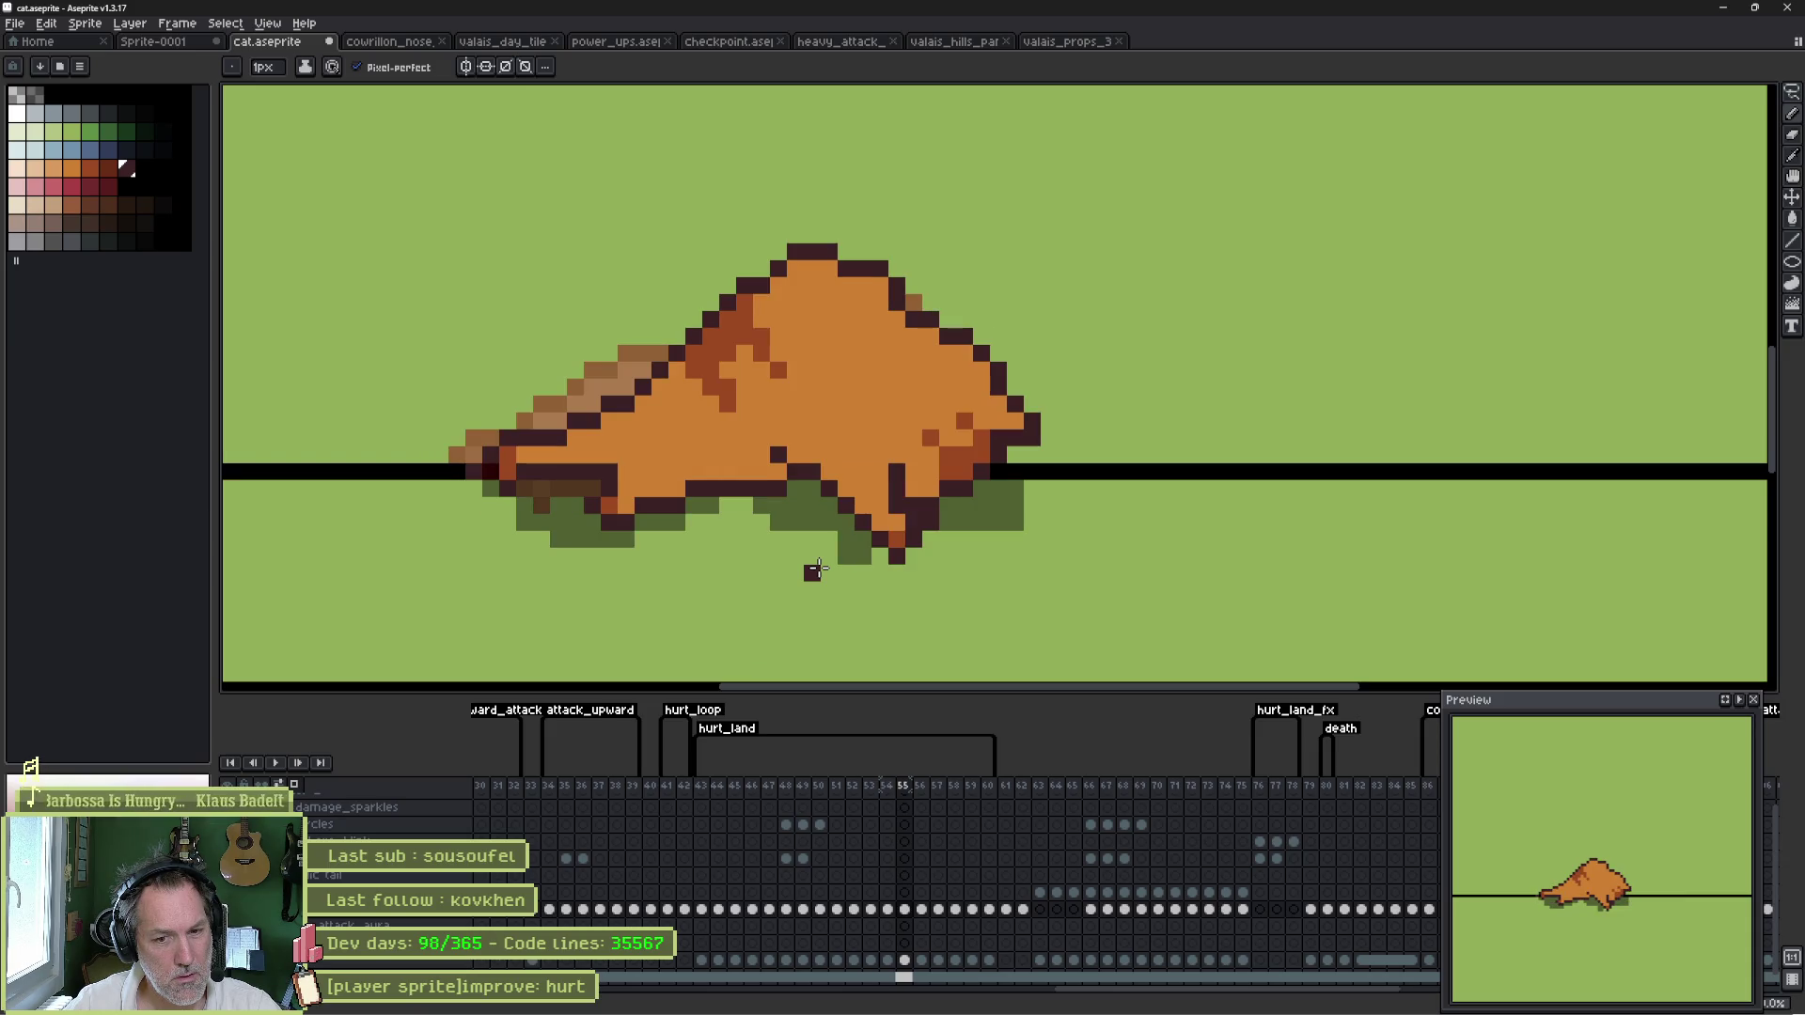
left_click(846, 252)
left_click(846, 282, "alt")
left_click(846, 268)
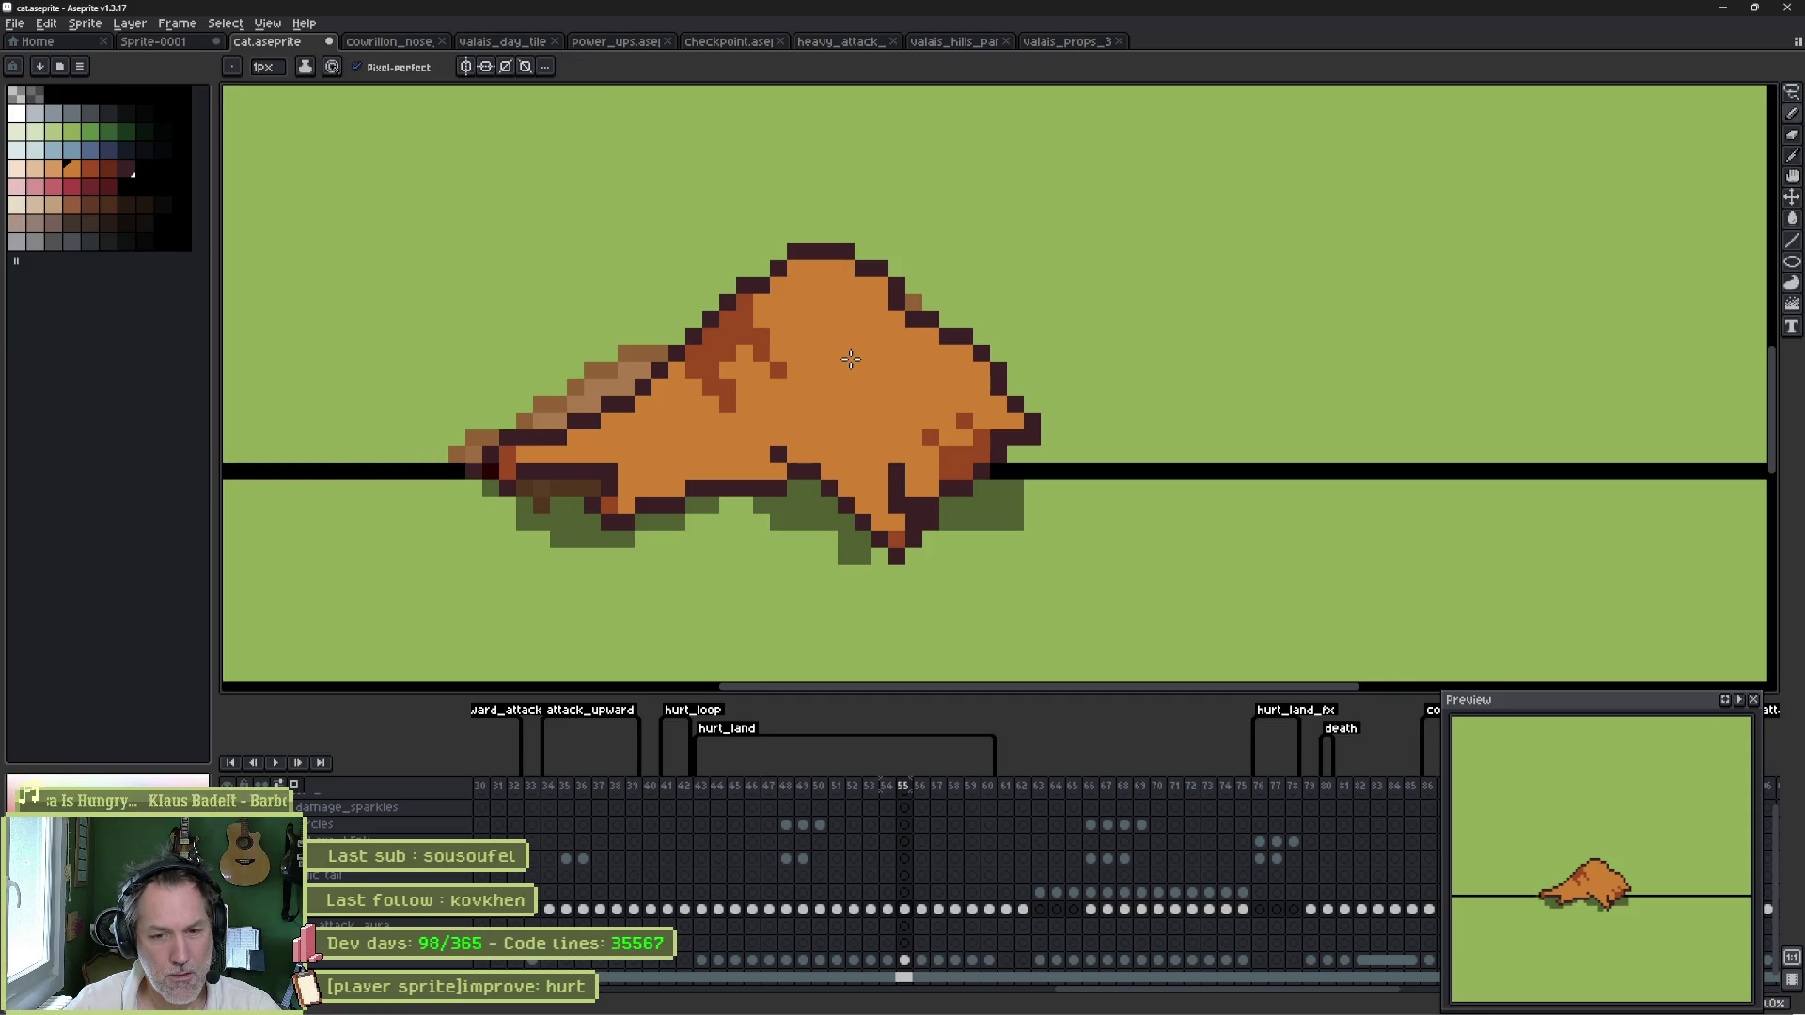
left_click(885, 299, "alt")
left_click(914, 303)
left_click(874, 320, "alt")
left_click(897, 303)
left_click(914, 319)
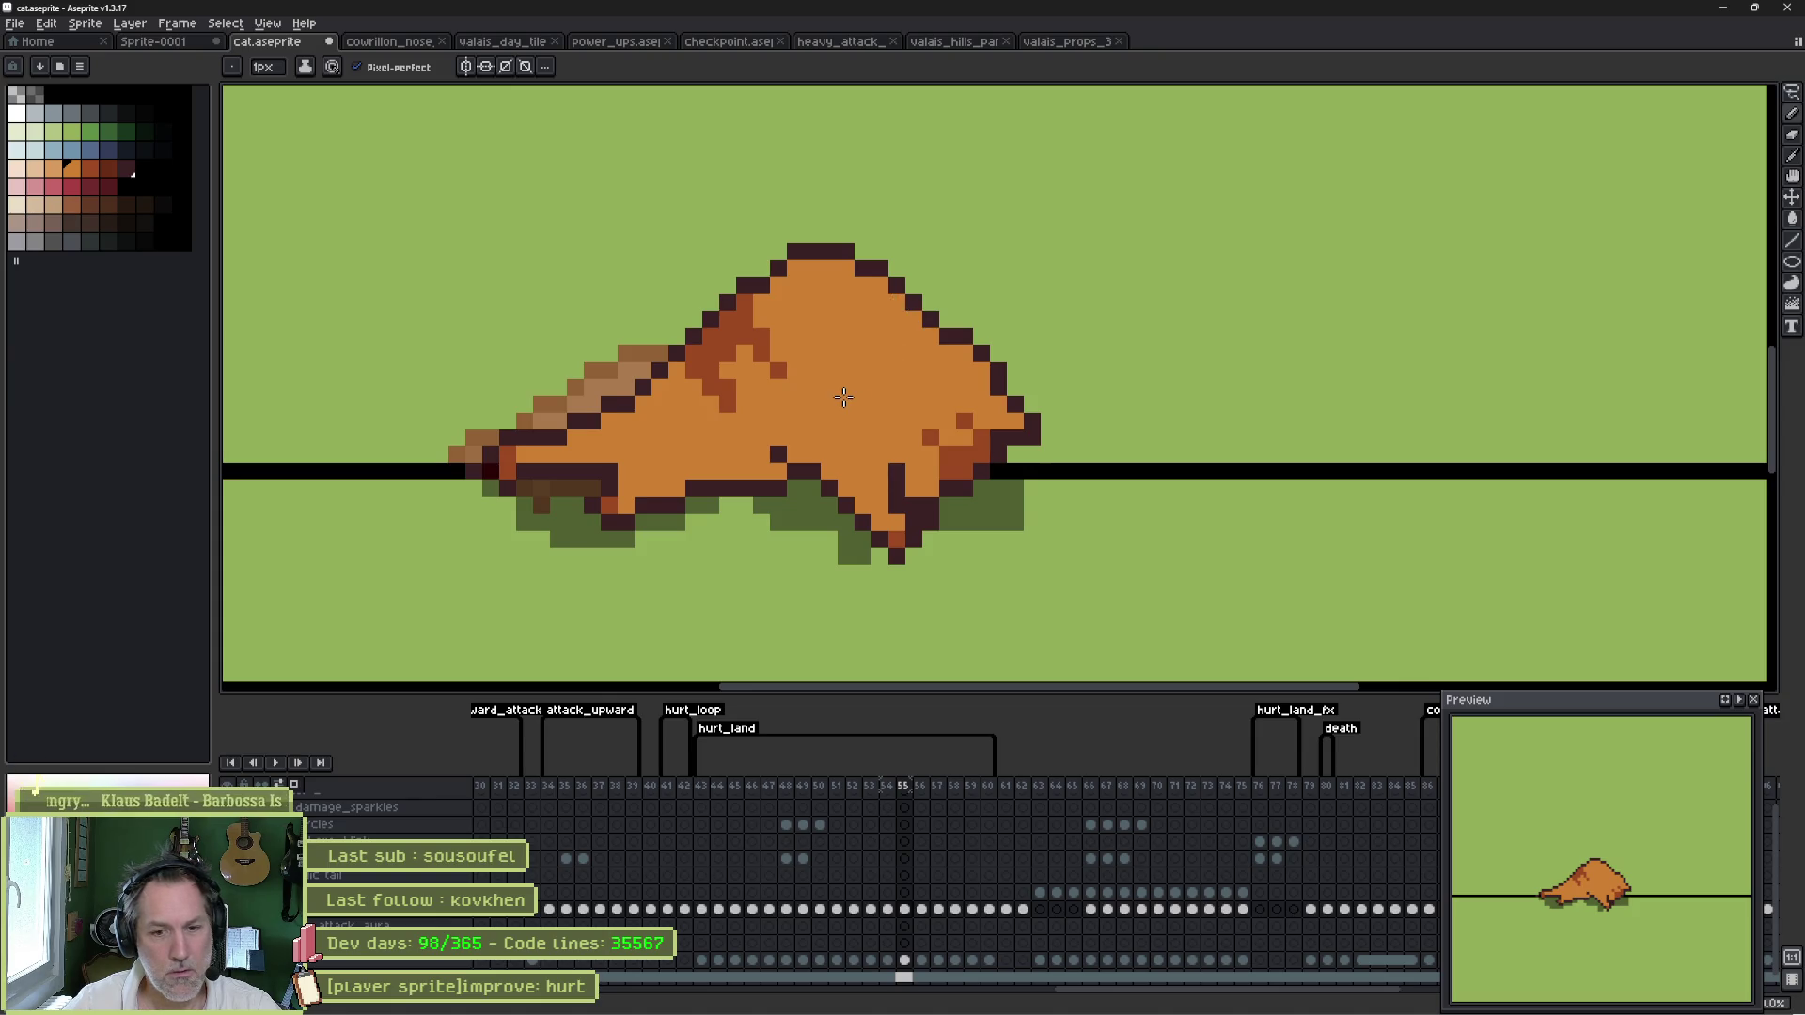
- Step ahead to frame 57 to check the retouched frame 55 in motion
key("Right")
key("Left")
key("Right")
key("Right")
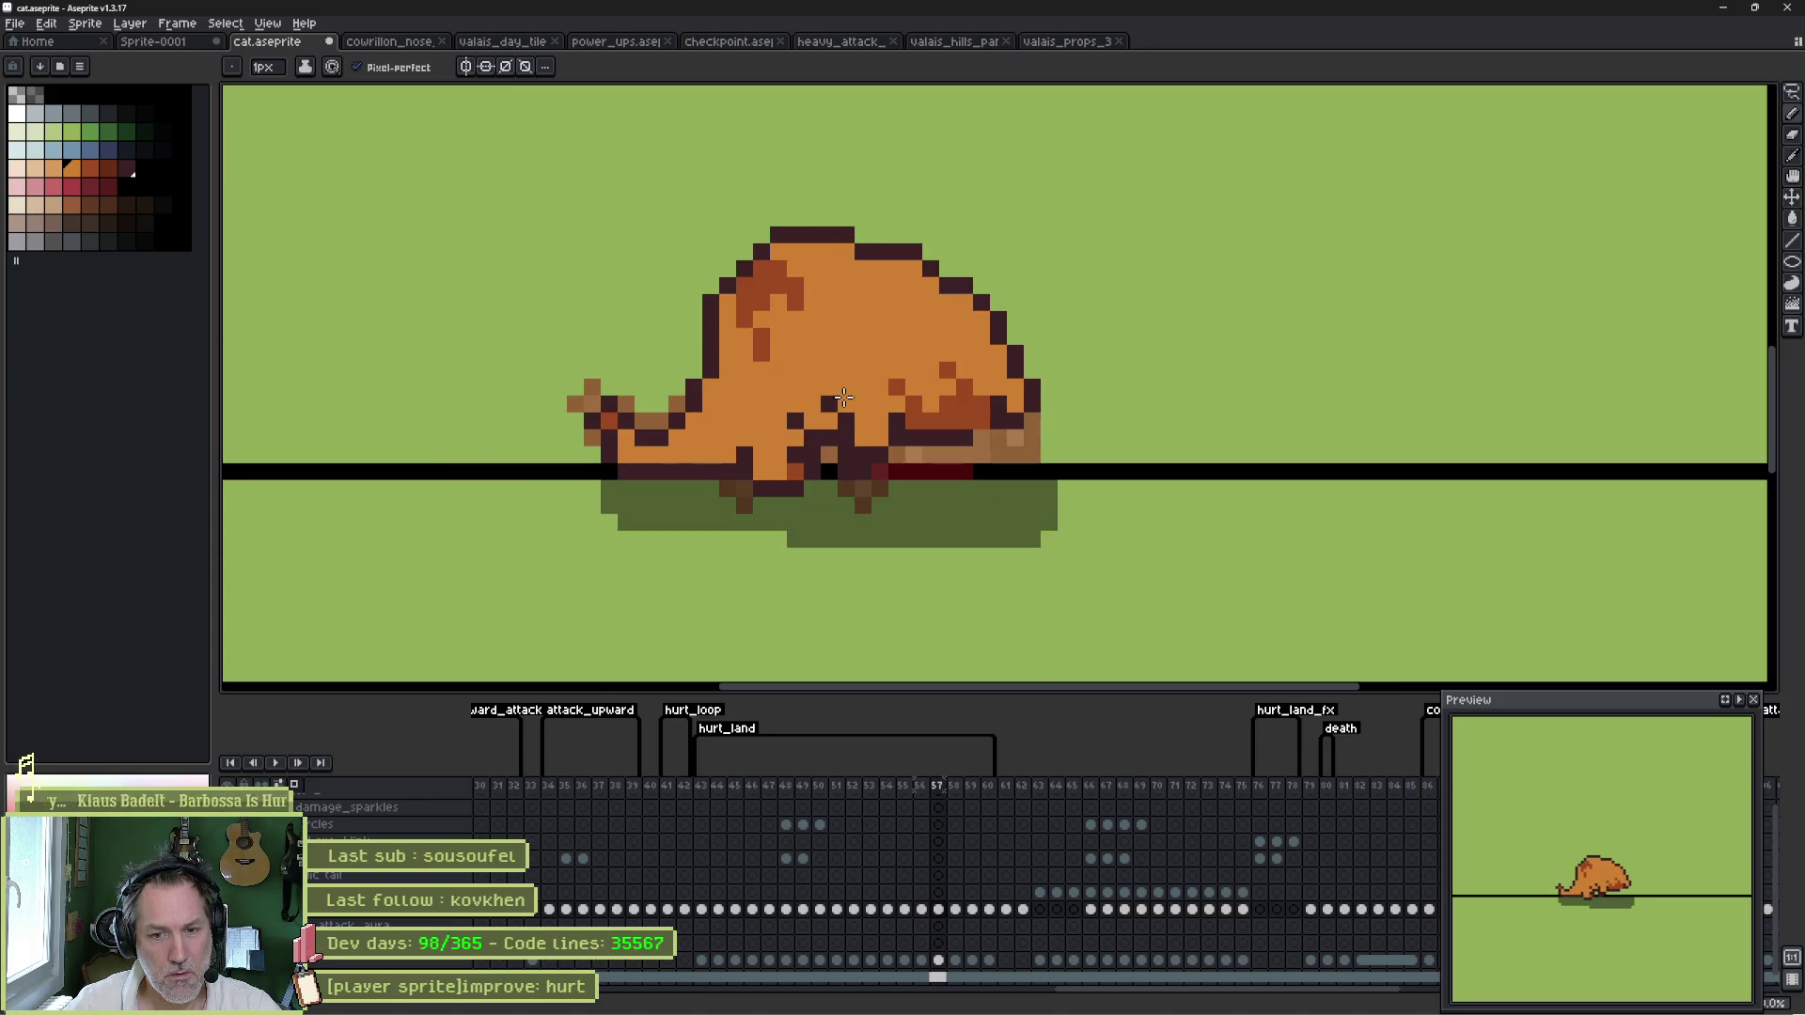
key("Right")
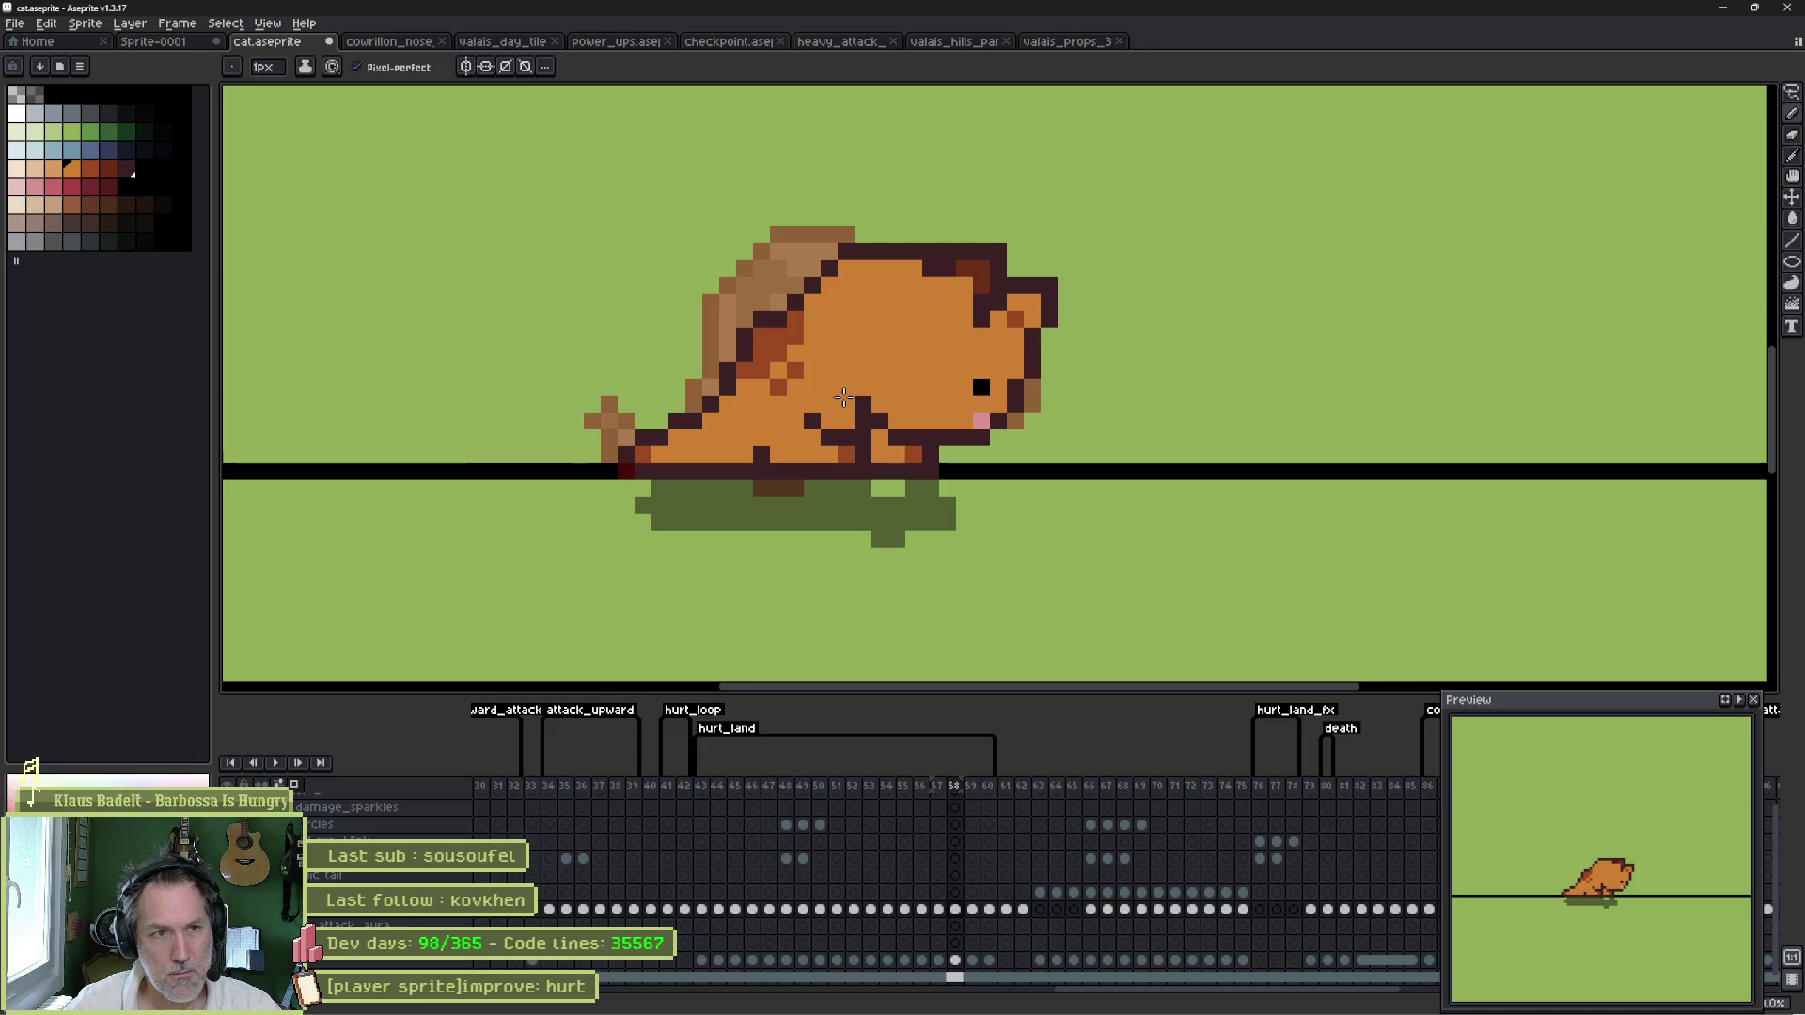
- Move the cat's ear down one pixel in frame 58
key("m")
mouse_move(919, 226)
left_mouse_down()
mouse_move(1024, 297)
mouse_move(1027, 331)
left_mouse_up()
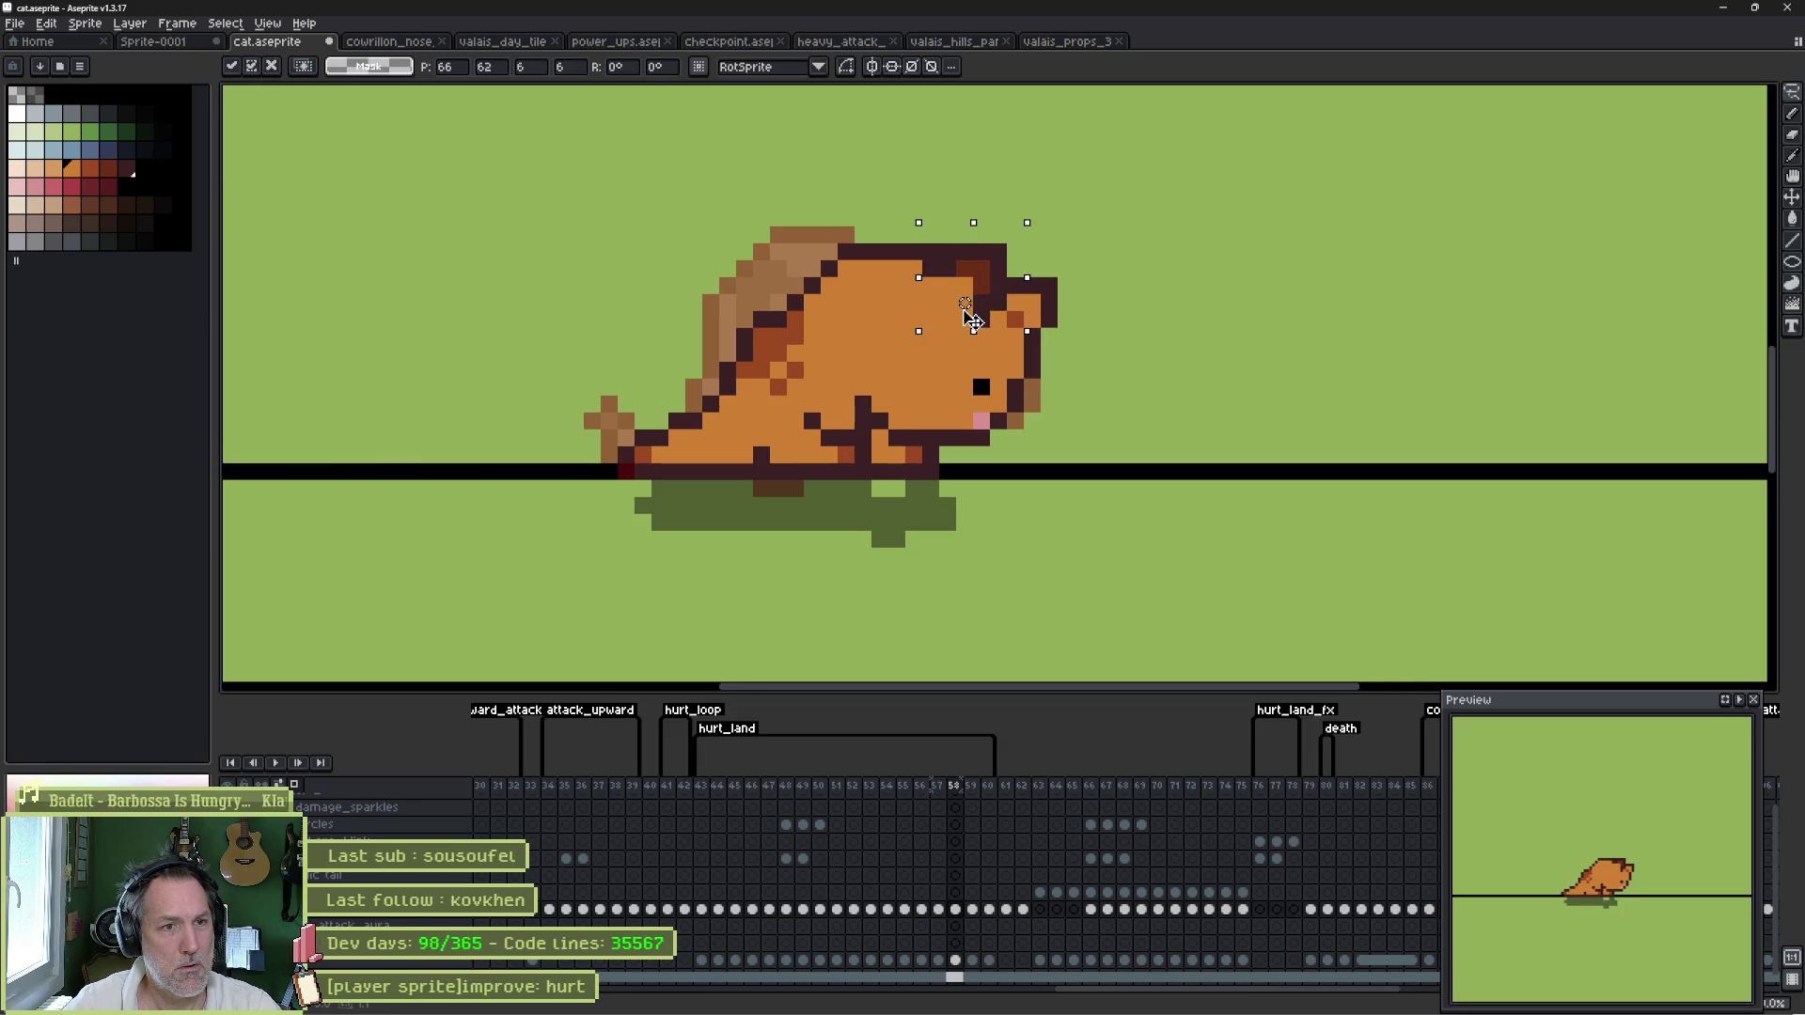
left_click_drag(973, 271, 971, 287)
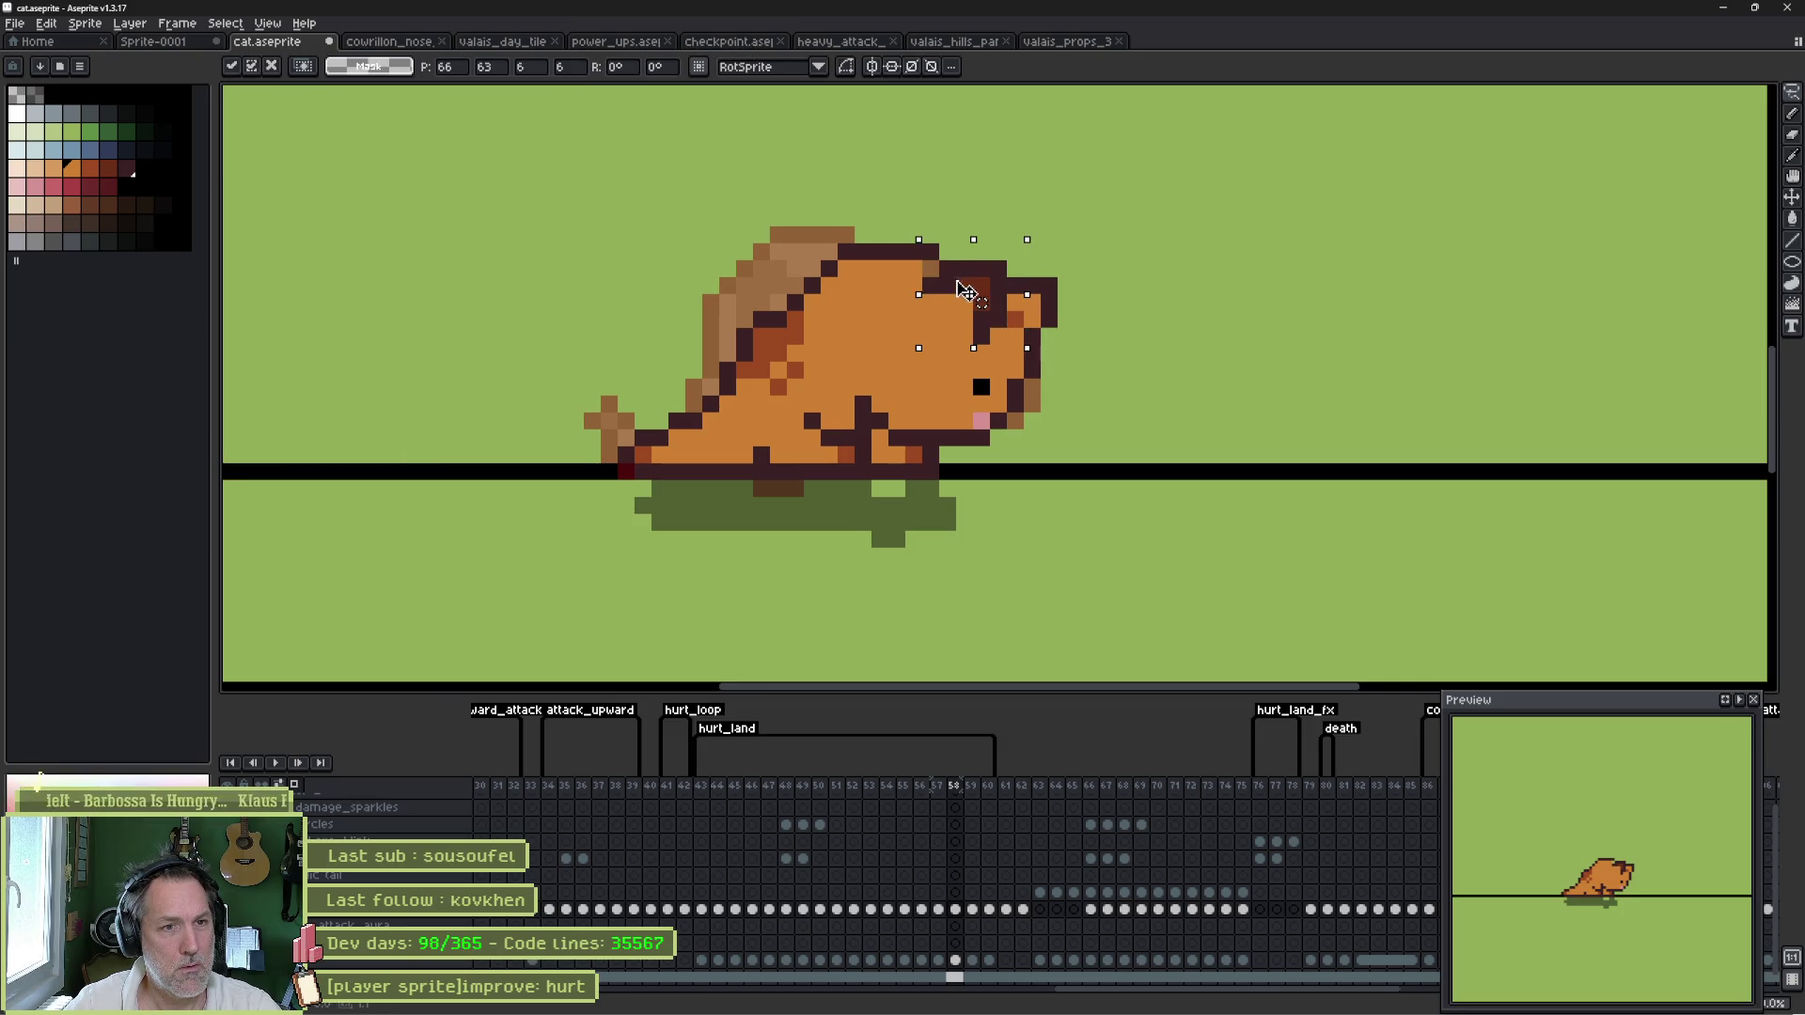
key("ctrl+d")
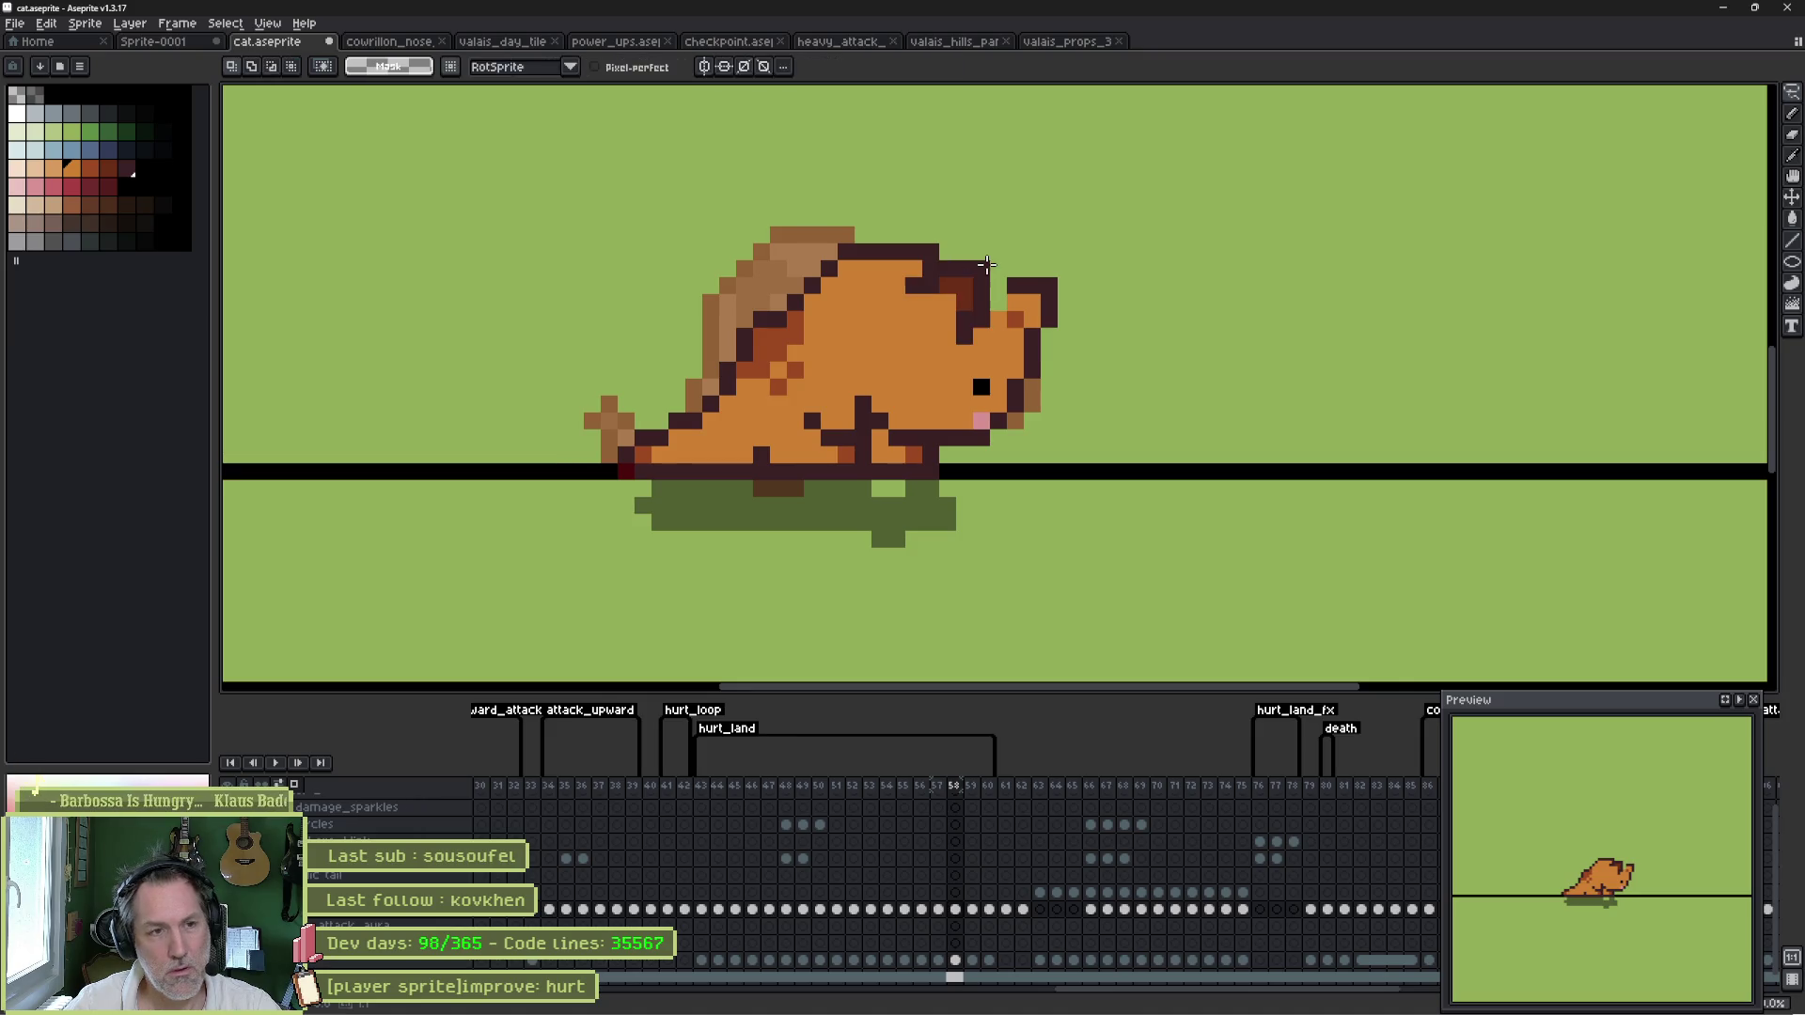
- Draw a dark maroon outline along the top of the head and extend it left
key("b")
left_click(894, 250, "alt")
left_click_drag(916, 237, 985, 249)
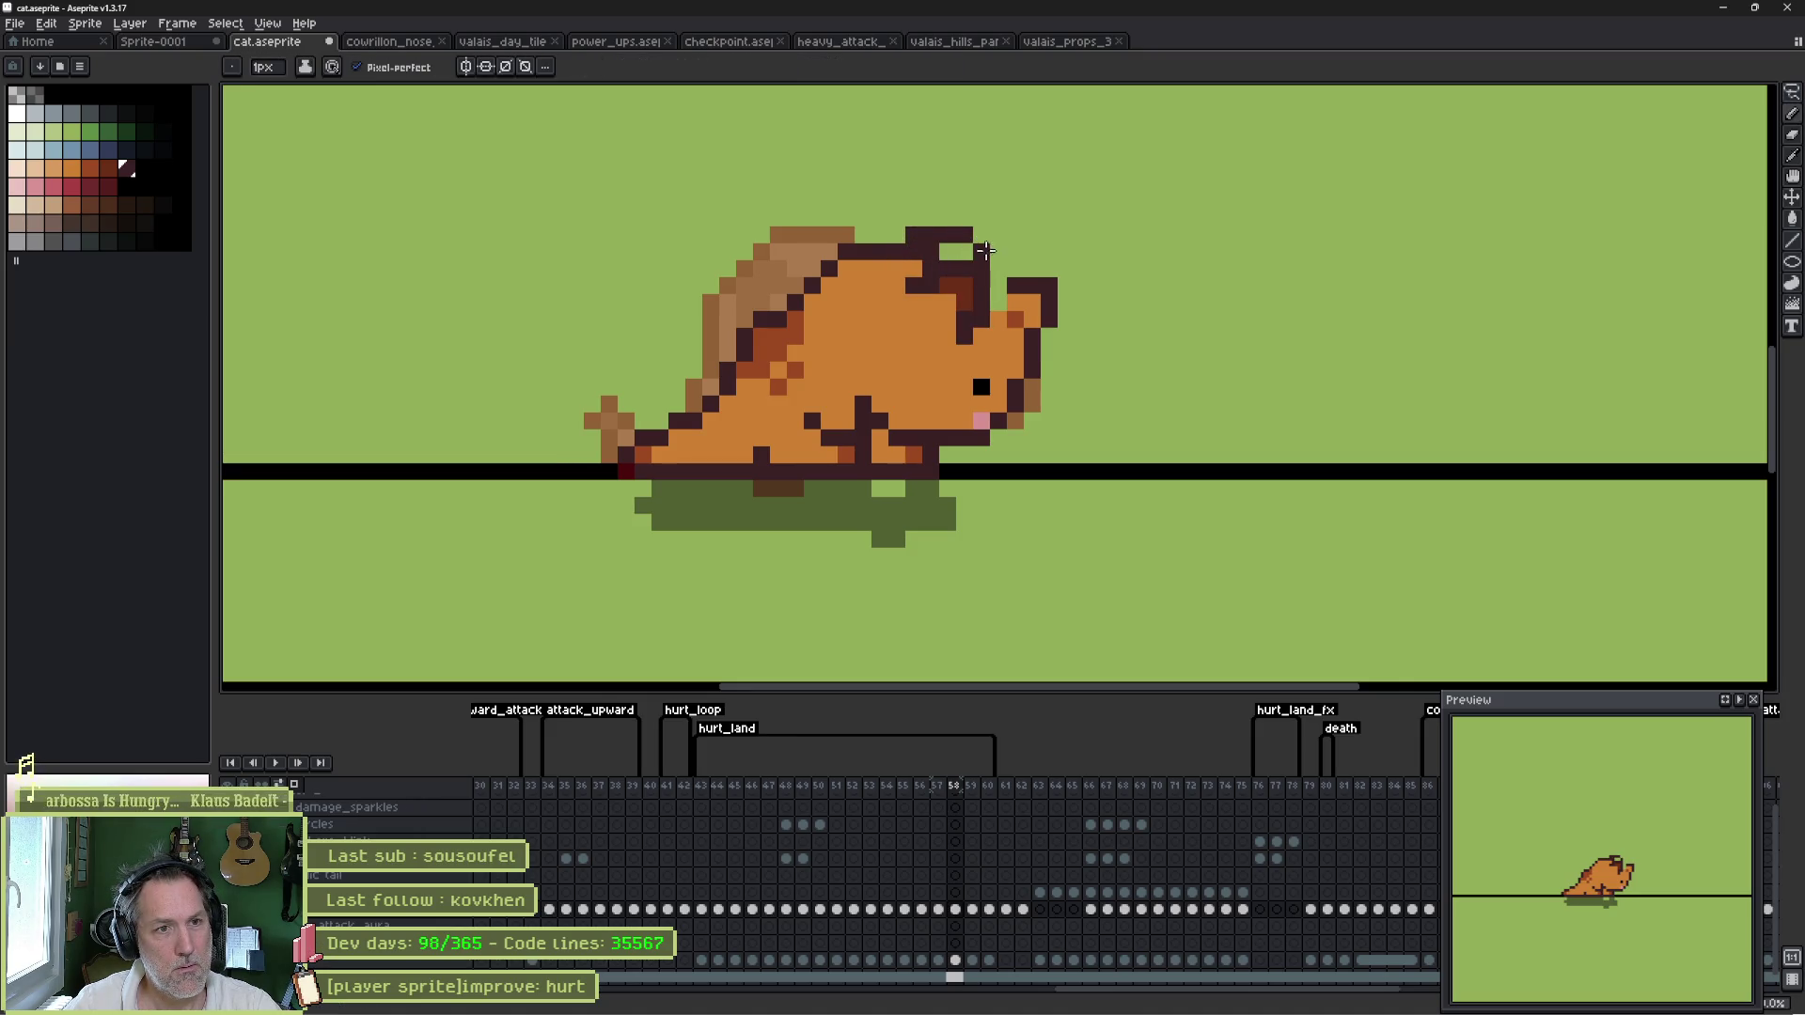
left_click(997, 285, "alt")
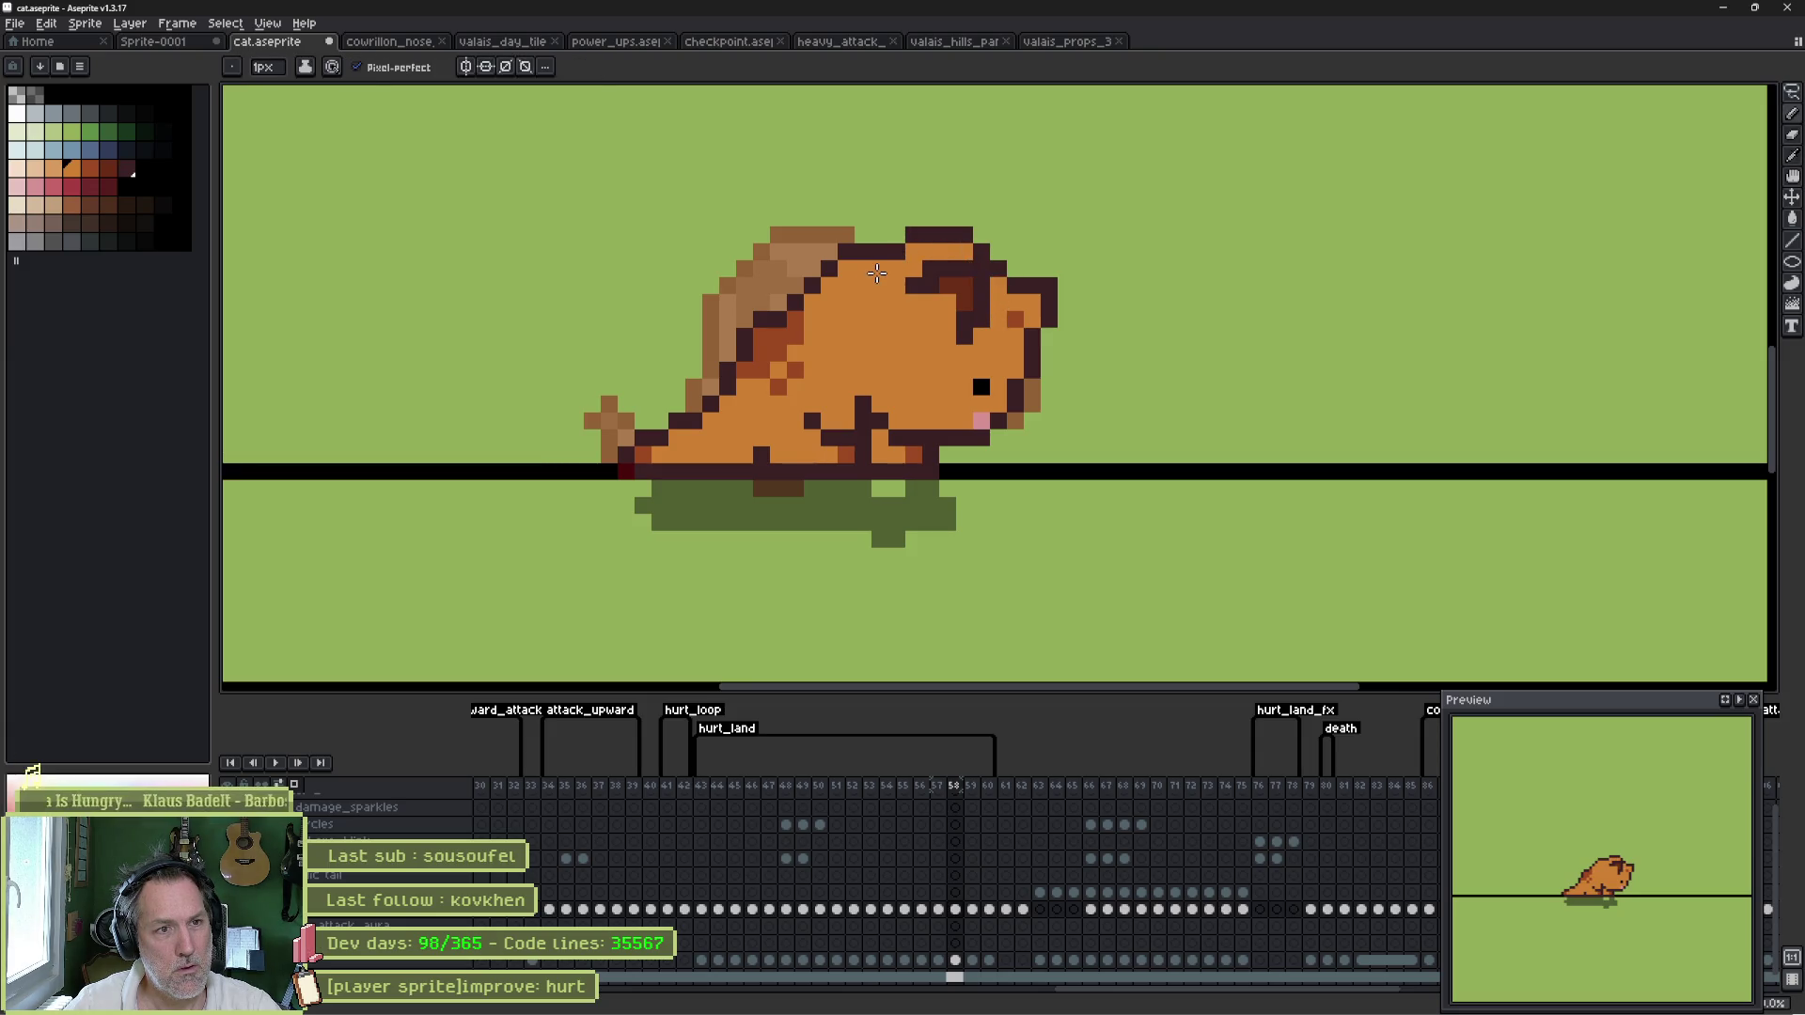
left_click(919, 234, "alt")
left_click_drag(898, 235, 878, 235)
left_click(880, 301)
key("Return")
key("Return")
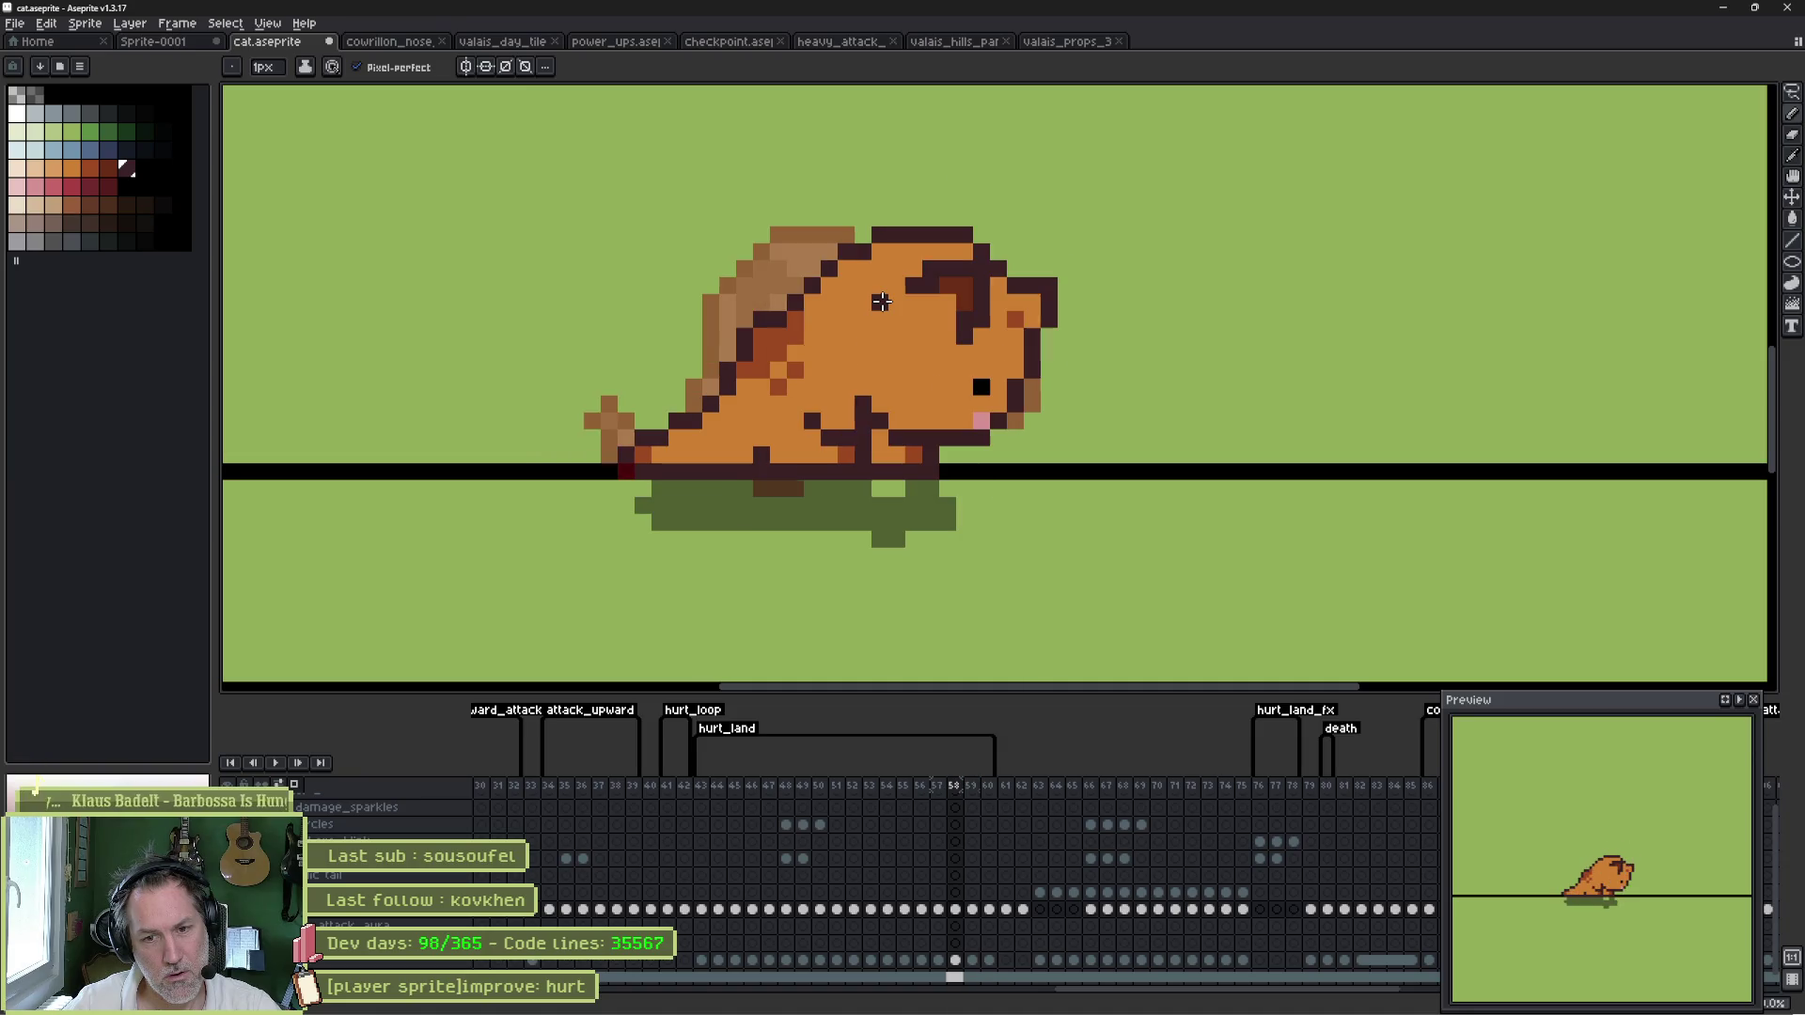
- Compare with the neighbouring frame, then paint a head pixel orange
key("Left")
key("Right")
key("Left")
key("Right")
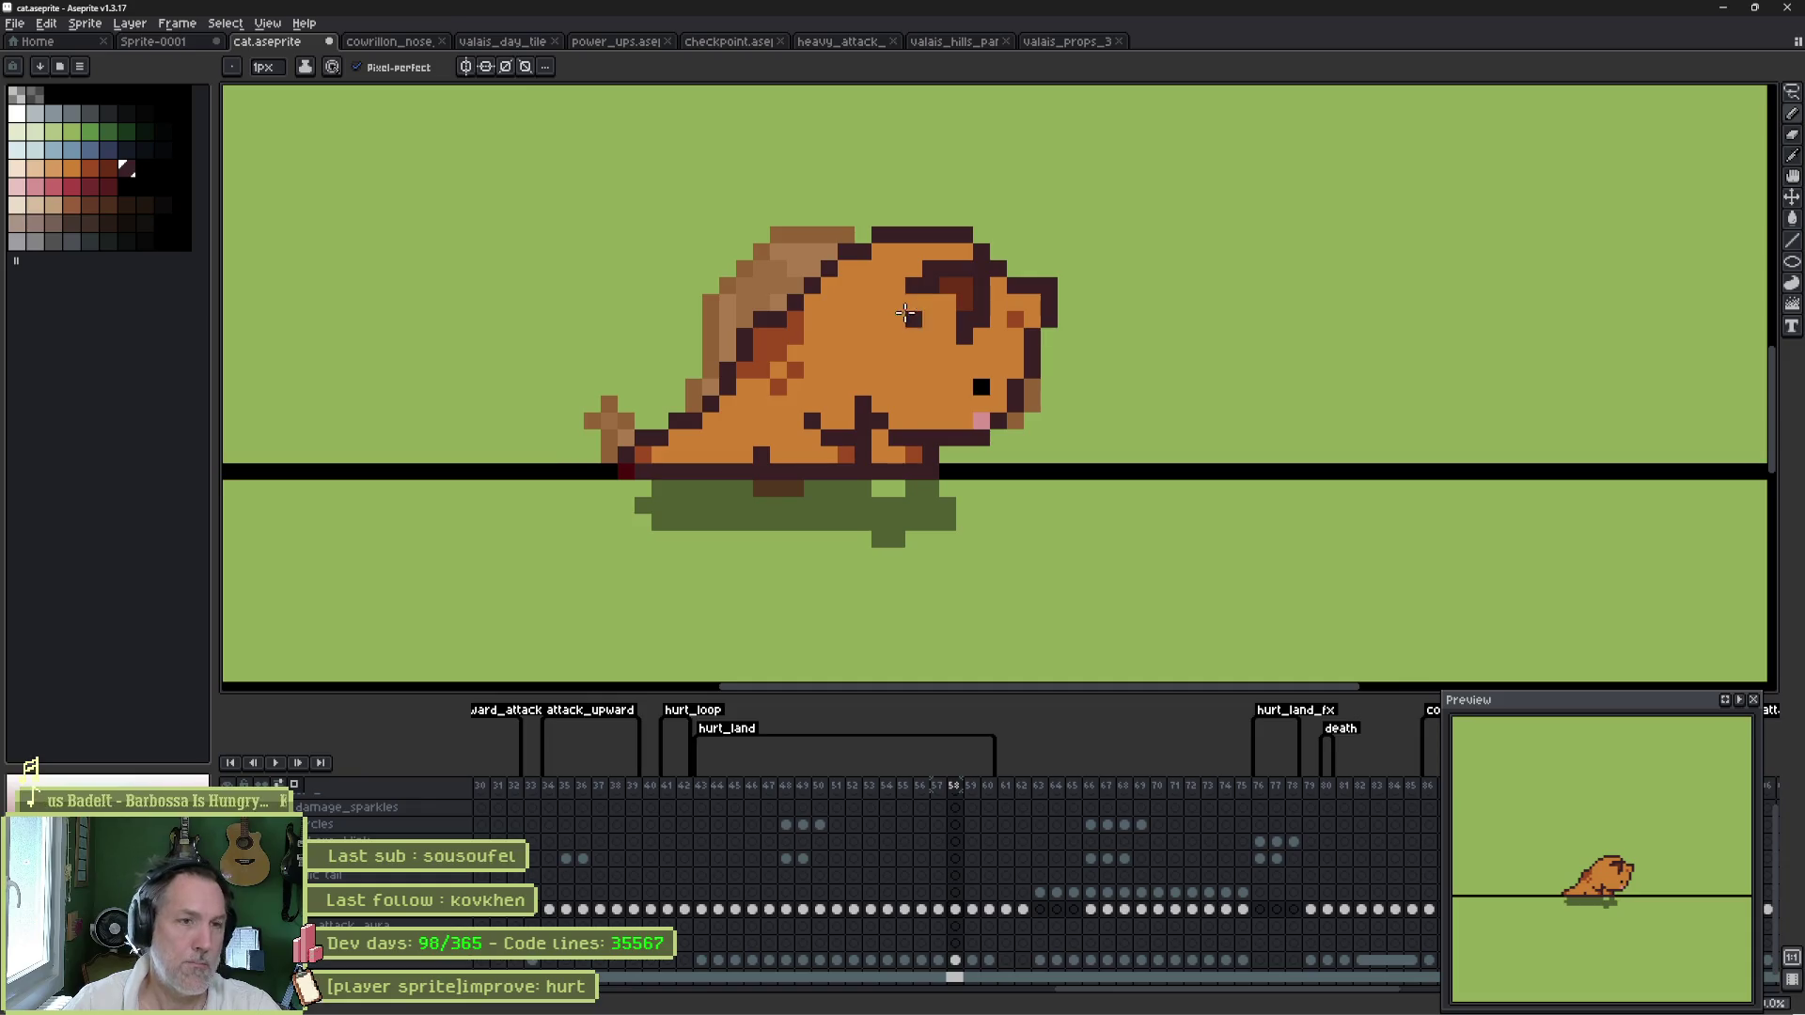
left_click(972, 341, "alt")
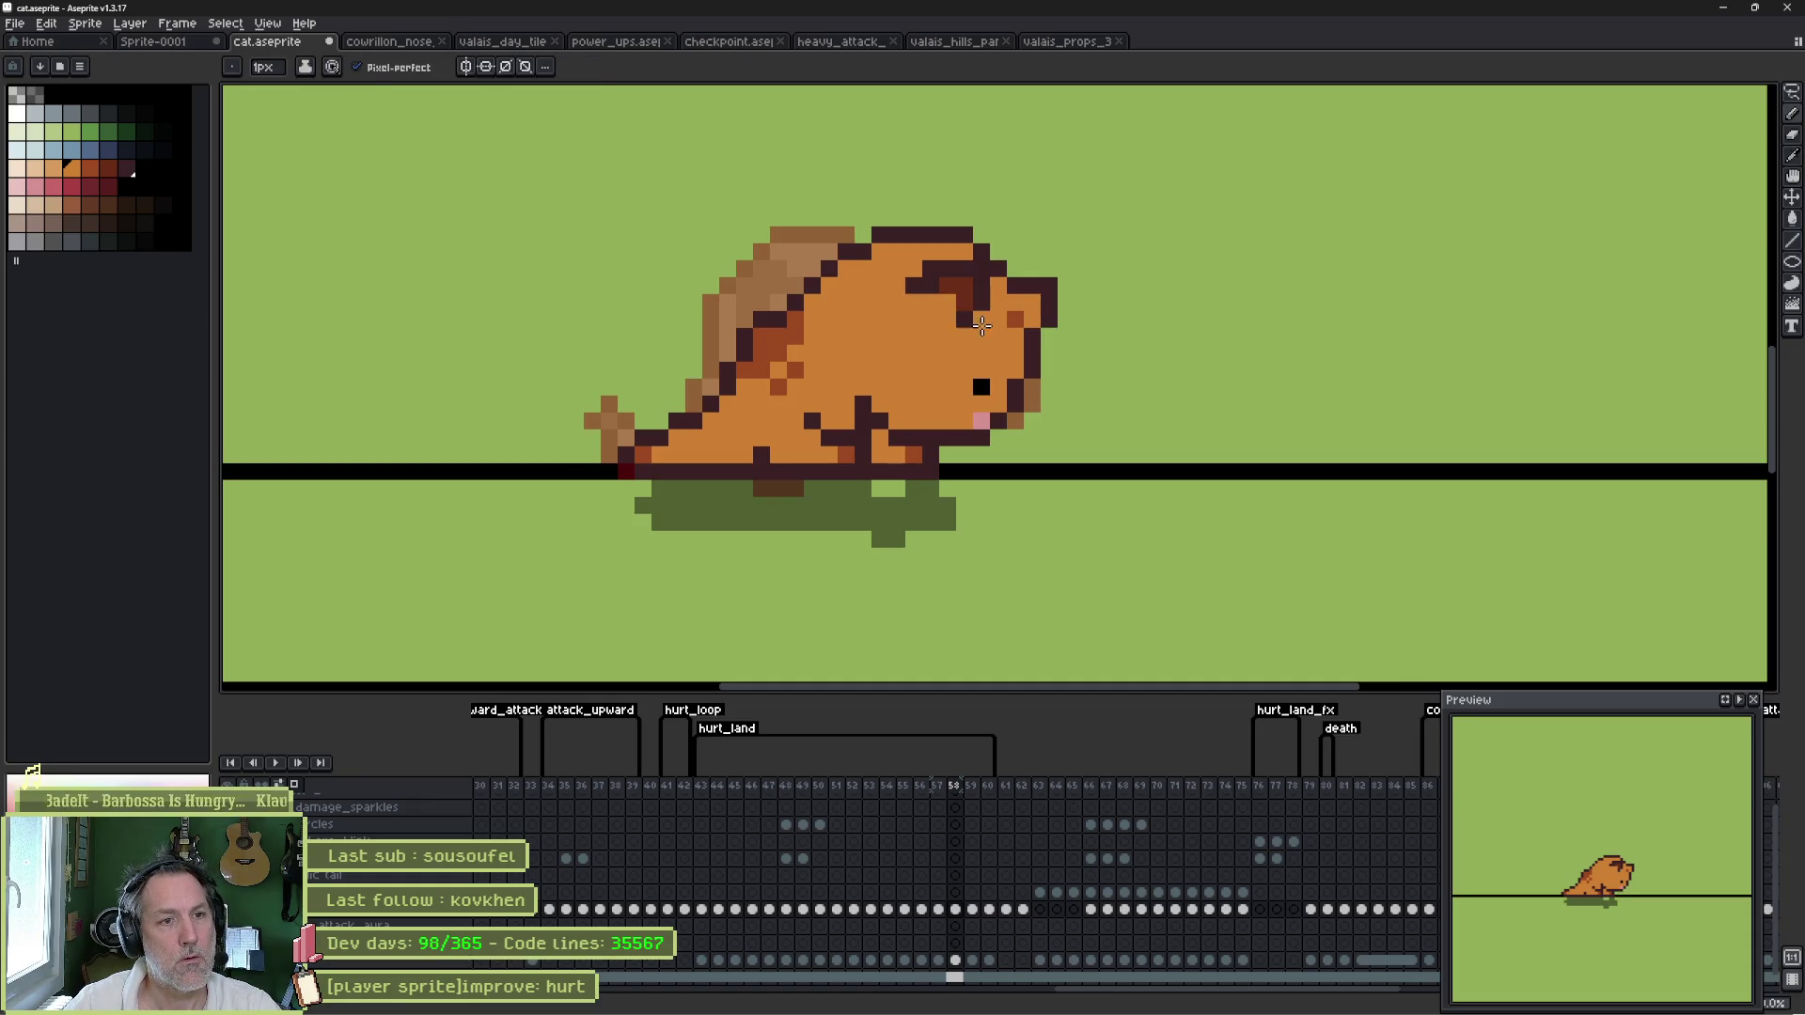
left_click(968, 322)
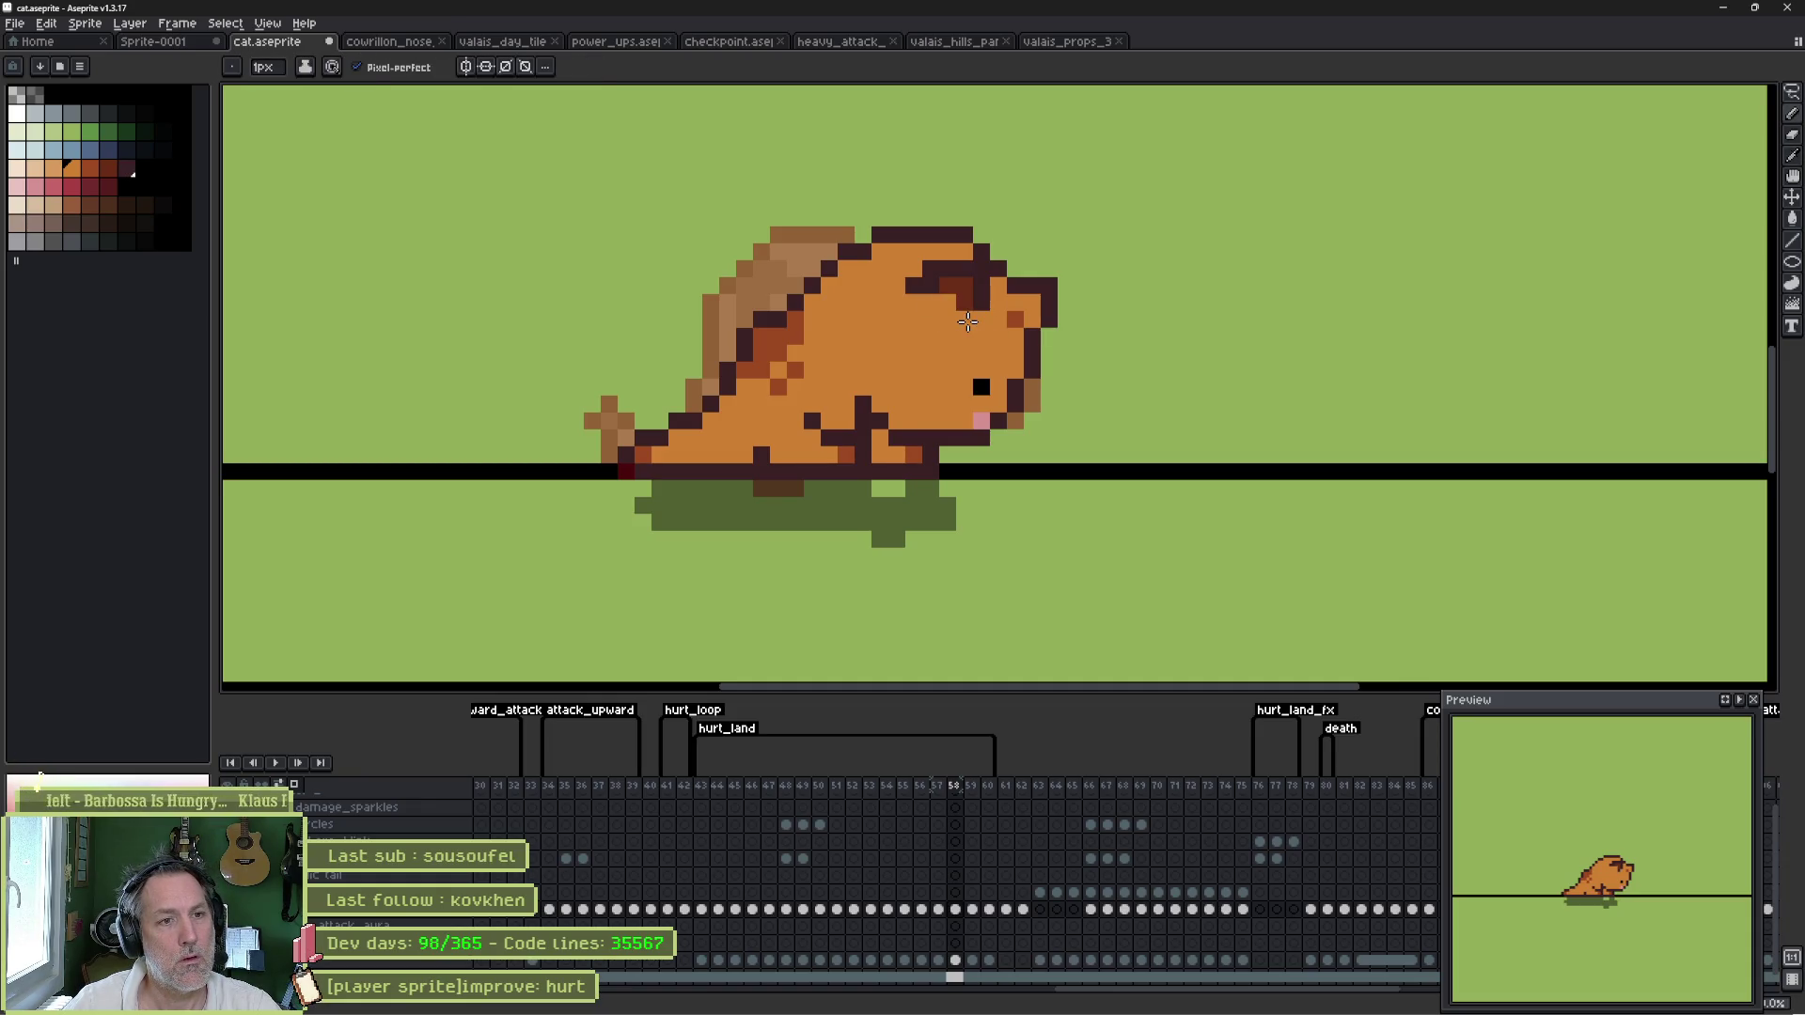
- Touch up several more head pixels in dark maroon and orange
left_click(930, 284, "alt")
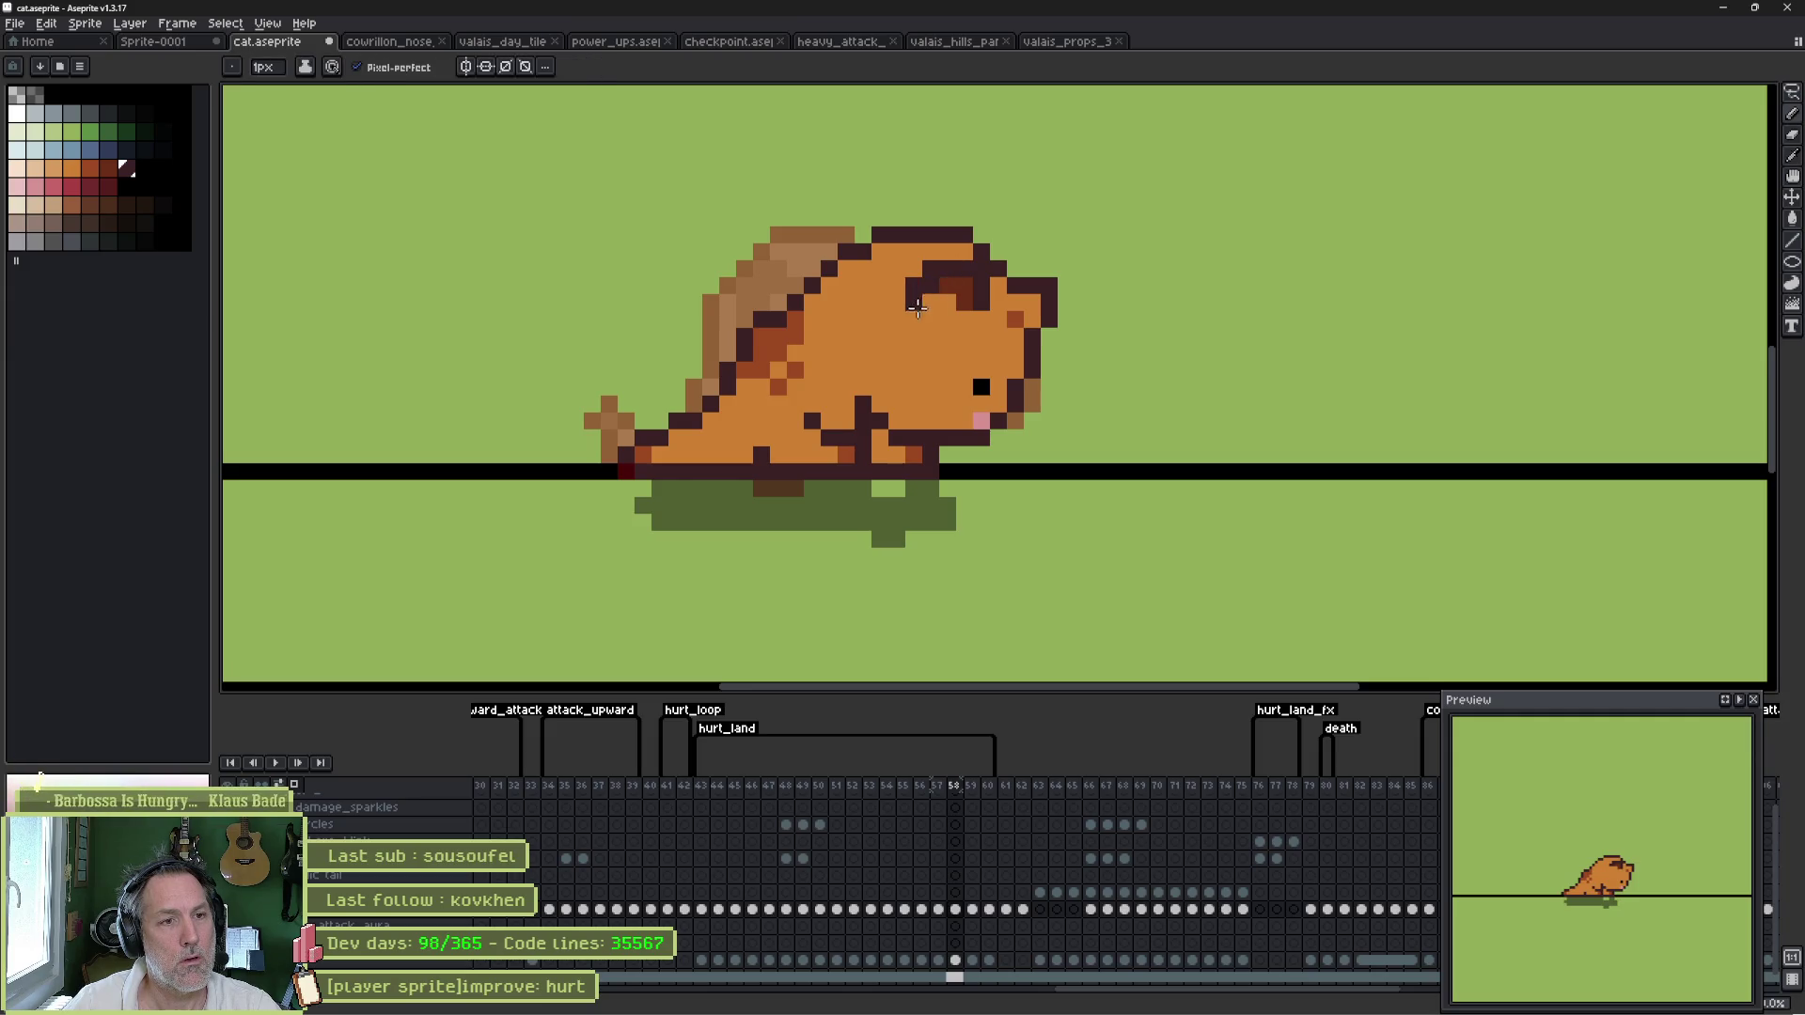
left_click(915, 317)
left_click(923, 301)
left_click(920, 282, "alt")
left_click(914, 286)
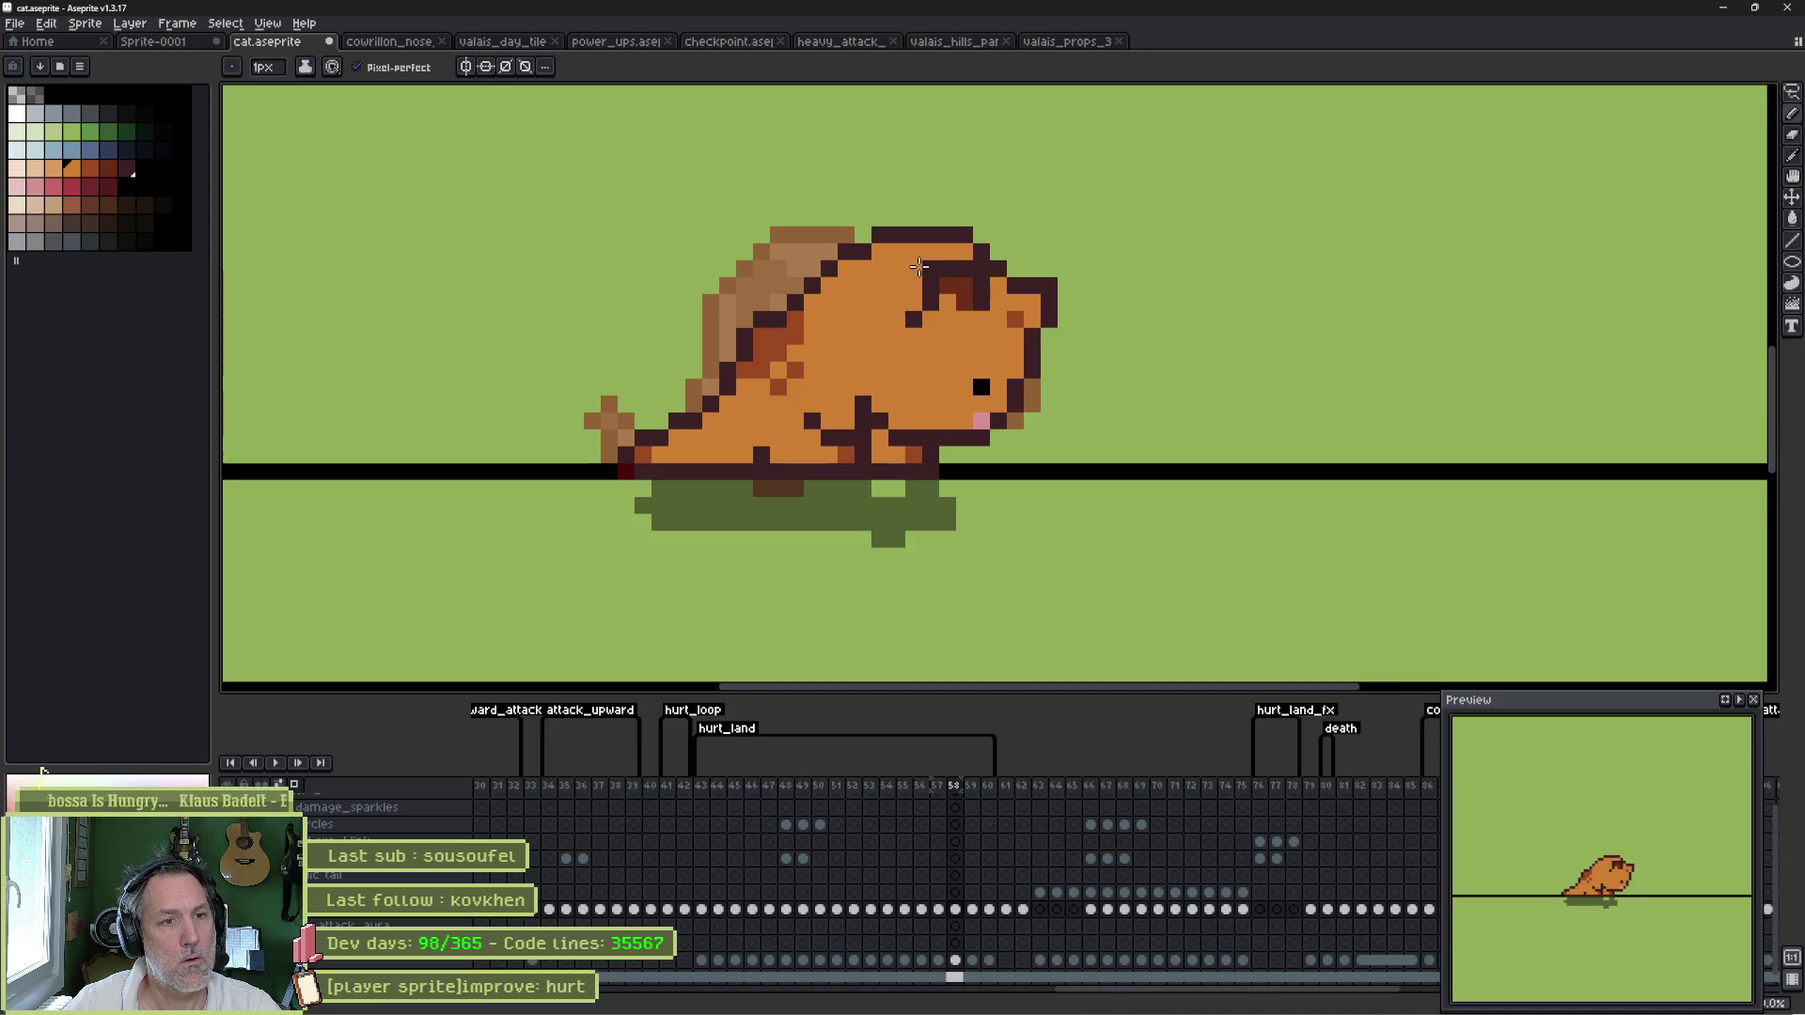
left_click(969, 270, "alt")
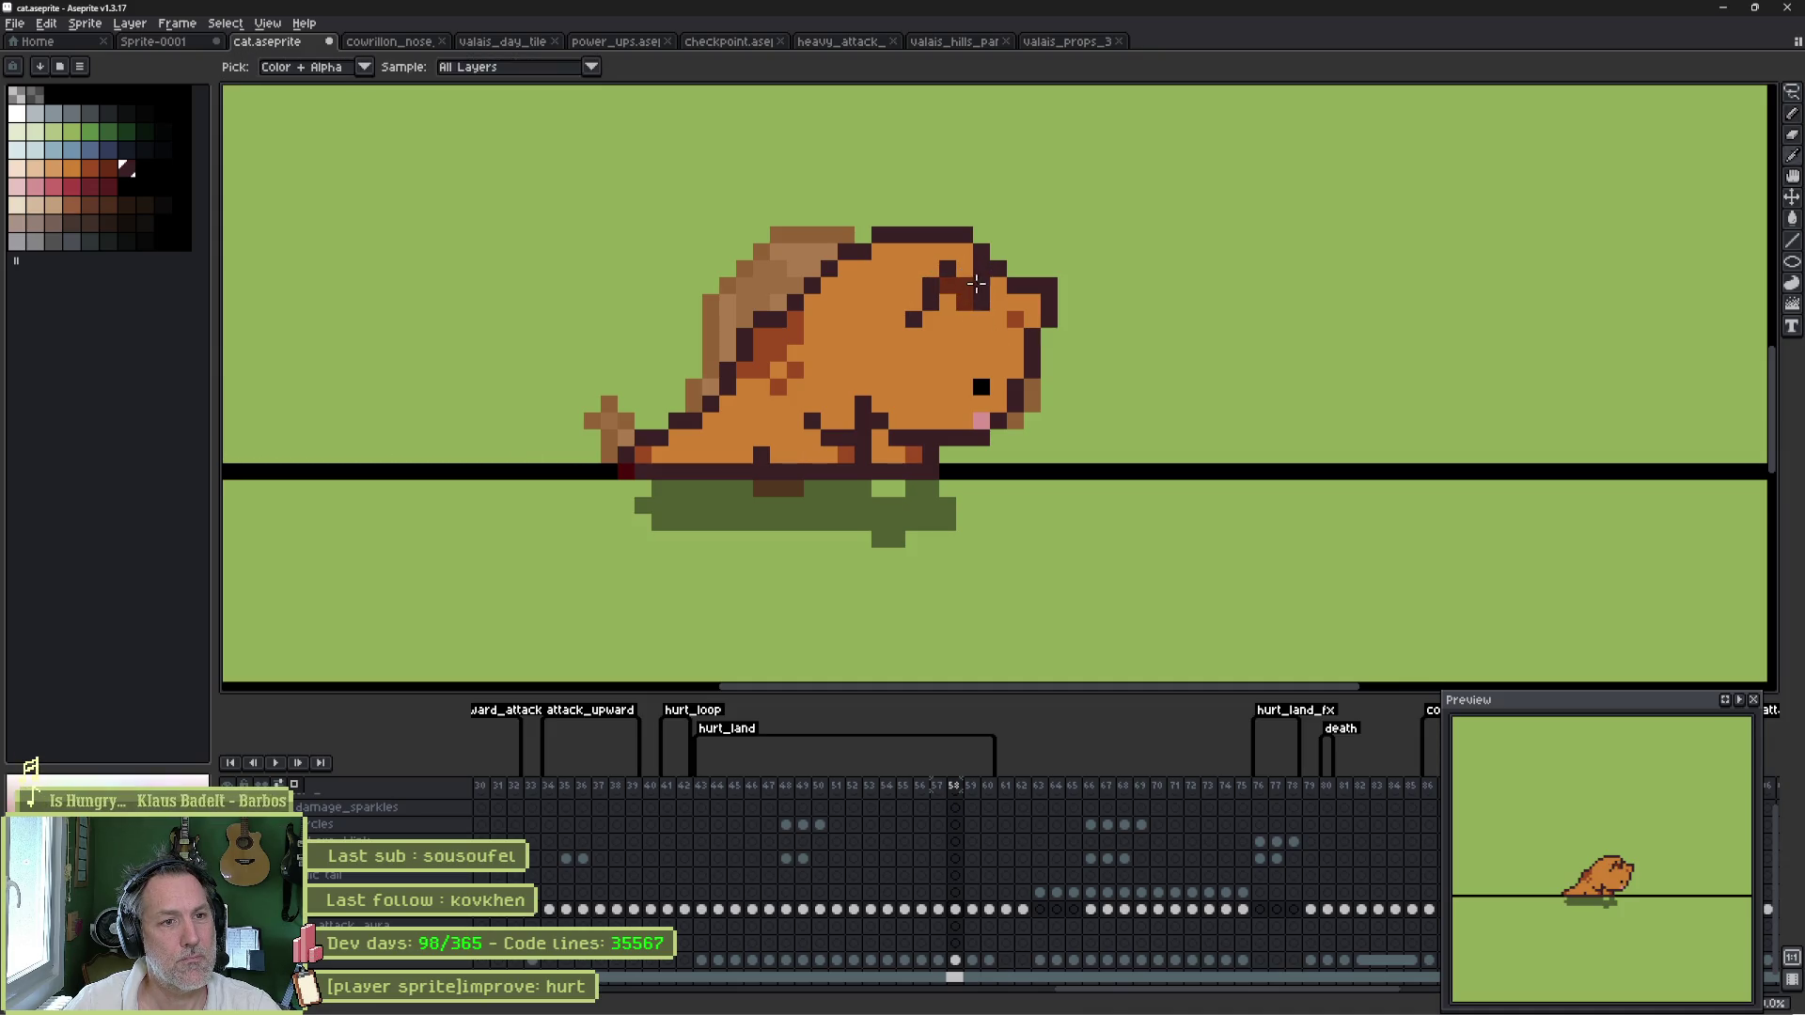
left_click(966, 289)
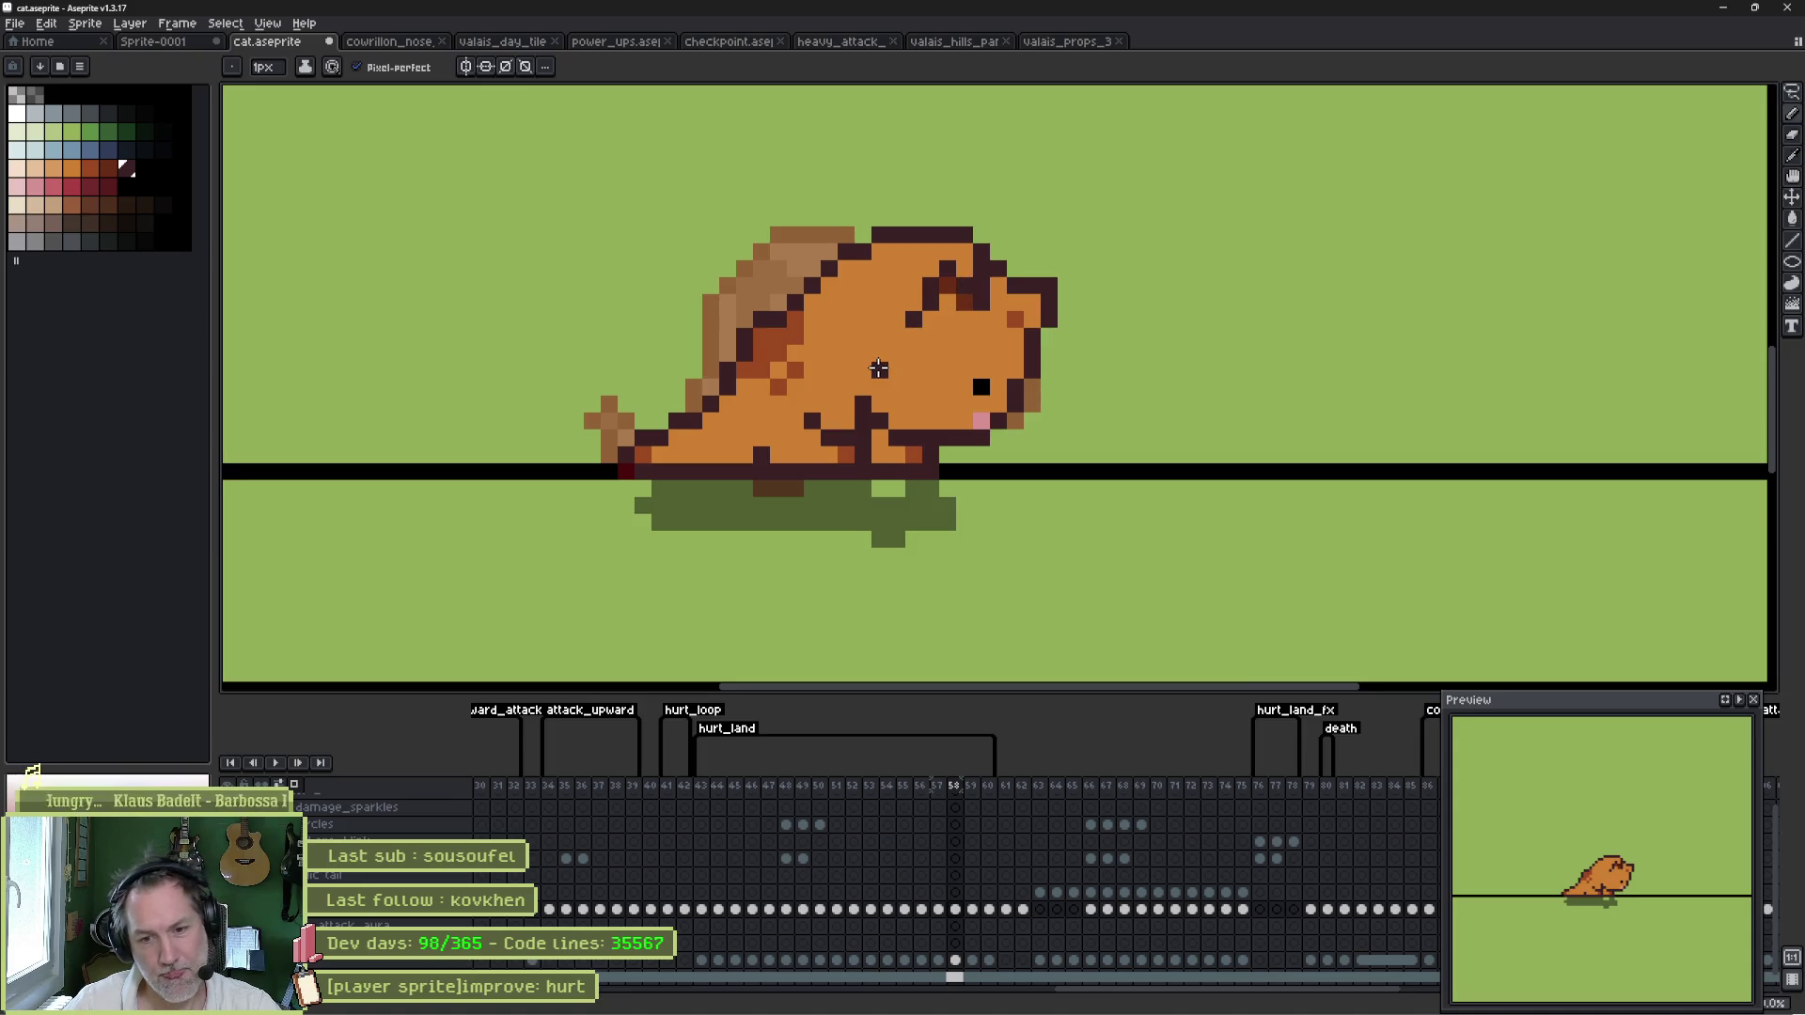
left_click(960, 266)
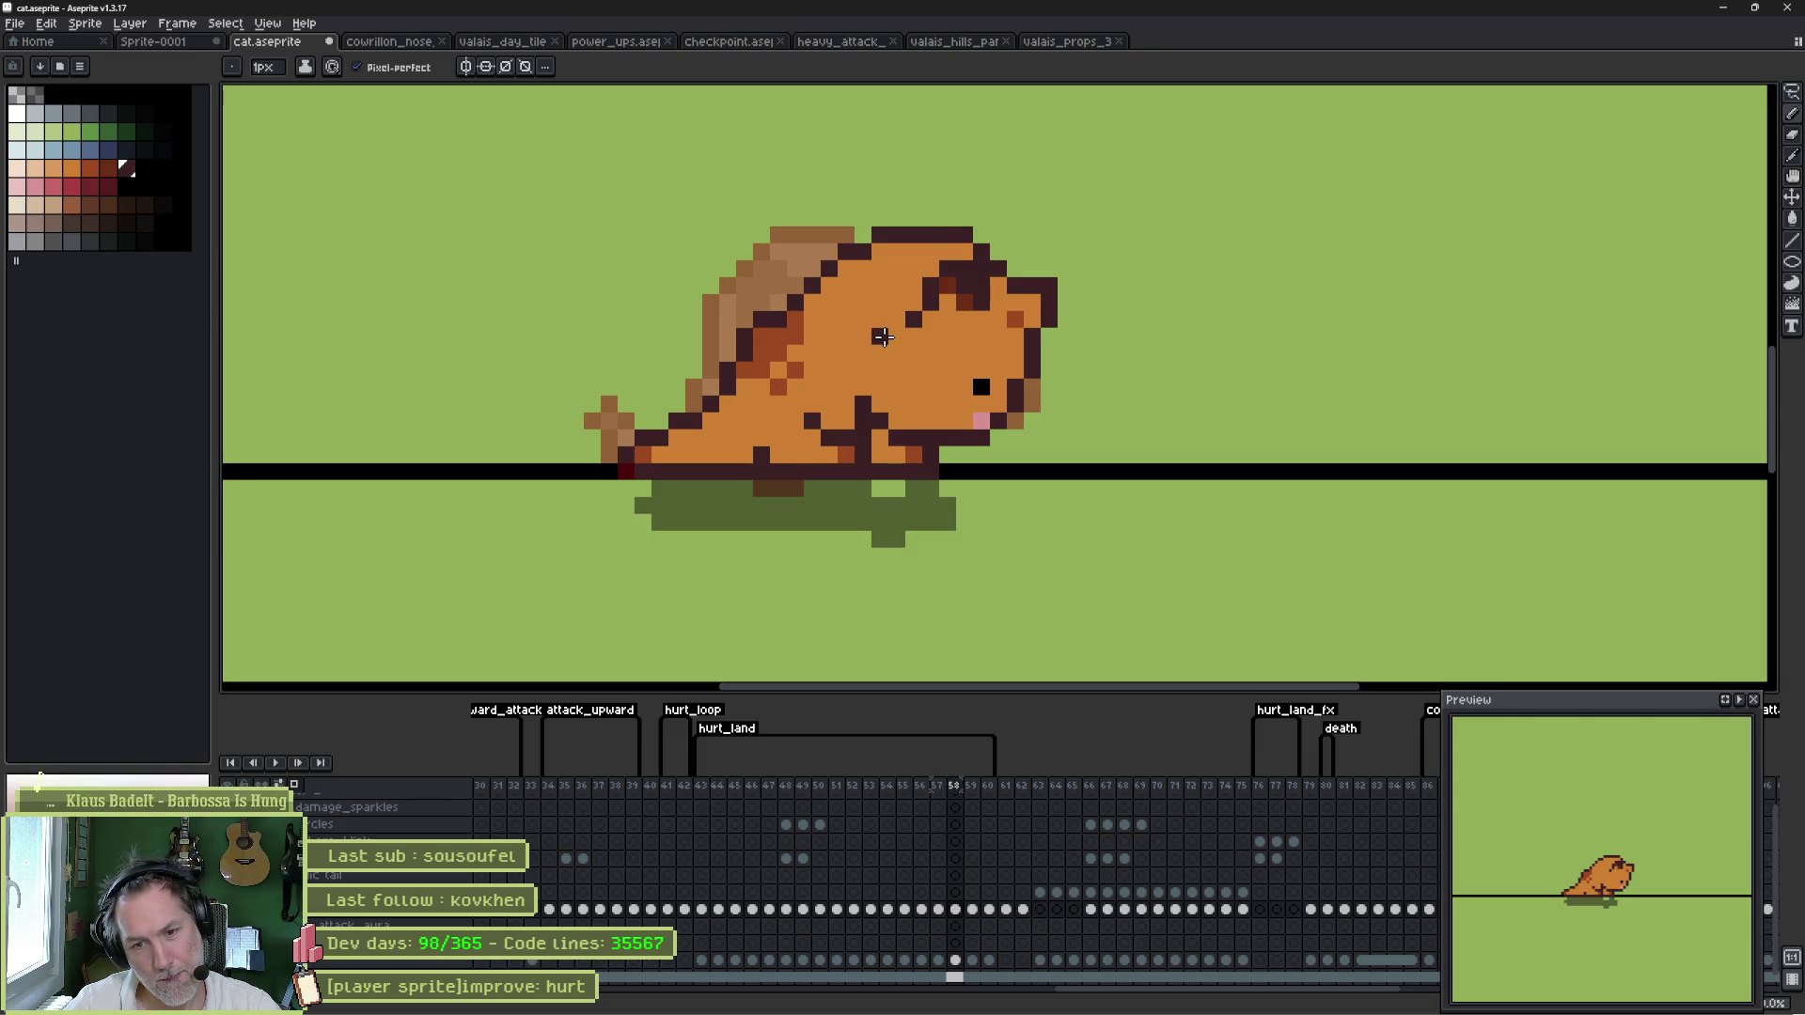
- Compare frames 58 and 59 and add a dark red-orange pixel to the head
key("Left")
key("Right")
key("Right")
key("Left")
left_click(1015, 317, "alt")
left_click(1008, 303, "alt")
left_click(945, 307, "alt")
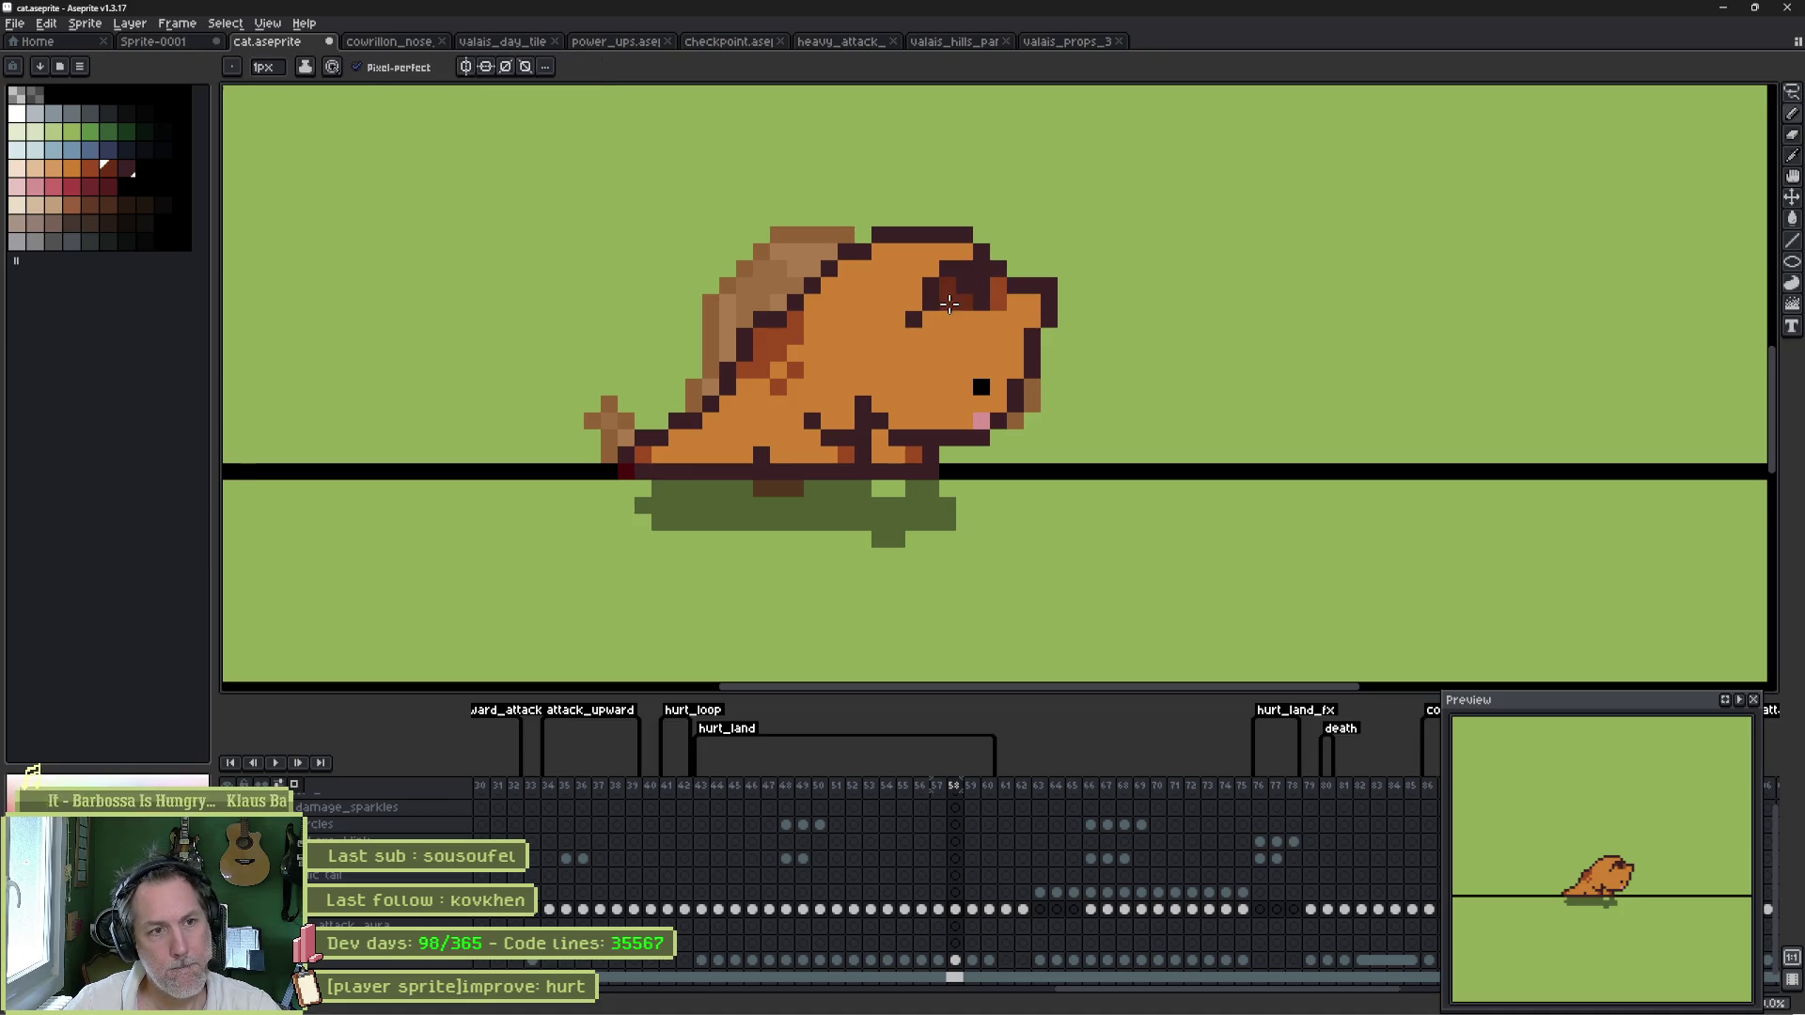
left_click(876, 380)
key("Left")
key("Right")
key("Right")
key("Left")
key("Left")
key("Left")
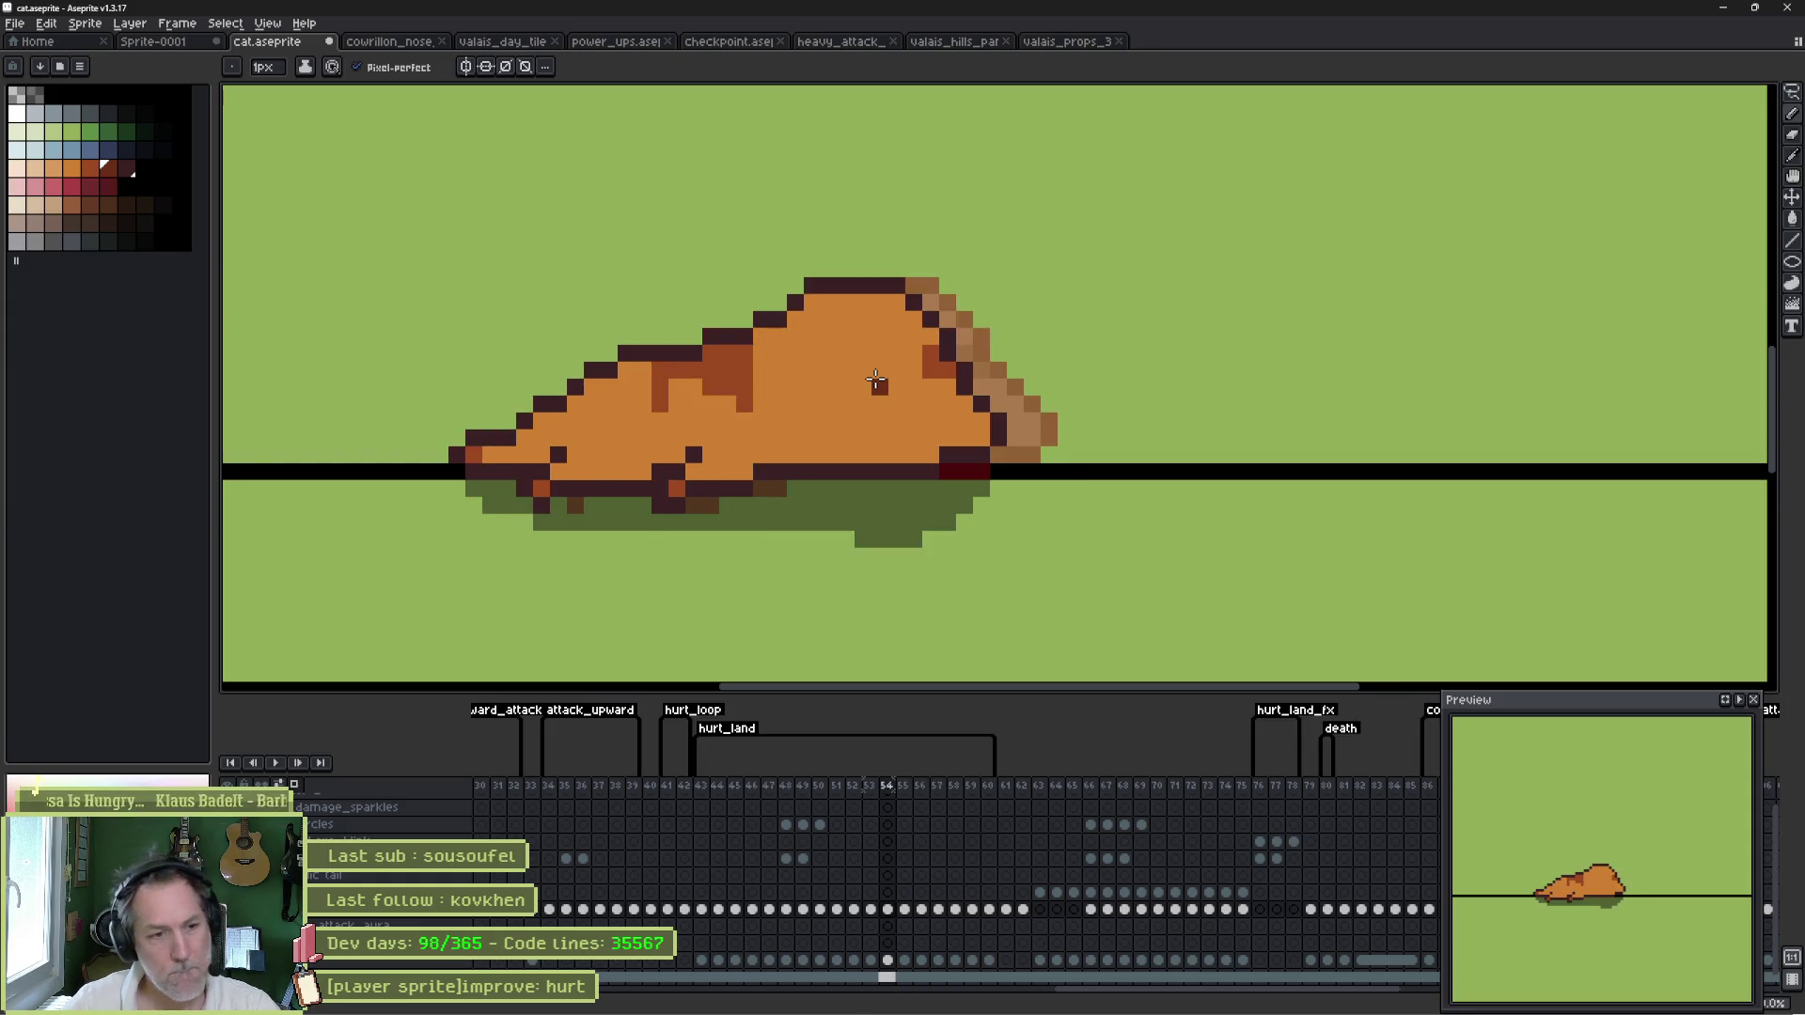
- Check the hurt_land tag properties unchanged, then play the hurt_land animation from its start
double_click(745, 716)
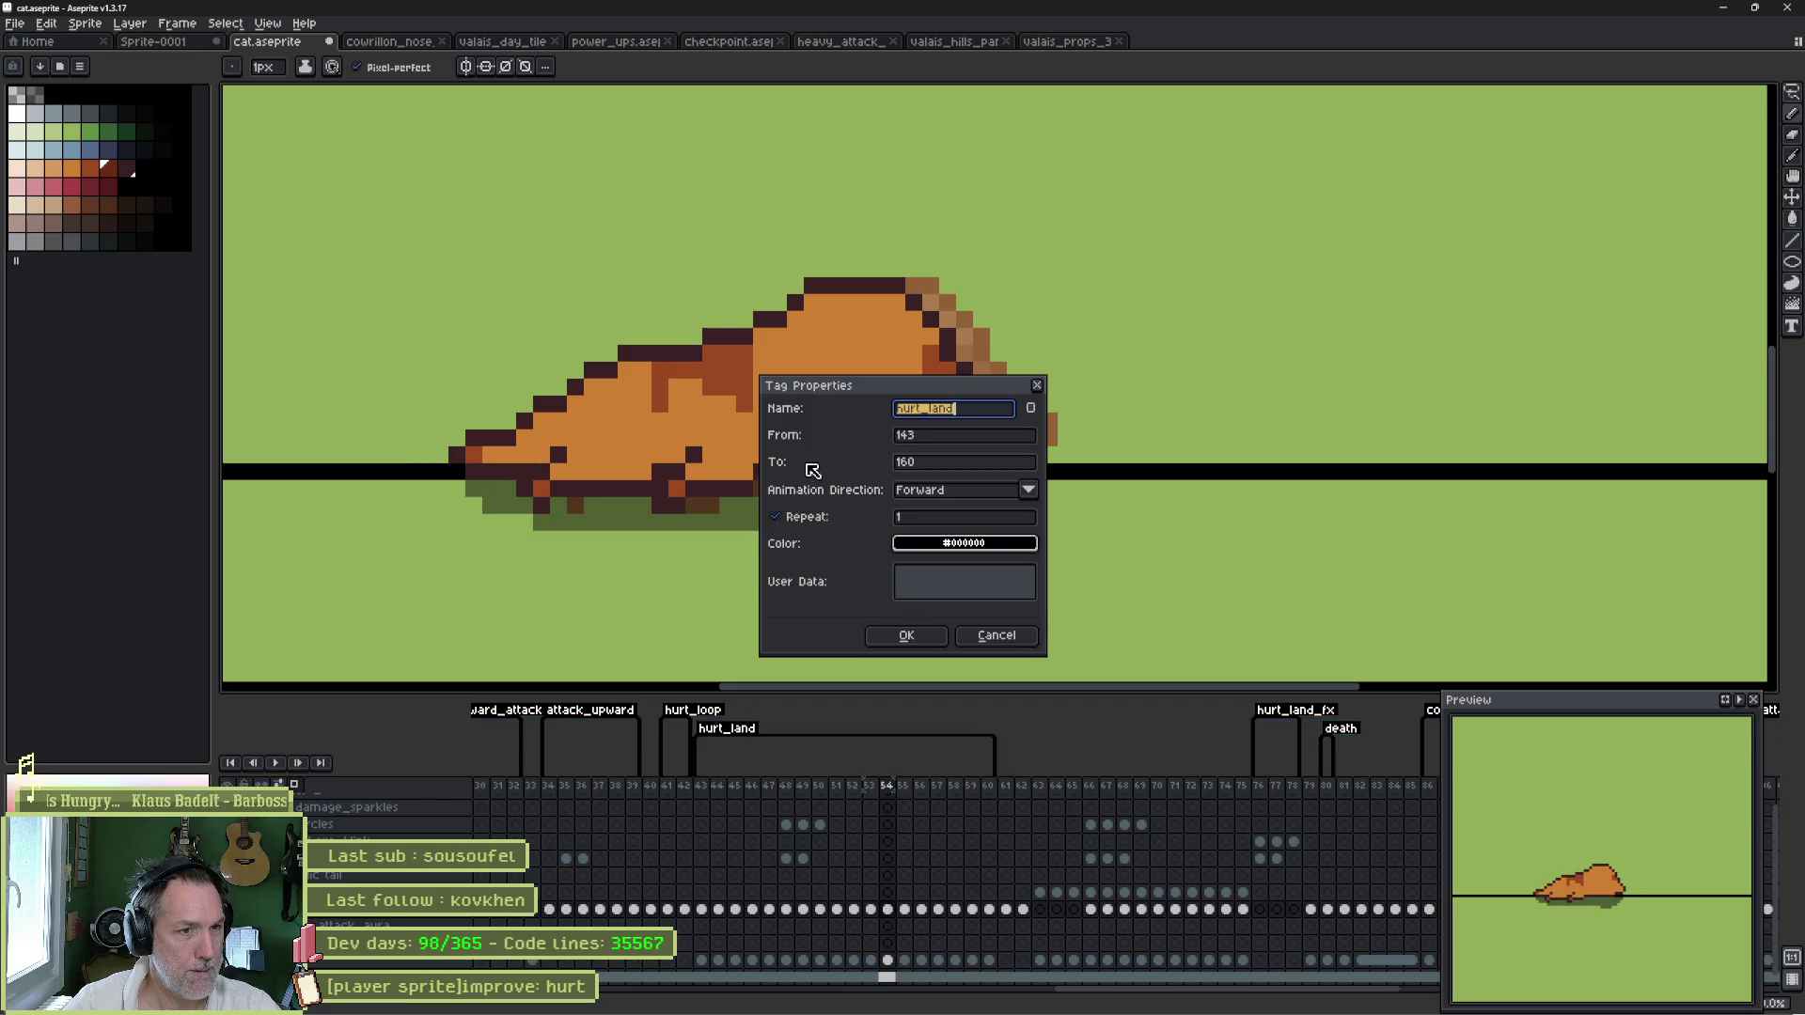
left_click(911, 633)
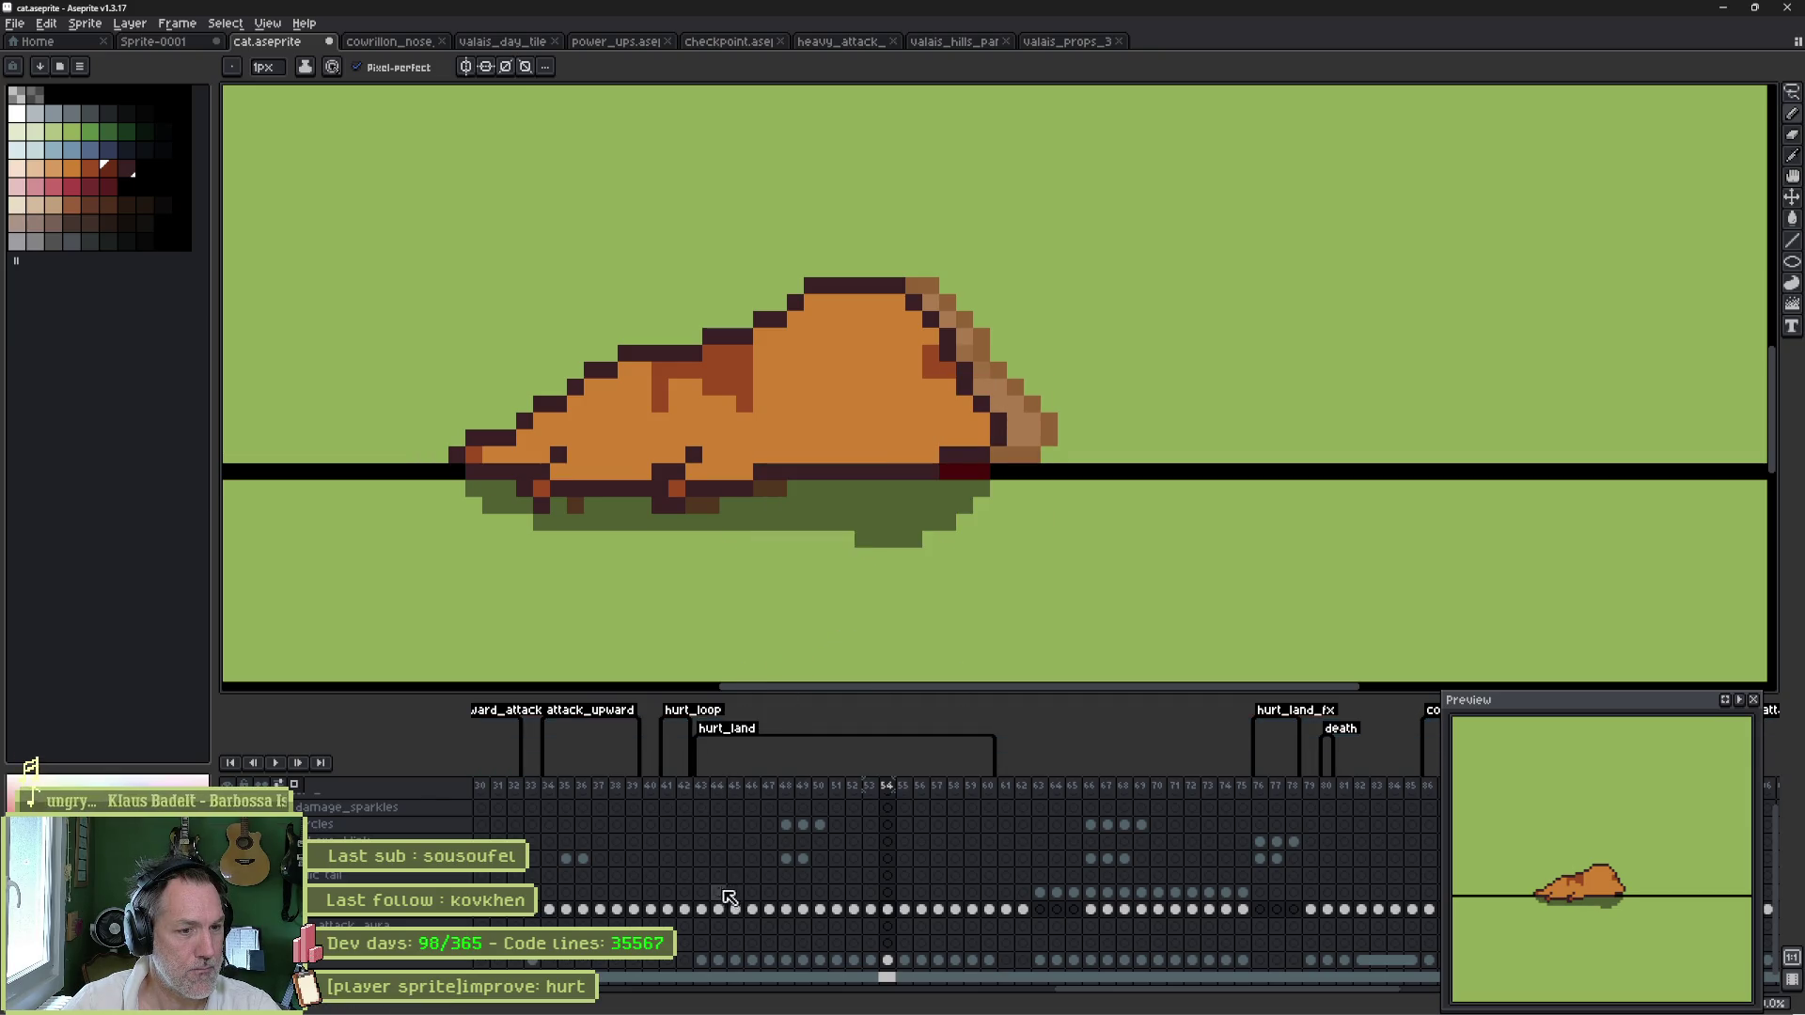
left_click(718, 927)
key("Right")
key("Right")
key("Right")
key("Return")
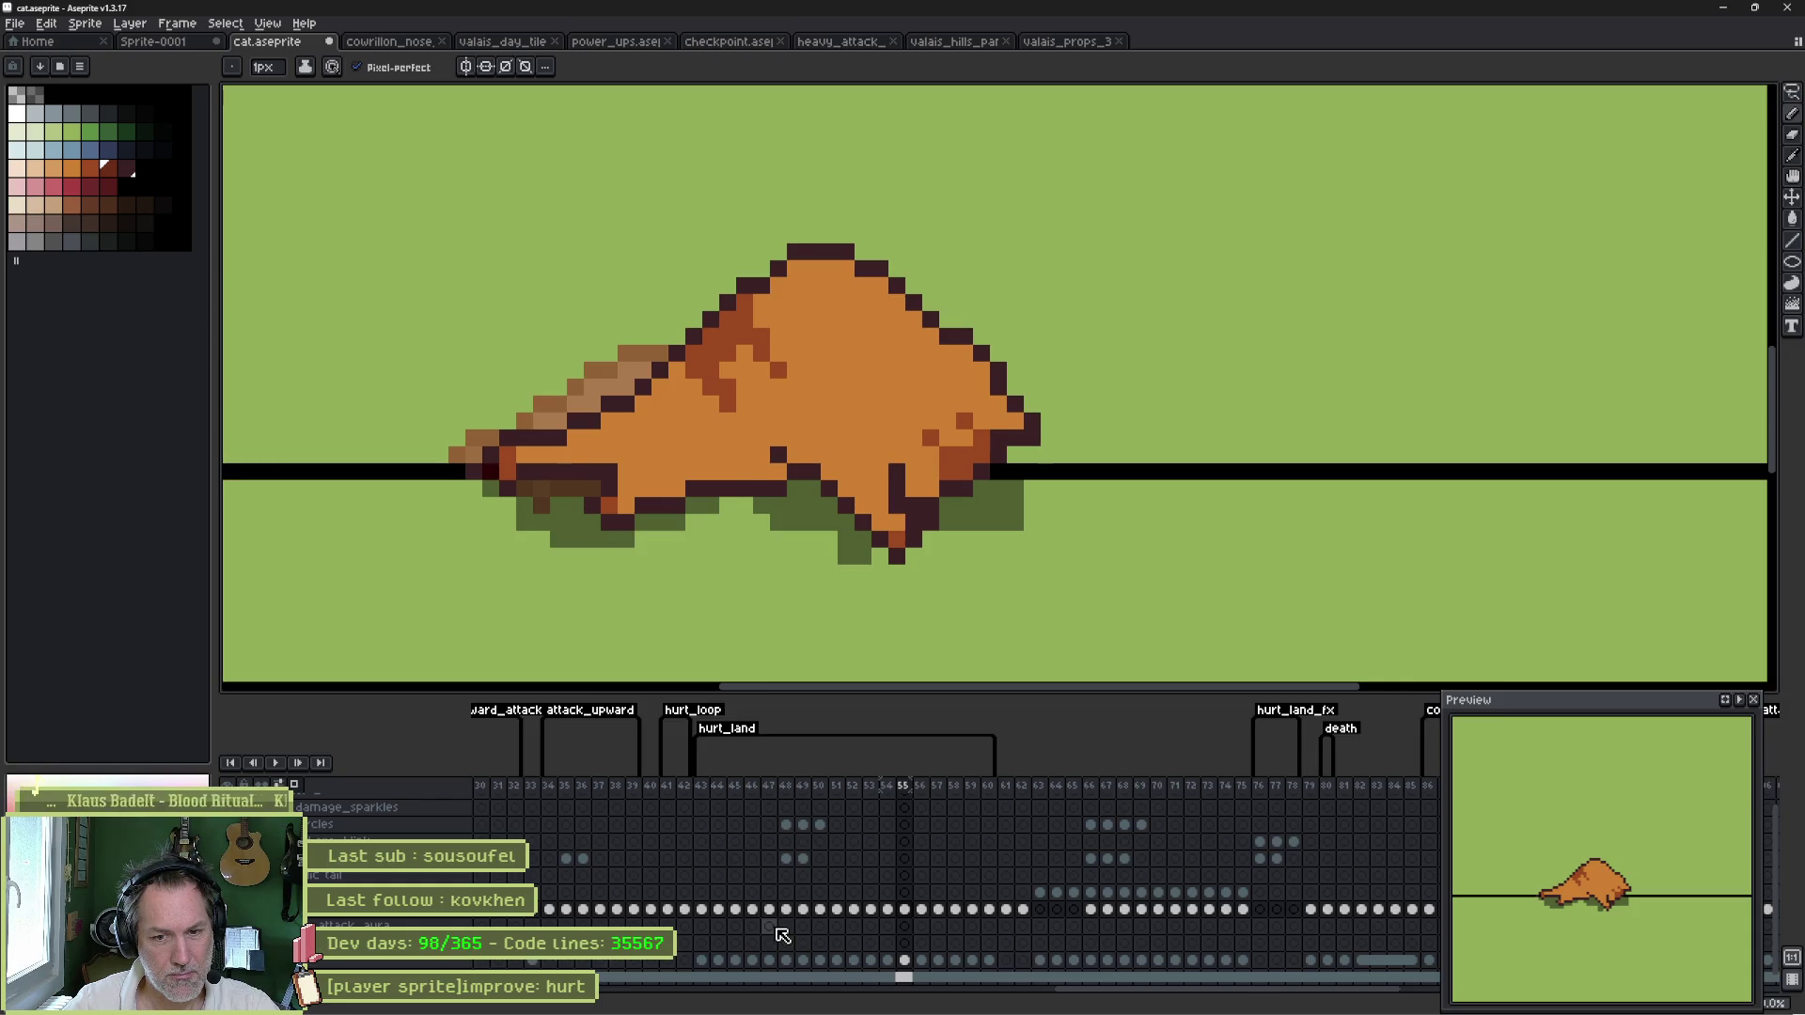
- On frame 55, erase the rear foot outline and repaint it with rust and a dark diagonal line
key("comma")
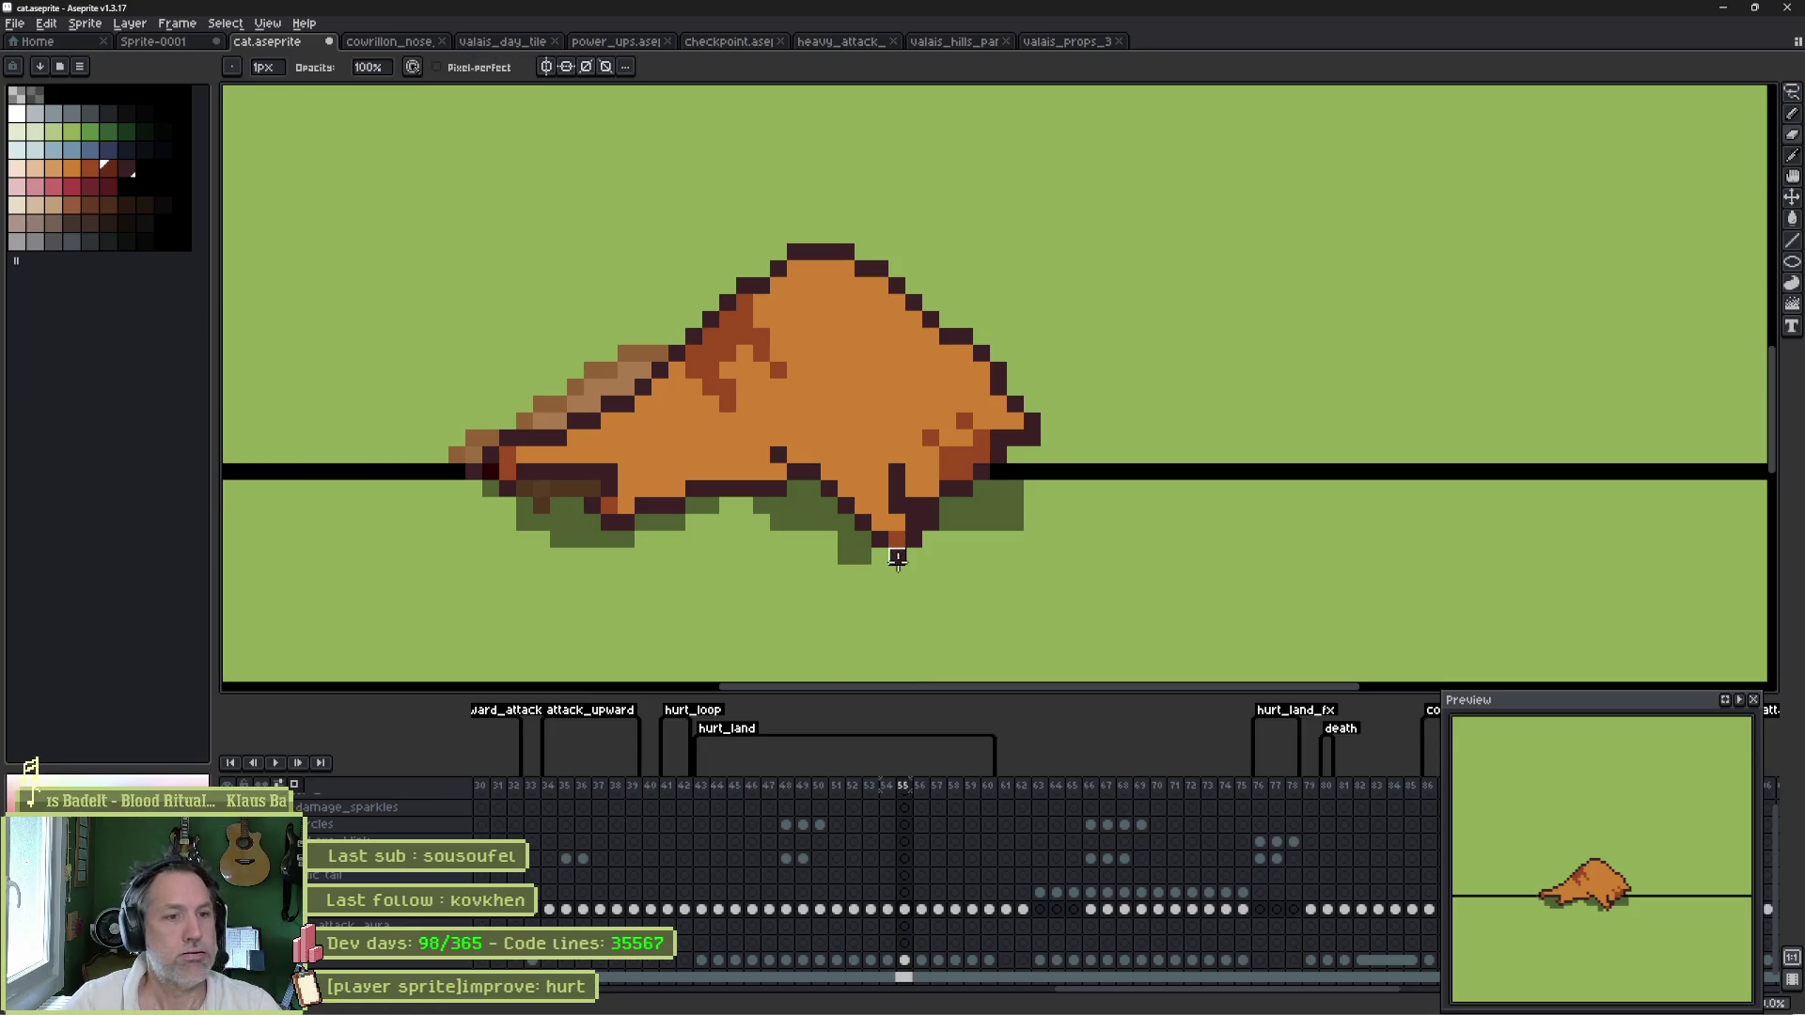
mouse_move(898, 555)
left_mouse_down()
mouse_move(827, 483)
mouse_move(879, 489)
left_mouse_up()
key("b")
left_click(735, 387, "alt")
left_click(829, 438)
left_click(797, 449, "alt")
mouse_move(807, 442)
left_mouse_down()
mouse_move(851, 432)
mouse_move(855, 479)
mouse_move(801, 488)
mouse_move(857, 493)
left_mouse_up()
left_click(816, 467, "alt")
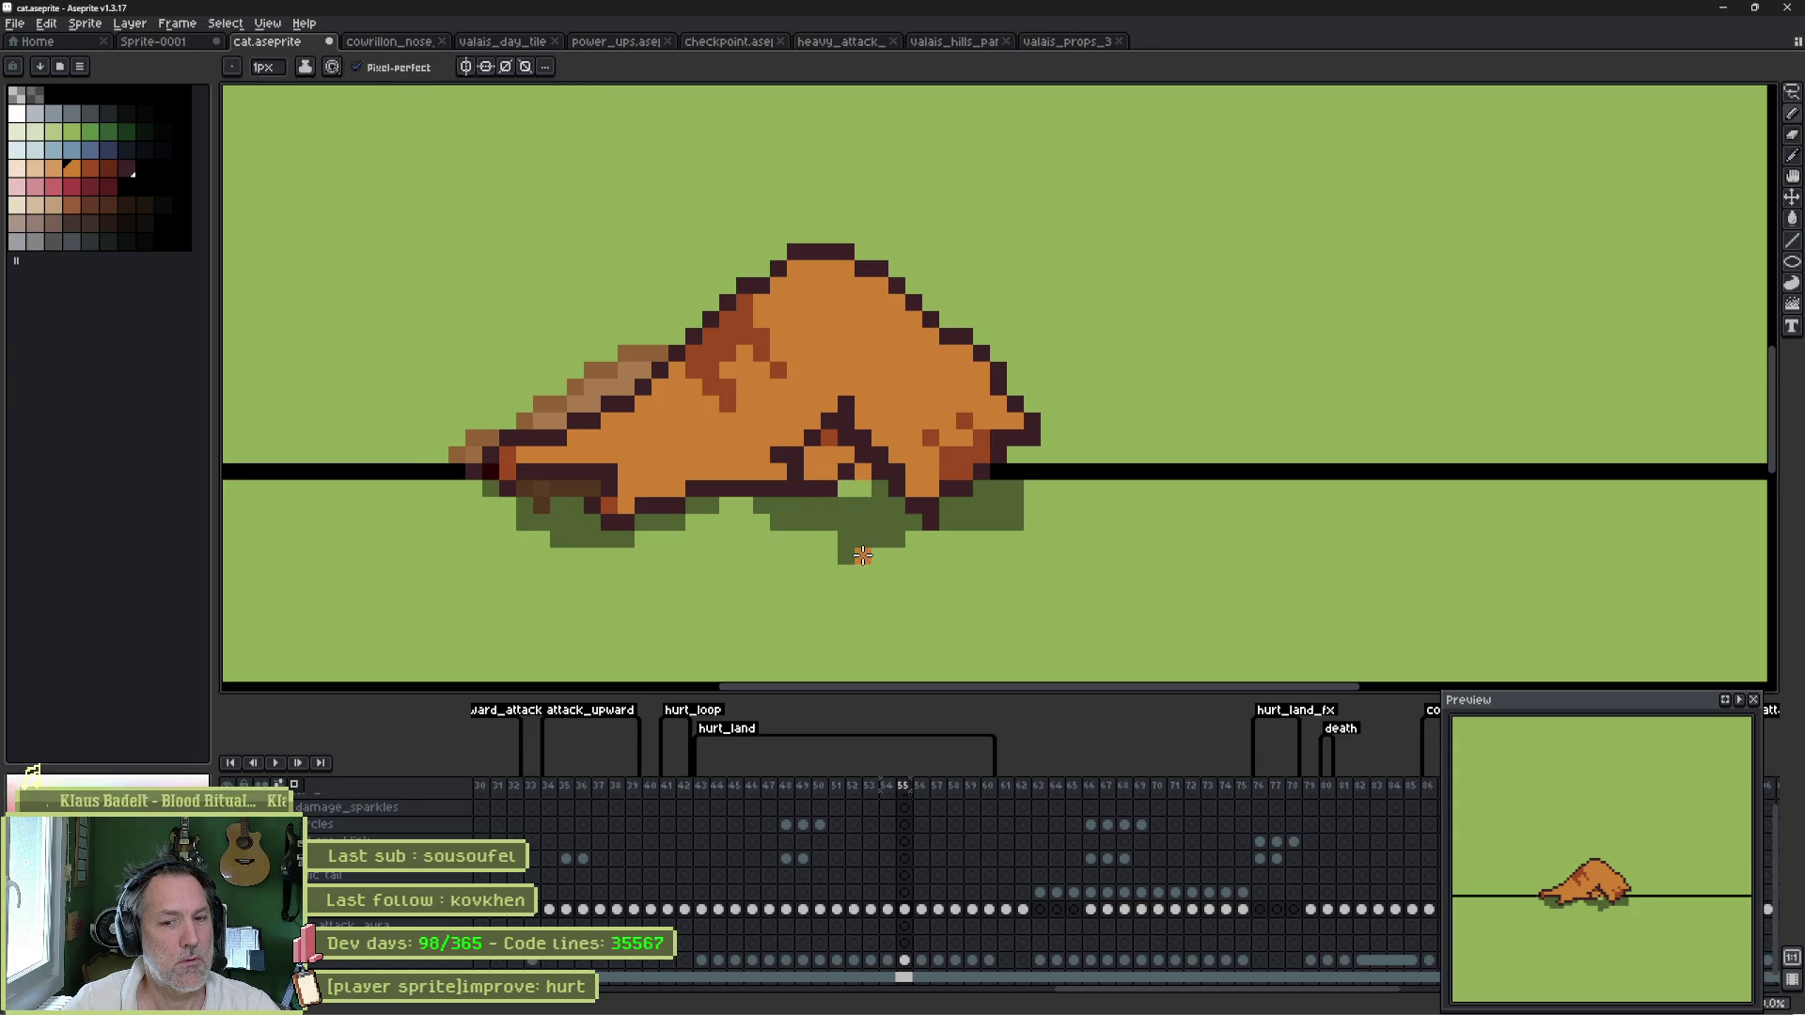
- Undo the underside outline strokes and add a single dark outline pixel instead
key("Left")
key("Right")
key("Right")
key("Left")
key("Left")
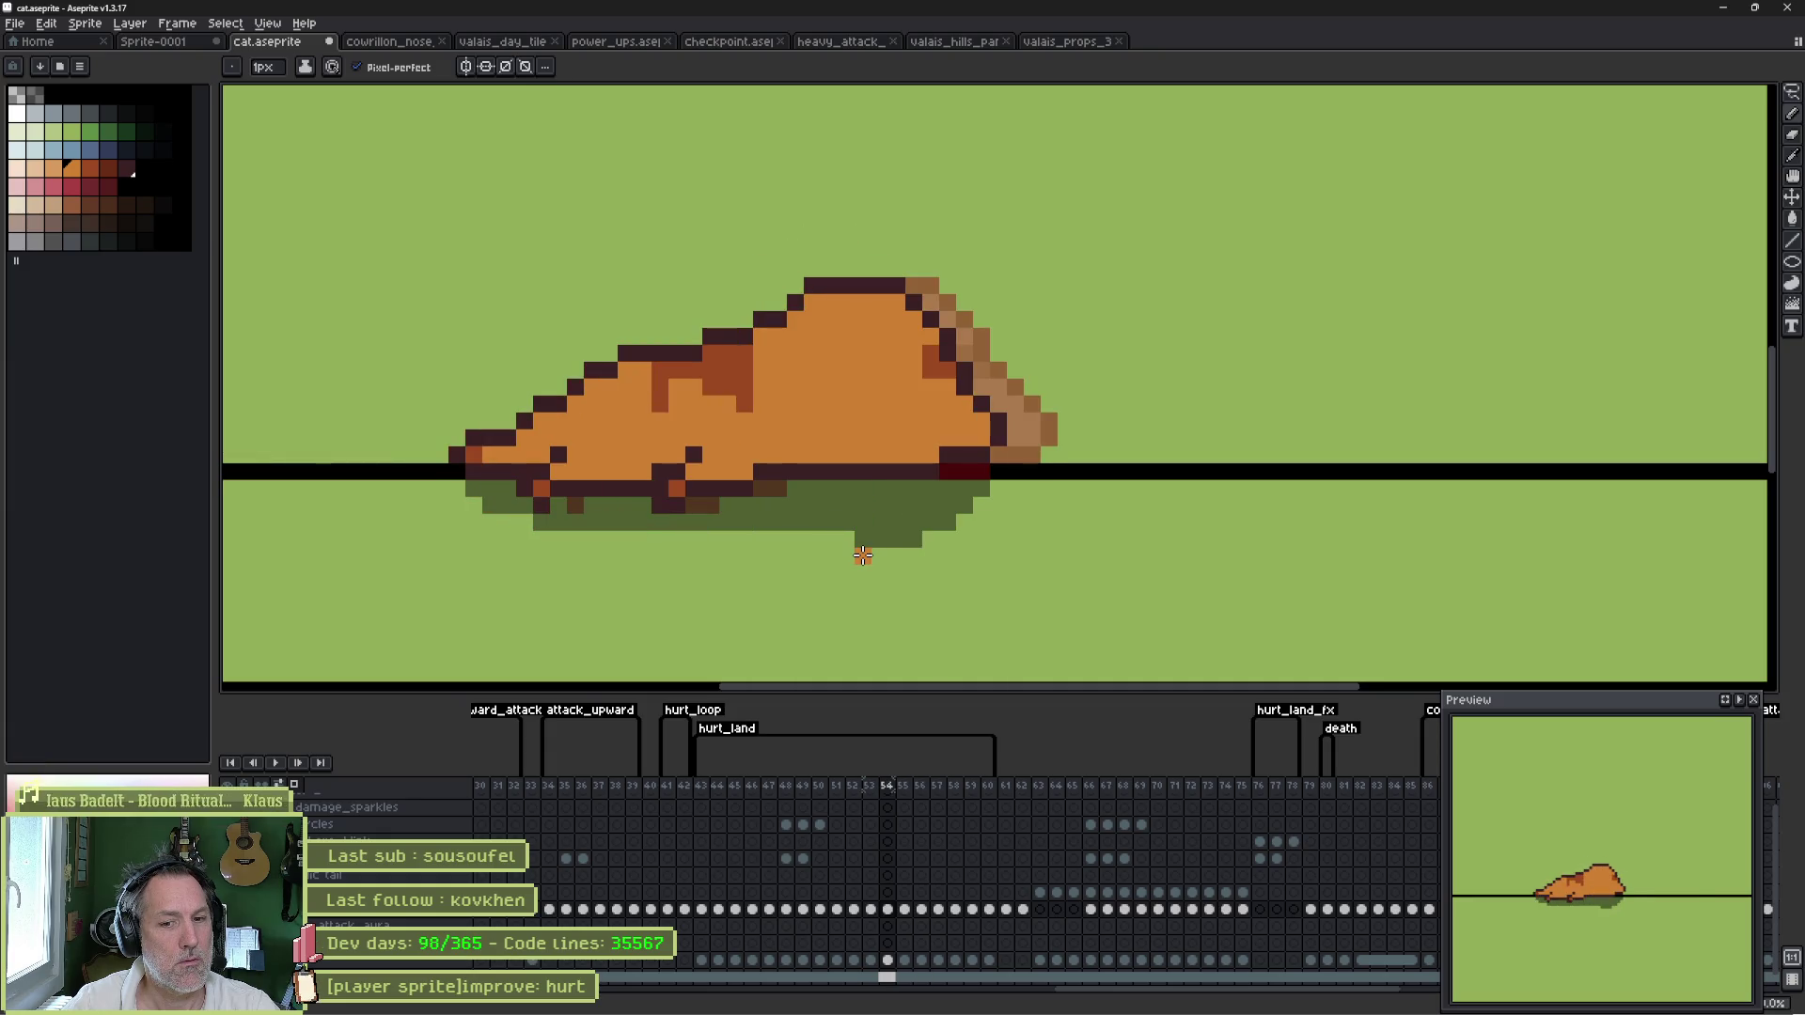
key("Right")
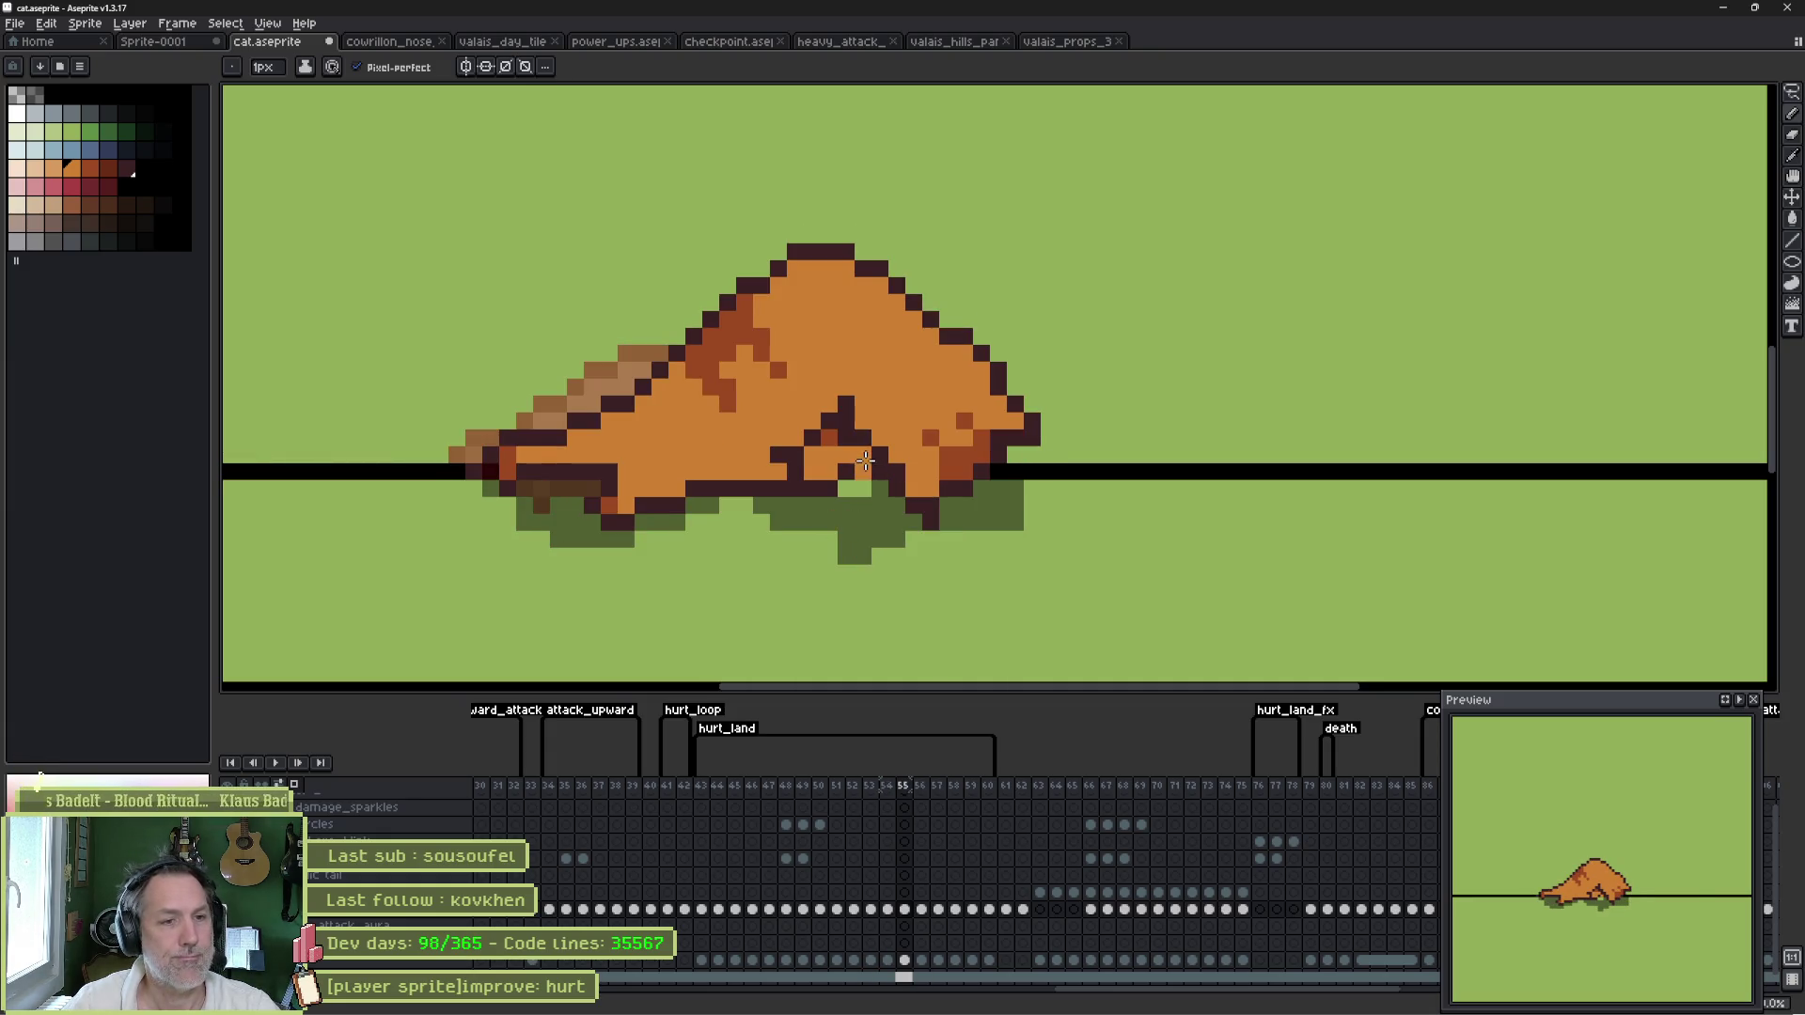
key("ctrl+z")
key("ctrl+z")
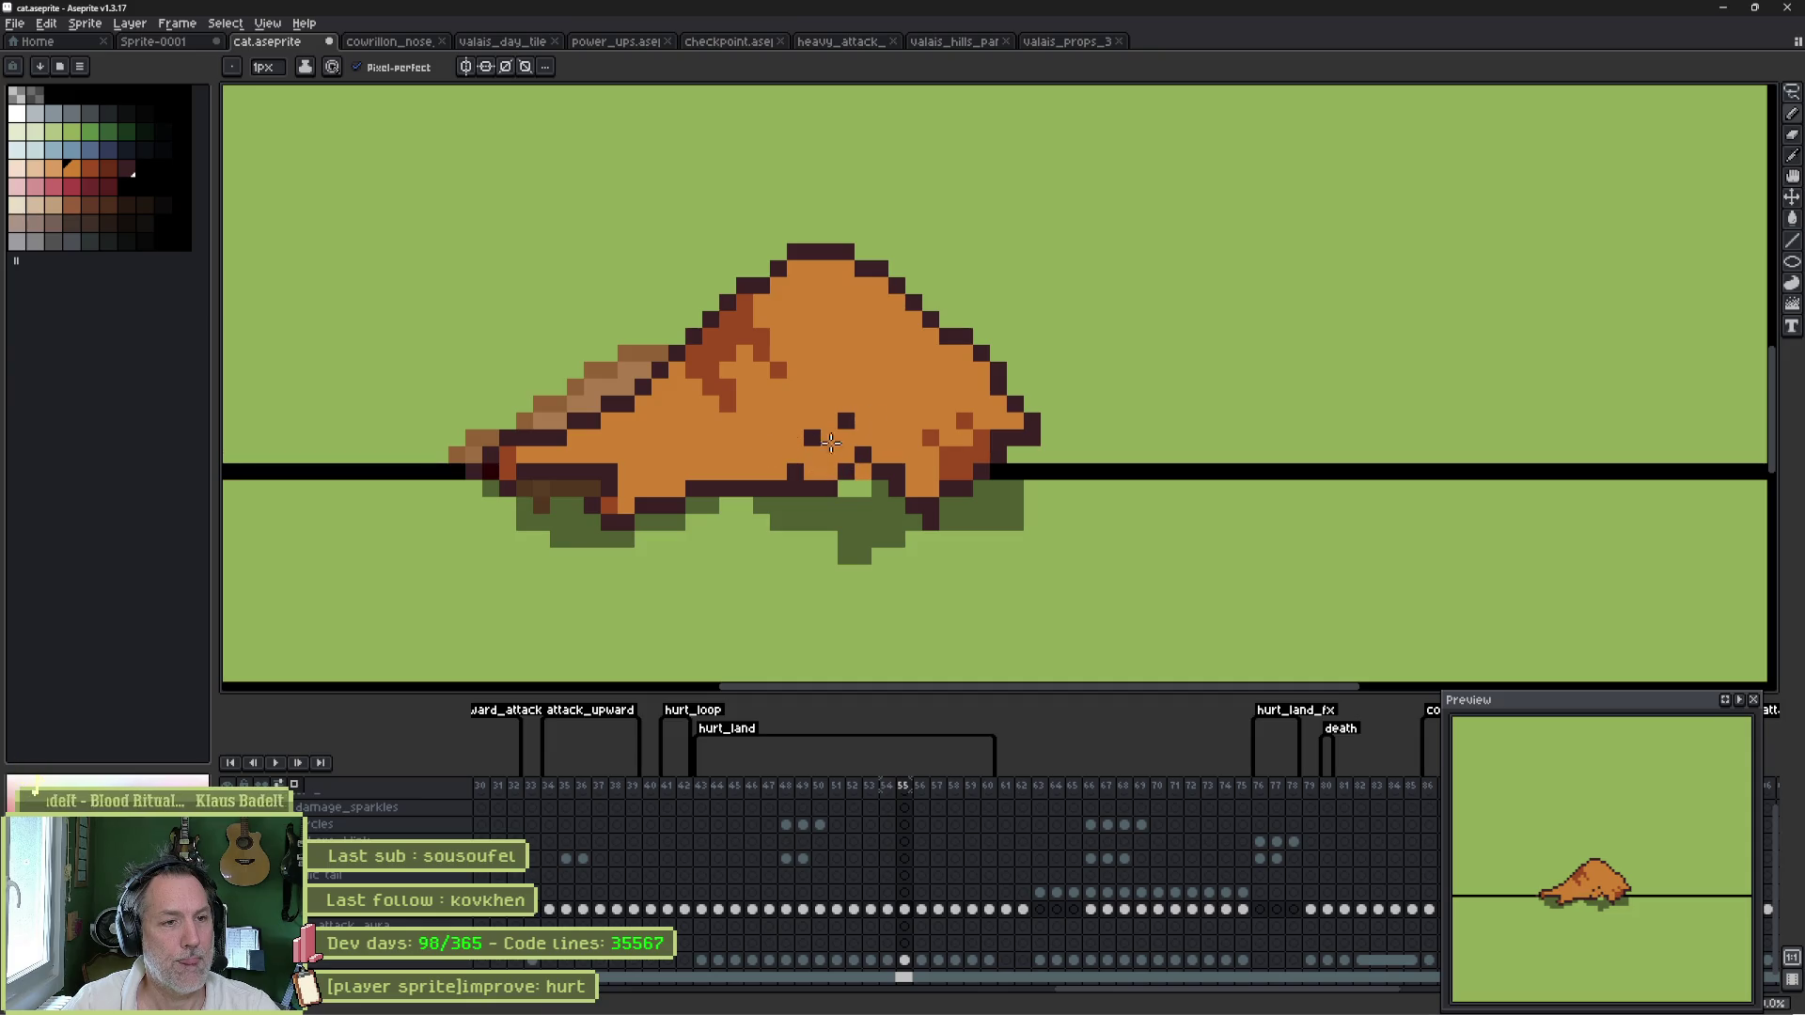
left_click(870, 458)
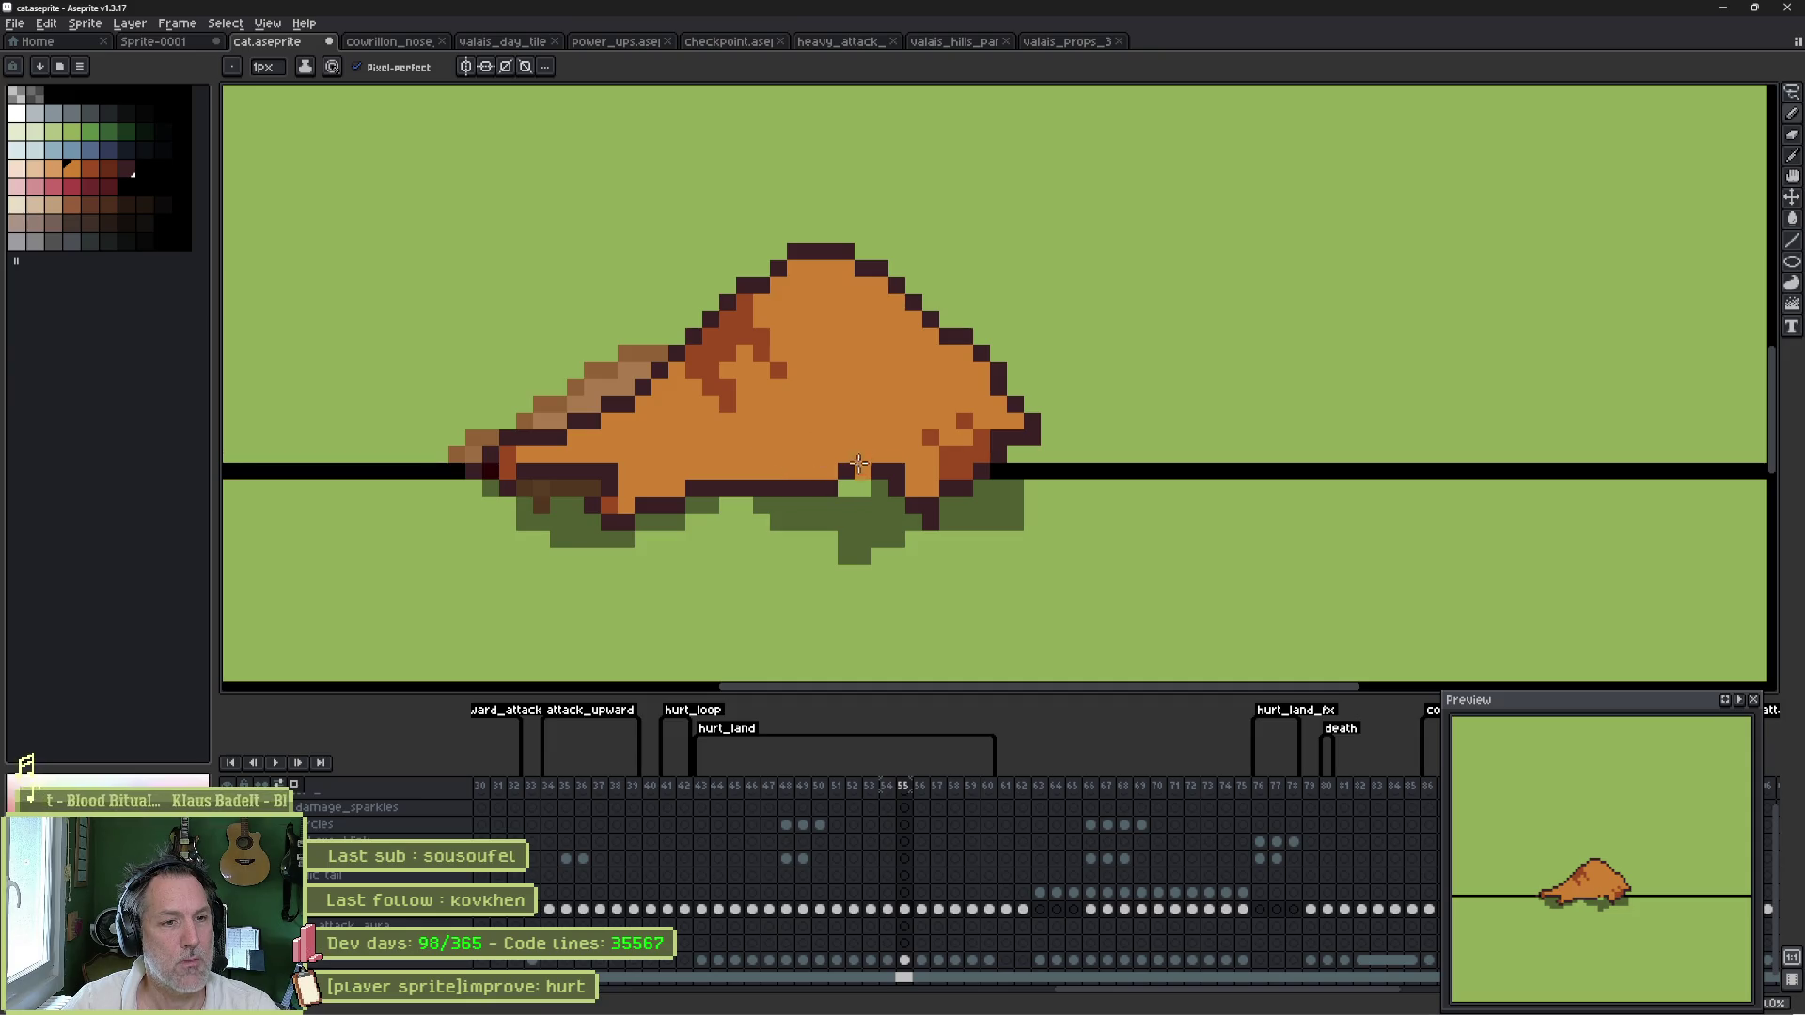
key("comma")
key("period")
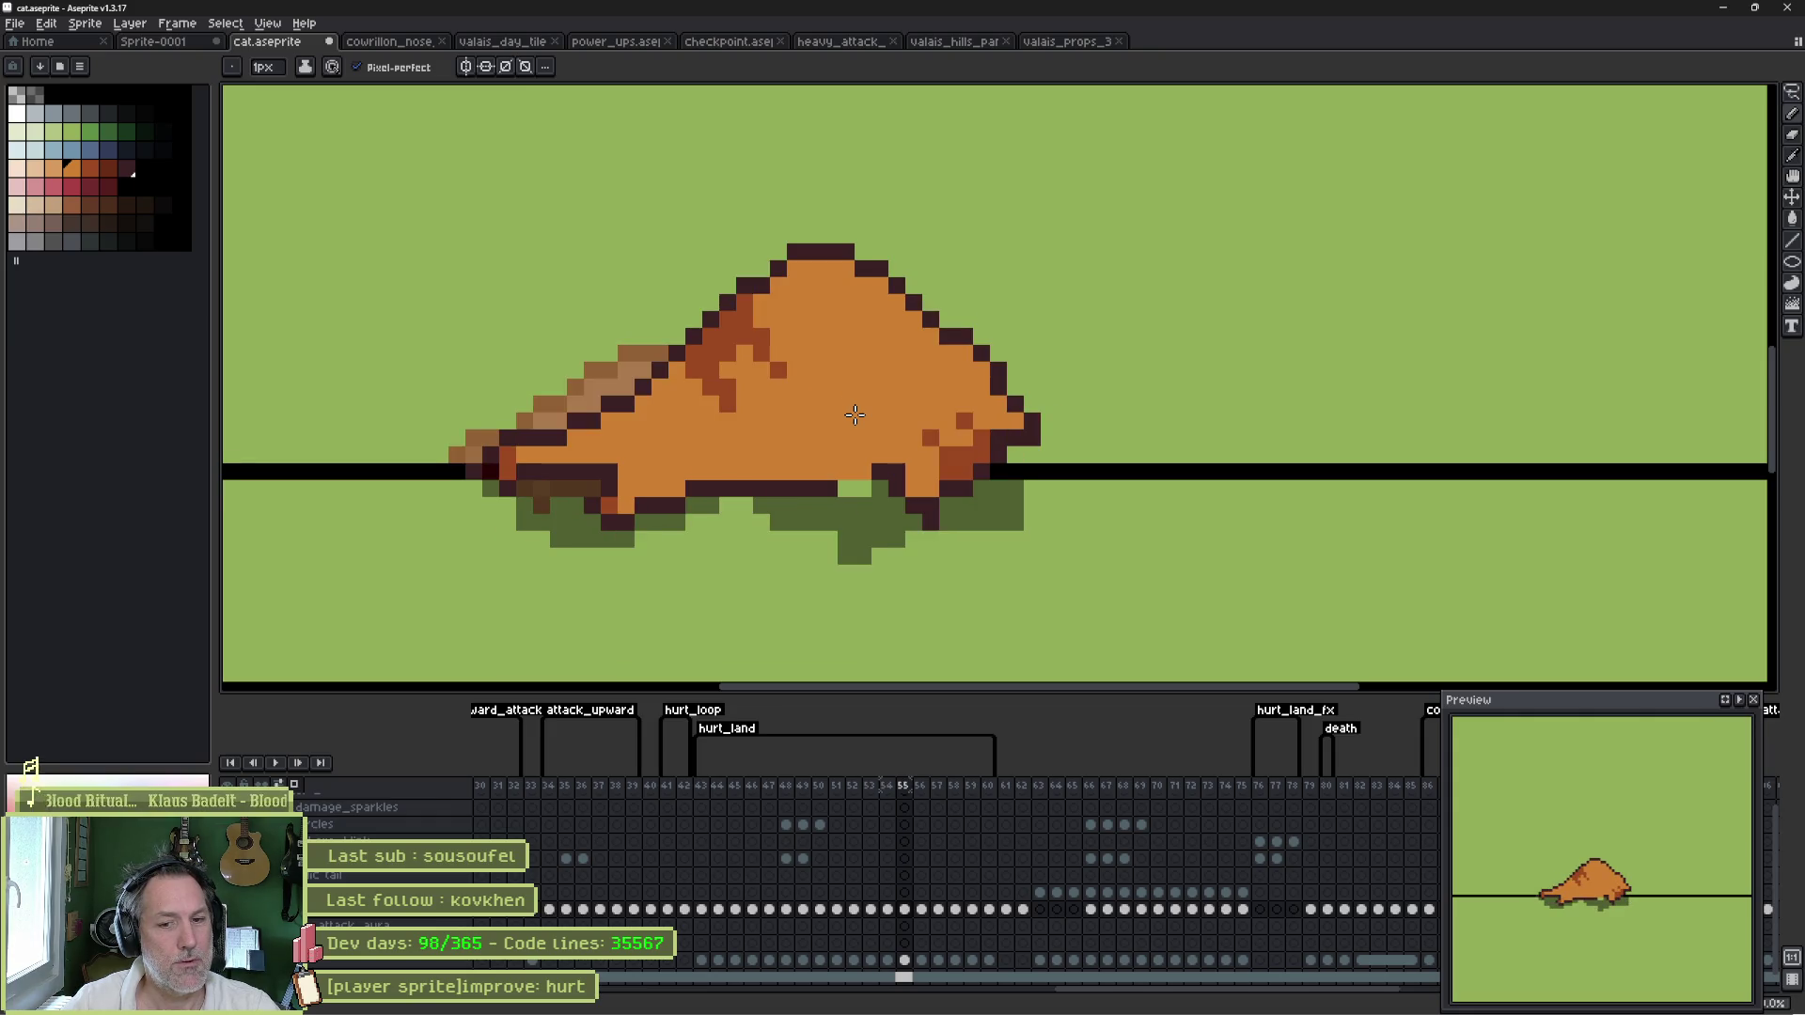
- Move the cat's leg area slightly left and deselect it
key("m")
mouse_move(943, 426)
left_mouse_down()
mouse_move(926, 485)
mouse_move(817, 568)
left_mouse_up()
left_click_drag(889, 506, 856, 514)
key("ctrl+d")
key("b")
left_click(967, 477, "alt")
- Repaint a leg pixel orange and a belly pixel darker orange
left_click(904, 461, "alt")
left_click(897, 439)
left_click(947, 465, "alt")
left_click(932, 472)
left_click(903, 485, "alt")
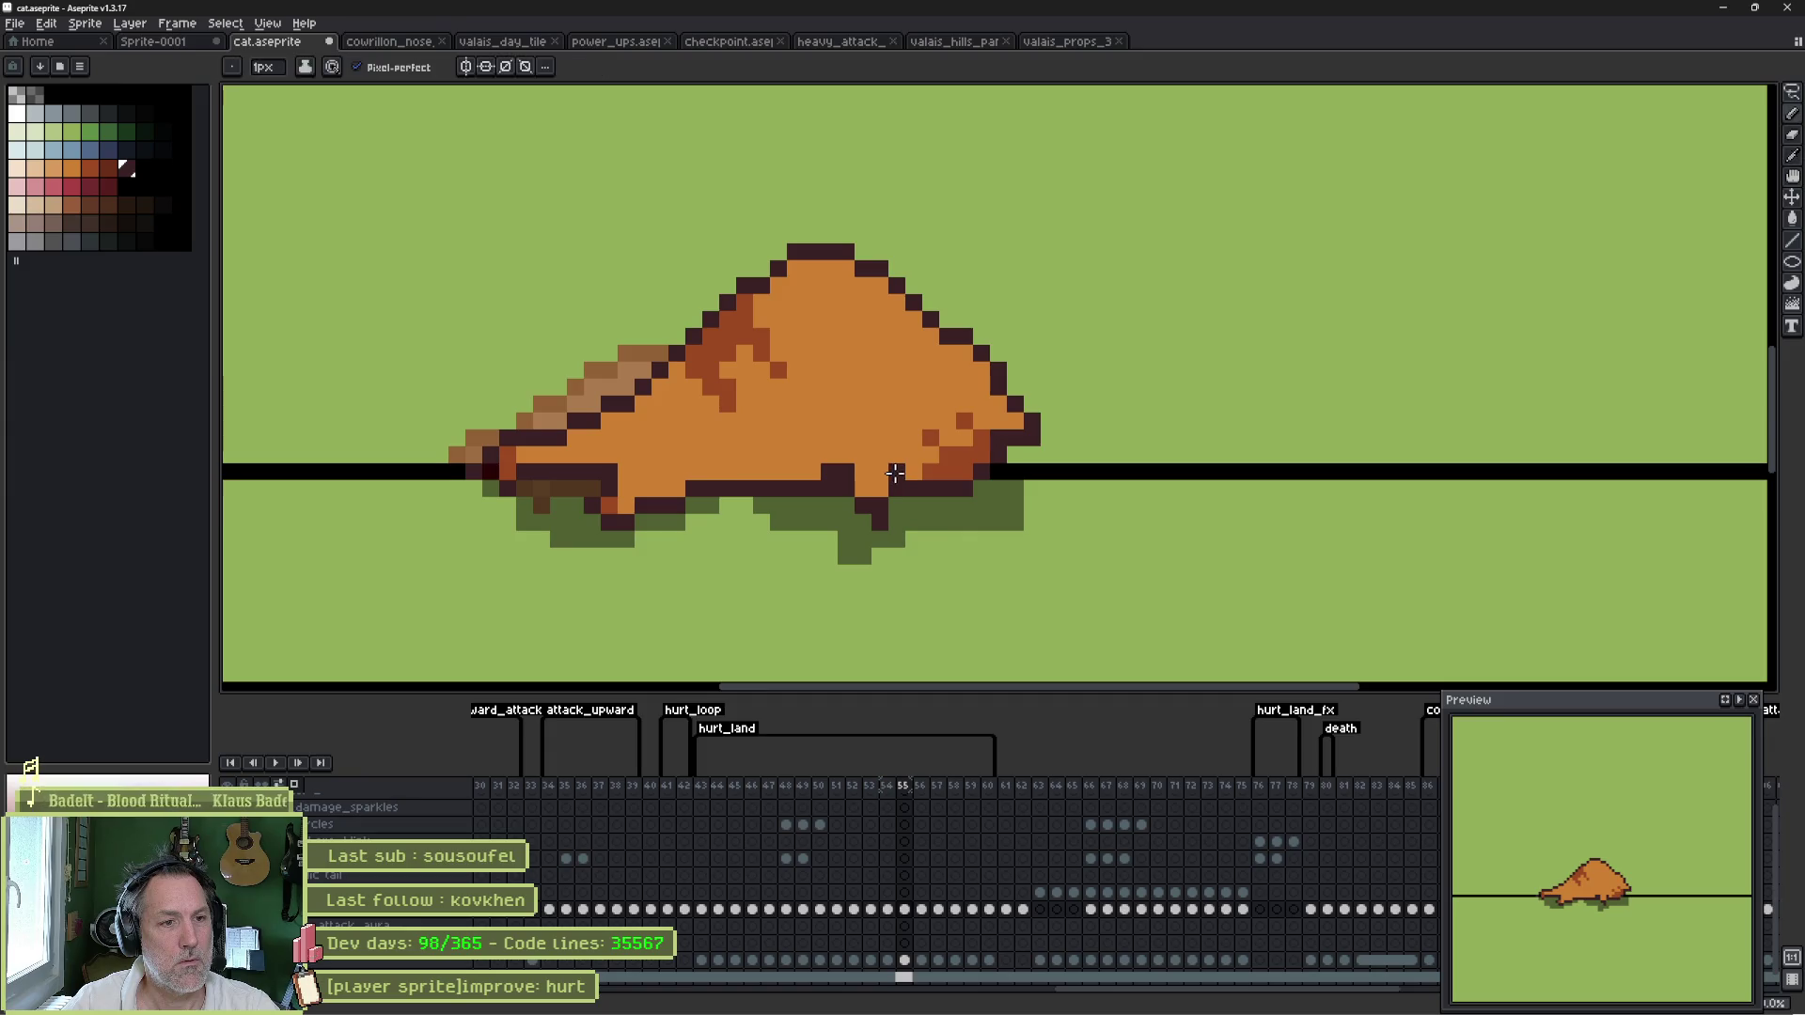
- Flip between frames 54, 55 and 56 to compare the leg poses
key("Left")
key("Right")
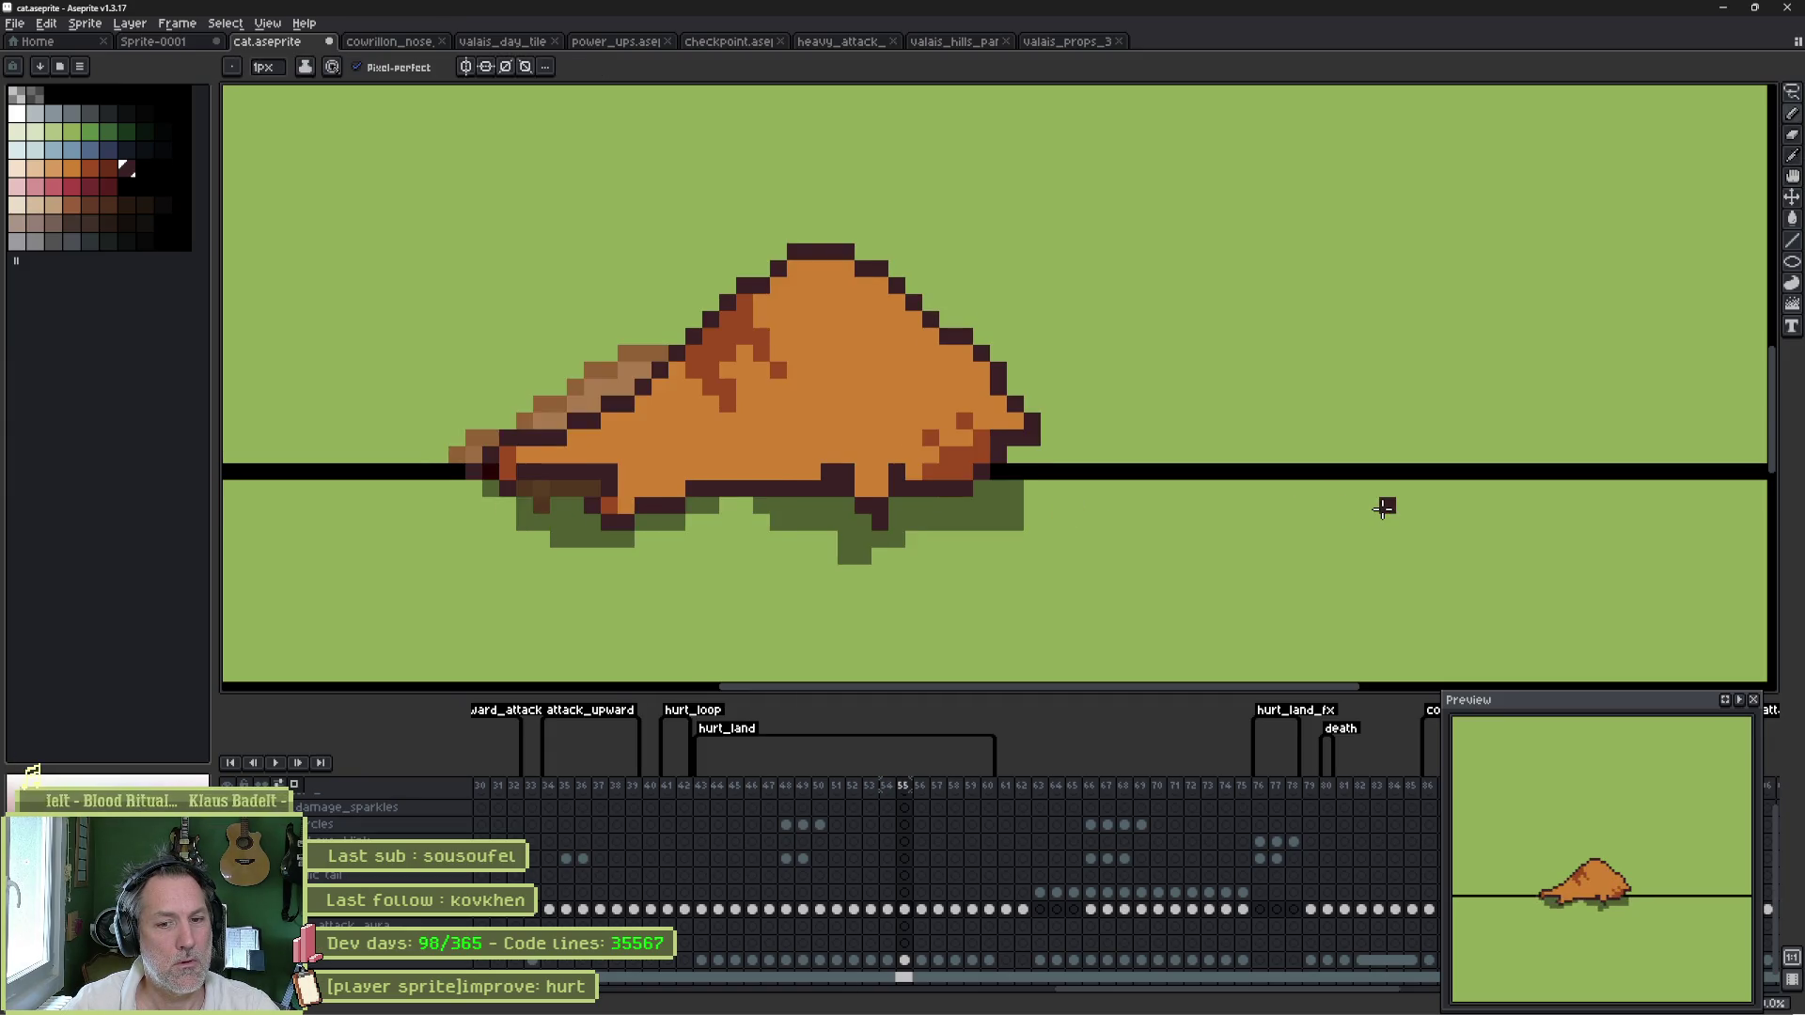
key("Right")
key("Right")
key("Left")
key("Left")
key("Left")
key("Right")
key("Right")
key("Right")
key("Right")
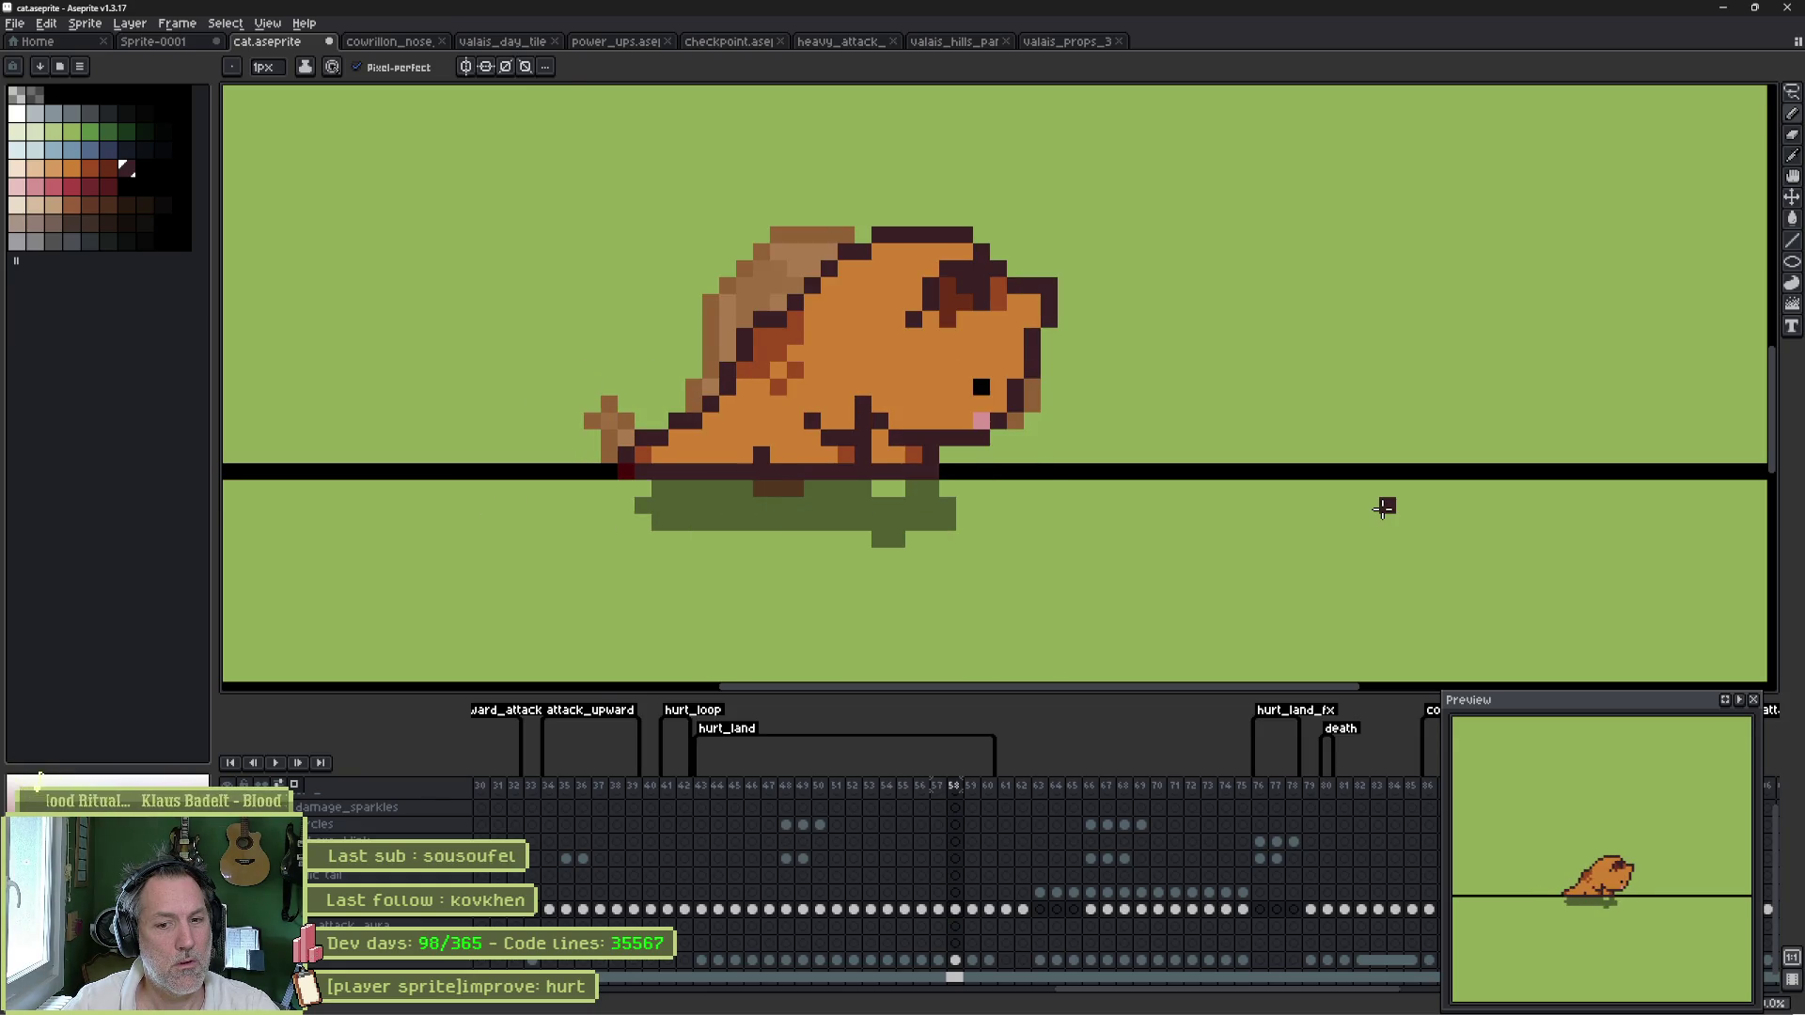
key("Left")
key("Left")
key("Left")
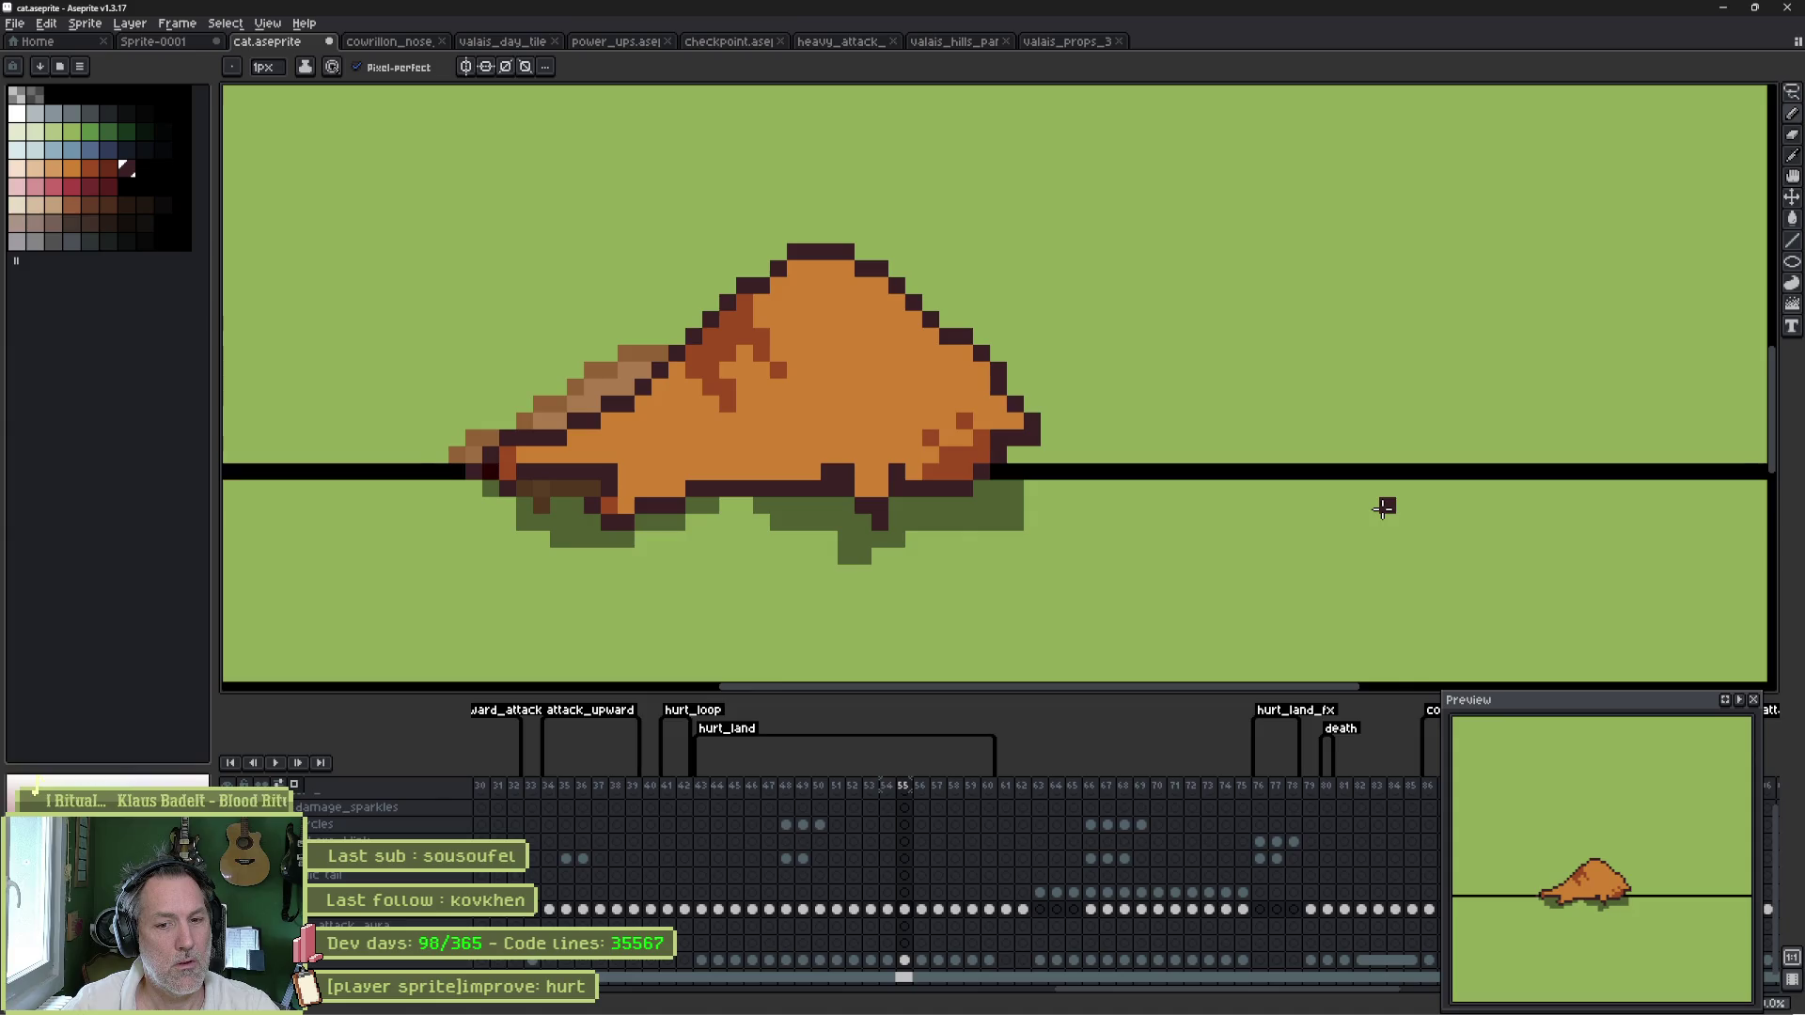
key("Left")
key("Right")
key("Left")
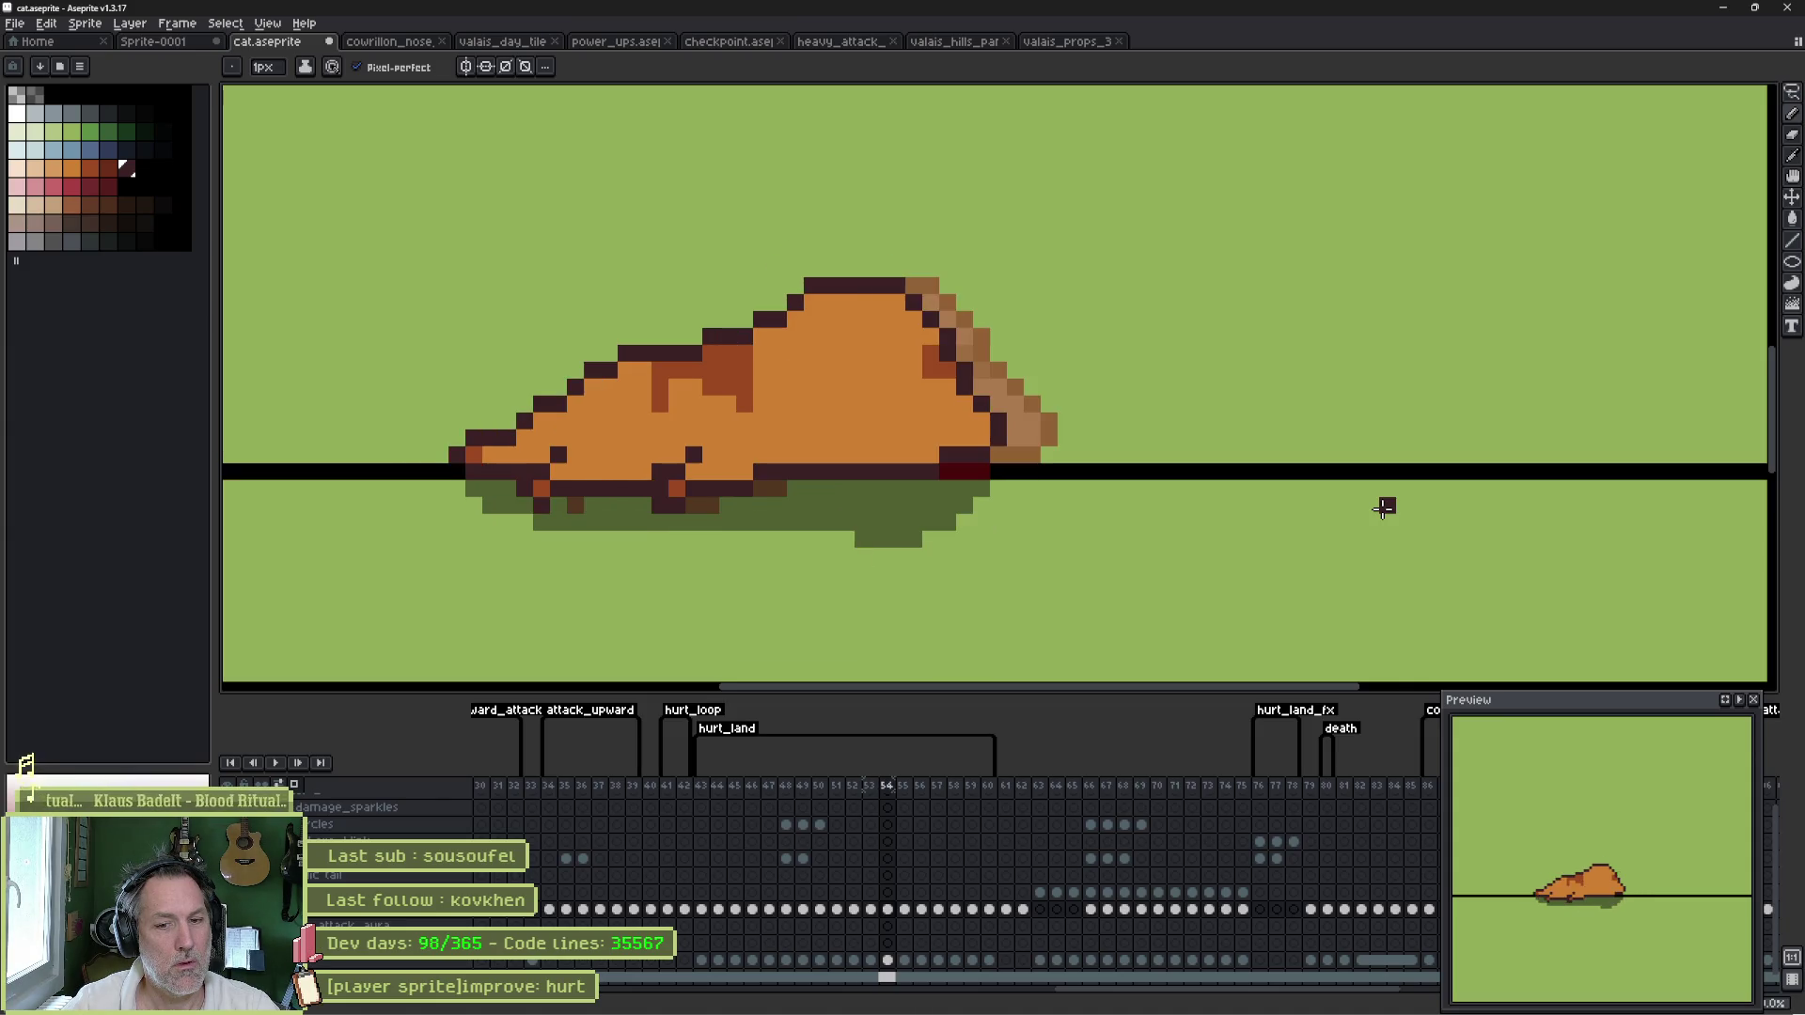
key("Right")
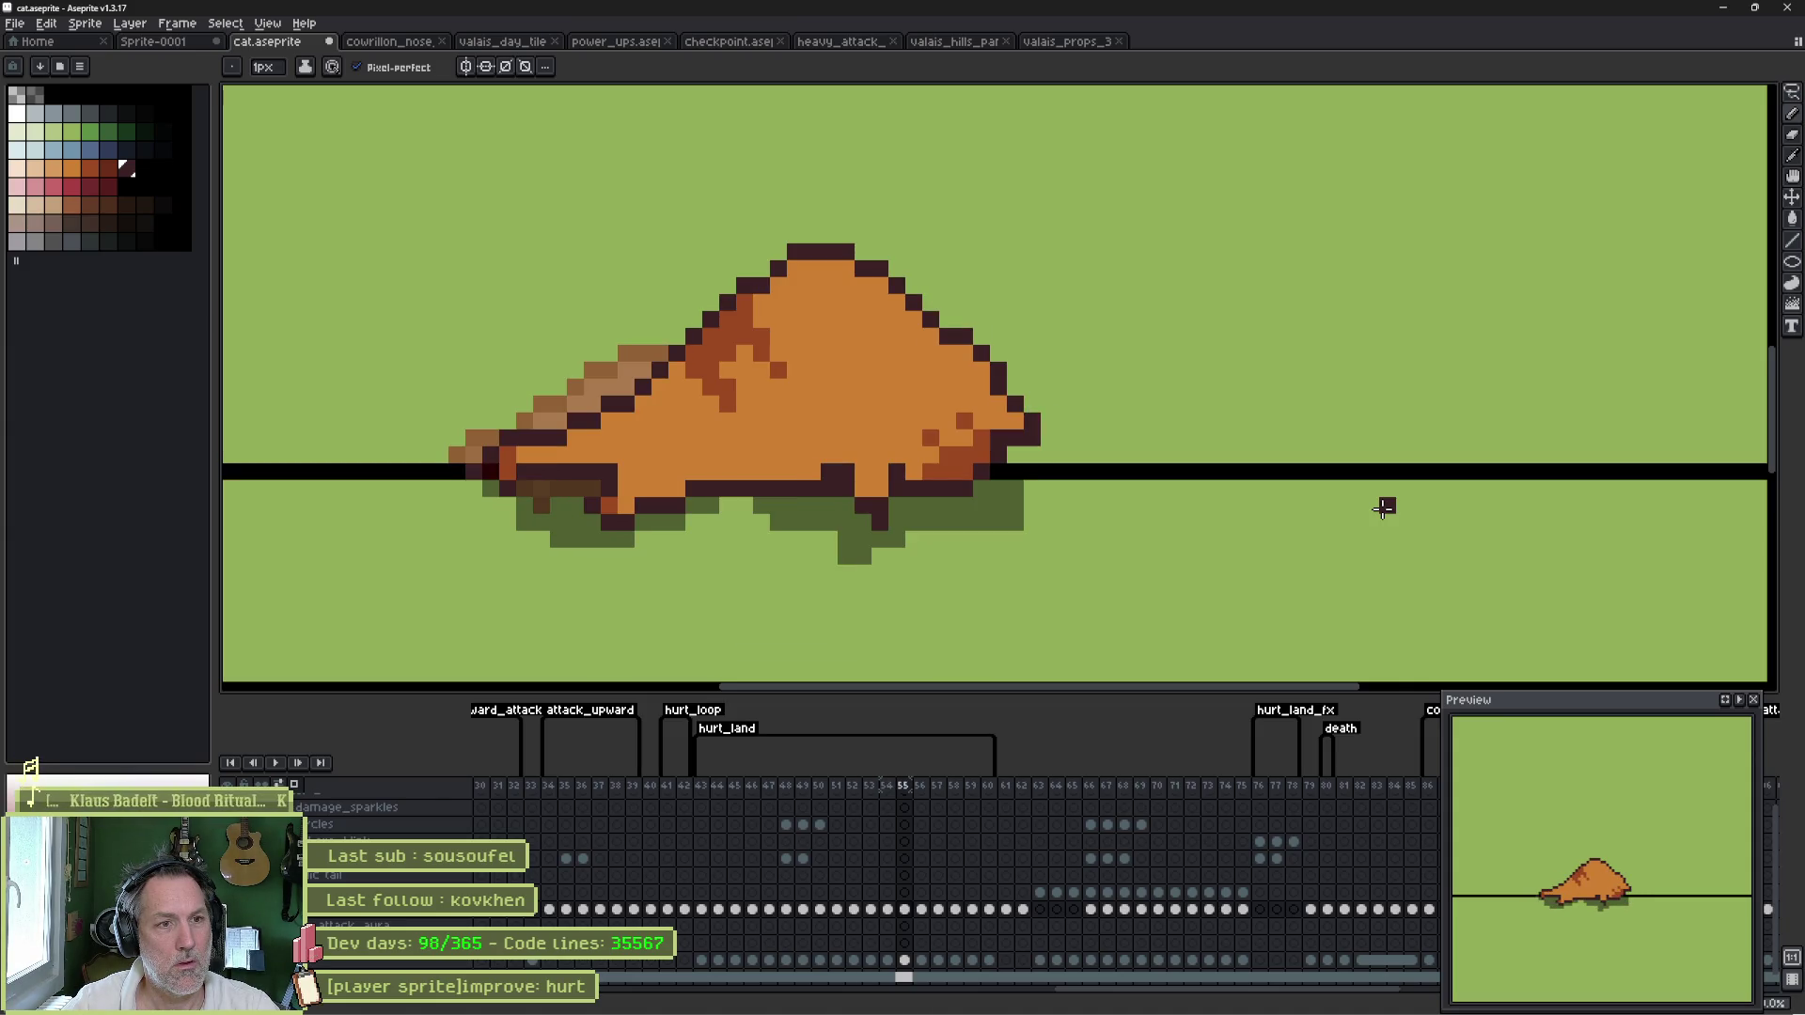
key("Left")
key("Right")
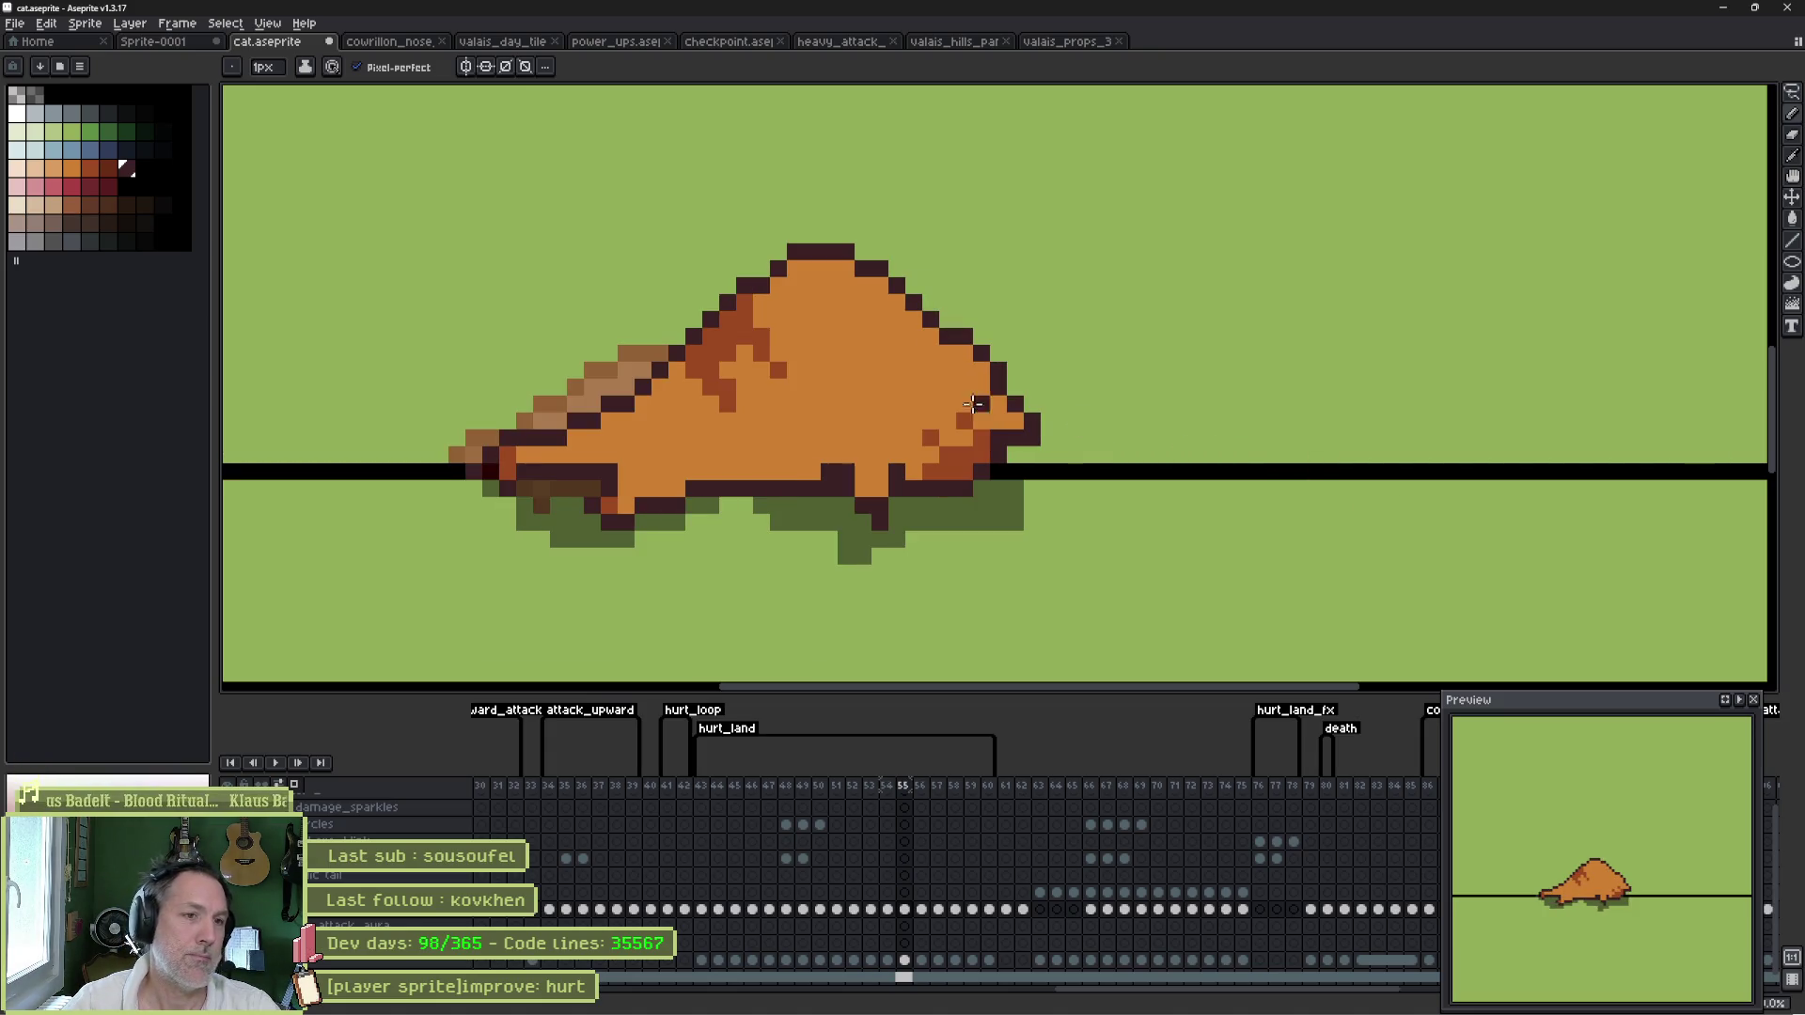
- Lasso the cat's head on frame 55 and move it two pixels left
key("m")
mouse_move(902, 282)
left_mouse_down()
mouse_move(1096, 476)
mouse_move(893, 282)
left_mouse_up()
left_click_drag(947, 423, 907, 428)
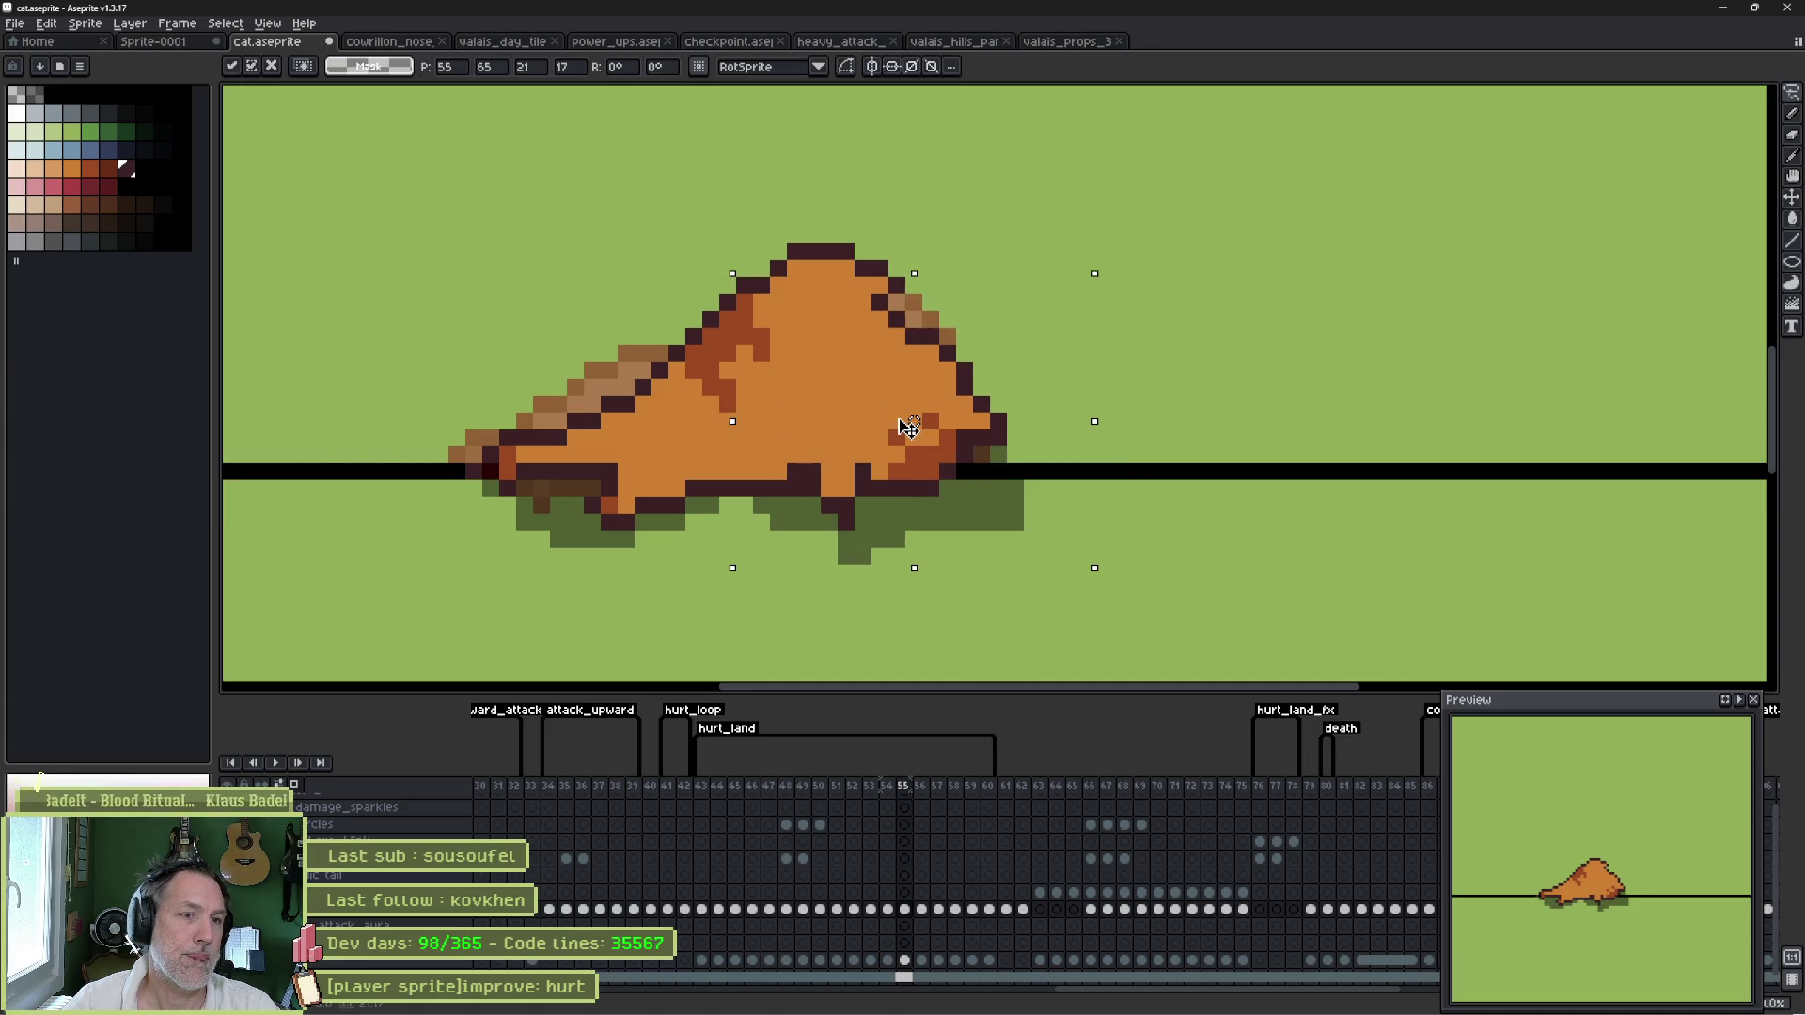
key("ctrl+d")
key("Right")
key("Left")
- Check the head on frame 56, then play and stop the animation to review the poses
key("Right")
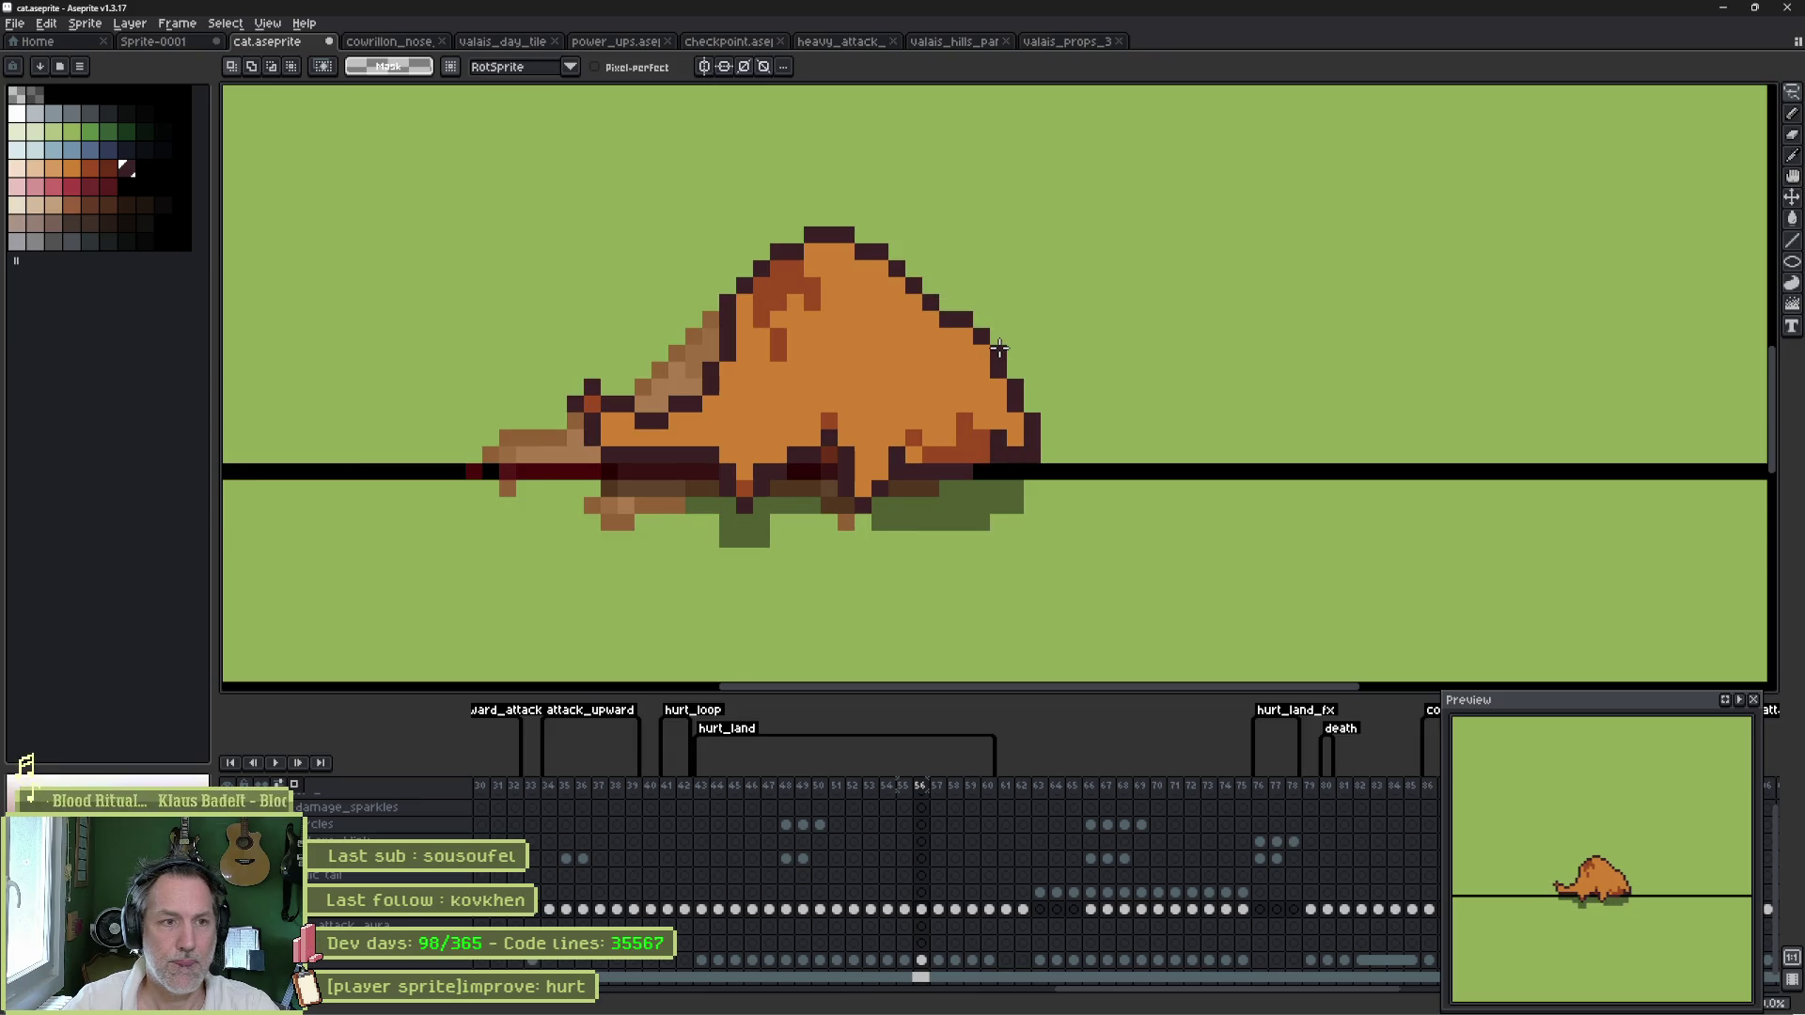
mouse_move(907, 356)
left_mouse_down()
mouse_move(1053, 303)
mouse_move(832, 560)
mouse_move(893, 357)
left_mouse_up()
key("Left")
key("ctrl+d")
key("Right")
key("Left")
key("Right")
key("Right")
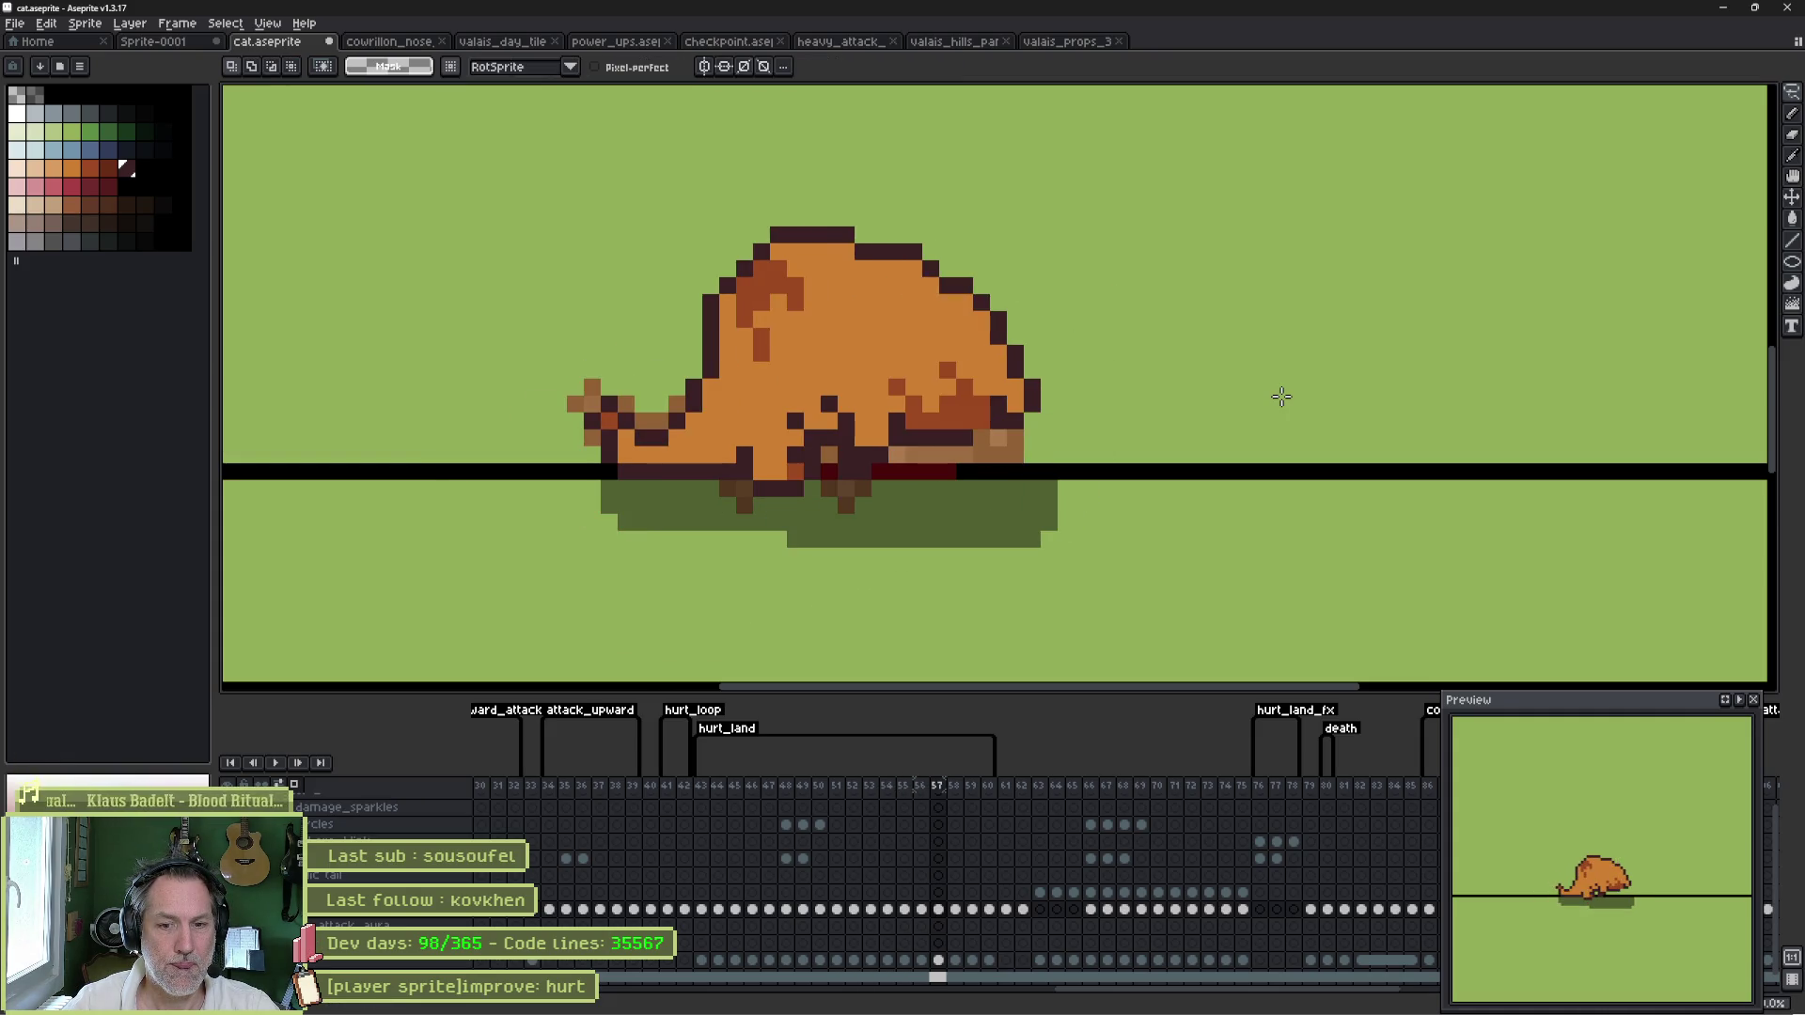
key("Return")
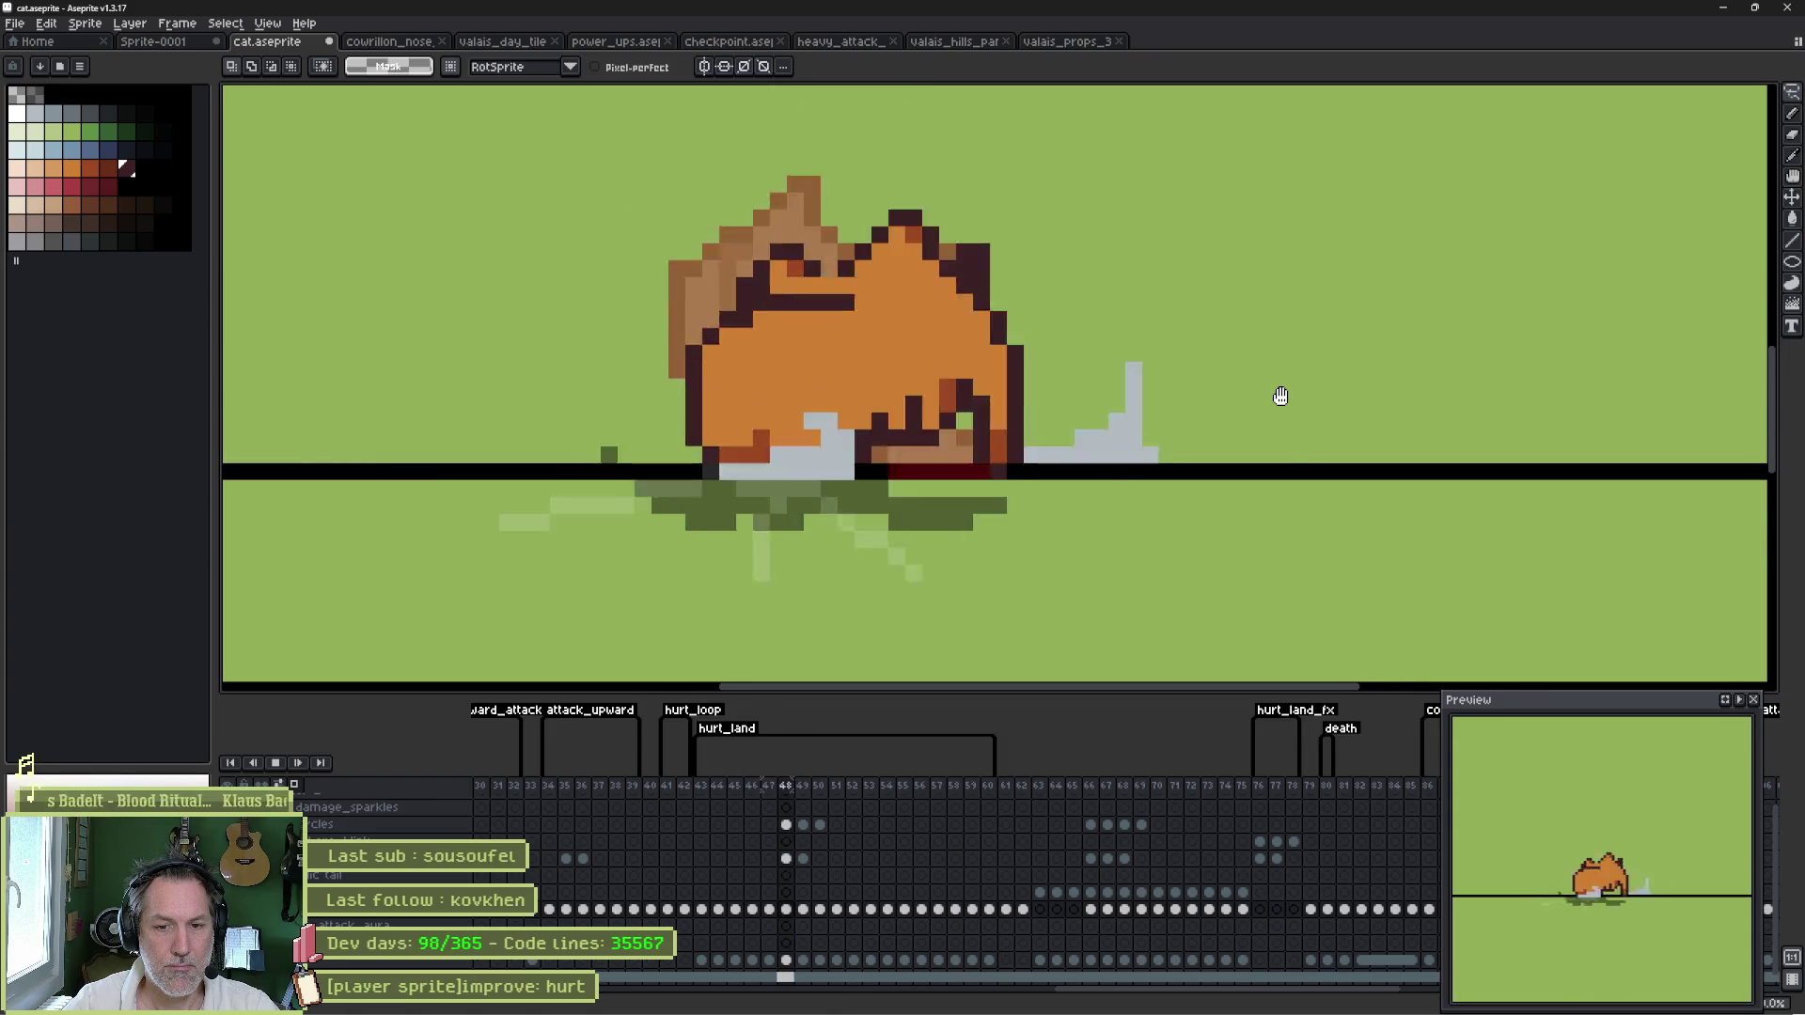
key("Return")
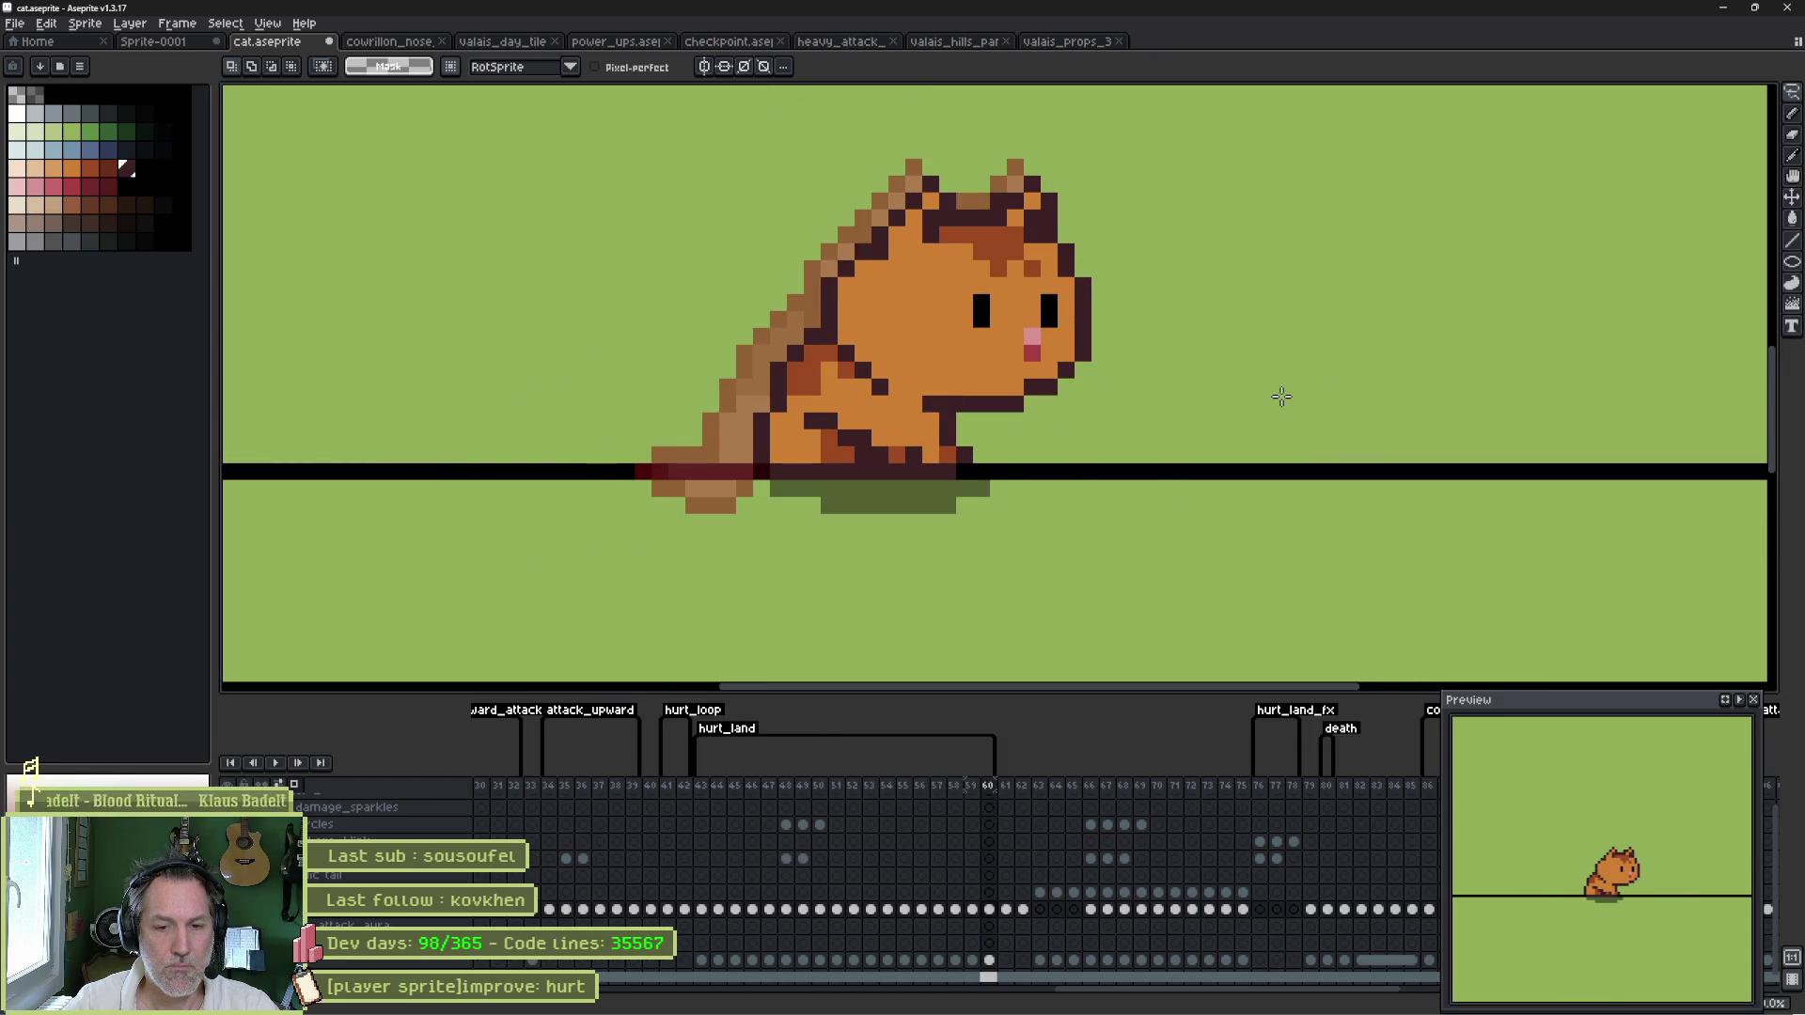
- Flip back and forth between frames 54 and 55 to compare the flattened poses
key("comma")
key("comma")
key("comma")
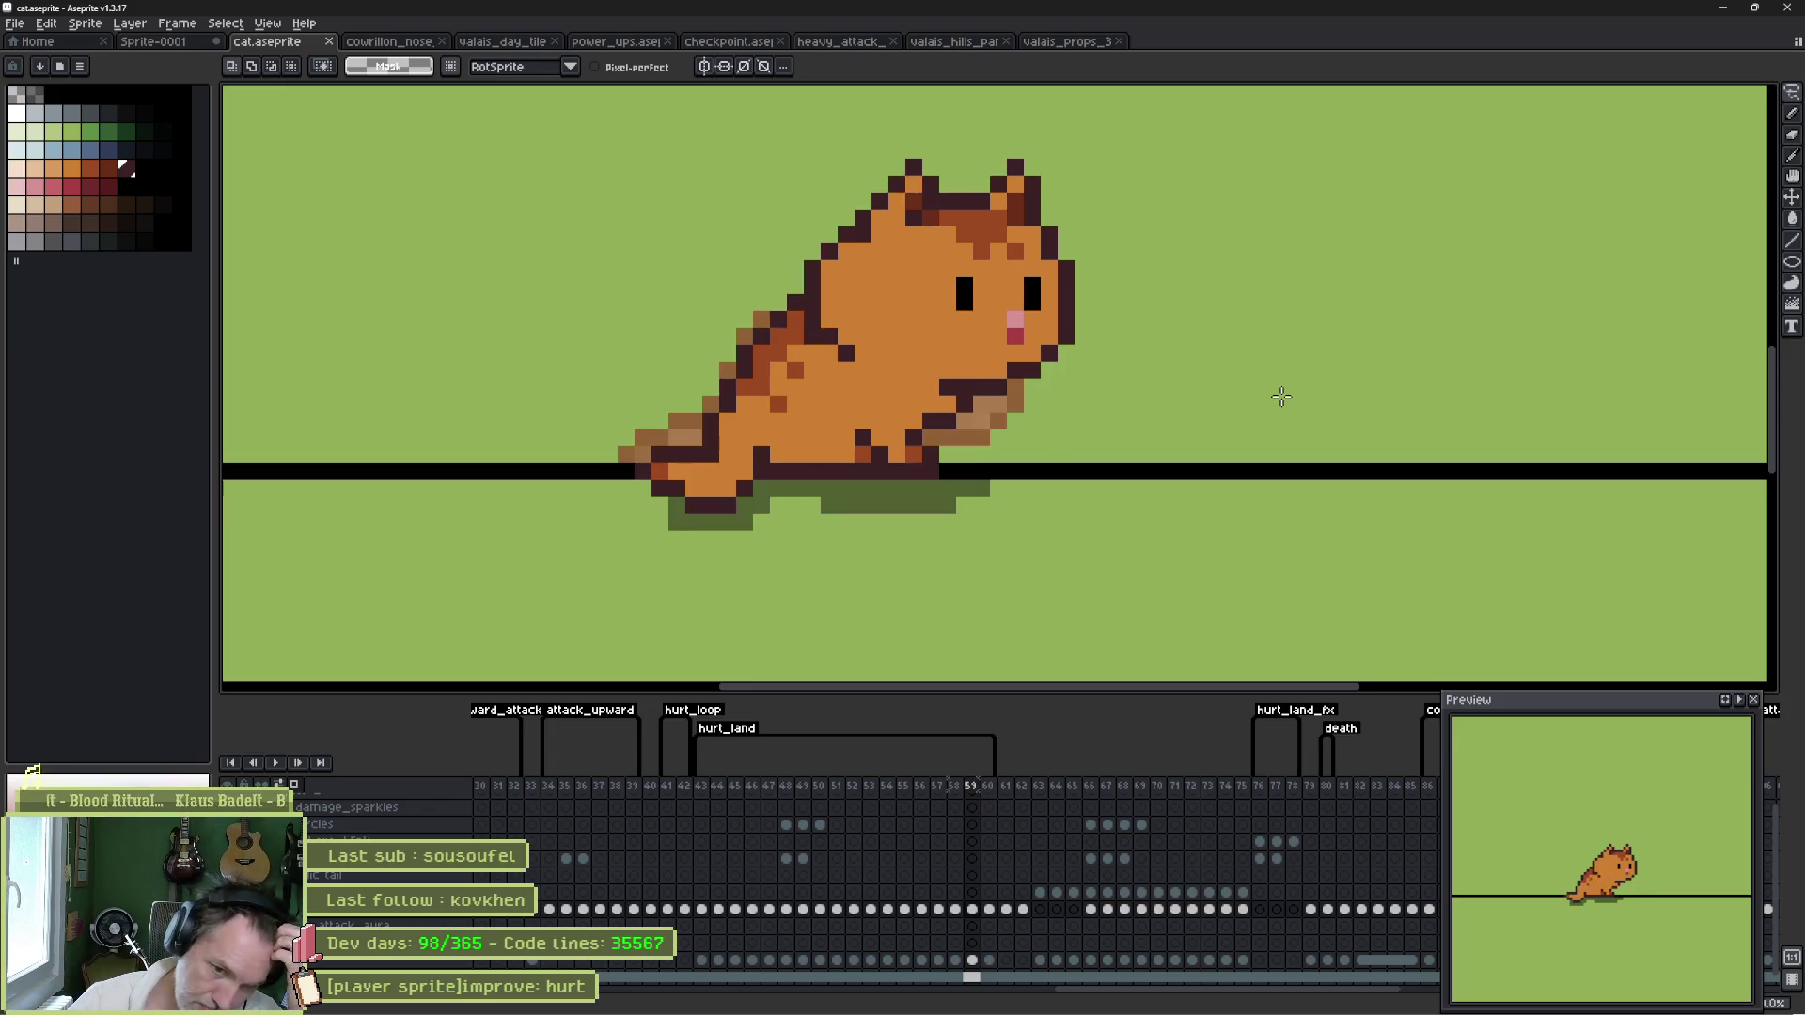
key("comma")
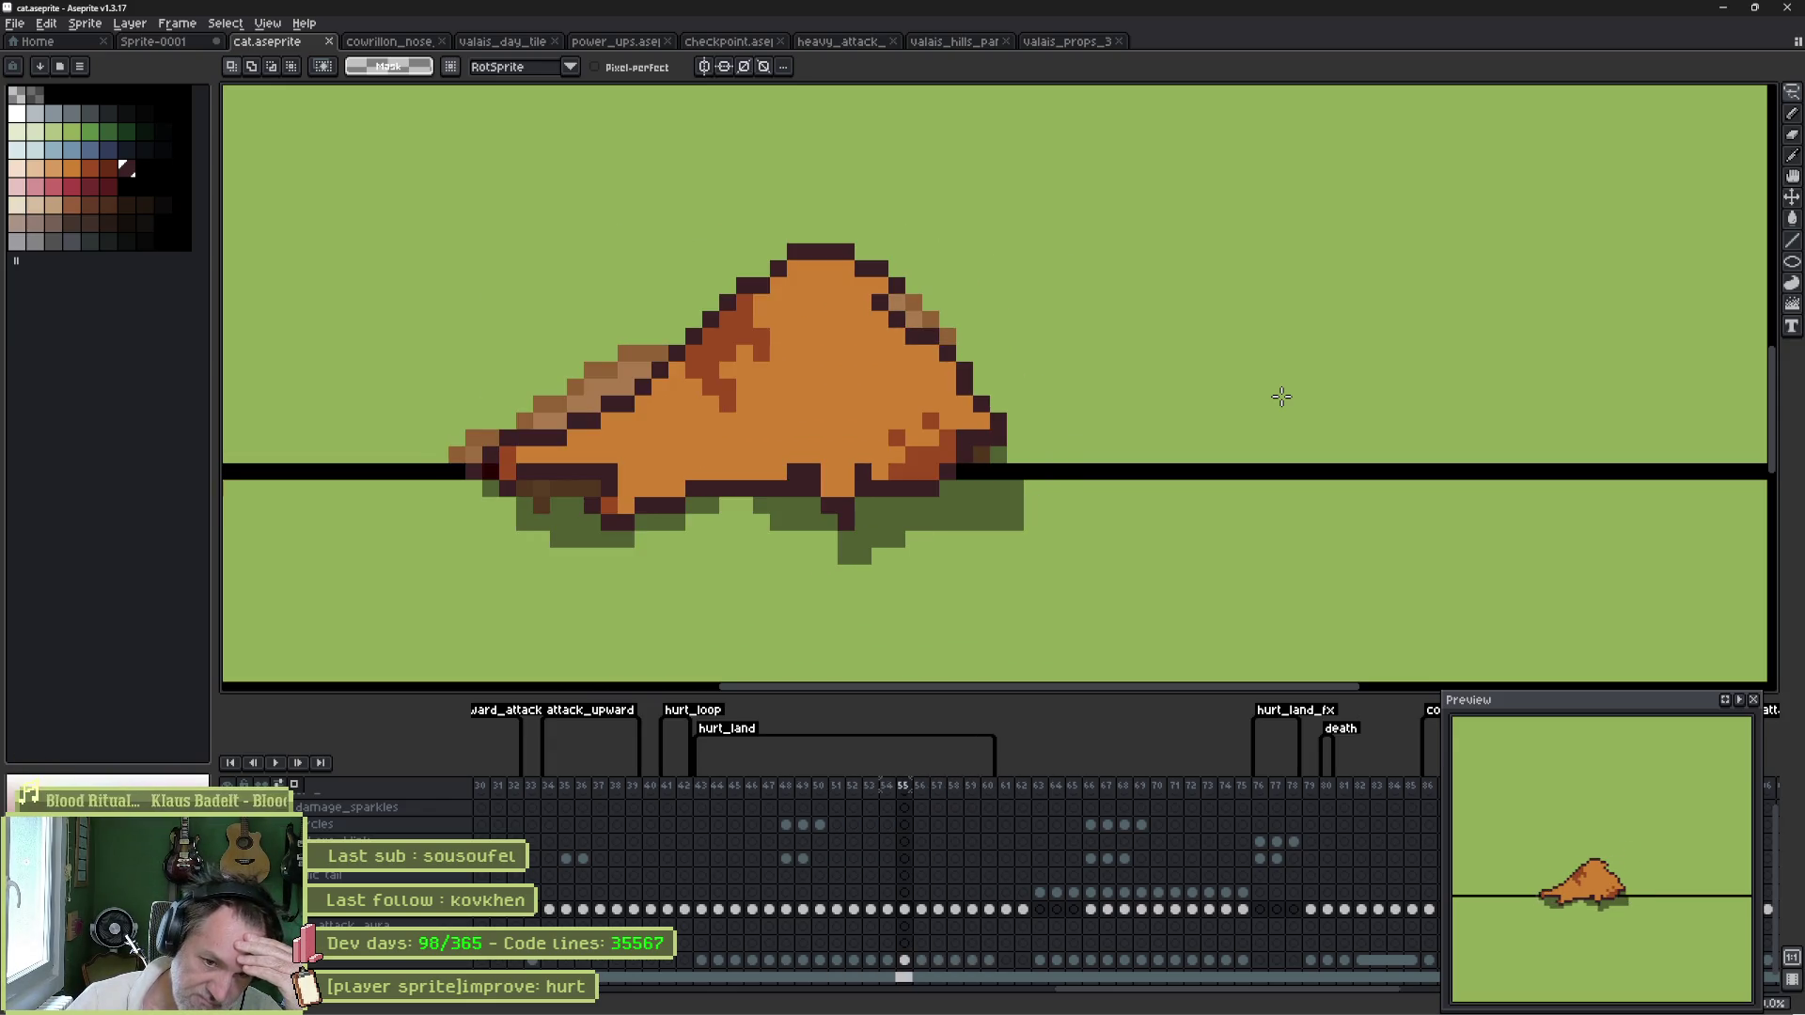
key("period")
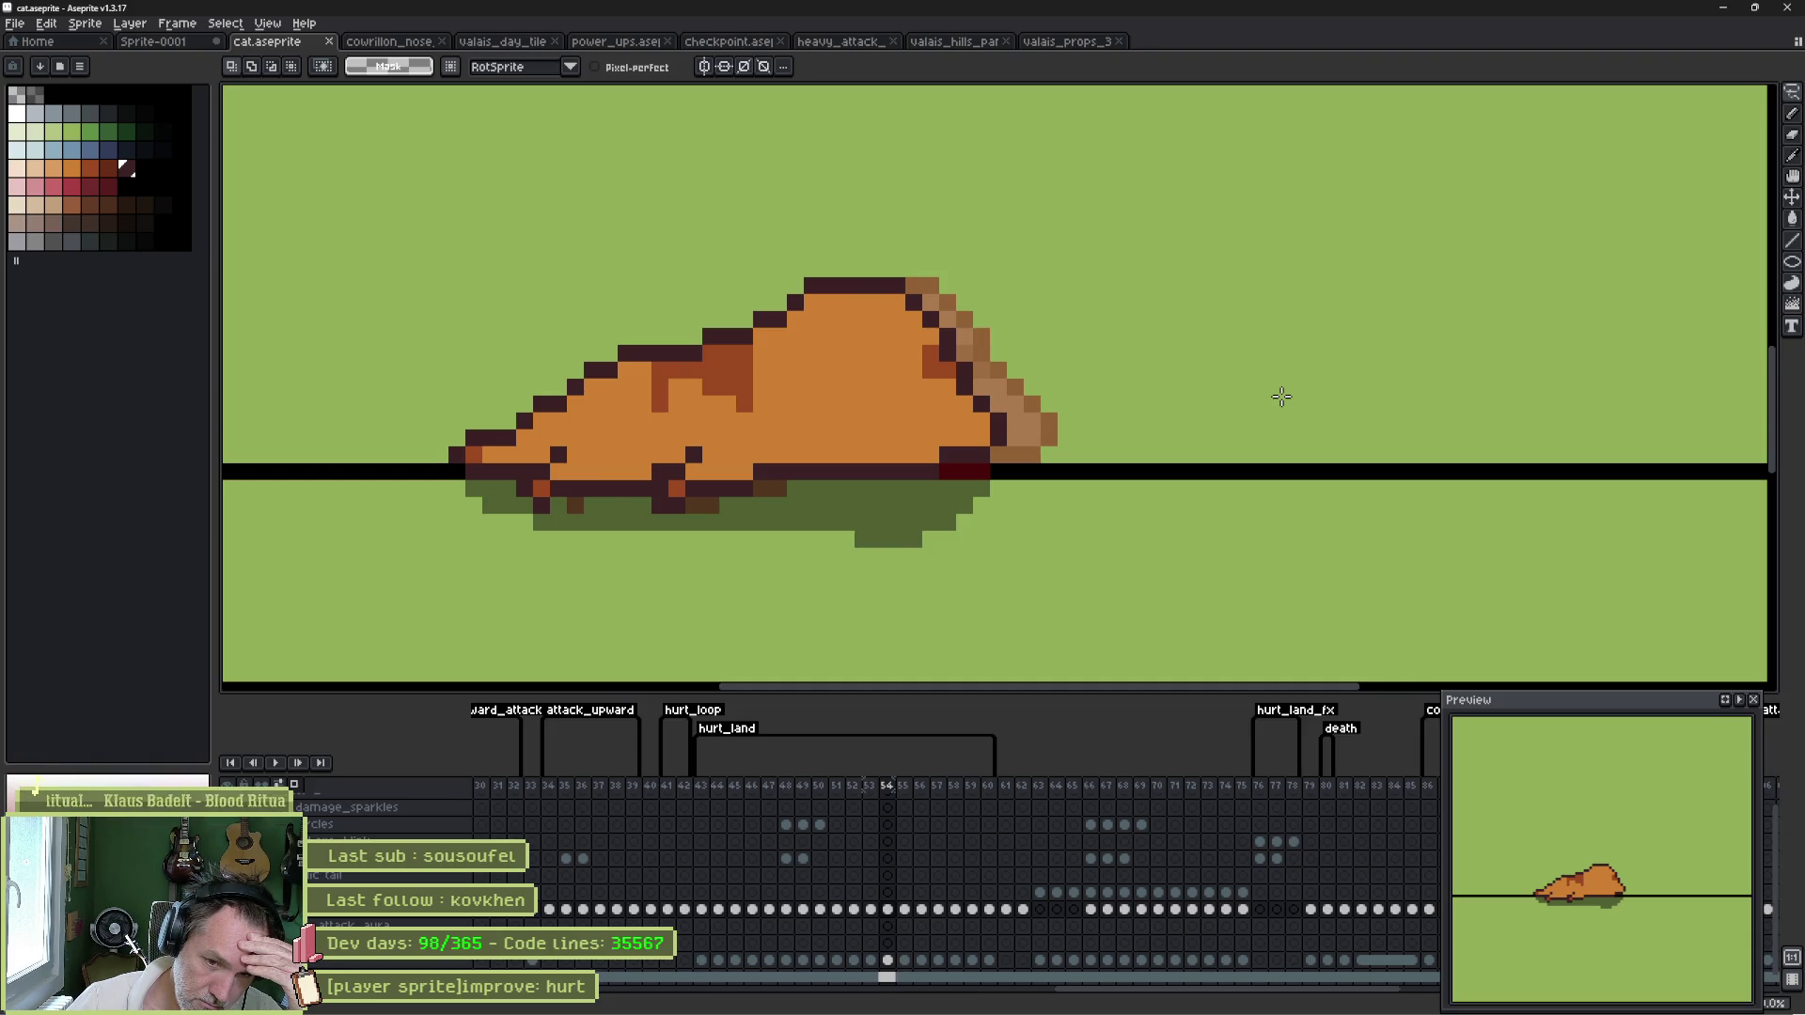
key("period")
key("comma")
key("period")
key("comma")
key("period")
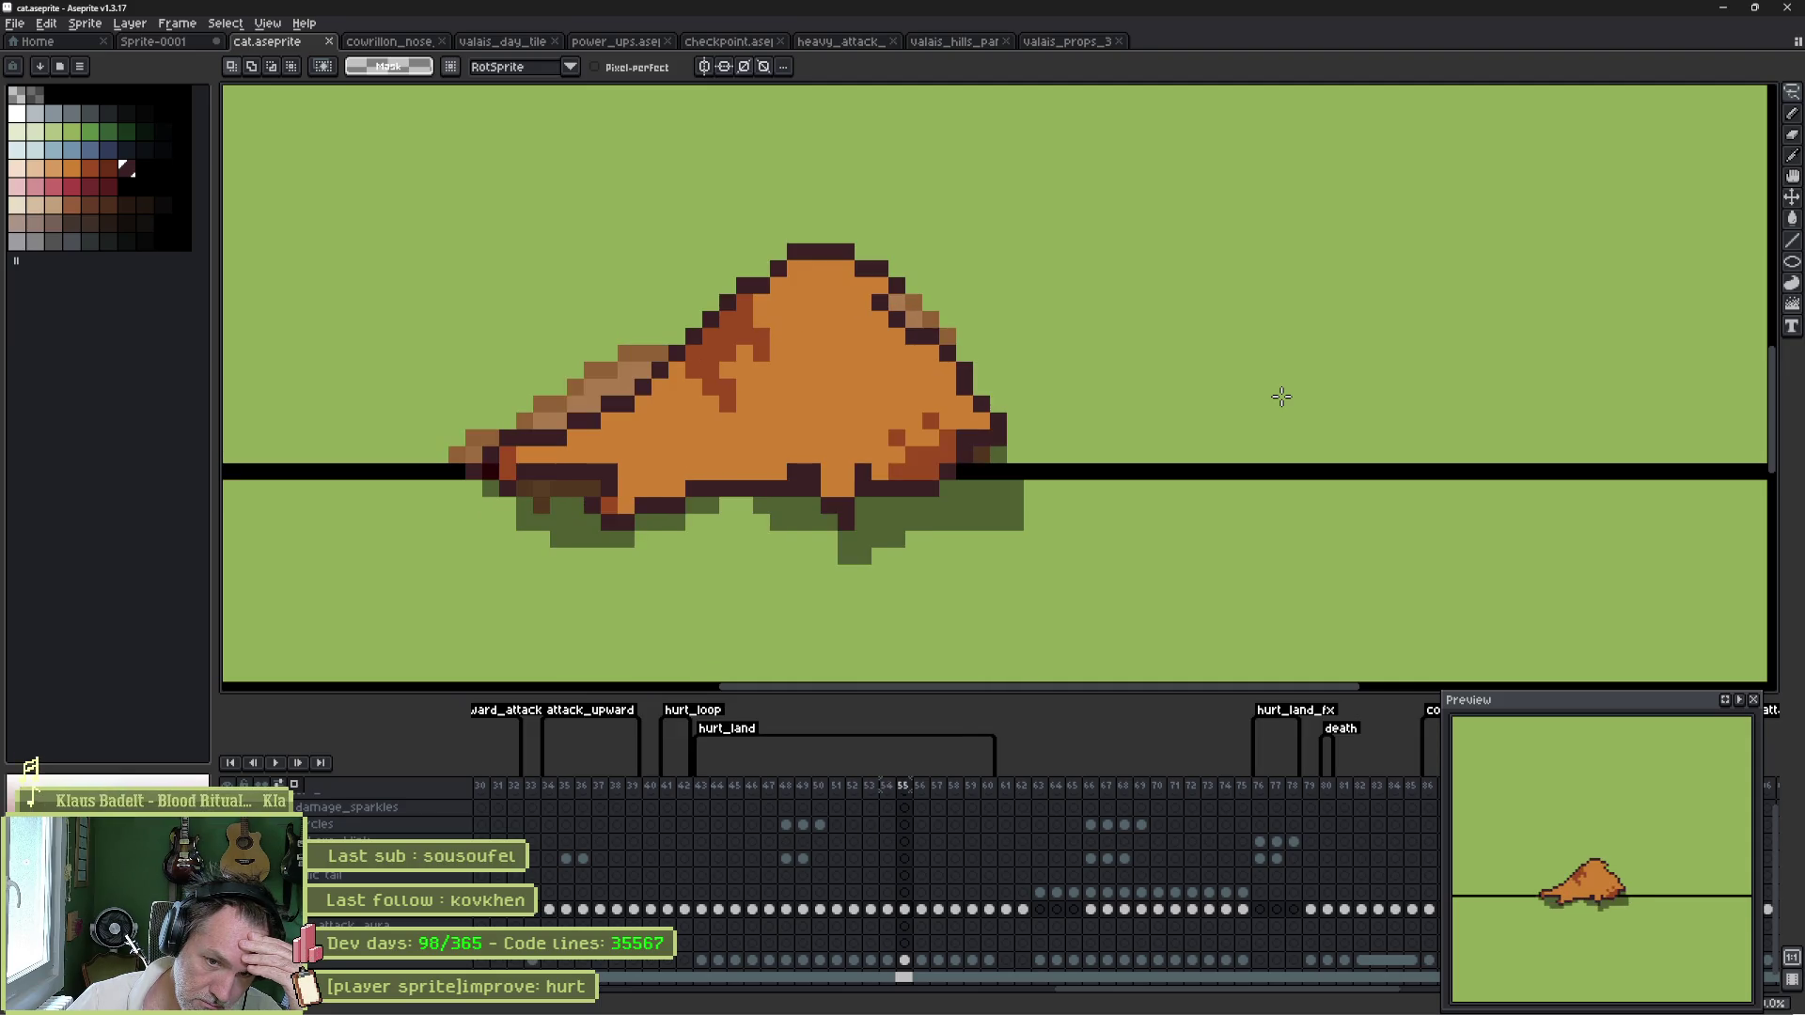
key("comma")
key("period")
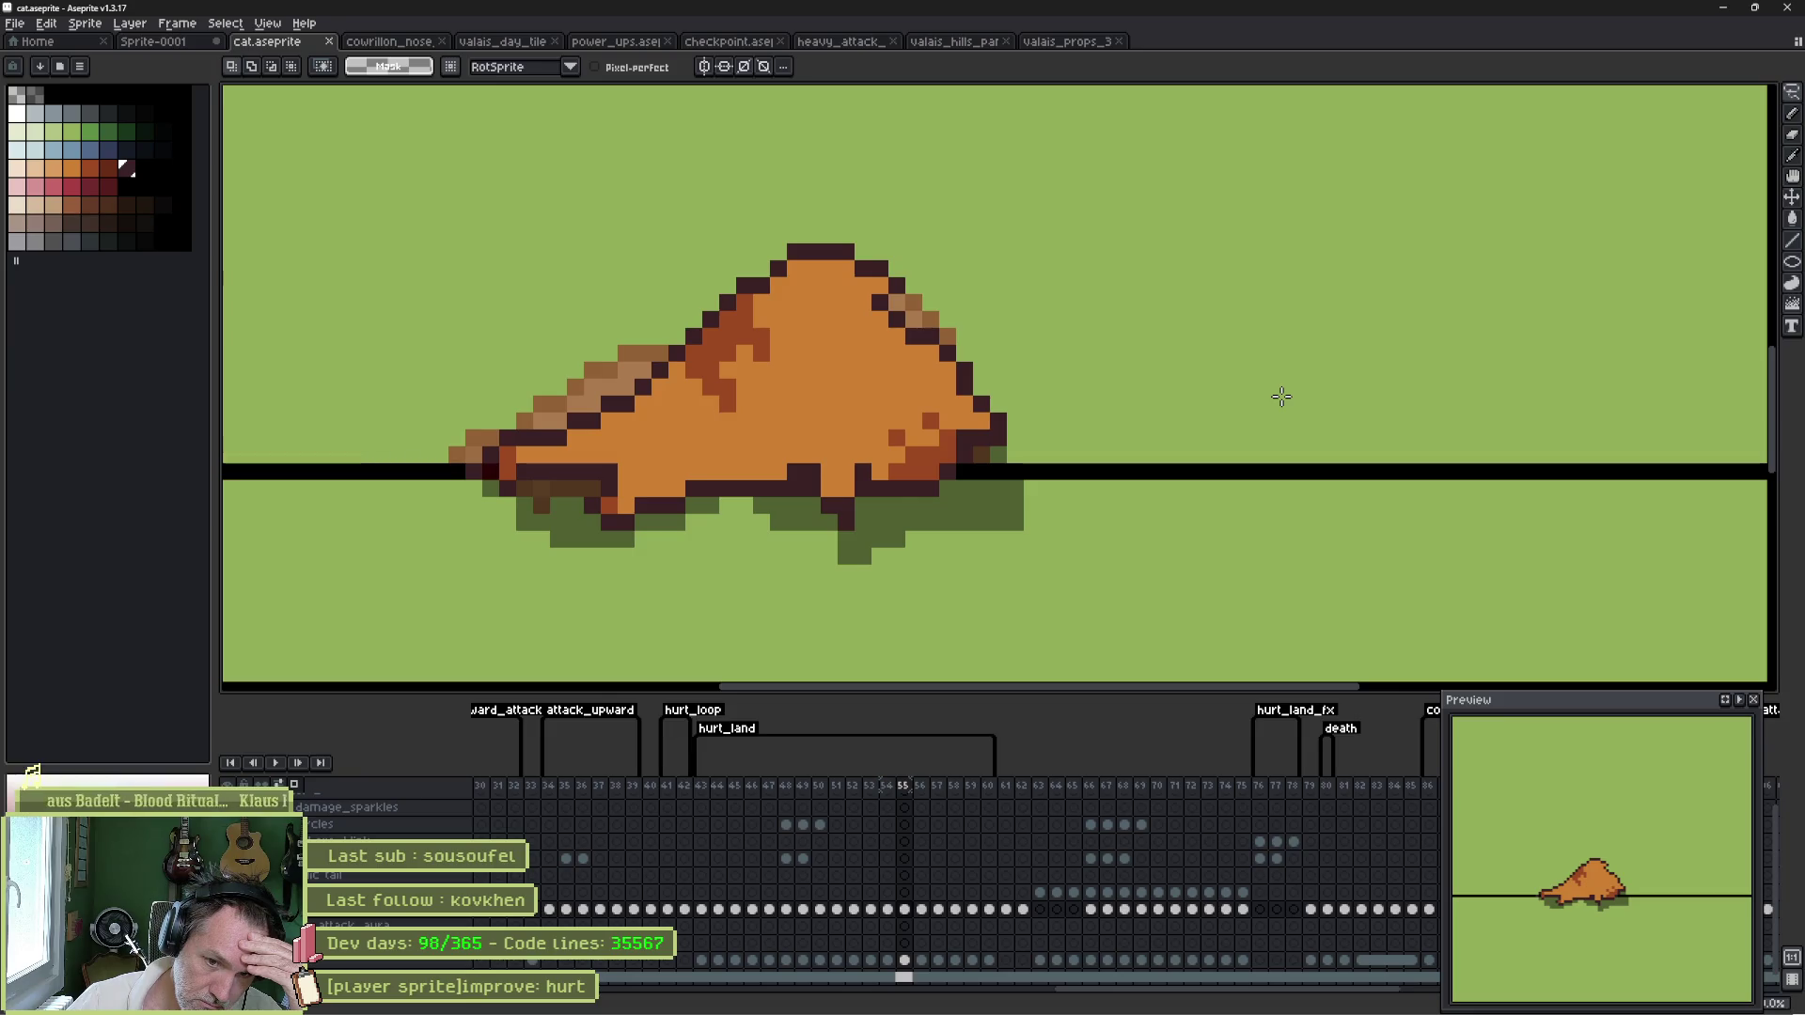
- Redraw the cat's upper-right outline in dark pixels, comparing frames 54–56
key("b")
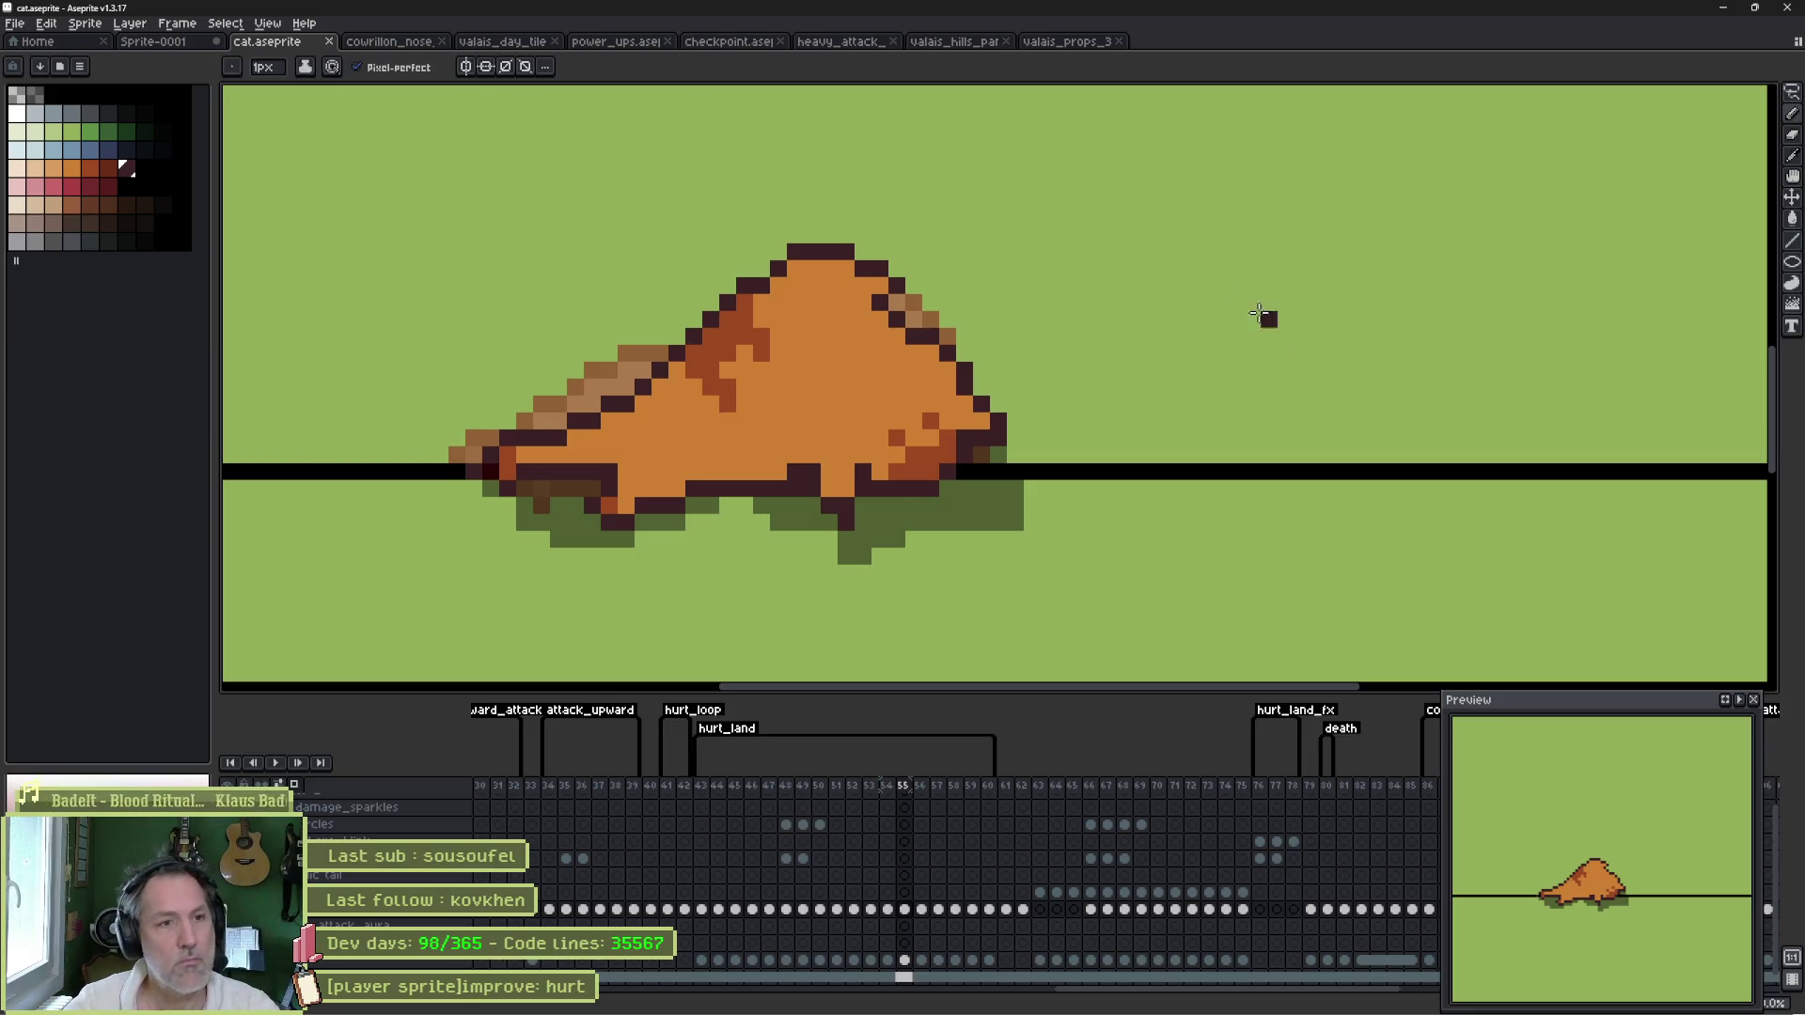
mouse_move(946, 332)
left_mouse_down()
mouse_move(914, 305)
mouse_move(915, 328)
left_mouse_up()
left_click(906, 316, "alt")
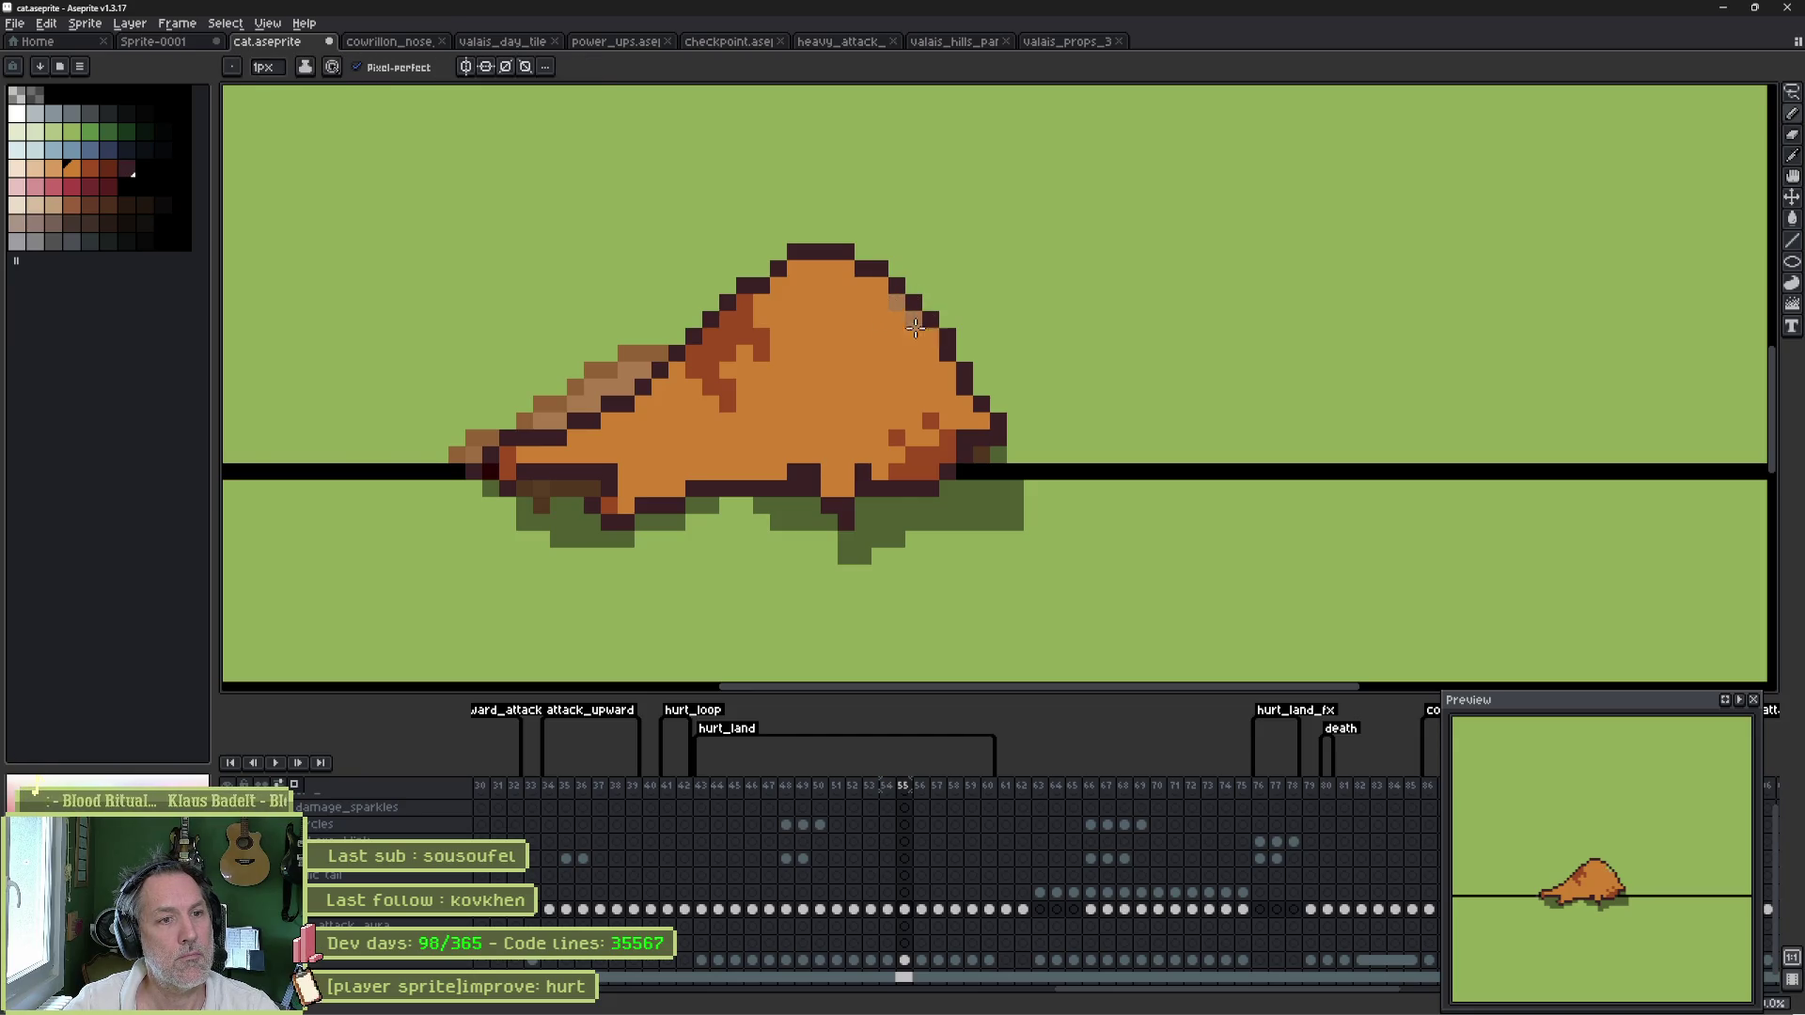
key("Right")
key("Left")
key("Right")
key("Left")
key("Left")
key("Left")
key("Right")
key("Right")
key("Right")
key("Left")
key("Right")
key("Left")
key("Right")
key("Left")
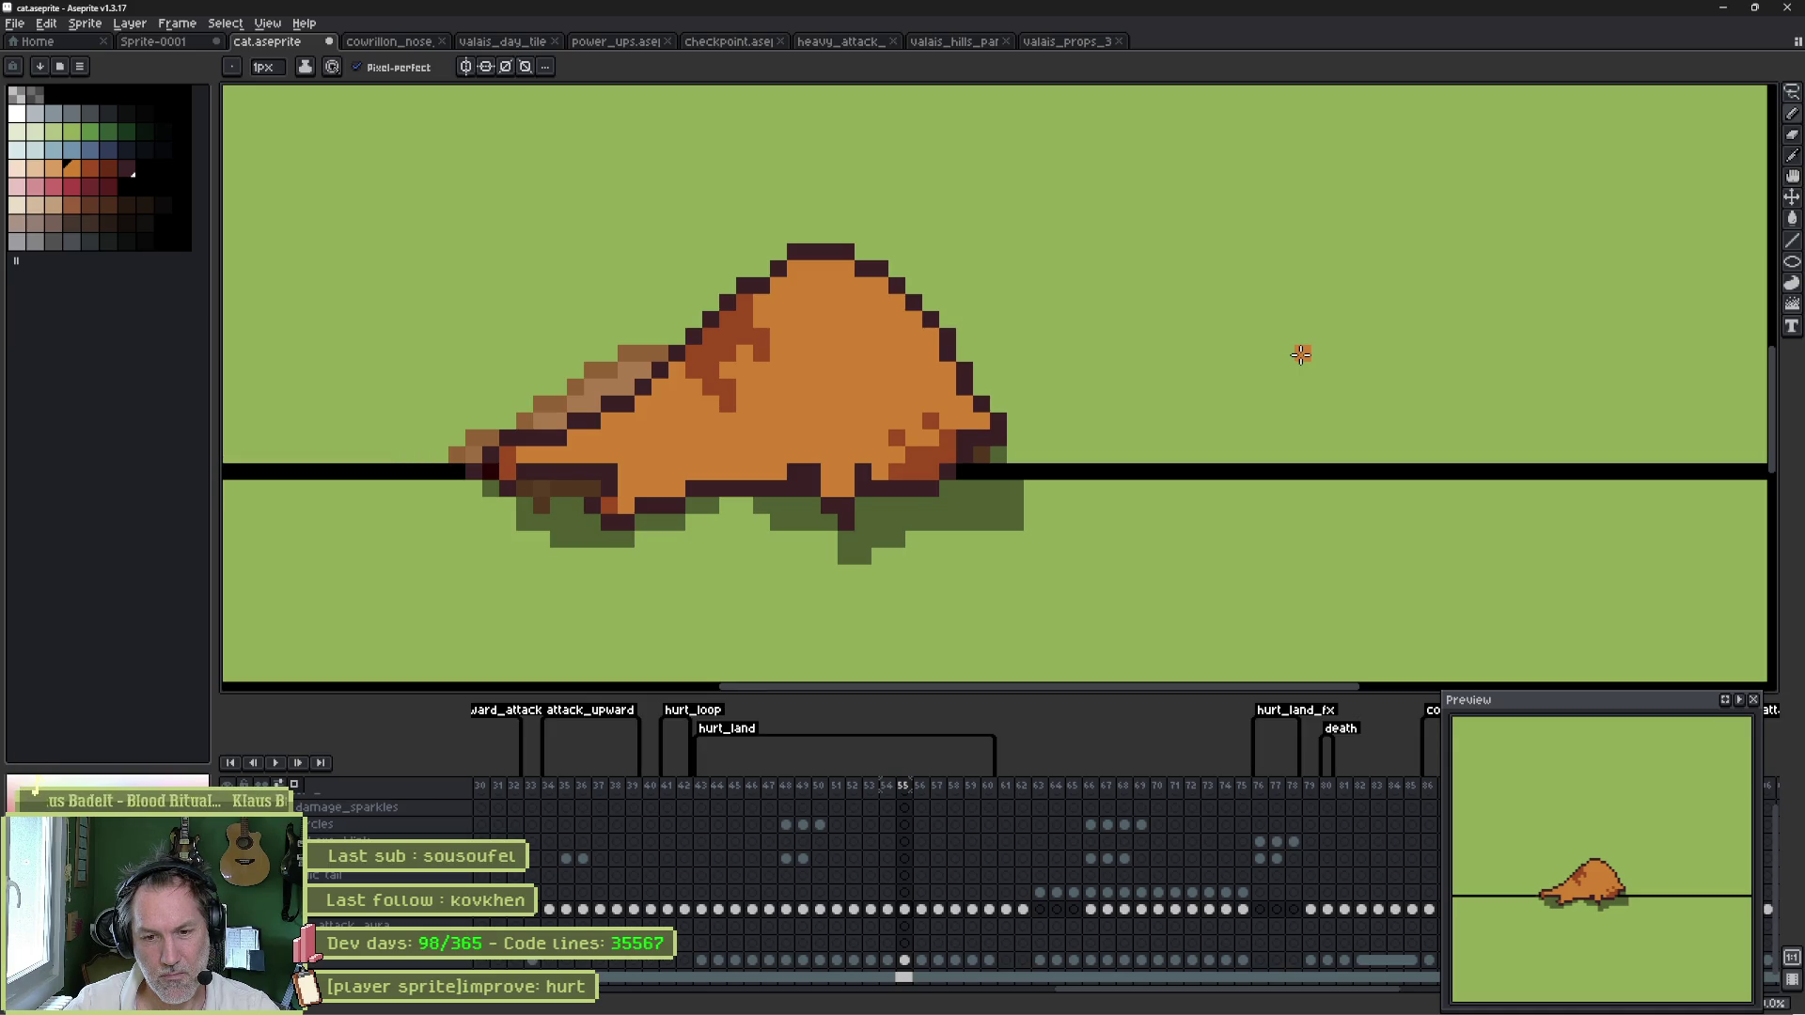
key("Left")
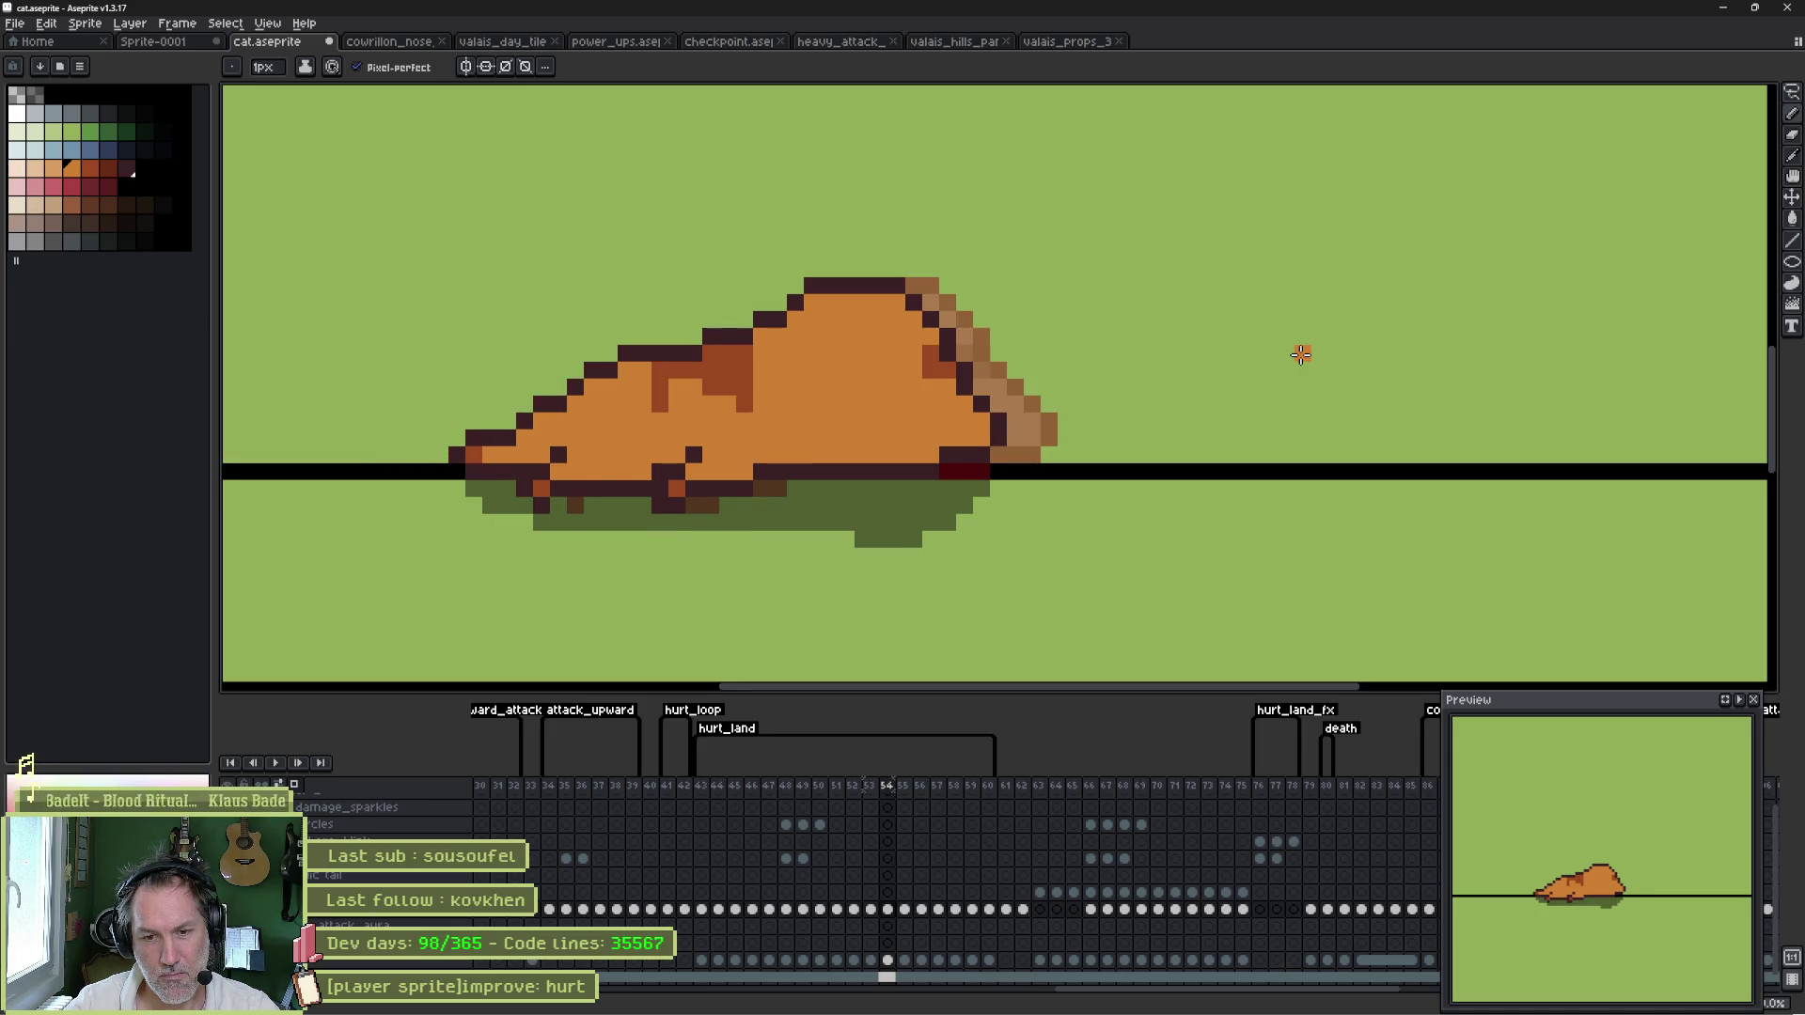
key("Right")
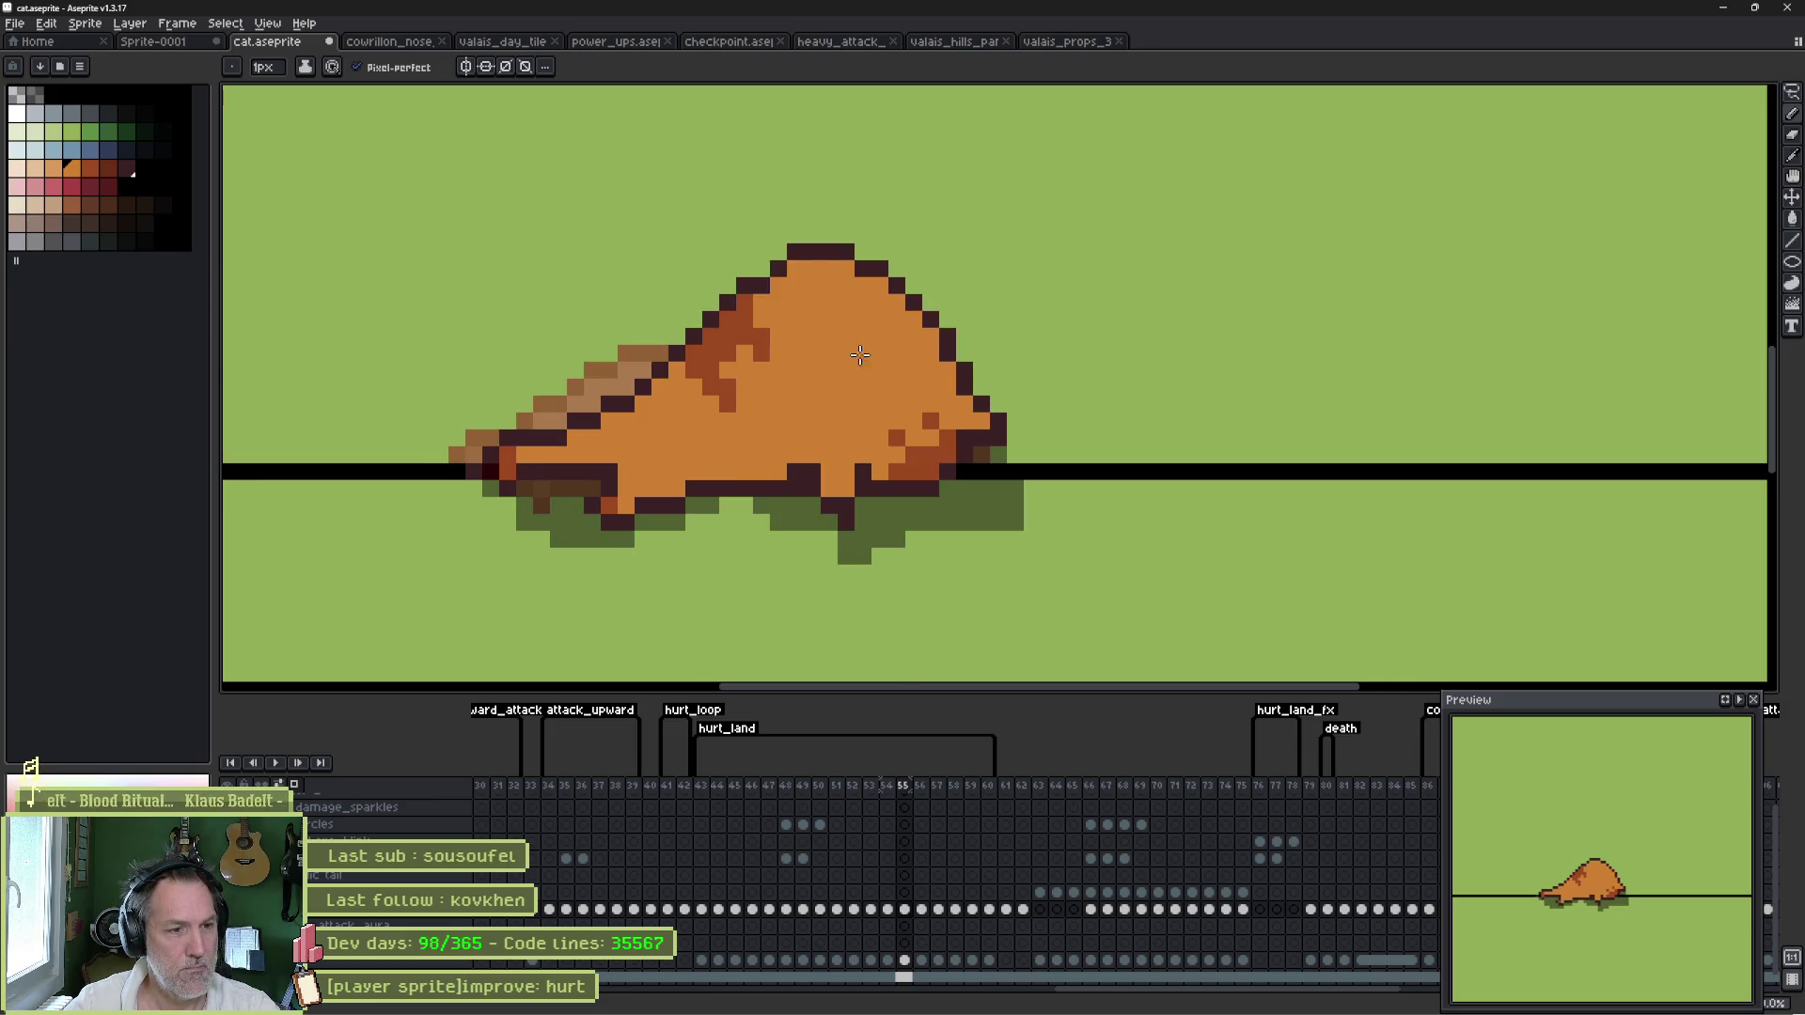
- Flatten the cat's back on frame 55 by erasing its top rows and drawing a new dark outline
key("e")
mouse_move(922, 252)
left_mouse_down()
mouse_move(724, 250)
mouse_move(930, 270)
mouse_move(758, 234)
left_mouse_up()
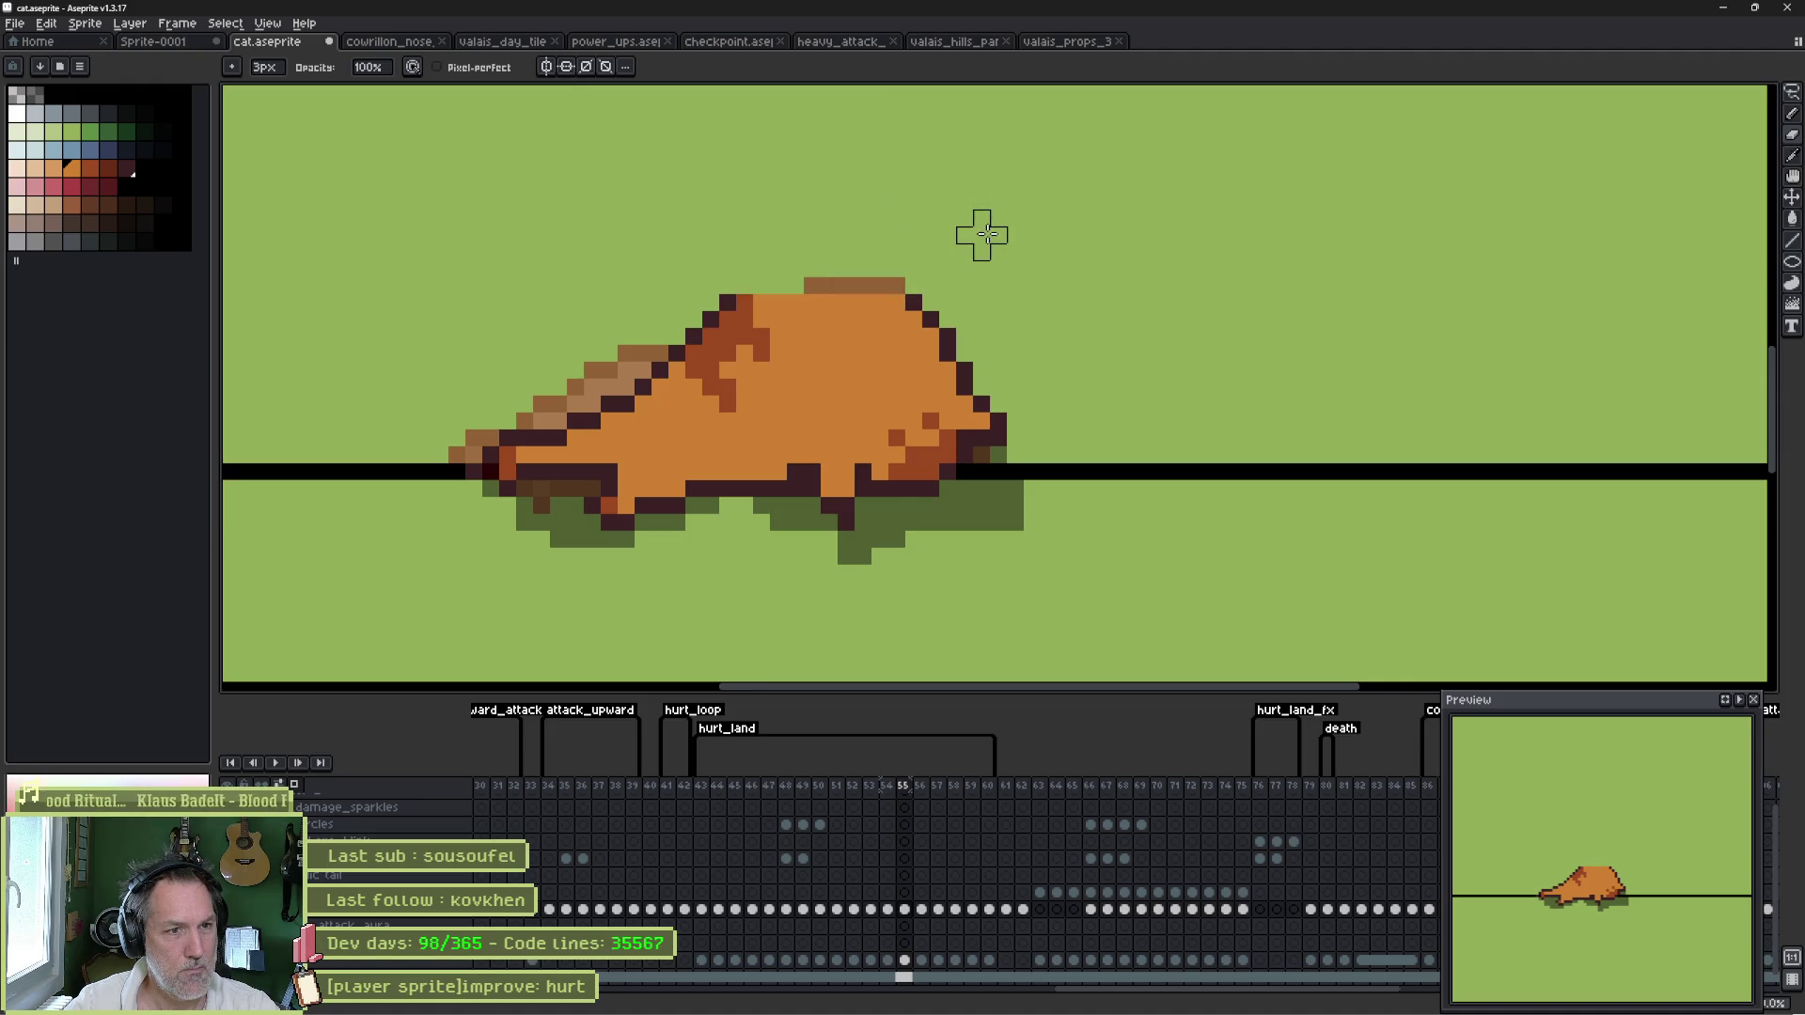
key("Left")
key("Right")
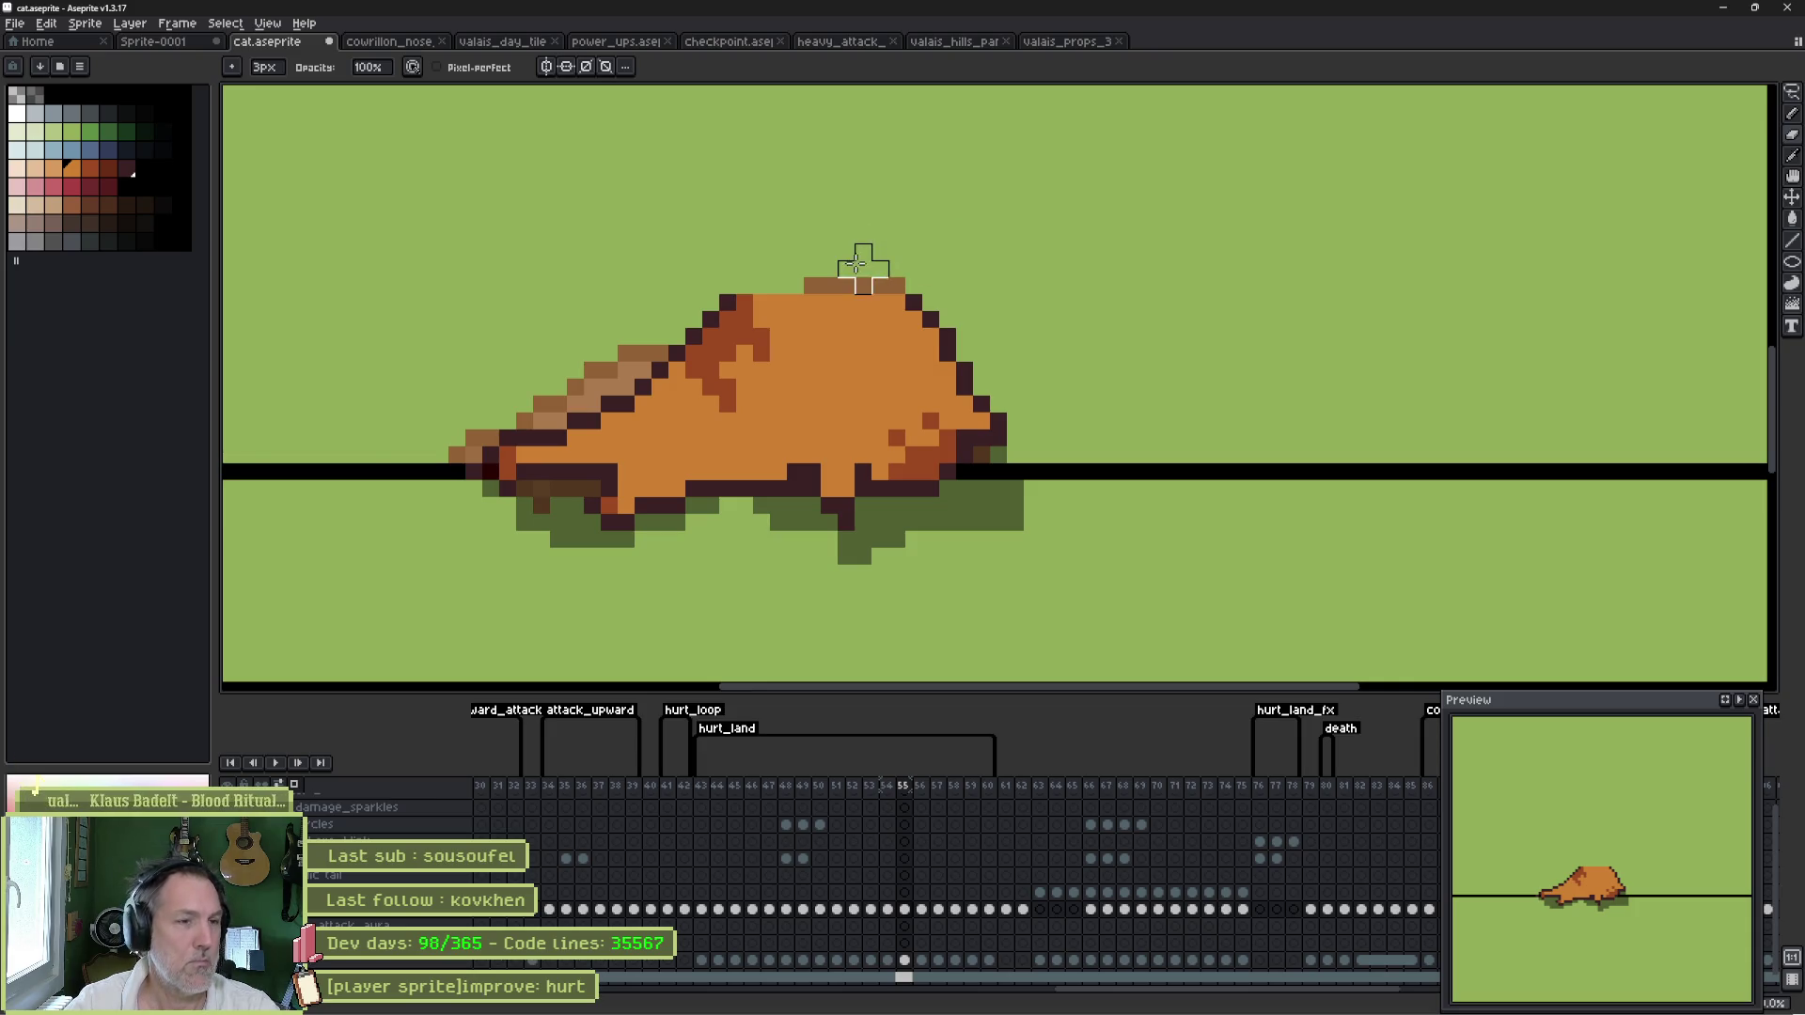
key("b")
left_click(732, 301, "alt")
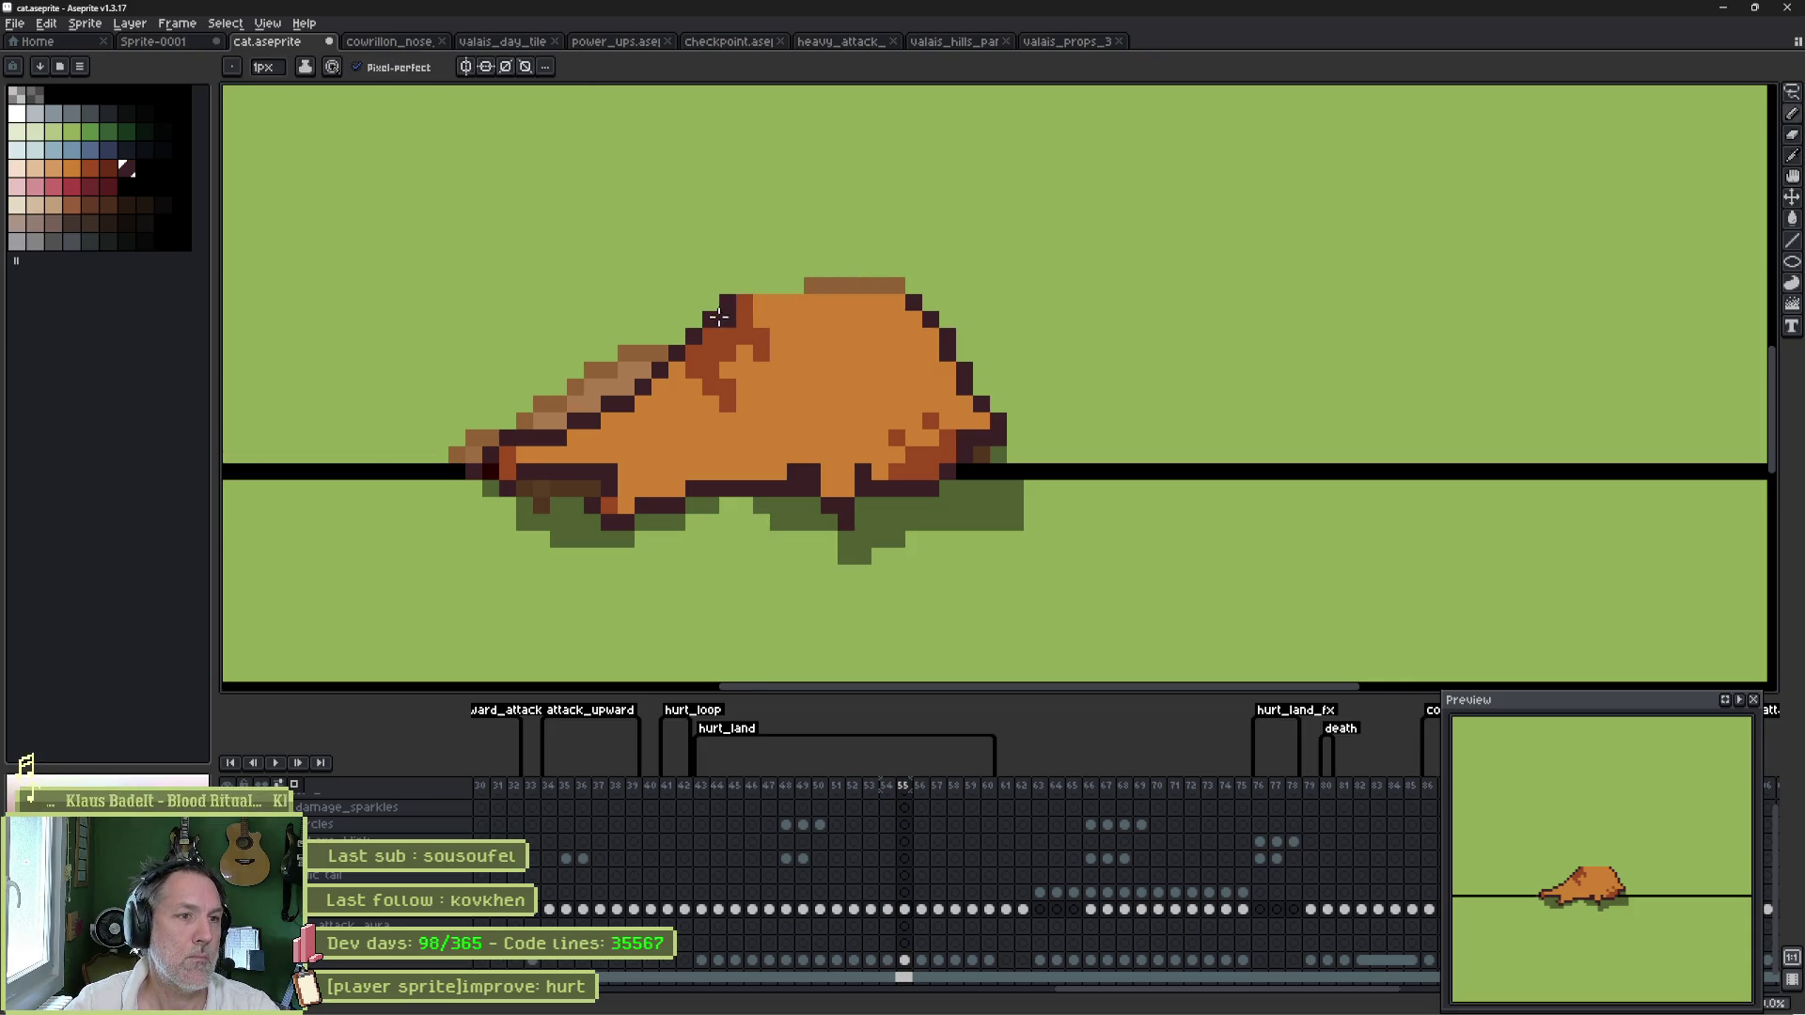
left_click_drag(818, 292, 896, 289)
left_click(739, 323, "alt")
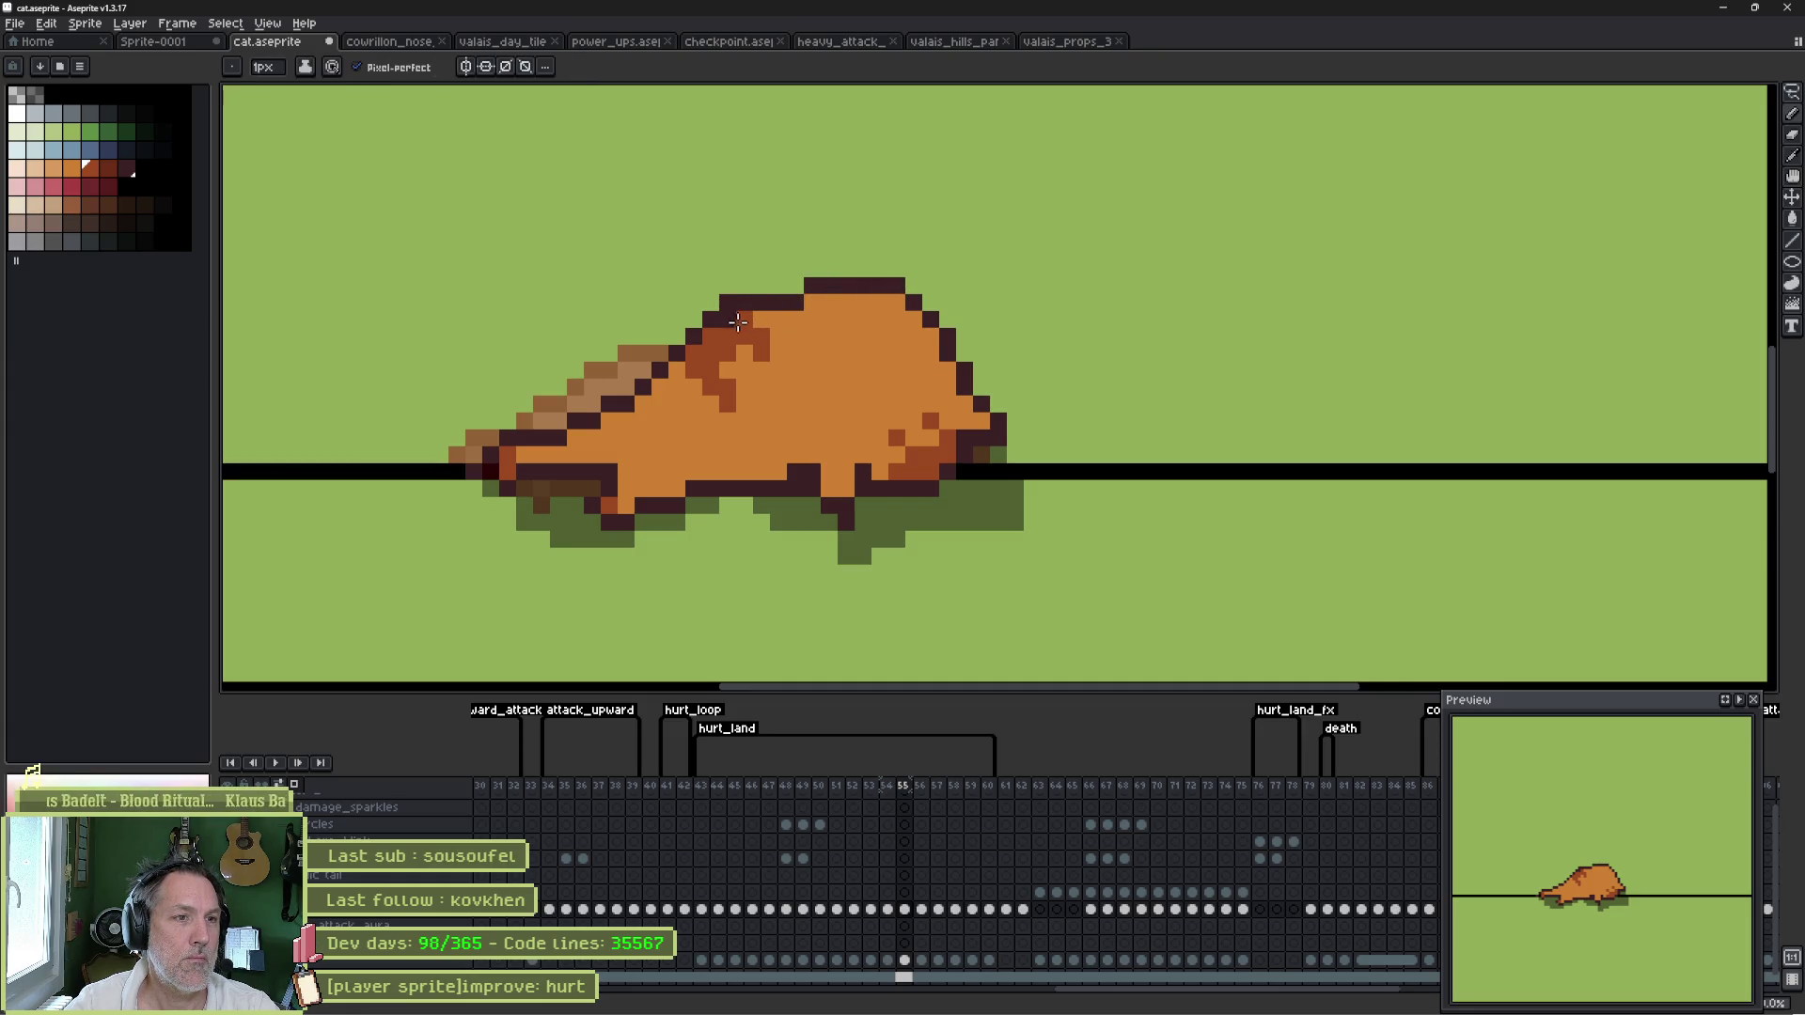
key("Right")
key("Left")
key("Right")
key("Right")
key("Left")
key("Left")
key("Left")
key("Left")
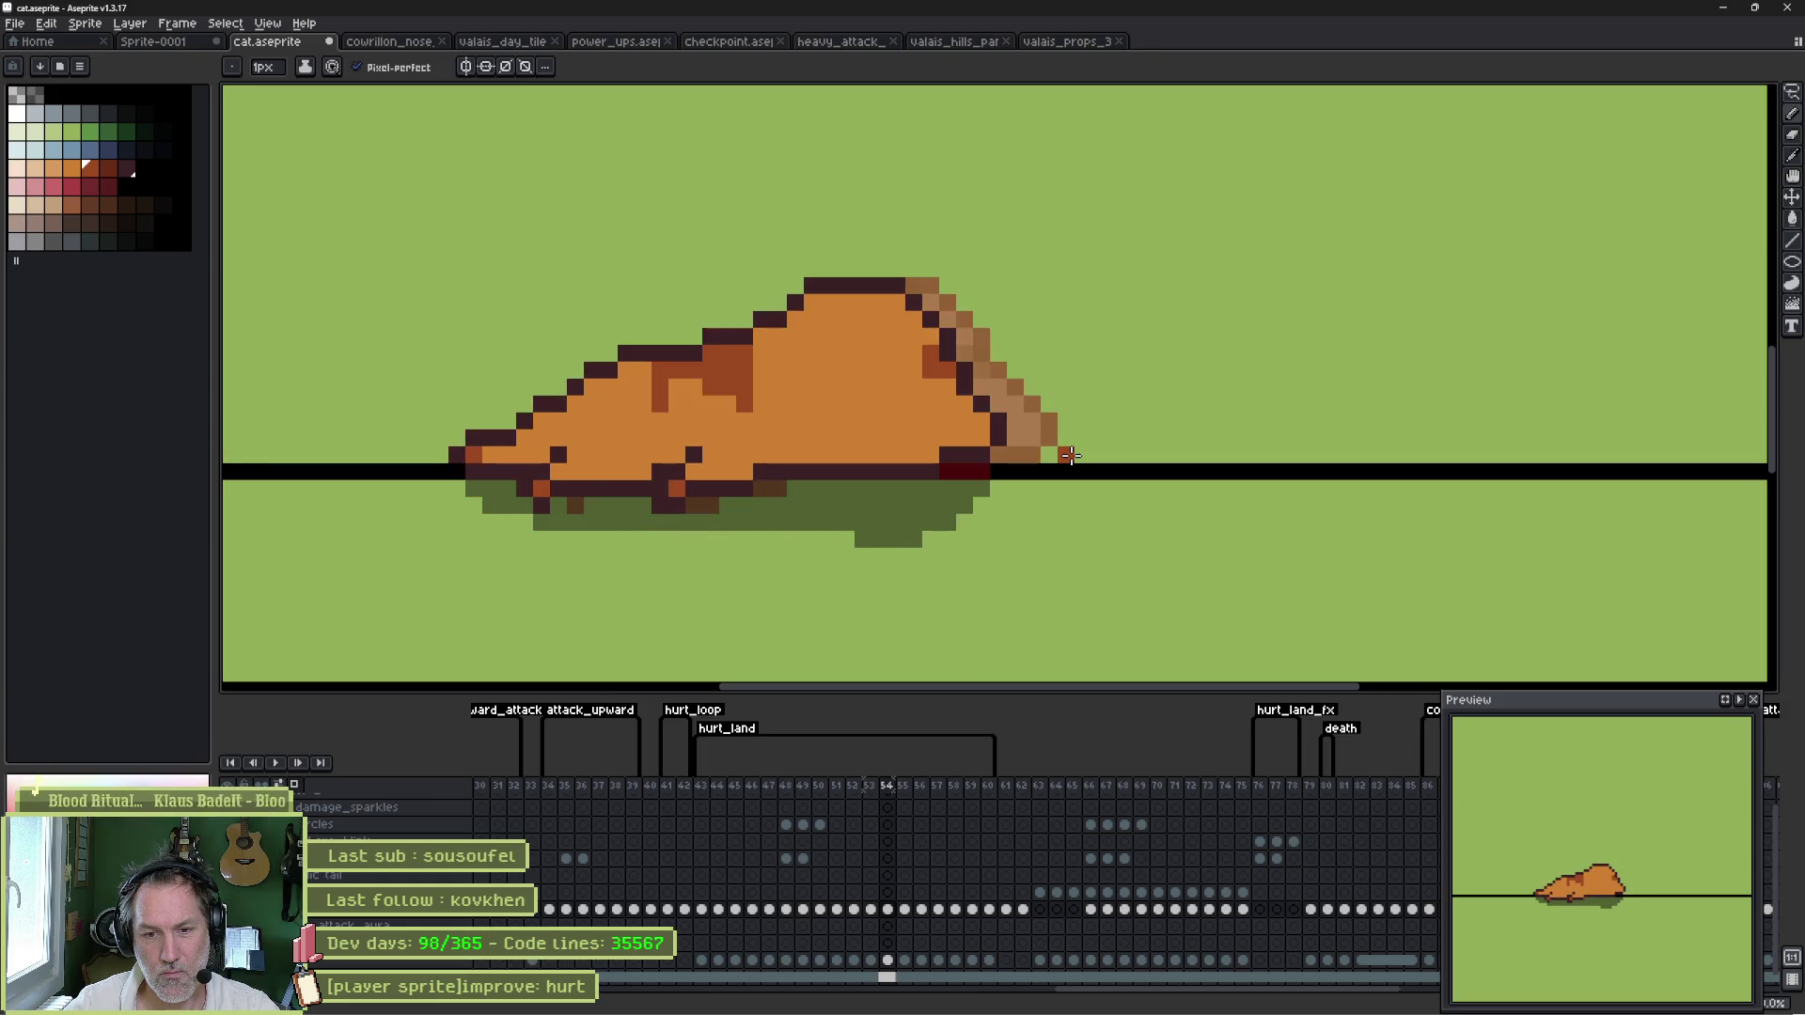
key("Right")
key("Left")
key("Right")
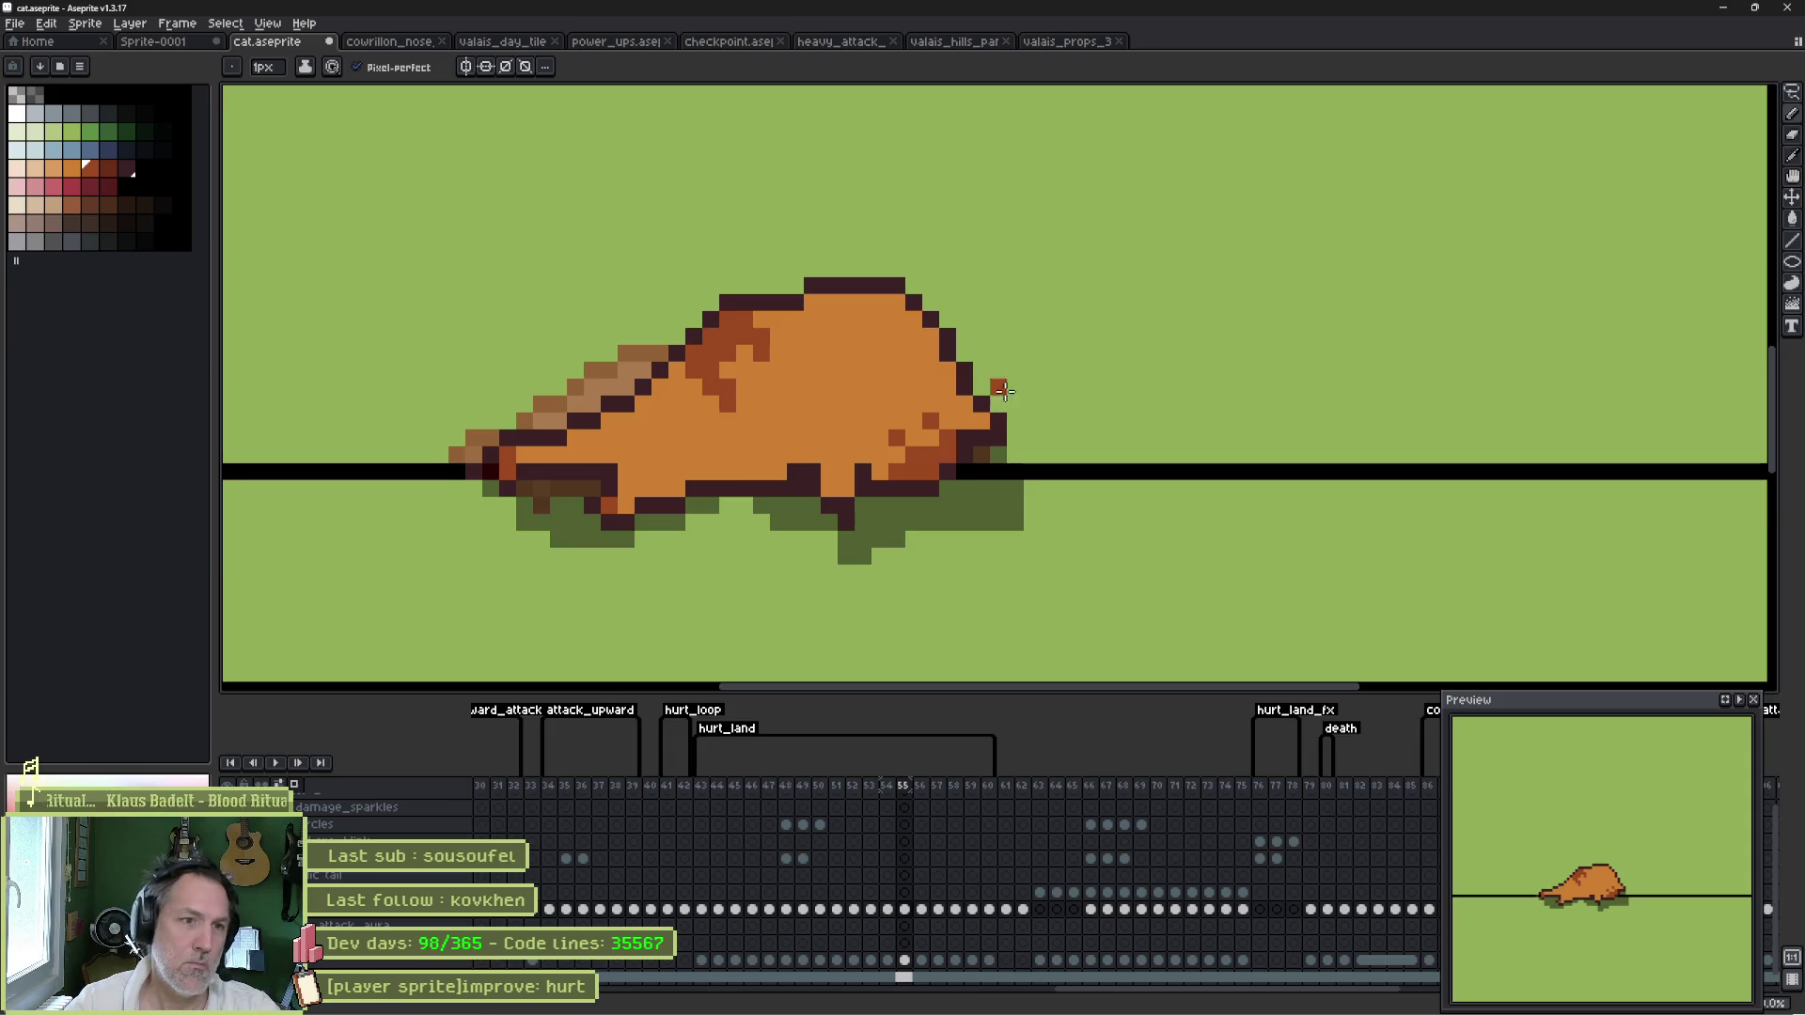
- Push the outline near the head one pixel outward and erase a stray back pixel
left_click(972, 364, "alt")
left_click_drag(973, 353, 981, 395)
left_click(945, 365, "alt")
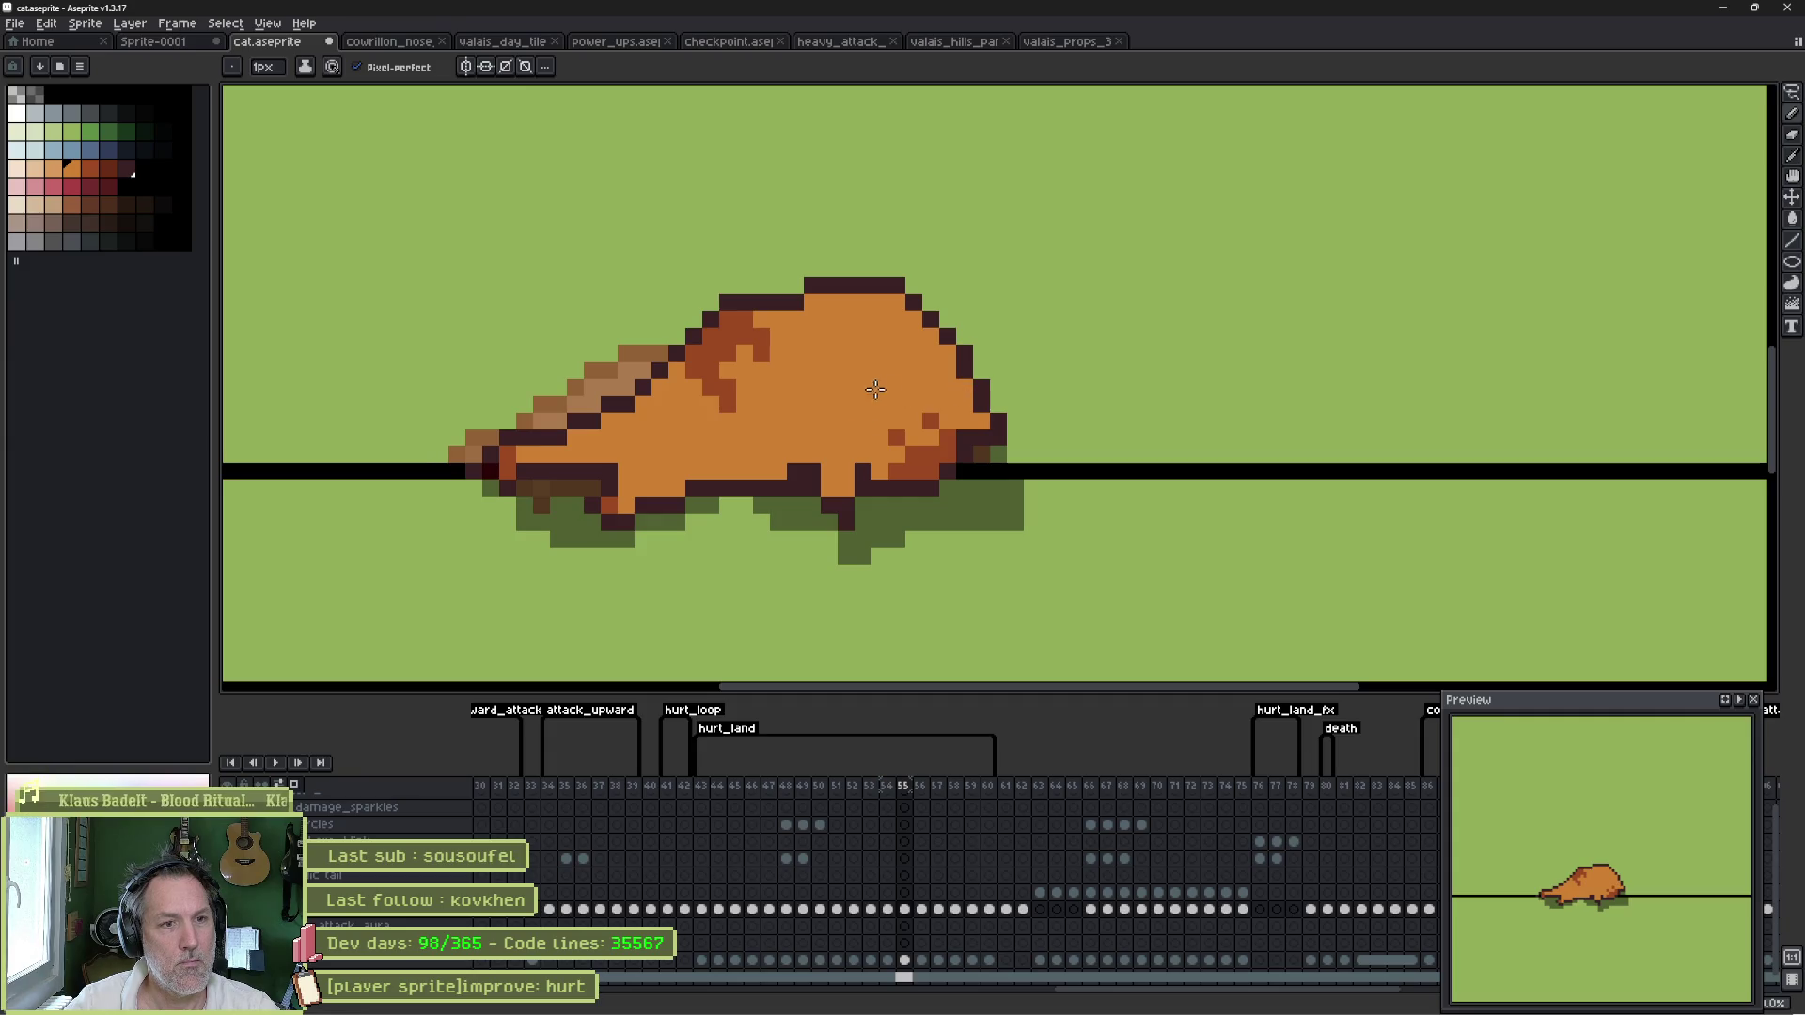
key("comma")
key("period")
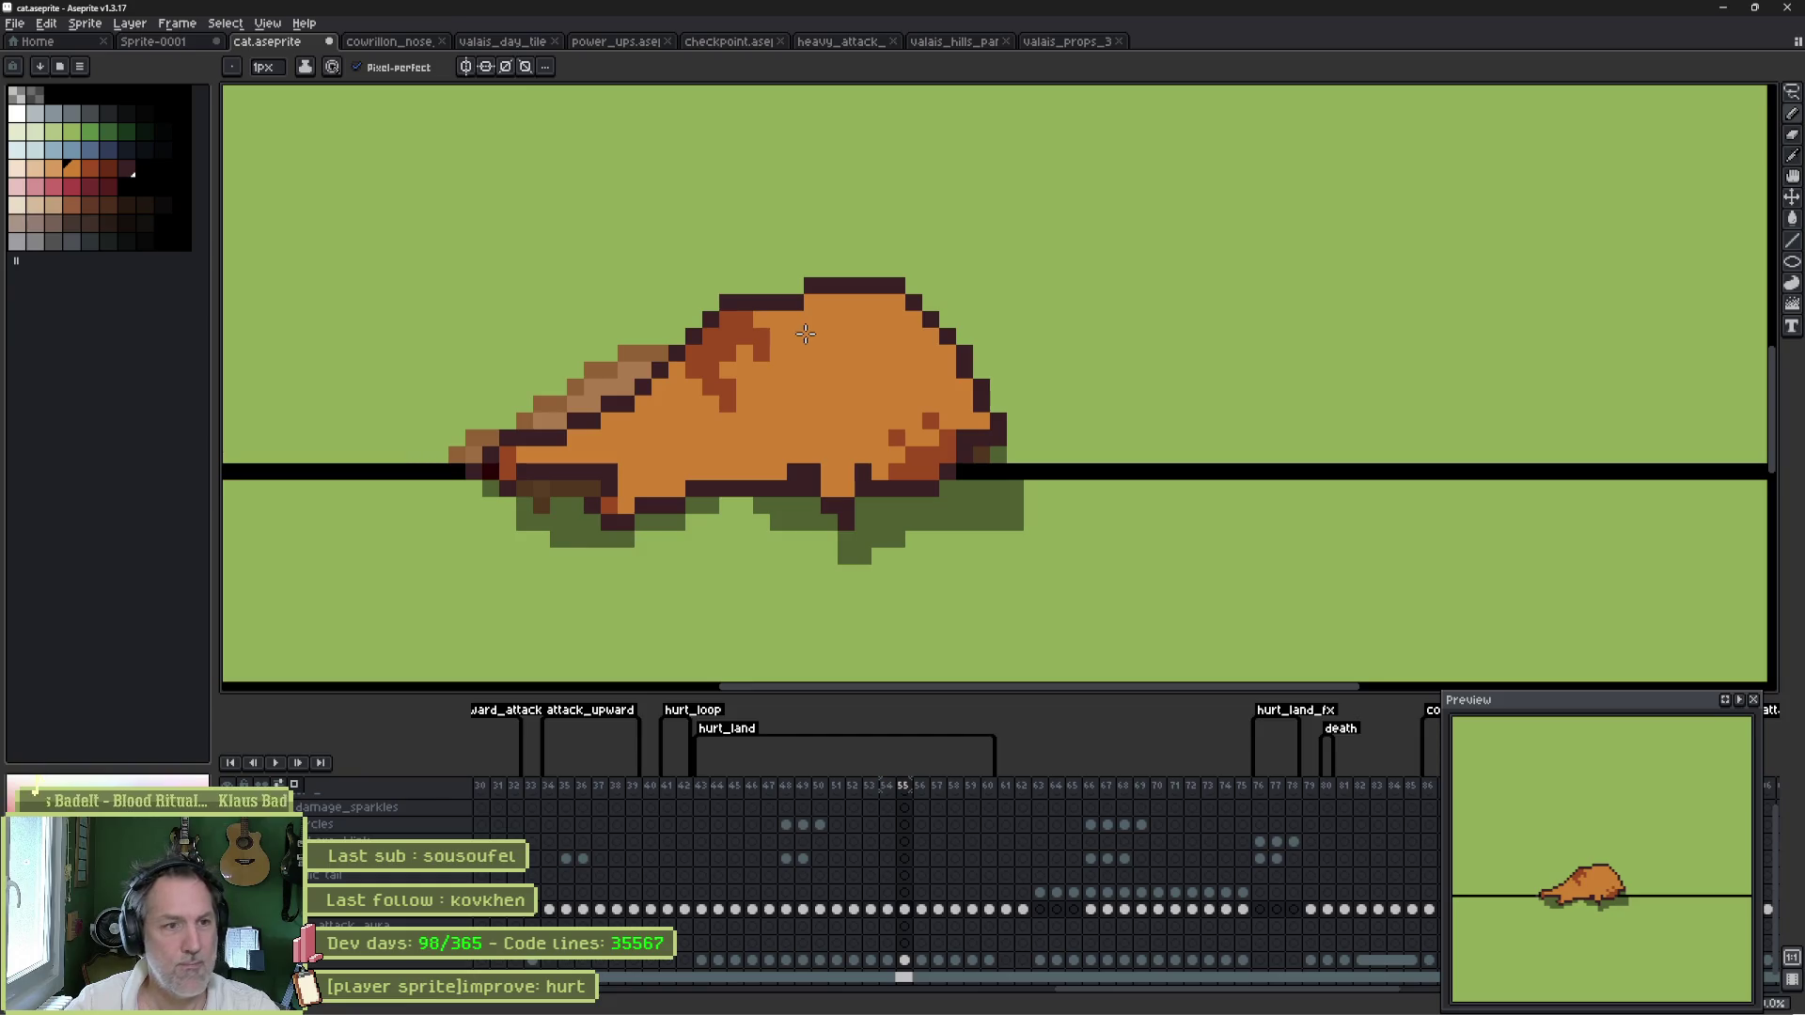
key("alt")
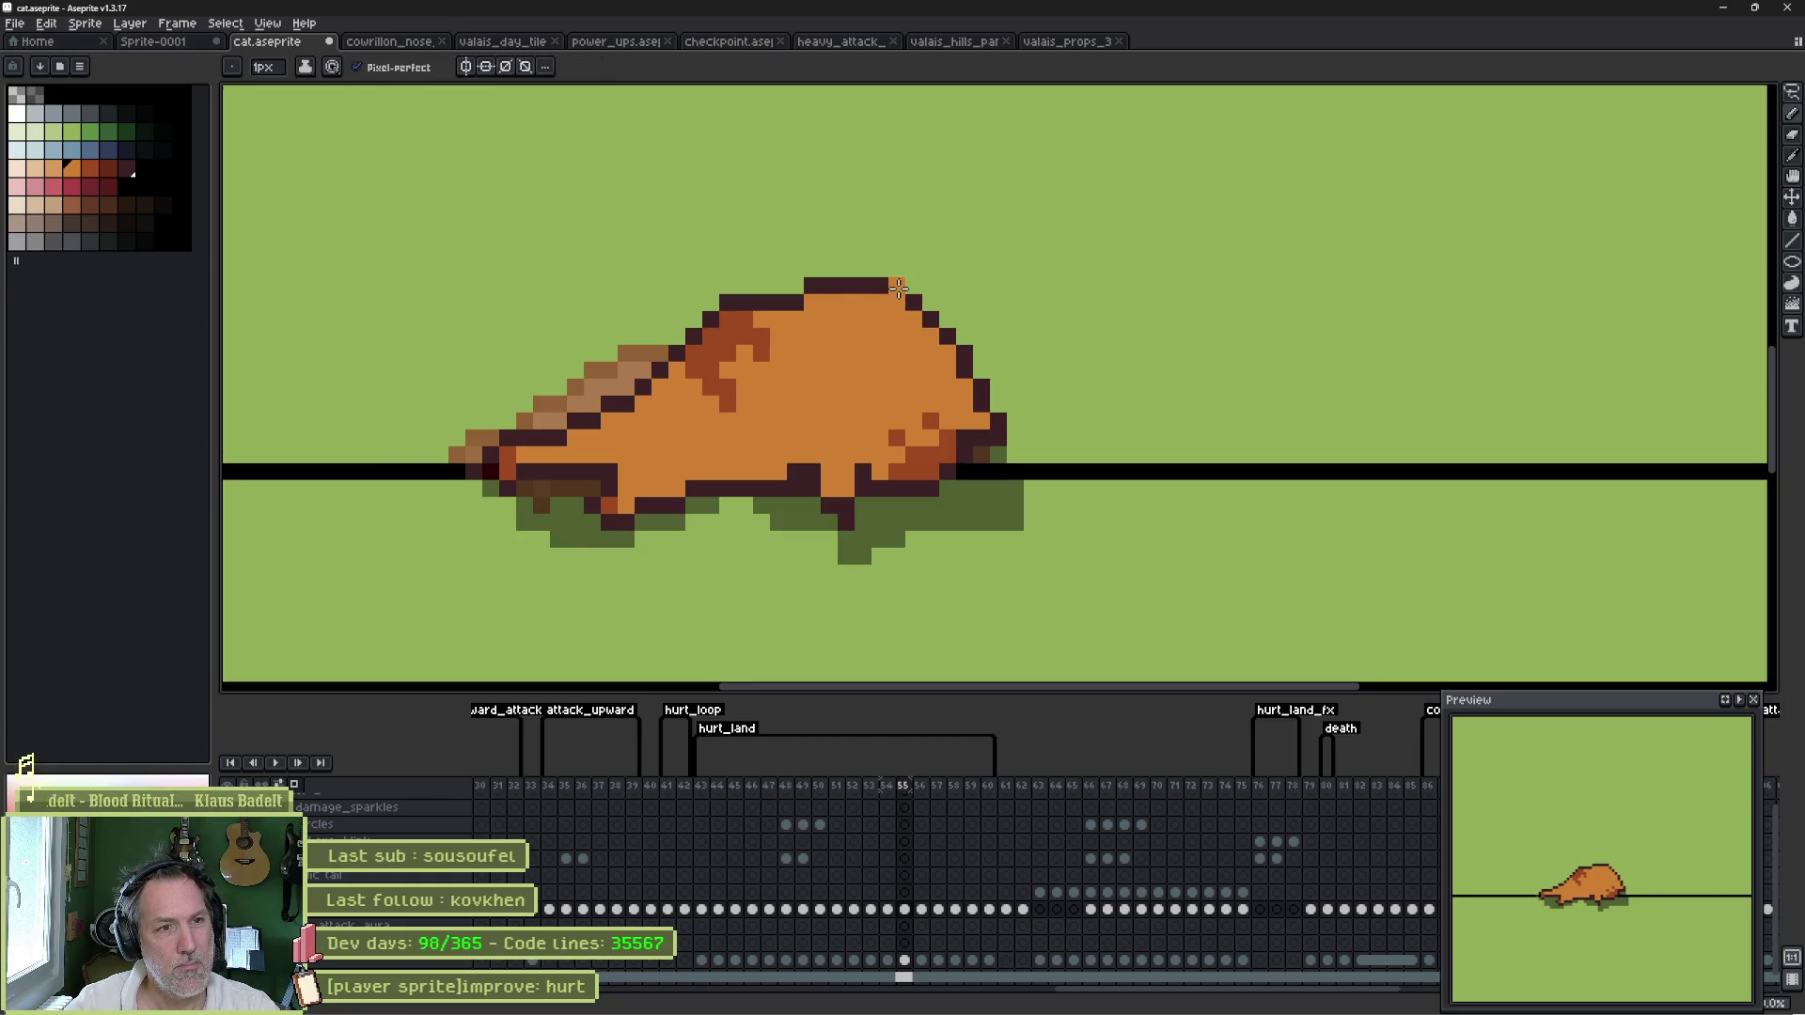
key("b")
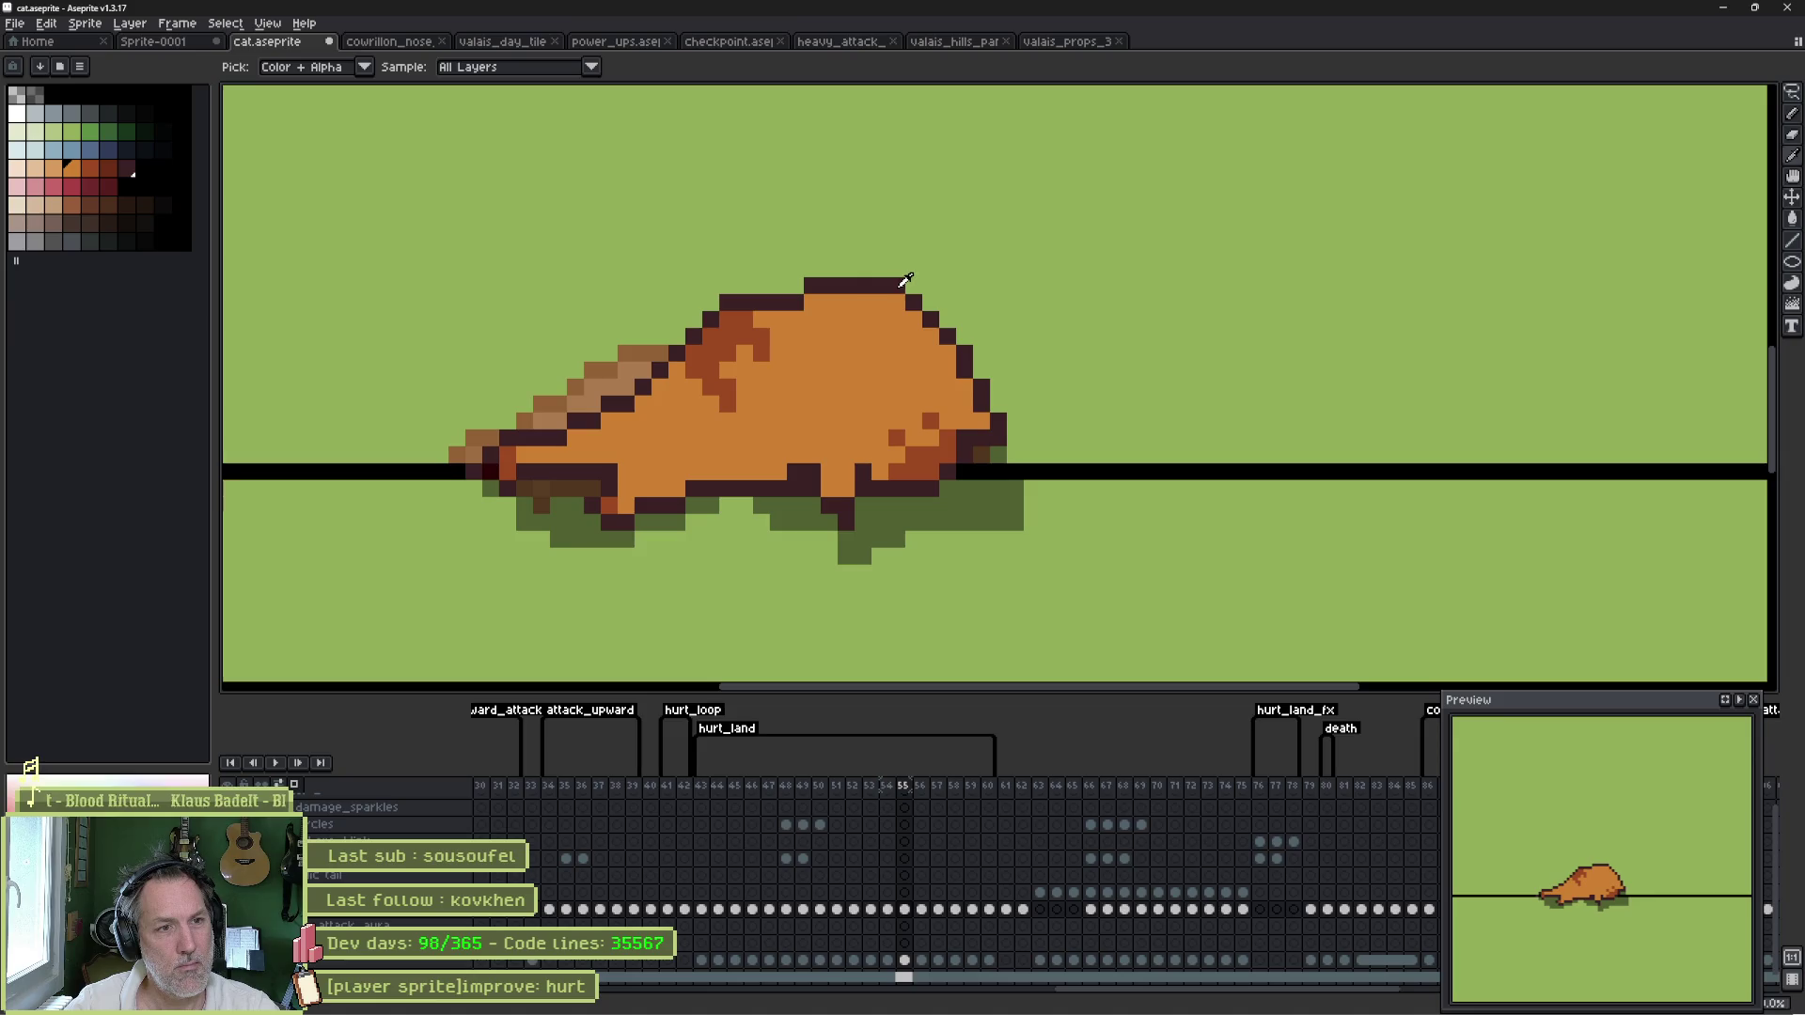
key("e")
left_click(897, 284)
- On frame 57, darken the cat's belly pixels with dark red-brown
key("Right")
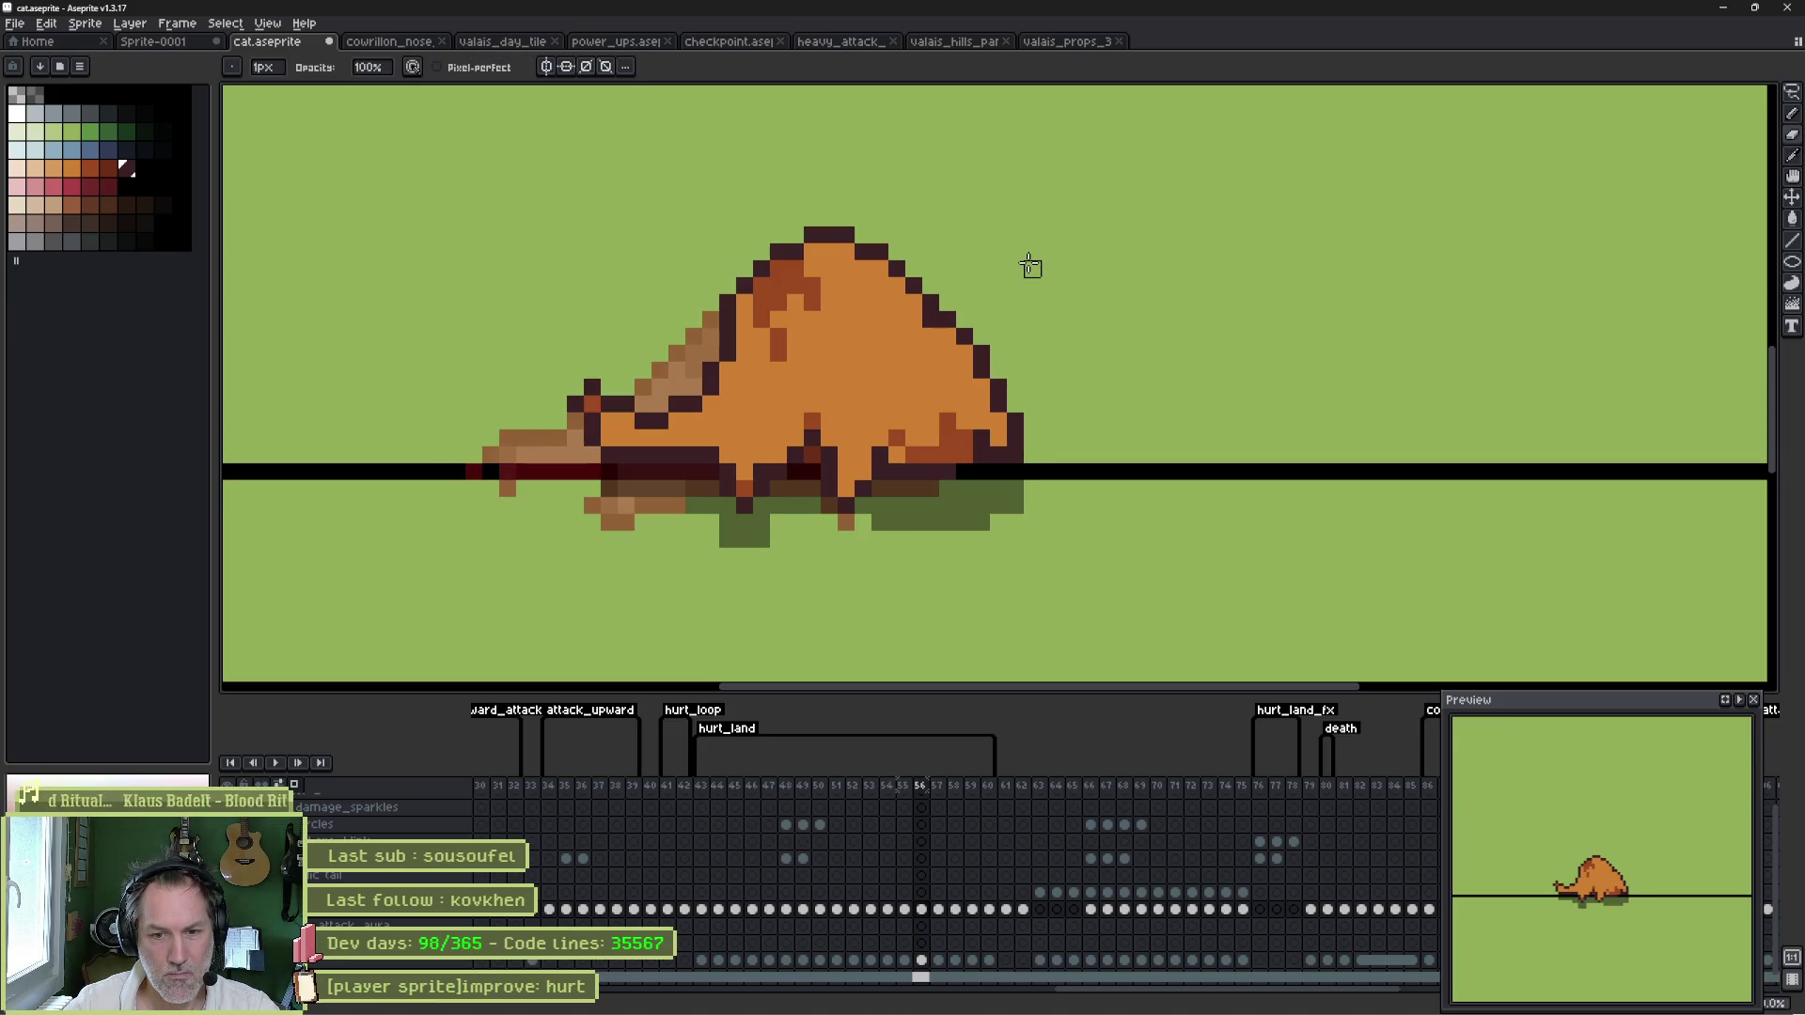
key("Right")
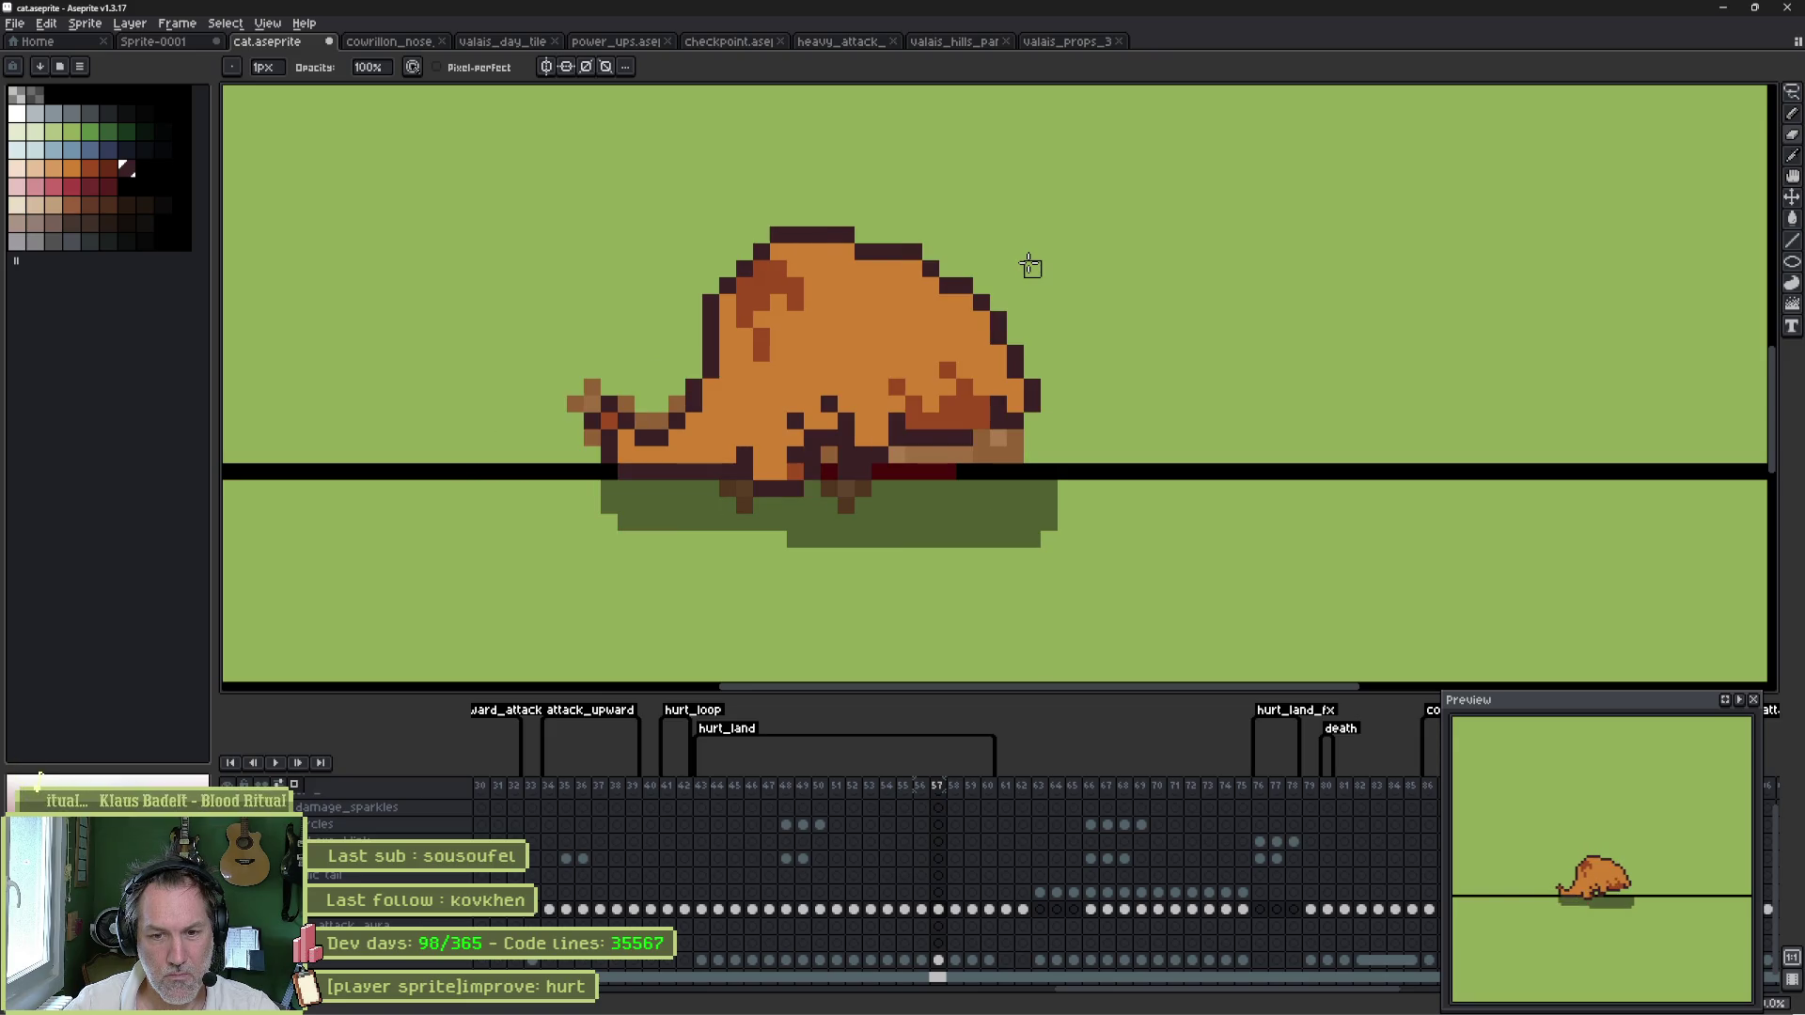
key("b")
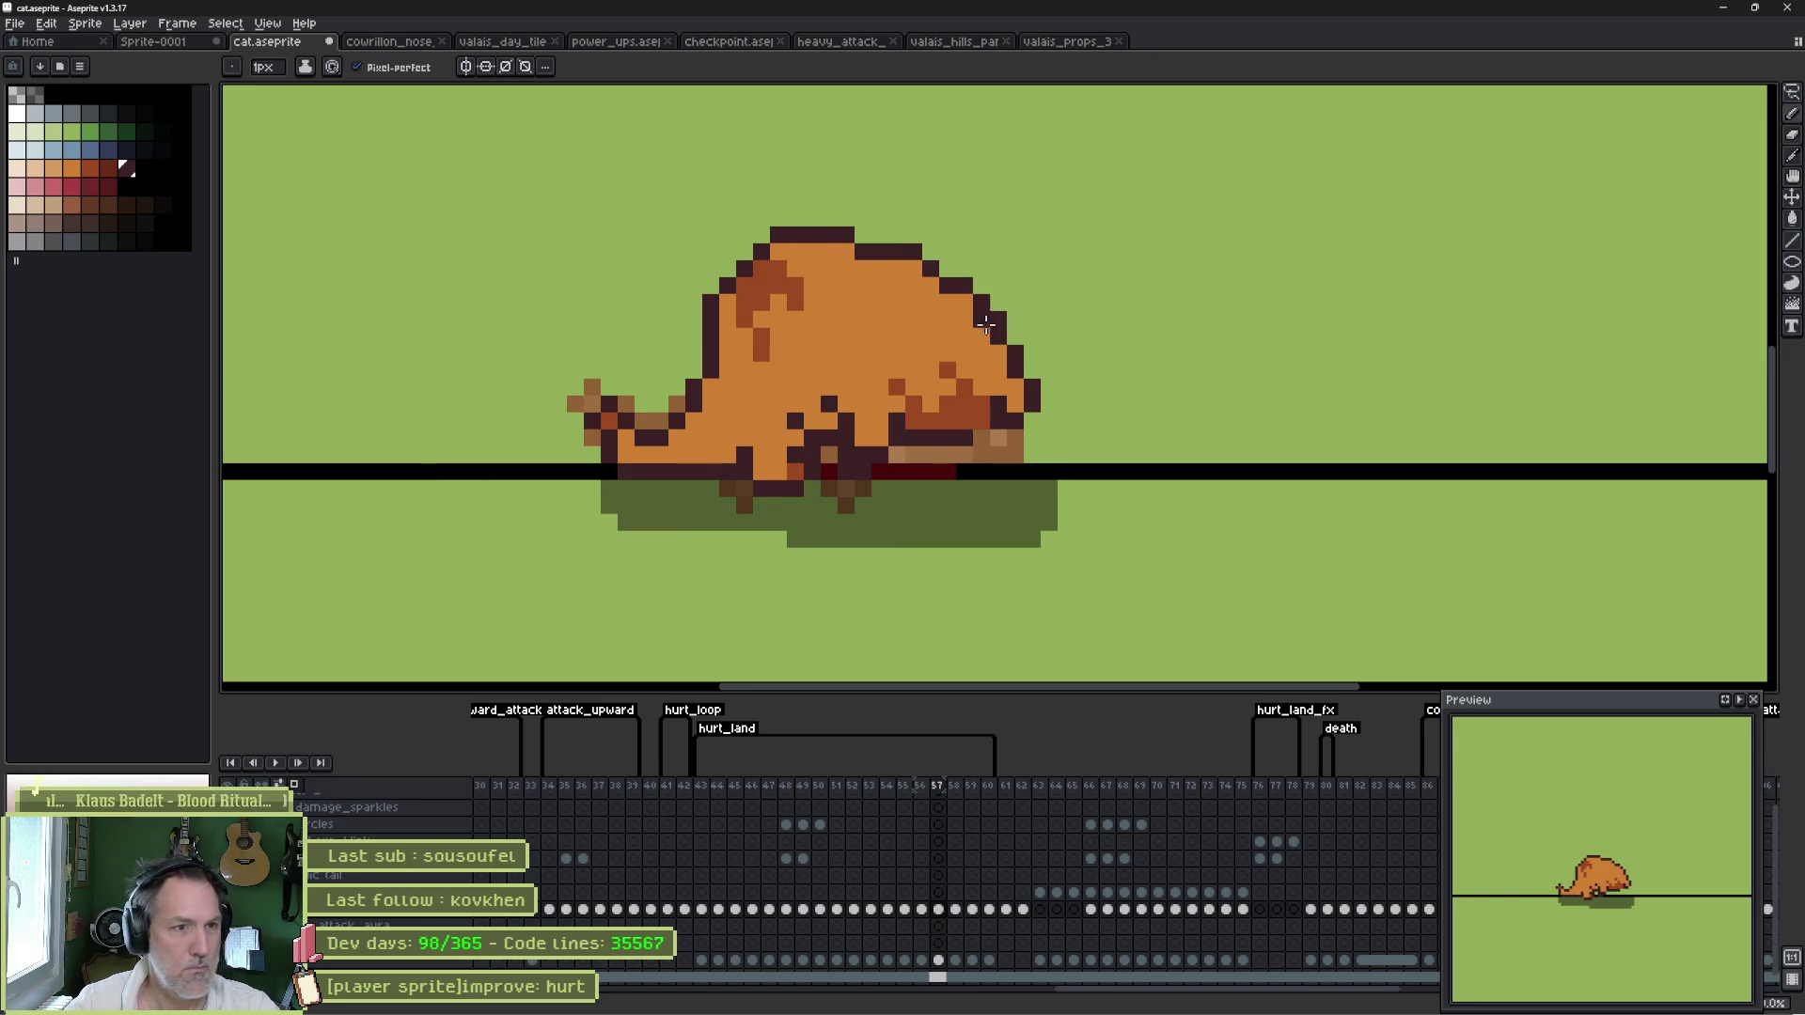
left_click(109, 168)
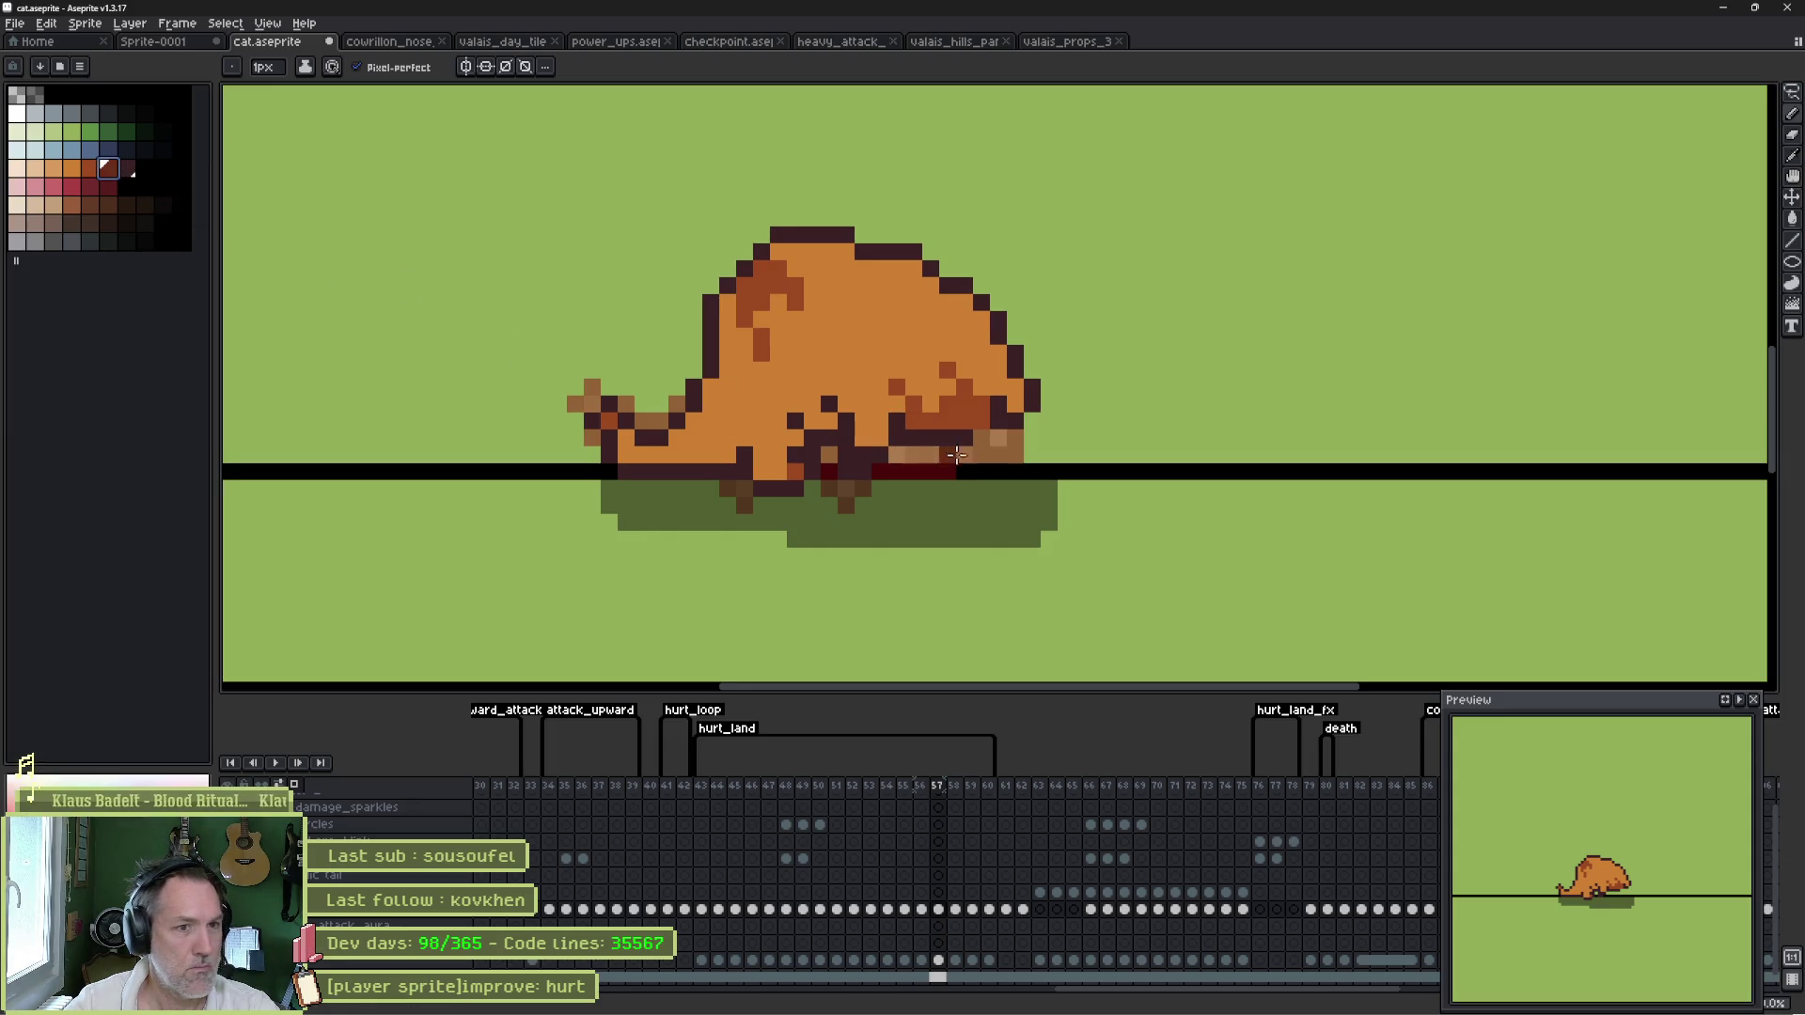
left_click_drag(921, 455, 941, 455)
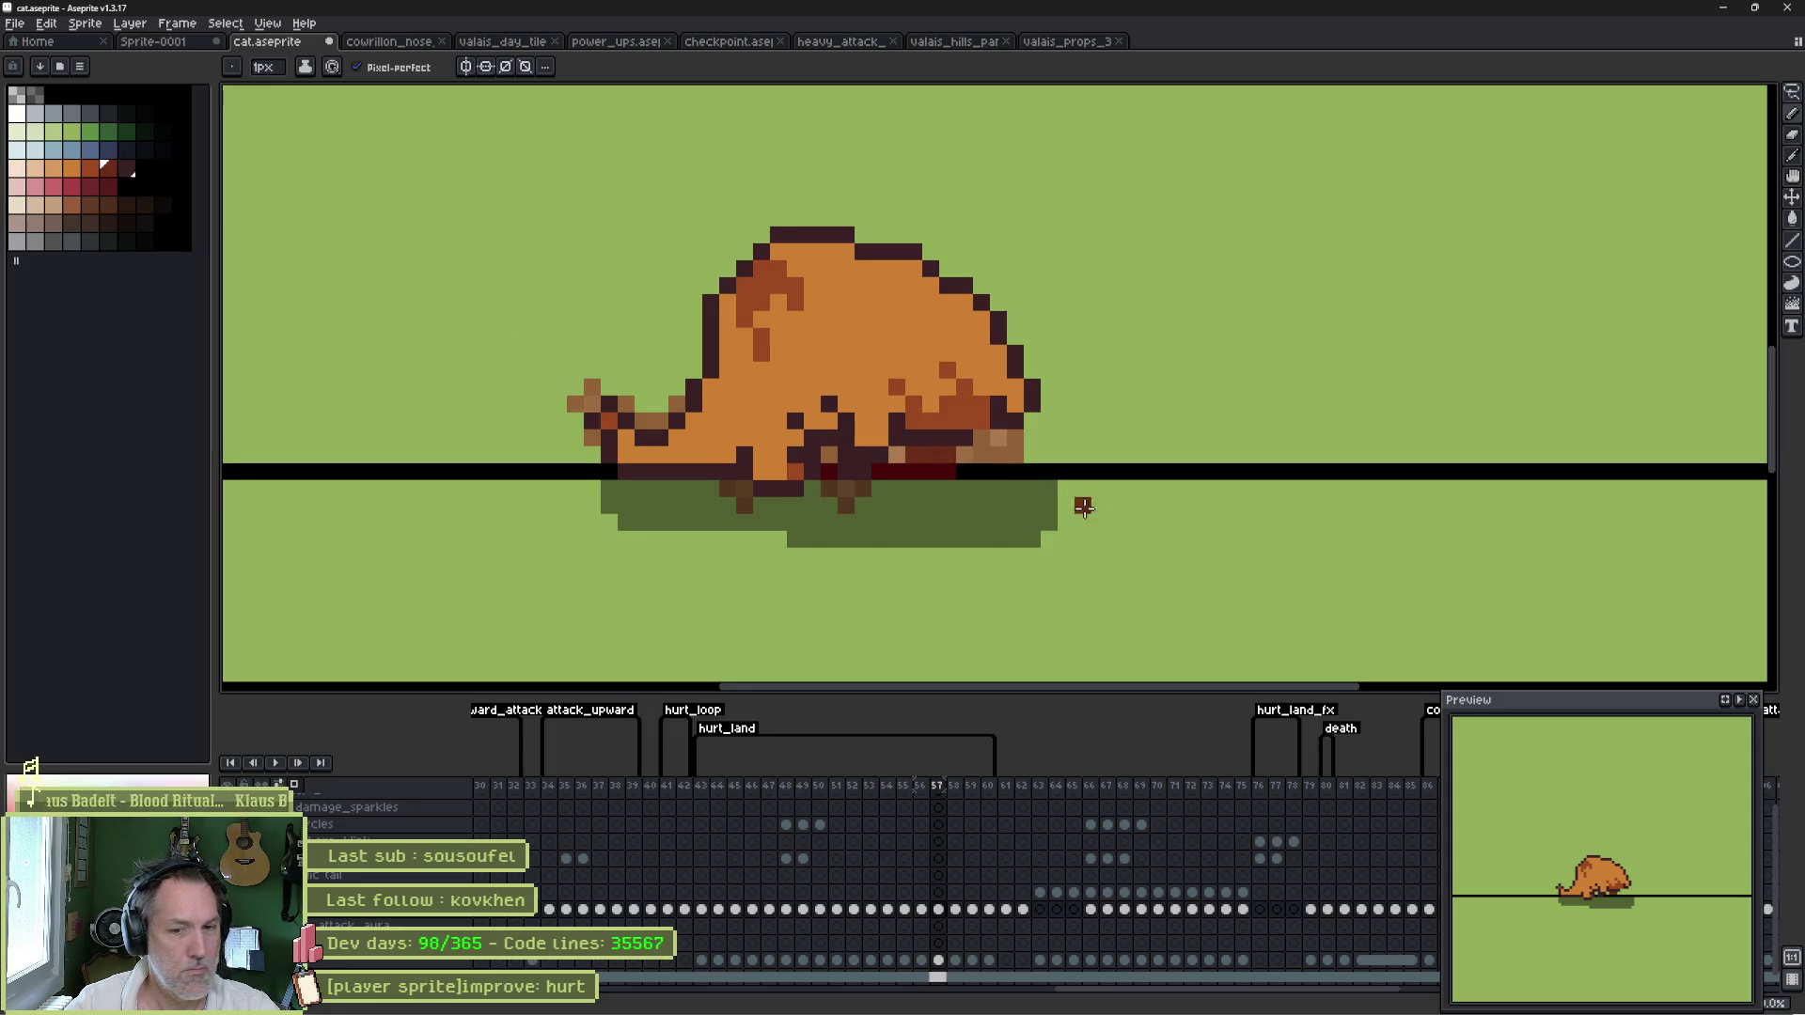
- Step through frames 57–59 and play the hurt_land animation to review it
key("Left")
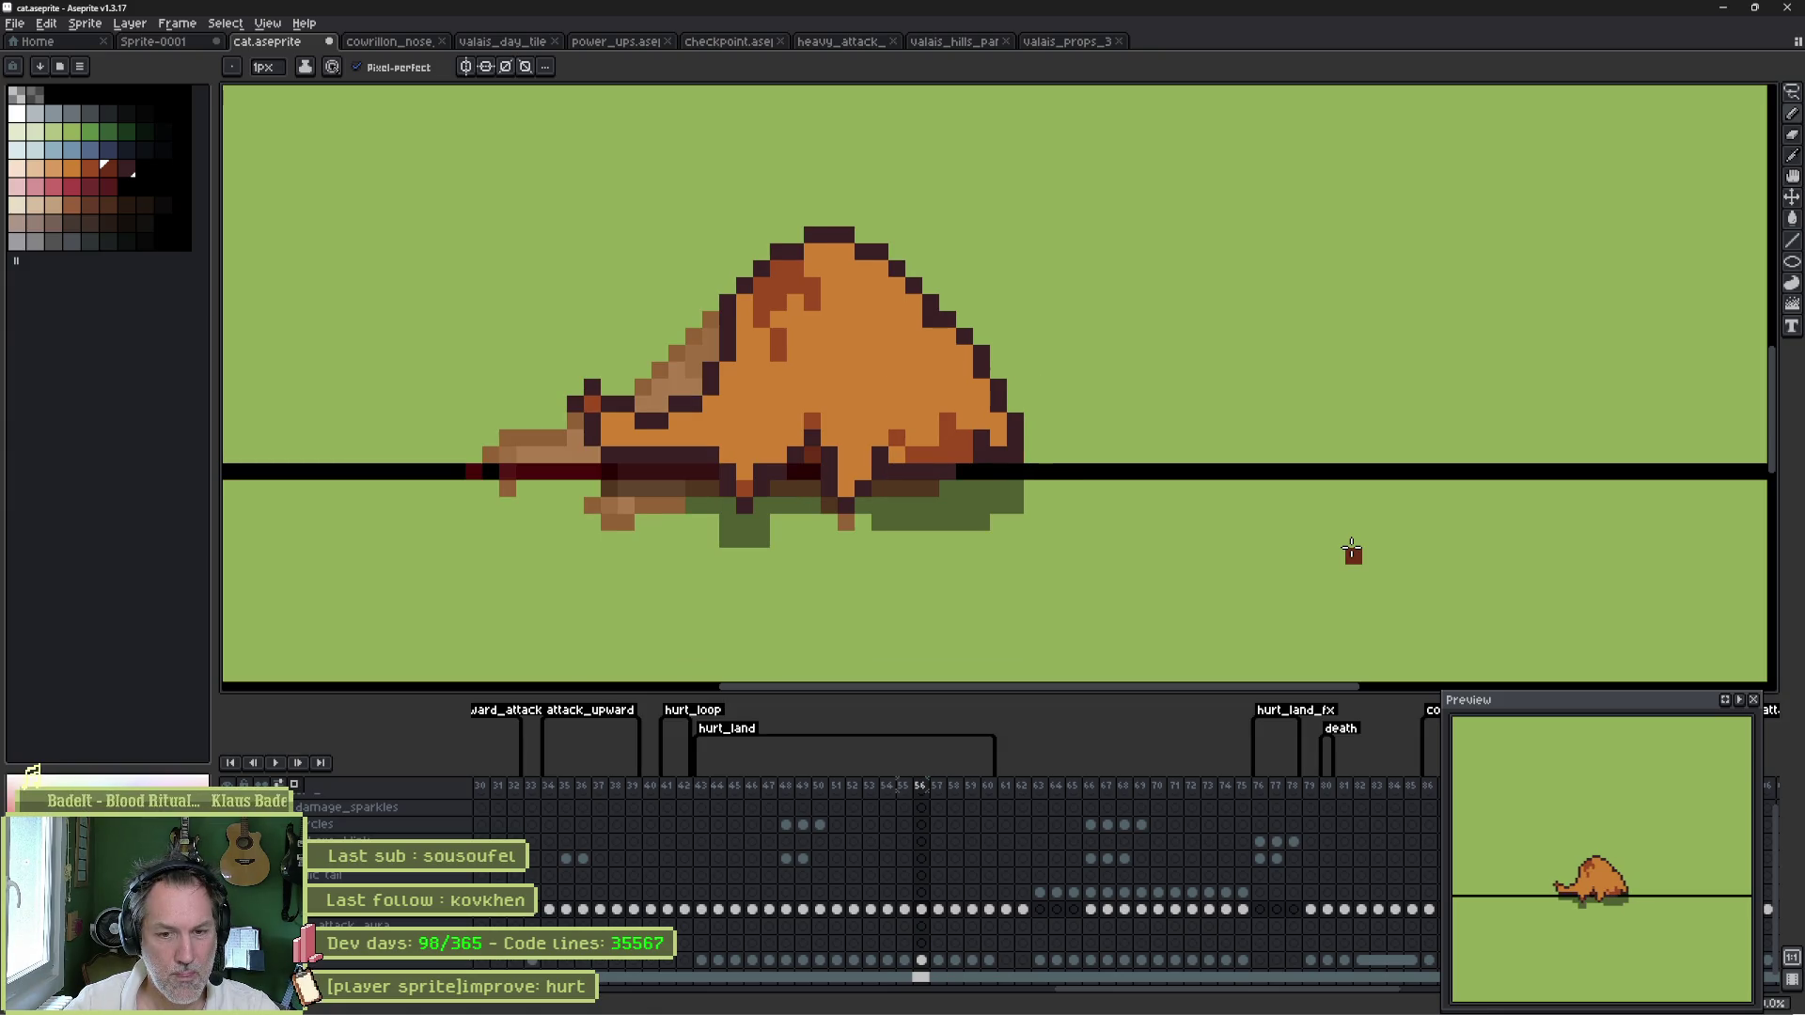
key("Right")
key("Right")
key("Right")
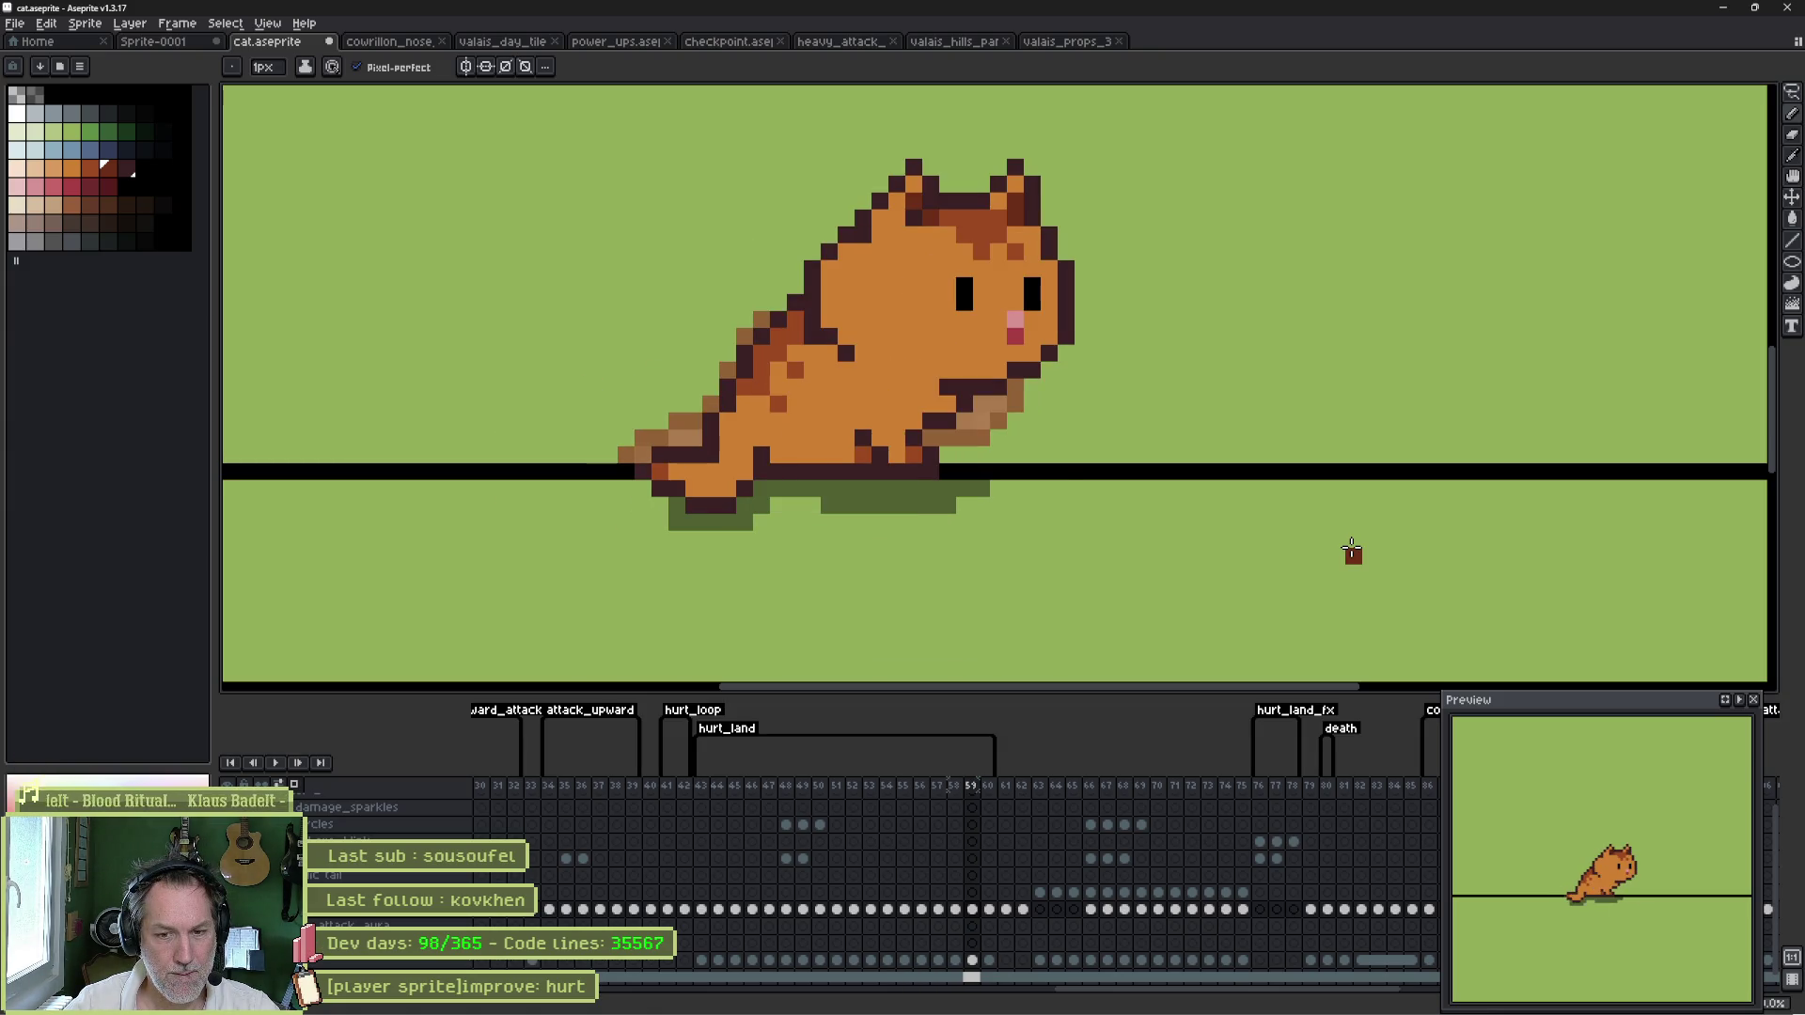
key("Right")
key("Right")
key("Left")
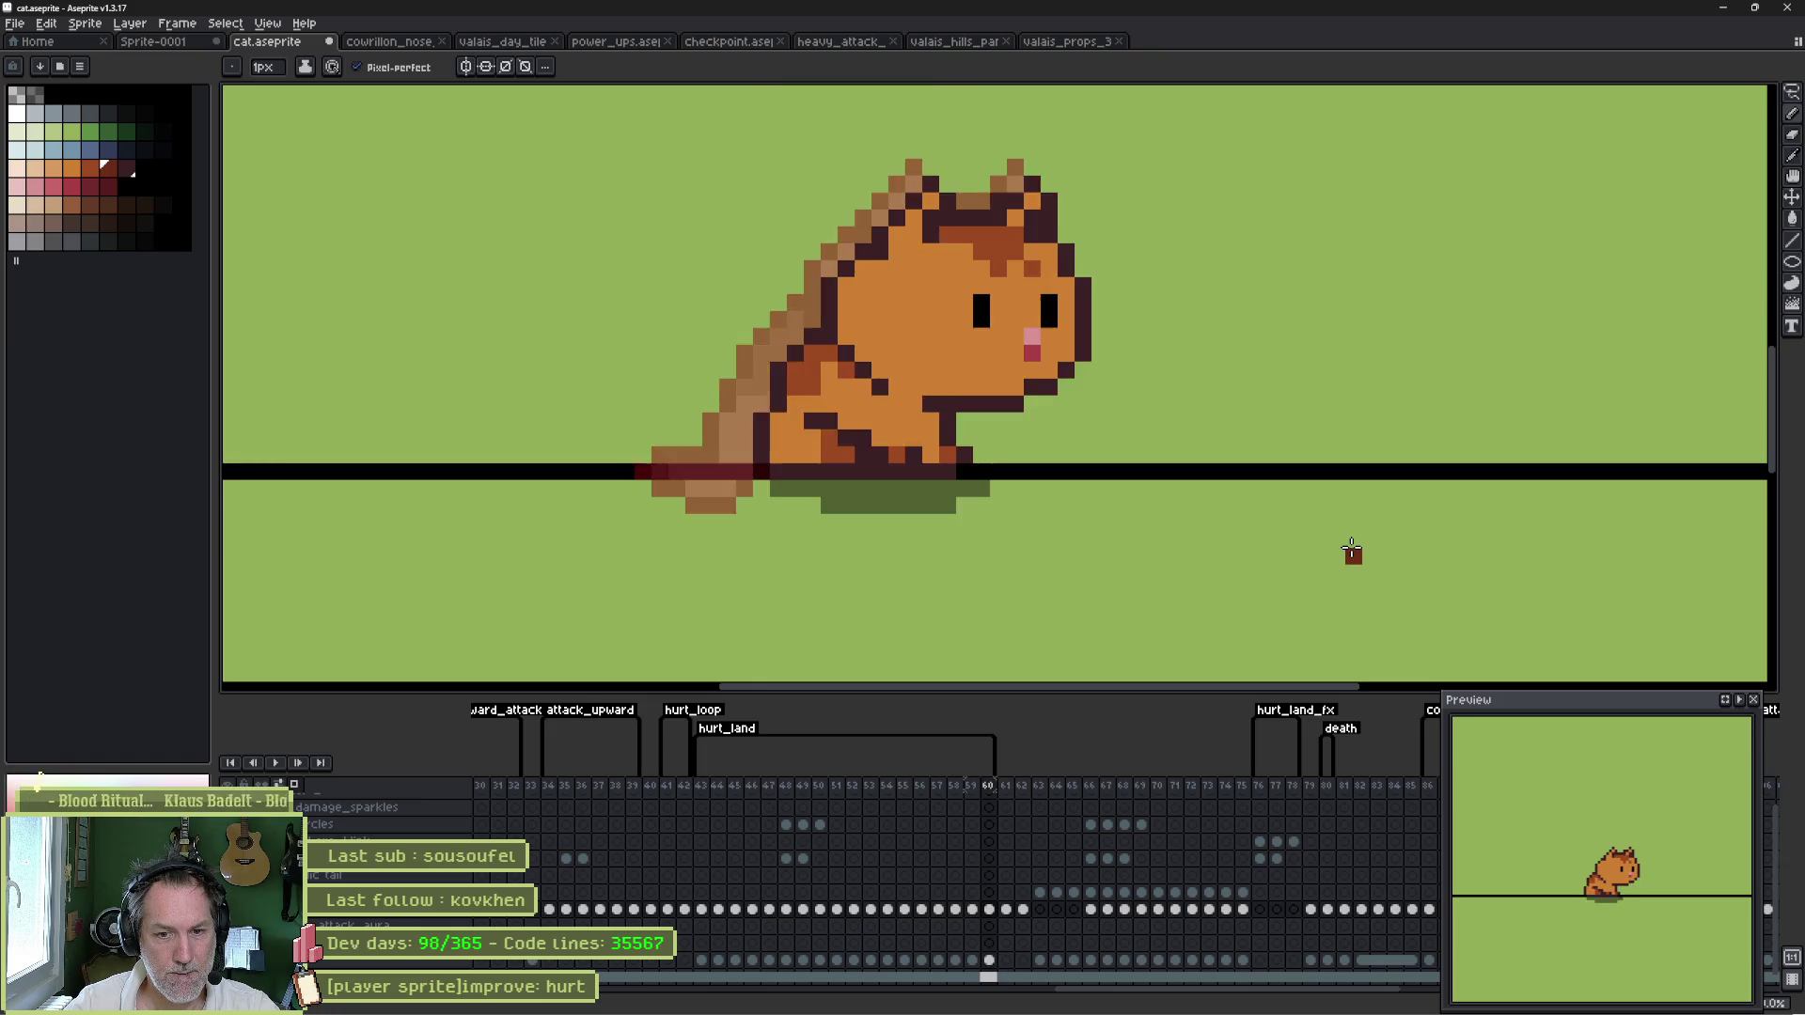
key("Left")
key("Left")
key("Return")
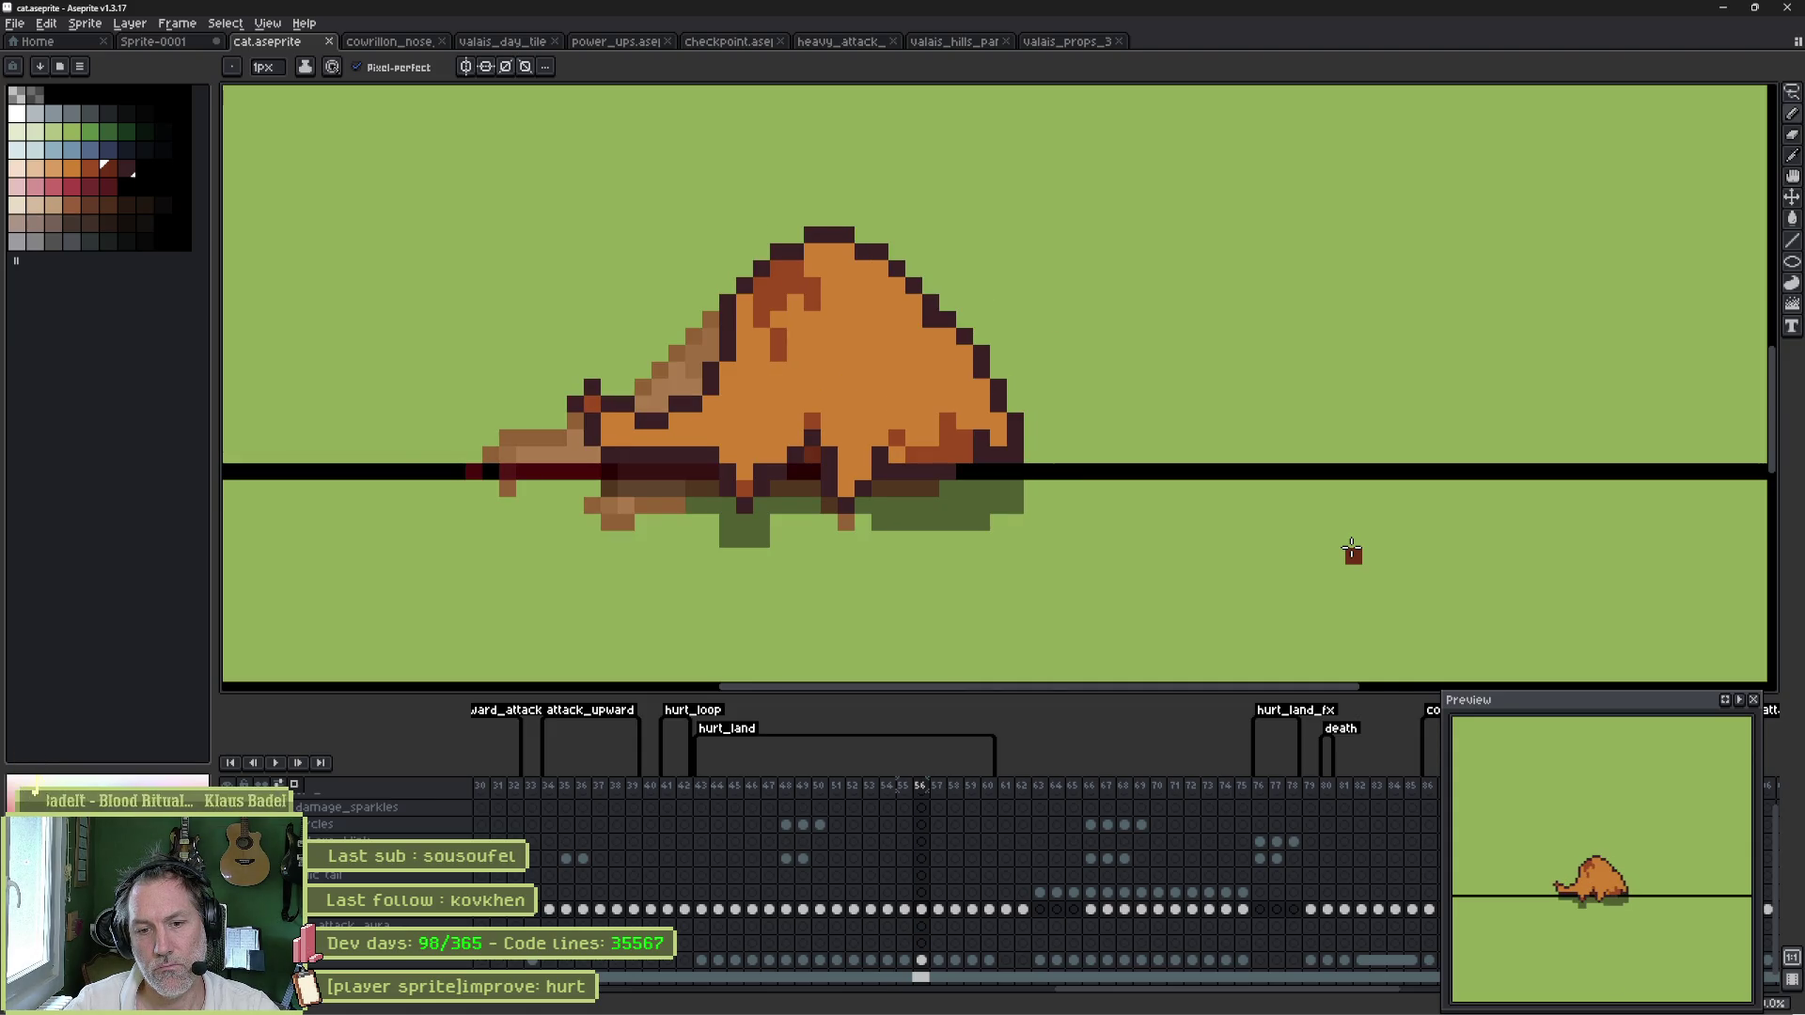
key("m")
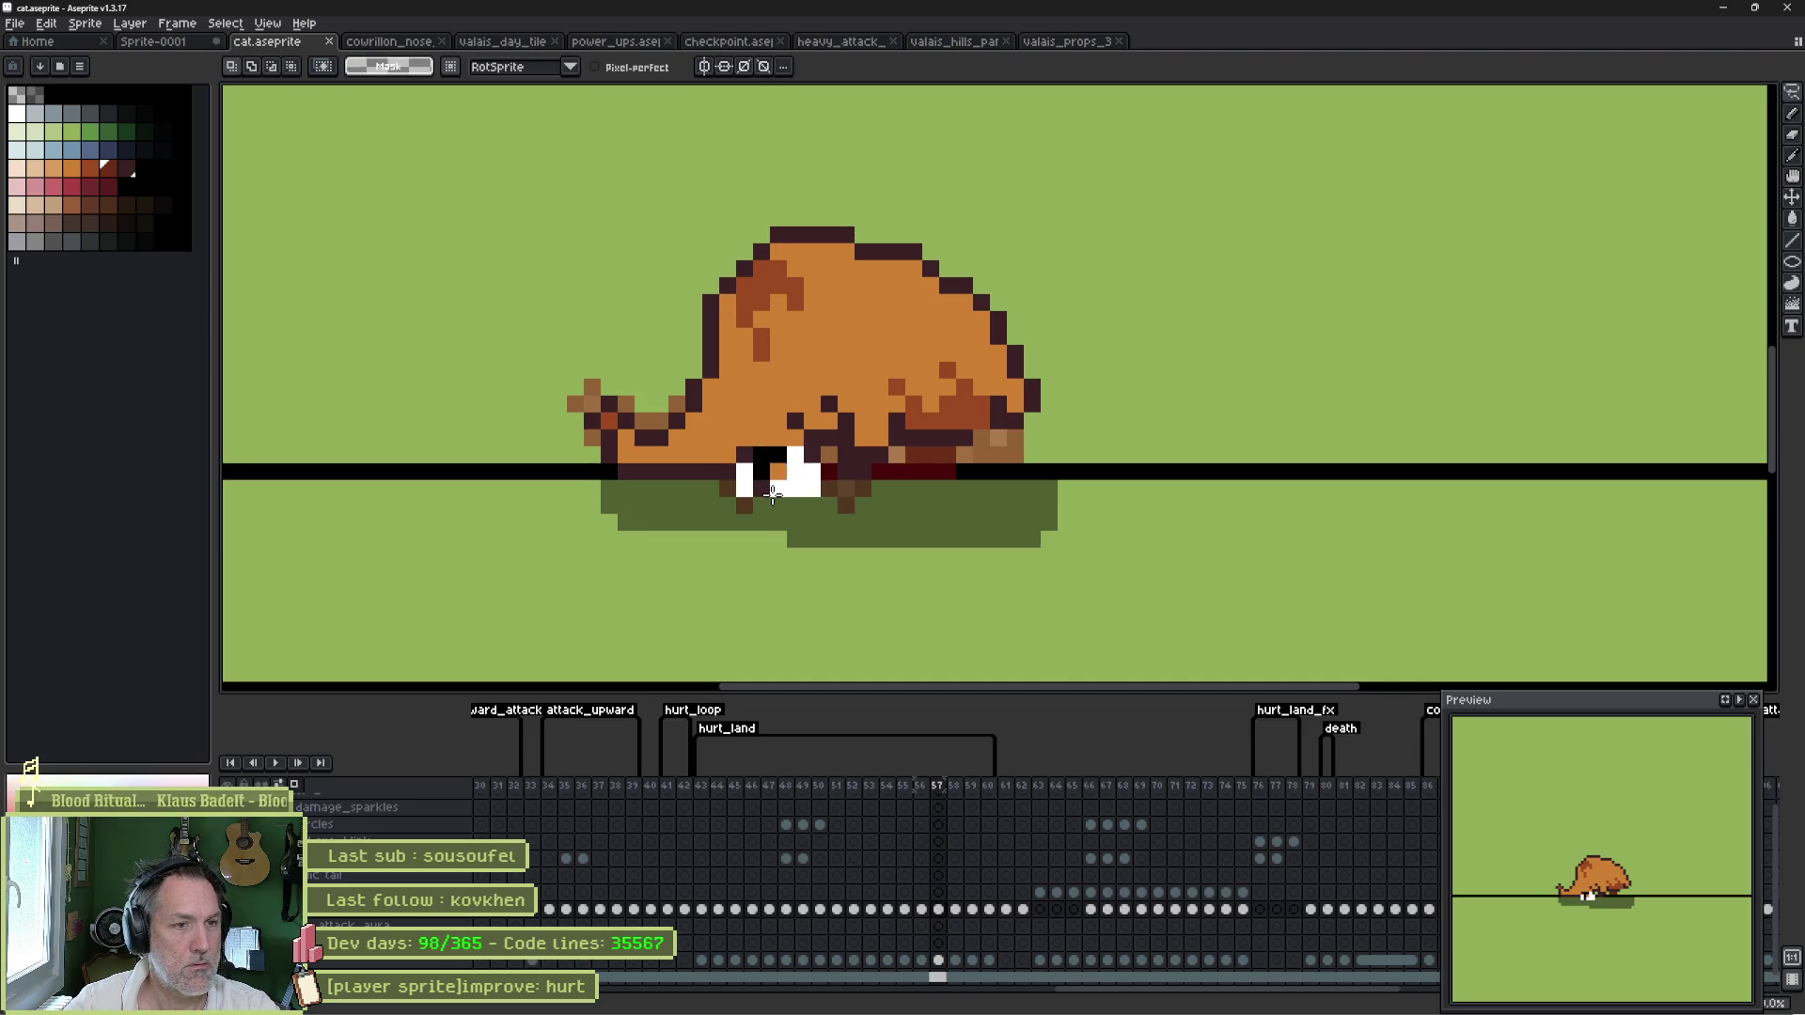
- Drag a rectangular selection around the cat's front paws on frame 57
left_click_drag(734, 443, 824, 500)
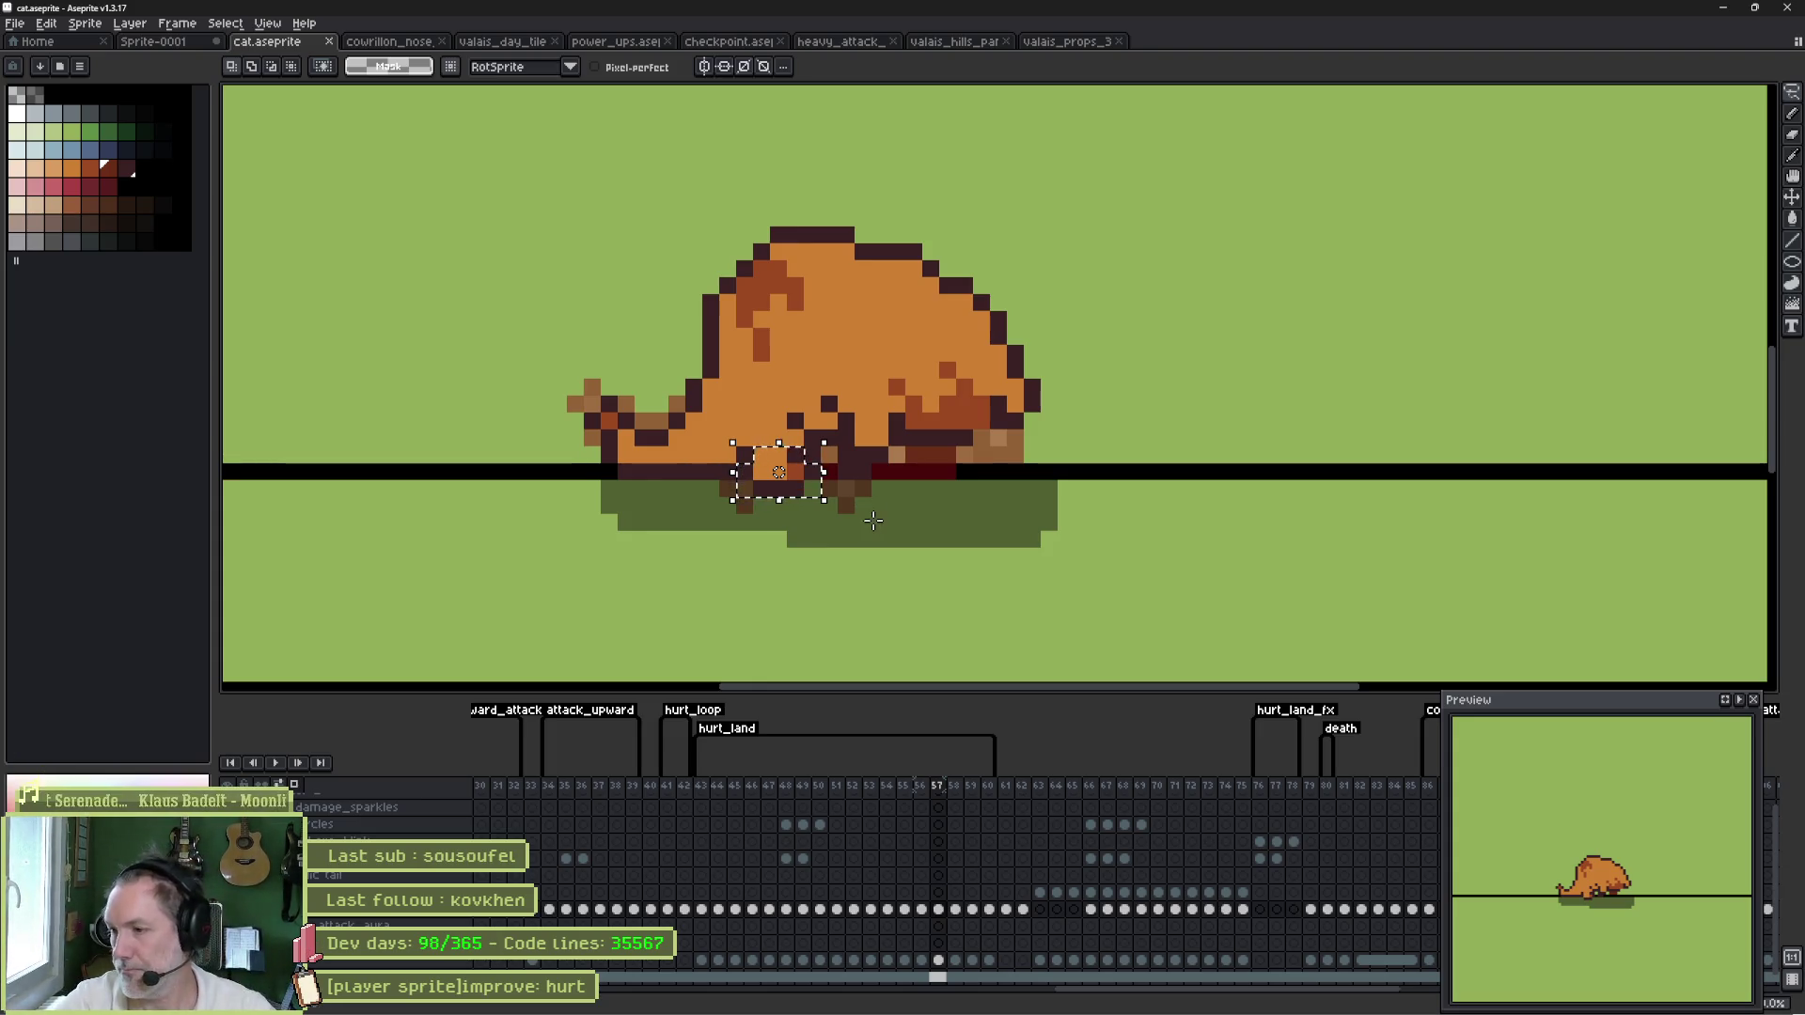
- Commit the repositioned front paws and compare frames 58 and 59
left_click(804, 468)
left_click(931, 583)
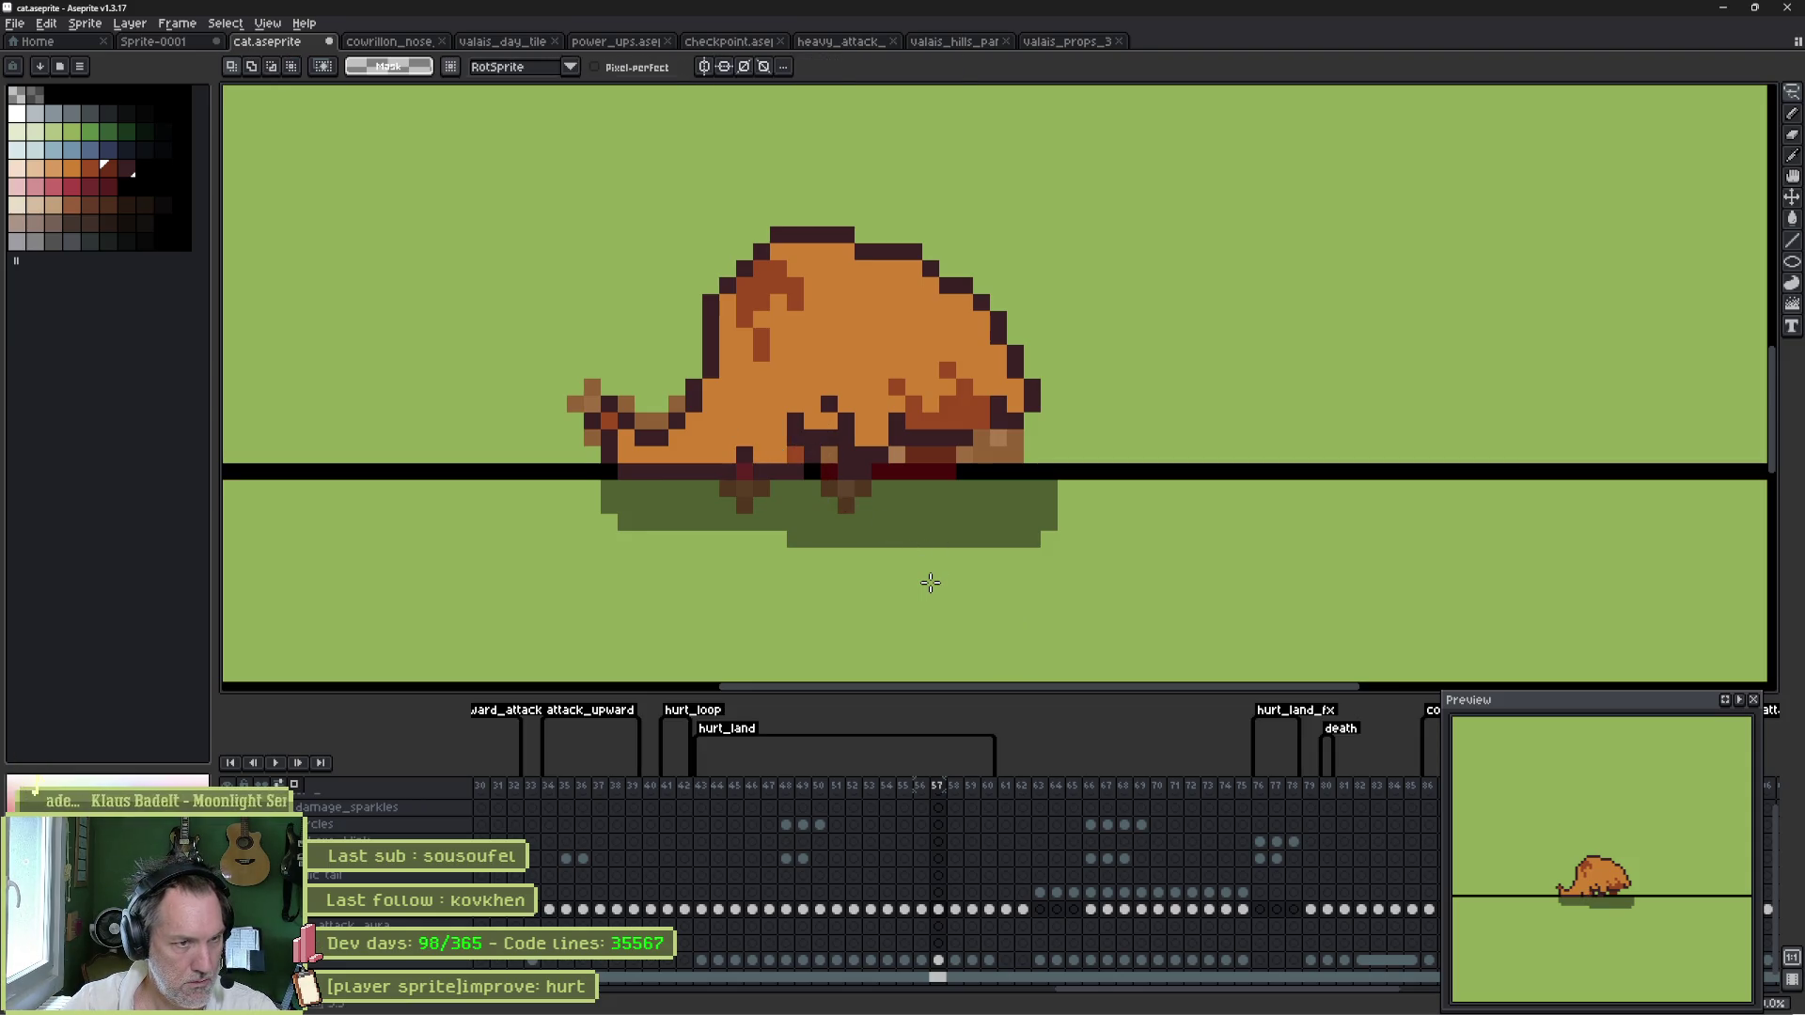
key("Left")
key("Right")
key("Right")
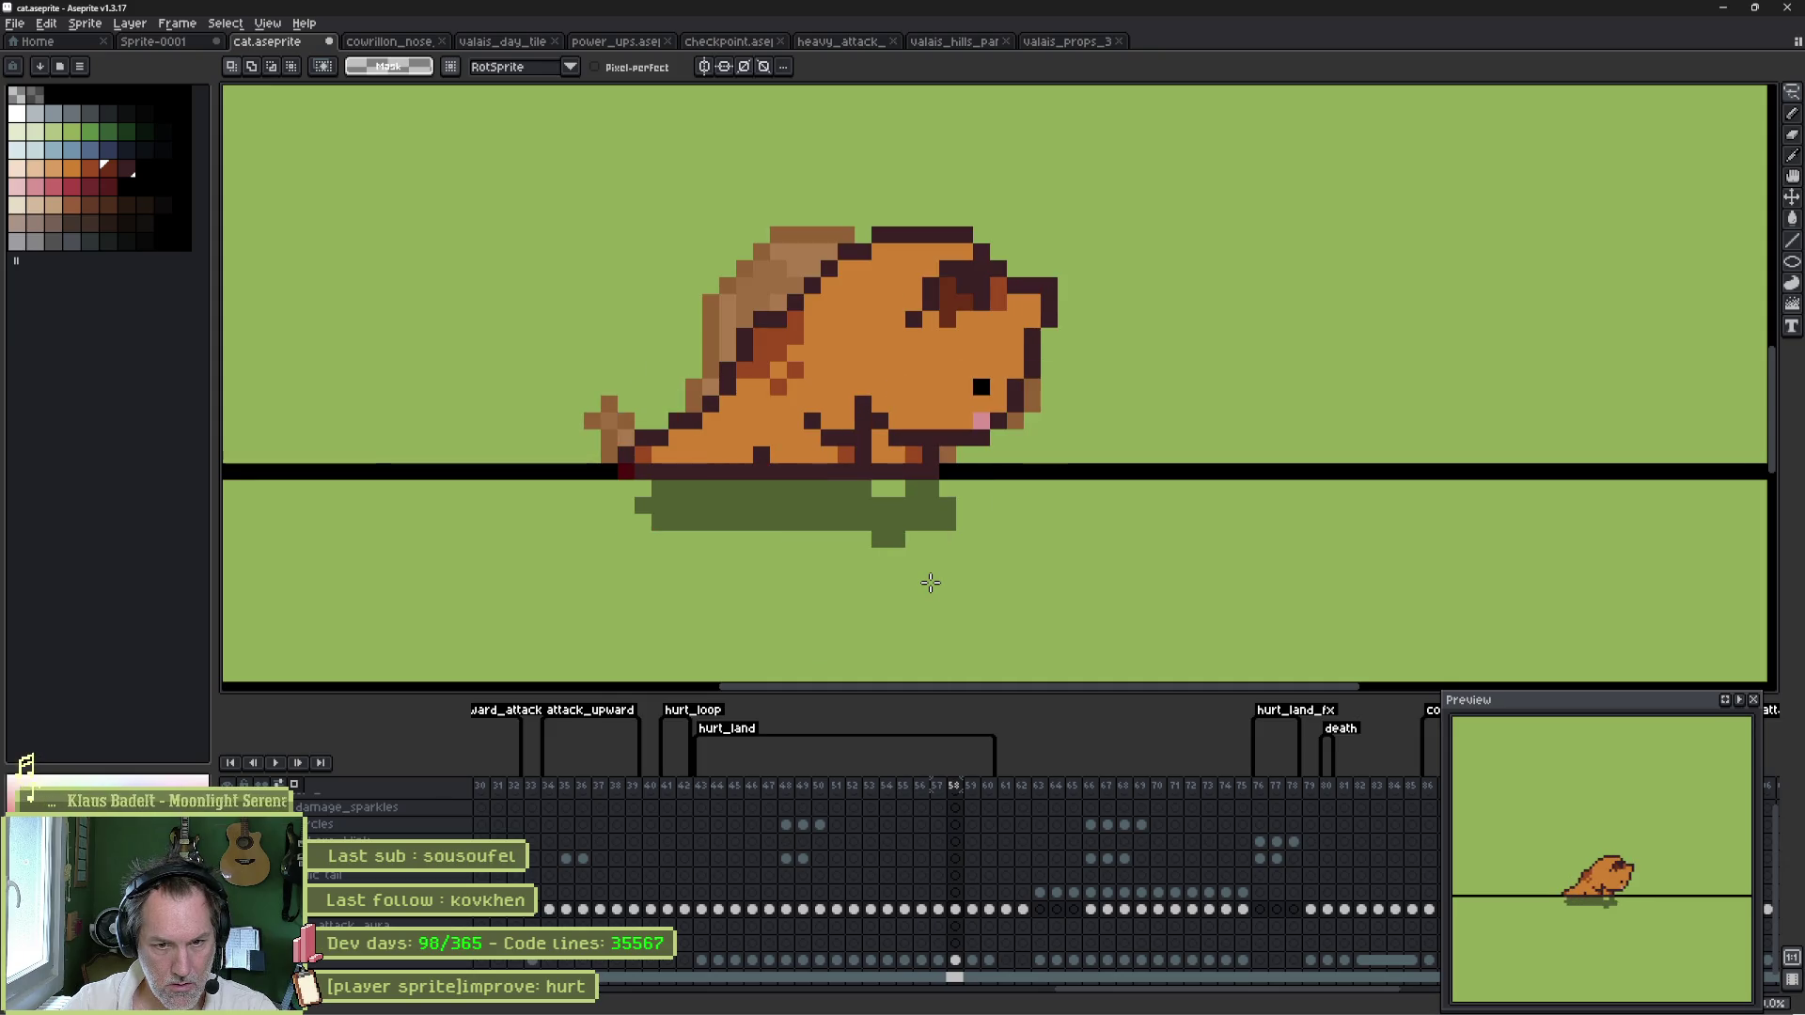
key("Right")
key("Left")
key("Right")
key("Left")
key("Right")
key("Left")
- Step through frames 55 to 59 to compare the landing poses, ending on frame 58
key("Right")
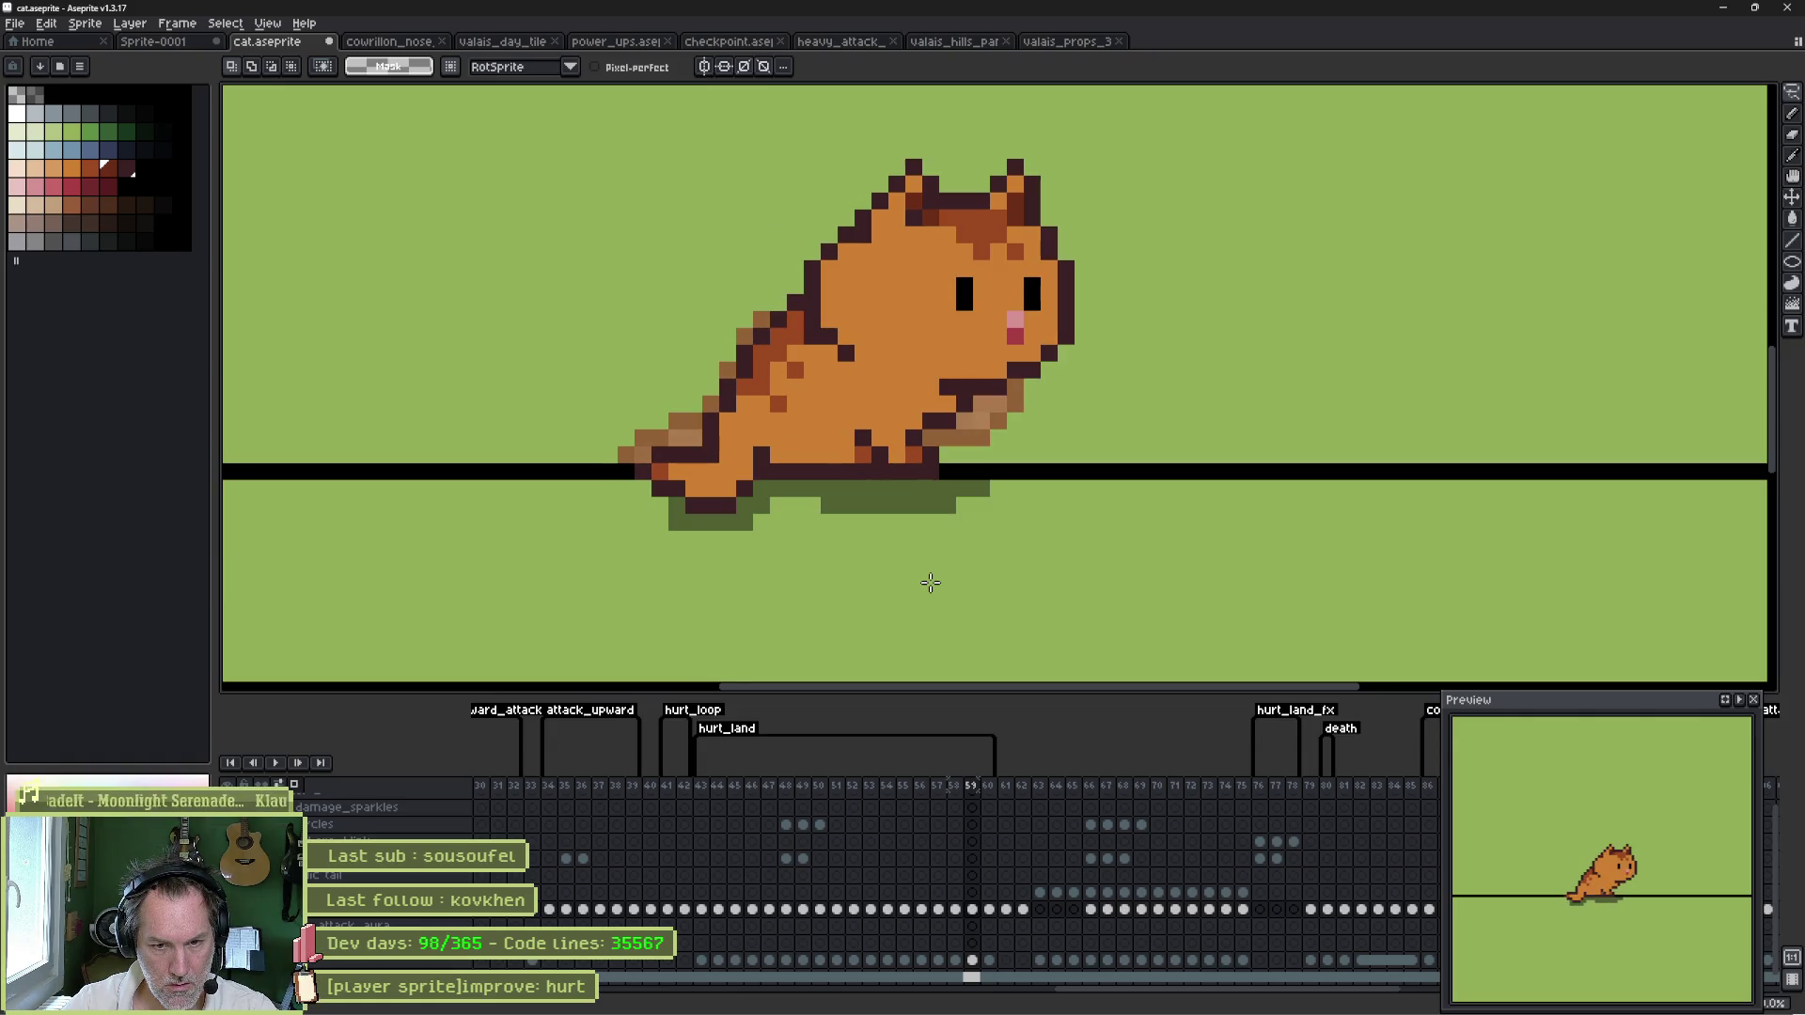
key("Right")
key("Left")
key("Left")
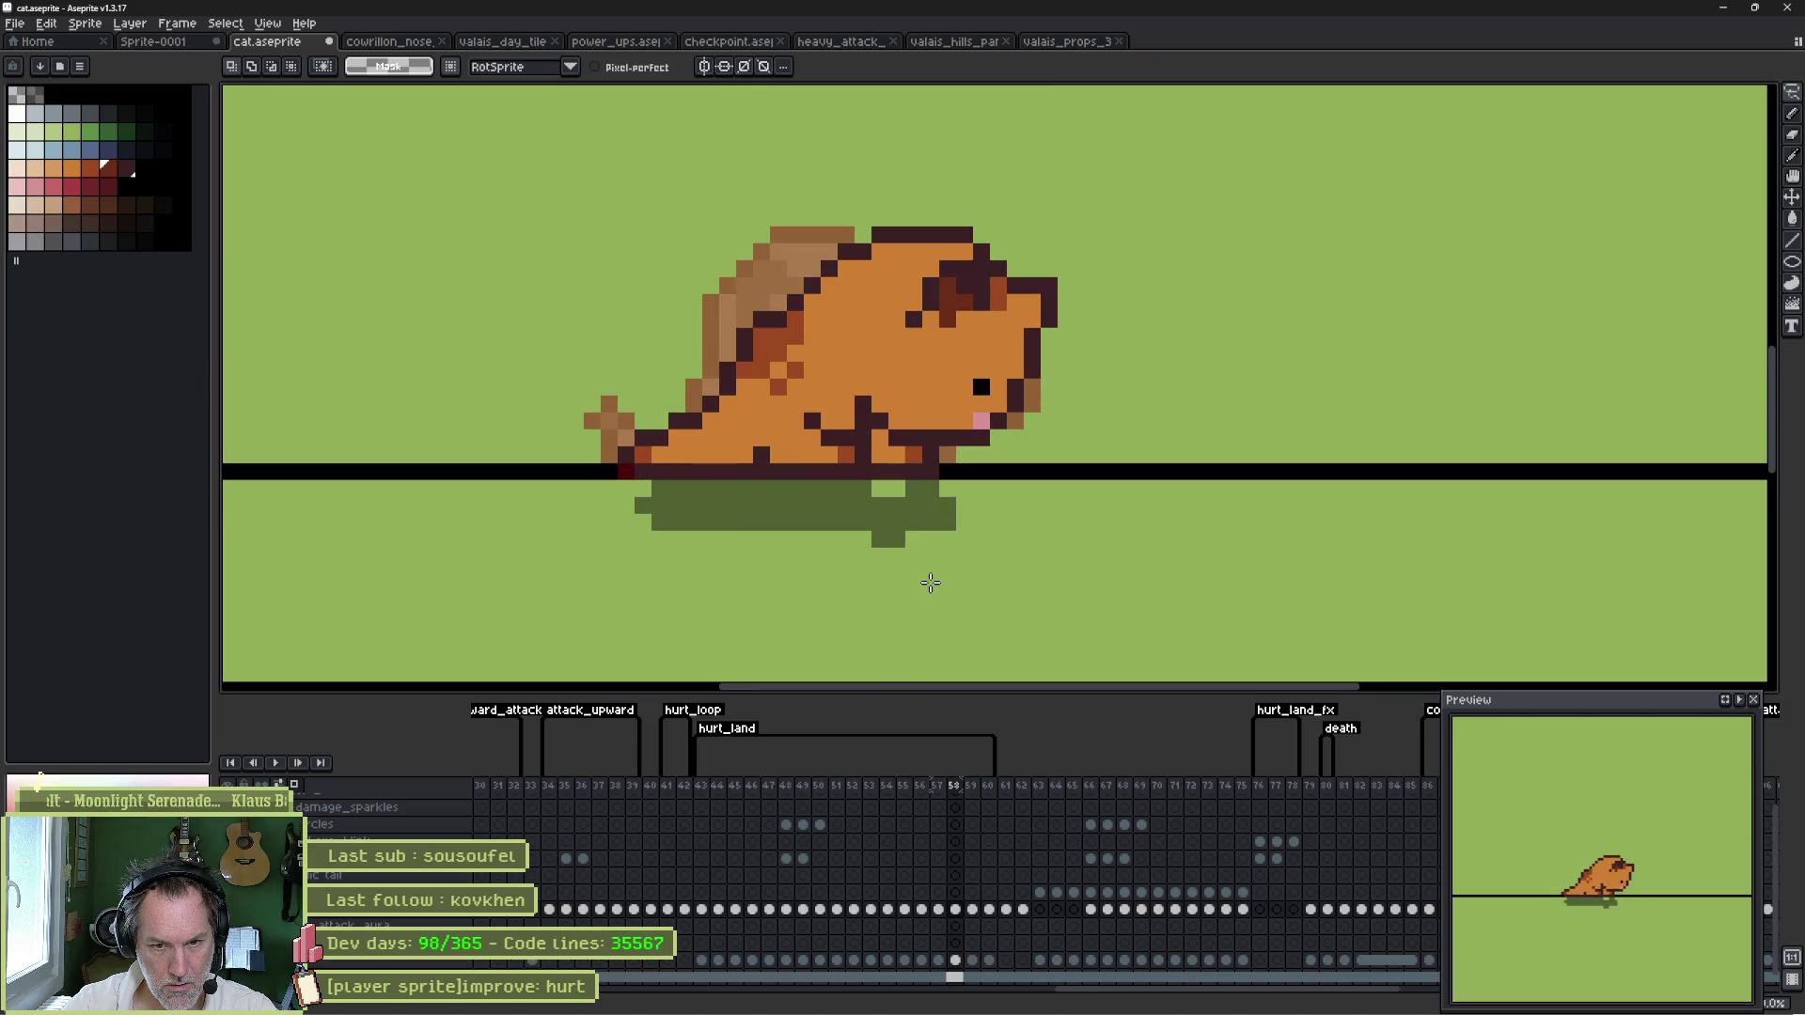
key("Right")
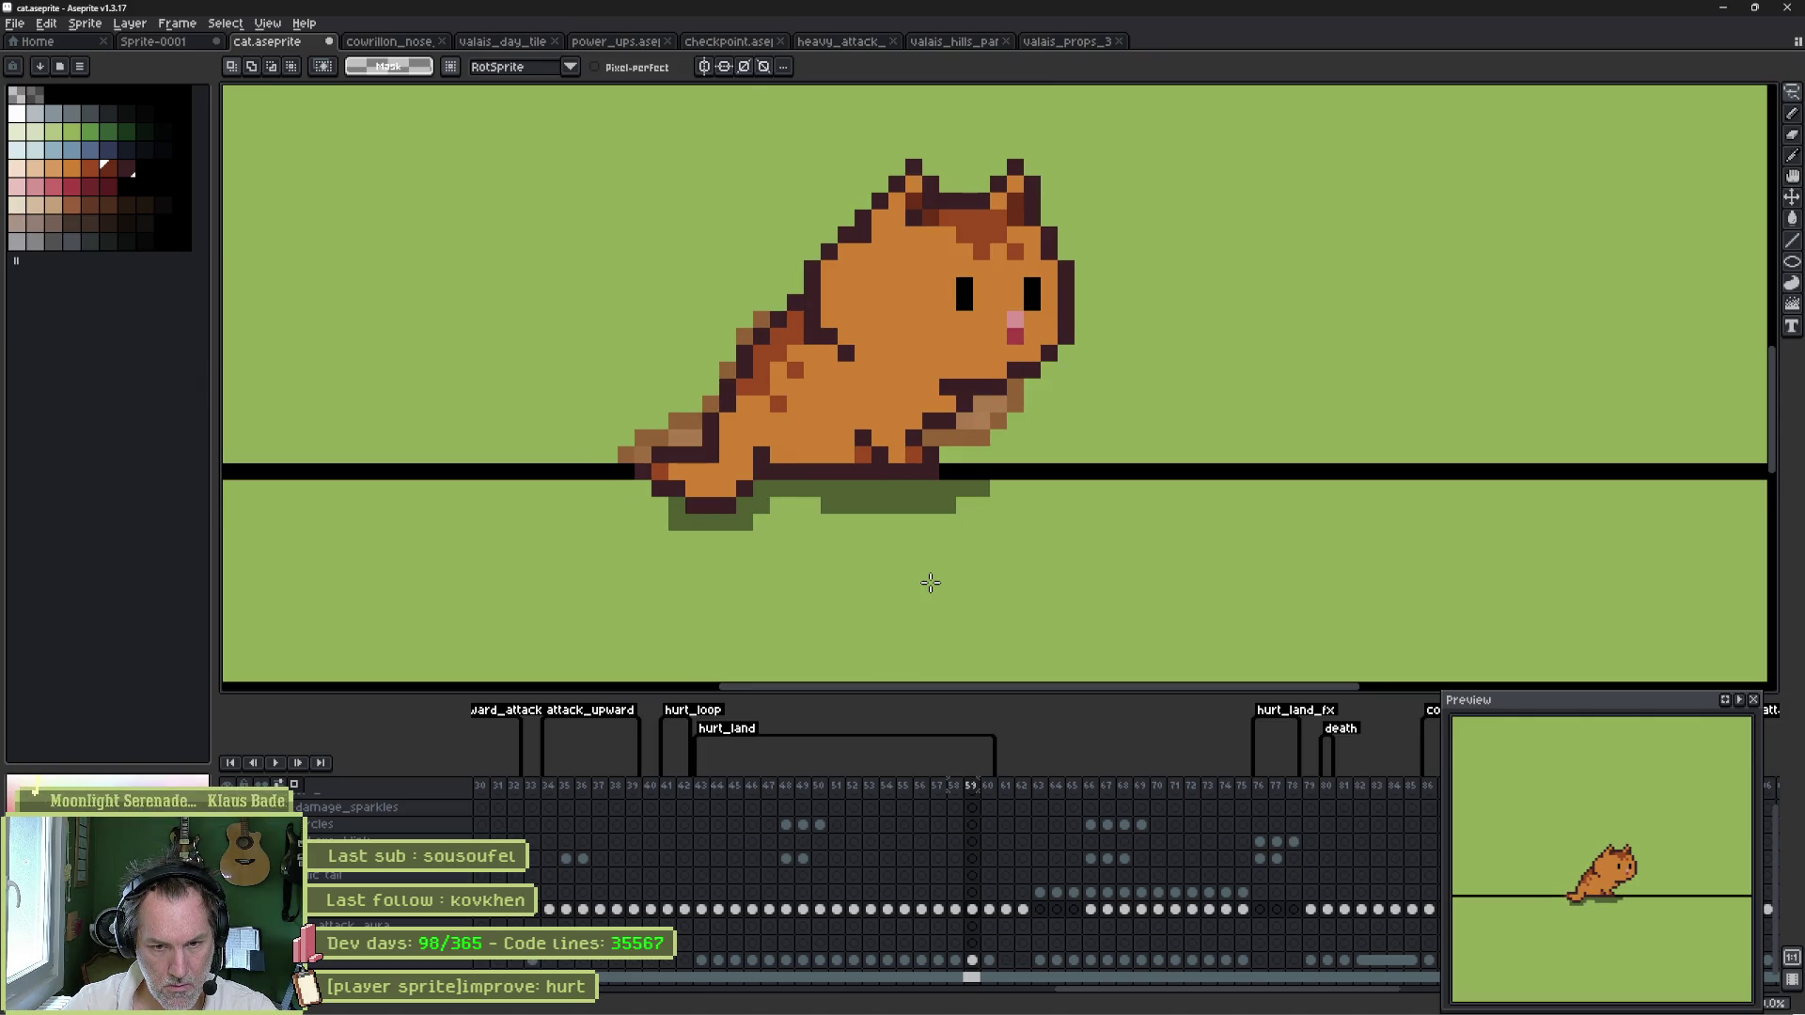
key("Left")
key("Left")
key("Left")
key("Left")
key("Right")
key("Right")
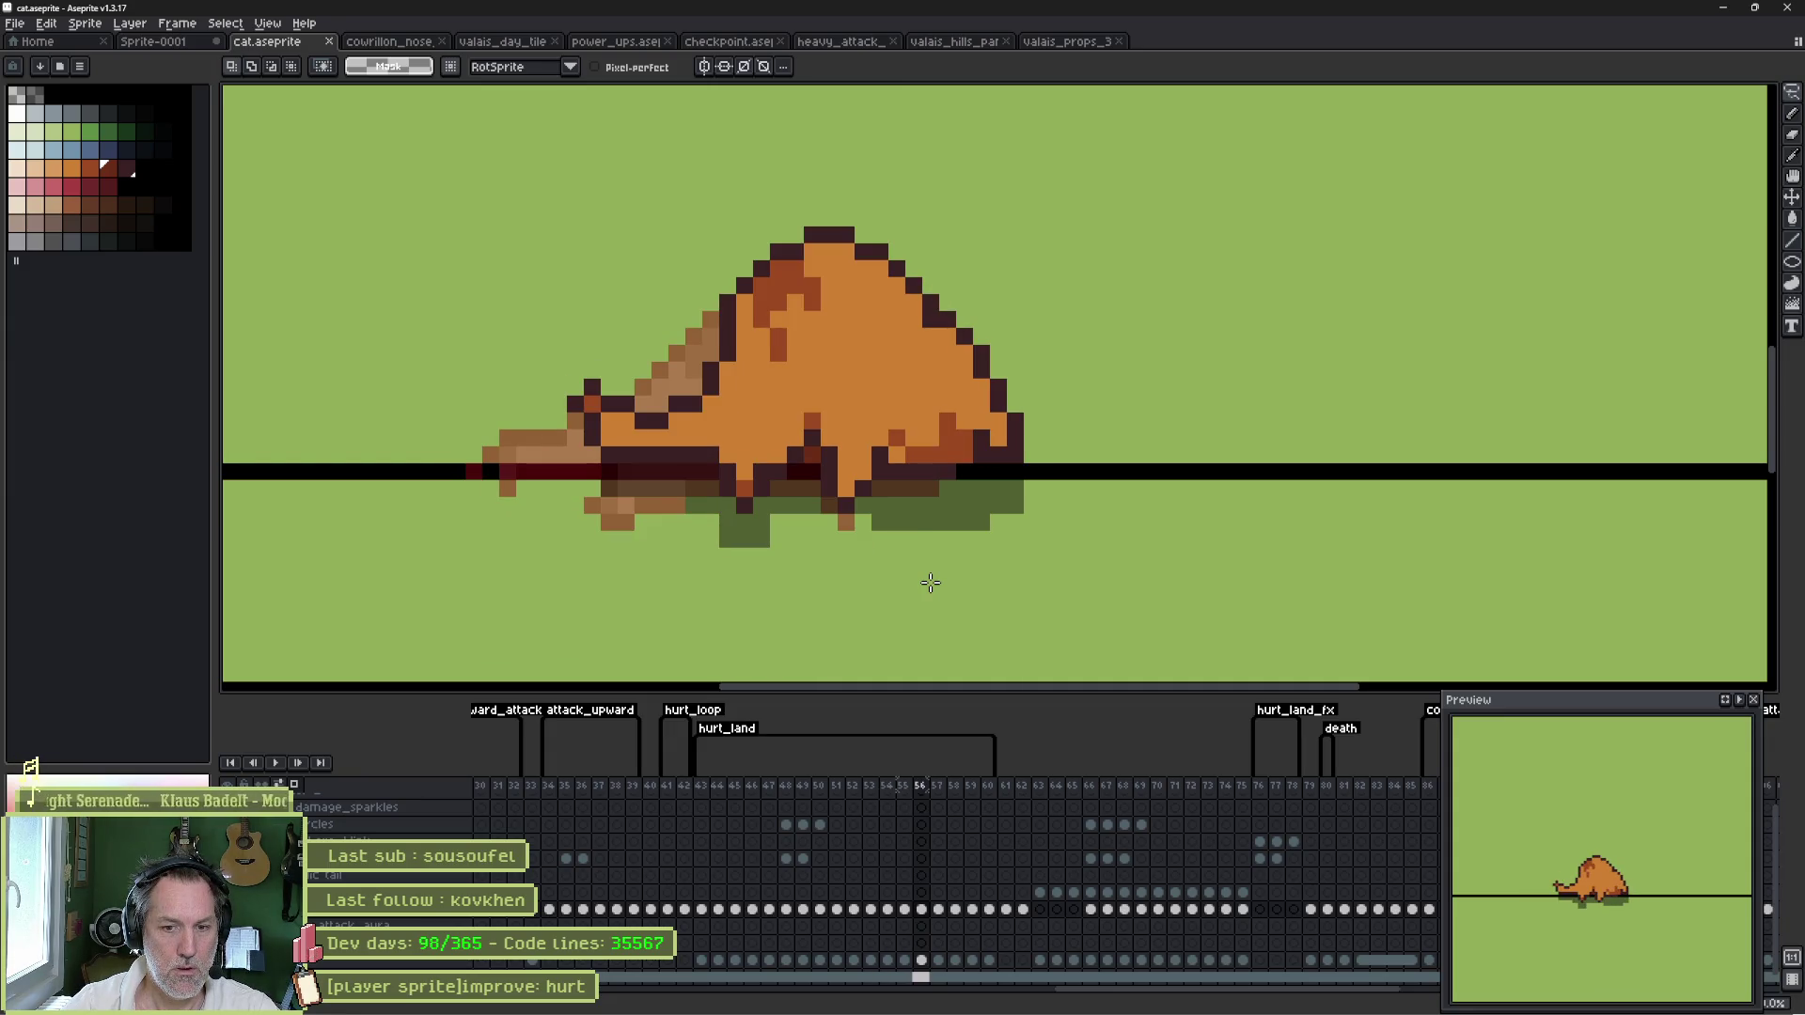
key("Right")
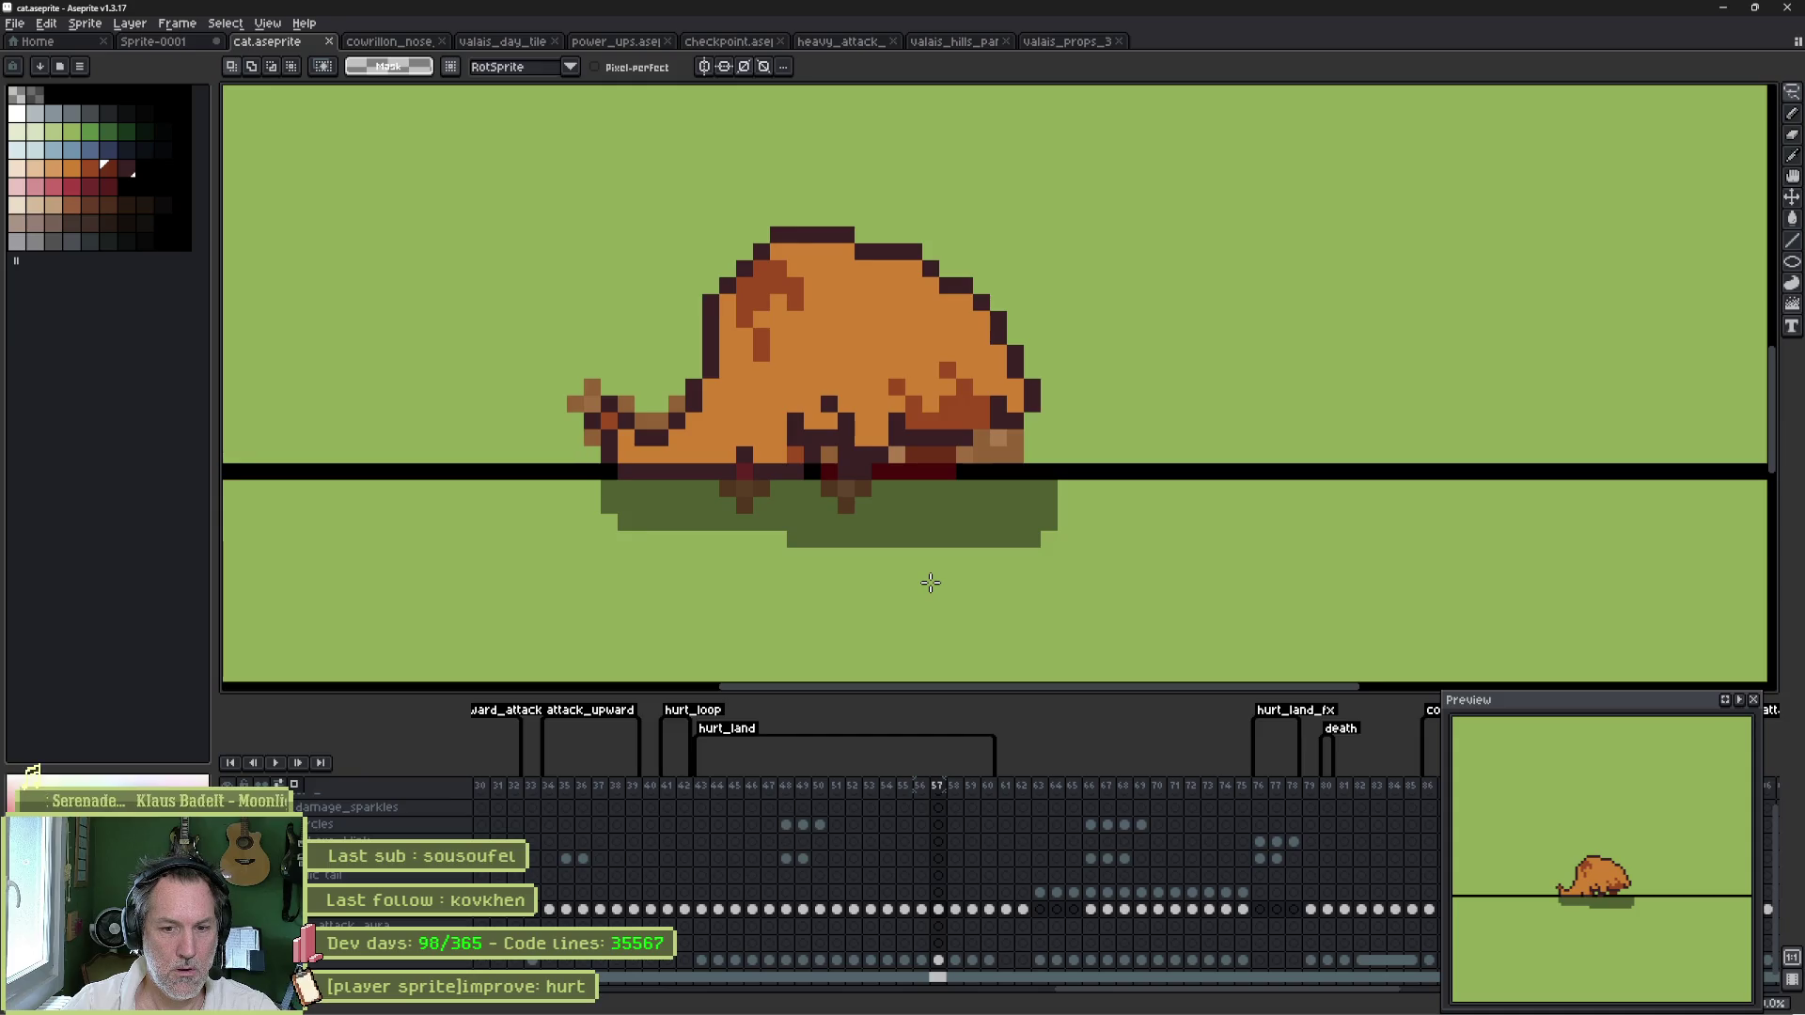
key("Right")
key("Left")
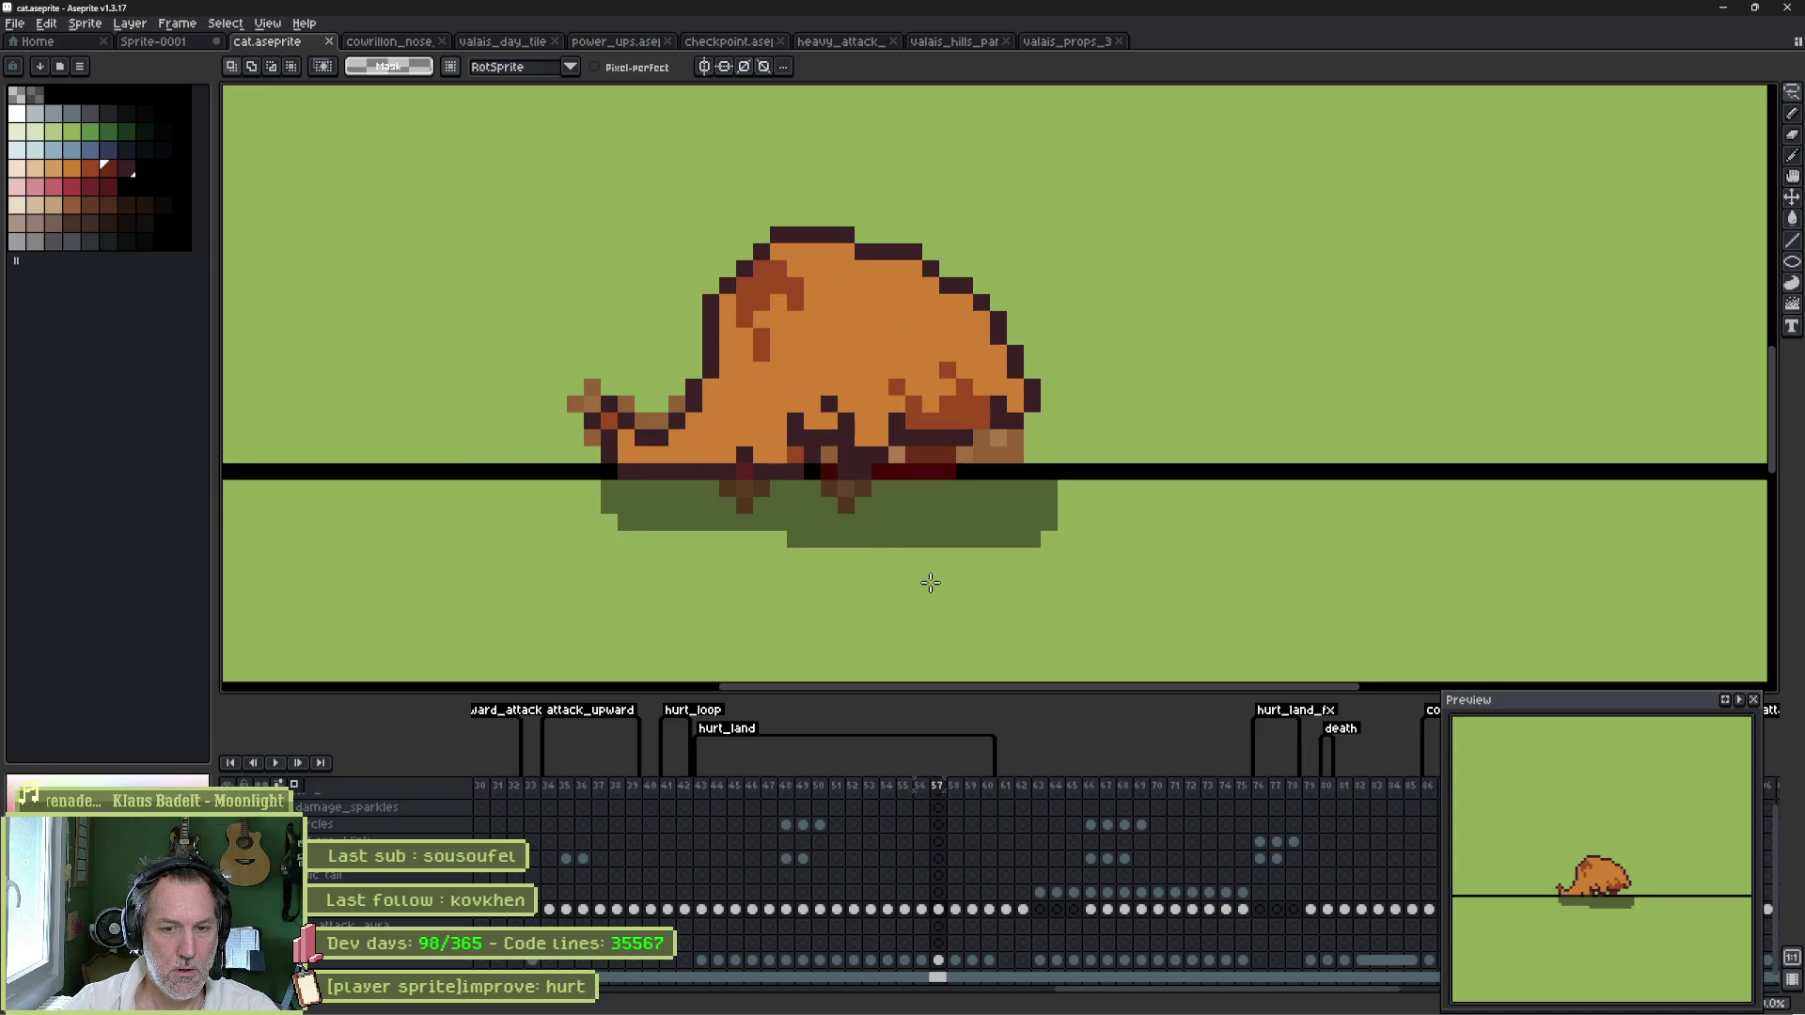
key("Right")
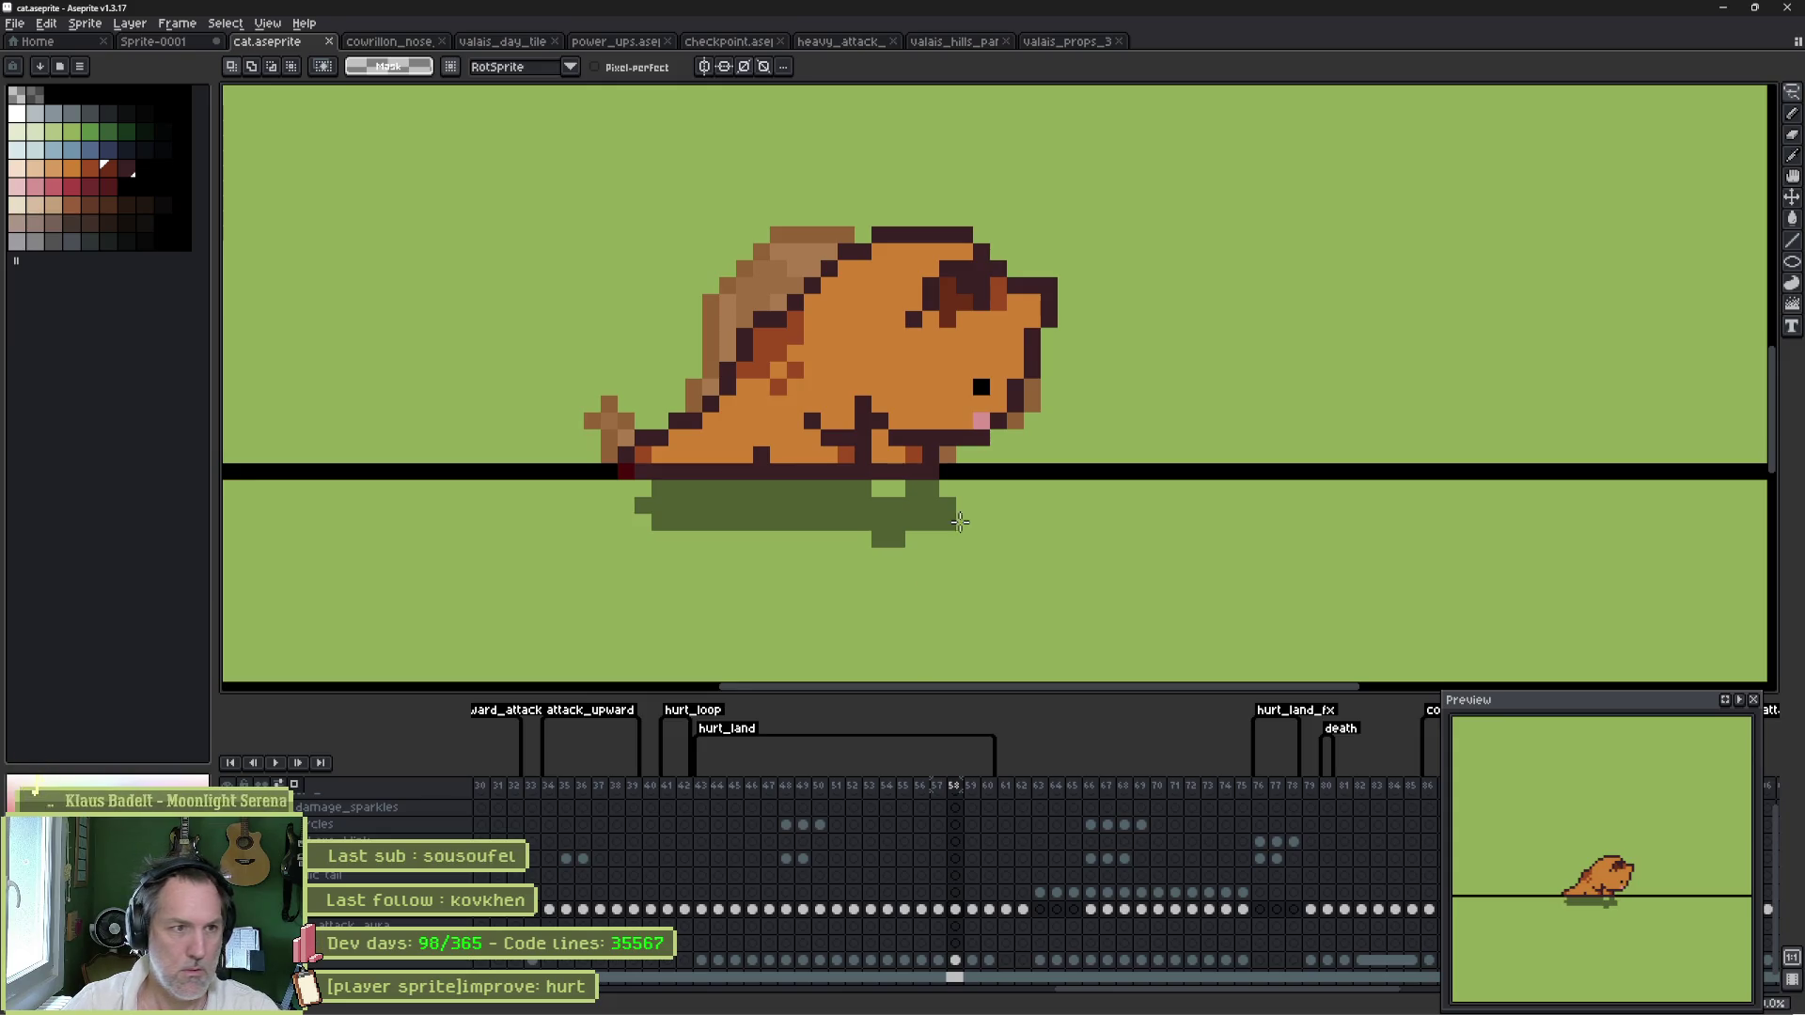
scroll(789, 339, "up", 1)
- On frame 58, turn back pixels into dark outline and paint others orange and rust
key("i")
left_click(766, 281)
key("b")
left_click(768, 265)
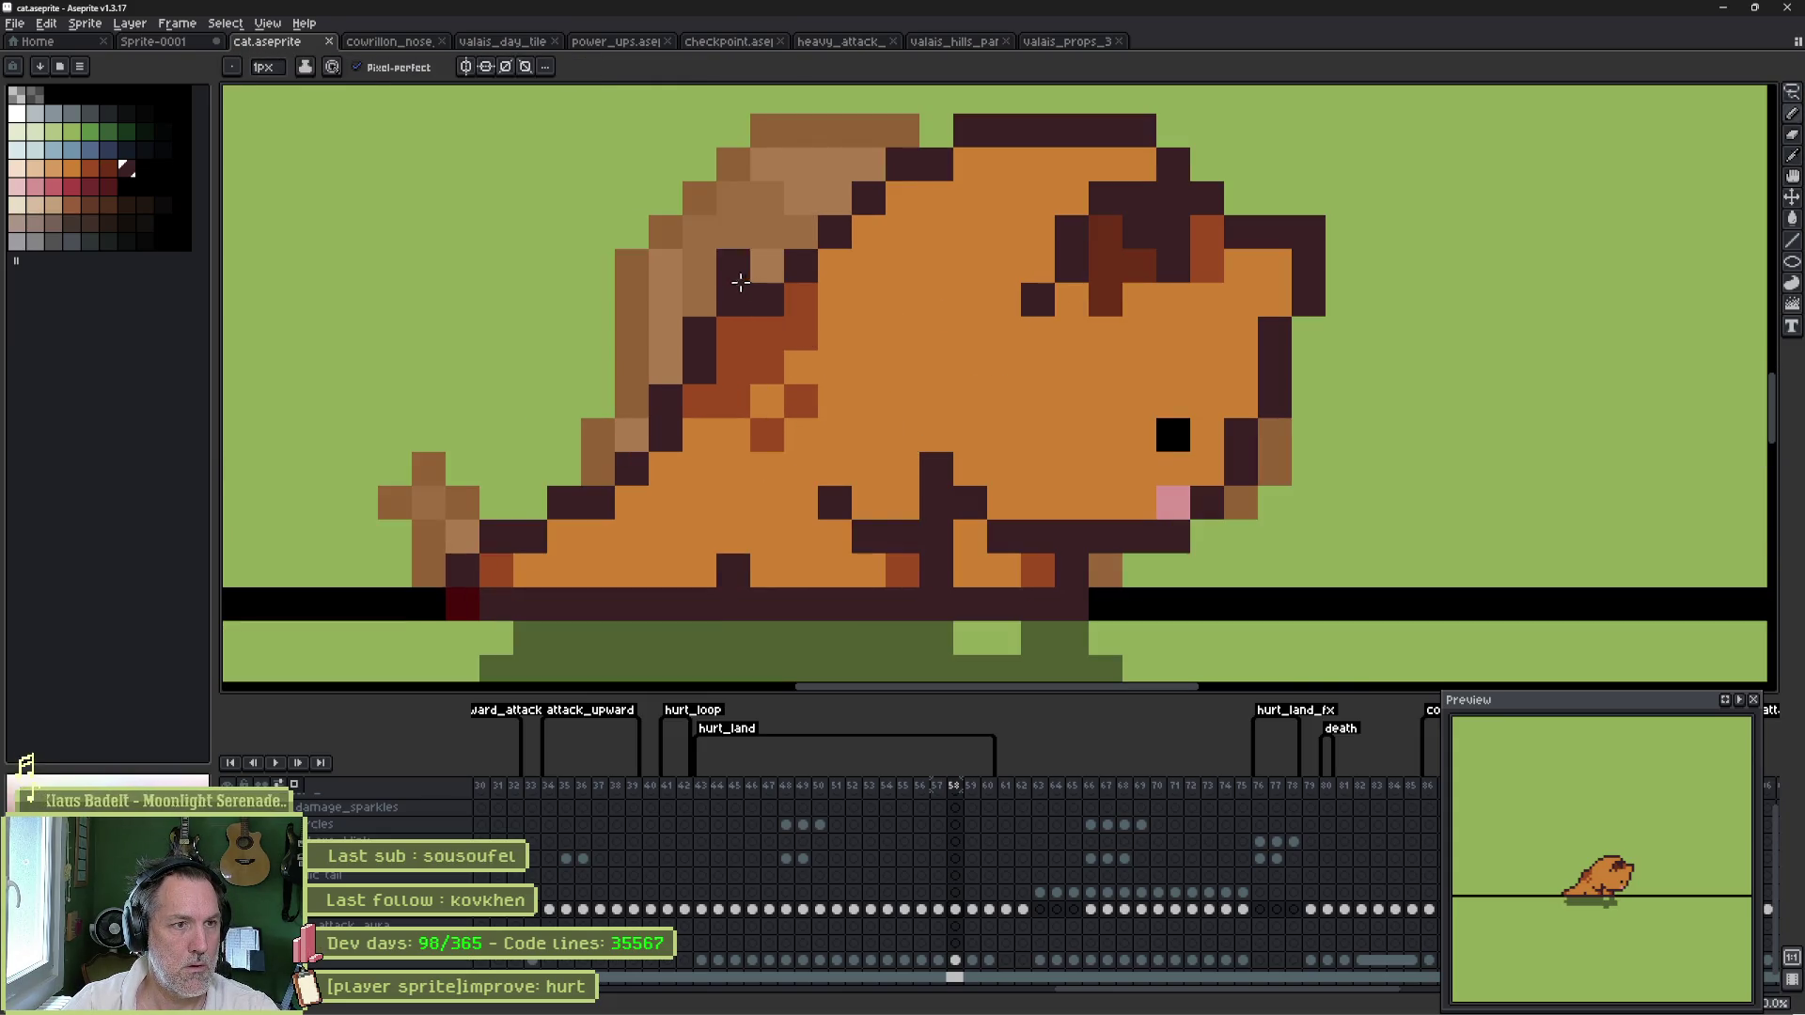
left_click(801, 231)
key("i")
key("b")
left_click(801, 265)
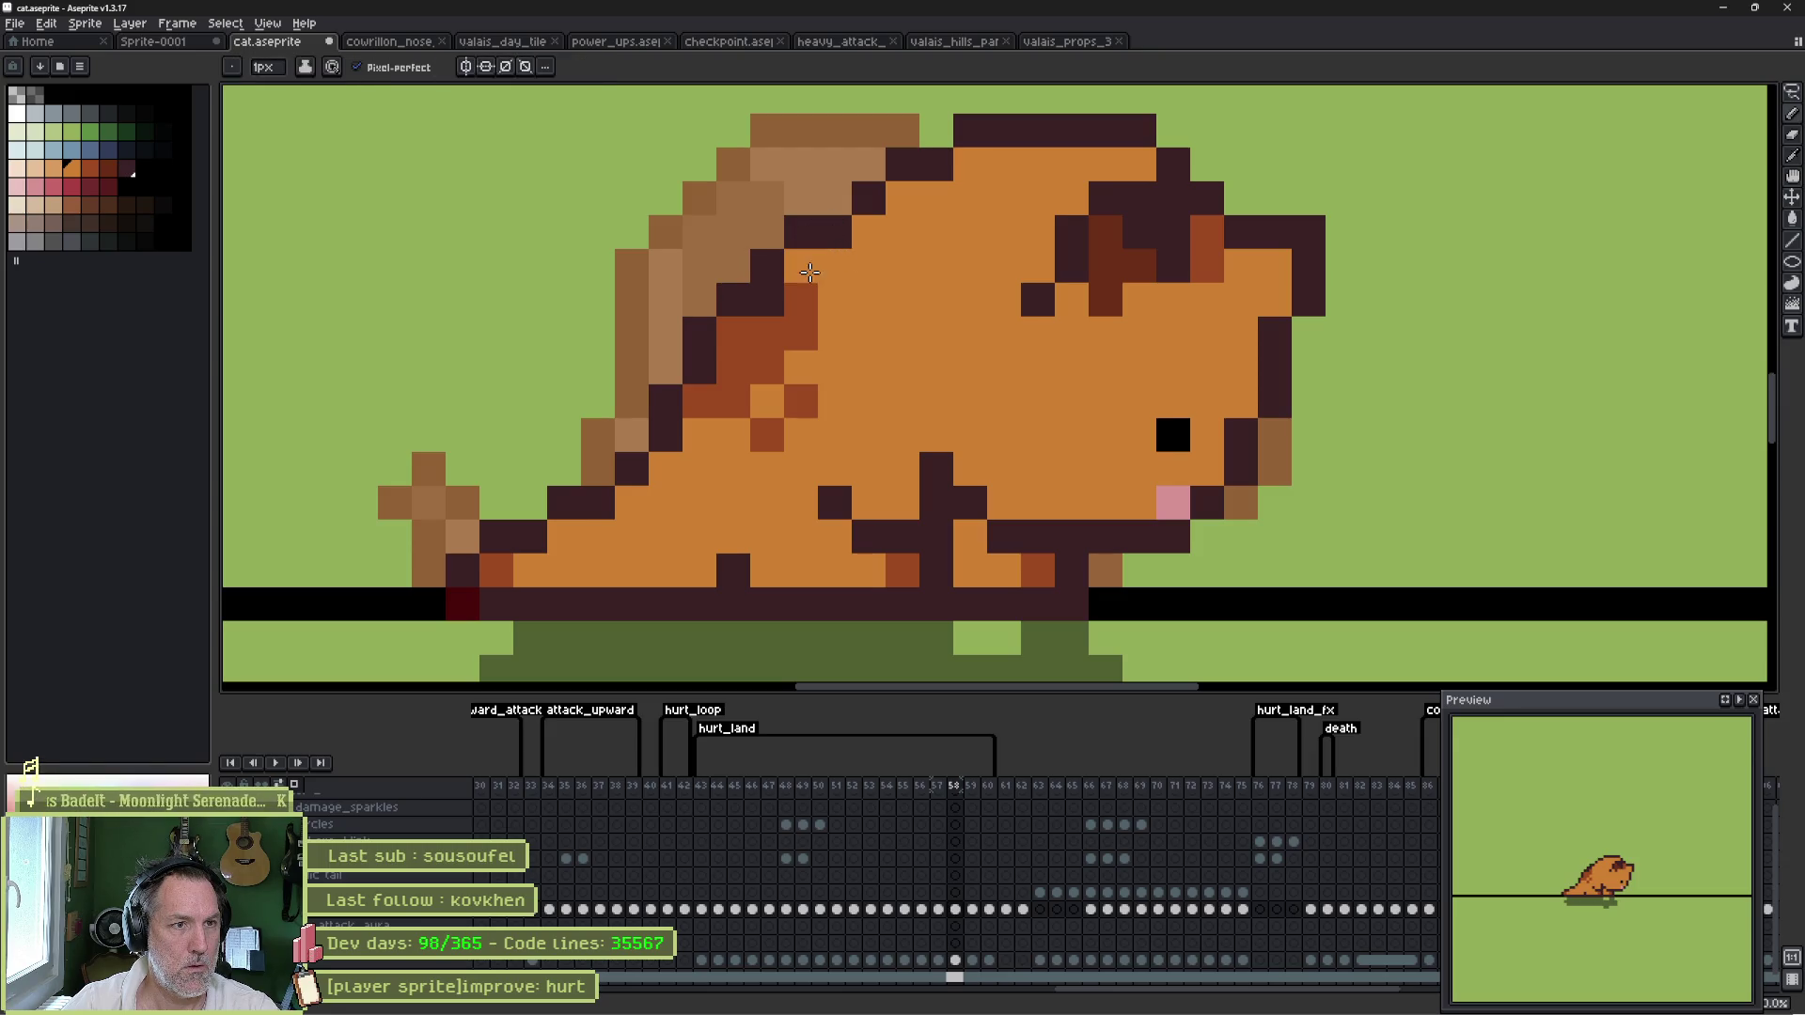
left_click(801, 299, "alt")
left_click(767, 299)
left_click(1139, 367)
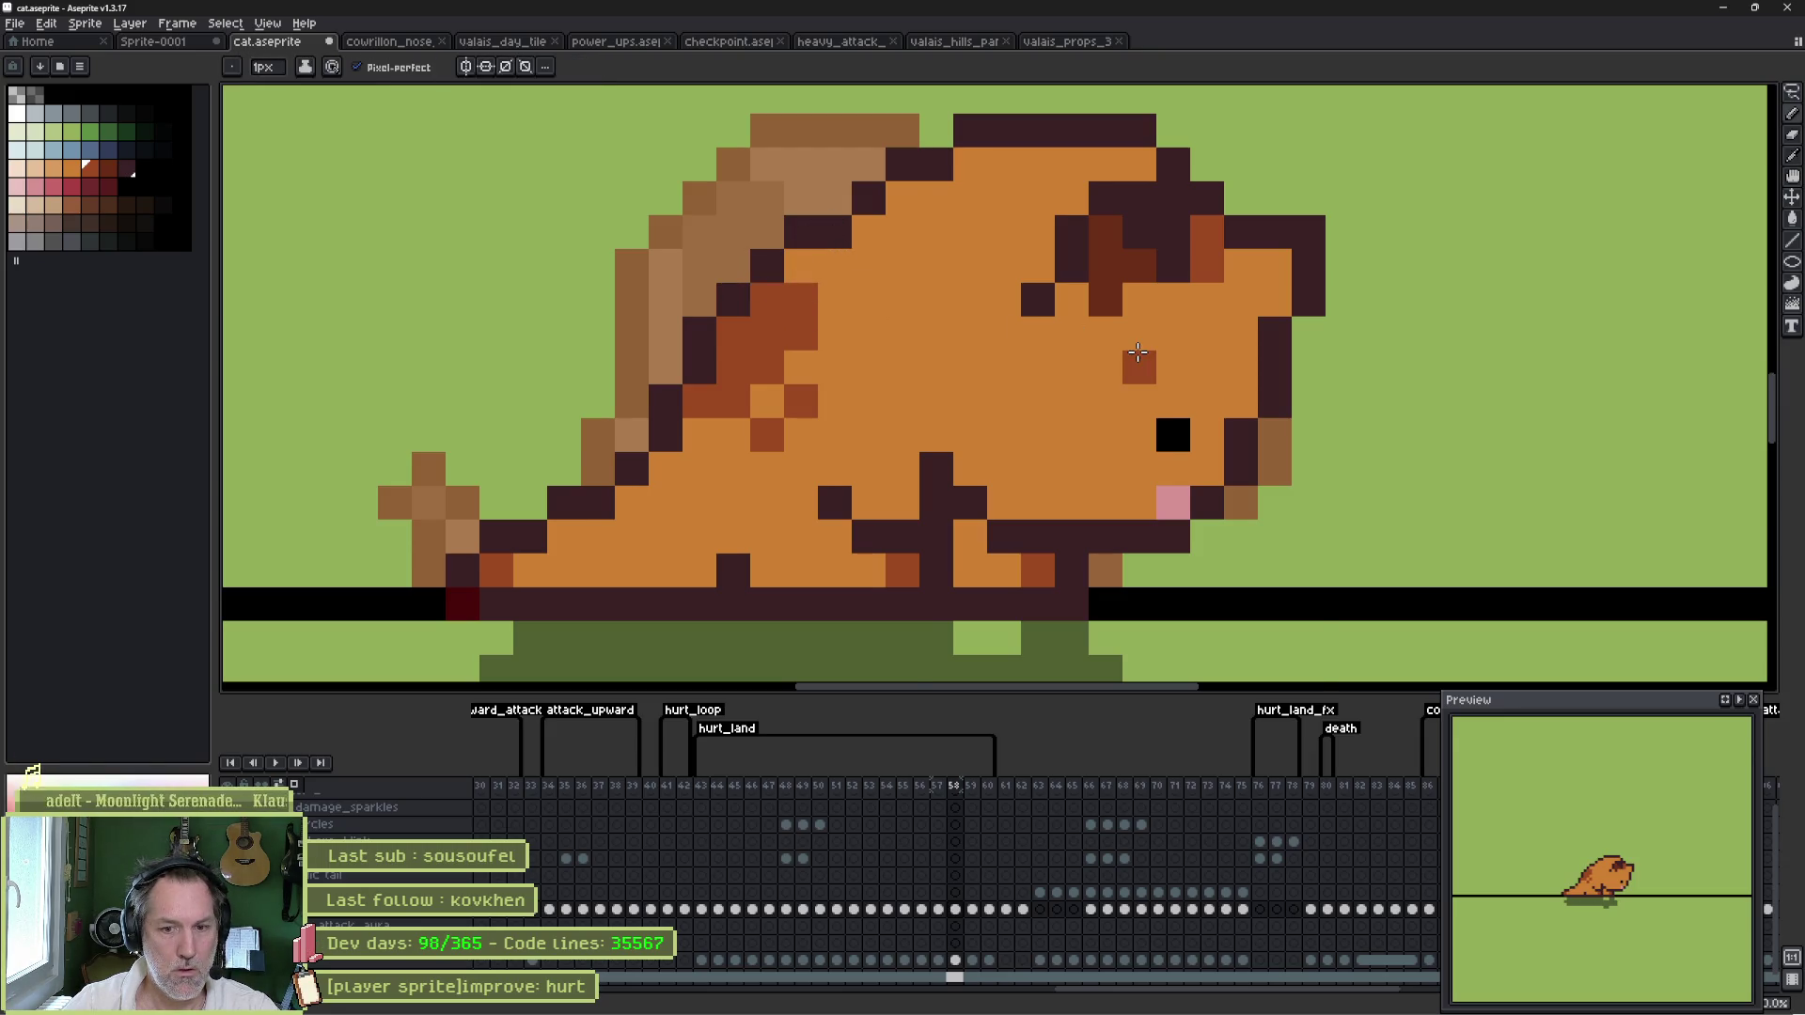
- On frame 59, undo the stray rust pixels and paint a back pixel light brown
key("Left")
key("Right")
key("Right")
key("Left")
key("Right")
key("Right")
key("Left")
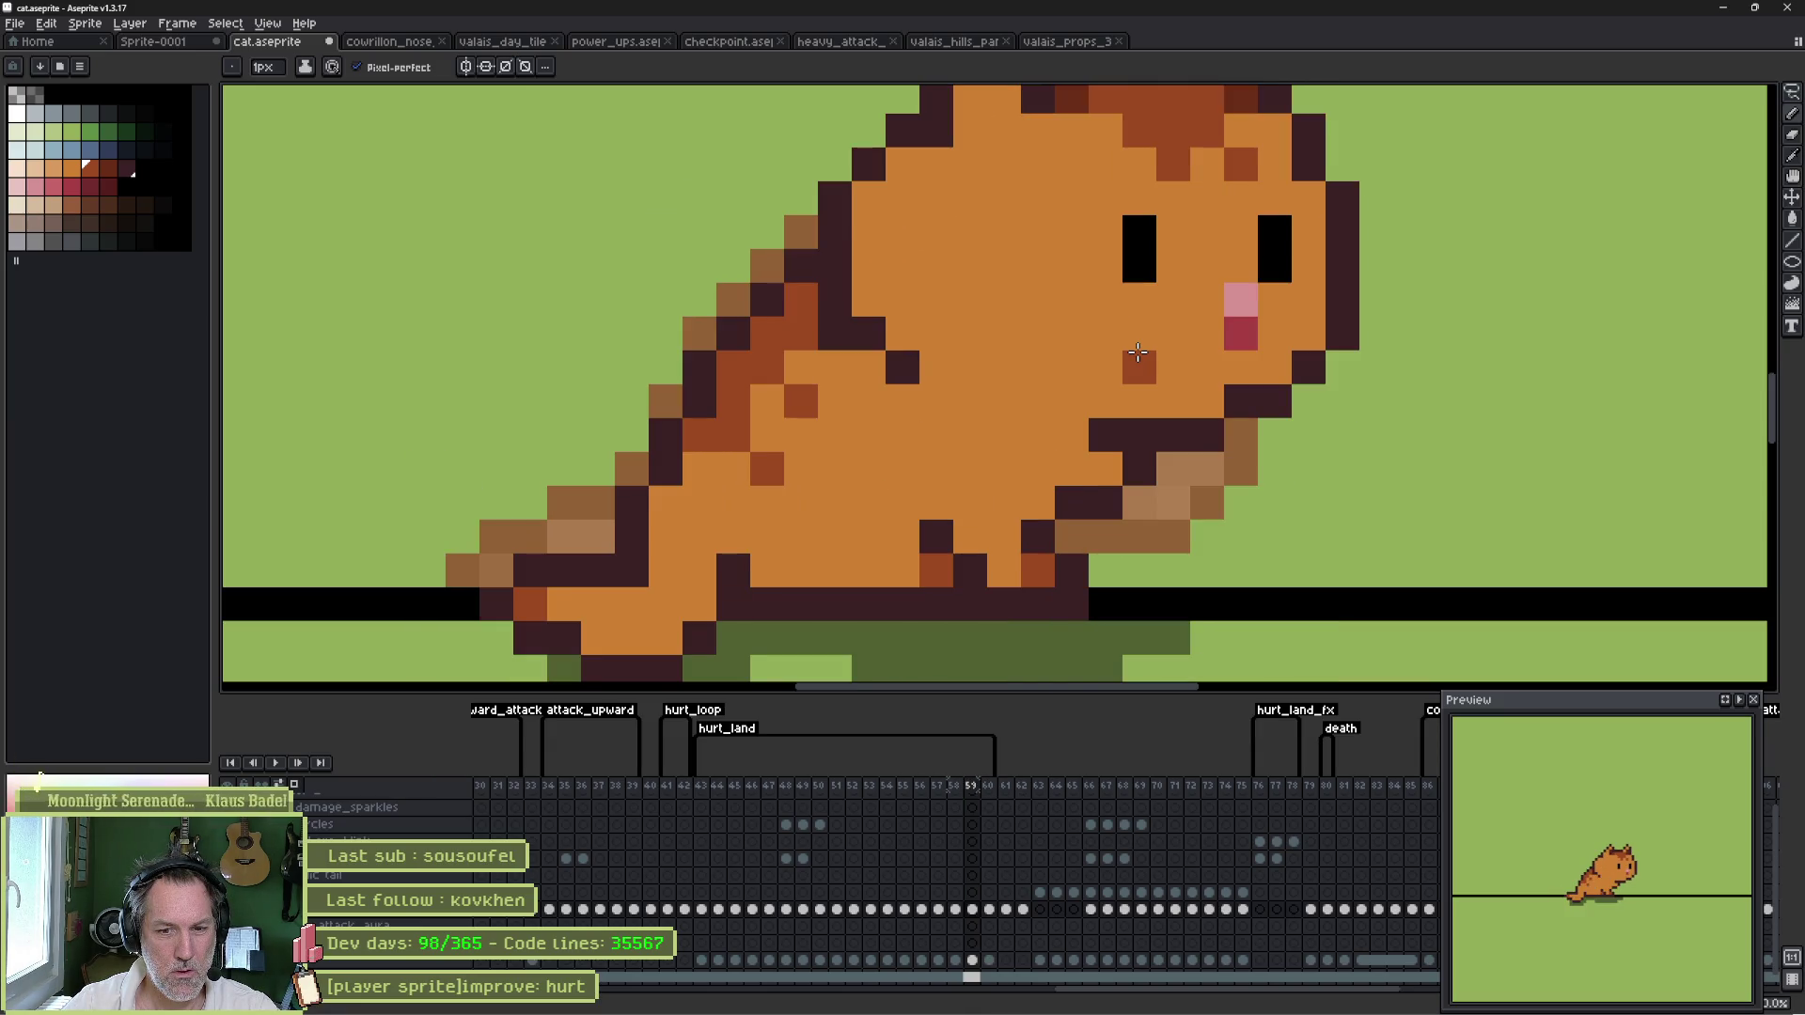
key("ctrl+z")
left_click(823, 273)
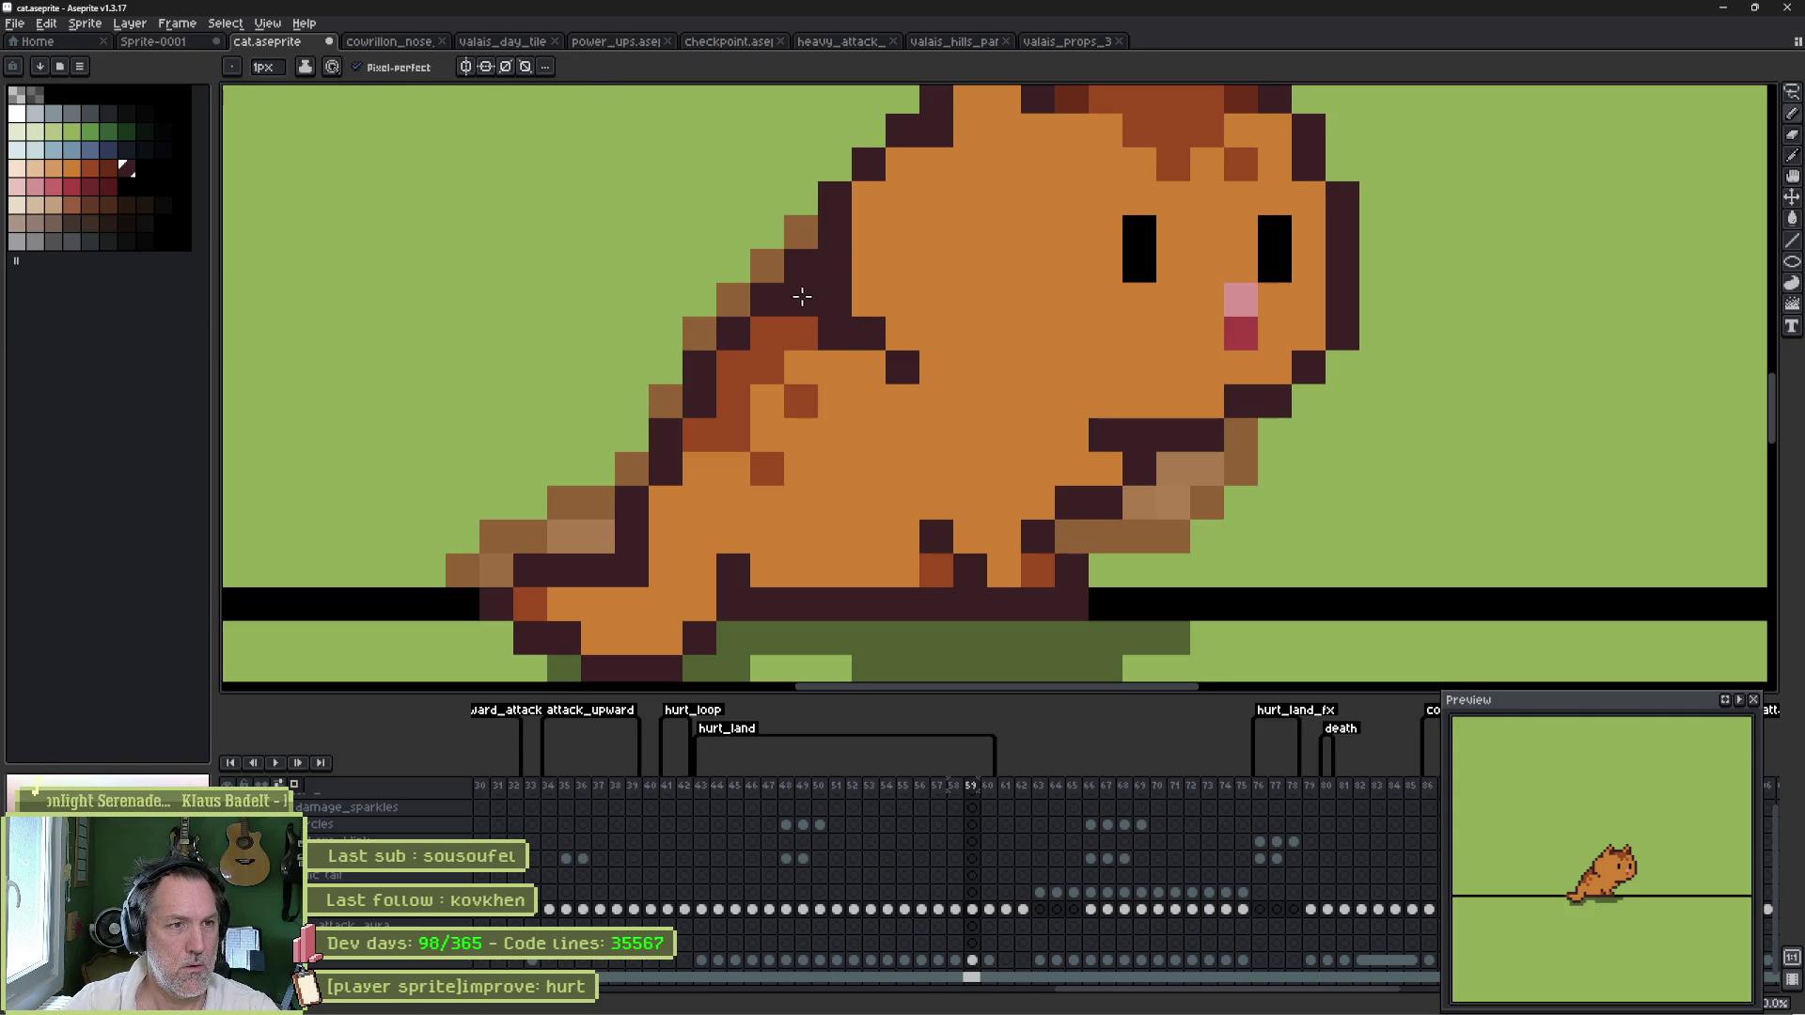
key("ctrl+z")
left_click(801, 265)
- Turn two rust pixels into dark outline and lighten the upper-left outline with light brown
key("Right")
key("Left")
key("Right")
key("Left")
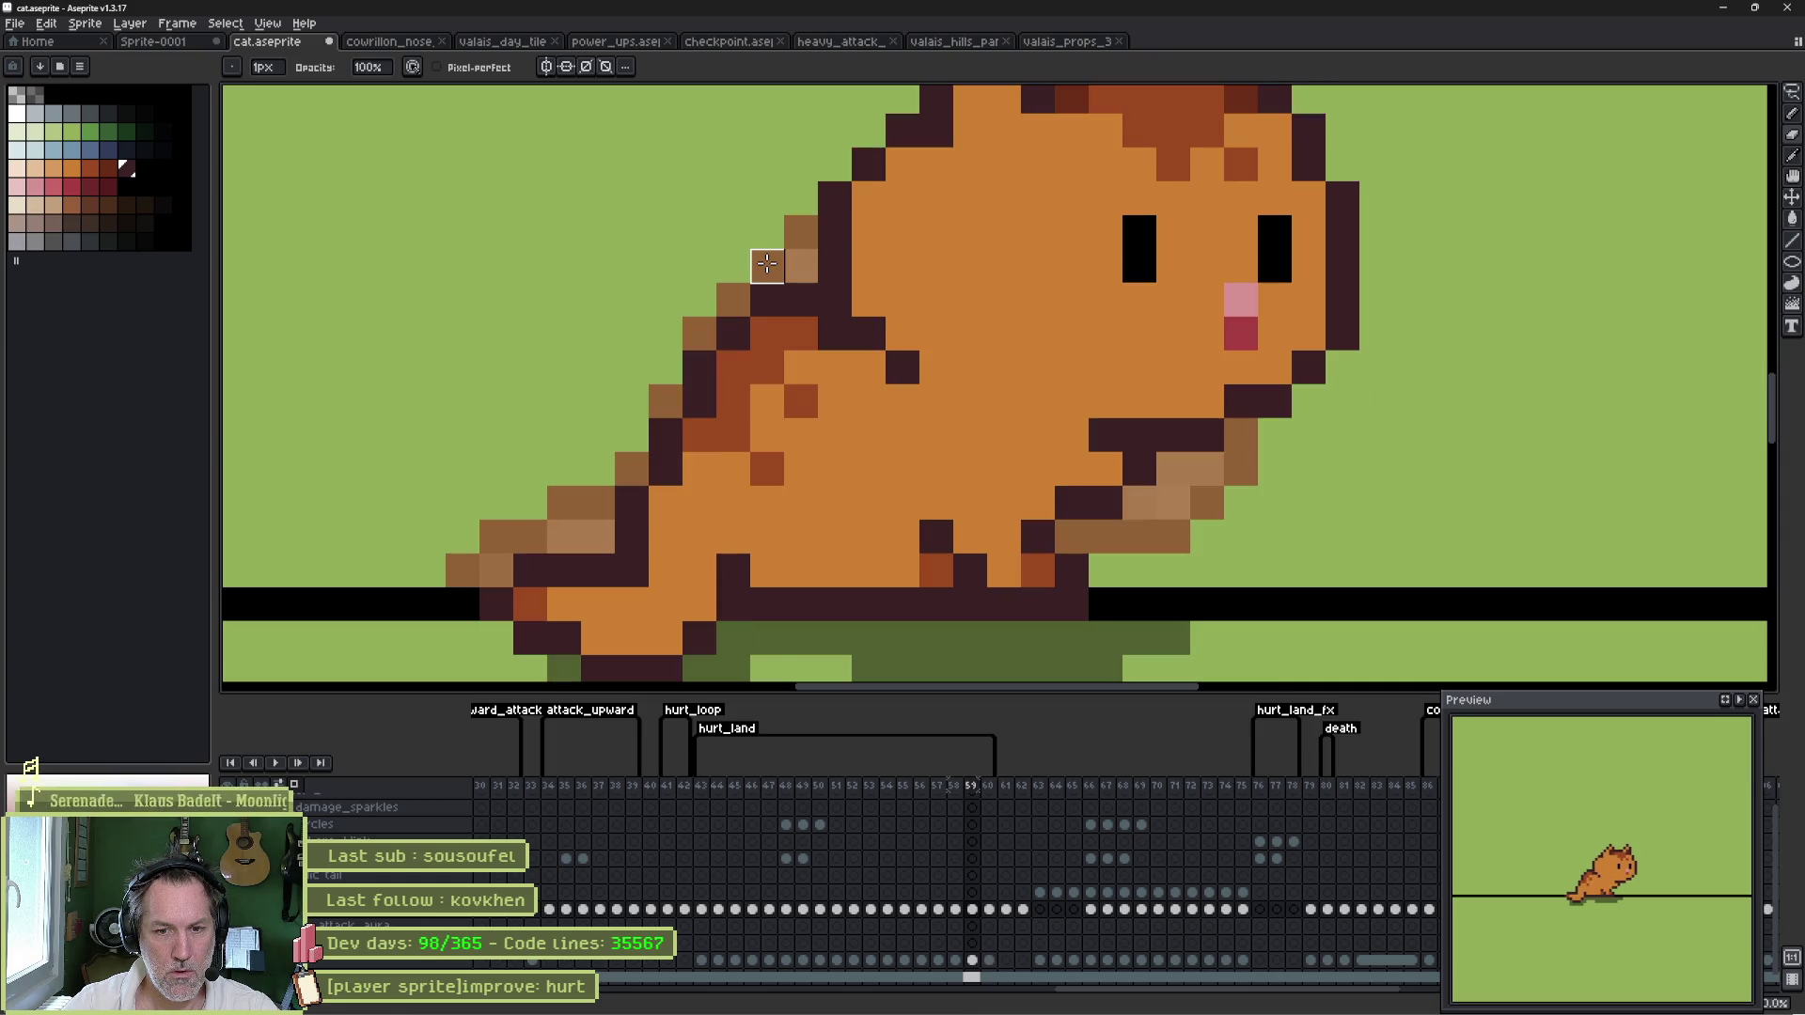
left_click(752, 285, "alt")
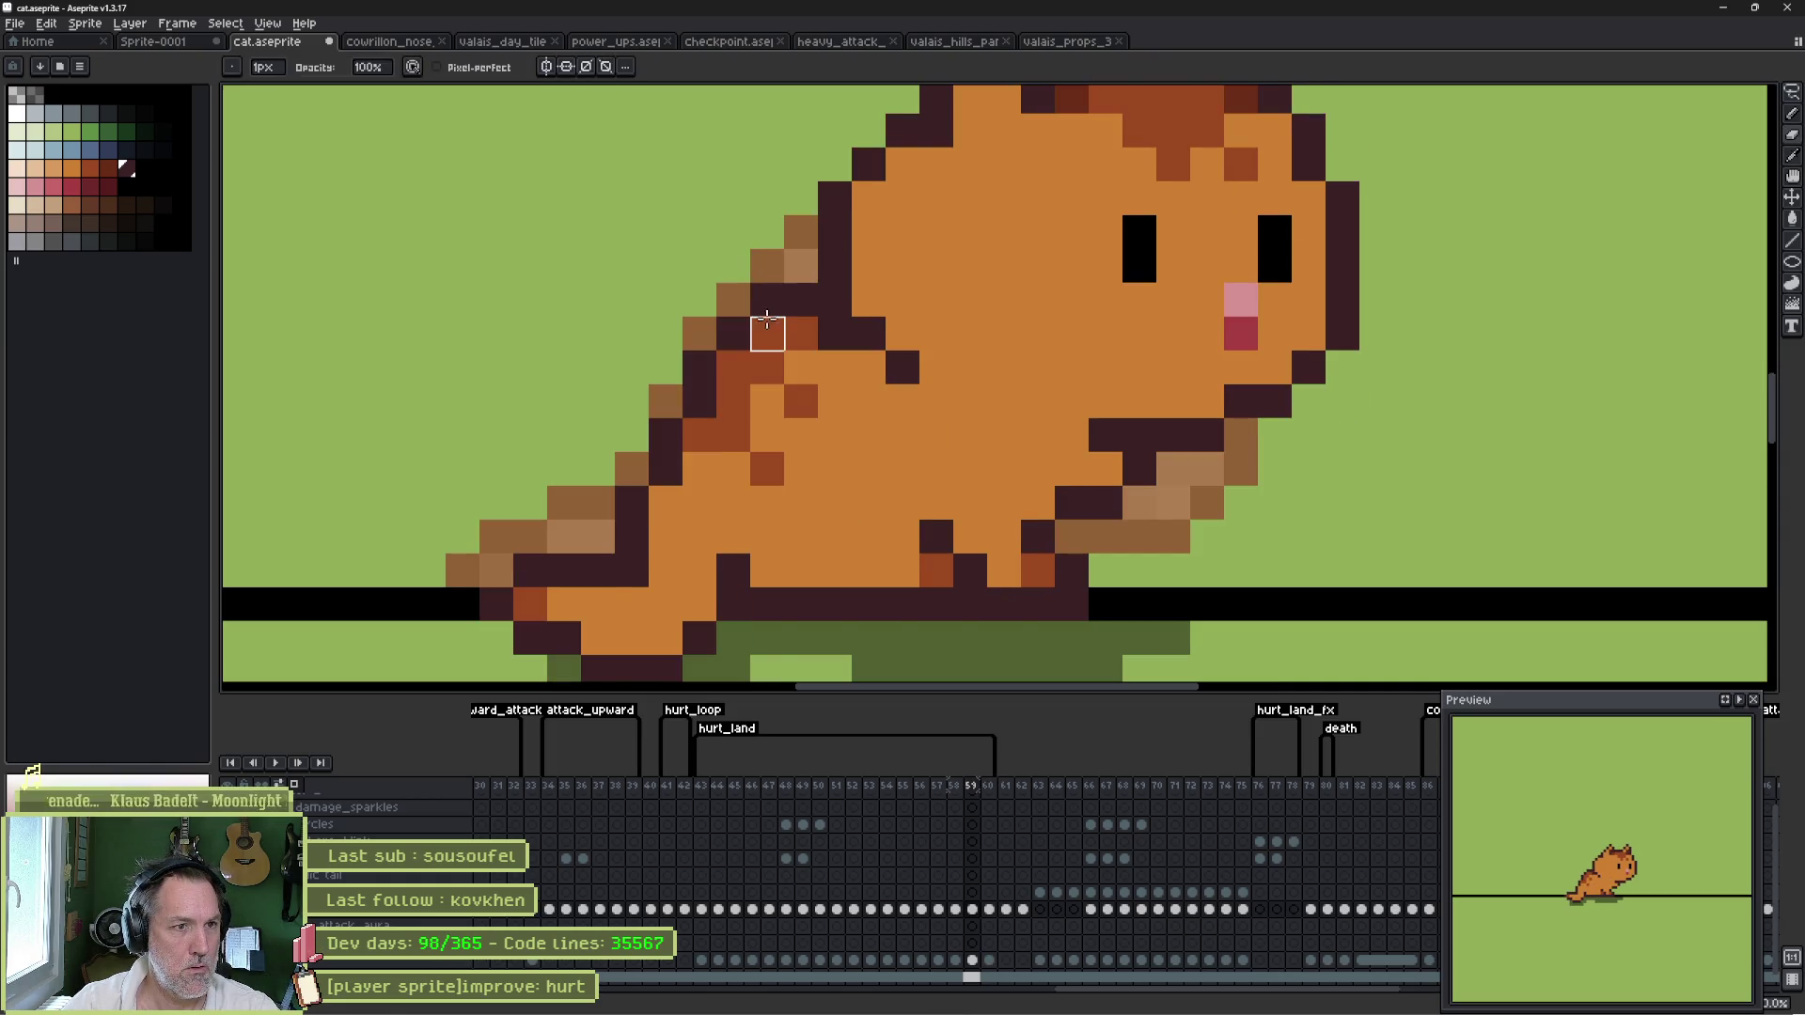
left_click(755, 346)
left_click(738, 364)
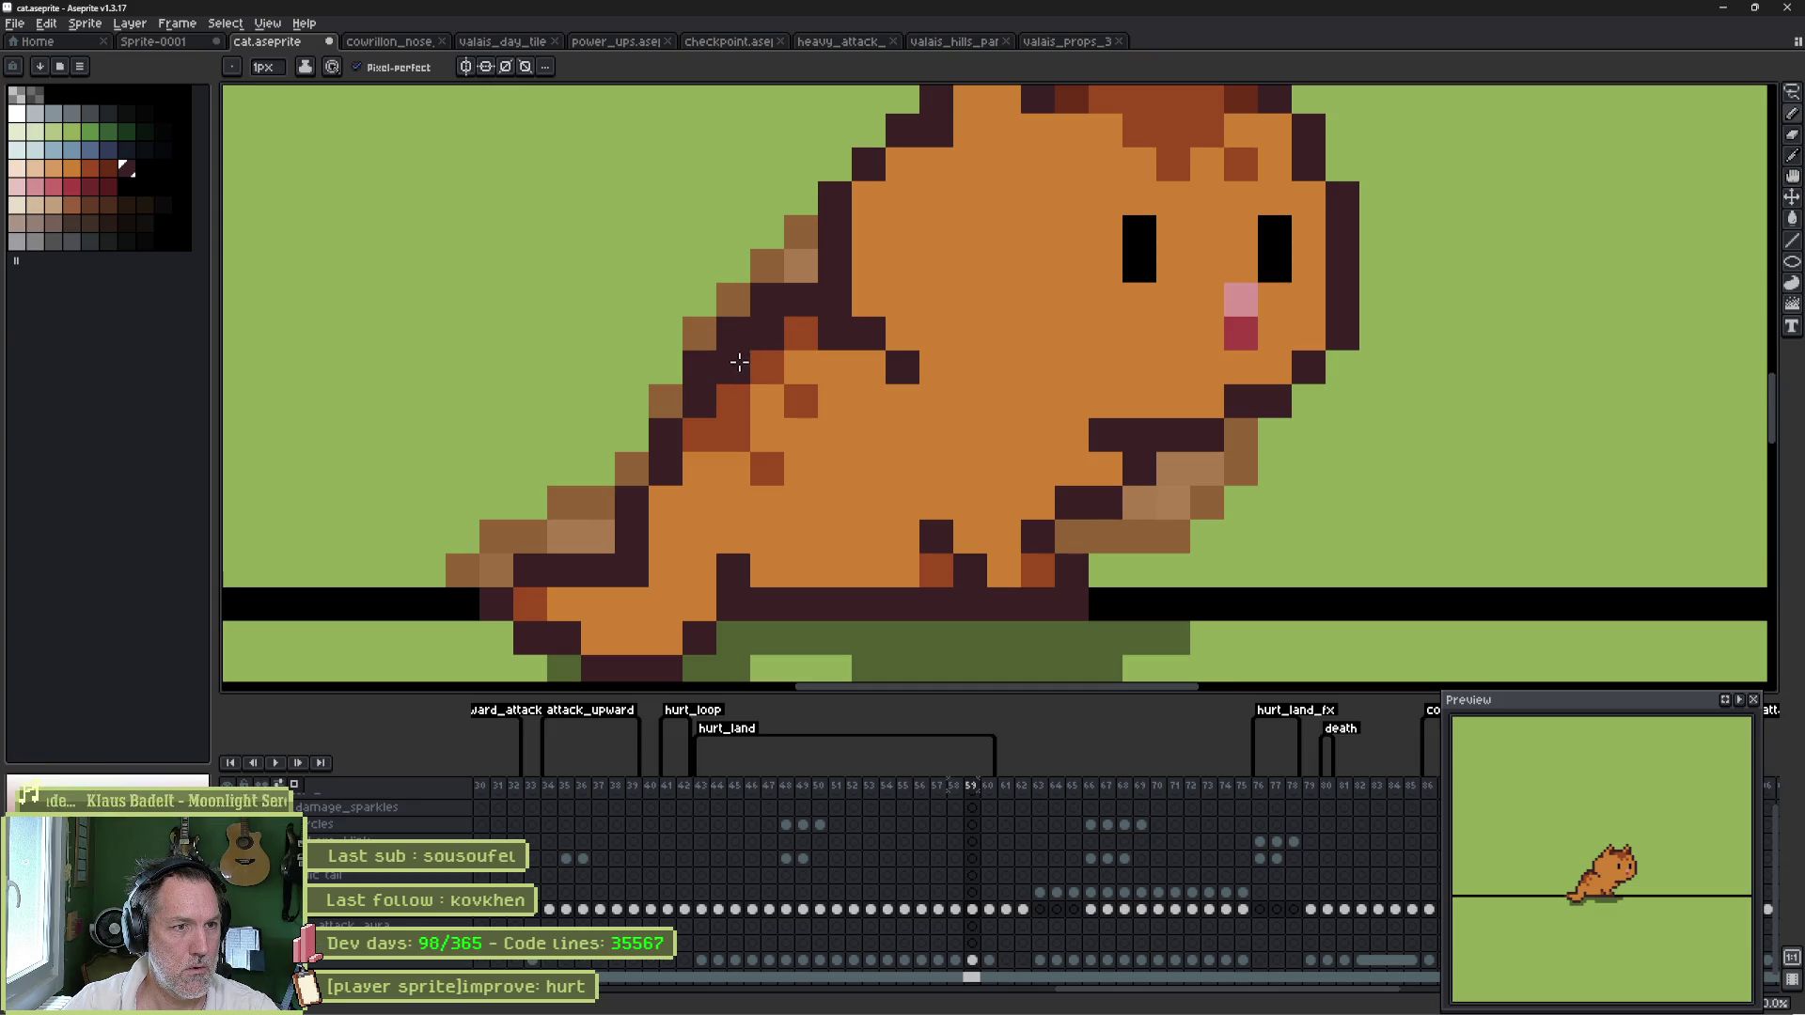
left_click_drag(759, 292, 661, 363)
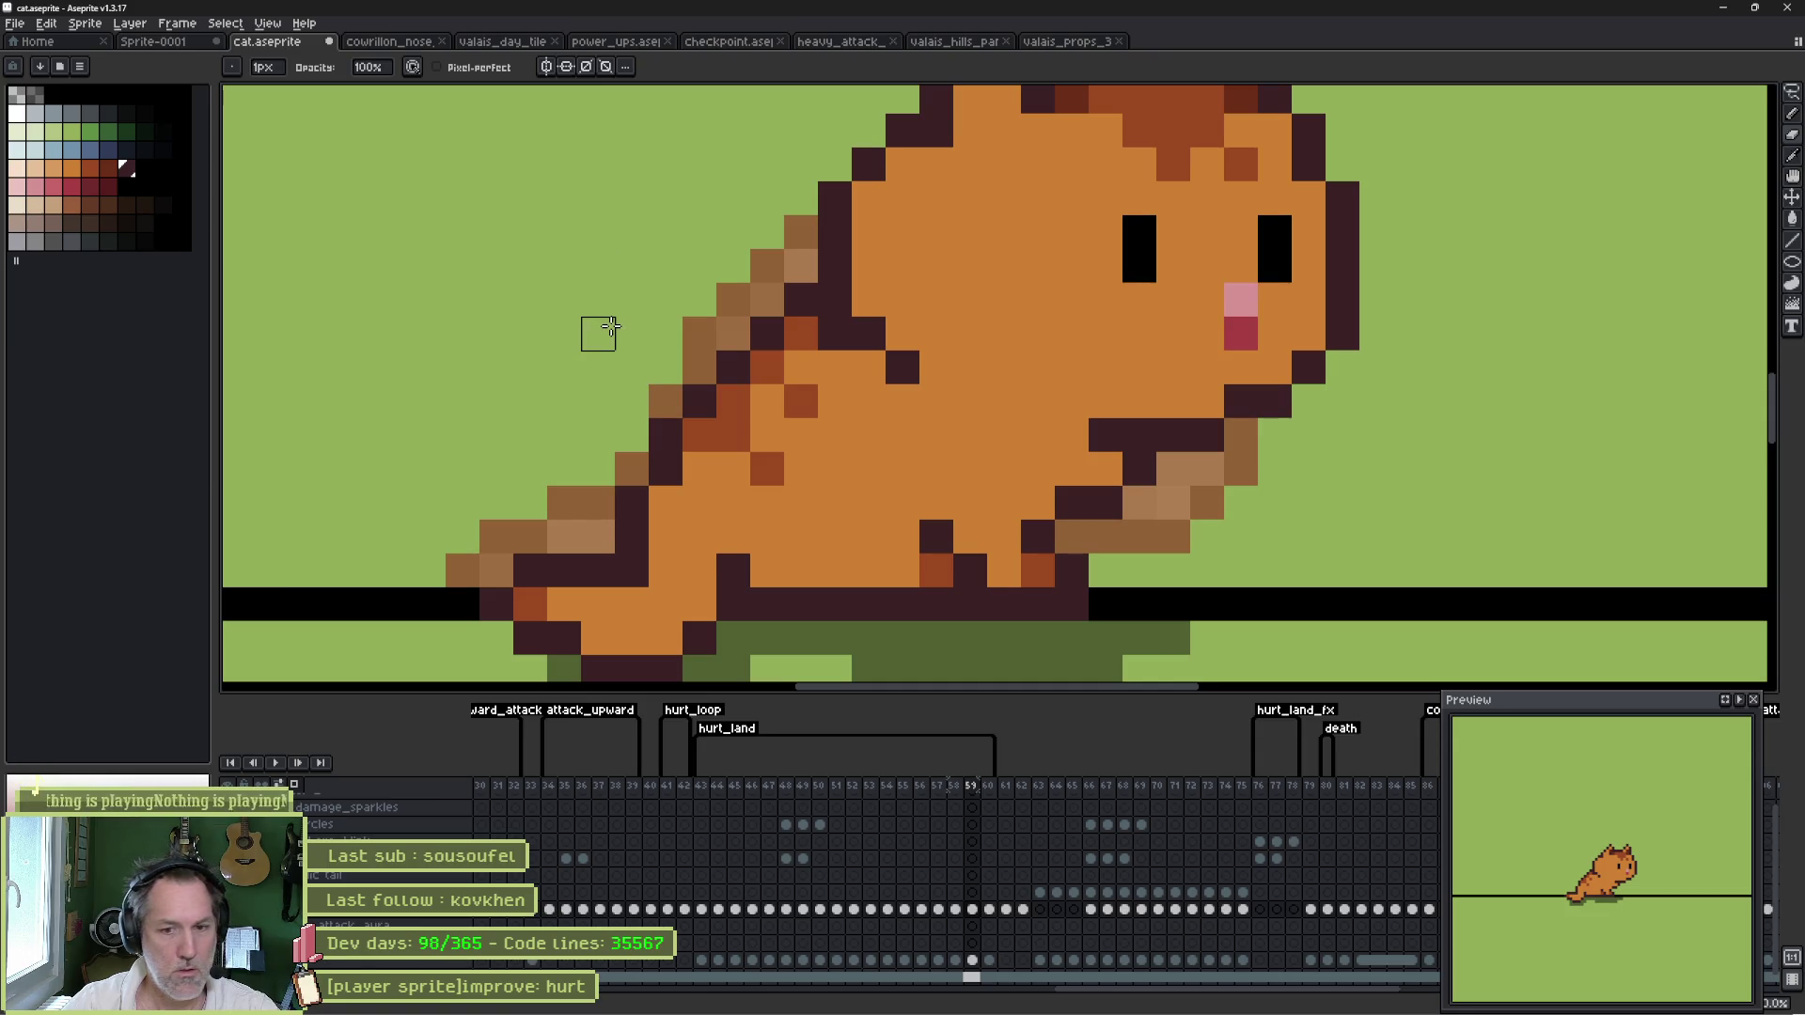
- Check frames 59–61 and save cat.aseprite
key("Left")
key("Right")
key("Right")
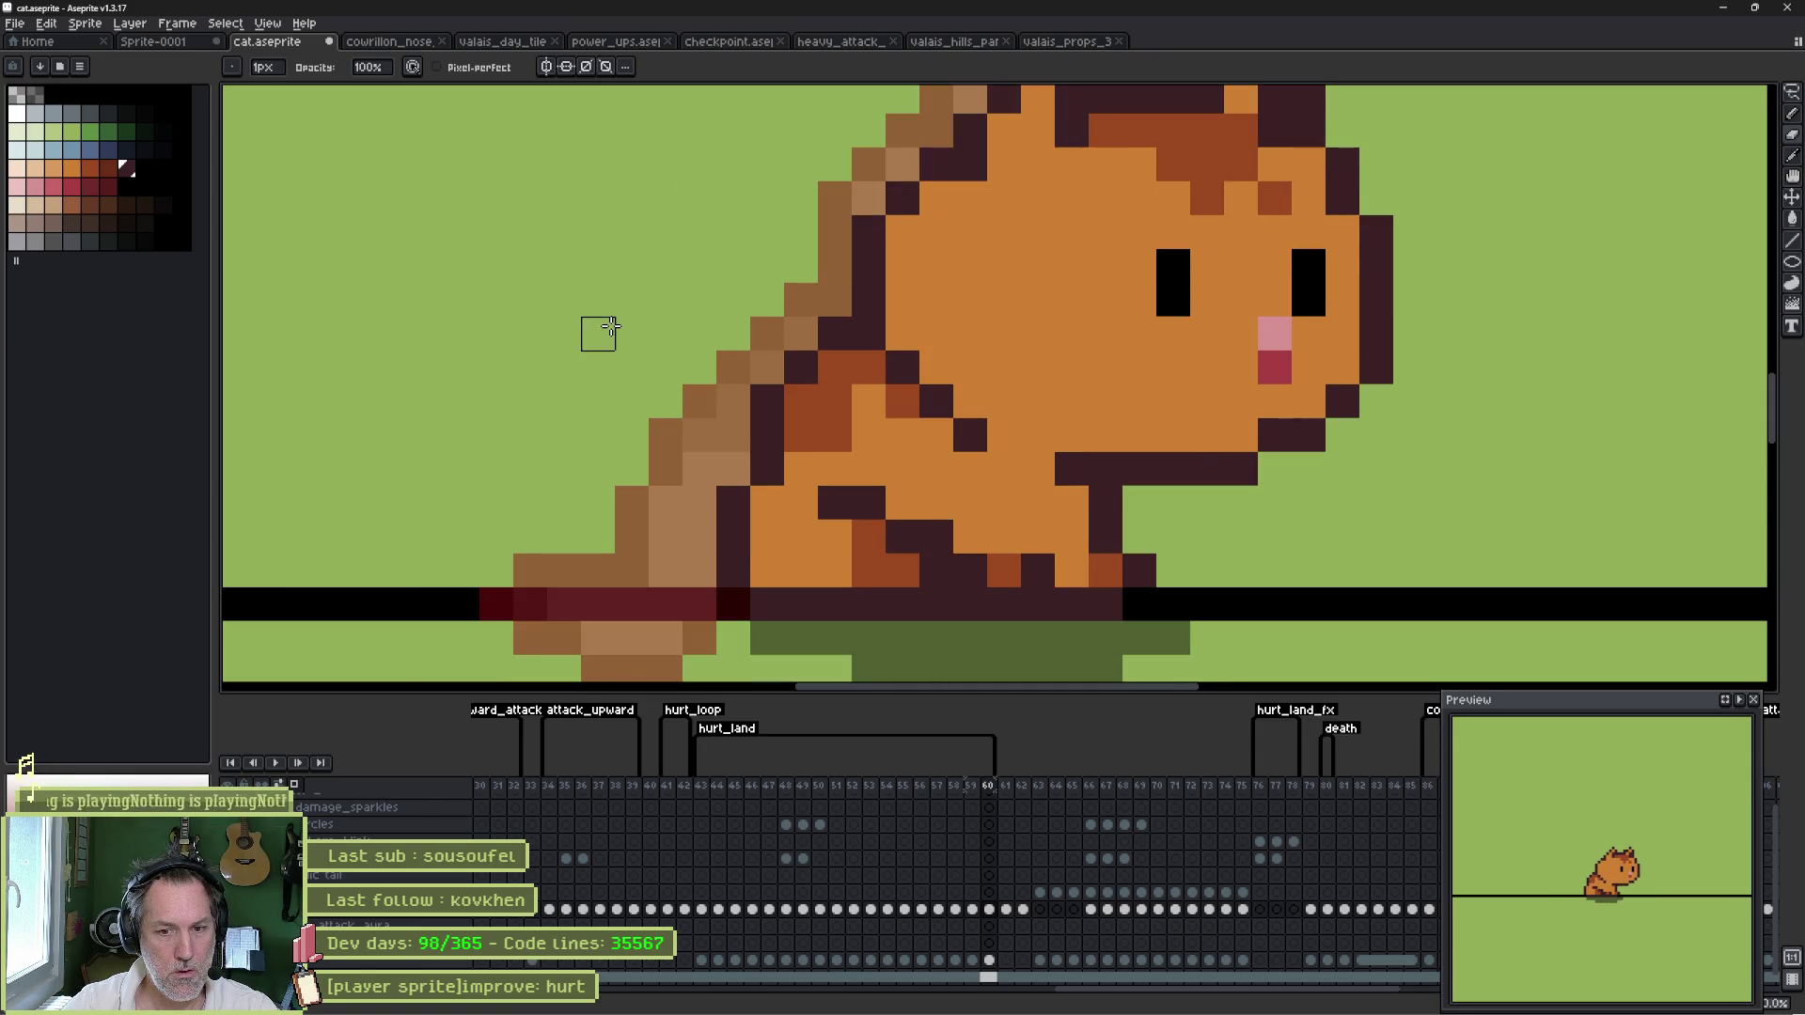
key("Right")
key("Left")
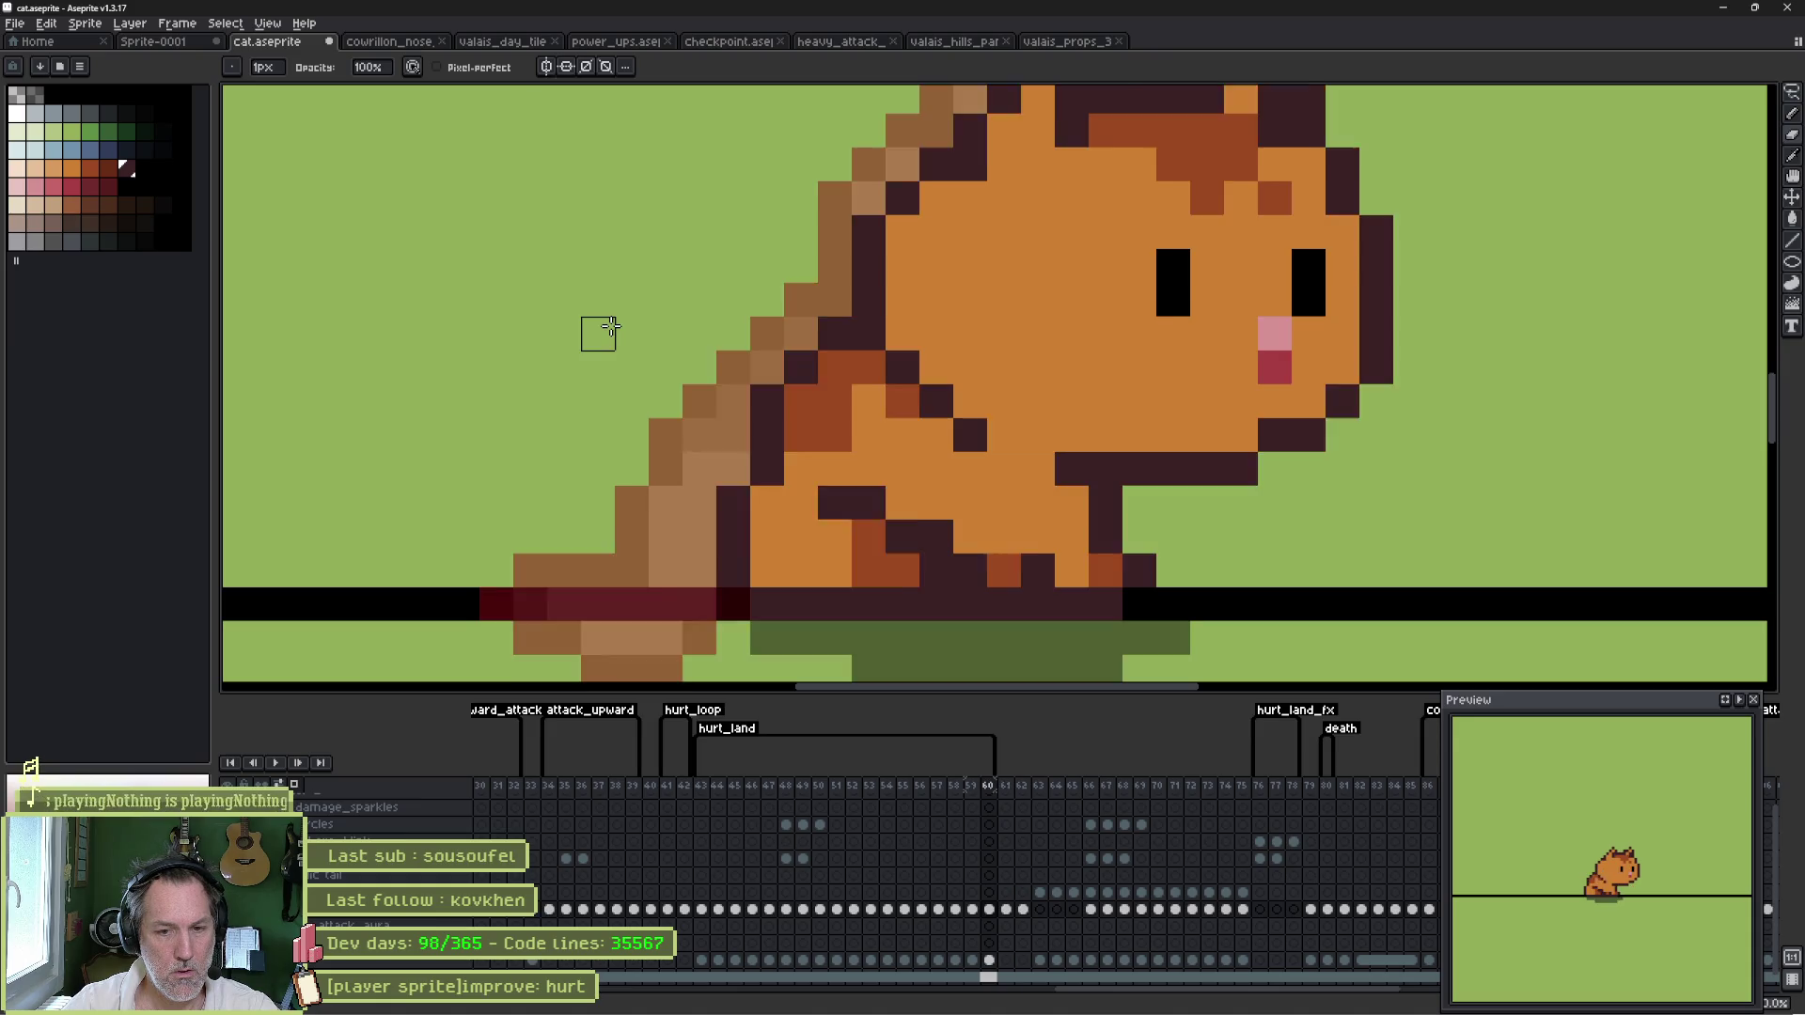
key("Left")
key("ctrl+s")
- Play the animation, then on frame 58 paint a belly outline pixel in the cat's orange
key("Return")
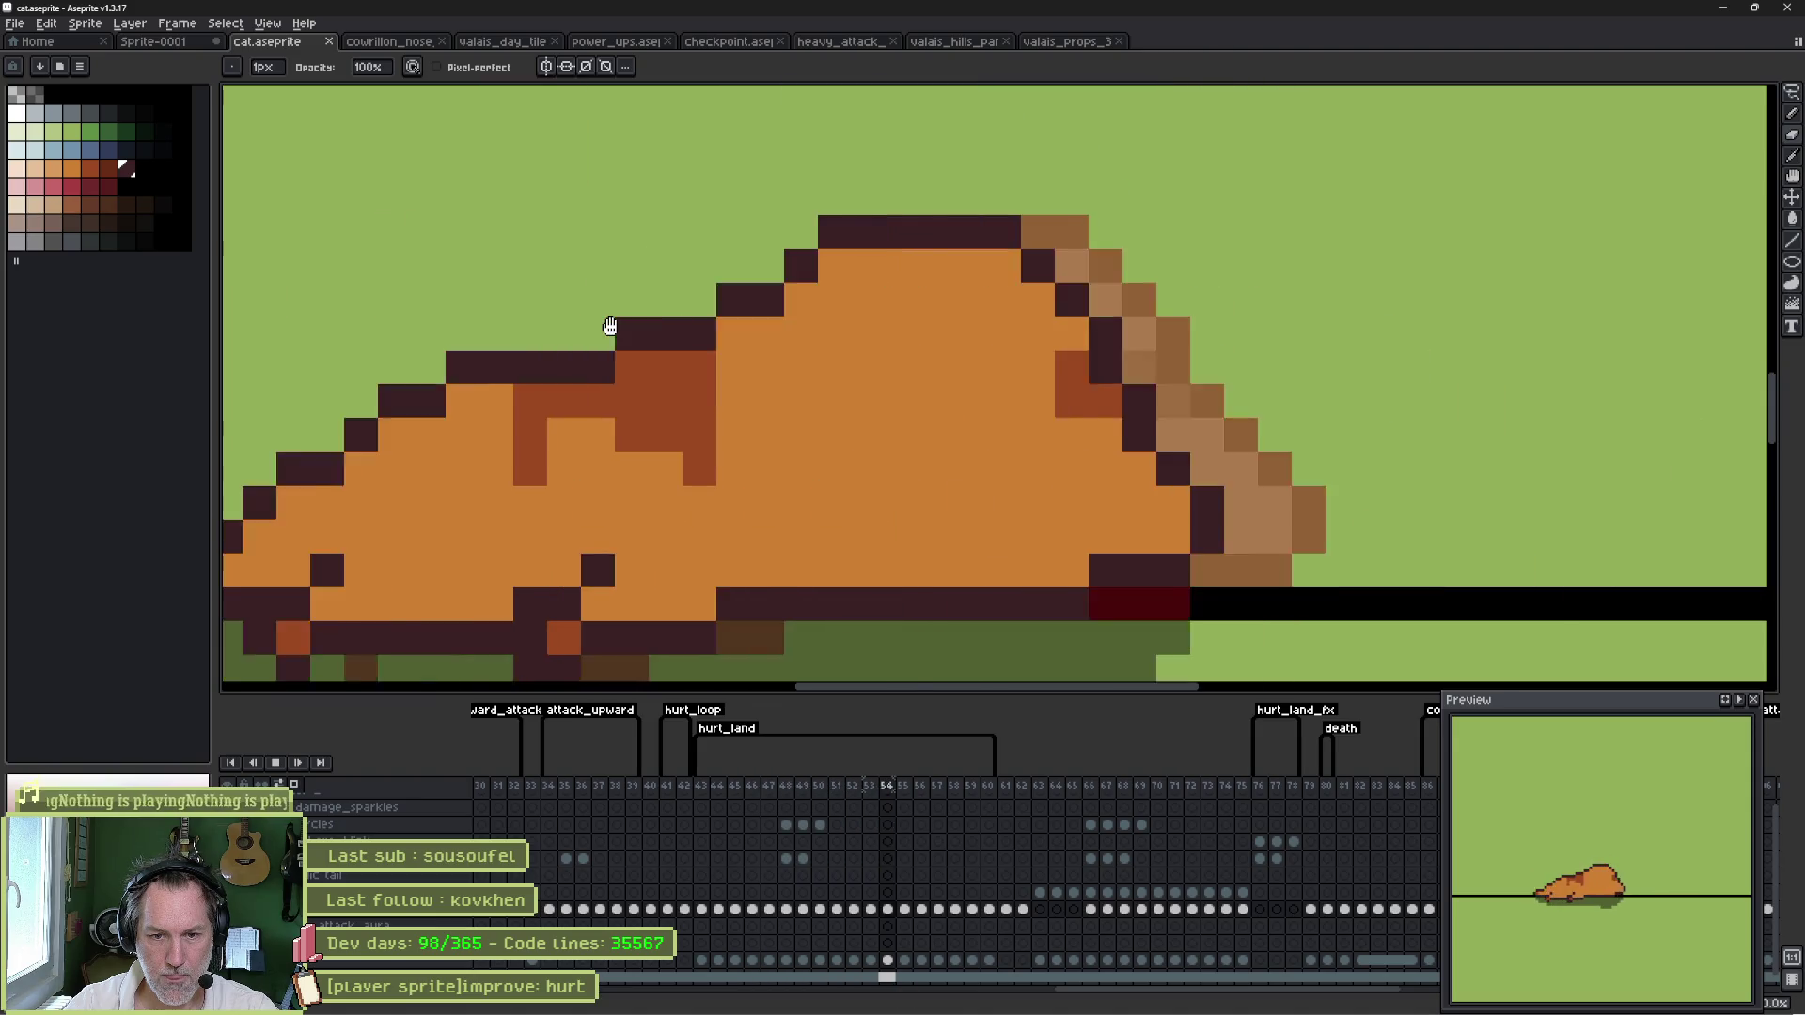
key("Return")
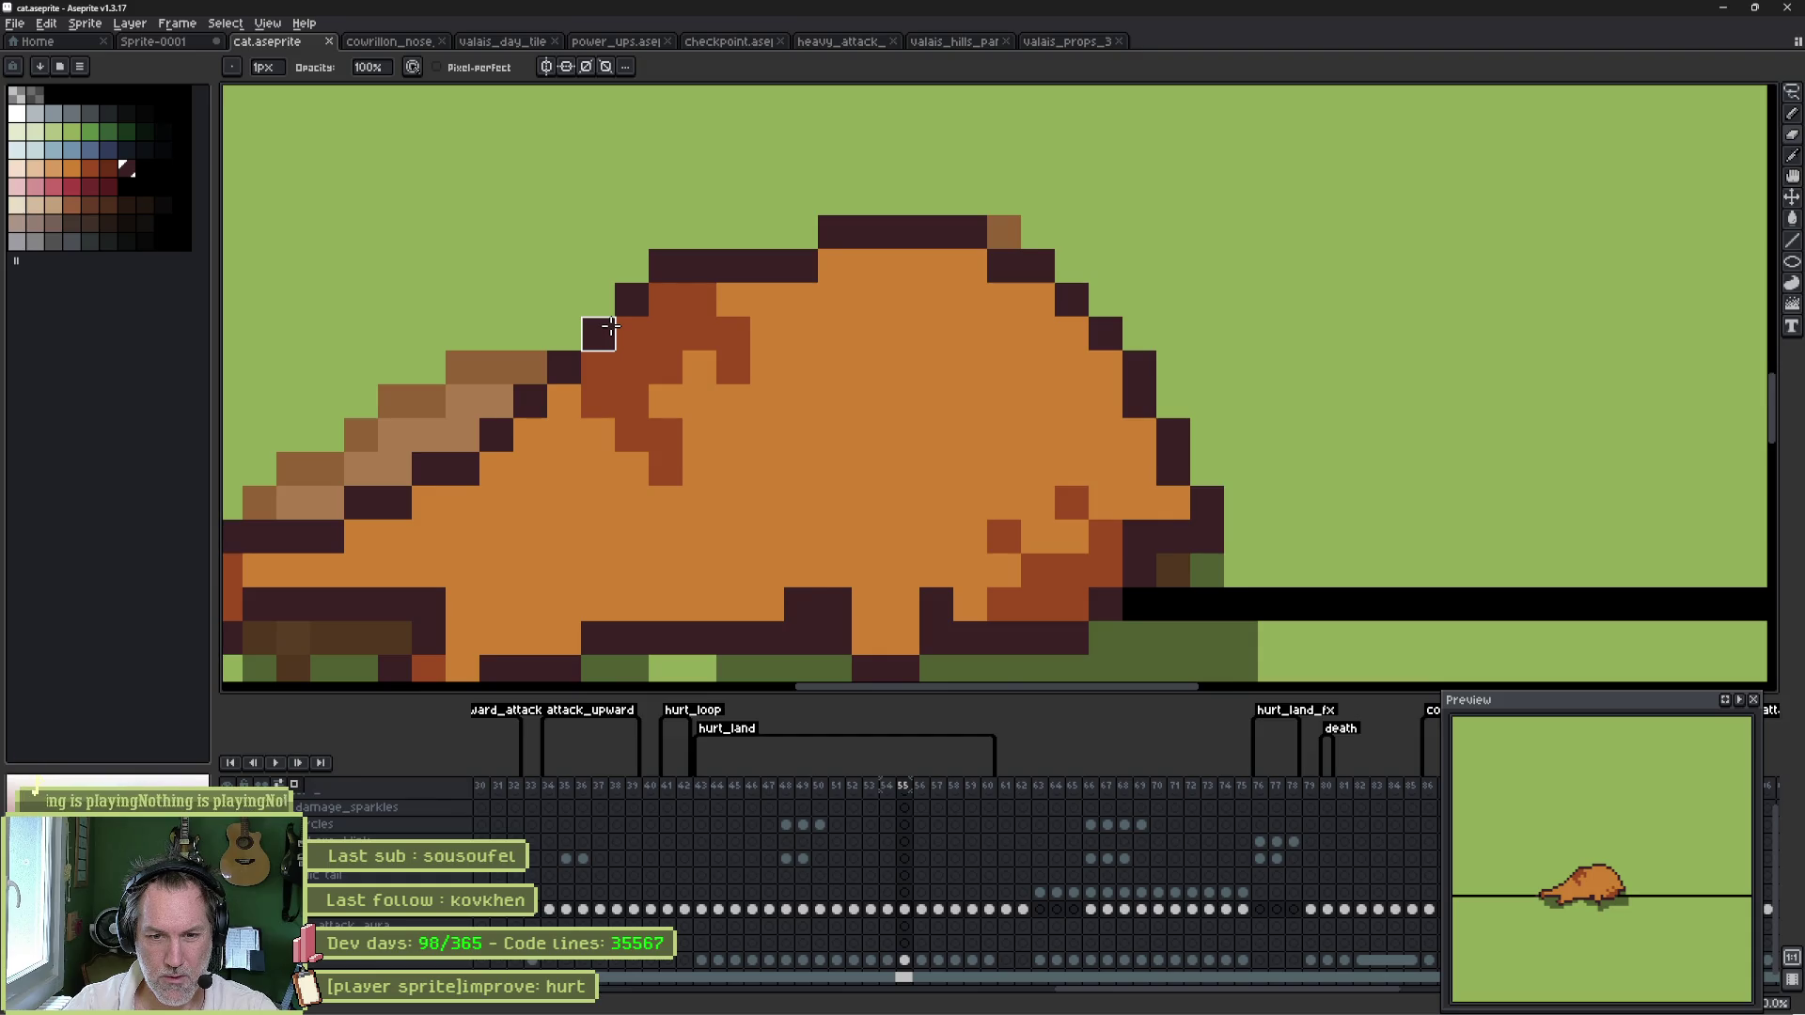
key("Right")
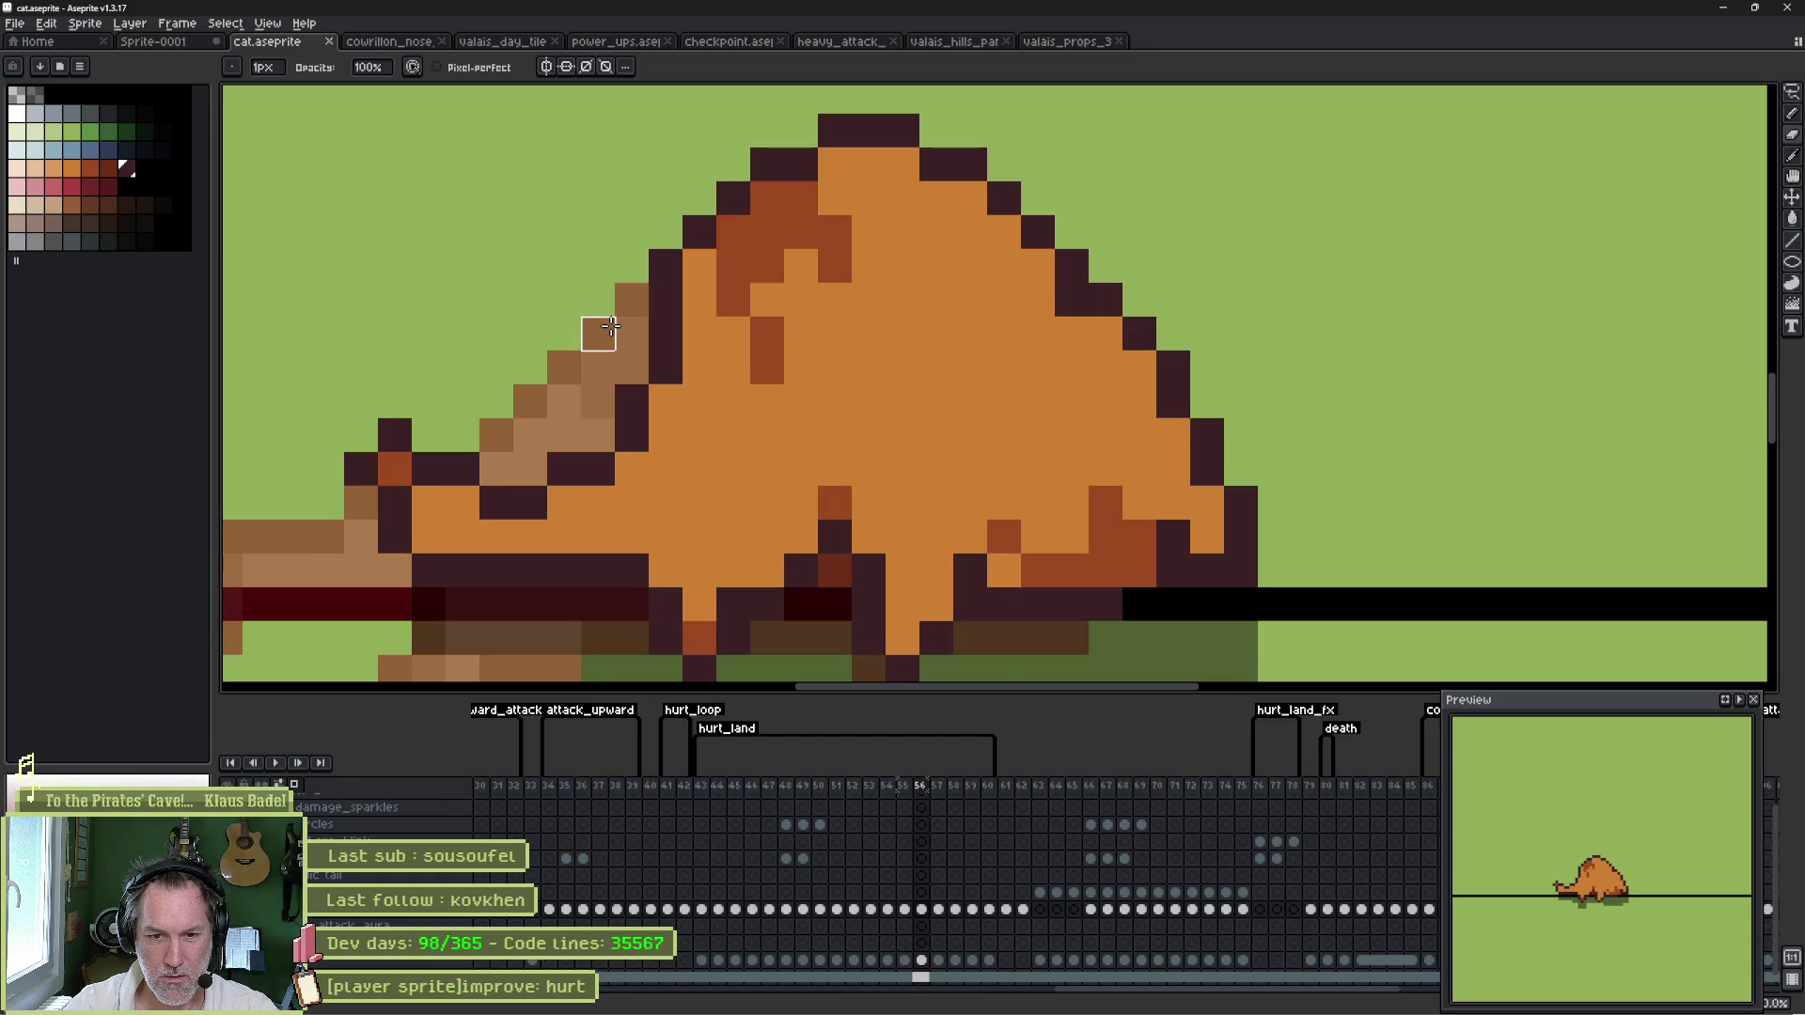
key("Right")
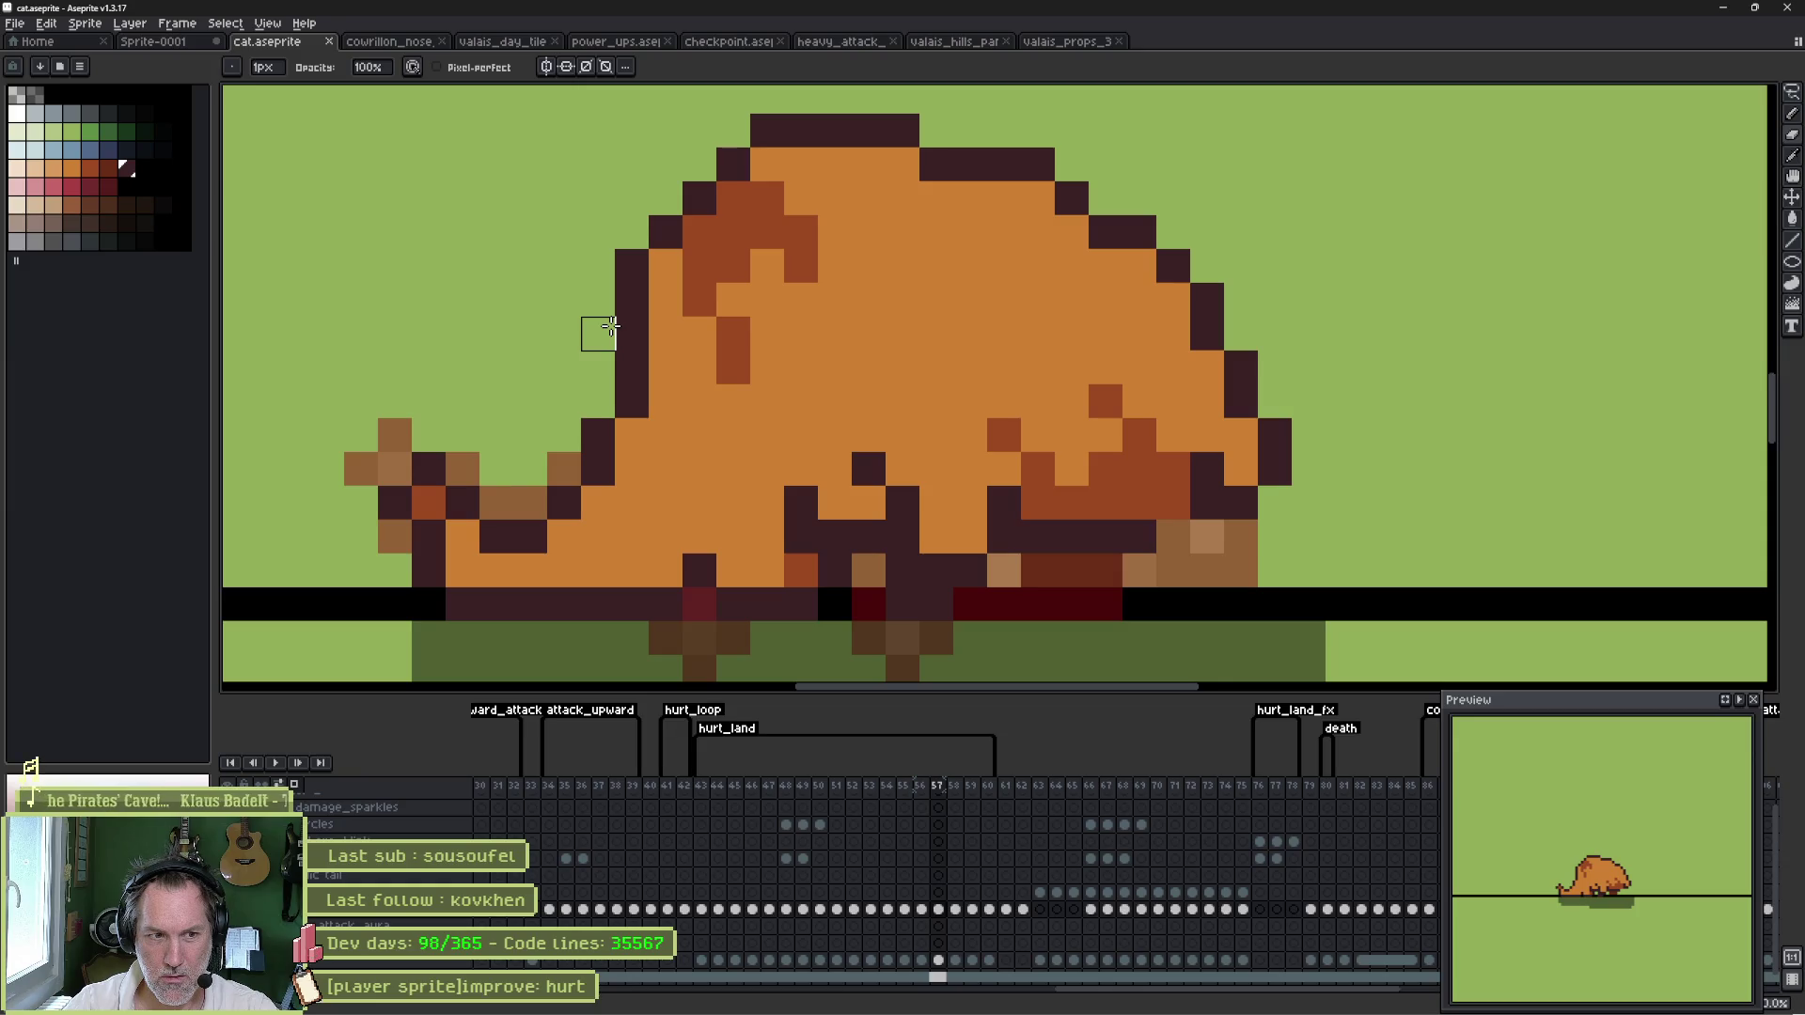
key("Right")
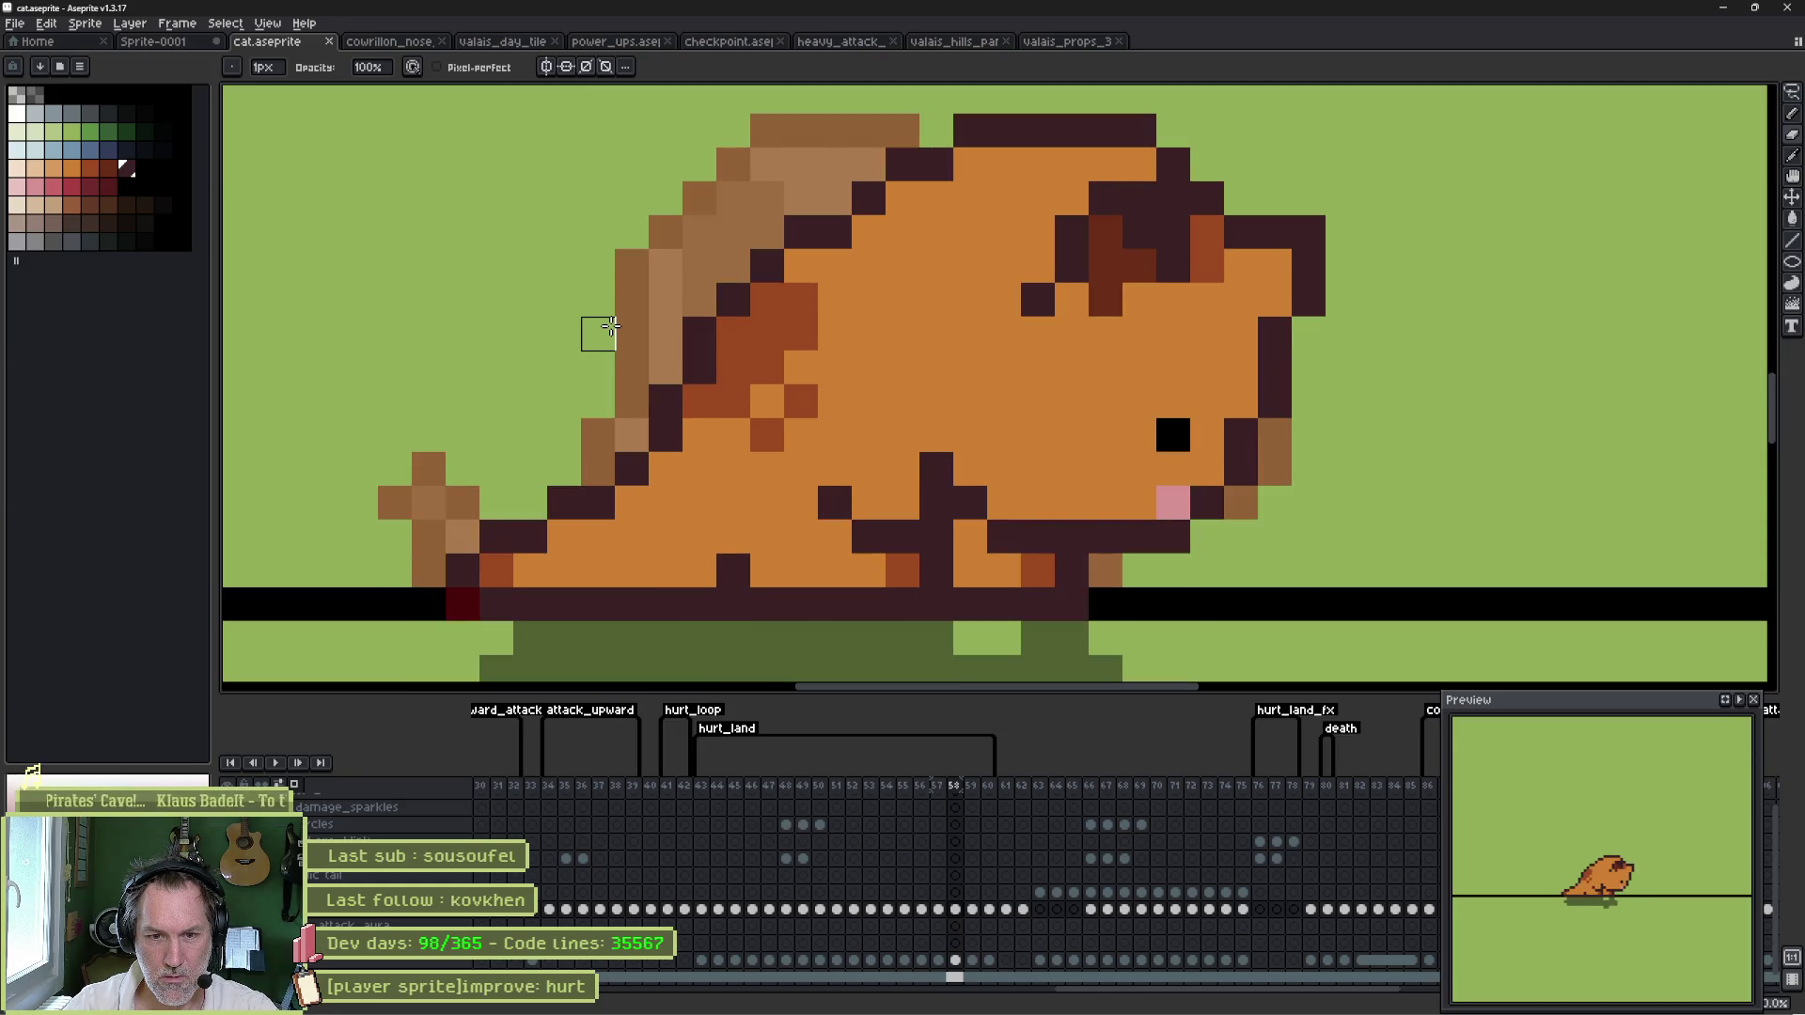
left_click(889, 503, "alt")
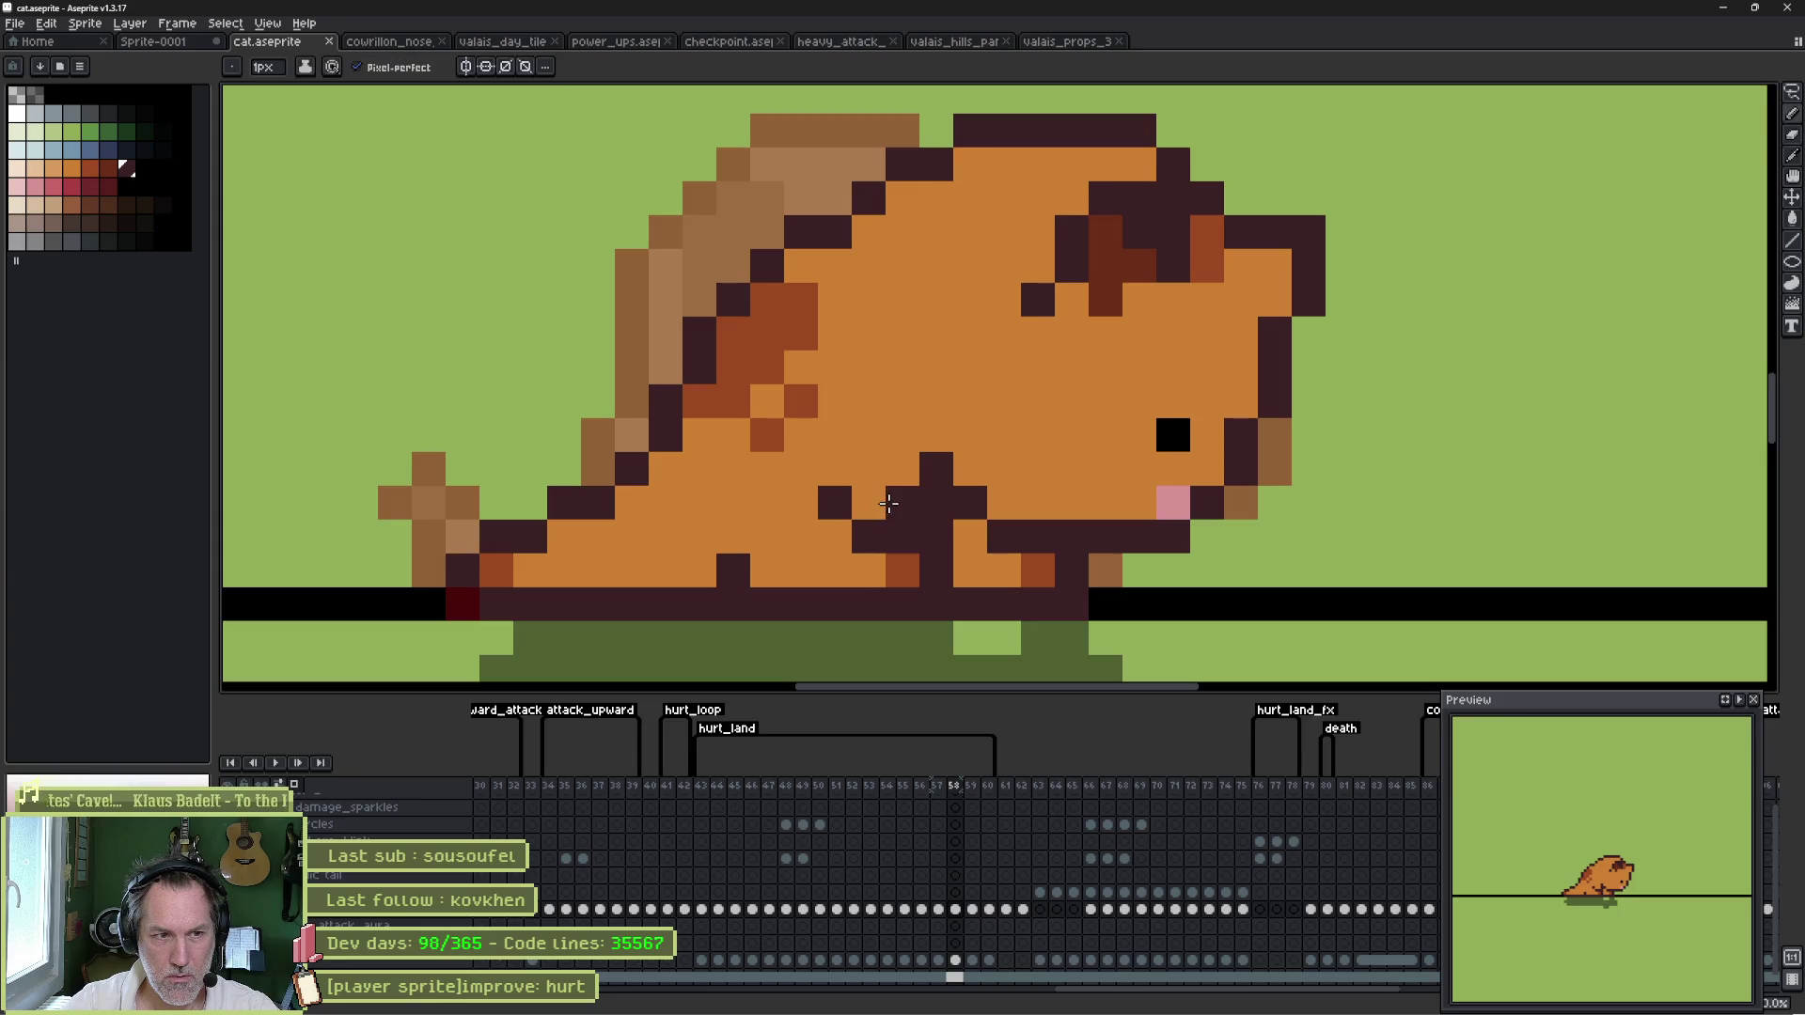
left_click(937, 502)
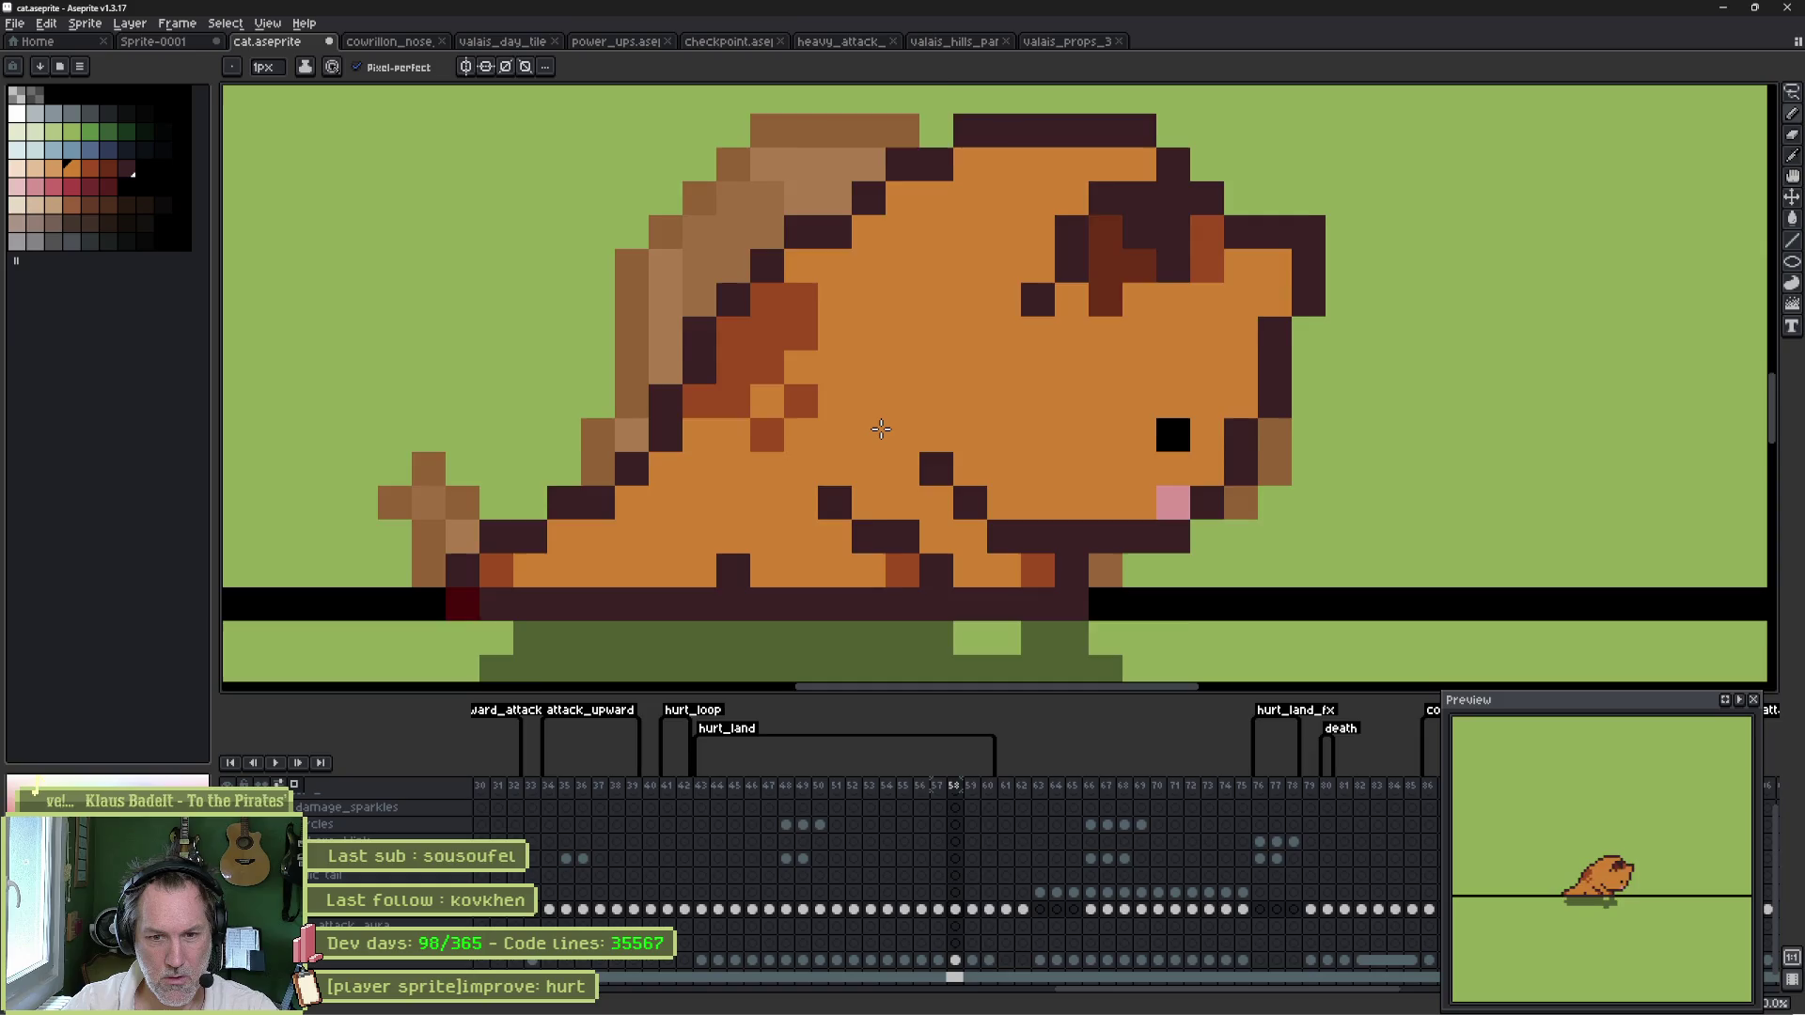
- Advance to frame 60, then play and stop the animation at the tag's first frame
key("Right")
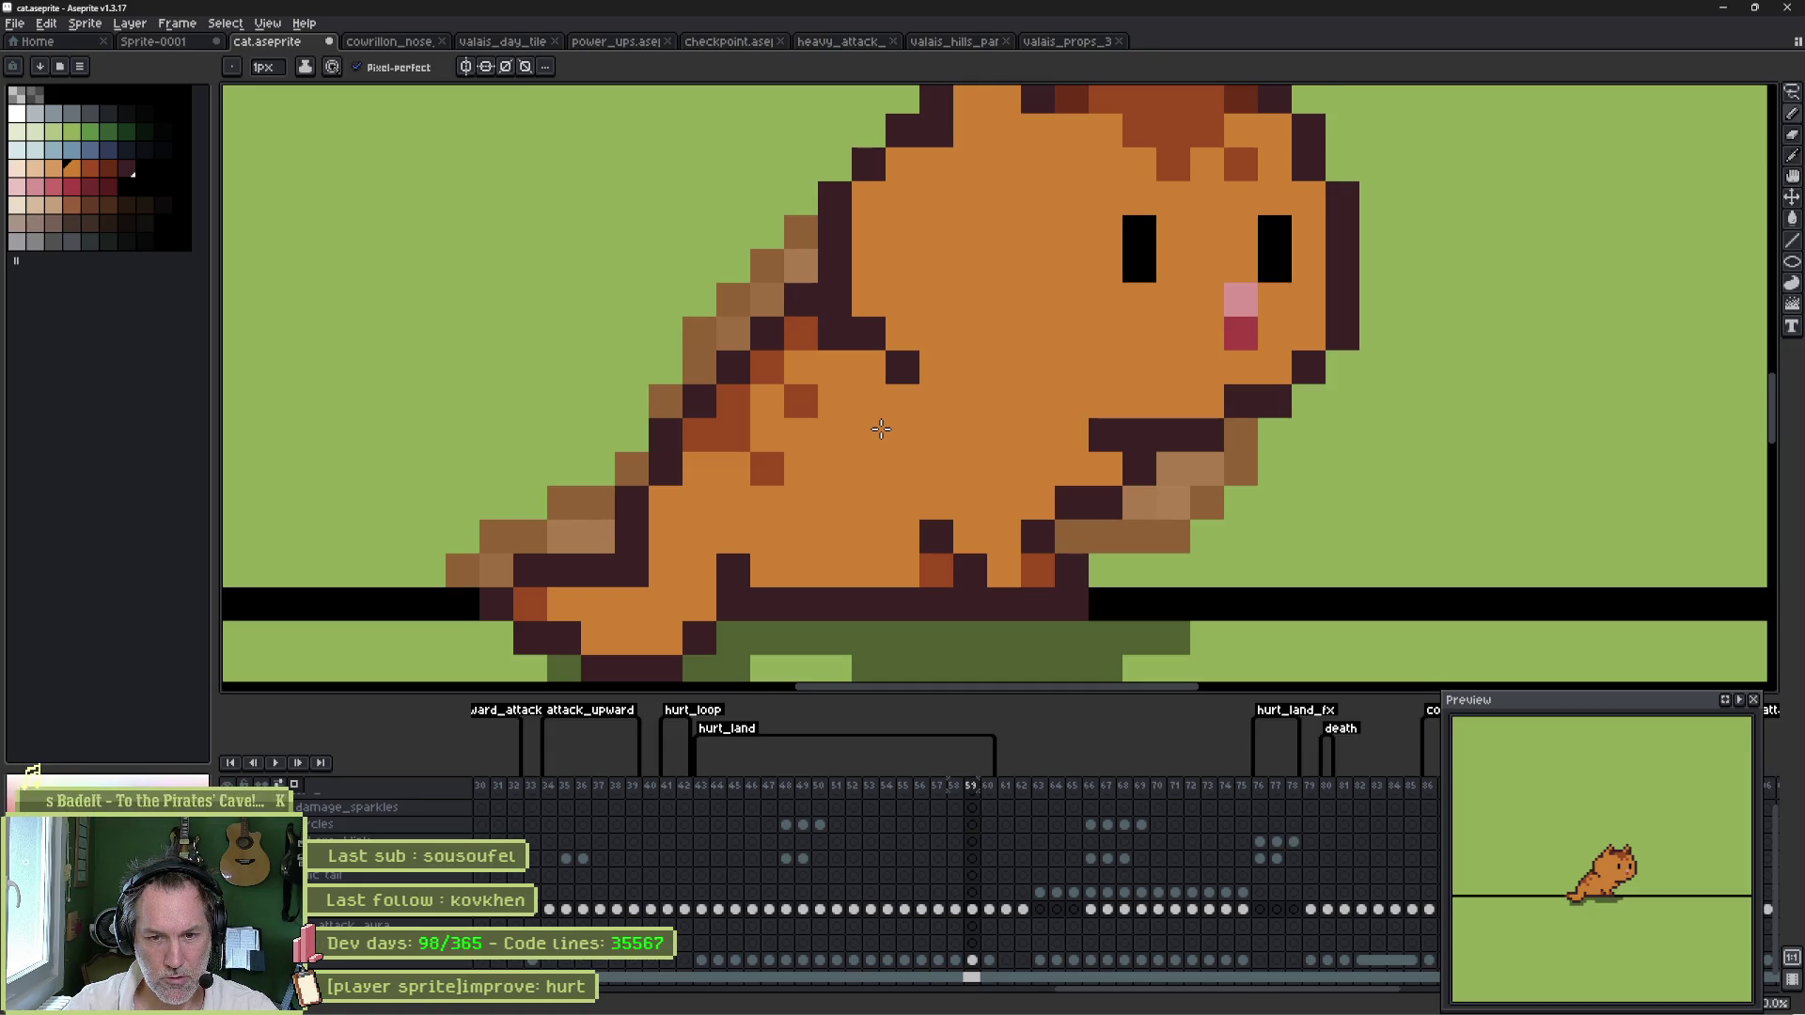
key("Right")
key("Right")
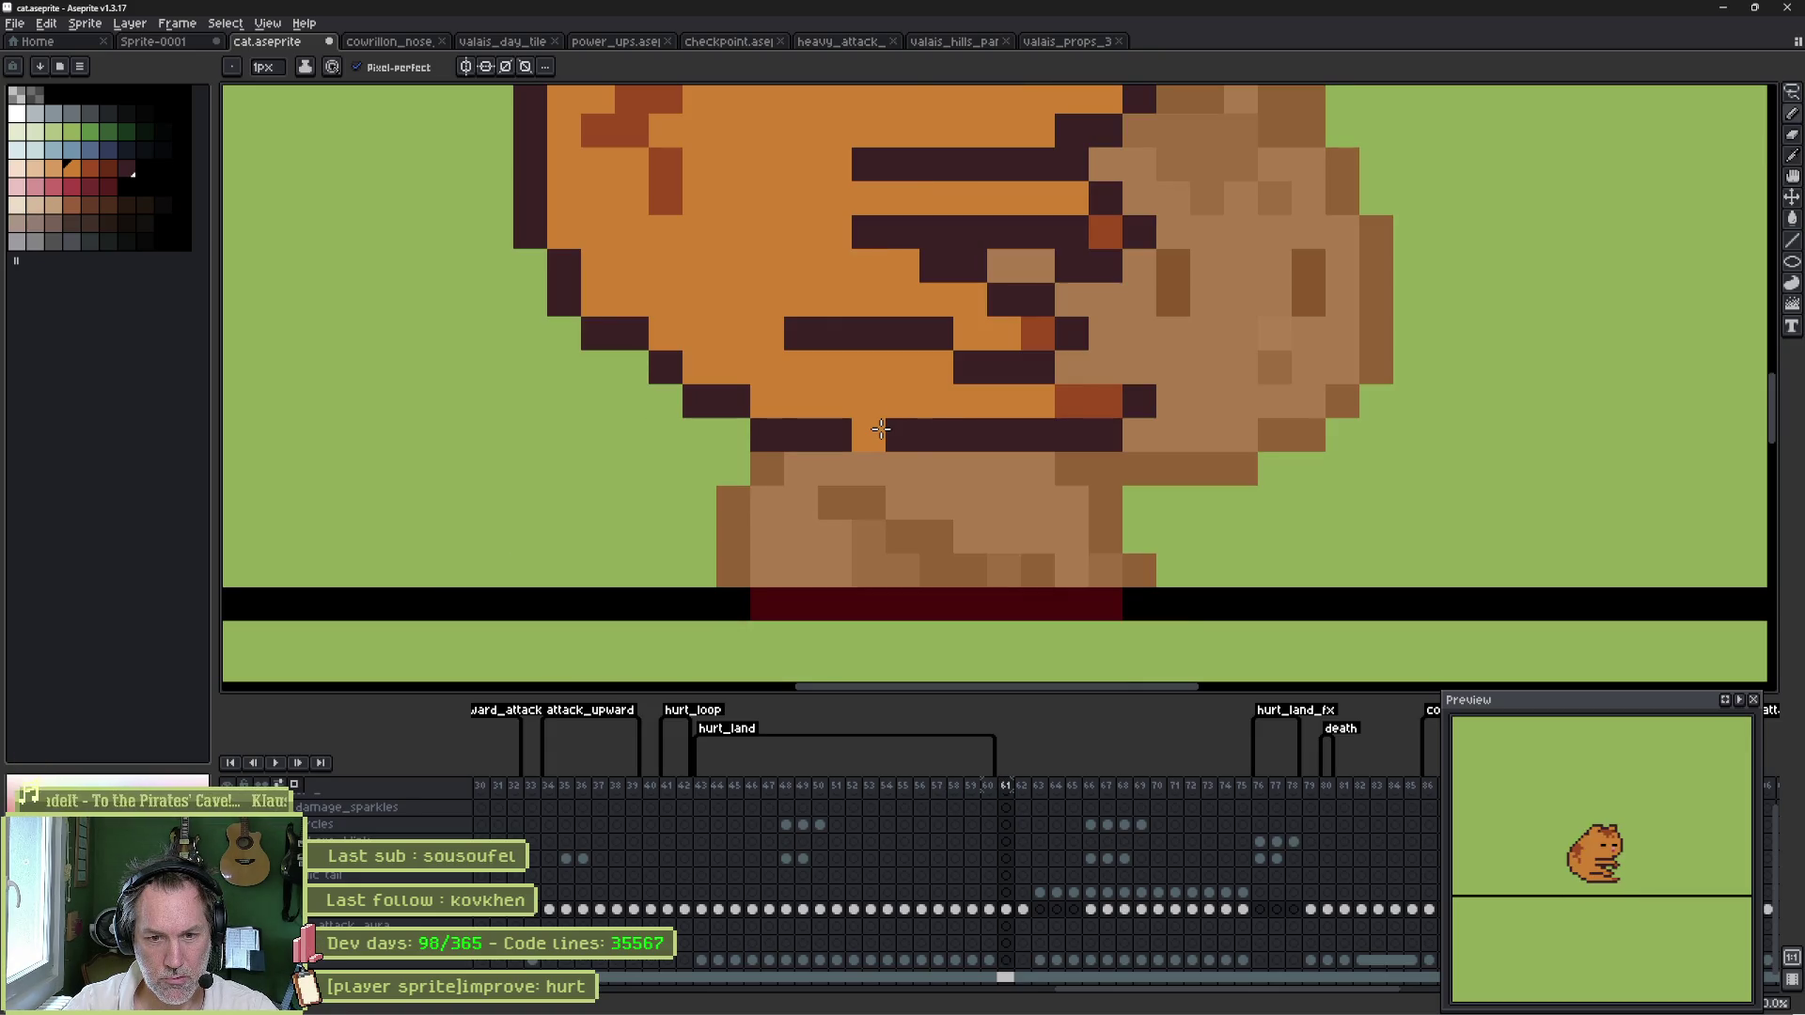
key("Return")
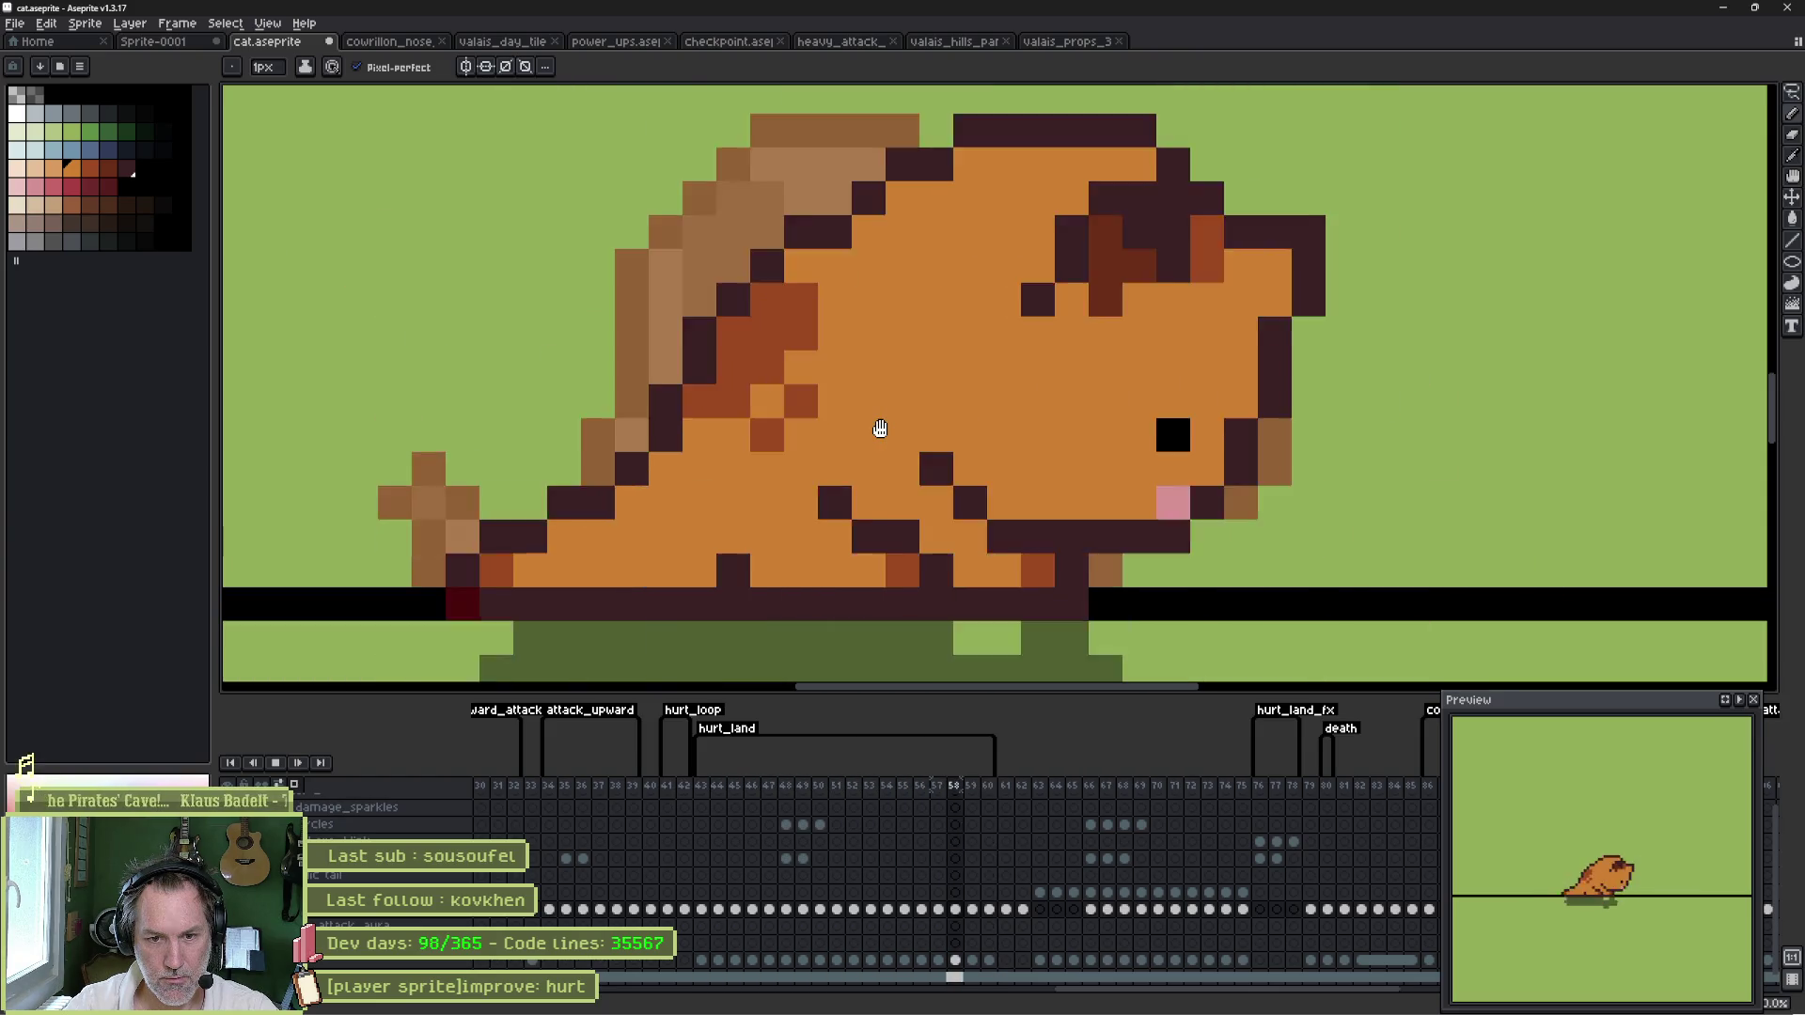
key("Return")
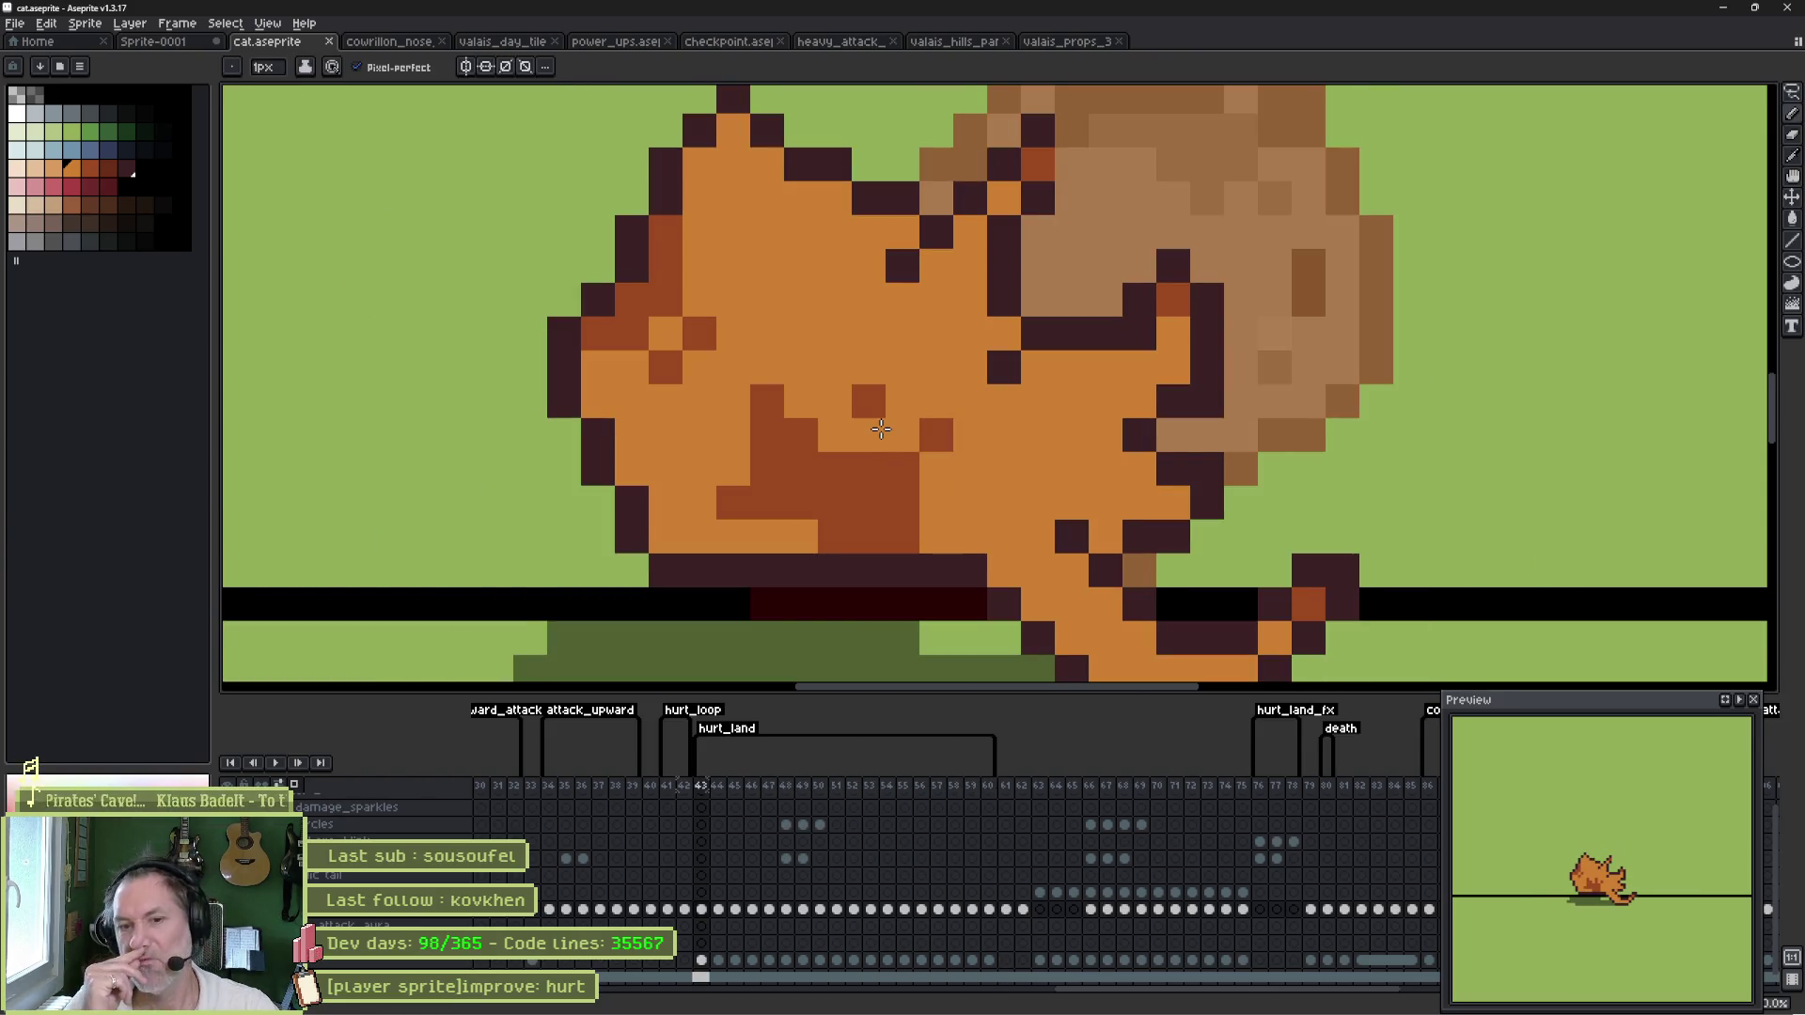
- Extend the dark stripe down one pixel and compare it with the neighbouring hurt_land frames
left_click(881, 429)
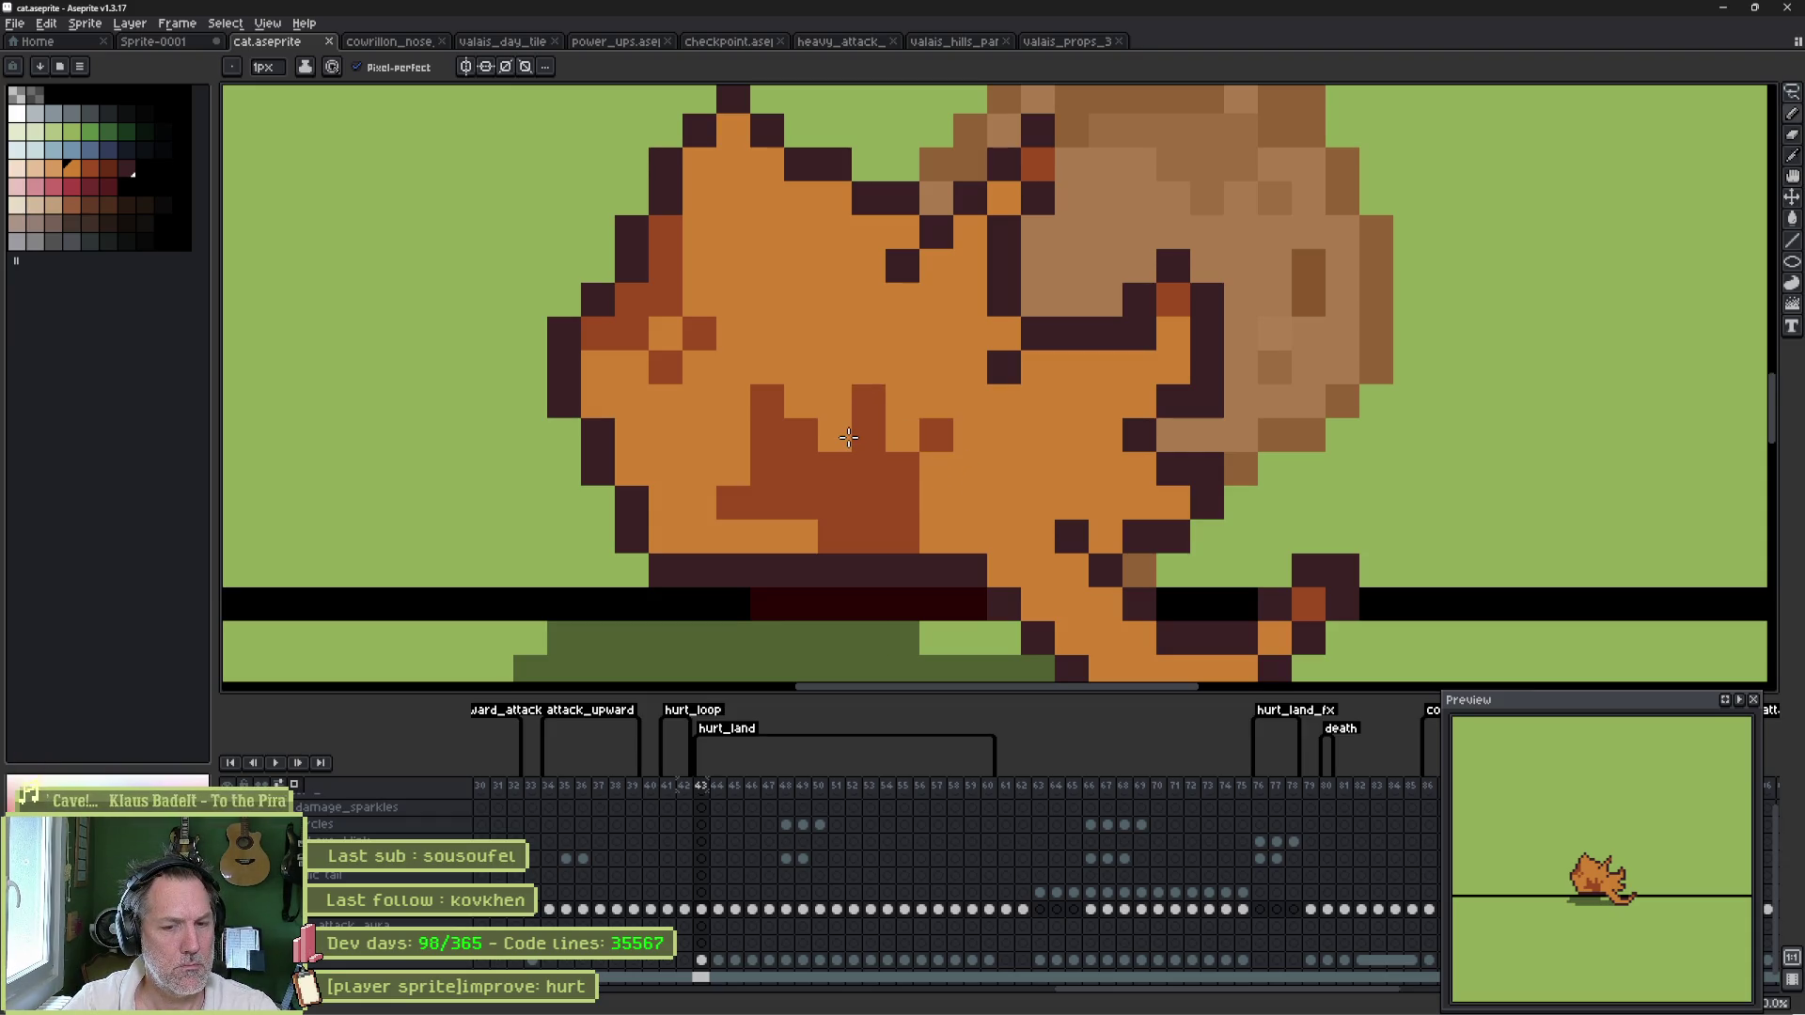
key("Right")
key("Left")
key("Right")
key("Left")
key("Right")
key("Right")
key("Right")
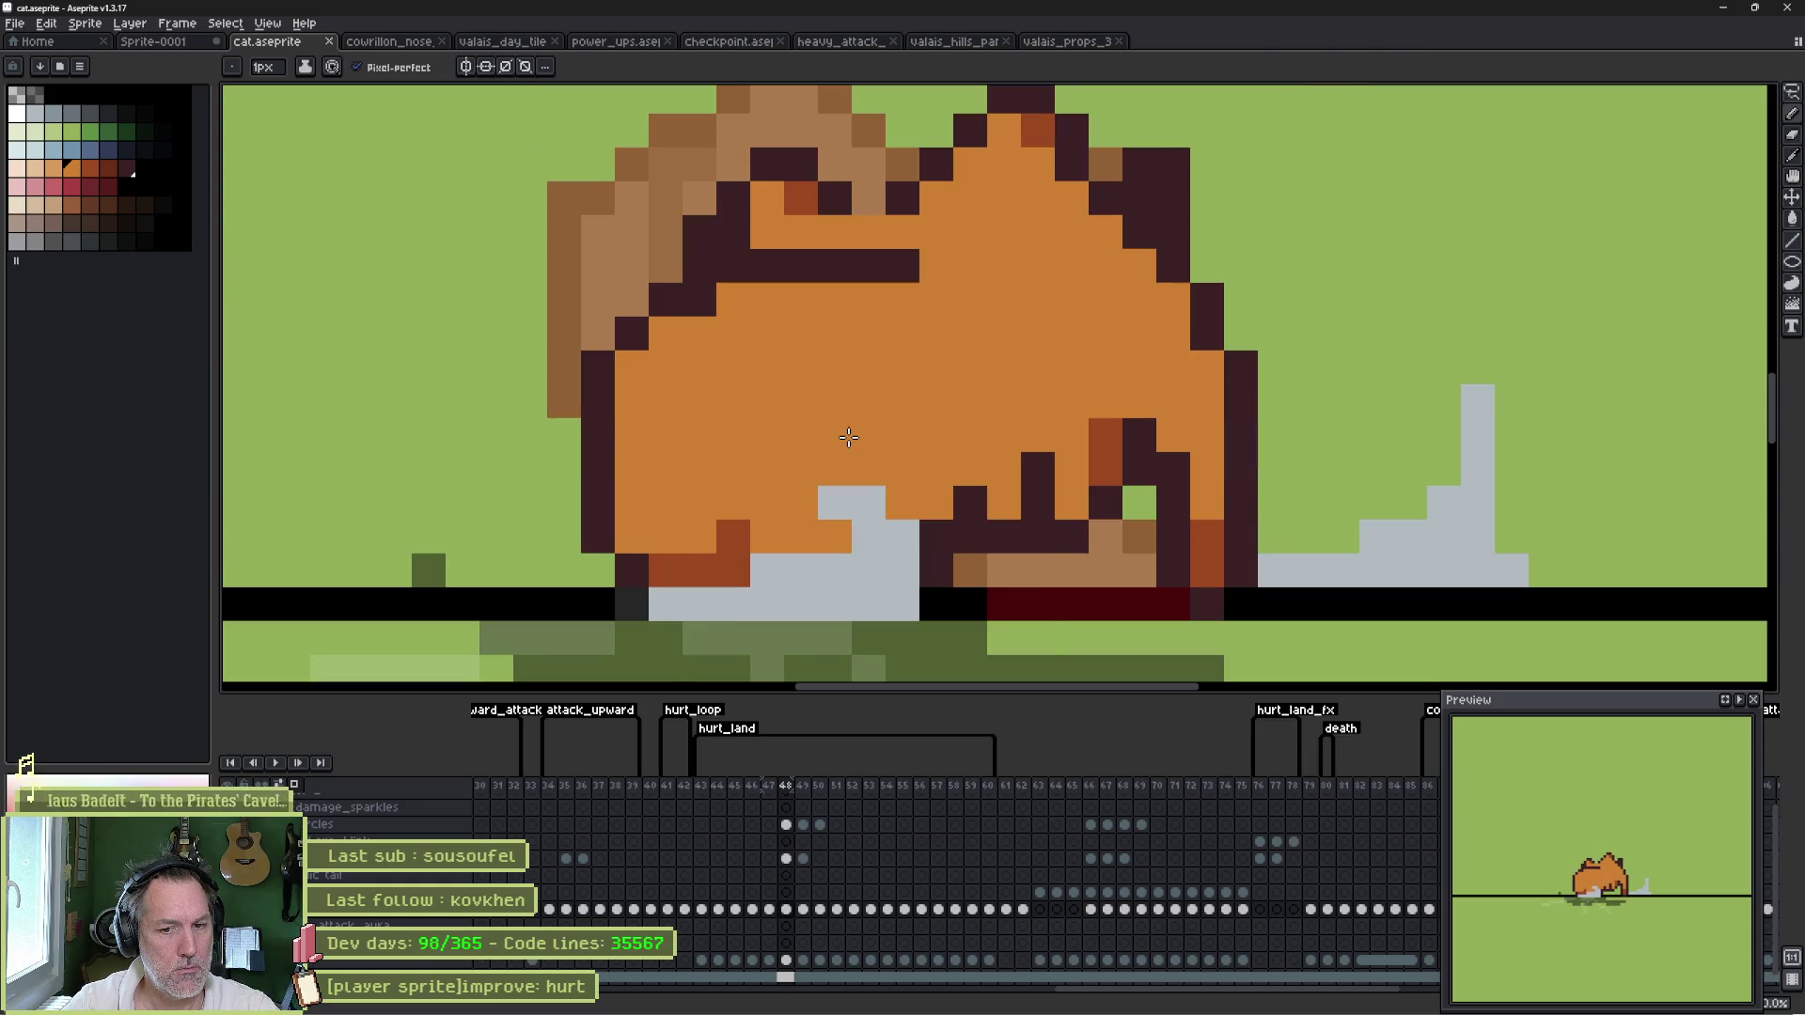
key("Right")
key("Right")
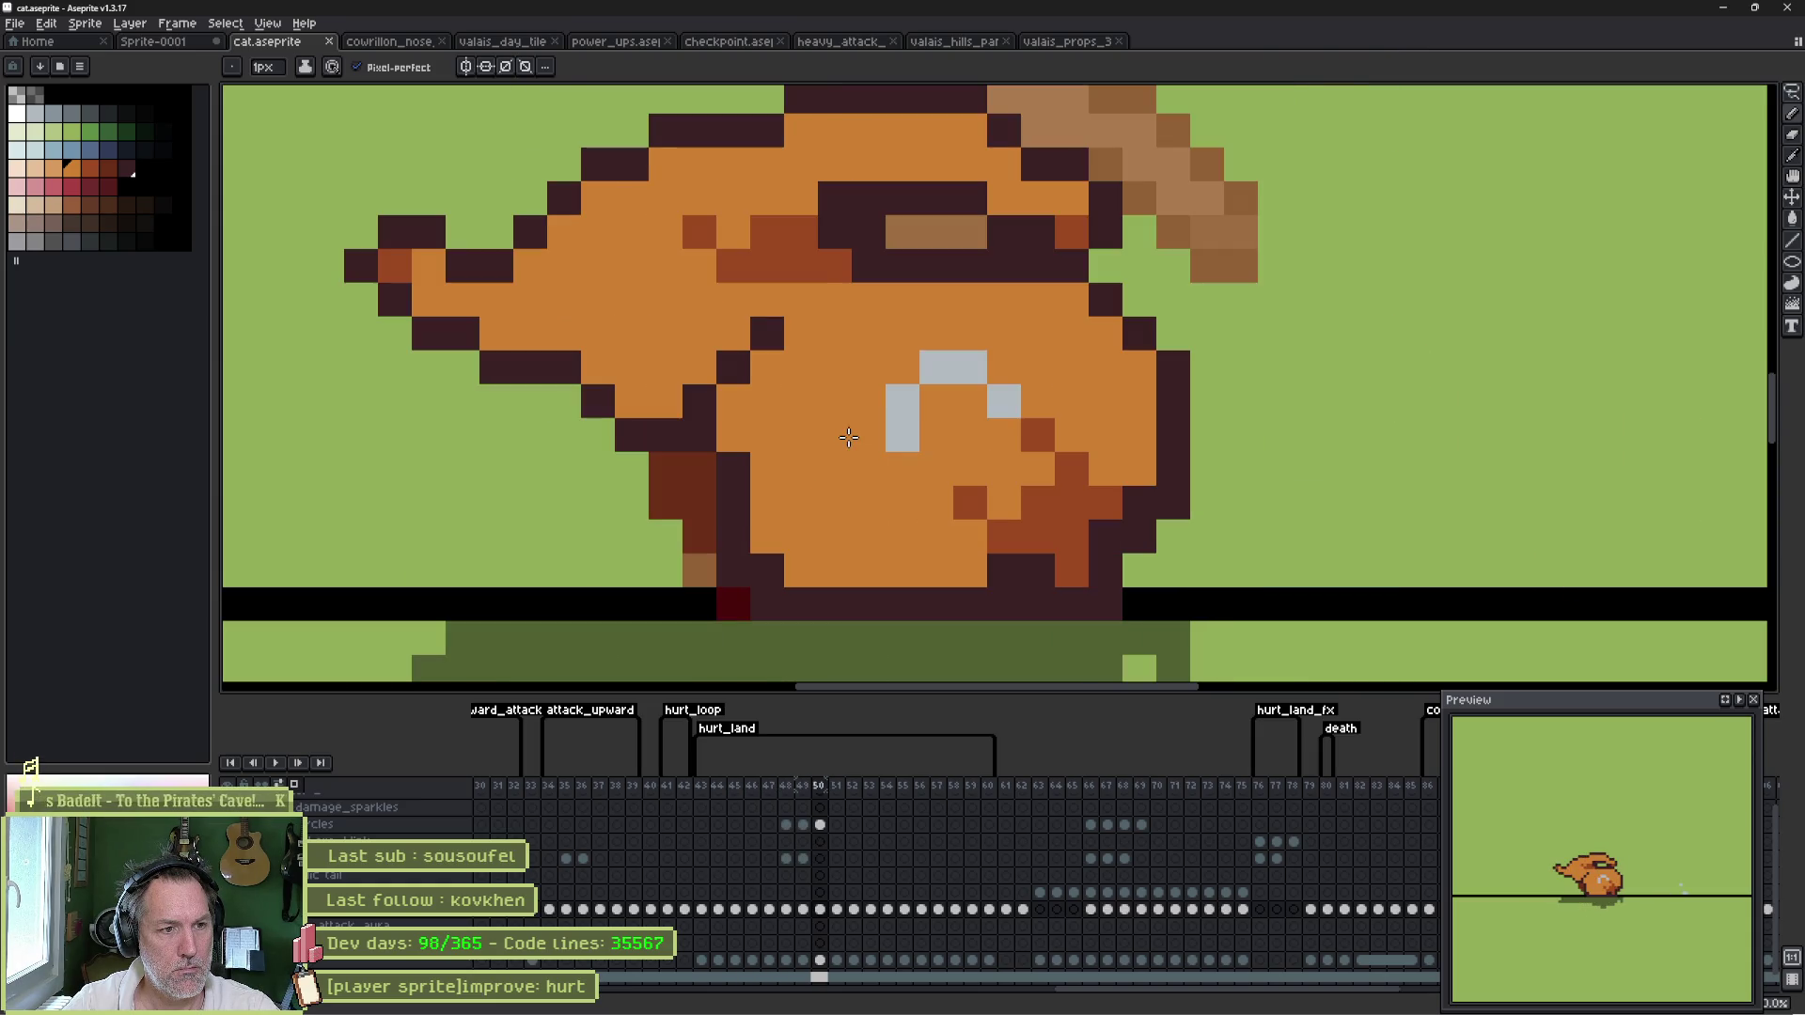
key("Left")
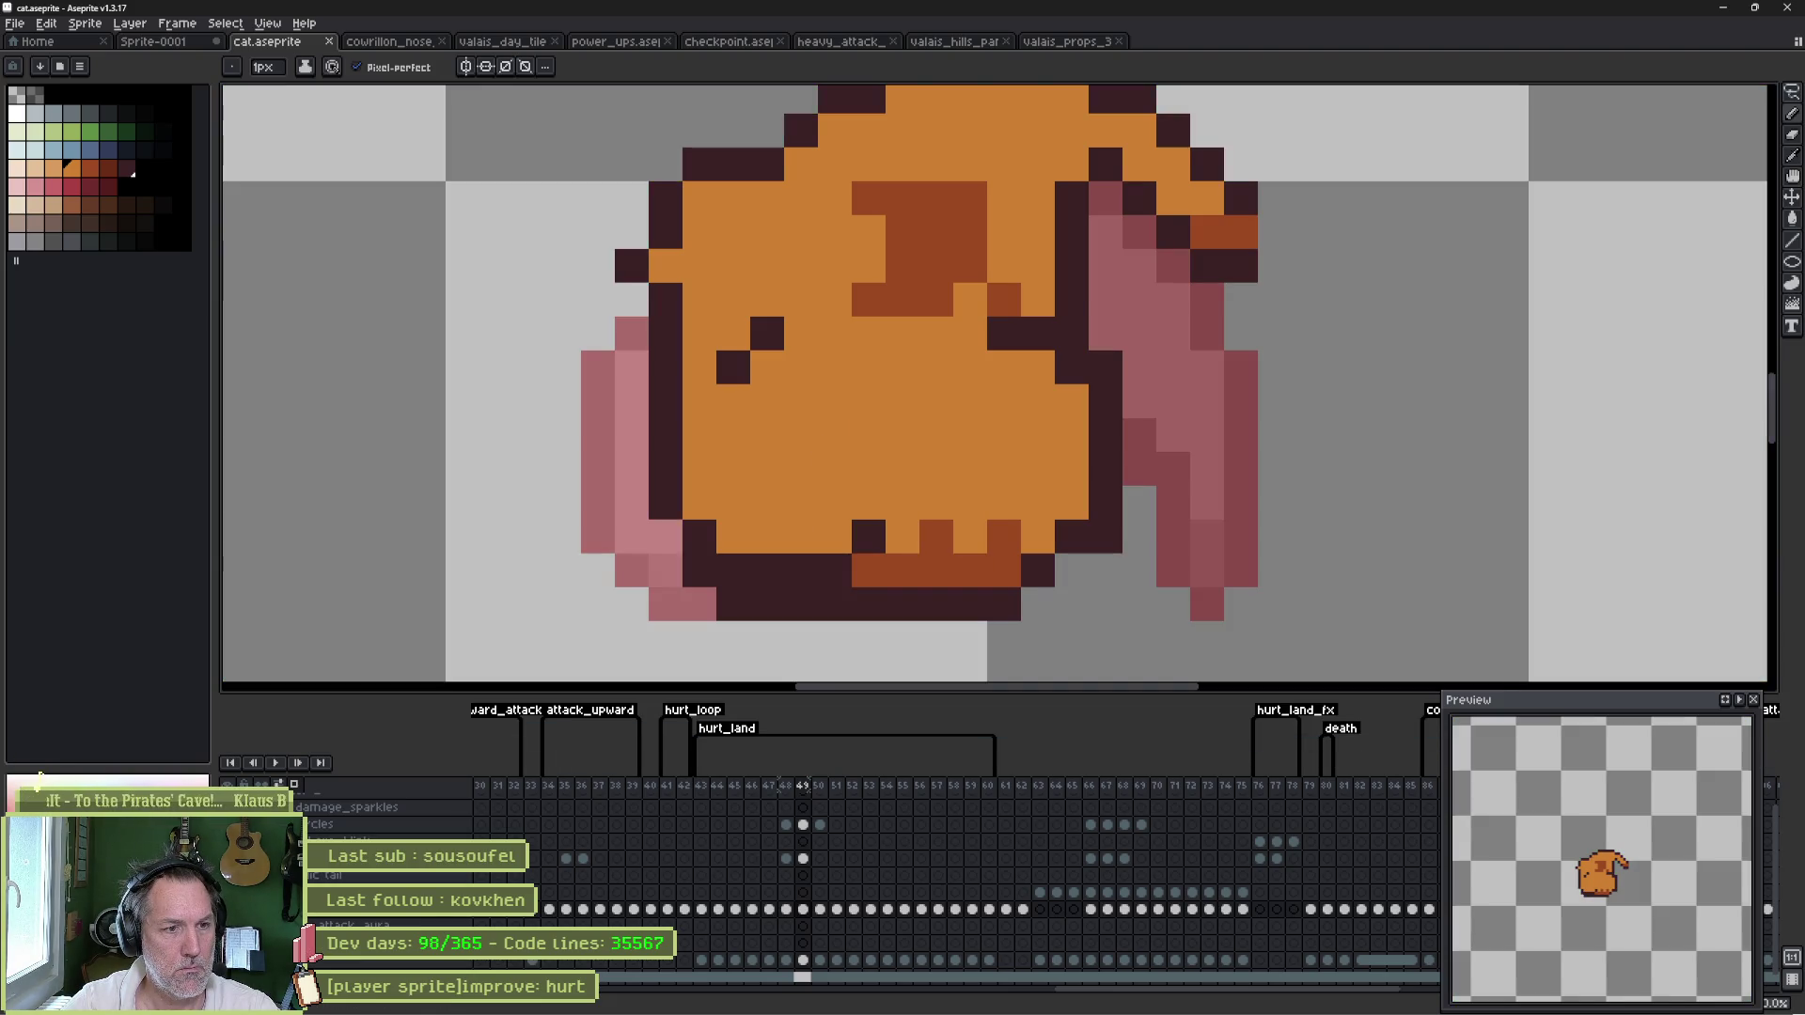
- Try orange pixels along the cat's bottom outline, then undo the orange stroke
left_click(715, 563)
key("ctrl+z")
left_click(741, 562)
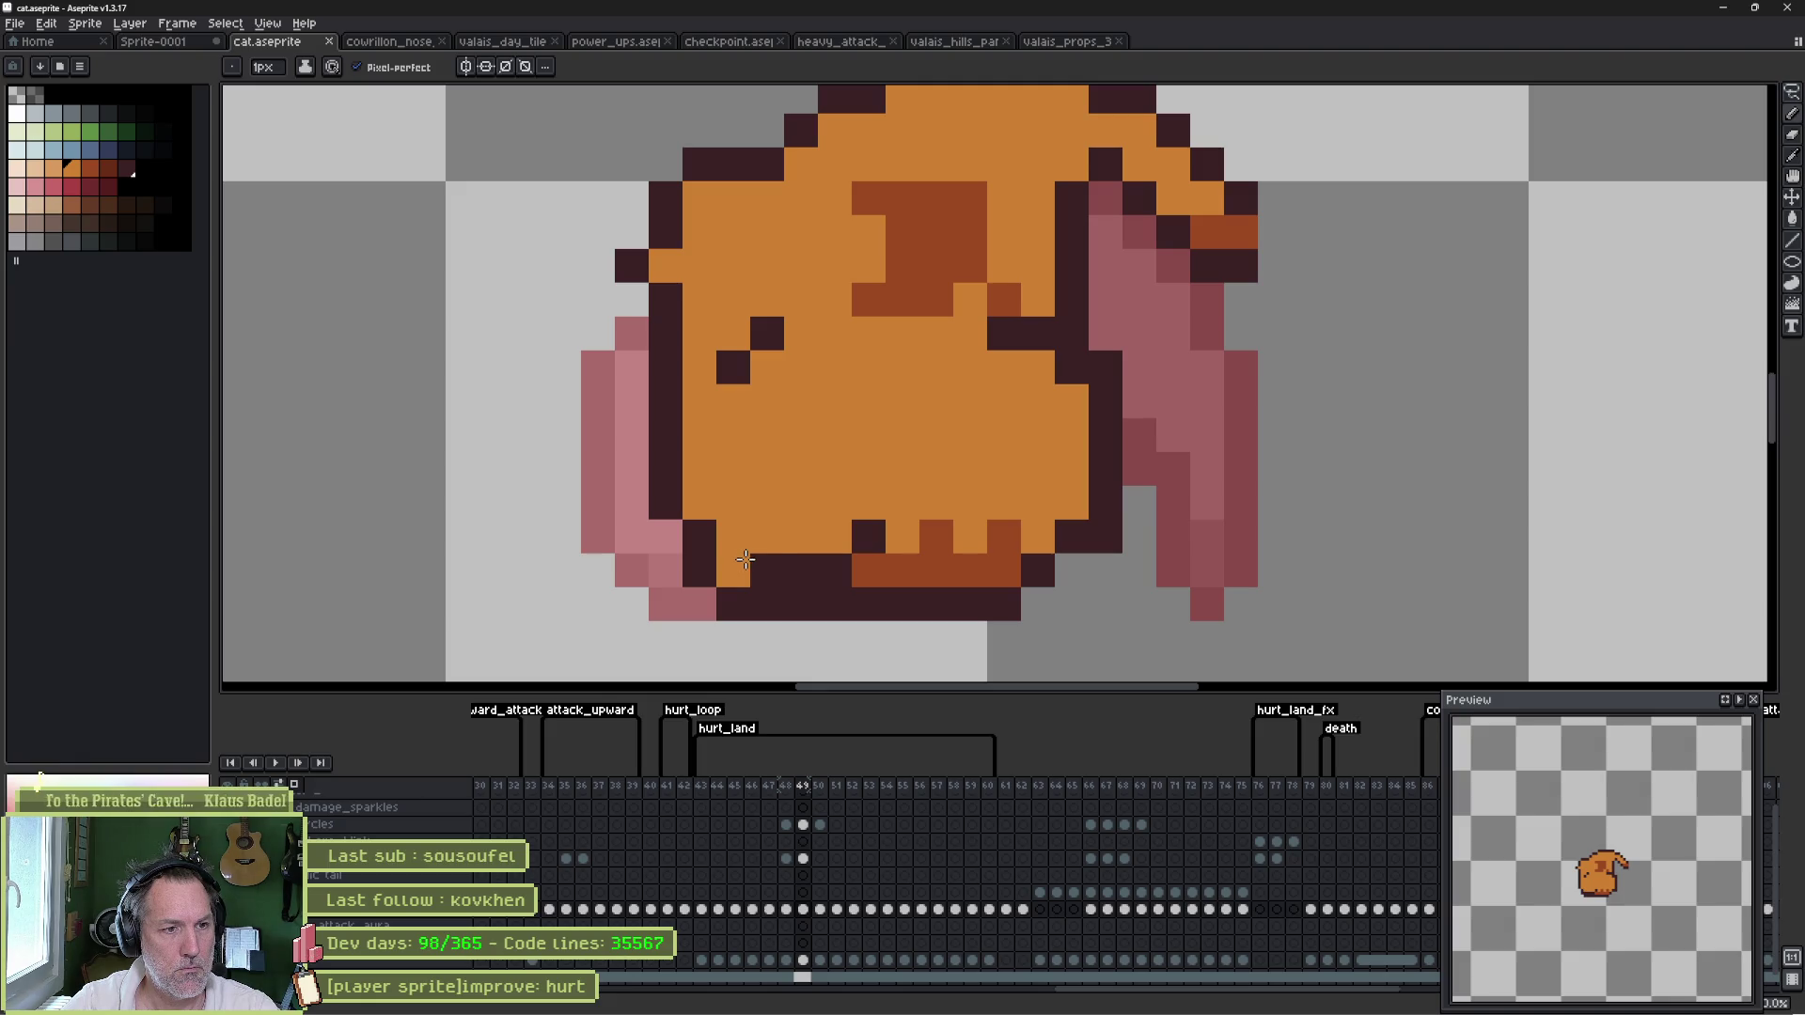
key("ctrl+z")
left_click(762, 557)
left_click_drag(762, 558, 827, 557)
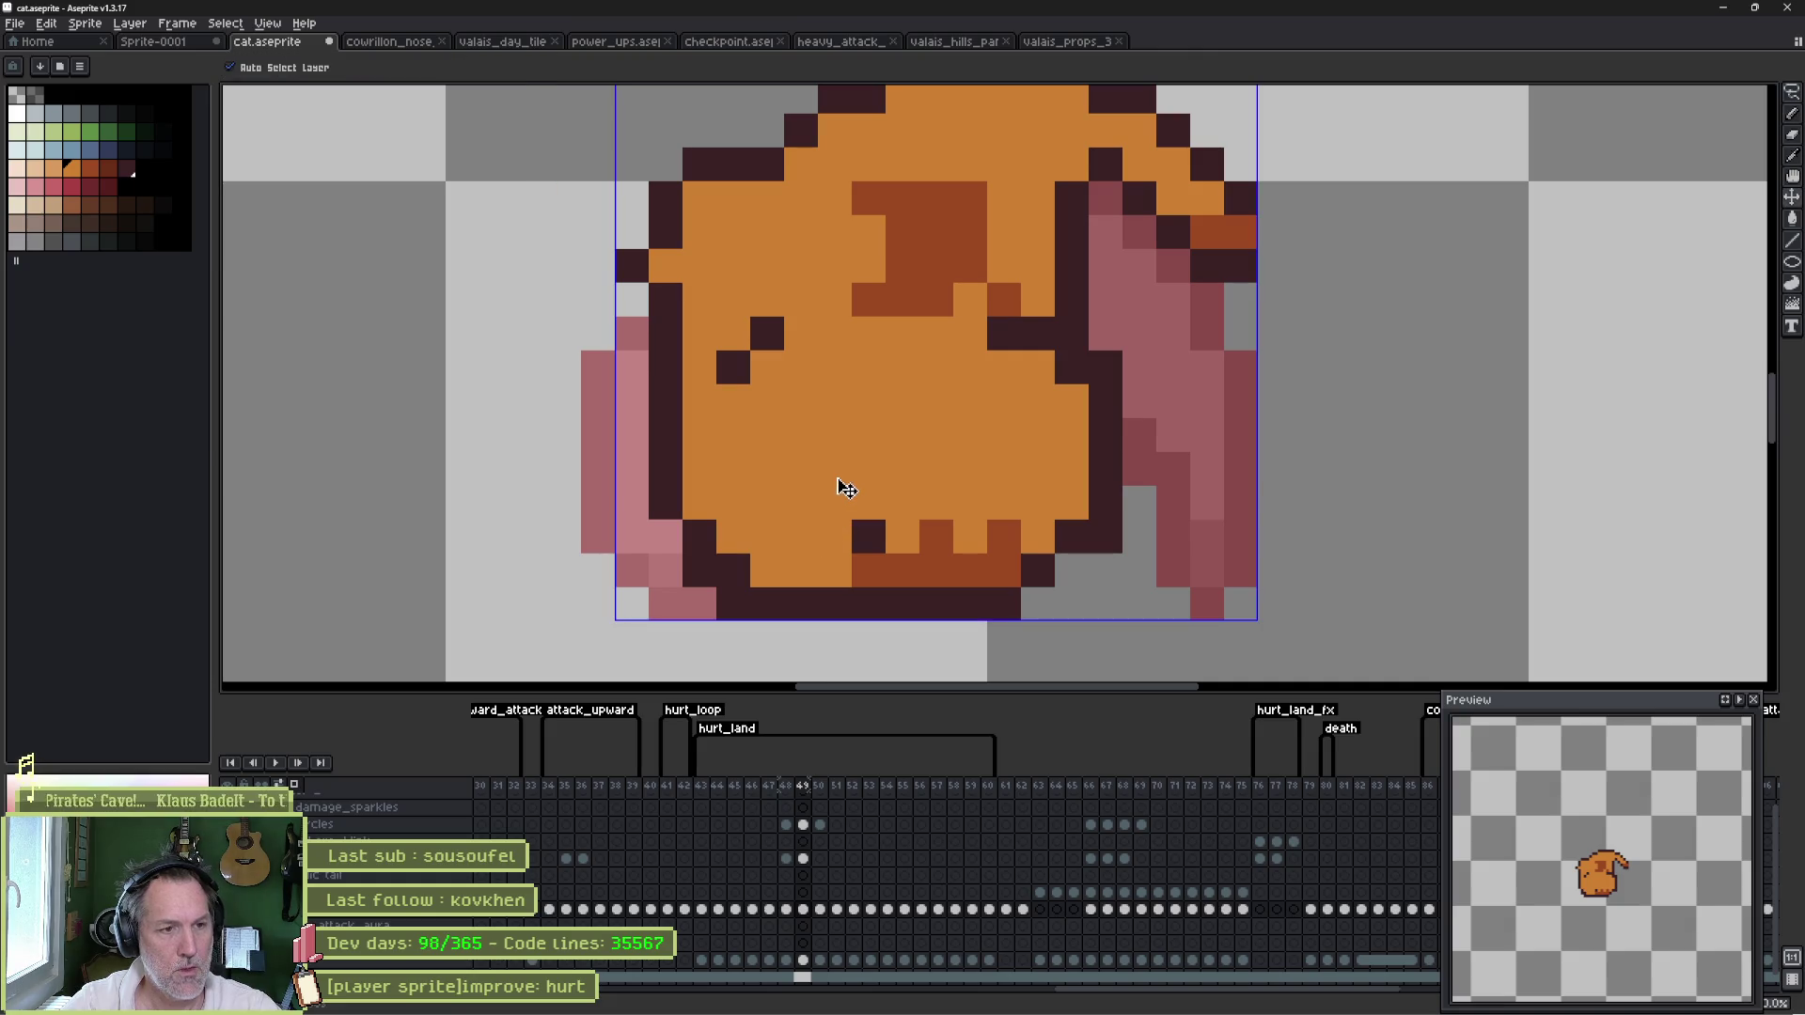
key("ctrl+z")
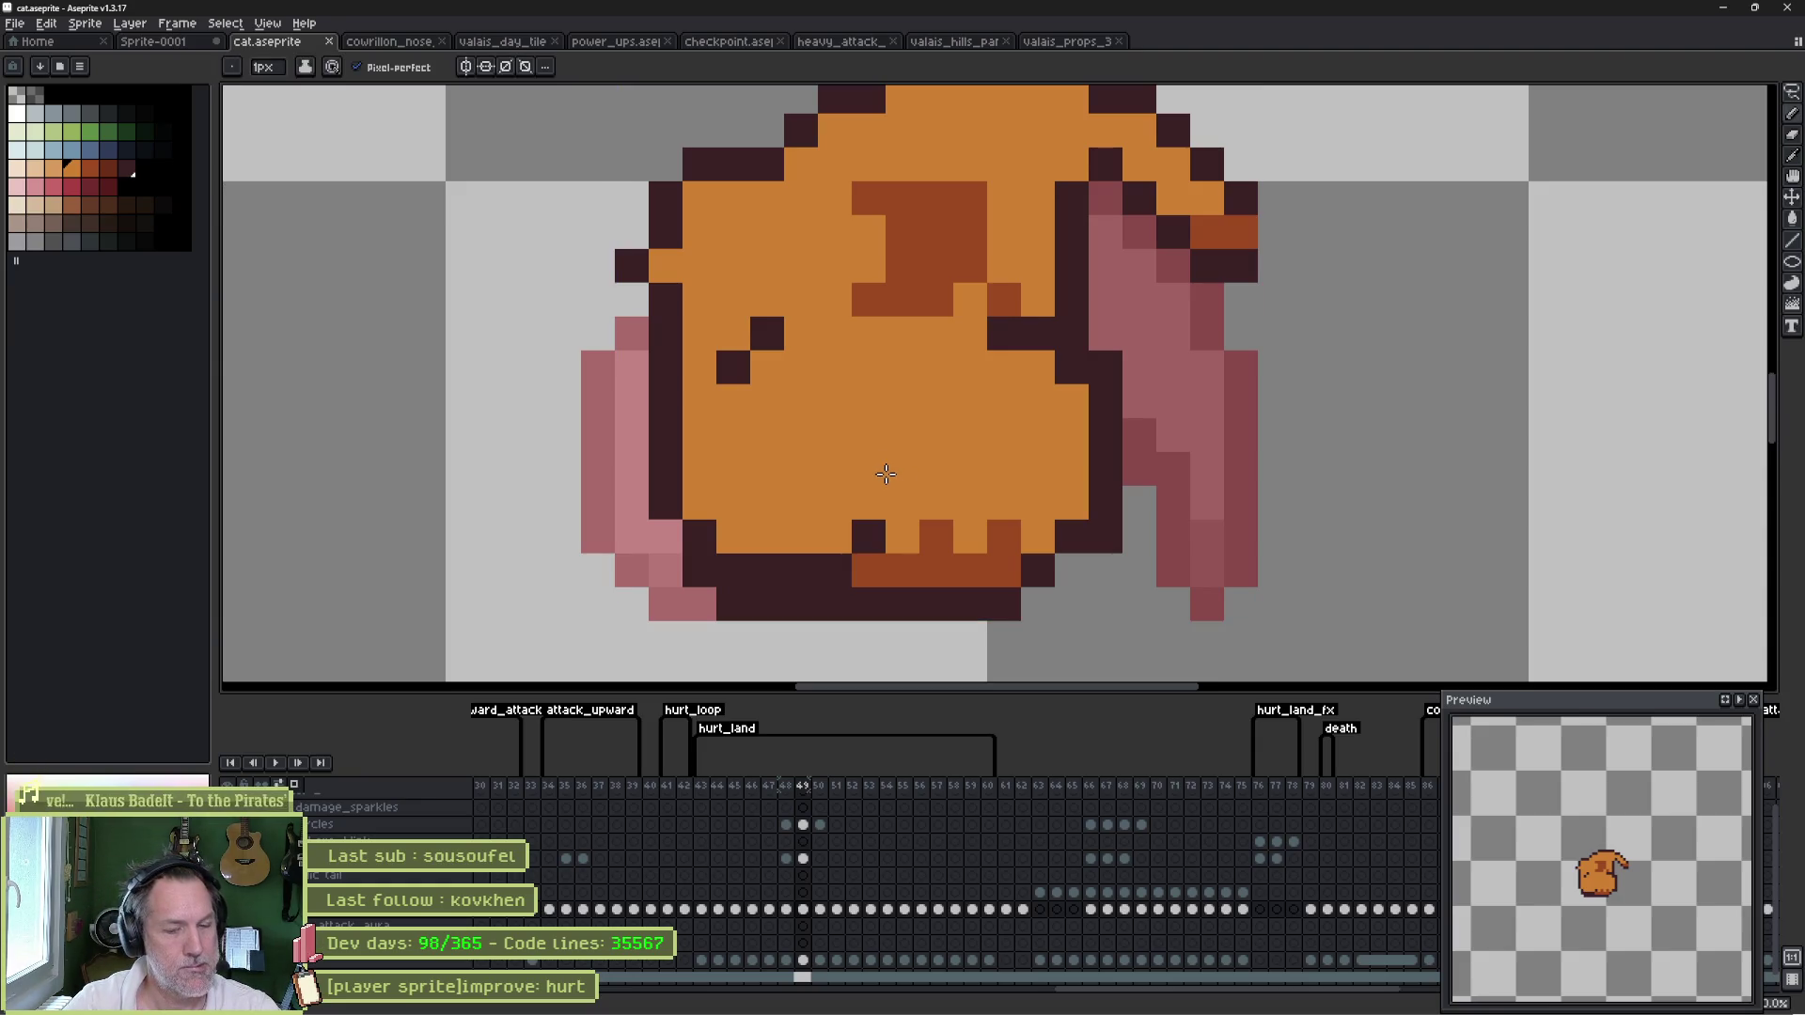
- Step through frames 50 and 51, then back to frame 43, the first hurt_land frame
left_click(819, 841)
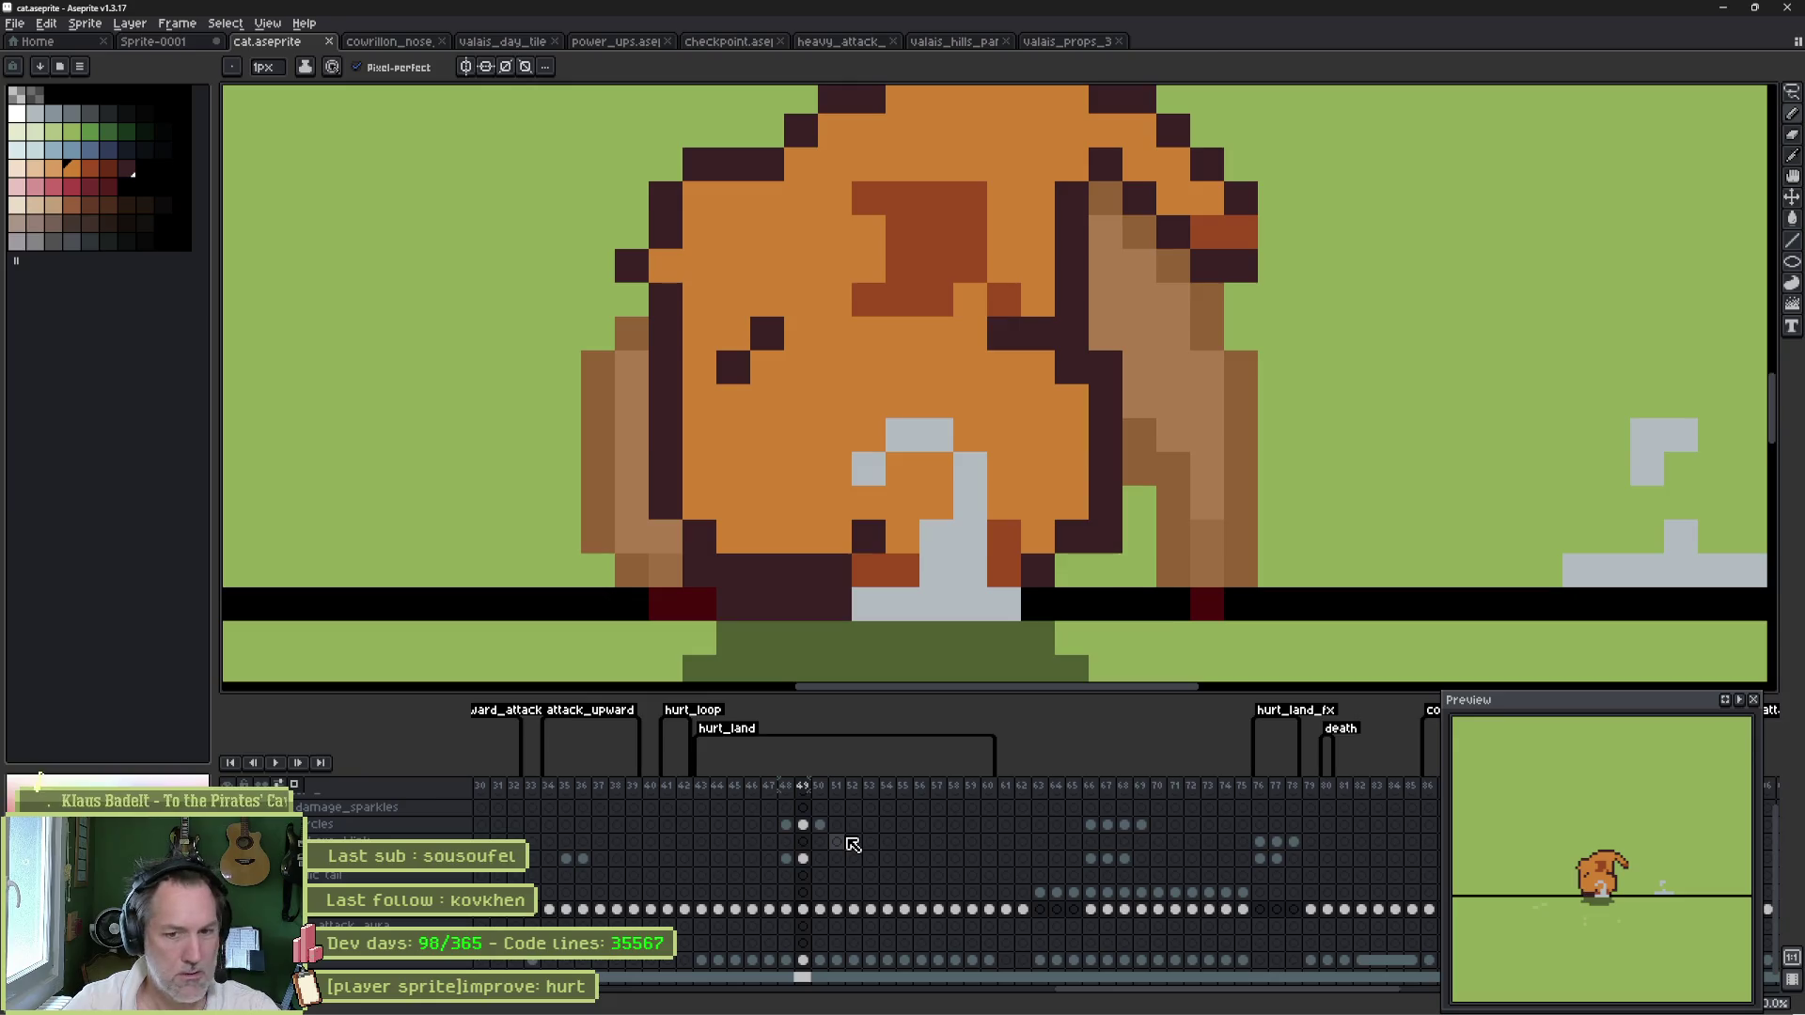
left_click(852, 845)
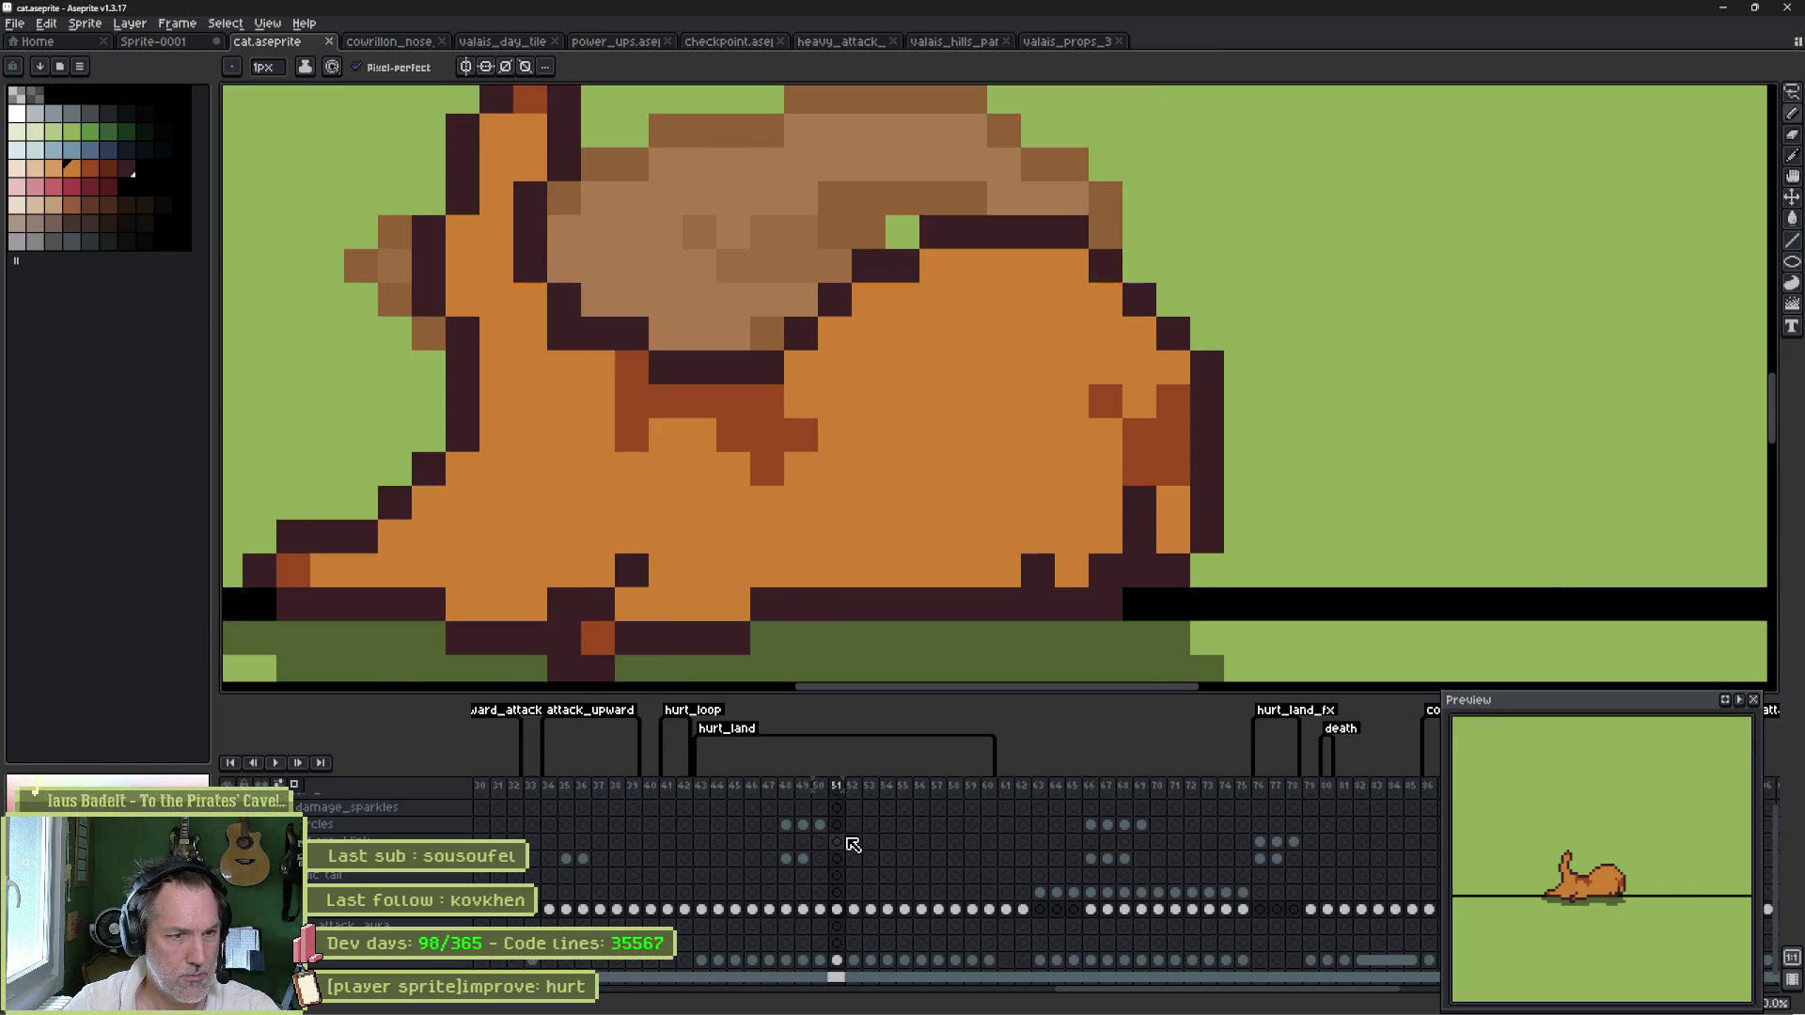
key("Left")
key("Left")
key("Left")
key("Left")
key("Left")
key("Left")
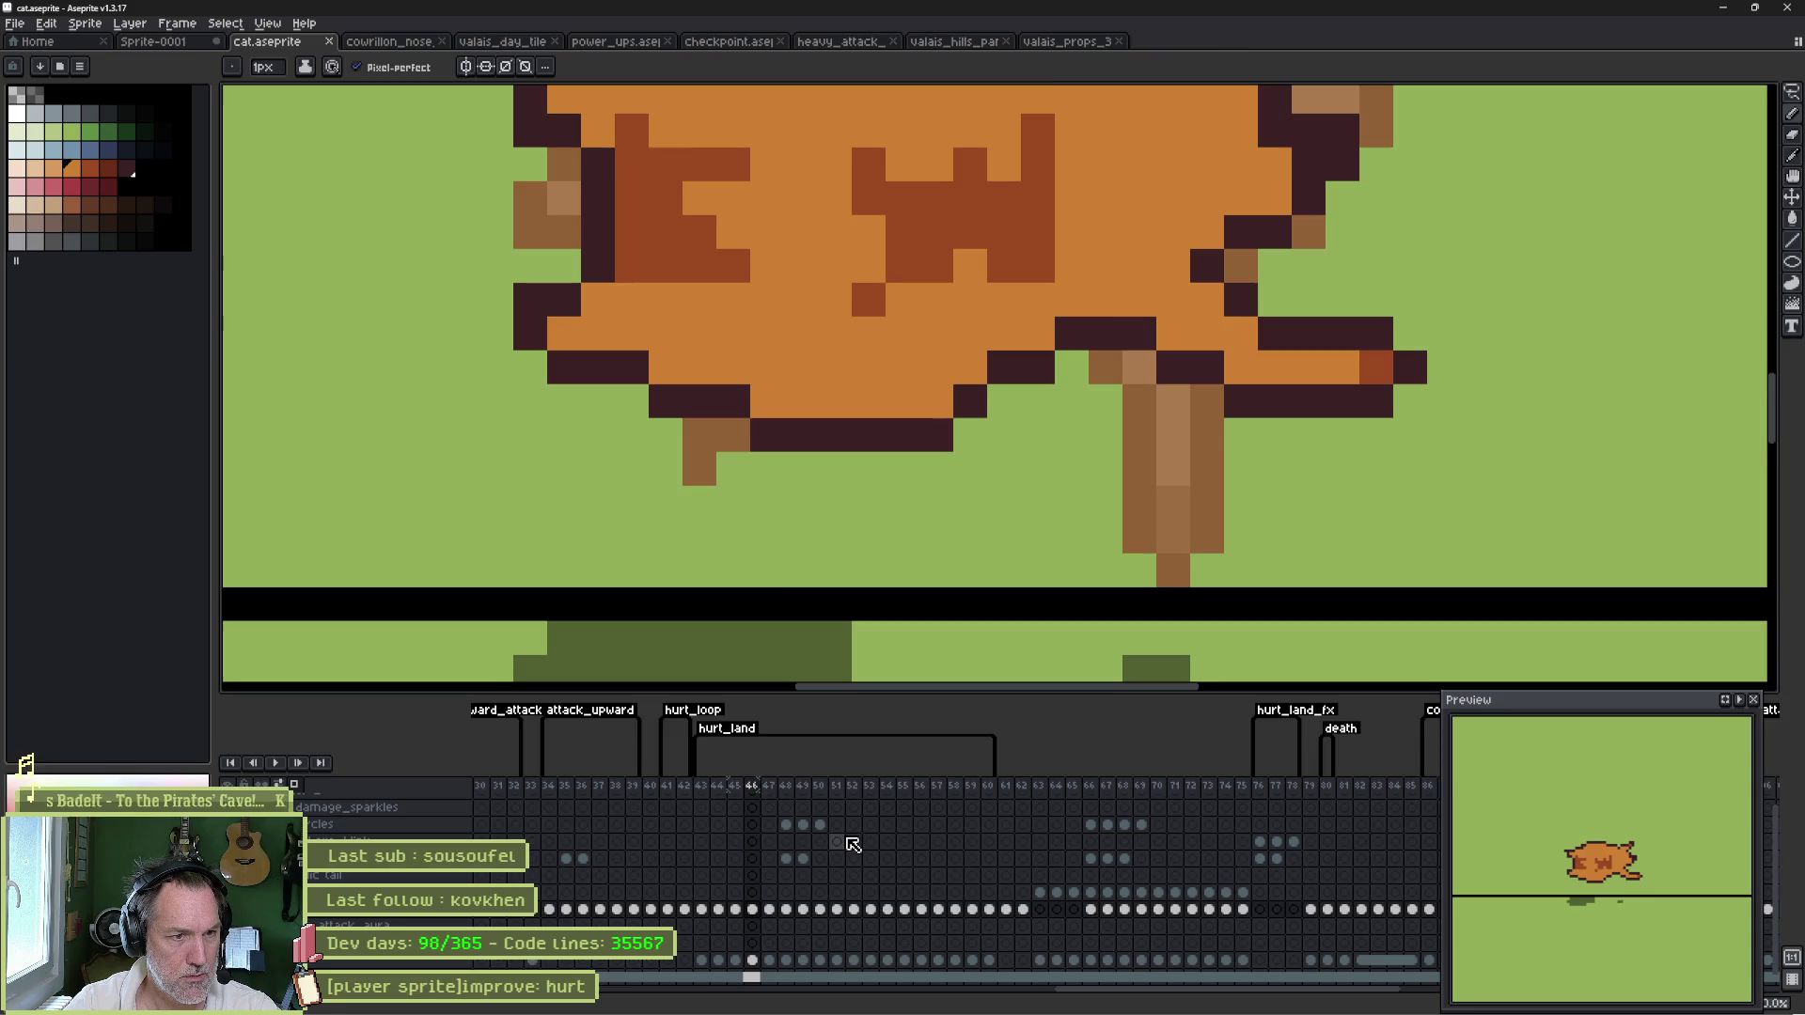
key("Left")
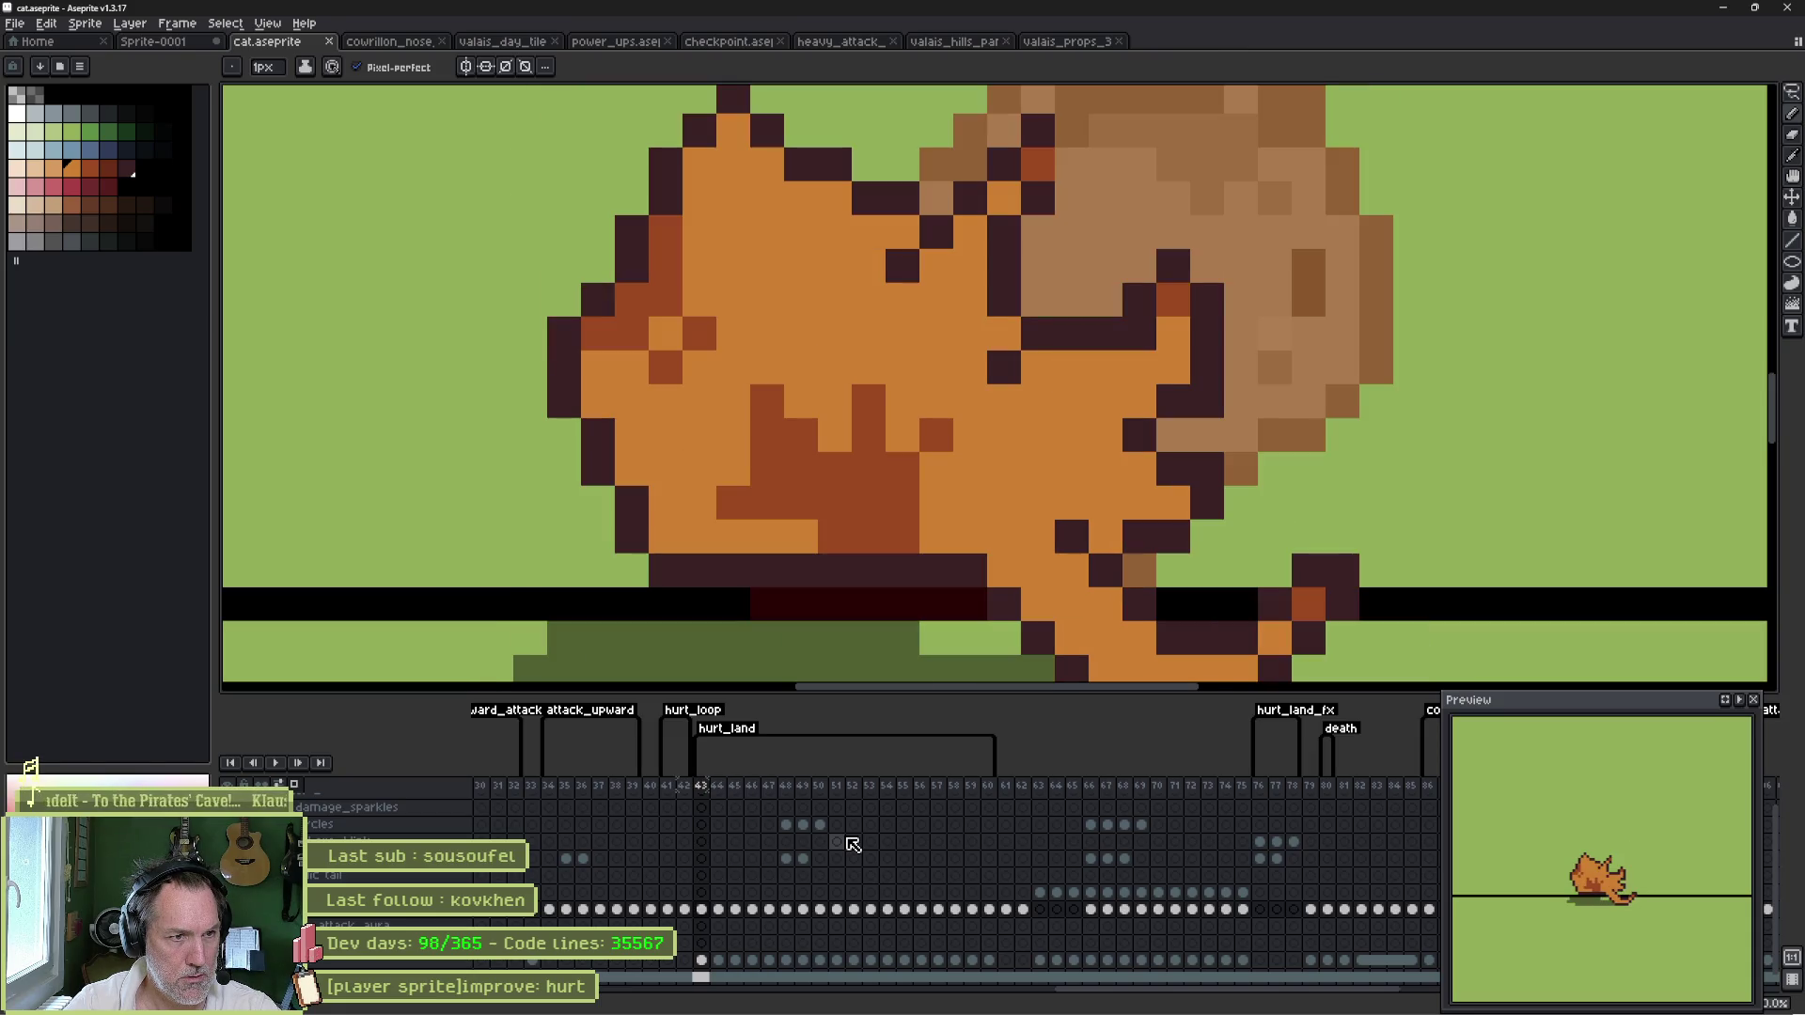
key("Left")
key("Right")
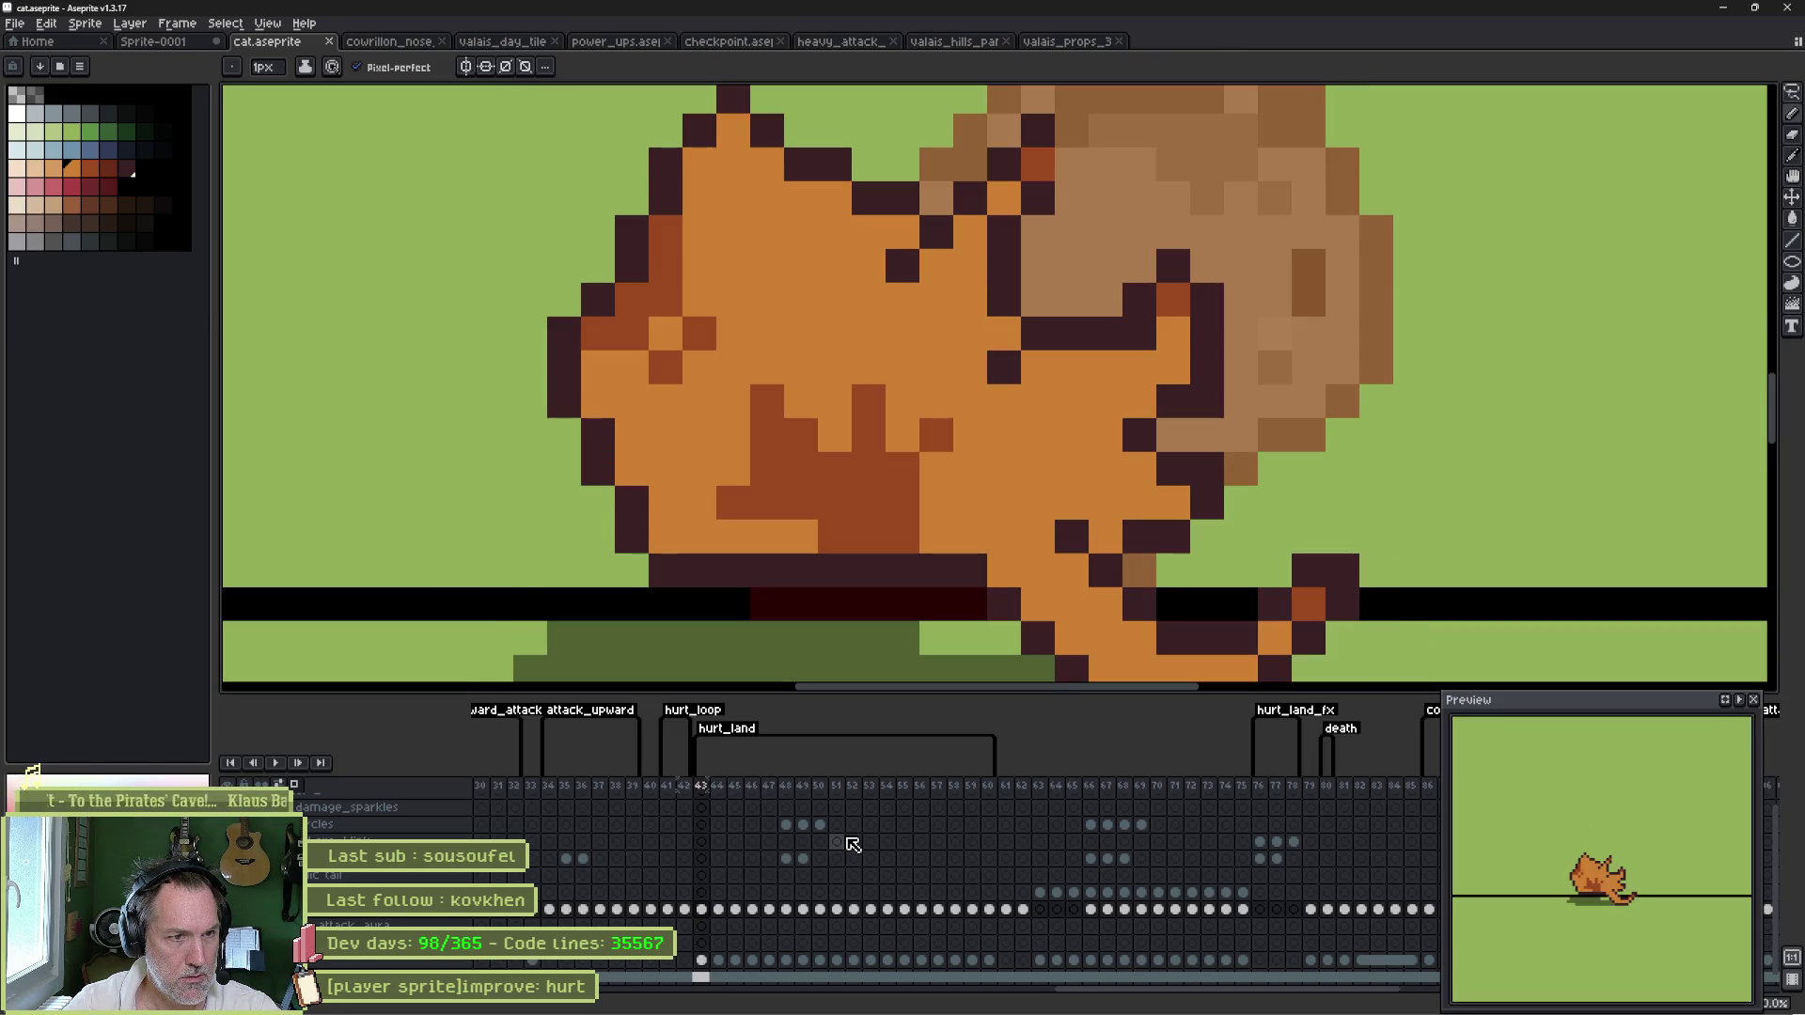
- Lower the cat one pixel in frame 43 with the Move tool, play the animation, then minimize Aseprite
key("v")
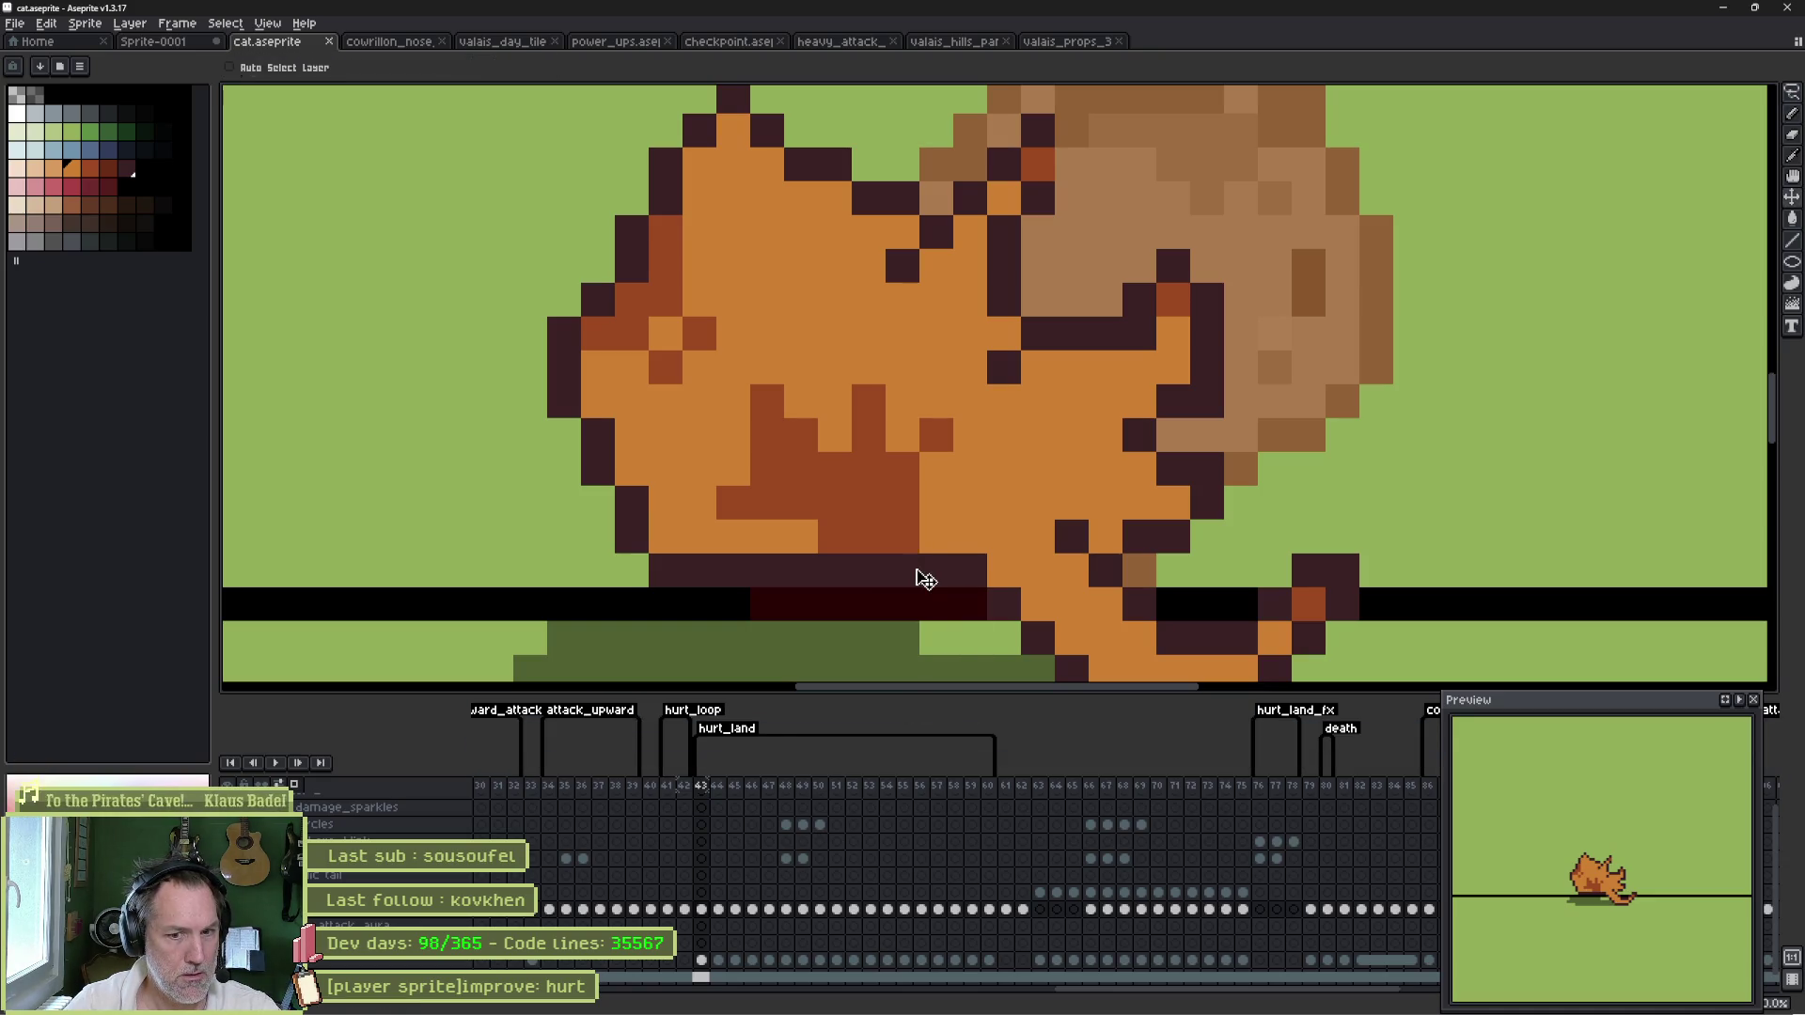
left_click_drag(912, 575, 910, 589)
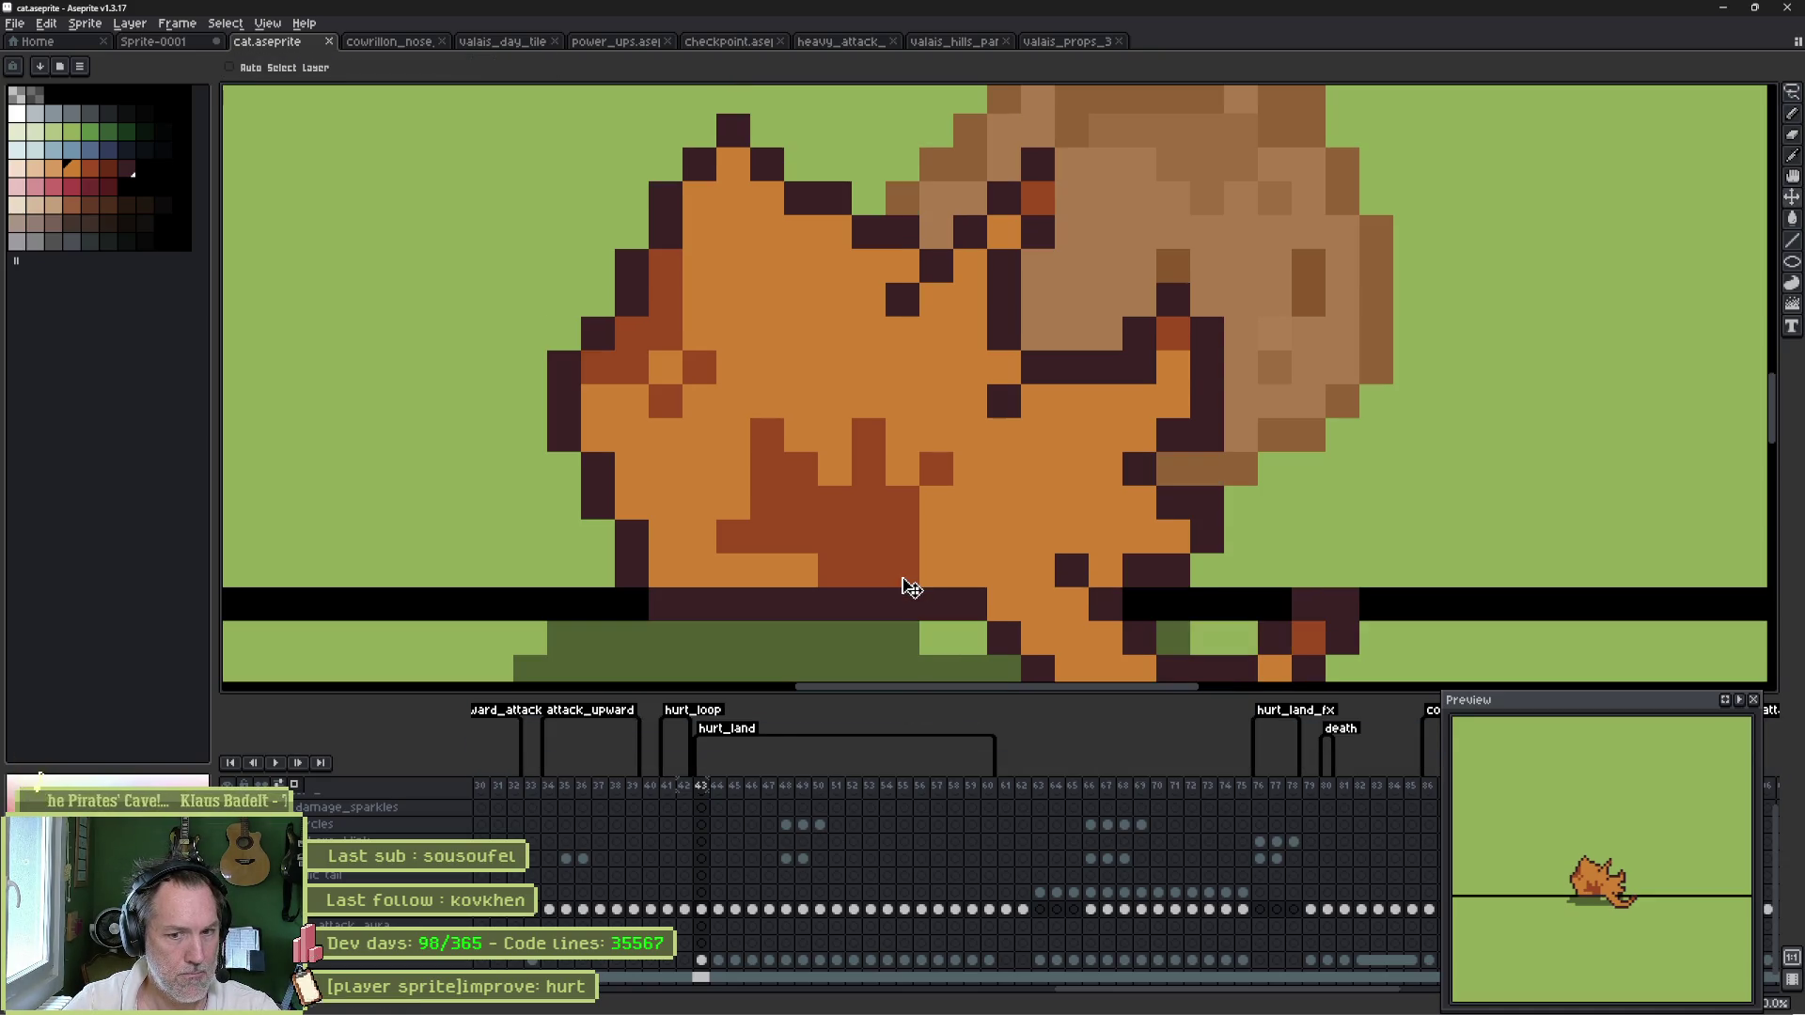
key("Return")
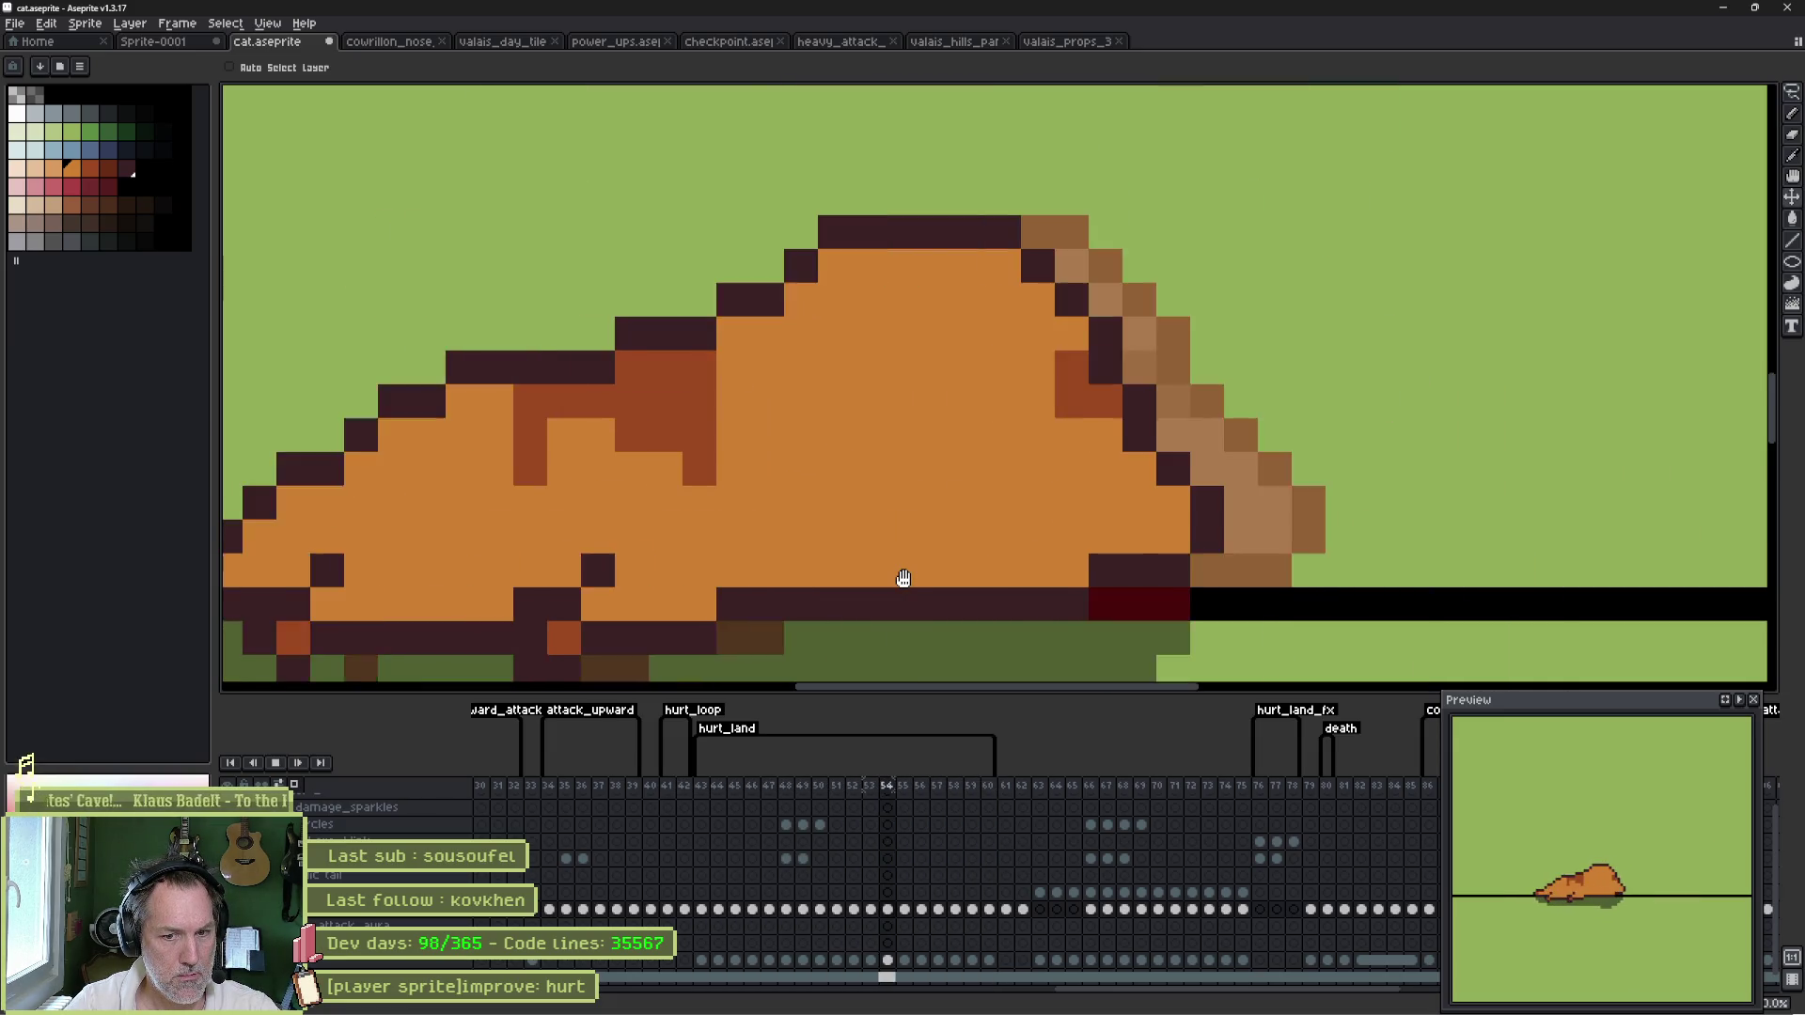
key("Return")
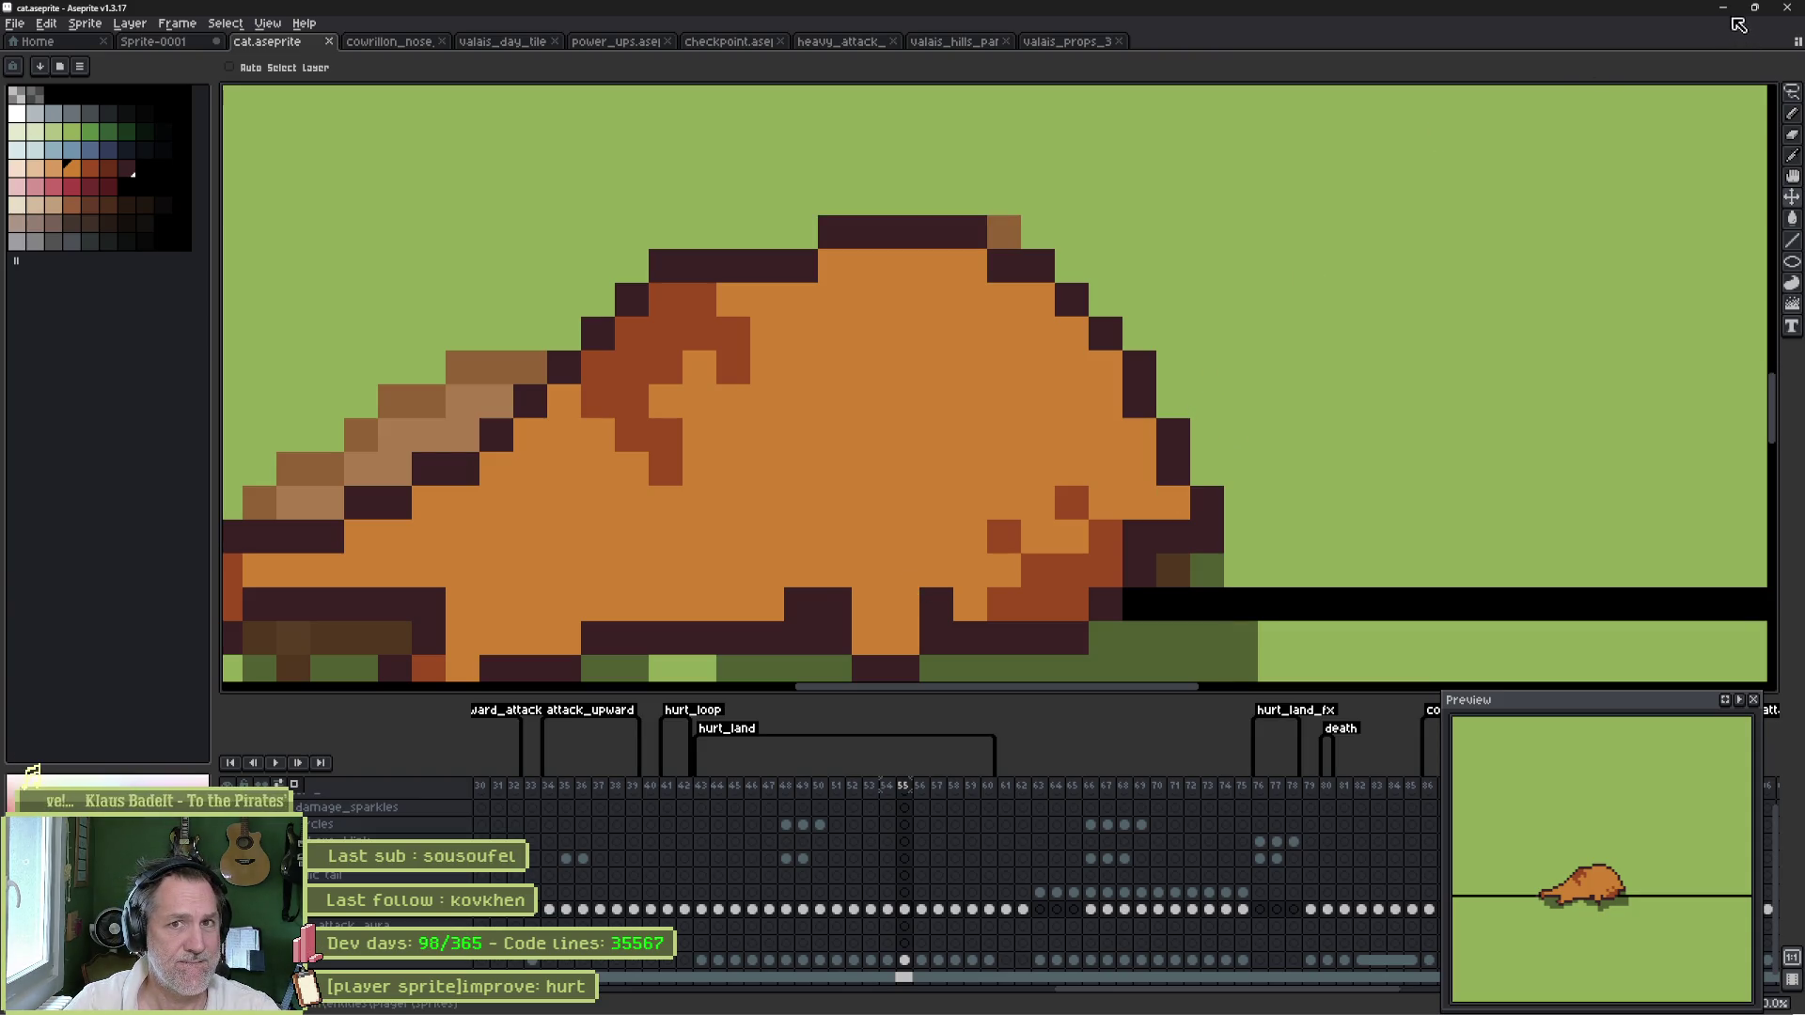
left_click(1724, 9)
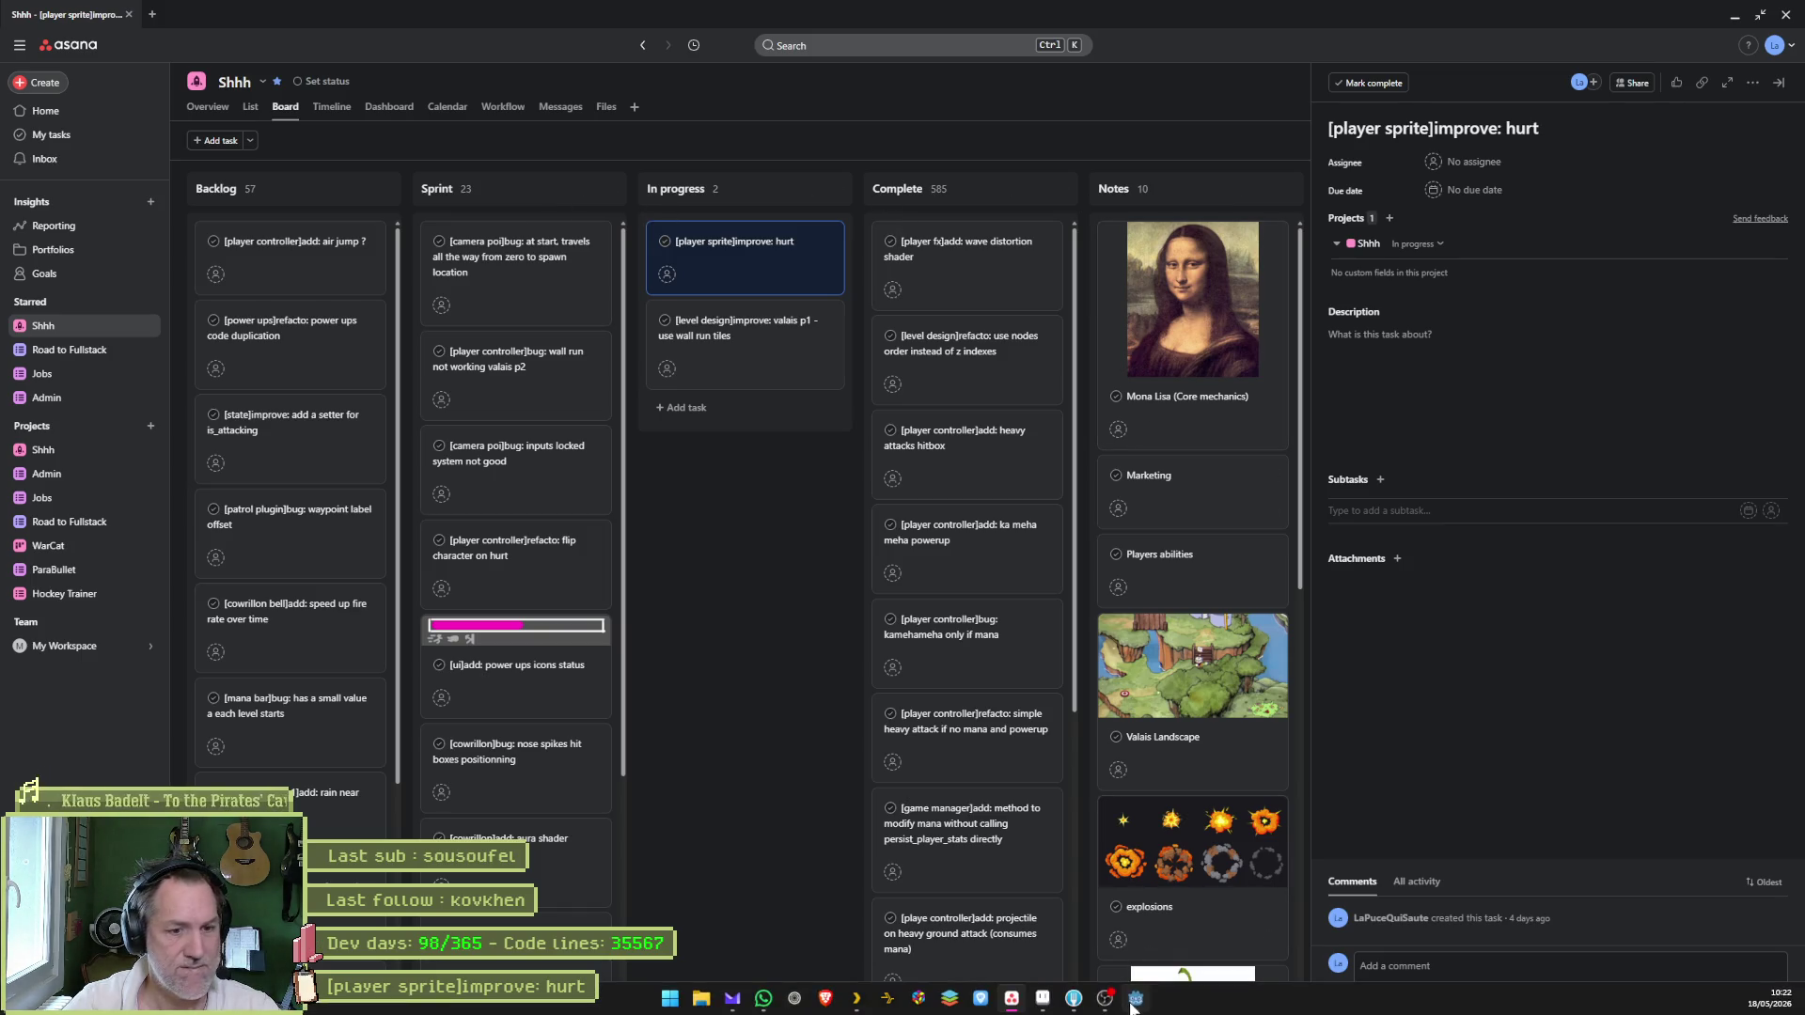
- Select the CatSprite node in Godot and save to reimport the changed sprite
left_click(1136, 998)
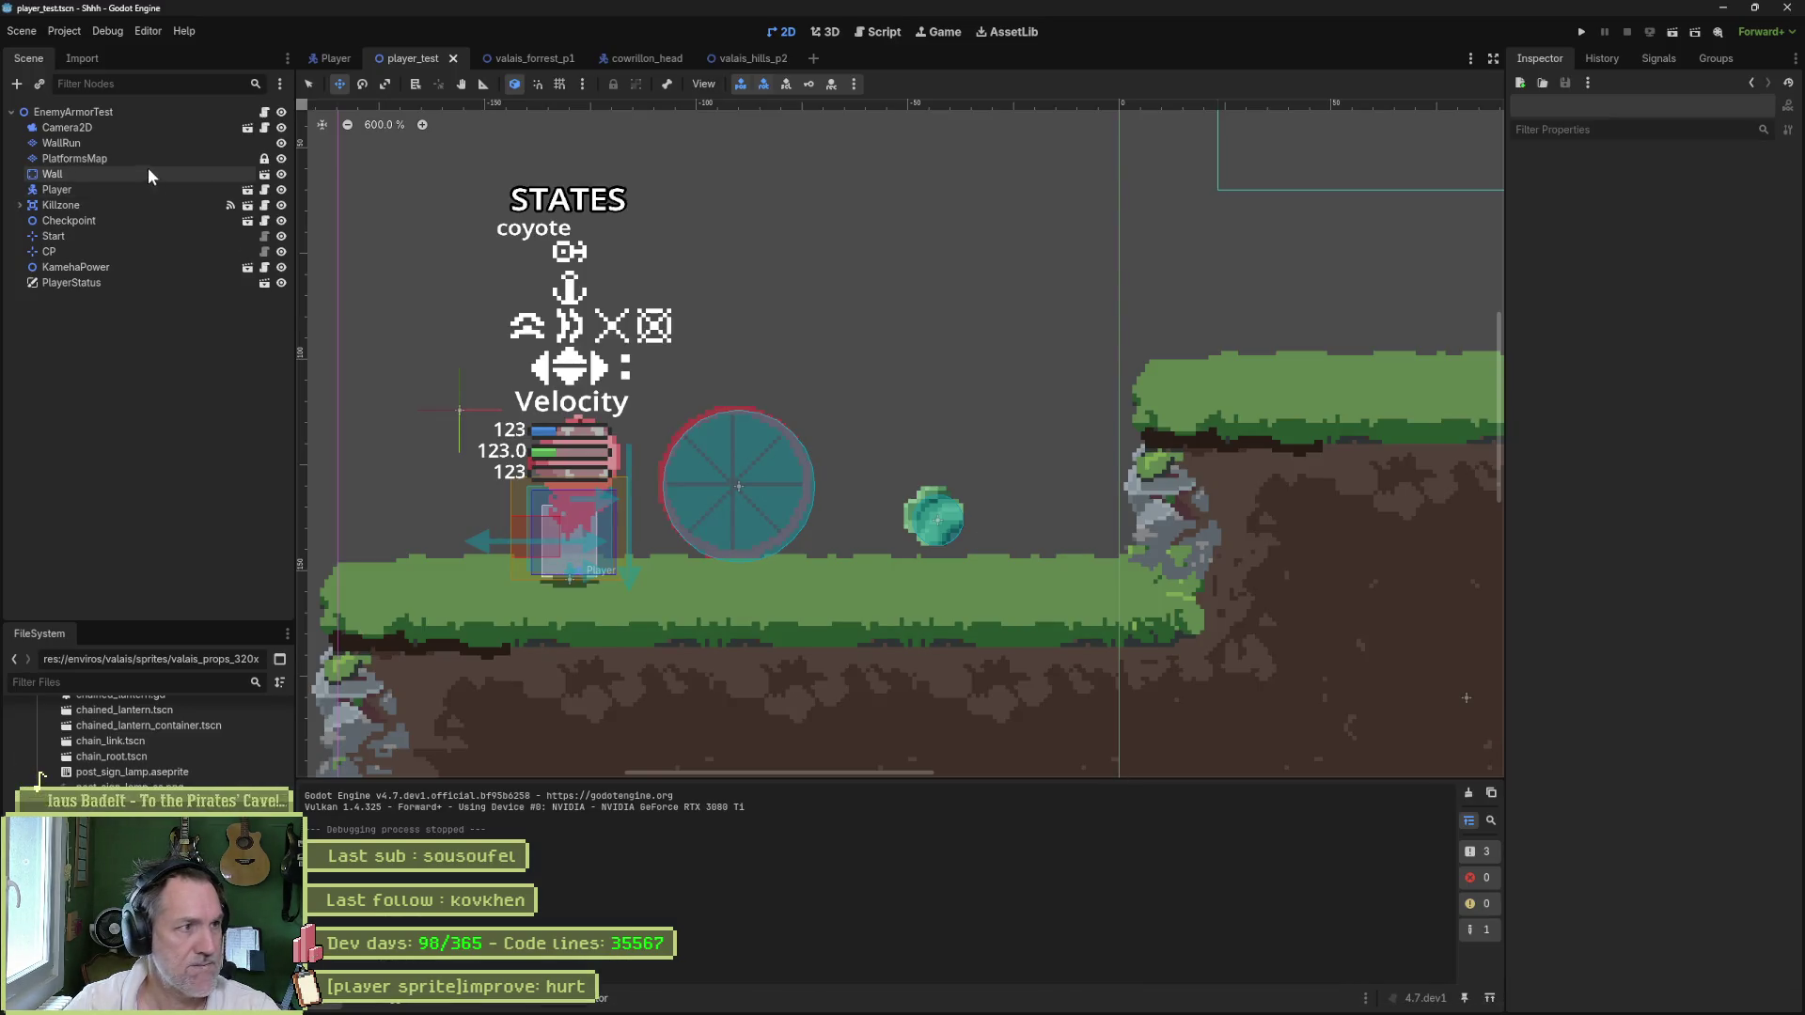
left_click(109, 234)
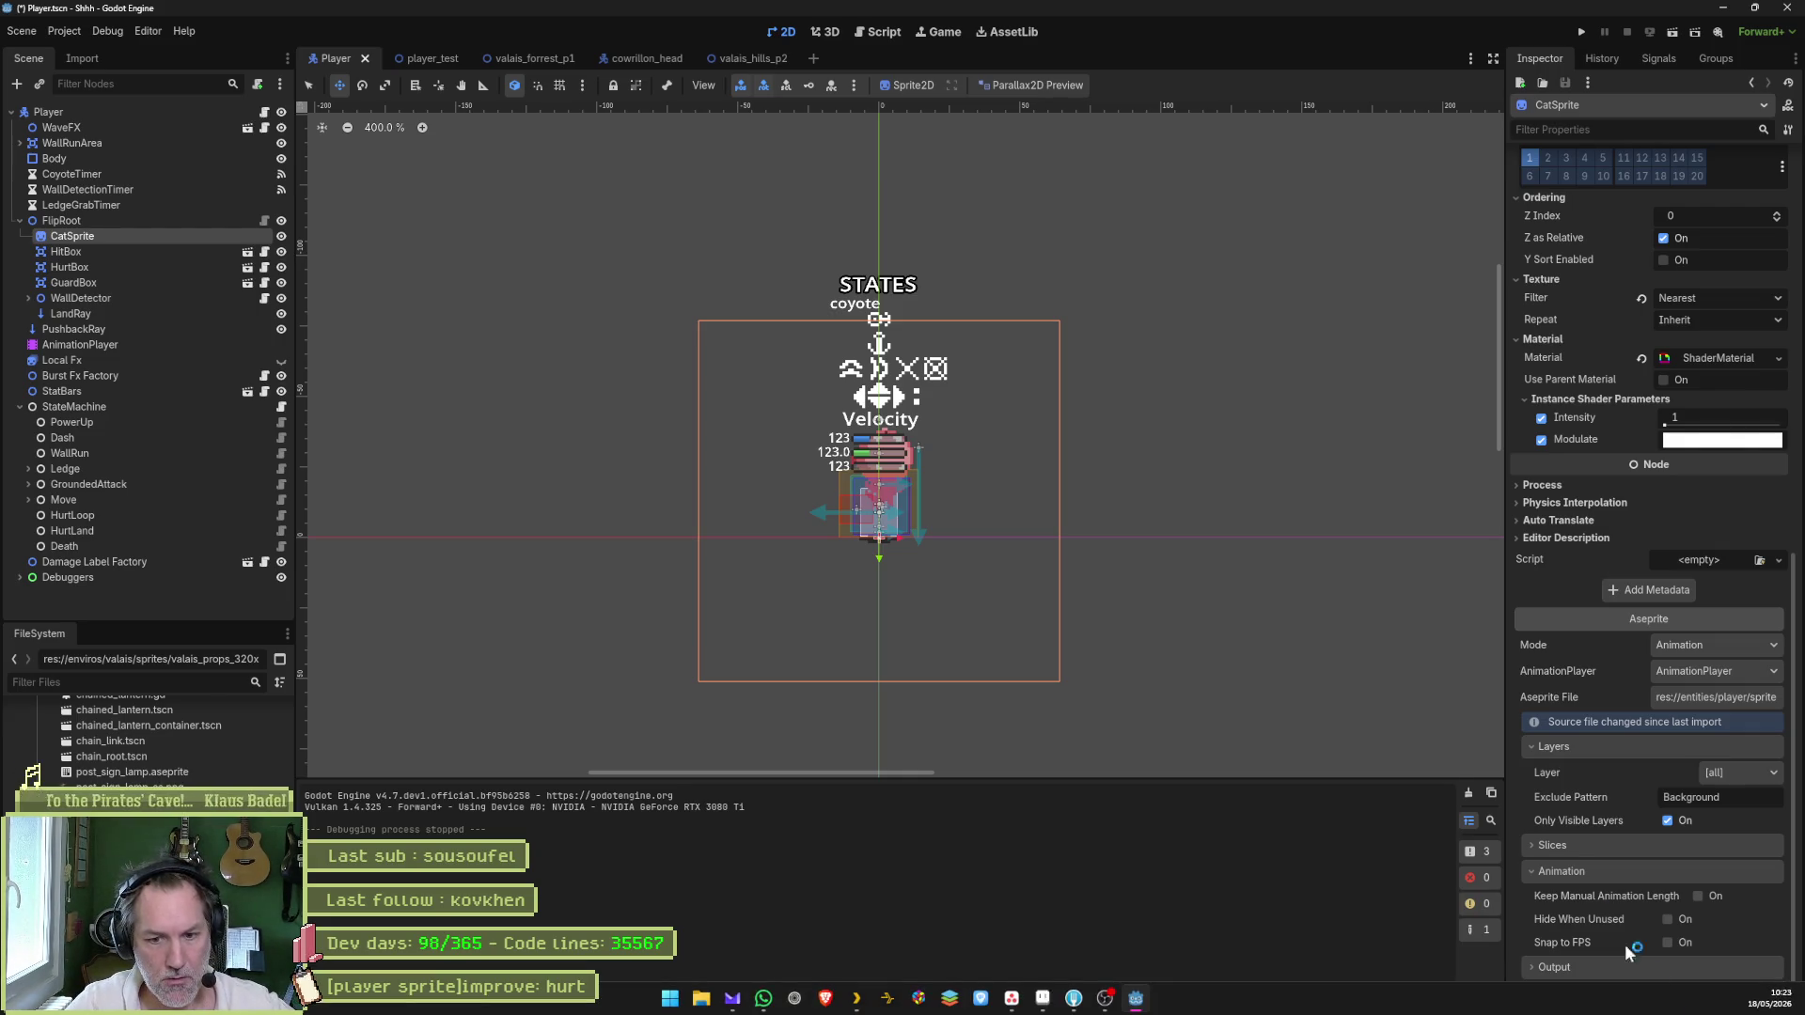
key("ctrl+s")
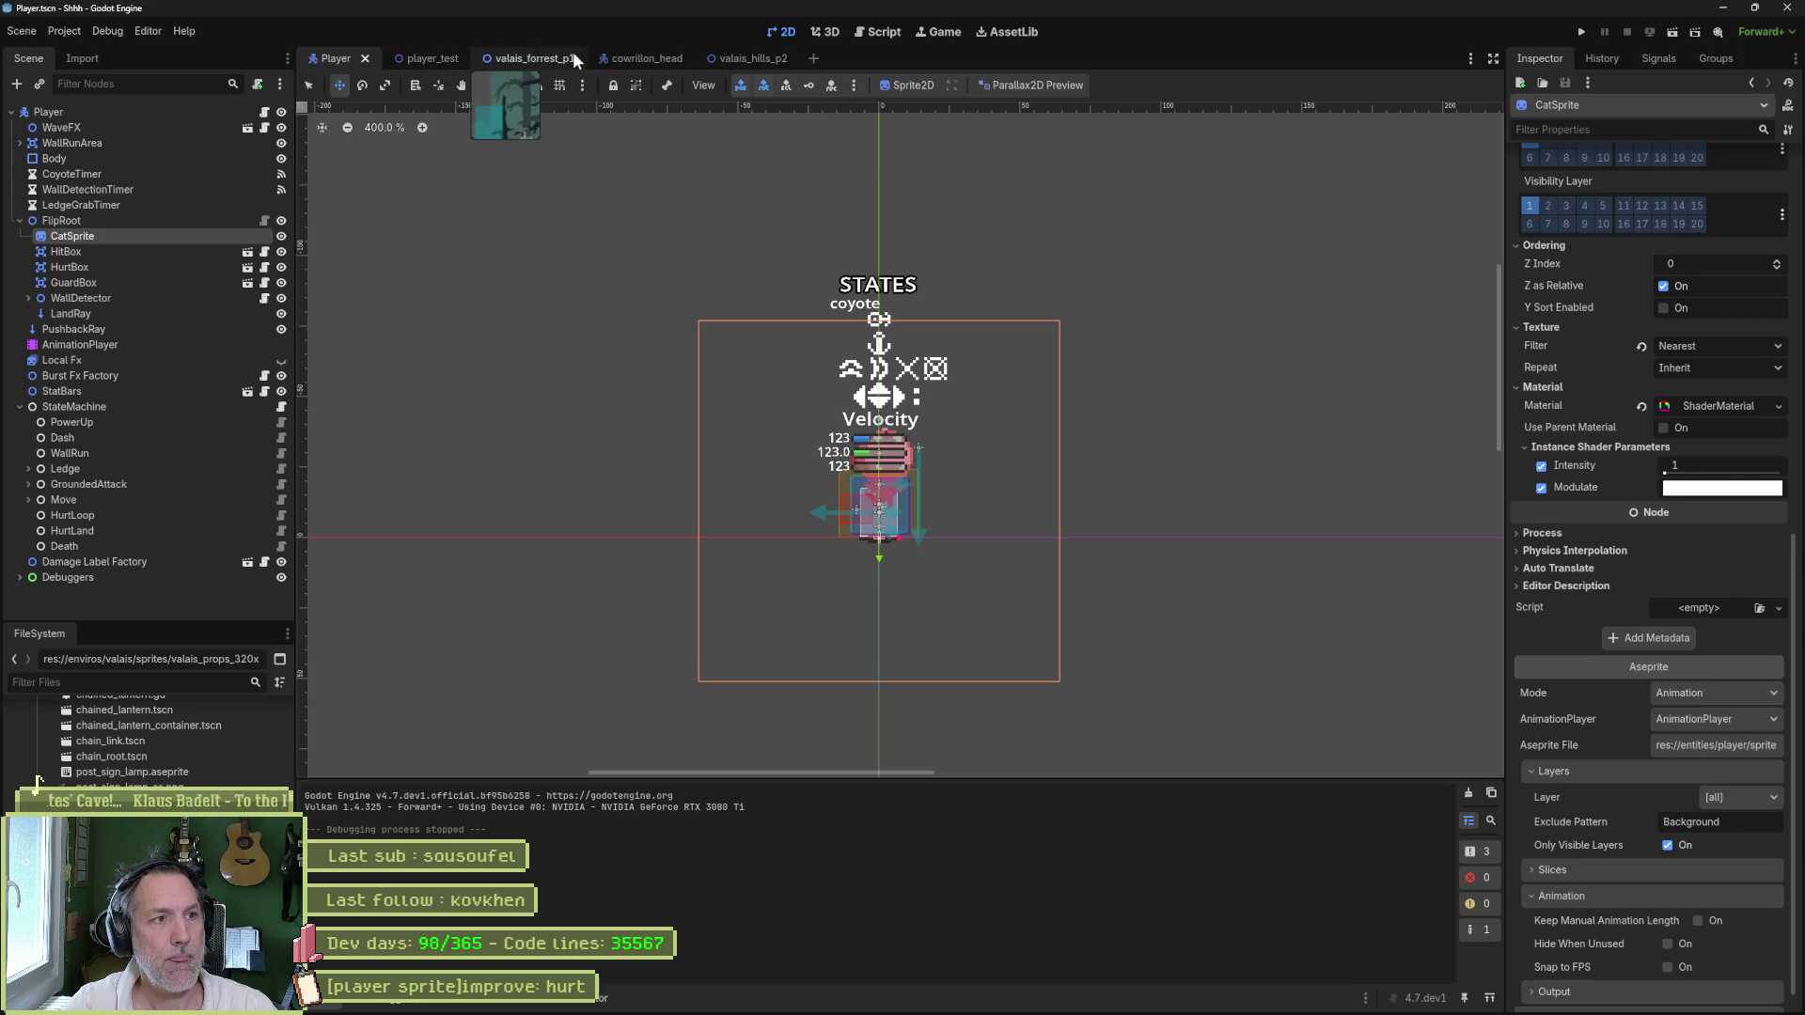
- Run the valais_hills_p2 level, move the cat right, and stop the game
left_click(752, 58)
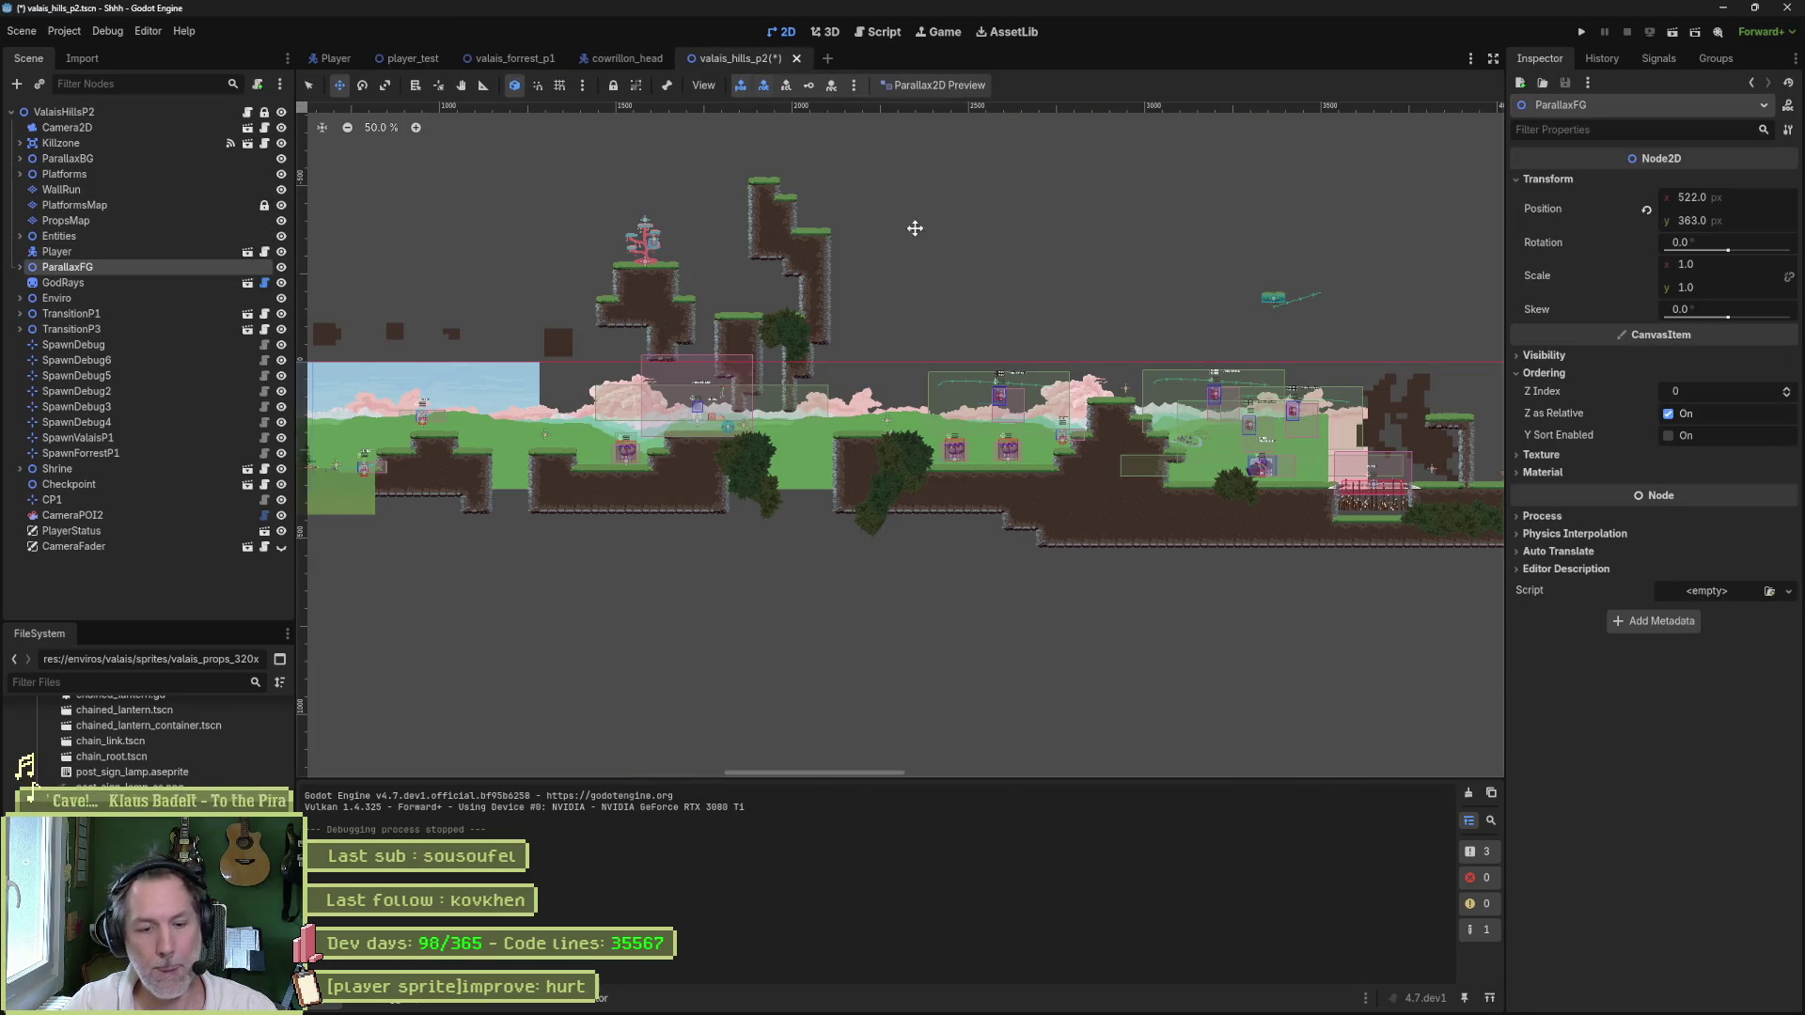
key("F6")
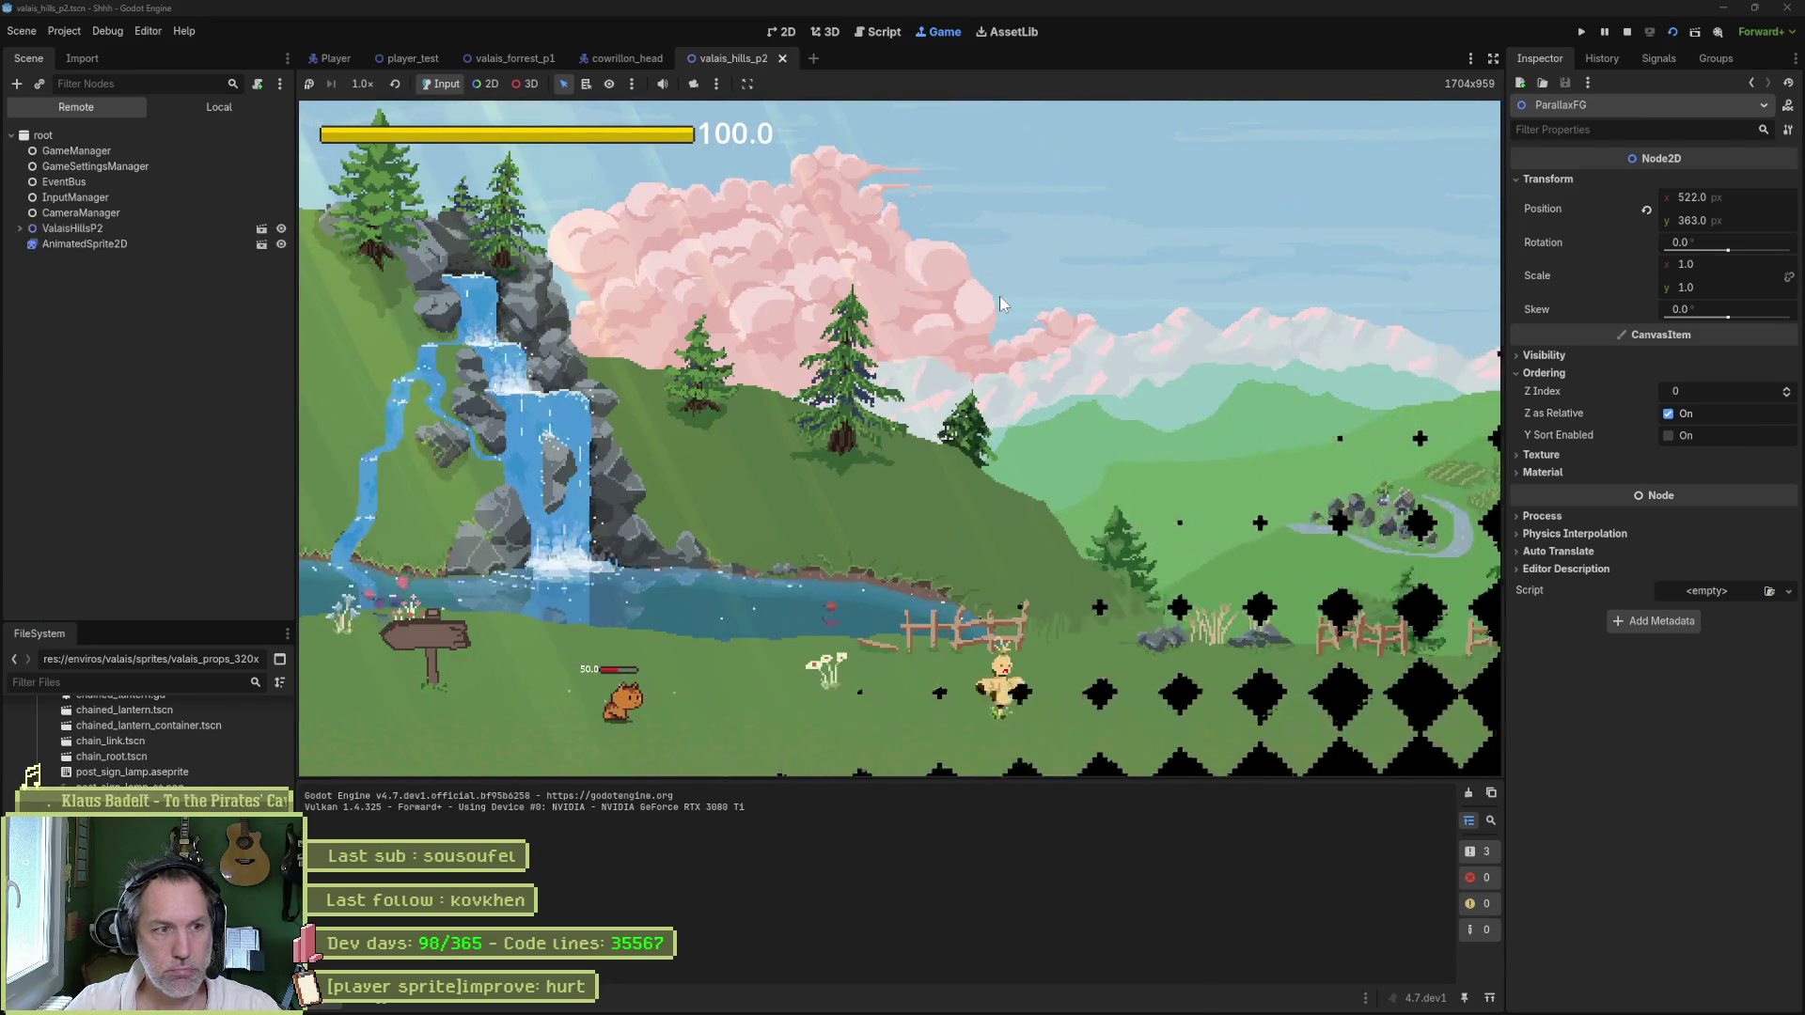
key("d")
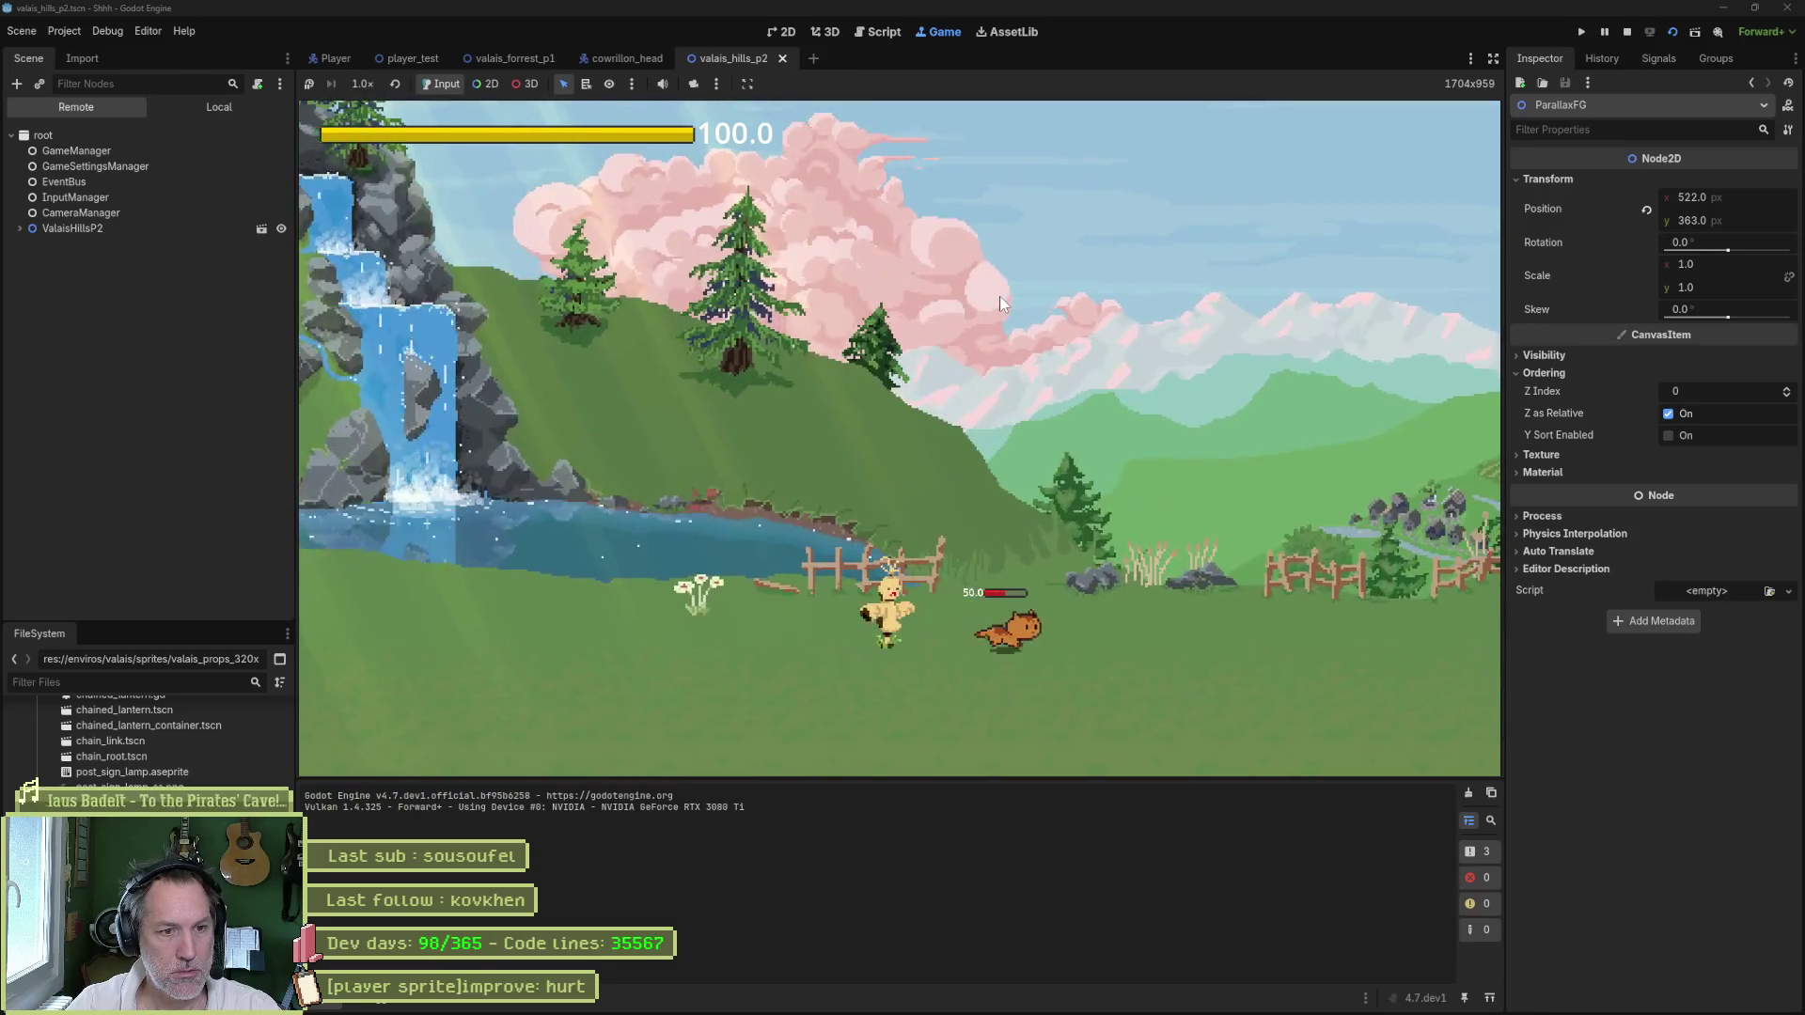
key("d")
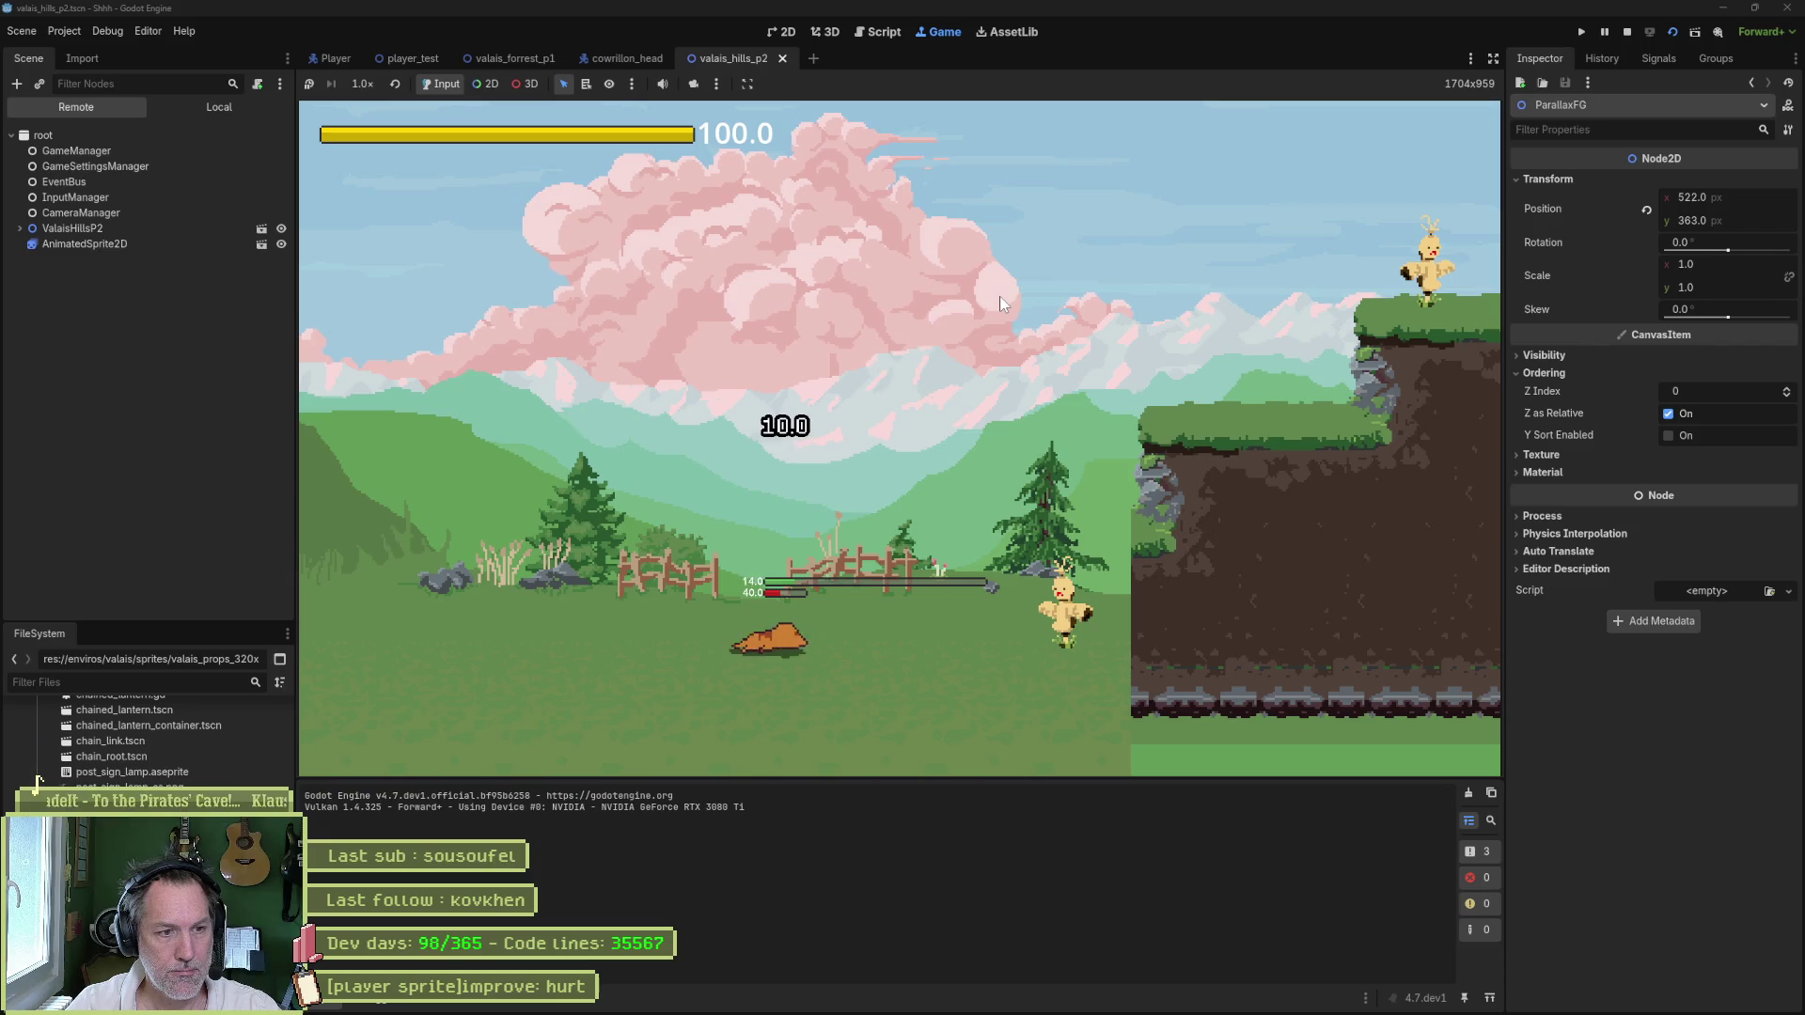
key("F8")
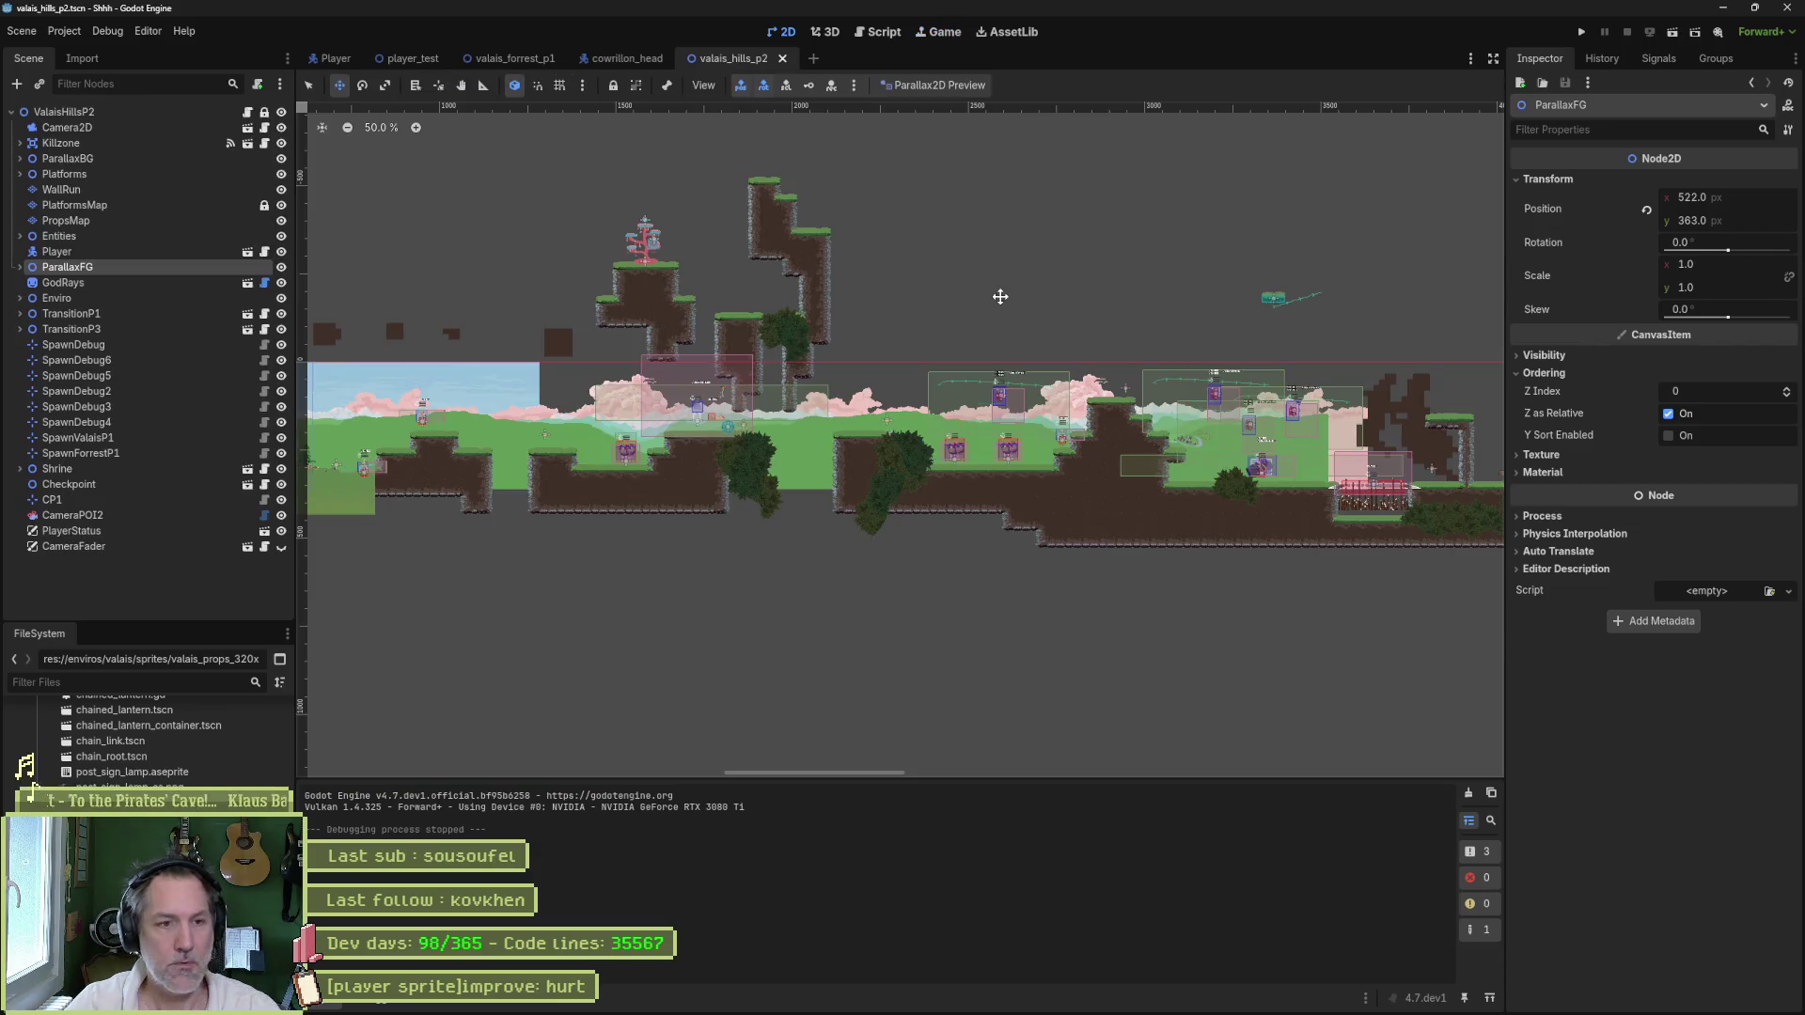
- Open the animation tag's properties in Aseprite, then return to Godot's valais_hills_p2 scene
left_click(1043, 999)
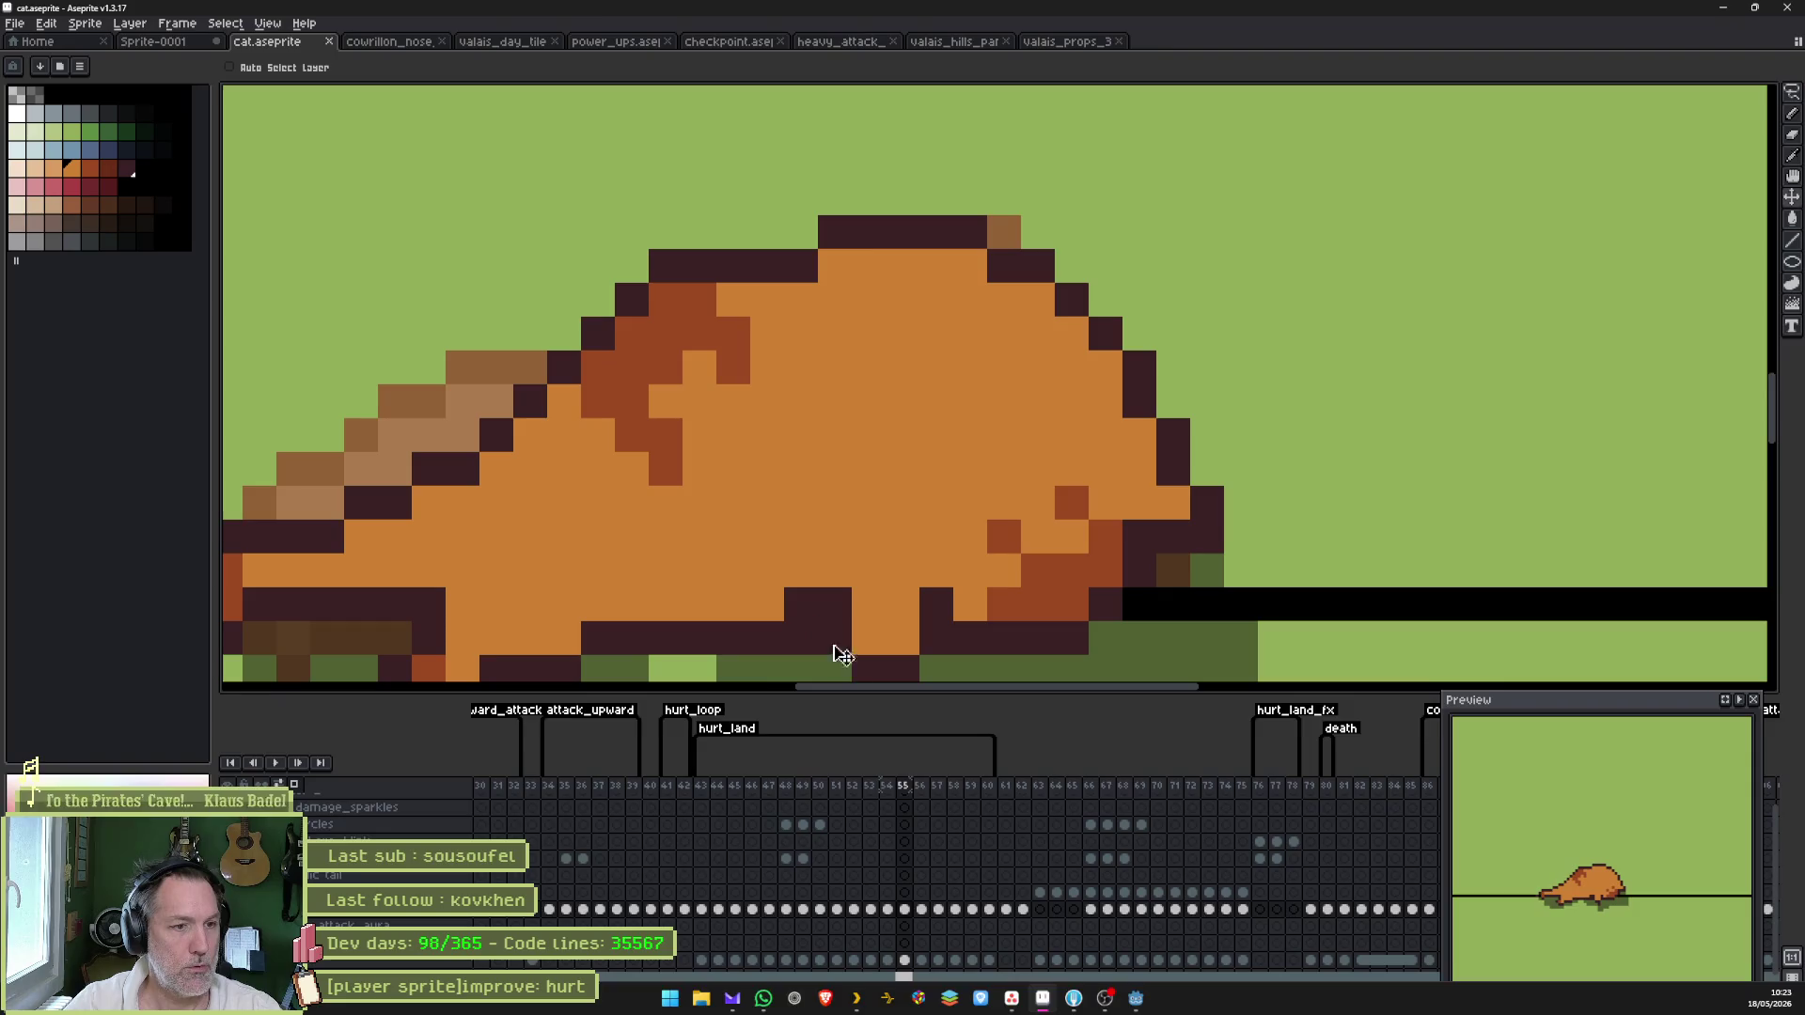
double_click(724, 732)
key("alt+Tab")
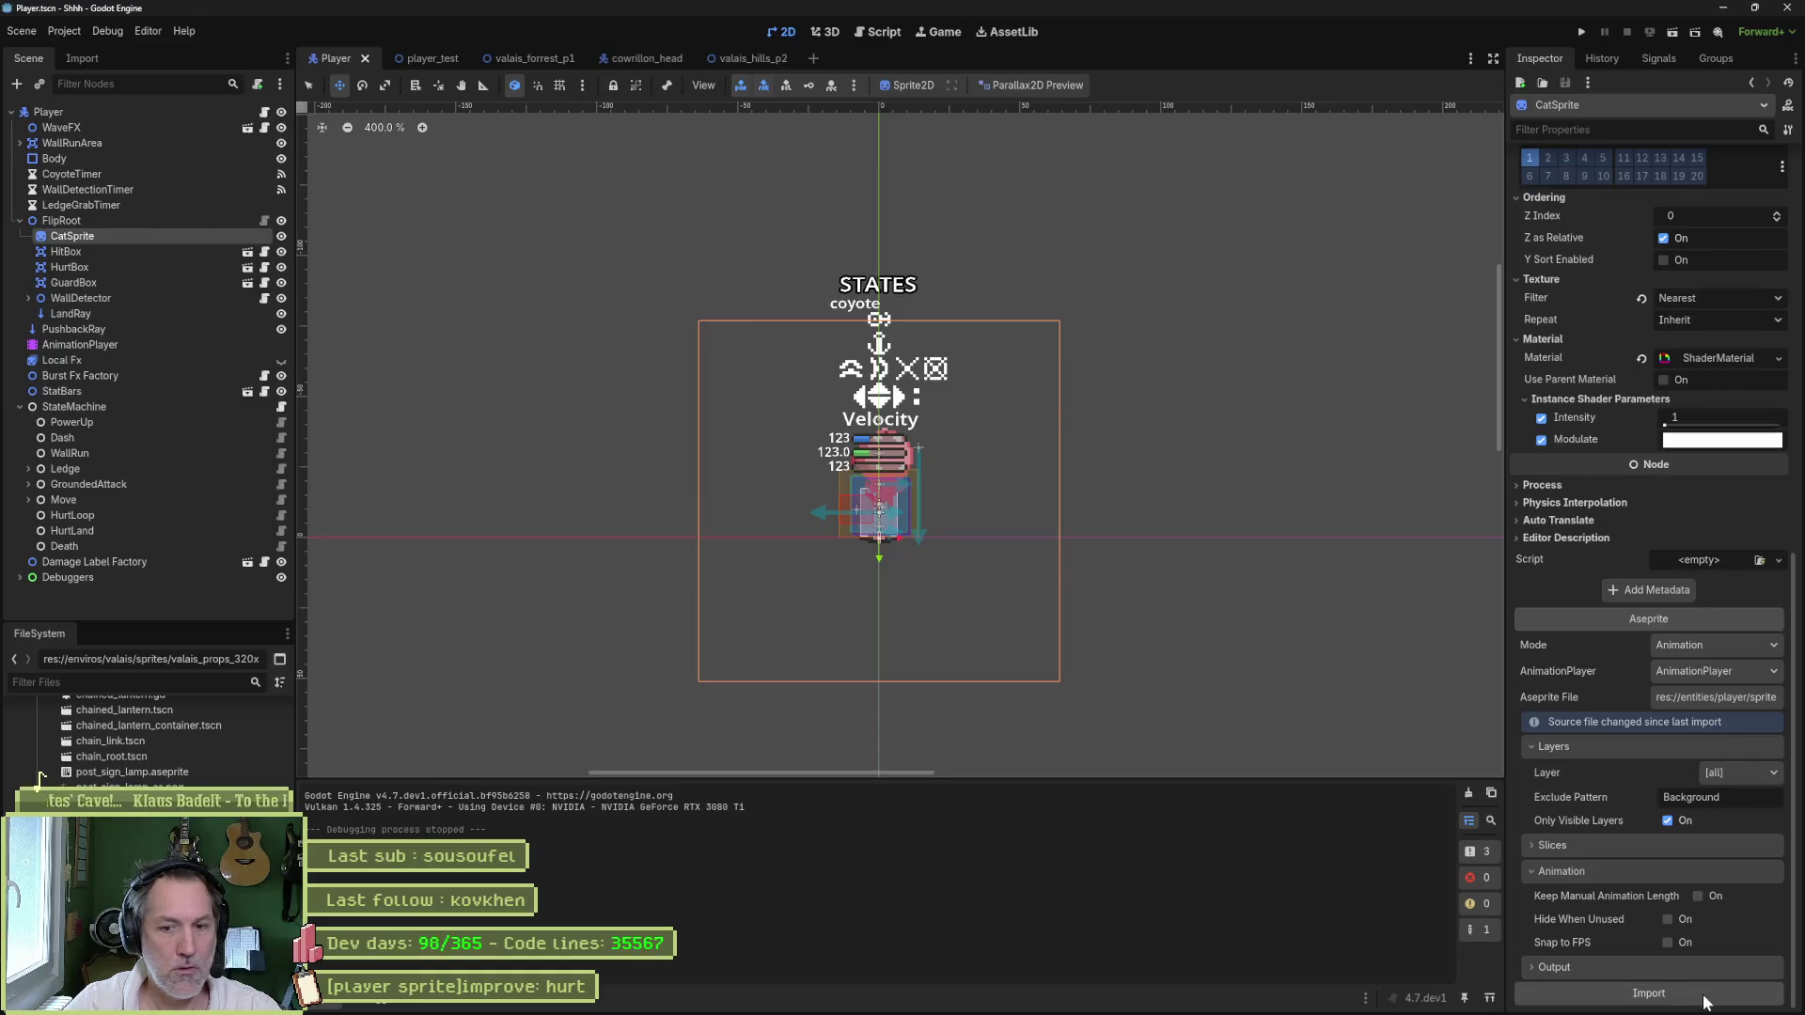
left_click(747, 56)
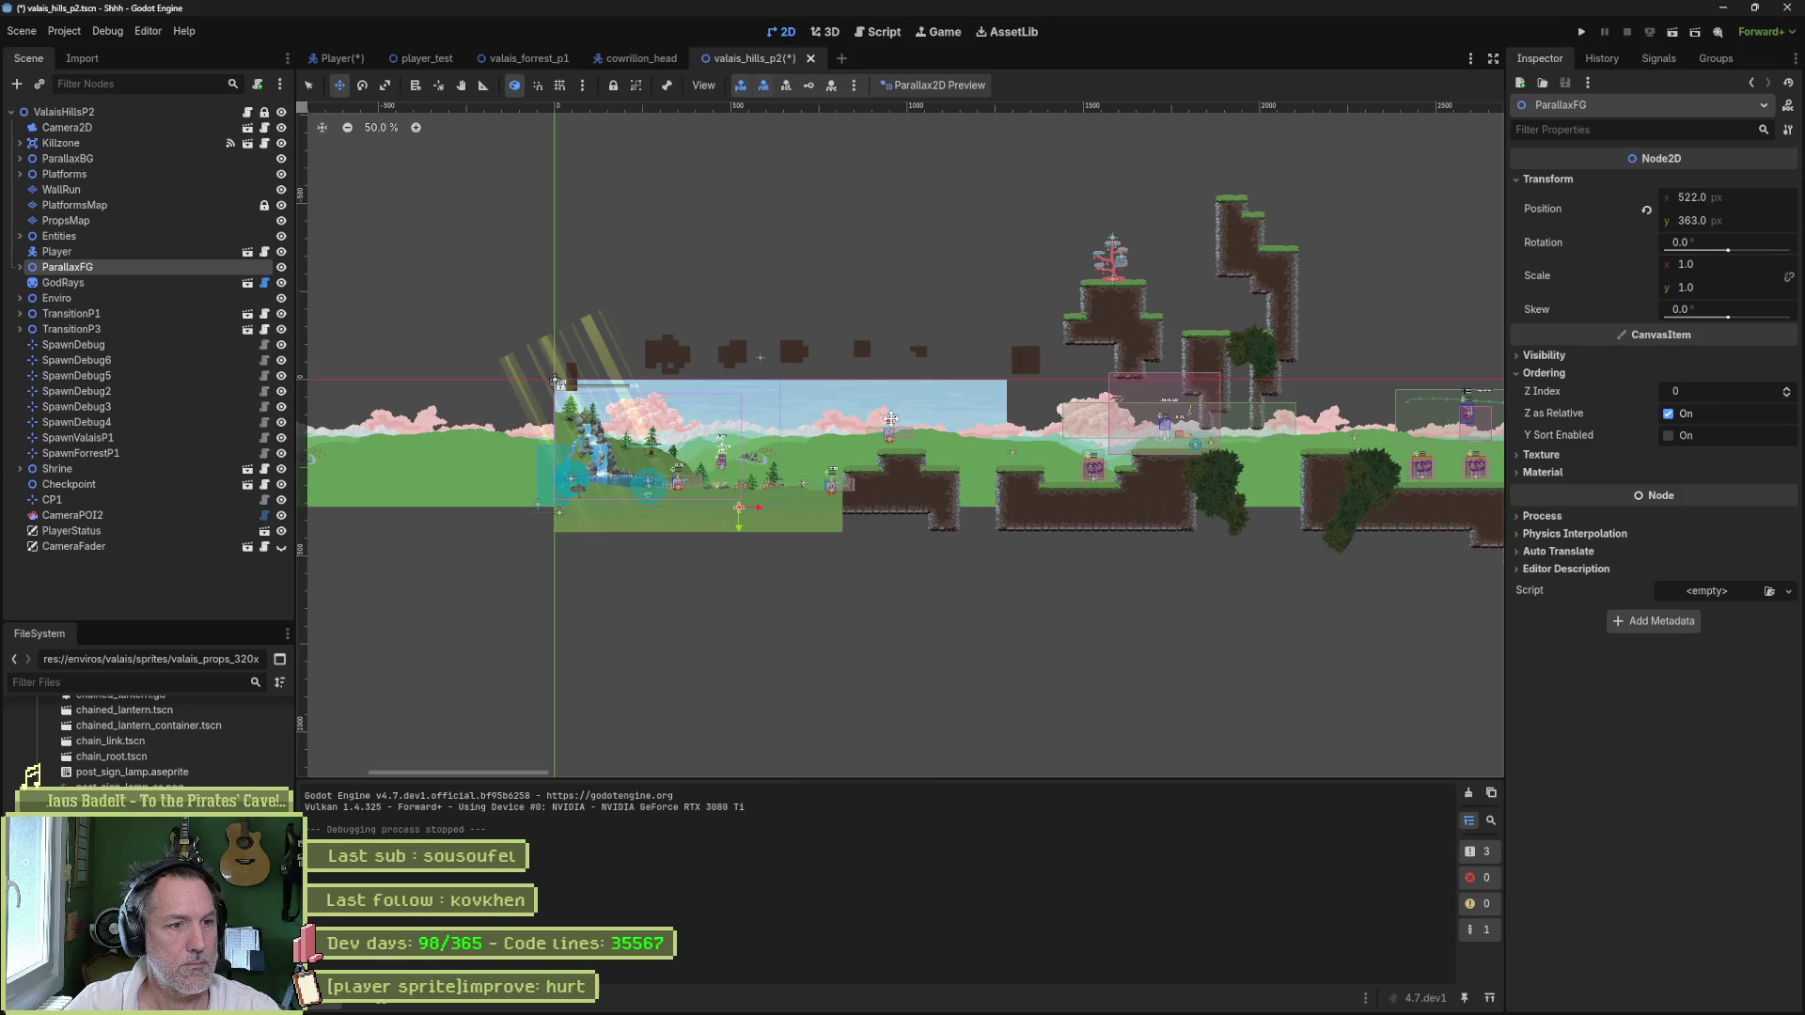
- Set the ValaisHillsP2 level's Spawn to SpawnDebug6 and test-run the level
scroll(891, 417, "up", 9)
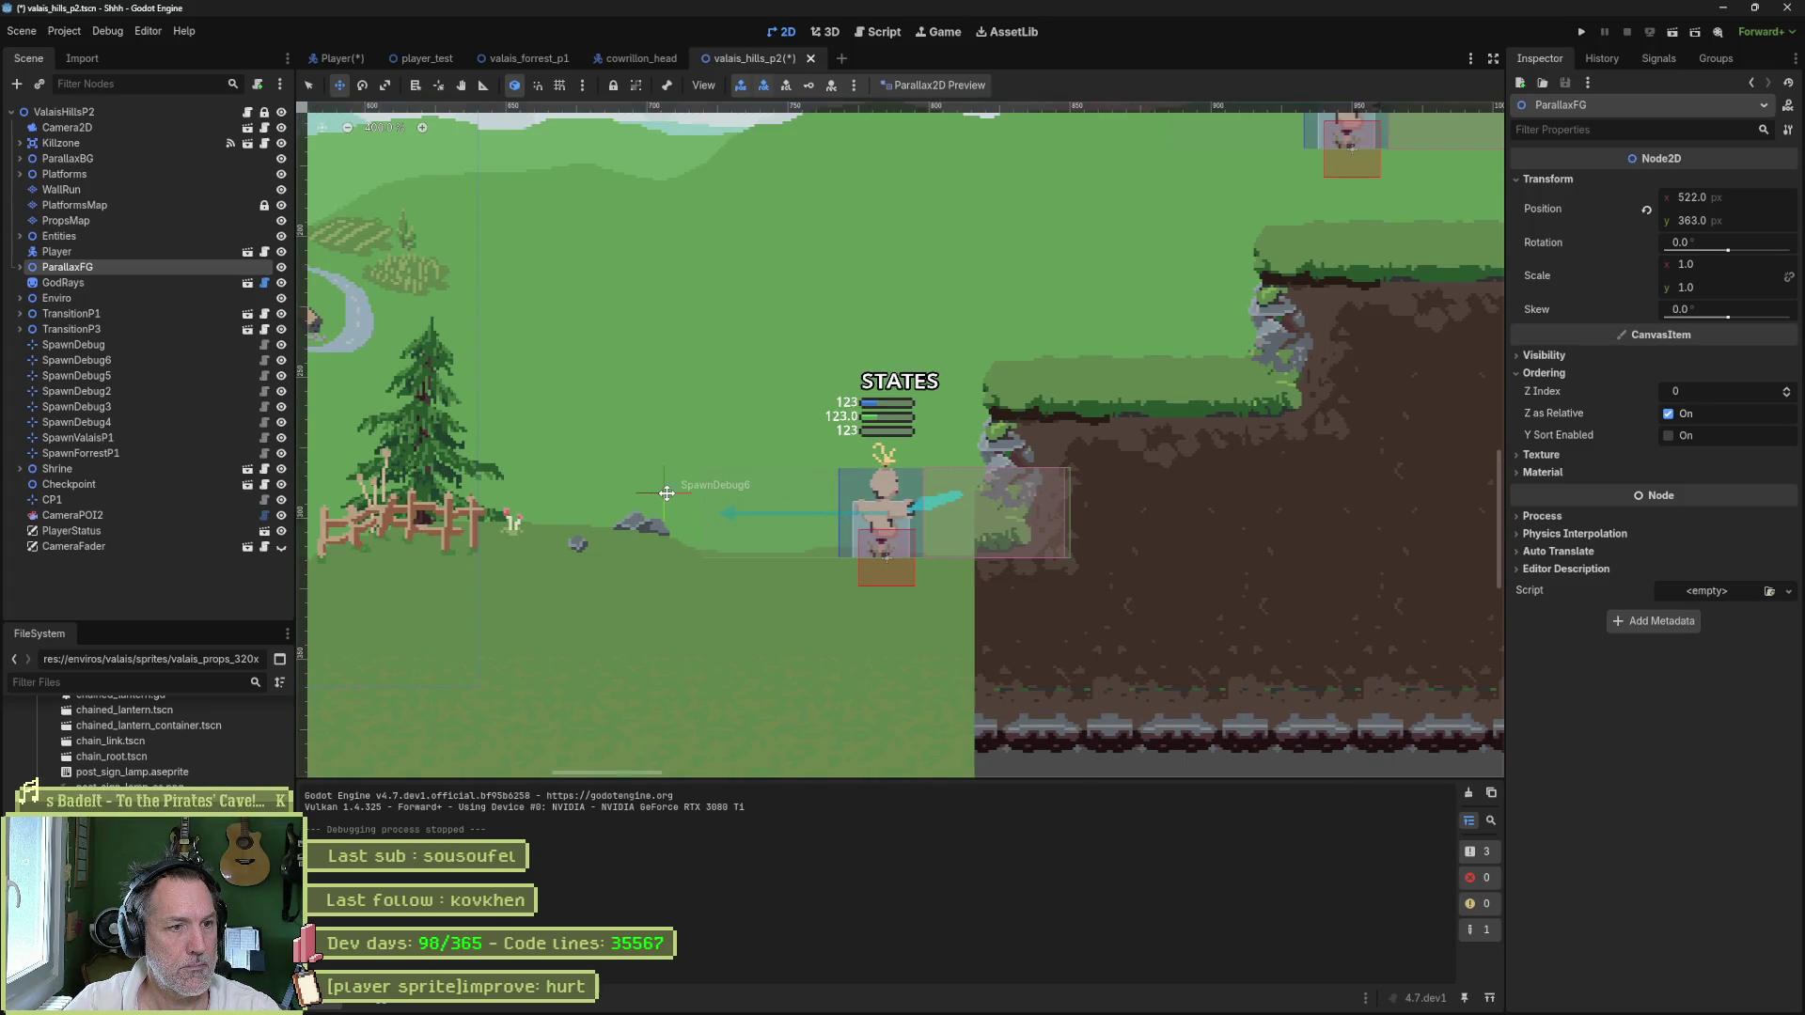
left_click(65, 112)
left_click(1611, 207)
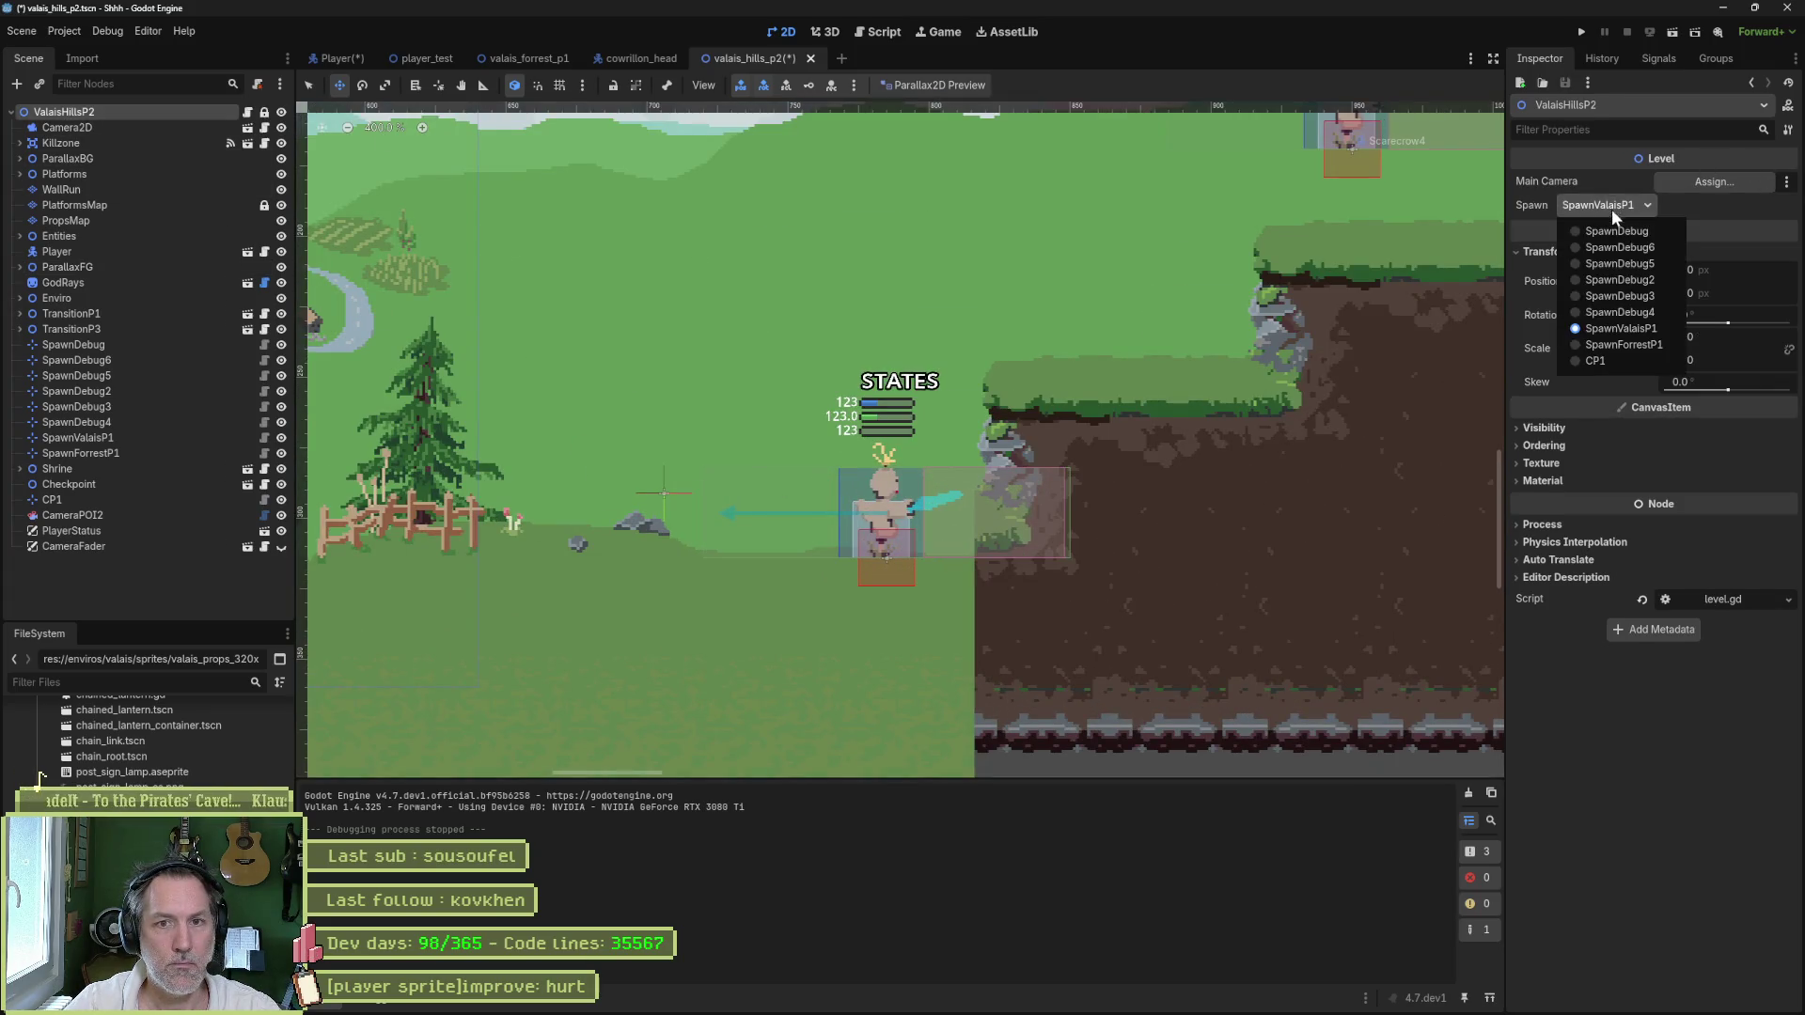
left_click(1620, 248)
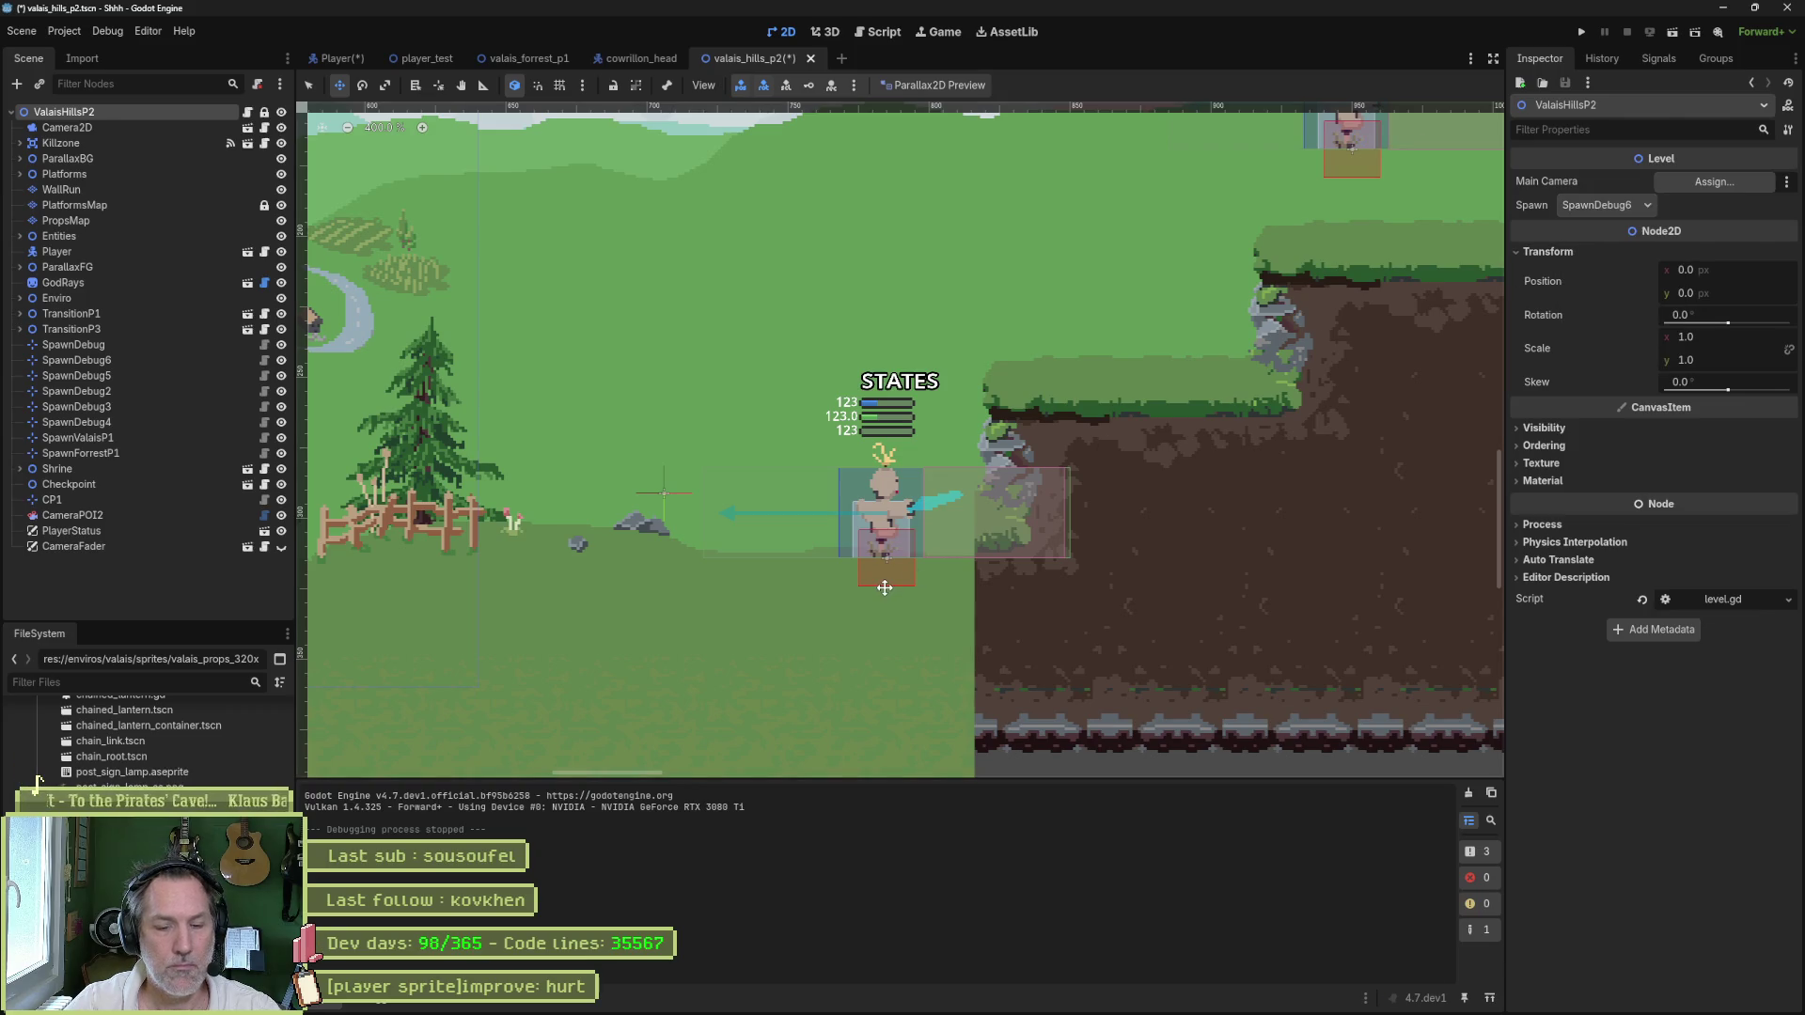
key("F6")
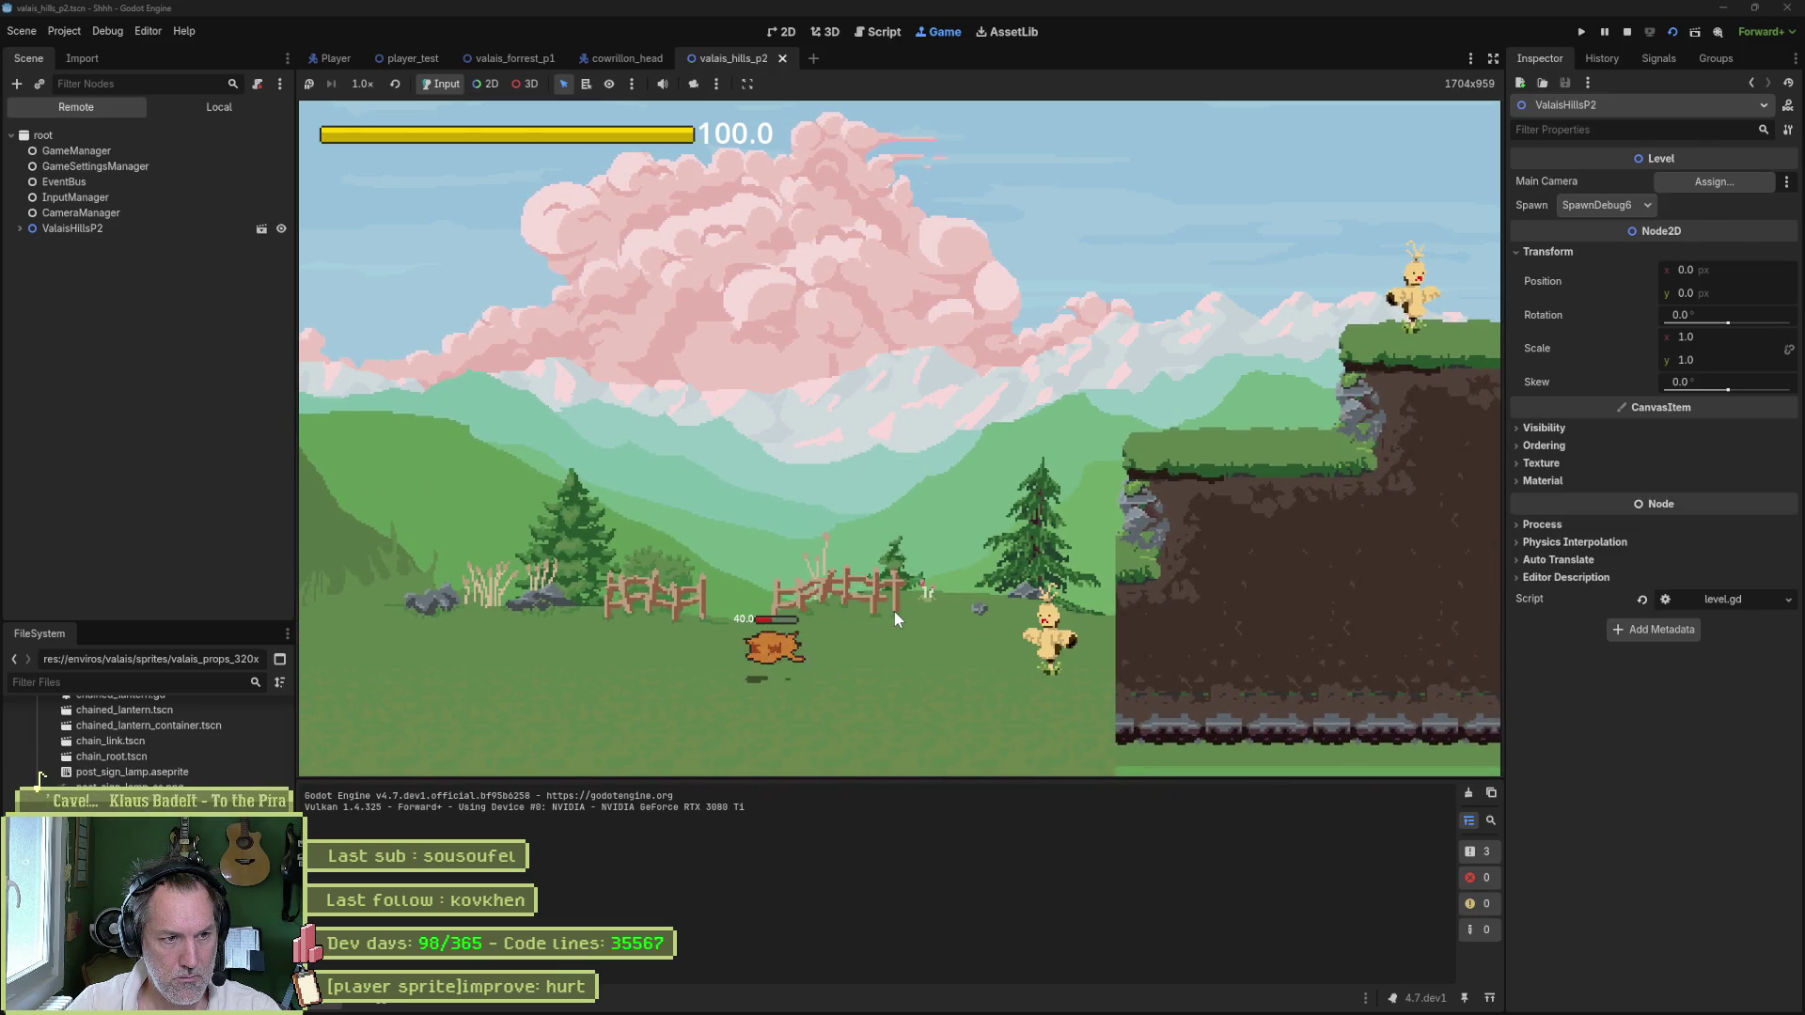
key("F8")
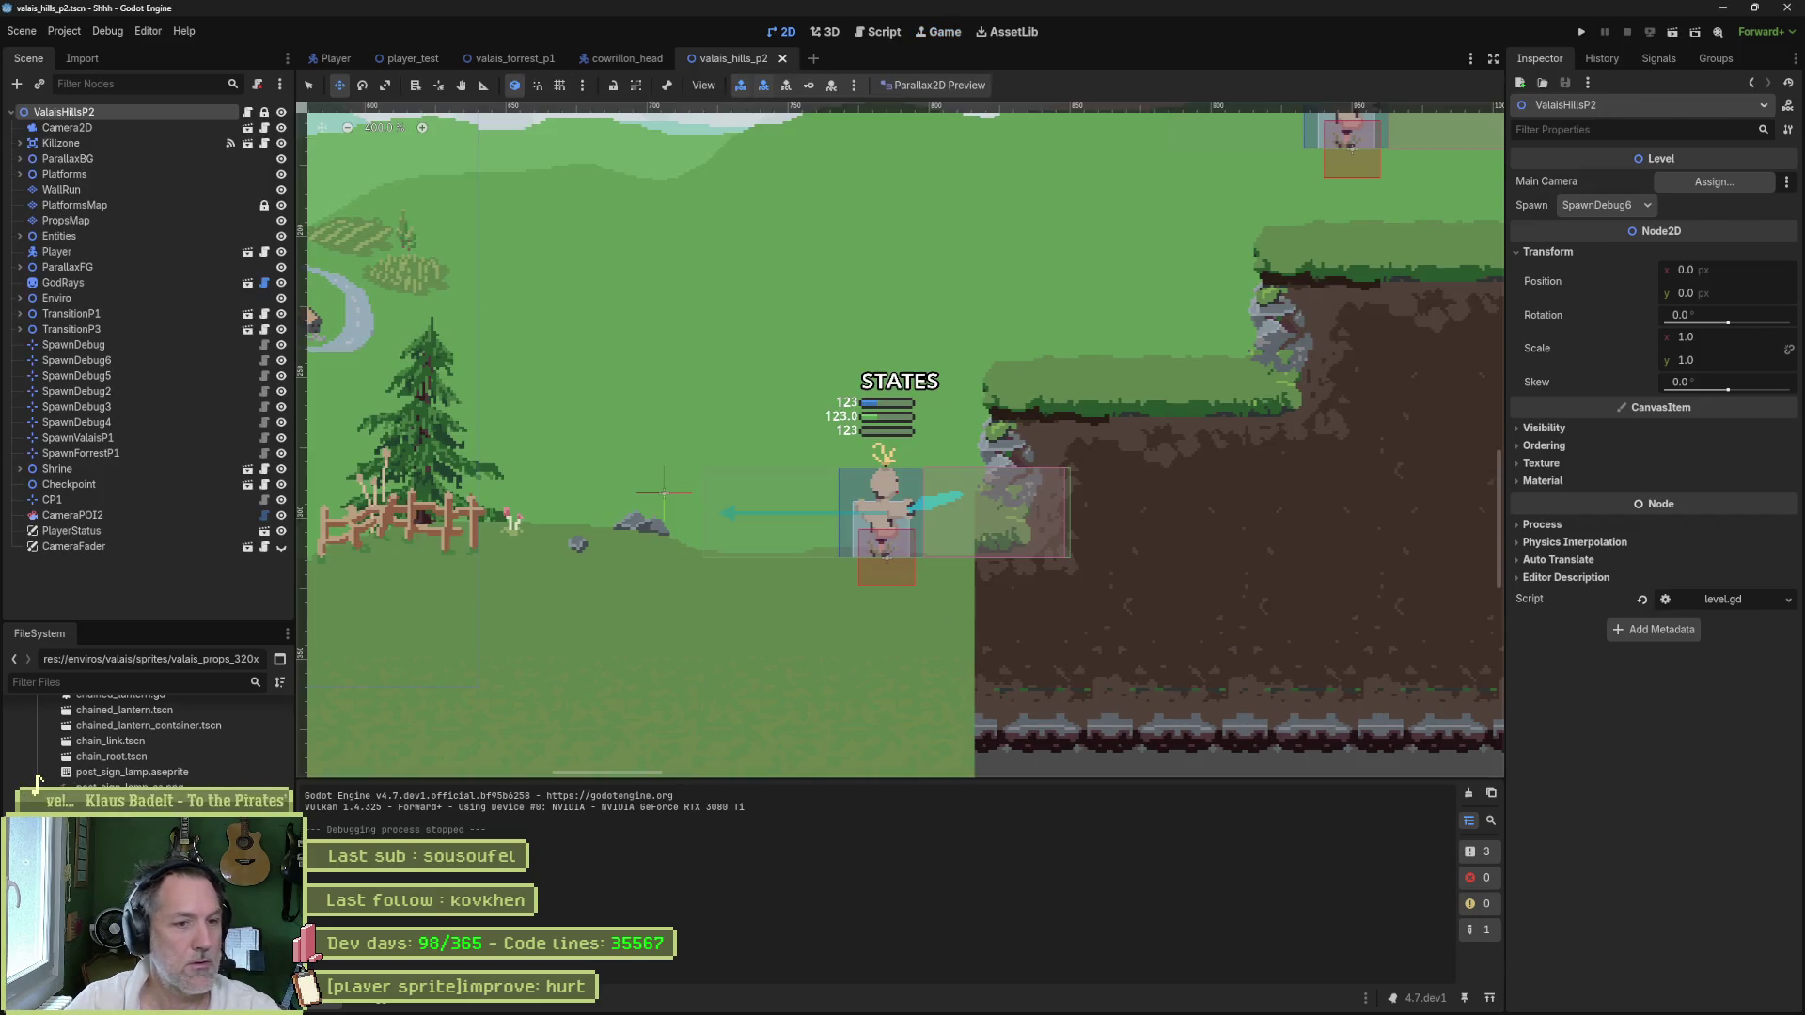
- Inspect the hurt_land tag properties in Aseprite, then show the Player scene's AnimationPlayer
left_click(1048, 1002)
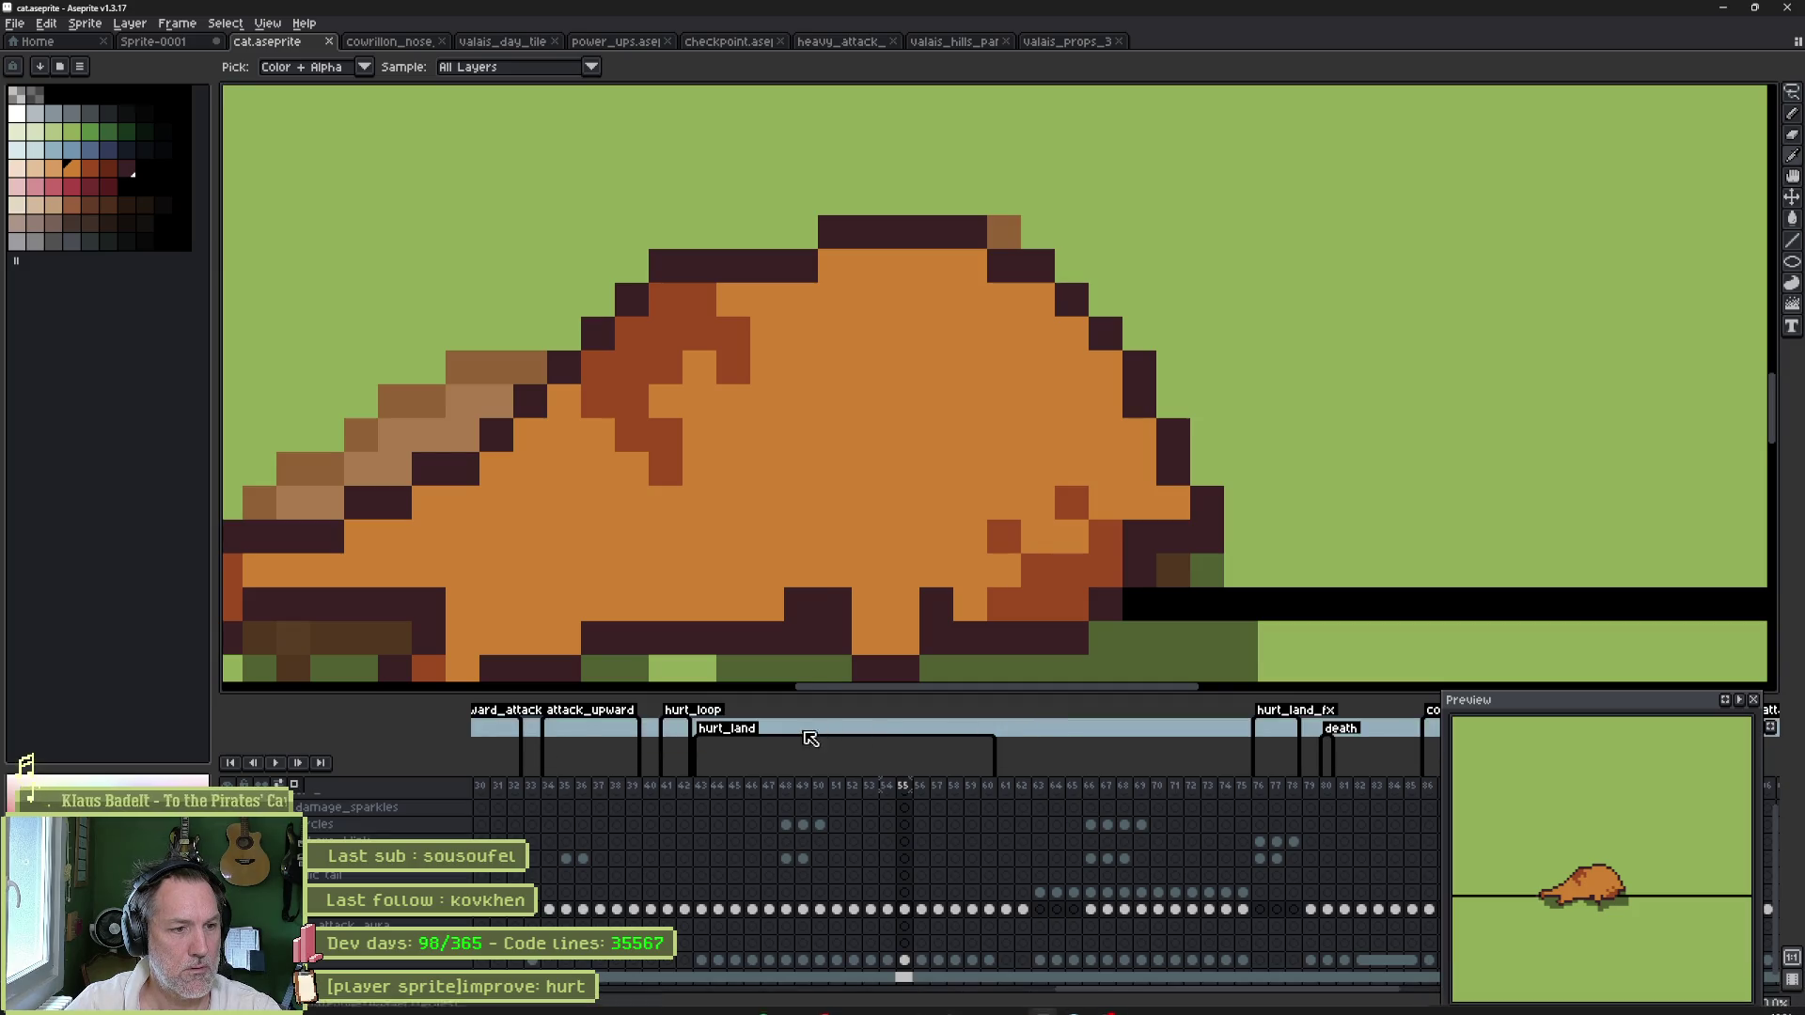
double_click(750, 731)
left_click(987, 637)
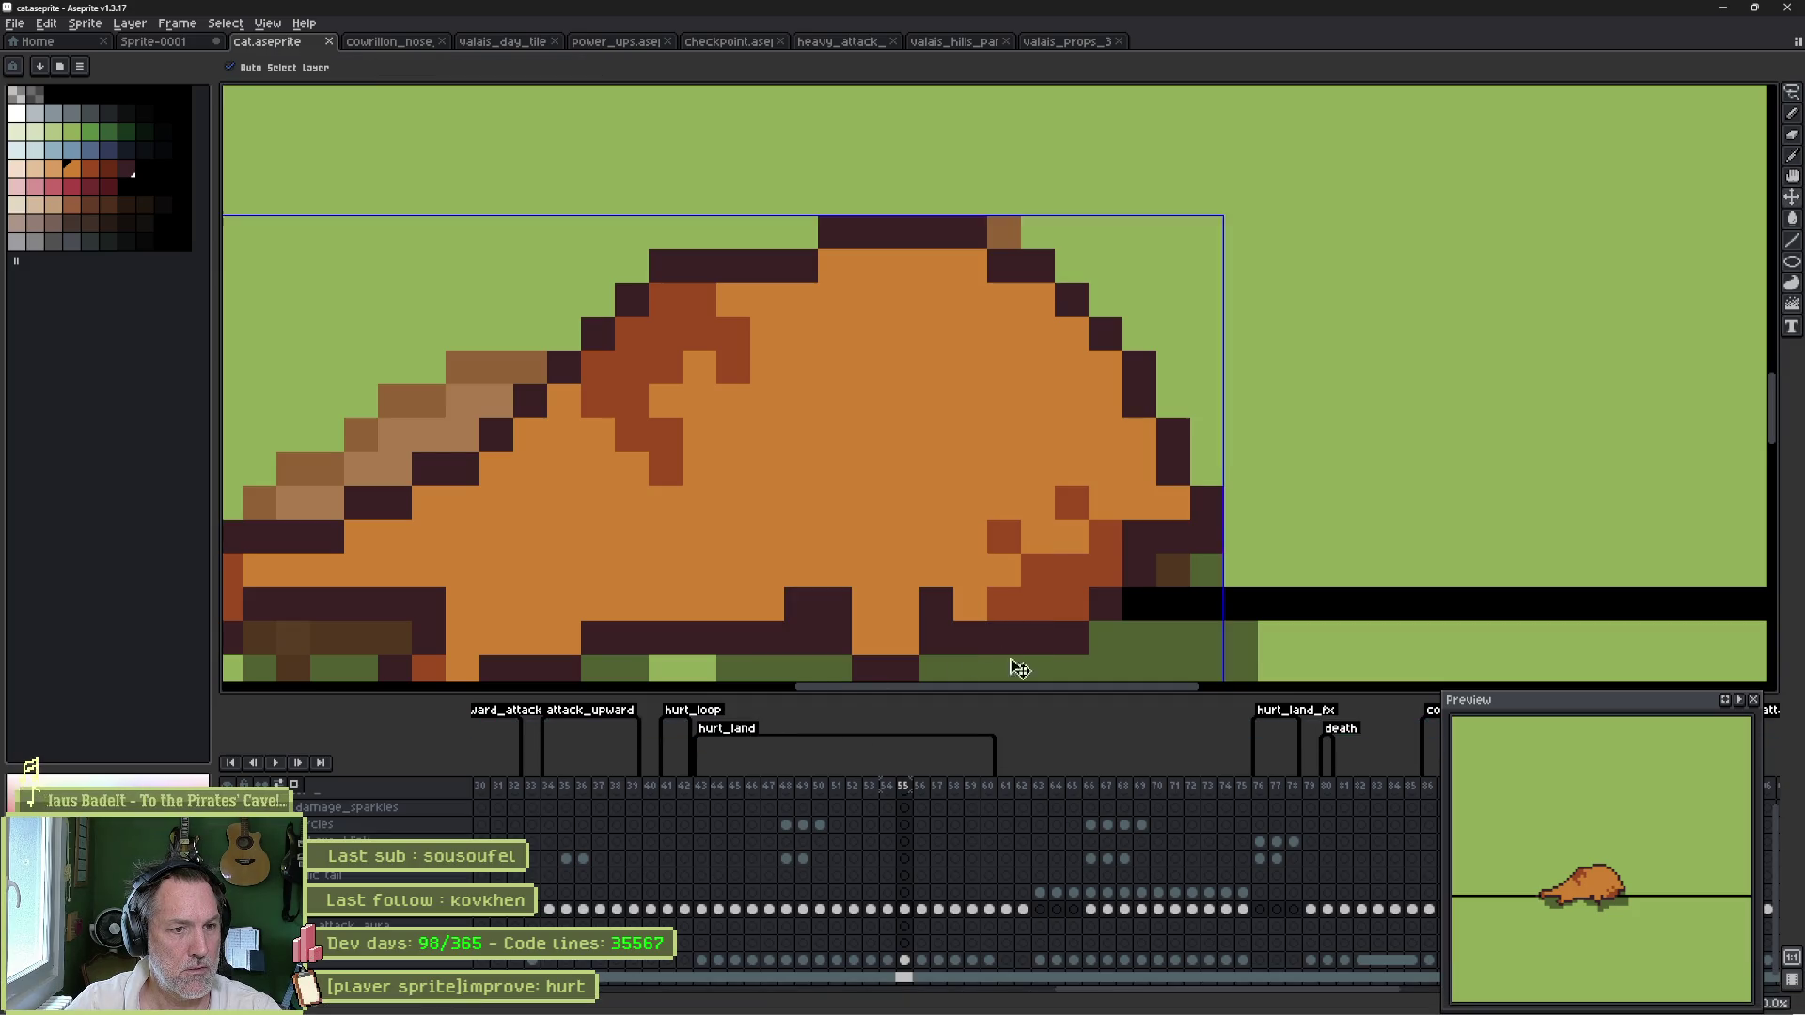
key("alt+Tab")
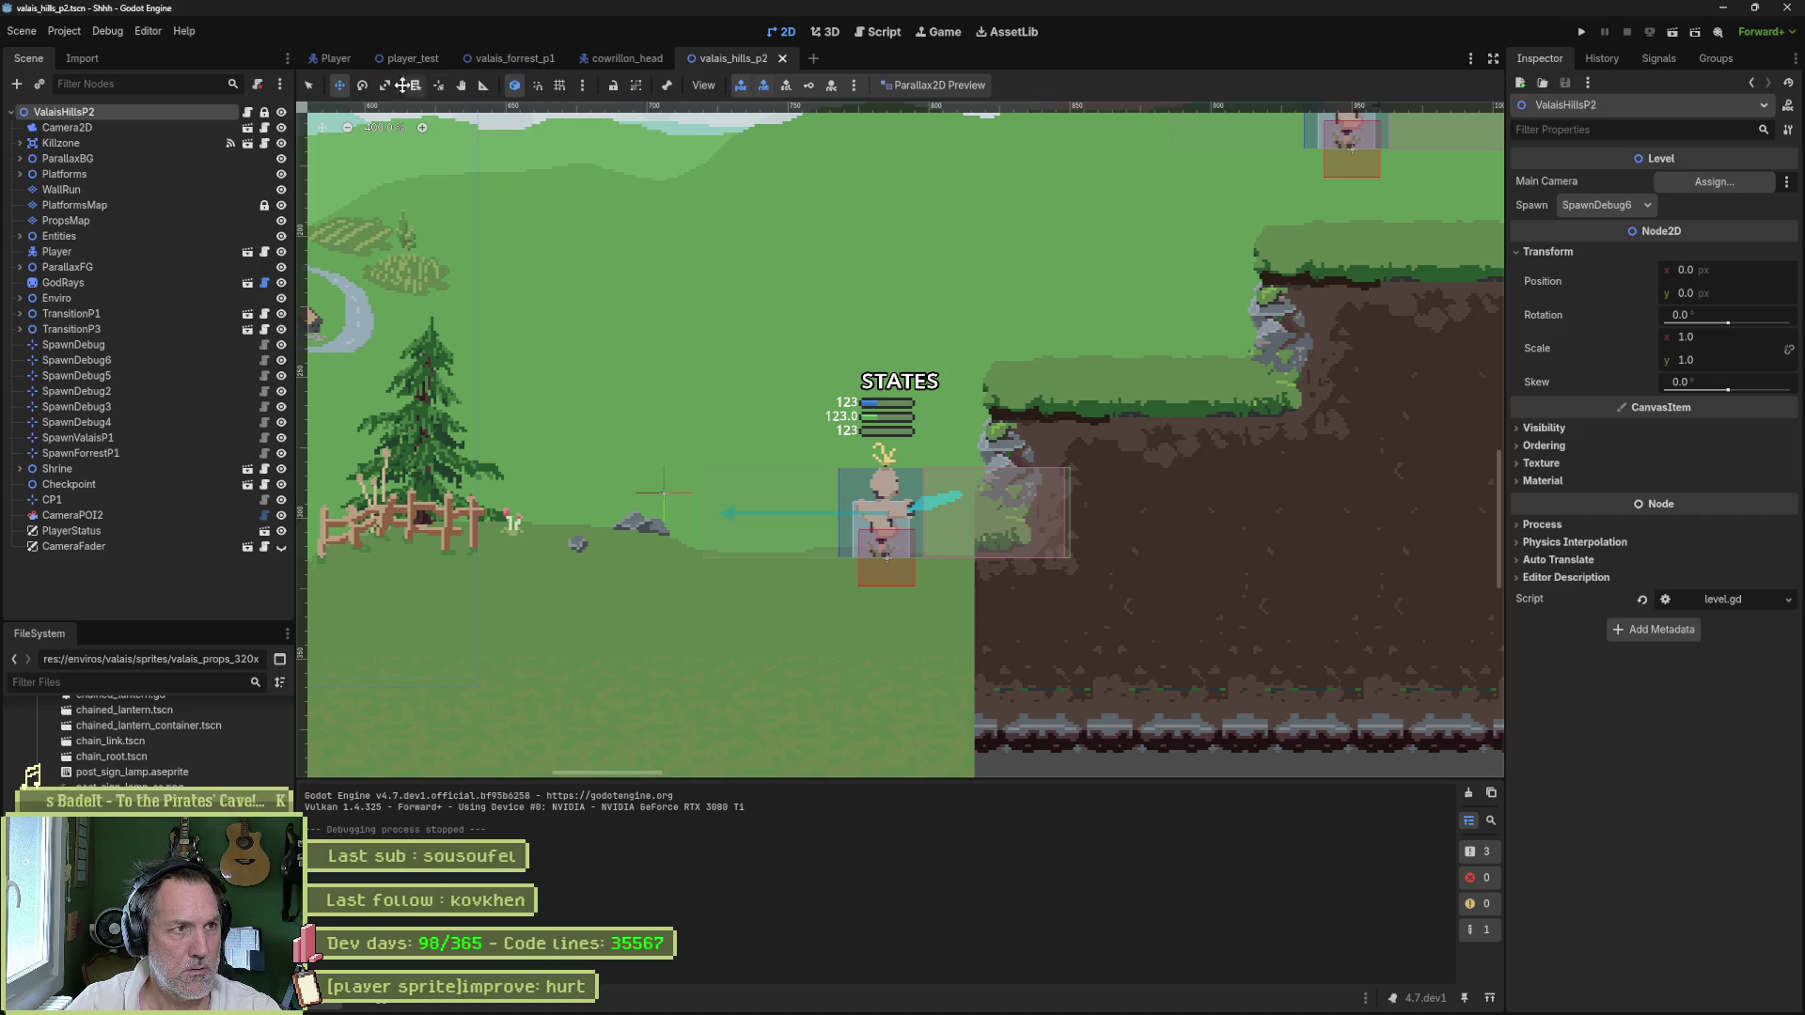
left_click(329, 59)
left_click(162, 344)
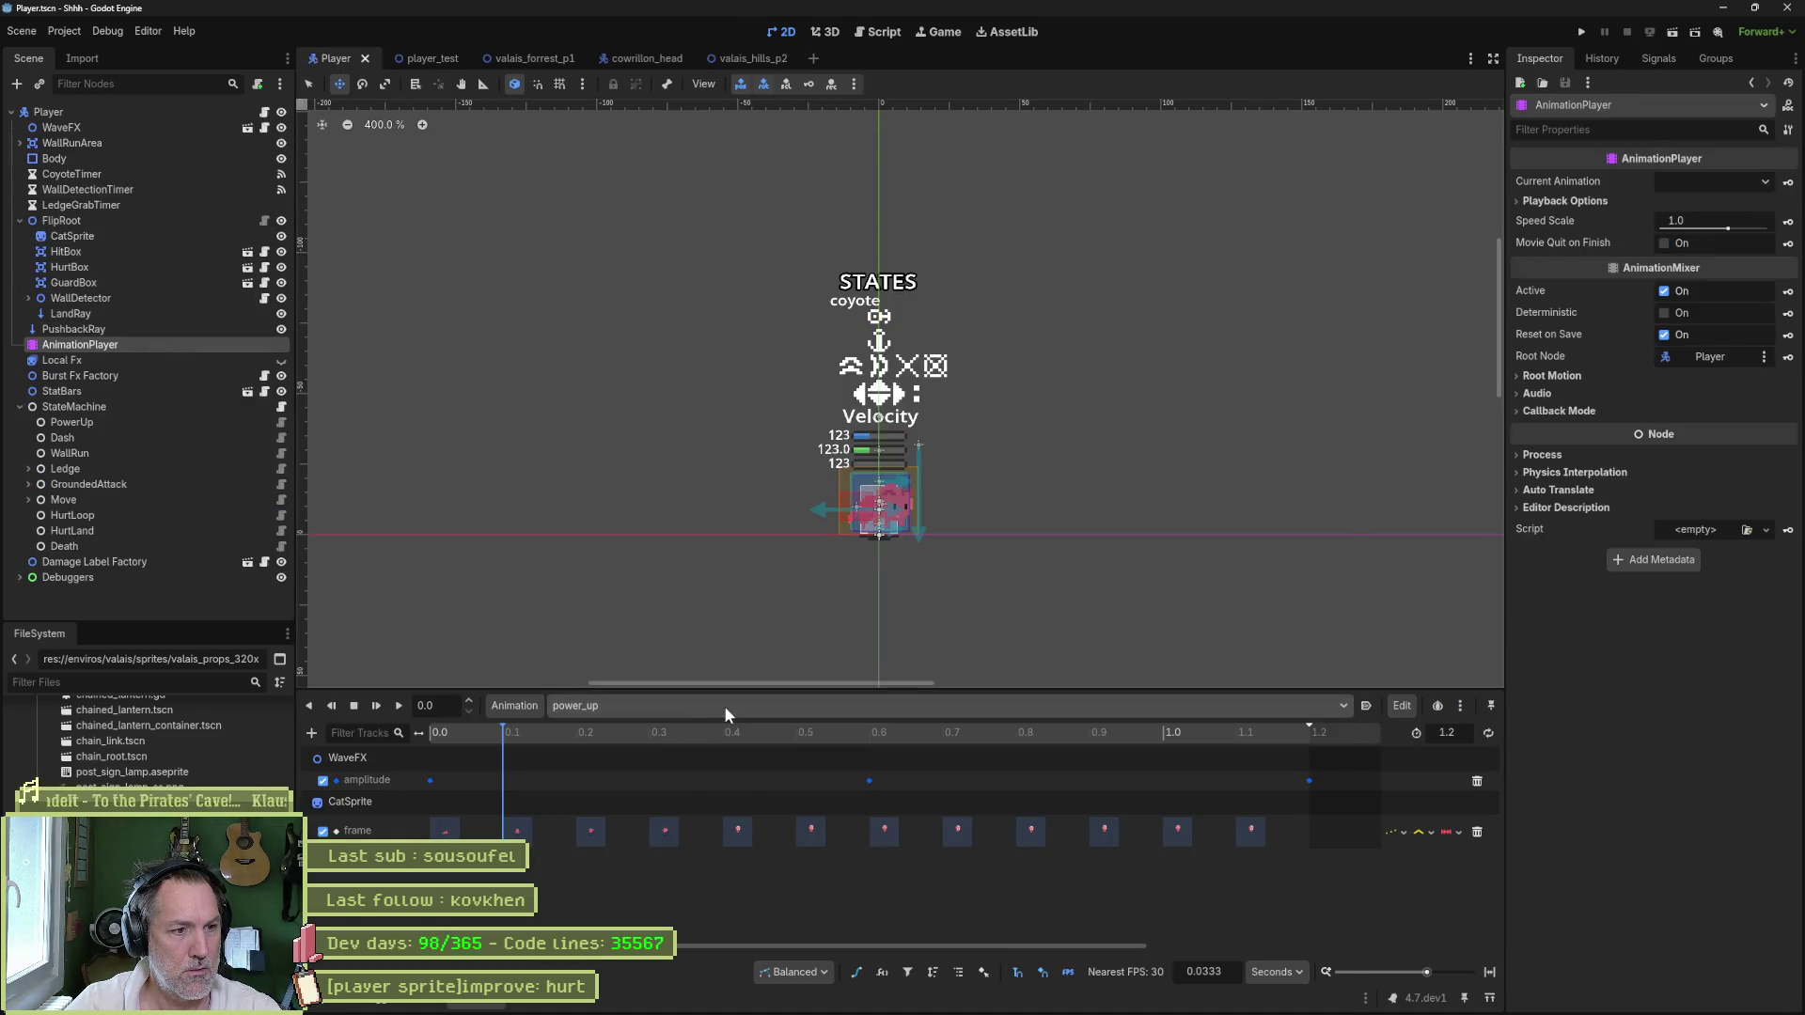
- Preview the hurt_land_fx and then the hurt_land animations on the Player
left_click(724, 705)
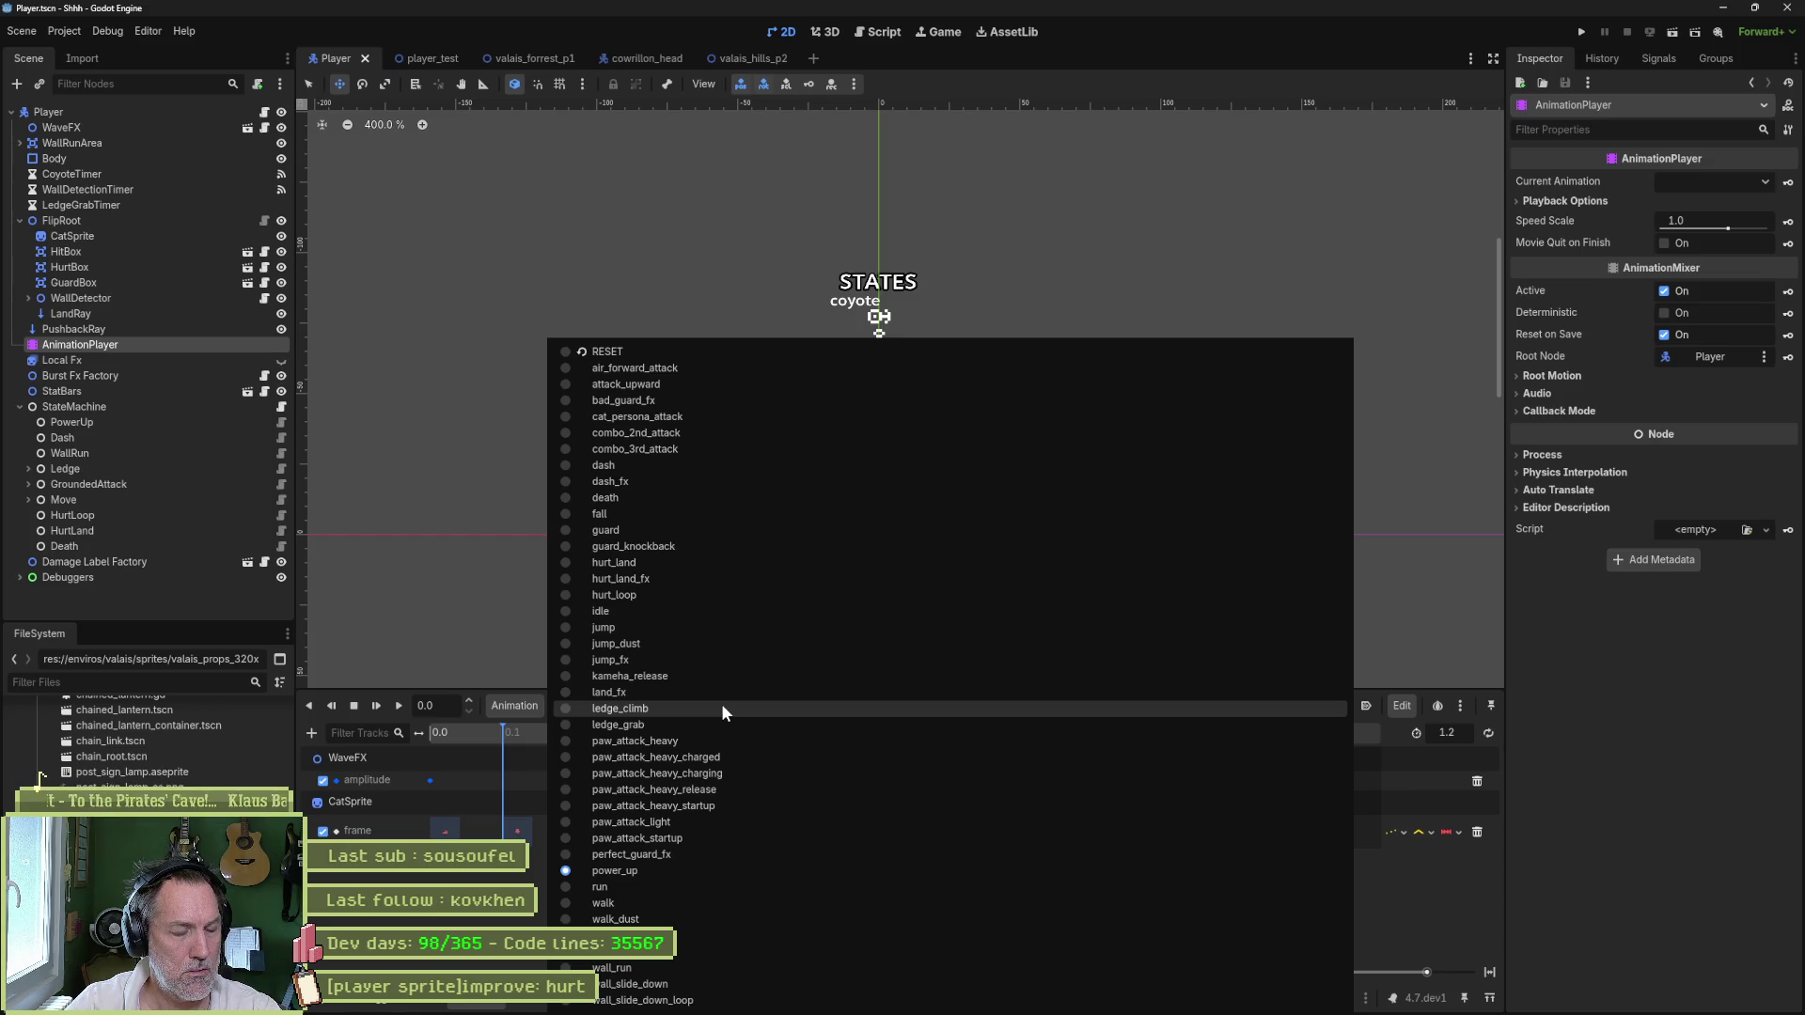
left_click(673, 584)
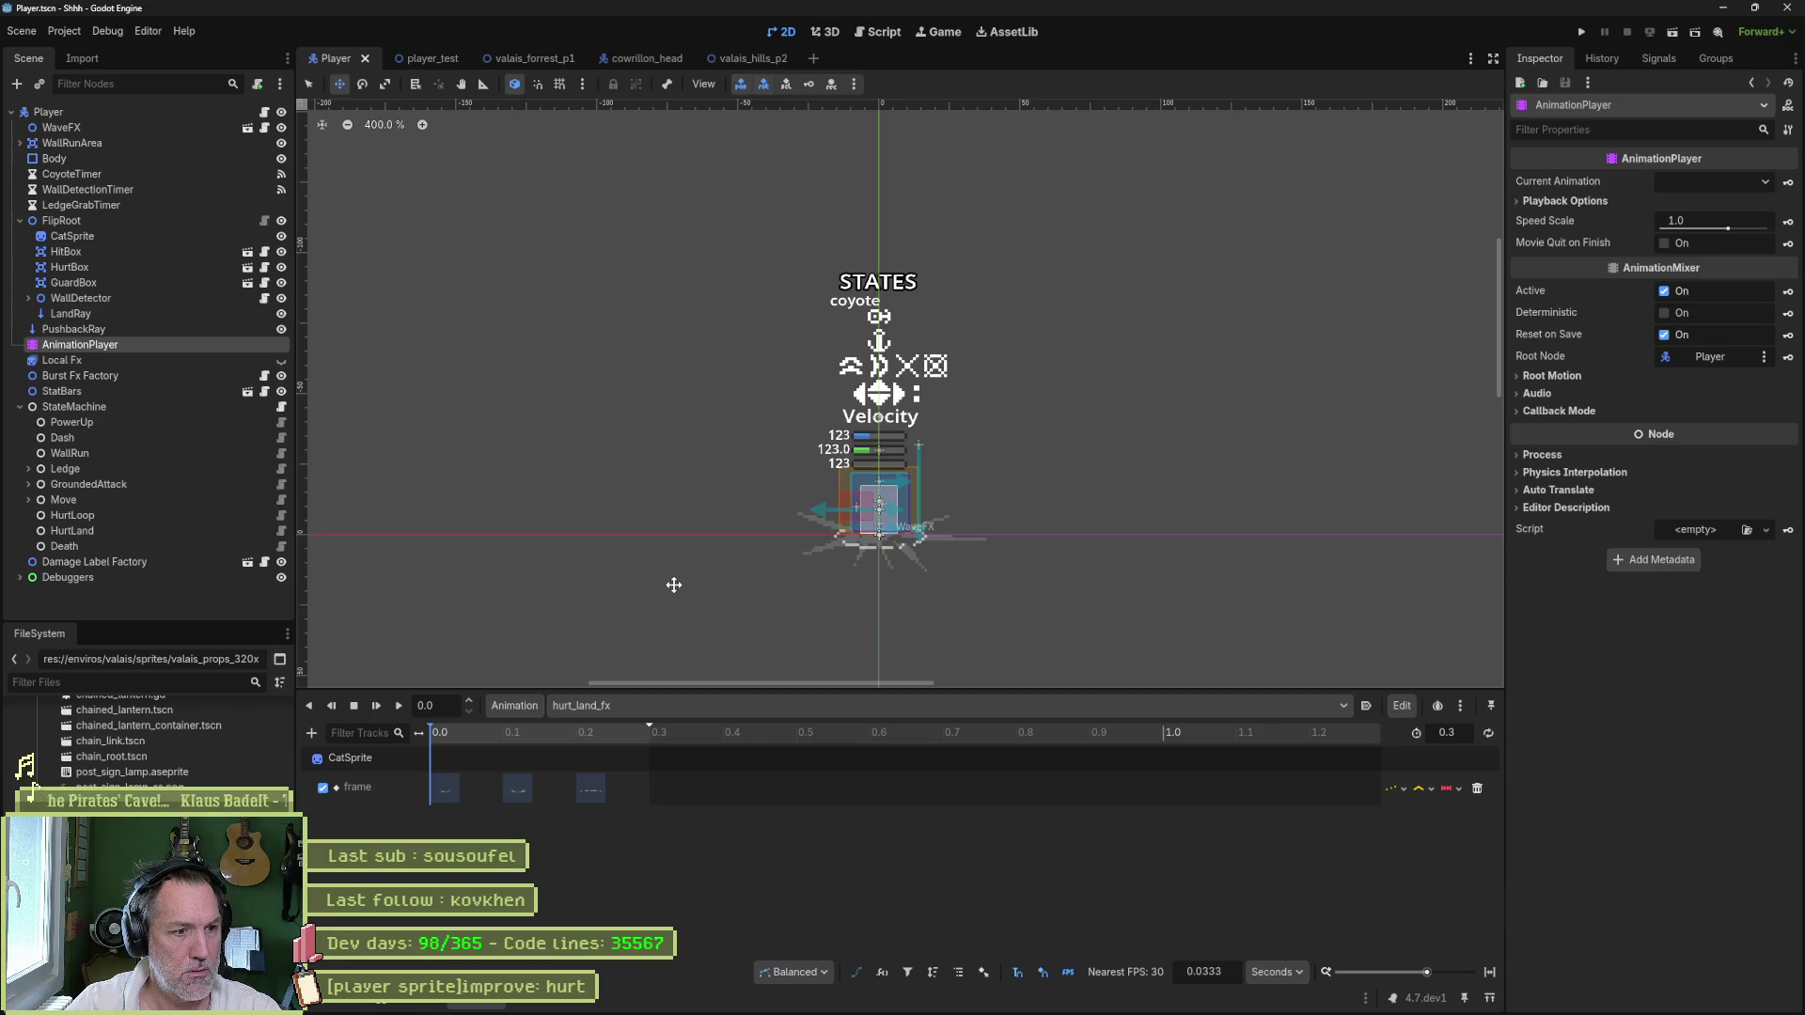
left_click(685, 704)
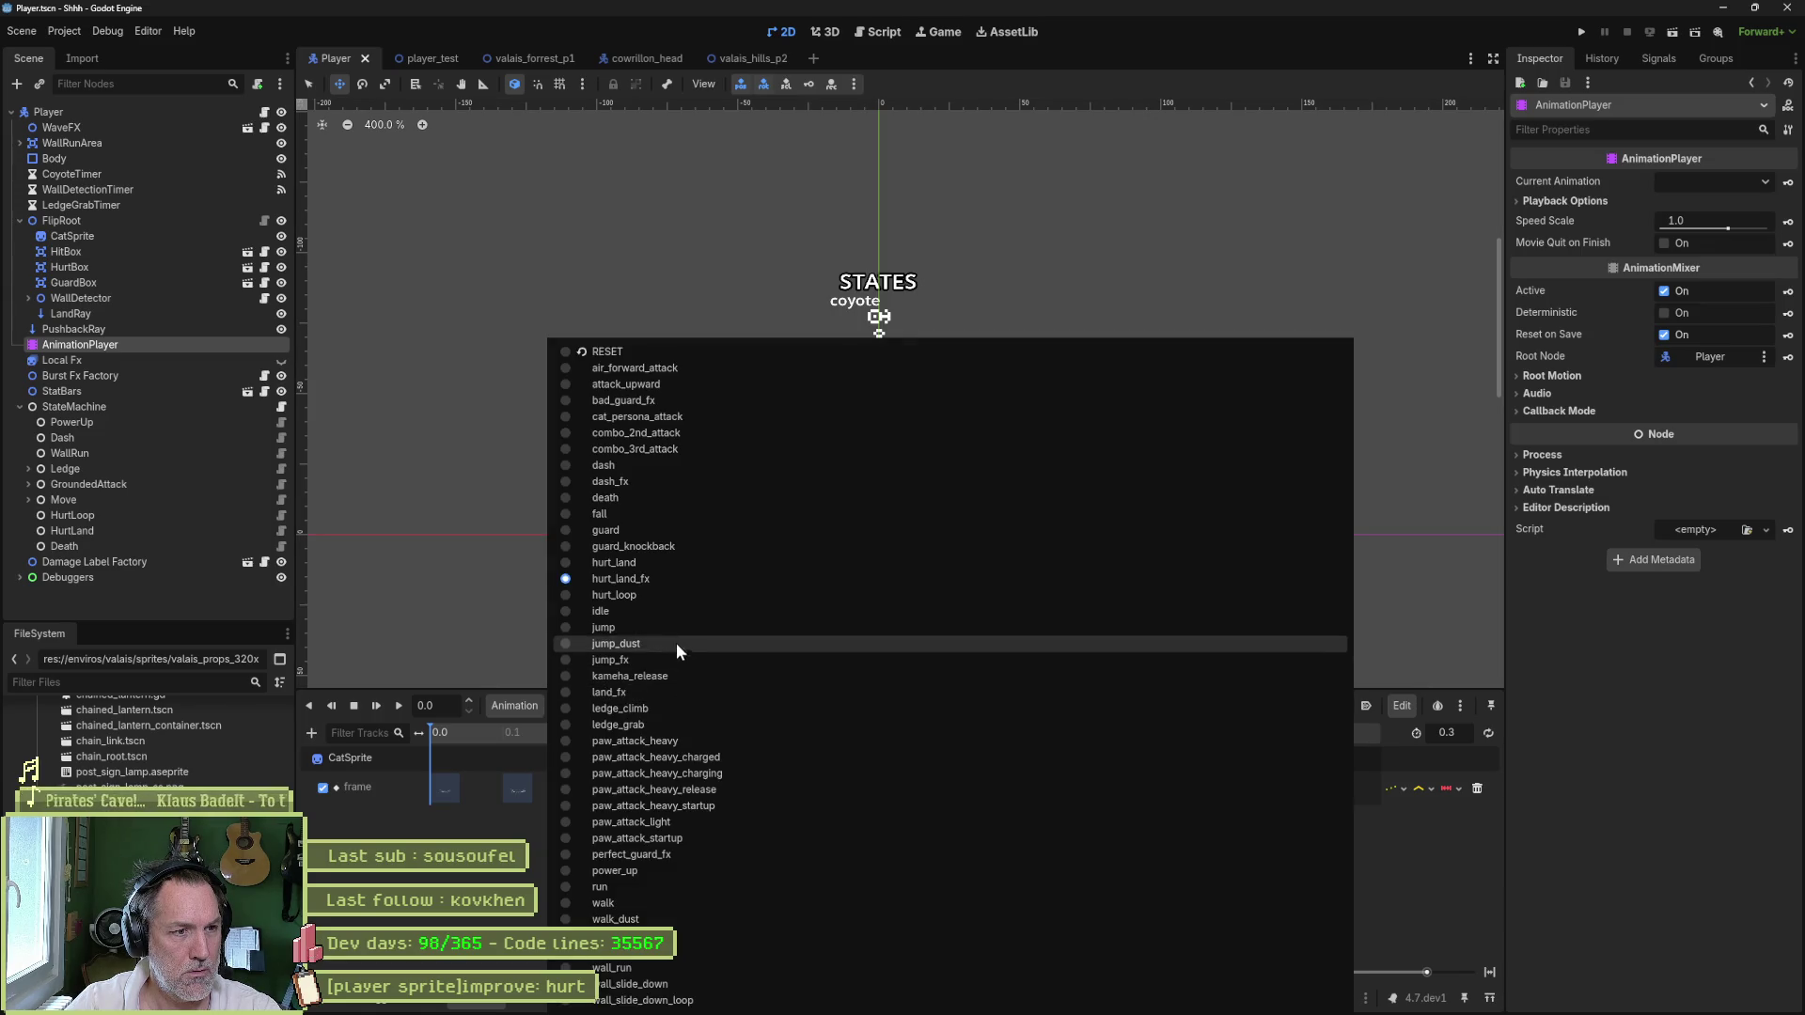
left_click(680, 567)
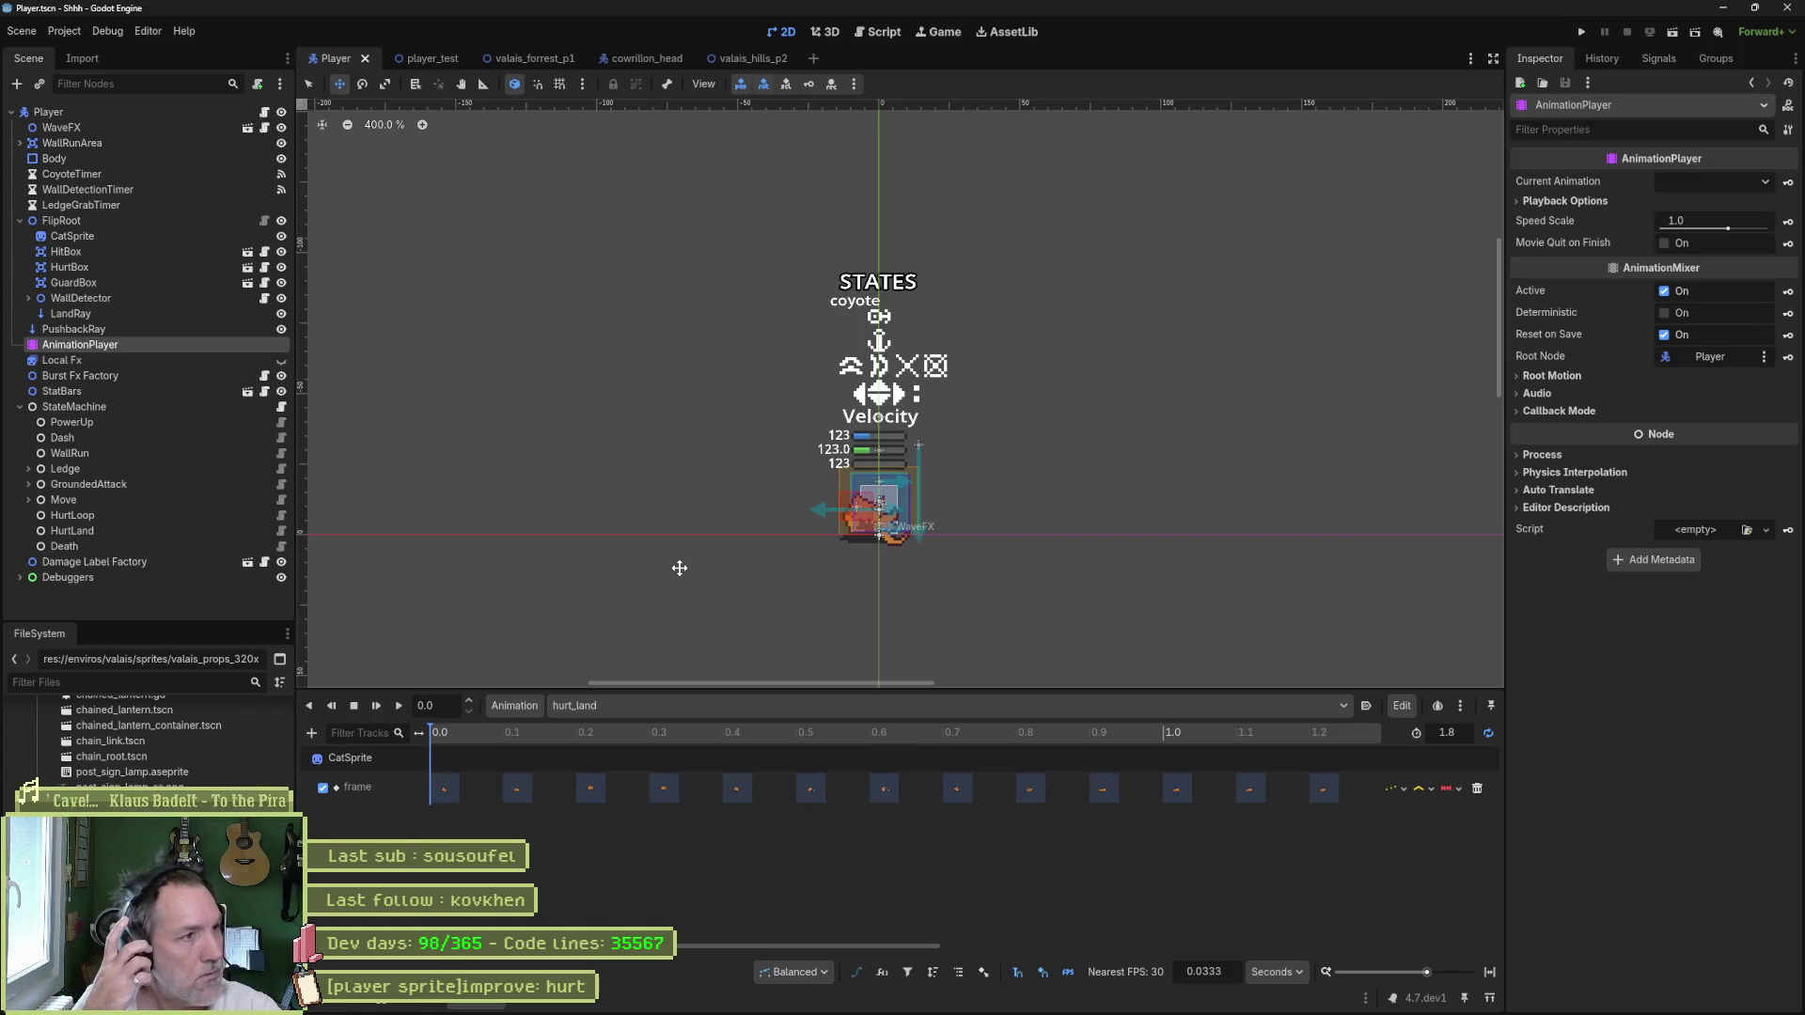
- Reimport CatSprite from its Aseprite file and save the Player scene
left_click(105, 235)
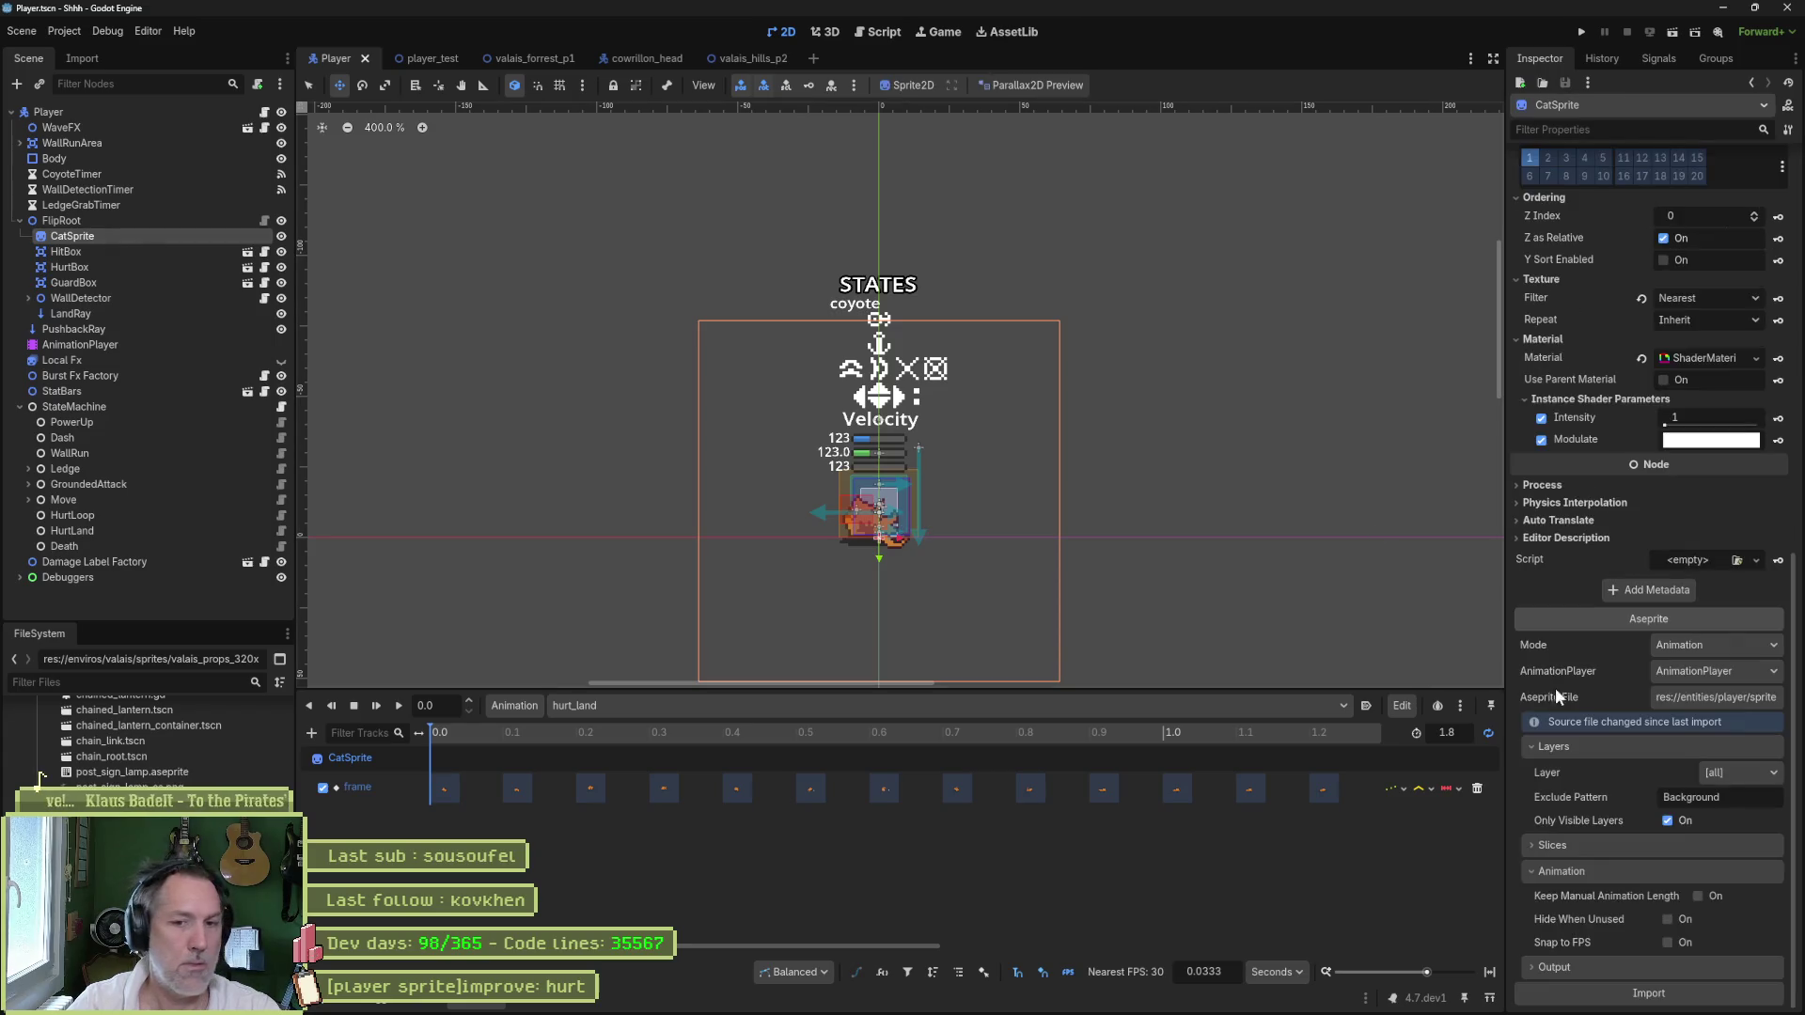
left_click(1615, 992)
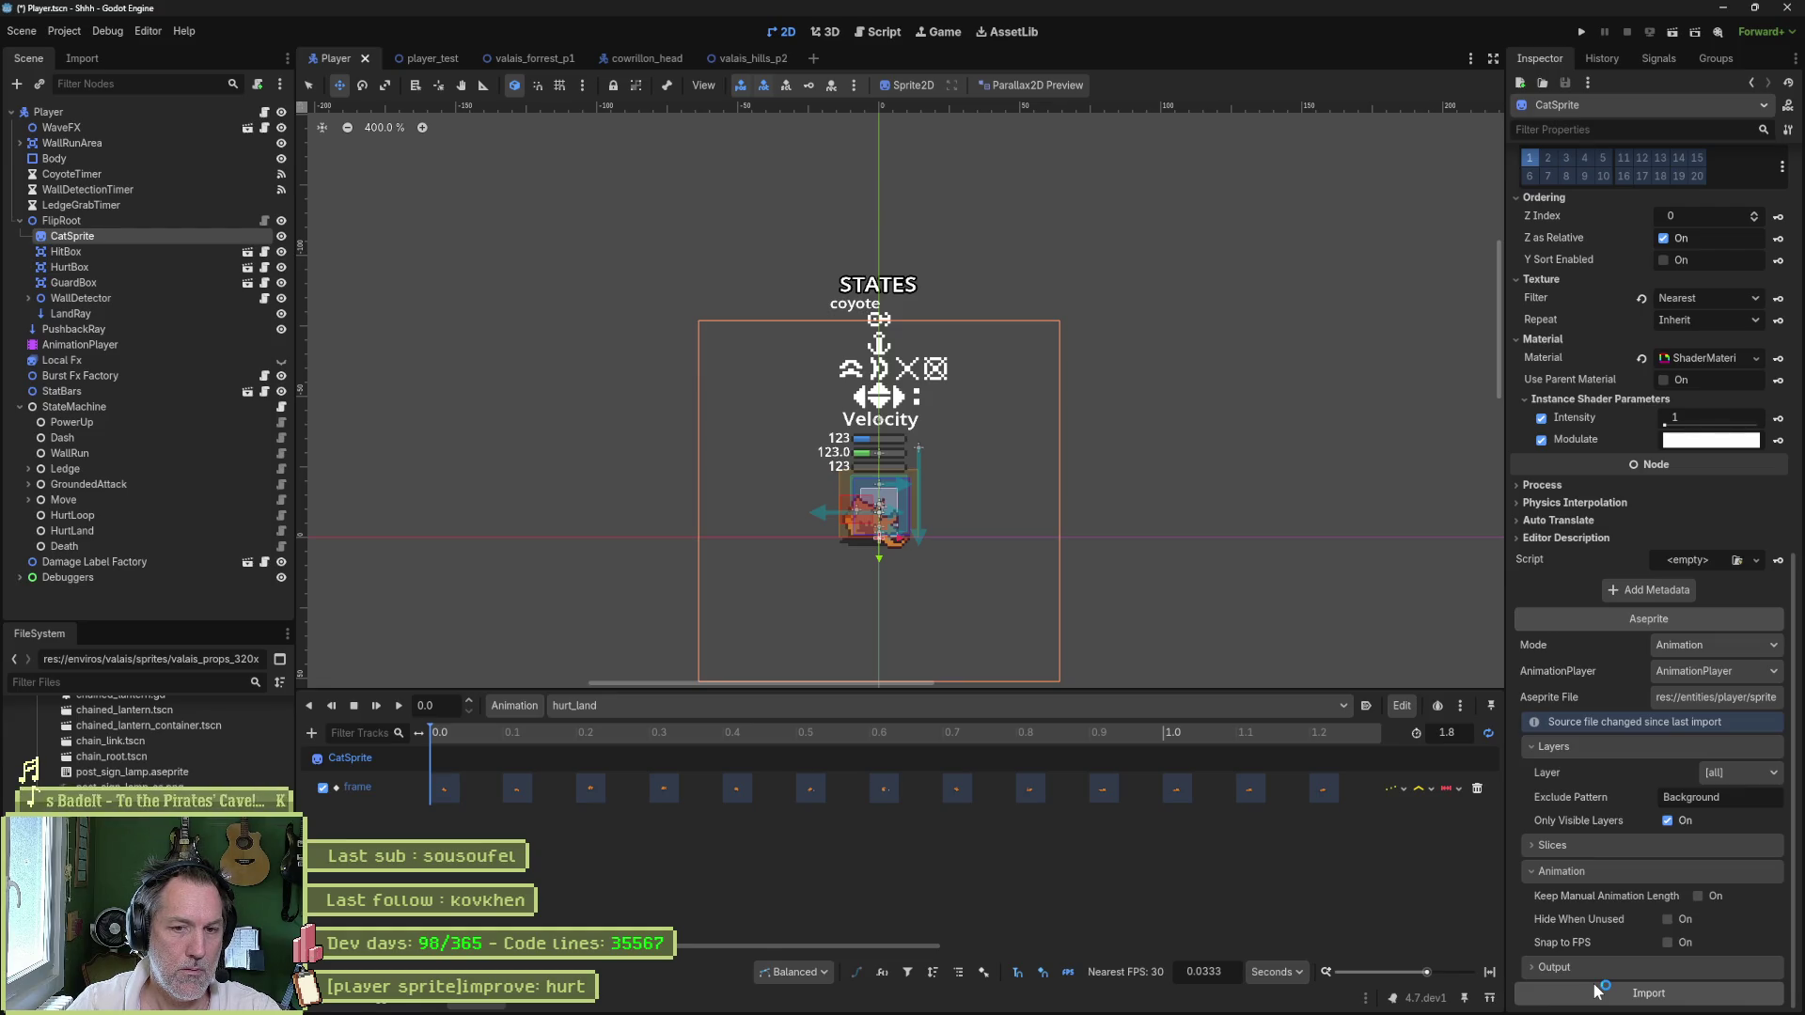
left_click(1596, 992)
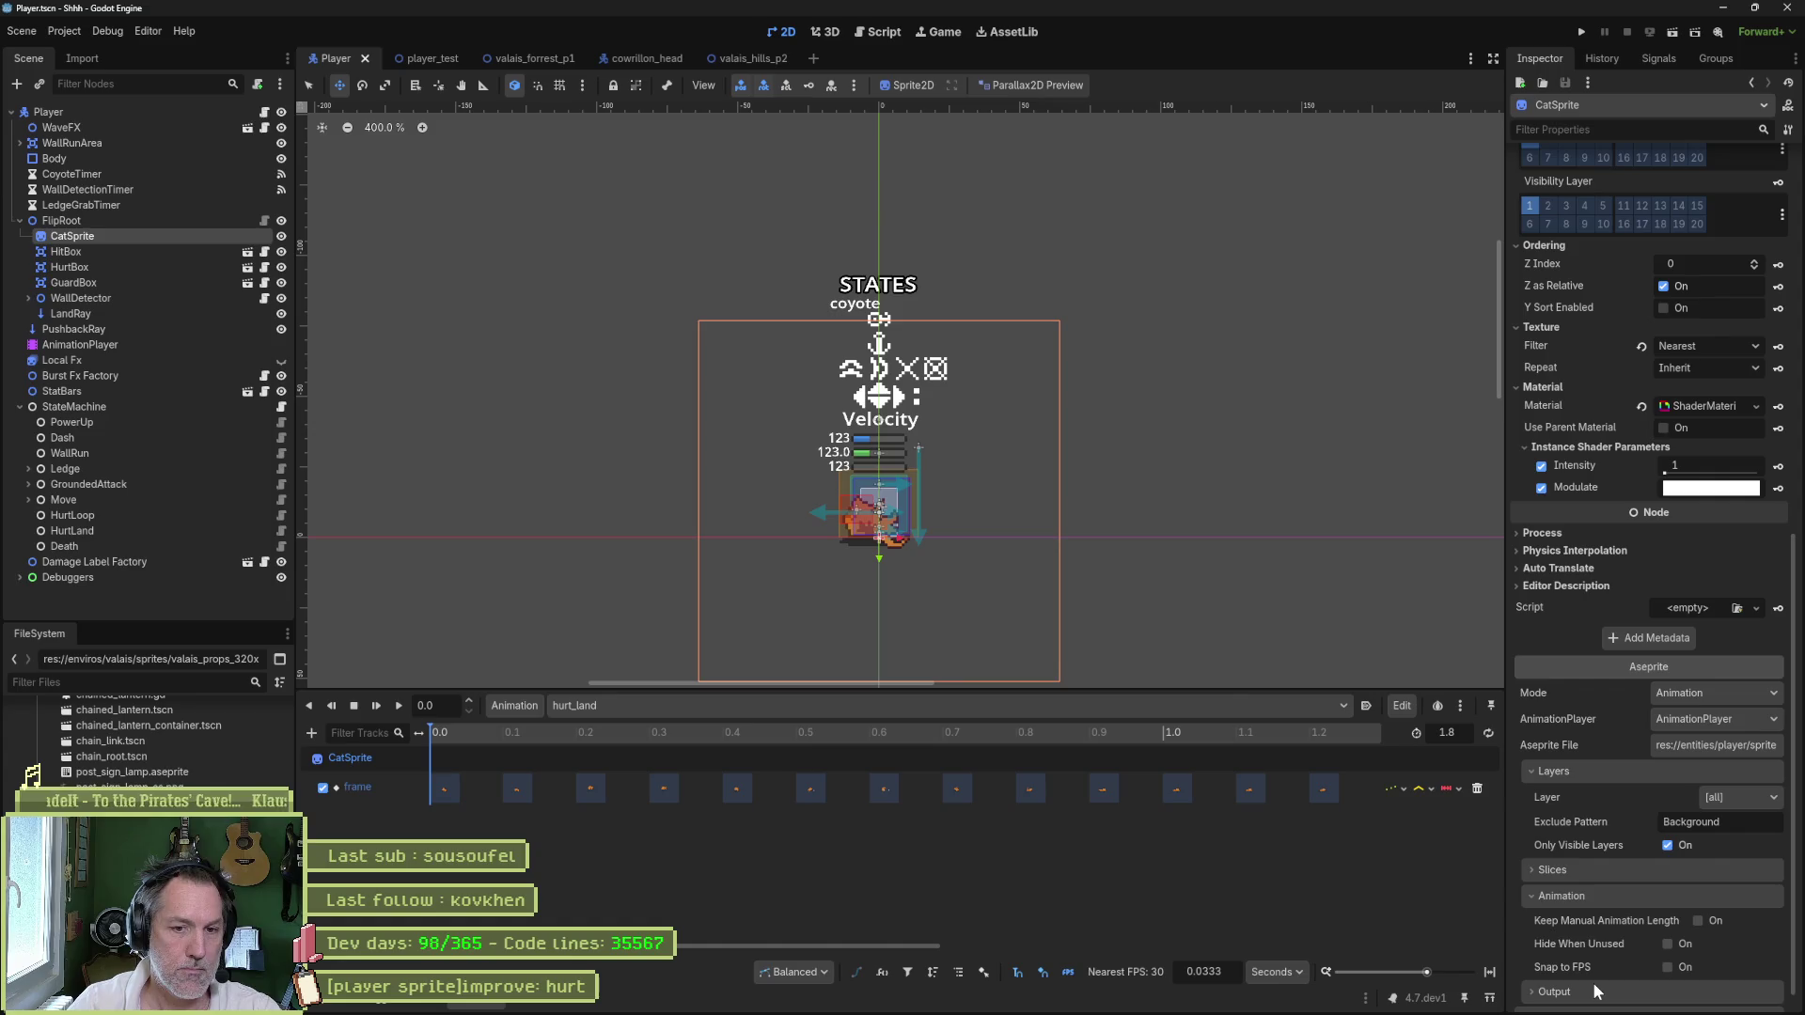
- Run valais_hills_p2, move the cat right toward the scarecrow, then stop the game
left_click(724, 54)
key("F6")
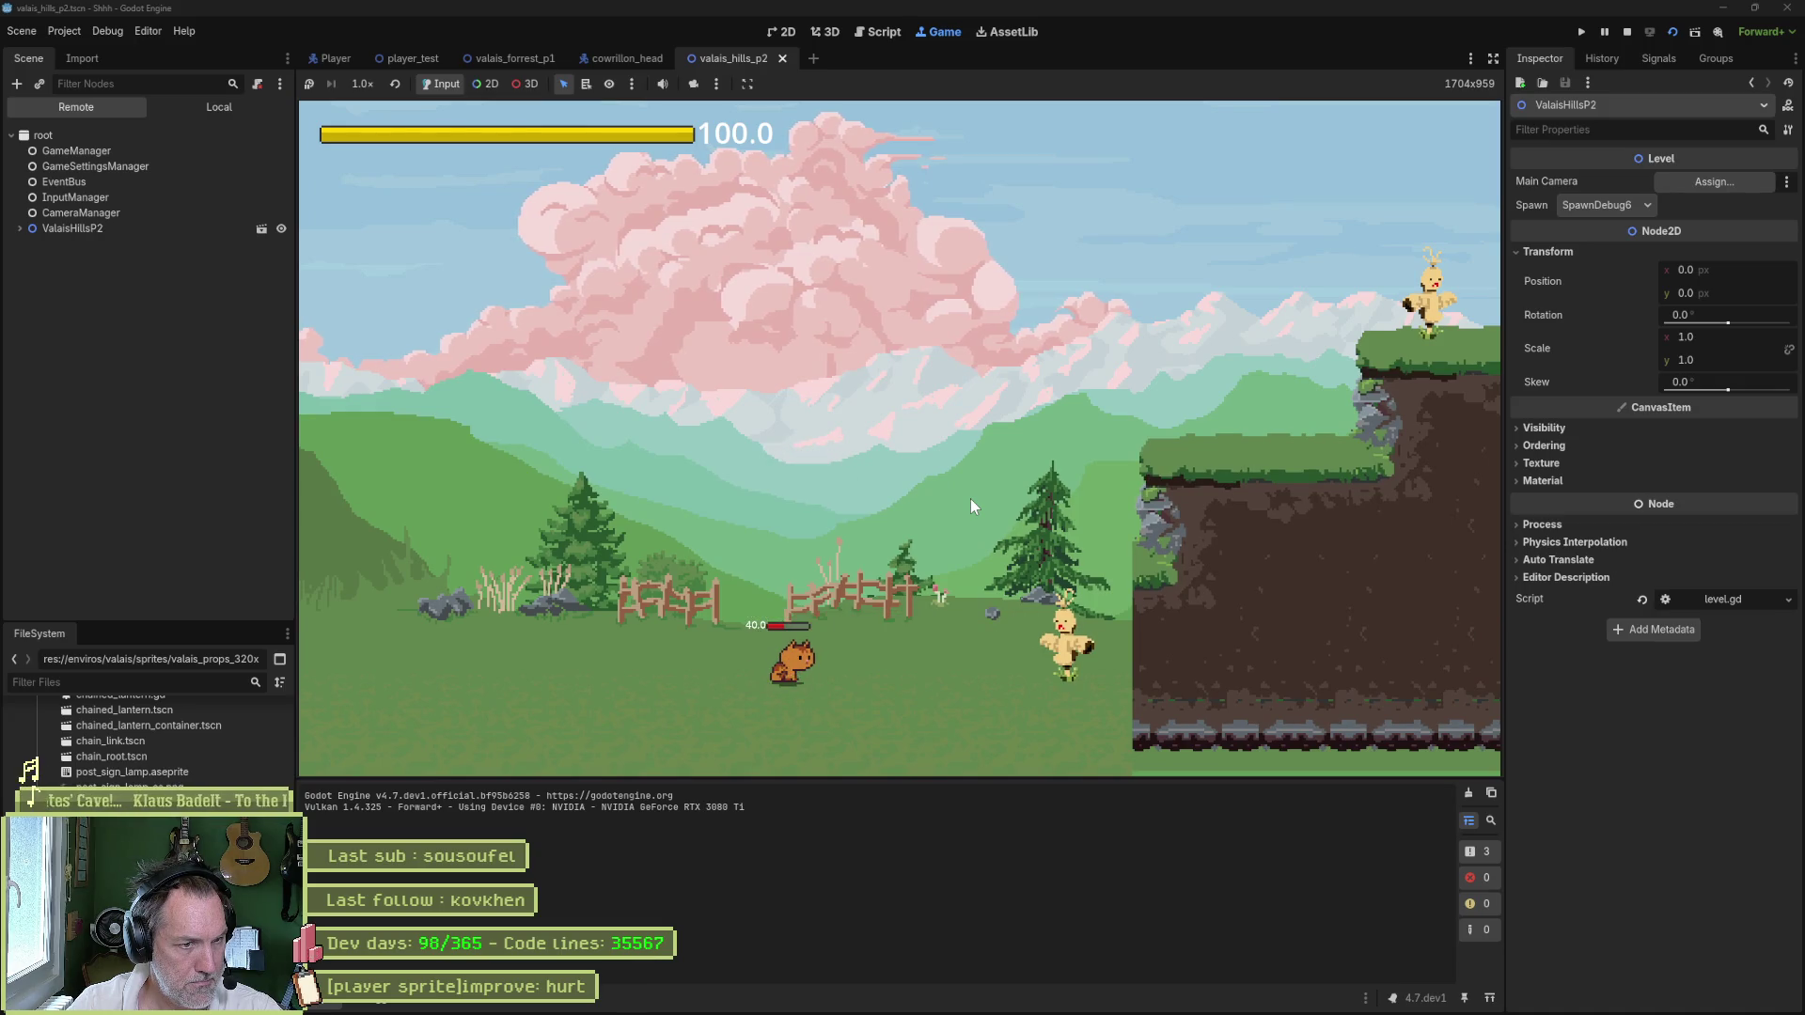
key("d")
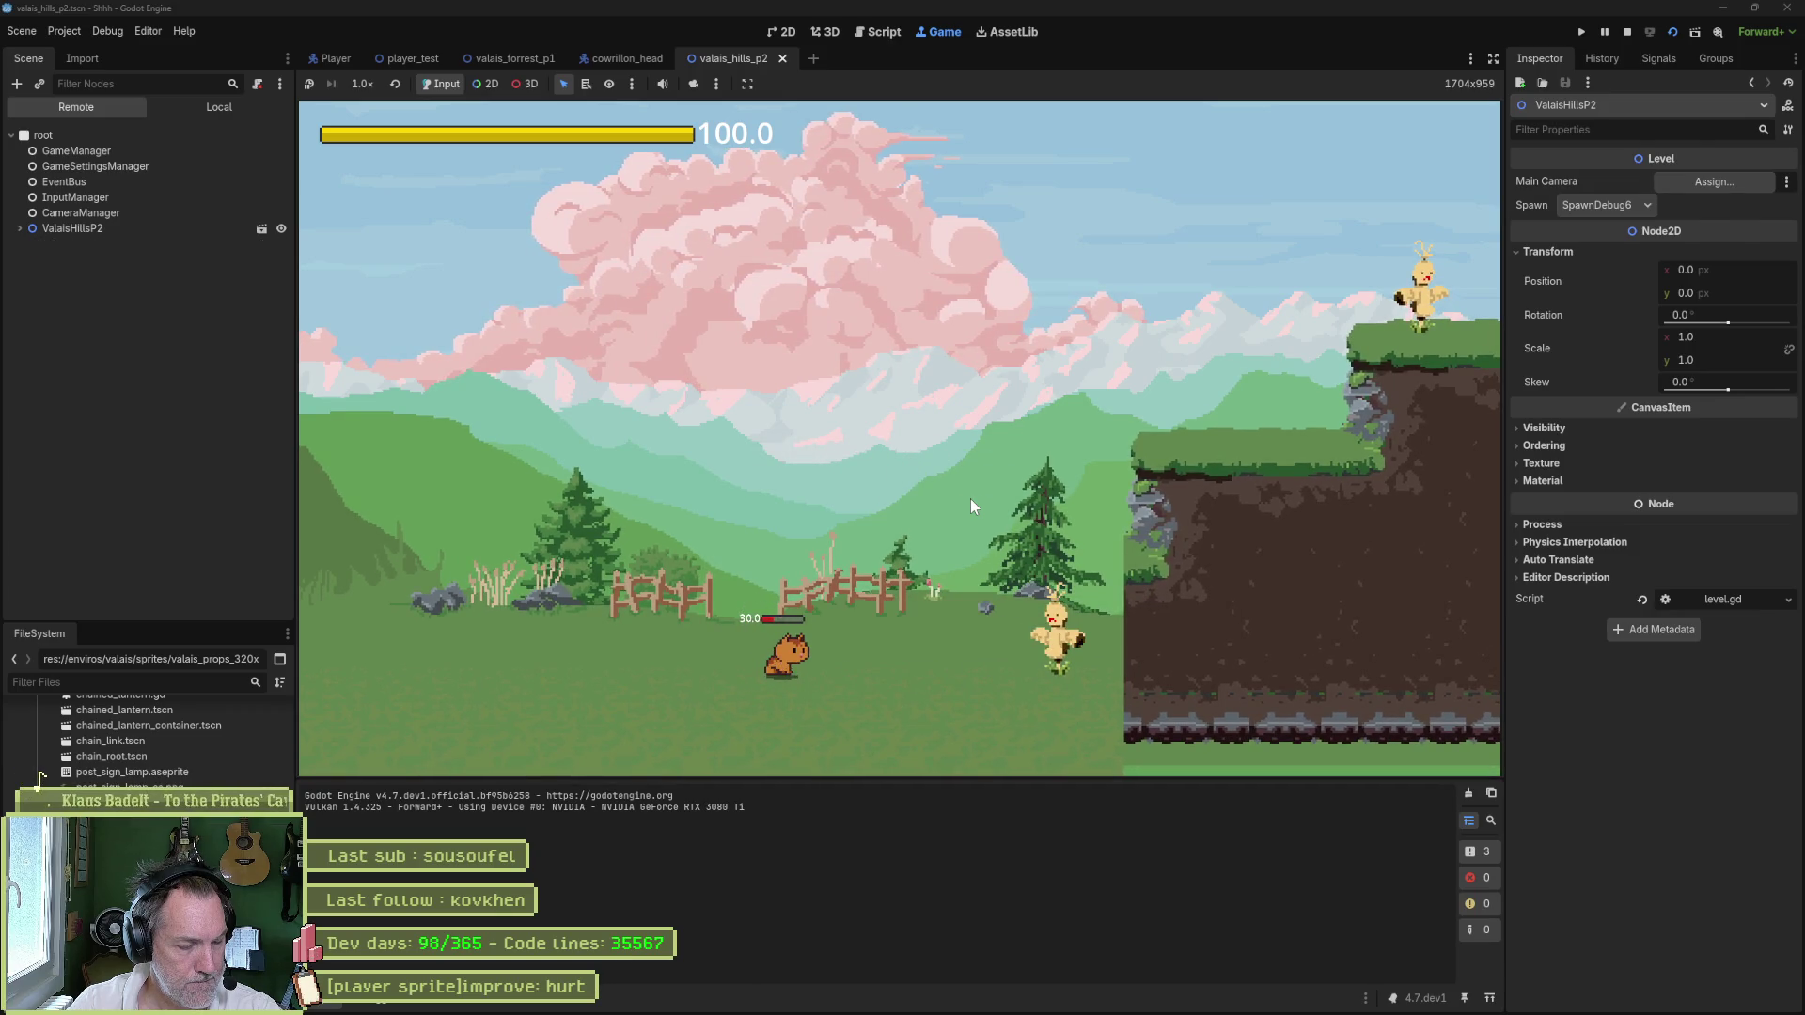
key("F8")
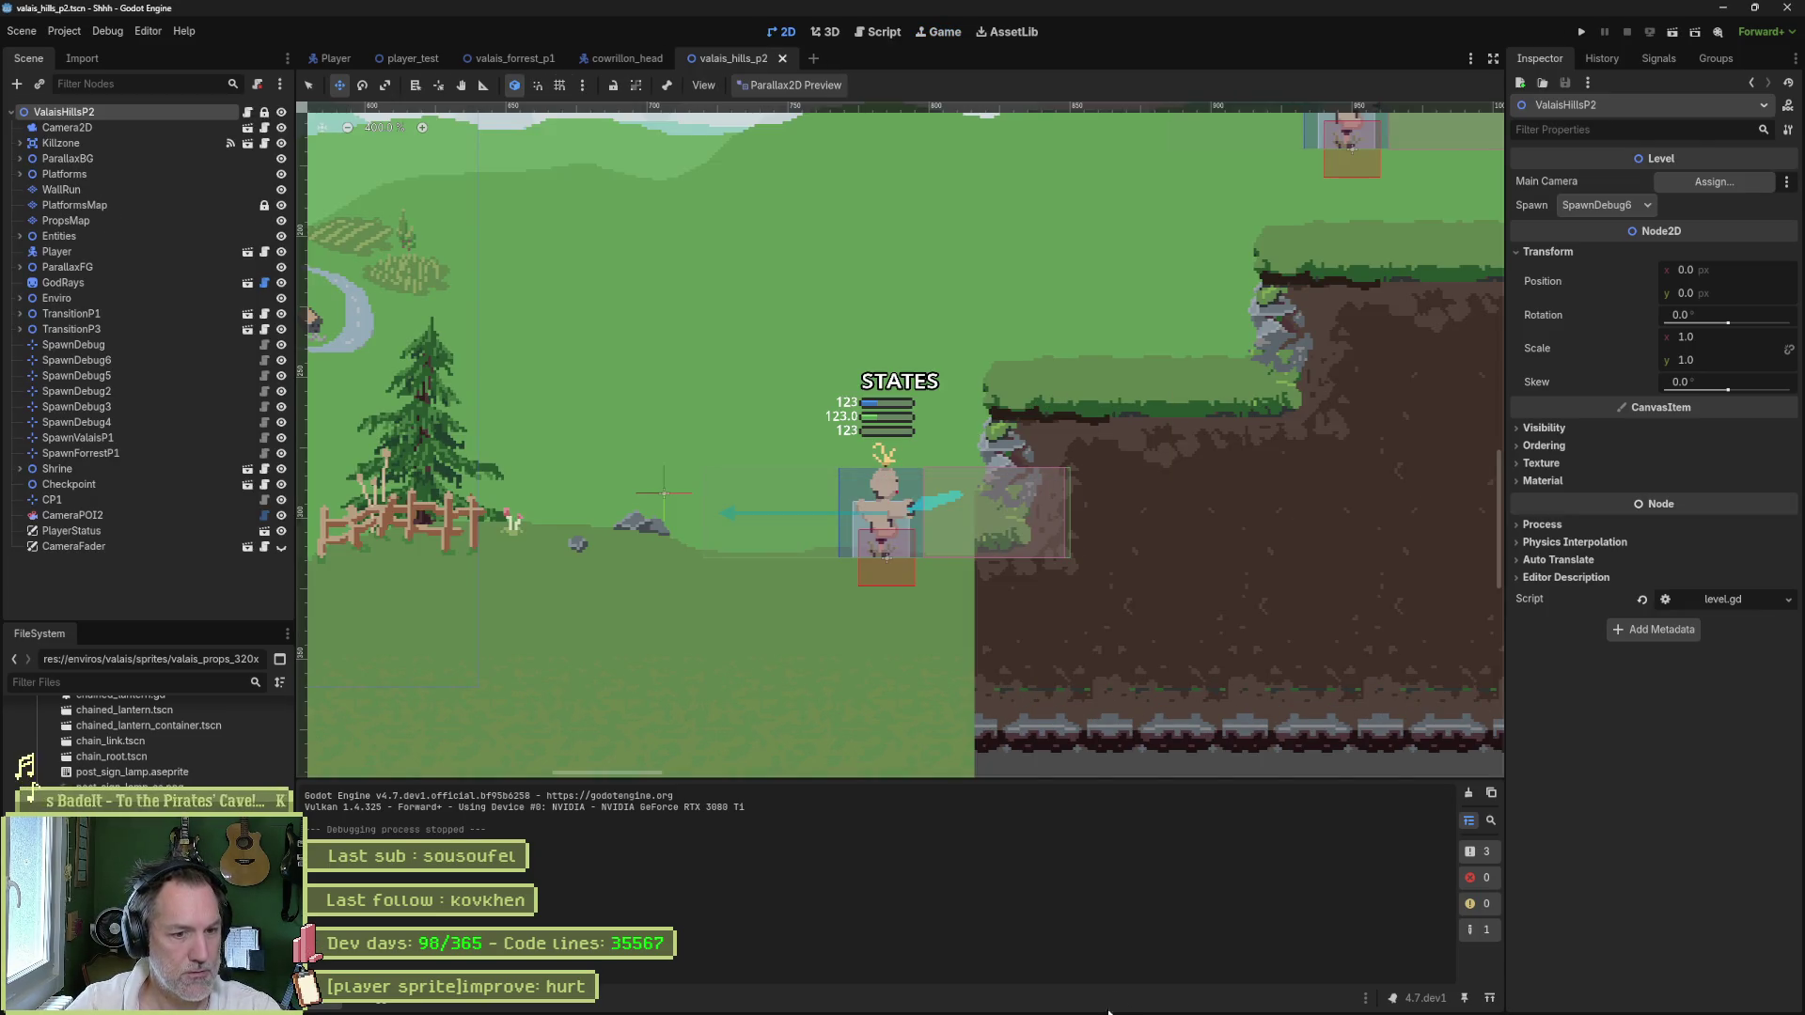
mouse_move(1044, 1002)
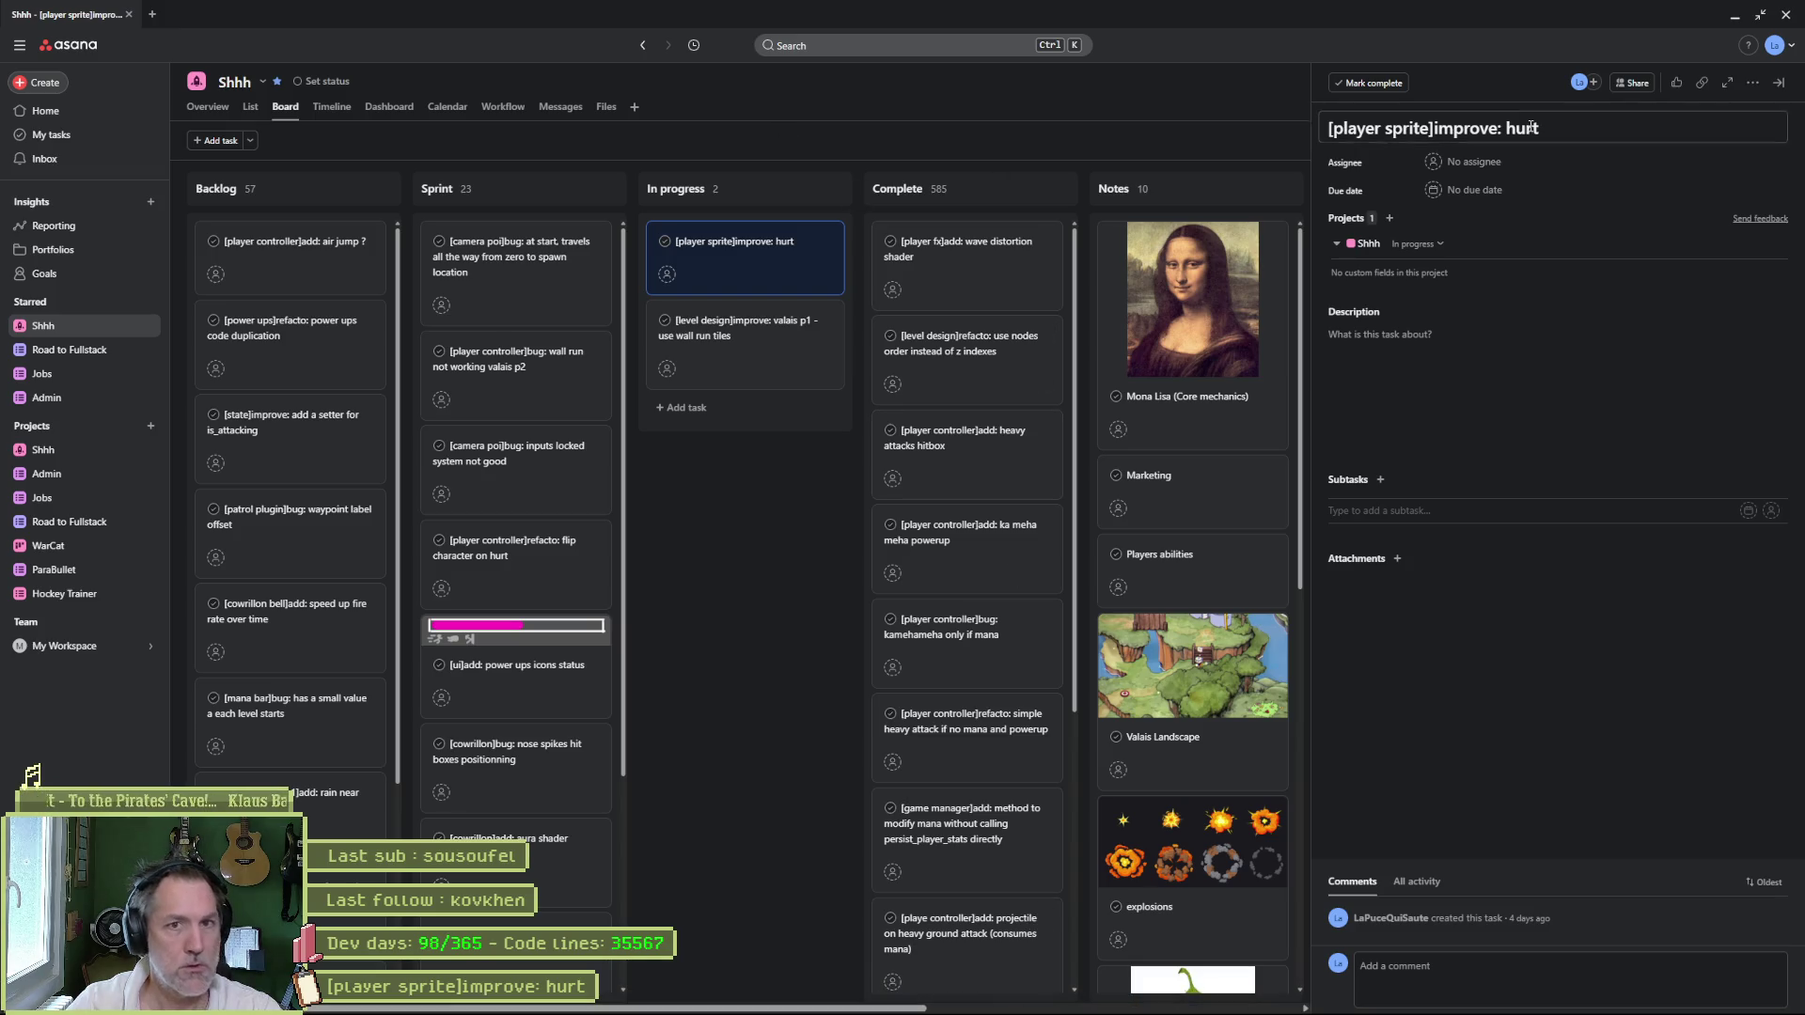
- Close the hurt task's details to view the whole Asana board
key("Tab")
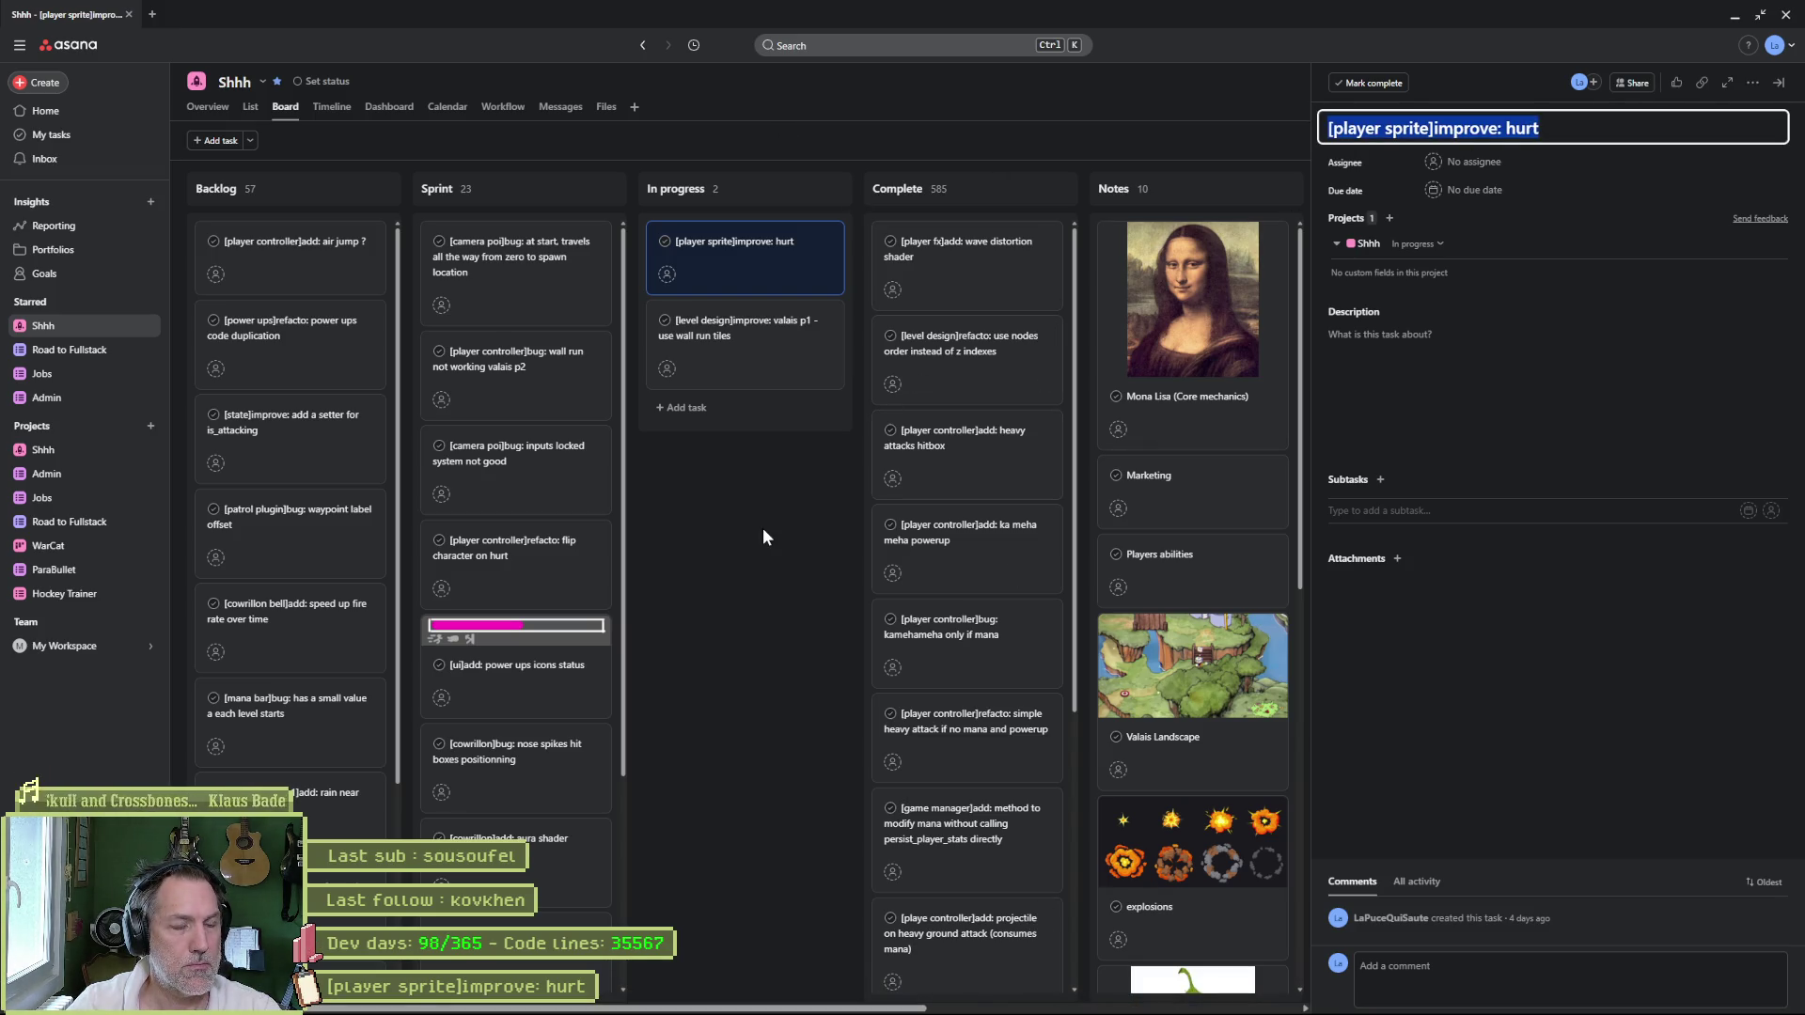
left_click(764, 528)
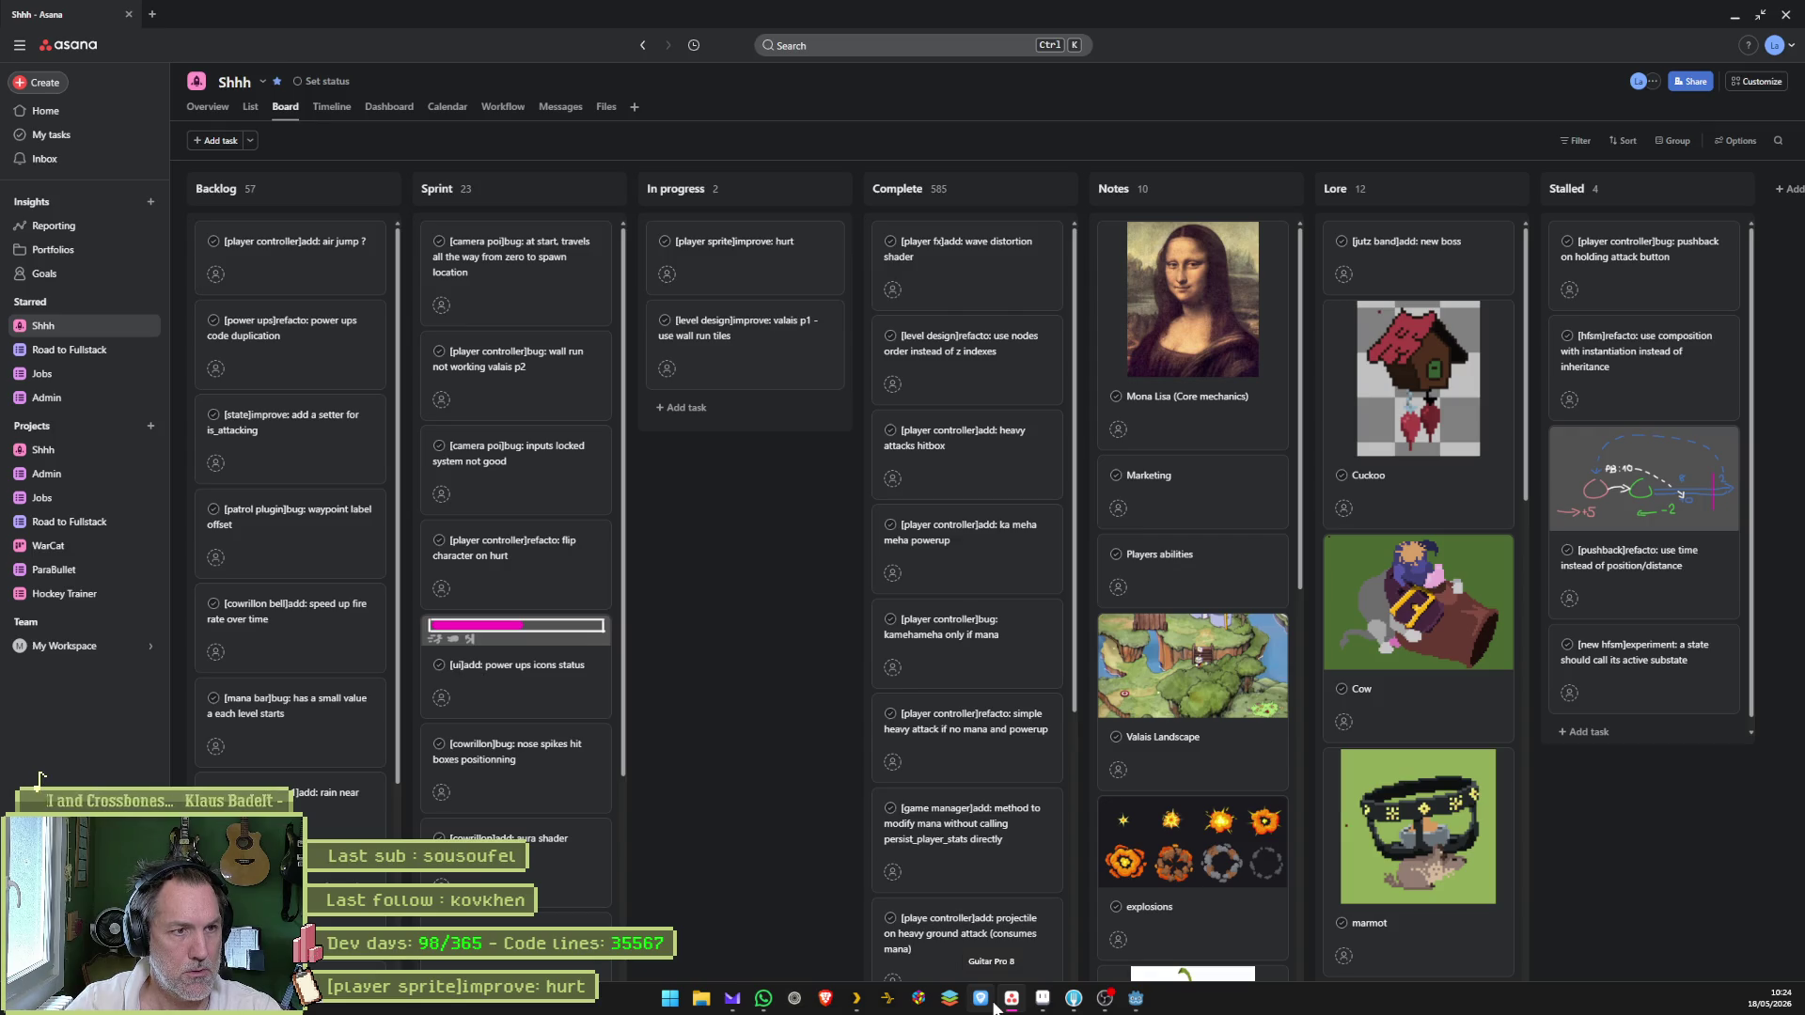
left_click(1072, 1000)
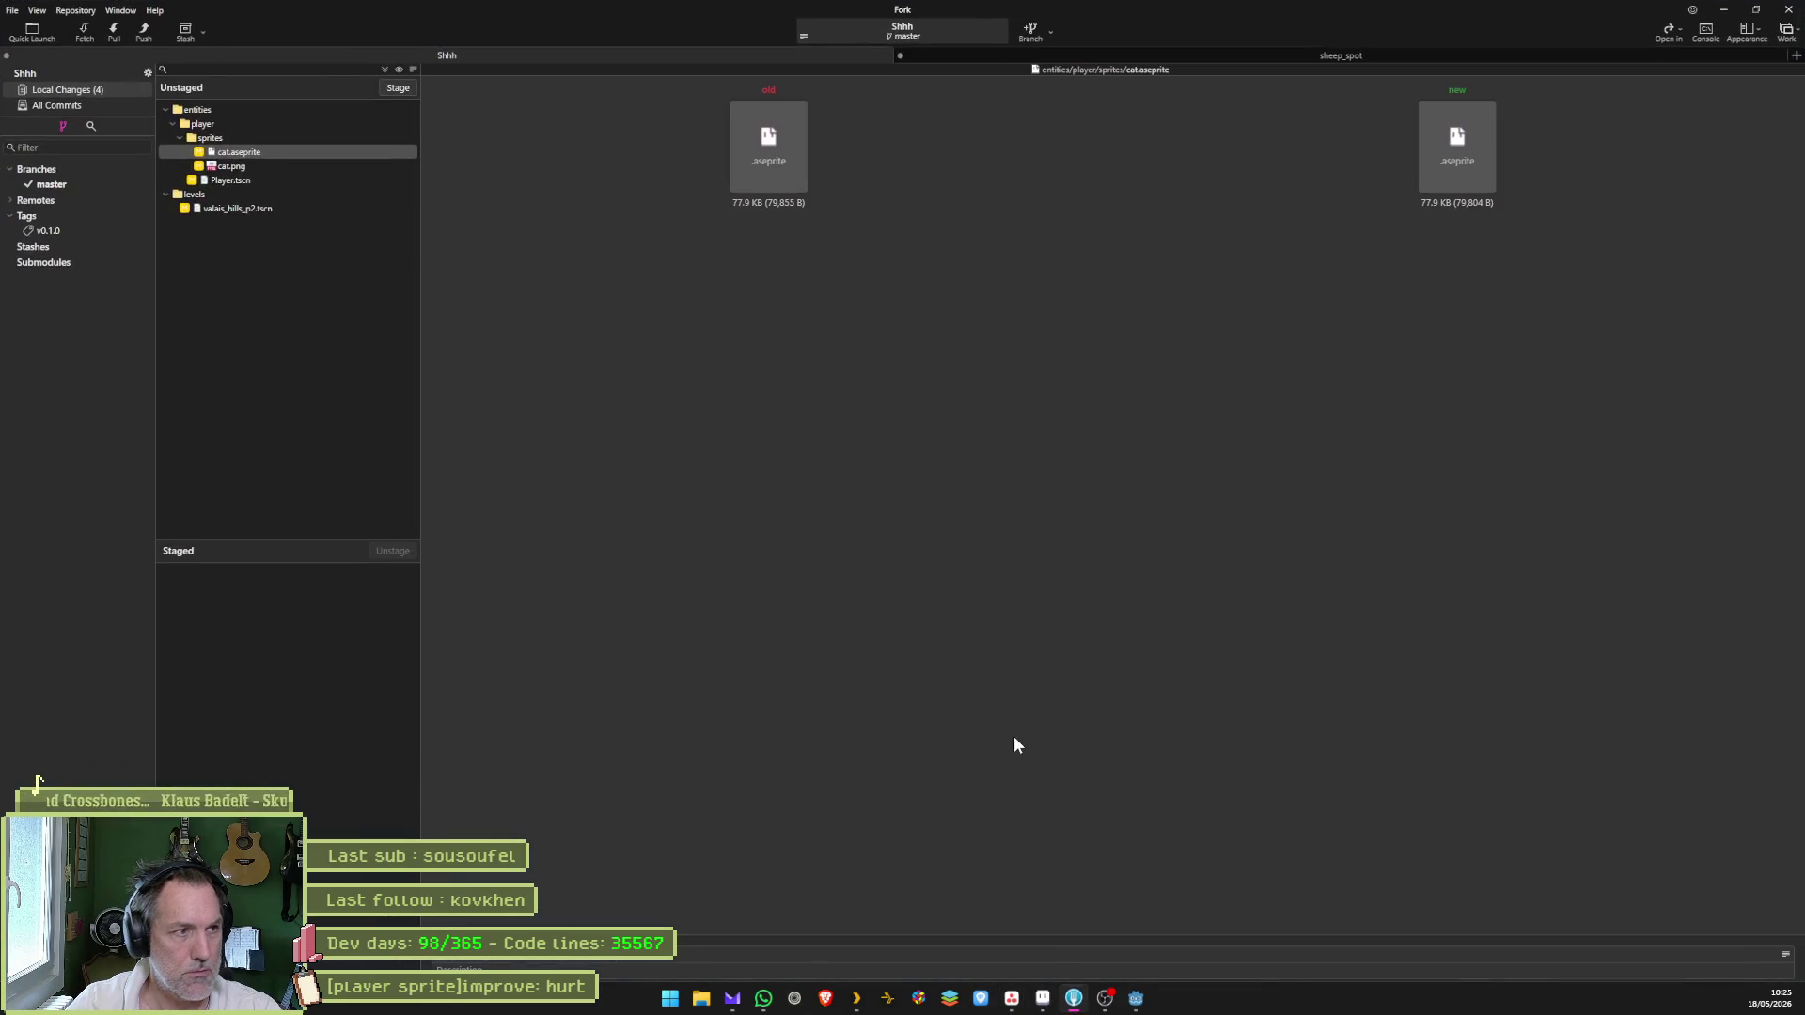
- Stage all four changed files in Fork and commit them with the pasted summary
left_click(385, 71)
left_click(533, 963)
key("ctrl+v")
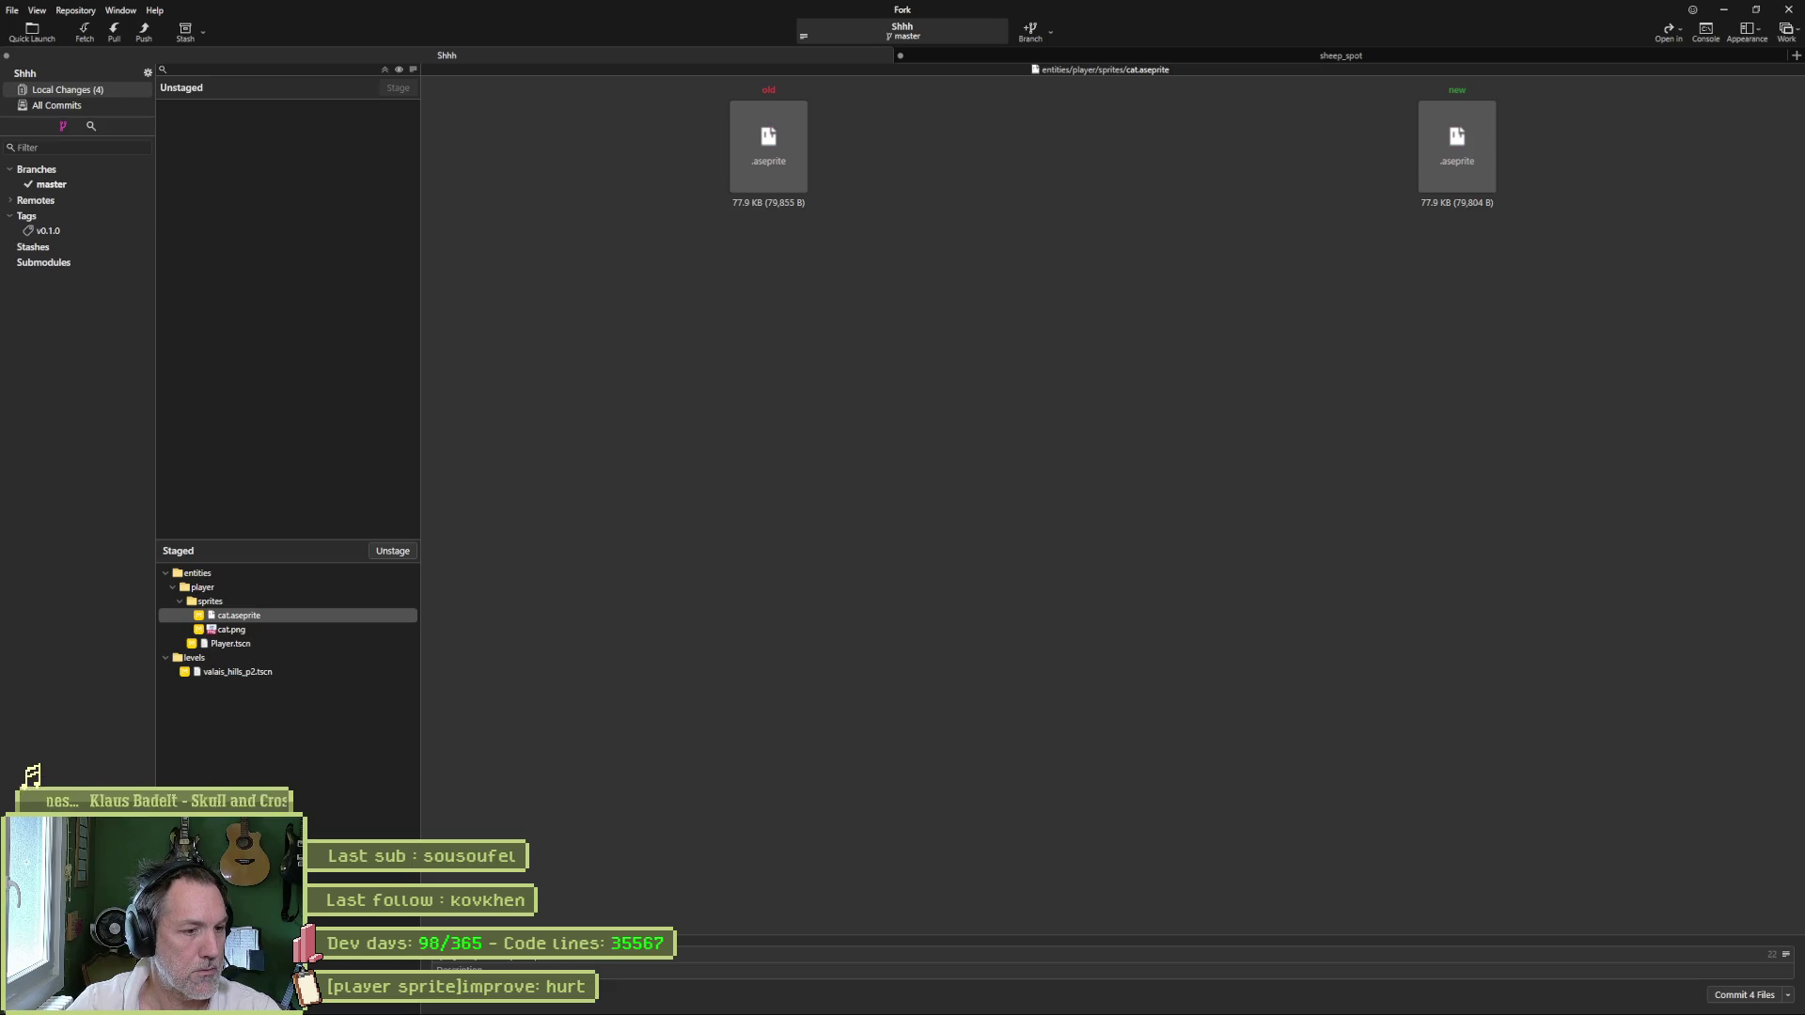
left_click(1747, 994)
- Push master to origin and drag the hurt task card to Complete in Asana
left_click(144, 31)
left_click(1001, 556)
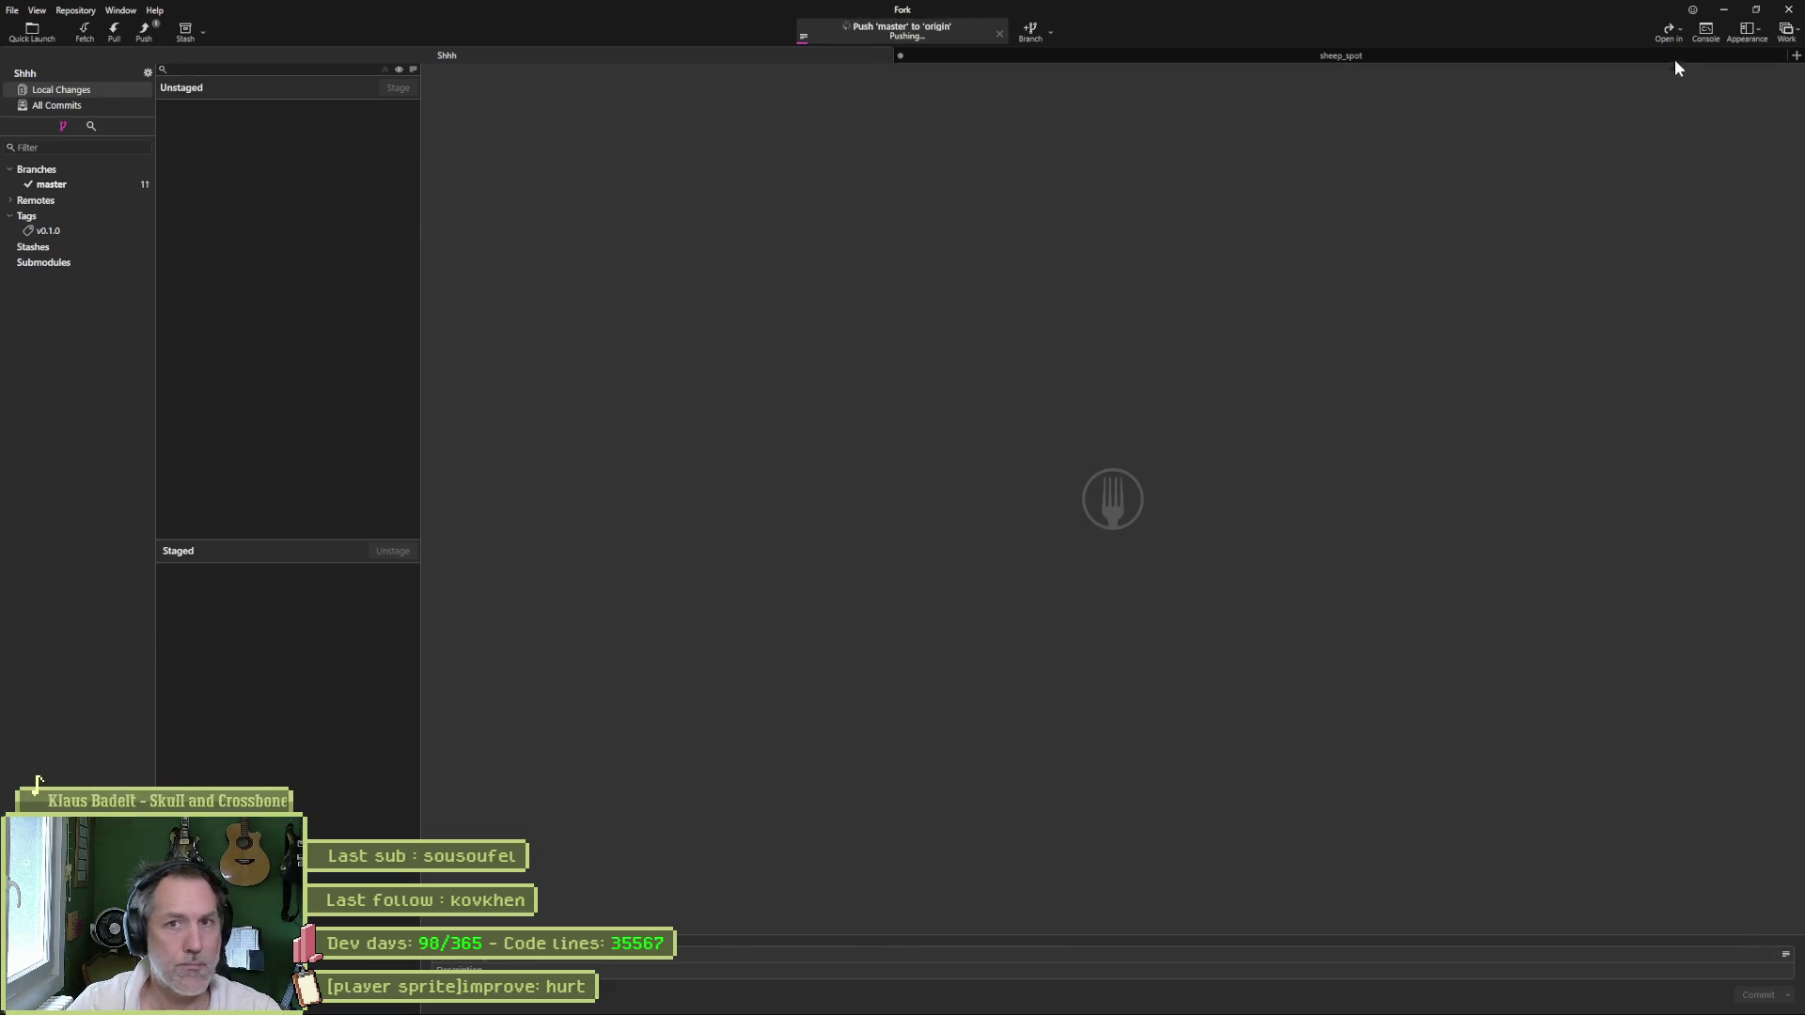
left_click(1723, 12)
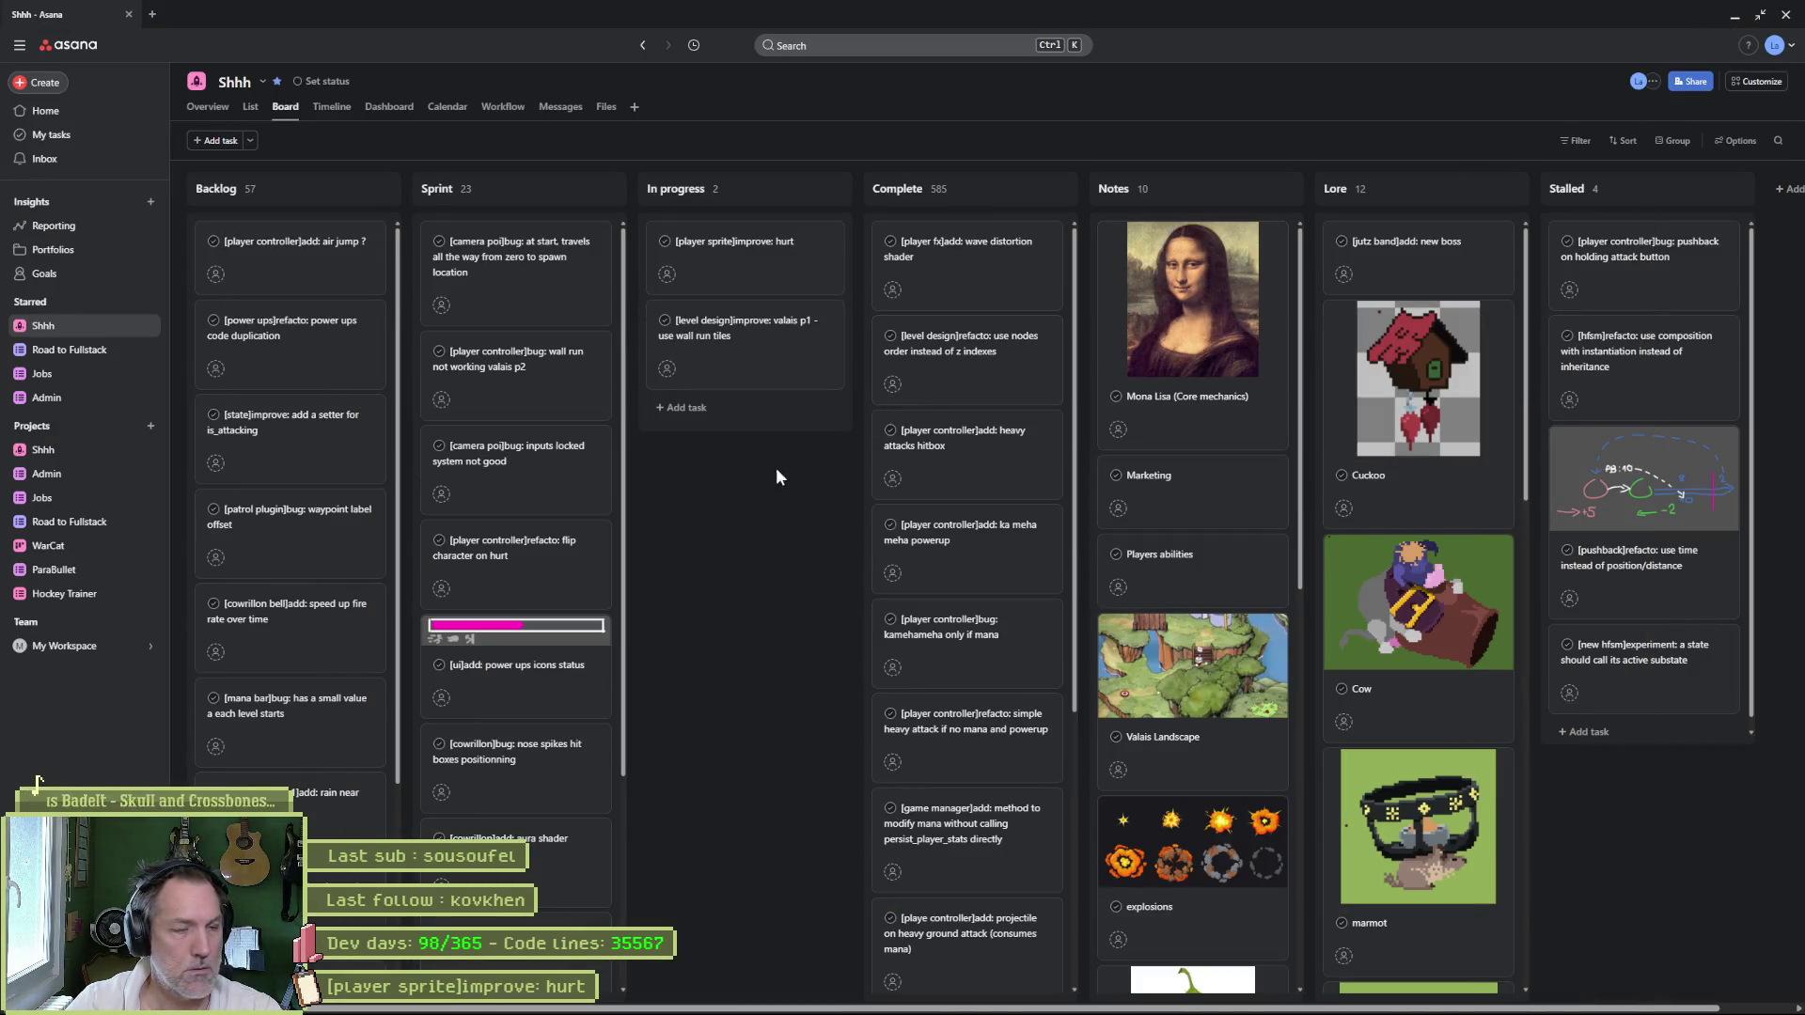
left_click_drag(797, 249, 949, 250)
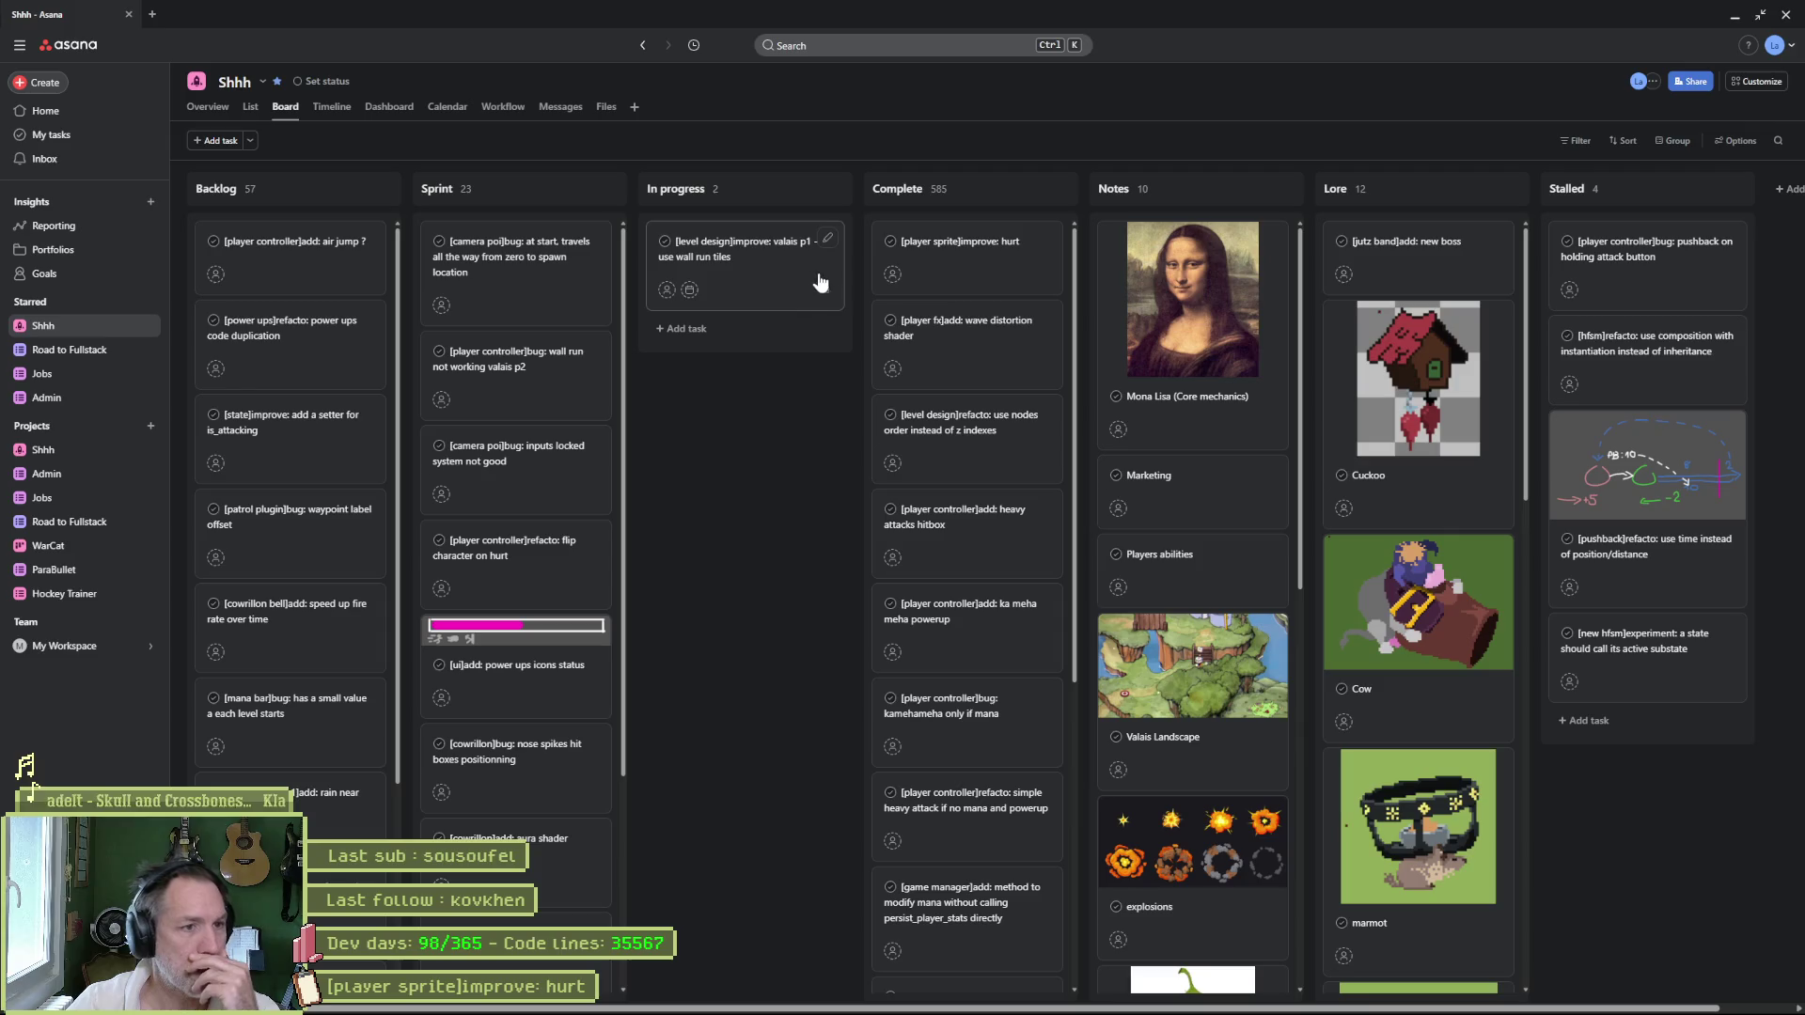
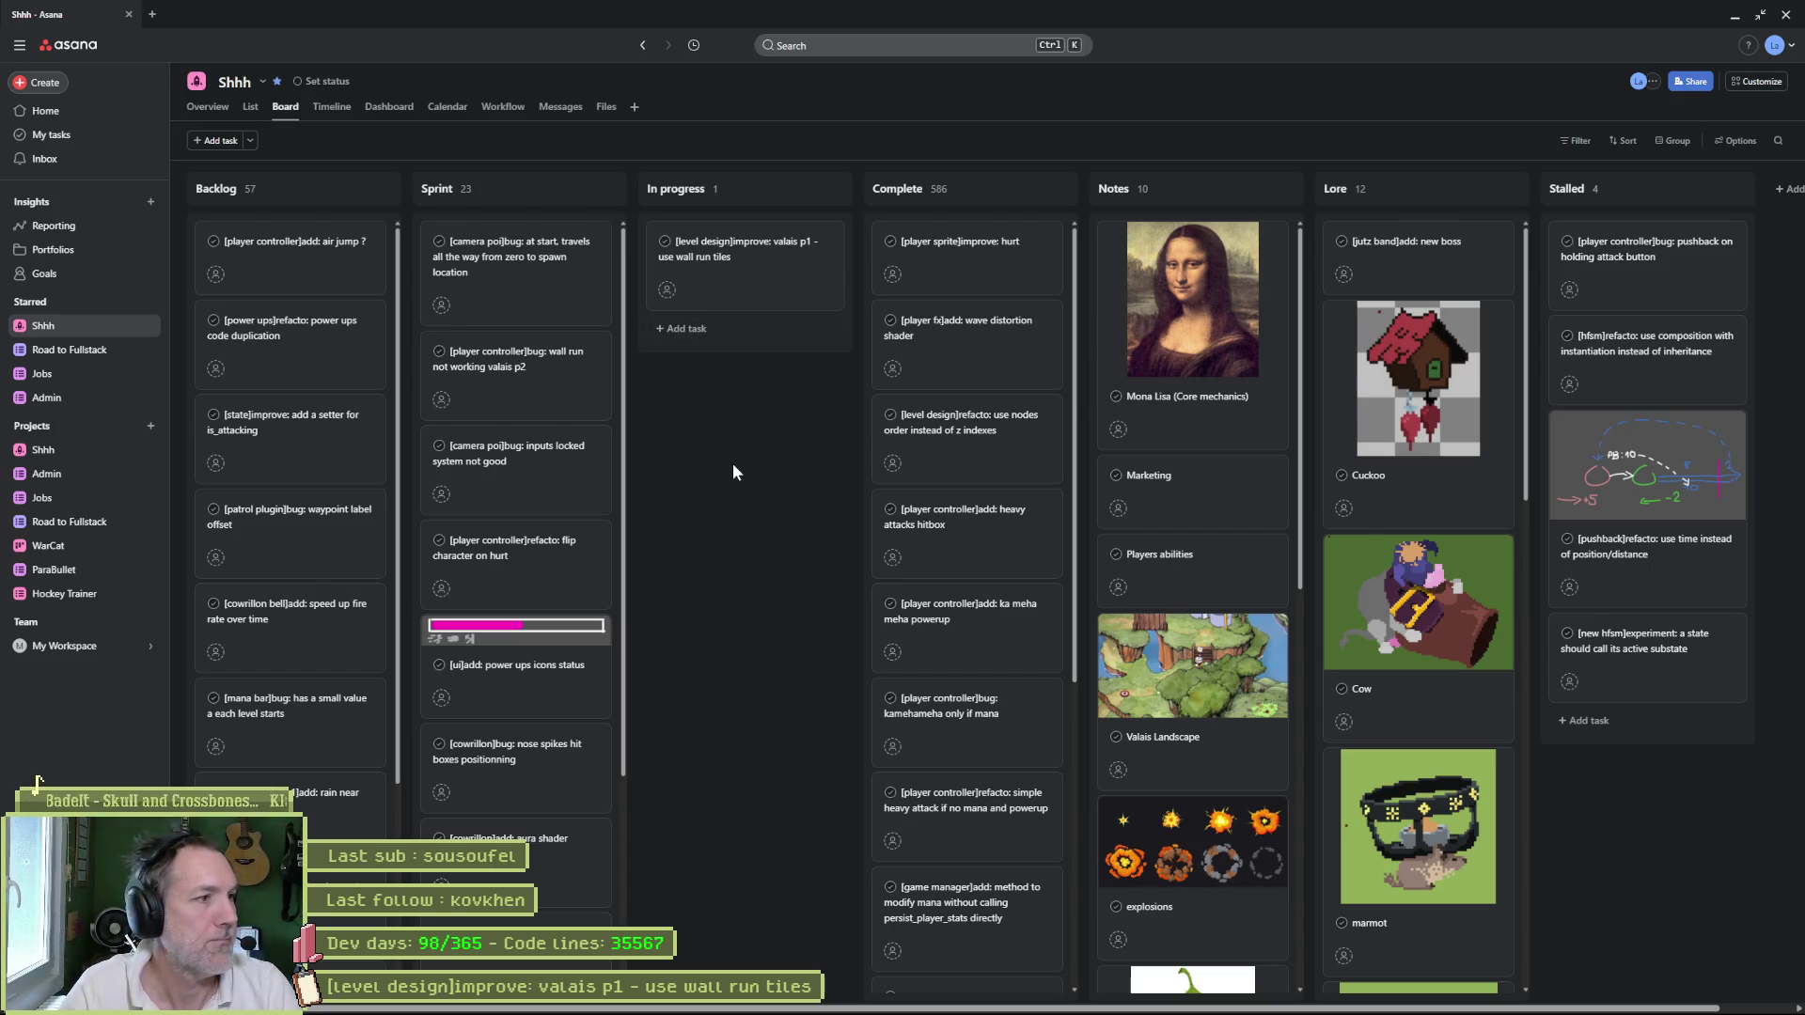
- Bring the Godot editor showing valais_hills_p2.tscn back to the front
mouse_move(1074, 1002)
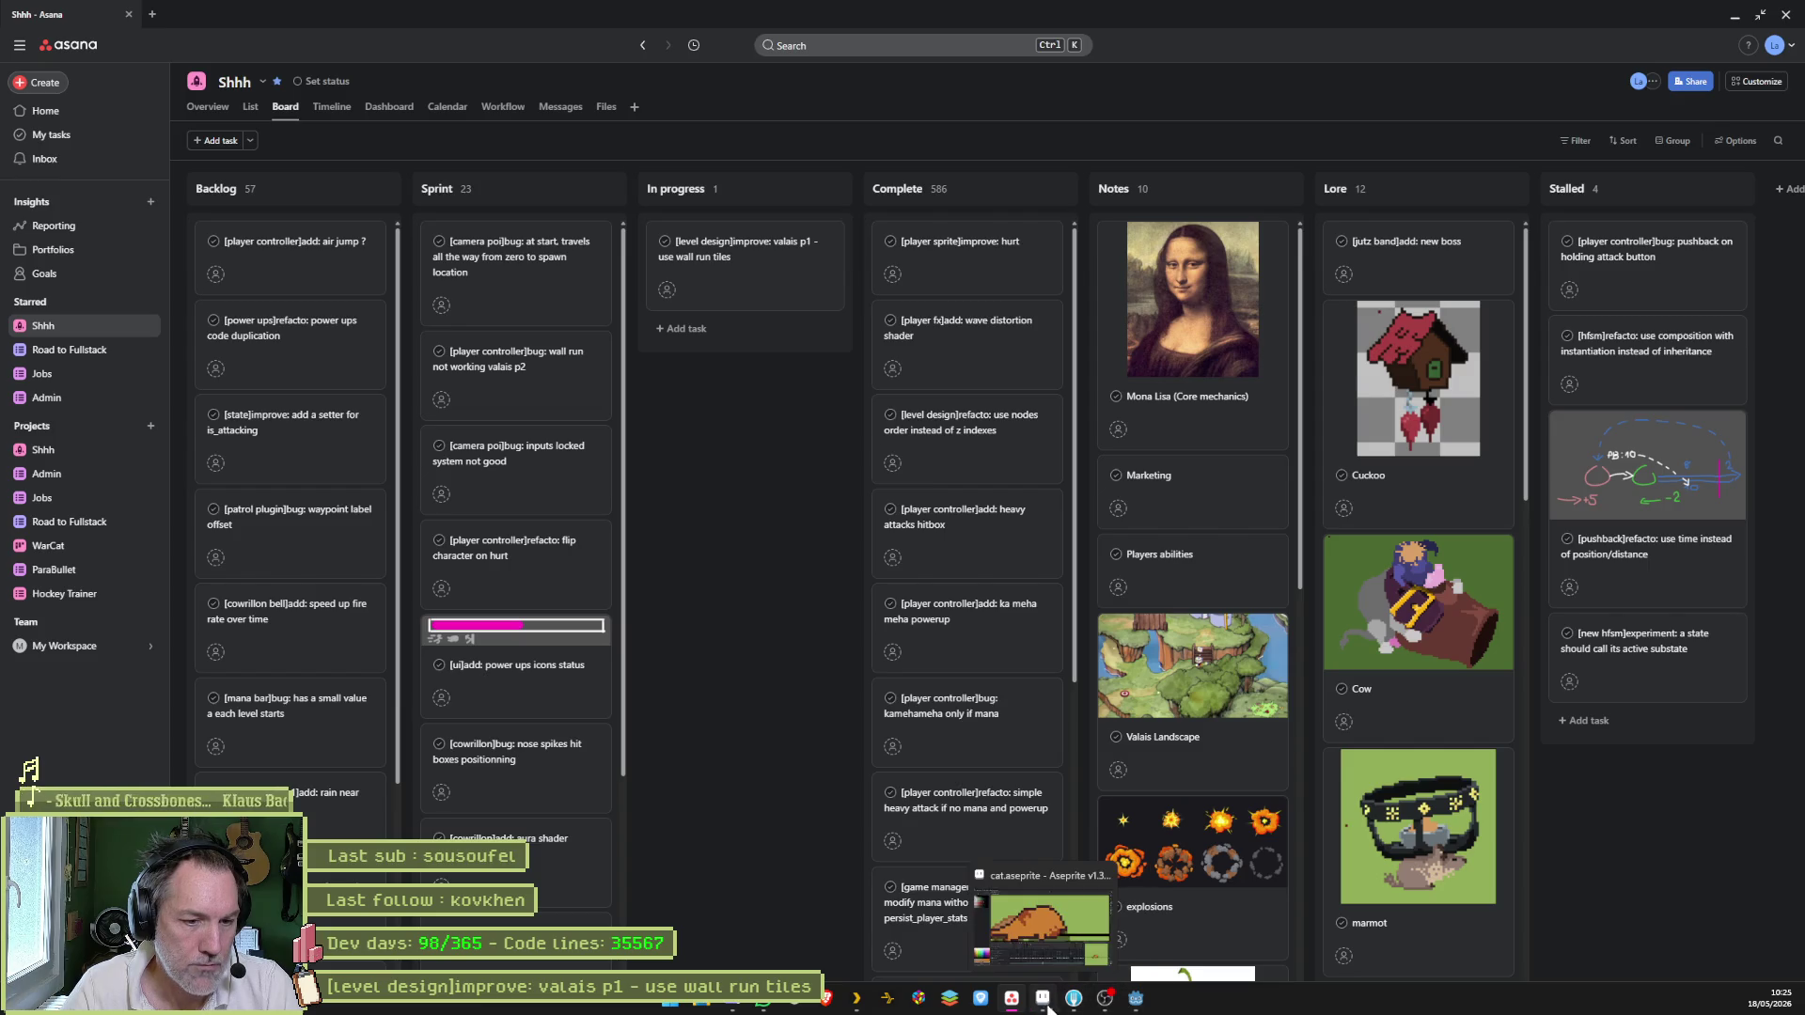
left_click(1136, 999)
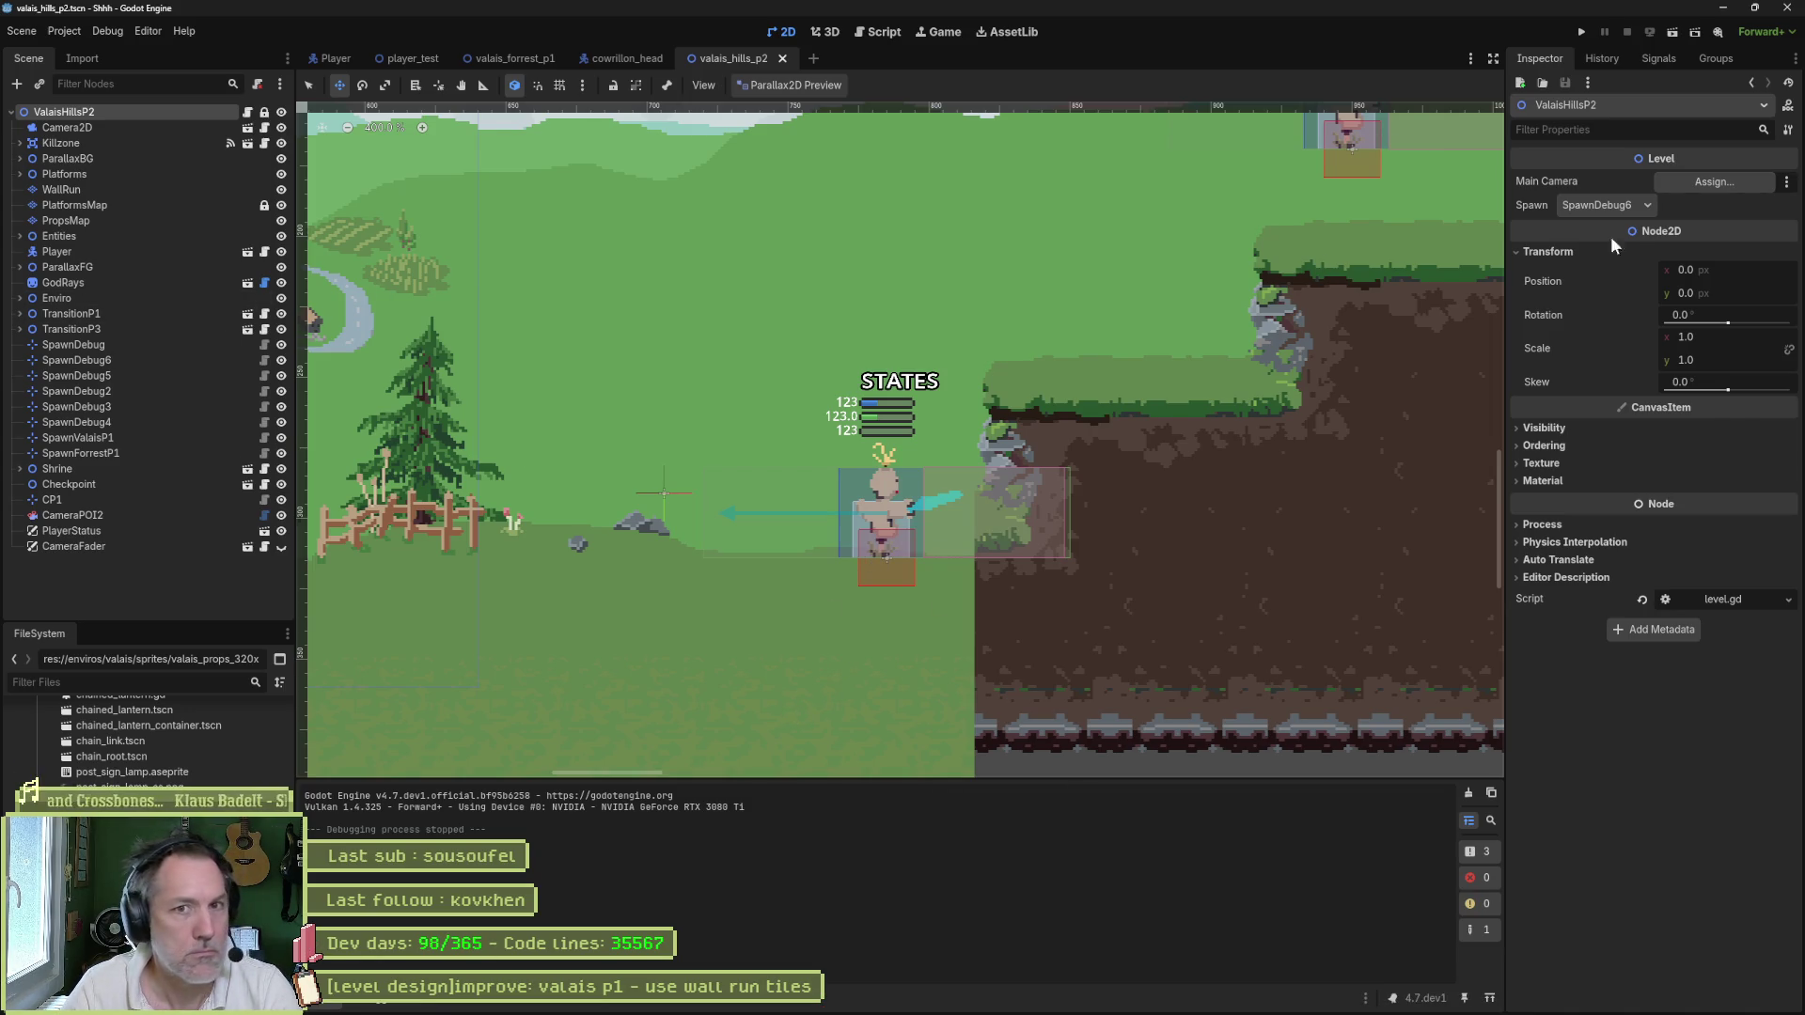
- Set the level's Spawn to SpawnValaisP1, then test-run the scene and stop it
left_click(1634, 207)
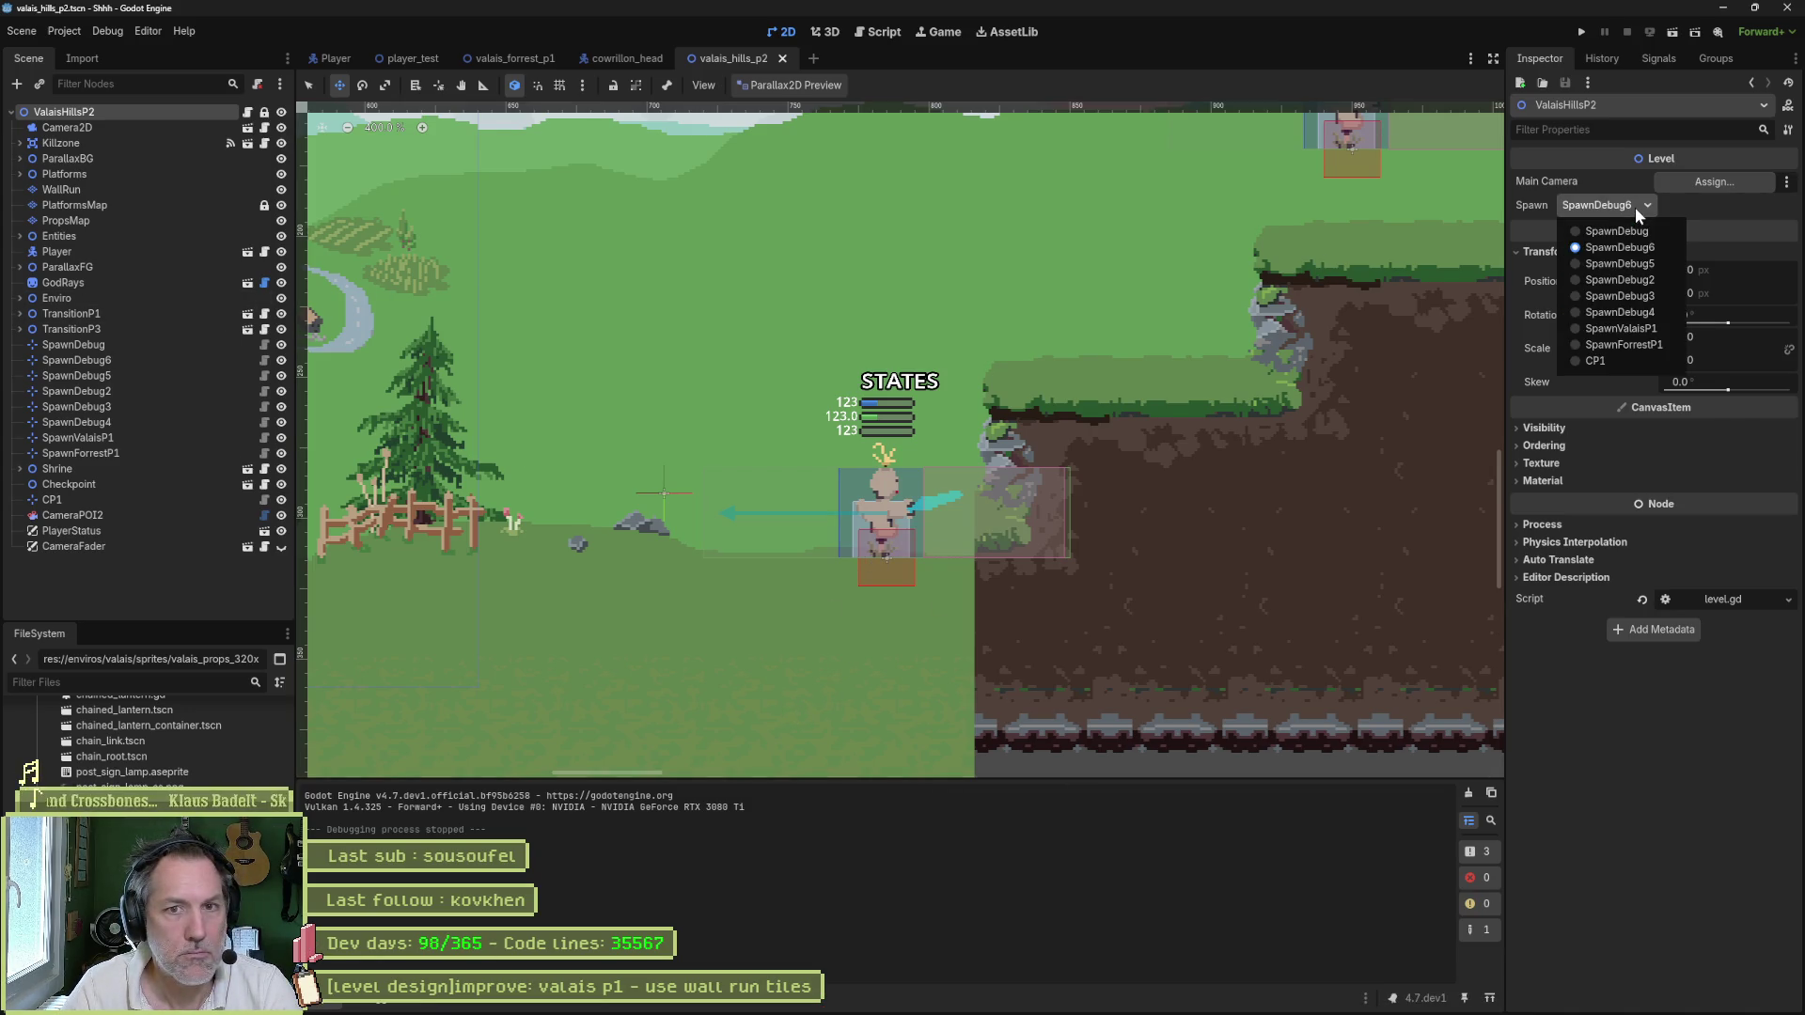
left_click(1651, 329)
key("F6")
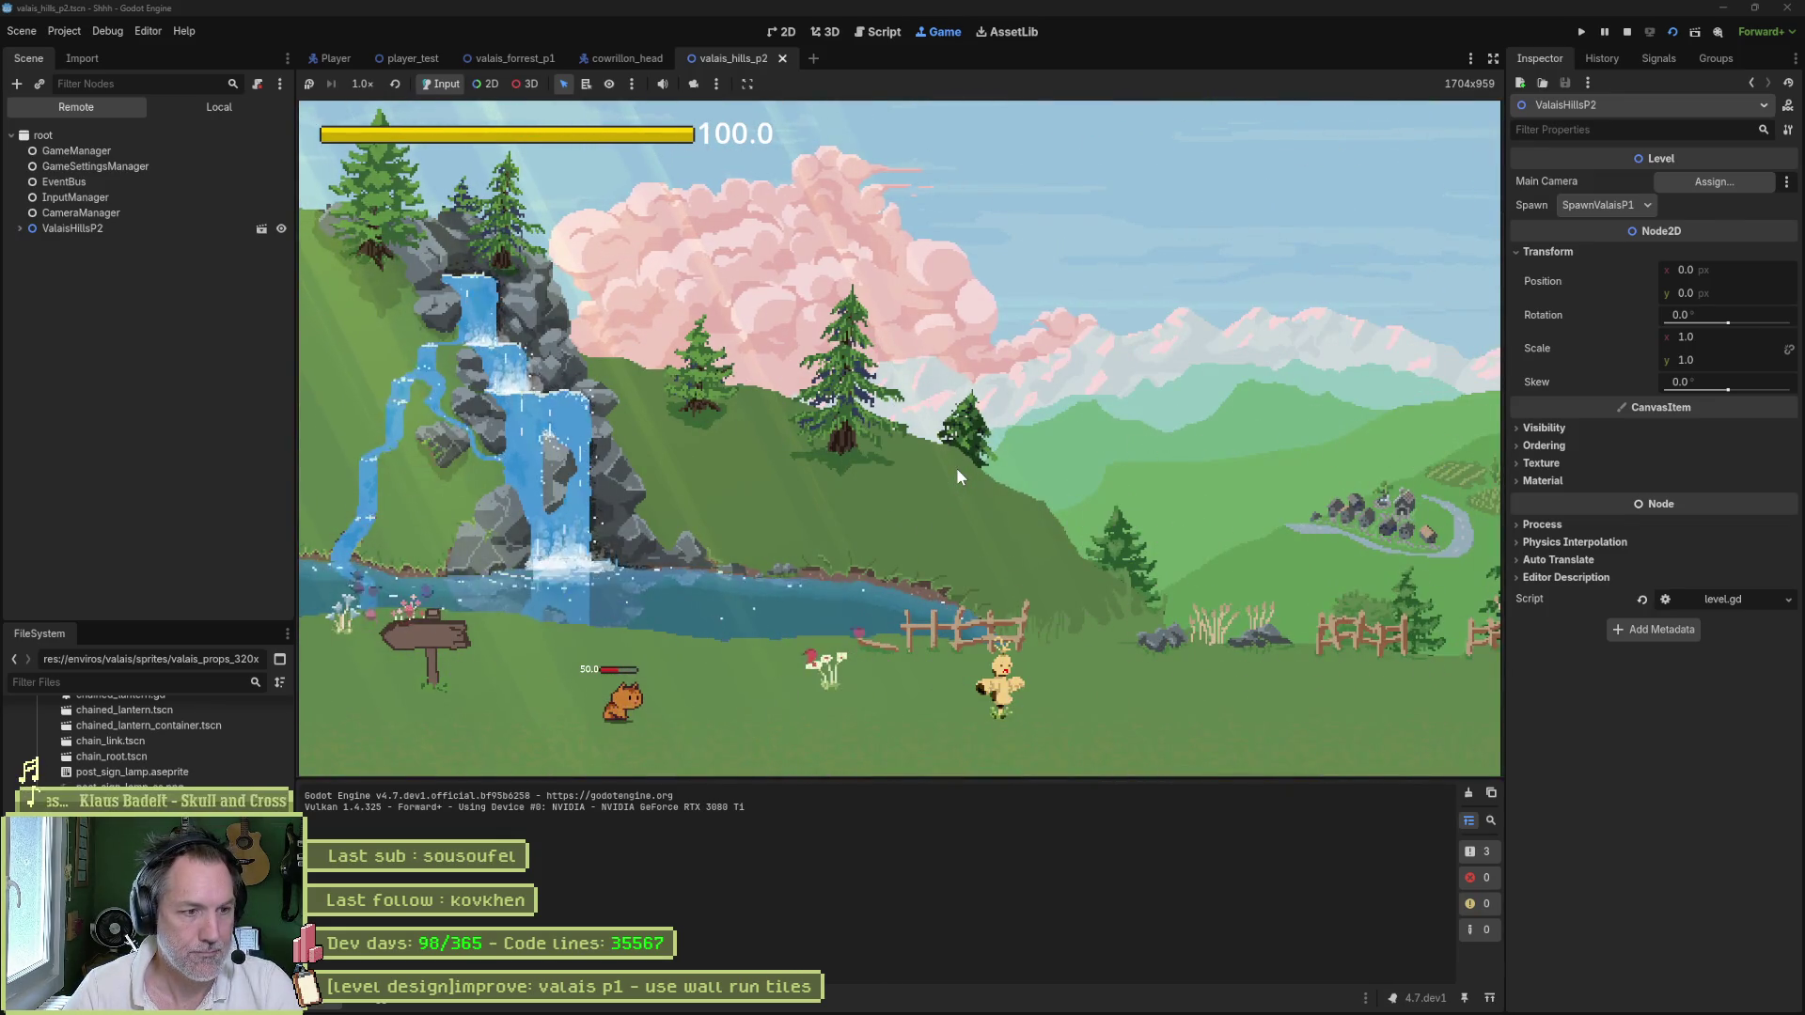
key("F8")
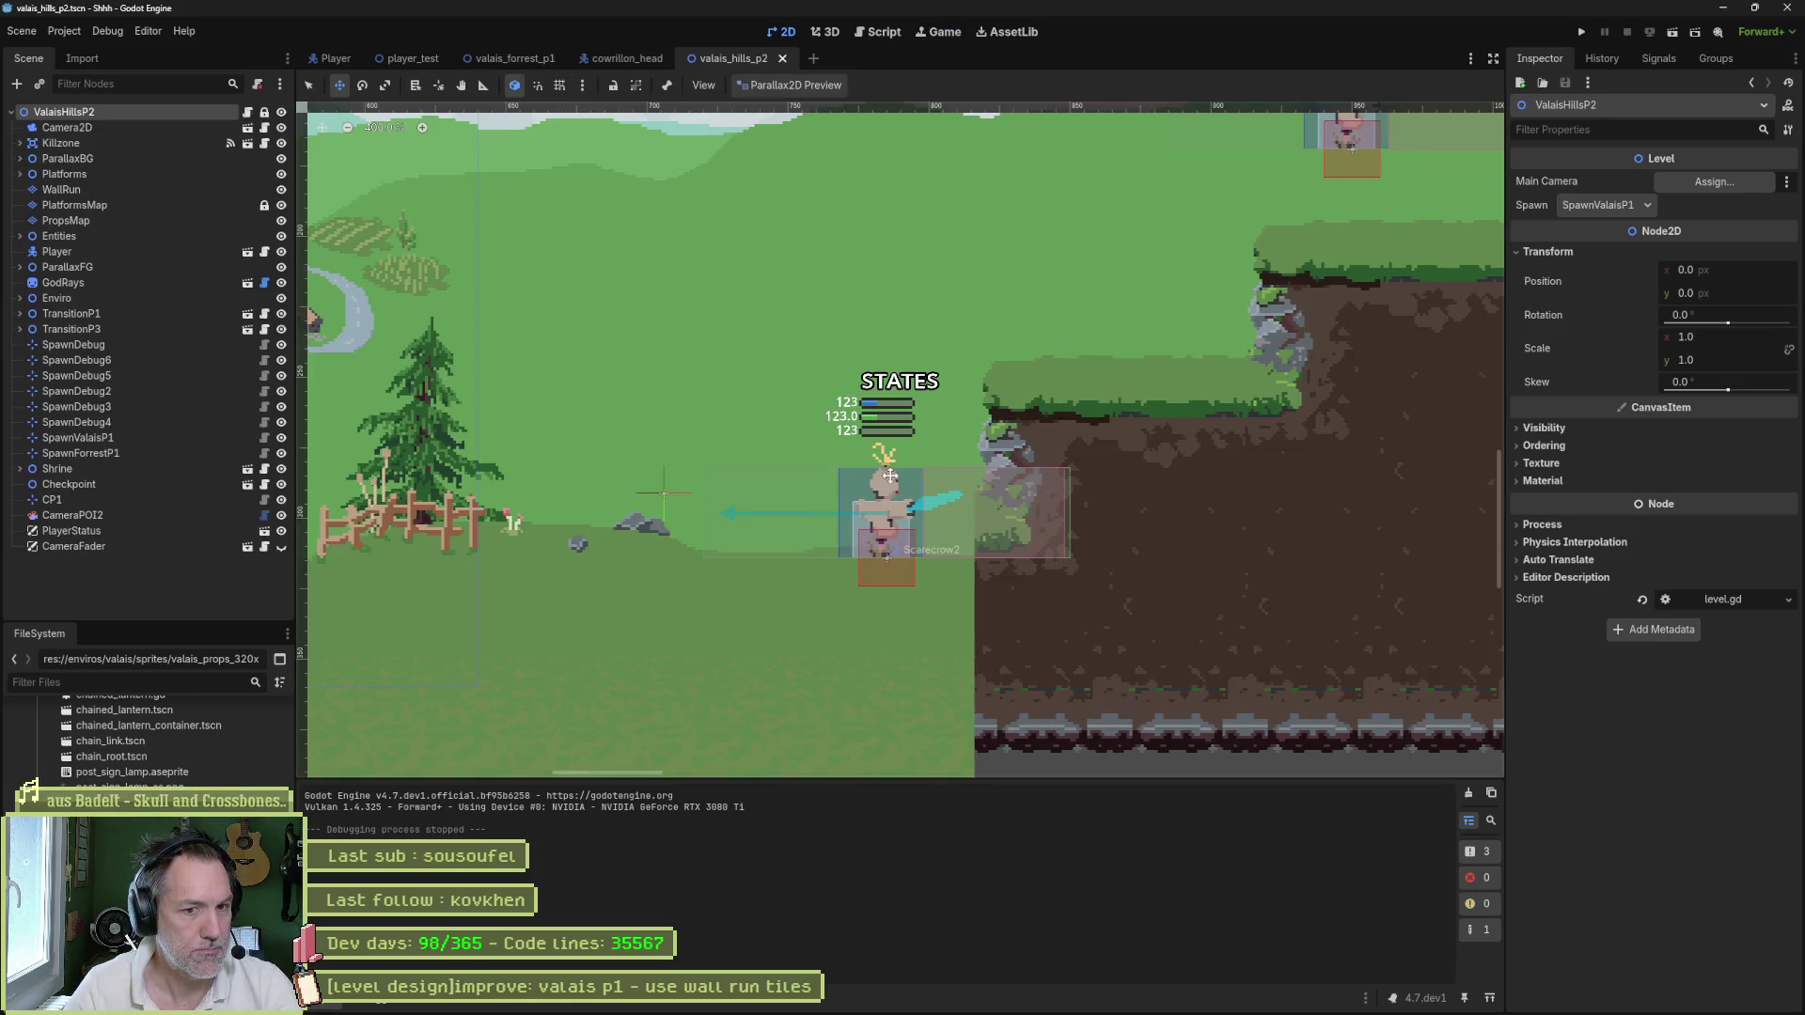
- Zoom out of the level view and switch over to the Asana board
scroll(793, 435, "down", 1)
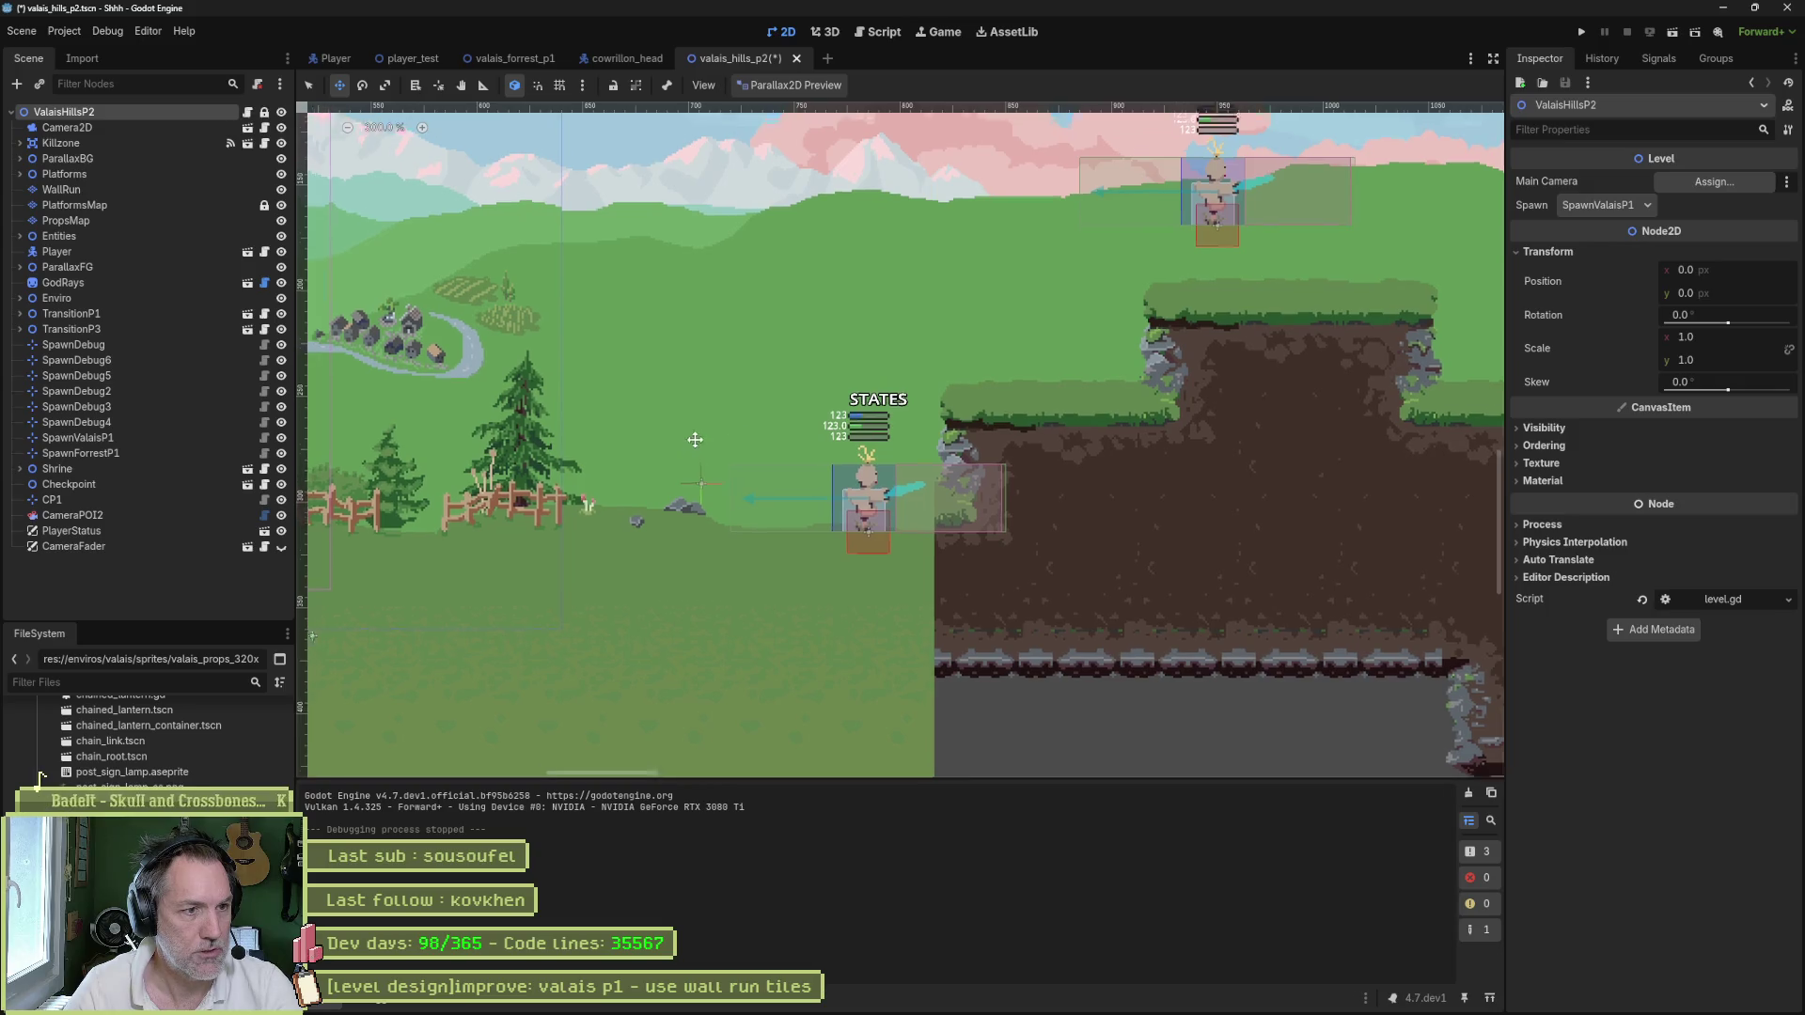
scroll(793, 435, "down", 1)
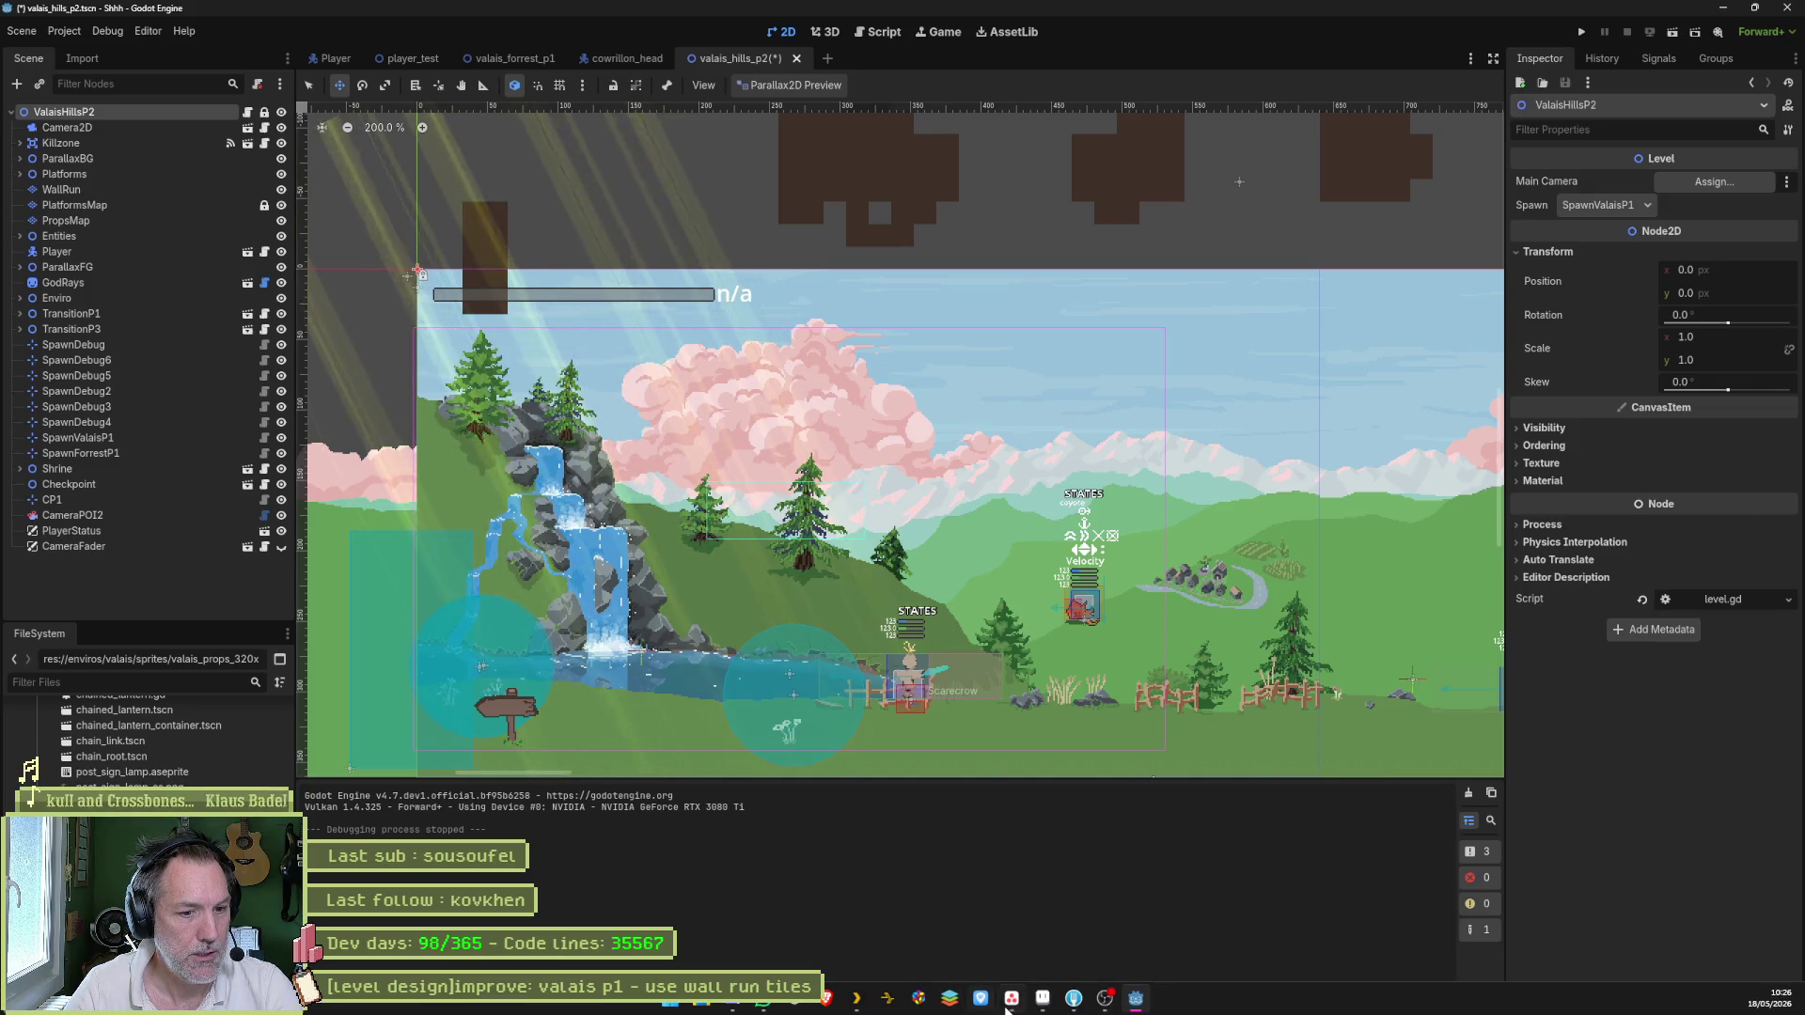
key("alt+Tab")
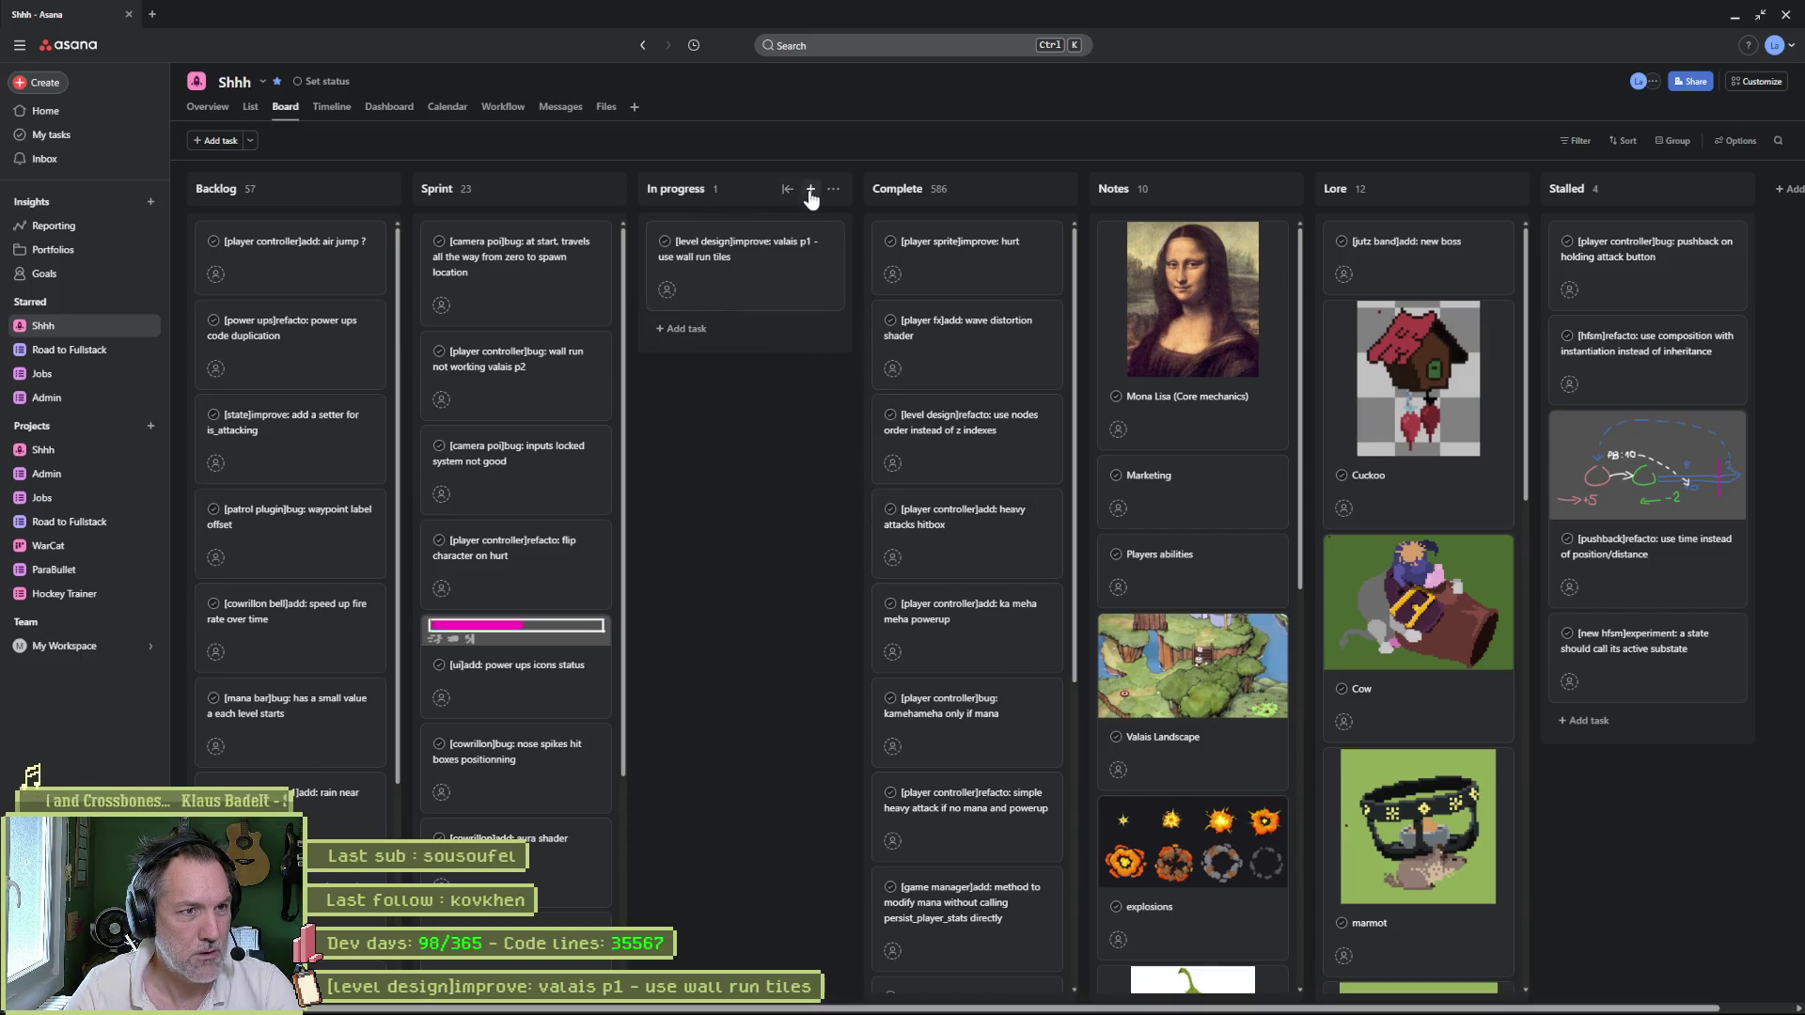
- Add the In progress task '[ui]add: player's health bar top left screen', then return to Godot
left_click(810, 189)
type("[")
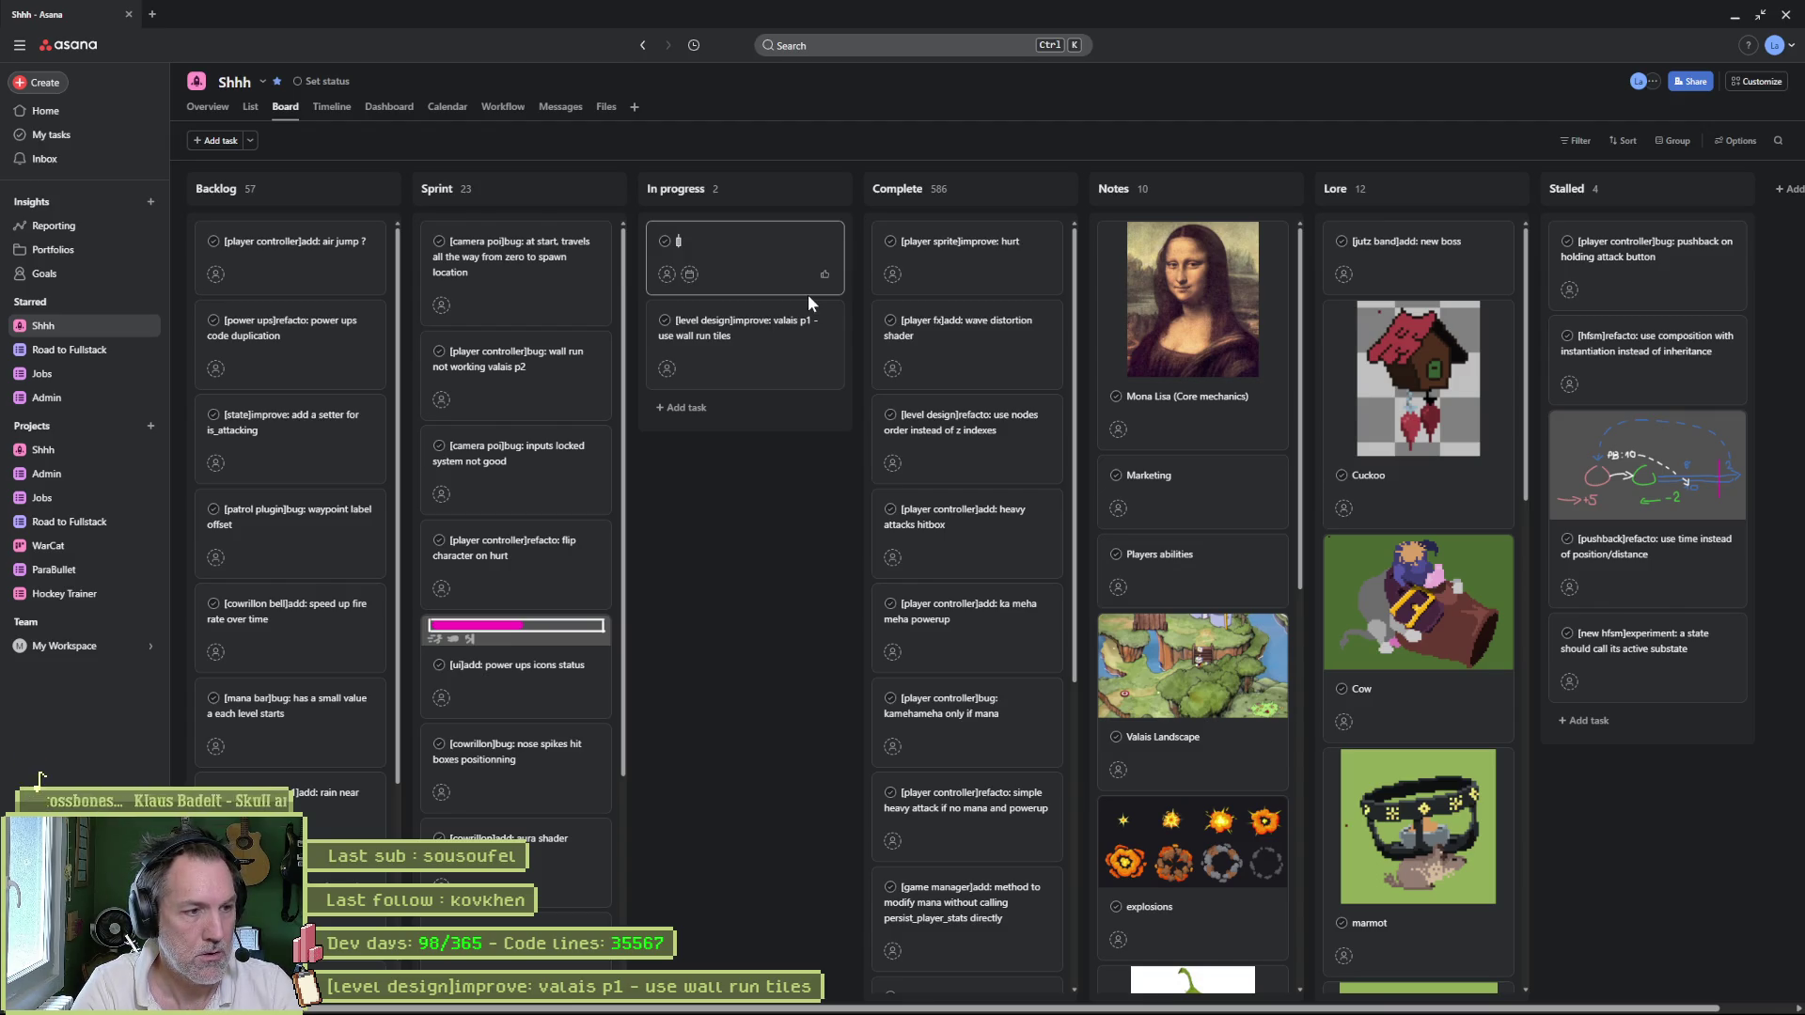
type("lui")
type("add")
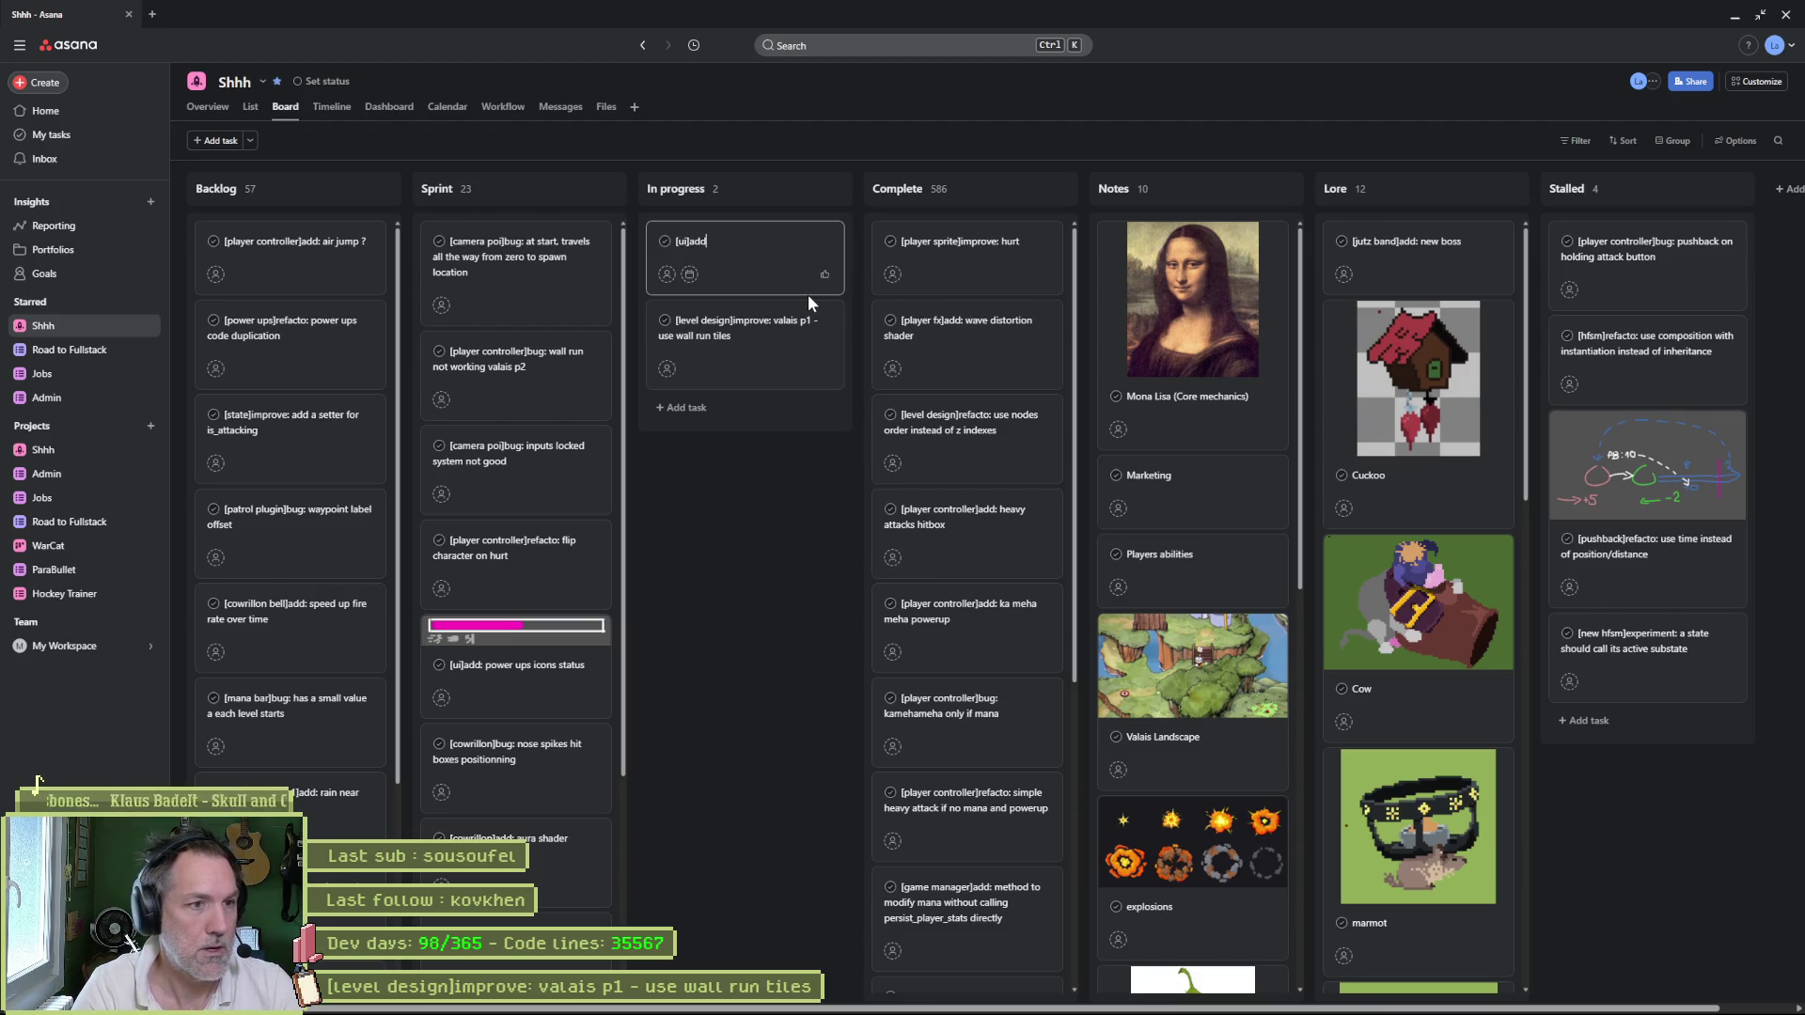
type("layer's health bar top left screen")
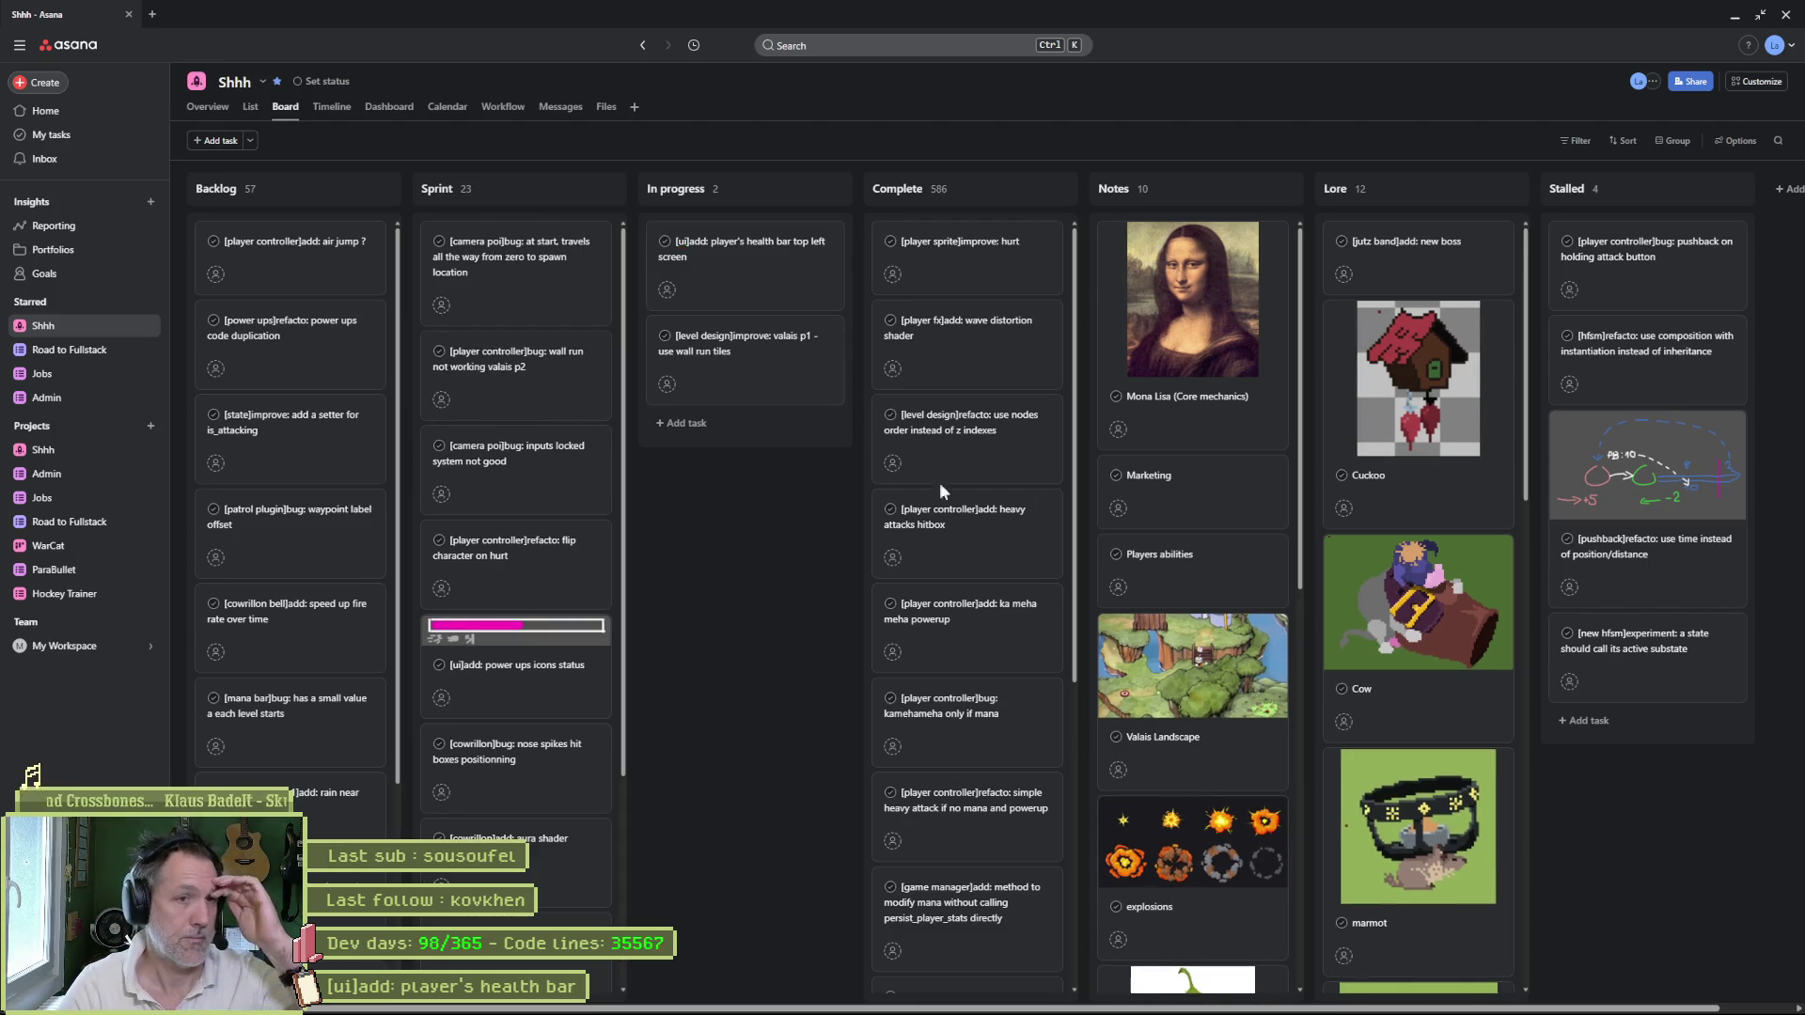
key("alt+Tab")
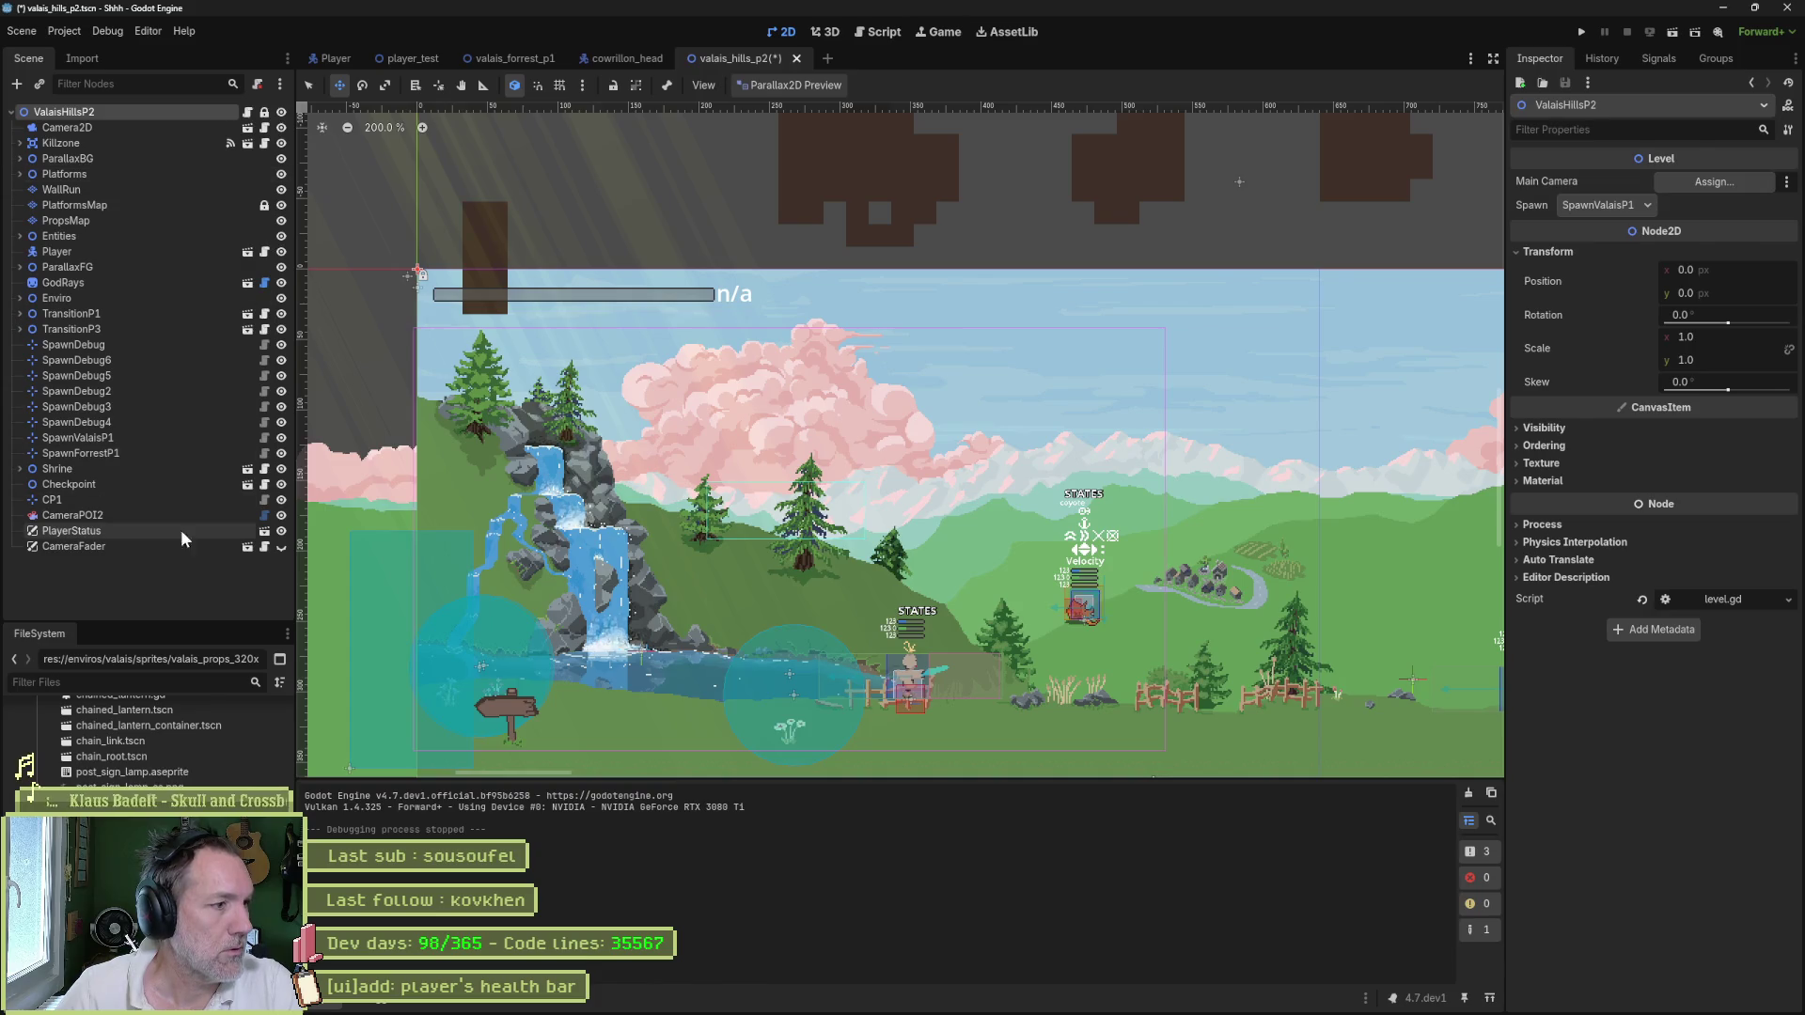
- Open player_status_ui and try duplicating the Mana node, then undo the duplicate
left_click(264, 531)
left_click(99, 130)
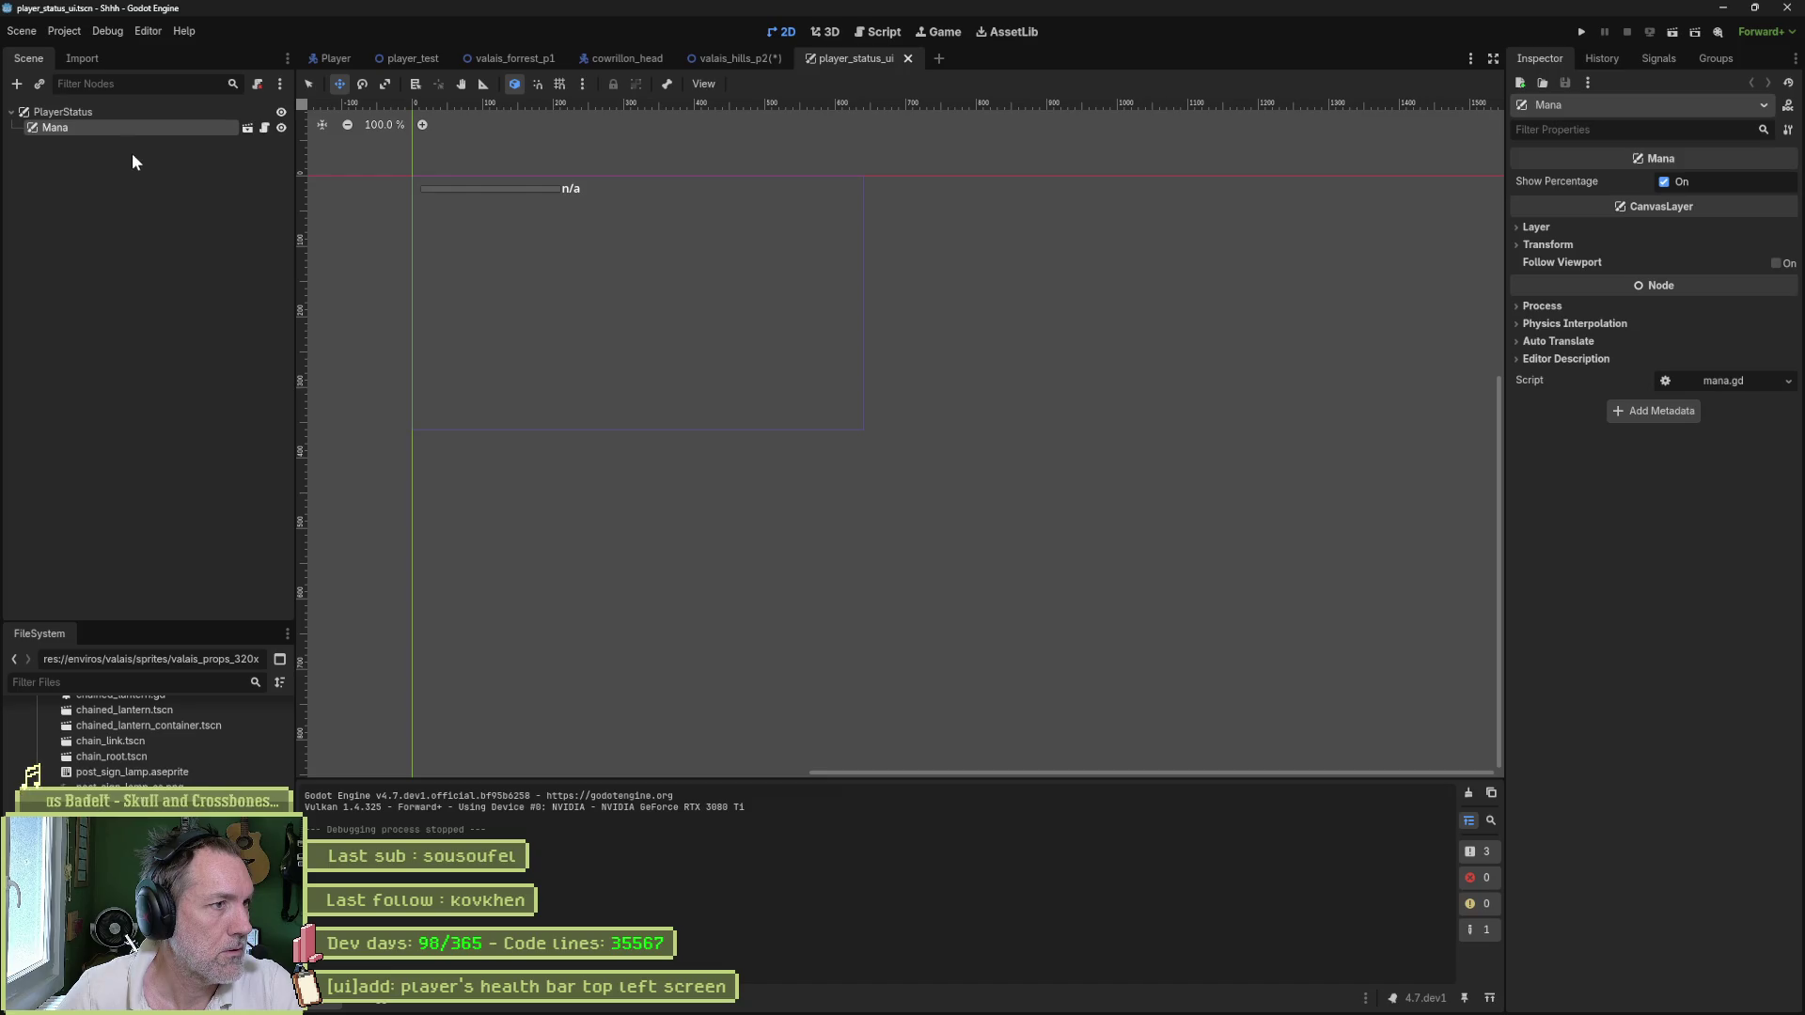
key("ctrl+d")
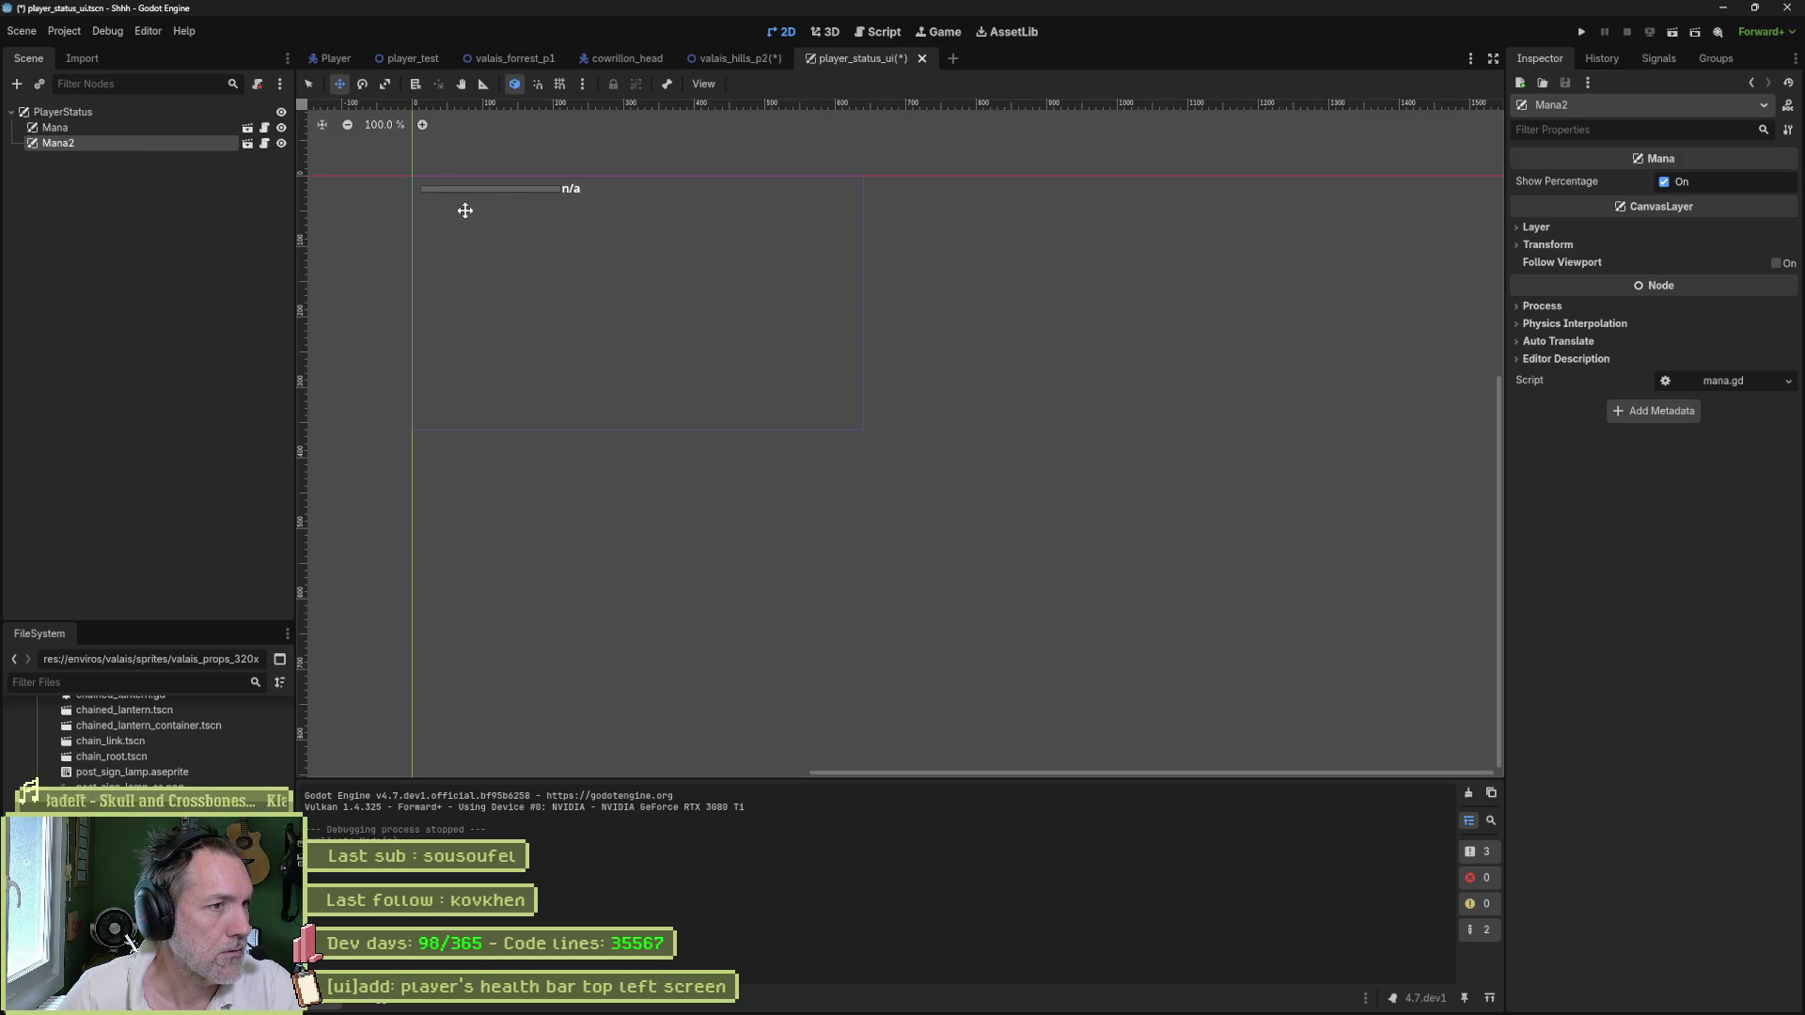
left_click_drag(604, 250, 918, 301)
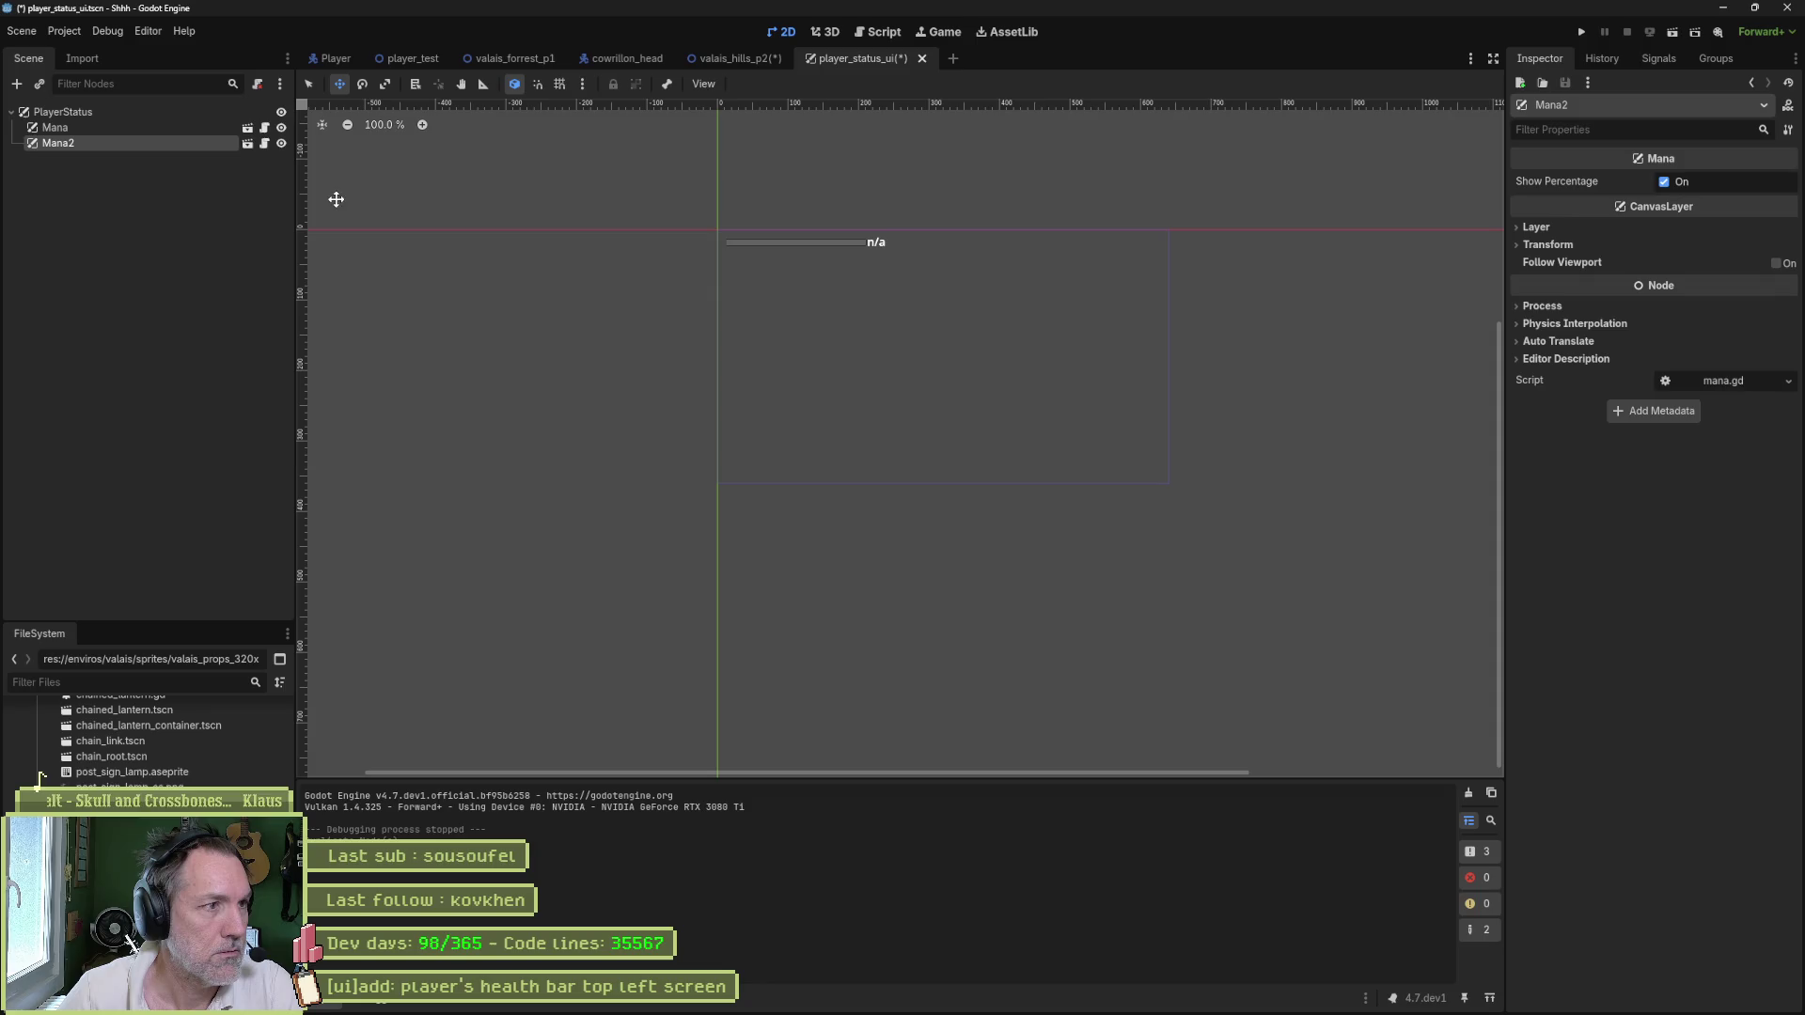
left_click(1531, 232)
left_click(1523, 228)
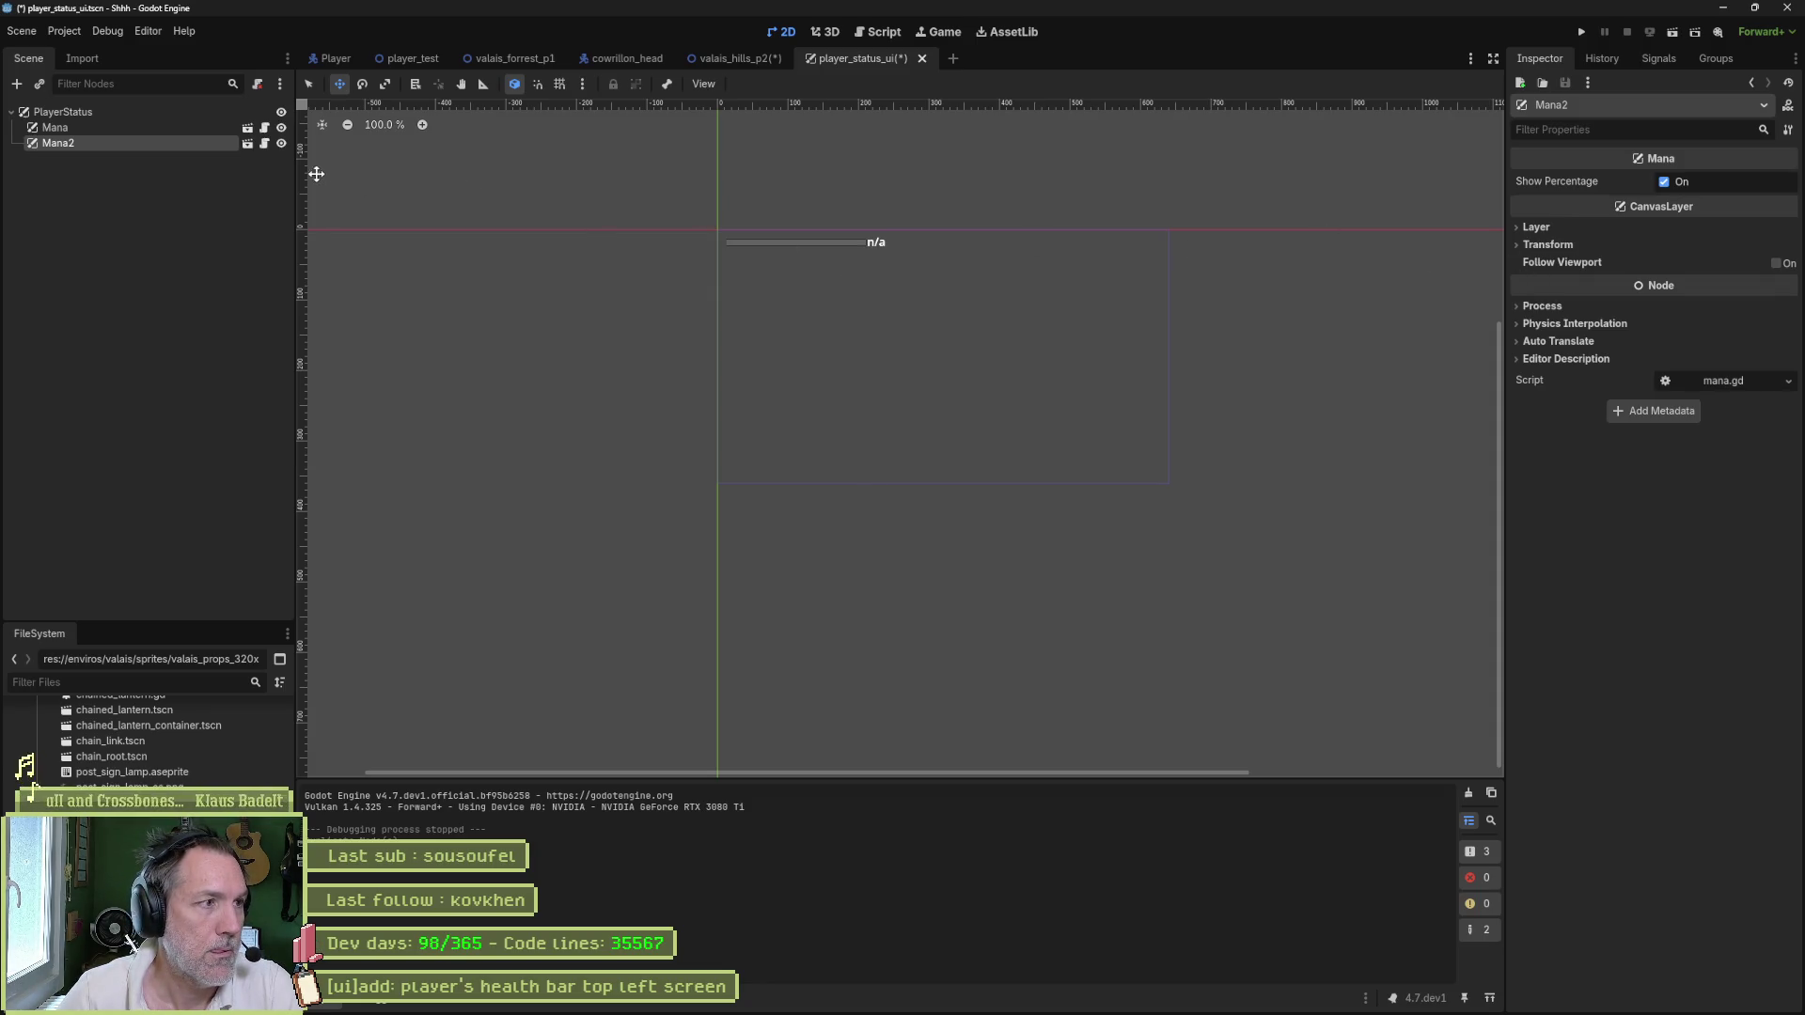
key("ctrl+z")
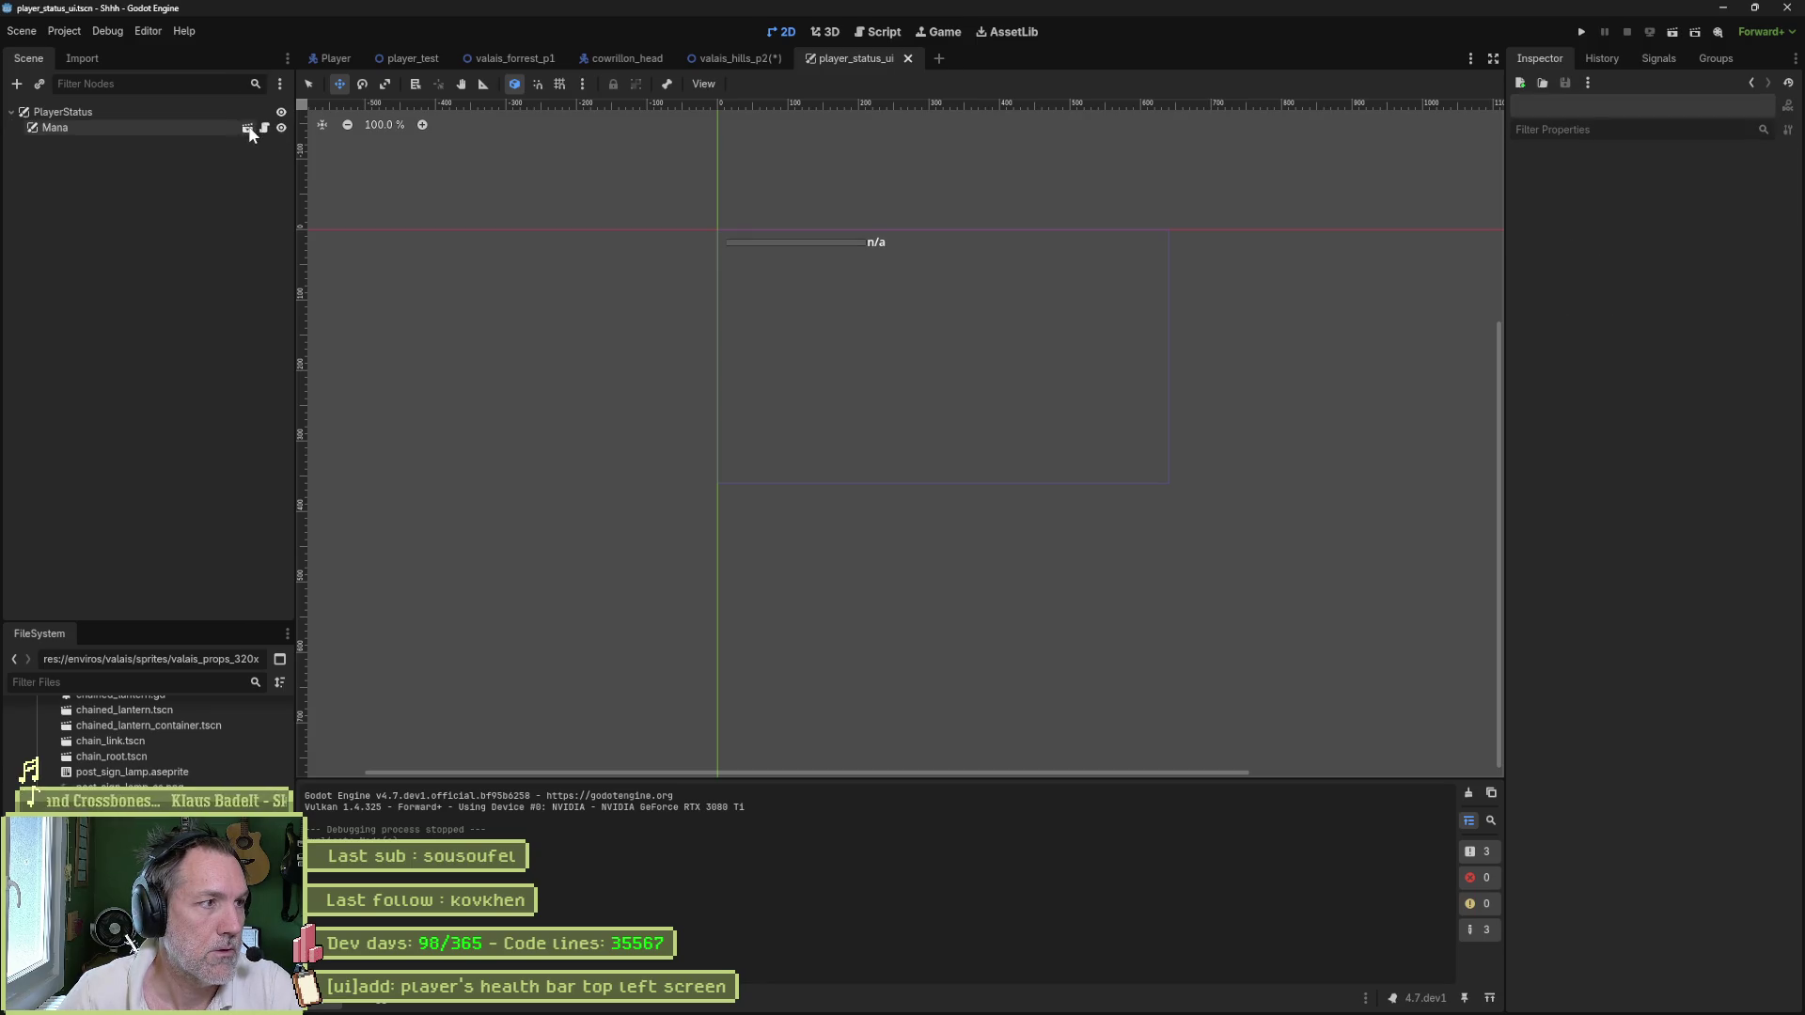
- Open the Mana scene and reveal mana.tscn in the res://uis folder of FileSystem
left_click(248, 129)
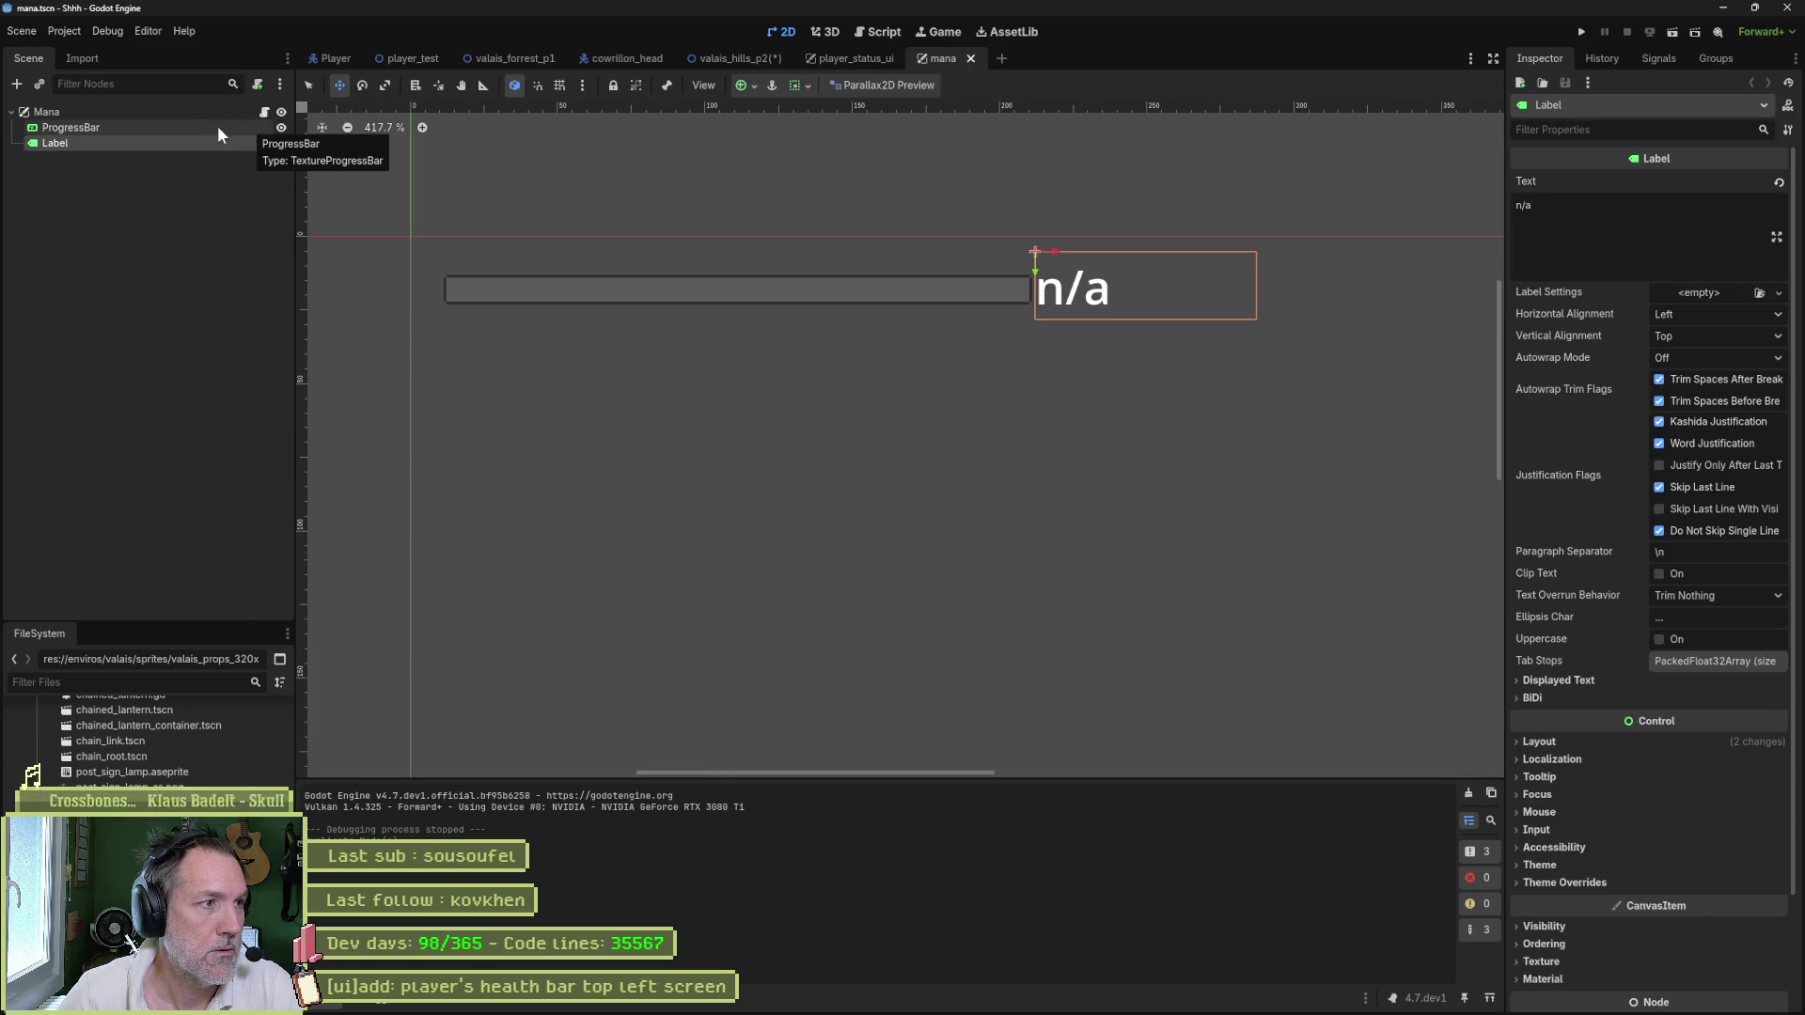
right_click(241, 115)
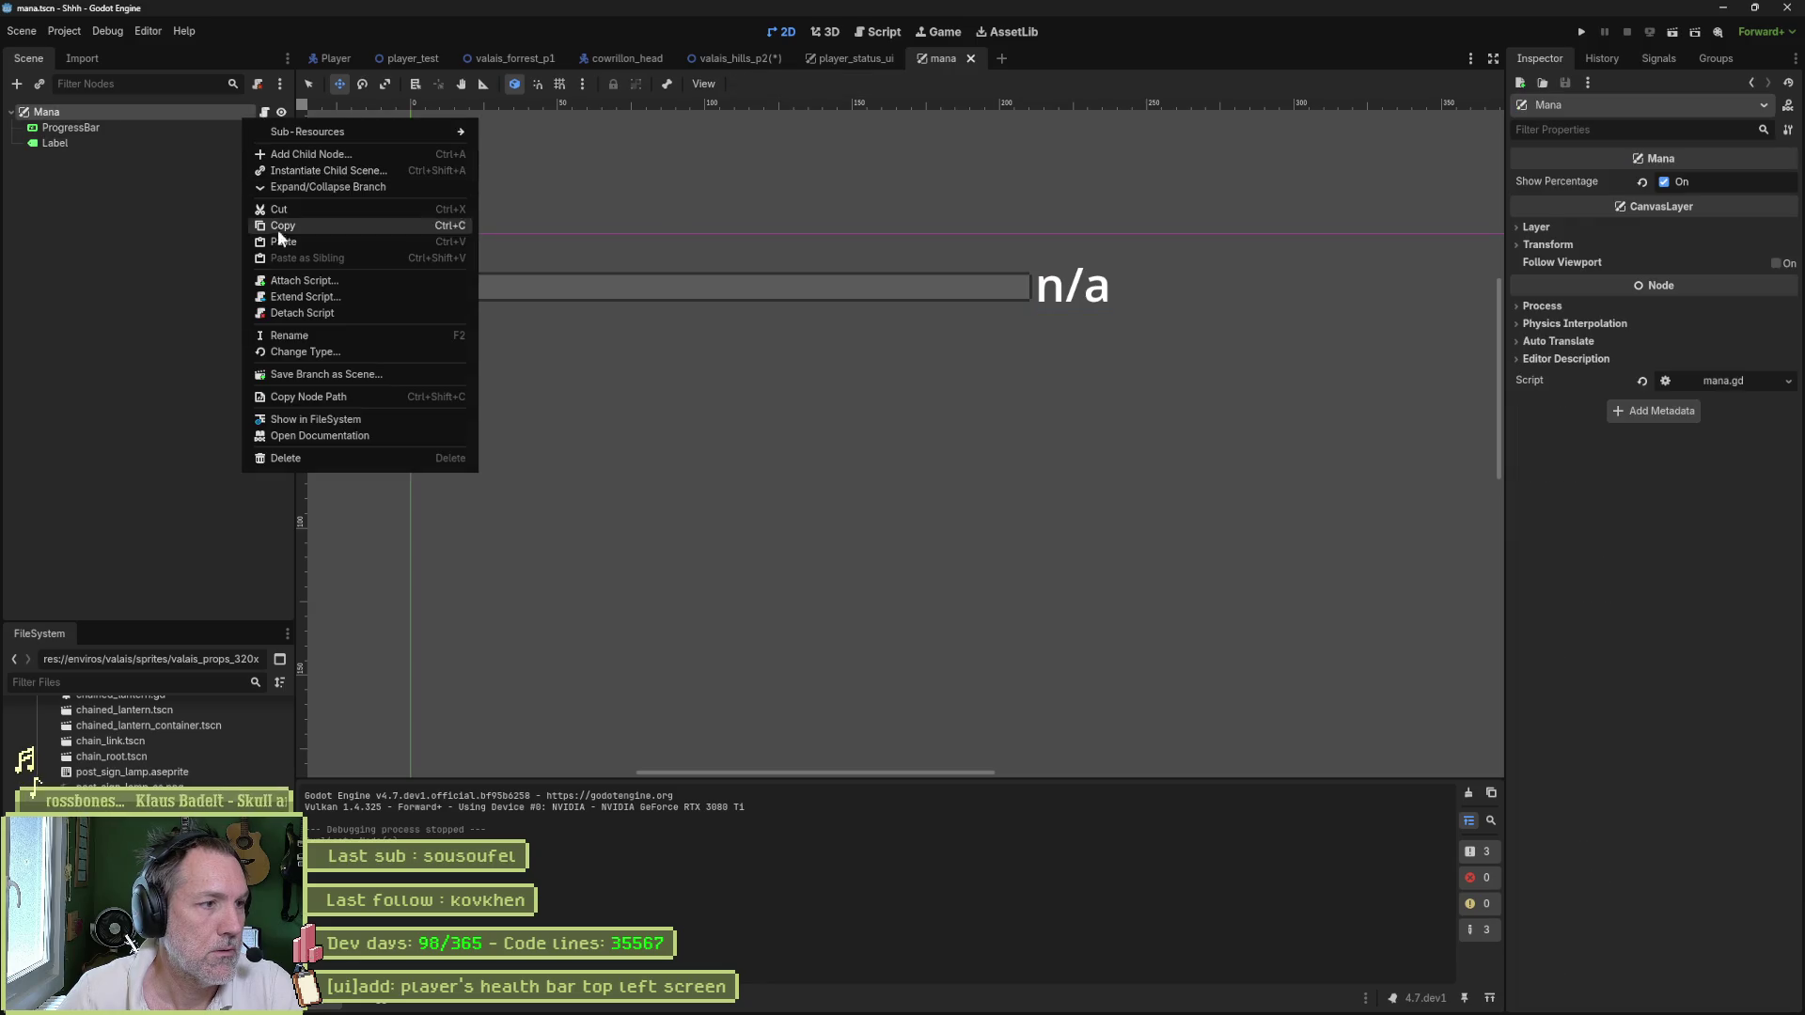
left_click(371, 421)
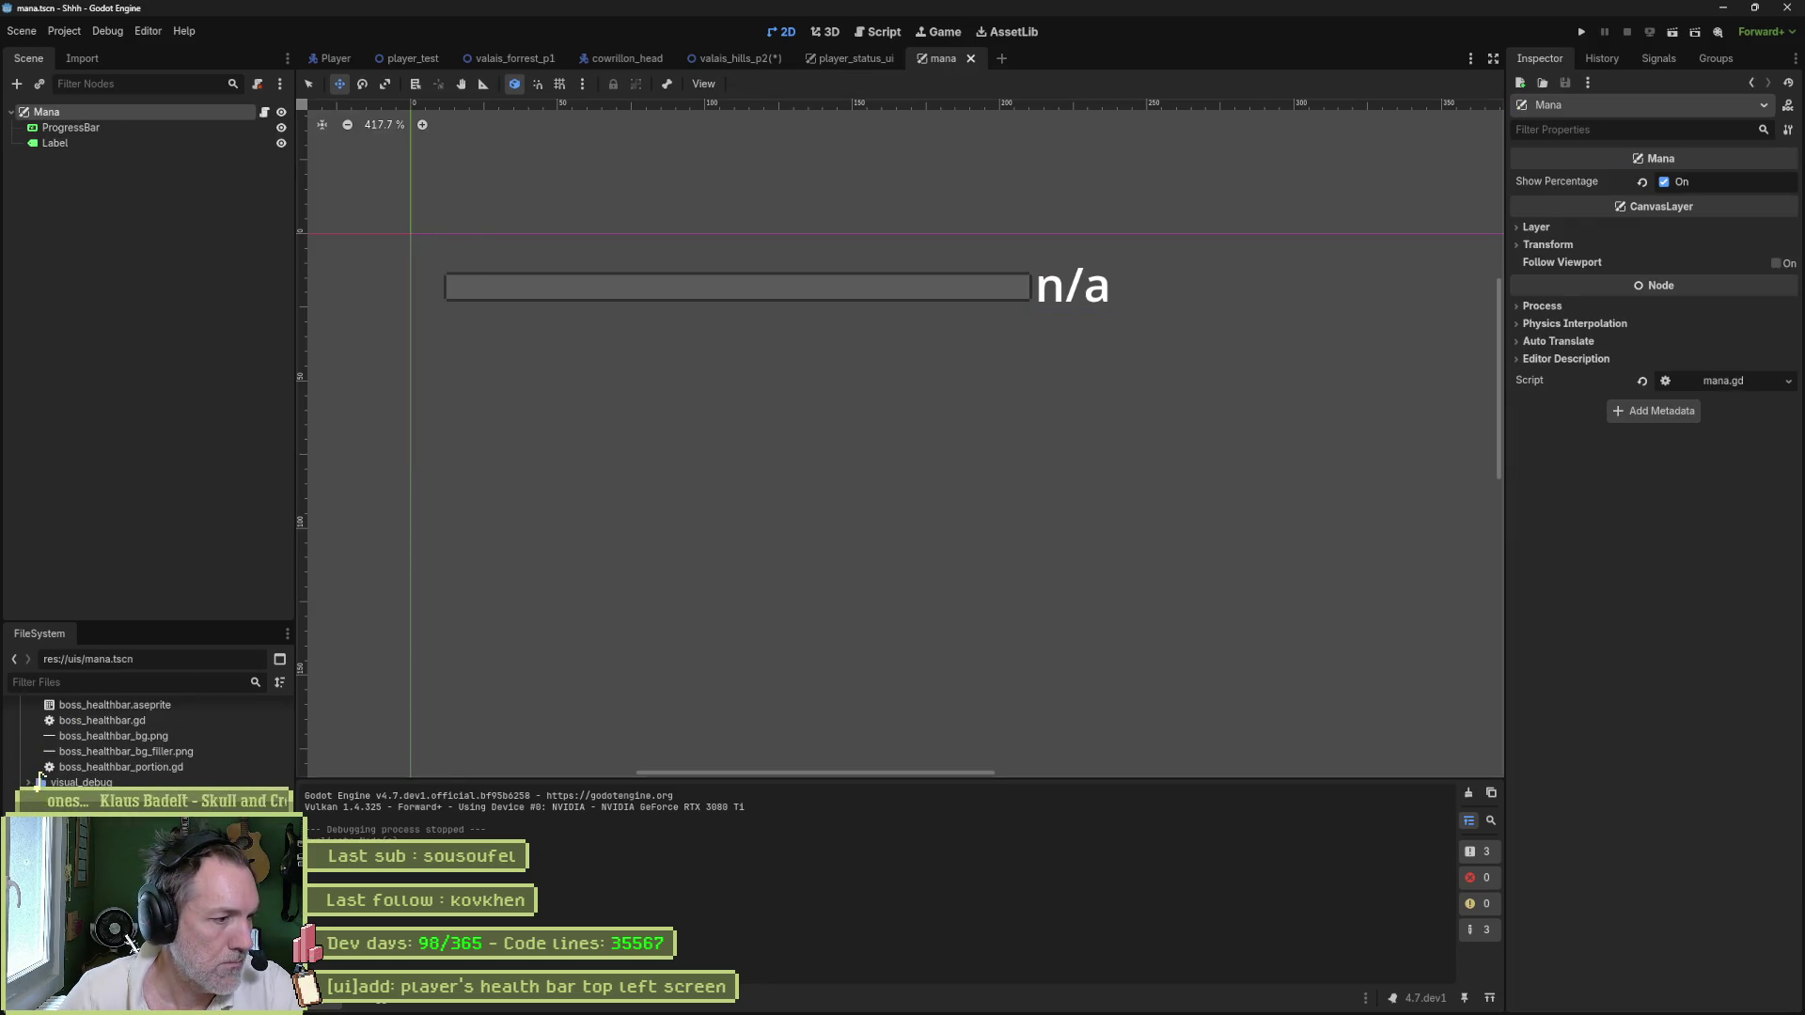
scroll(141, 742, "up", 3)
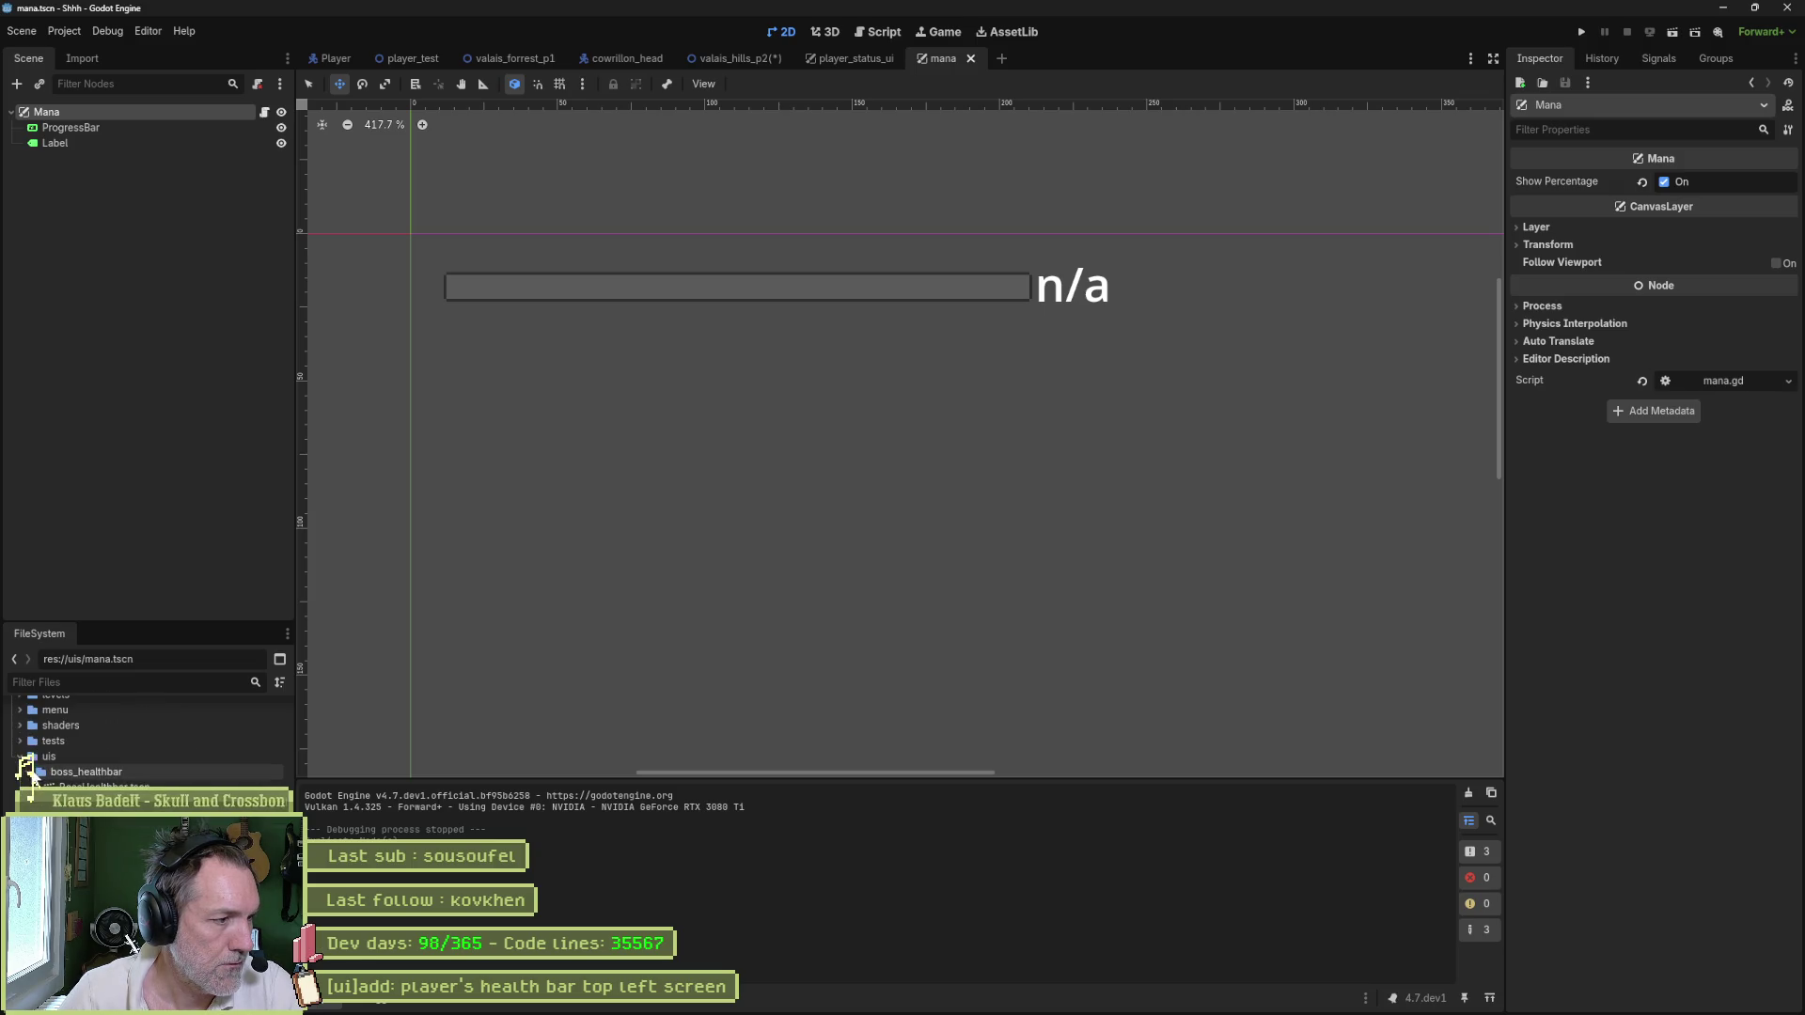
scroll(141, 743, "down", 1)
scroll(141, 743, "down", 1)
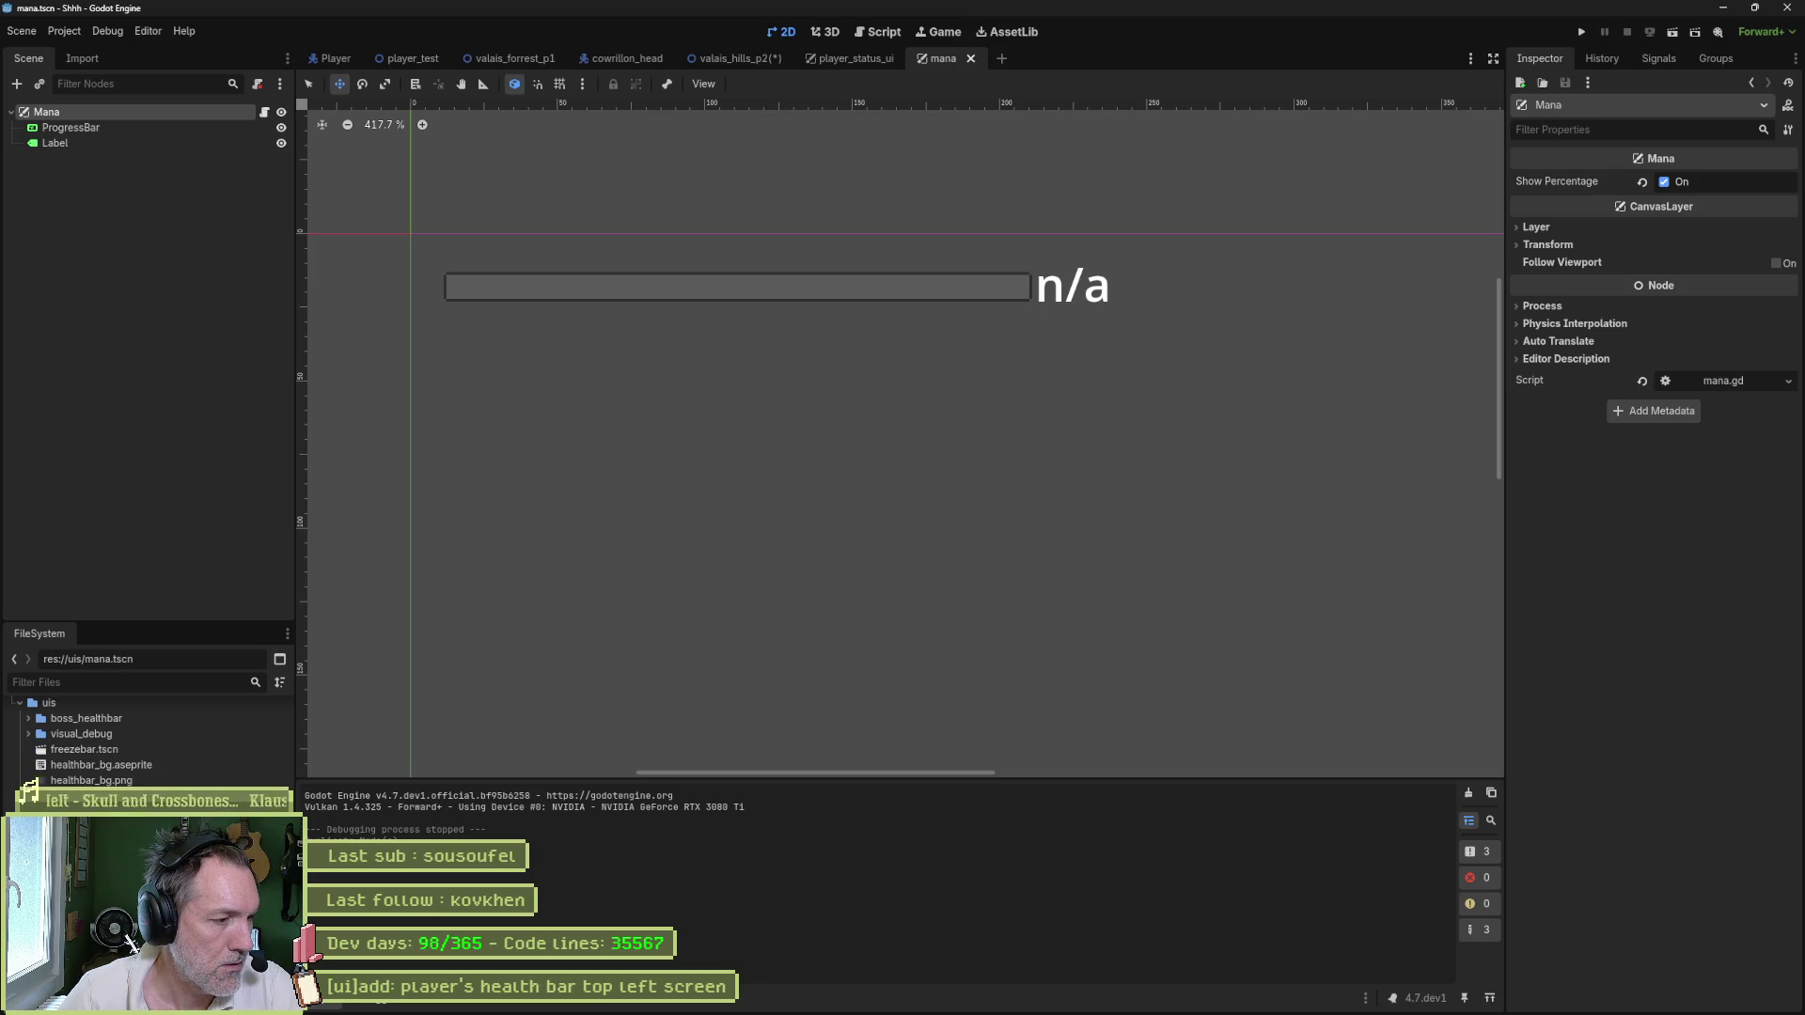
- Duplicate mana.tscn as player_health_ui.tscn
key("ctrl+d")
type("health")
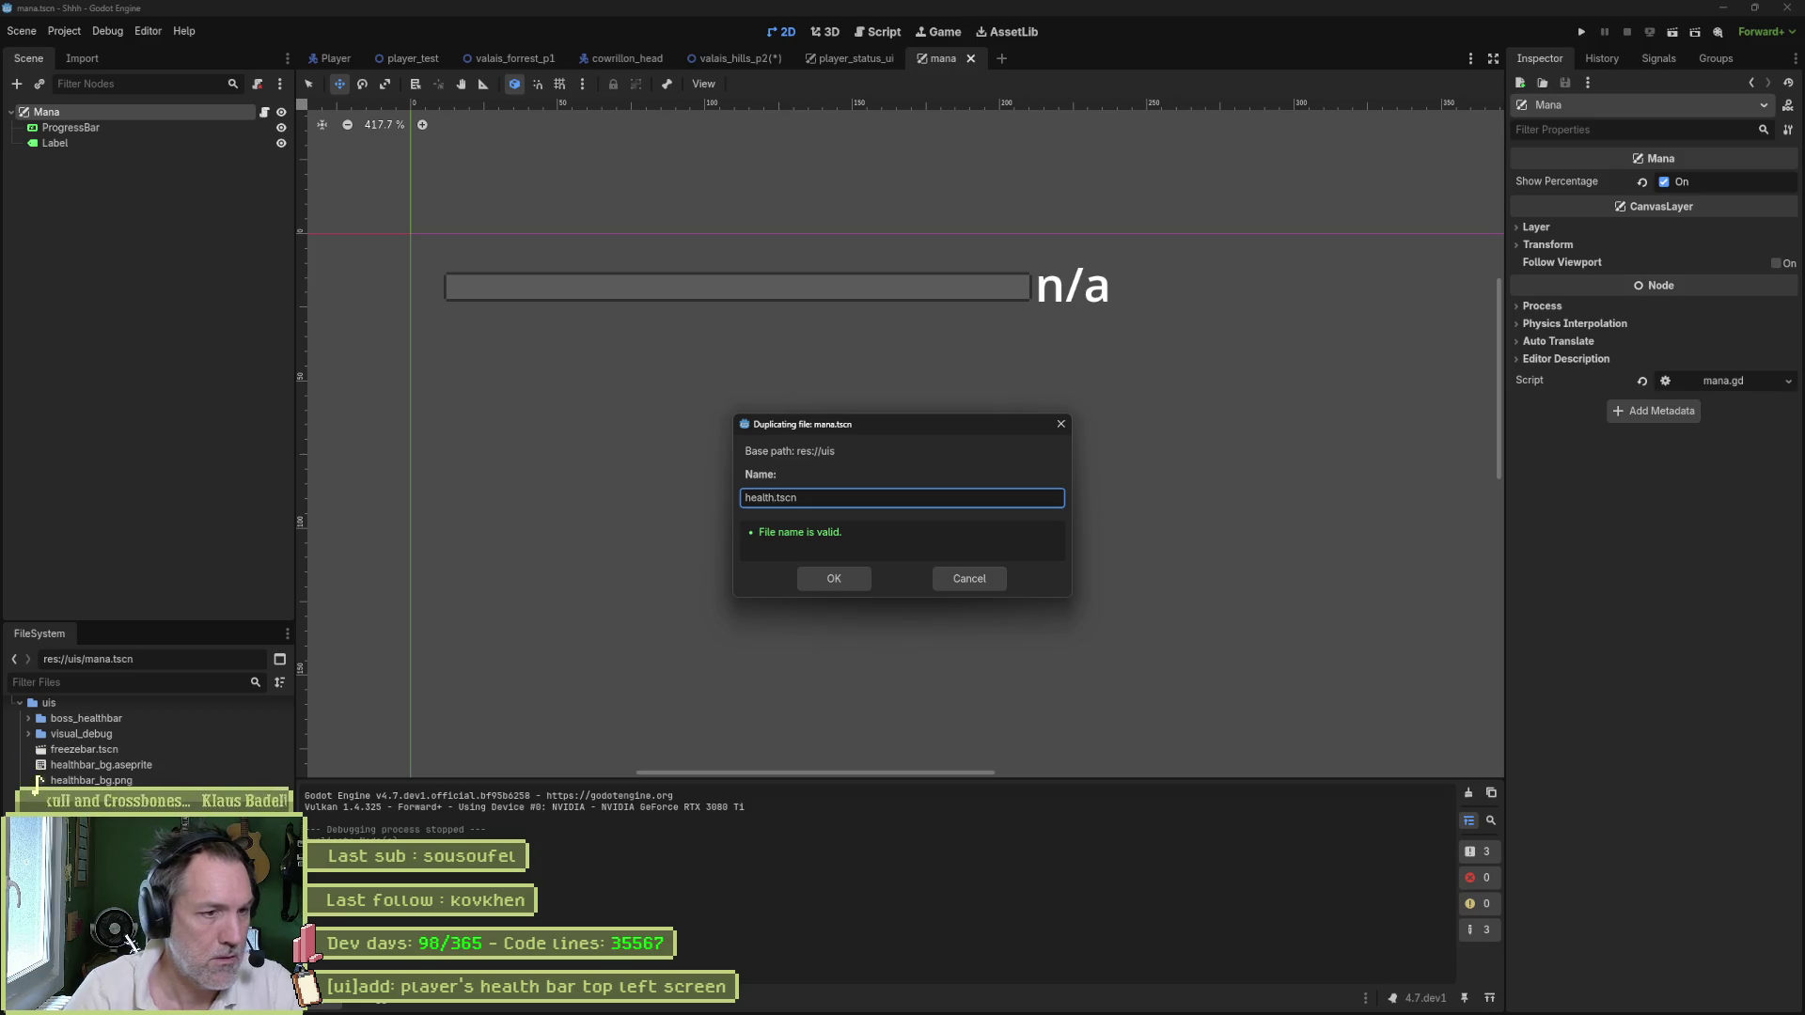
key("Home")
type("player_")
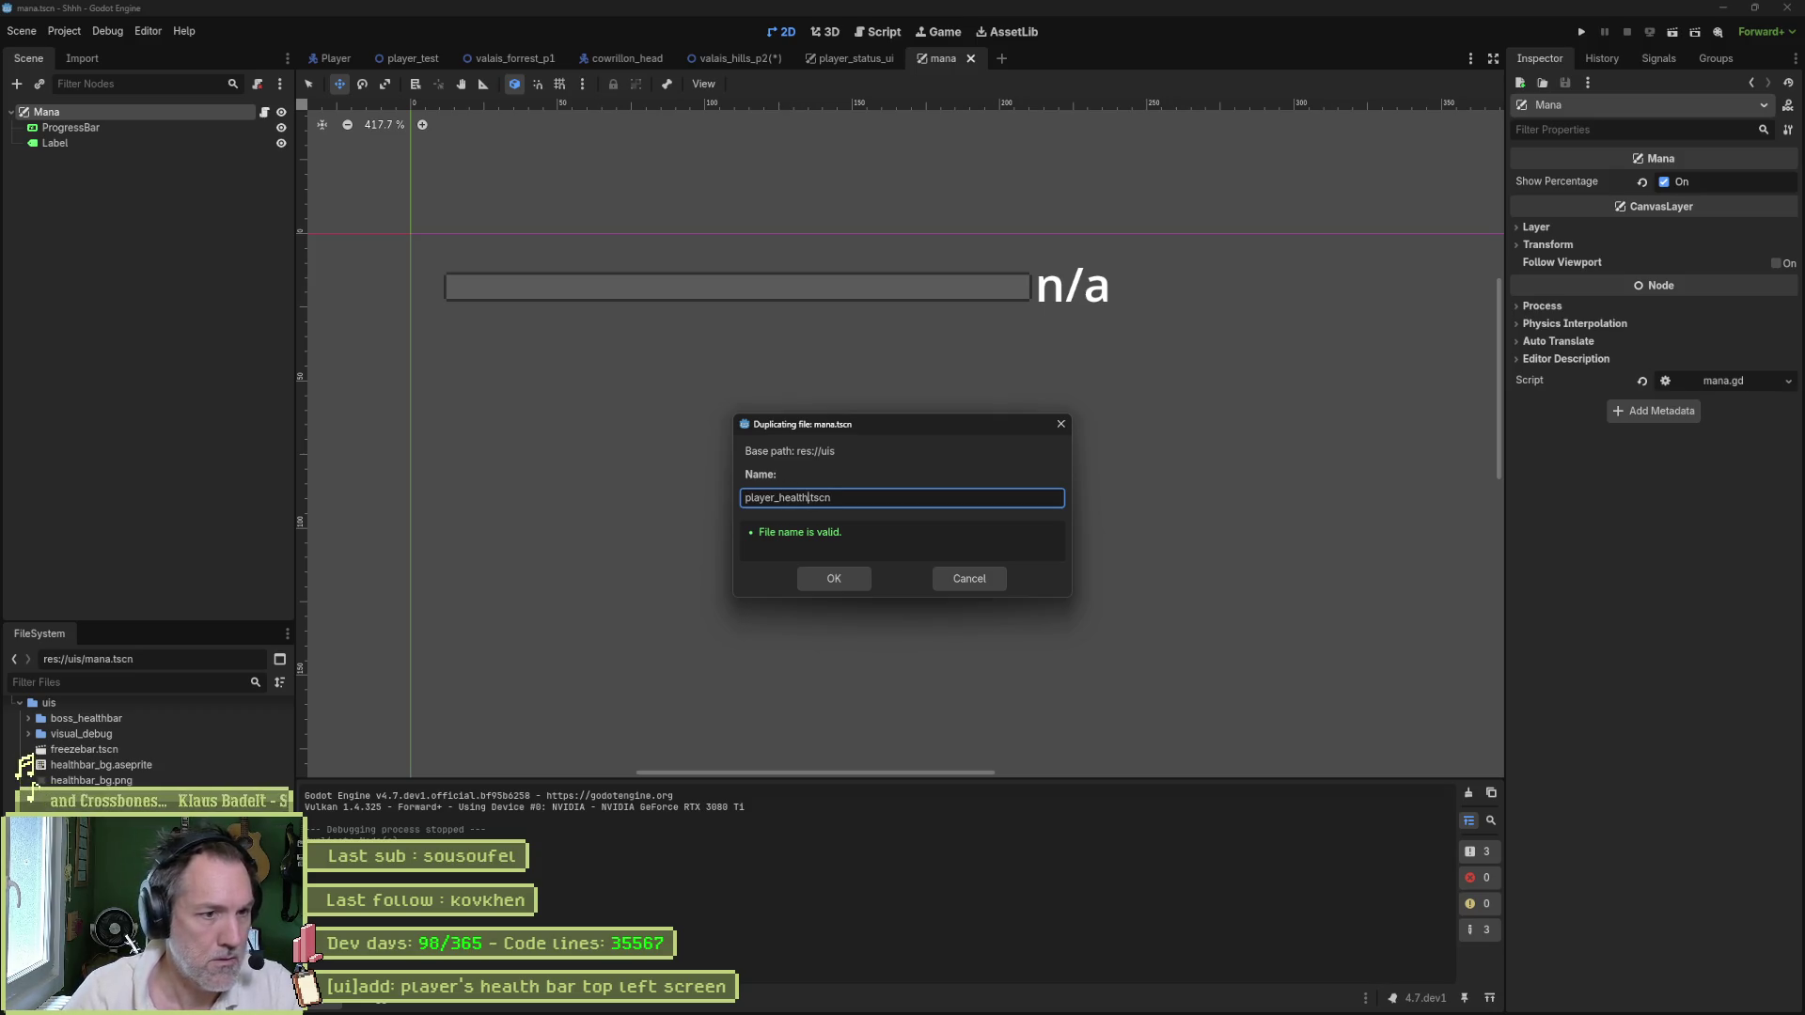
left_click(807, 498)
type("_ui")
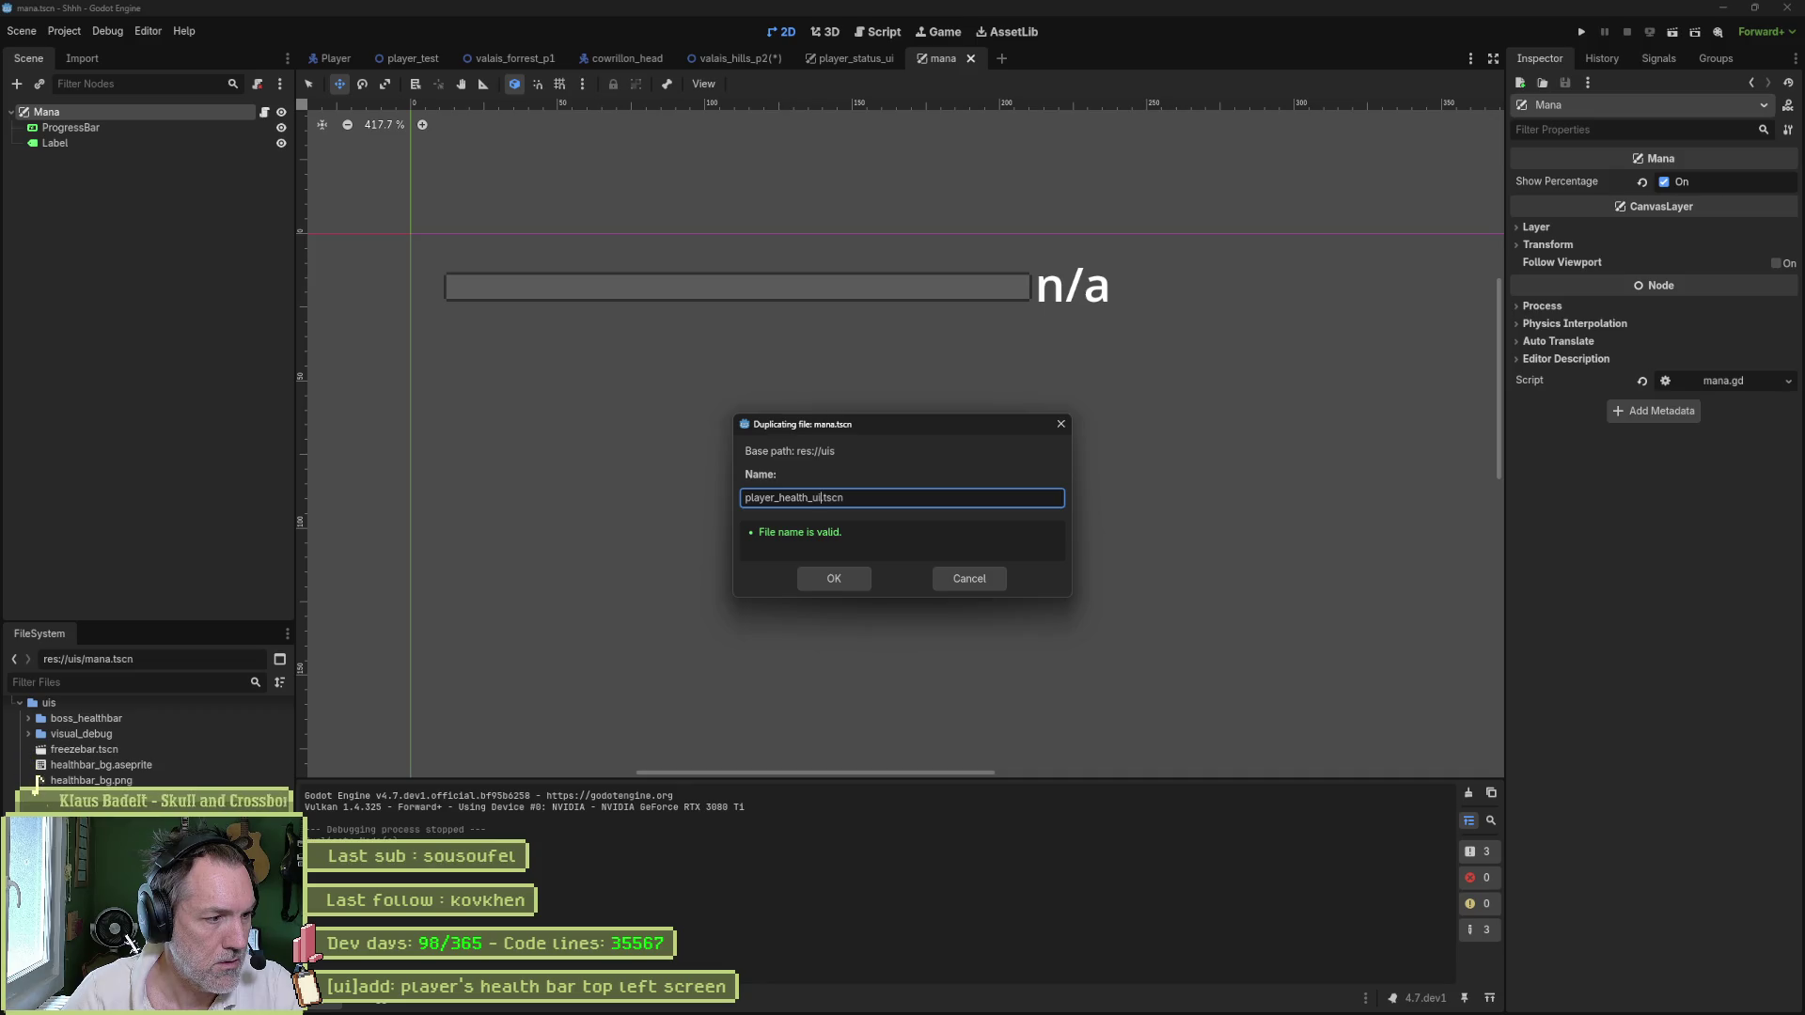
key("Return")
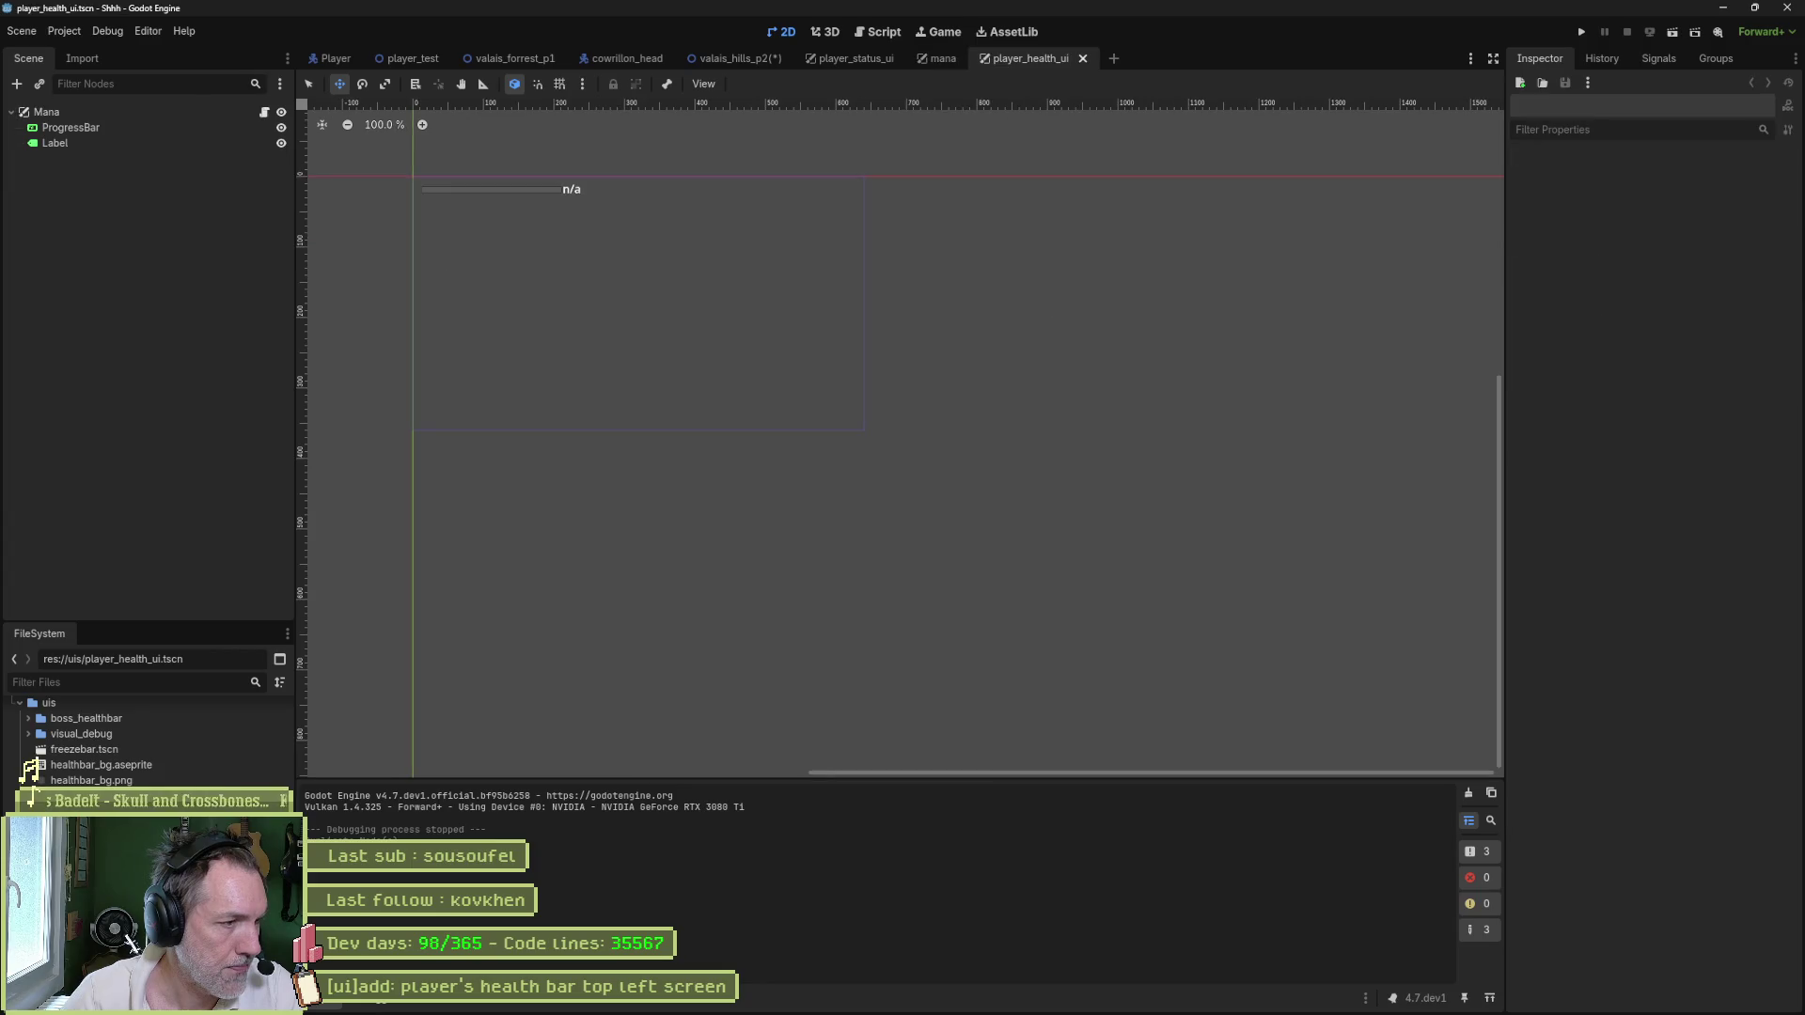
- Rename the root node to PlayerHealth and detach its mana.gd script
double_click(98, 113)
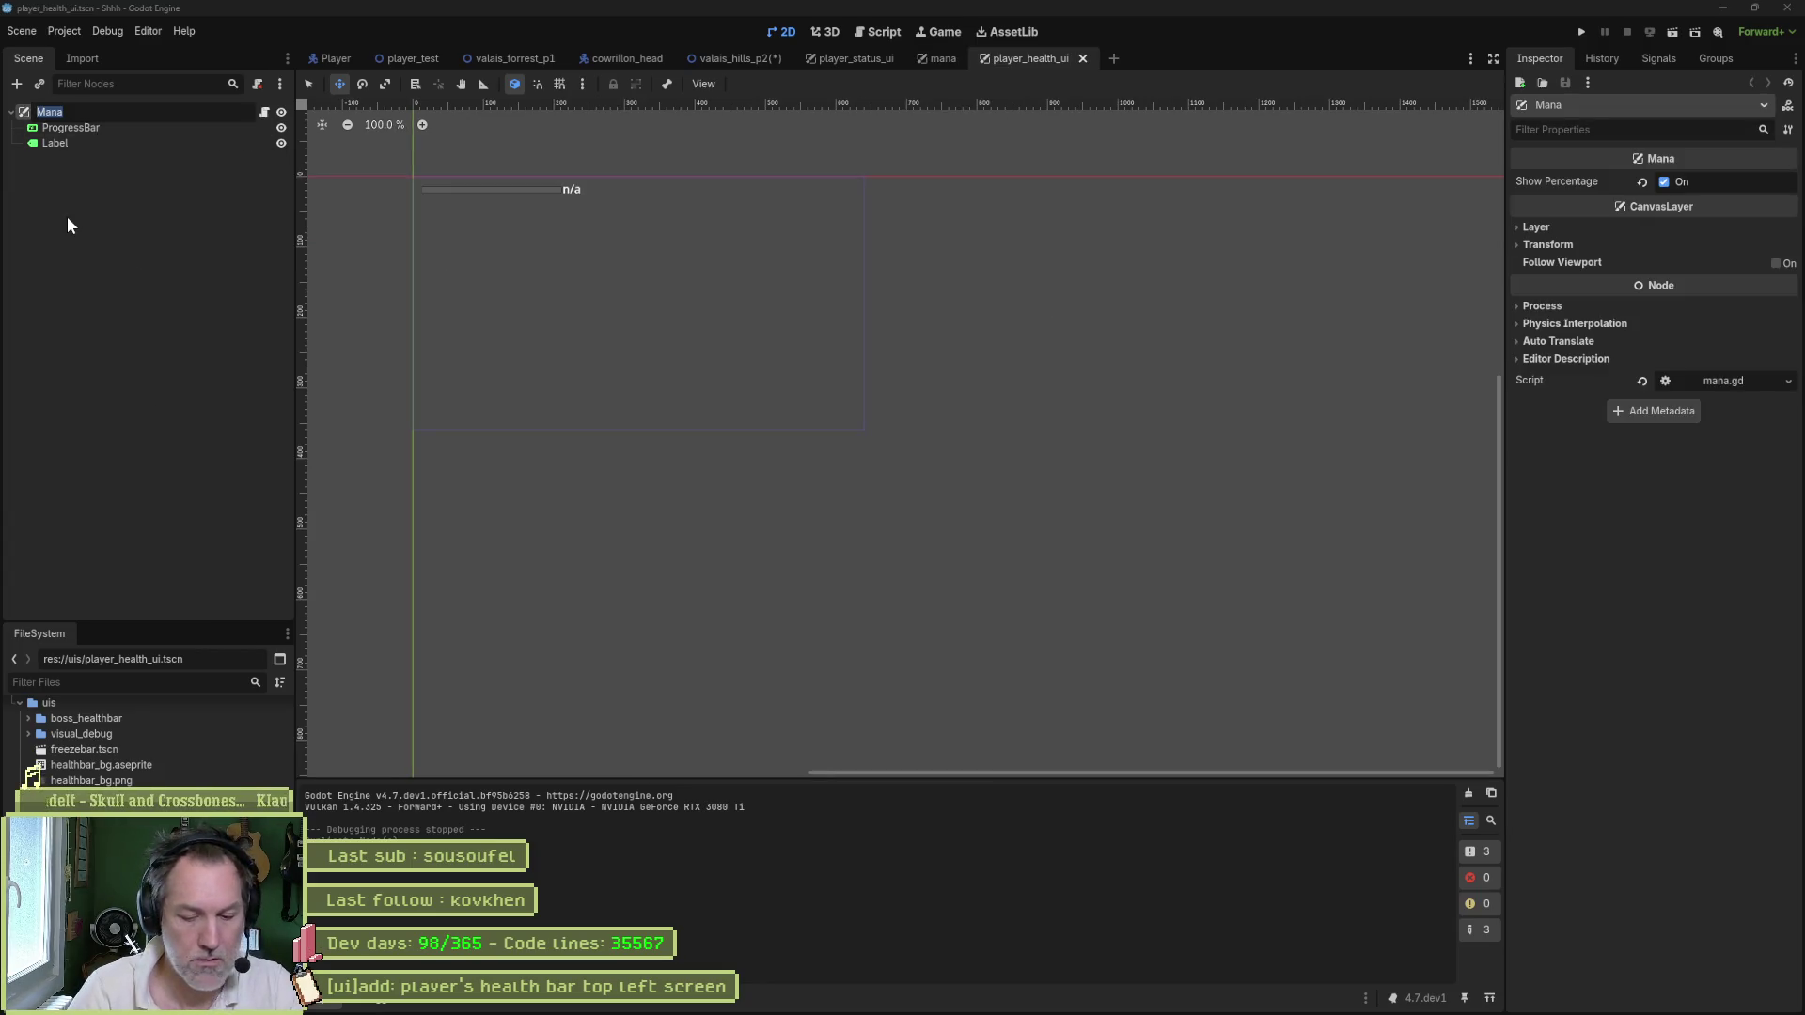
type("PlayerHealth")
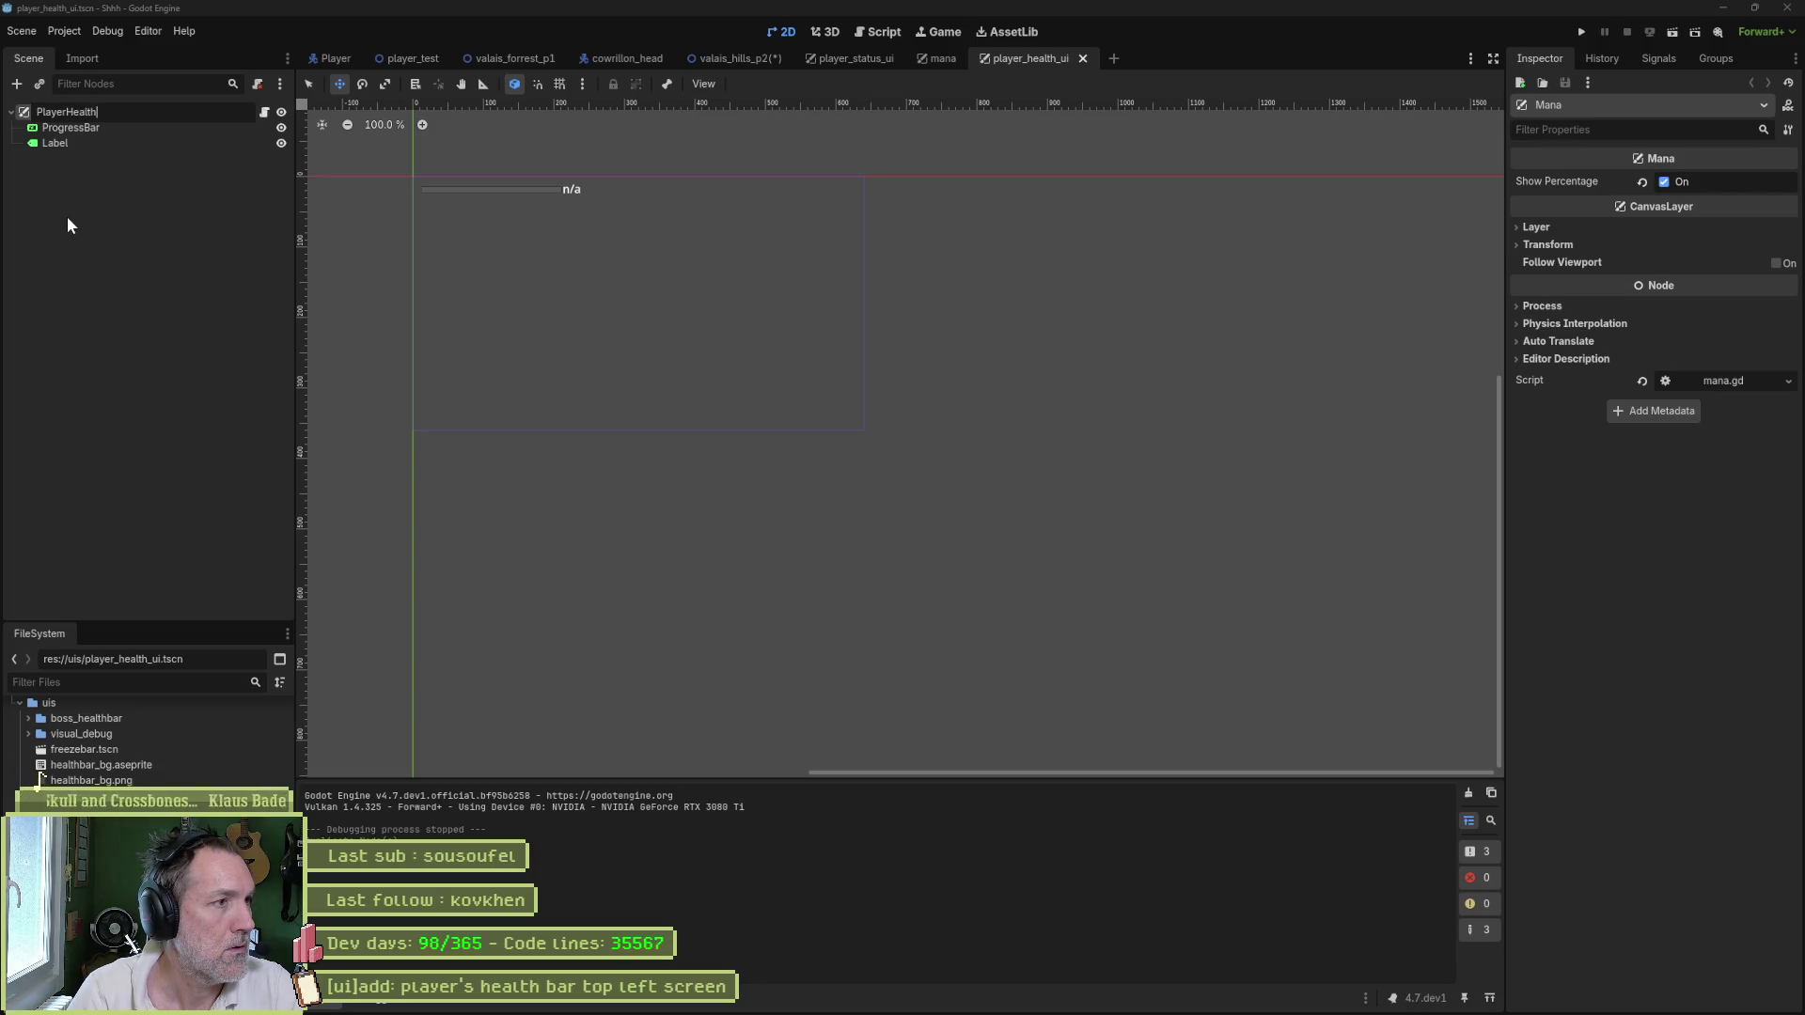
key("Return")
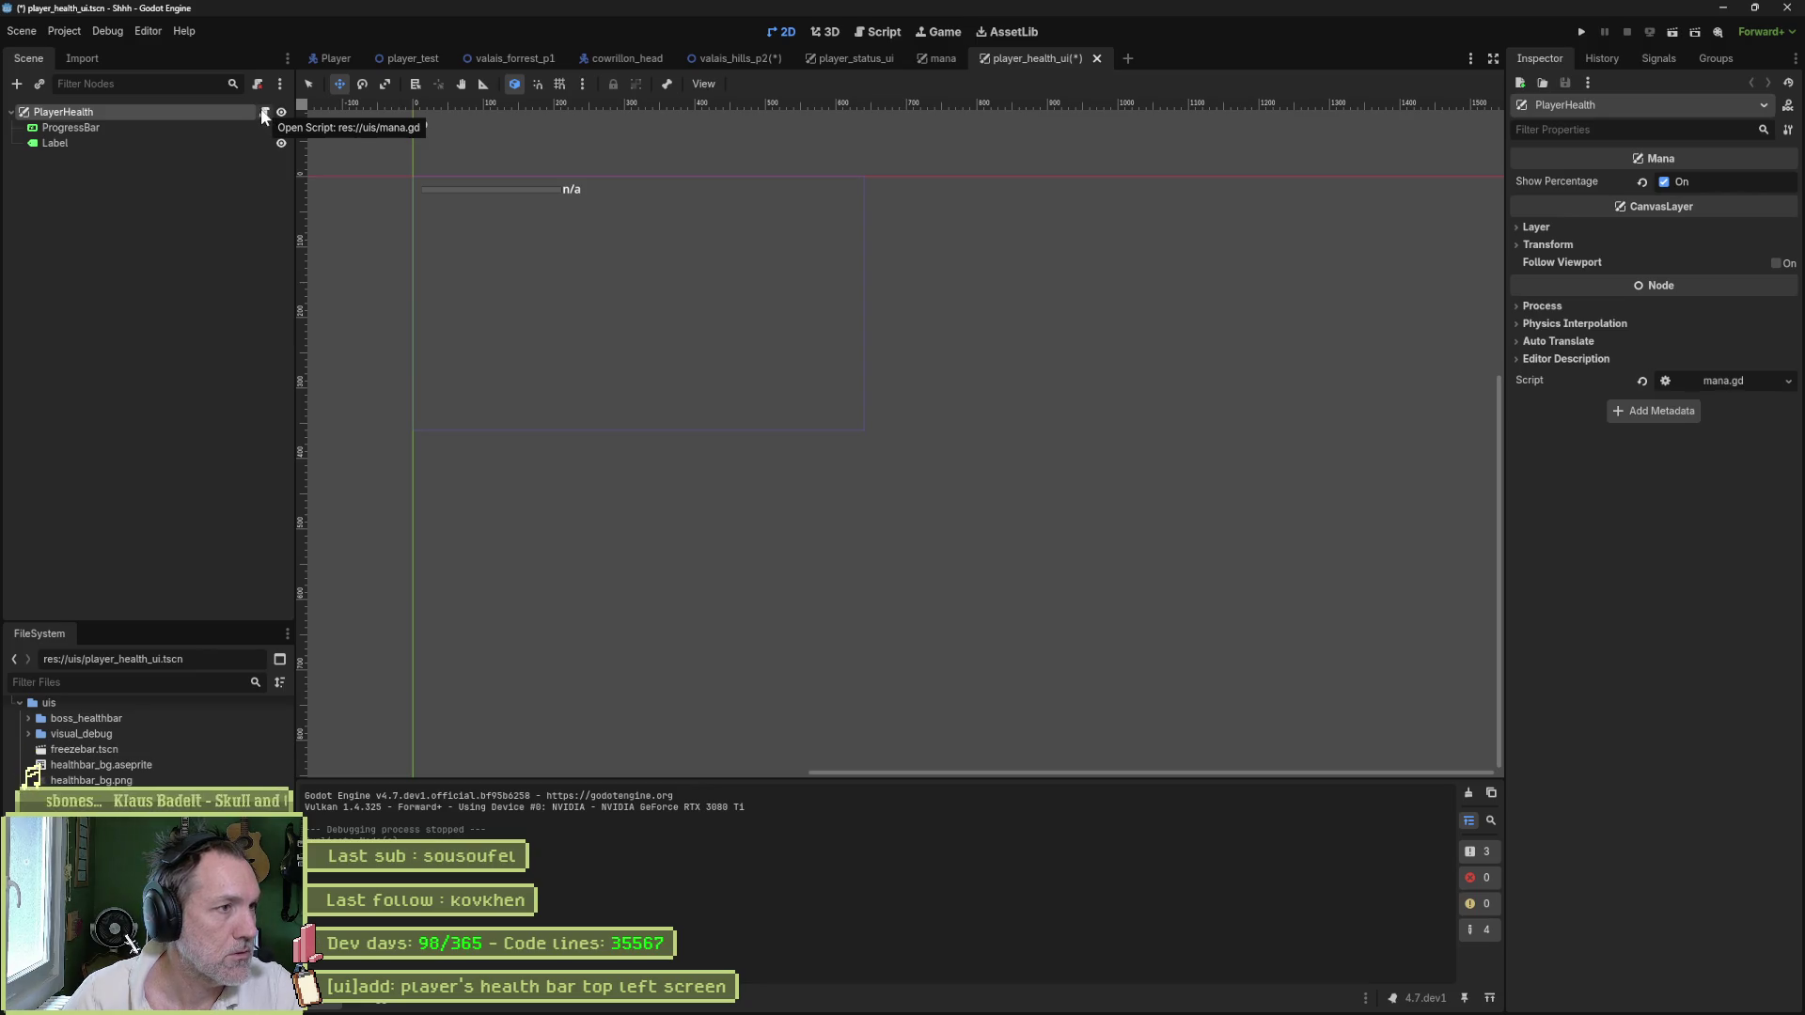
left_click(256, 84)
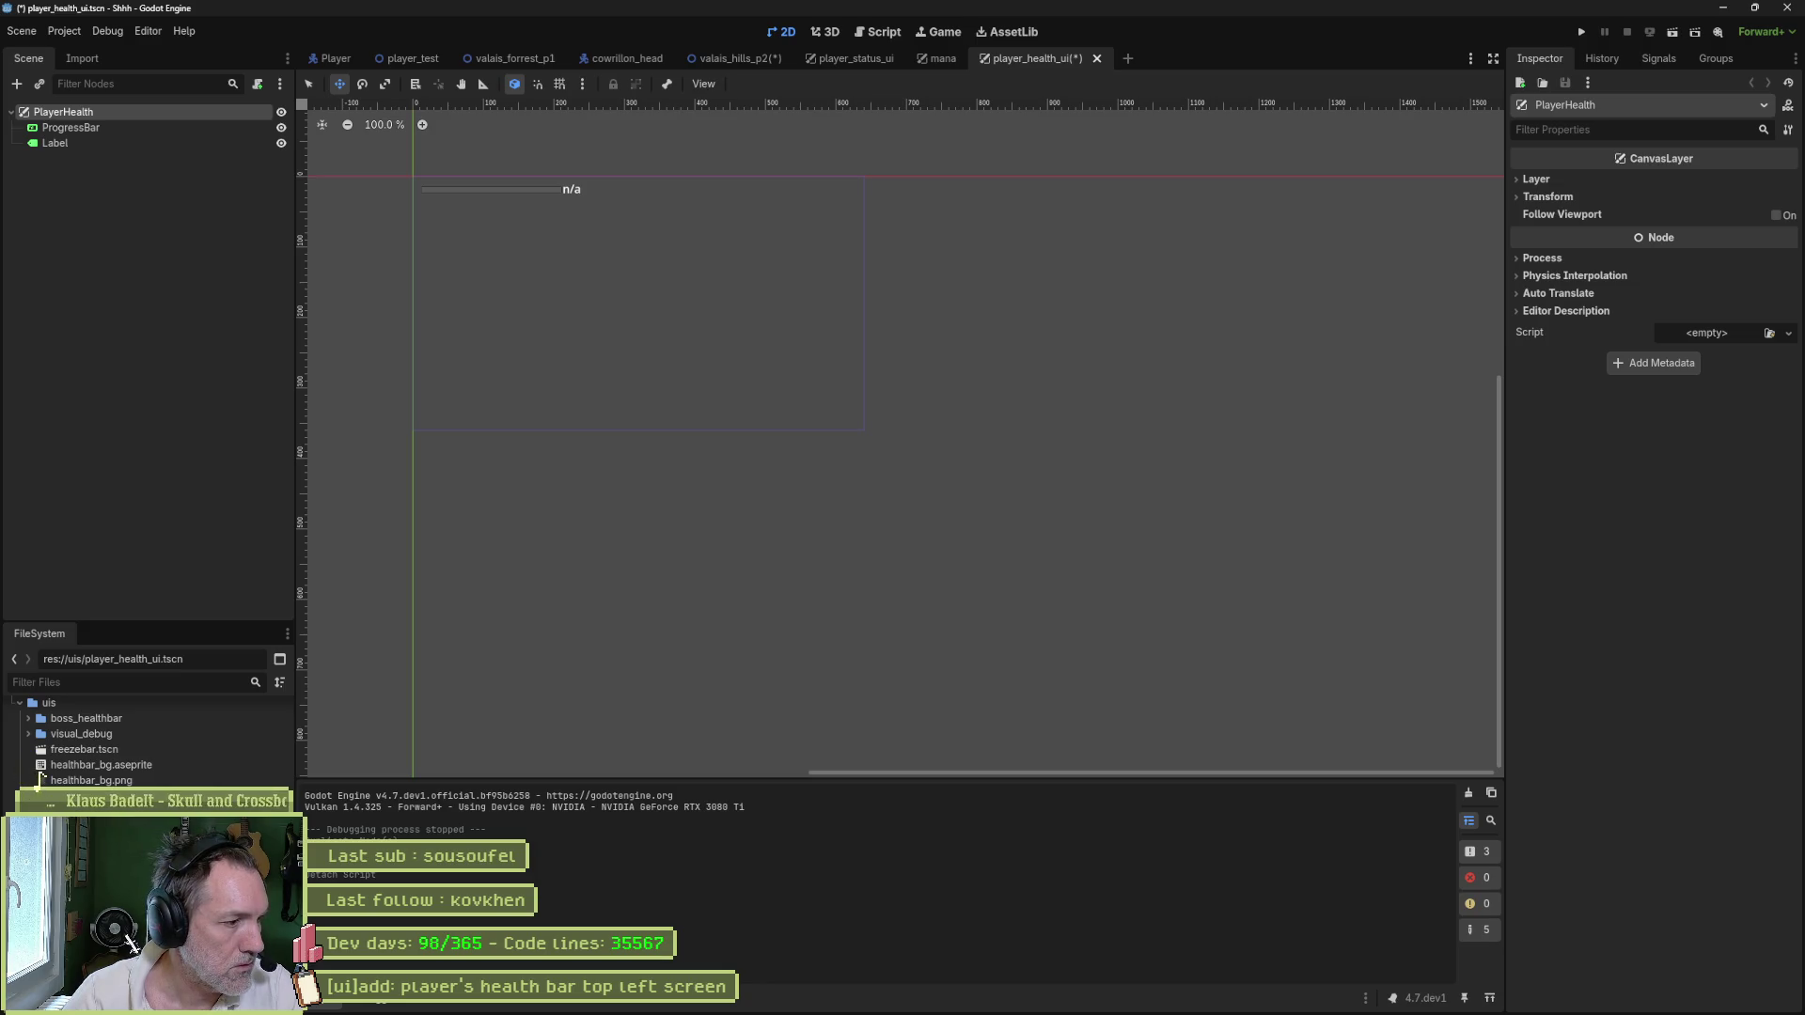
- Duplicate mana.gd as player_health.gd and attach it to the PlayerHealth node
key("ctrl+d")
type("player_health")
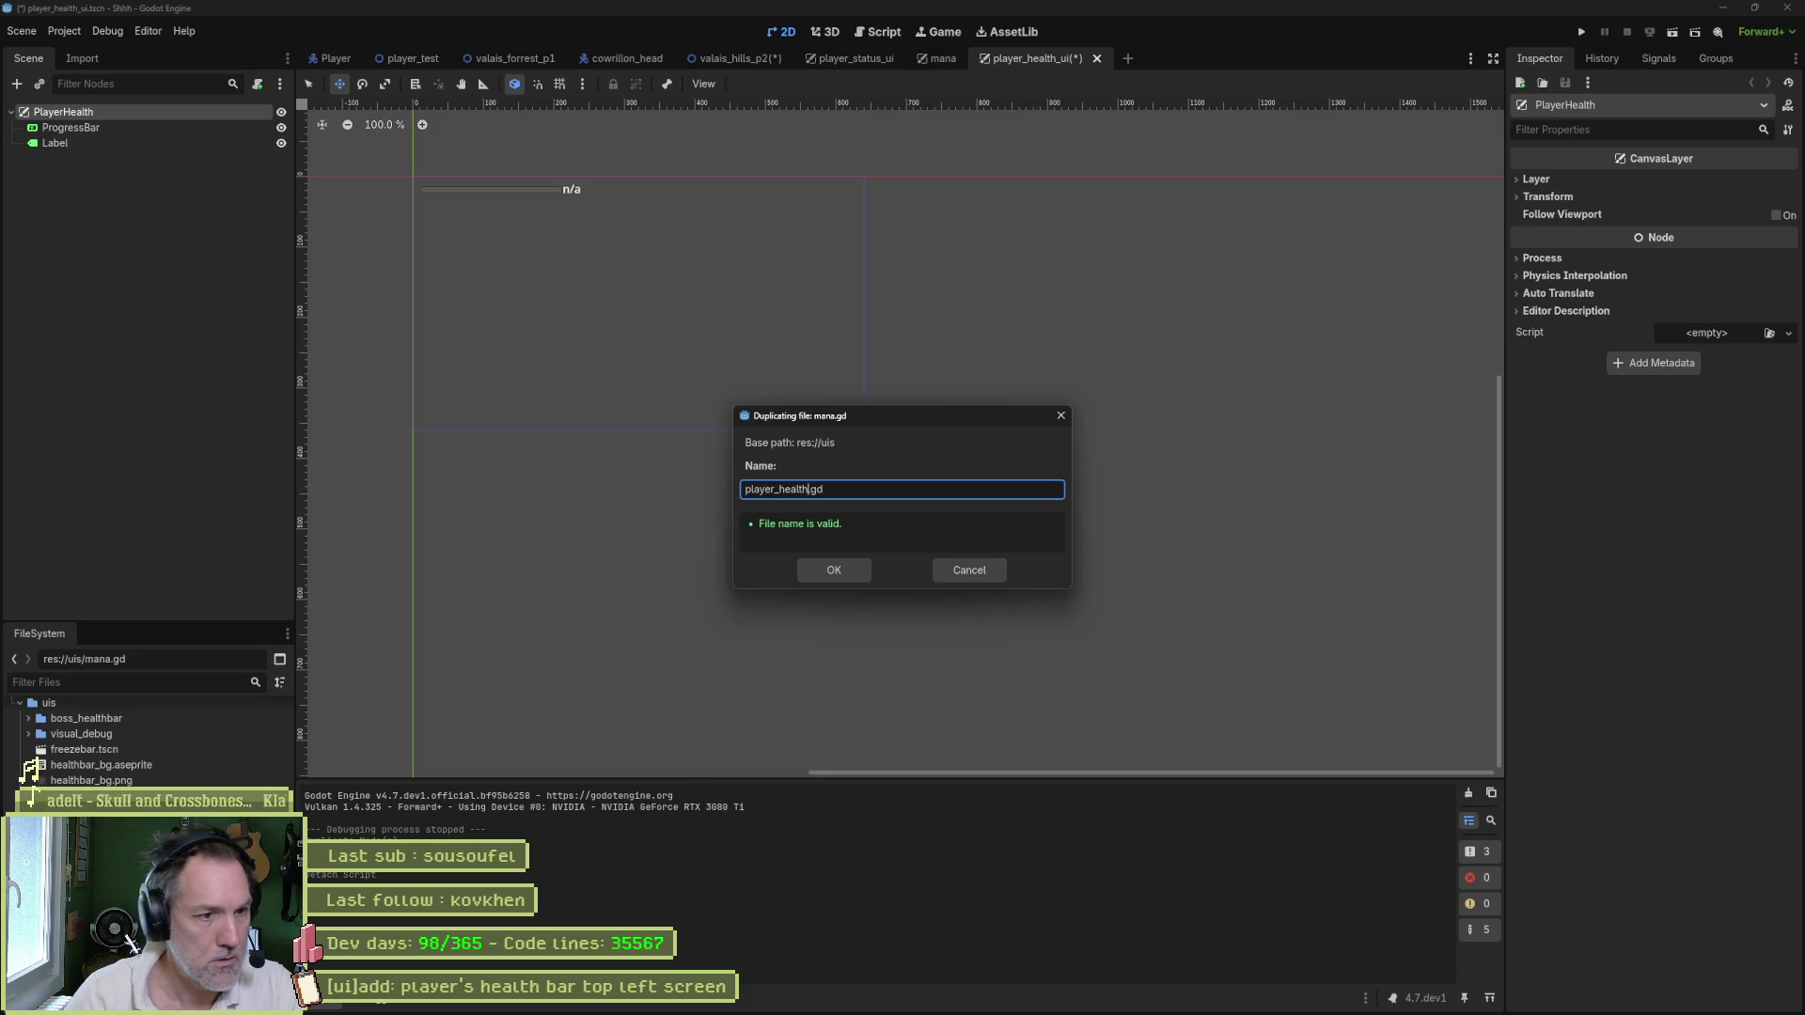
left_click(842, 570)
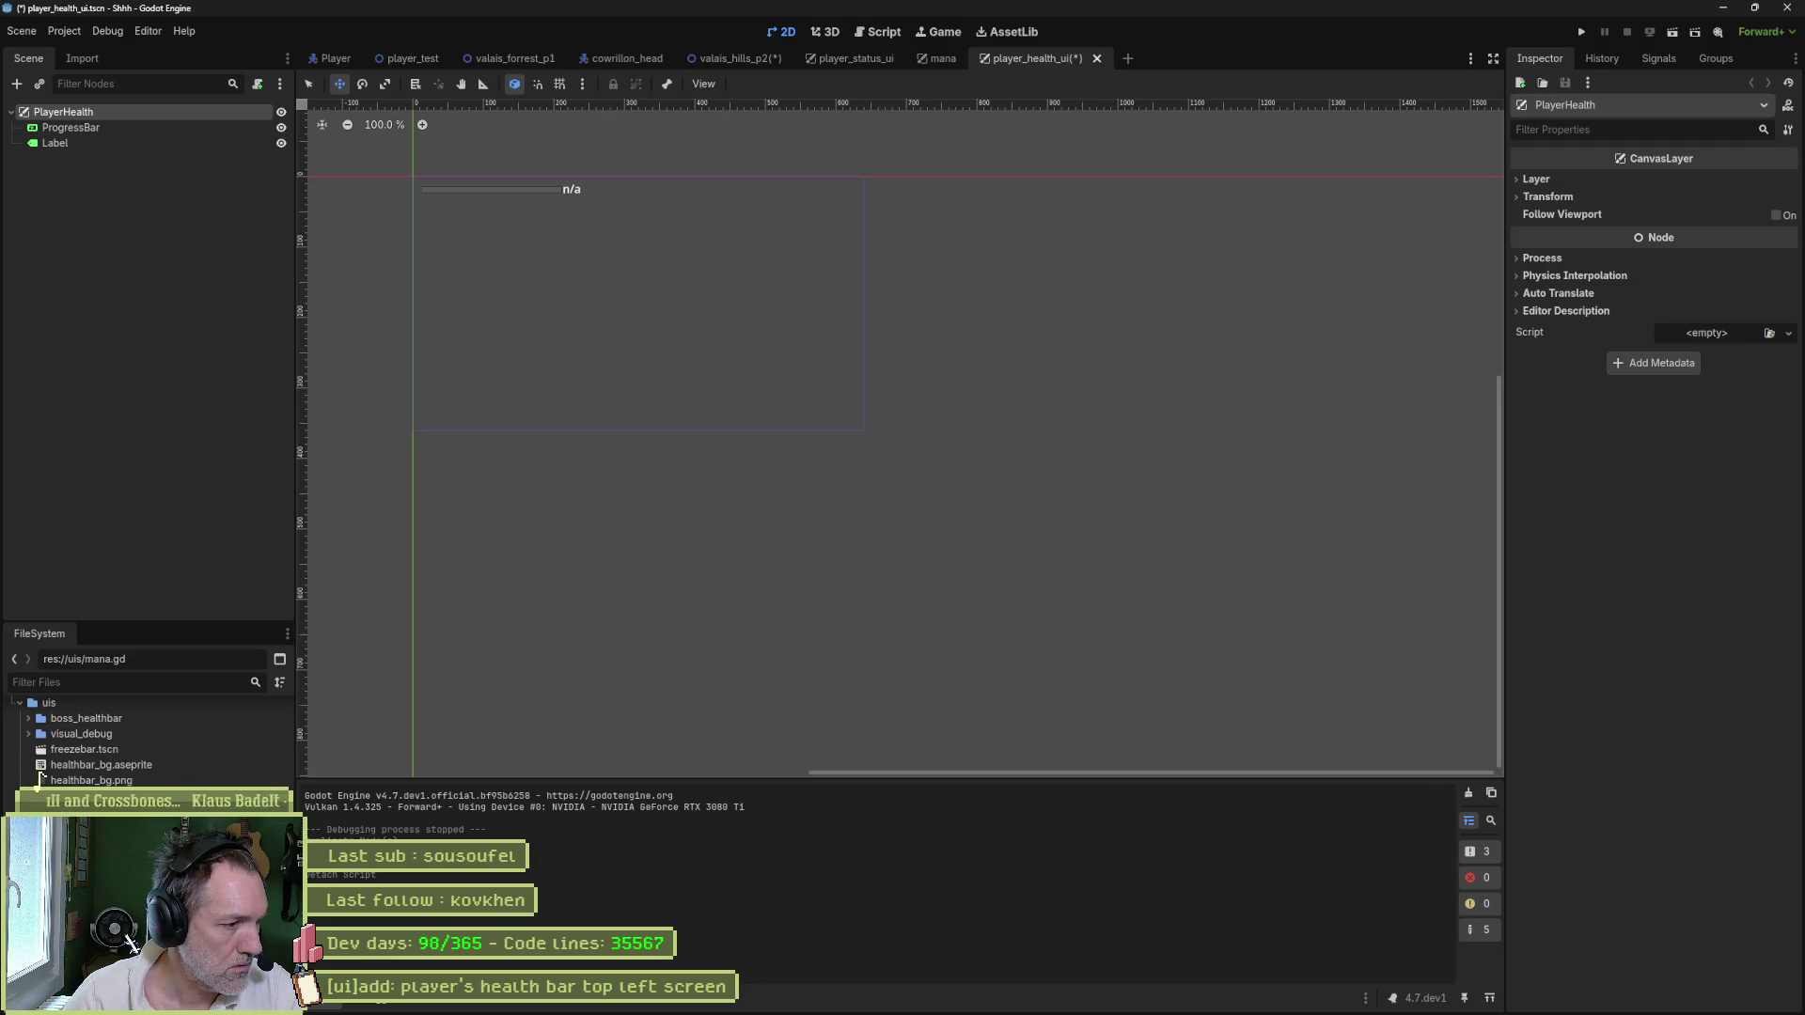
mouse_move(94, 818)
left_mouse_down()
mouse_move(141, 527)
mouse_move(85, 114)
left_mouse_up()
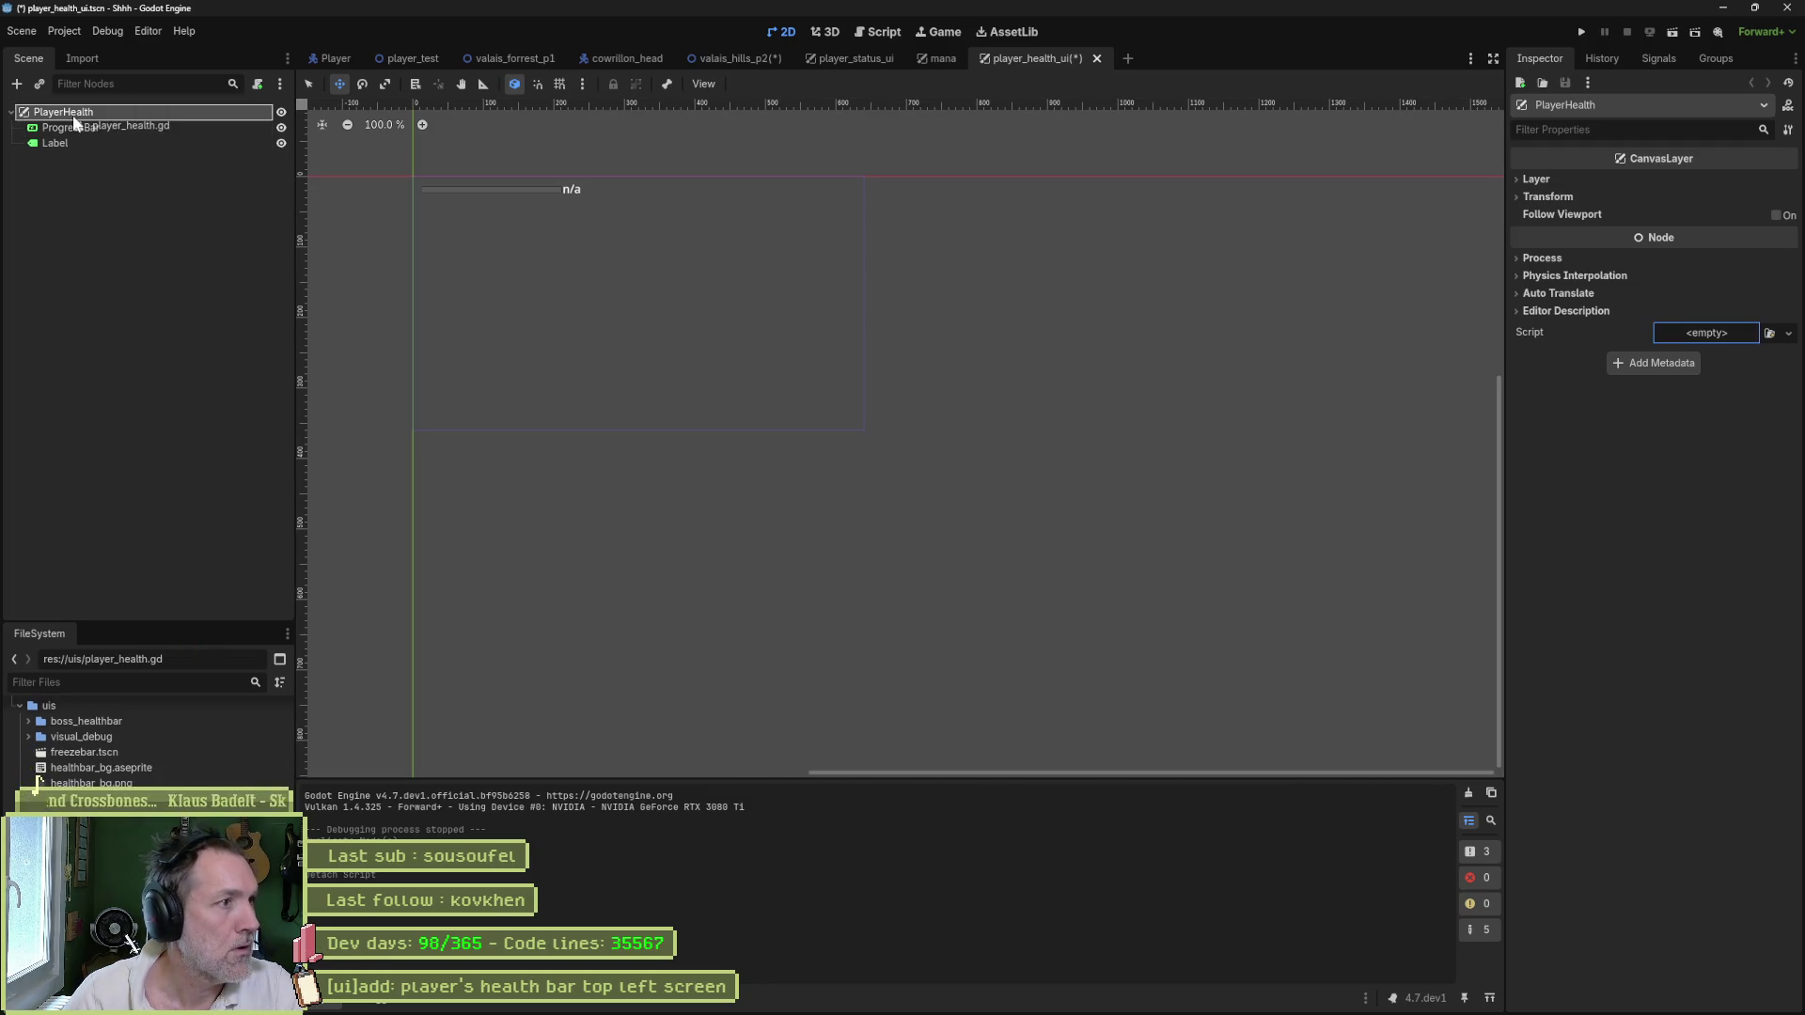
- Save the scene and change the script's class_name from Mana to PlayerHealth
key("ctrl+s")
left_click(264, 112)
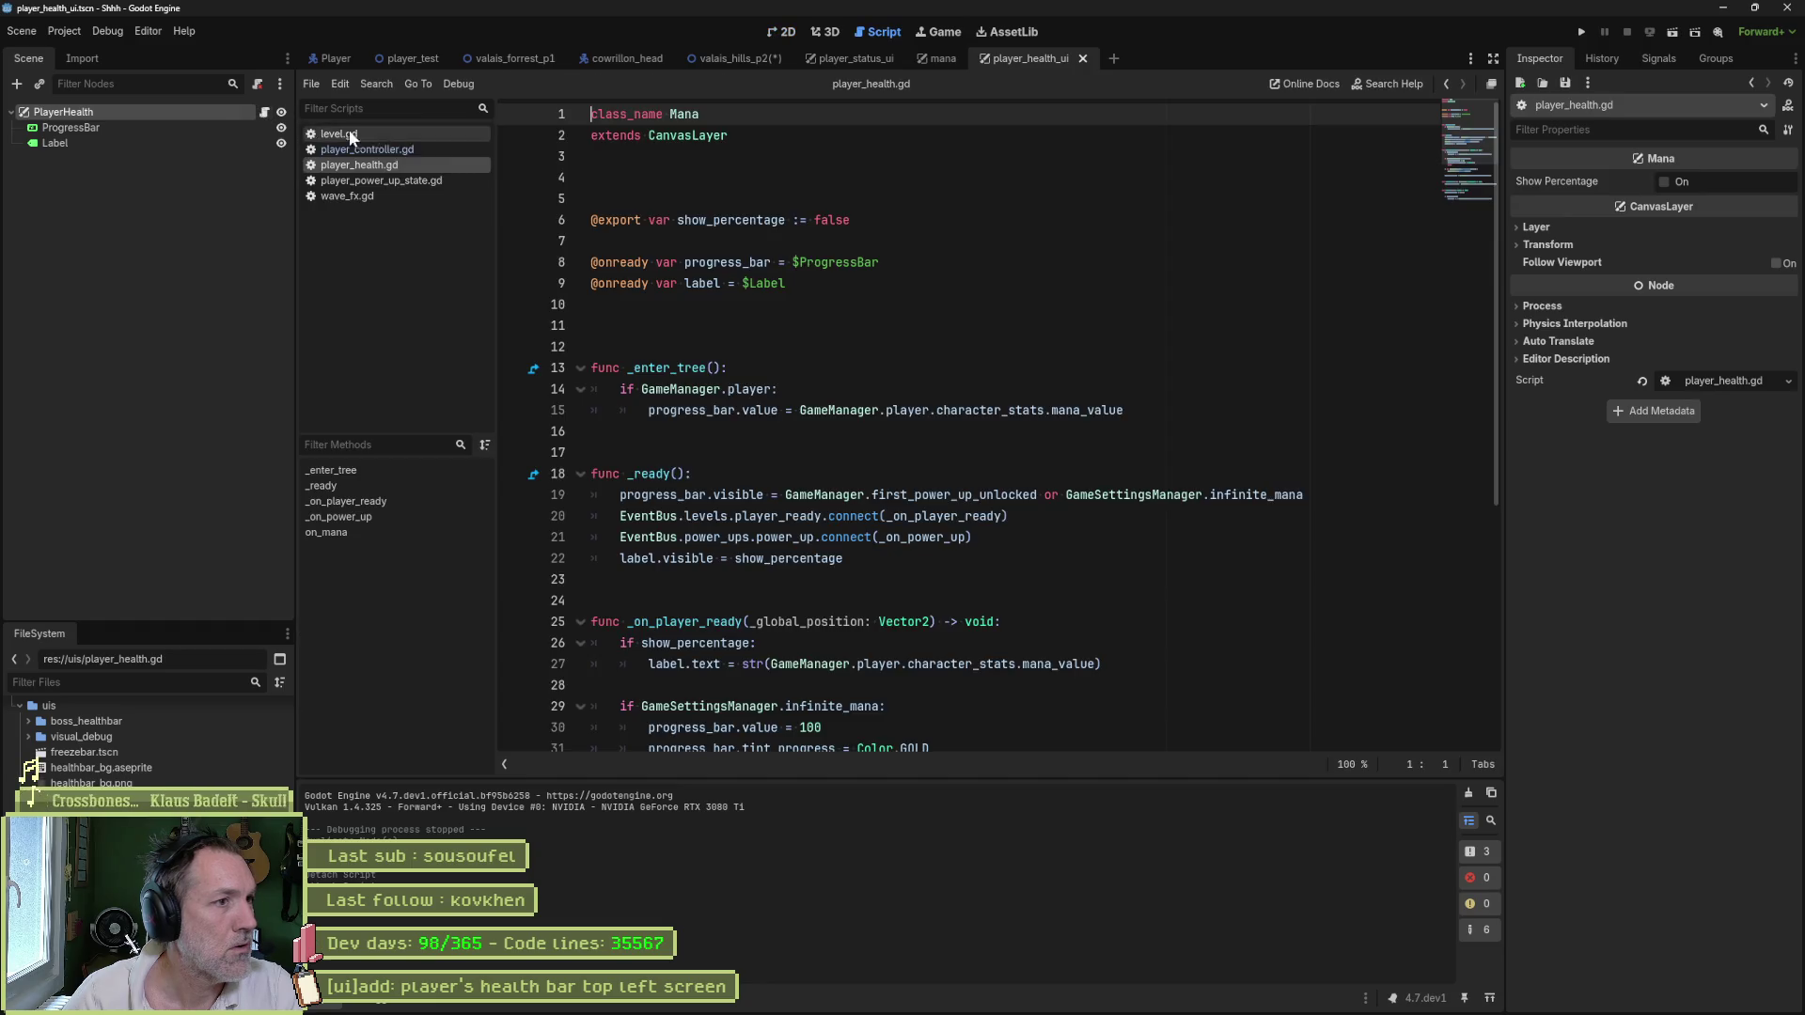
double_click(687, 111)
type("PlayerHea")
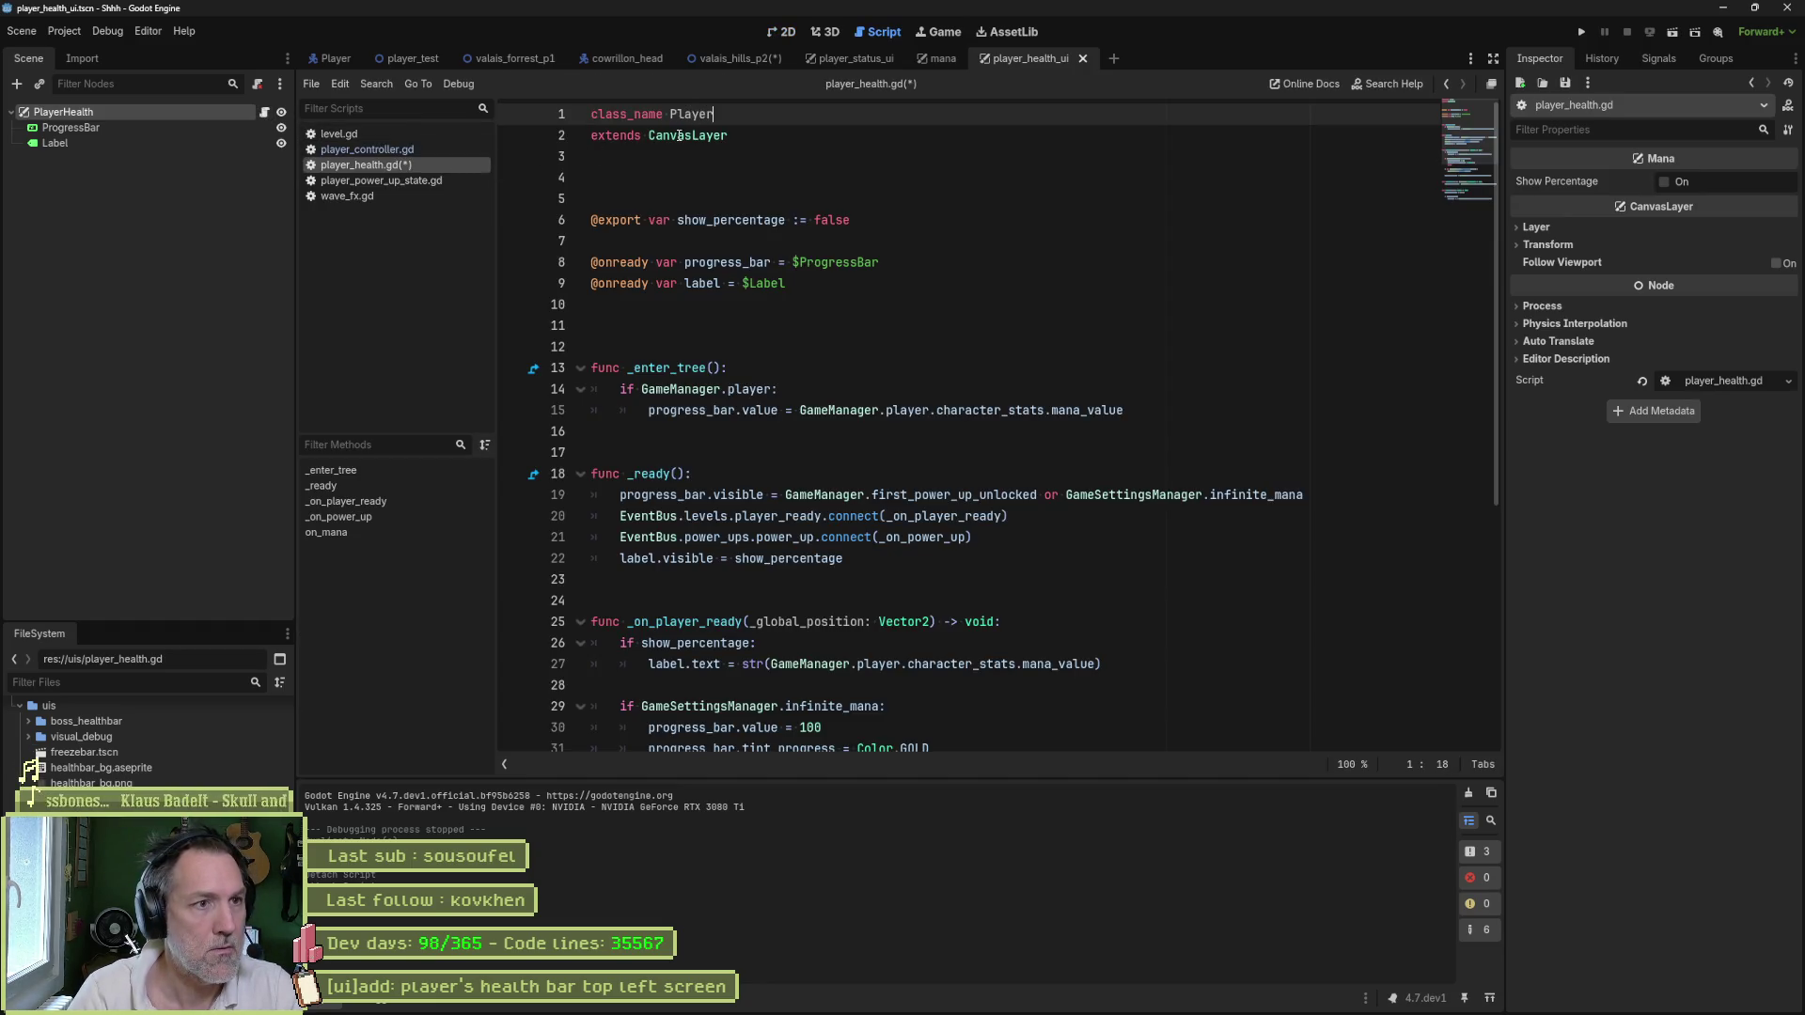
type("lth")
key("ctrl+s")
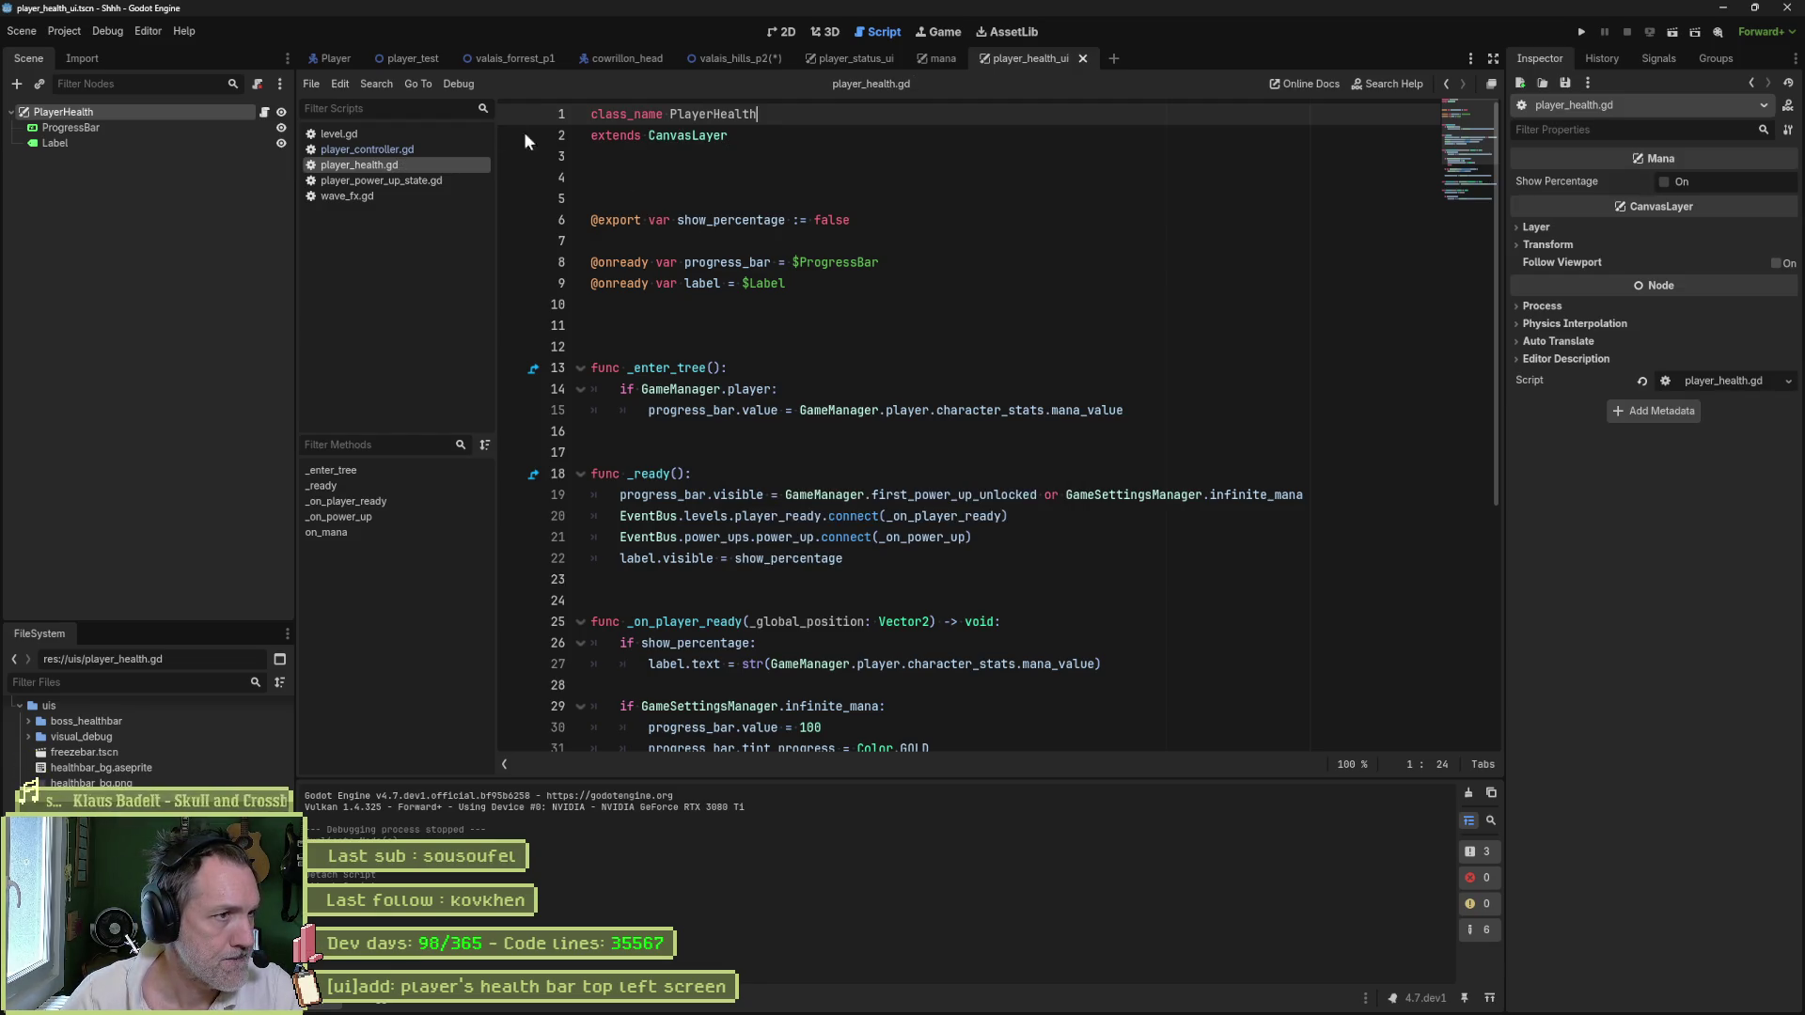
- Close the player_health_ui and mana tabs, then instance player_health_ui.tscn under PlayerStatus
middle_click(1012, 58)
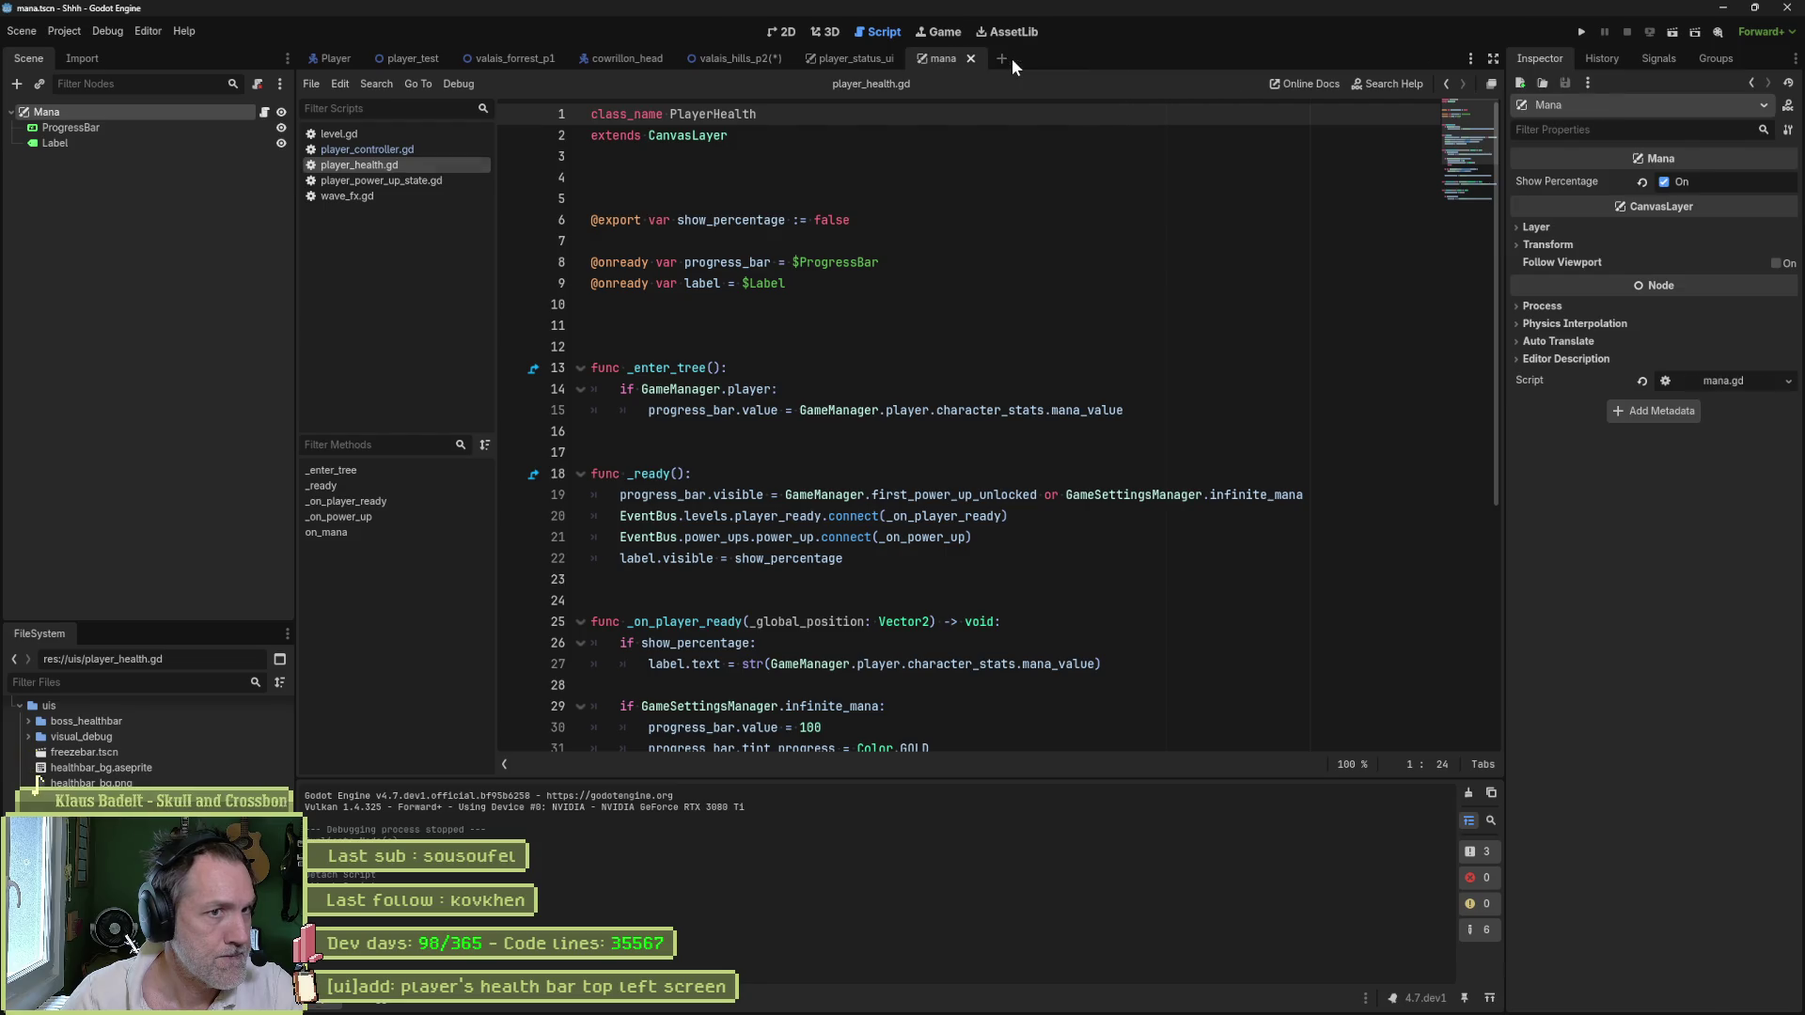
middle_click(955, 60)
left_click(799, 36)
left_click(119, 113)
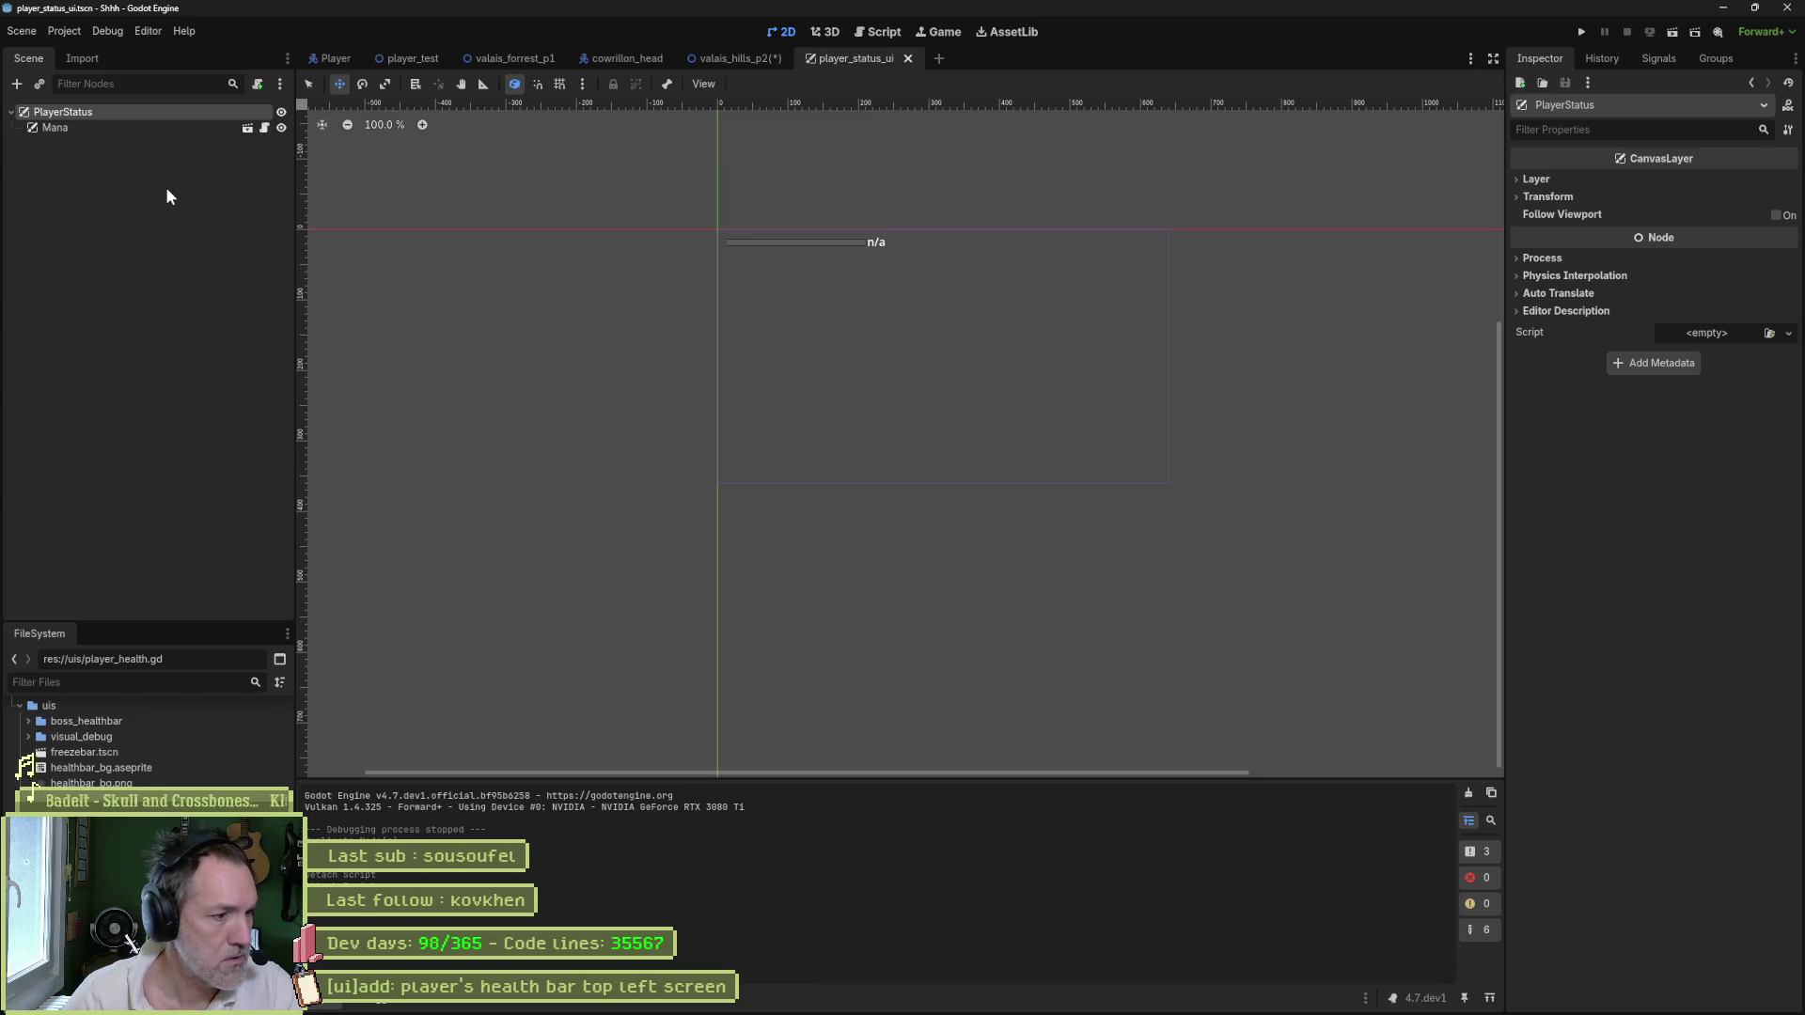
key("ctrl+shift+o")
type("player")
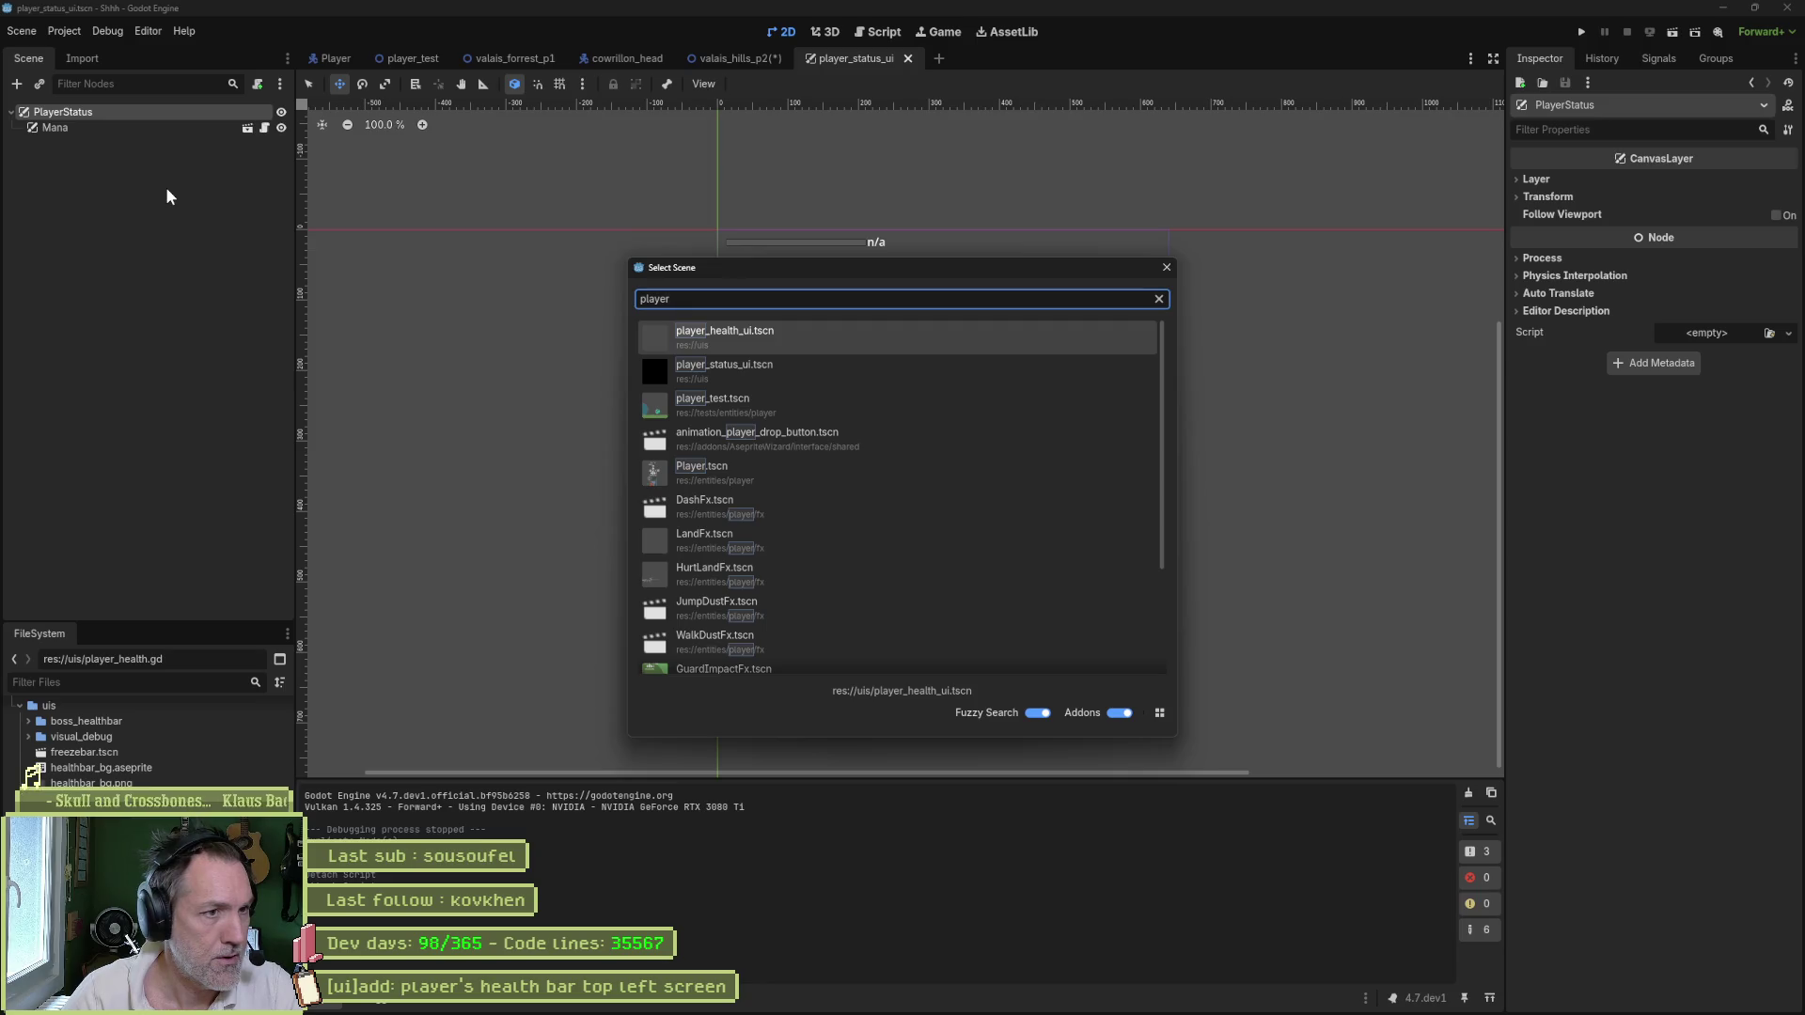
key("Return")
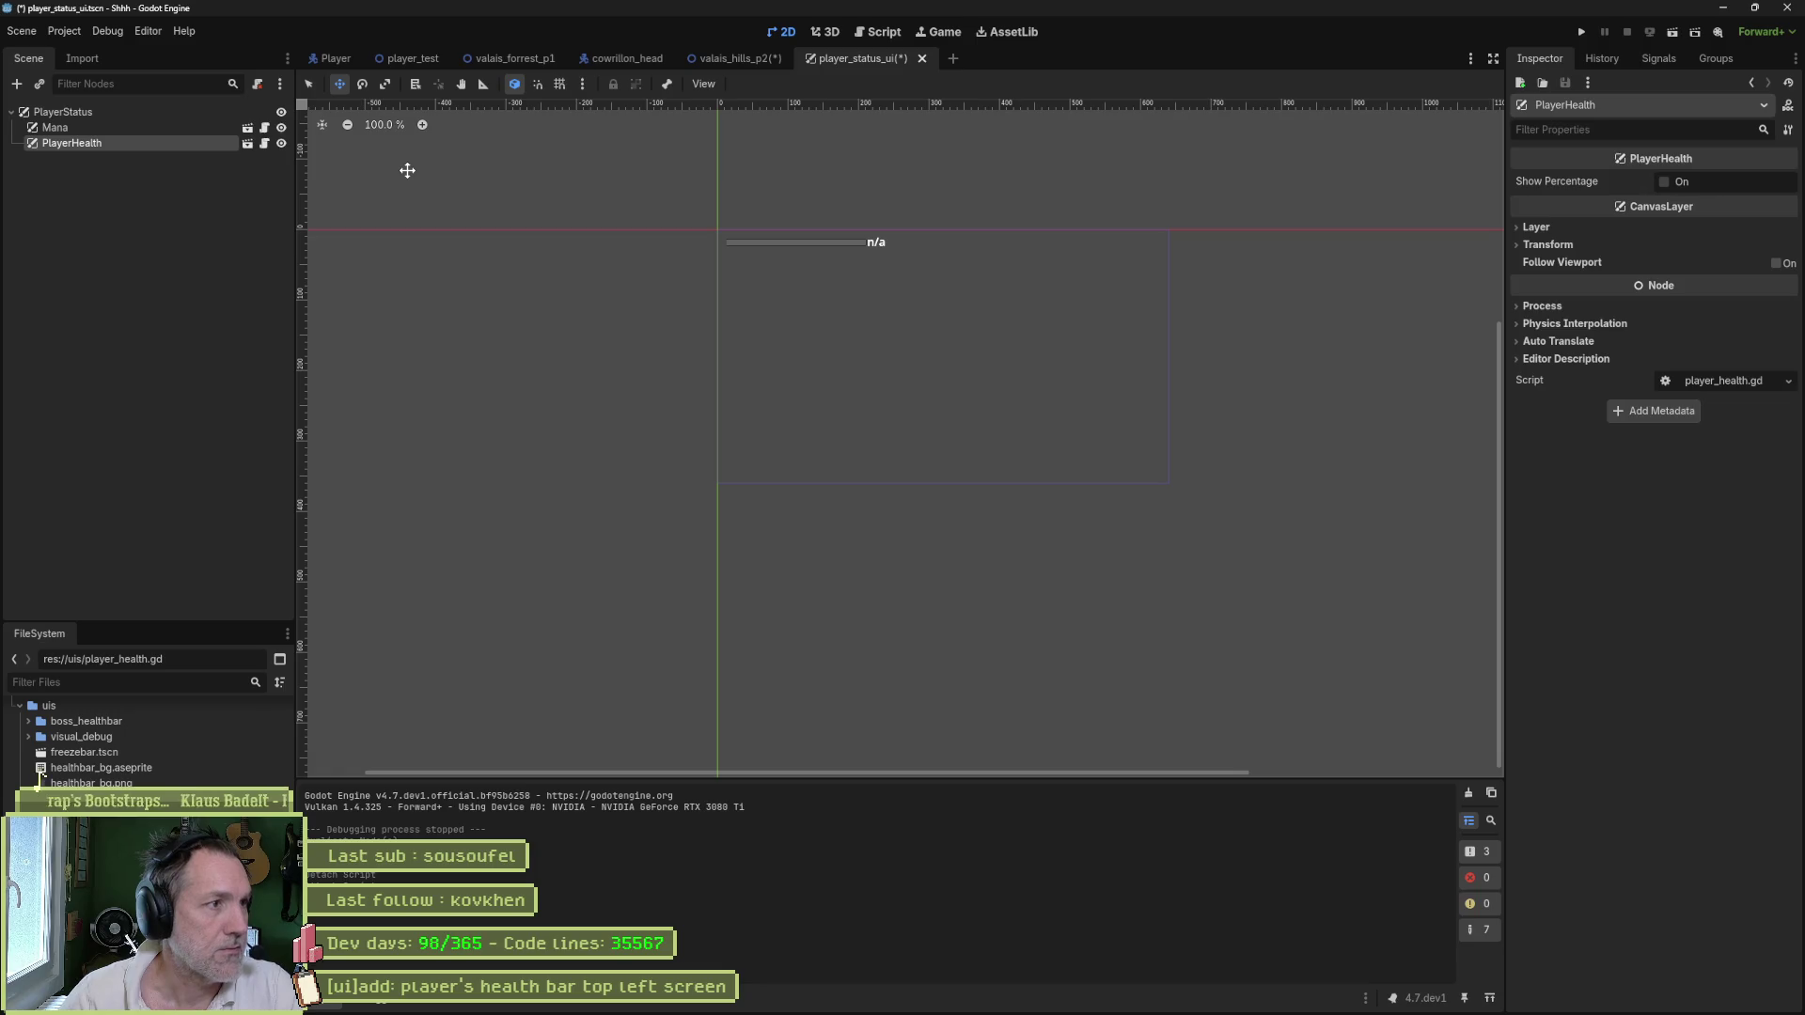
left_click(1532, 244)
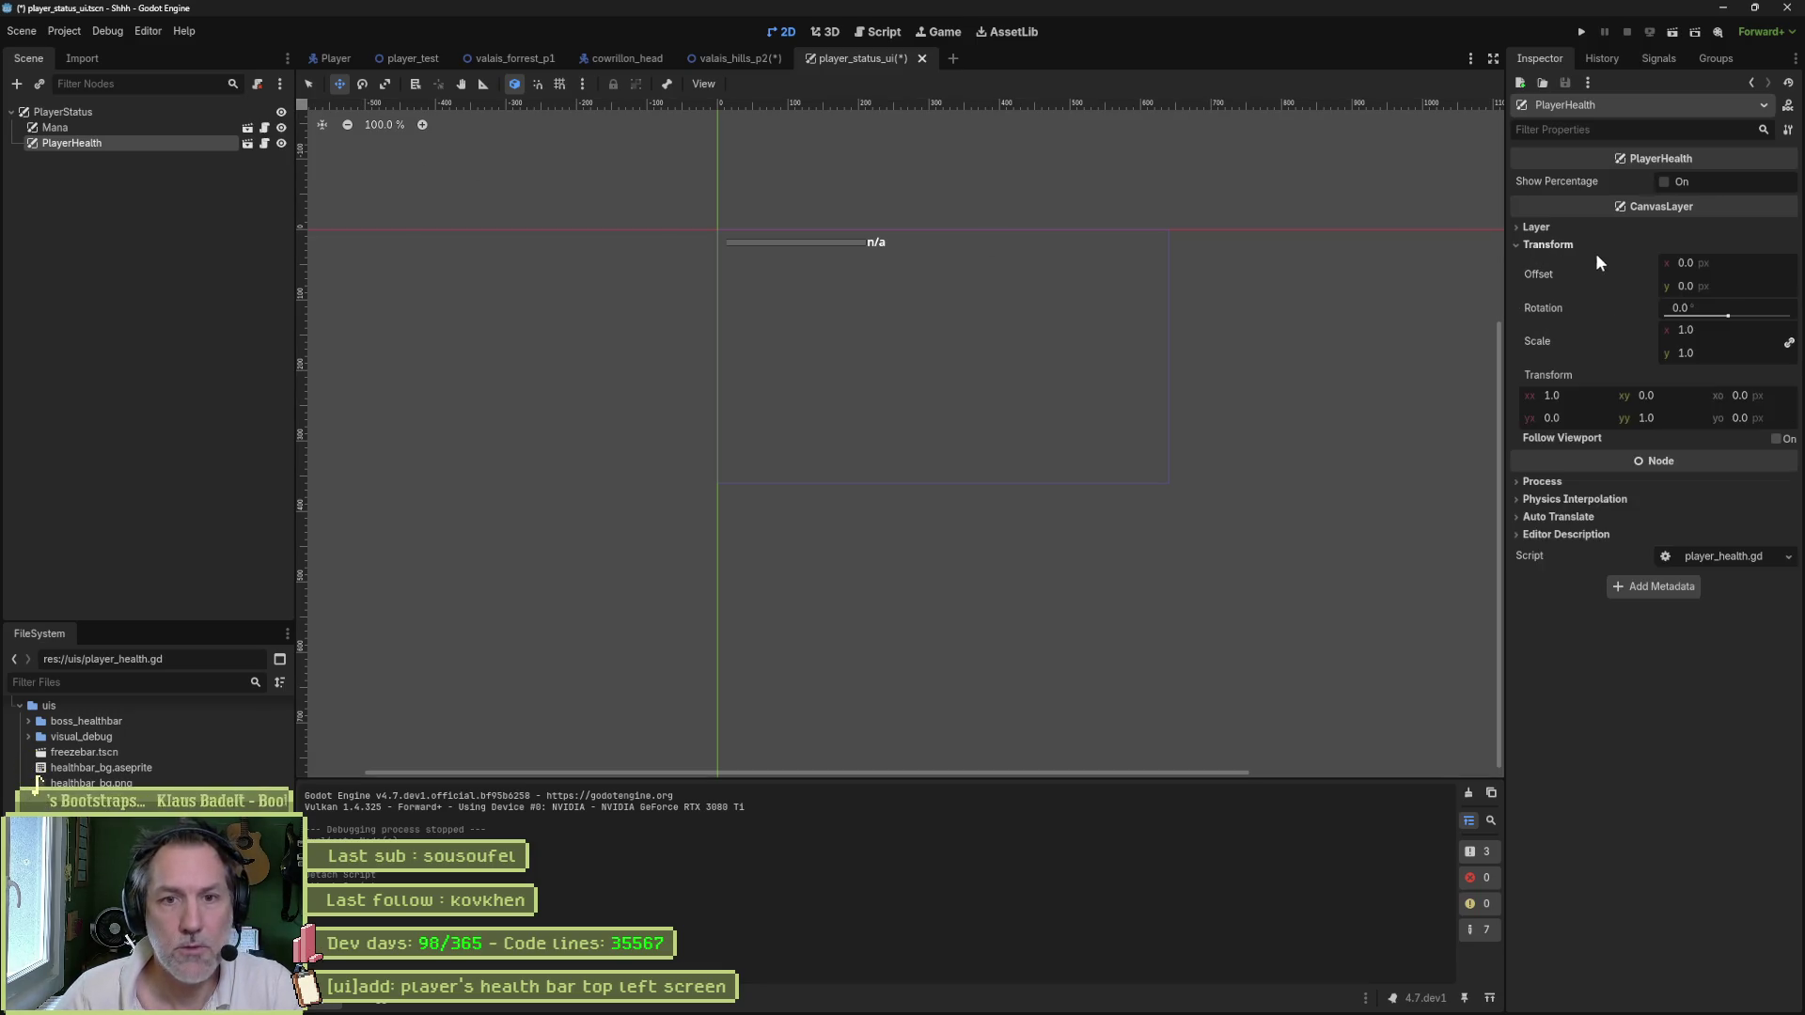
- Place Mana below PlayerHealth at y offset 10.22, save, and open player_health.gd
mouse_move(1726, 285)
left_mouse_down()
mouse_move(1753, 285)
mouse_move(1730, 284)
left_mouse_up()
key("ctrl+z")
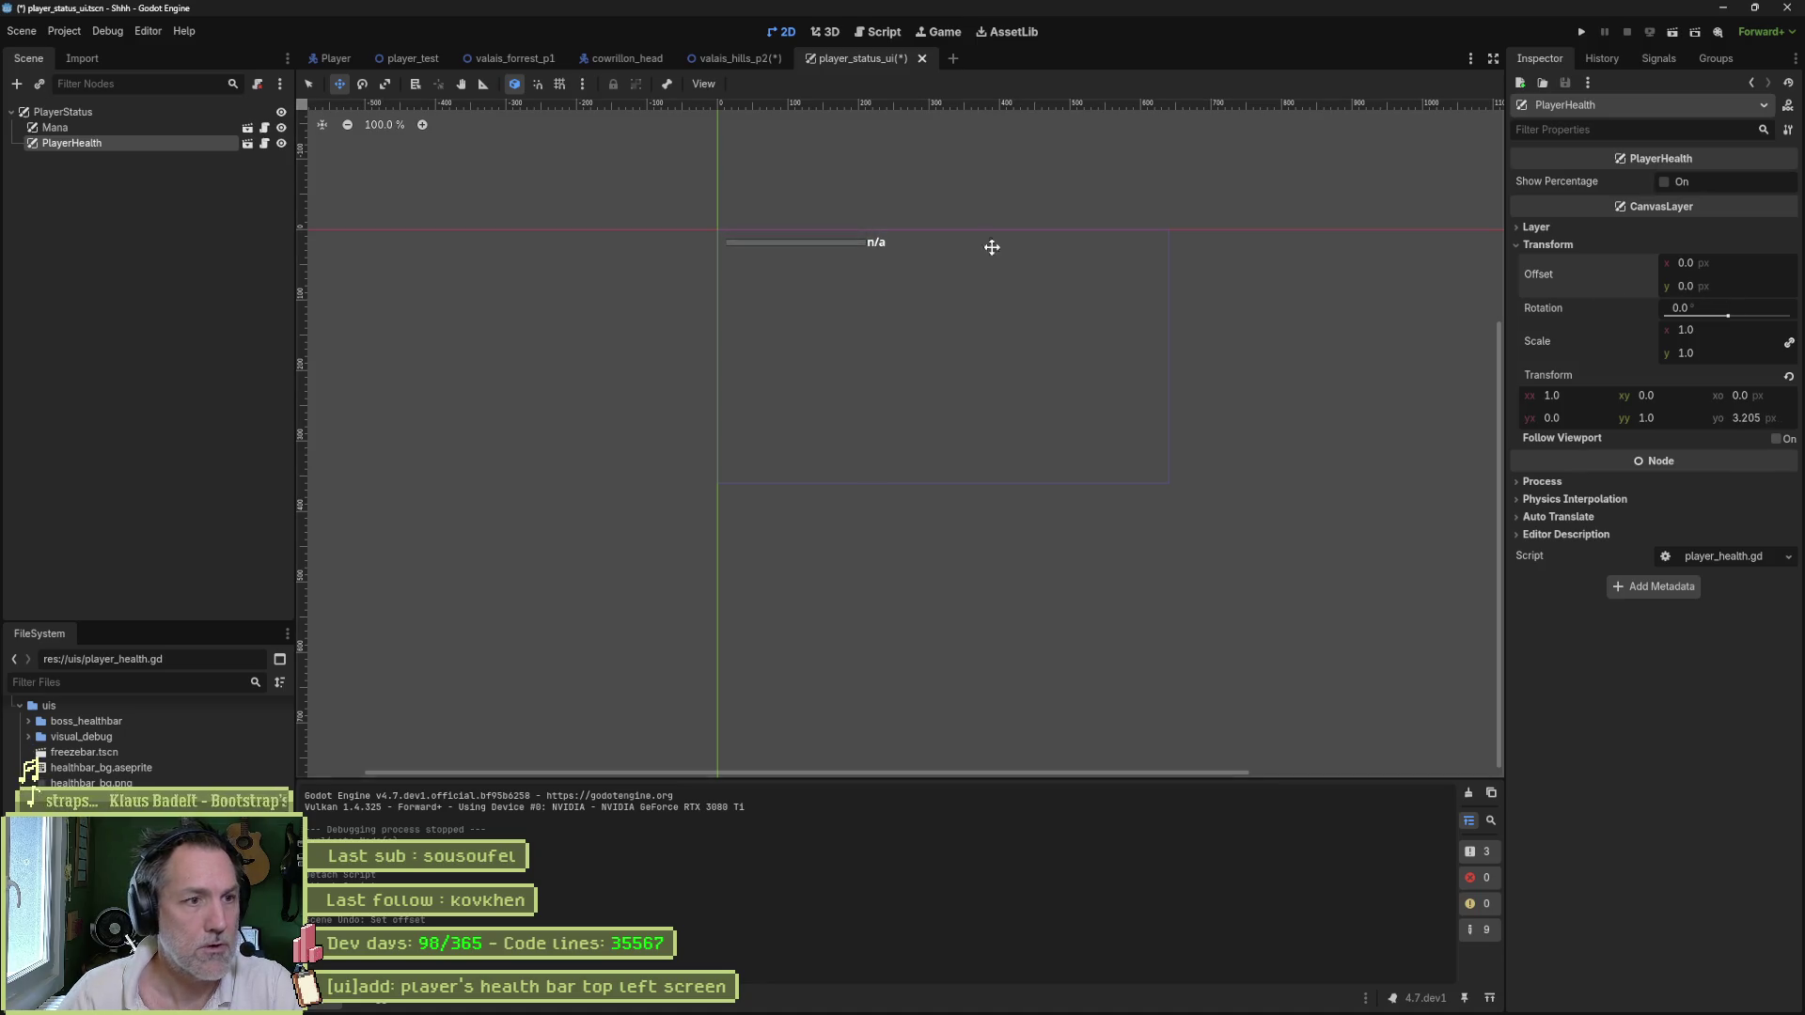
left_click(120, 124)
left_click_drag(70, 126, 60, 148)
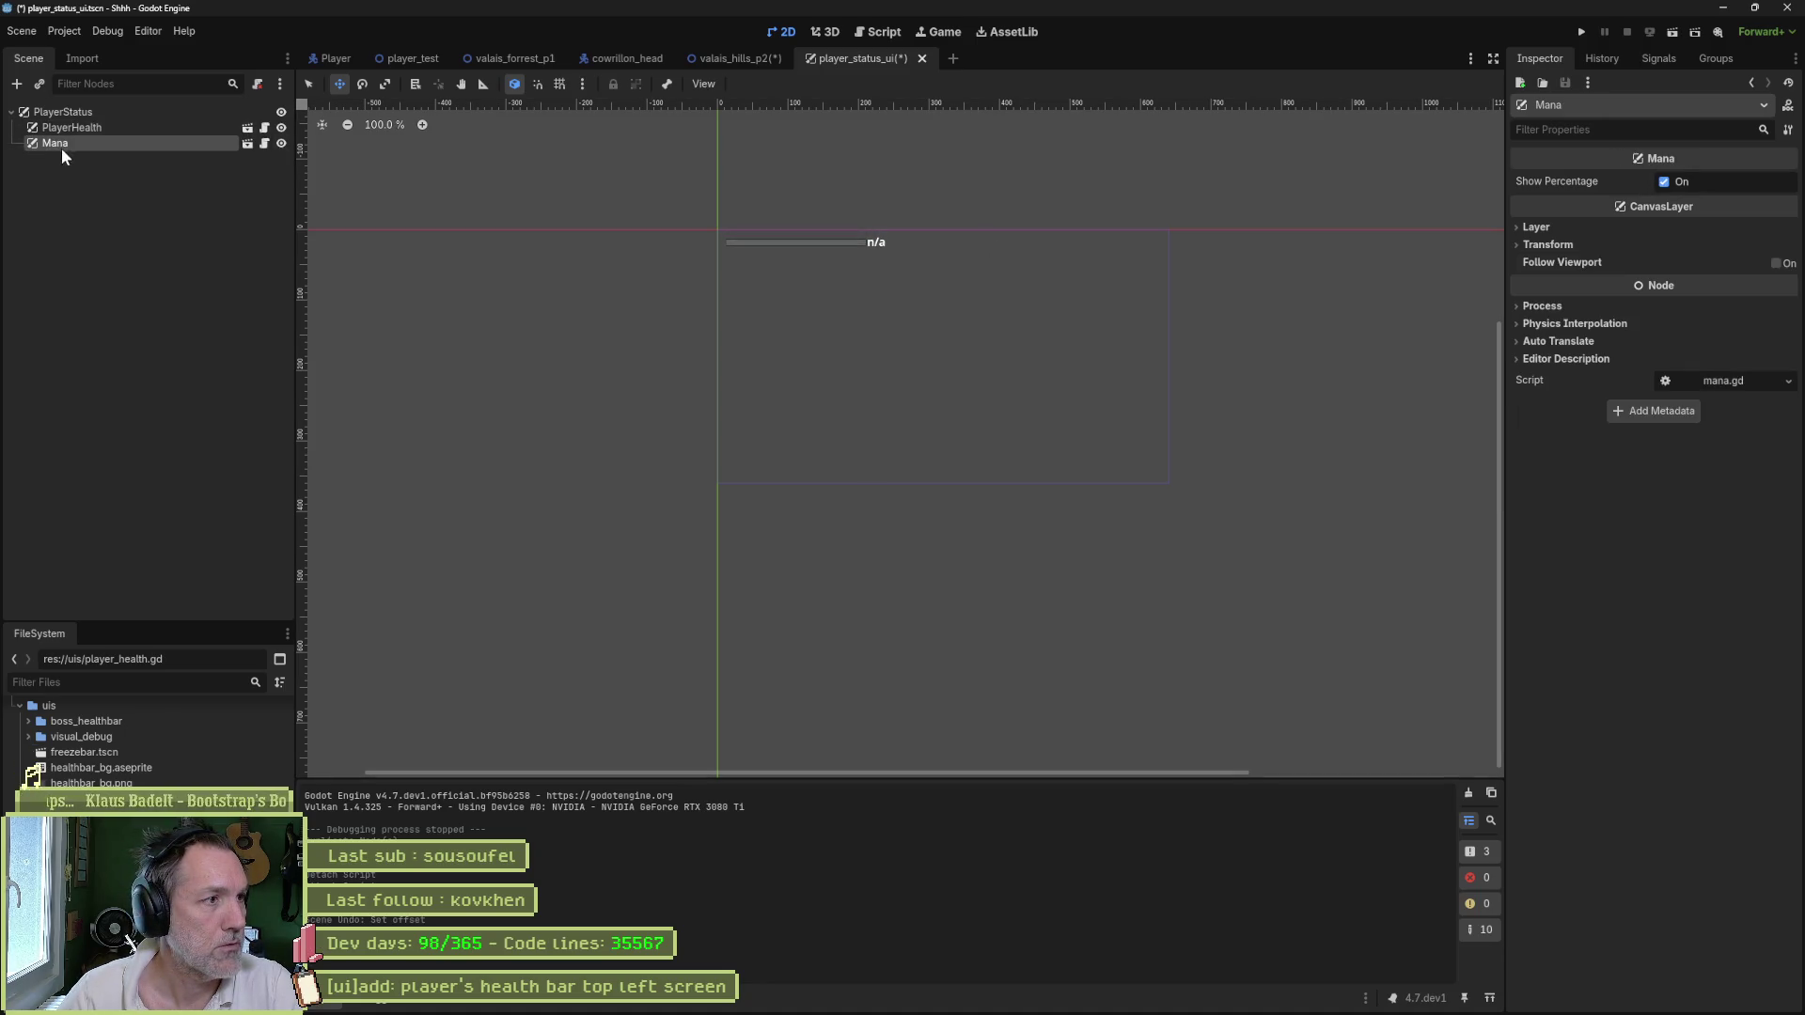
left_click(1589, 245)
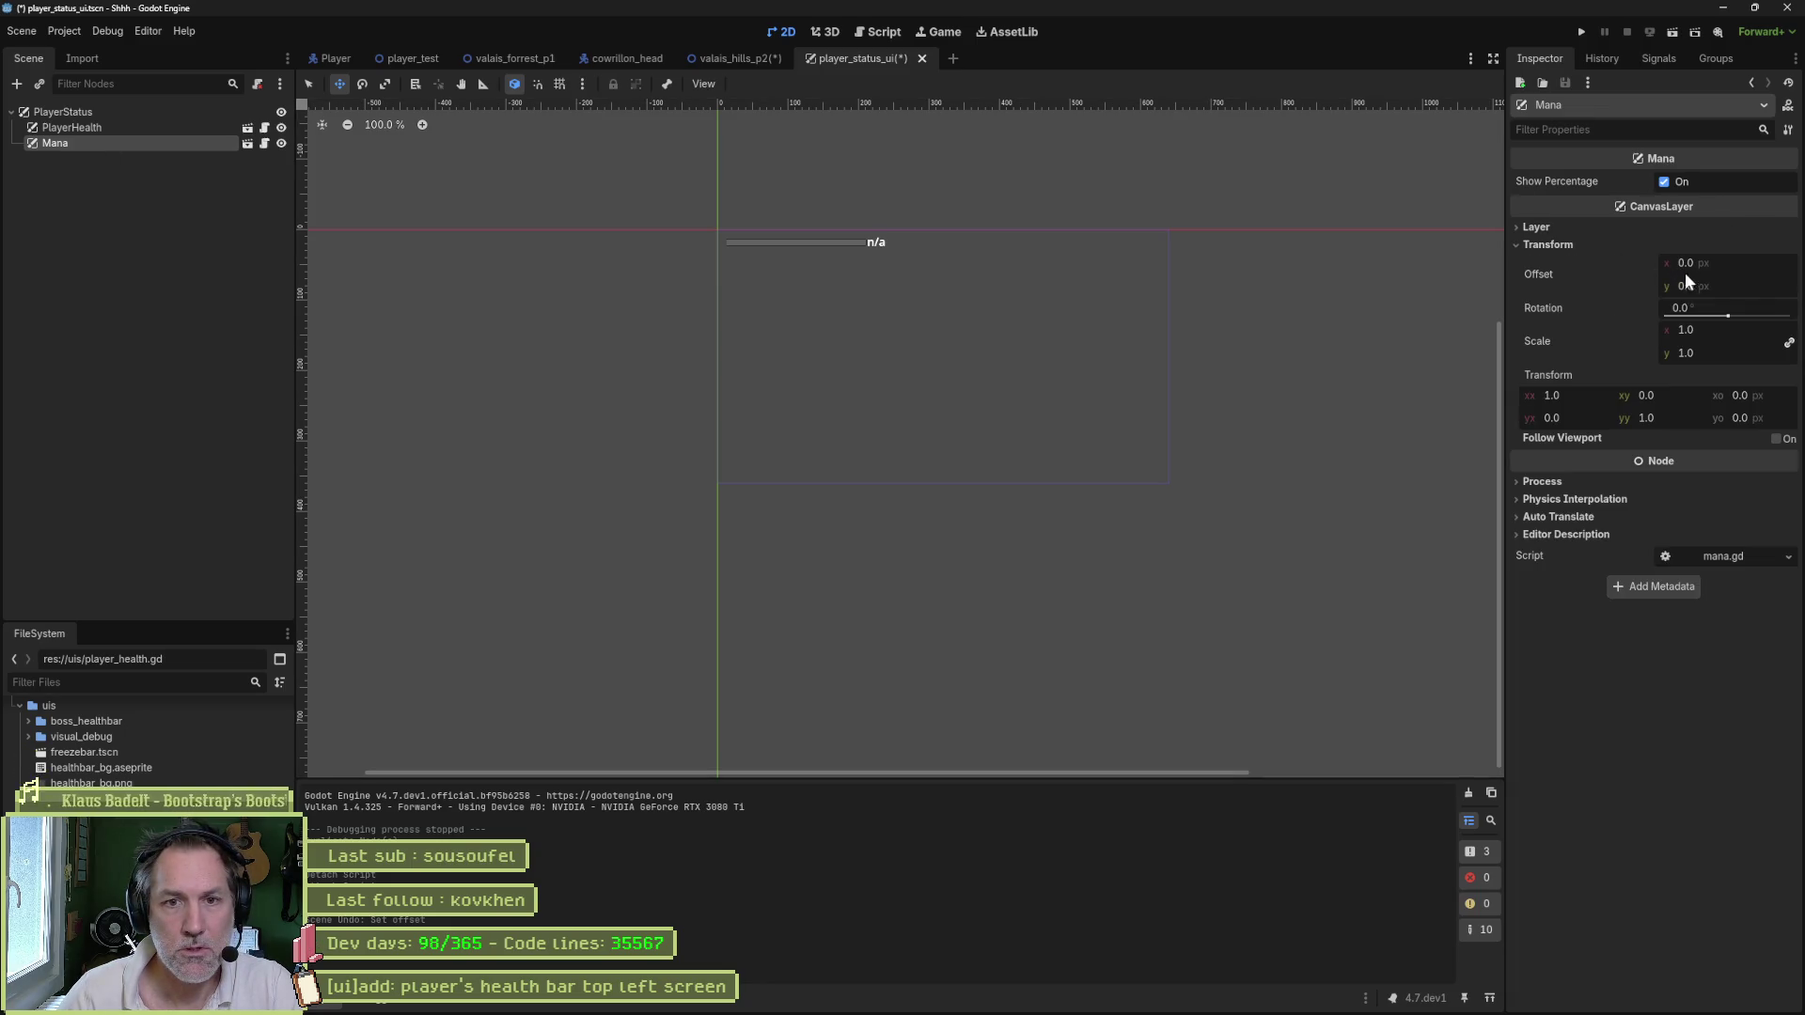
left_click_drag(1739, 285, 1753, 285)
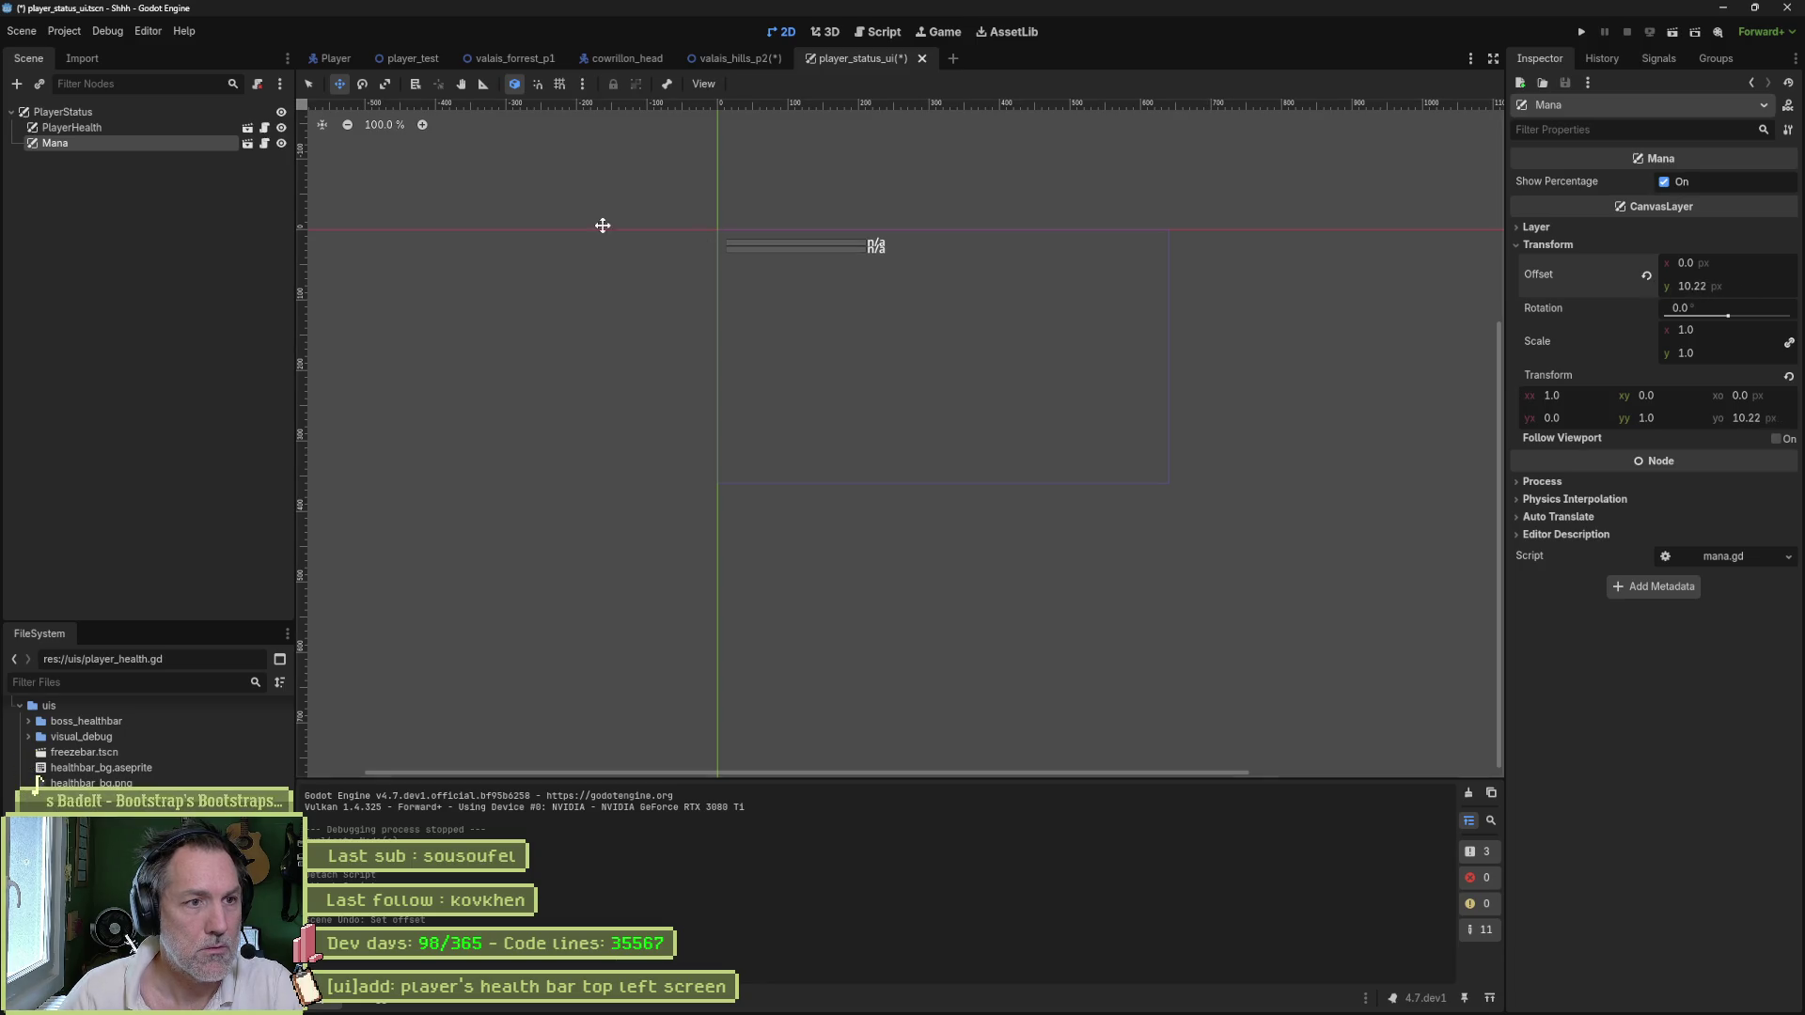
scroll(799, 266, "up", 3)
key("ctrl+s")
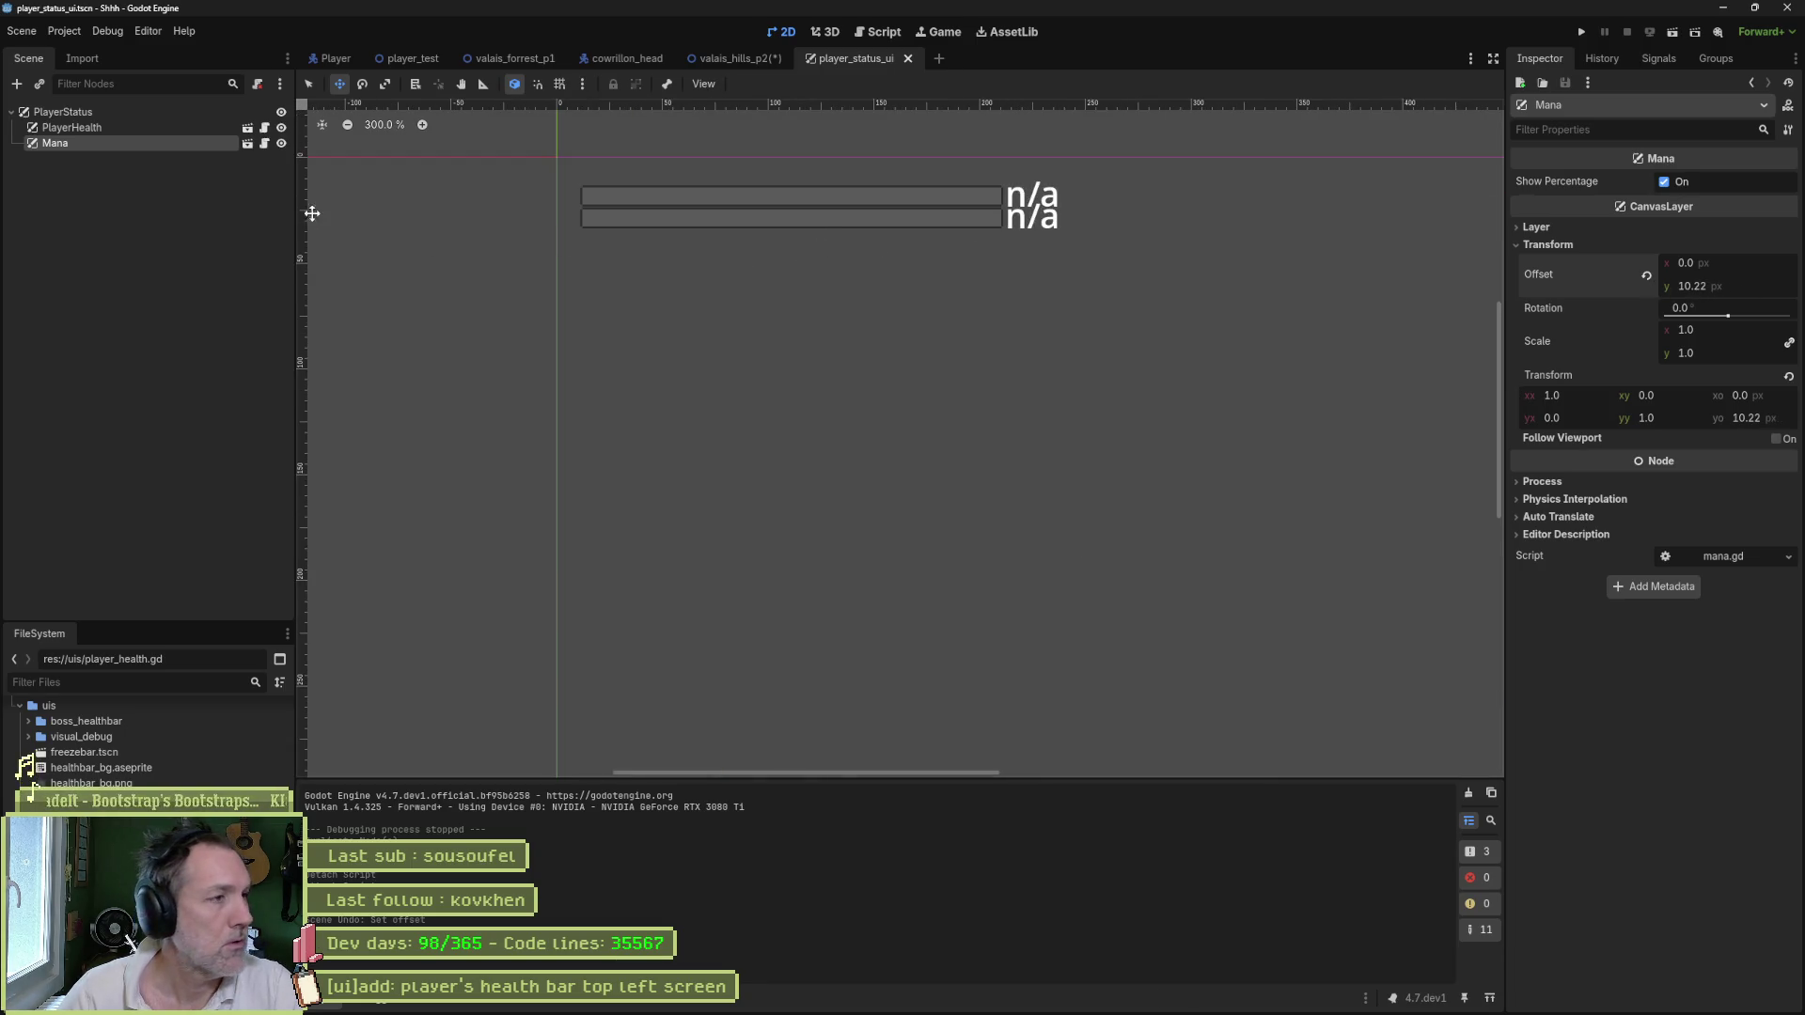
left_click(265, 128)
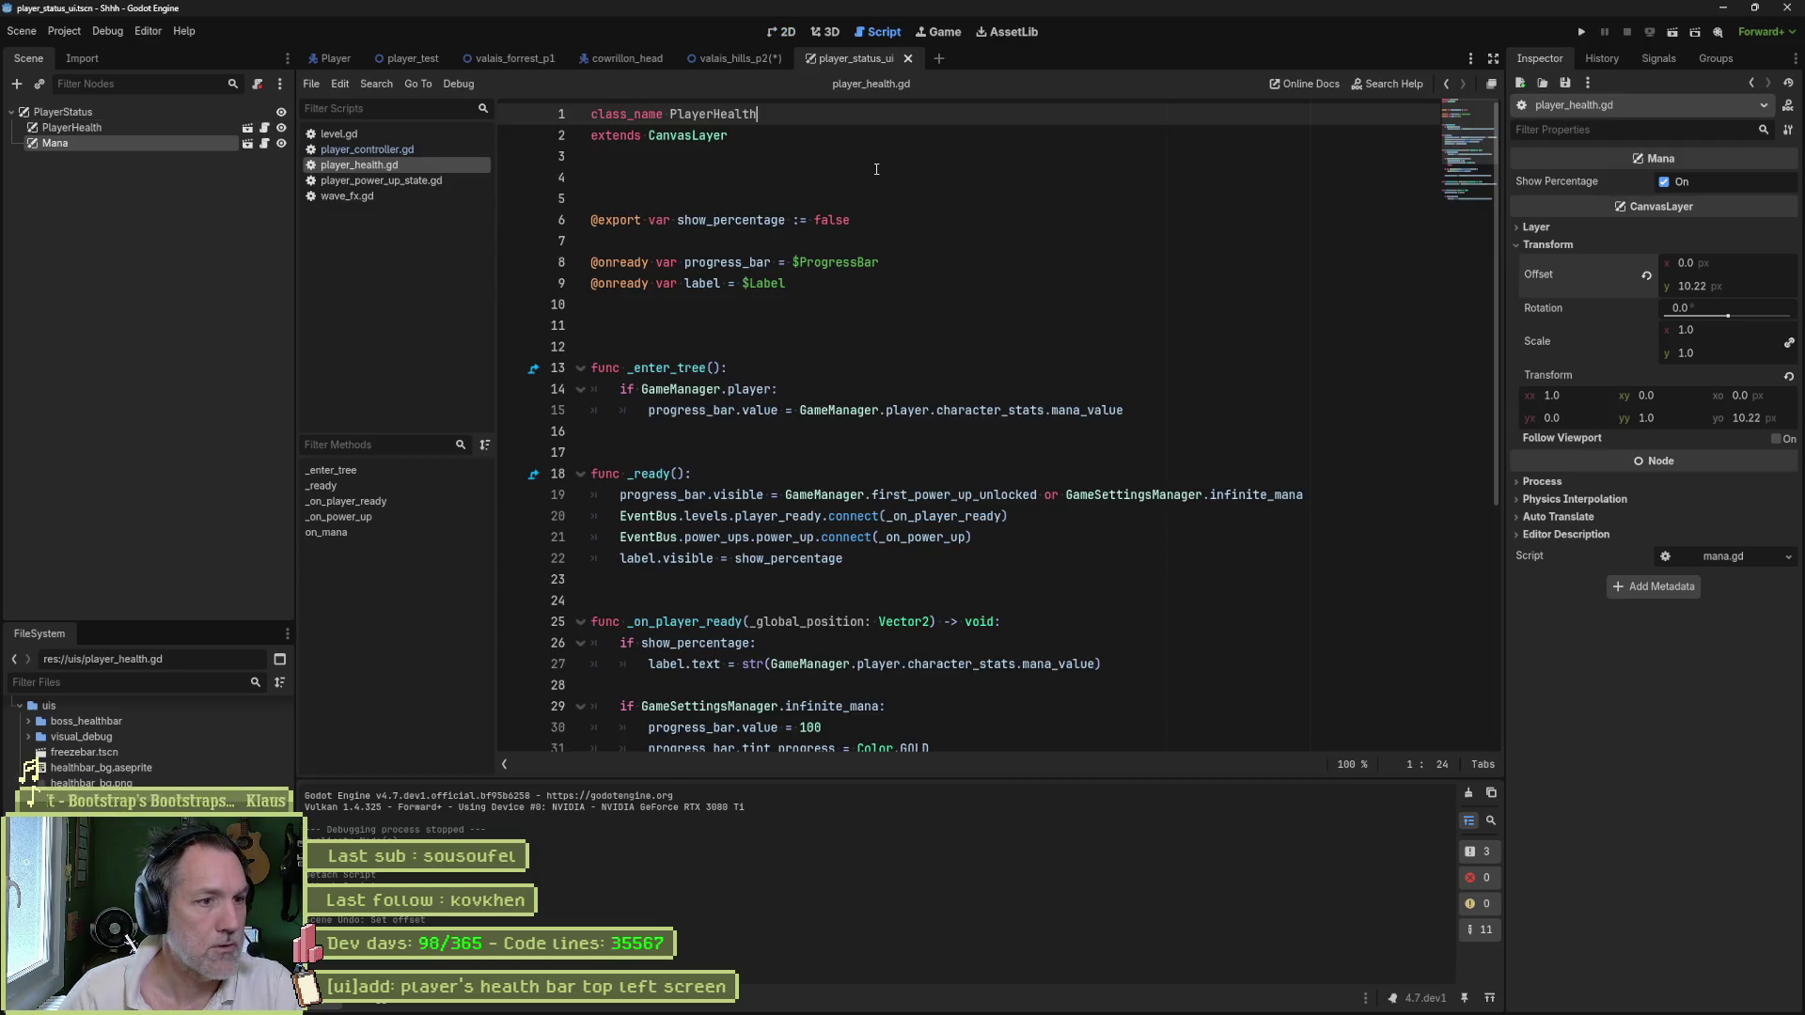
- Make _enter_tree use health_value and delete the progress bar visibility line from _ready
double_click(1076, 410)
type("he")
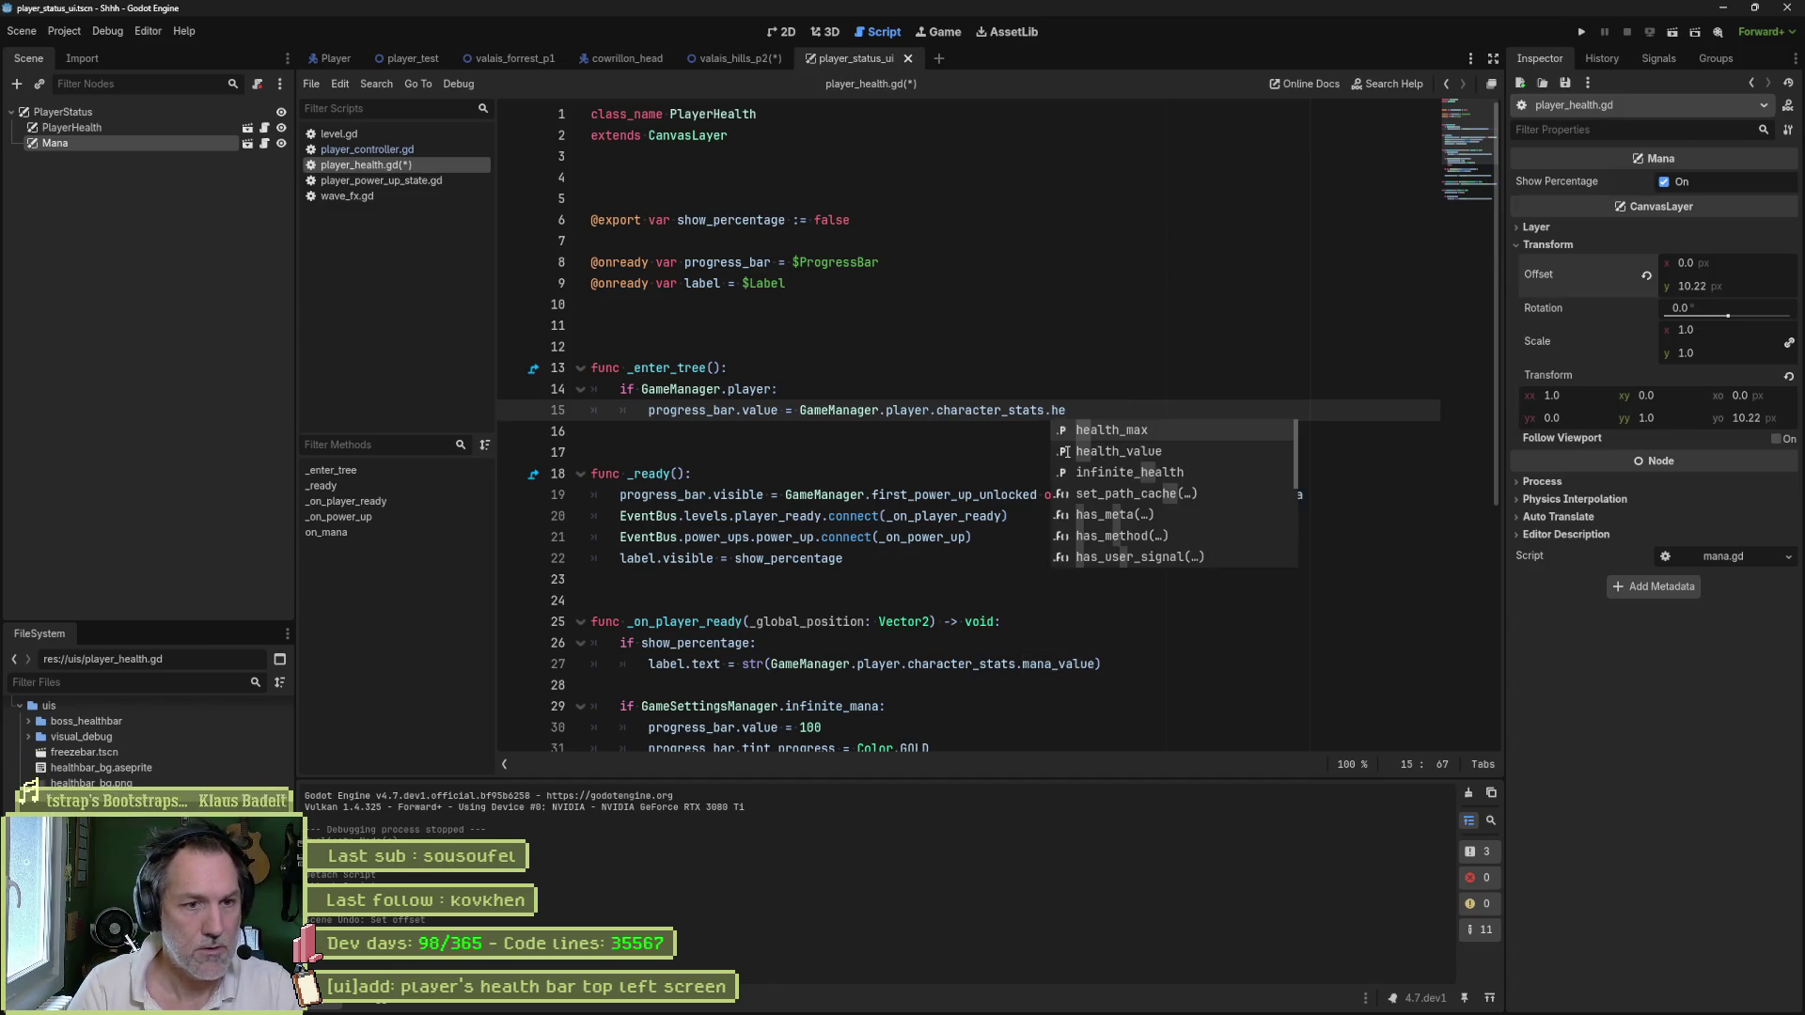
left_click(1067, 451)
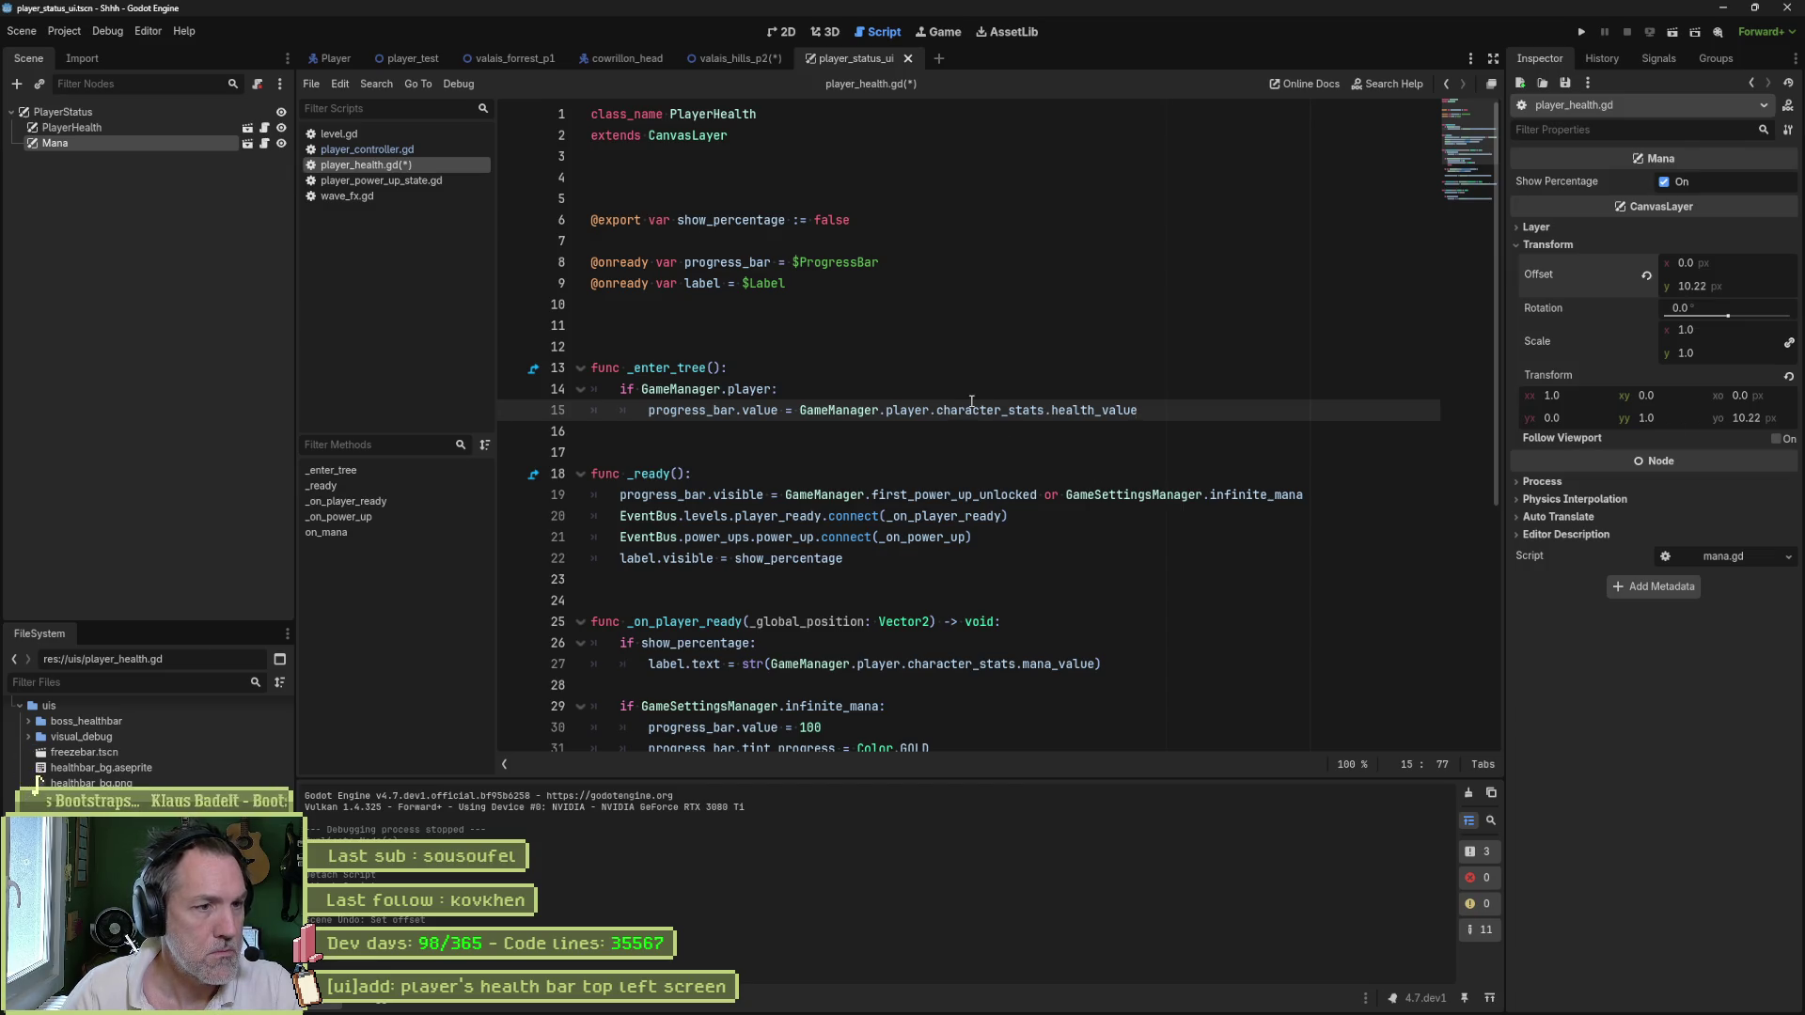
scroll(963, 405, "down", 1)
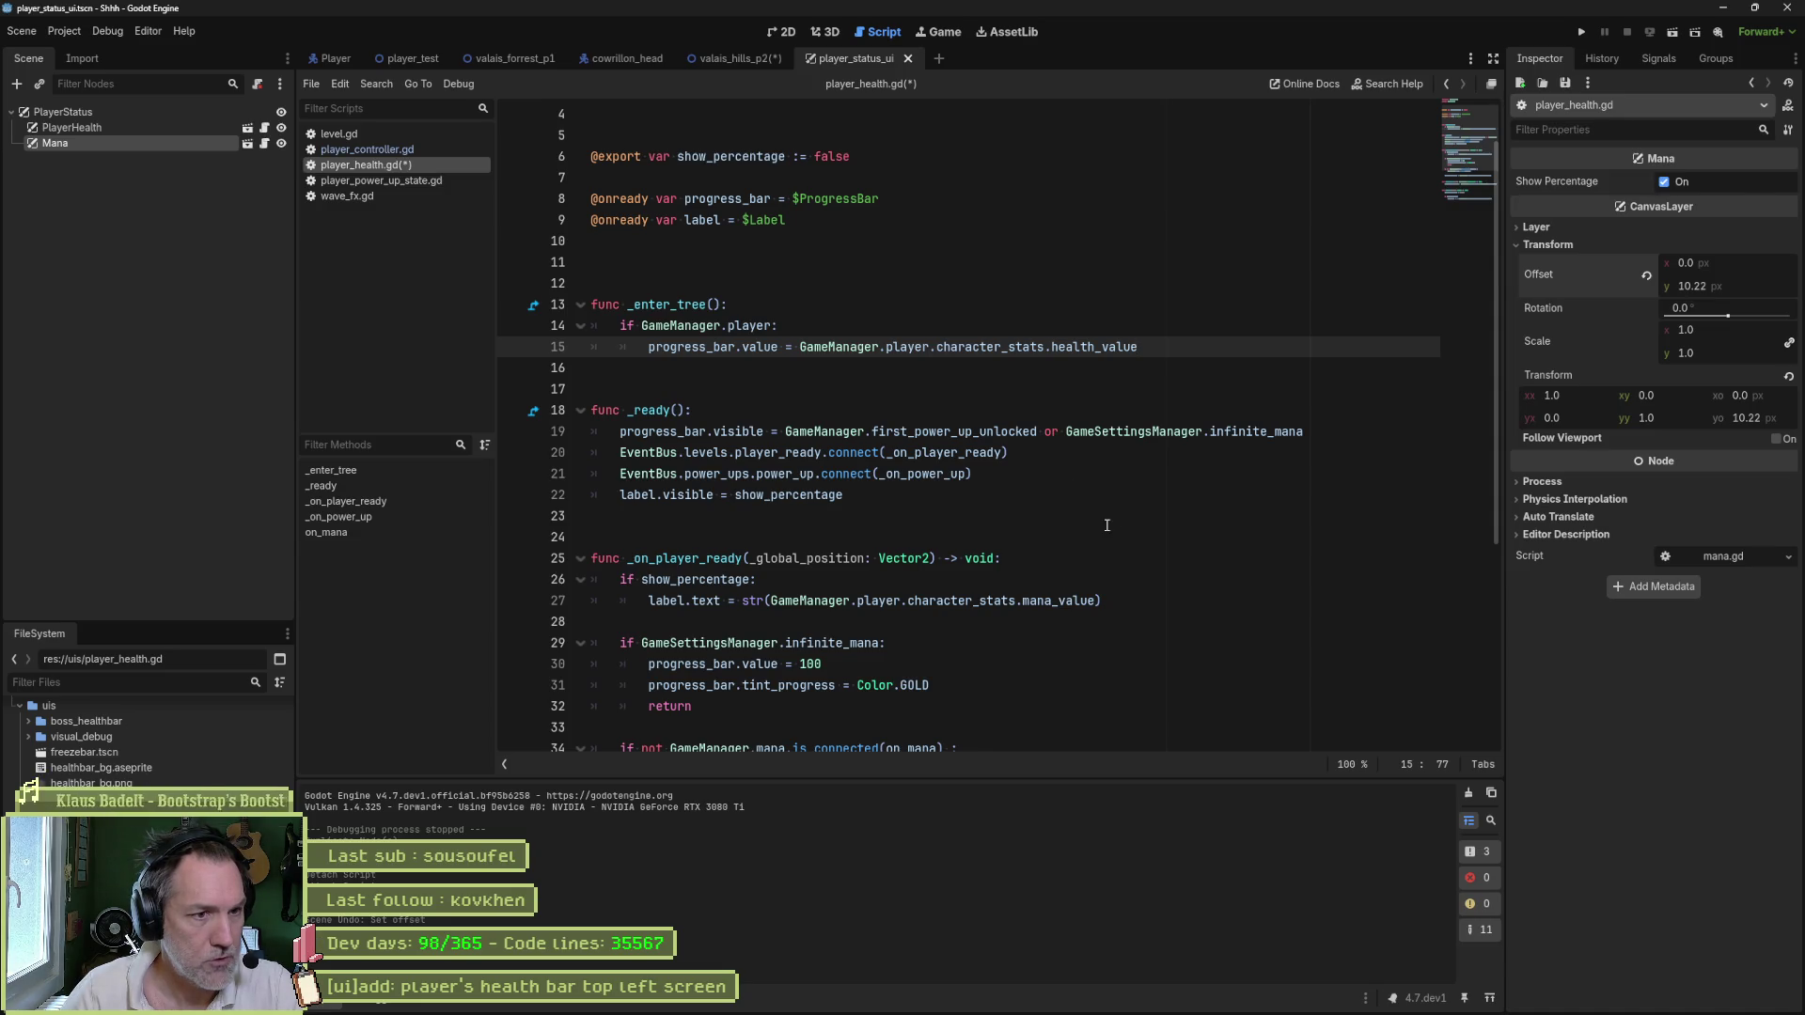
left_click(1020, 431)
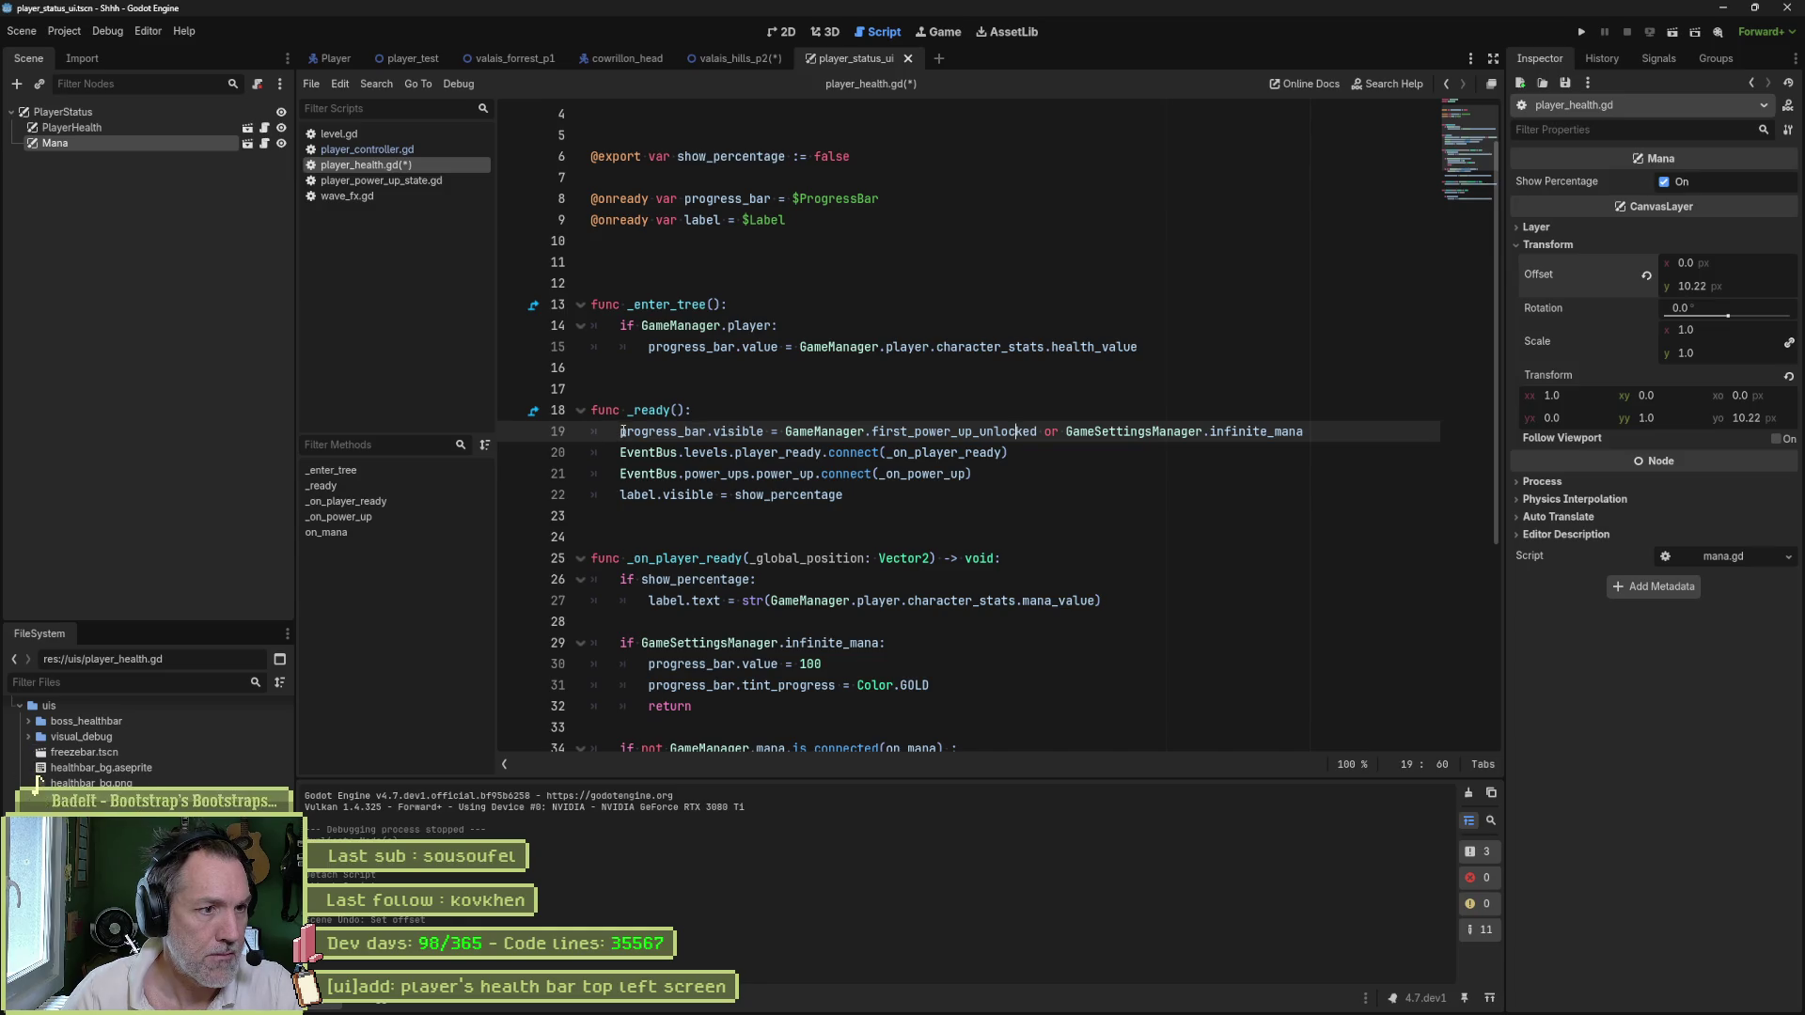
key("ctrl+shift+k")
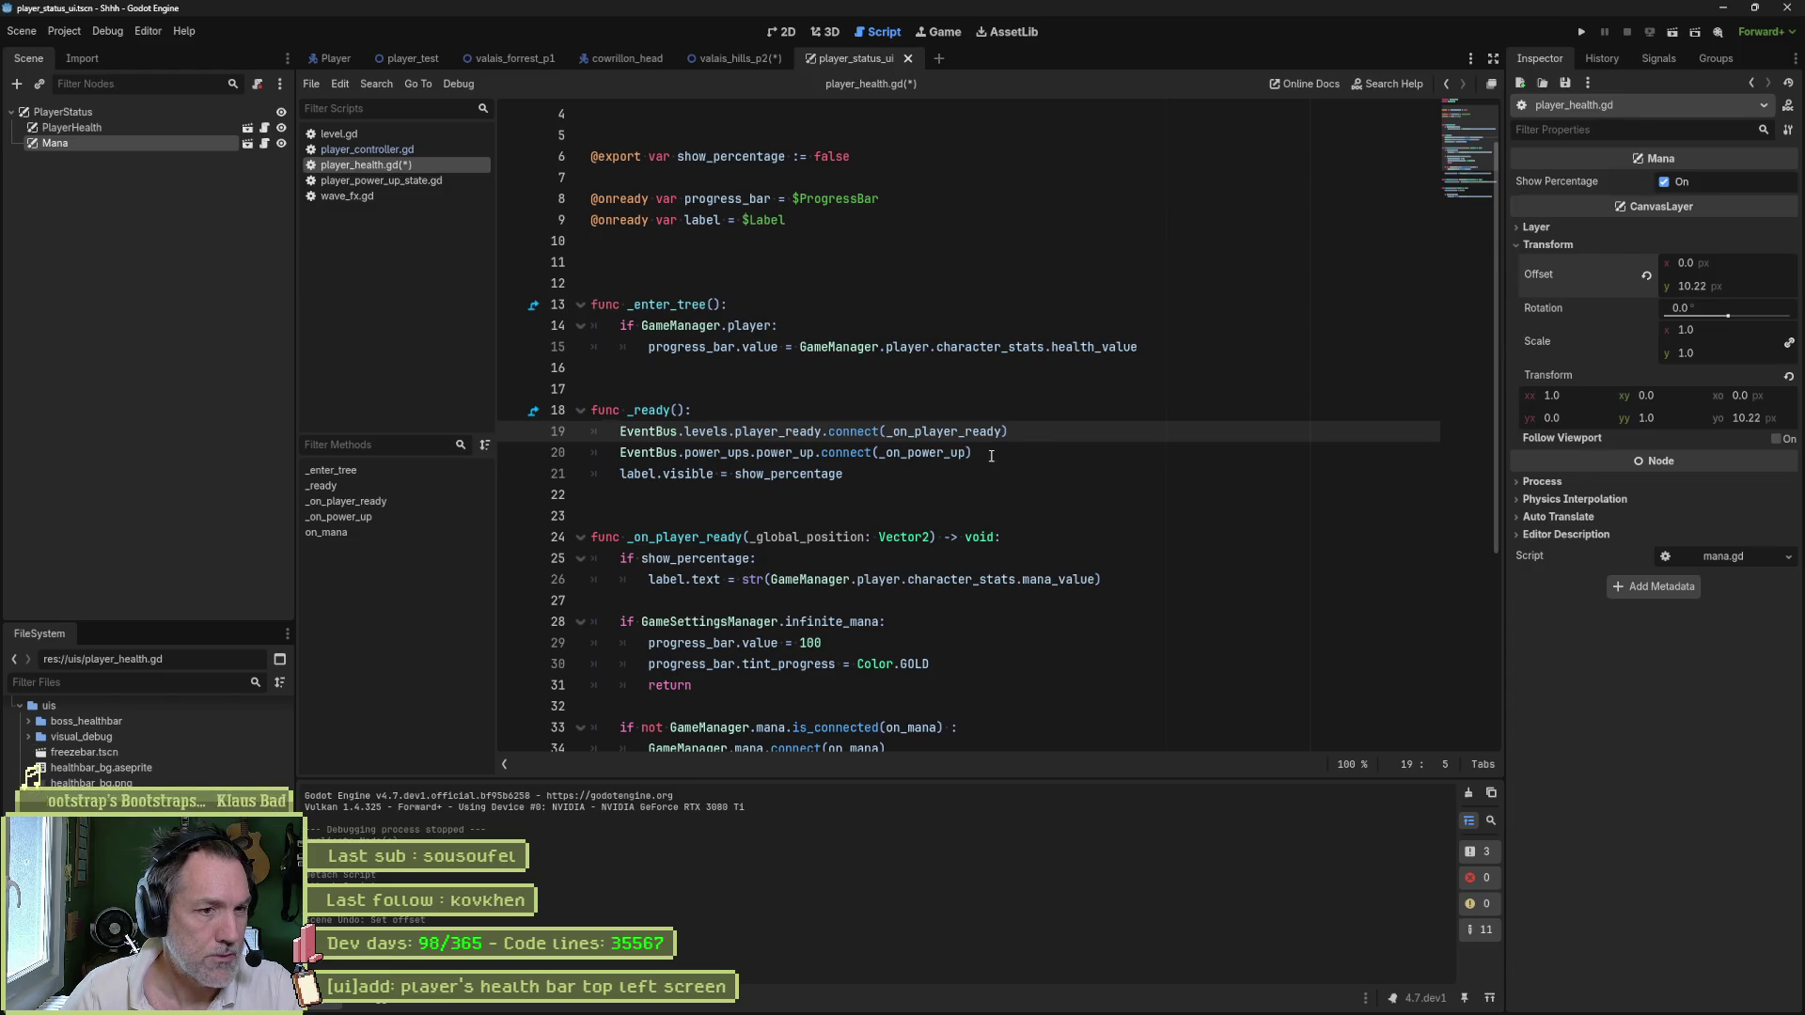
- Jump to the _on_power_up function definition from its signal connection
left_click(1058, 455)
left_click(973, 432)
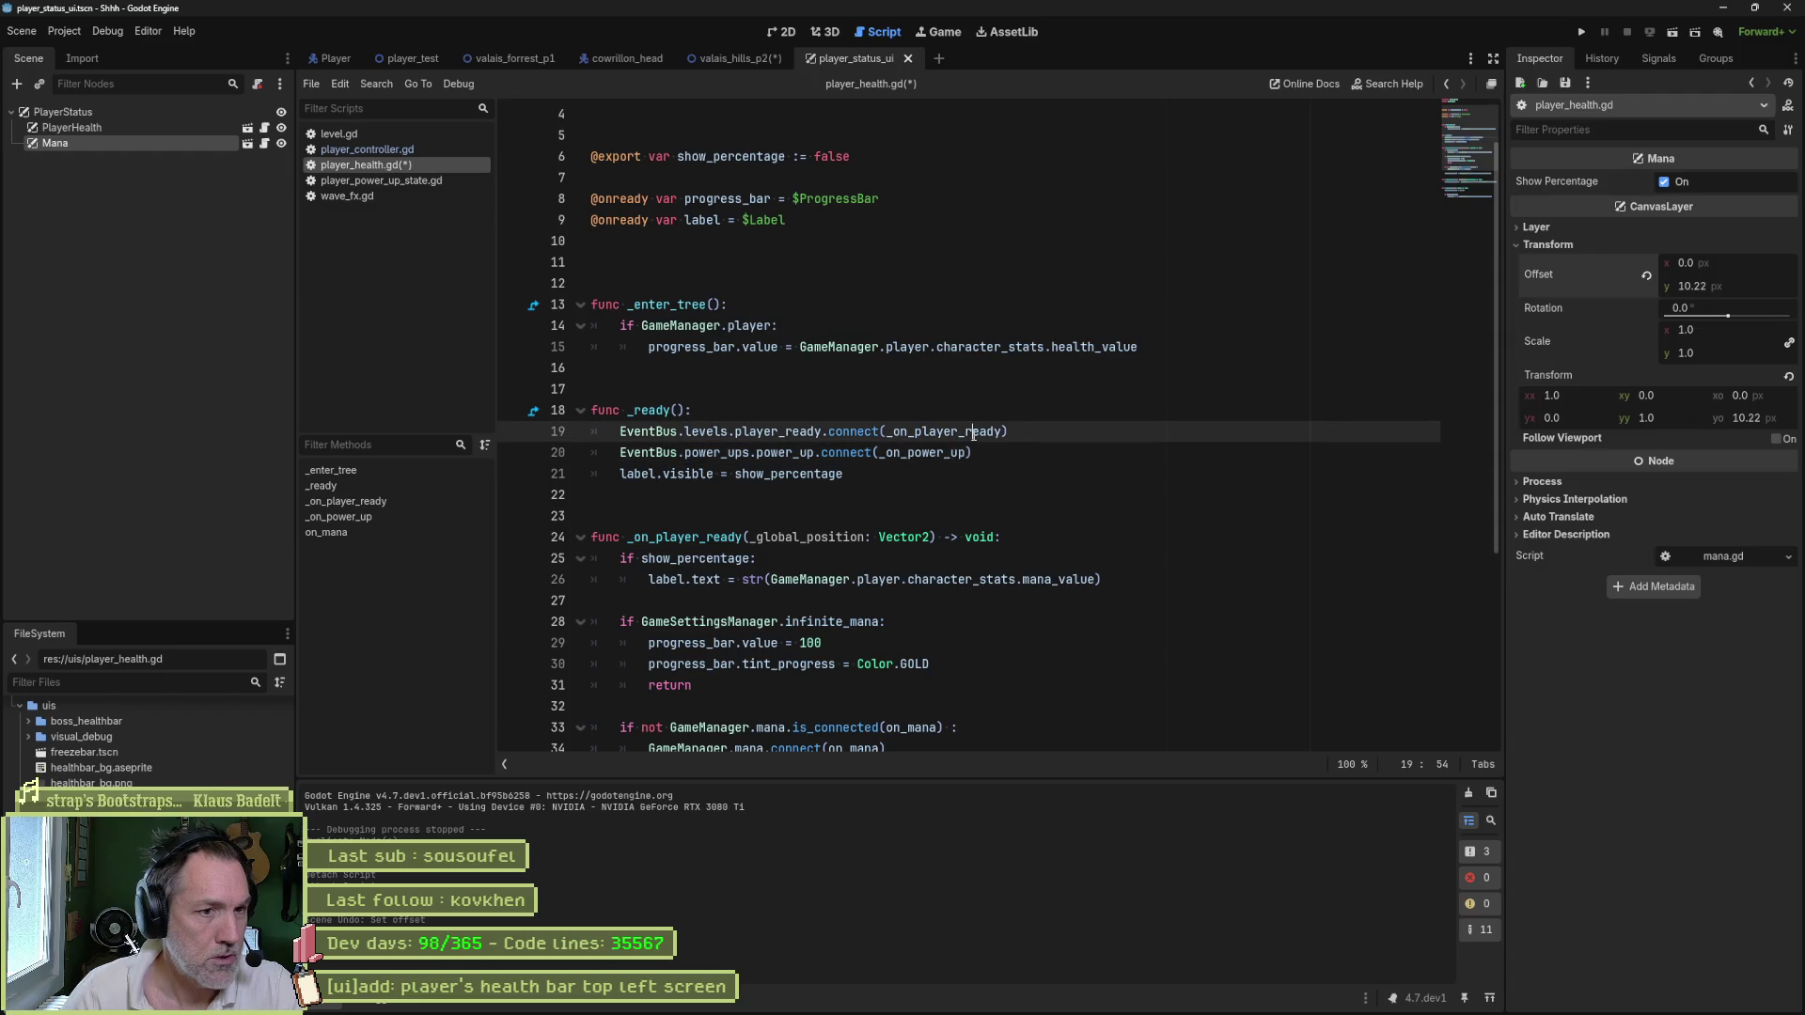
left_click(951, 456)
left_click(951, 455, "ctrl")
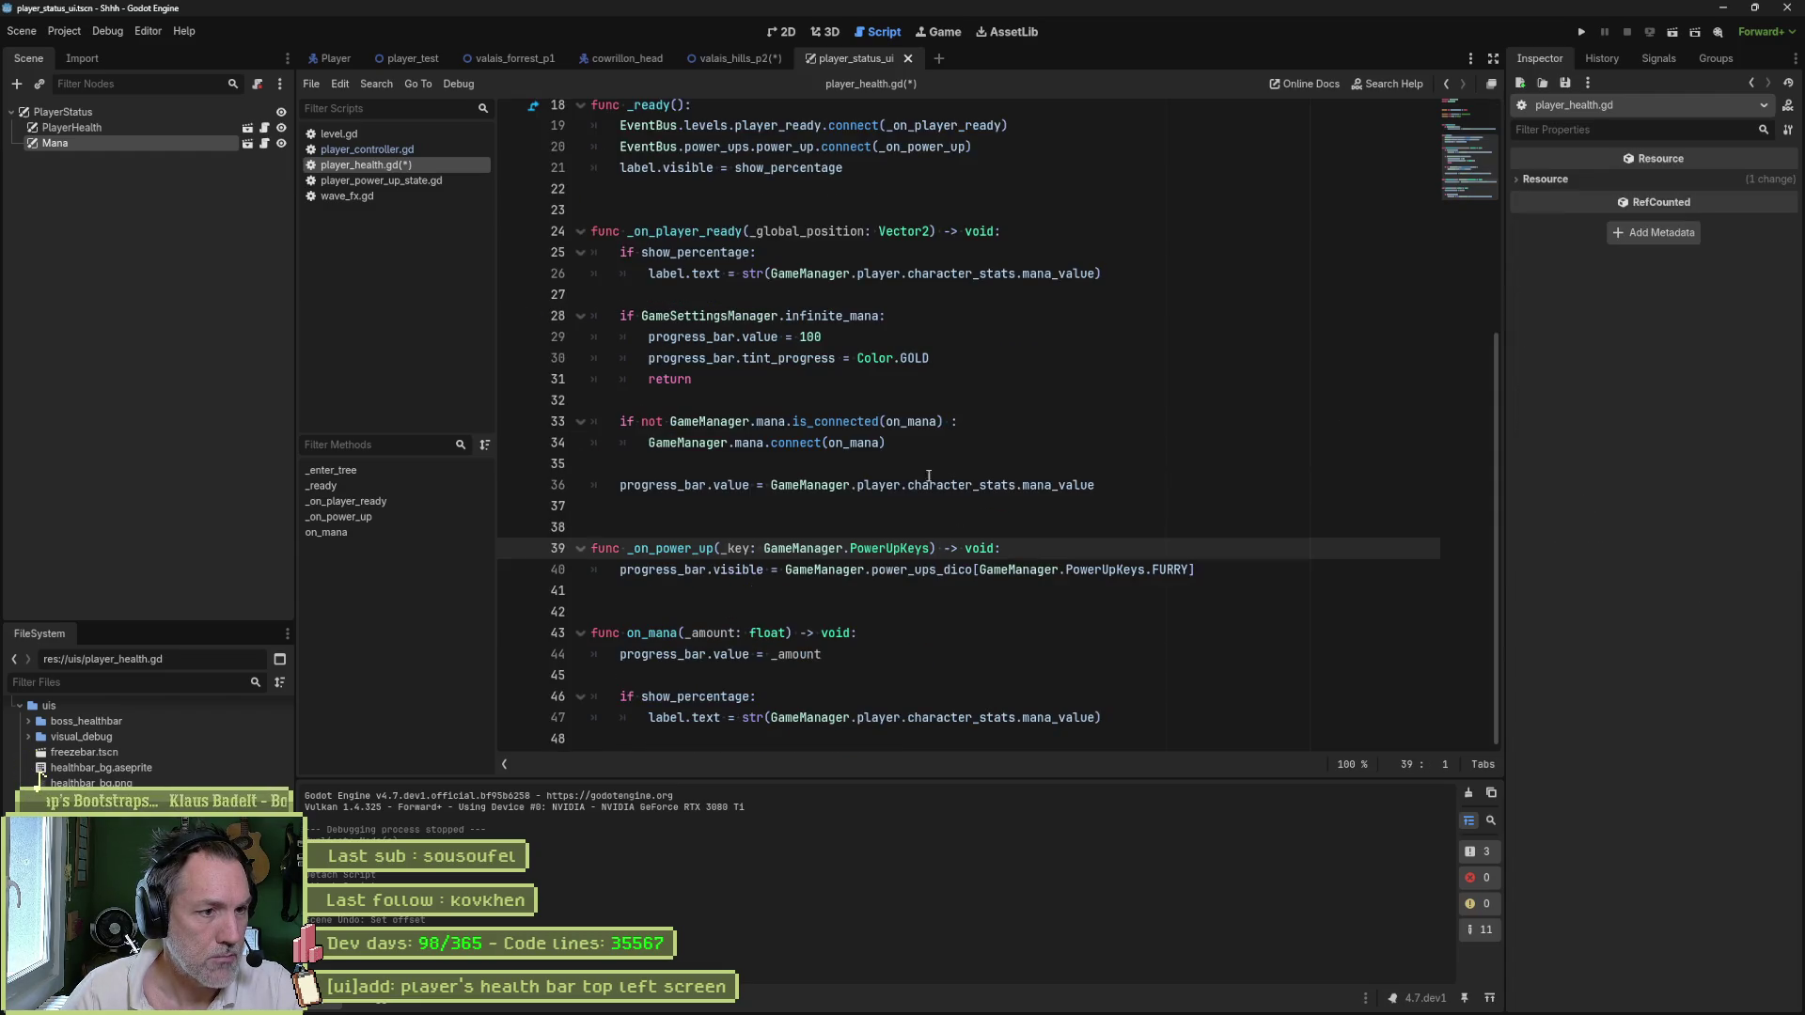
- Delete the _on_power_up function and its power-up signal connection
left_click_drag(1211, 565, 1213, 491)
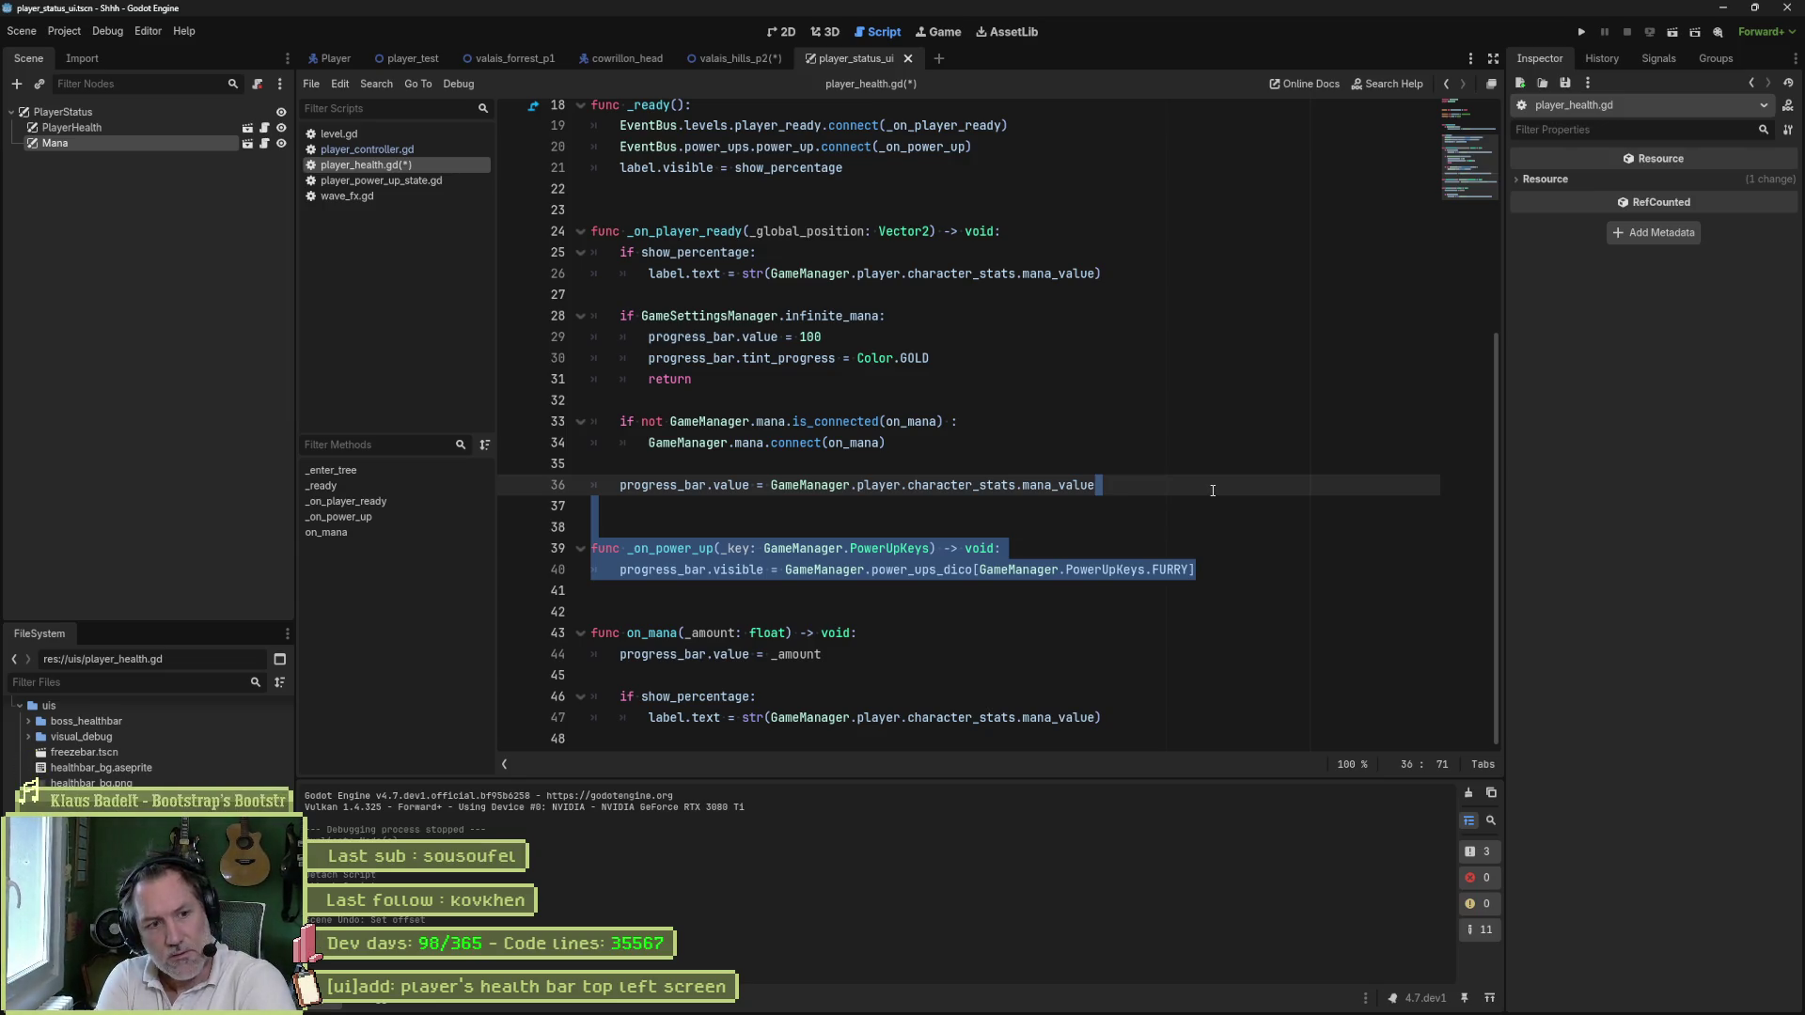
key("Delete")
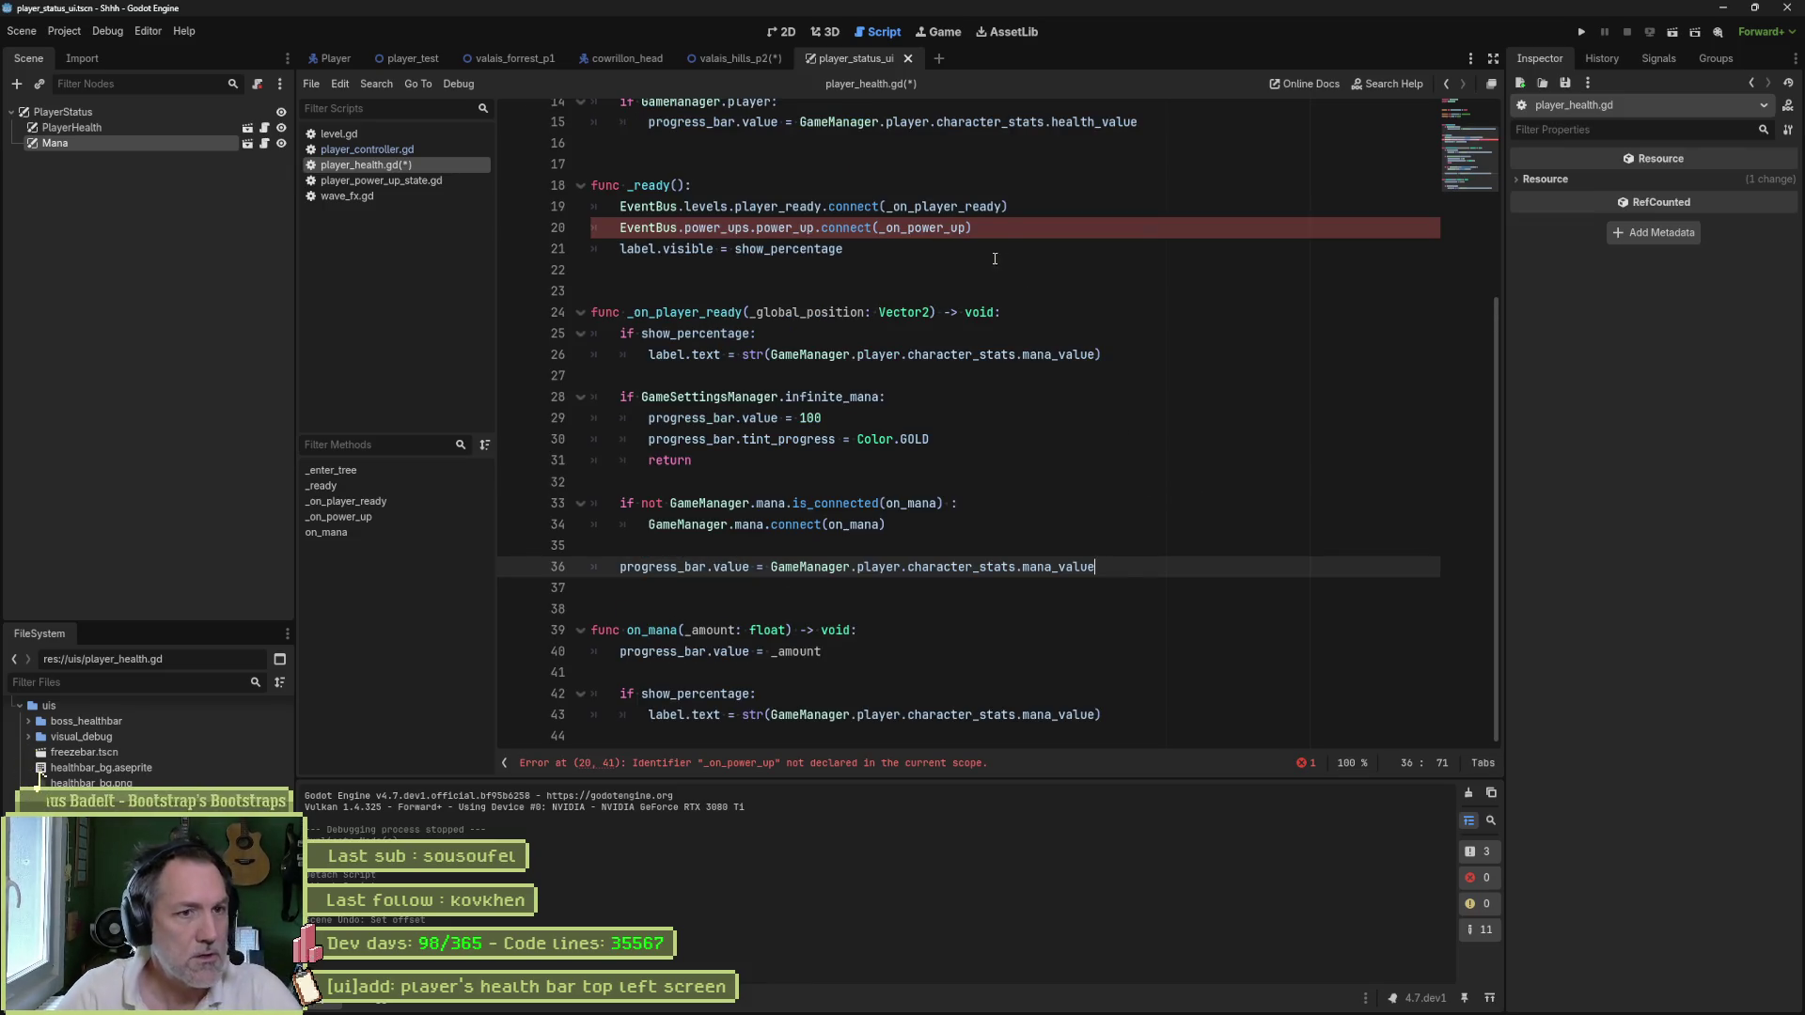
left_click(1010, 235)
key("ctrl+shift+k")
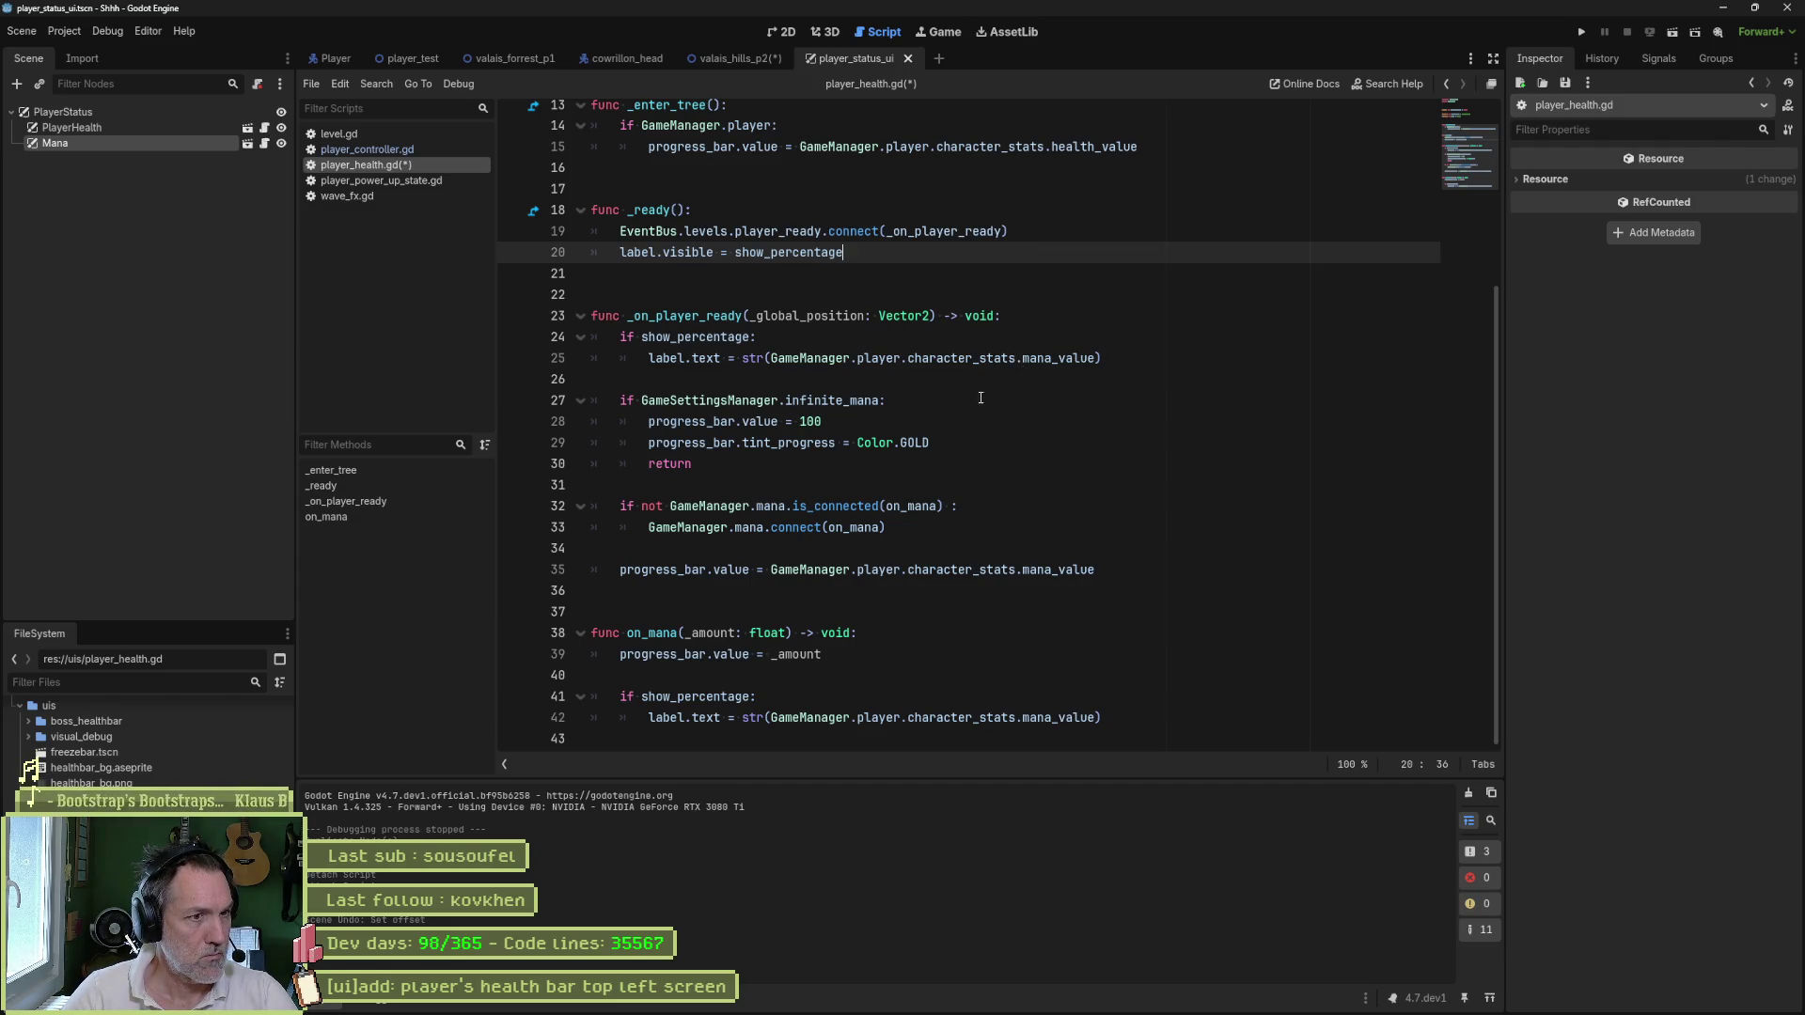
- Switch line 25's label to health_value and remove the infinite_mana block from _on_player_ready
left_click(1038, 357)
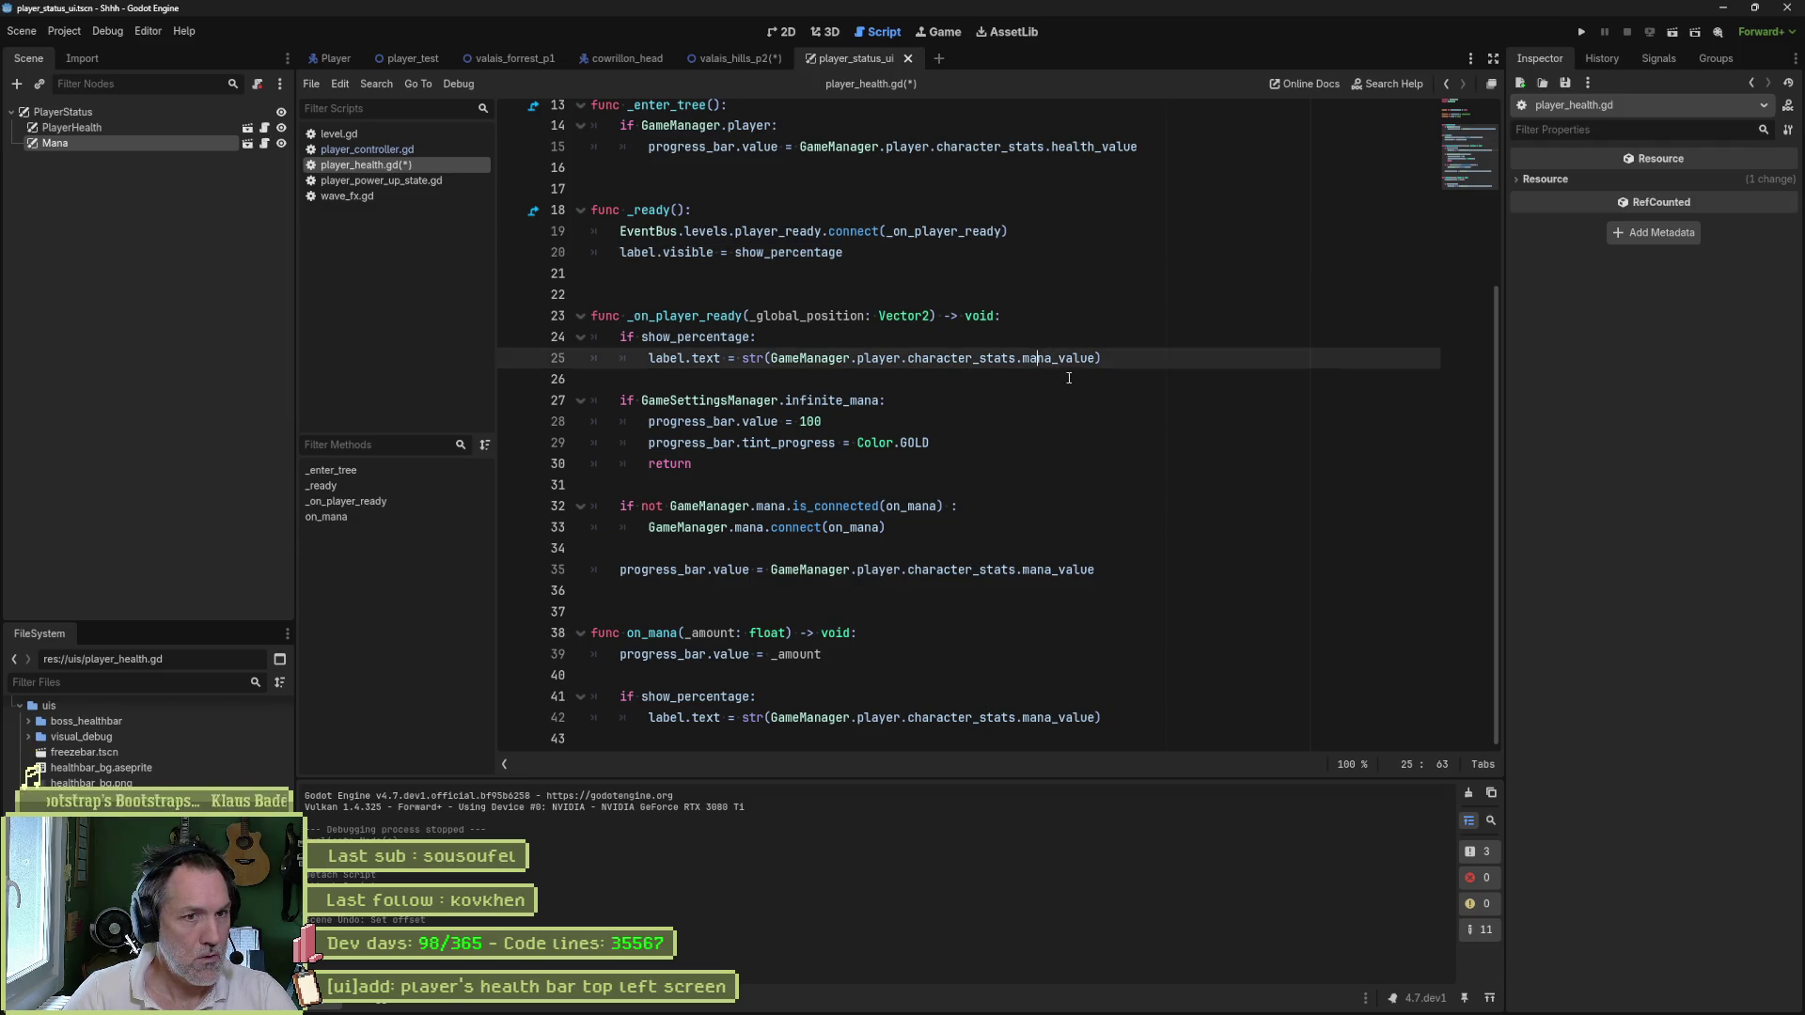
key("ctrl+d")
type("he")
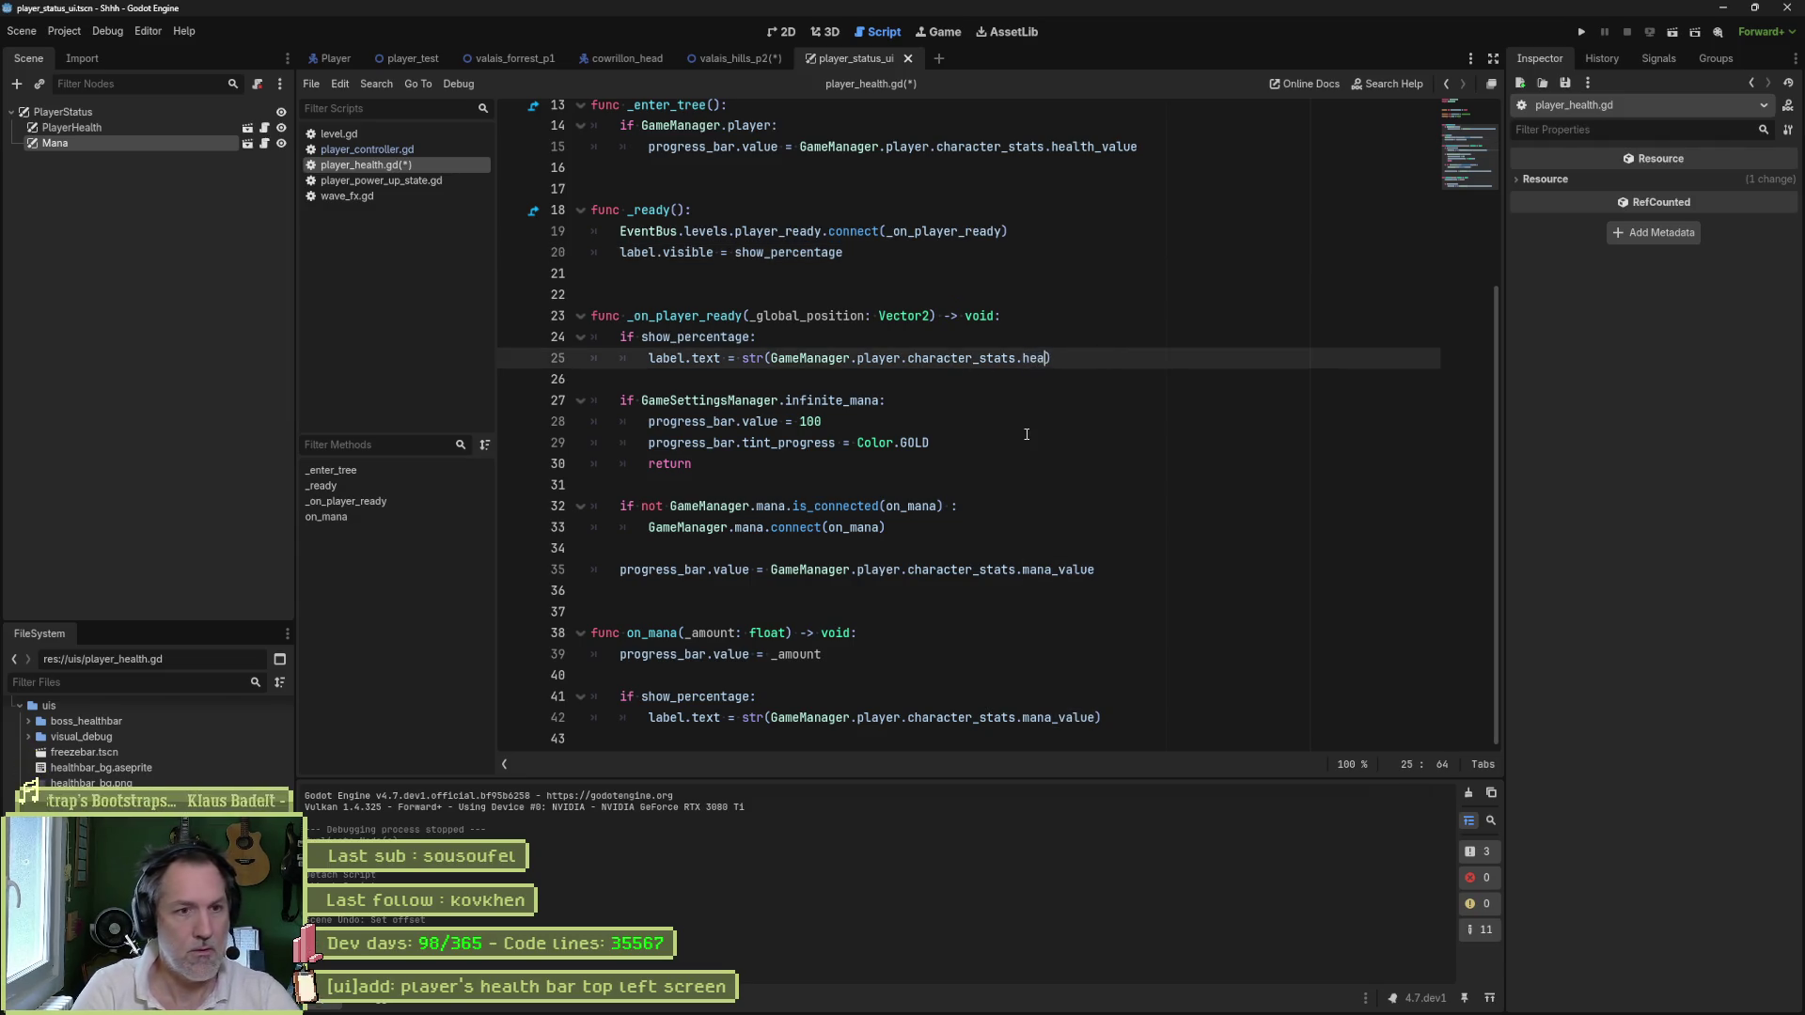
key("Return")
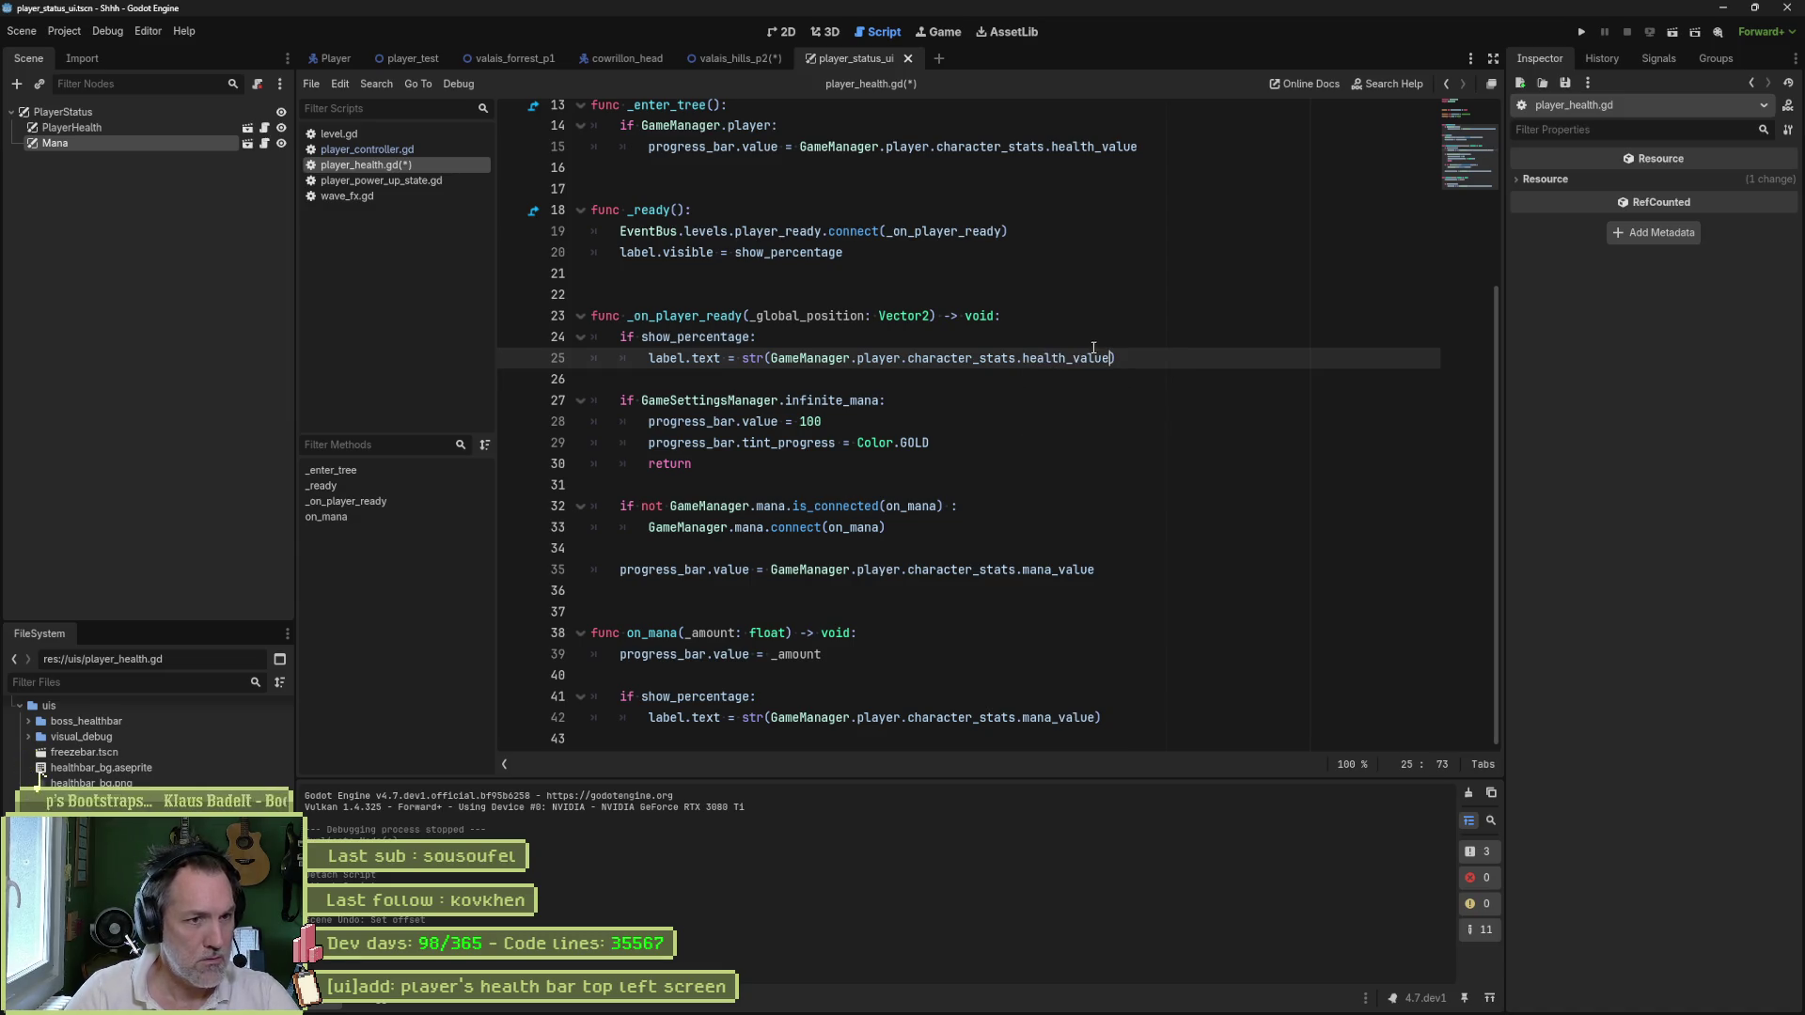
double_click(1096, 360)
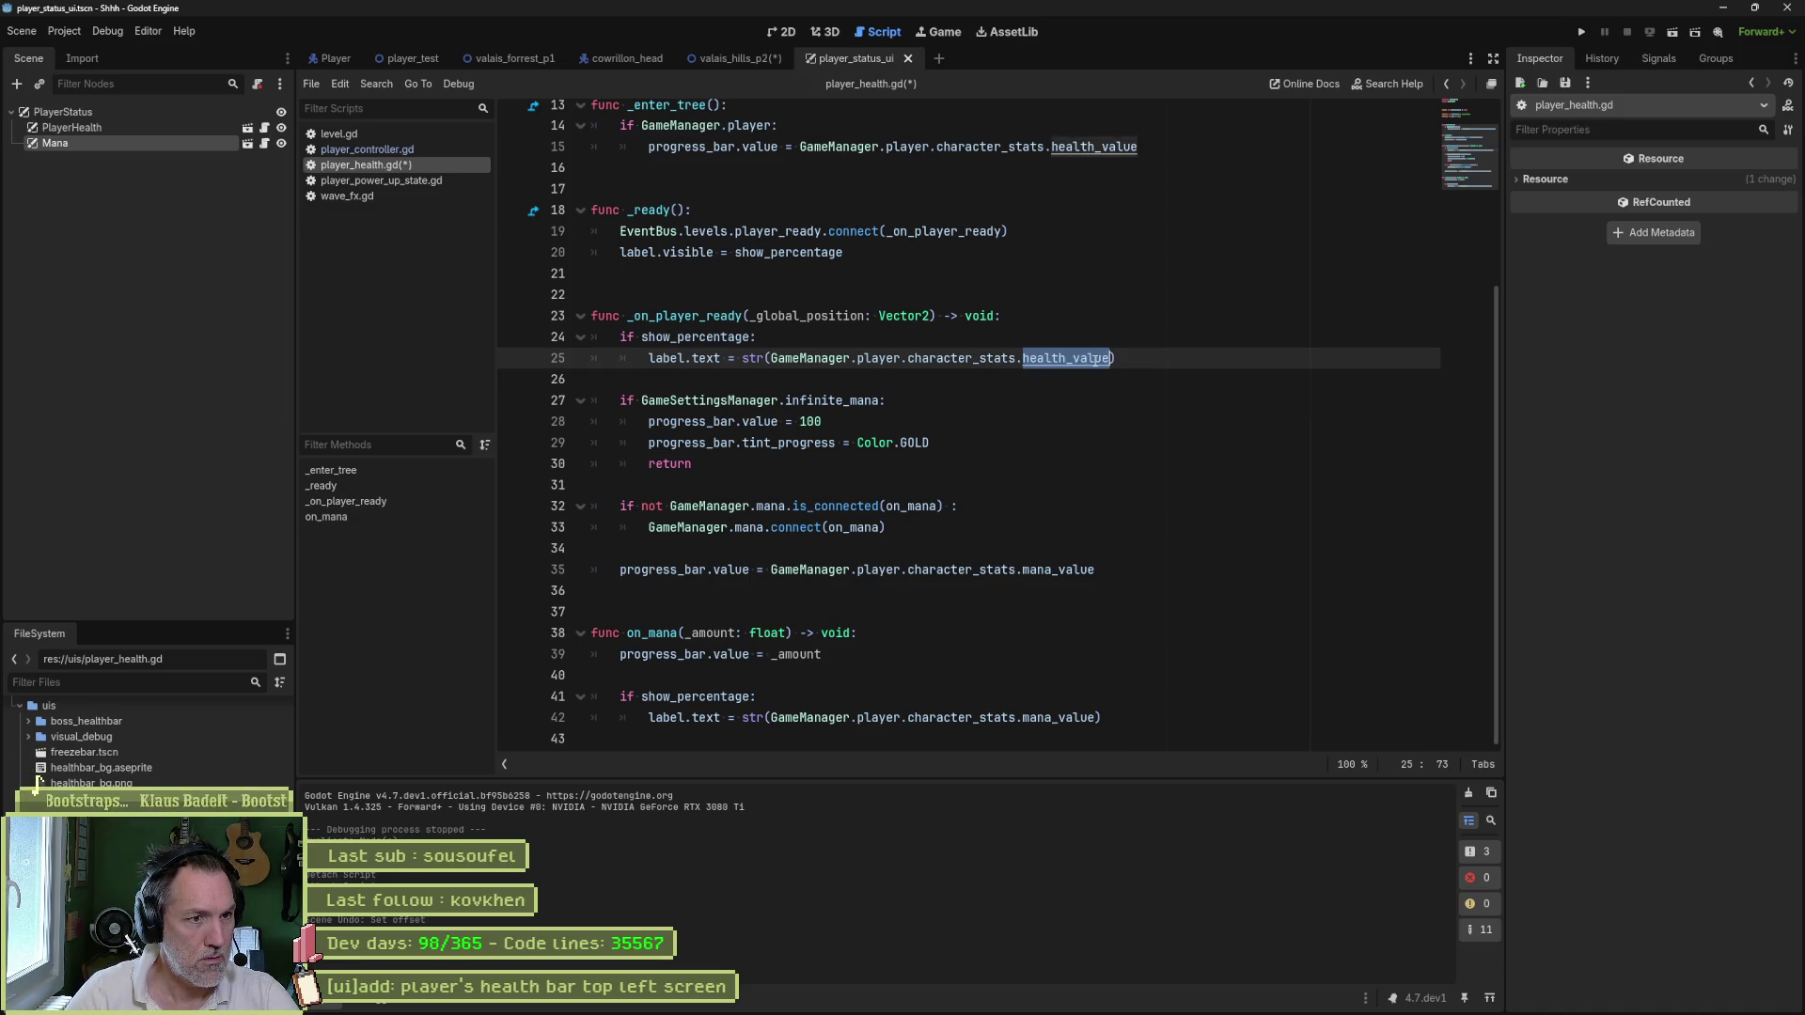
mouse_move(752, 465)
left_mouse_down()
mouse_move(658, 378)
mouse_move(1145, 360)
left_mouse_up()
key("BackSpace")
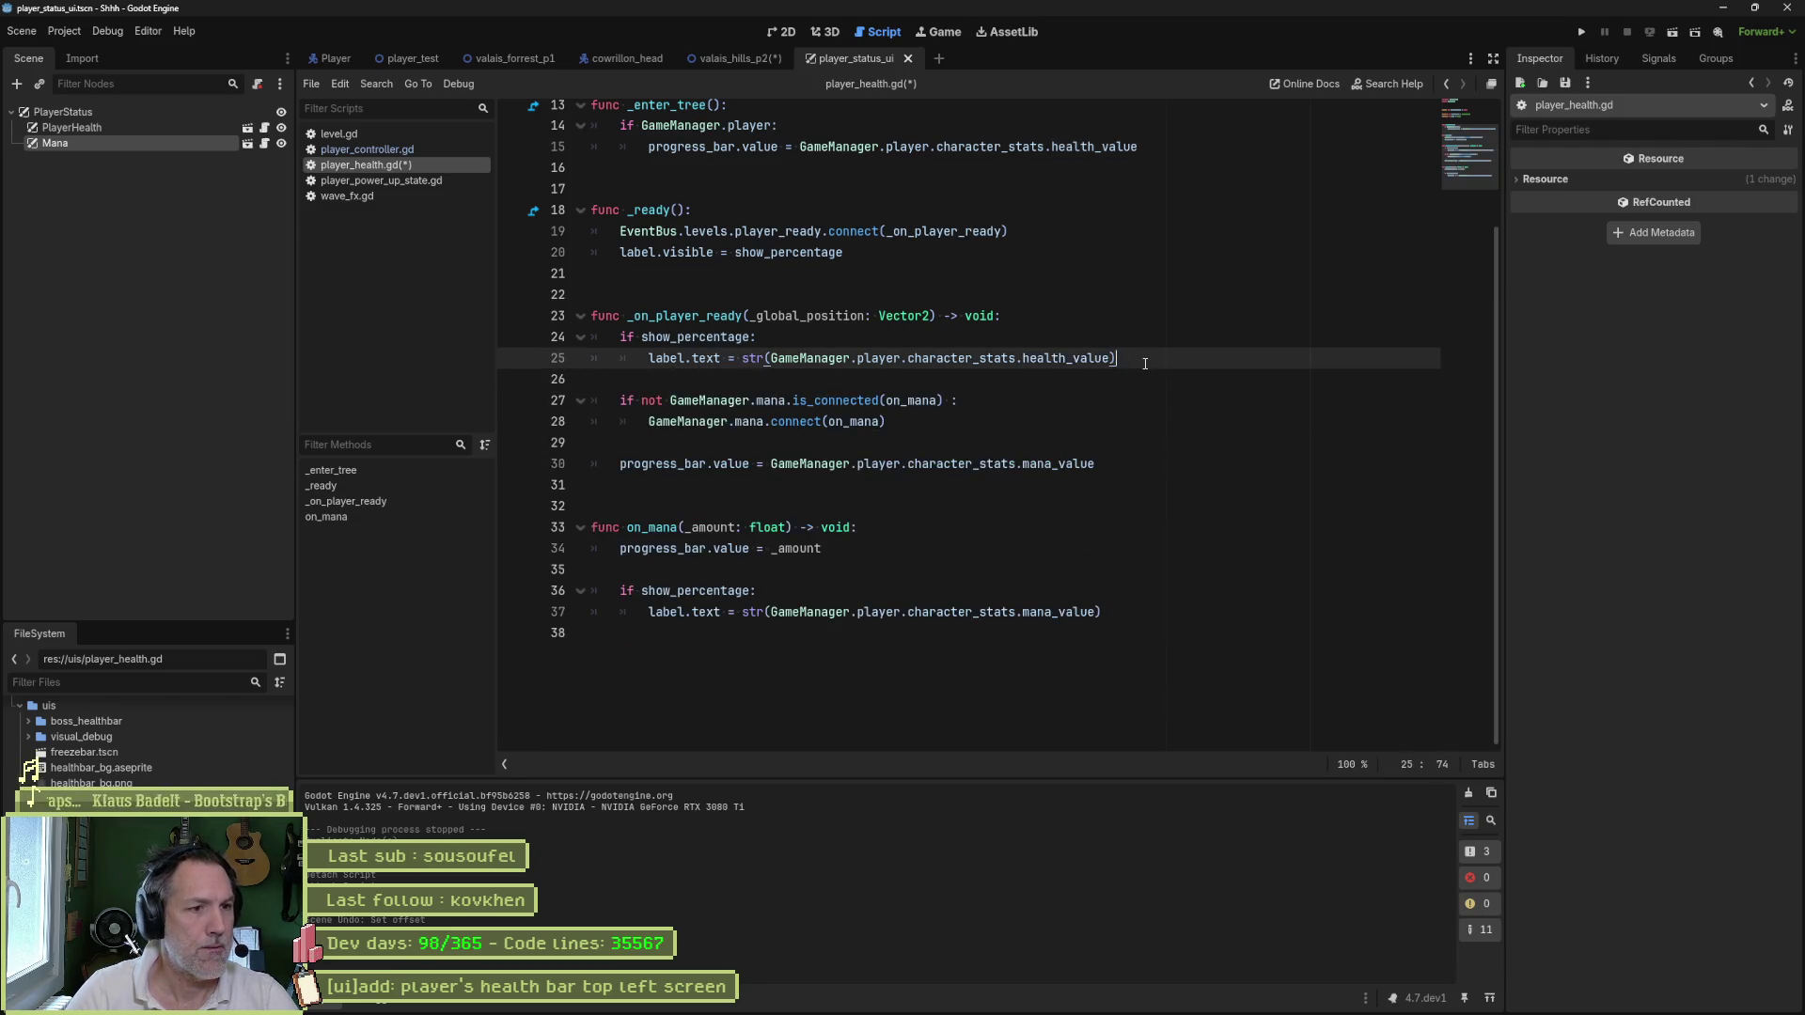
double_click(910, 402)
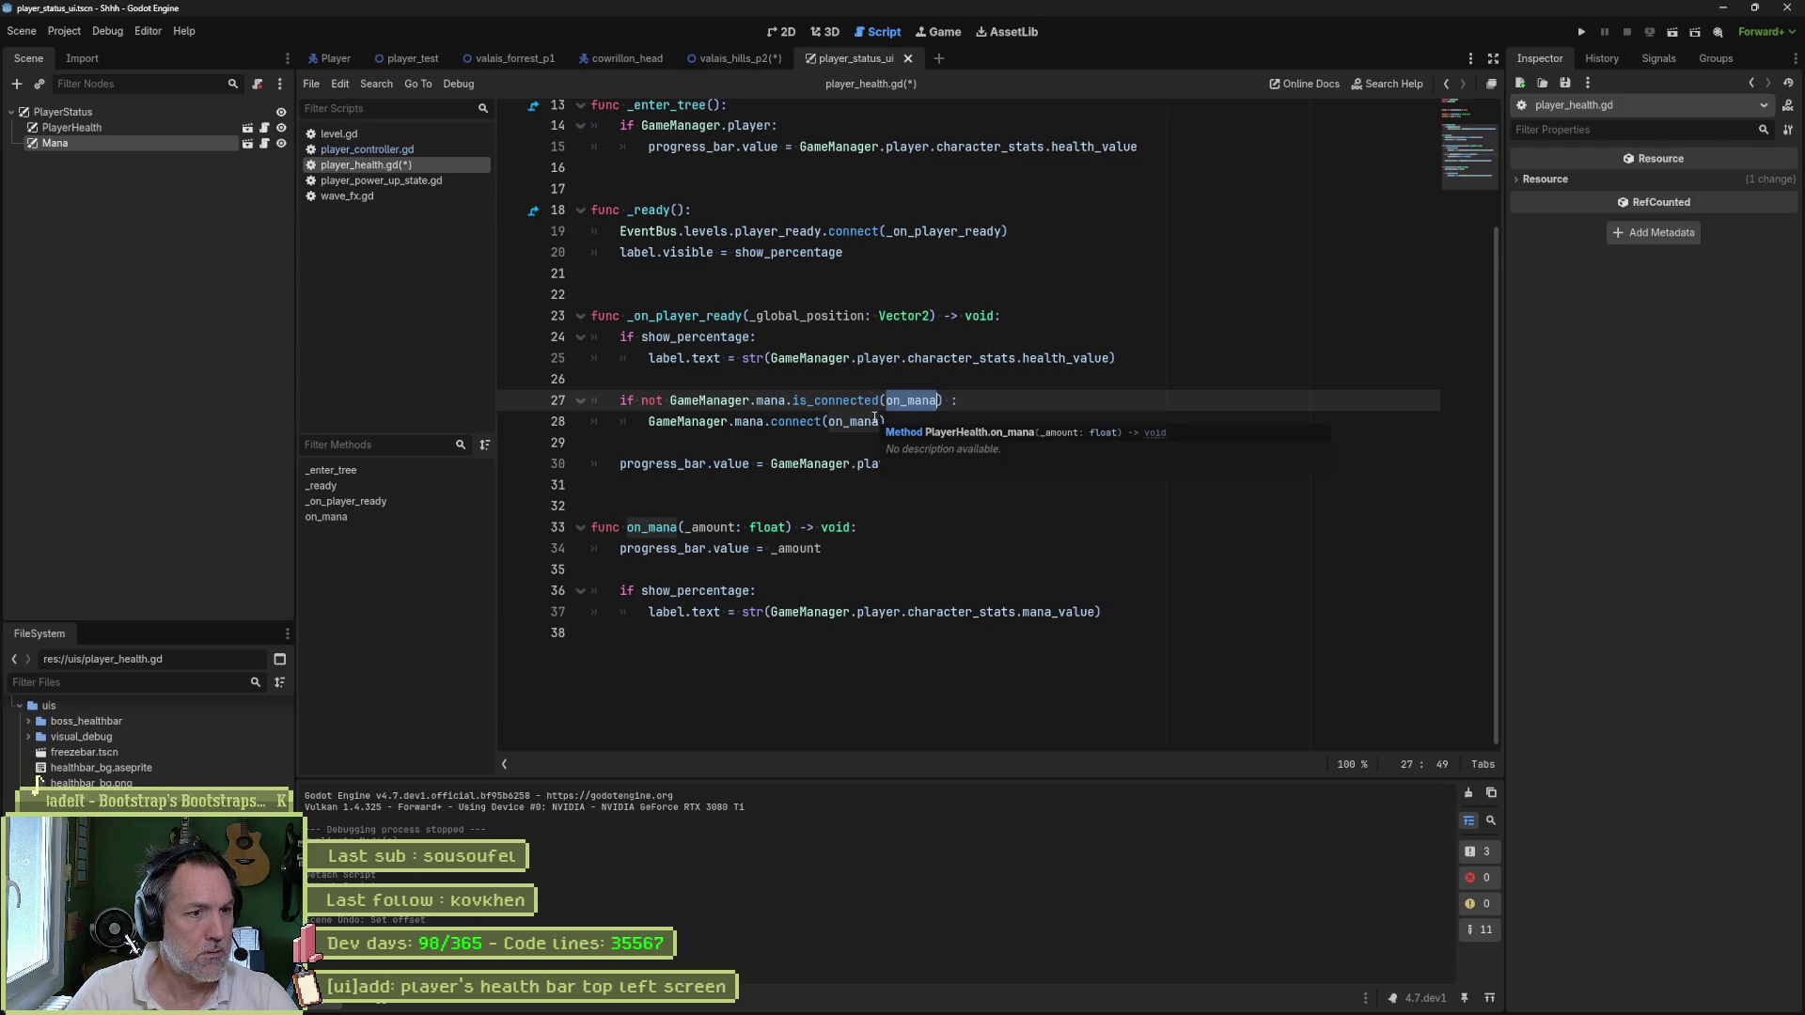
- Inspect the on_mana connection, revert a trial 'heal' edit, and open game_manager.gd
double_click(675, 531)
scroll(866, 501, "up", 4)
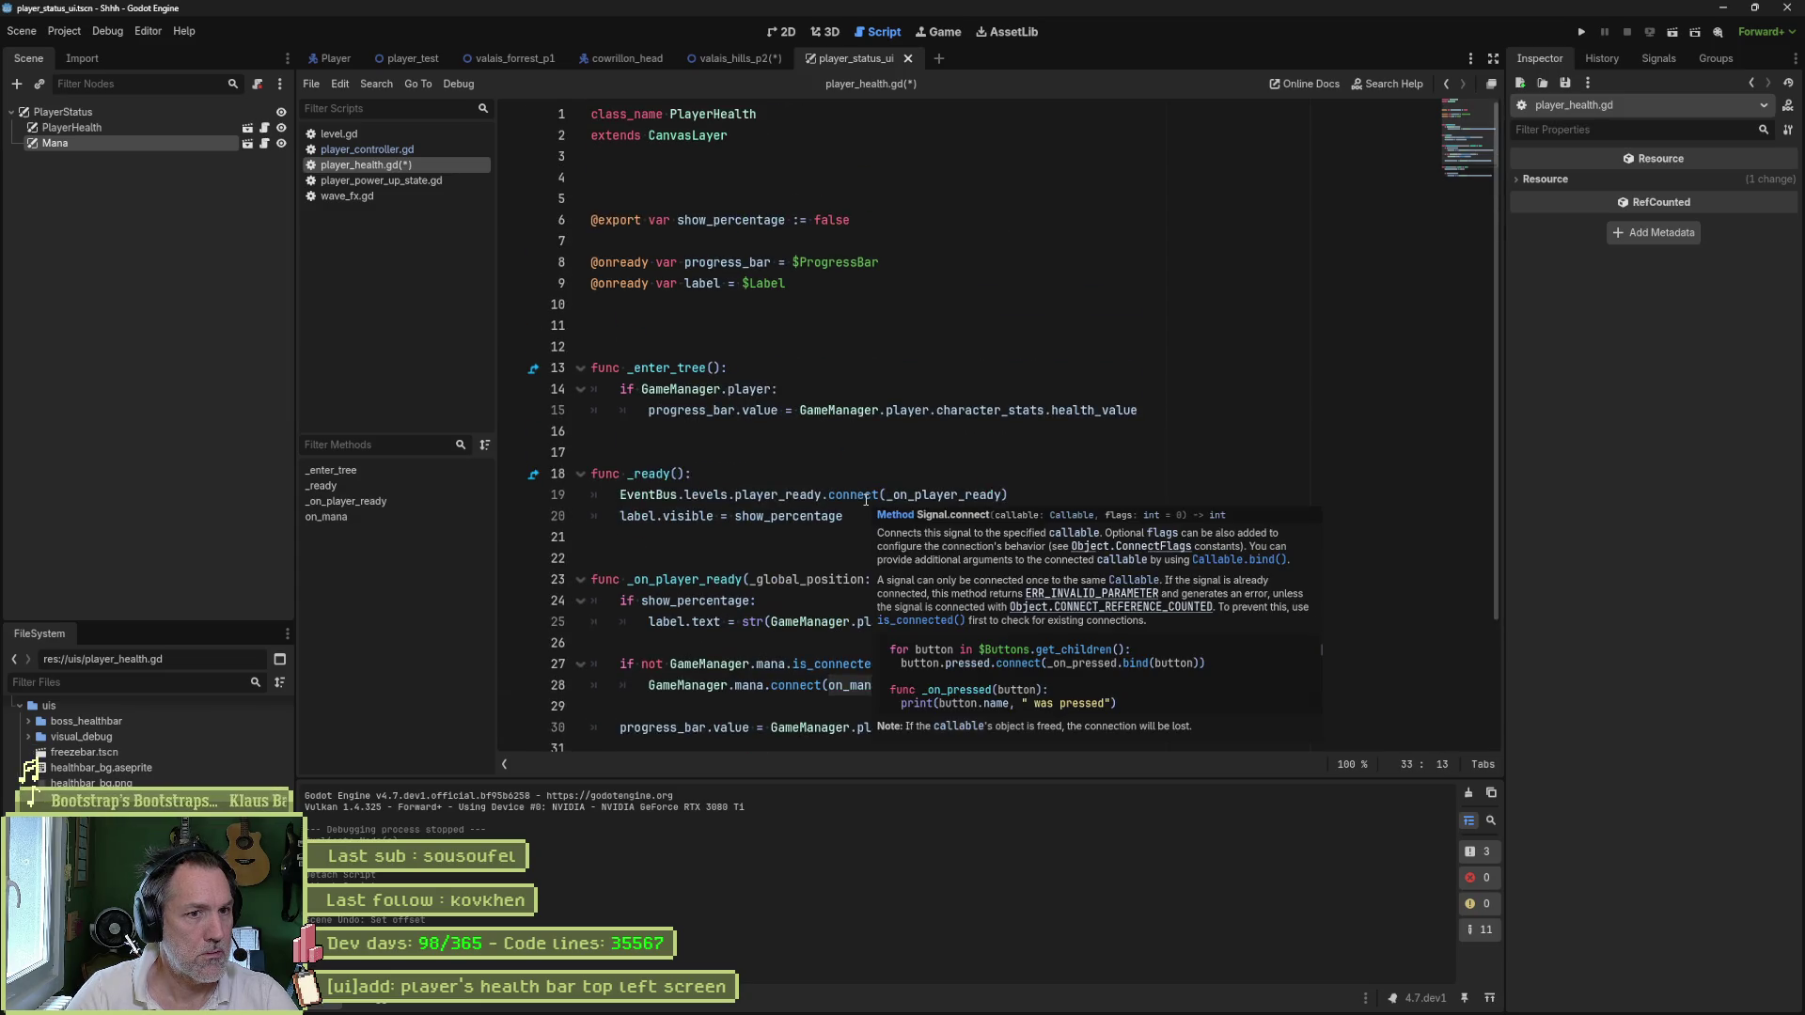
scroll(866, 500, "down", 2)
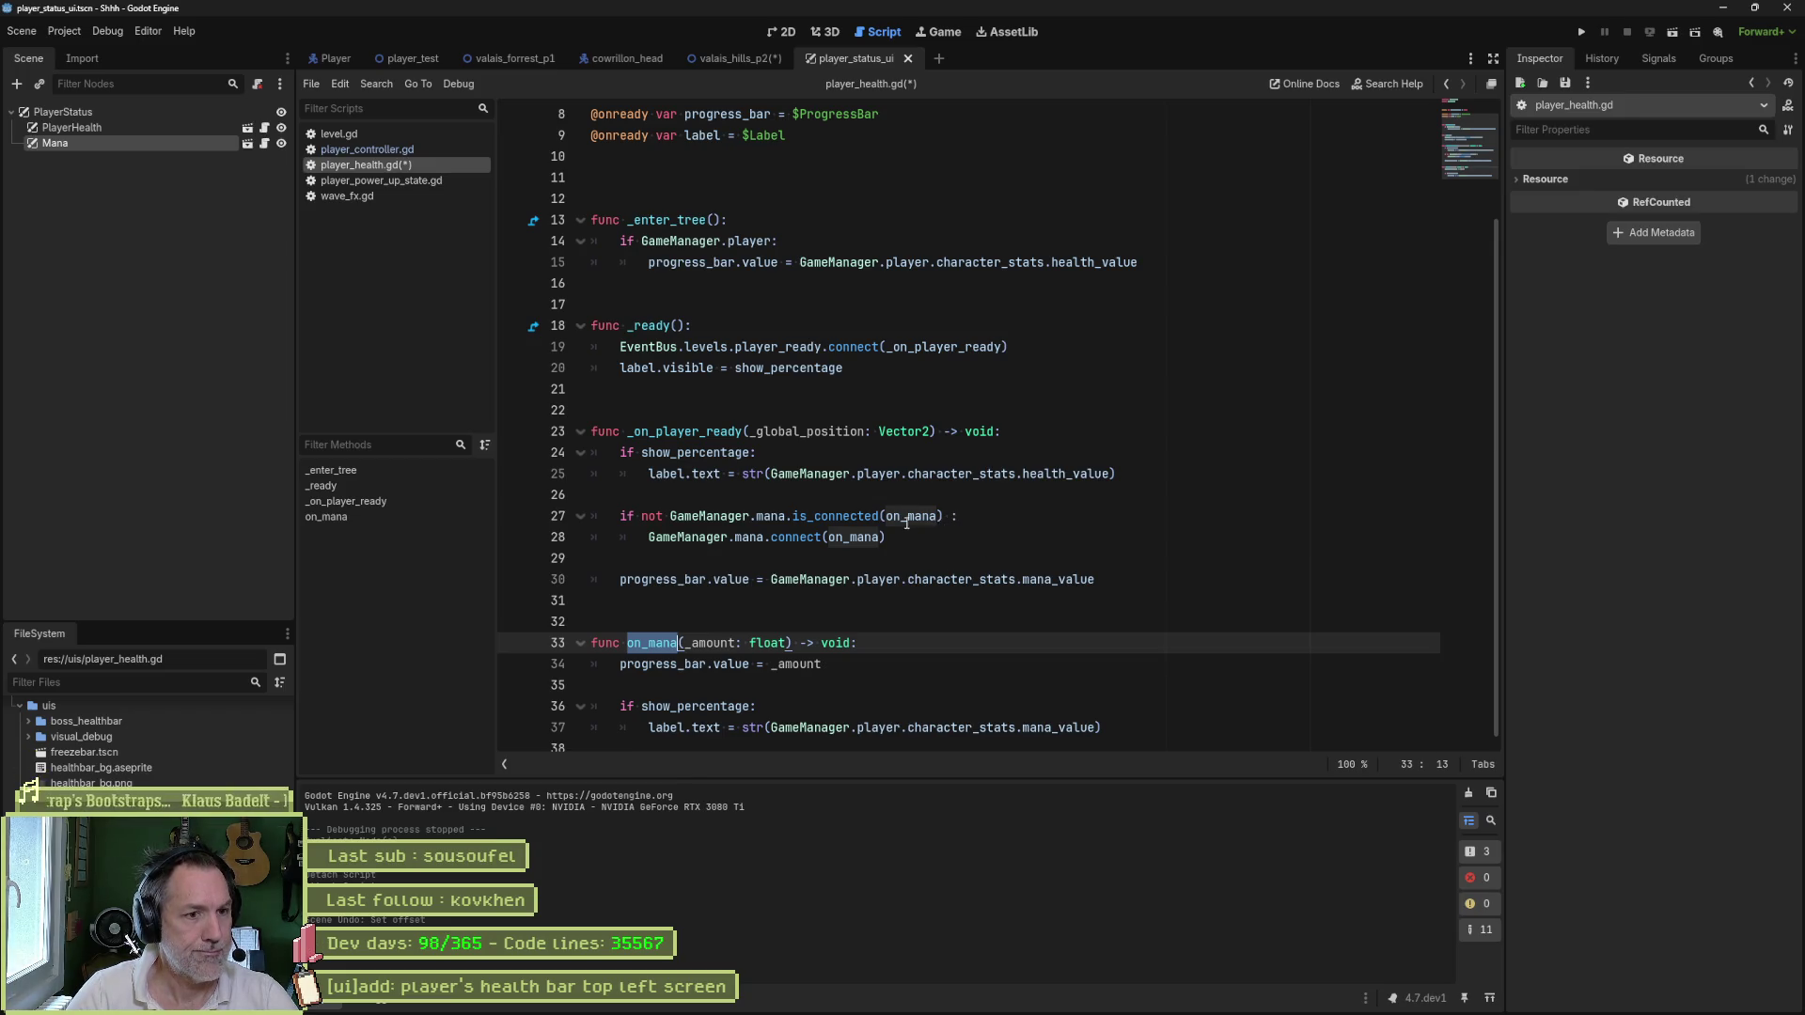
double_click(782, 517)
type("h")
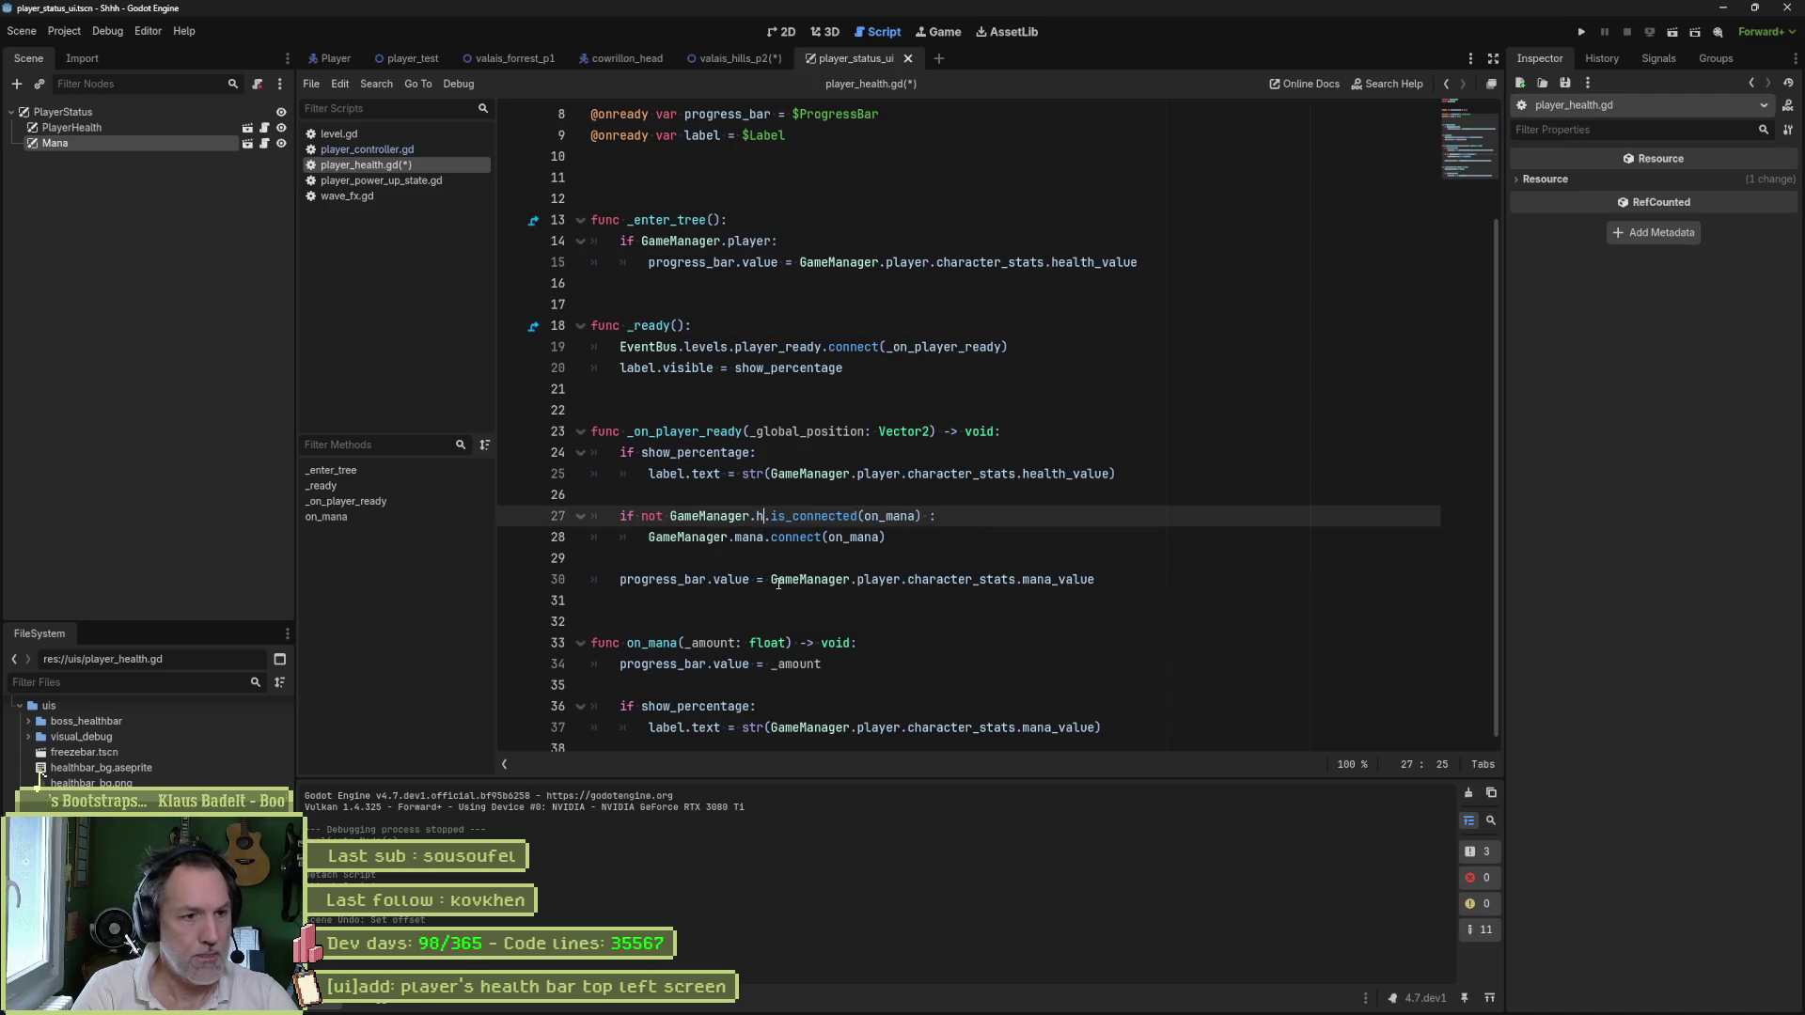
type("eal")
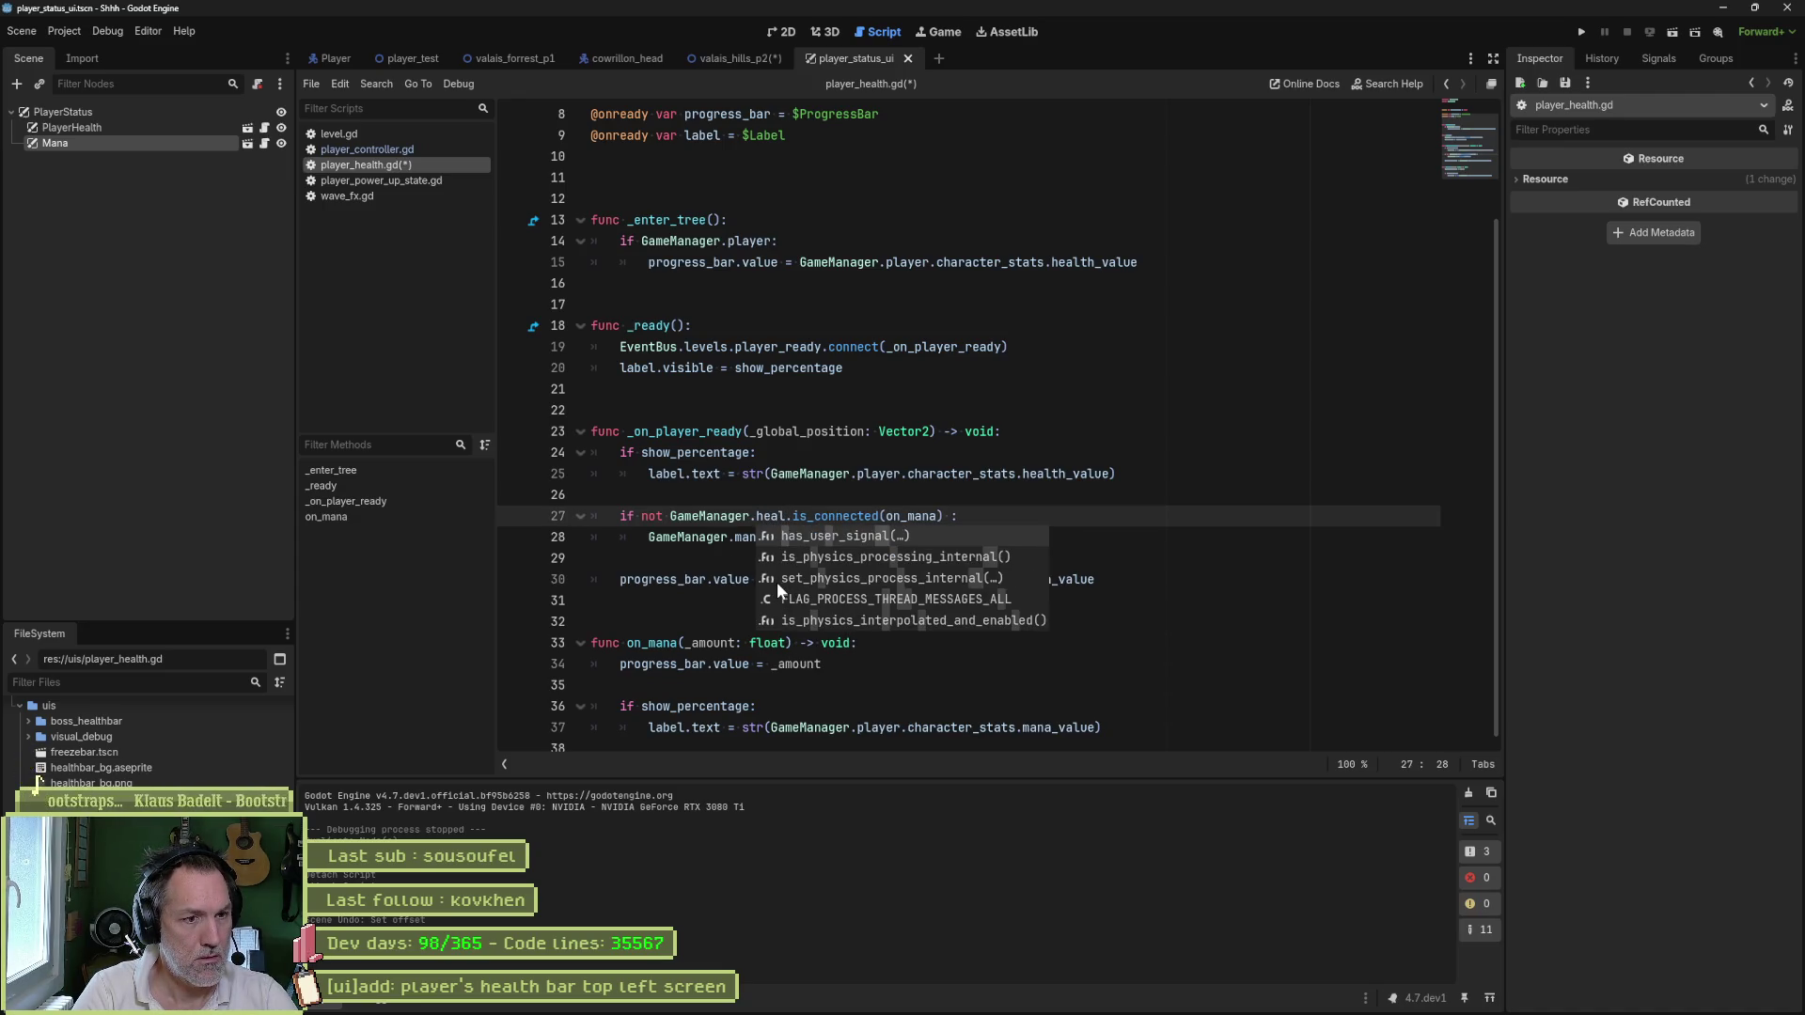
key("ctrl+z")
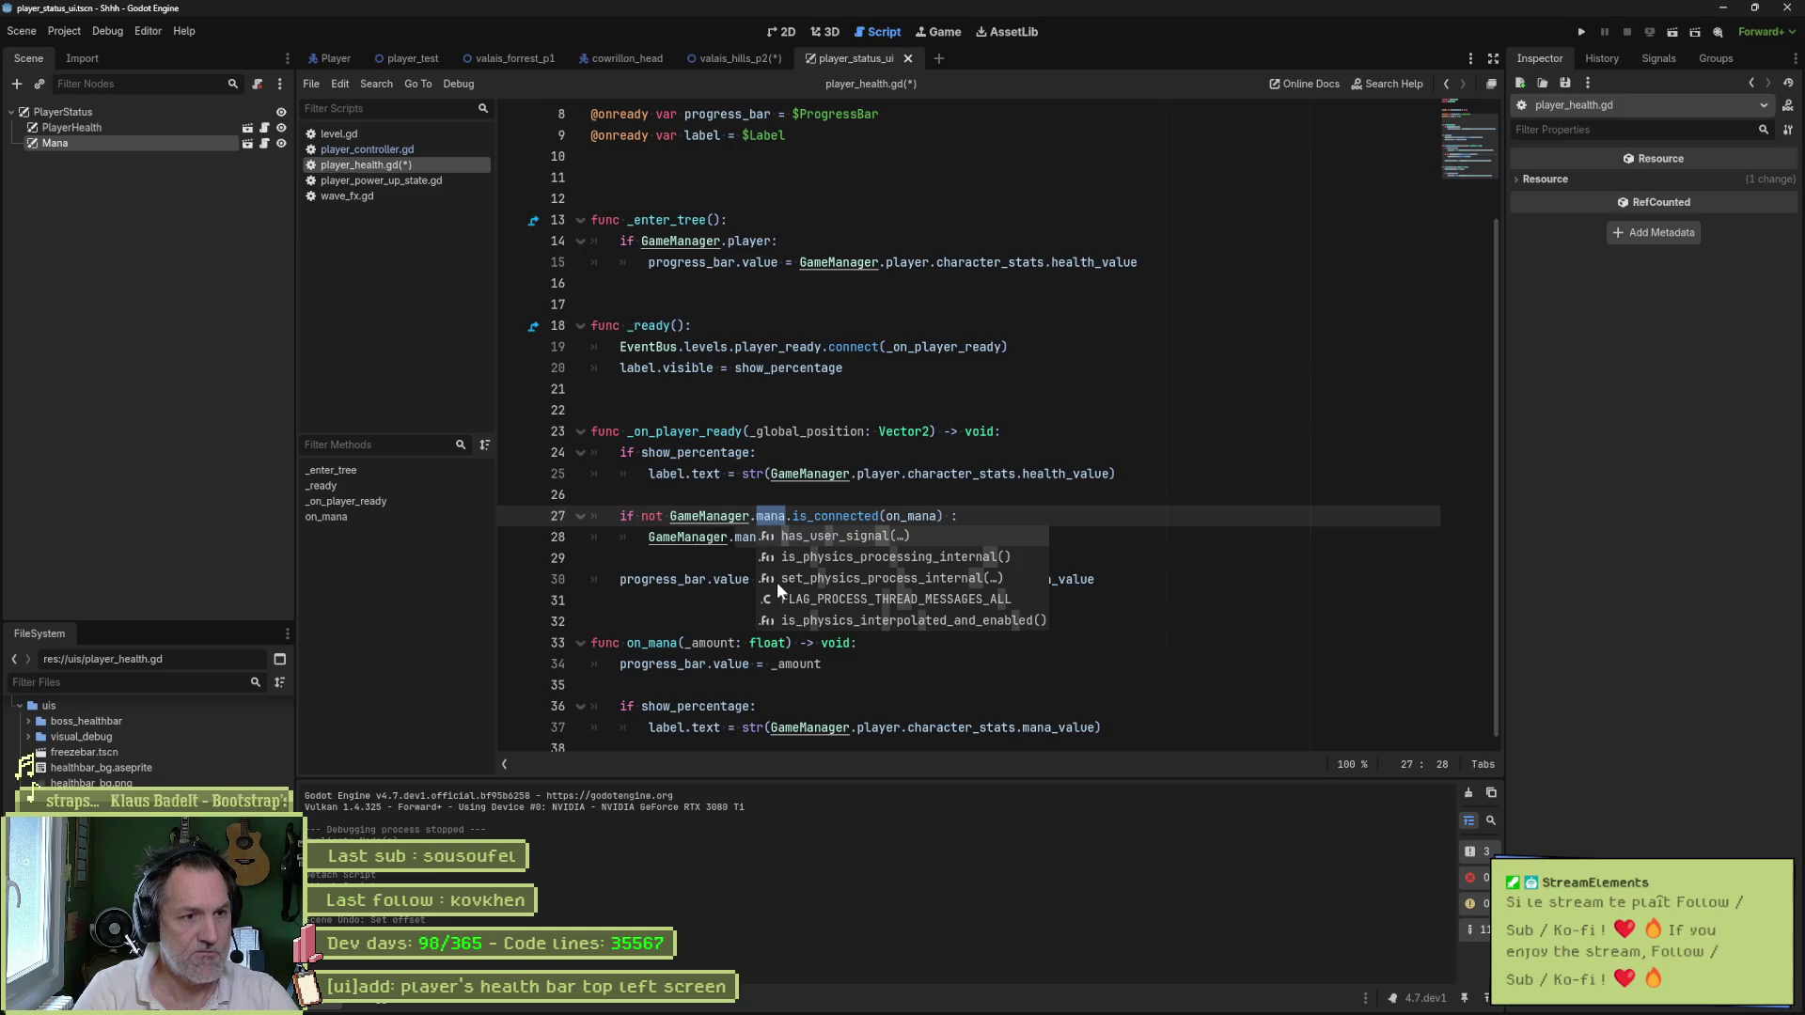
left_click(710, 516, "ctrl")
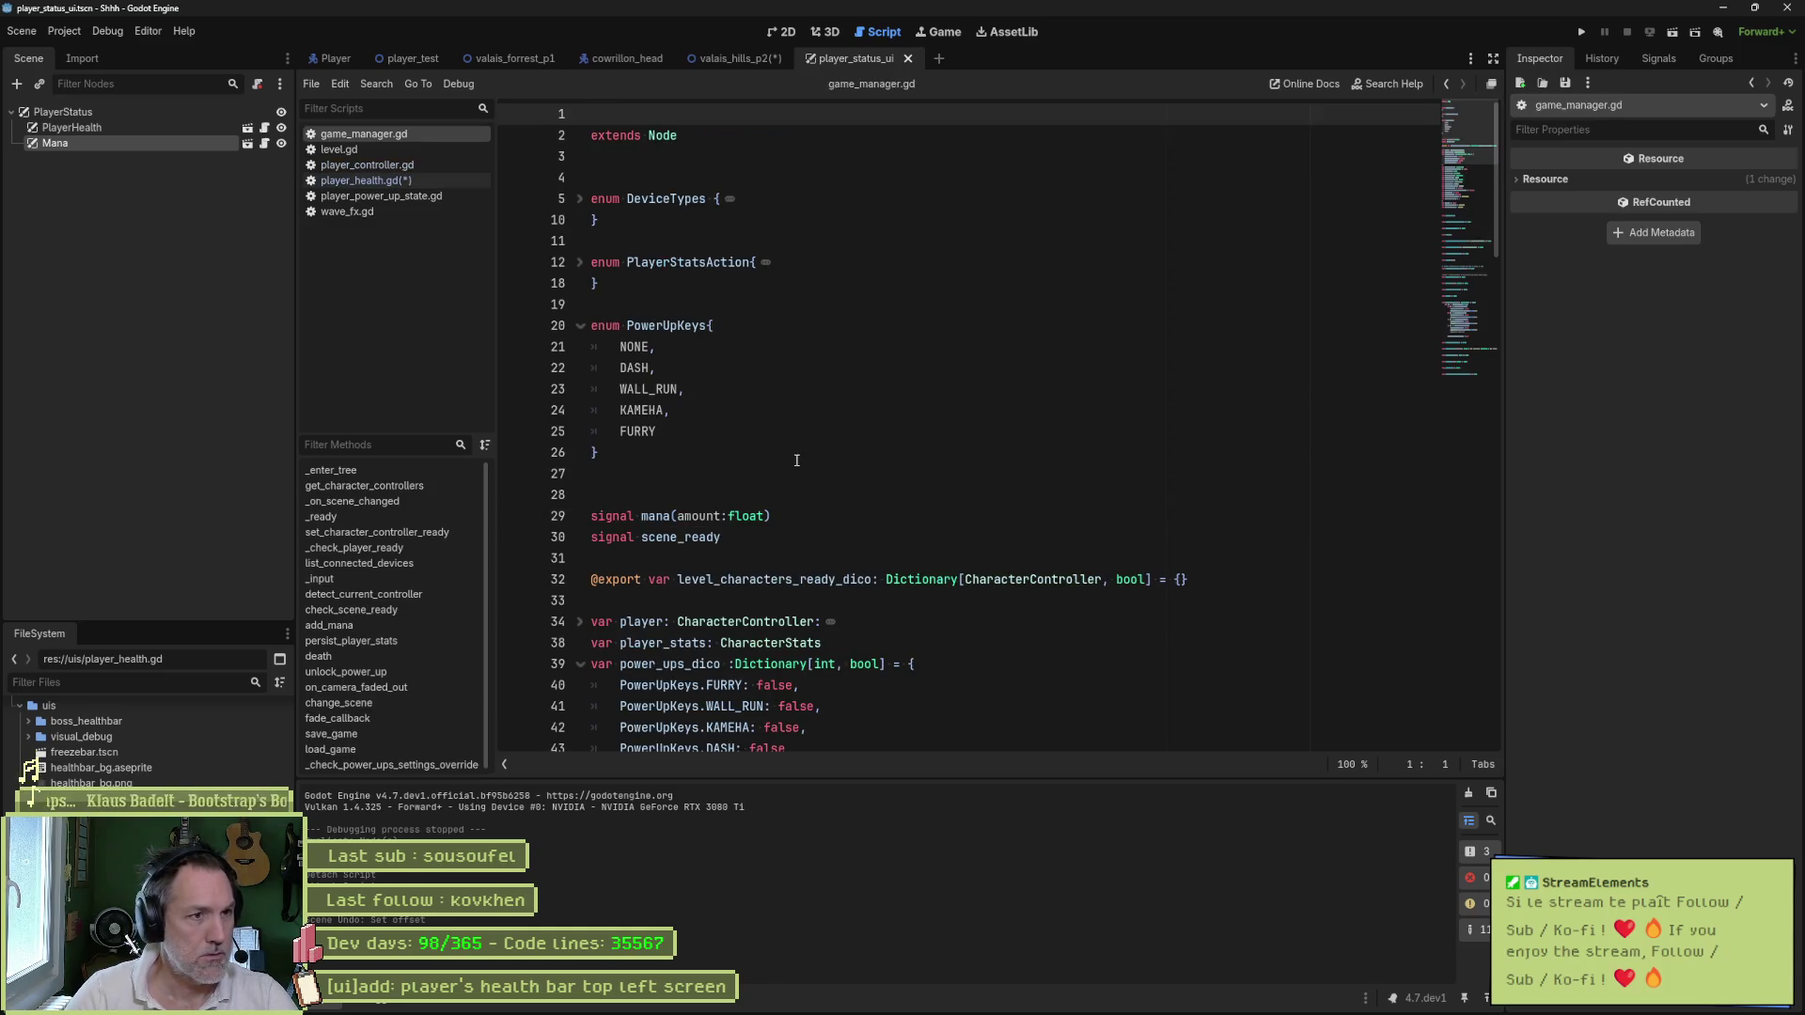
- Duplicate the mana signal line and rename the first copy to signal health(amount: float)
mouse_move(788, 516)
left_mouse_down()
mouse_move(601, 516)
mouse_move(788, 501)
left_mouse_up()
left_click(789, 516)
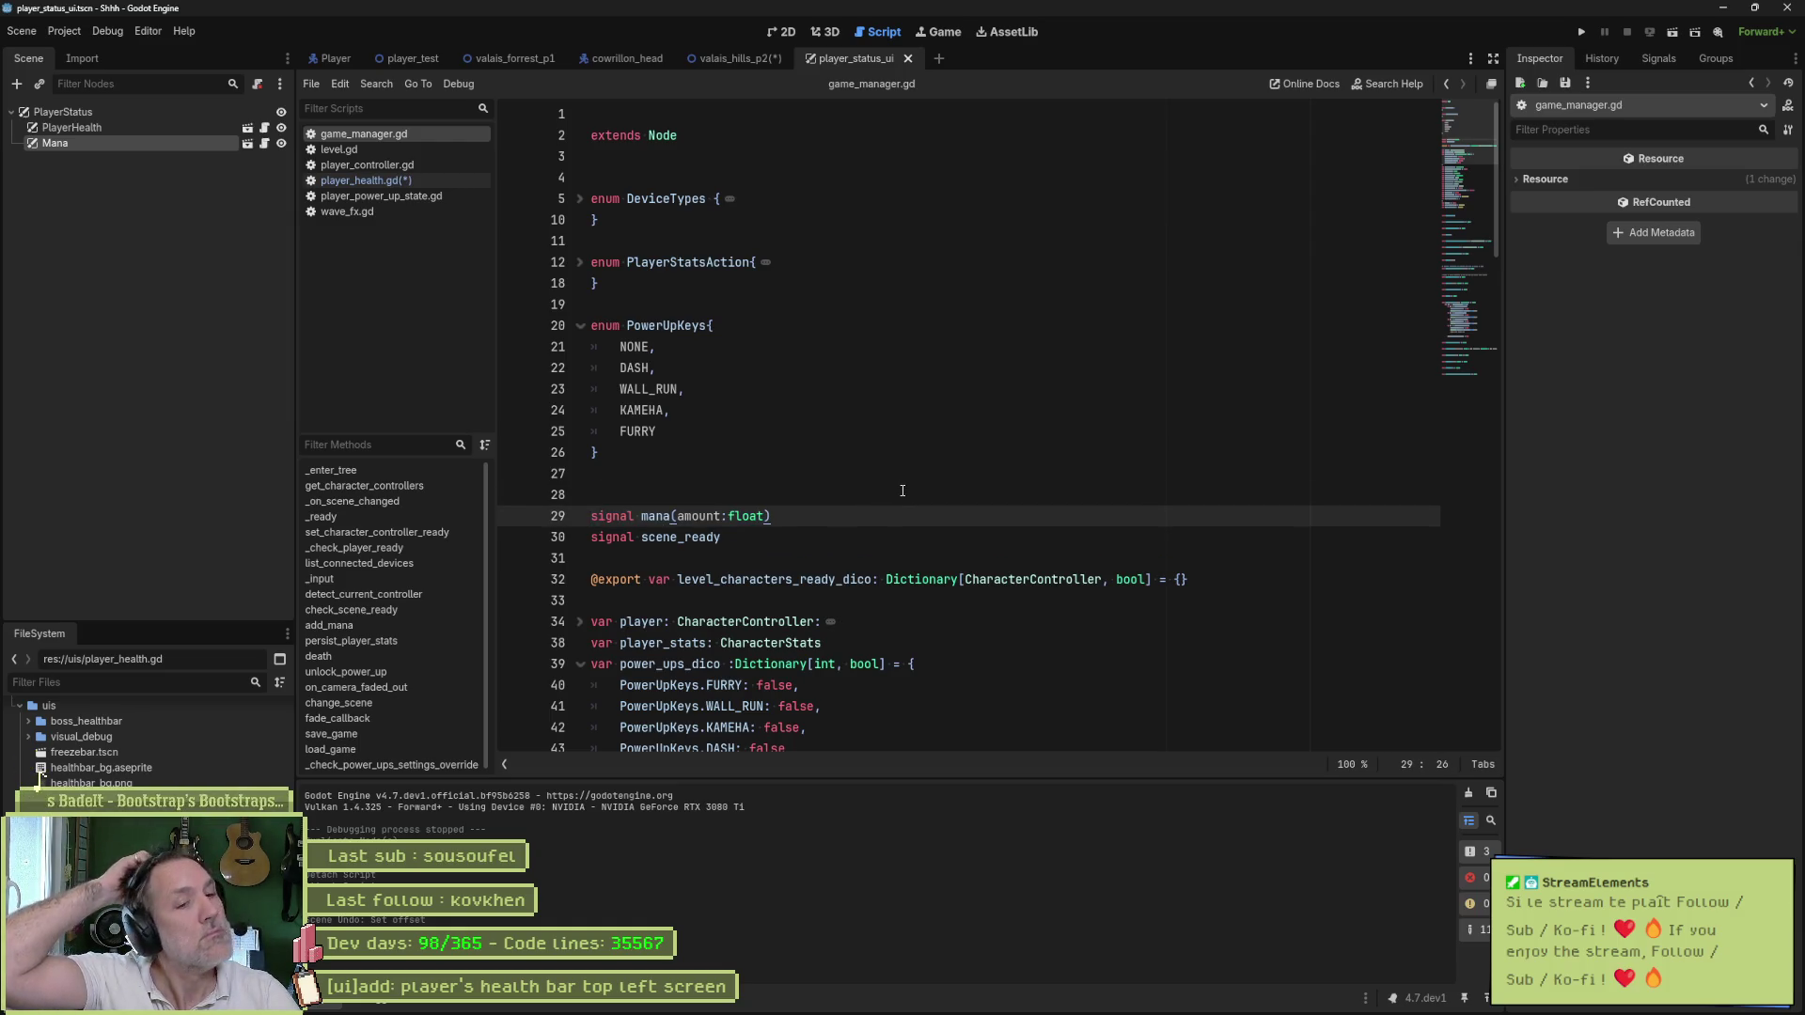
key("ctrl+shift+d")
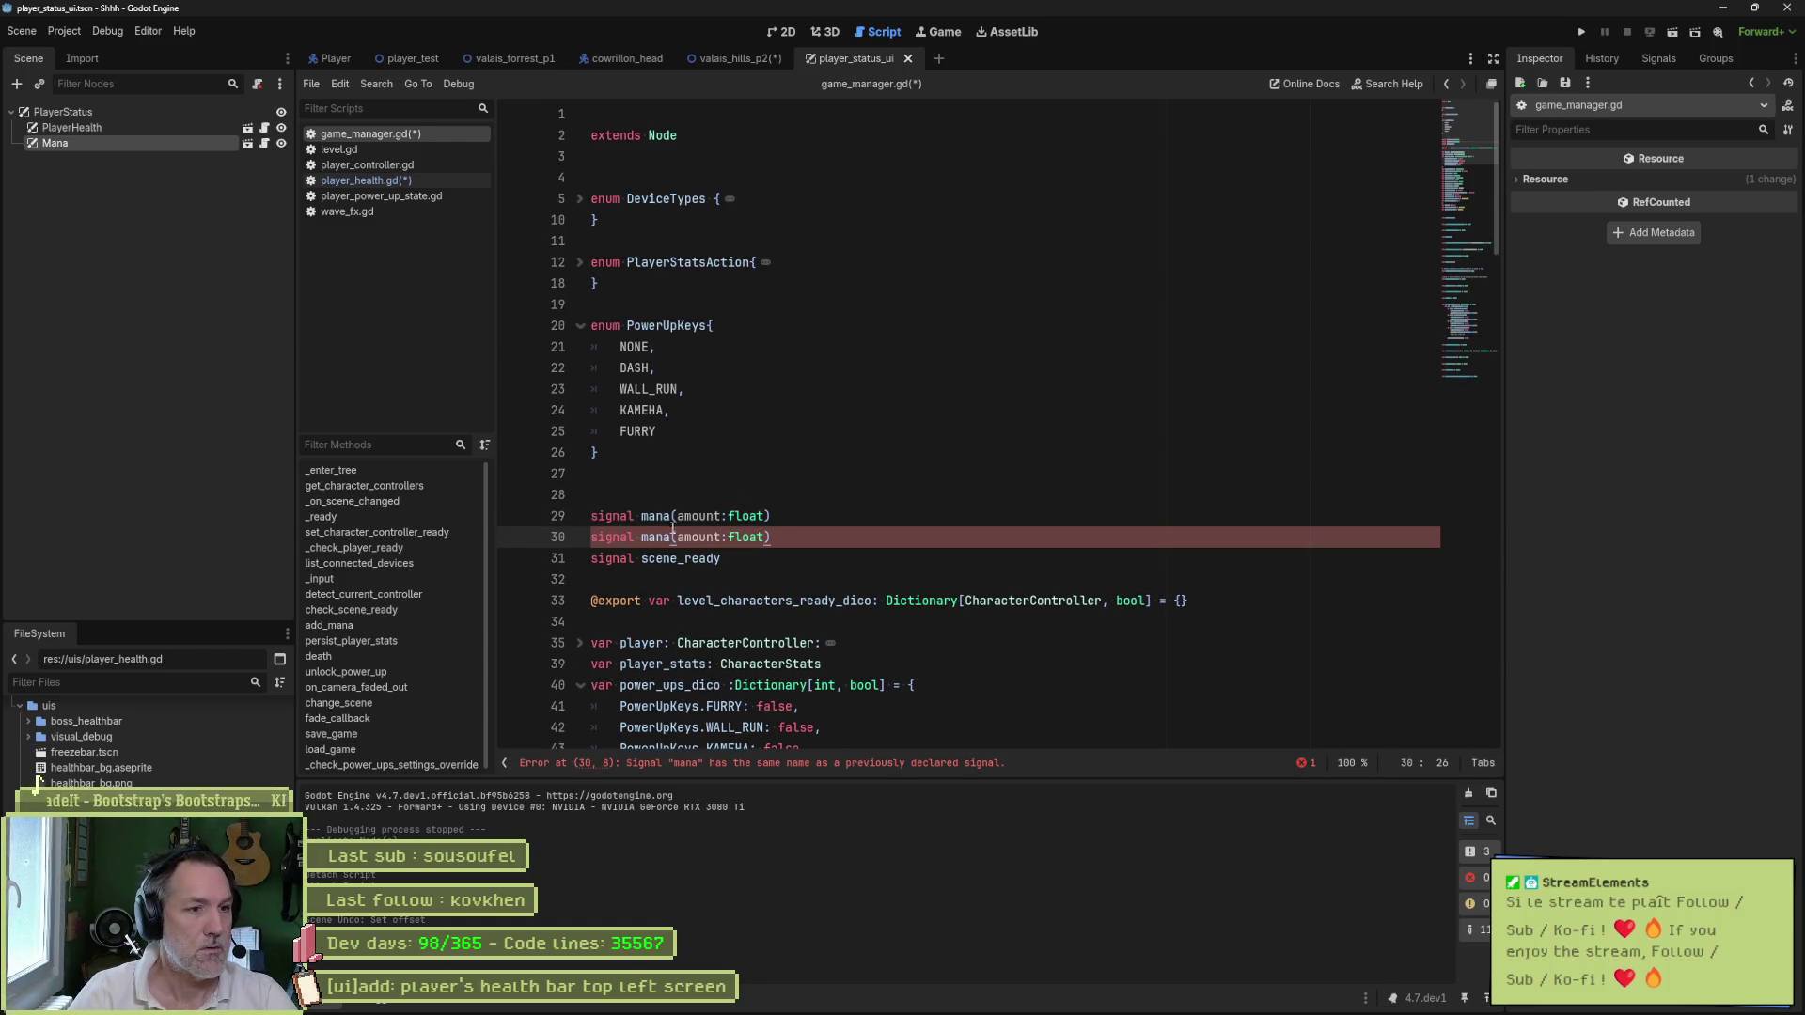
left_click(661, 517)
double_click(661, 516)
key("BackSpace")
type("health")
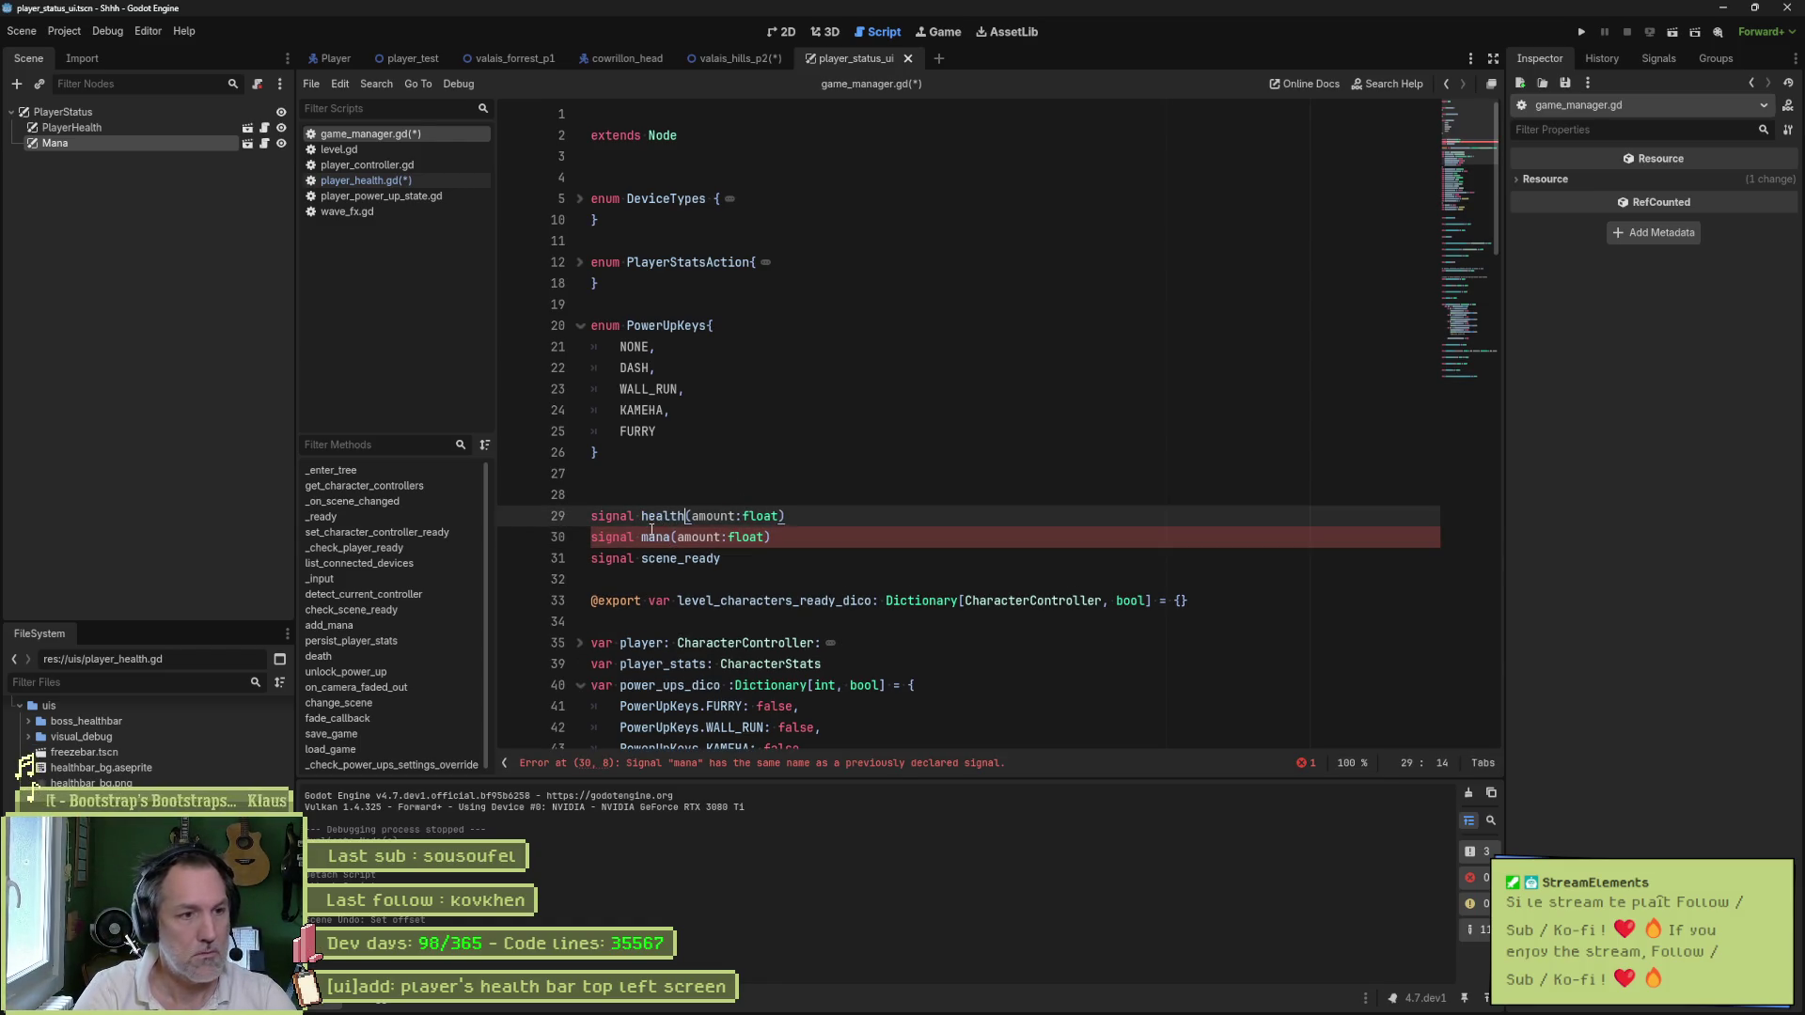
- Select 'mana' on the remaining signal line and start a project-wide Find in Files for it
double_click(660, 538)
scroll(943, 588, "down", 11)
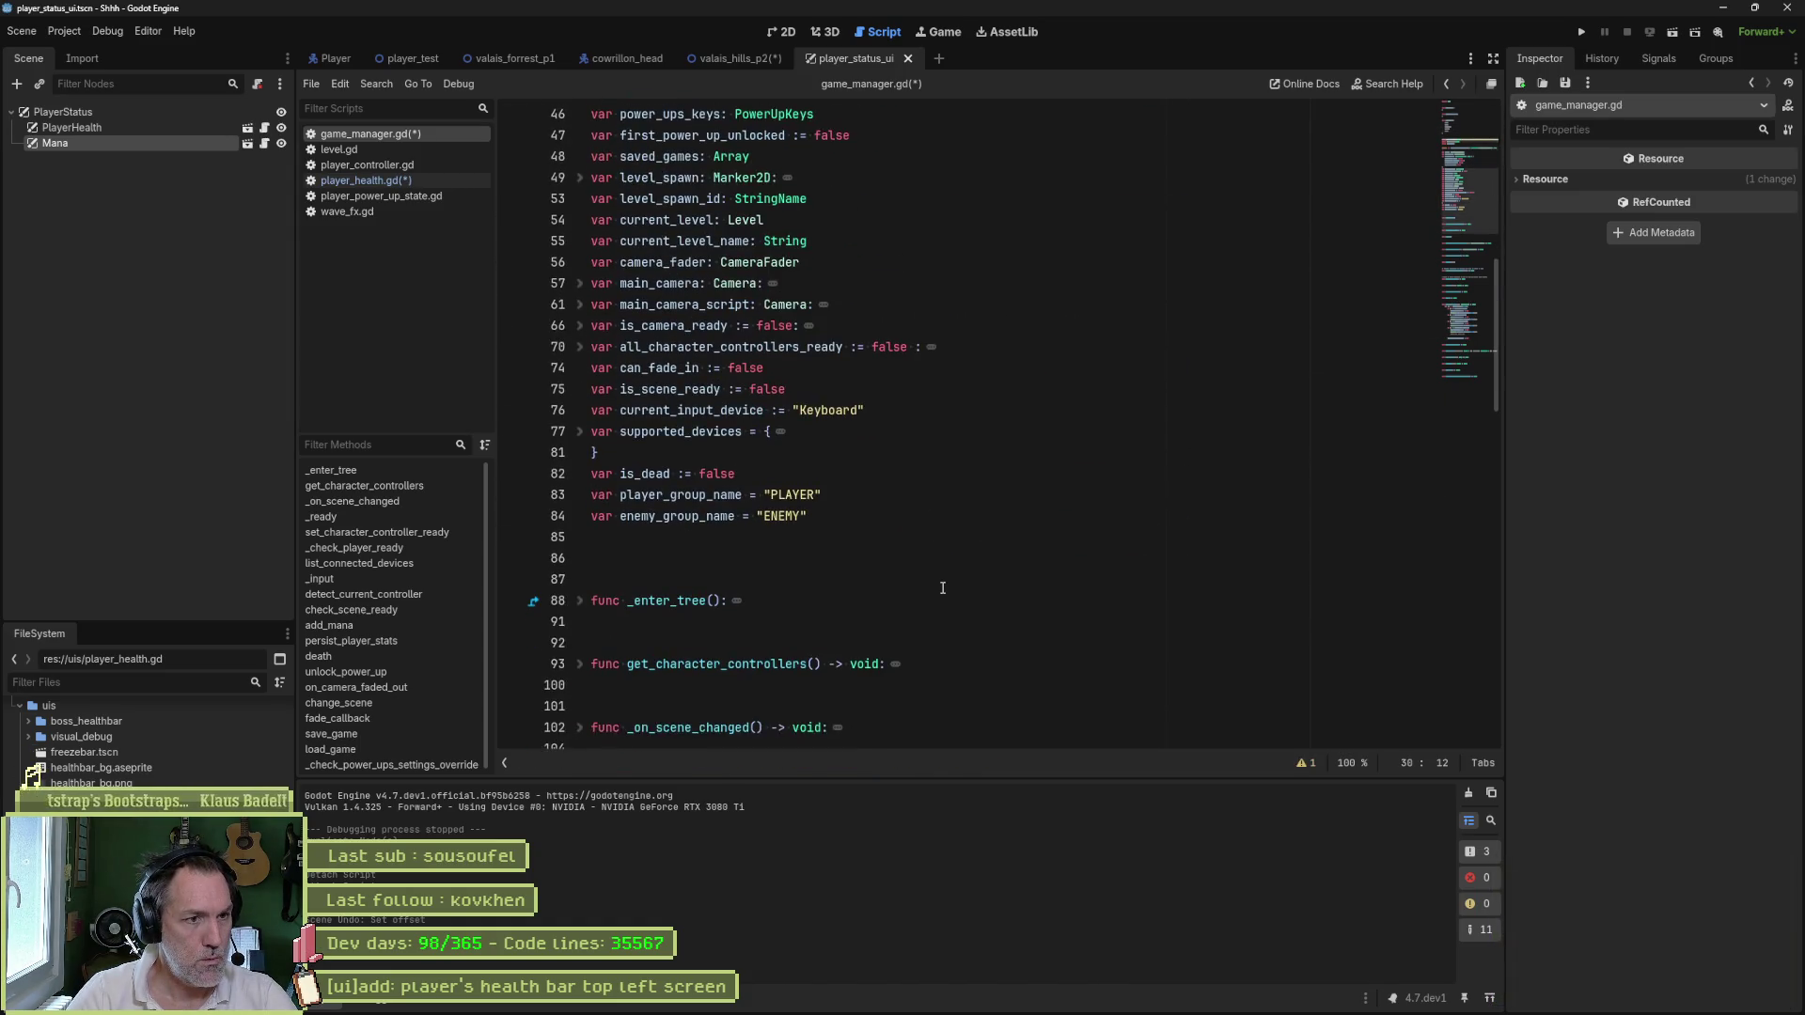
scroll(943, 588, "down", 5)
scroll(949, 587, "down", 6)
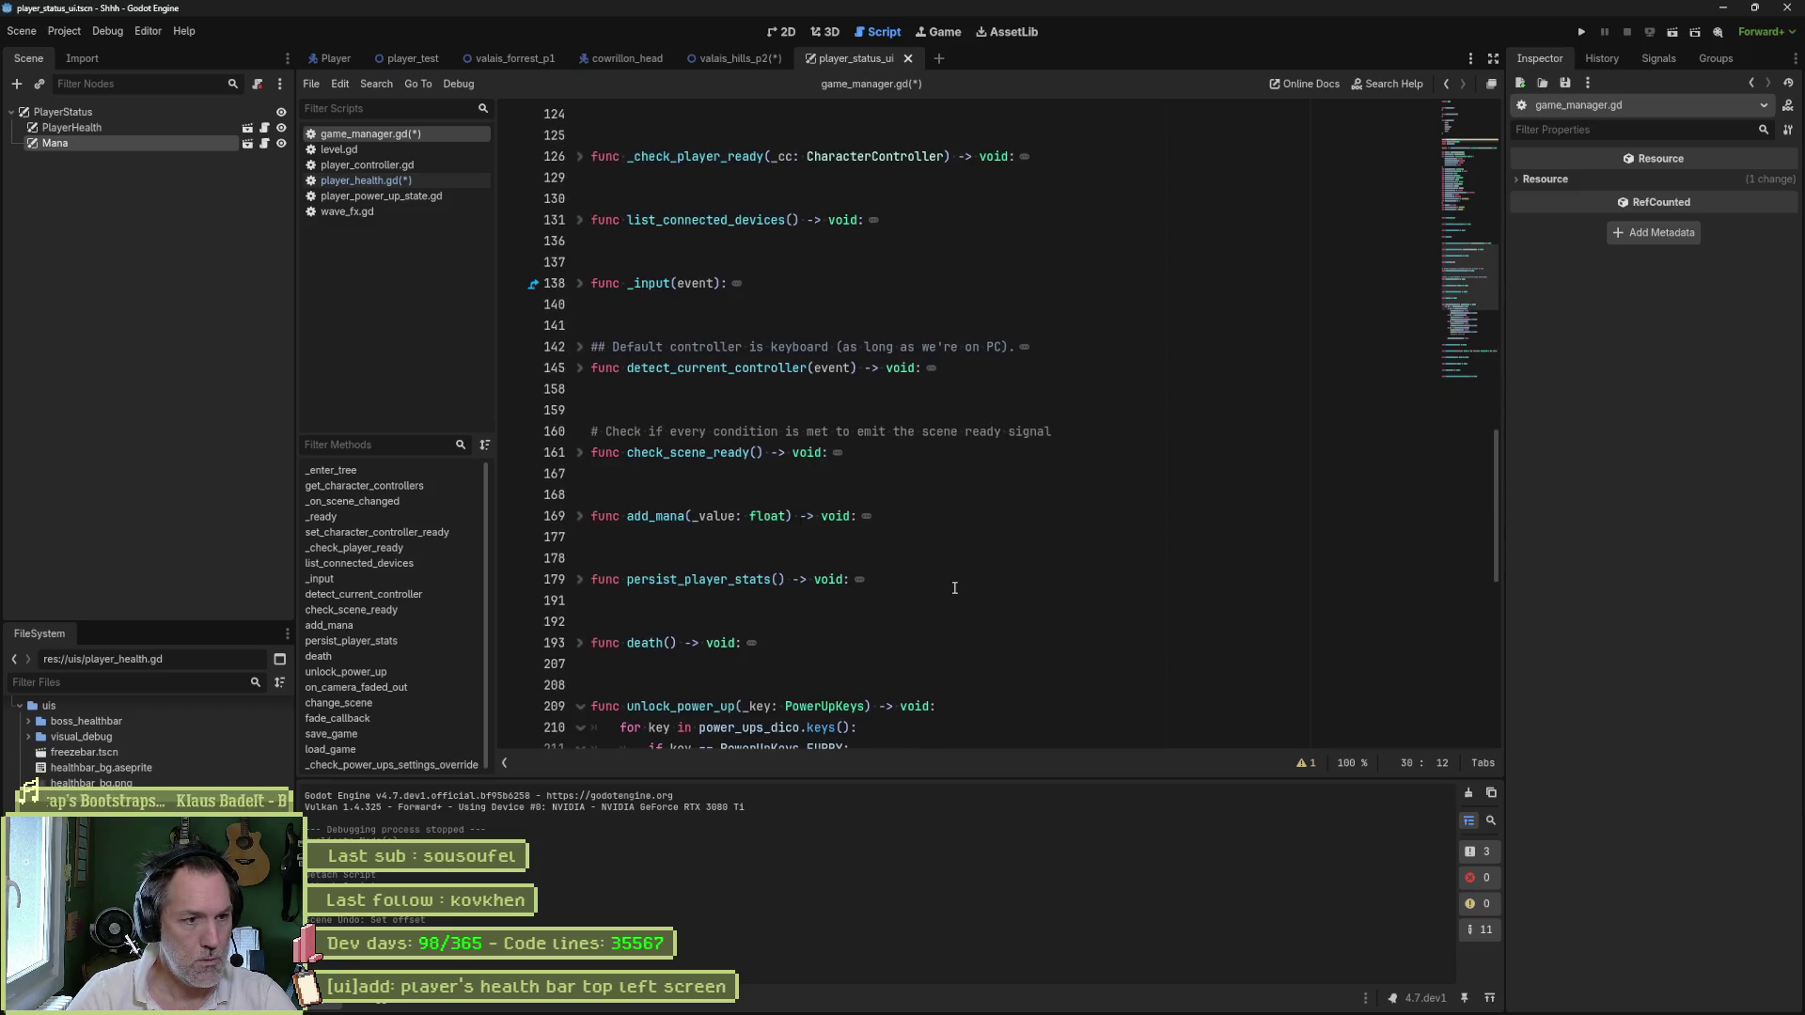
scroll(954, 588, "down", 6)
scroll(954, 587, "down", 2)
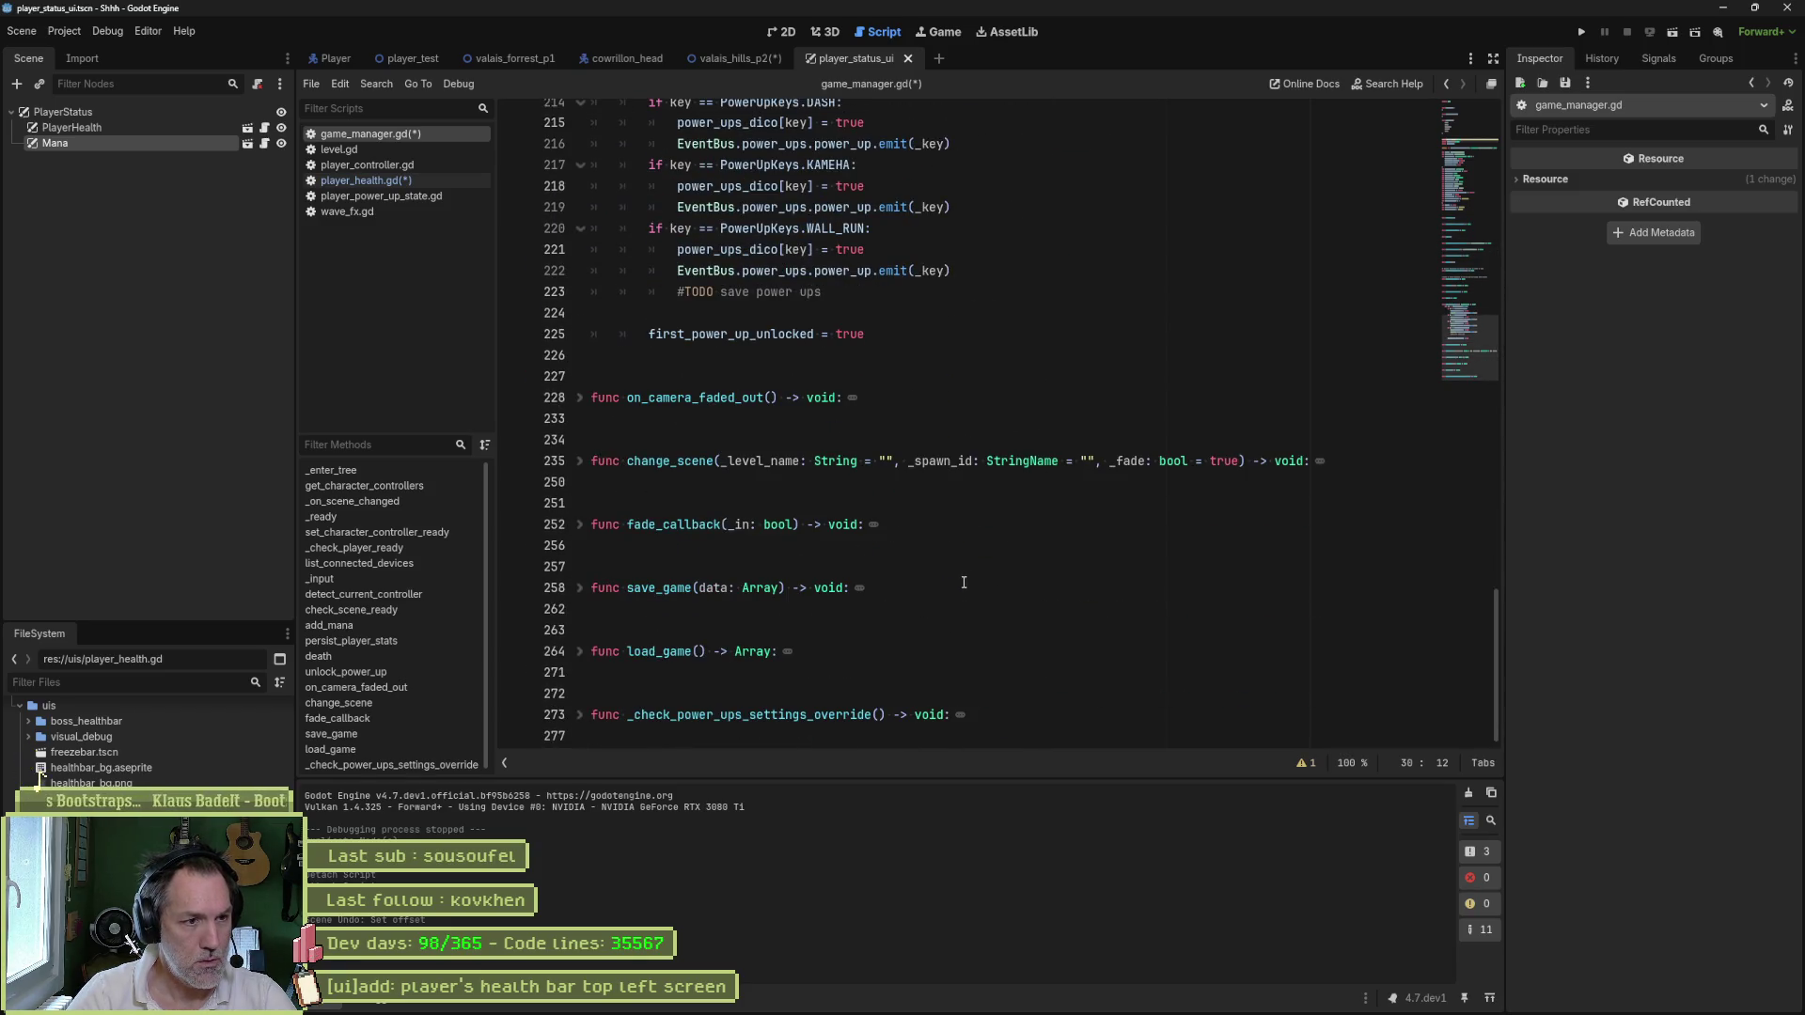
scroll(959, 588, "up", 18)
scroll(982, 553, "up", 5)
scroll(982, 552, "down", 1)
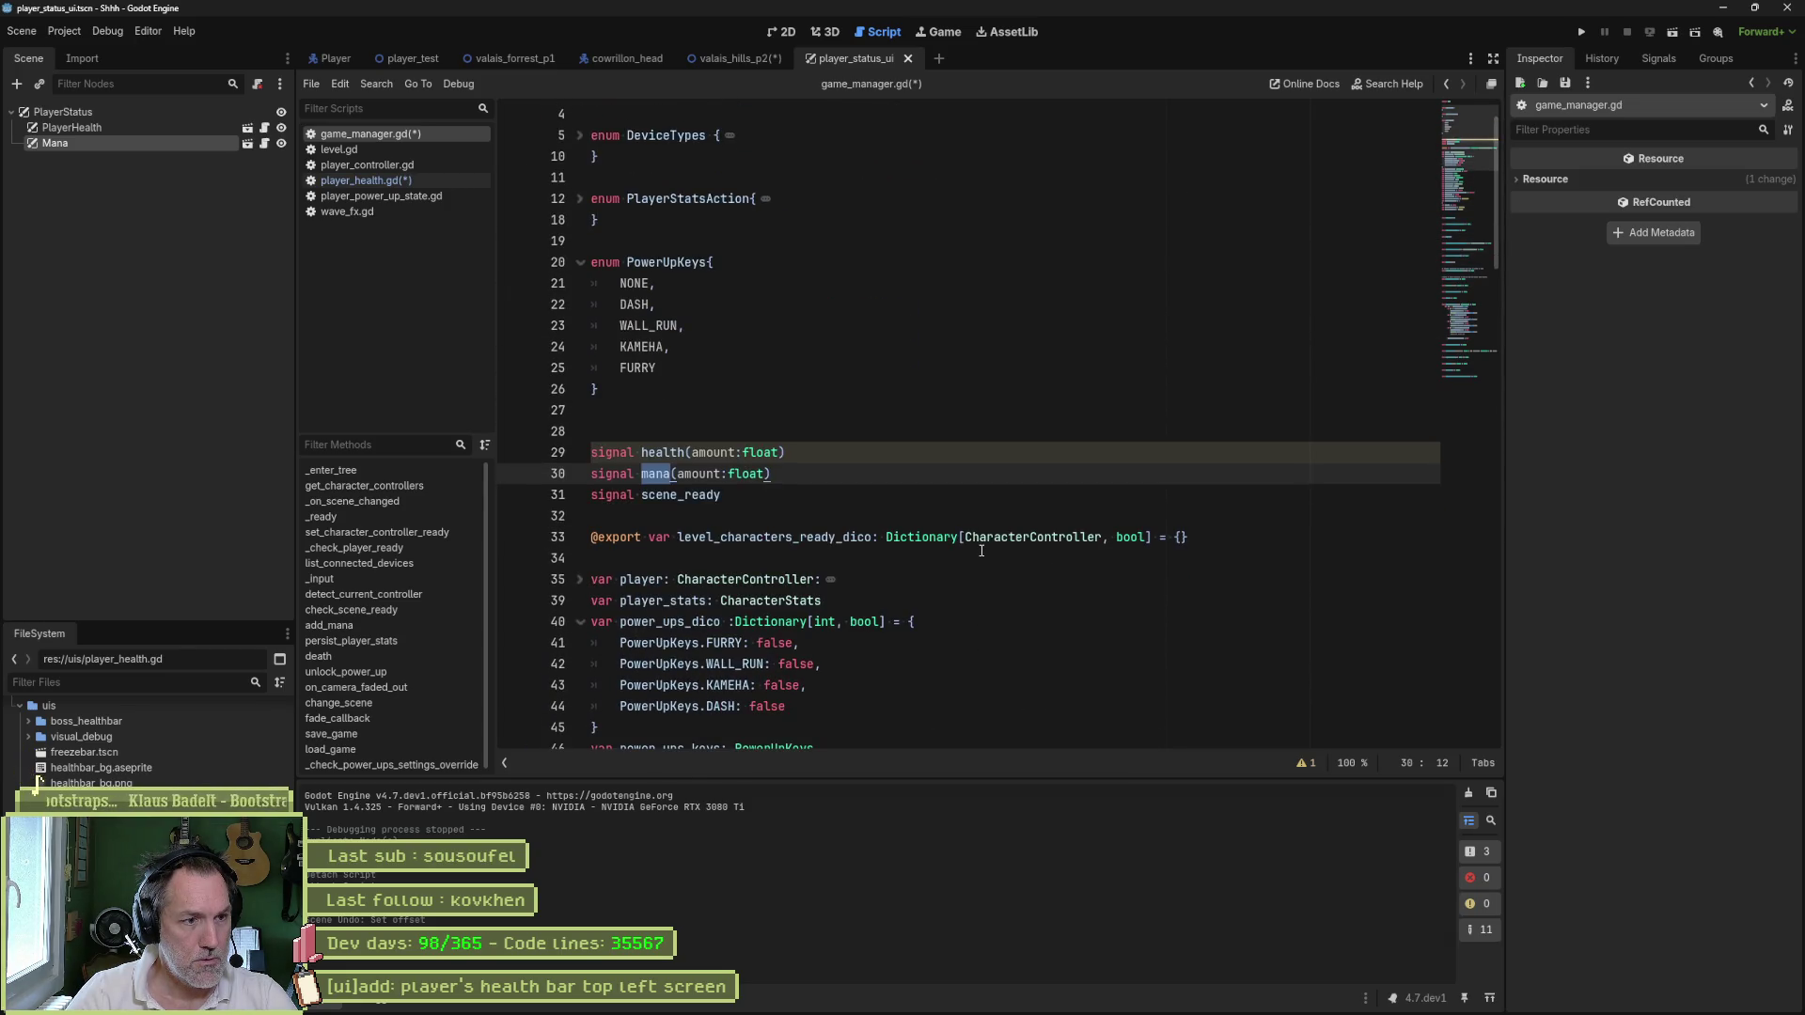
key("ctrl+shift+f")
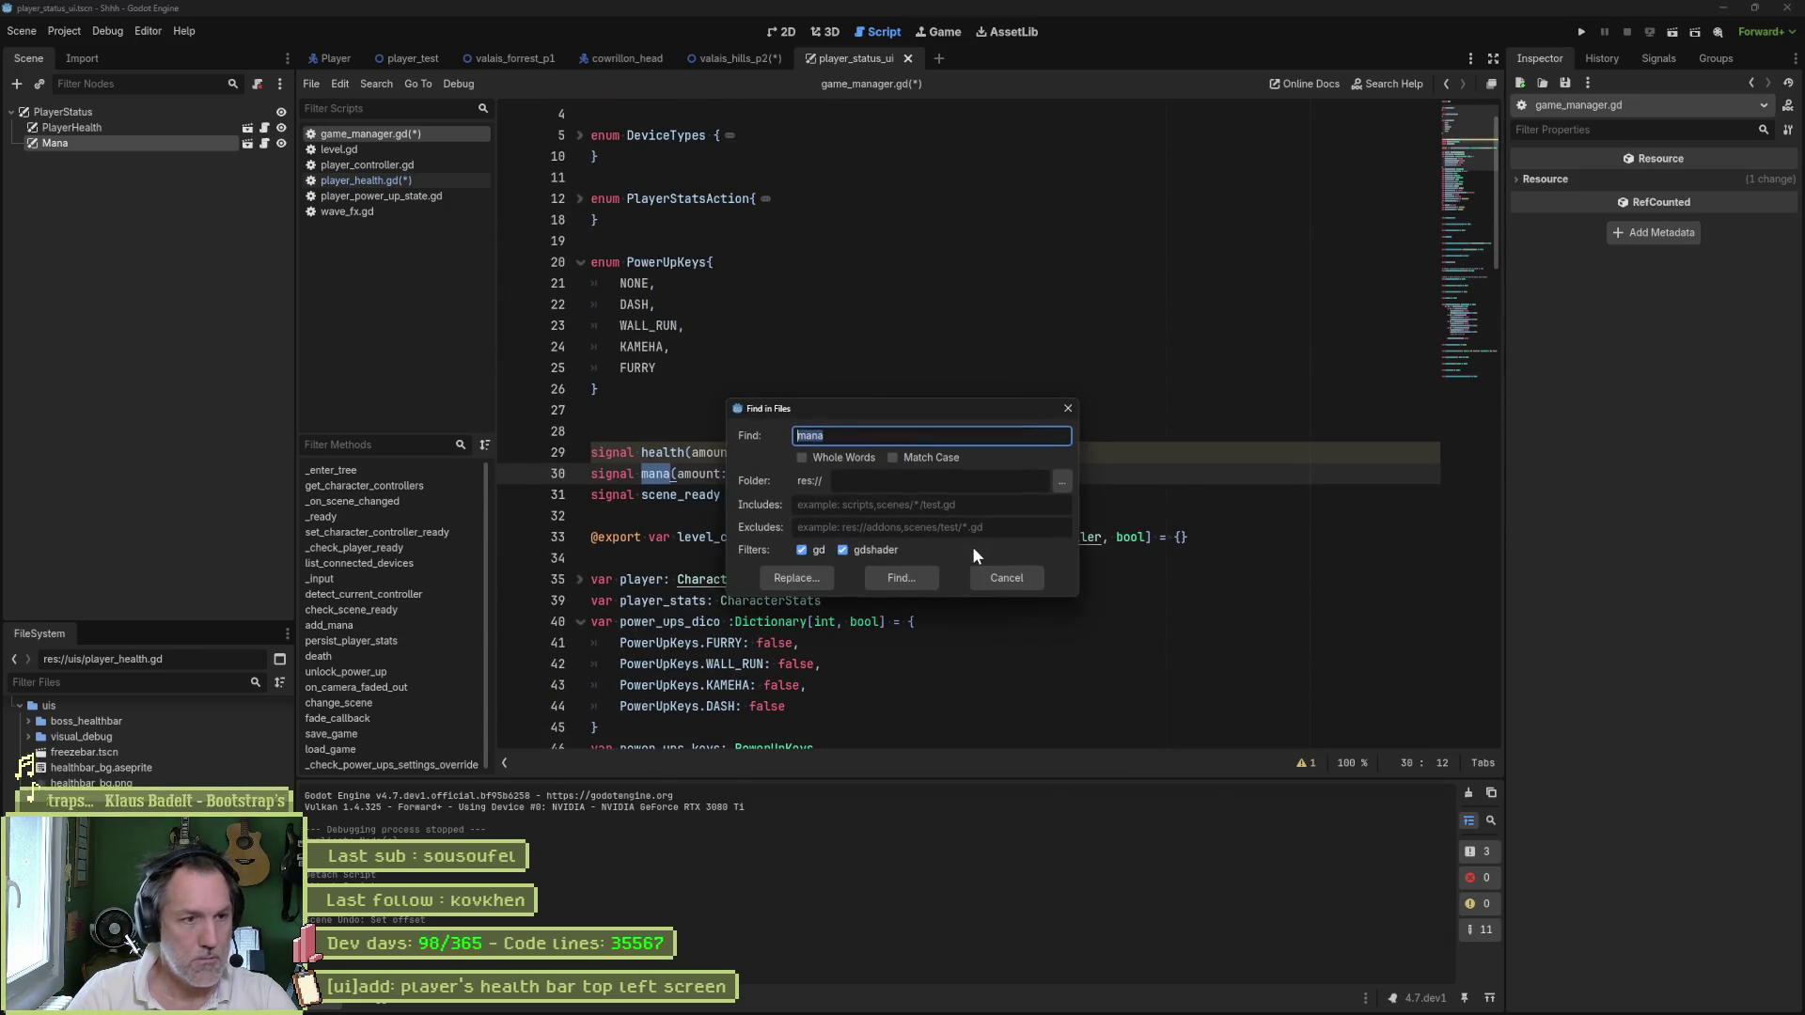
- Search the project for mana.emit and open the match on line 175
key("End")
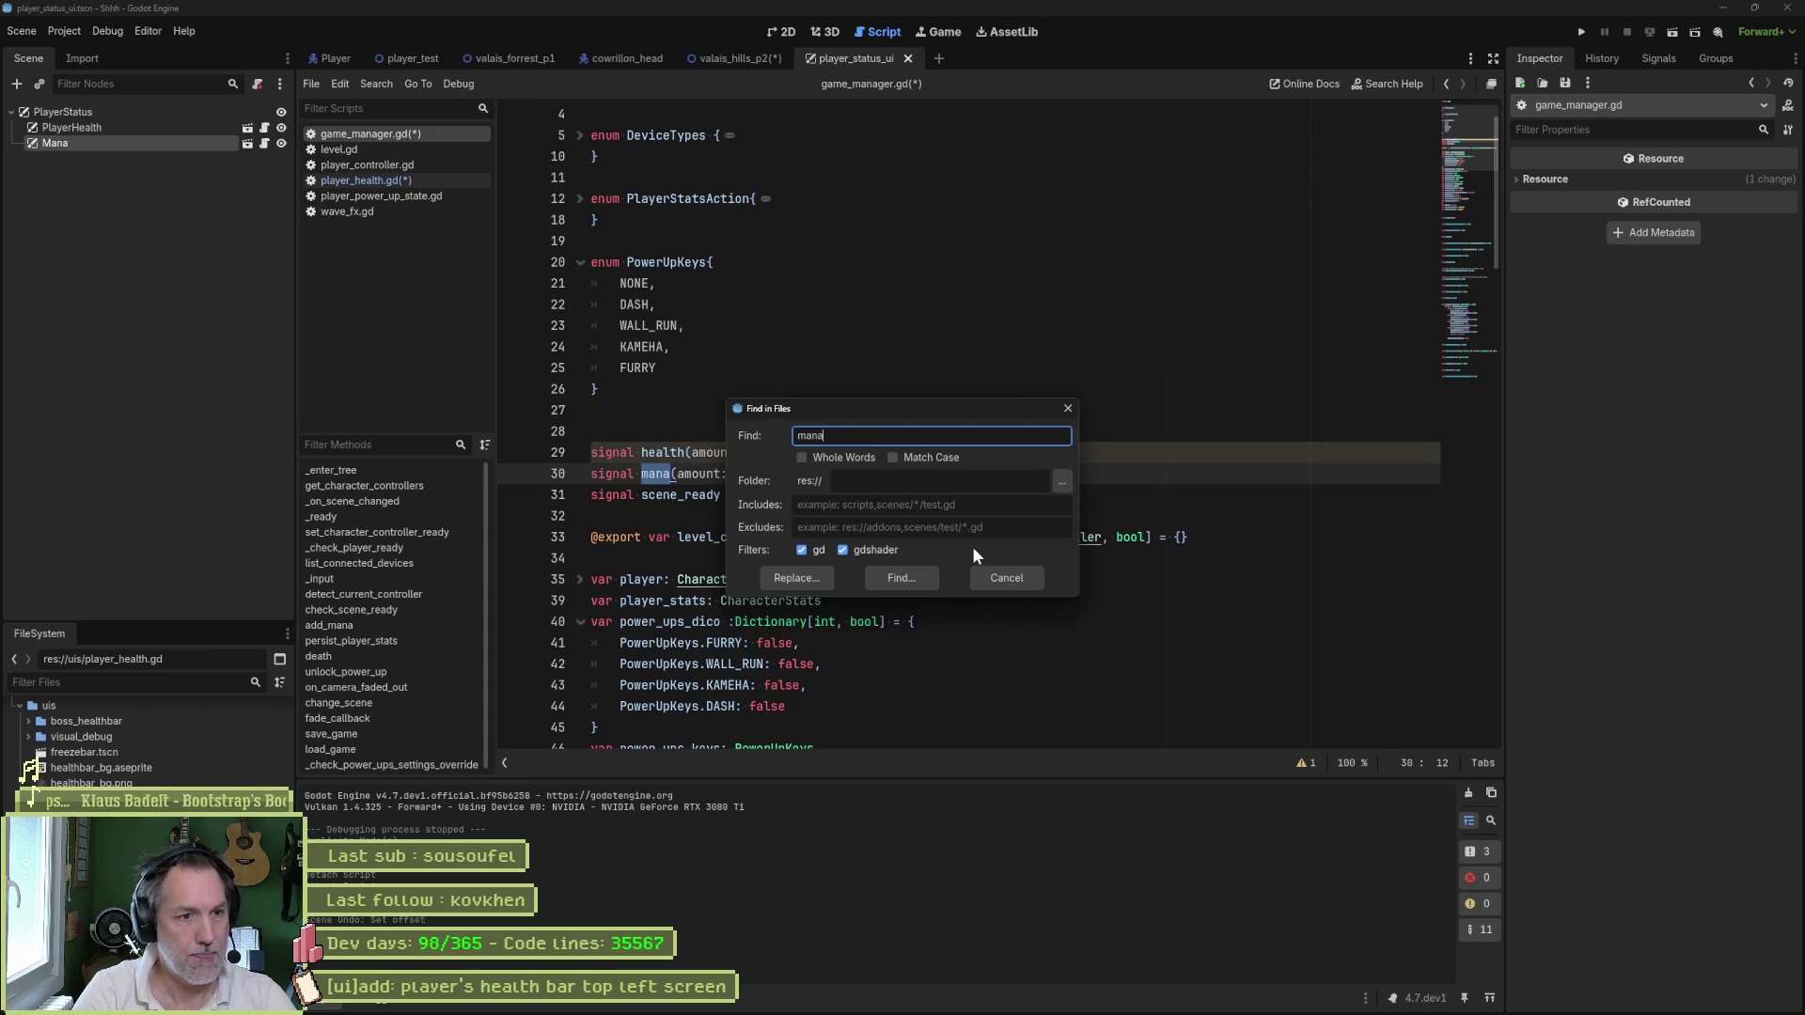
type(".emit")
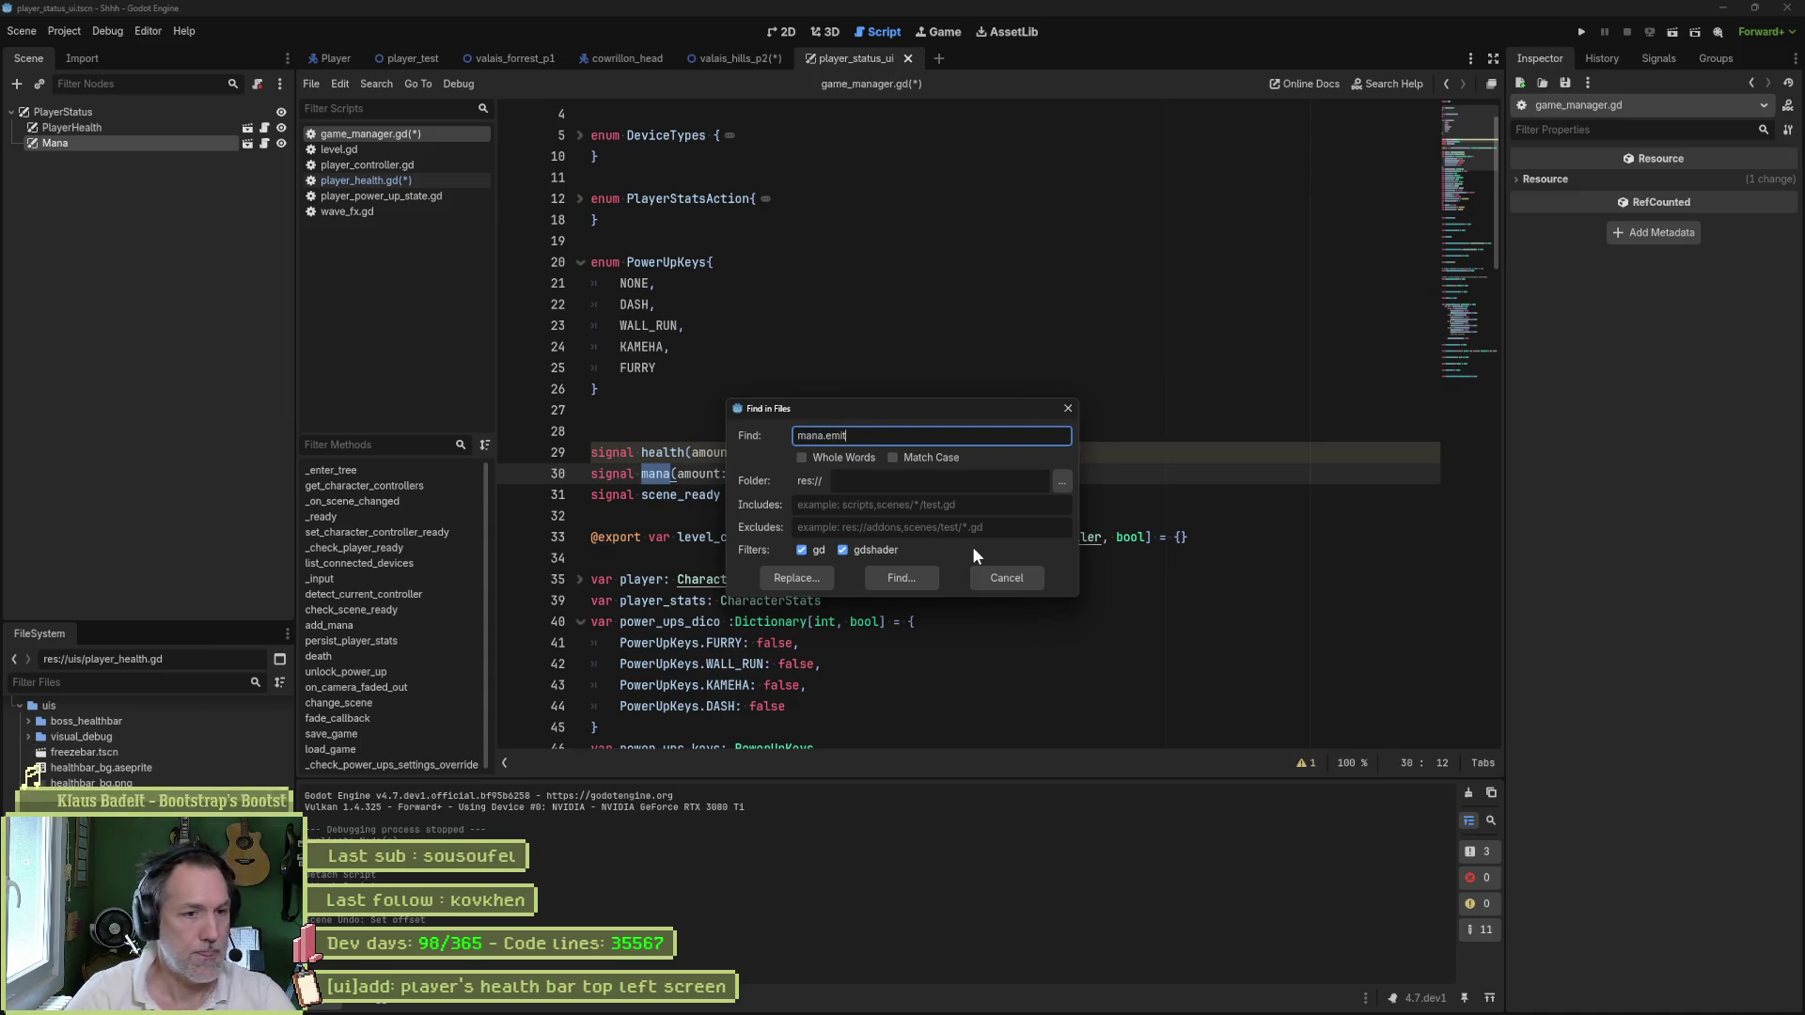
left_click(933, 577)
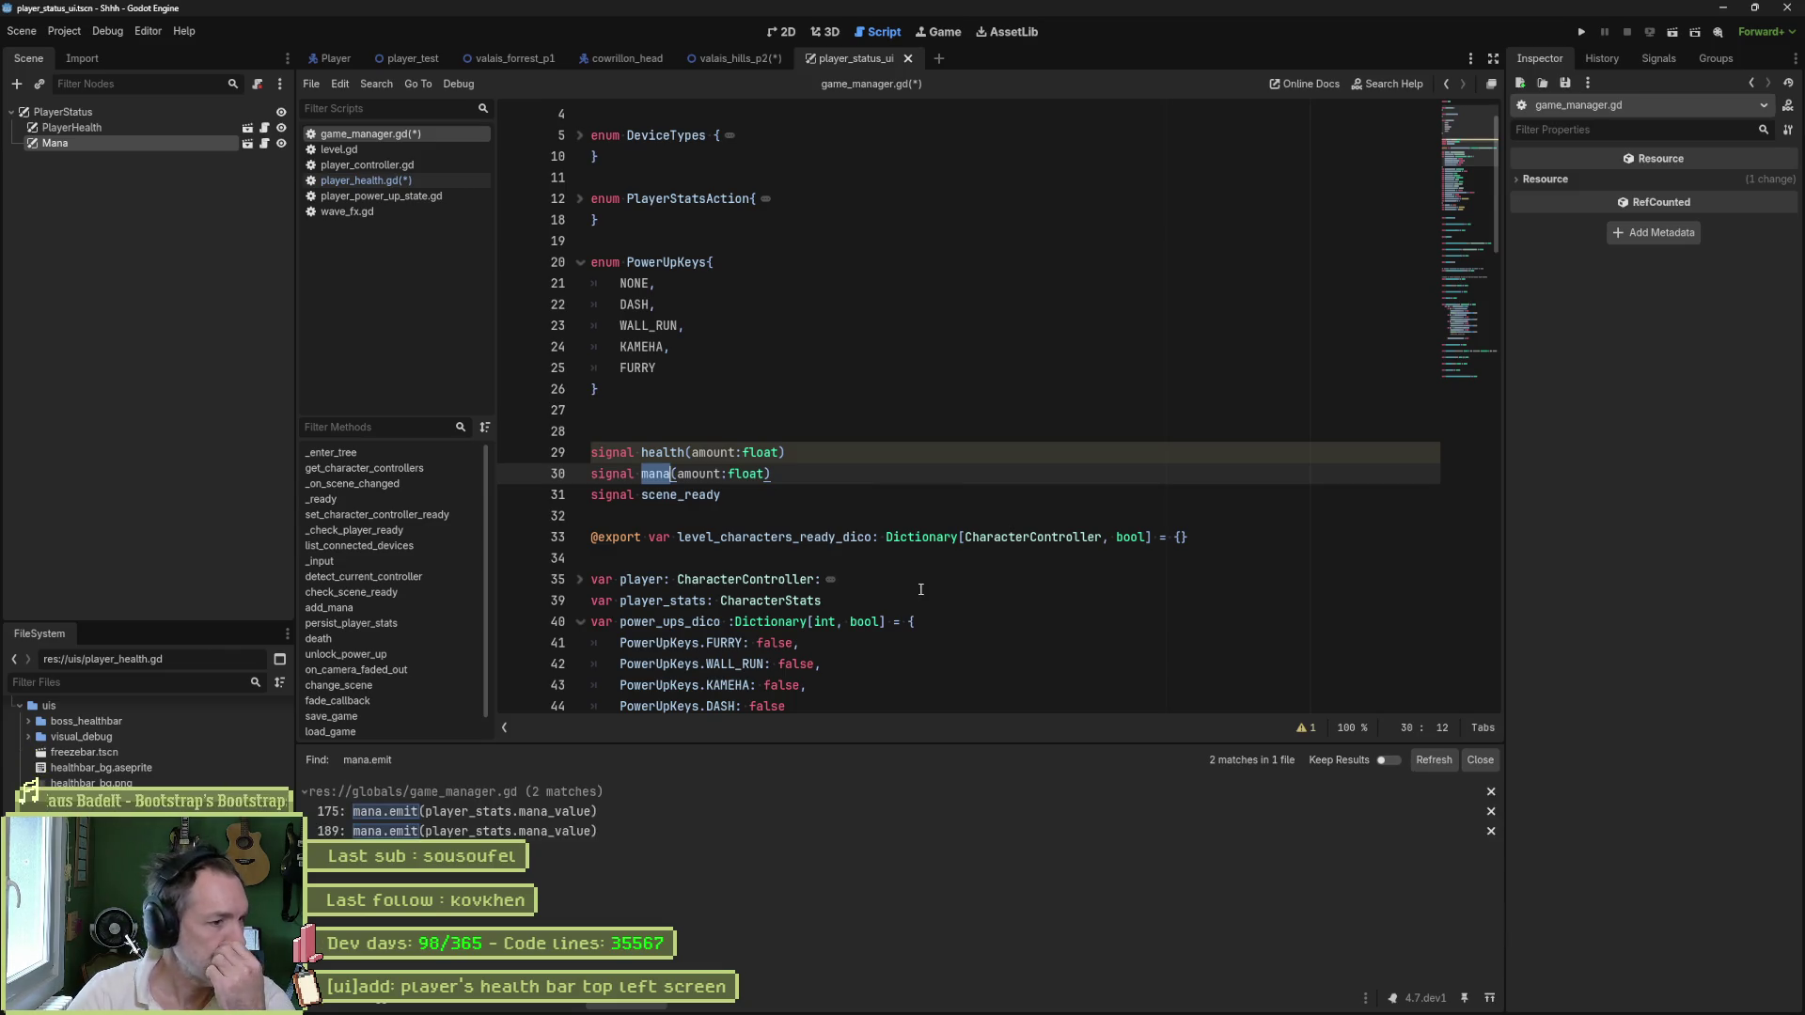
left_click(601, 810)
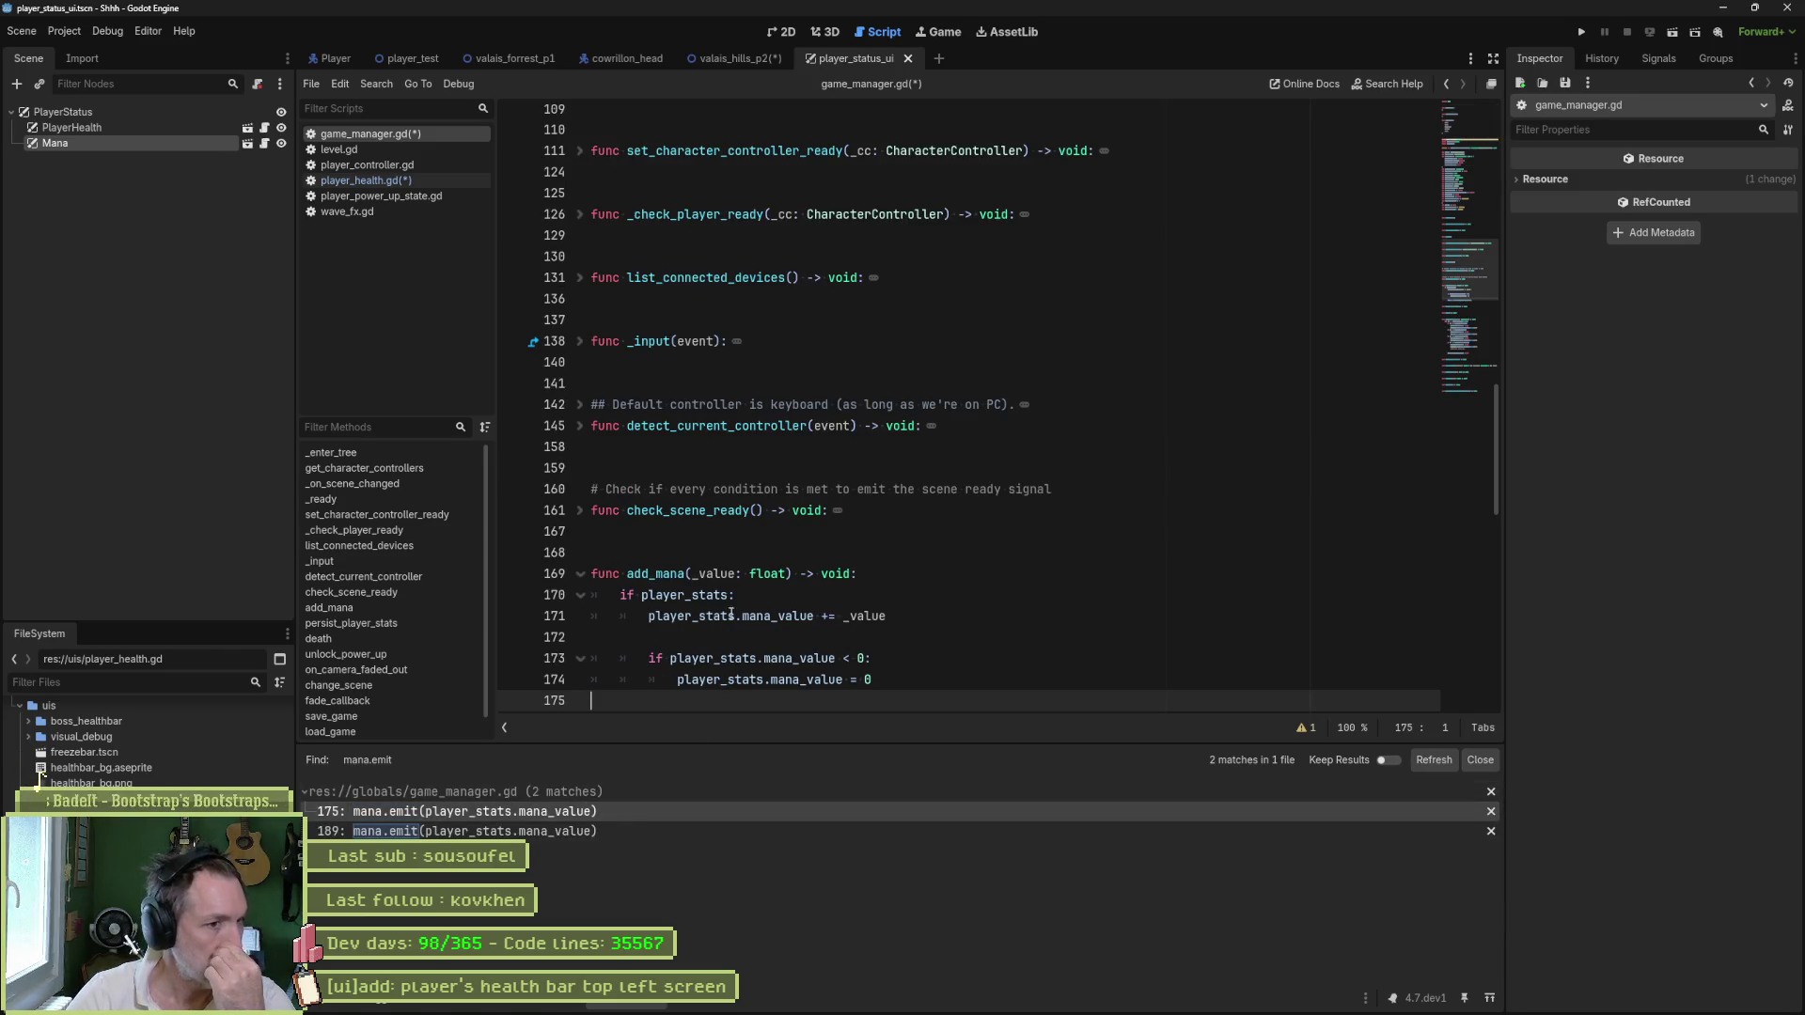
scroll(841, 612, "down", 3)
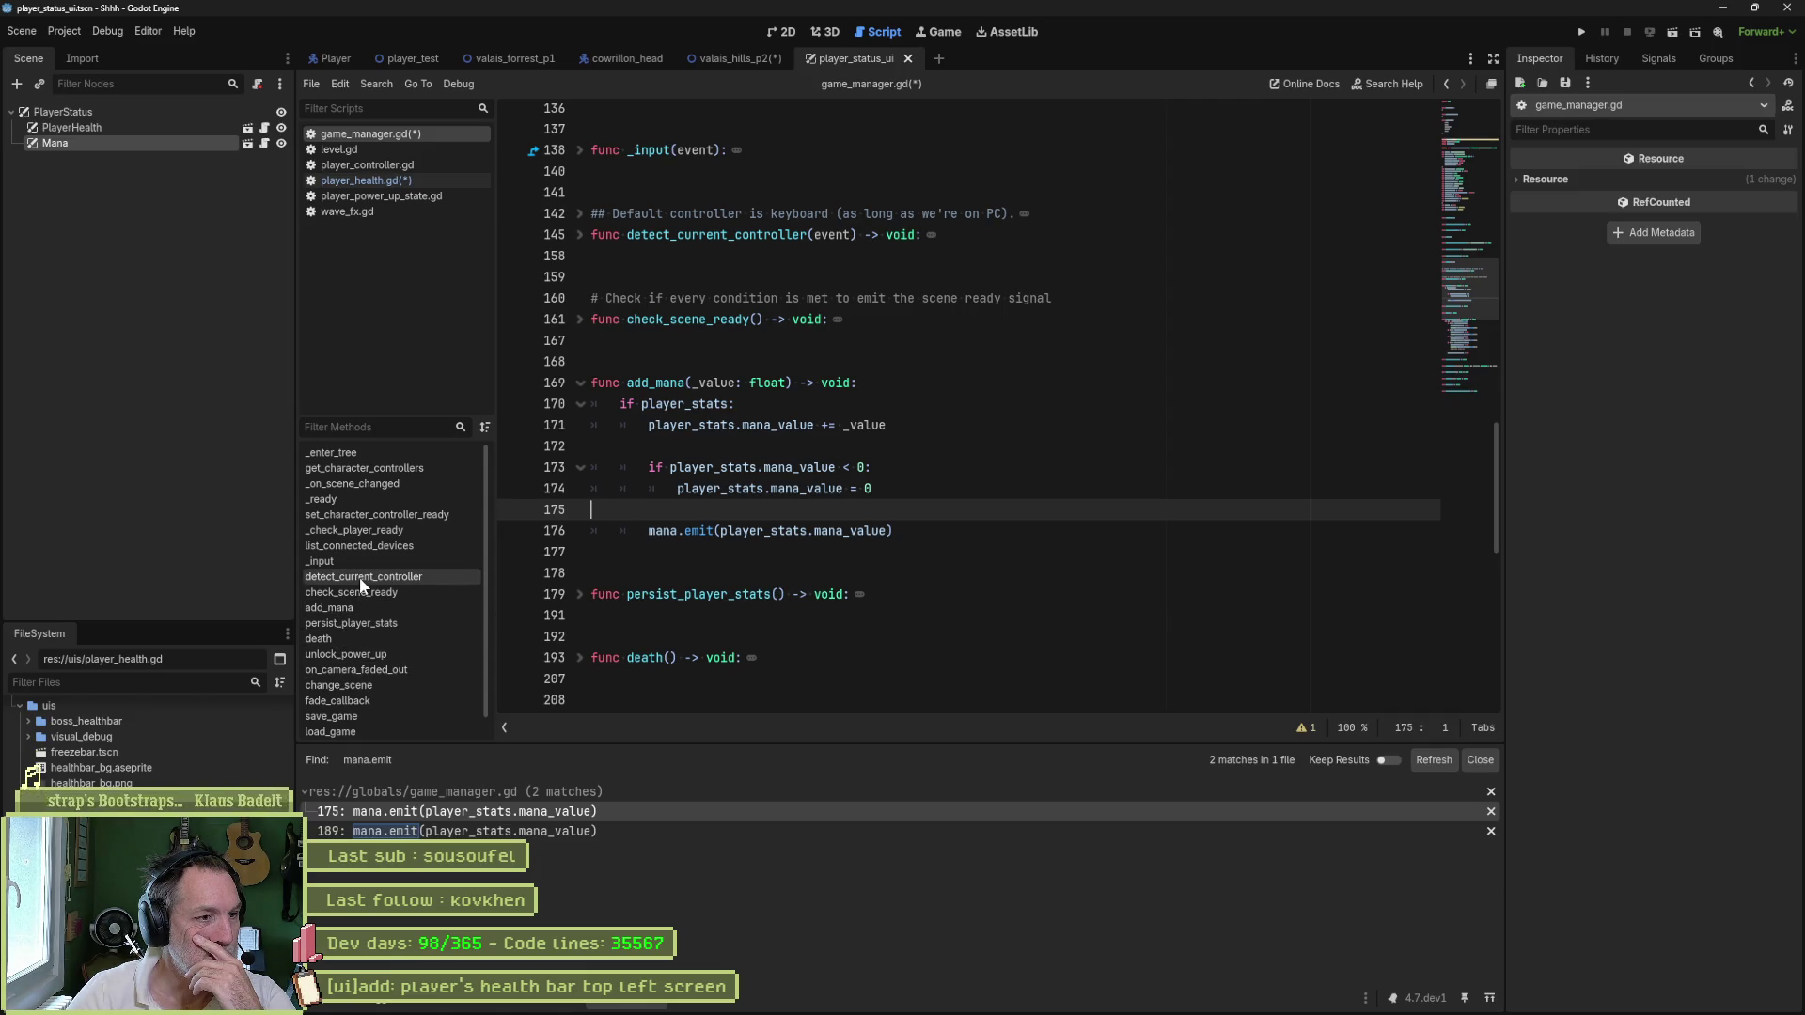
- Unfold persist_player_stats, check on_hurt in player_controller.gd, and follow persist_player_stats back to add_mana
left_click(581, 596)
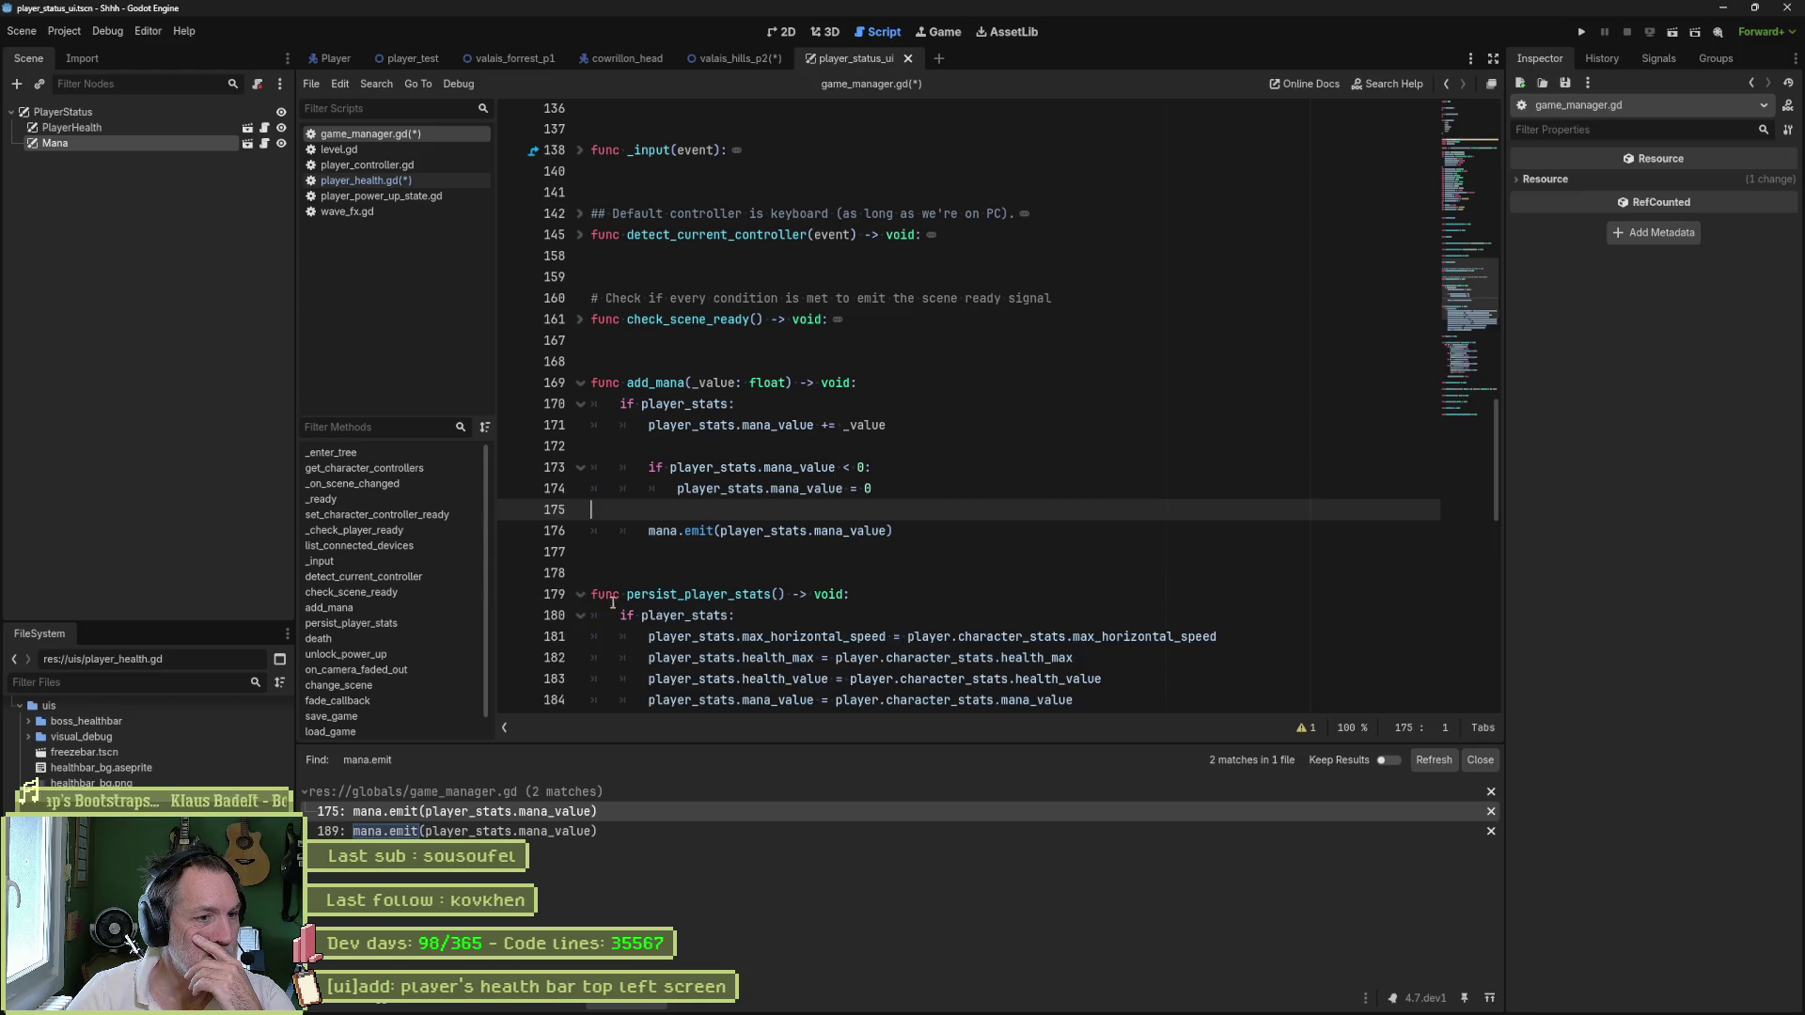
scroll(797, 478, "down", 5)
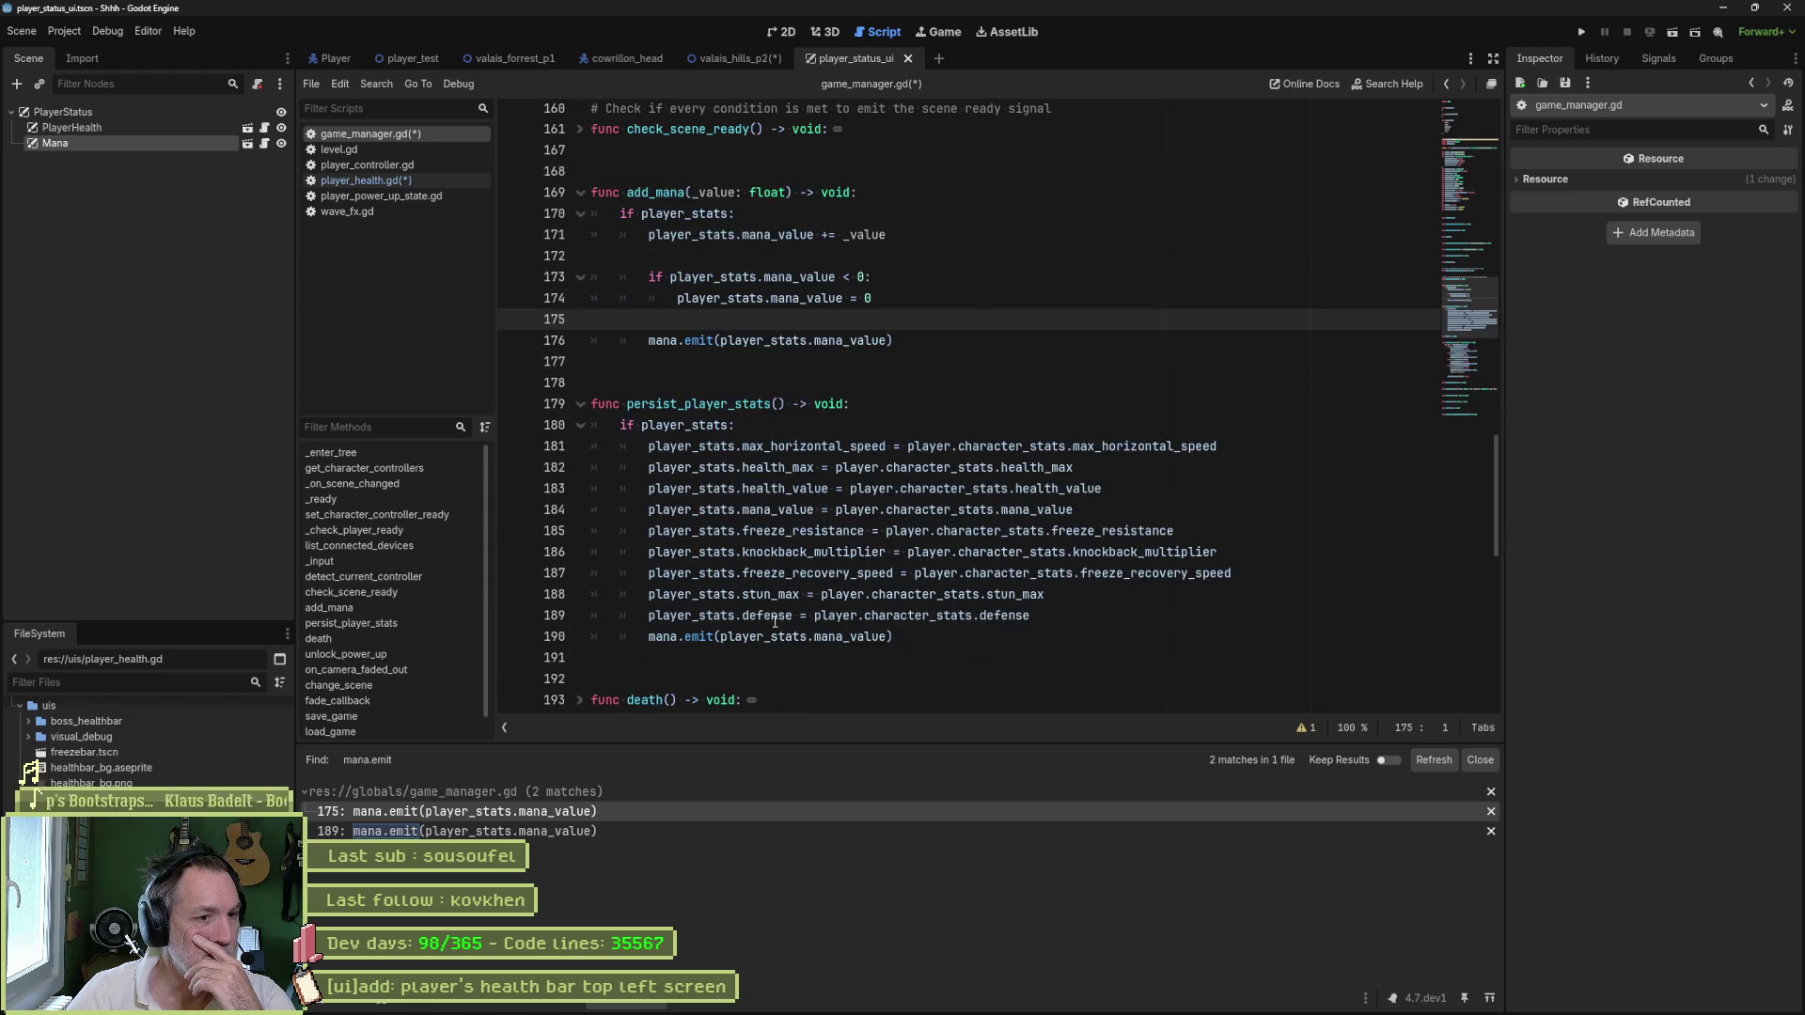
double_click(798, 484)
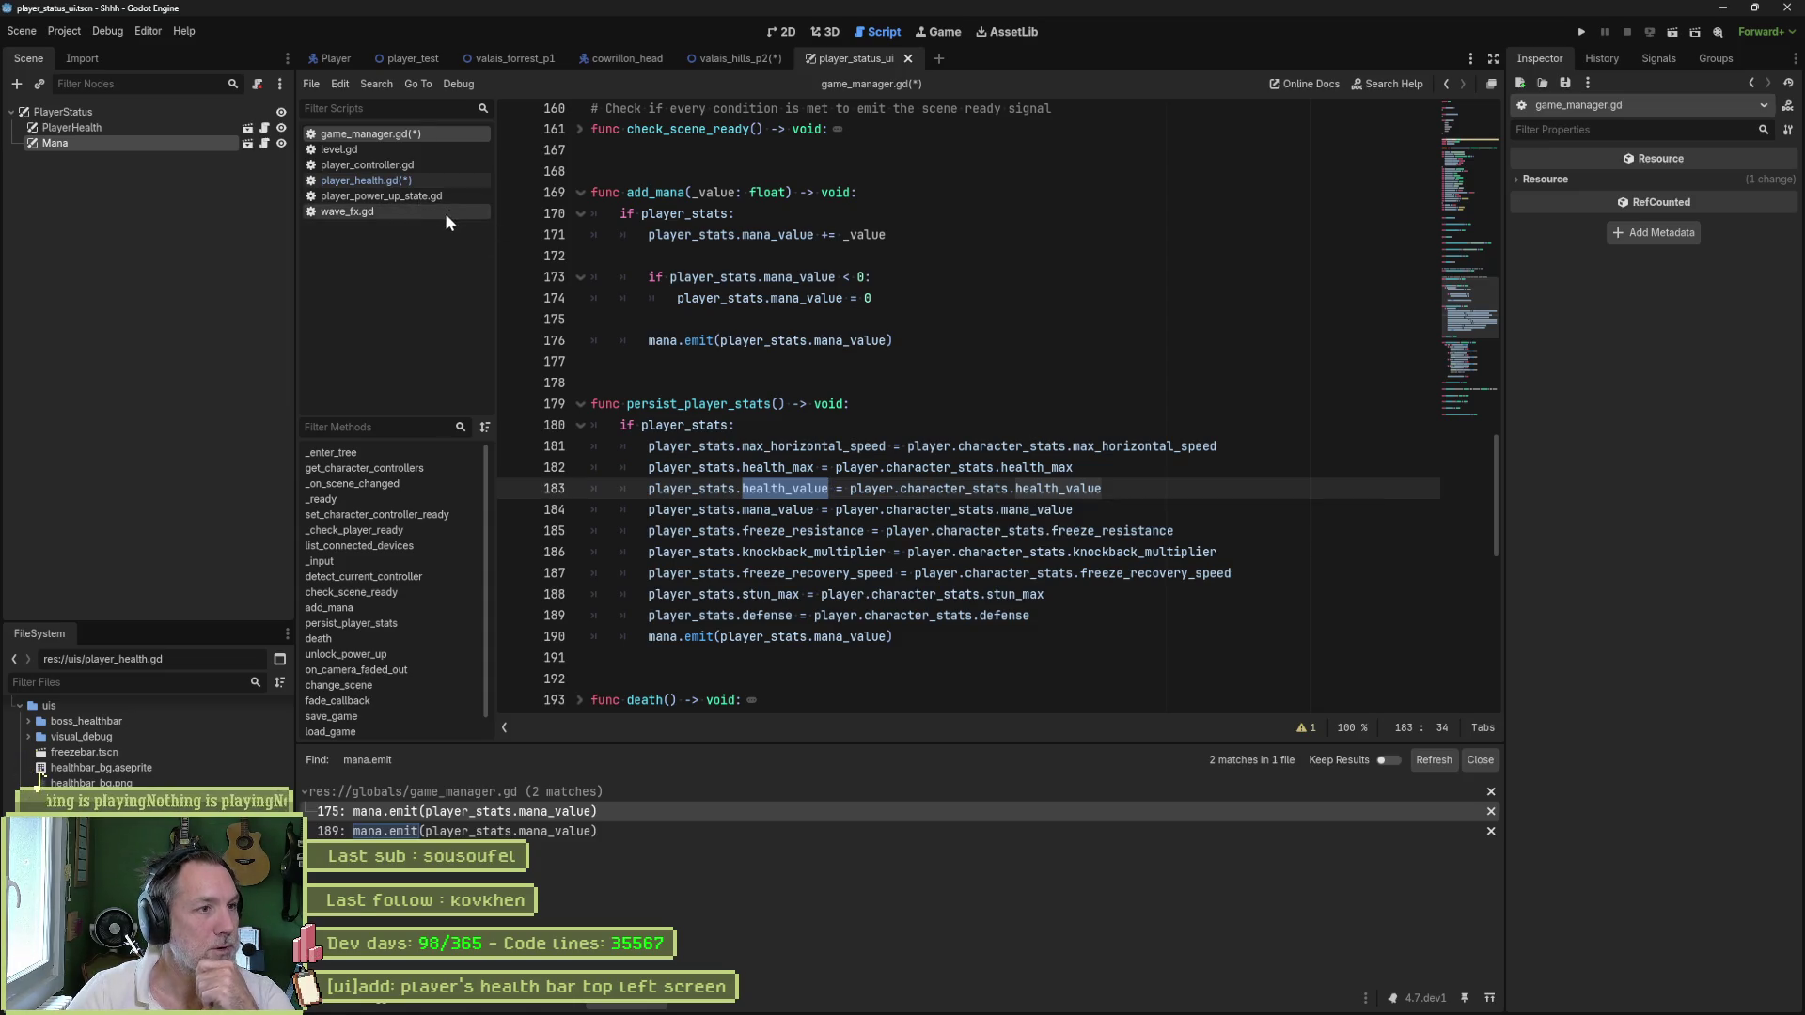
left_click(386, 162)
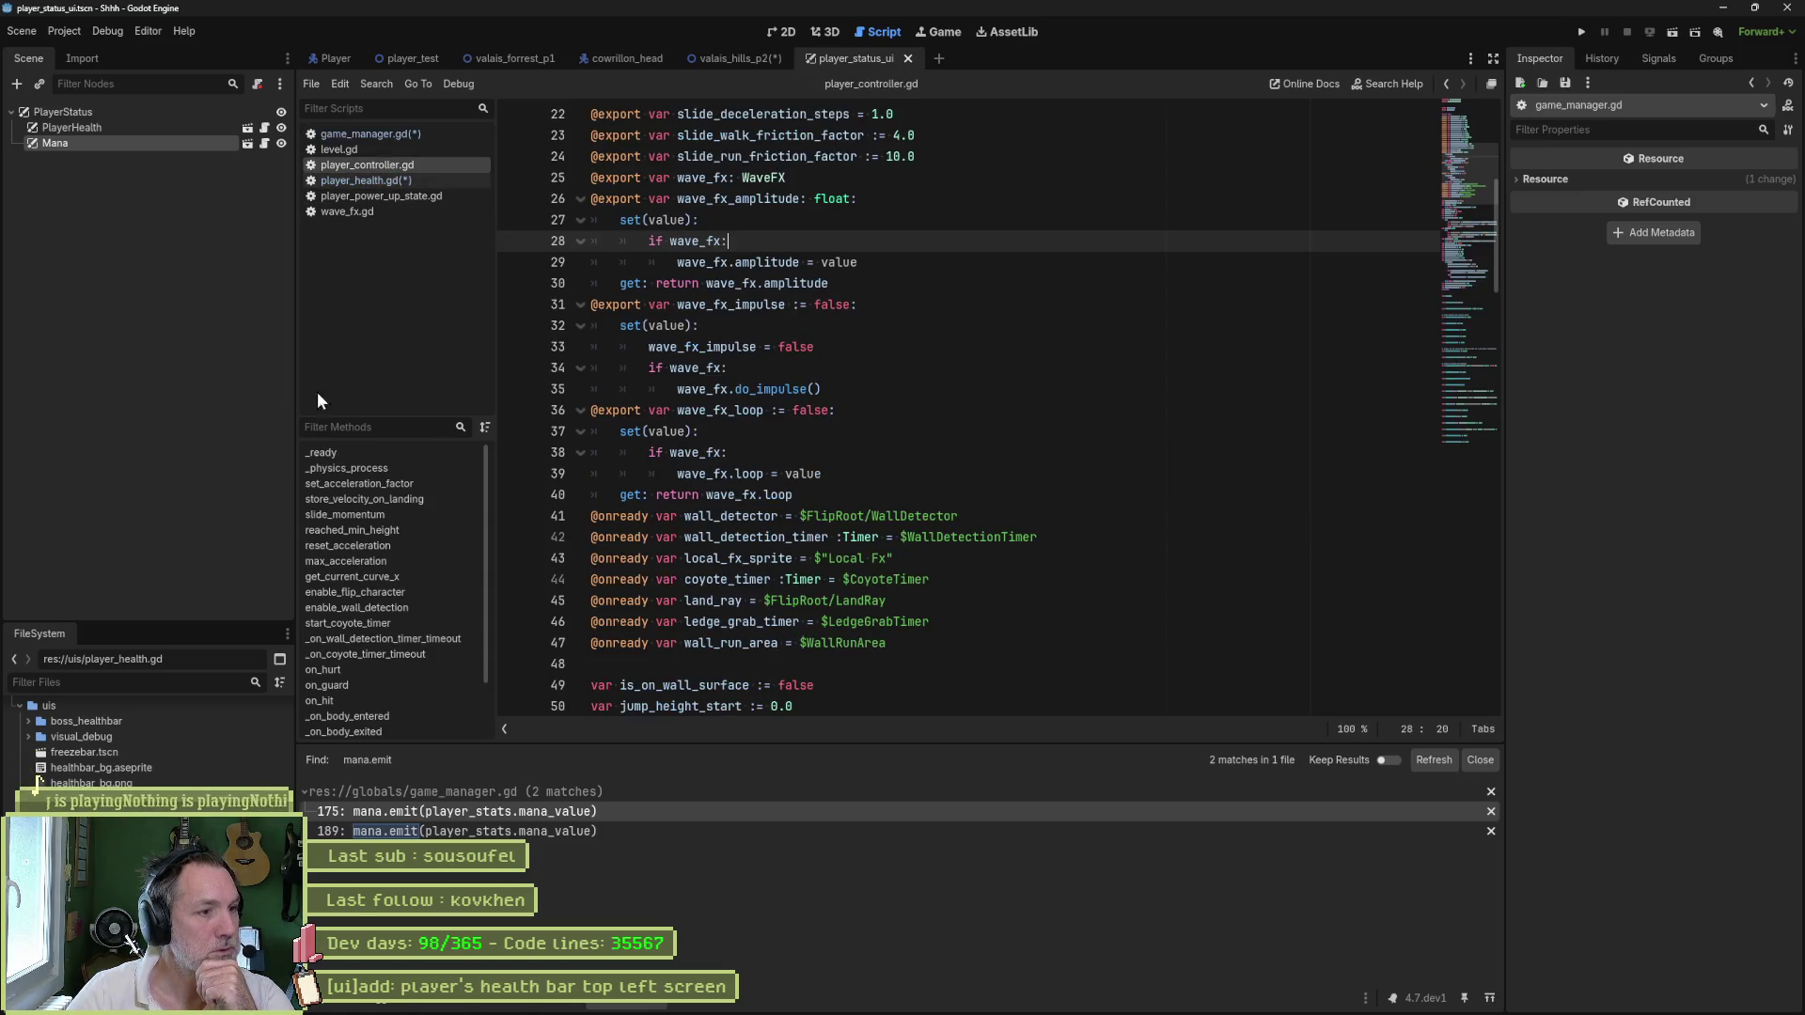
left_click(363, 669)
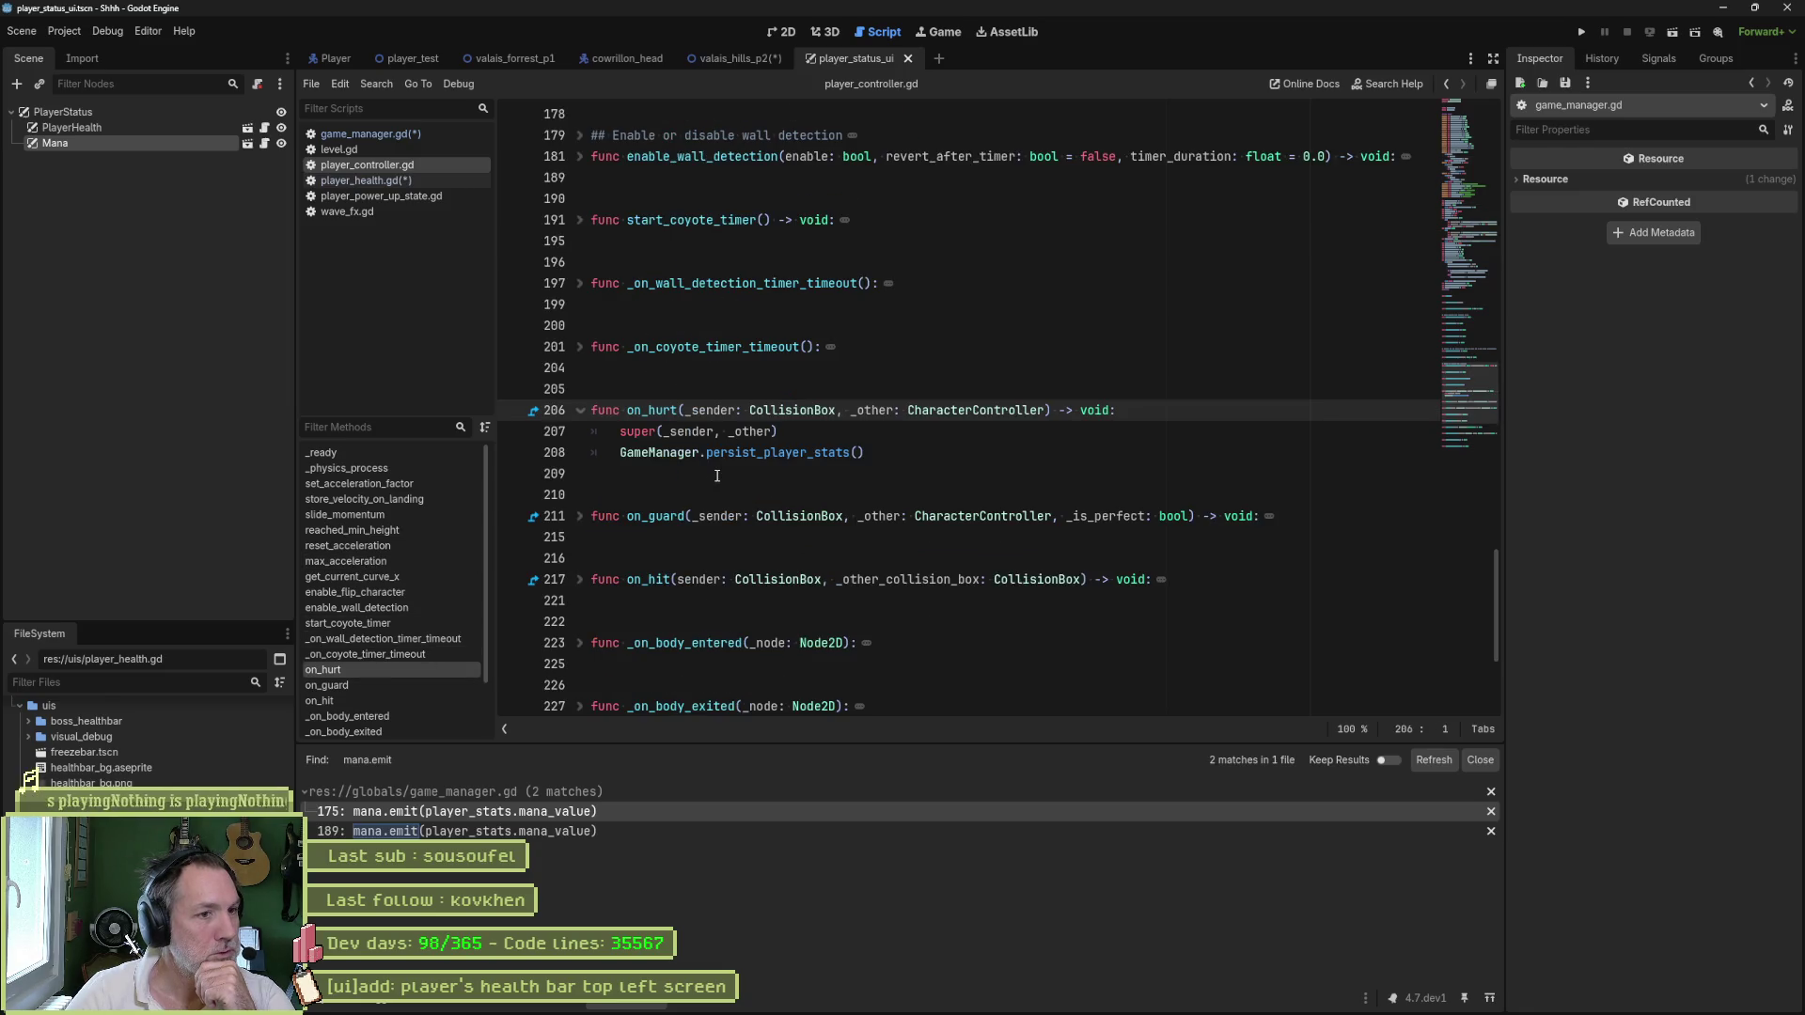
left_click(765, 454)
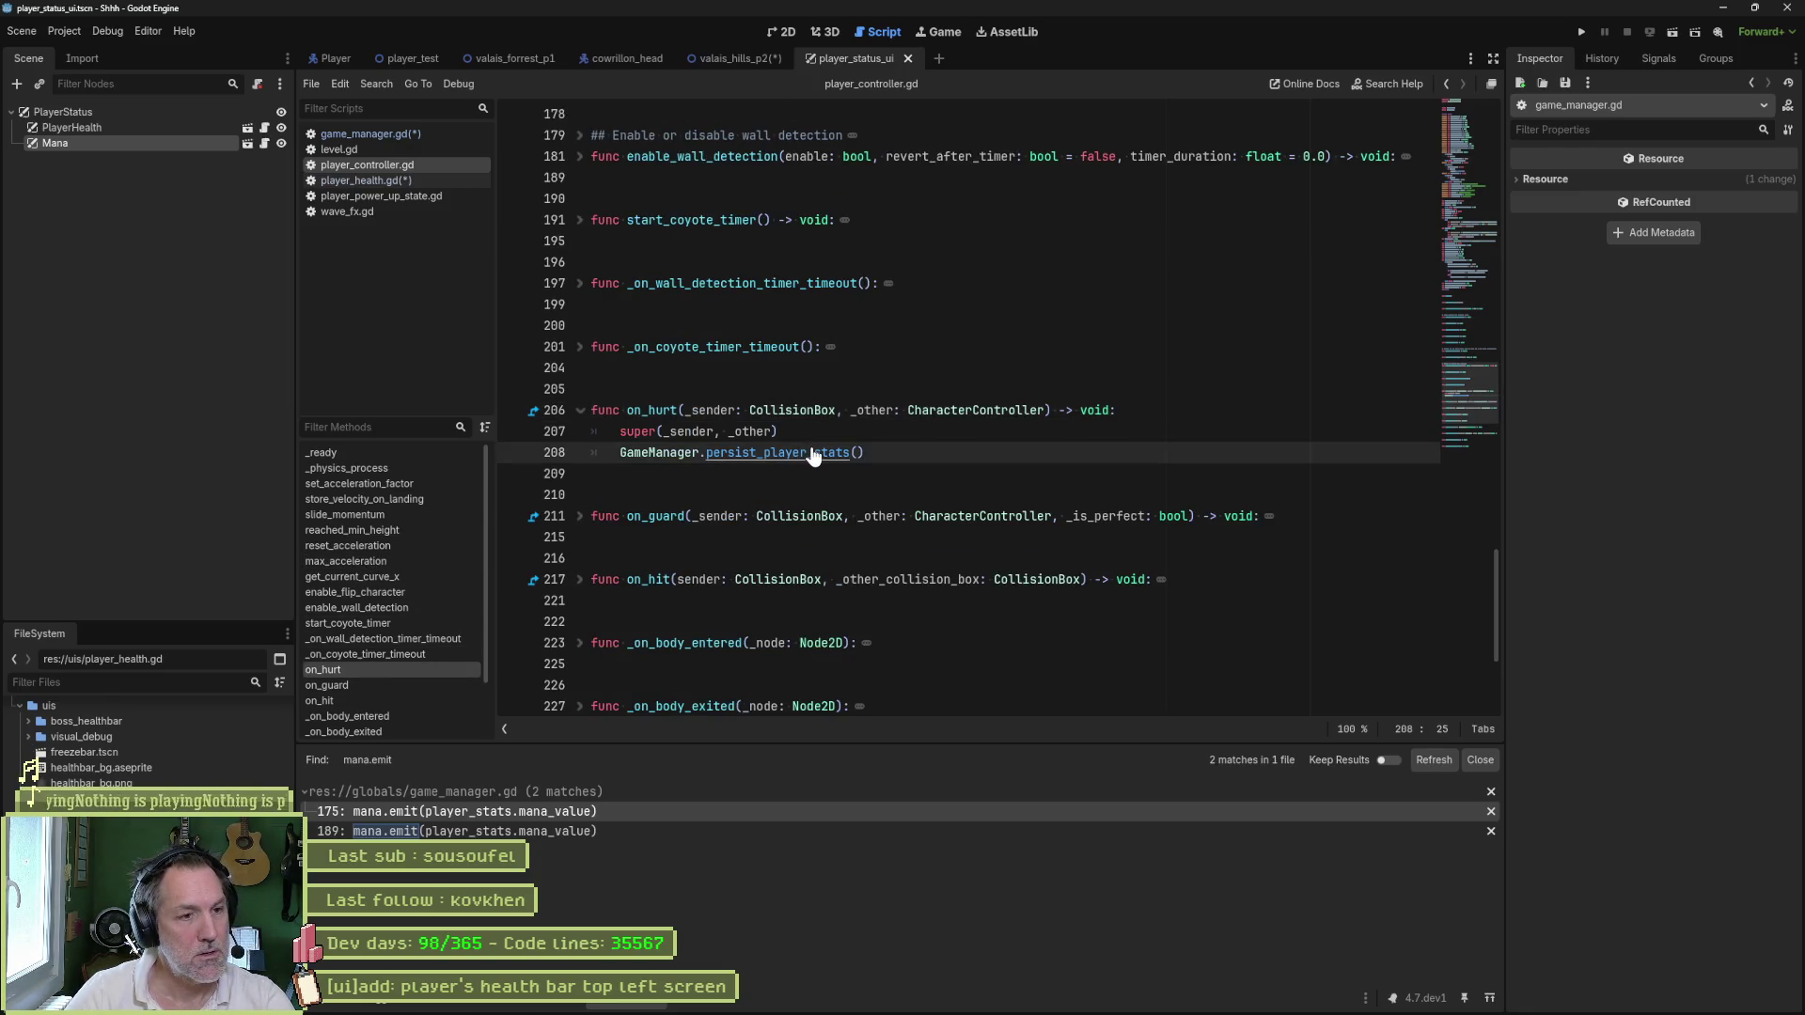
left_click(811, 454, "ctrl")
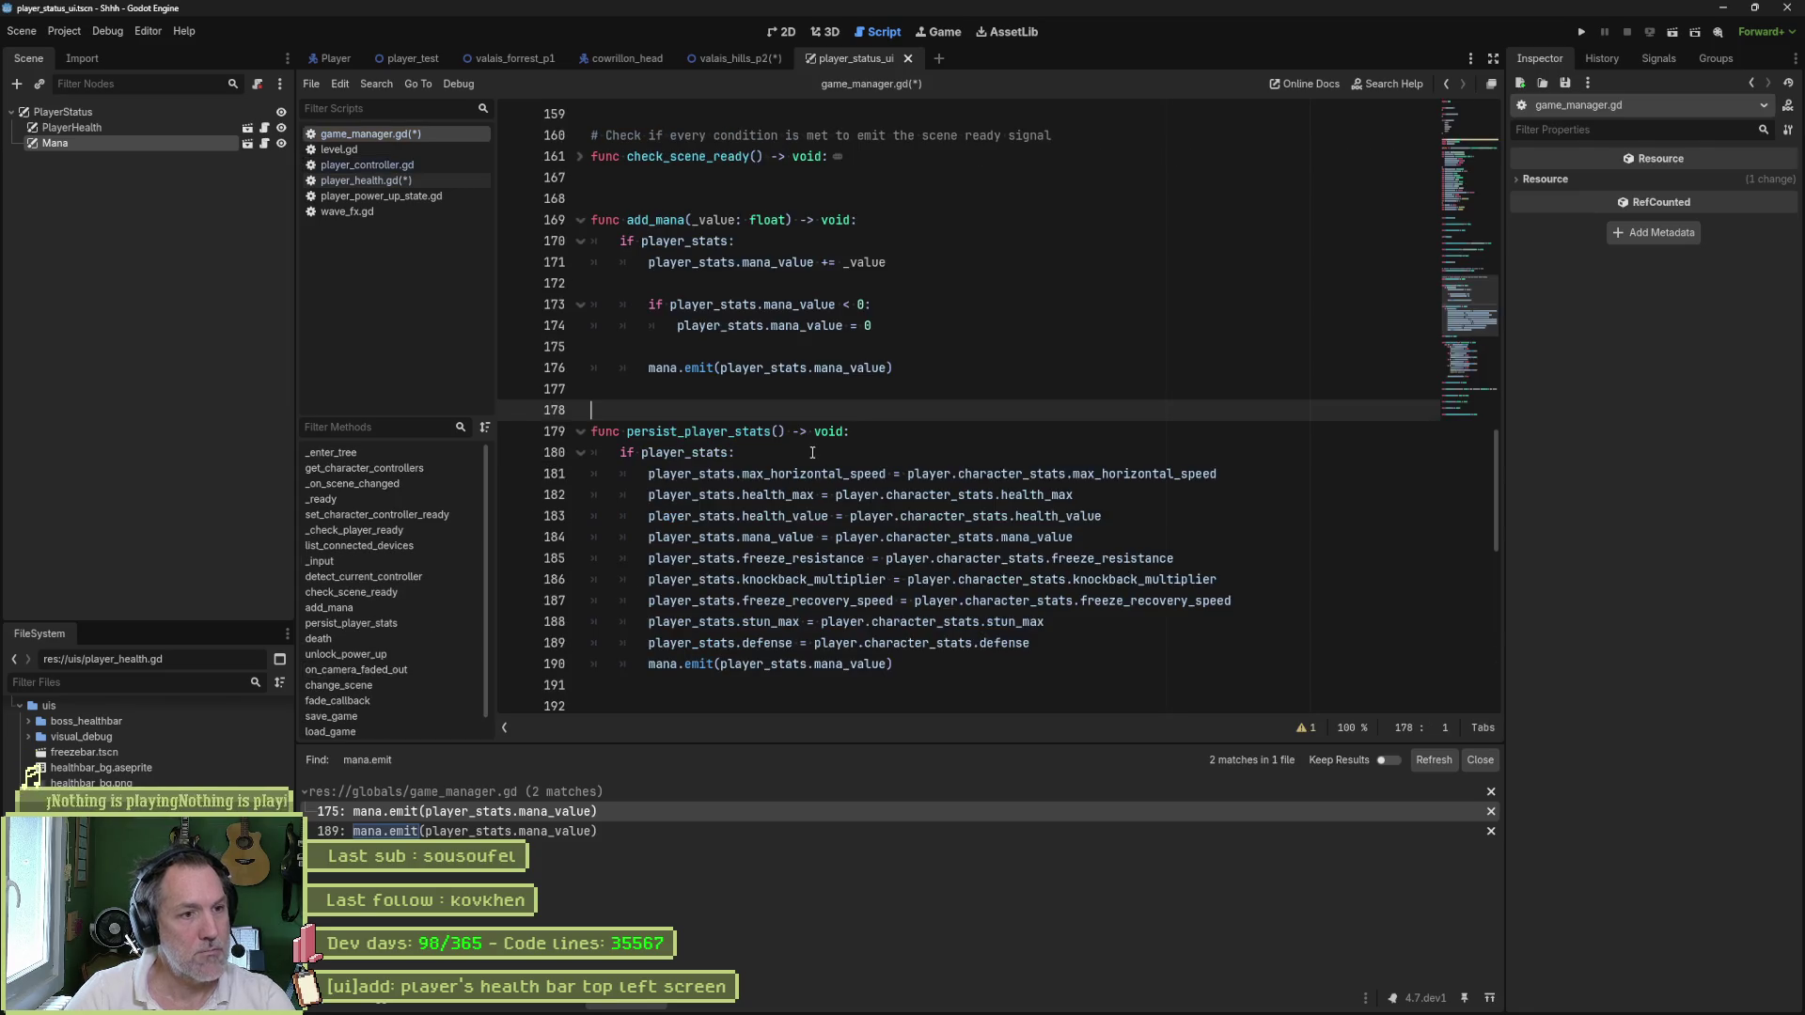
left_click(901, 368)
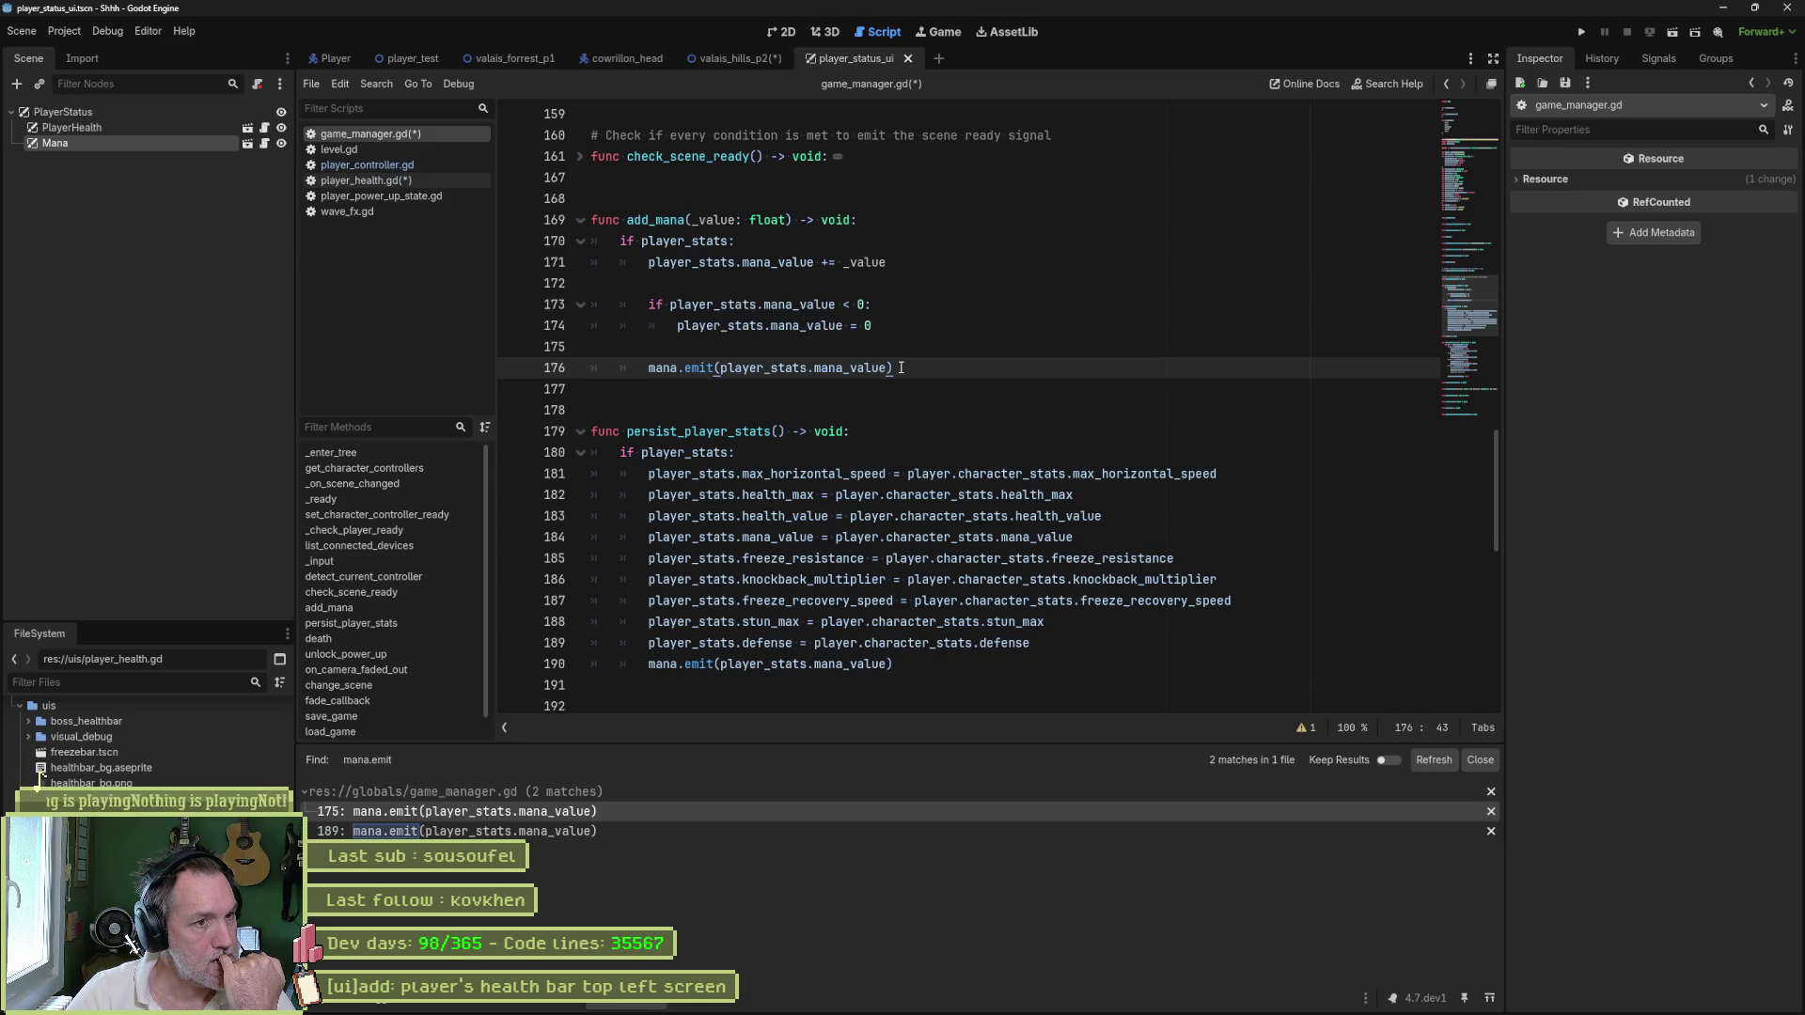
- Duplicate the add_mana function and rename the copy to add_health
mouse_move(900, 367)
left_mouse_down()
mouse_move(625, 310)
mouse_move(636, 184)
left_mouse_up()
key("ctrl+shift+d")
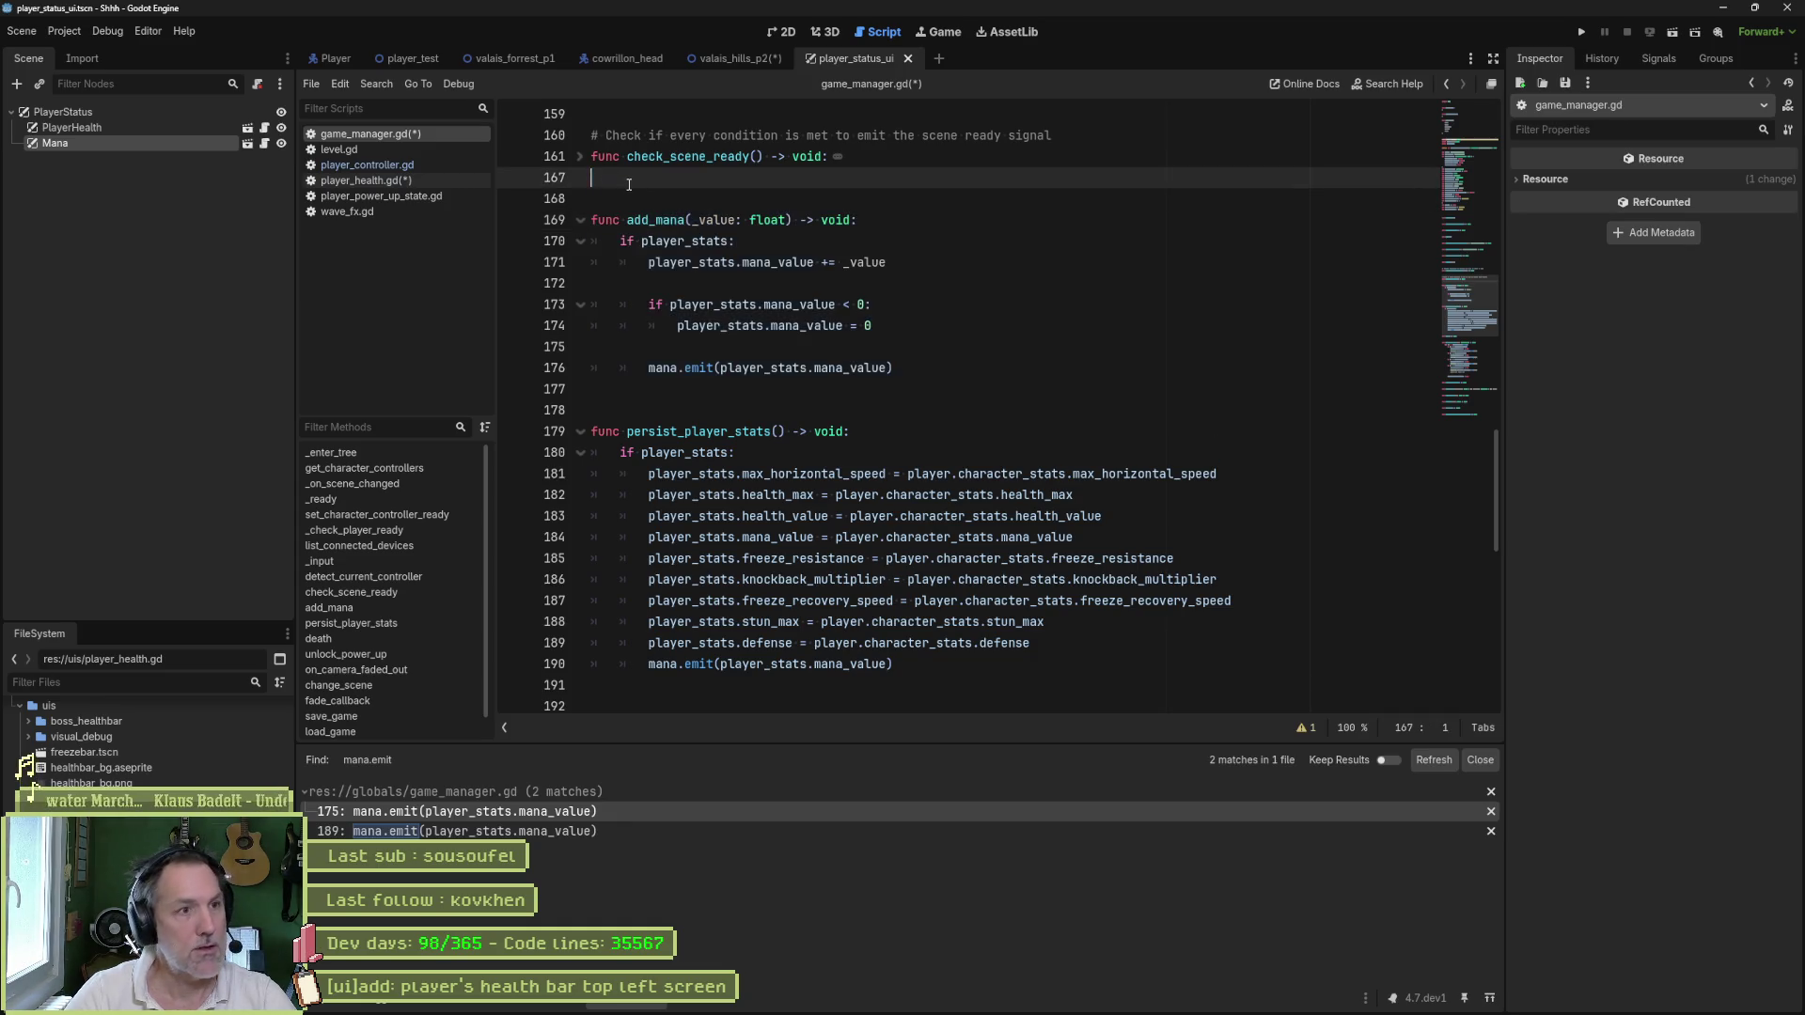
key("Return")
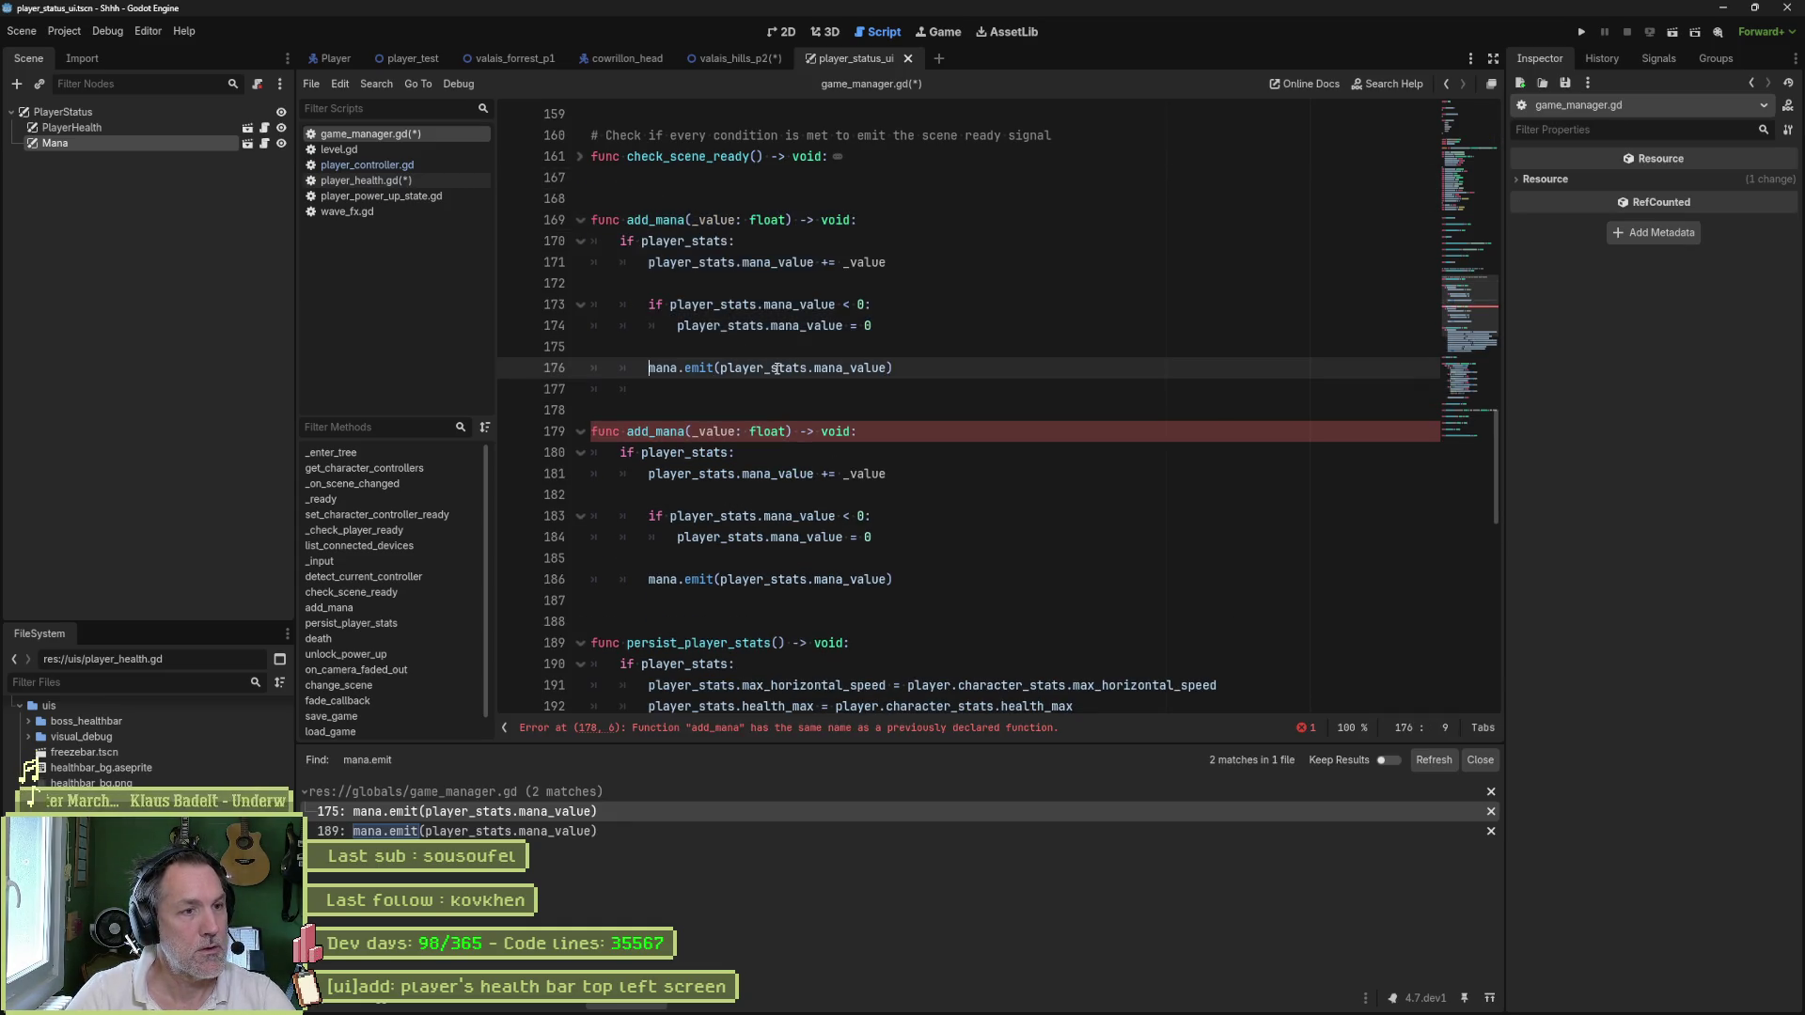
key("Up")
key("Up")
key("Up")
key("BackSpace")
key("BackSpace")
type("health")
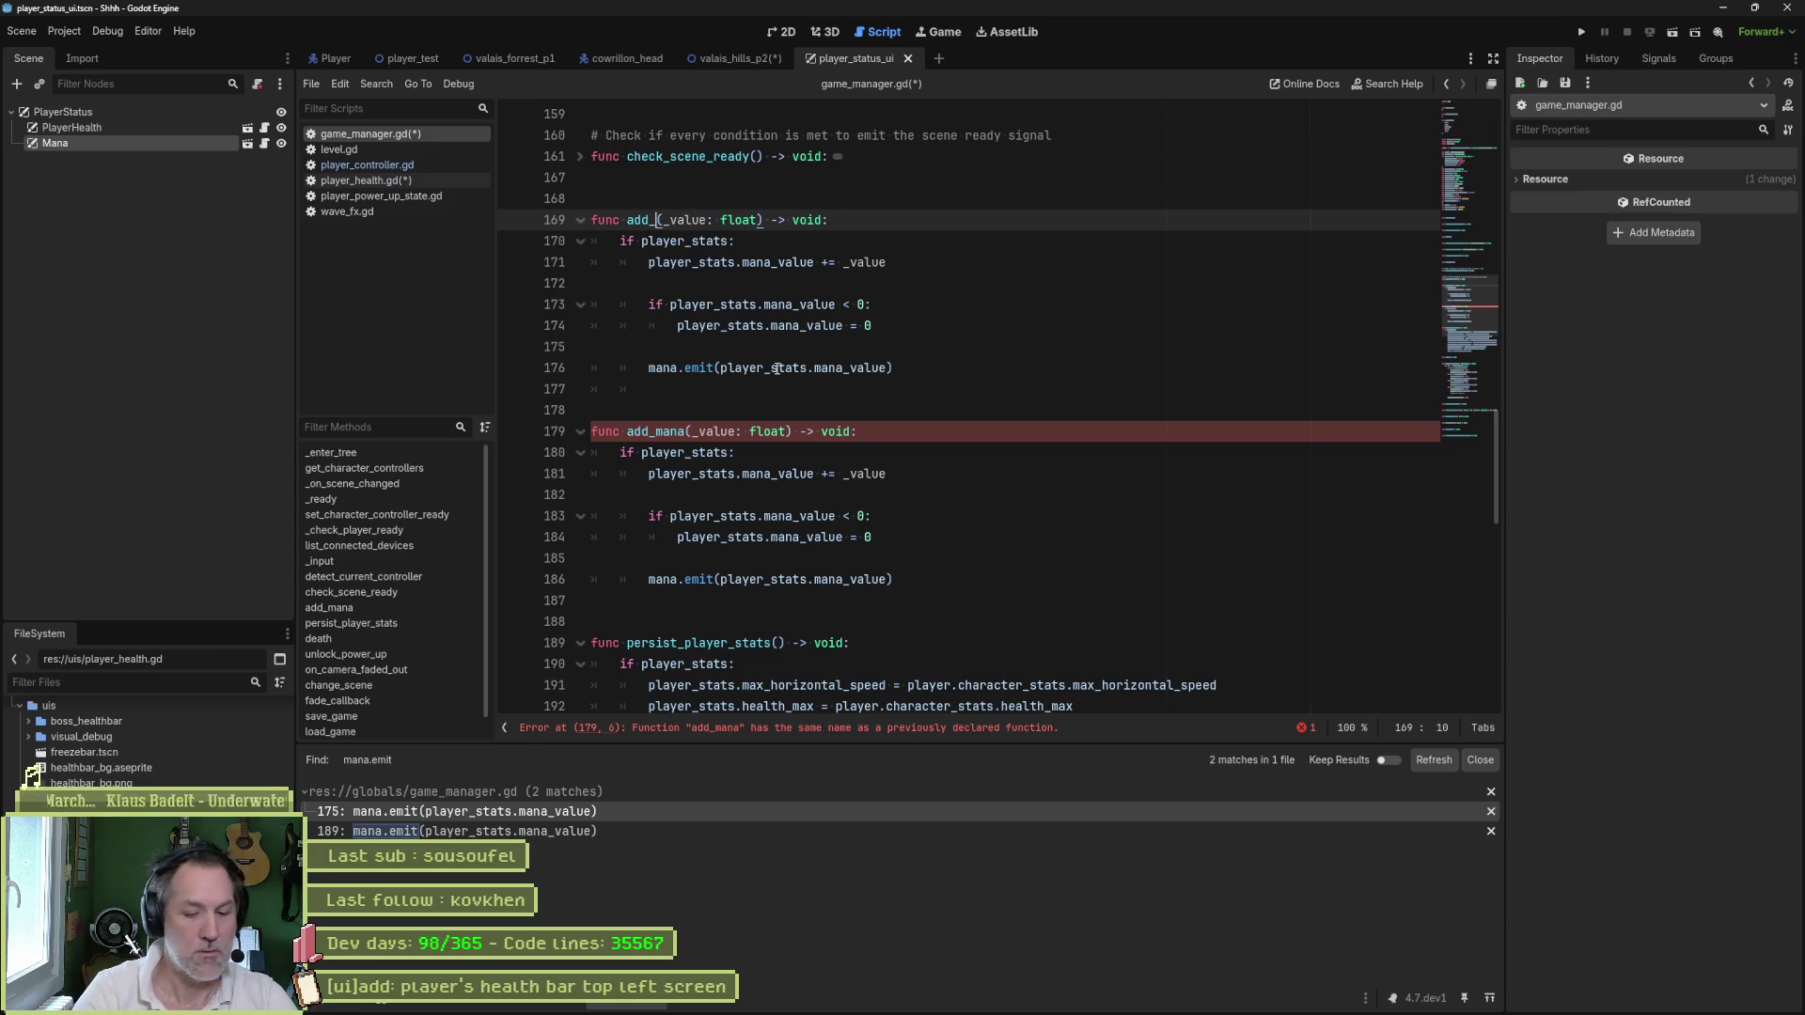
key("Delete")
key("Delete")
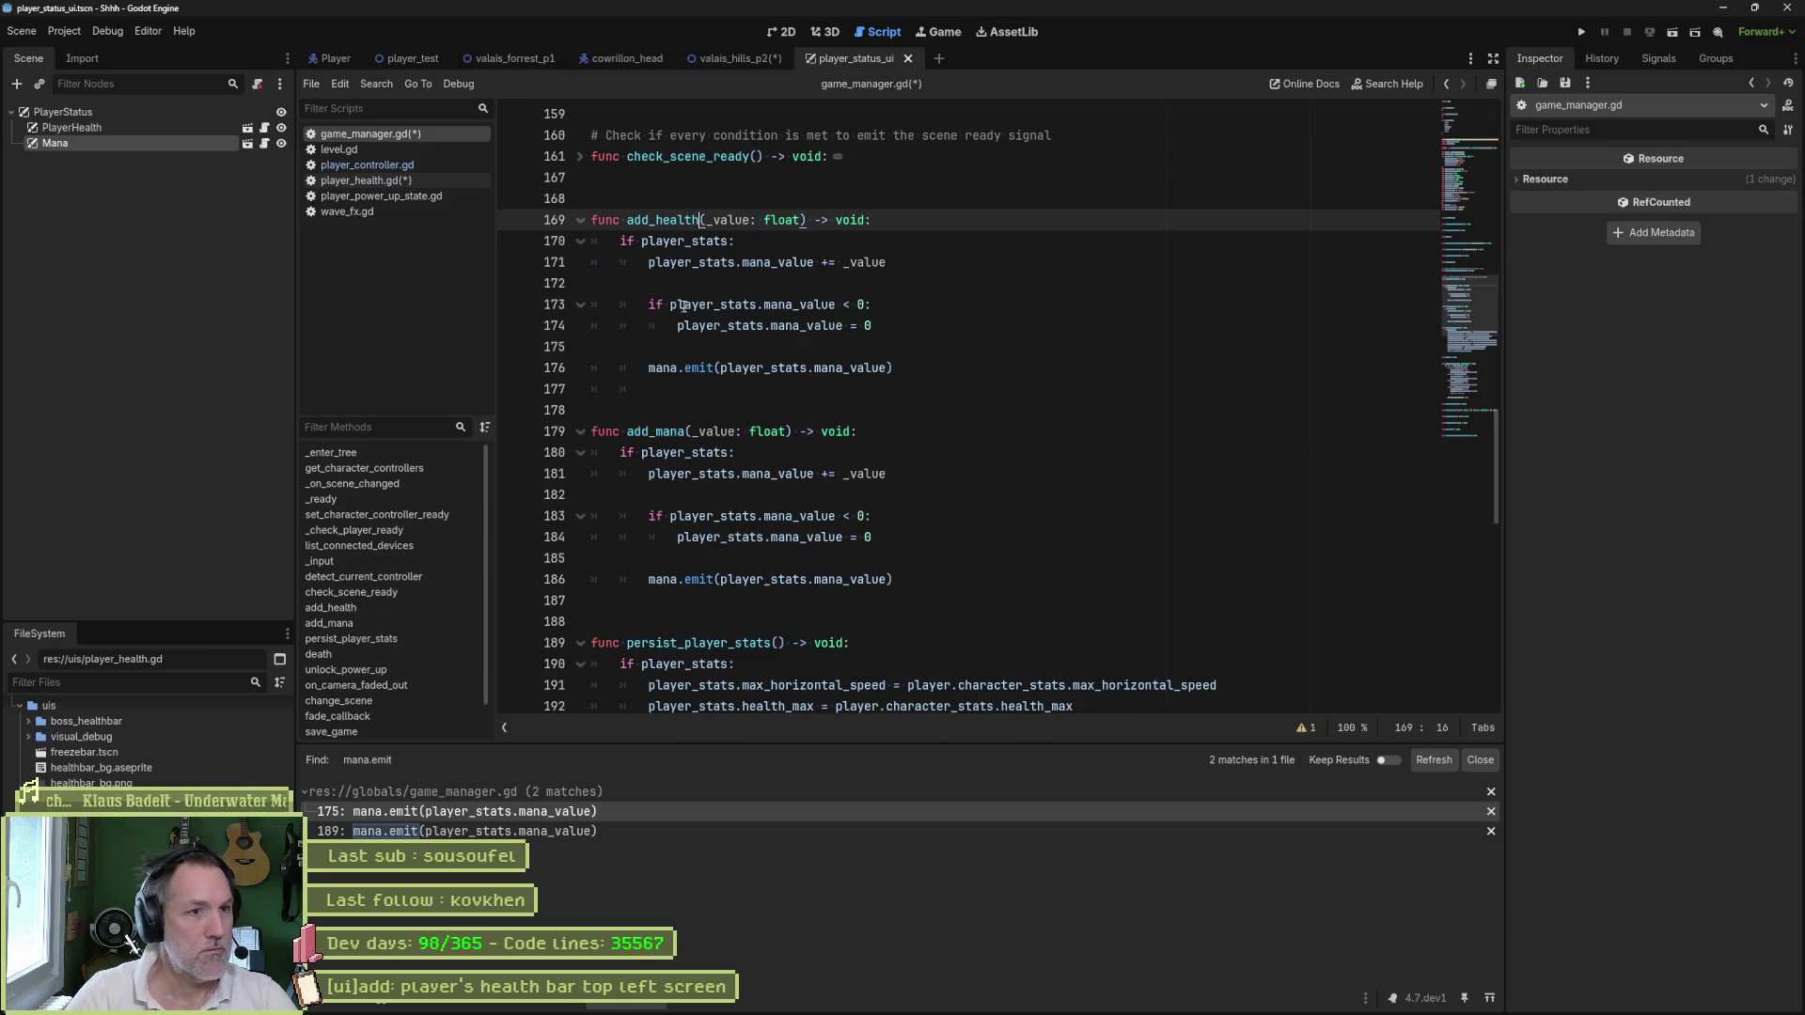
- Replace every mana_value reference in add_health with health_value
double_click(763, 264)
type("heal")
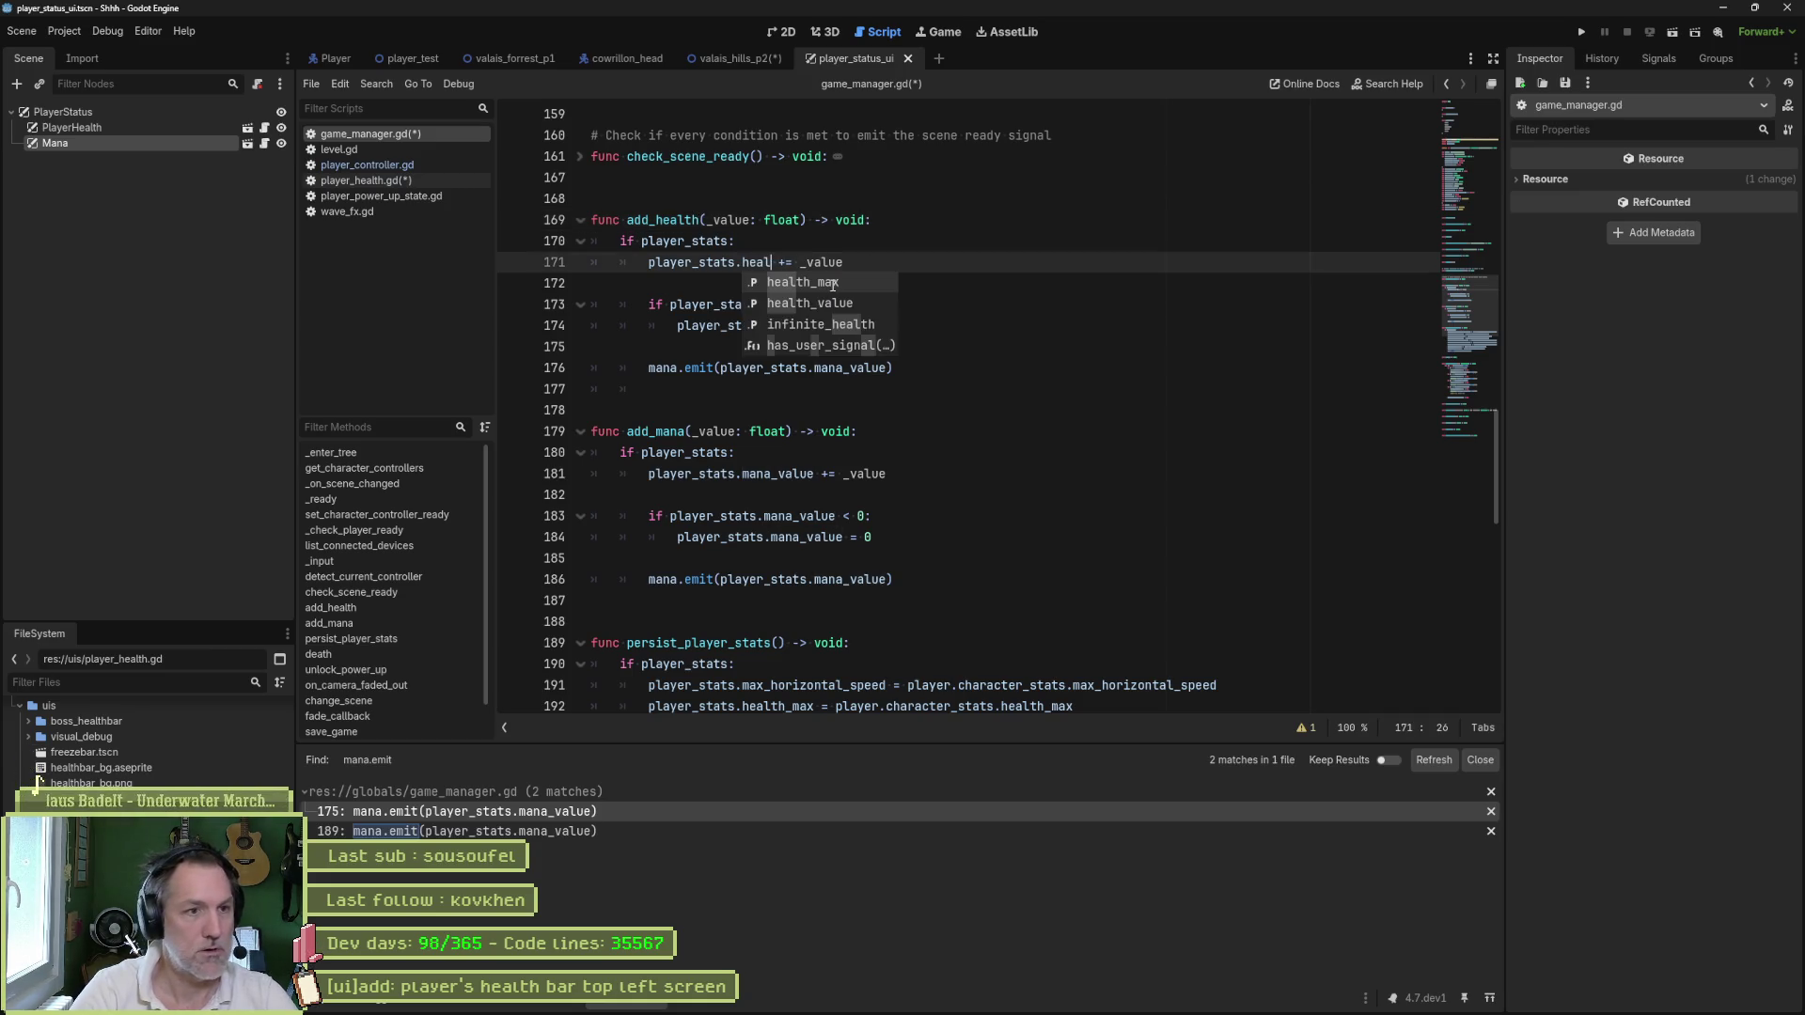
key("Down")
key("Return")
double_click(799, 264)
key("ctrl+c")
double_click(799, 305)
key("ctrl+v")
double_click(828, 325)
key("ctrl+v")
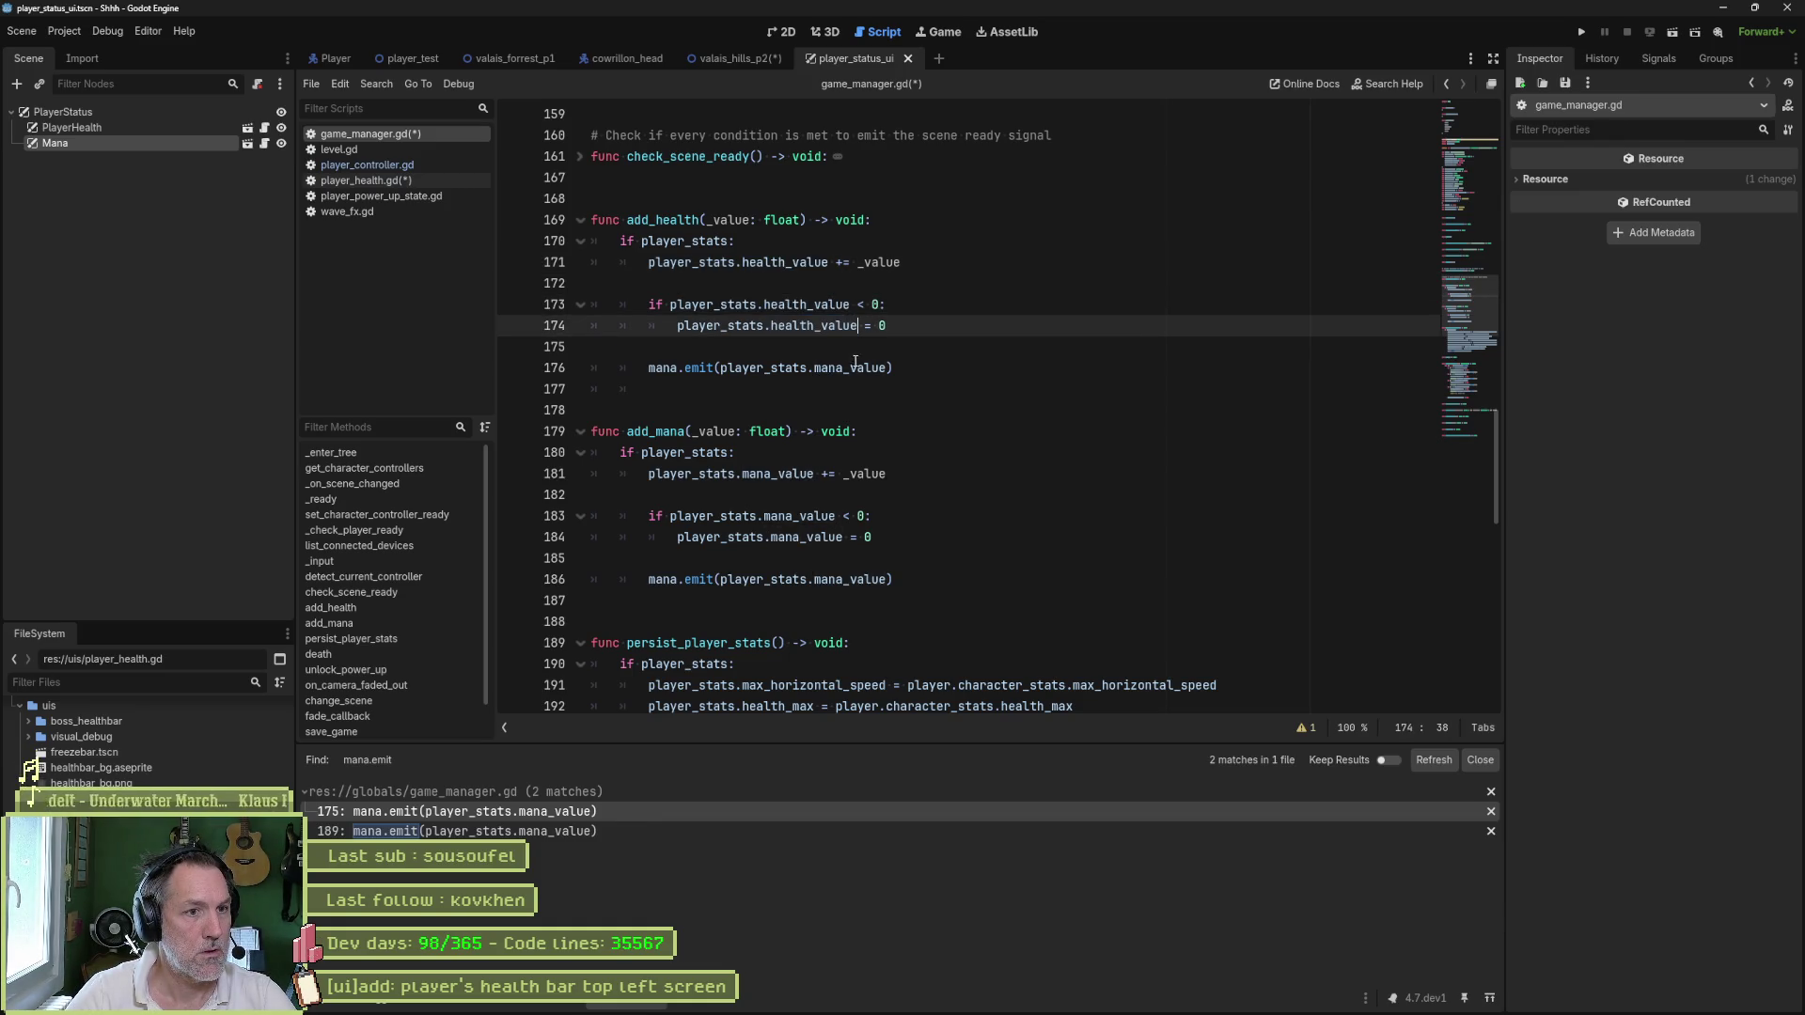
double_click(853, 368)
key("ctrl+v")
- Make add_health emit the health signal instead of mana, and save
double_click(662, 368)
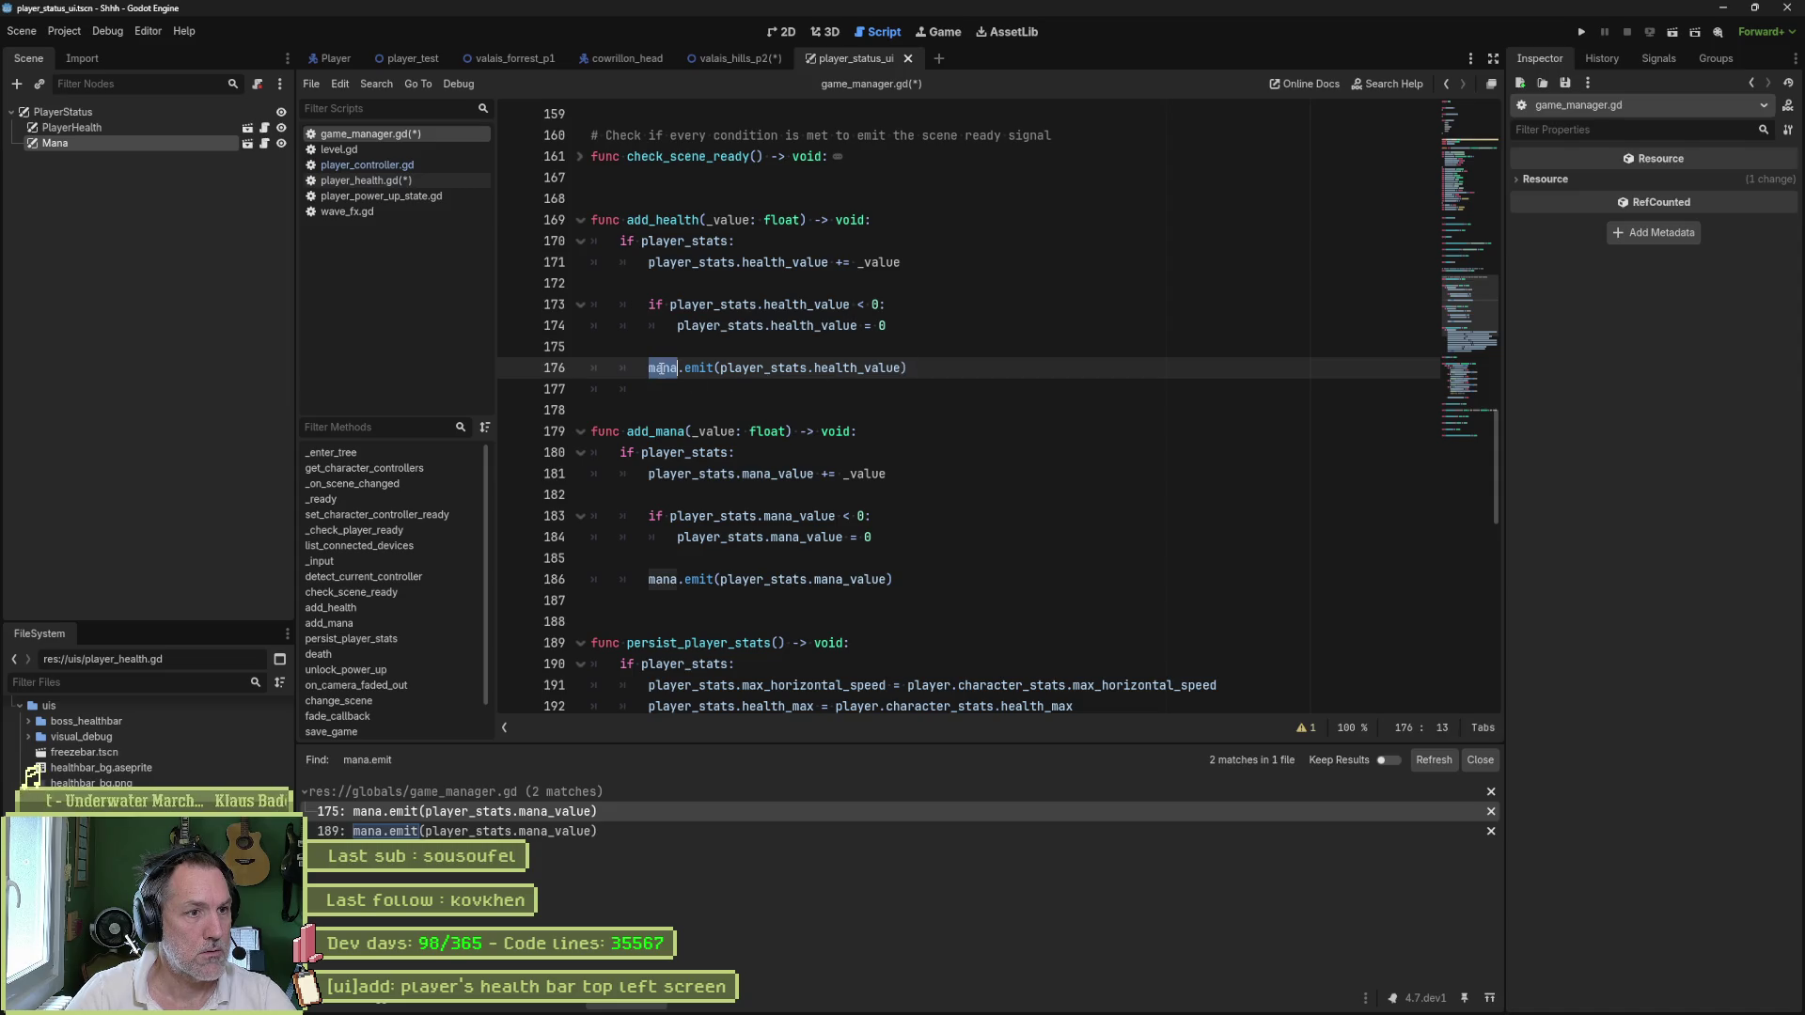
type("health")
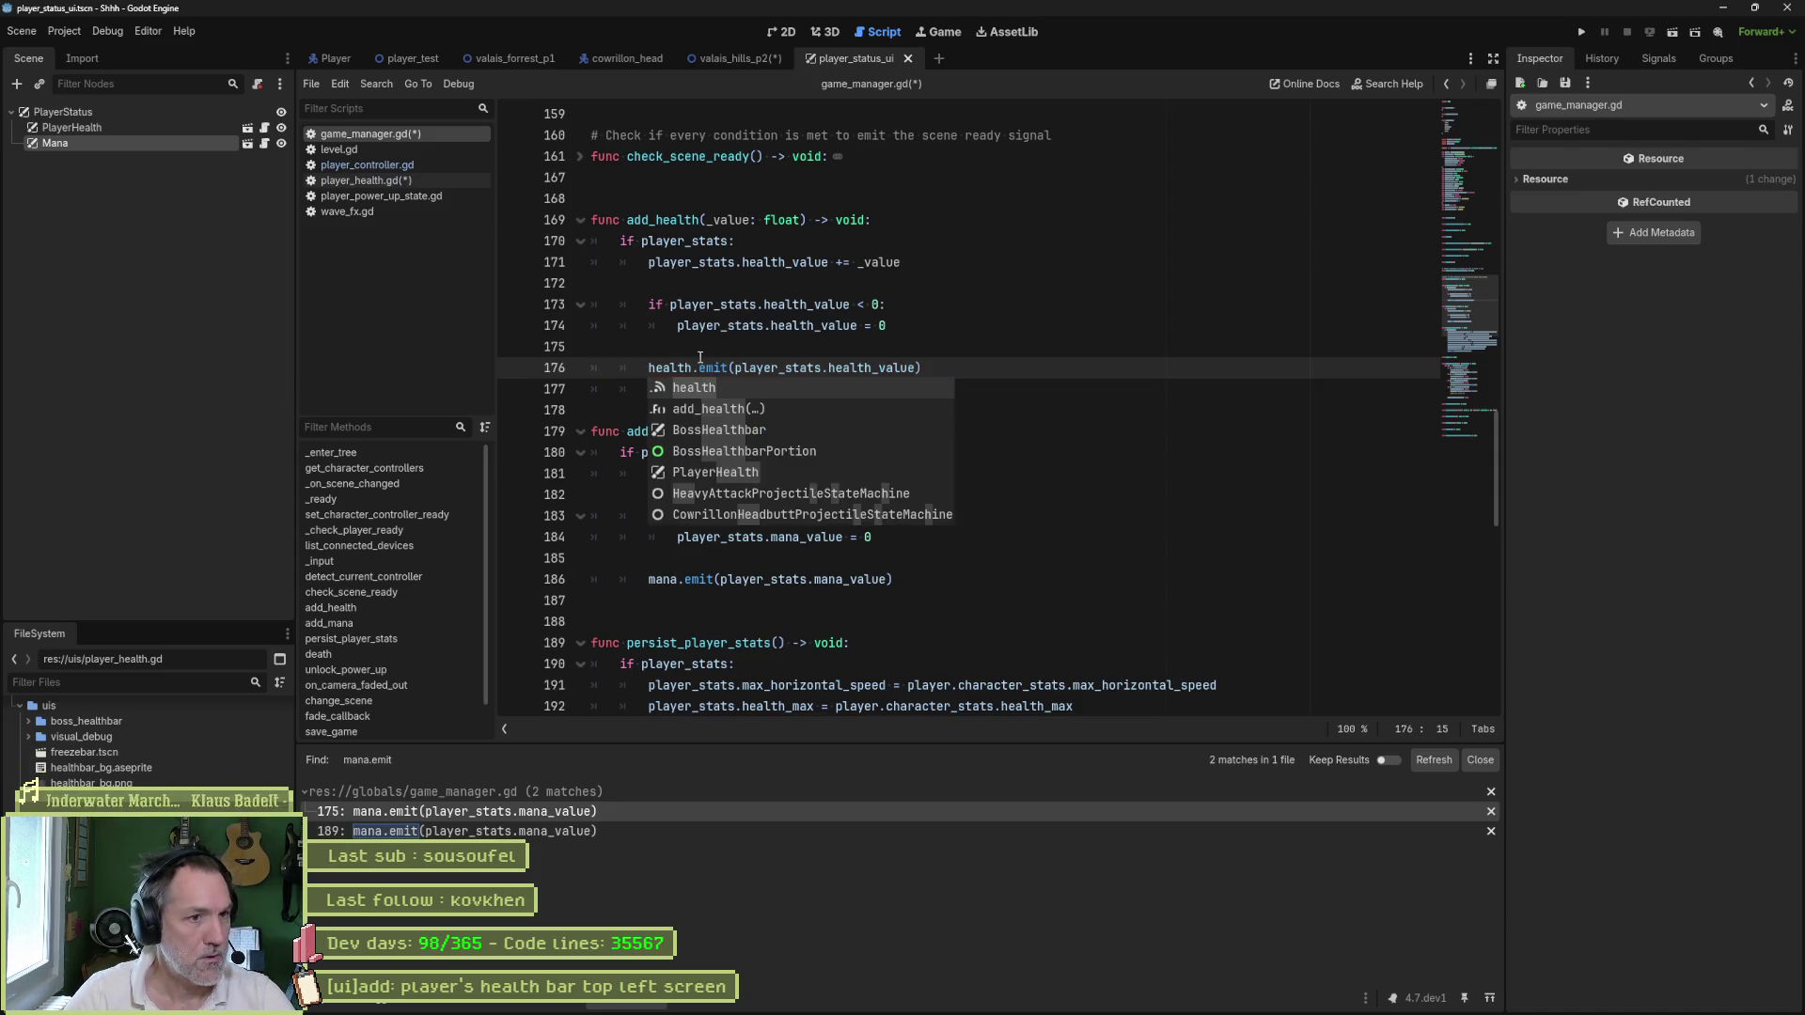
left_click(902, 347)
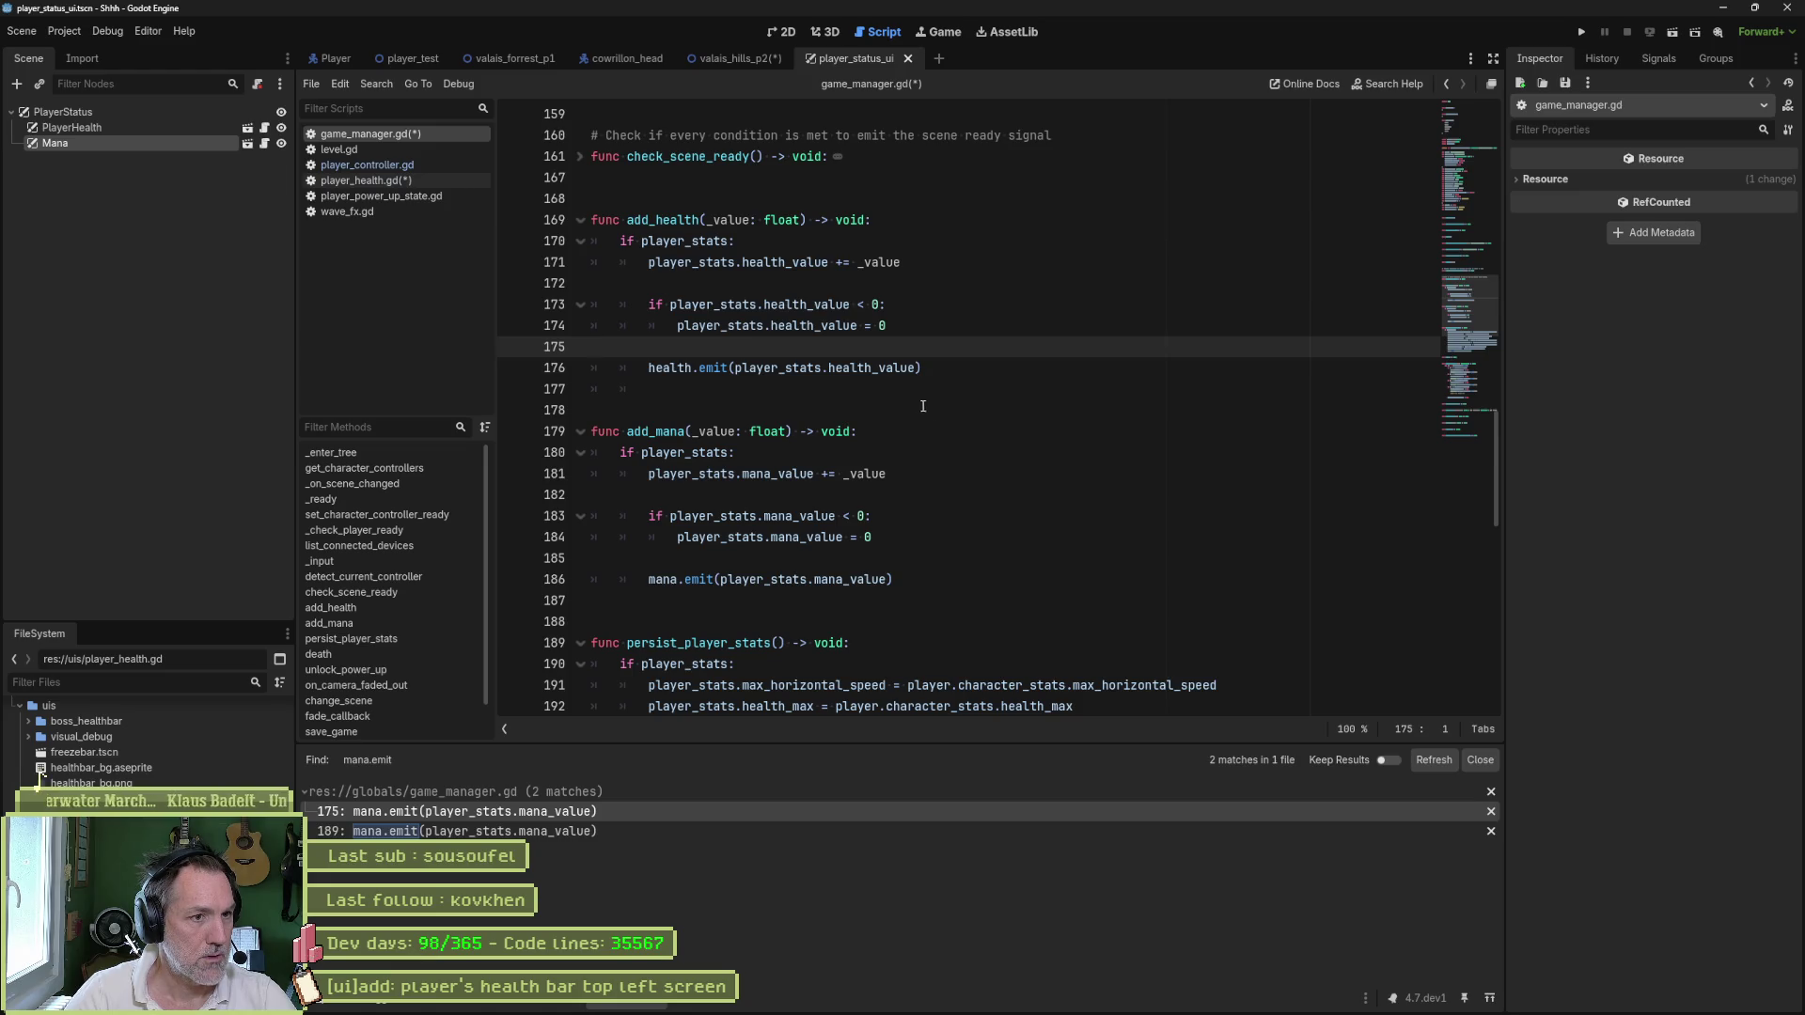
key("ctrl+s")
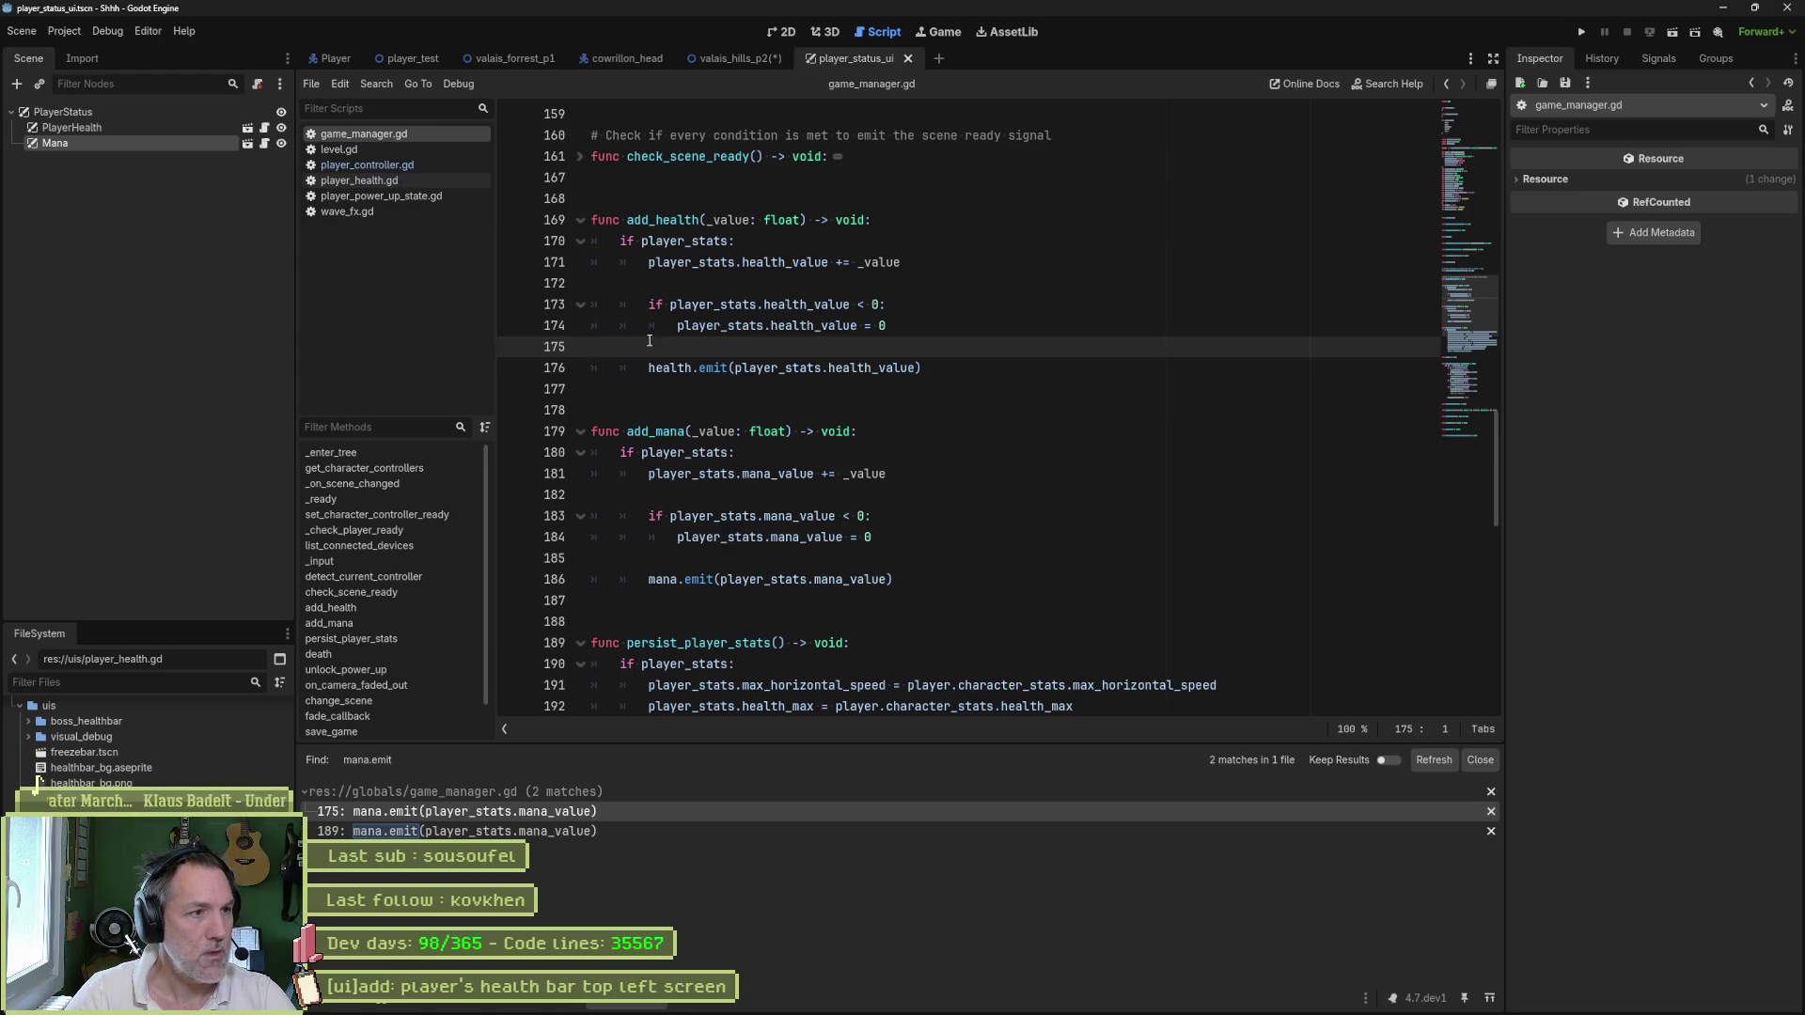
- Start a new GameManager line after persist_player_stats in player_controller.gd's on_hurt
left_click(388, 164)
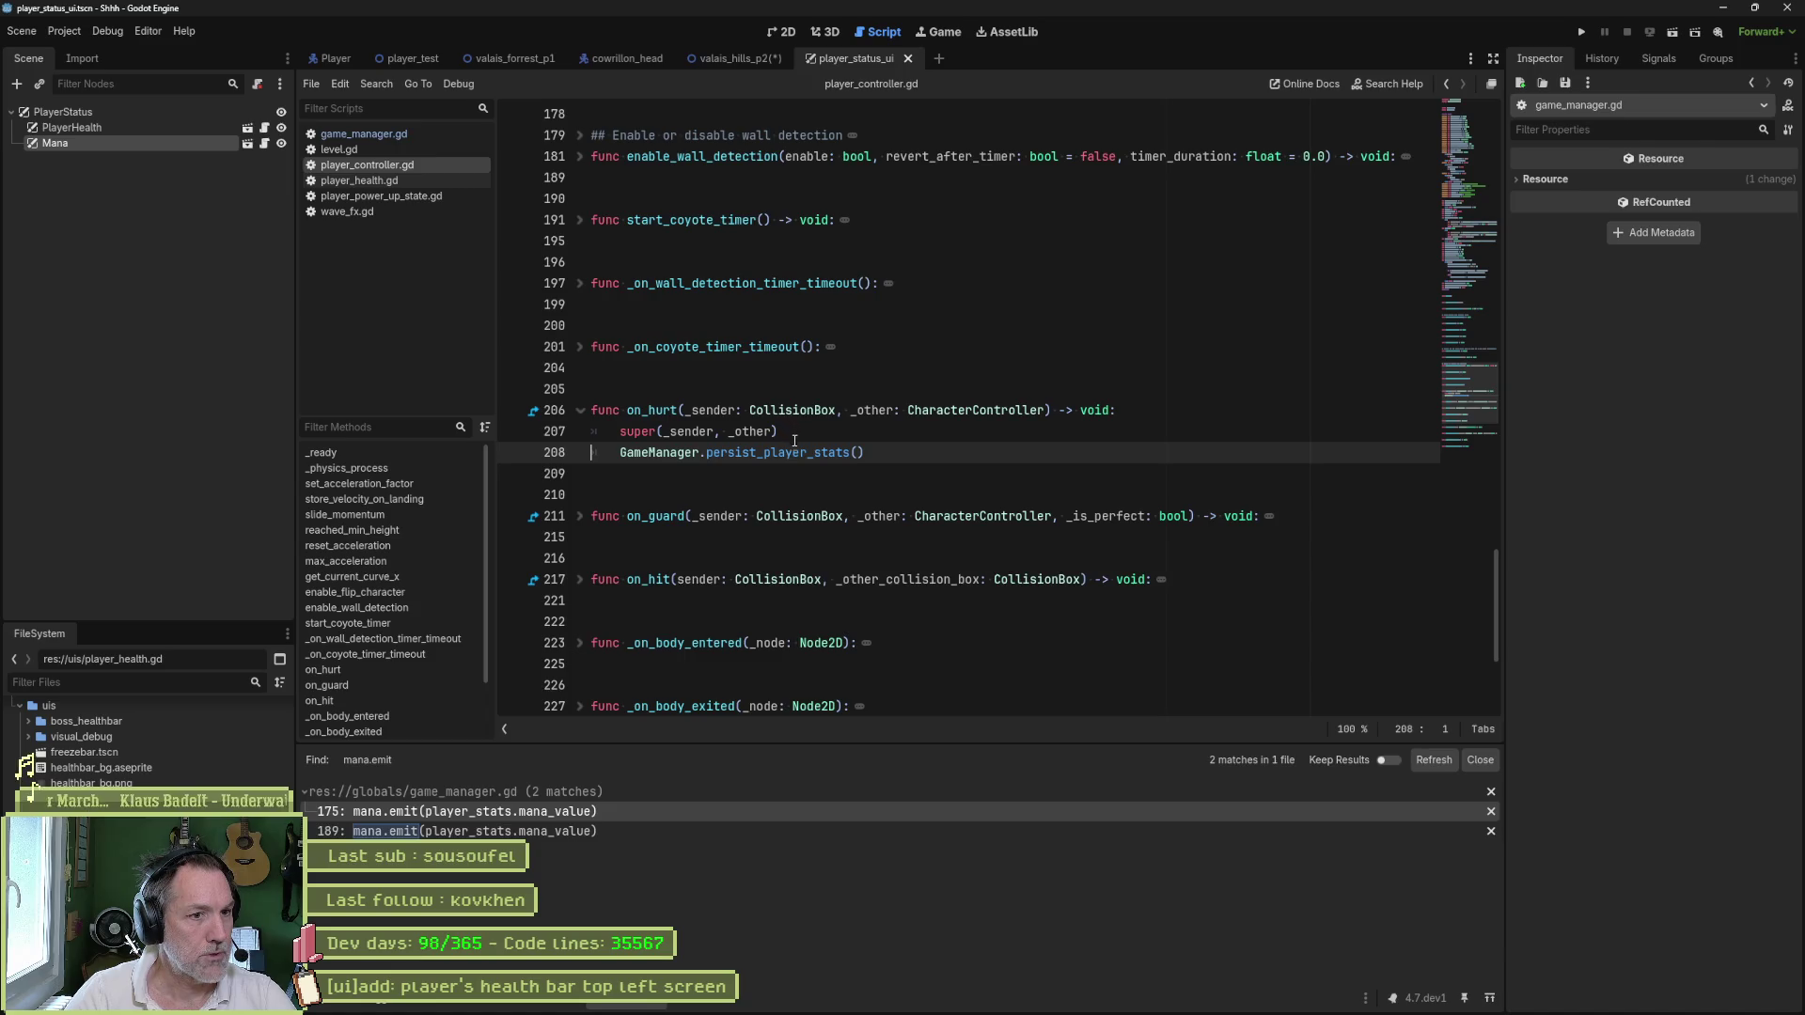
key("Return")
type("Game")
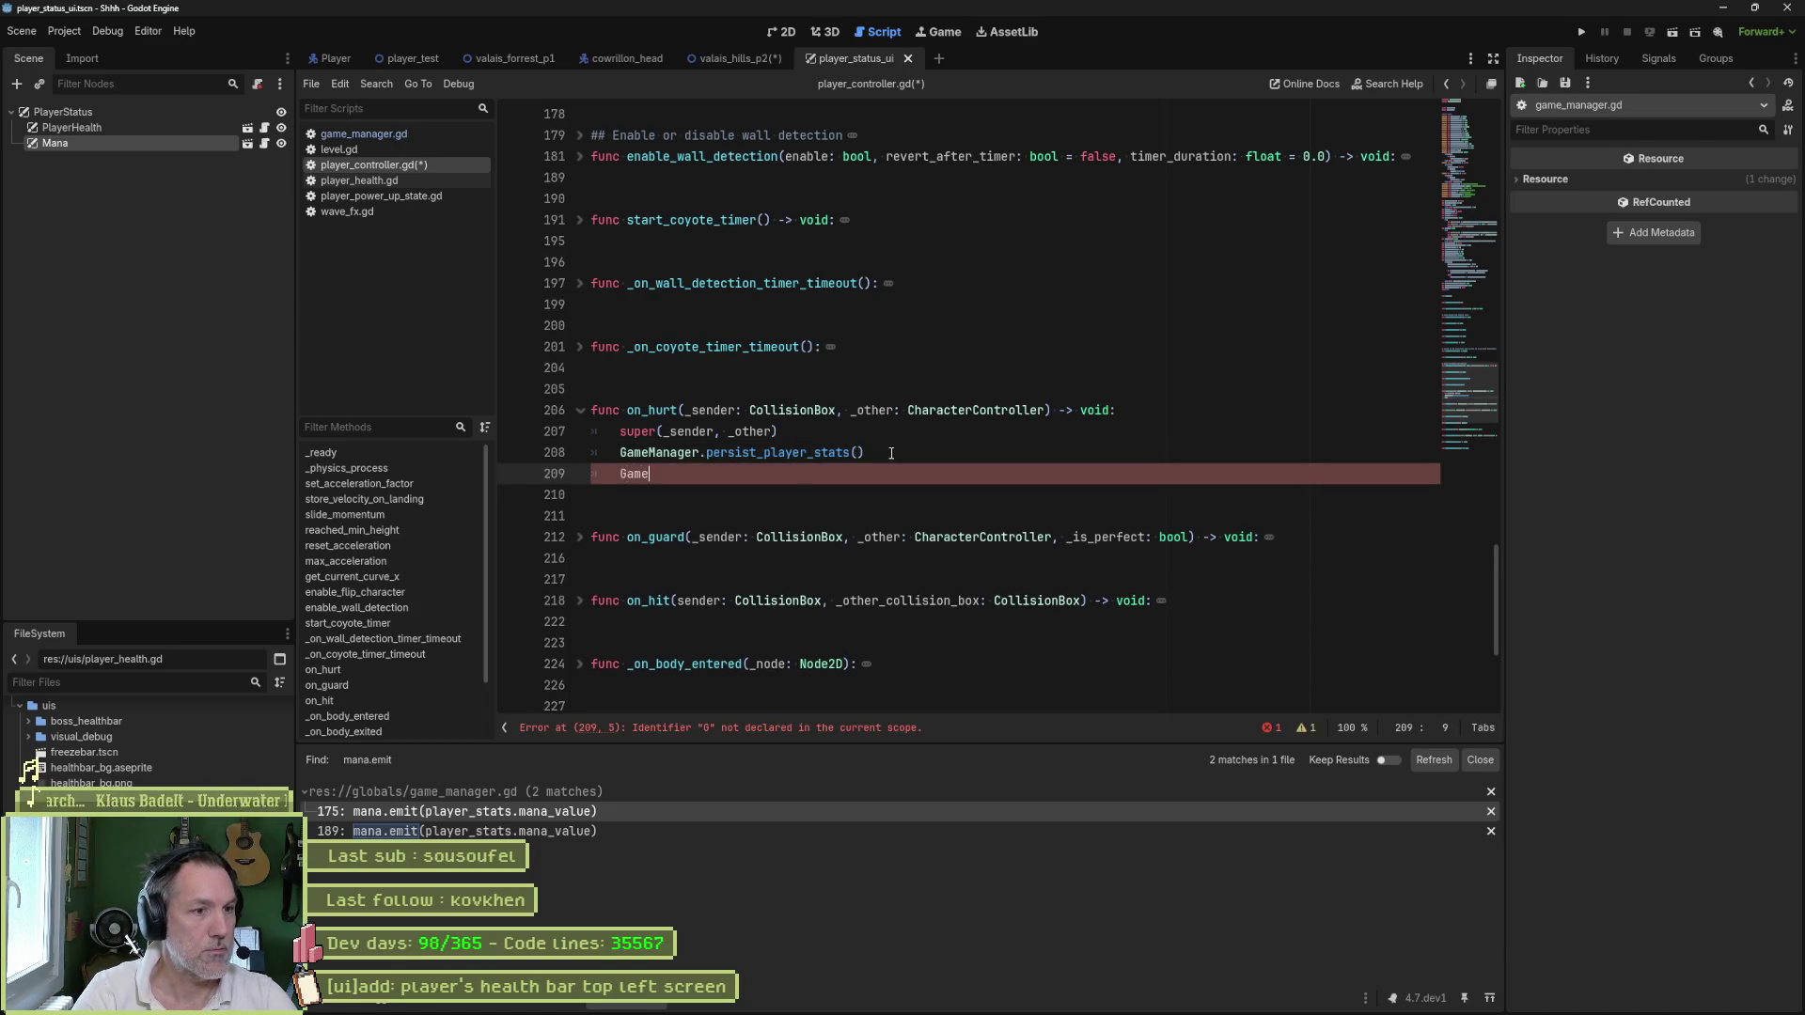
type("manager.")
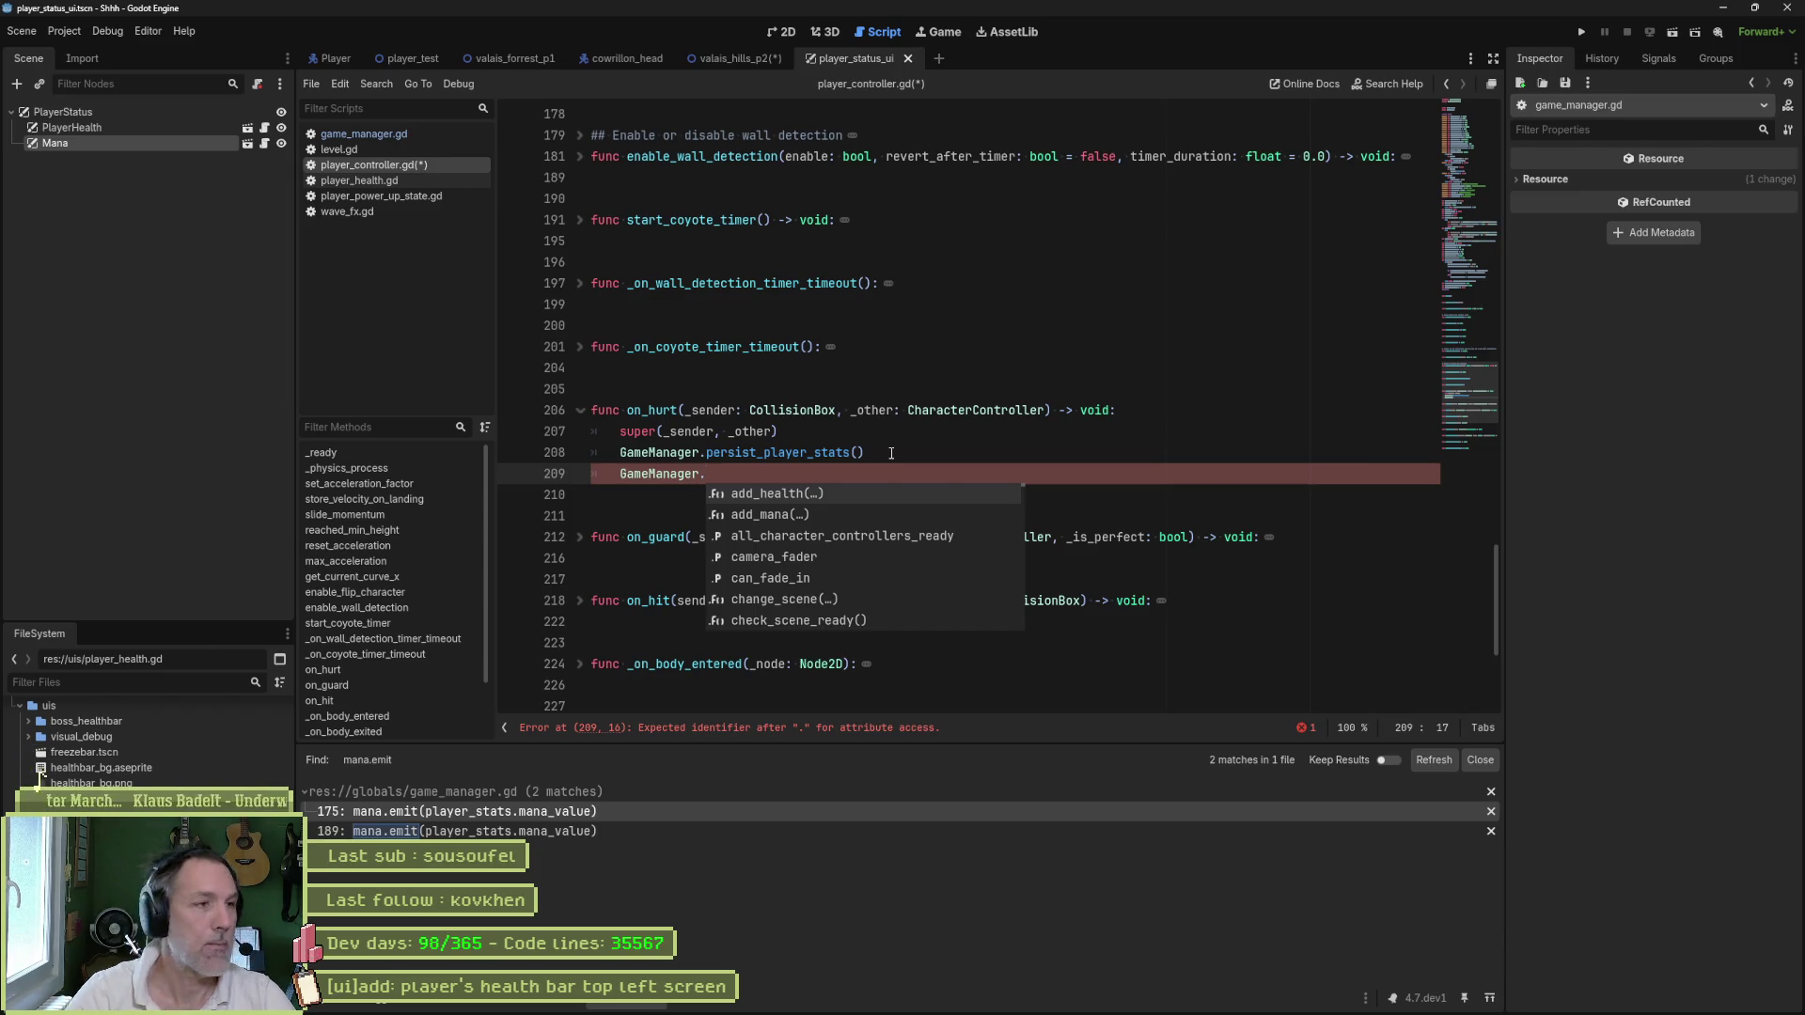
- Open character_controller.gd and inspect the _set_common_character_stats call in its on_hurt
key("Escape")
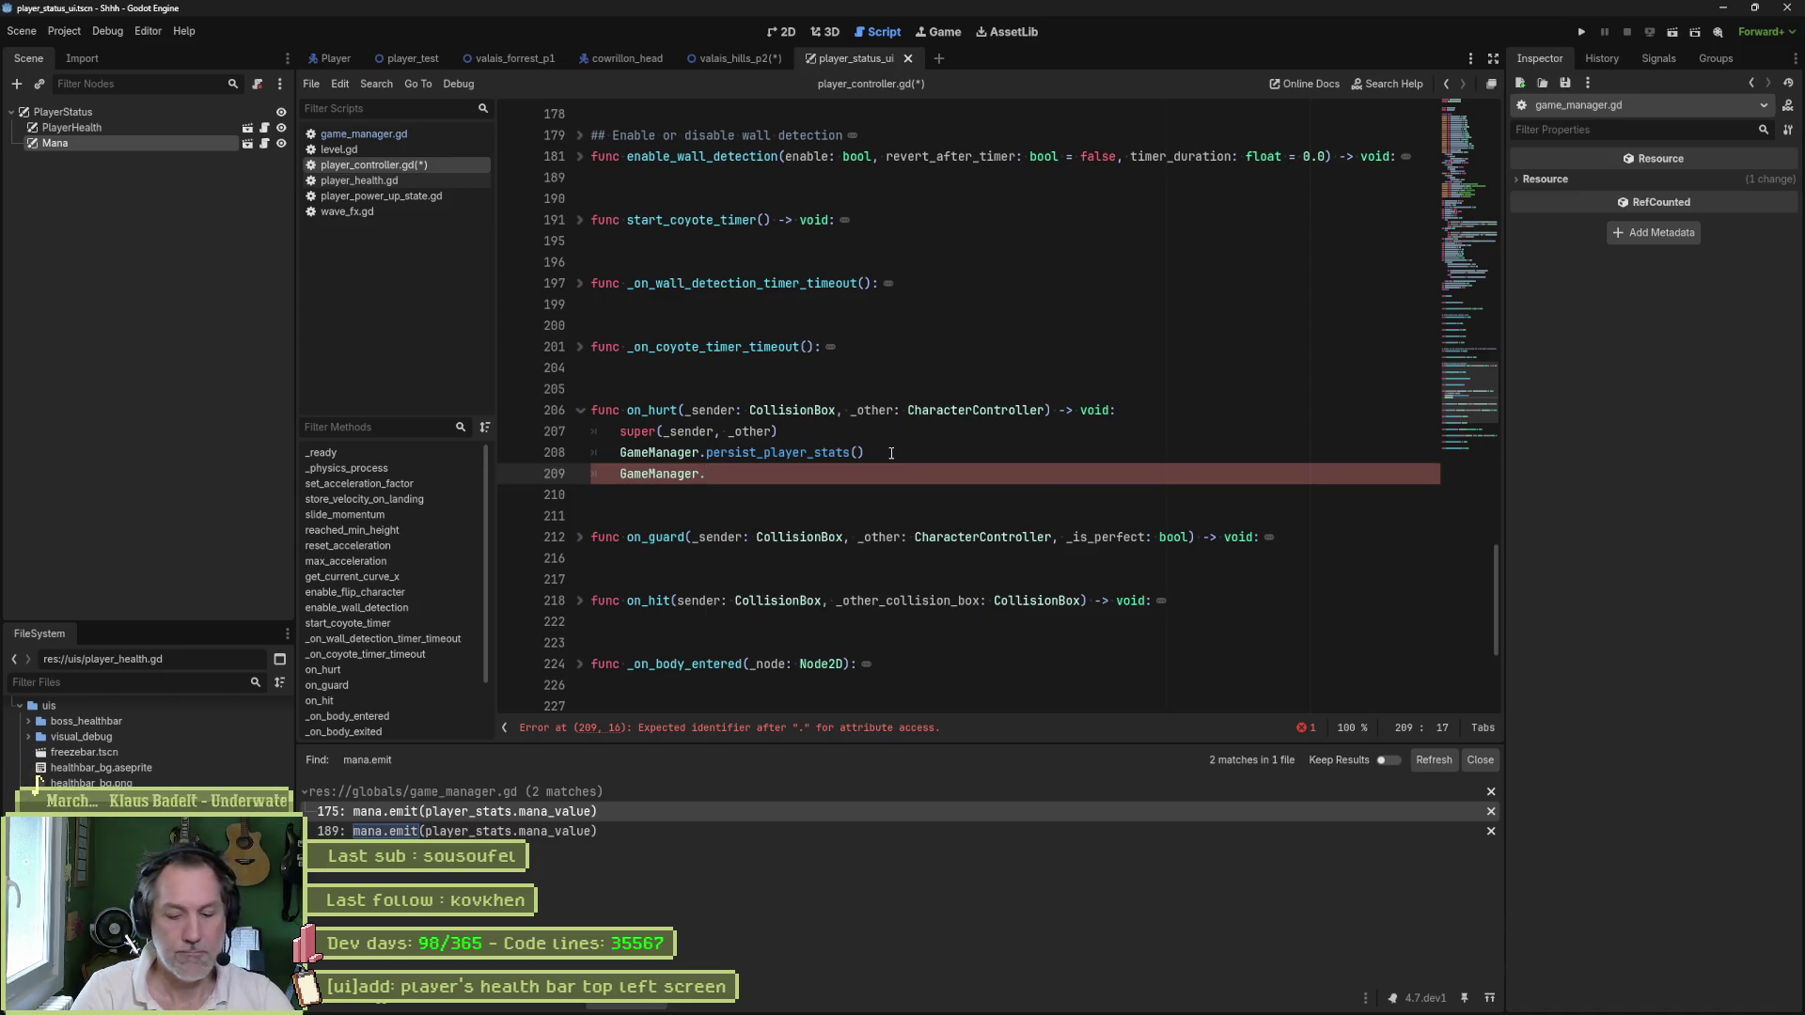
key("shift+alt+o")
type("char")
key("Return")
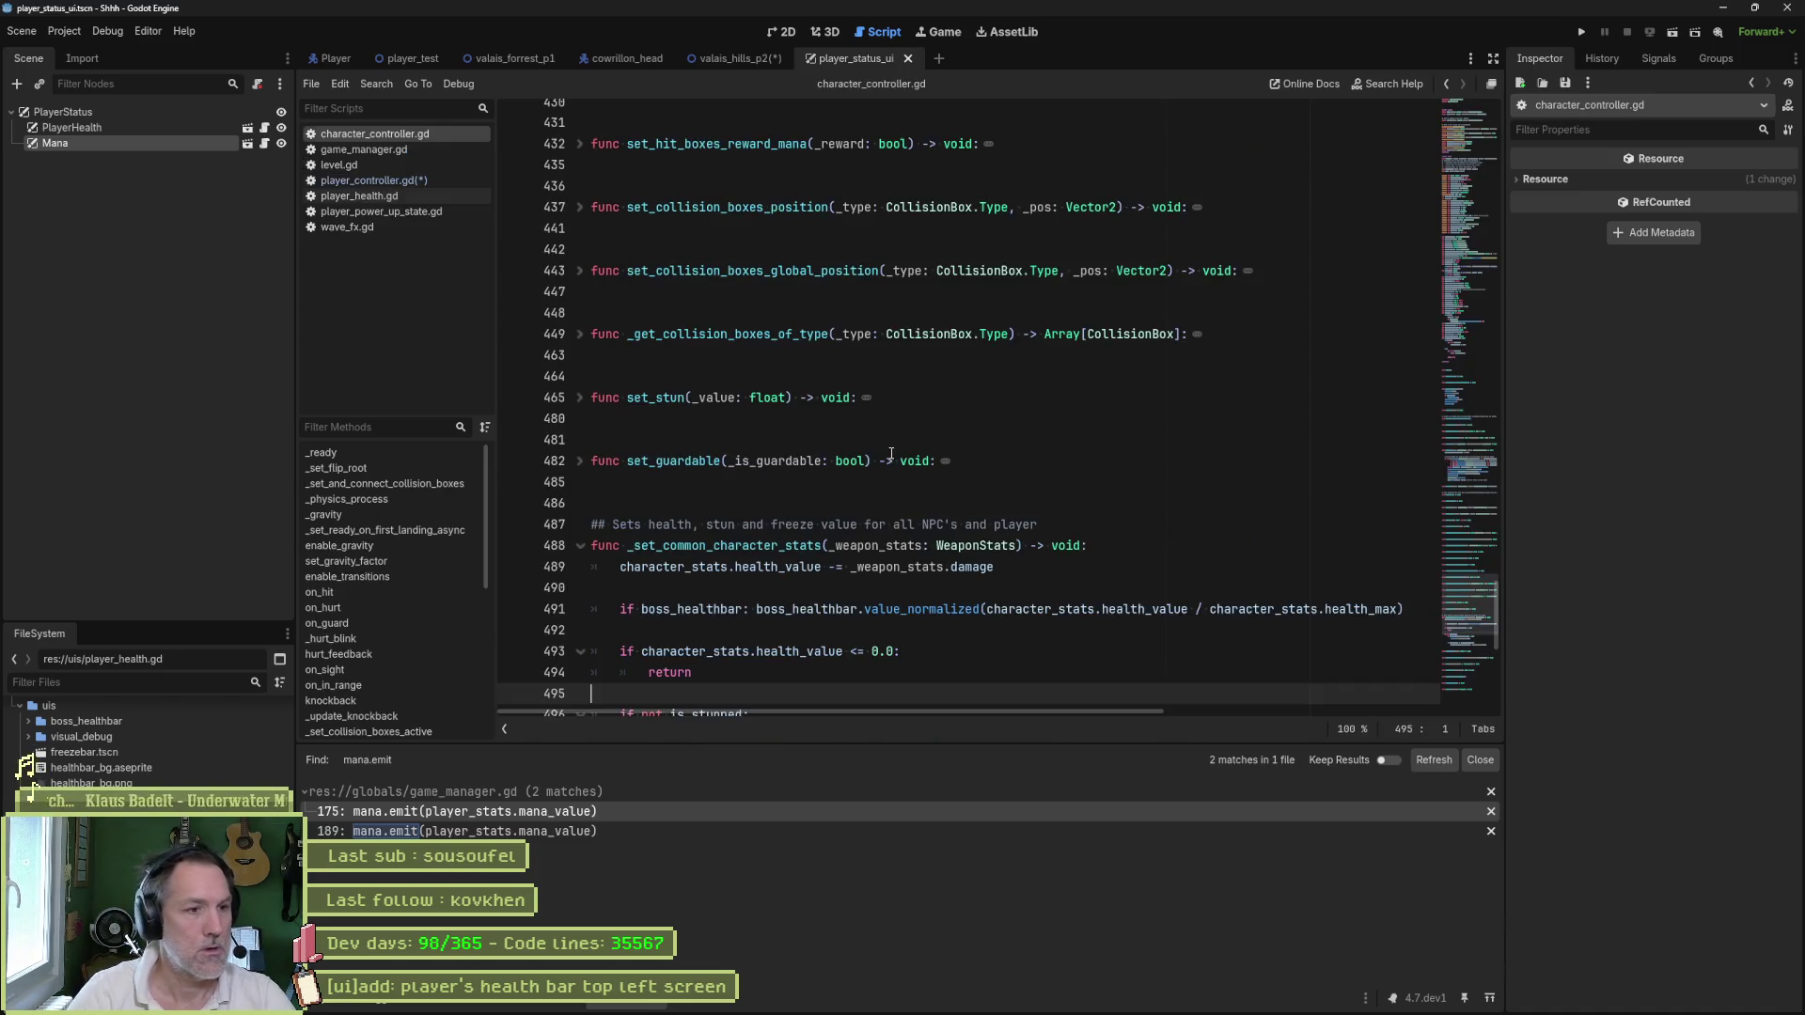
left_click(381, 608)
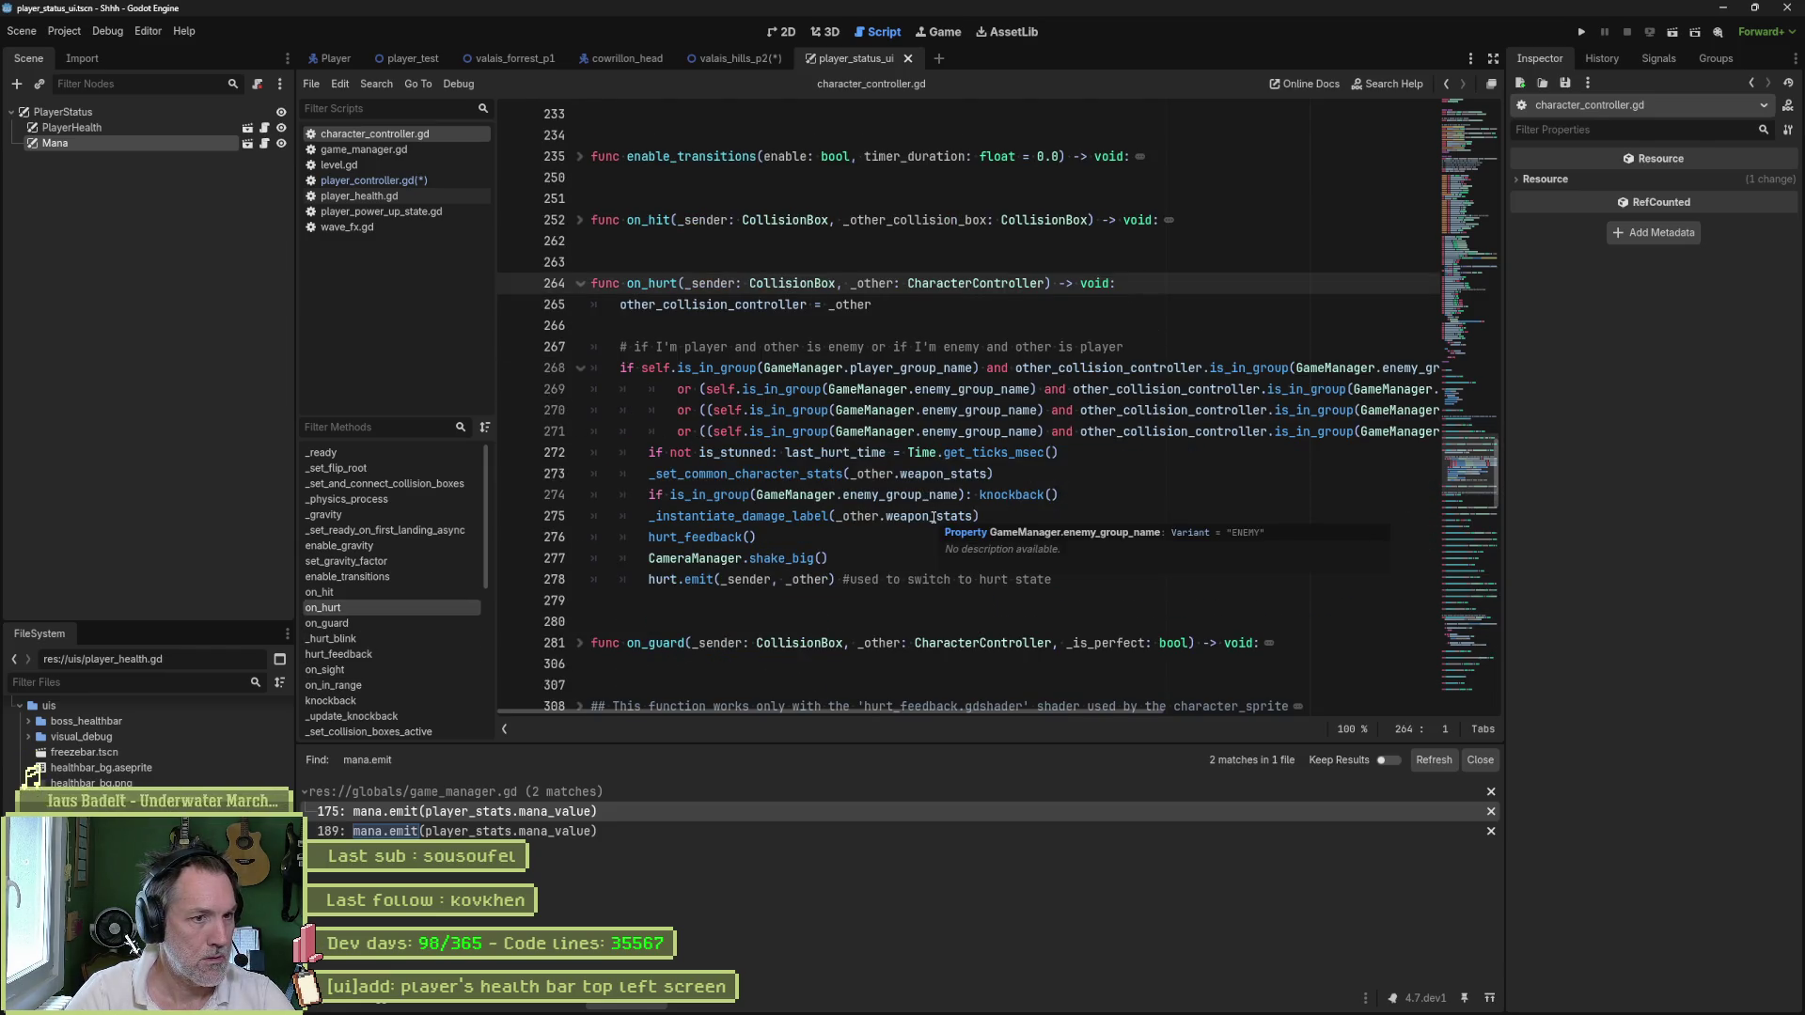
double_click(748, 474)
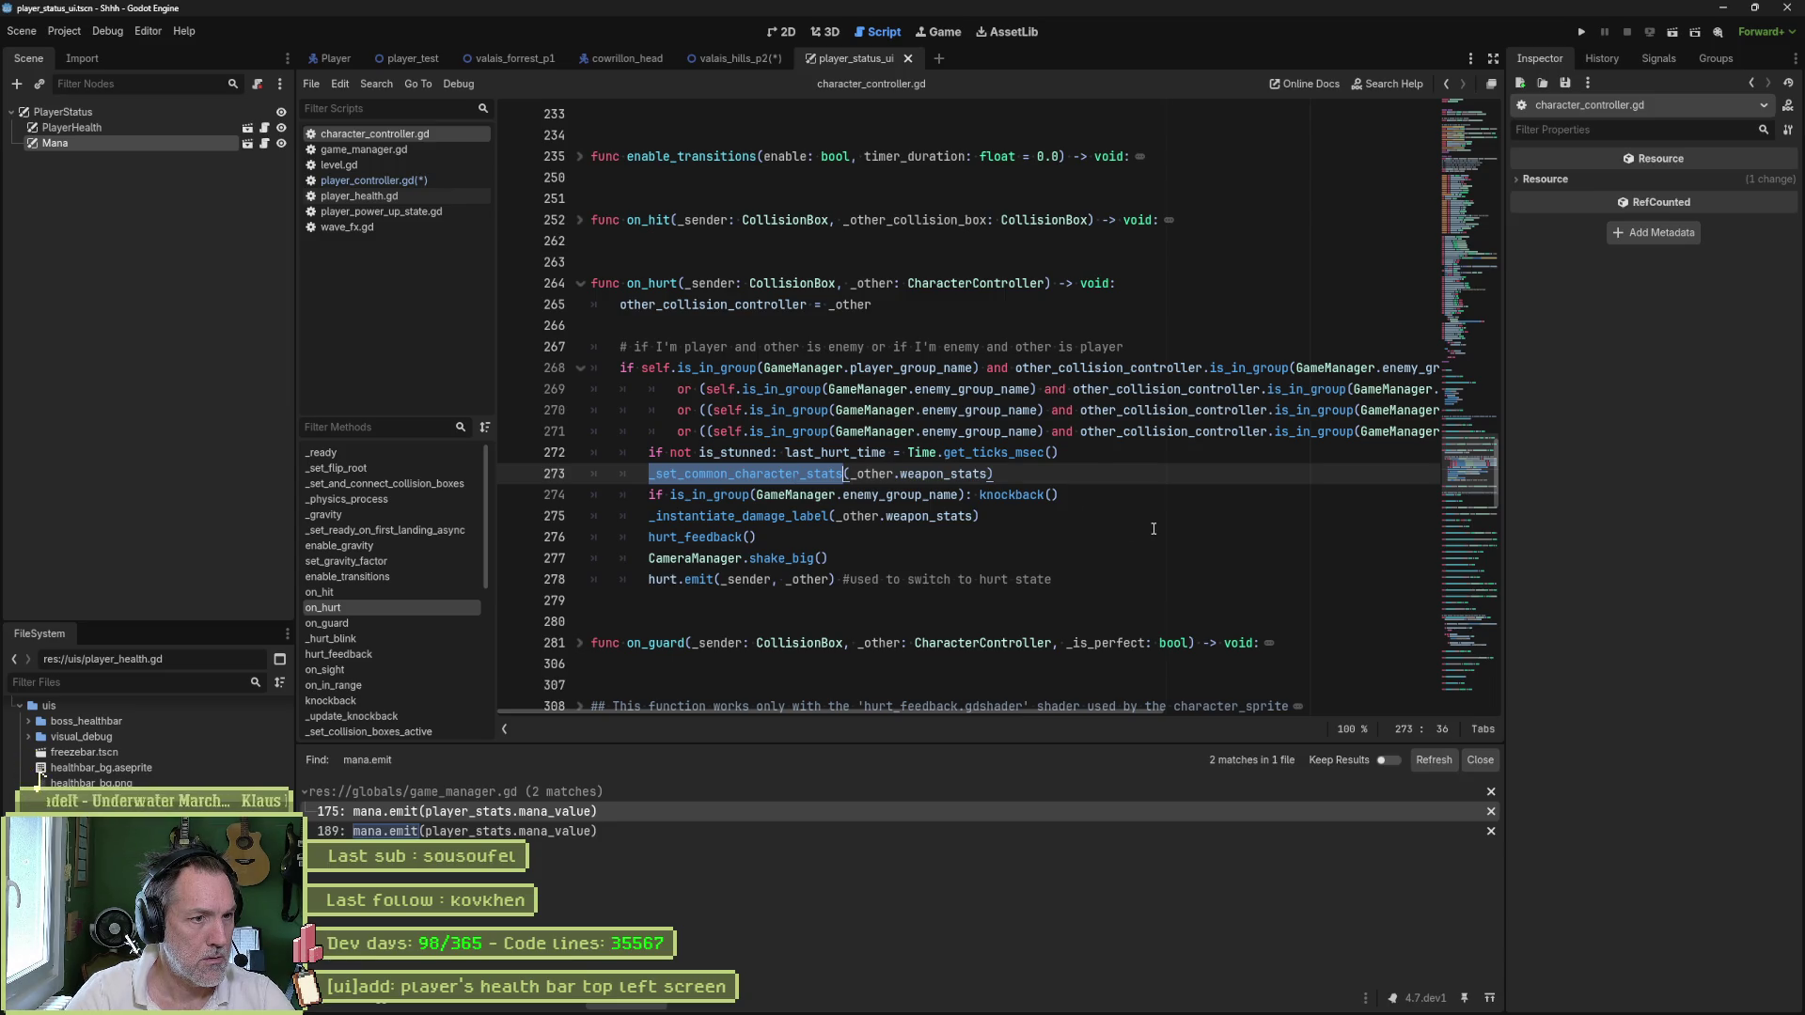
mouse_move(718, 580)
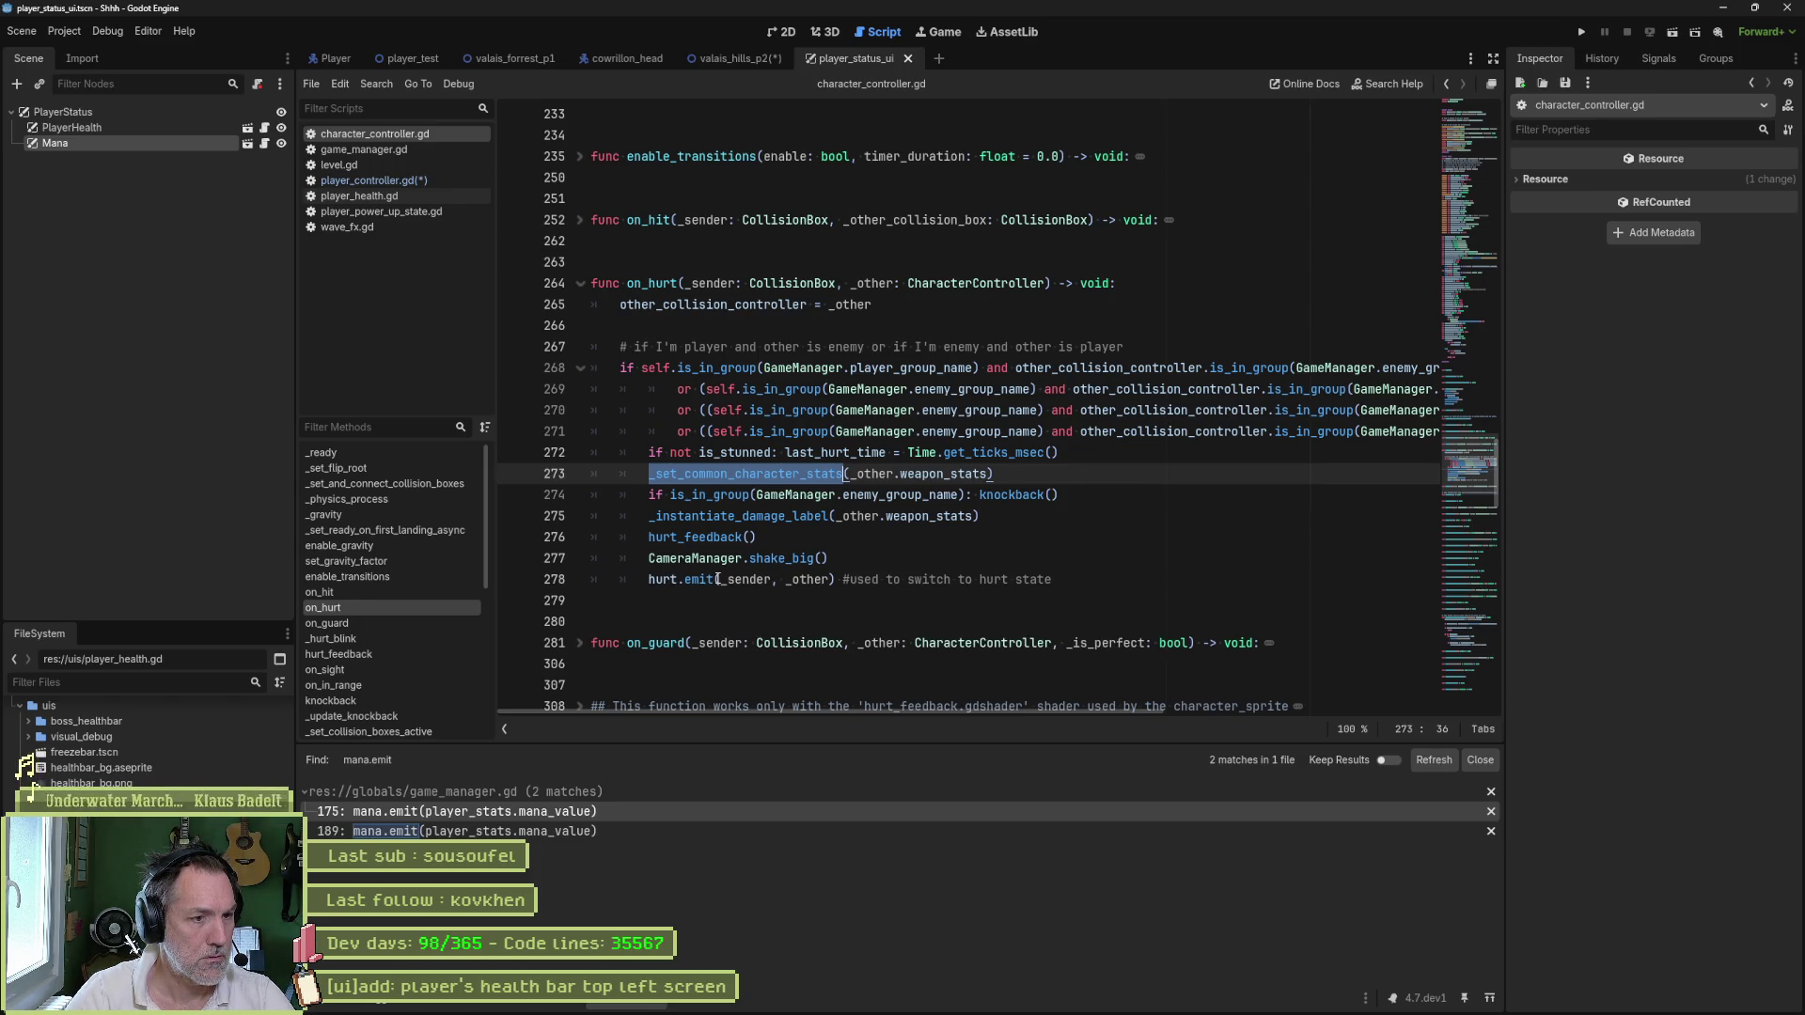
- Return to player_controller.gd's on_hurt and jump to the persist_player_stats definition
left_click(382, 182)
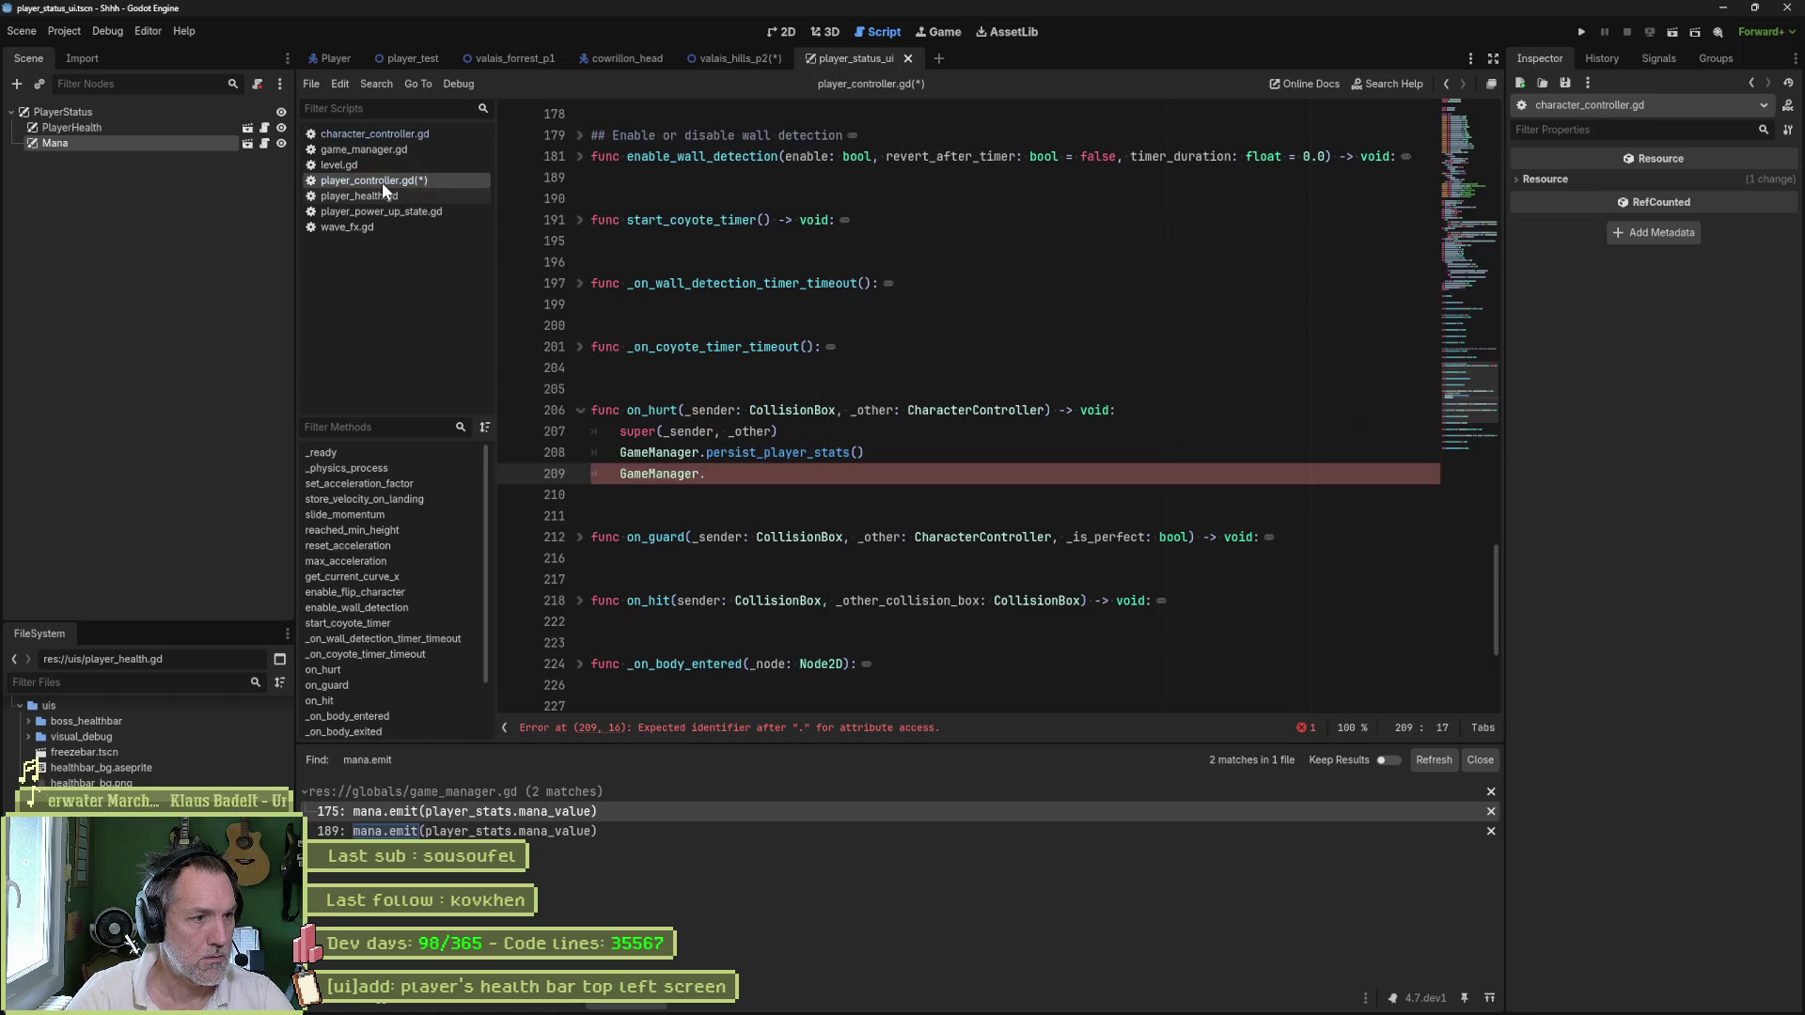
left_click(370, 668)
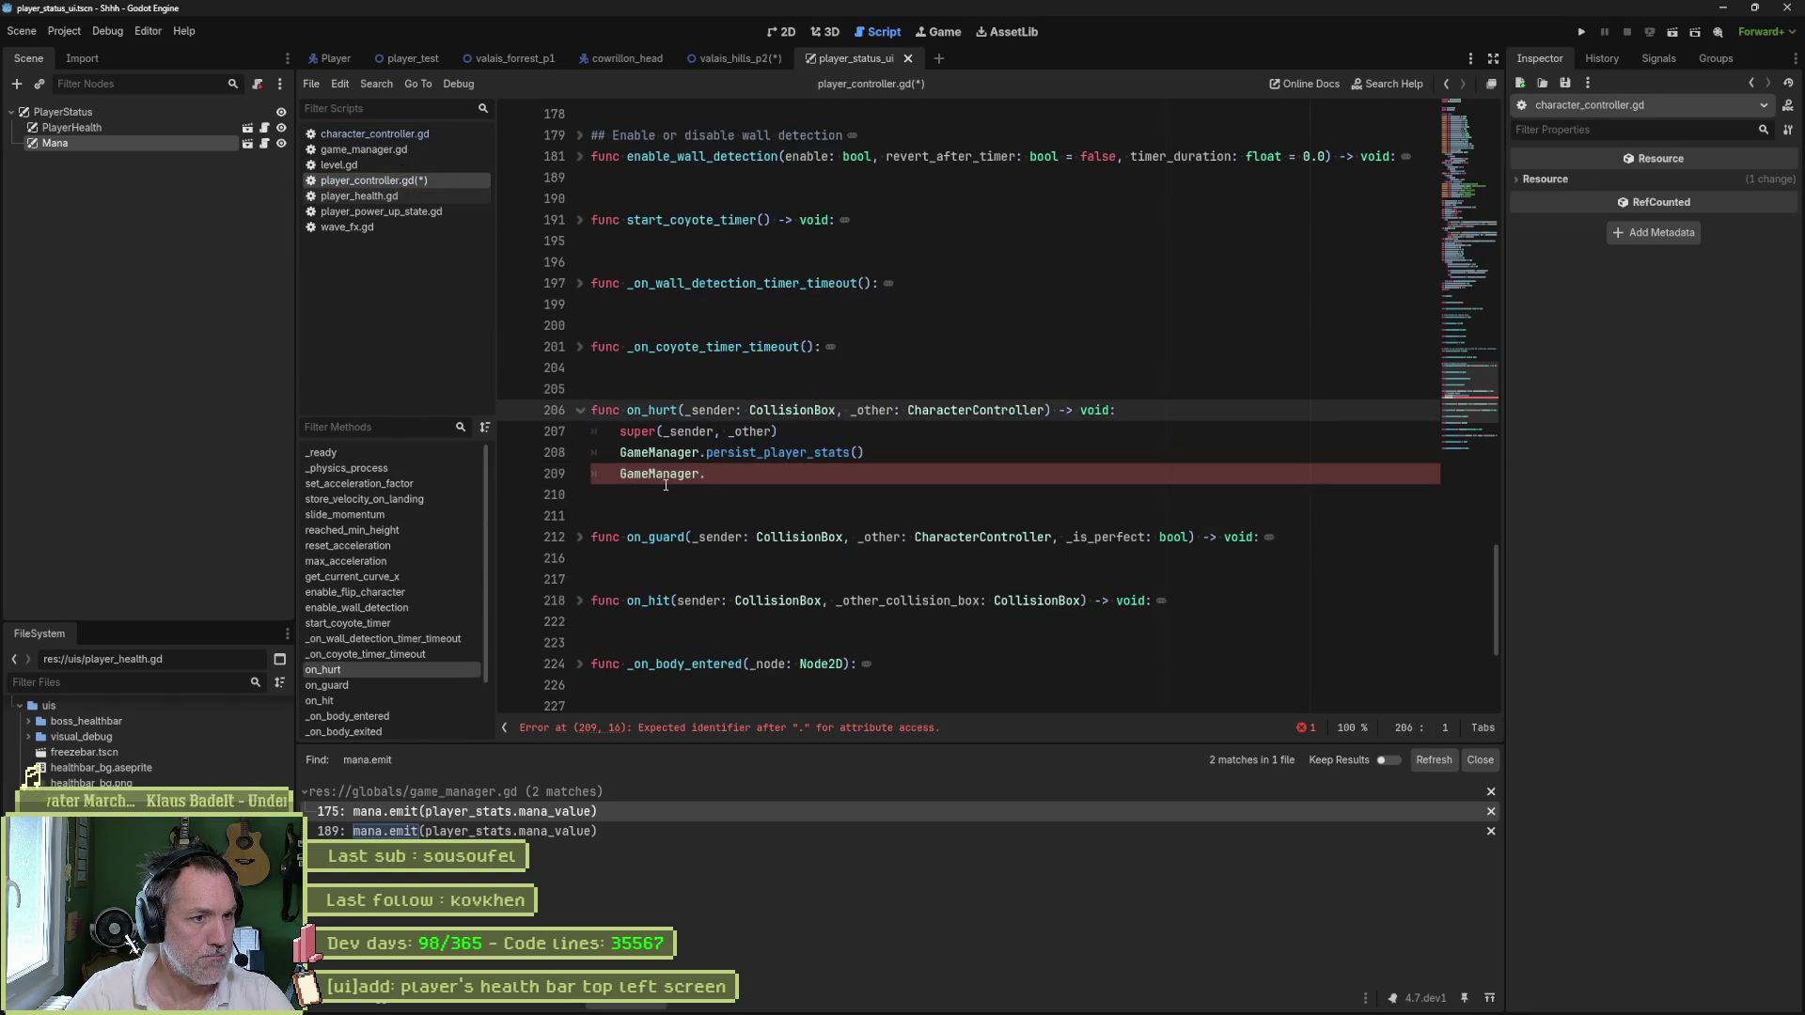
left_click(767, 460)
left_click(767, 459, "ctrl")
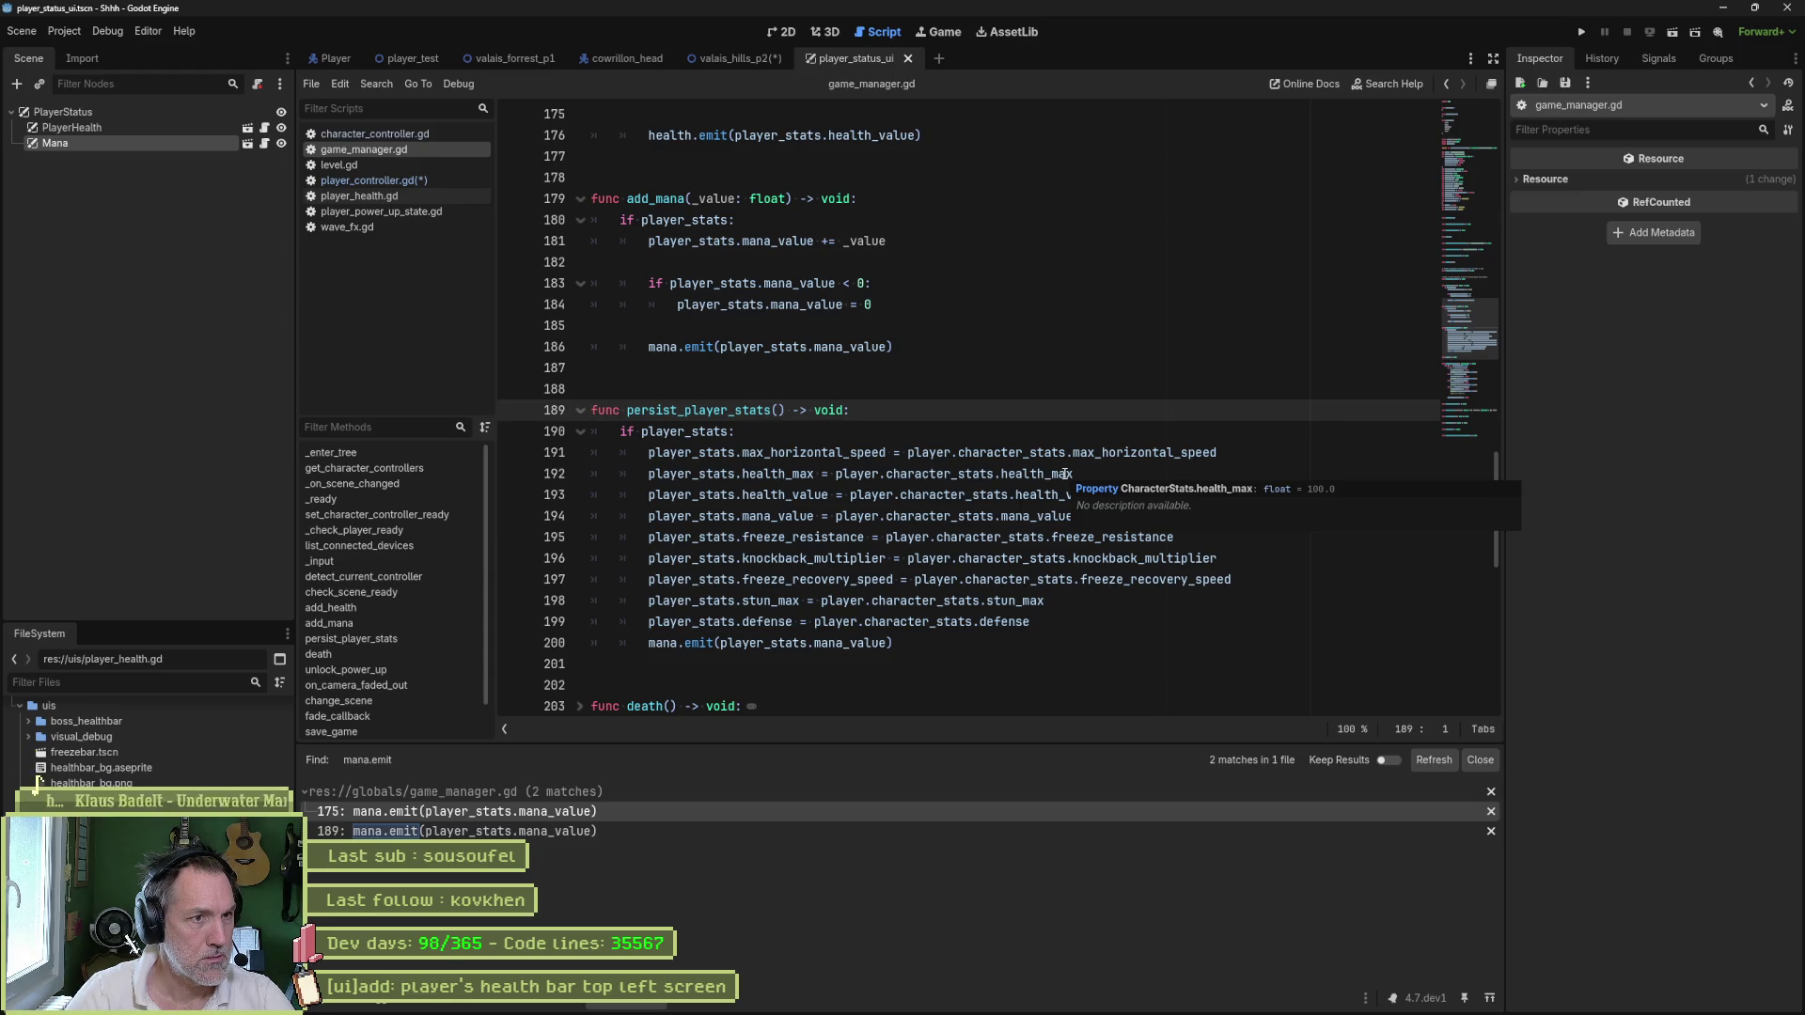
- Copy the health_value assignment from persist_player_stats into add_health, replacing its body and clamp
scroll(998, 385, "up", 2)
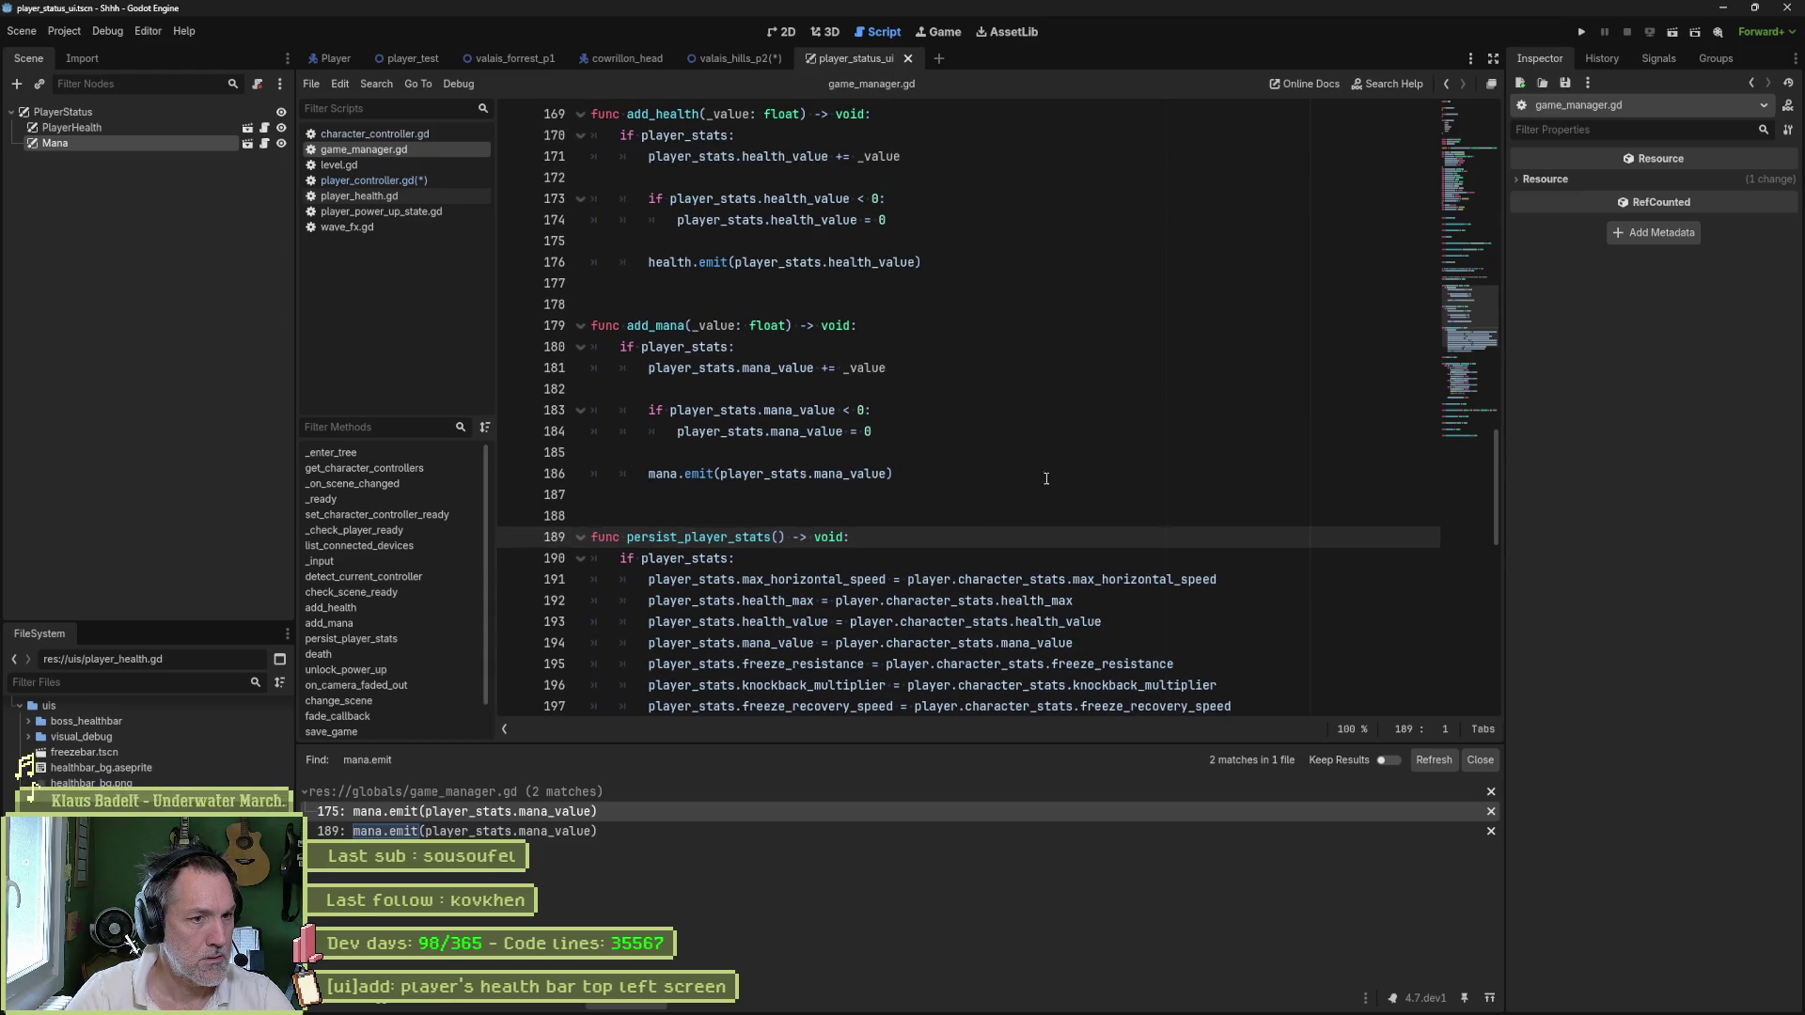
left_click(1144, 601)
left_click(1226, 609)
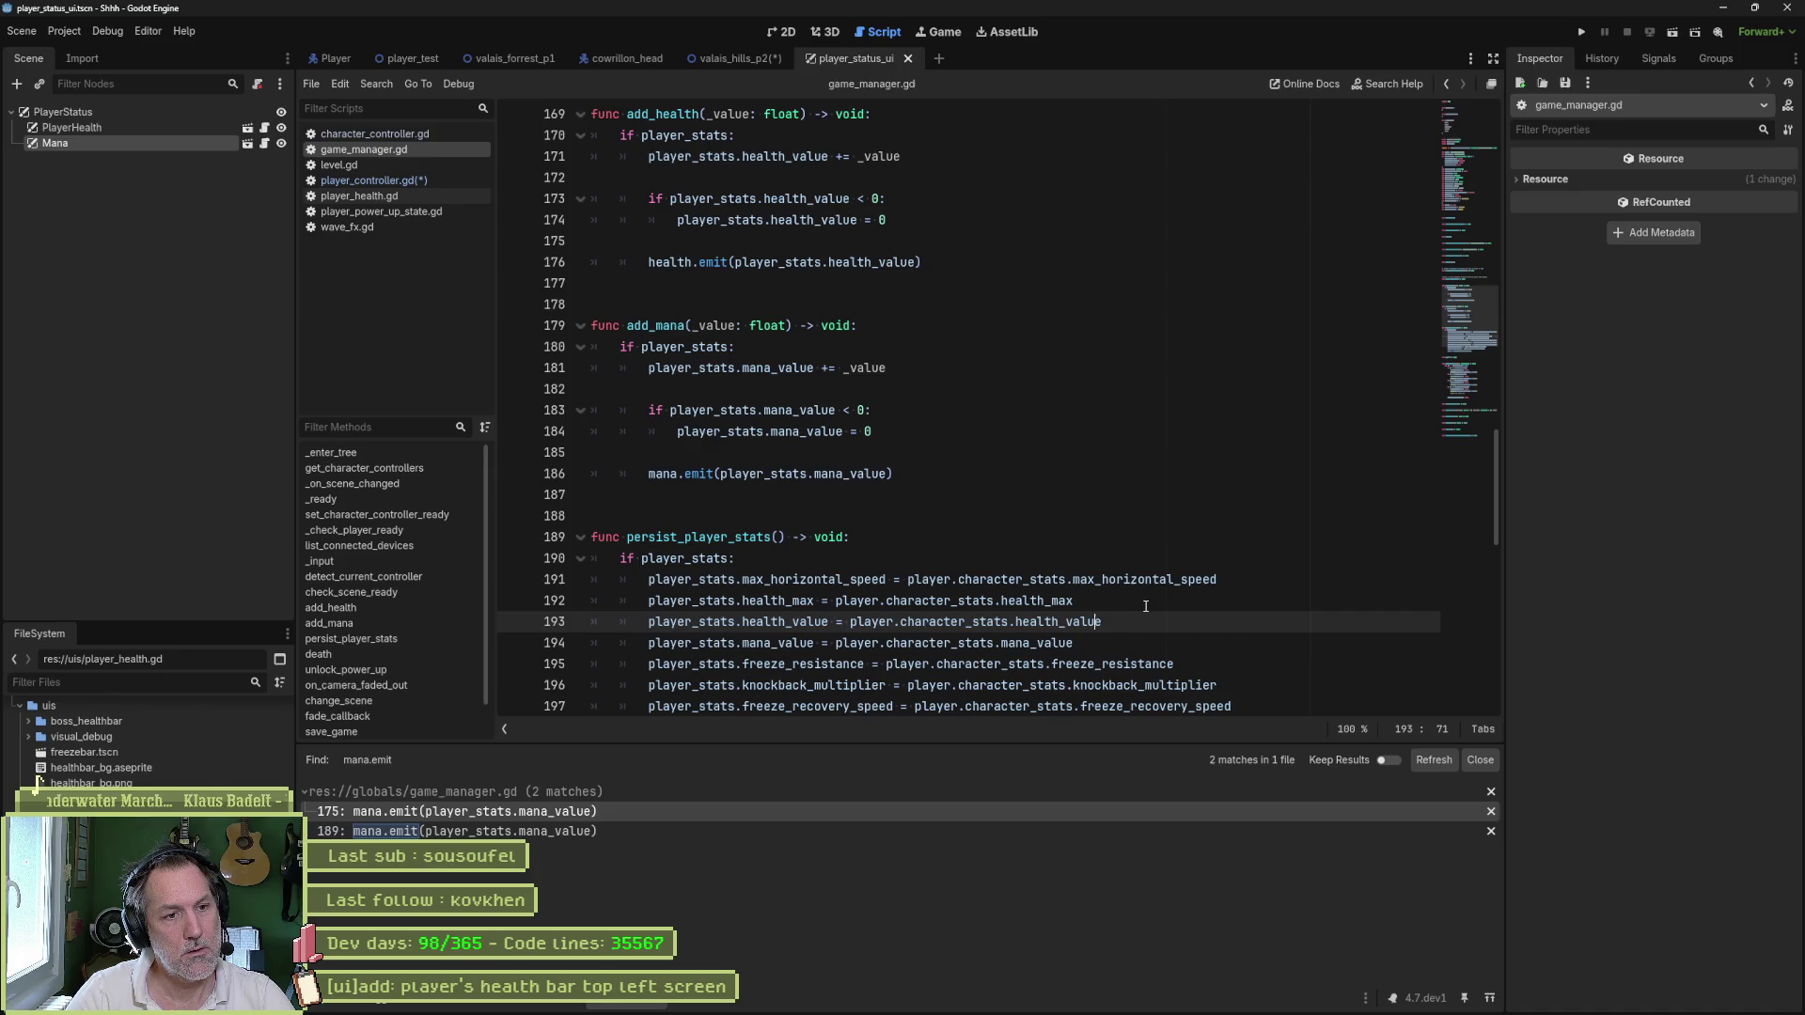
key("shift+Up")
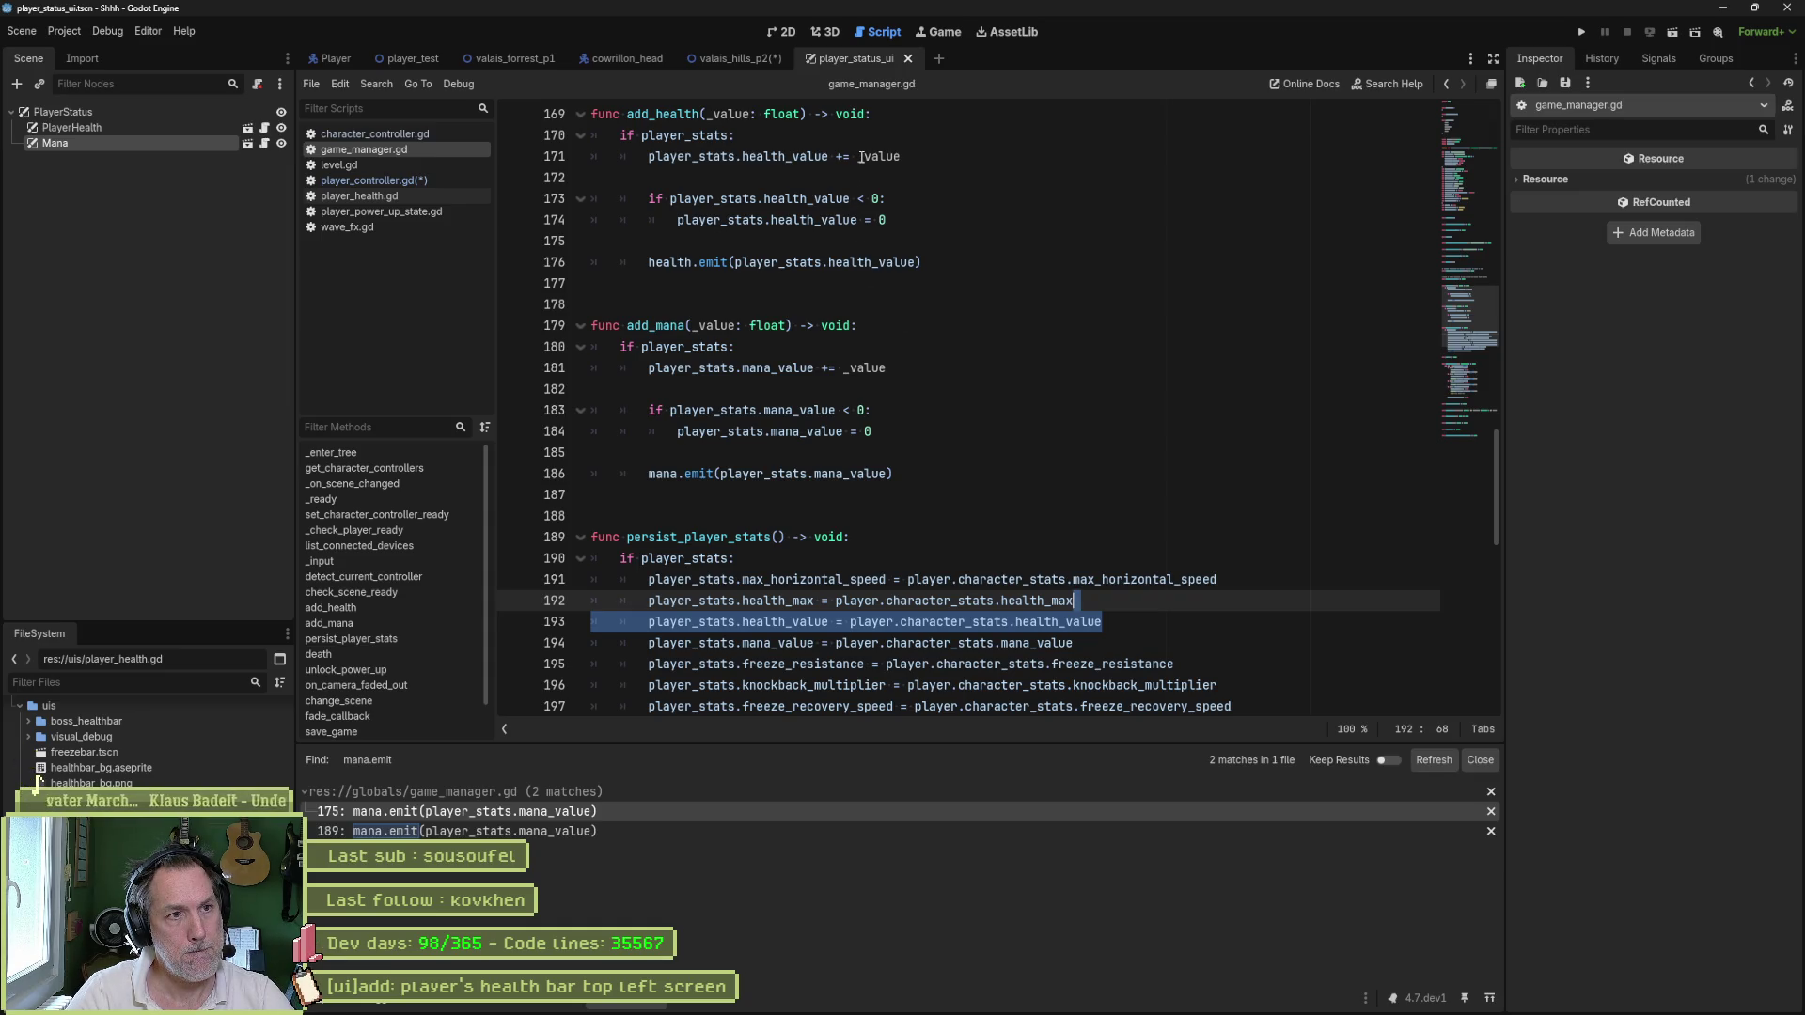
key("ctrl+c")
mouse_move(885, 219)
left_mouse_down()
mouse_move(790, 156)
mouse_move(648, 156)
left_mouse_up()
key("ctrl+v")
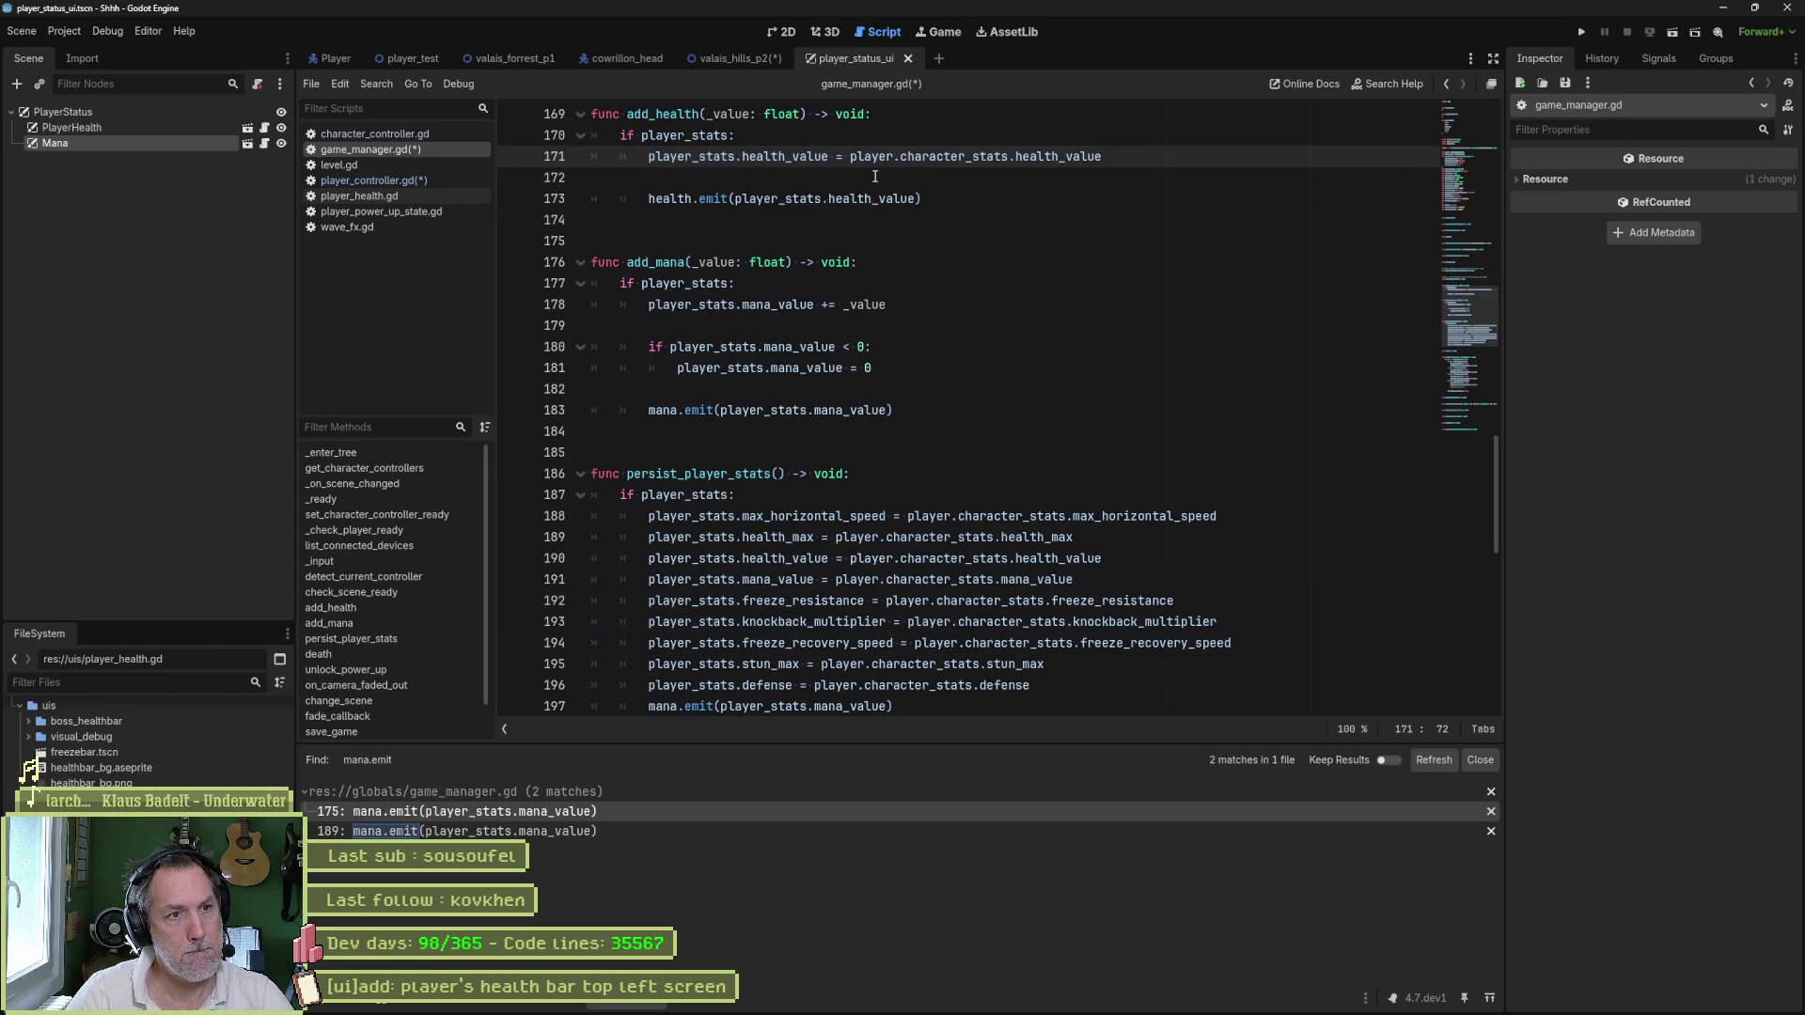
key("Down")
key("Delete")
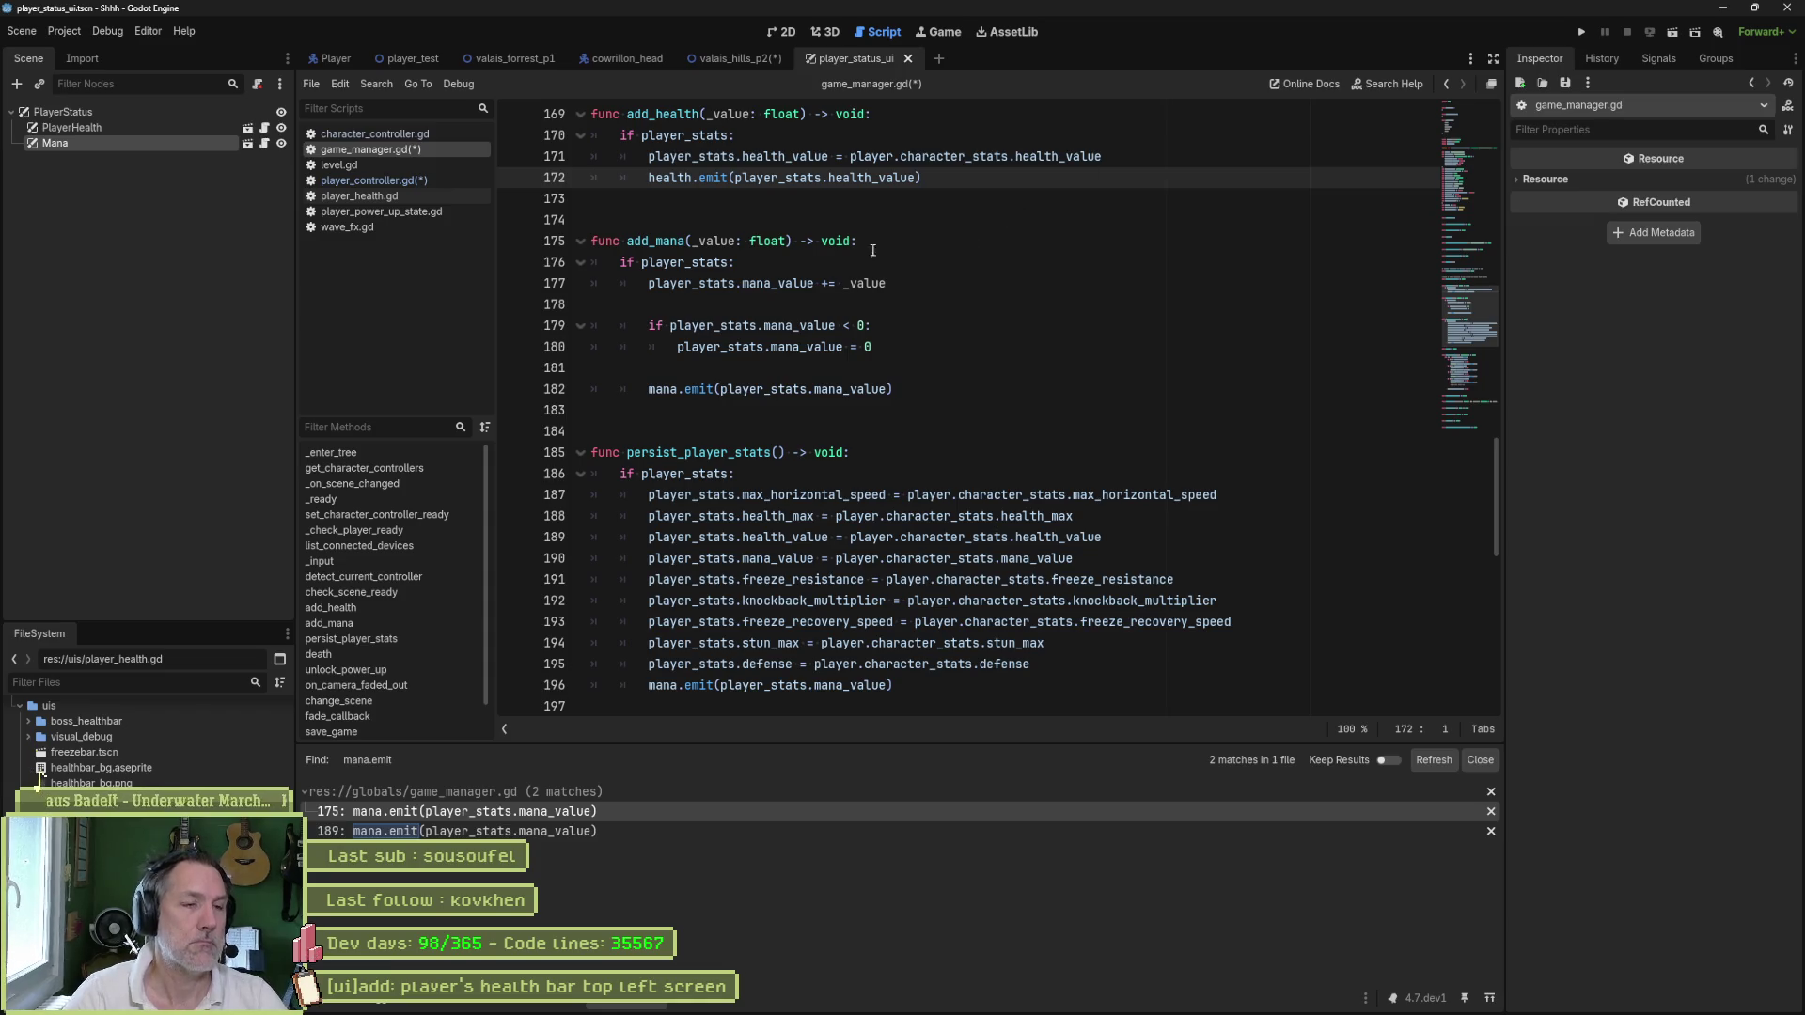
- Remove the add_health parameter, rename it persist_health, and save
left_click_drag(707, 114, 801, 114)
key("BackSpace")
key("ctrl+Left")
key("Delete")
key("Delete")
key("Delete")
type("persist")
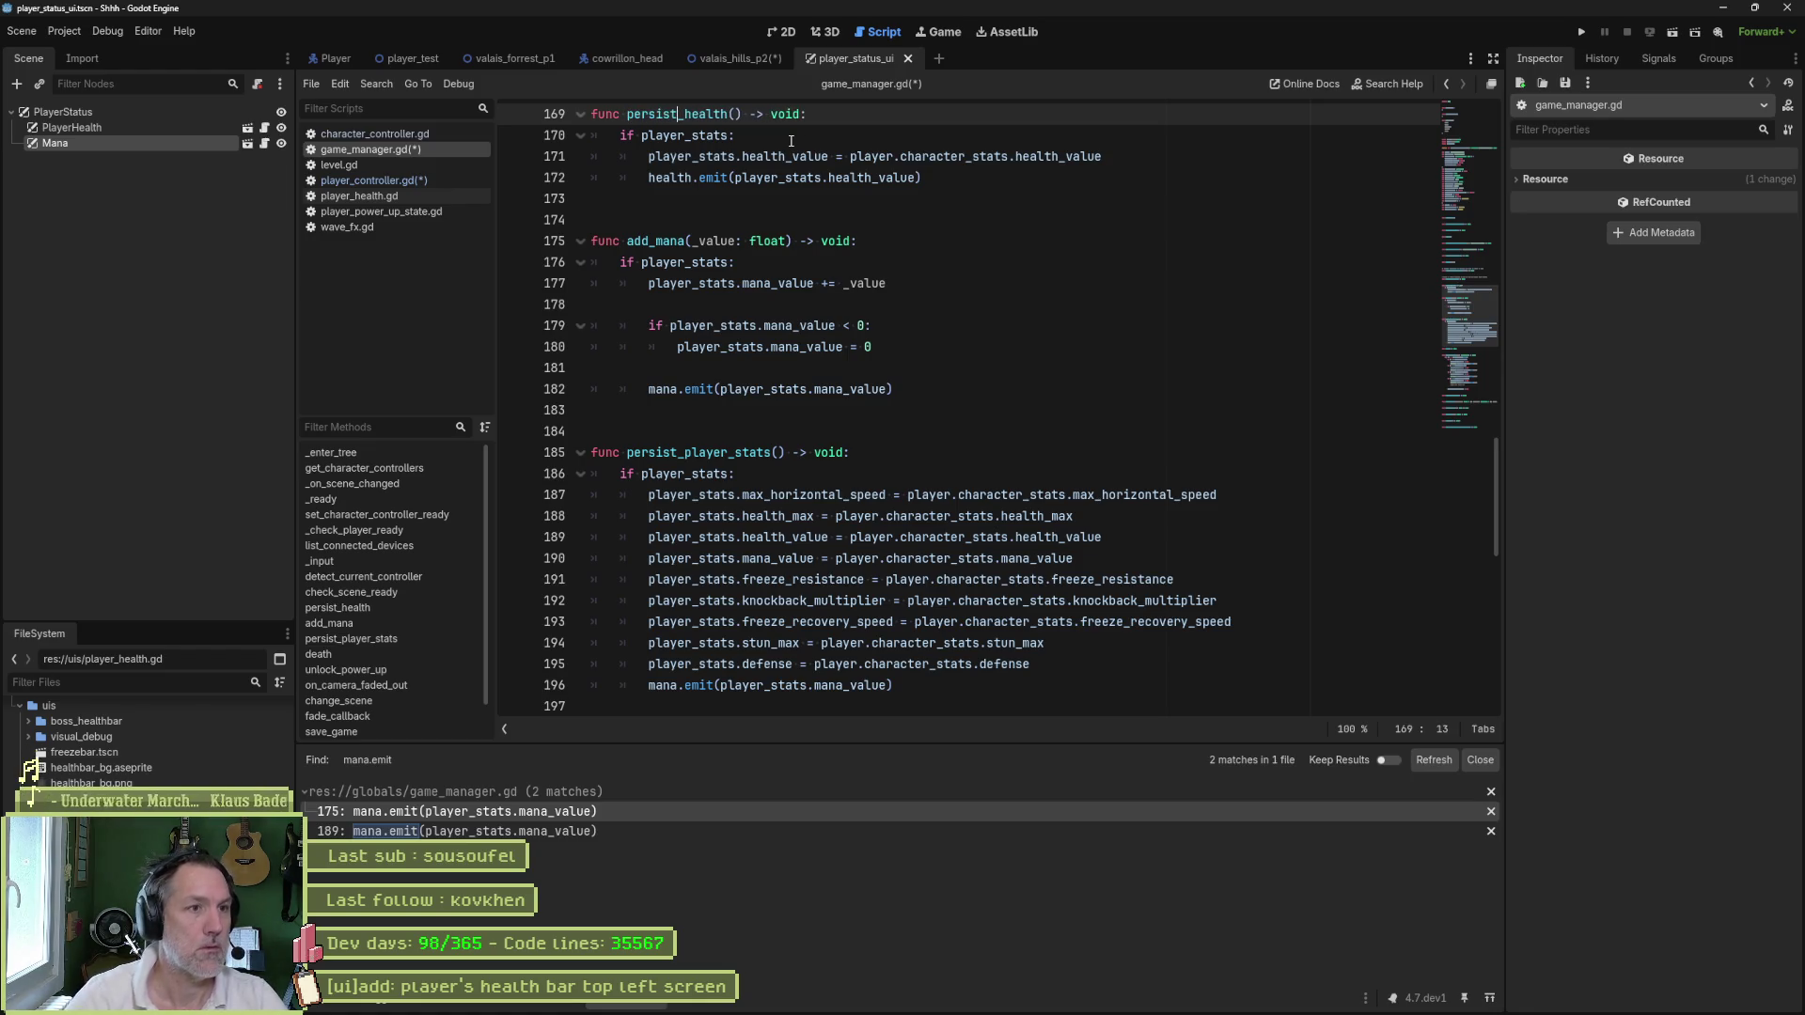
key("ctrl+s")
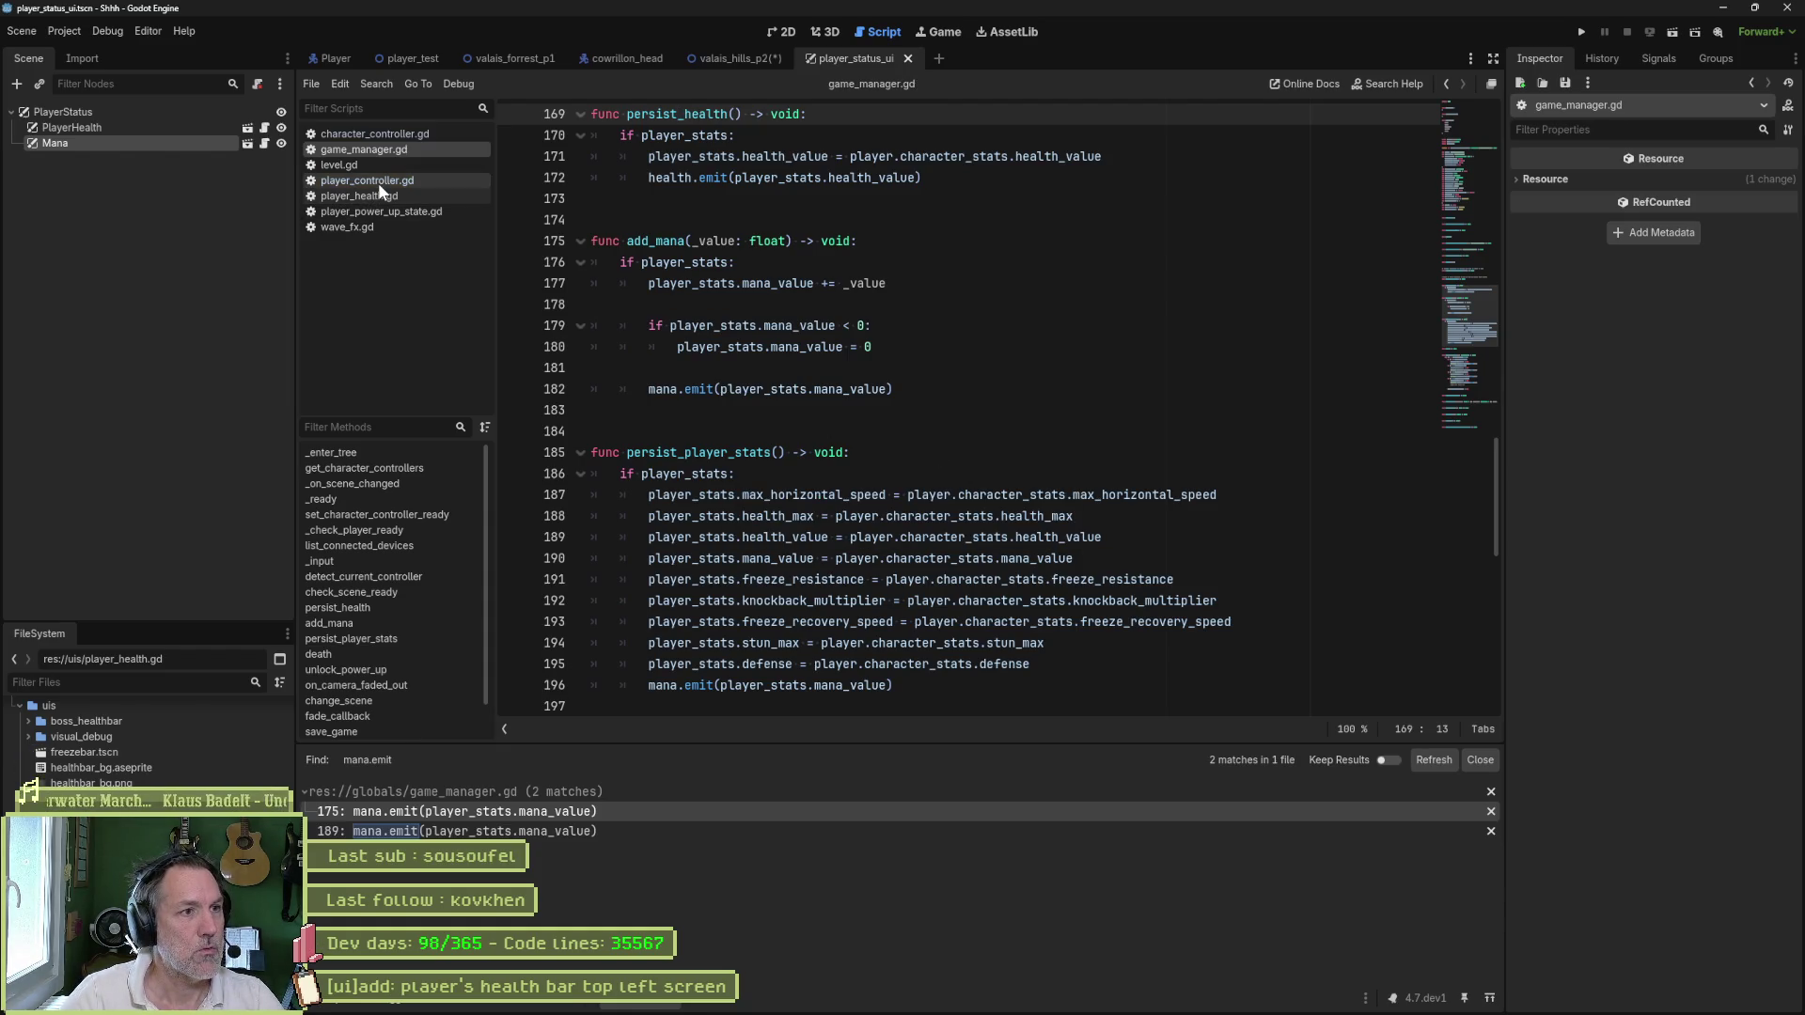
left_click(378, 183)
- Complete the GameManager.persist_health call in on_hurt and comment out the persist_player_stats call
left_click(740, 476)
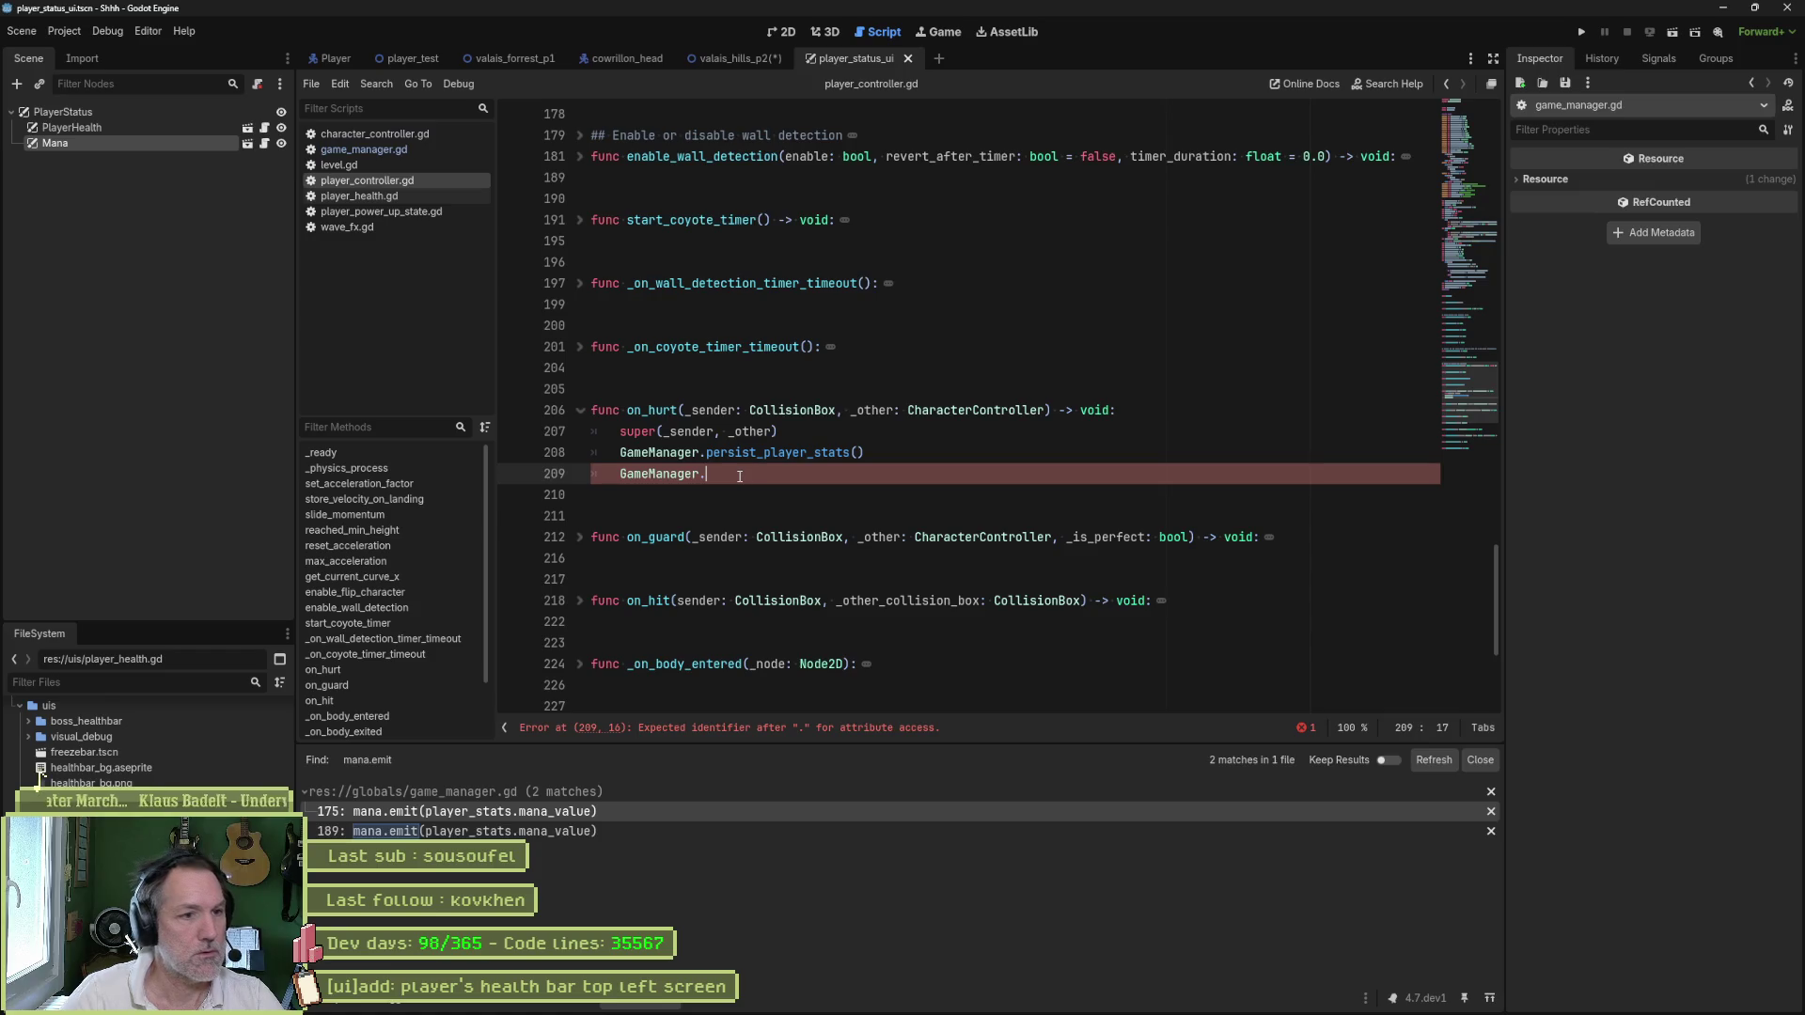
type("pers")
key("Return")
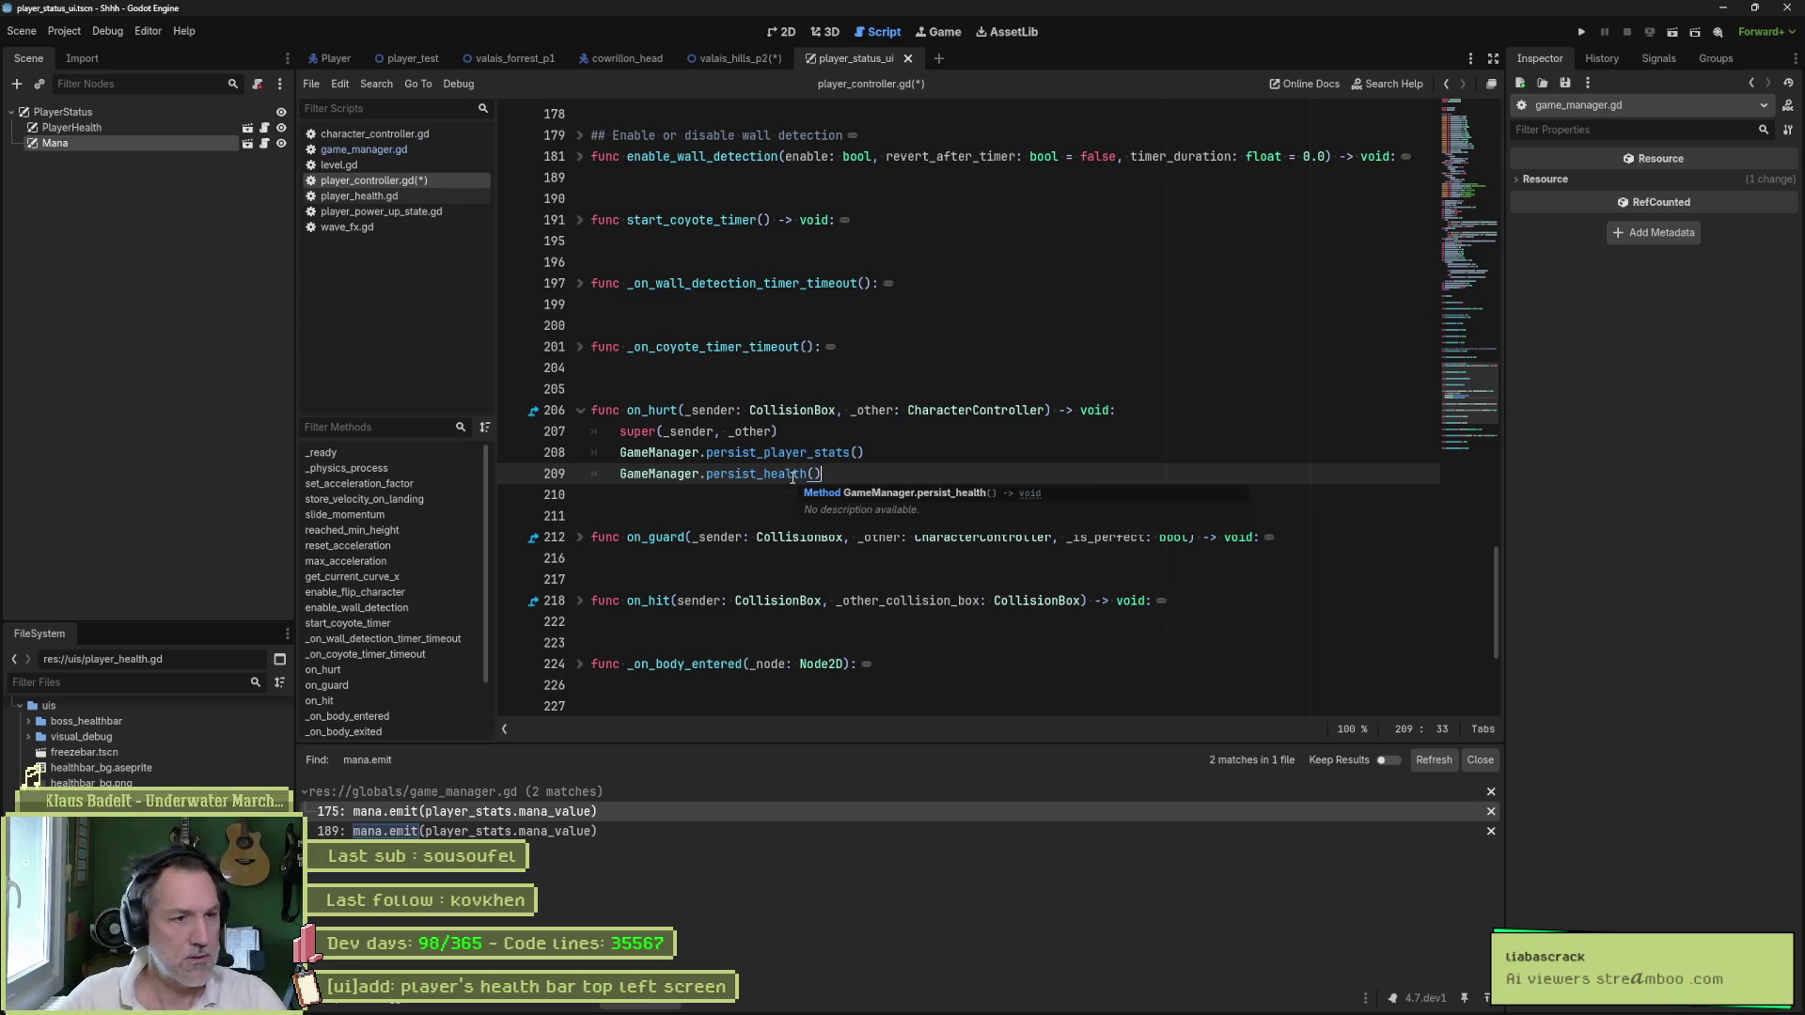
left_click(622, 450)
key("ctrl+k")
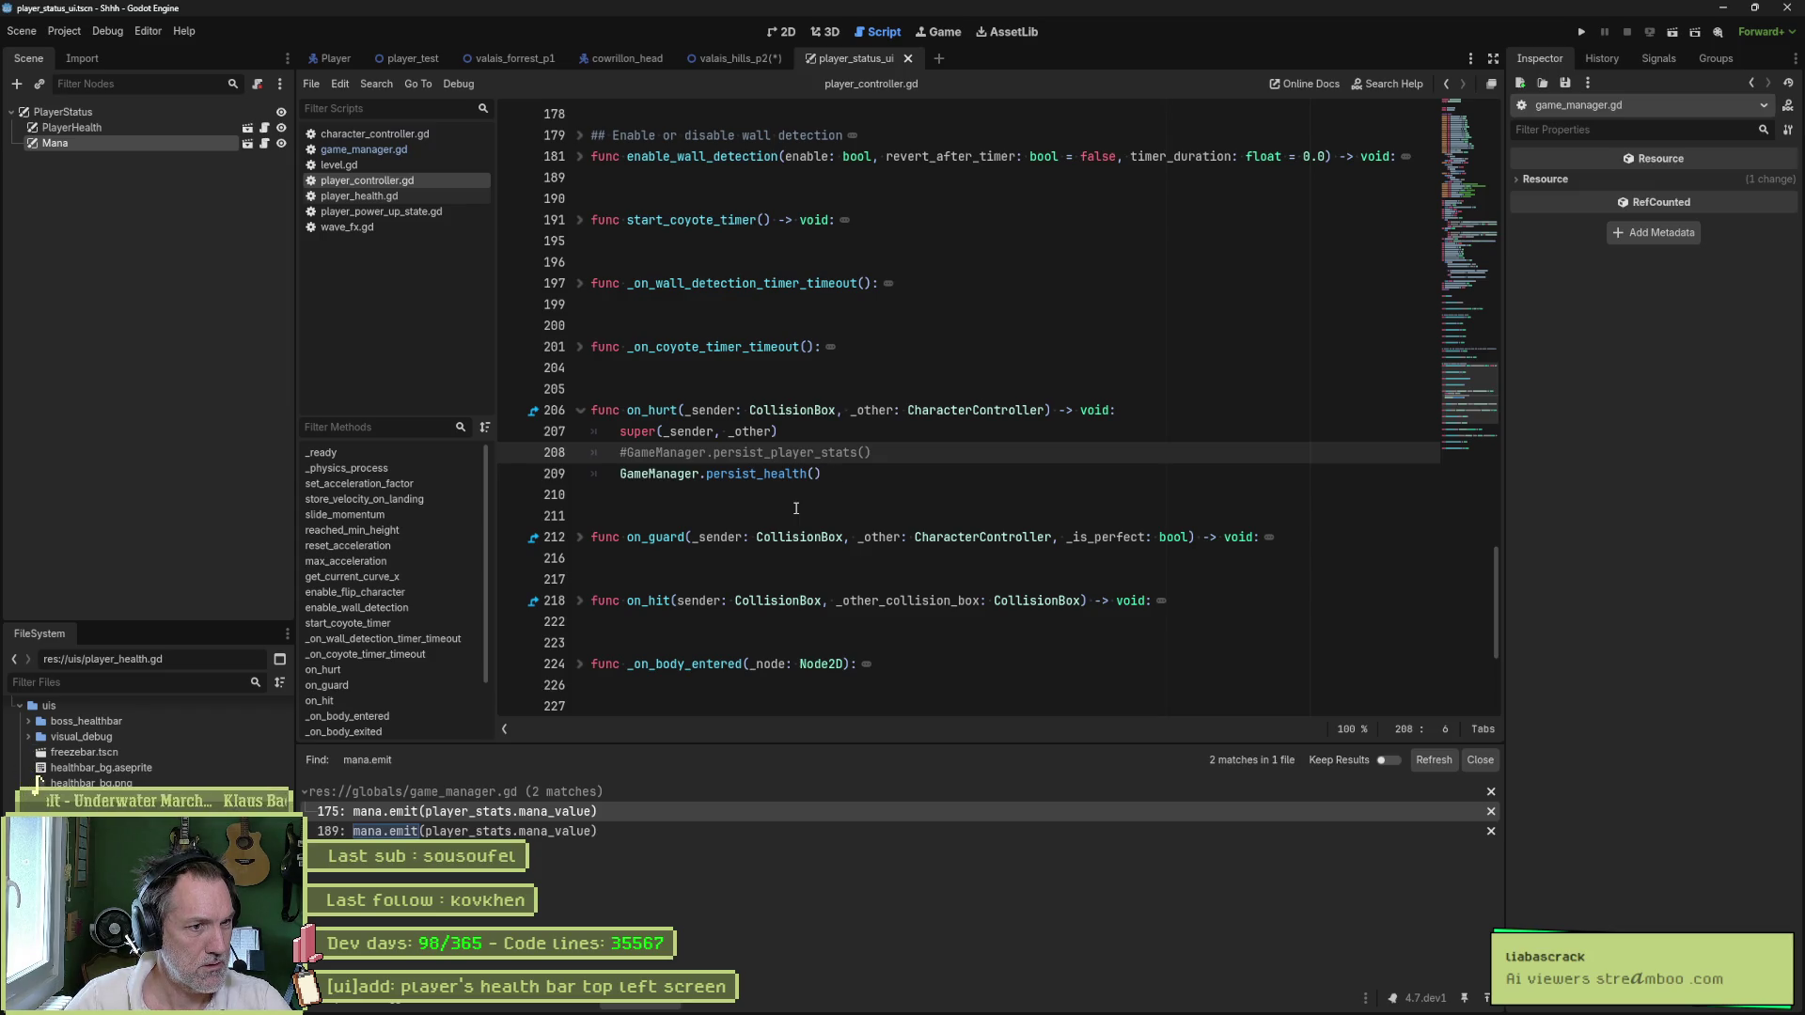
- Close player_power_up_state.gd and wave_fx.gd, then open player_health.gd
left_click(397, 216)
middle_click(397, 214)
left_click(393, 211)
middle_click(391, 211)
left_click(386, 196)
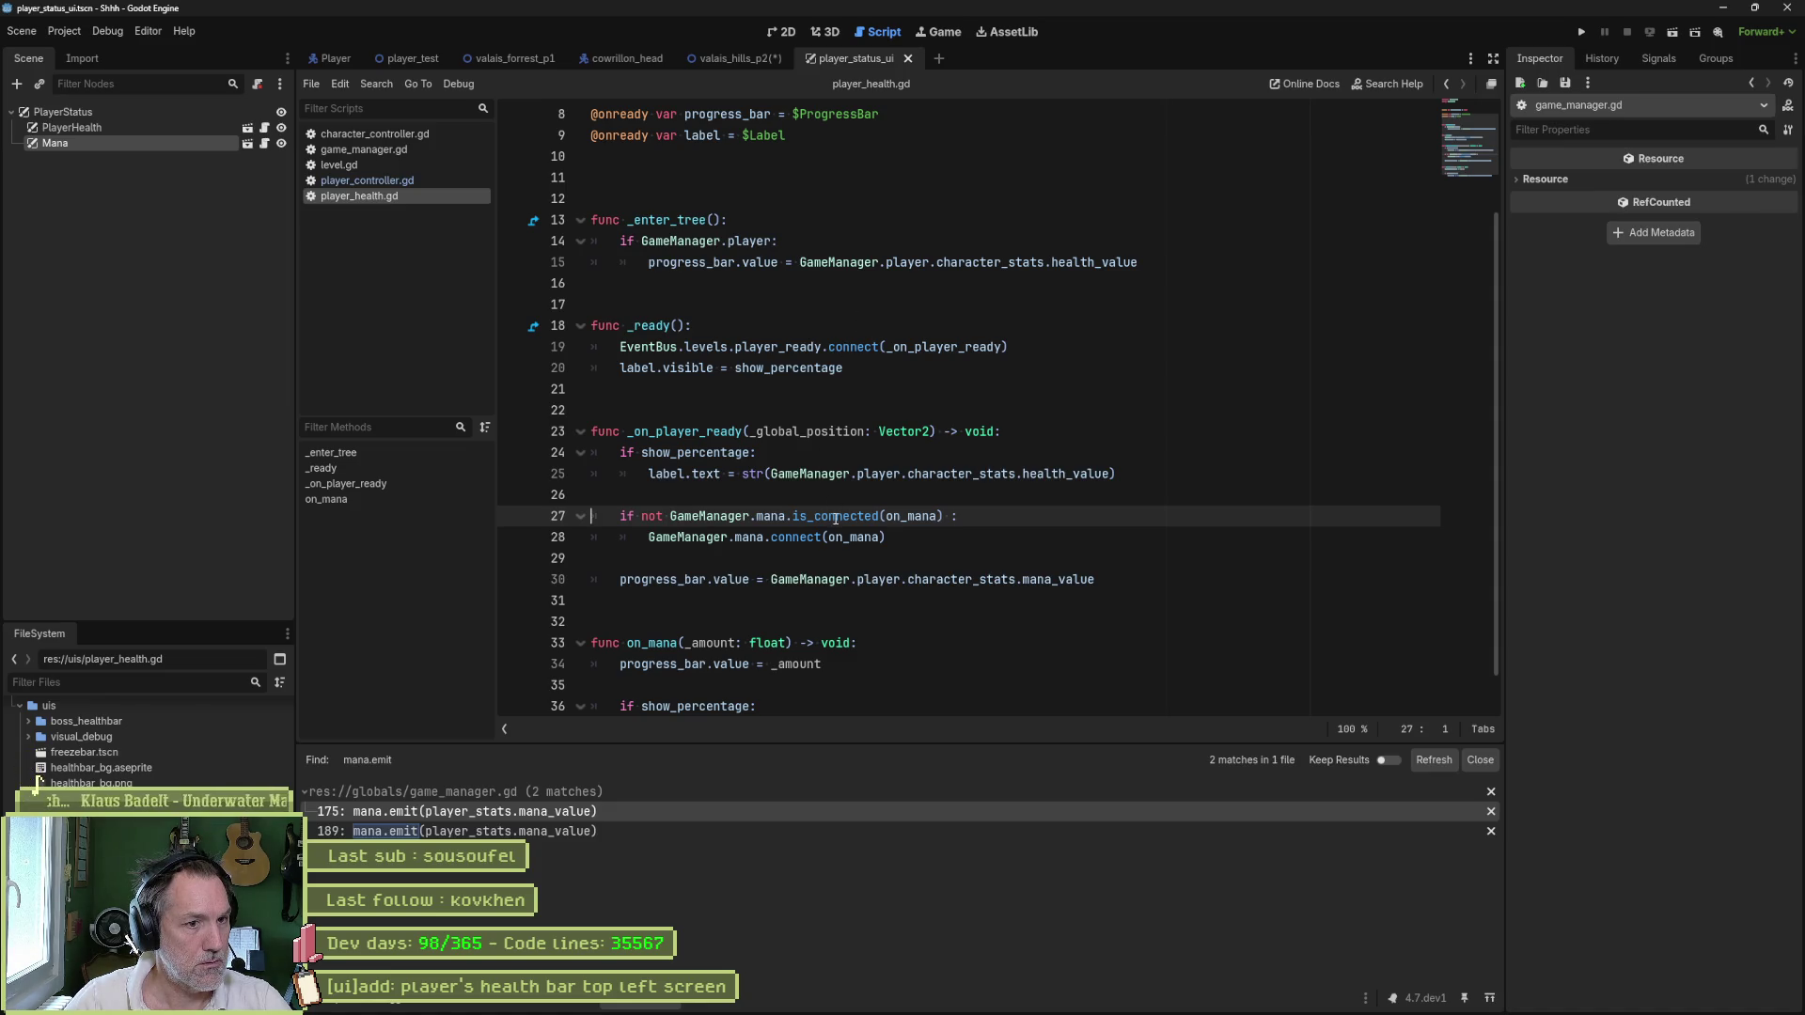
- Connect to the health signal and rename on_mana to _on_health in the check, connect call and handler
double_click(776, 513)
type("he")
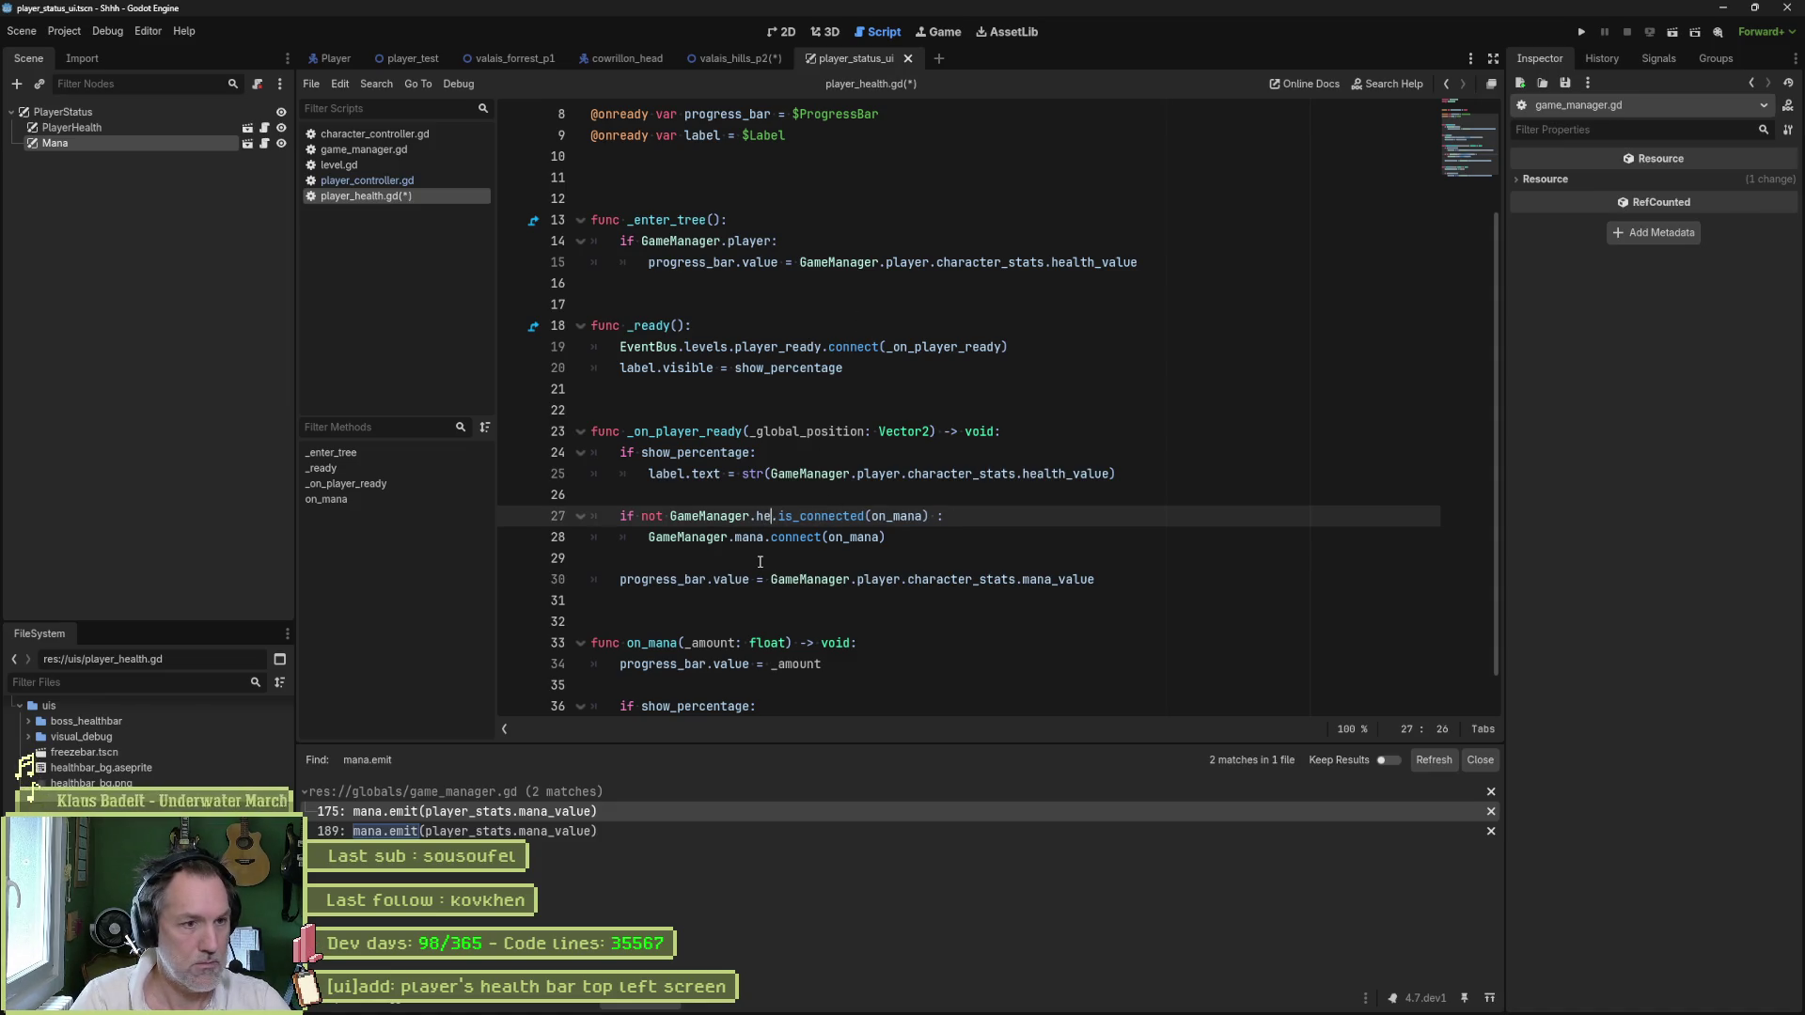
key("Return")
left_click_drag(923, 520, 953, 523)
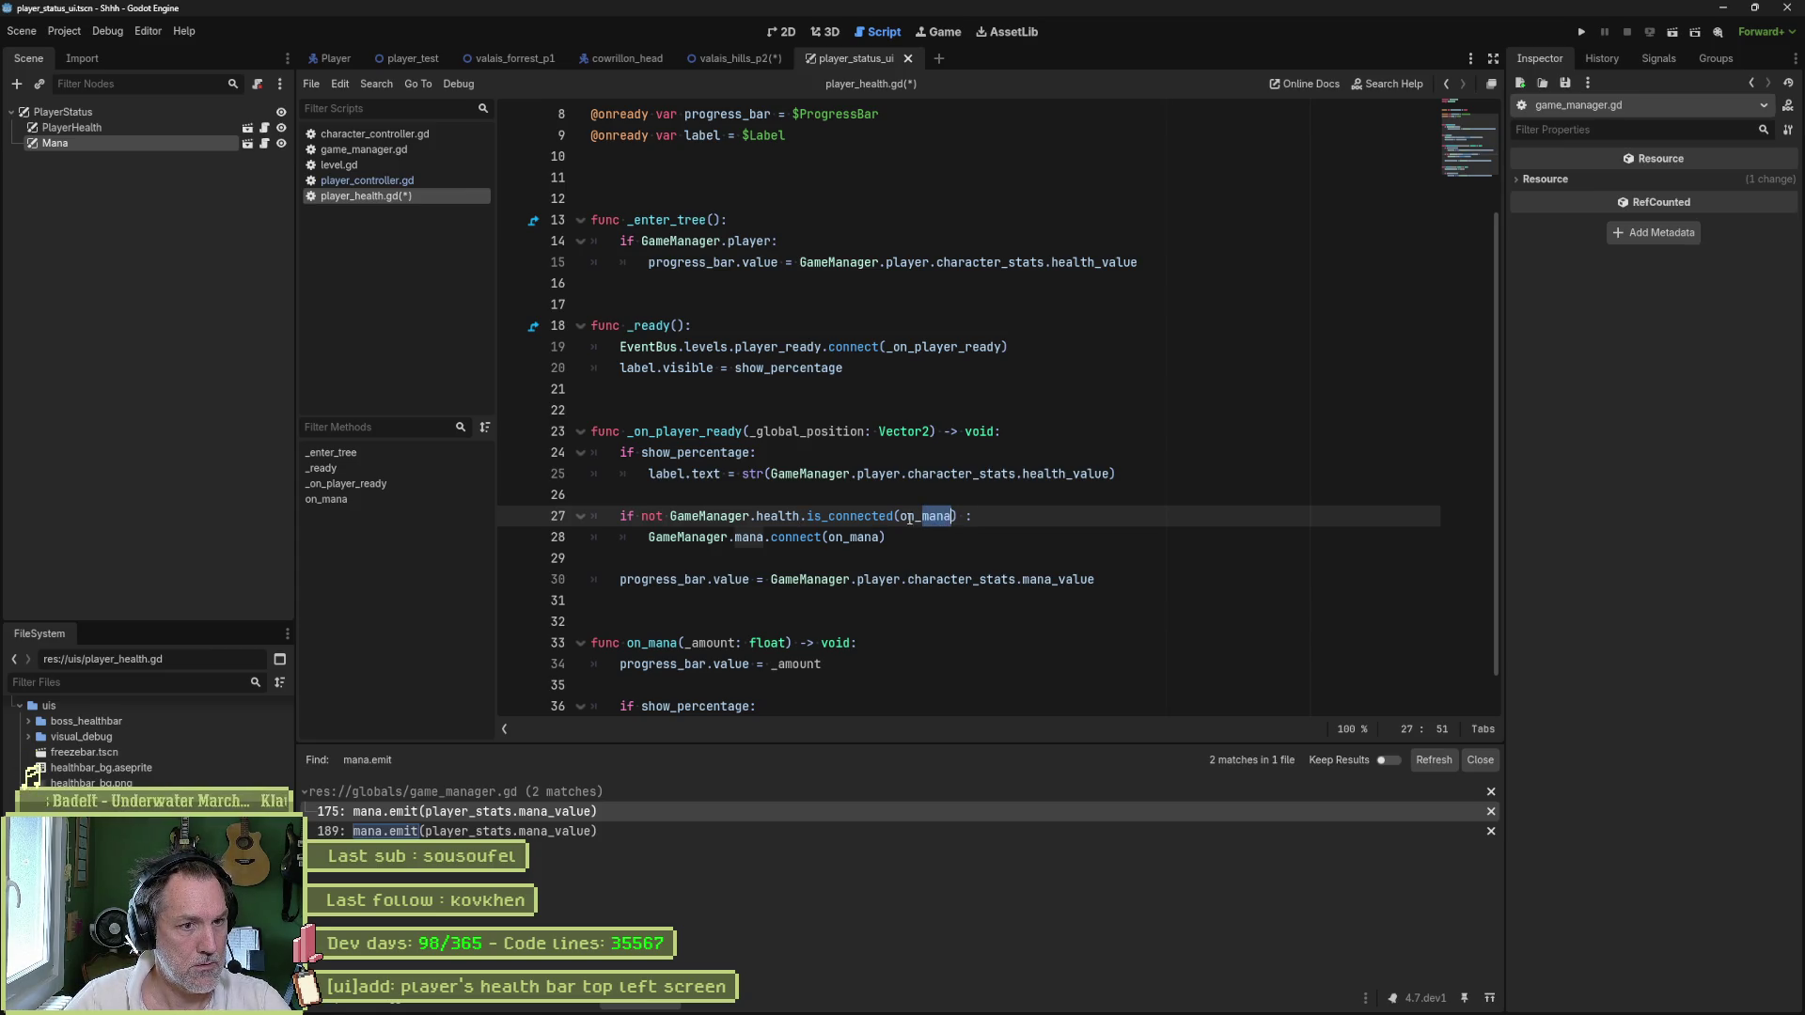
double_click(910, 518)
type("_on_health")
key("ctrl+shift+Left")
key("ctrl+c")
double_click(861, 537)
key("ctrl+v")
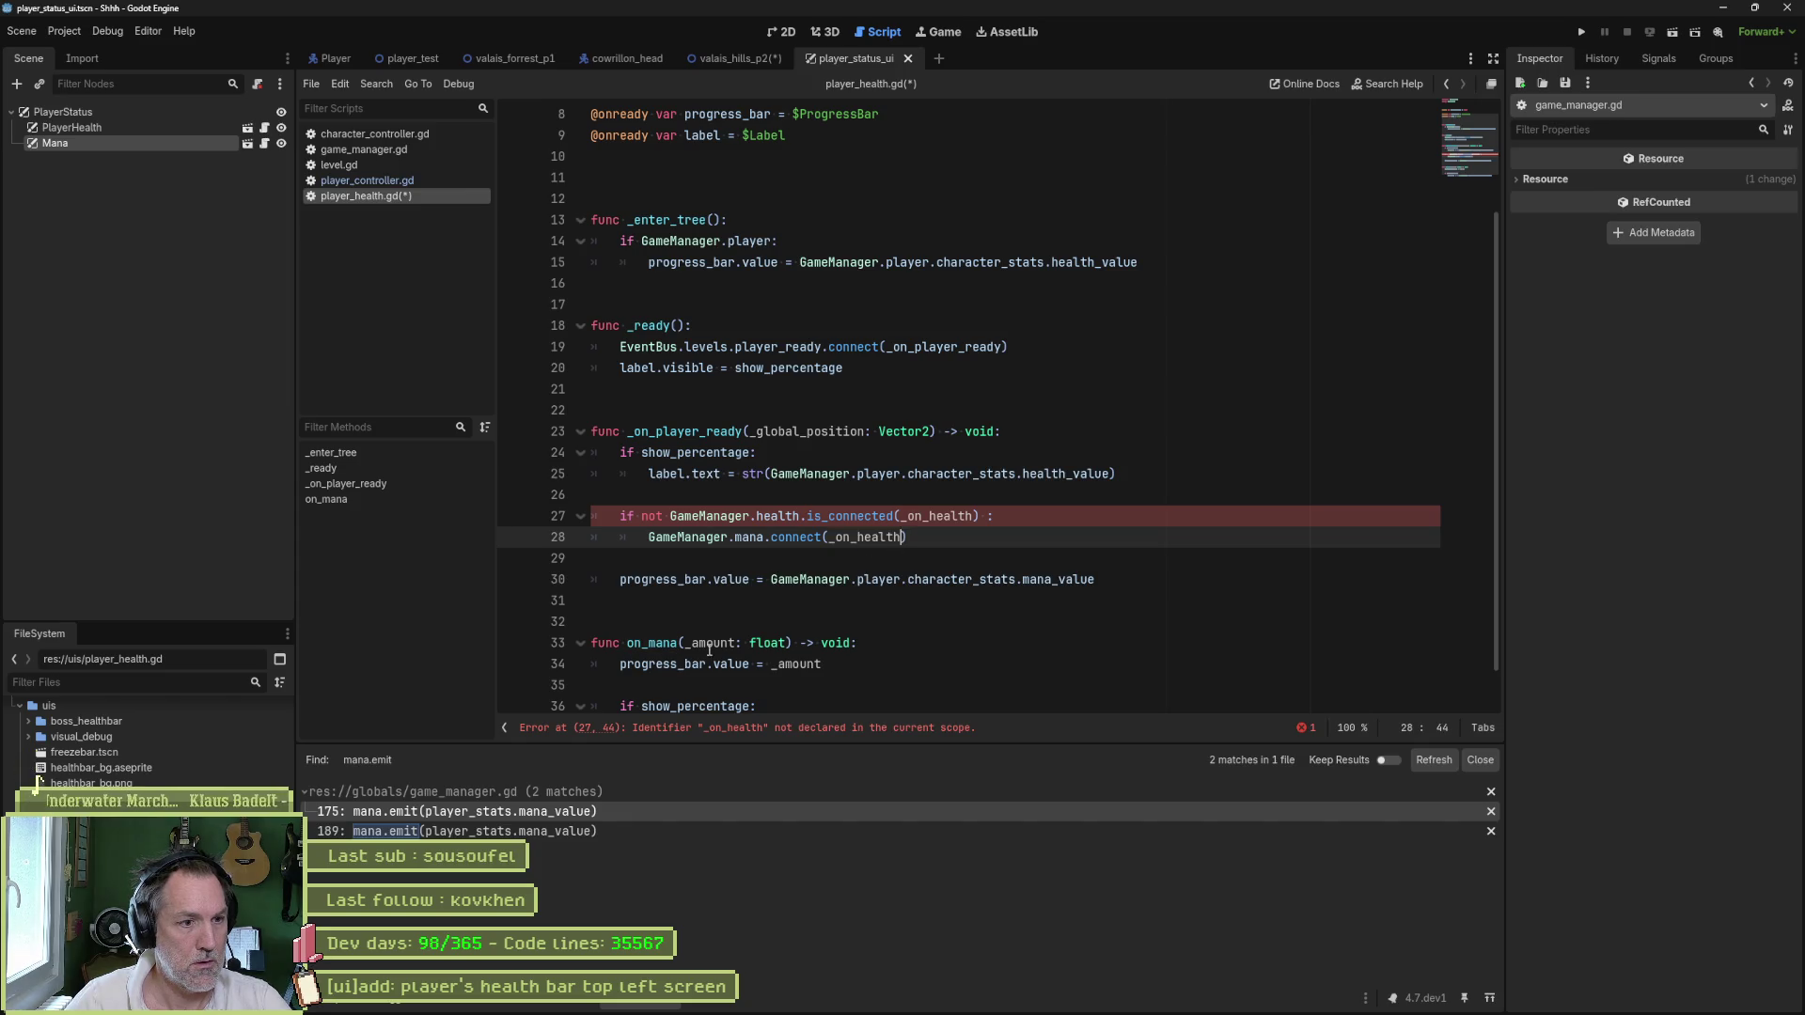
double_click(650, 643)
key("ctrl+v")
- Remove the _amount parameter and set line 34 to character_stats.health_value
left_click_drag(706, 645, 811, 645)
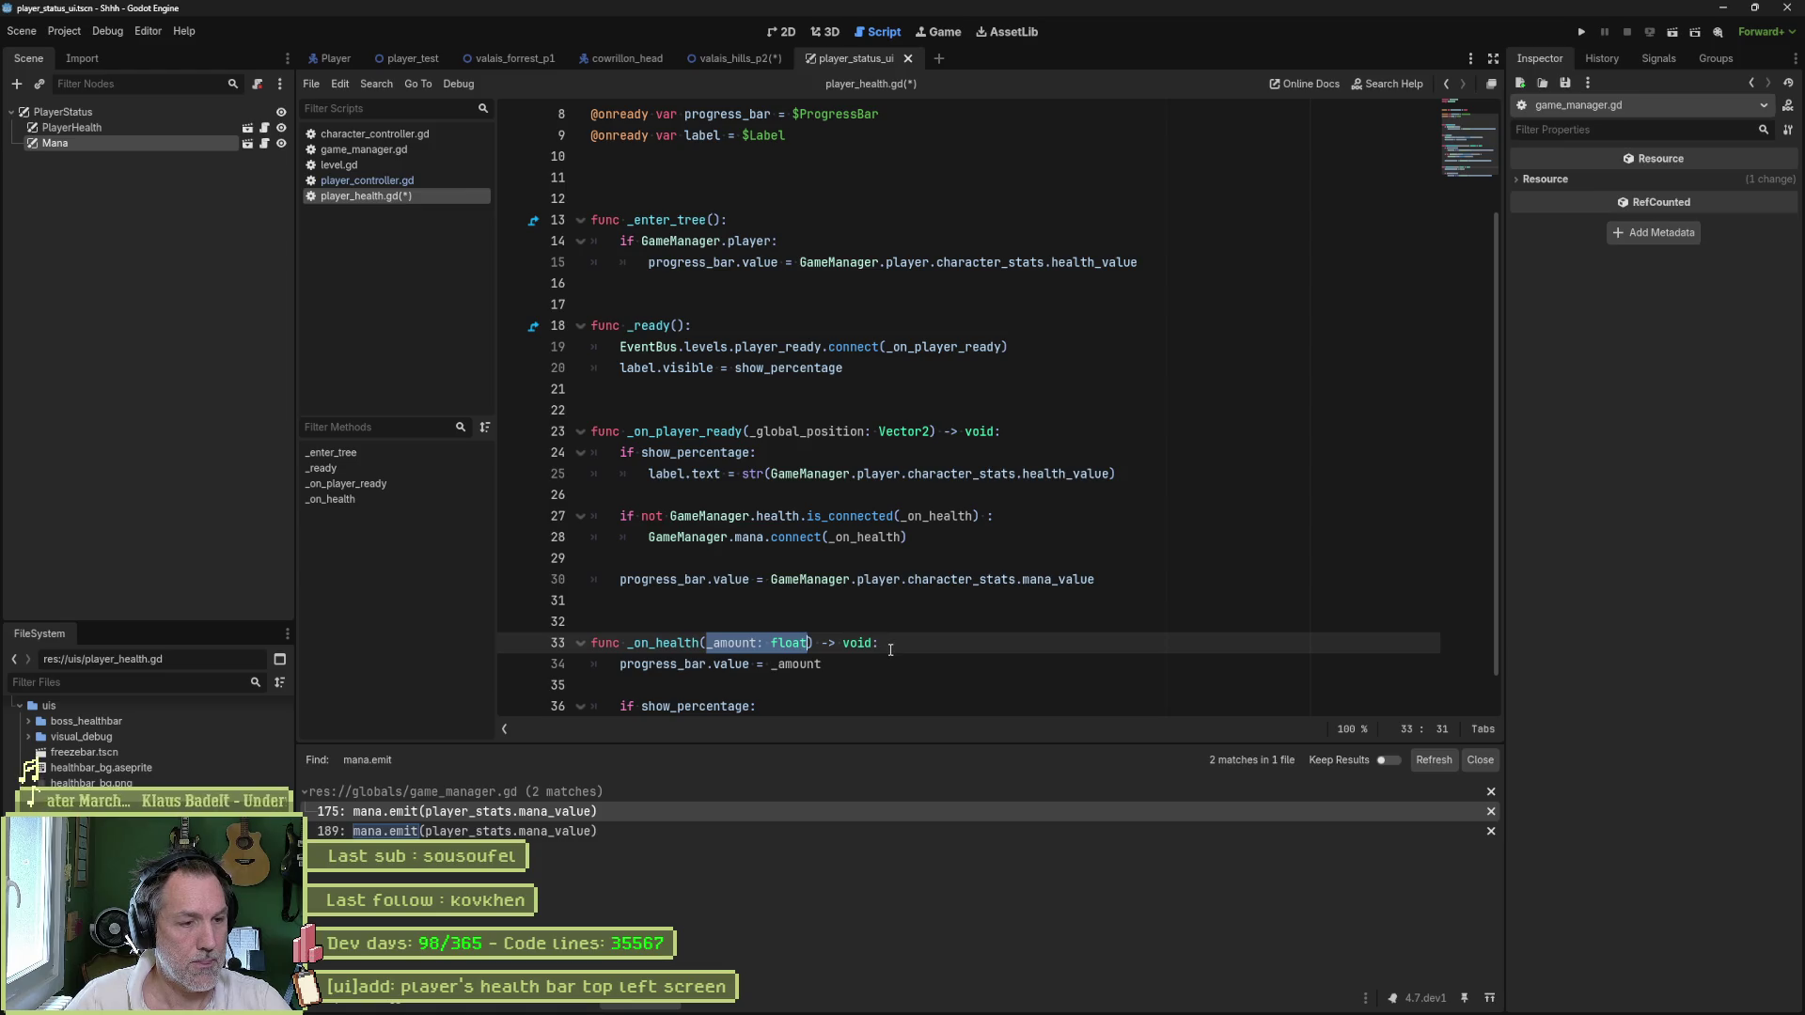
scroll(917, 639, "down", 1)
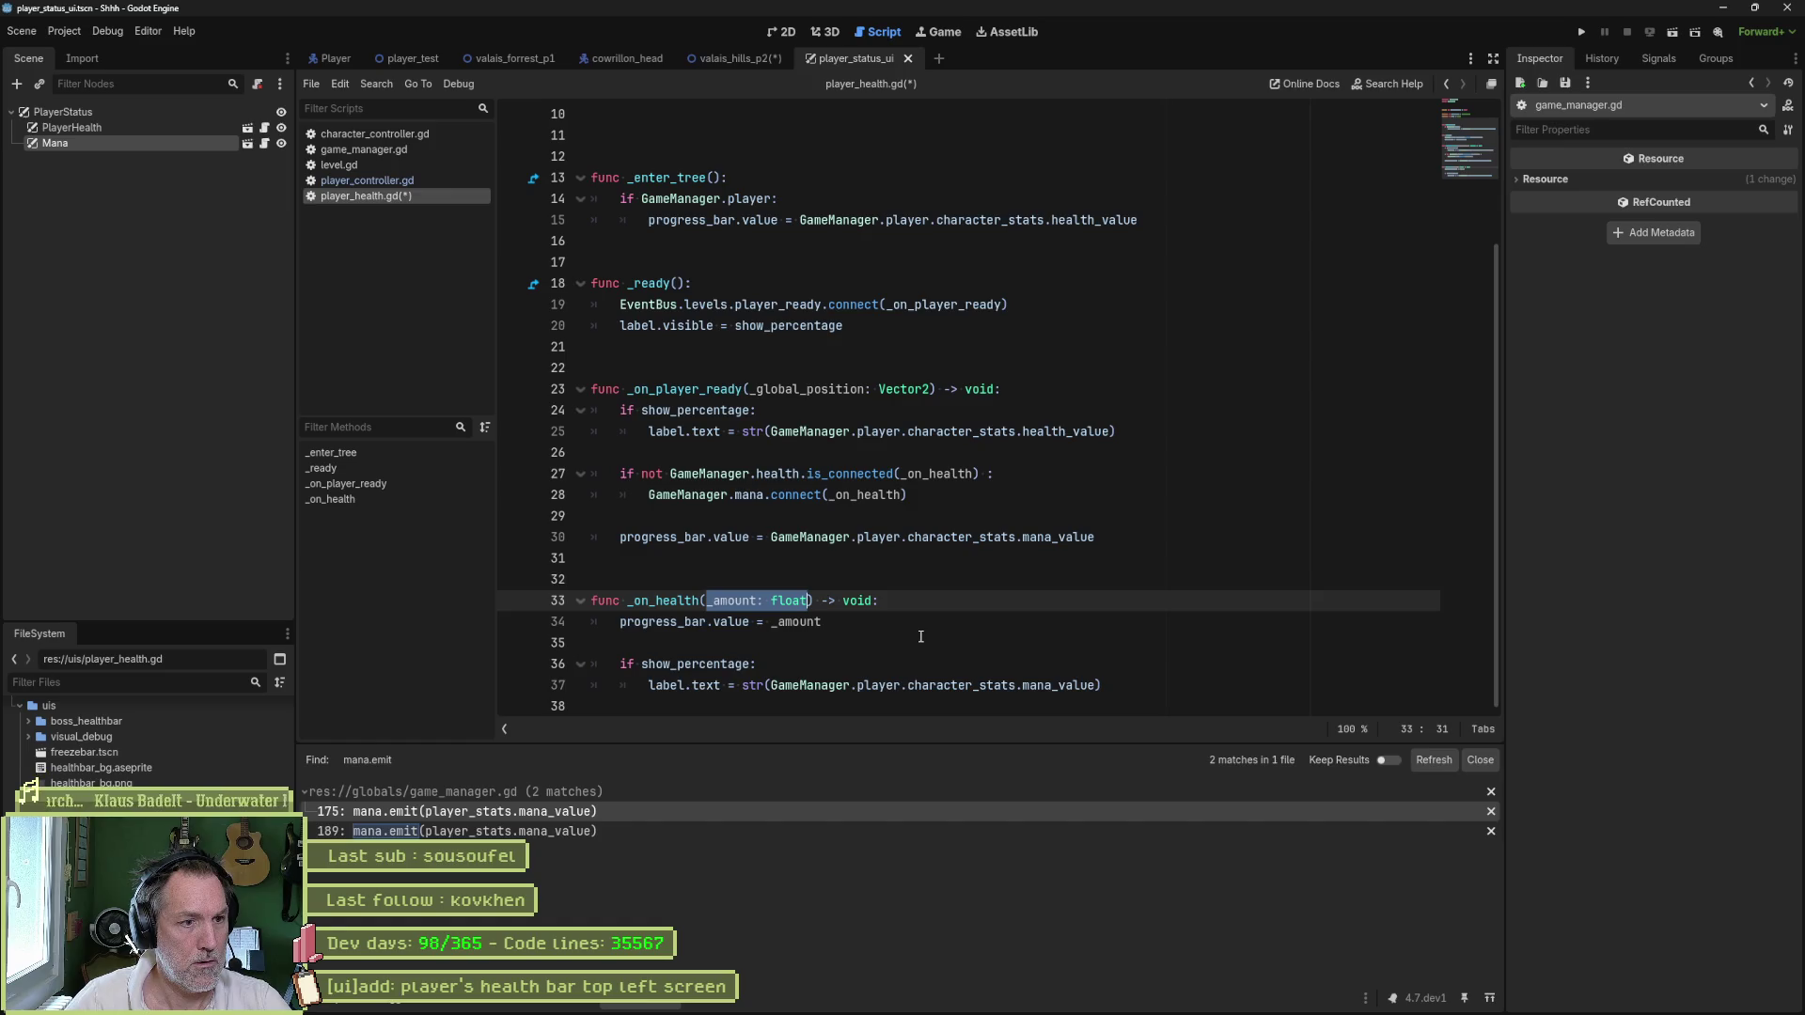
key("BackSpace")
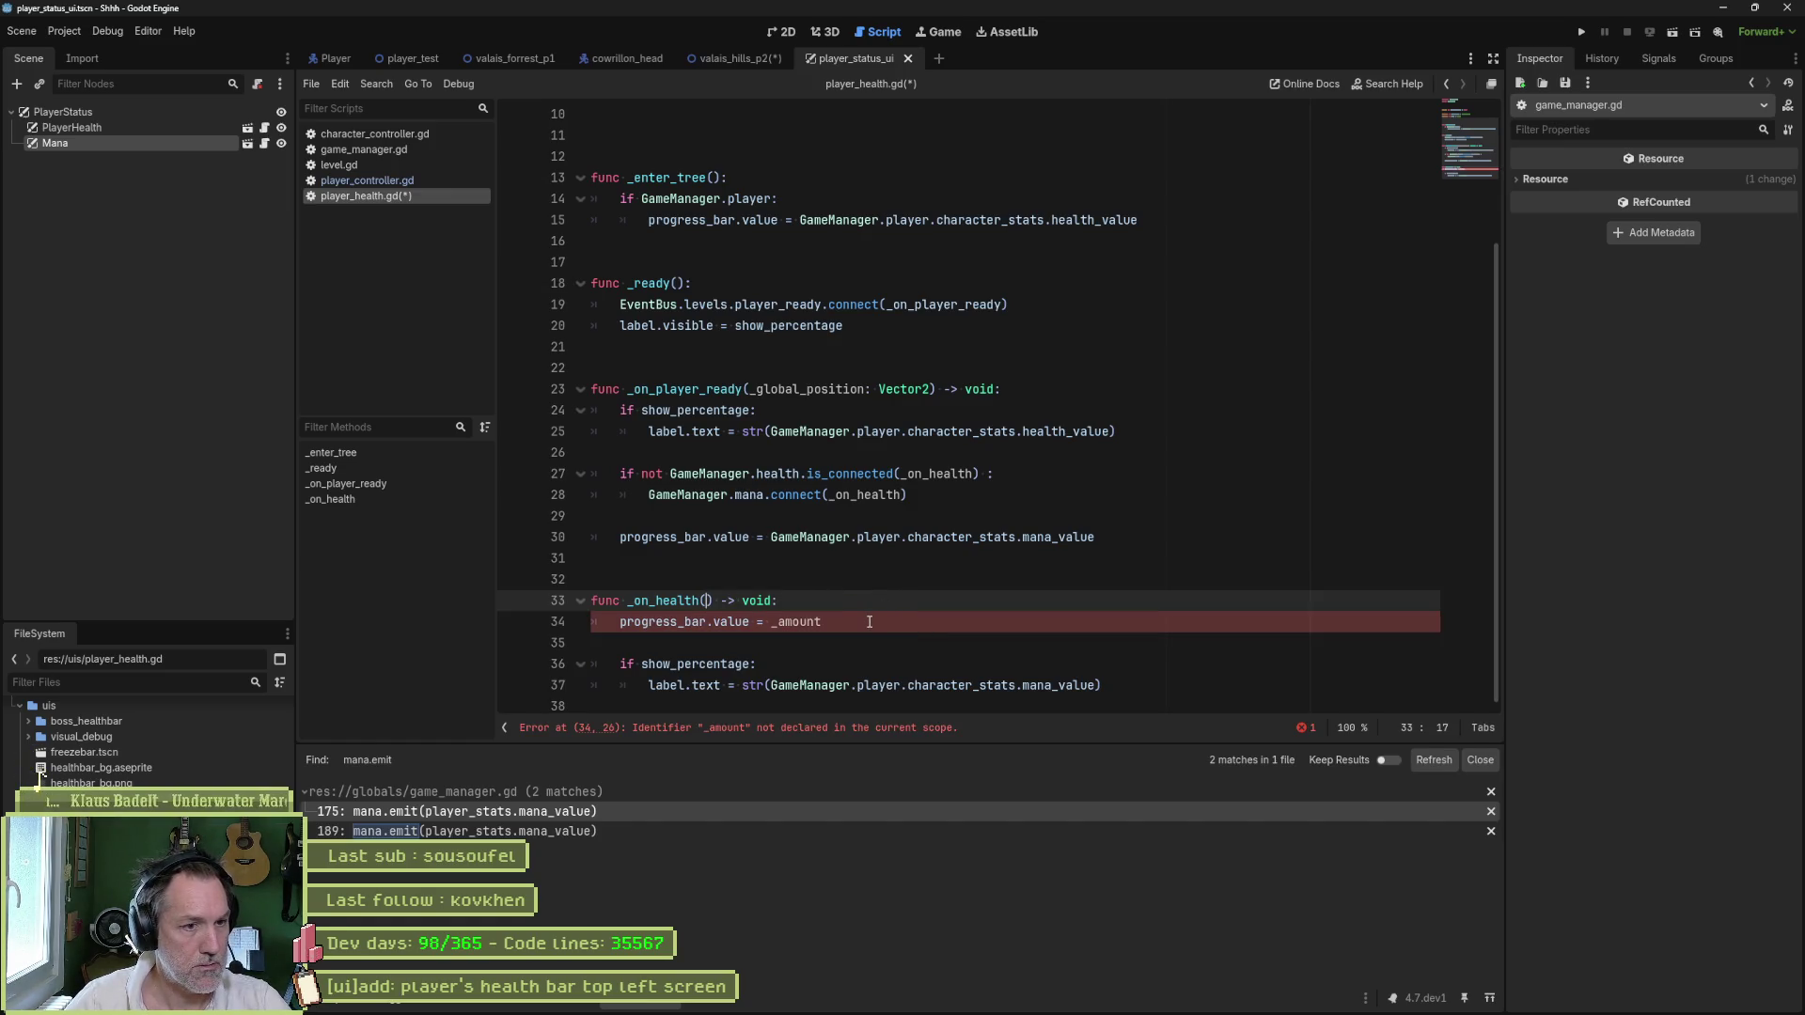
left_click_drag(772, 537, 1095, 537)
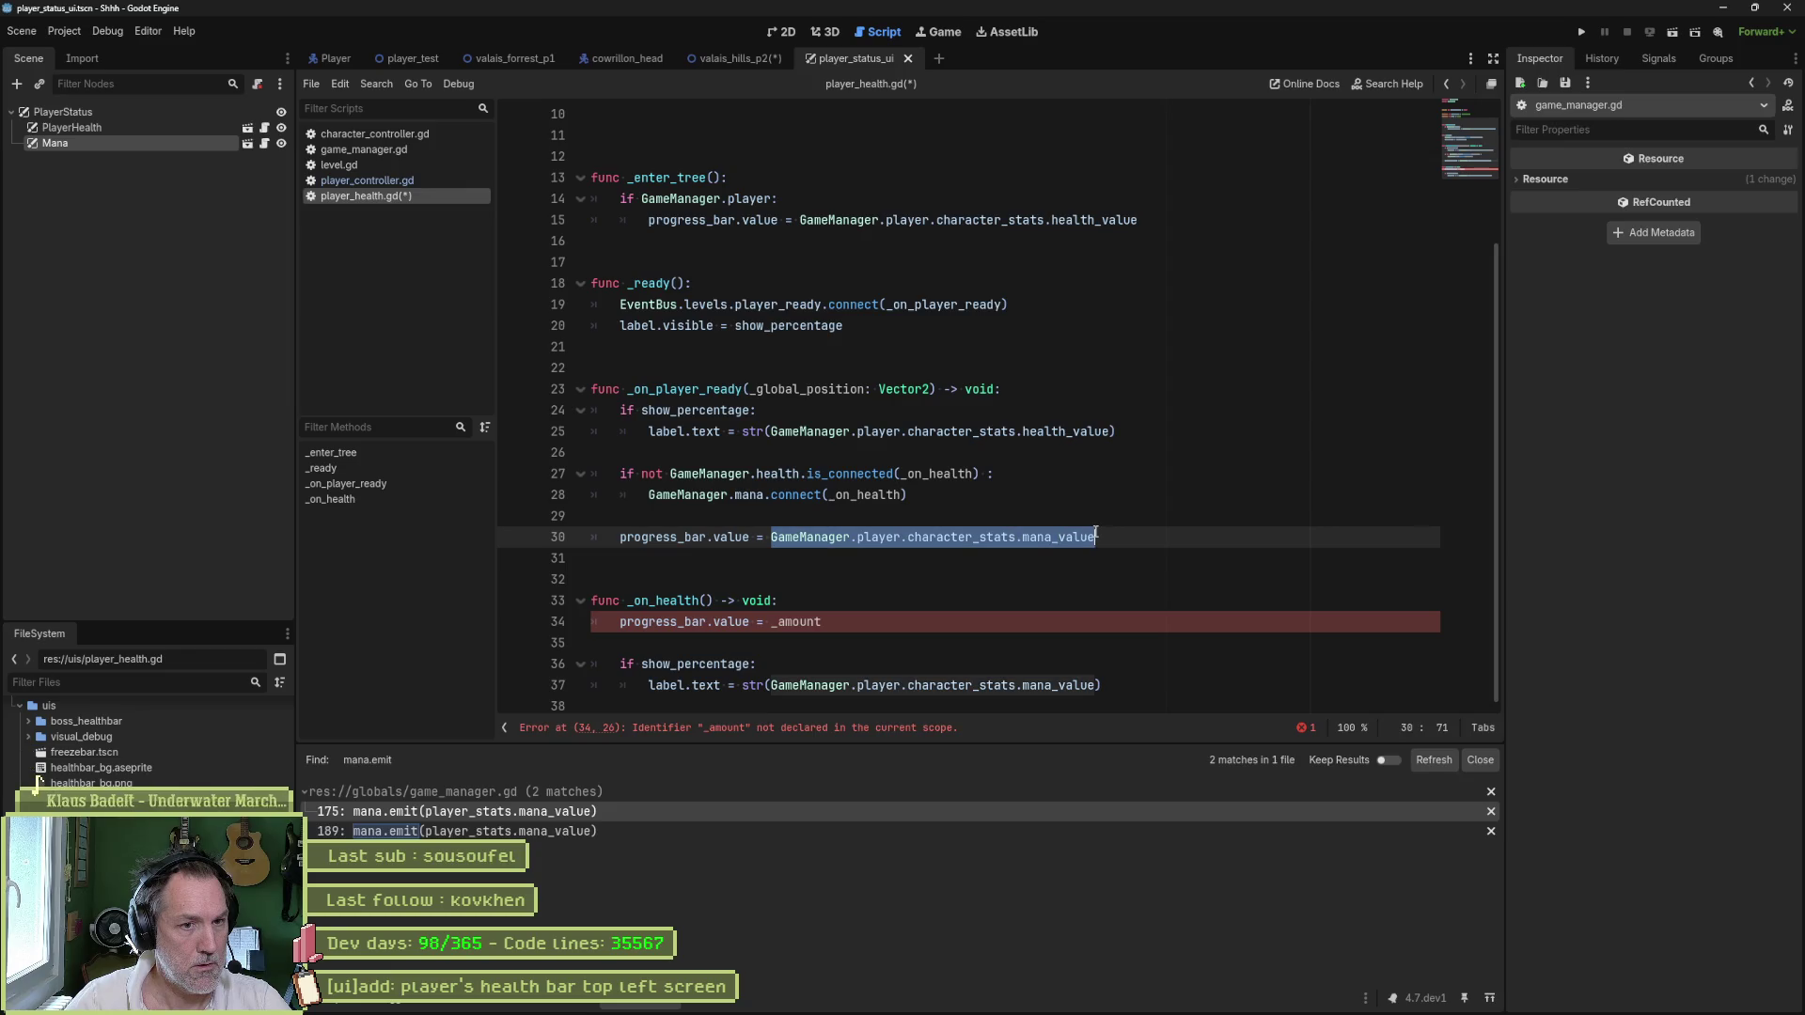
key("ctrl+c")
double_click(819, 624)
key("ctrl+v")
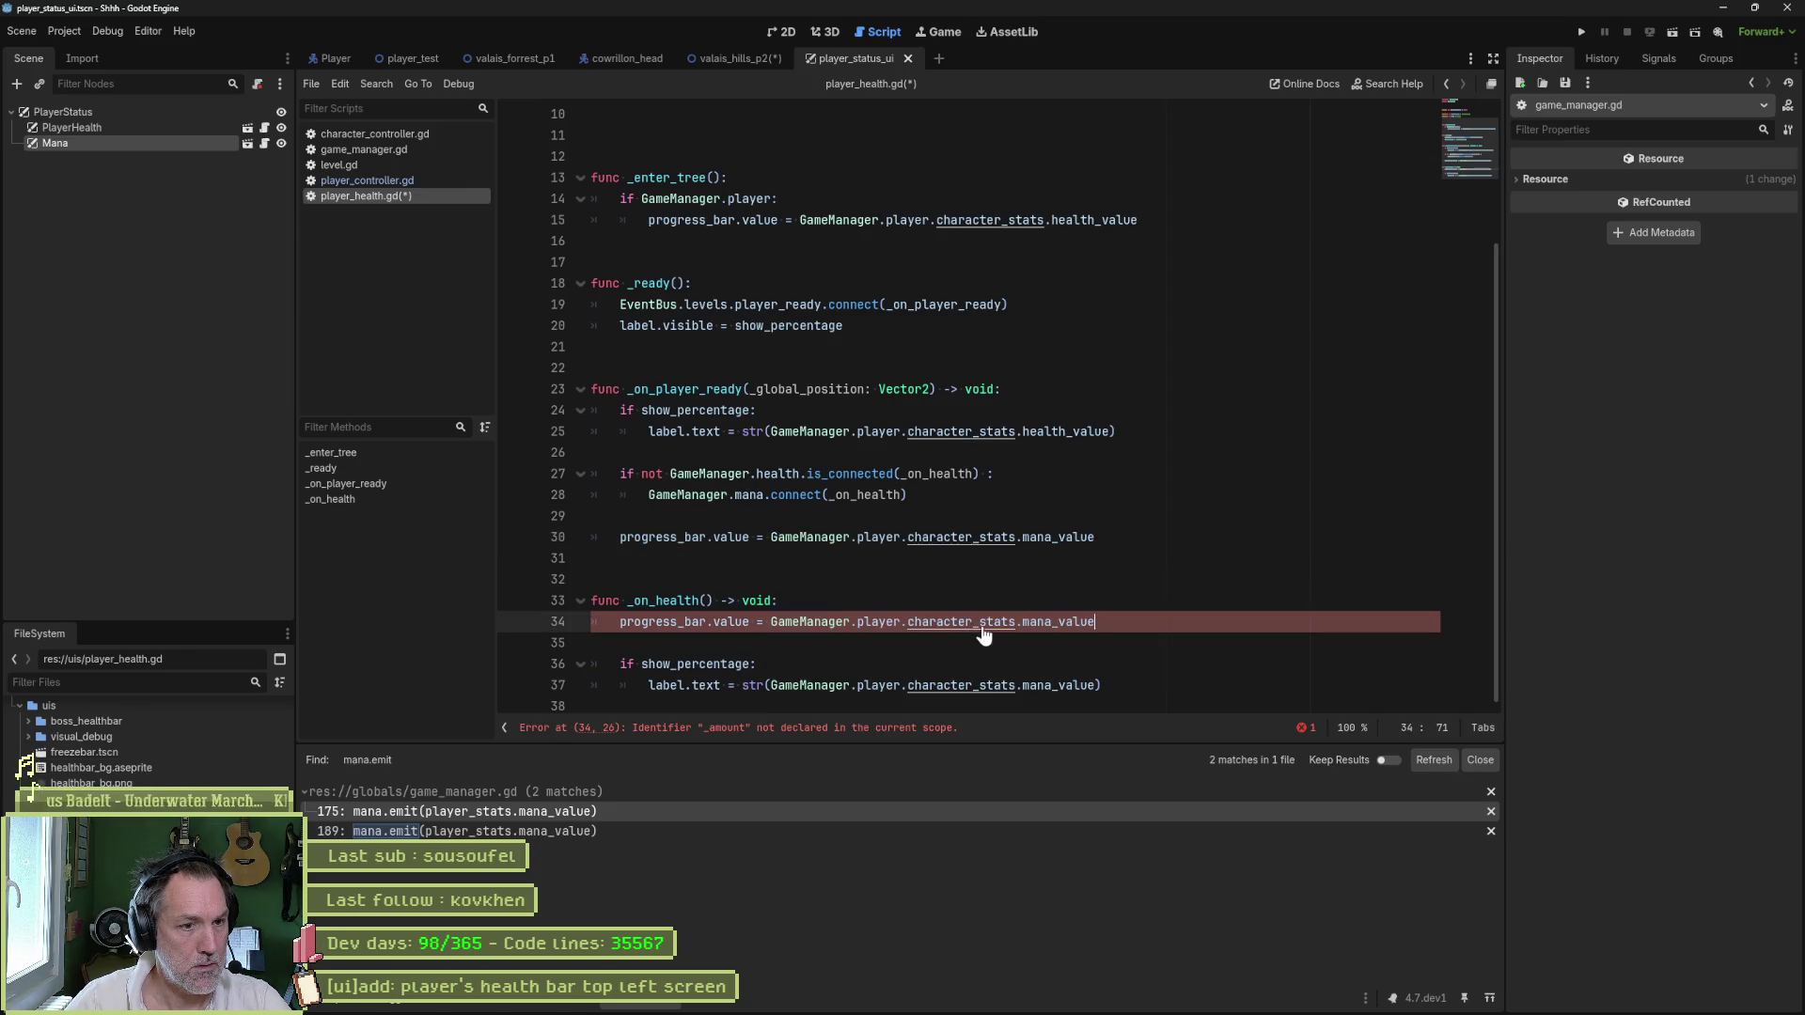
key("ctrl+BackSpace")
type("he")
key("Down")
key("Return")
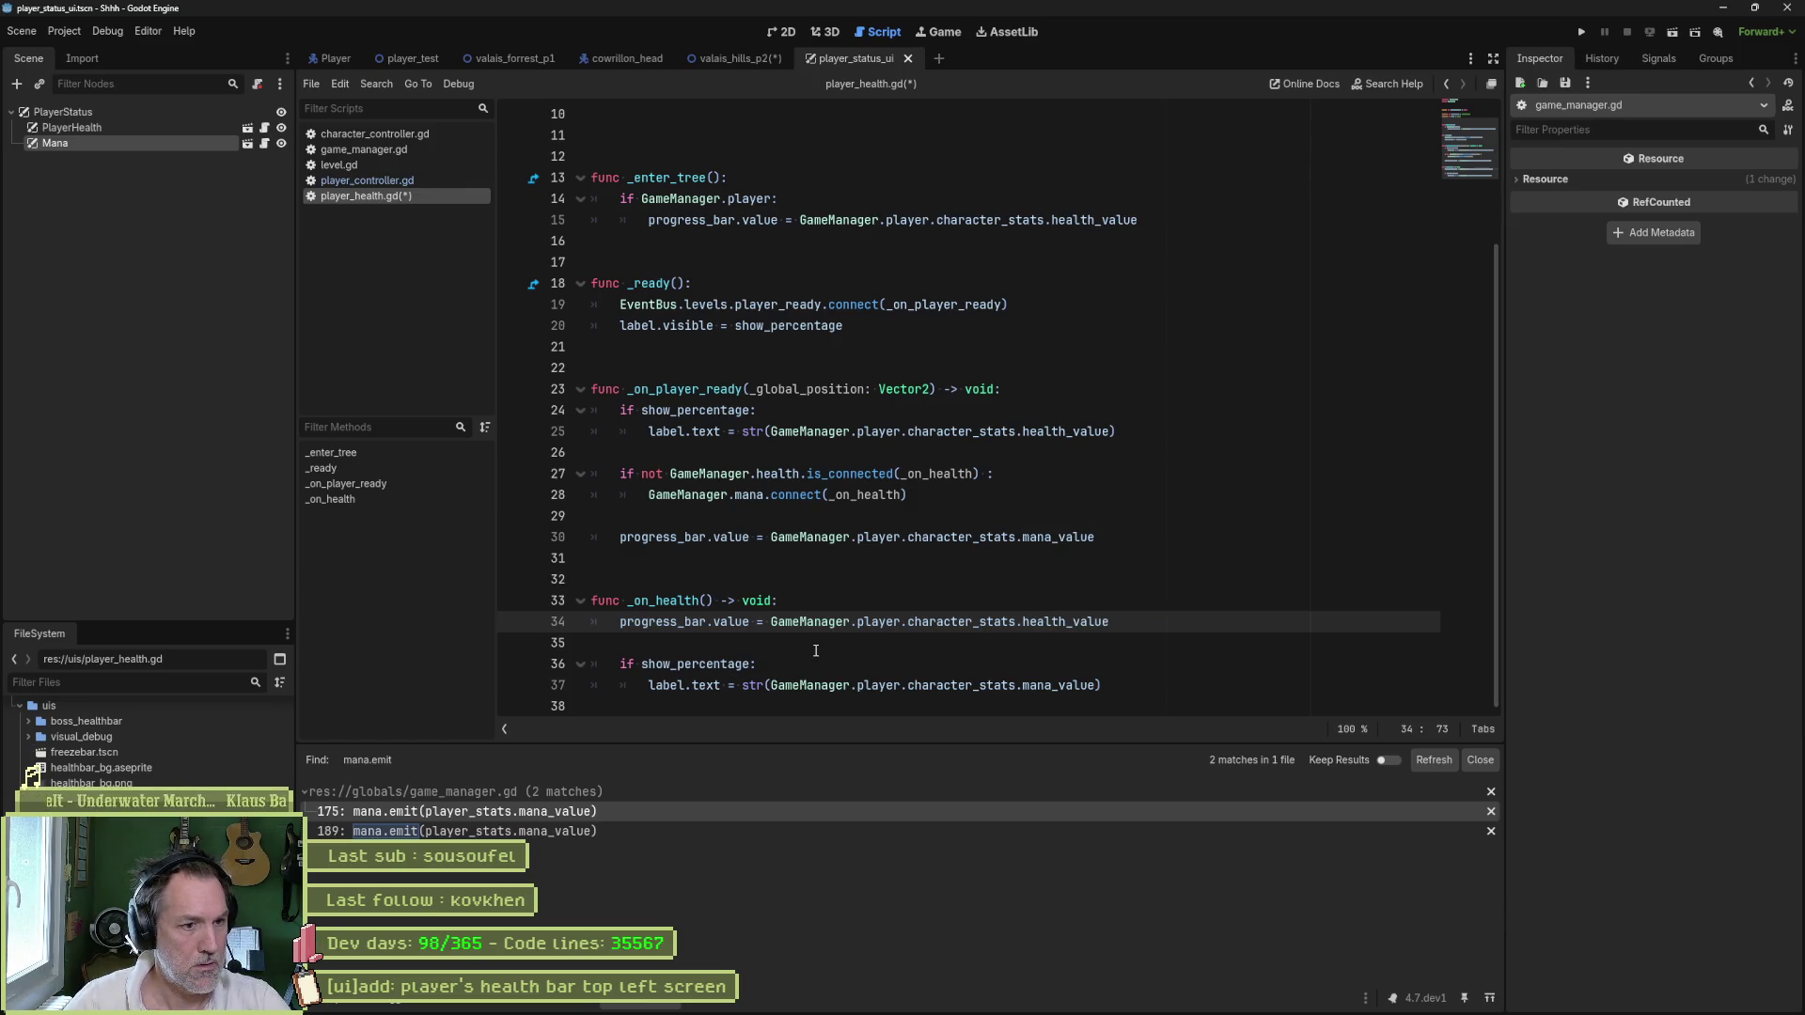
- Use health_value instead of mana_value on line 37 and save player_health.gd
double_click(1064, 622)
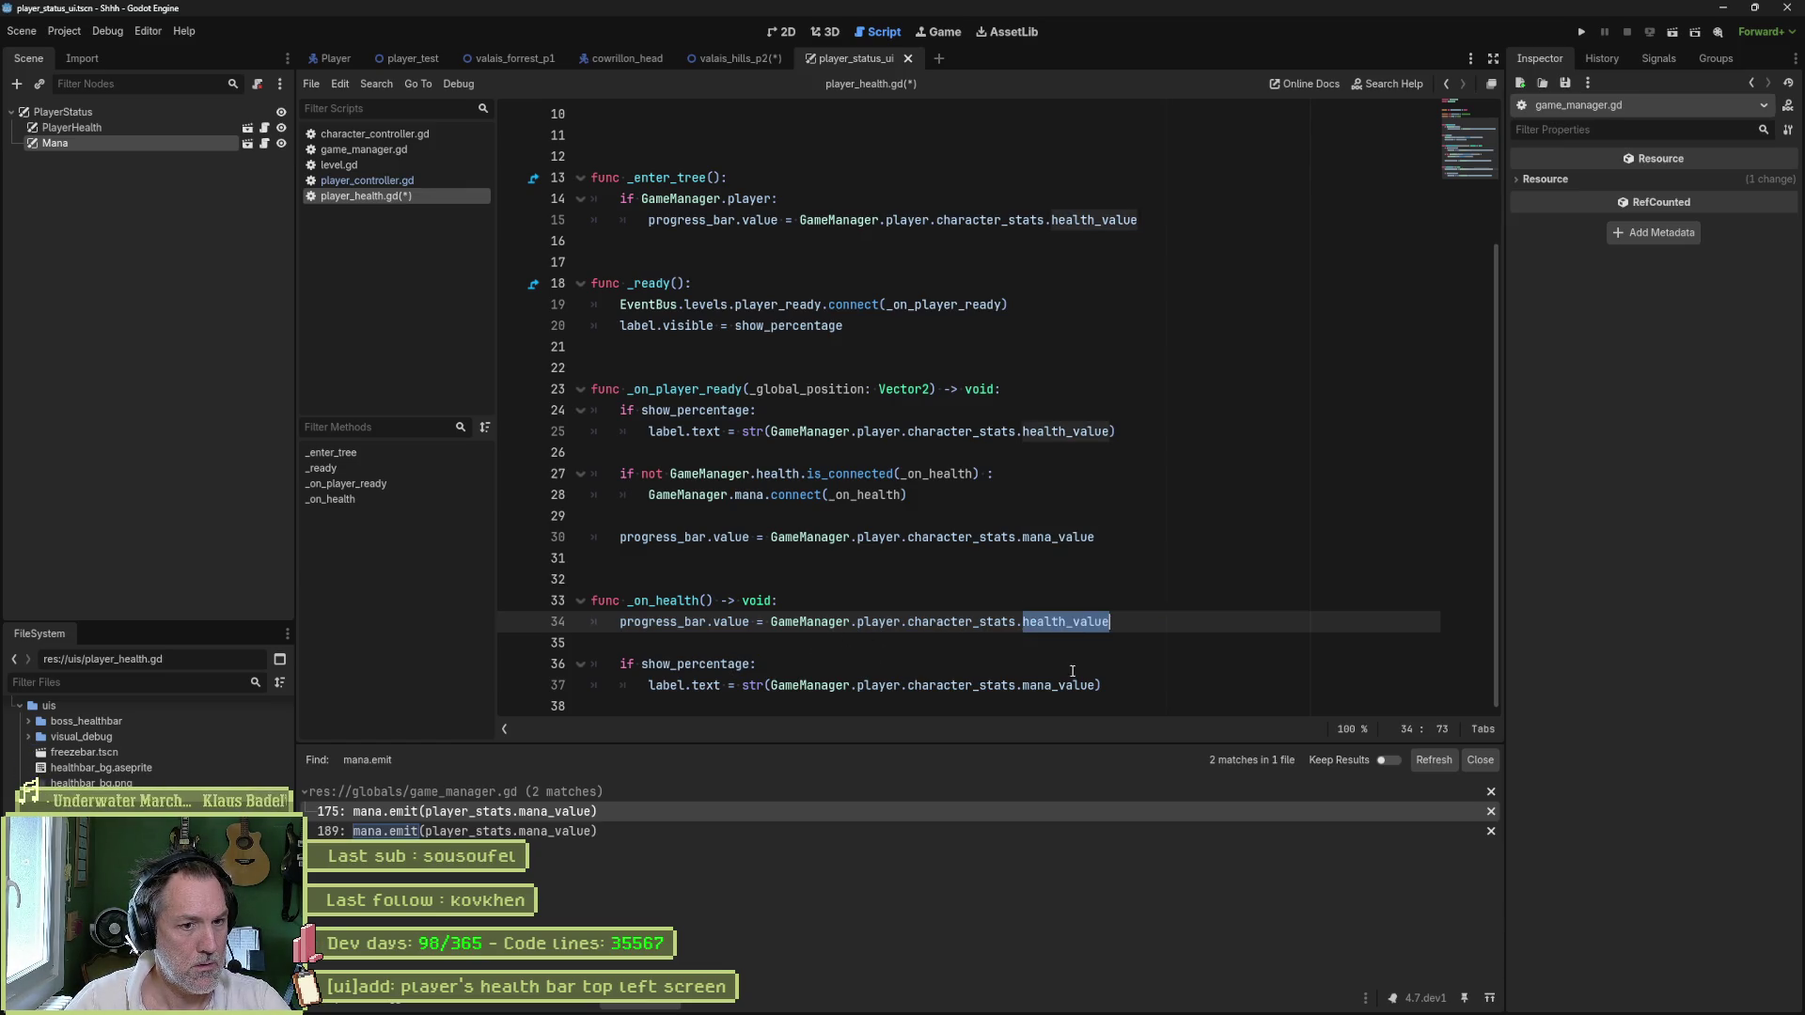
double_click(1071, 687)
key("ctrl+v")
key("ctrl+s")
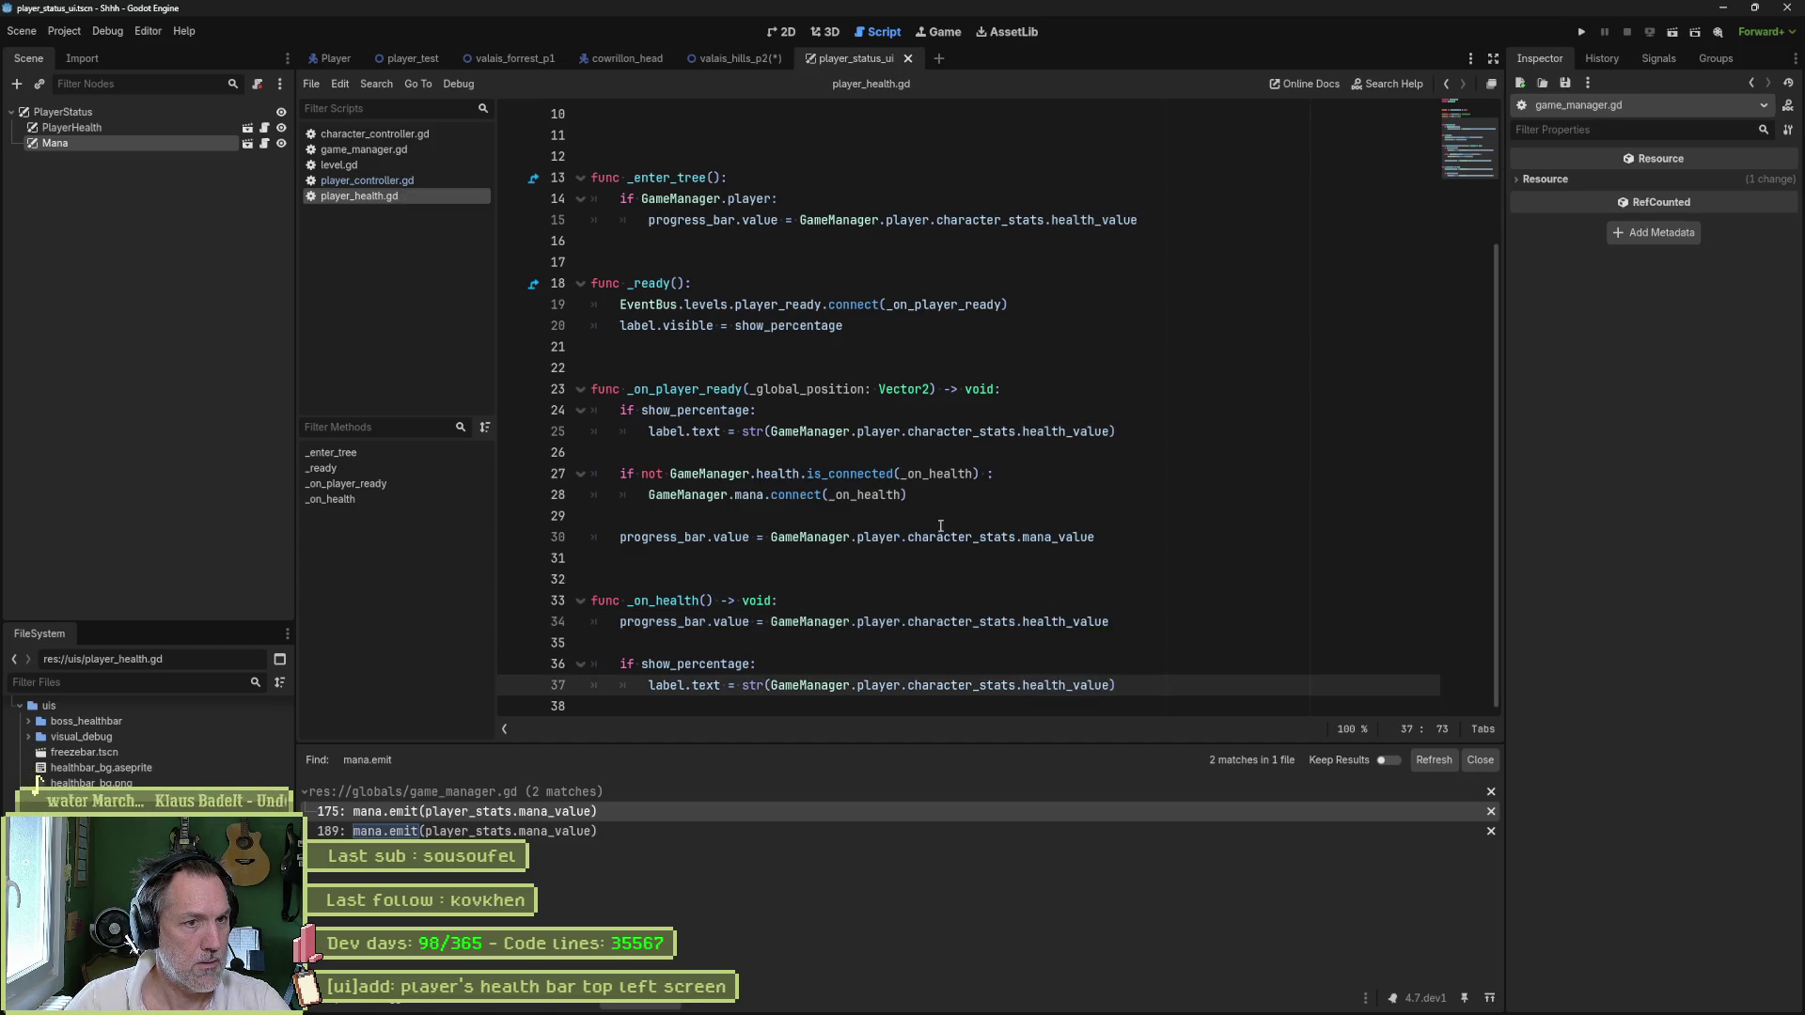
scroll(948, 359, "up", 1)
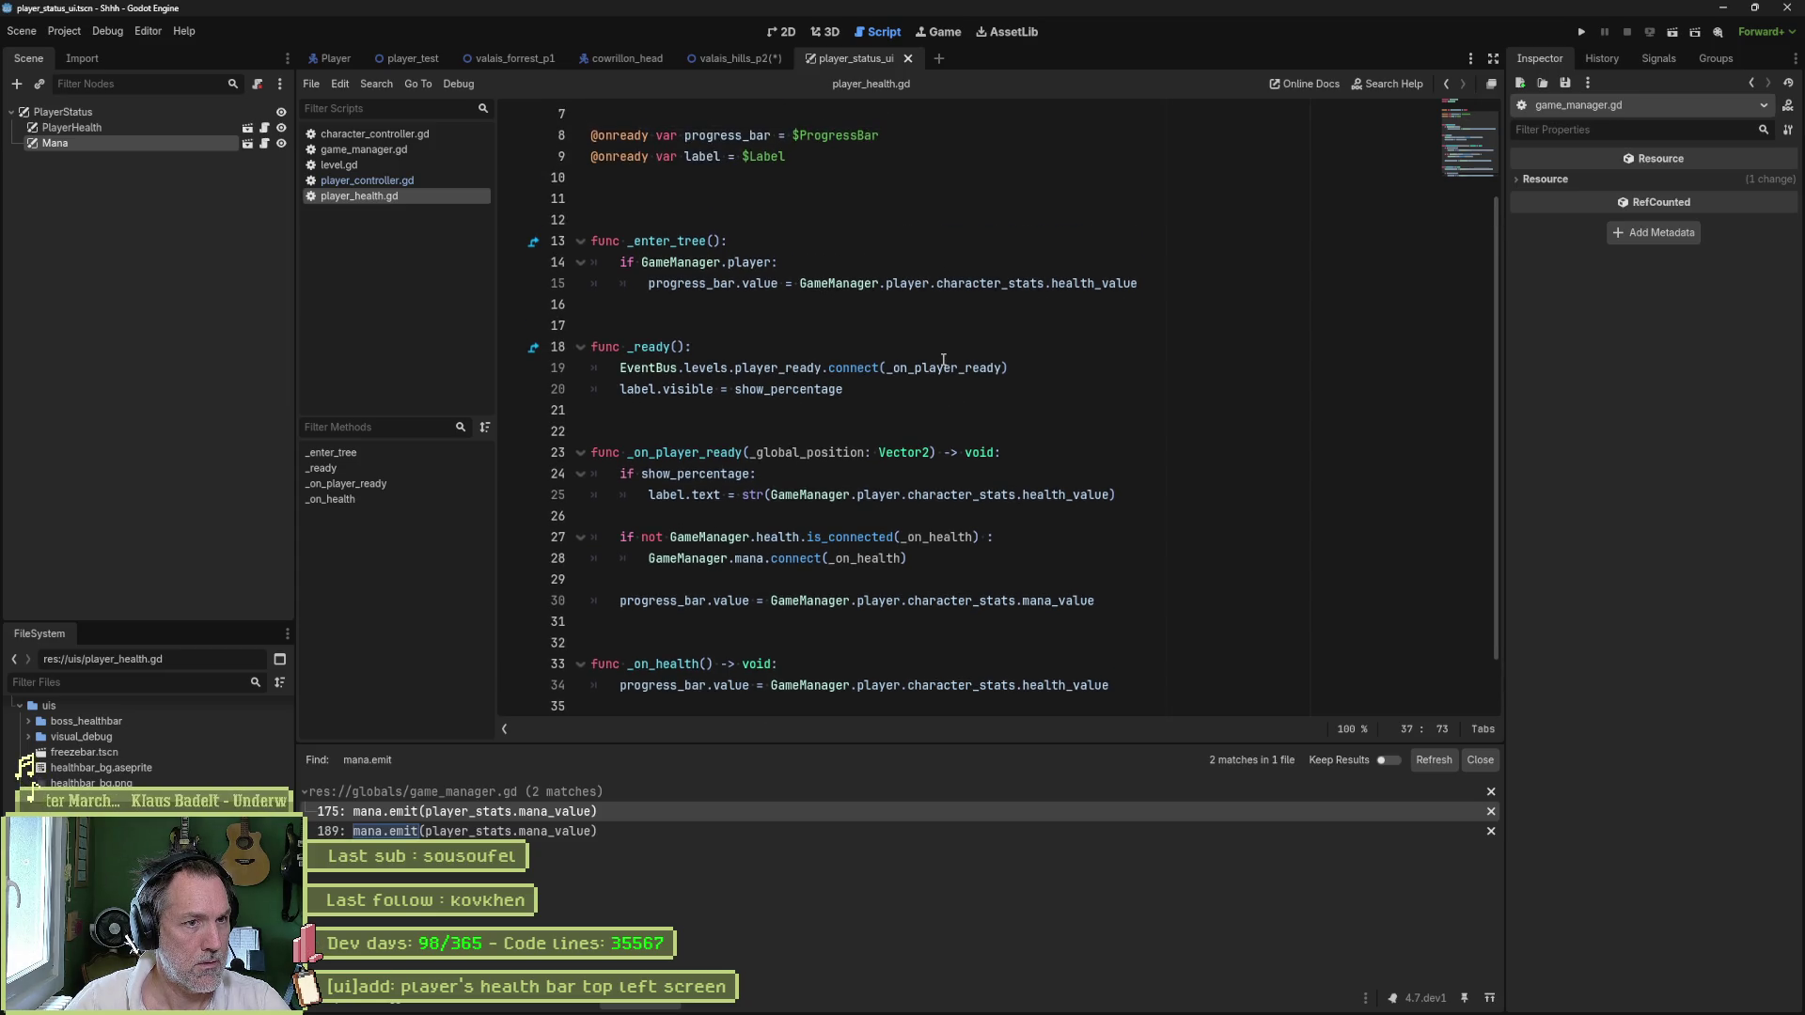
scroll(953, 360, "up", 2)
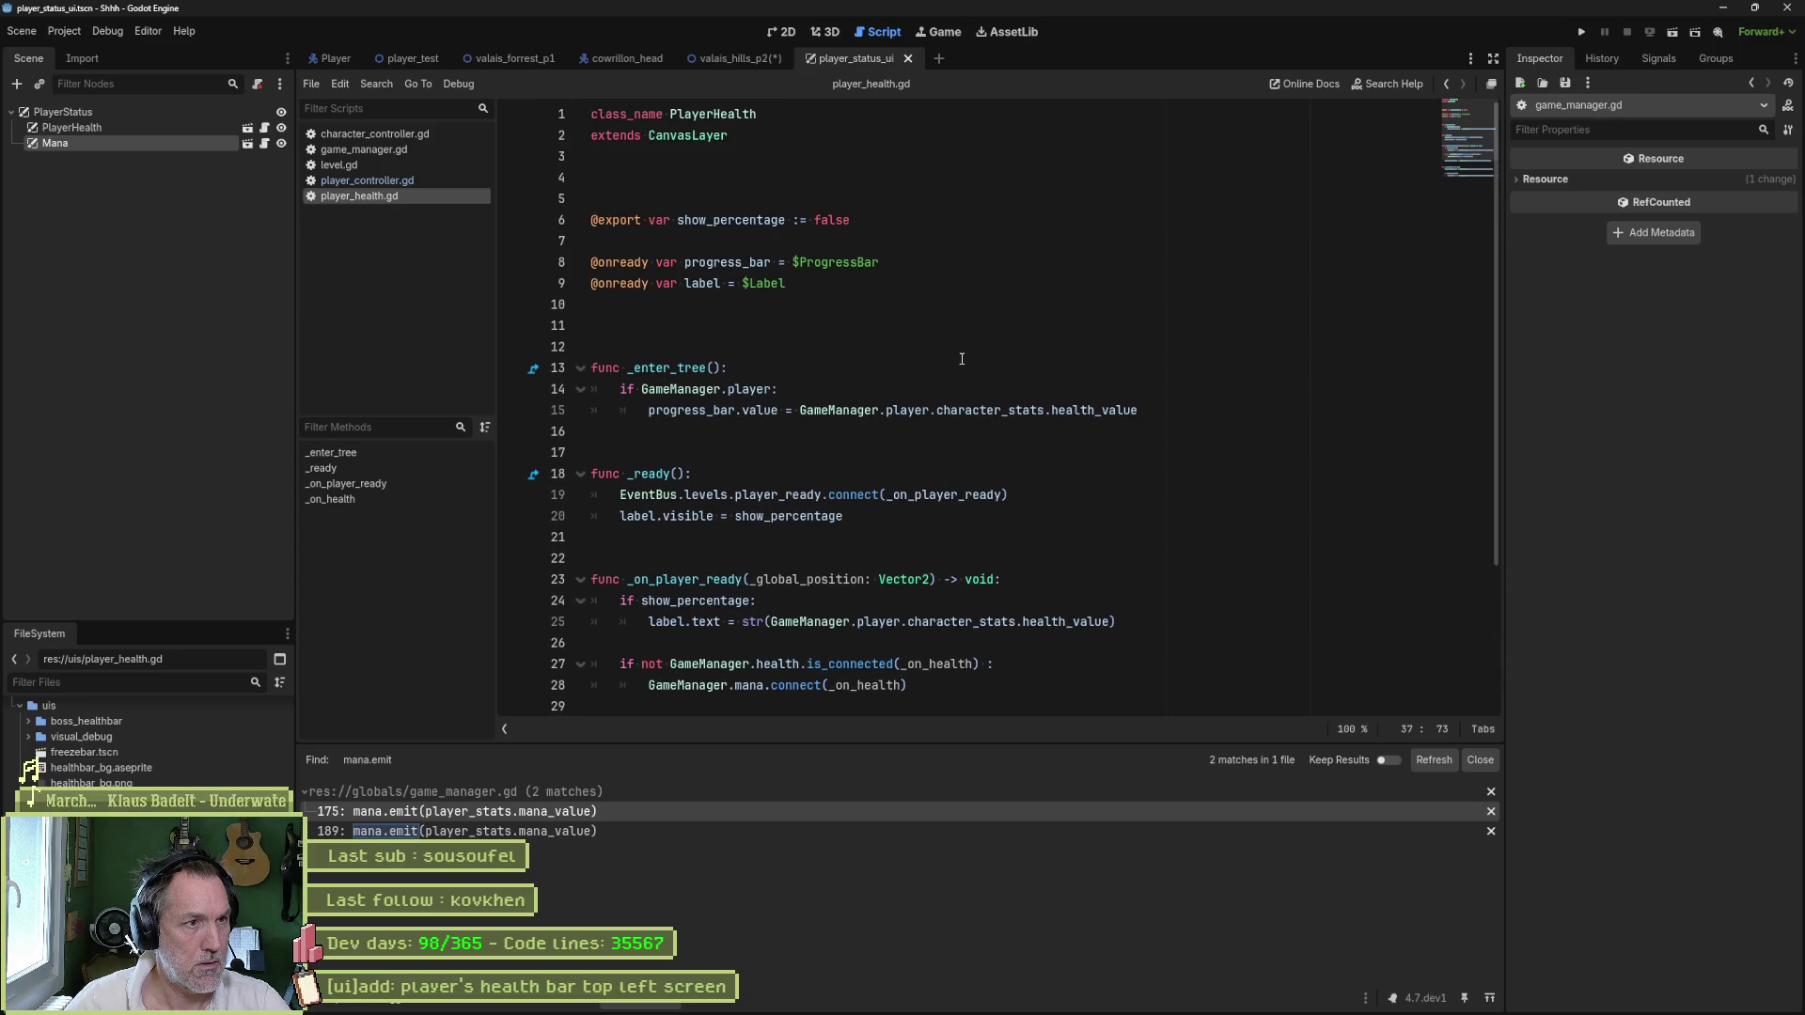
- Run player_test to check the health bar, then open and run valais_hills_p2
left_click(779, 31)
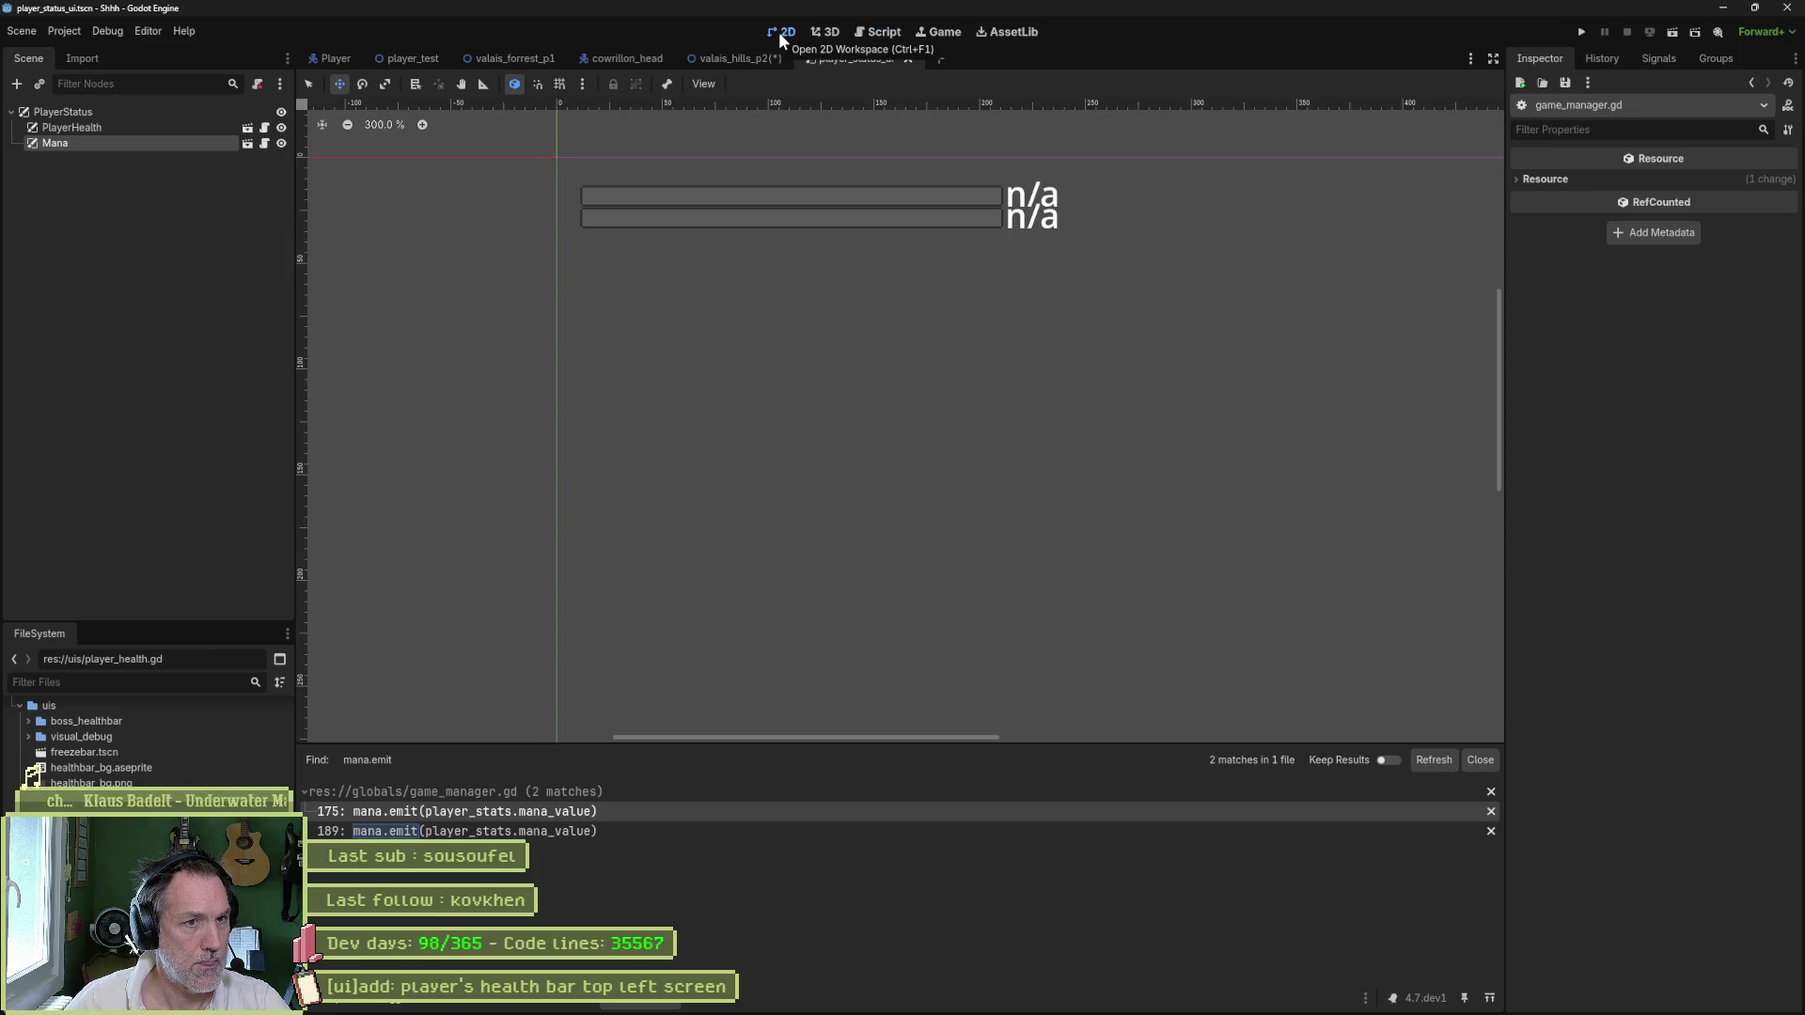
left_click(414, 61)
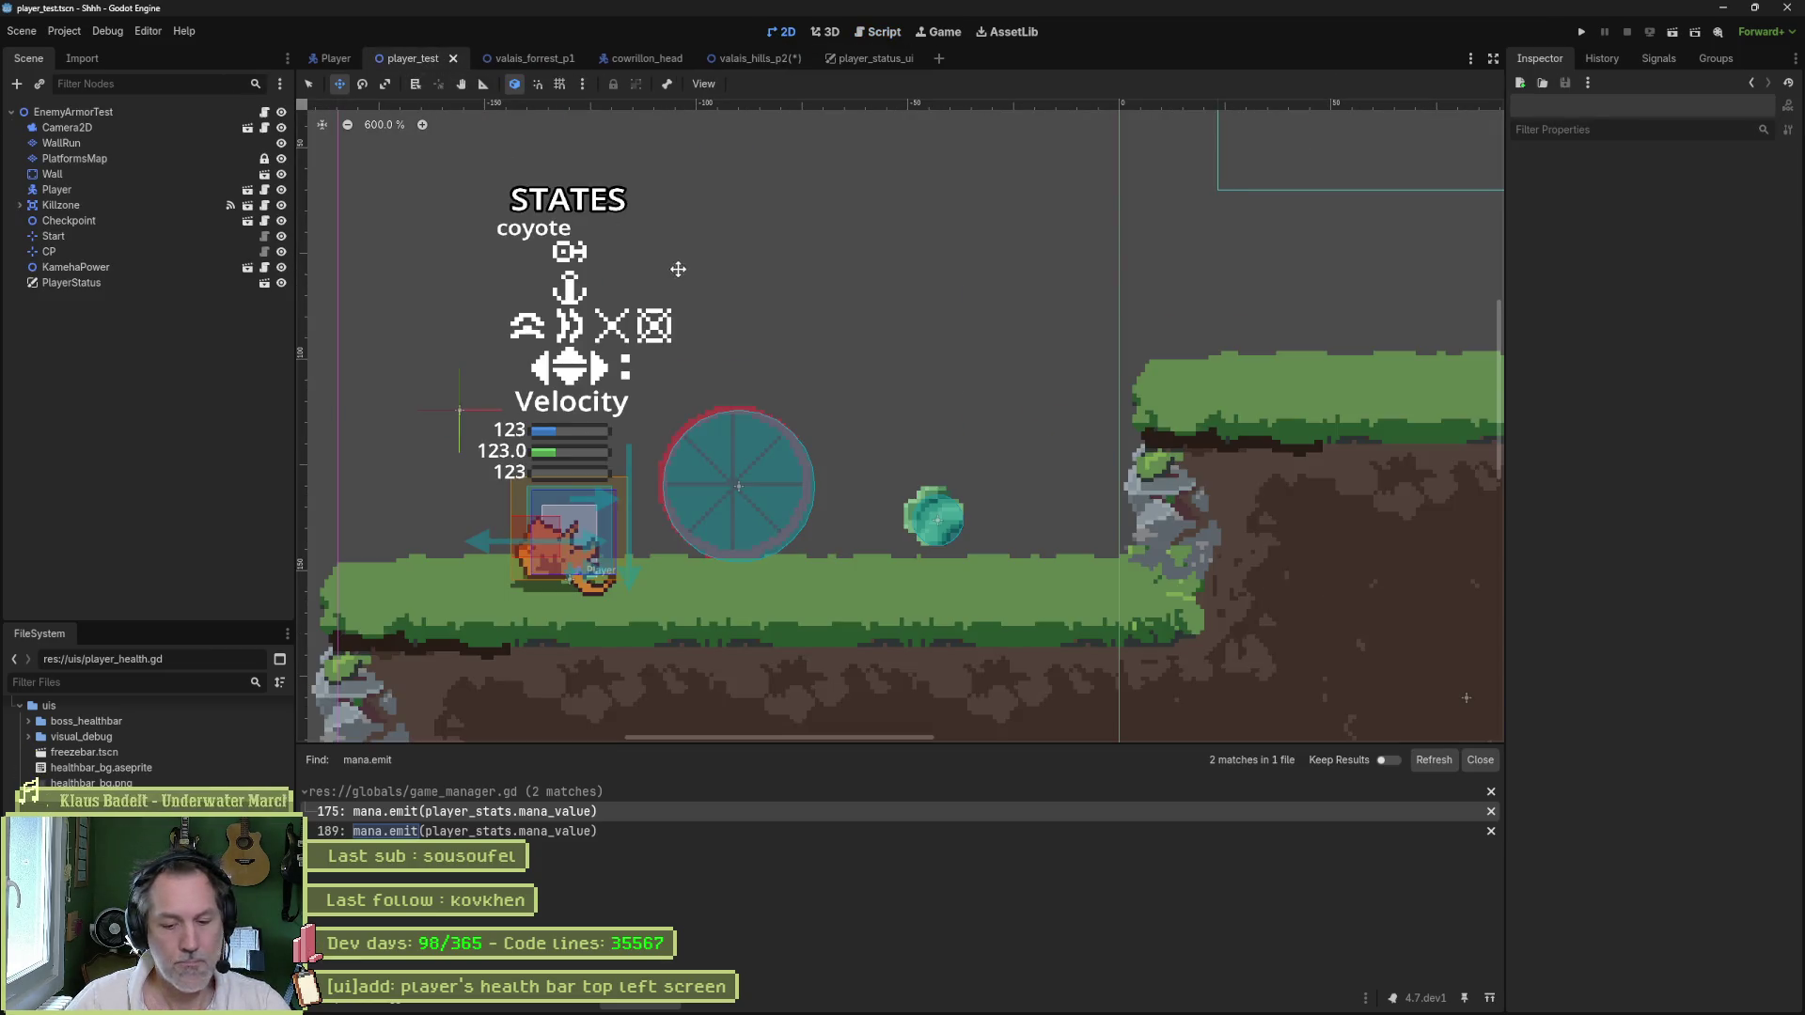
scroll(633, 201, "down", 1)
left_click_drag(633, 201, 658, 424)
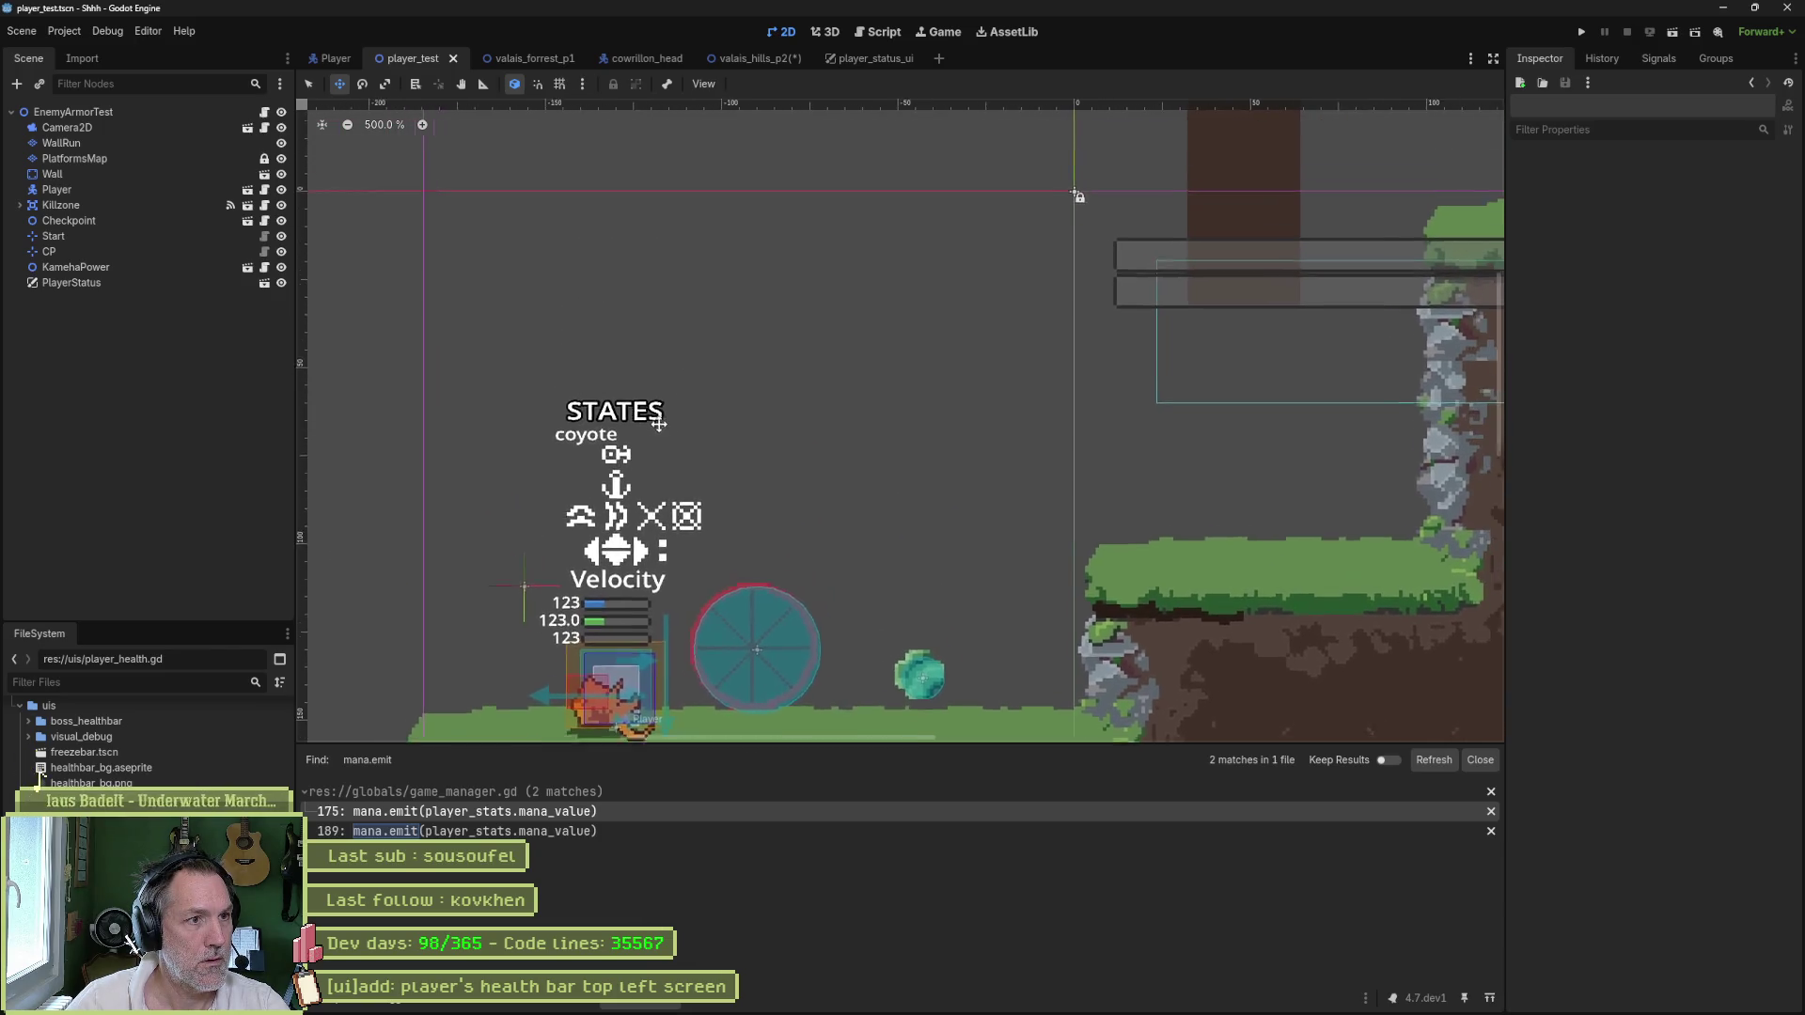
key("F5")
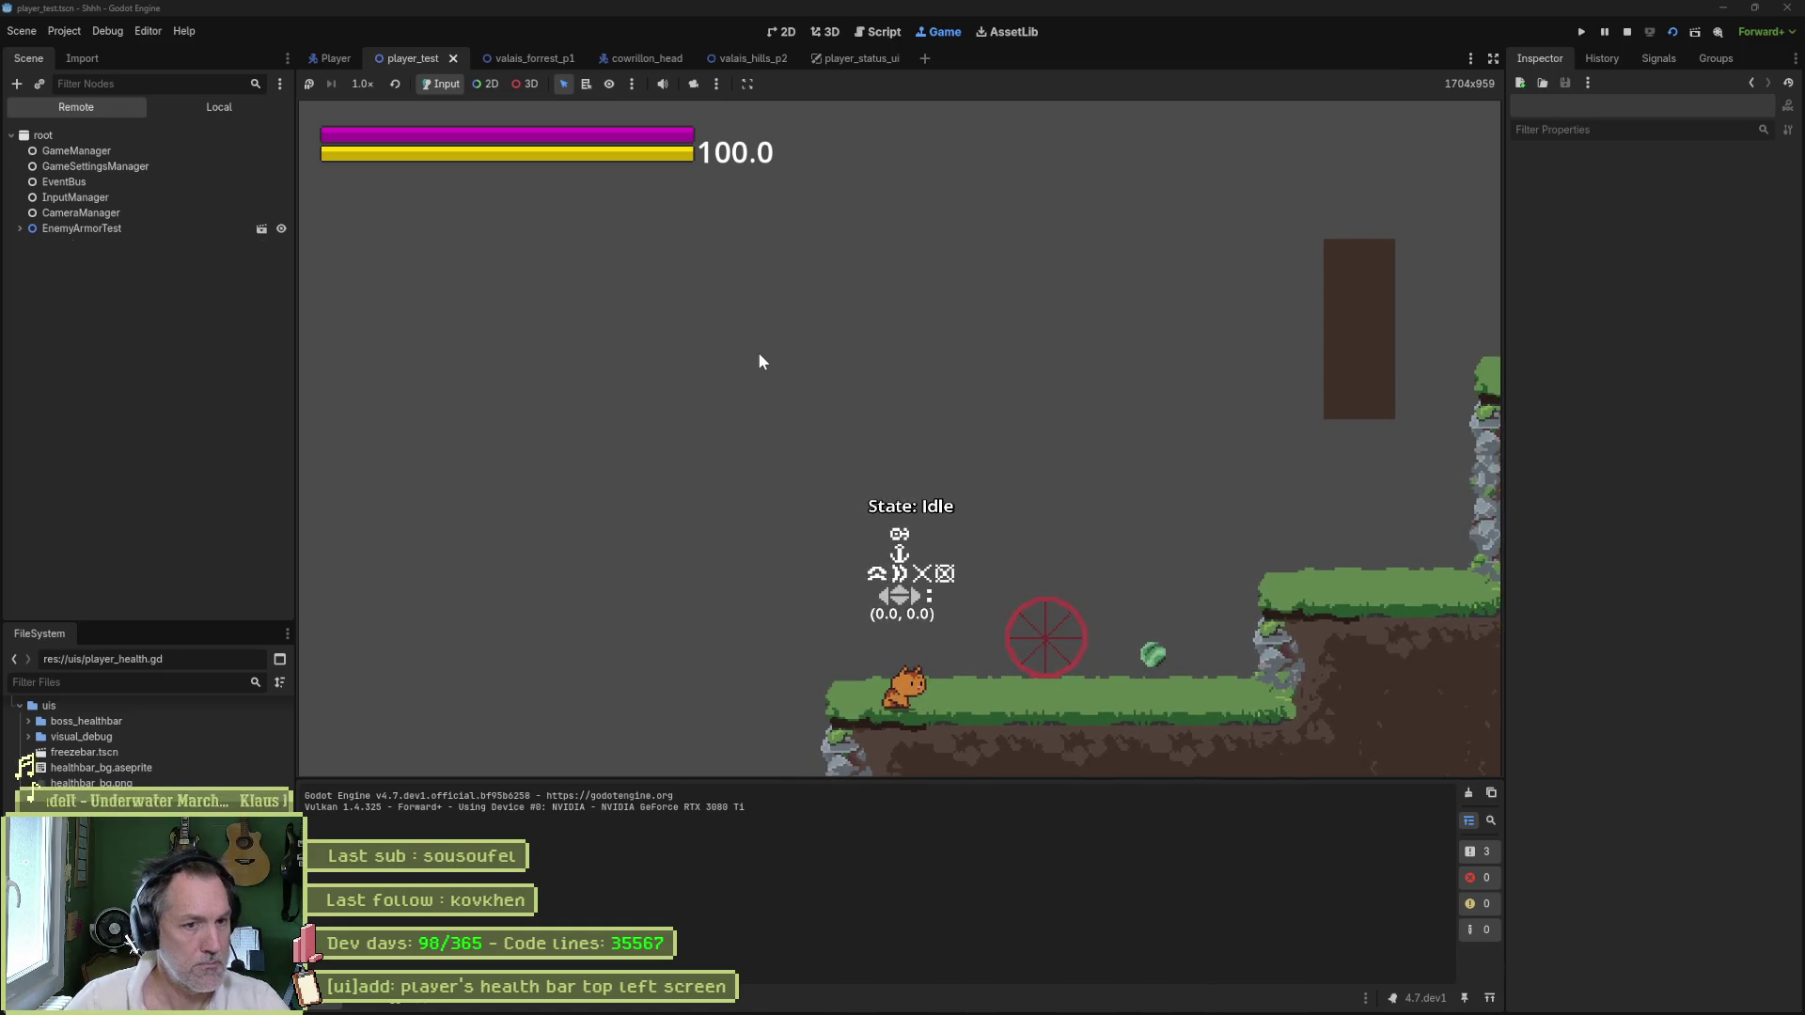
key("F8")
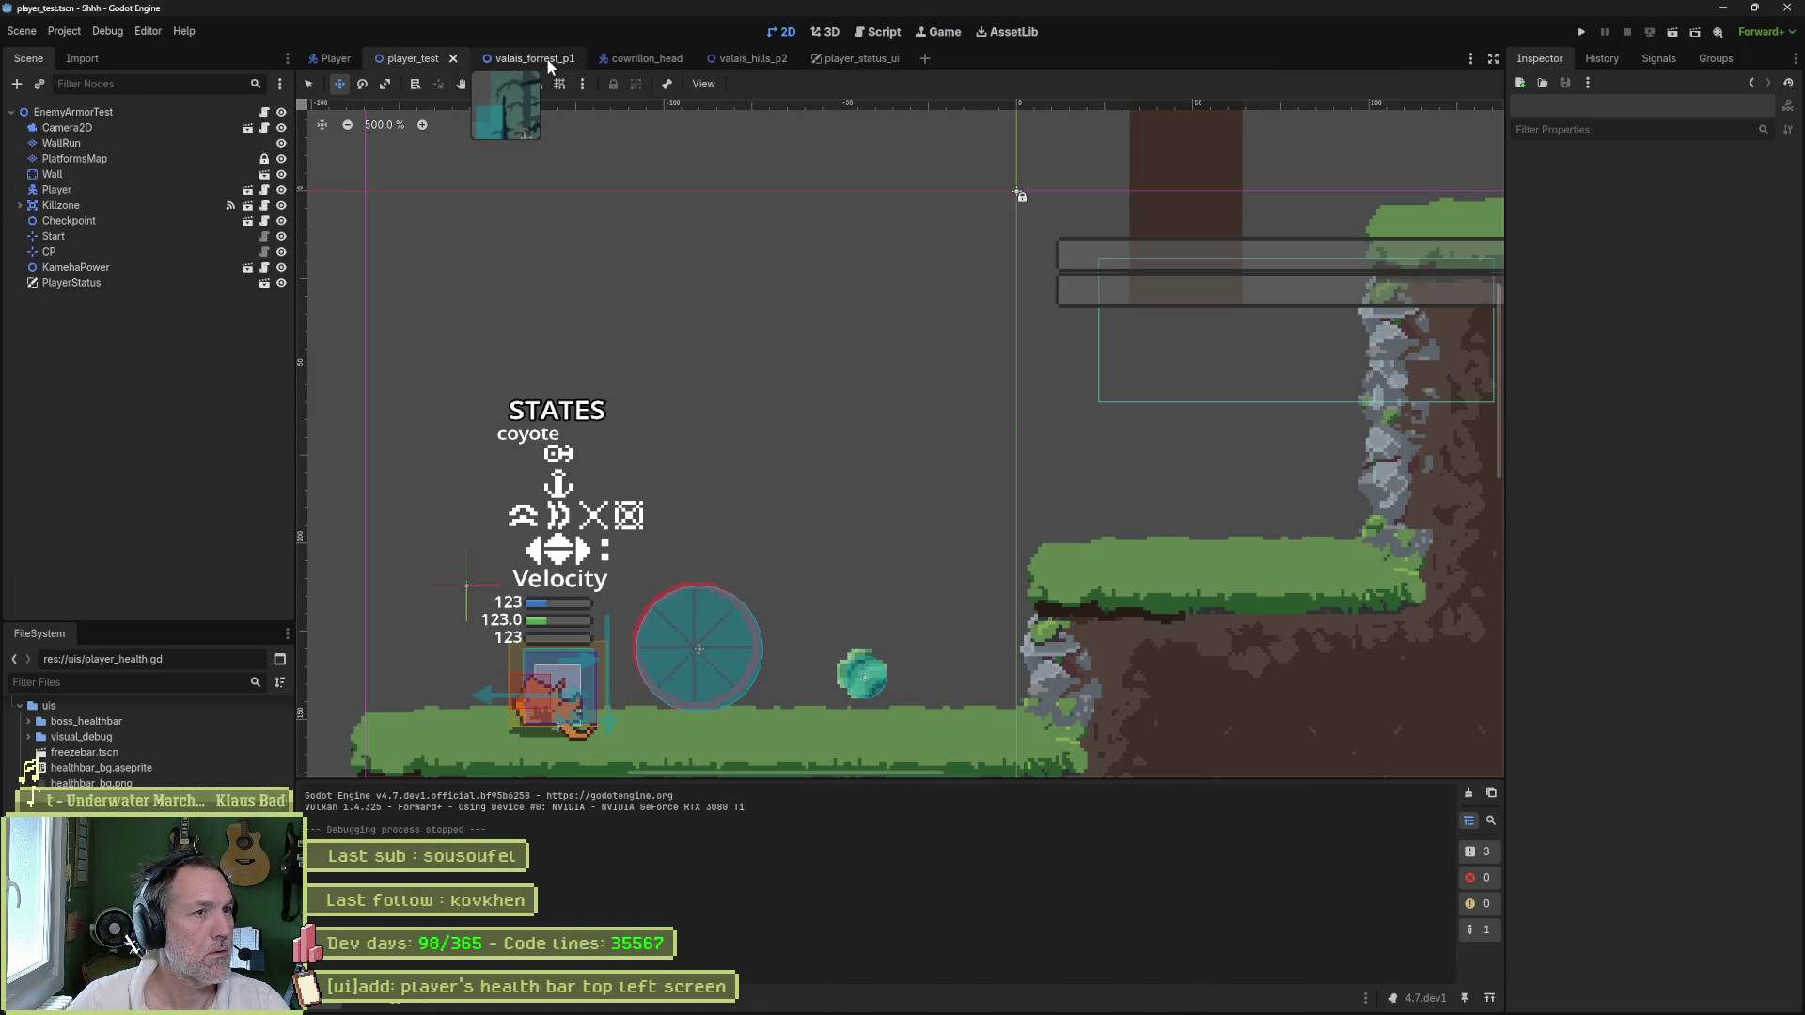
left_click(753, 59)
key("F6")
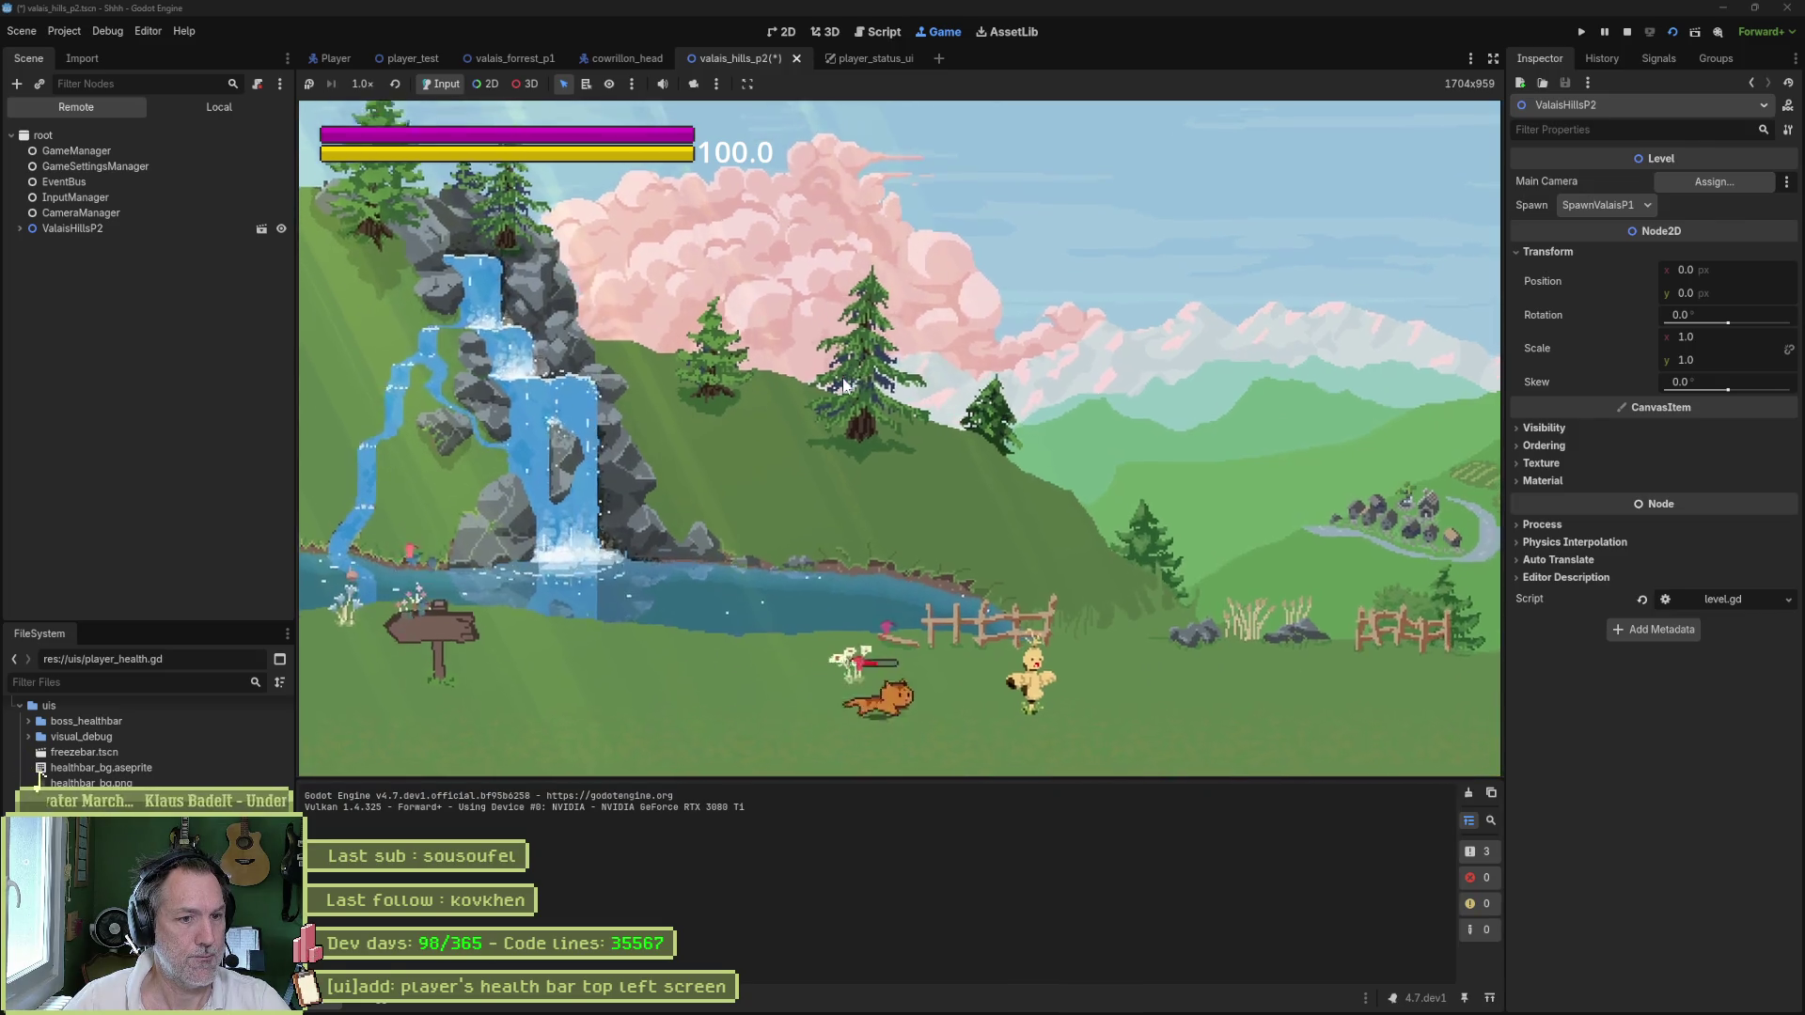
- Move the cat right, inspect PlayerHealth under ValaisHillsP2 > PlayerStatus in the Remote tree, then stop
key("Right")
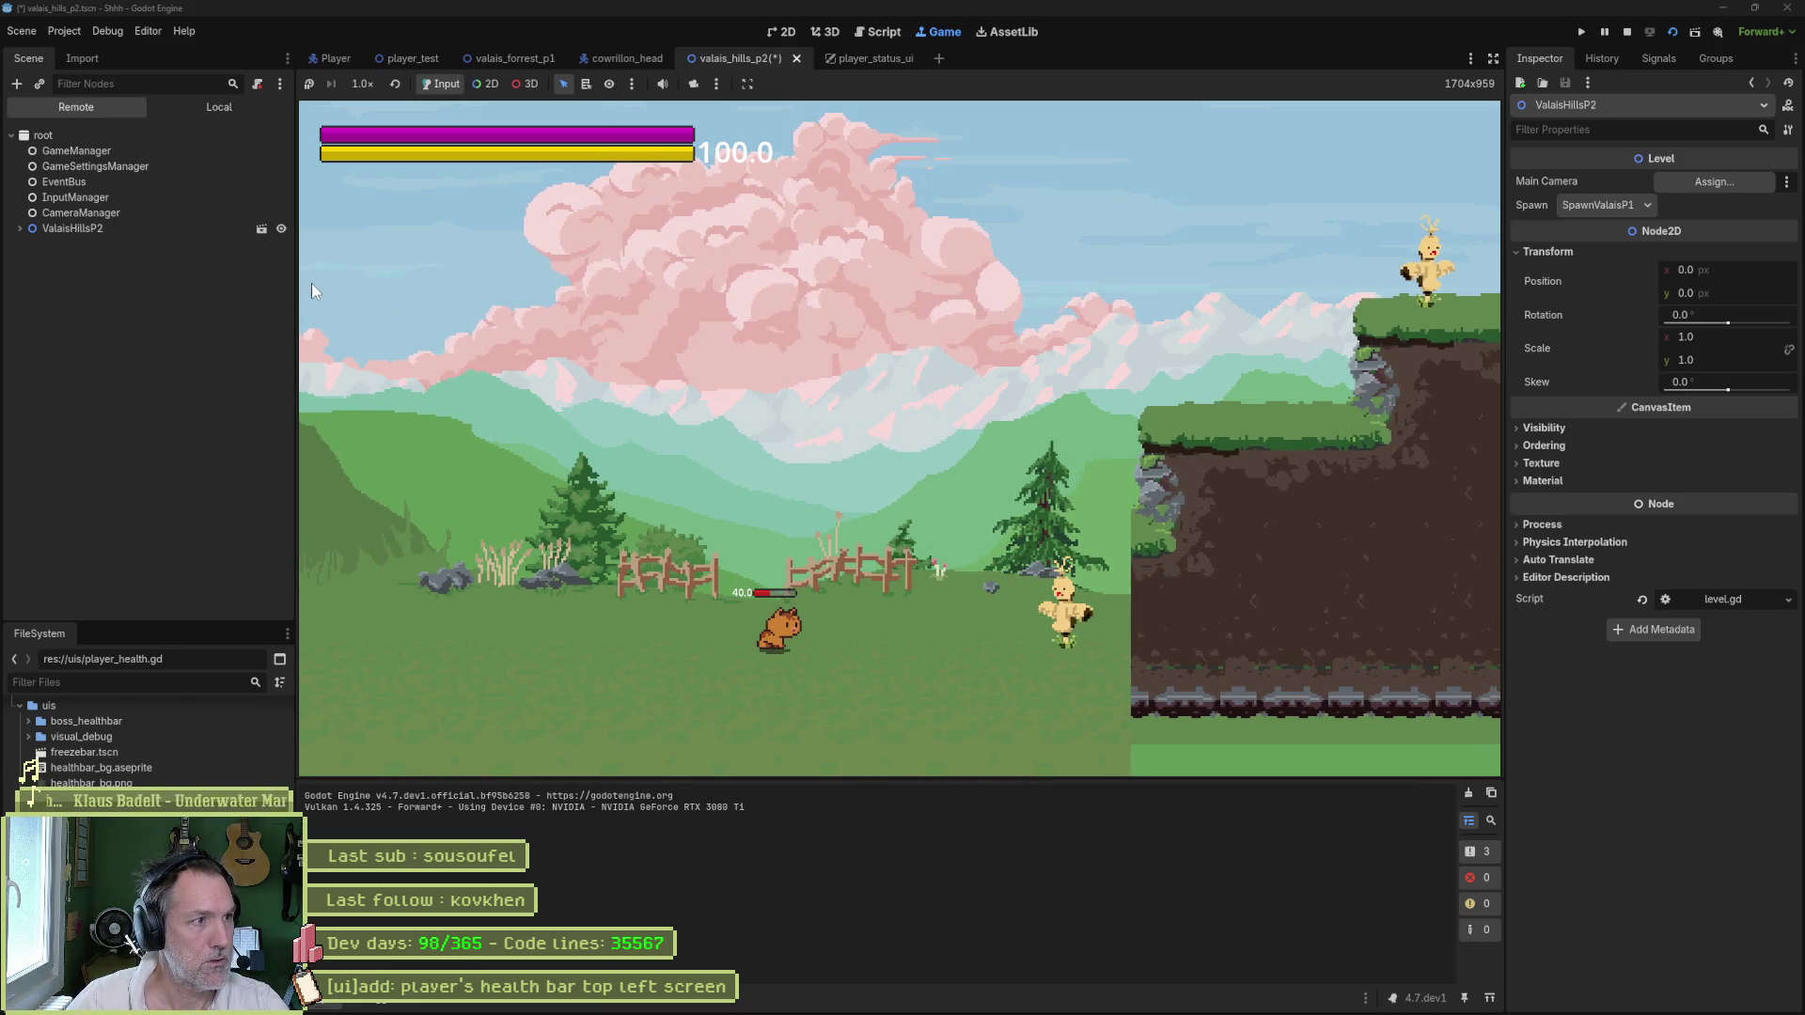
left_click(57, 228)
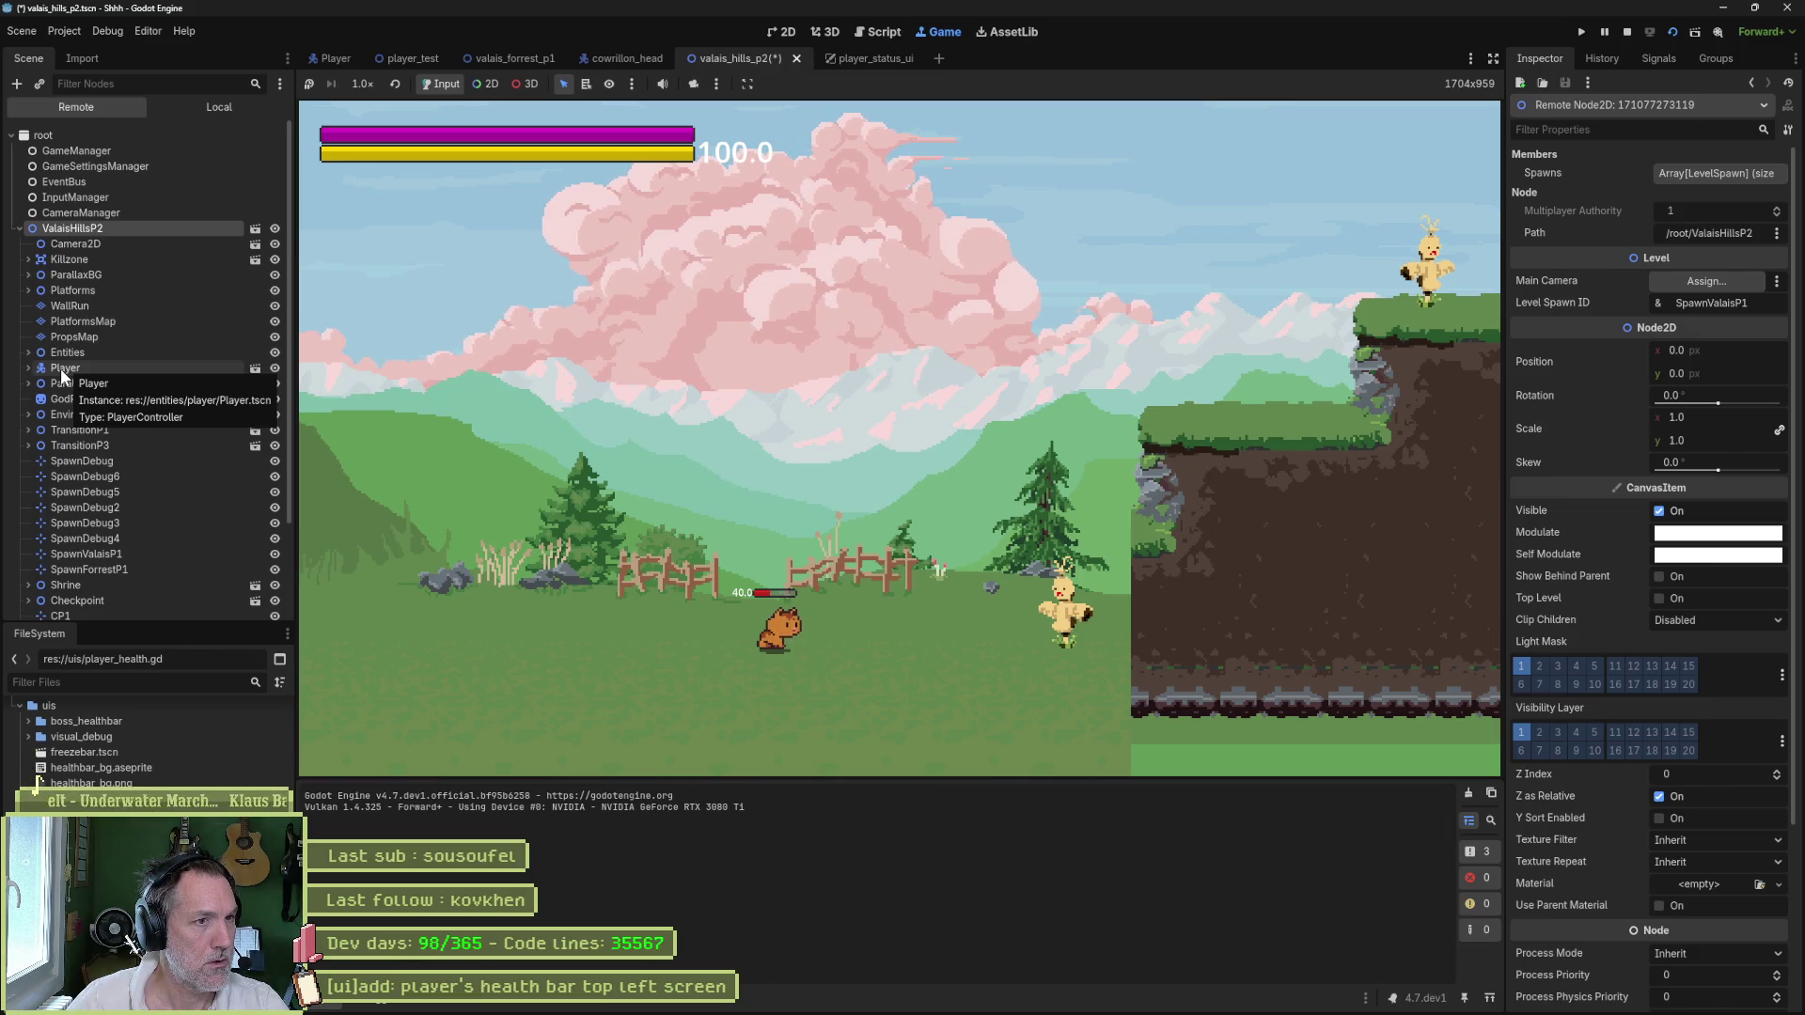
scroll(84, 451, "down", 3)
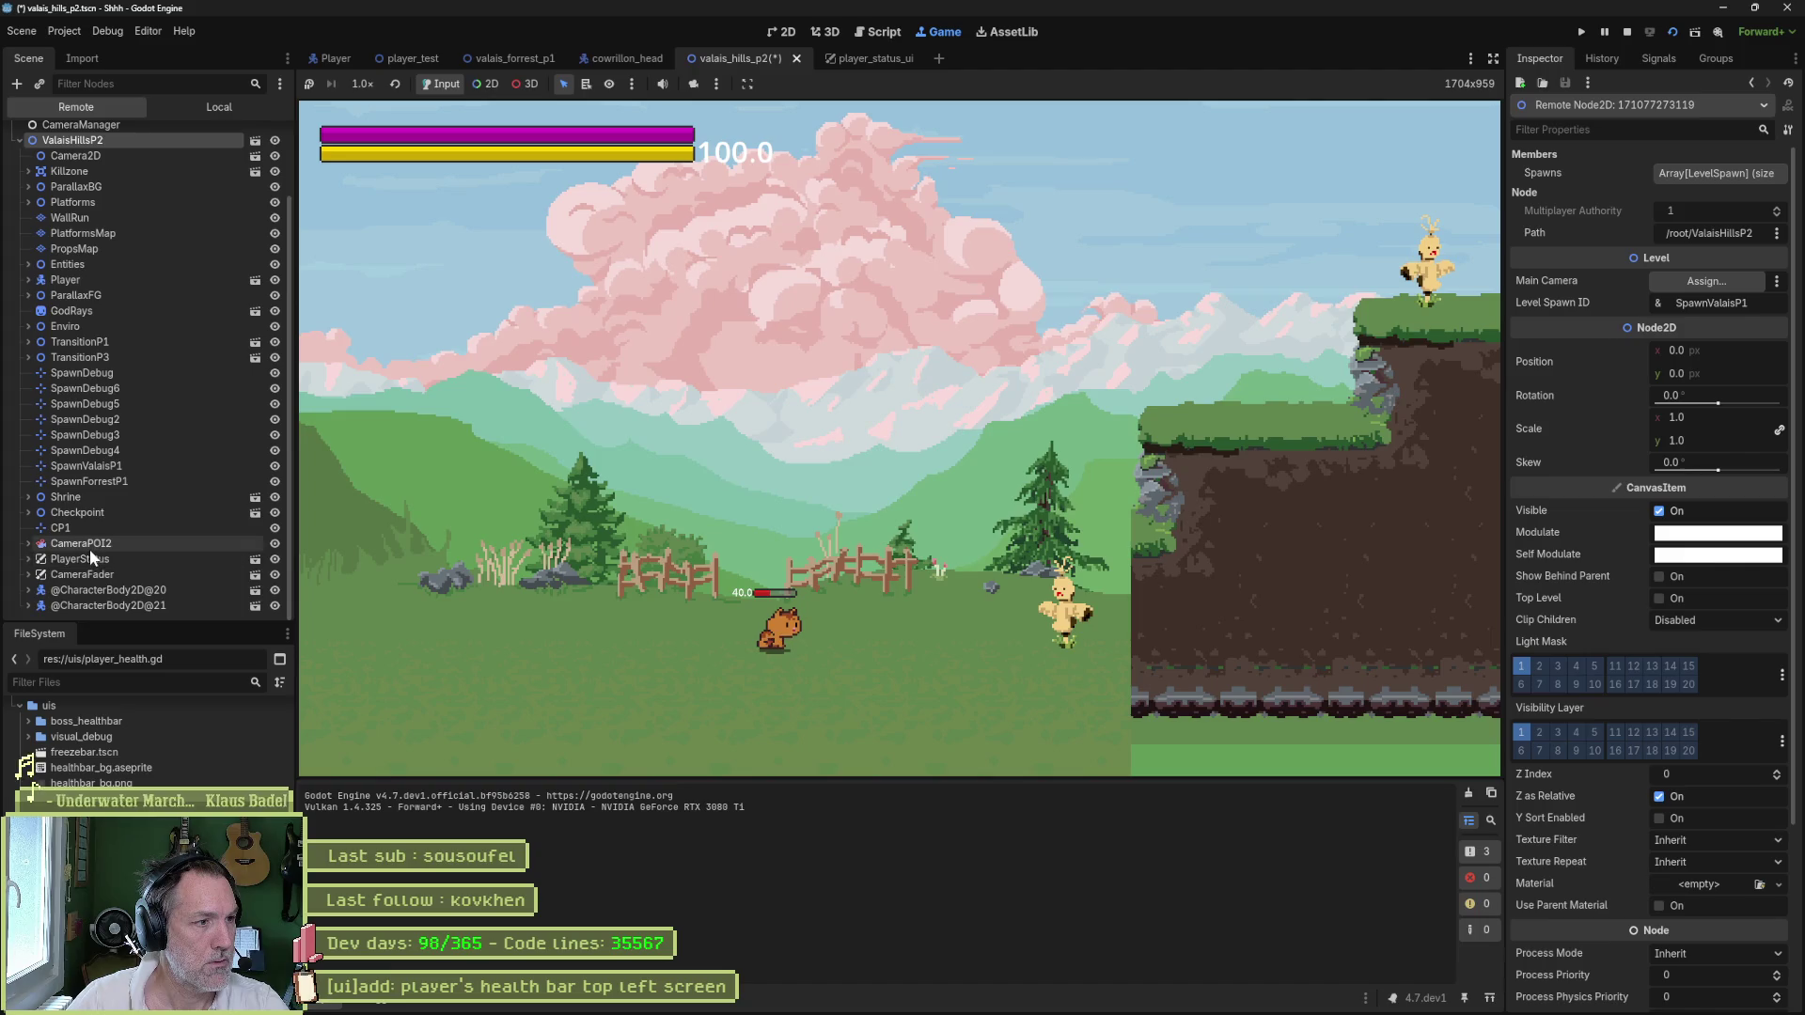
left_click(29, 560)
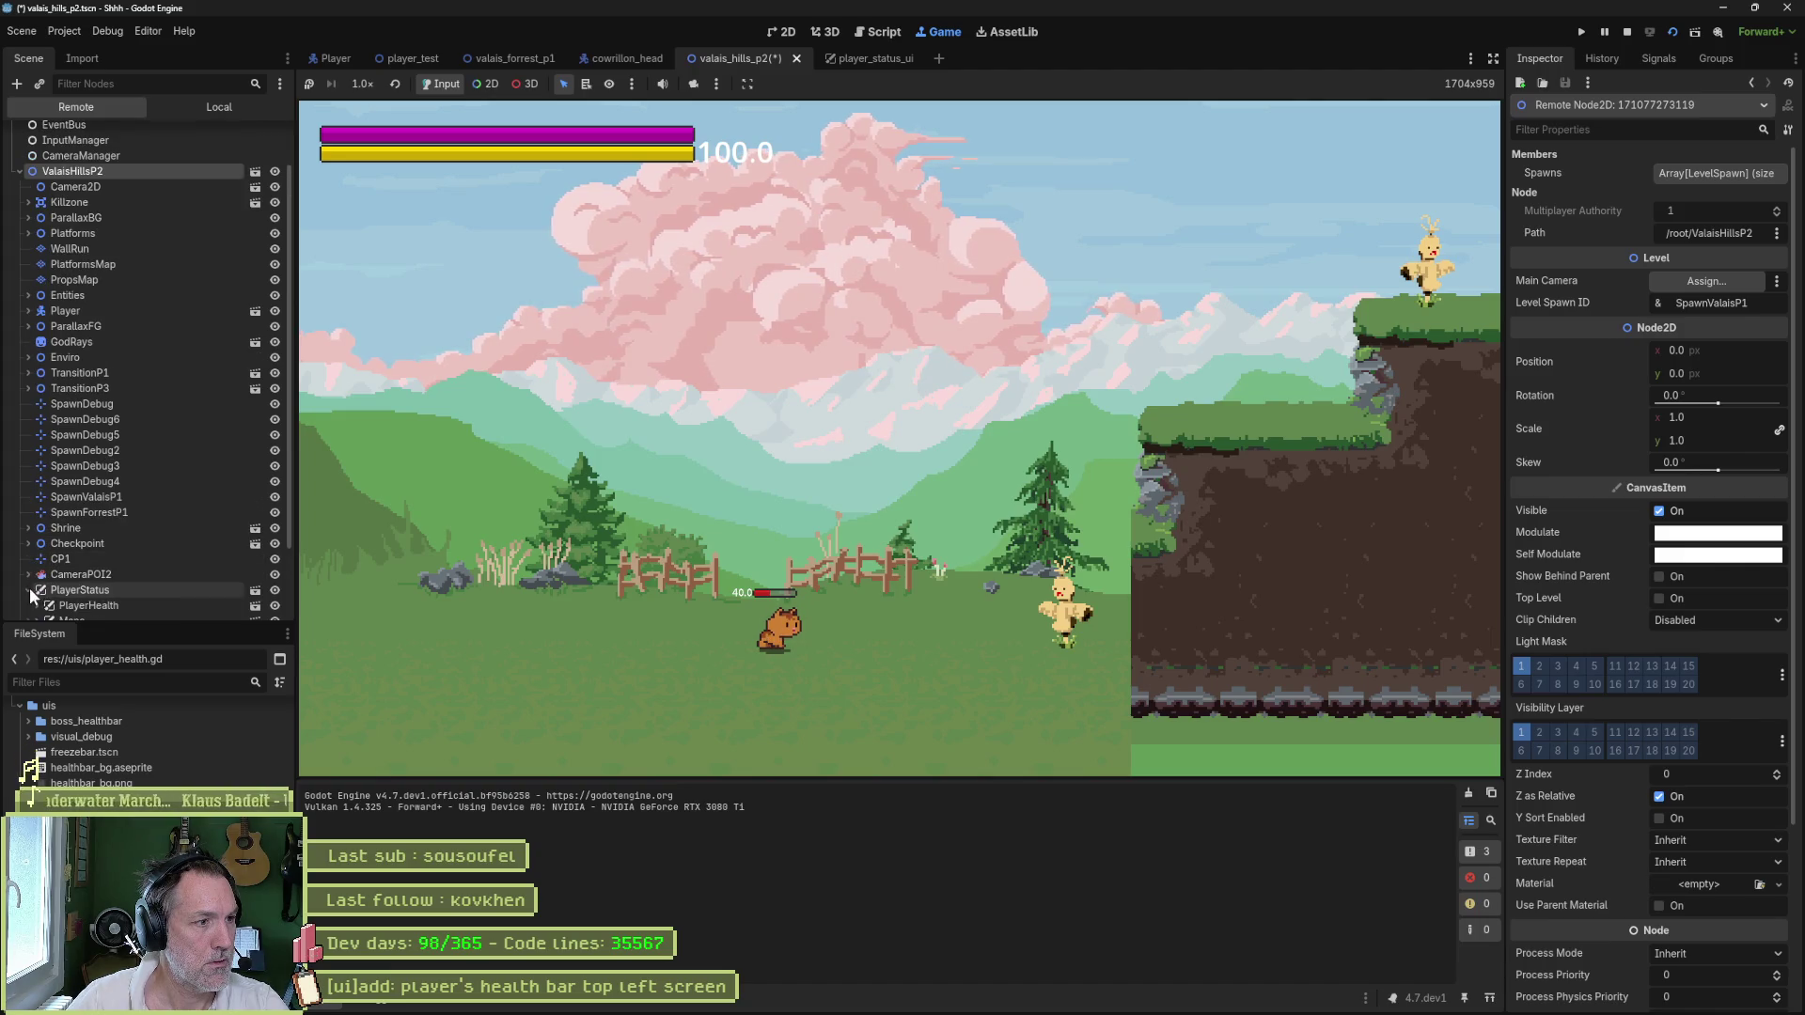
scroll(144, 555, "down", 2)
left_click(100, 511)
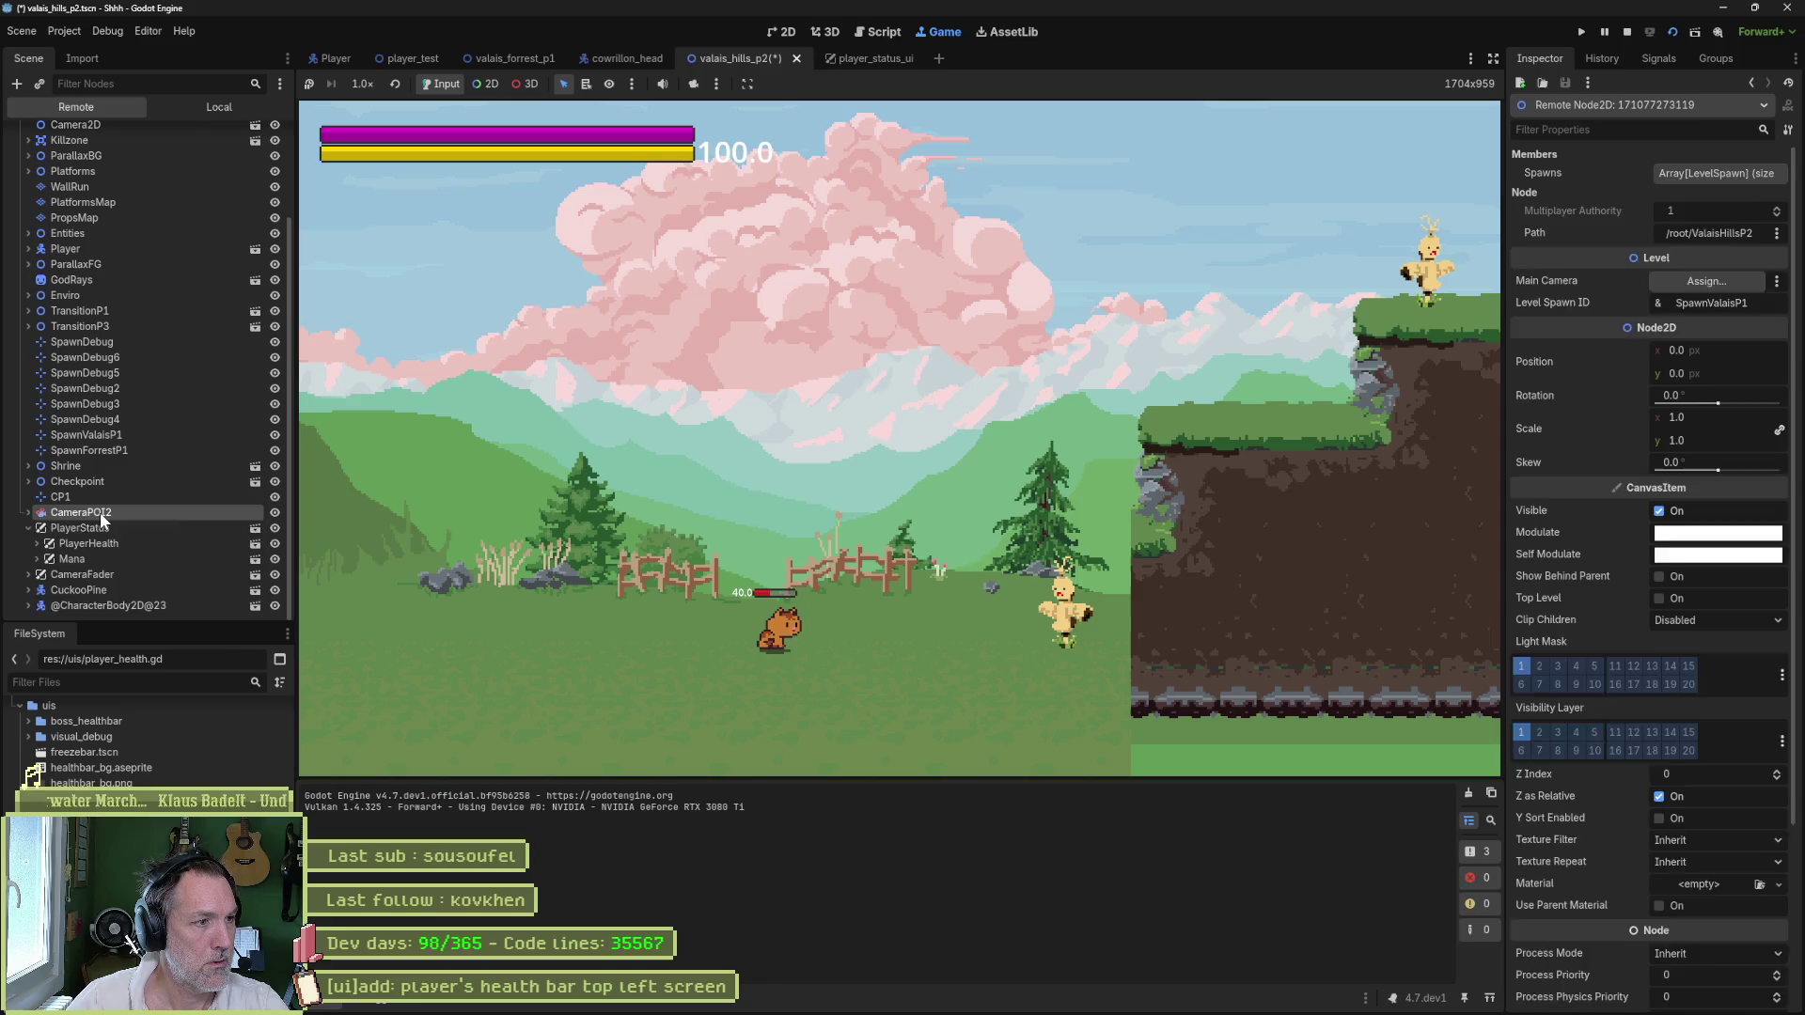
left_click(92, 575)
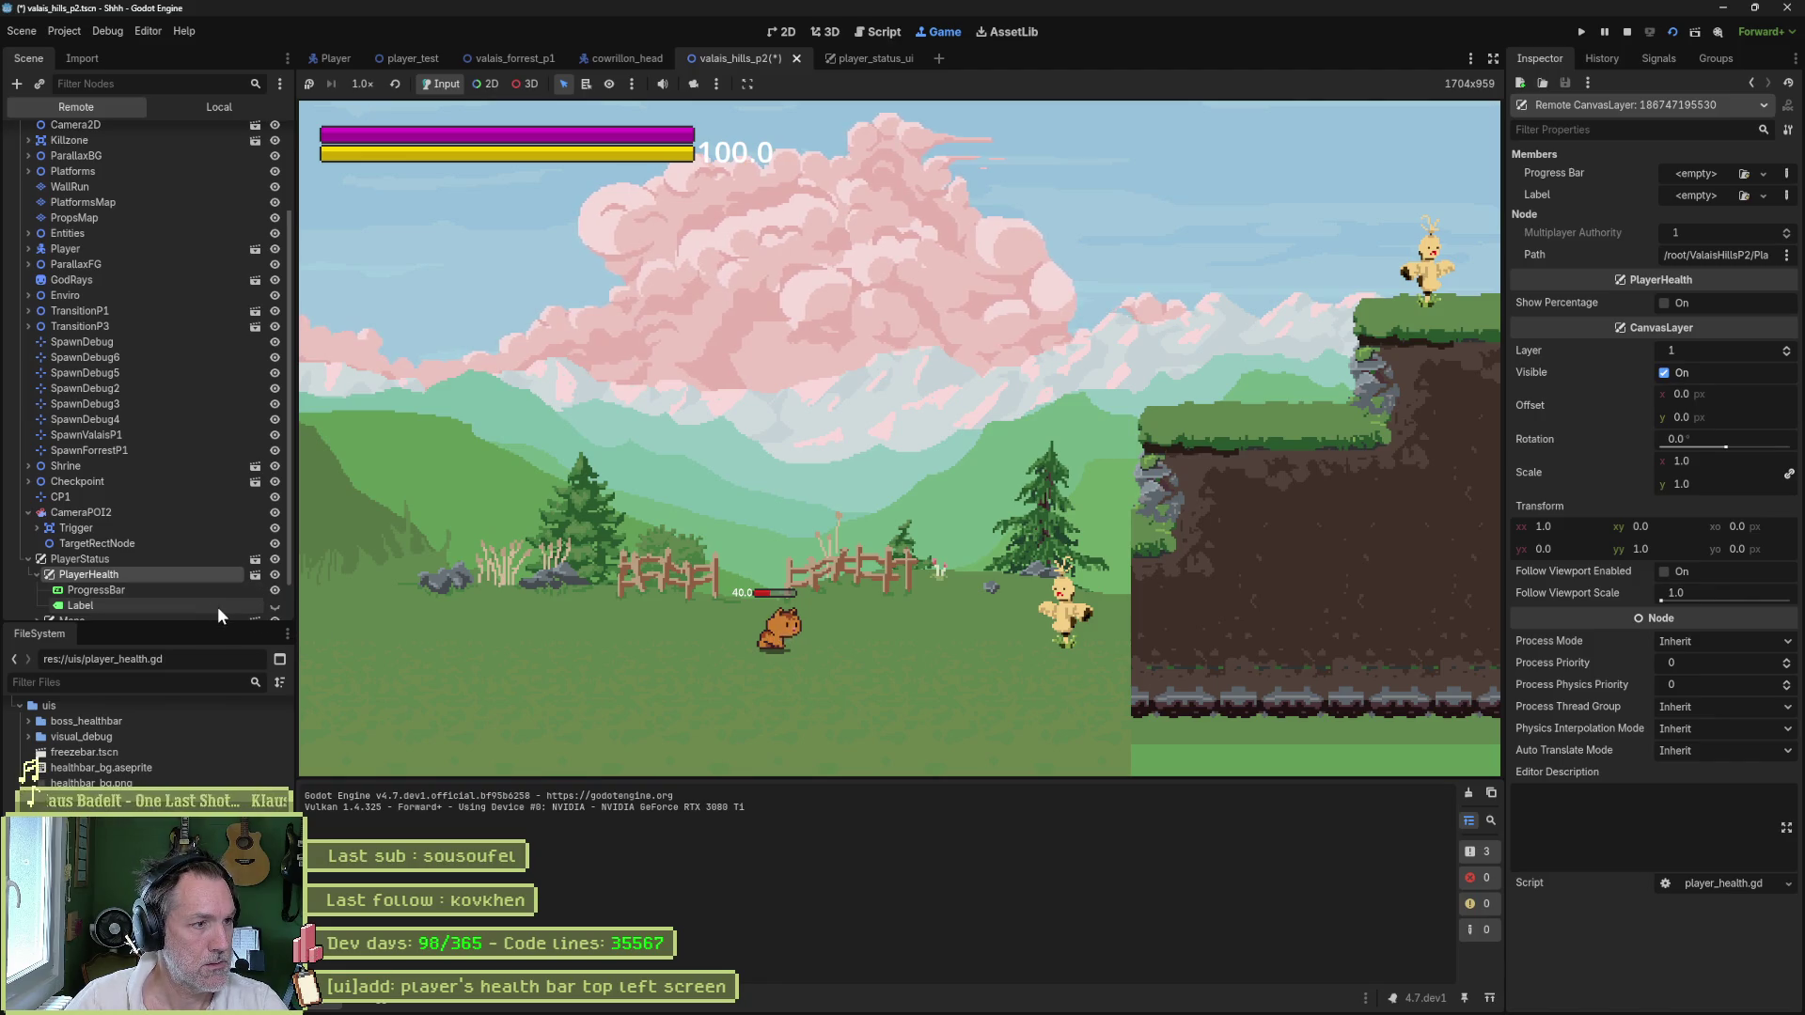
key("F8")
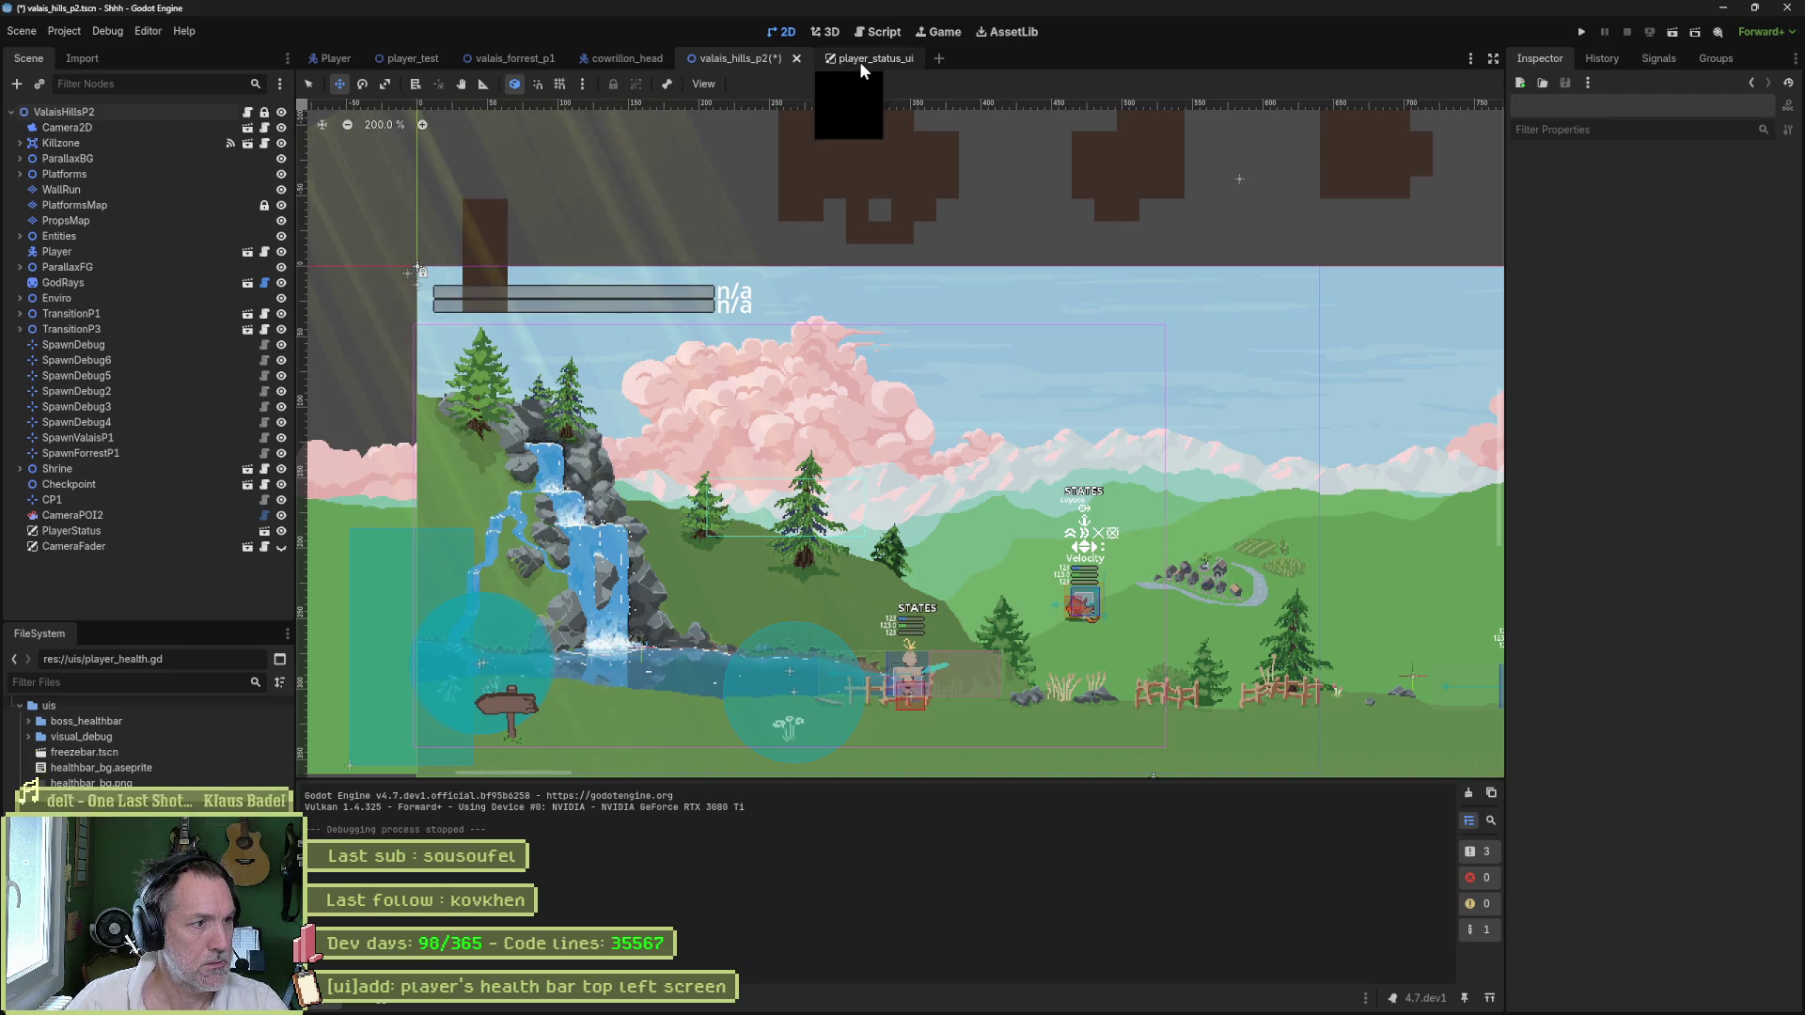
- From player_status_ui, open the PlayerHealth scene in its own tab and show player_health.gd
left_click(264, 531)
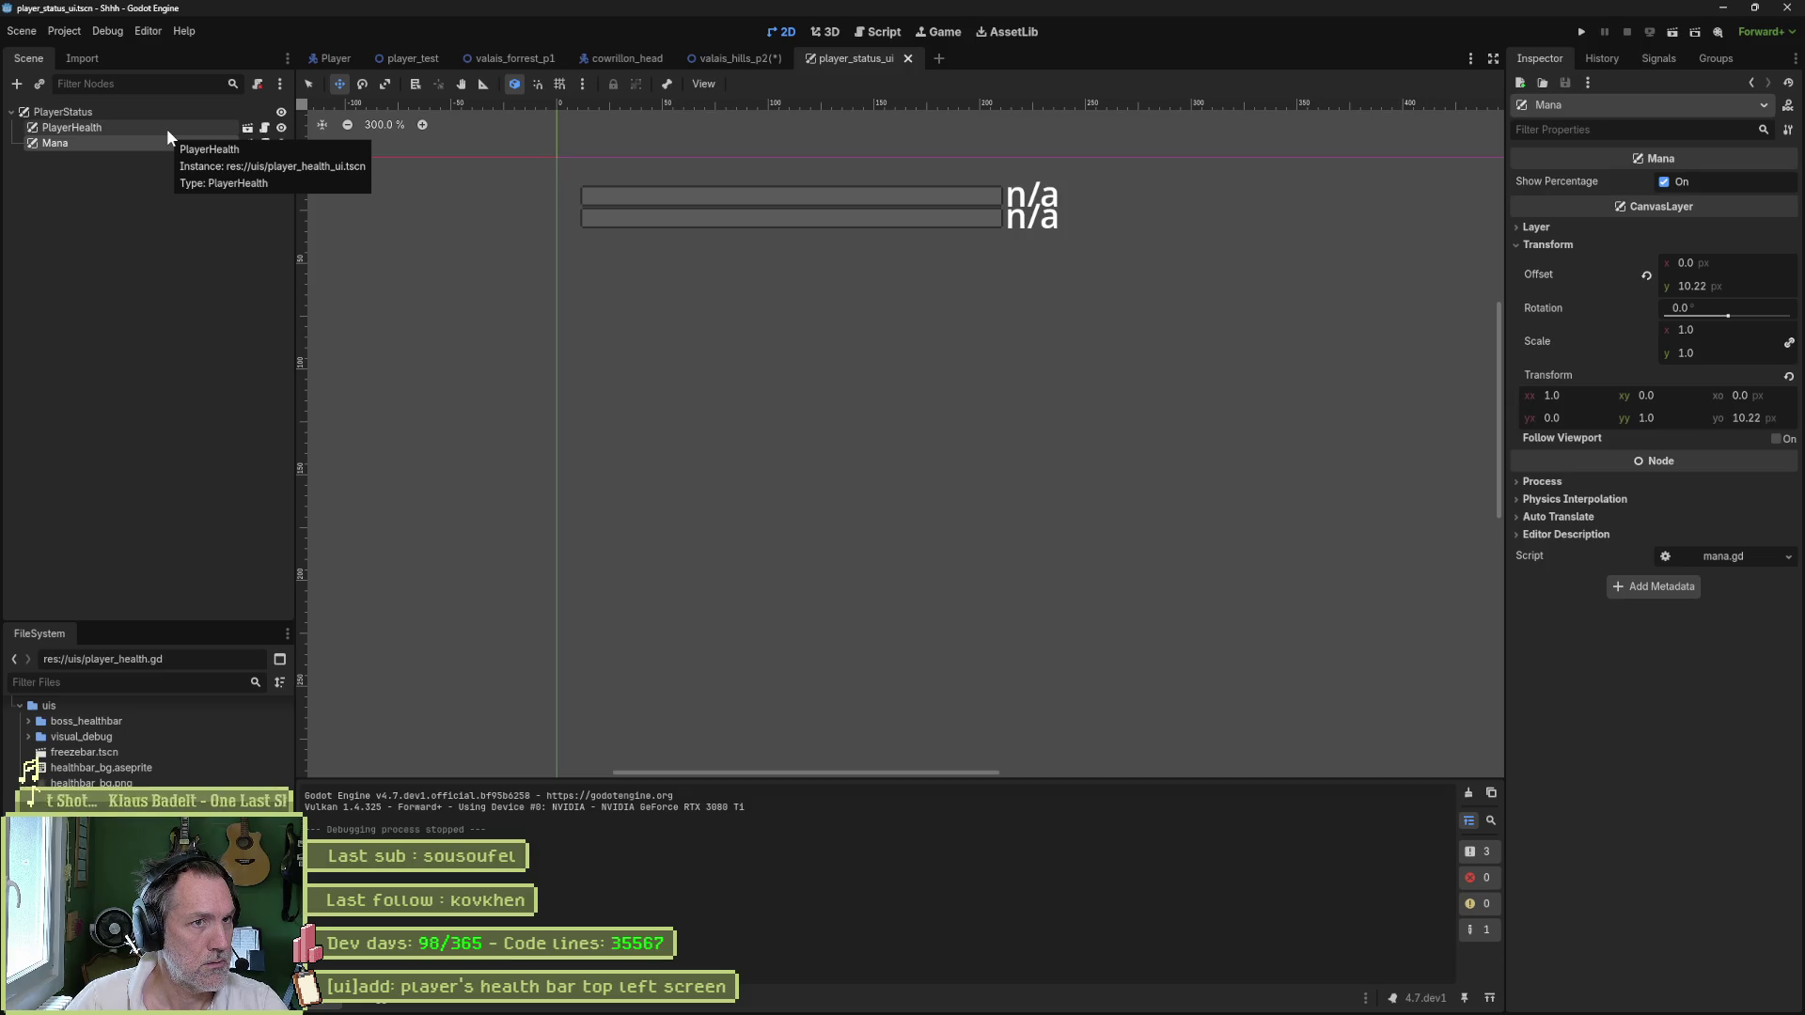
left_click(245, 128)
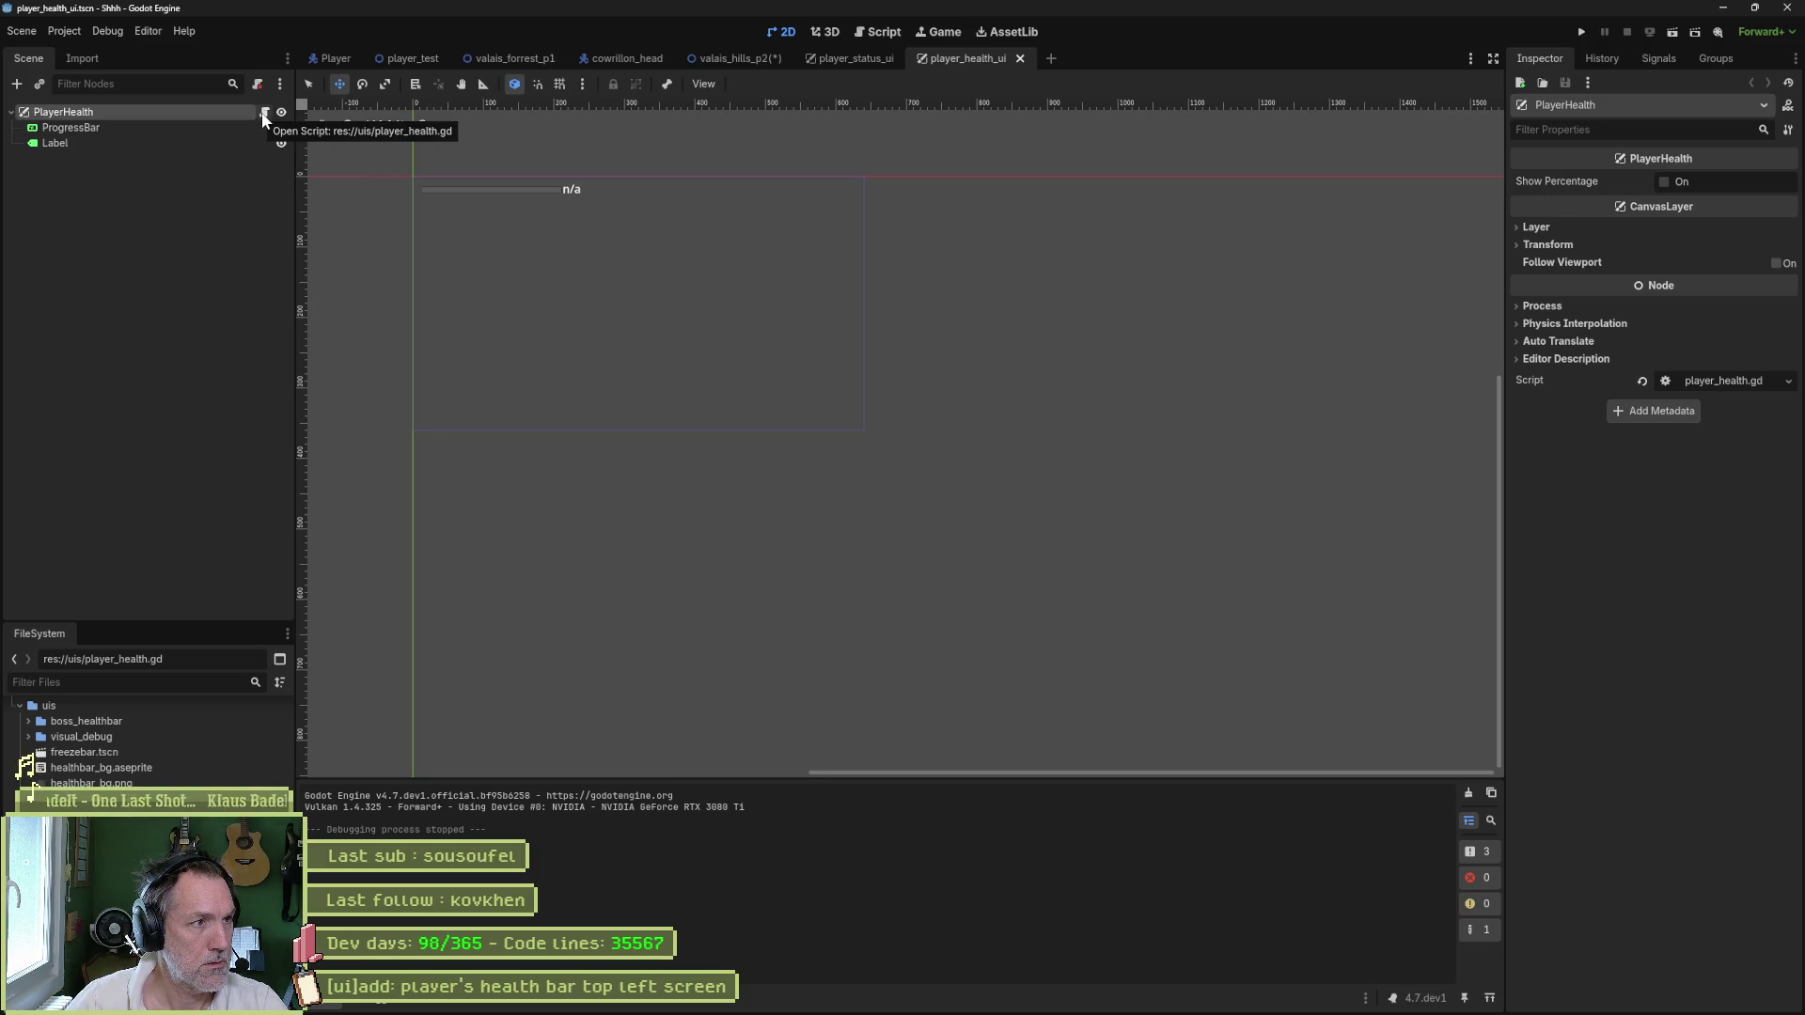
left_click(264, 113)
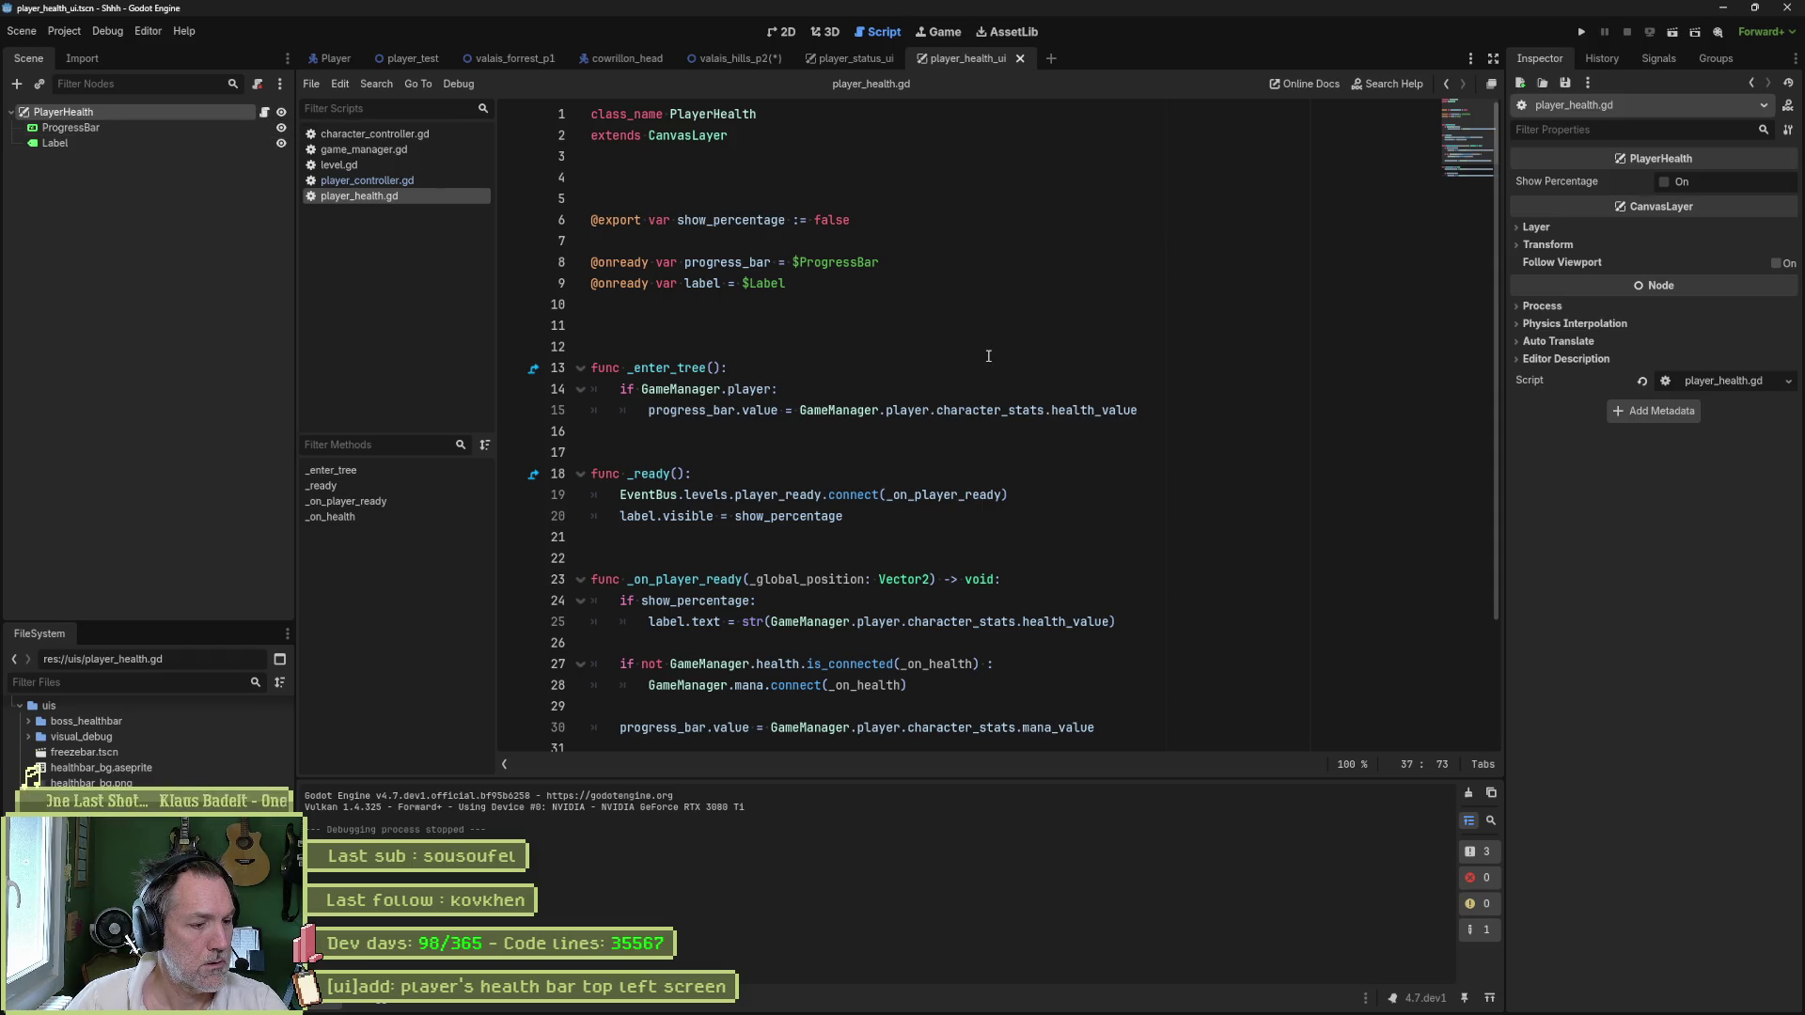
- Edit player_health.gd so the GameManager.player bar update stays in _enter_tree, not _on_player_ready
mouse_move(969, 414)
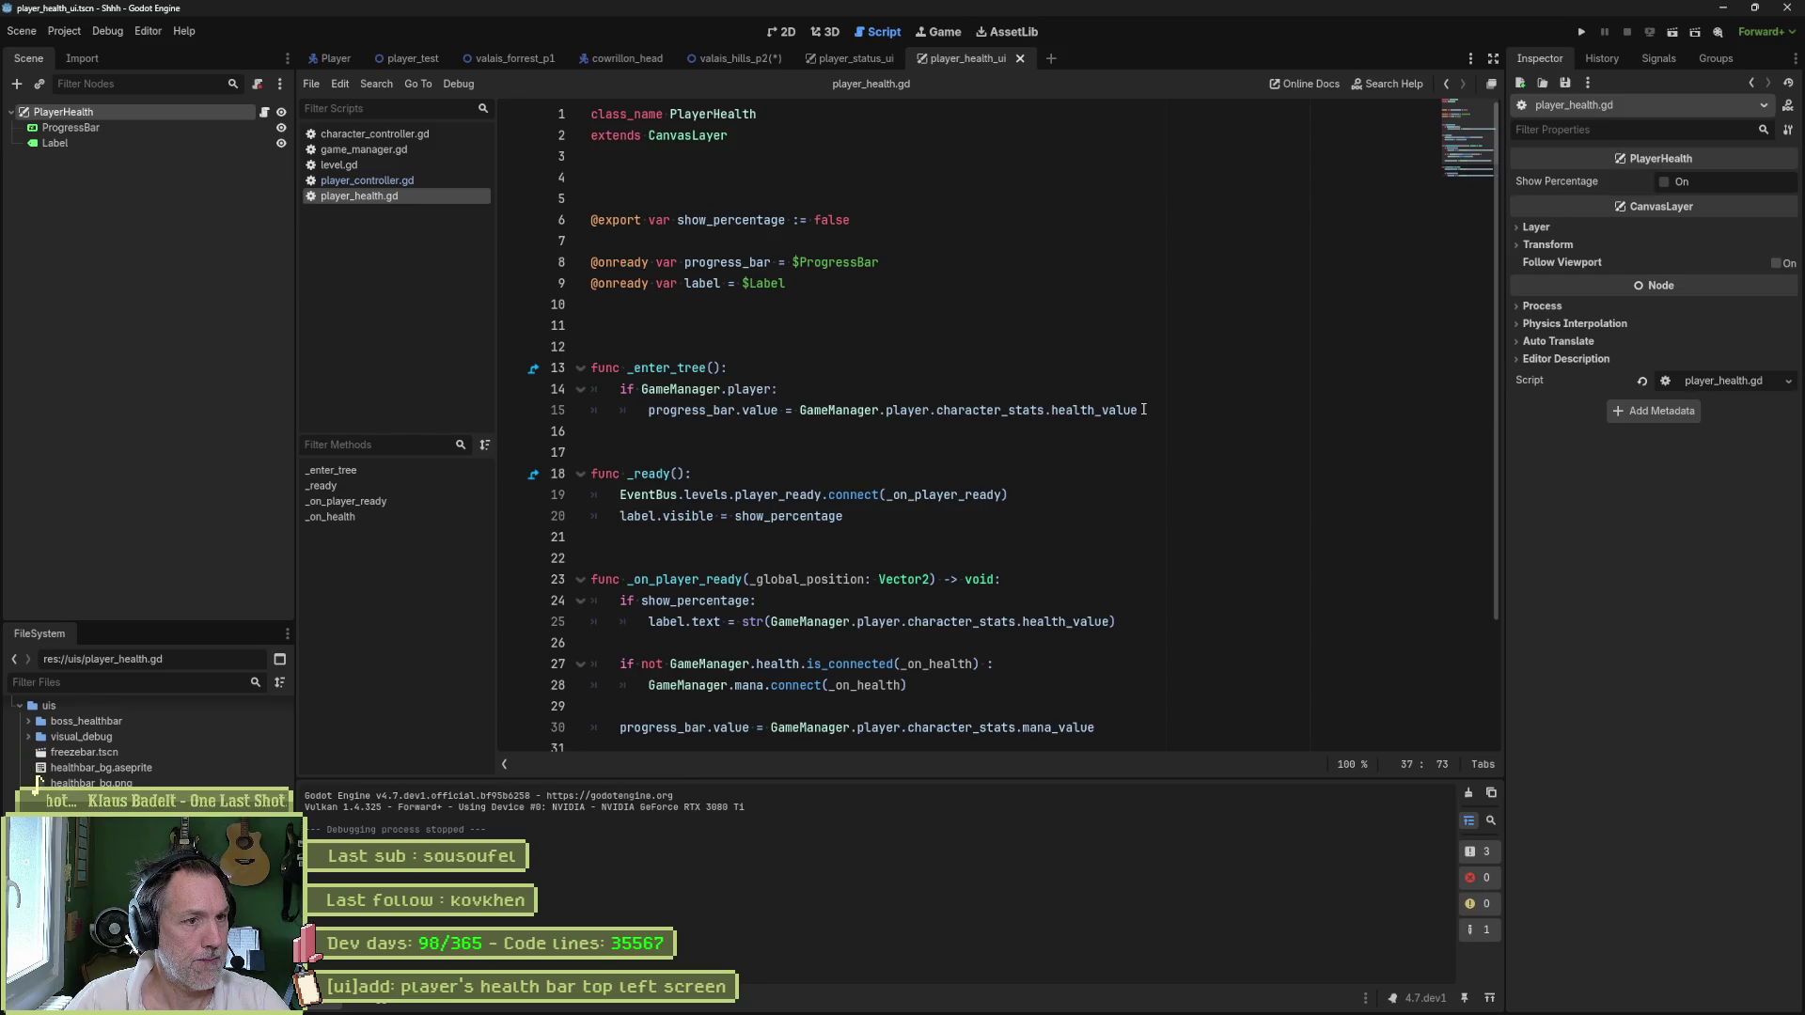
mouse_move(1145, 410)
left_mouse_down()
mouse_move(799, 410)
mouse_move(1146, 378)
left_mouse_up()
key("ctrl+c")
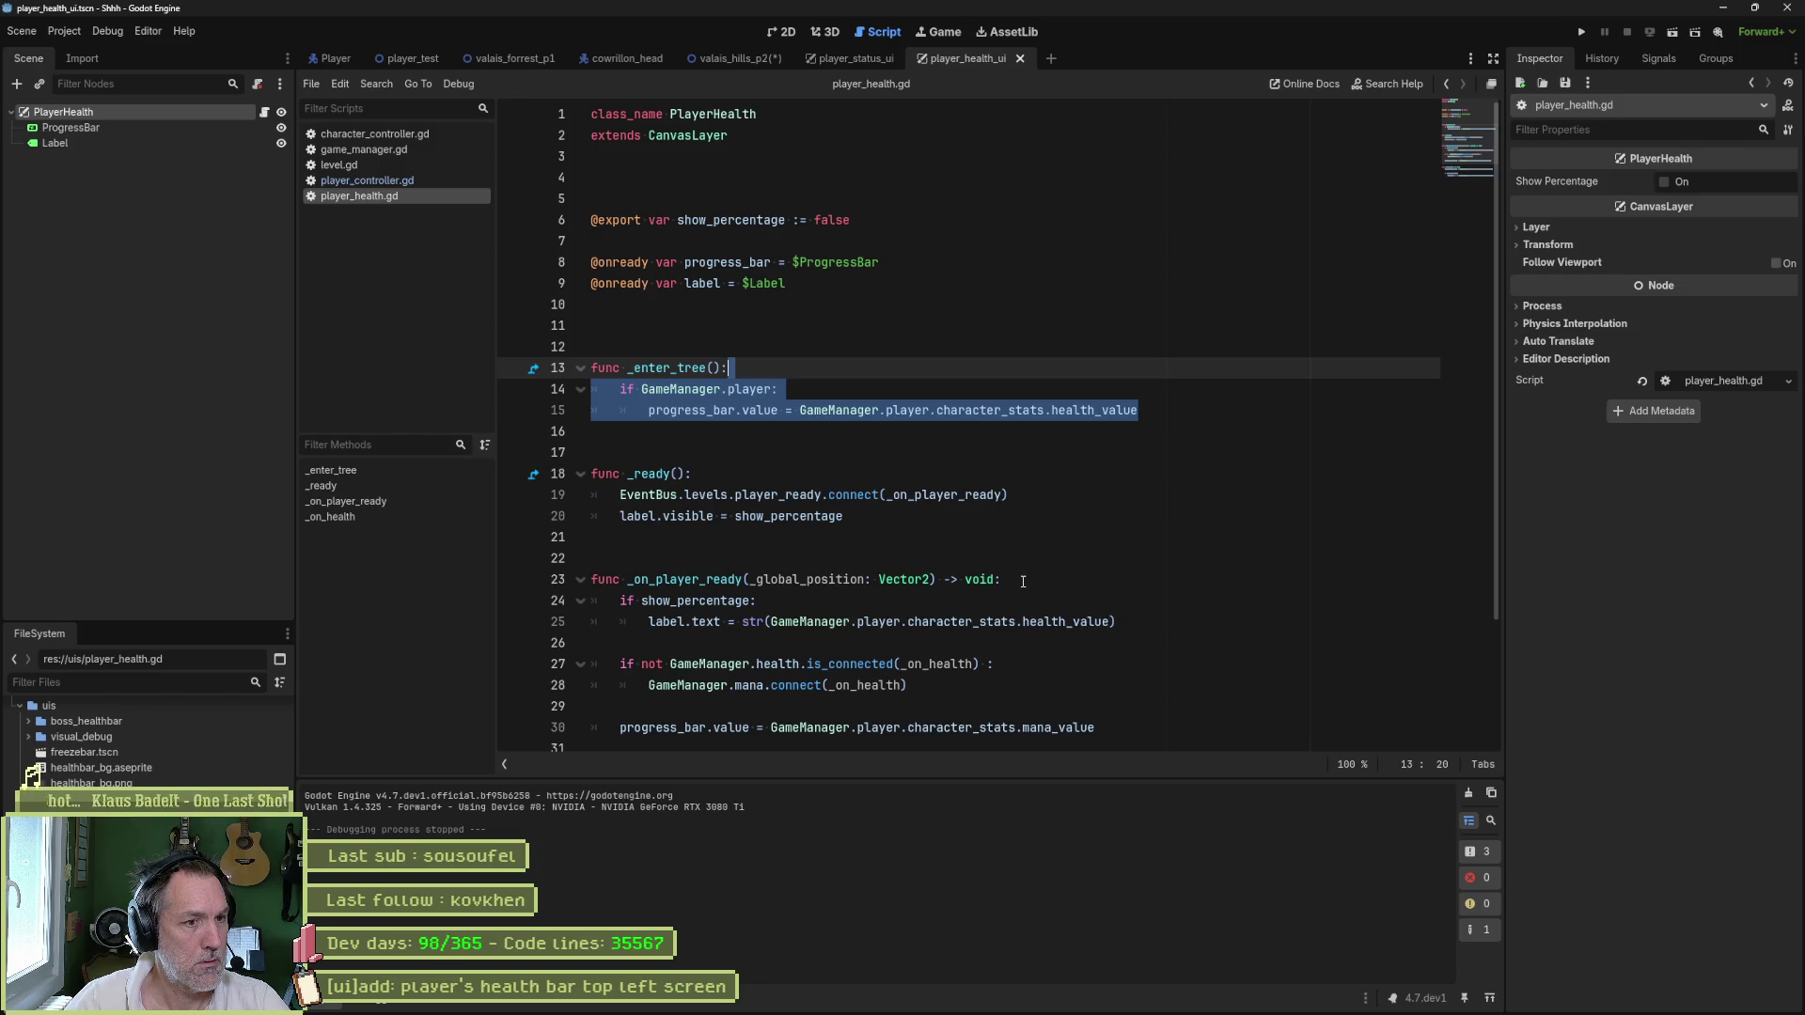
left_click(1021, 582)
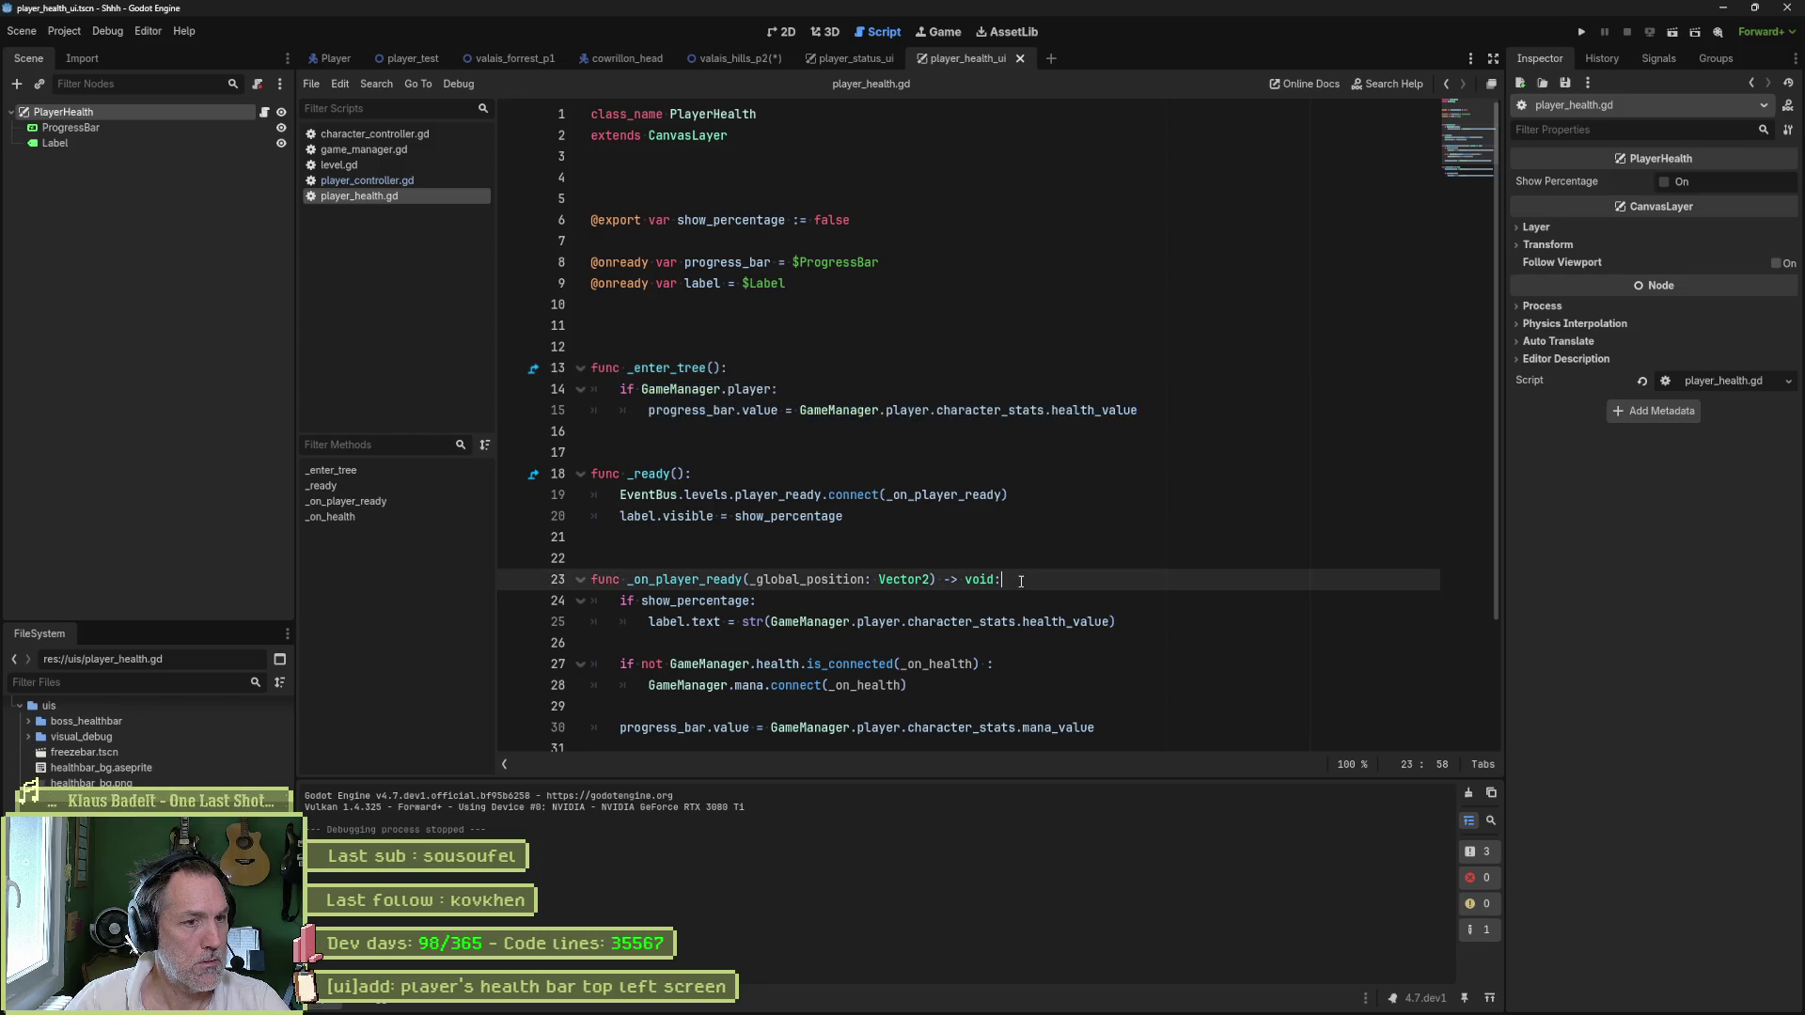
key("ctrl+v")
key("Return")
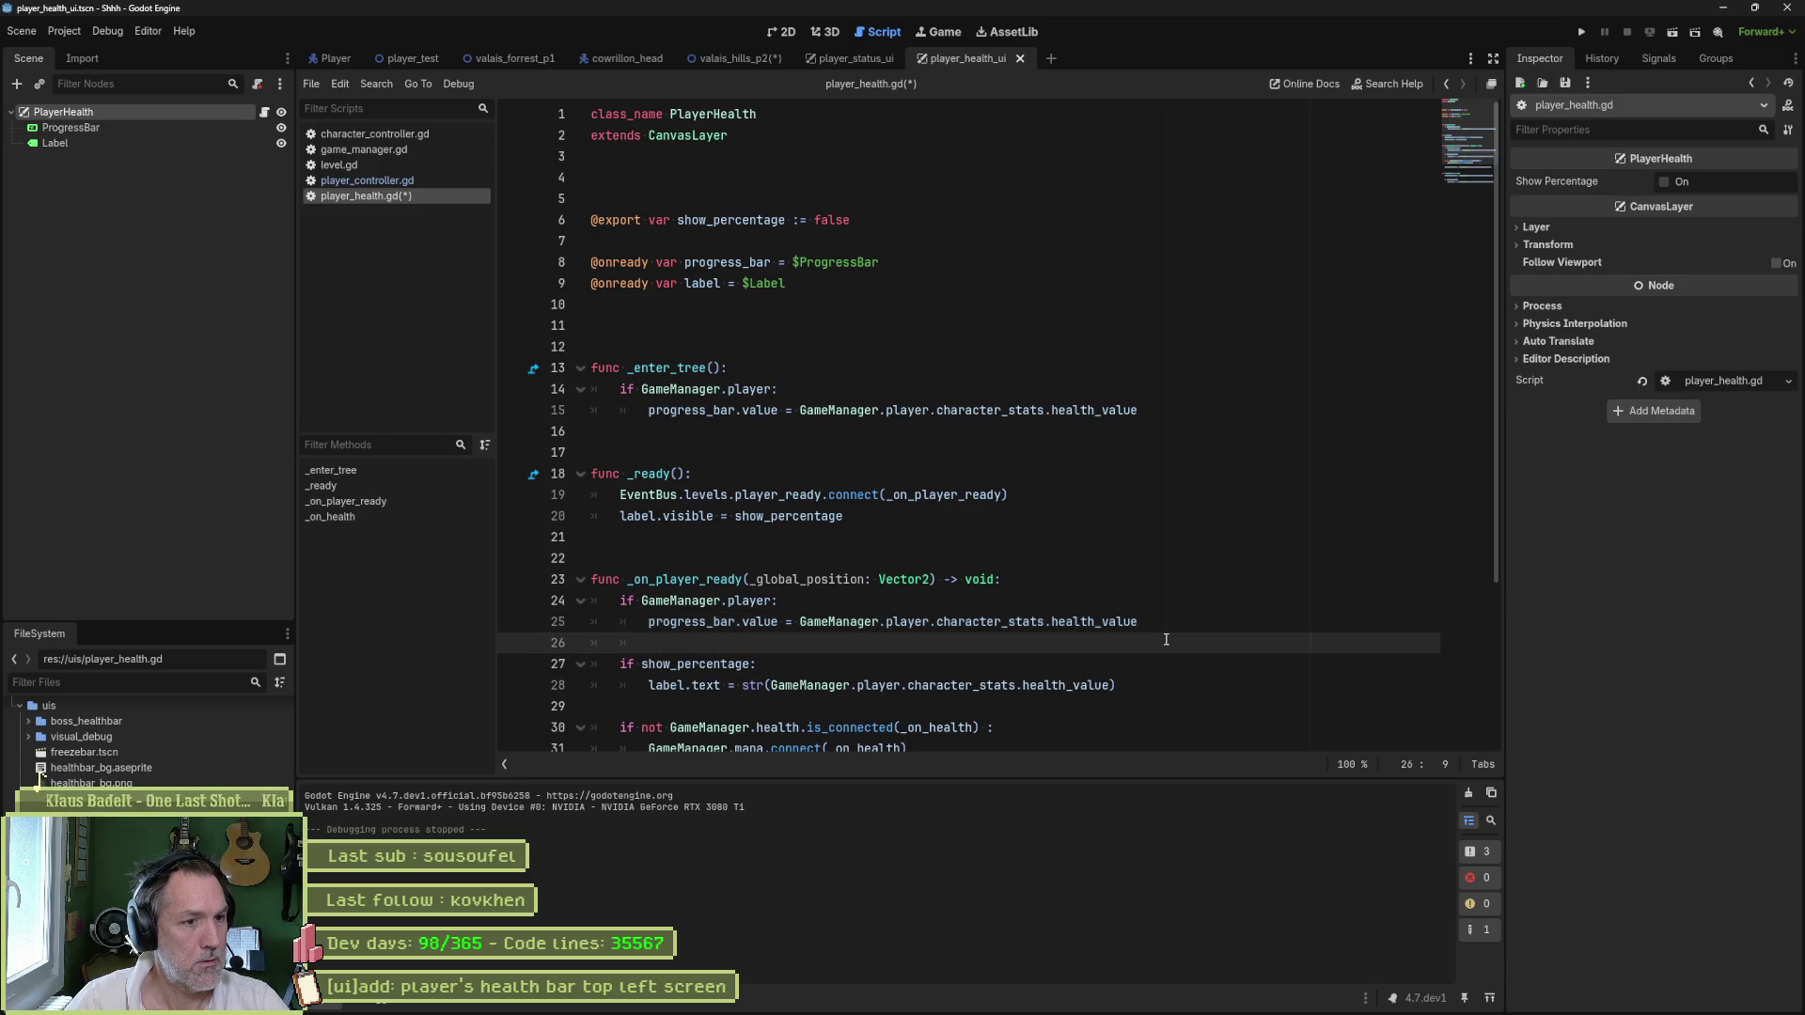
left_click_drag(738, 368, 833, 424)
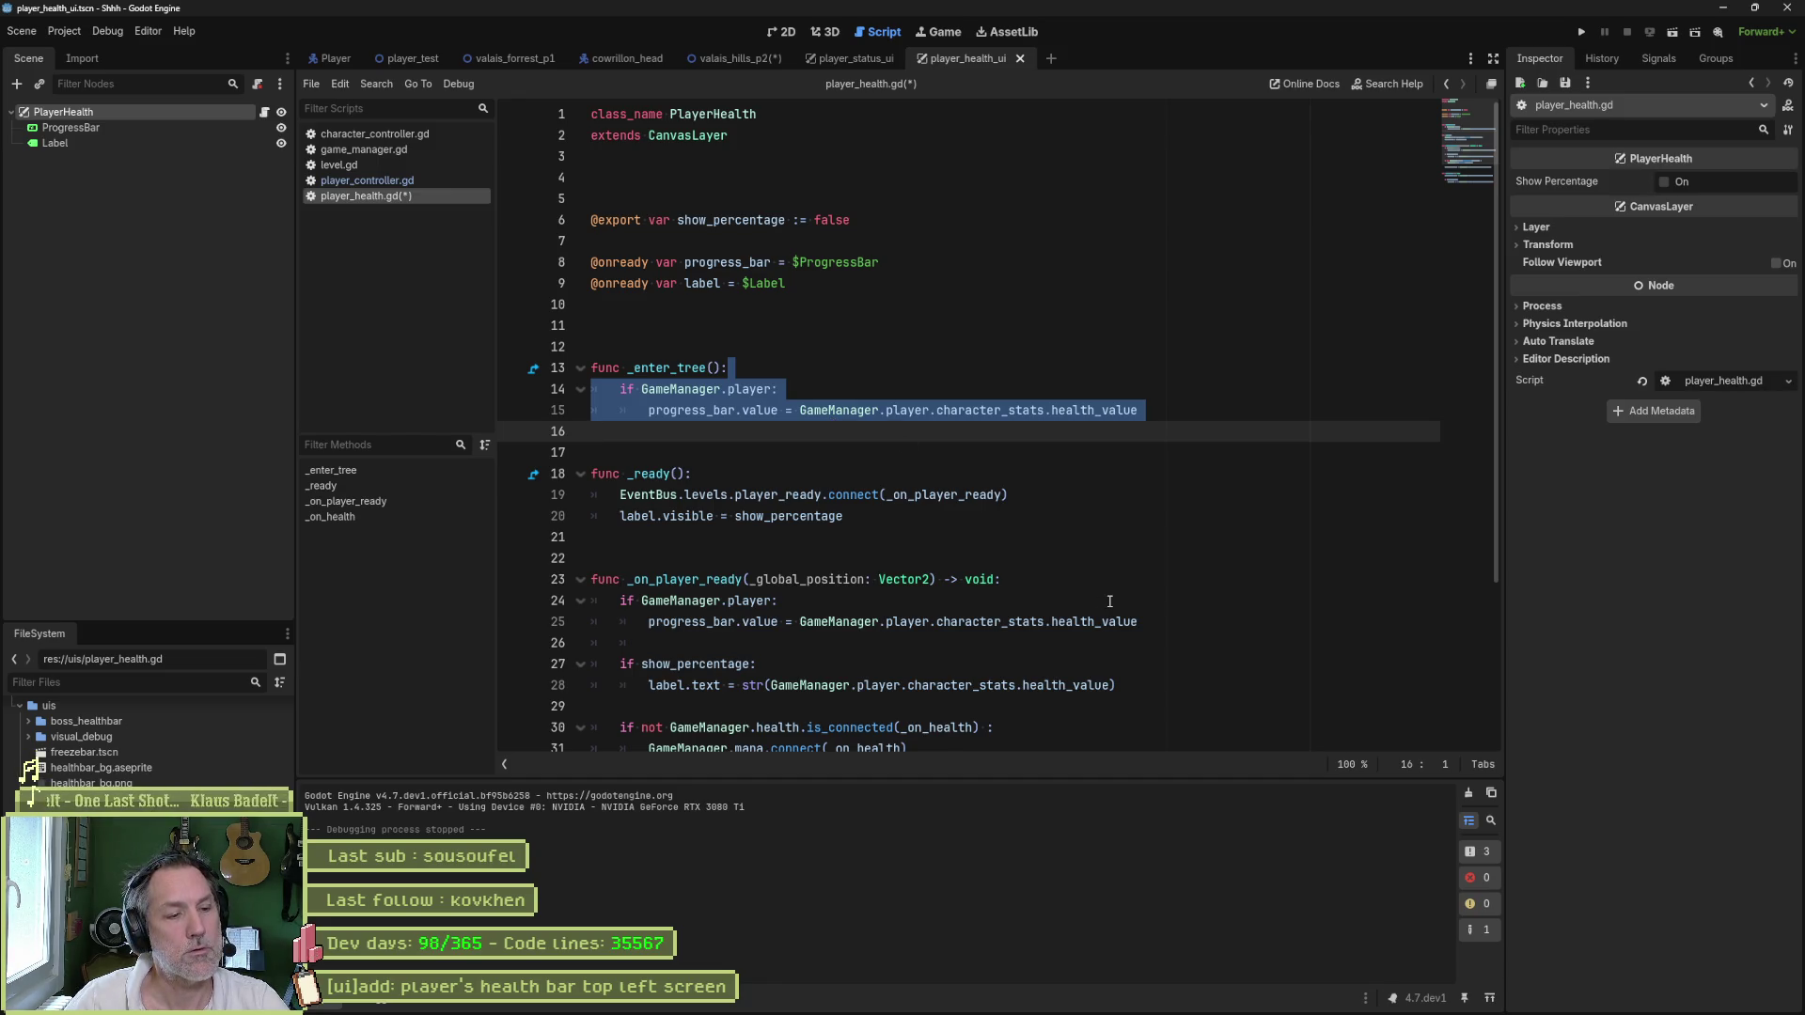
key("ctrl+z")
key("ctrl+z")
left_click(1069, 541)
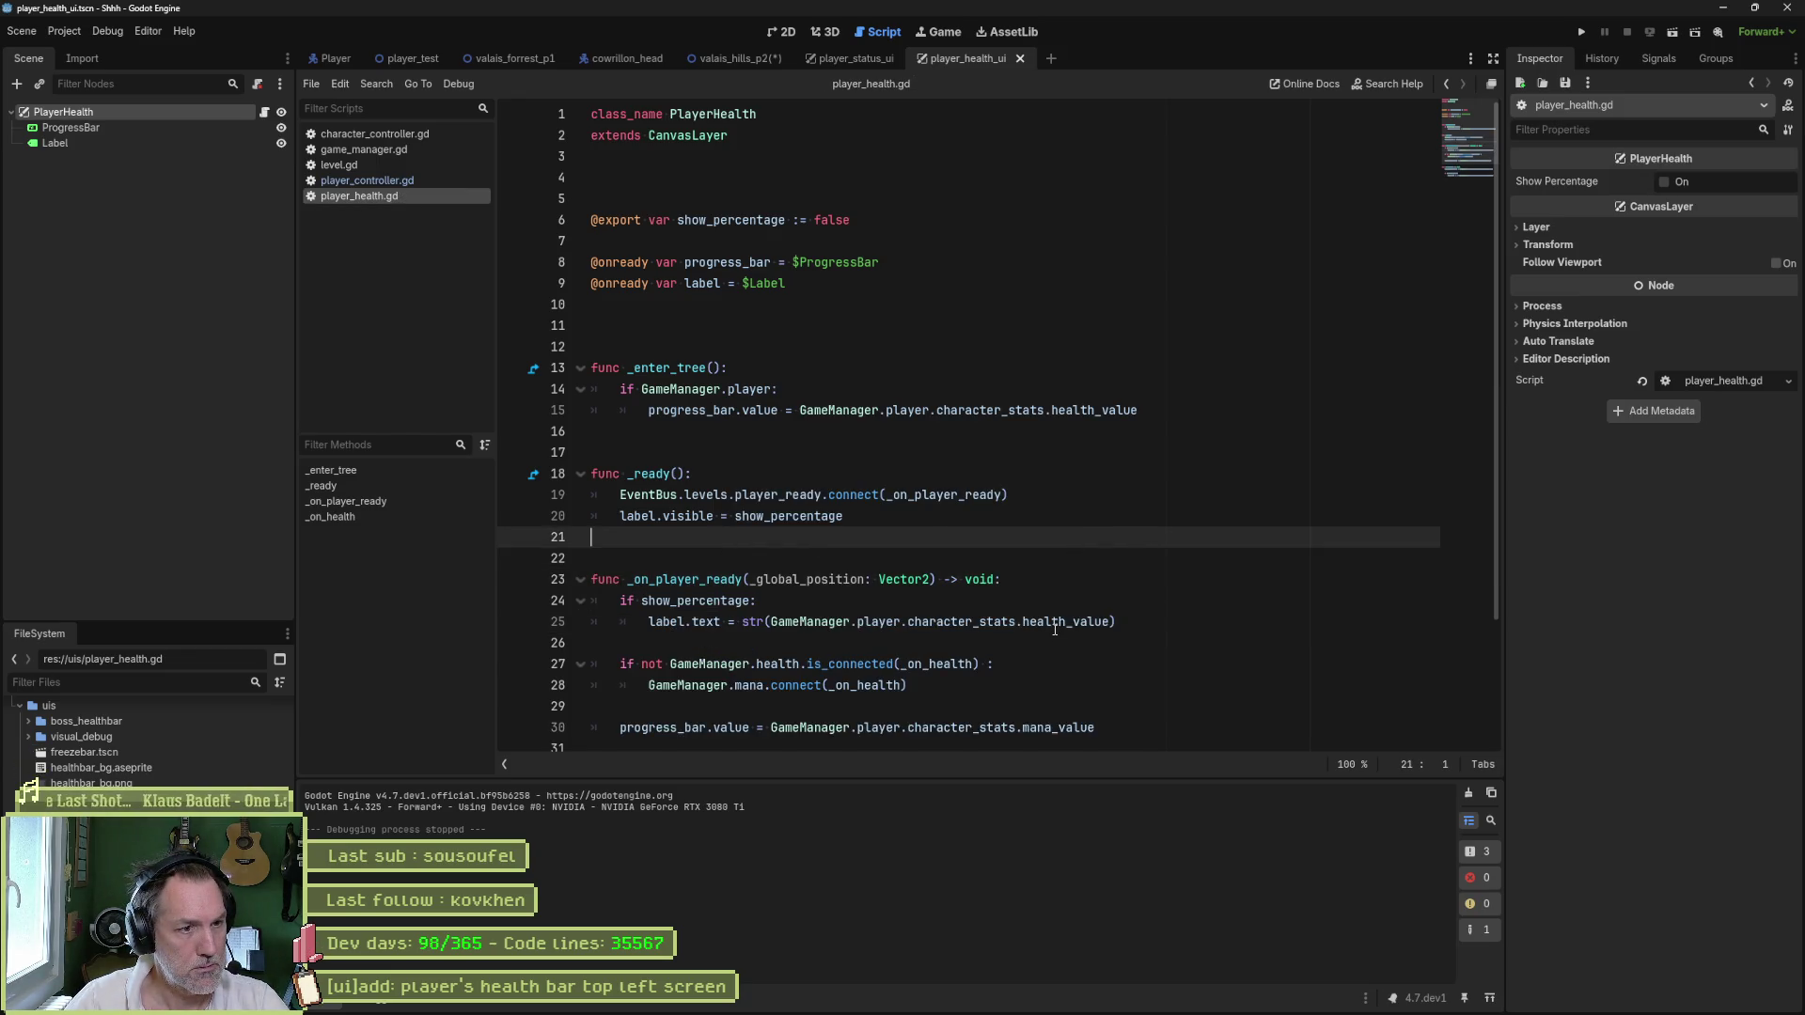
double_click(733, 579)
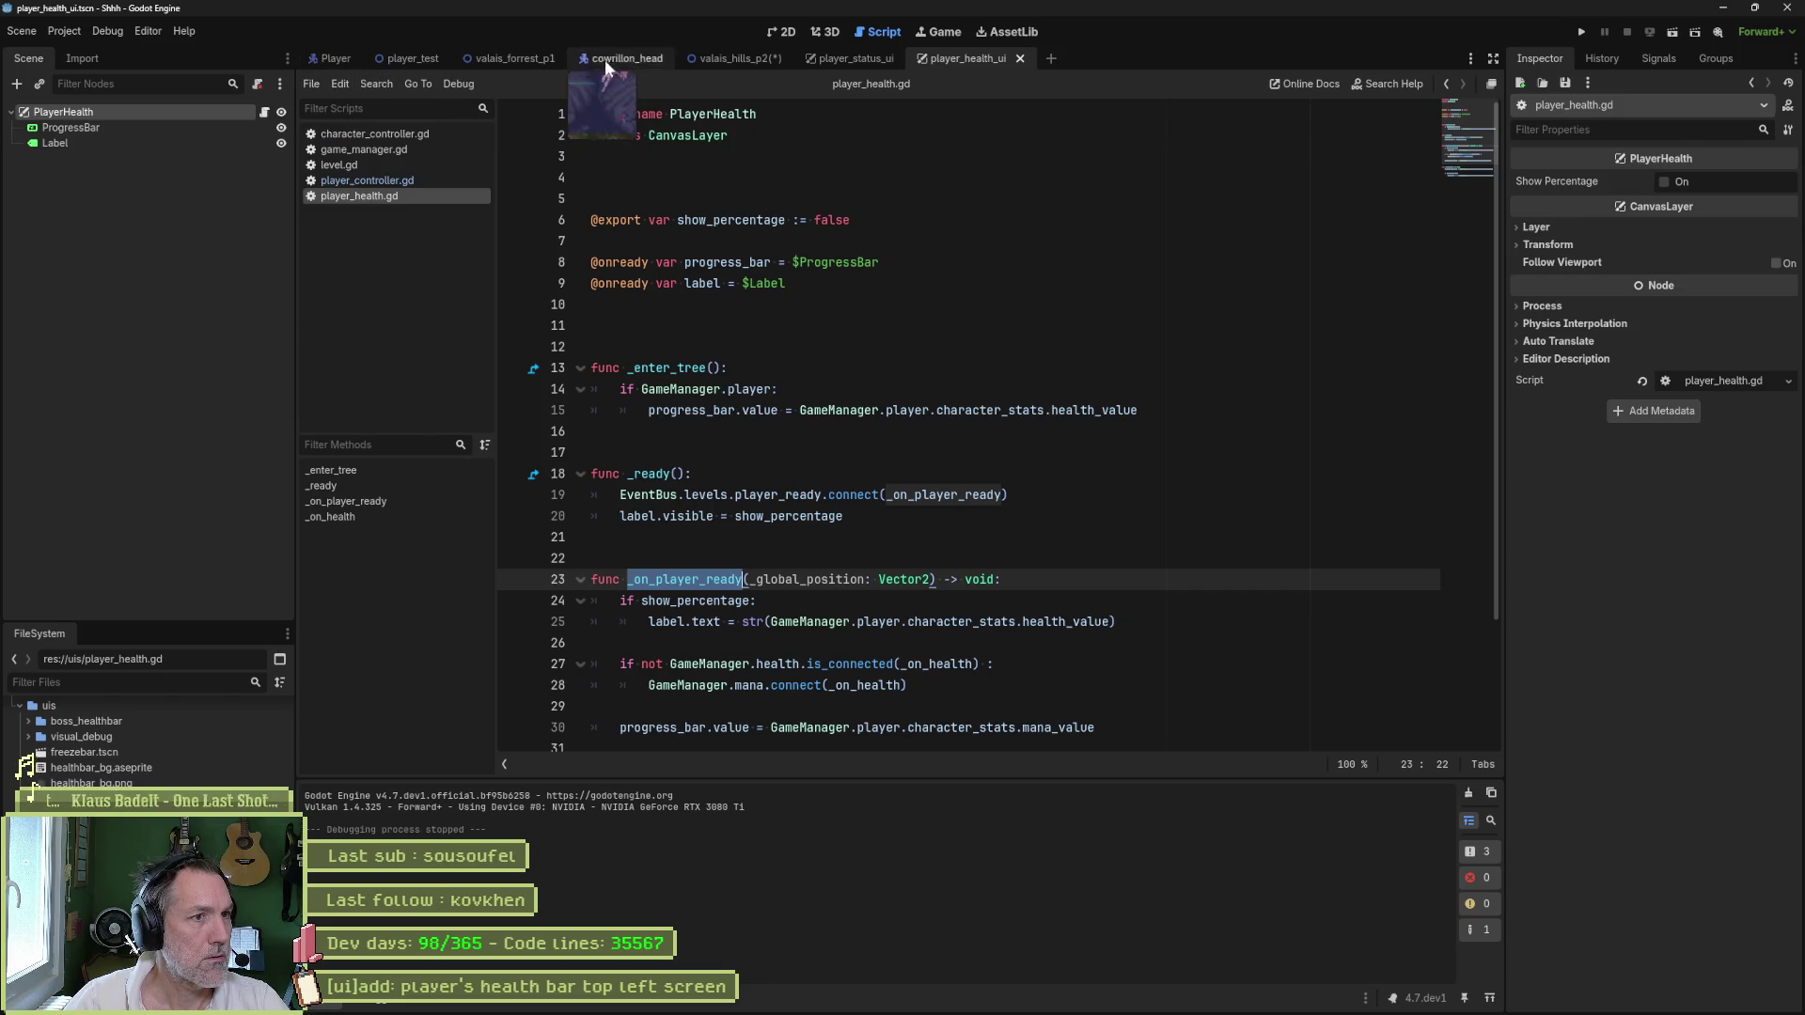
left_click(748, 60)
- Save valais_hills_p2 and check the Player's Character Stats health value in the Inspector
key("ctrl+s")
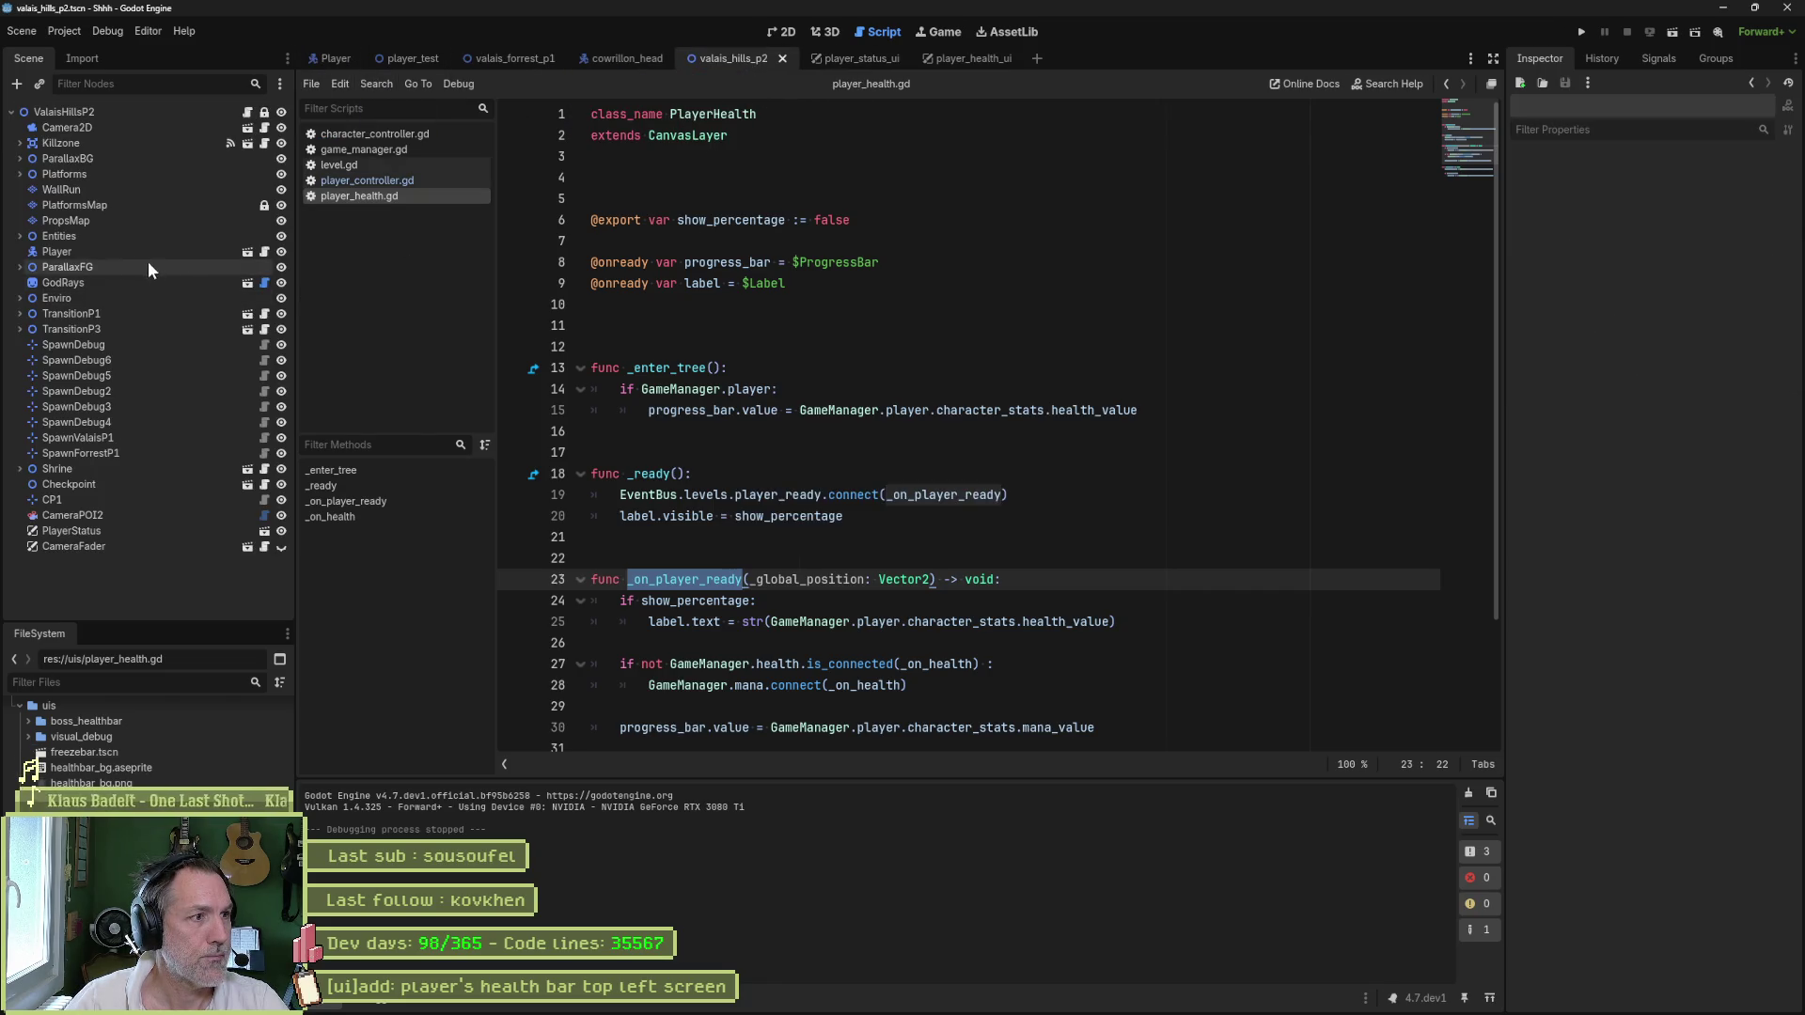
left_click(147, 254)
scroll(1602, 459, "down", 5)
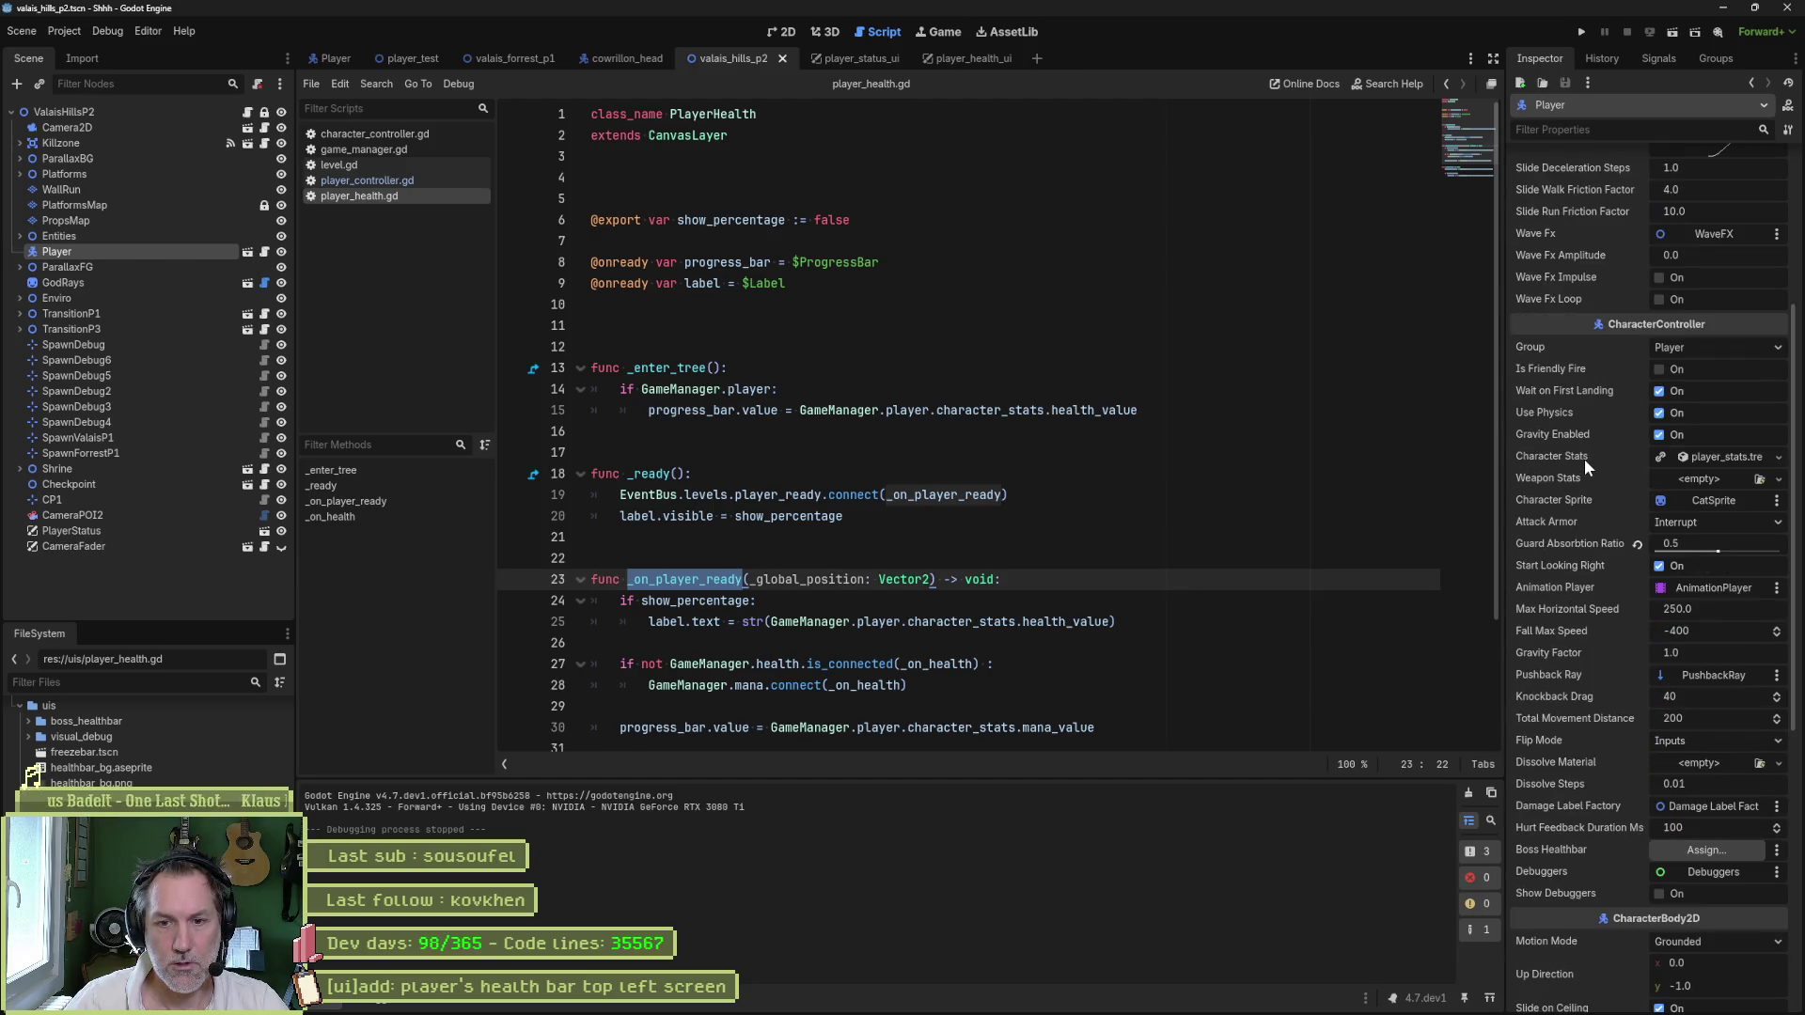
left_click(1723, 455)
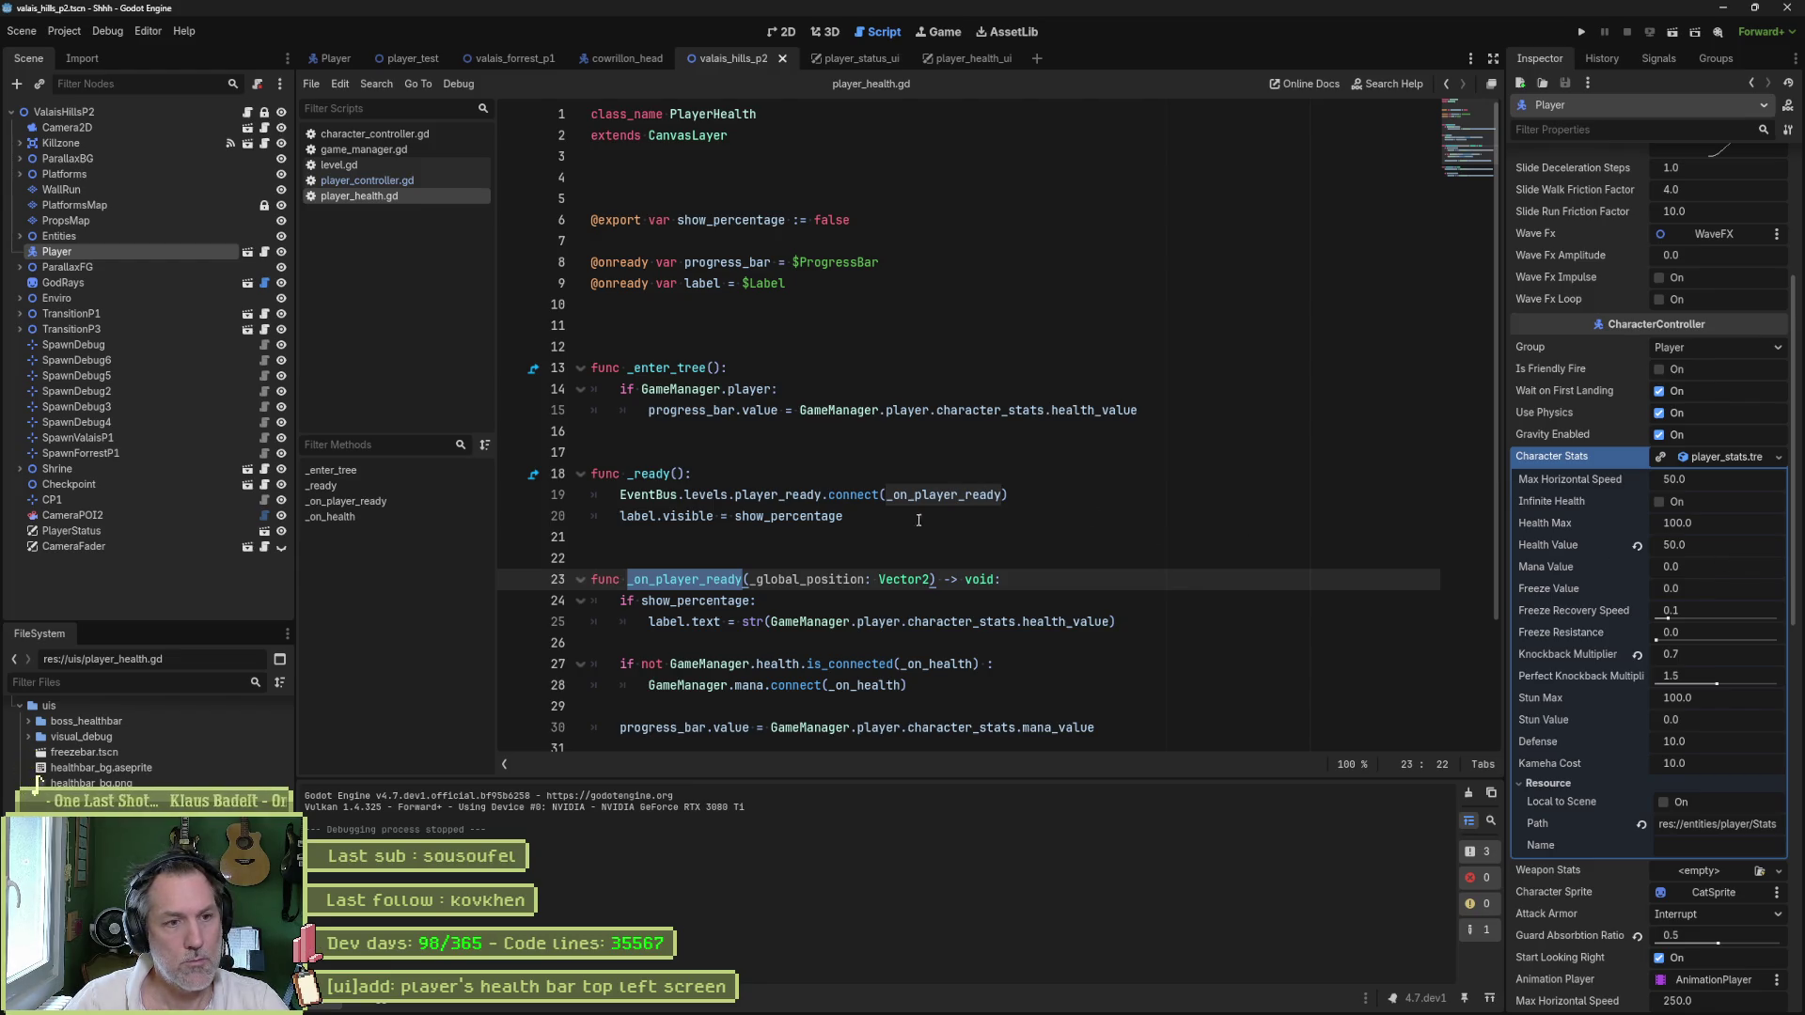
left_click(1161, 419)
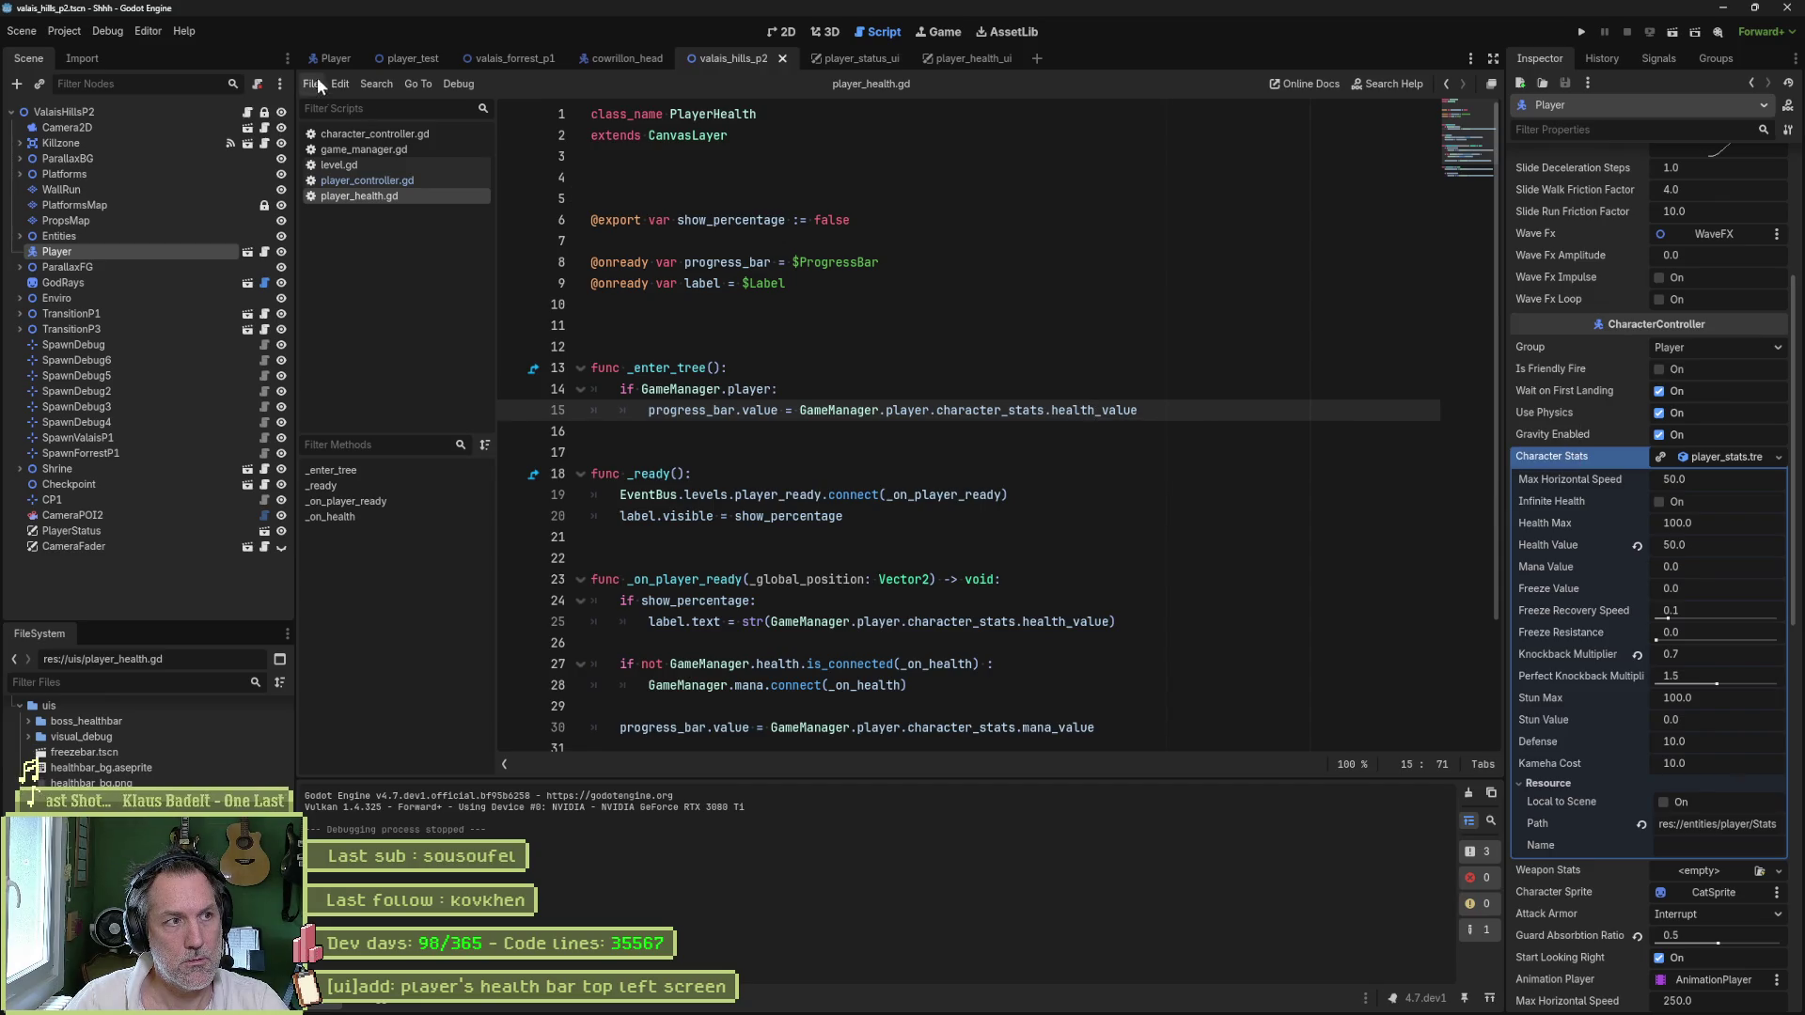
- Run player_test and inspect the running Player's Character Stats, then stop the game
left_click(413, 58)
key("F6")
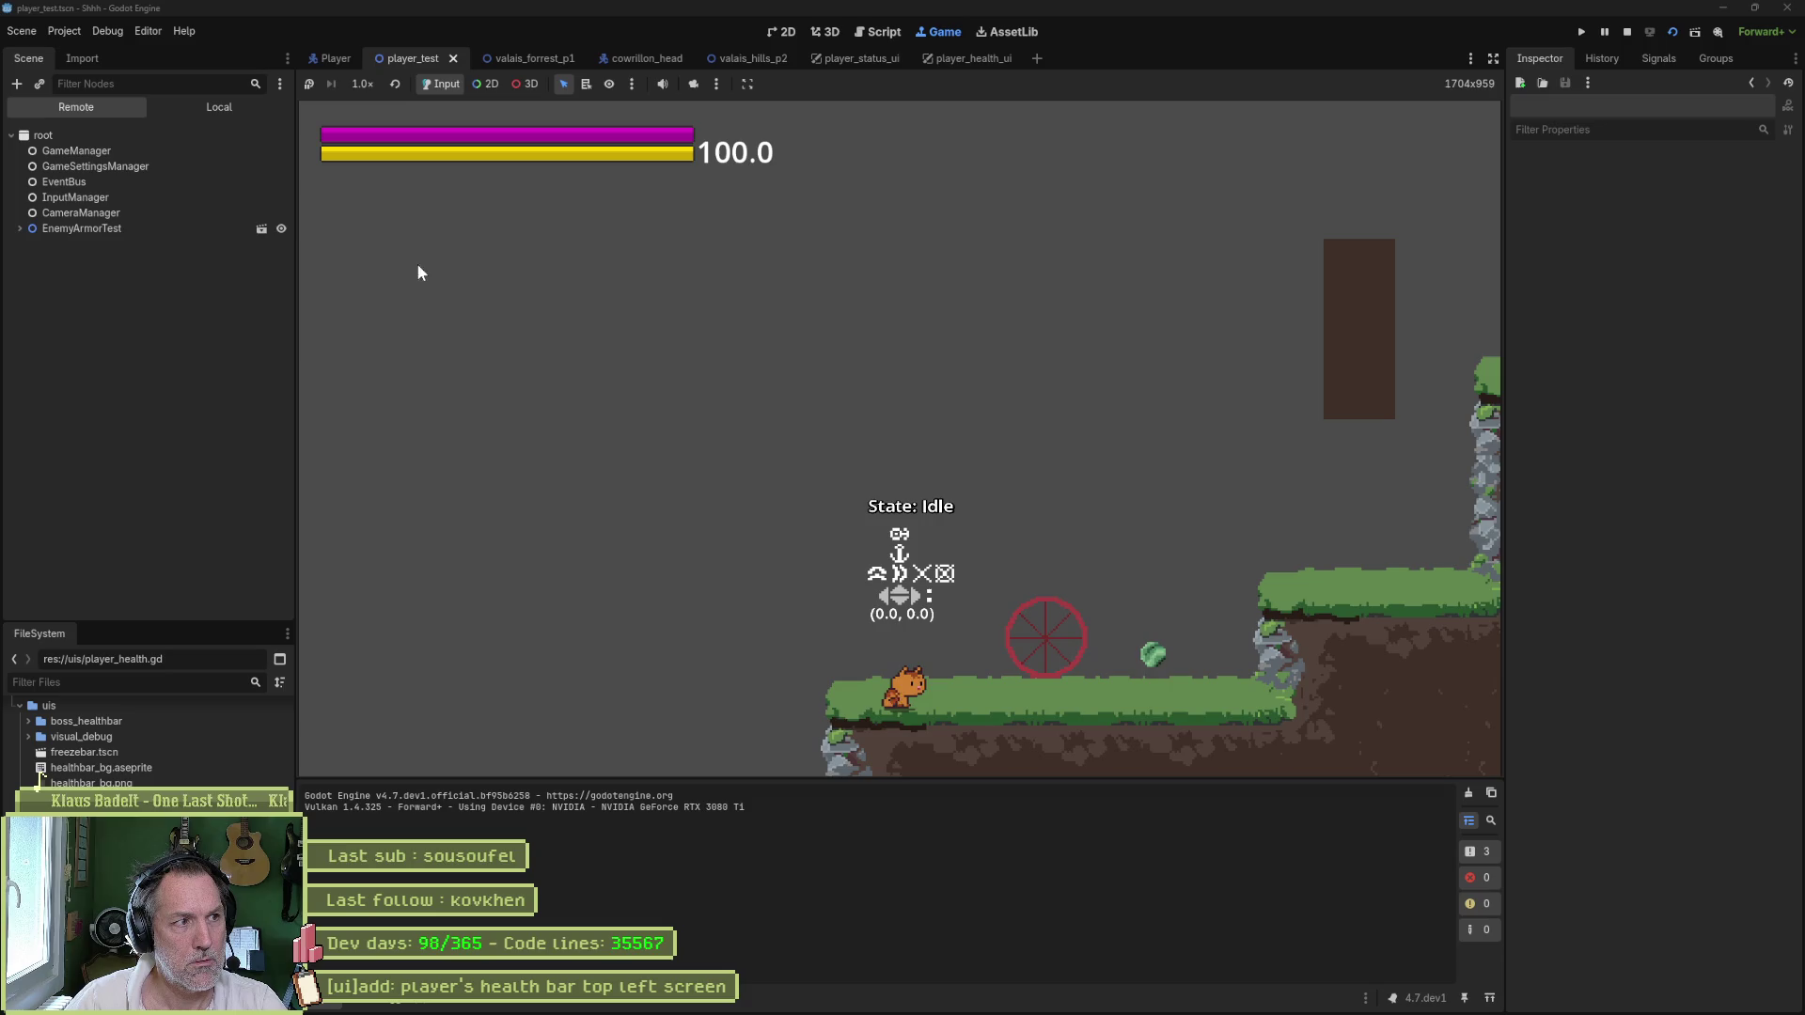
left_click(19, 228)
left_click(43, 304)
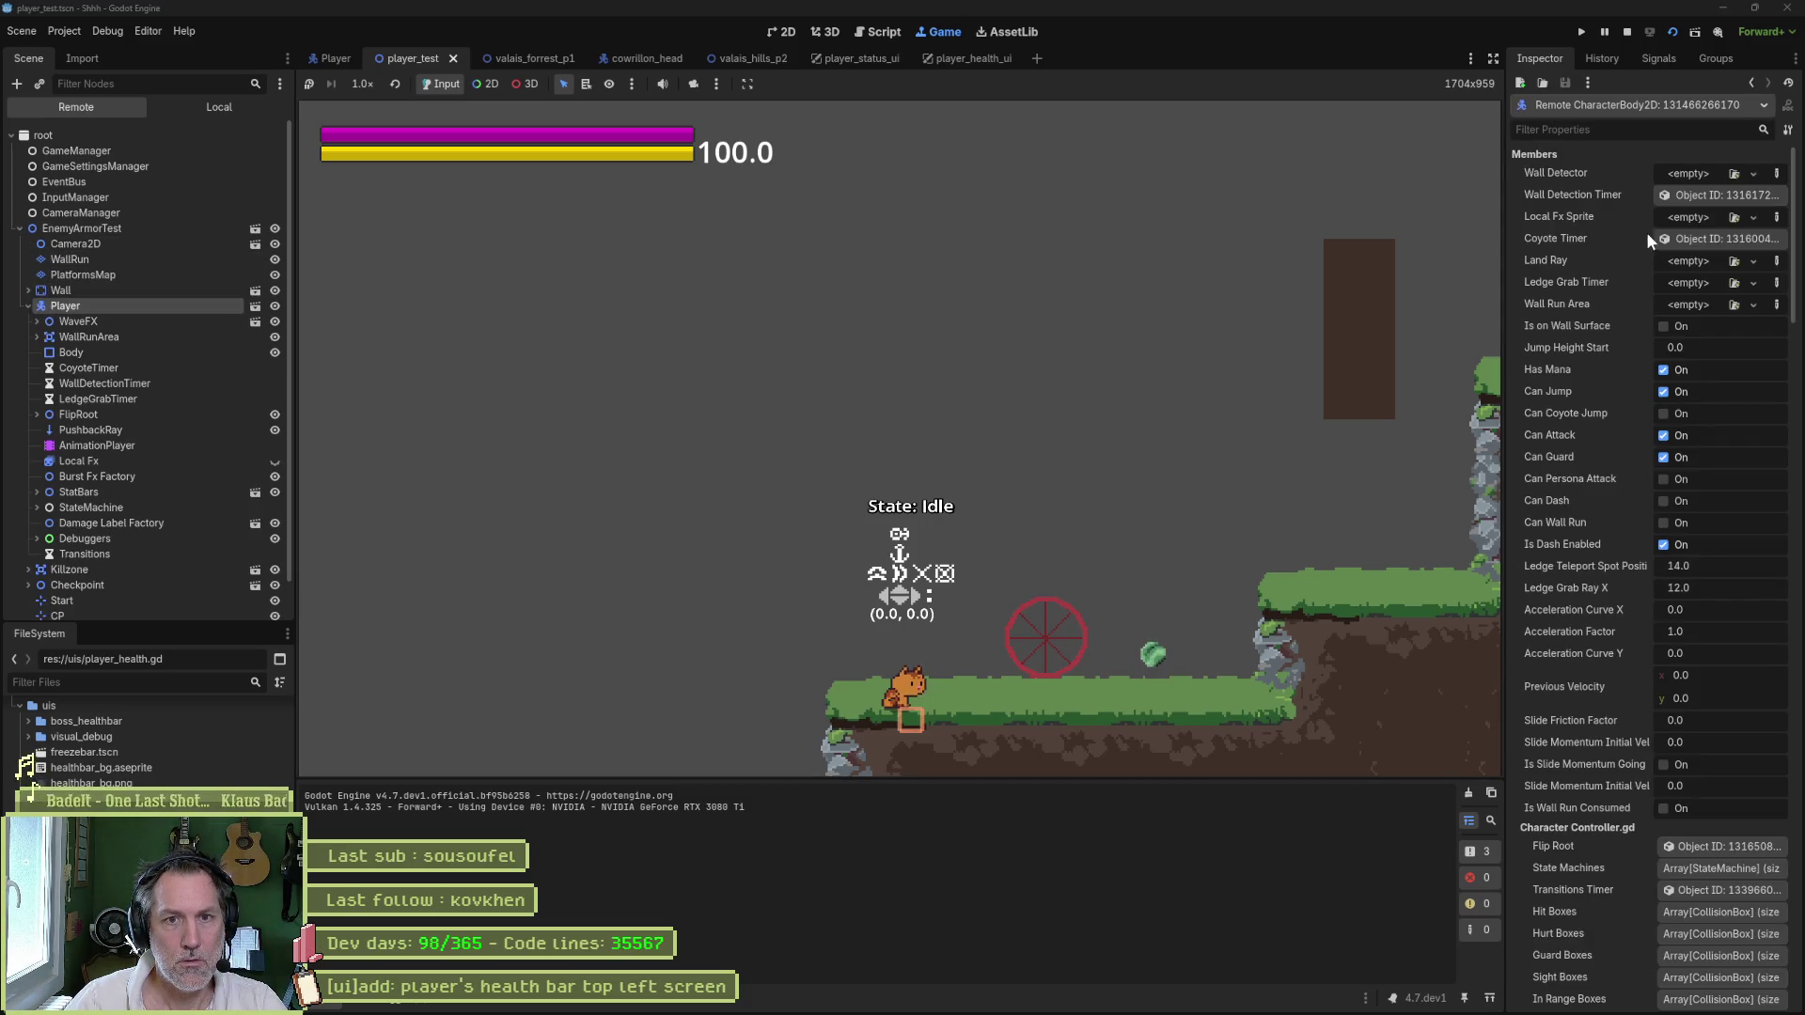
scroll(1571, 549, "down", 10)
scroll(1574, 607, "down", 6)
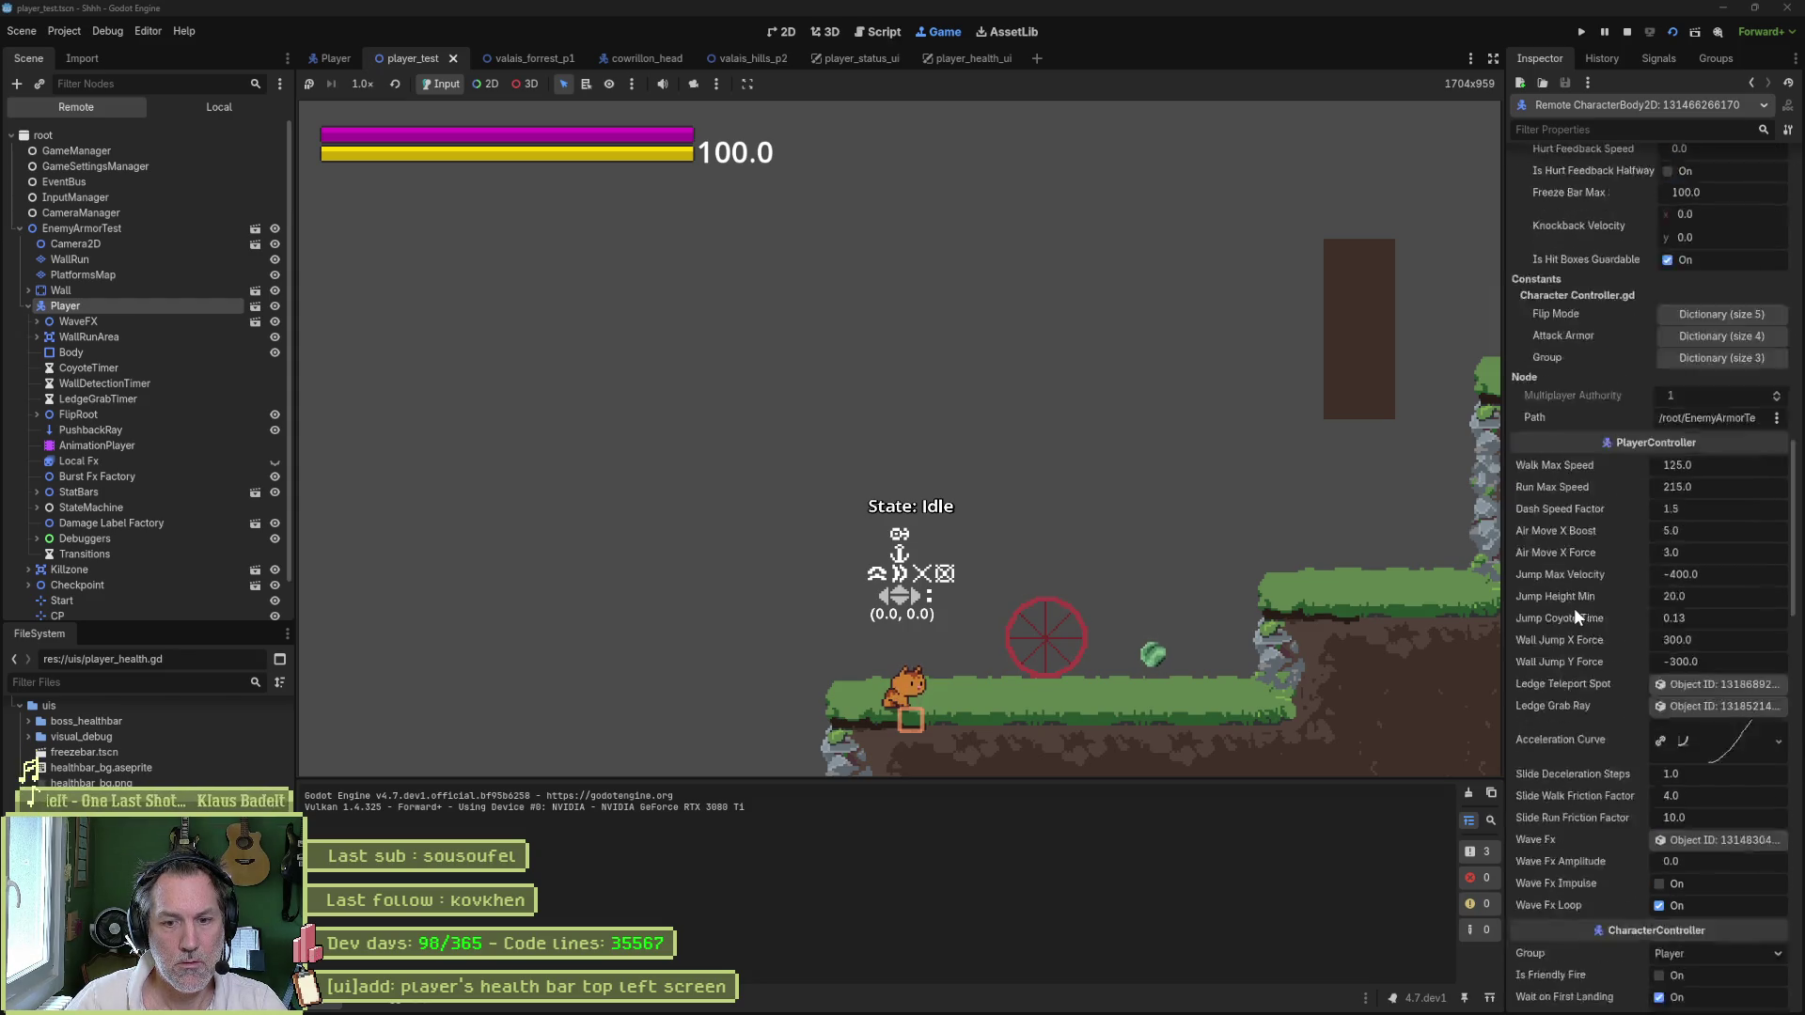
scroll(1584, 600, "down", 4)
scroll(1583, 600, "down", 2)
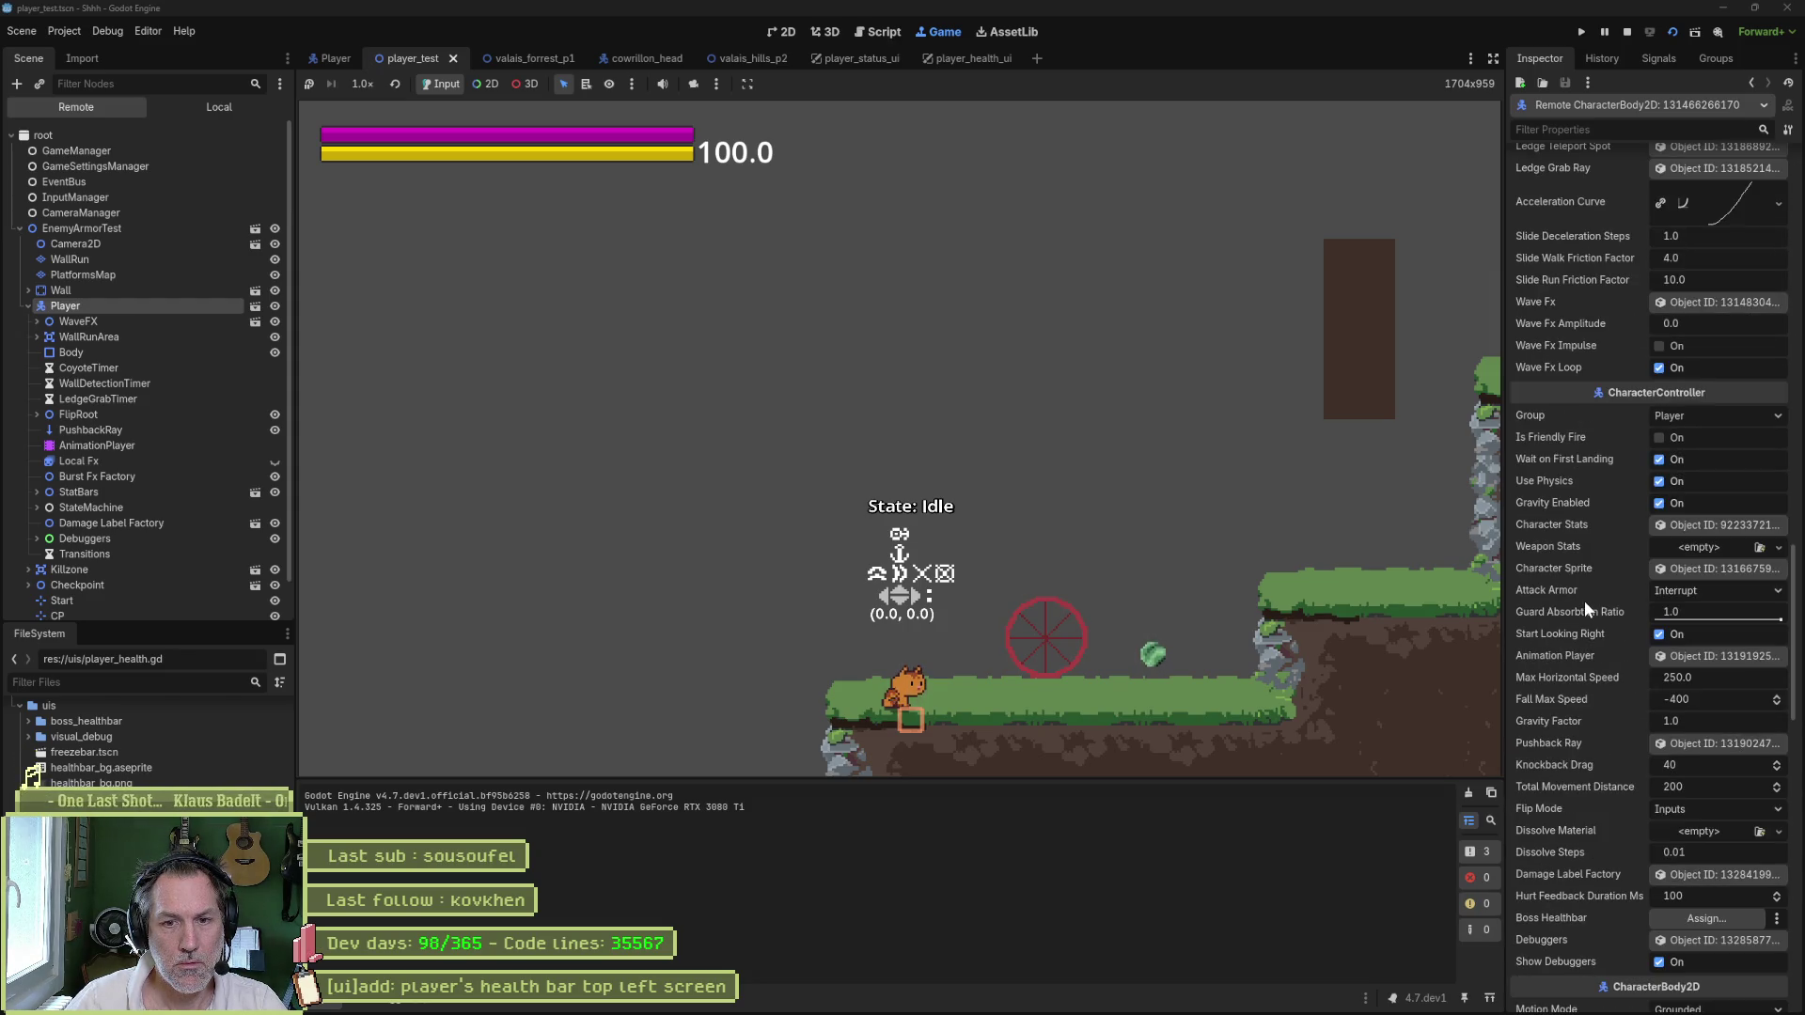
left_click(1677, 526)
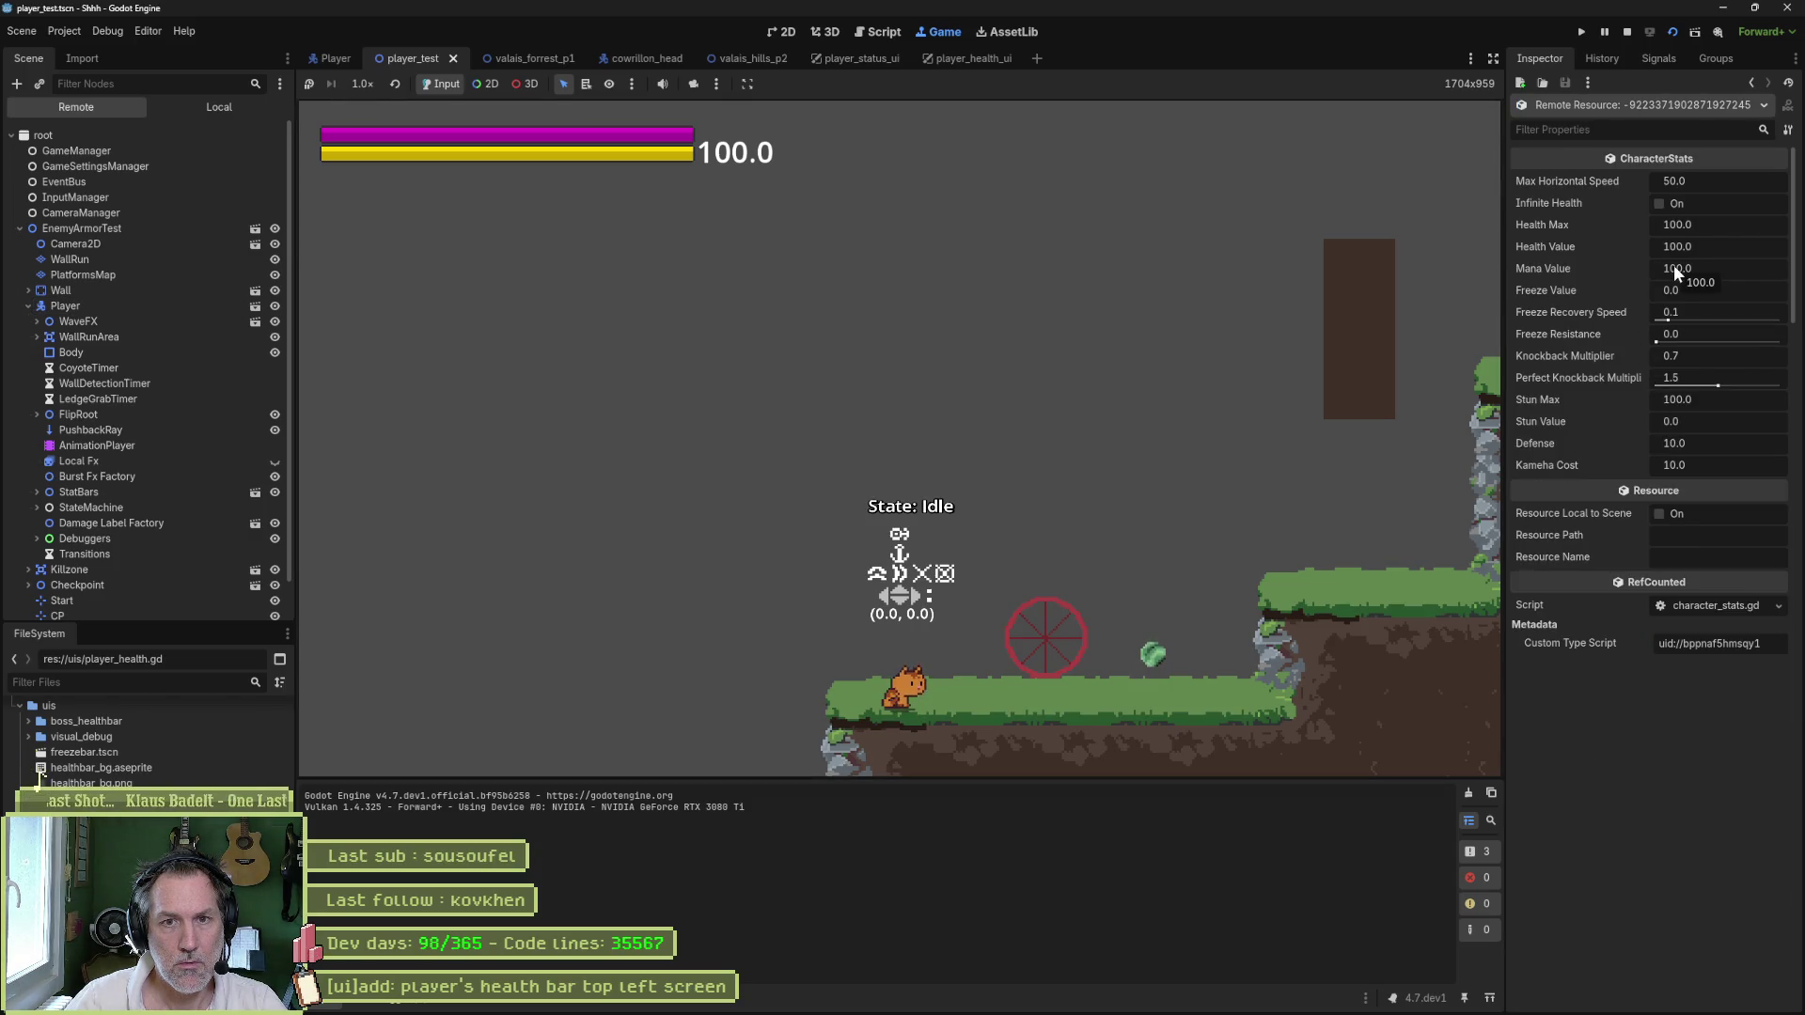
key("F8")
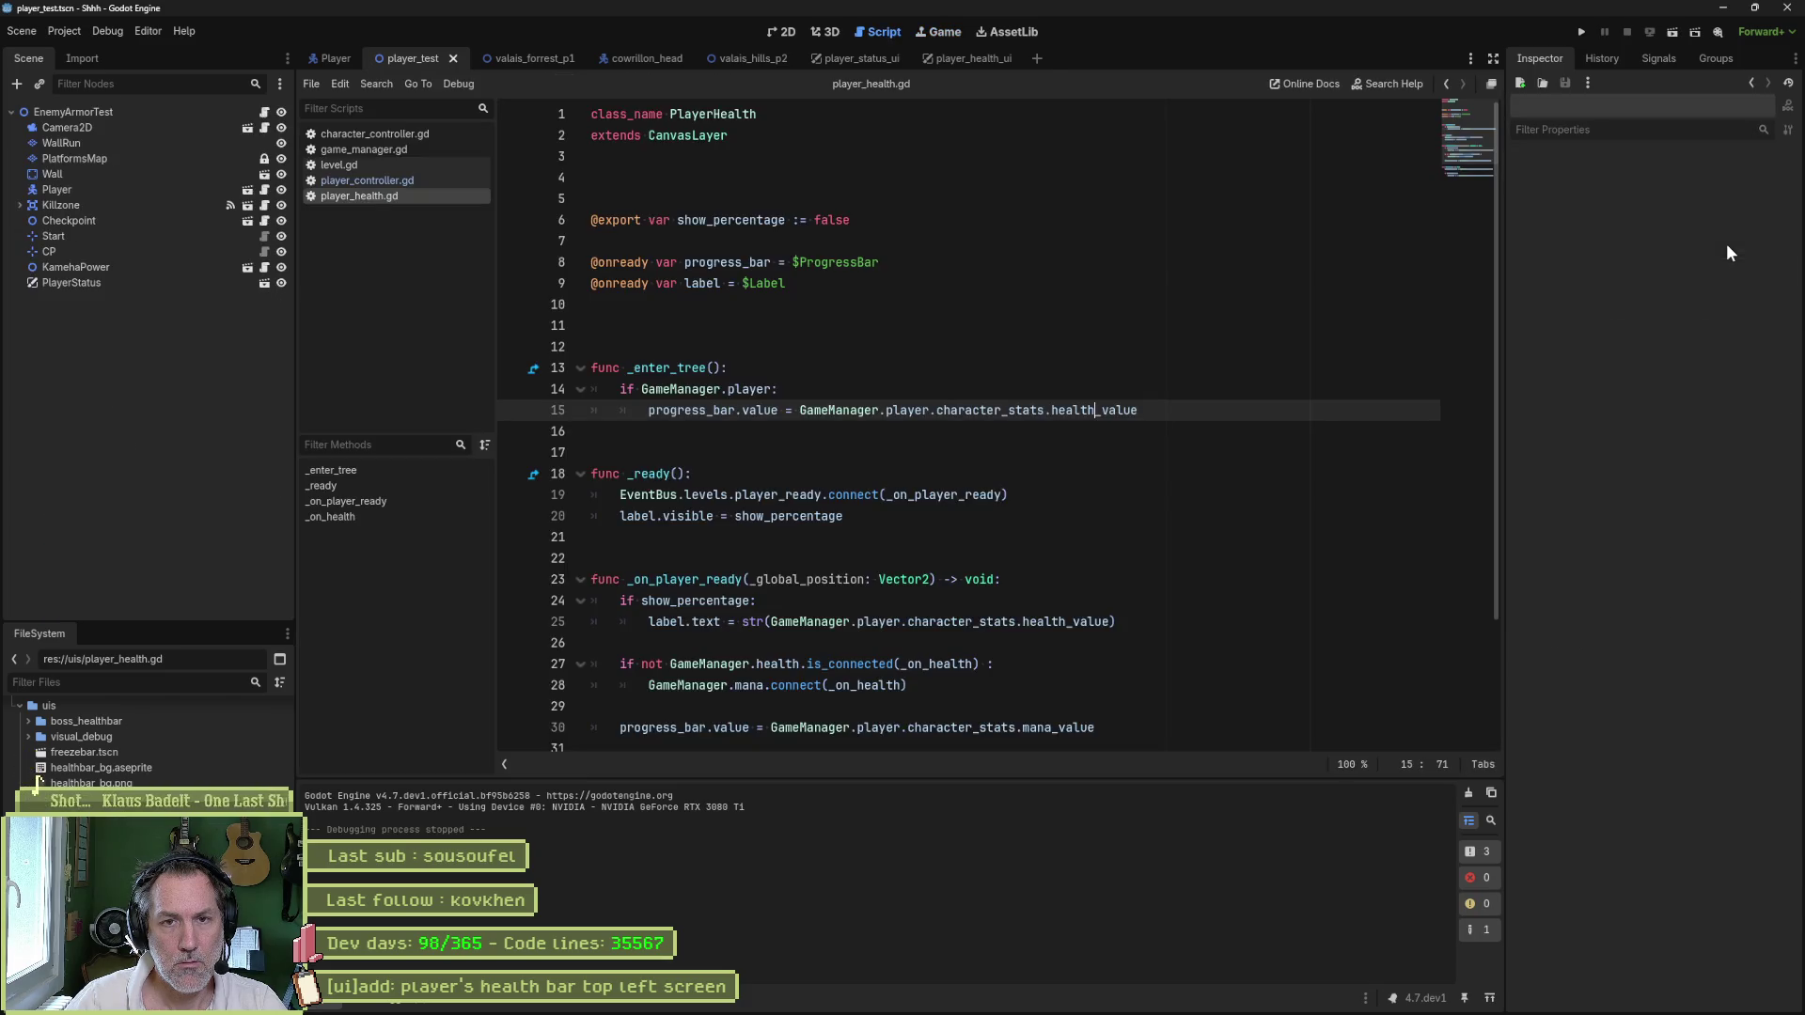
- Recheck the Player's Character Stats, rerun player_test and select the running Player
left_click(133, 188)
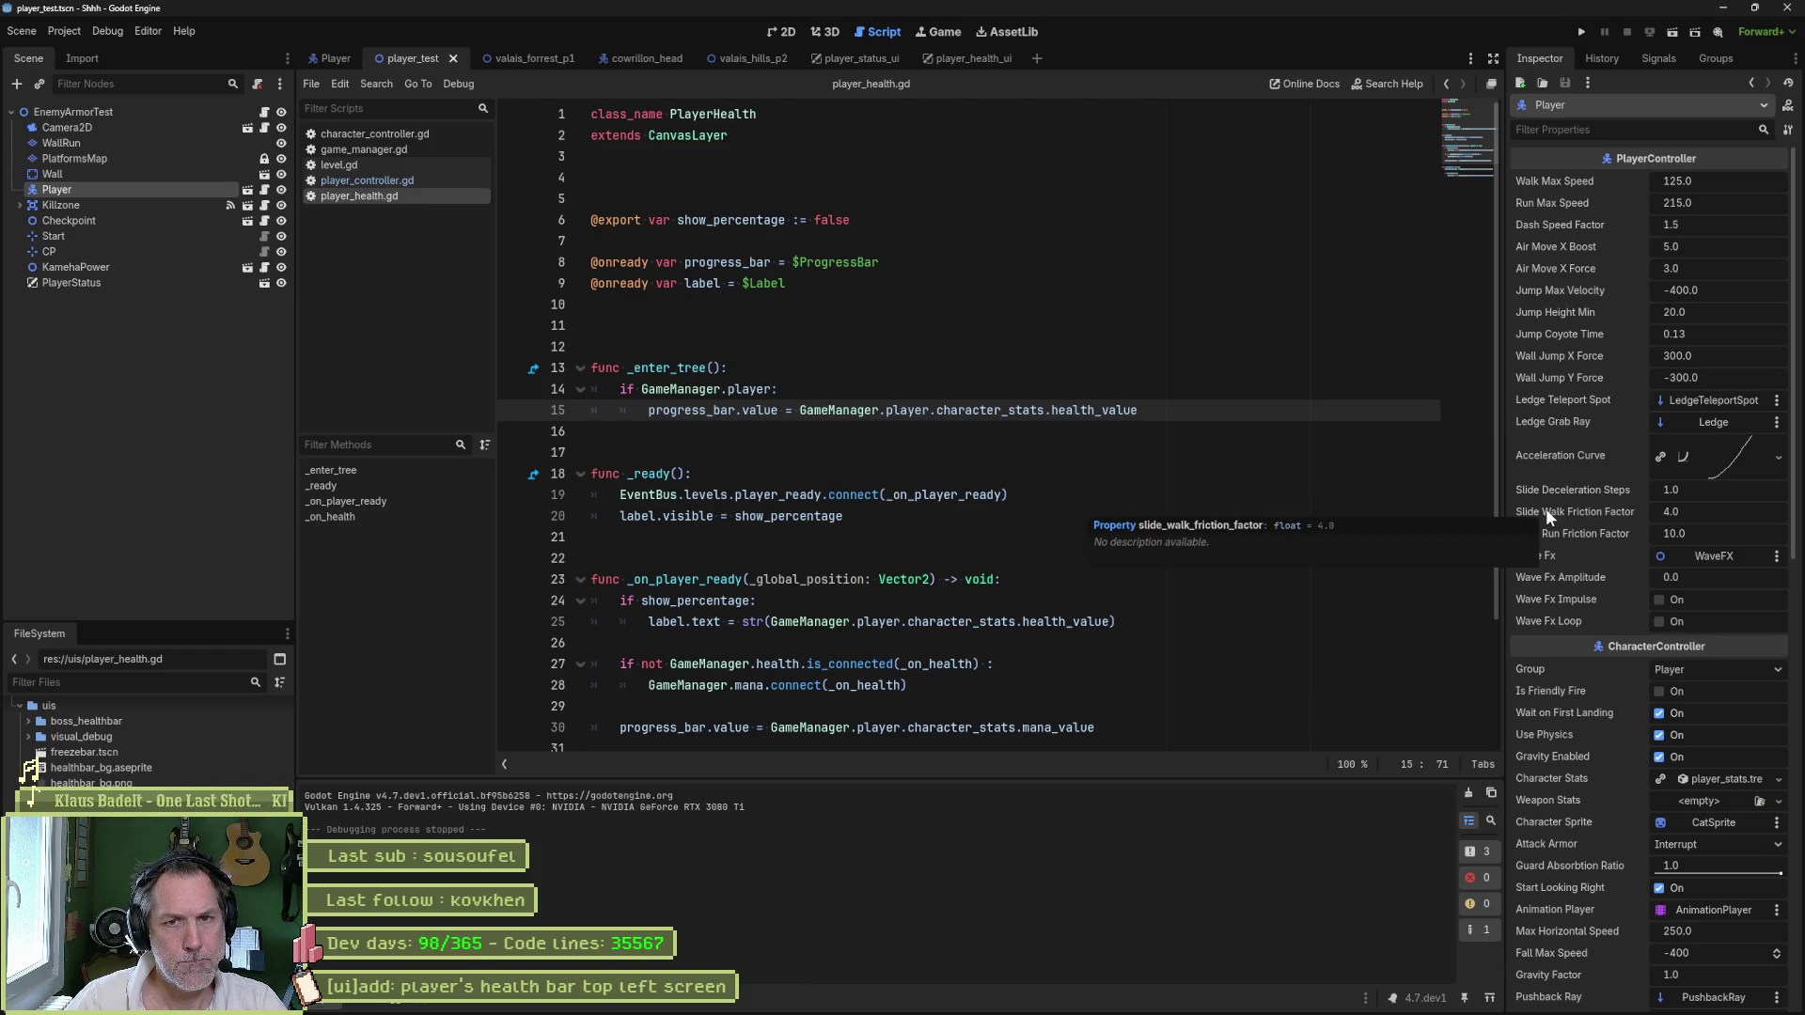
scroll(1546, 509, "down", 5)
left_click(1707, 347)
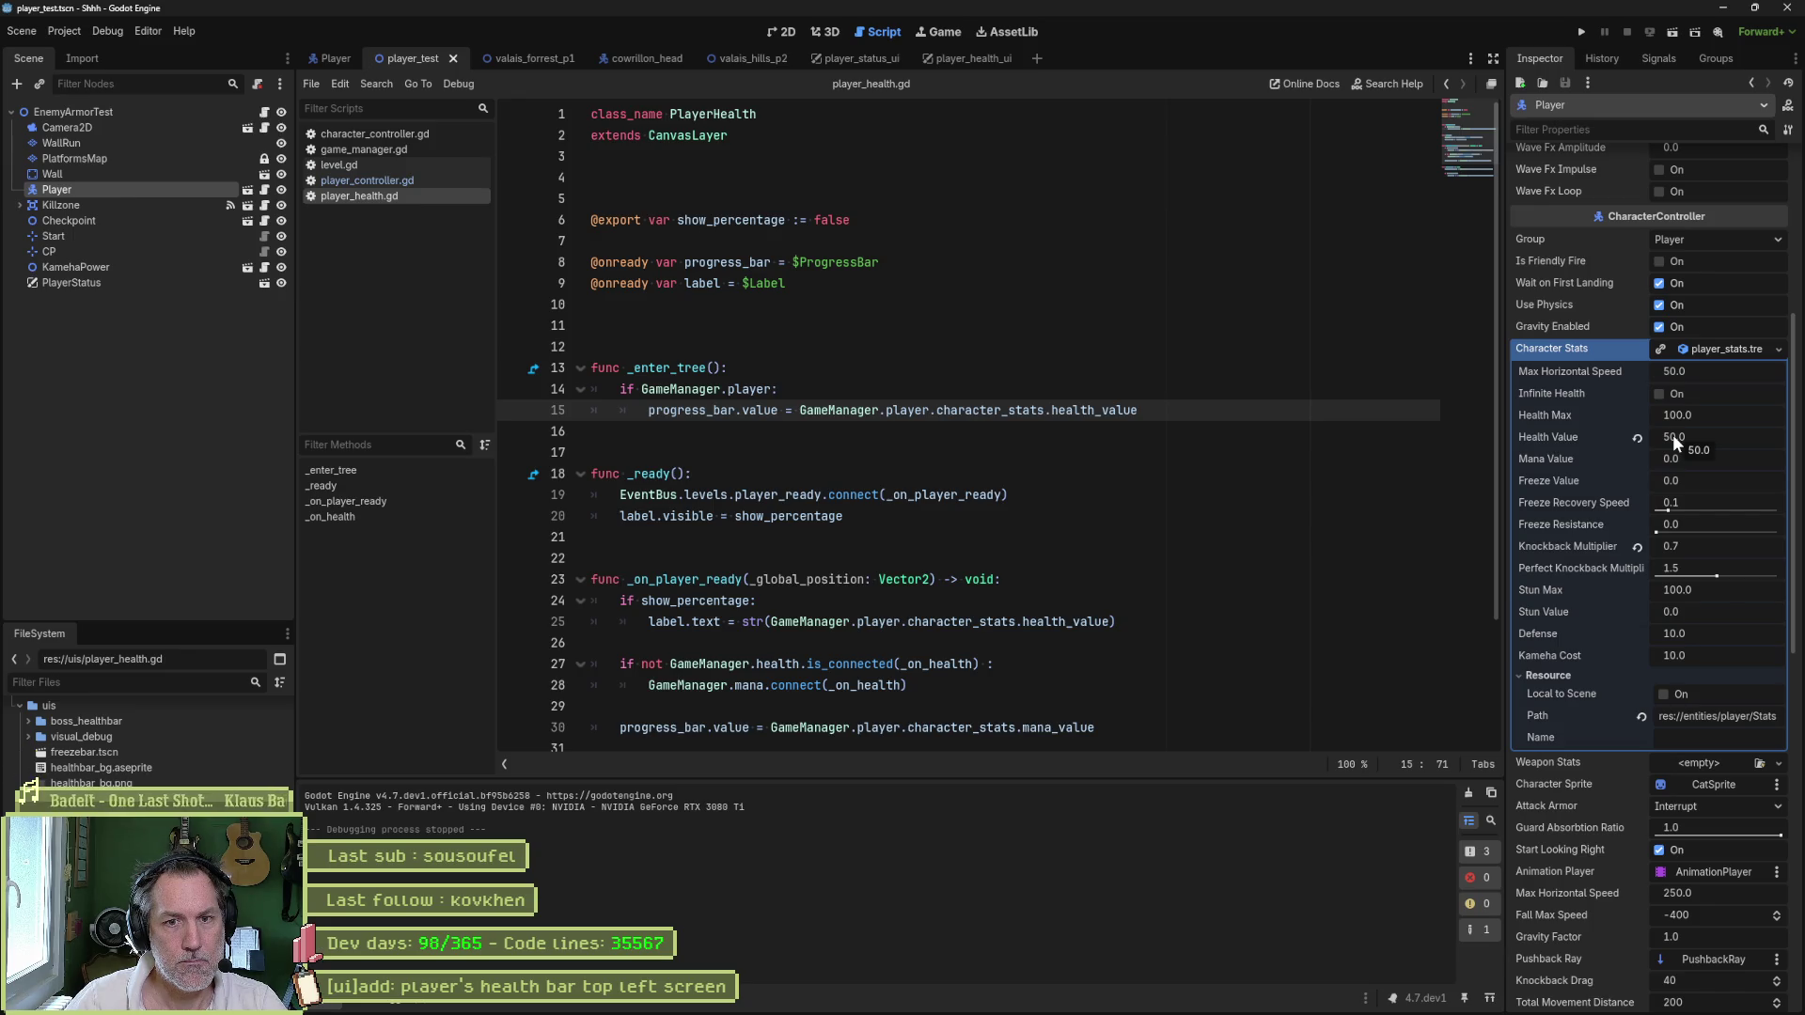
left_click(1197, 423)
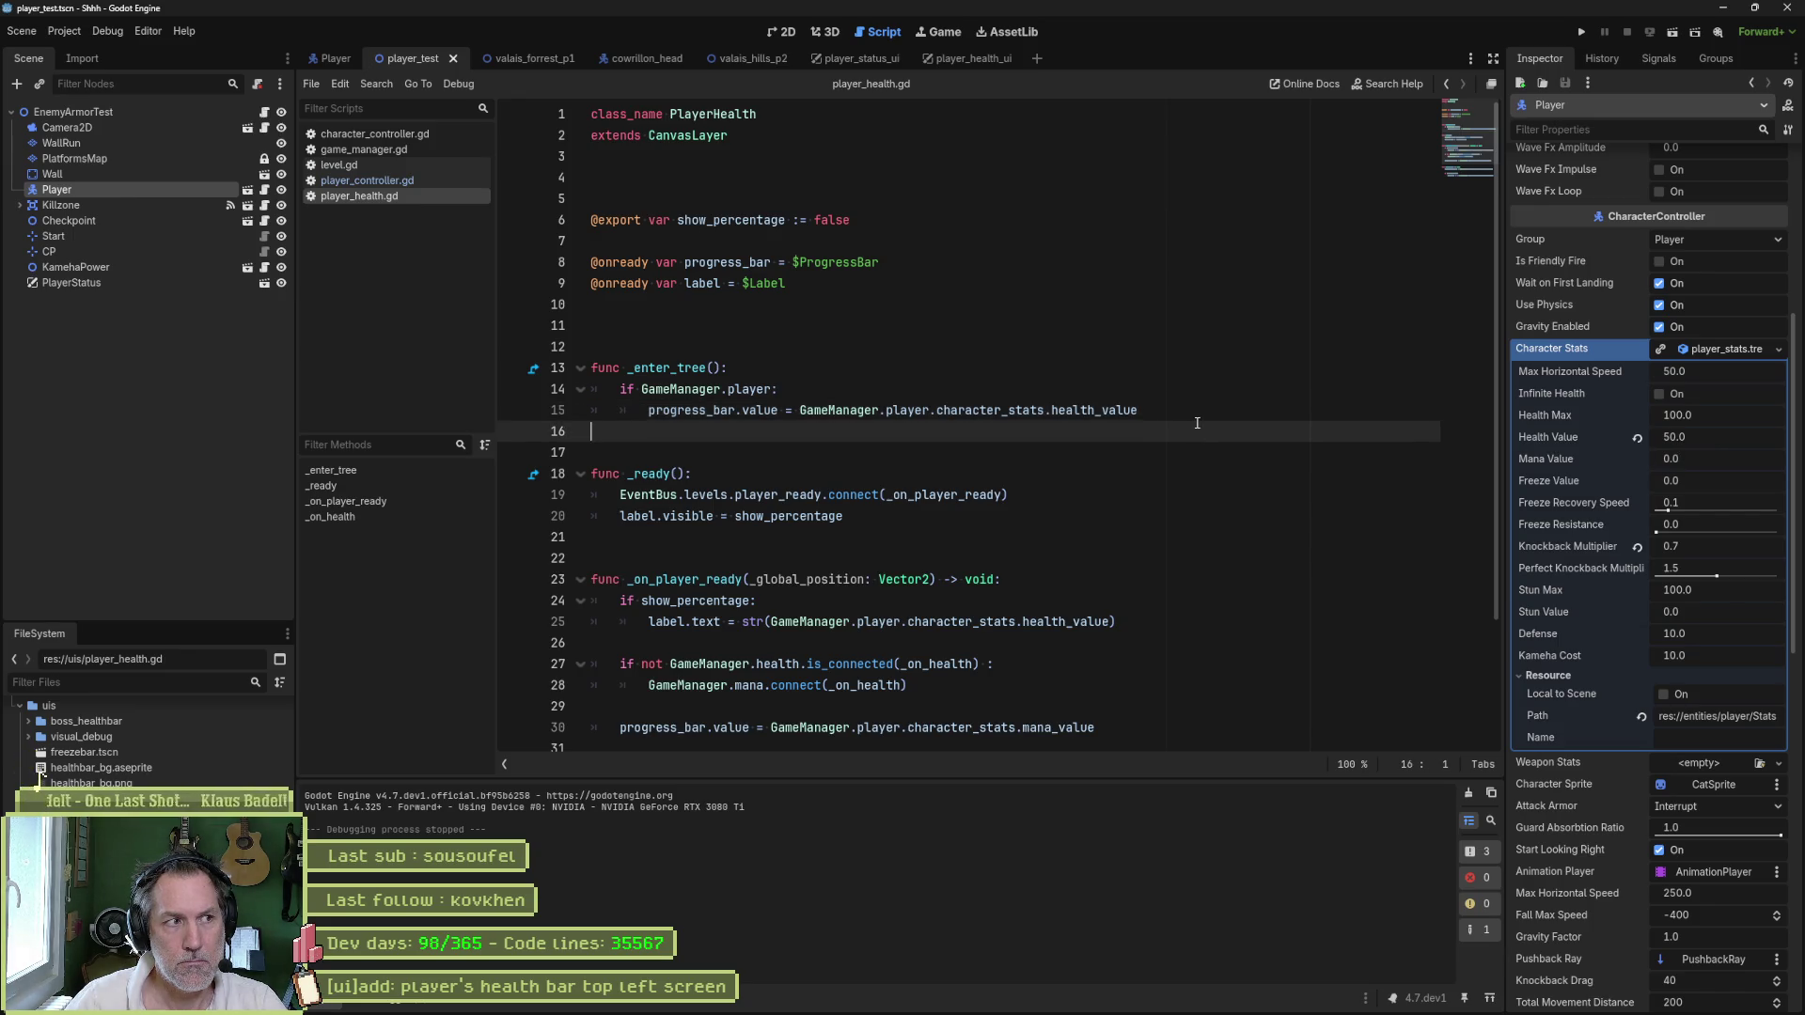
key("F6")
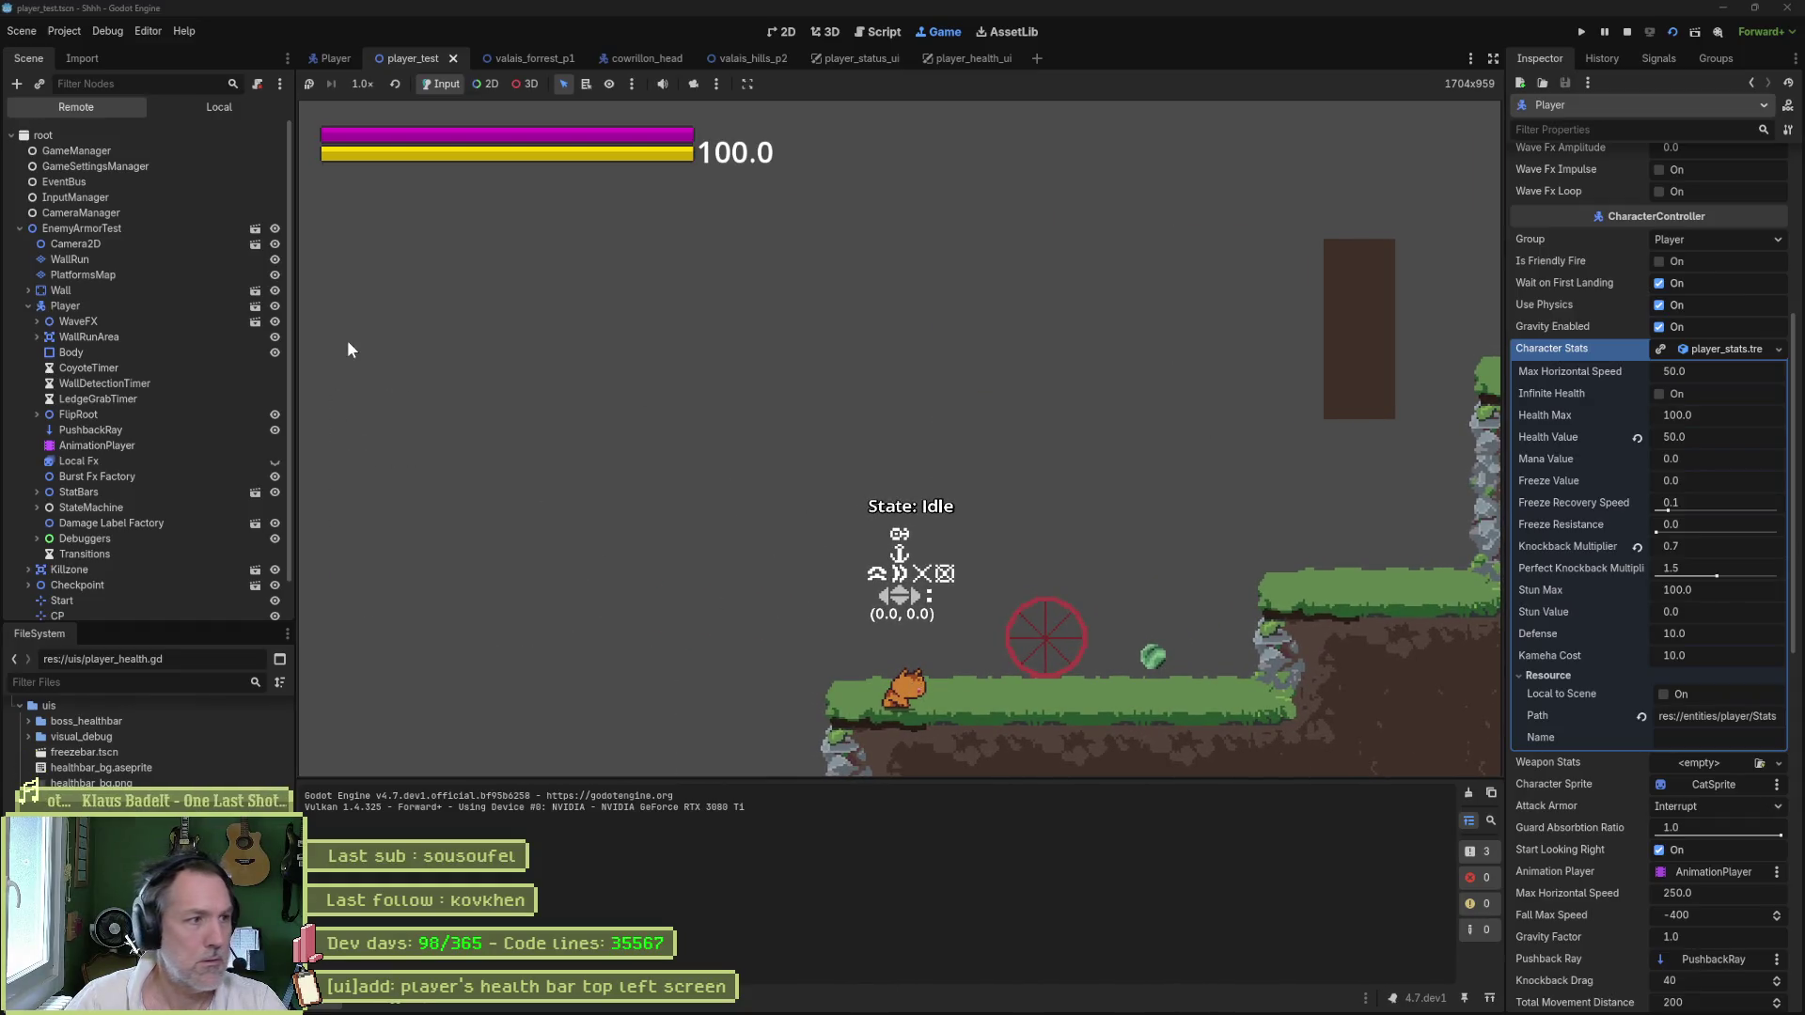
left_click(145, 310)
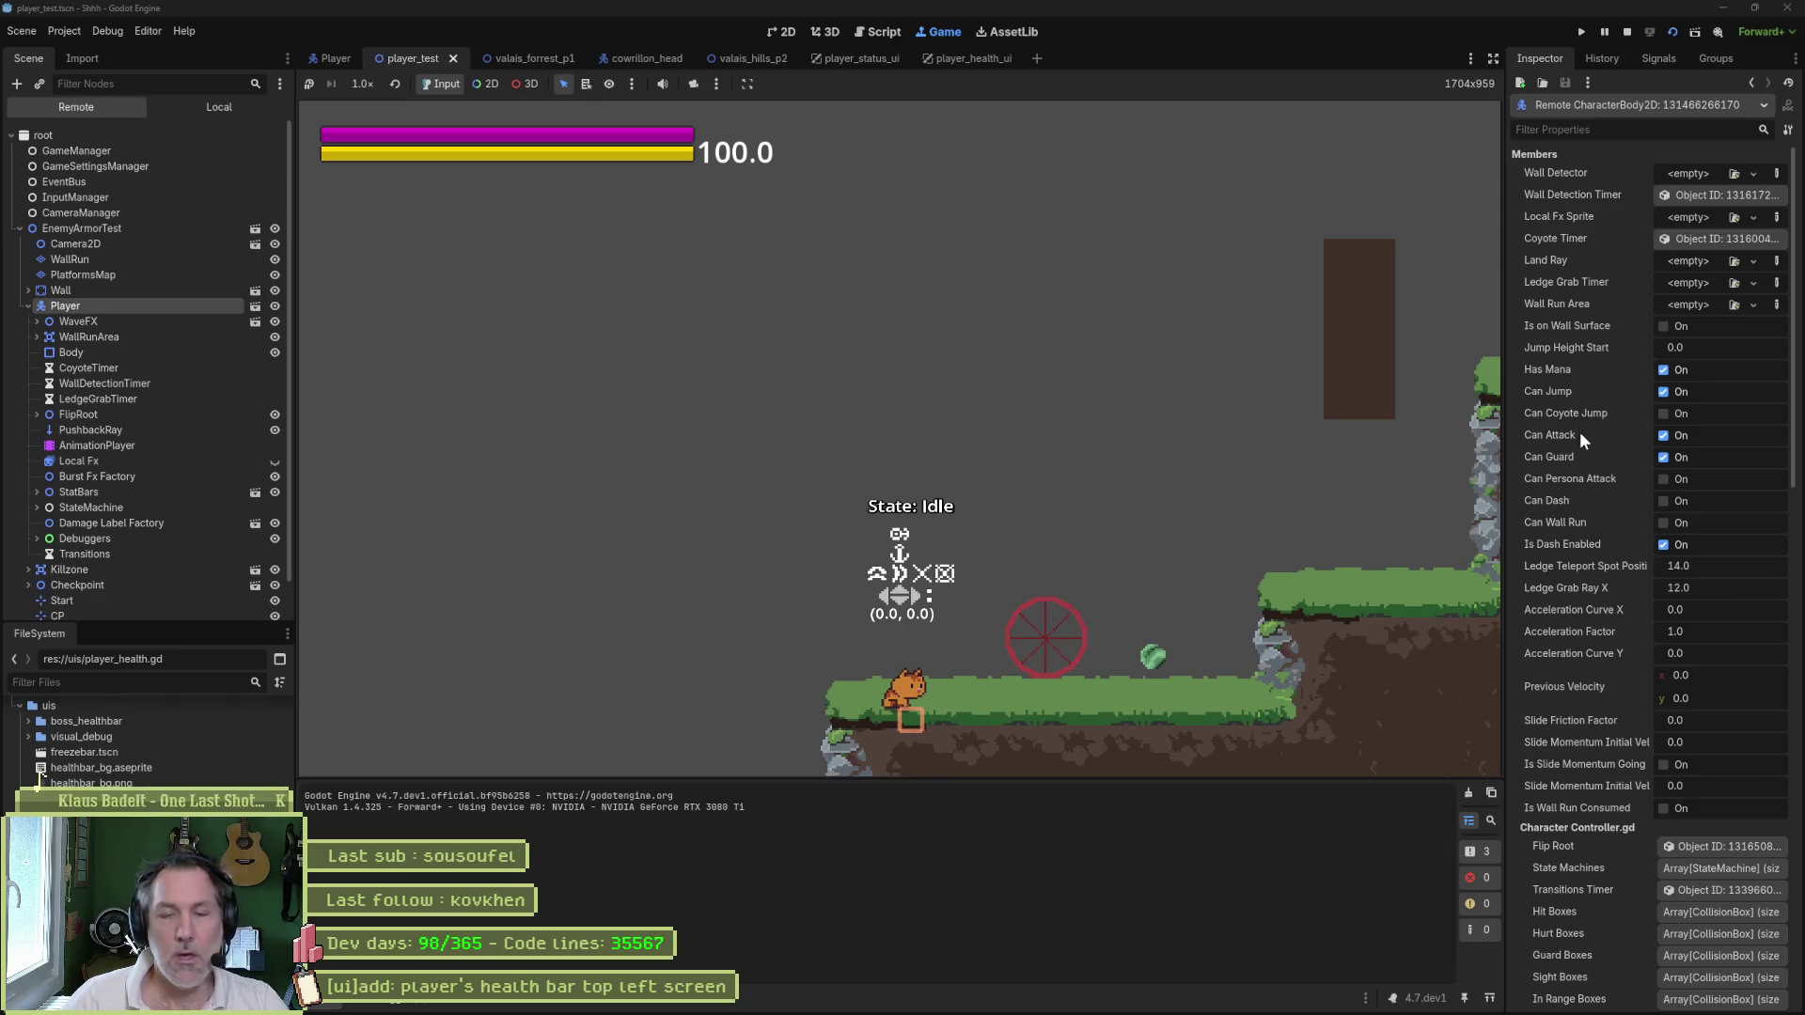
- Set the running player's Character Stats Health Value to 50
scroll(1600, 418, "down", 5)
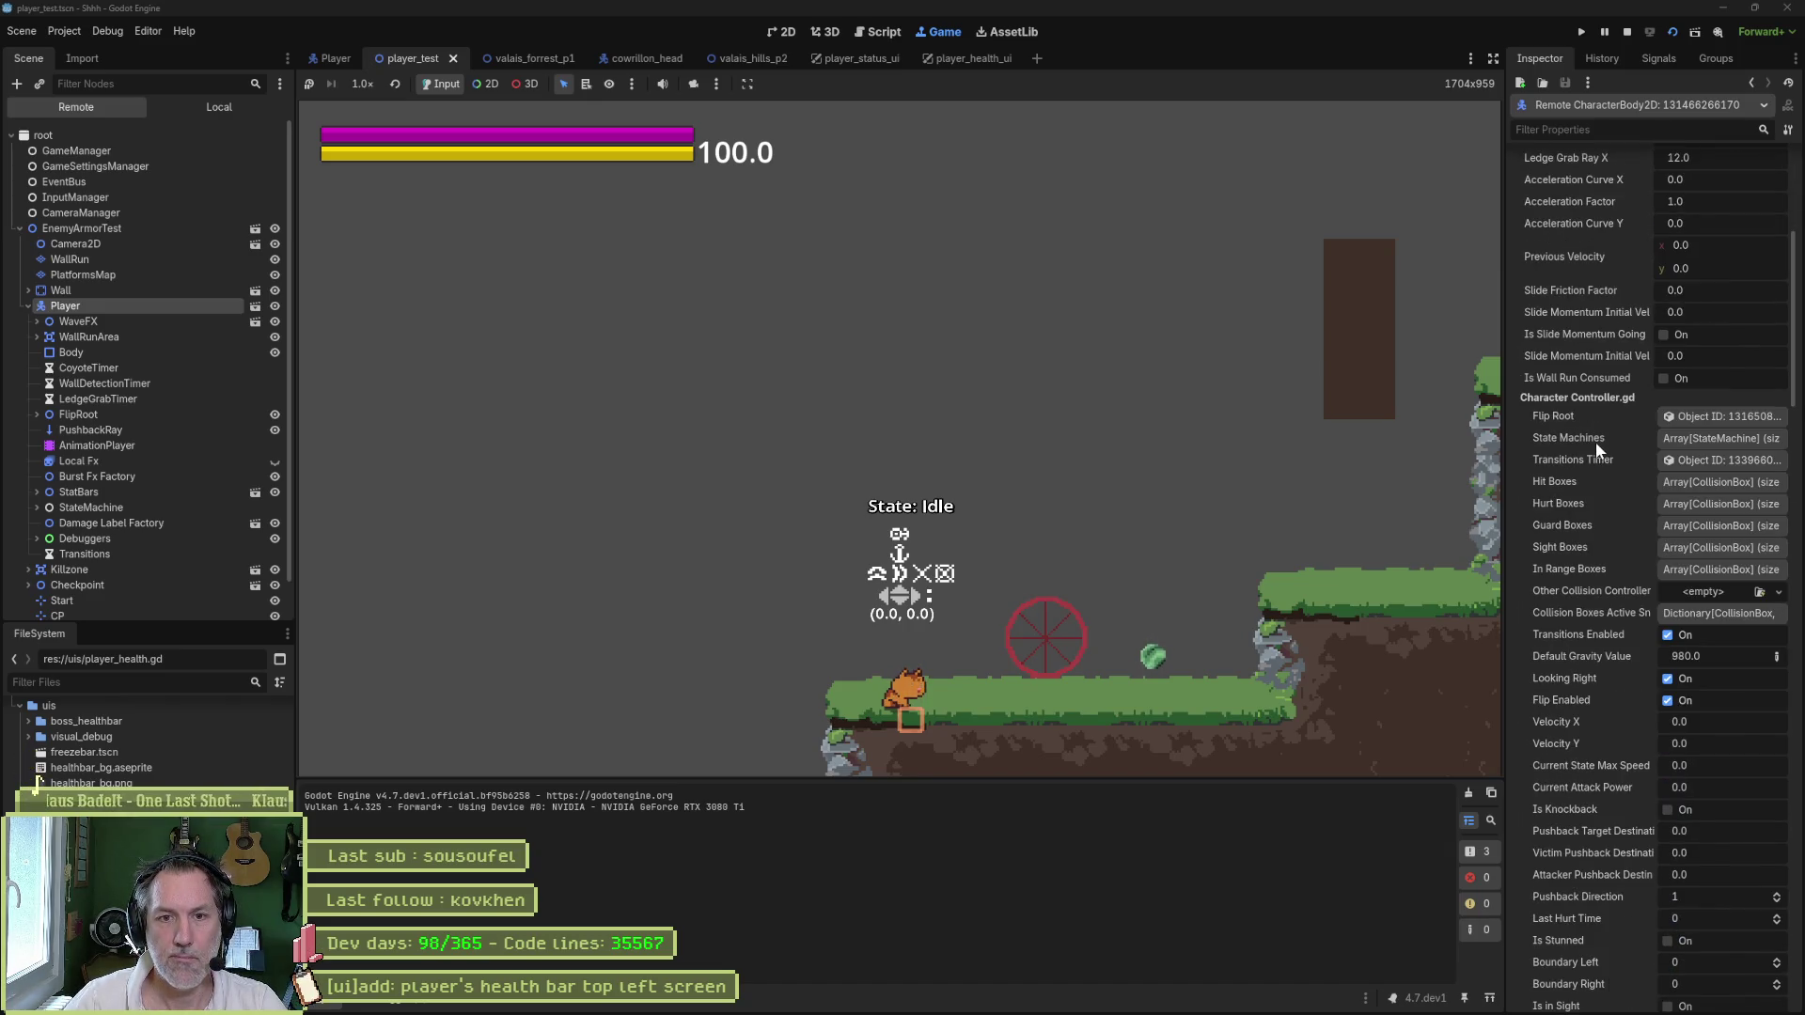
scroll(1593, 448, "down", 10)
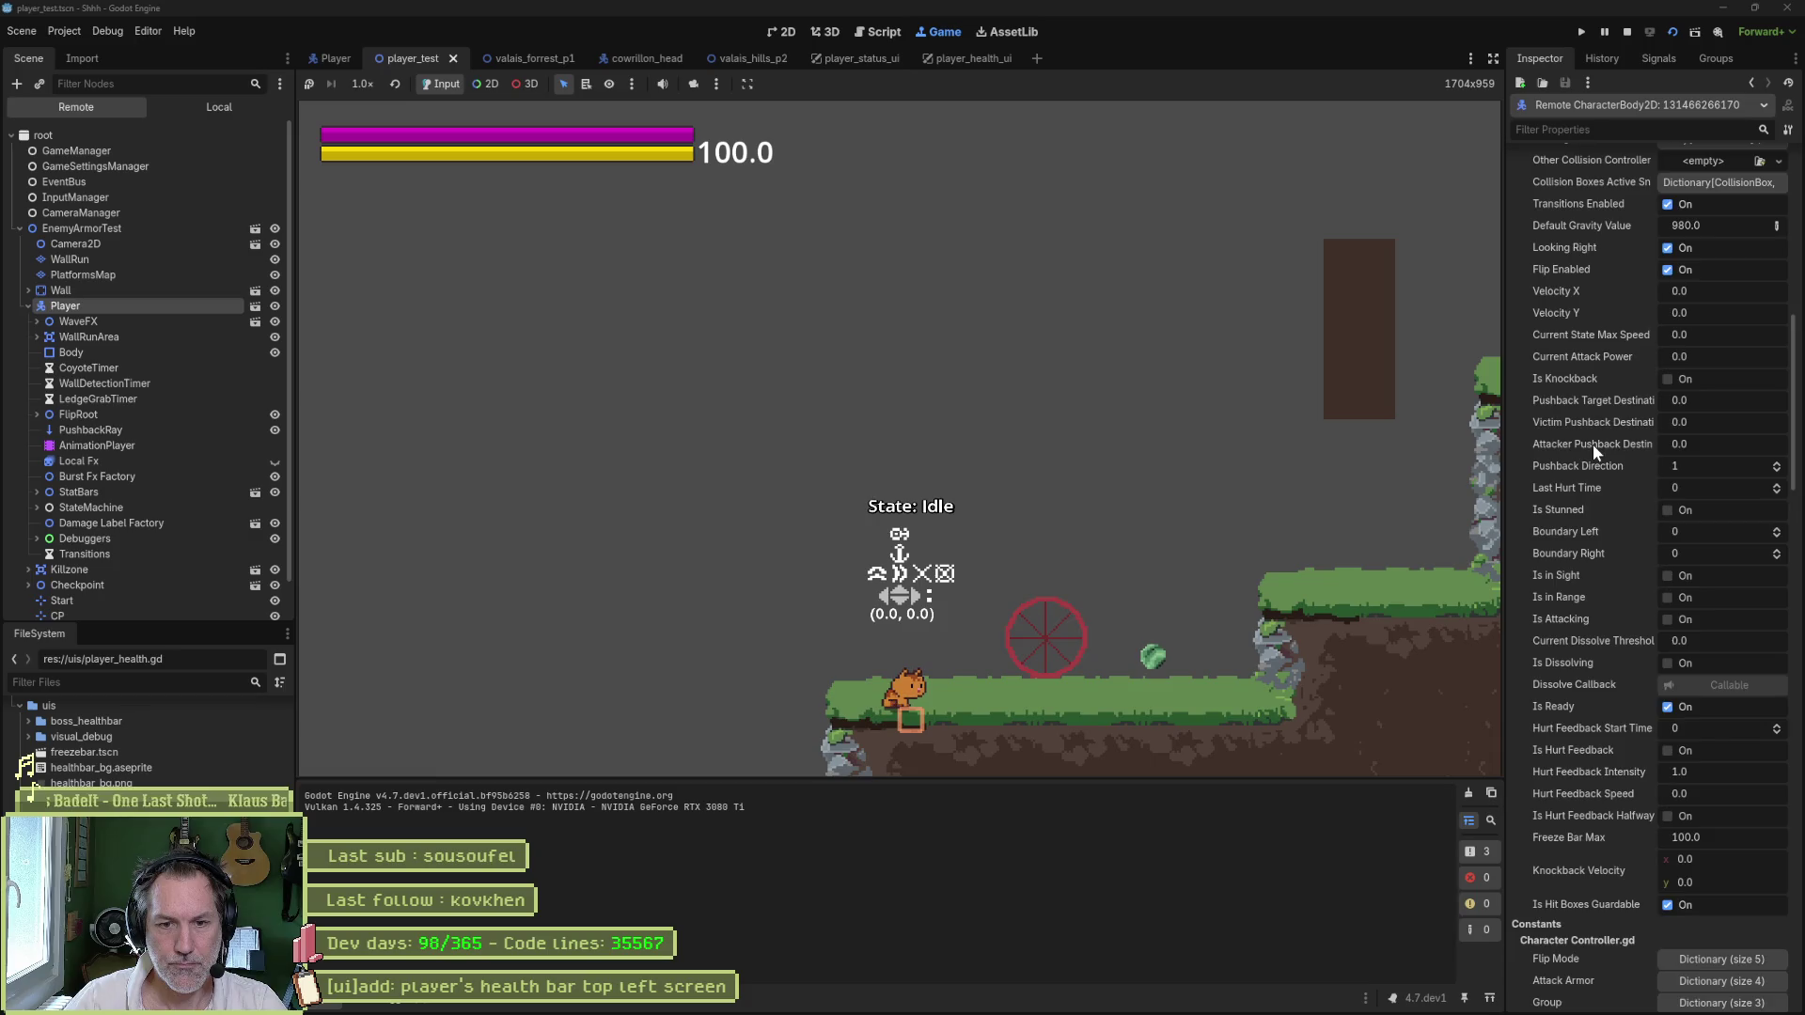
scroll(1593, 444, "down", 8)
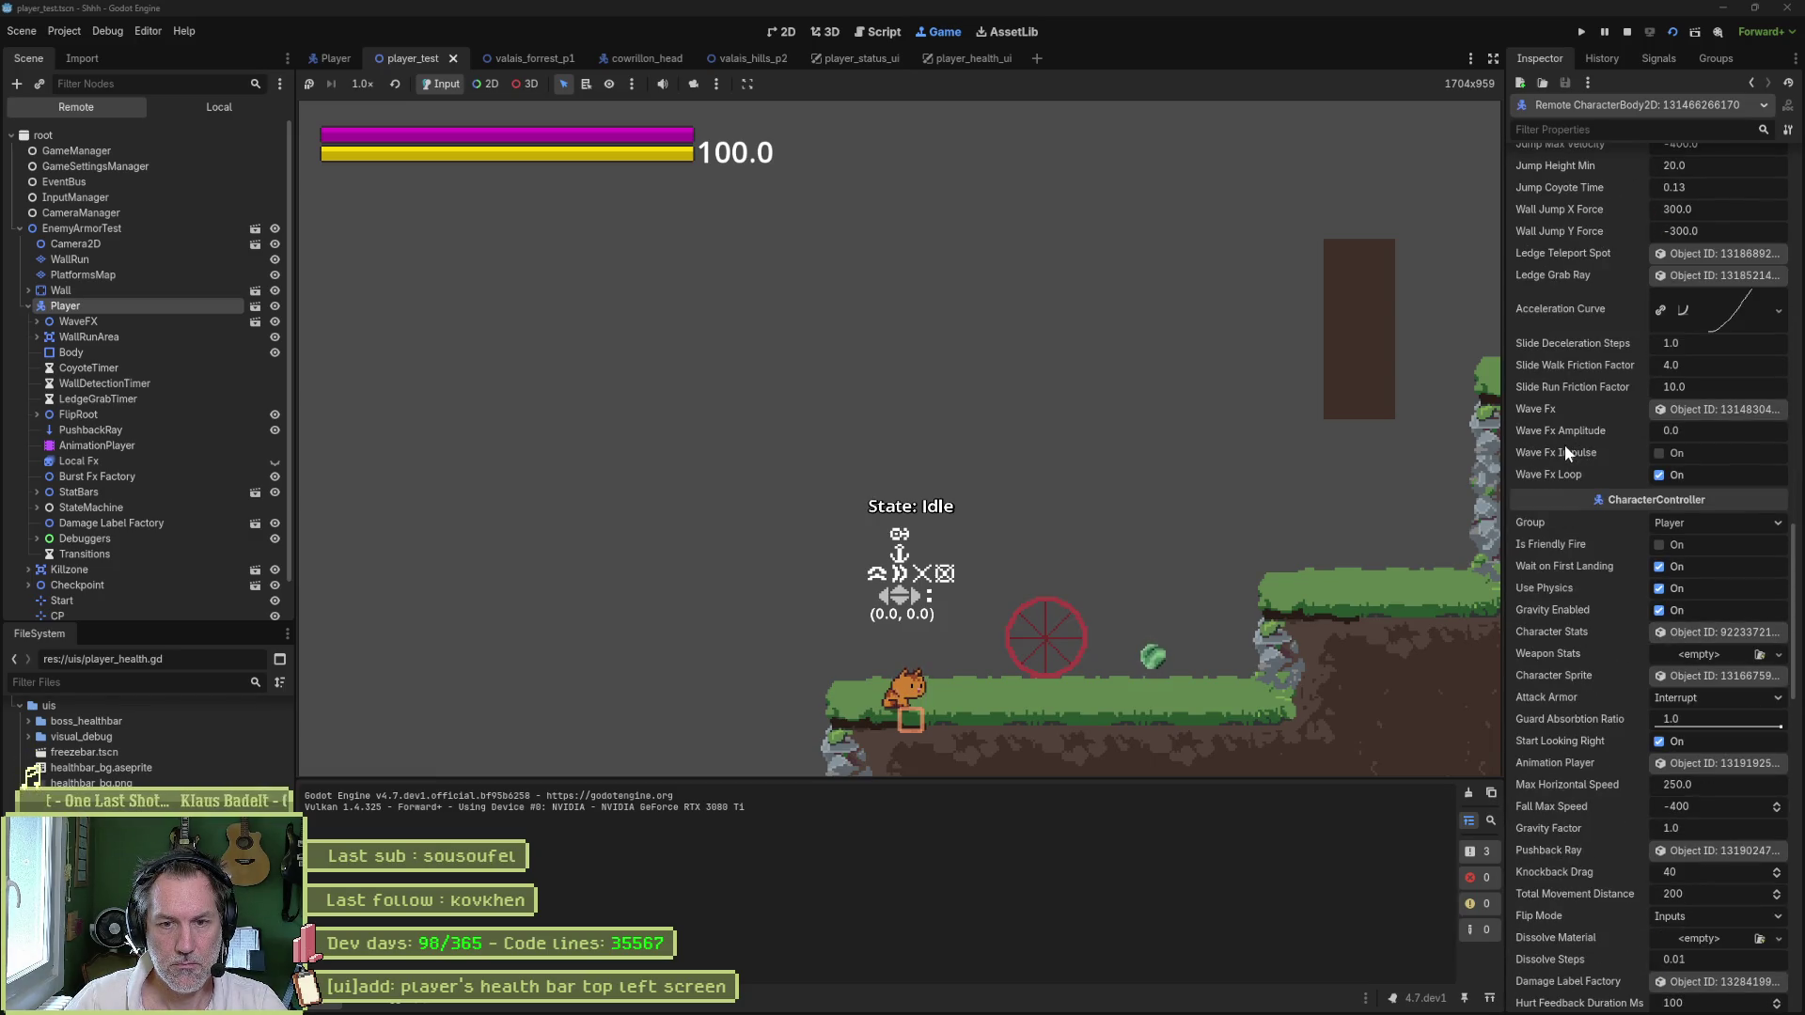
left_click(1721, 634)
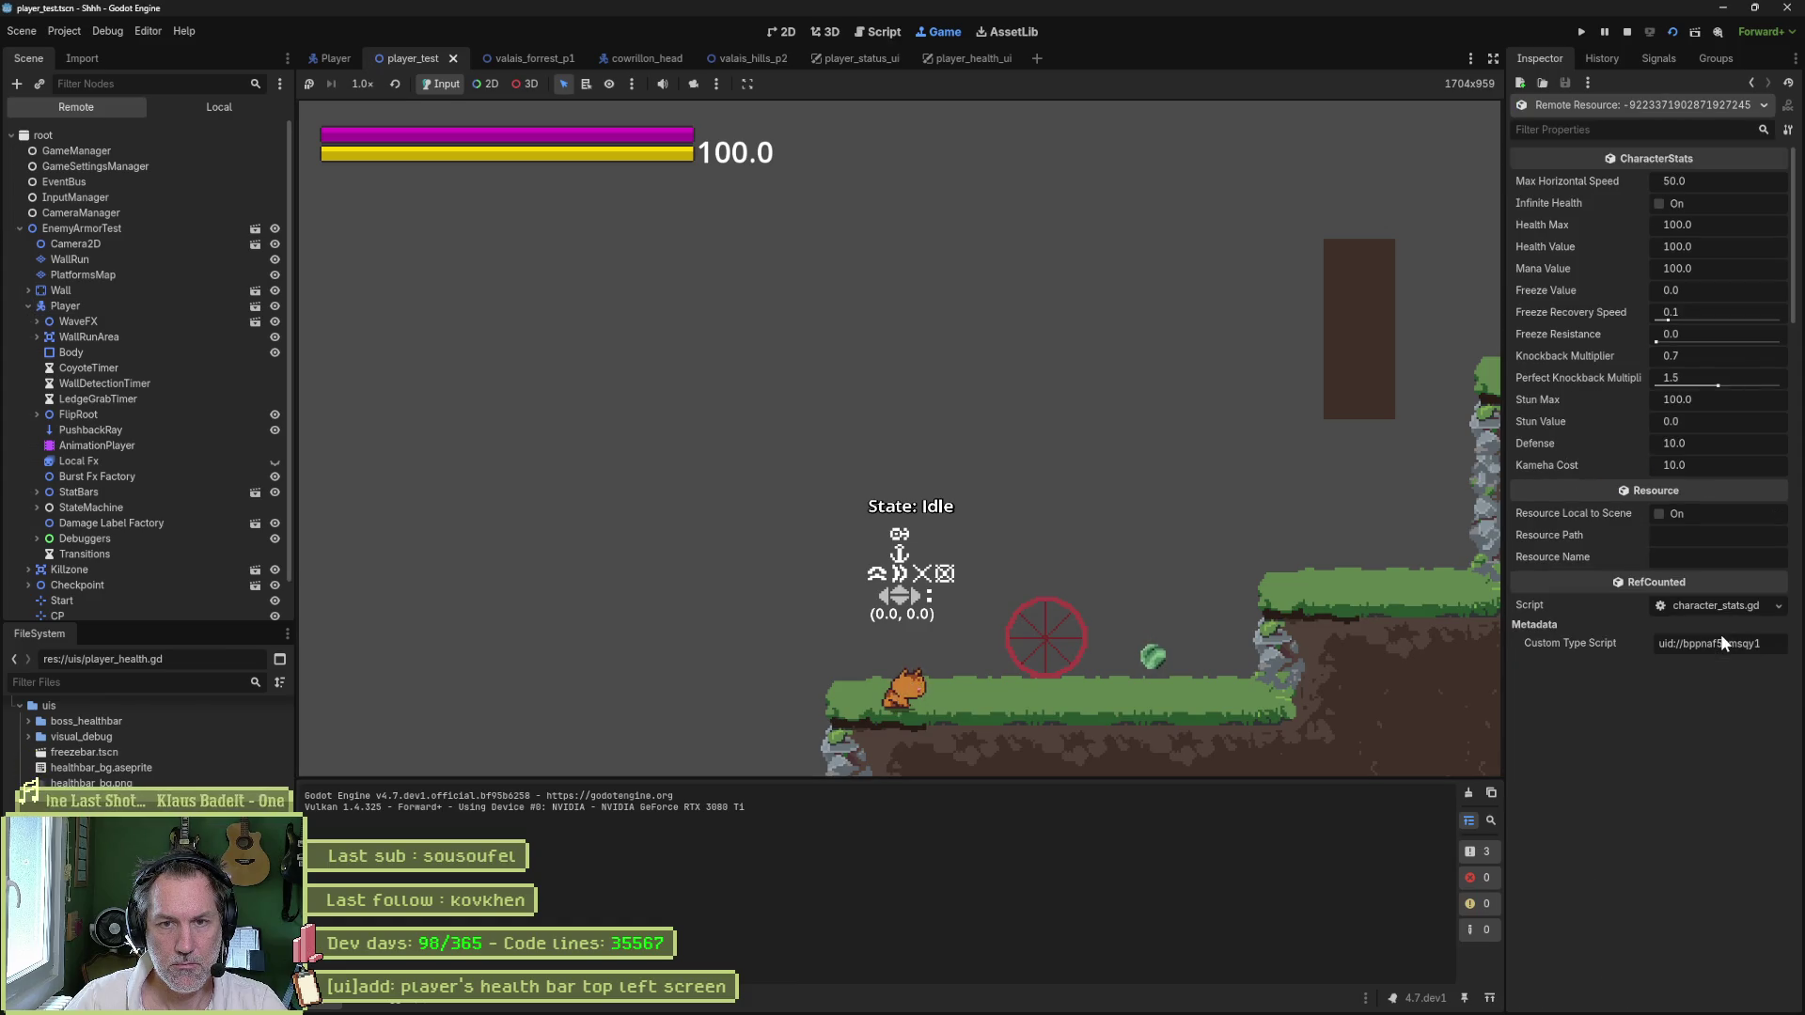
left_click(1720, 246)
type("50")
key("Return")
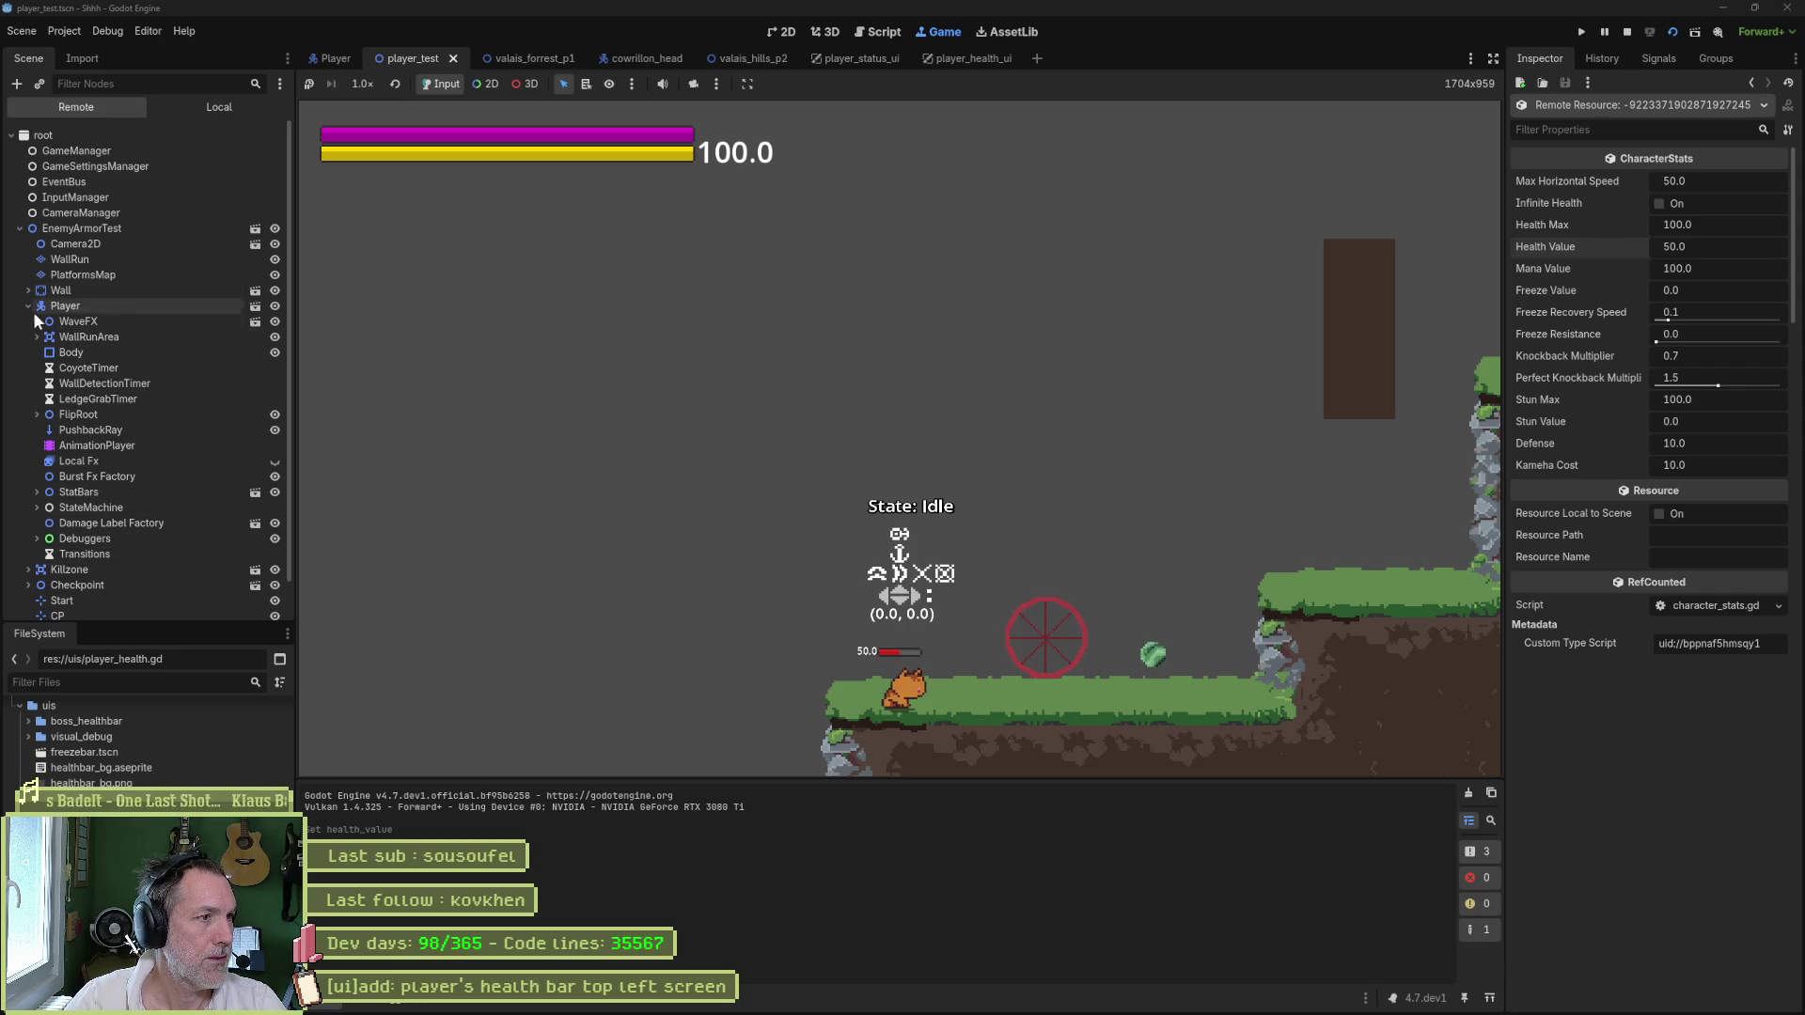
- Reinspect the running Player's Character Stats against the 100.0 health bar, then stop the game
left_click(75, 307)
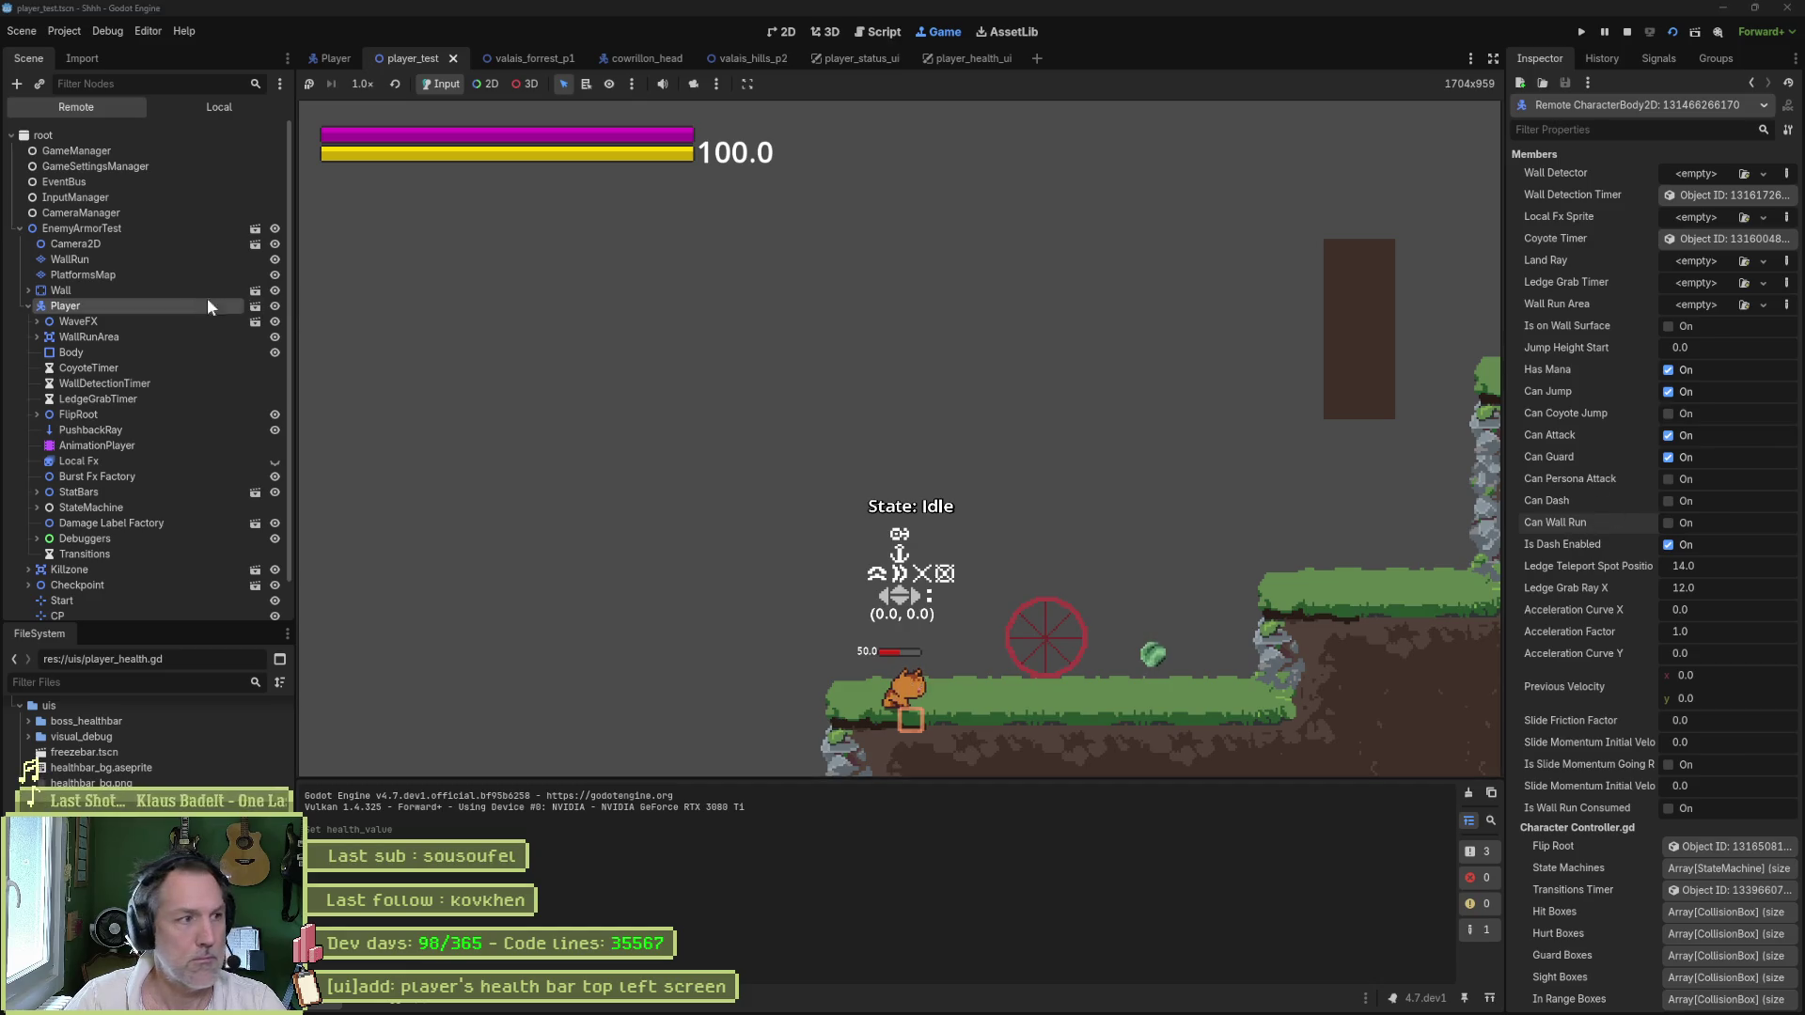
double_click(171, 292)
left_click(145, 321)
scroll(1572, 448, "down", 15)
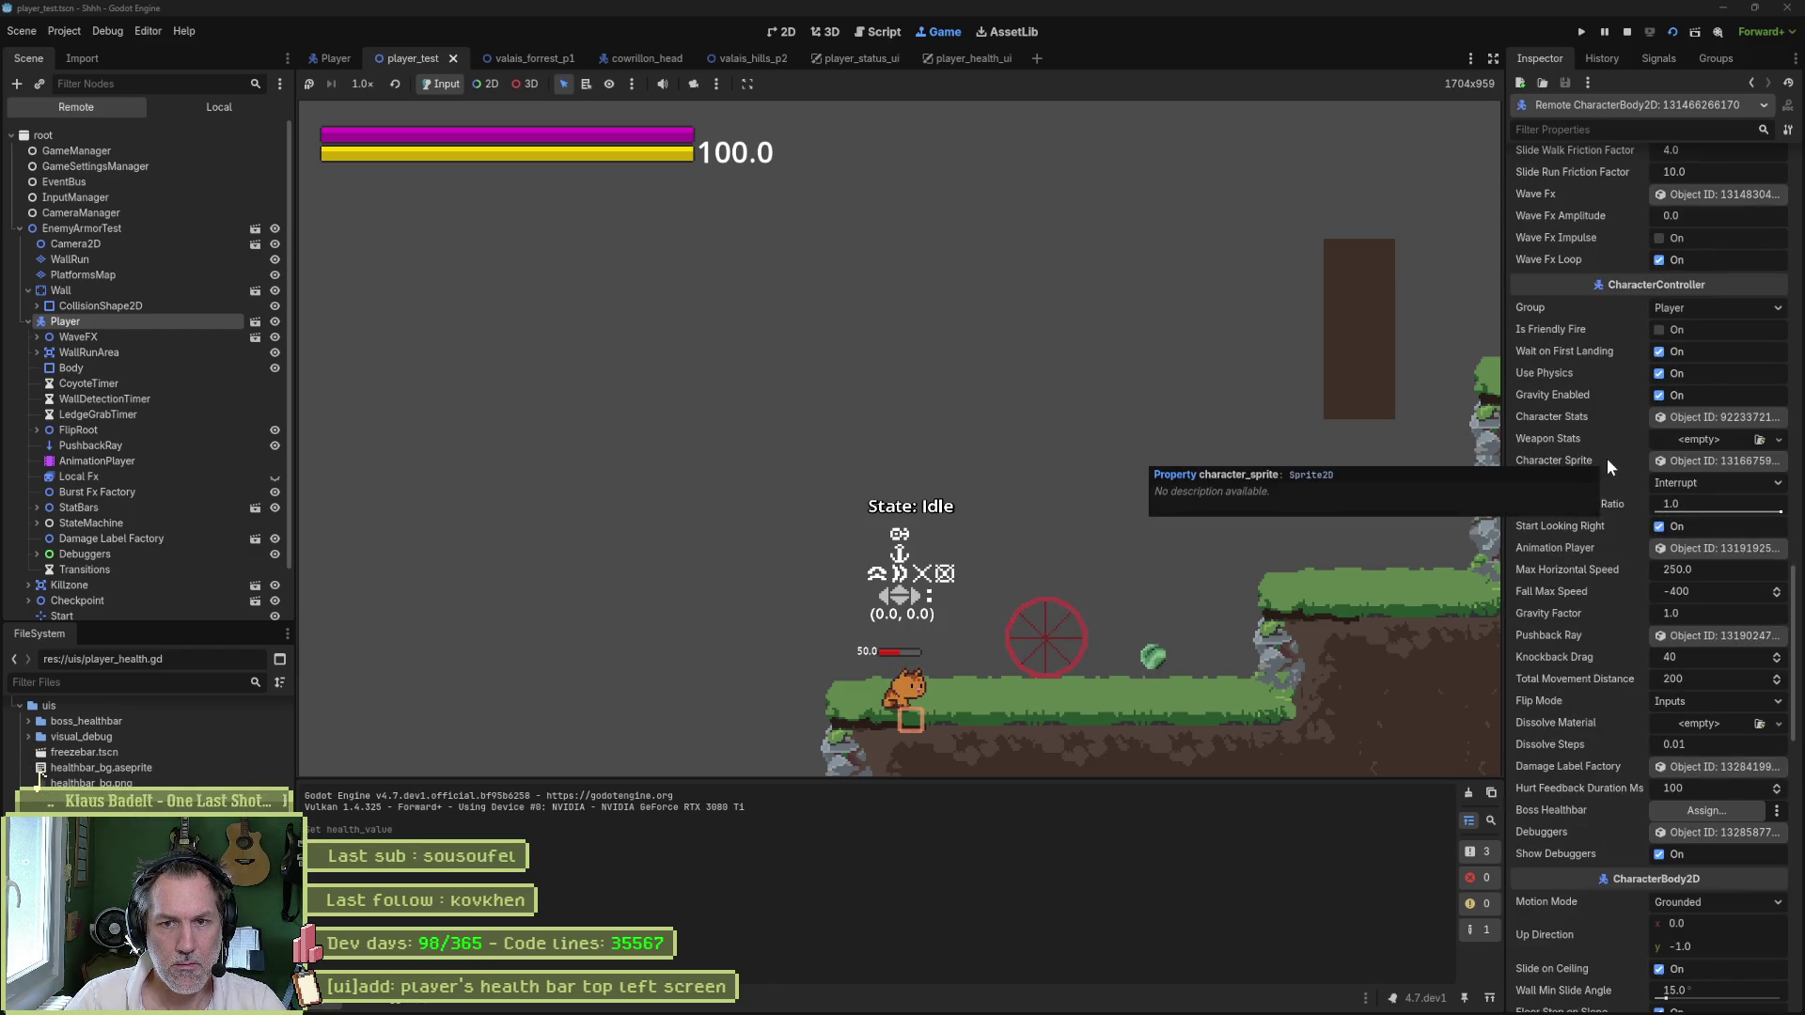
scroll(1608, 464, "down", 5)
scroll(1606, 463, "down", 1)
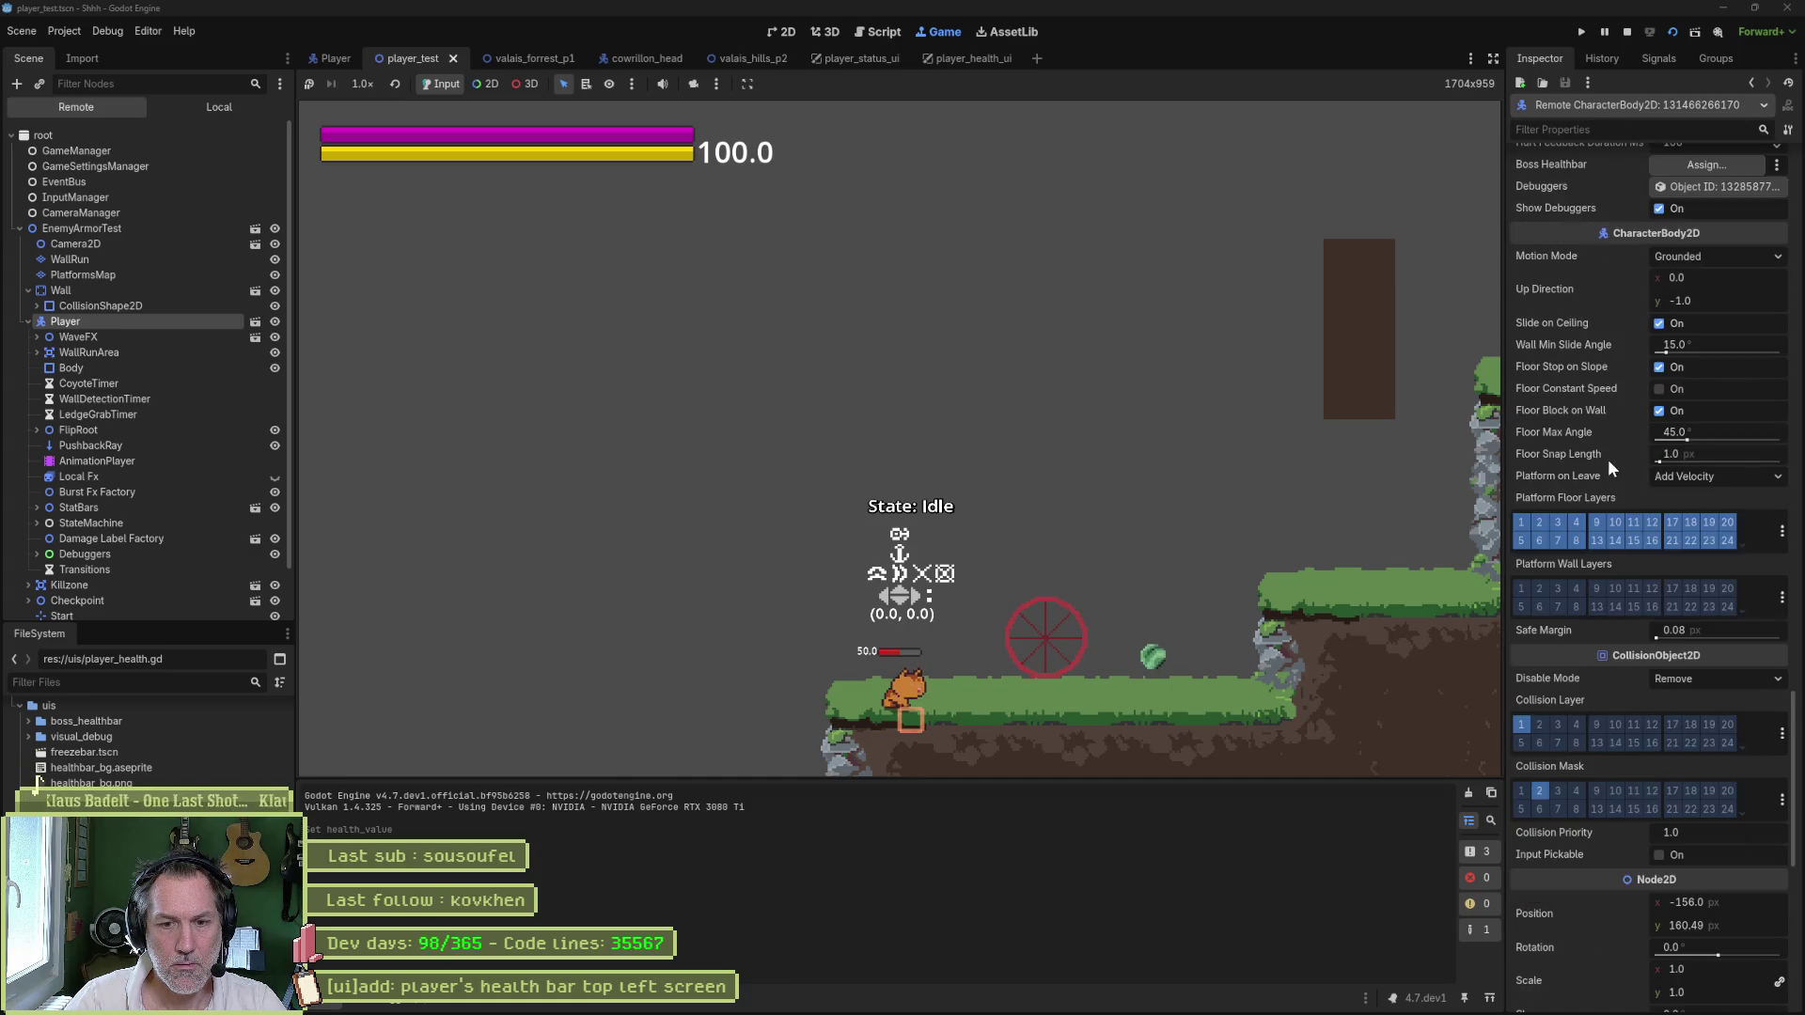
scroll(1610, 461, "up", 3)
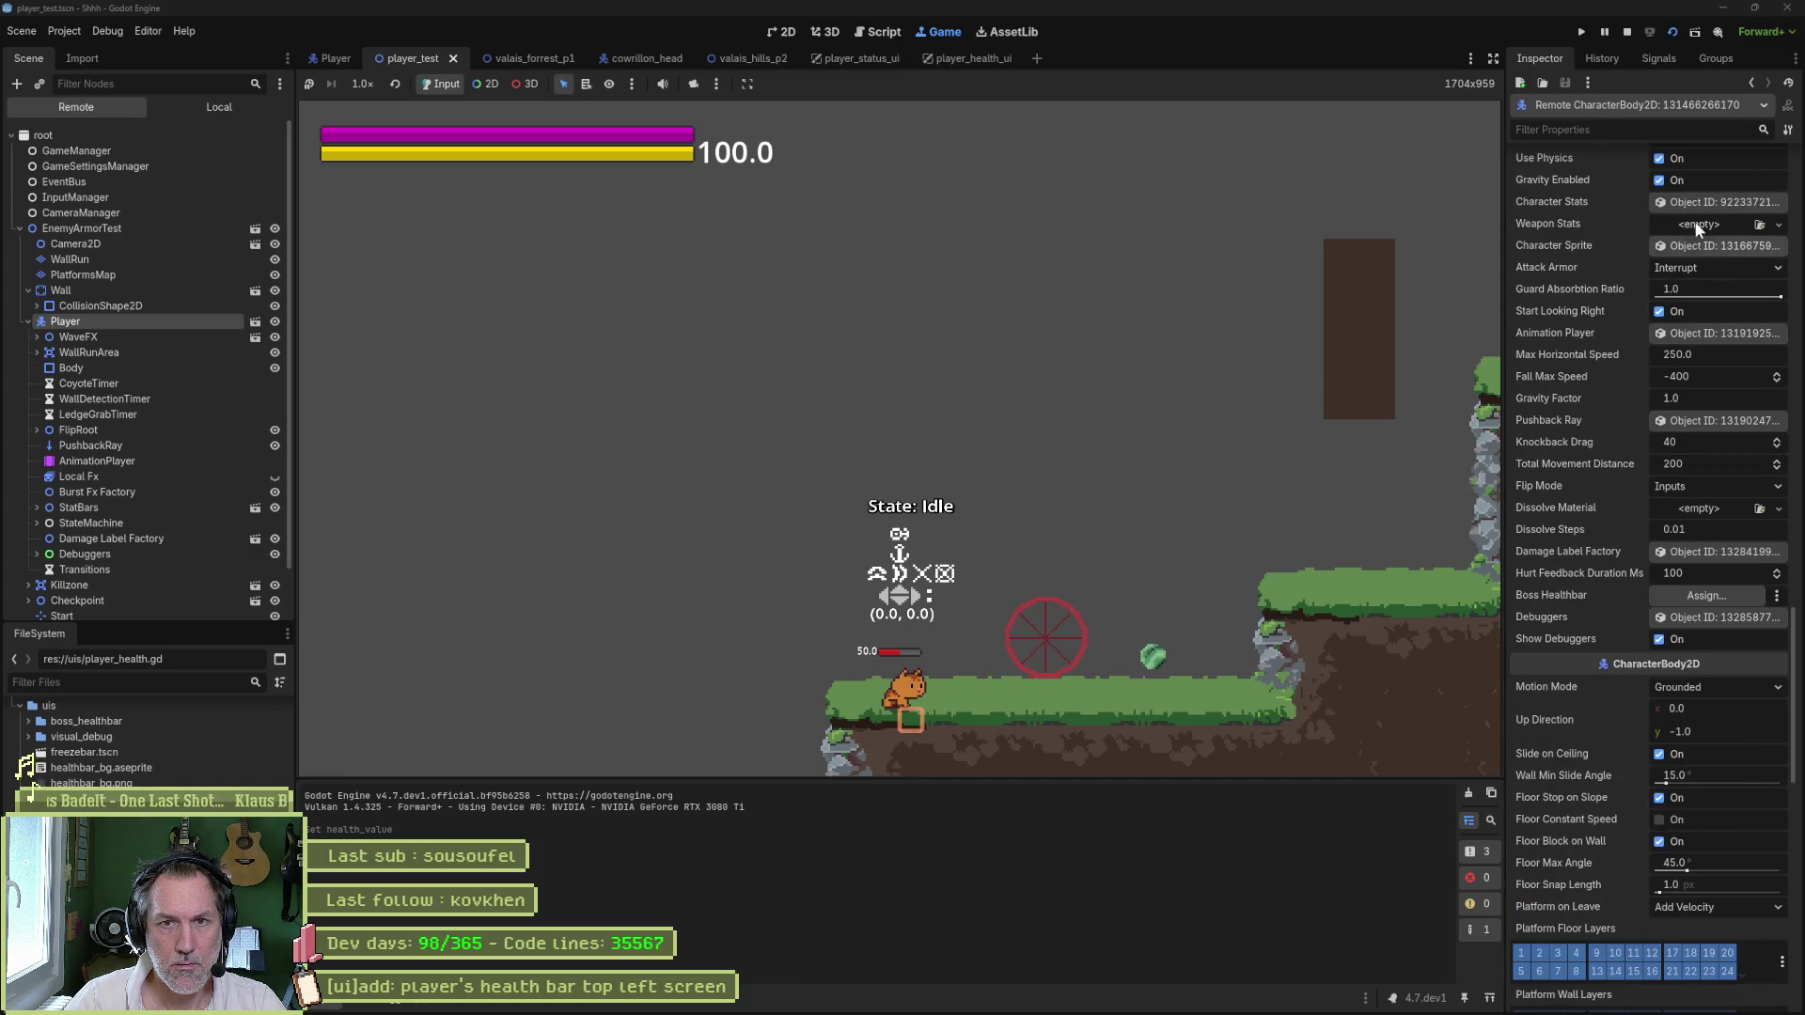
left_click(1717, 201)
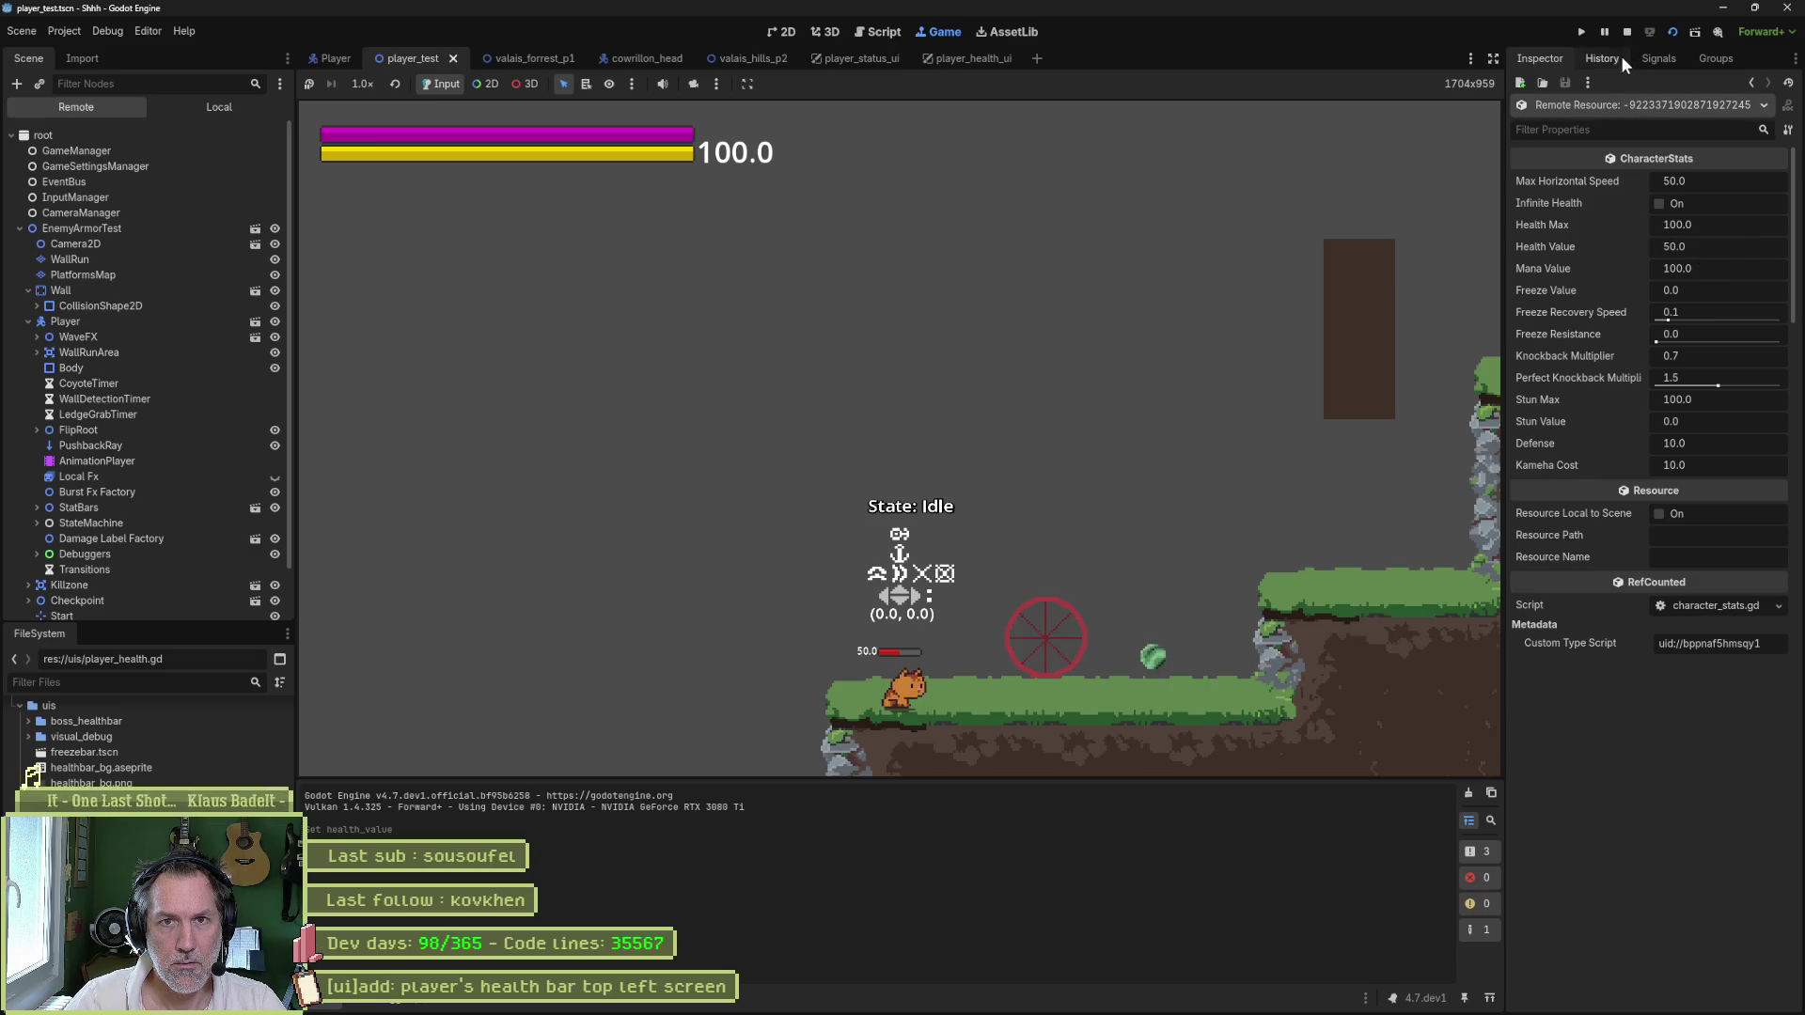
left_click(1627, 32)
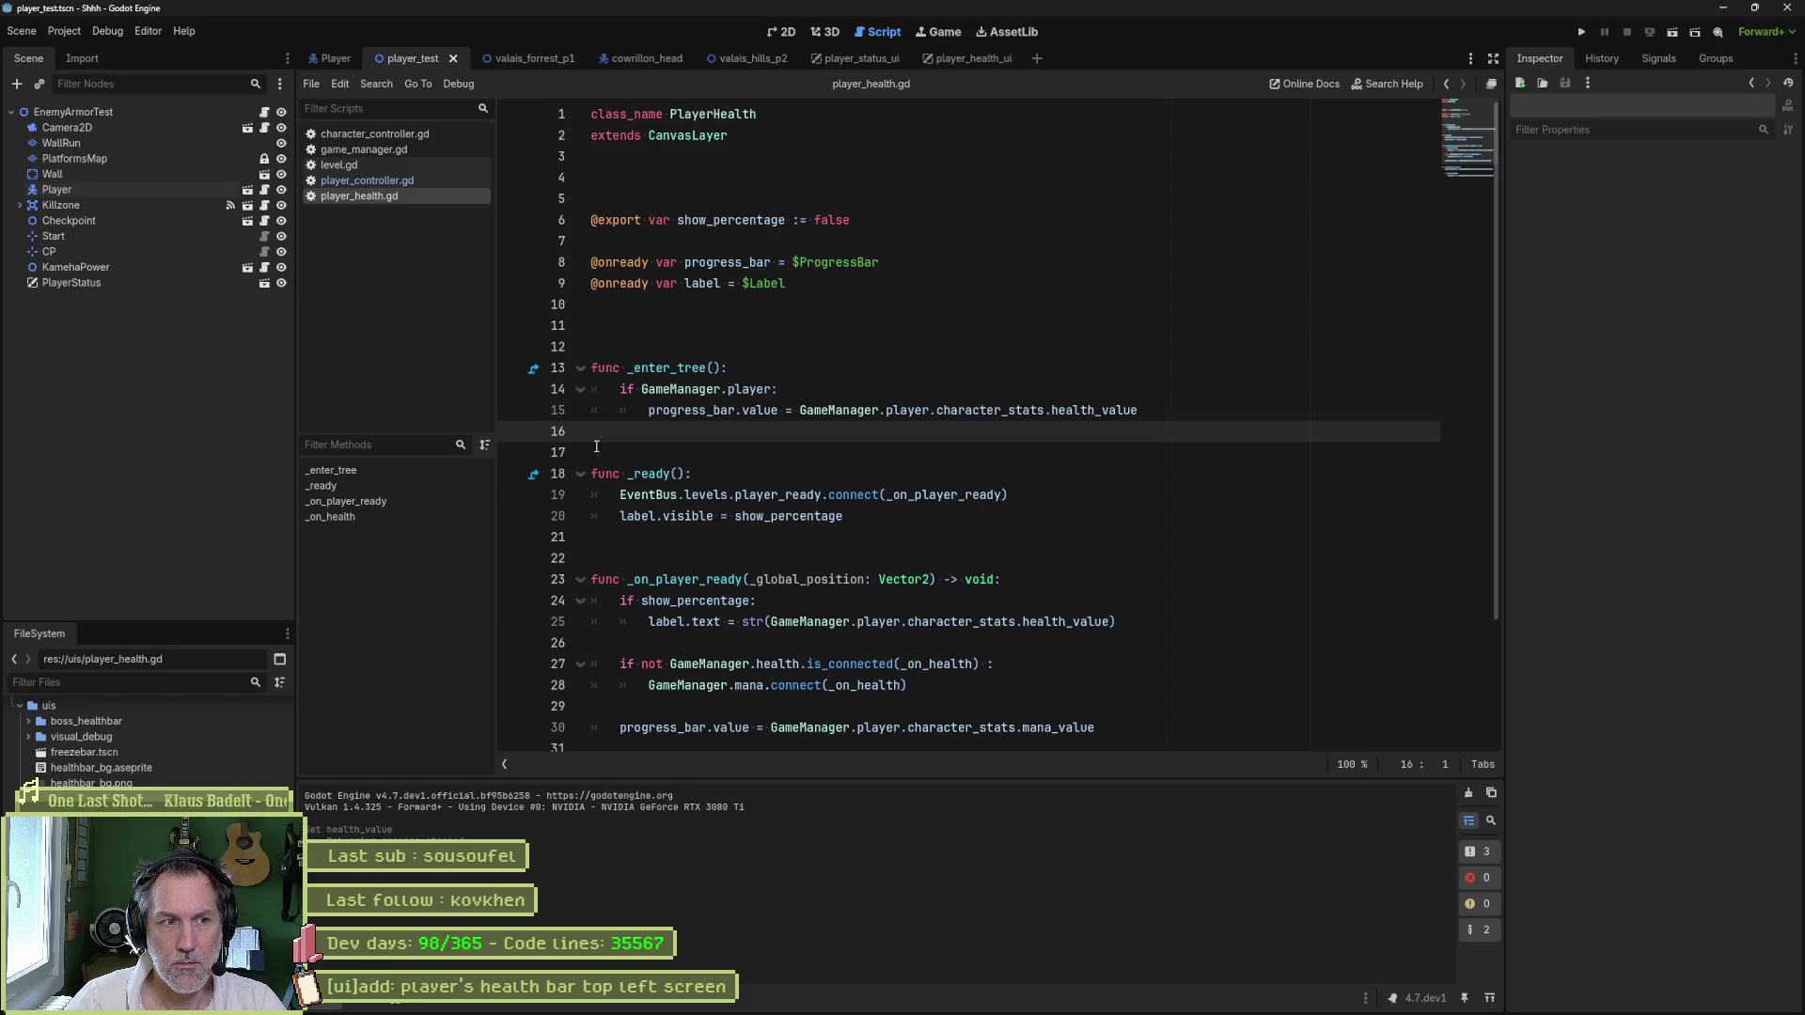
- Debug player_test once with breakpoints on lines 15 and 24 of player_health.gd
left_click(513, 411)
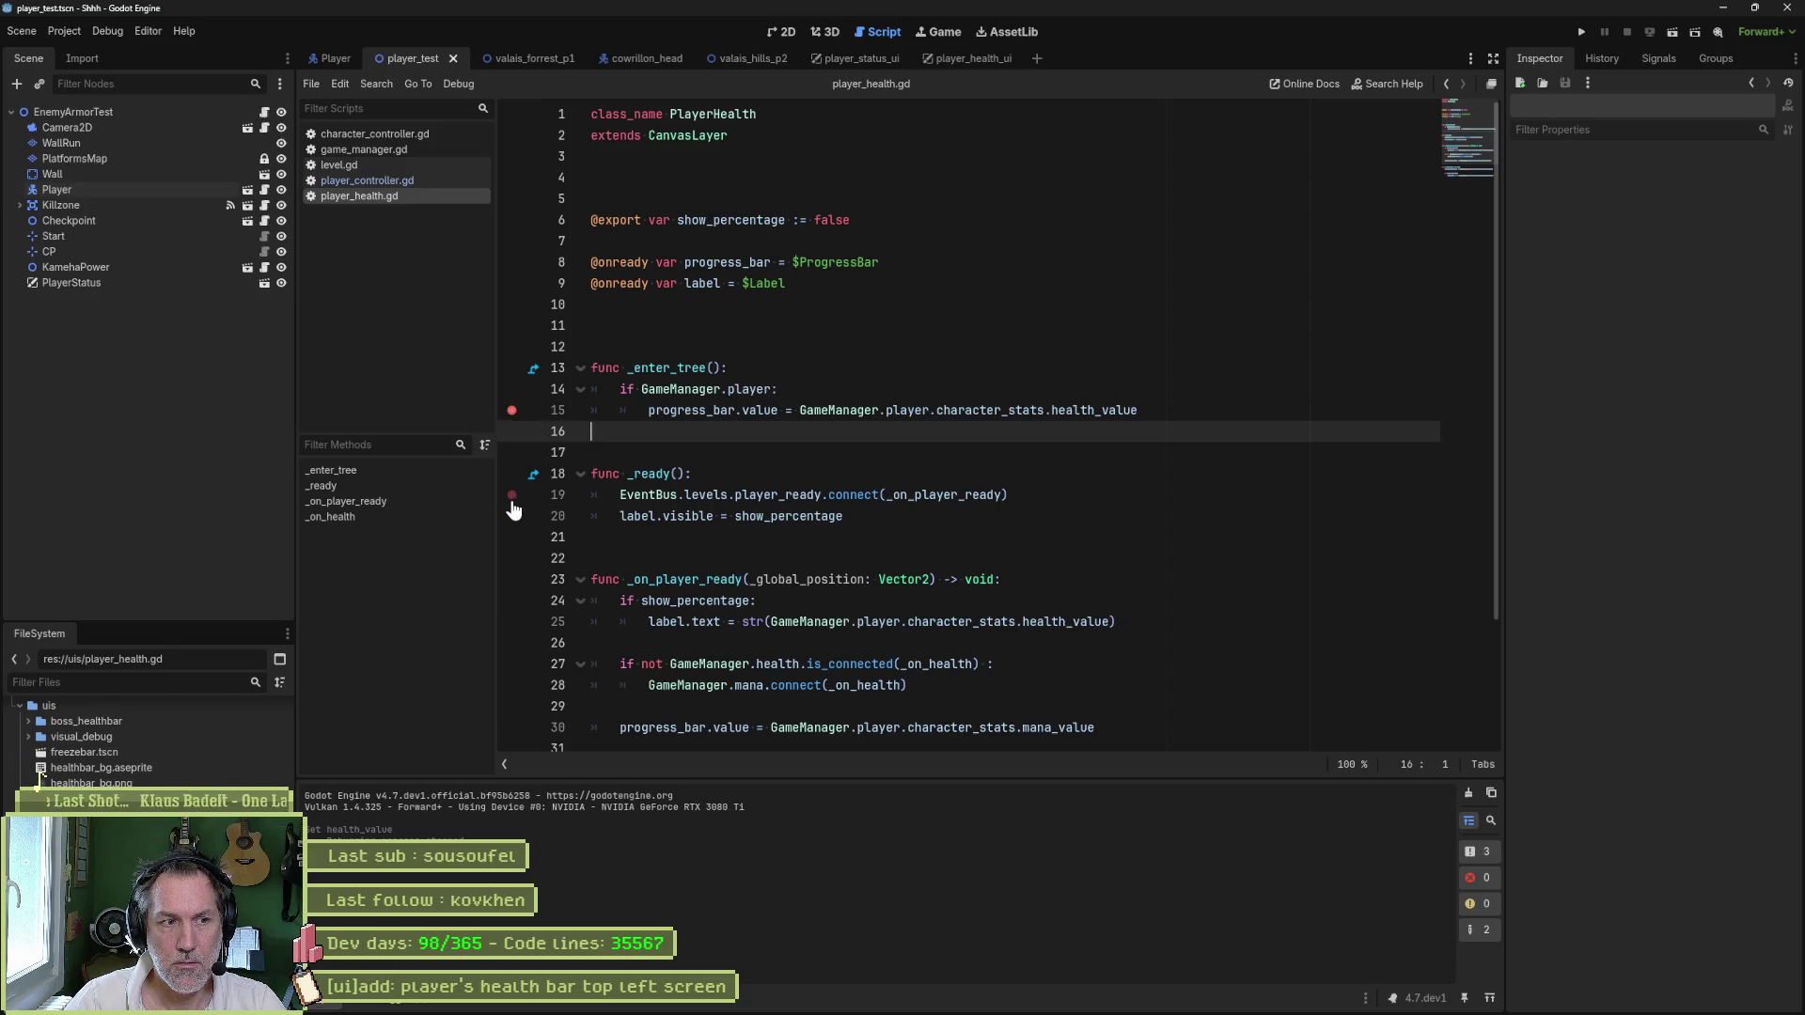
scroll(511, 515, "down", 2)
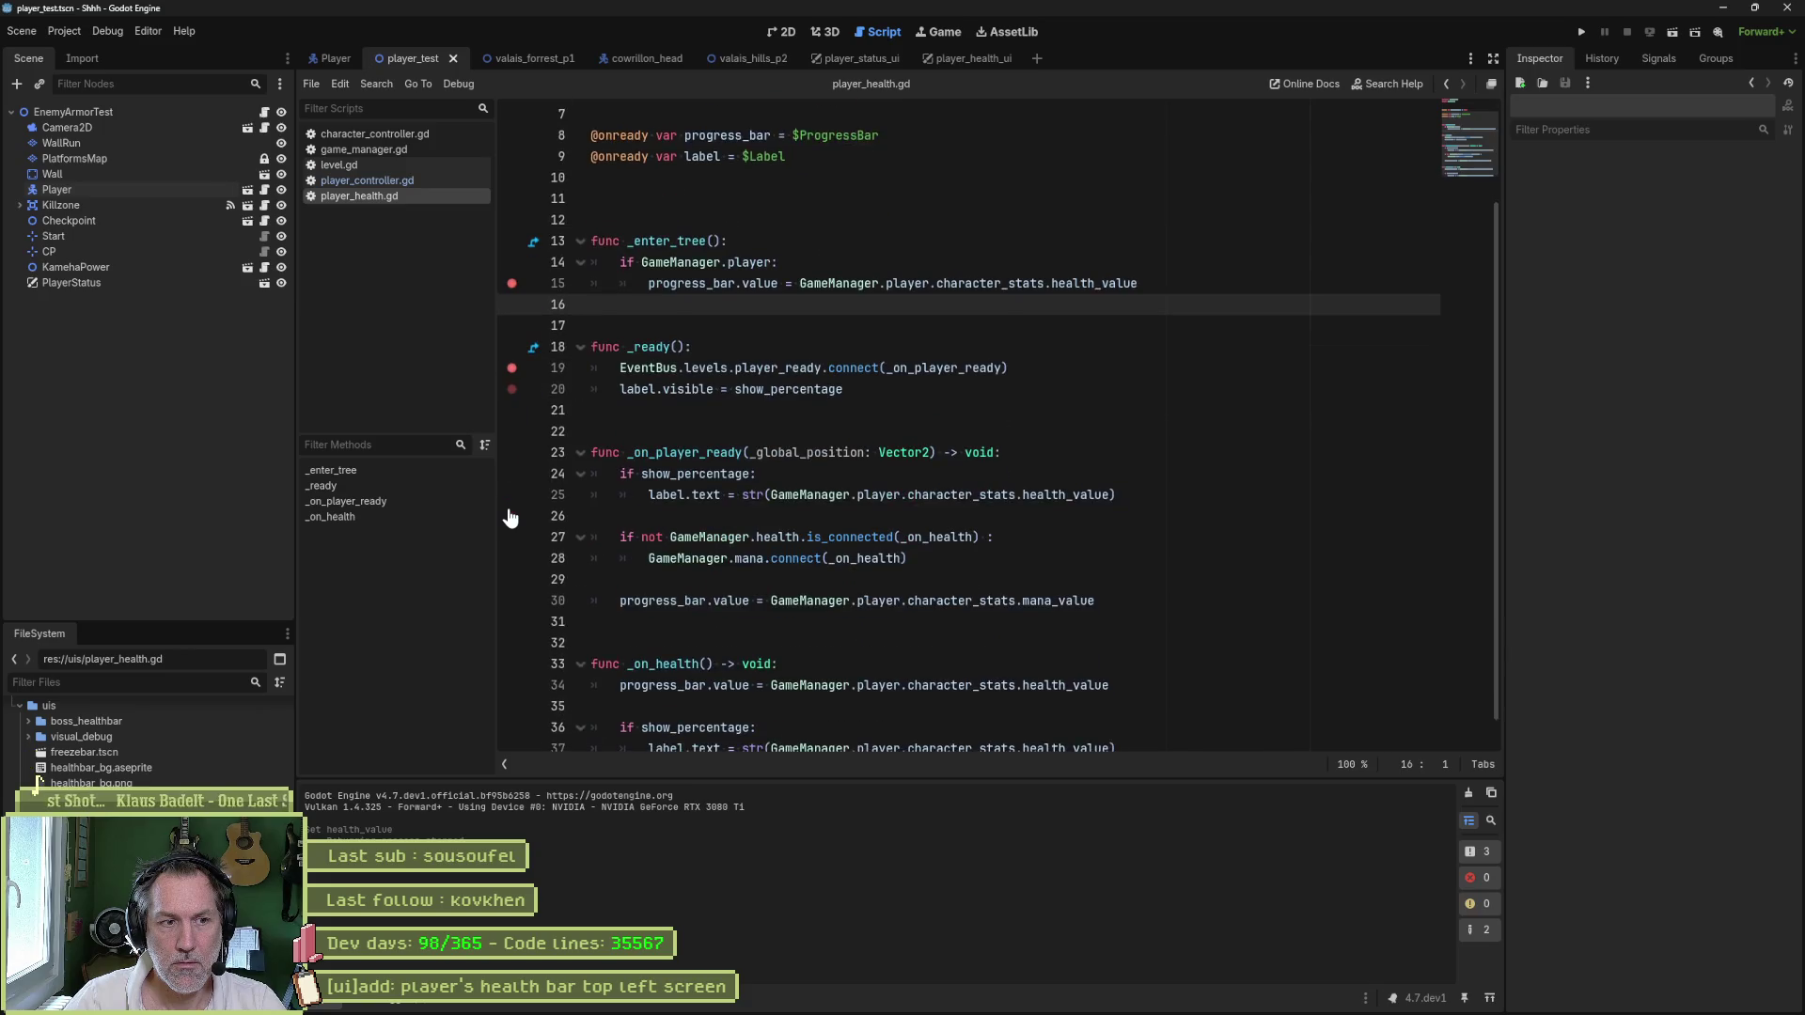
left_click(511, 474)
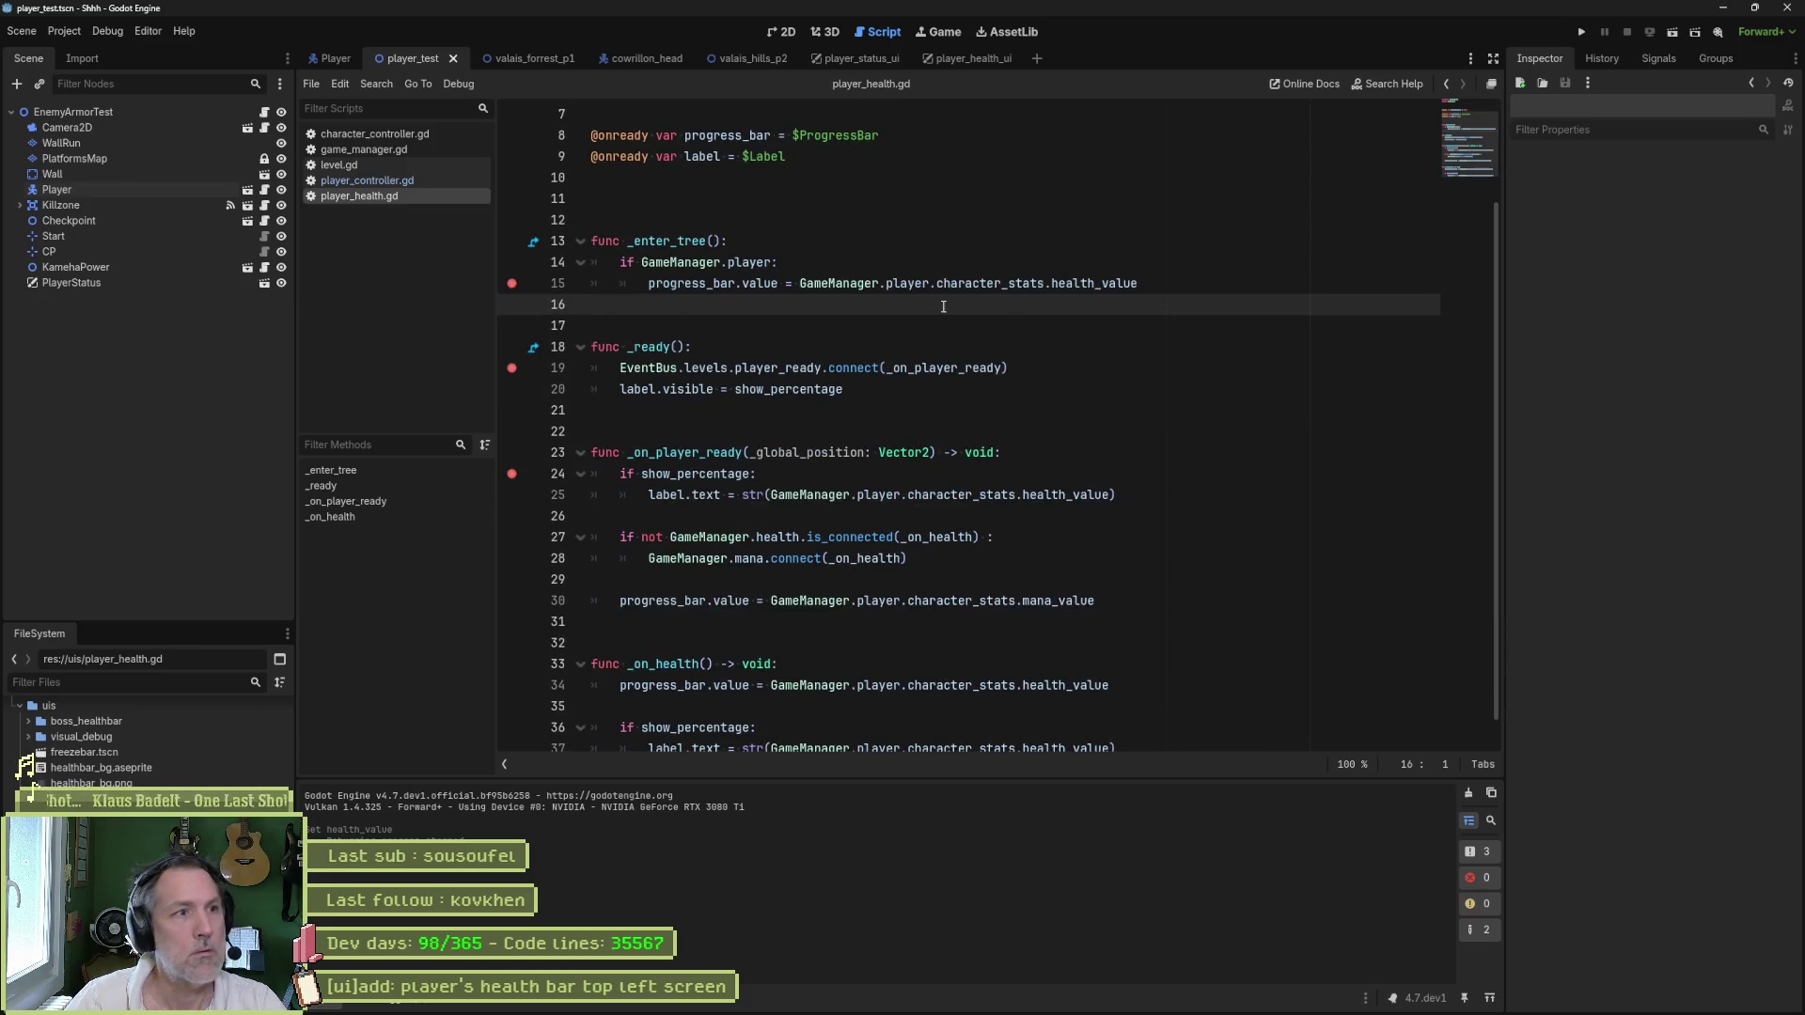
key("F6")
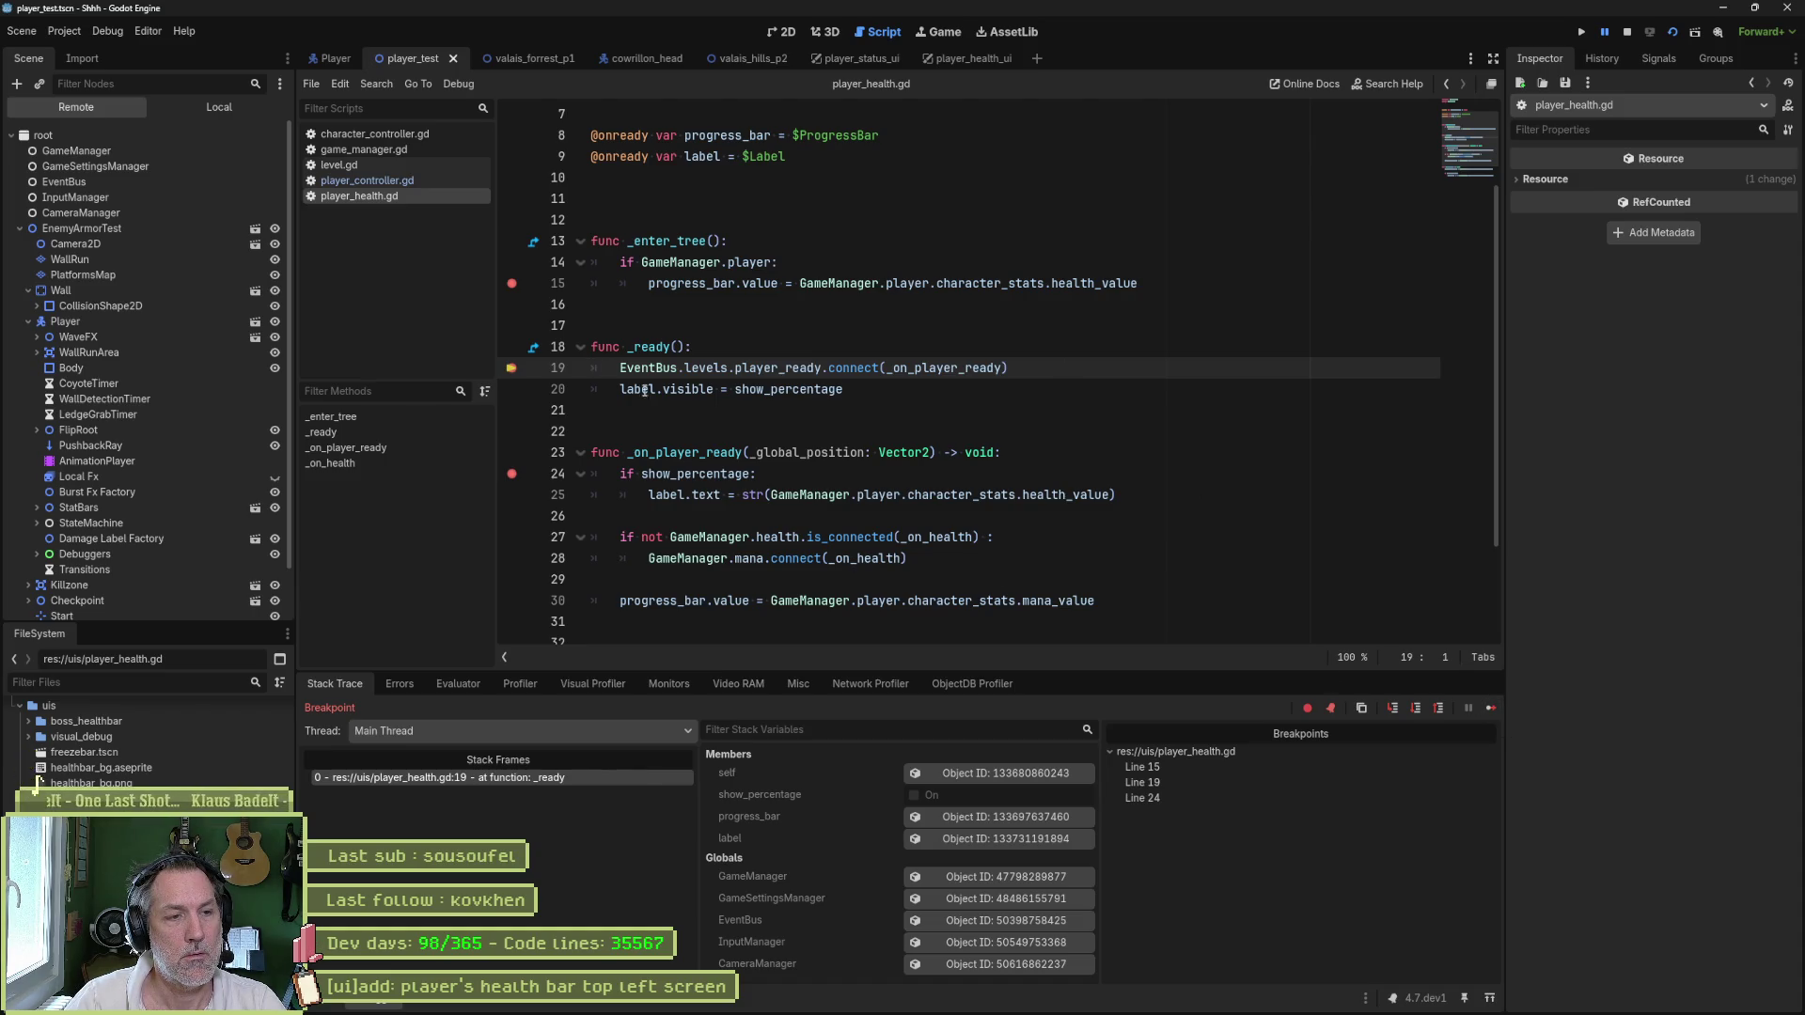
left_click(1627, 31)
- Move the health check lines into _on_player_ready and delete the empty _enter_tree function
left_click_drag(1142, 283, 729, 240)
key("ctrl+c")
key("BackSpace")
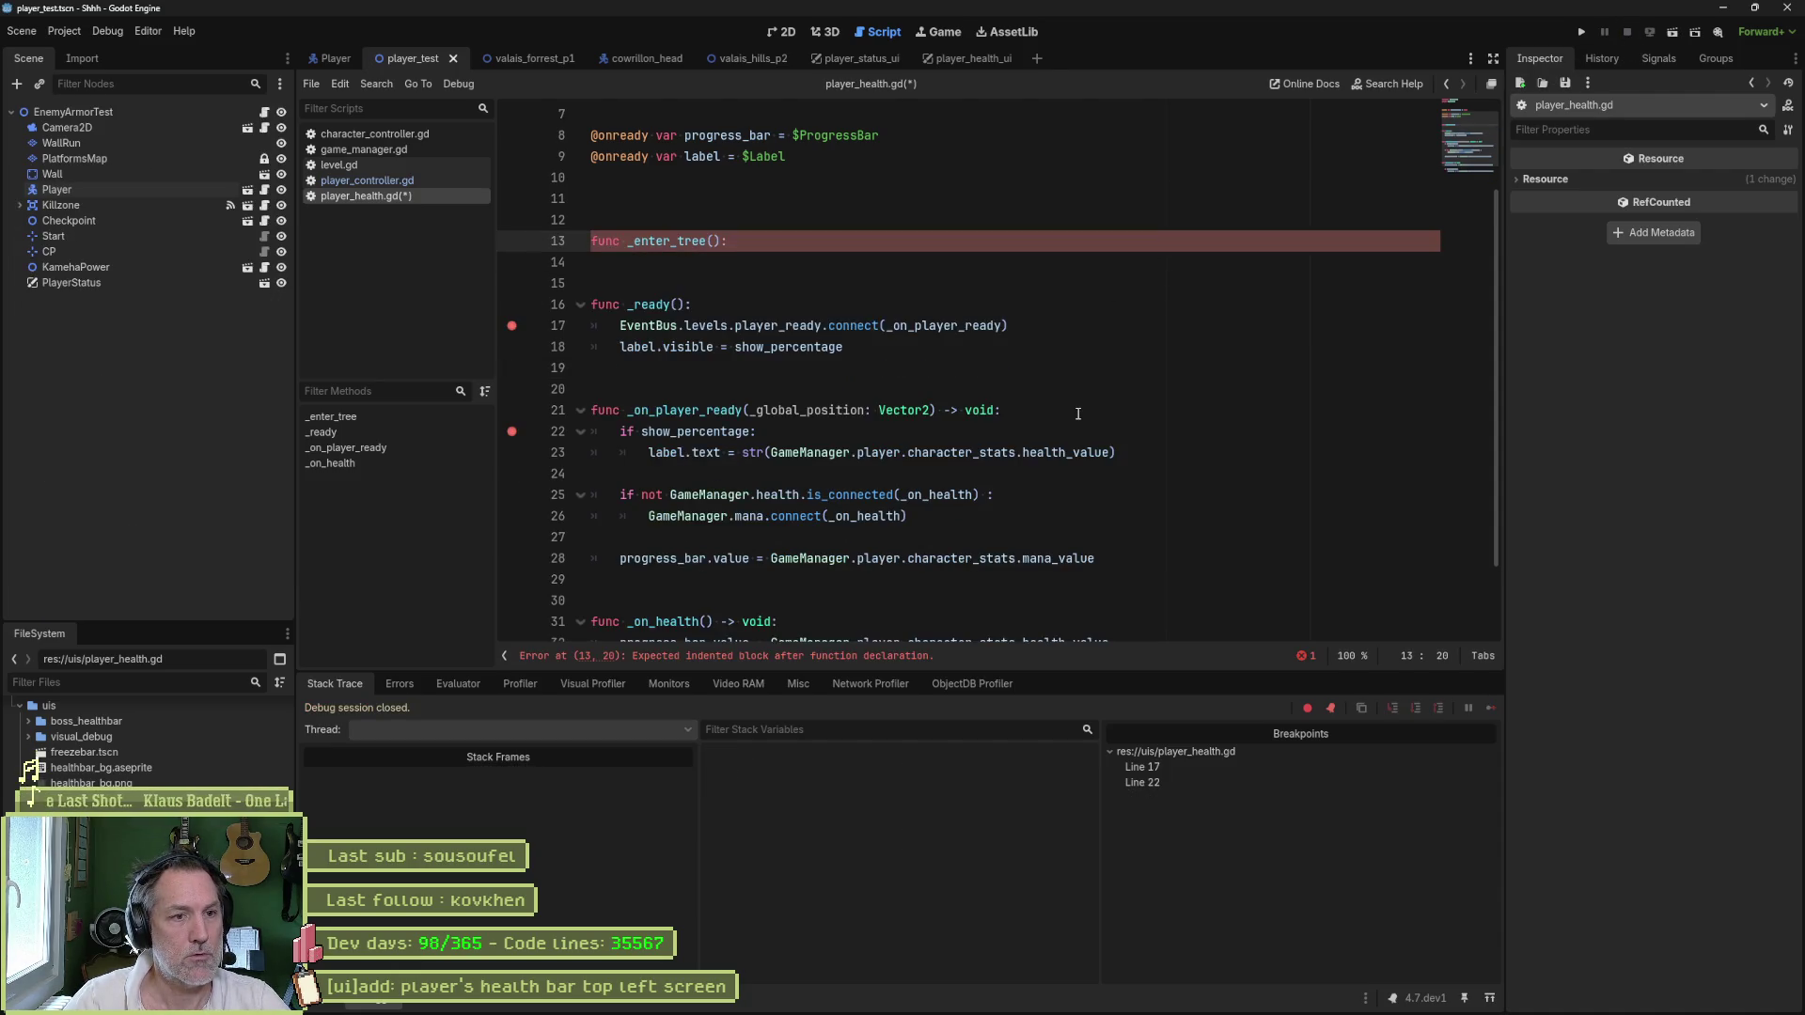
left_click(1078, 411)
key("ctrl+v")
key("Return")
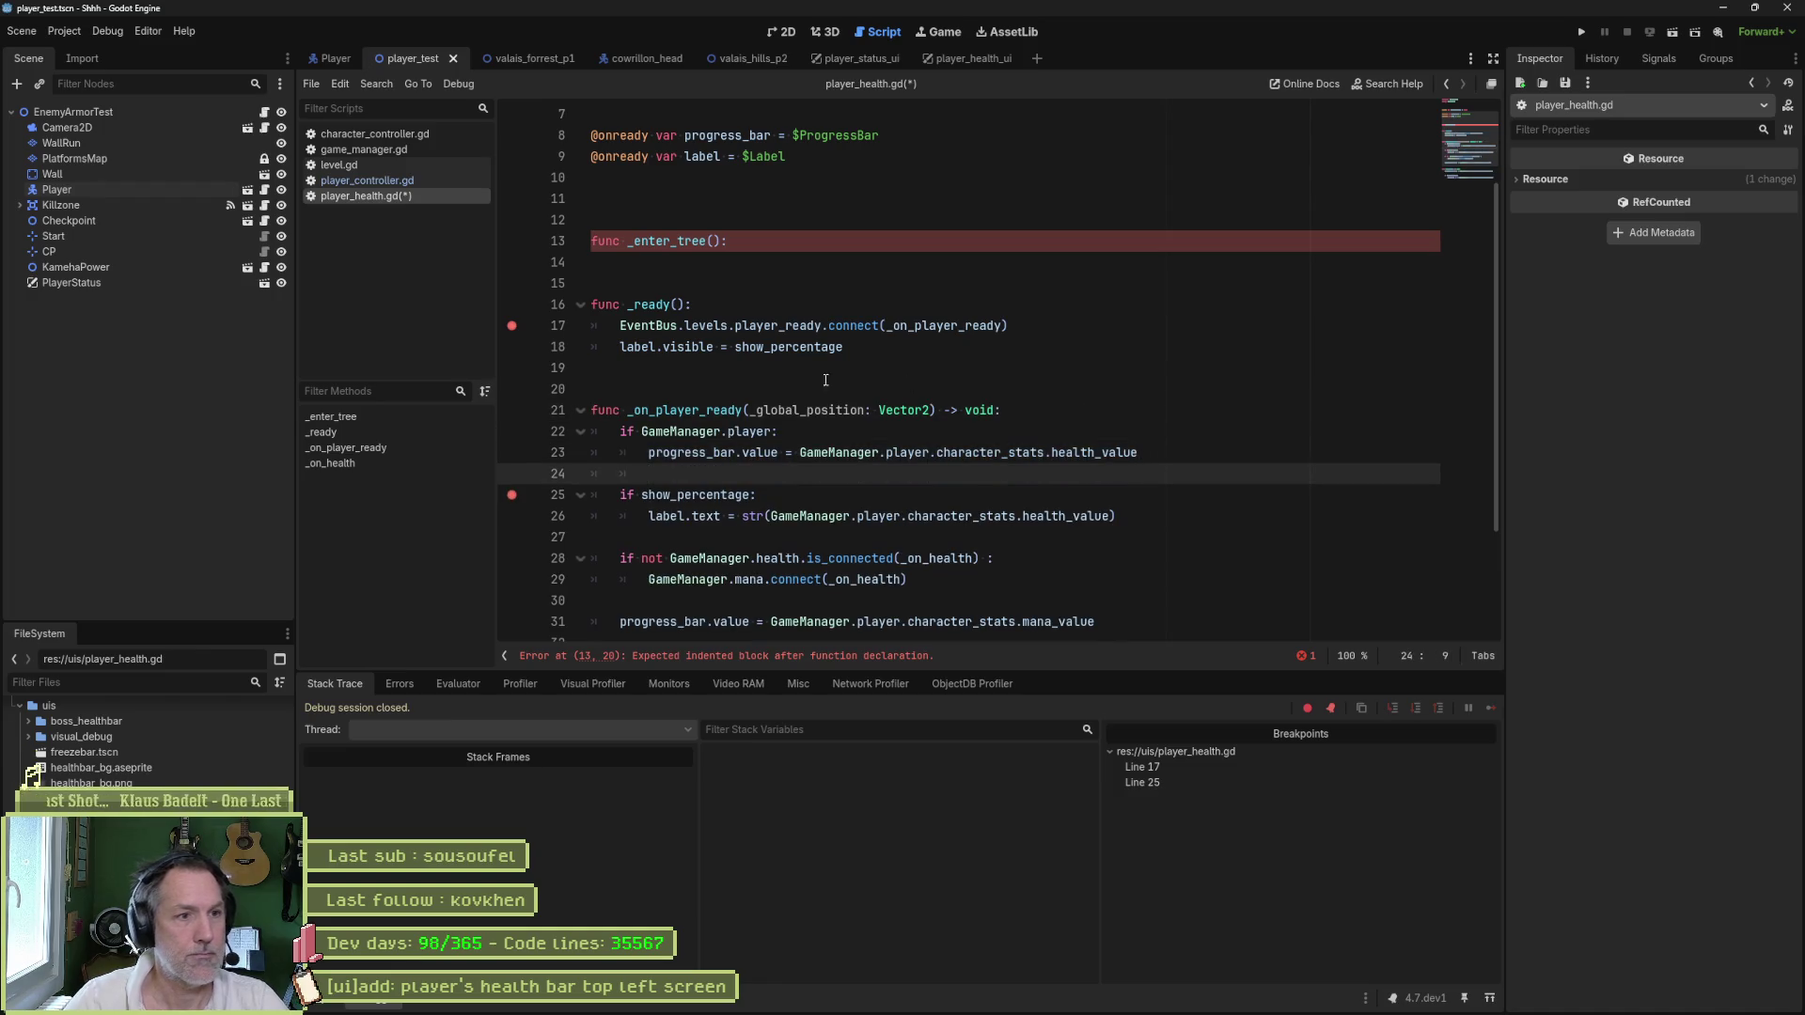
left_click(786, 237)
key("ctrl+x")
key("ctrl+x")
key("ctrl+x")
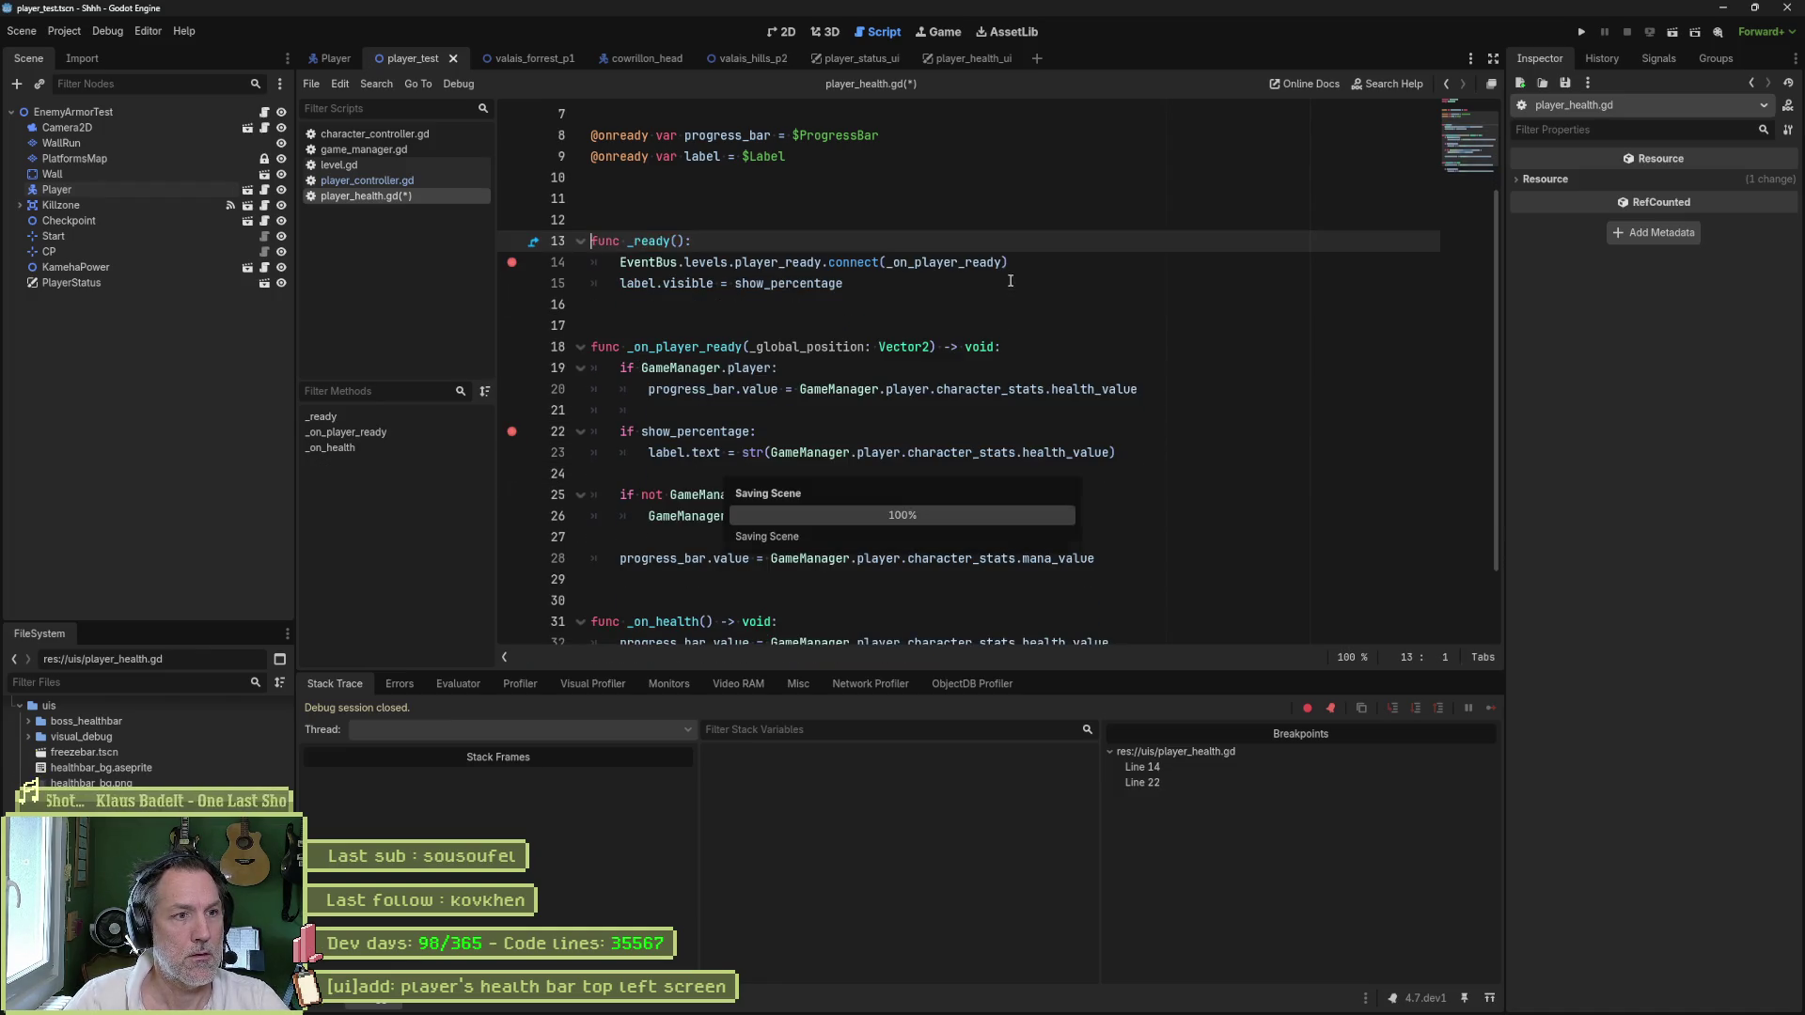
- Rerun the scene, continue past the line 14 and 22 breakpoints, and break on line 26
key("F6")
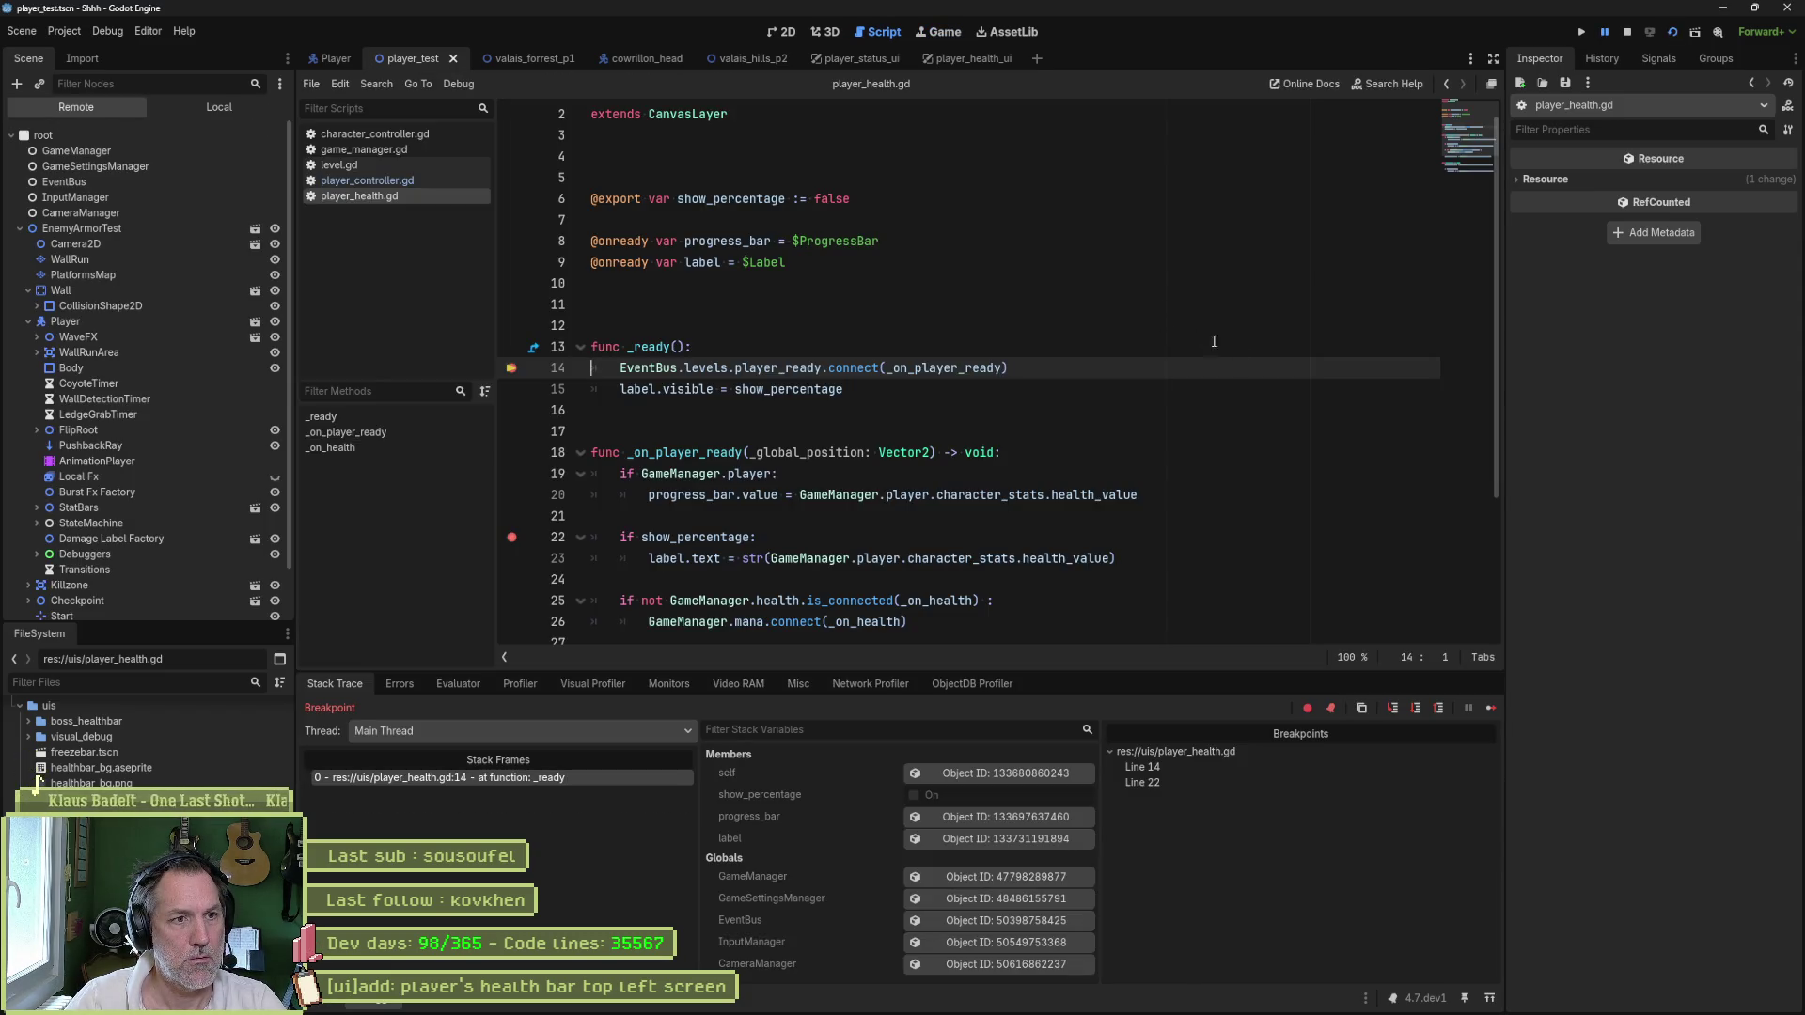
left_click(1488, 710)
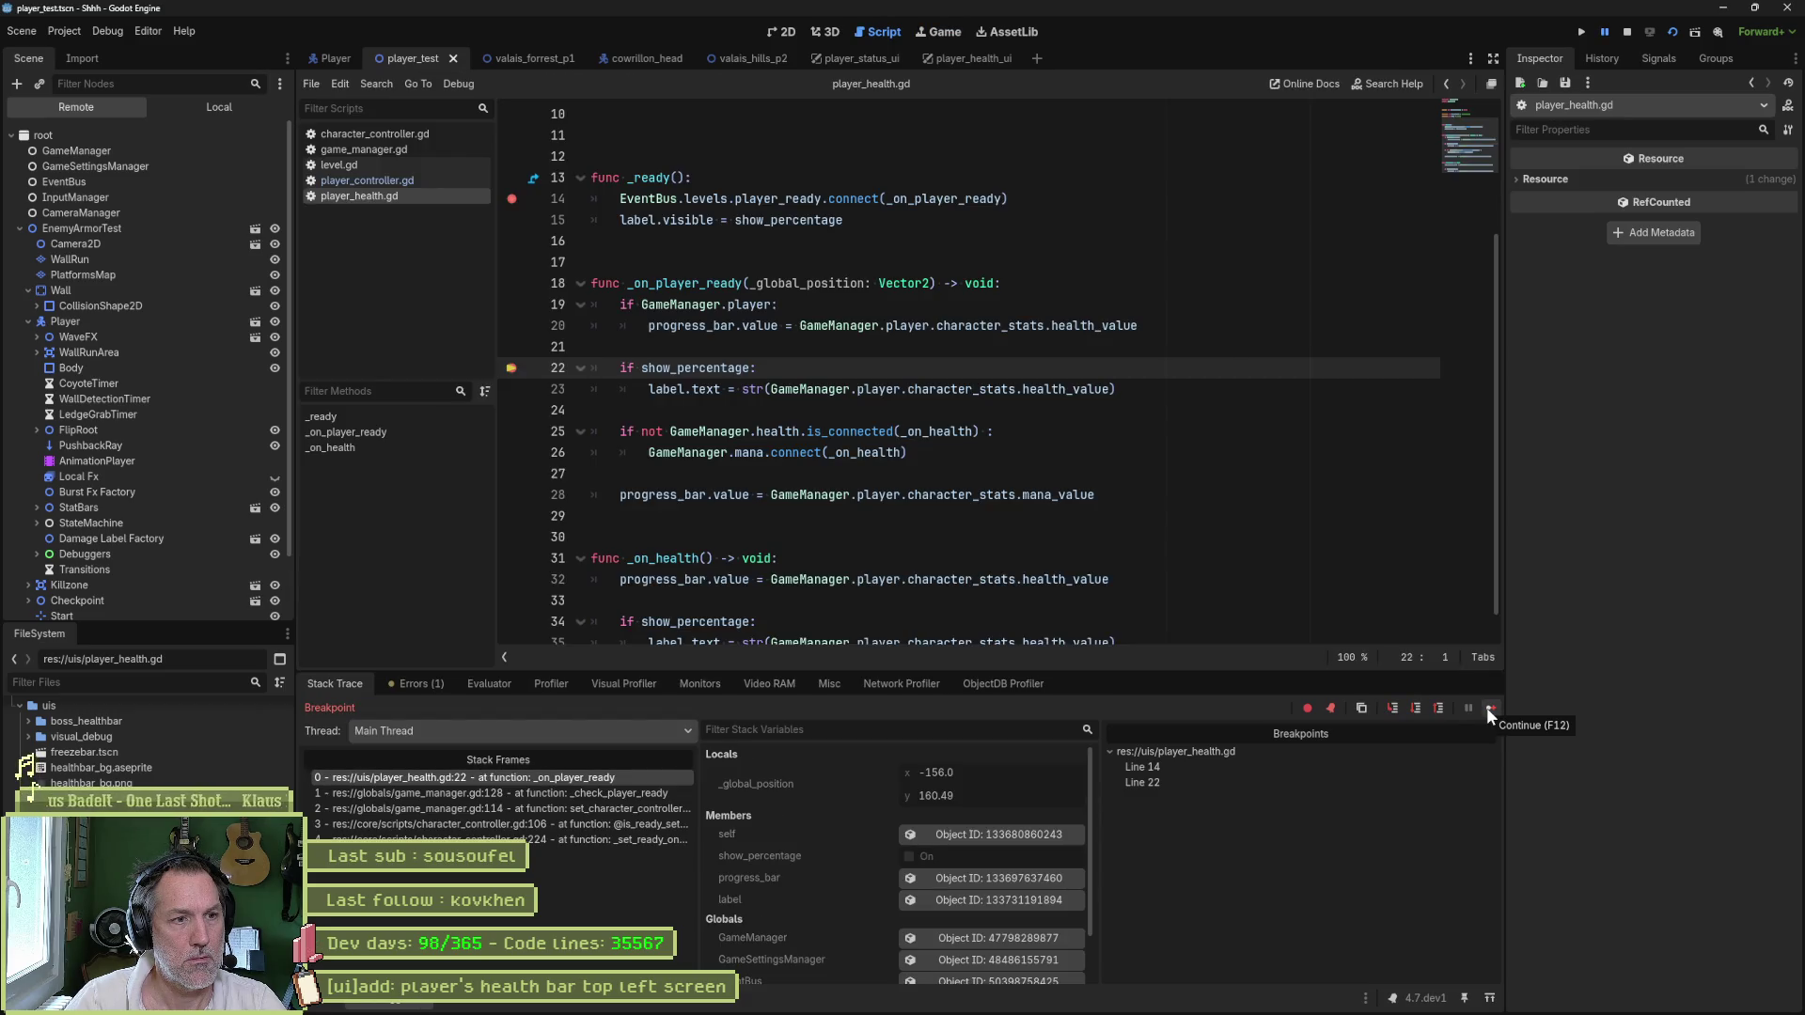
left_click(1487, 708)
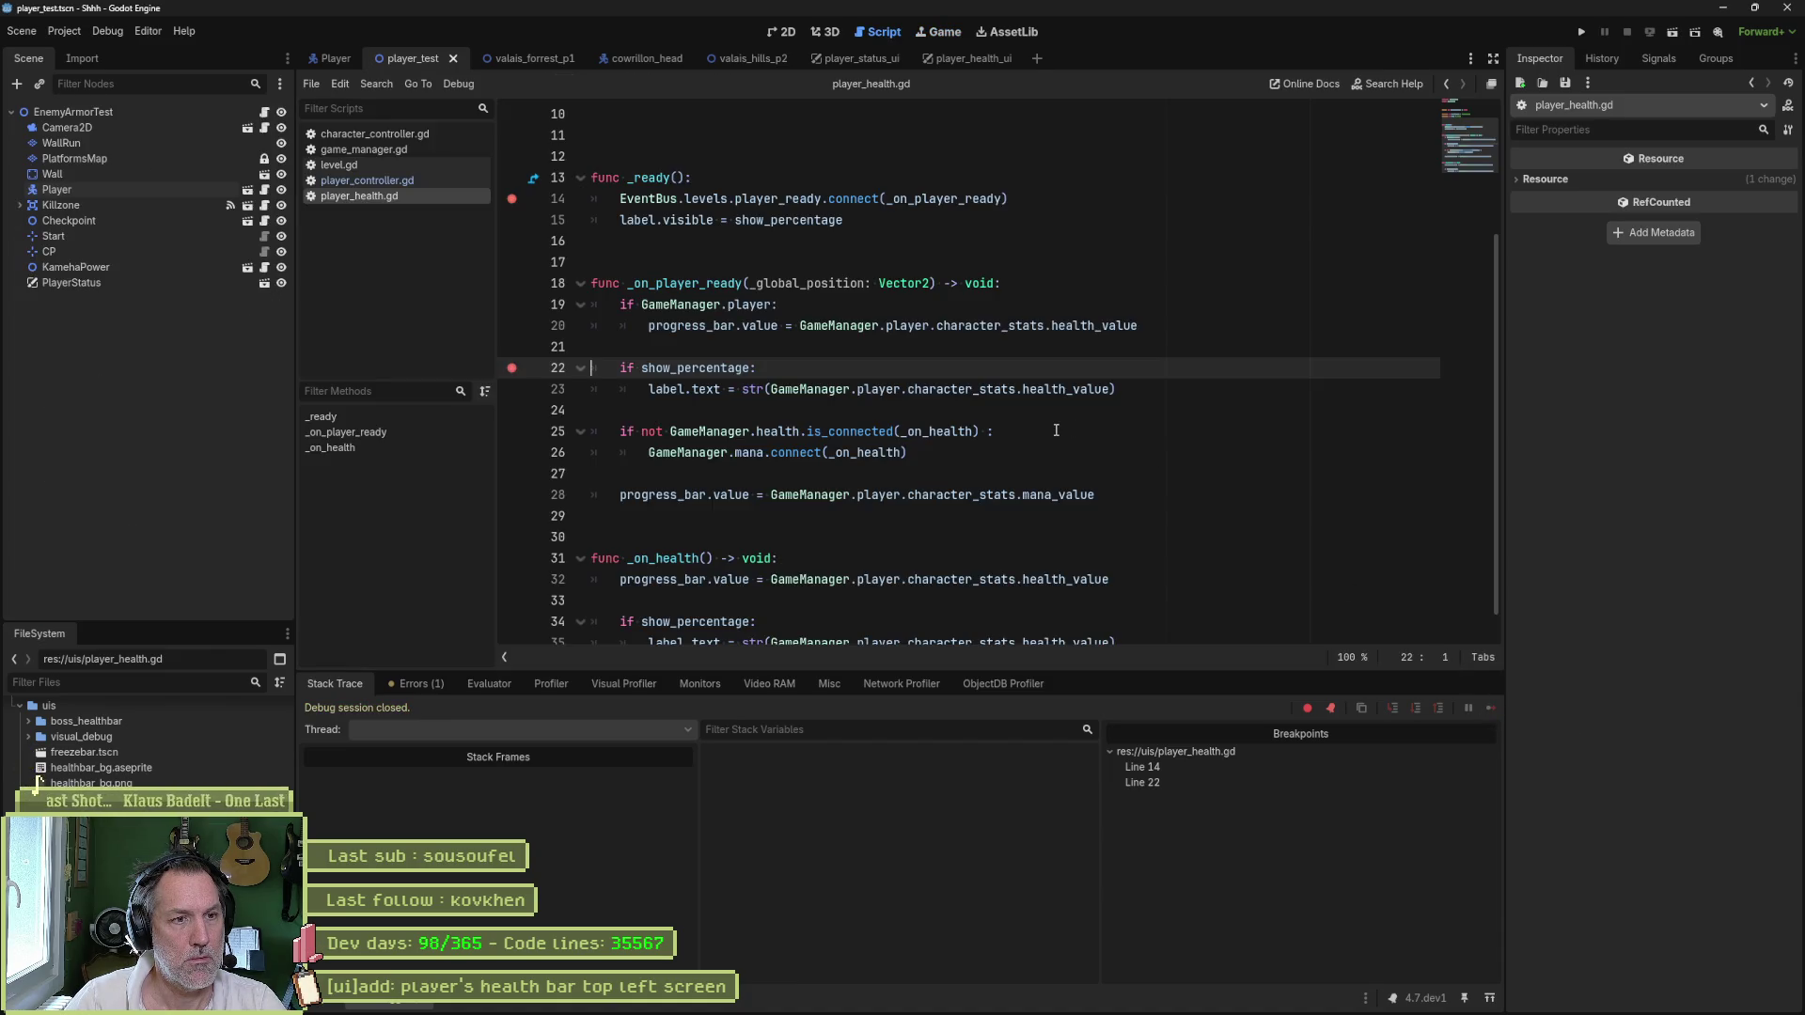
left_click(511, 452)
- Clear the line 14 and 22 breakpoints and test-run the scene
left_click(512, 367)
left_click(511, 199)
key("F6")
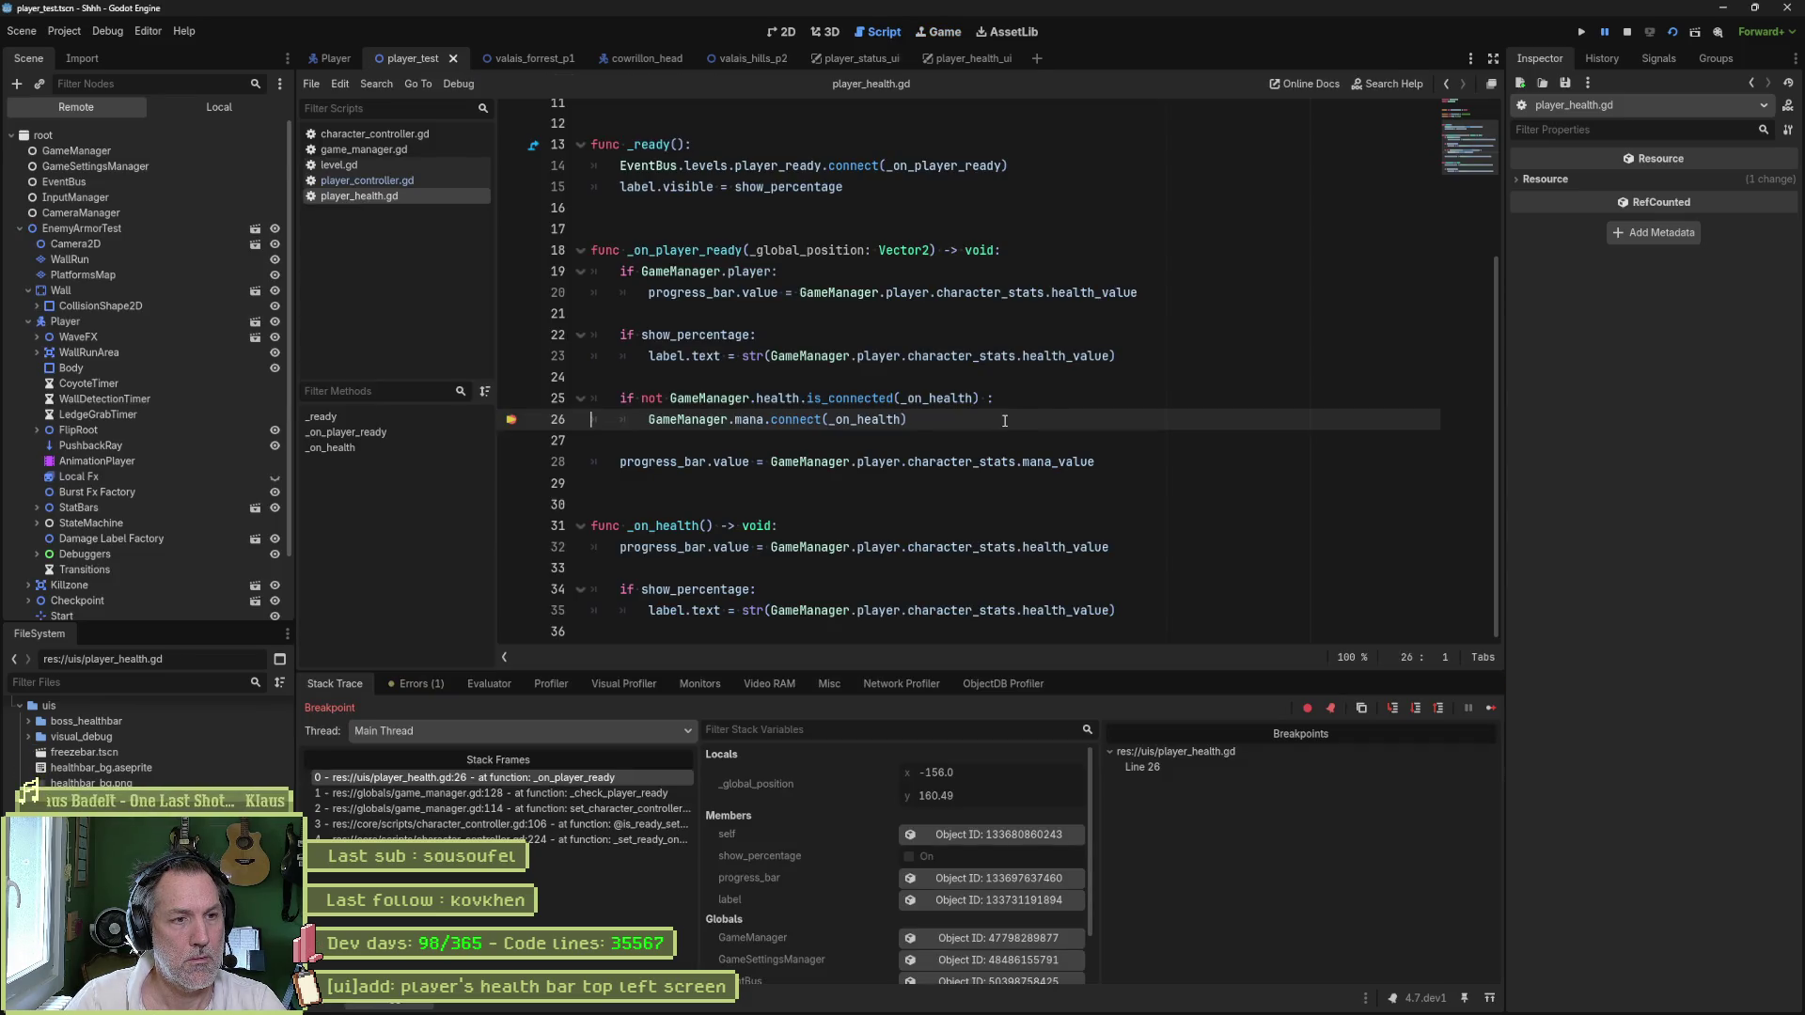
key("F8")
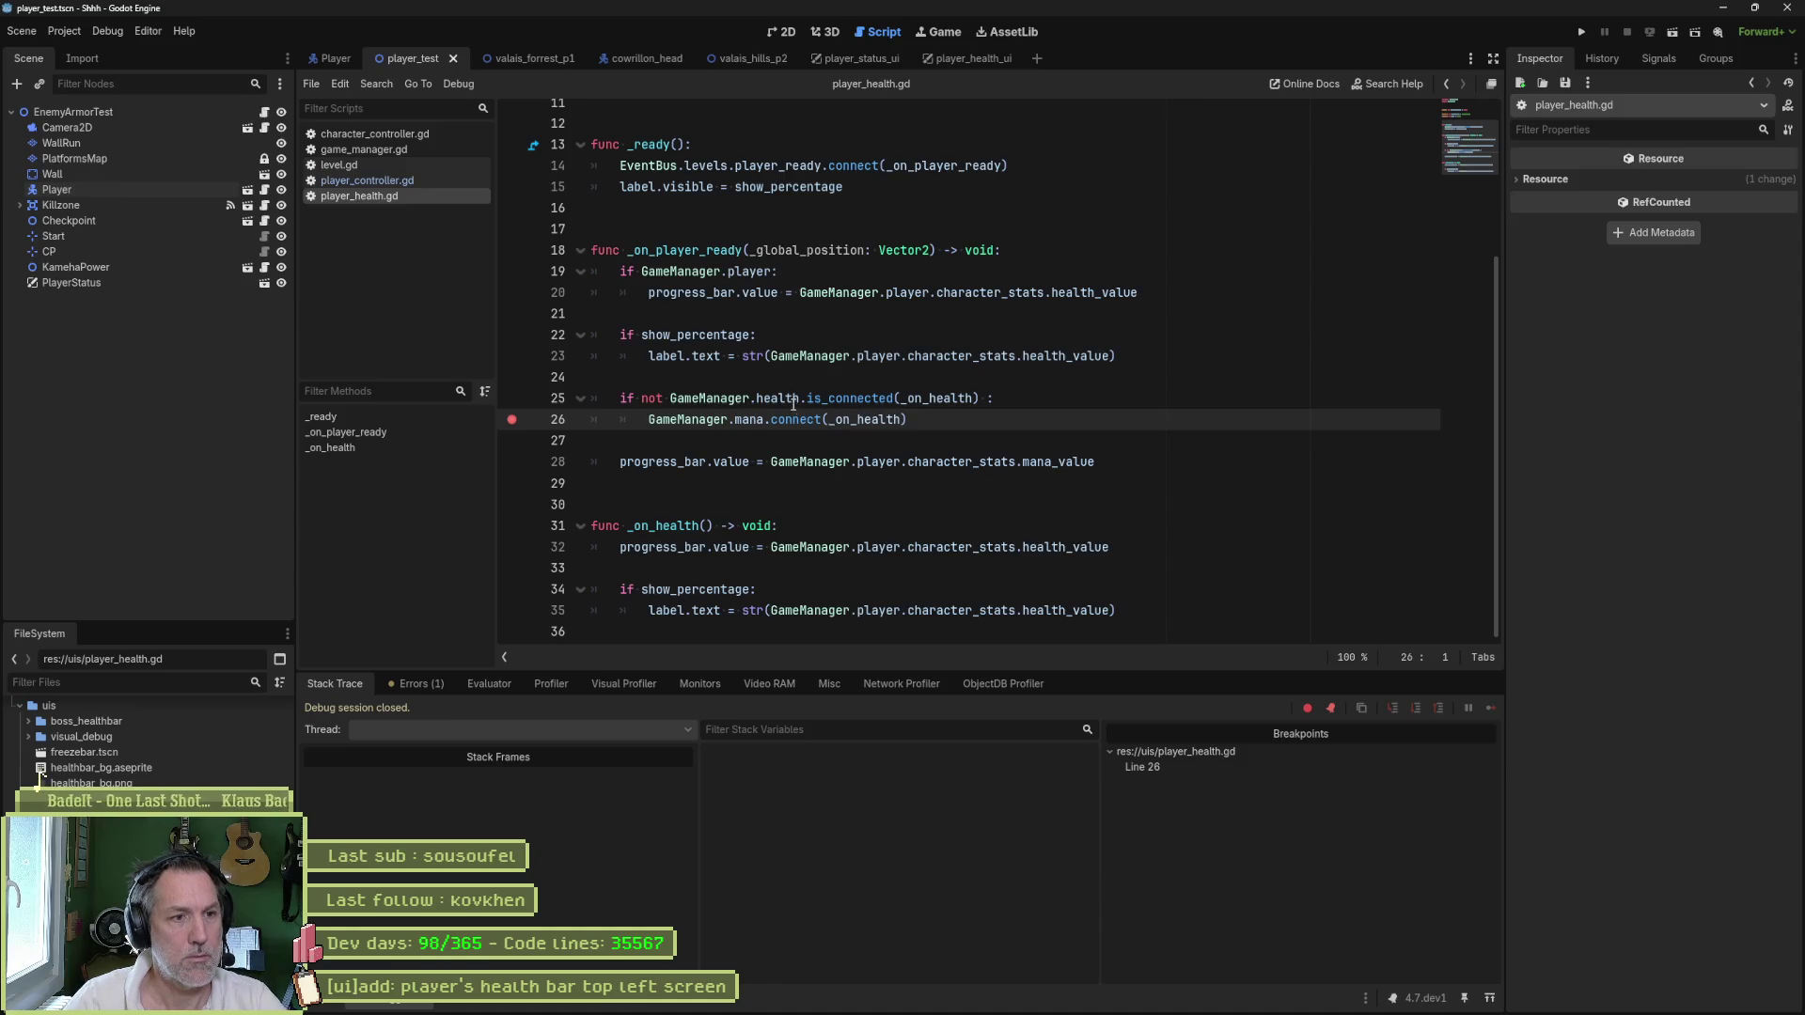
- Change the line 26 signal from mana to health, drop its breakpoint, and test-run
left_click(756, 420)
double_click(757, 419)
type("health")
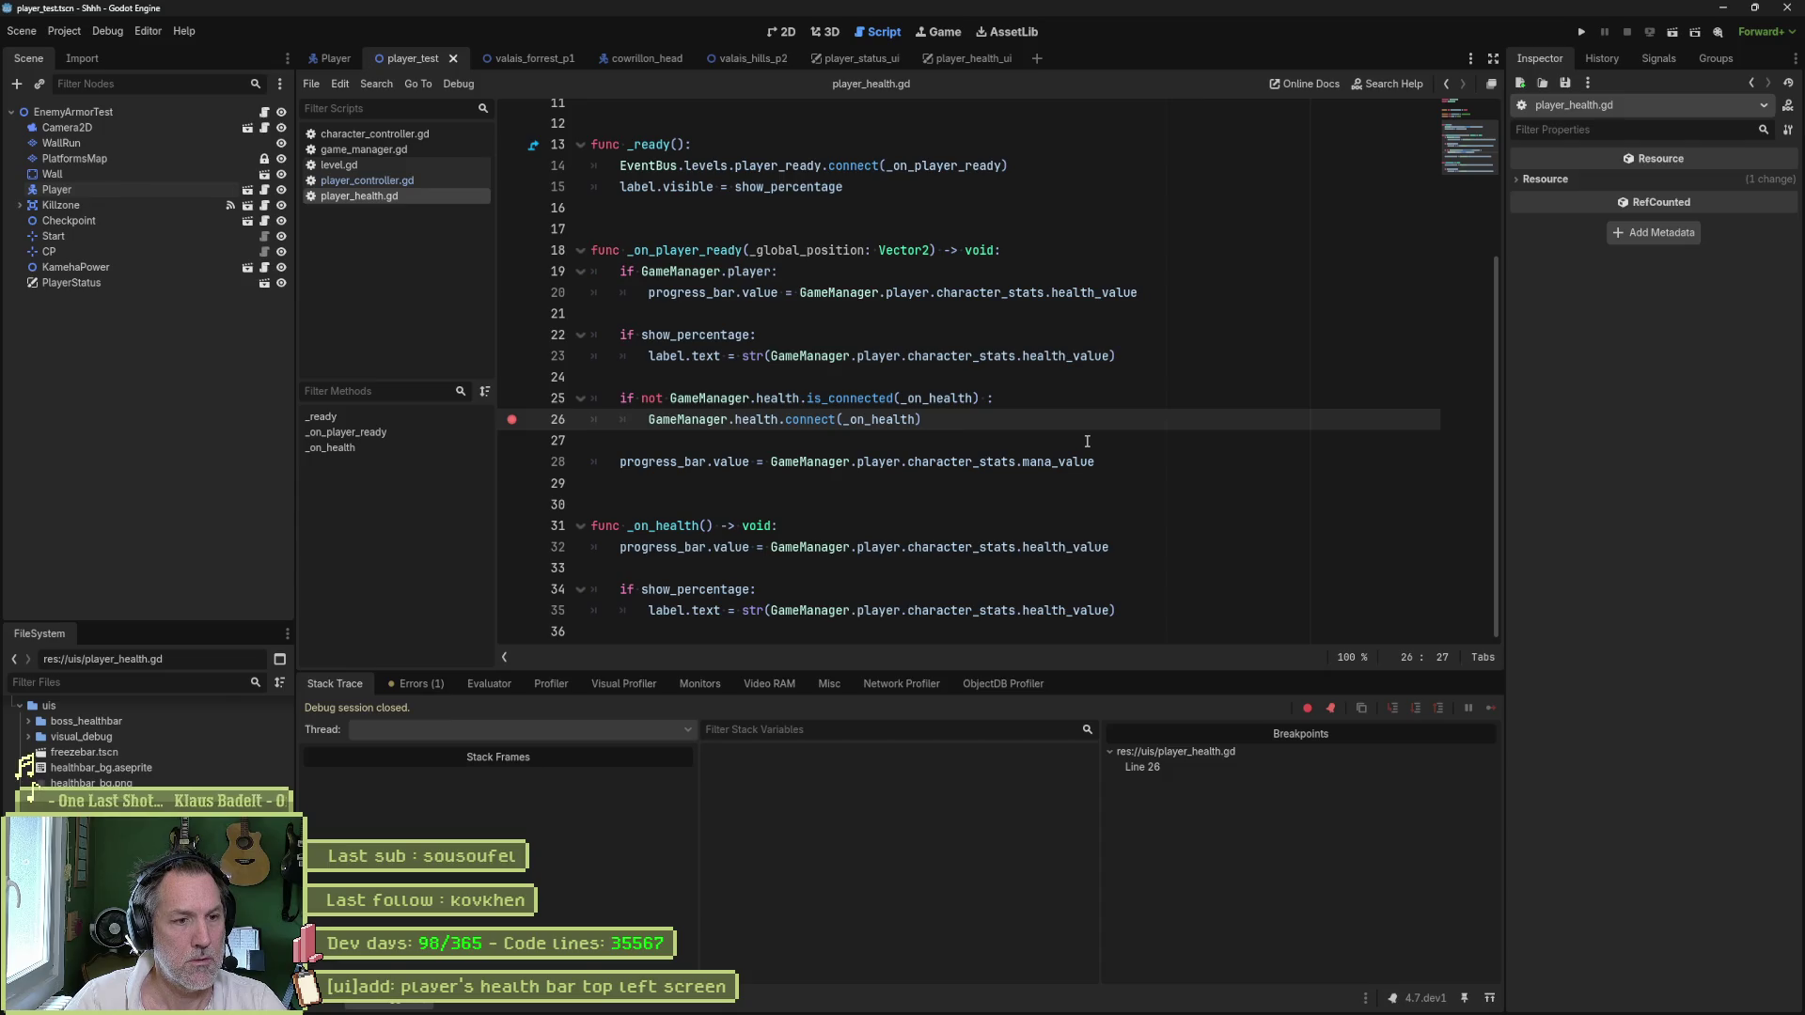
left_click(514, 424)
key("F6")
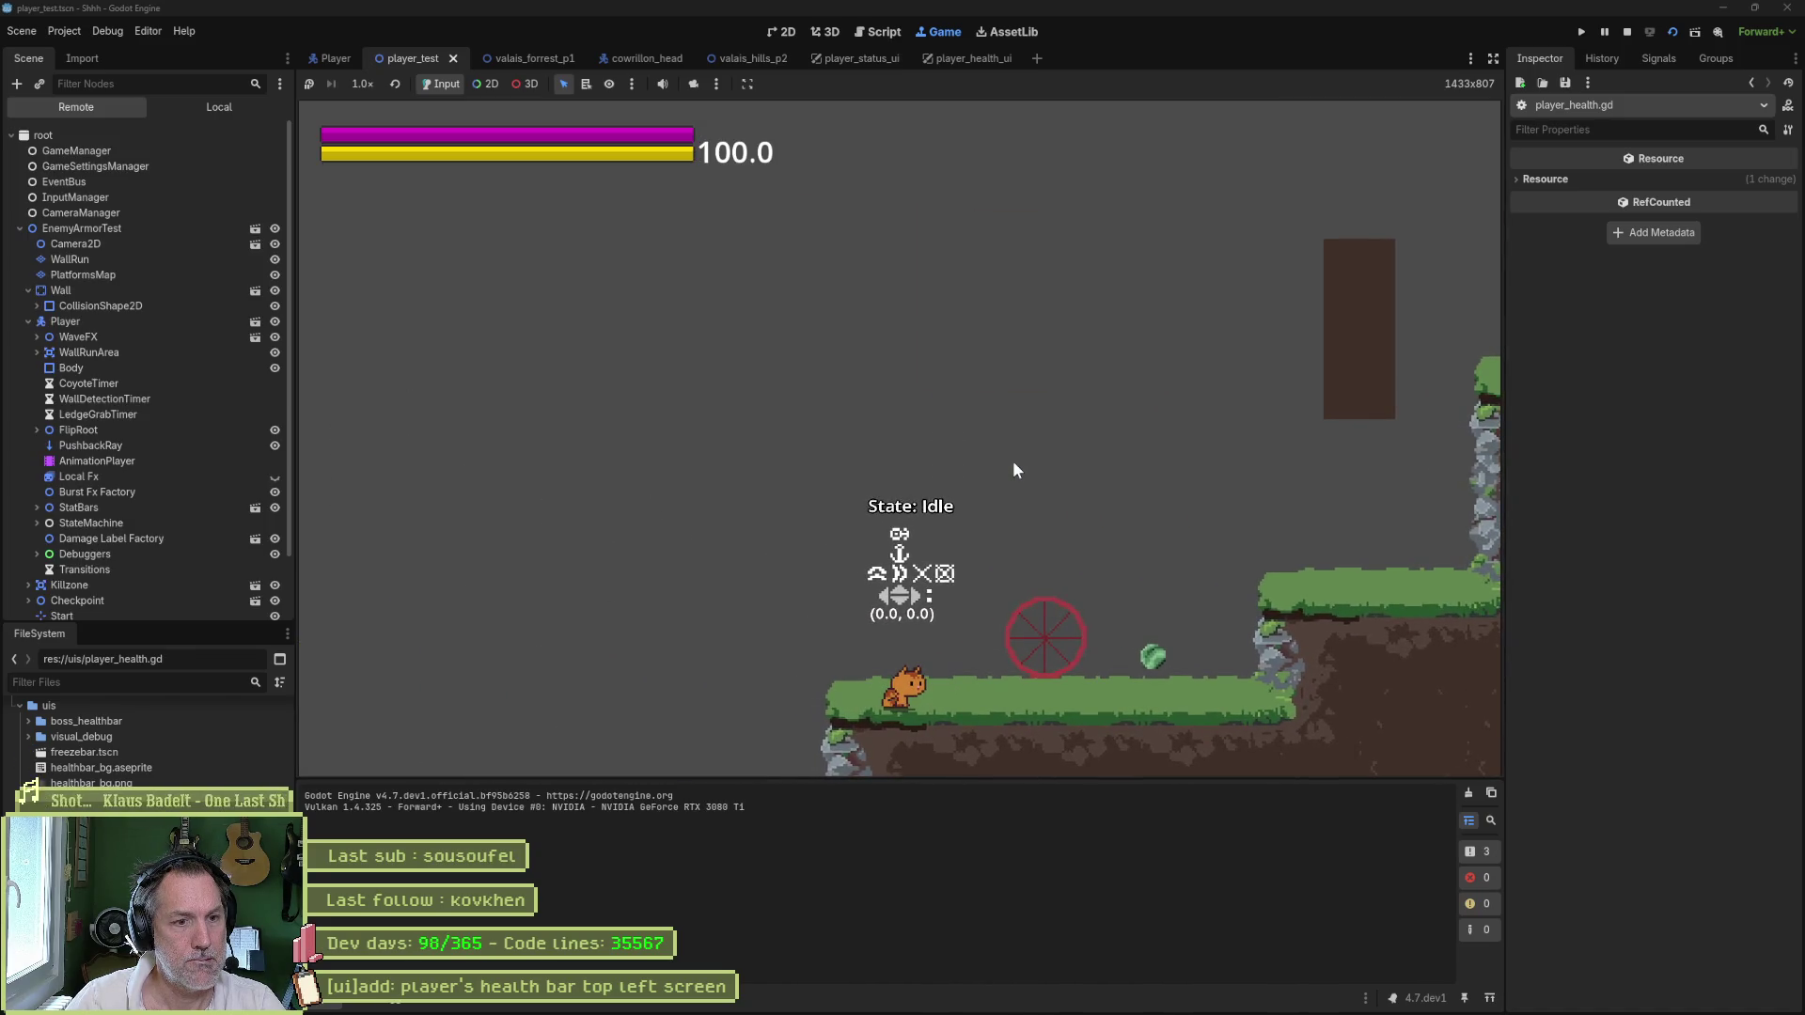
key("F8")
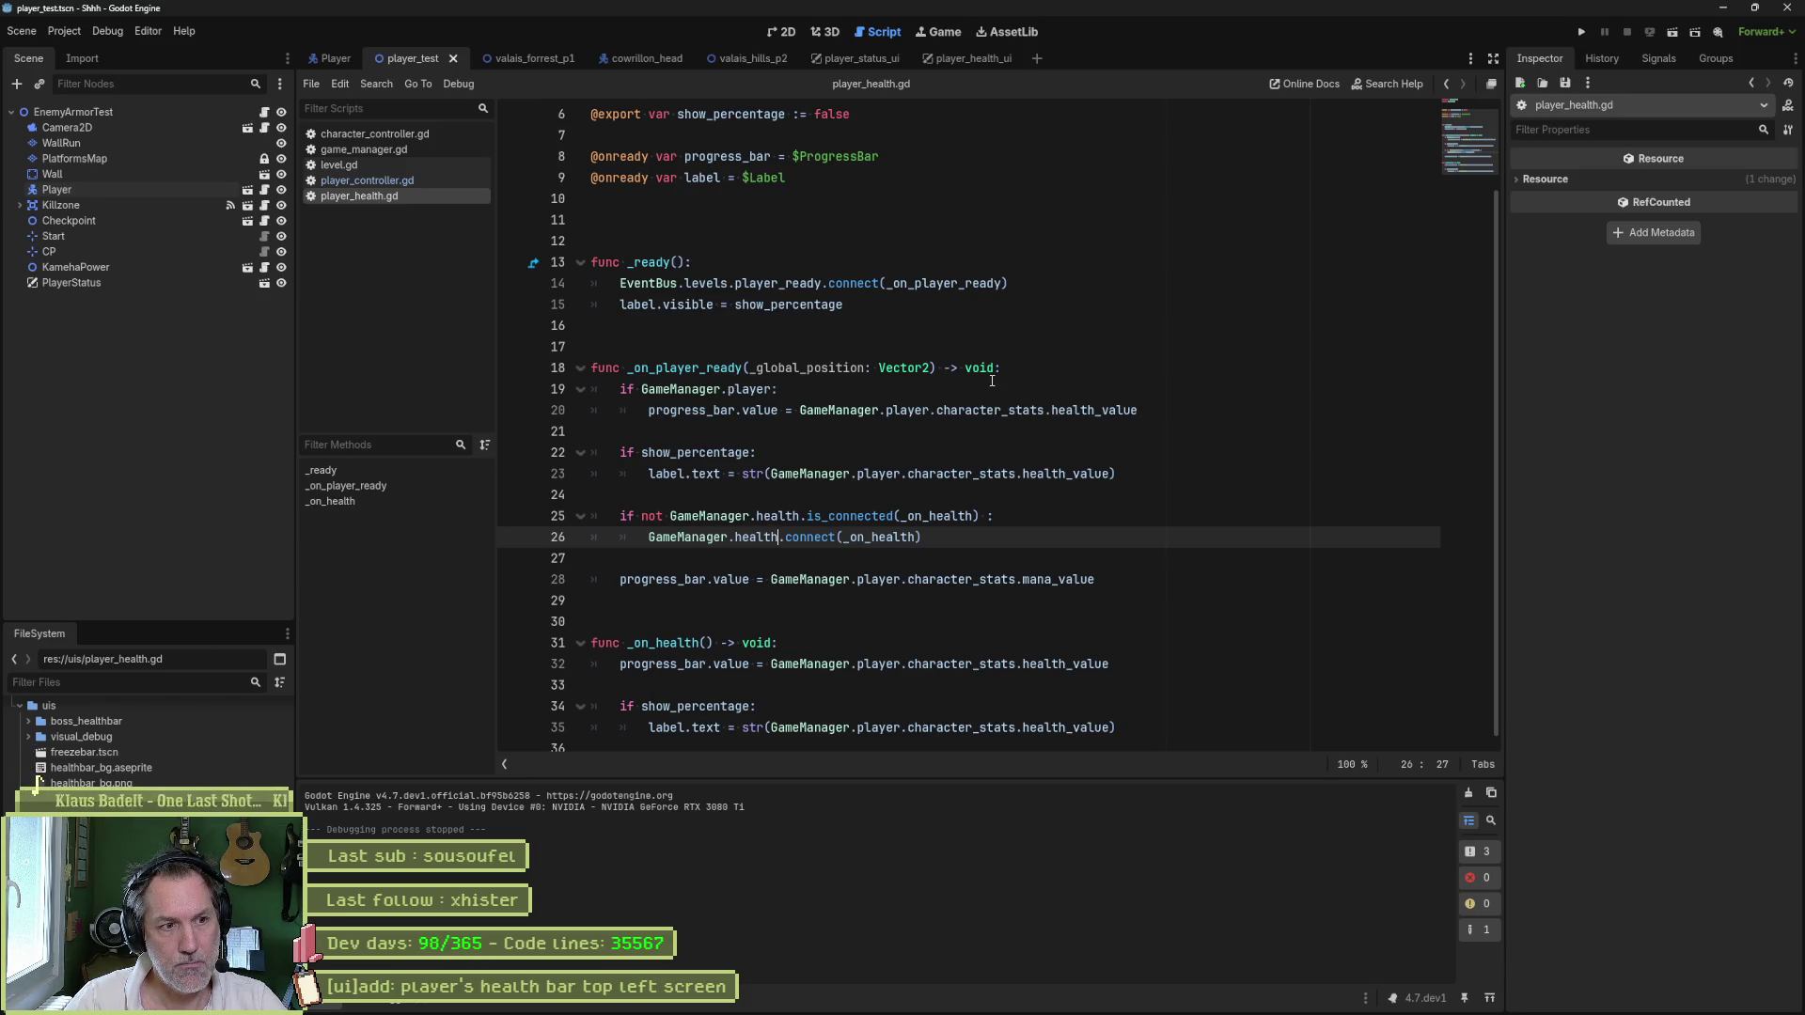
- Replace mana_value with health_value on line 28, save player_health.gd, and test-run the scene
left_click_drag(1045, 585, 773, 585)
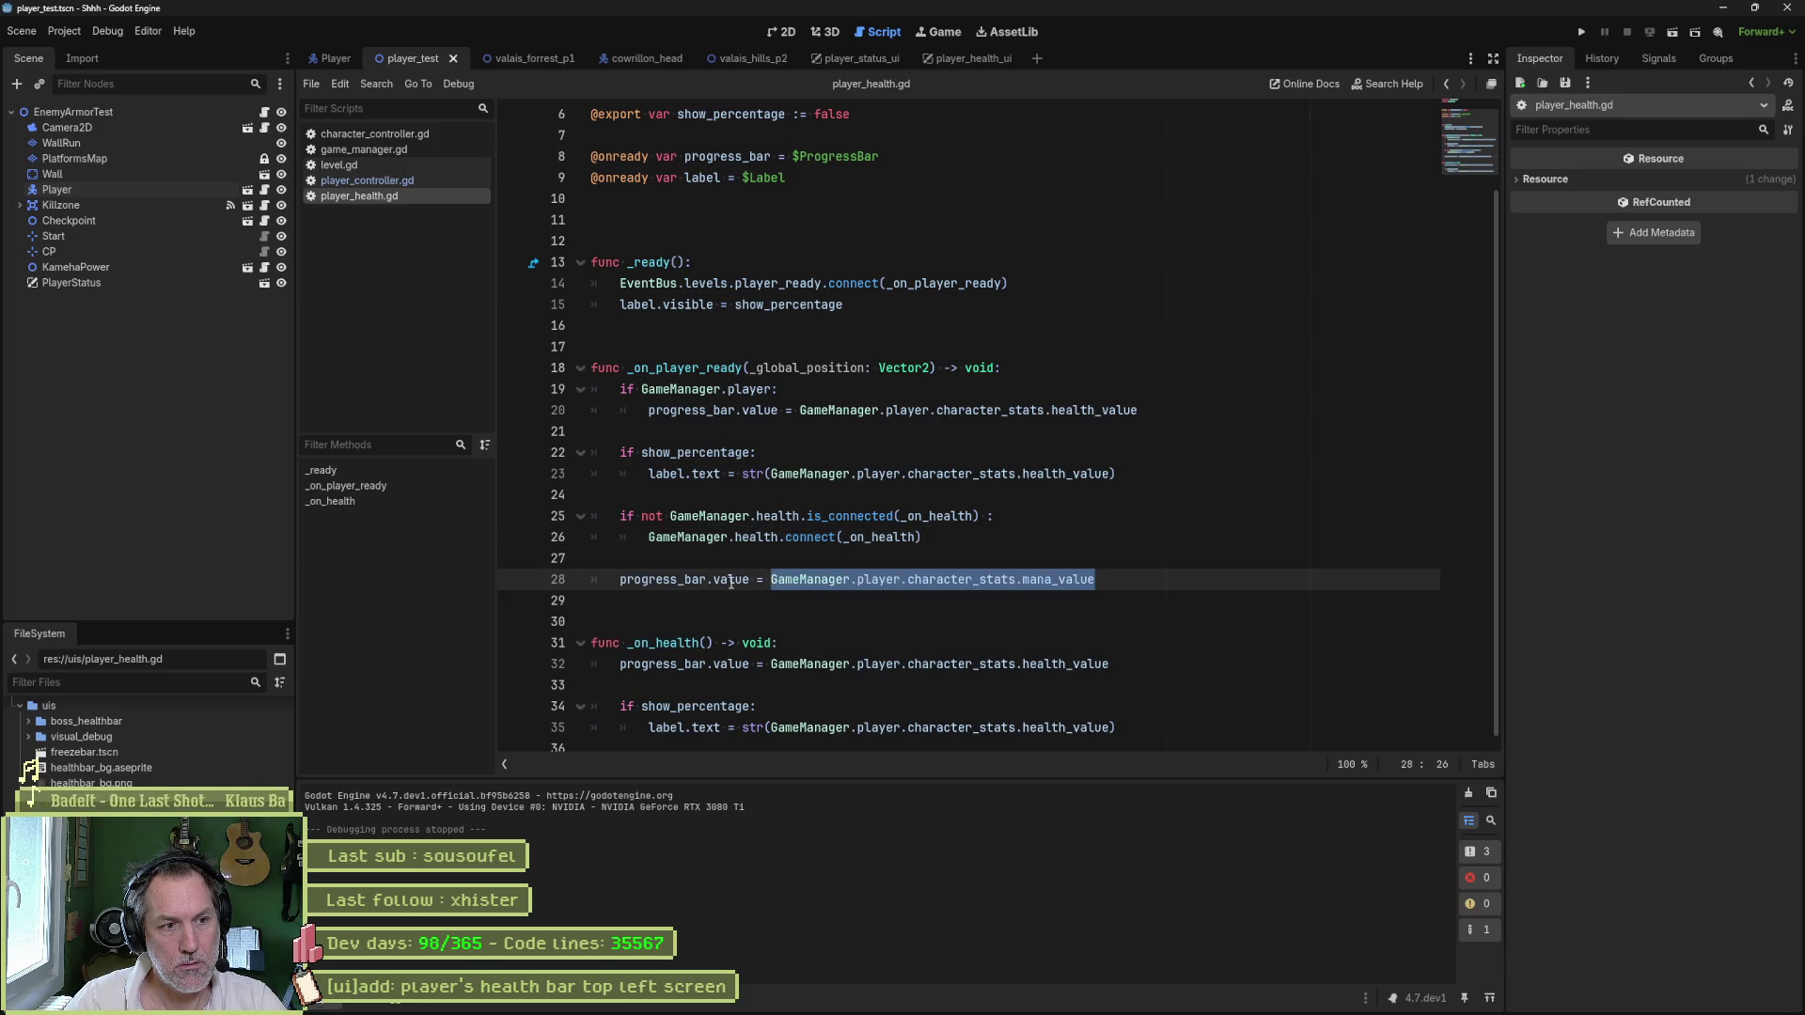
key("F5")
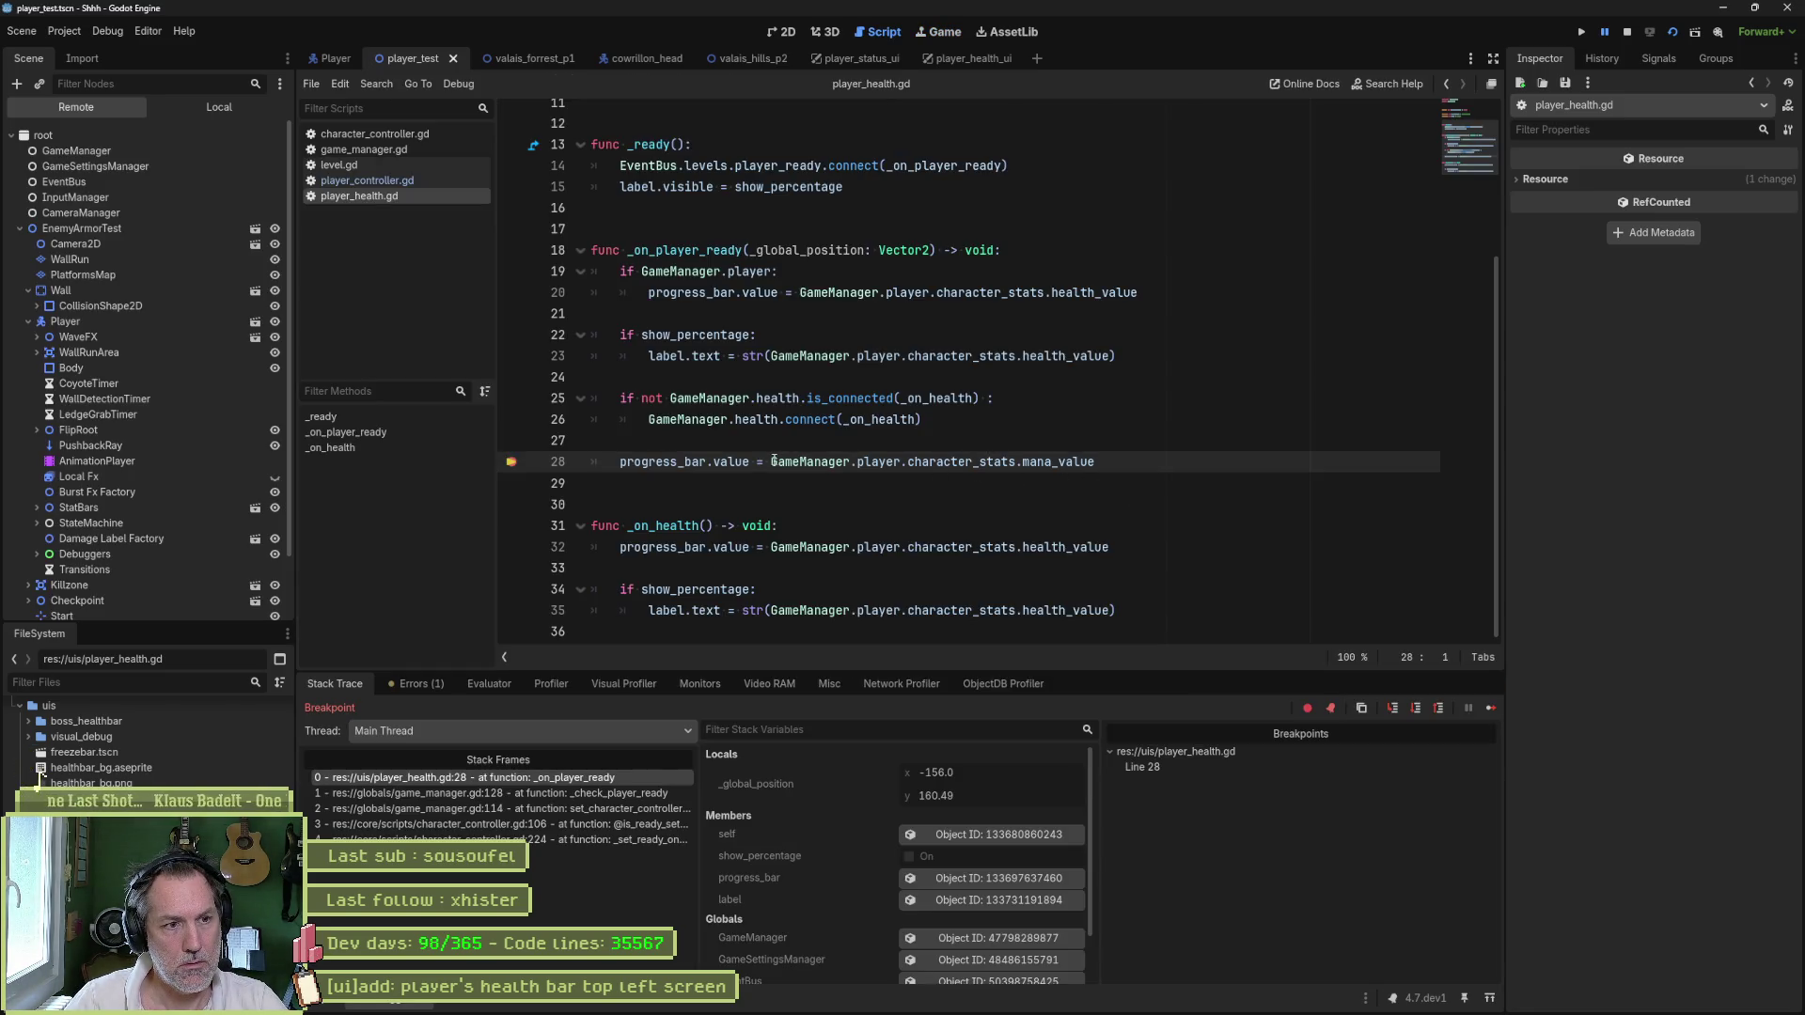
left_click_drag(772, 461, 1092, 467)
key("F8")
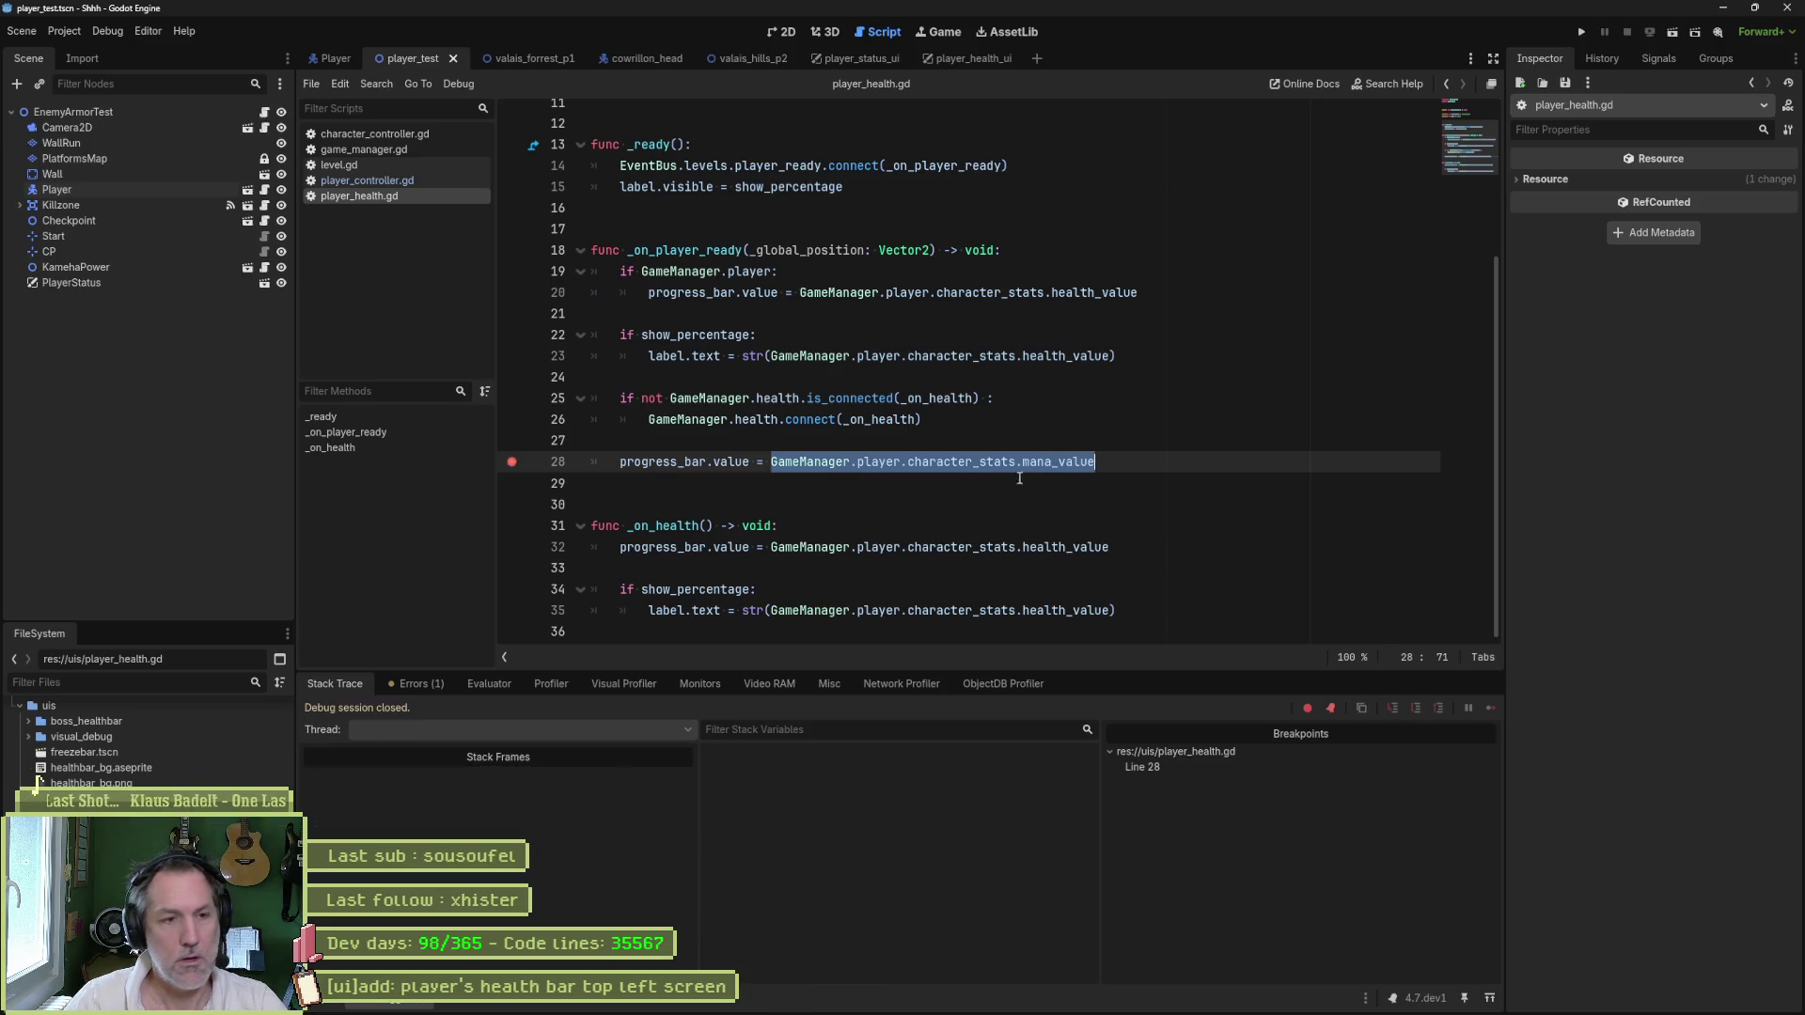
double_click(1036, 462)
double_click(1066, 355)
key("ctrl+c")
left_click_drag(1023, 462, 1073, 462)
key("ctrl+v")
key("ctrl+s")
key("Delete")
key("Delete")
key("Delete")
key("ctrl+s")
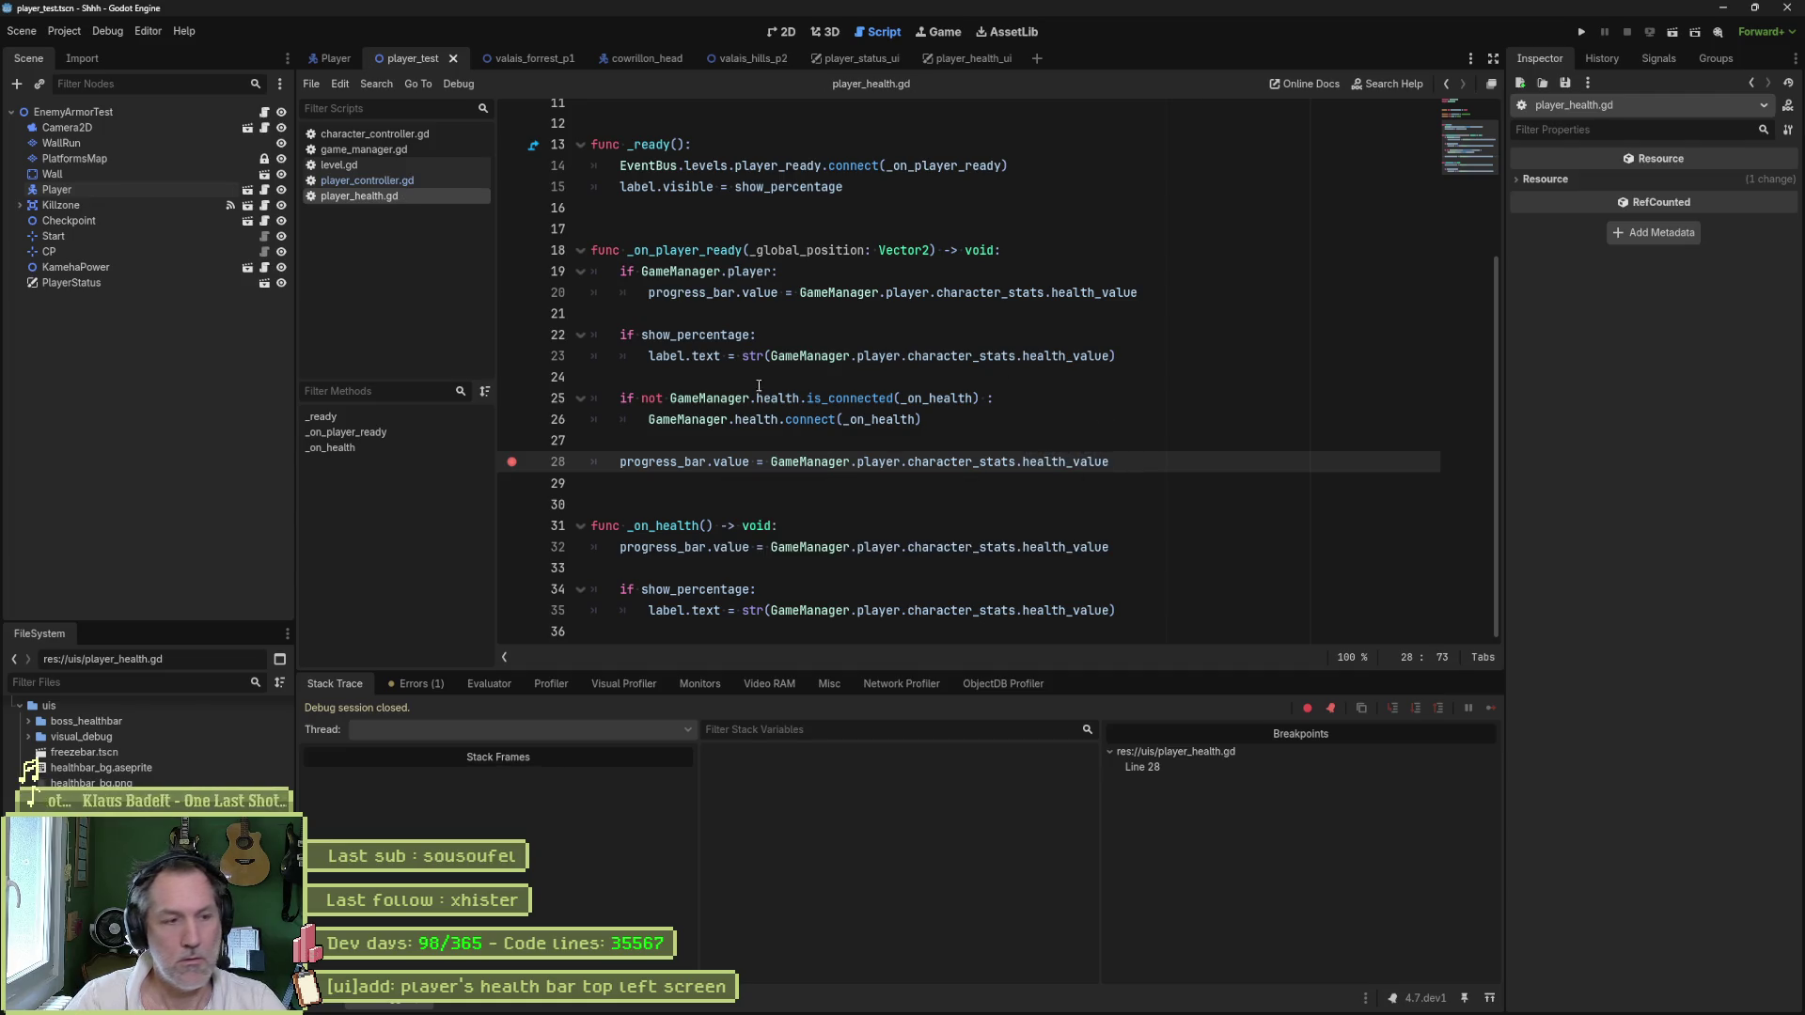
key("F6")
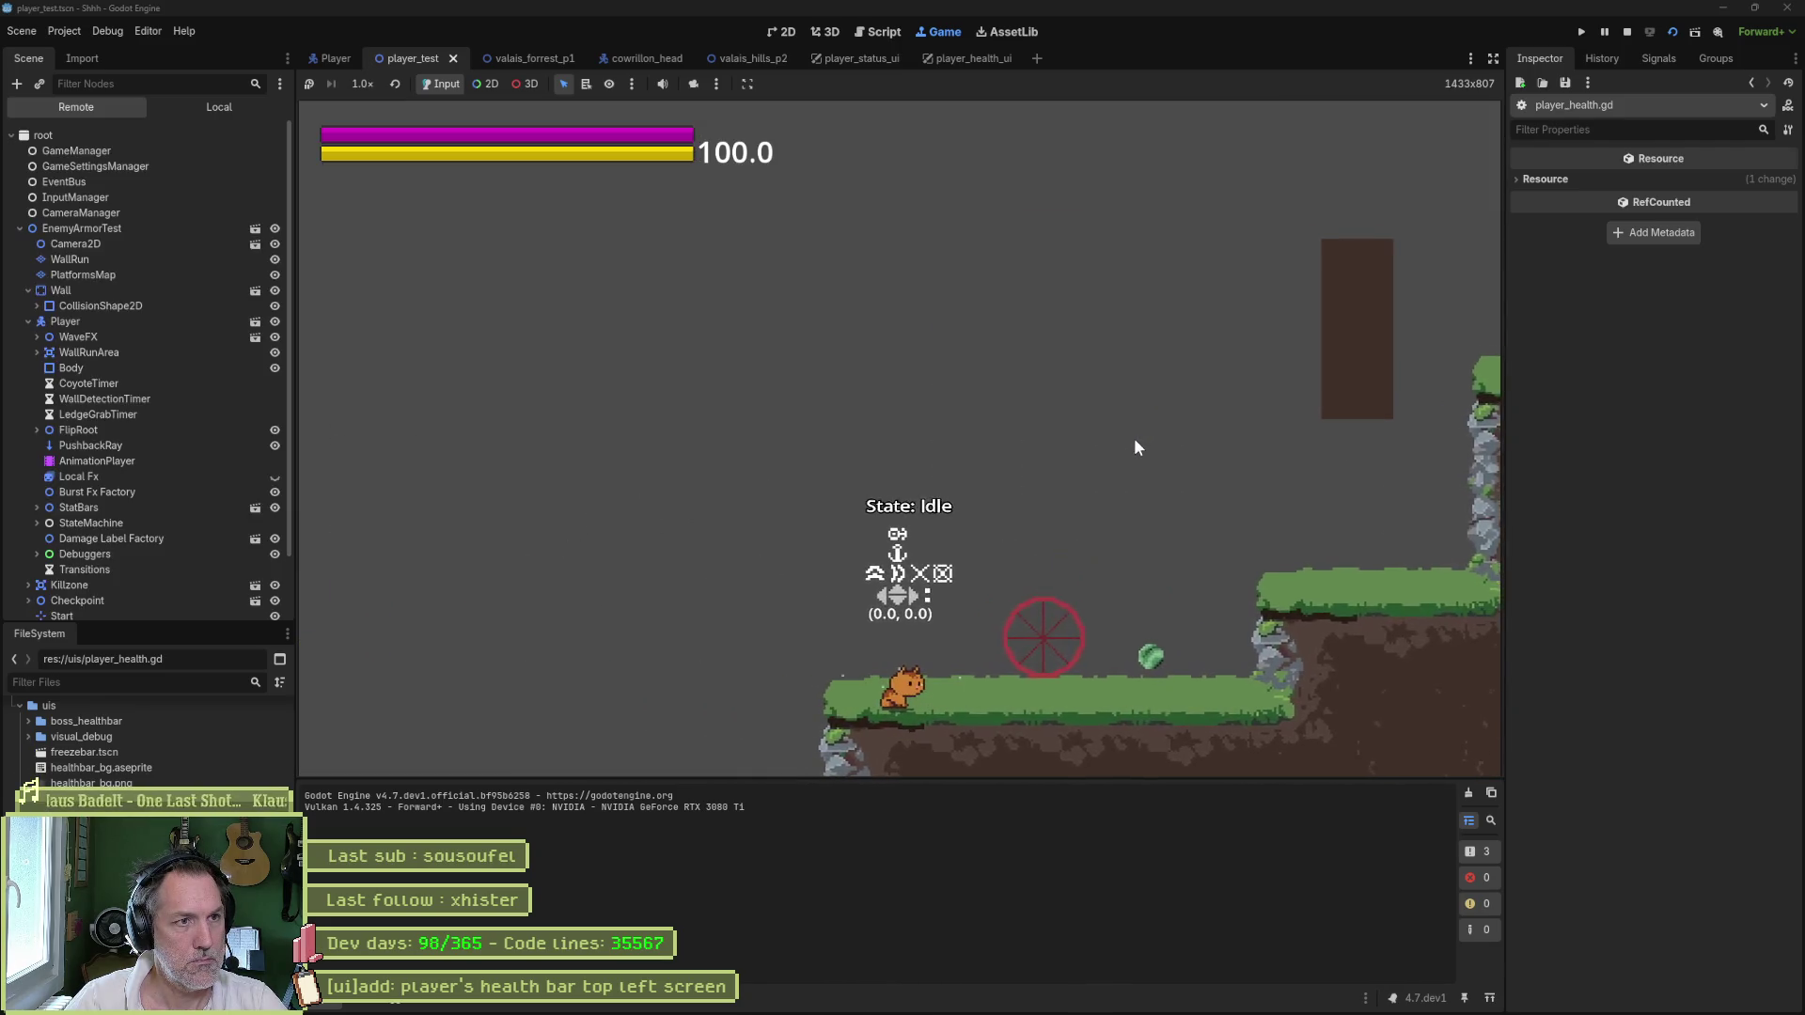
key("F8")
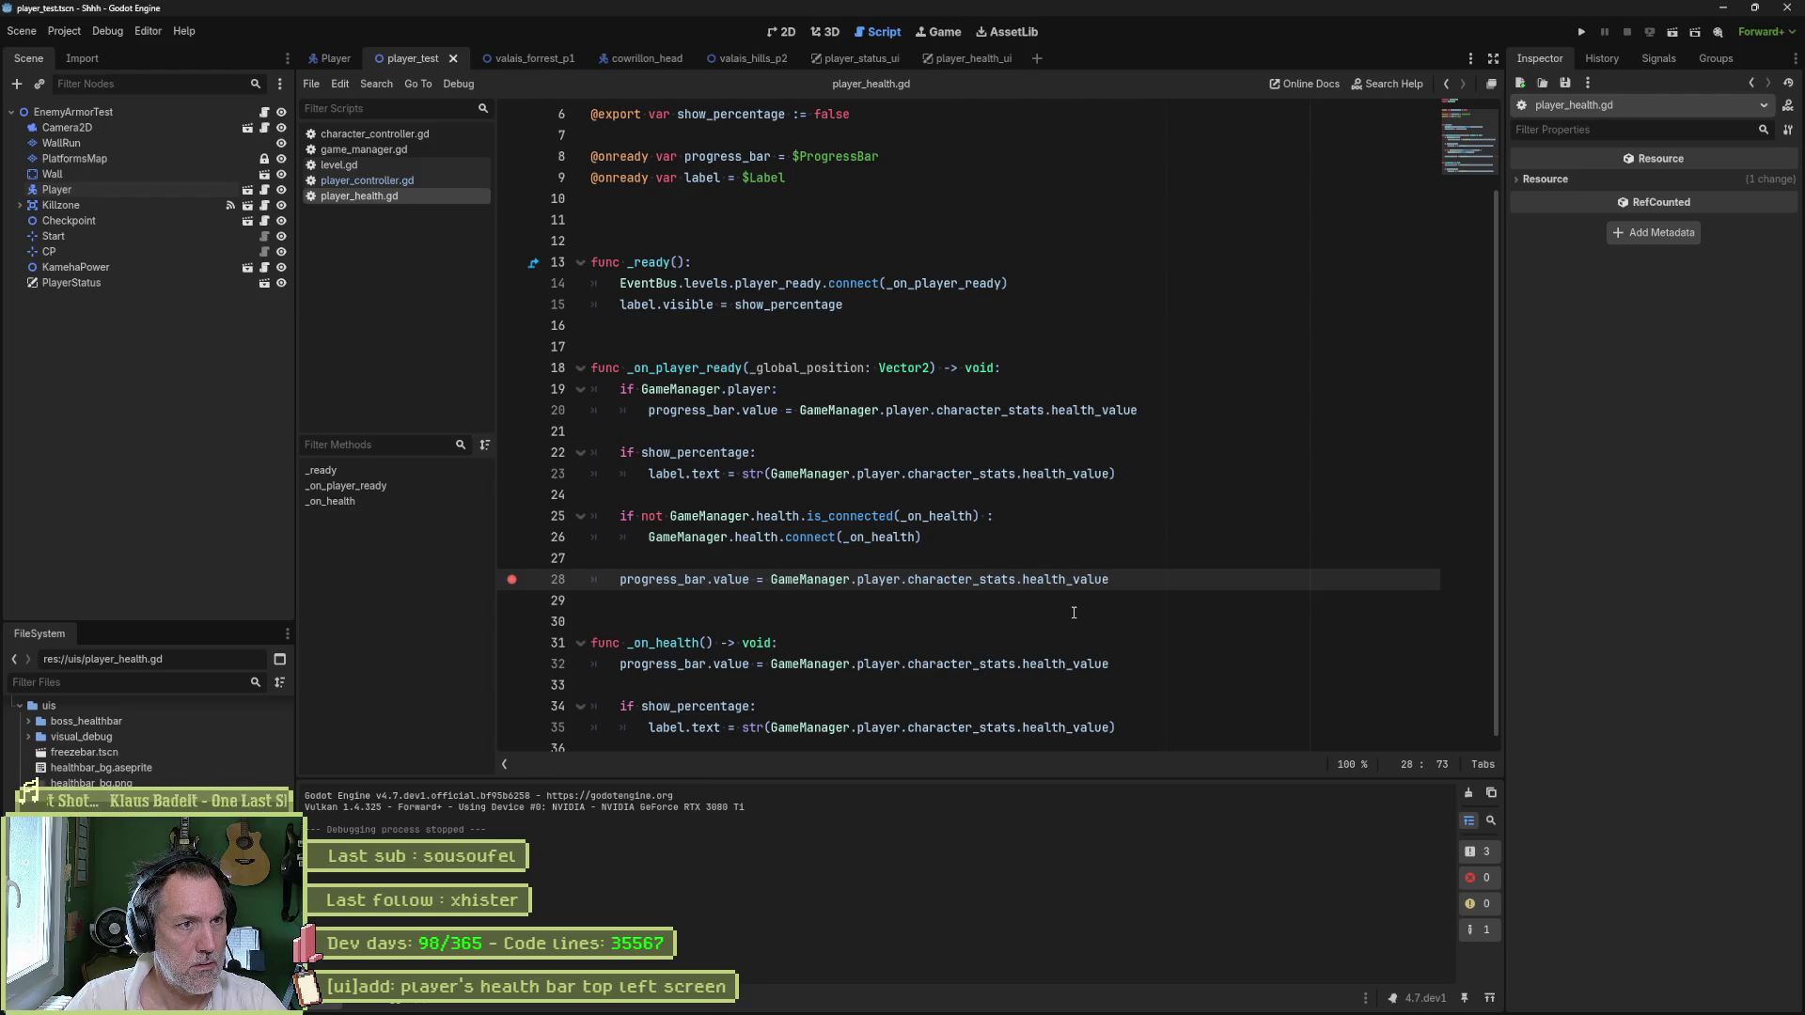
- Run the scene and evaluate the line 28 health_value expression in the debugger's Evaluator
key("F5")
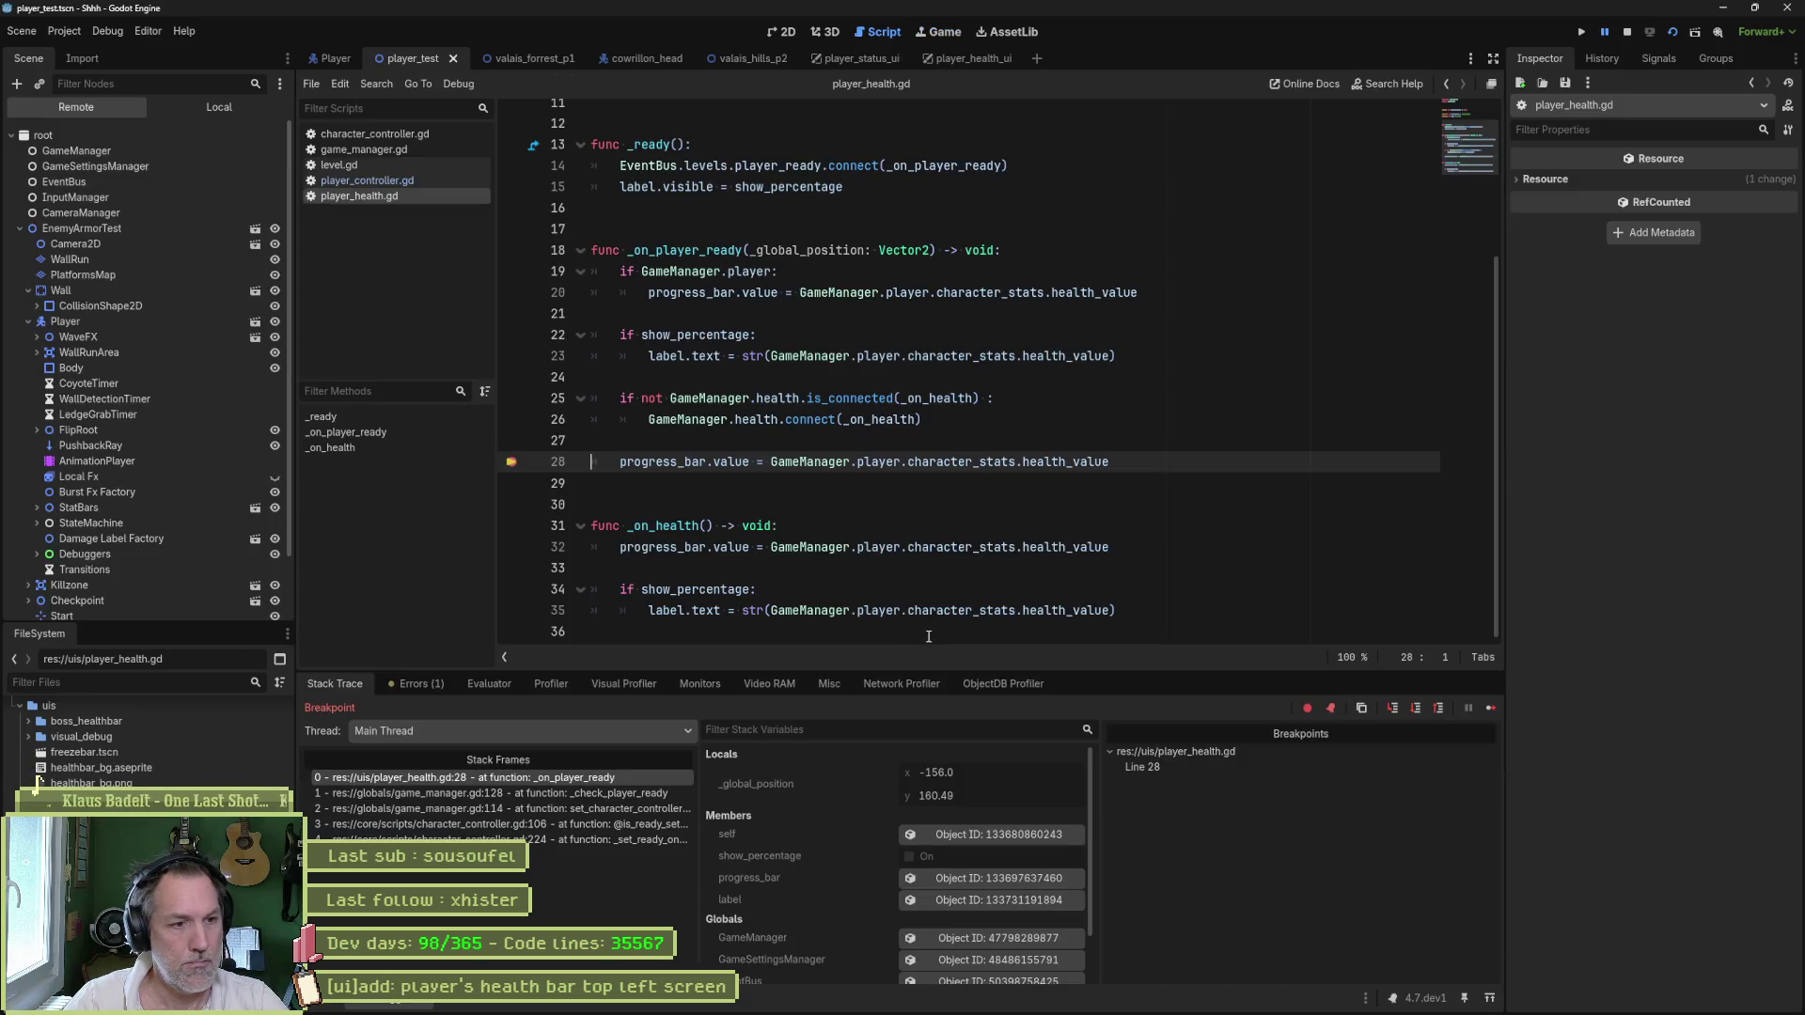
left_click_drag(771, 462, 1110, 462)
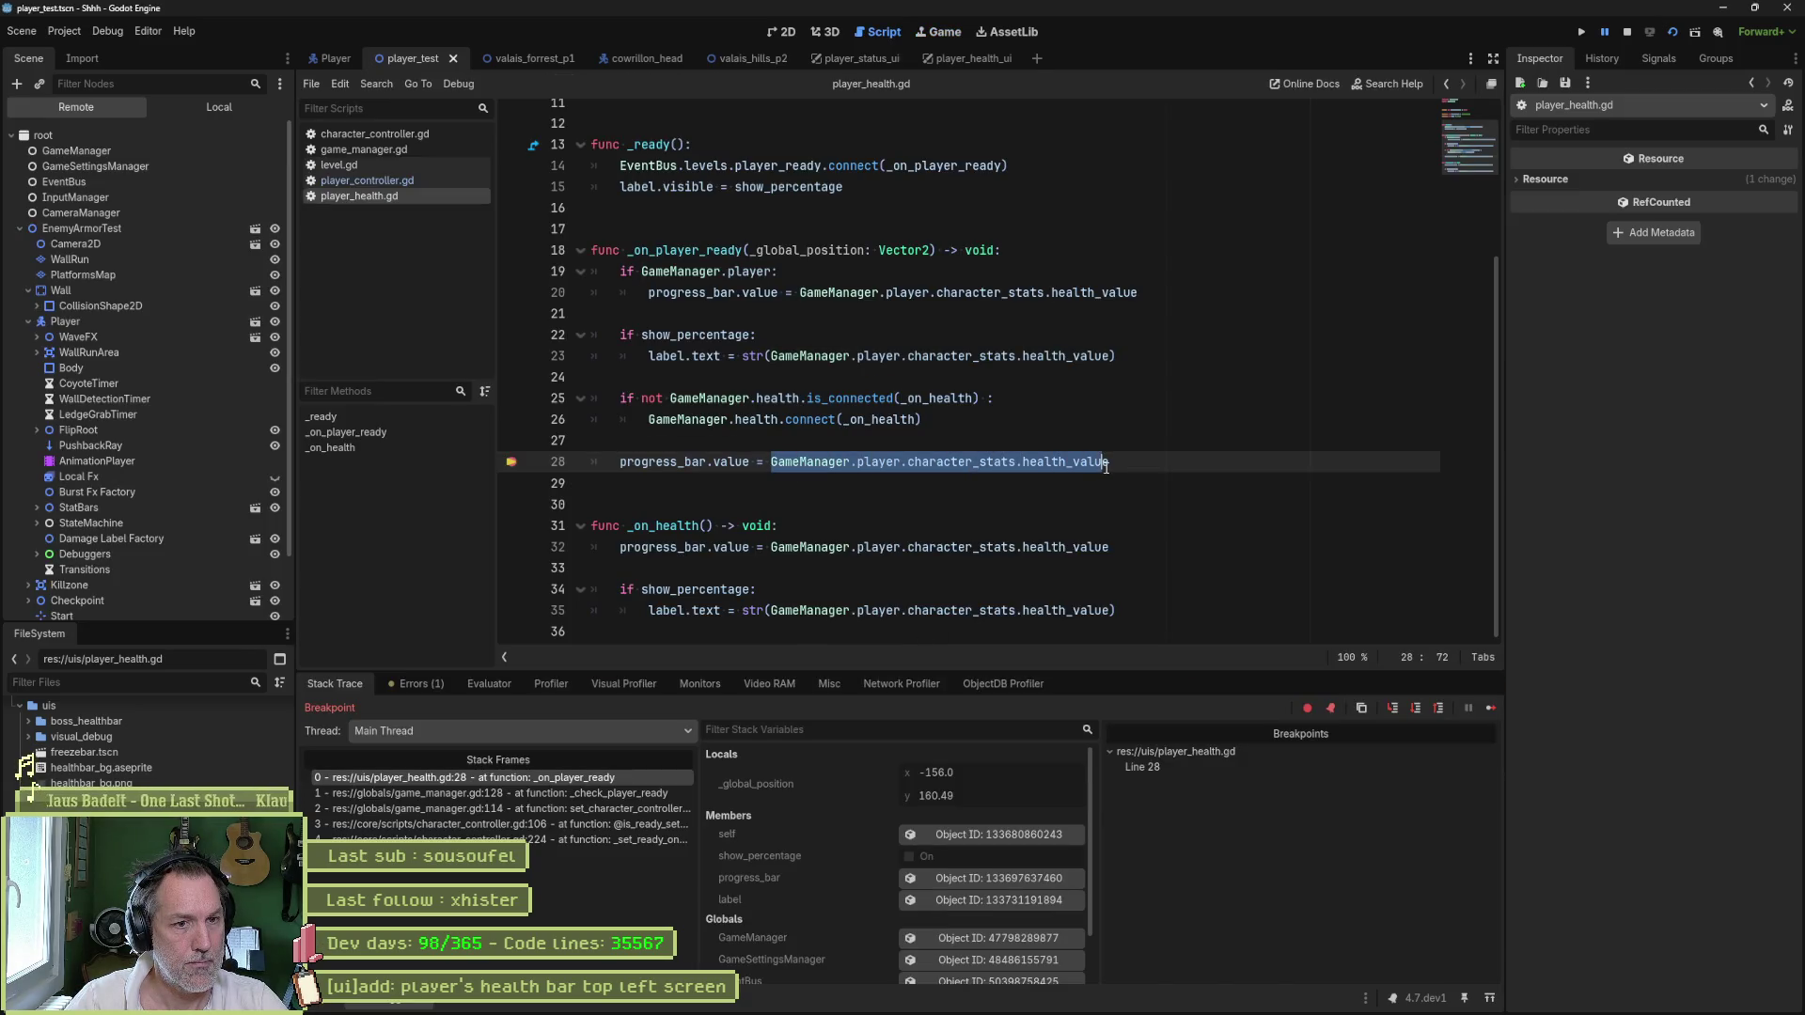
left_click(500, 688)
key("ctrl+v")
key("Return")
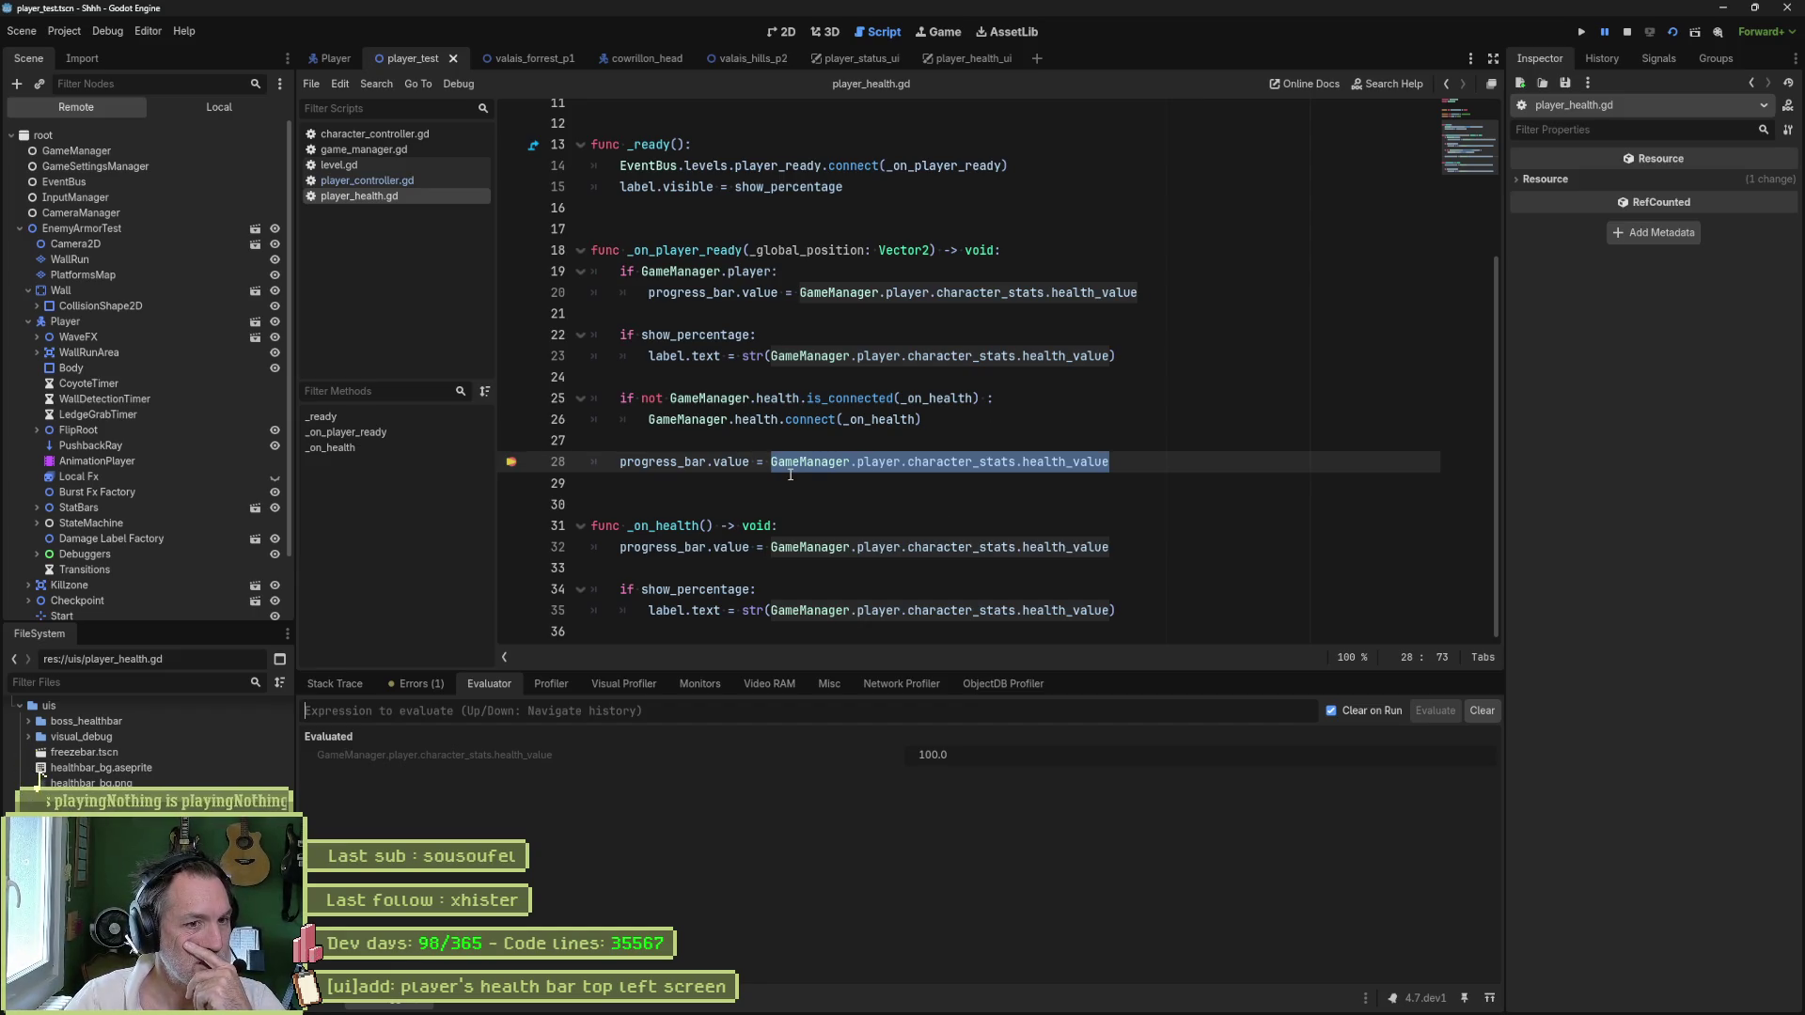
- Inspect the live GameManager and the Player's character stats, then stop the game
left_click(115, 152)
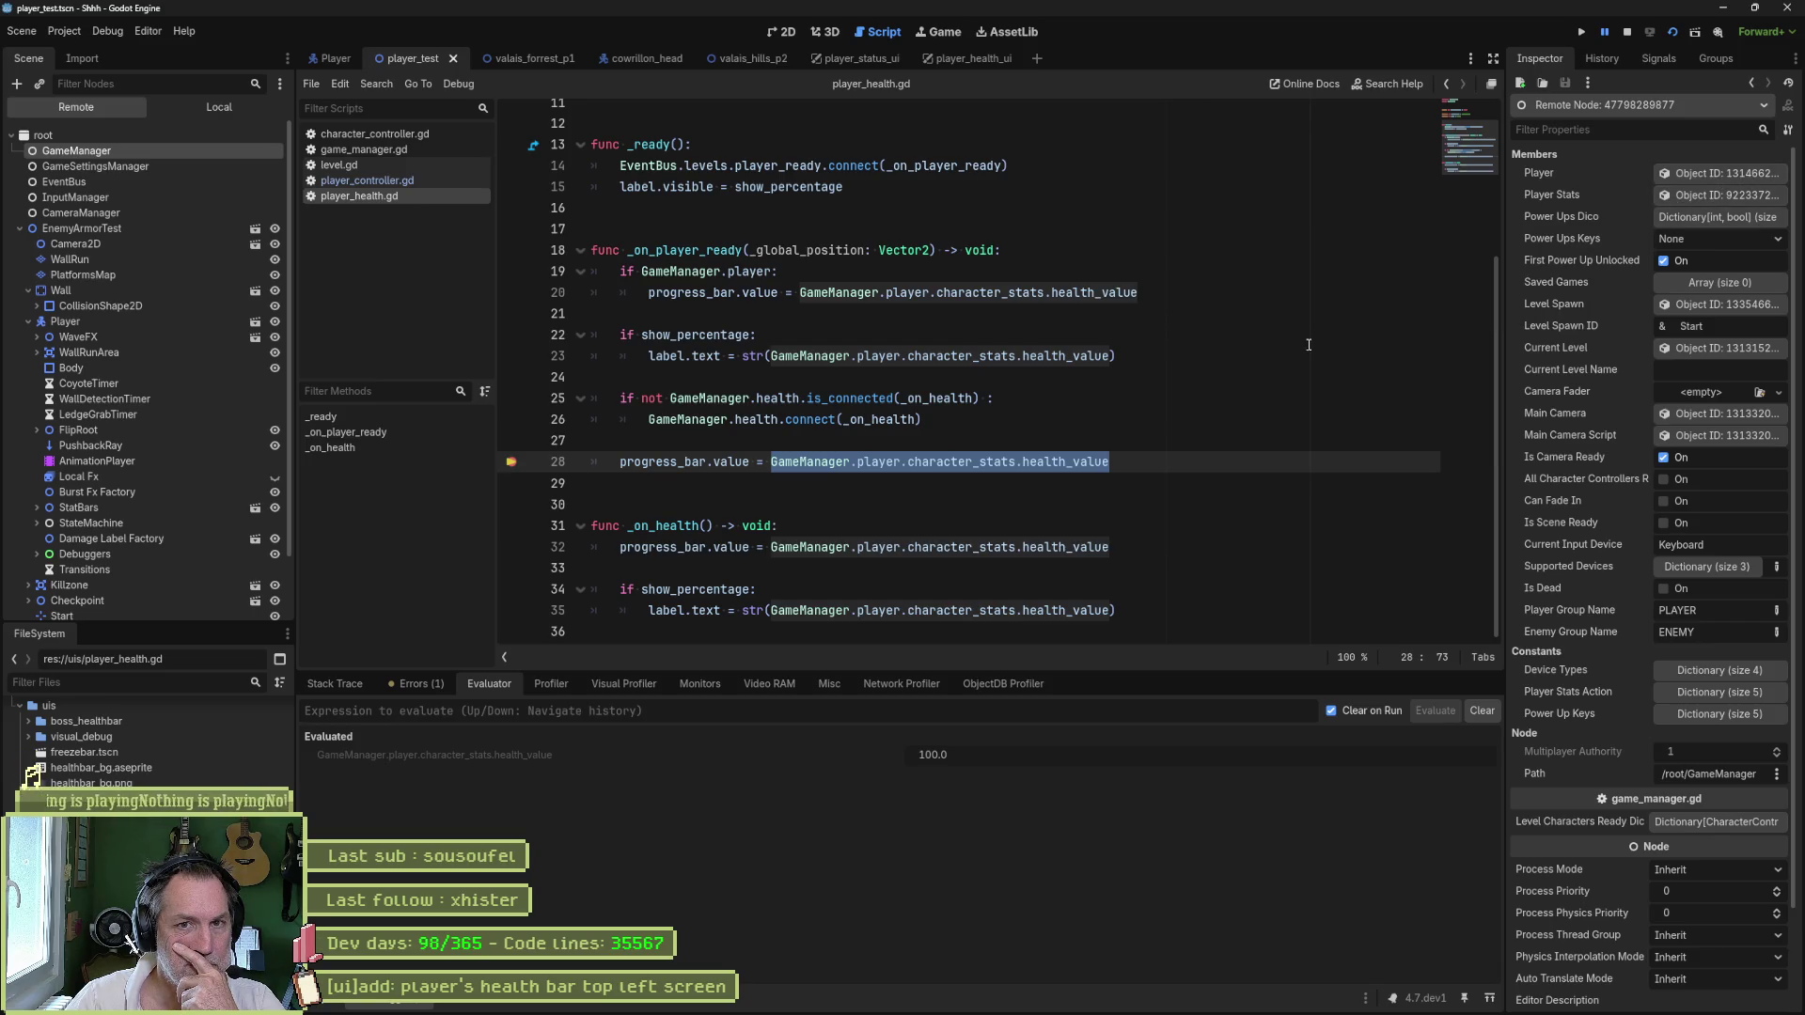
left_click(1745, 169)
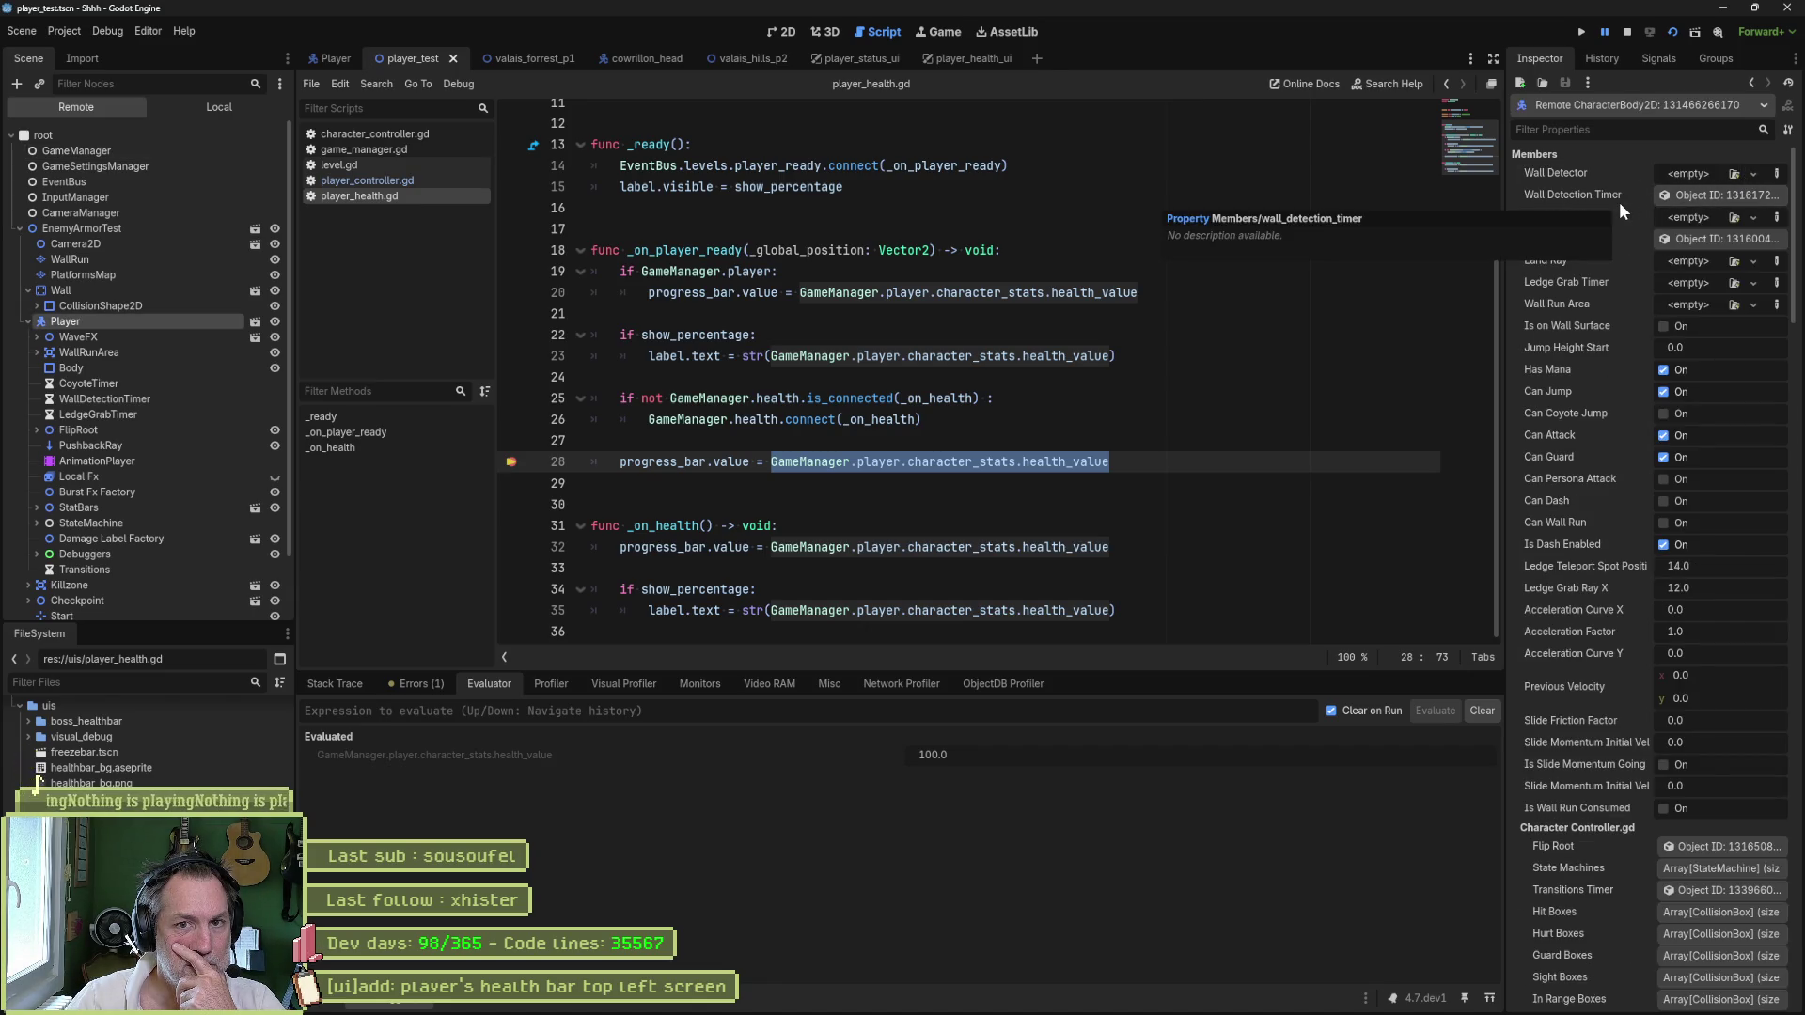
scroll(1544, 583, "down", 5)
scroll(1544, 583, "down", 5)
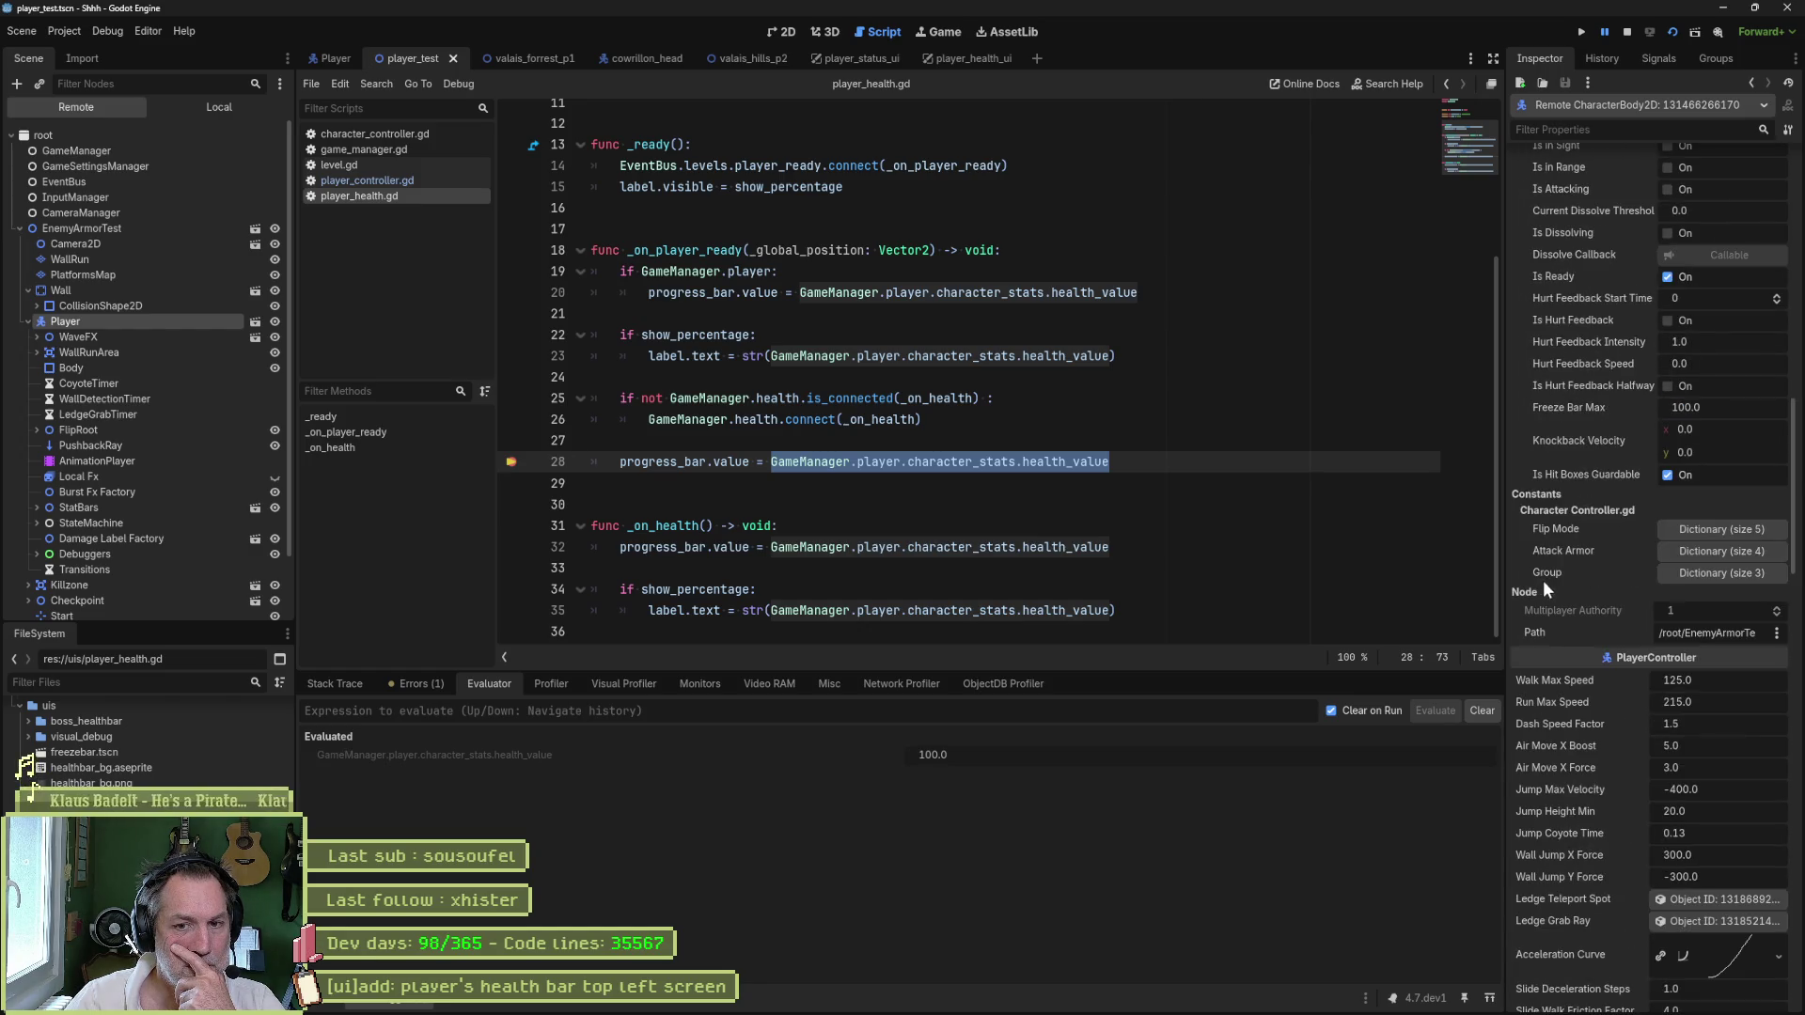
scroll(1543, 579, "down", 5)
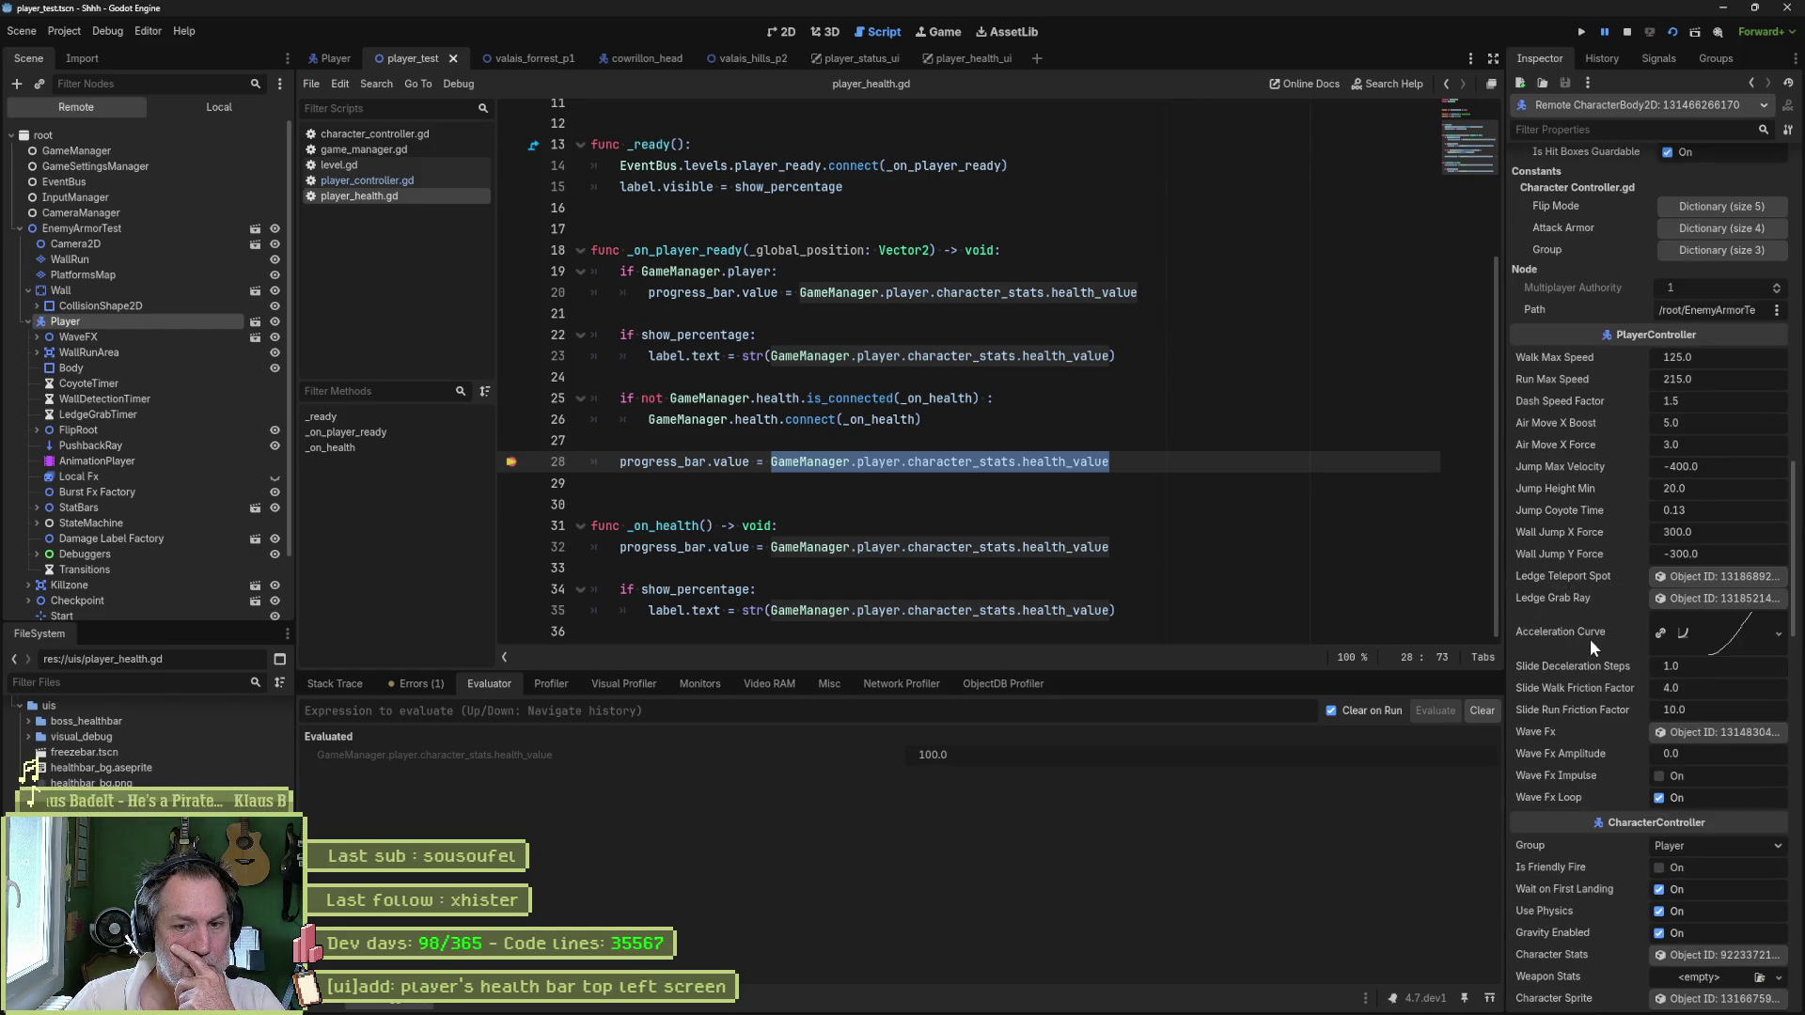
scroll(1589, 639, "down", 3)
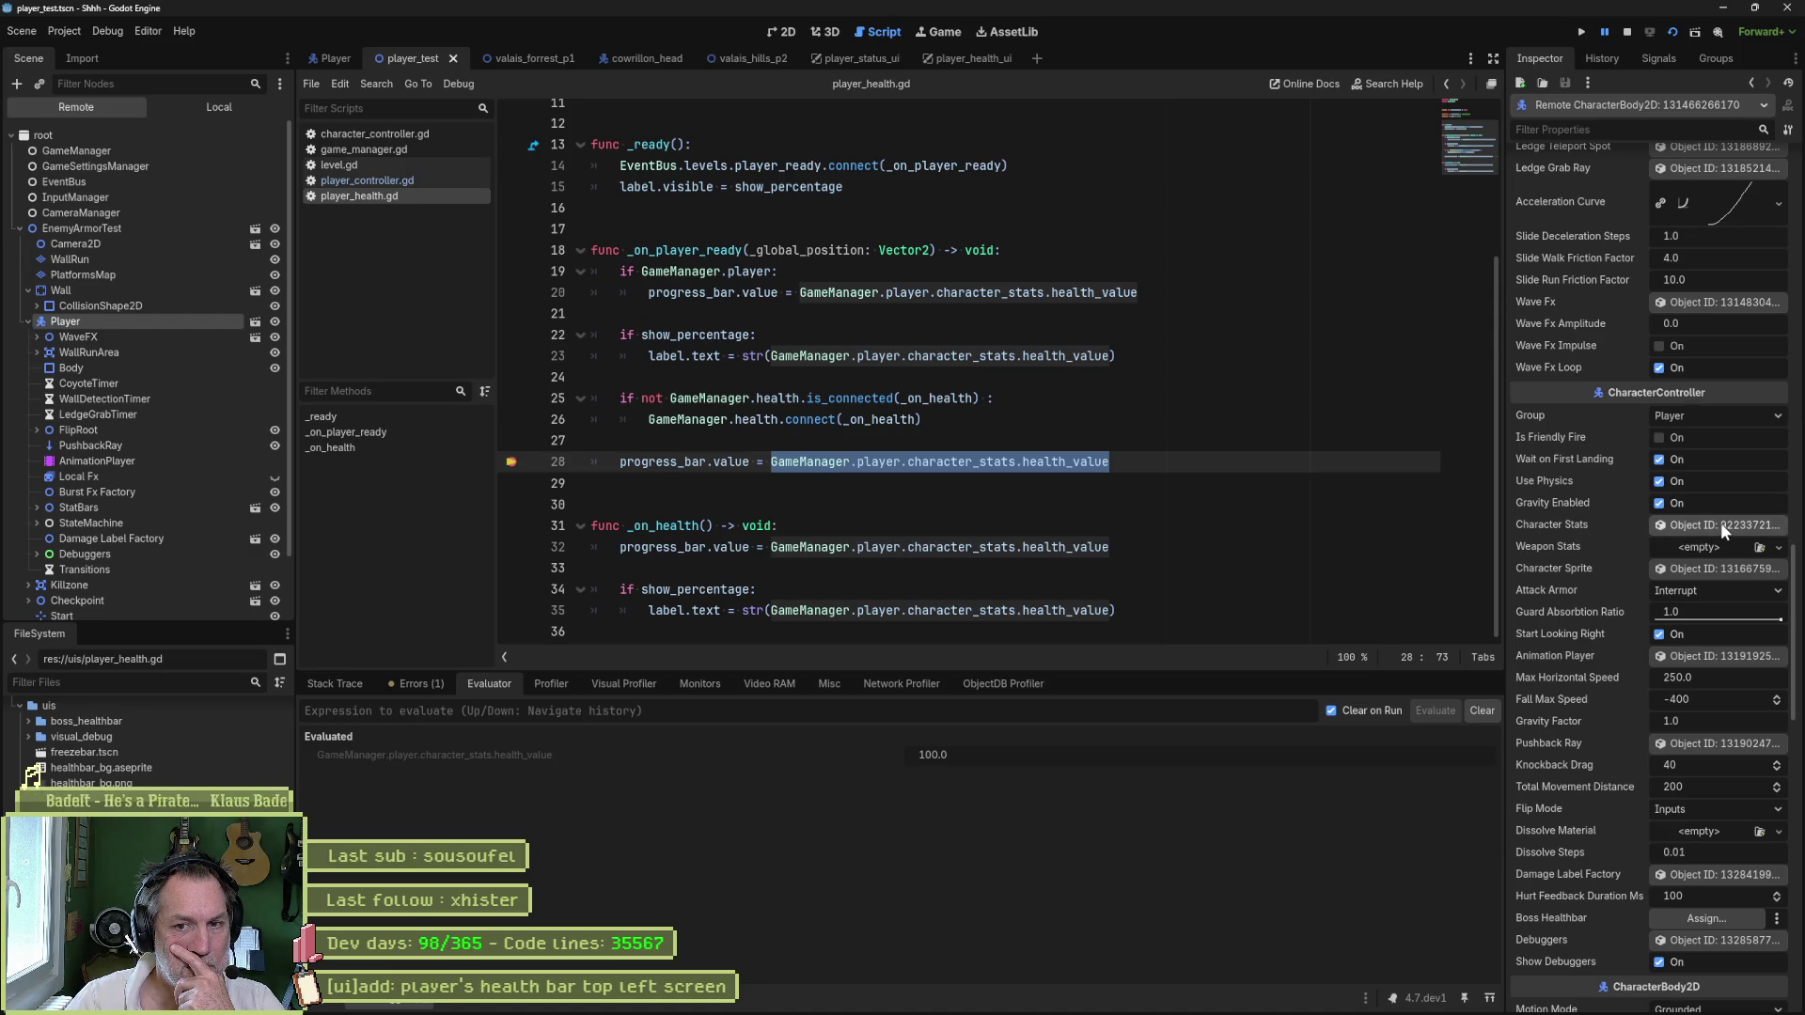
left_click(1720, 525)
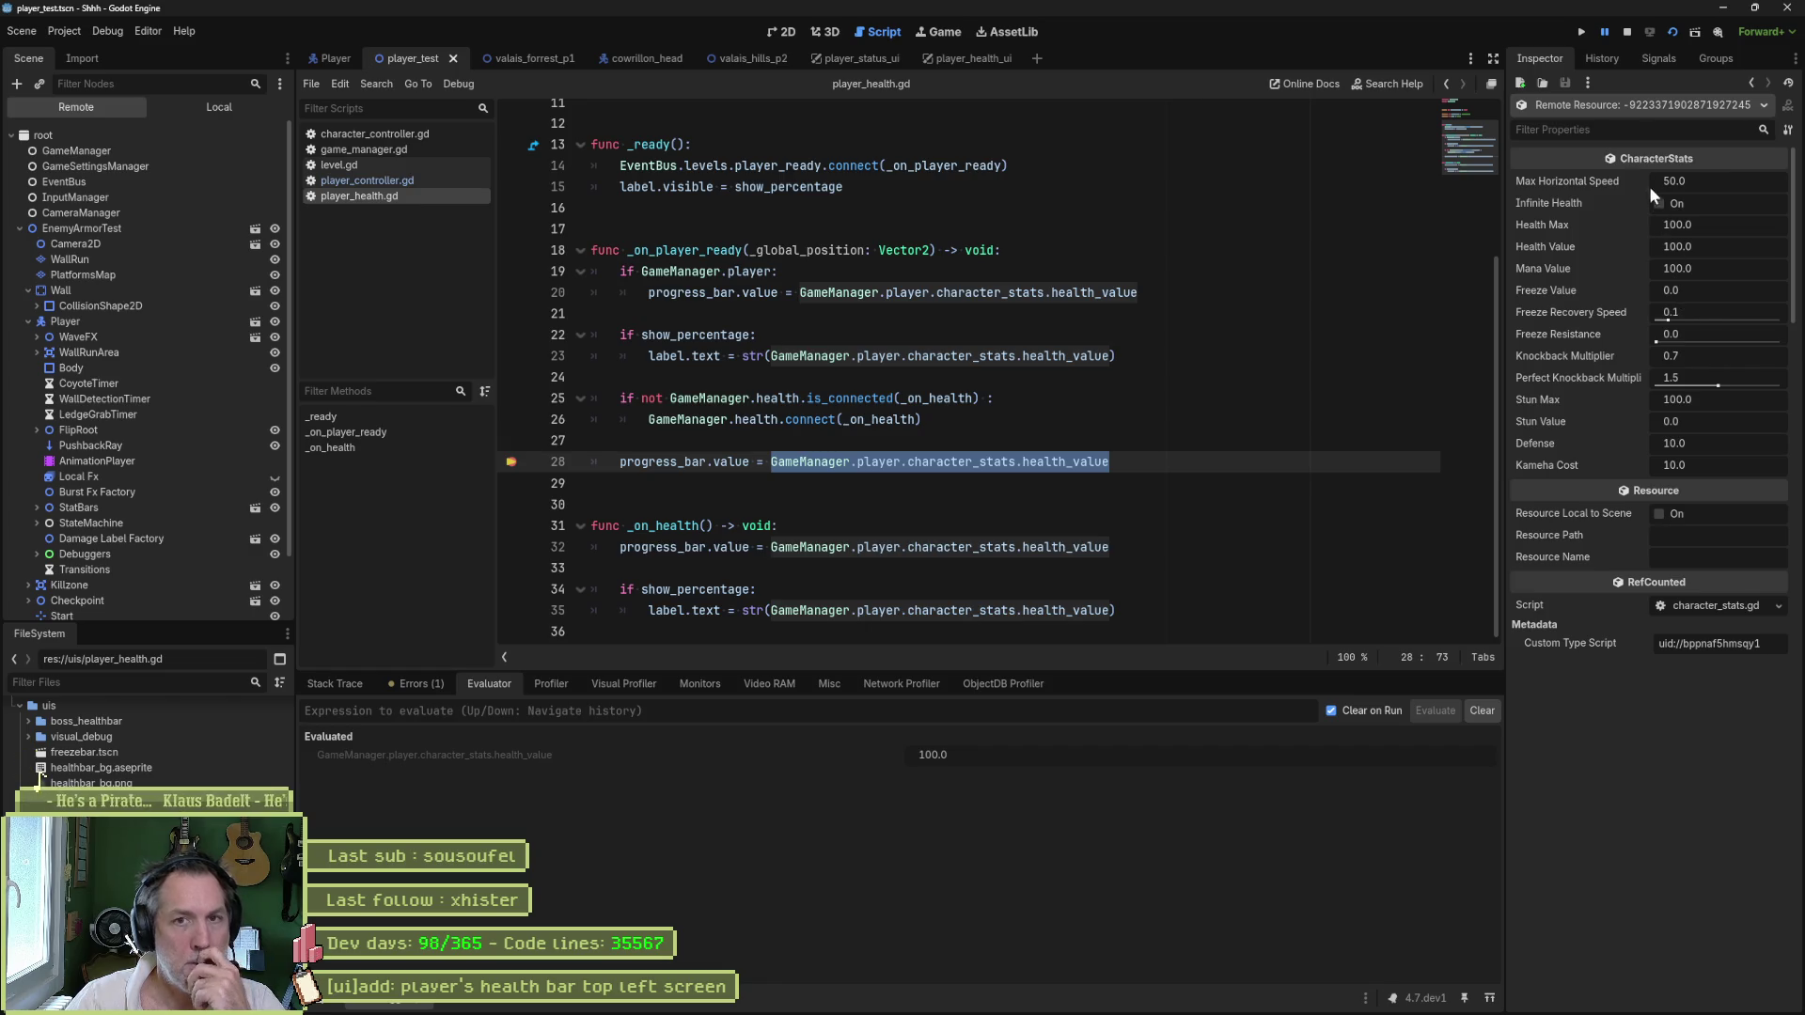
left_click(1627, 32)
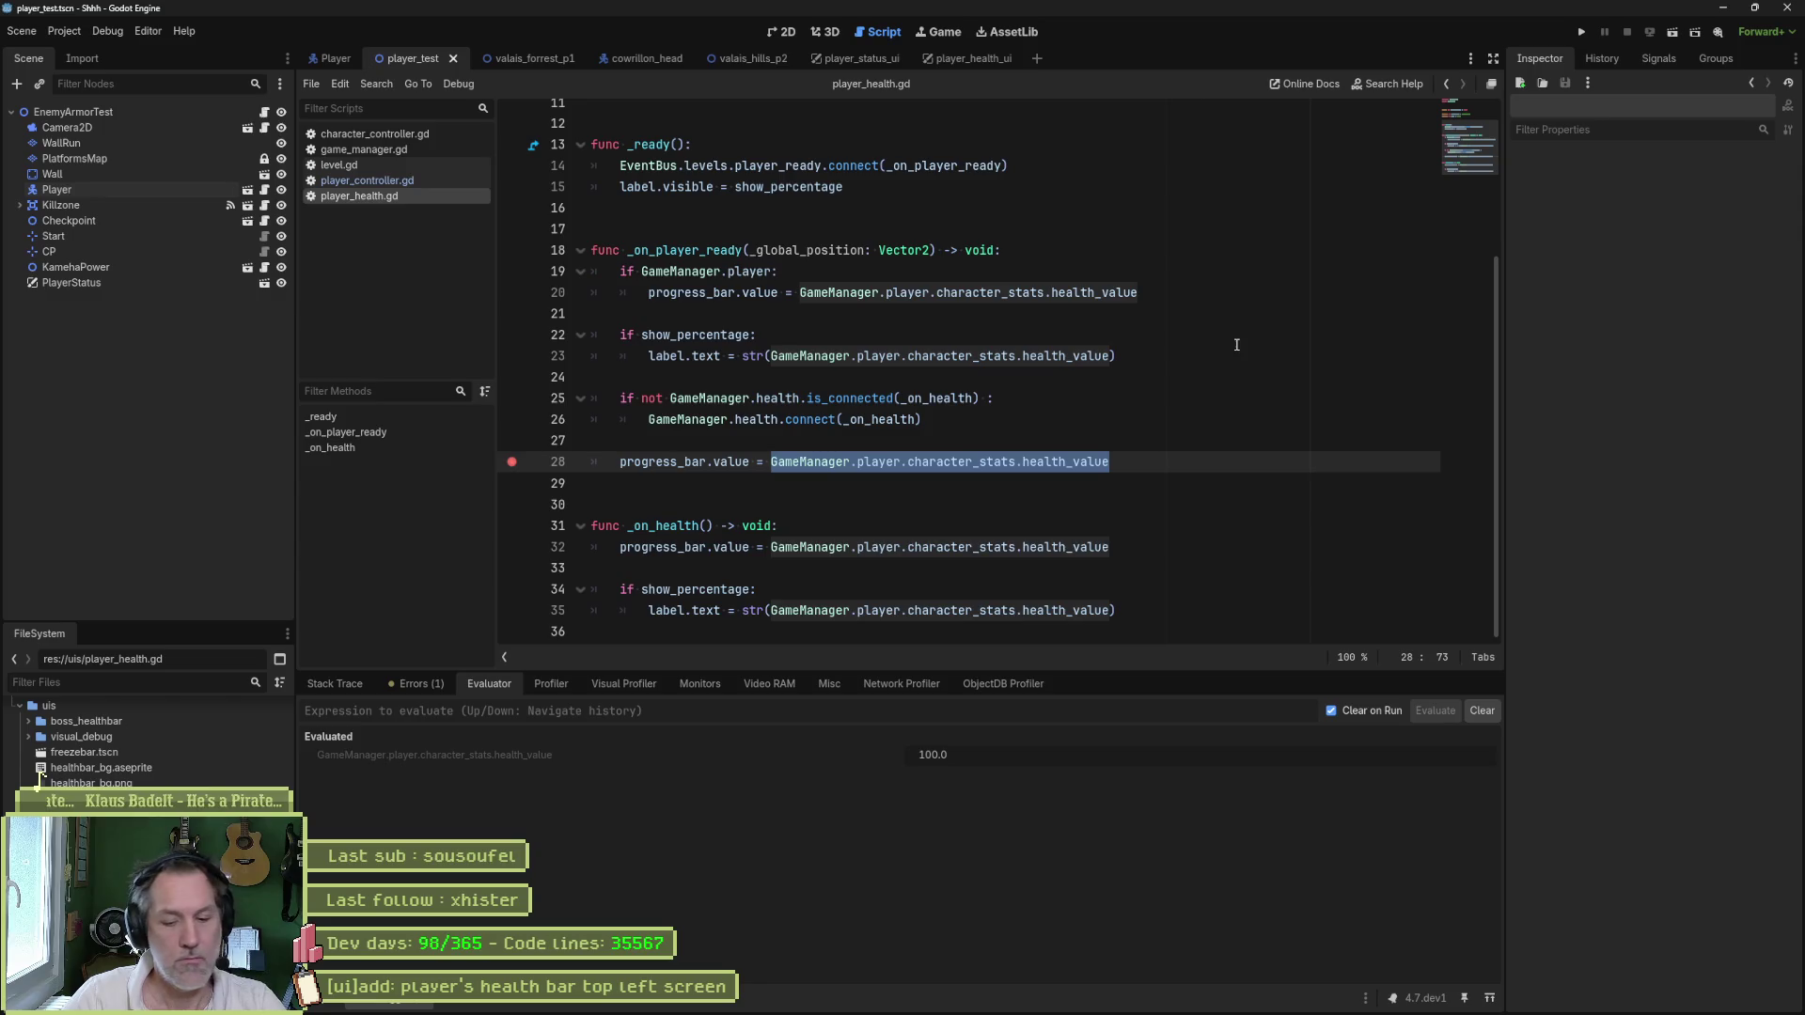
- Save the valais_hills_p2 scene
left_click(1055, 438)
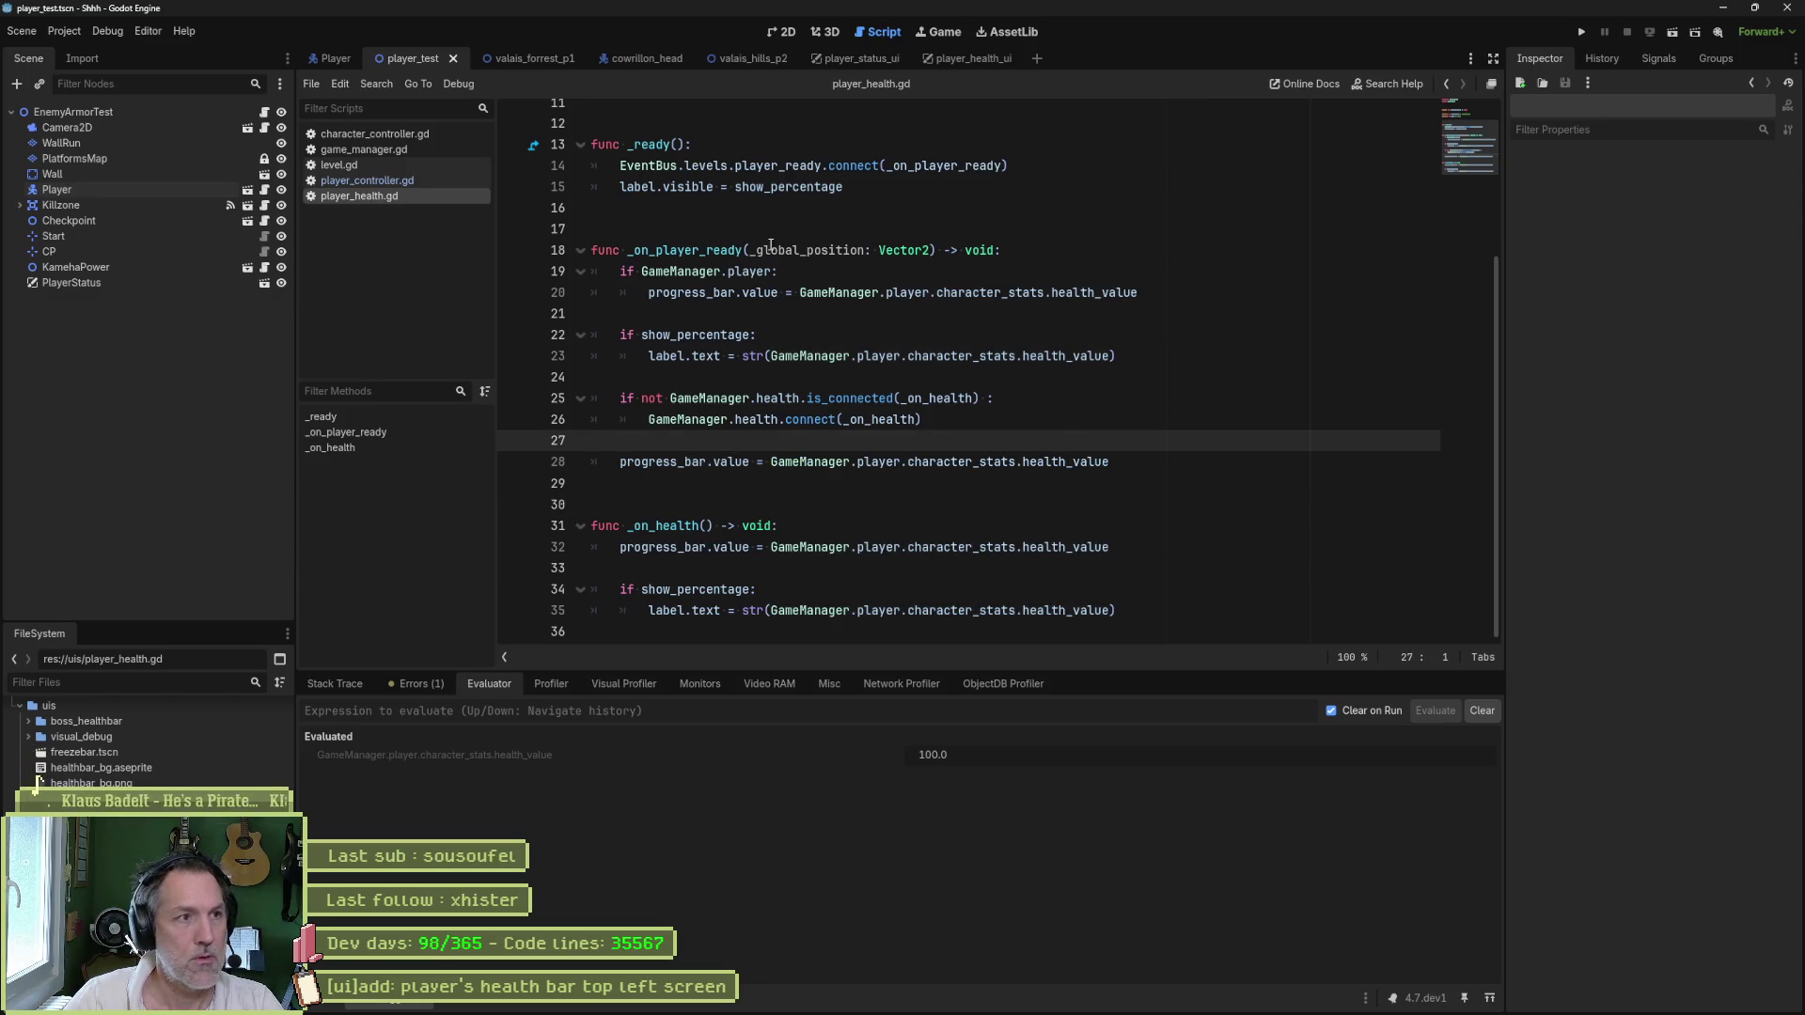
left_click(752, 59)
key("ctrl+s")
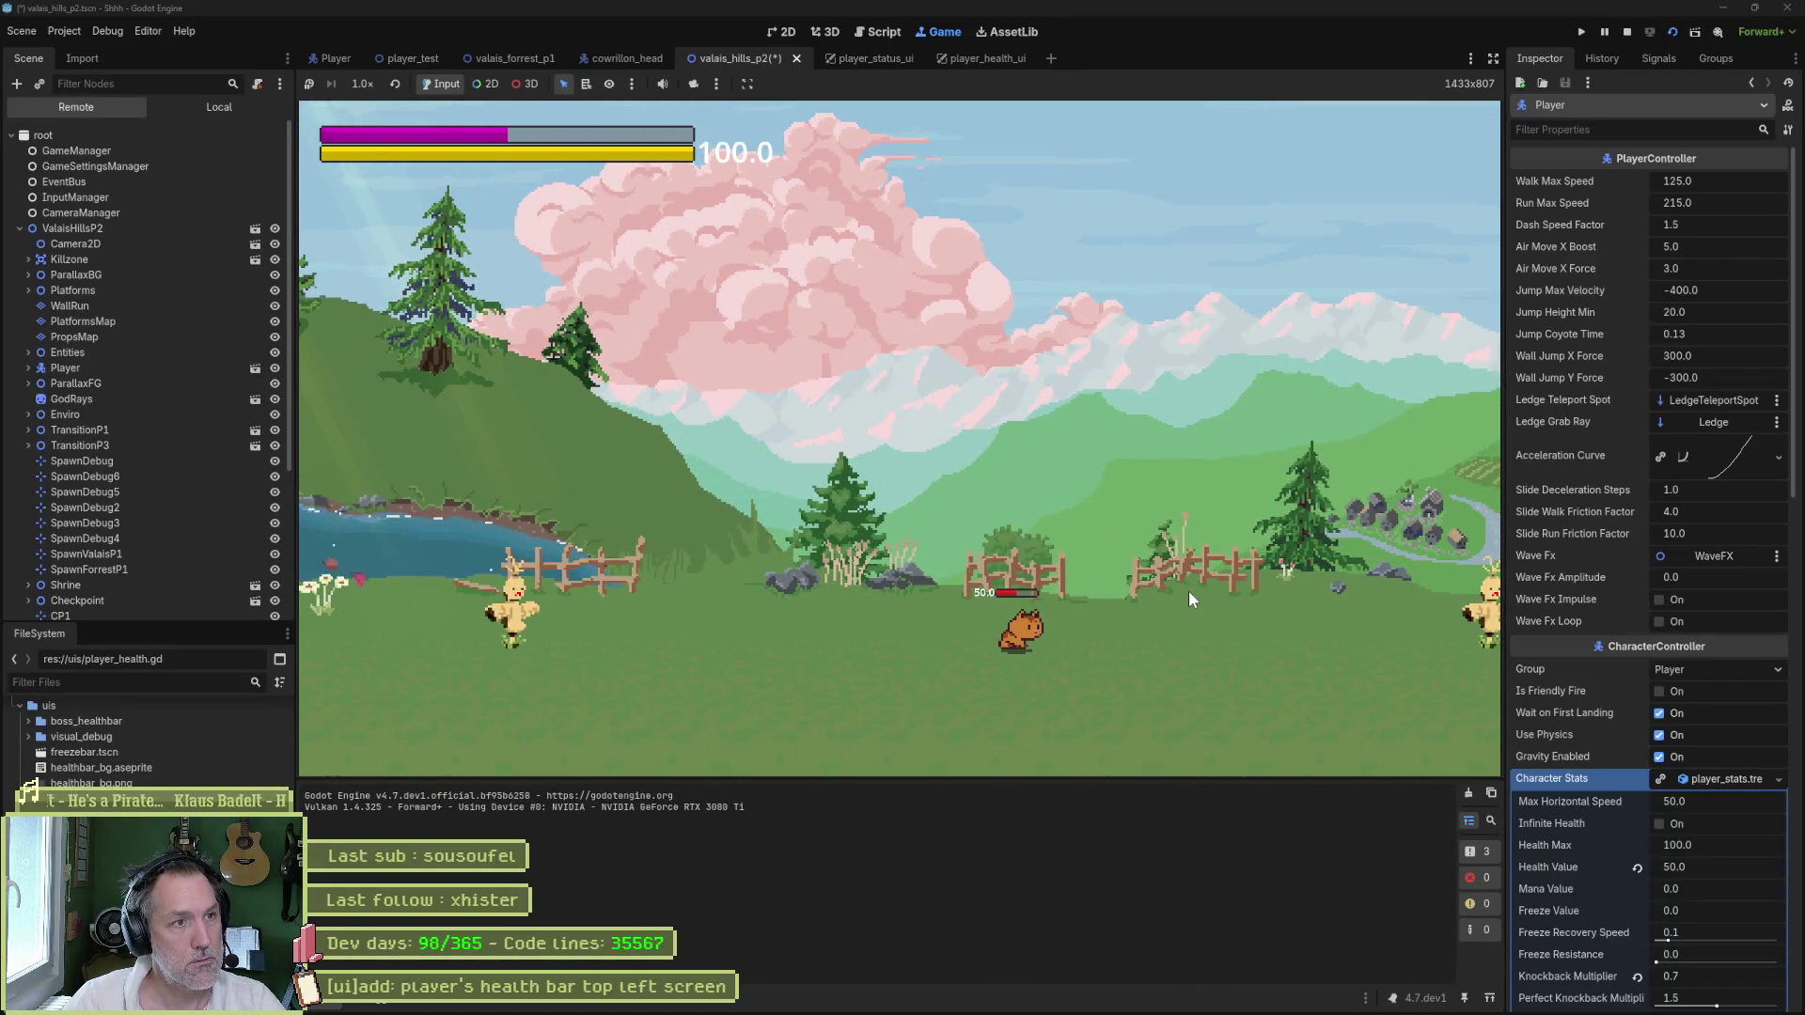
- Run the cat right into the sword bird to take damage, then return to player_health.gd
key("Right")
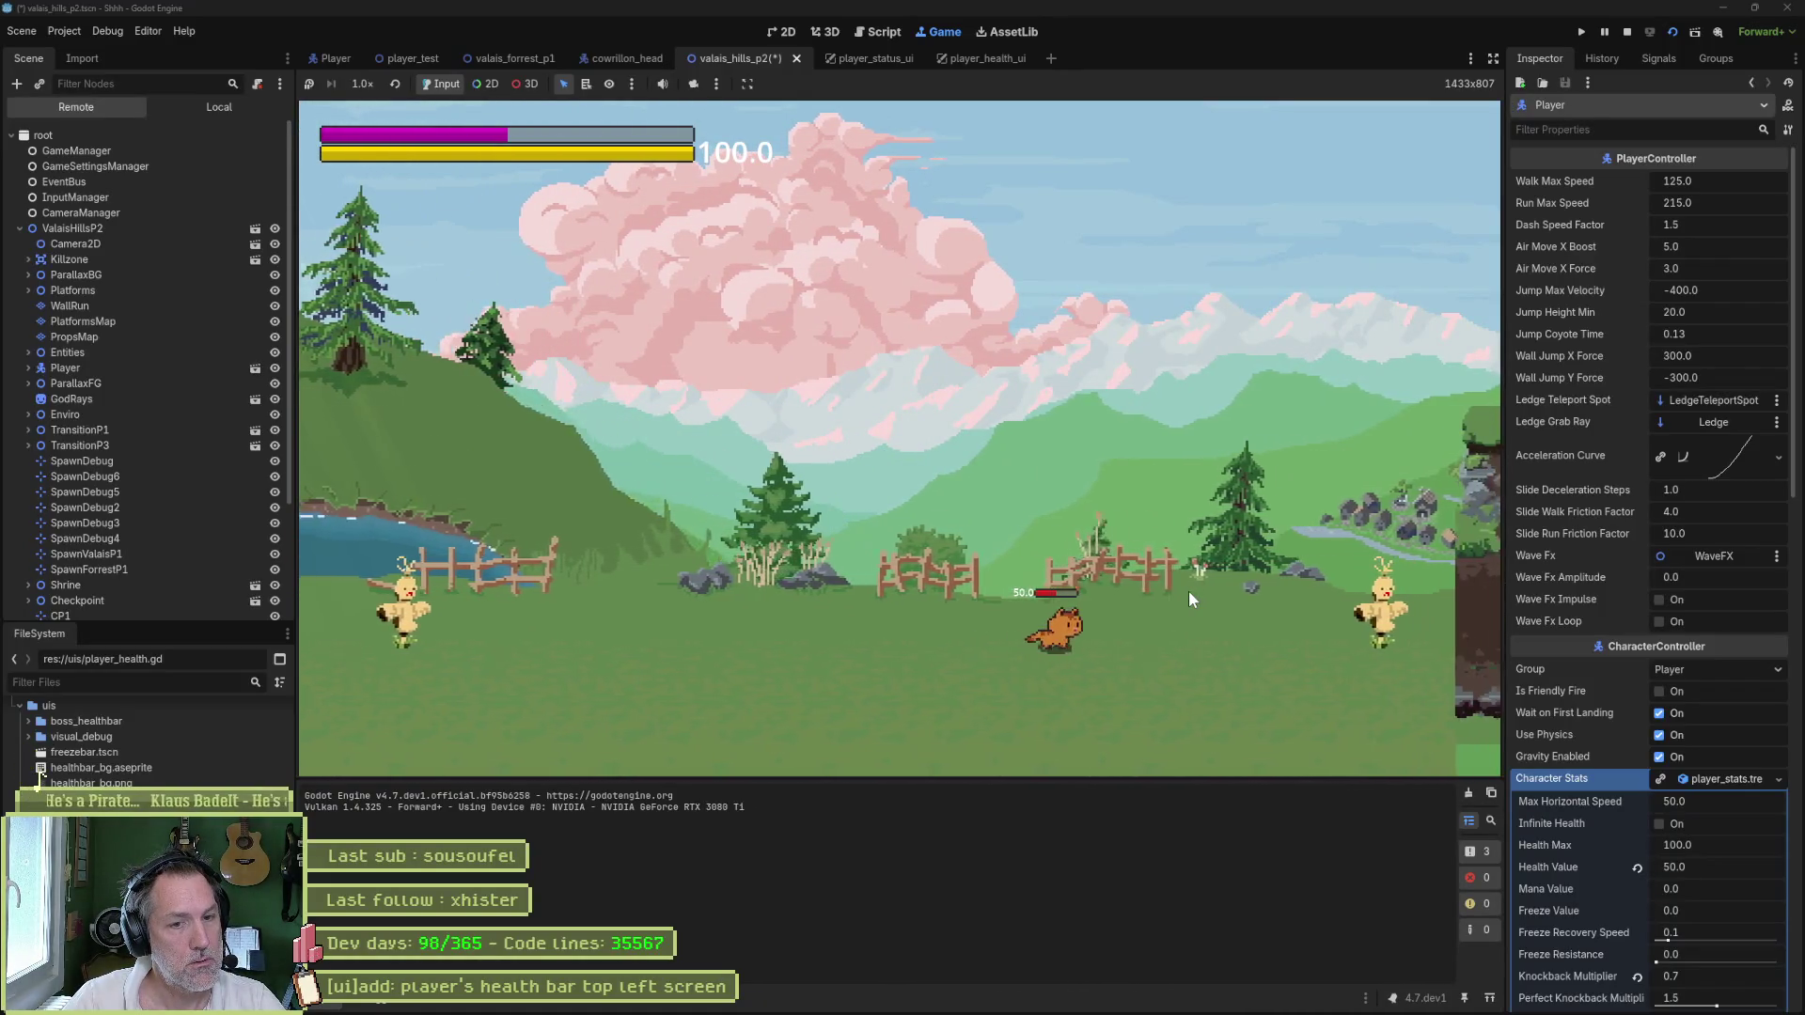
key("Right")
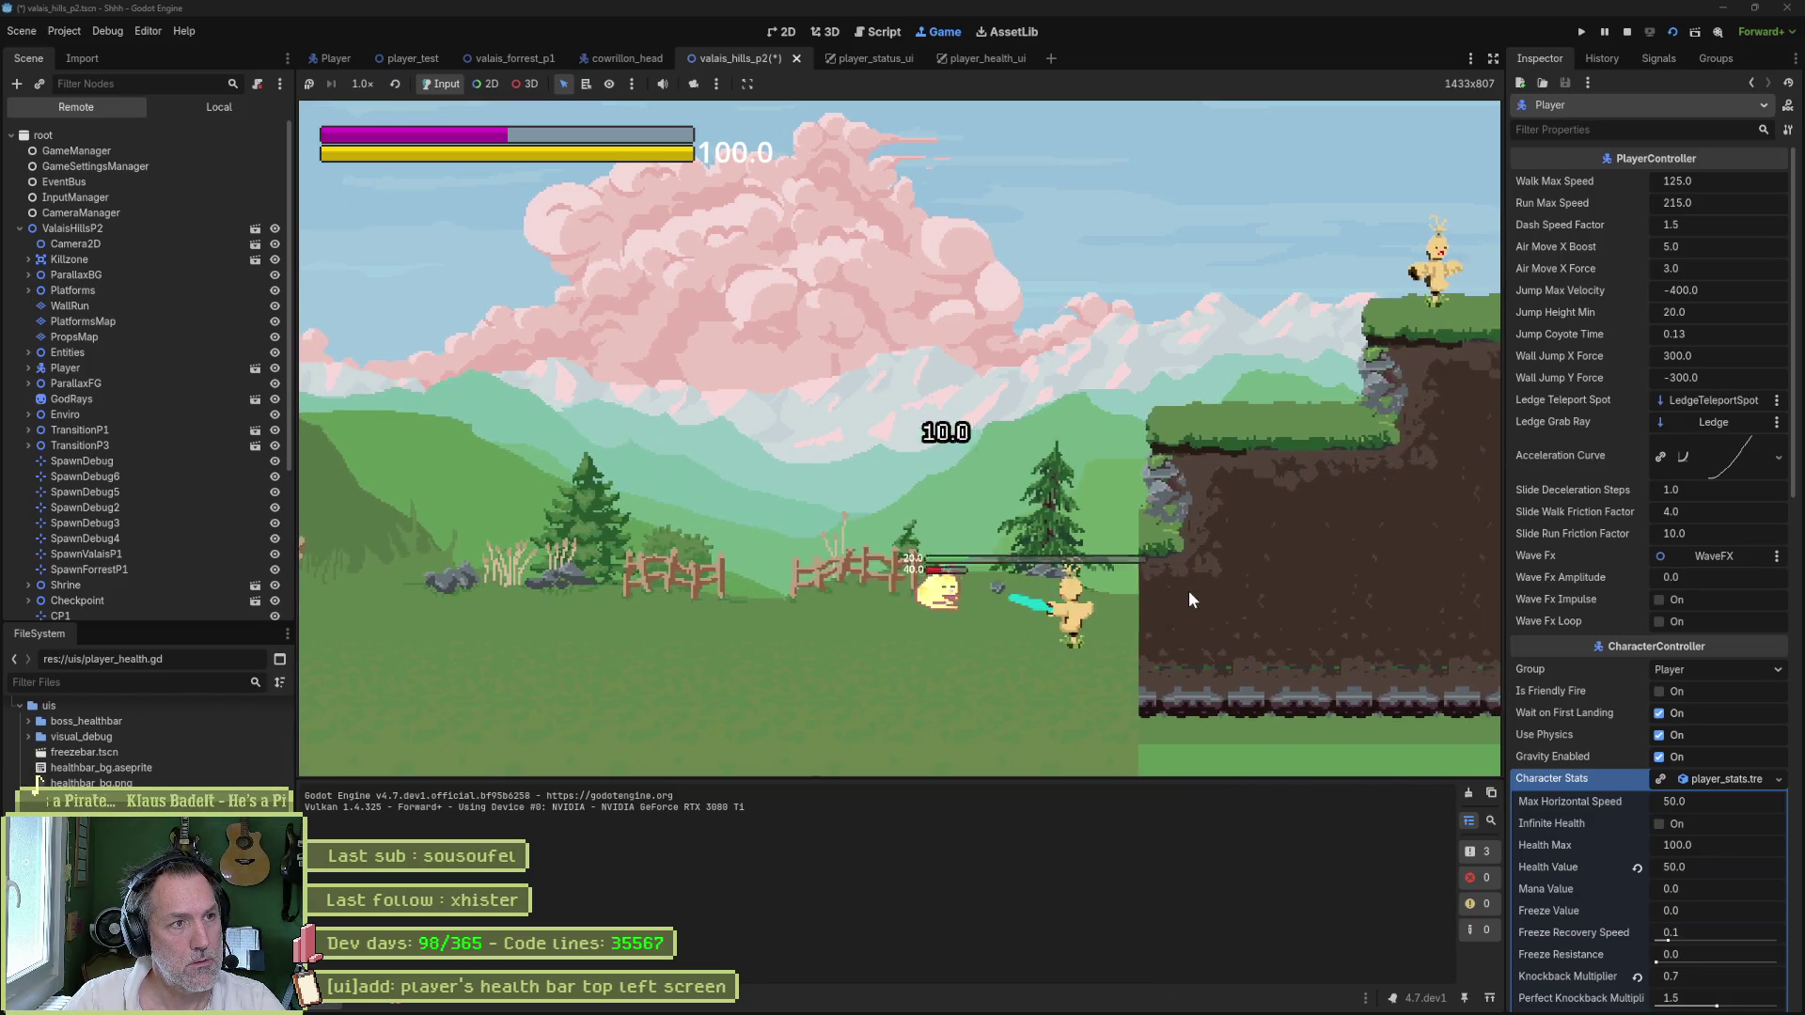
key("Right")
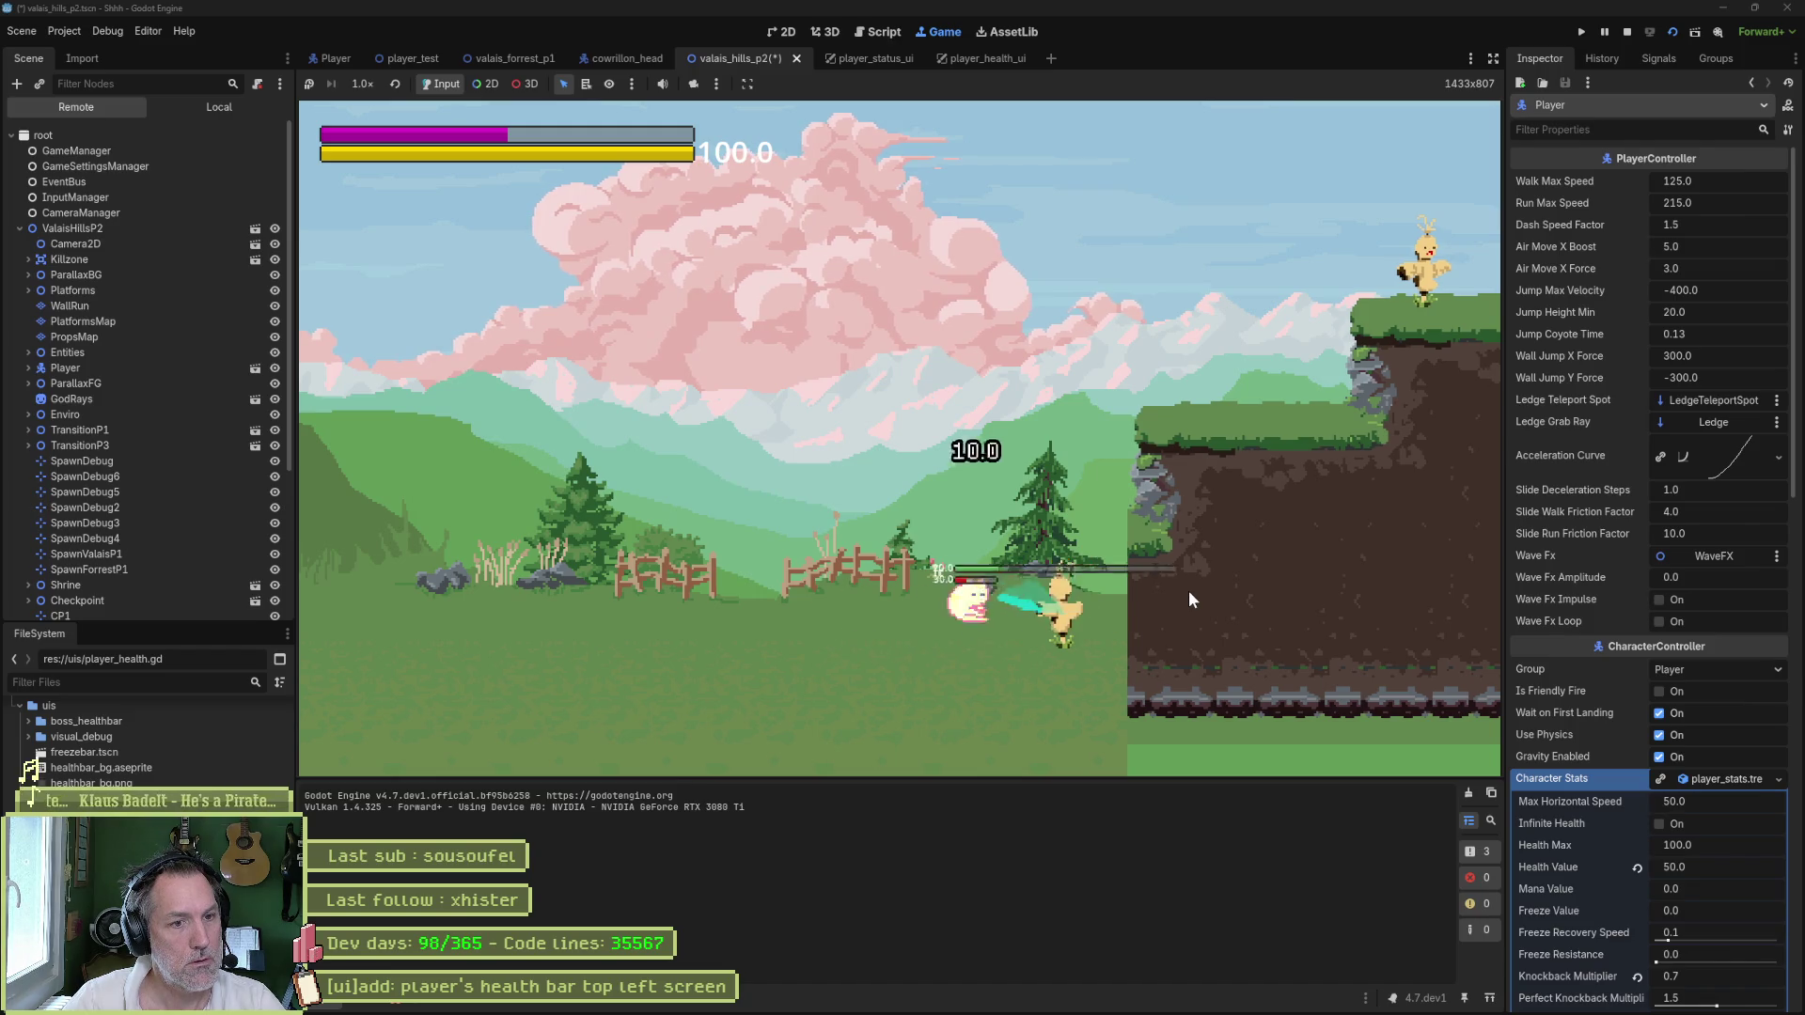
left_click(884, 34)
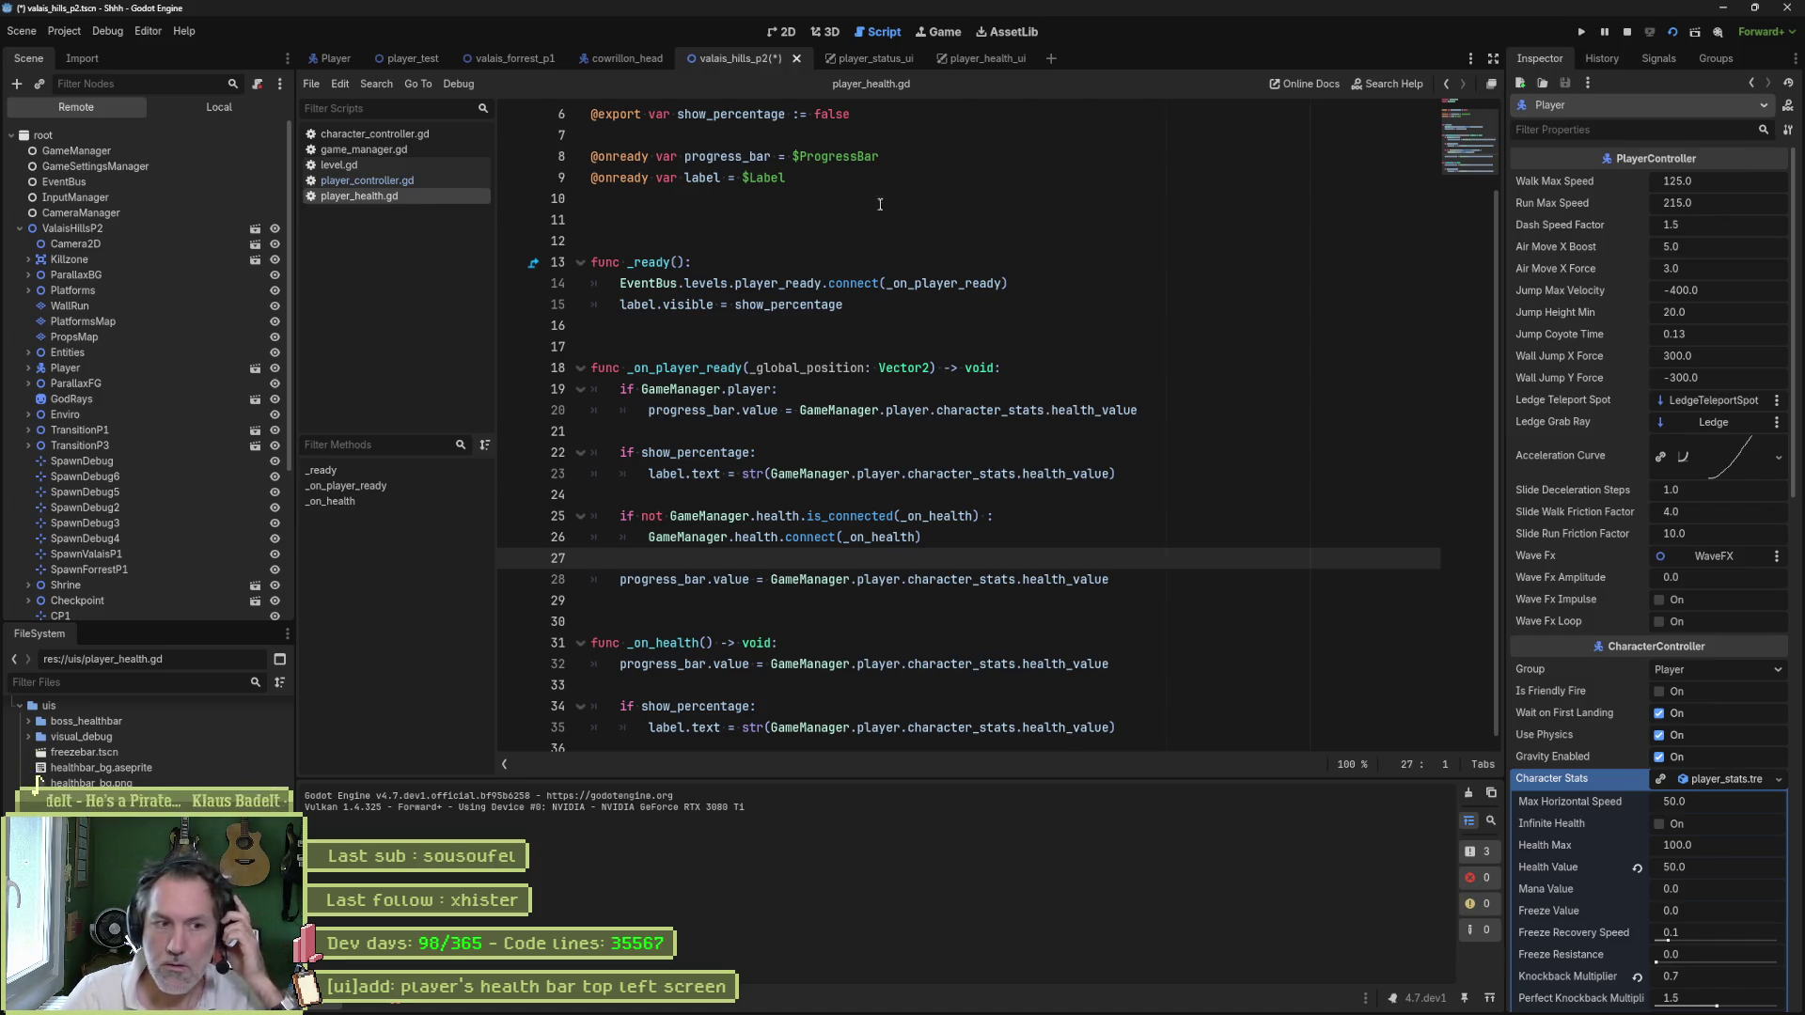
- Break on line 32 in _on_health, review the two signal errors in the Debugger, and stop
left_click(511, 663)
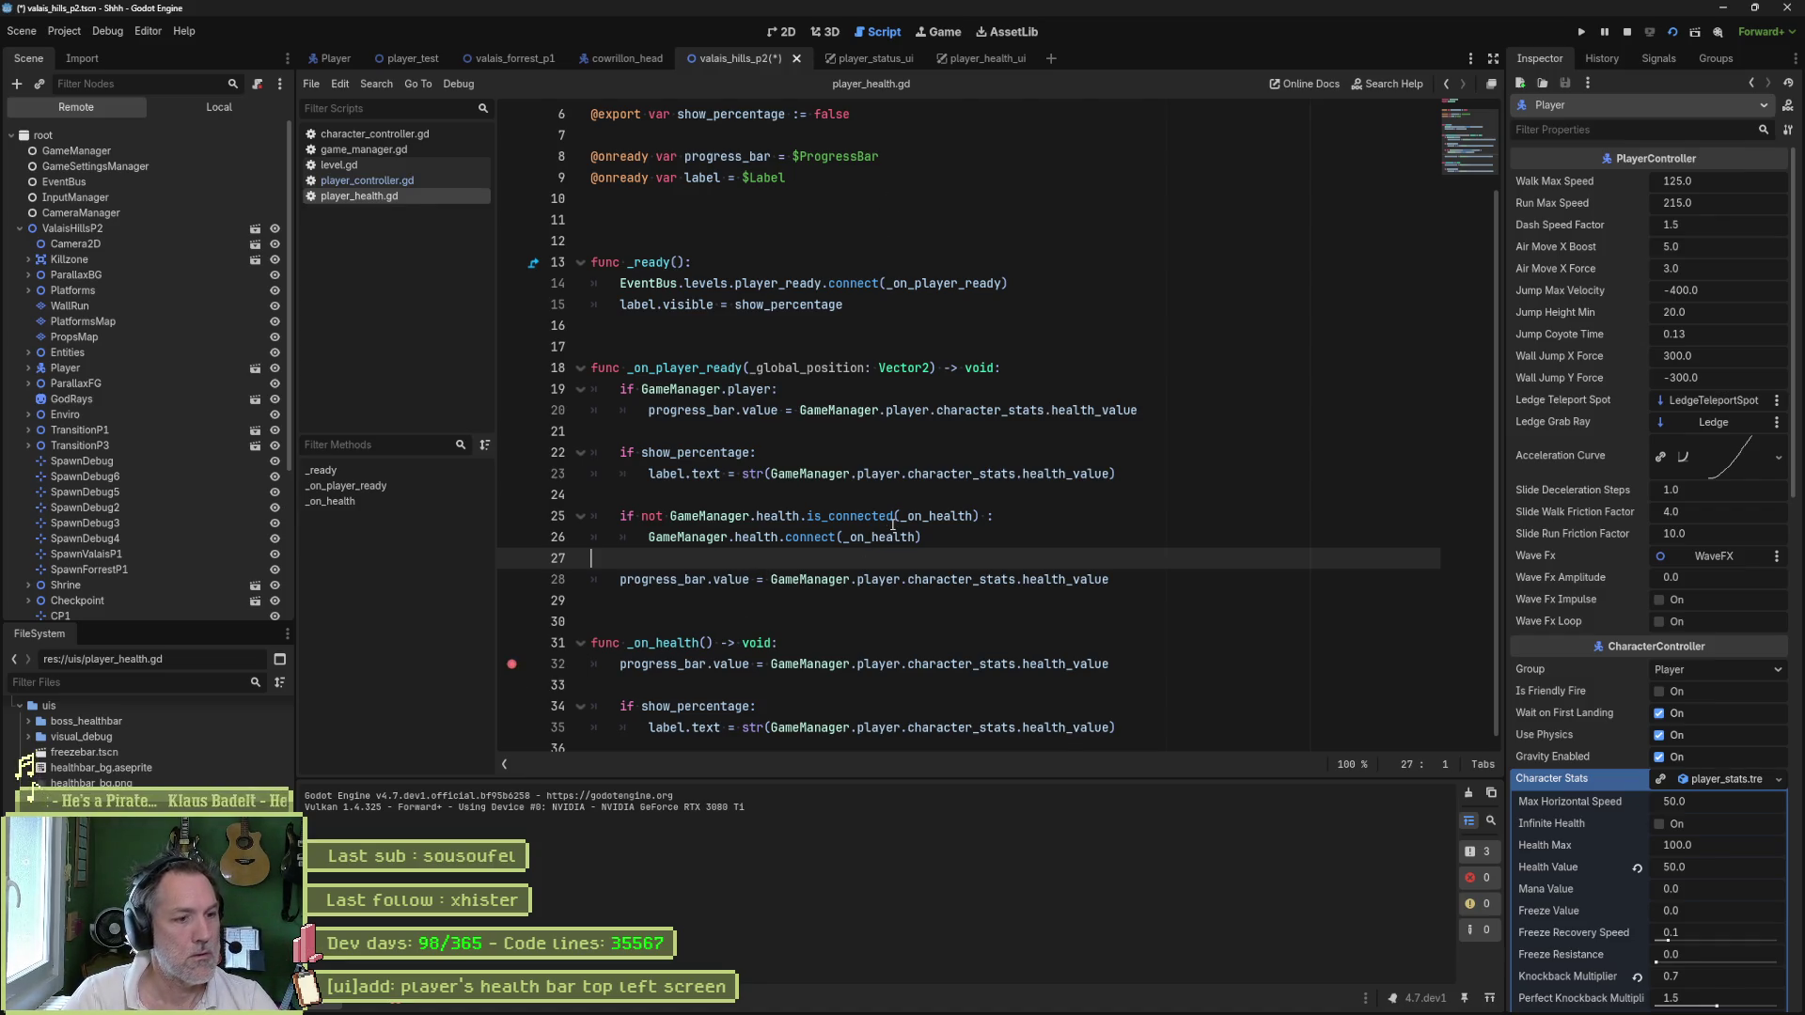
left_click(400, 1004)
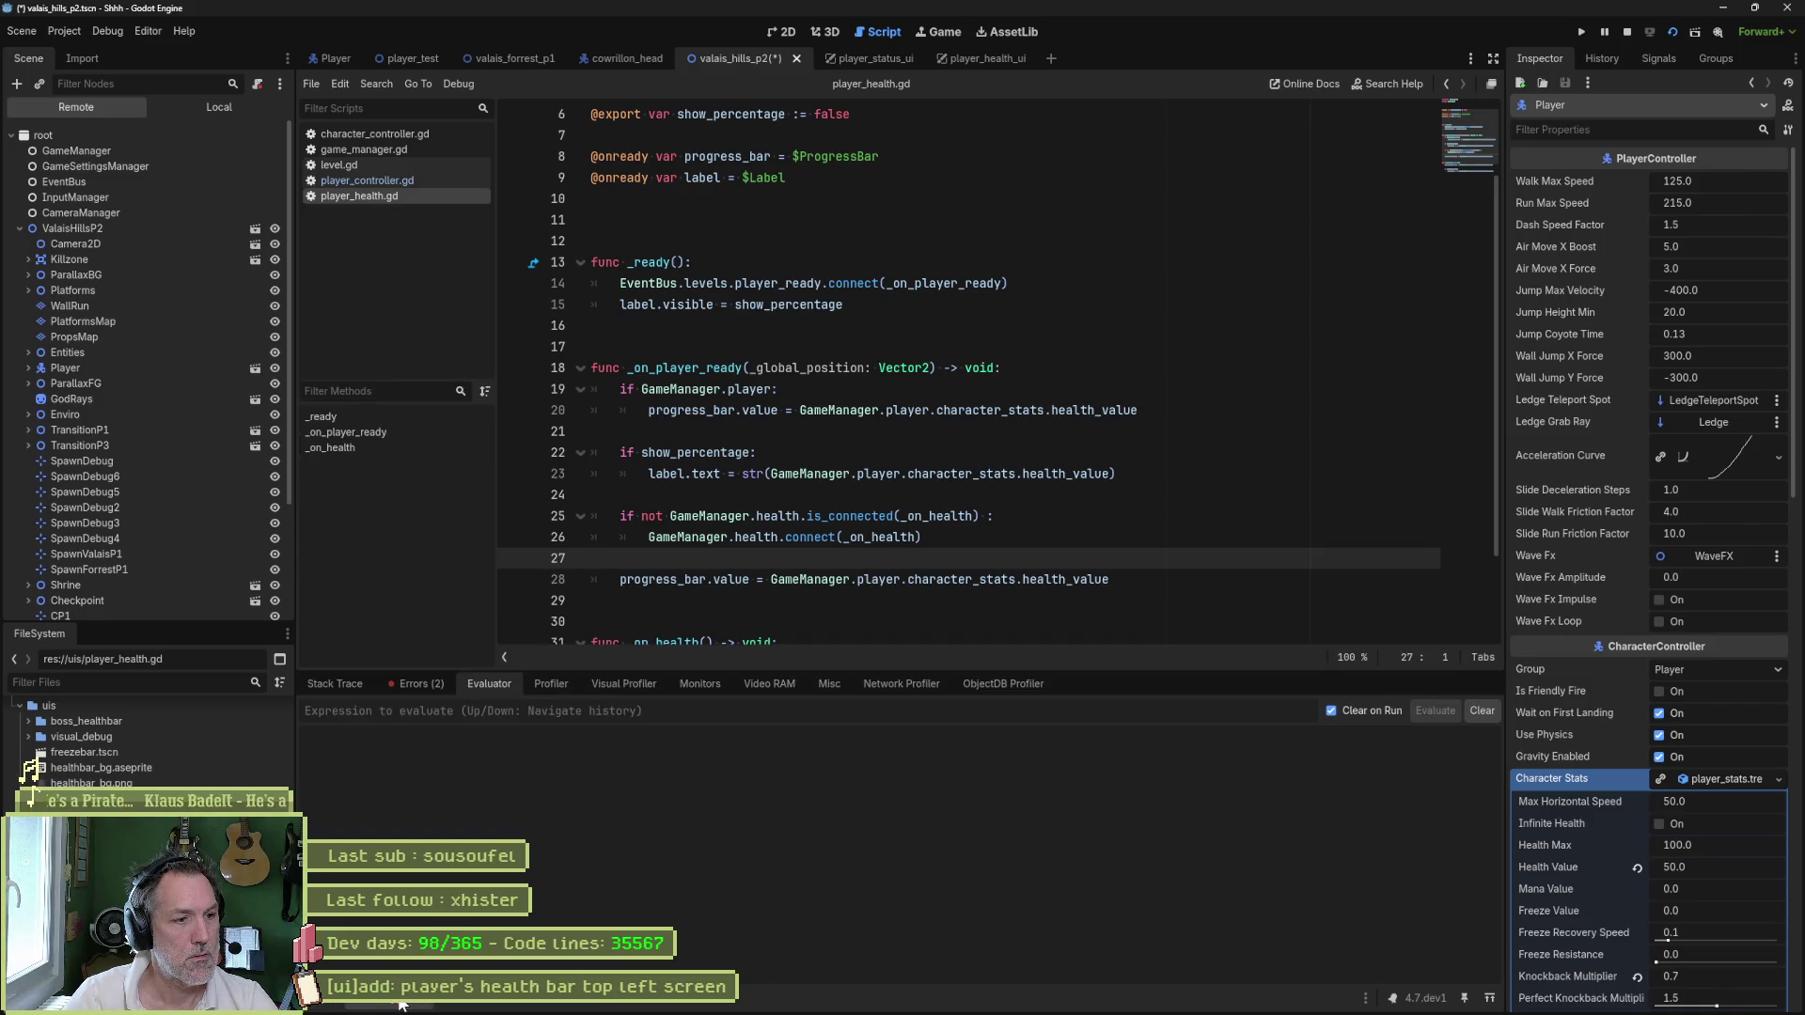
left_click(437, 684)
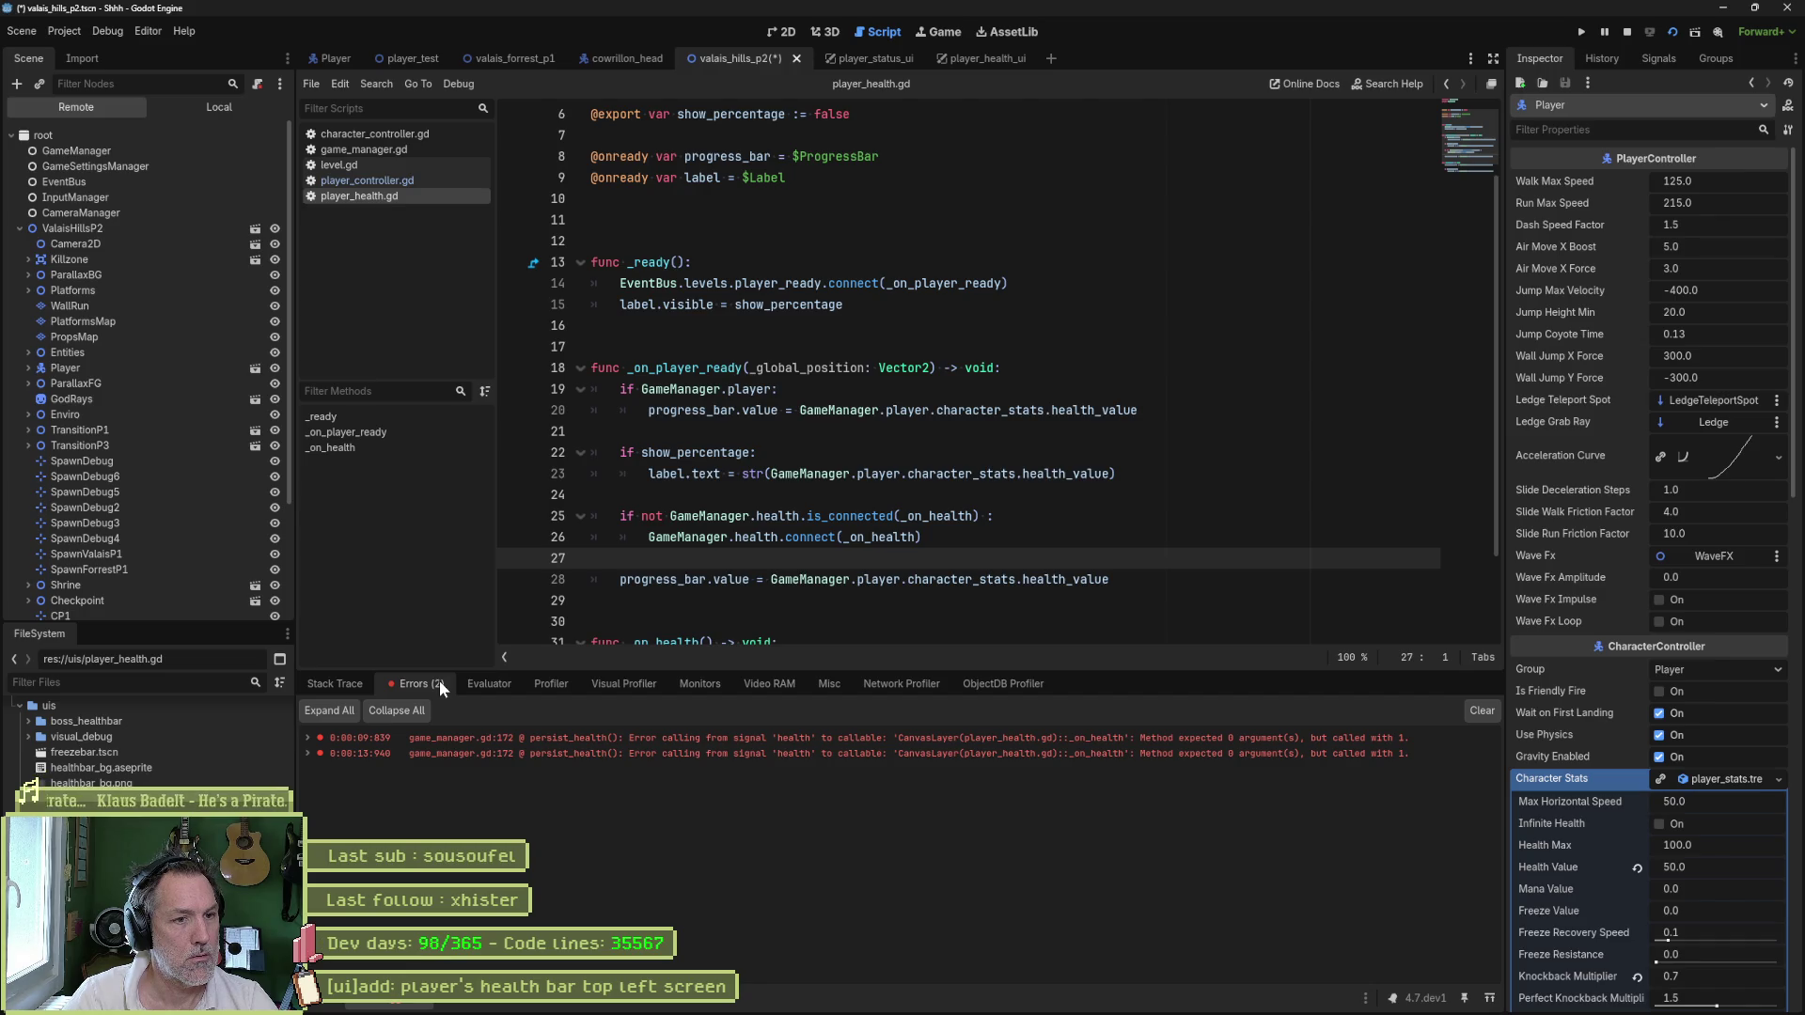
key("F8")
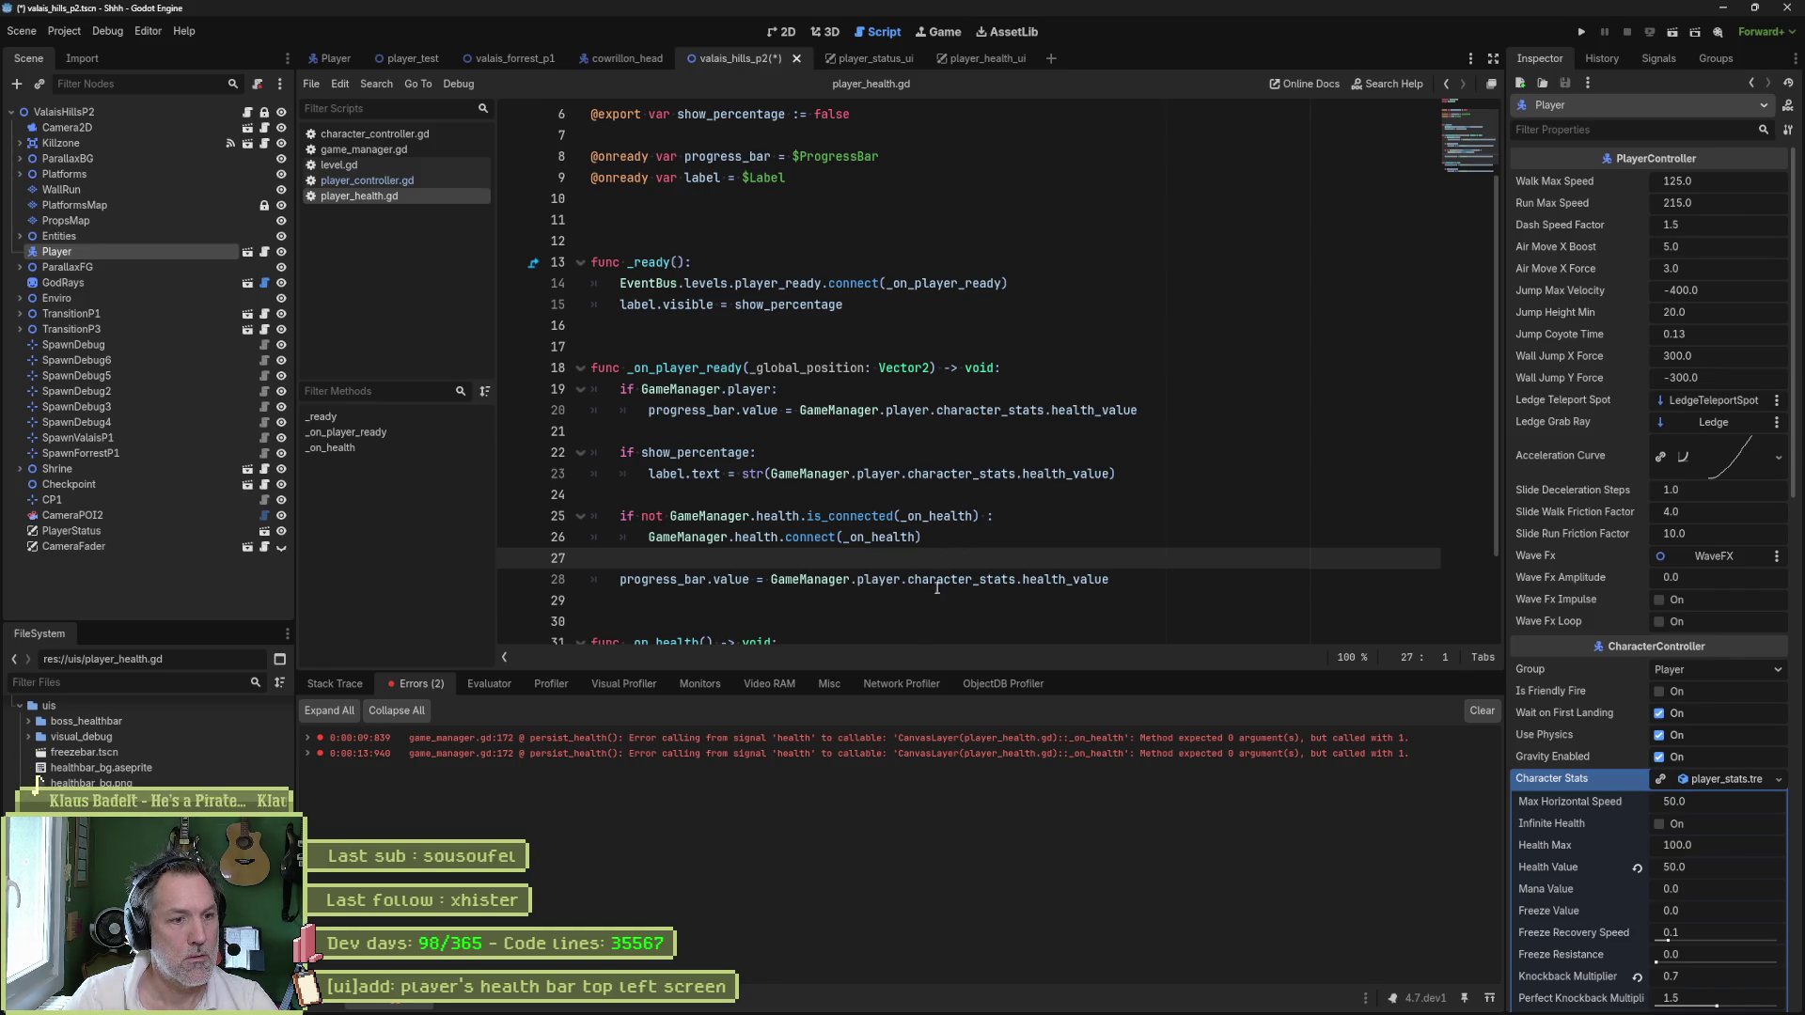
- Remove the argument from health.emit in game_manager.gd, rerun, and continue past the line 32 breakpoint
double_click(940, 739)
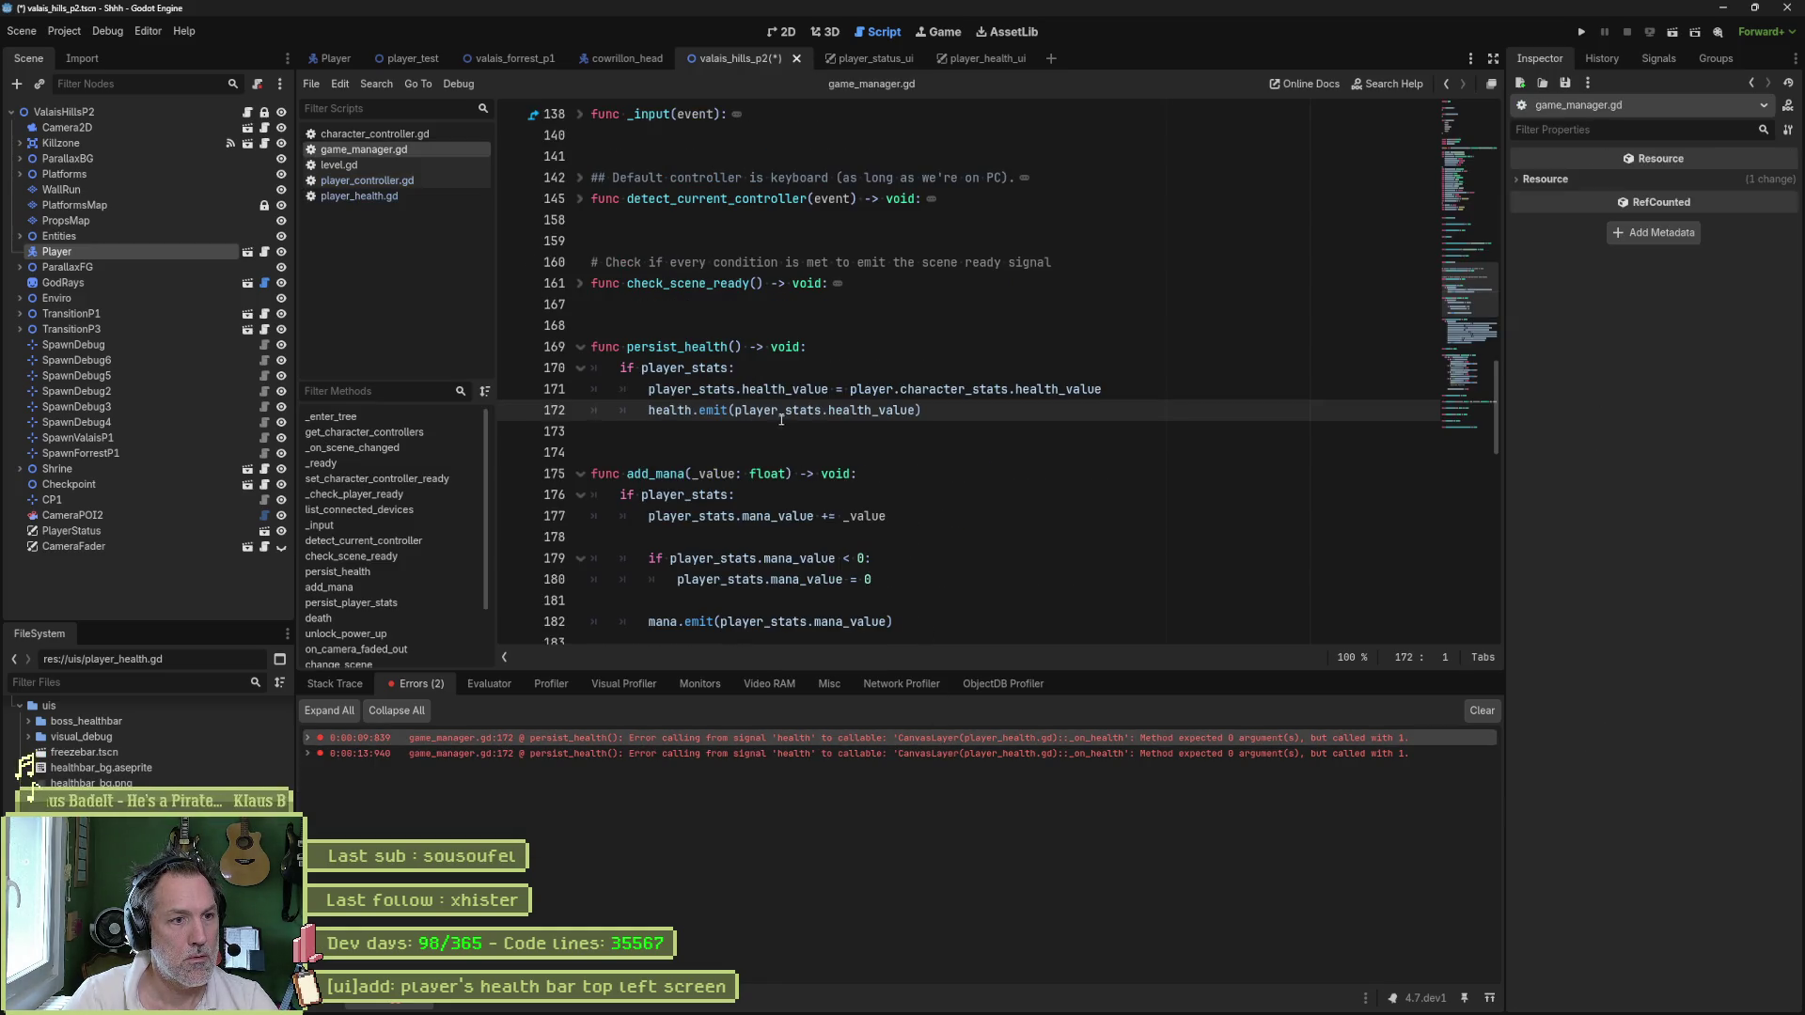
left_click_drag(737, 410, 917, 411)
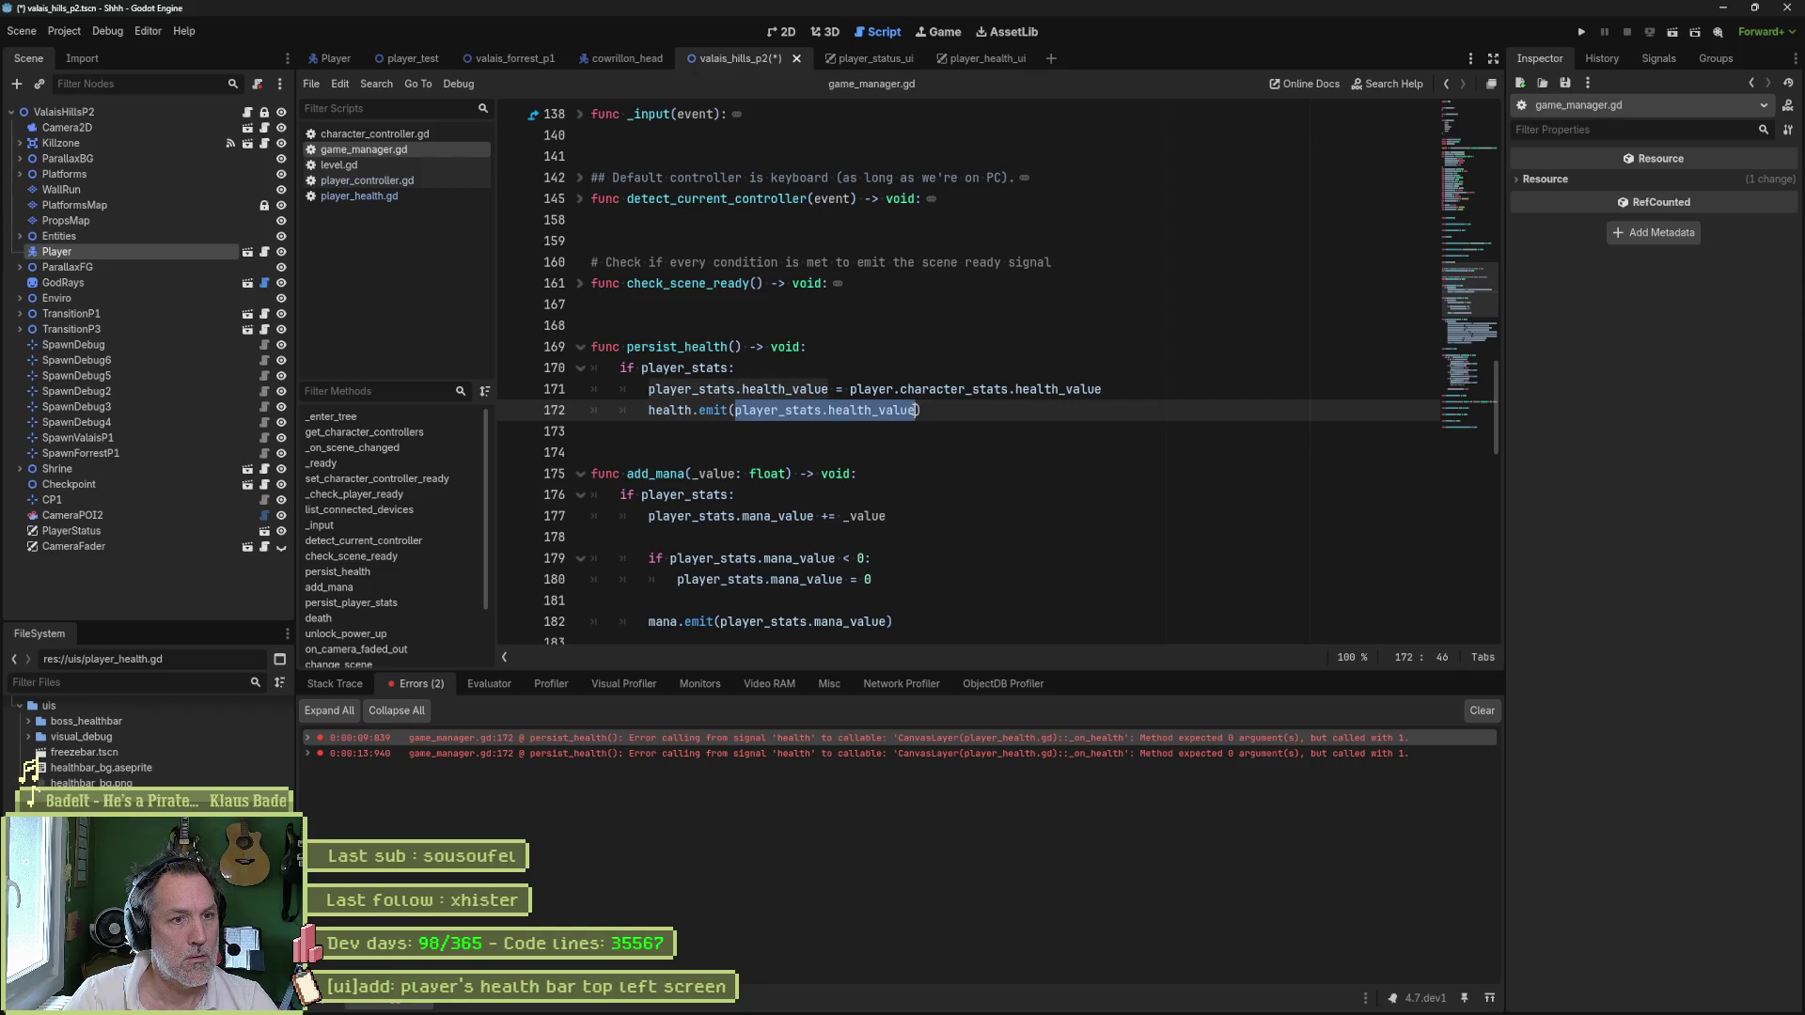
mouse_move(917, 411)
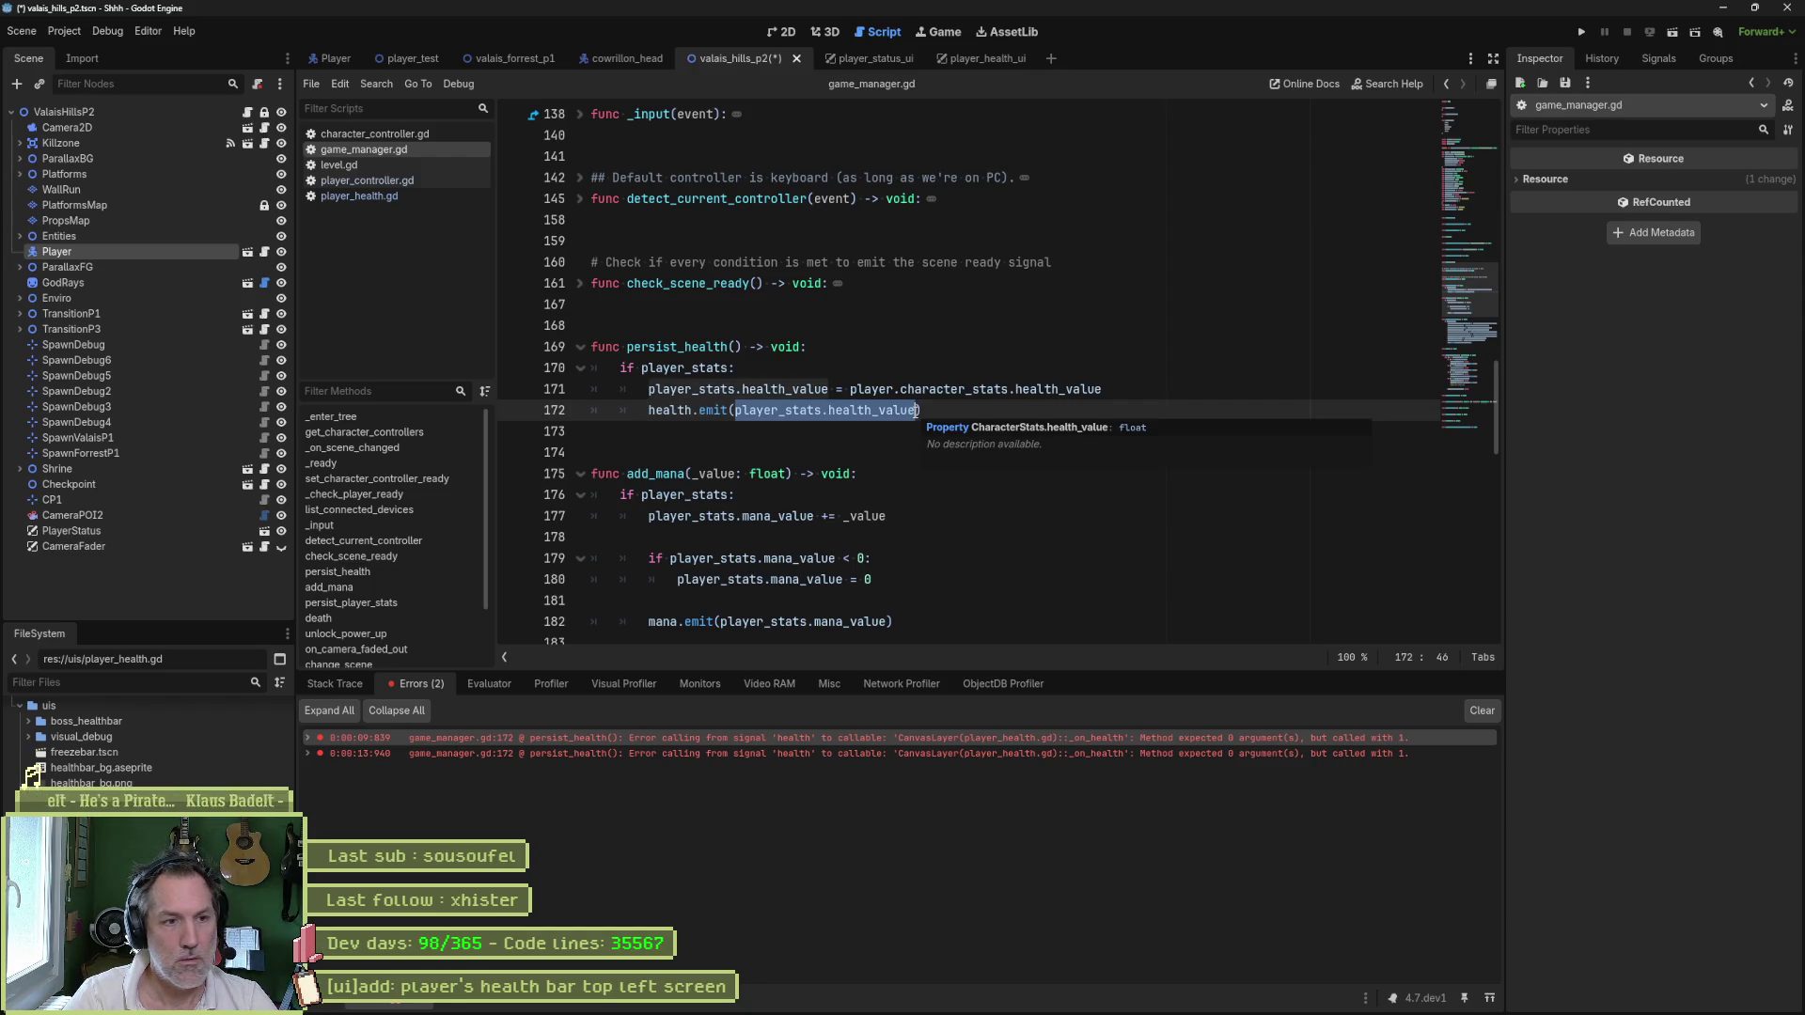
key("BackSpace")
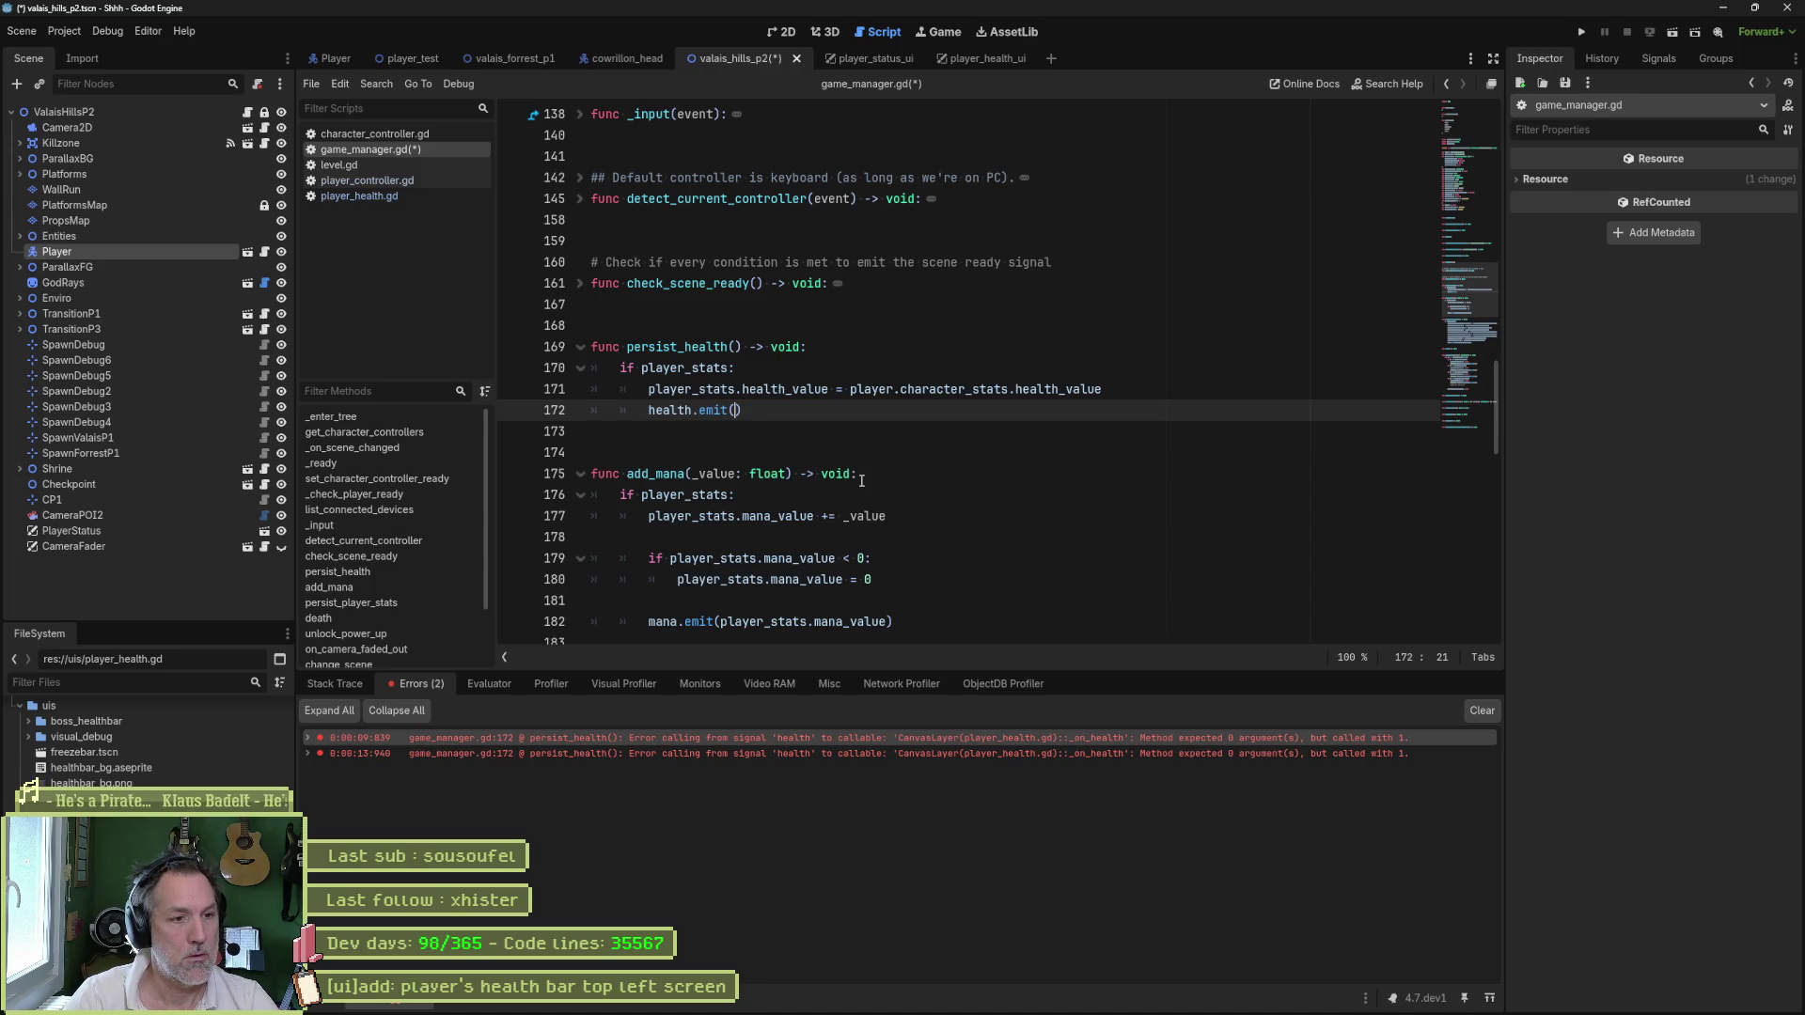
key("F6")
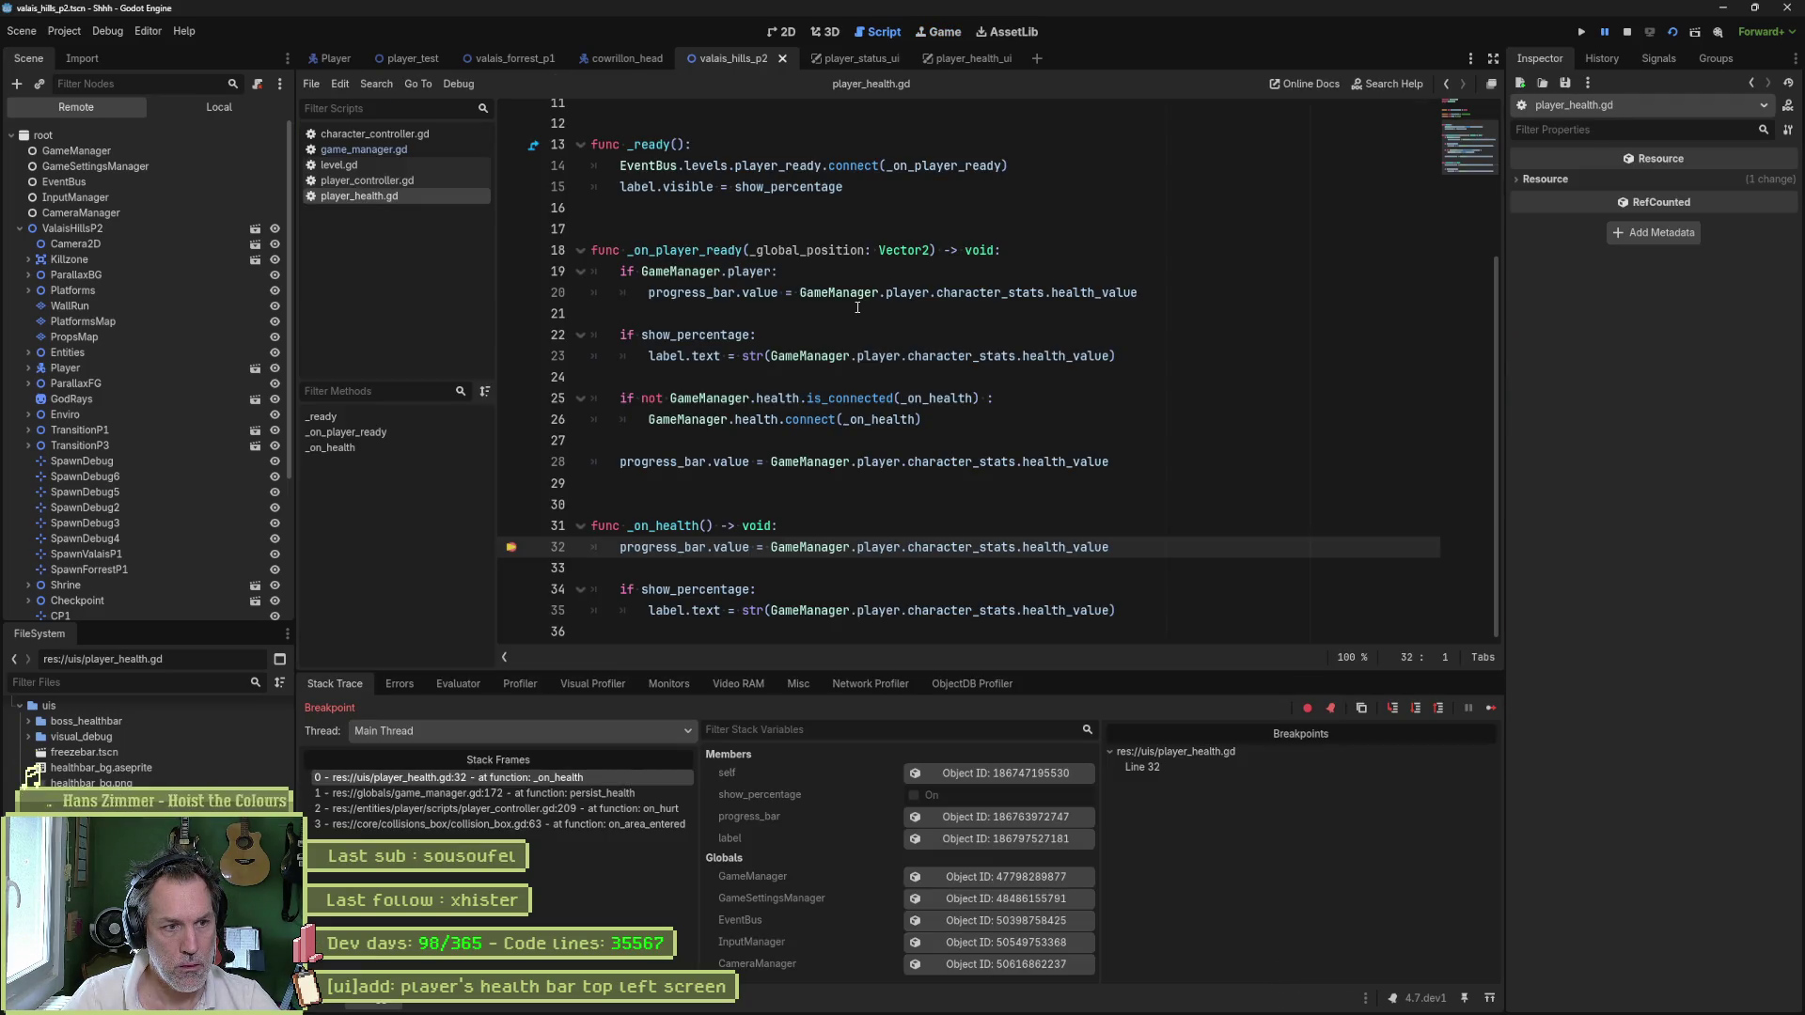
left_click(552, 555)
left_click(1491, 708)
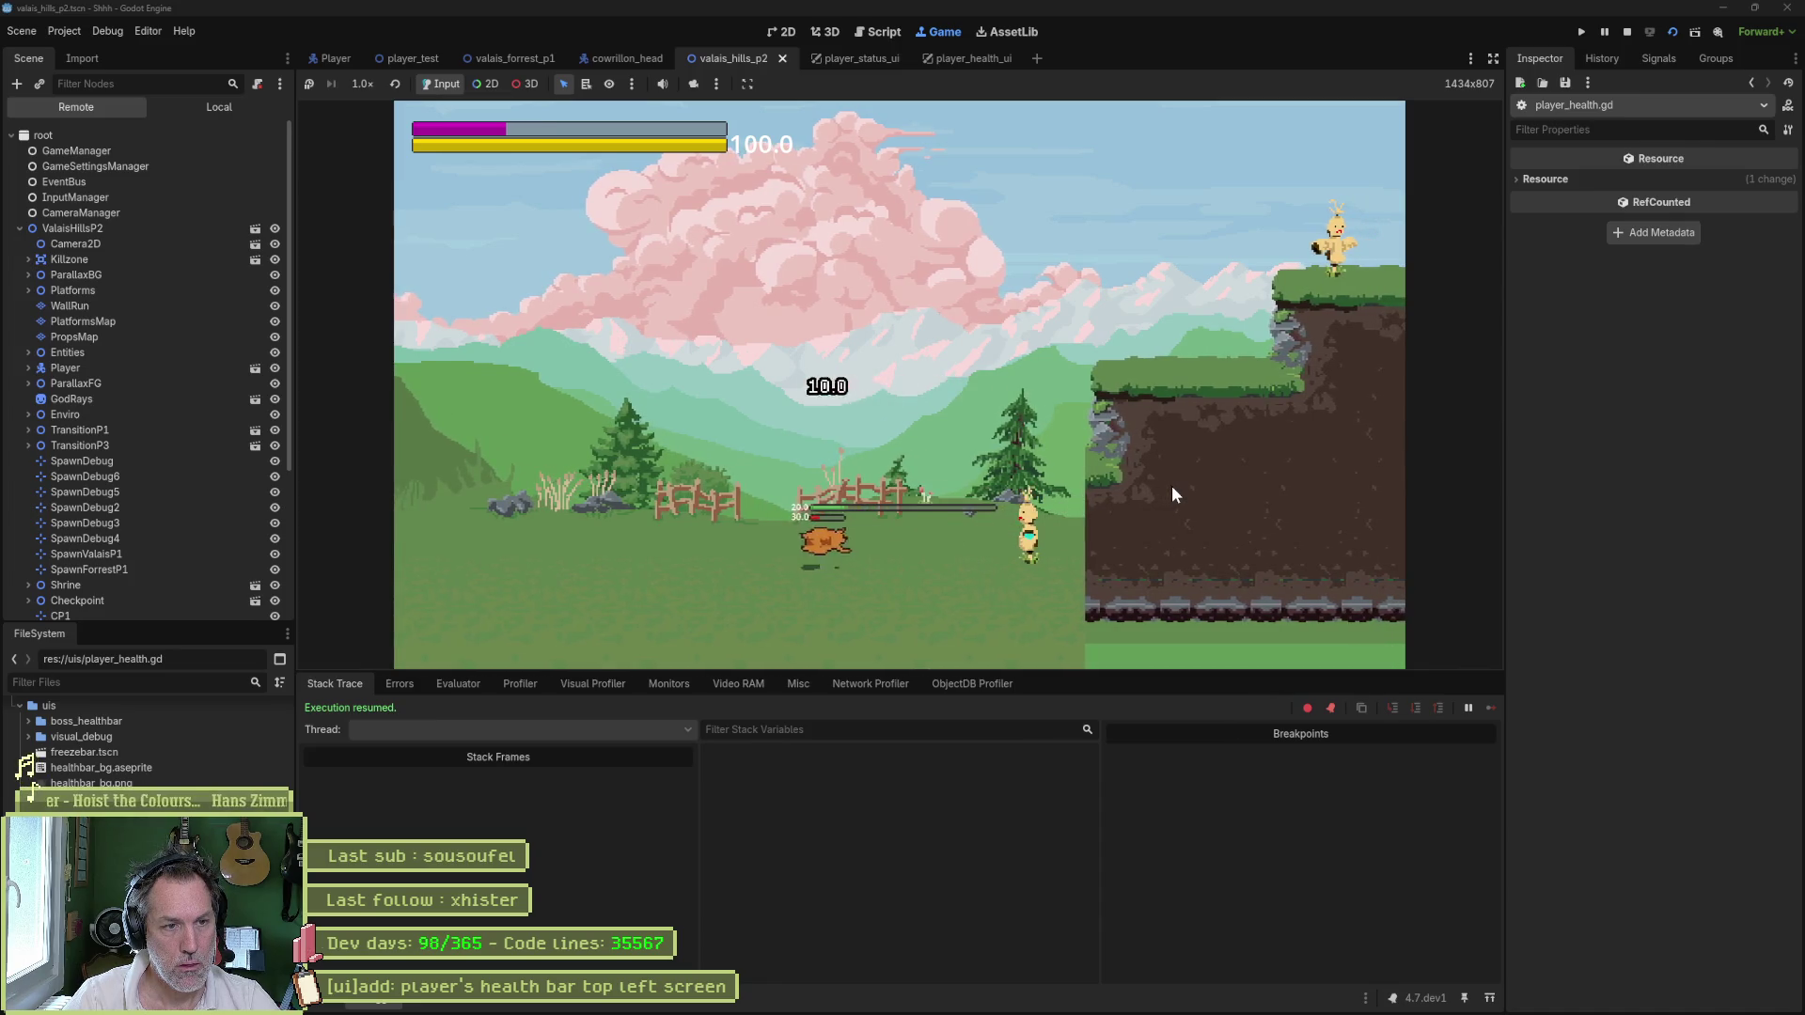
key("F8")
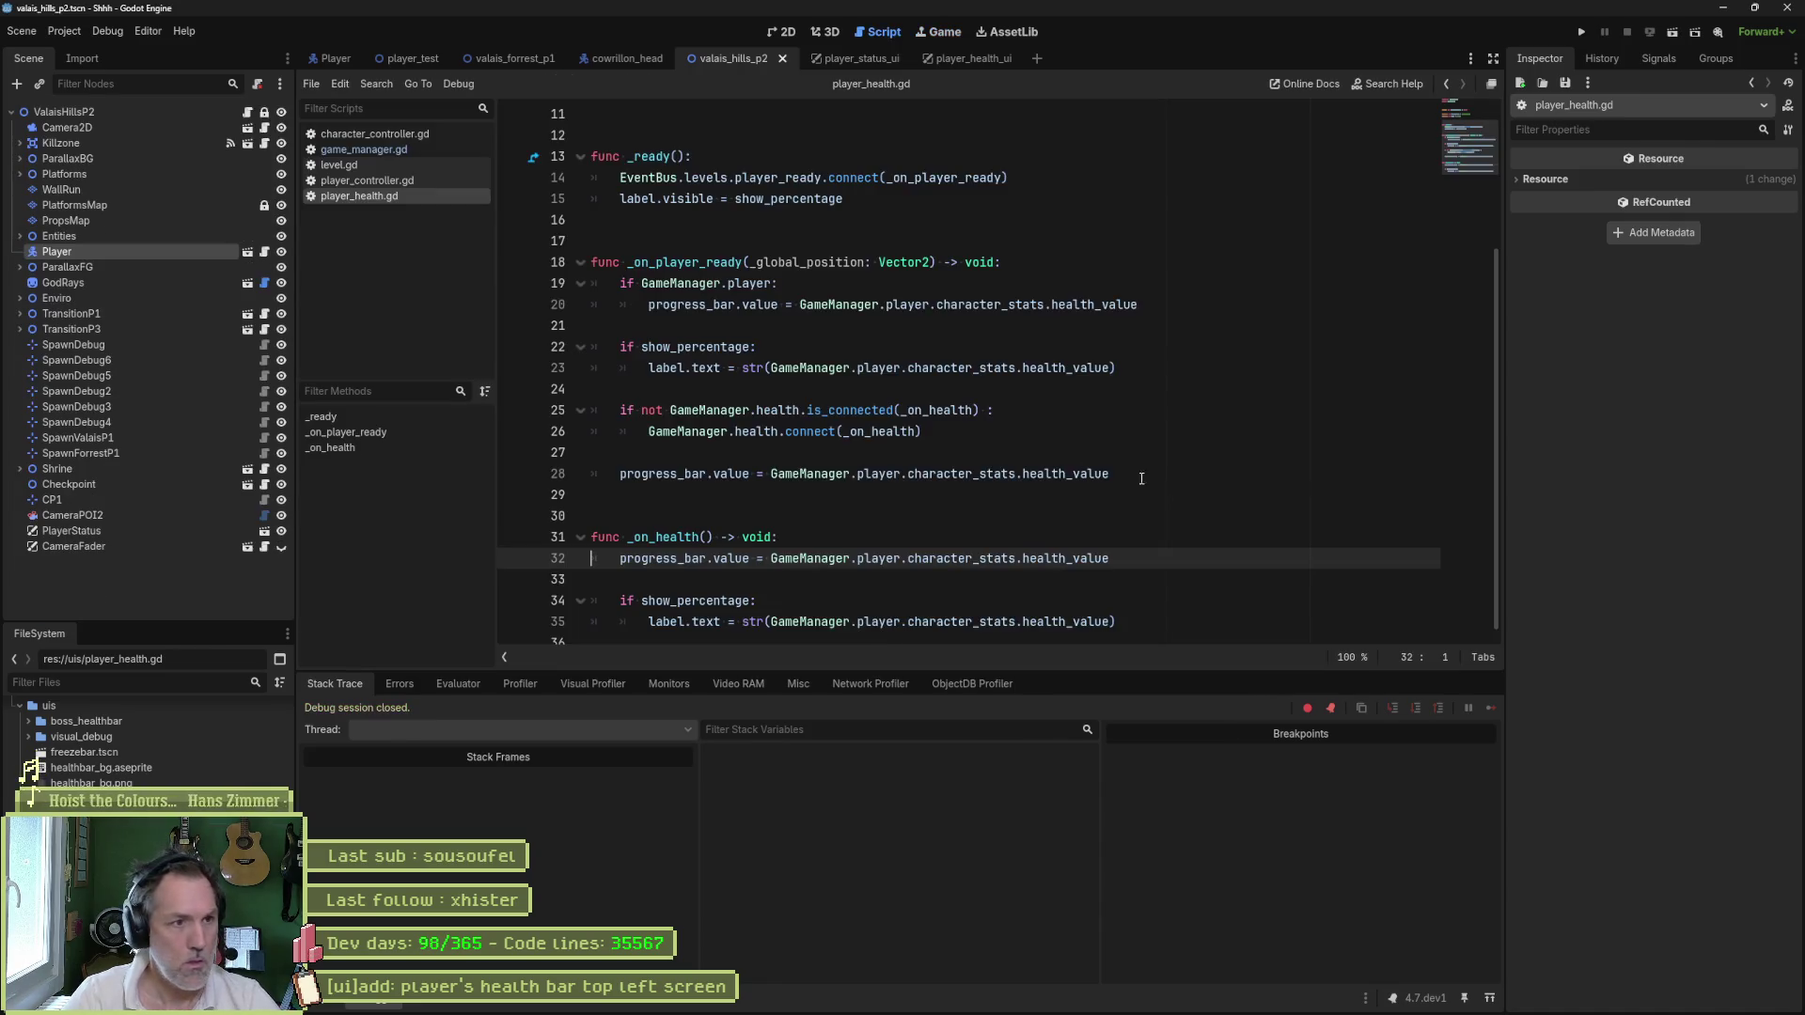
- Close the player_status_ui, player_health_ui and cowrillon_head tabs, then switch to valais_forrest_p1
left_click(414, 60)
left_click(777, 31)
scroll(778, 354, "down", 3)
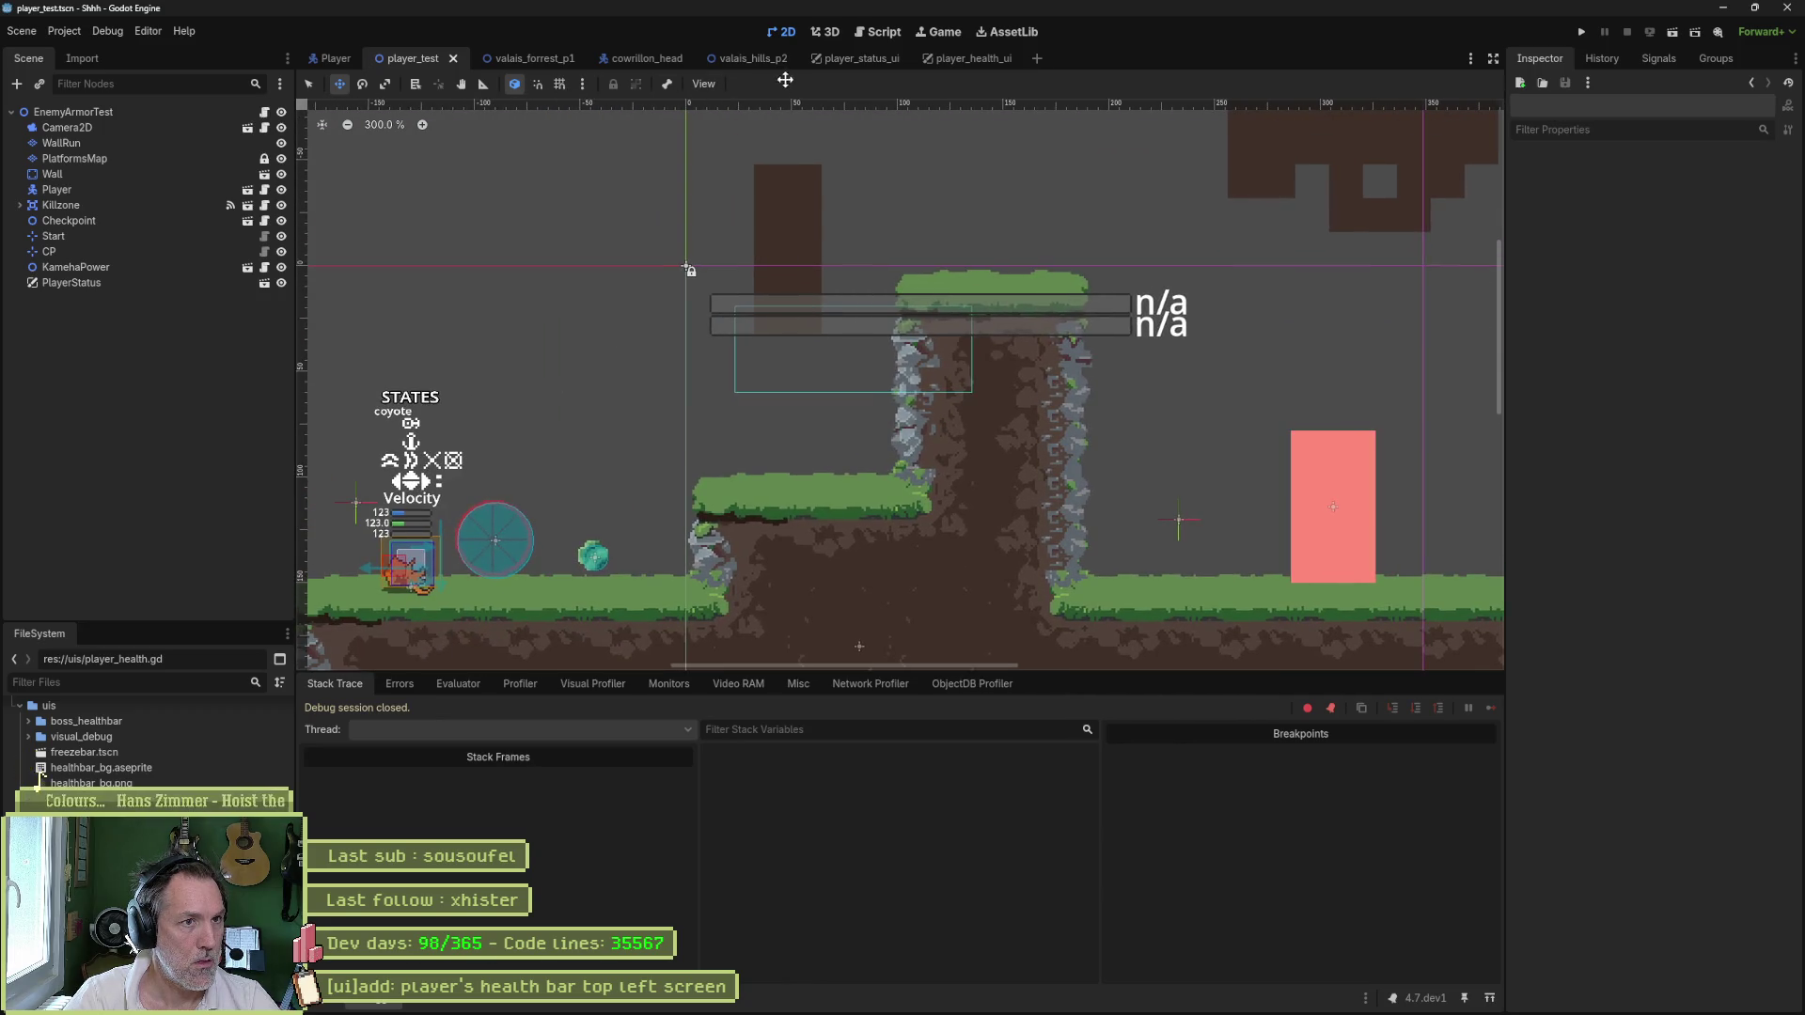
middle_click(851, 60)
middle_click(849, 58)
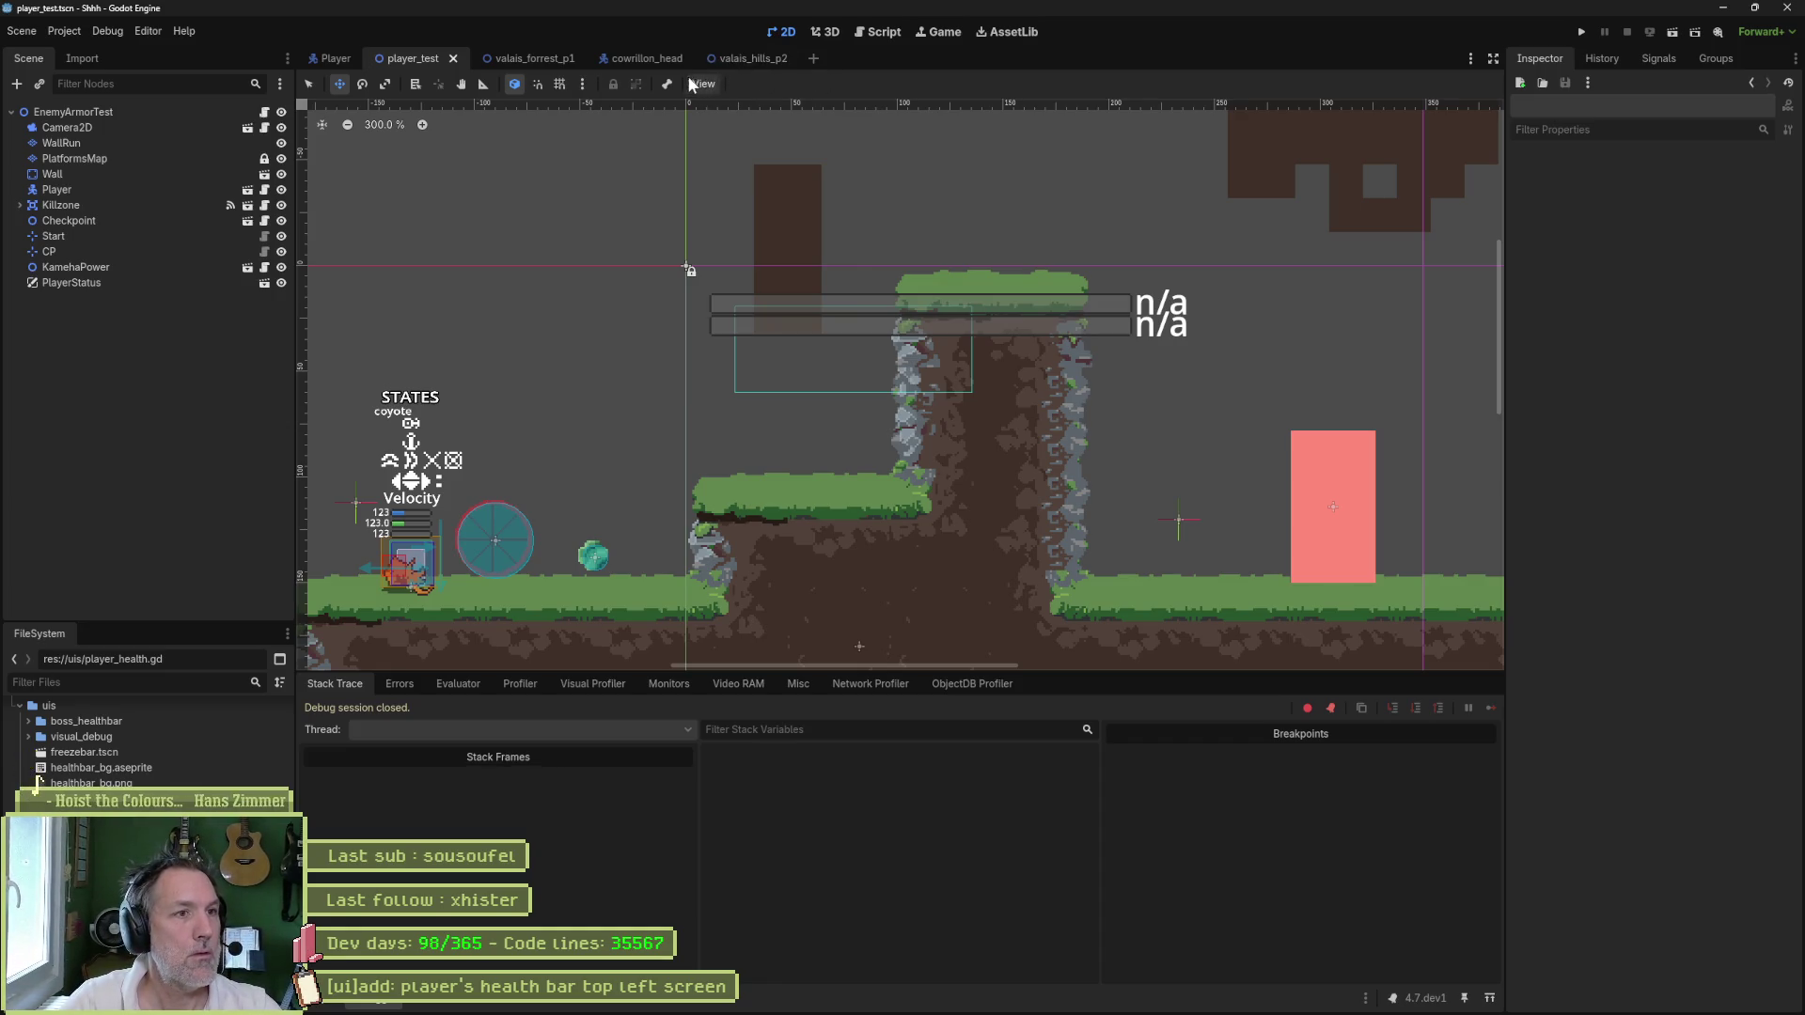
middle_click(650, 60)
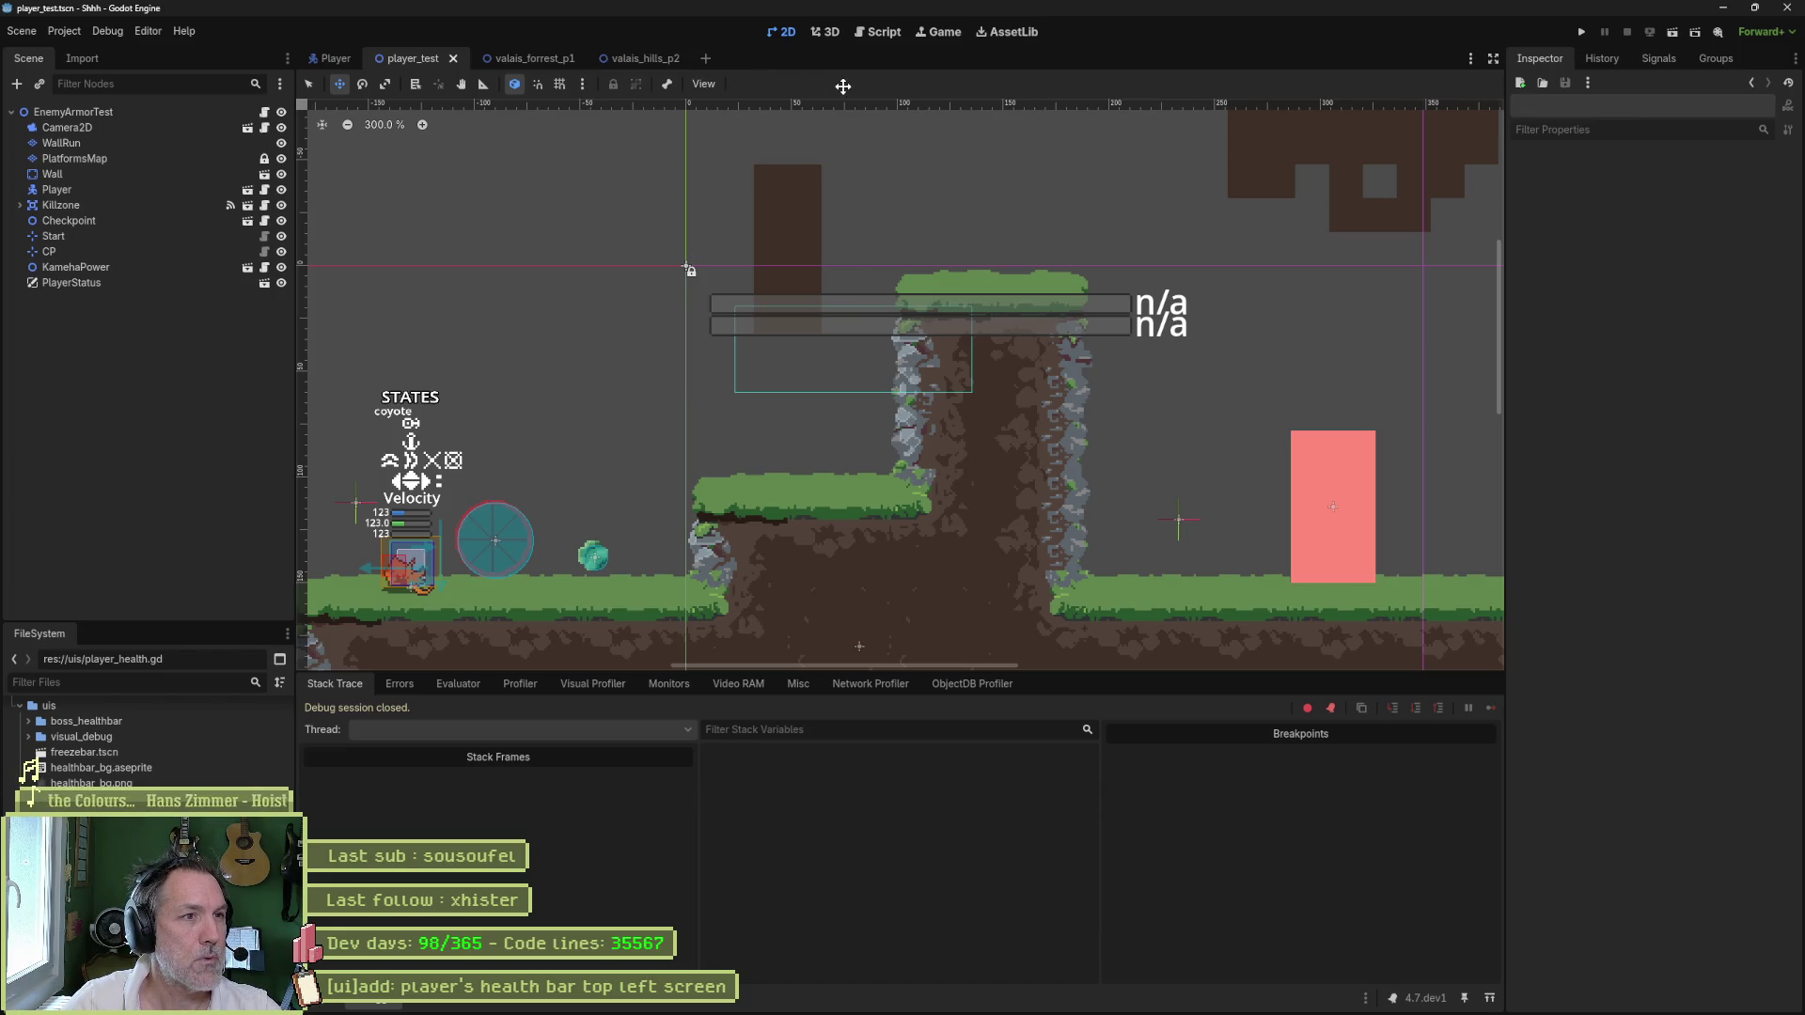
left_click(531, 58)
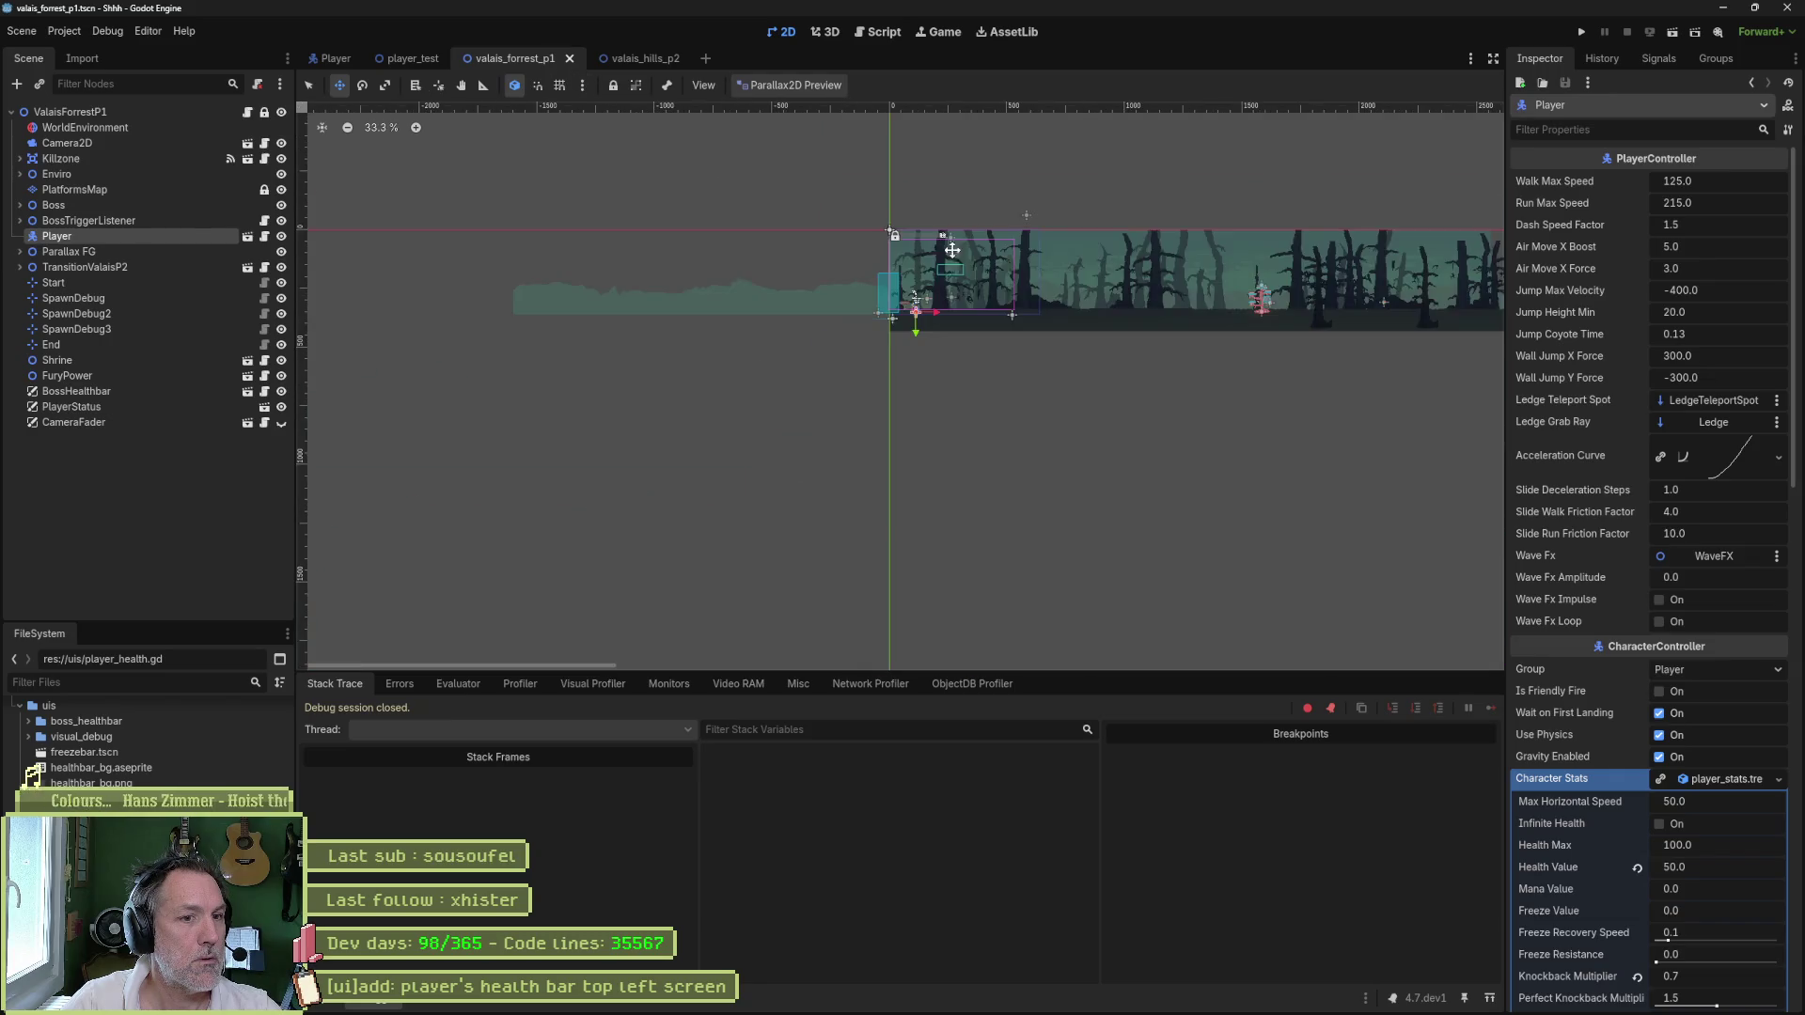
- Set the ValaisForrestP1 root node's Spawn point to SpawnDebug
scroll(1034, 325, "up", 10)
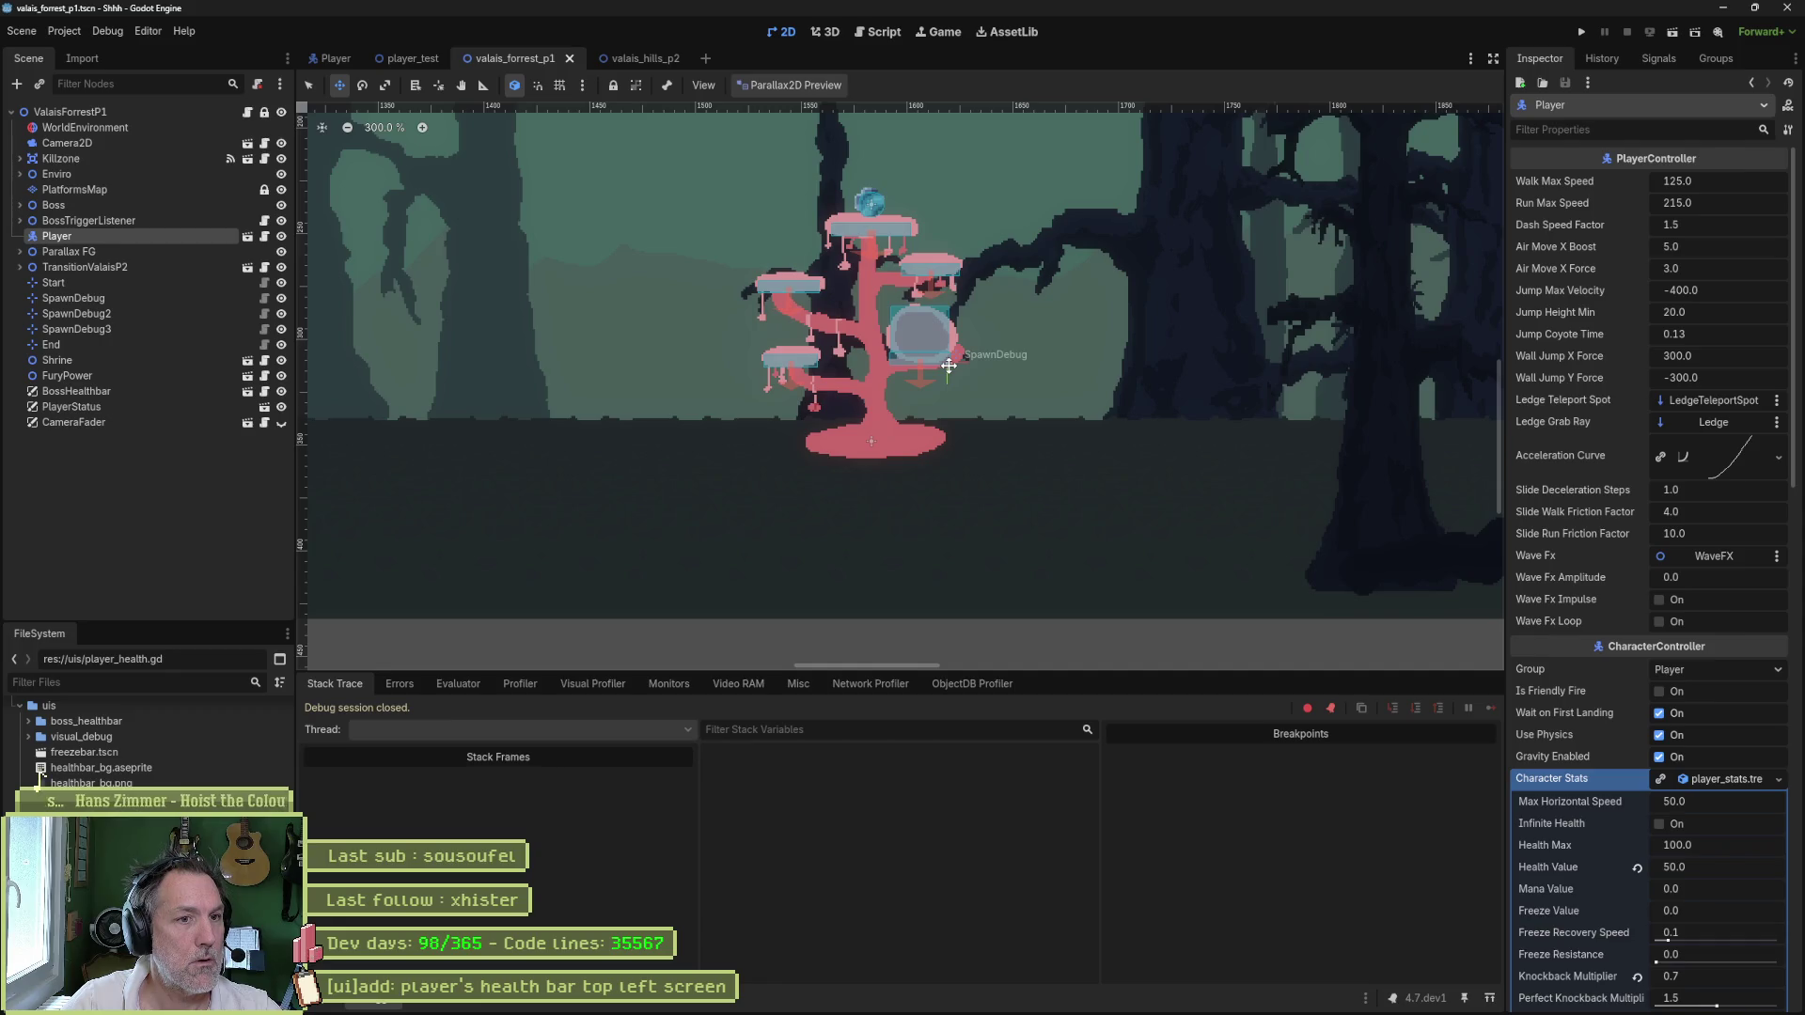
left_click(139, 115)
left_click(1598, 205)
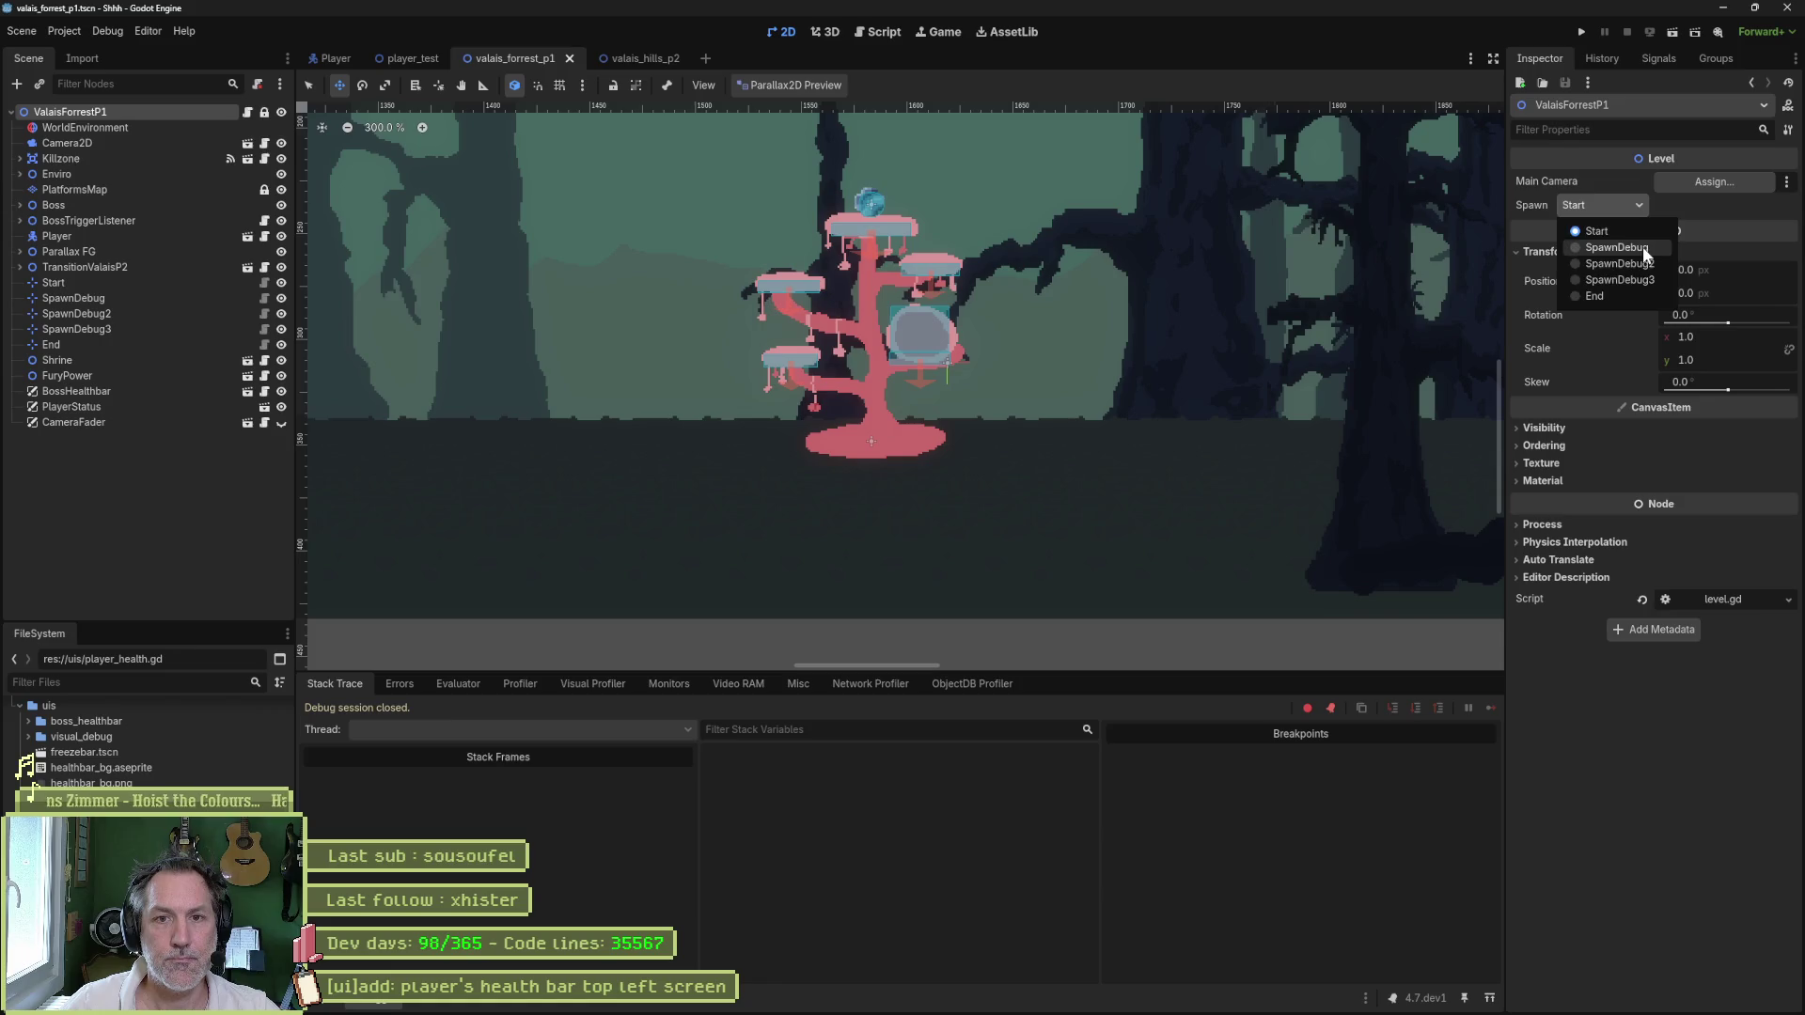
left_click(1643, 246)
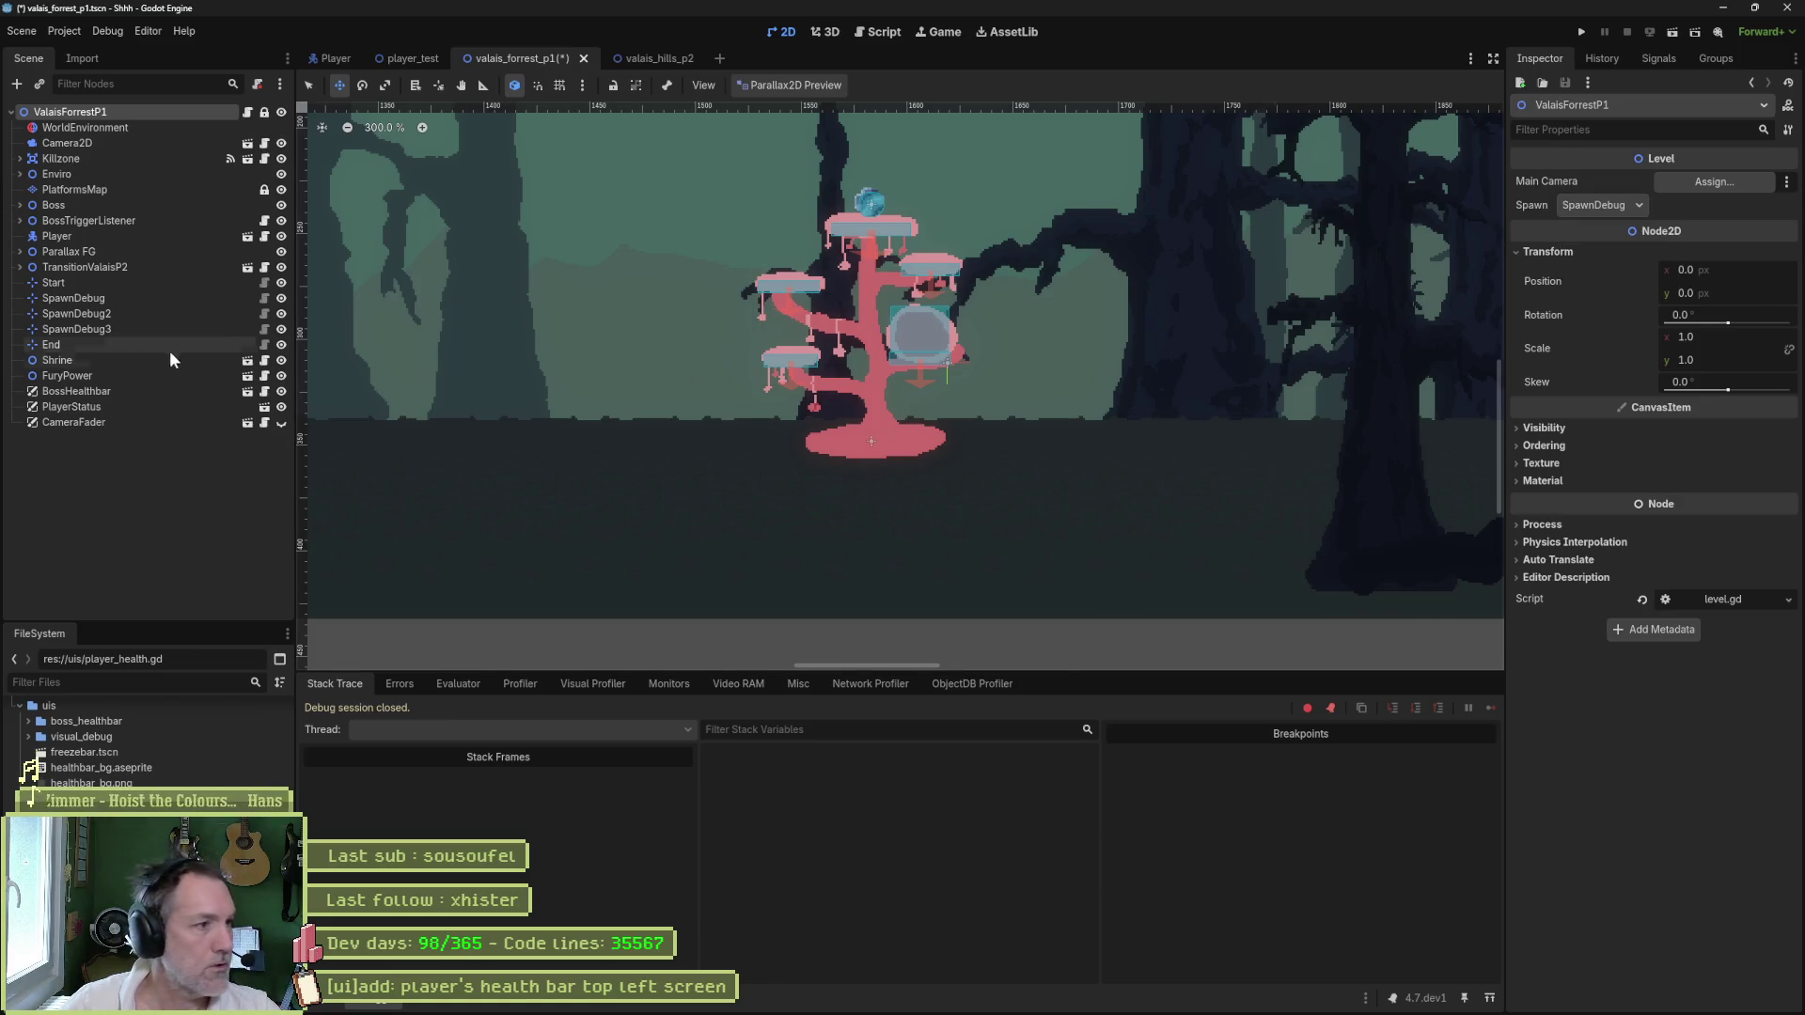
- Save and play-test the level, then open shrine.gd and select health_value on line 12
left_click(141, 361)
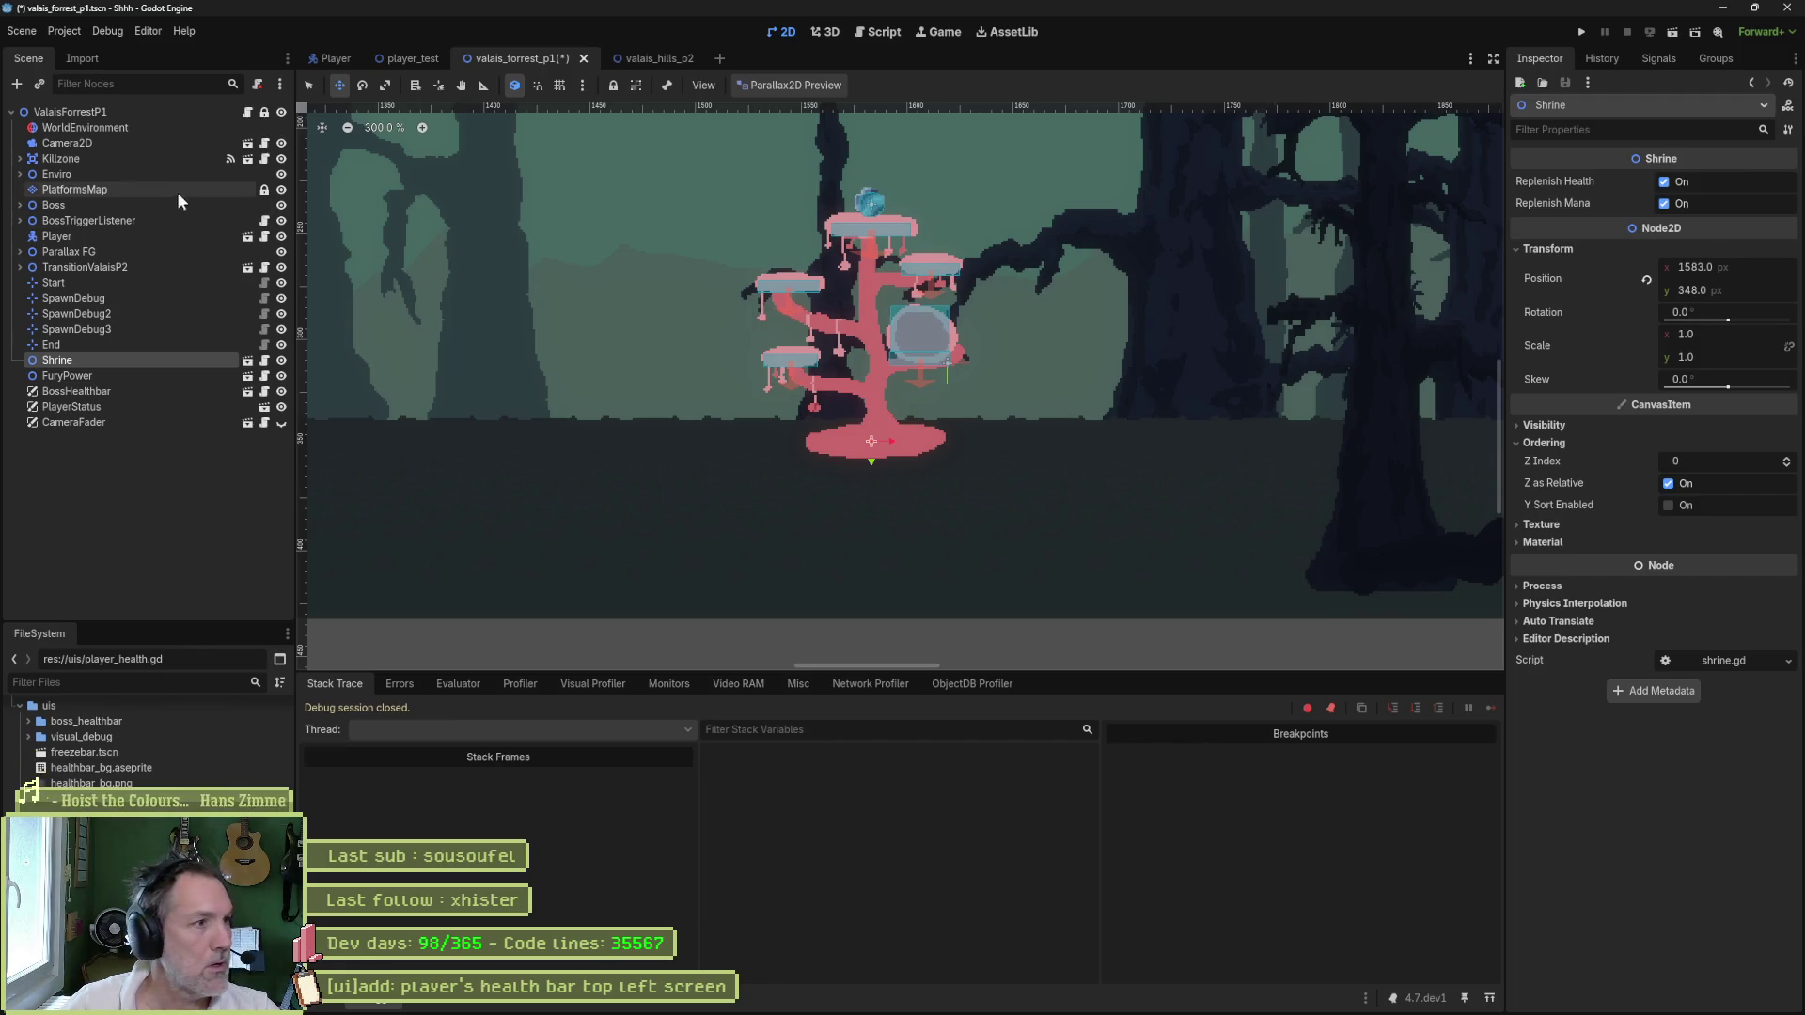
left_click(77, 237)
key("ctrl+s")
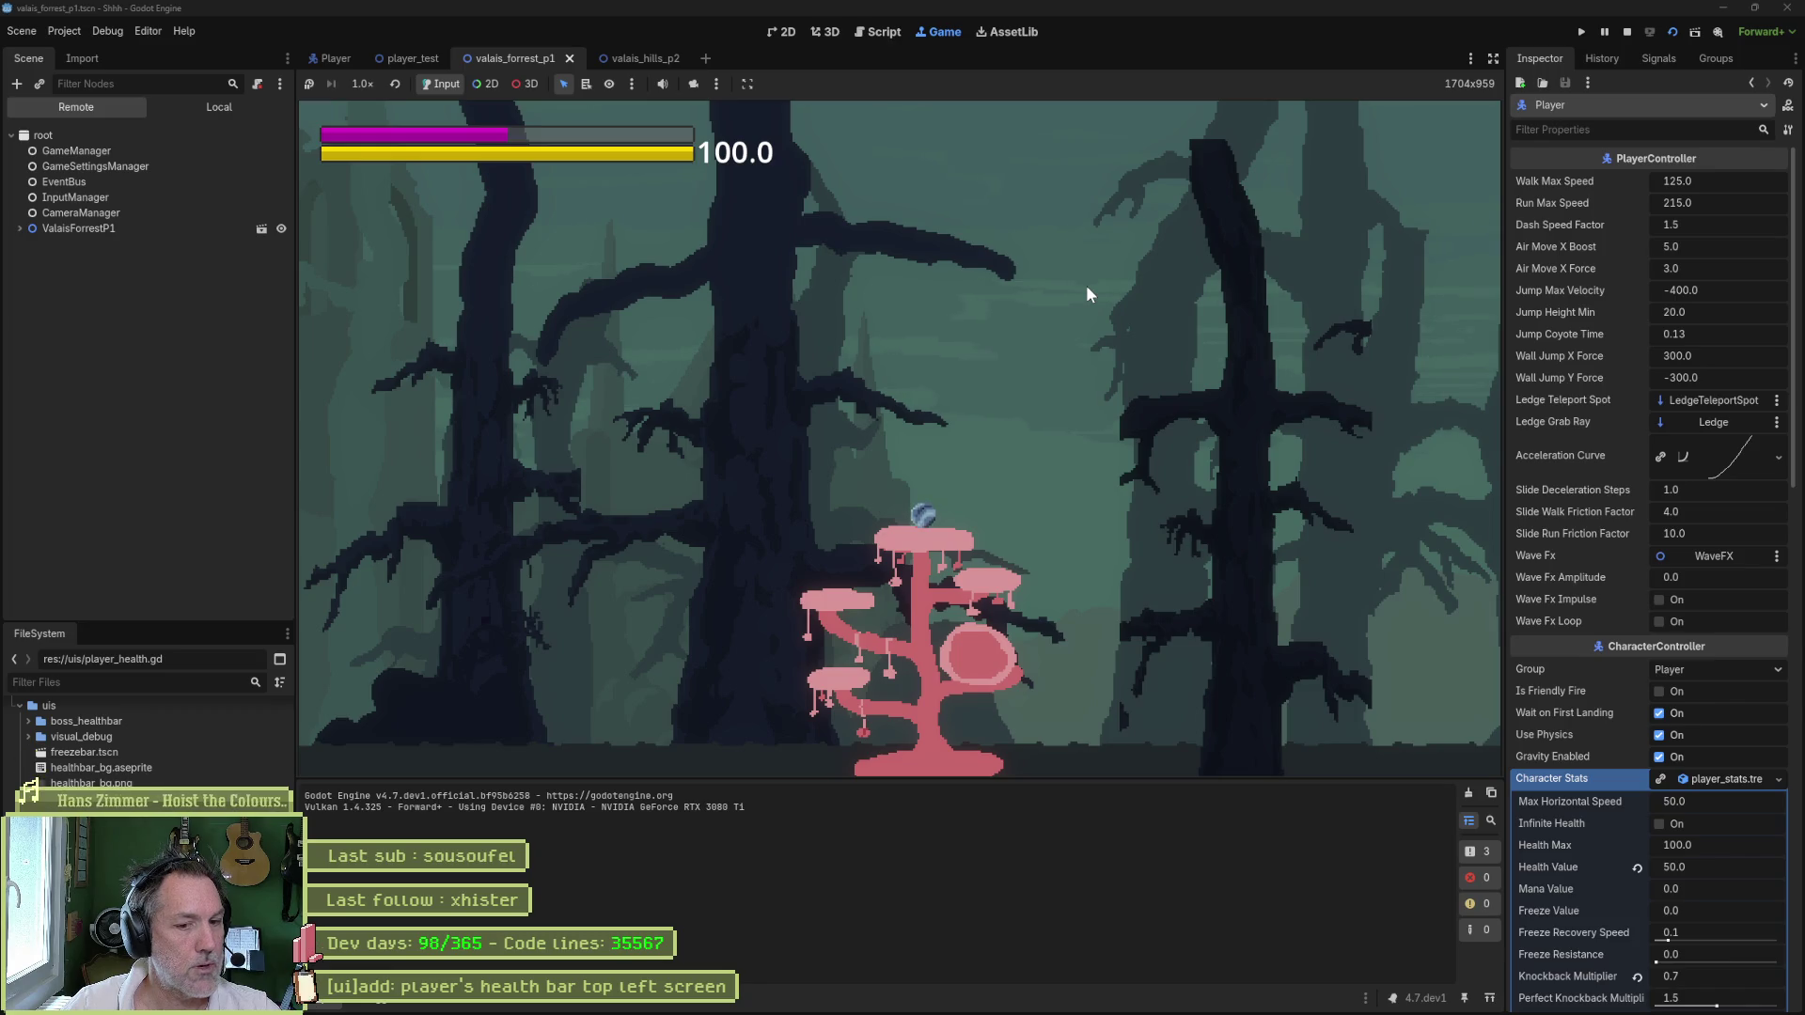
key("F8")
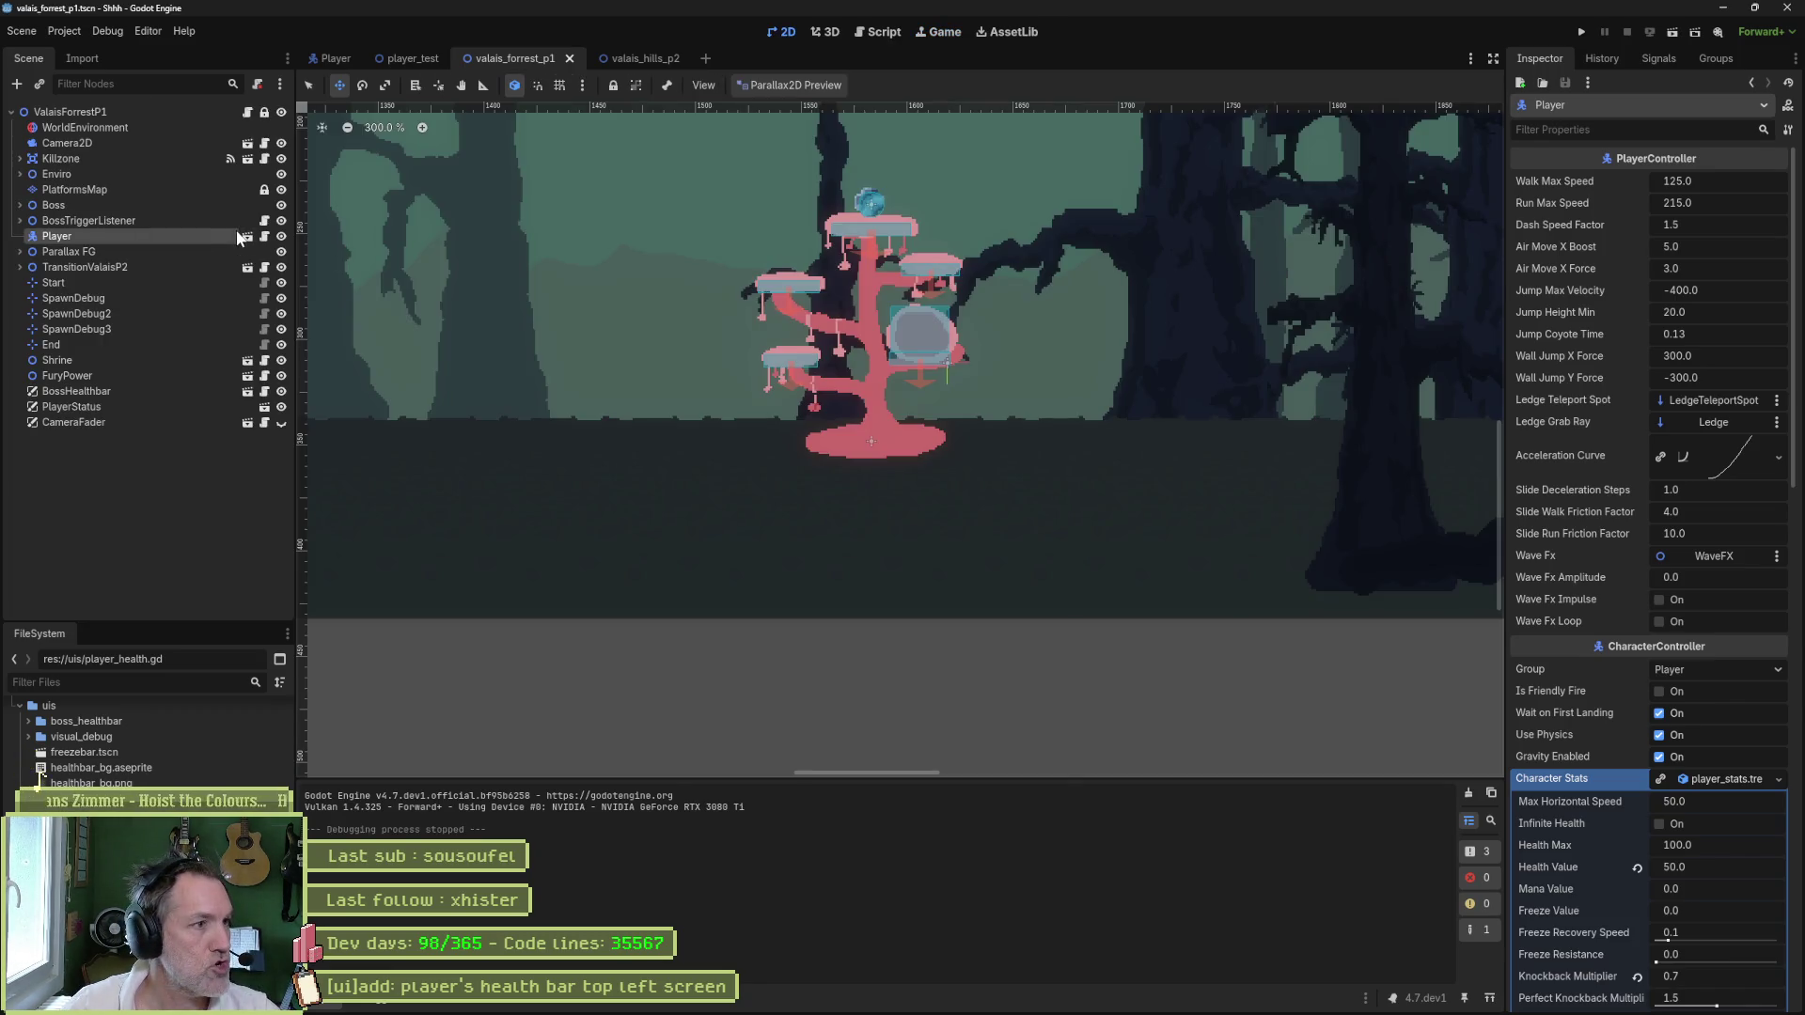
left_click(265, 360)
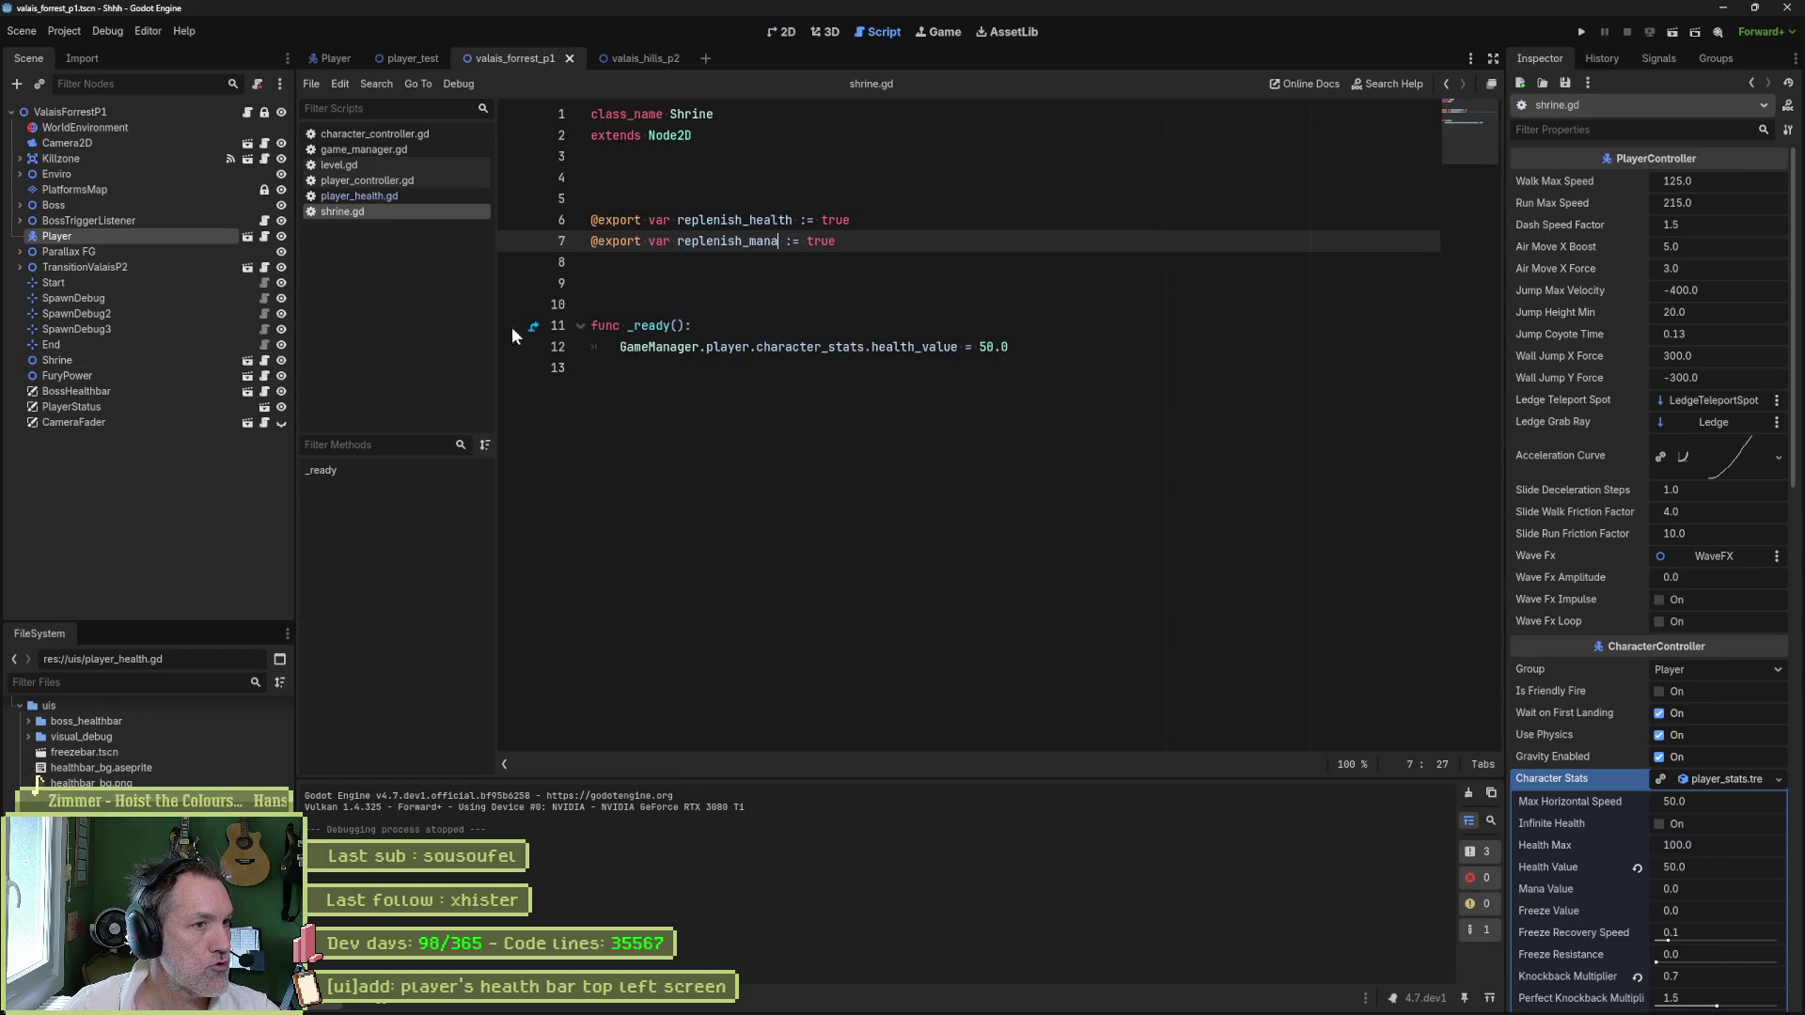
double_click(914, 347)
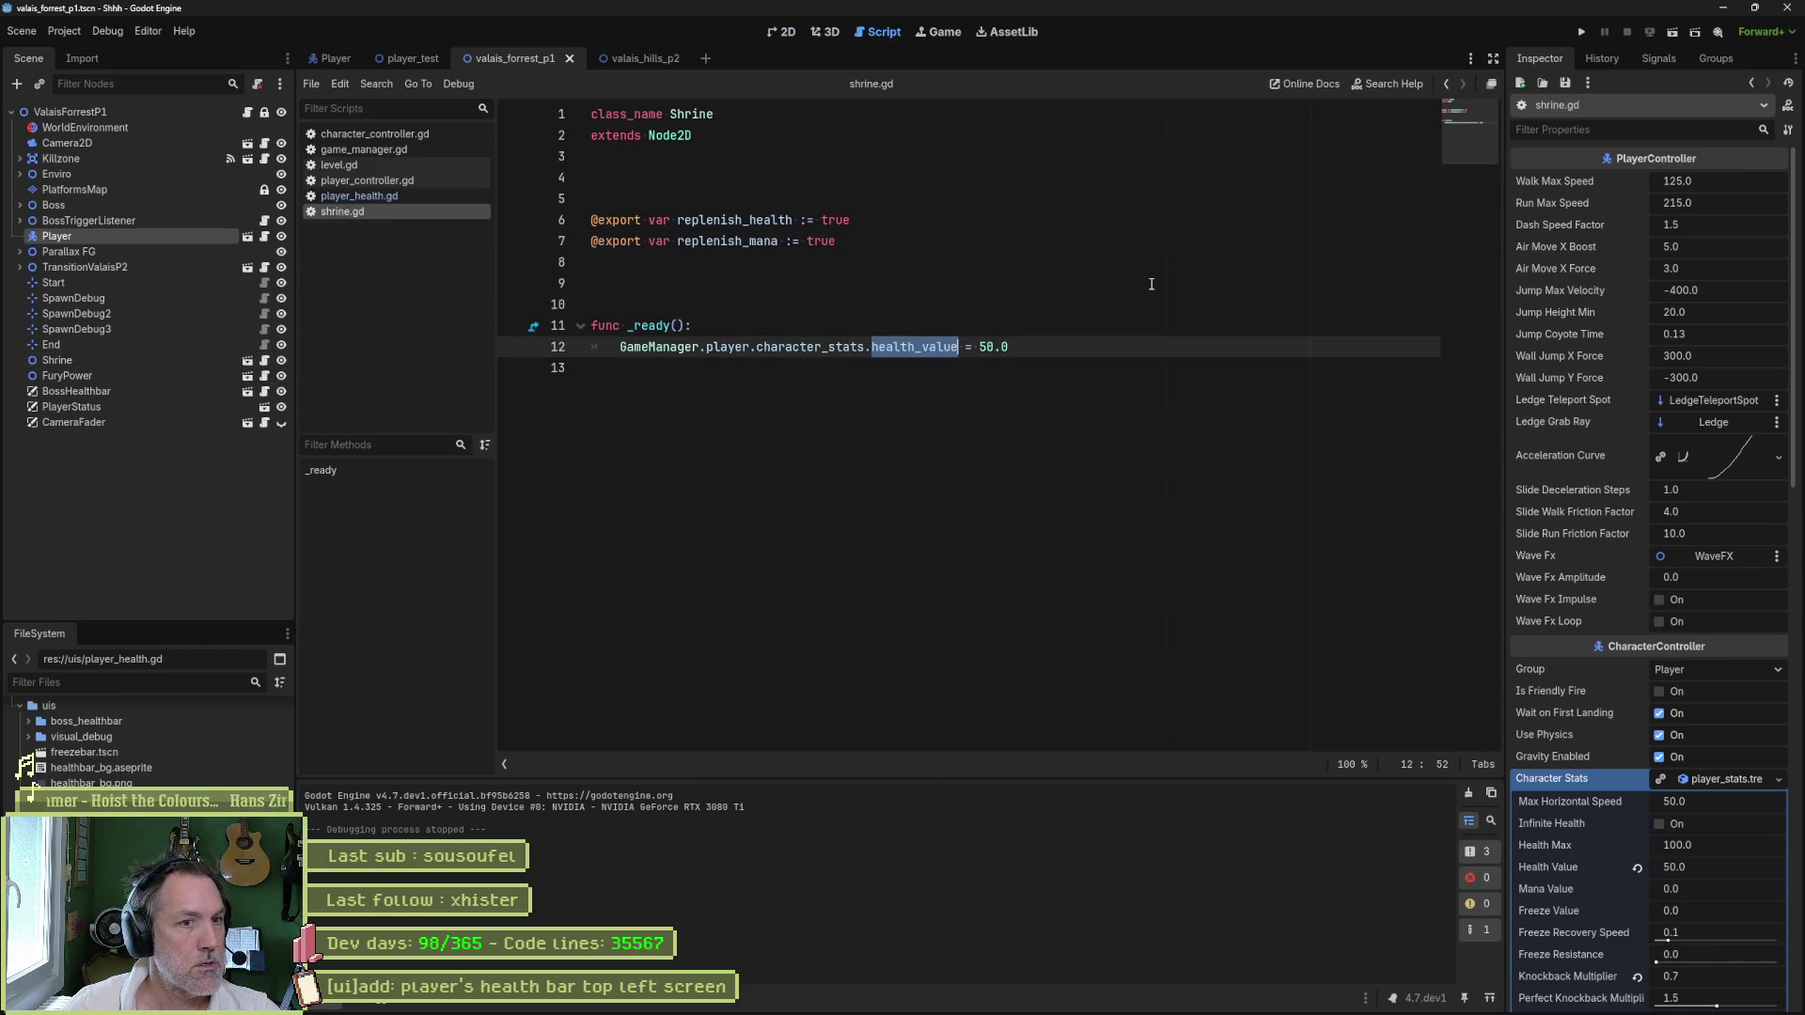
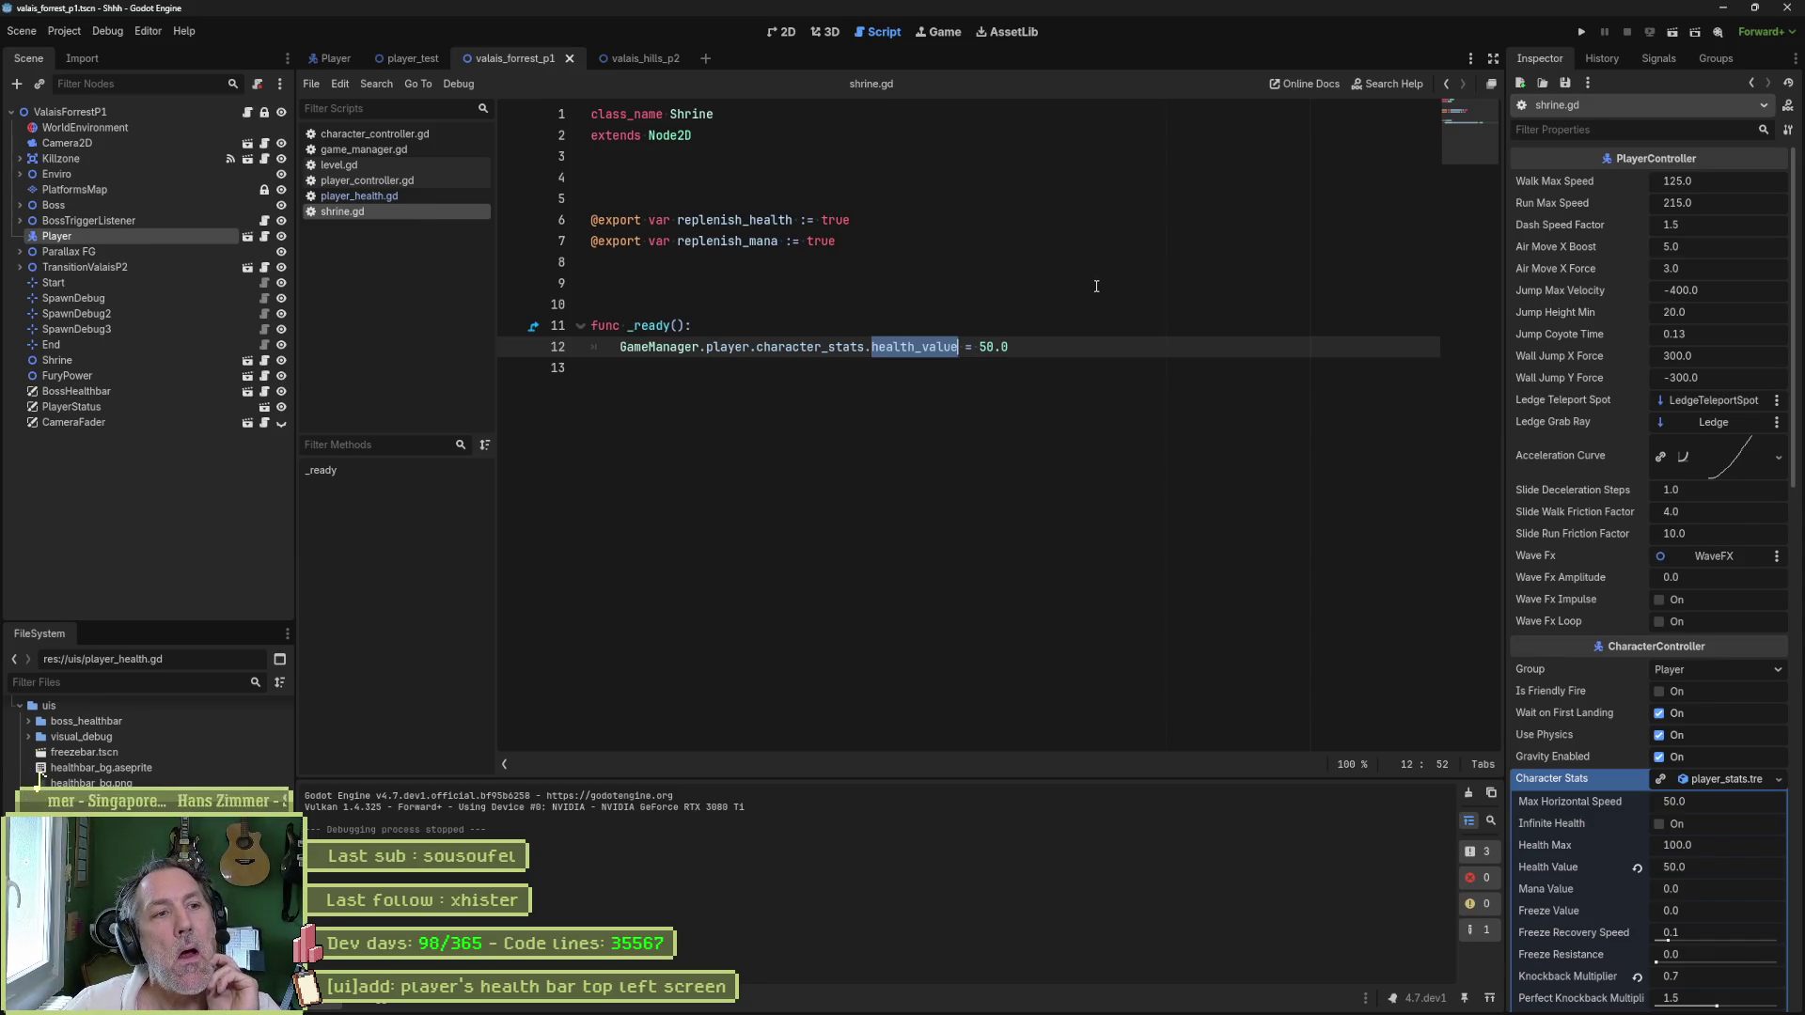
- Open shrine.tscn for editing from the Shrine node's scene icon in the Scene dock
key("End")
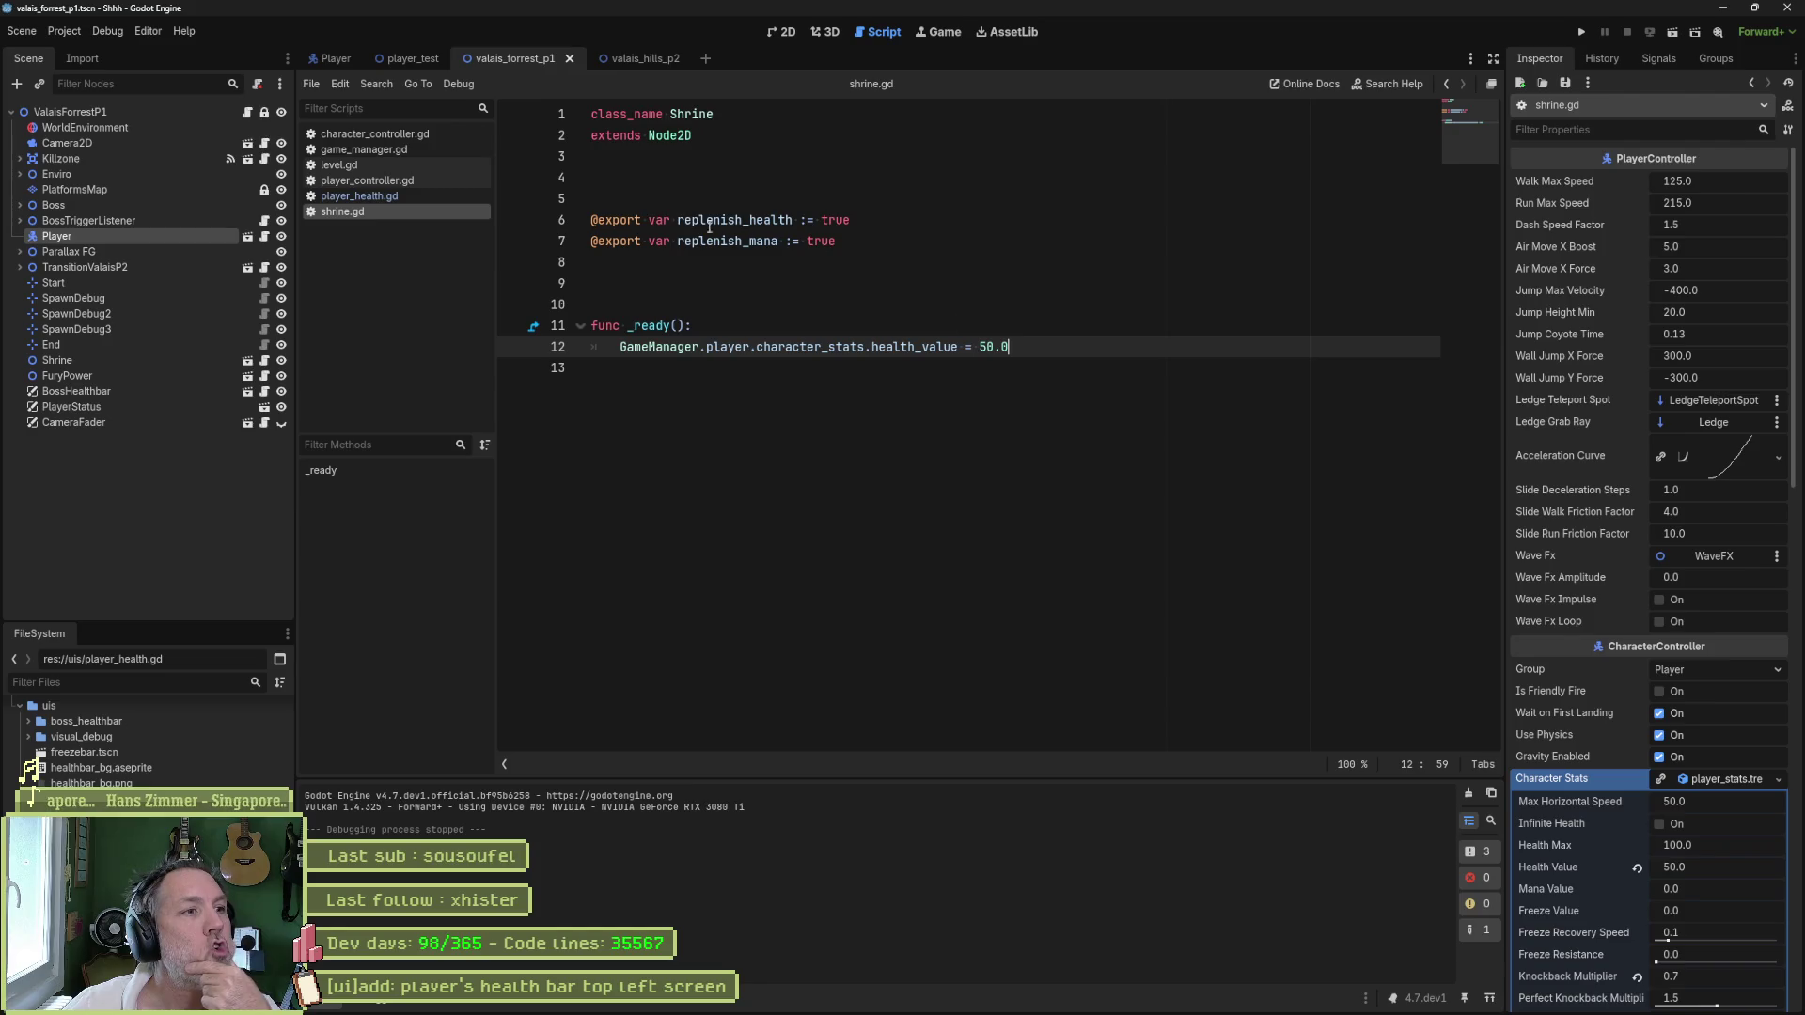
left_click(248, 361)
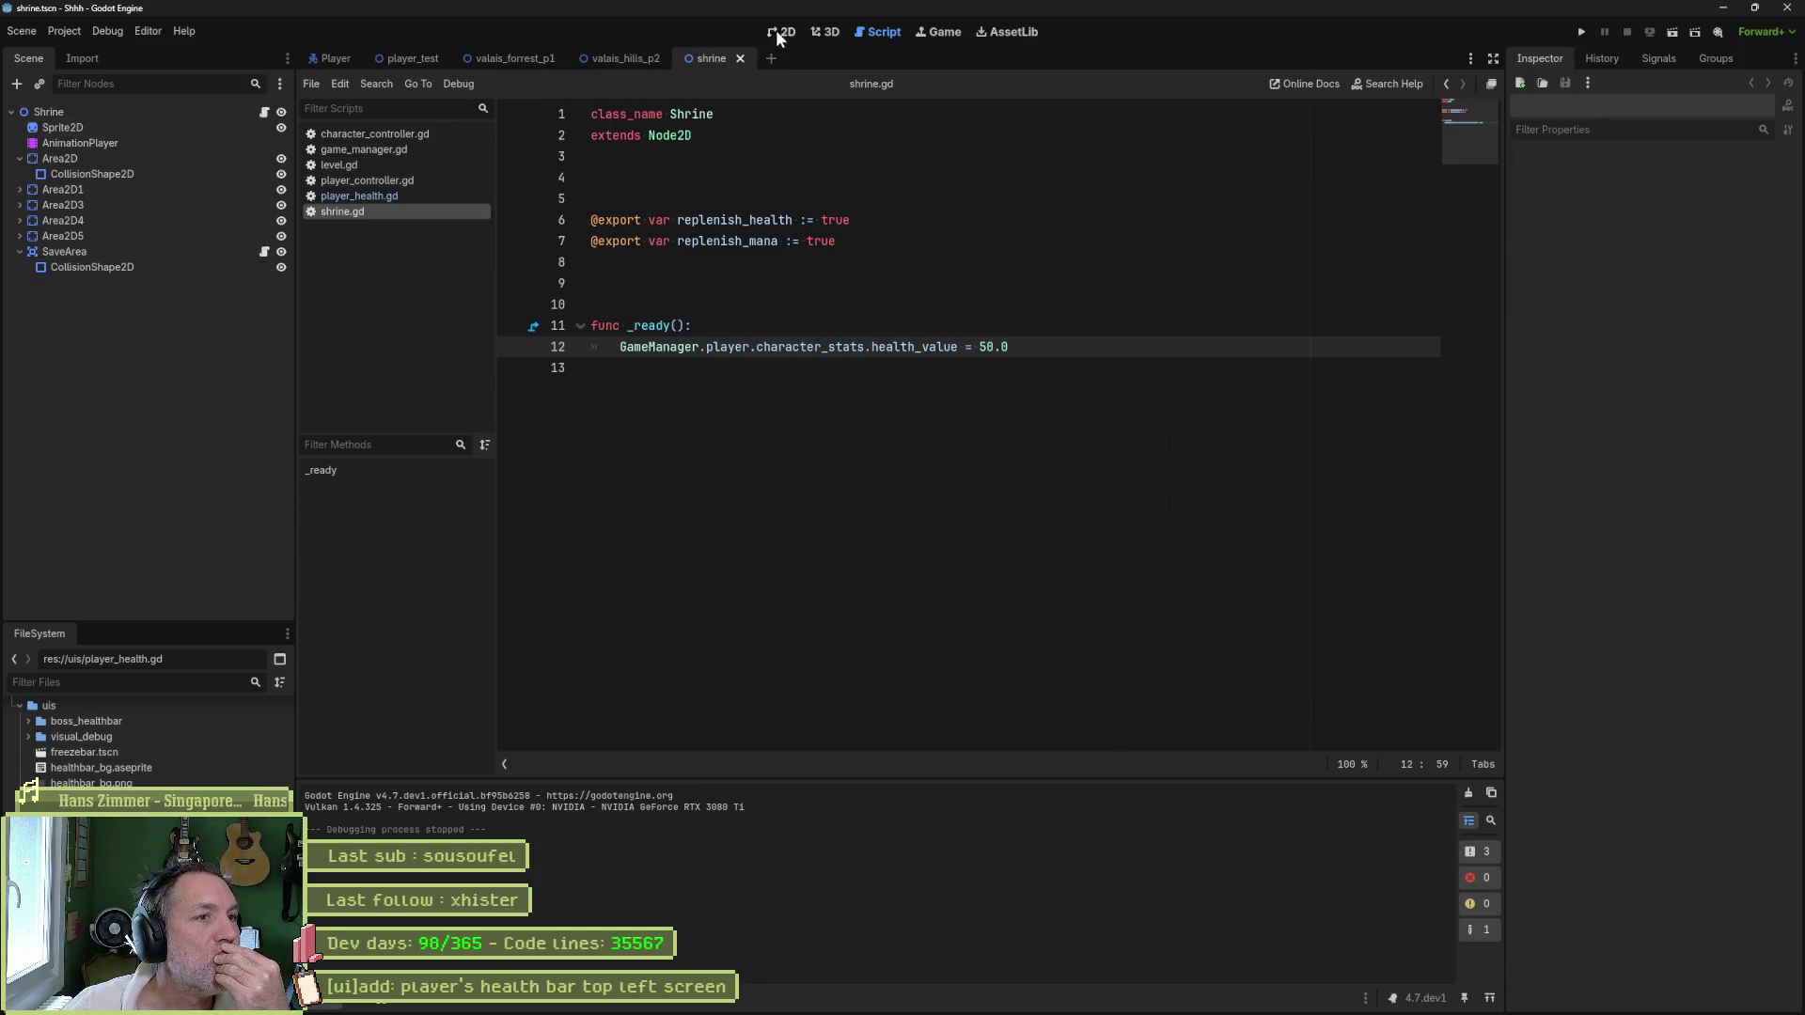
- Show the shrine scene in its own tab, fit its tree in view, and inspect the first Area2D nodes
left_click(780, 32)
scroll(635, 290, "down", 2)
left_click_drag(551, 363, 716, 243)
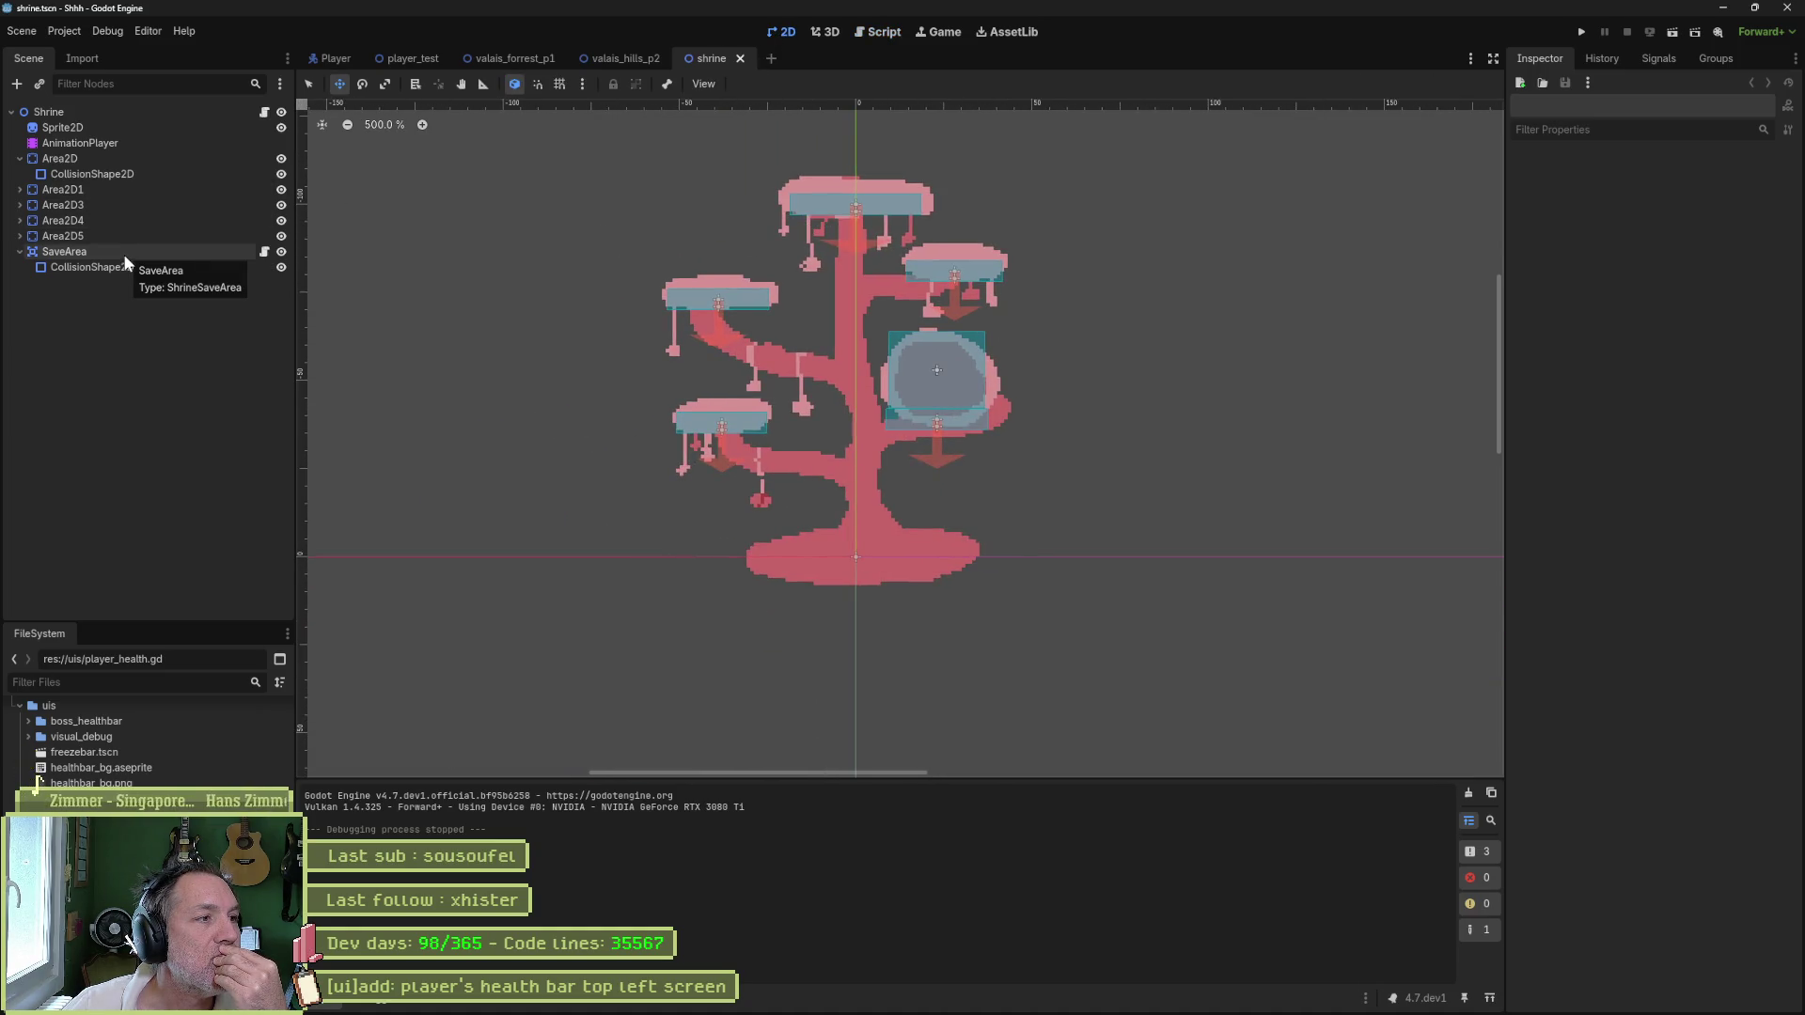
left_click(105, 156)
left_click(103, 177)
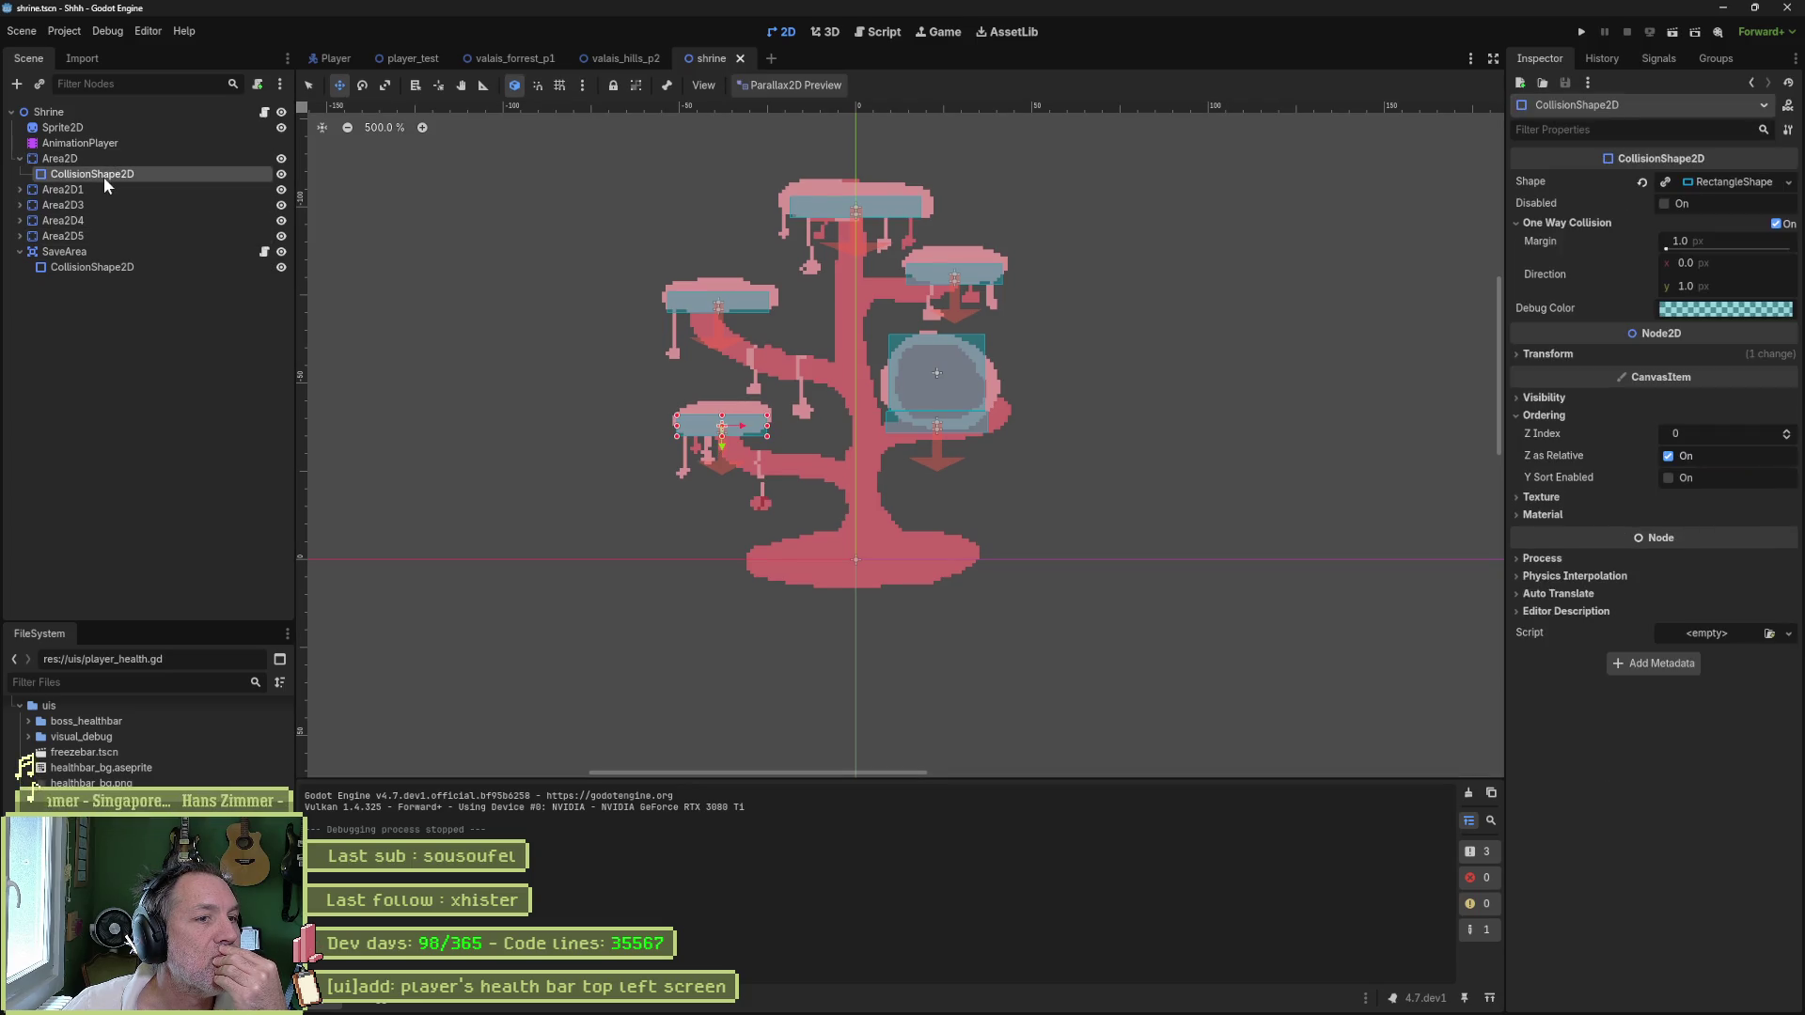
left_click(96, 190)
- Check Area2D3, Area2D4, Area2D5 and SaveArea, then open SaveArea's shrine_save_area.gd script
left_click(92, 207)
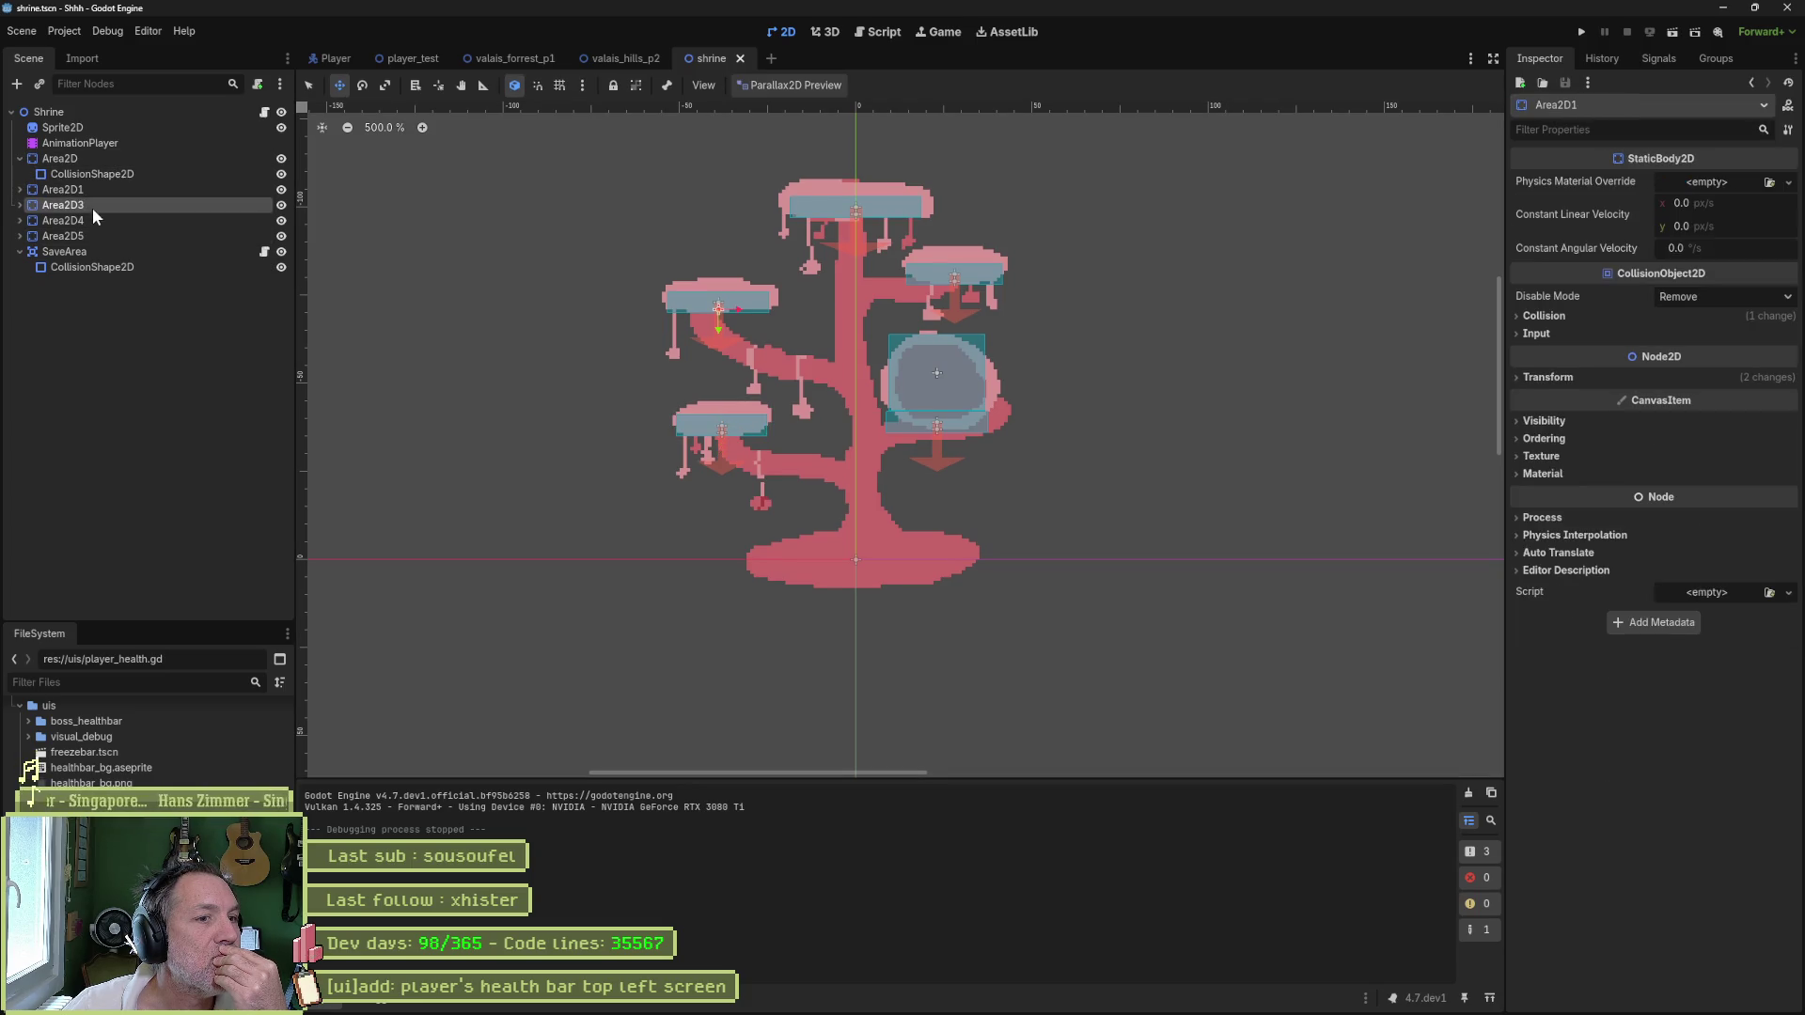
left_click(83, 222)
left_click(83, 237)
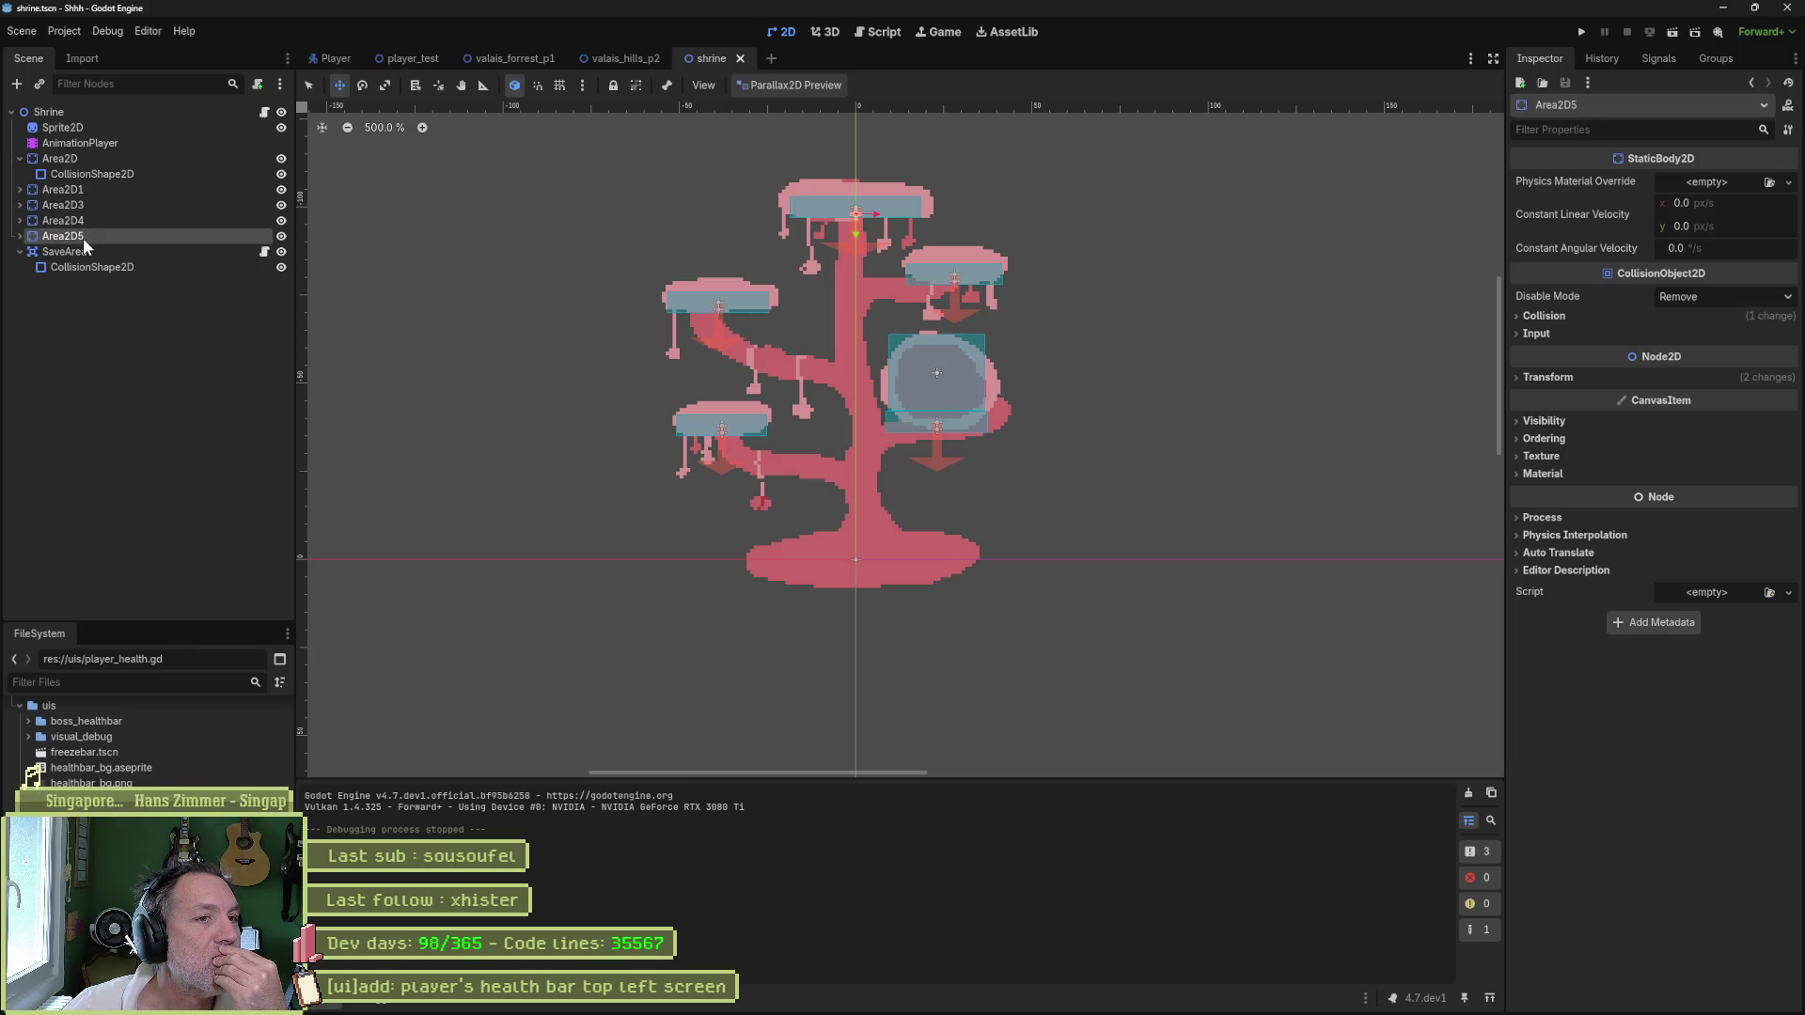
left_click(81, 252)
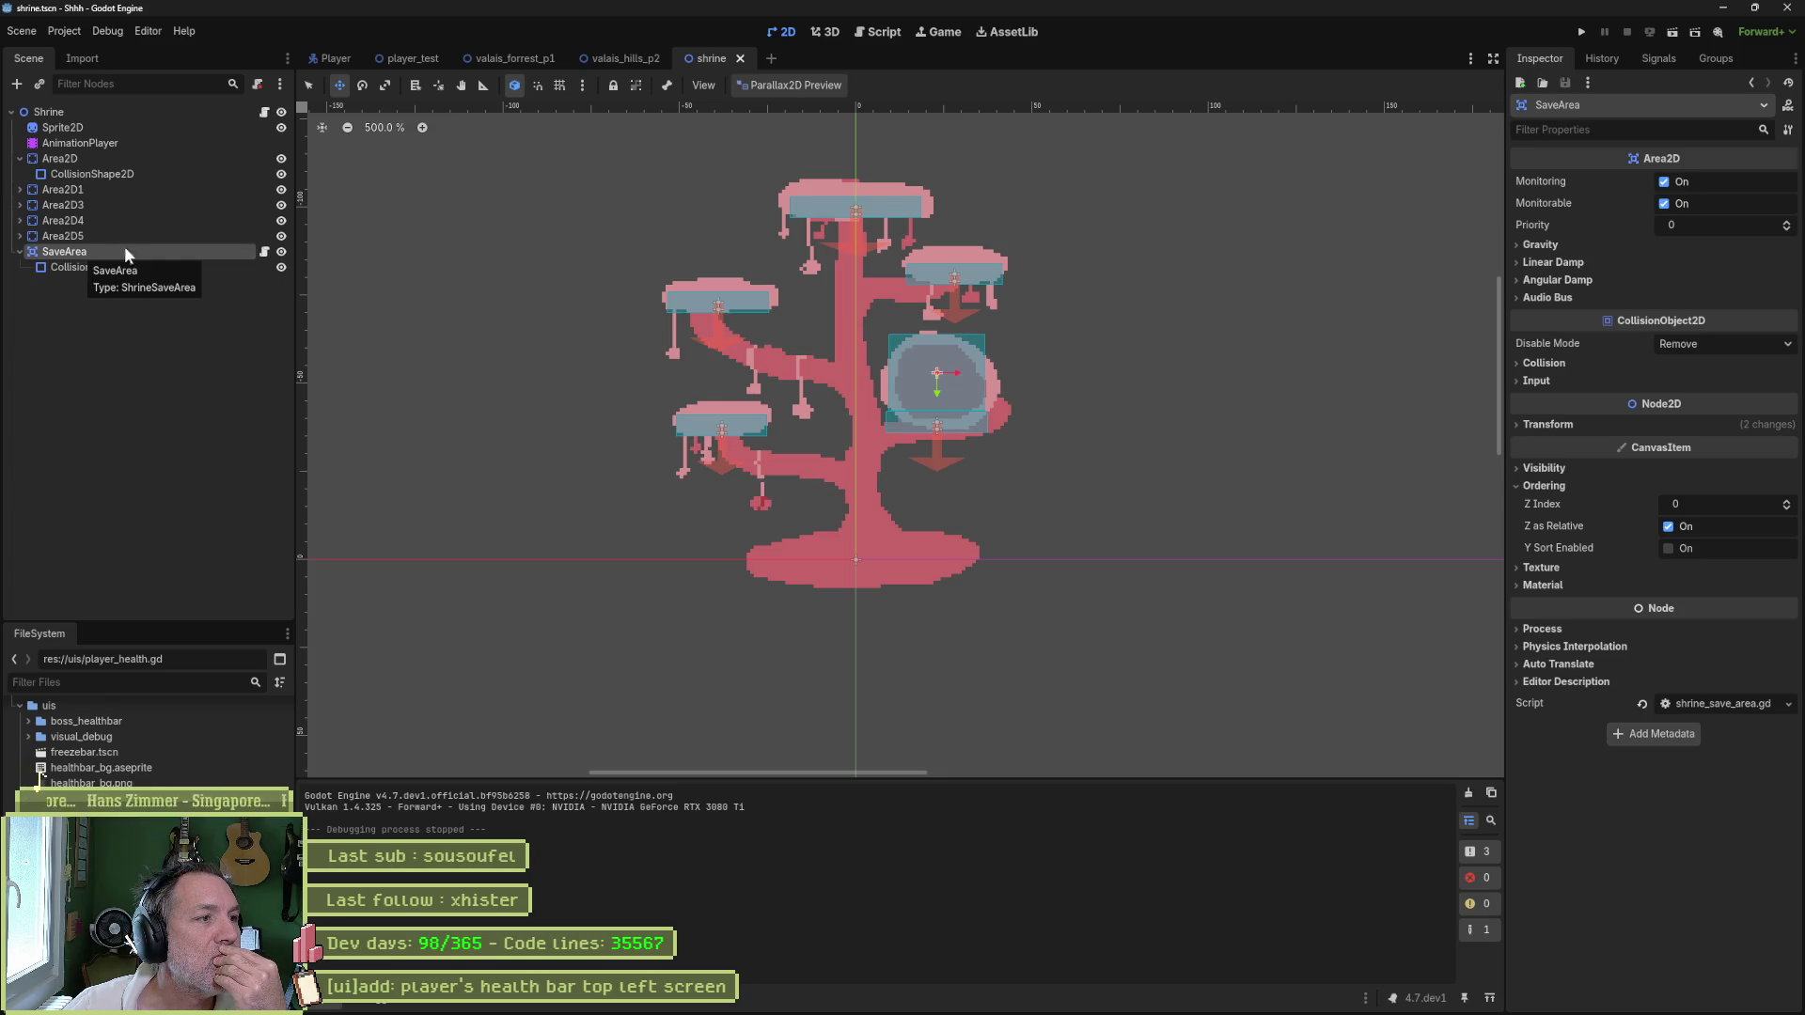
left_click(265, 252)
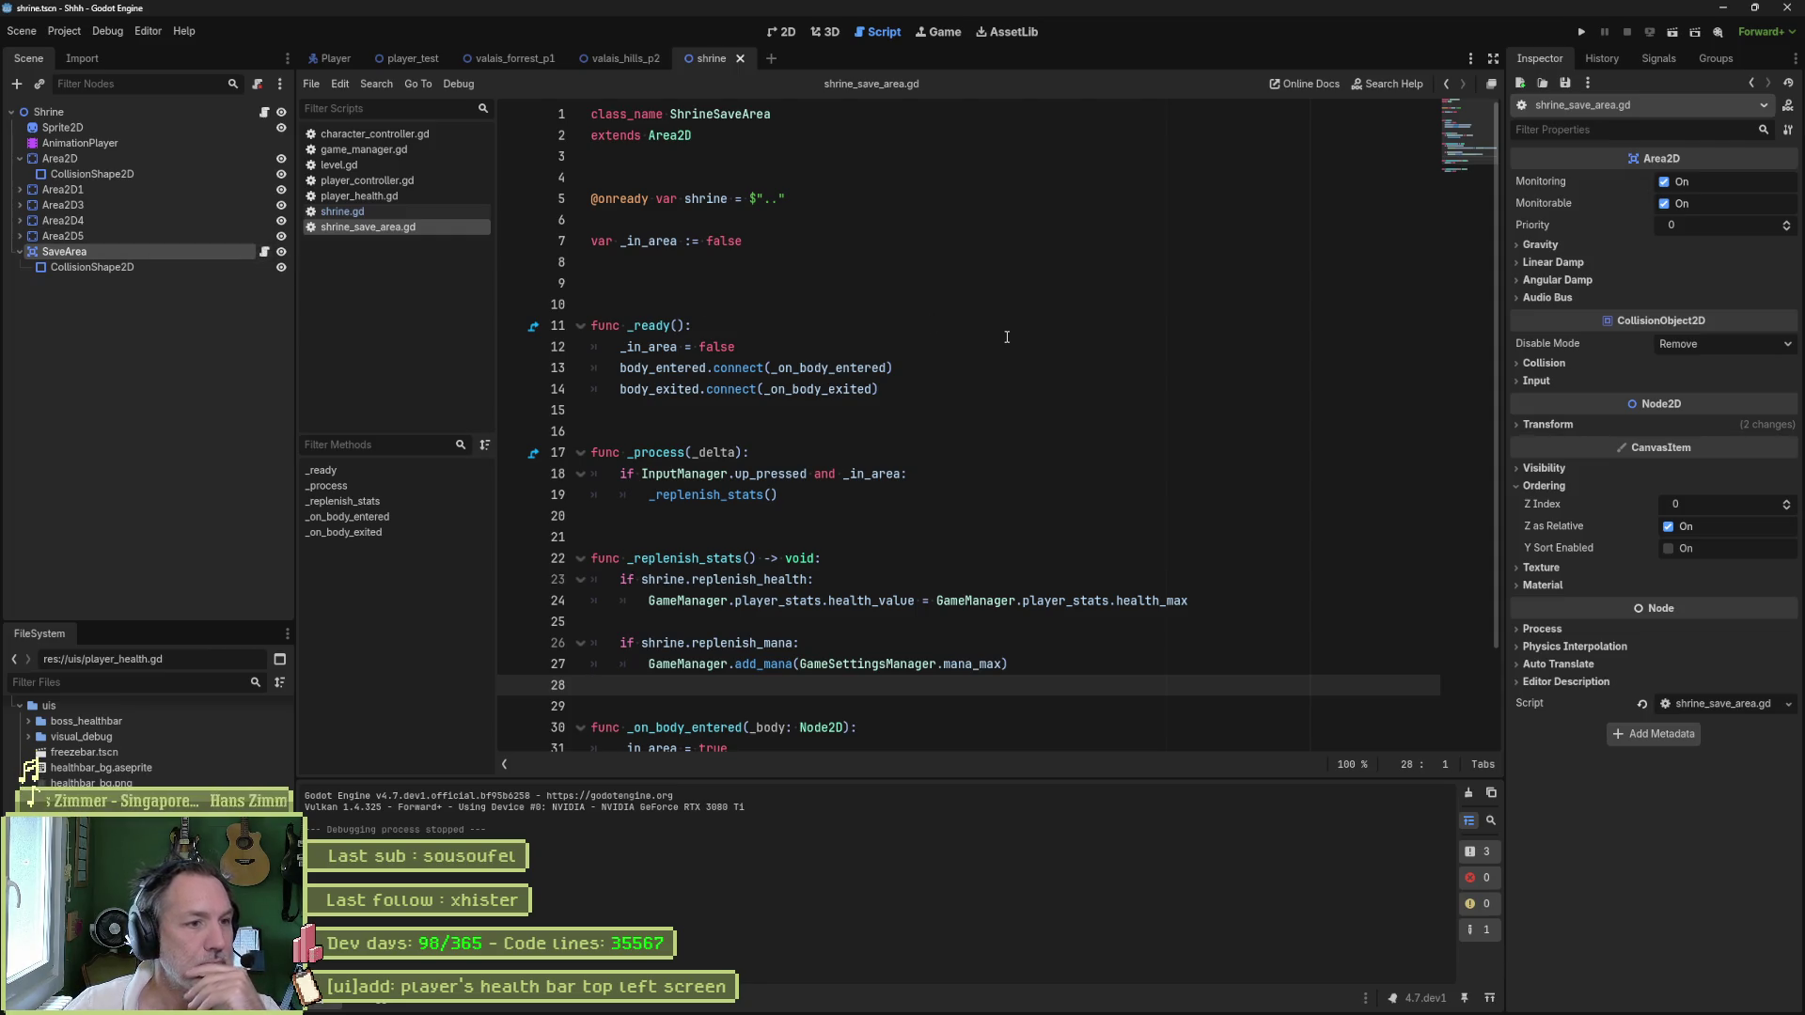
- Go to the _replenish_stats definition, set a breakpoint on line 24, and view the Shrine root's properties
scroll(1007, 344, "down", 2)
left_click(889, 386, "ctrl")
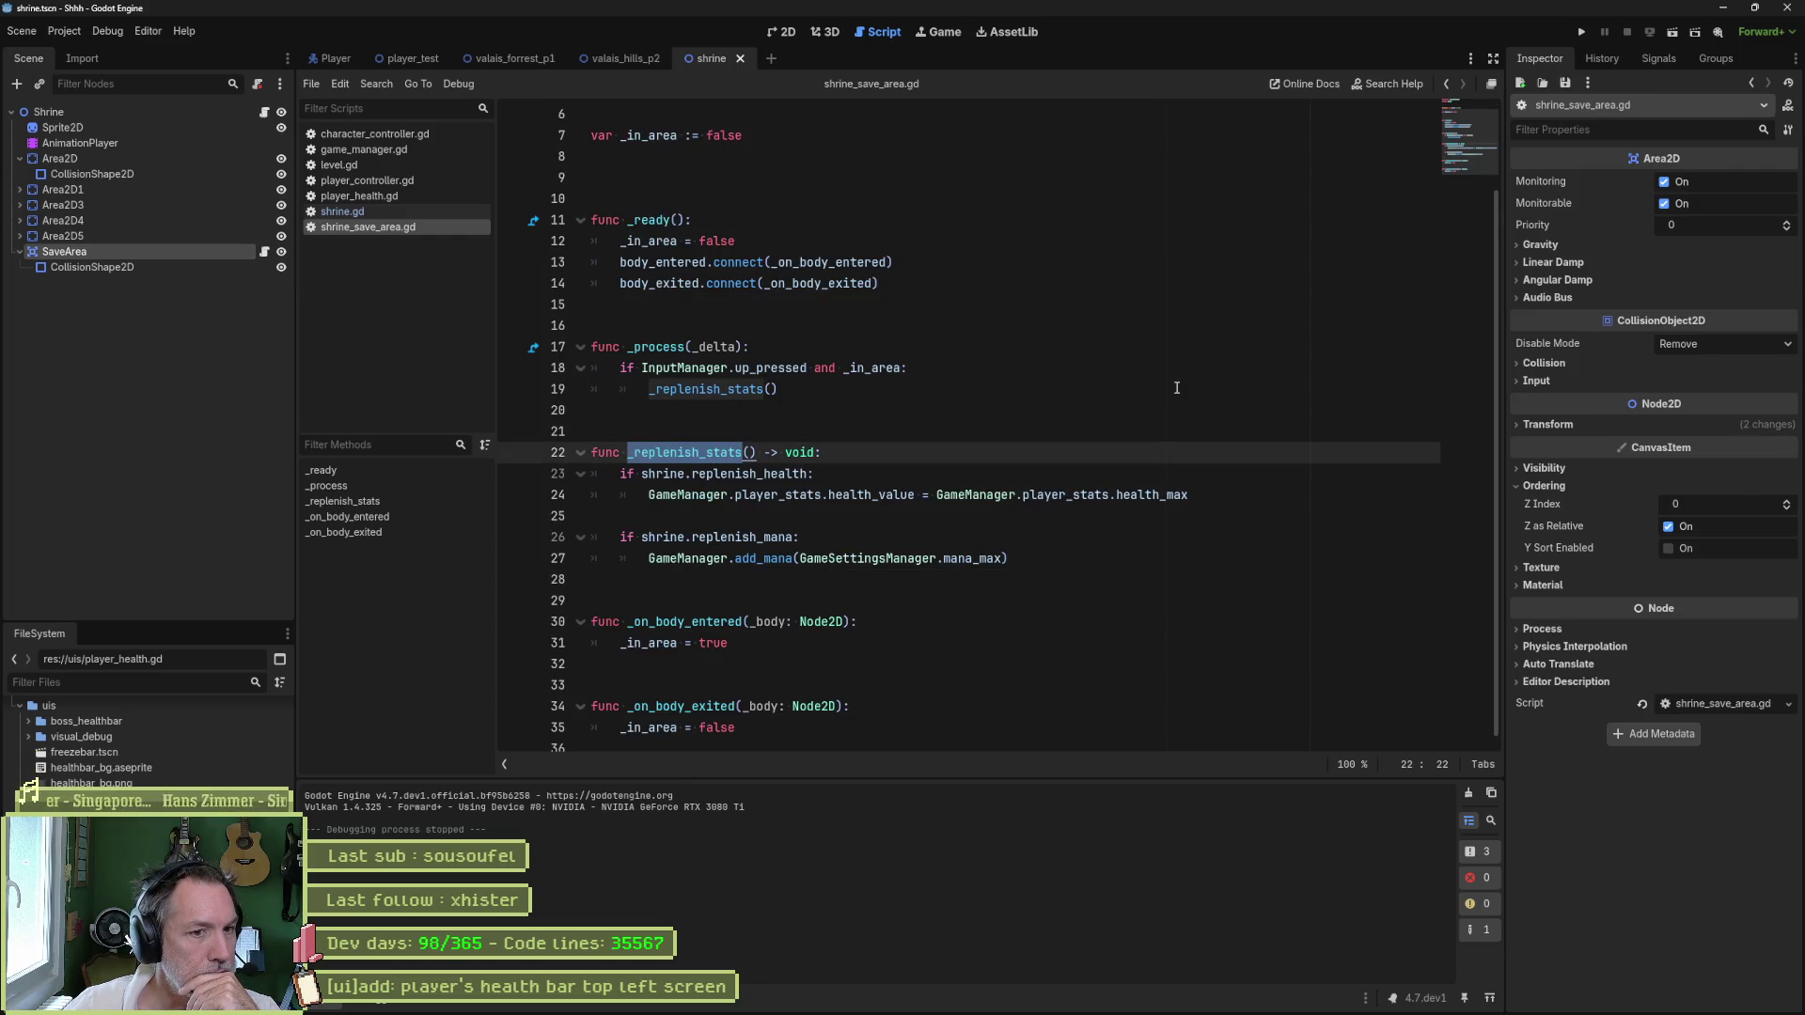
left_click(512, 494)
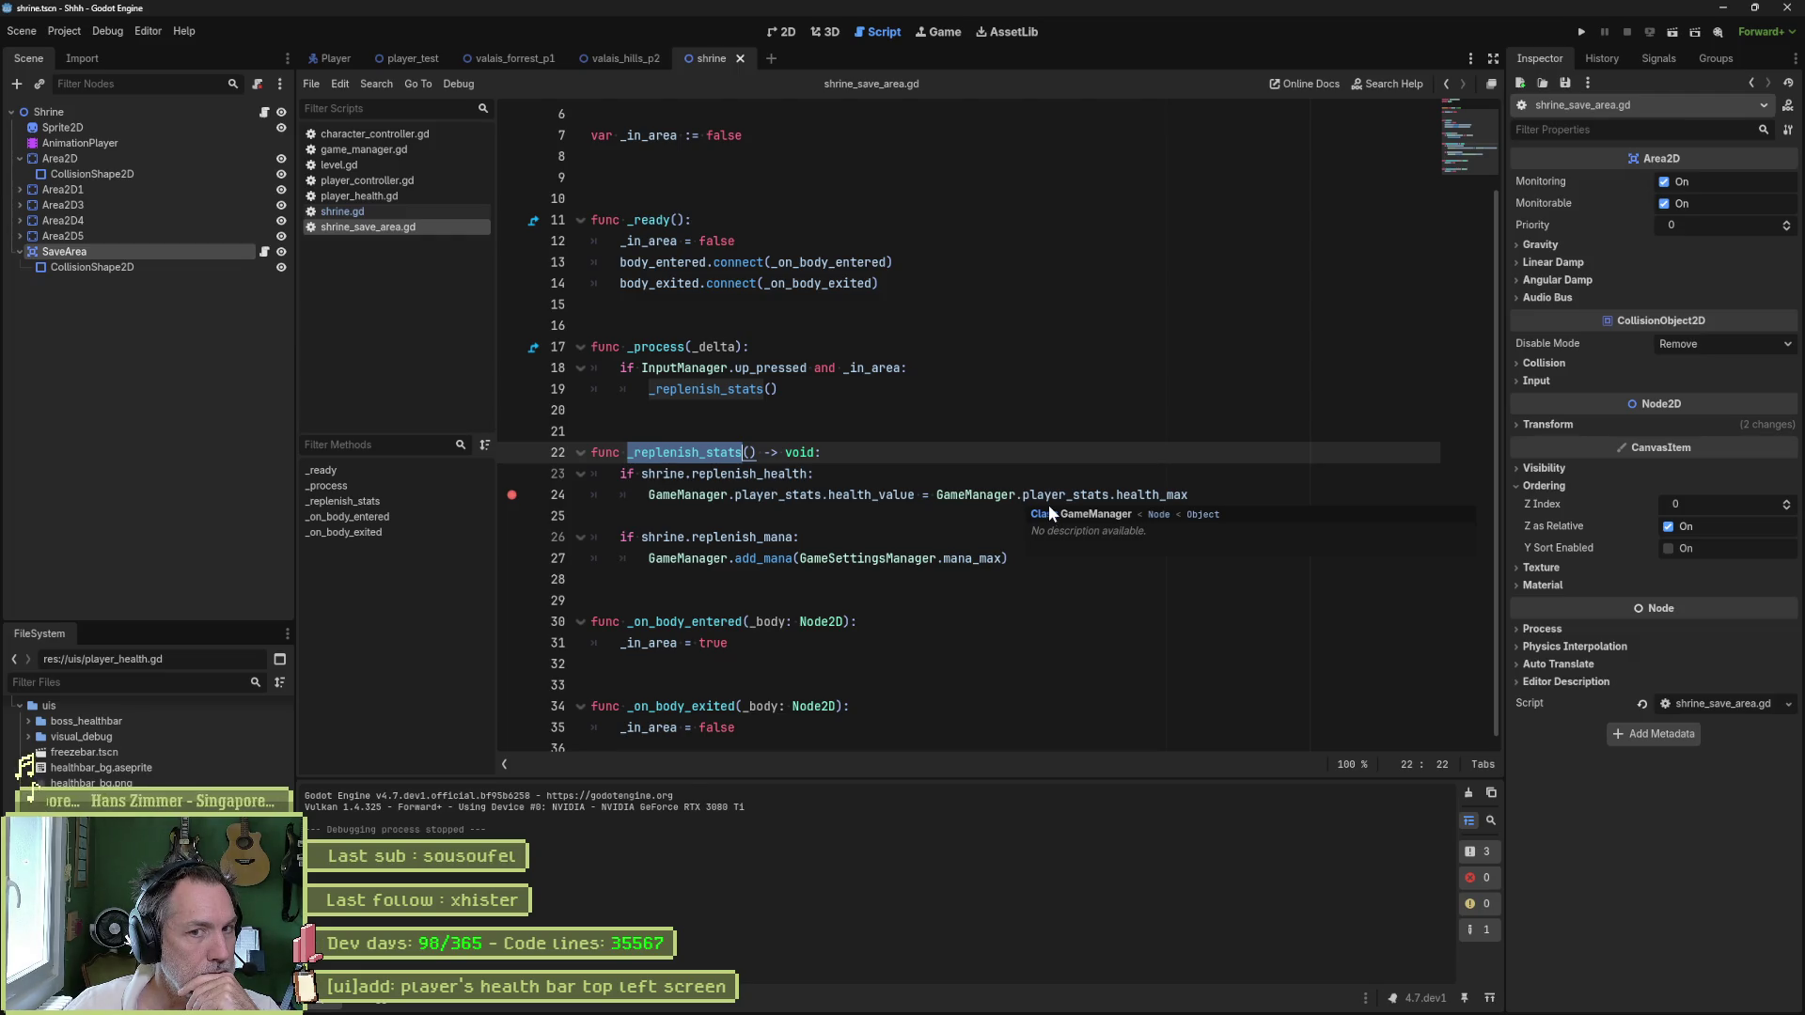
left_click(132, 114)
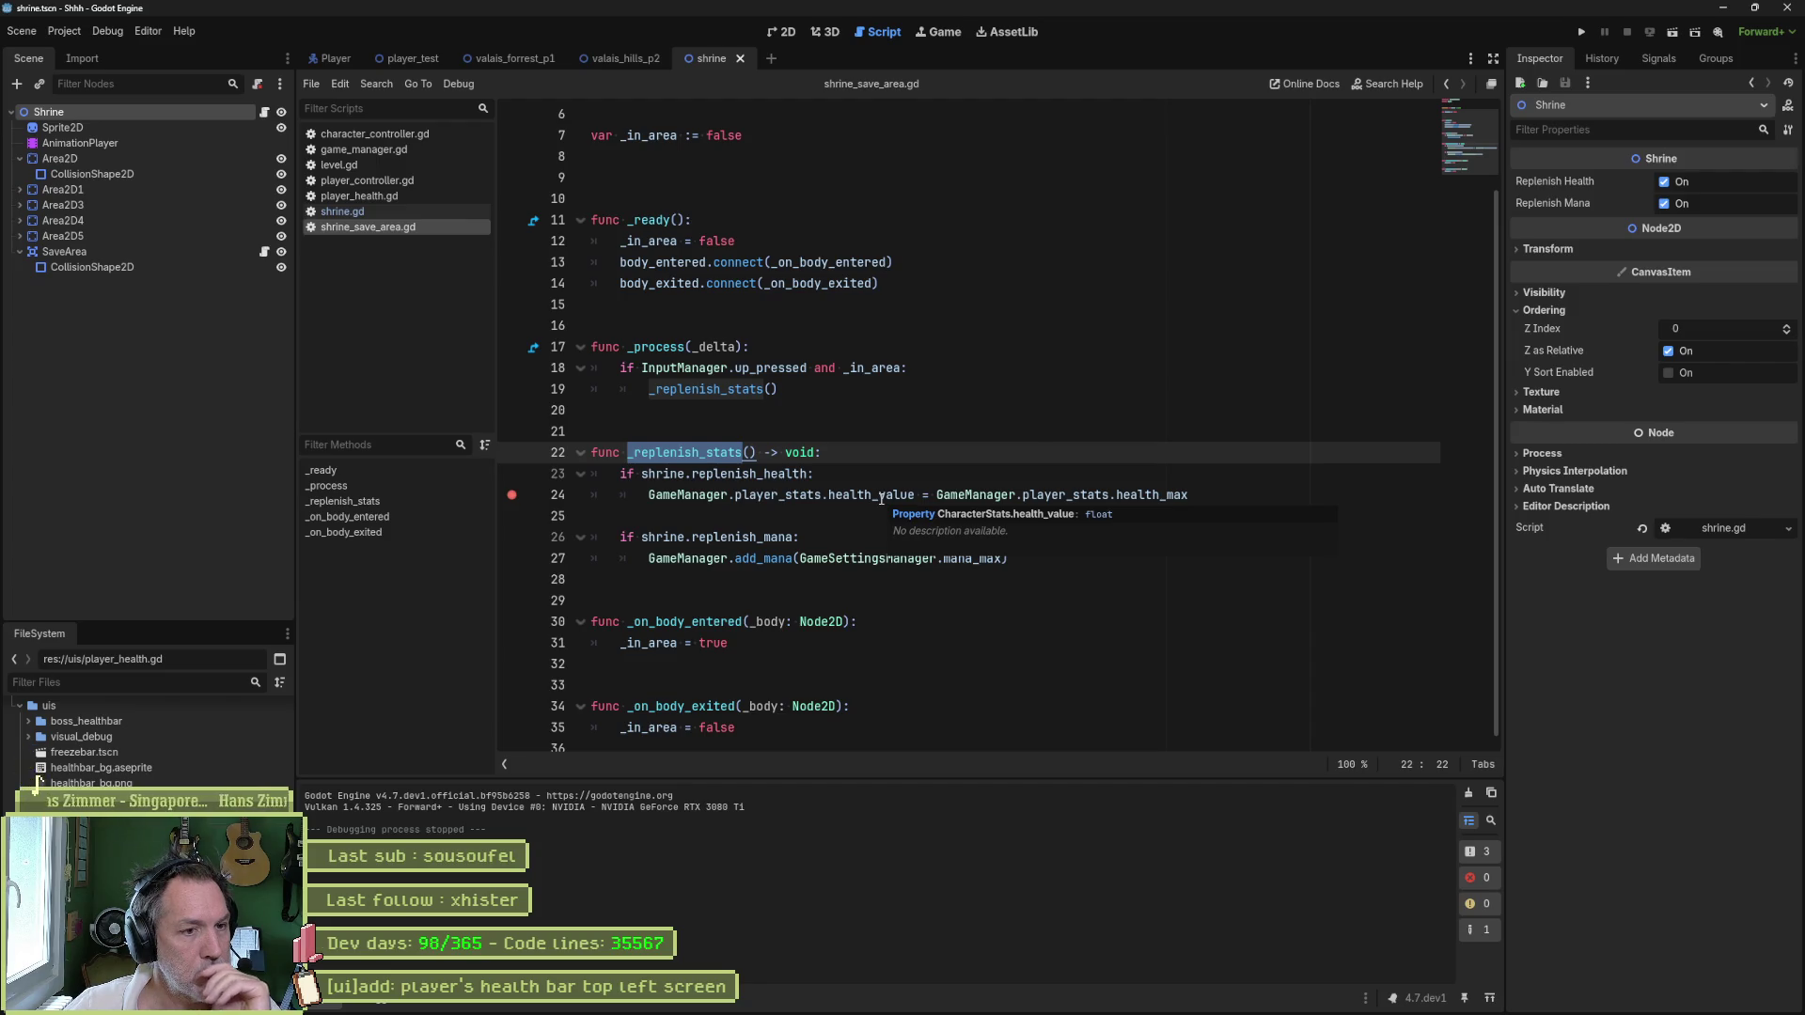
- Look up where health_value is declared, return to shrine_save_area.gd, and start a new line after line 24
left_click(879, 496)
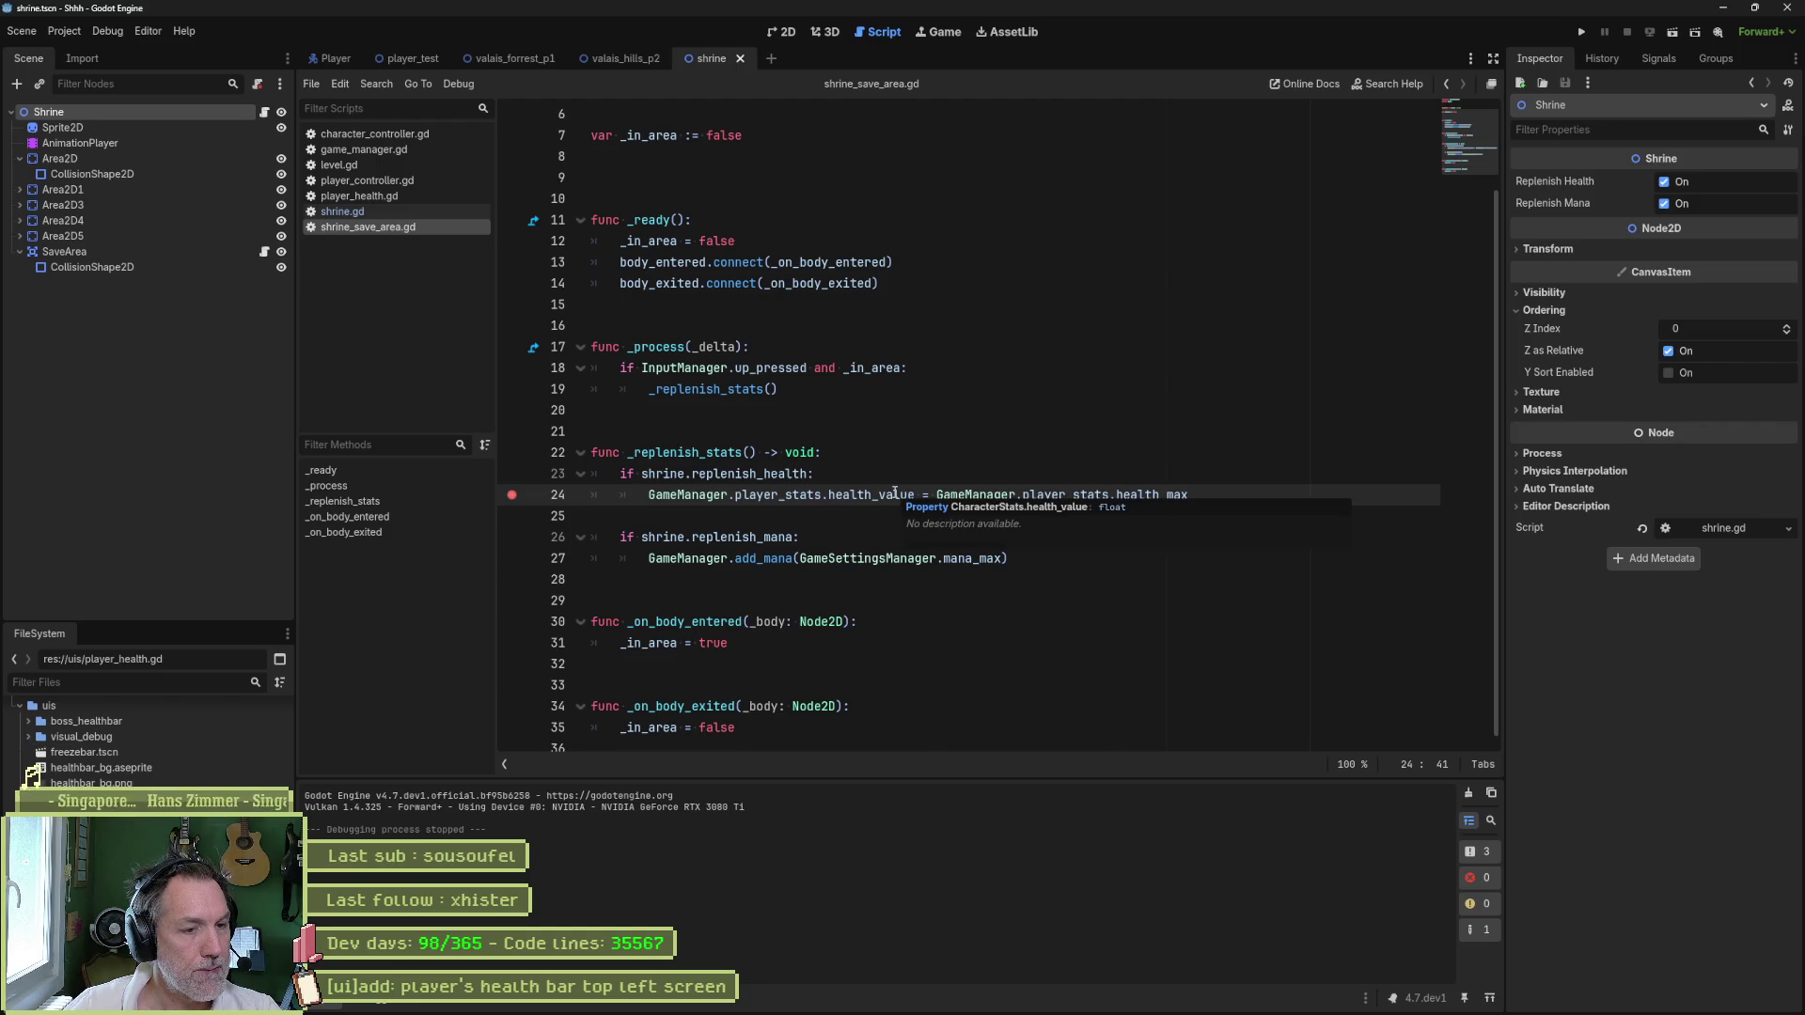
left_click(893, 494, "ctrl")
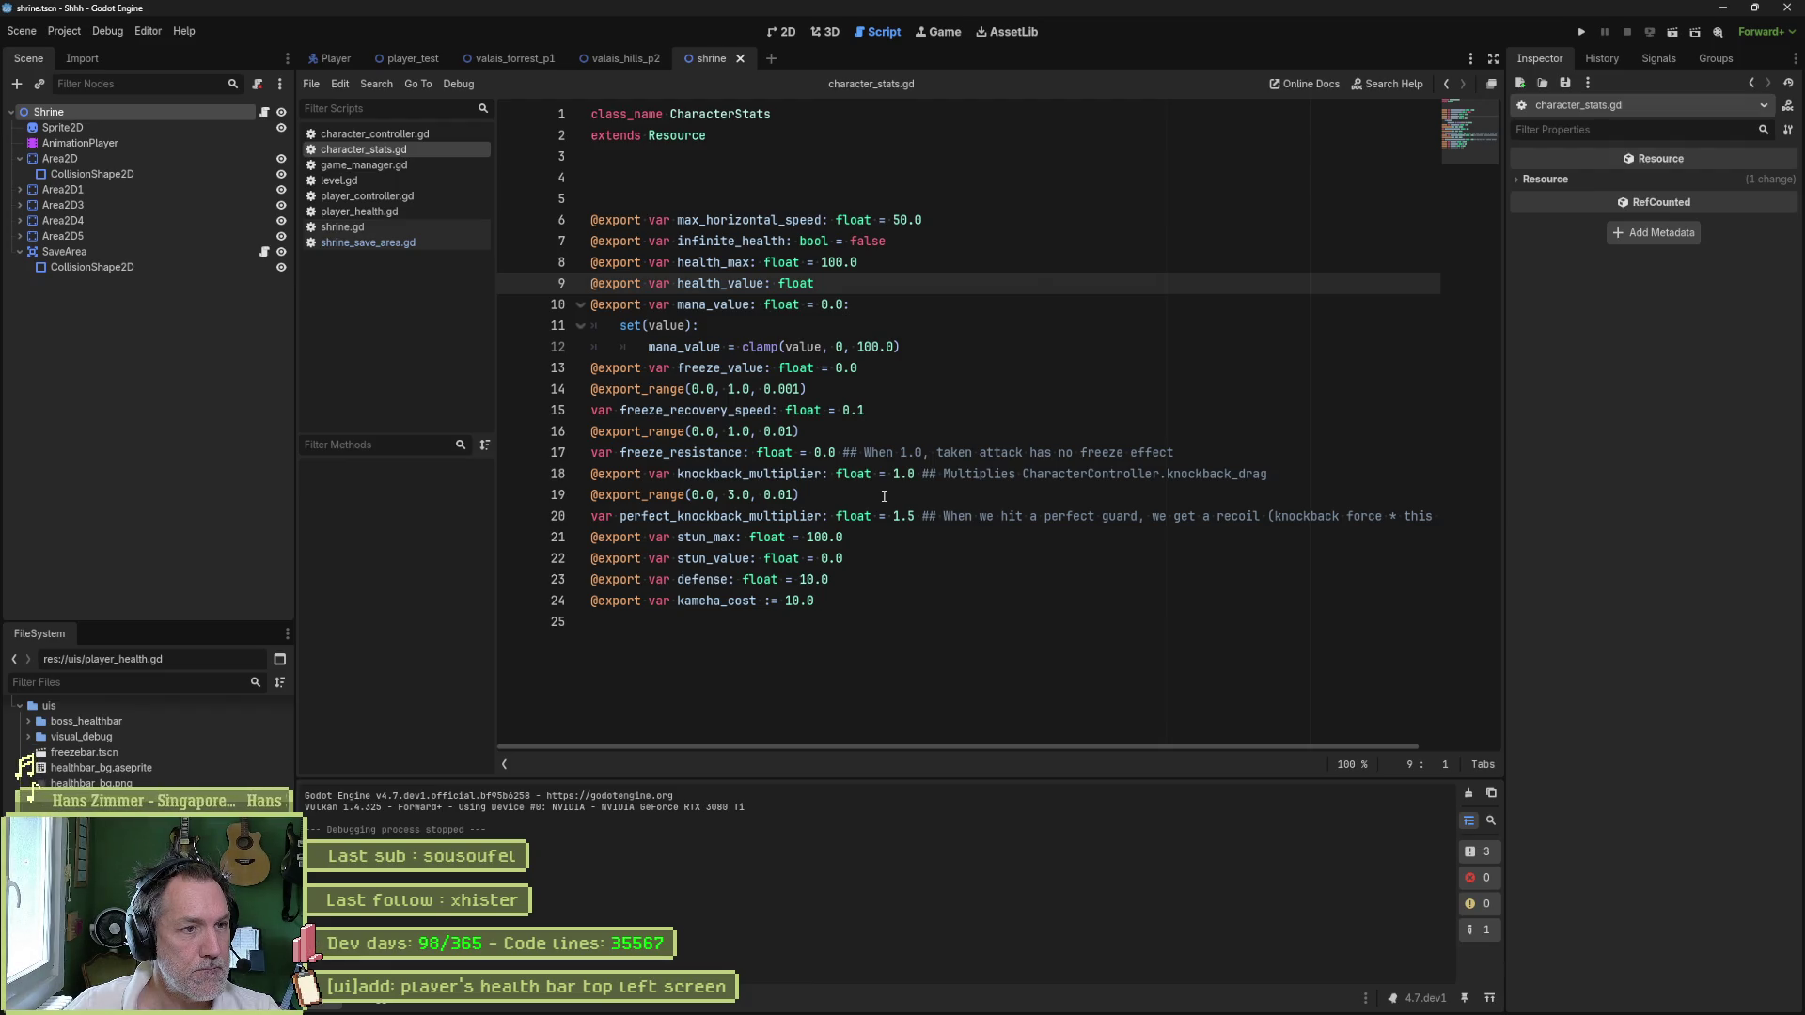
key("alt+Left")
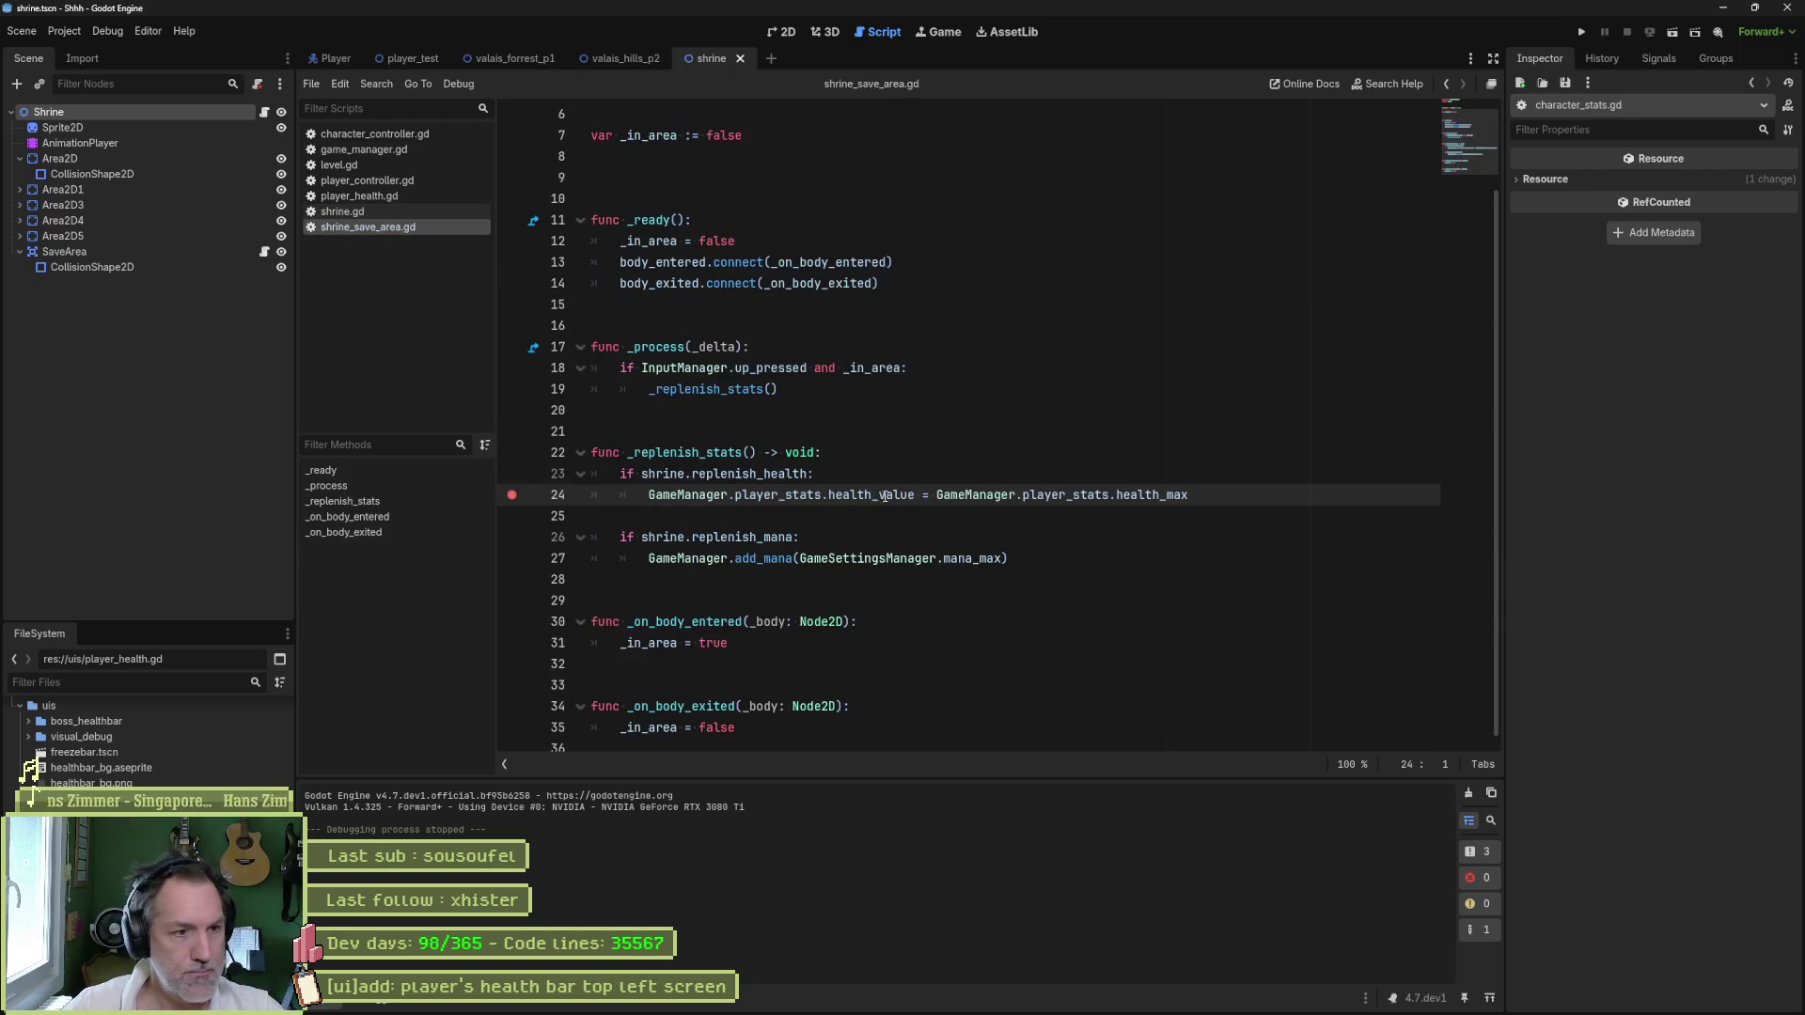
mouse_move(824, 558)
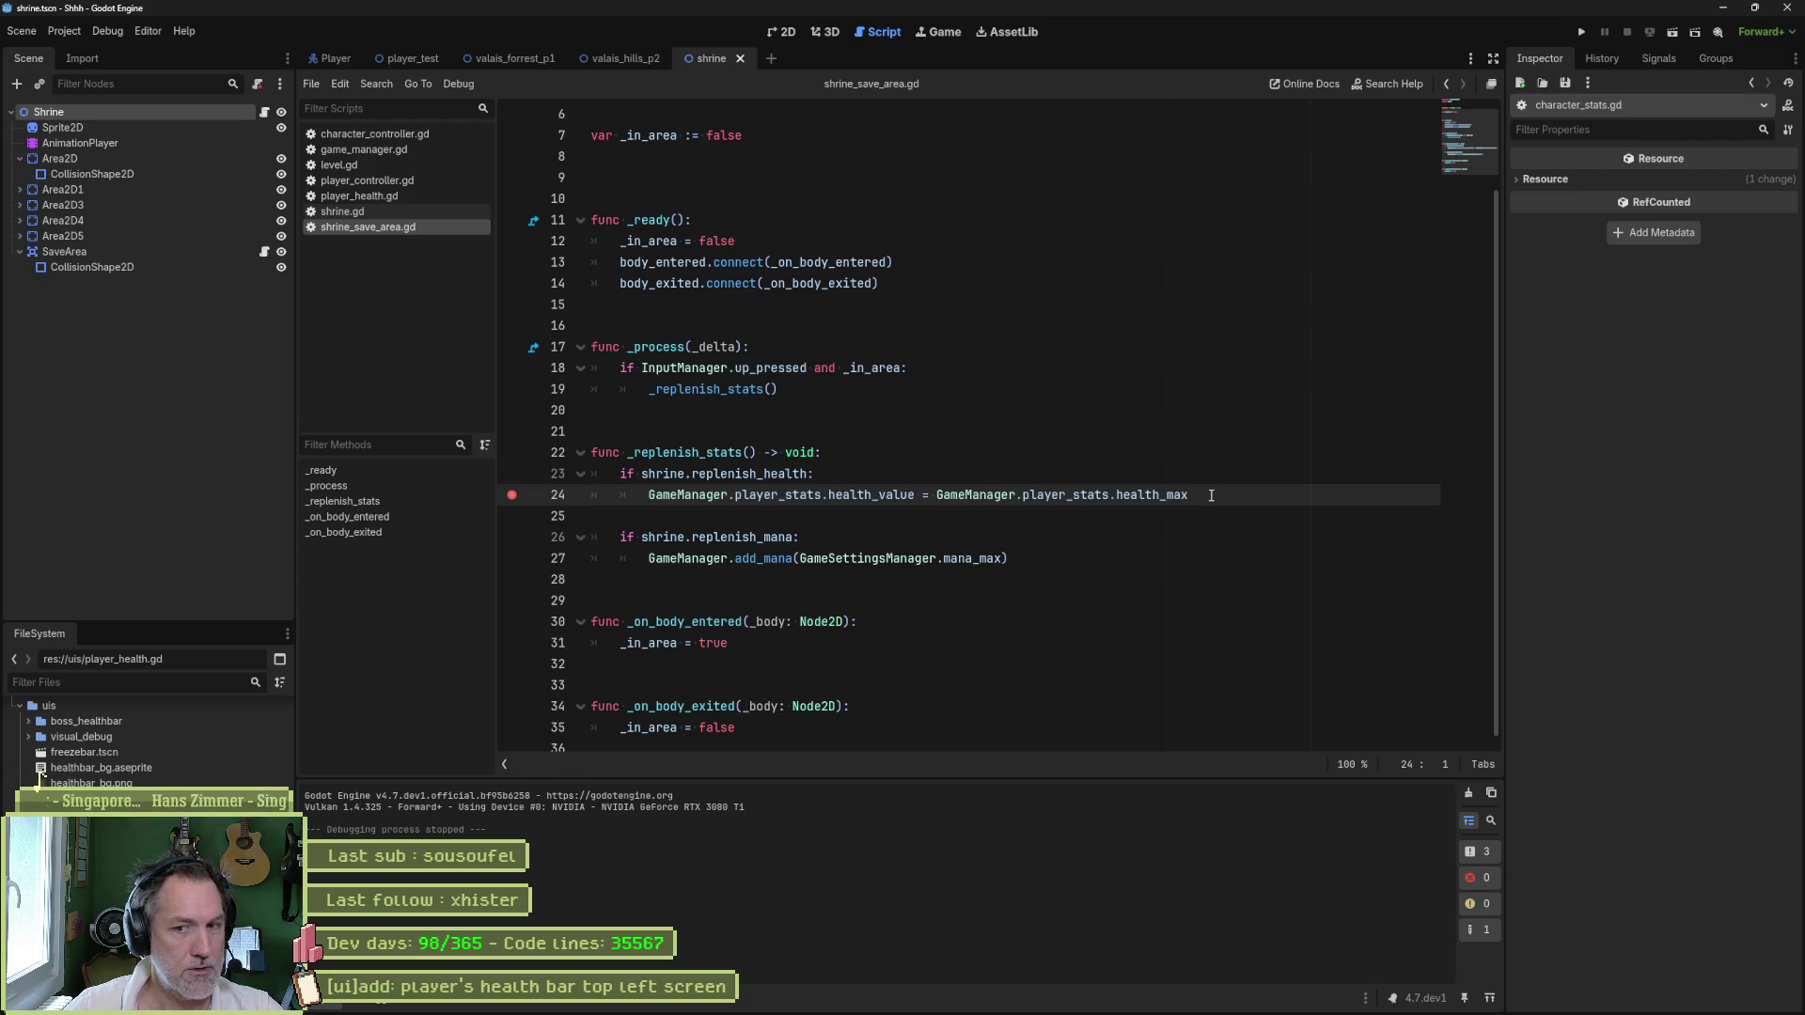
key("Return")
- Write GameManager.persist_health() on line 25 with autocomplete, then switch to the valais_hills_p2 scene
type("gamem")
key("Return")
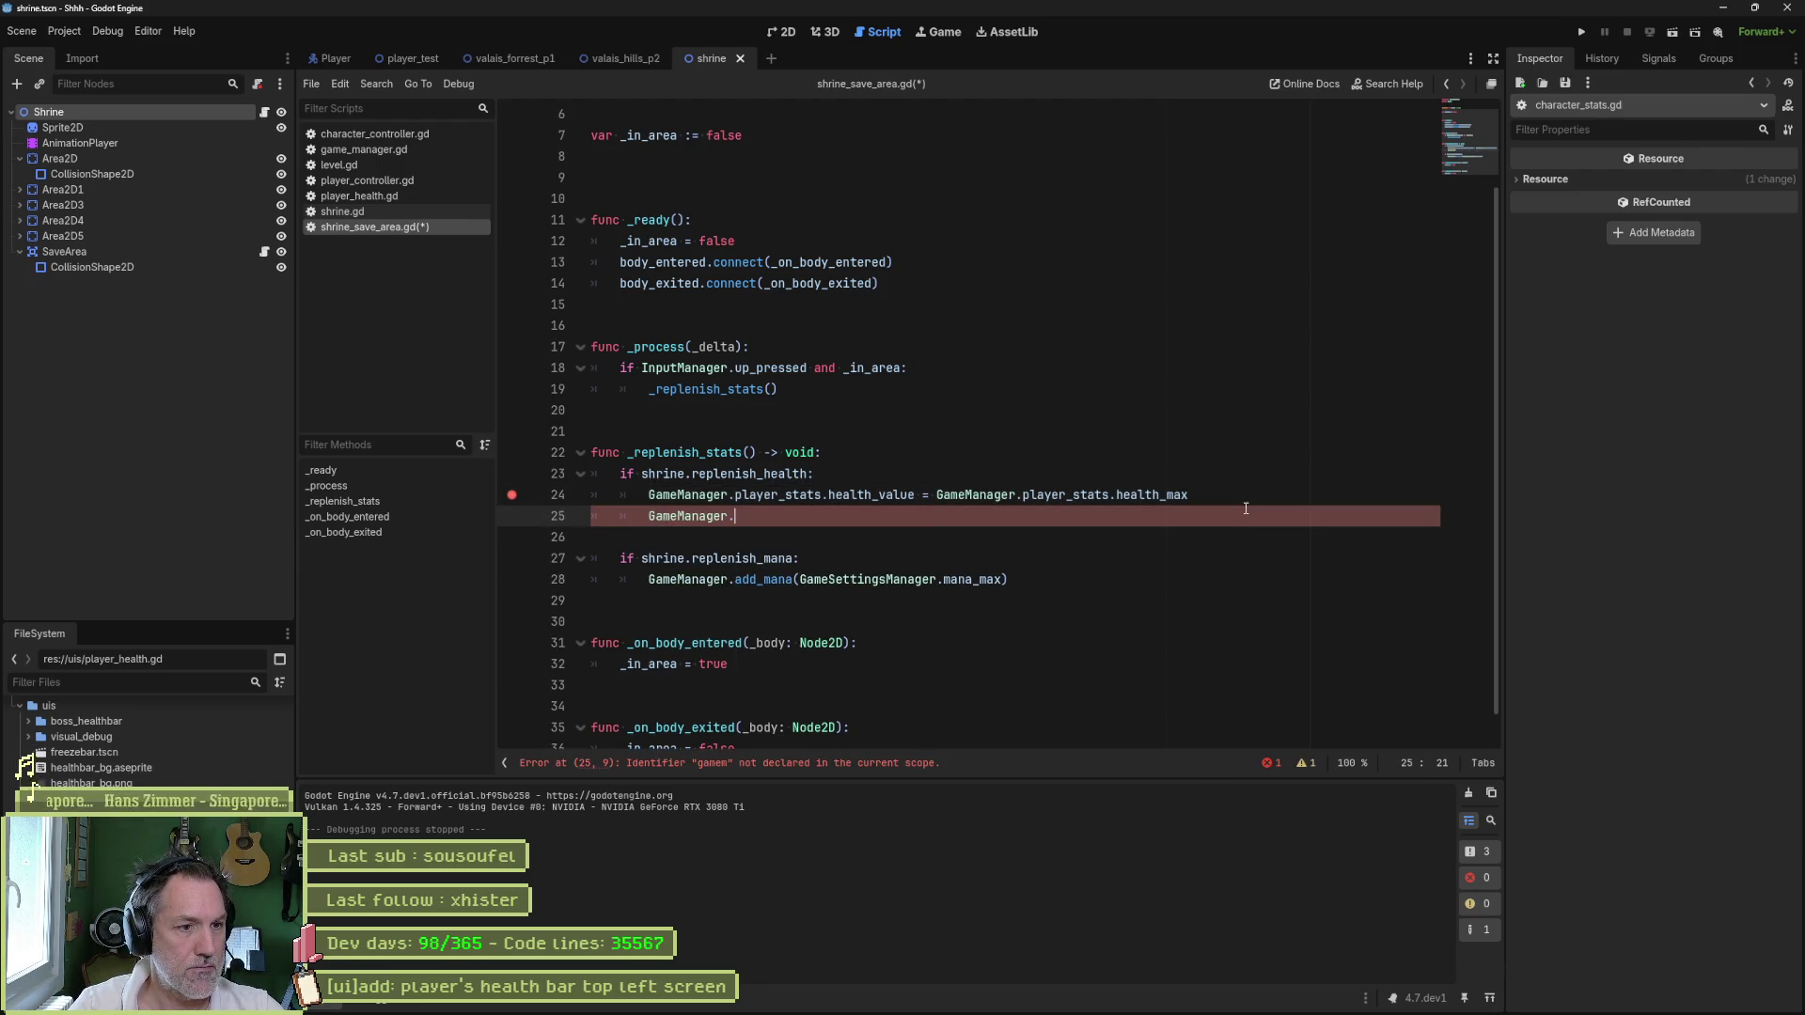
type("add")
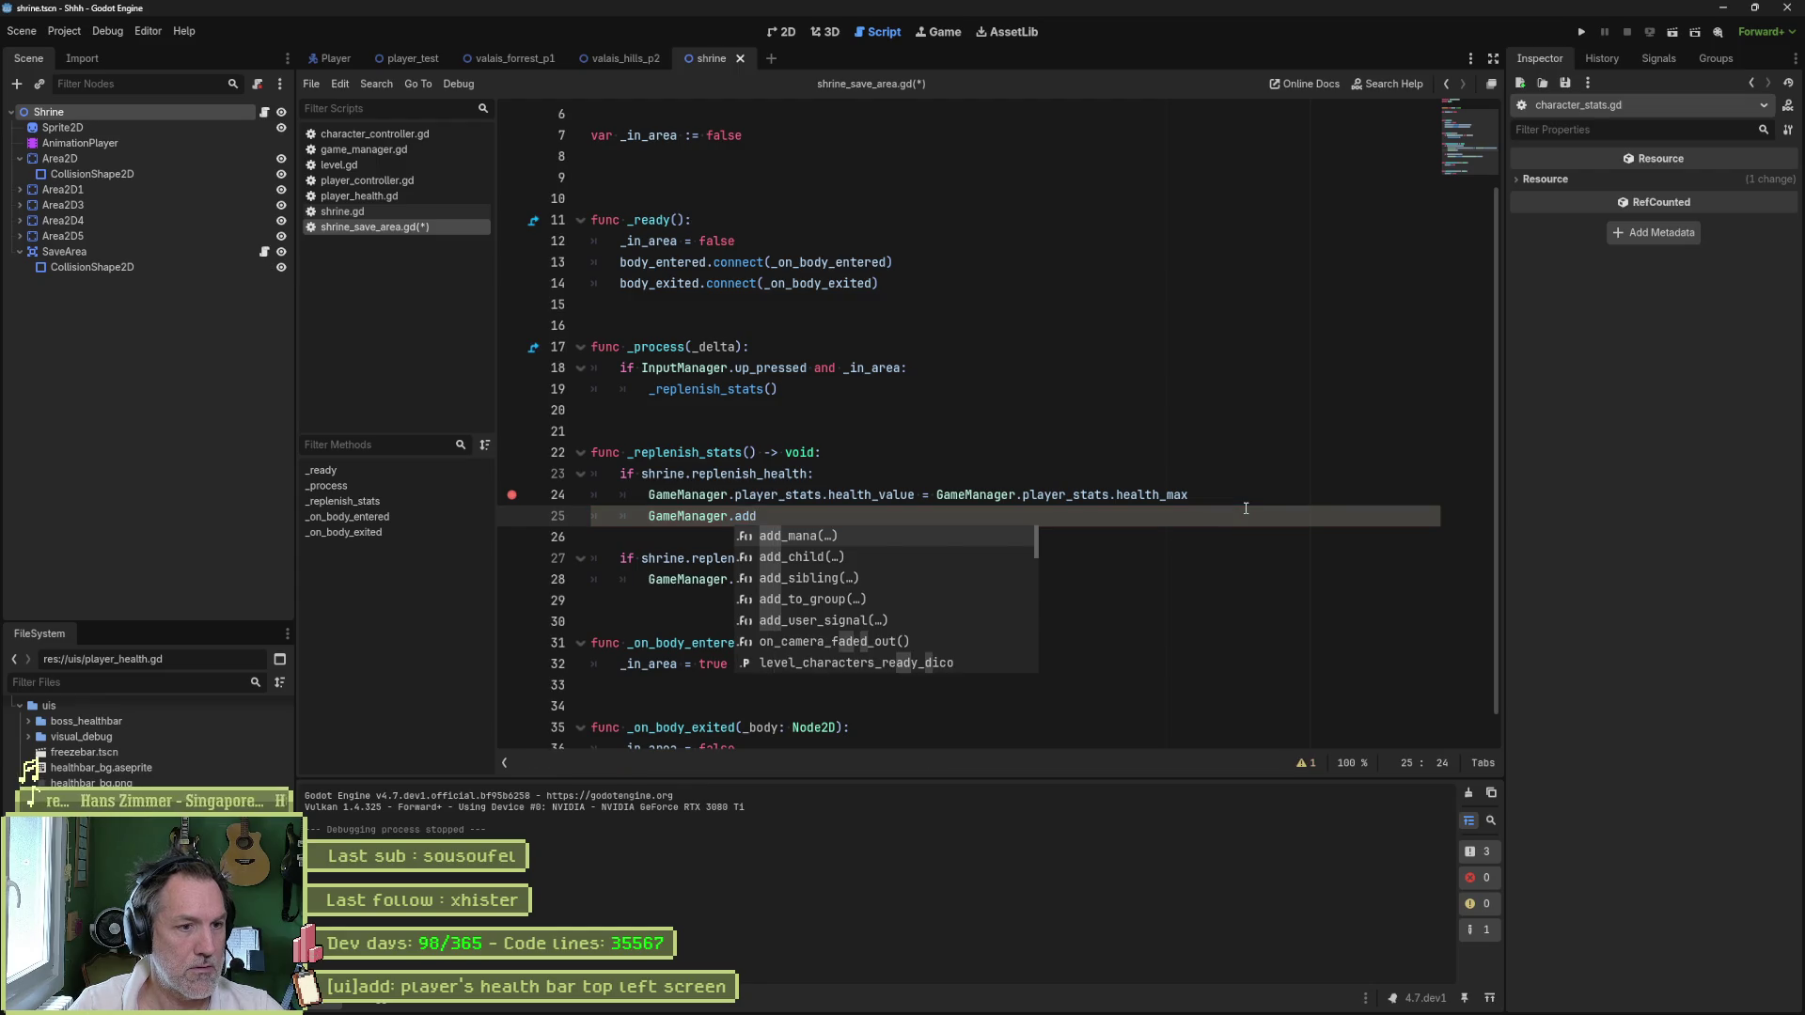
key("BackSpace")
key("BackSpace")
key("BackSpace")
type("heal")
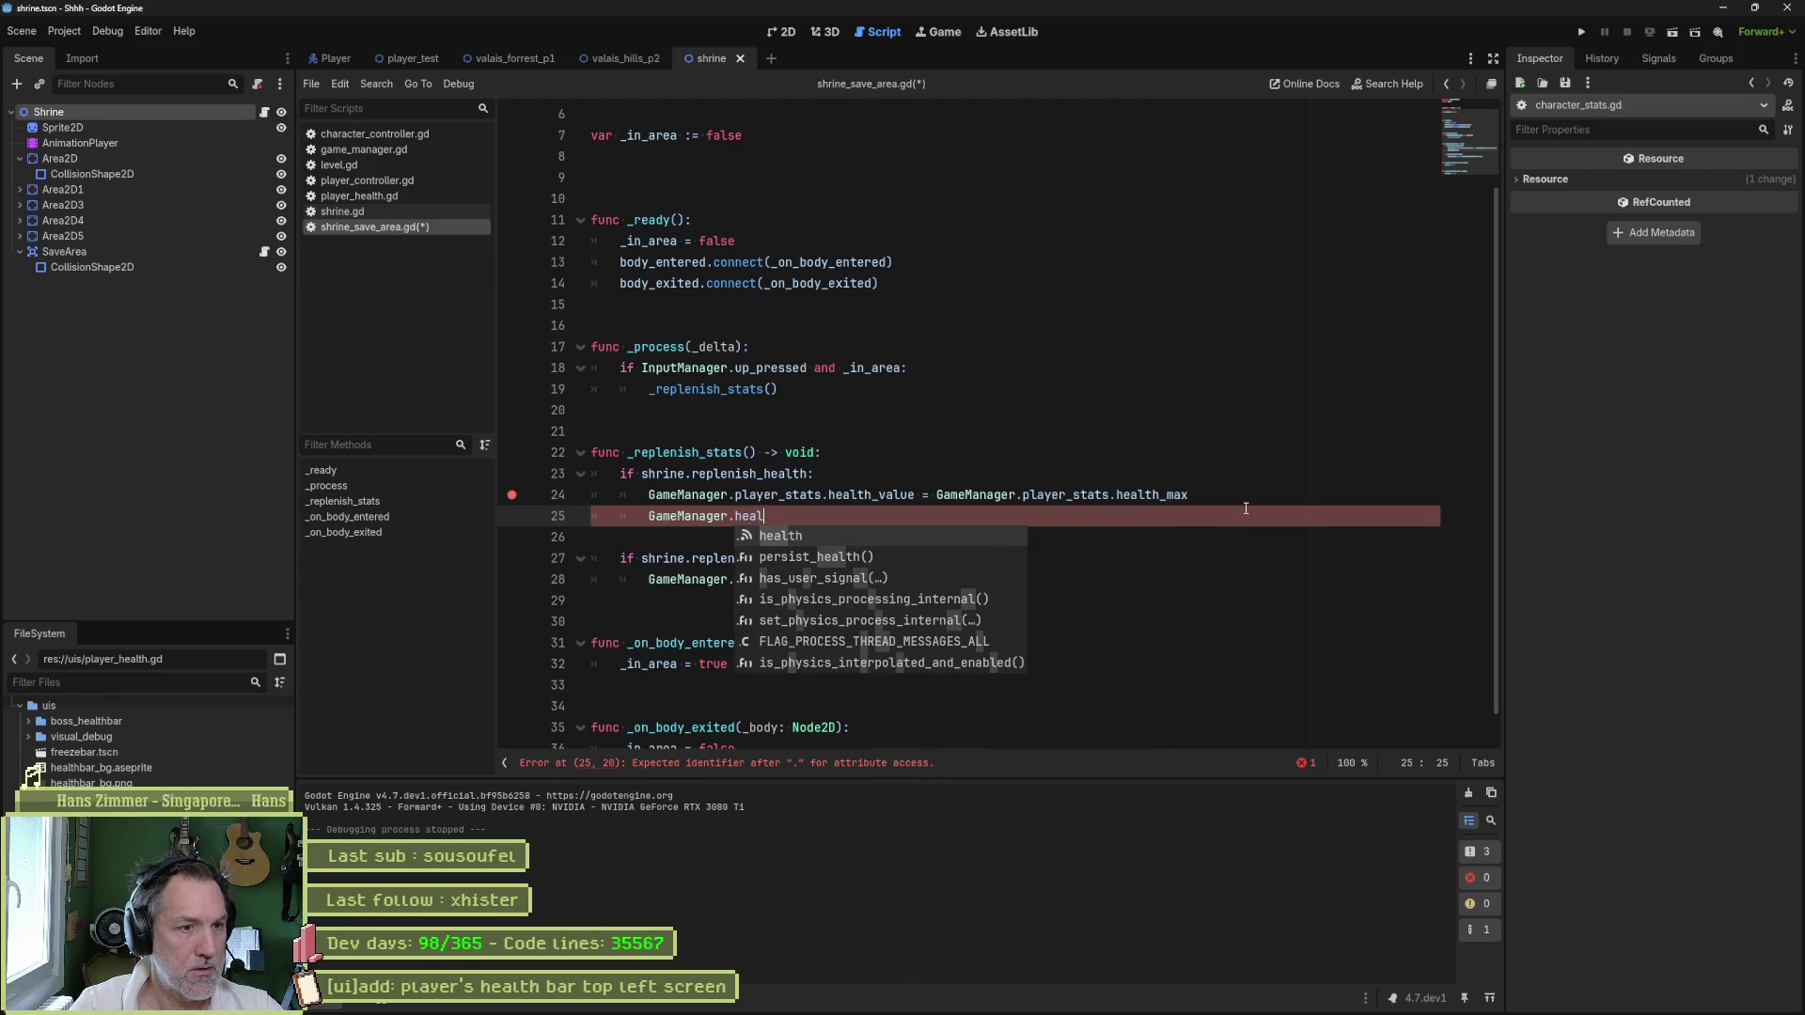
key("Down")
key("Return")
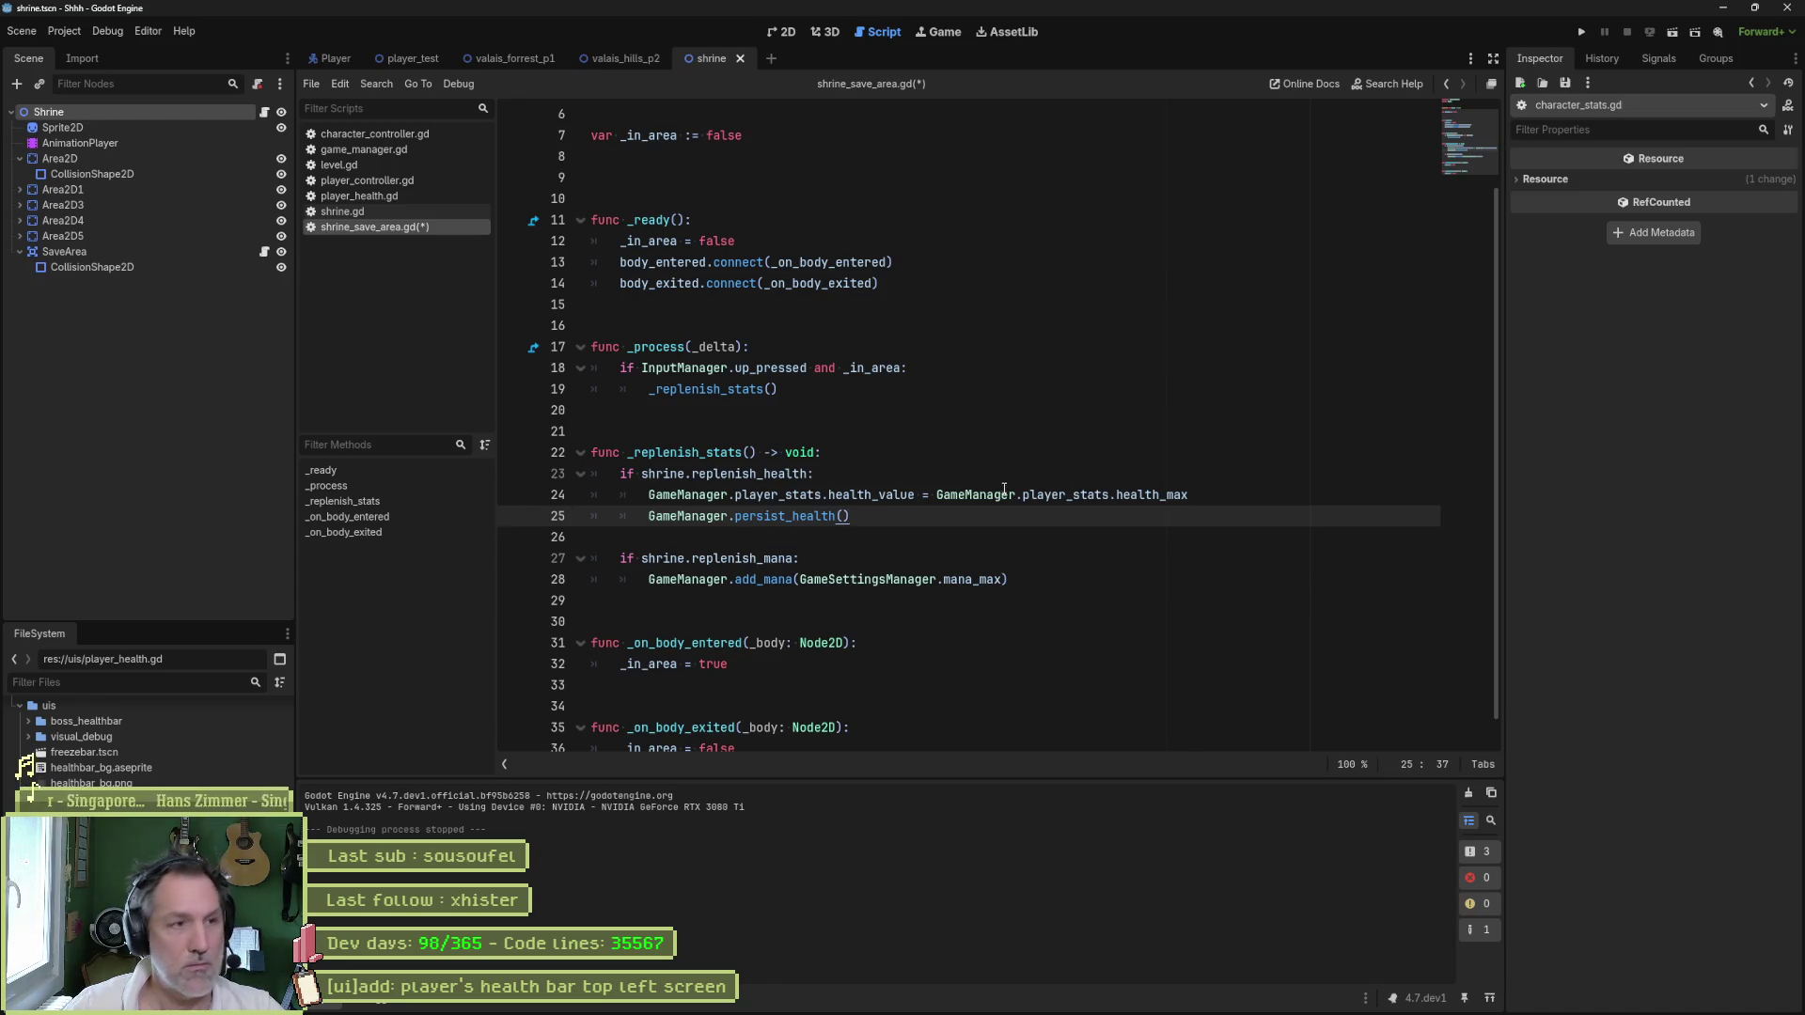
left_click(619, 60)
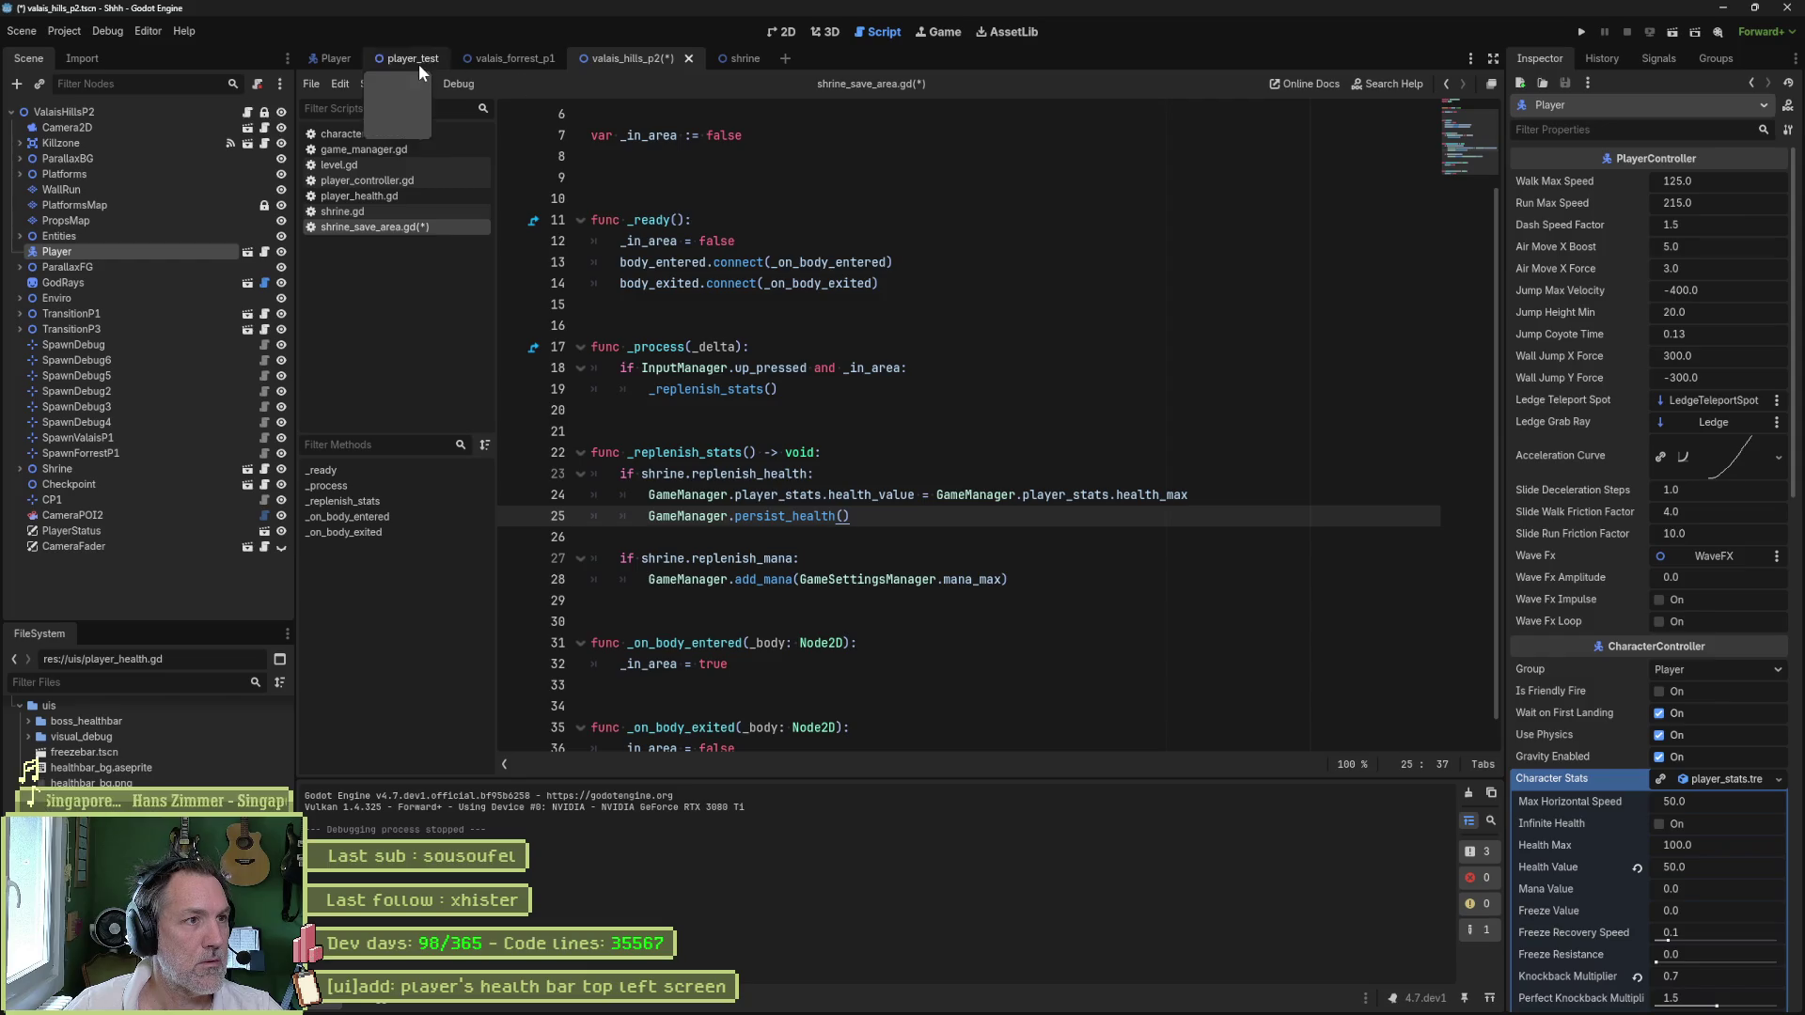
- Test-run valais_forrest_p1, move the Shrine node above Player, then save and run it again
left_click(505, 59)
key("F6")
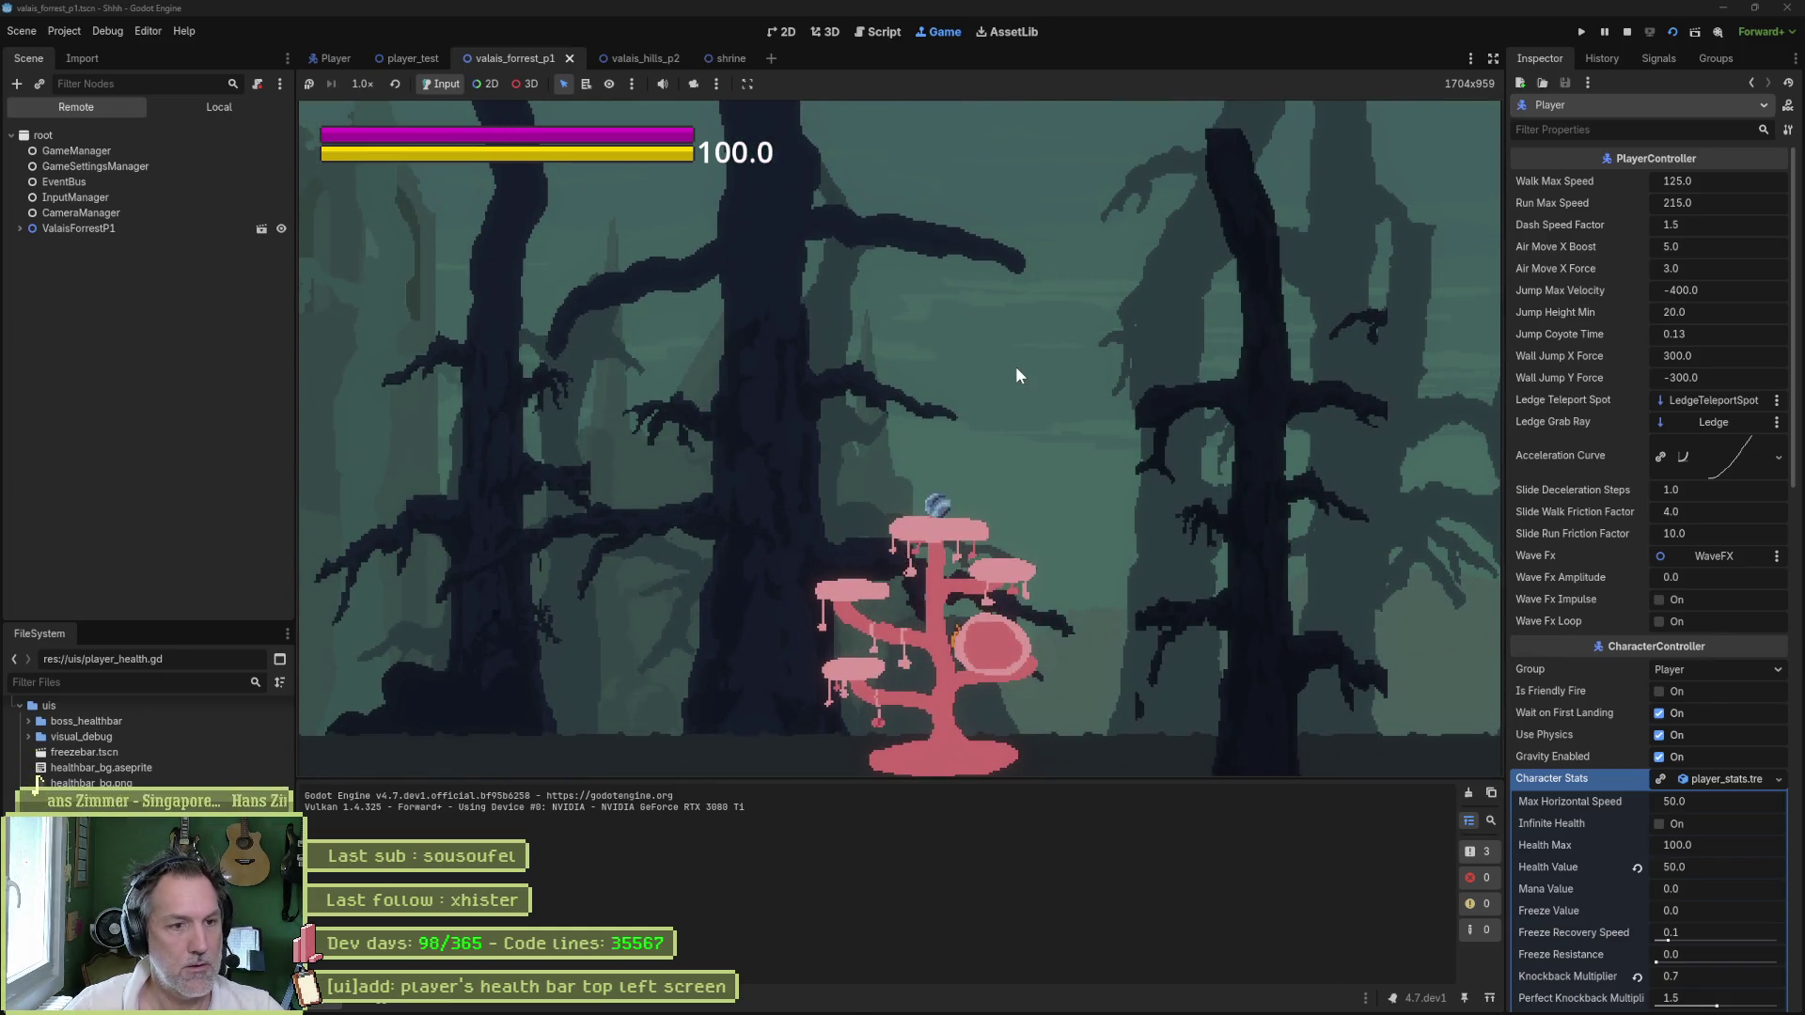
key("F8")
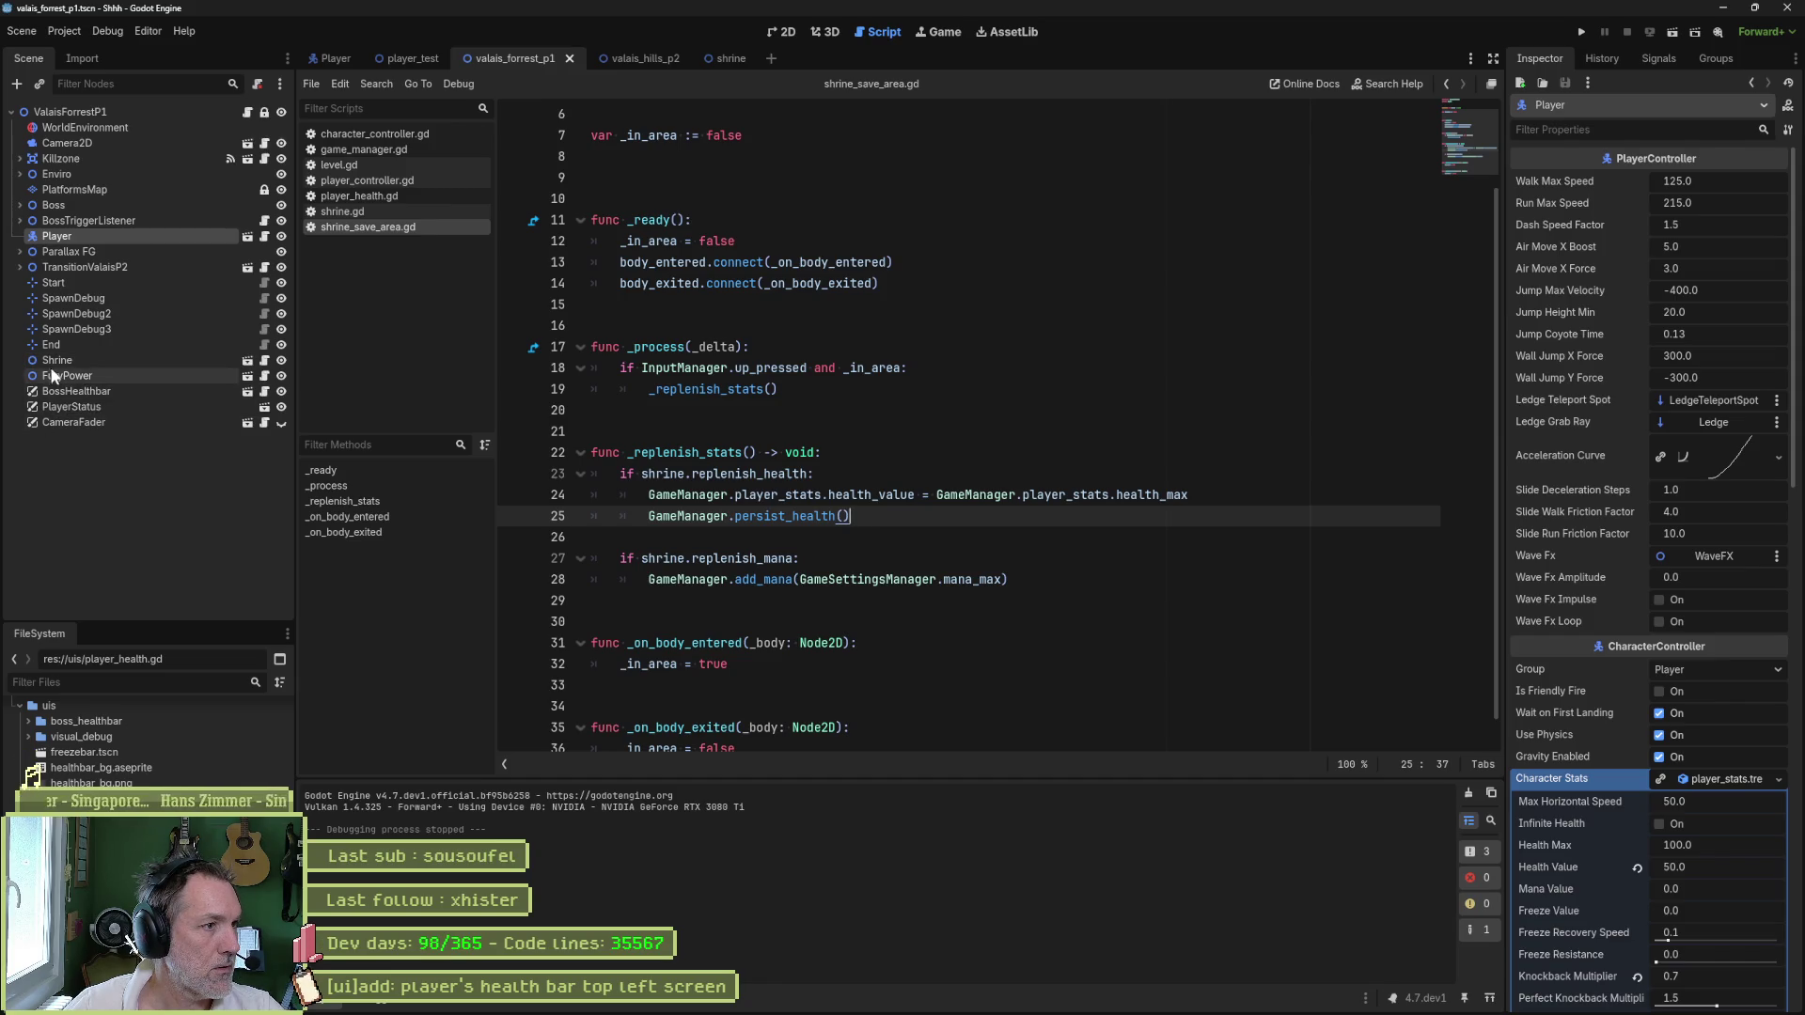
left_click_drag(47, 360, 60, 234)
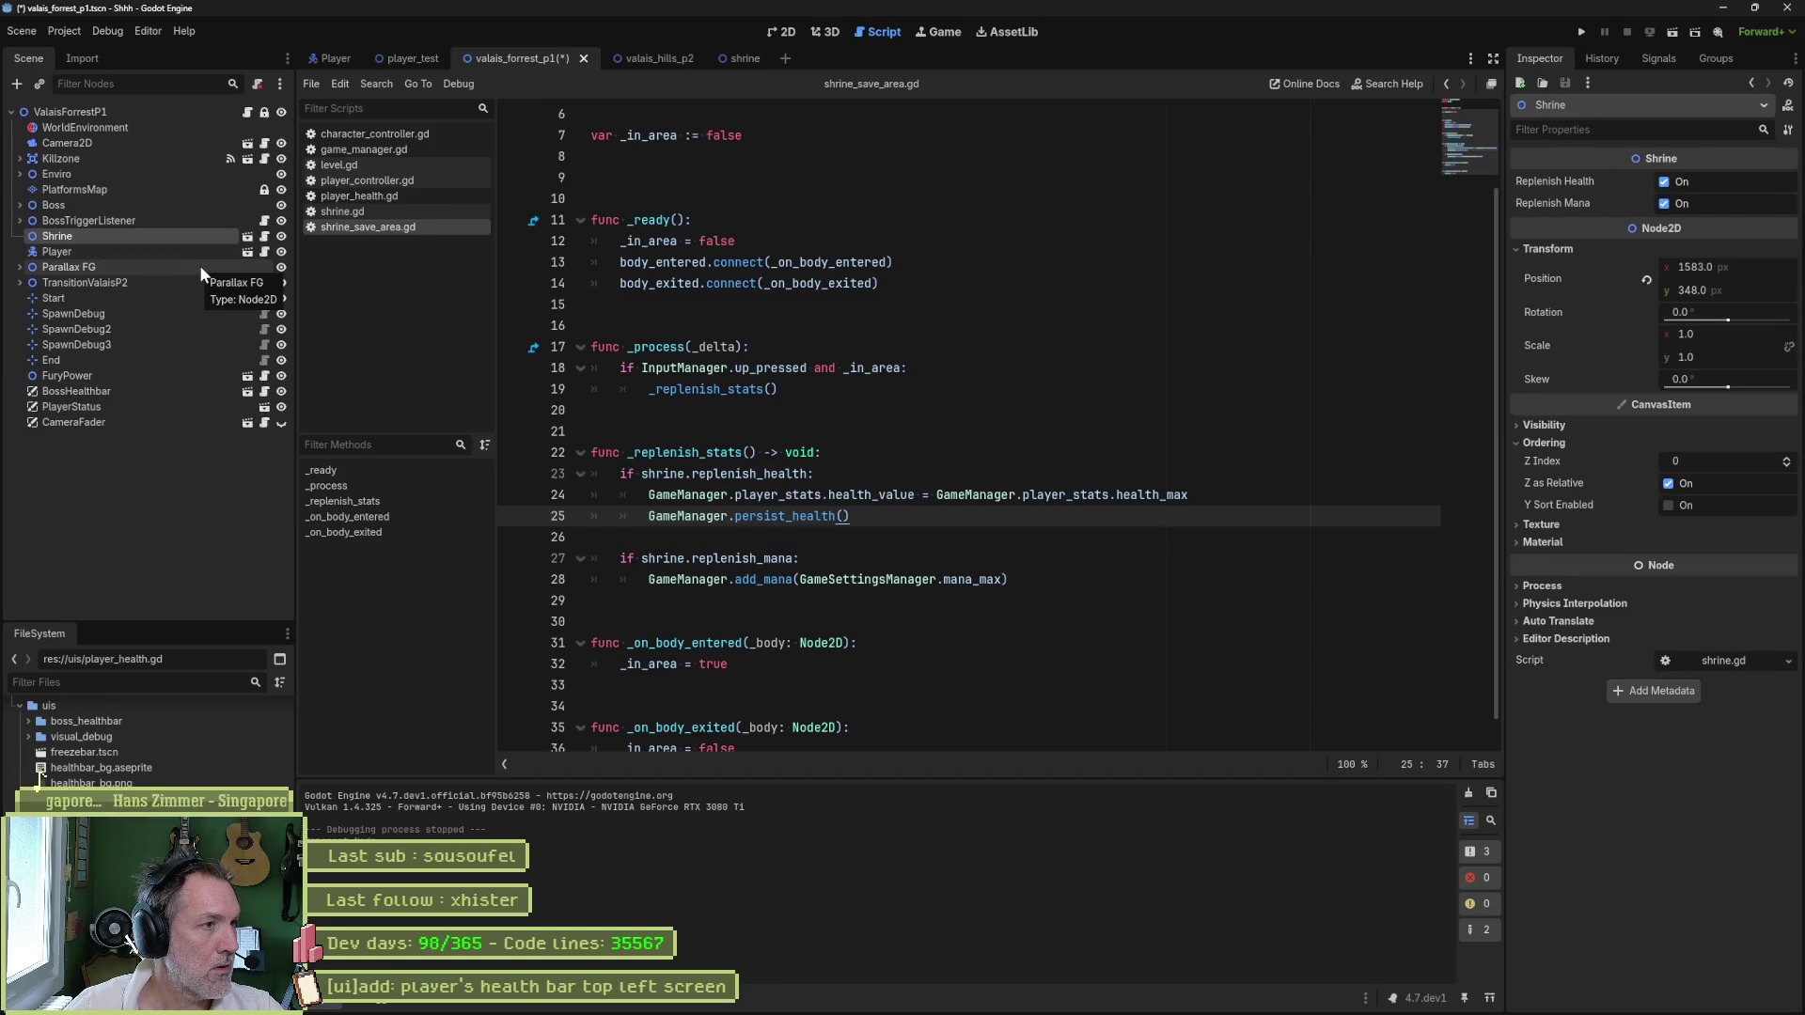
key("F6")
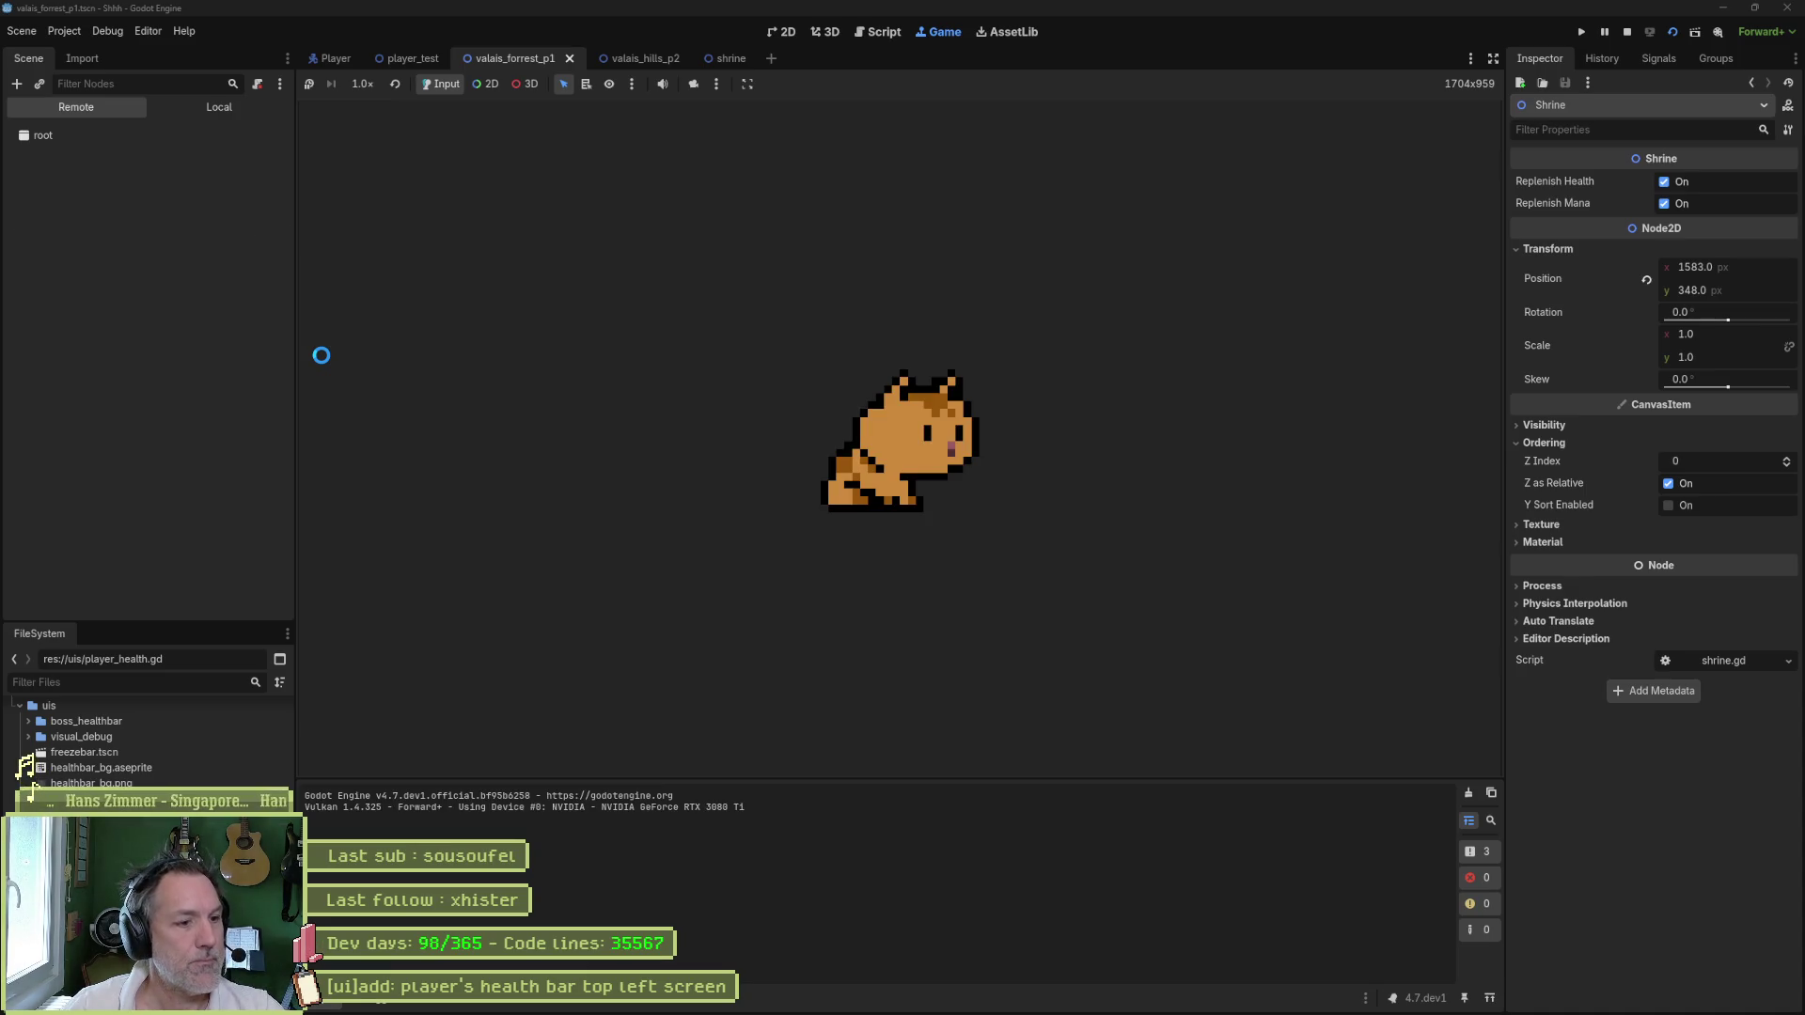
key("F8")
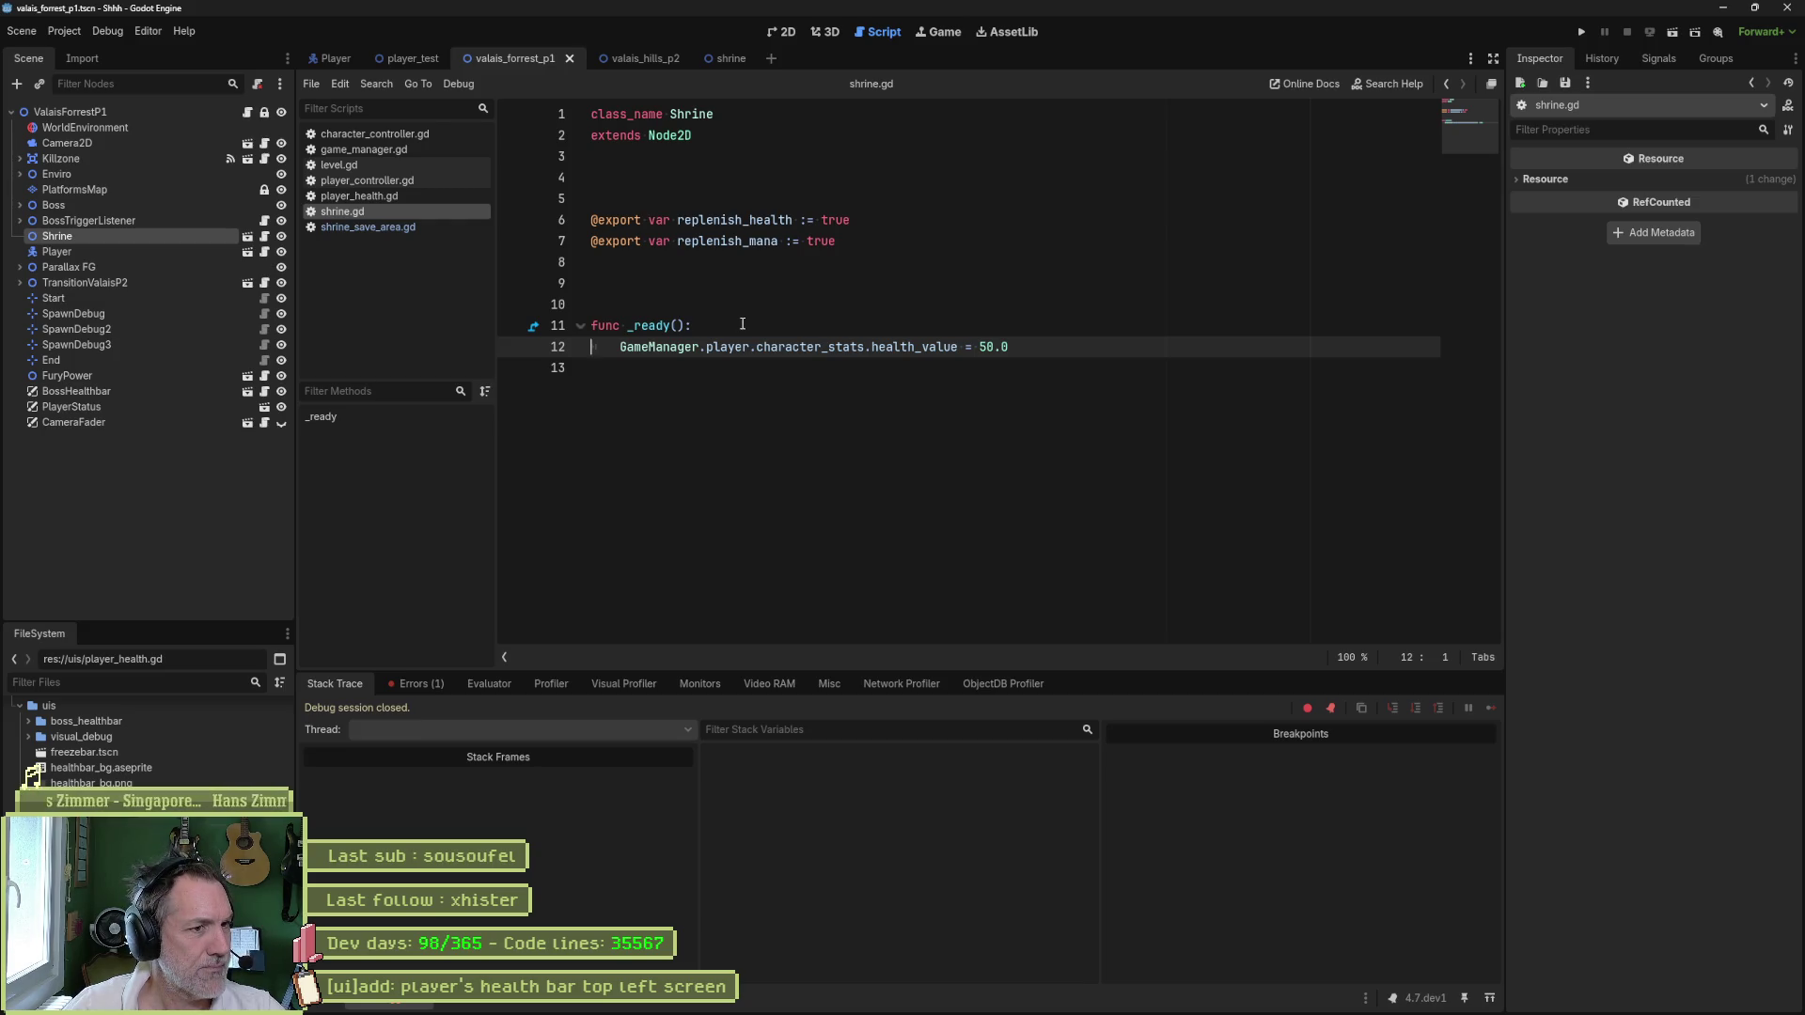
- Comment out the _ready health override in shrine.gd and test-run the scene again
left_click_drag(742, 323, 748, 344)
key("F6")
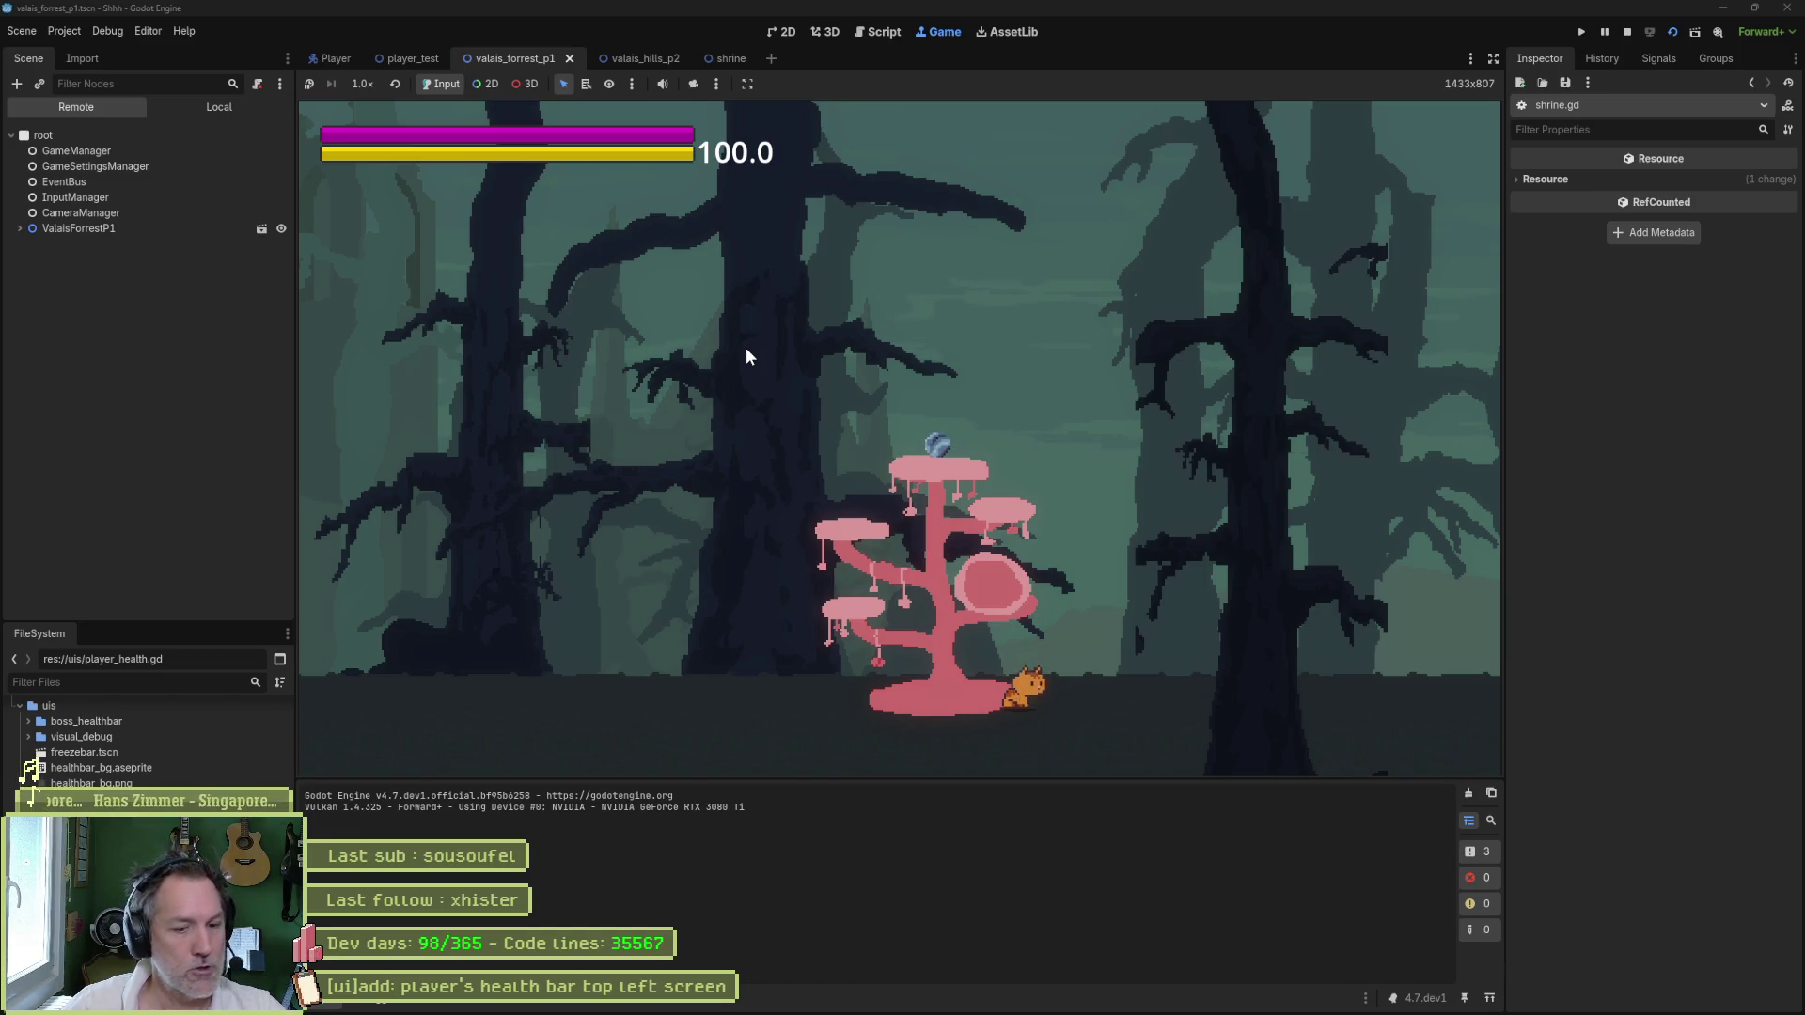
key("F8")
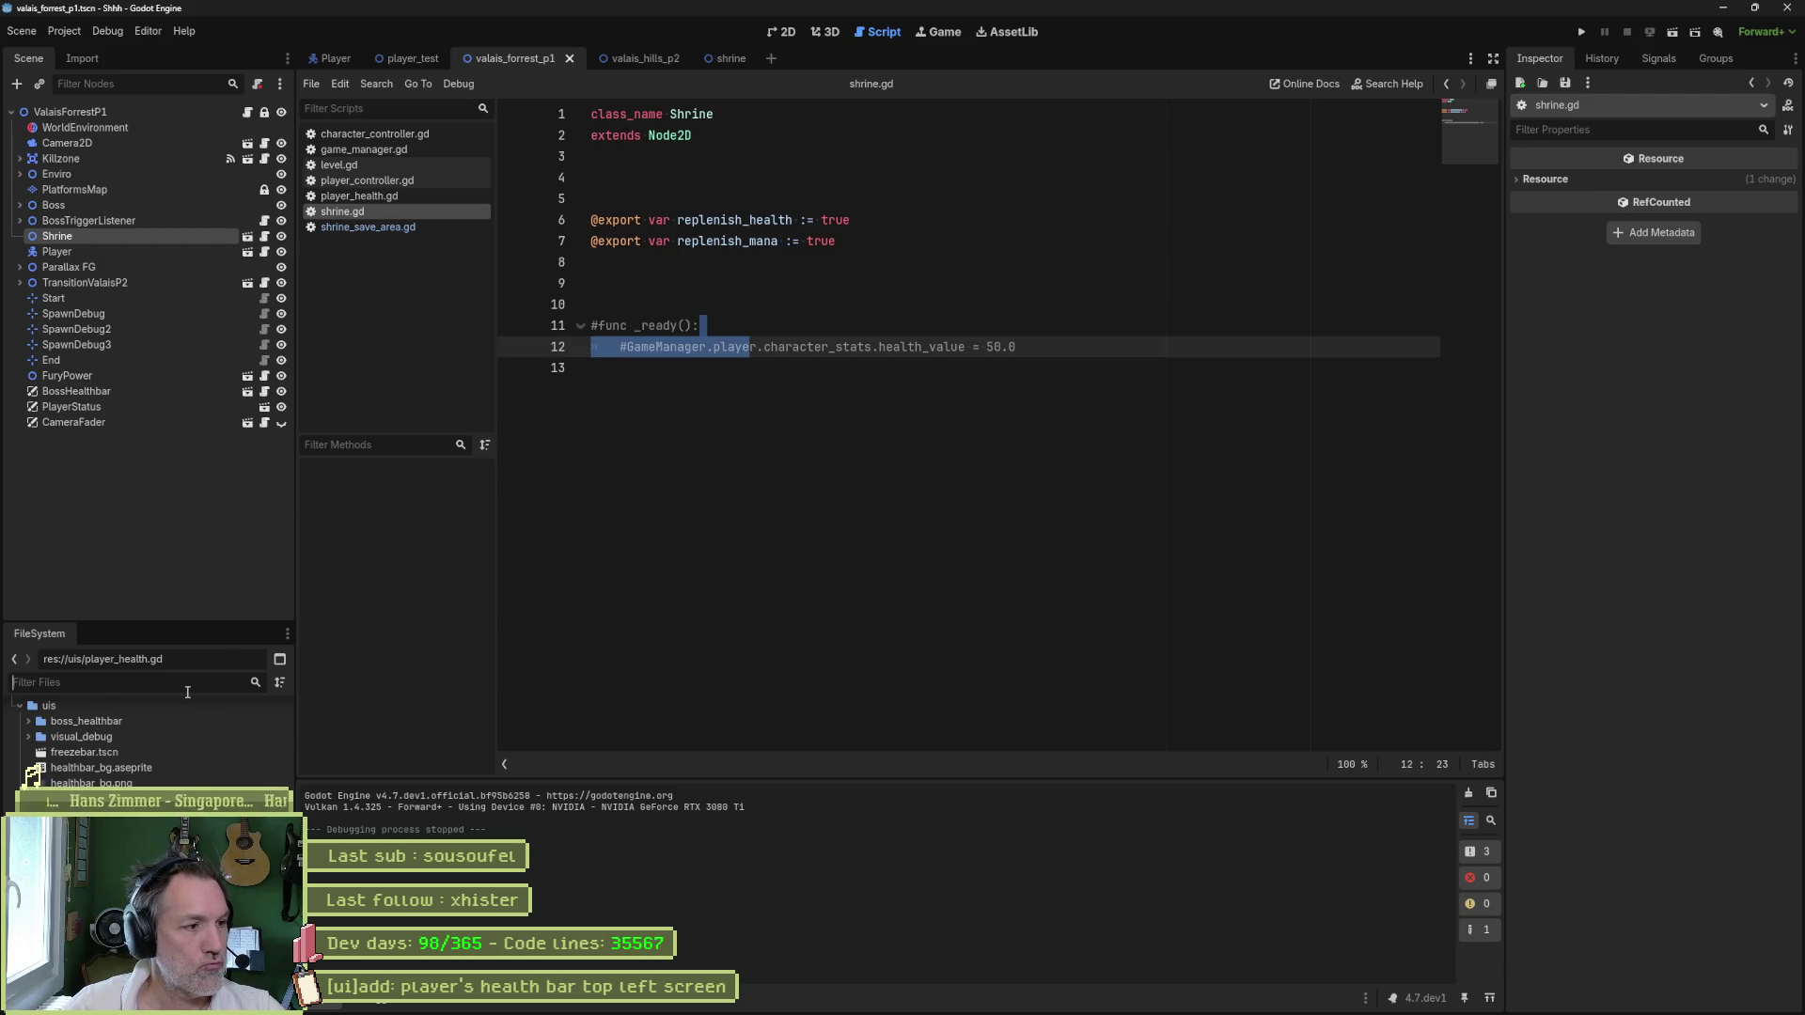
- Search the FileSystem dock for 'character_stats'
left_click(187, 692)
type("player_cha")
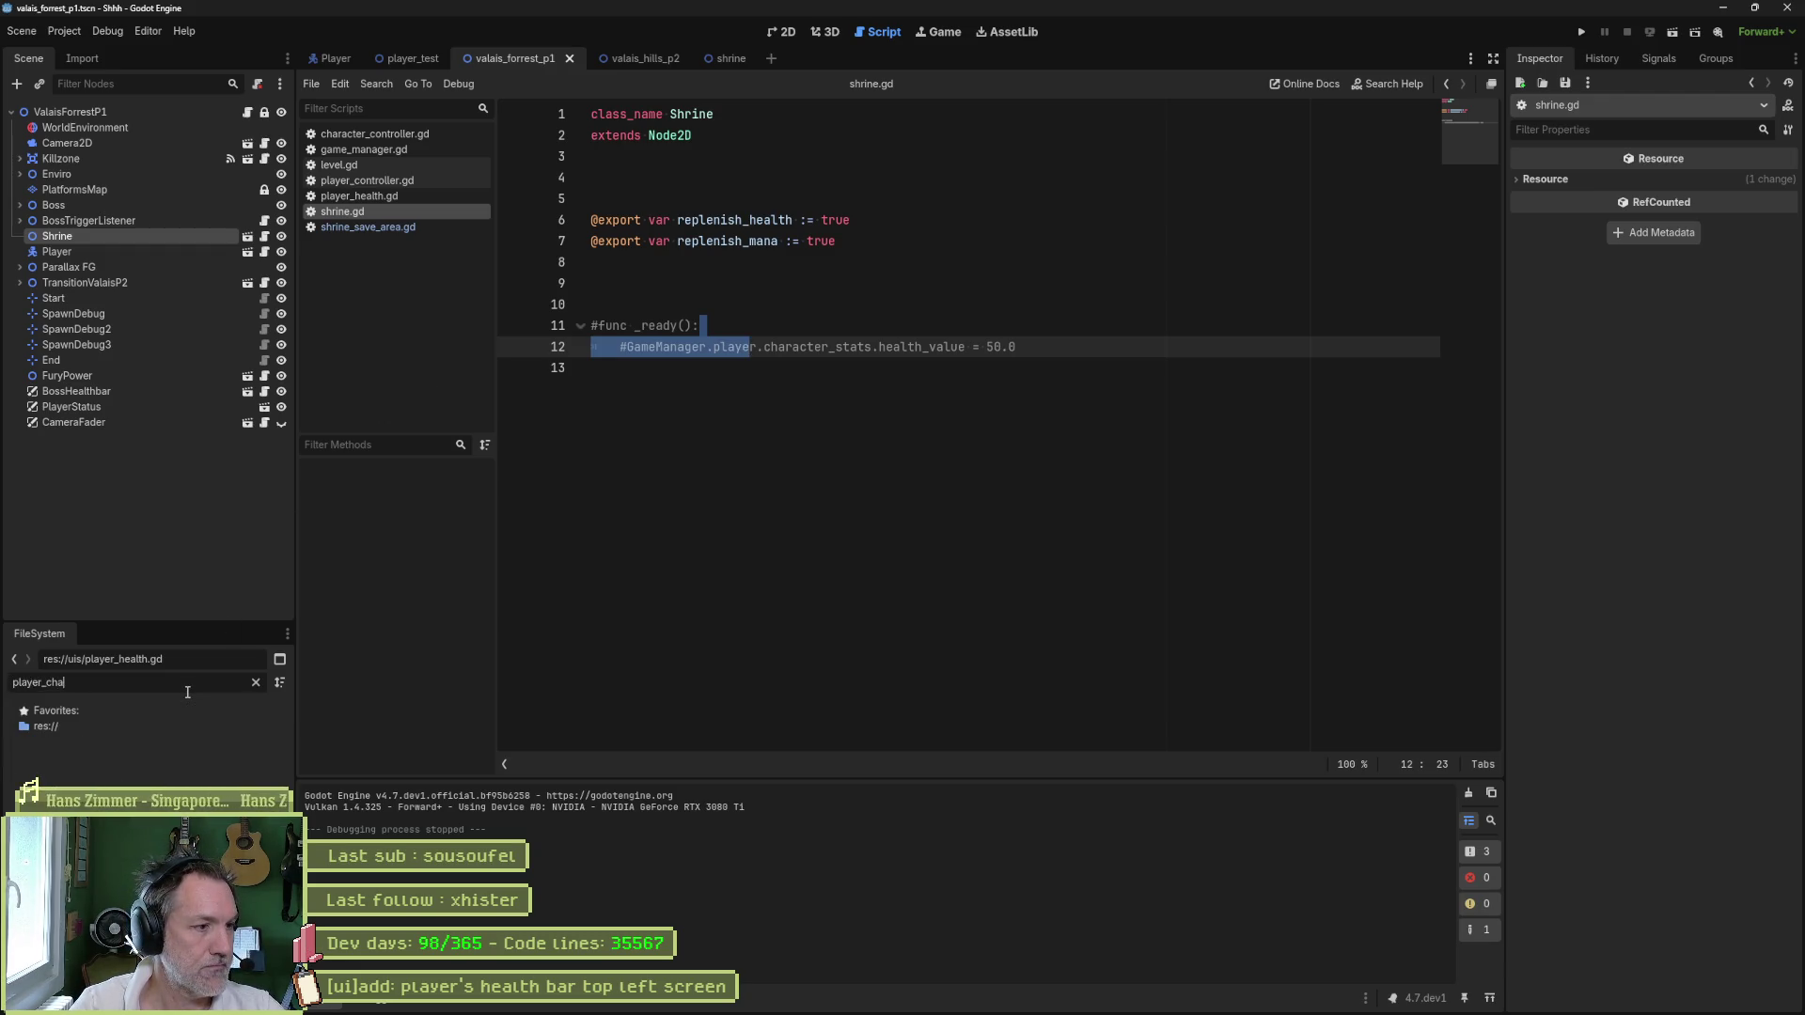
key("BackSpace")
key("BackSpace")
key("BackSpace")
type("cat")
key("BackSpace")
key("BackSpace")
key("BackSpace")
type("character_stats")
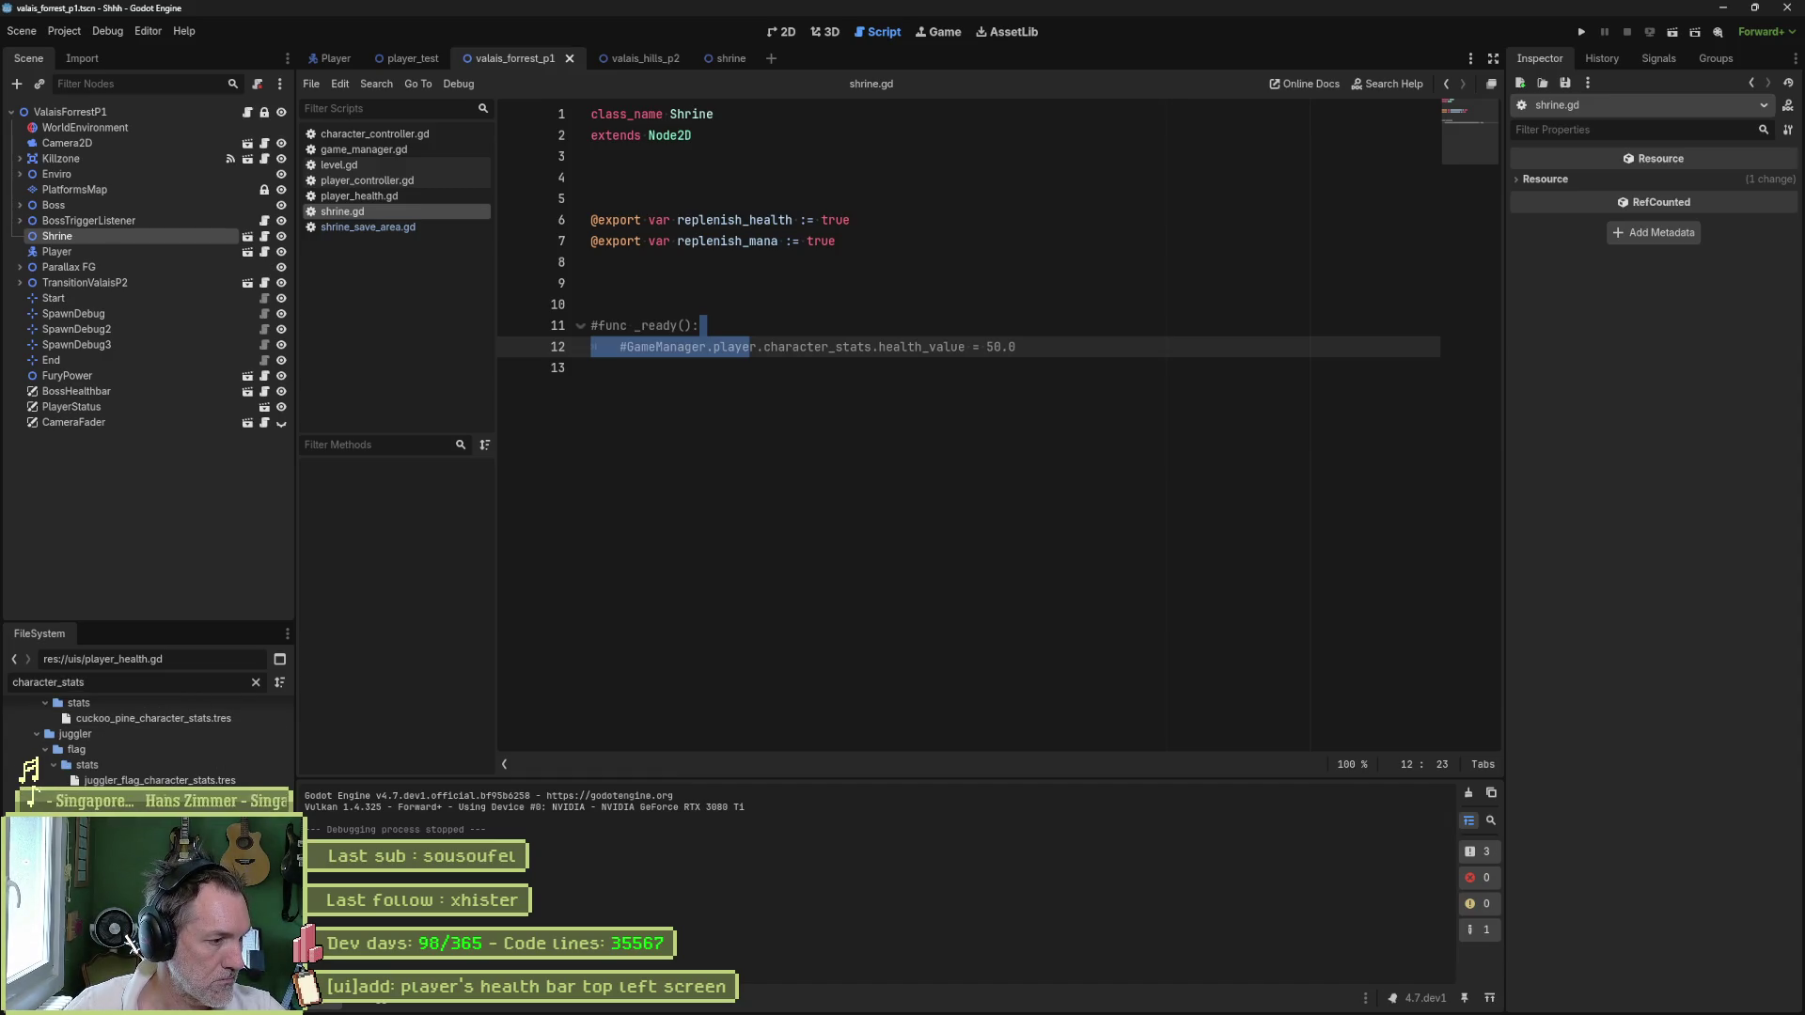
- Select core/scripts/resources/character_stats.gd in the results and open the Player scene
scroll(35, 779, "down", 1)
scroll(38, 779, "up", 5)
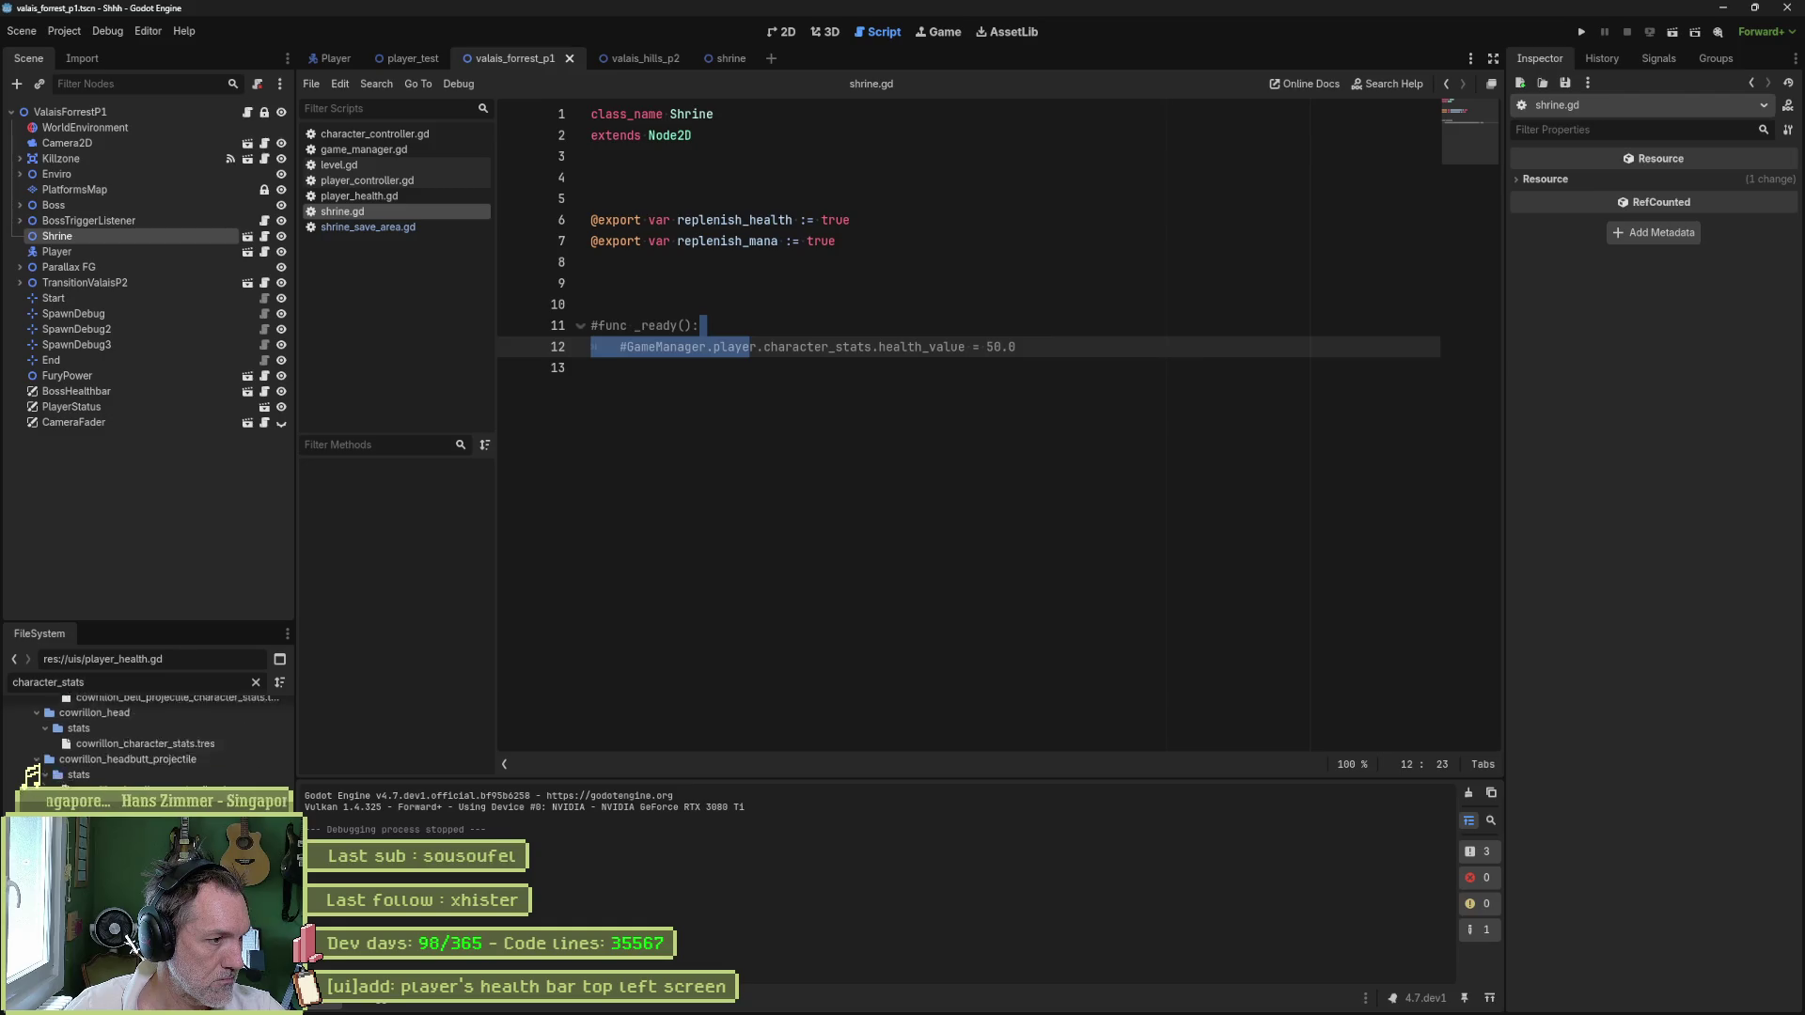
scroll(38, 780, "up", 2)
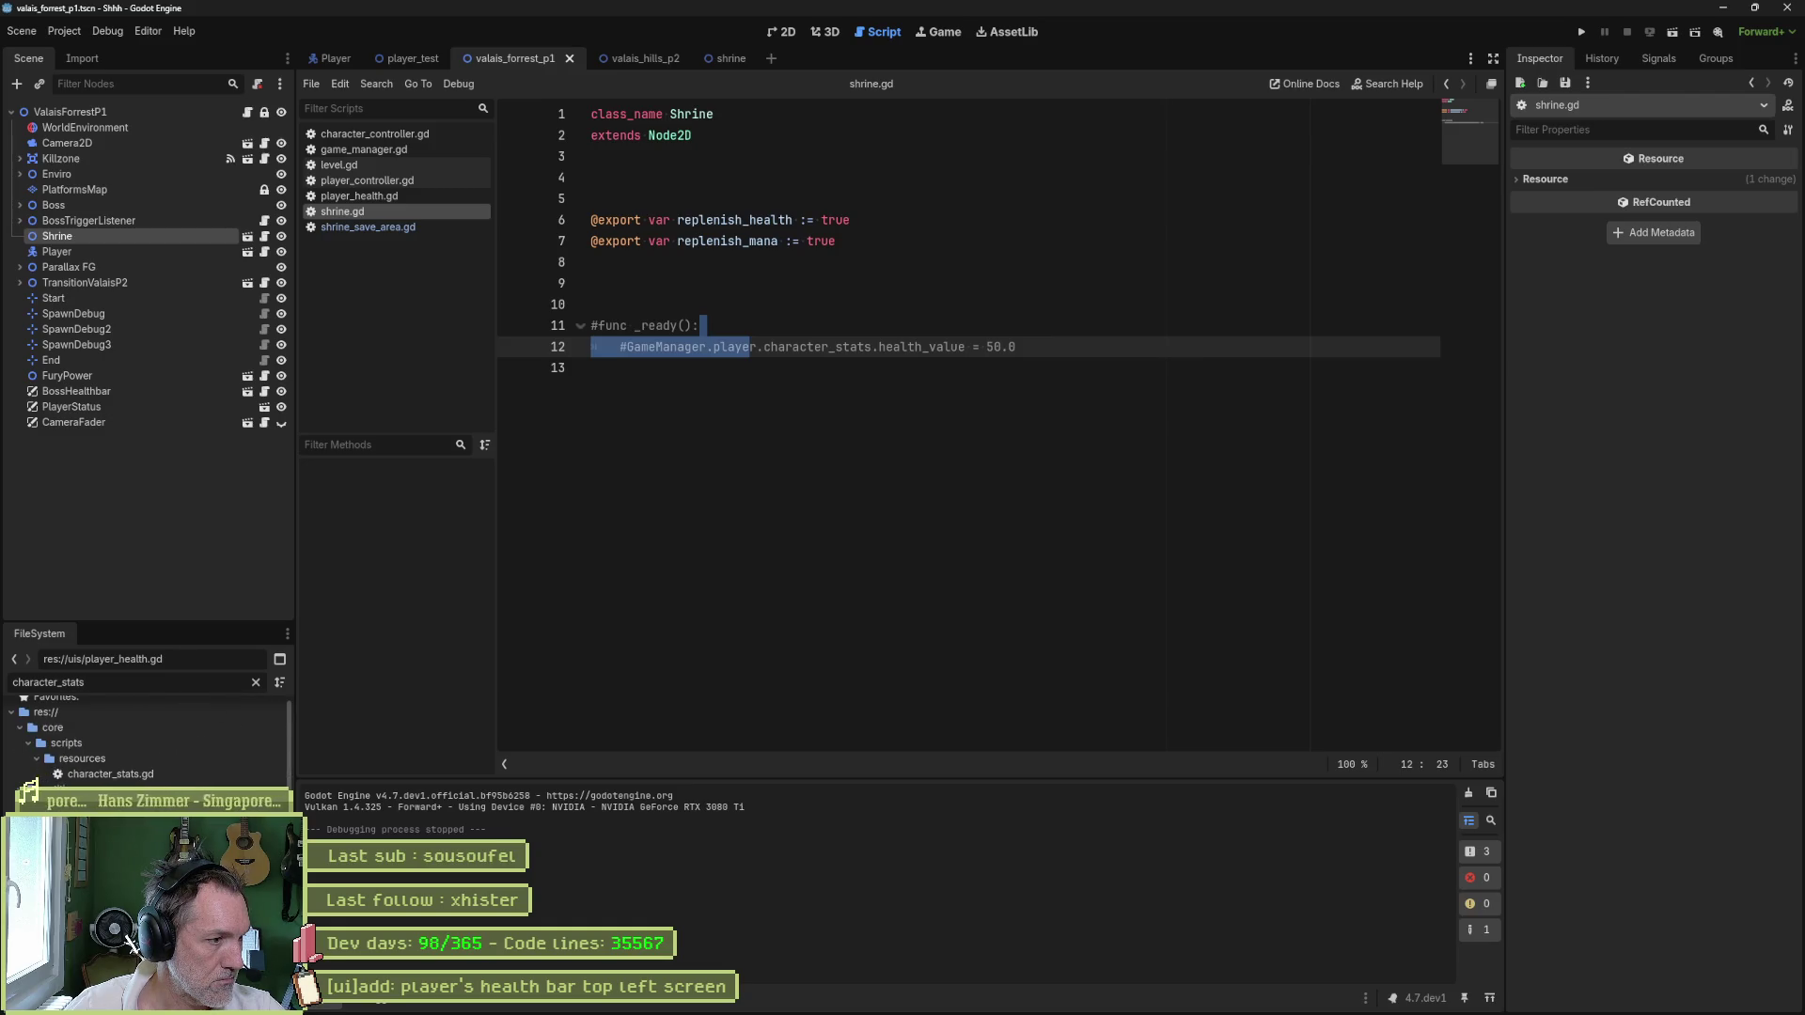
left_click(145, 776)
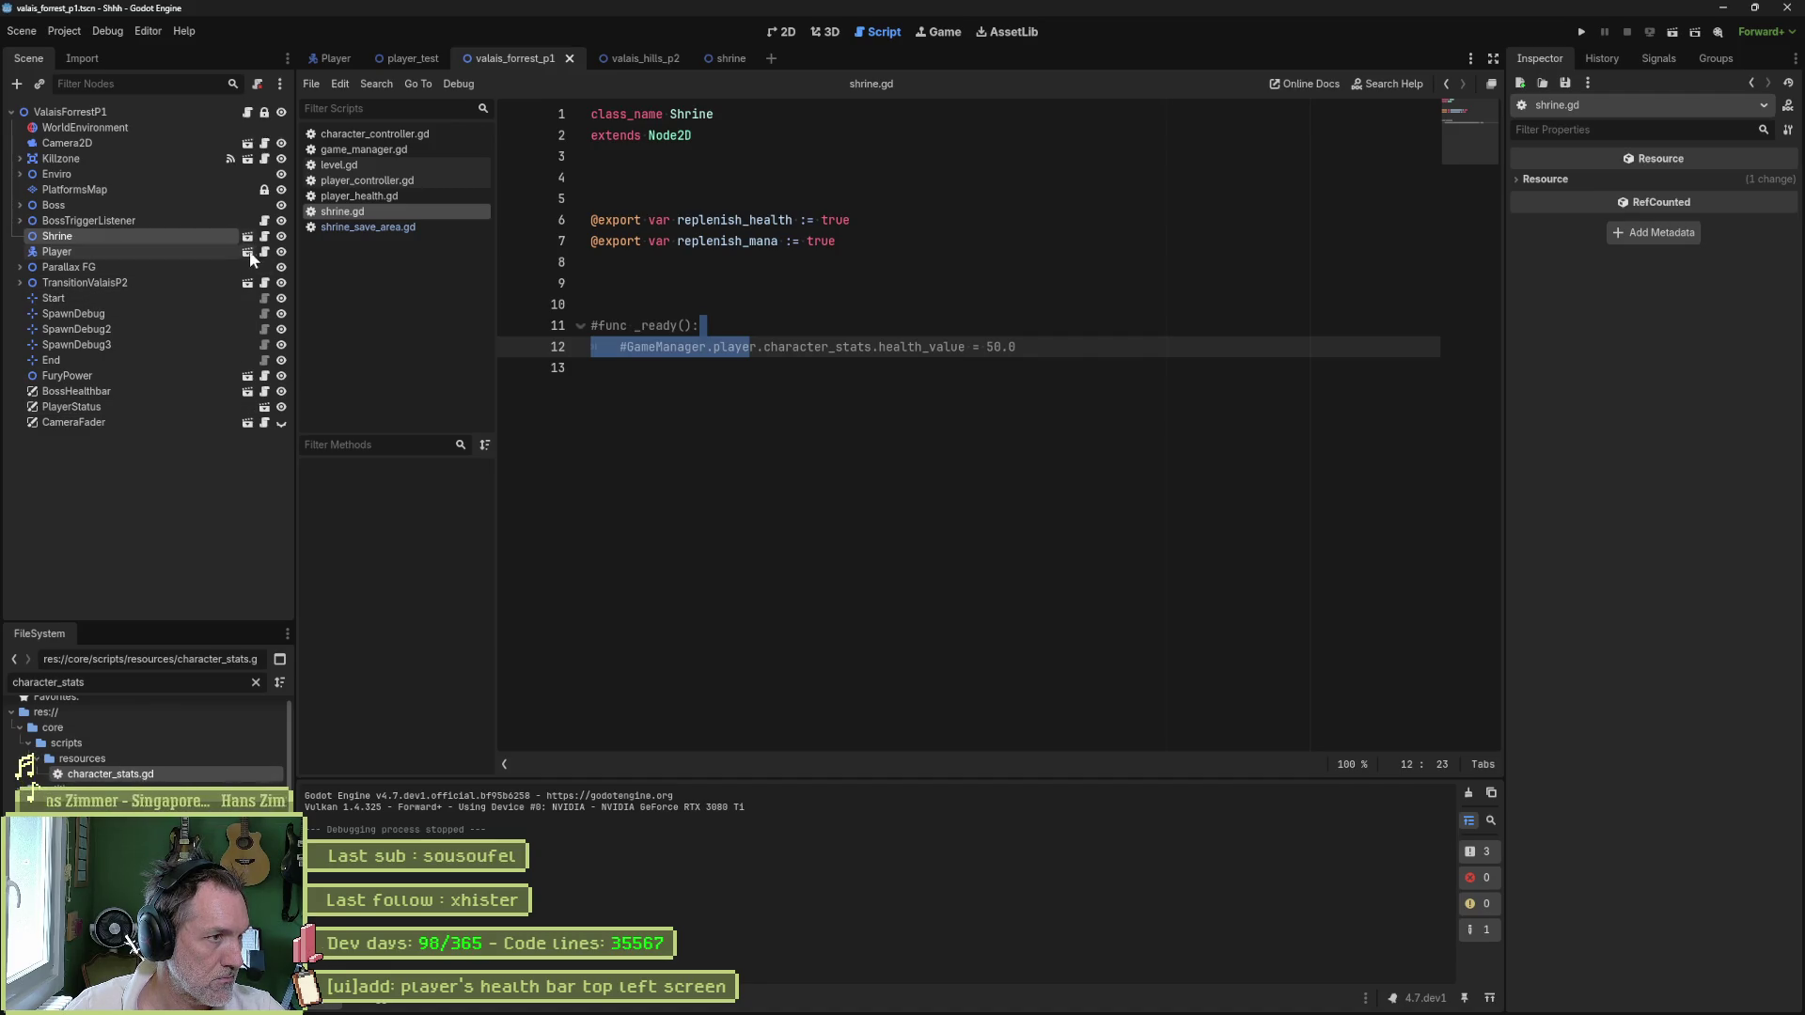
left_click(247, 253)
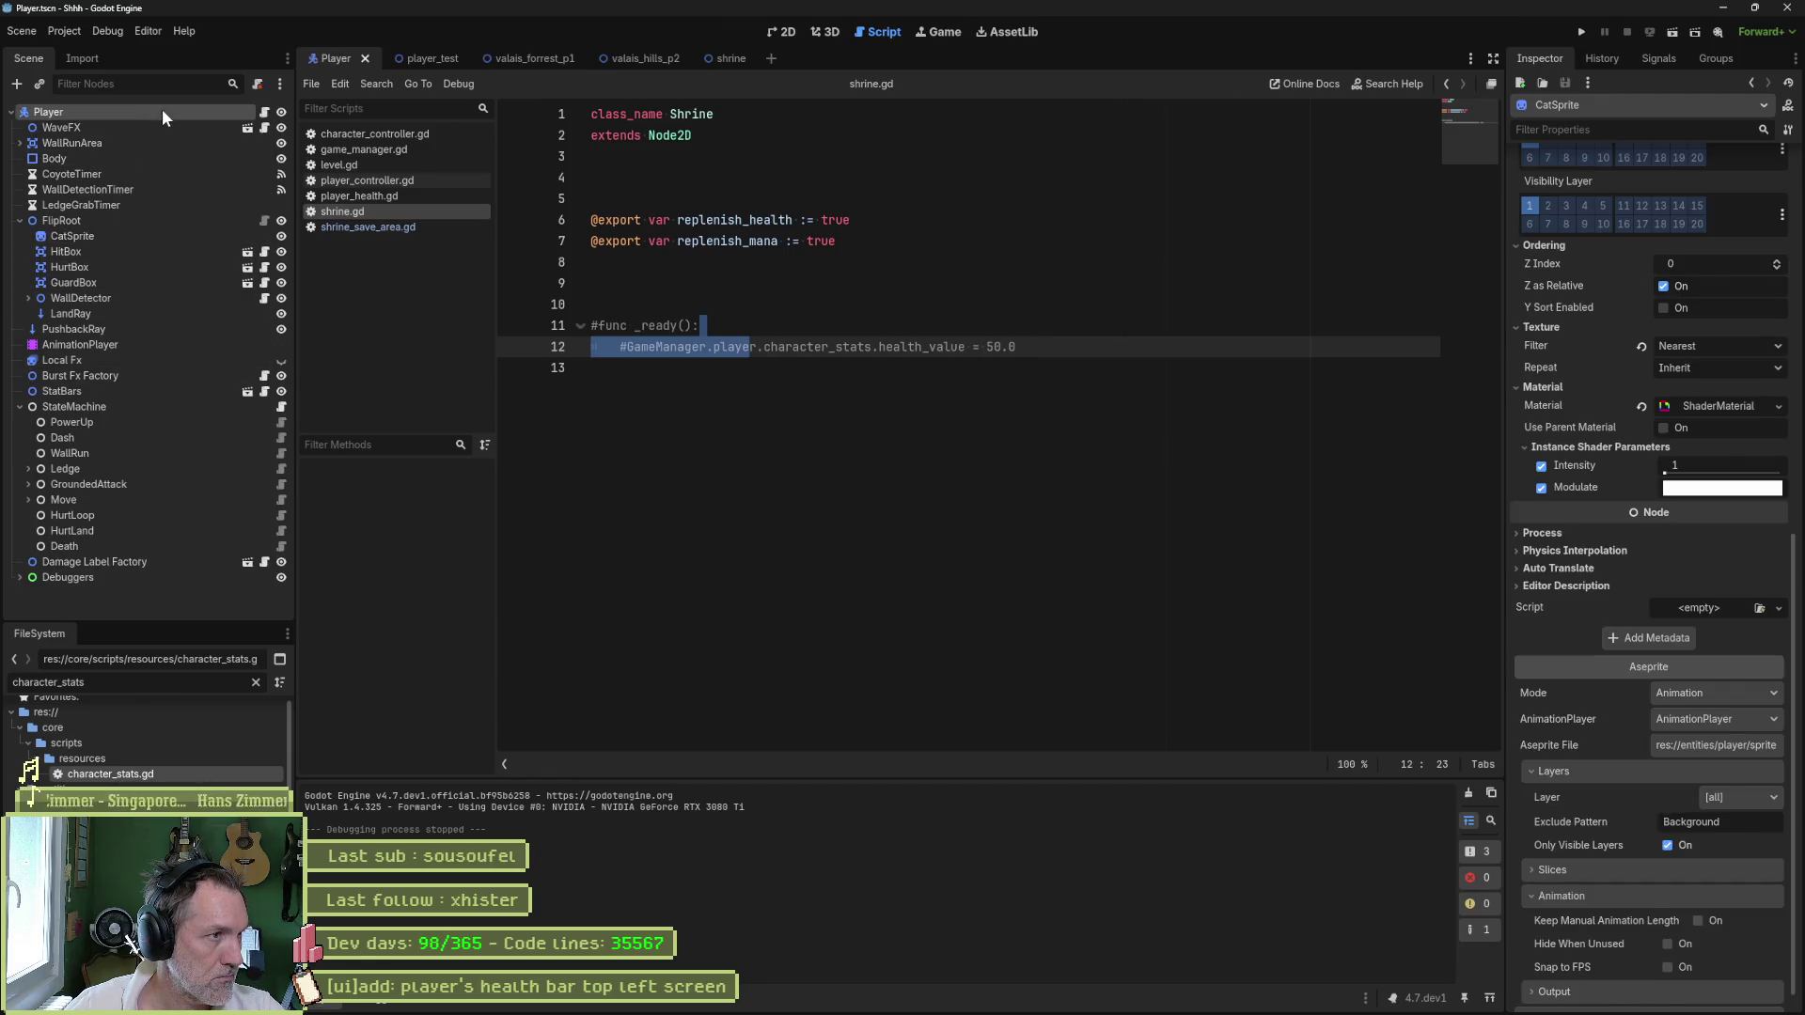
- Reveal the player's stats resource, player_stats.tres, from the Inspector's Character Stats field
scroll(1598, 479, "down", 3)
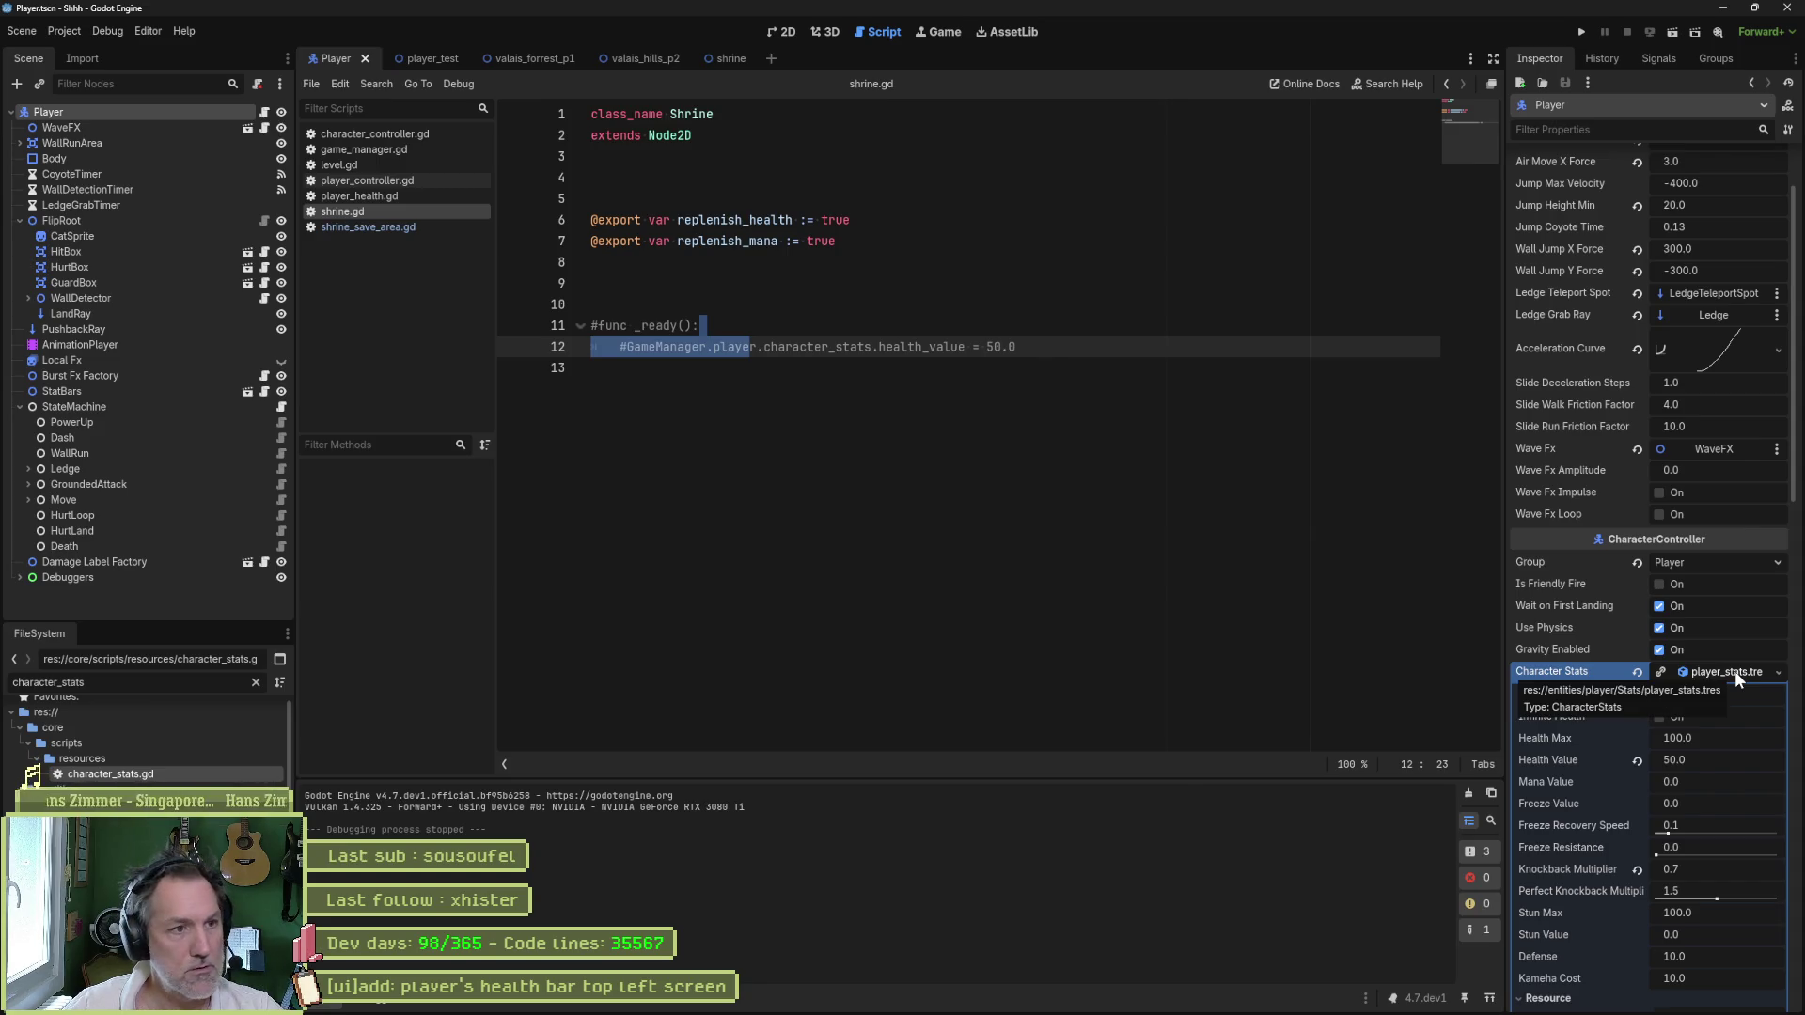
right_click(1735, 670)
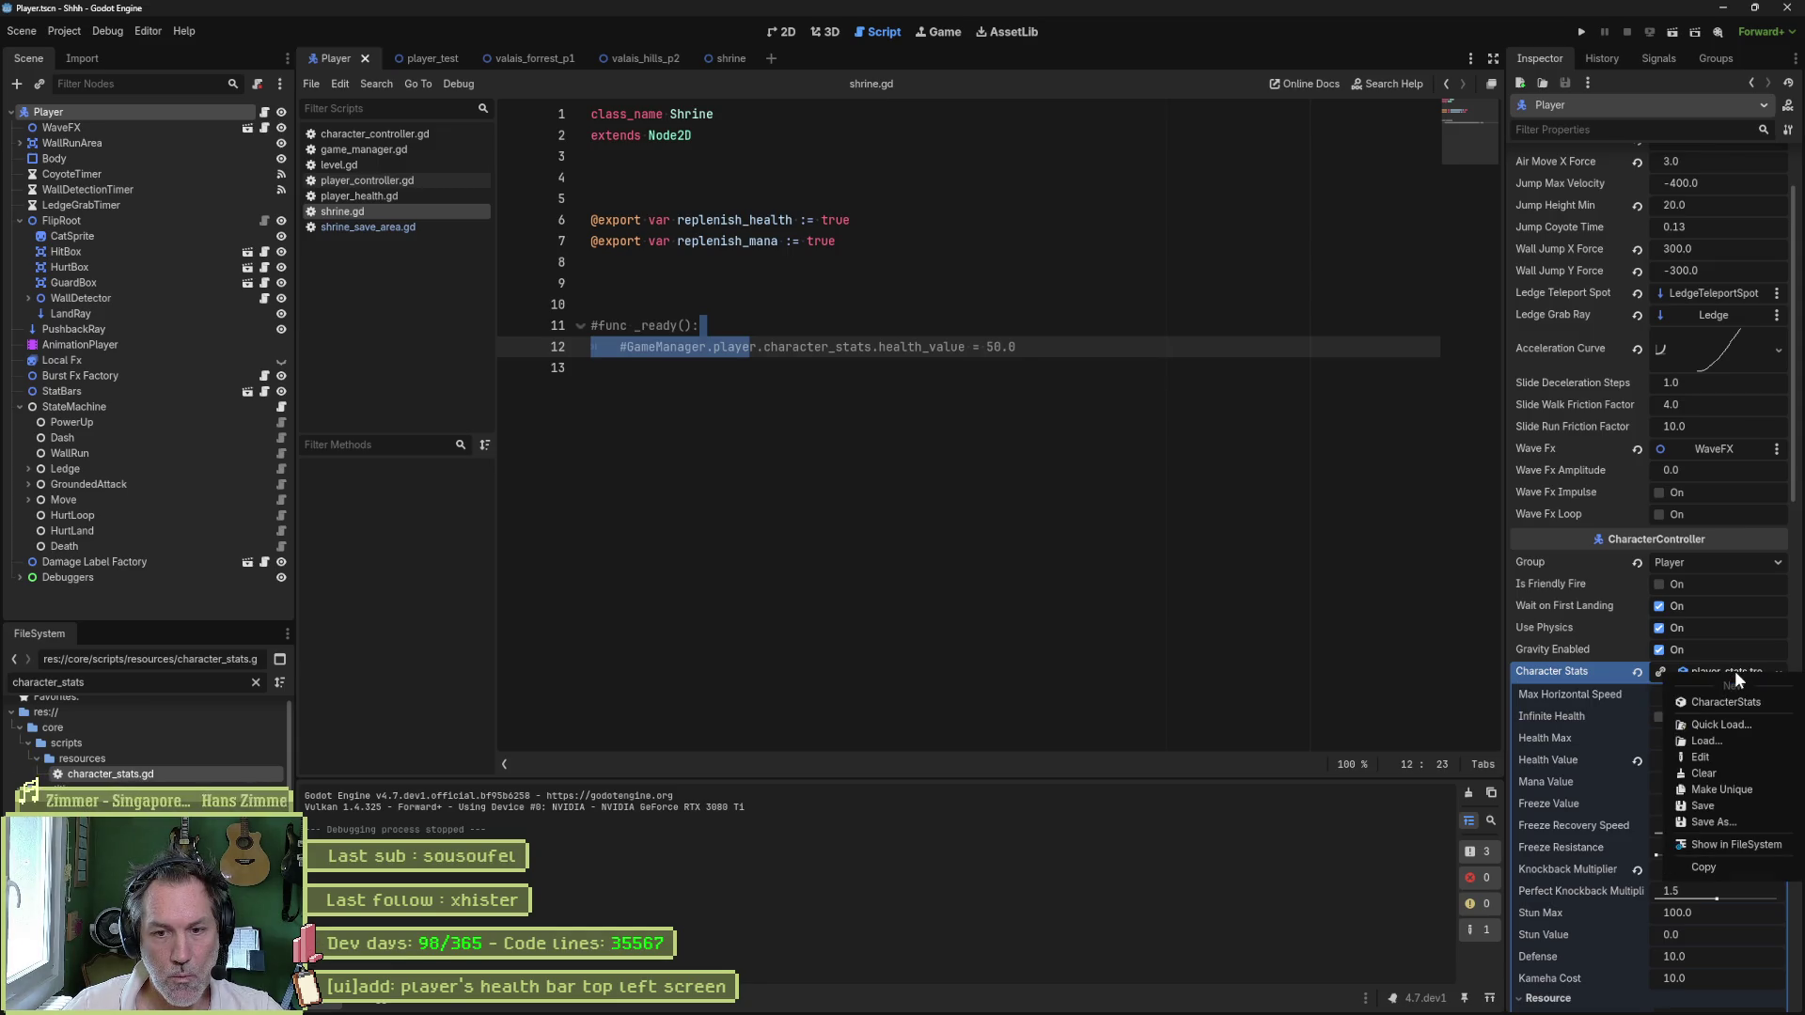
left_click(1759, 843)
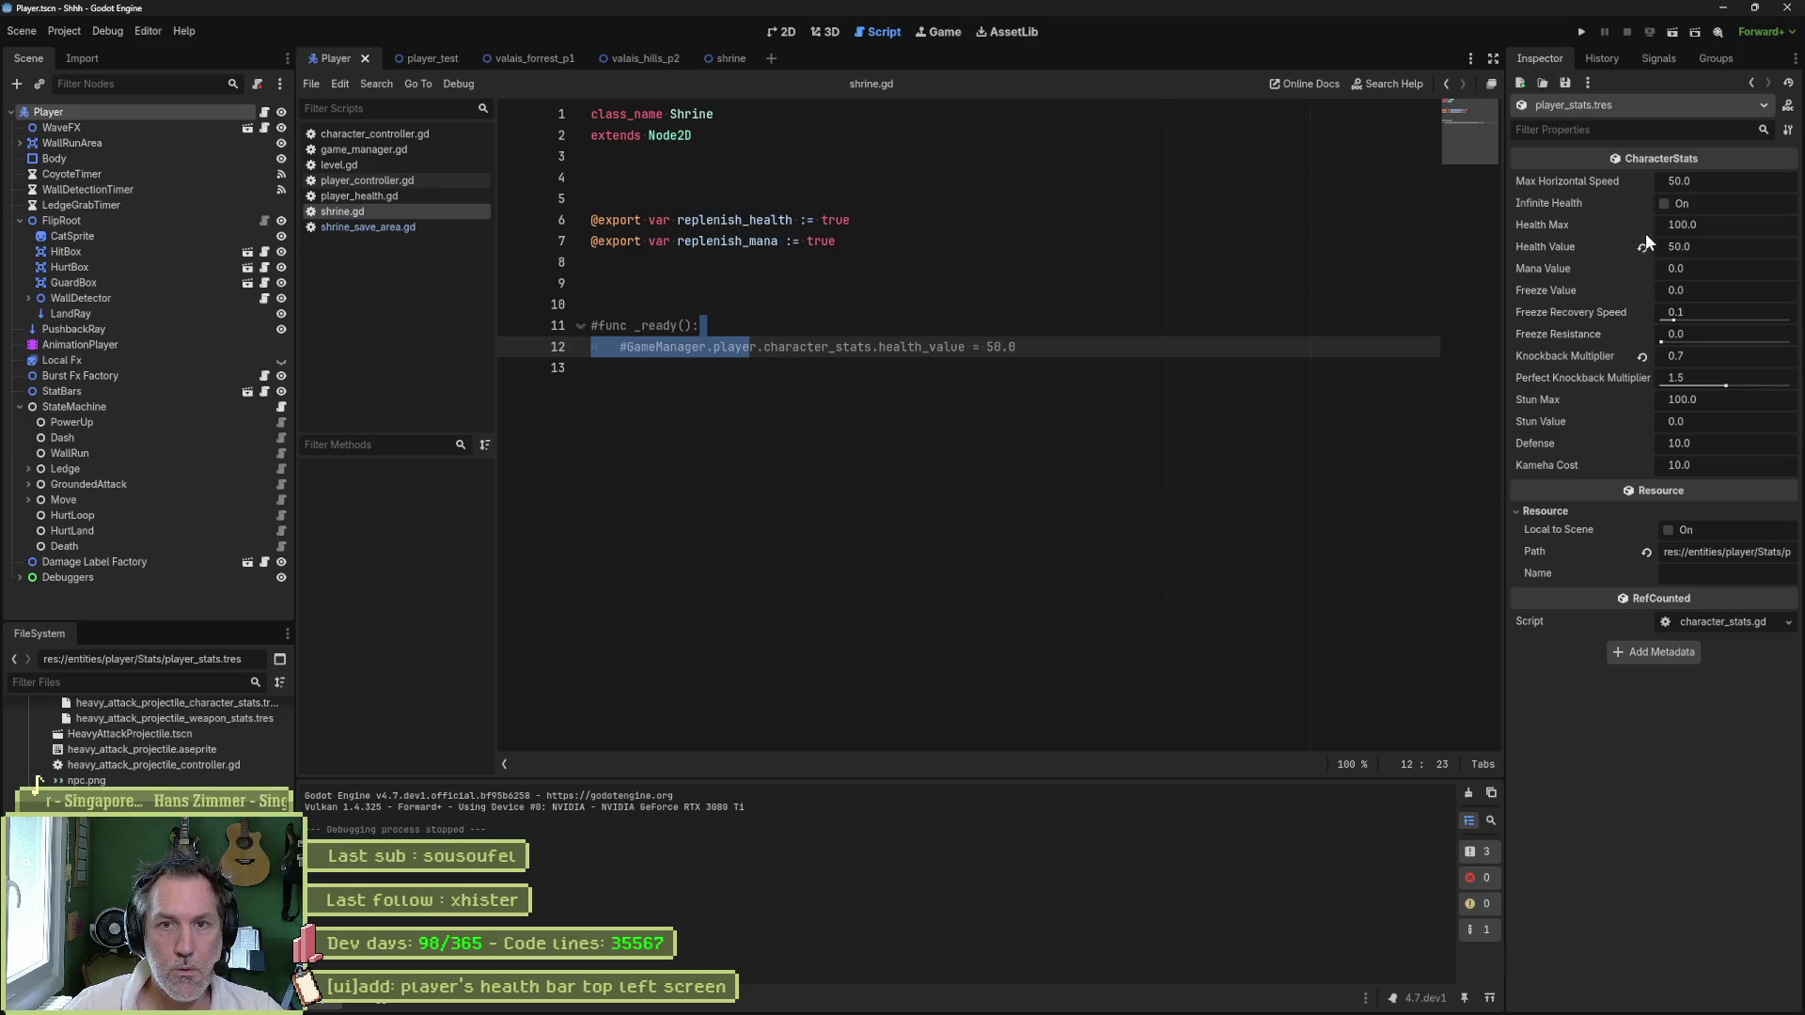
- Delete the commented-out _ready lines 8–12 from shrine.gd
left_click(1039, 340)
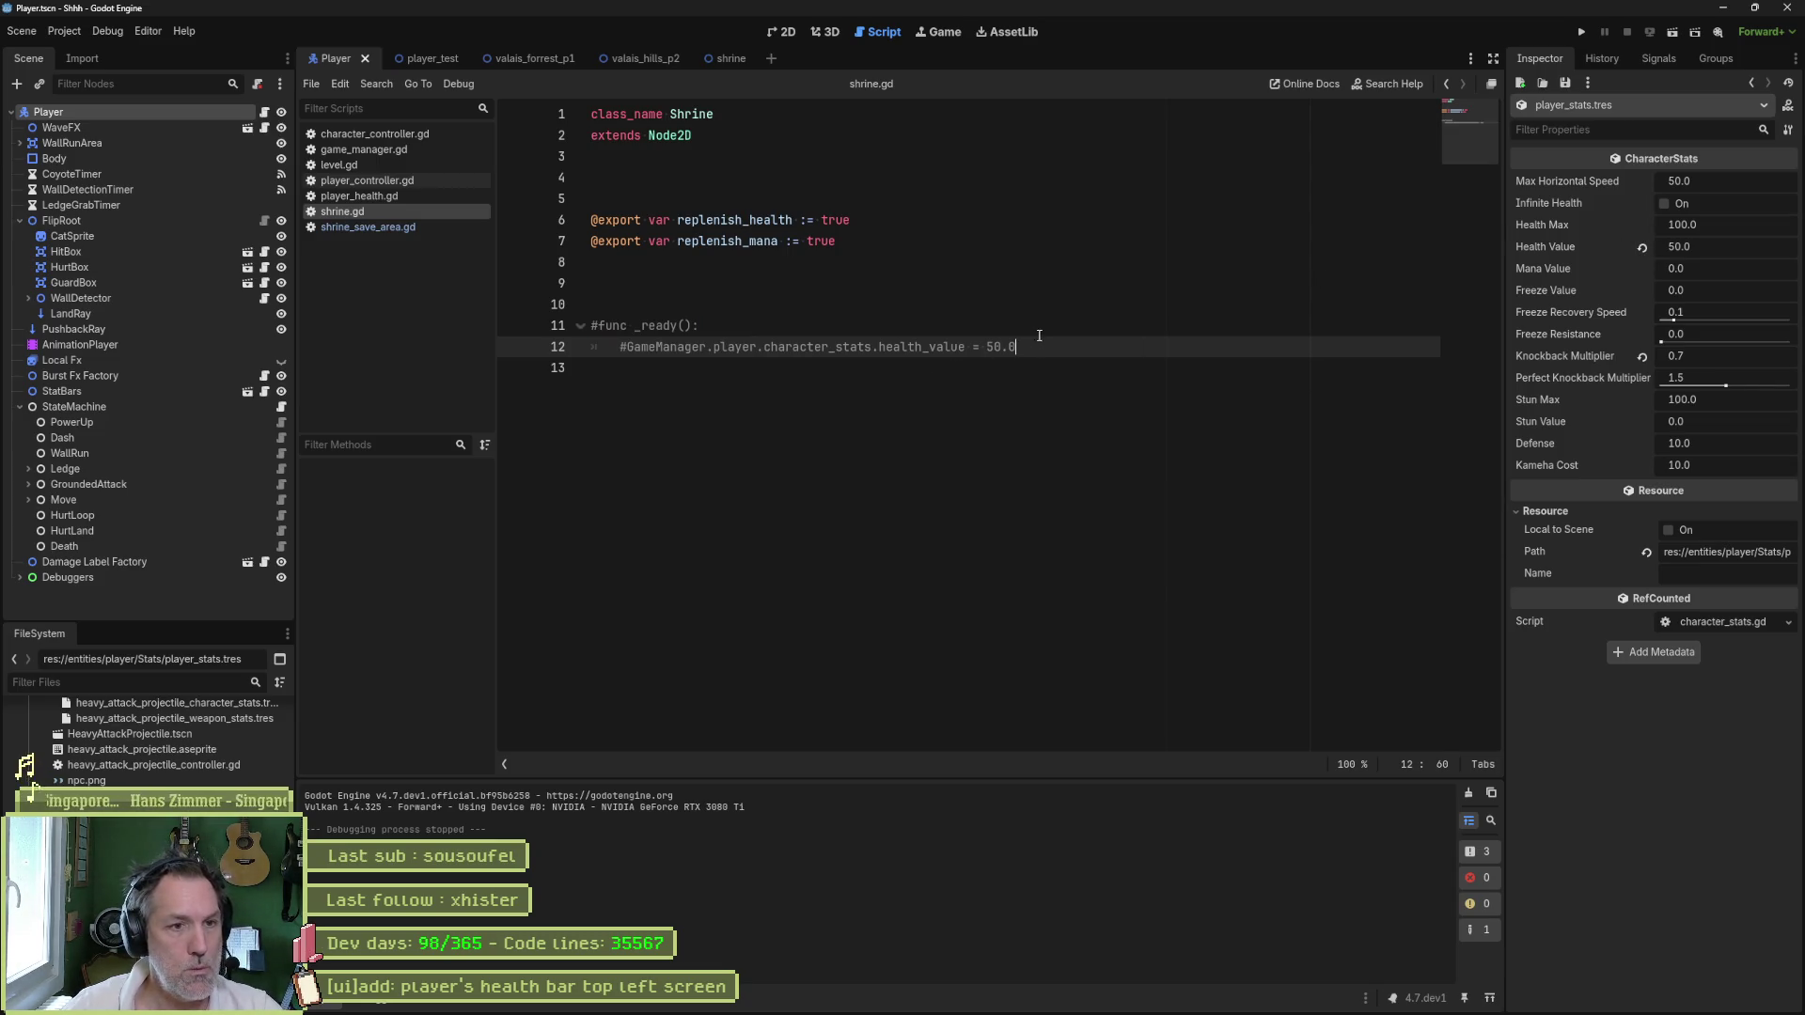
left_click(1025, 253, "shift")
key("BackSpace")
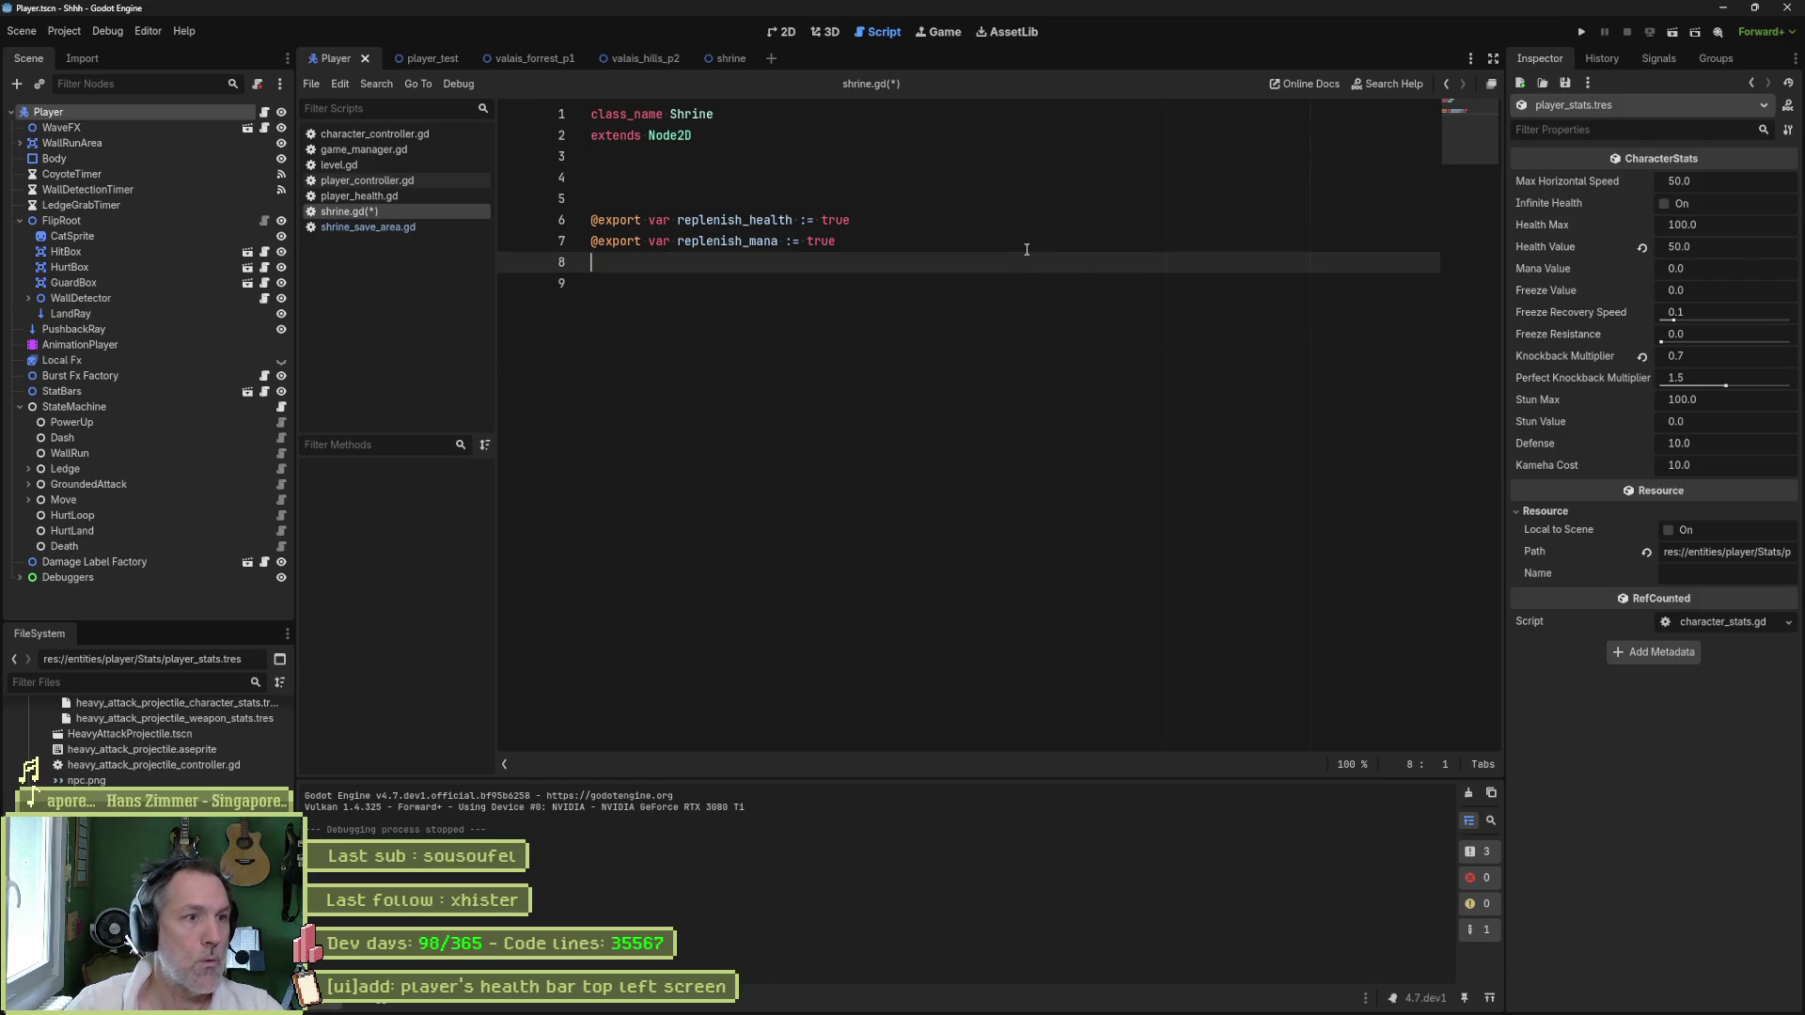
- Remove leftover blank lines, save shrine.gd, and close the shrine, save-area, health and level scripts
key("BackSpace")
key("Up")
key("Up")
key("BackSpace")
key("ctrl+s")
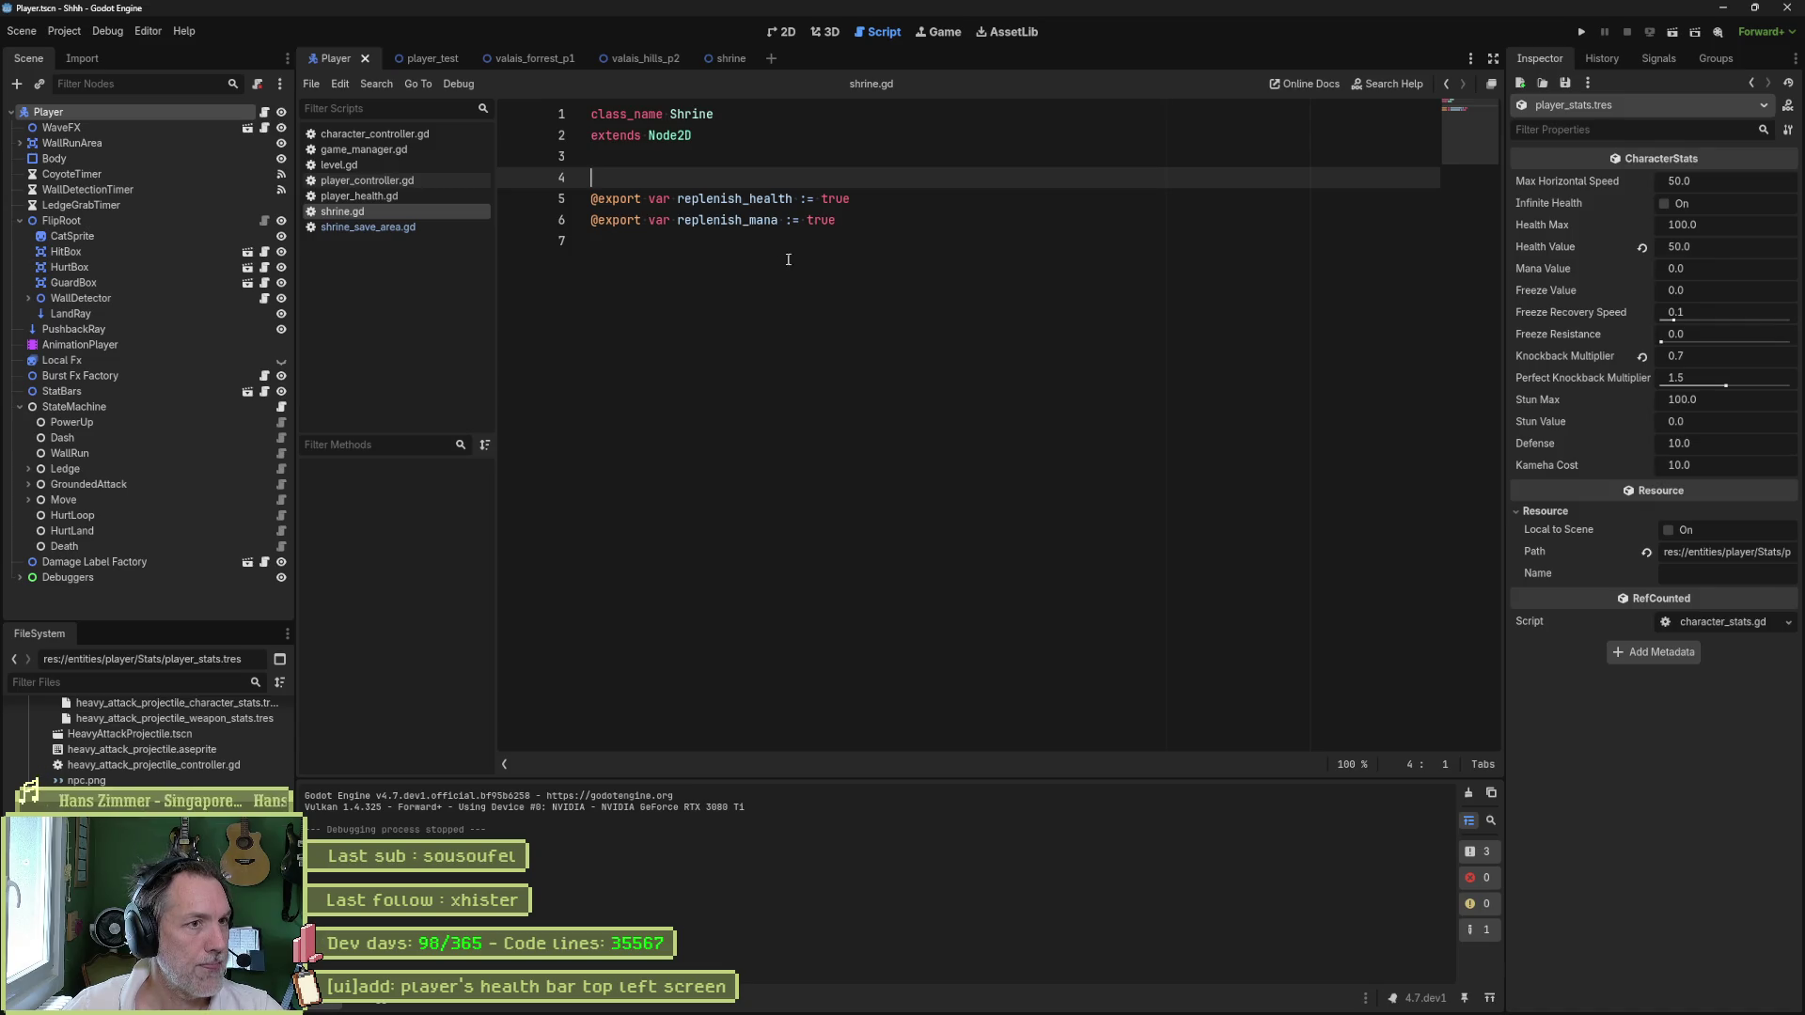
key("ctrl+w")
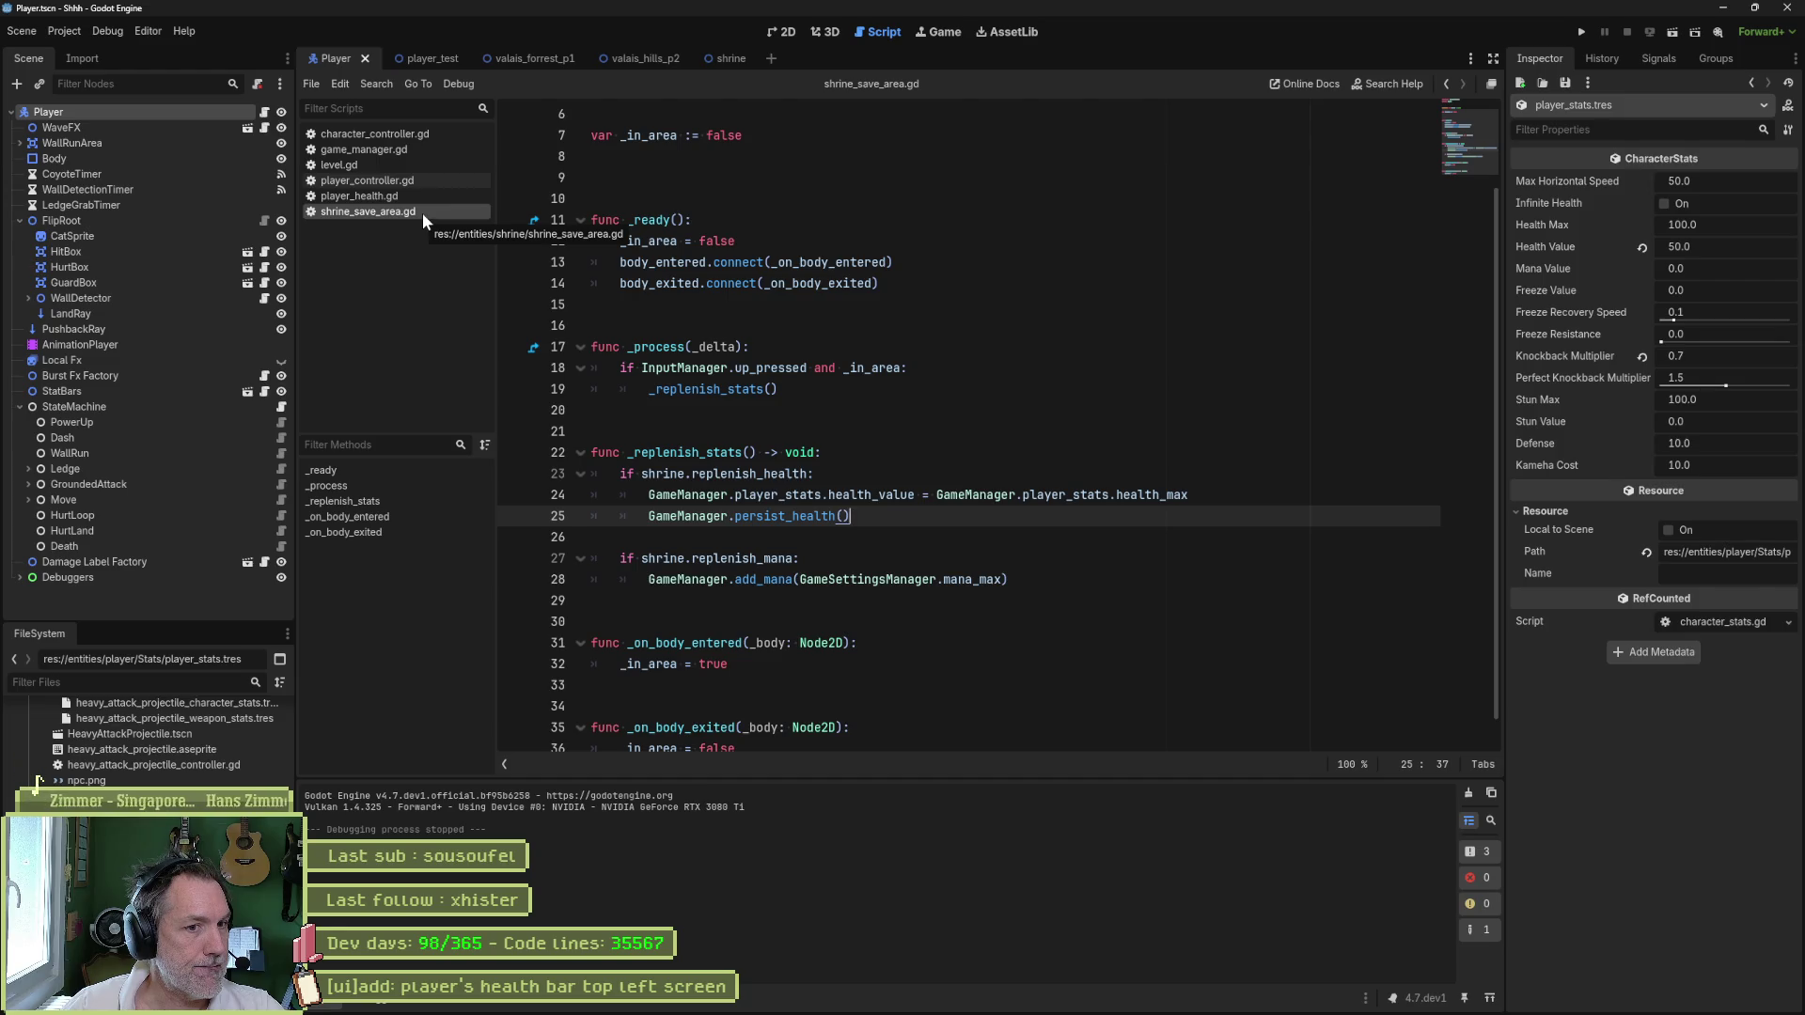
key("ctrl+w")
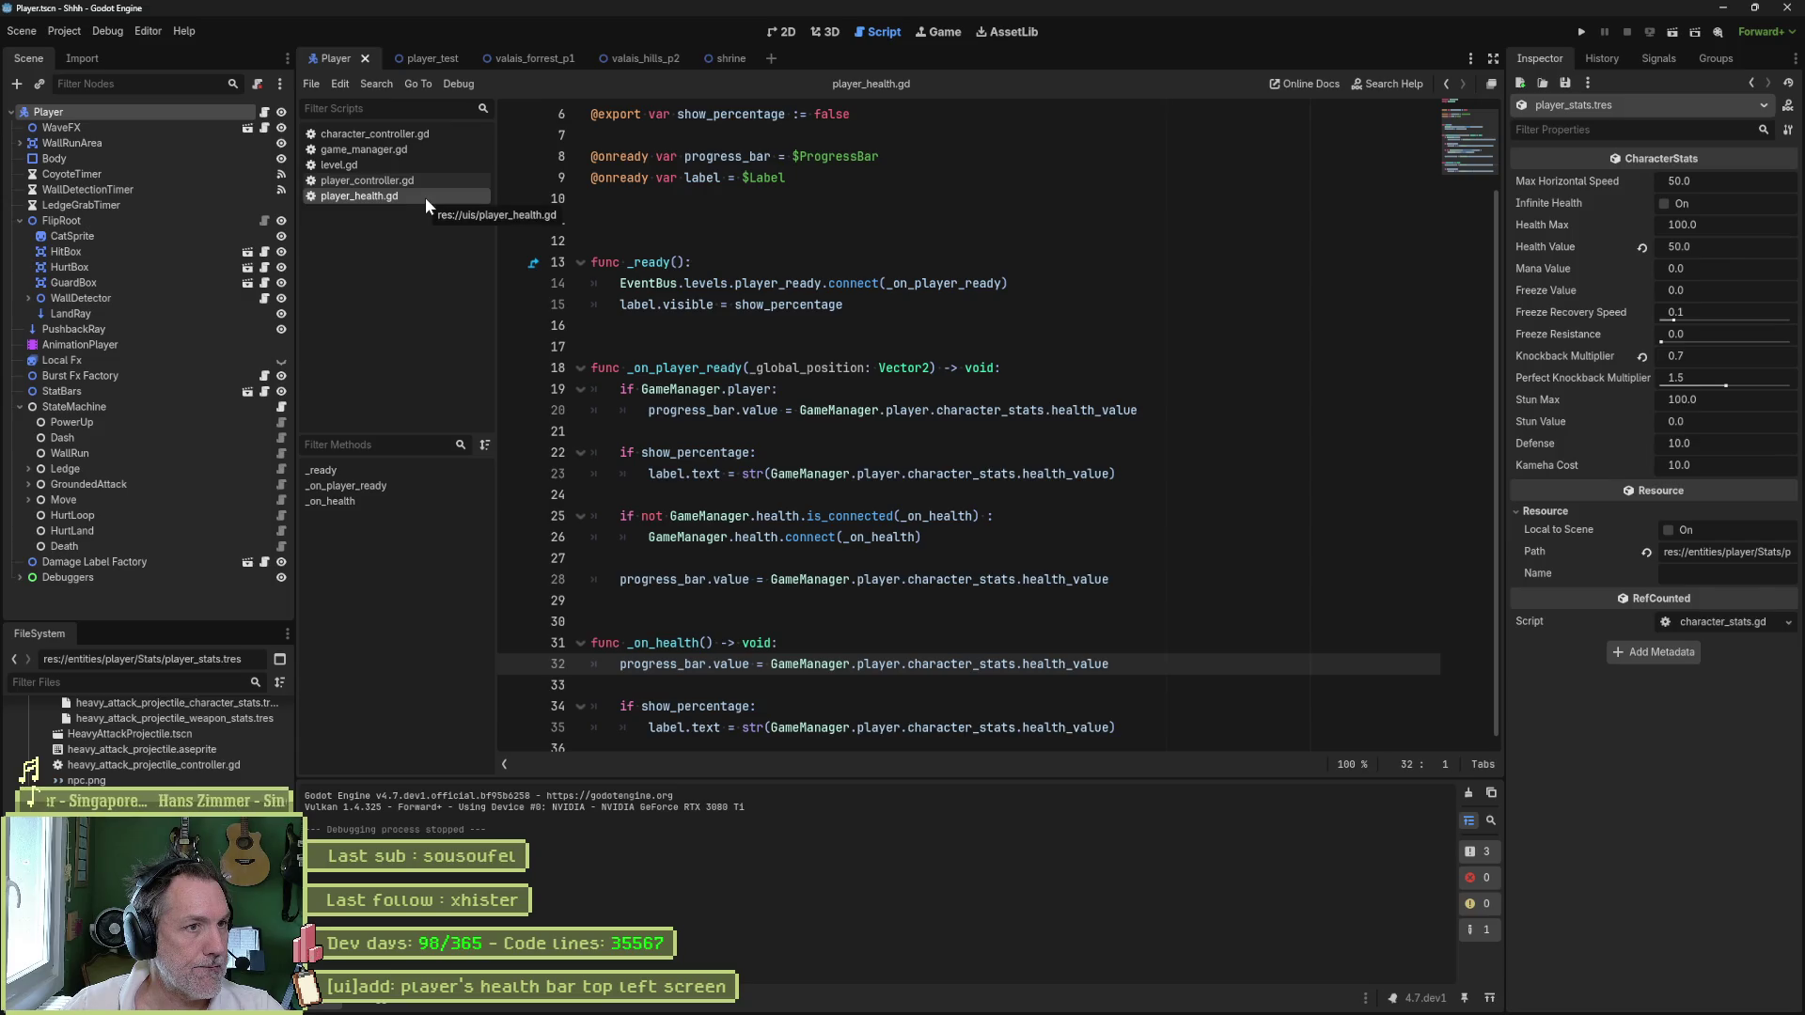
key("ctrl+w")
key("ctrl+w")
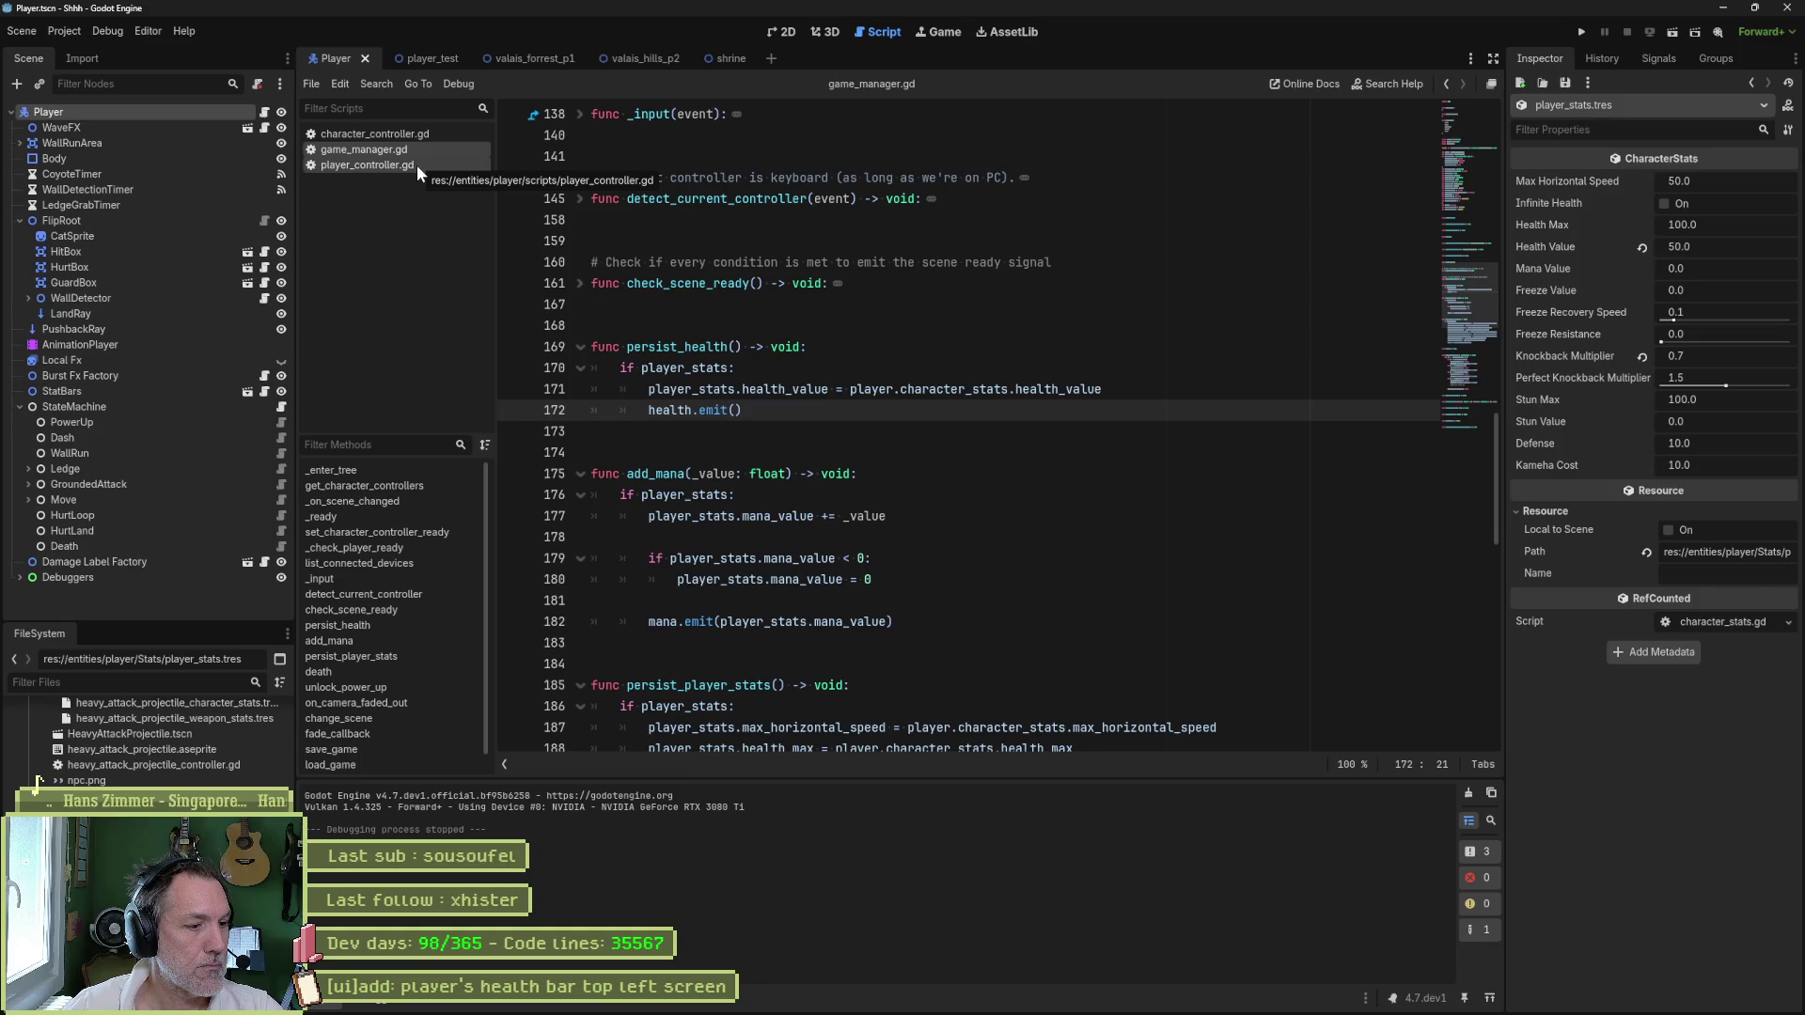
- Show player_controller.gd at the last line (103) of its _ready function
left_click(412, 161)
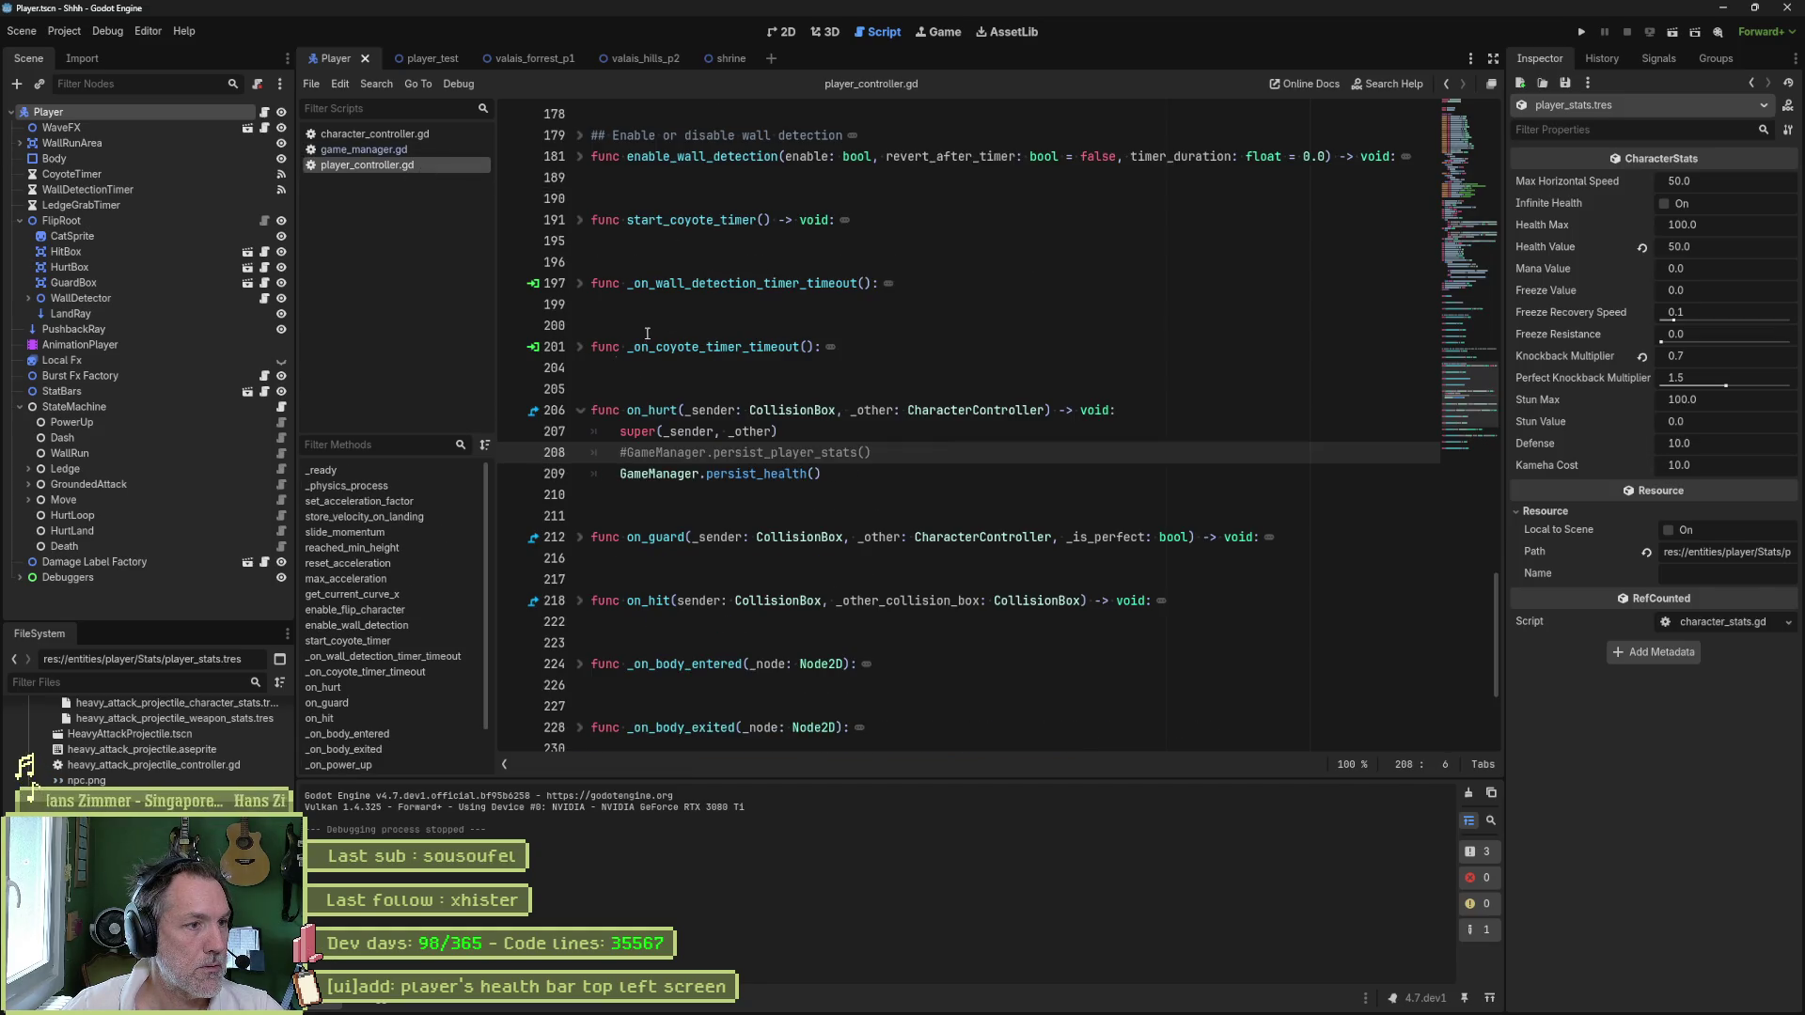
left_click(391, 473)
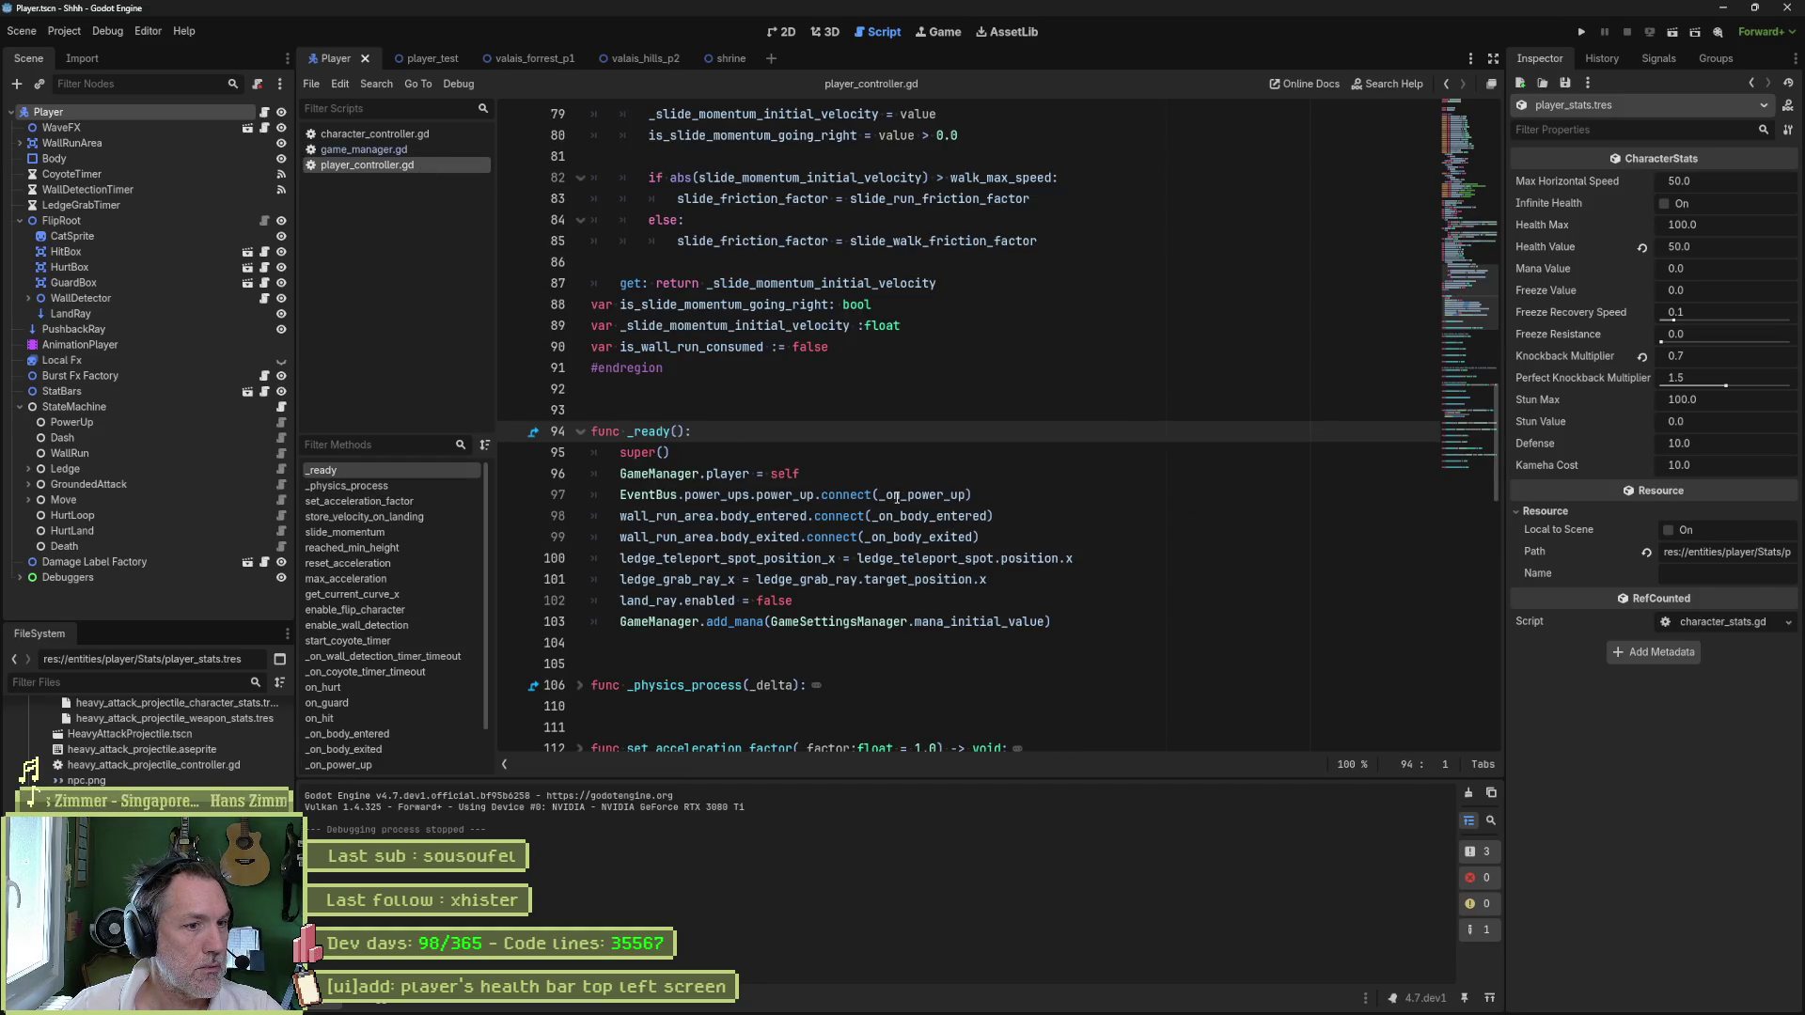
left_click(763, 622)
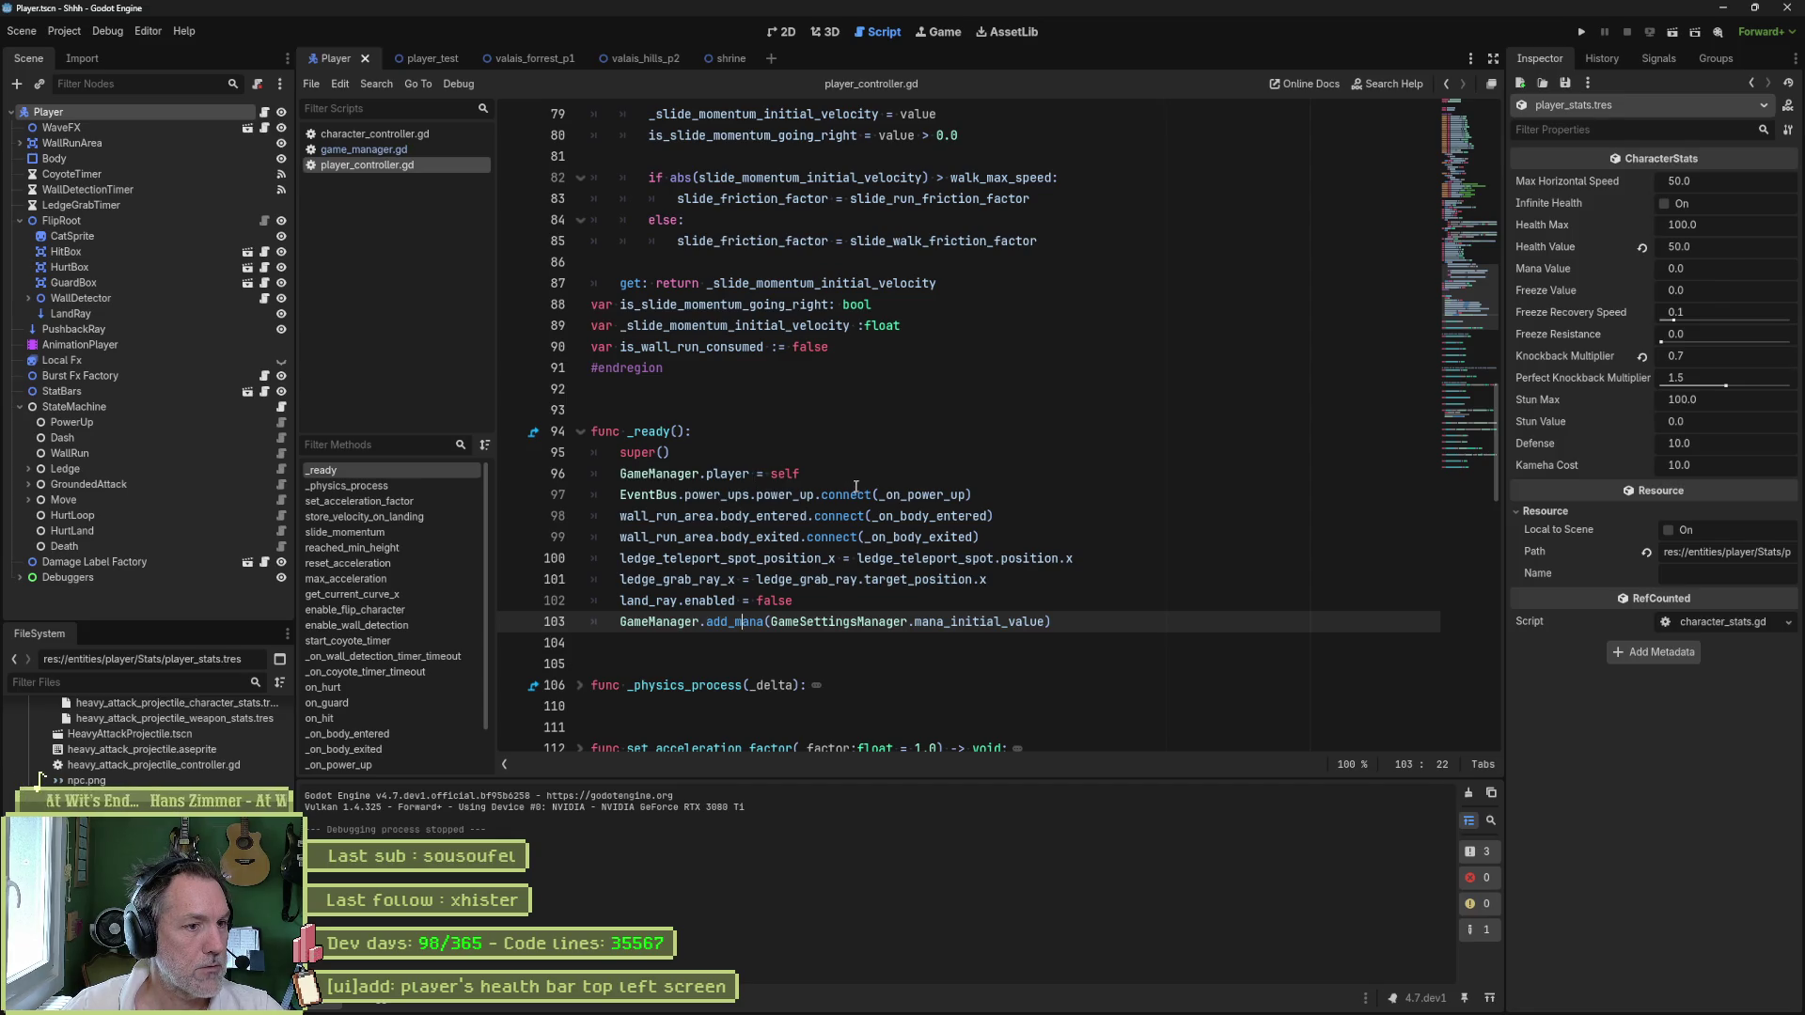
- Add GameManager.persist_health() as line 104 of player_controller.gd, save, and run valais_forrest_p1
left_click(1067, 618)
key("Return")
type("Gam")
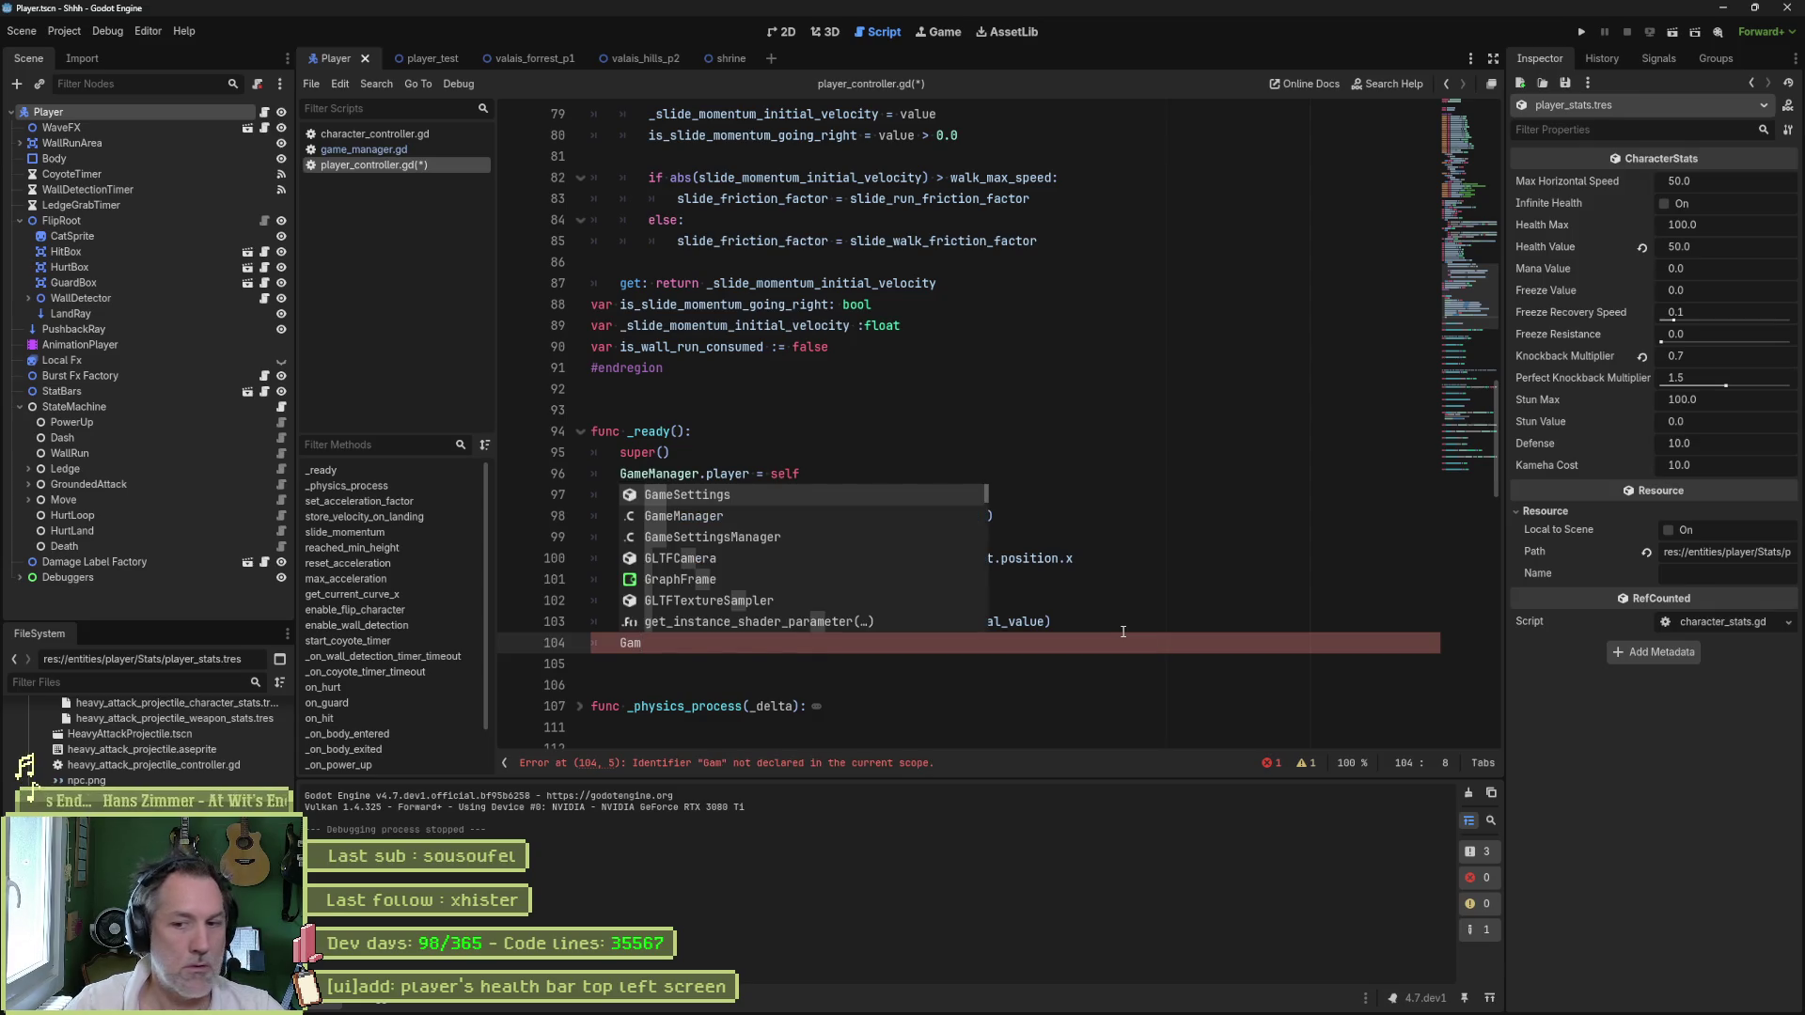
key("Down")
key("Return")
type(".")
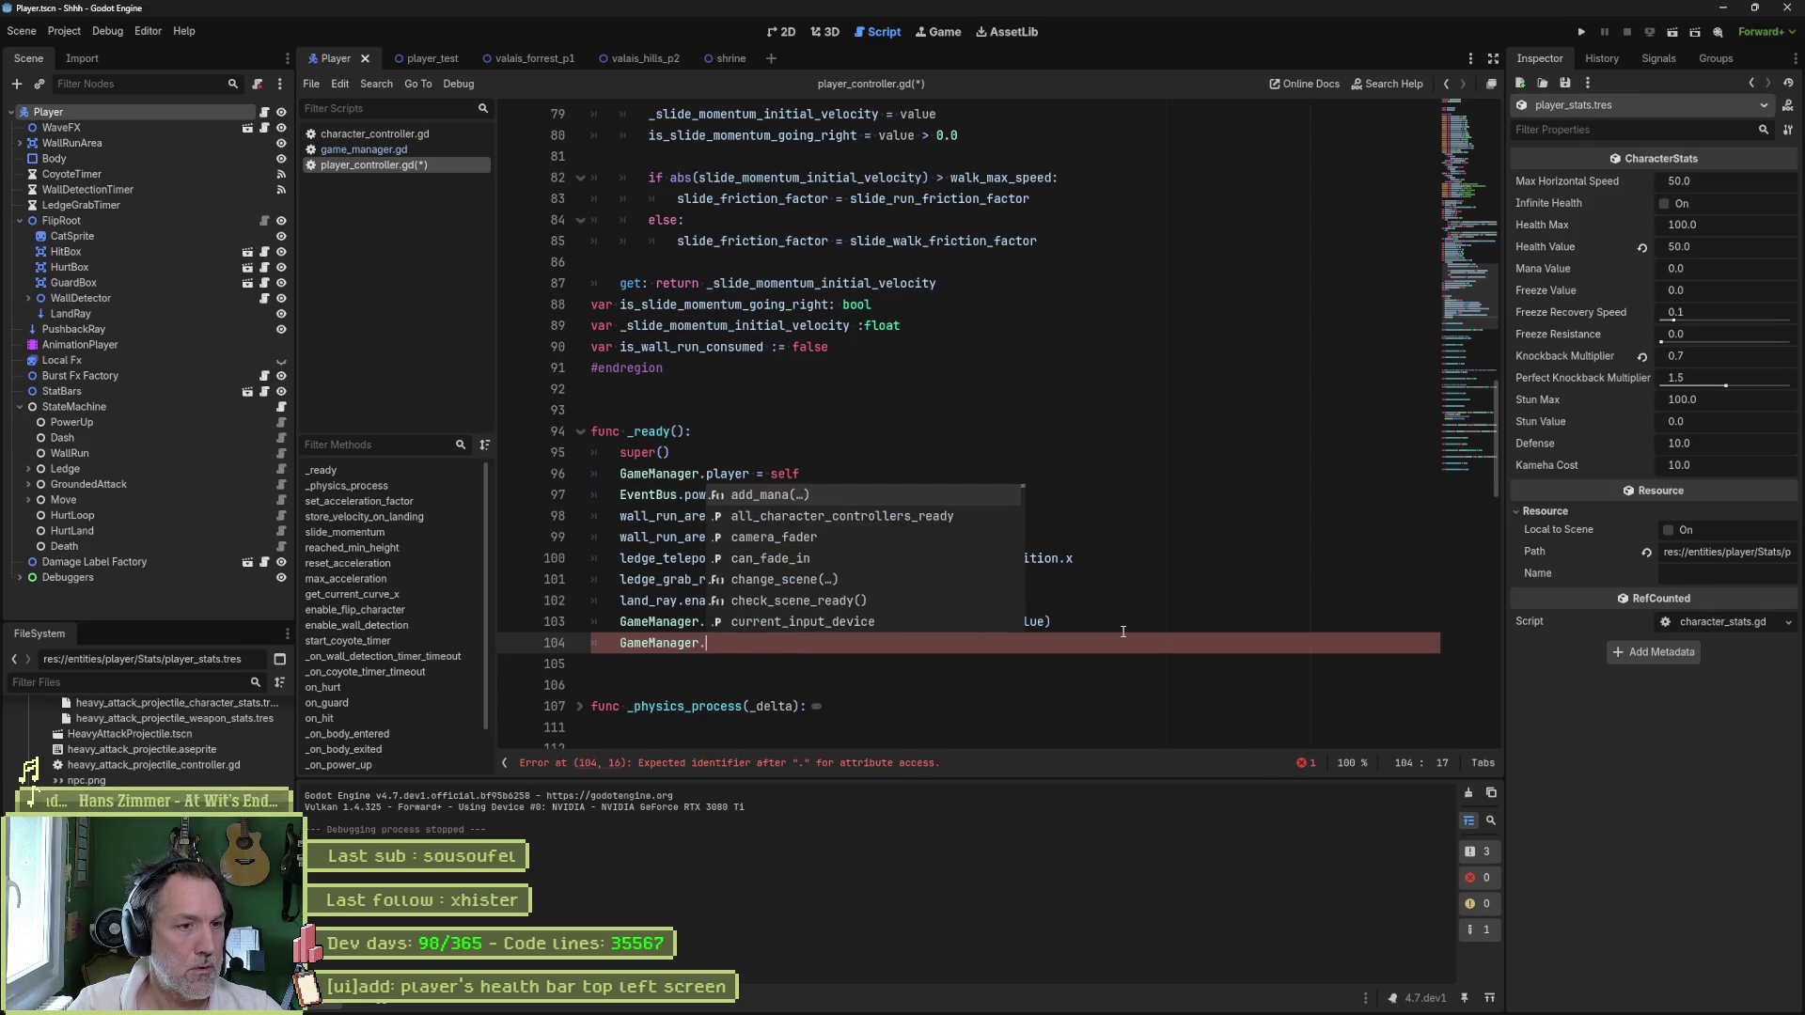
type("pers")
key("Return")
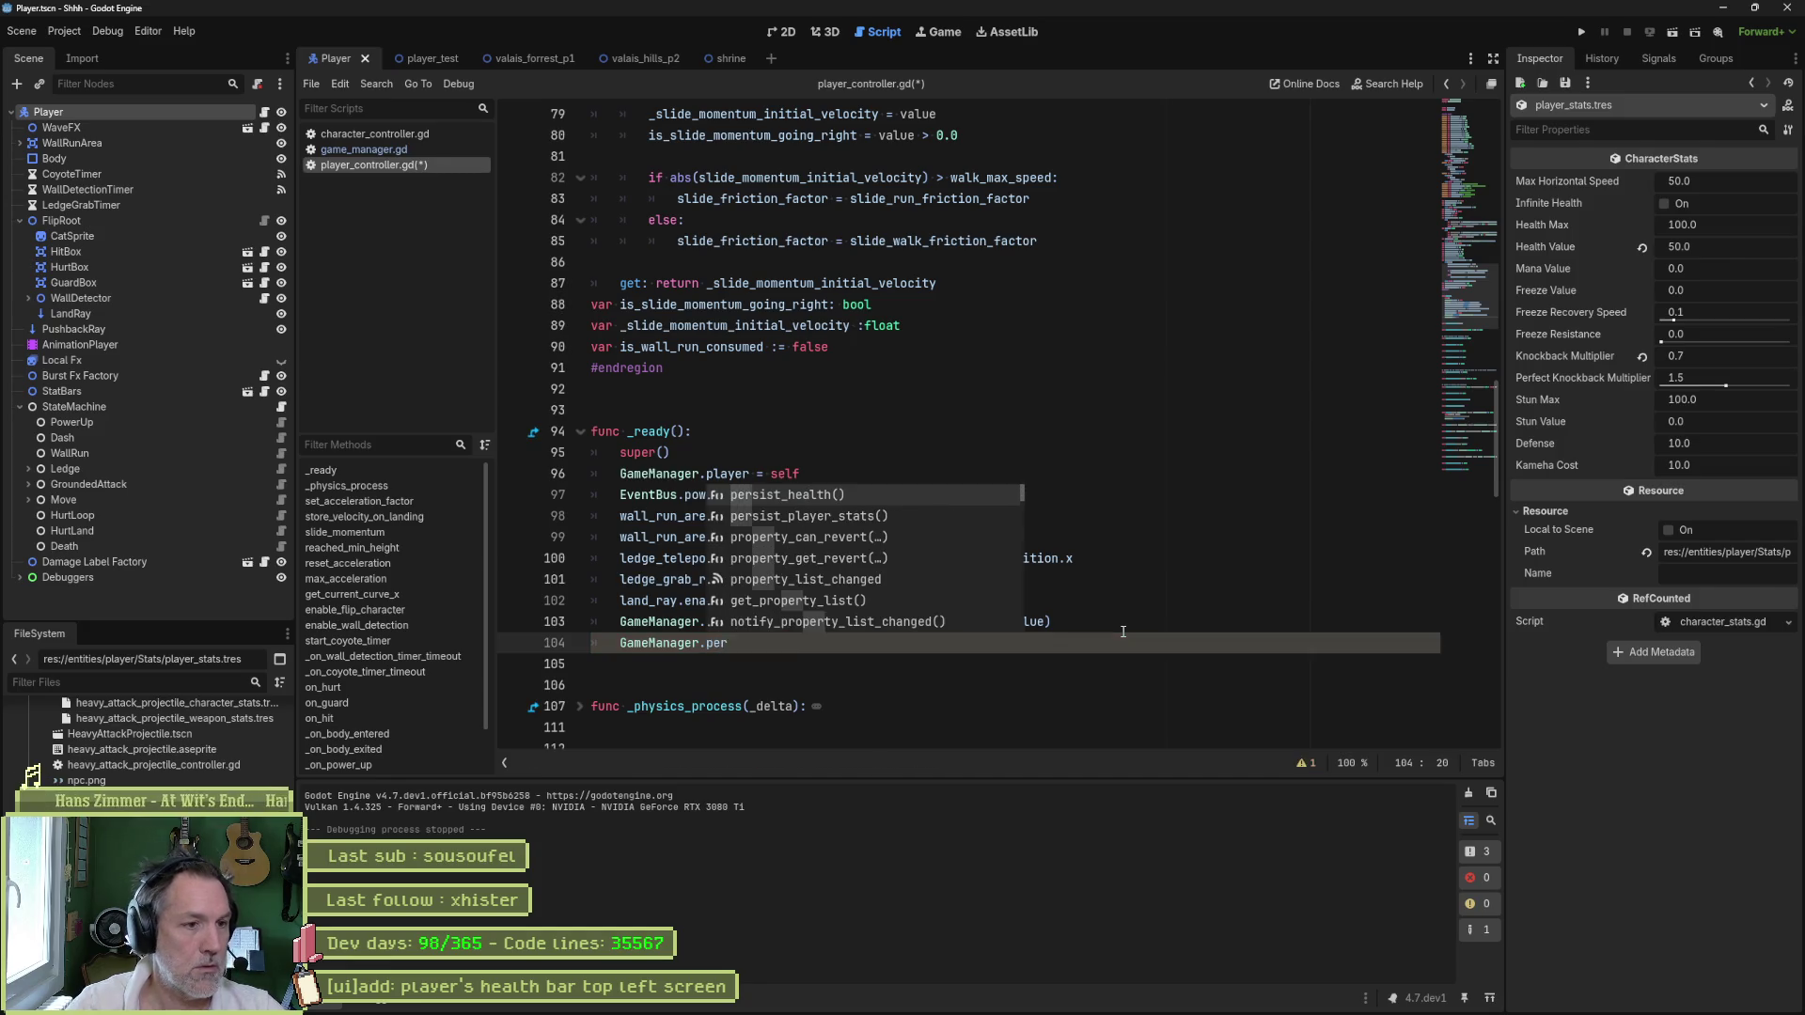
key("ctrl+s")
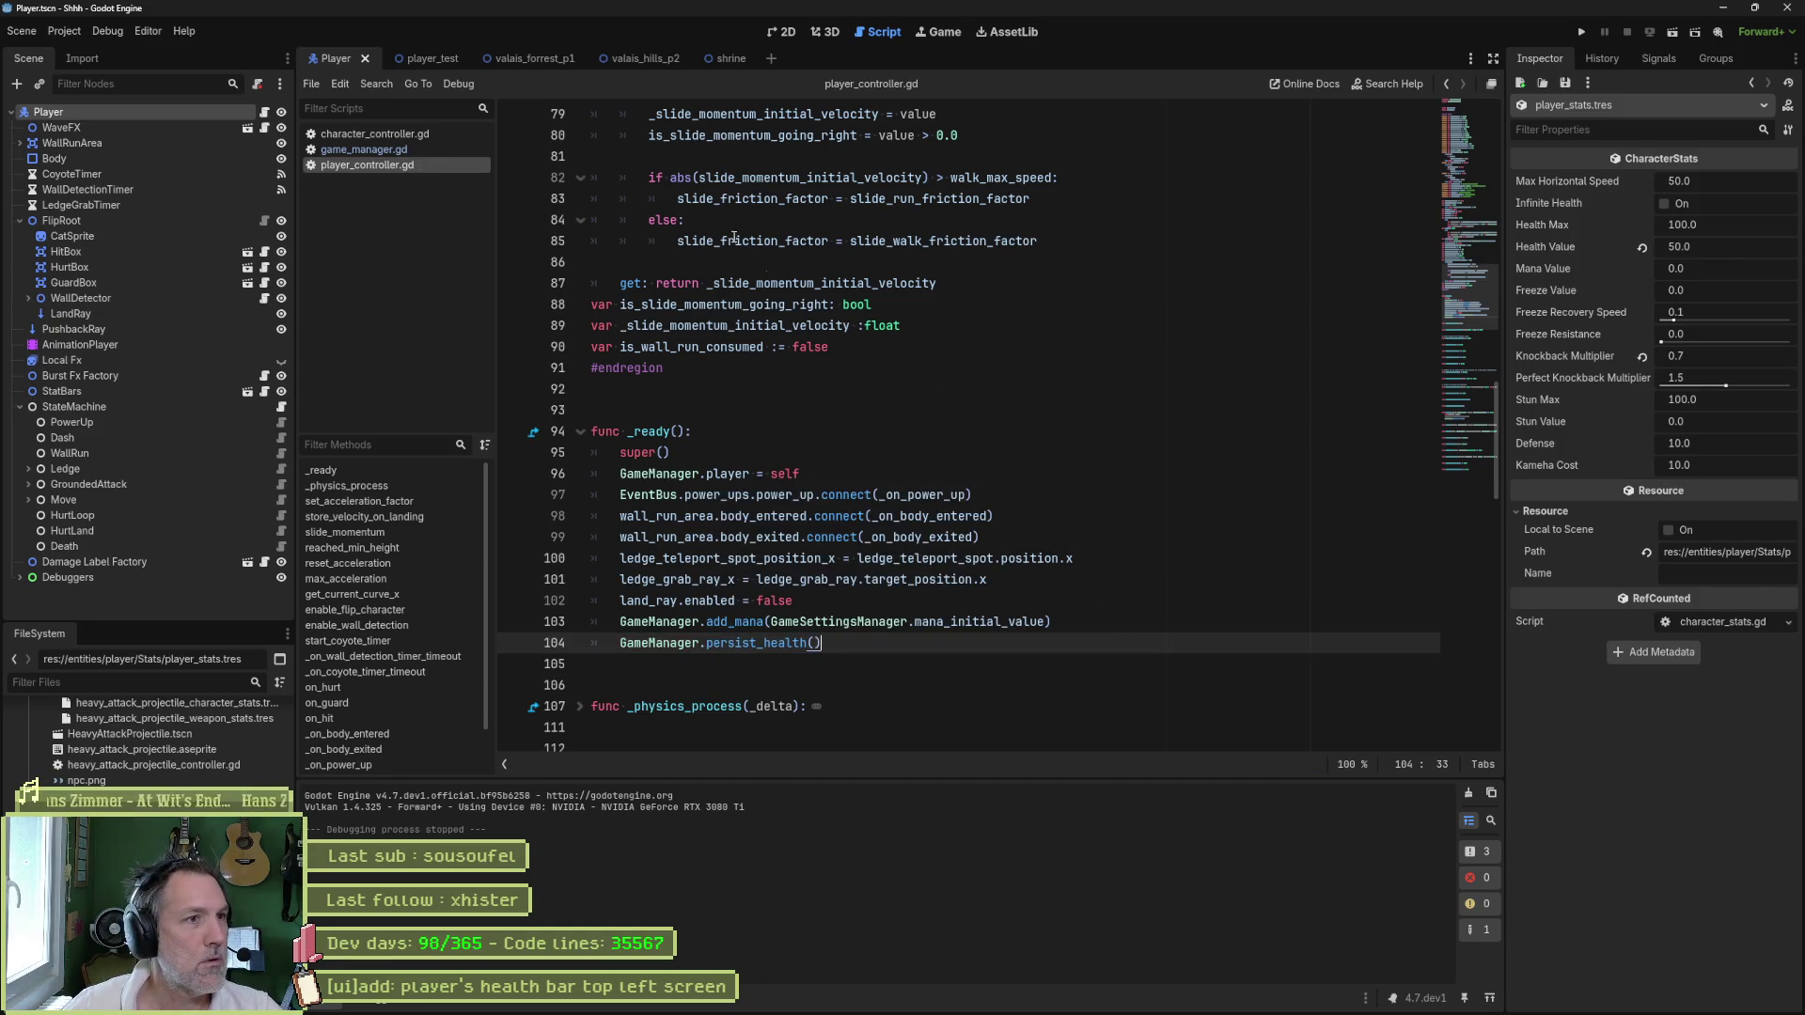
left_click(560, 60)
key("F6")
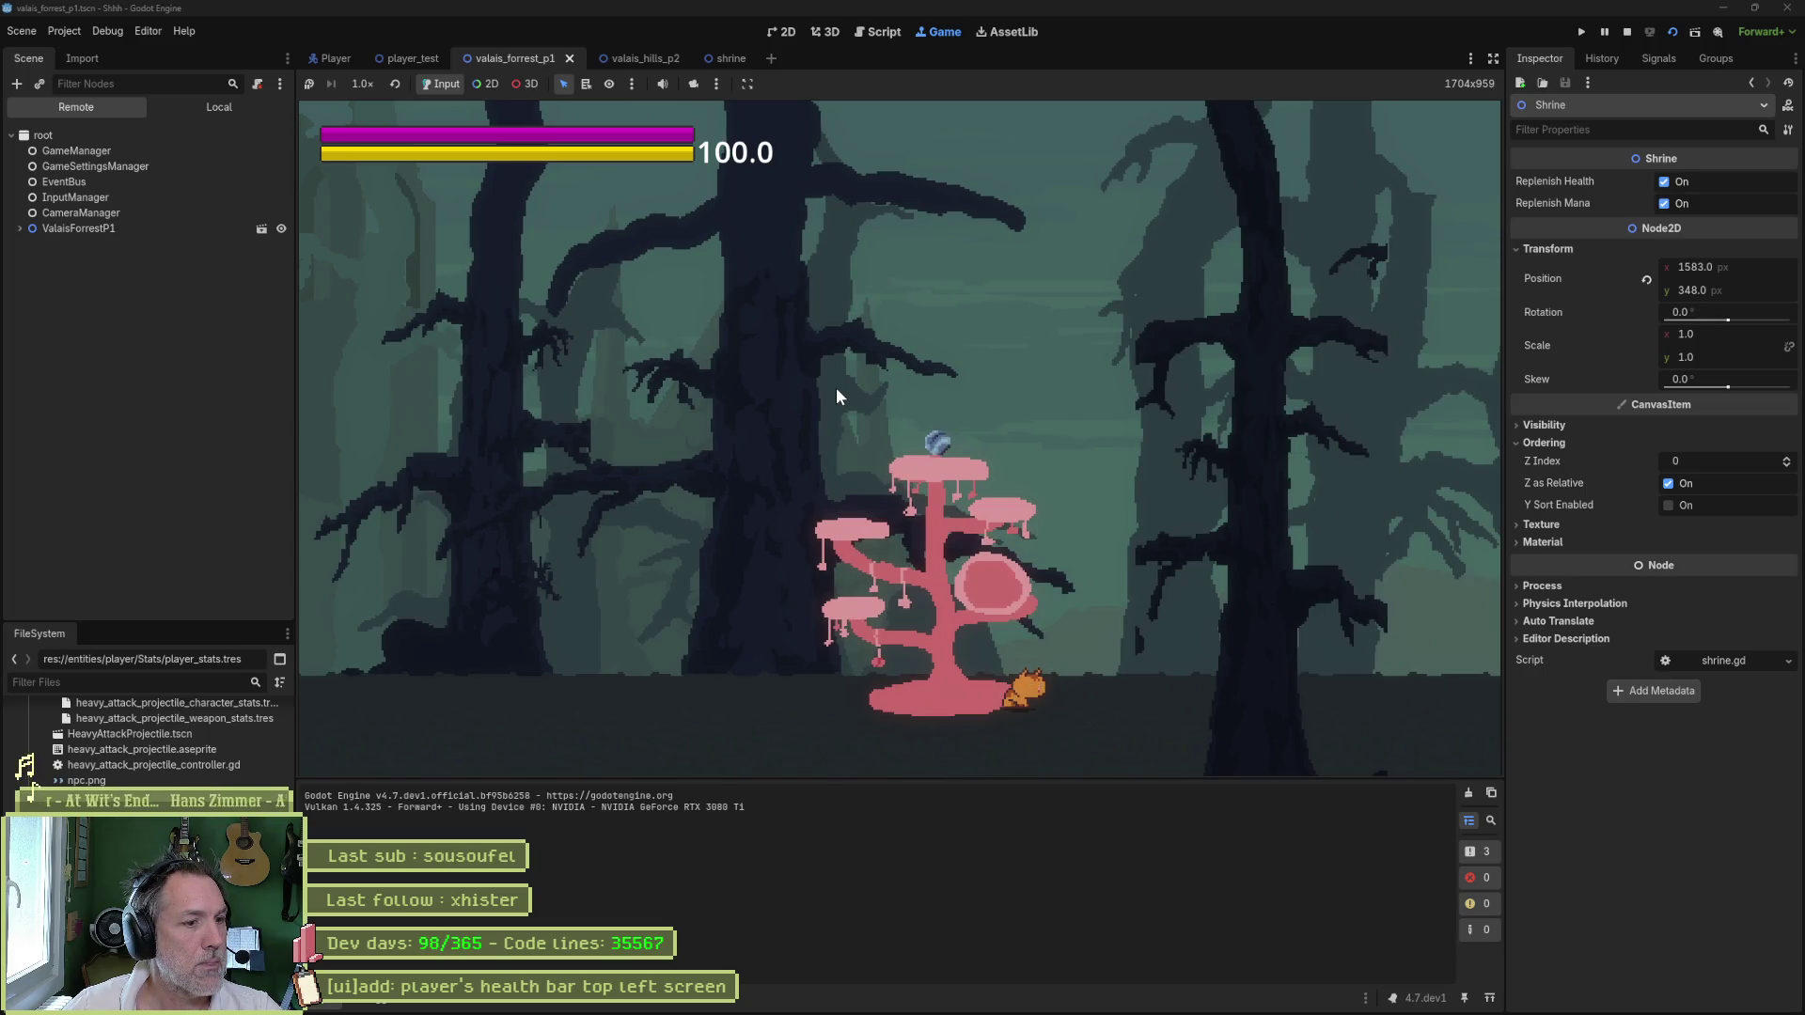
- Stop the game, go to the persist_health definition, and select health_value on line 171
key("F8")
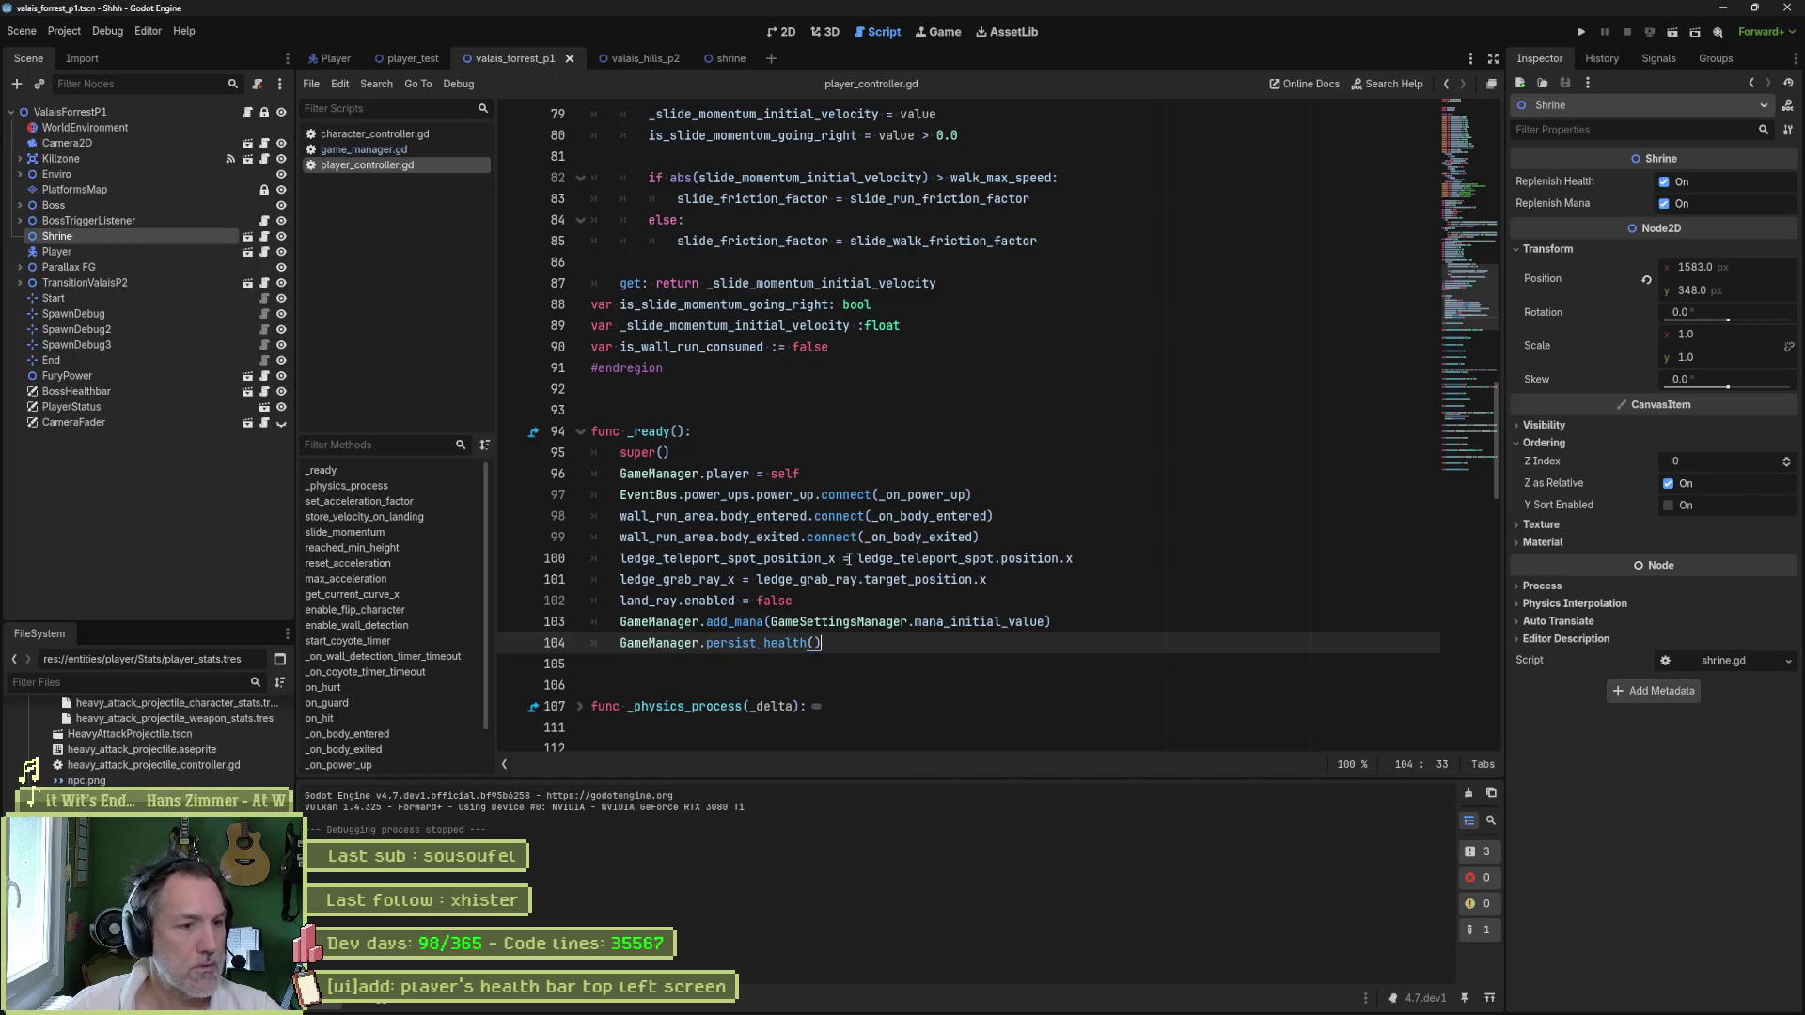
key("F12")
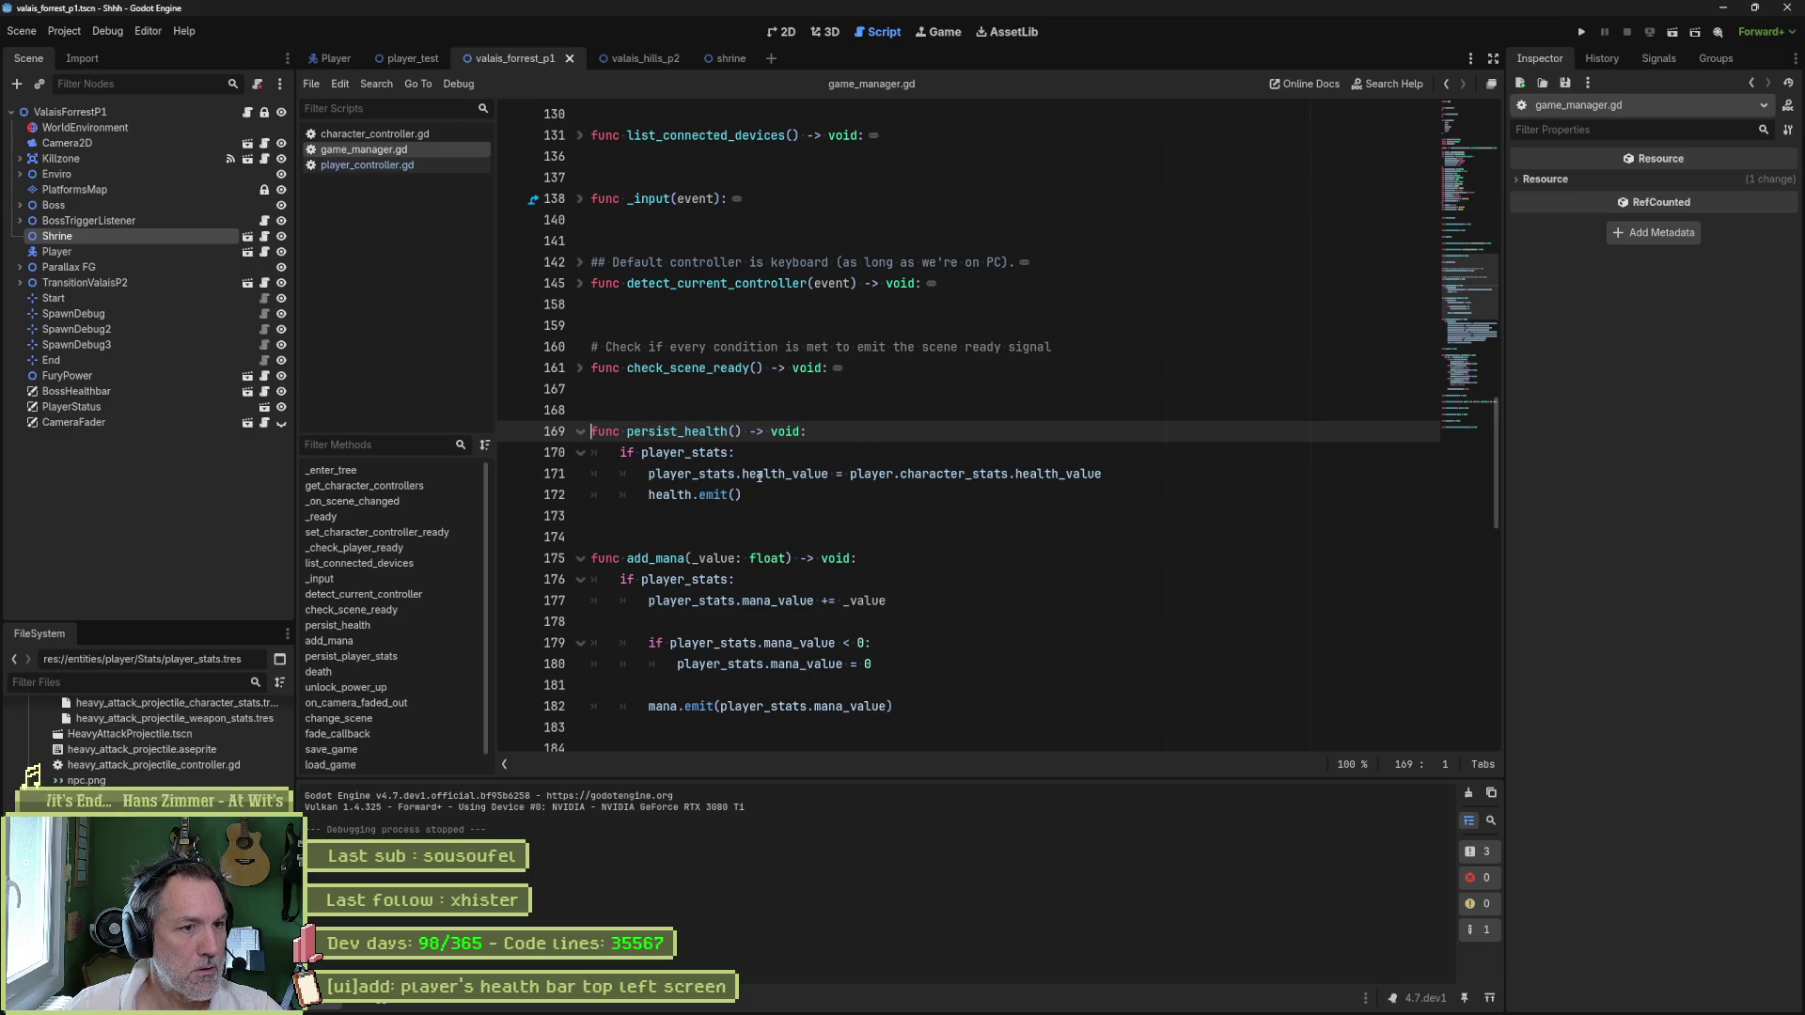
left_click_drag(743, 477, 827, 472)
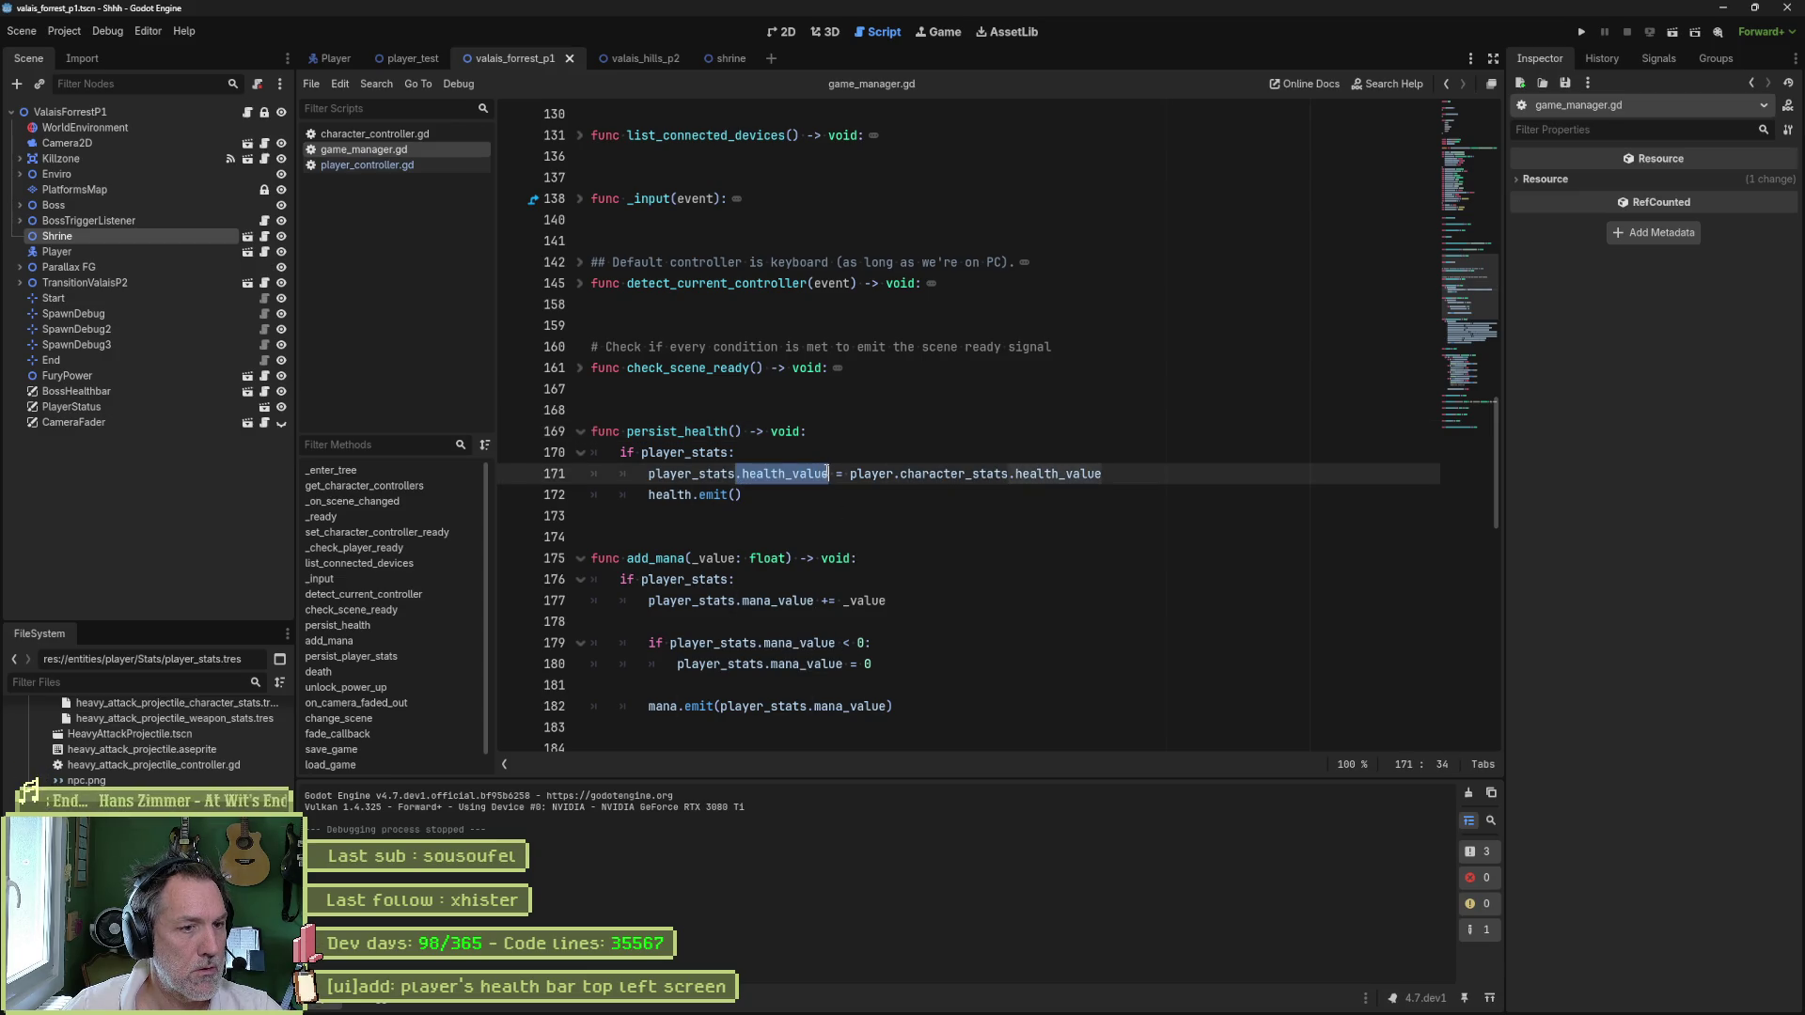
- Search the project for .health_value (31 matches in 13 files) and open character_controller.gd at line 144
key("ctrl+shift+f")
key("Return")
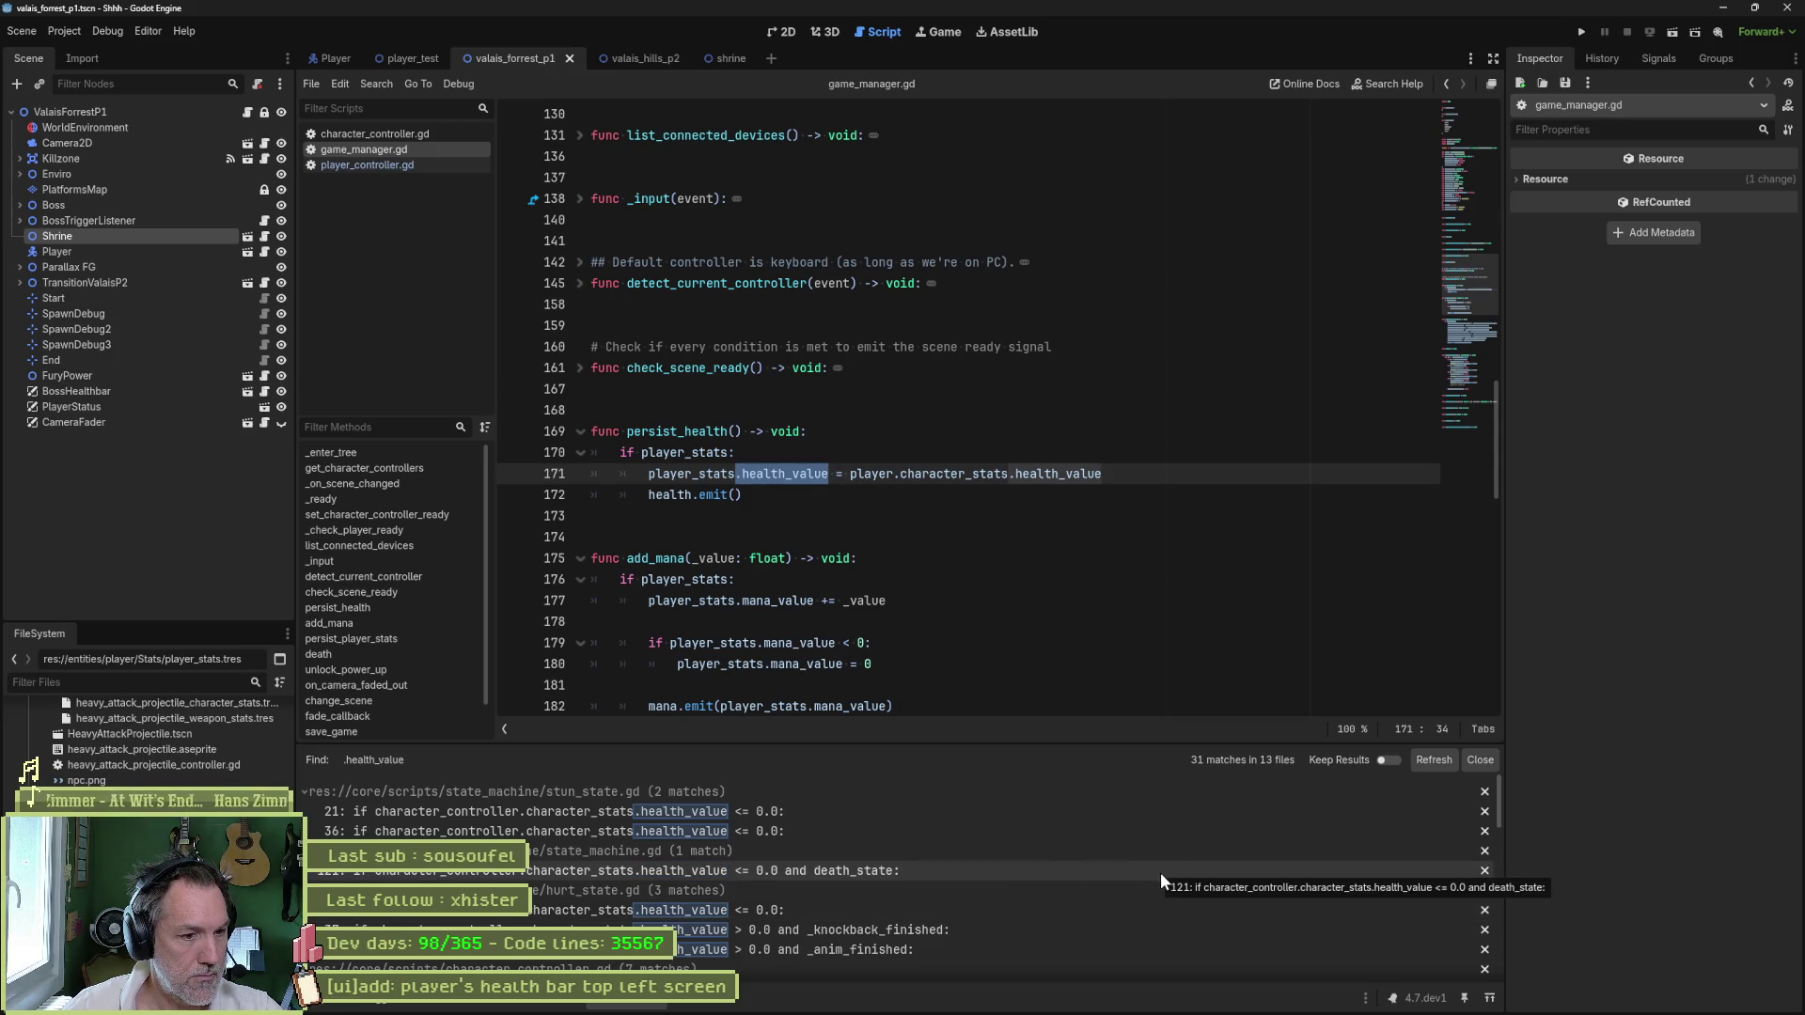
scroll(1164, 878, "down", 3)
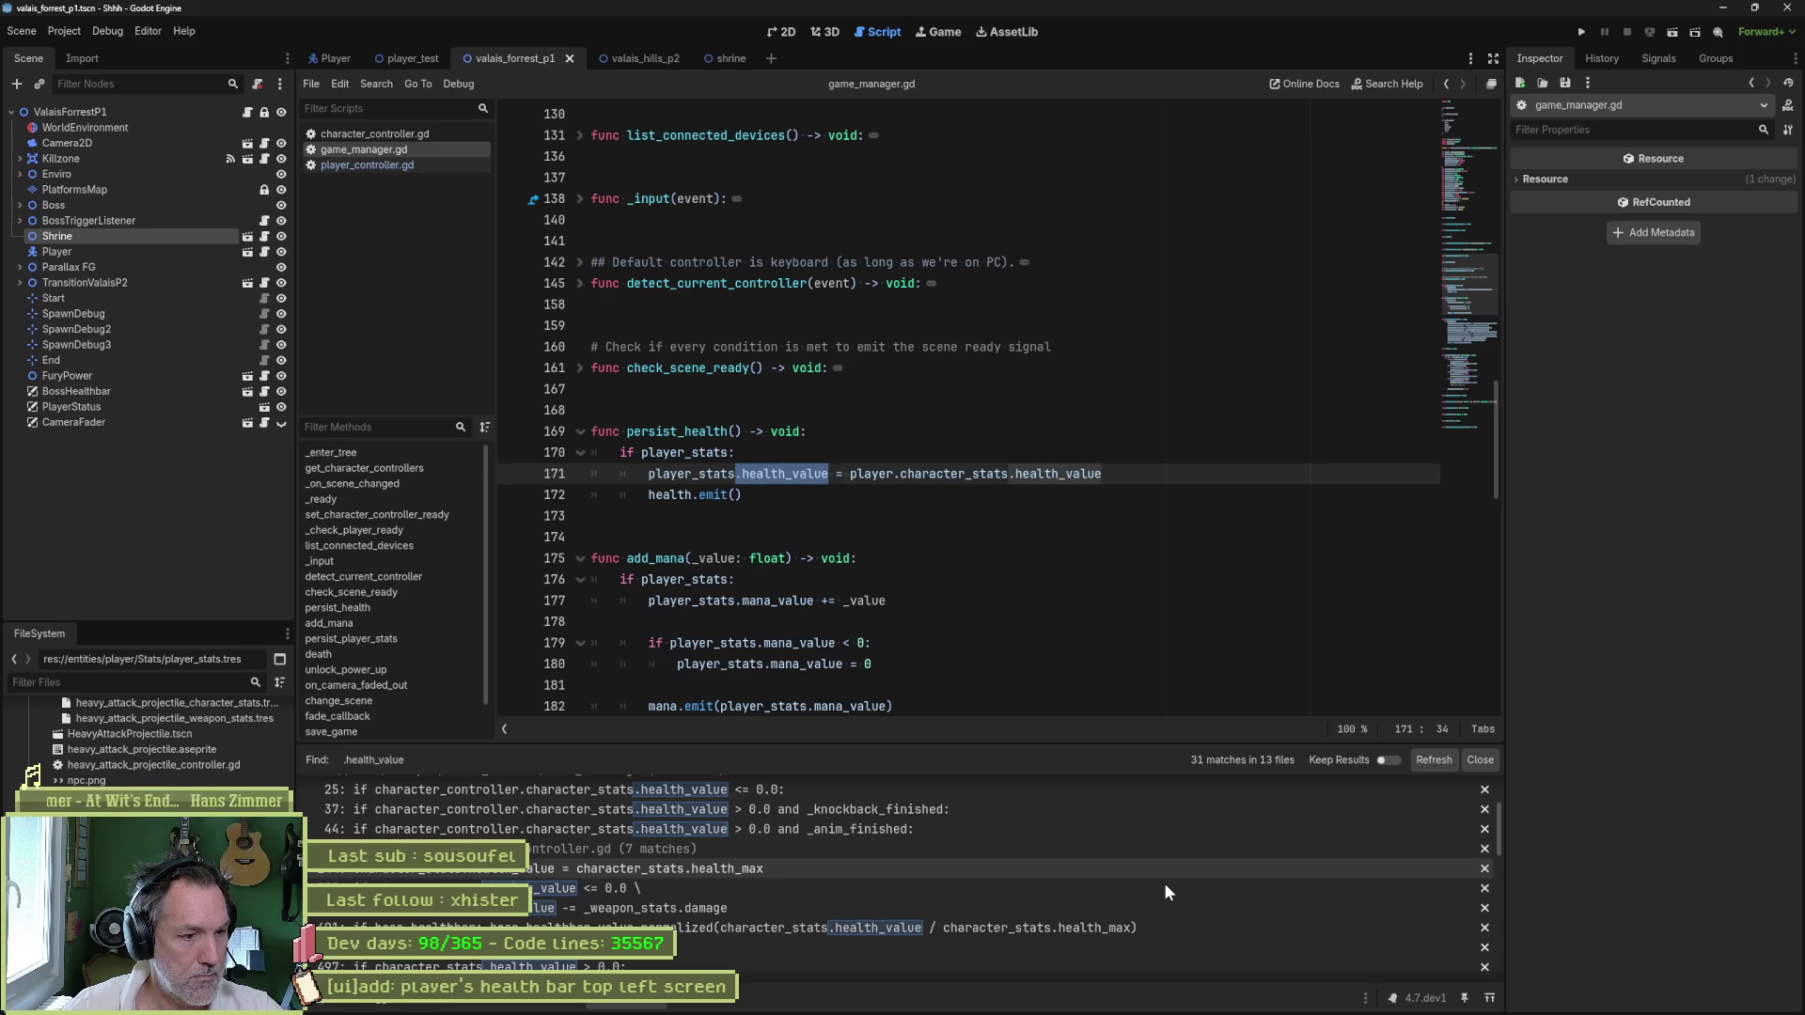
left_click(705, 866)
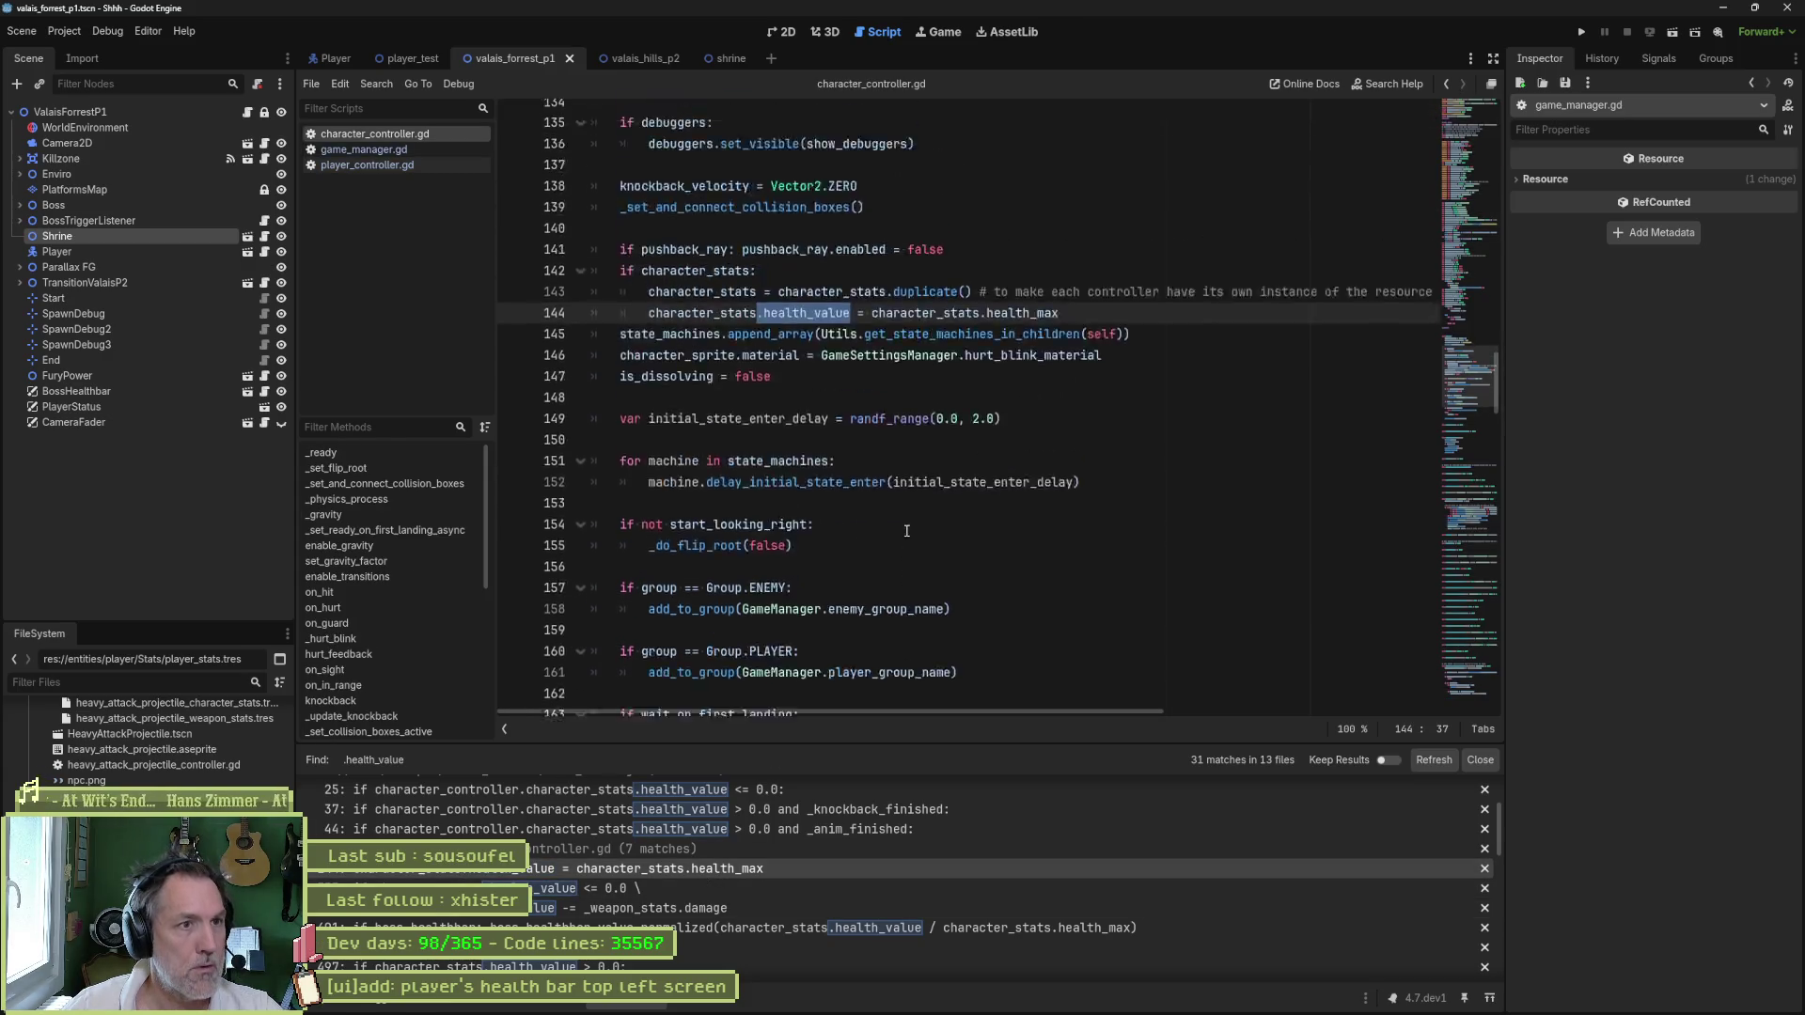
scroll(898, 508, "up", 3)
mouse_move(918, 503)
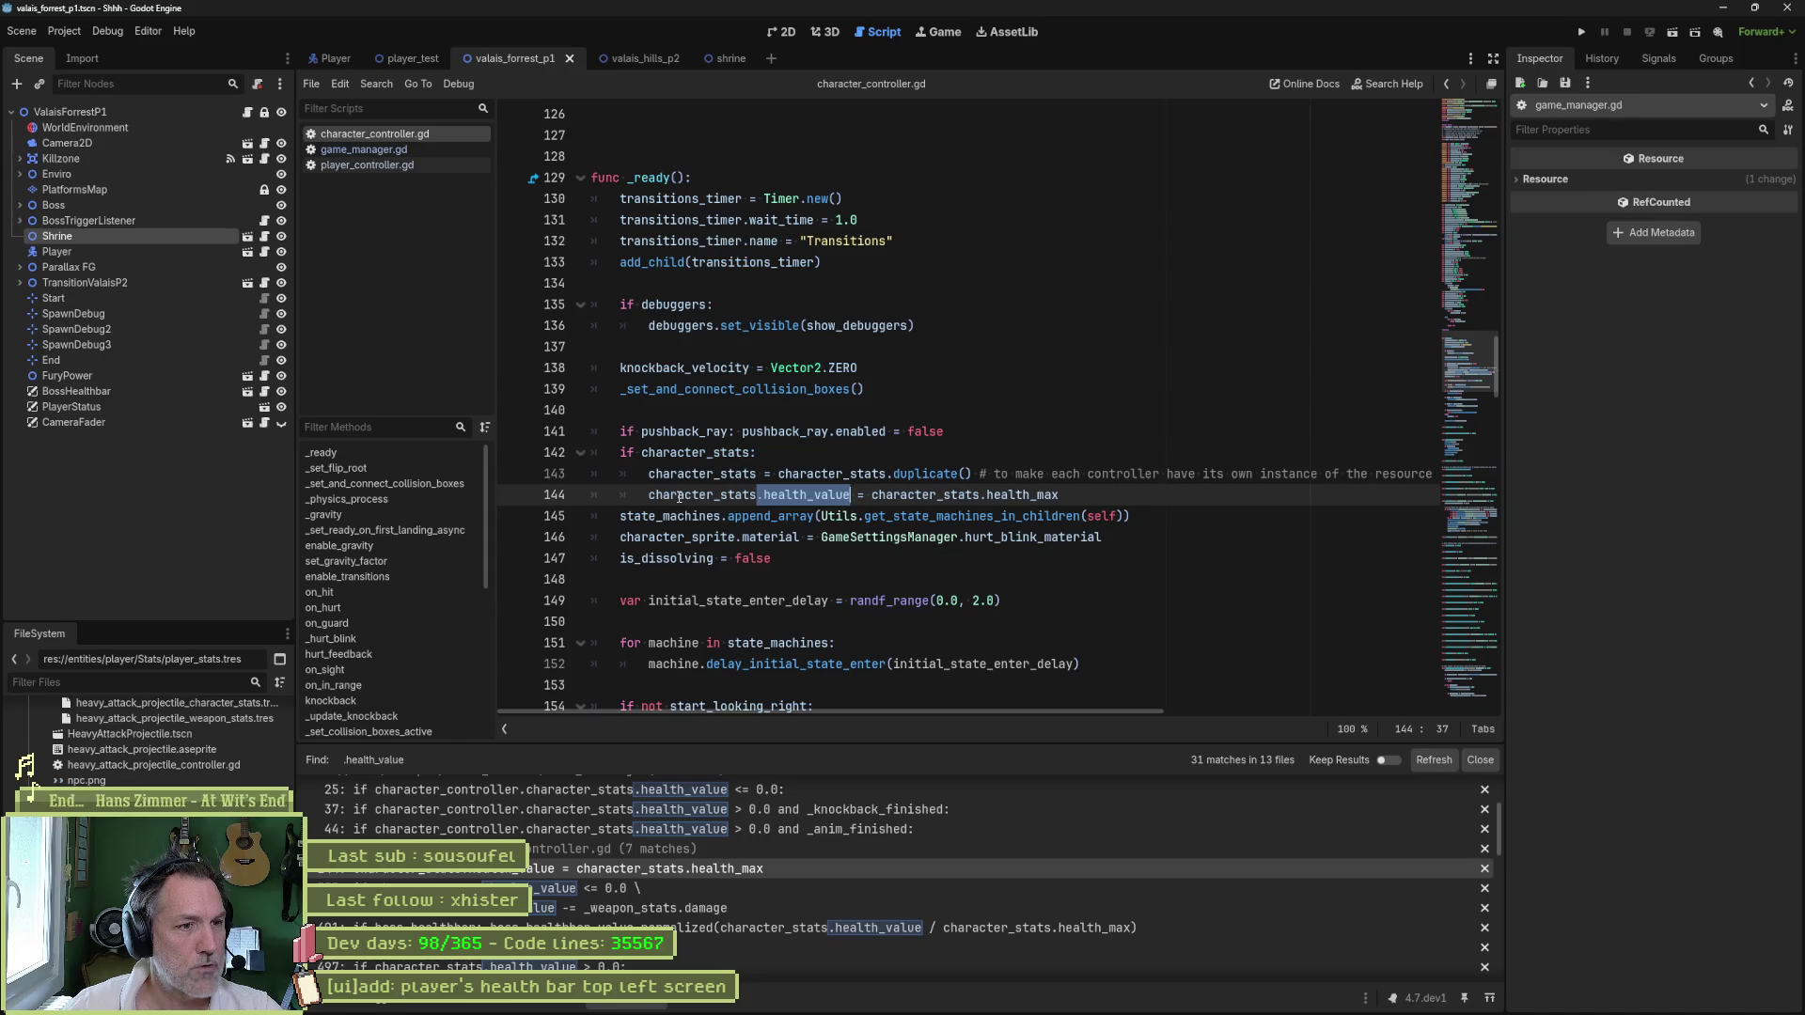
mouse_move(678, 497)
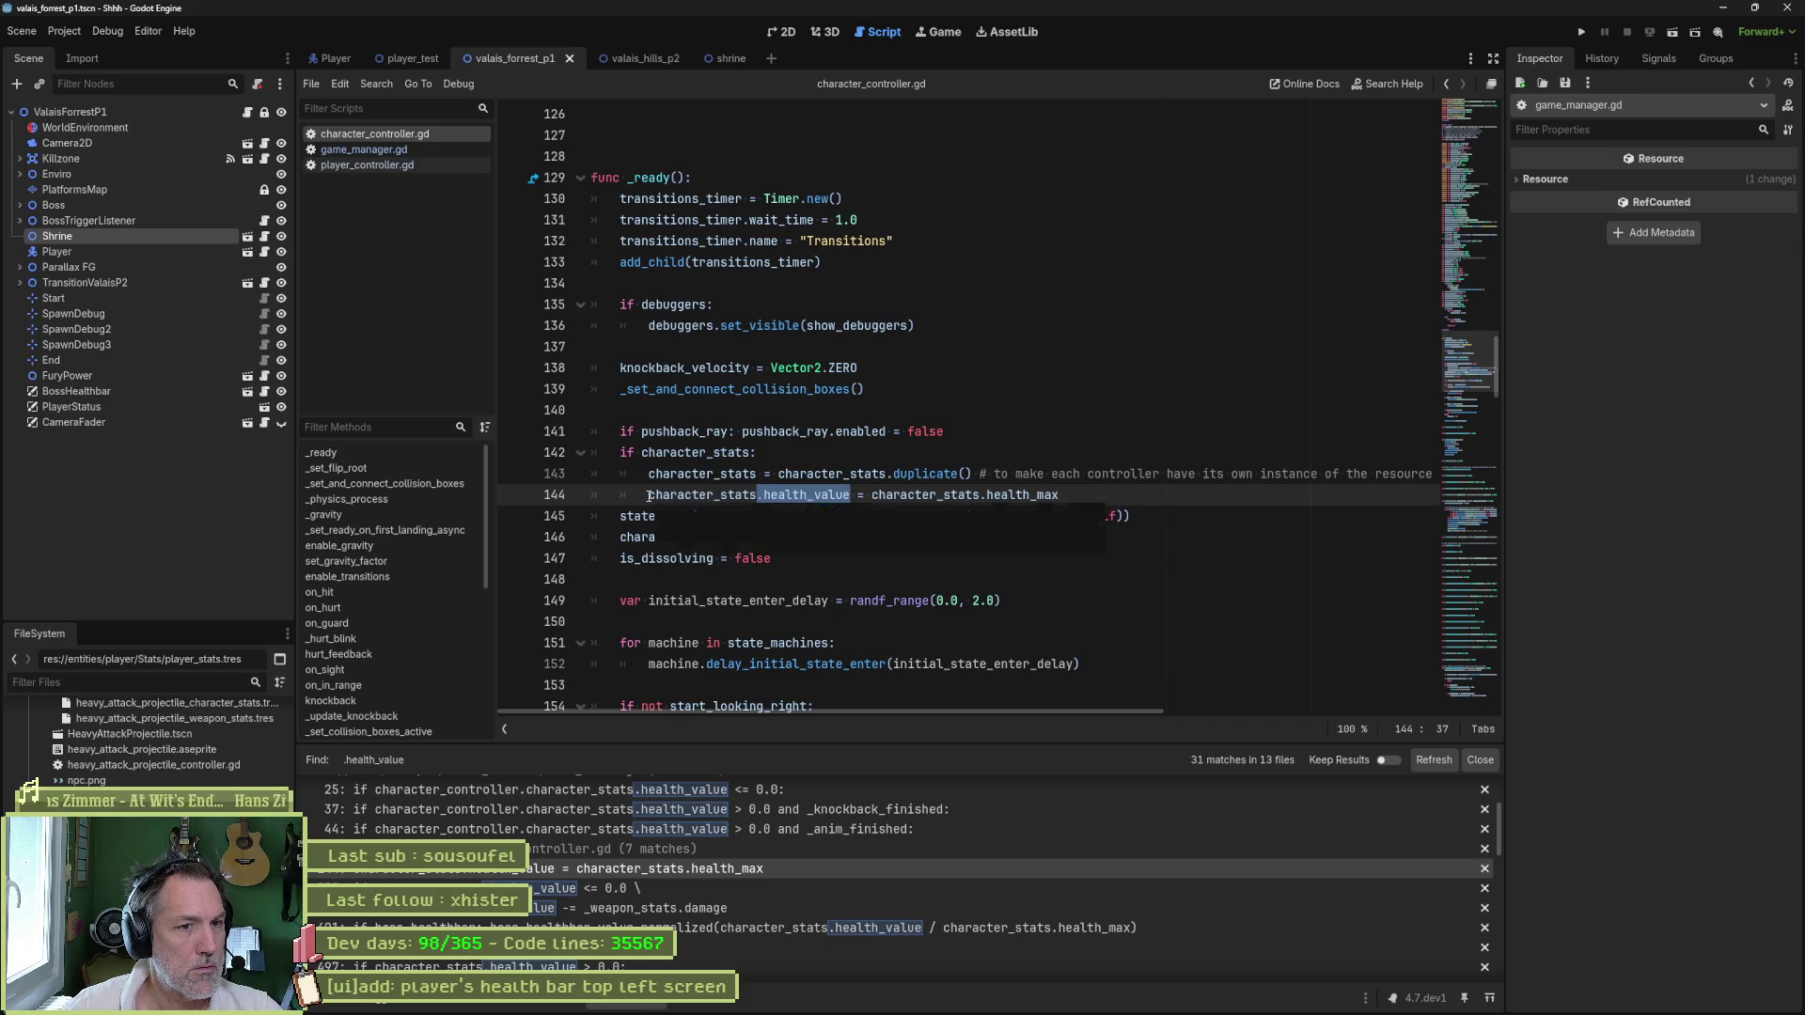
- Comment out the health reset line 144 and test-run the scene, moving the cat into the tree shrine
left_click(649, 496)
type("#")
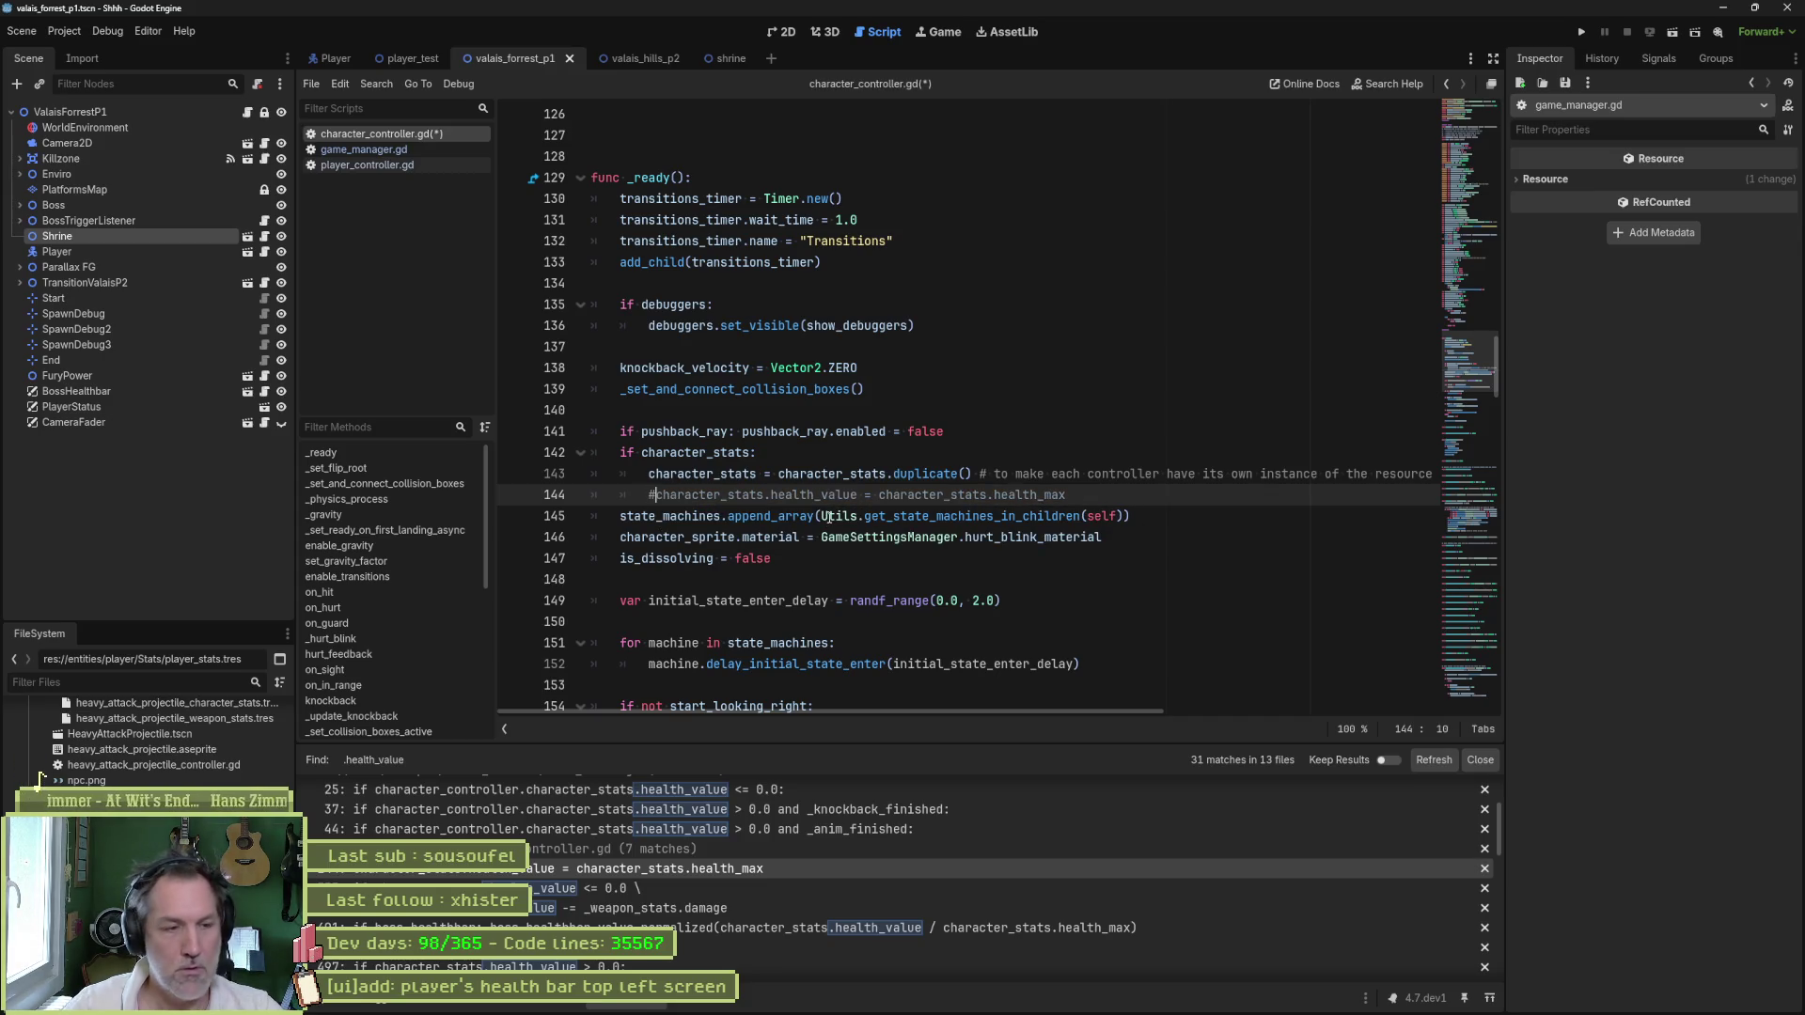
key("F6")
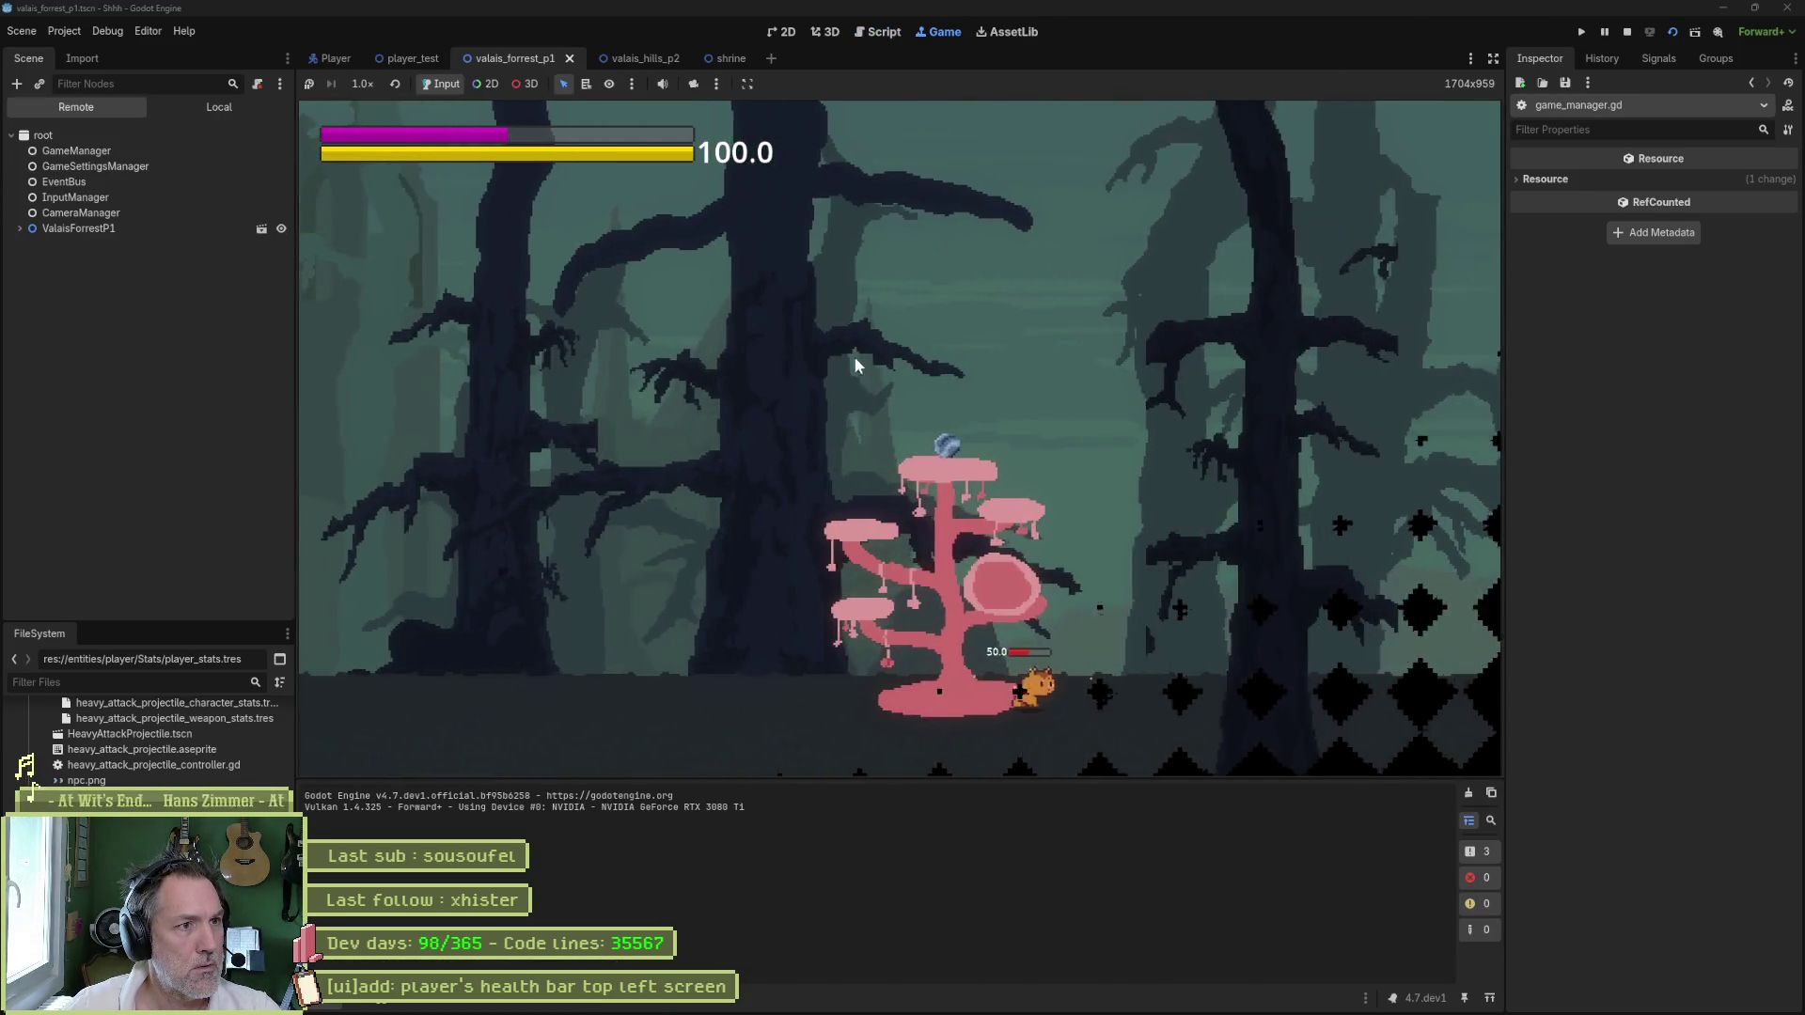
key("e")
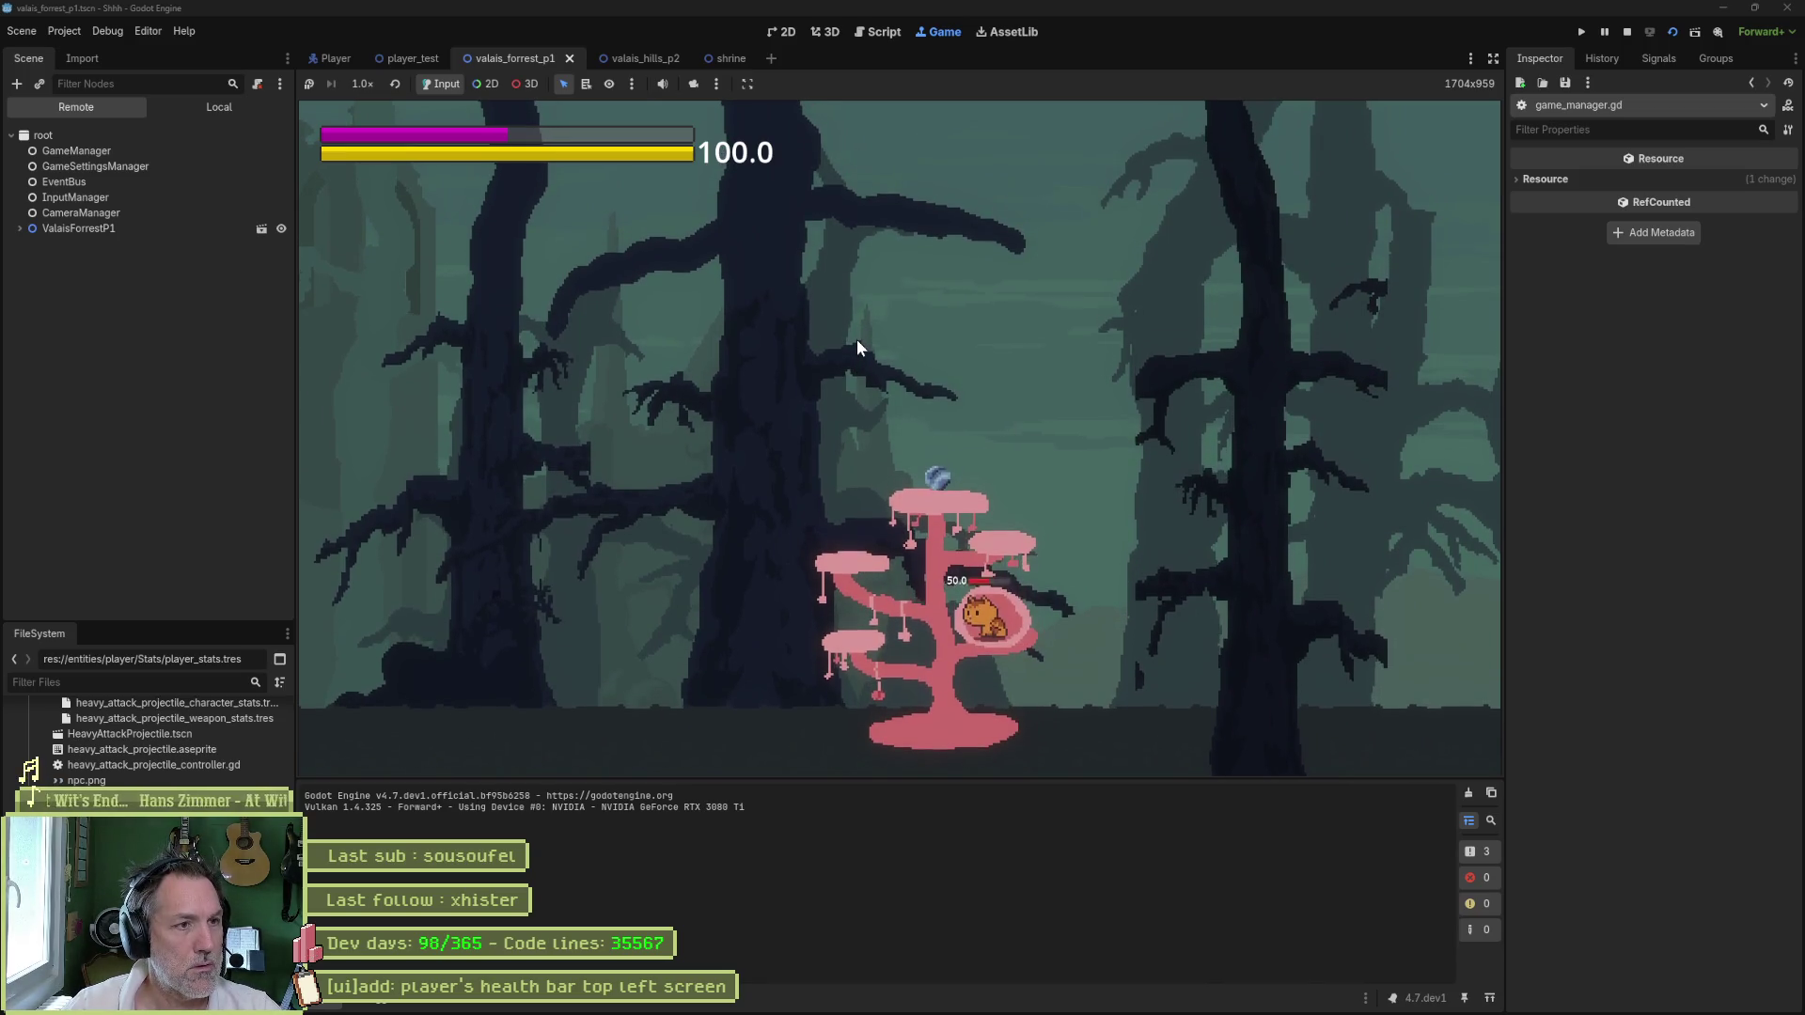
key("F8")
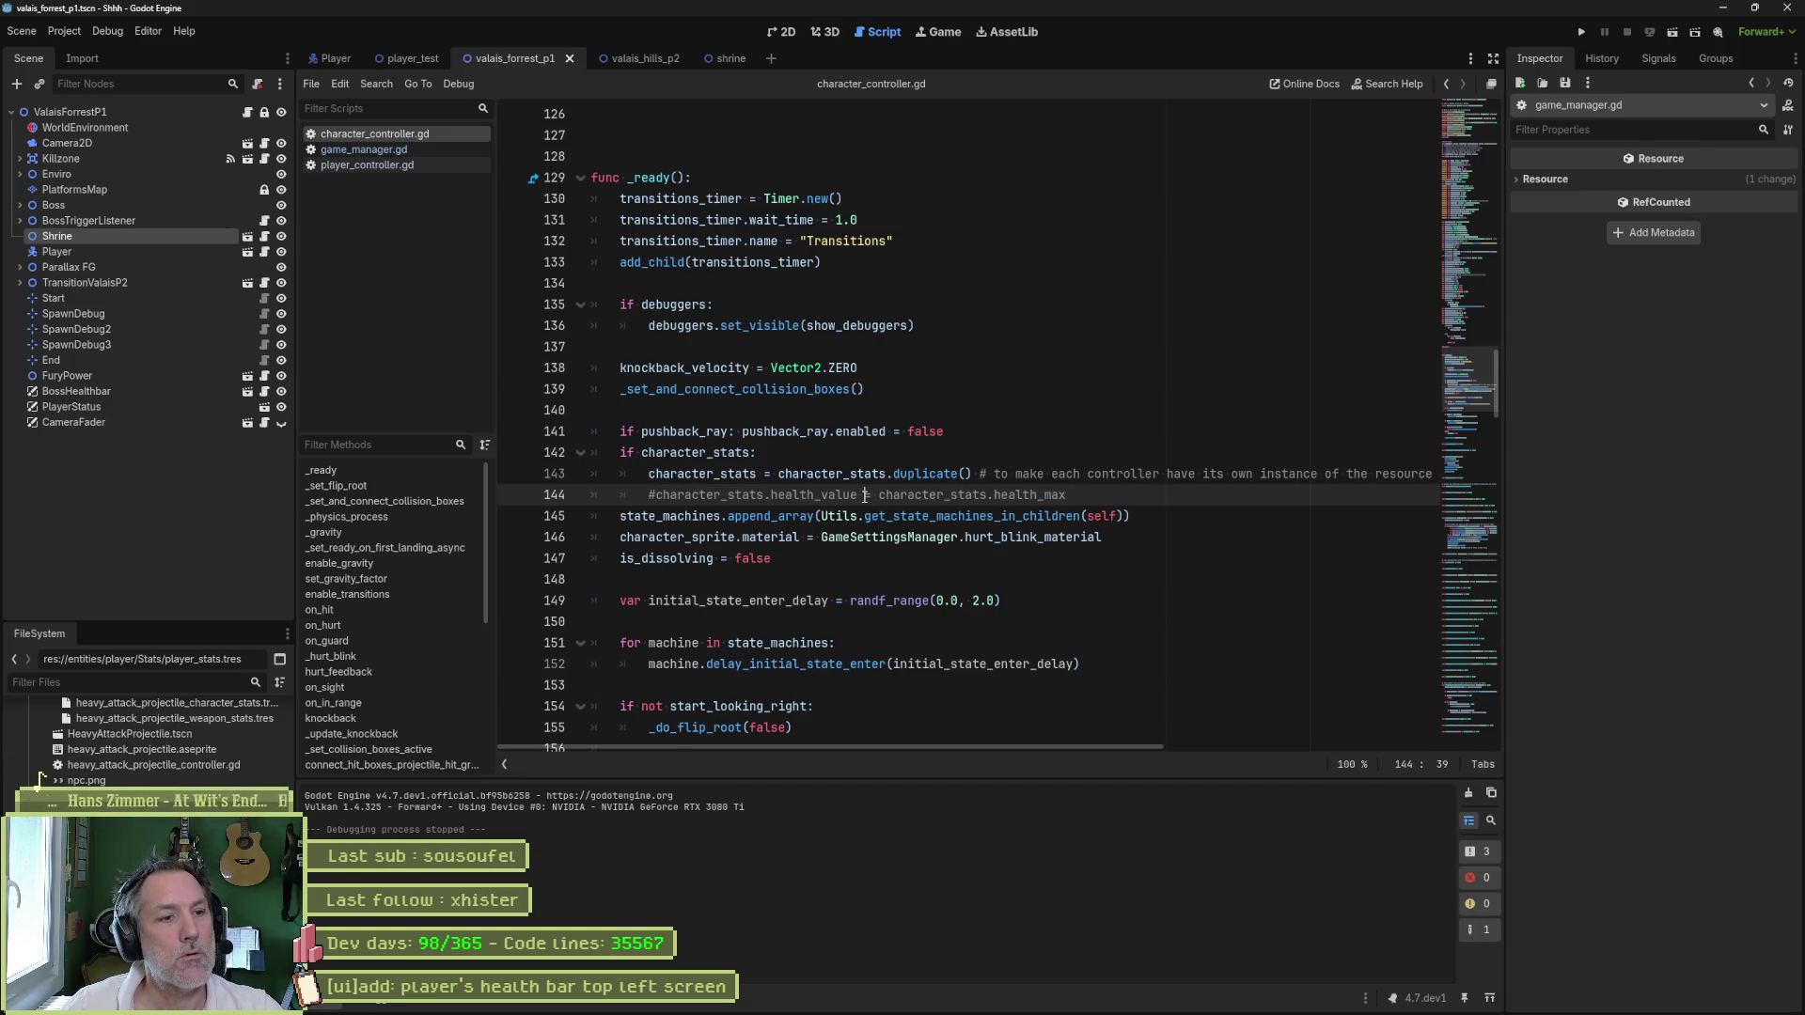
- Delete the commented health reset line, put pushback_ray.enabled on its own line, space out character_stats, and save
key("ctrl+shift+k")
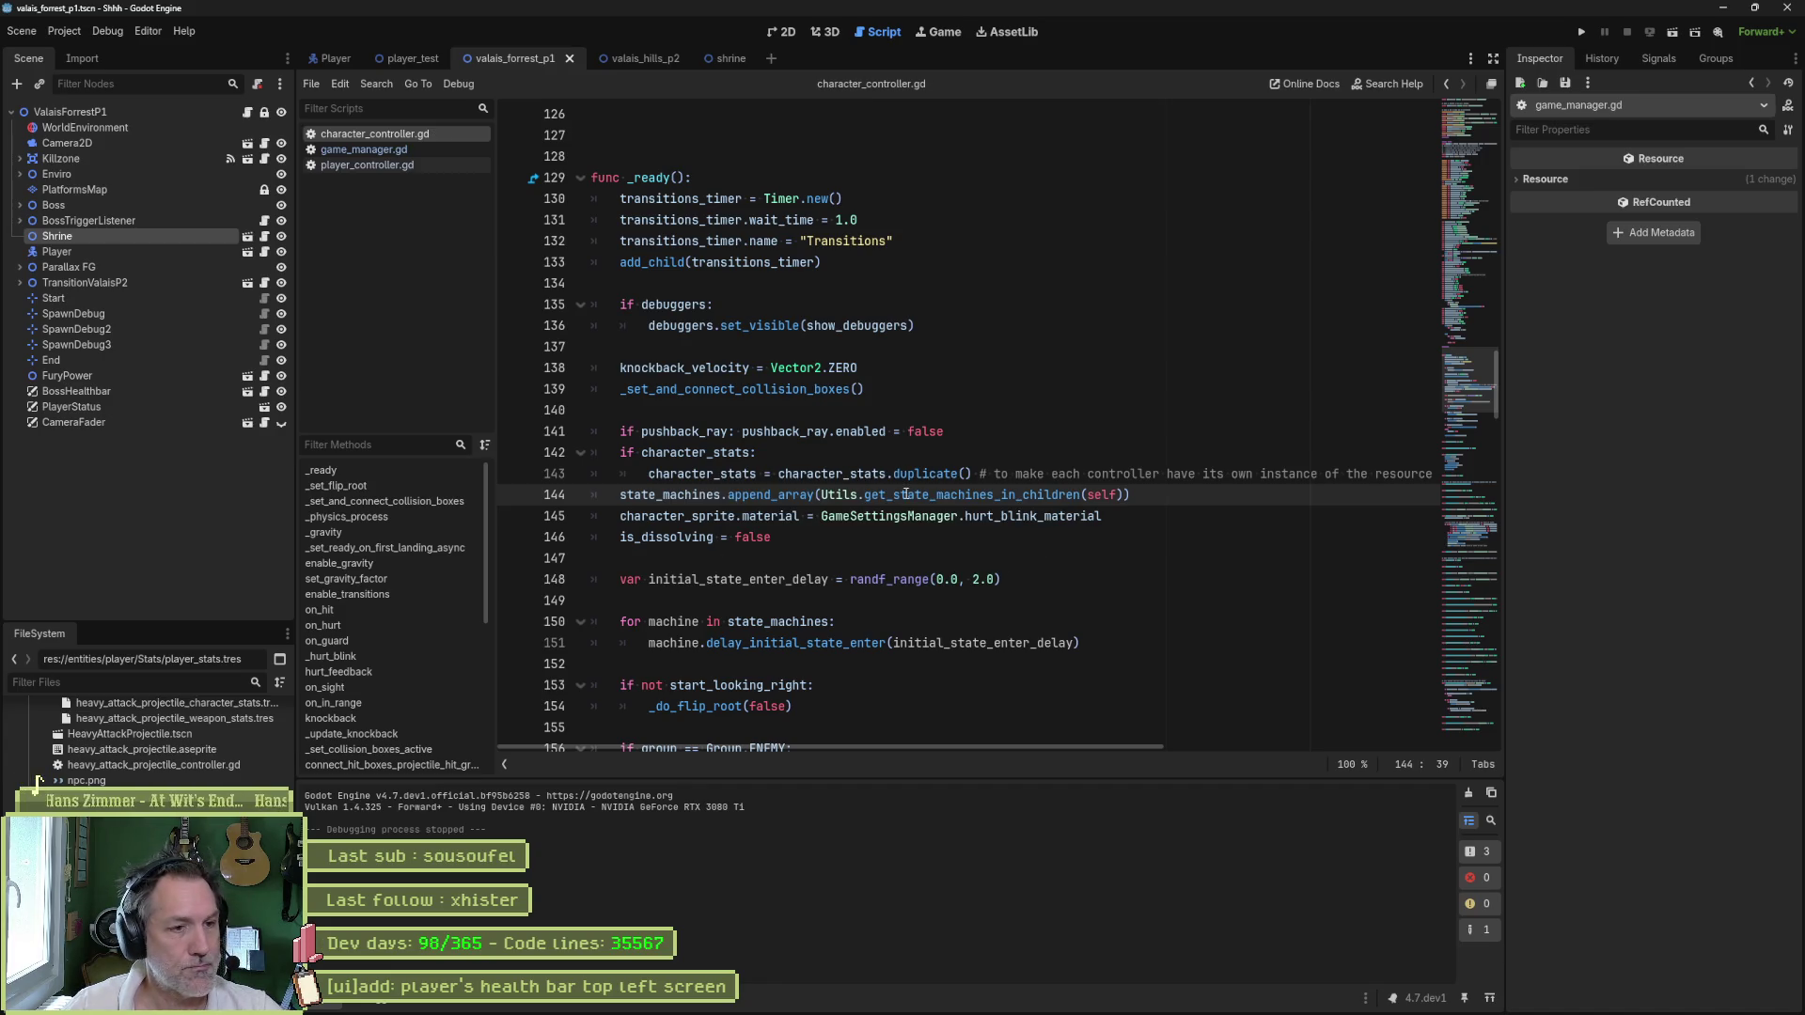
left_click(744, 432)
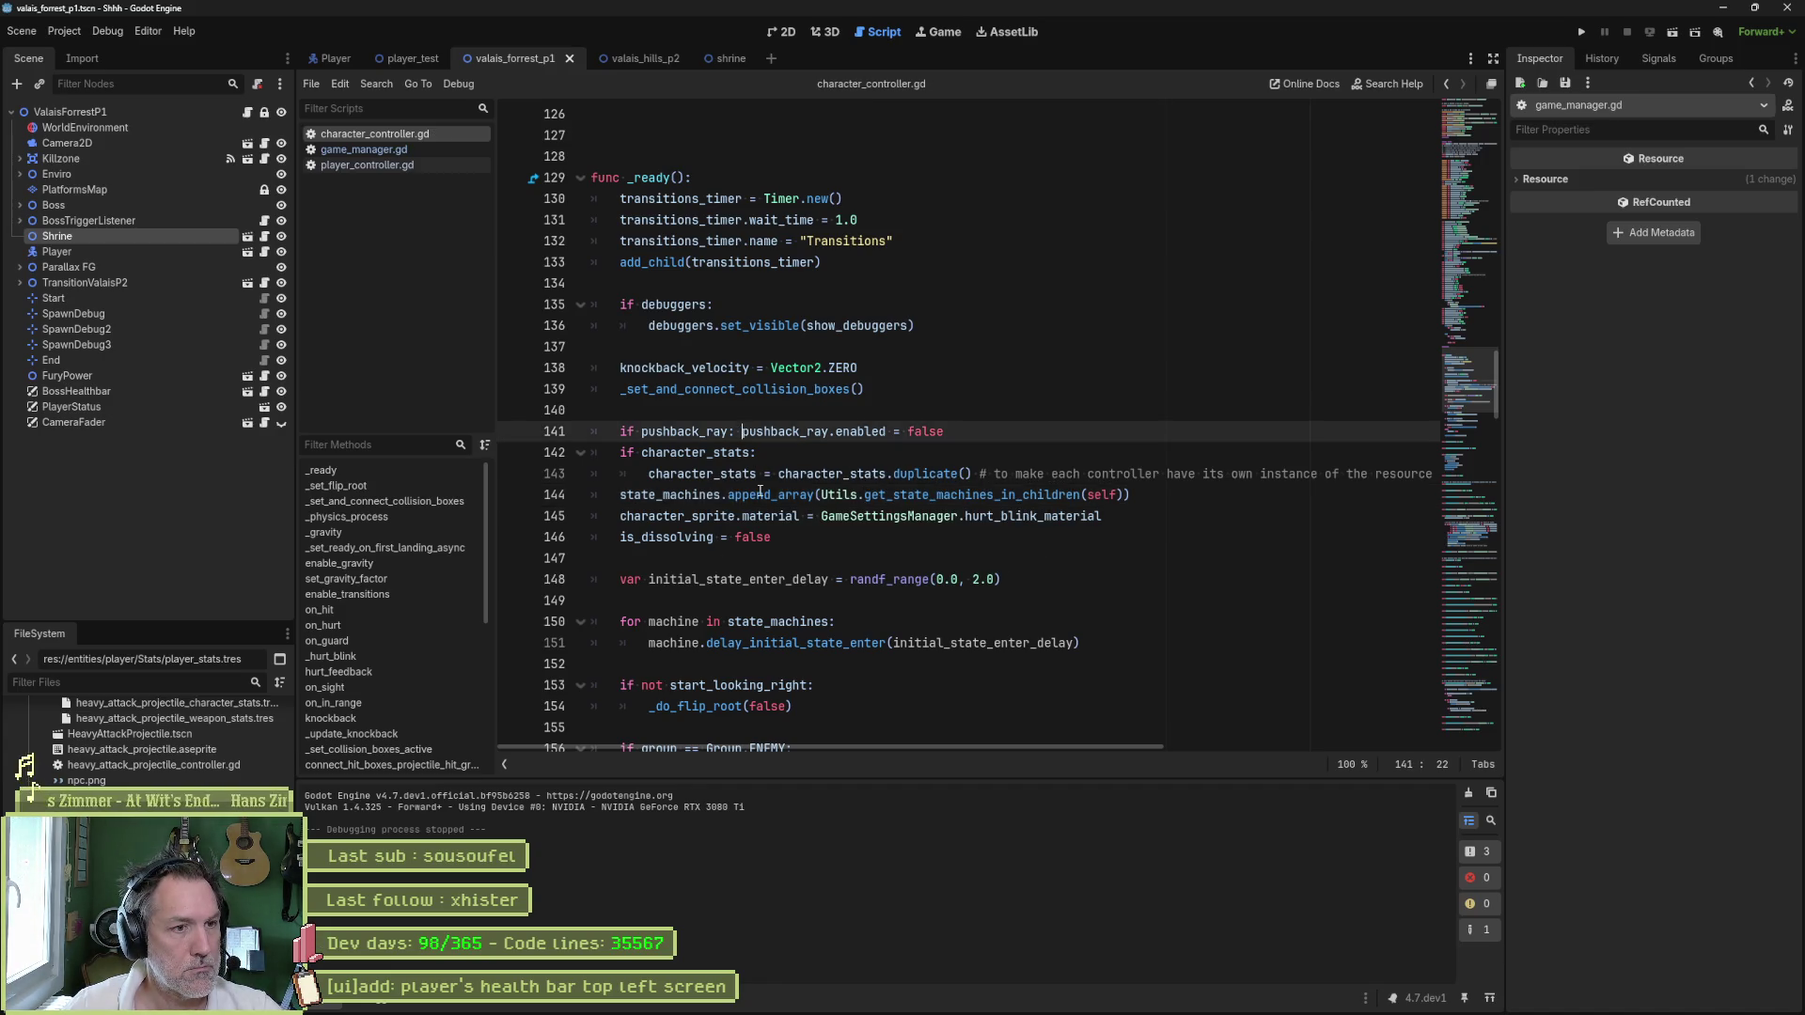
key("Return")
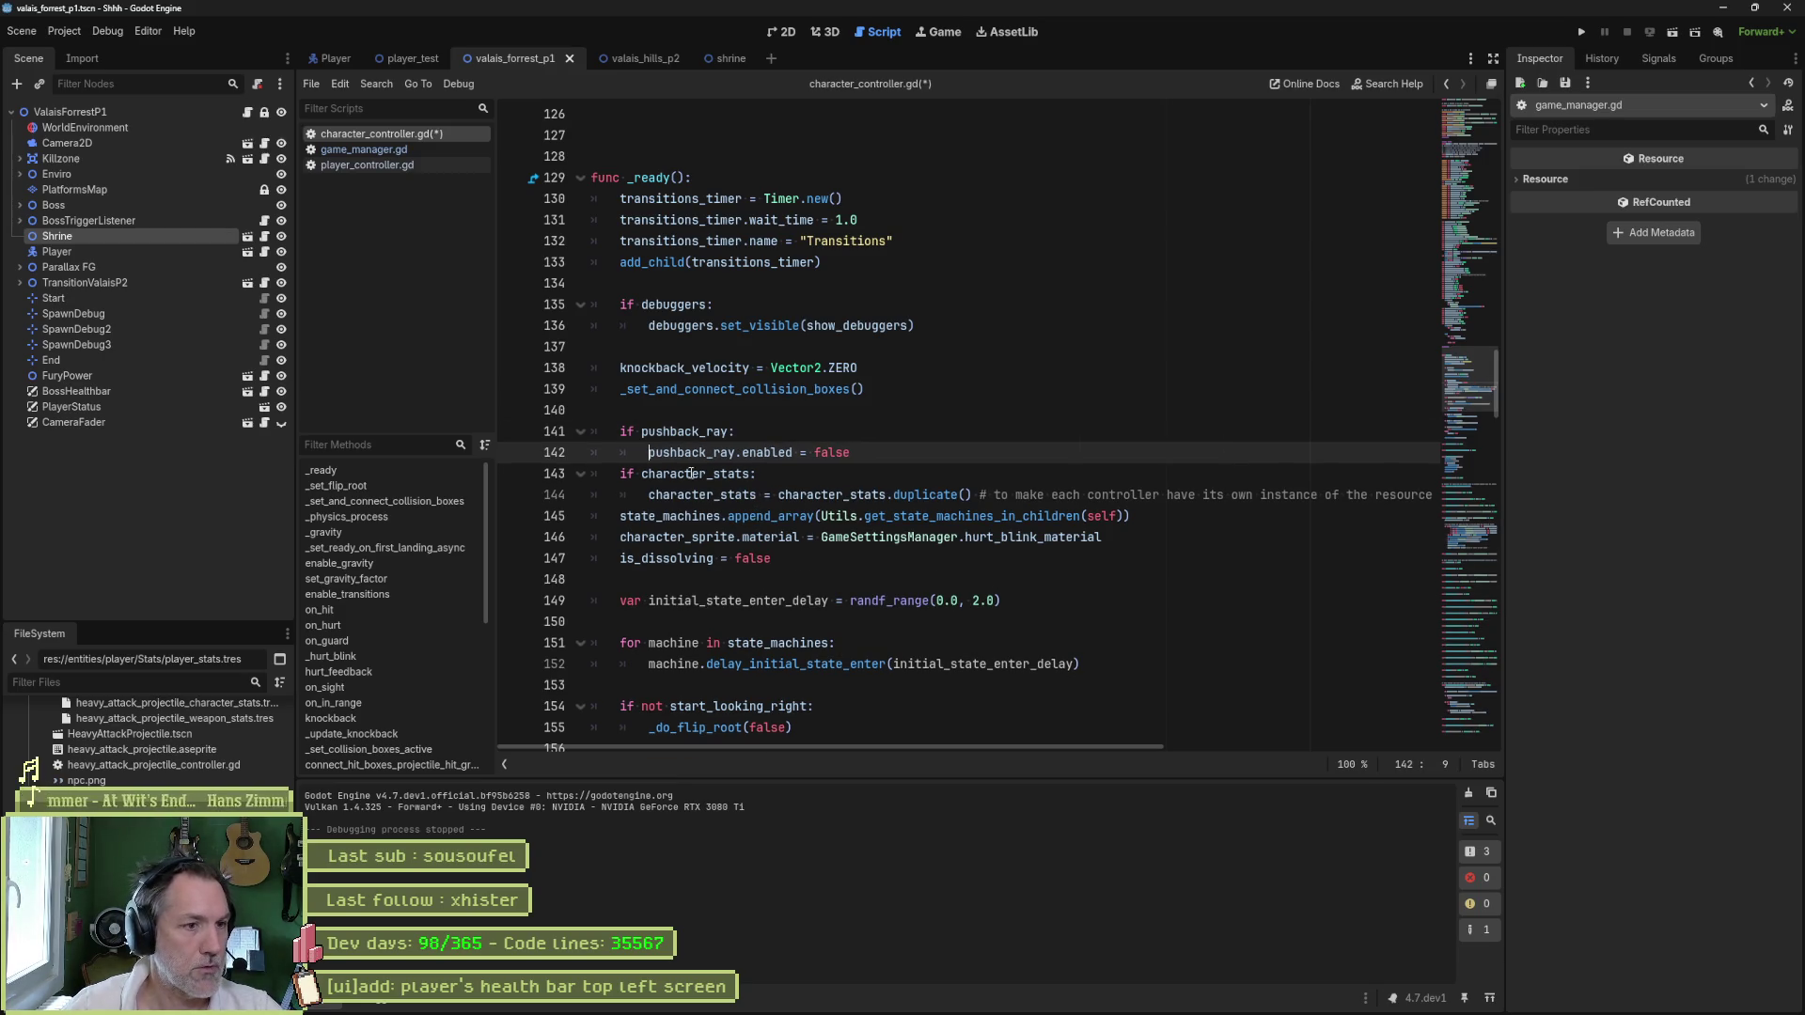
left_click(619, 476)
key("Return")
key("Down")
key("Down")
key("Return")
key("ctrl+s")
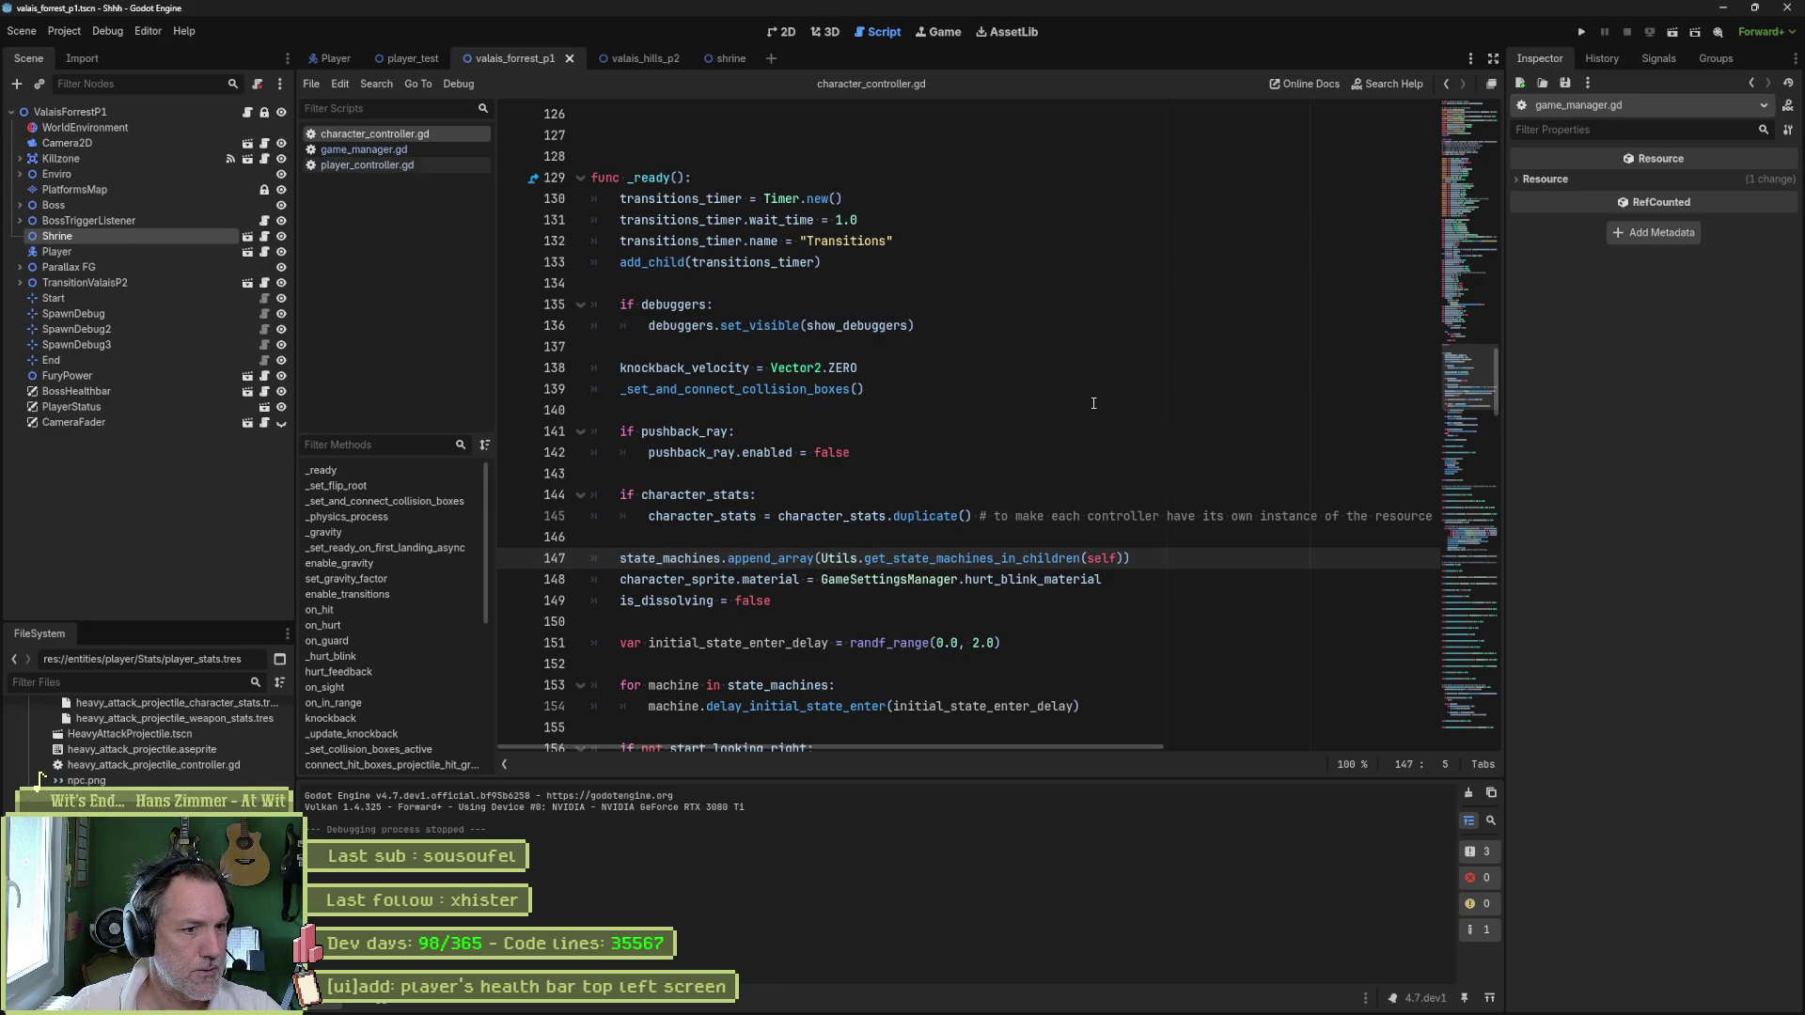
scroll(1093, 403, "down", 1)
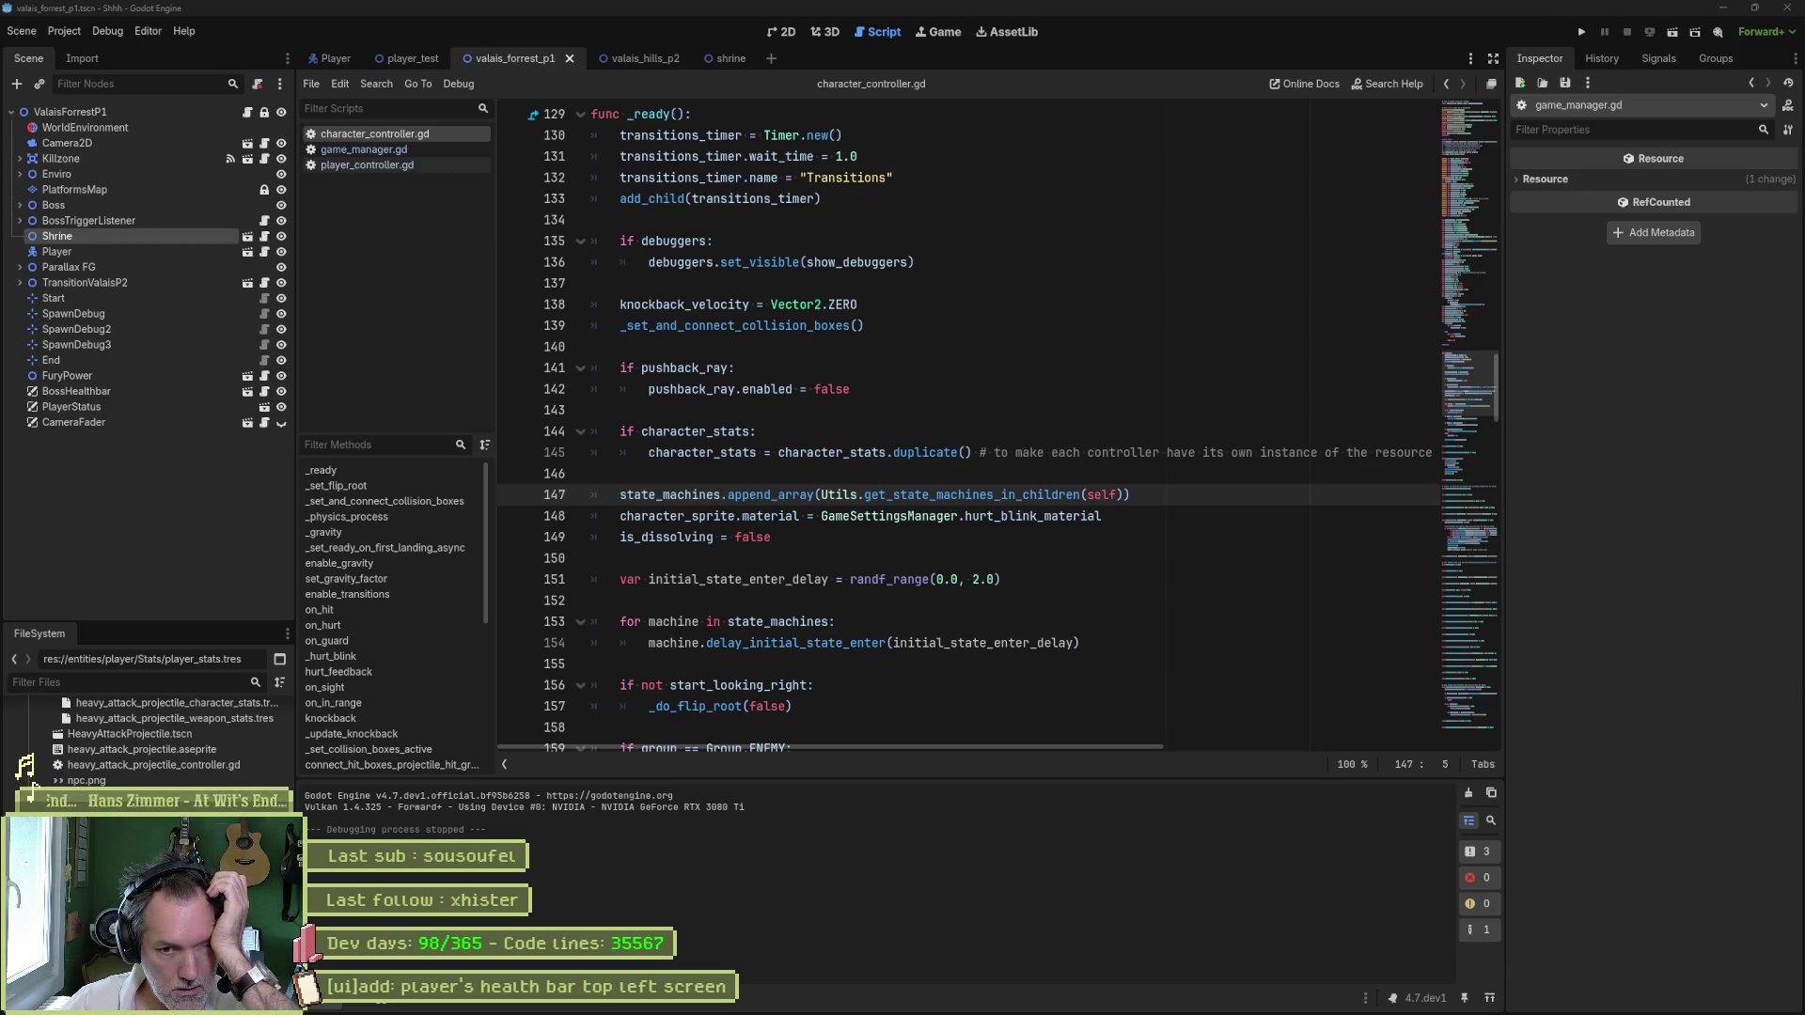
- Run the valais_hills_p2 level, walk the cat right across it, then stop the game
left_click(1236, 576)
left_click(624, 59)
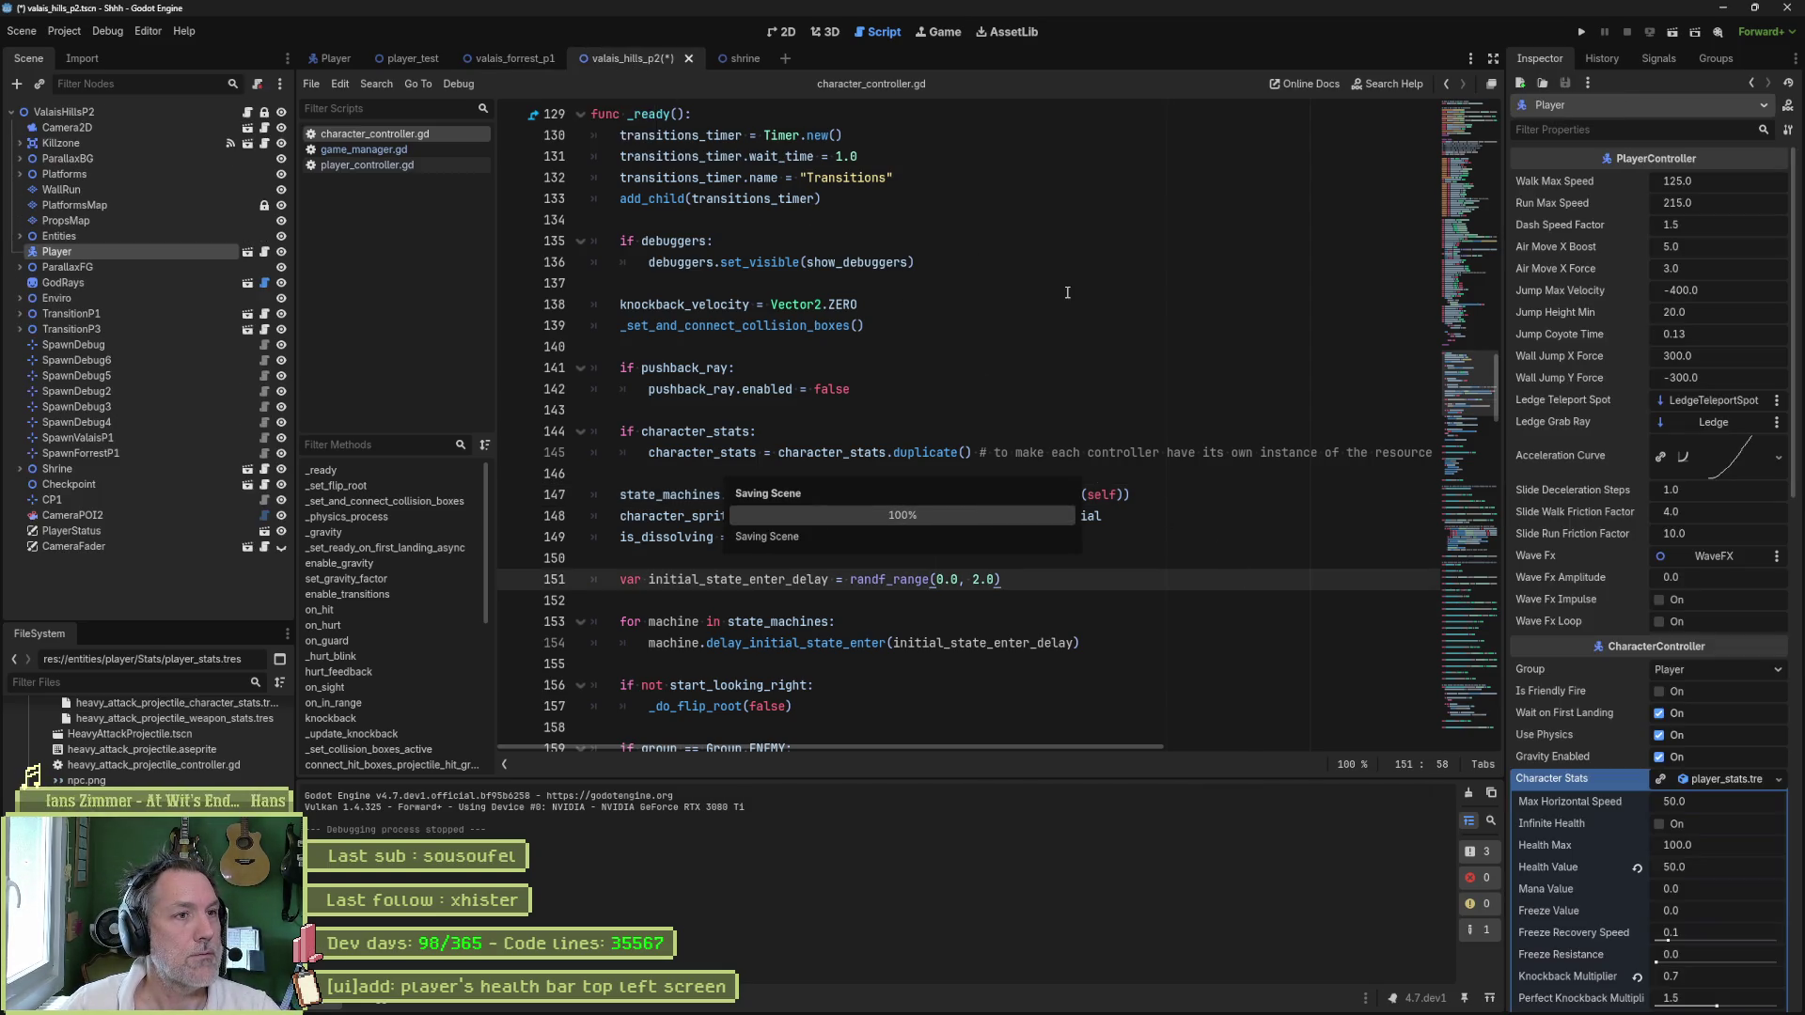
key("F5")
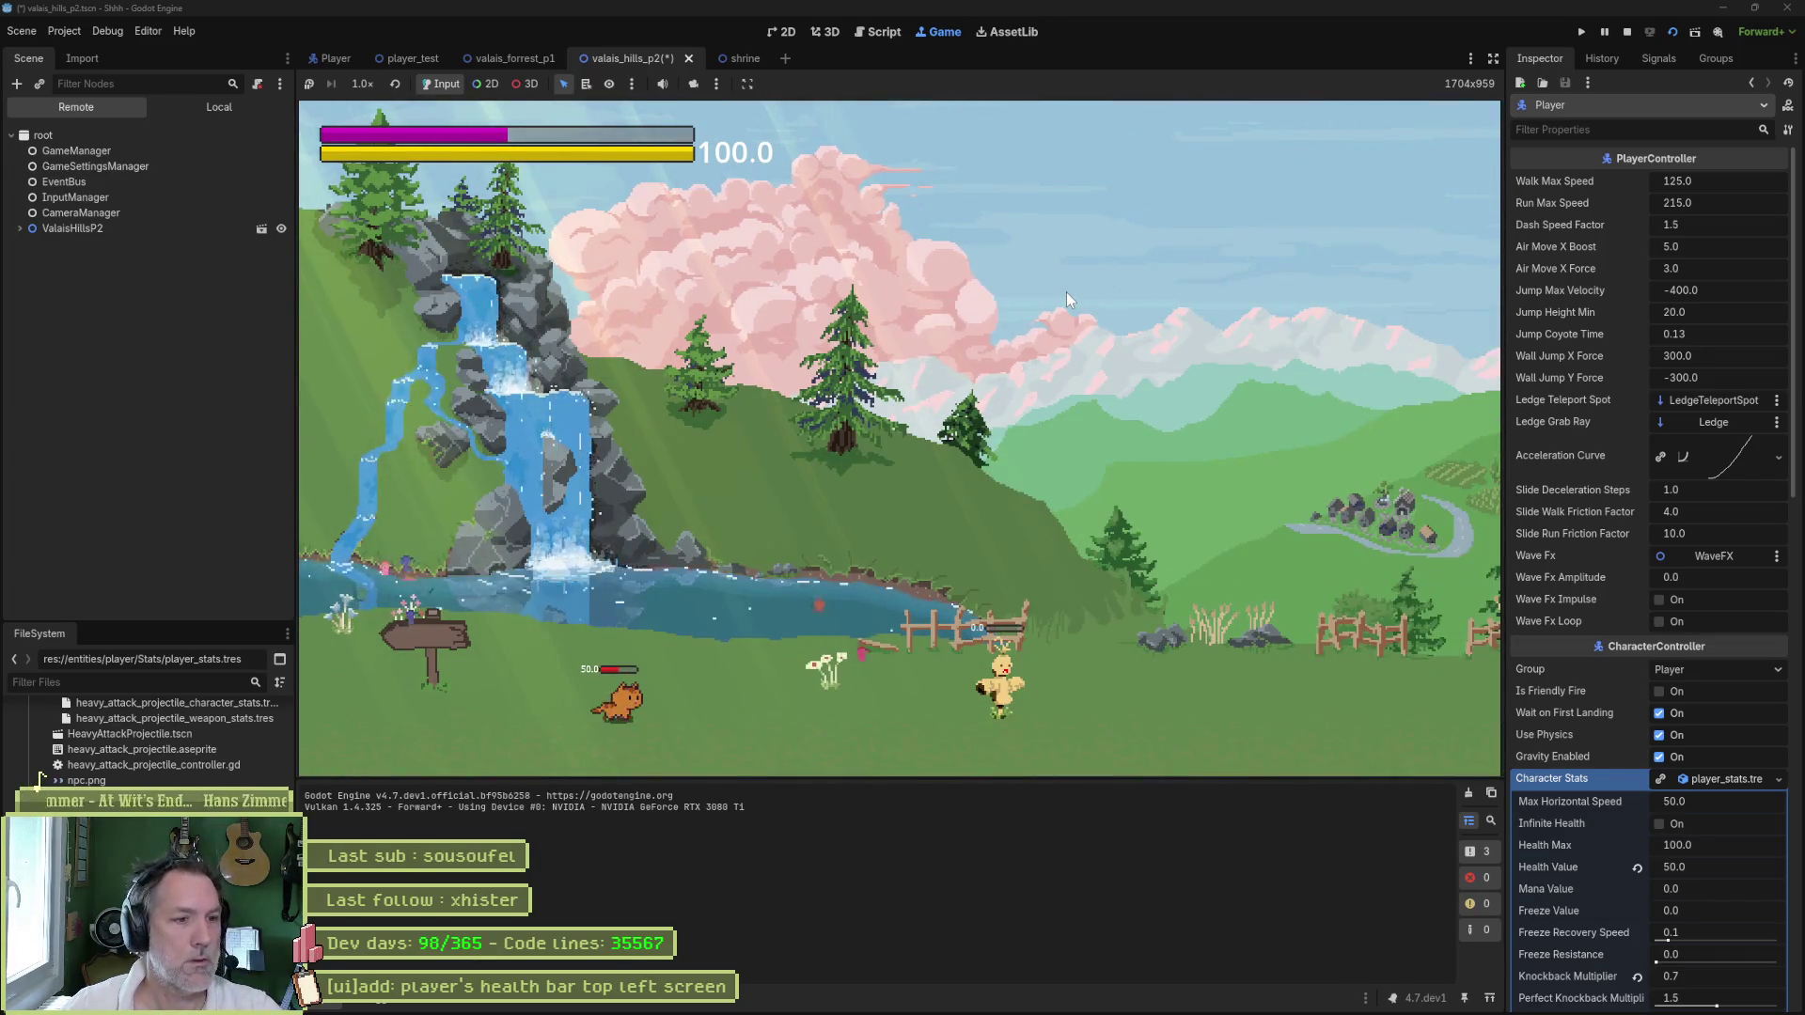
key("Right")
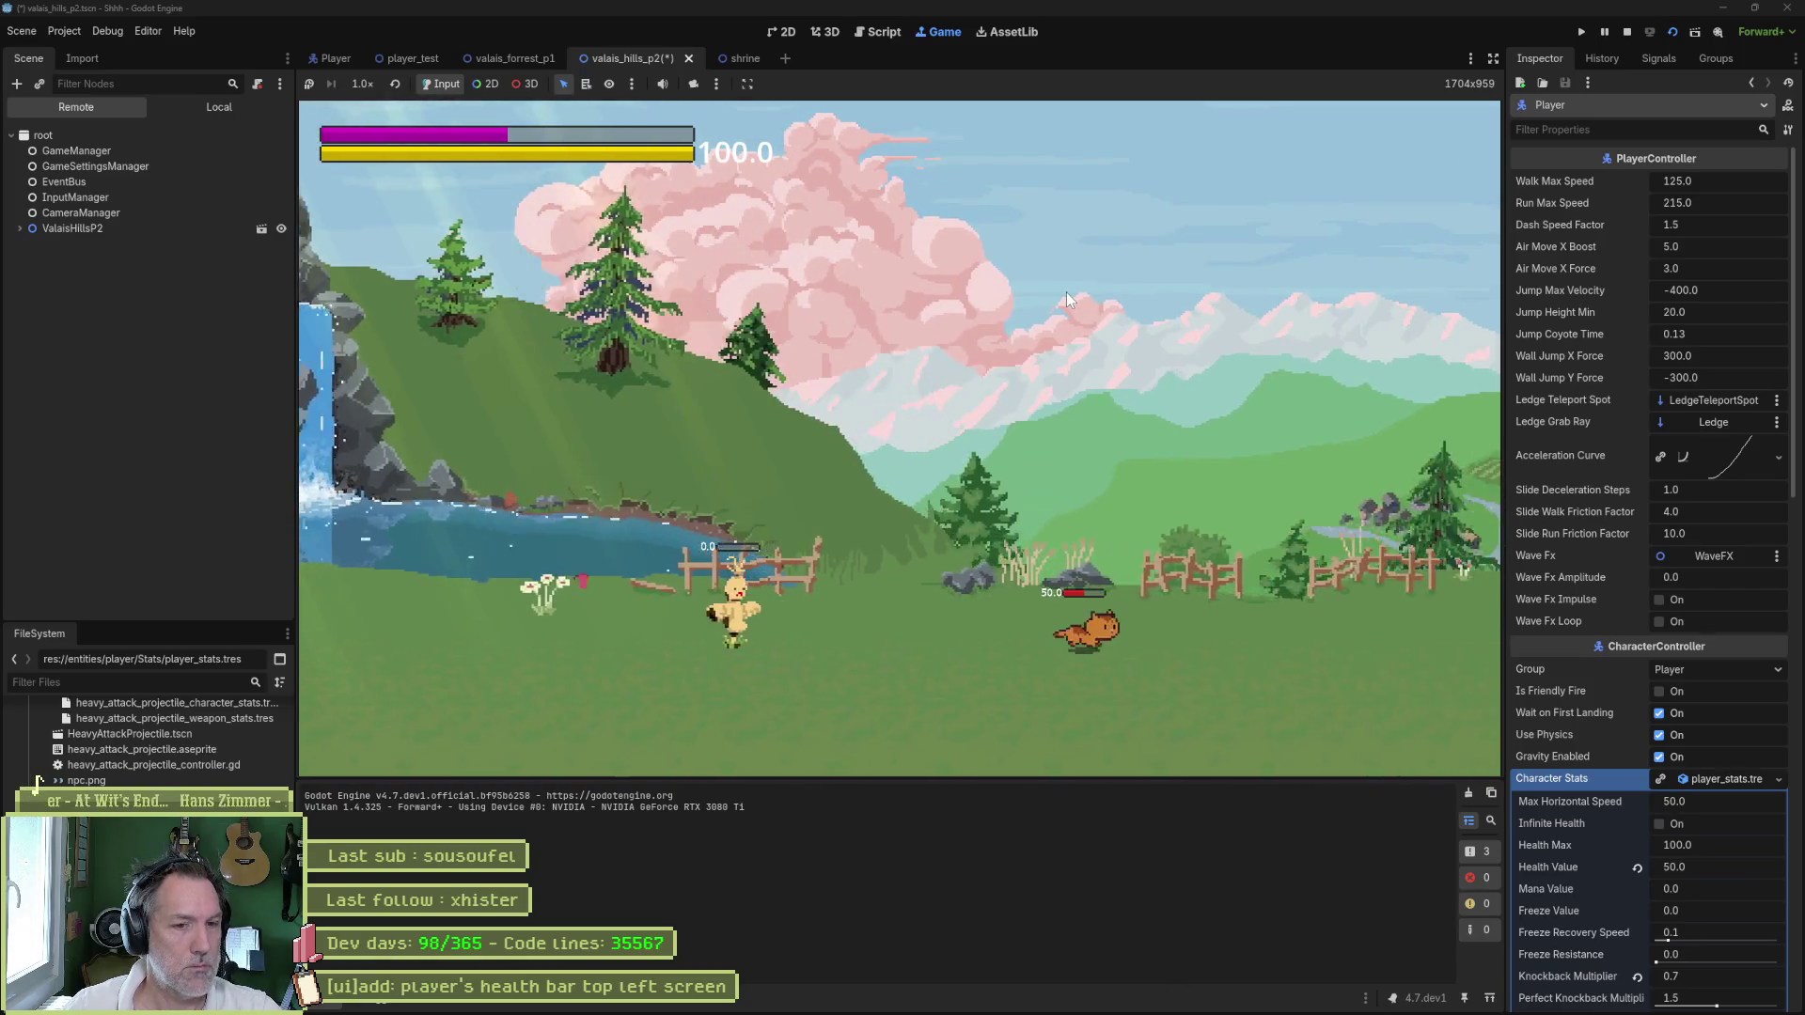
key("Right")
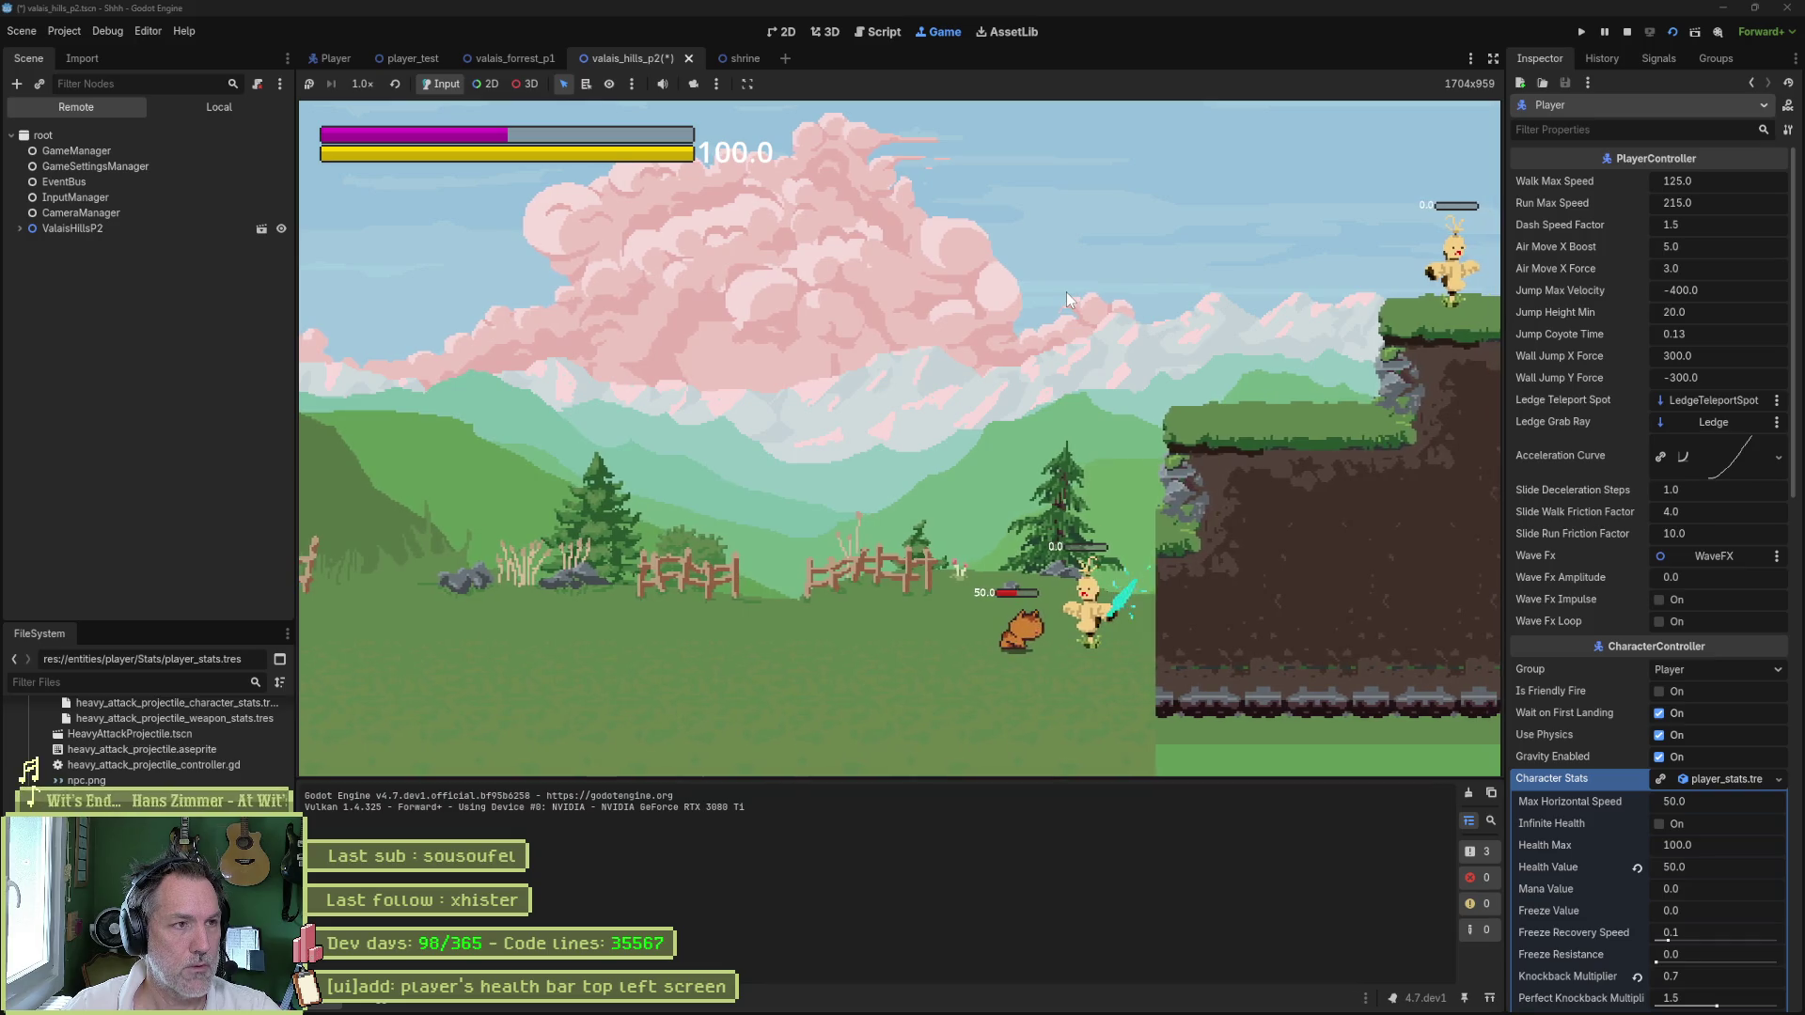
key("F8")
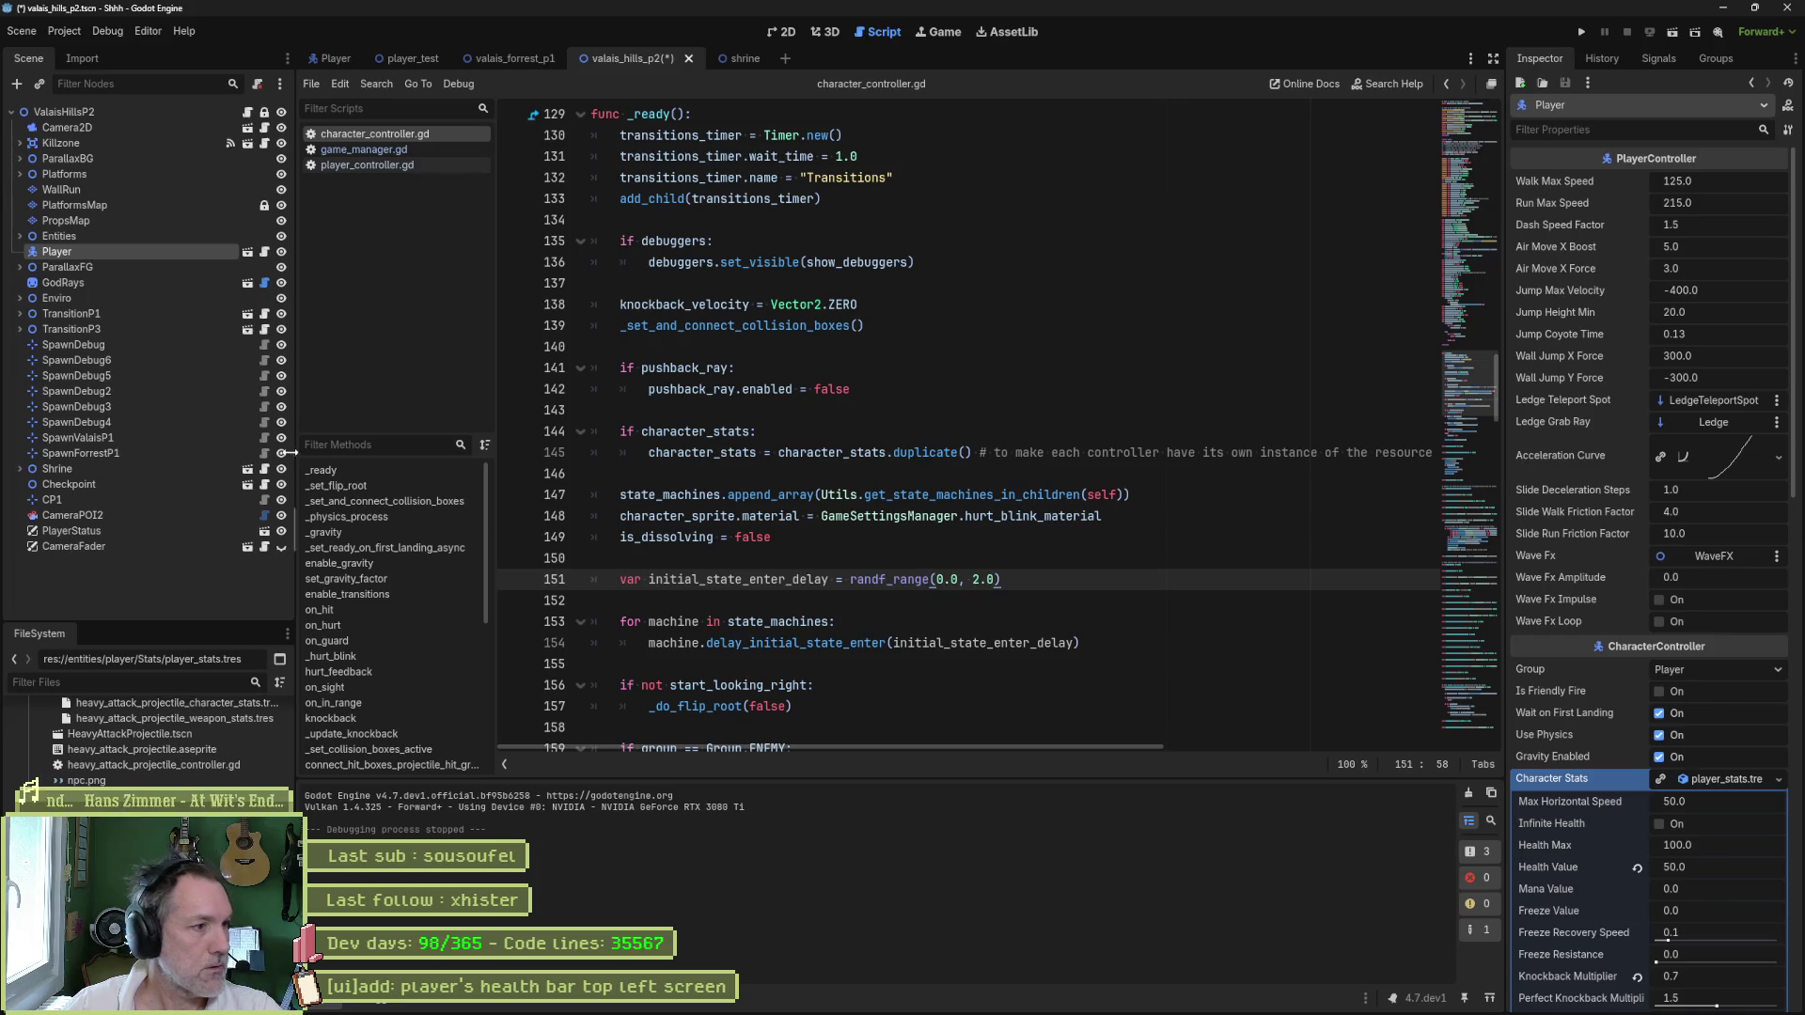
- Open the PlayerHealth sub-scene from player_status_ui and select its health ProgressBar node
left_click(264, 532)
left_click(216, 127)
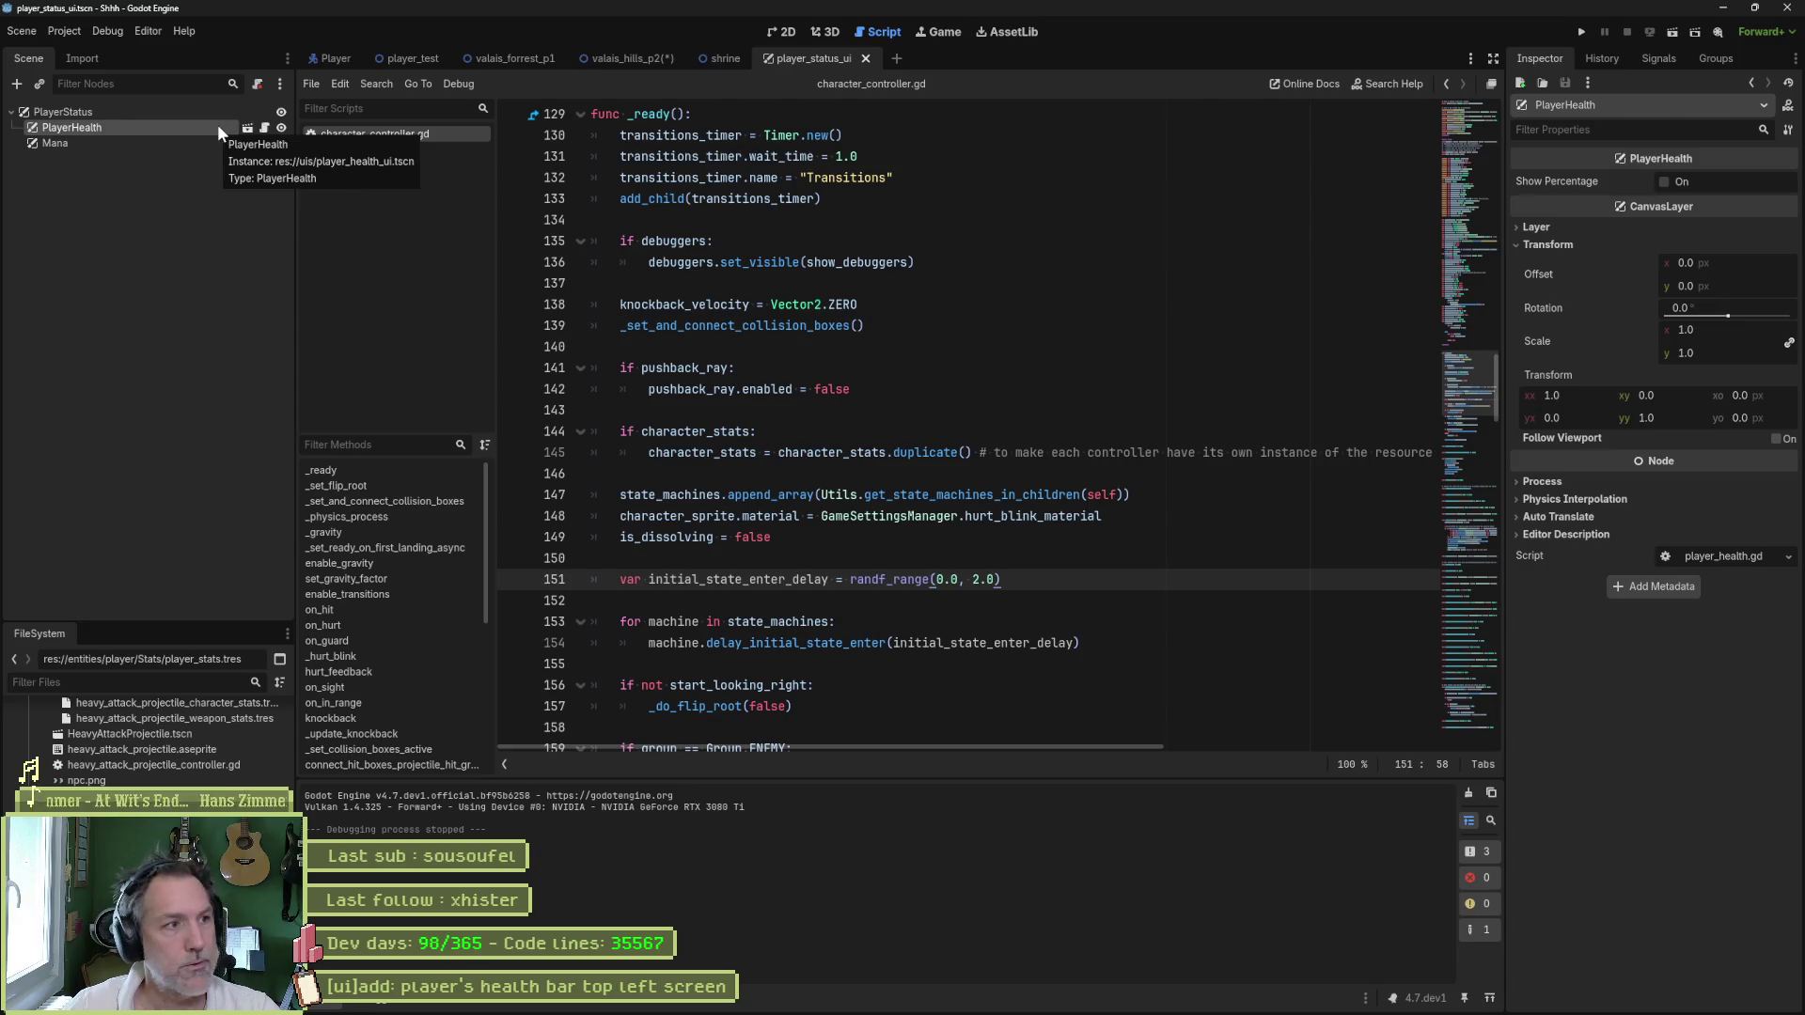
left_click(264, 129)
left_click(250, 126)
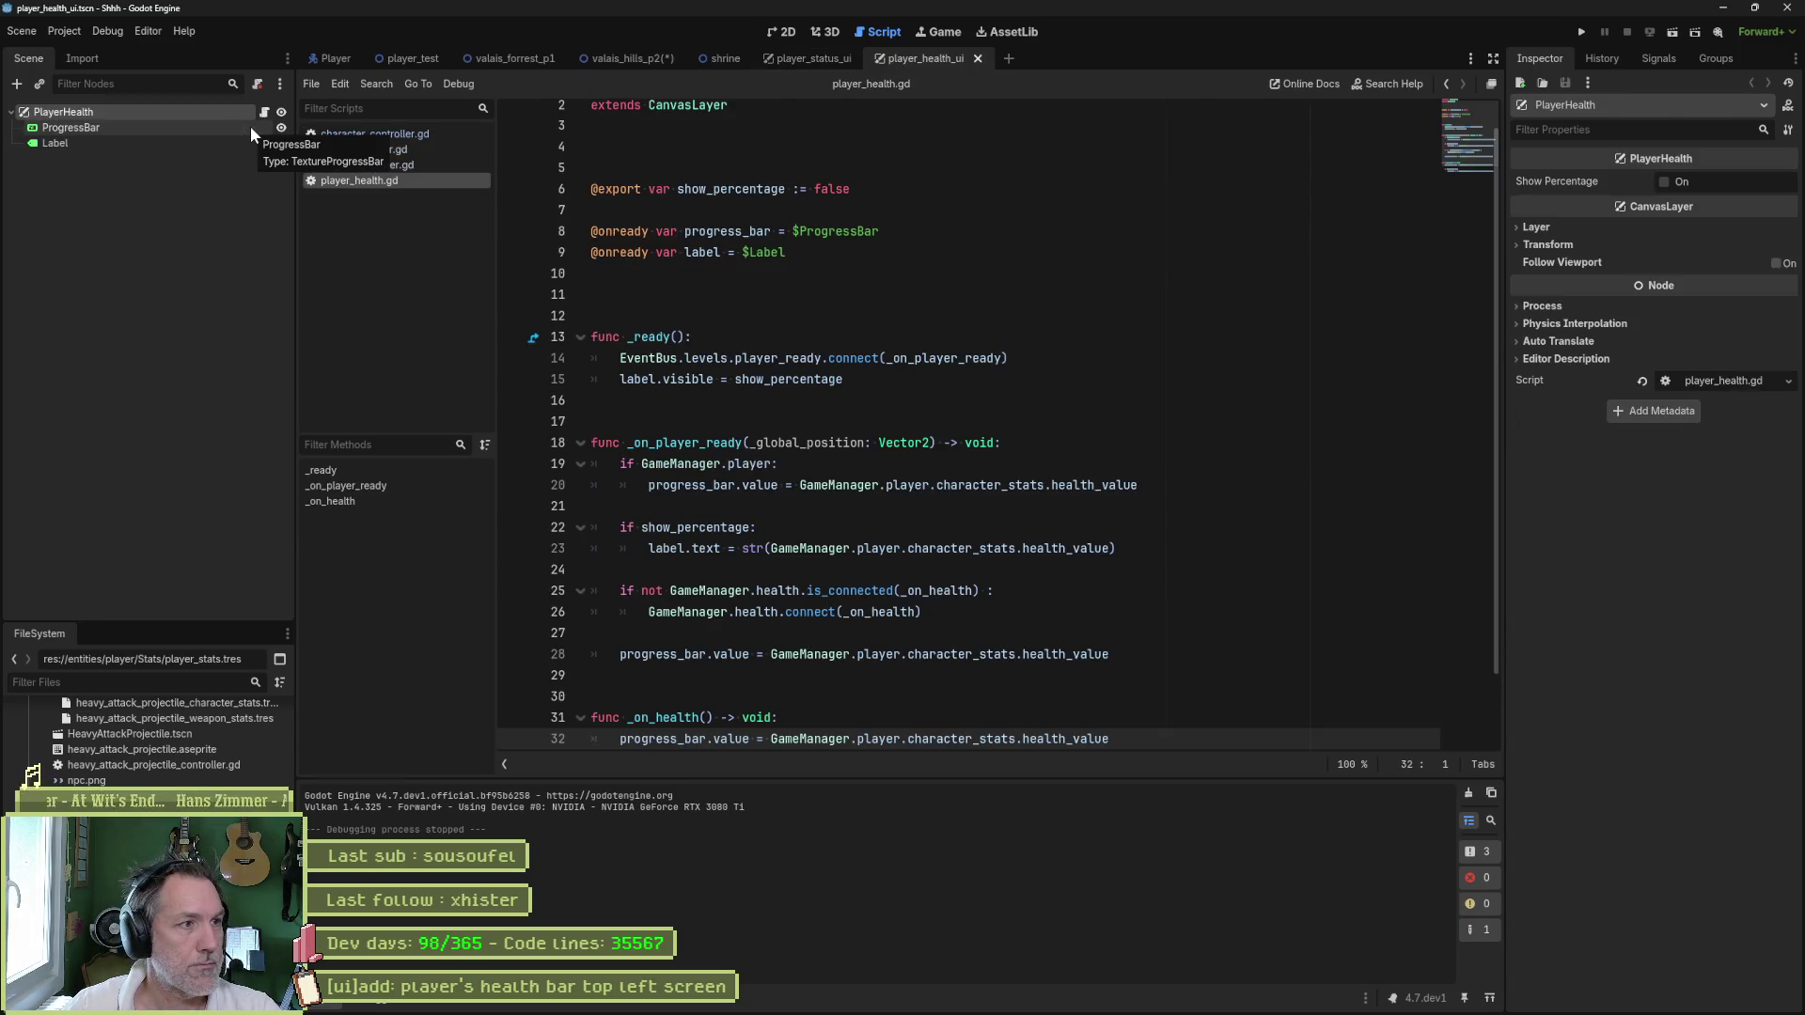
left_click(176, 122)
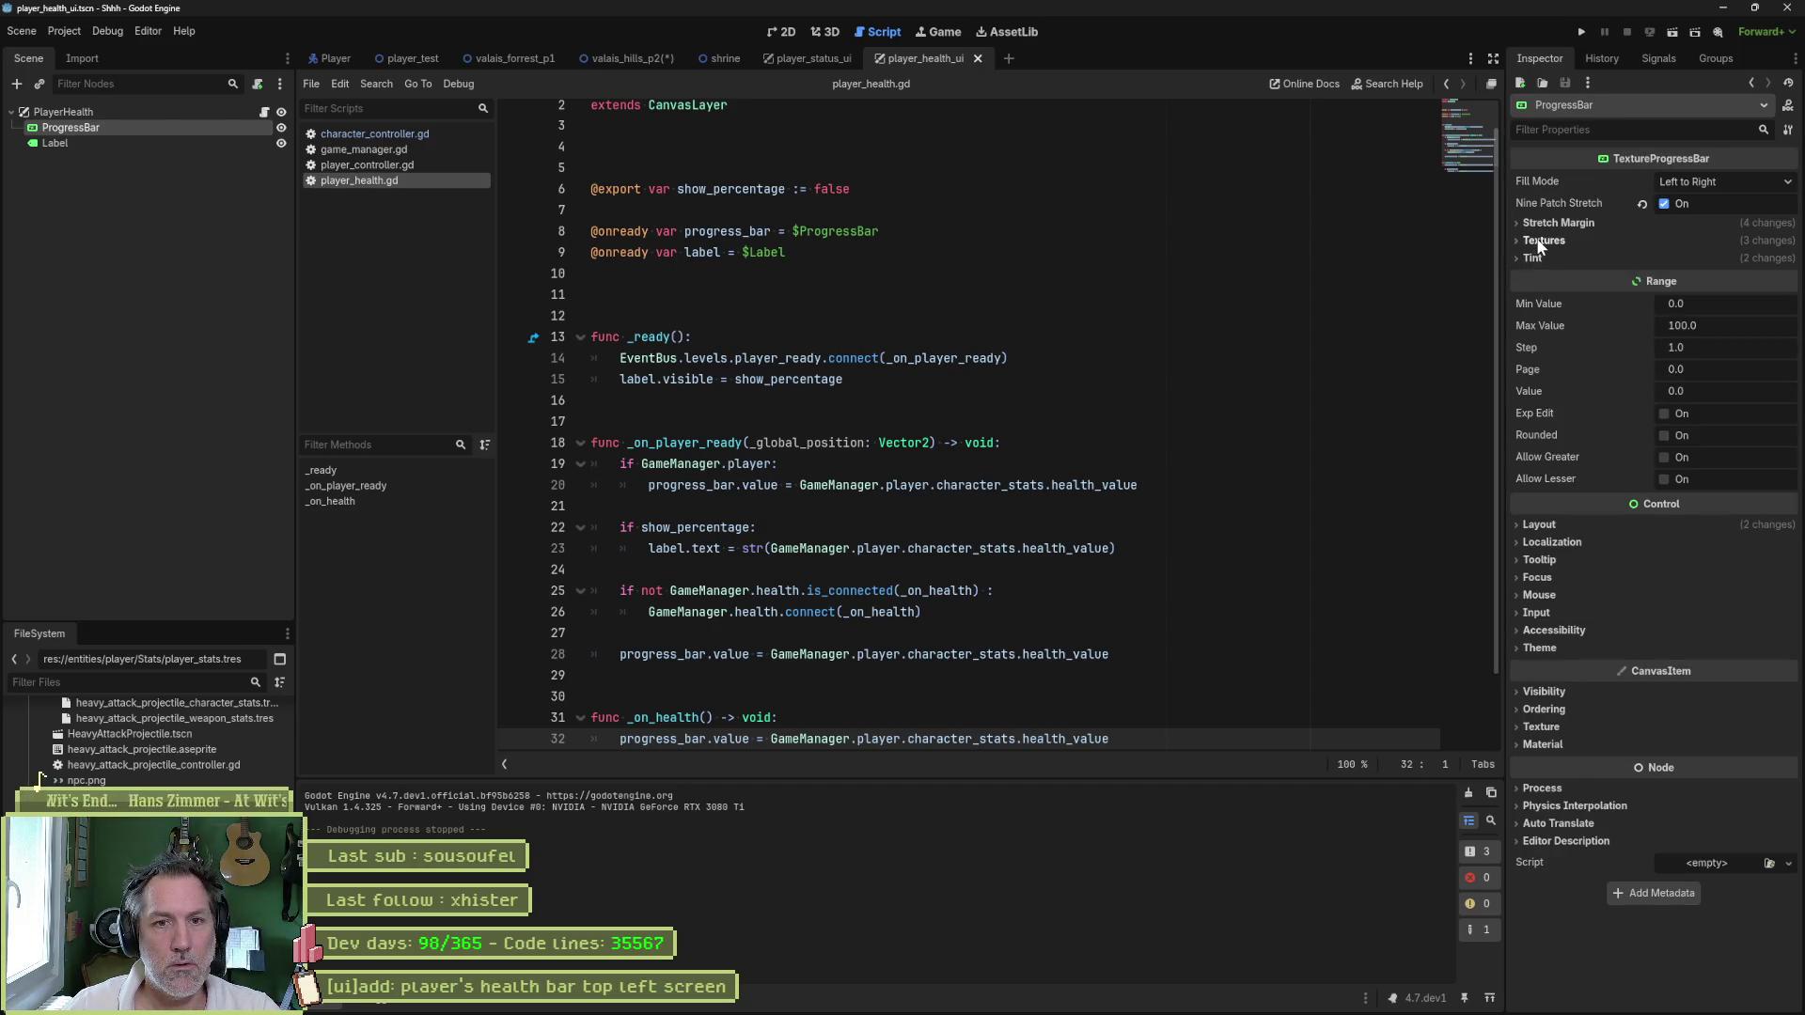
- Change the ProgressBar's Tint Progress from magenta to green, save, and run valais_forrest_p1
left_click(1539, 241)
left_click(1539, 242)
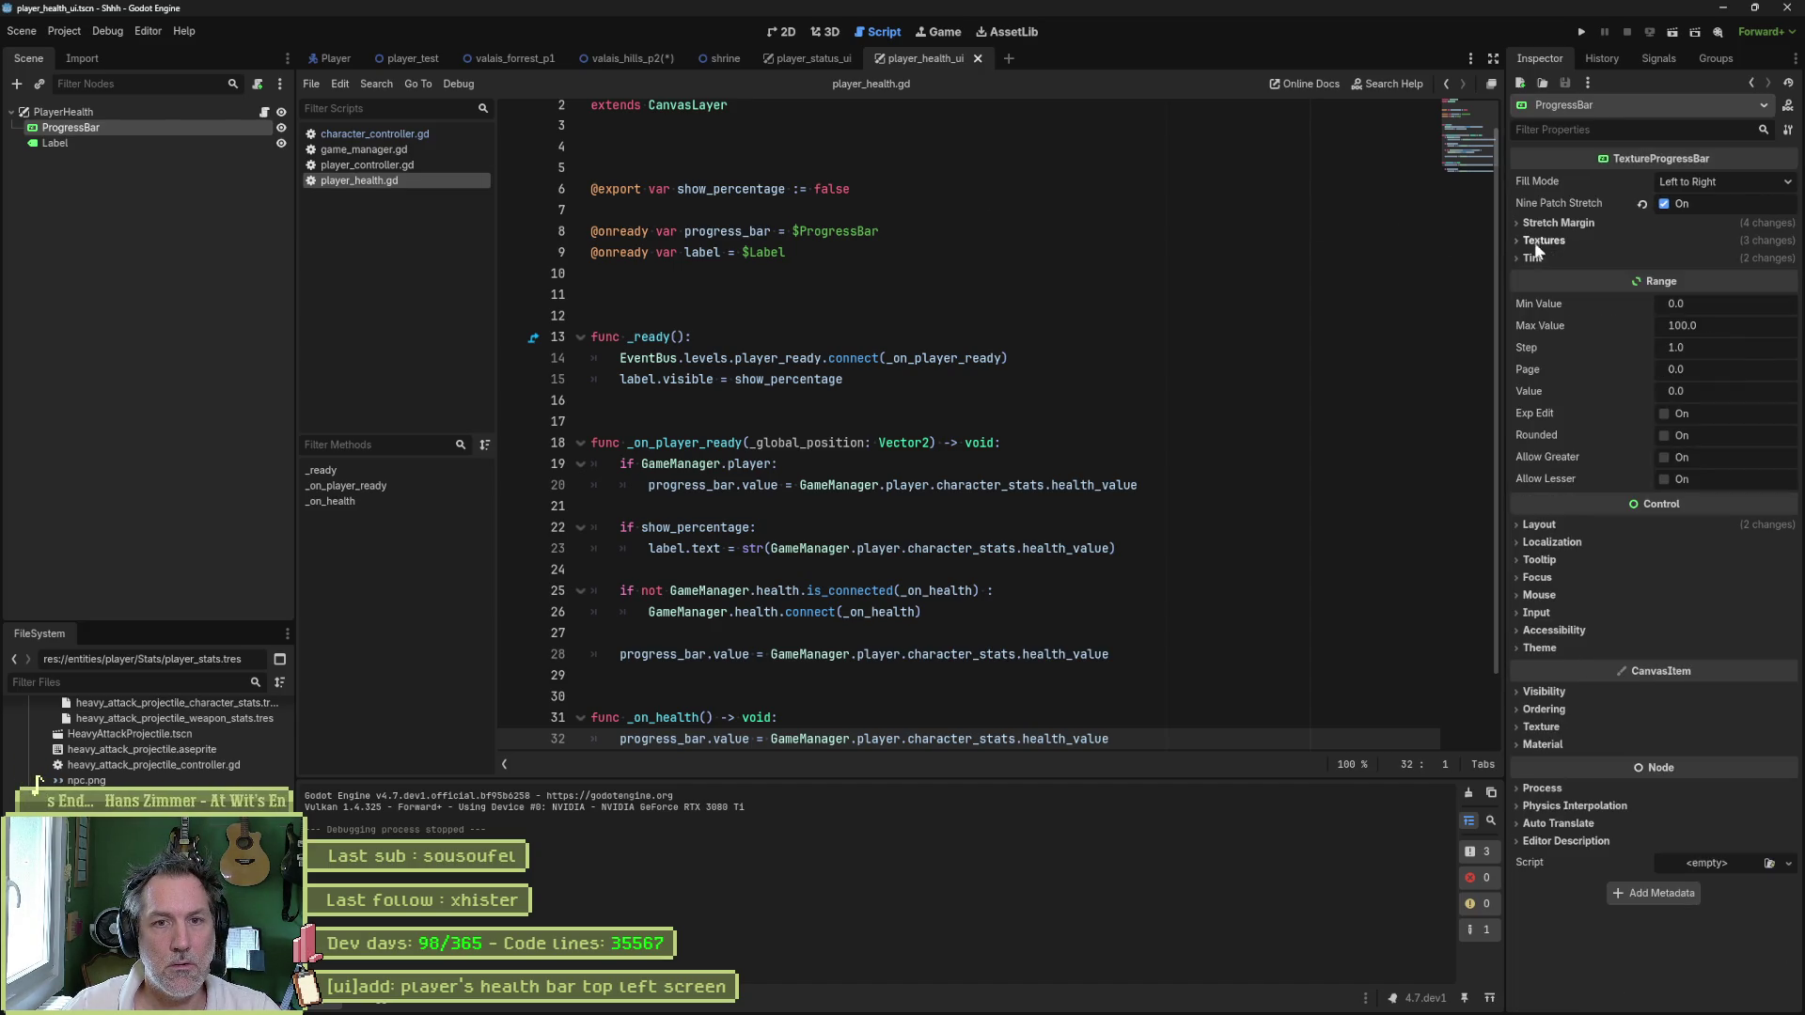
left_click(1526, 257)
left_click(1691, 318)
left_click_drag(1634, 451, 1611, 483)
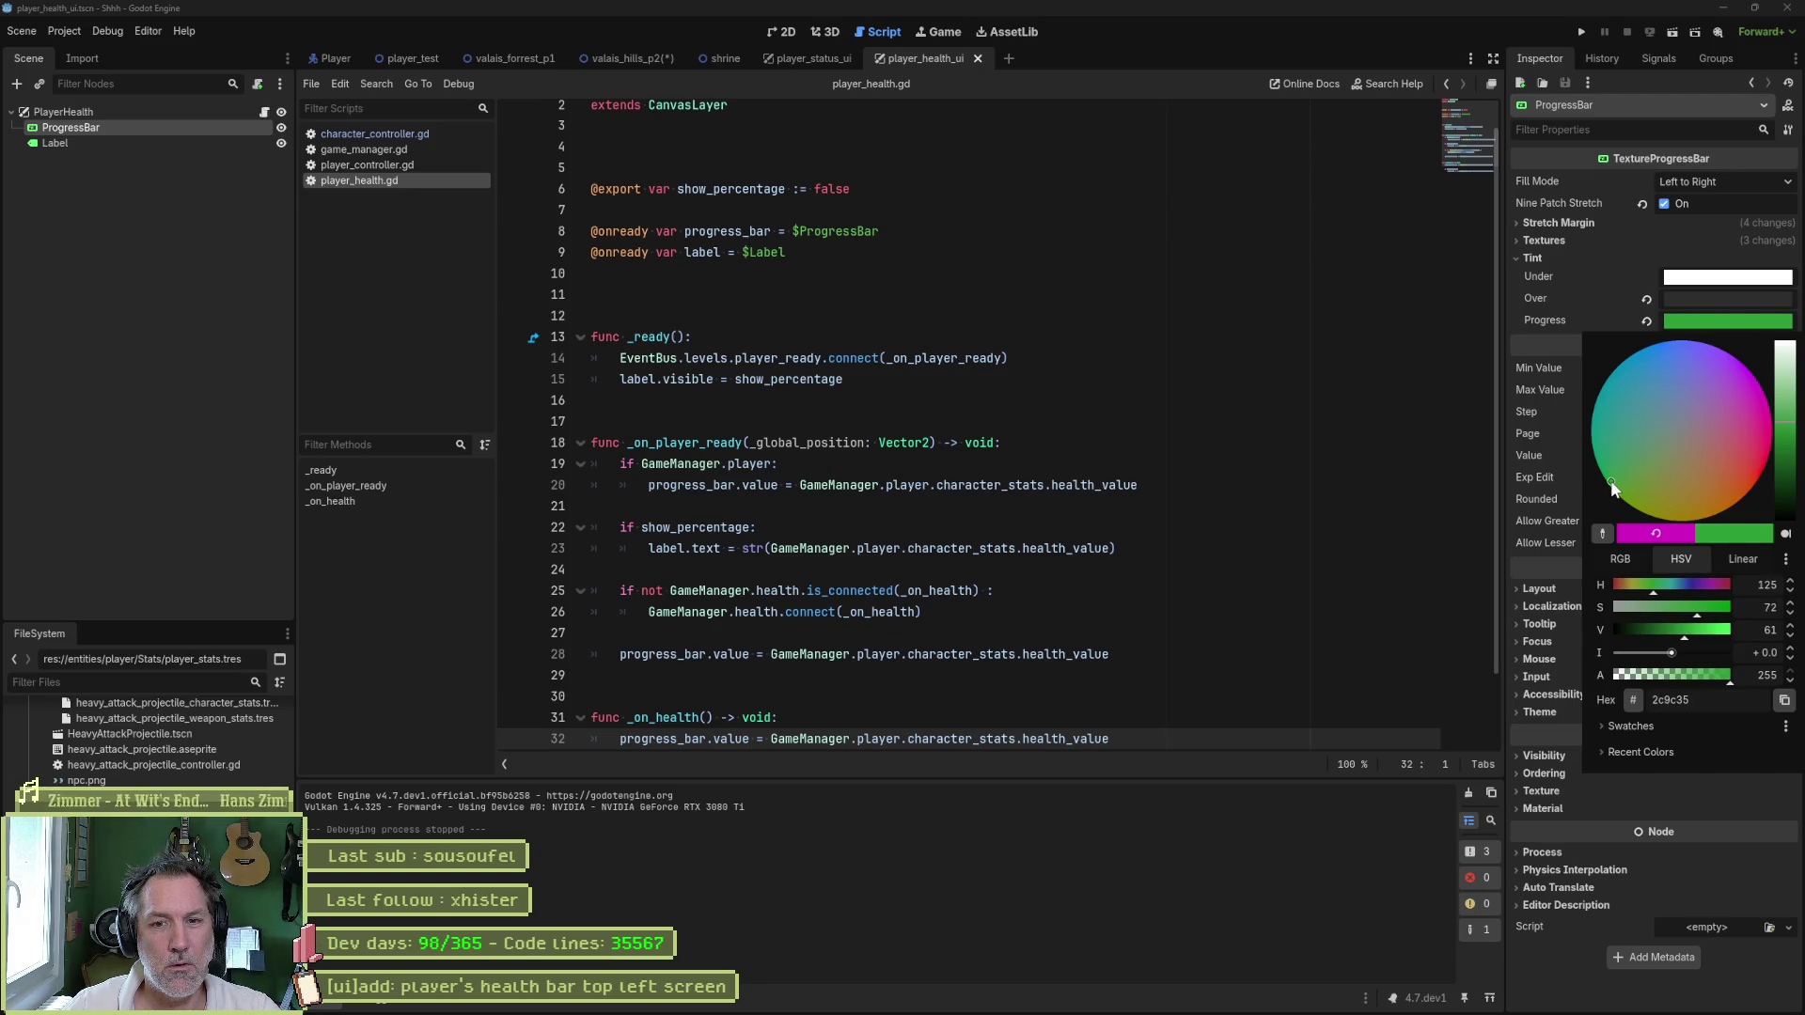
left_click(1351, 487)
key("ctrl+s")
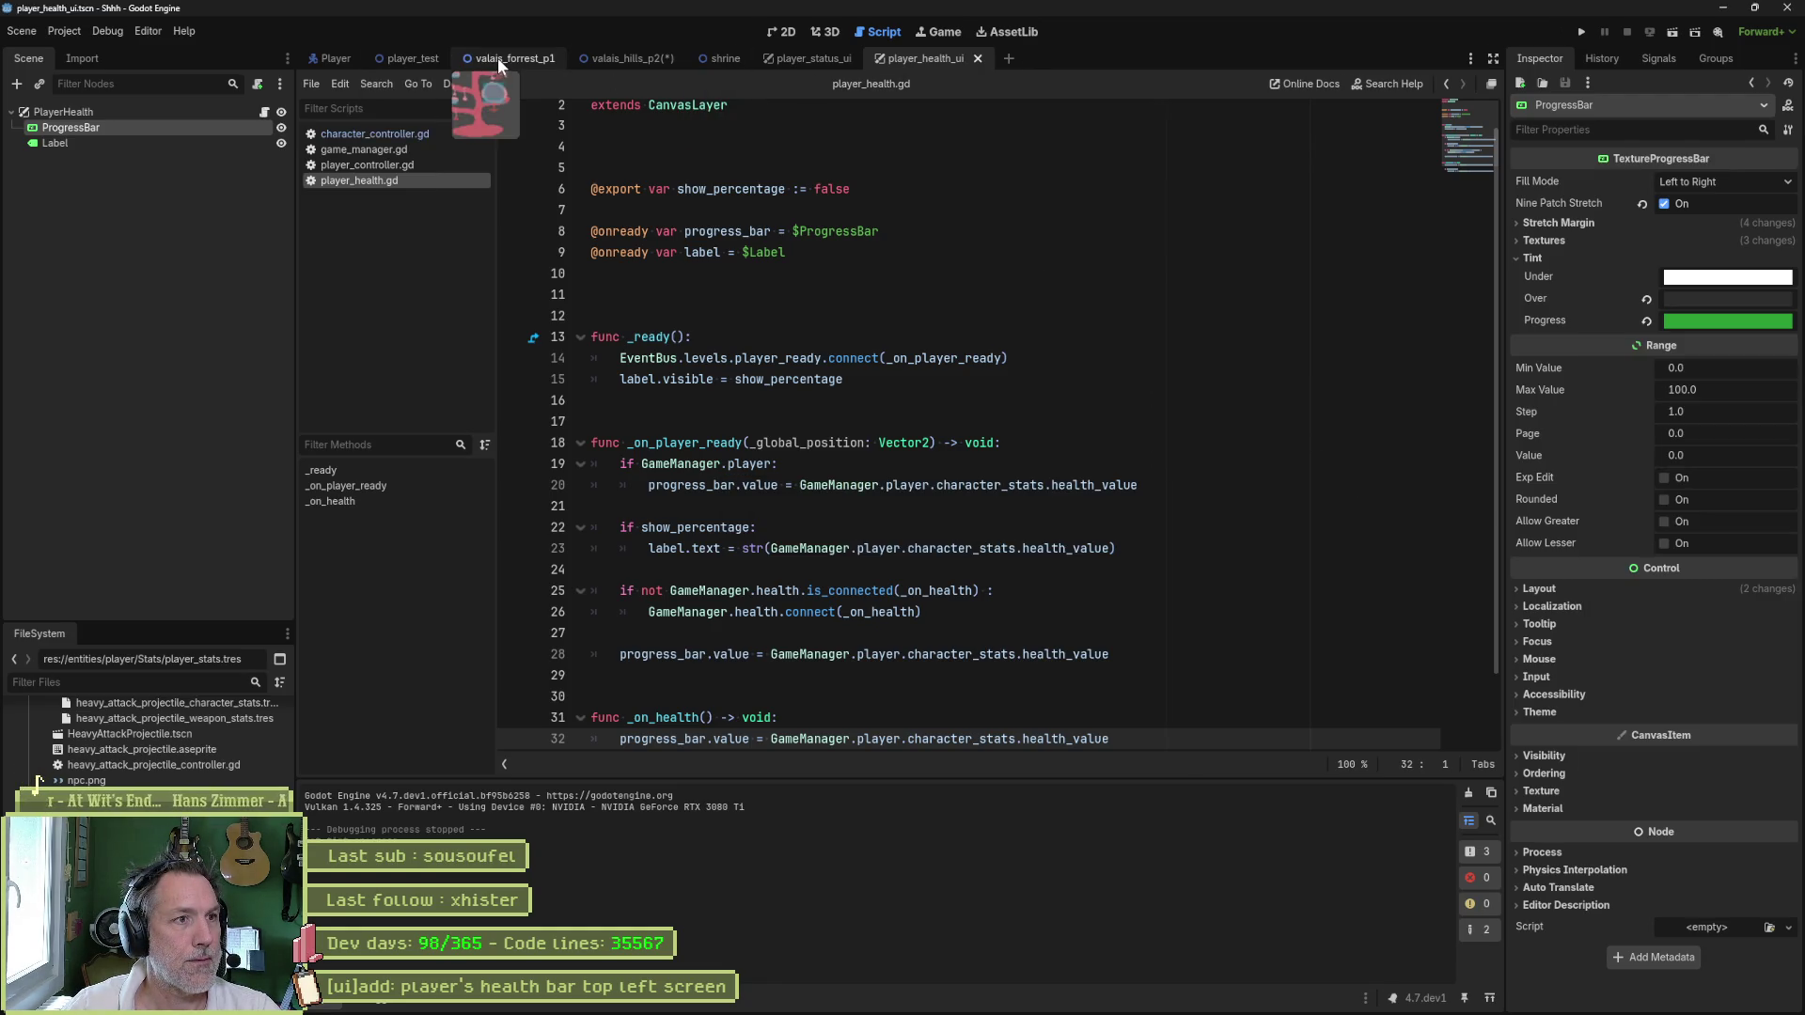
left_click(499, 58)
key("F6")
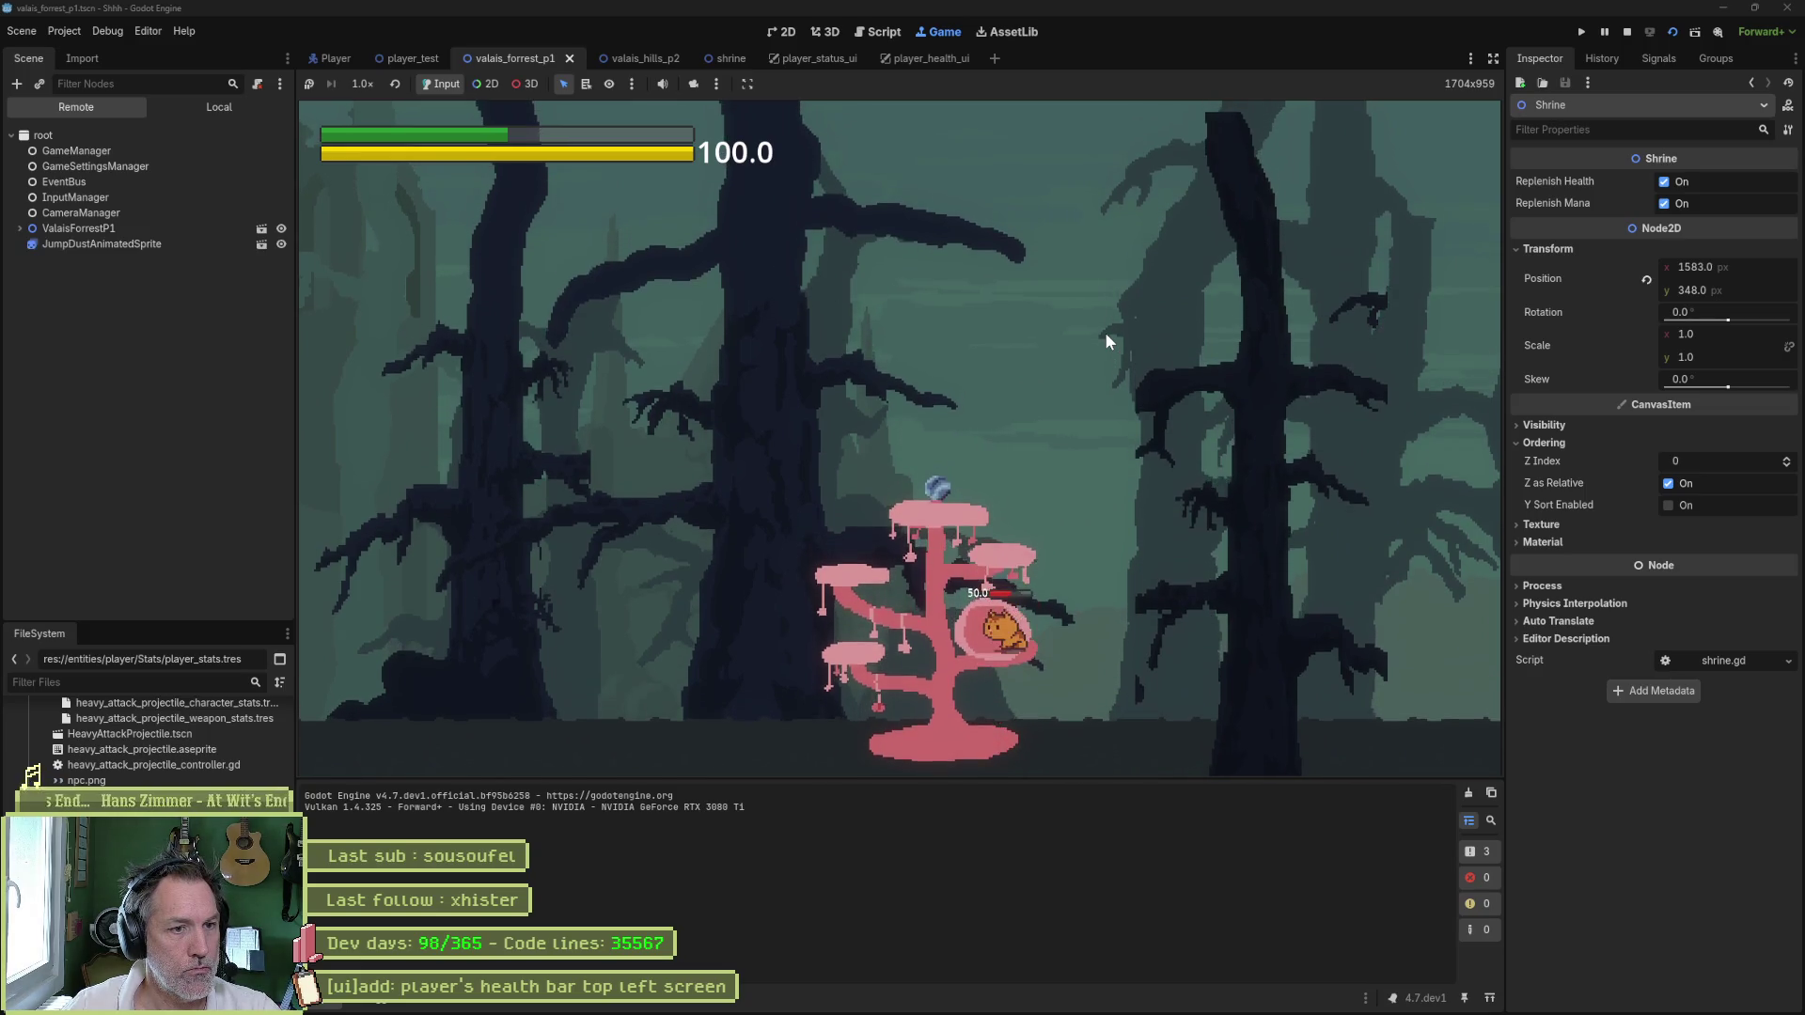
- Stop the game and hide the StatBars node inside the Player scene
key("F8")
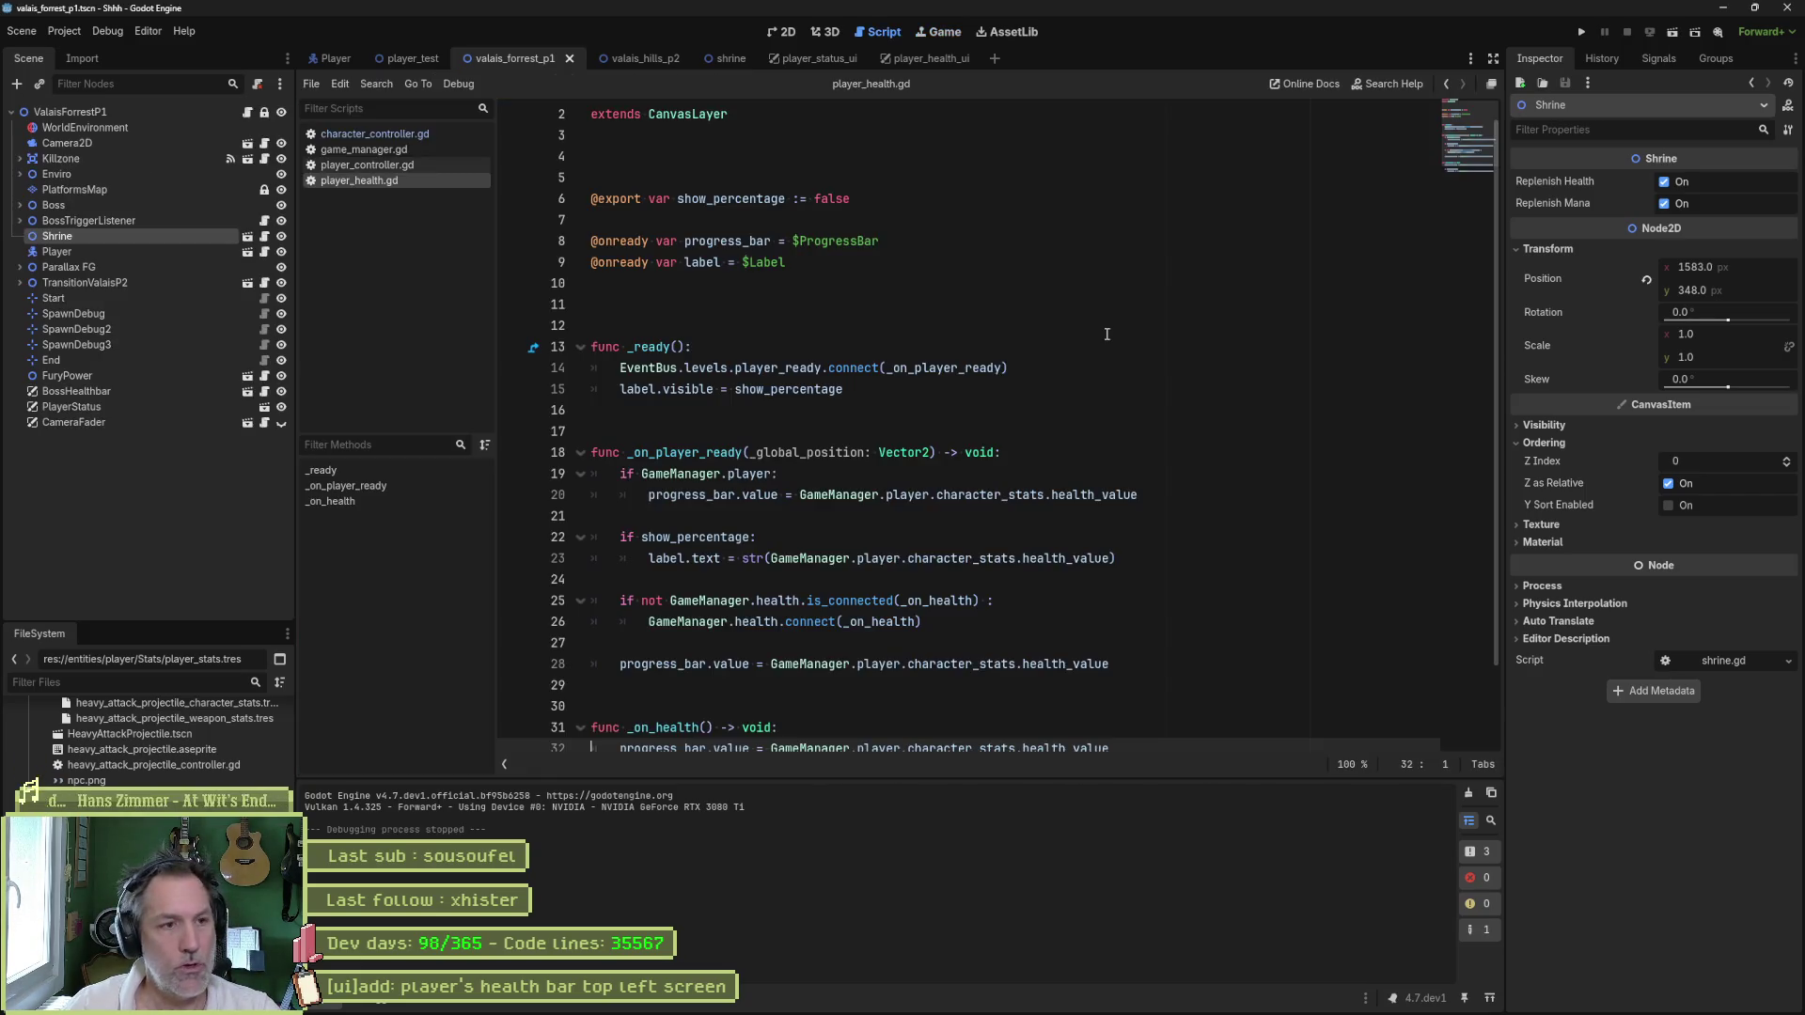
left_click(1045, 320)
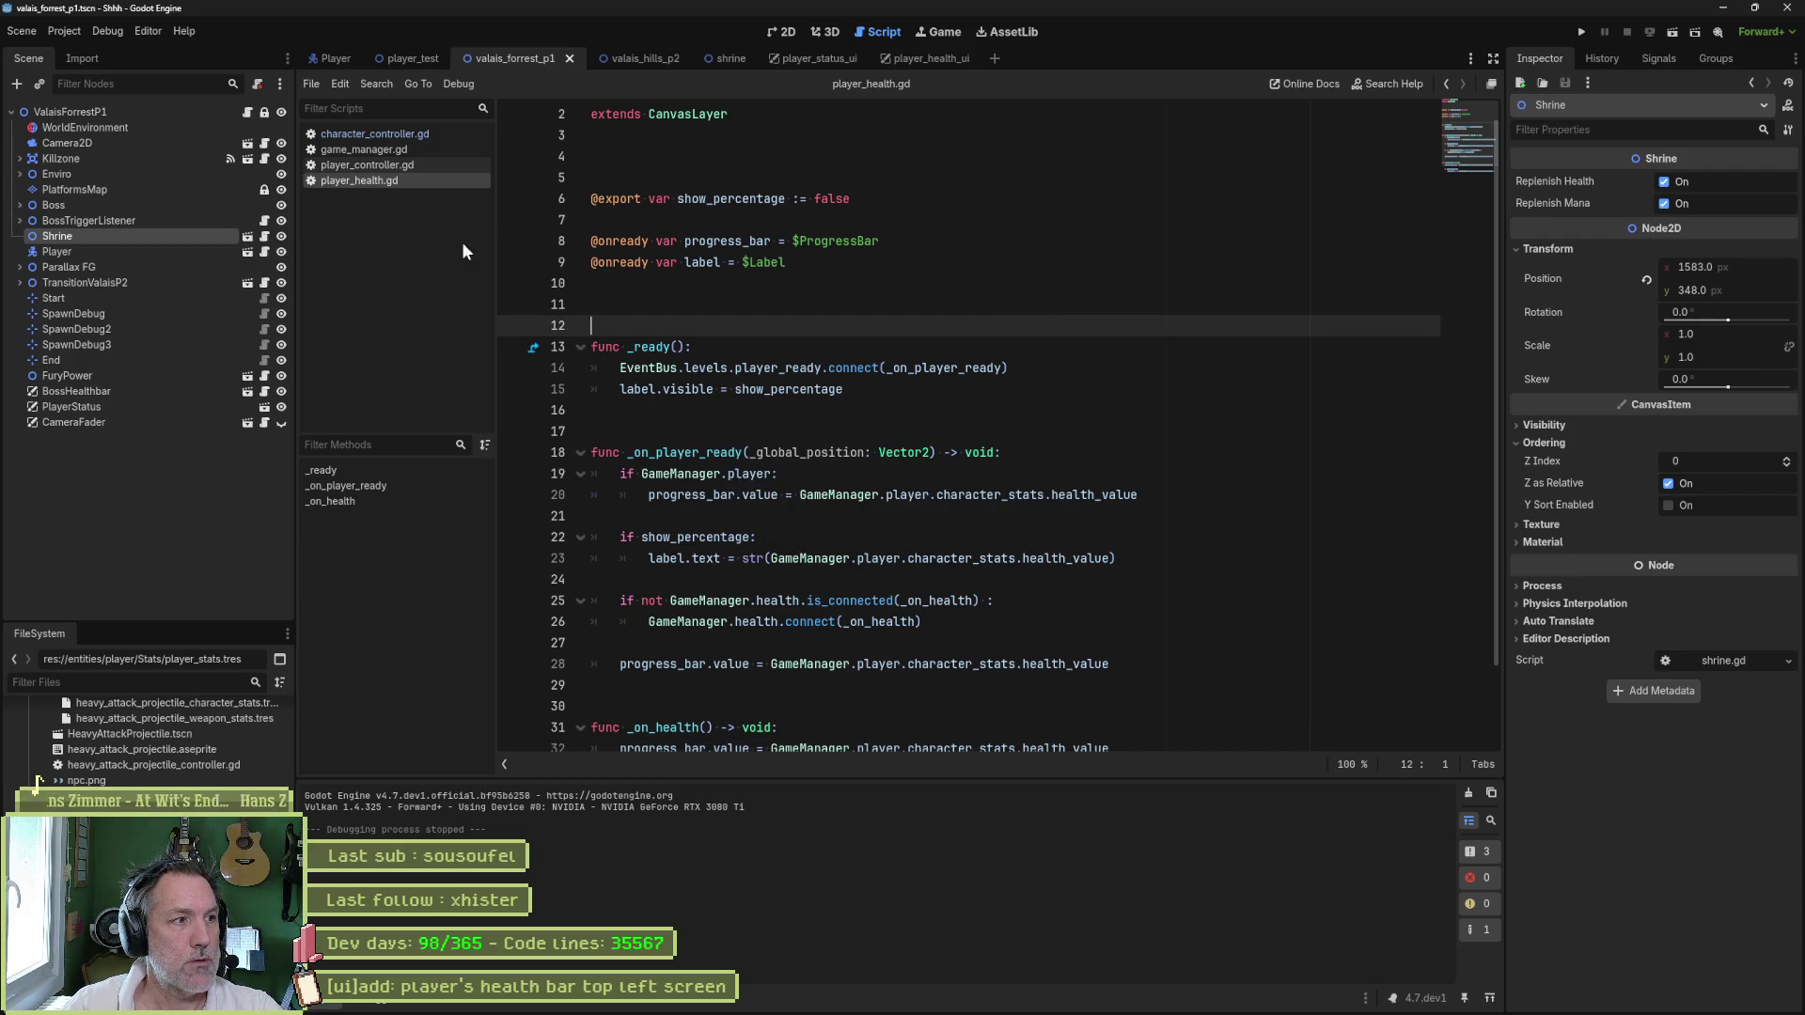
left_click(210, 252)
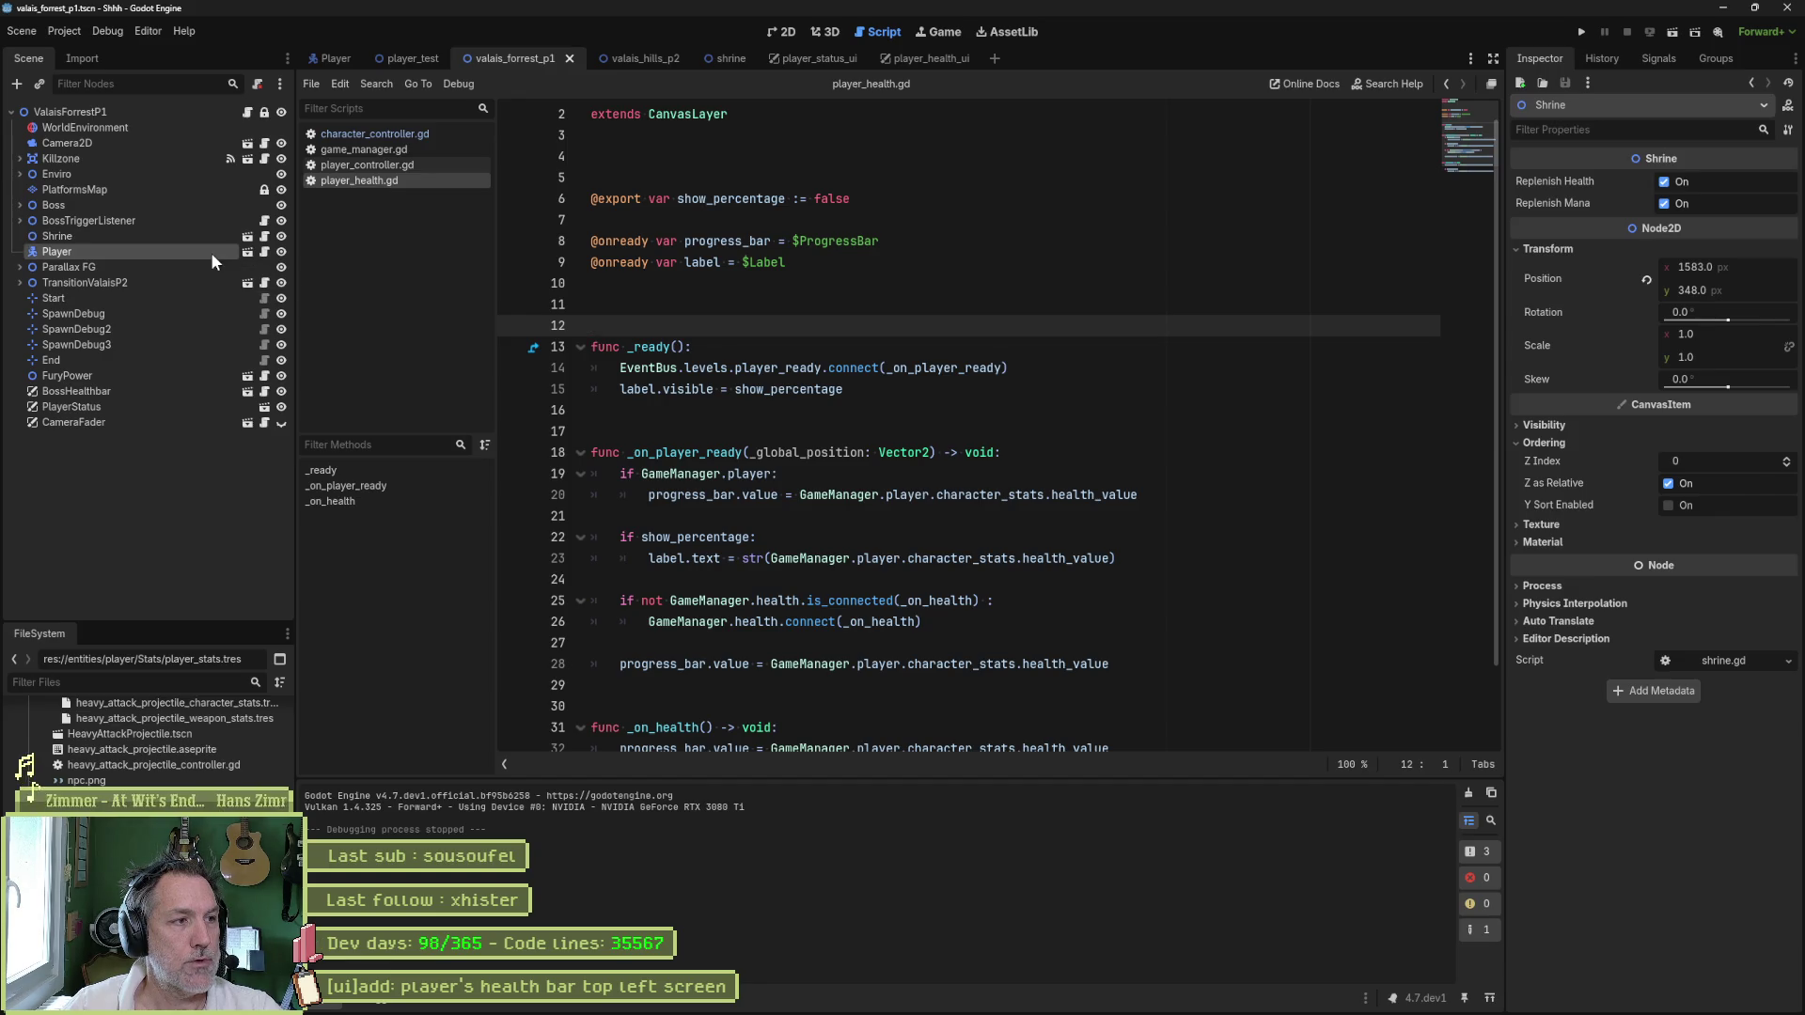
left_click(247, 252)
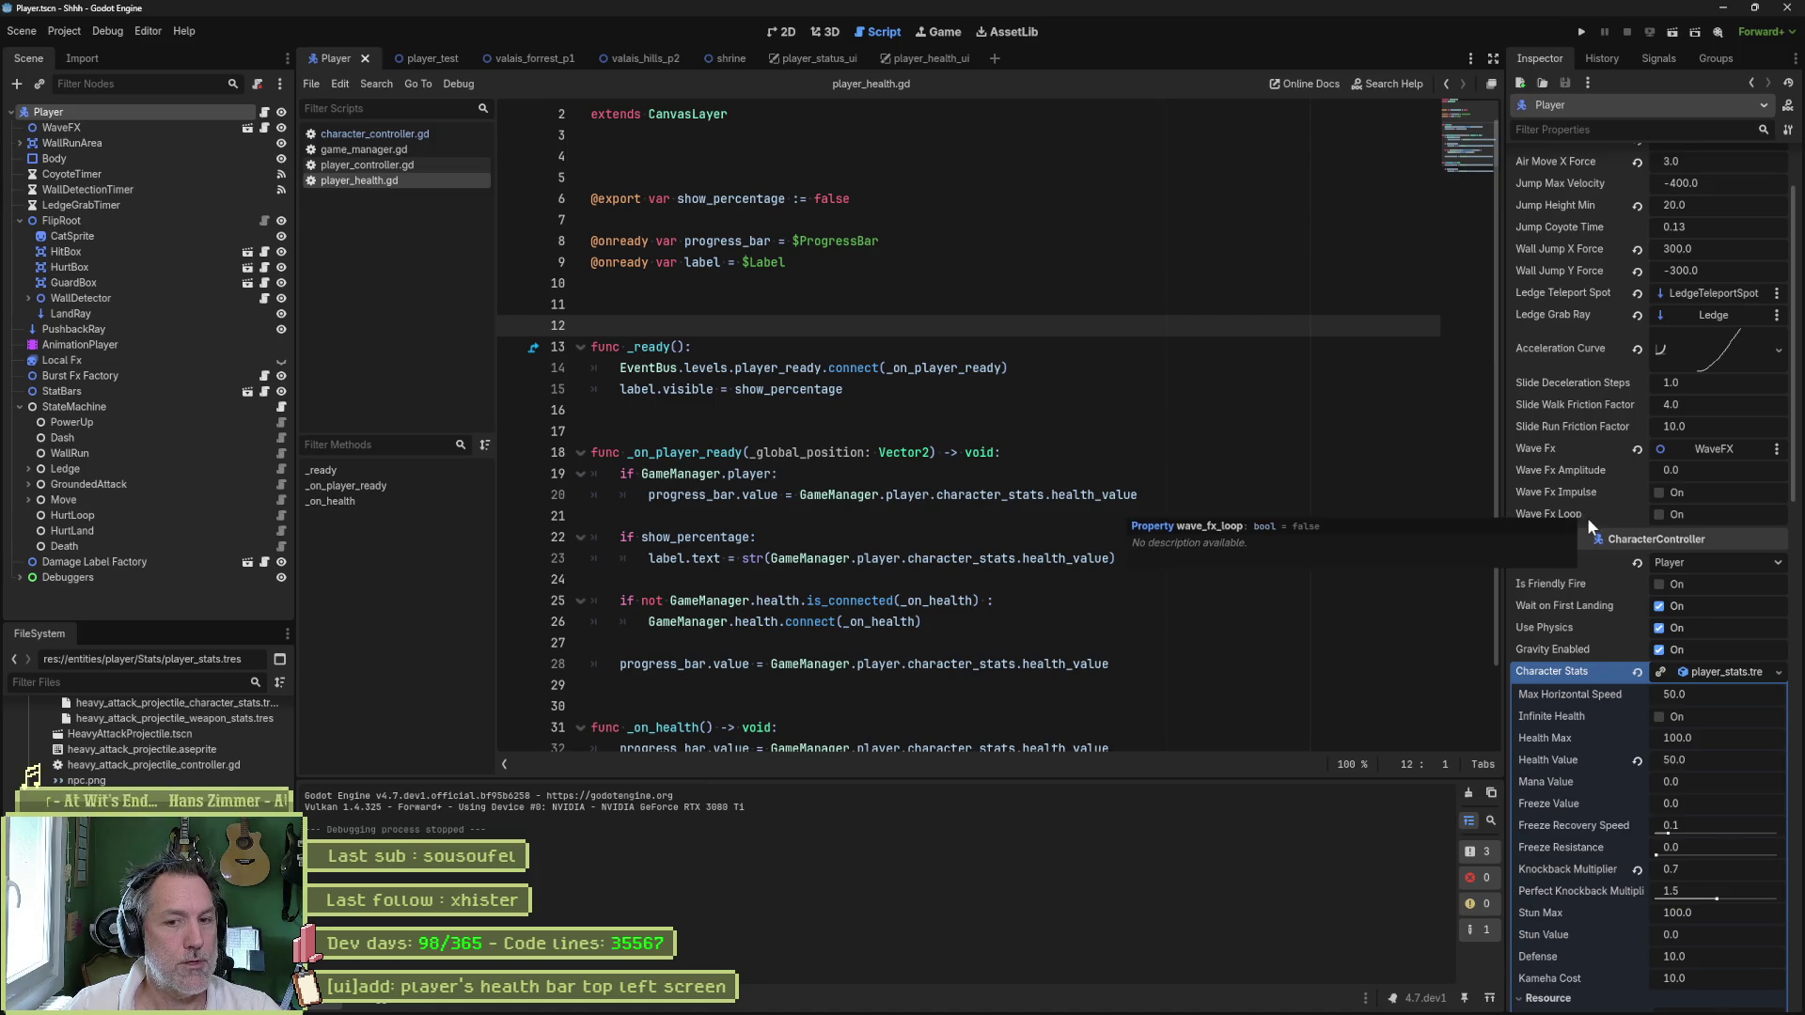
scroll(1594, 521, "down", 6)
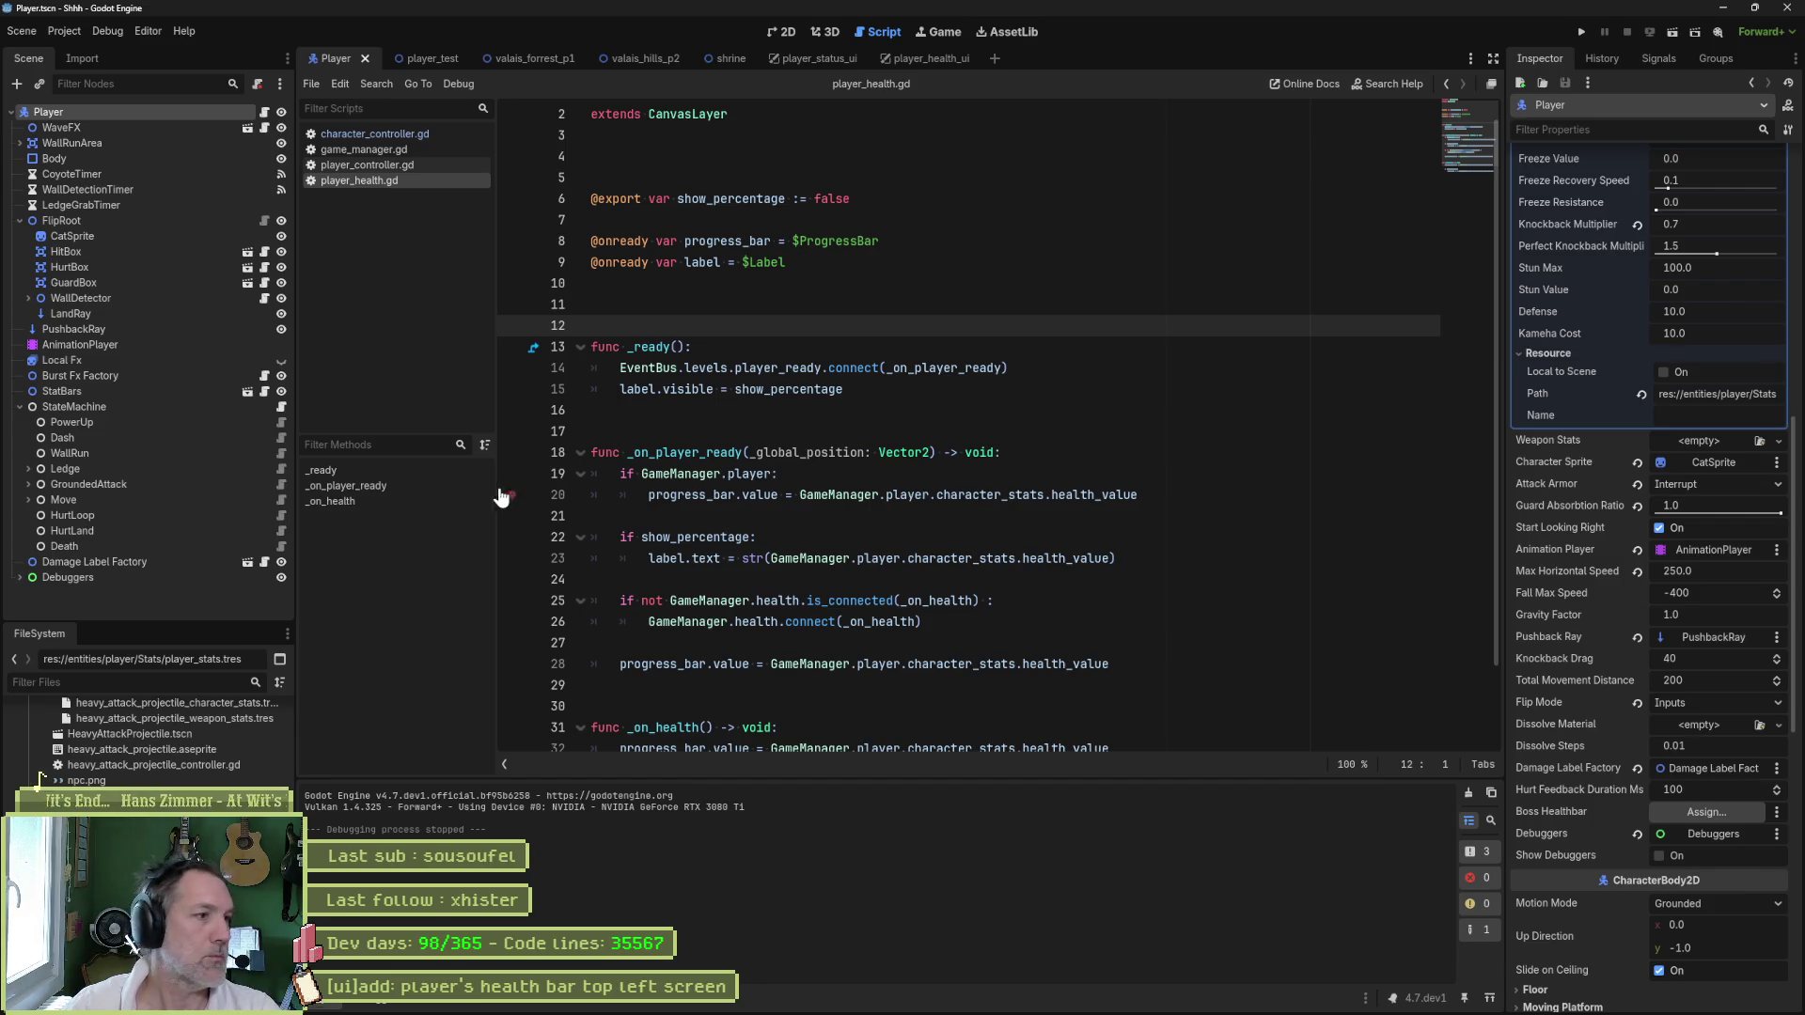
left_click(281, 392)
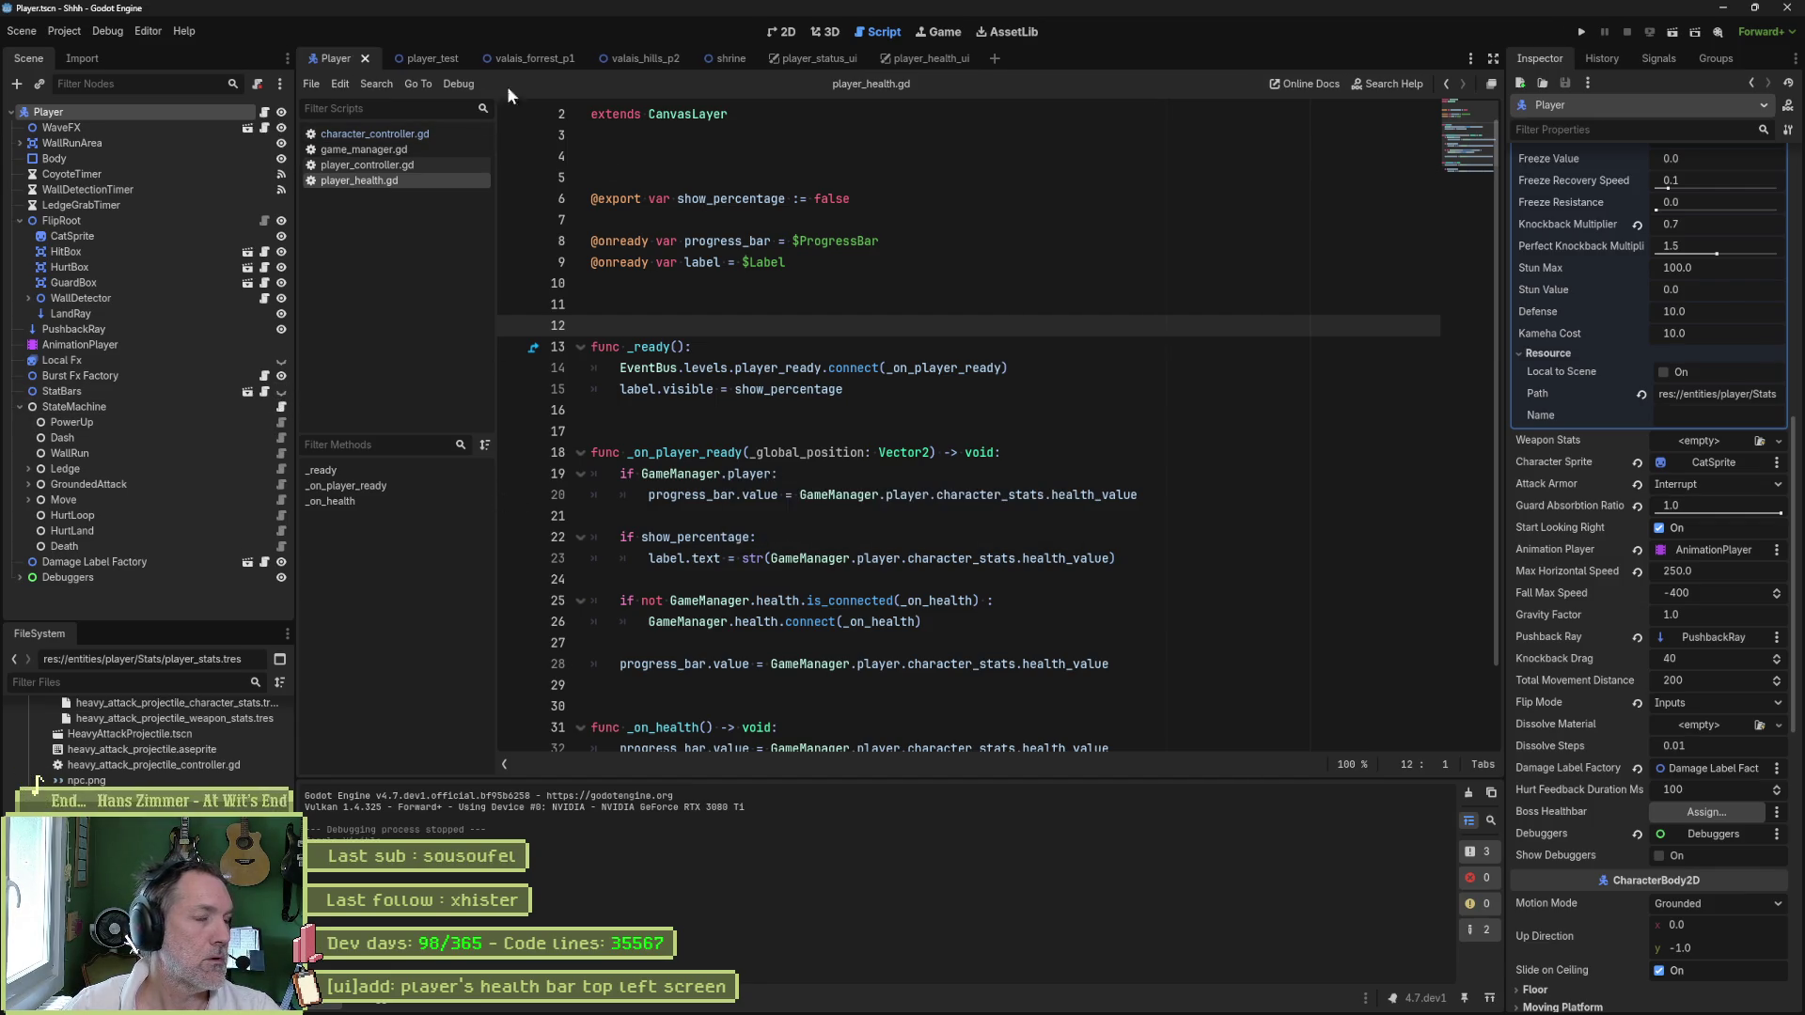
- Run valais_forrest_p1 again, walk the cat out of the tree pod, and stop
left_click(536, 59)
key("F6")
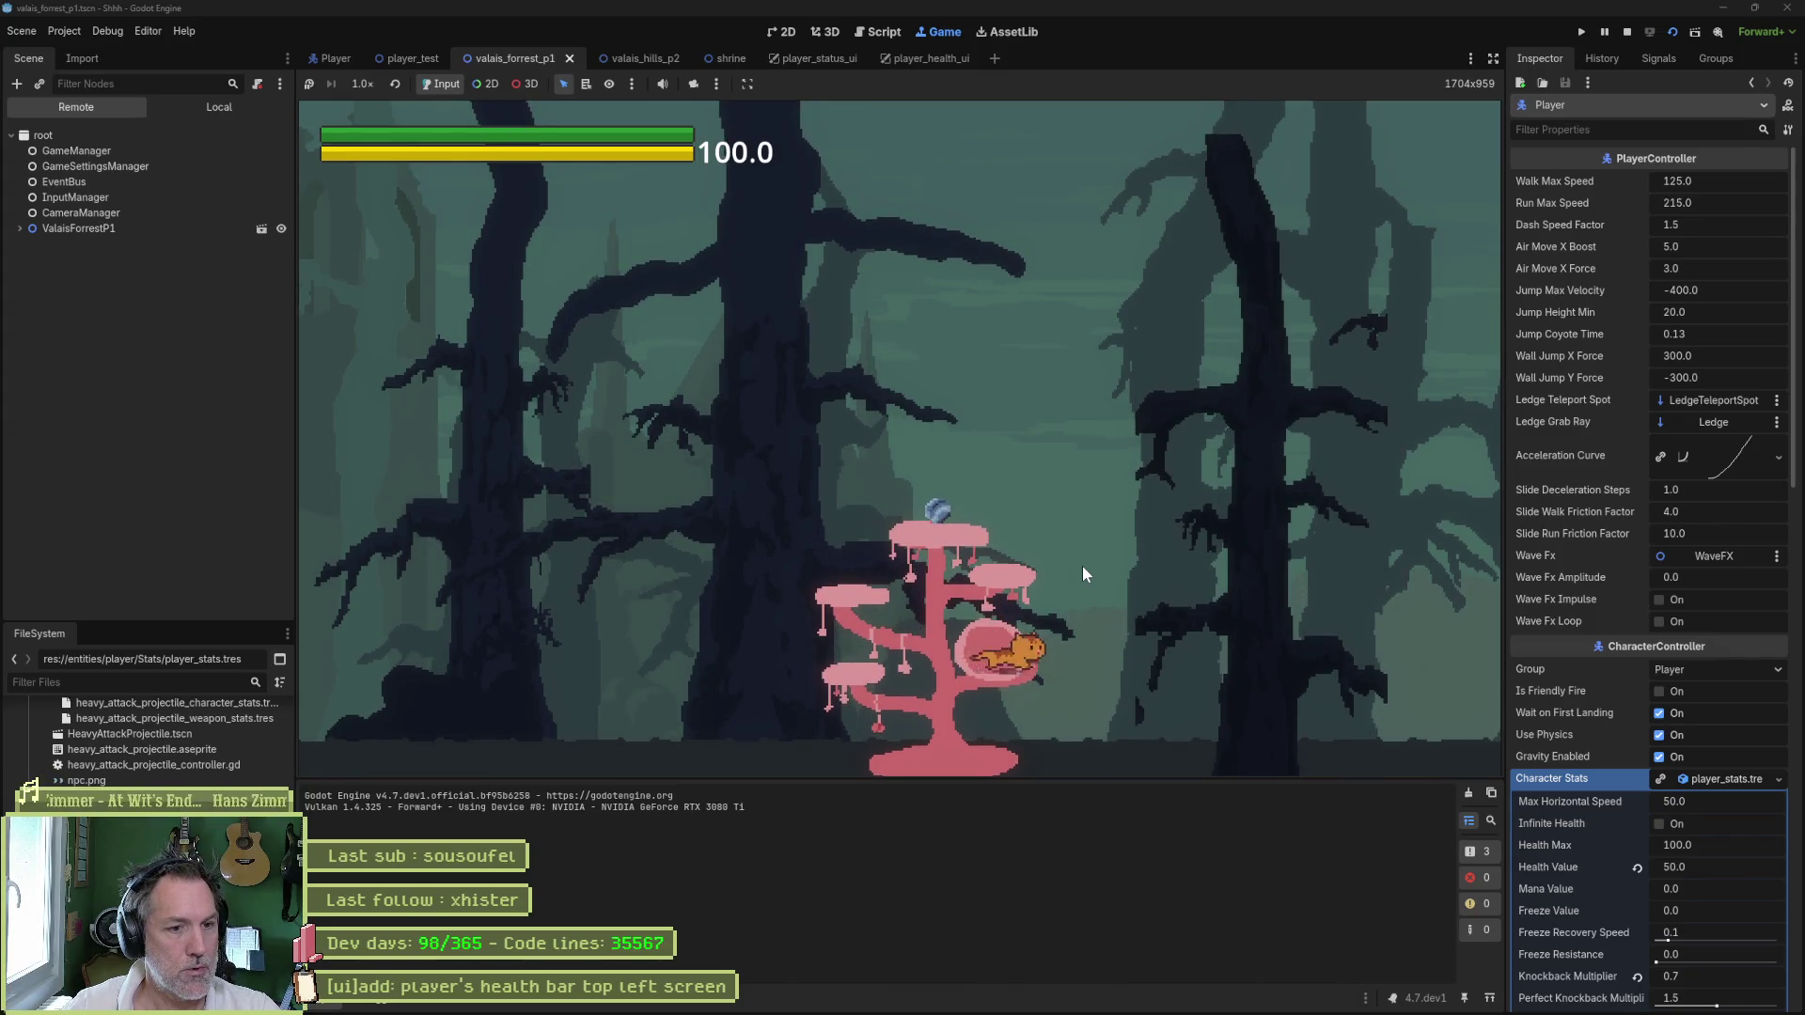
key("Right")
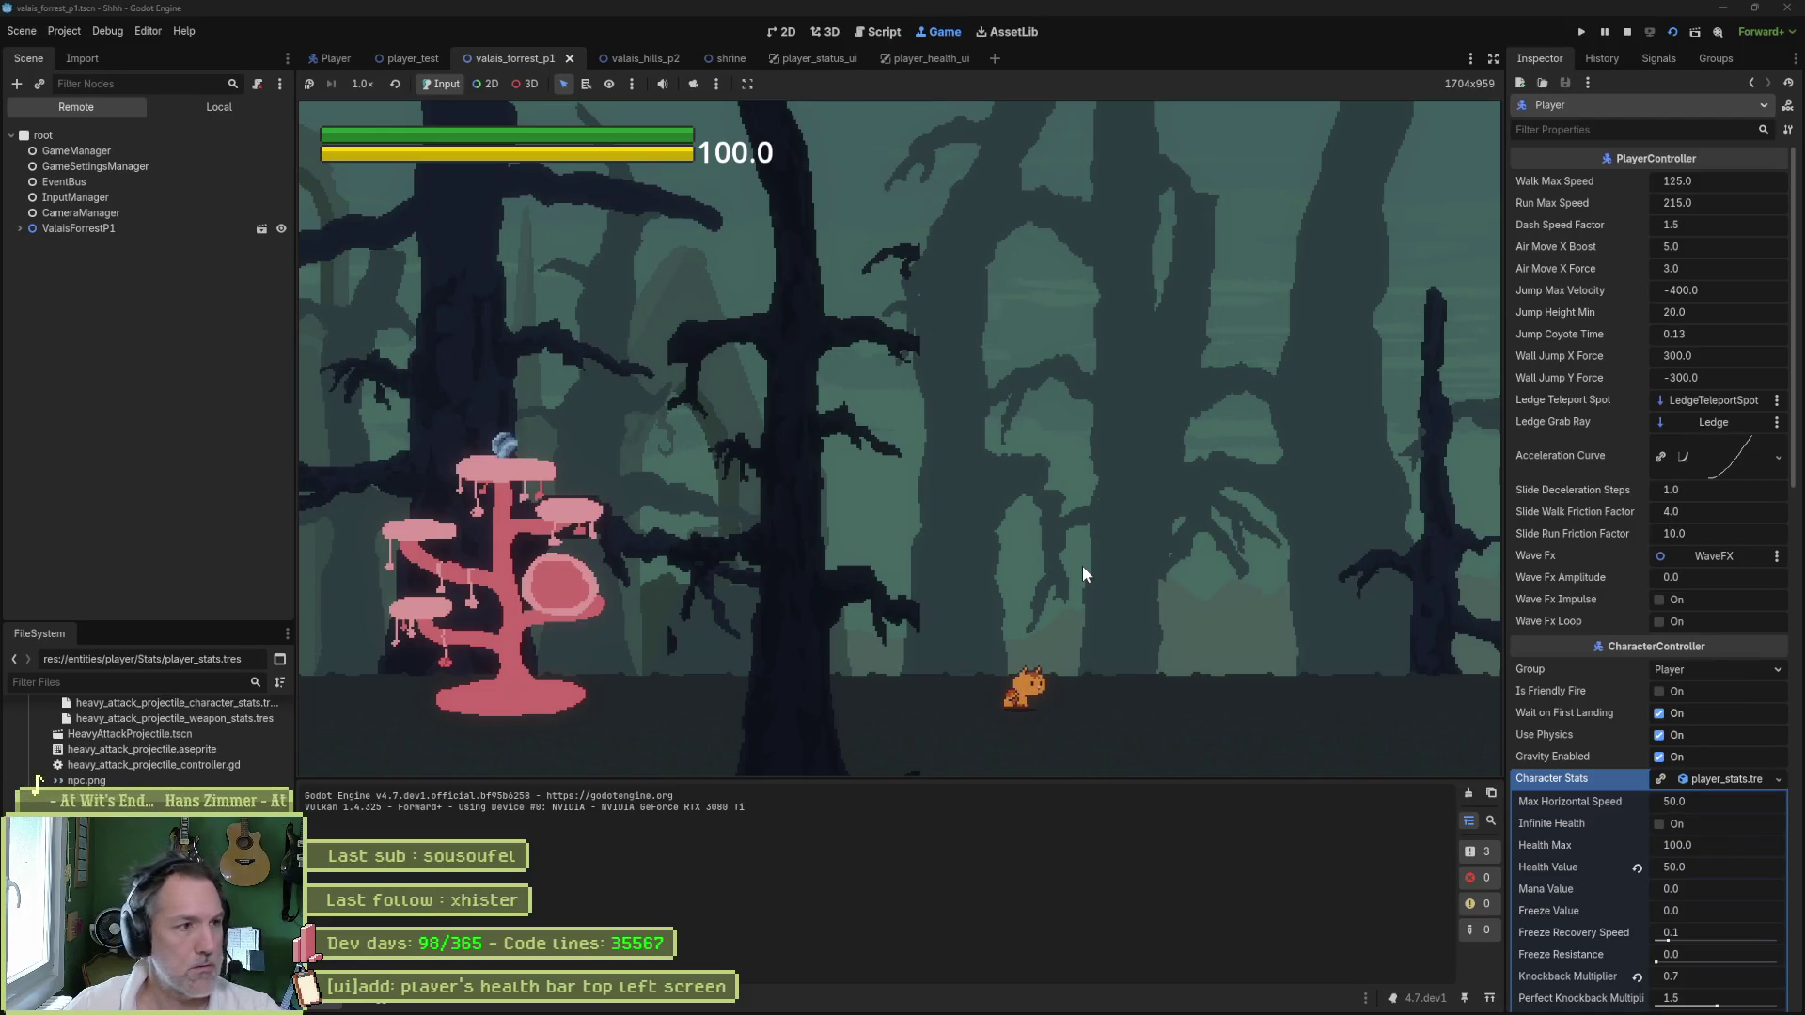
key("F8")
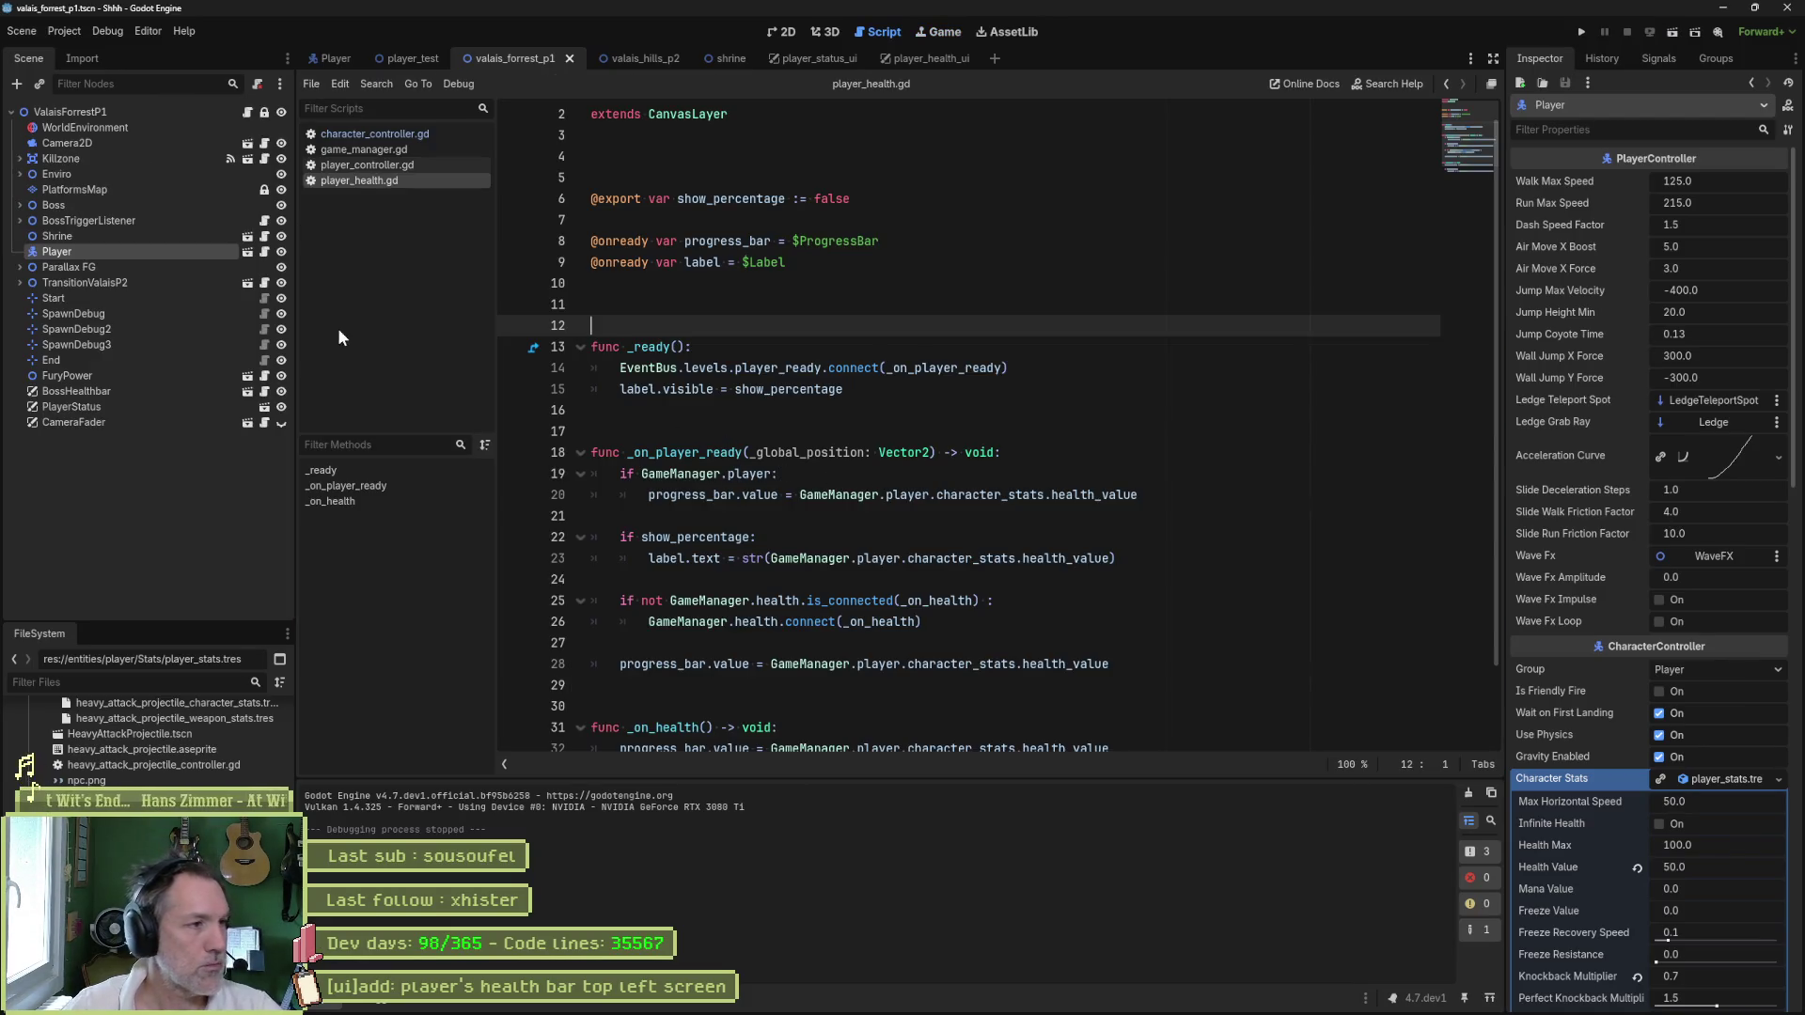
- Uncheck Show Percentage on the Mana bar in player_status_ui and go back to valais_forrest_p1
left_click(172, 402)
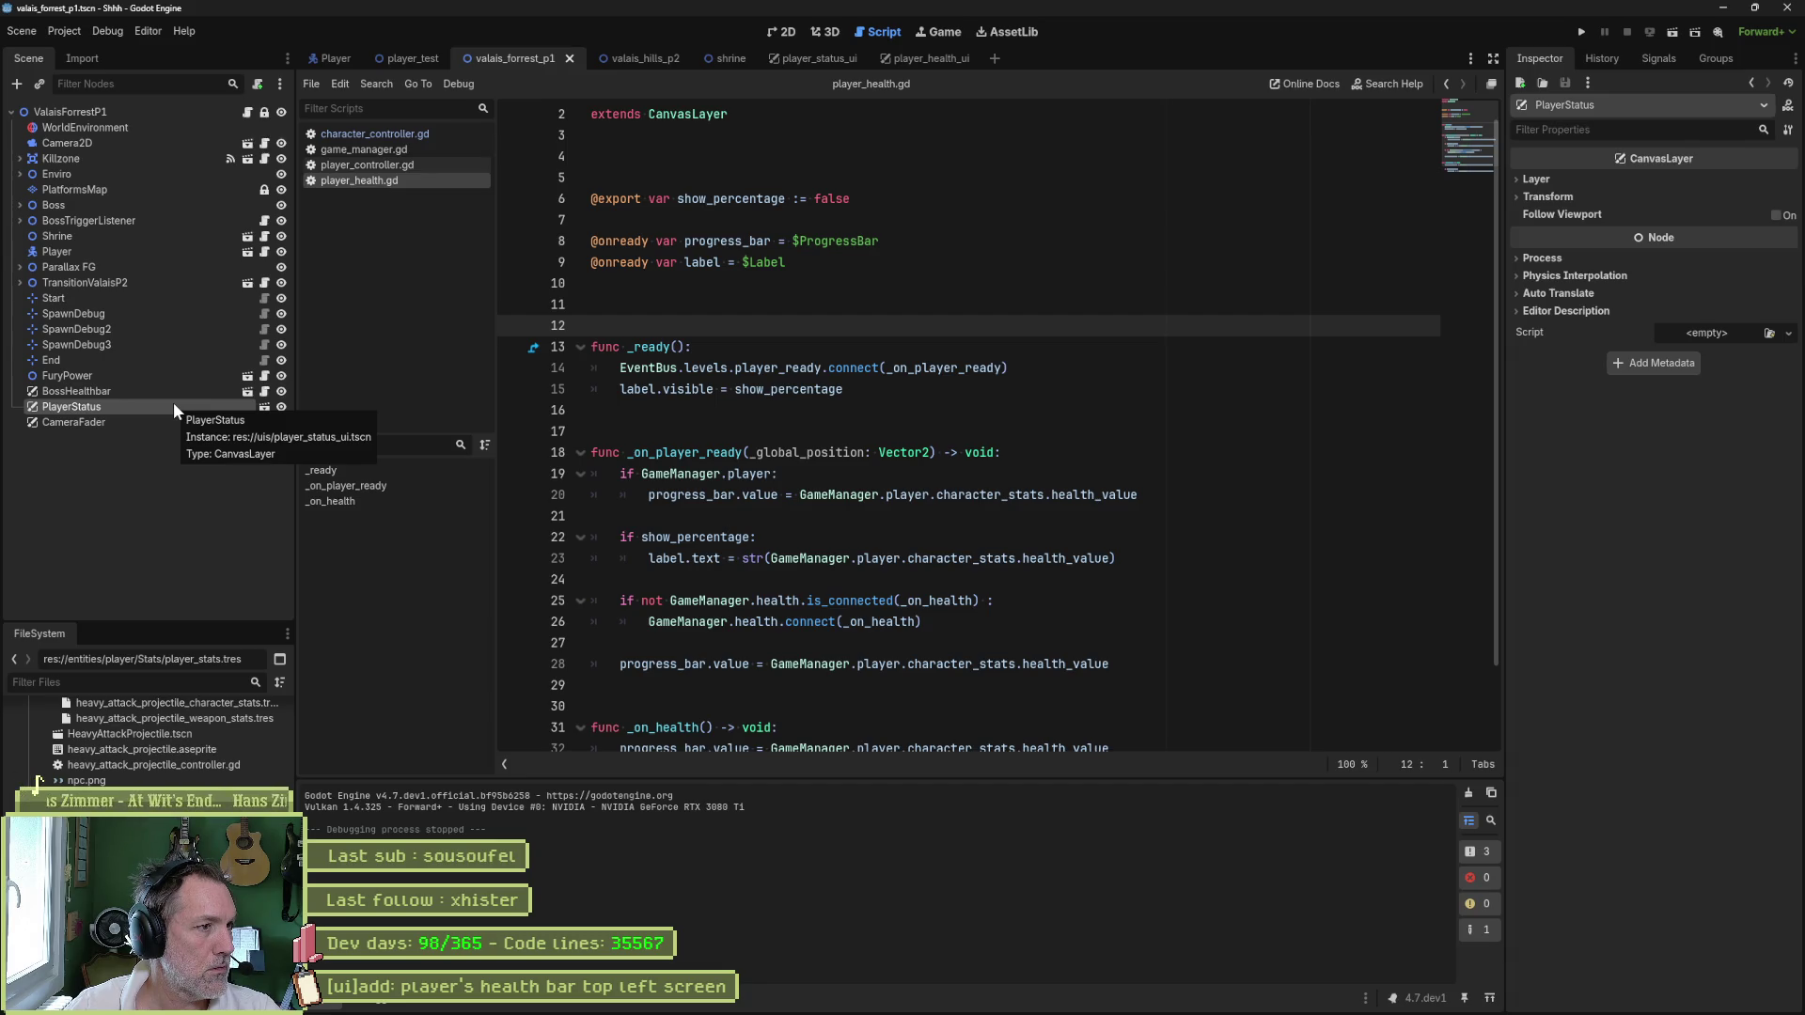
left_click(264, 407)
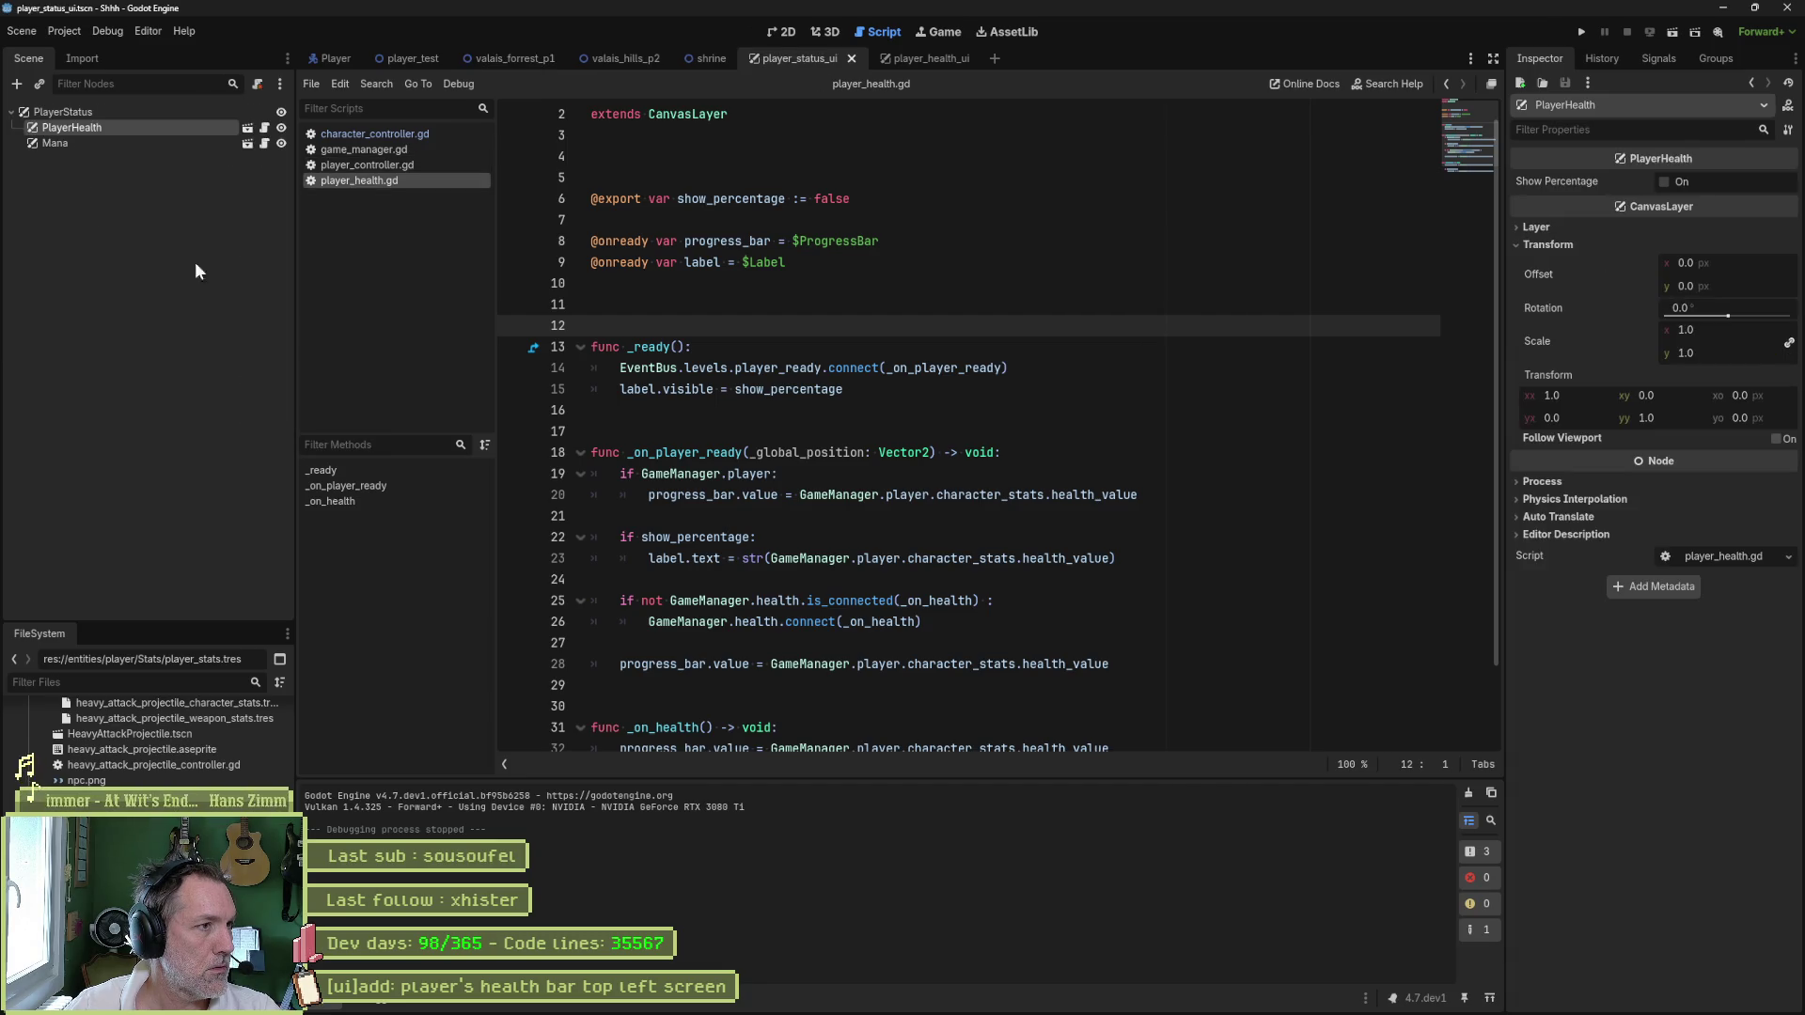
left_click(148, 143)
left_click(1662, 182)
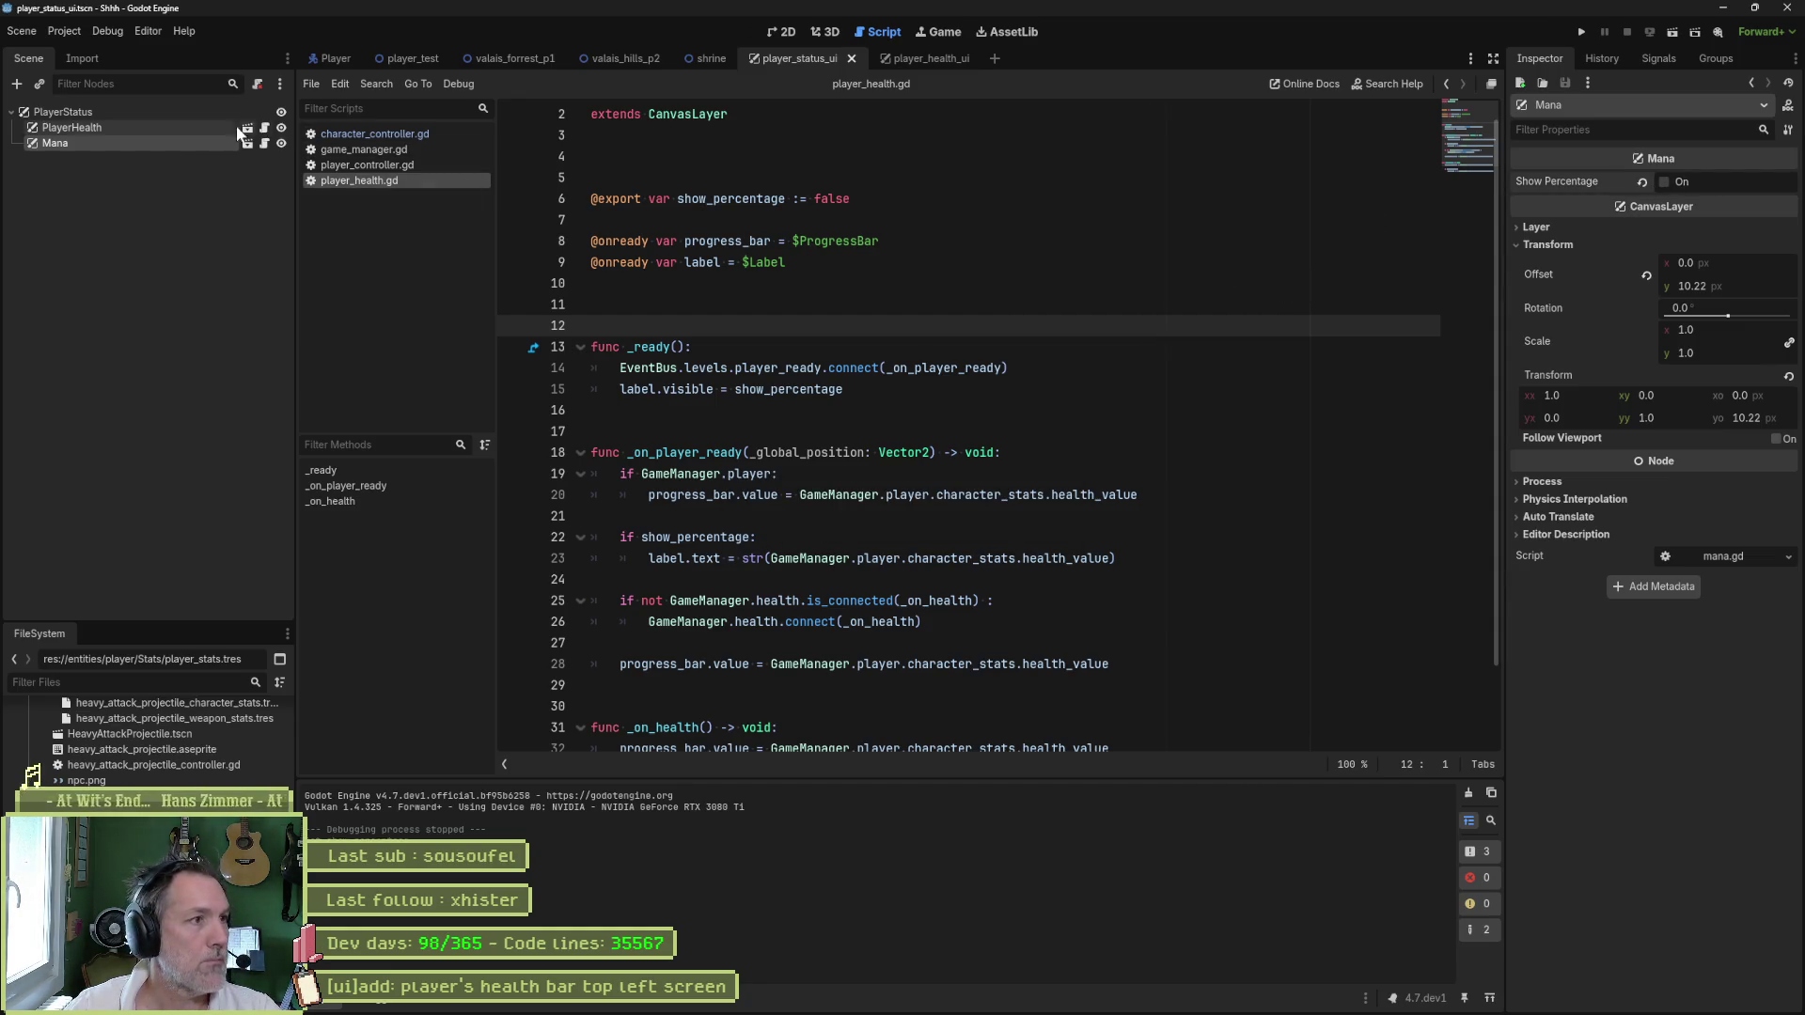
left_click(519, 60)
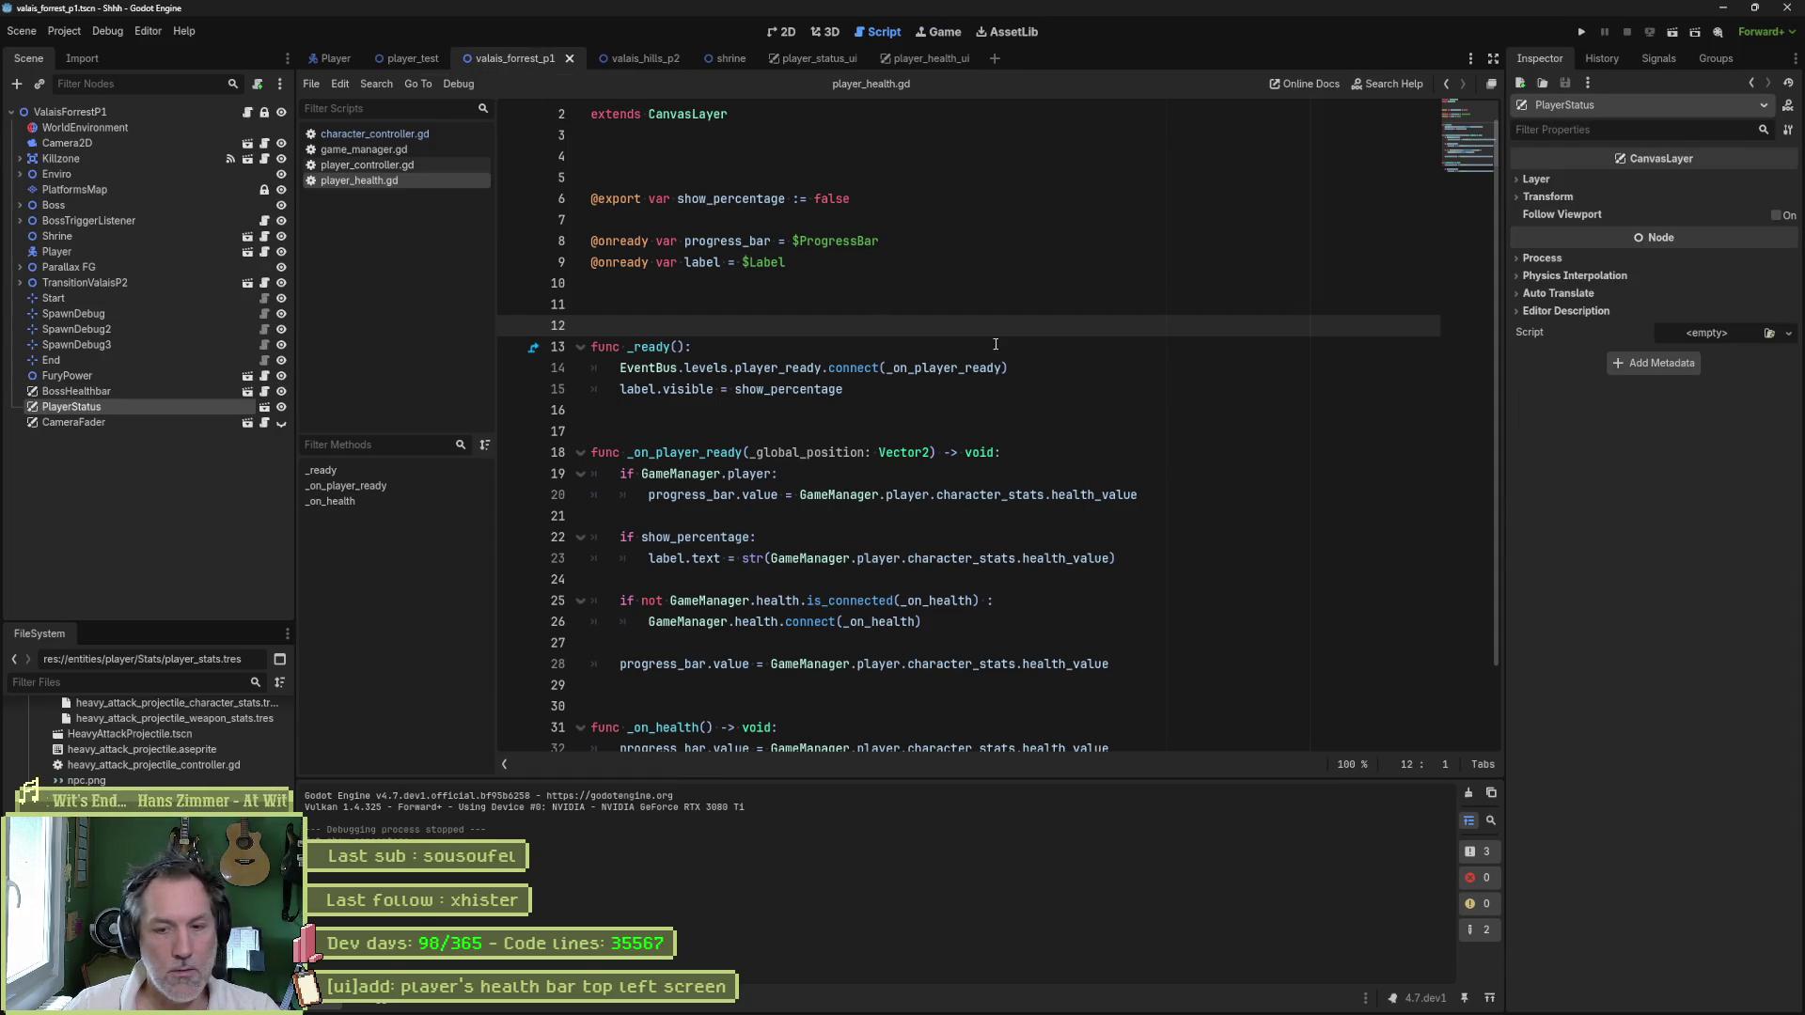
- Run valais_forrest_p1, jump the cat onto the mushroom tree and walk off it, then stop
key("F6")
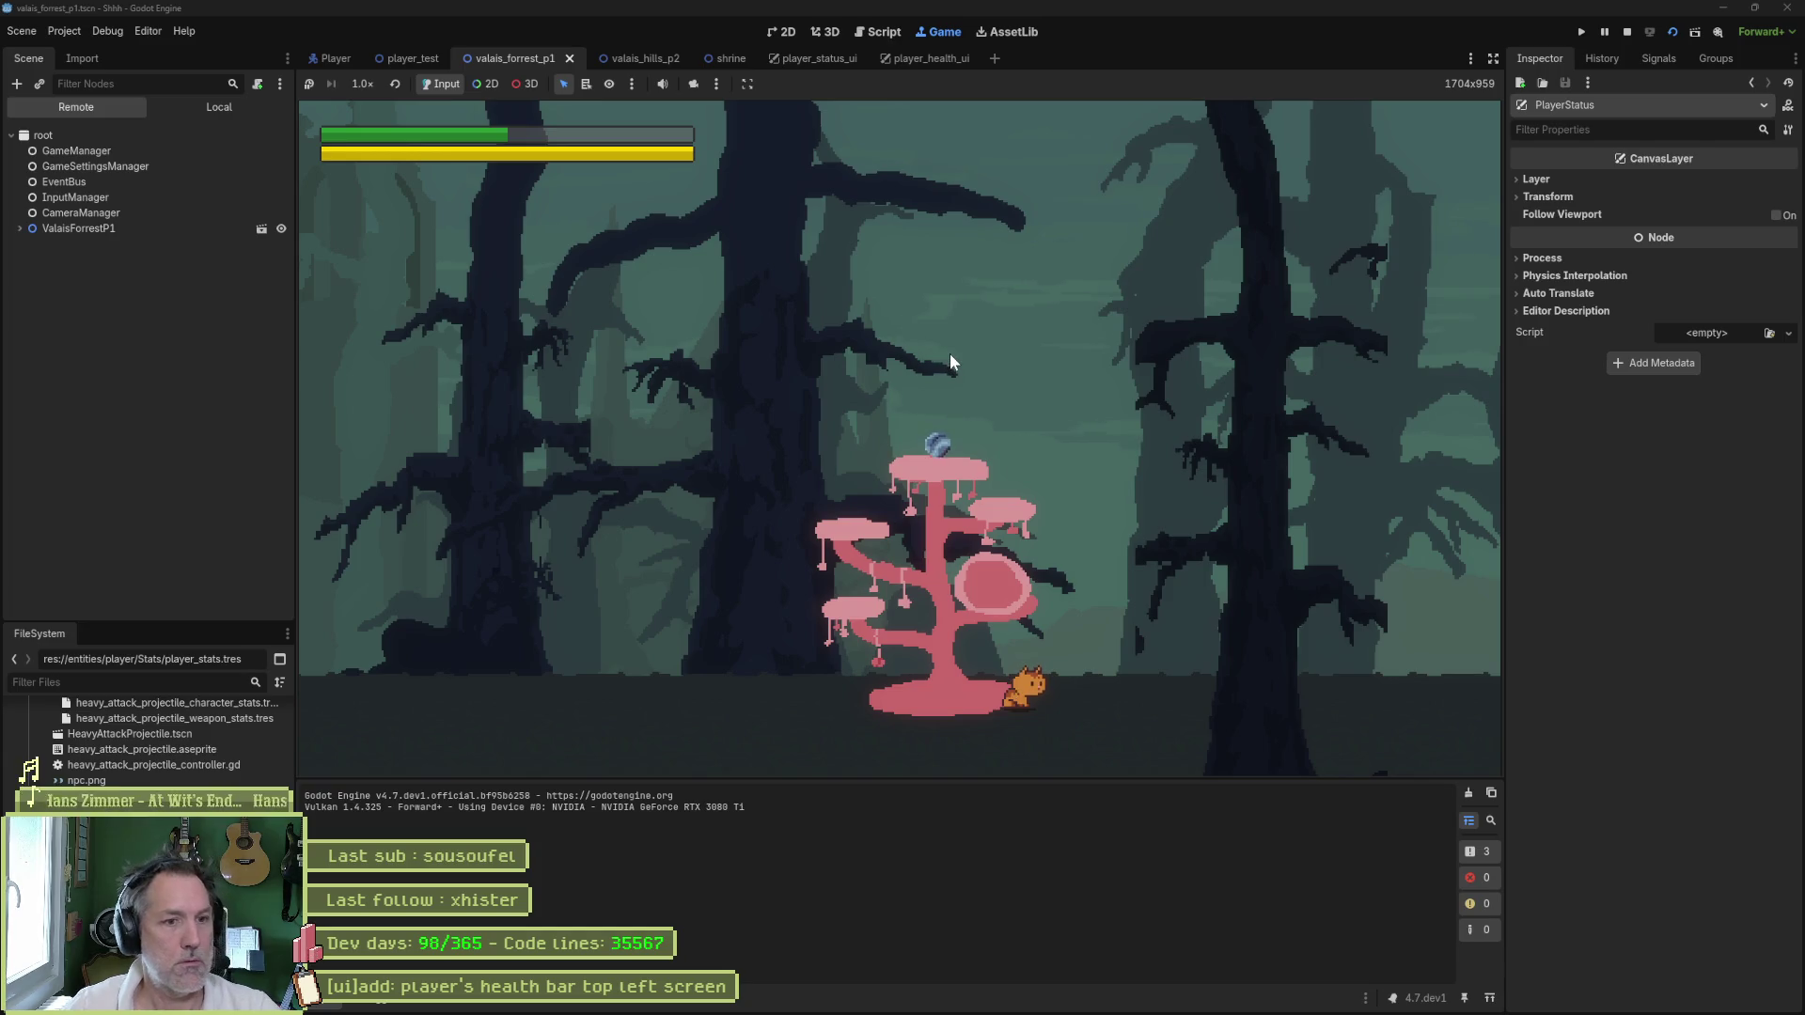
key("space")
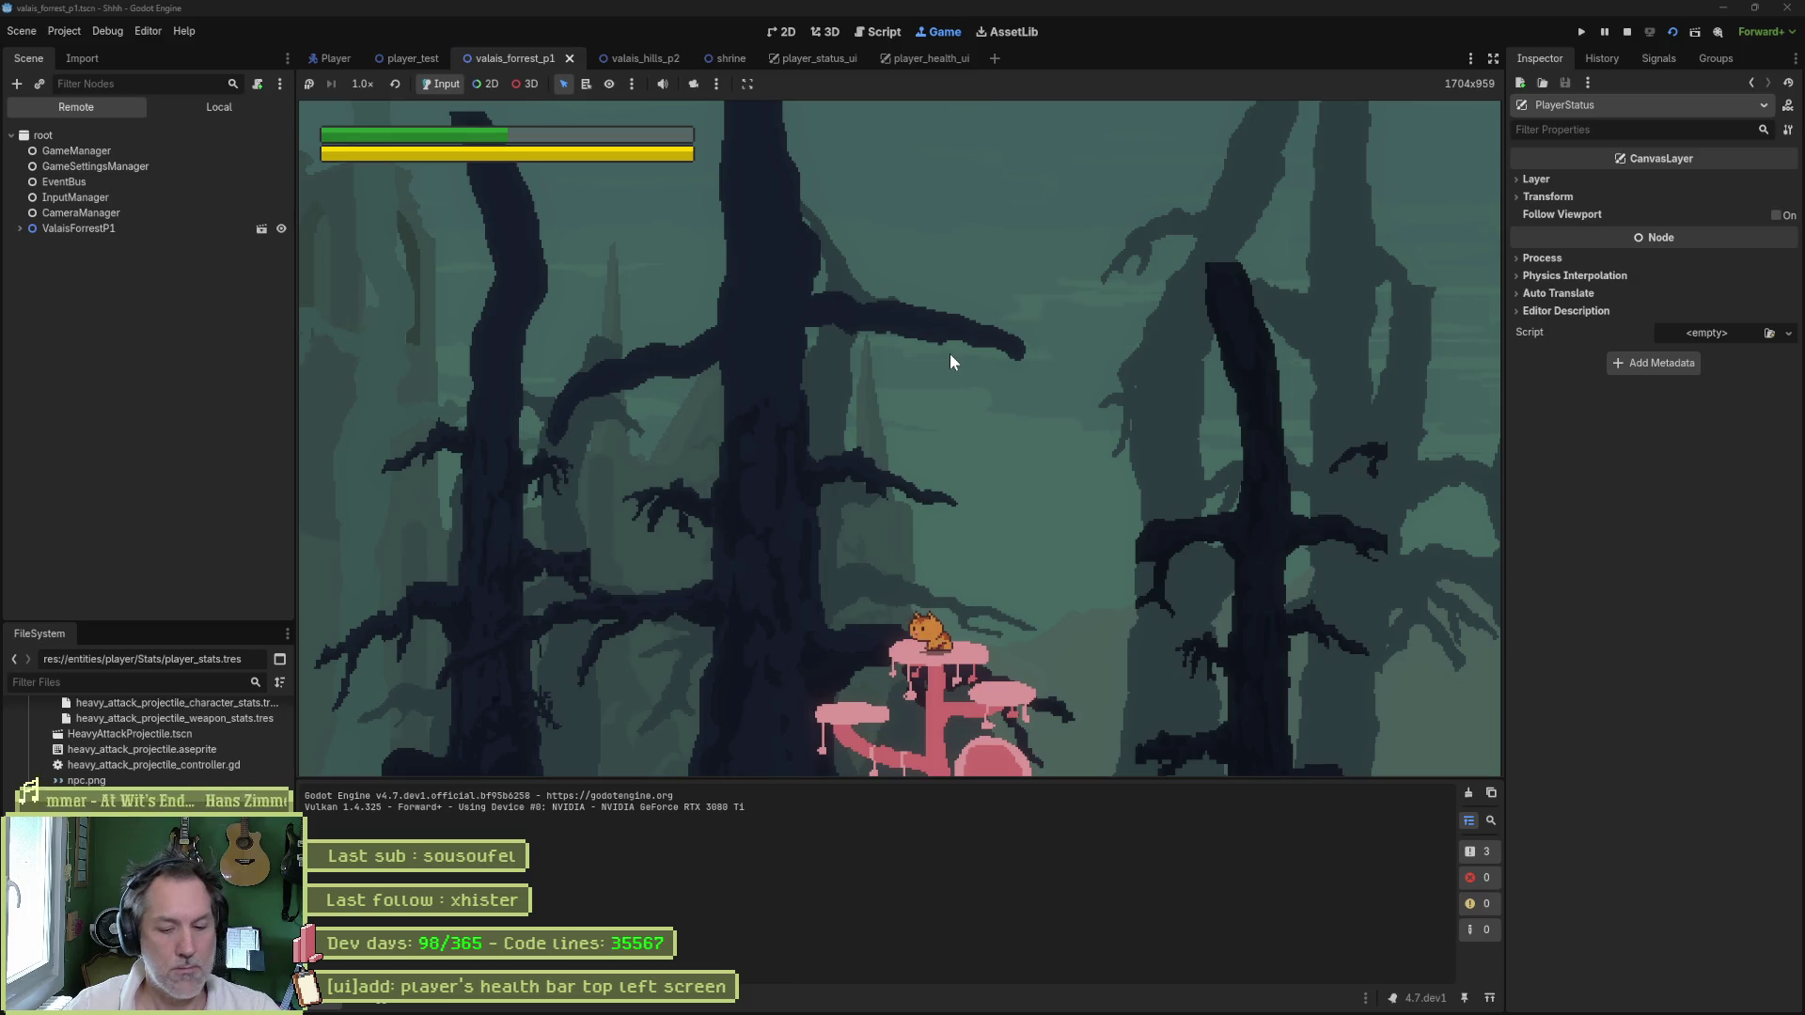
key("Right")
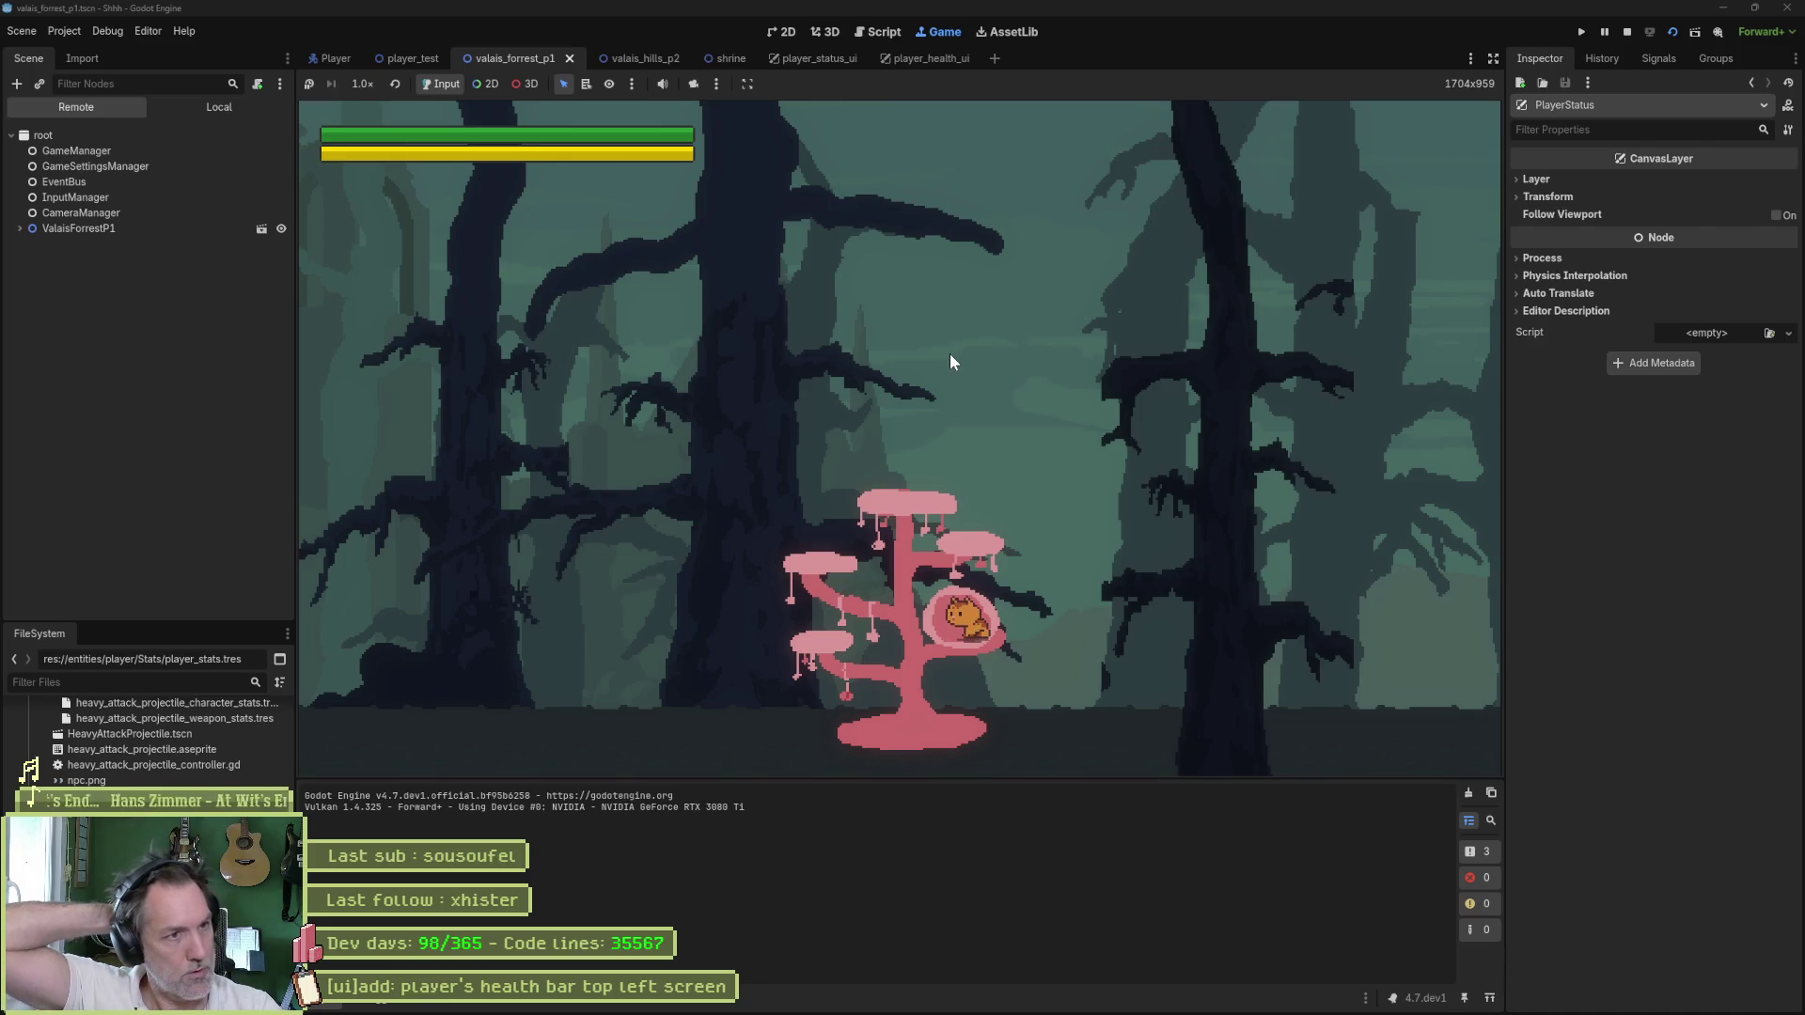
key("F8")
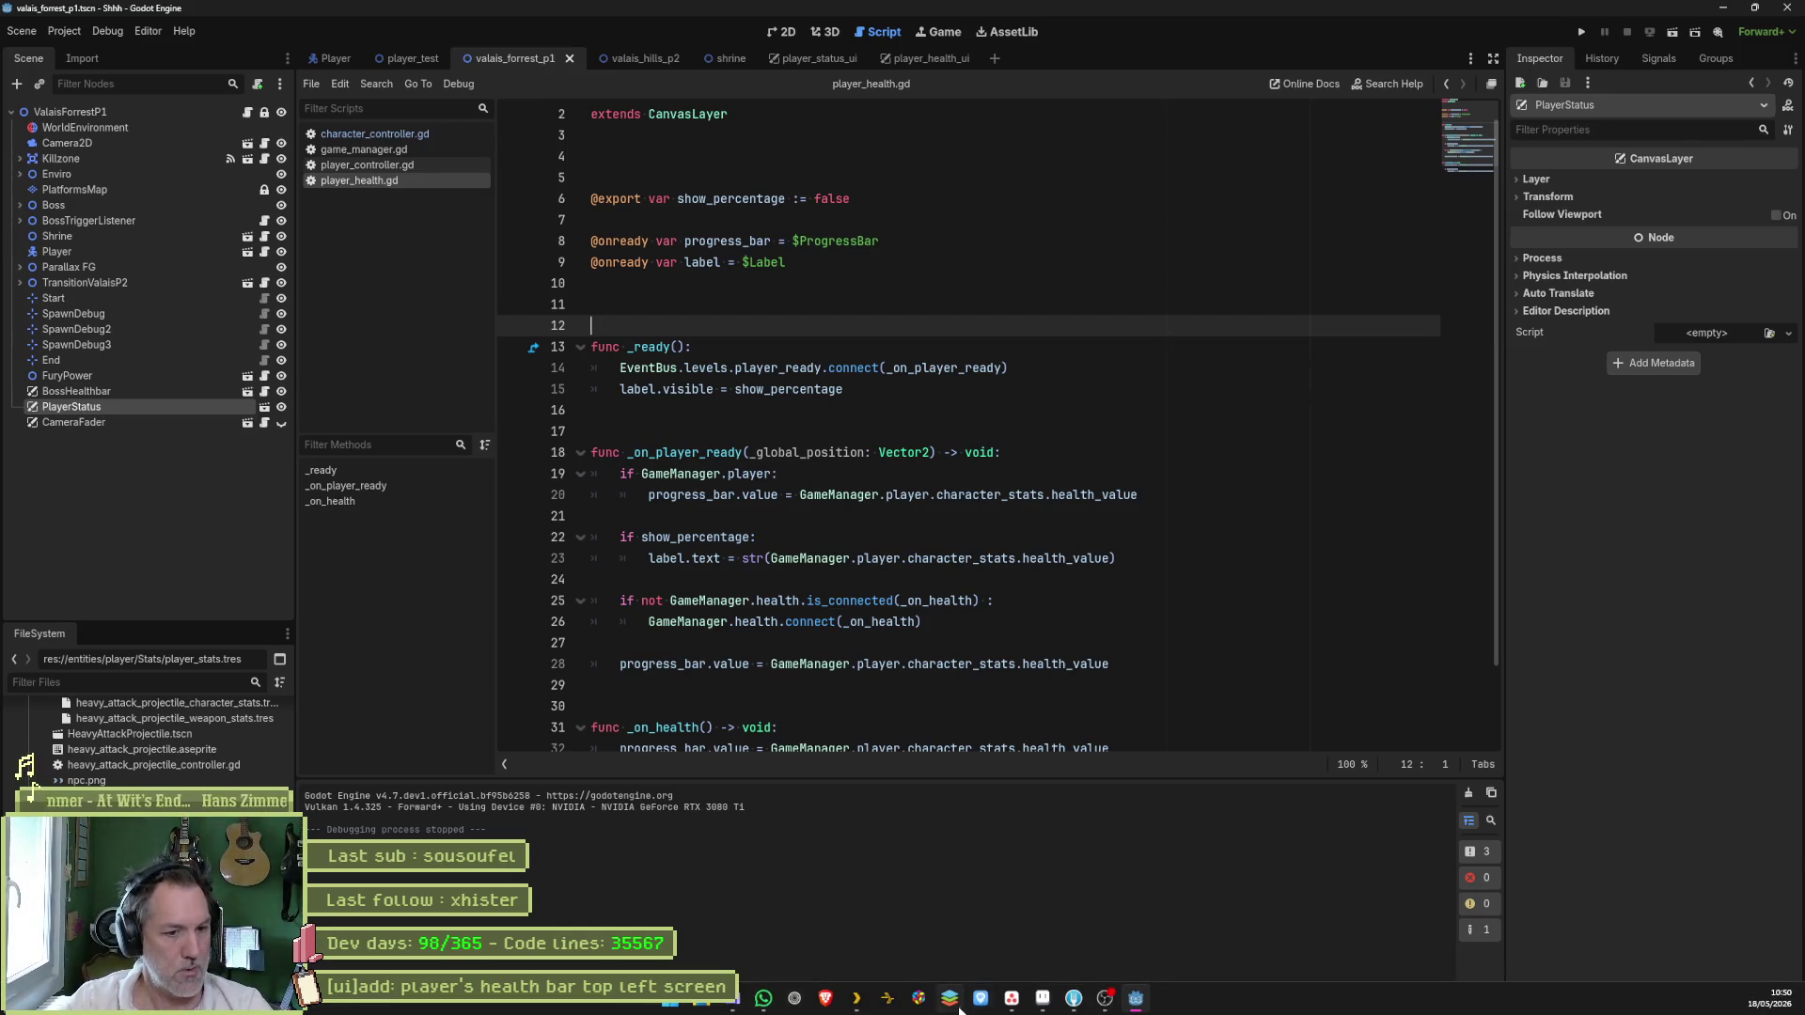
- Open the in-progress health bar task in Asana, select its title, then close the details pane
left_click(1013, 999)
left_click(780, 264)
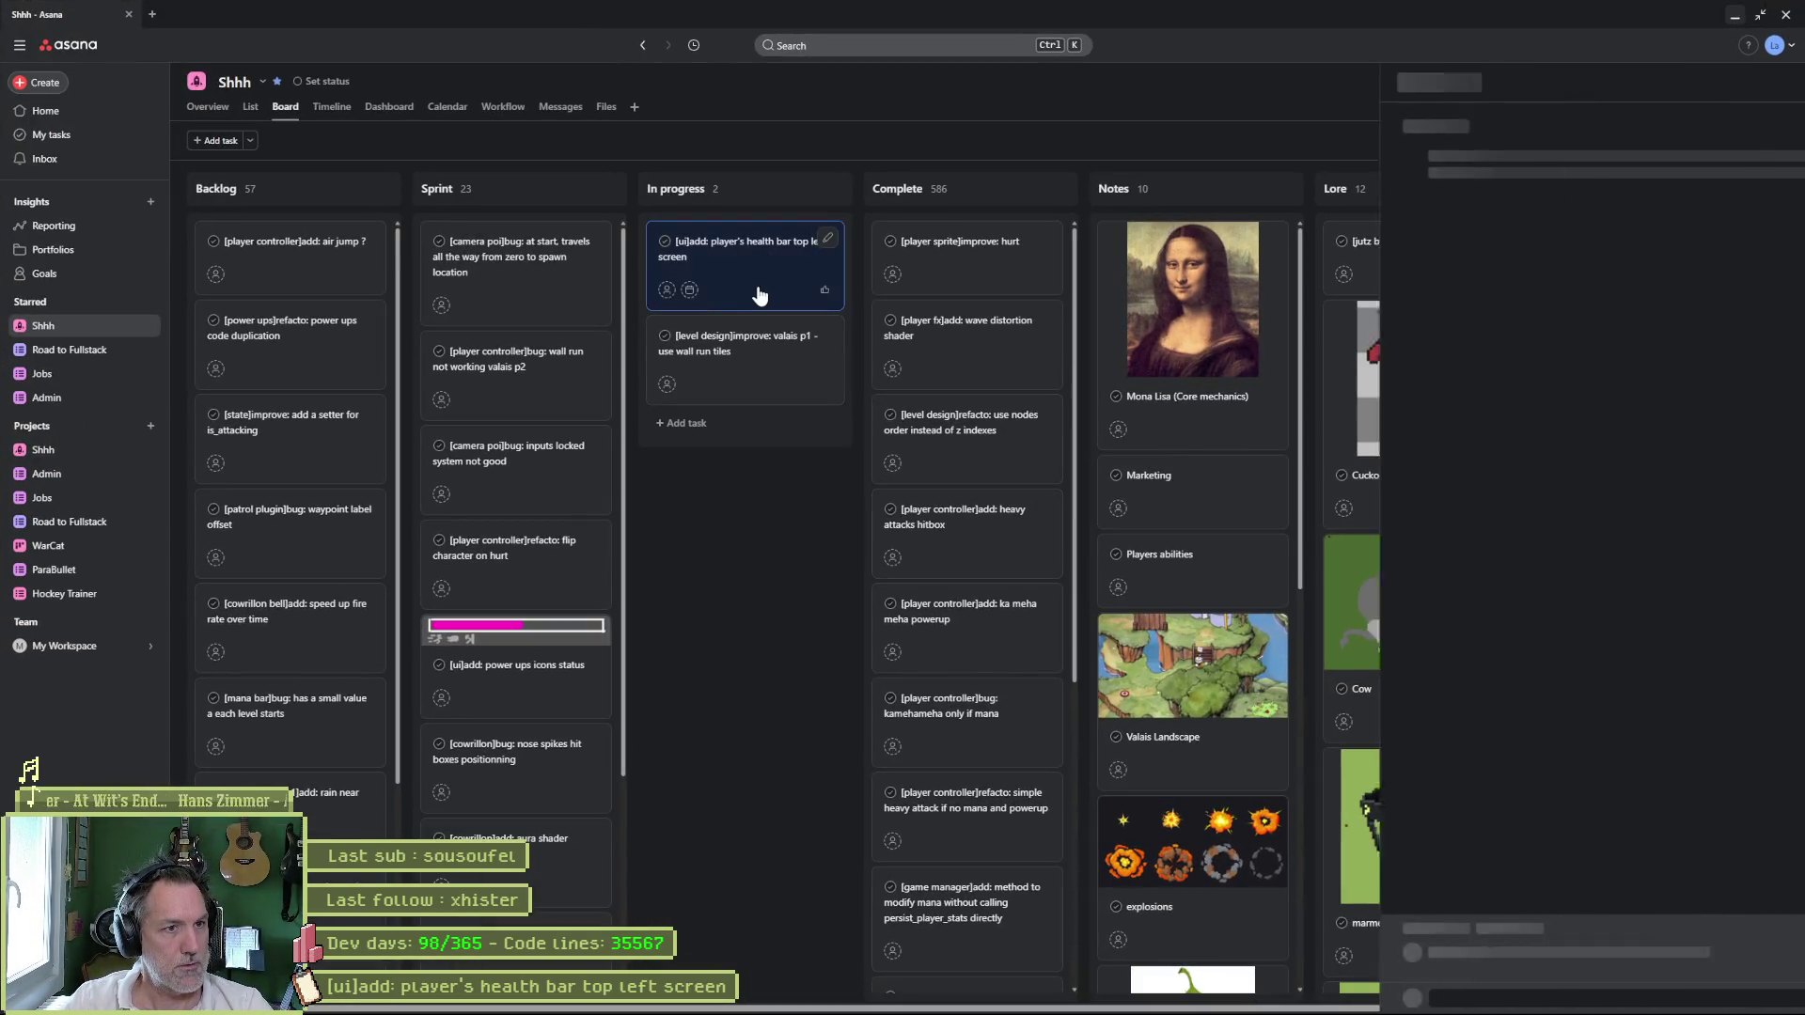
left_click(1464, 129)
key("ctrl+a")
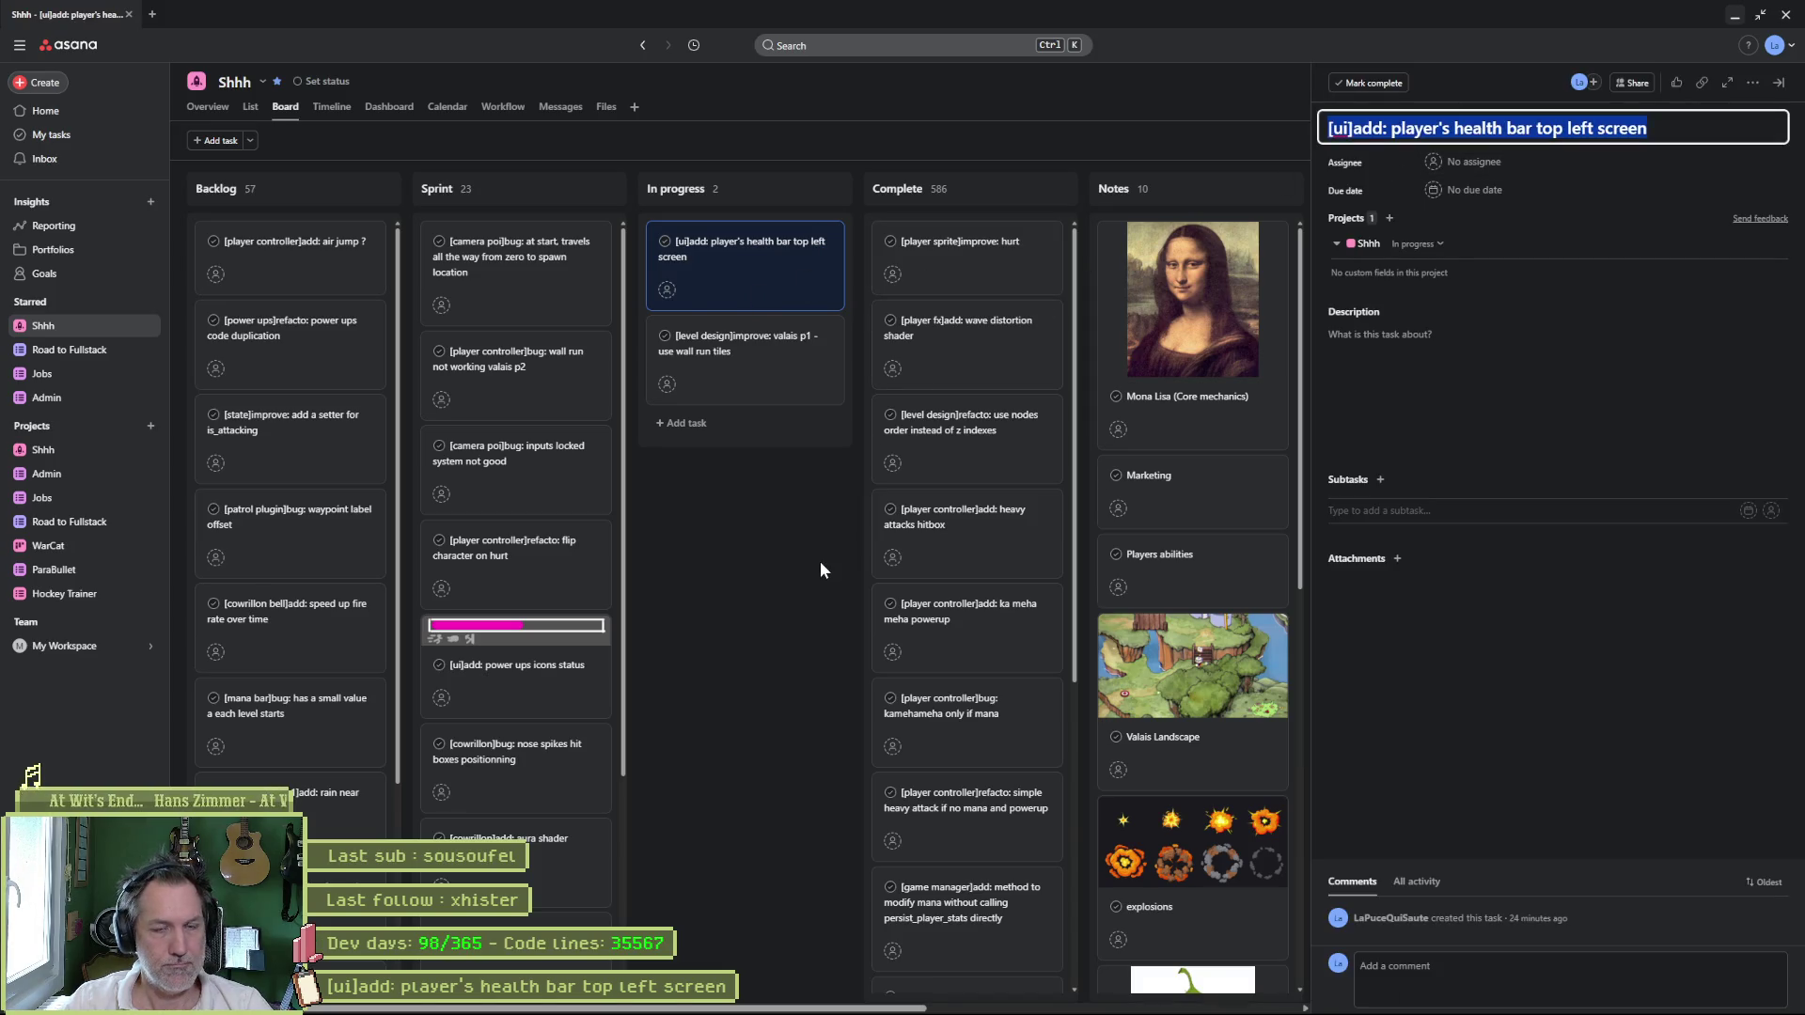
left_click(771, 498)
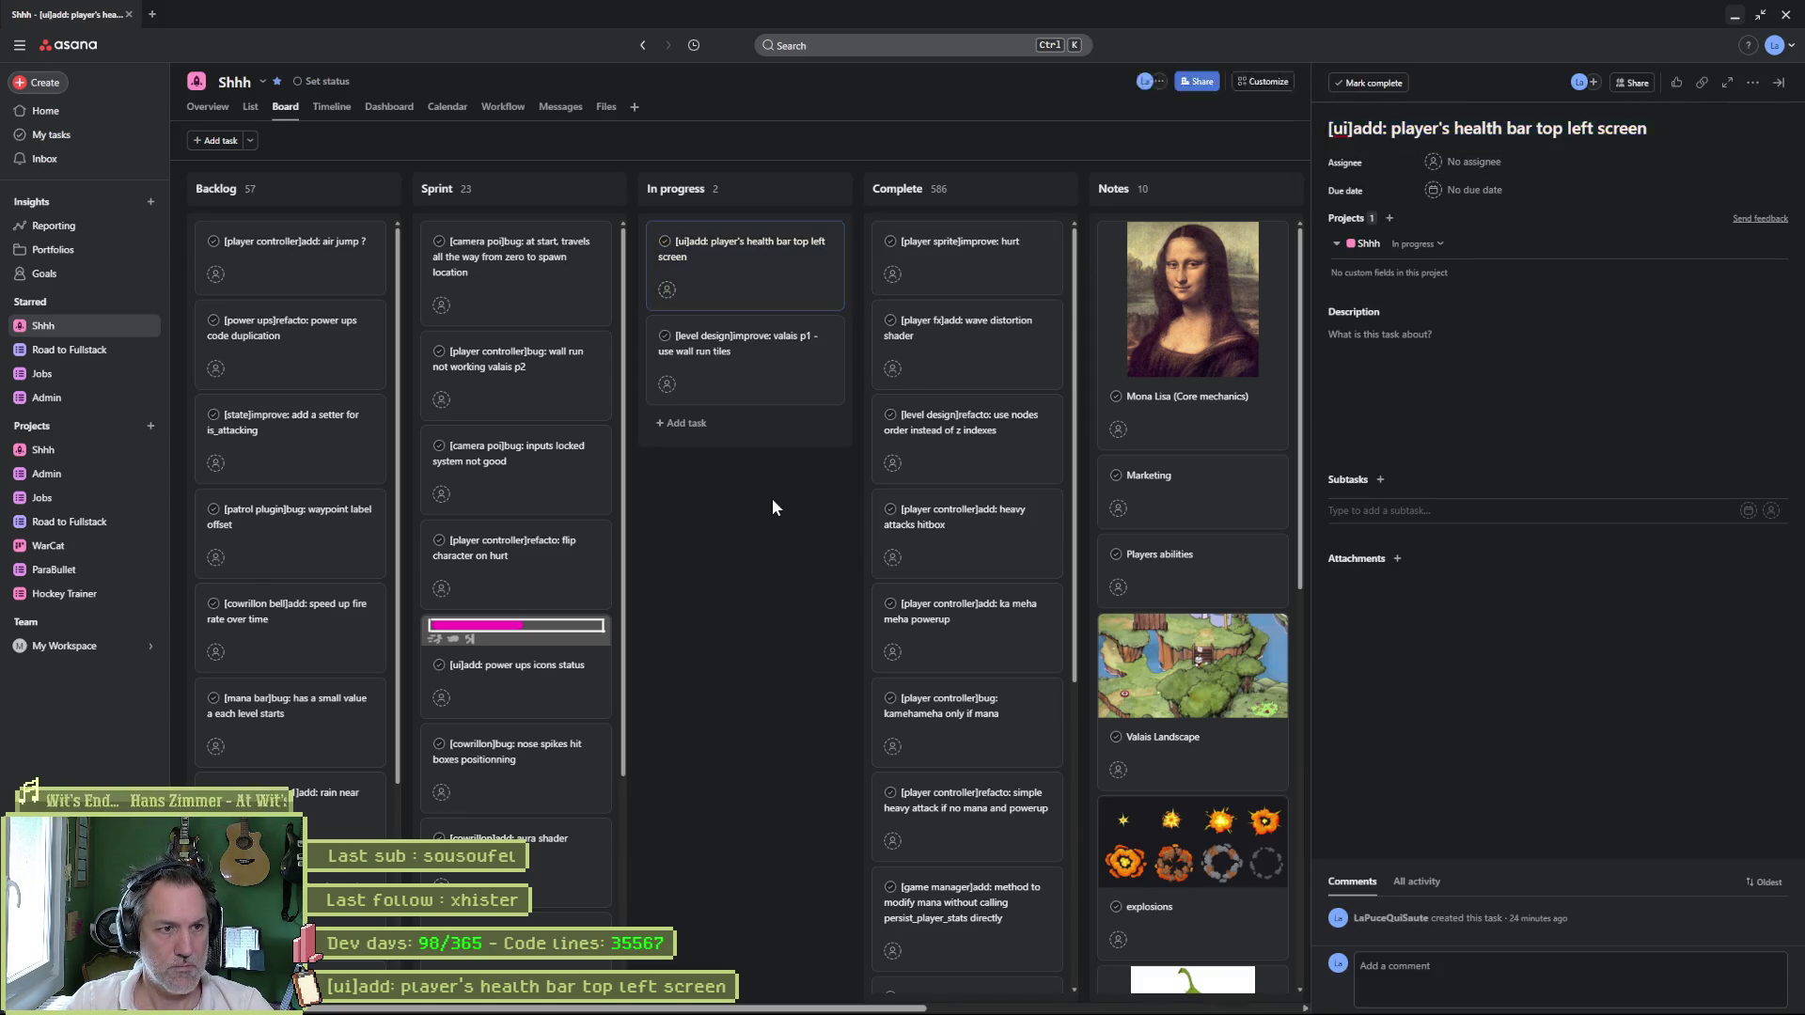
left_click(1074, 998)
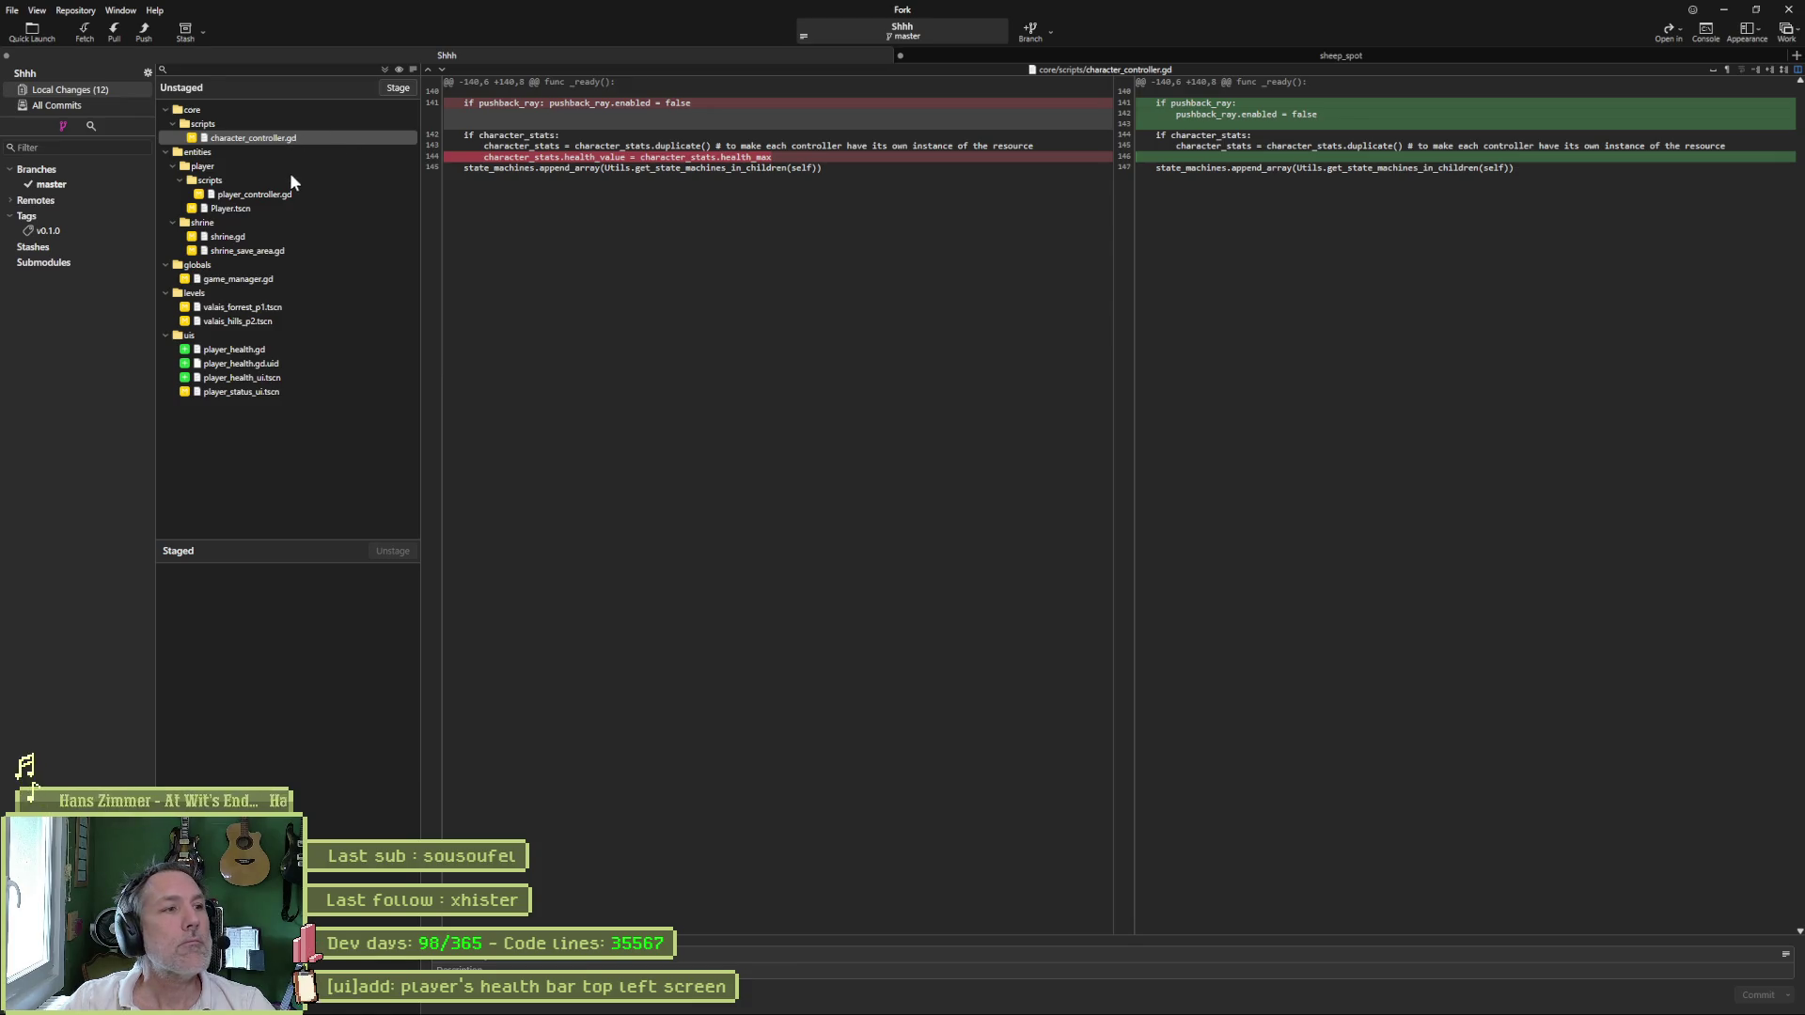
- Check the player_controller.gd diff showing persist_health() replacing persist_player_stats(), then return to Godot
left_click(328, 194)
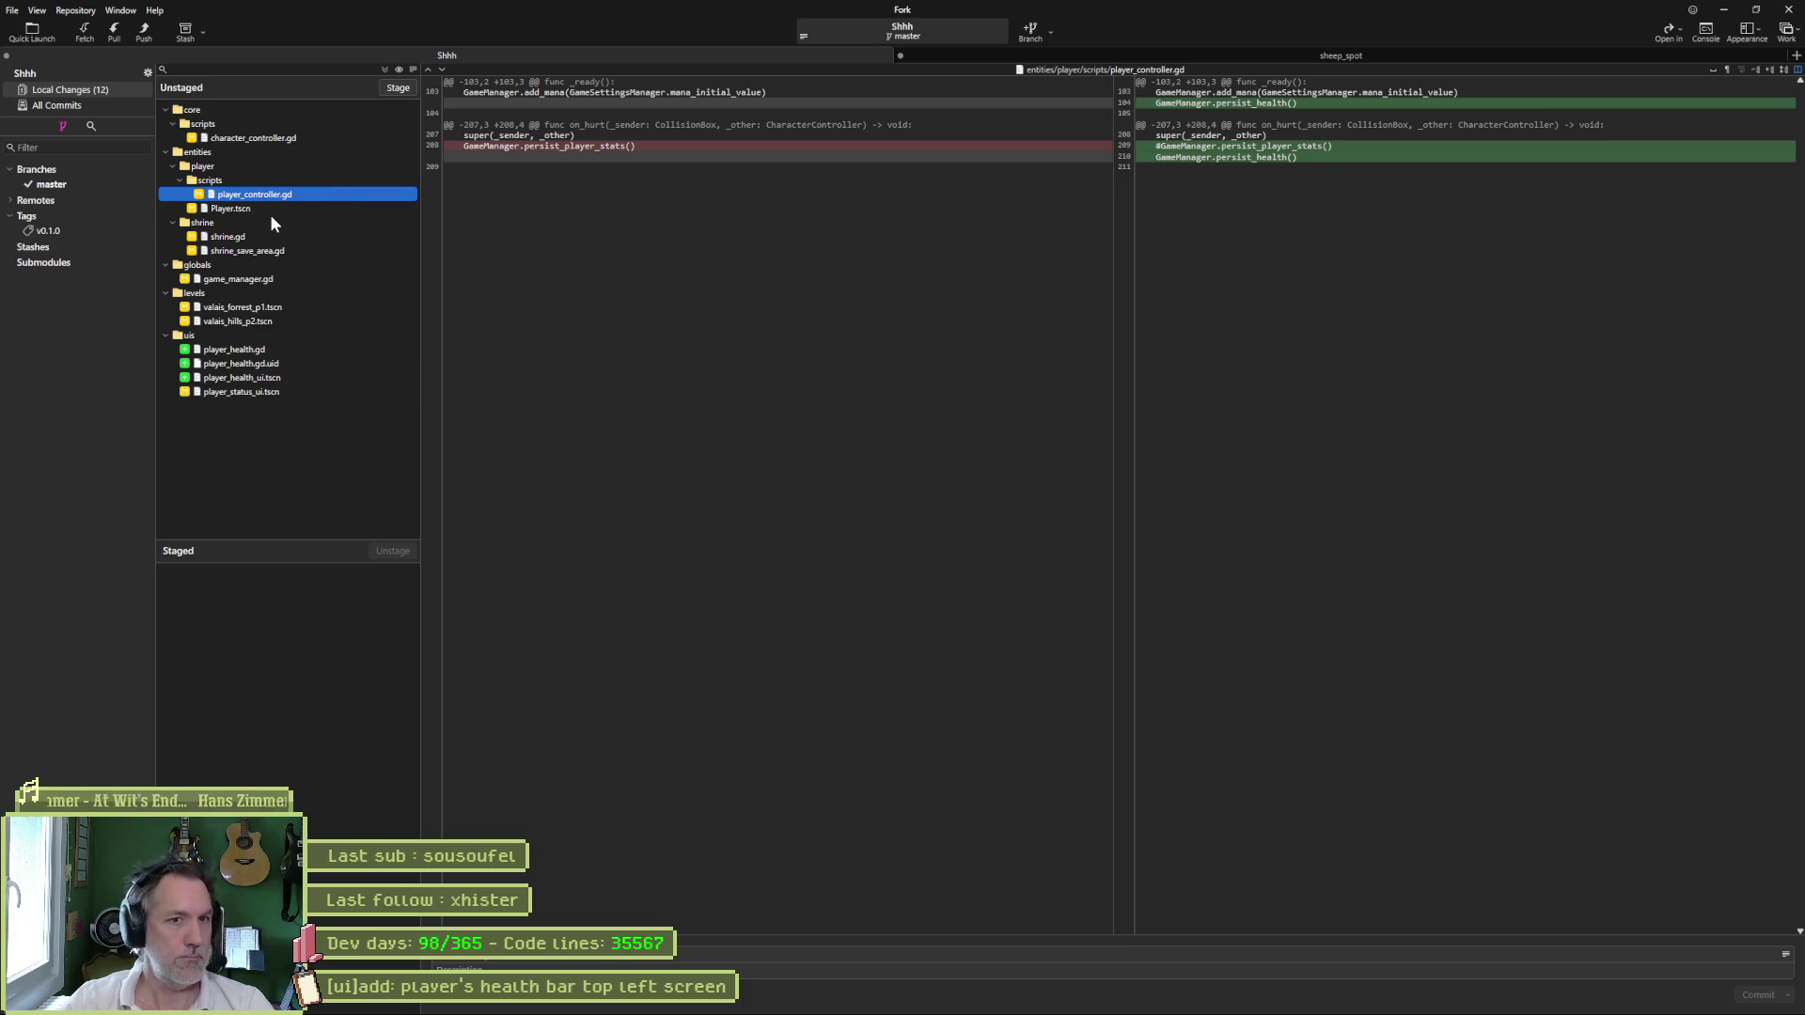
mouse_move(1244, 146)
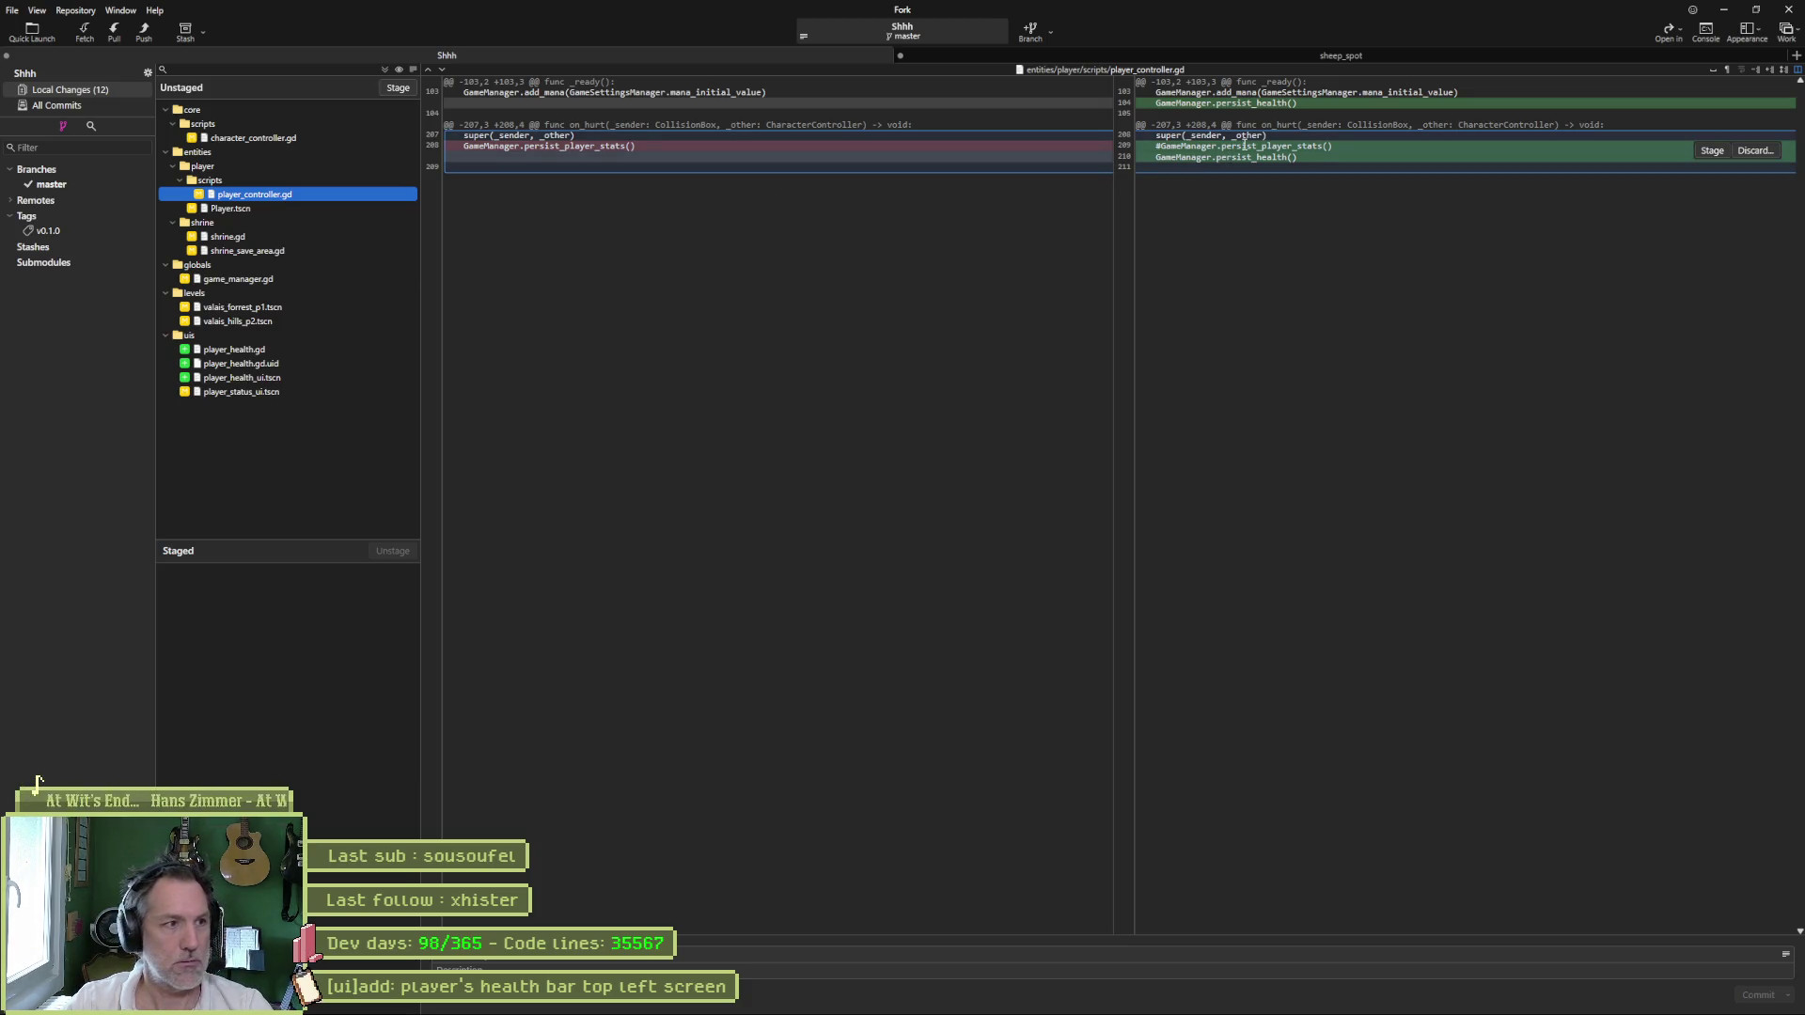
mouse_move(1128, 1004)
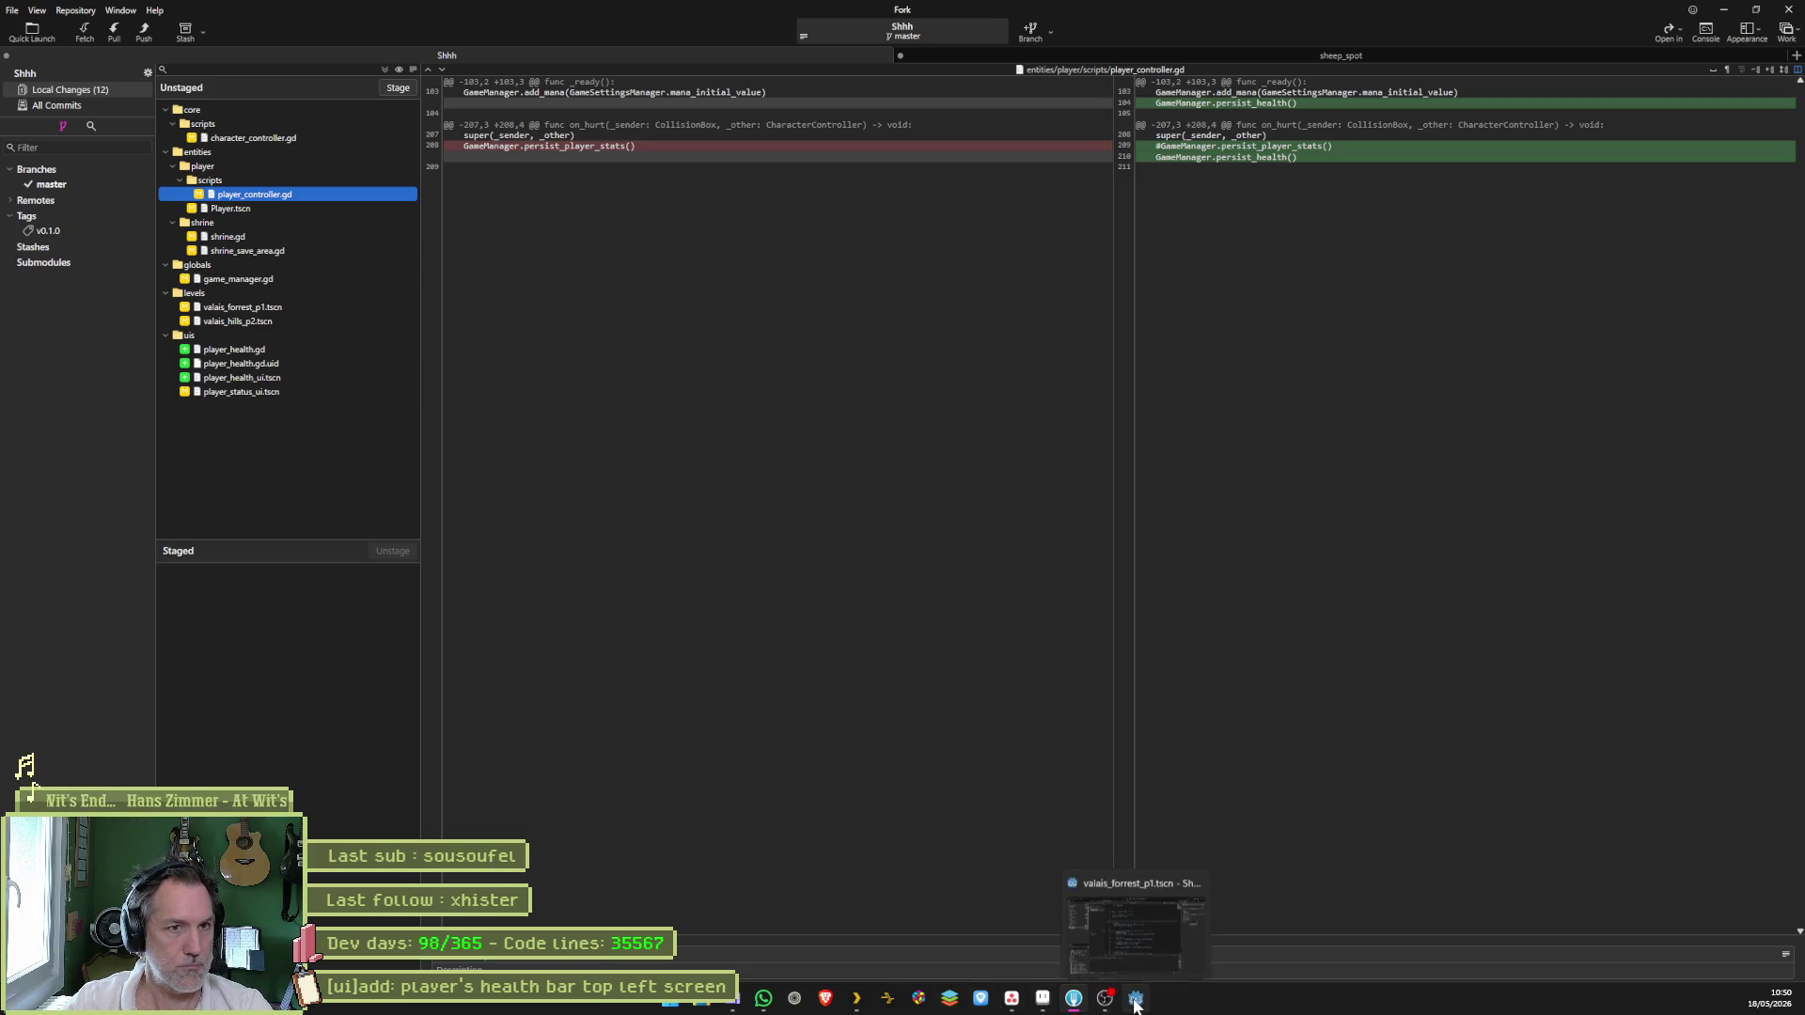
left_click(1133, 1000)
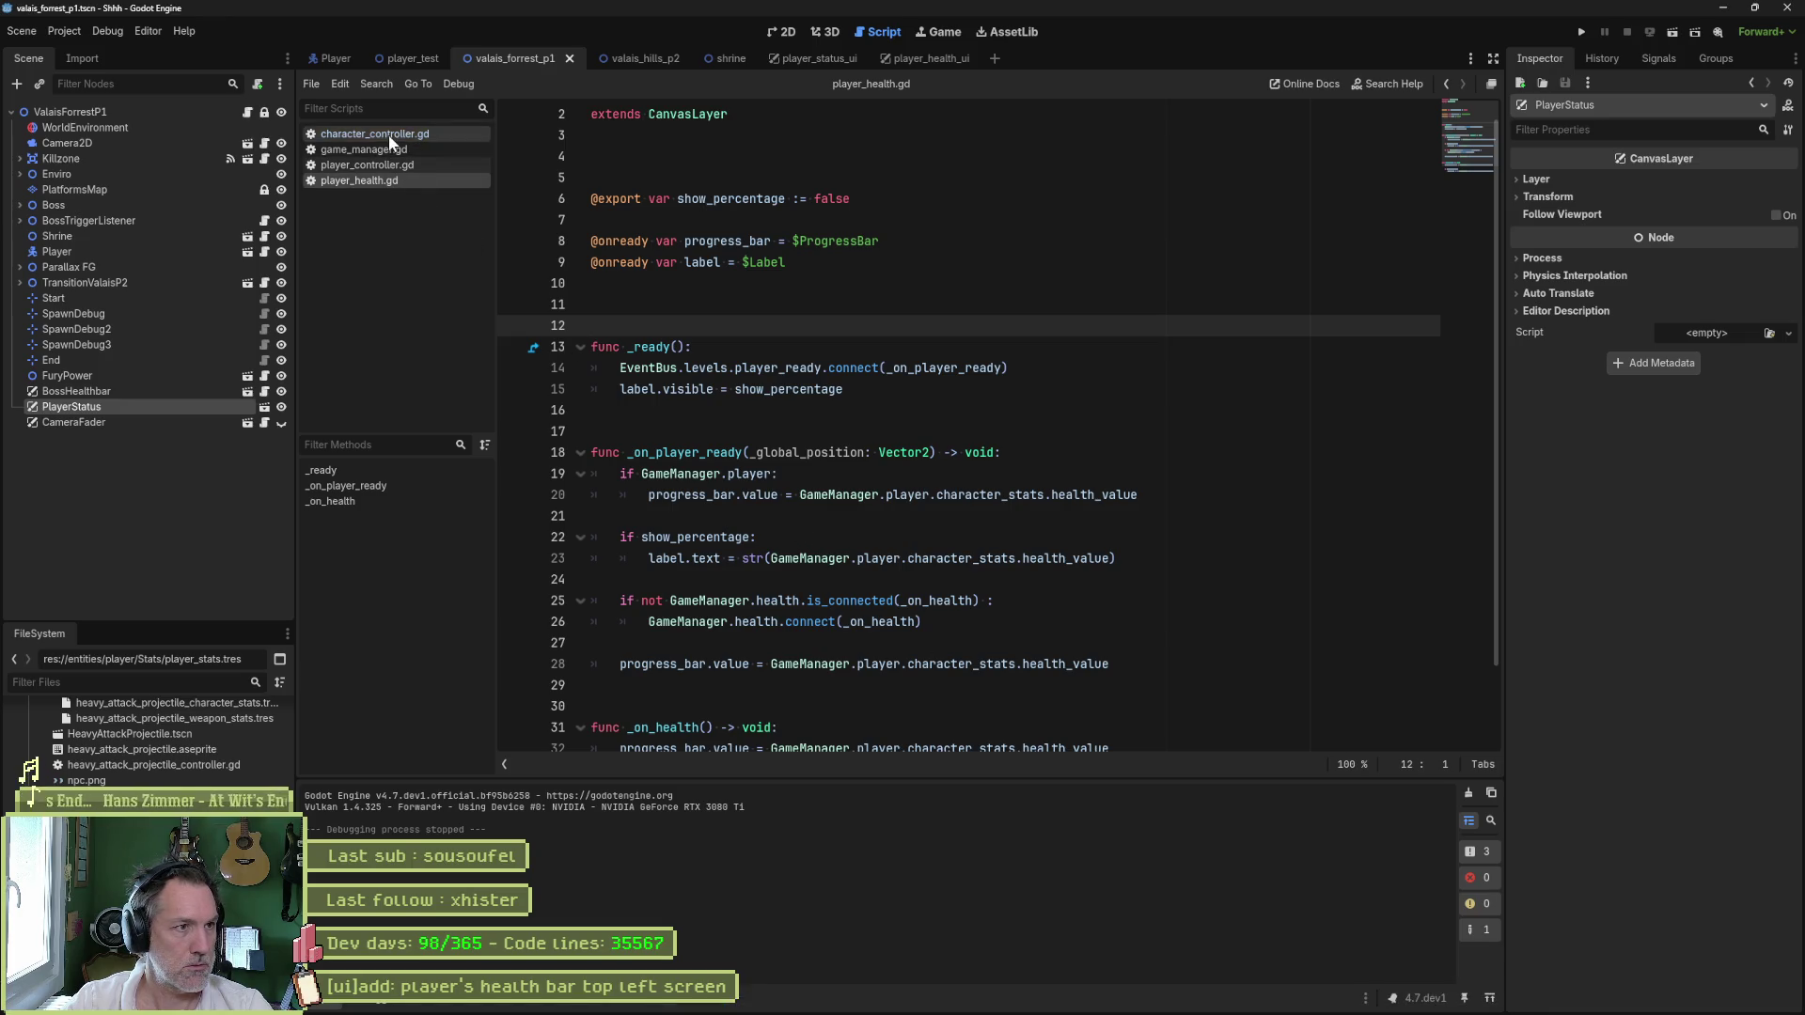
- Delete the commented #GameManager.persist_player_stats() line from on_hurt in player_controller.gd
left_click(385, 165)
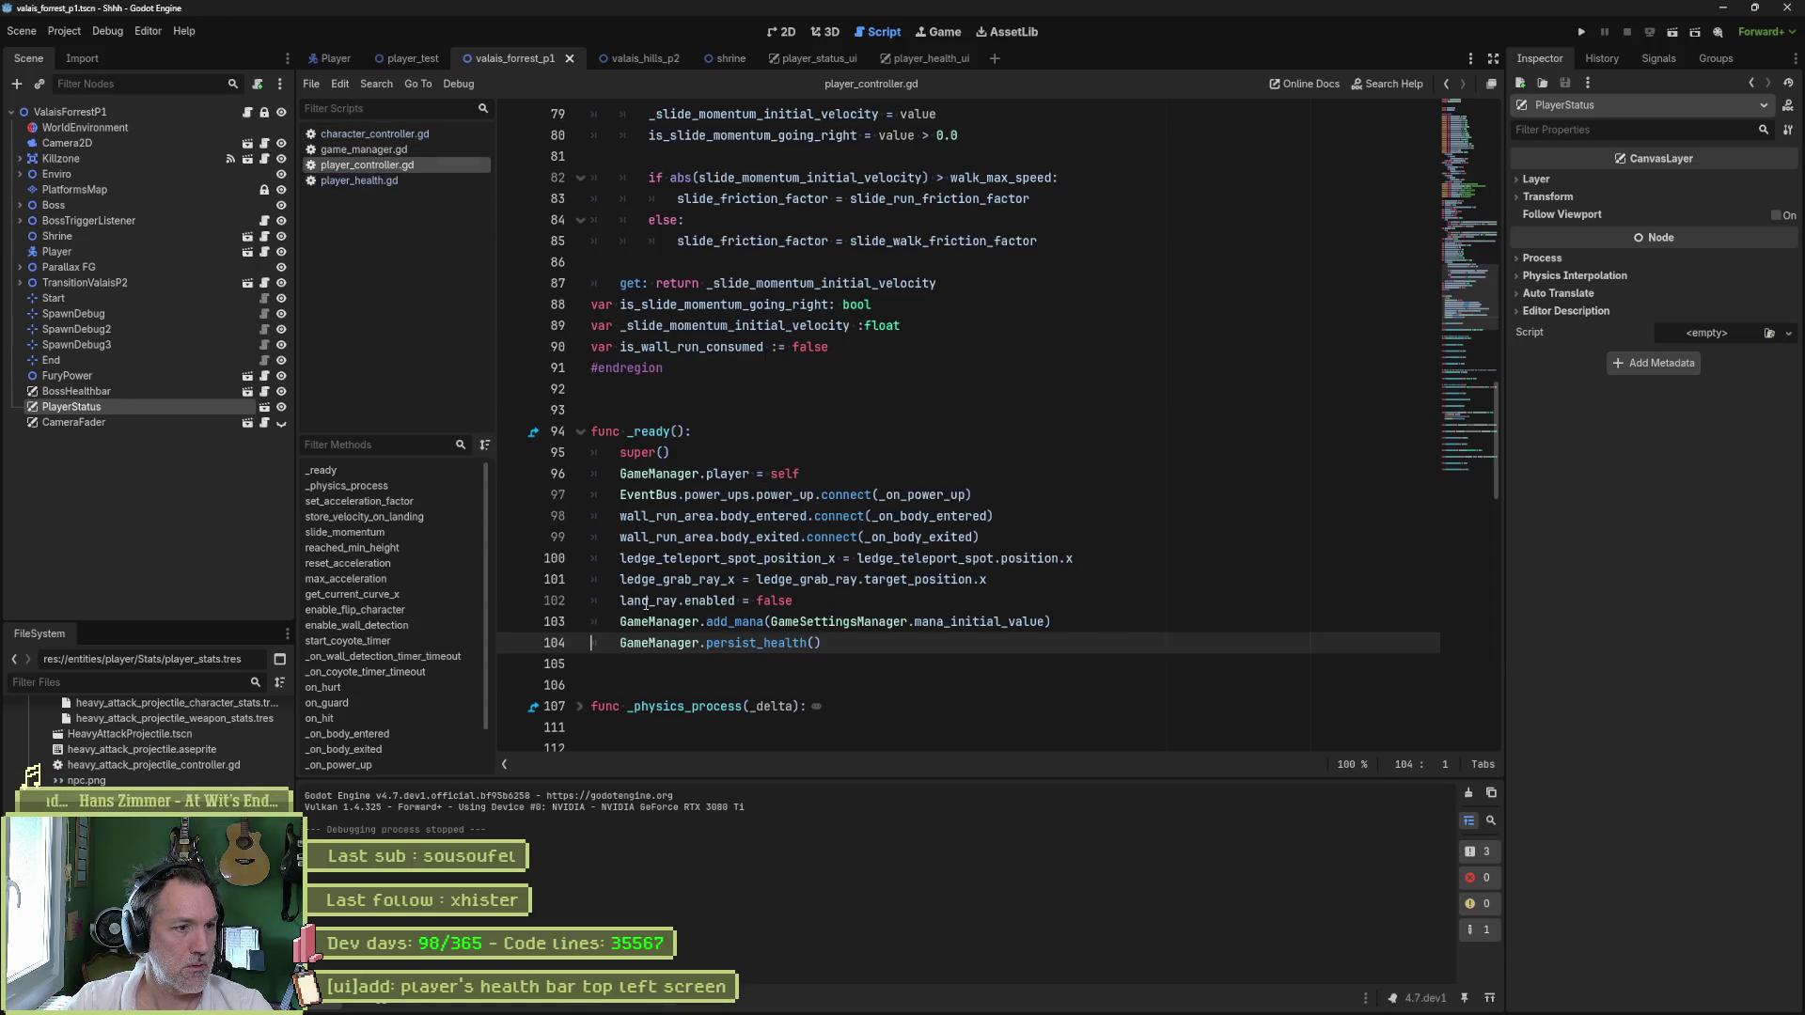
scroll(705, 639, "down", 15)
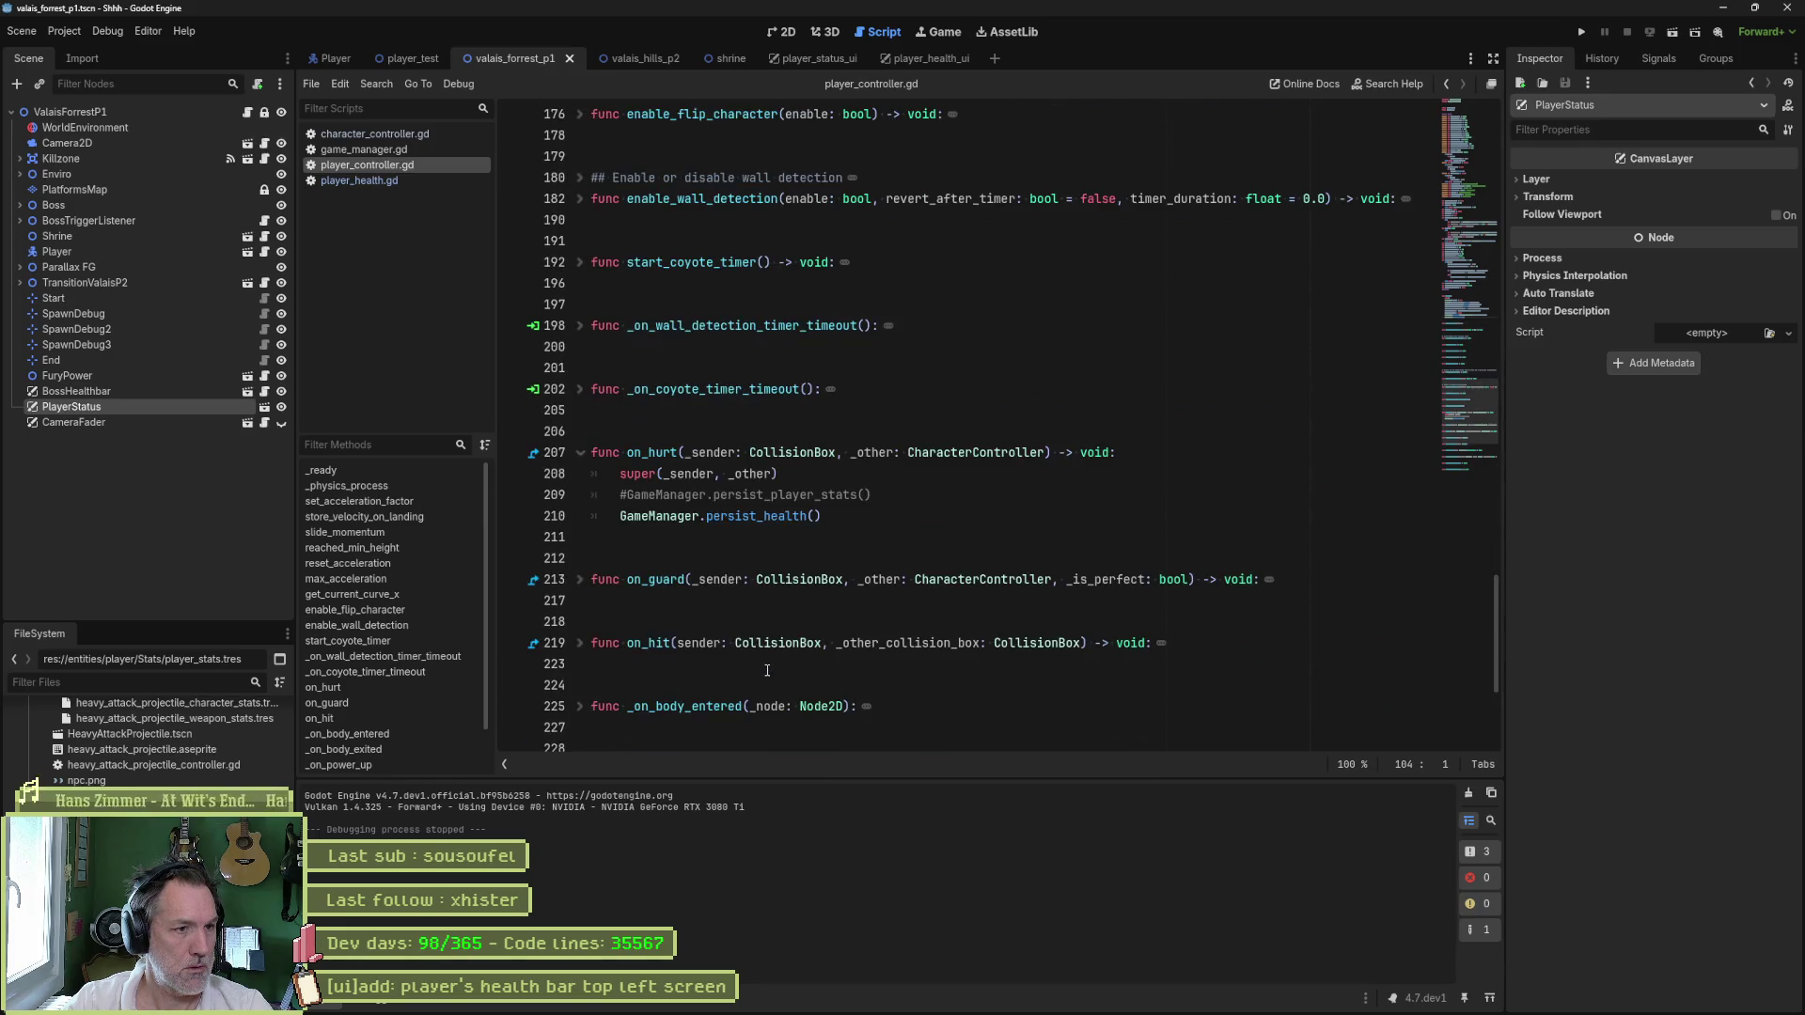
left_click_drag(872, 494, 778, 474)
key("BackSpace")
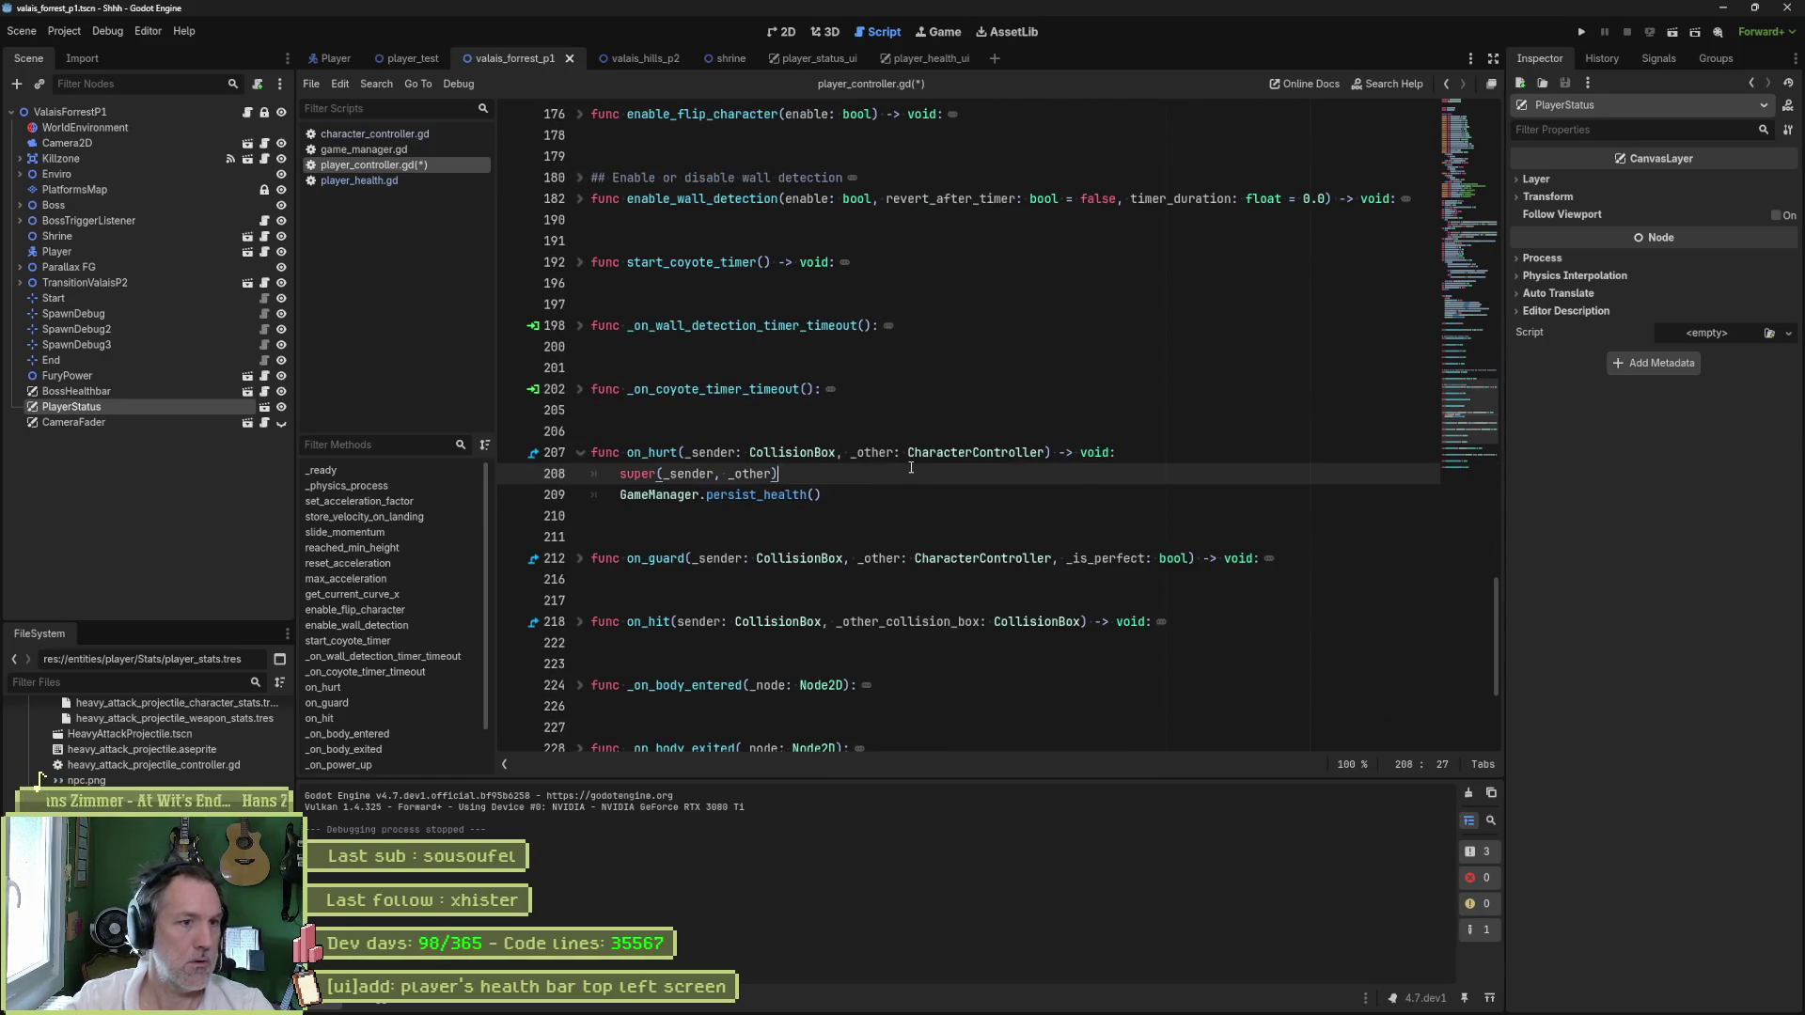
key("alt+Tab")
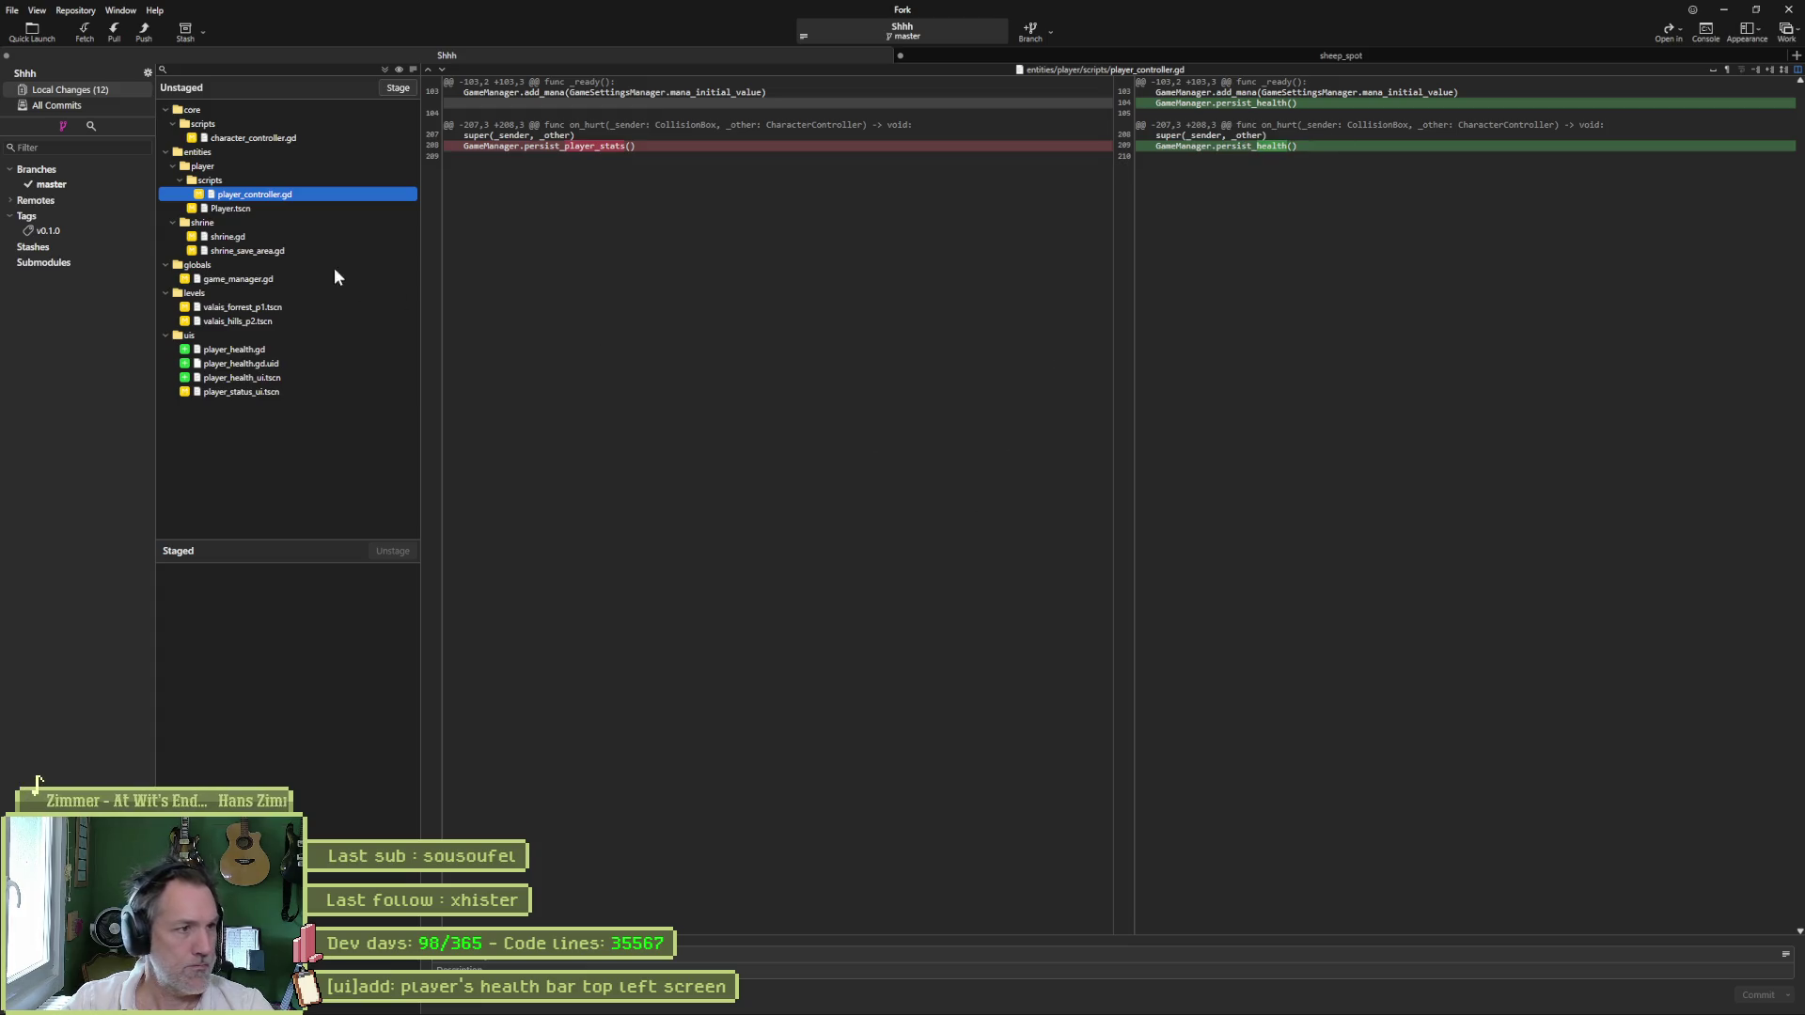
- Review the diffs of shrine.gd, shrine_save_area.gd, game_manager.gd and the new player_health.gd
left_click(268, 239)
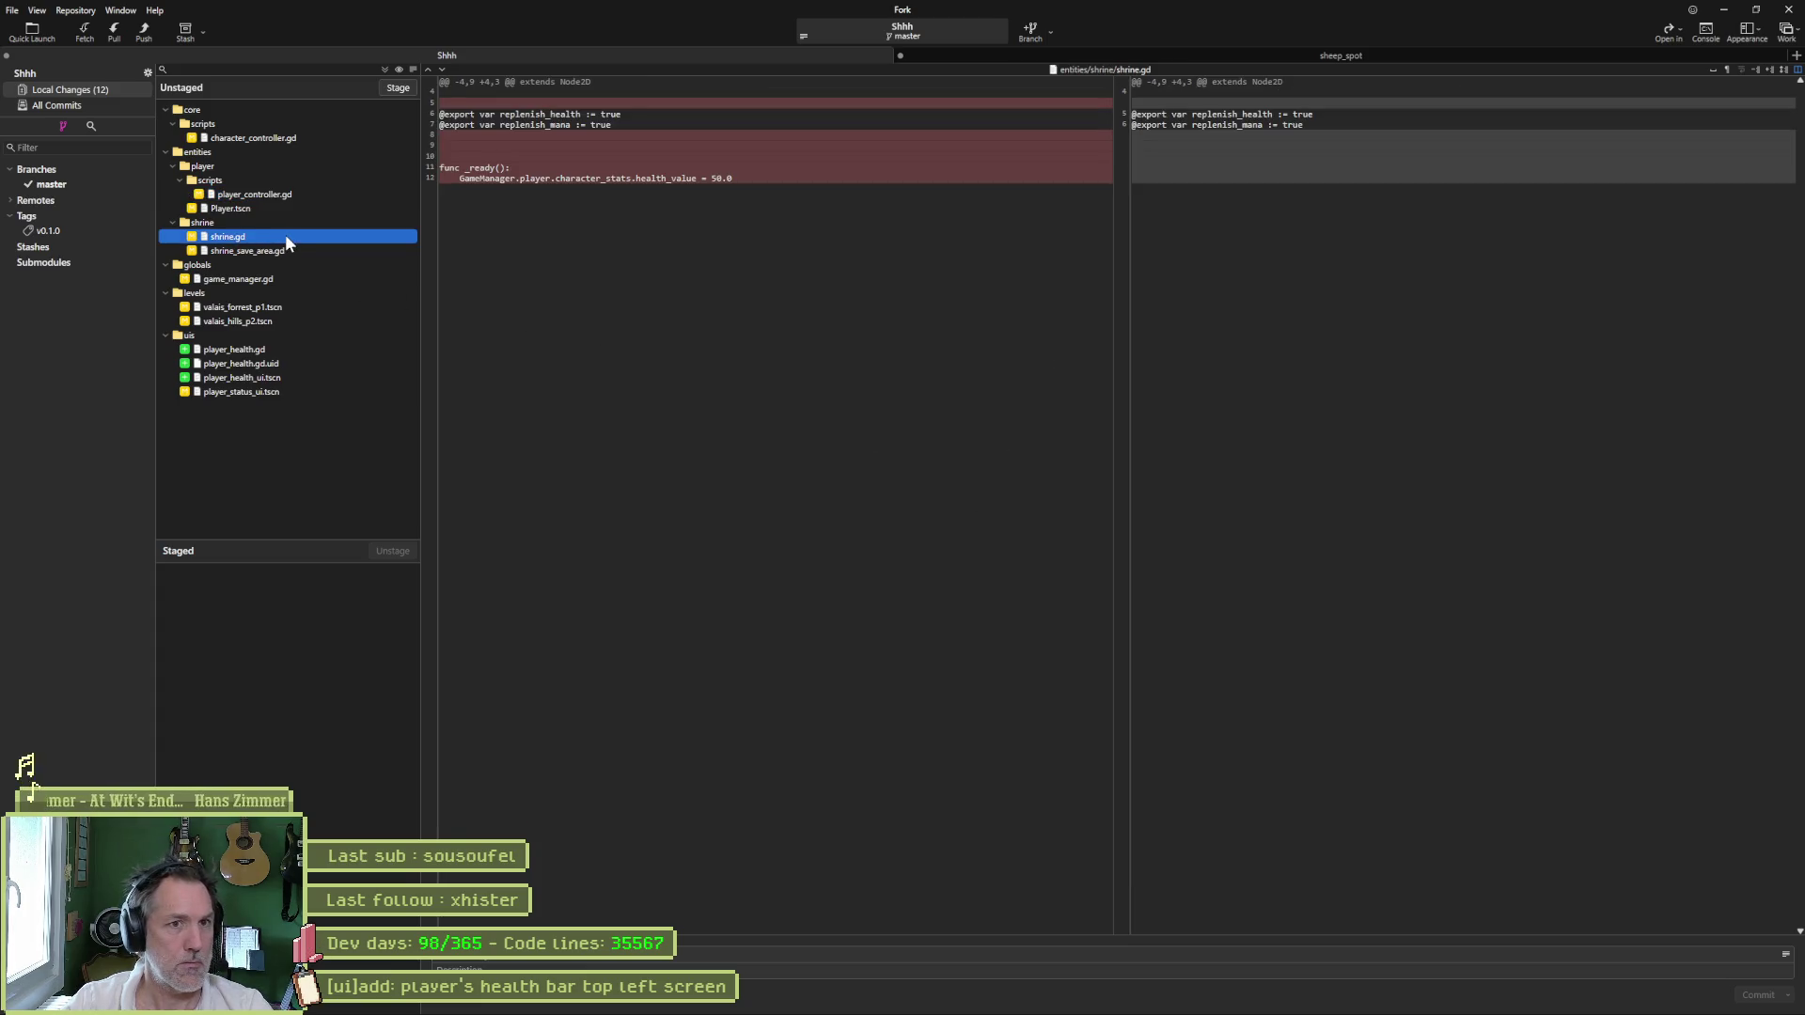
left_click(295, 252)
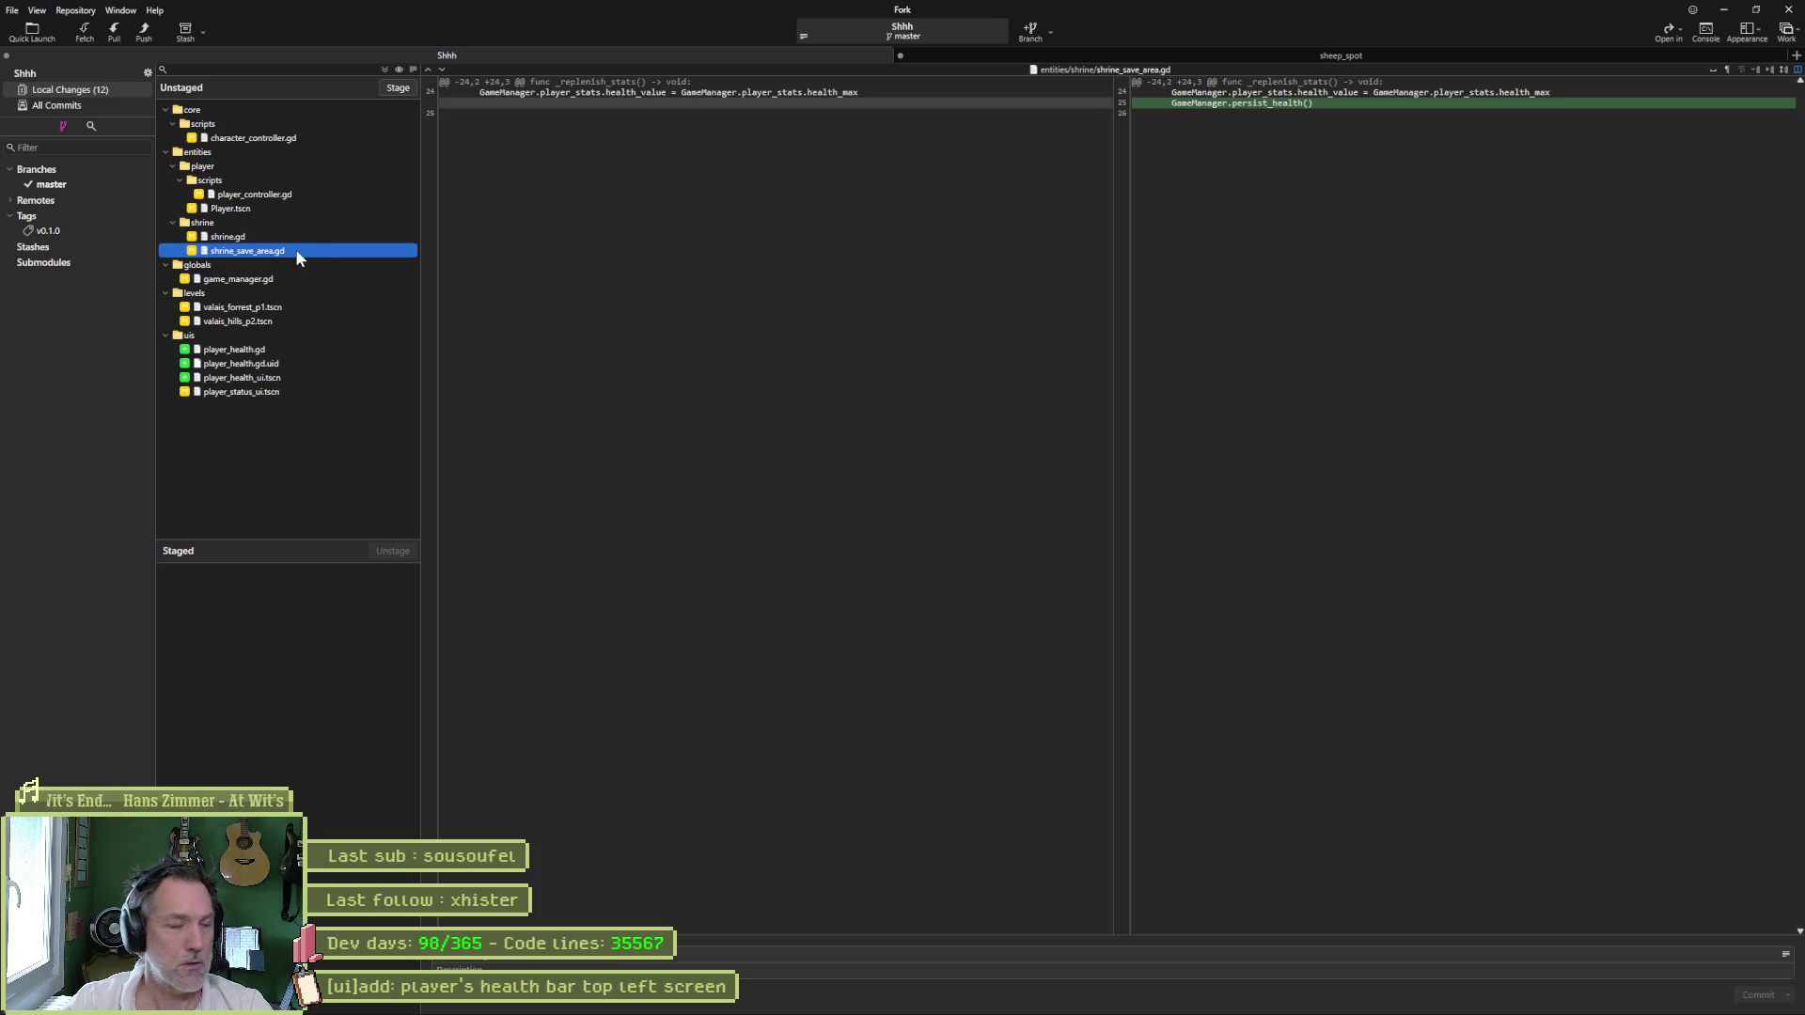
left_click(303, 278)
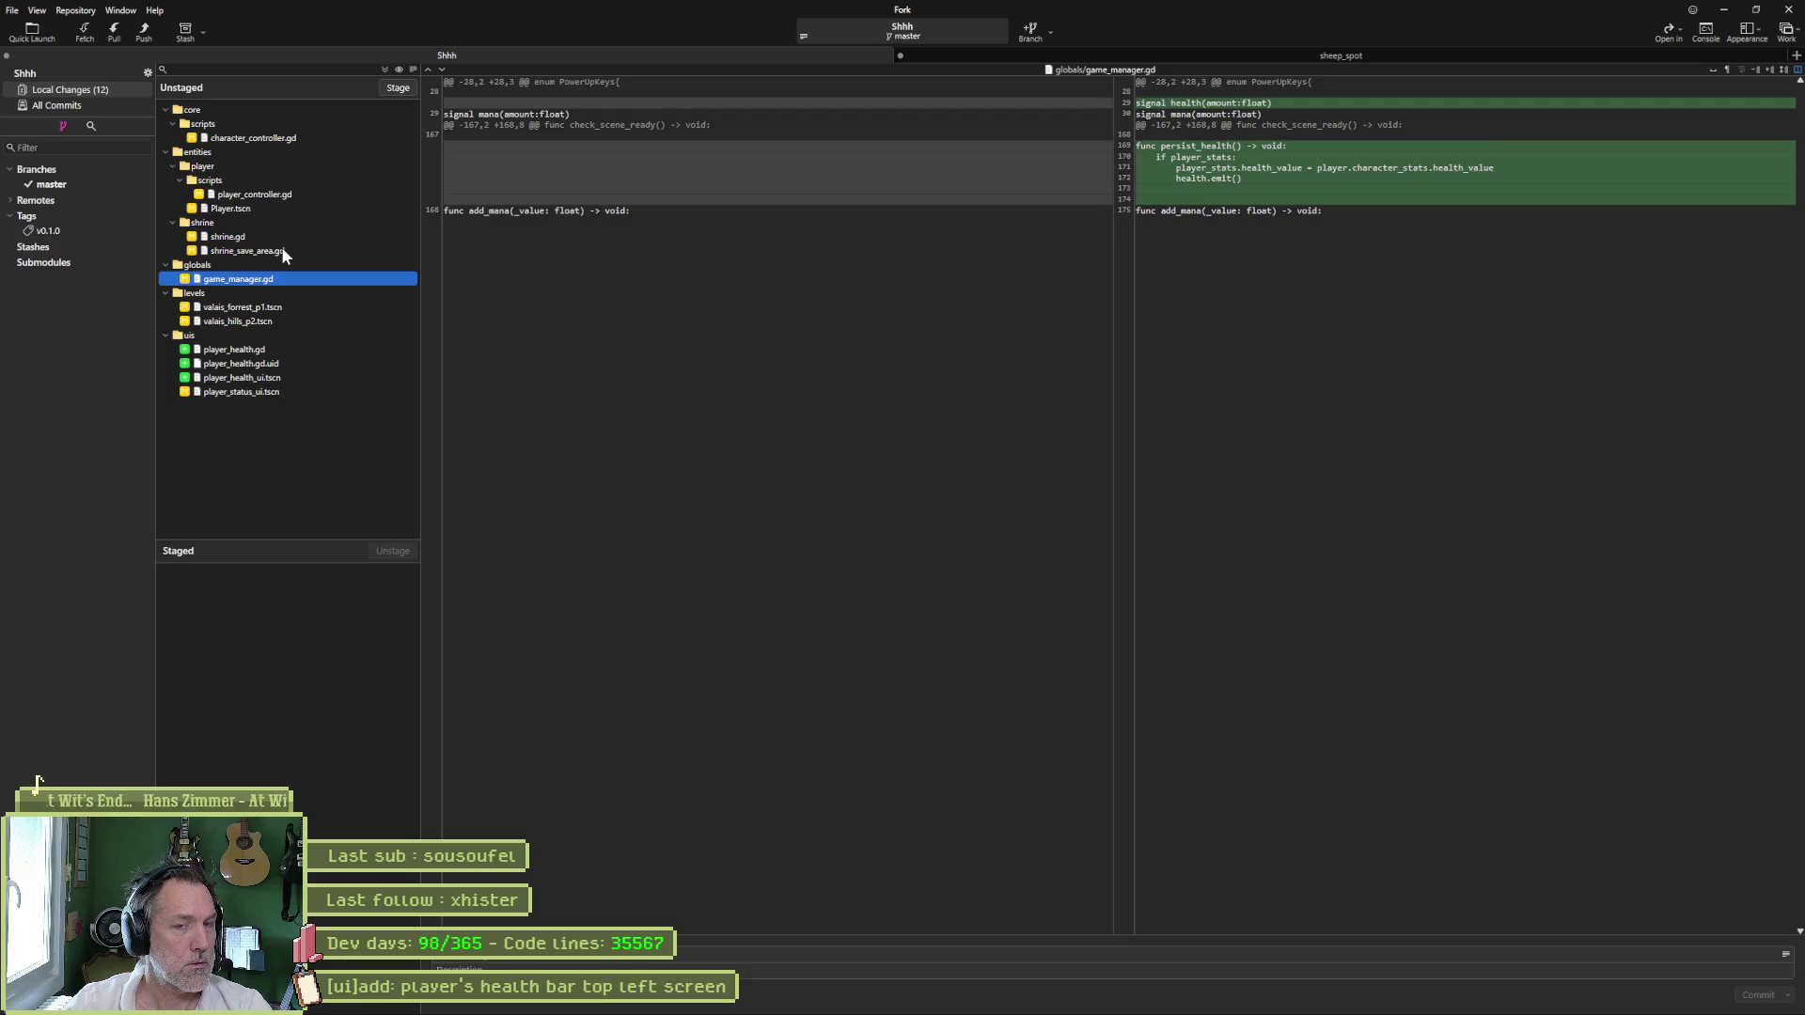
left_click(282, 252)
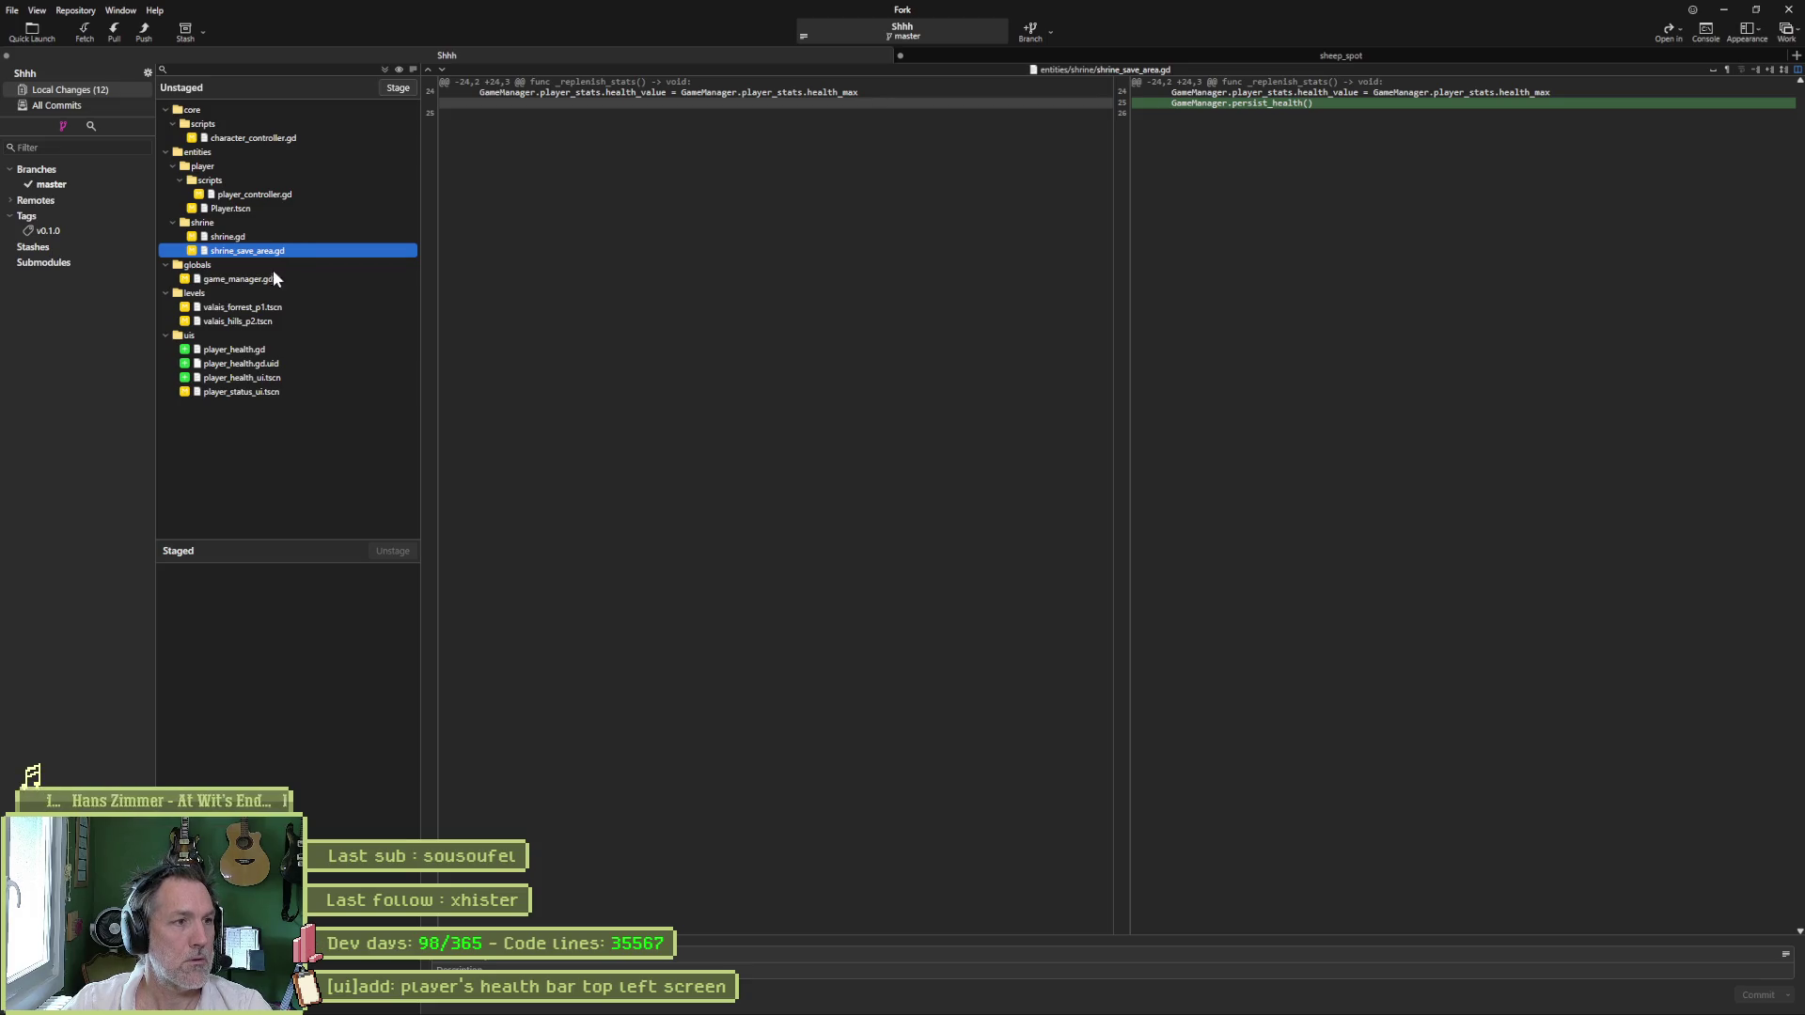
left_click(284, 350)
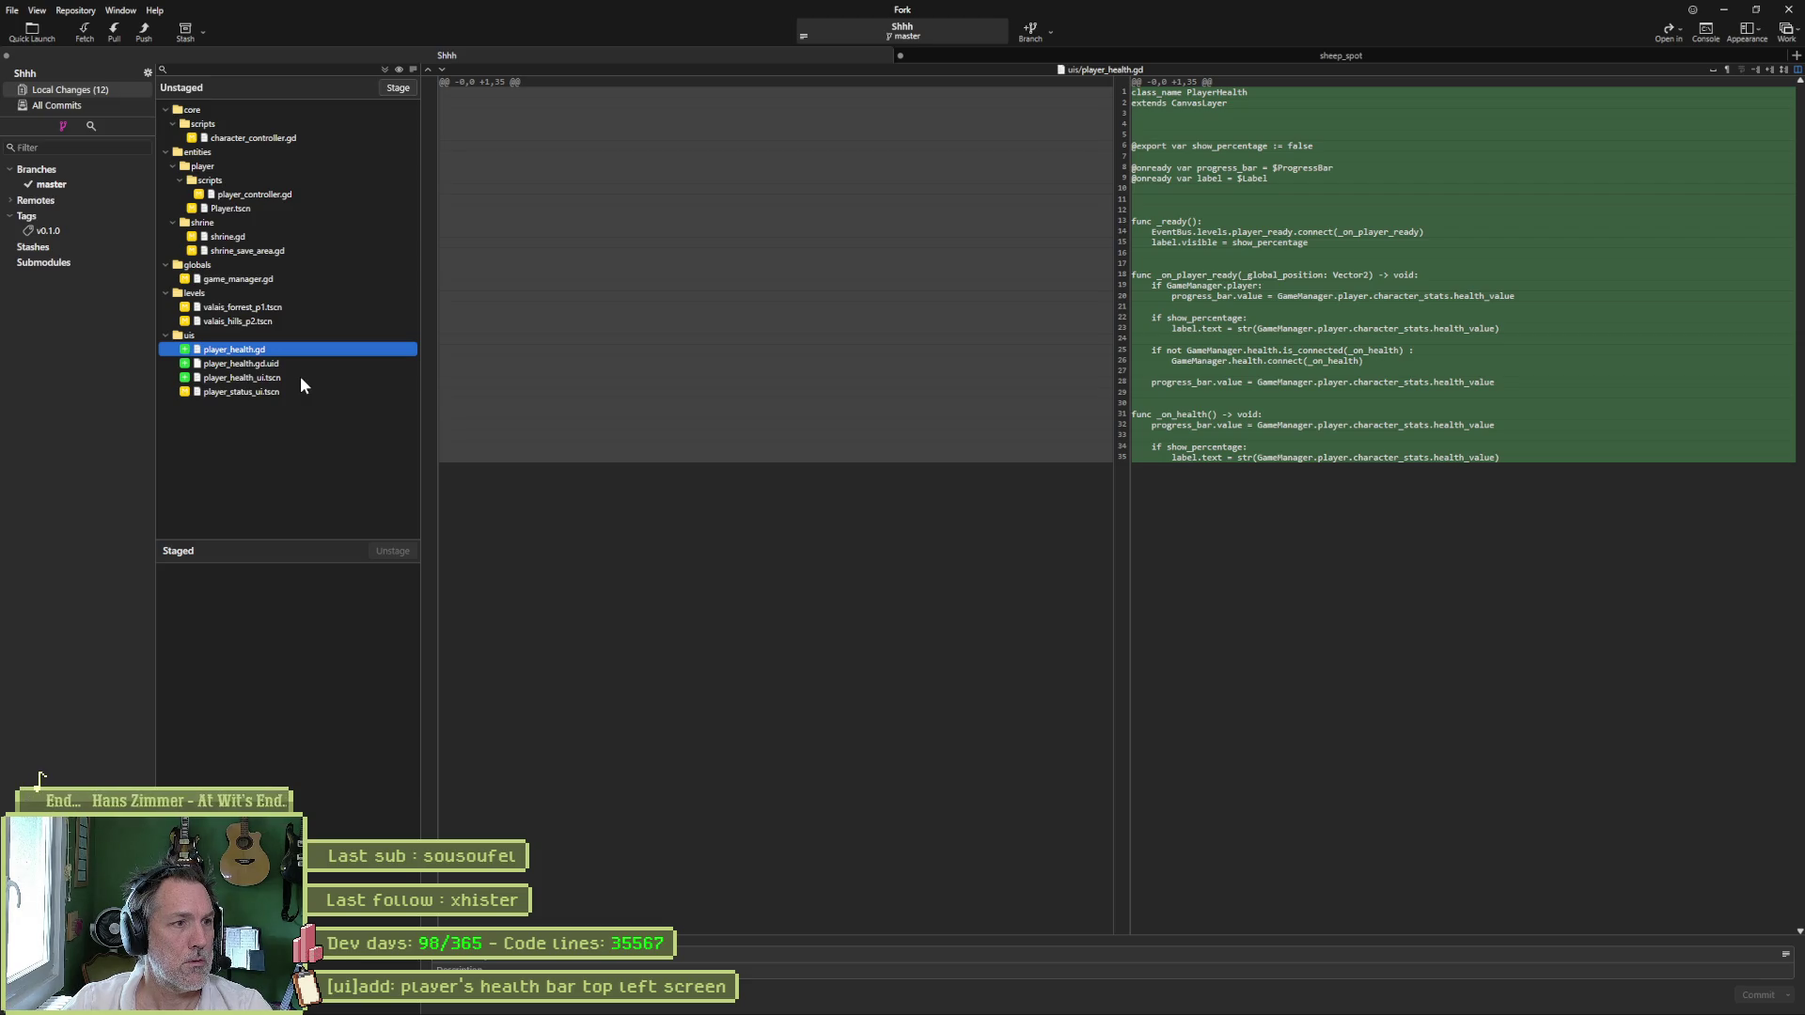
left_click(1135, 998)
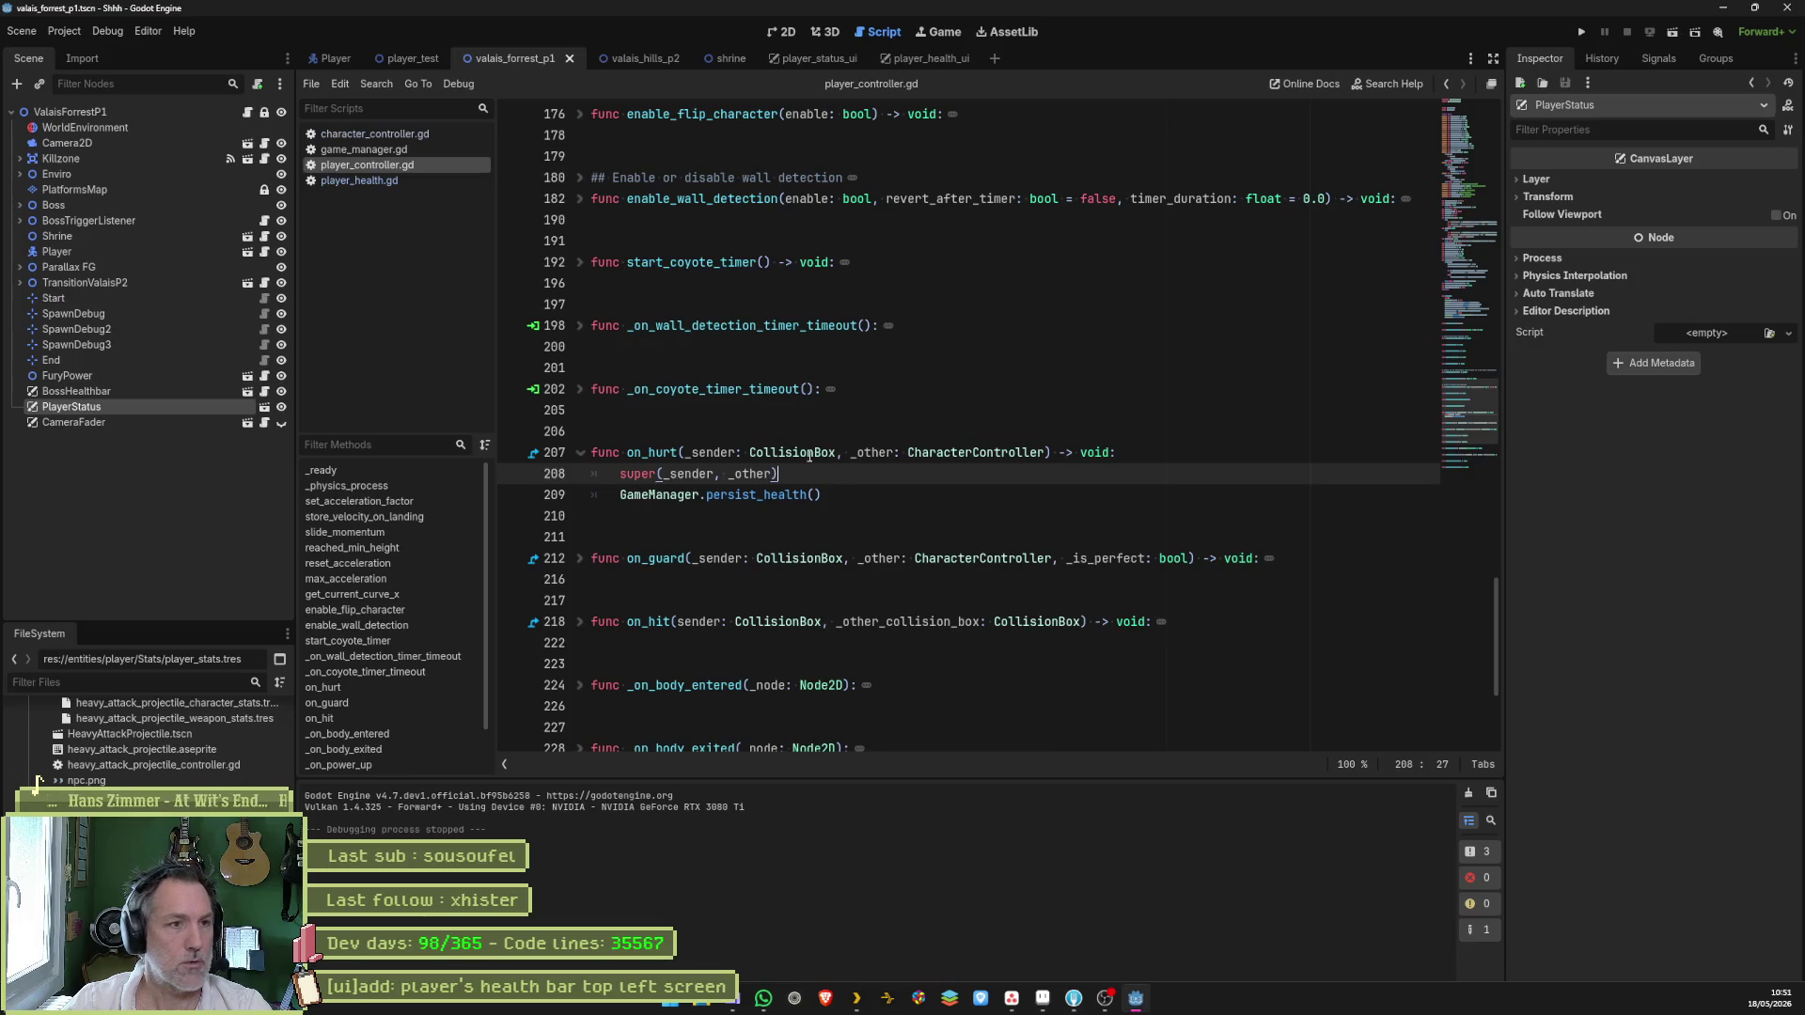
- Delete the extra blank lines before func _ready in player_health.gd, save, and fold all functions
left_click(397, 178)
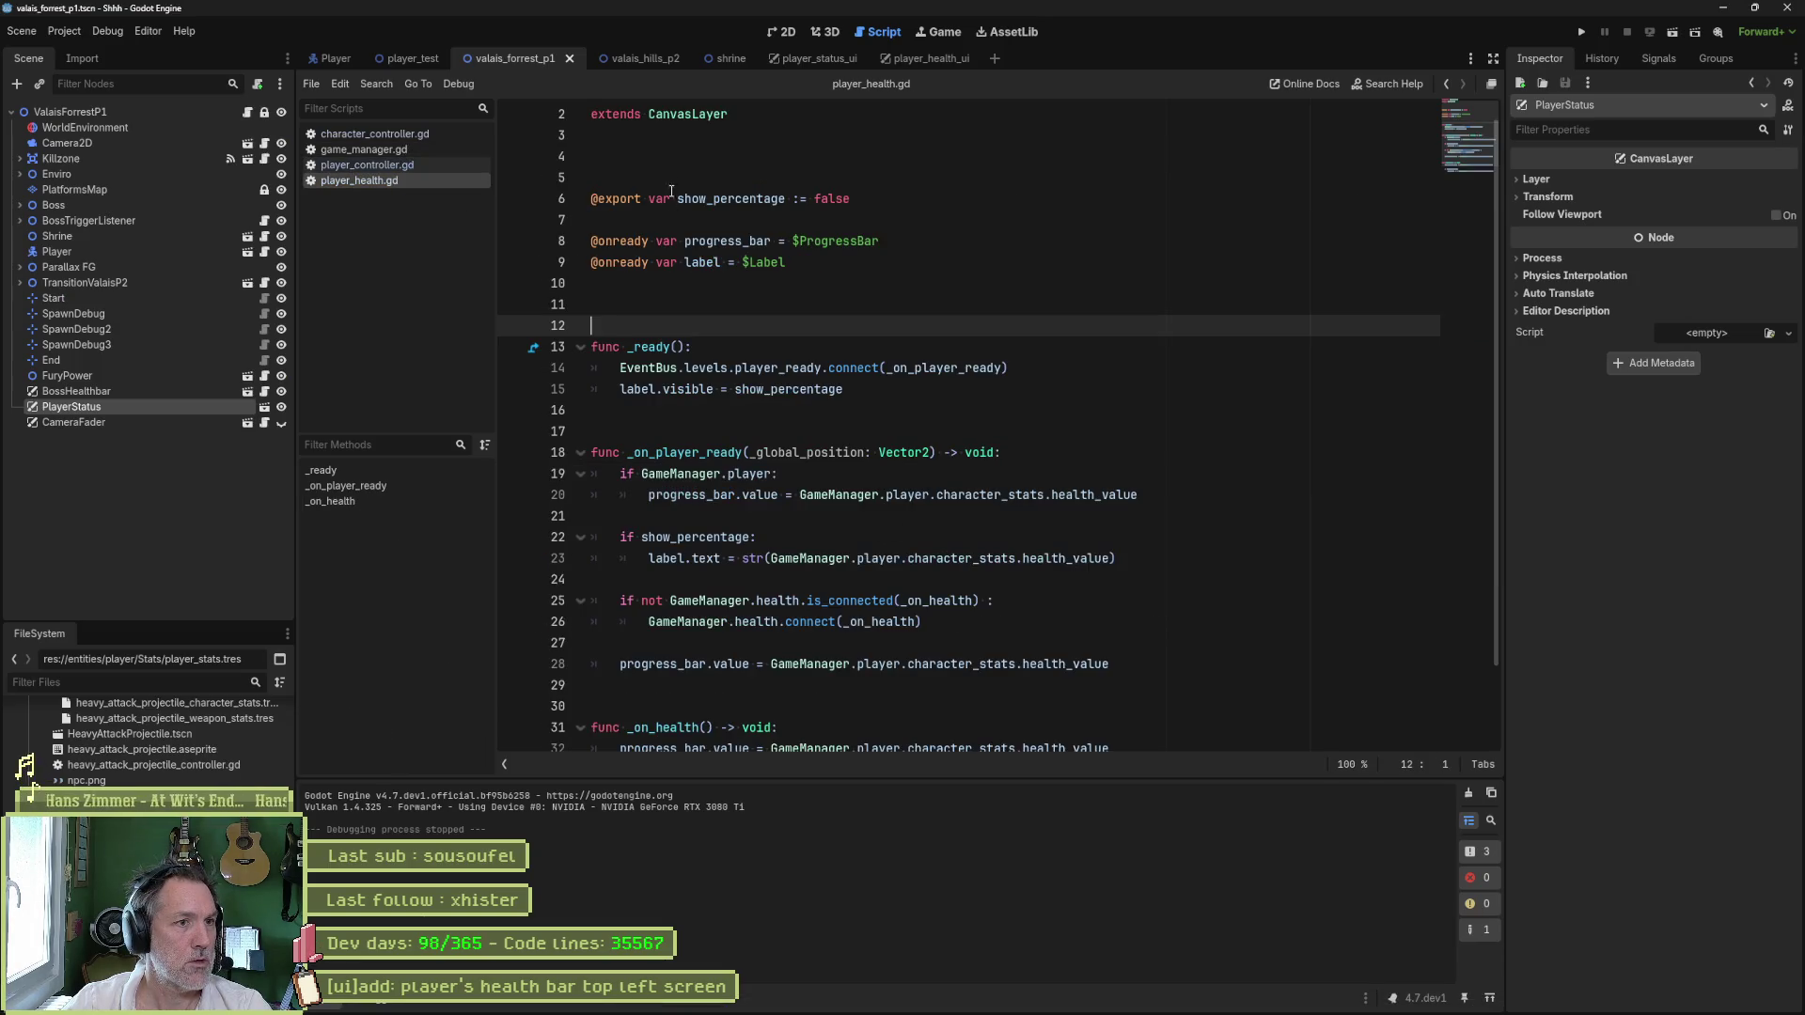
left_click(661, 157)
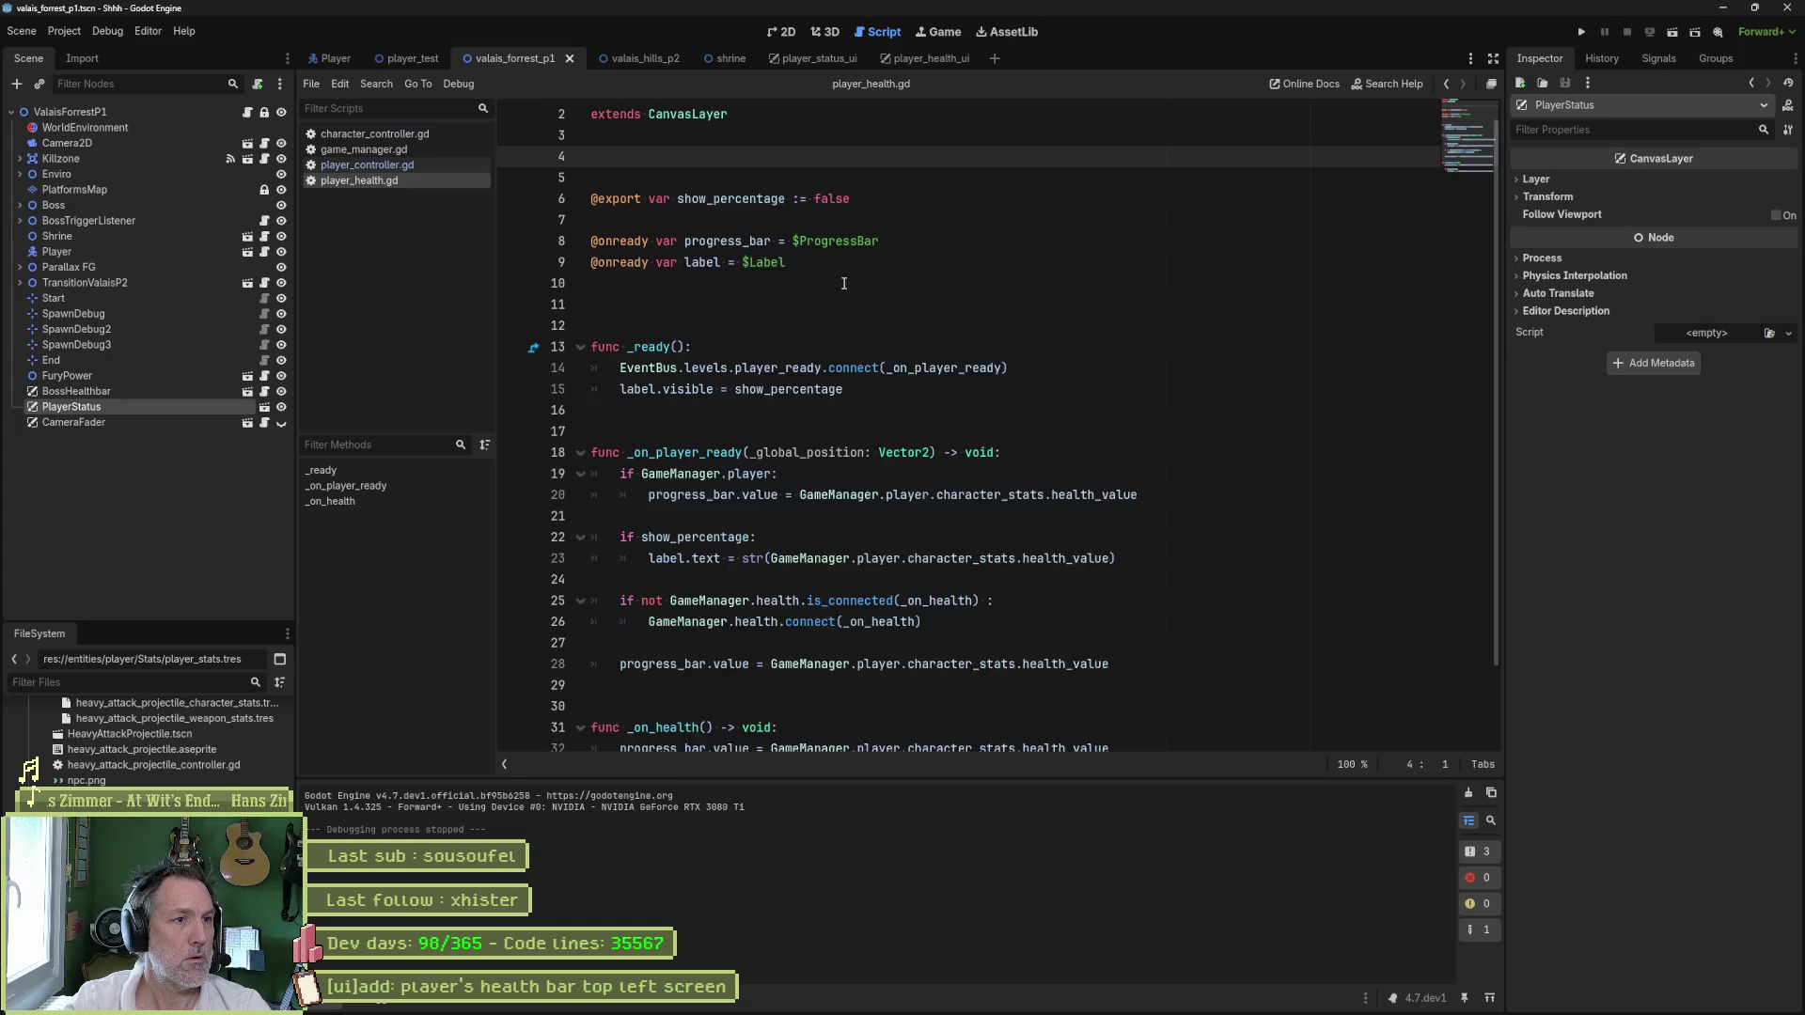
key("Delete")
key("Down")
key("Down")
key("Down")
key("Delete")
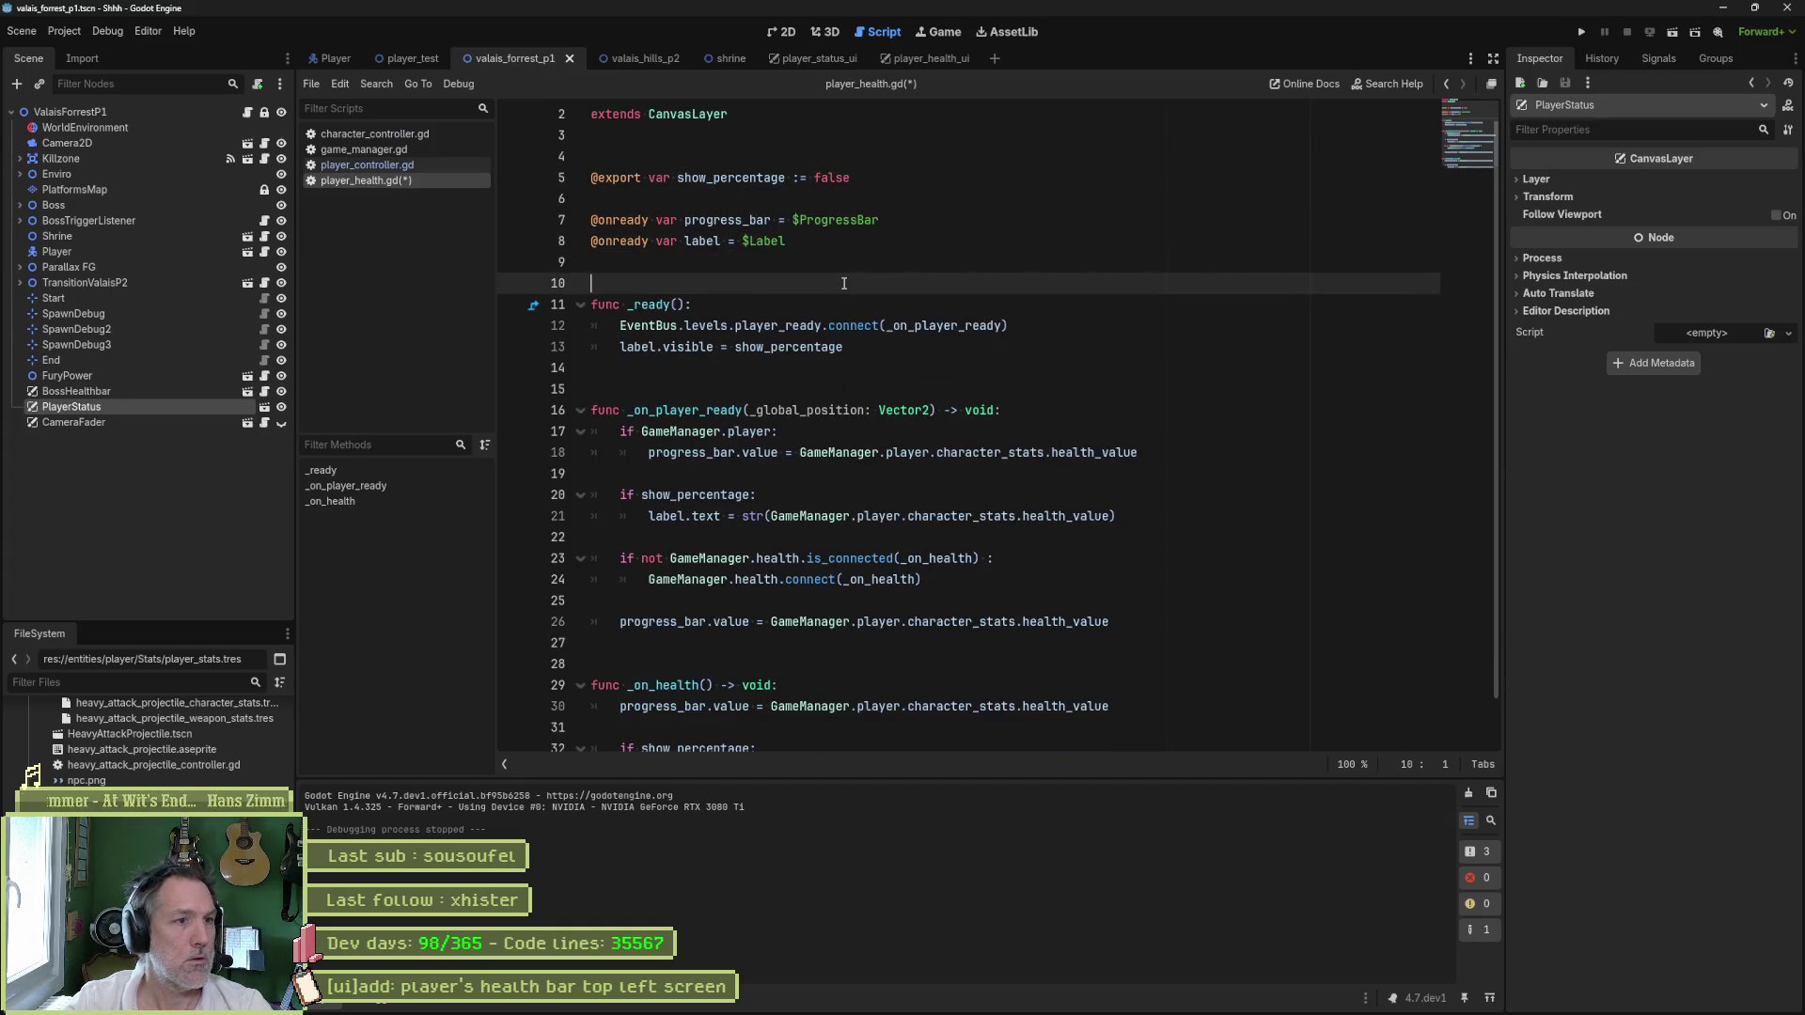
key("ctrl+s")
key("ctrl+alt+f")
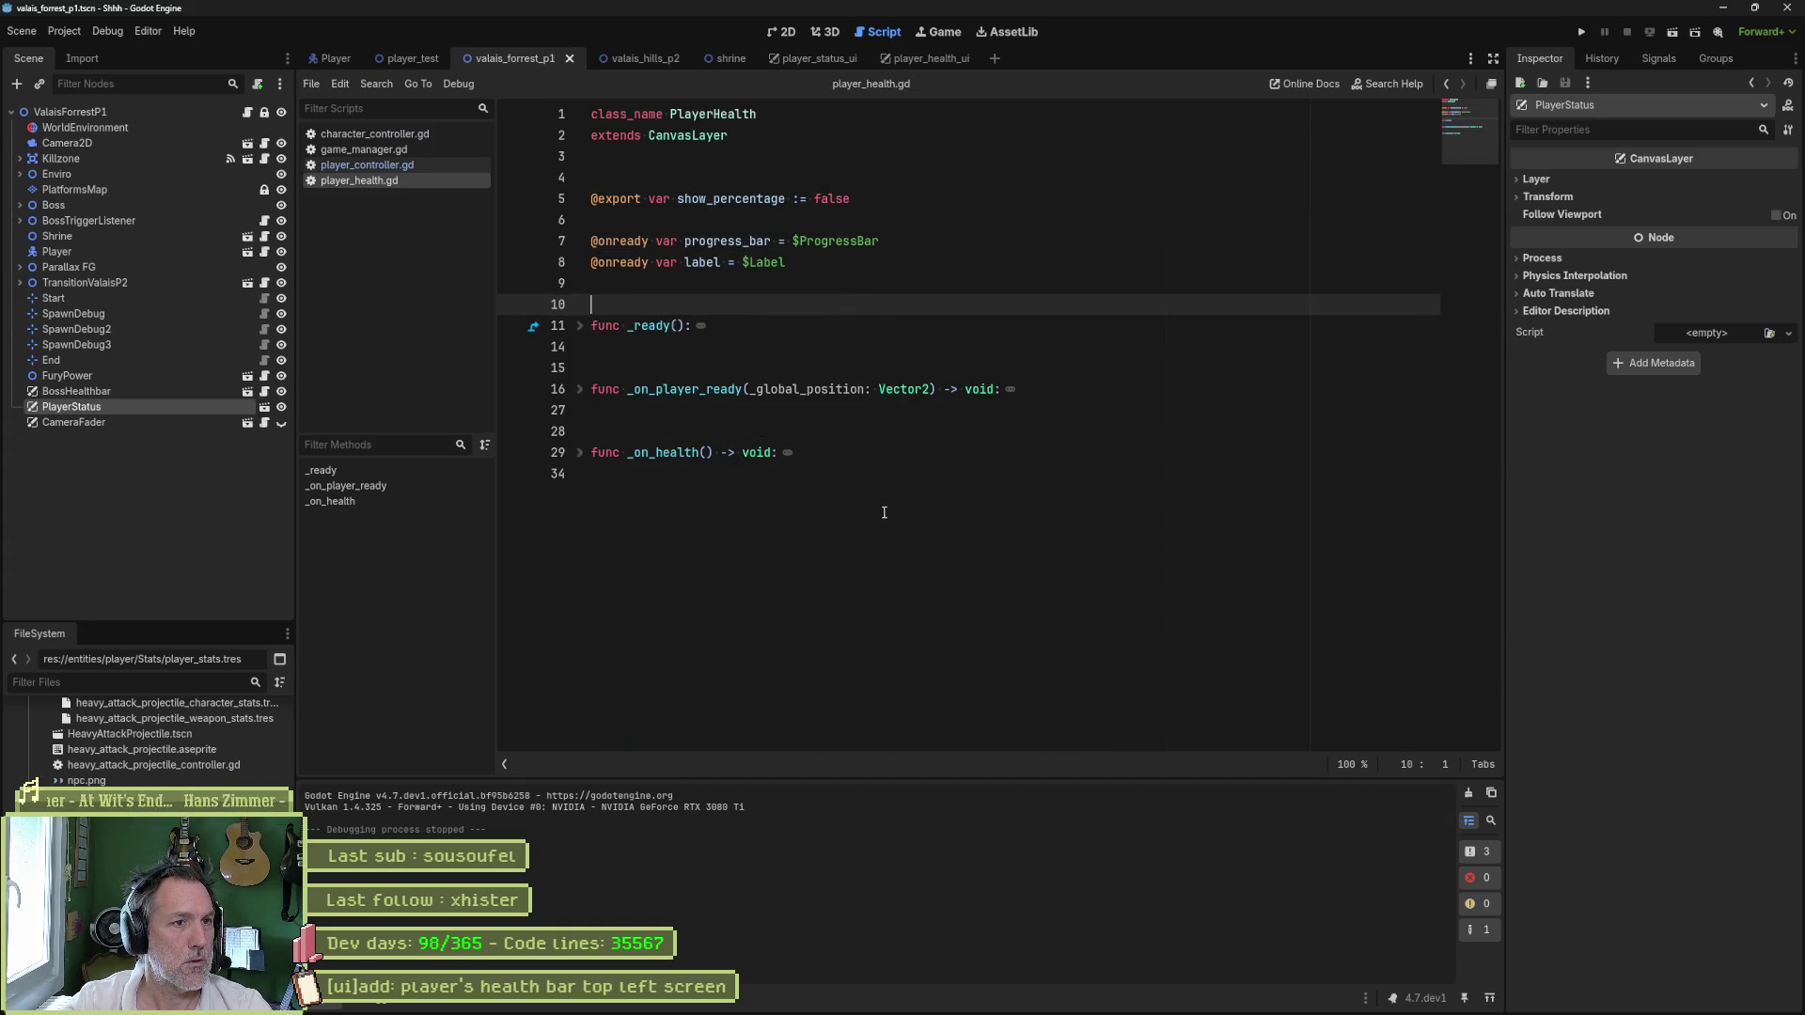
key("alt+Tab")
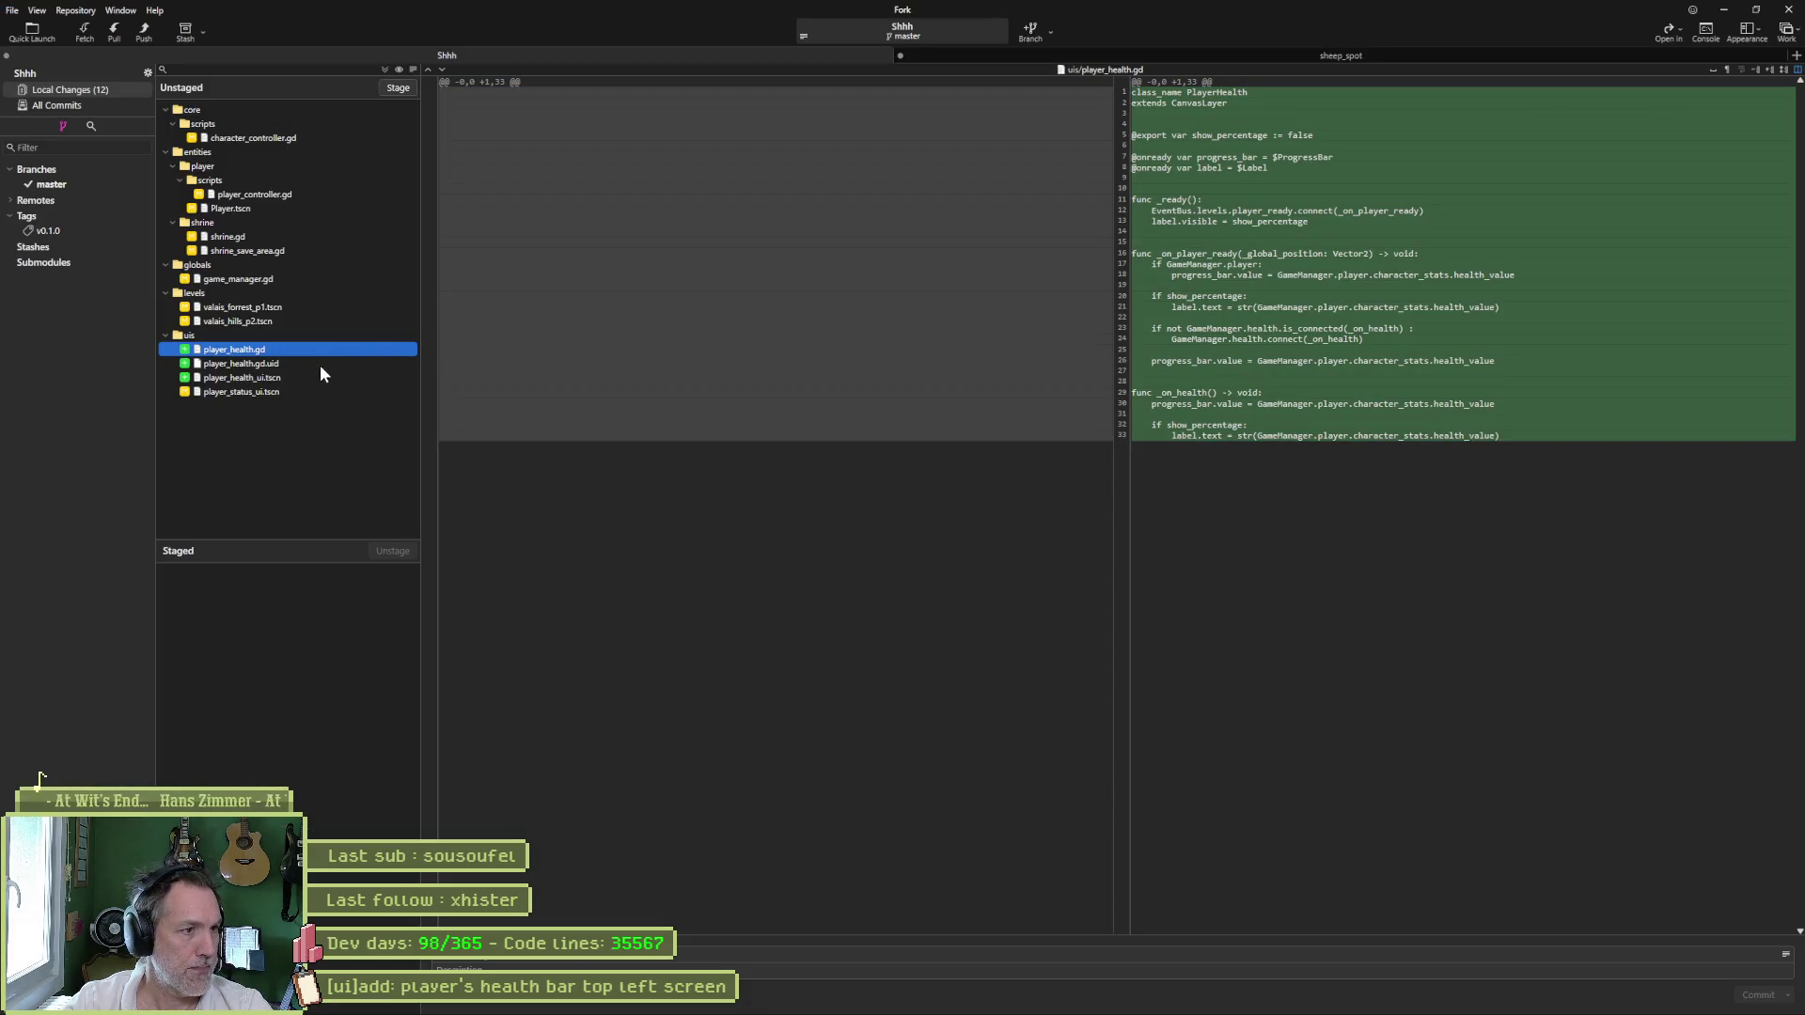
- Commit the 12 staged files on master, push them to origin, and bring up the Asana board
left_click(382, 70)
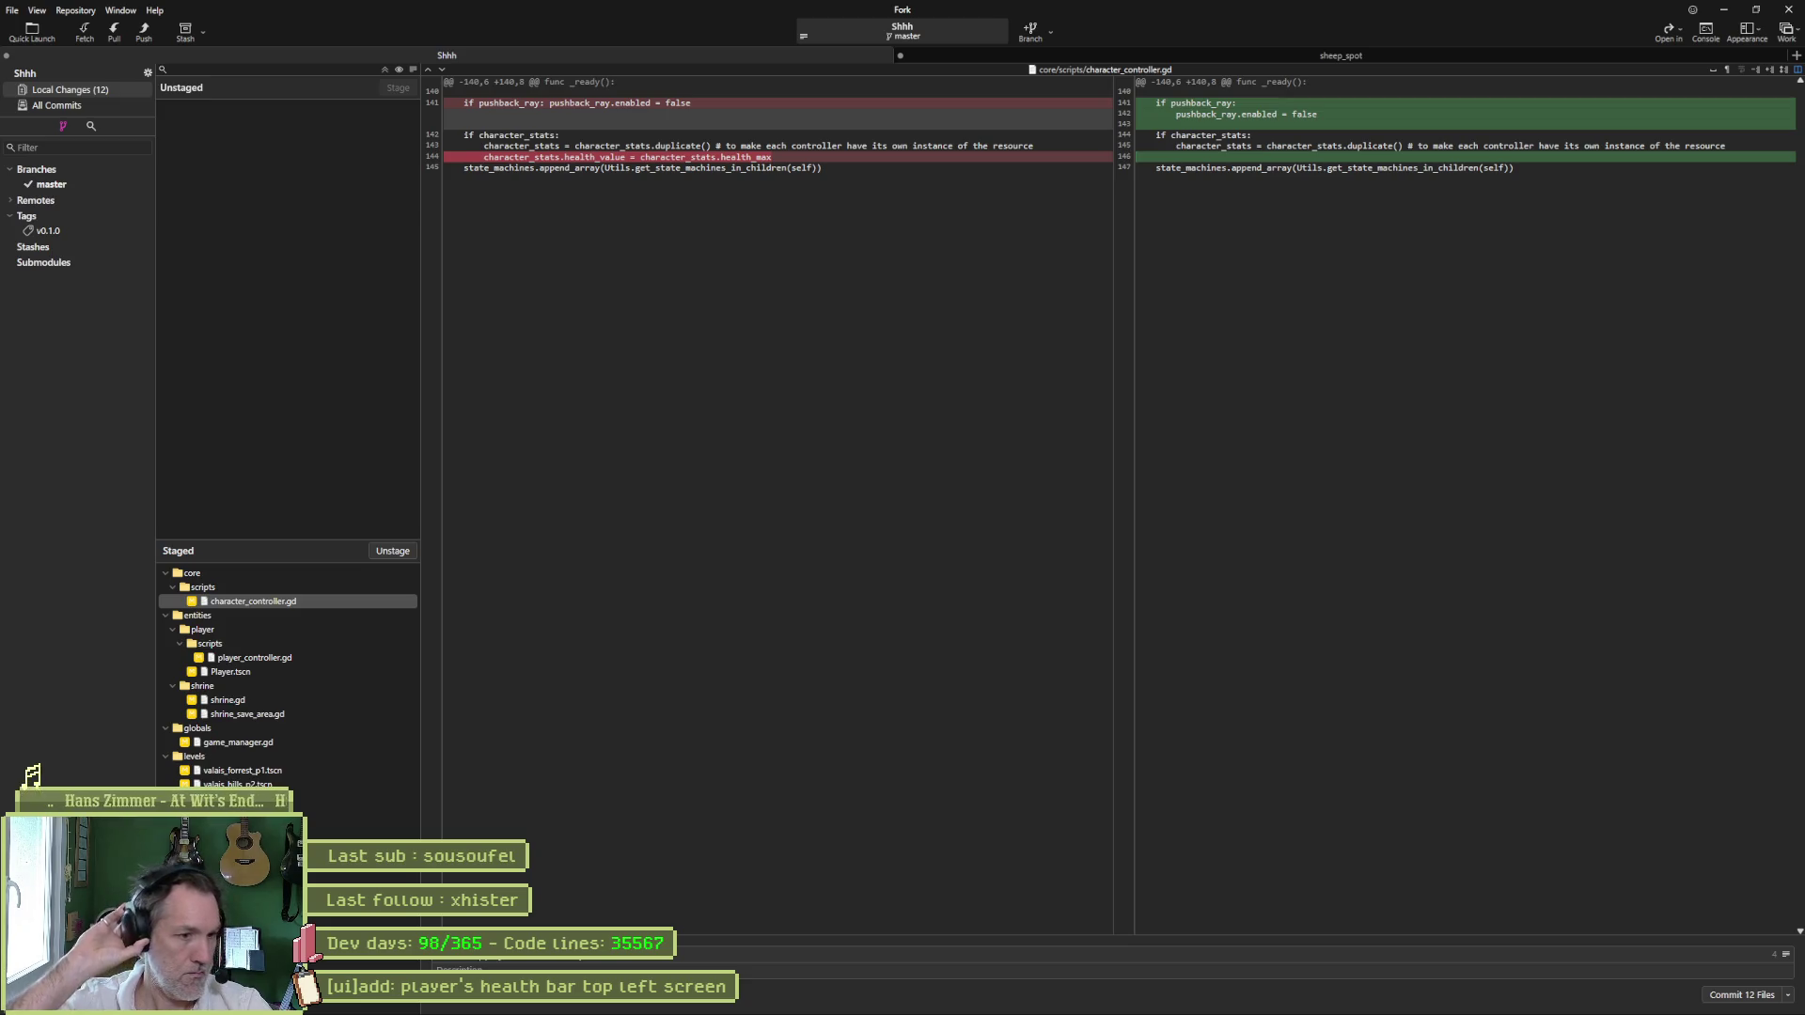
left_click(1733, 991)
left_click(144, 31)
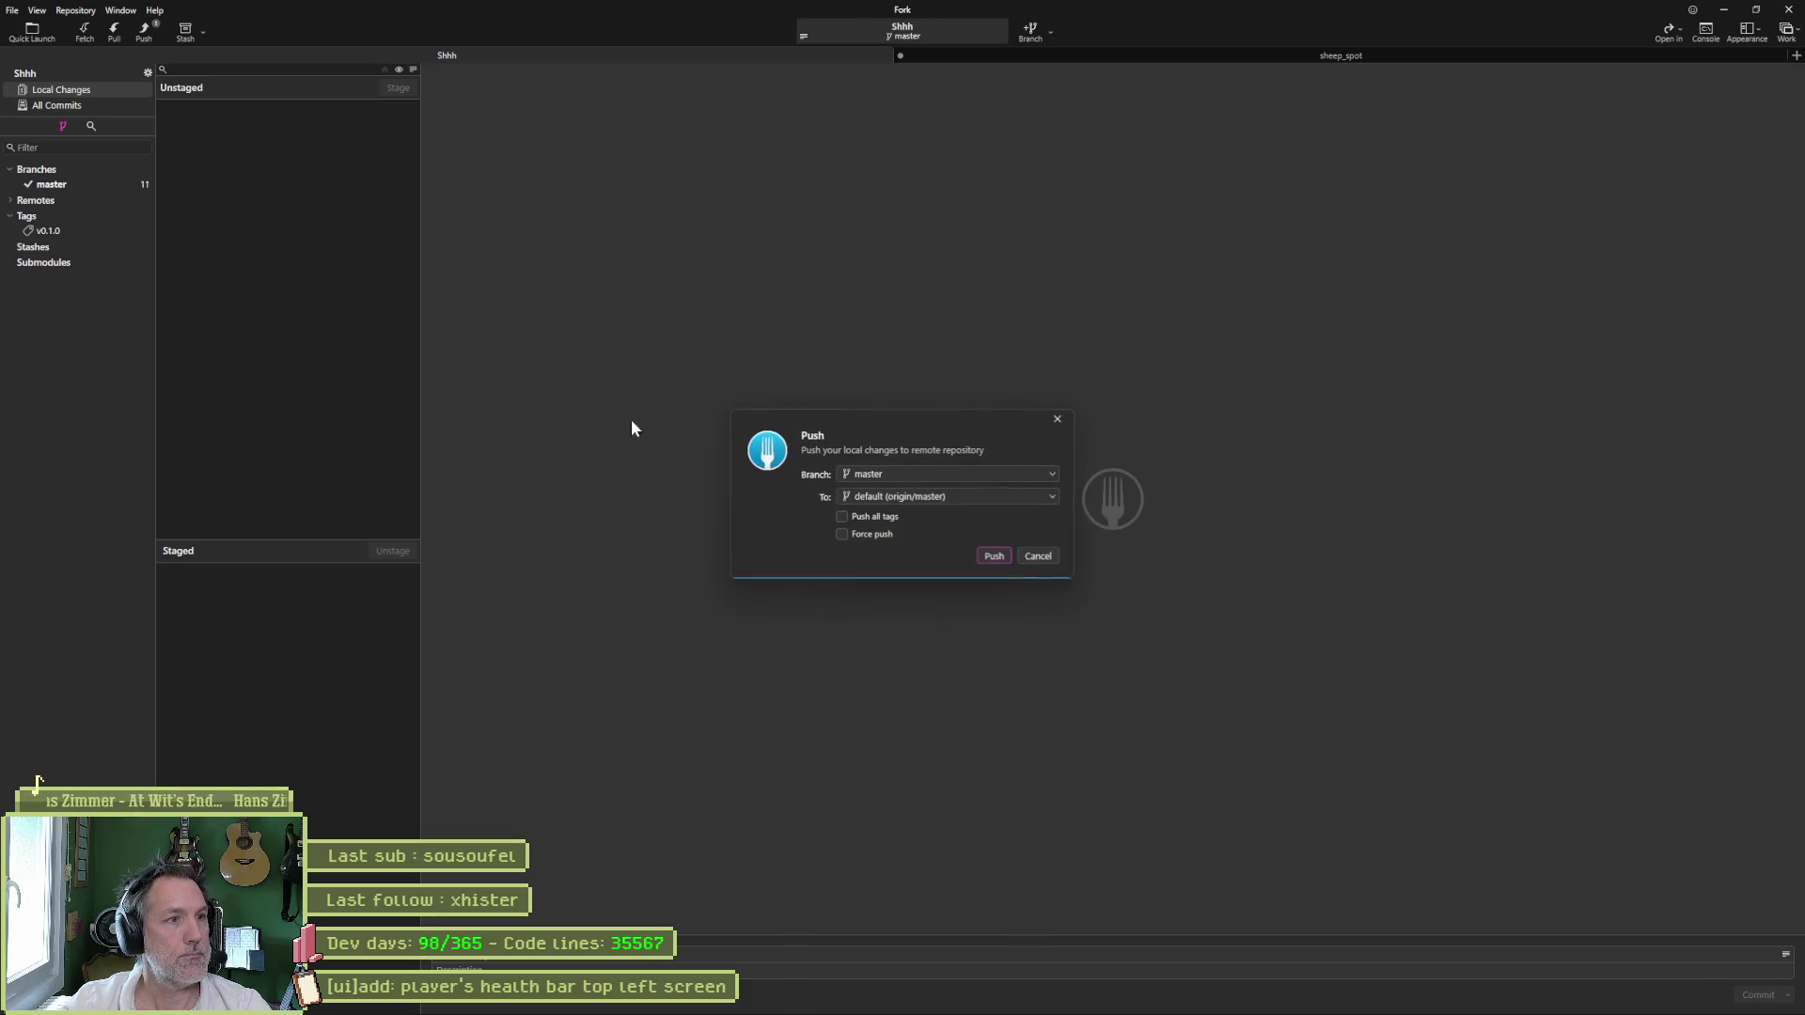
left_click(995, 556)
left_click(1723, 11)
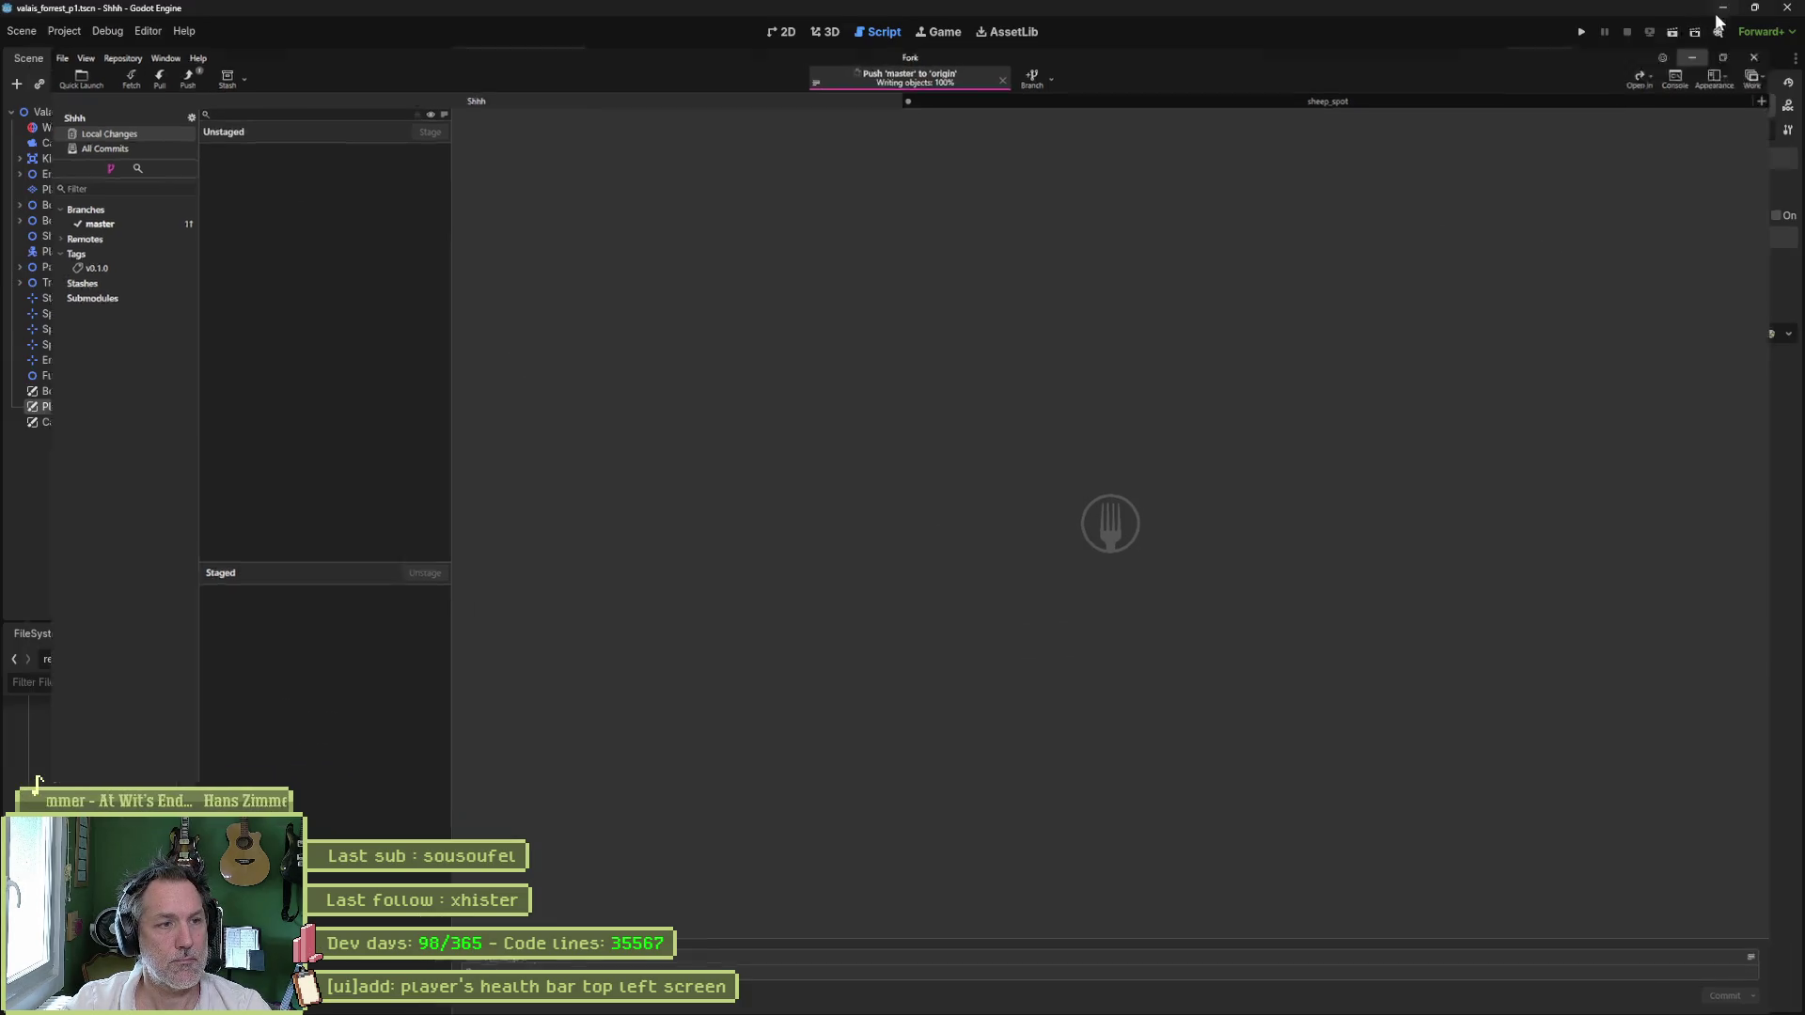
left_click(1012, 998)
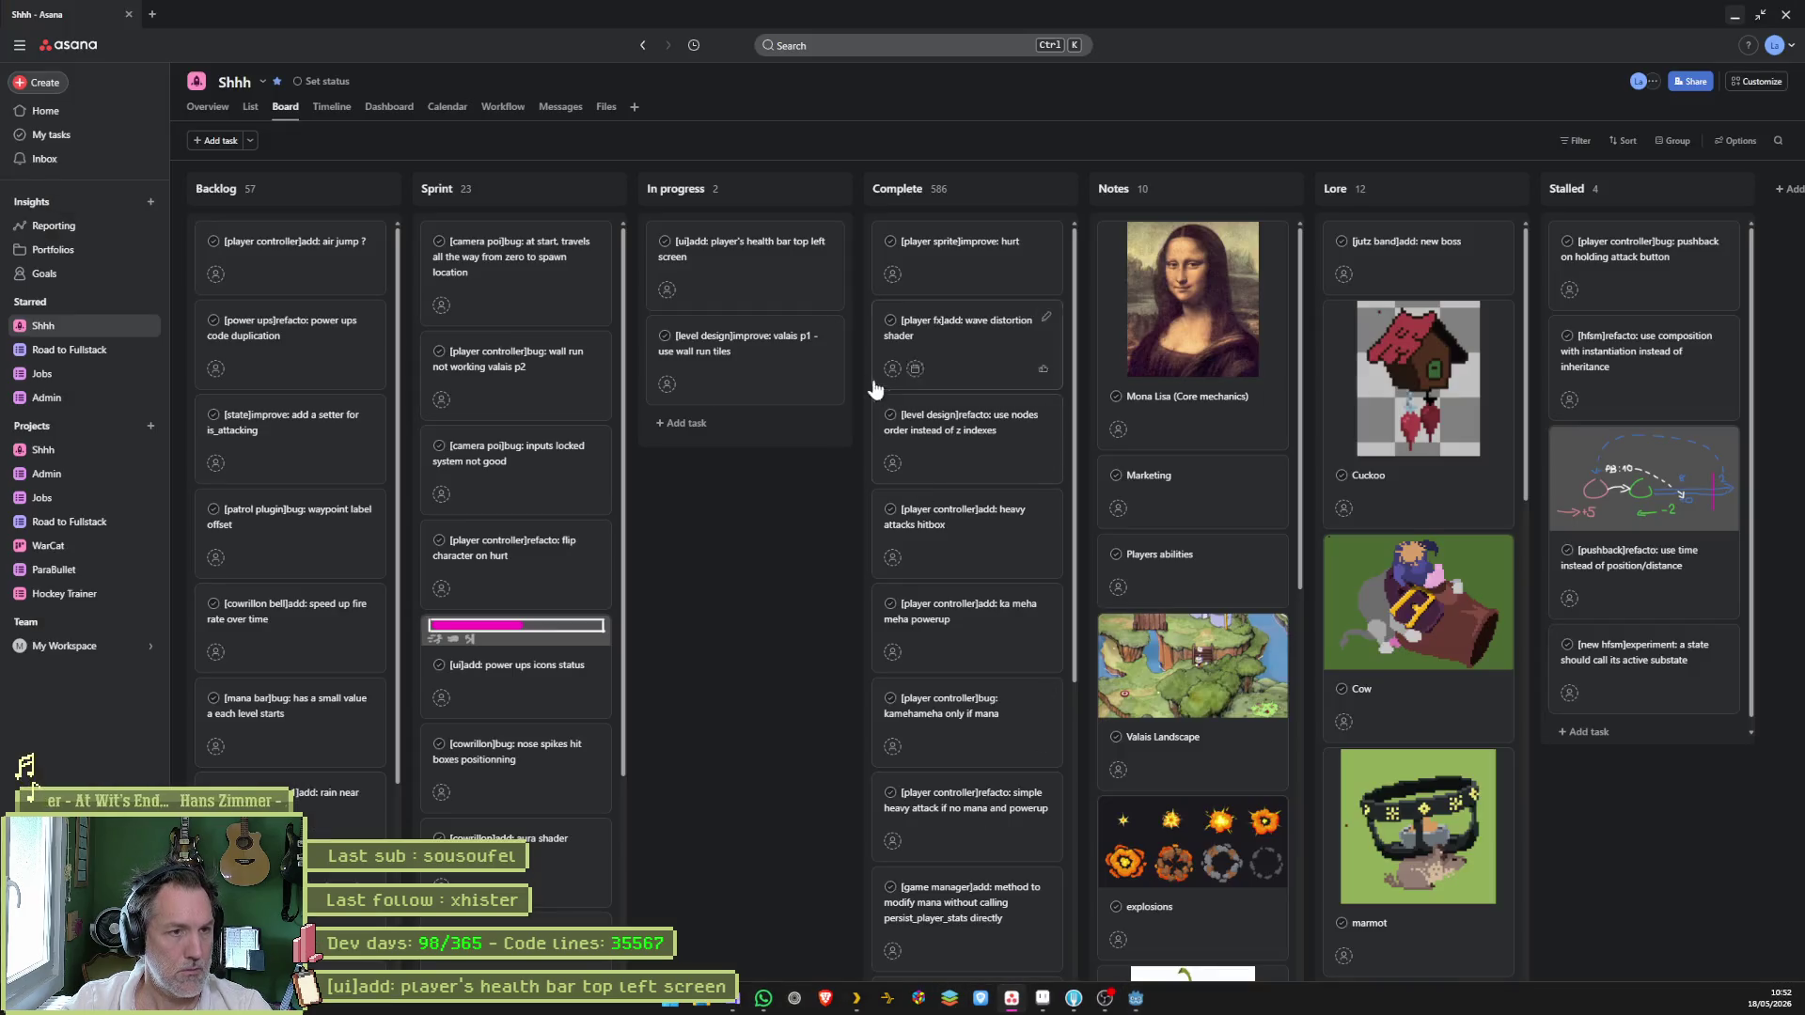
- Drag the '[ui]add: player's health bar top left screen' task into Complete, then return to Godot
left_click(740, 245)
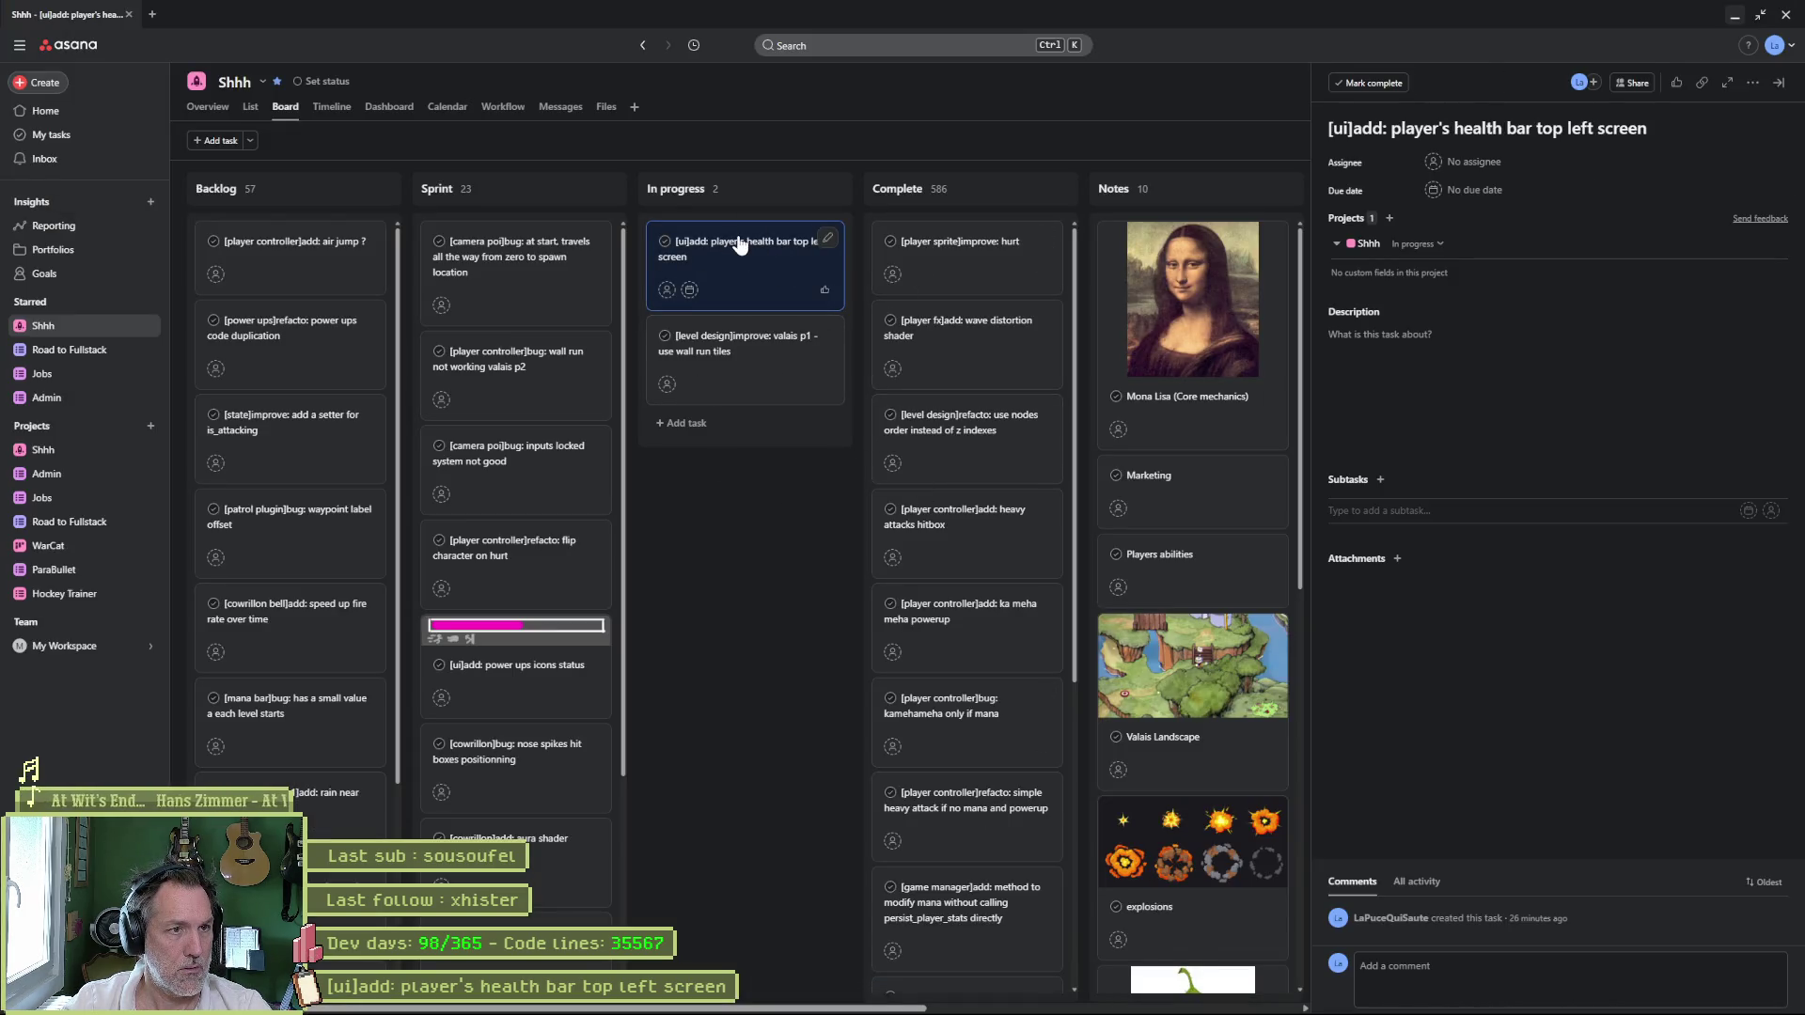
mouse_move(816, 246)
left_mouse_down()
mouse_move(950, 249)
mouse_move(950, 310)
left_mouse_up()
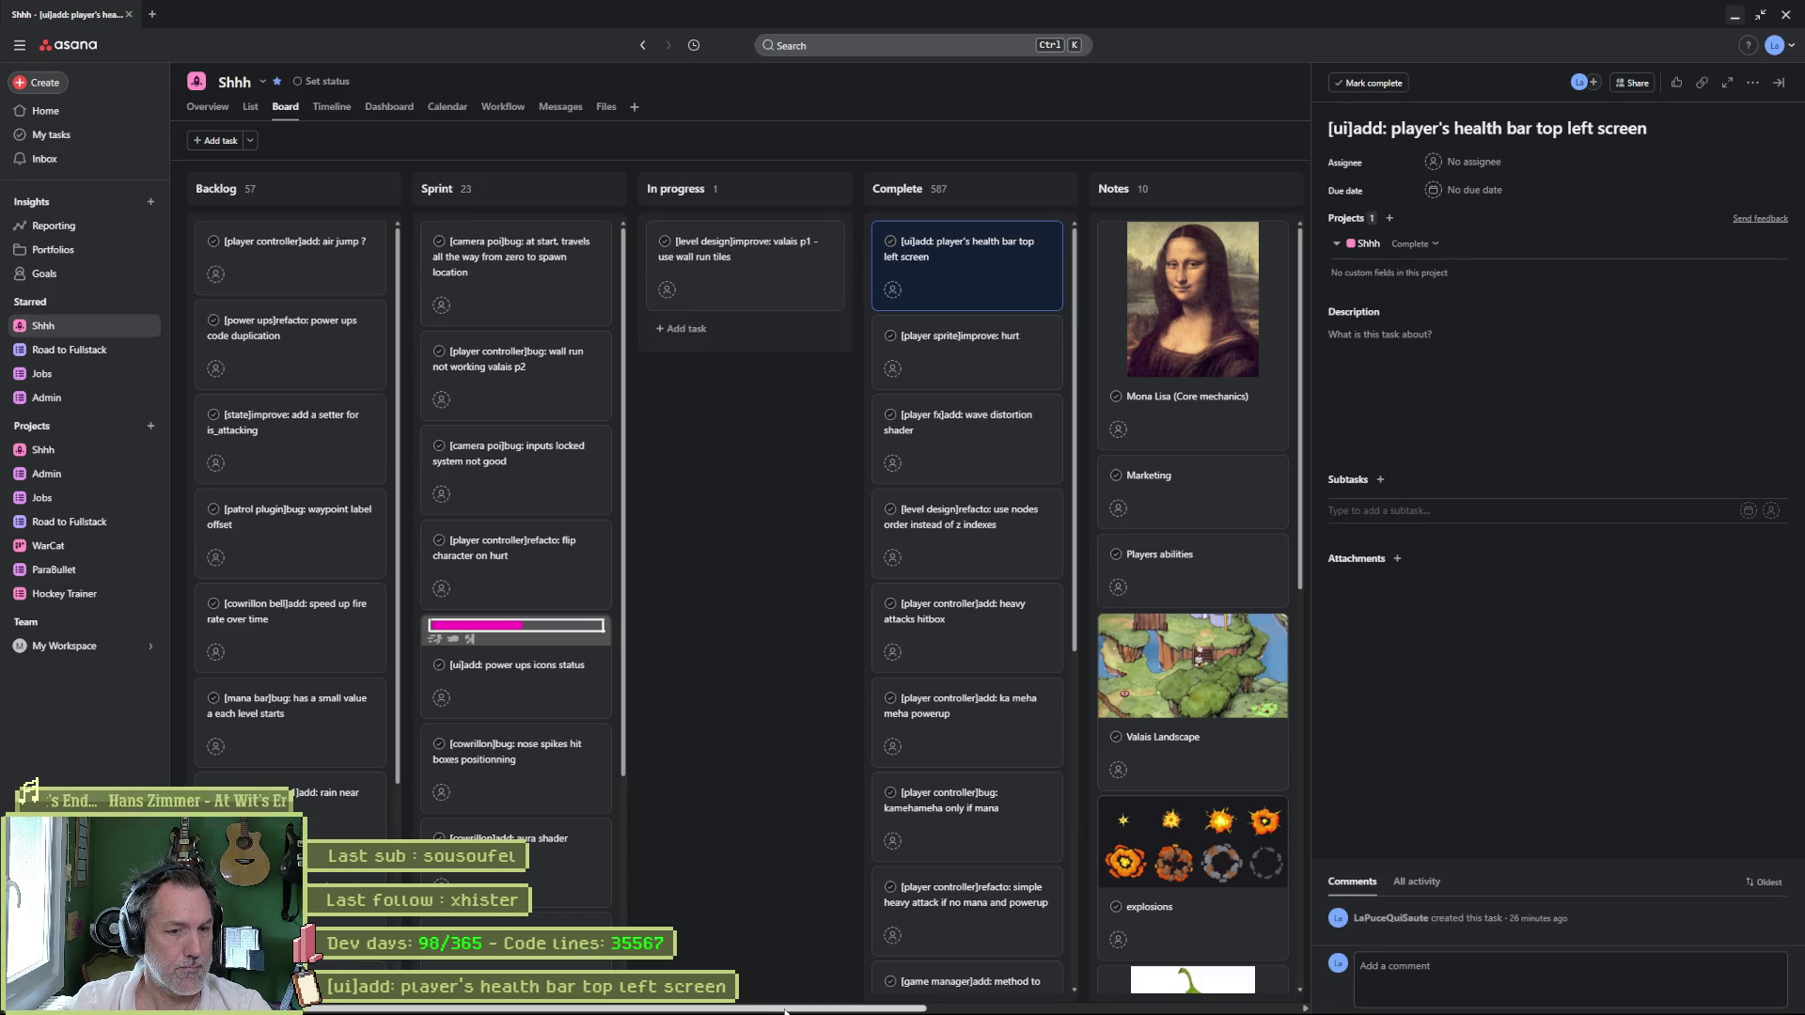
mouse_move(785, 1014)
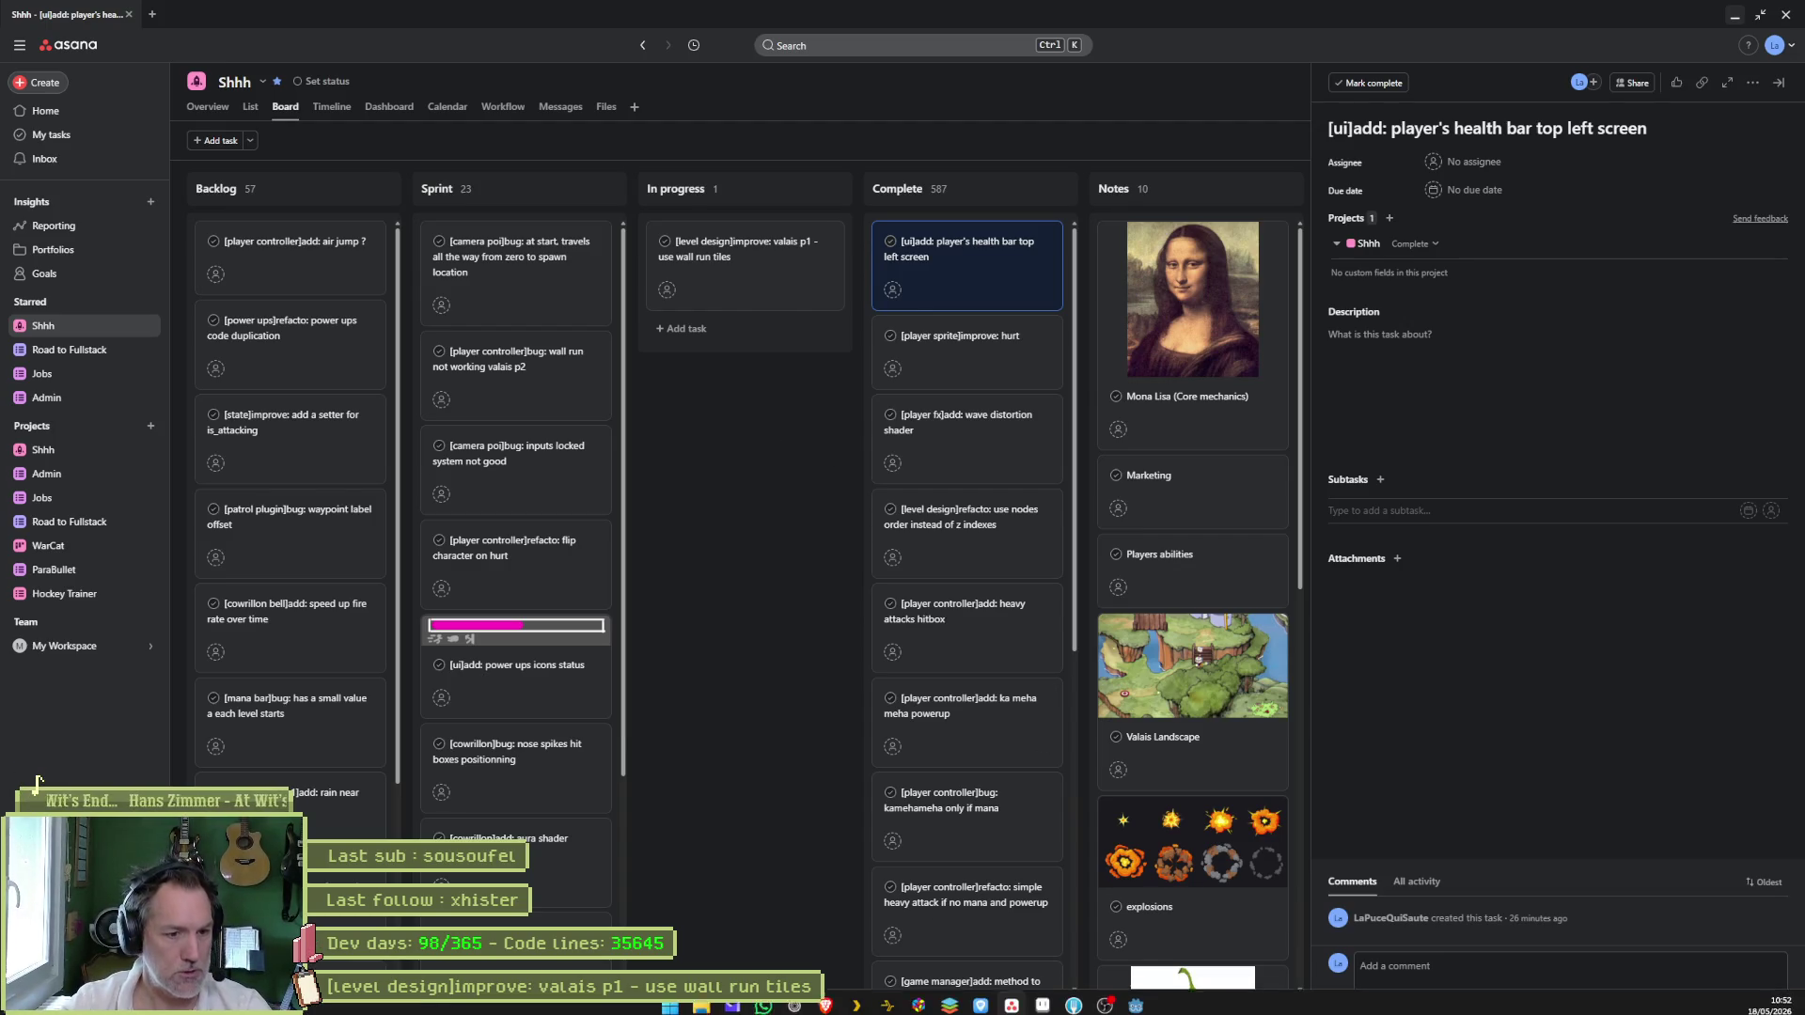
left_click(1137, 1001)
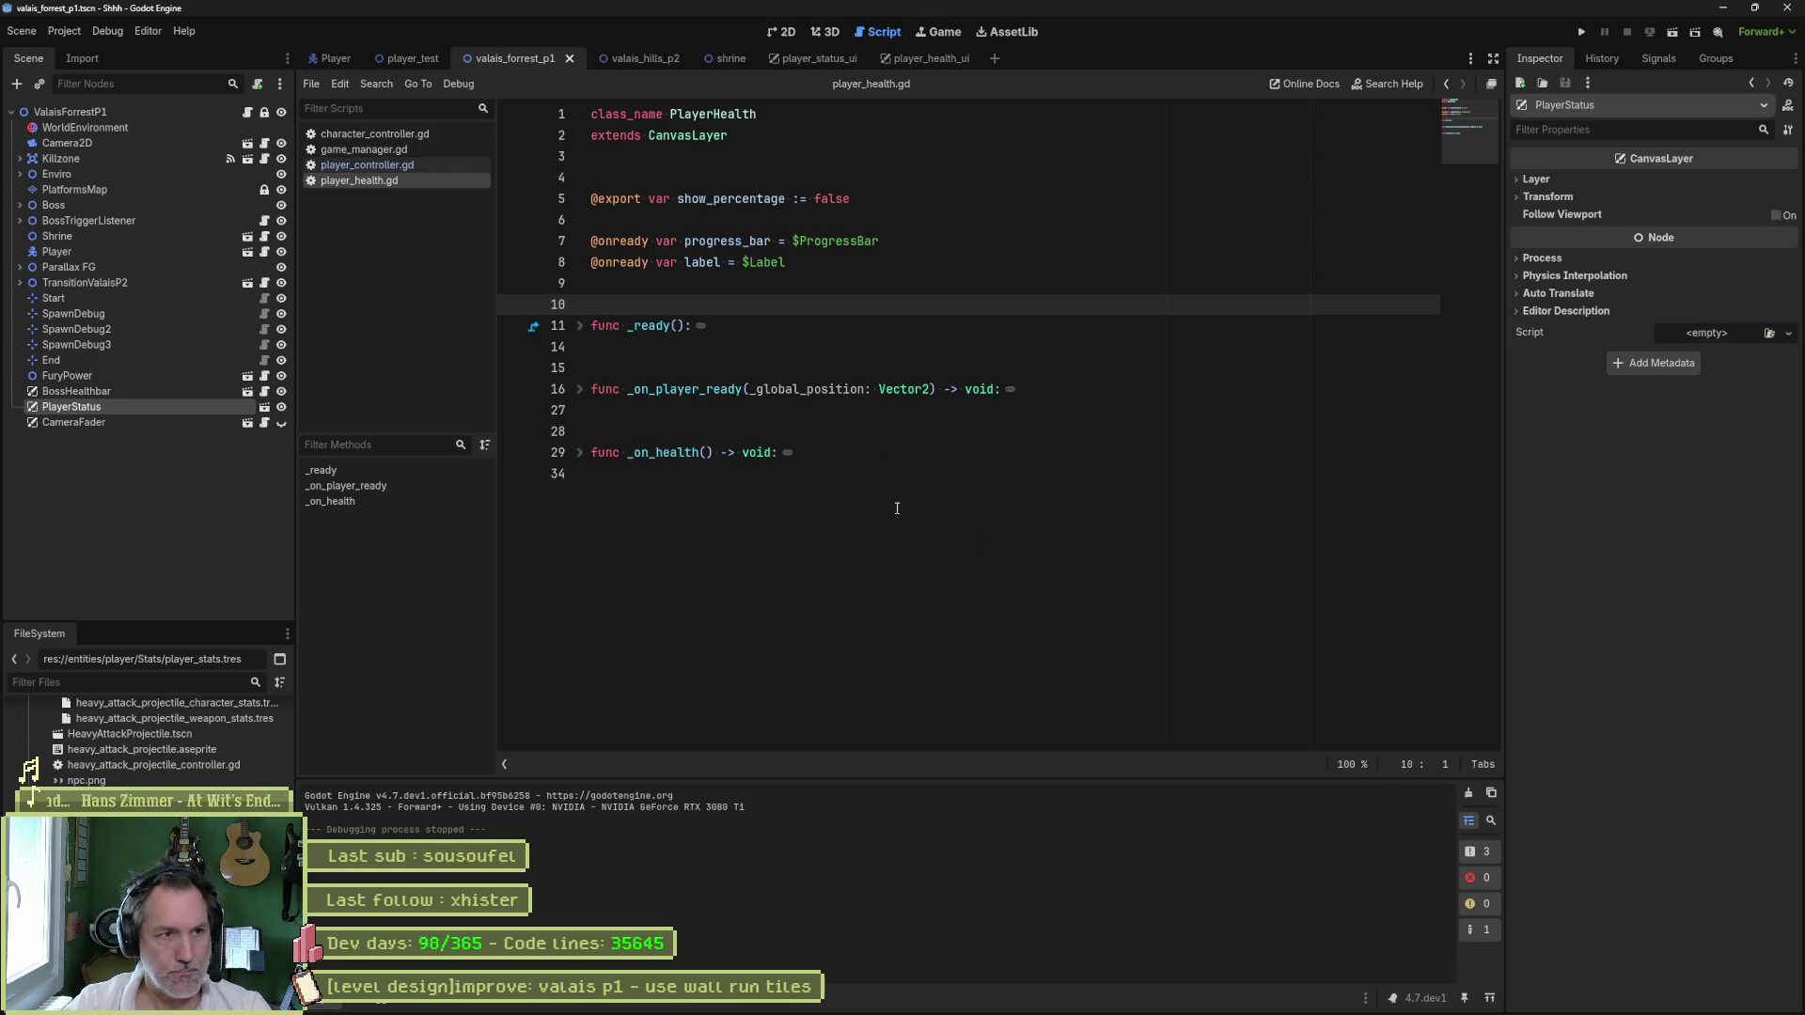
- Run valais_forrest_p1, confirm the top-left health bar shows 100.0, then stop the game
key("F5")
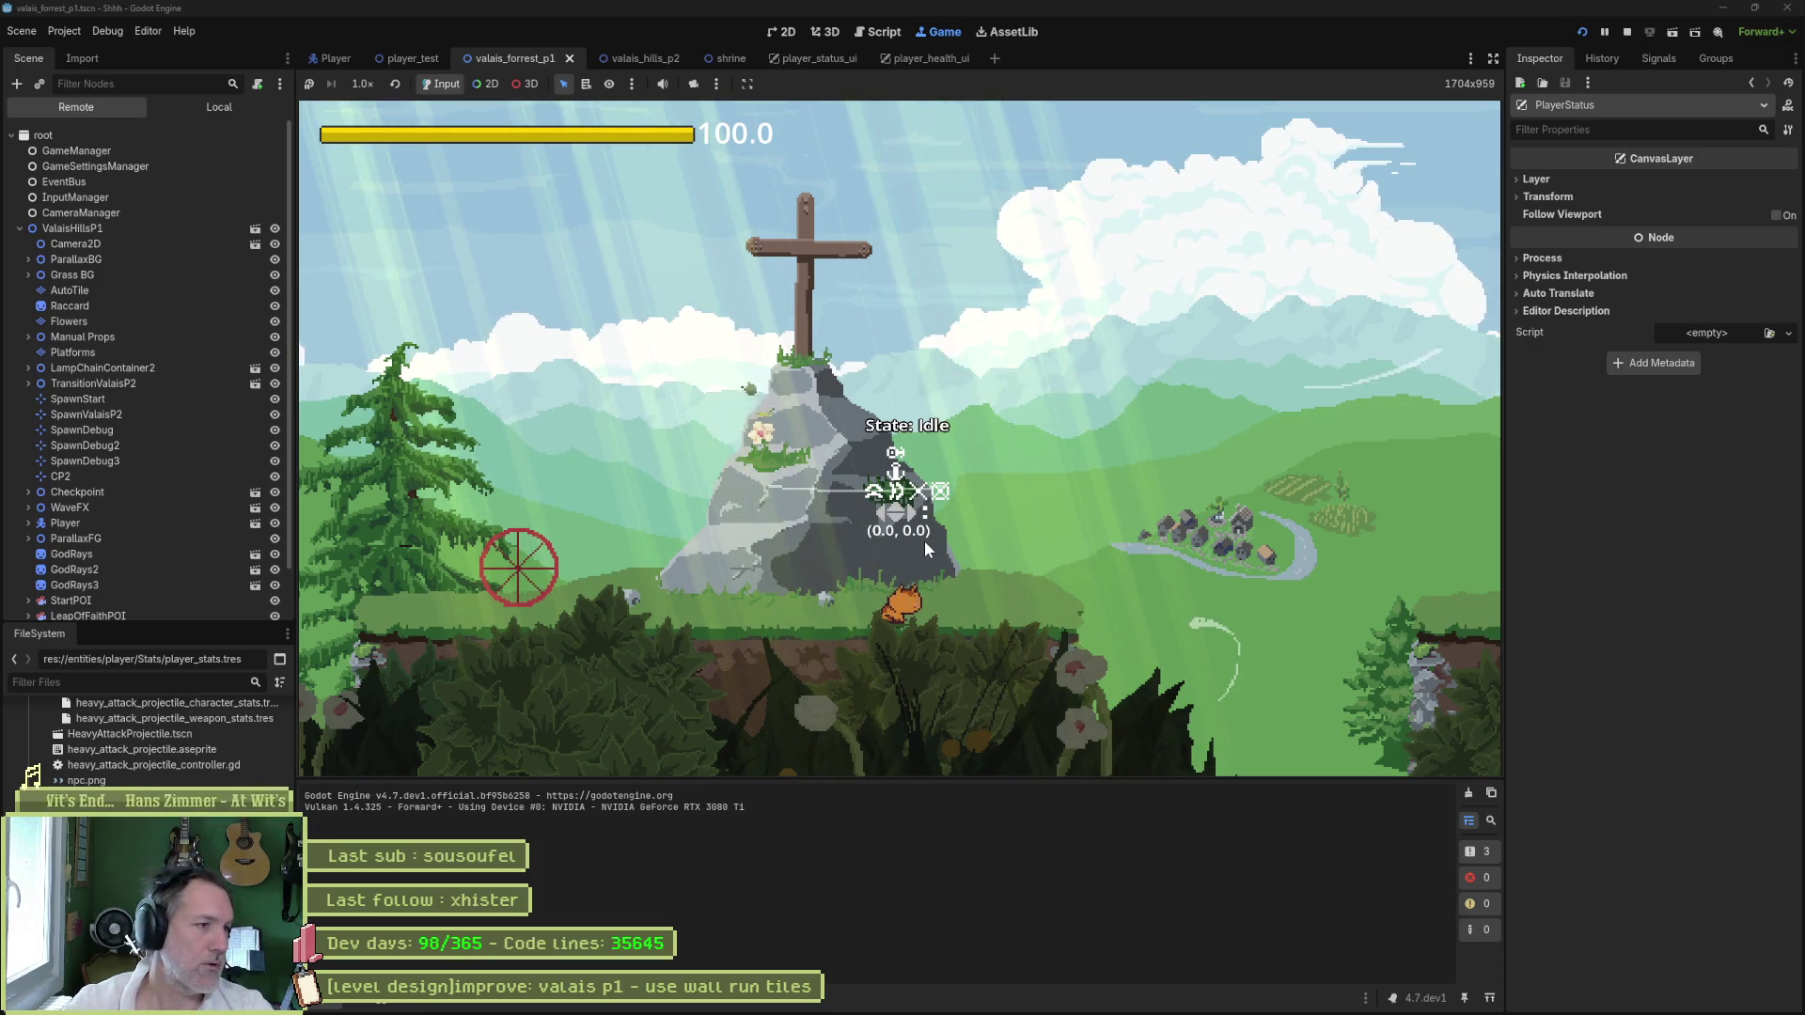
scroll(105, 437, "down", 2)
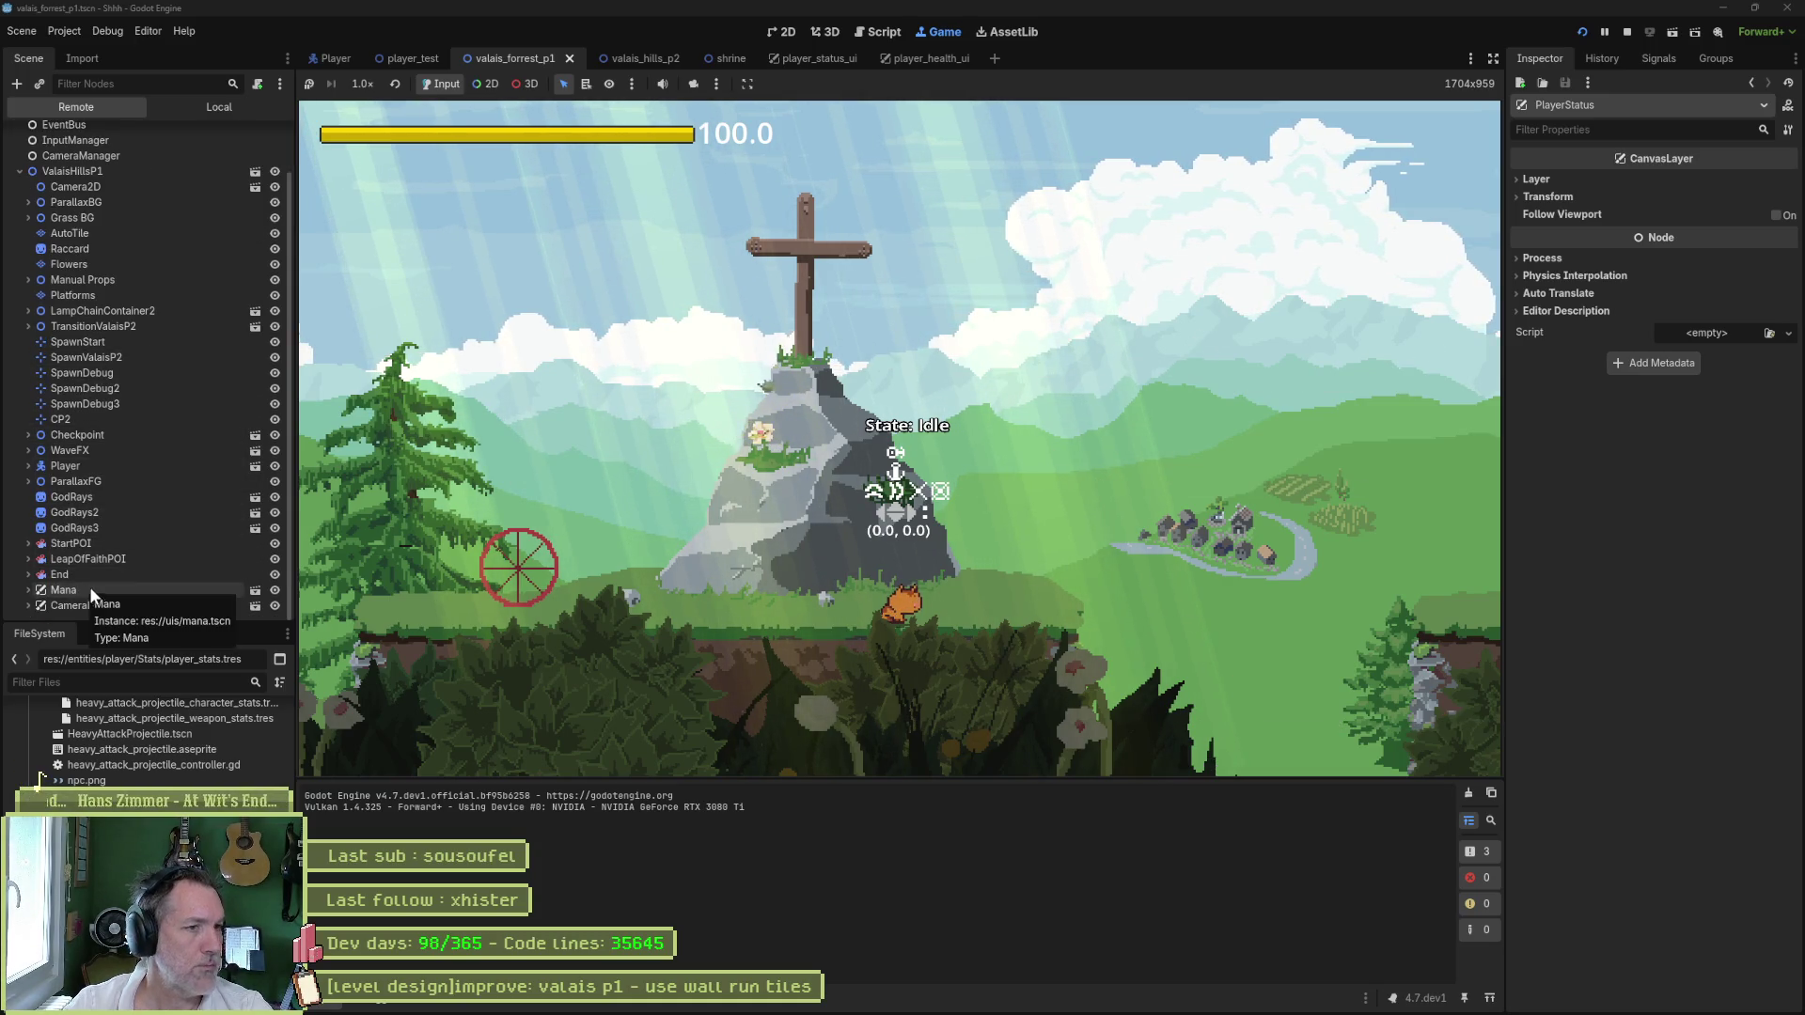
key("F8")
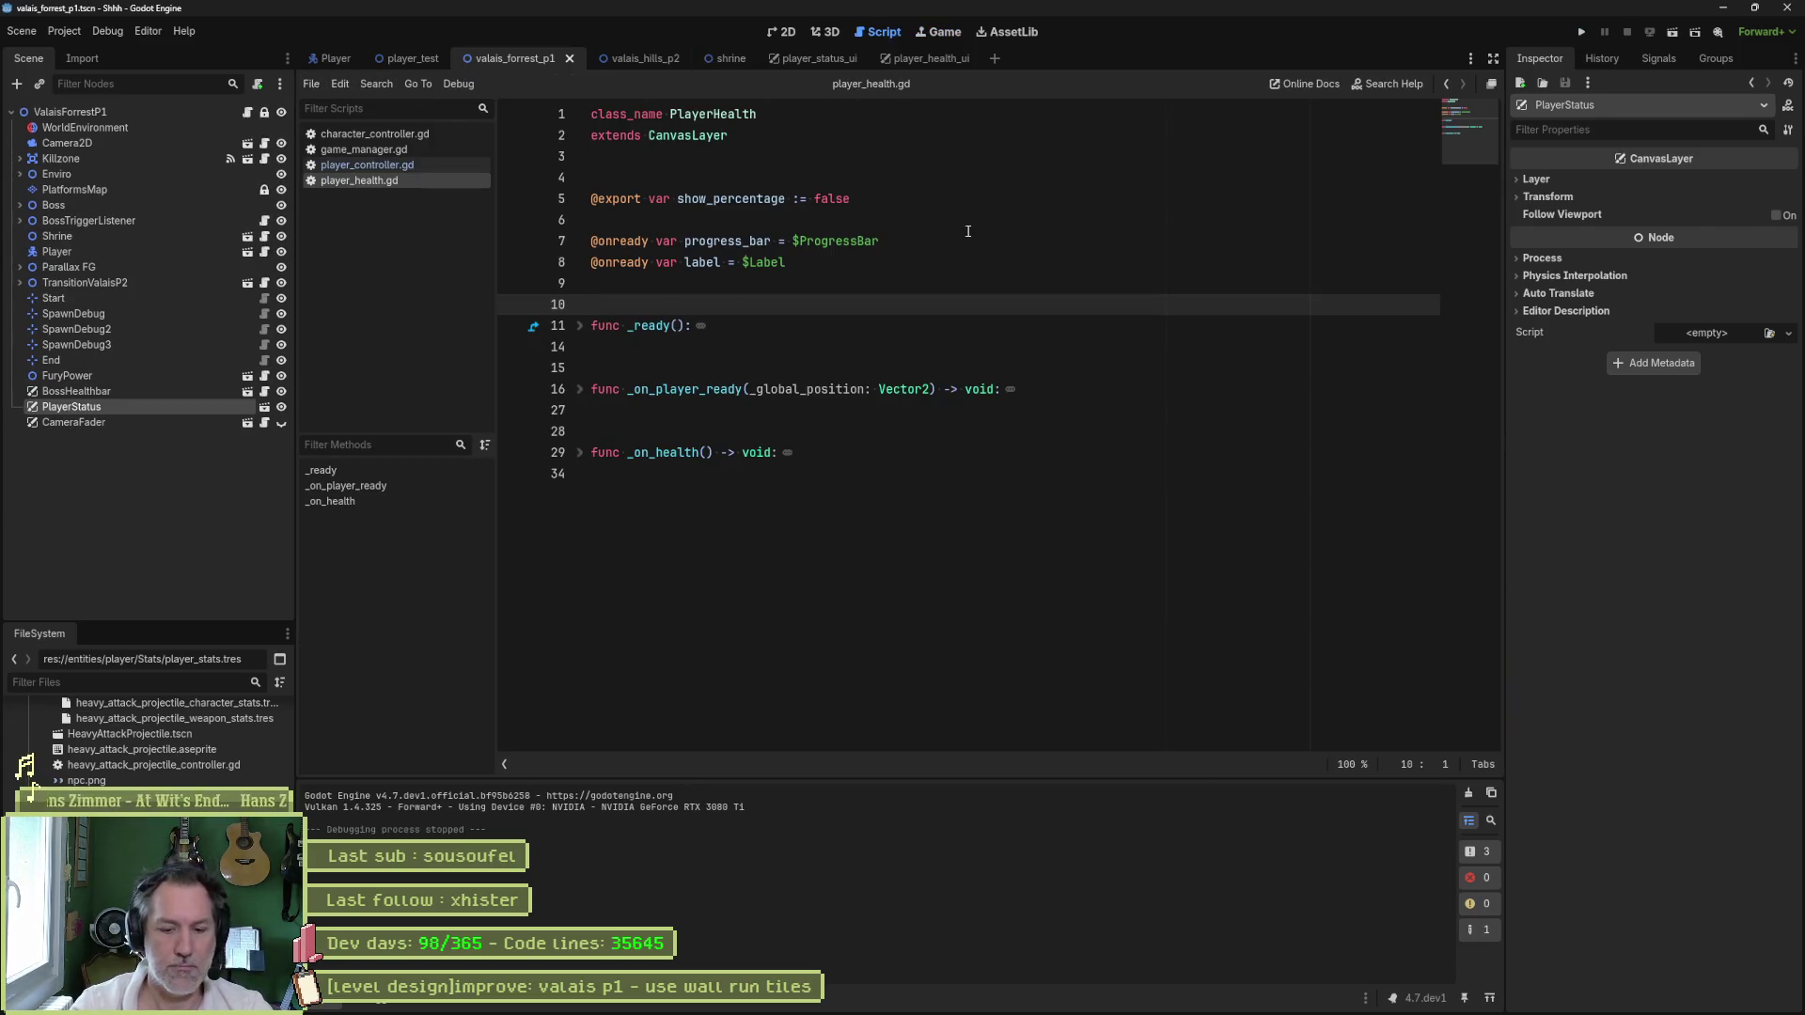
- Open the valais_hills_p1 scene in the 2D view
key("shift+alt+o")
type("p1")
key("Return")
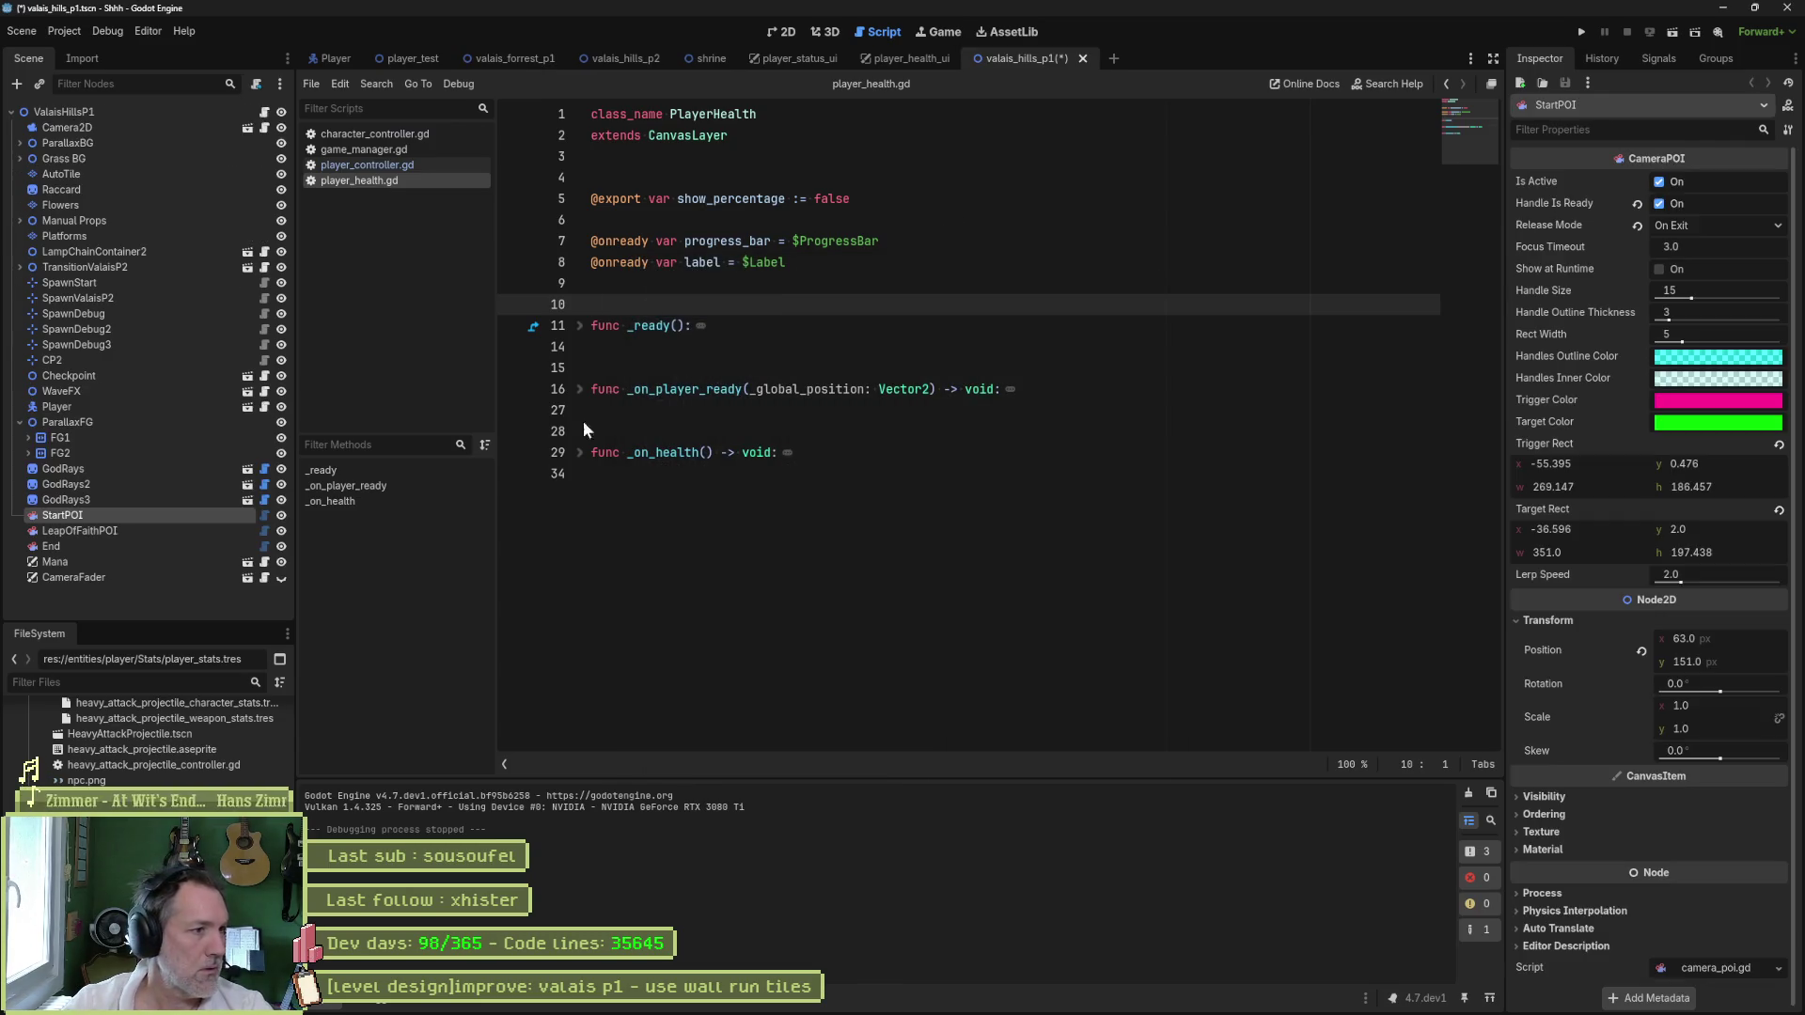
left_click(782, 32)
- Instance player_status_ui.tscn, place PlayerStatus above CameraFader, save, and run the game
key("ctrl+shift+o")
type("playerstatus")
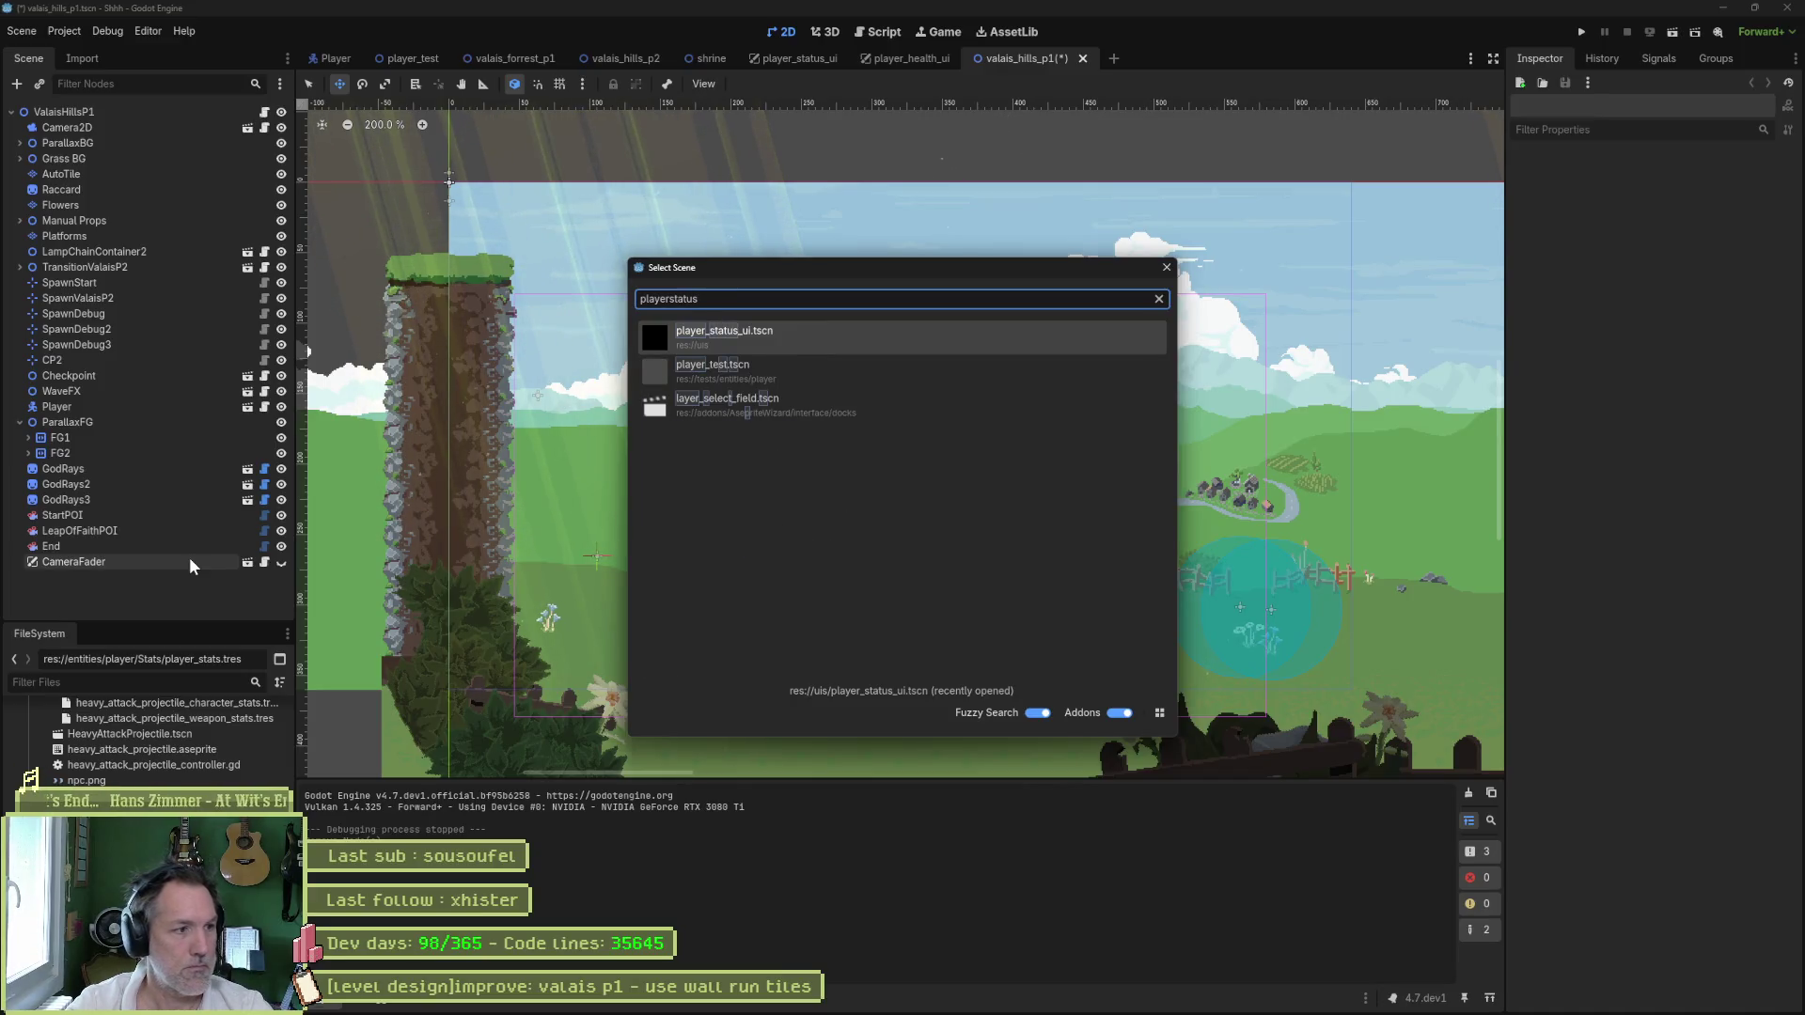
key("Return")
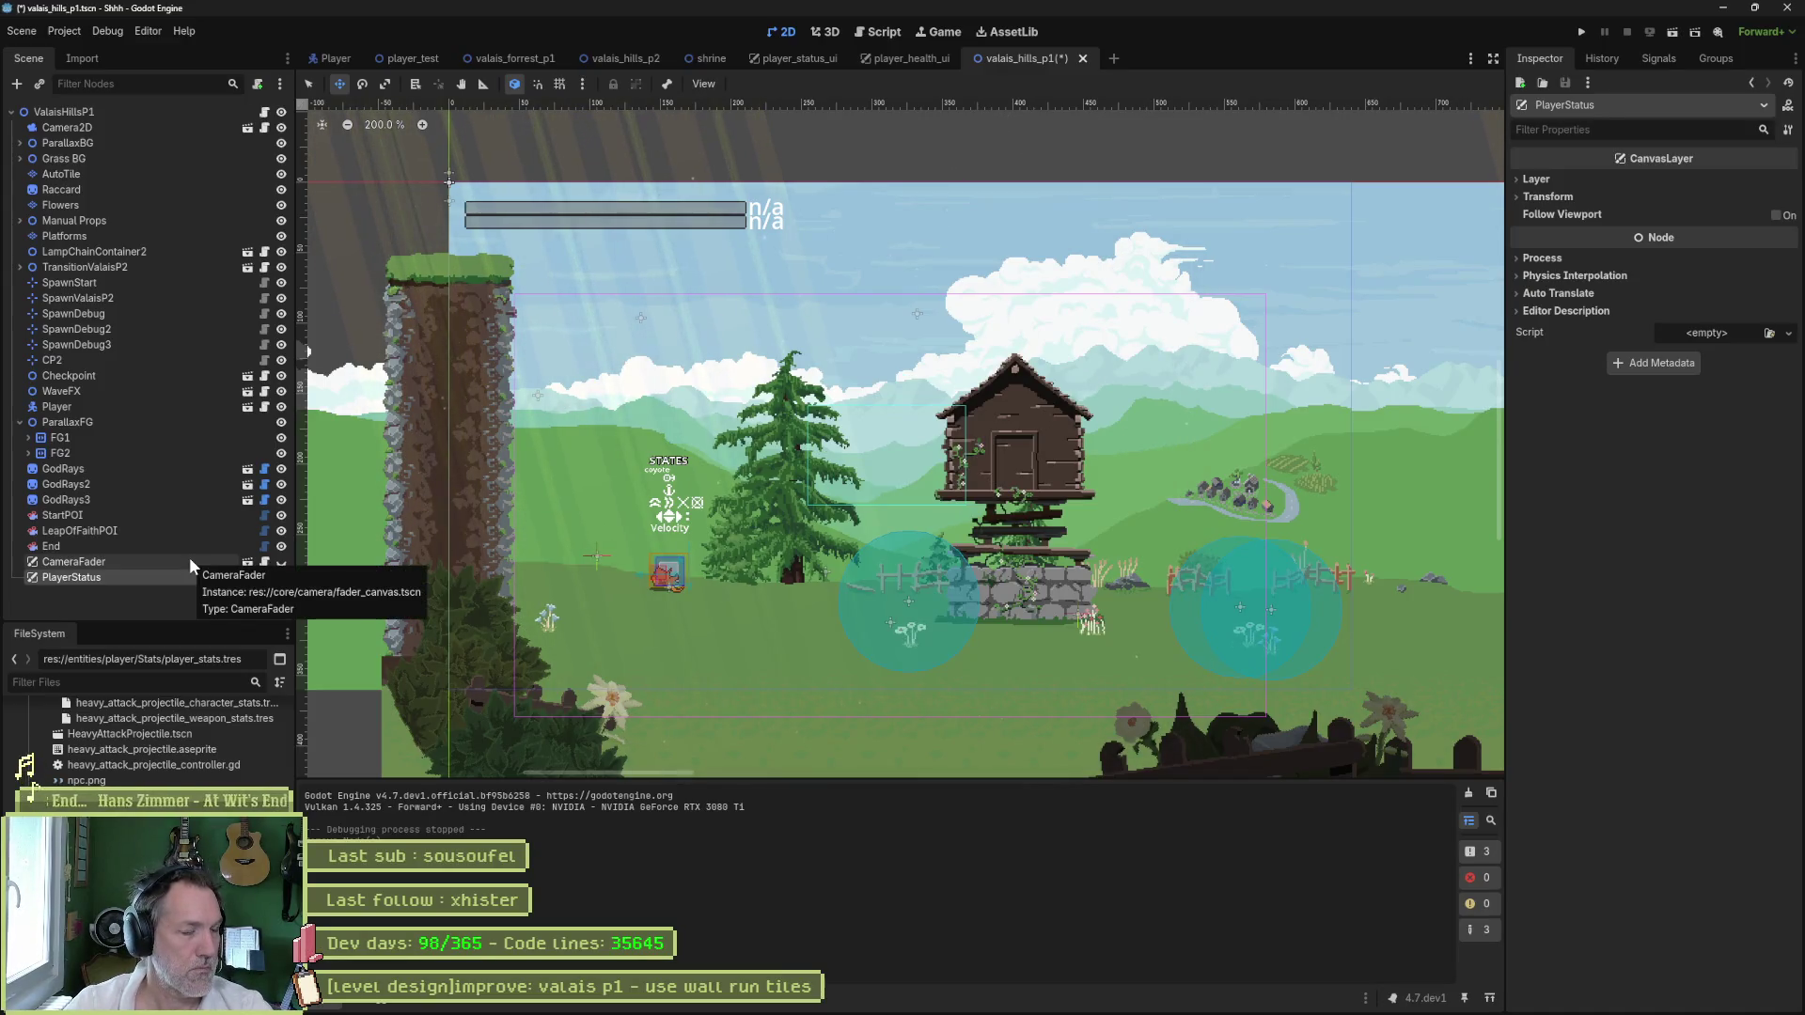
left_click_drag(65, 577, 109, 570)
key("ctrl+s")
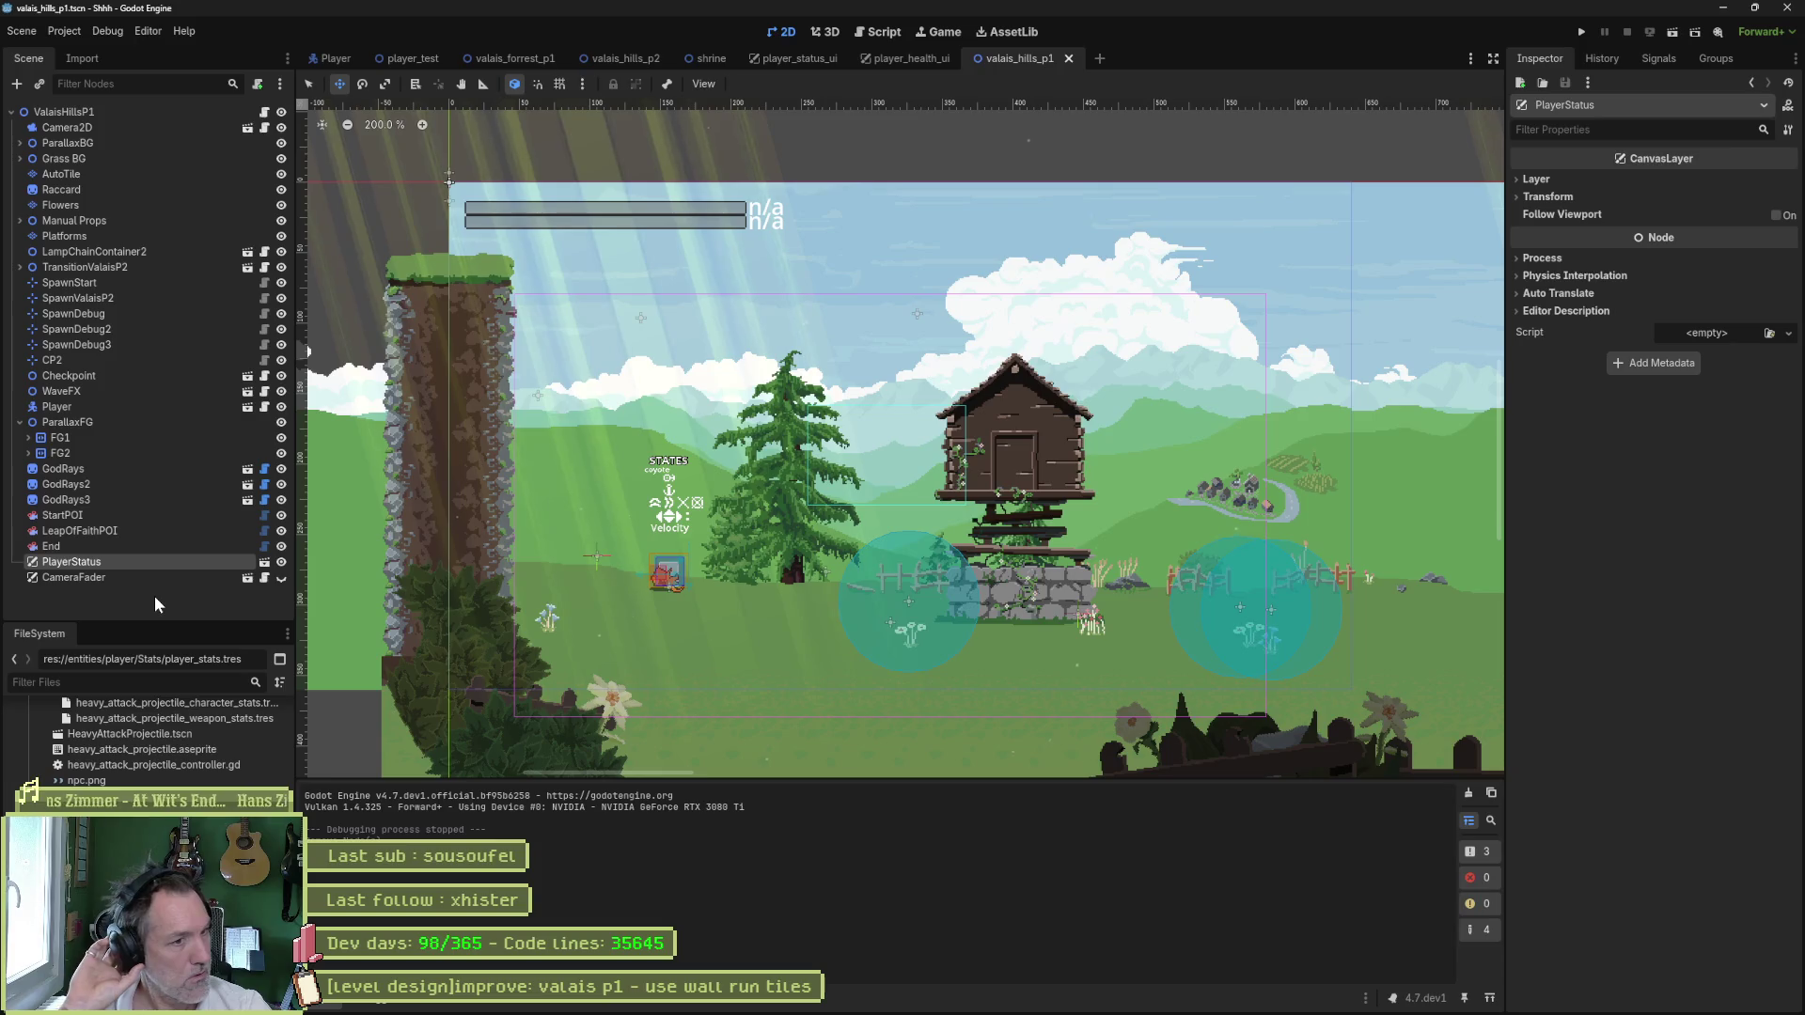
key("F5")
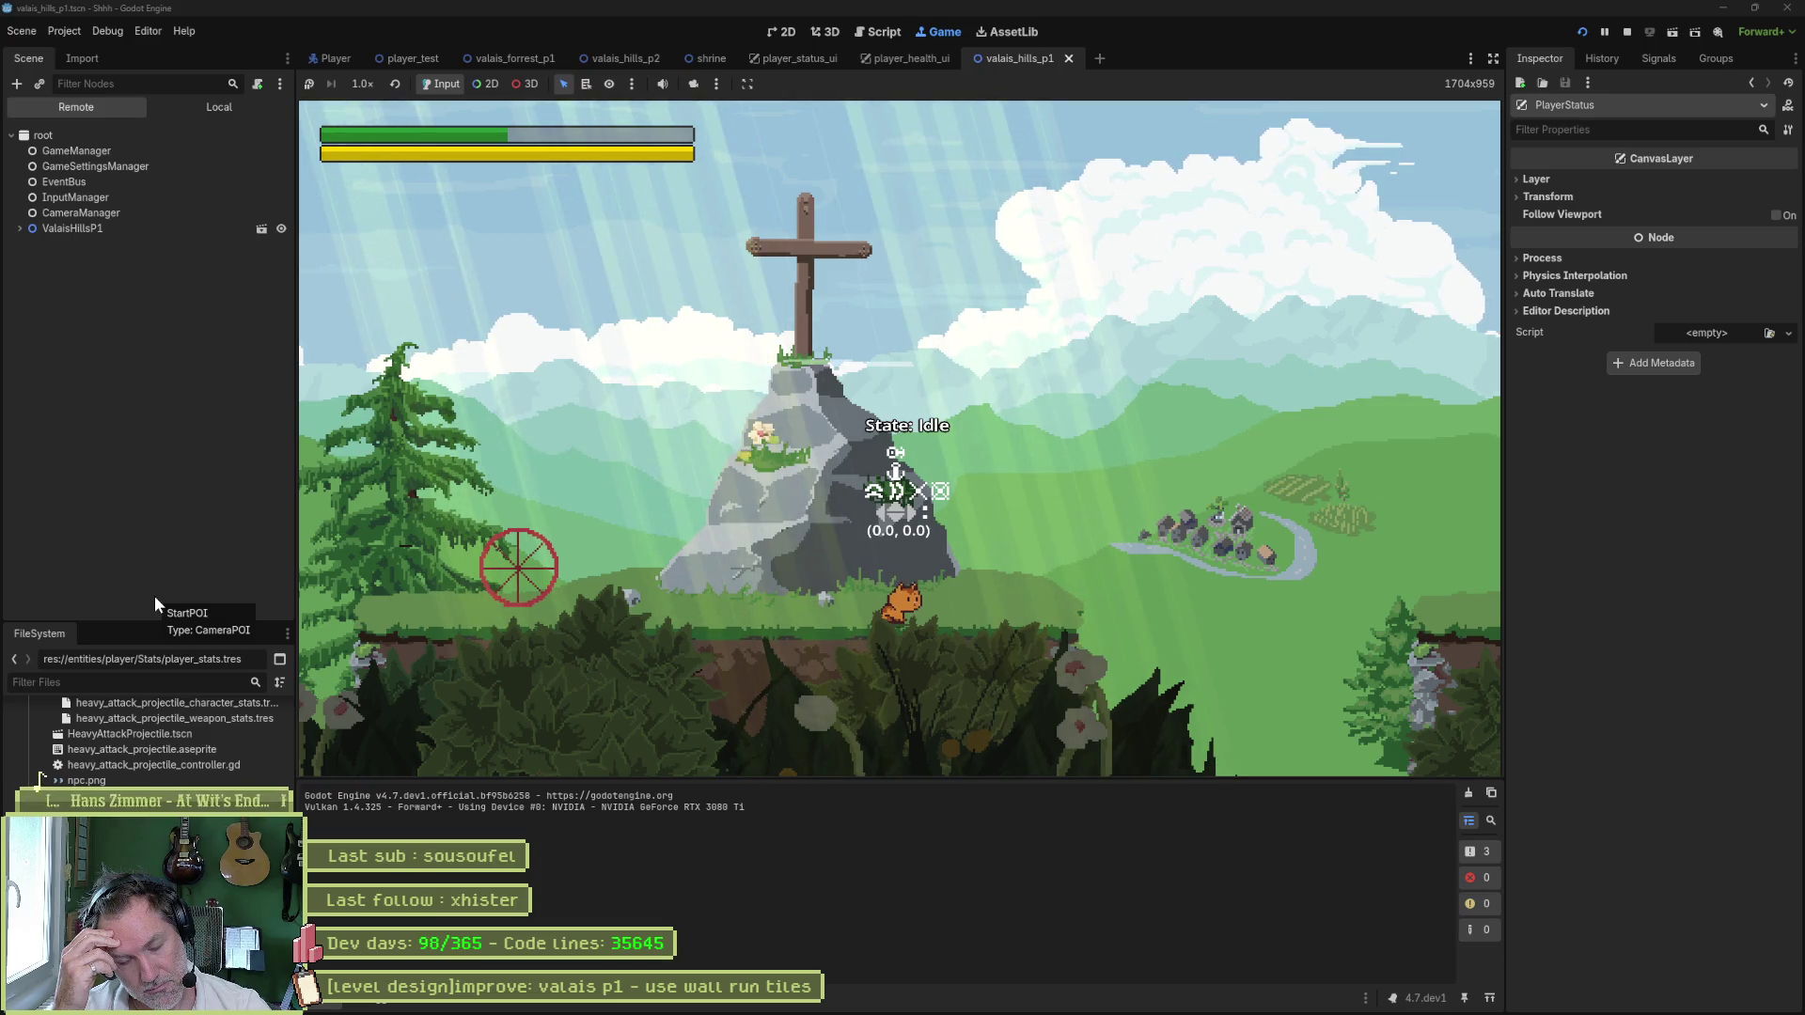
- Stop the valais_hills_p1 test run and switch to the Asana board
key("F8")
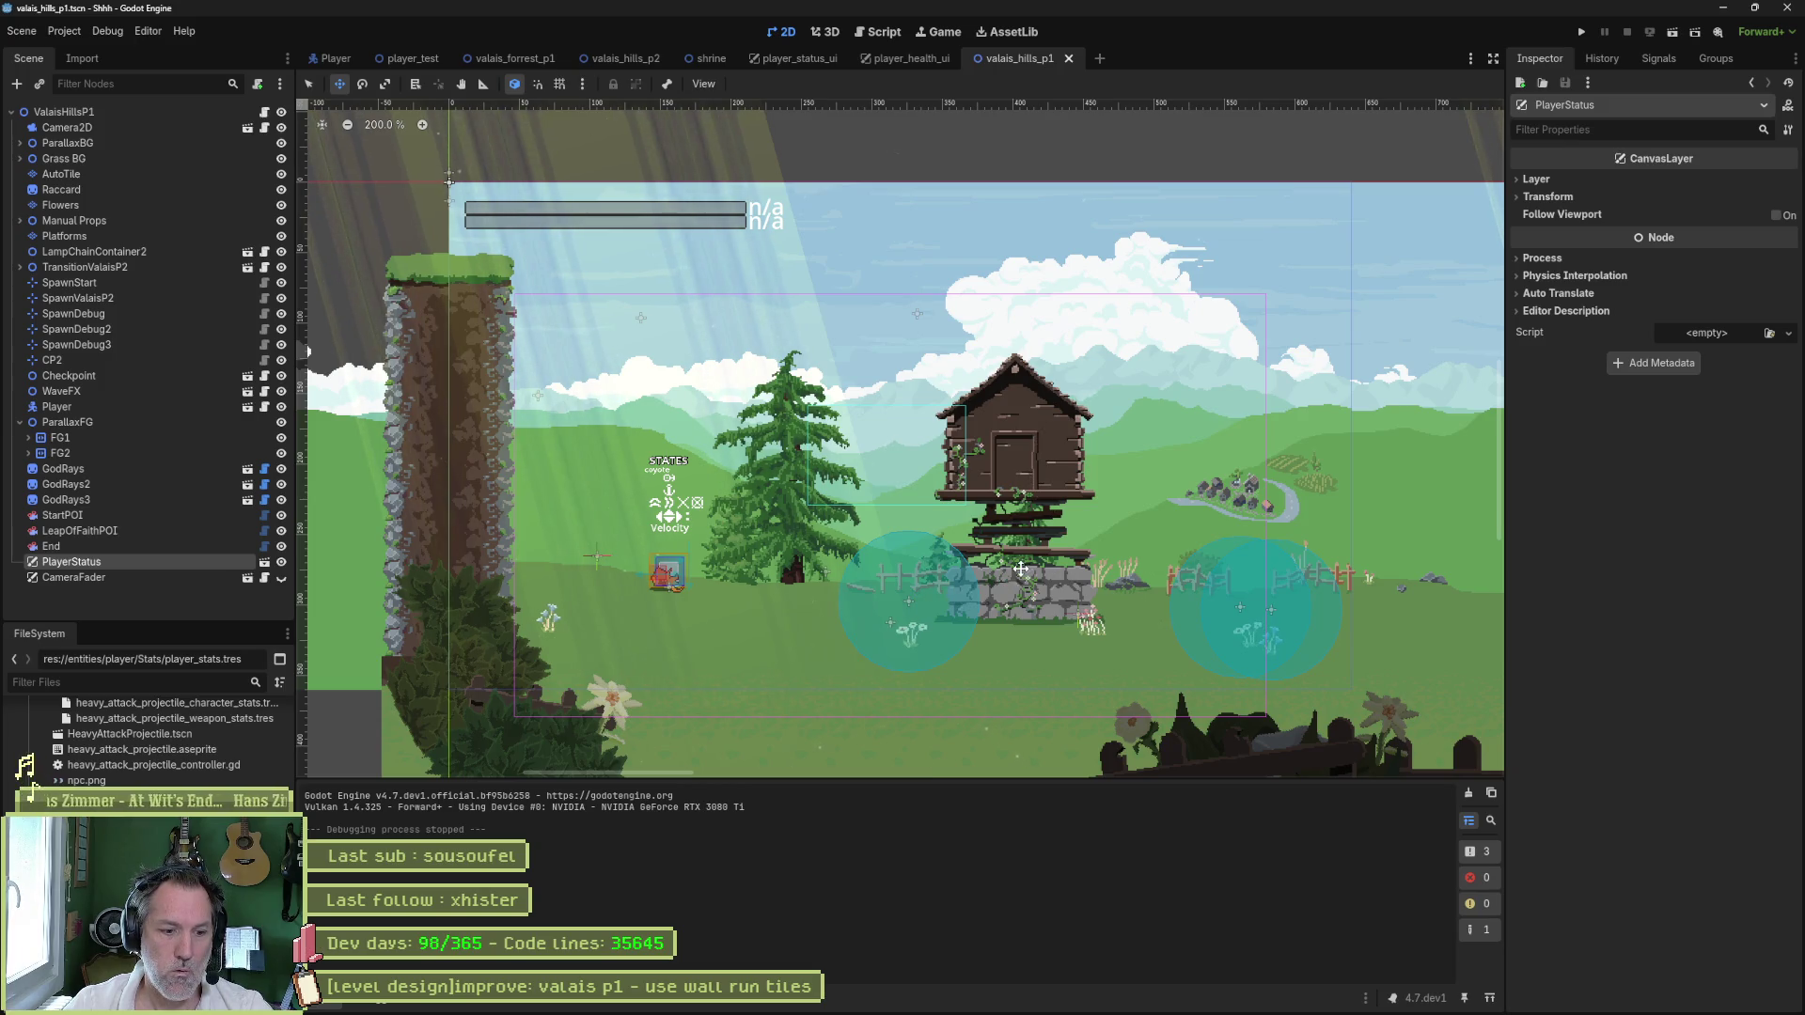
left_click(1073, 1001)
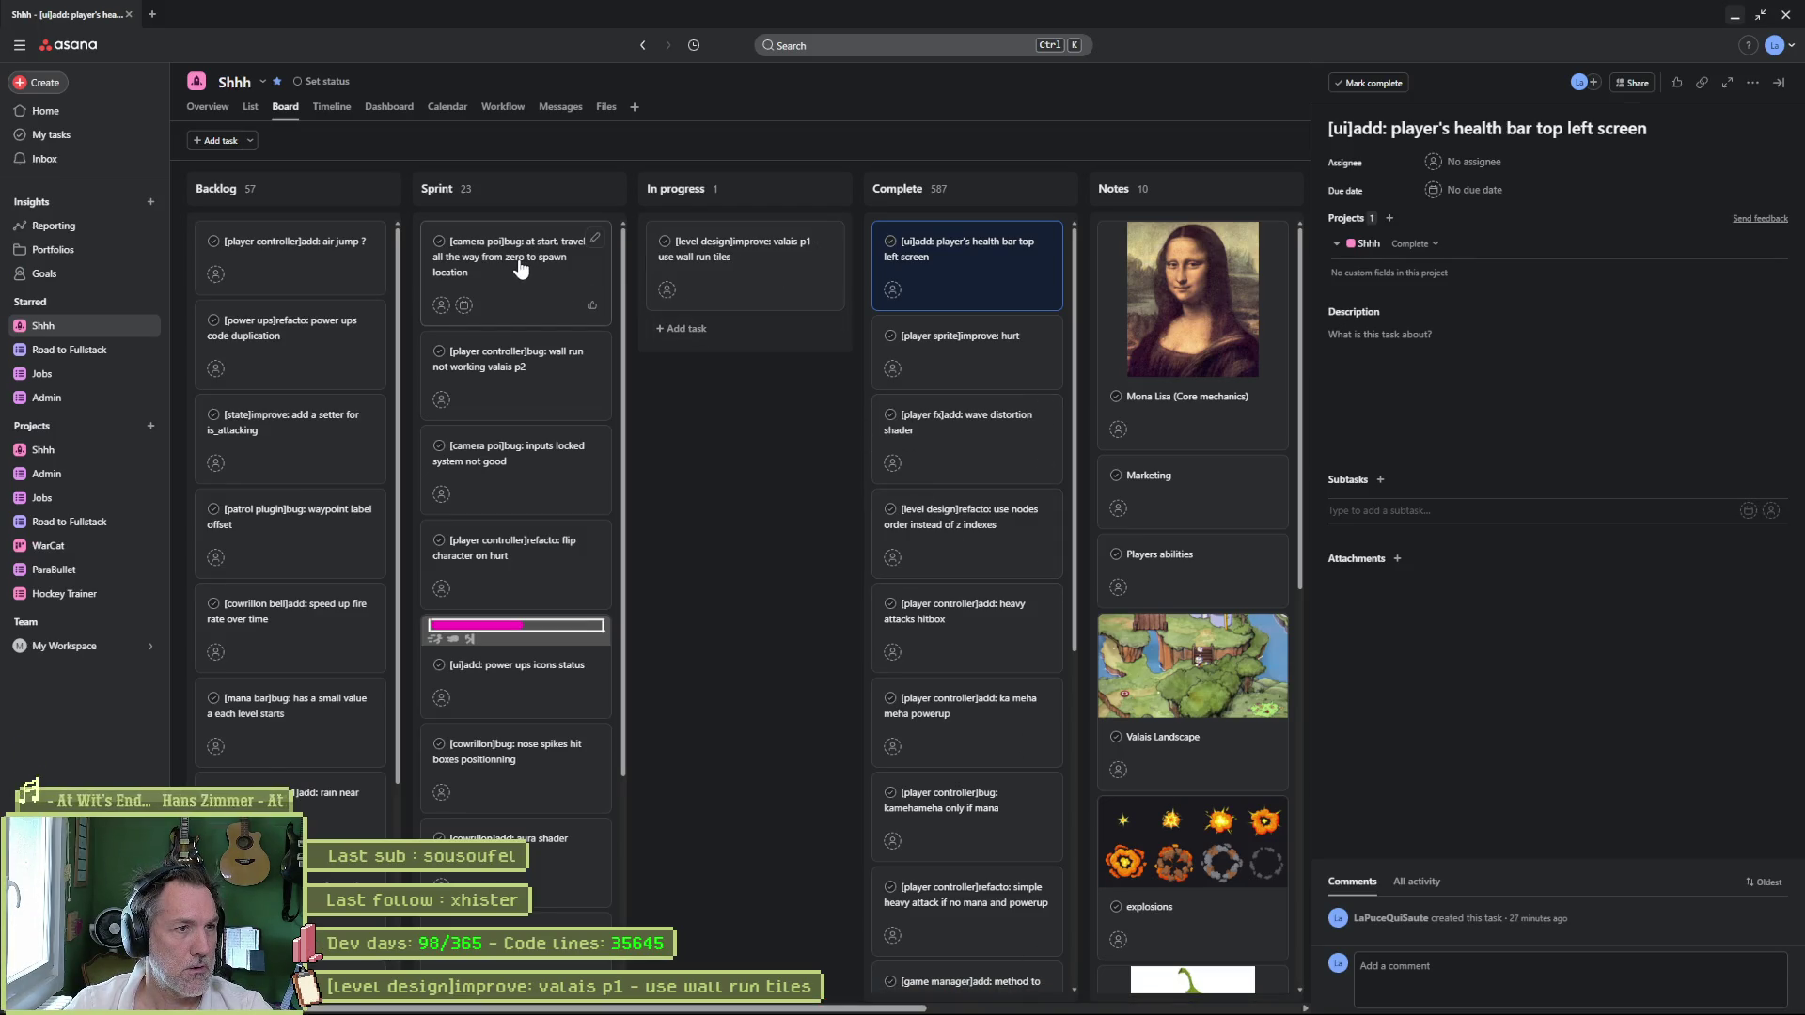
- Move the camera poi spawn-travel bug task into In progress, then minimize Asana
left_click_drag(520, 269, 781, 277)
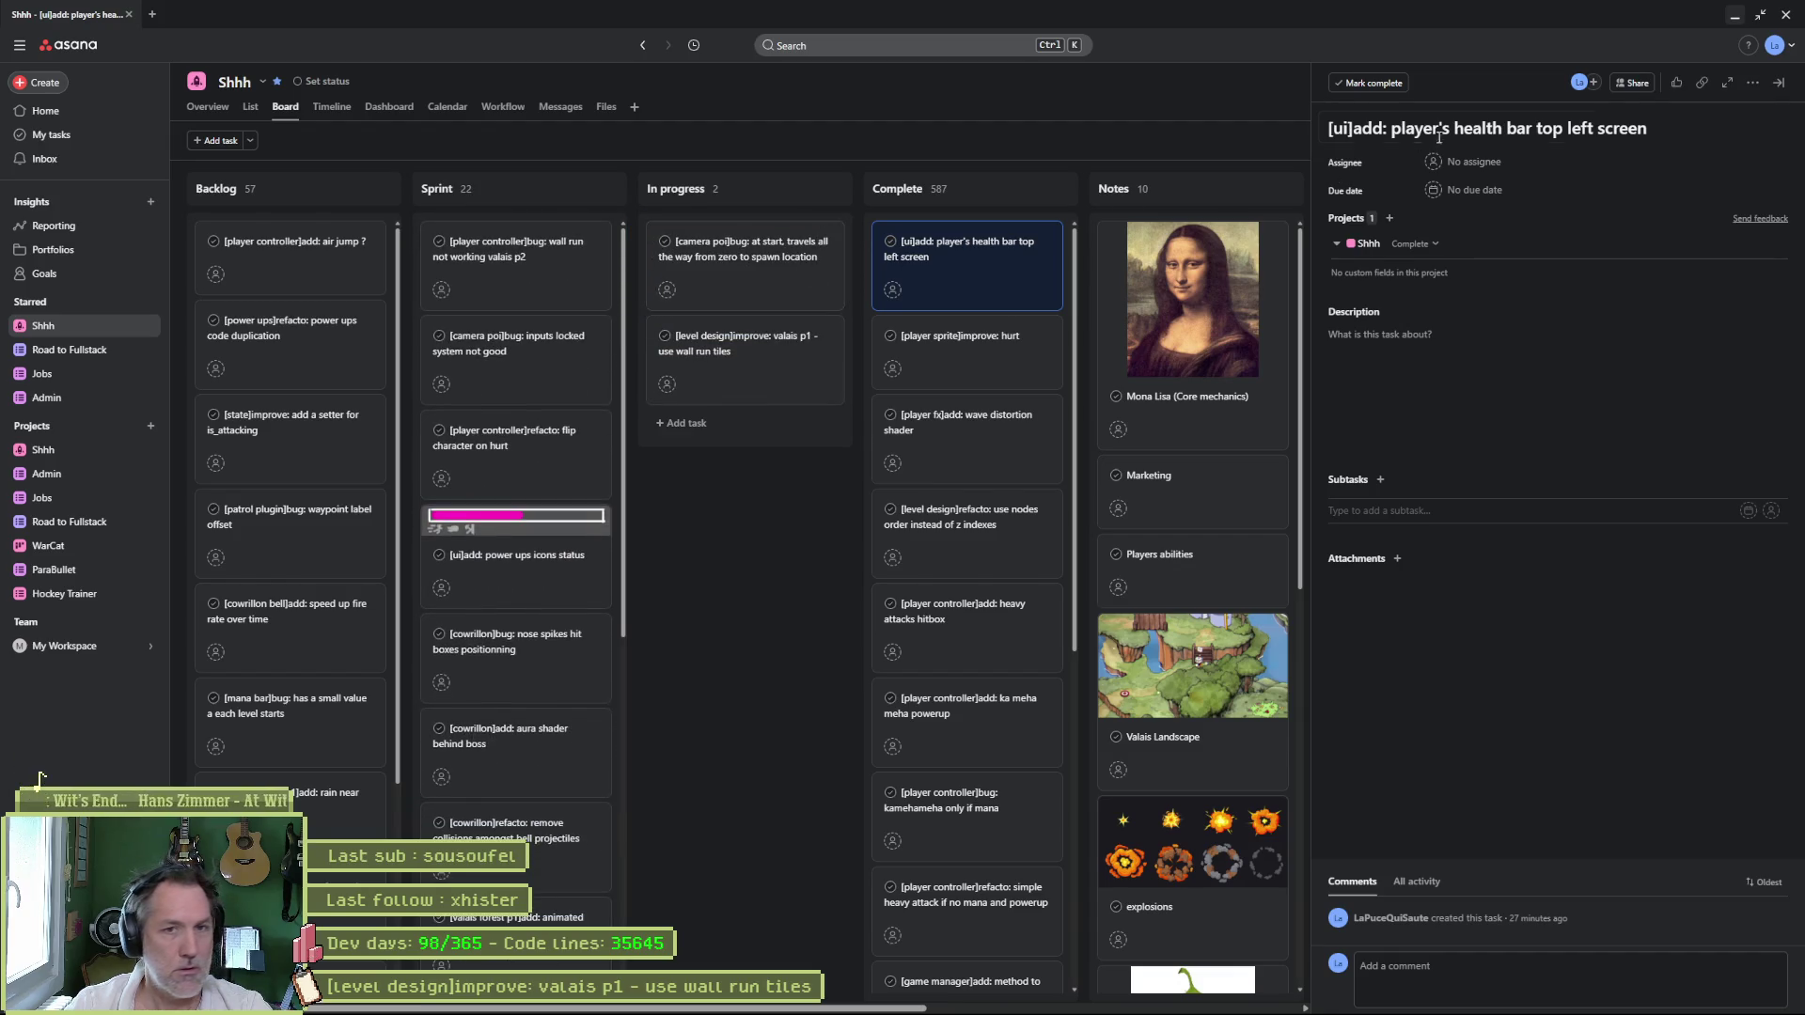
left_click(1735, 16)
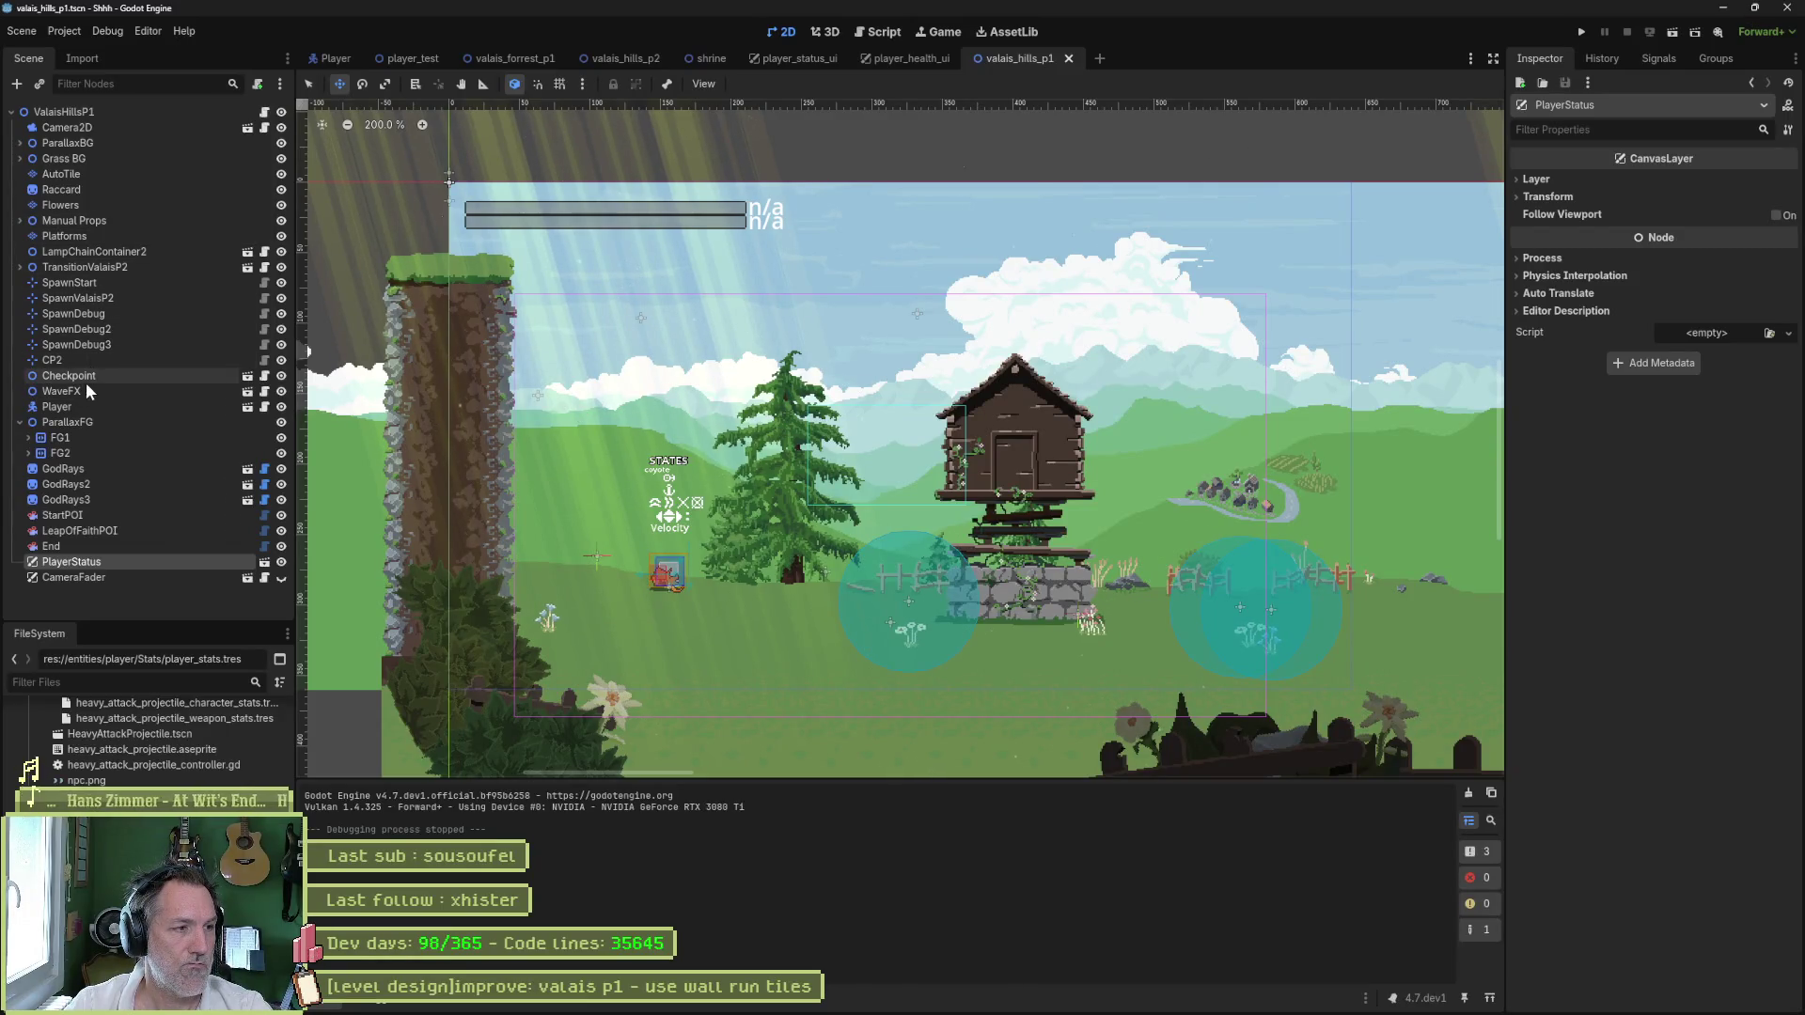
- Turn off Show Debuggers on the Player node and save the scene
left_click(87, 407)
scroll(1639, 601, "down", 5)
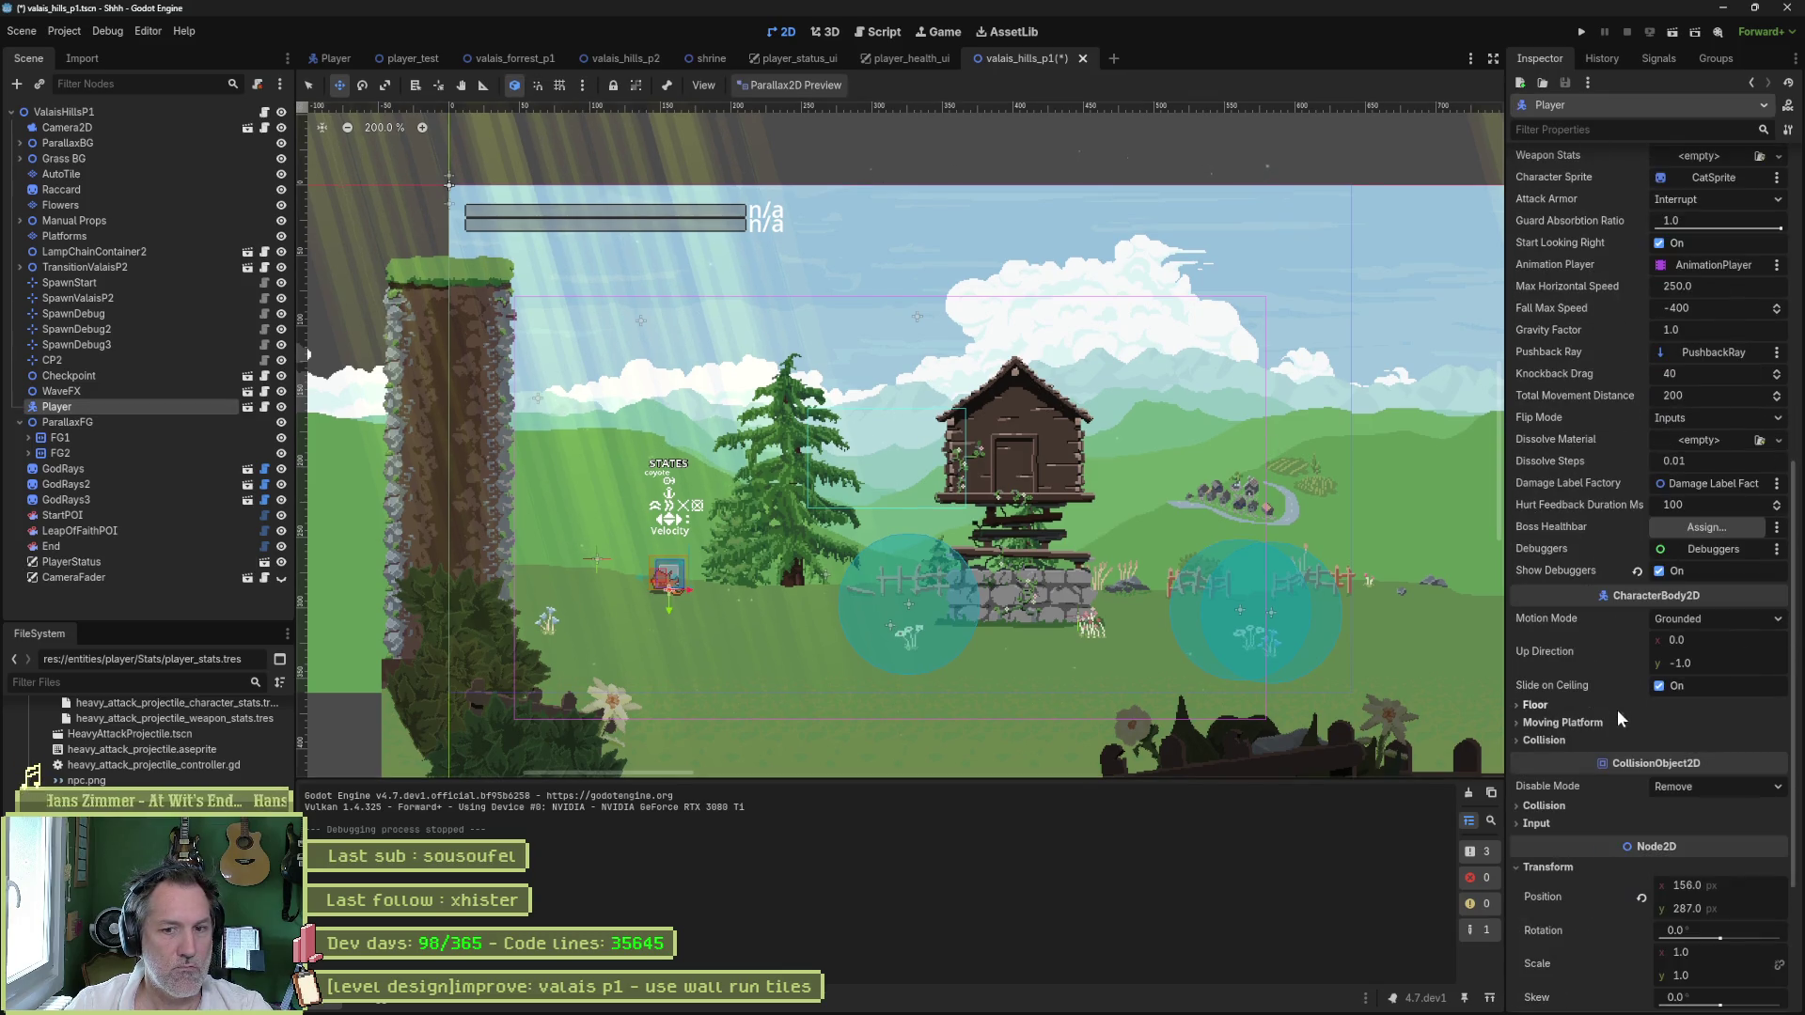
left_click(1659, 571)
key("ctrl+s")
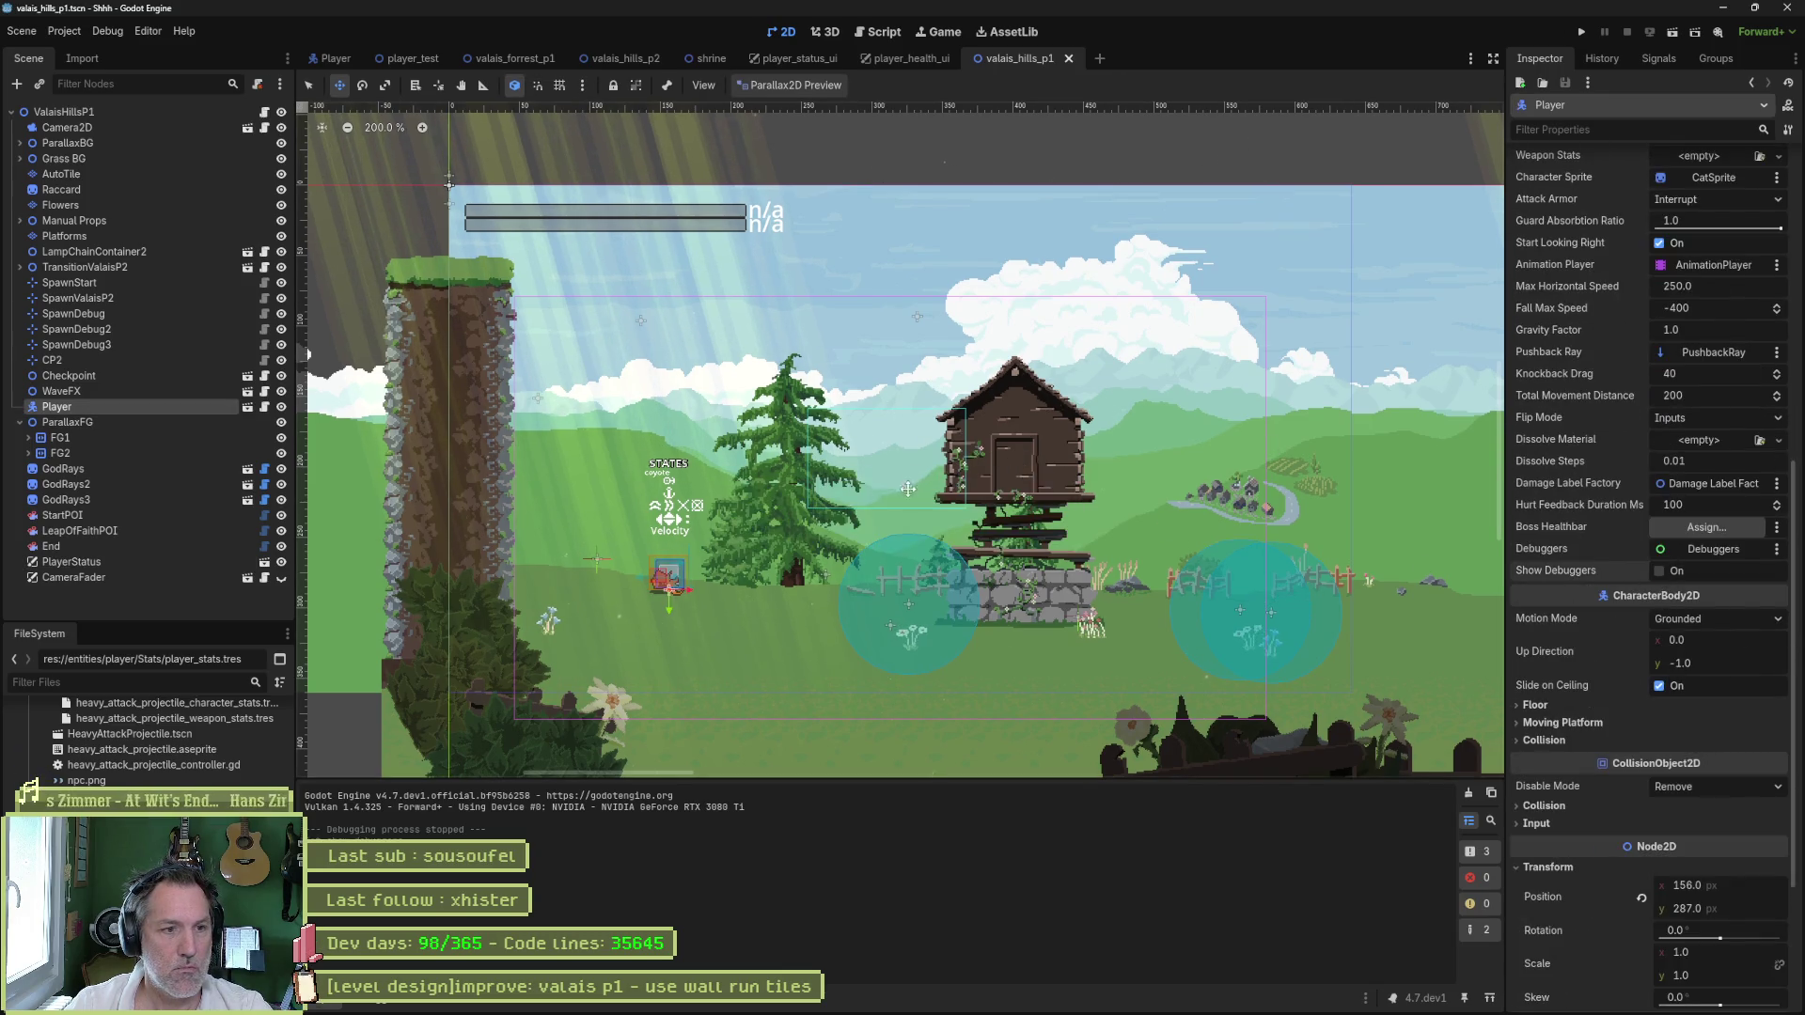
scroll(853, 506, "up", 2)
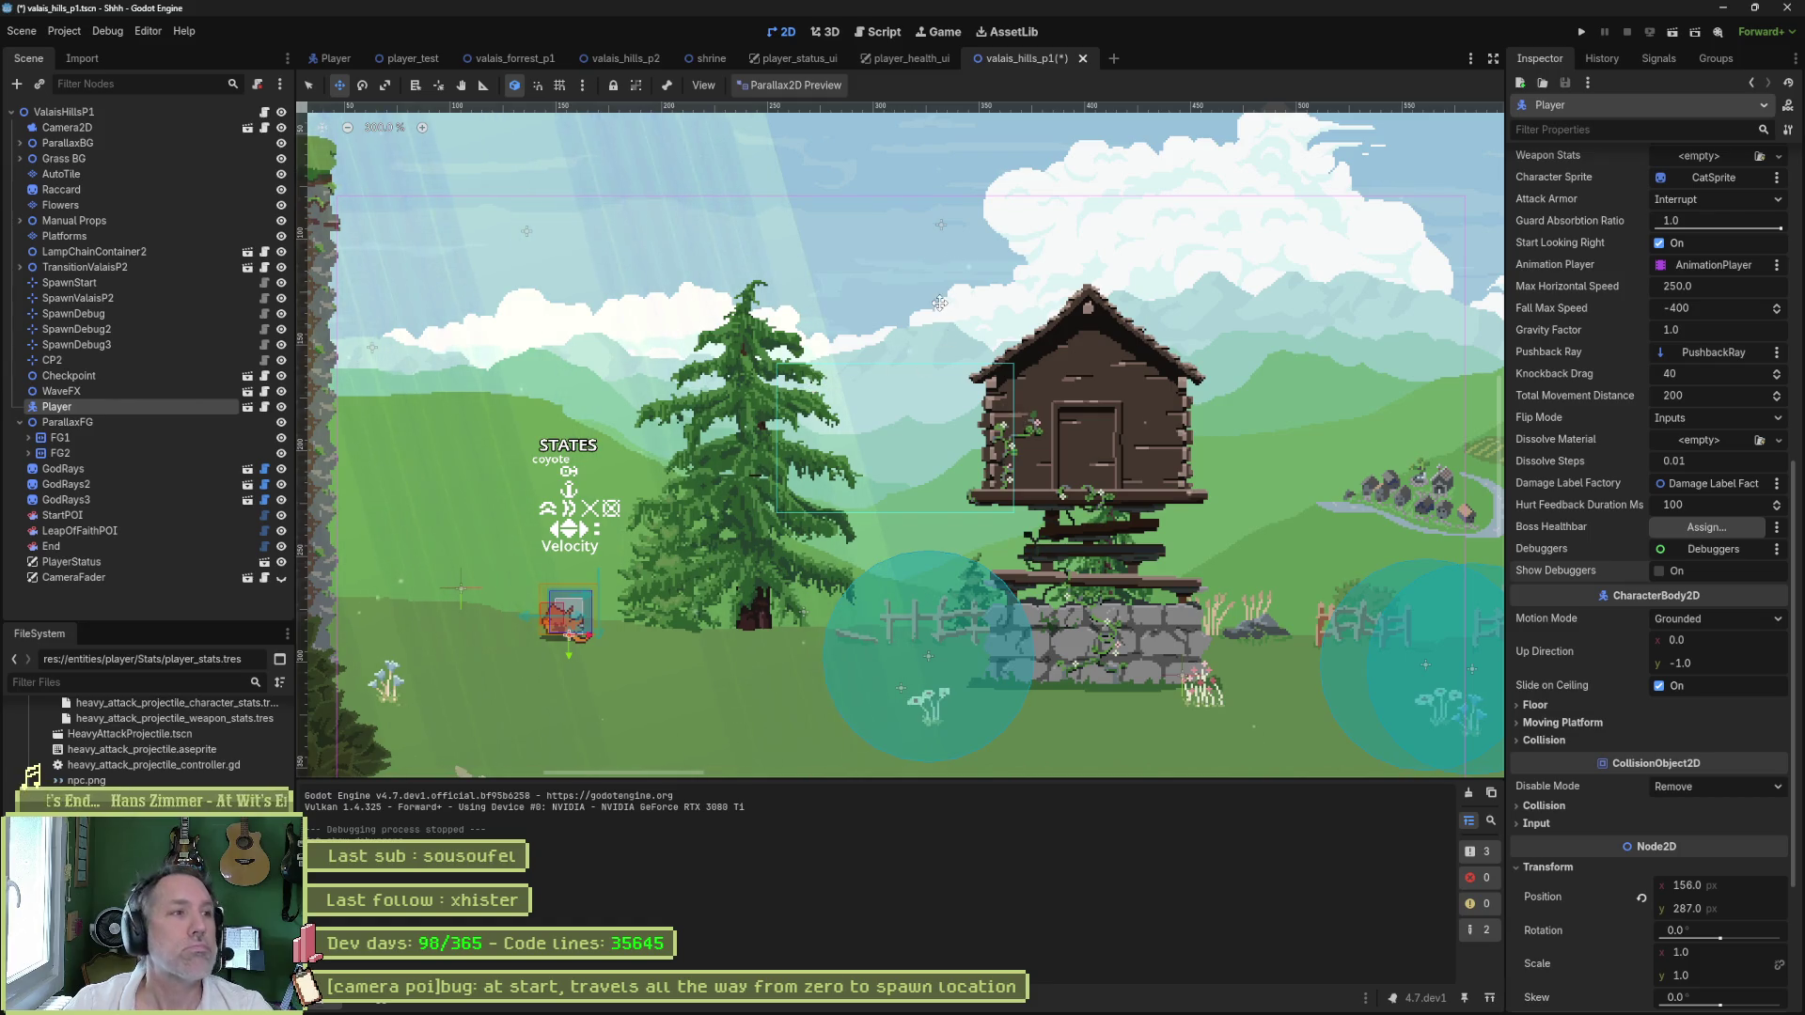
- Close every scene tab except Player and valais_hills_p1, including valais_hills_p2, valais_forrest_p1 and player_test, then save
middle_click(707, 55)
middle_click(707, 54)
middle_click(707, 55)
middle_click(624, 58)
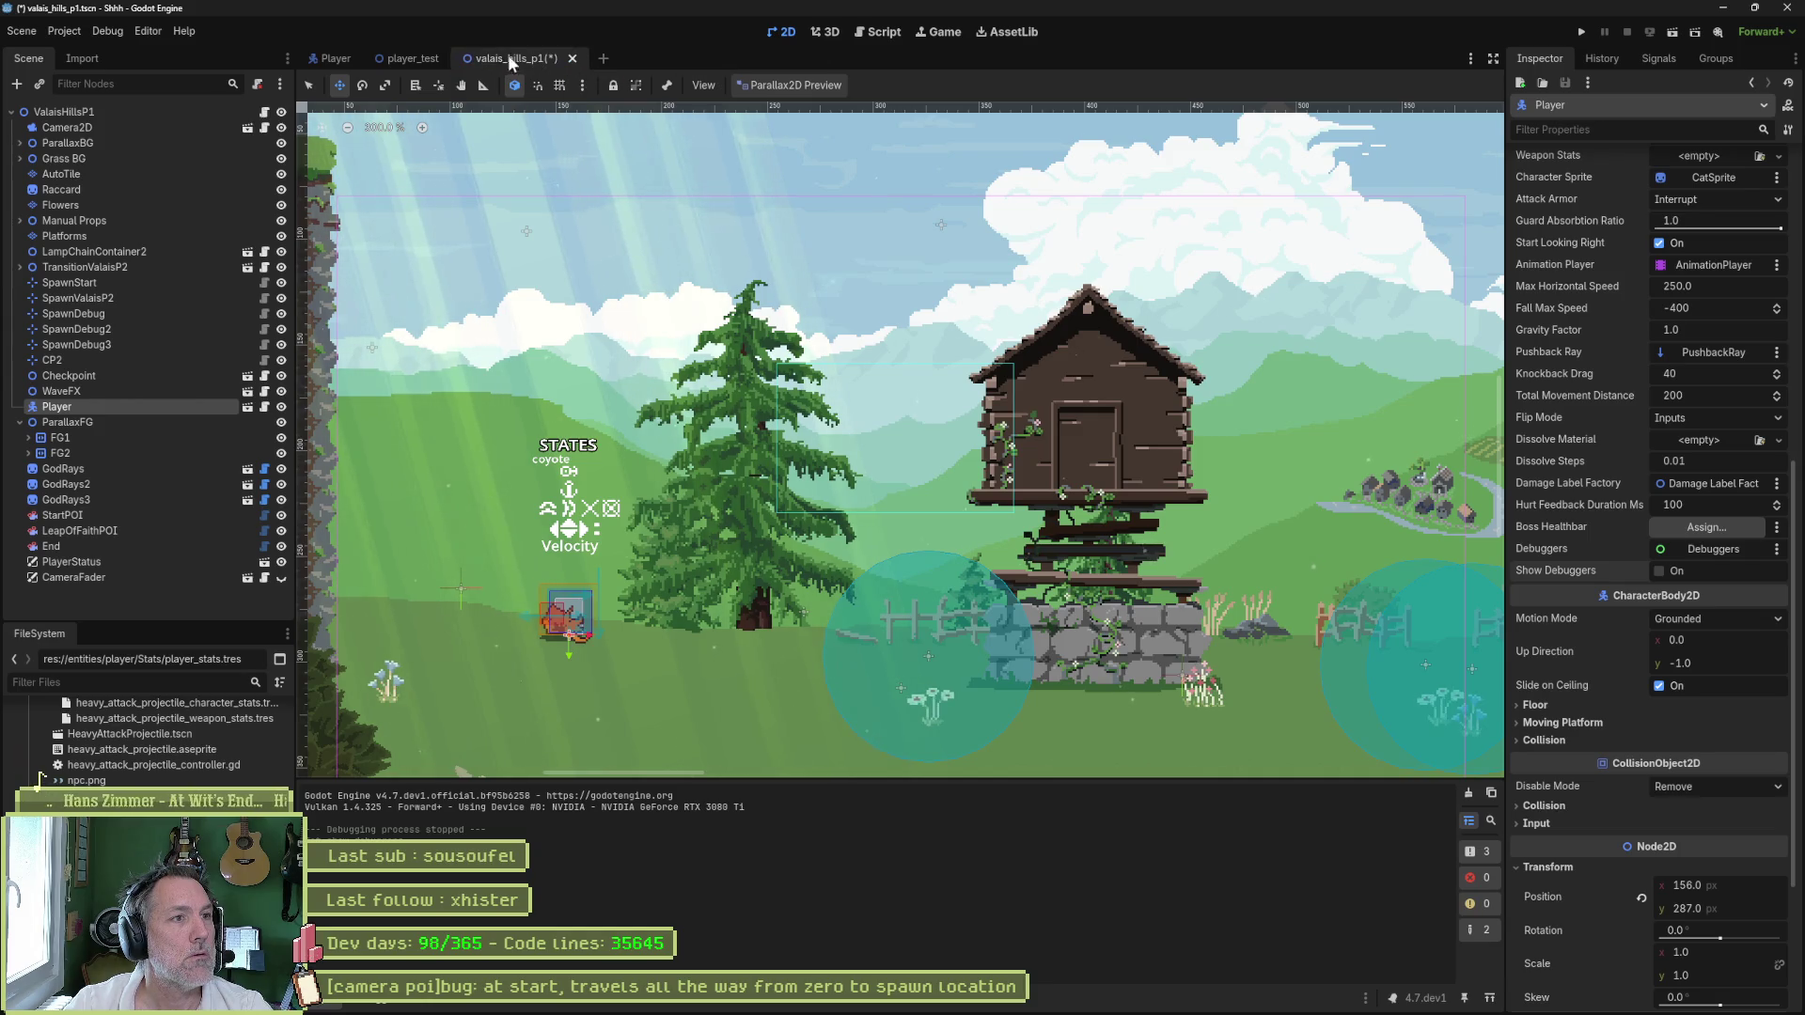
middle_click(508, 57)
middle_click(423, 59)
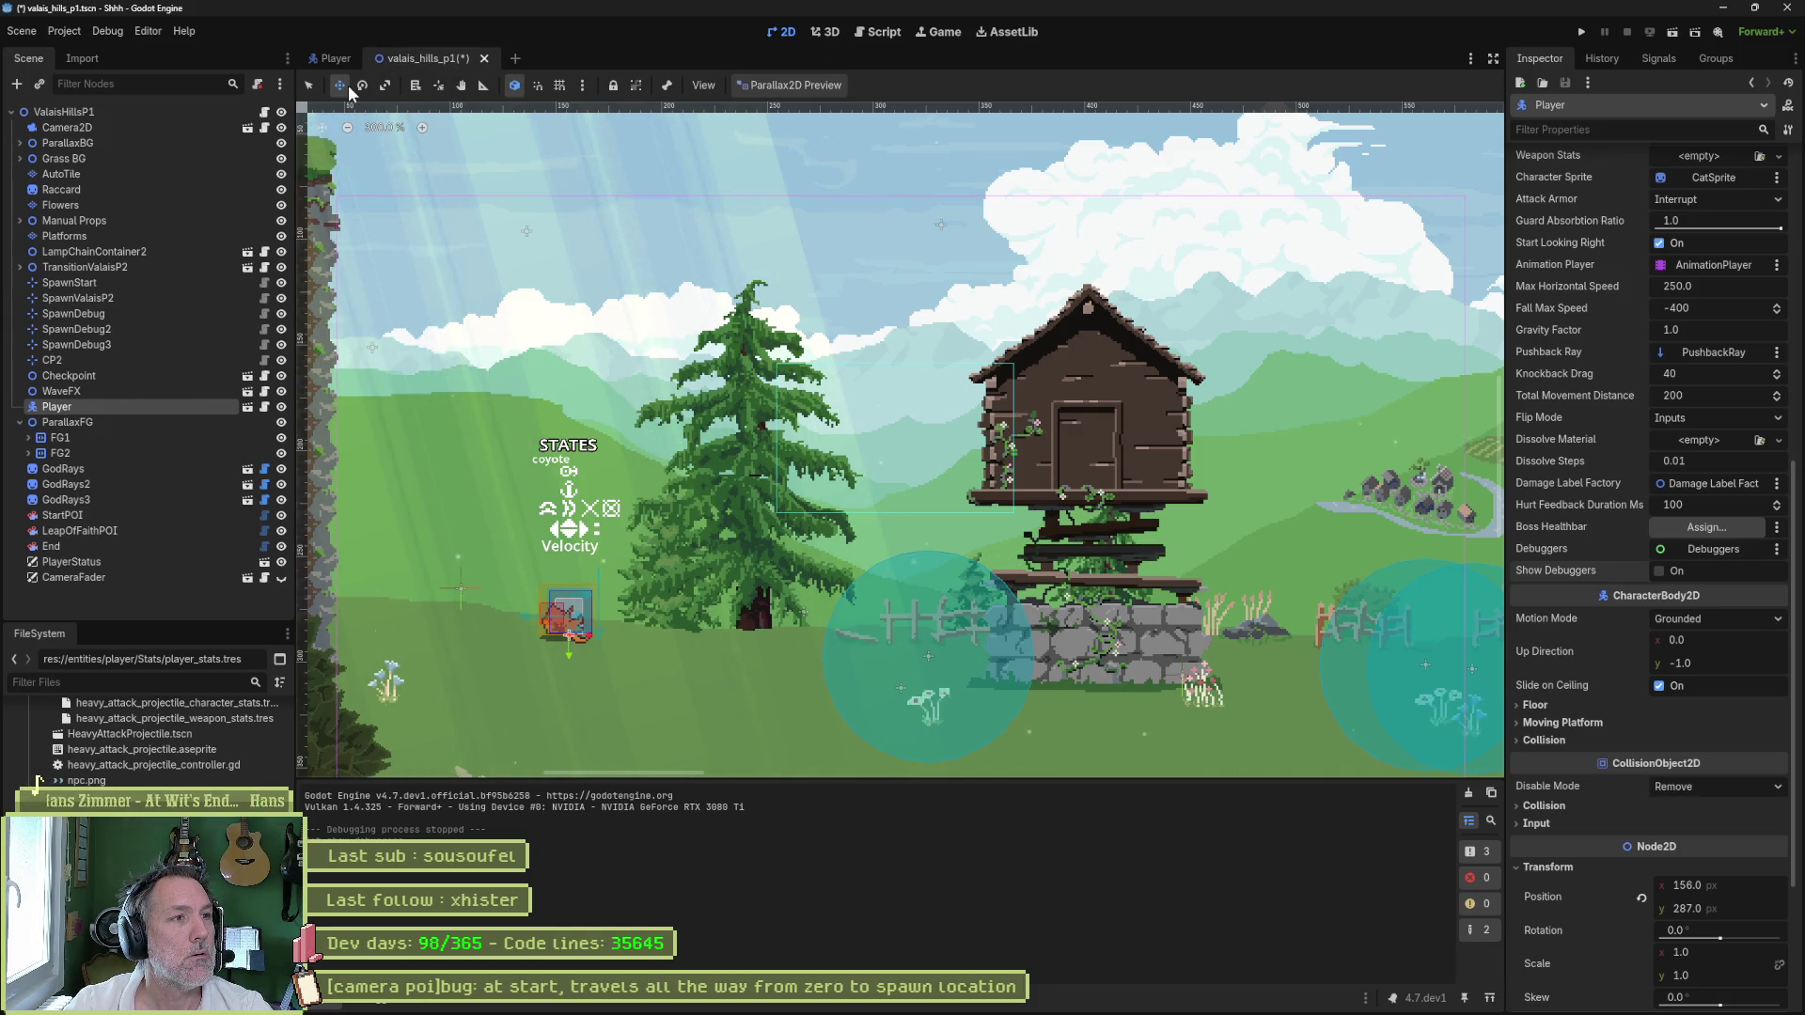
key("ctrl+s")
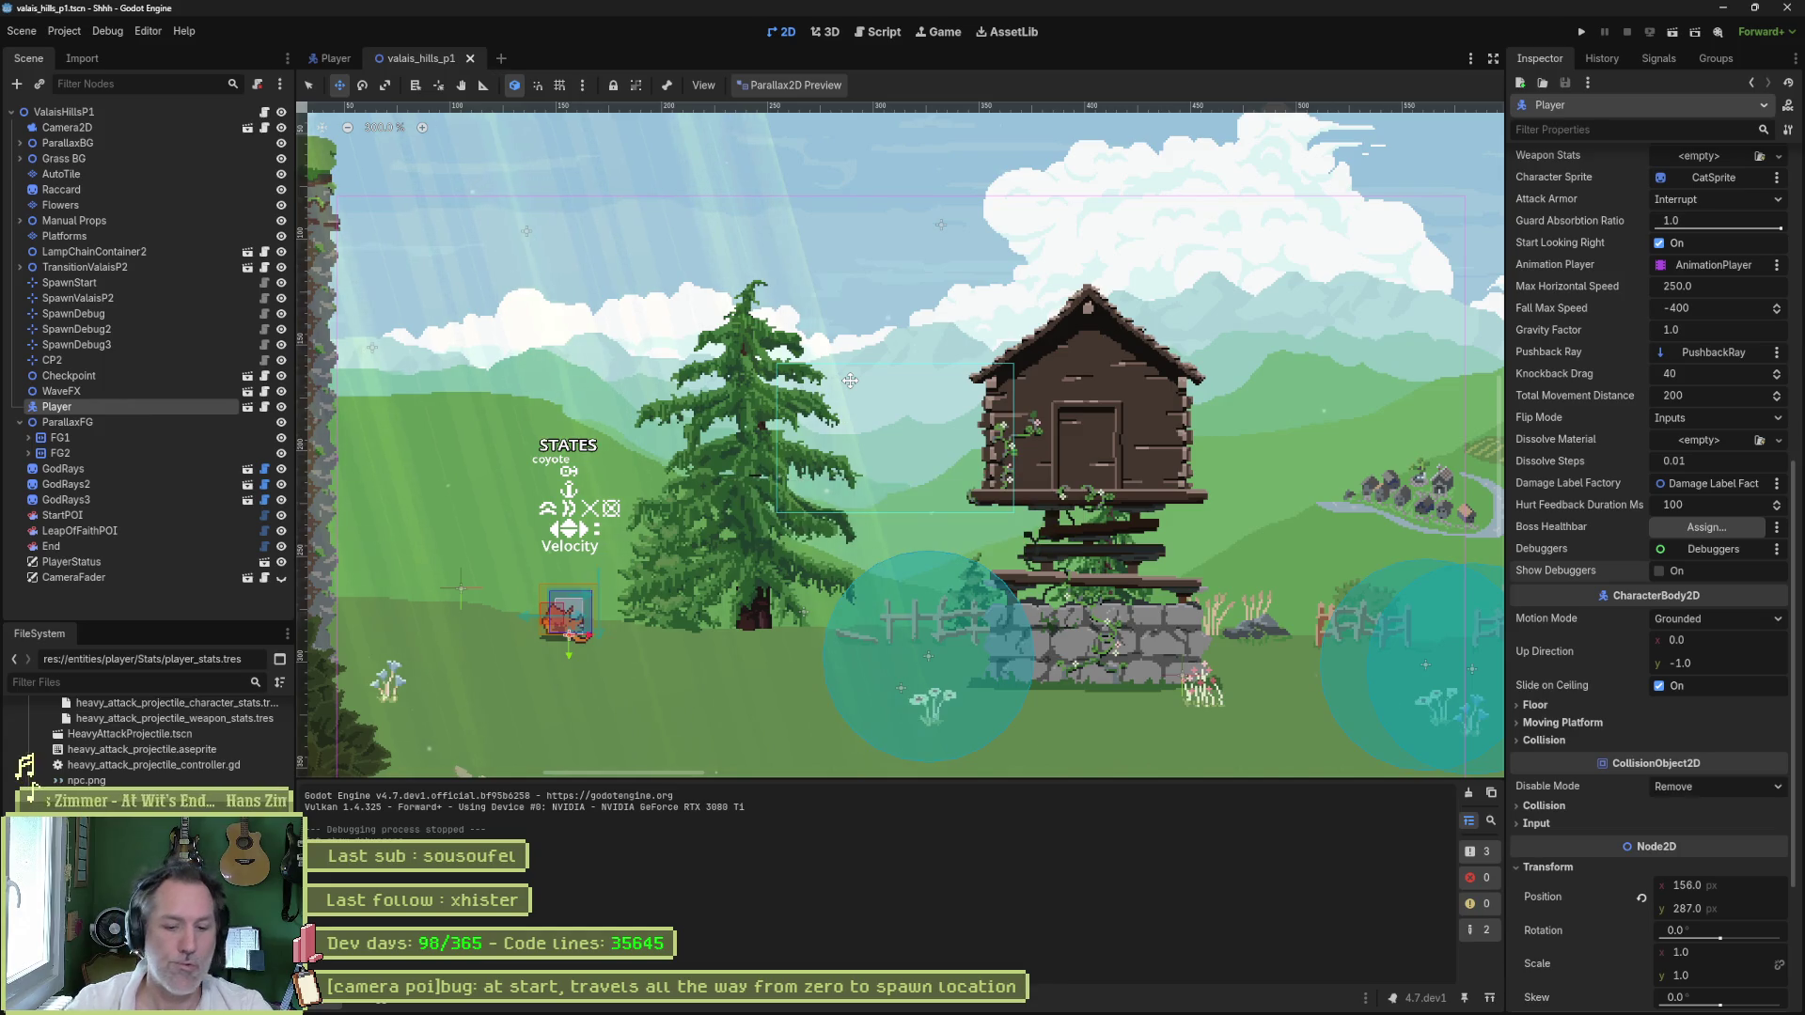
- Open camera.gd and delete the blank lines above '## Target to follow' and func _init
key("shift+alt+o")
type("ca")
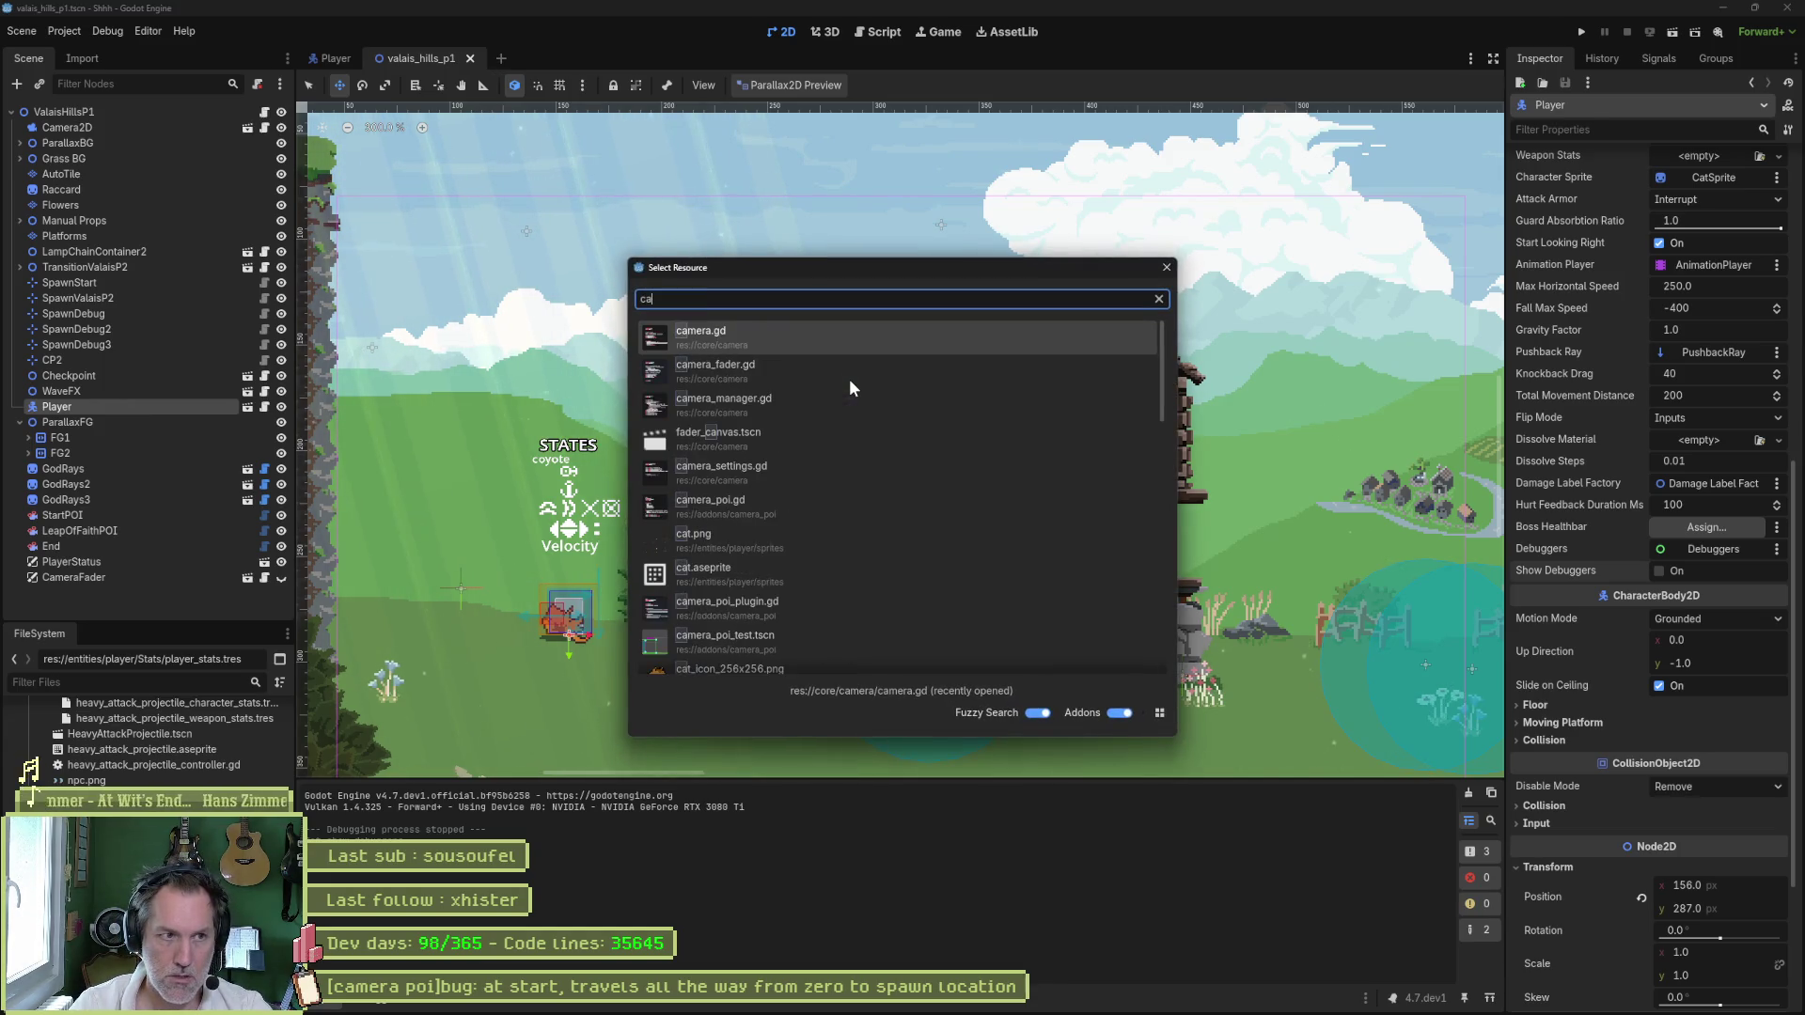
key("Return")
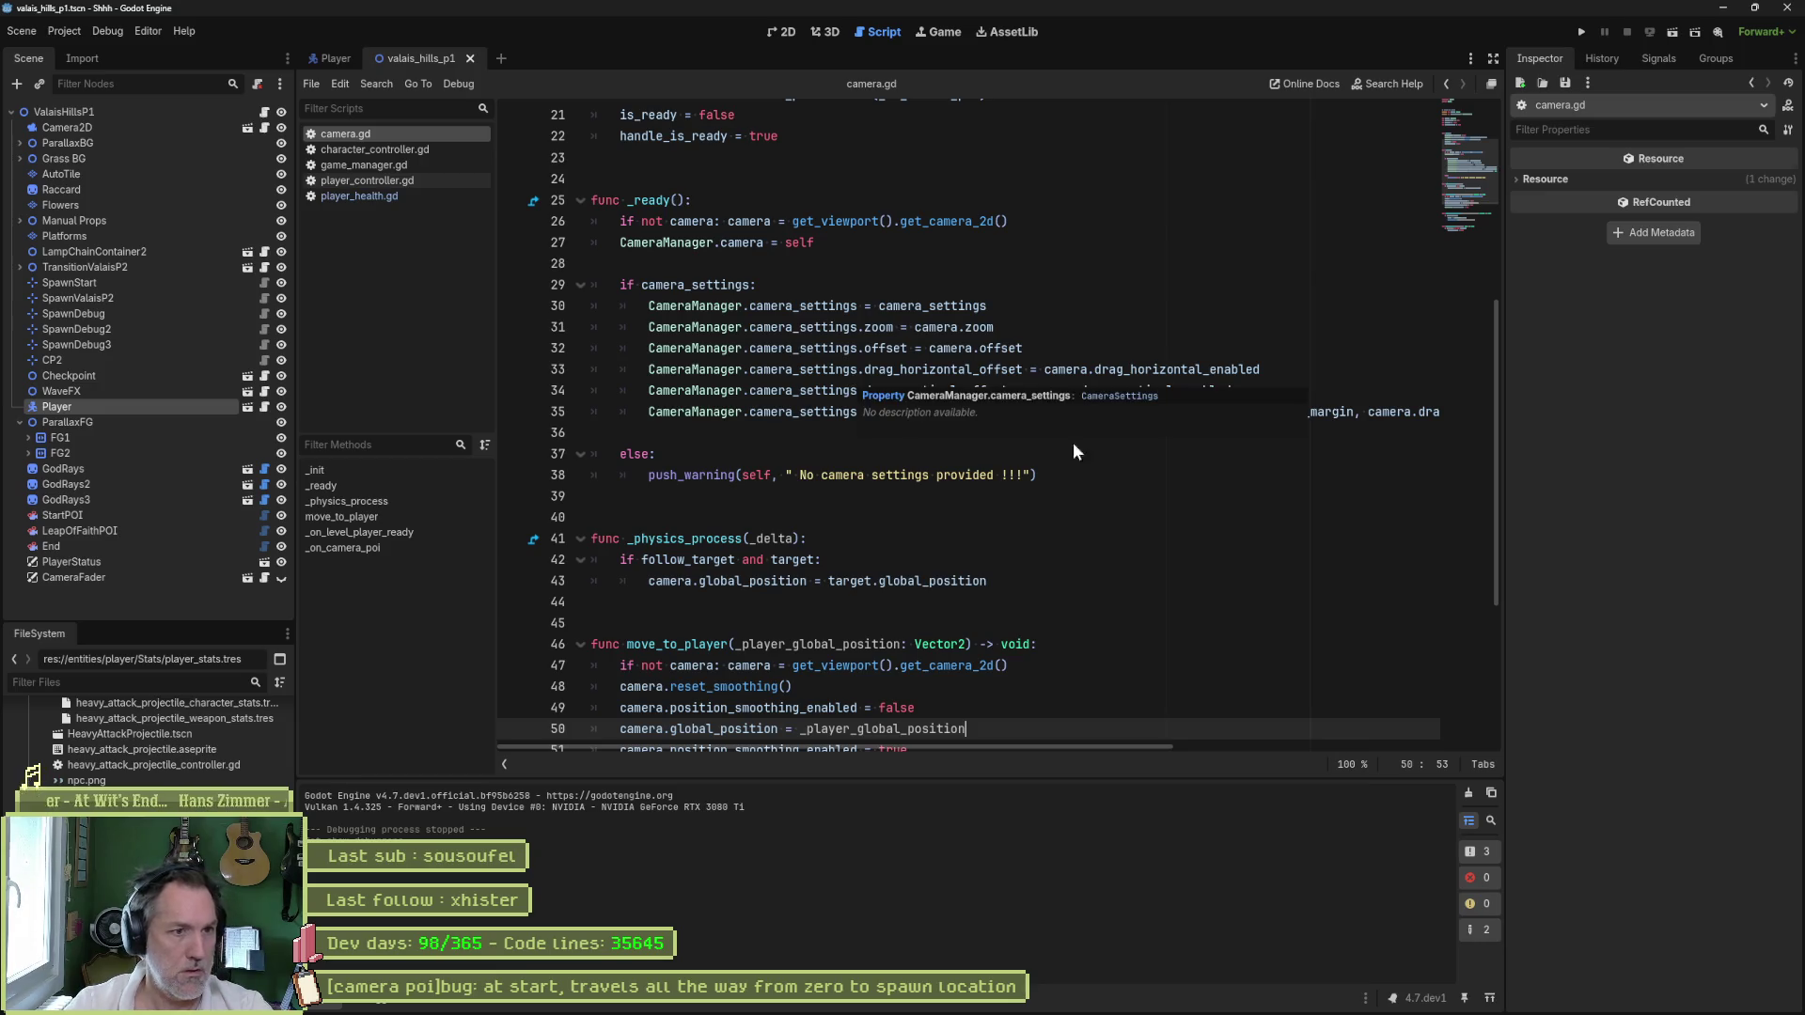
scroll(1053, 564, "up", 6)
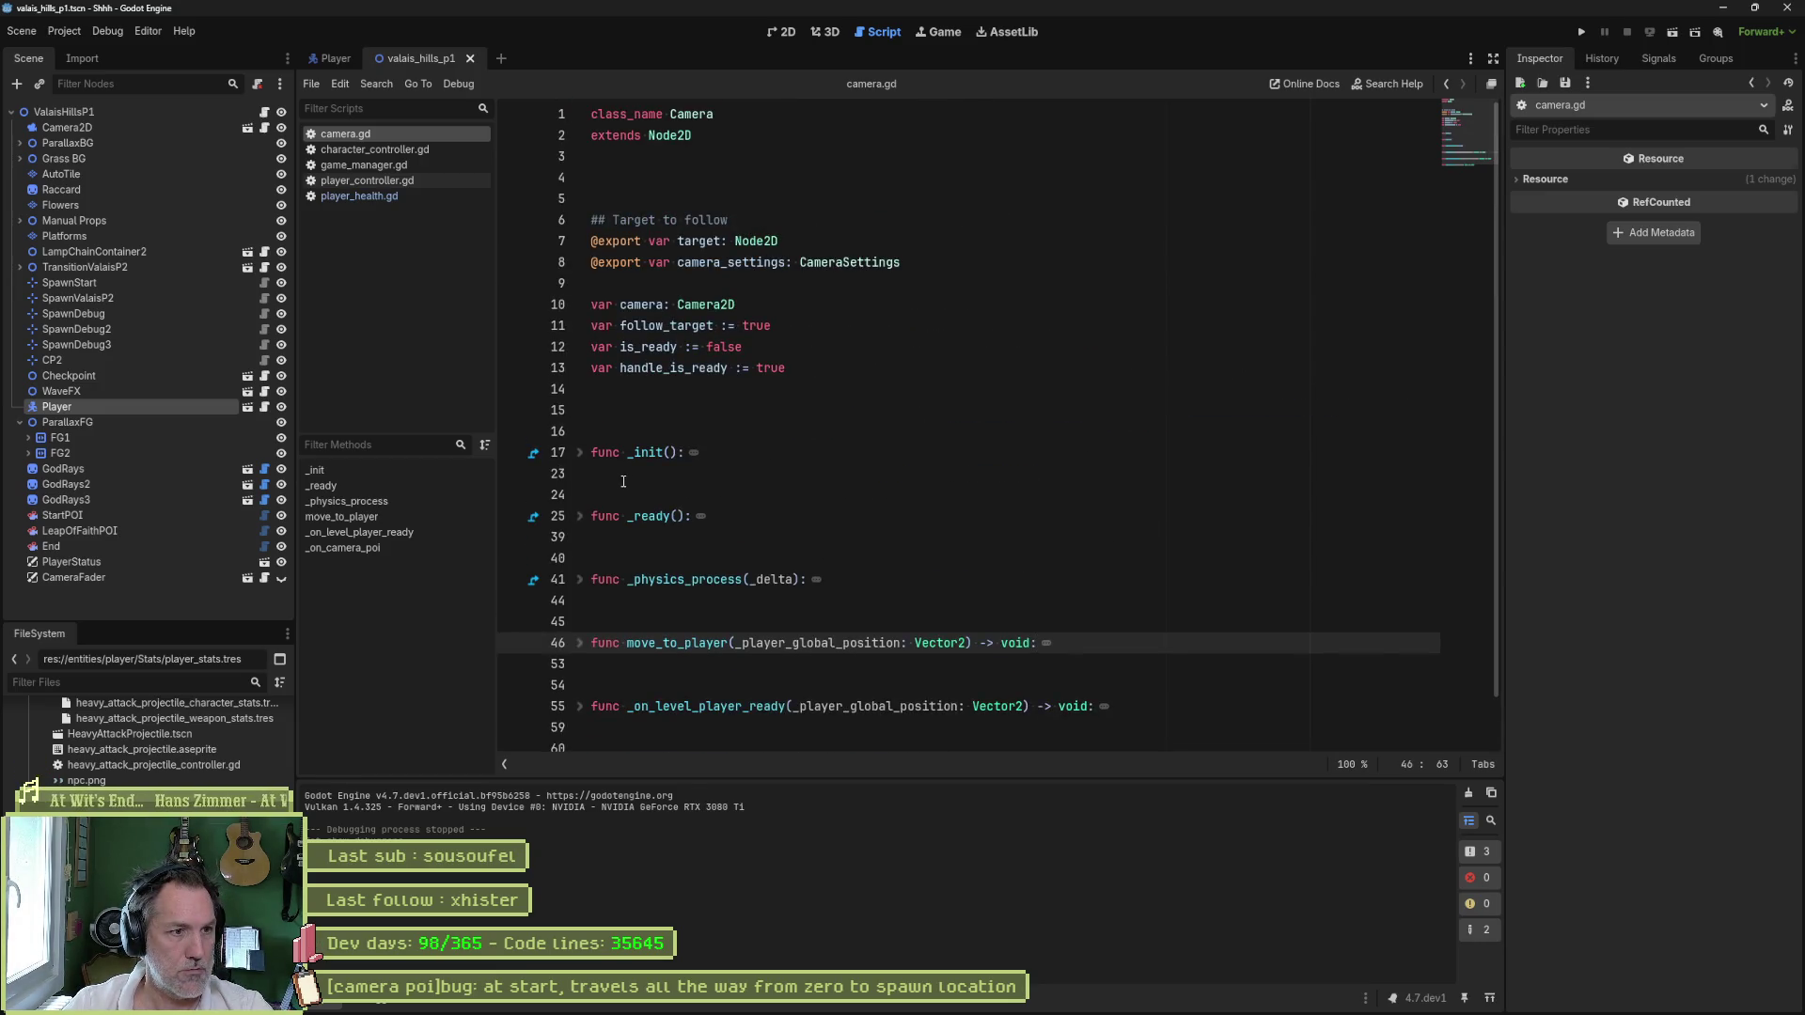
left_click(645, 410)
key("Delete")
left_click(645, 178)
key("Delete")
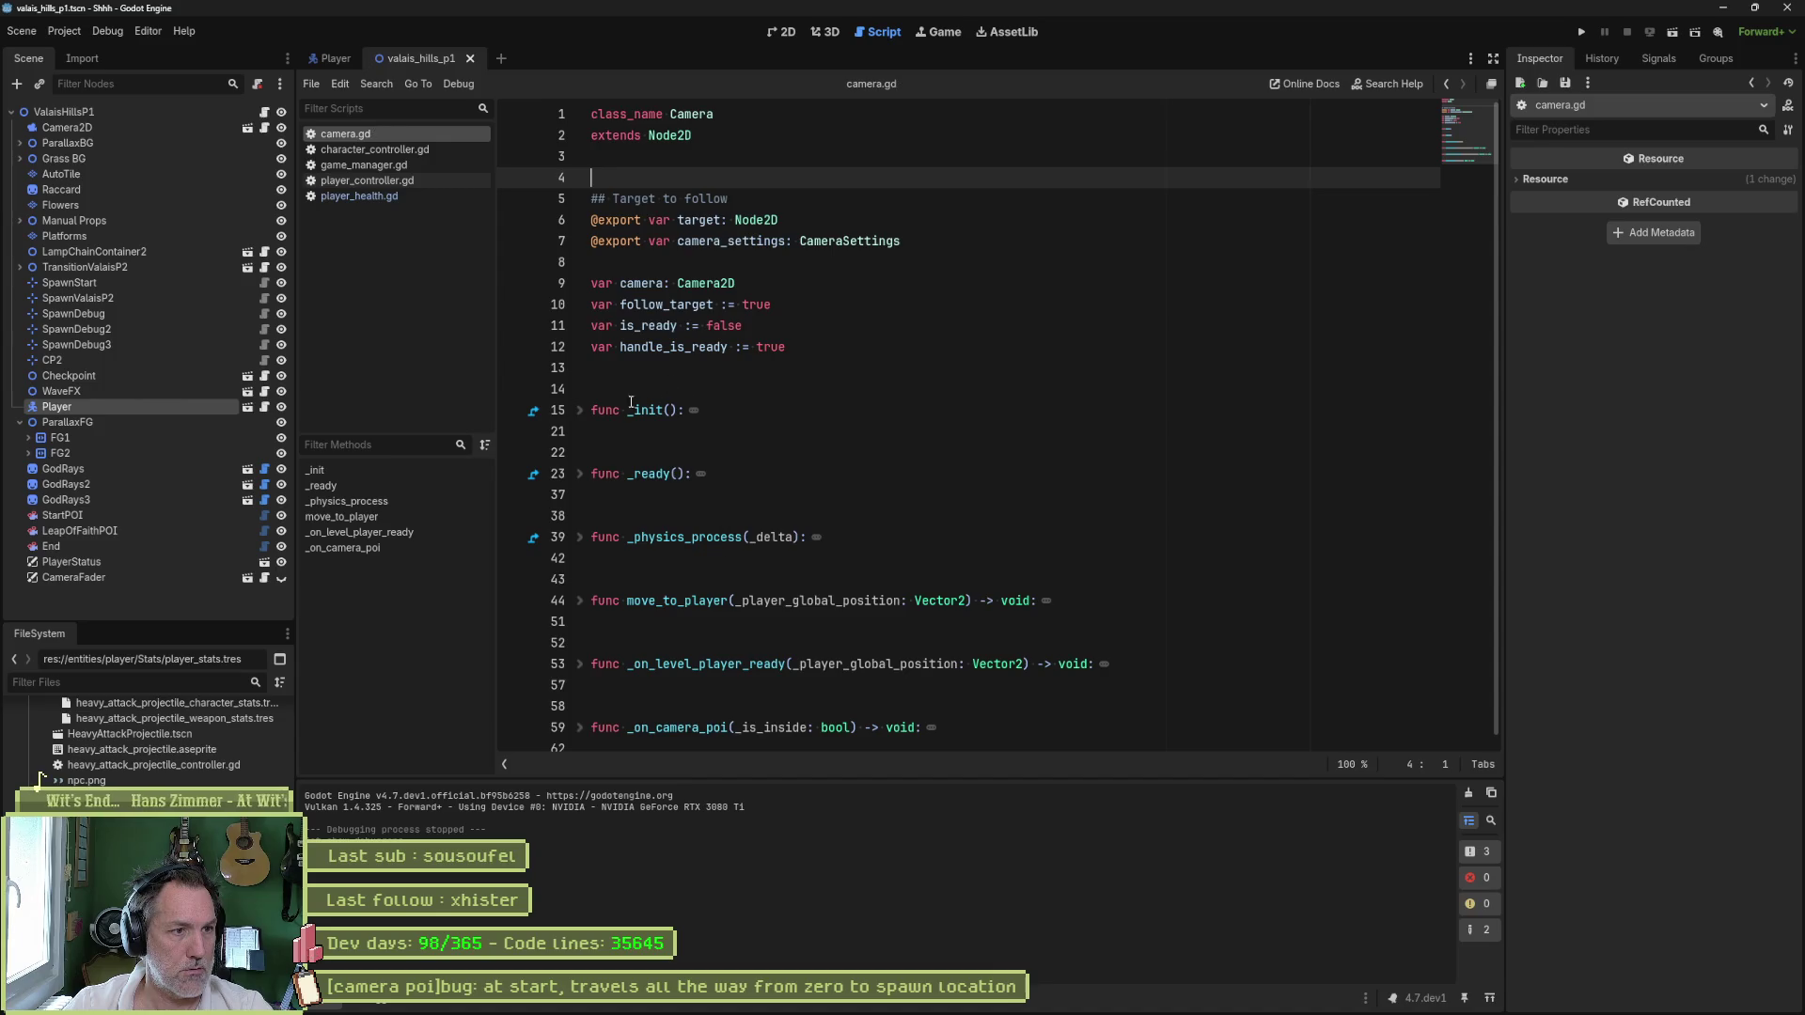
- Fold _init and unfold _ready to read its zoom, offset and drag setup
left_click(579, 411)
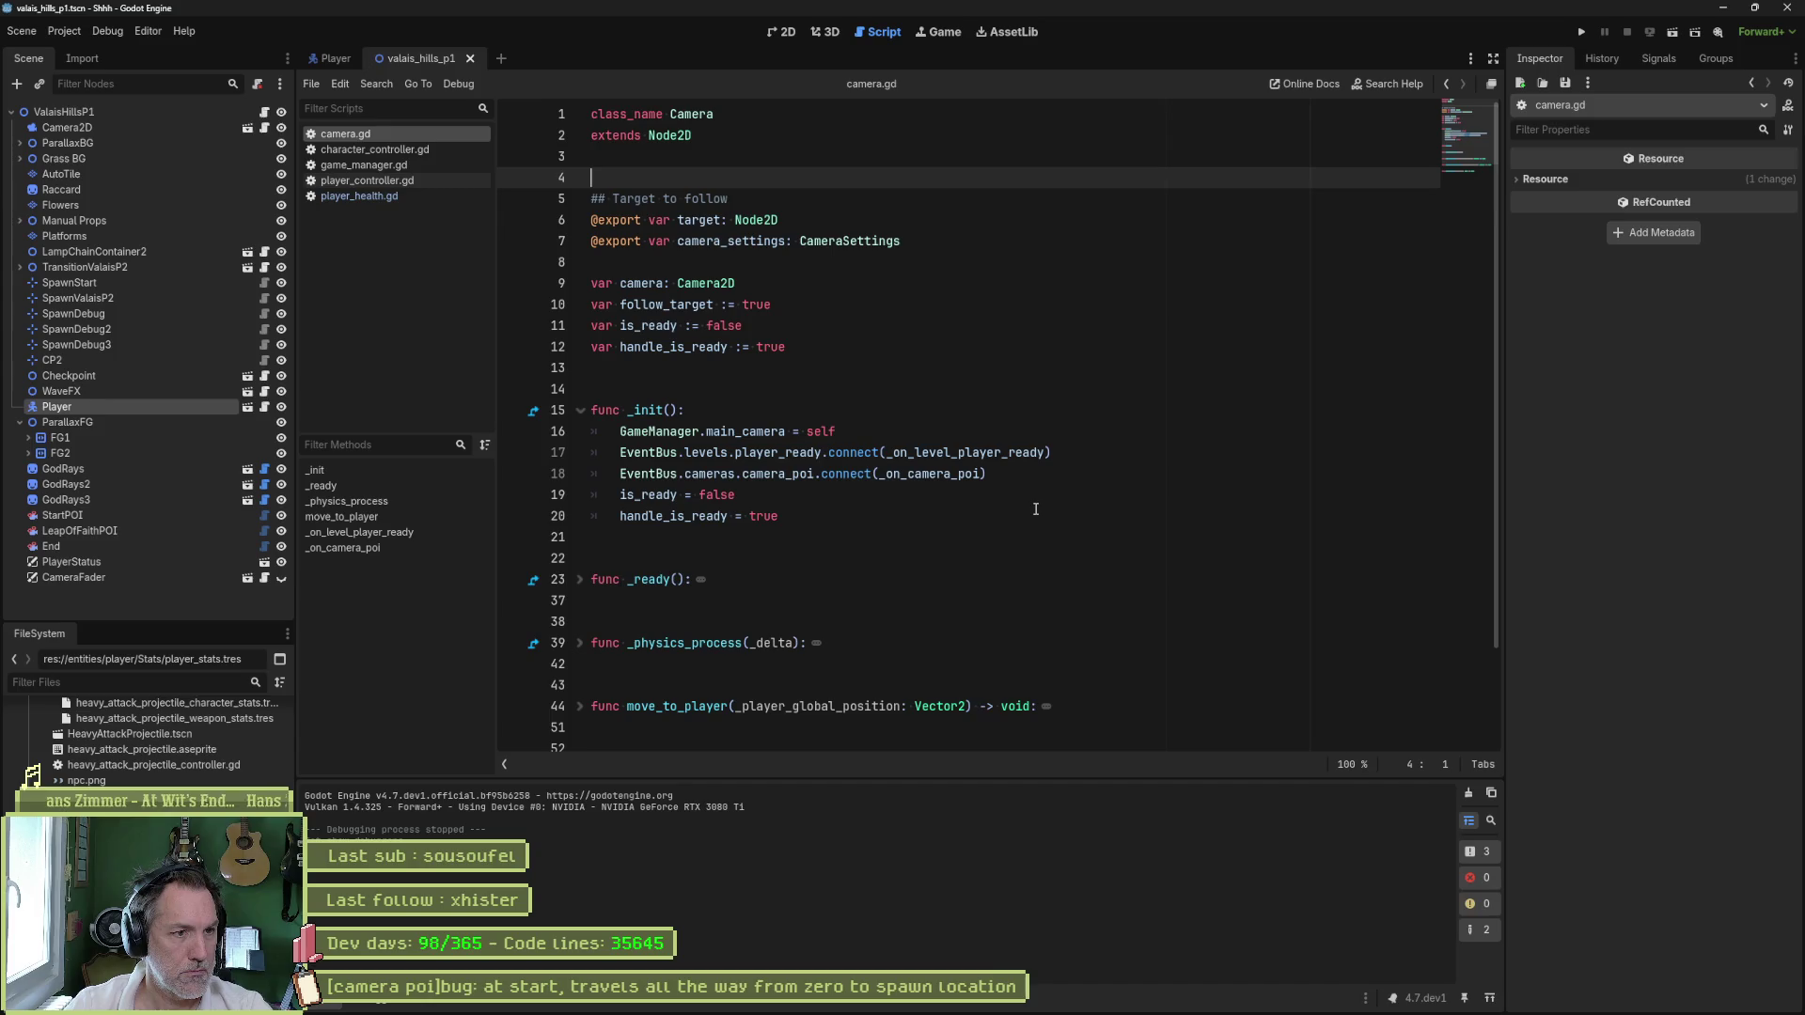
left_click(580, 409)
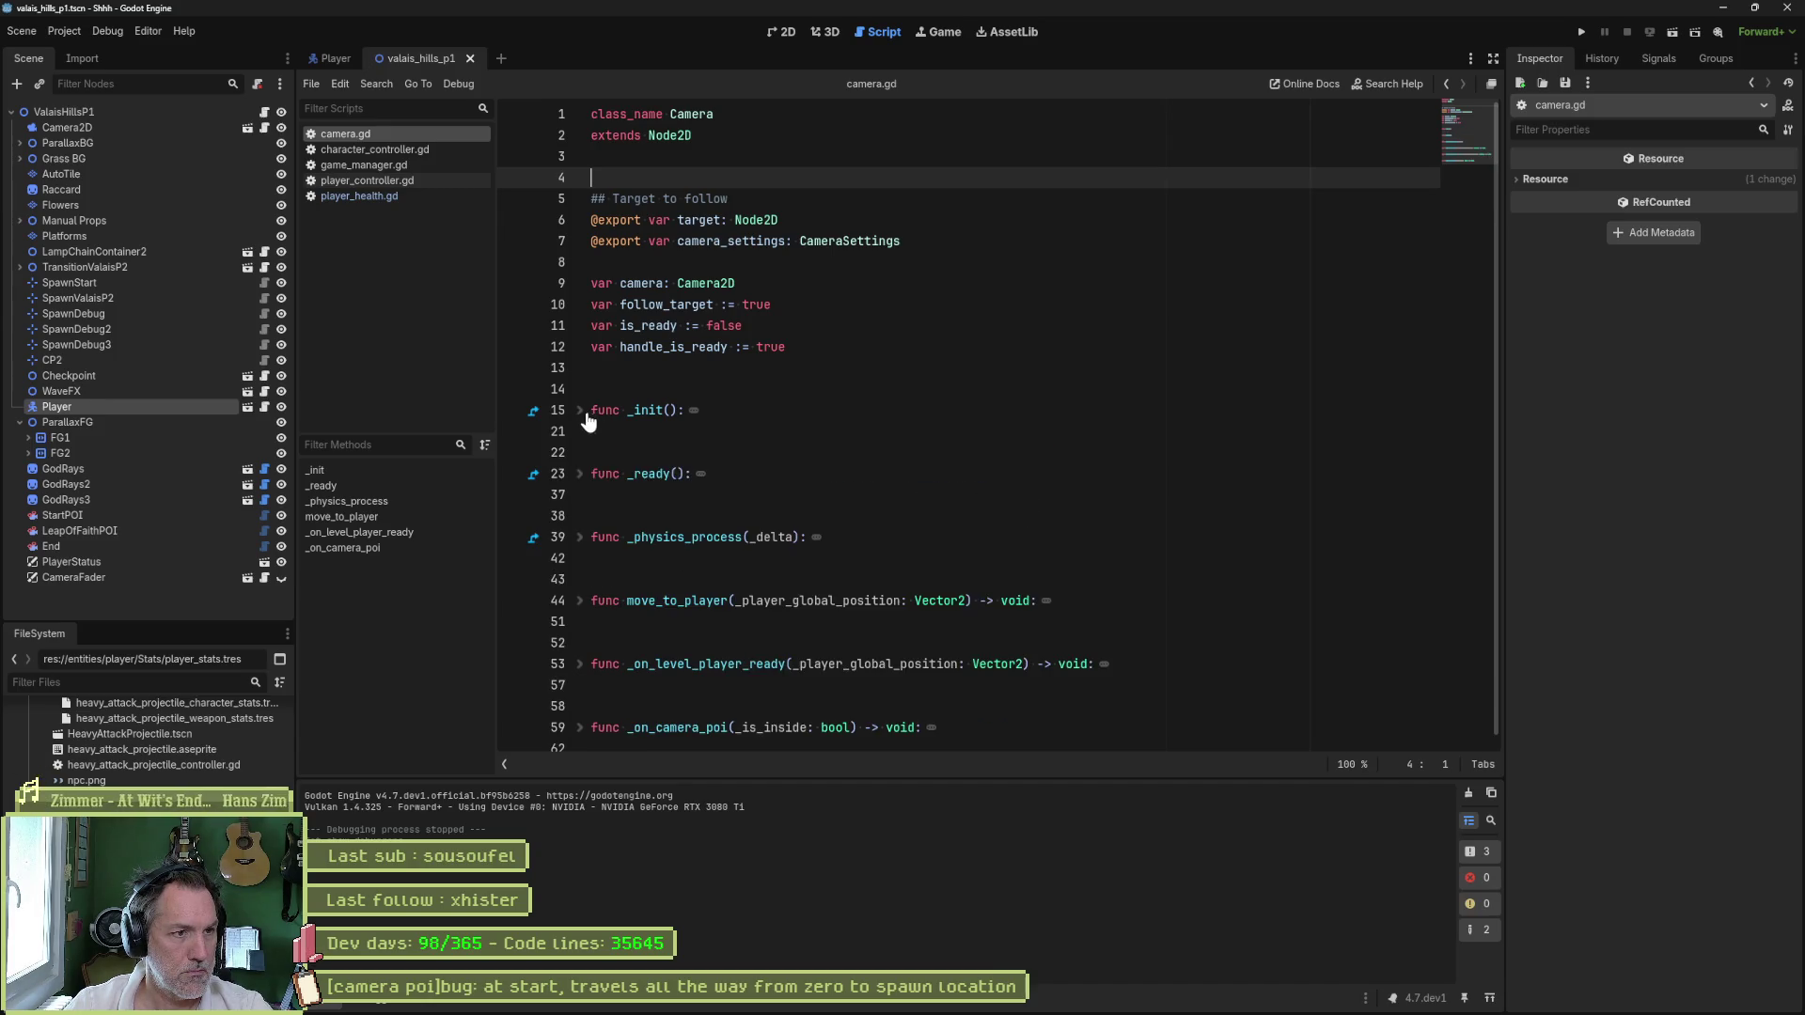
left_click(580, 474)
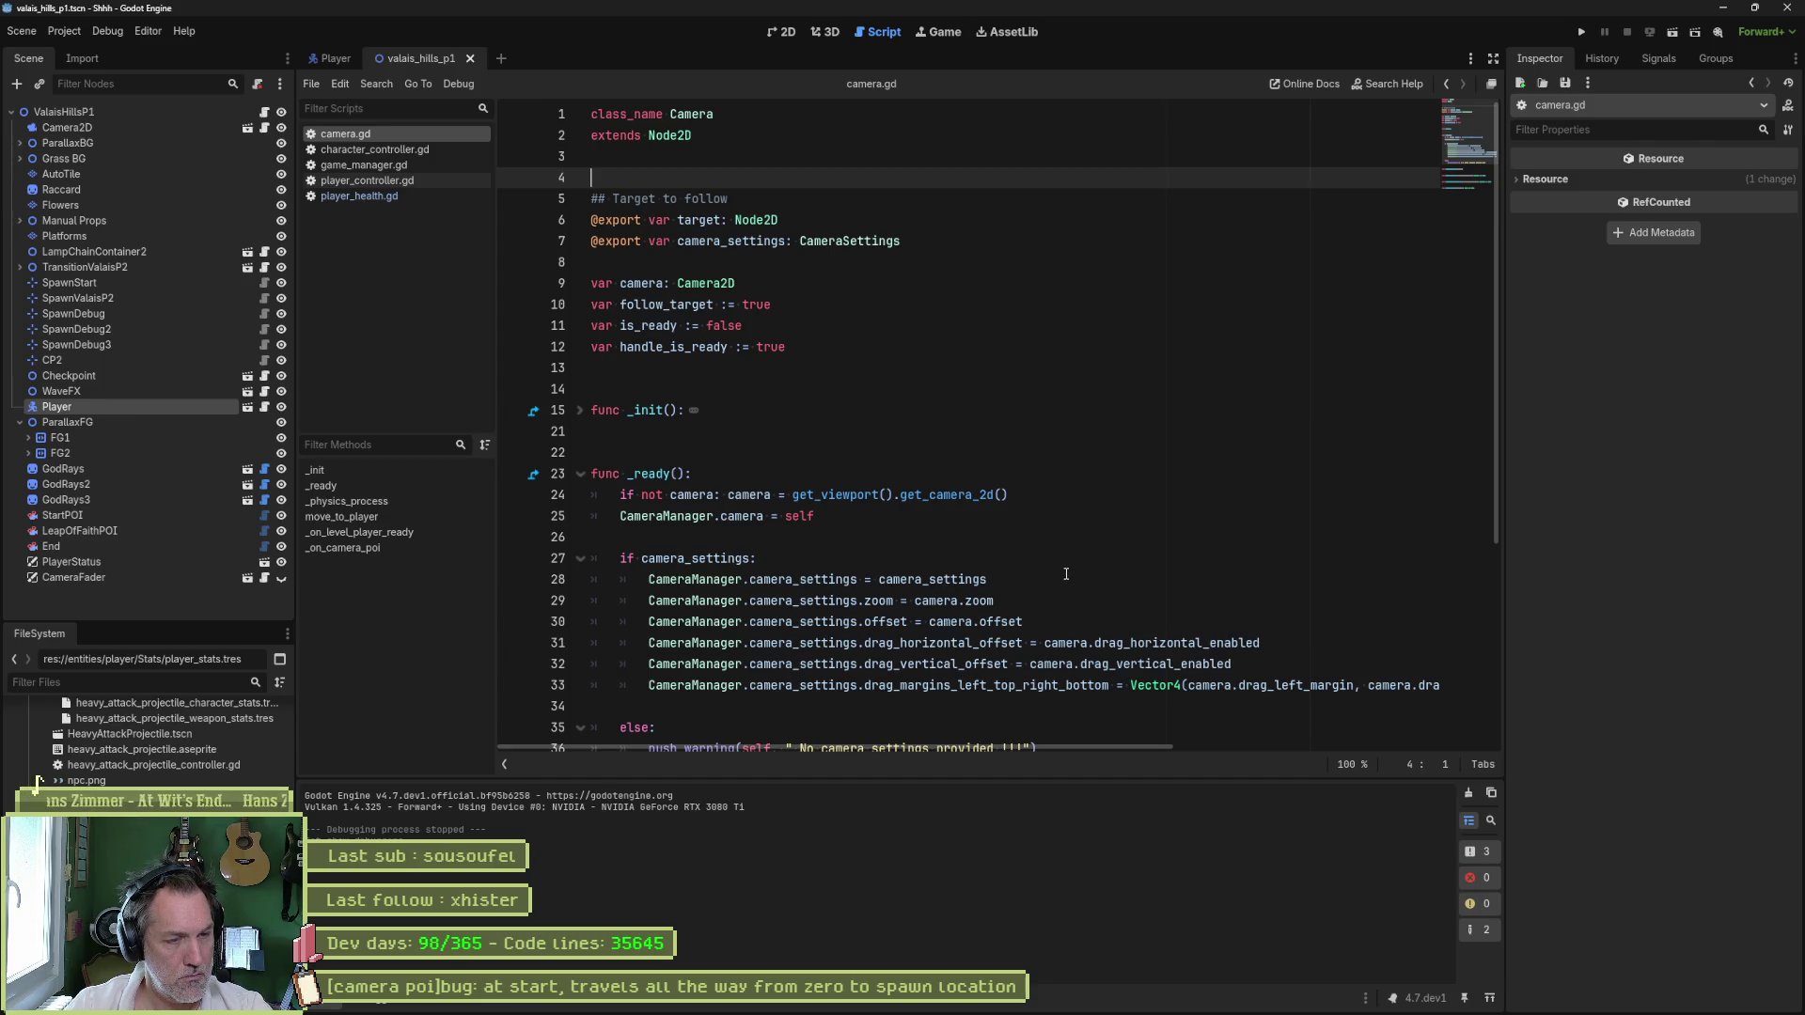
scroll(1066, 573, "down", 1)
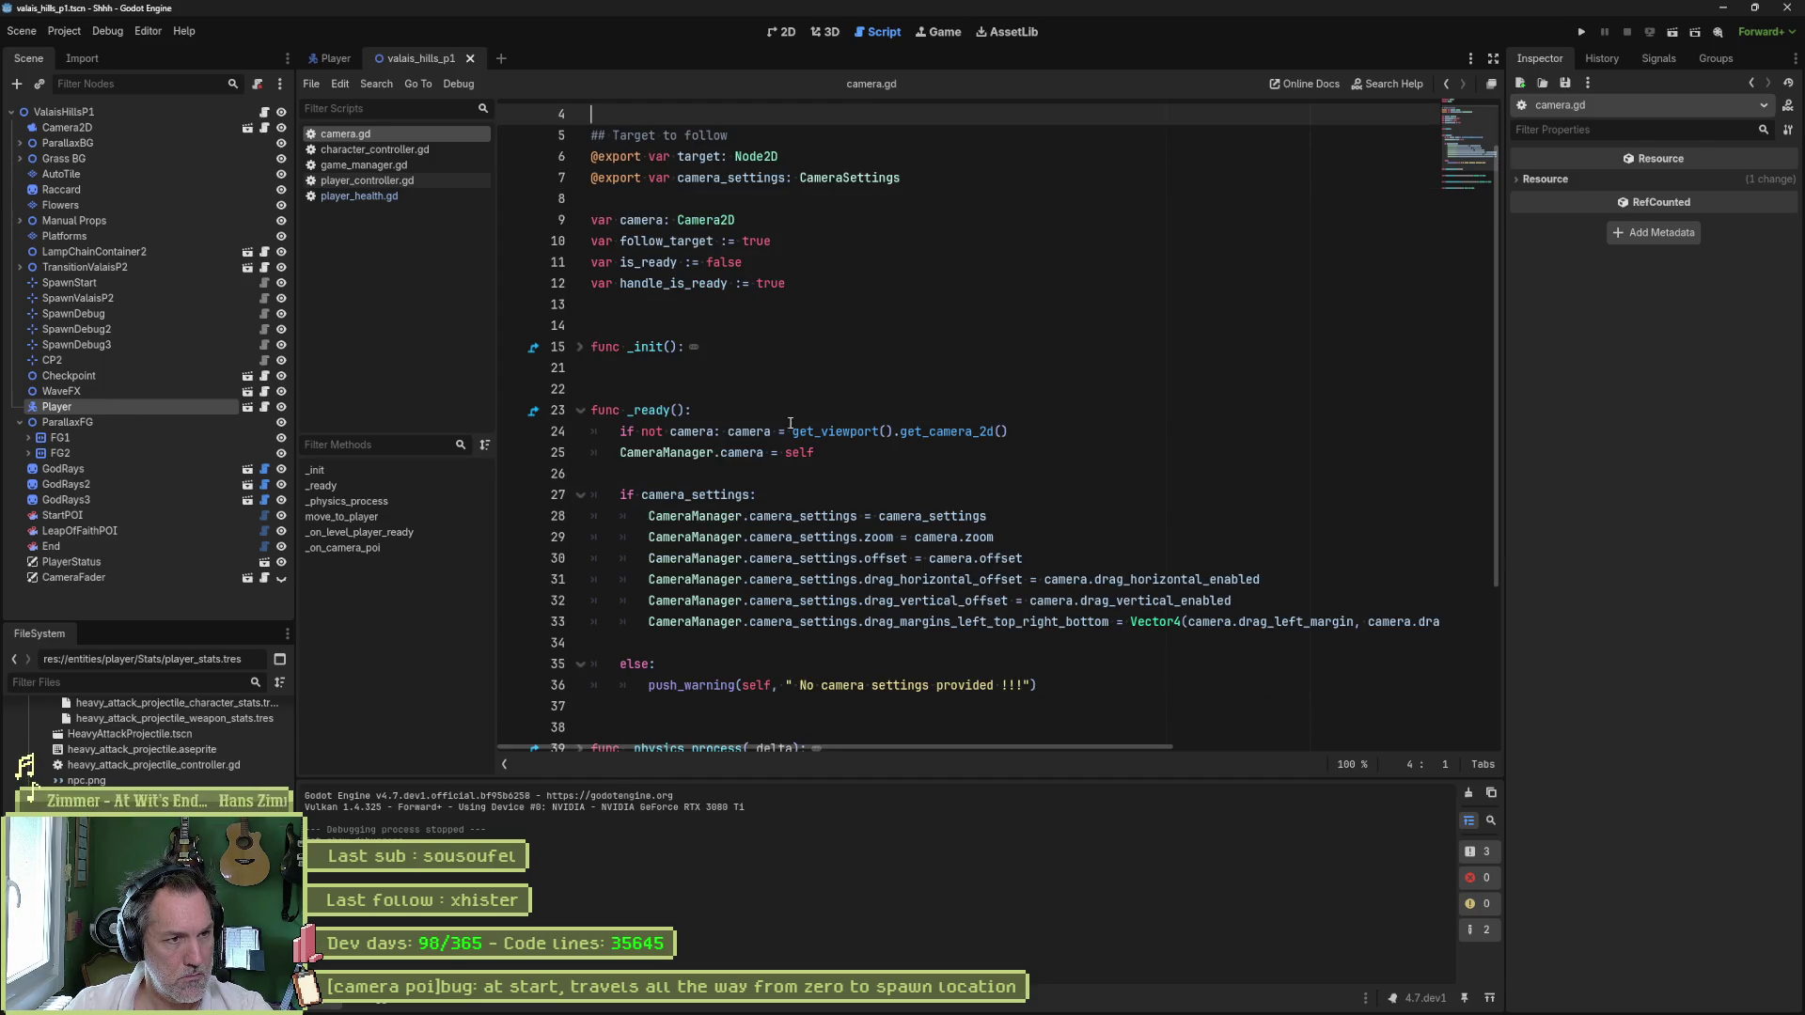
- Unfold _init and highlight the GameManager.main_camera assignment and _ready's CameraManager lines
left_click(577, 355)
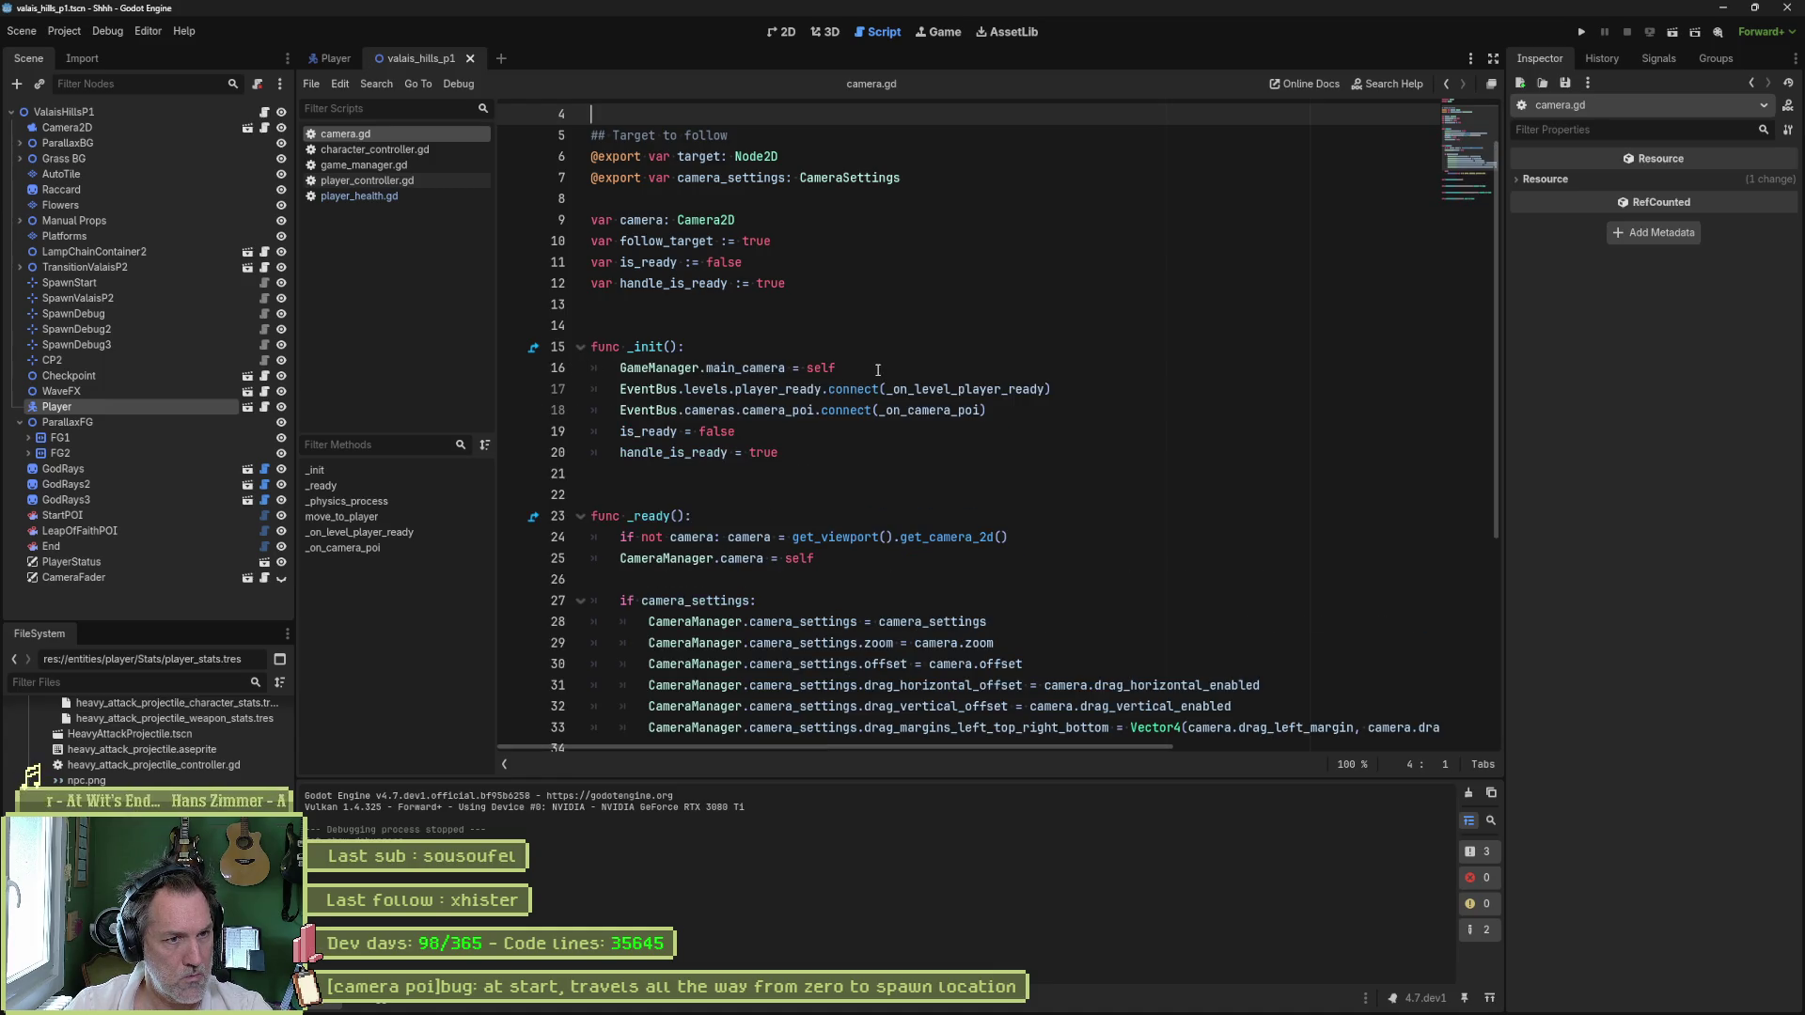
left_click_drag(878, 369, 886, 356)
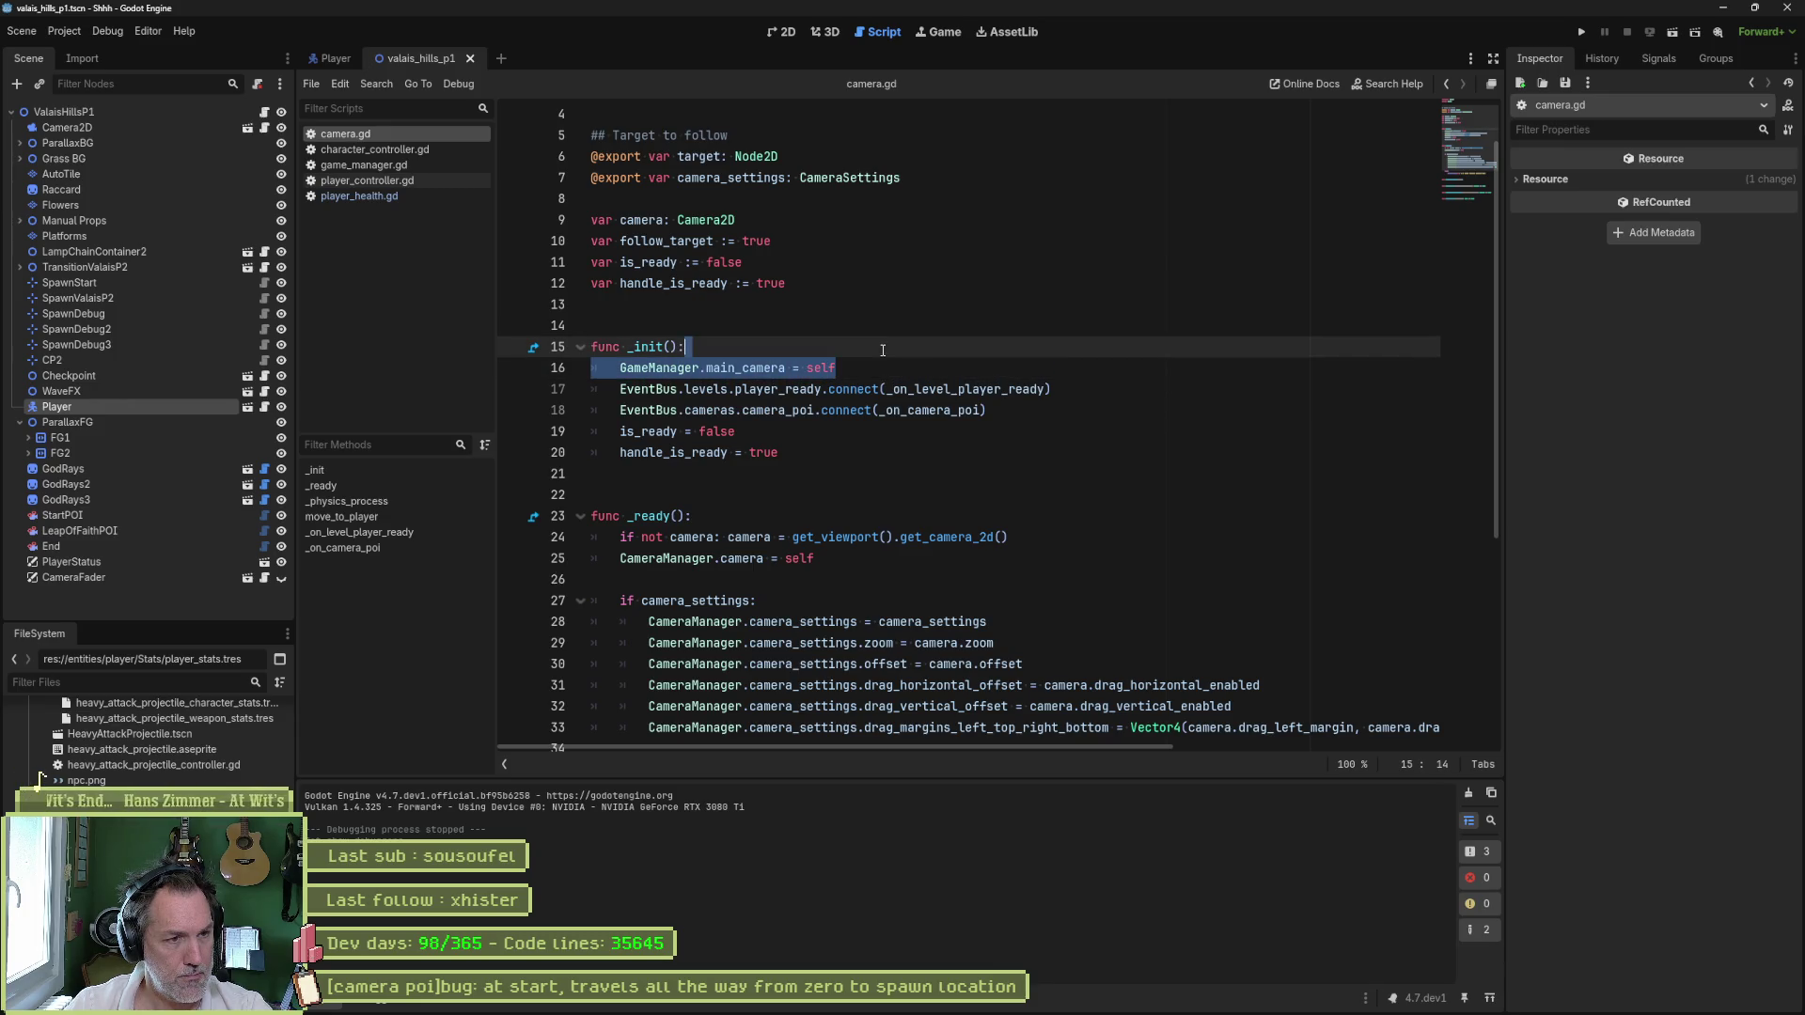
left_click_drag(827, 558, 1018, 546)
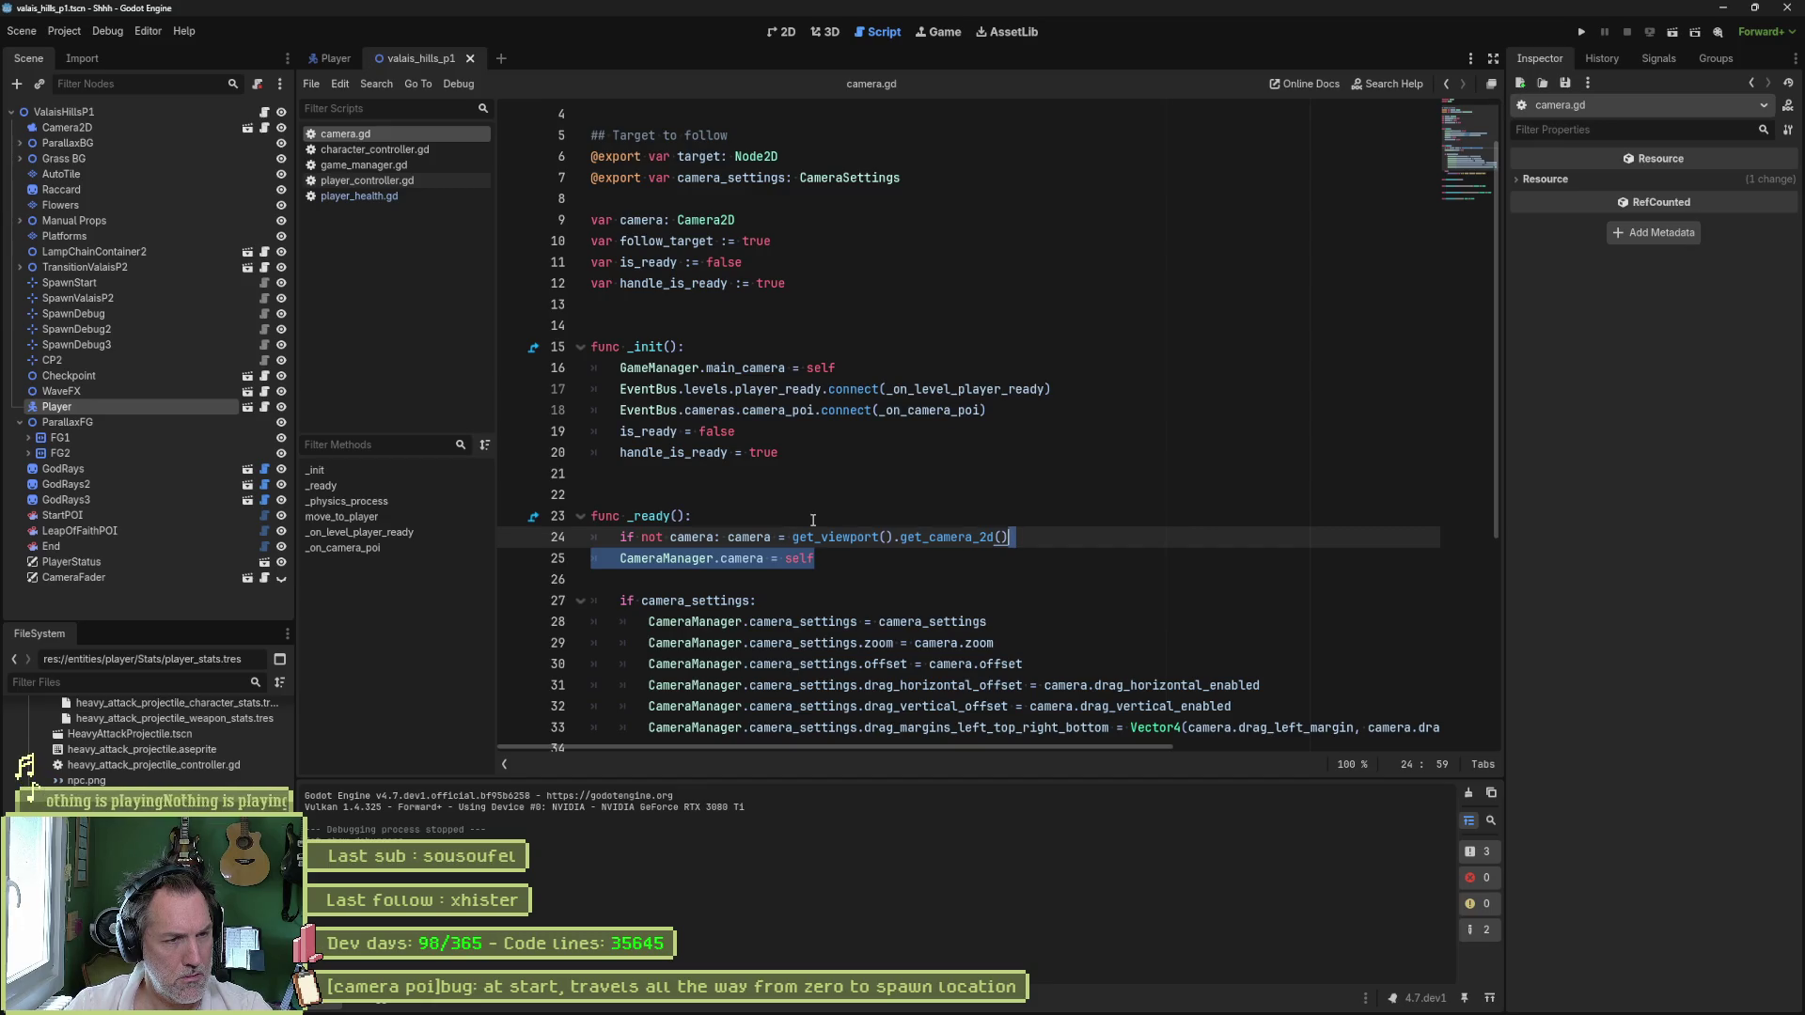
left_click(813, 520)
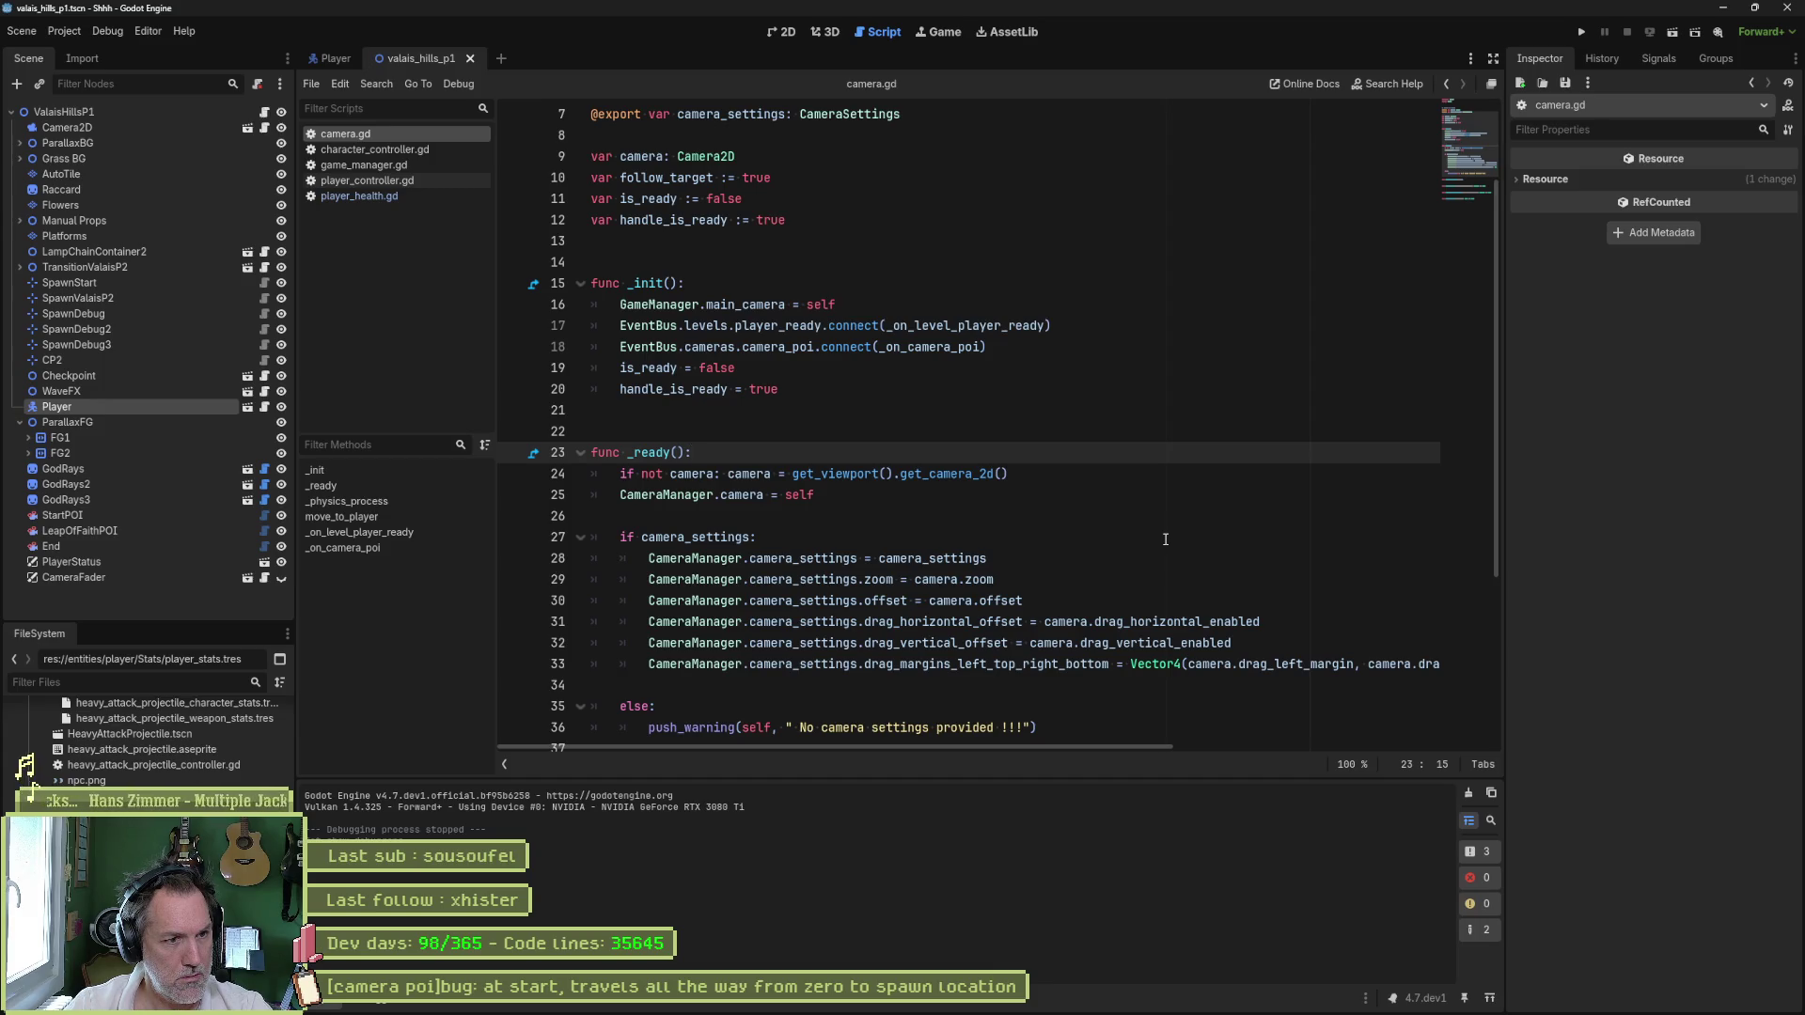
- Fold _ready and unfold move_to_player to read its body
scroll(1165, 539, "down", 3)
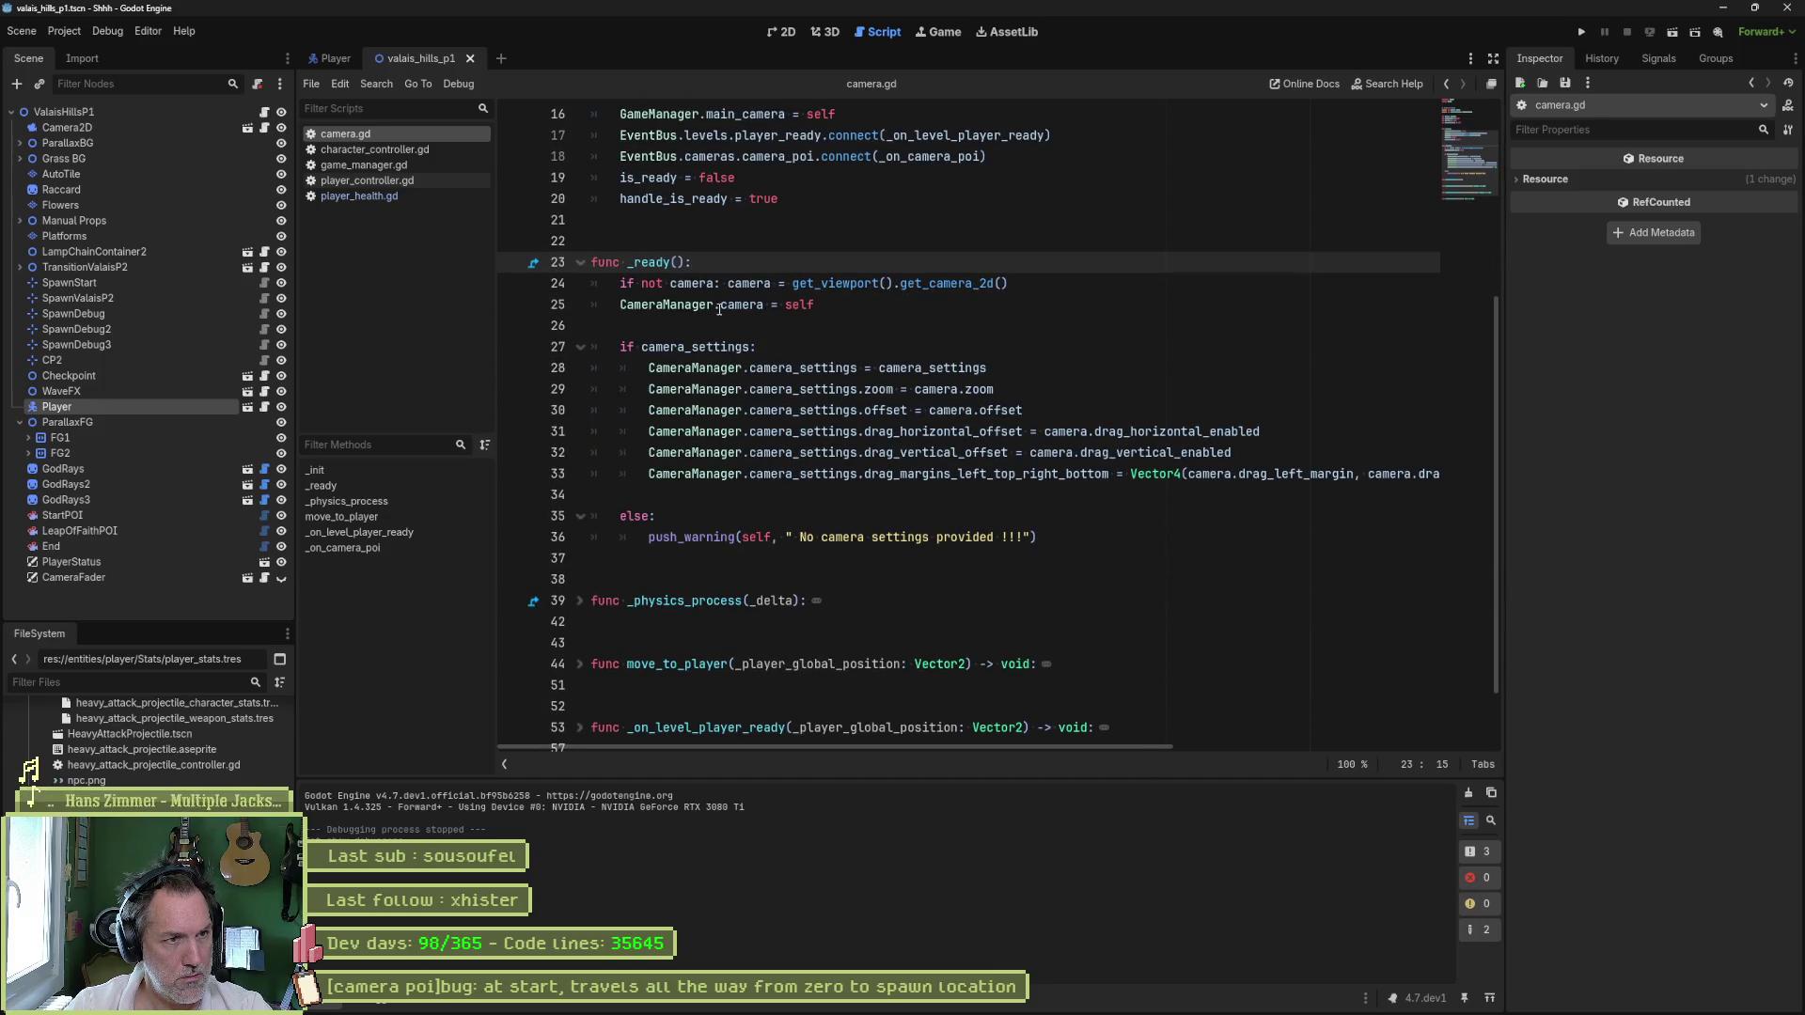
left_click(579, 262)
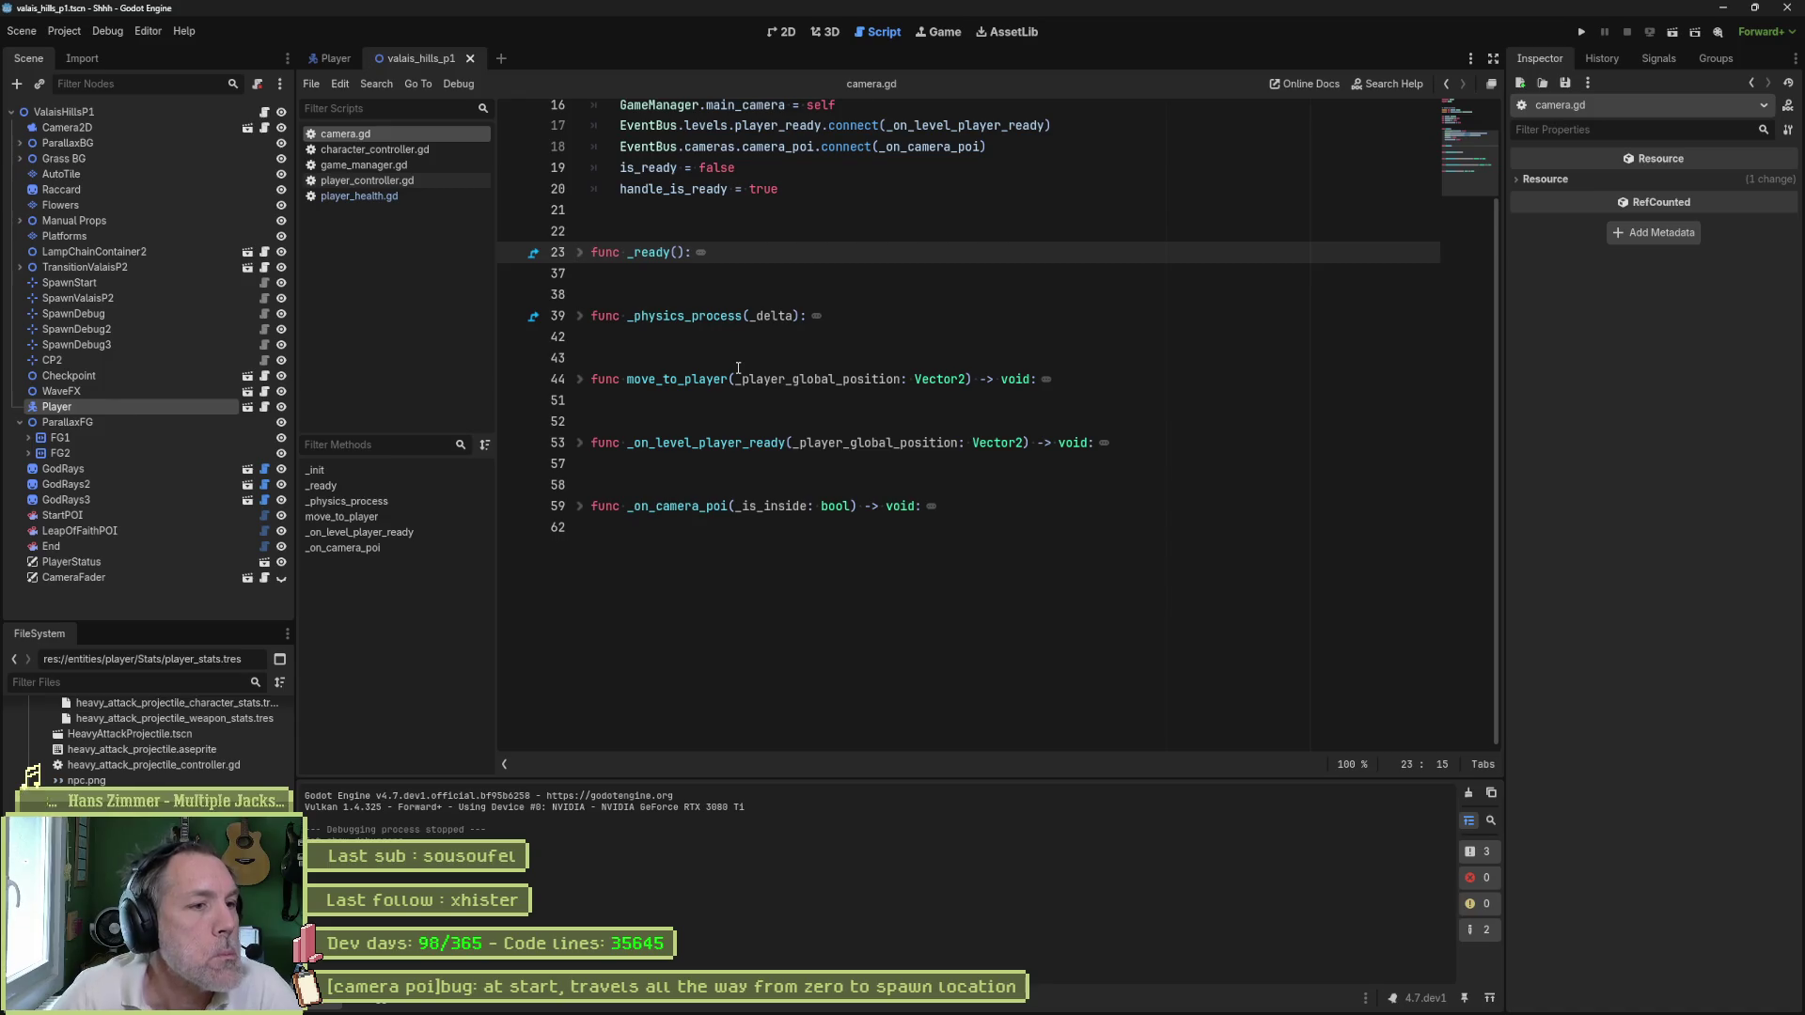
left_click(580, 379)
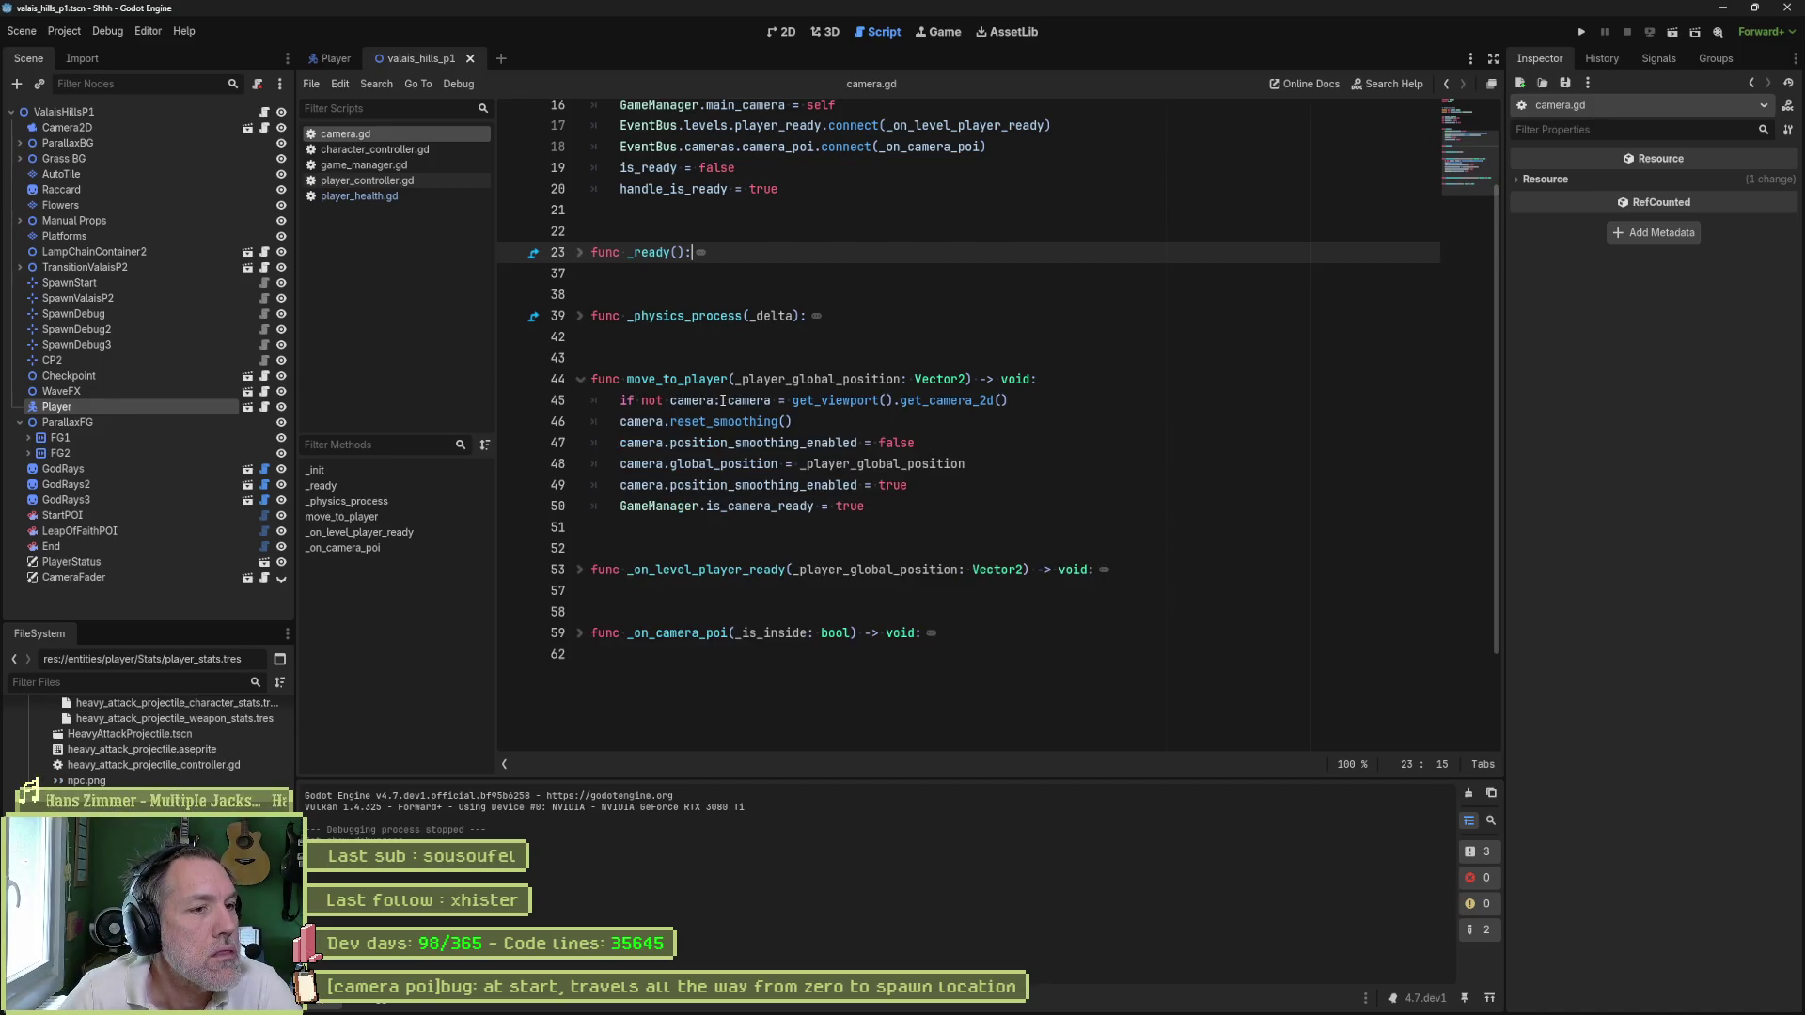
- Search the whole project for move_to_player
double_click(693, 374)
key("ctrl+shift+f")
key("Return")
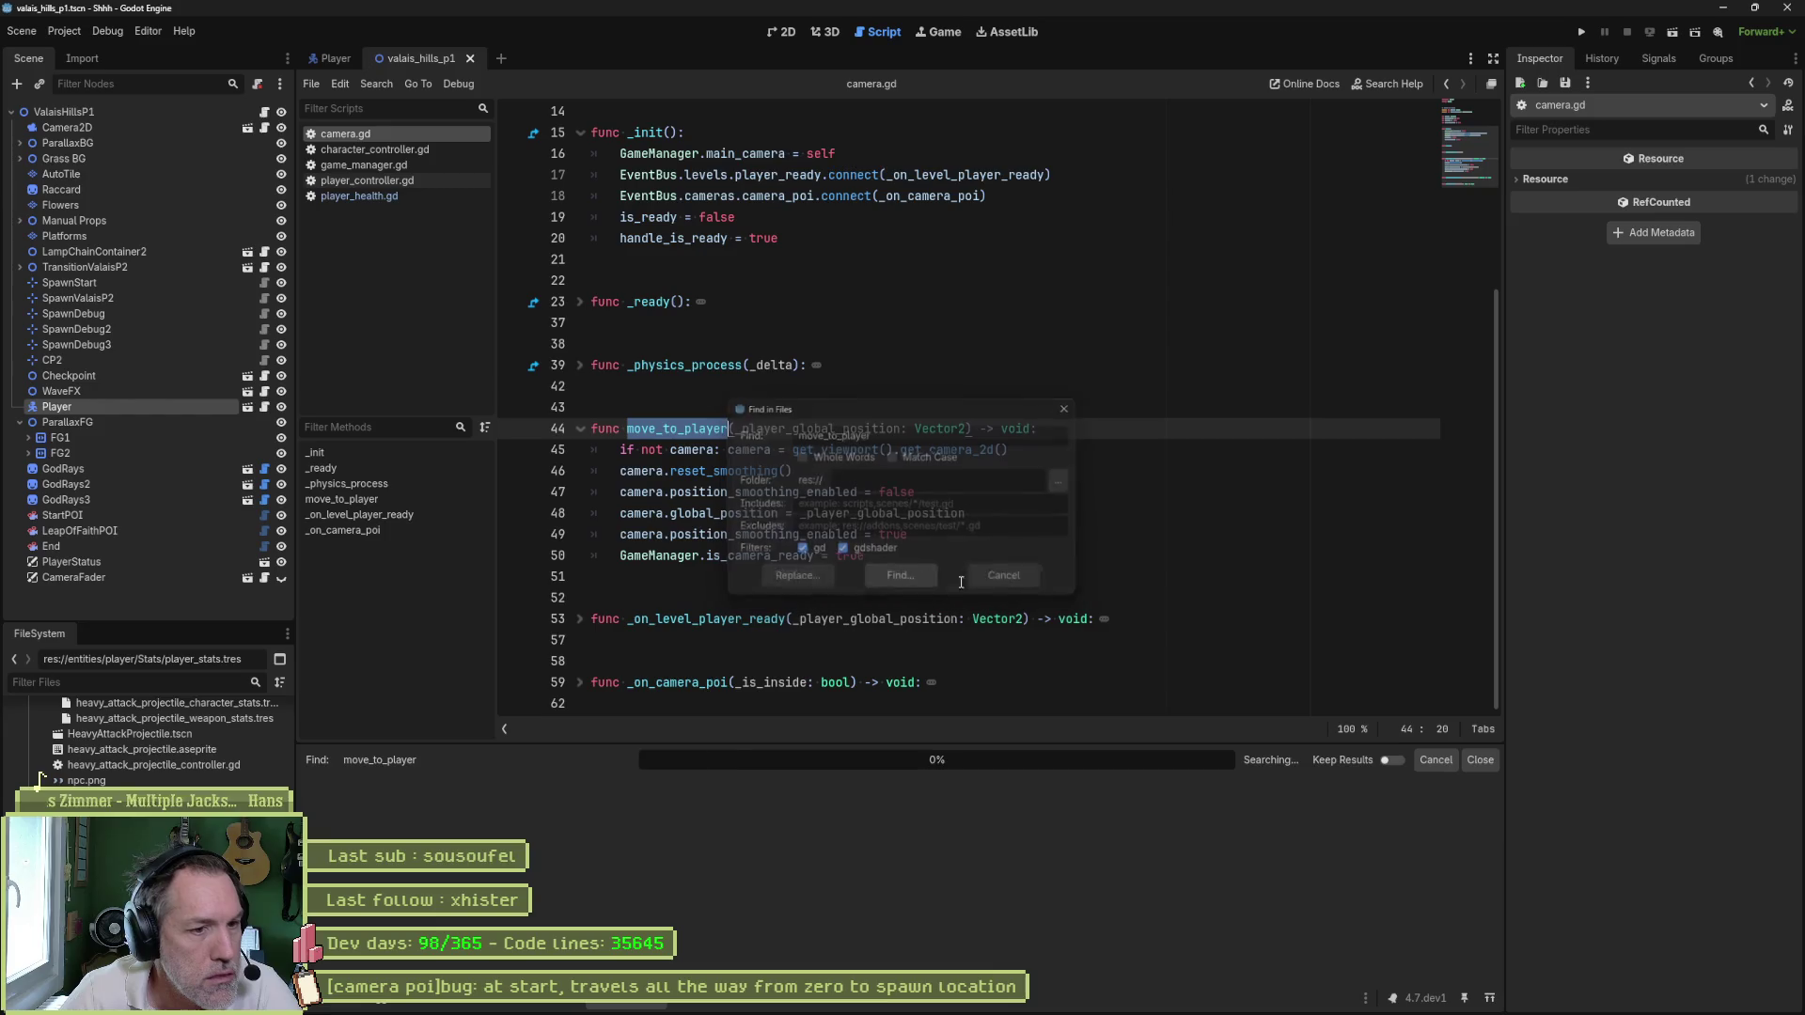
- Open the line 56 call, breakpoint the reset_smoothing line, and launch the game with F6
left_click(652, 828)
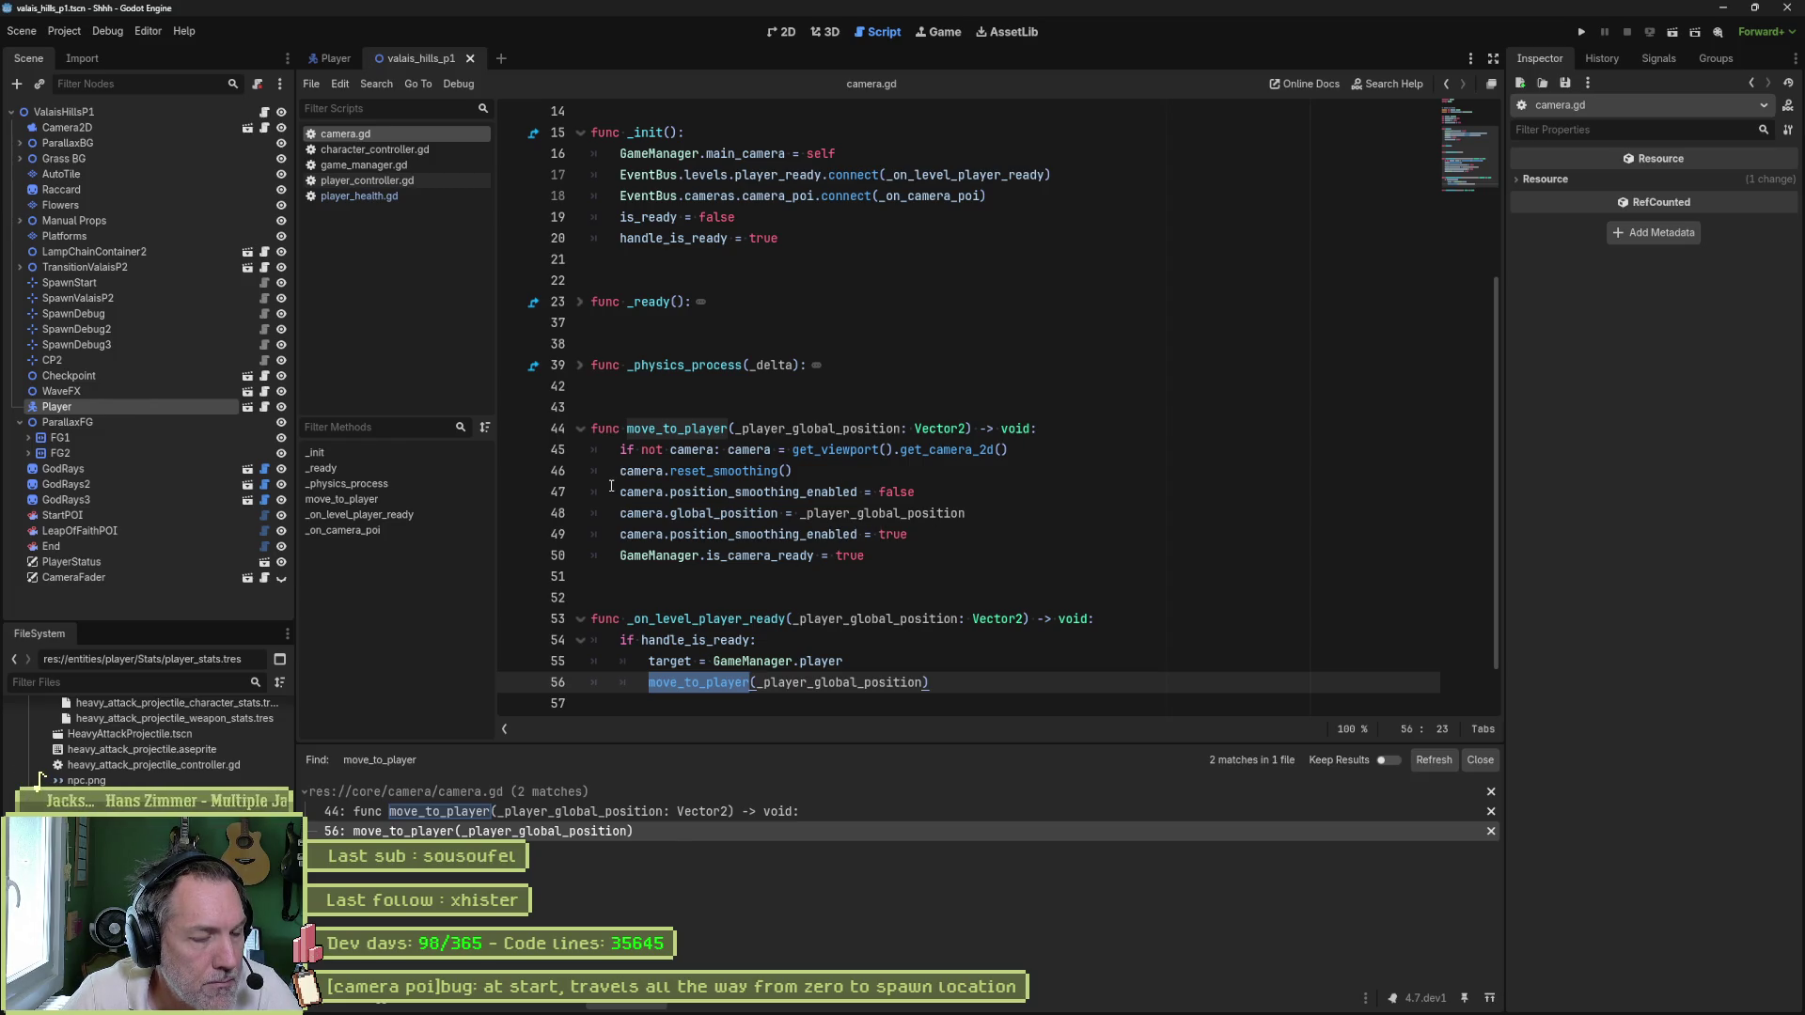
left_click(520, 473)
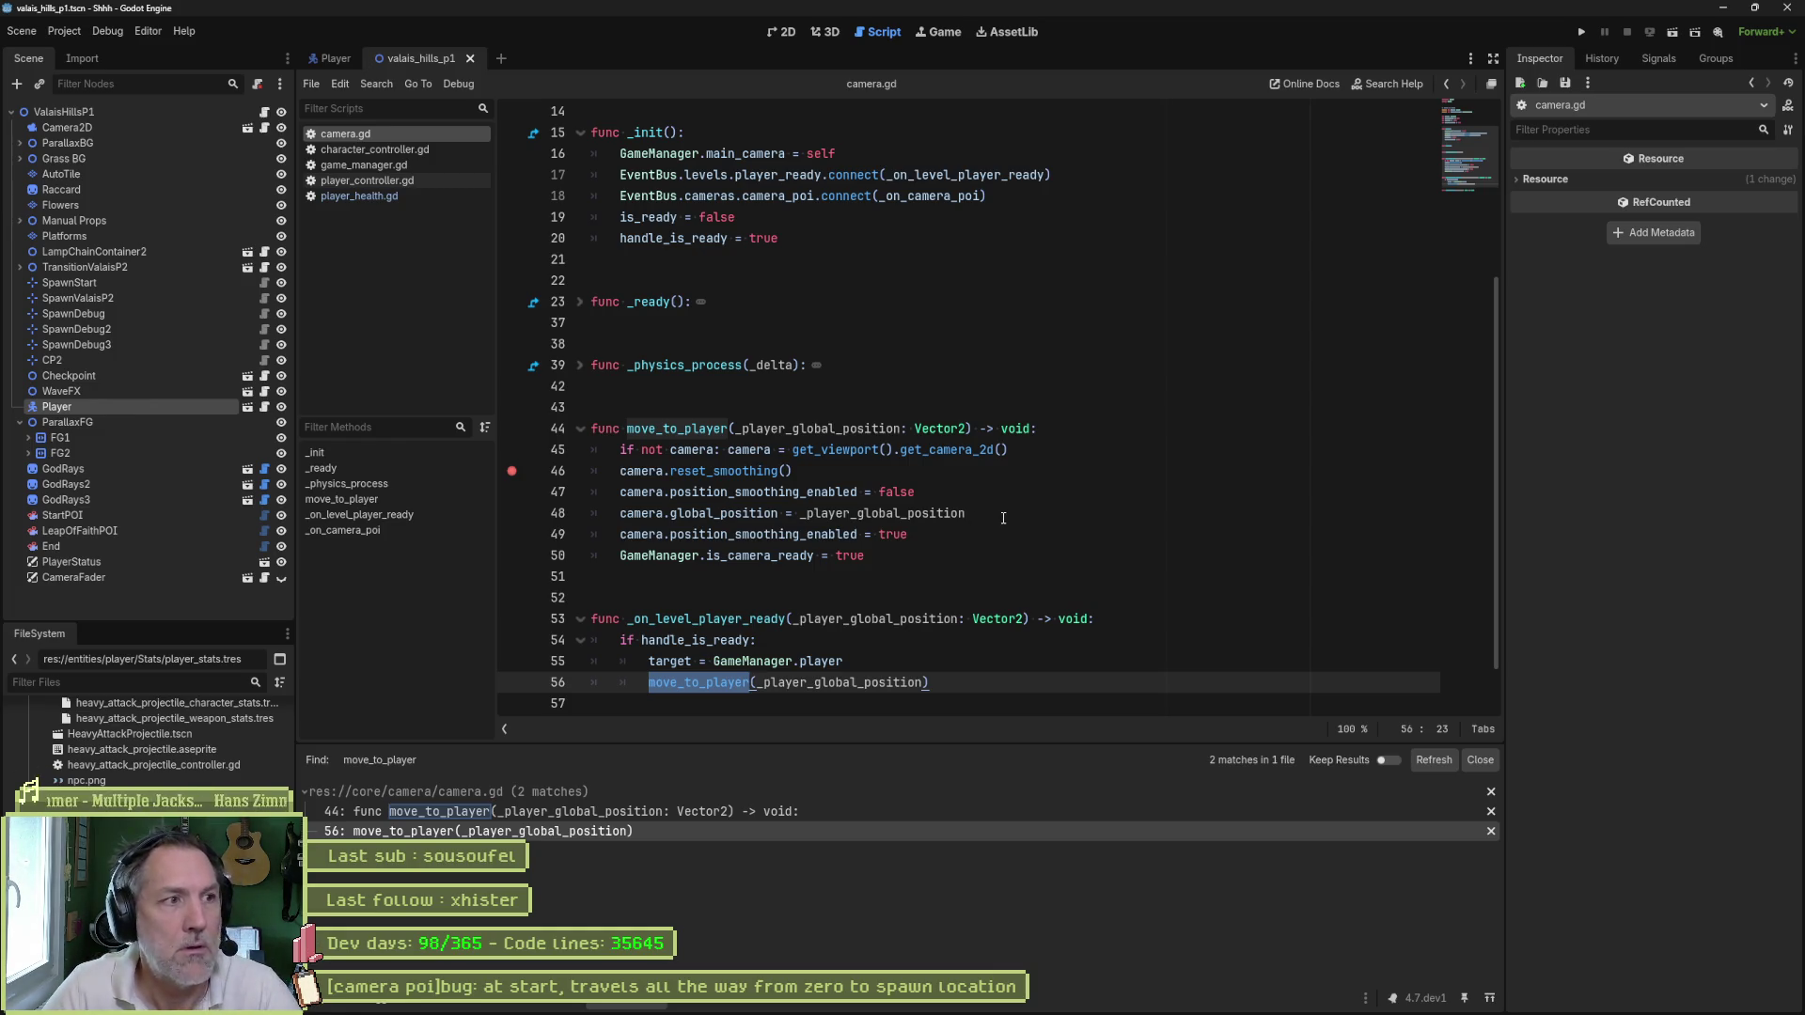
key("F6")
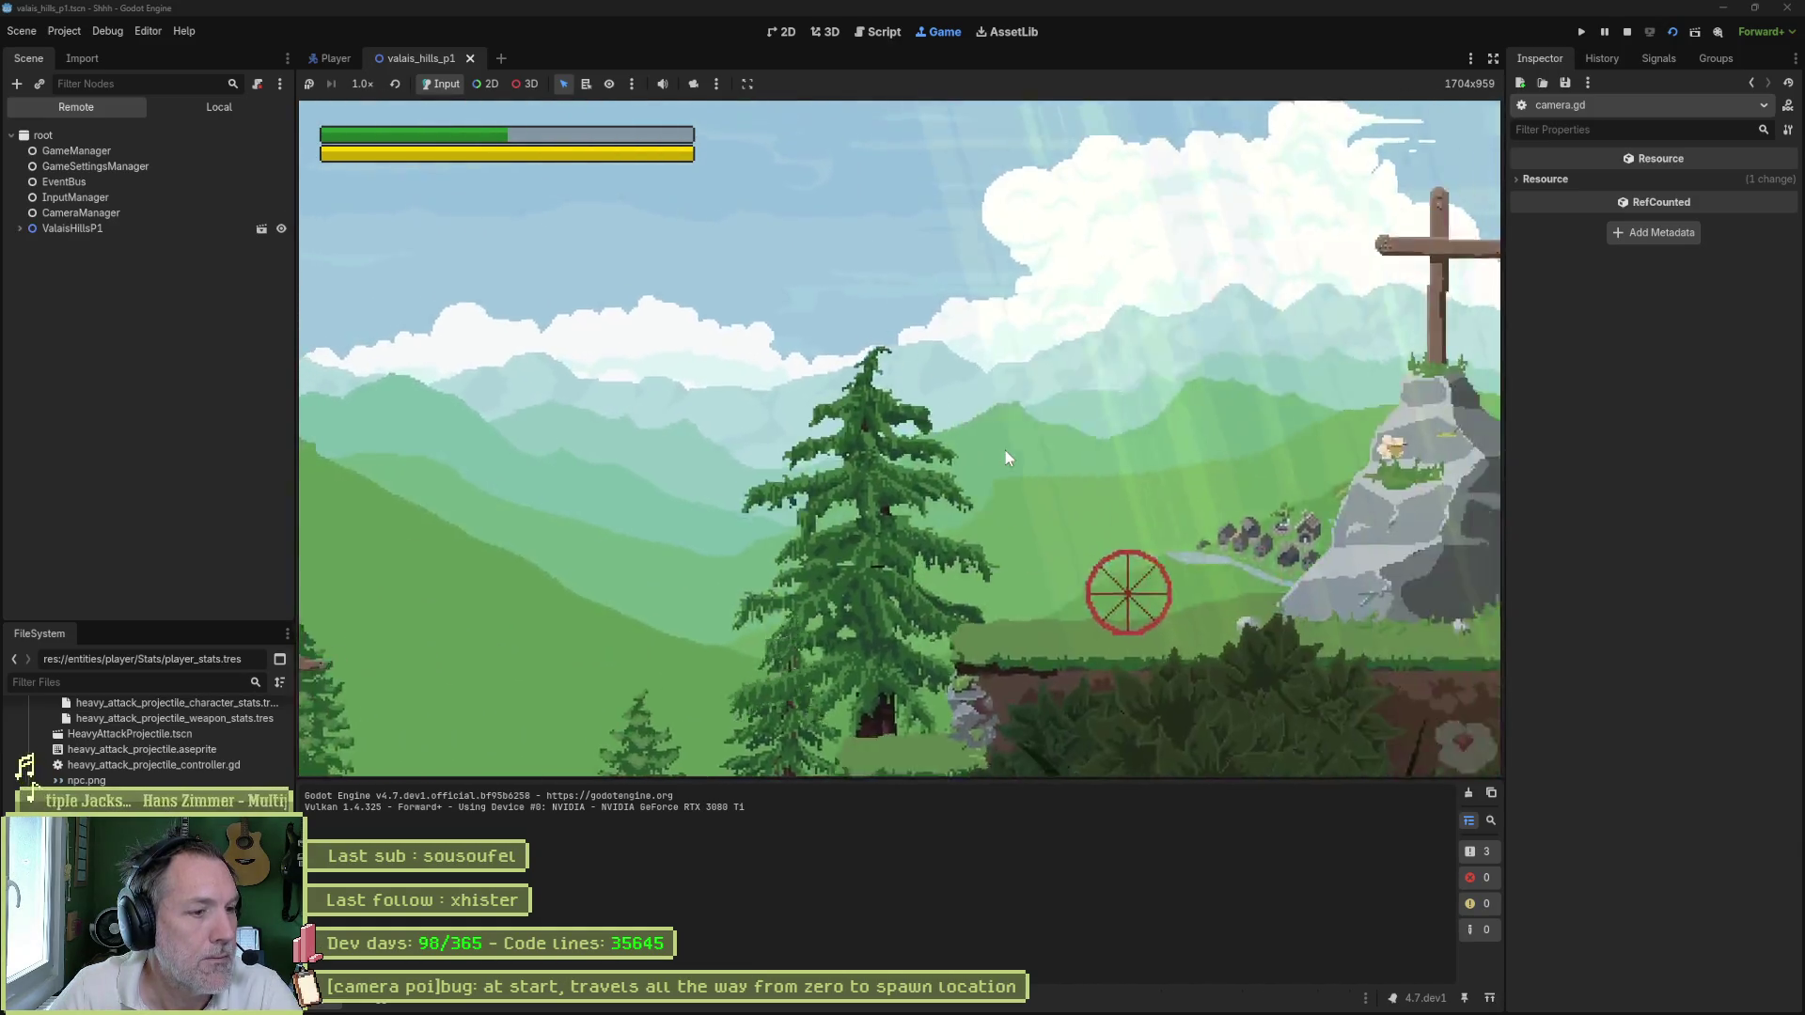
- Restart the game under the debugger so it pauses at the line 45 and 54 breakpoints
key("F8")
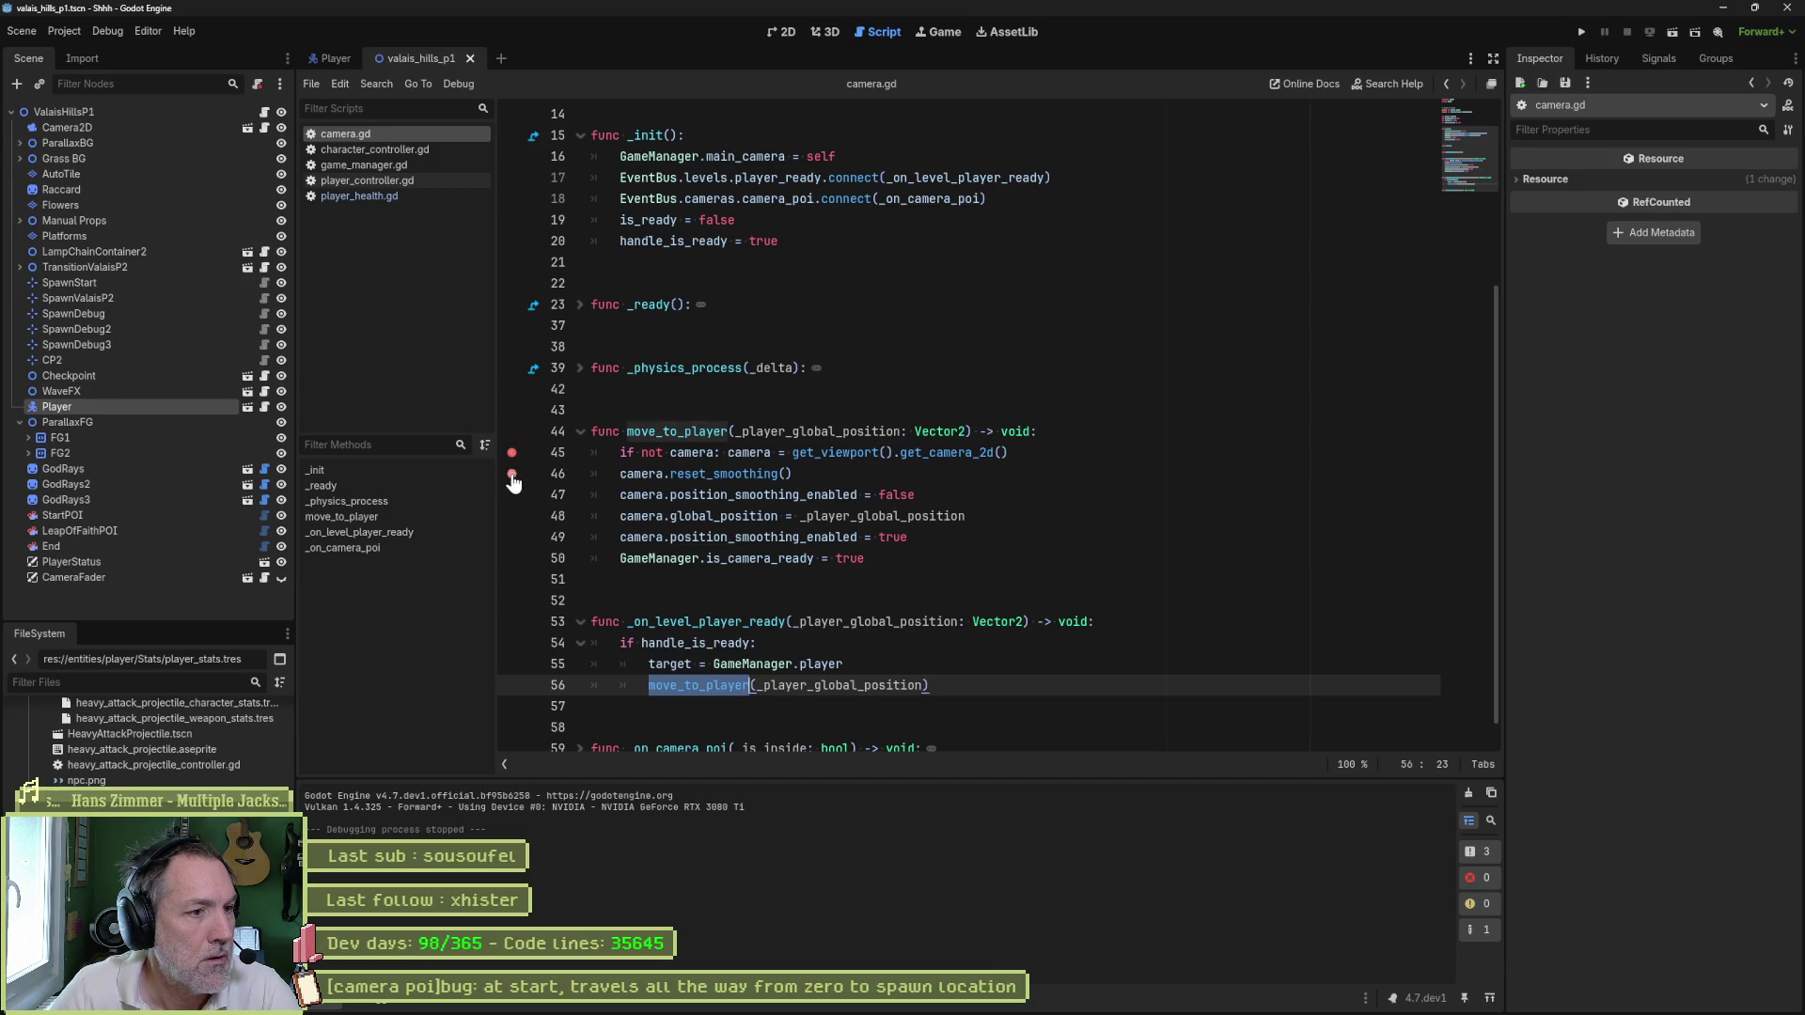
key("F5")
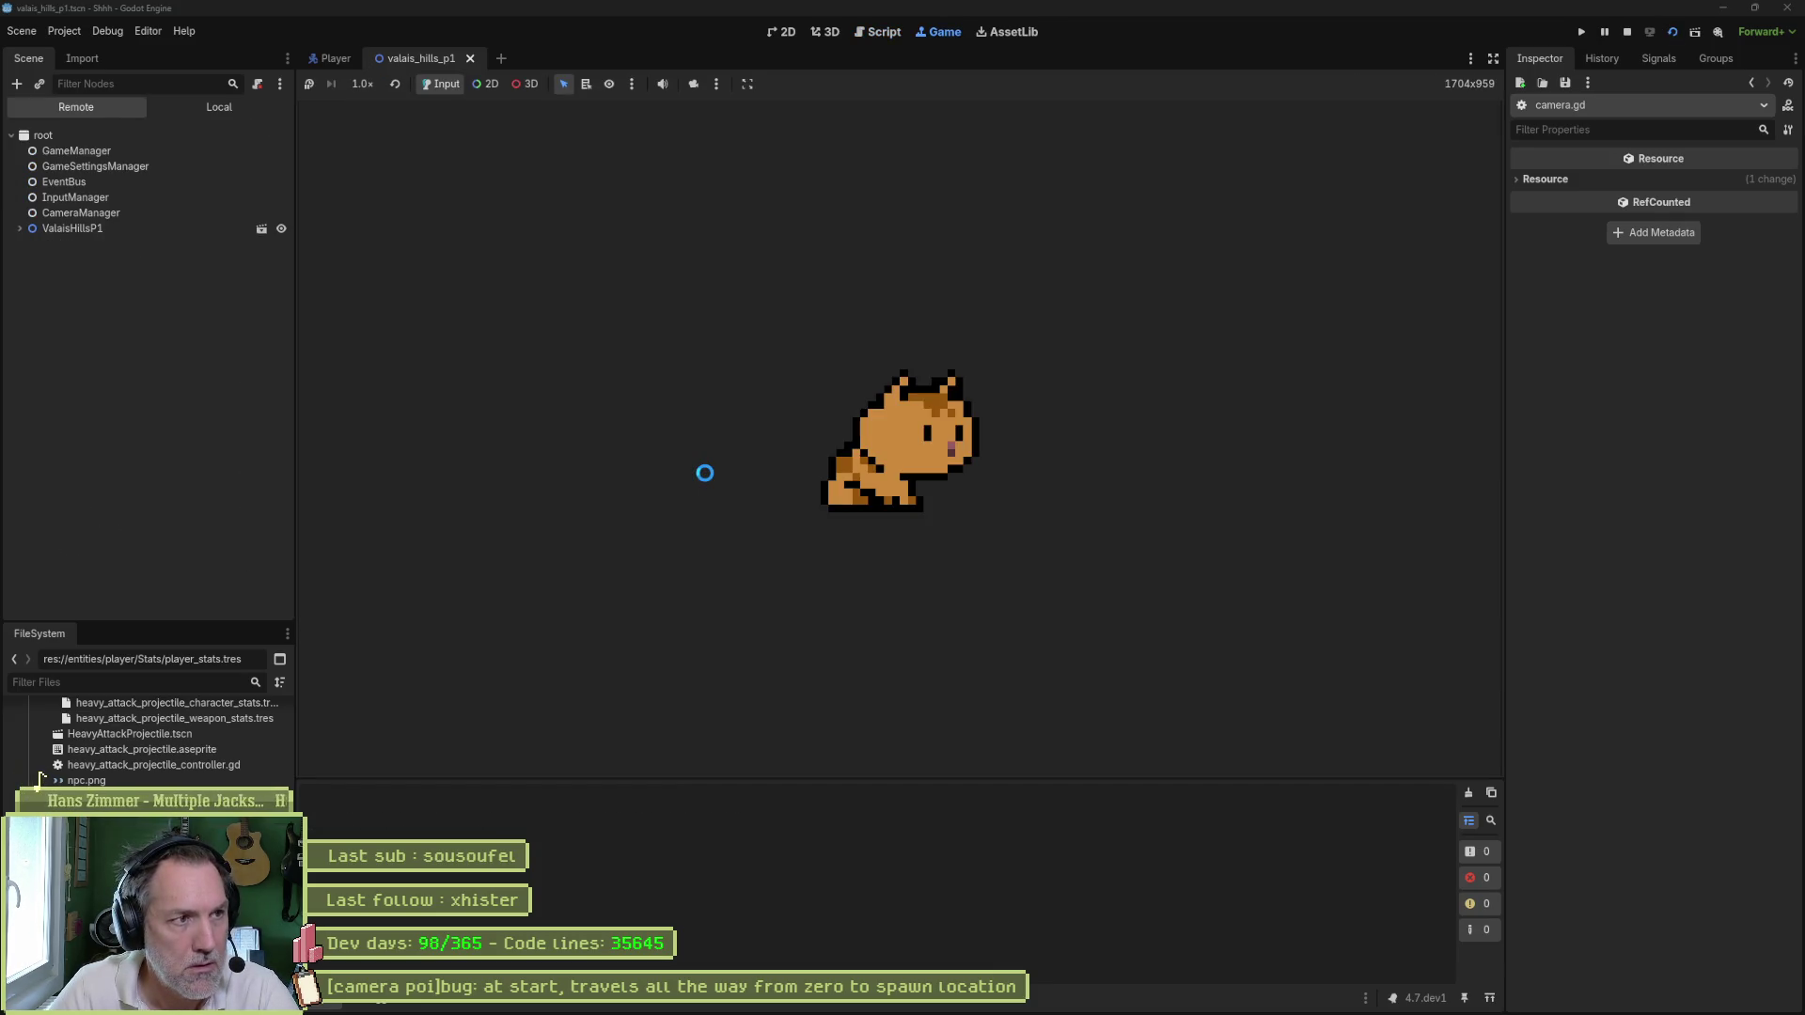
key("F8")
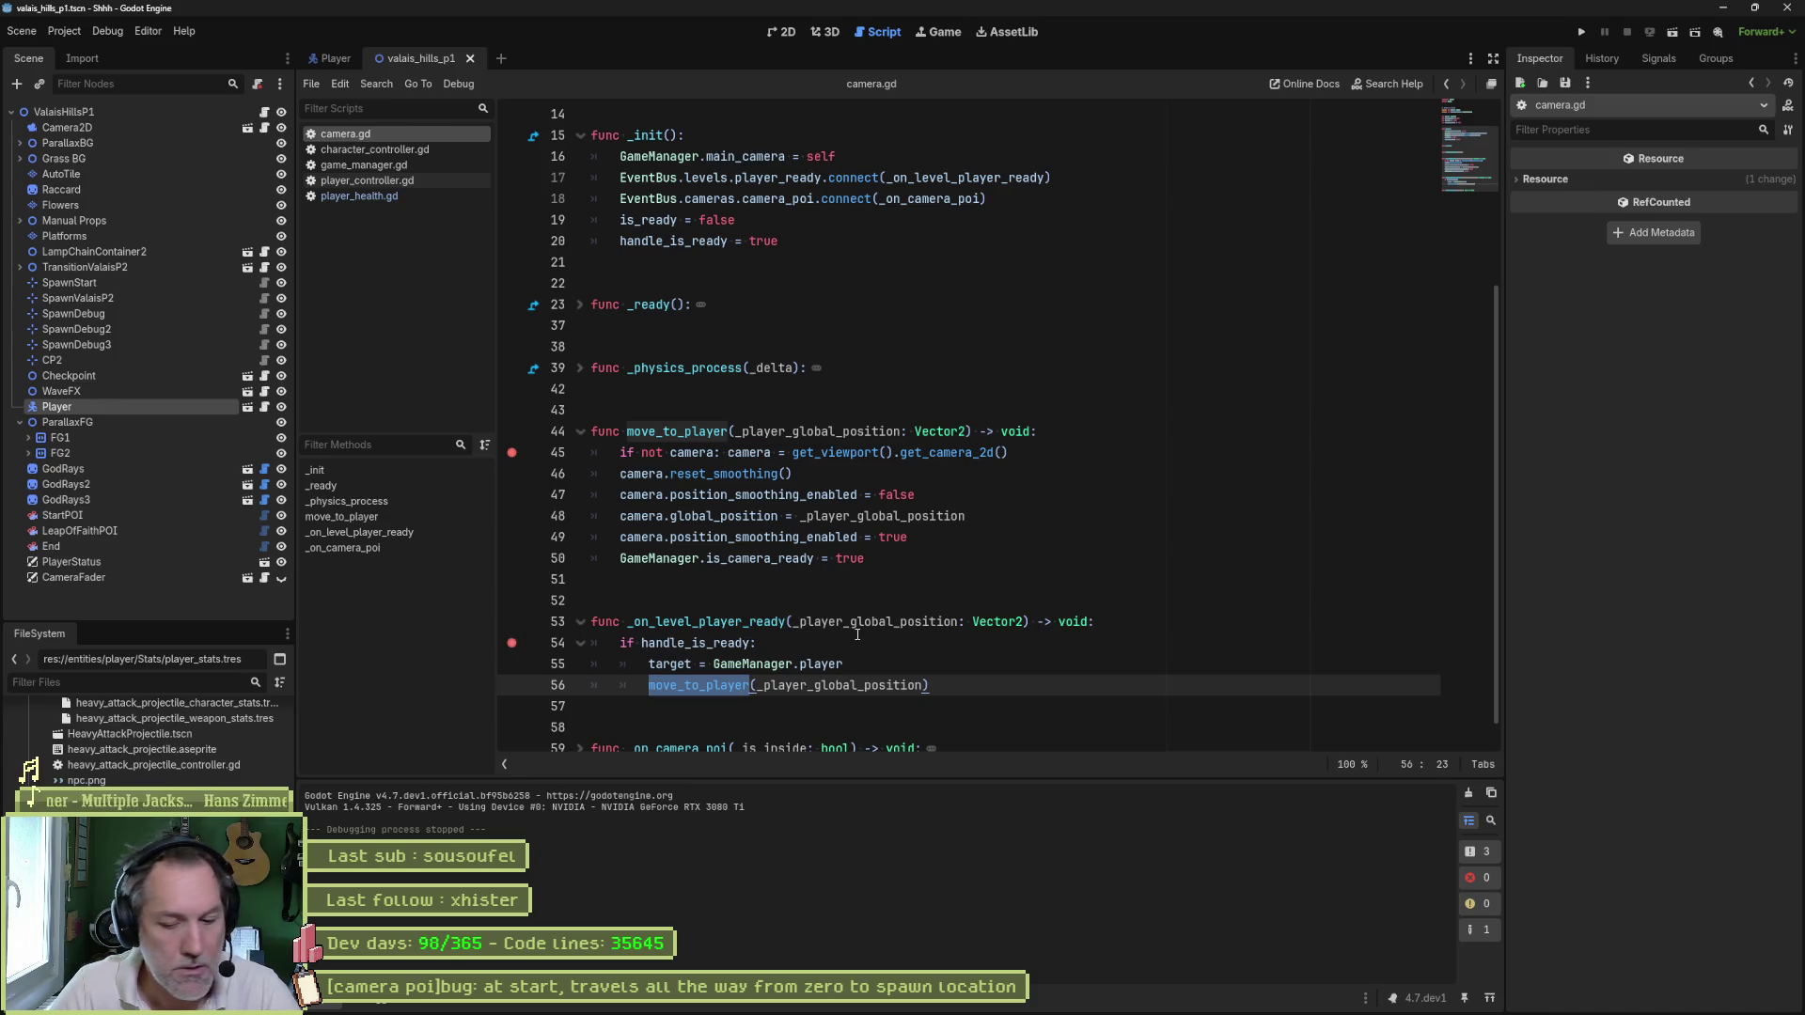
key("F6")
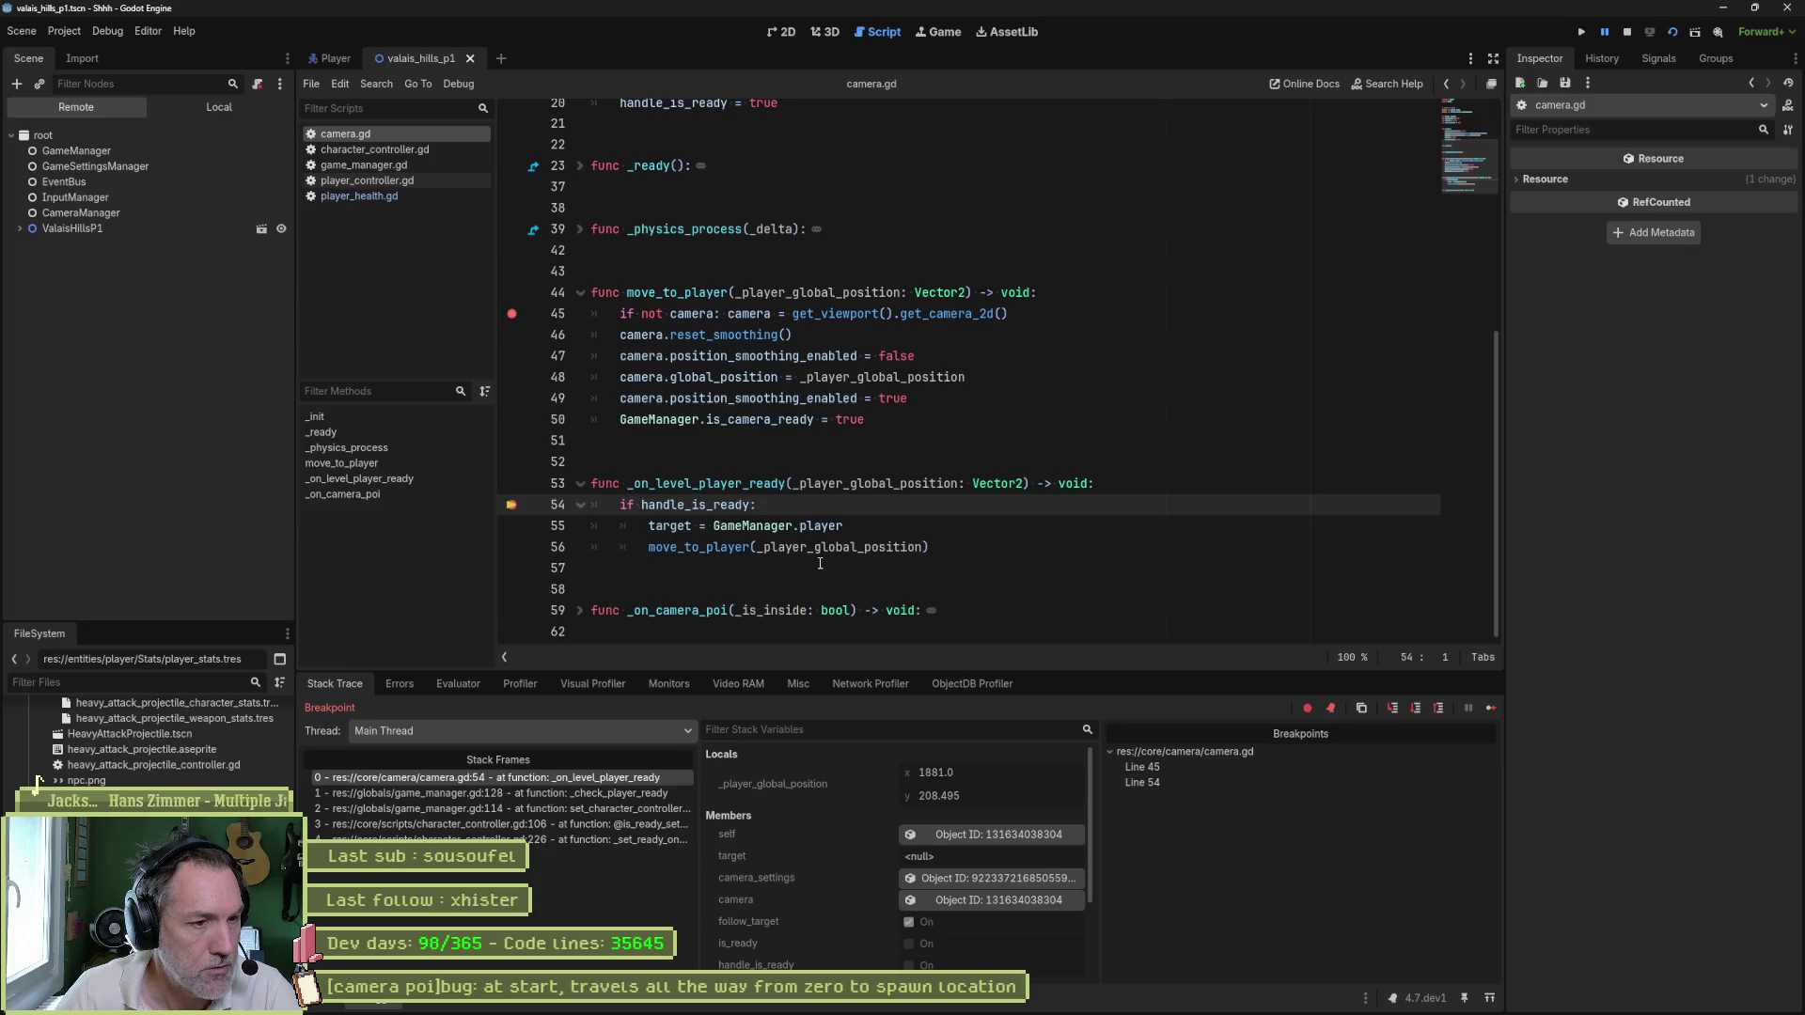
- End the debug run and search the project for handle_is_ready, jumping to its line 20 match
key("F8")
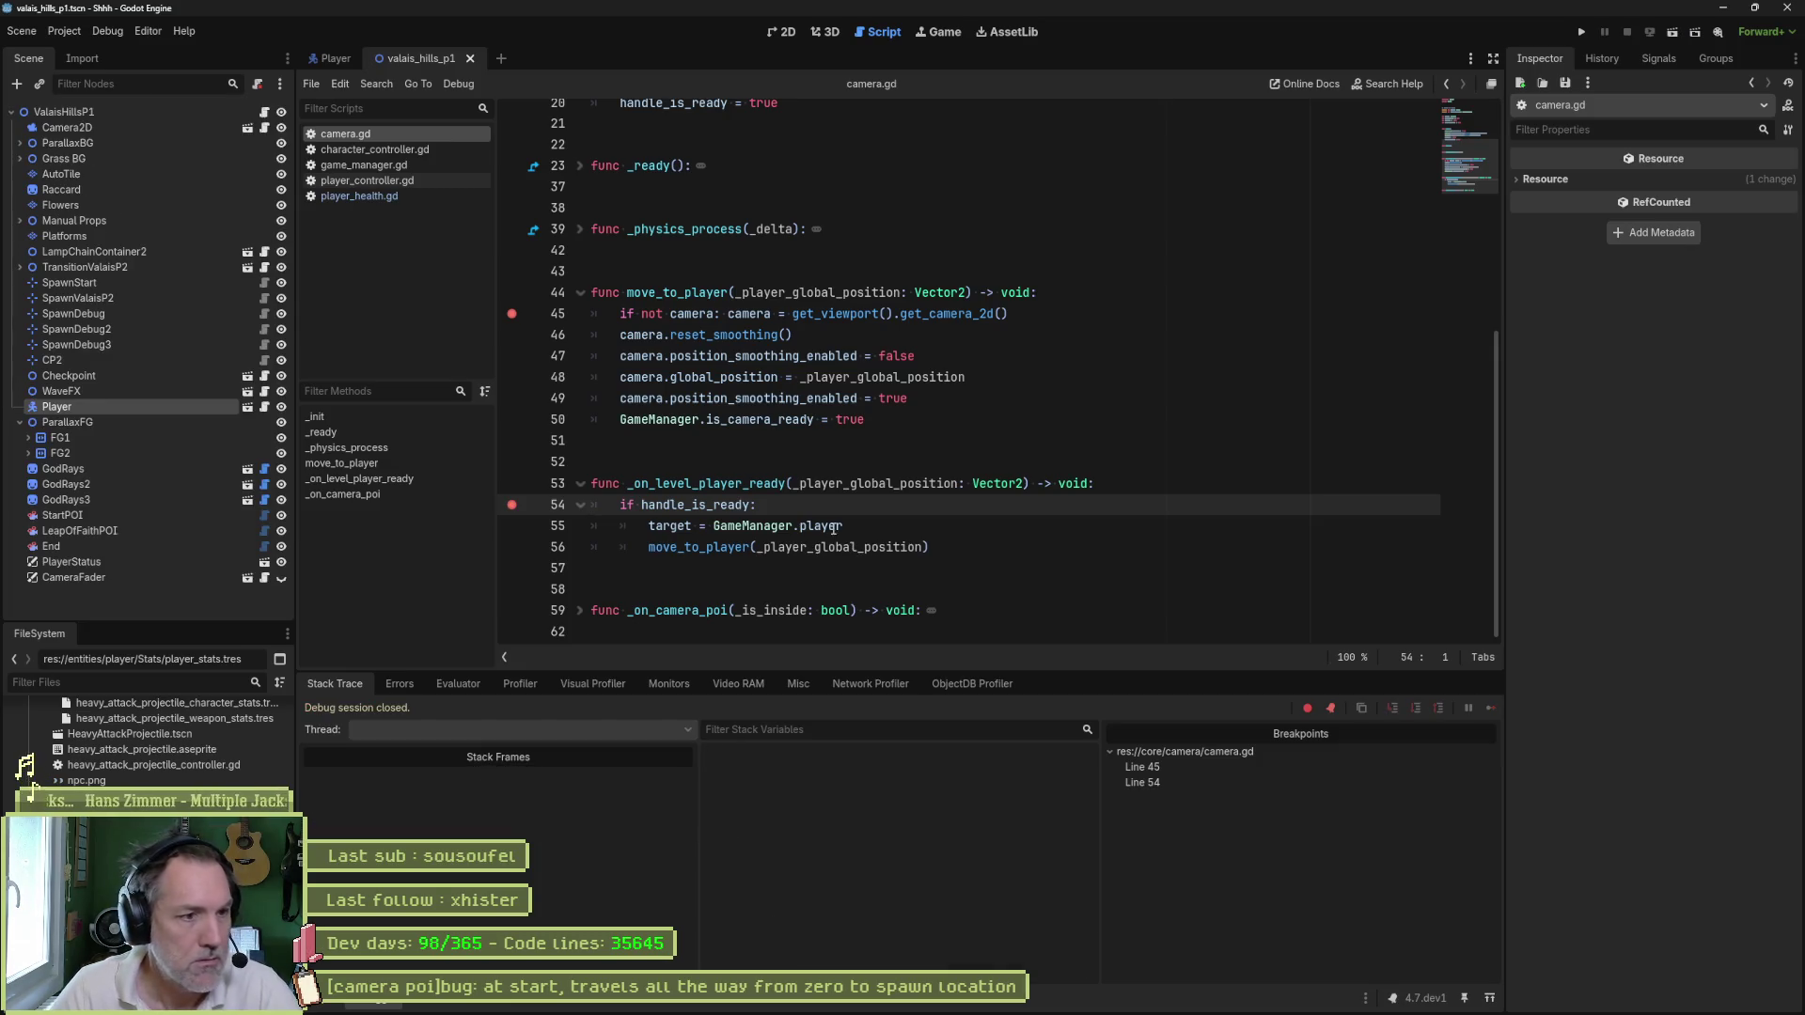
double_click(714, 507)
key("ctrl+shift+f")
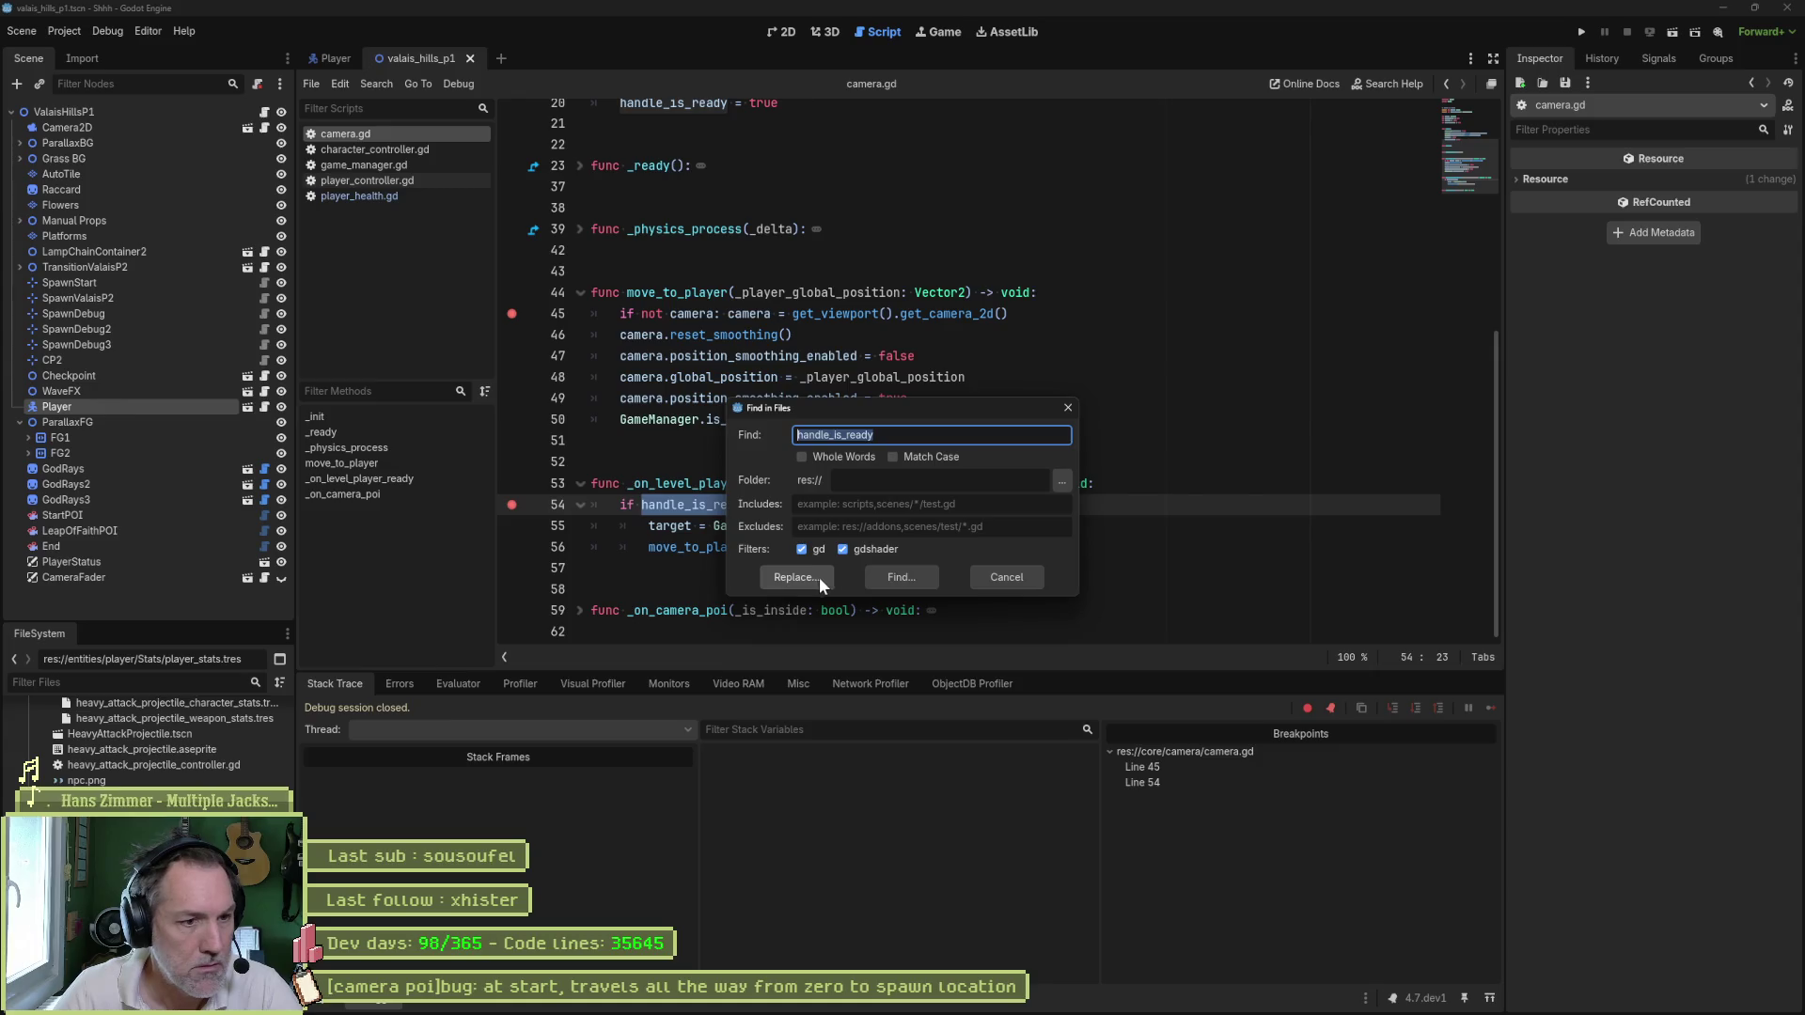
left_click(820, 577)
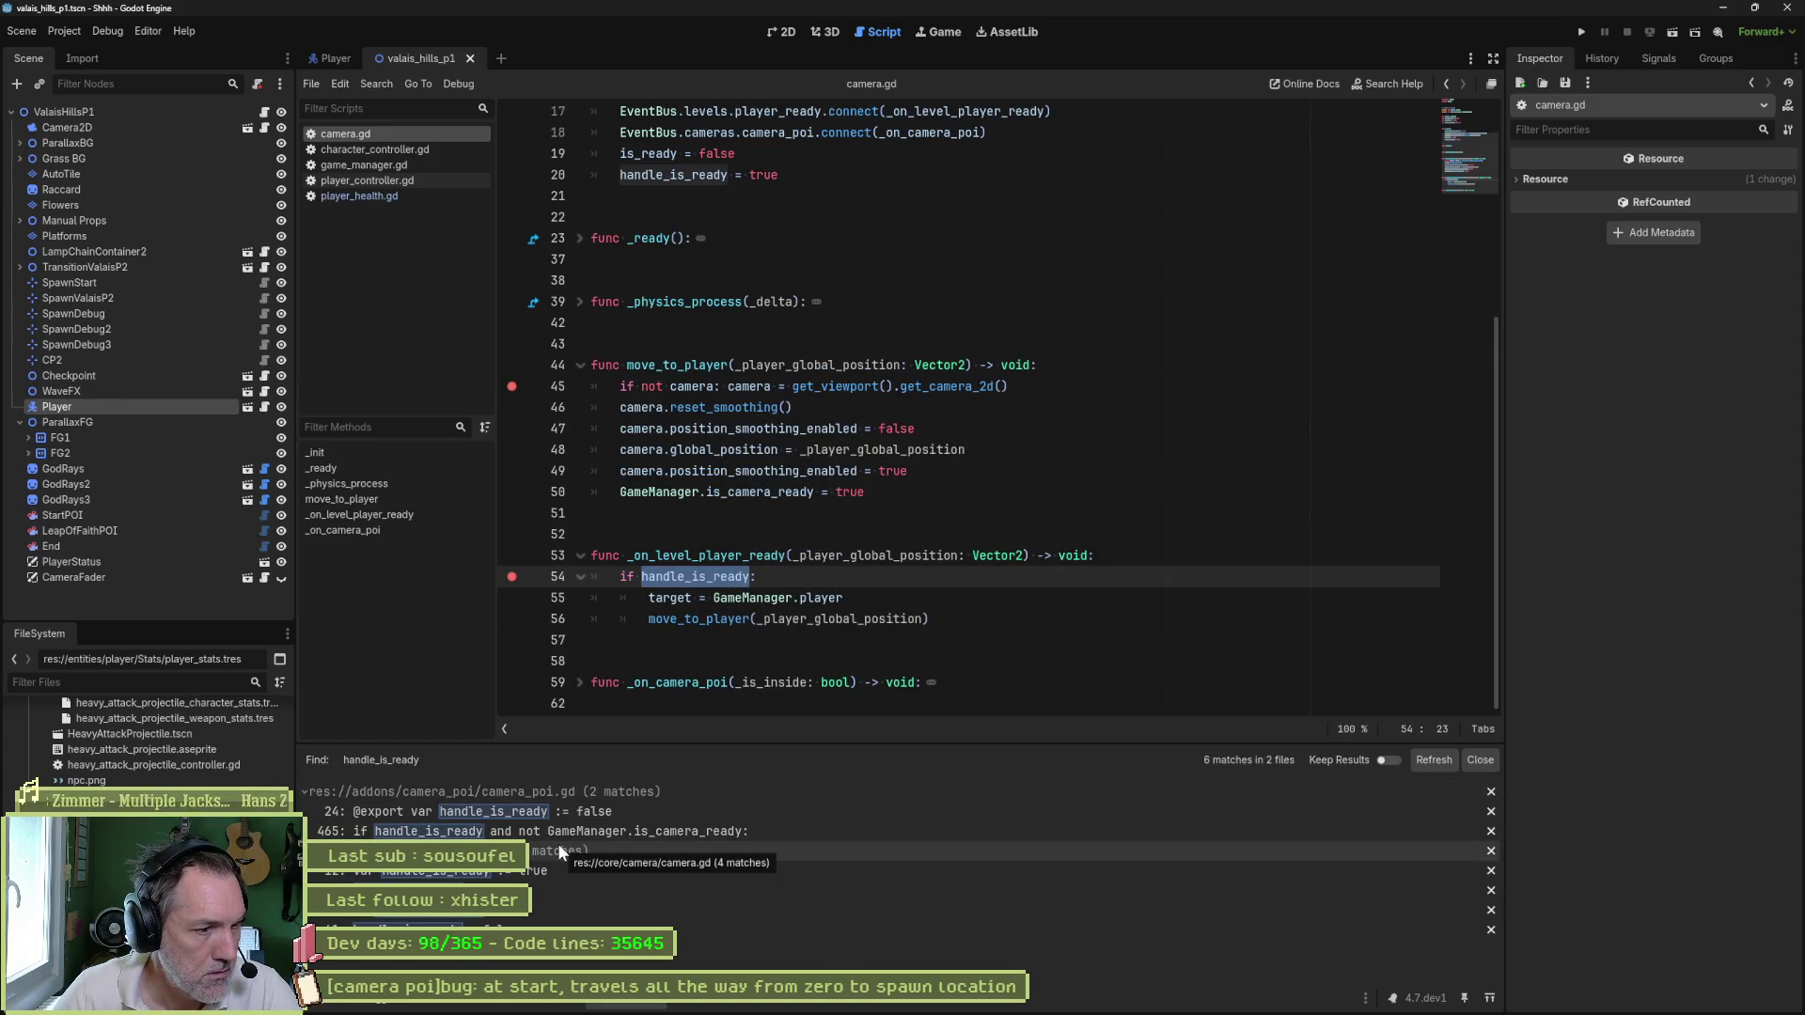
left_click(527, 890)
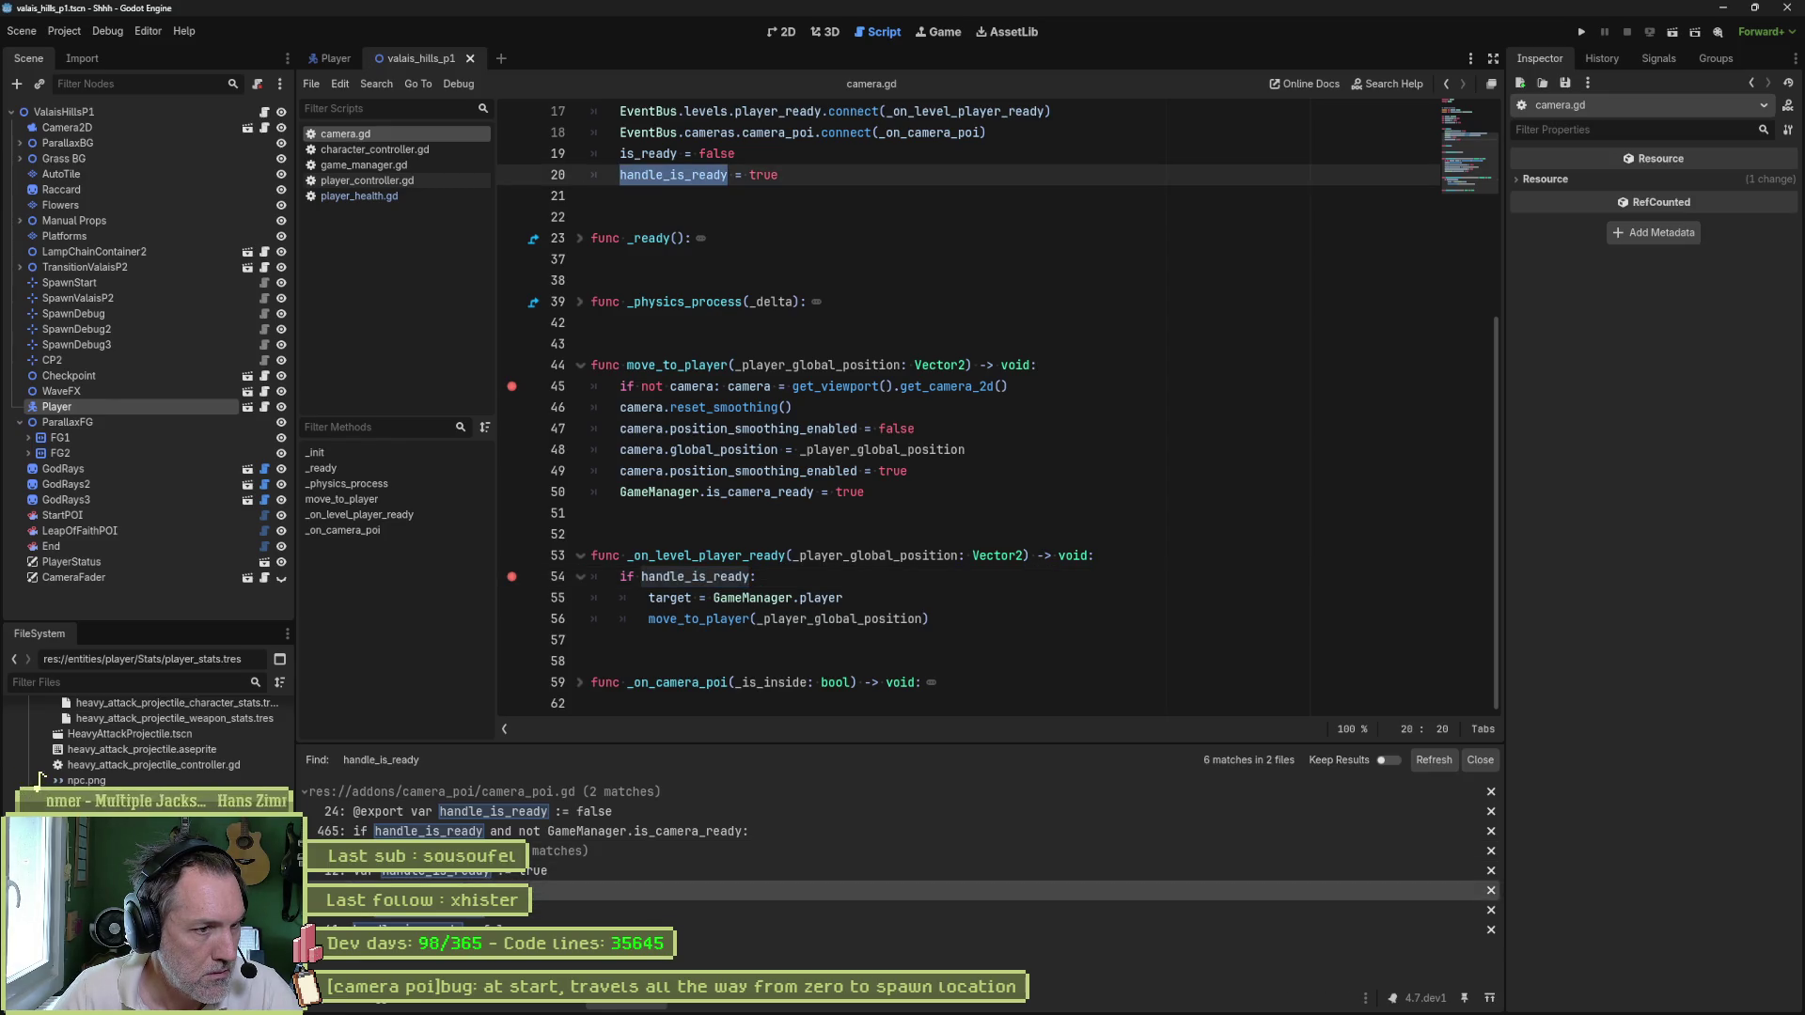
scroll(837, 520, "up", 3)
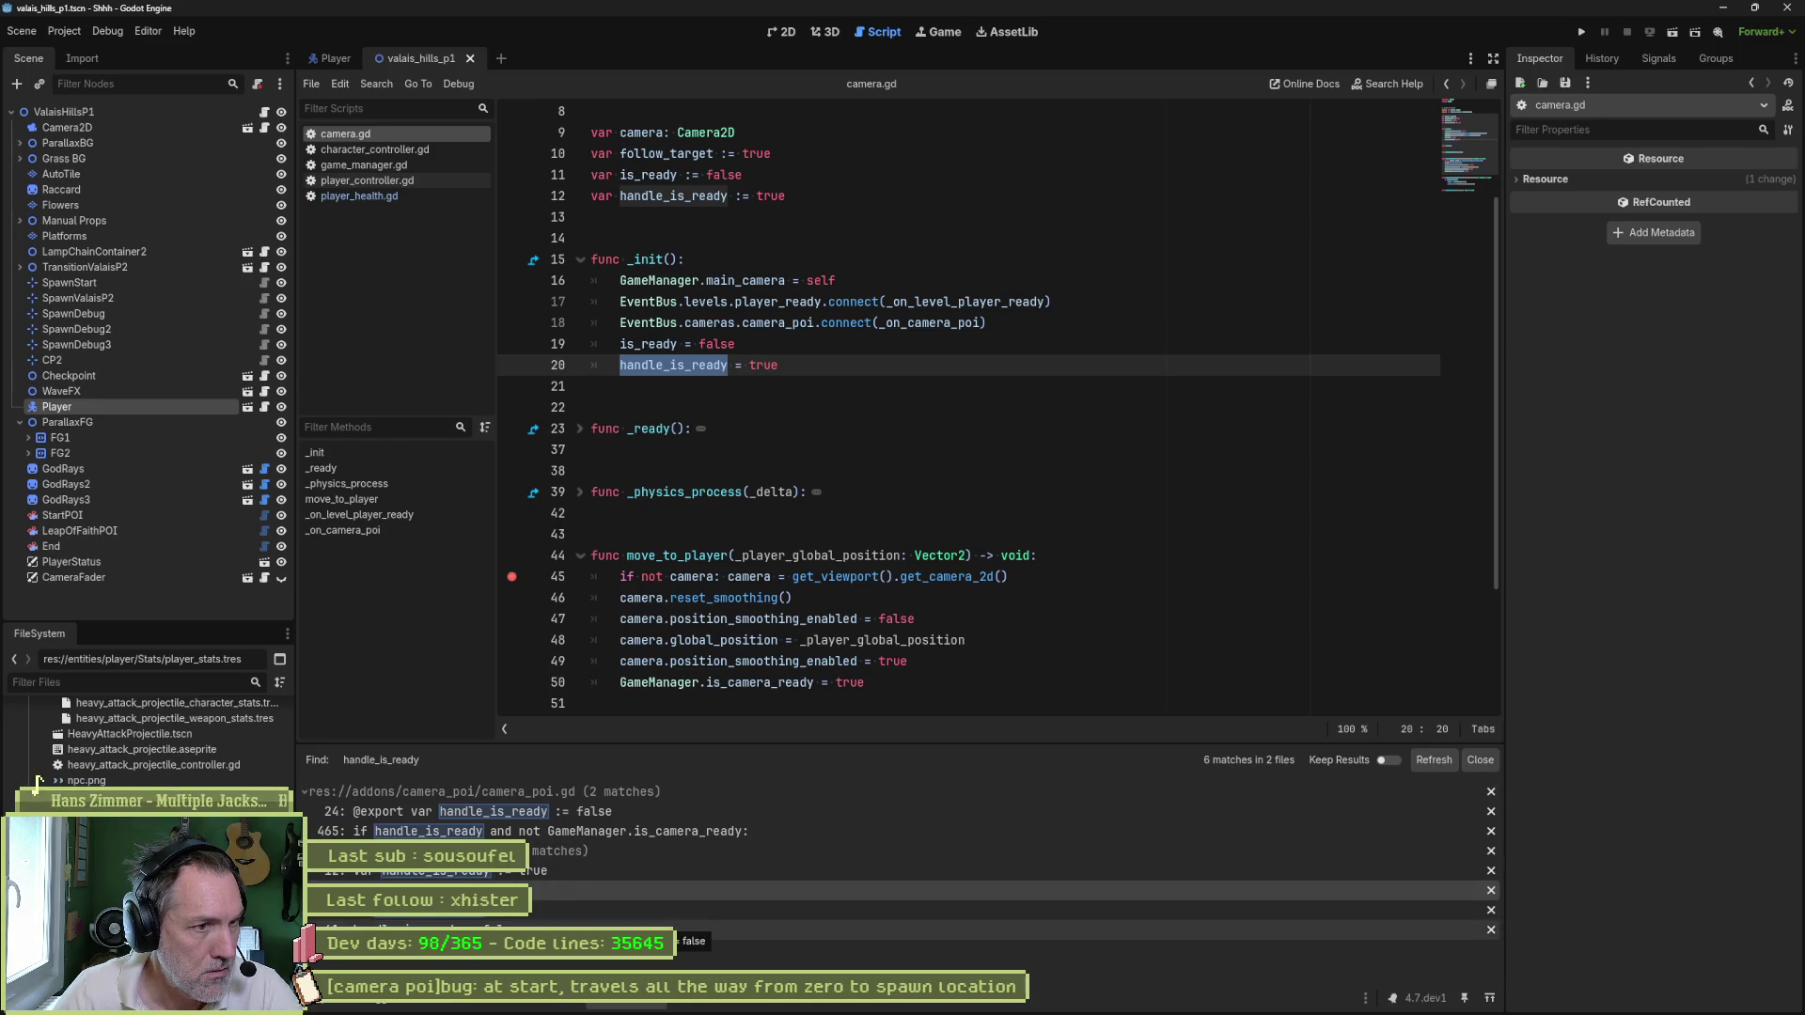
- Break on line 20, step and continue to the line 54 breakpoint, then end the session
left_click(512, 367)
key("F6")
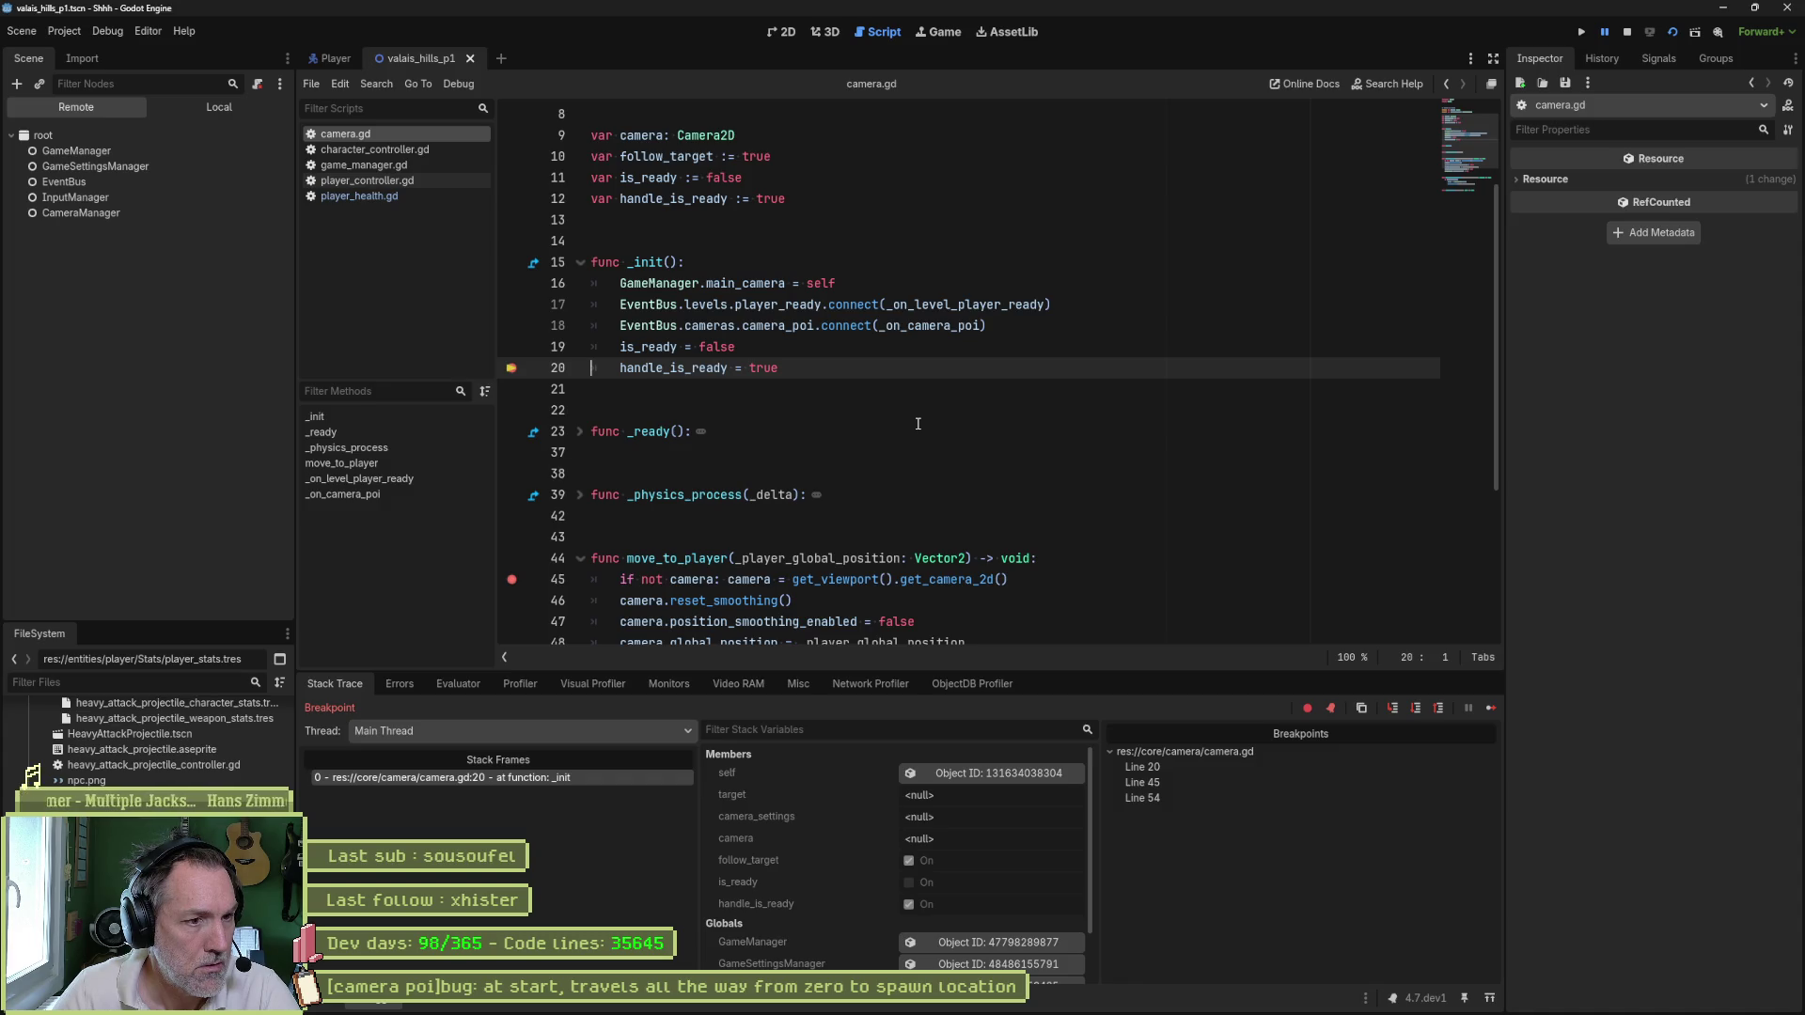
scroll(917, 424, "down", 3)
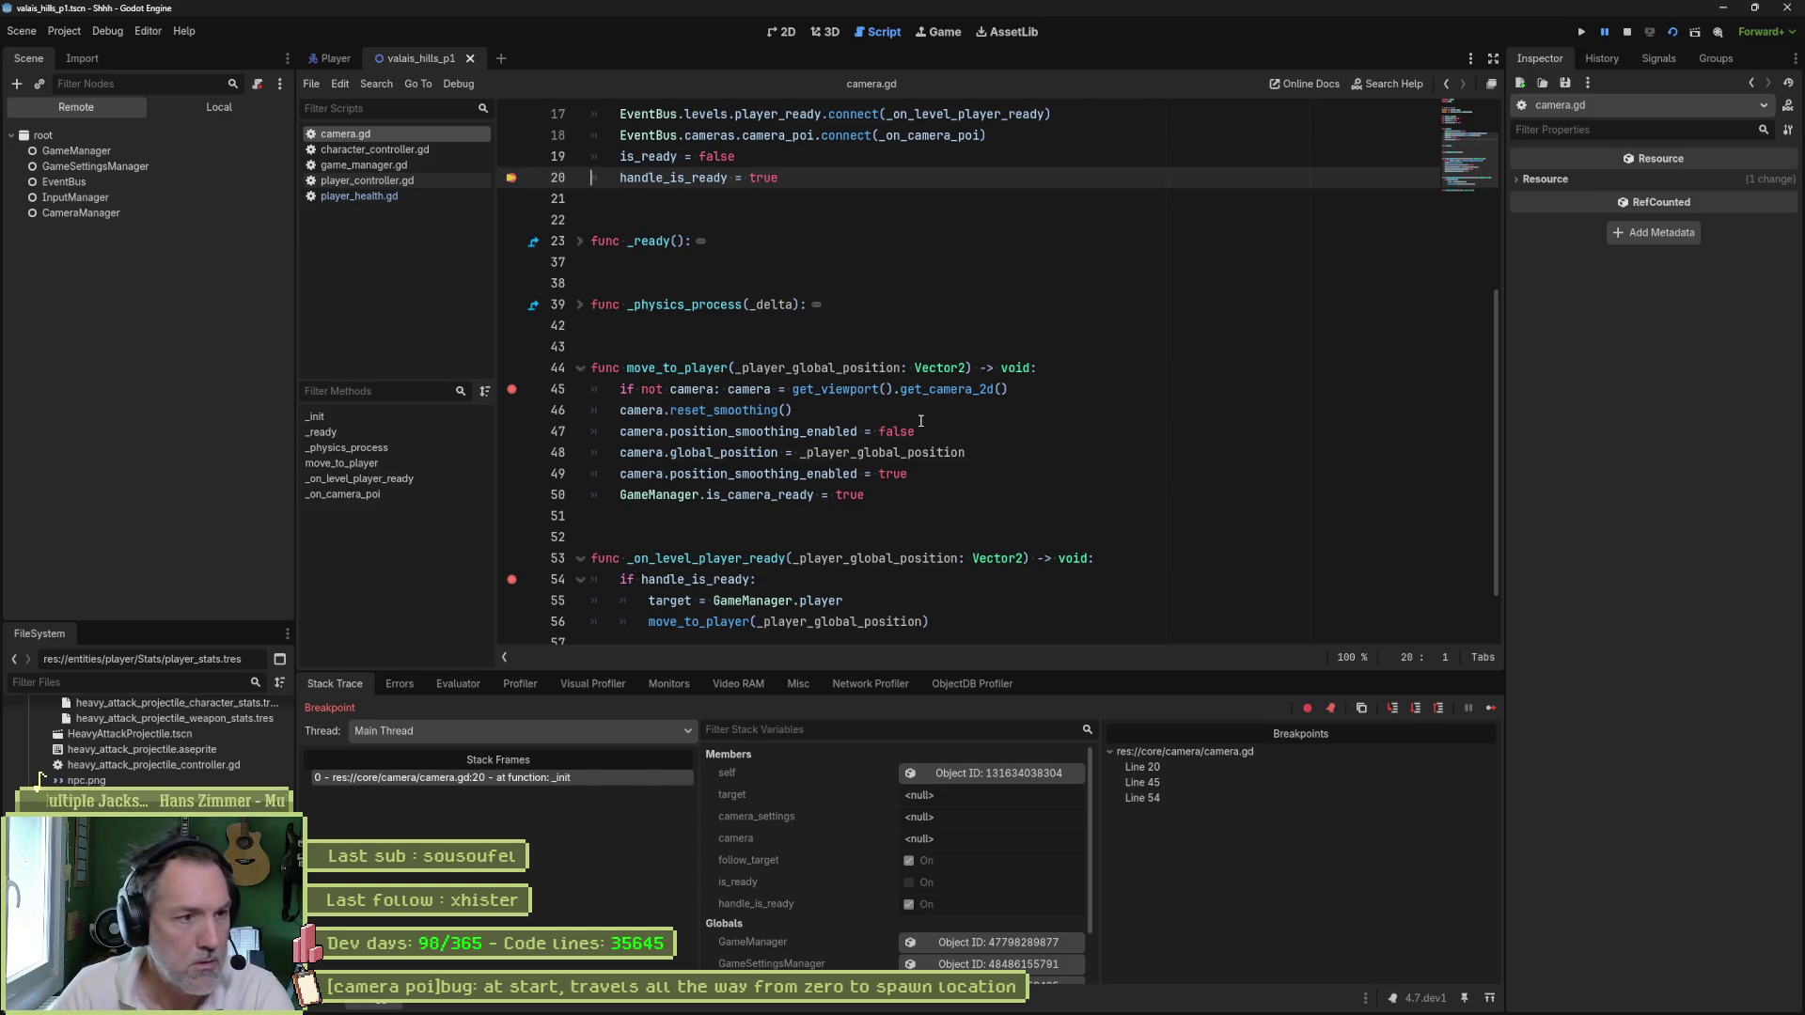
key("F11")
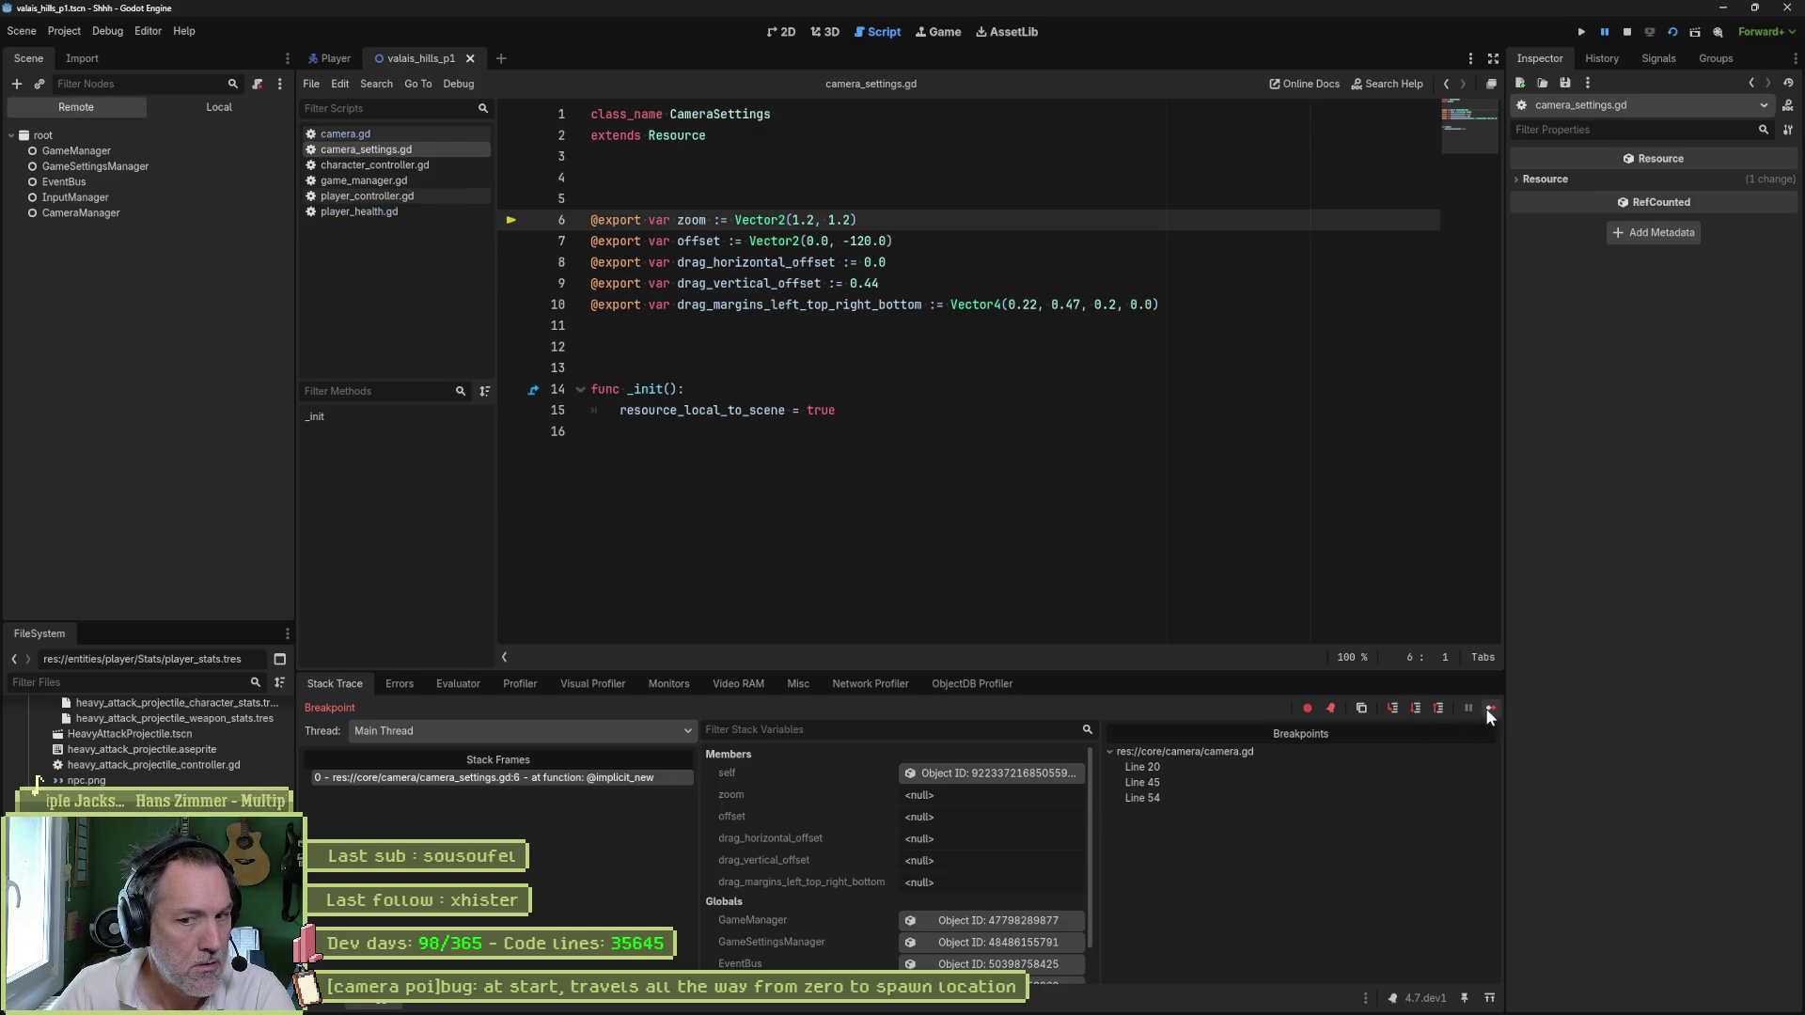
left_click(1487, 708)
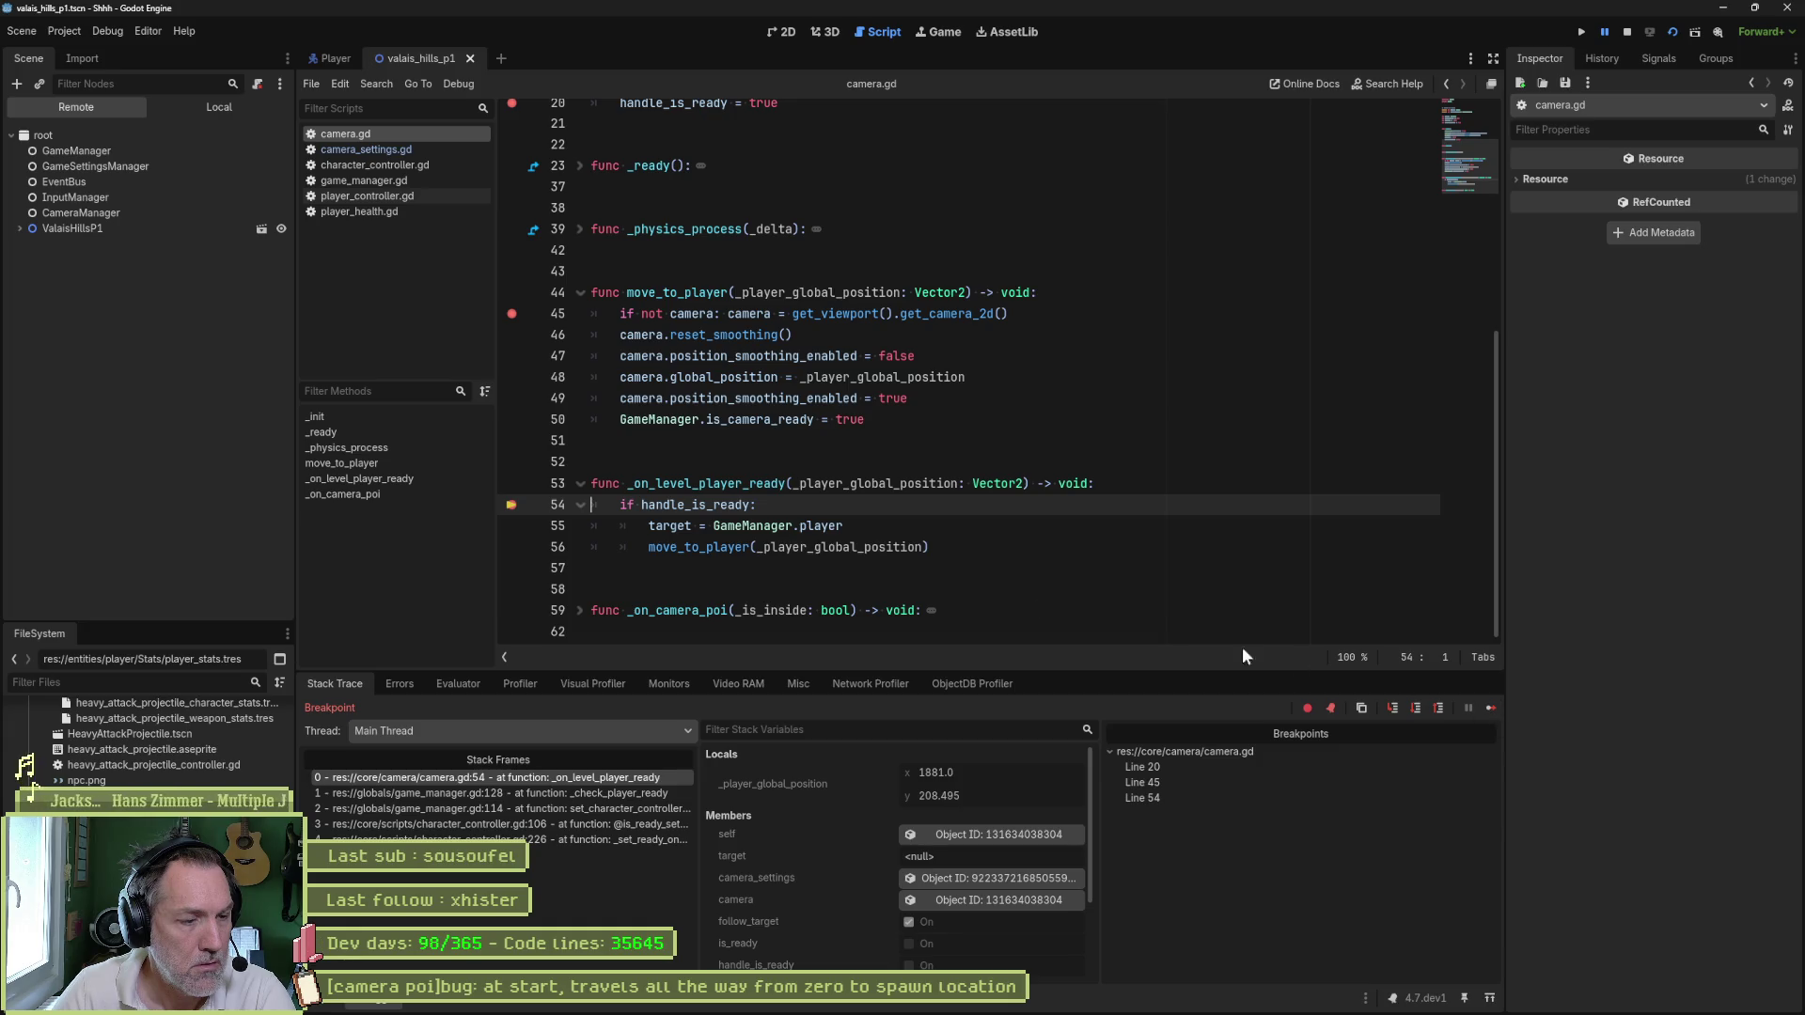
key("F8")
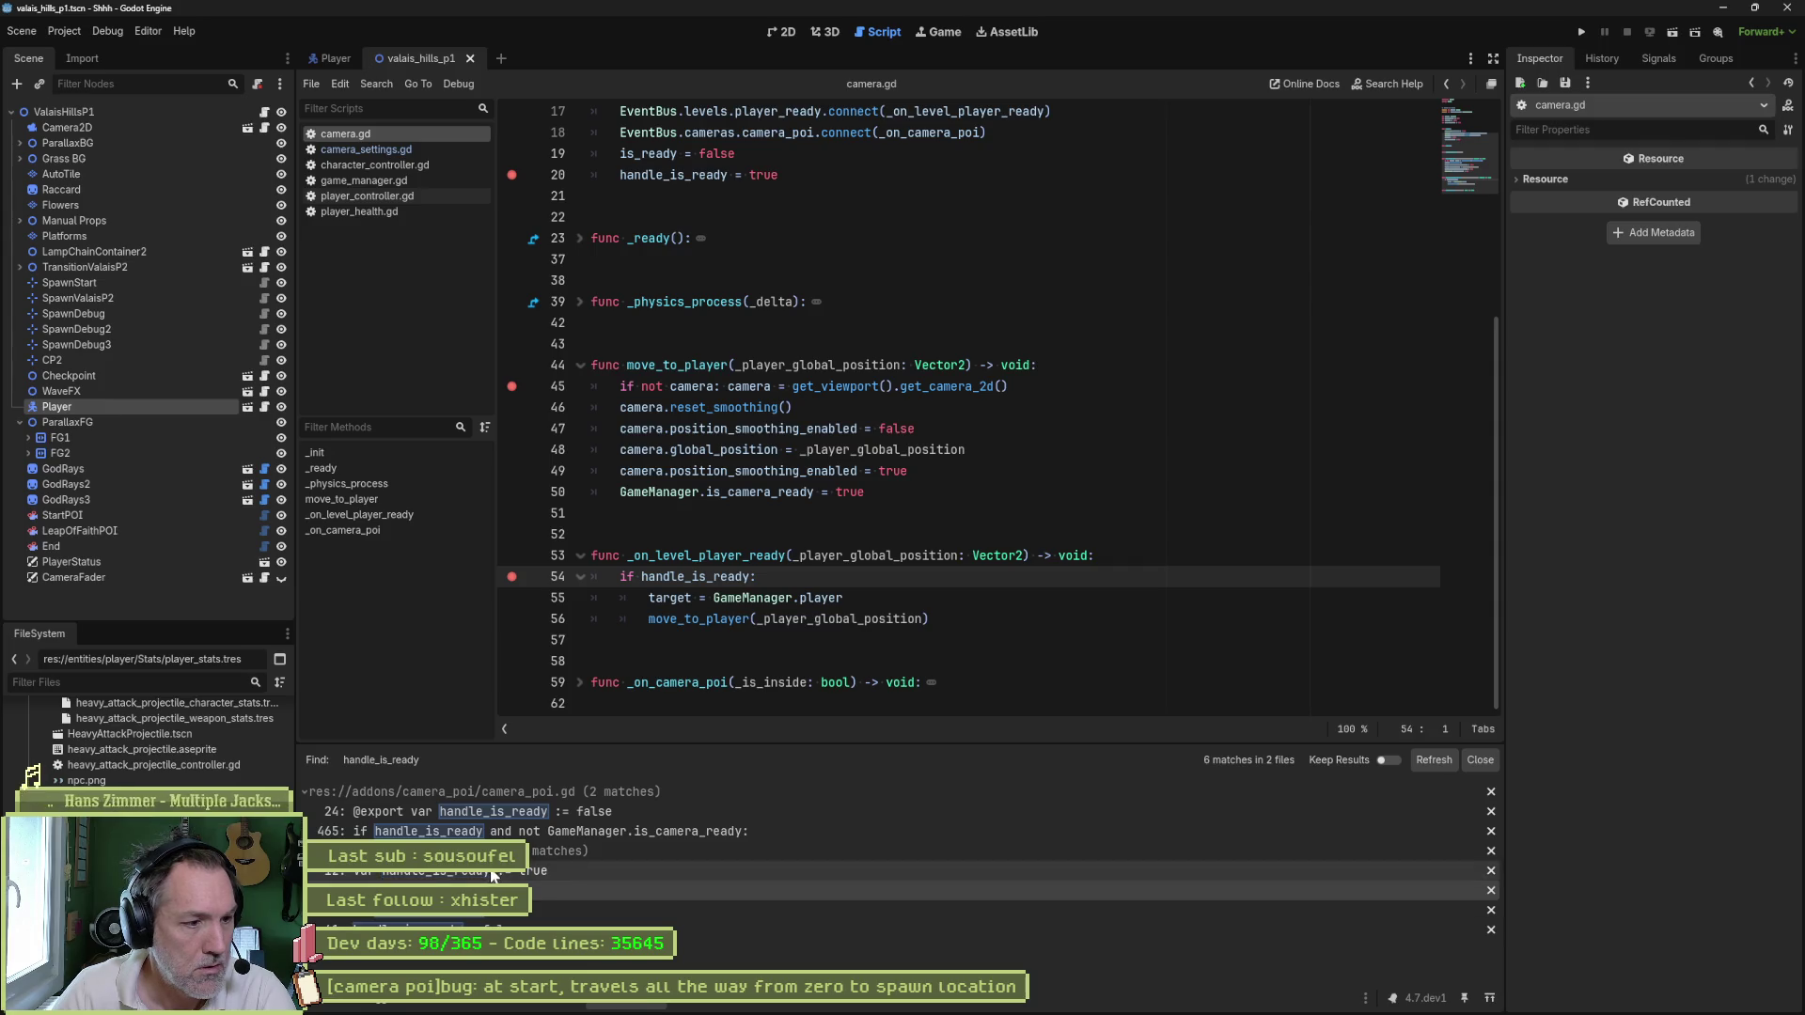
- Move the breakpoint in _on_camera_poi from line 60 to line 61
left_click(376, 930)
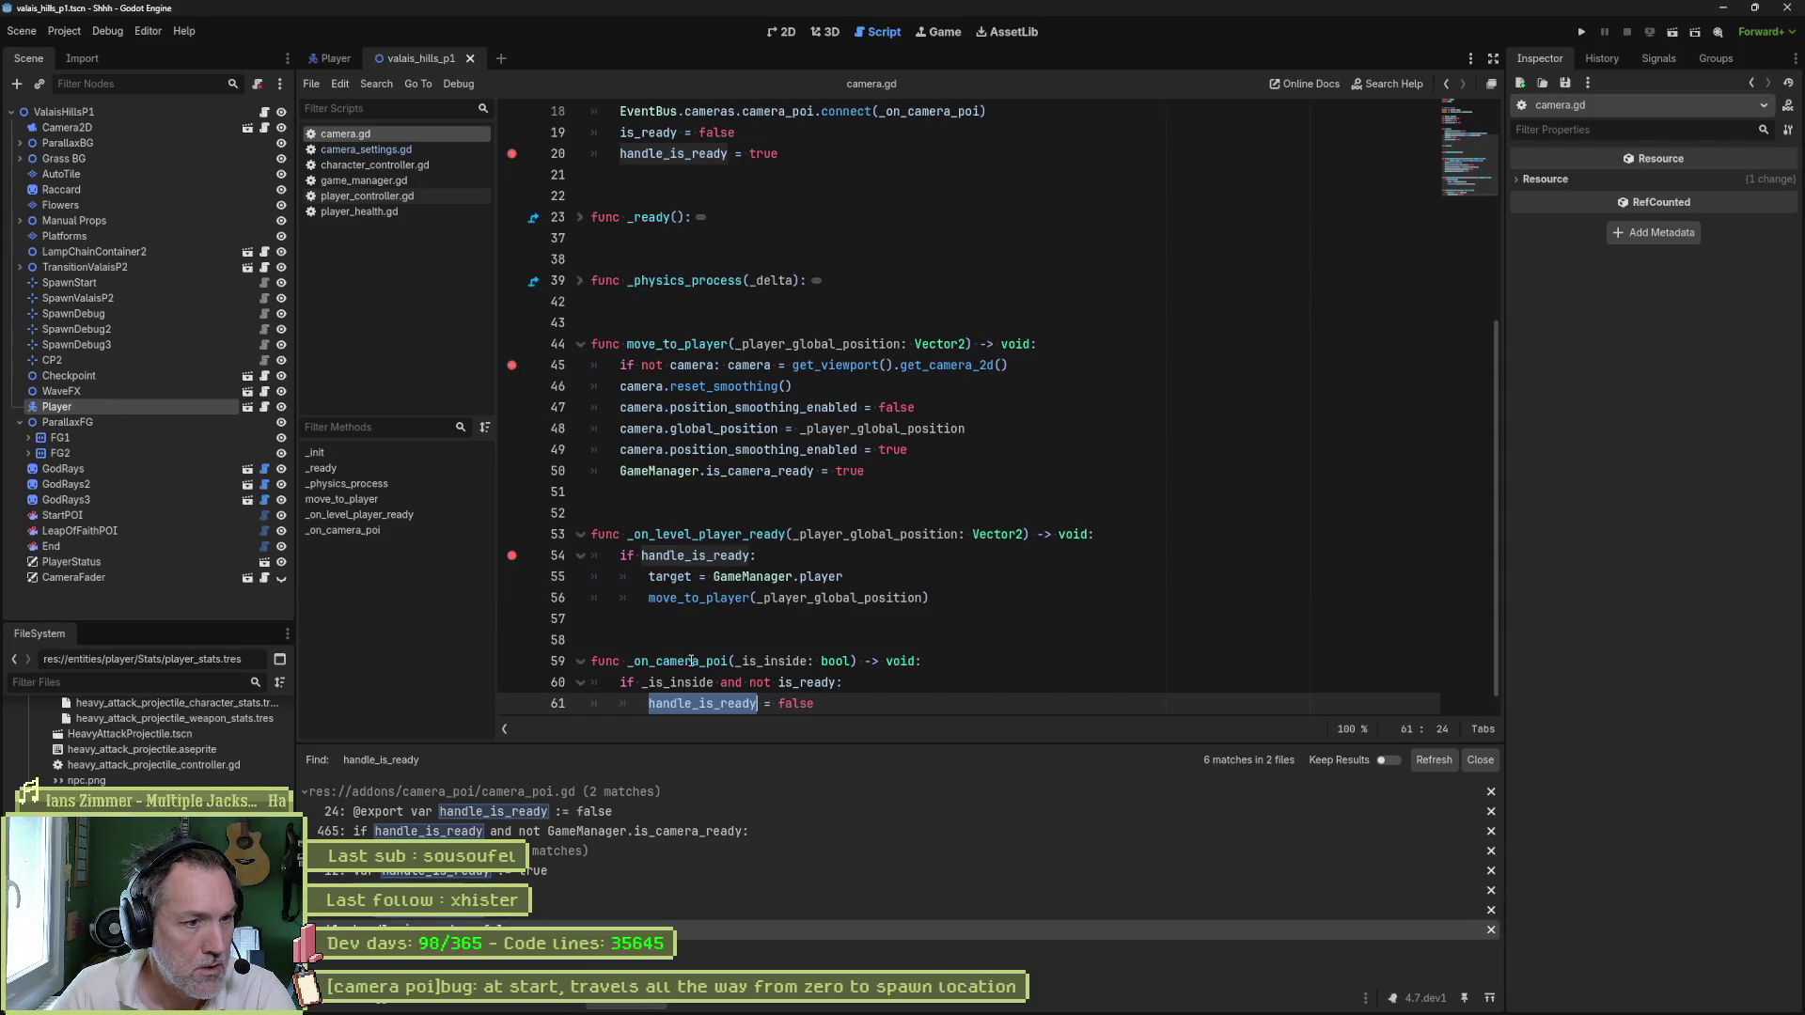
scroll(692, 663, "down", 1)
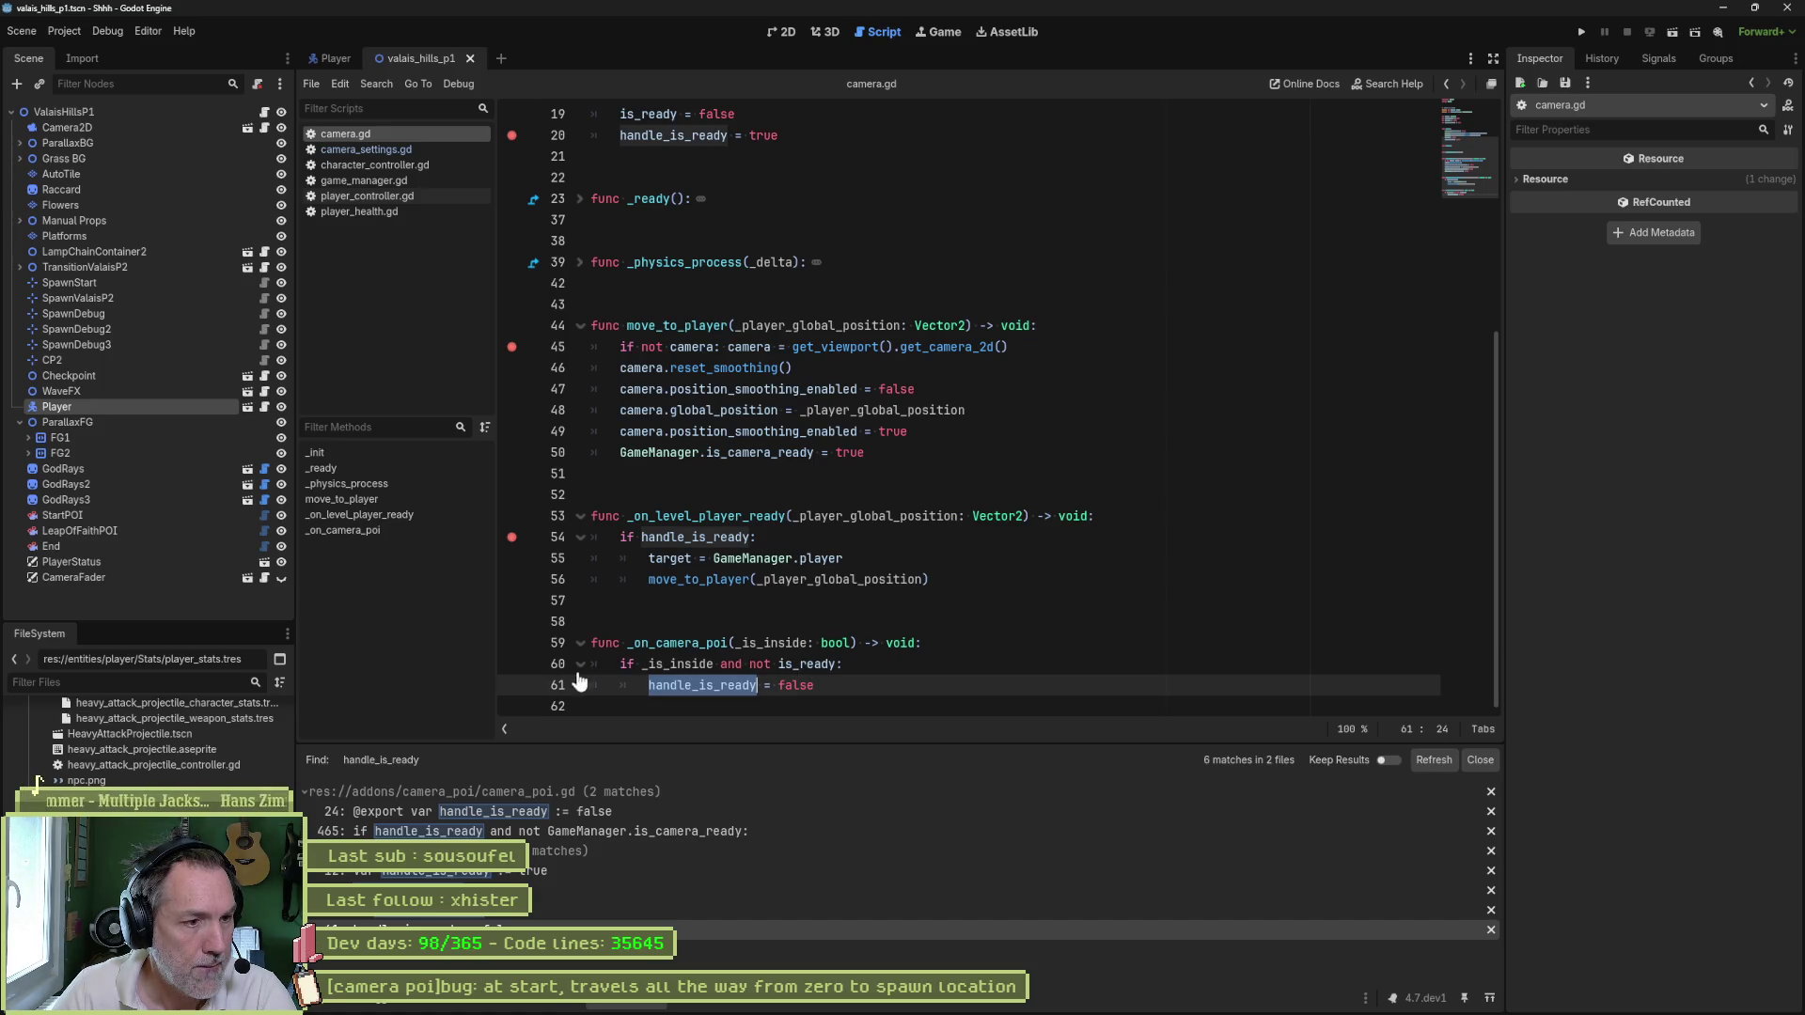
left_click(512, 664)
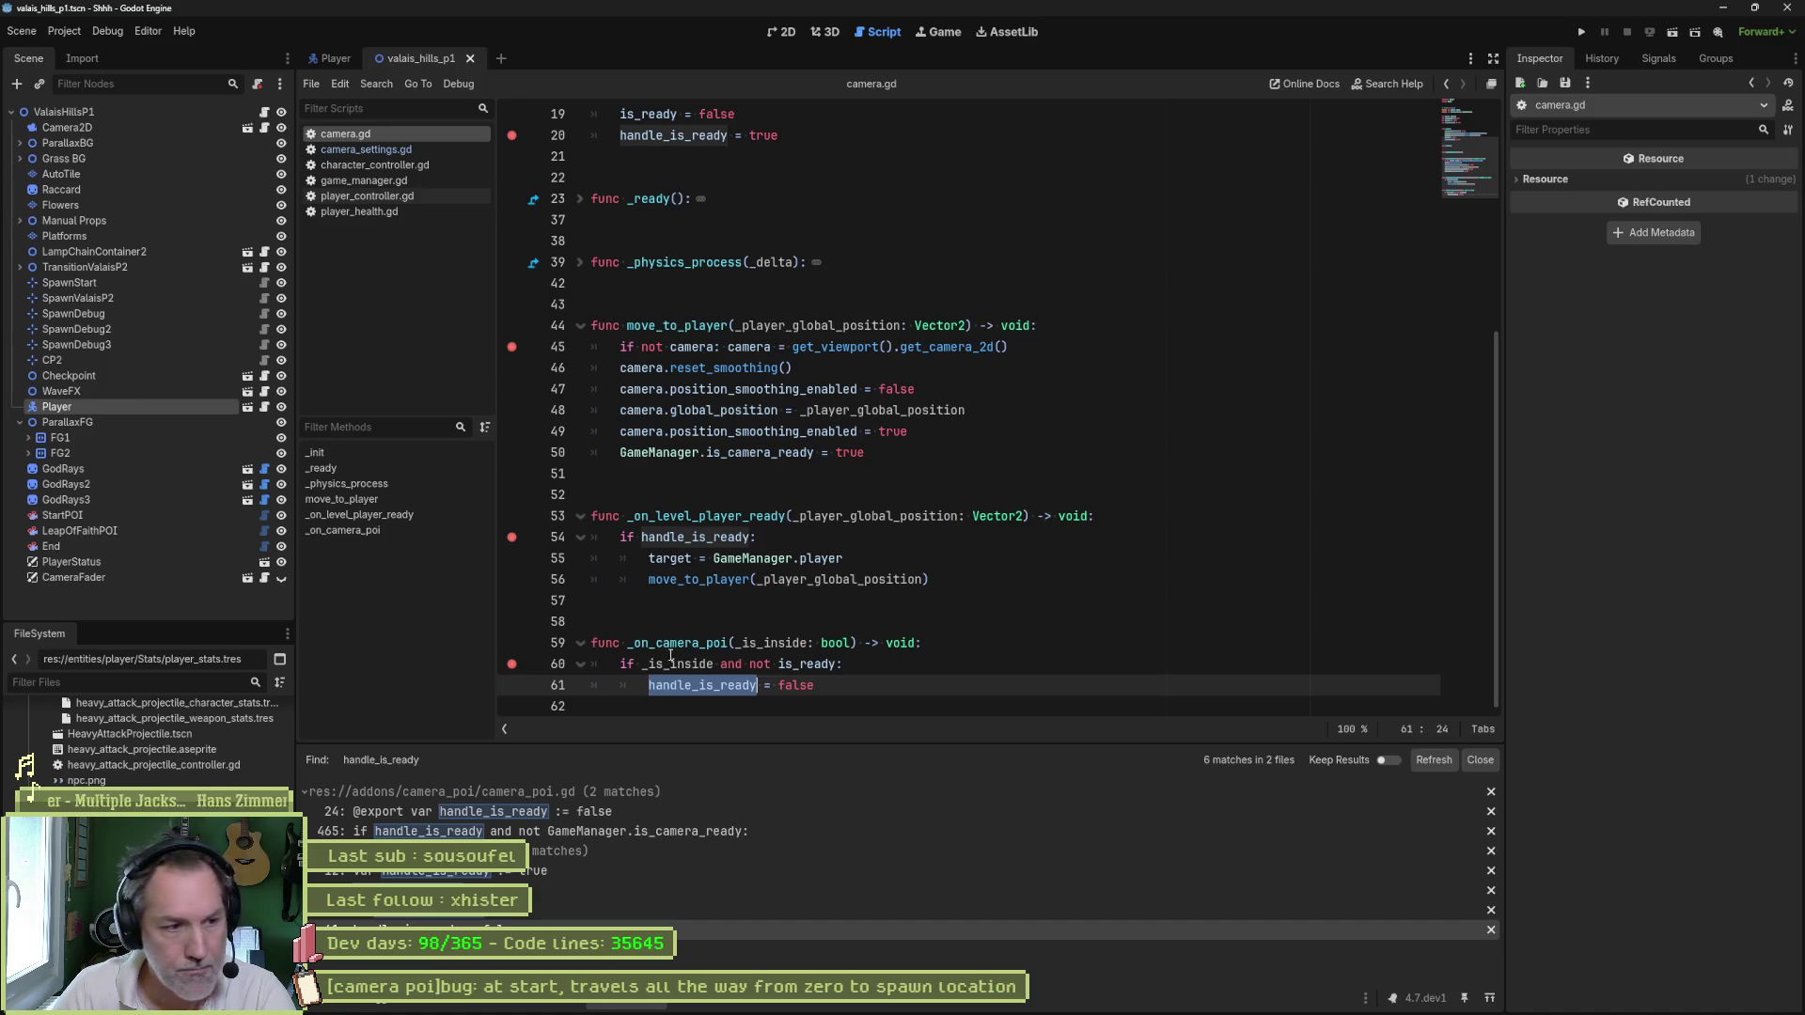
left_click(512, 663)
left_click(511, 685)
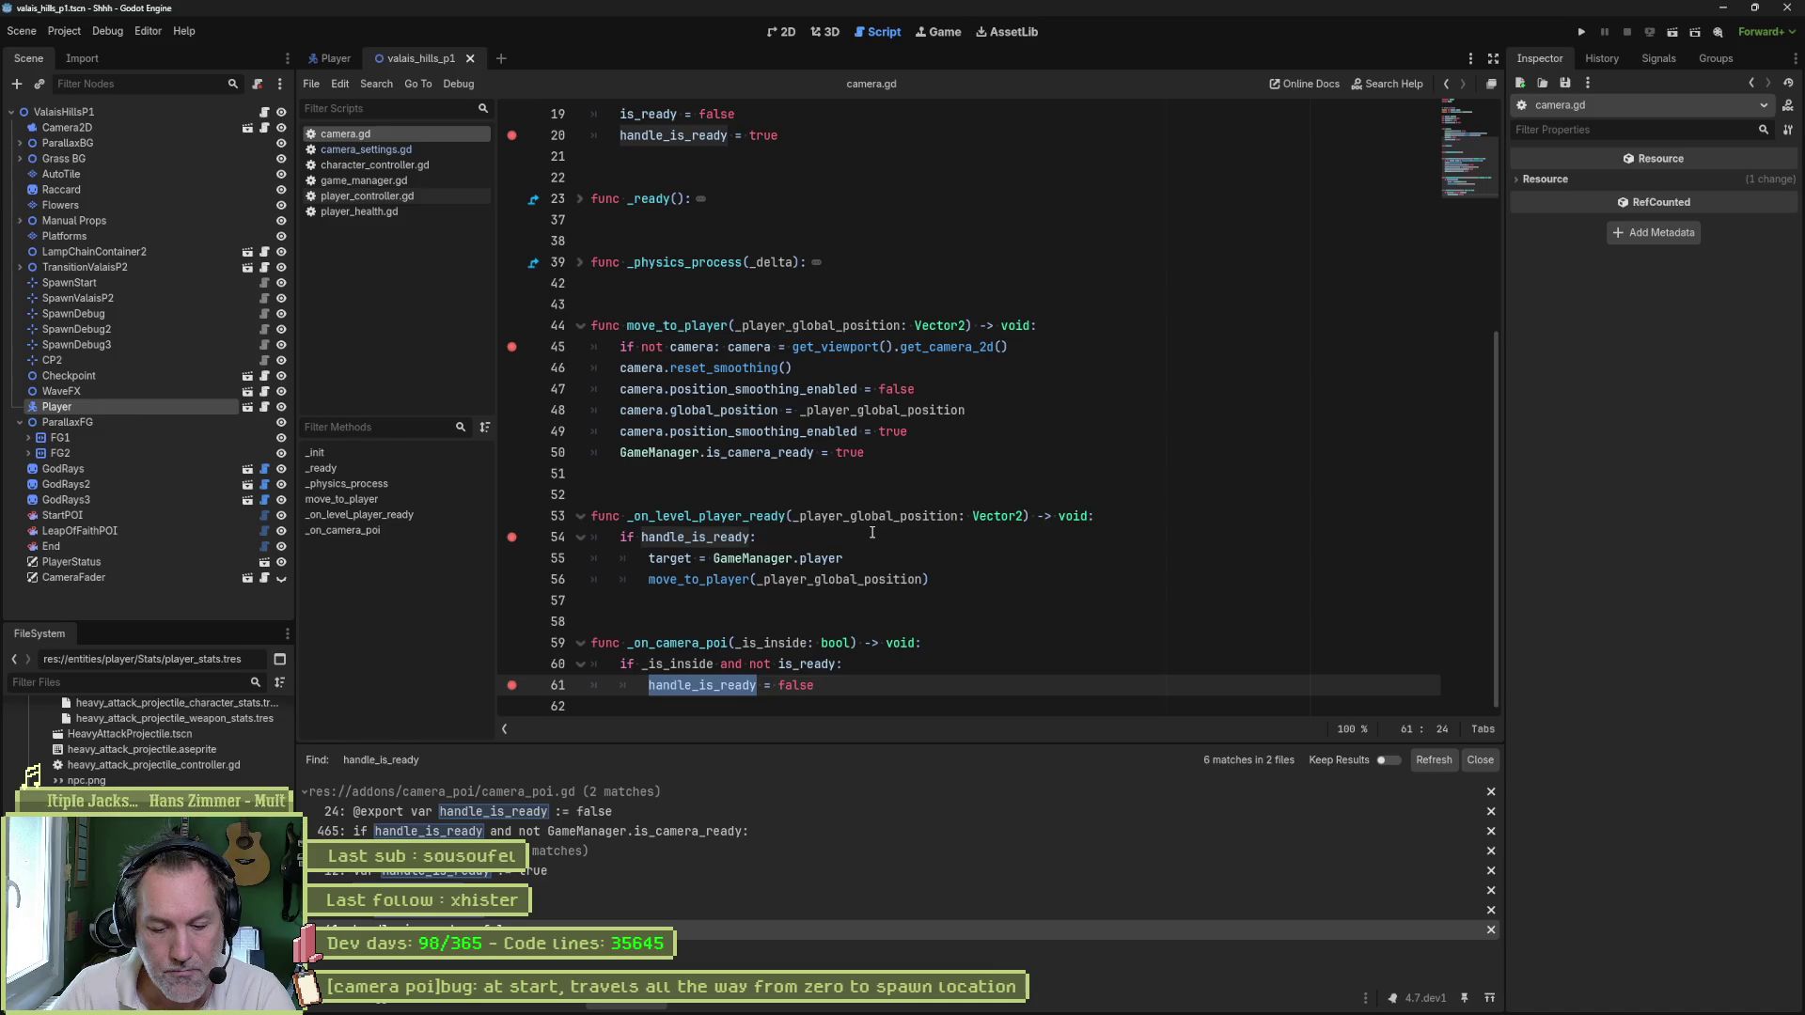
- Rerun under the debugger, trace the line 61 break back to on_body_entered in camera_poi.gd, then stop
key("F6")
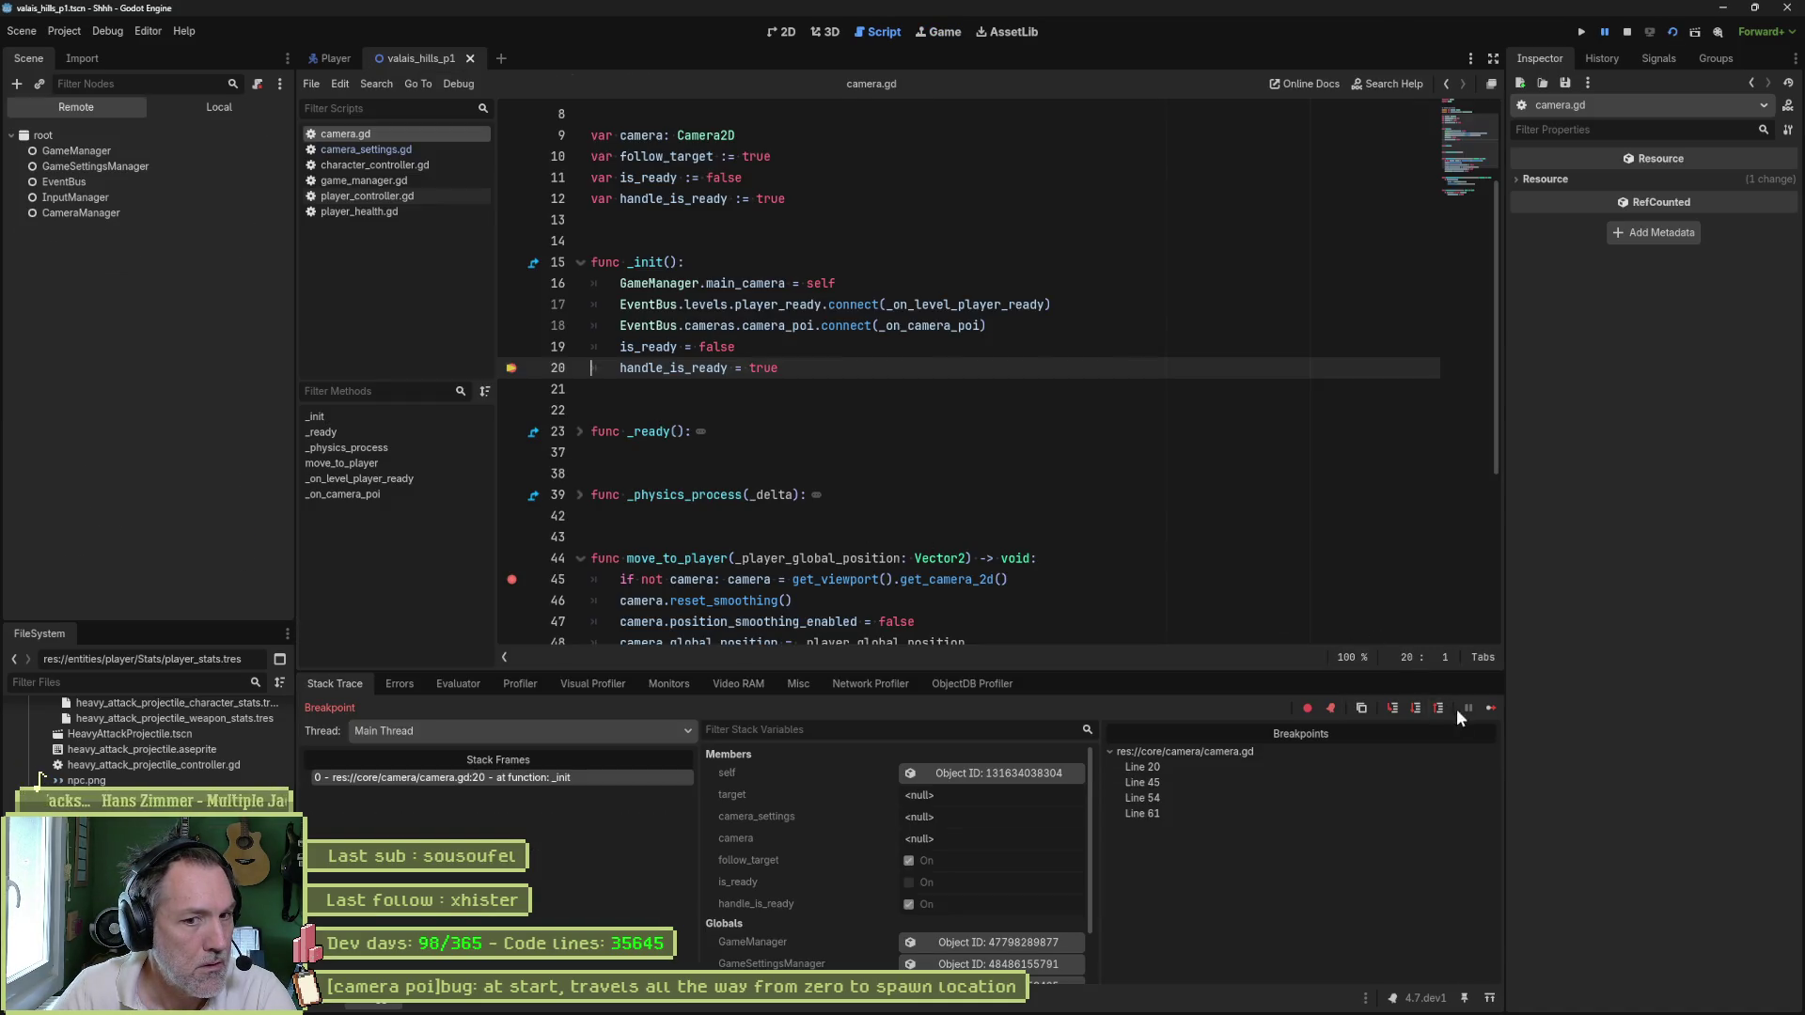
left_click(1487, 708)
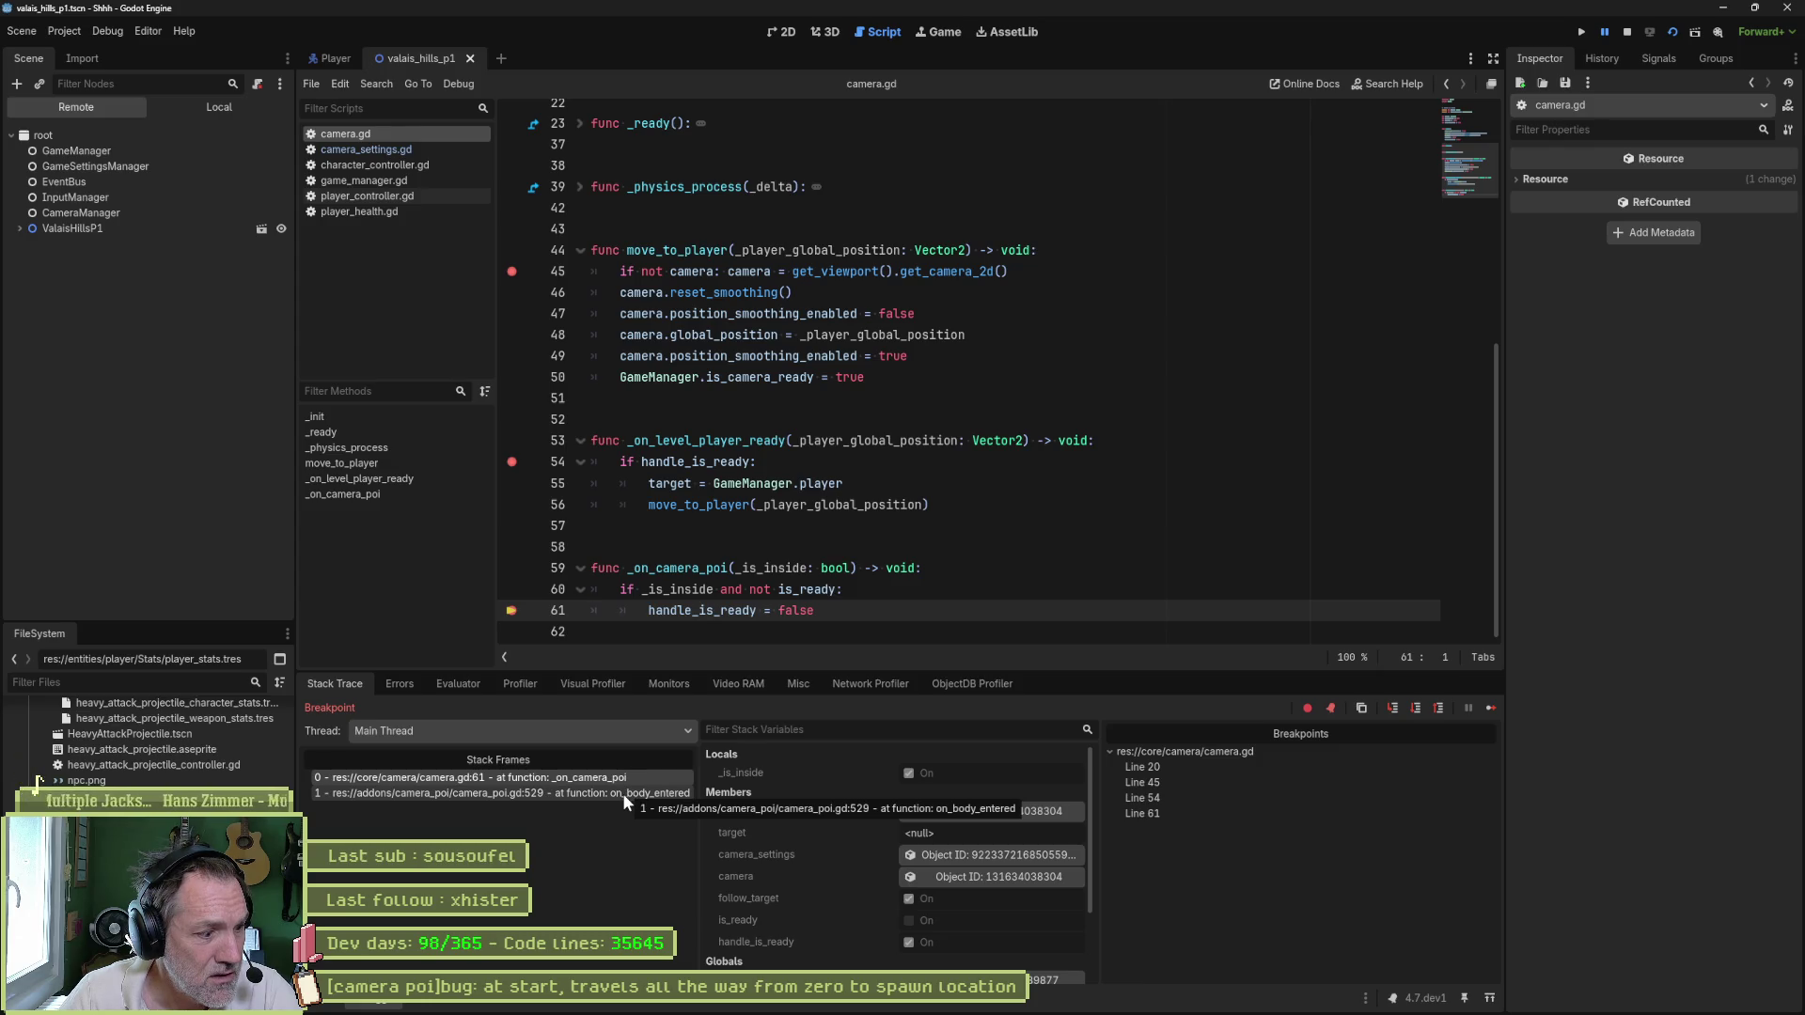
left_click(622, 792)
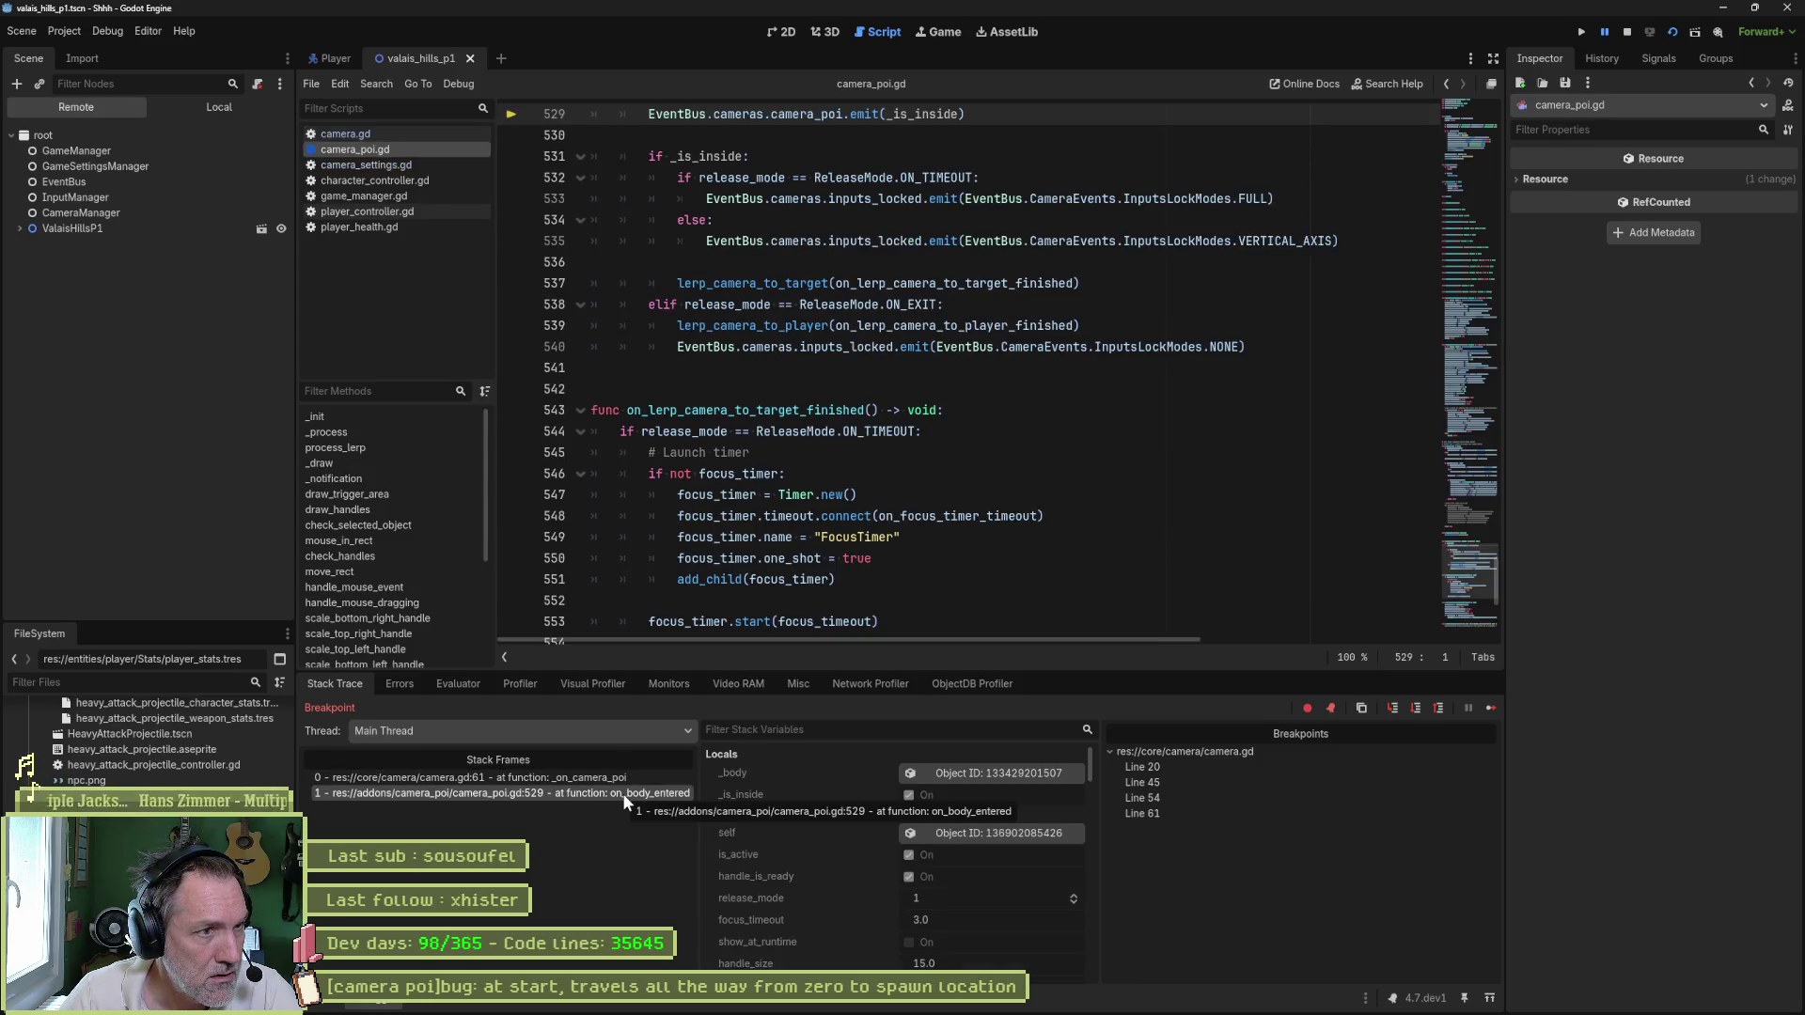
scroll(810, 399, "up", 4)
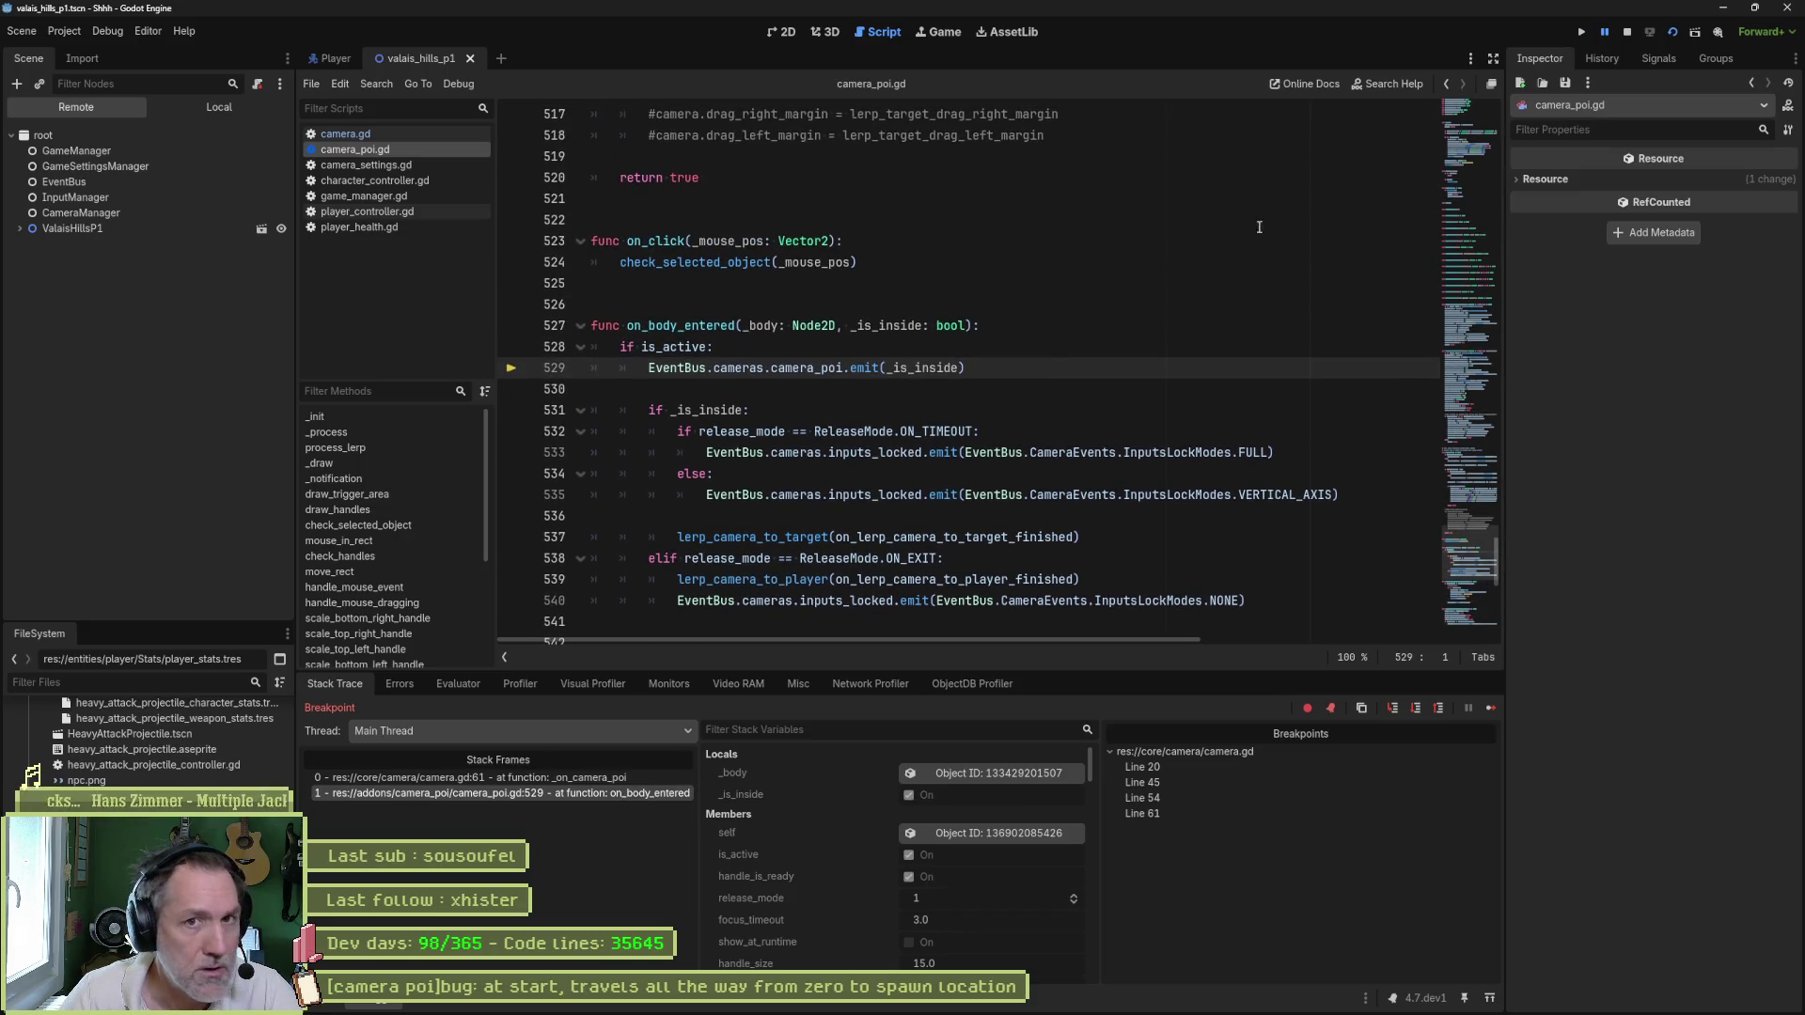
left_click(1630, 31)
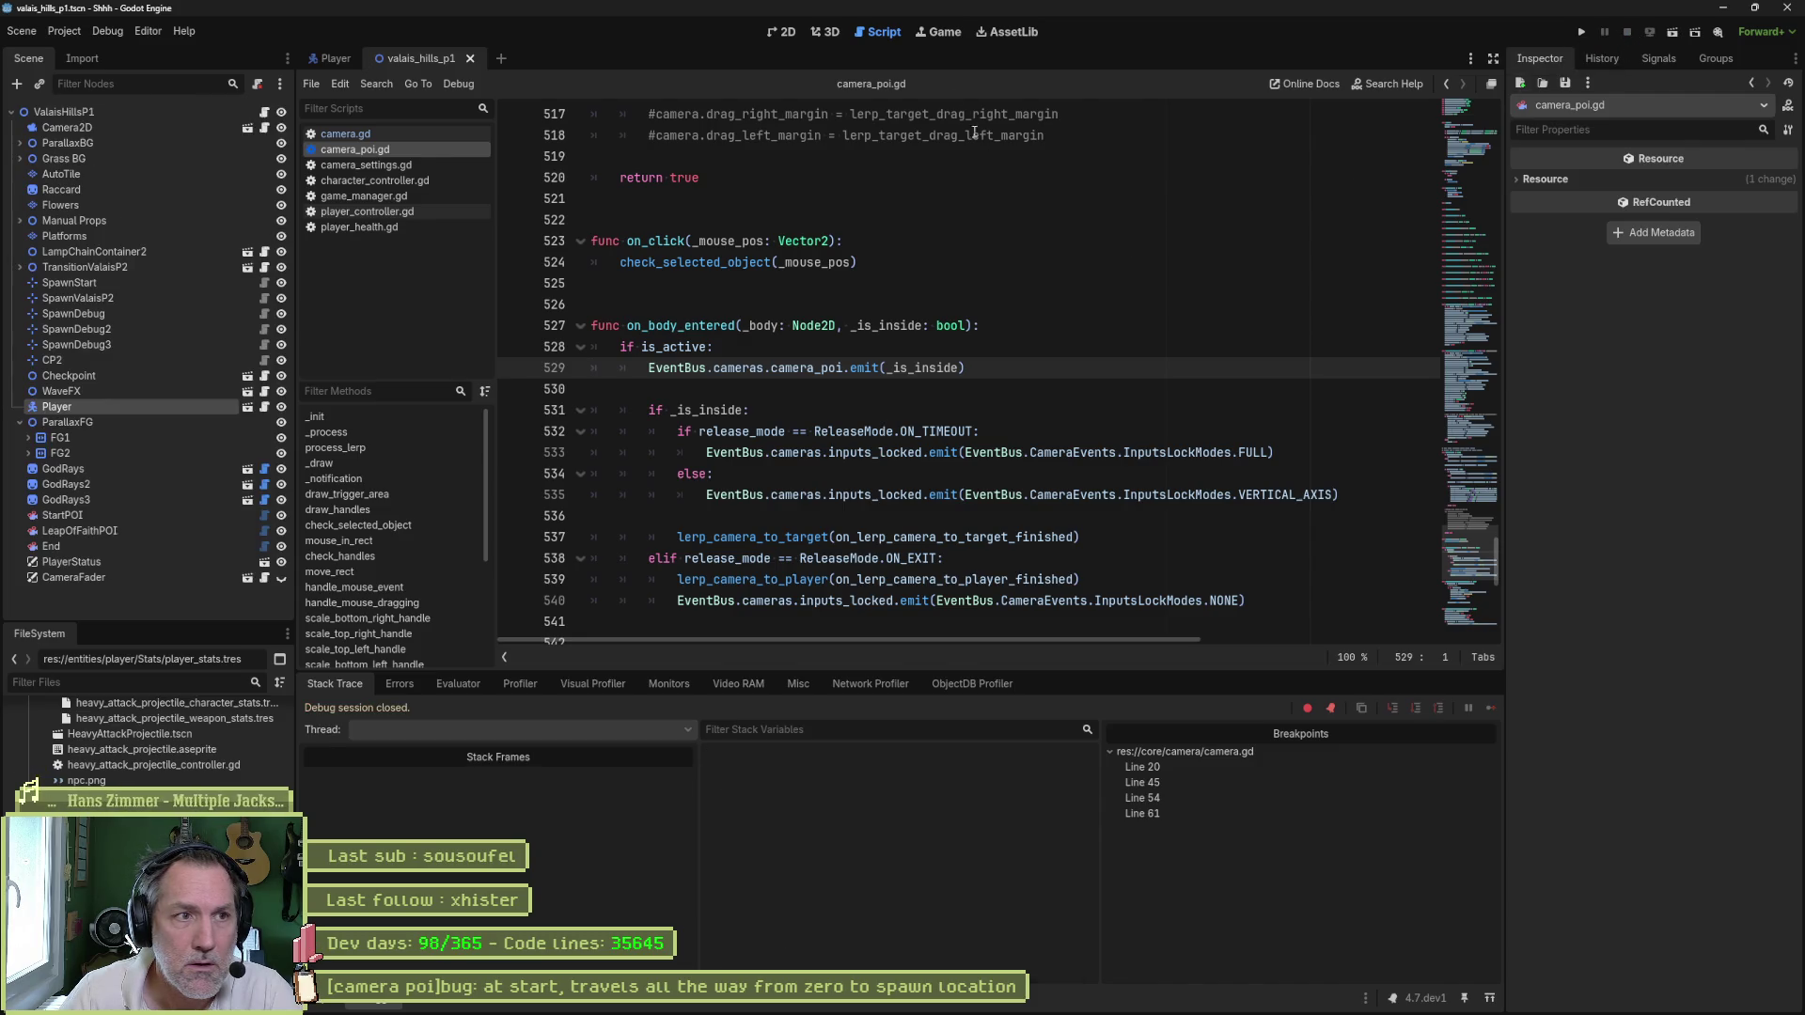
left_click(785, 32)
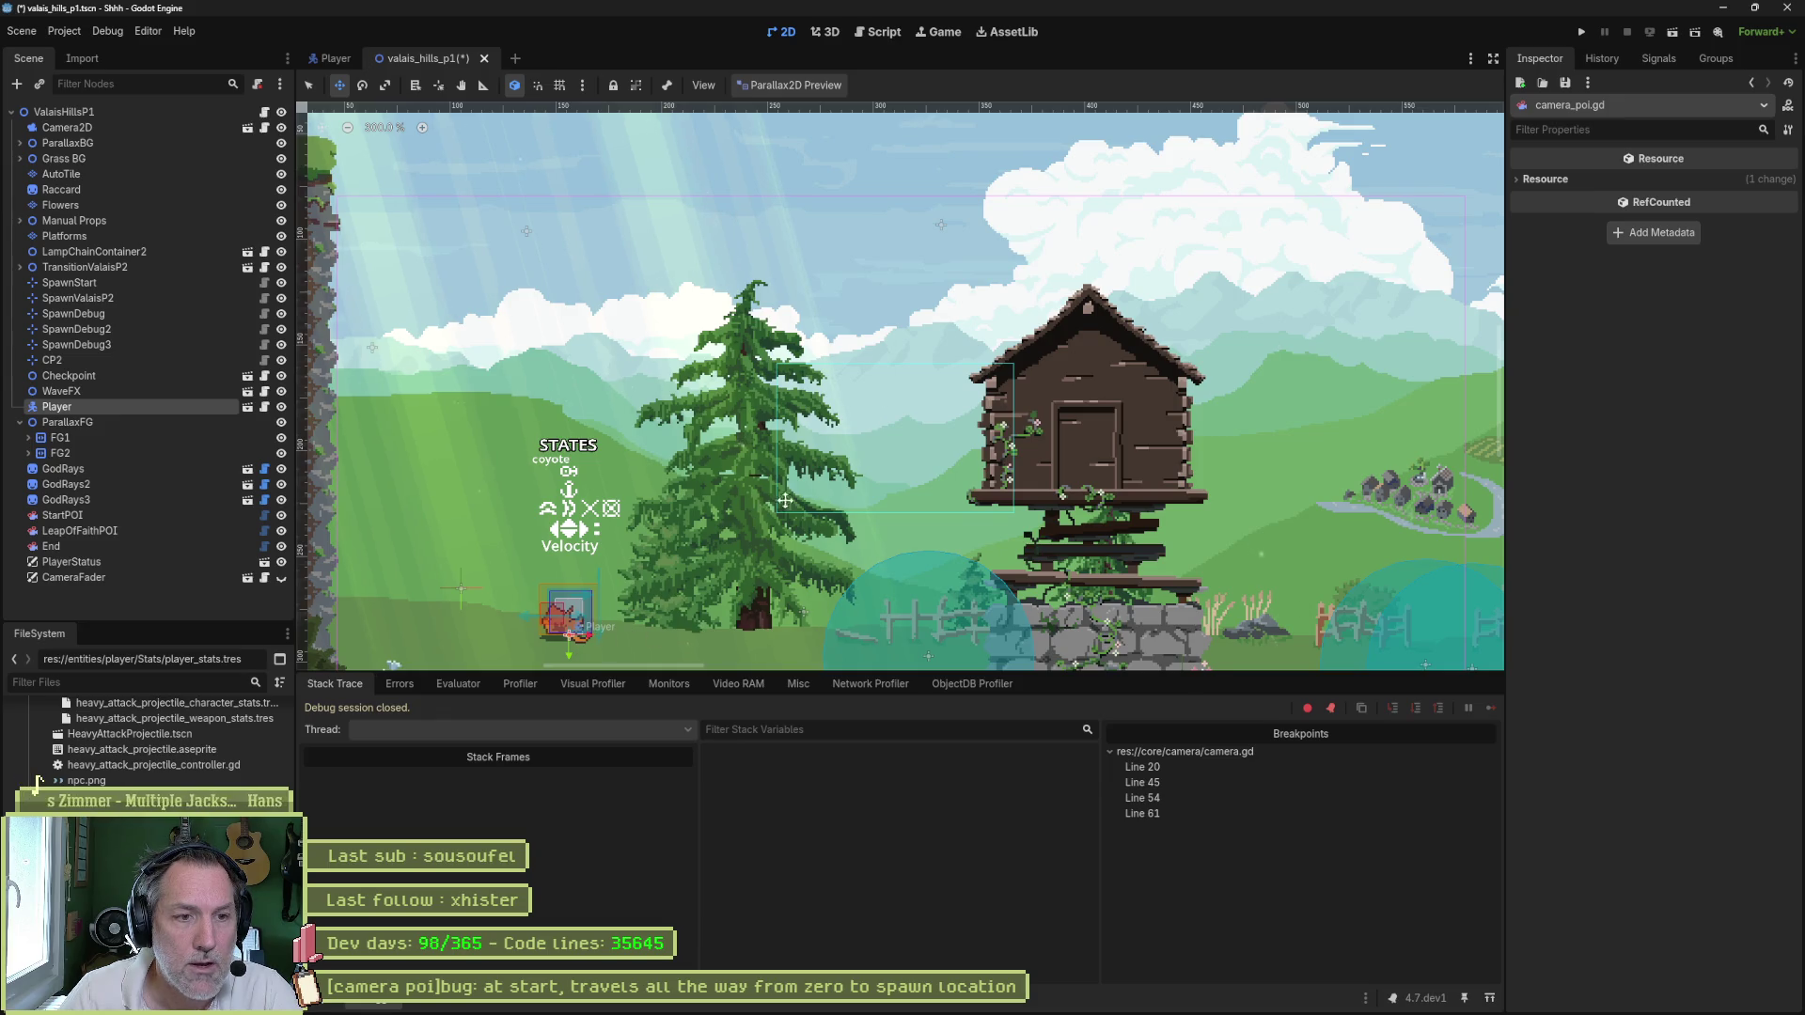
- Drag the Player to a new spot in the level and save the scene to launch it
scroll(850, 503, "down", 5)
left_click_drag(991, 471, 1258, 362)
key("ctrl+s")
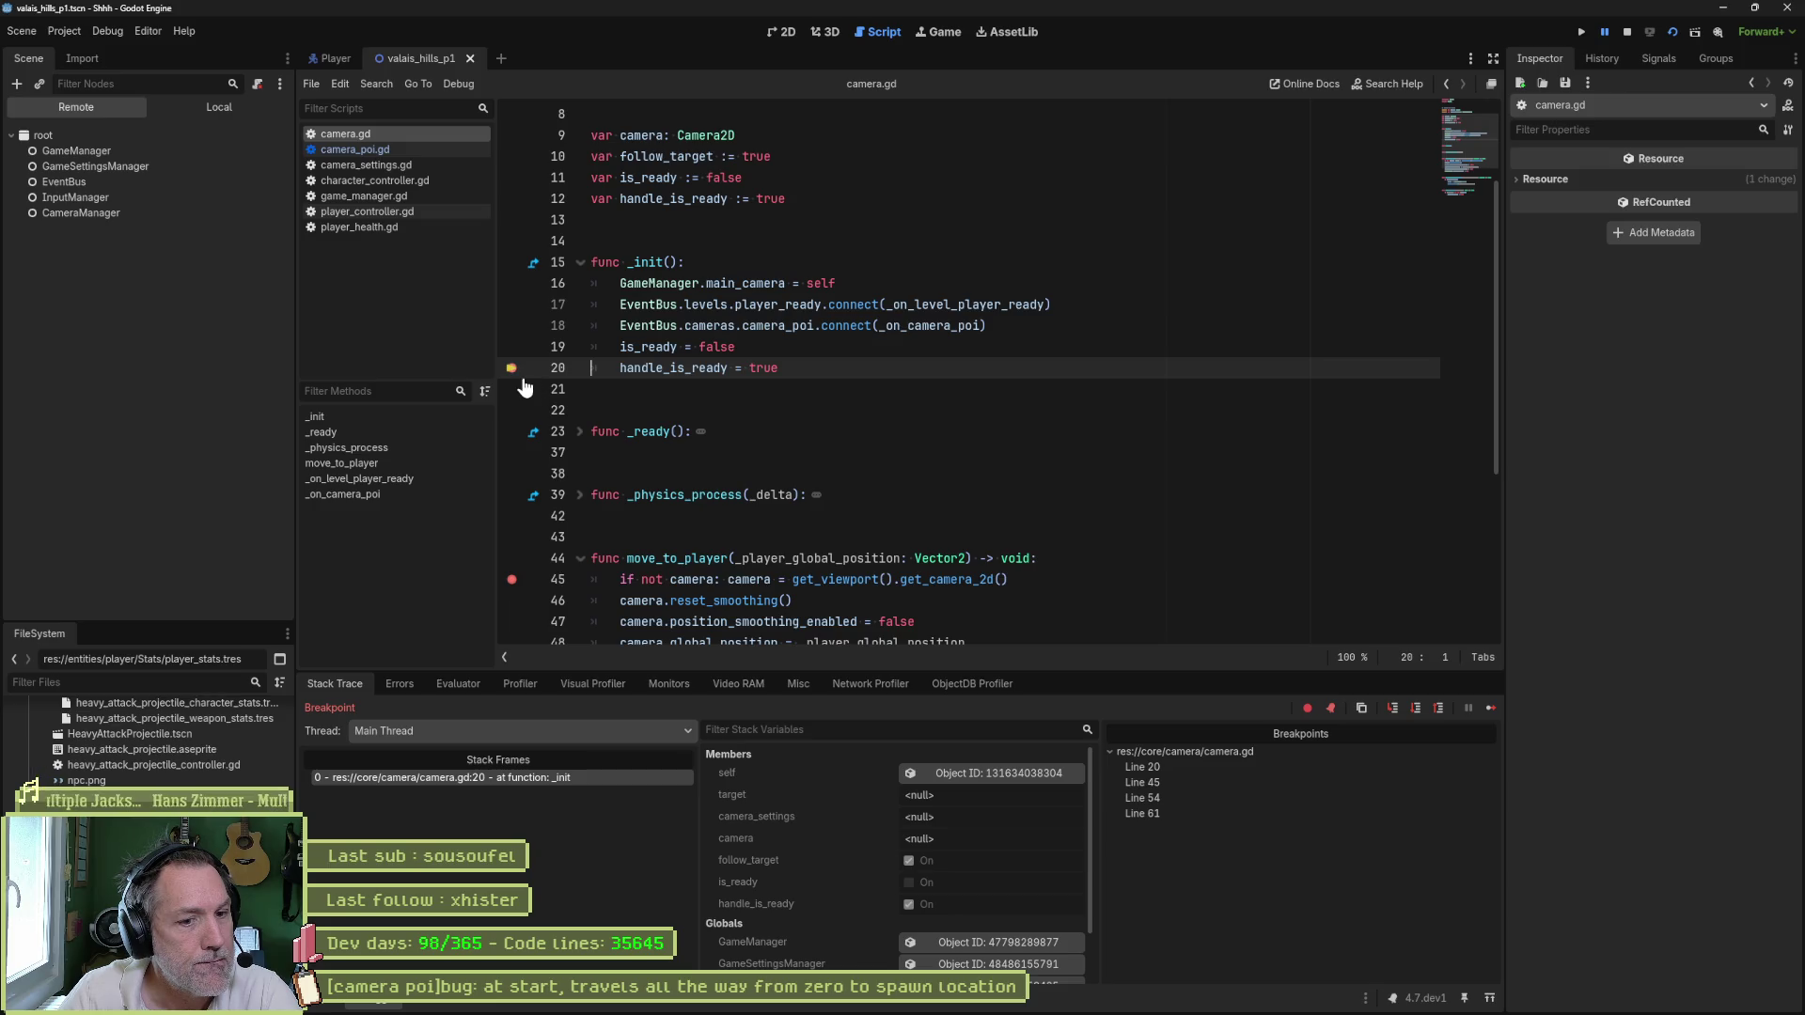
- Remove breakpoints at lines 20, 45 and 54 while continuing, keep line 61, then stop the game
left_click(511, 367)
left_click(511, 580)
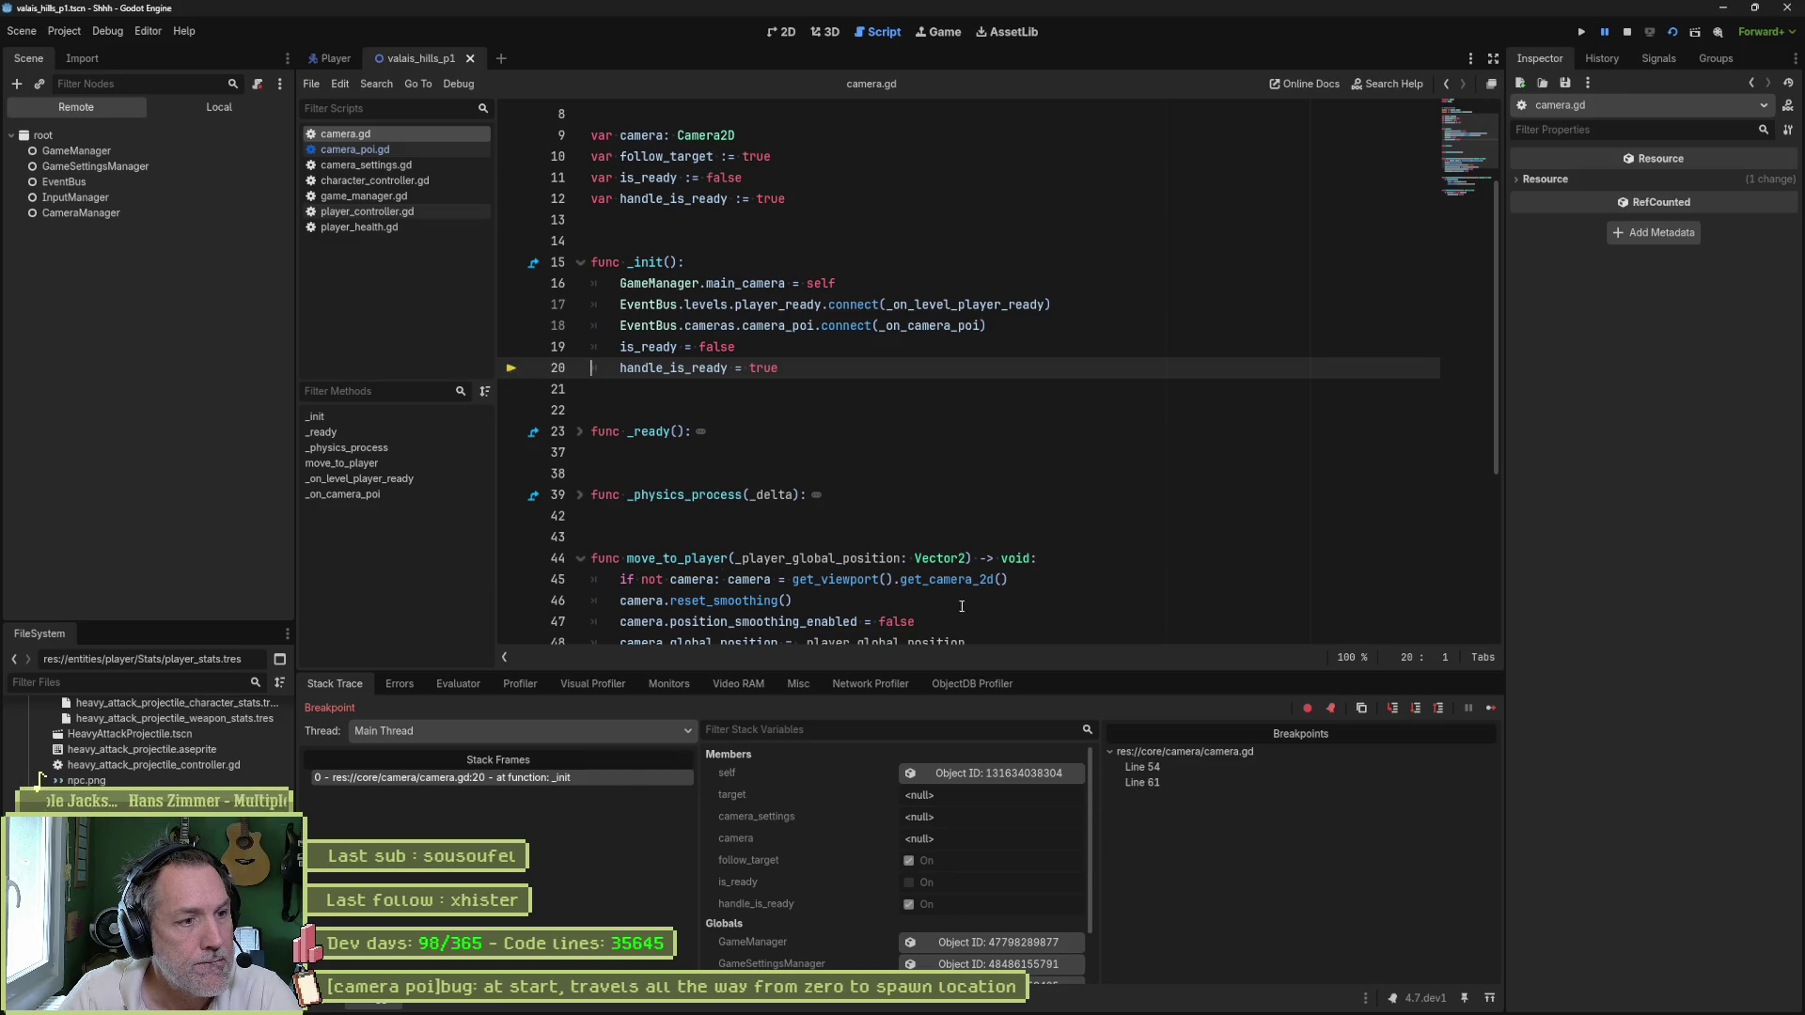
left_click(1491, 711)
left_click(511, 610)
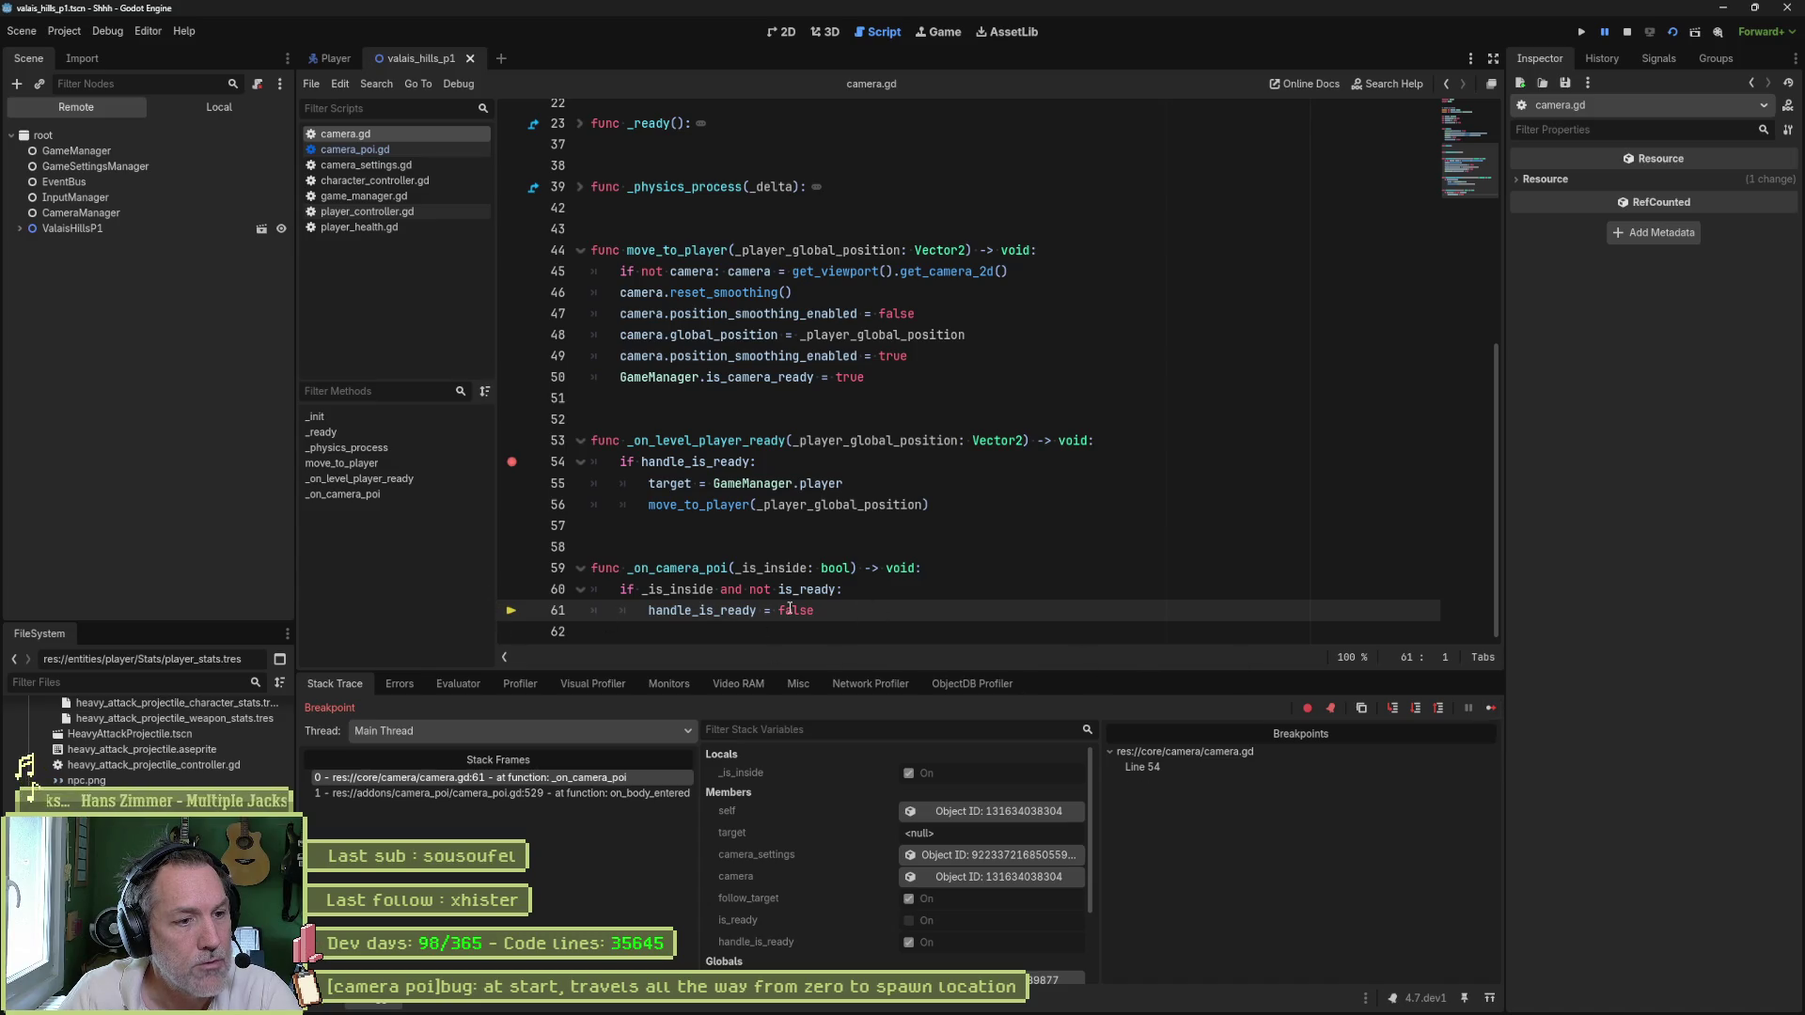
left_click(512, 610)
left_click(1492, 708)
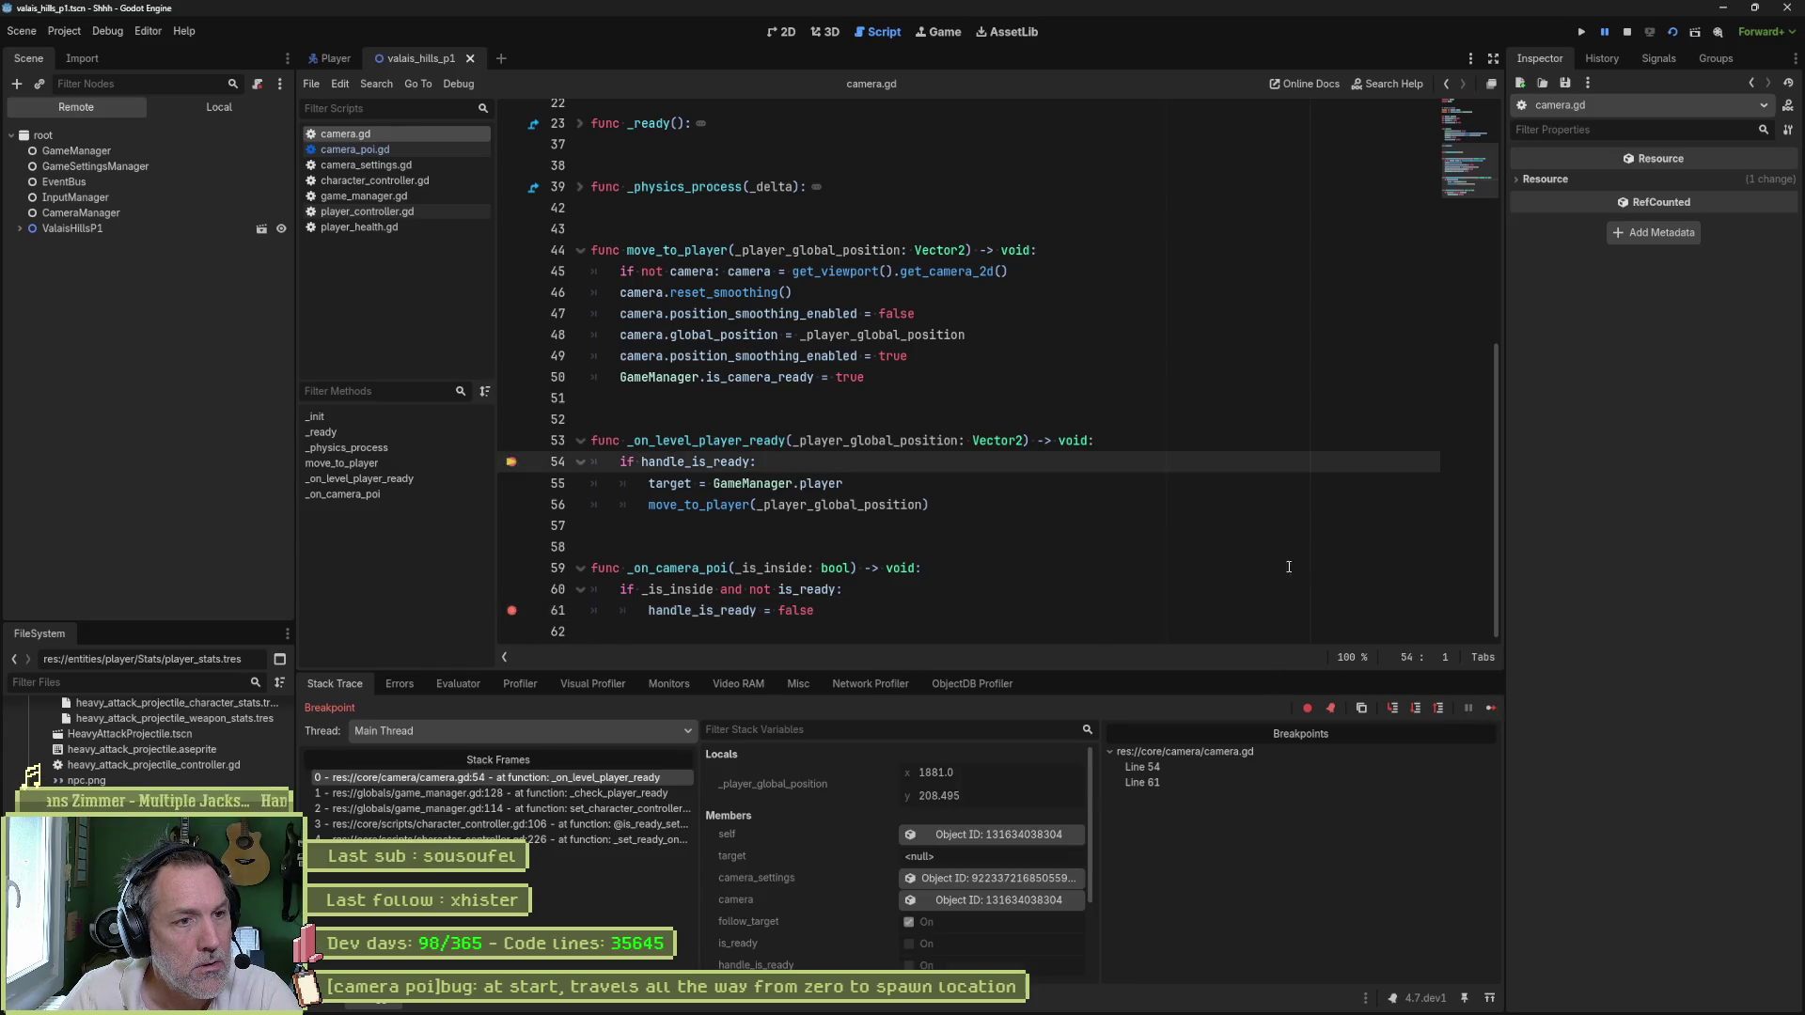
key("F9")
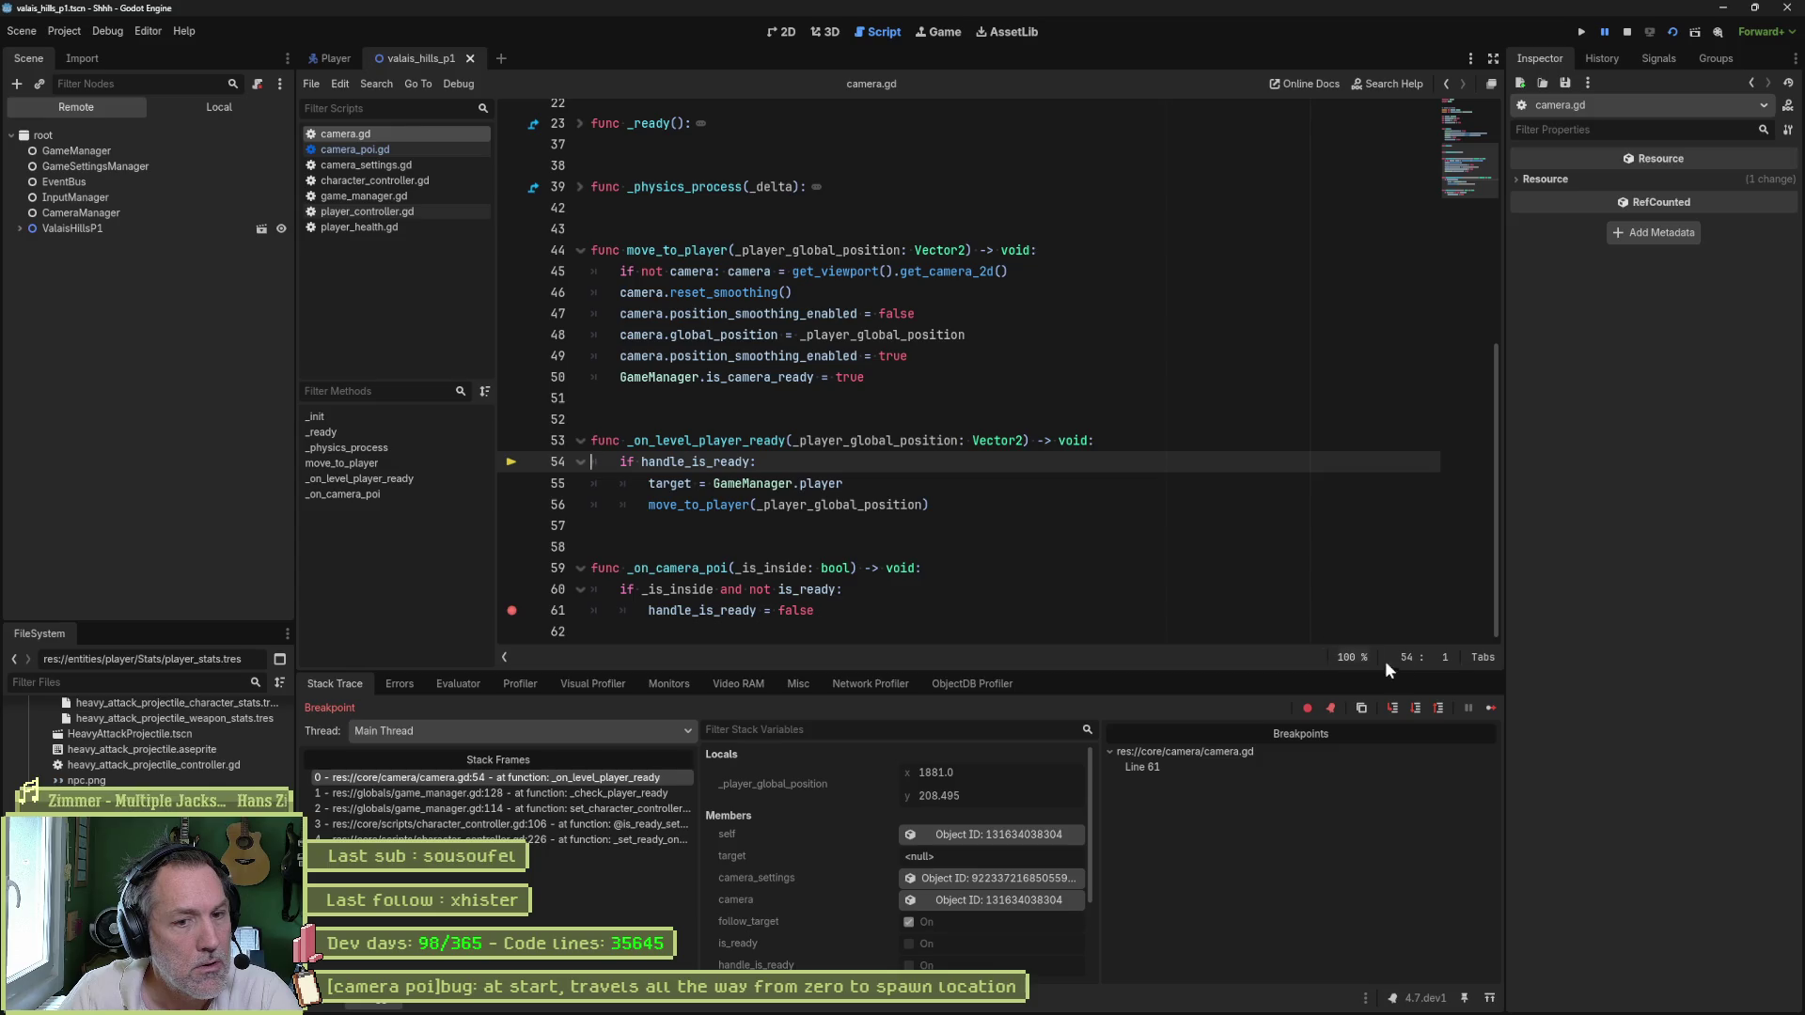
left_click(1491, 708)
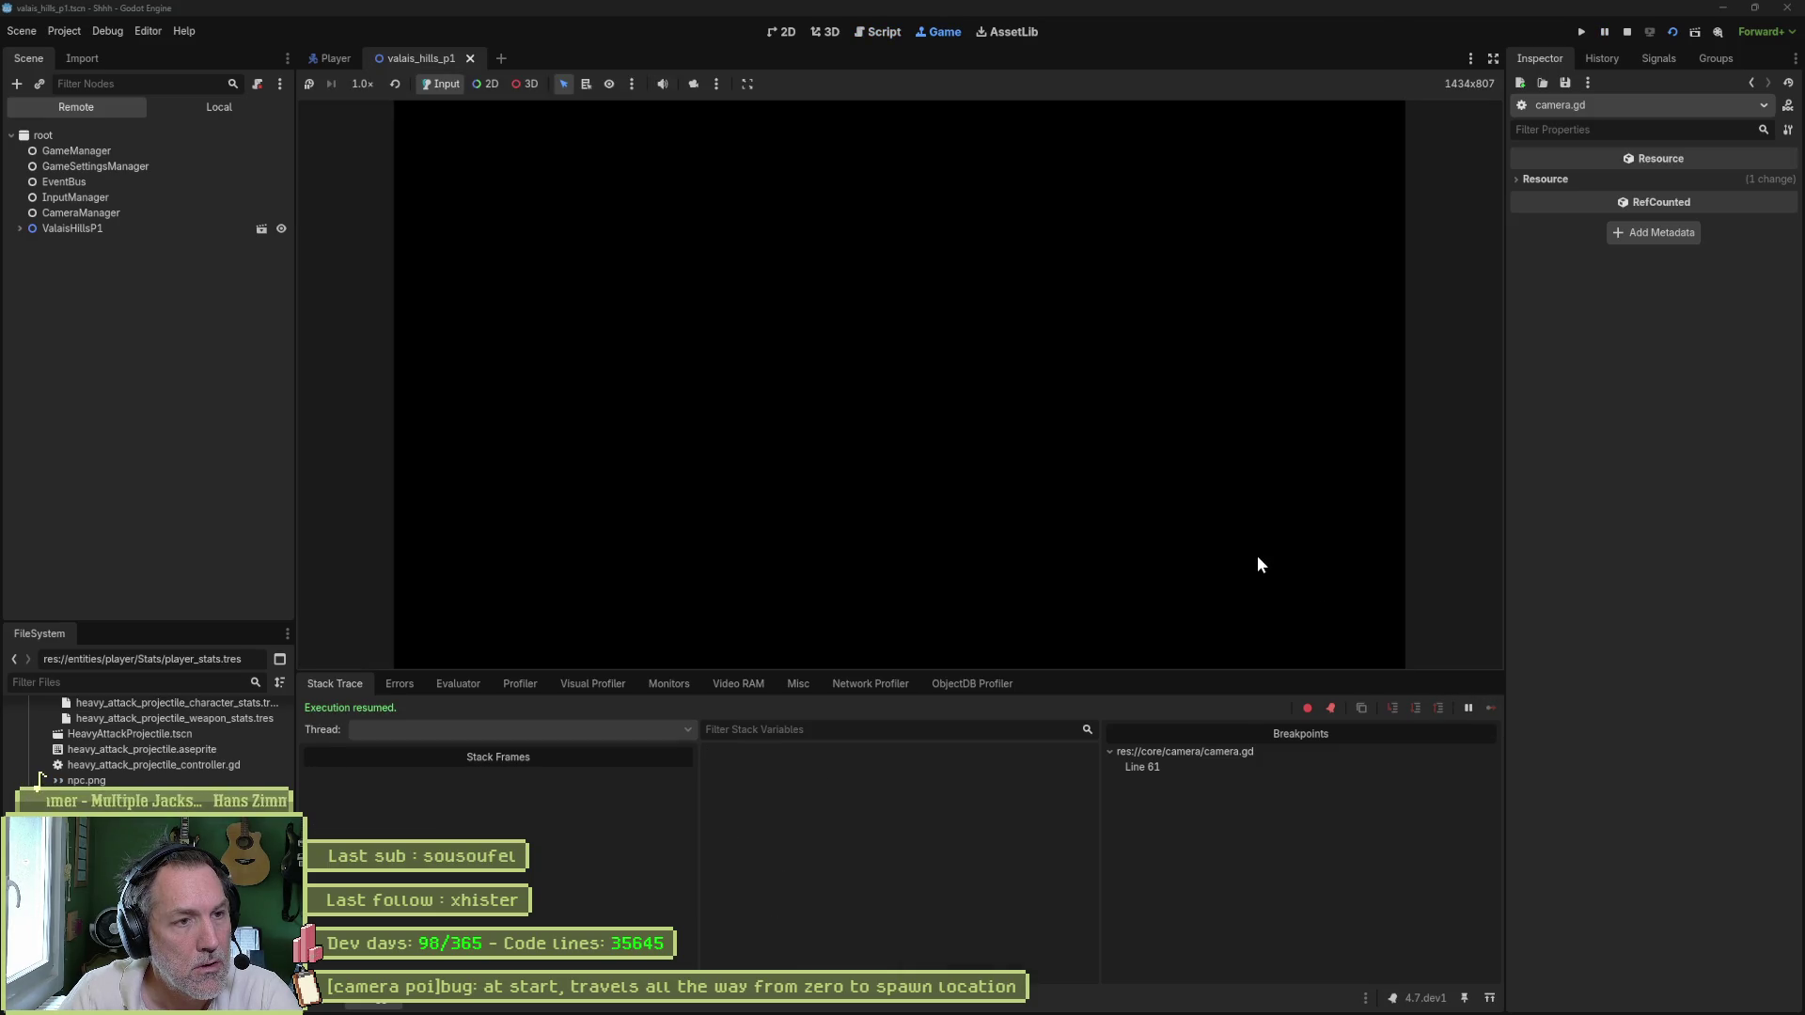
key("F8")
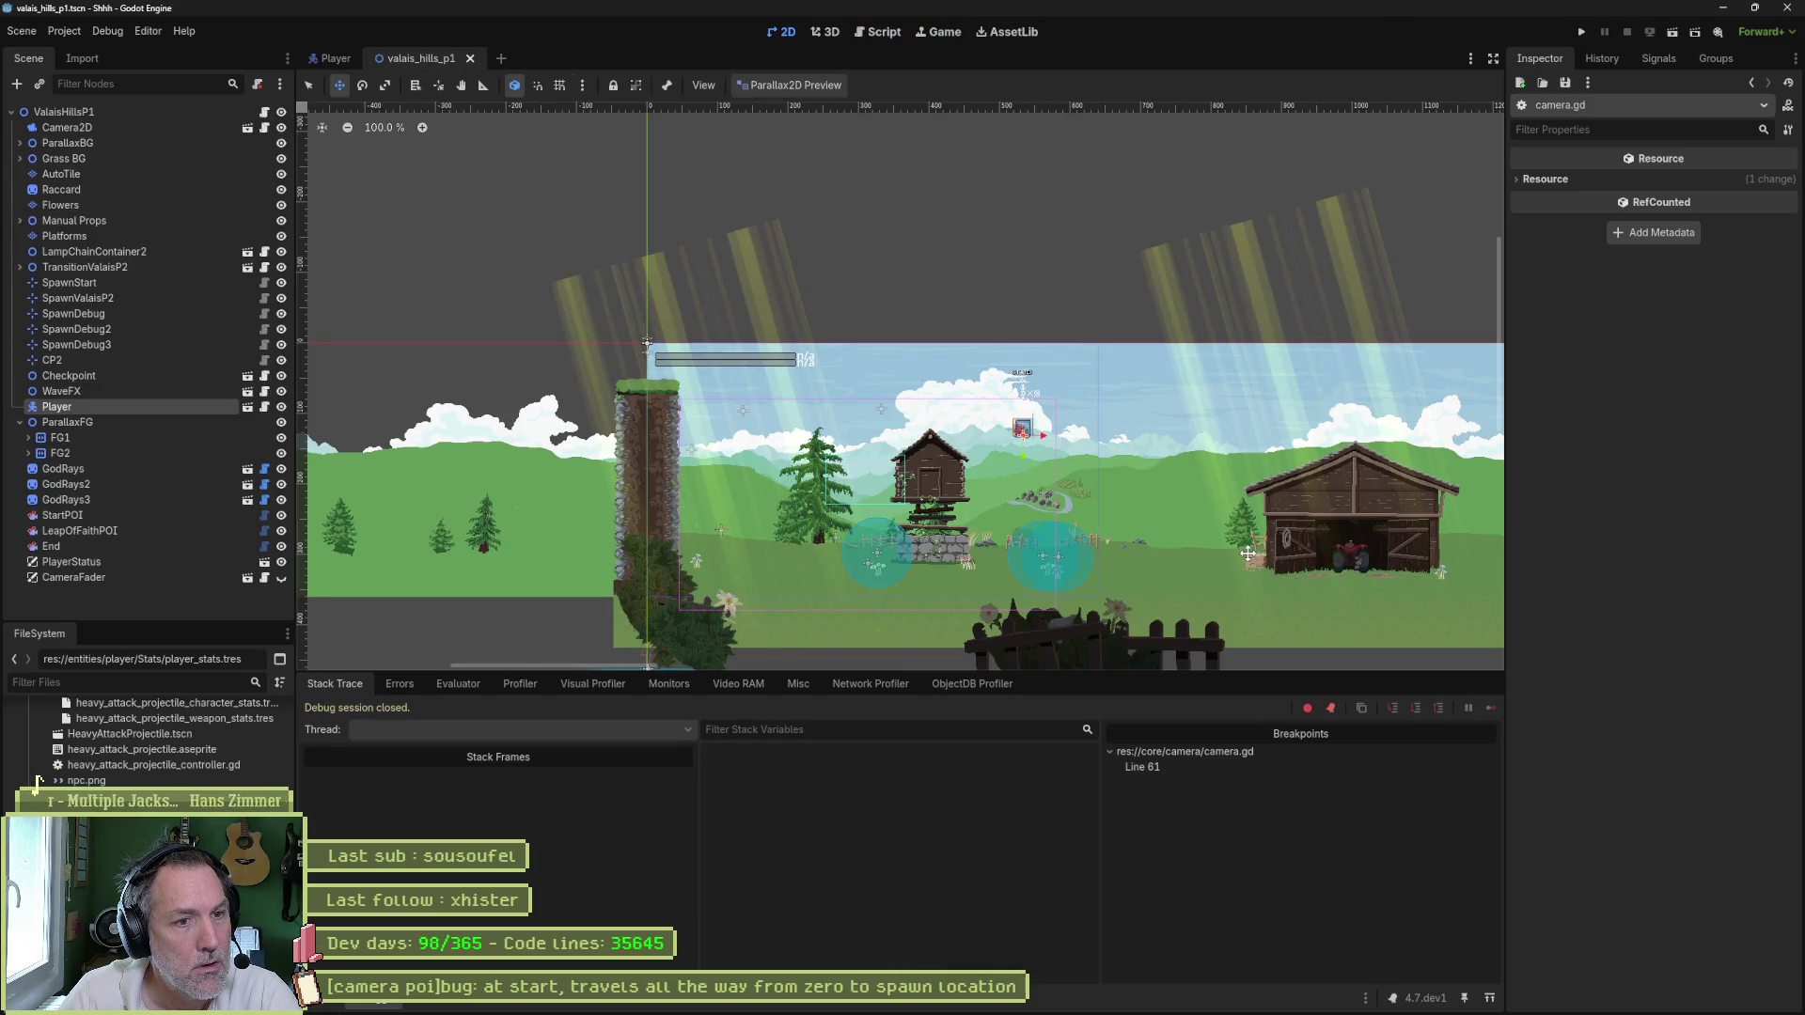
- Select StartPOI to check Handle Is Ready on and Release Mode On Exit, then return to camera.gd
left_click(139, 517)
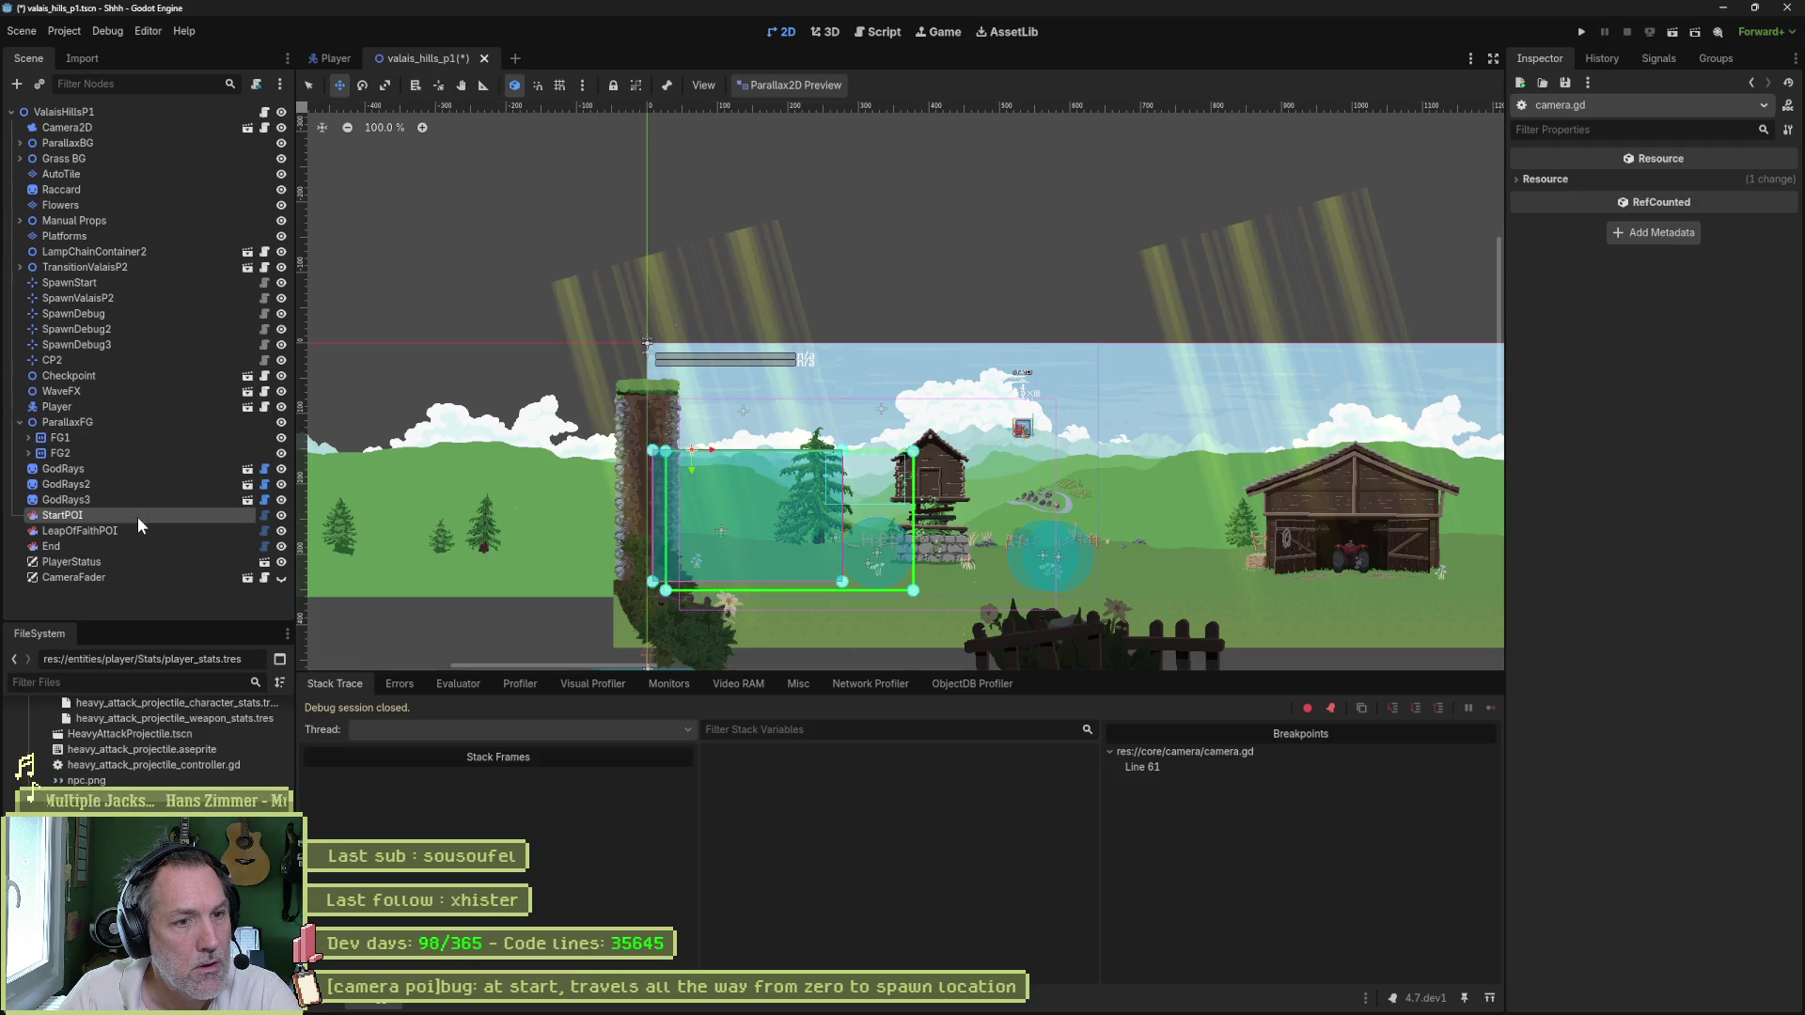
left_click(141, 530)
left_click(133, 559)
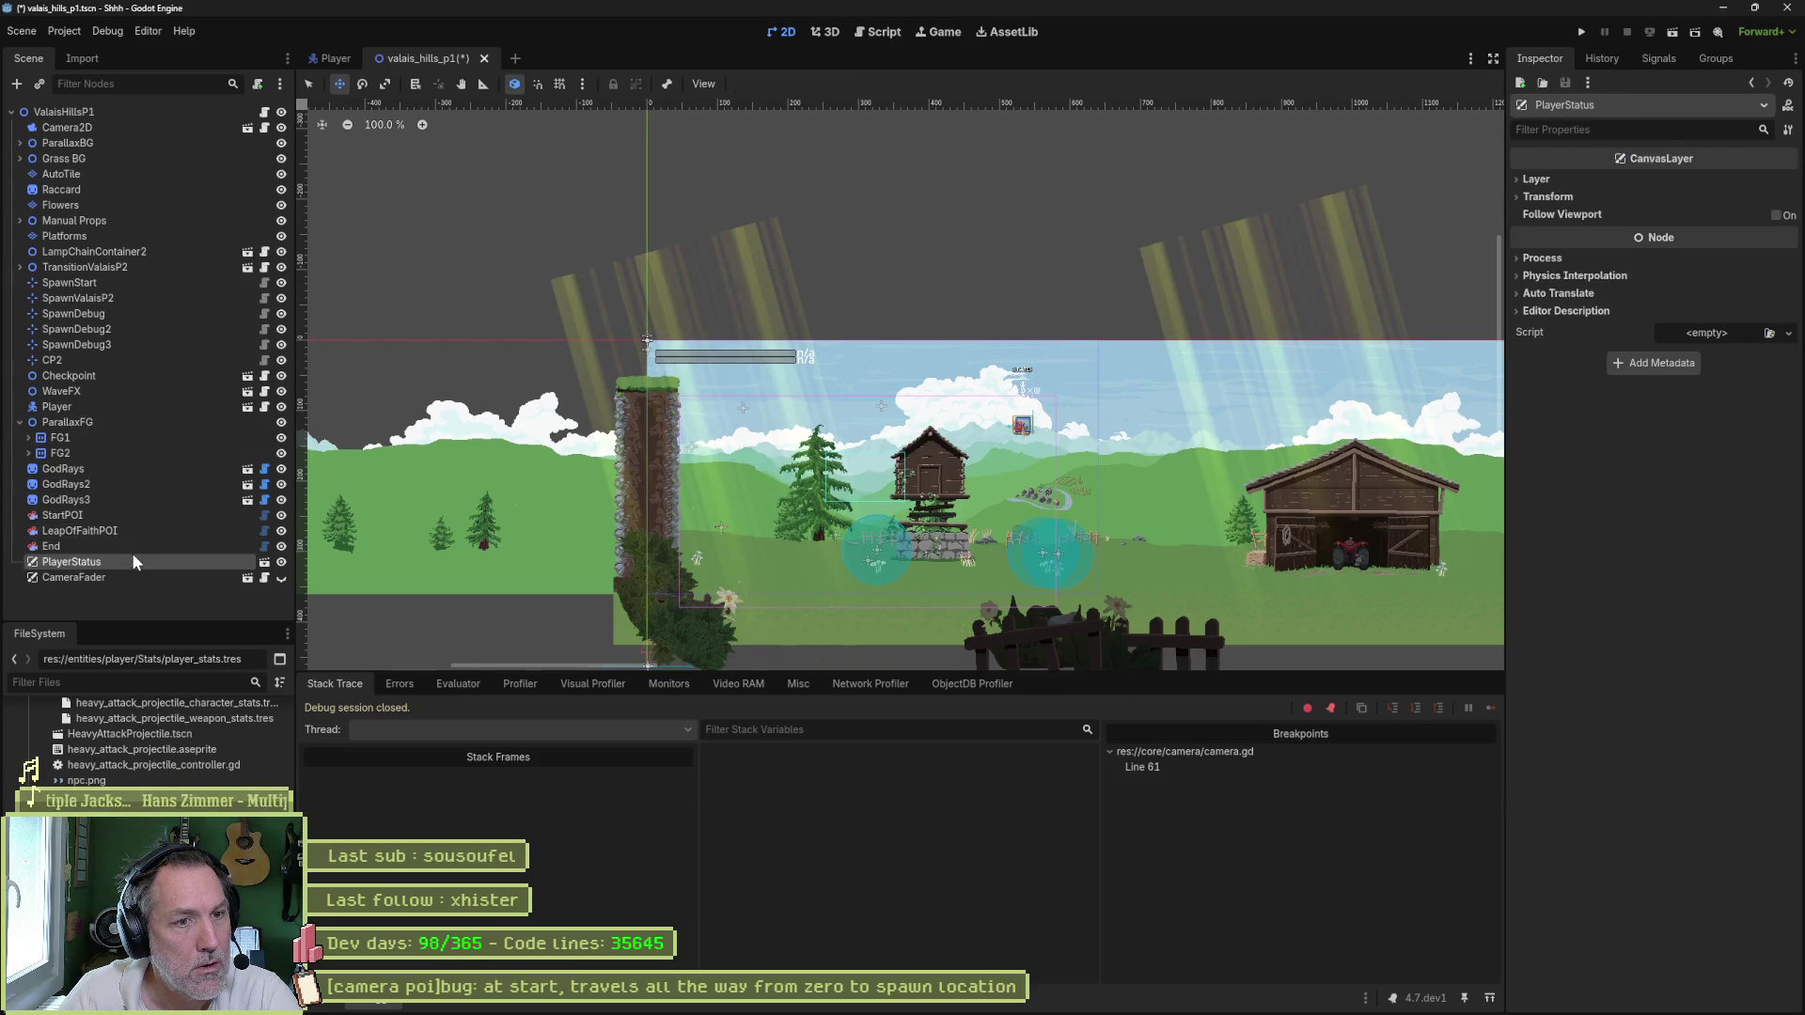
left_click(138, 530)
left_click(143, 517)
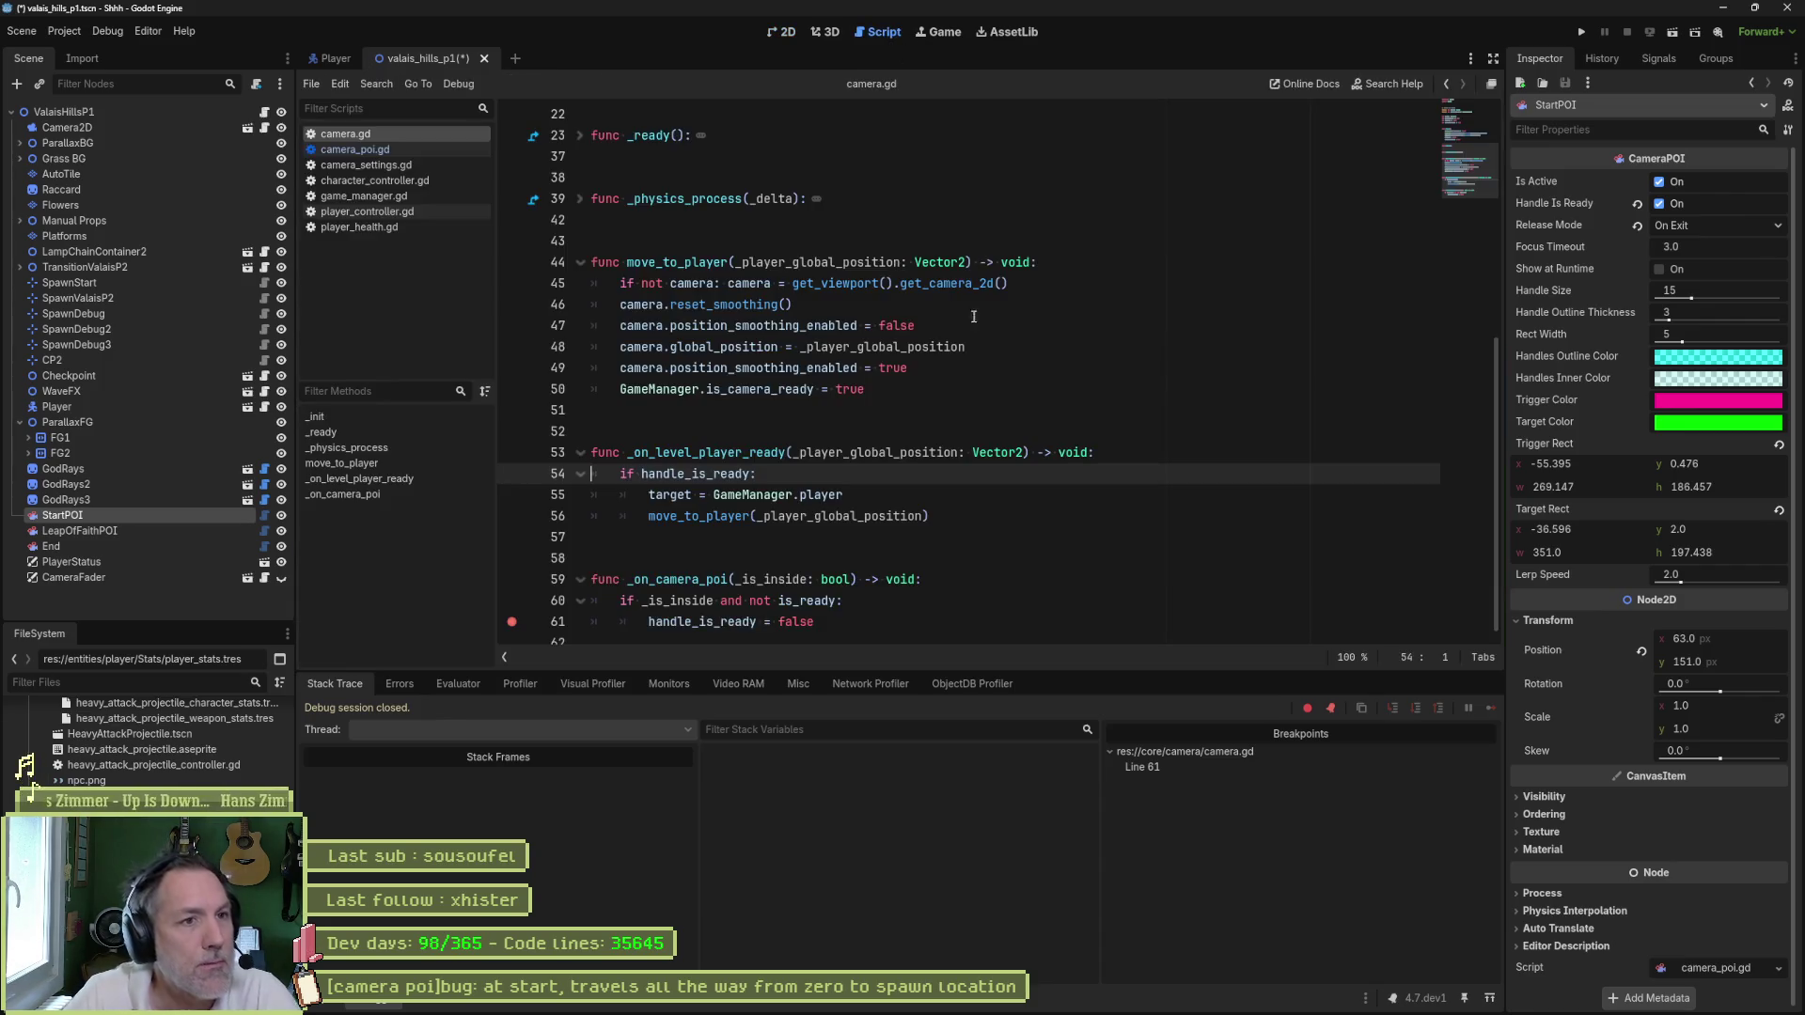
left_click(888, 34)
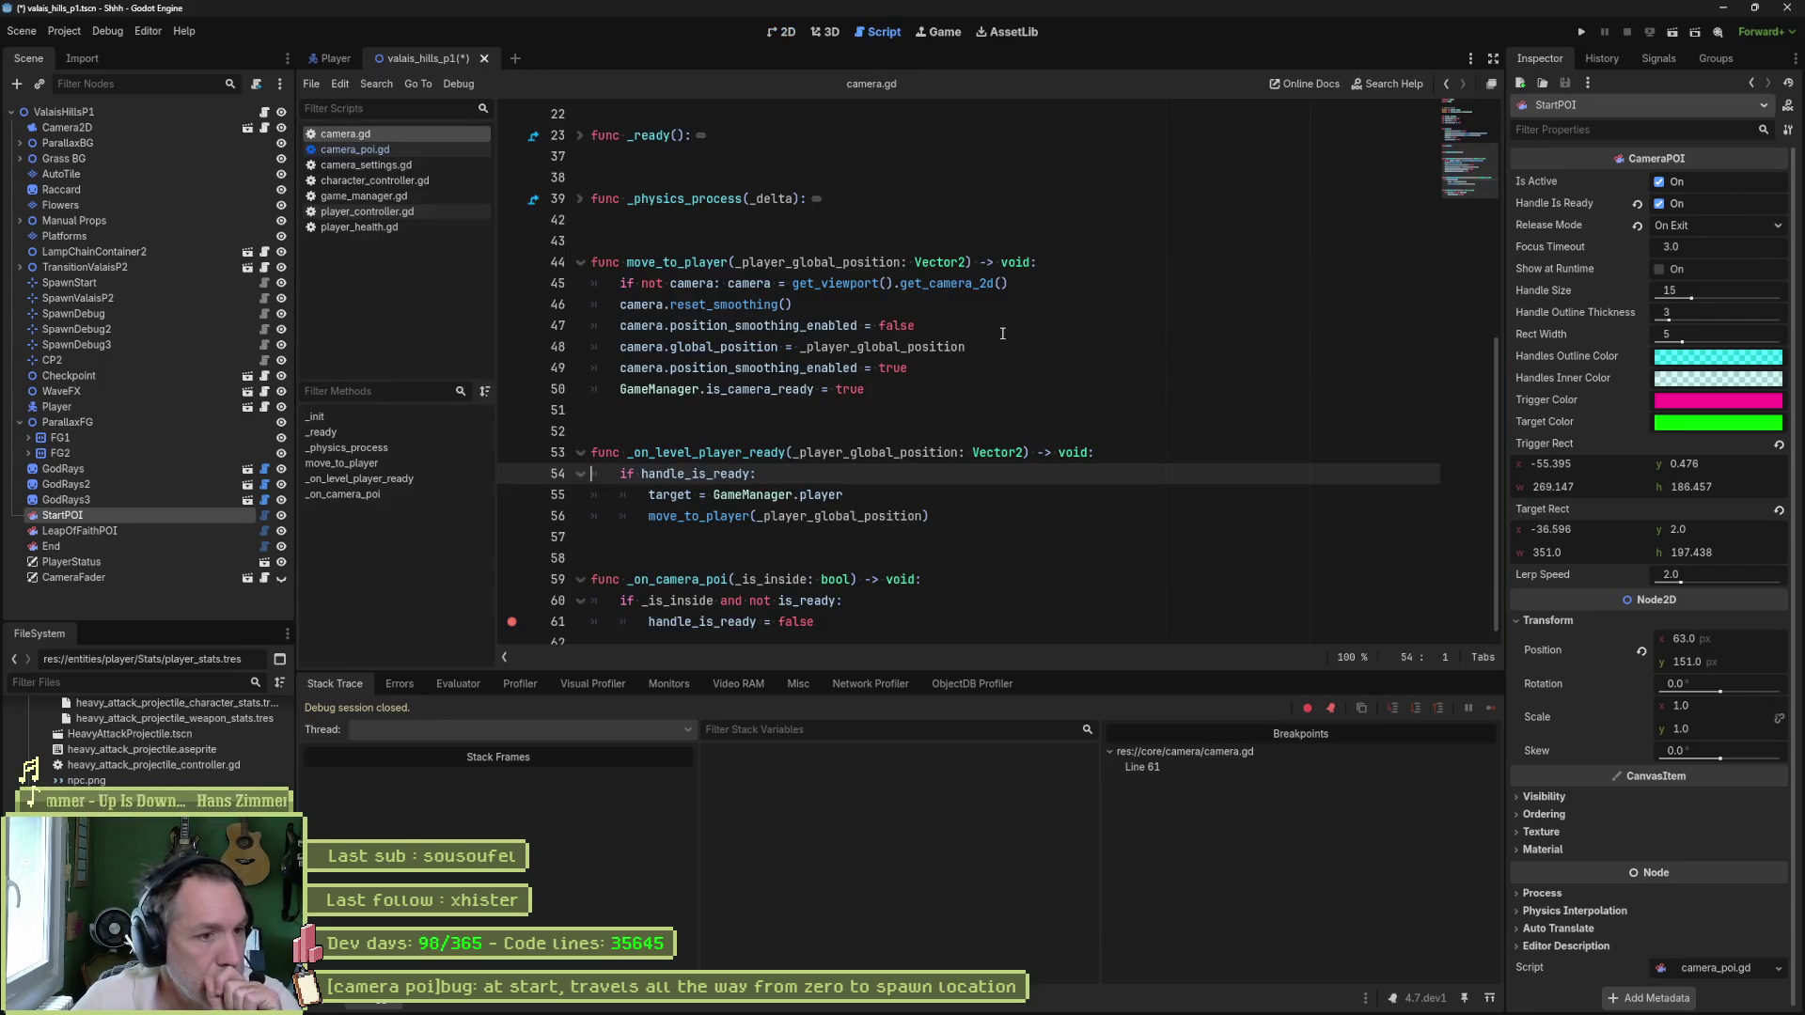
- Search all files for the EventBus.cameras.camera_poi signal from line 18
double_click(677, 579)
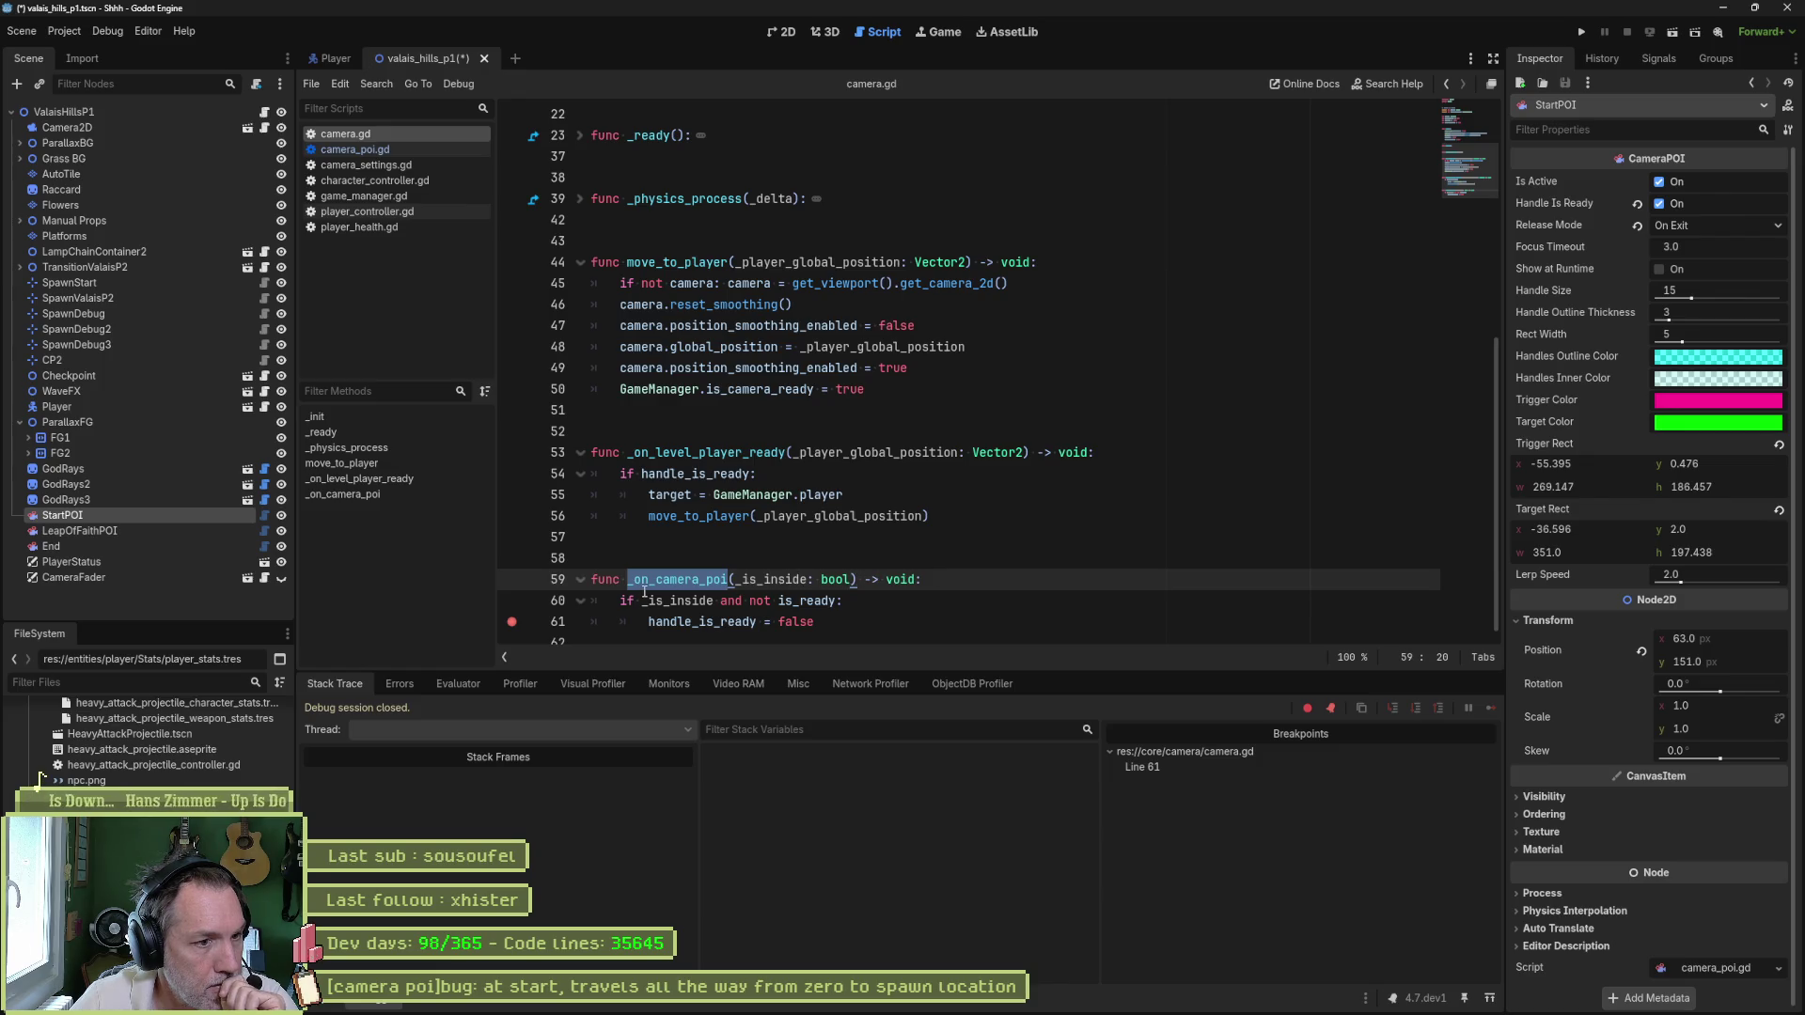
scroll(811, 389, "up", 3)
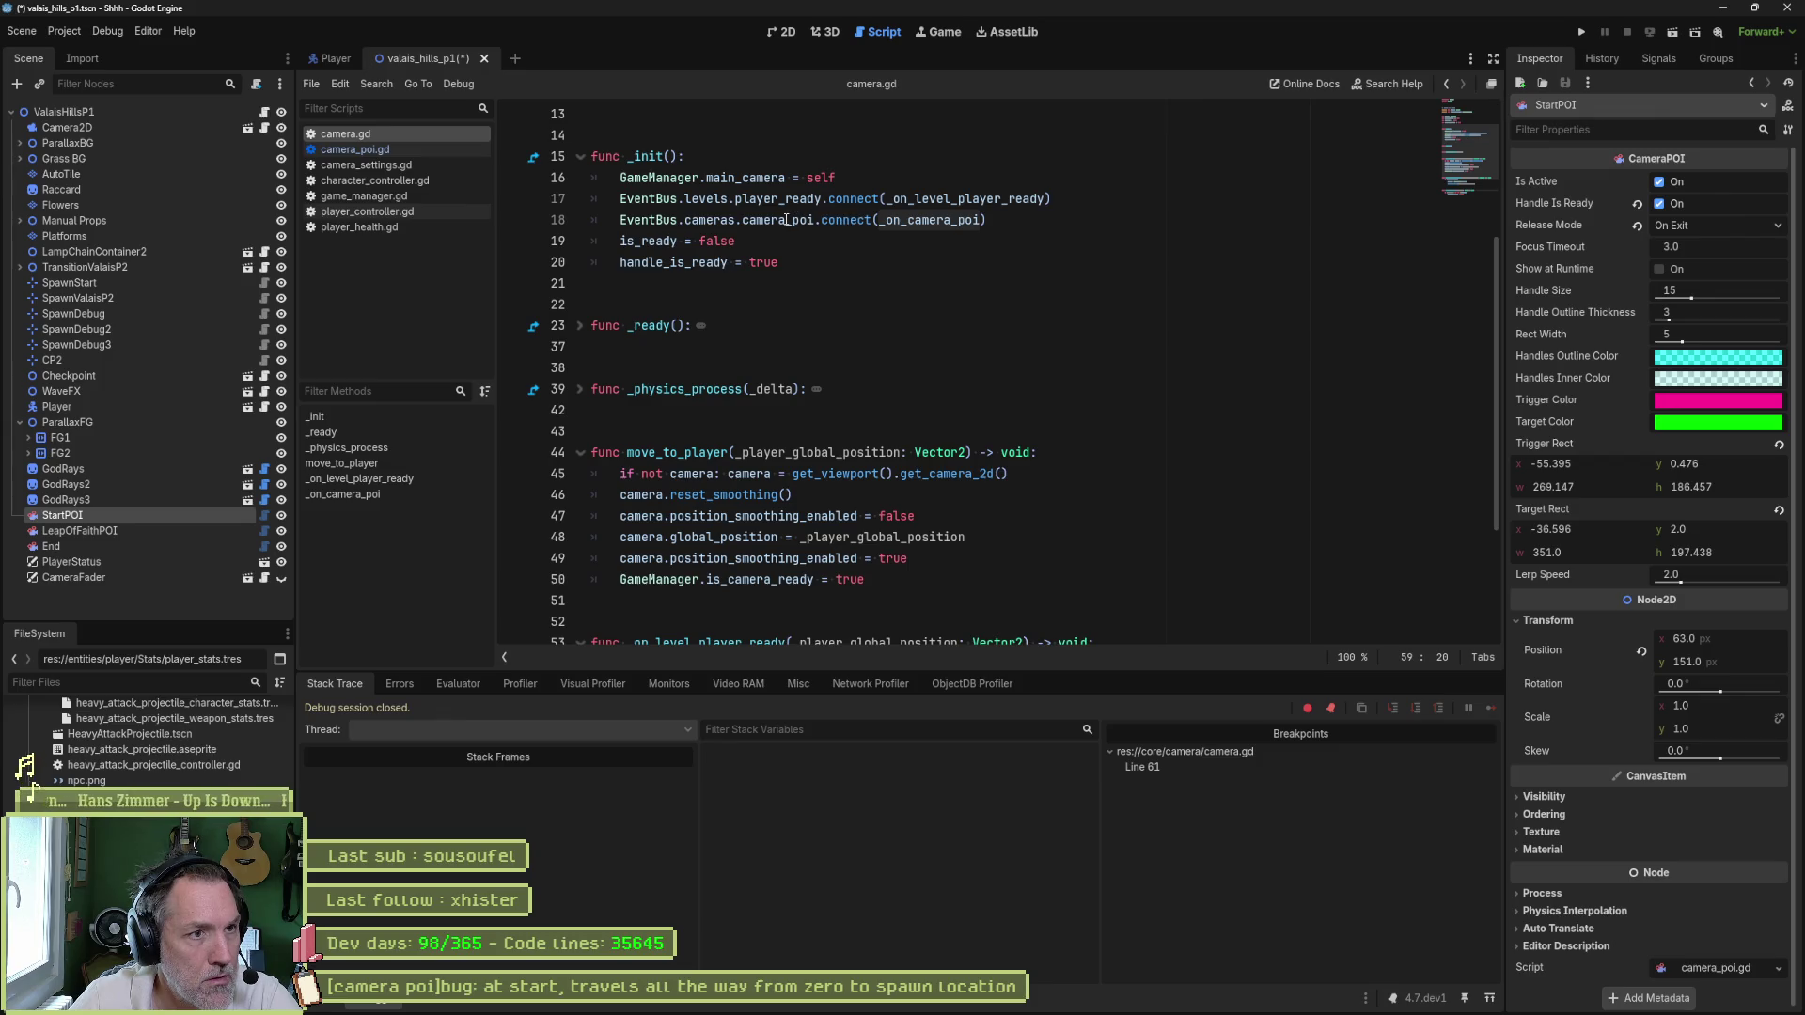
left_click_drag(621, 219, 822, 224)
key("shift+Left")
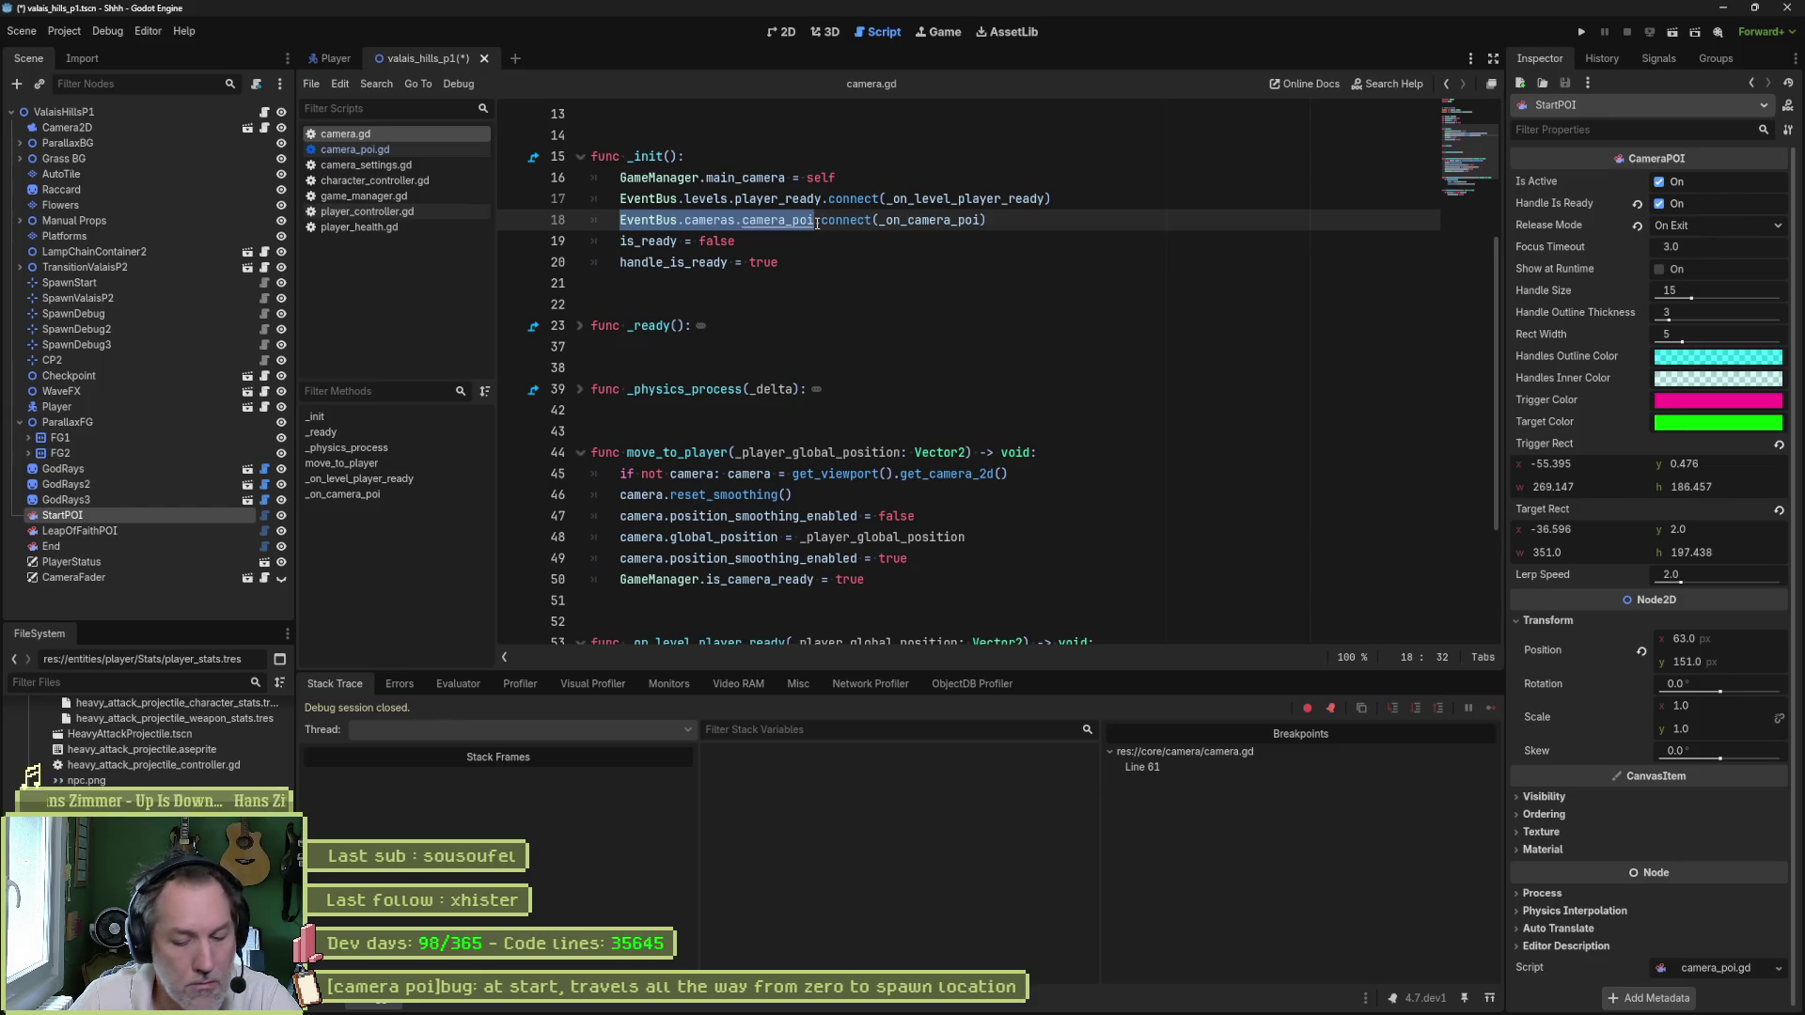
key("ctrl+shift+f")
left_click(903, 578)
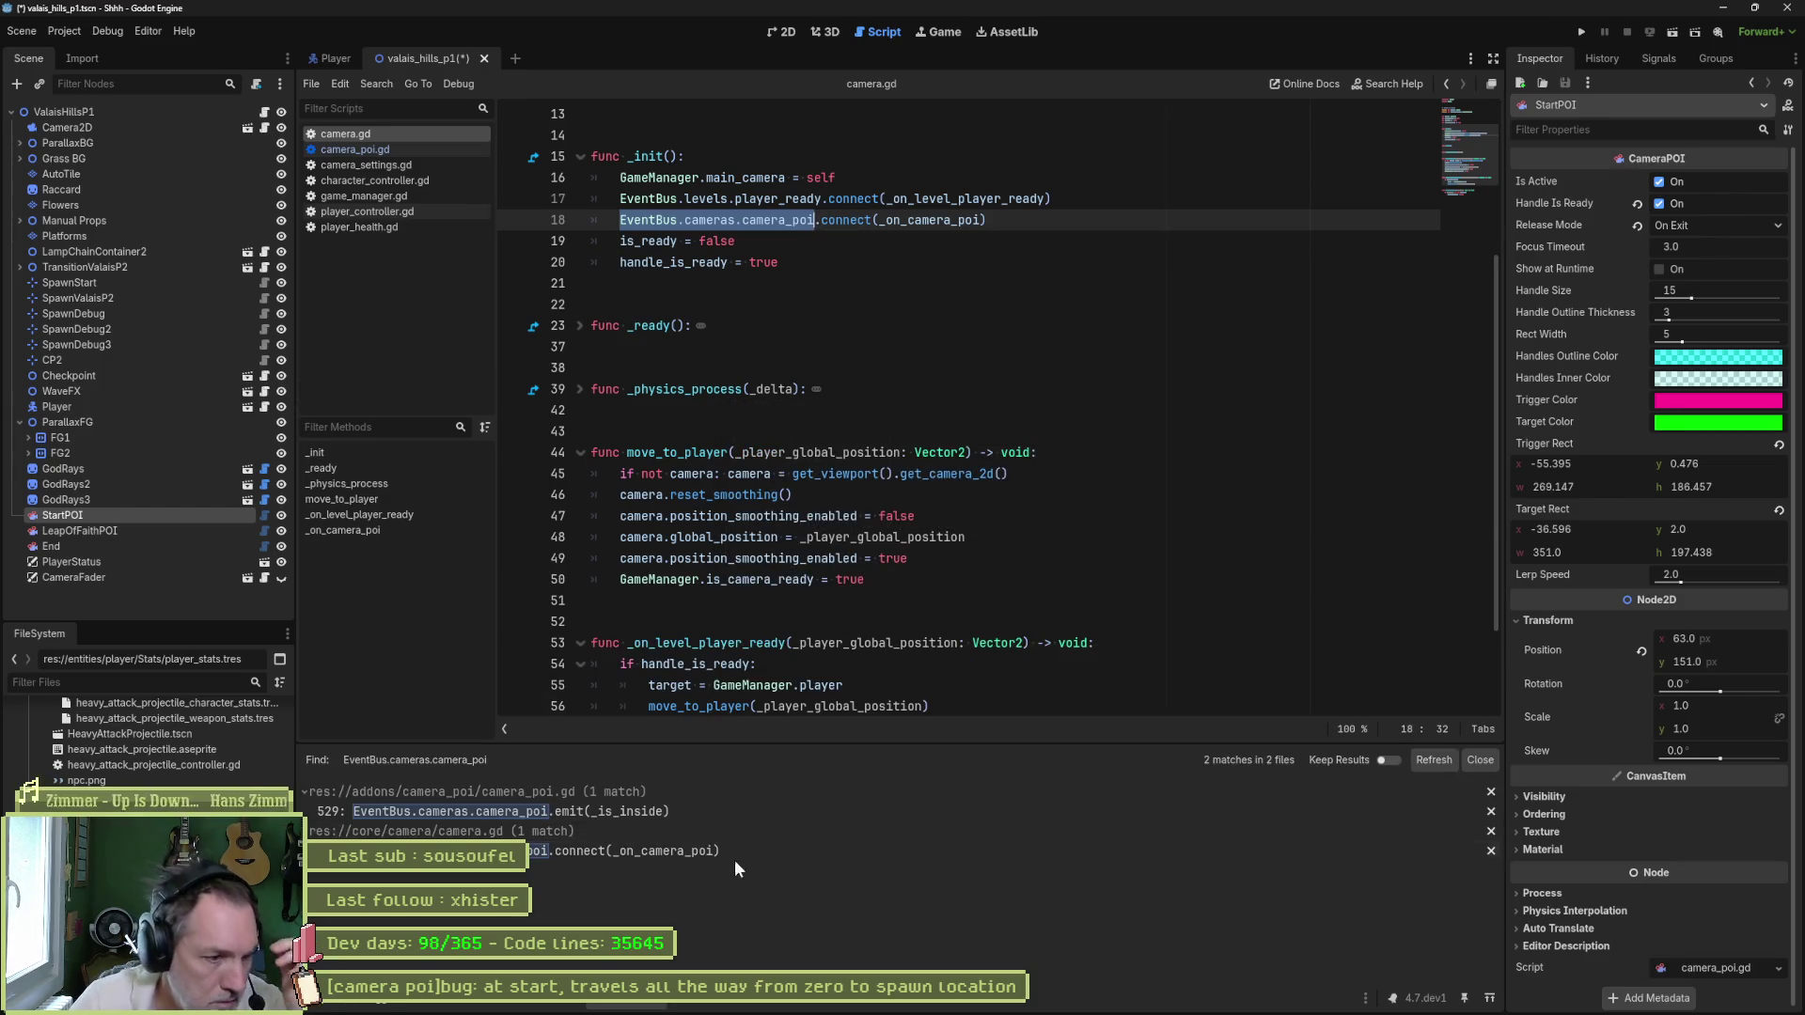
- Open the camera_poi.gd match at on_body_entered and run the level with the line 528 breakpoint
left_click(705, 810)
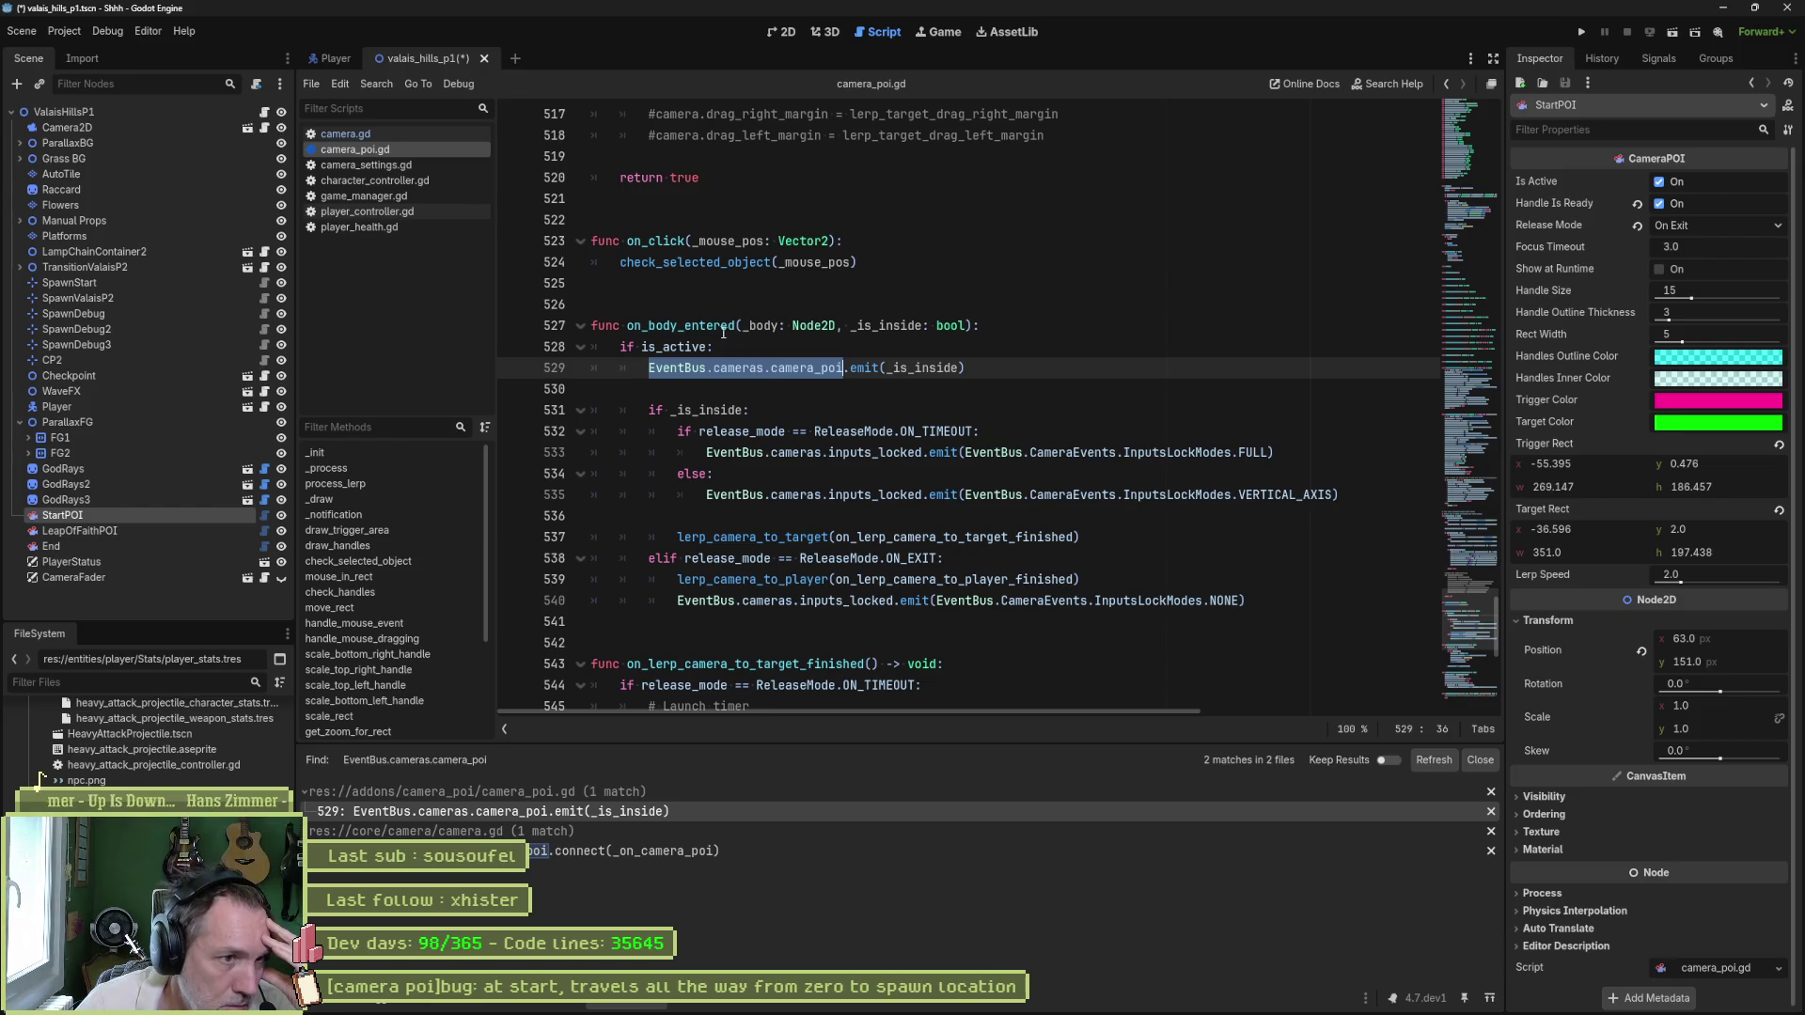
double_click(723, 327)
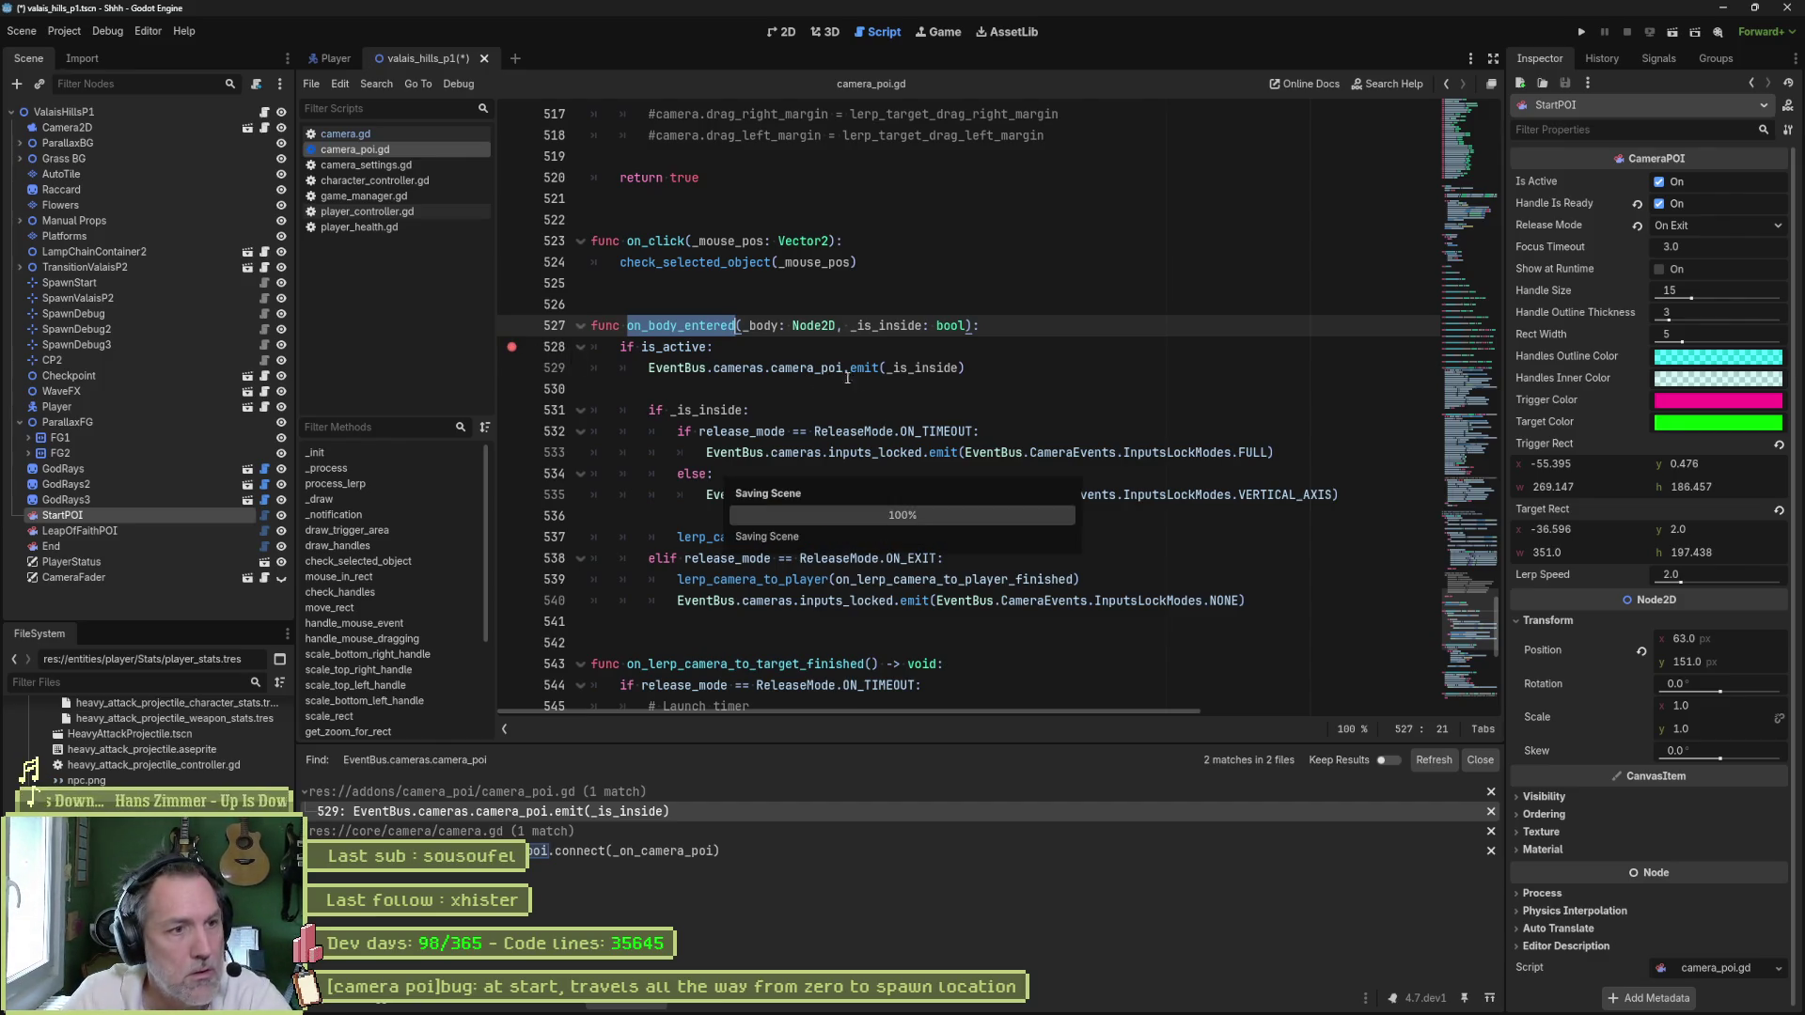
key("F5")
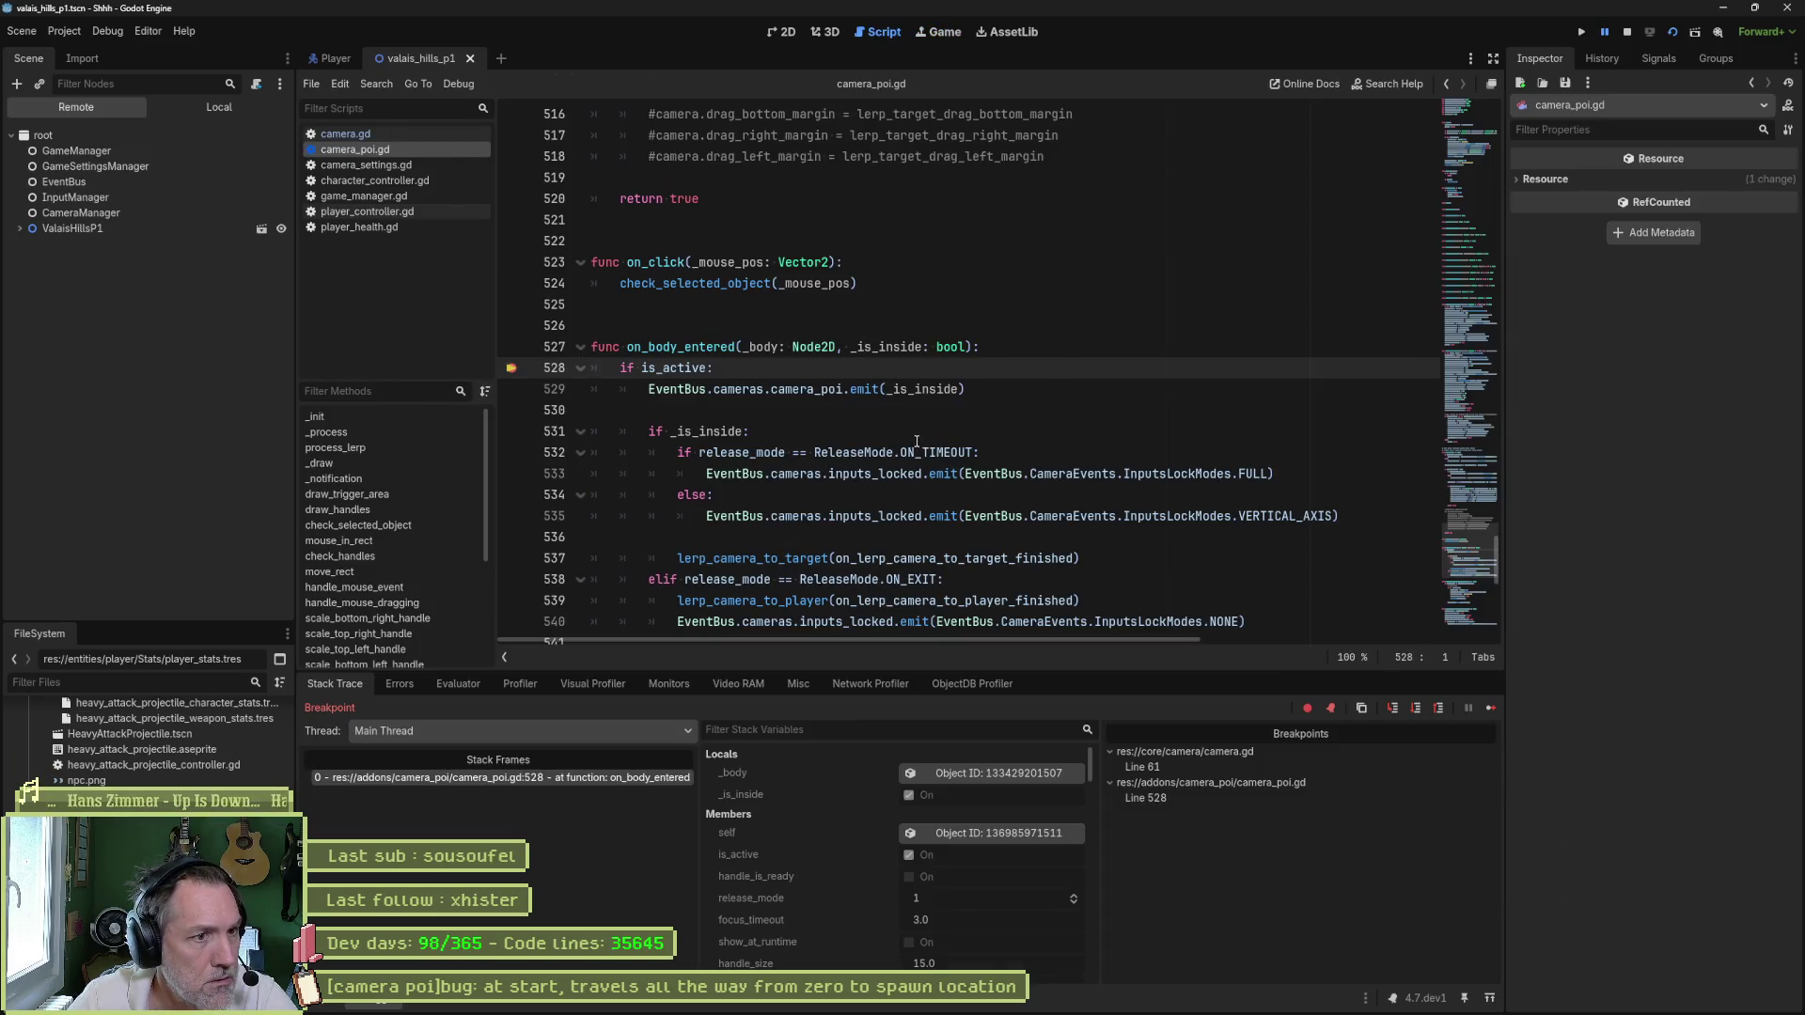
- Inspect _body (Player) and self (LeapOfFaithPOI) in the debugger Members, then stop and return to 2D
left_click(978, 775)
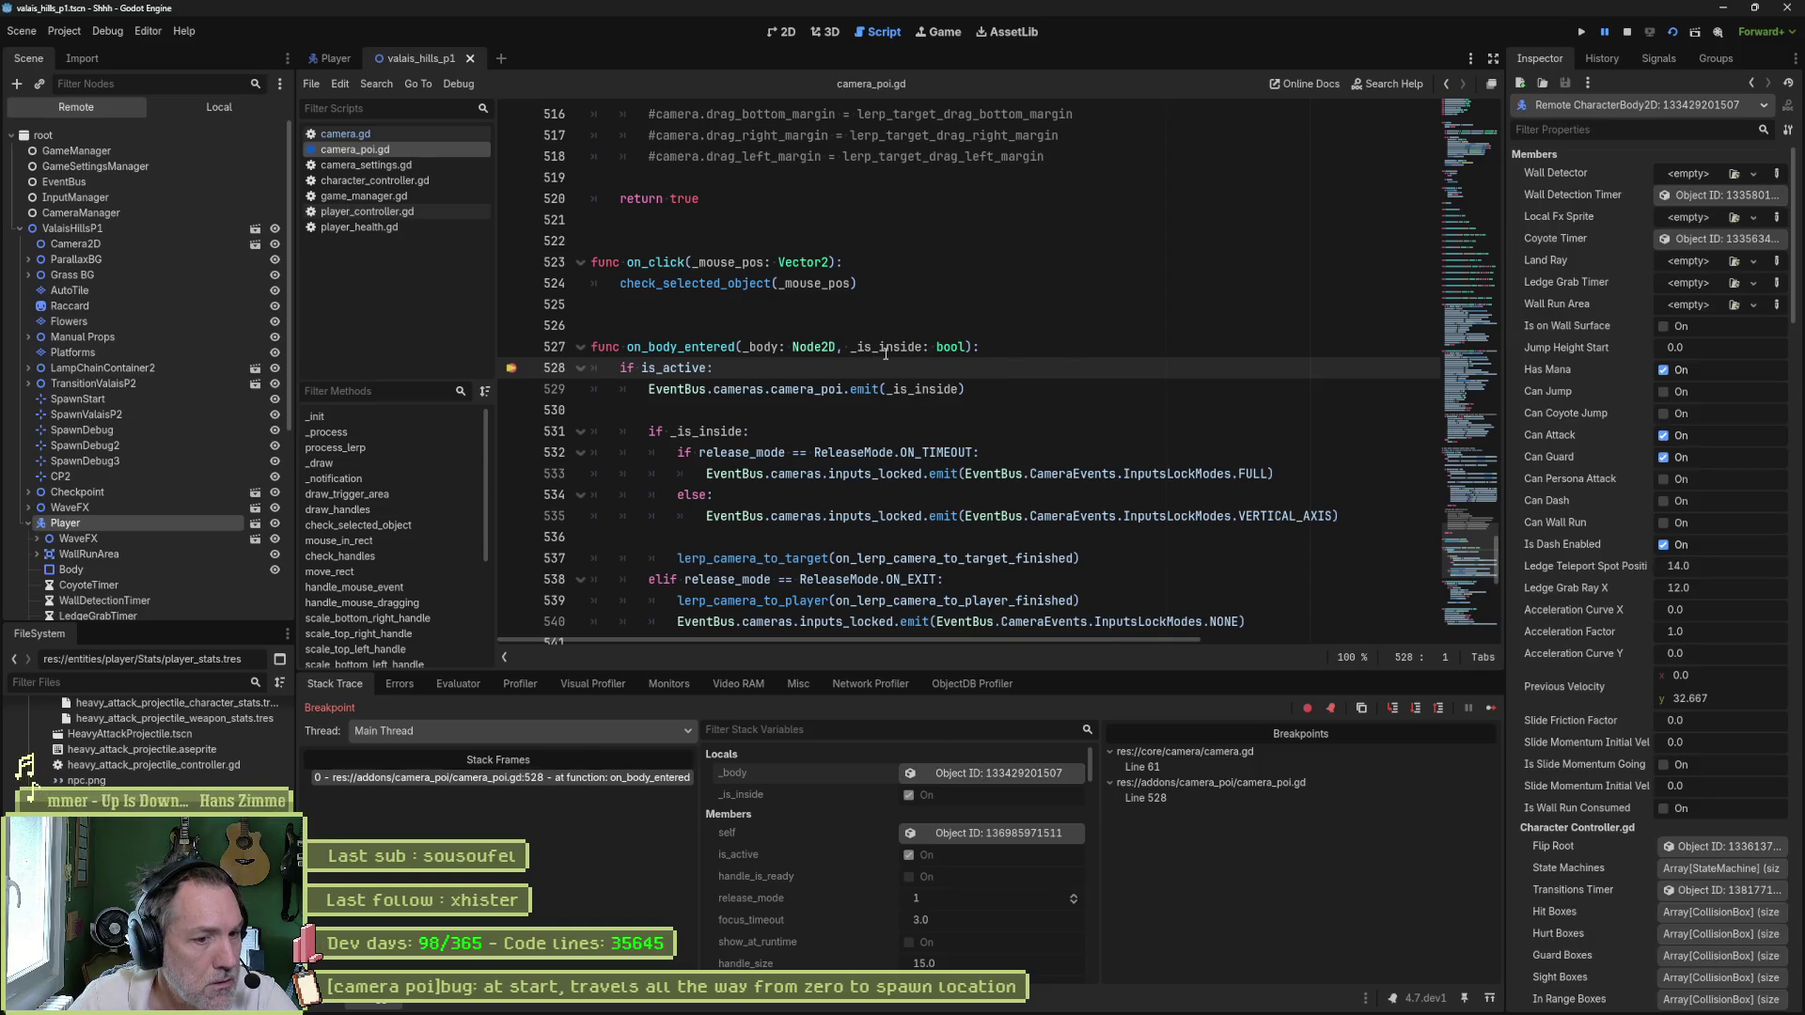
left_click(983, 827)
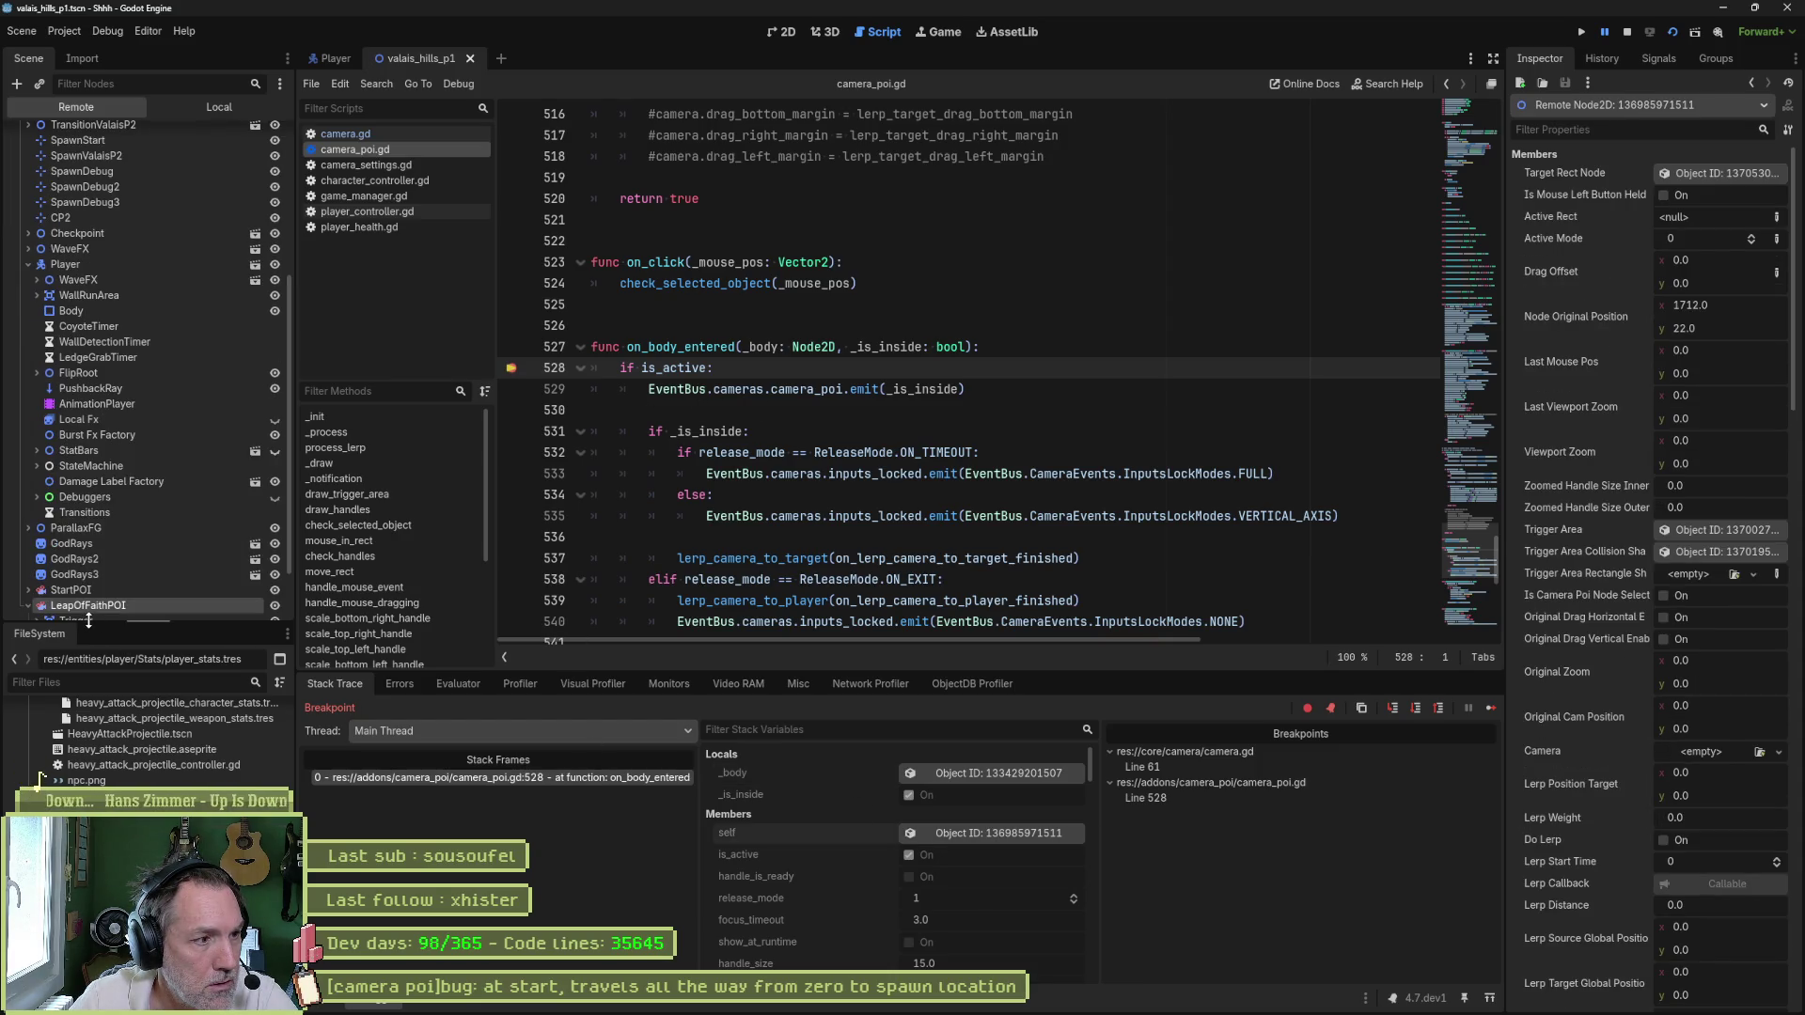
left_click(1625, 32)
left_click(794, 34)
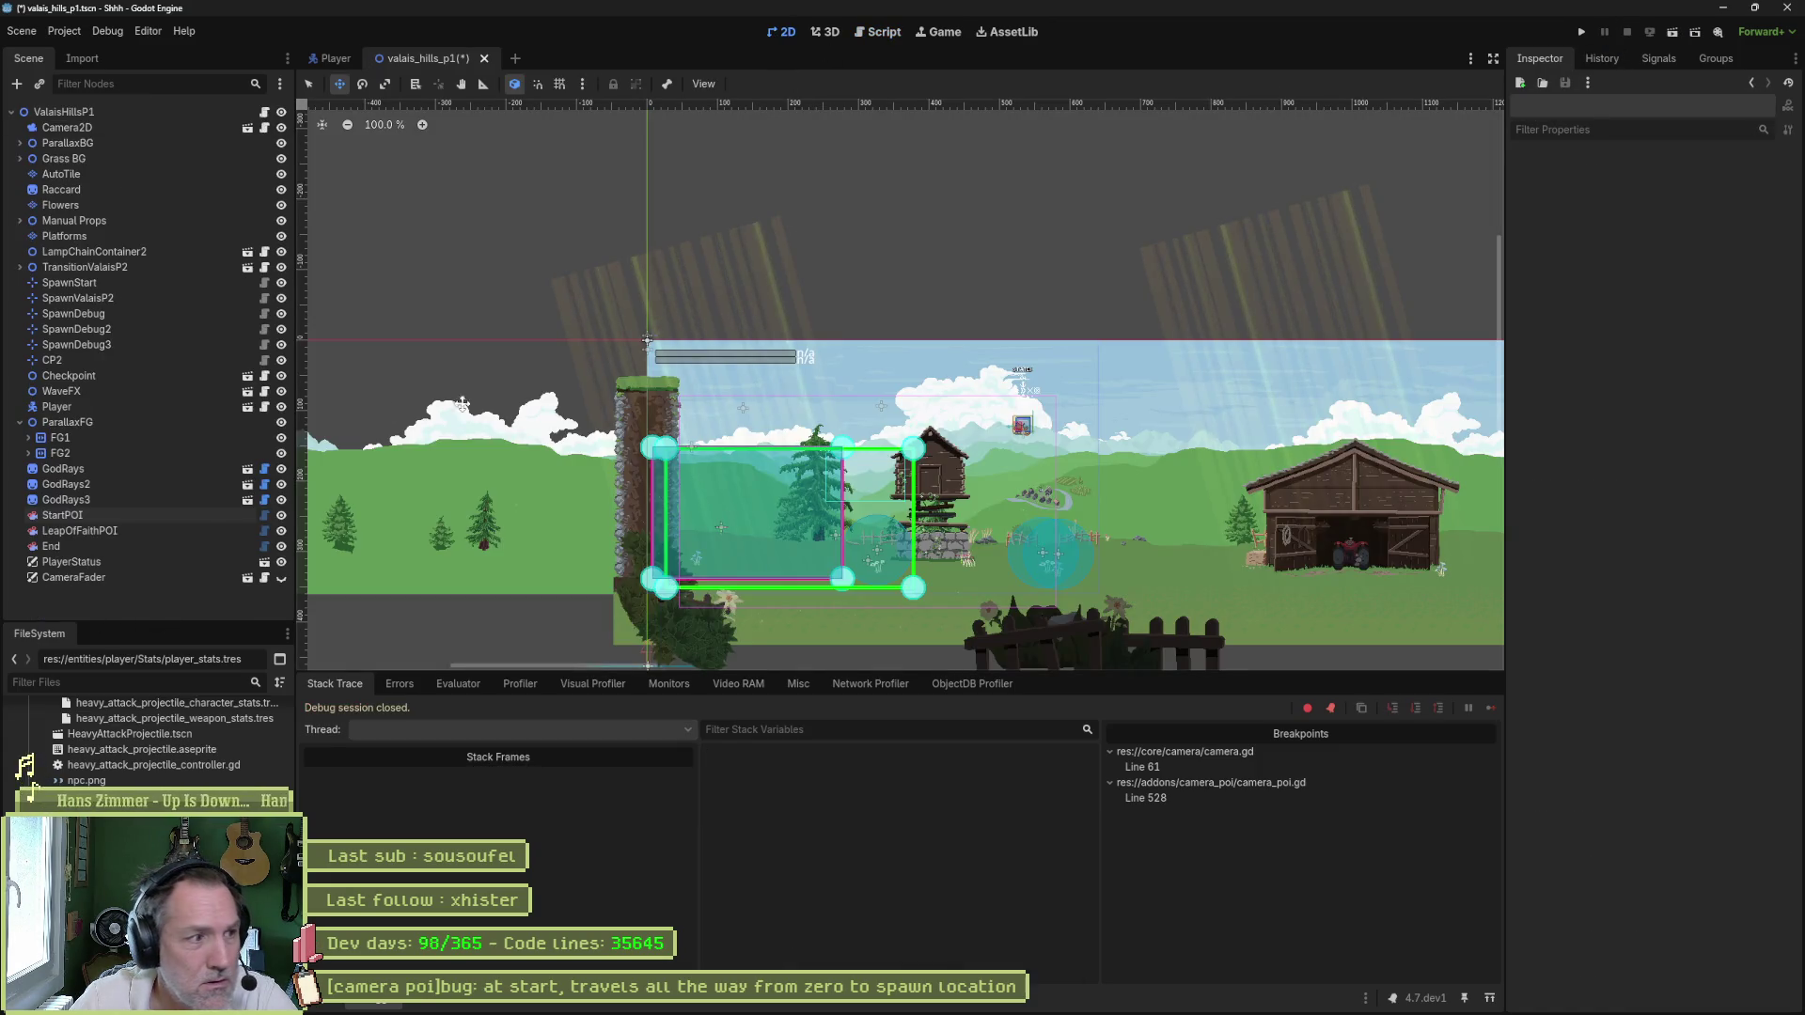
- Centre the view on LeapOfFaithPOI, select root ValaisHillsP1, then switch to camera_poi.gd in the script editor
left_click(80, 530)
key("f")
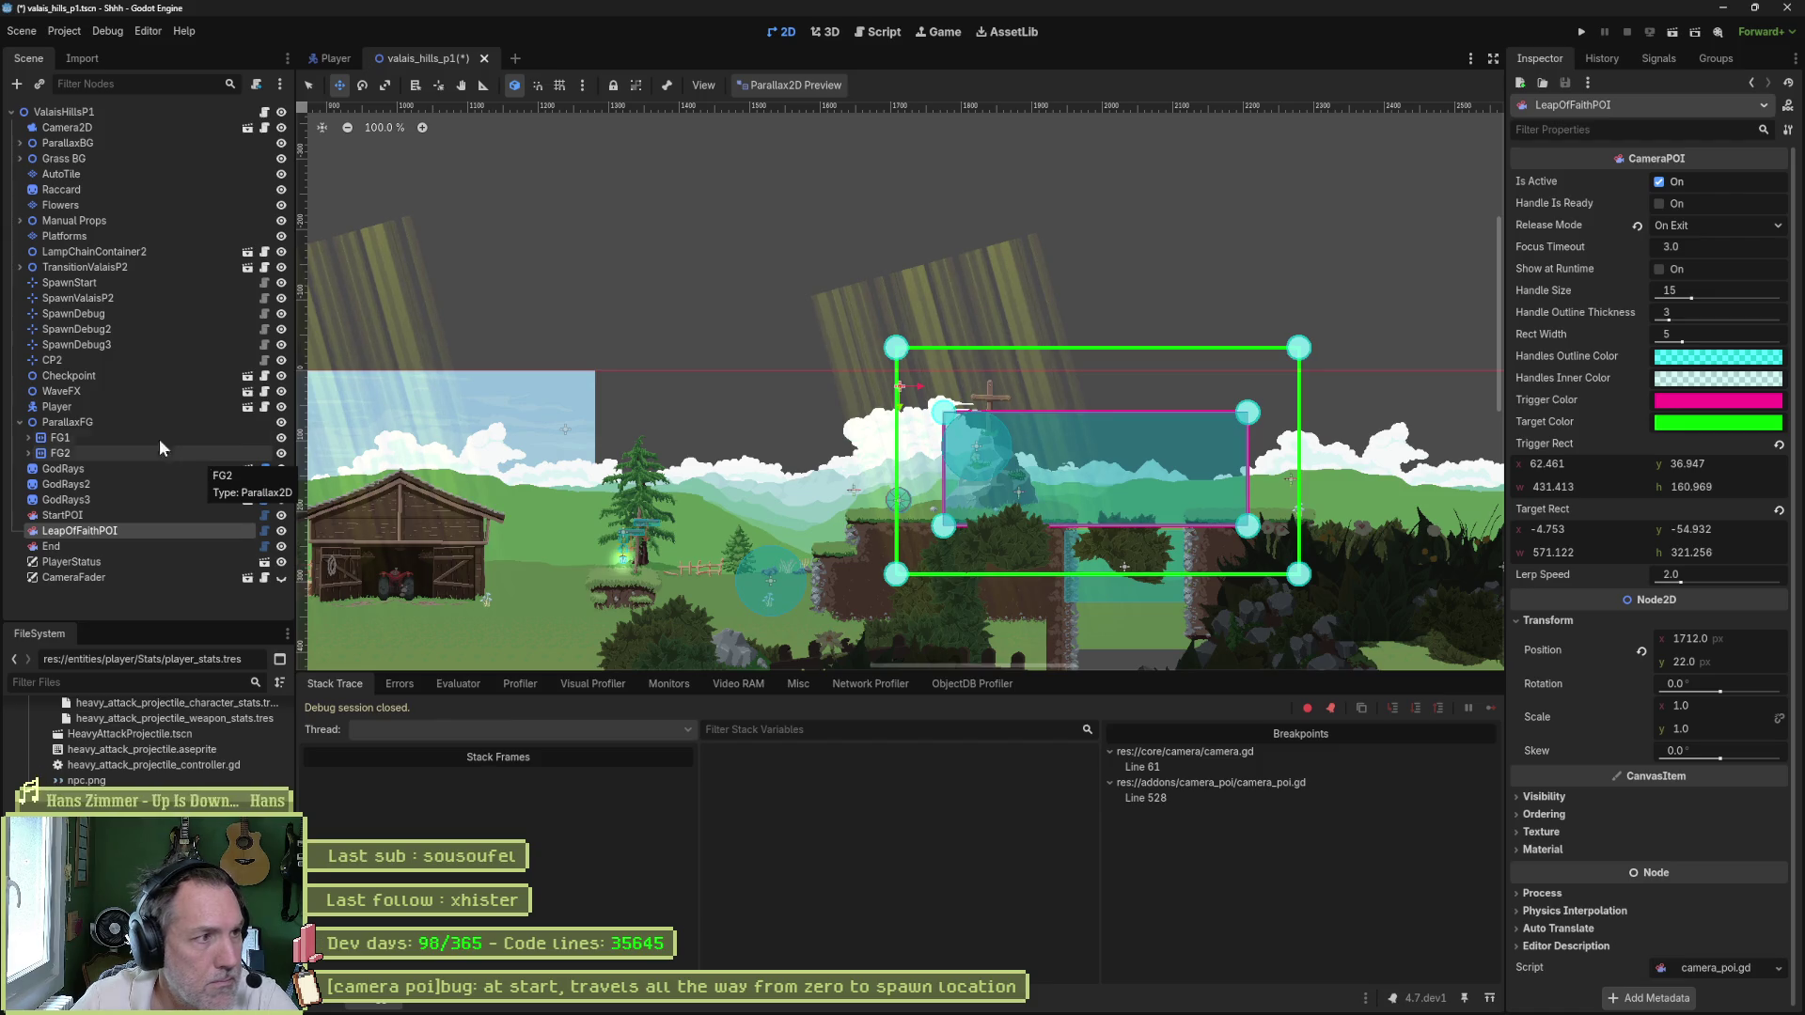
left_click(132, 112)
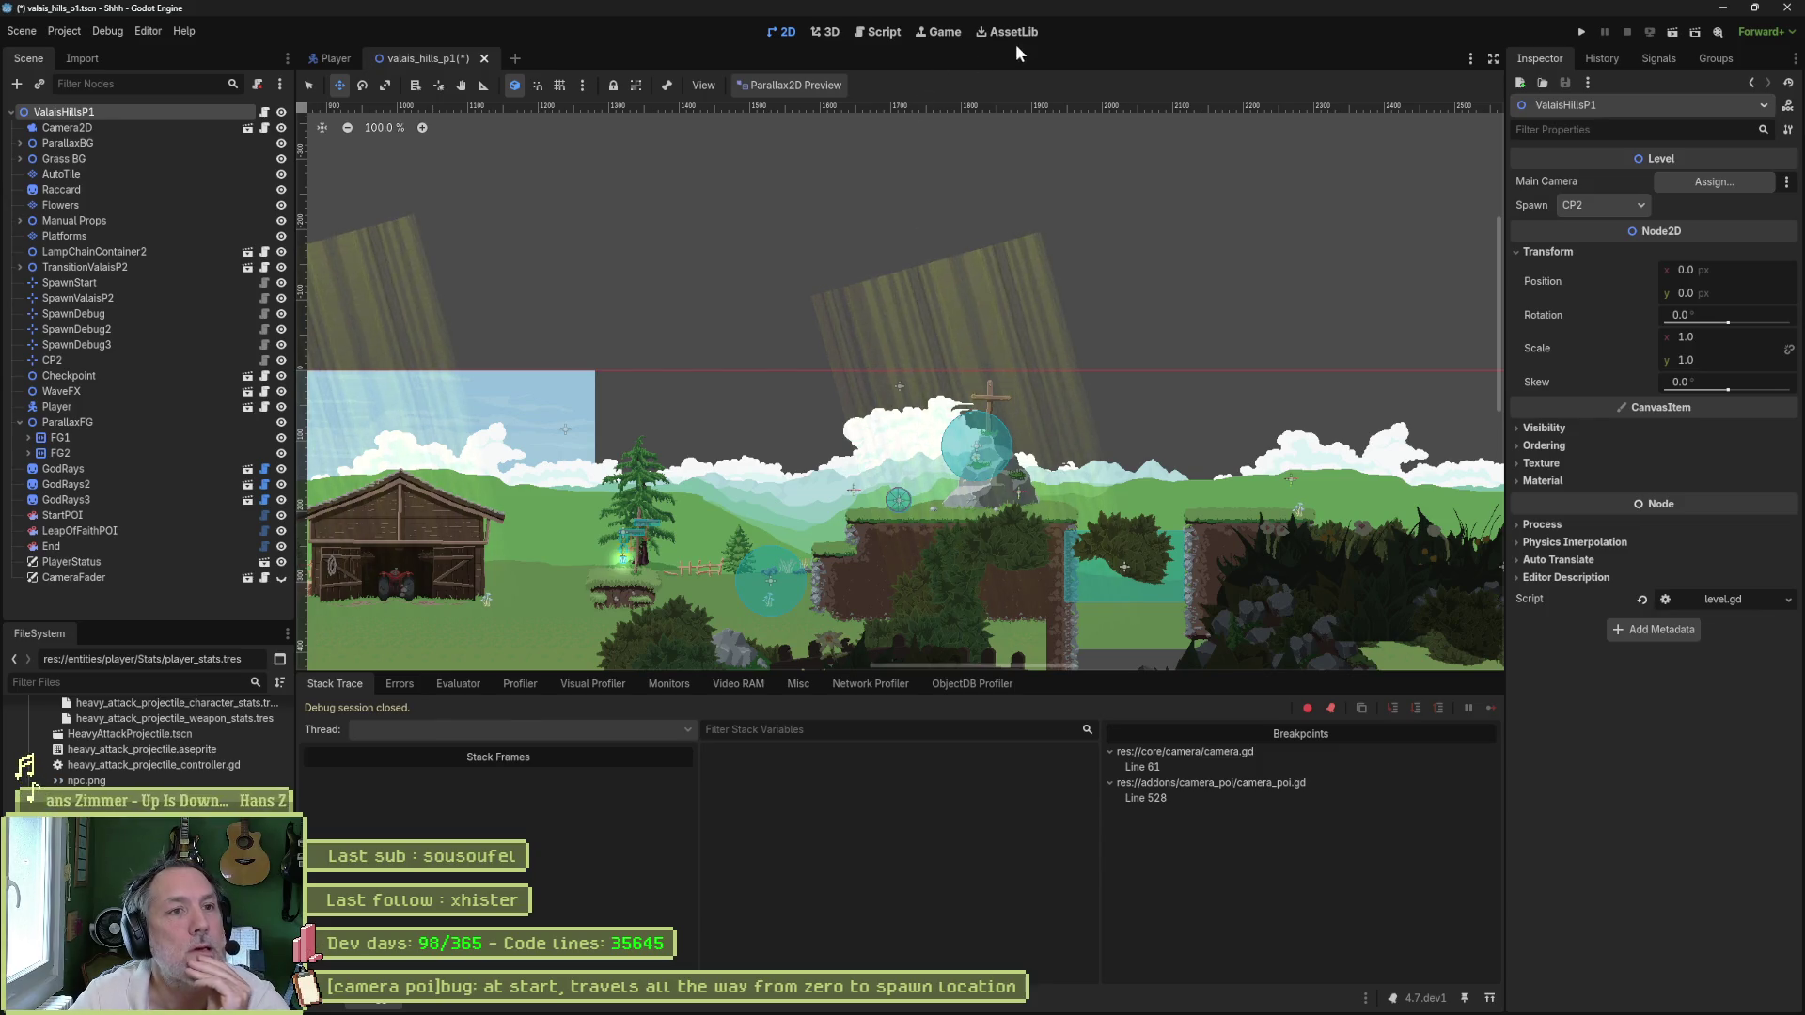
left_click(884, 32)
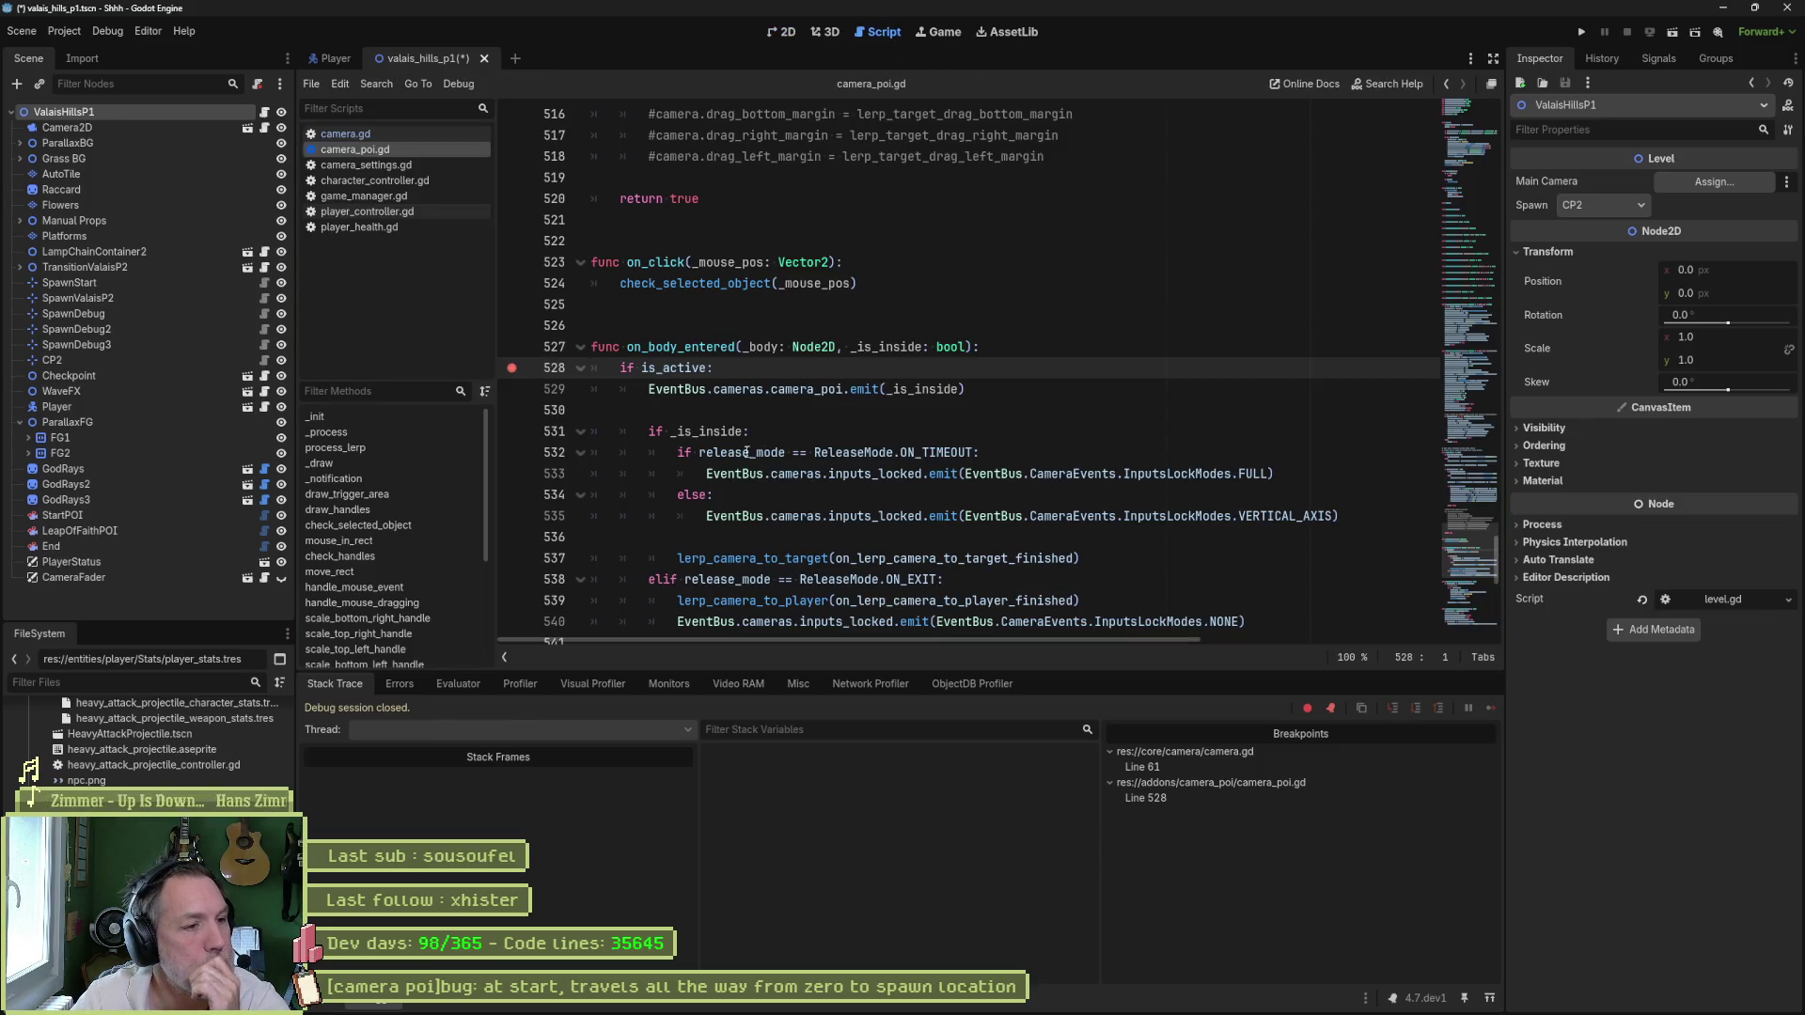
- Close camera_settings.gd and bring camera.gd up at its move_to_player function
left_click(377, 166)
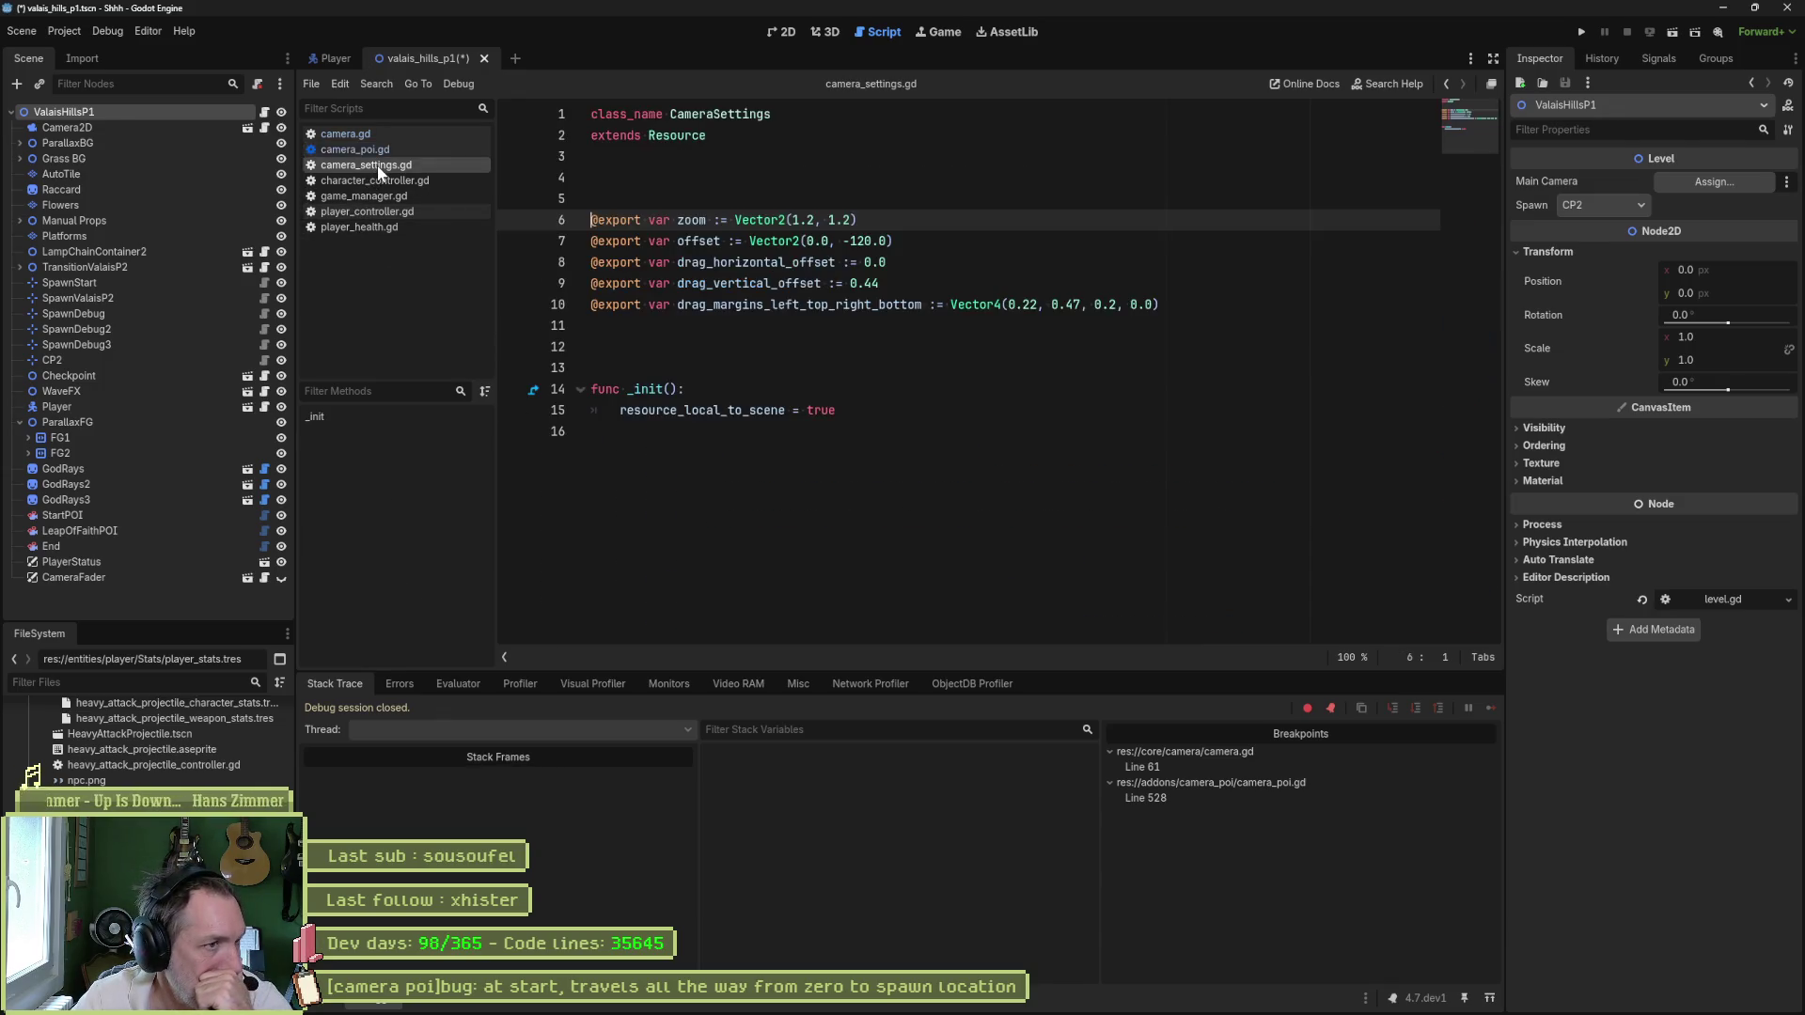
middle_click(376, 166)
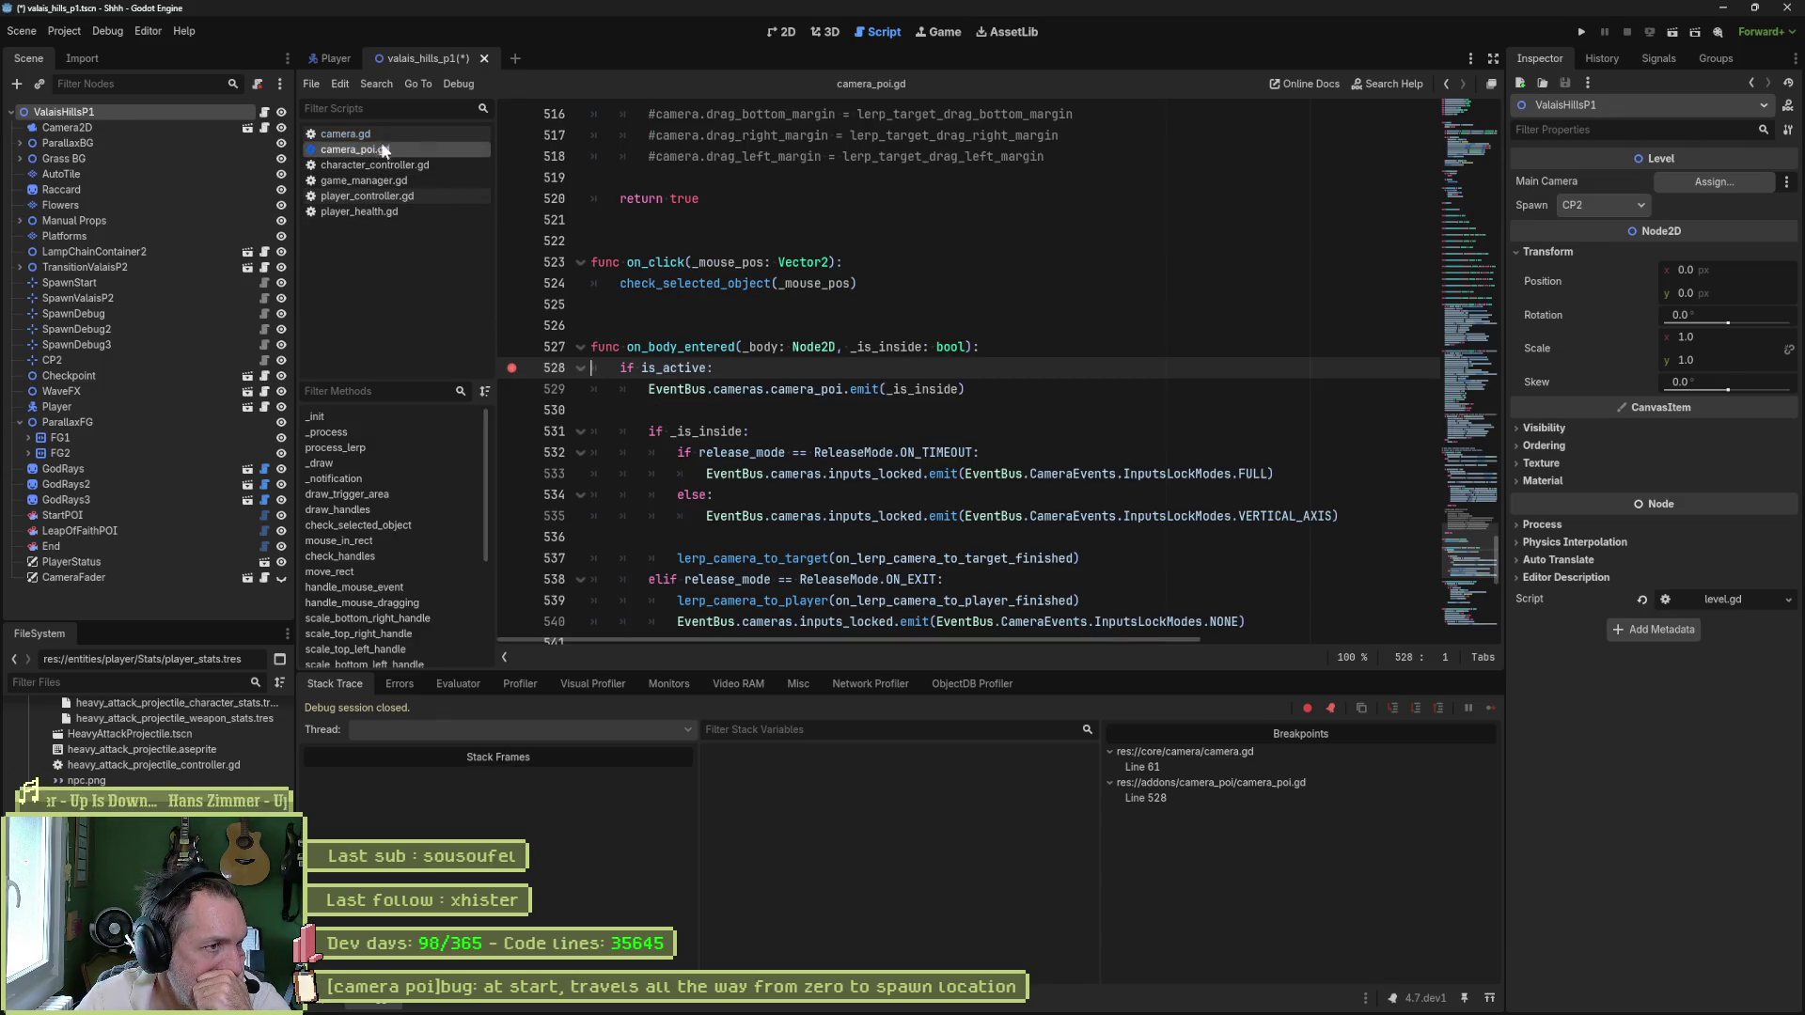
left_click(385, 138)
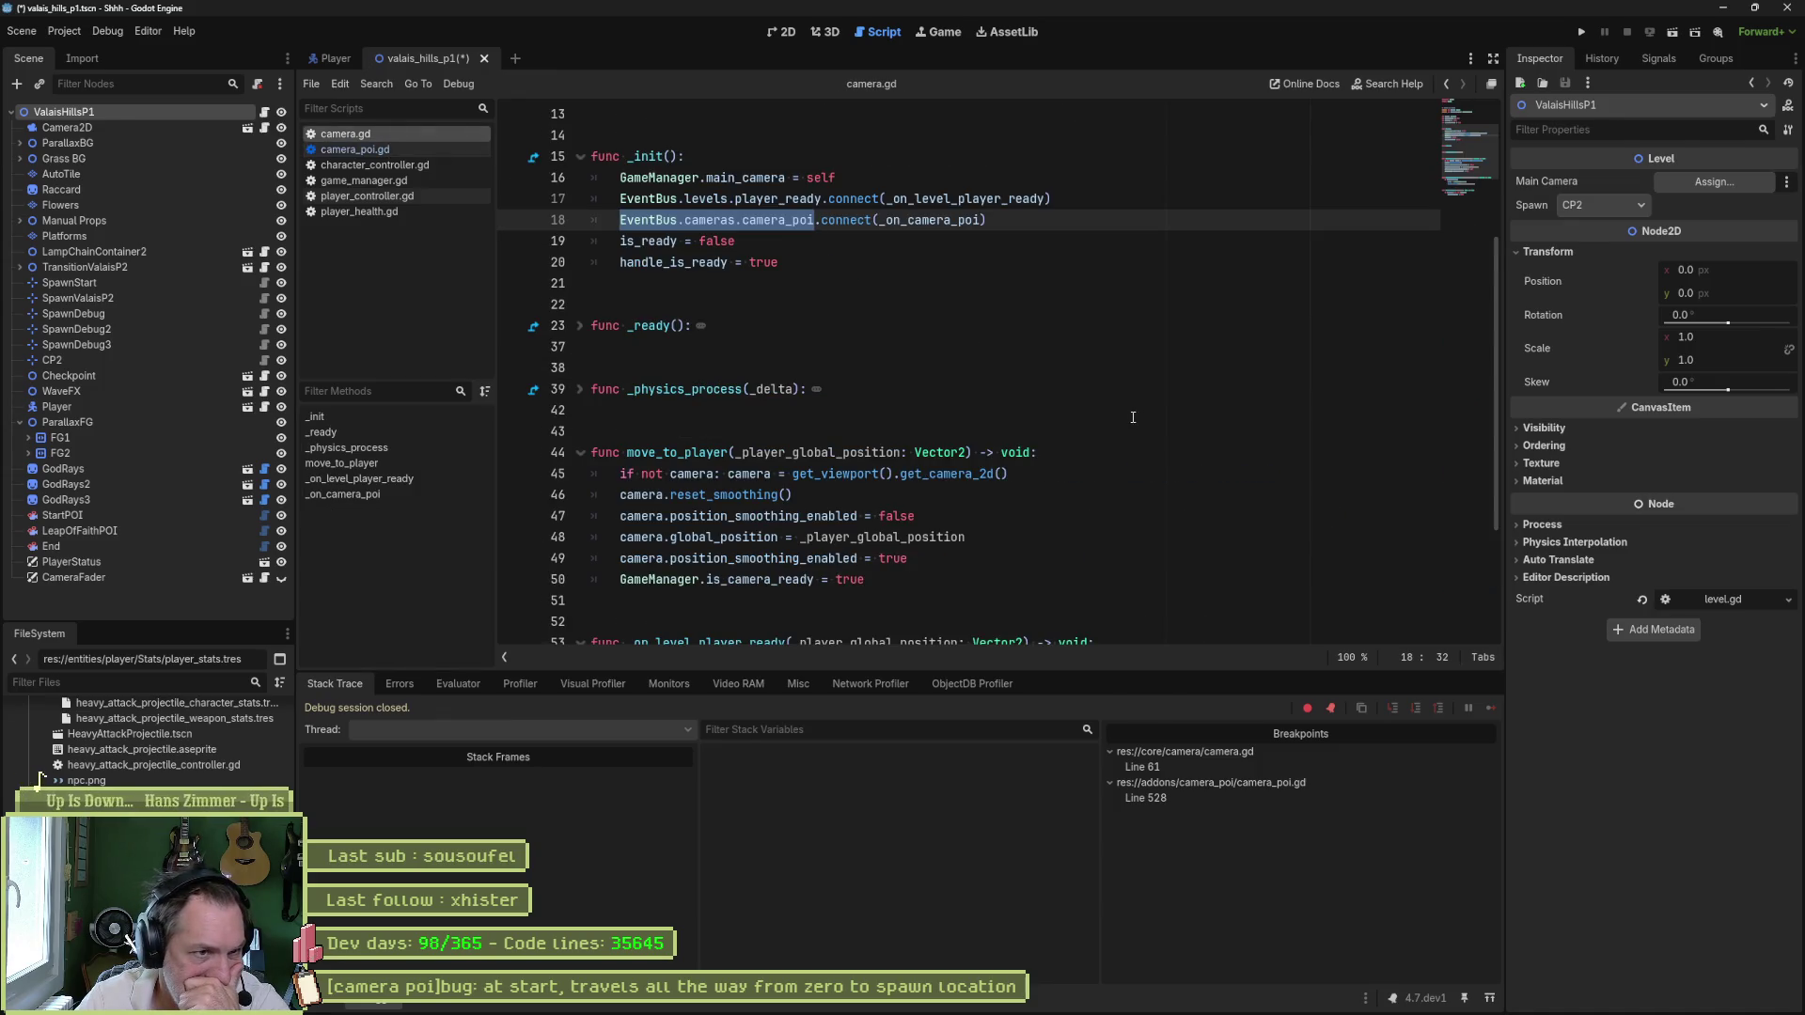
scroll(1088, 500, "down", 3)
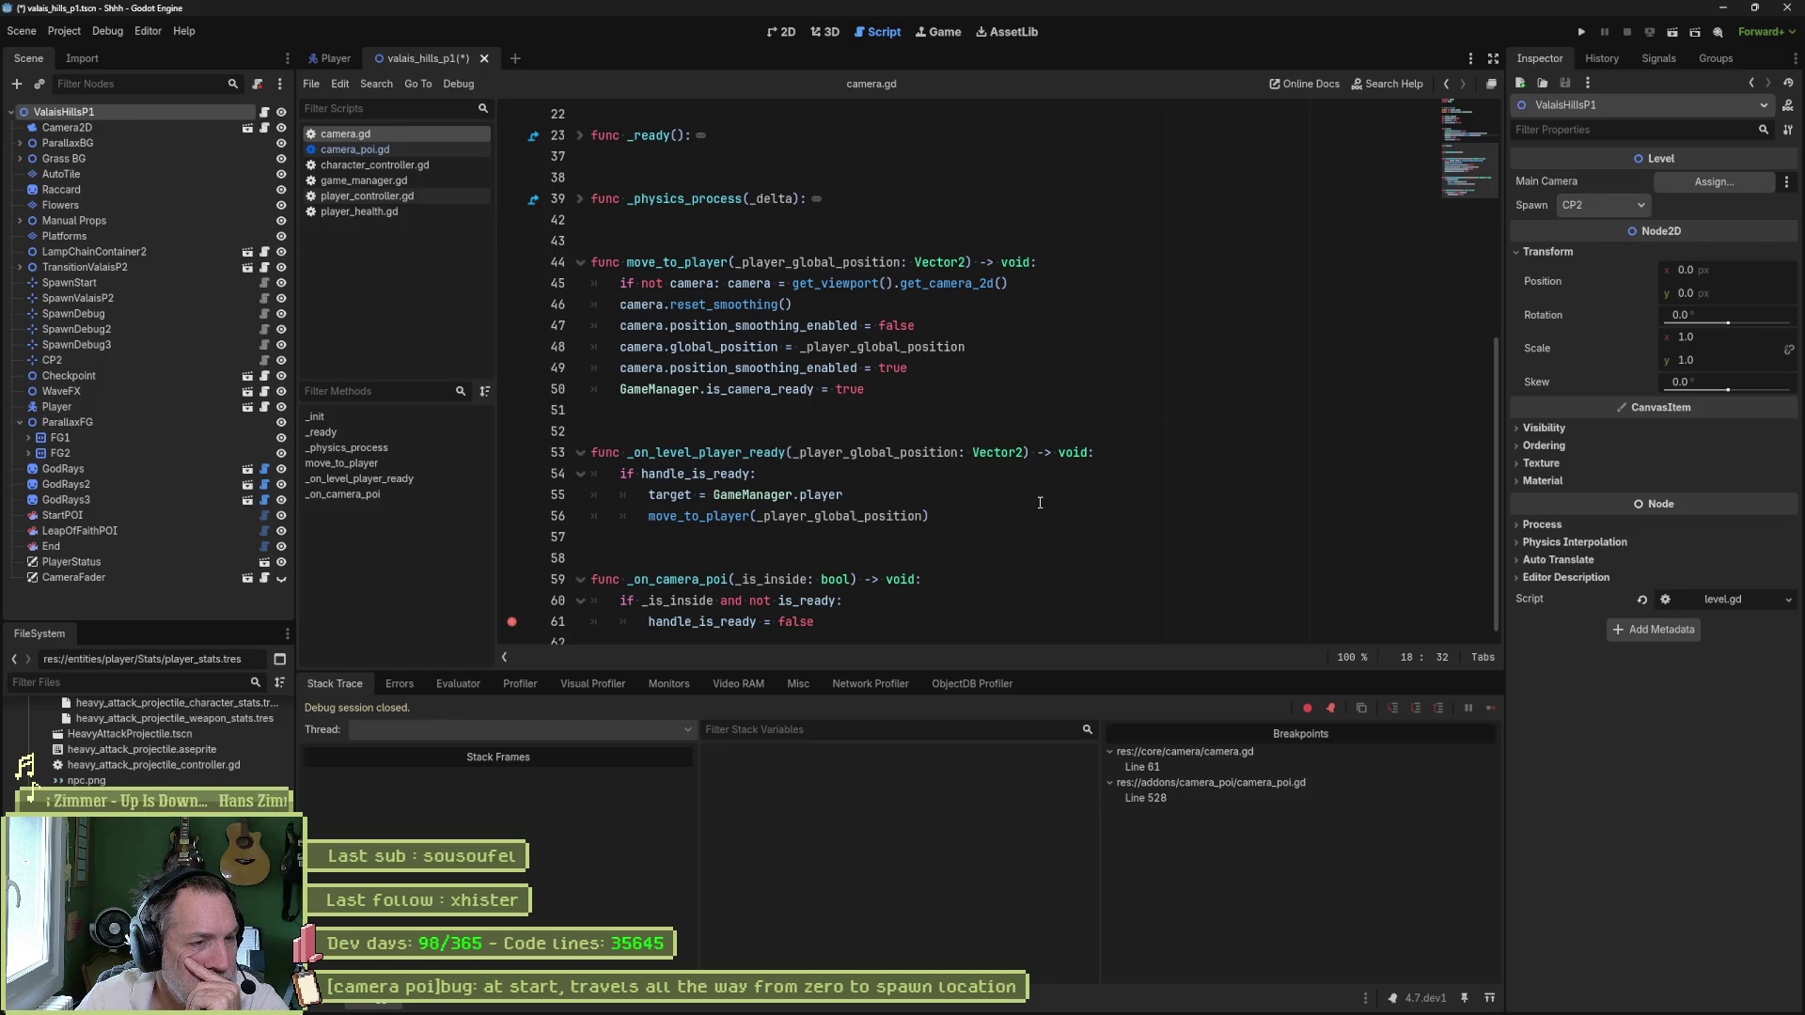
double_click(677, 263)
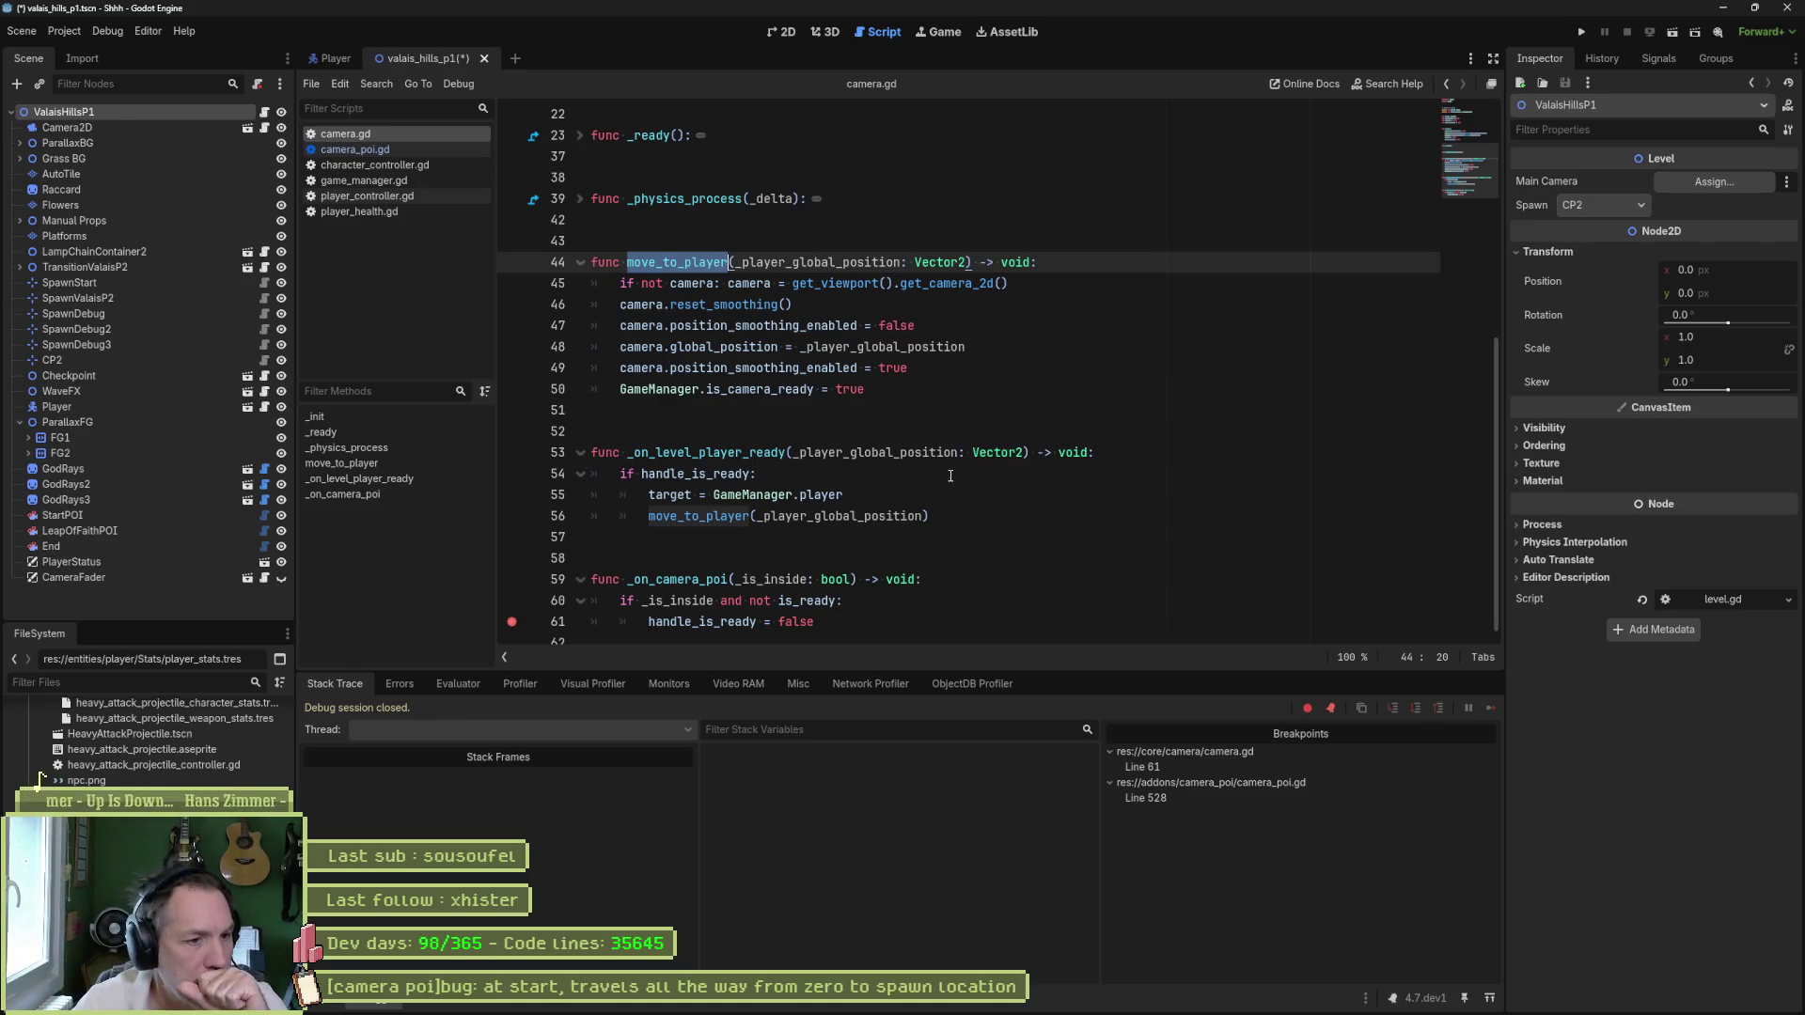
- Unfold _ready, comment out line 18's camera_poi signal connection with #, and run until line 528 breaks
scroll(952, 498, "down", 1)
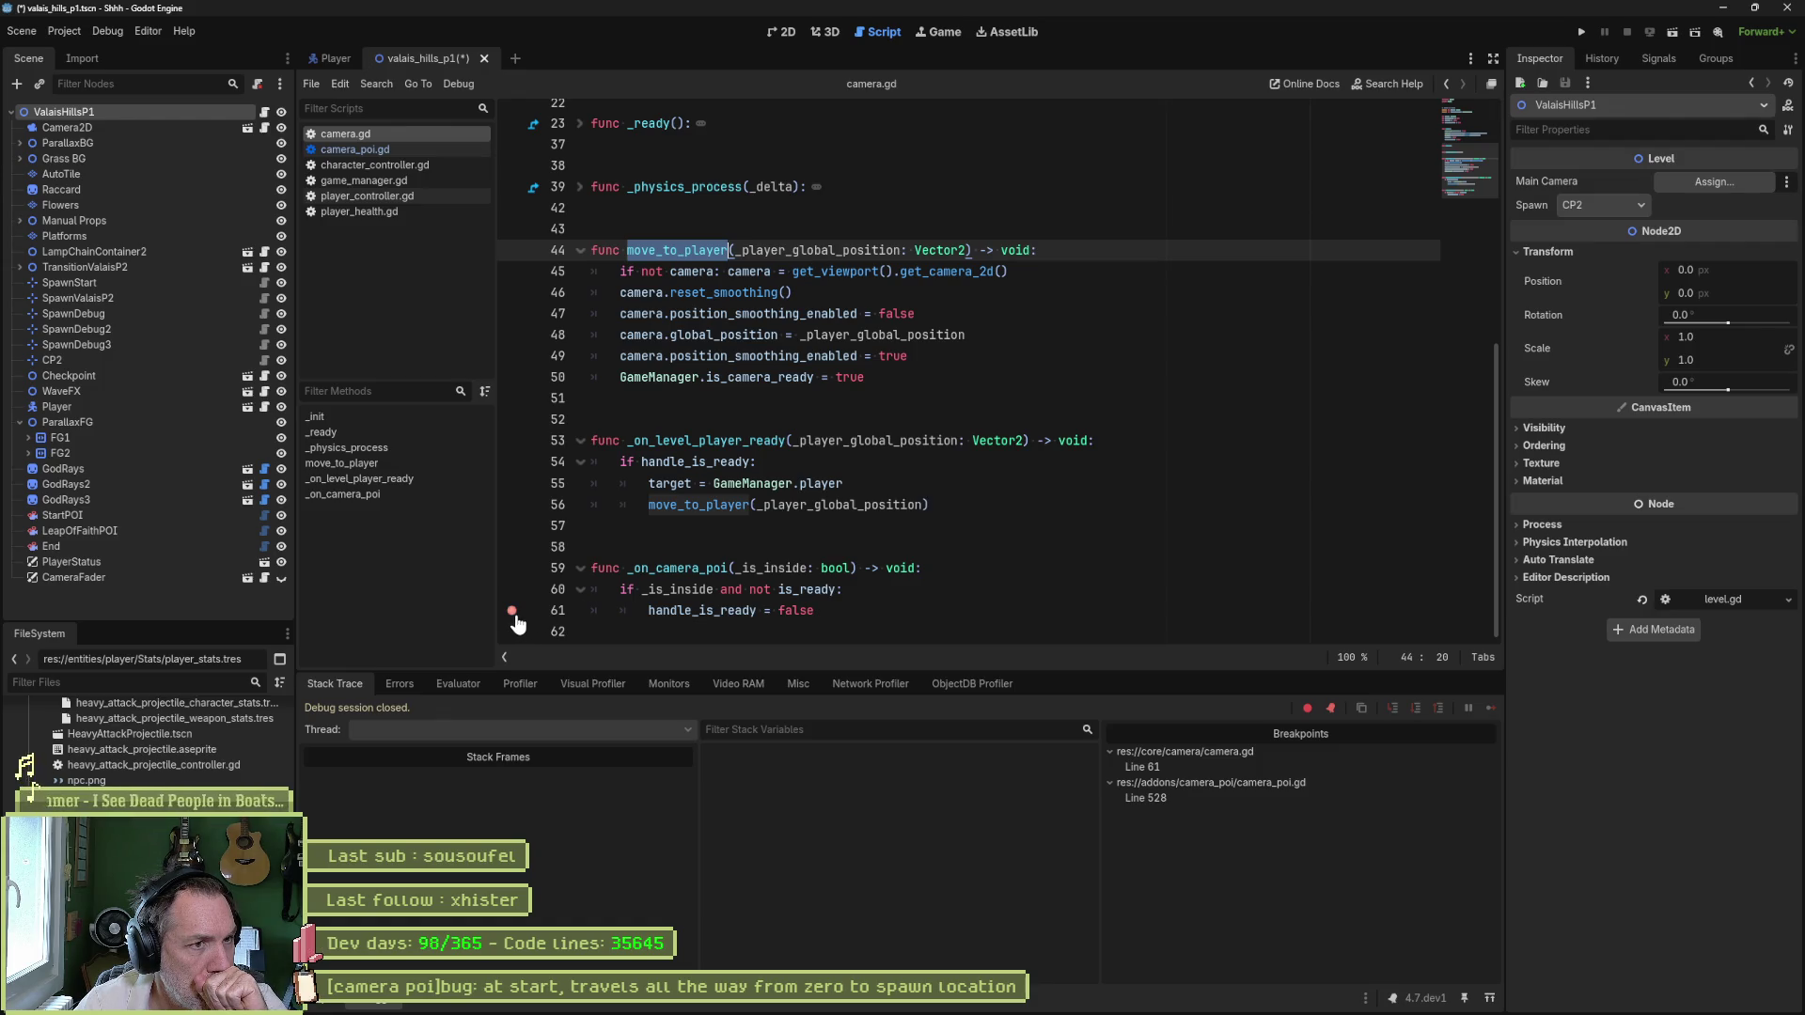
scroll(587, 216, "up", 1)
left_click(580, 188)
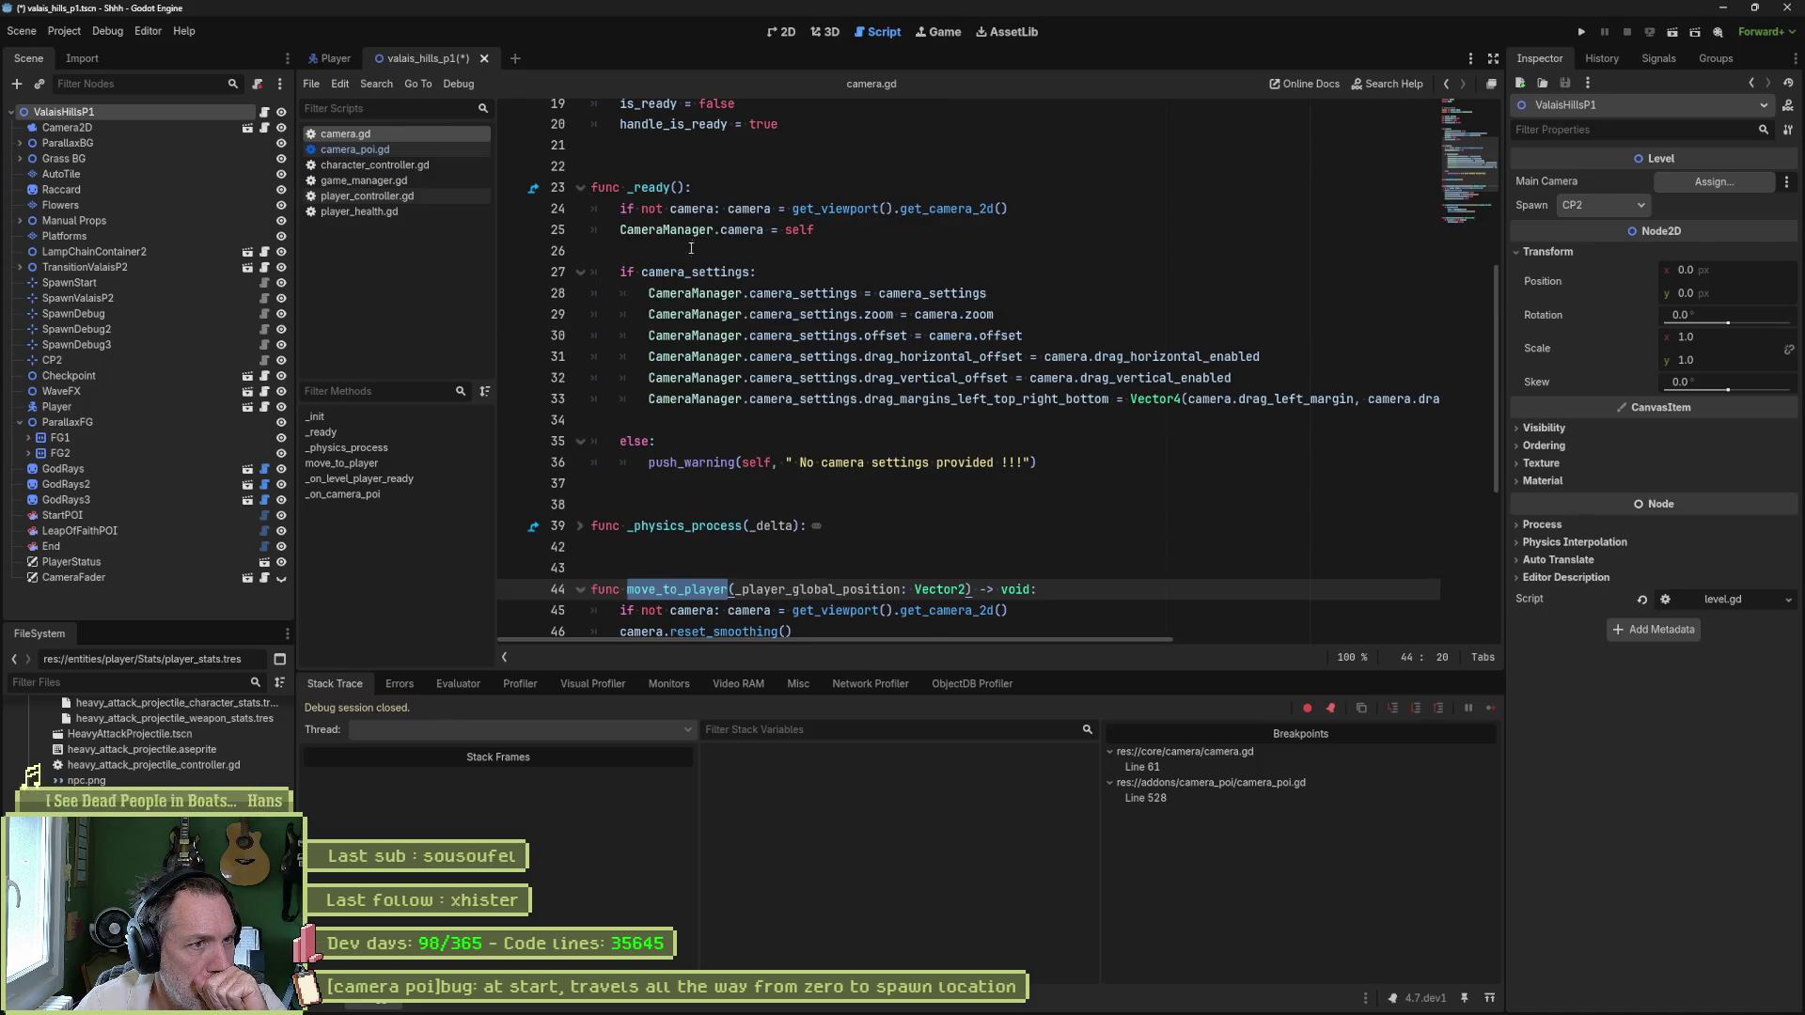
scroll(691, 248, "up", 2)
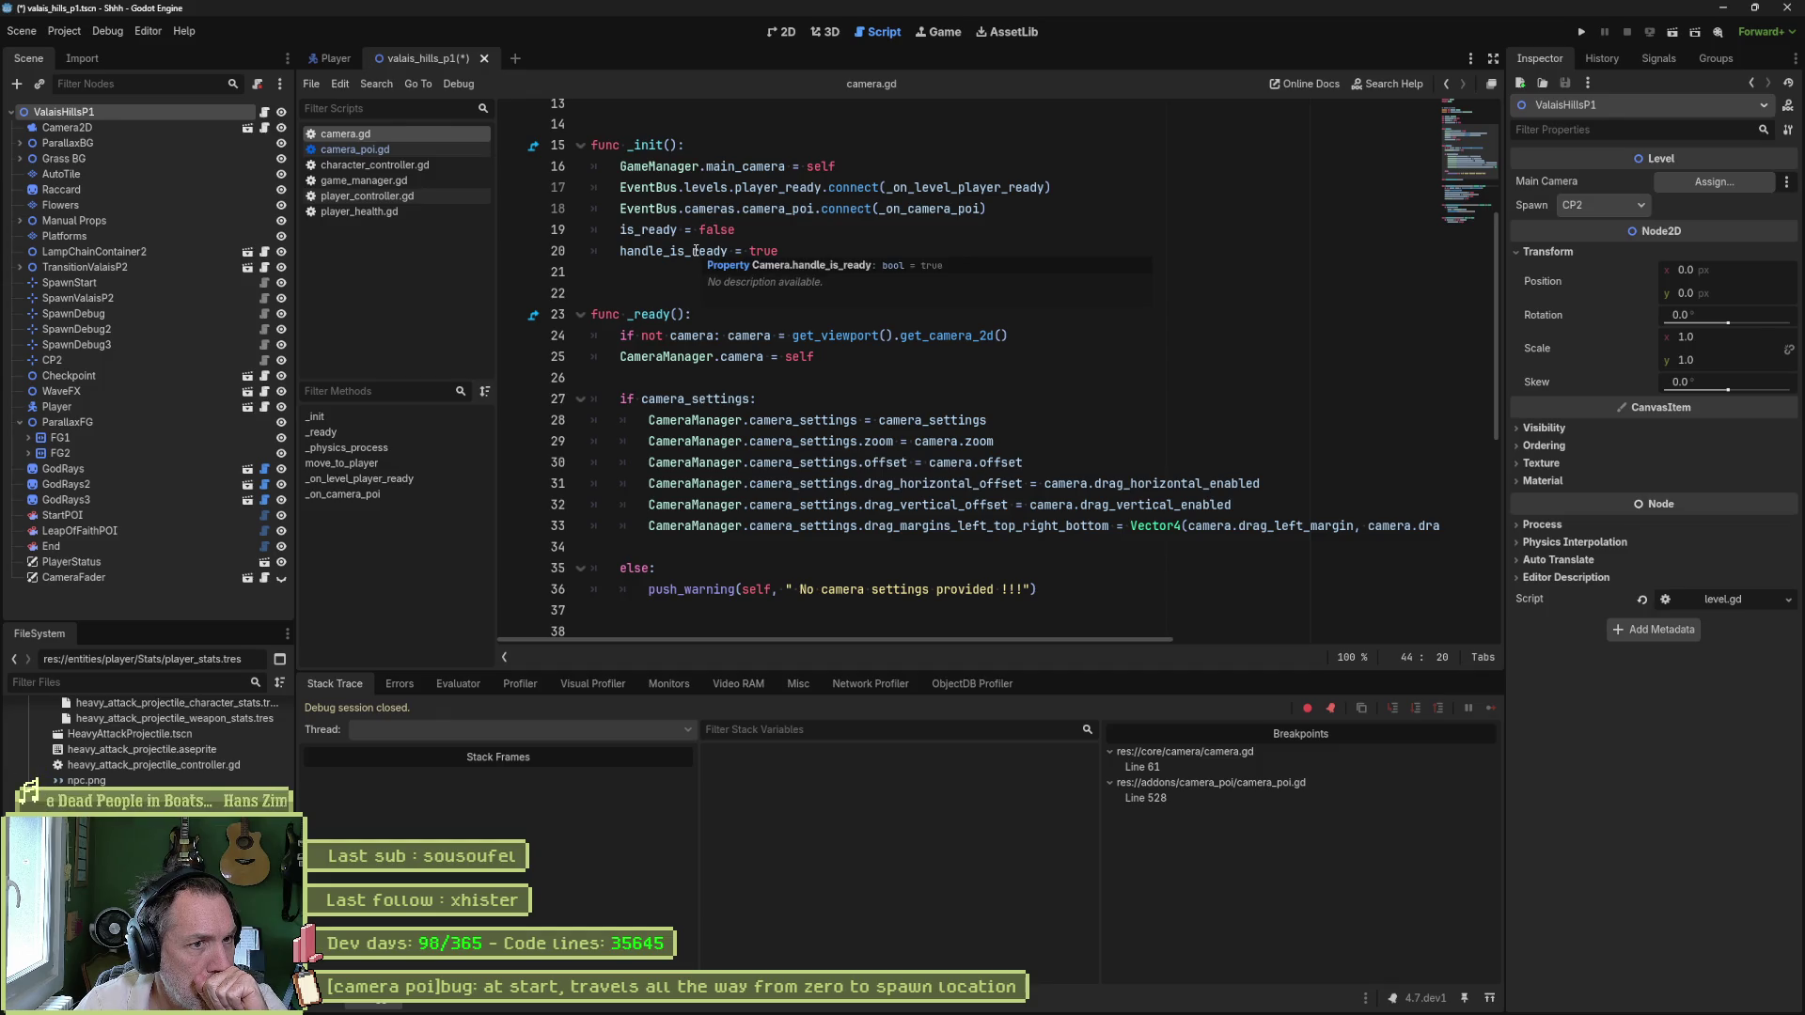
left_click(619, 208)
type("#")
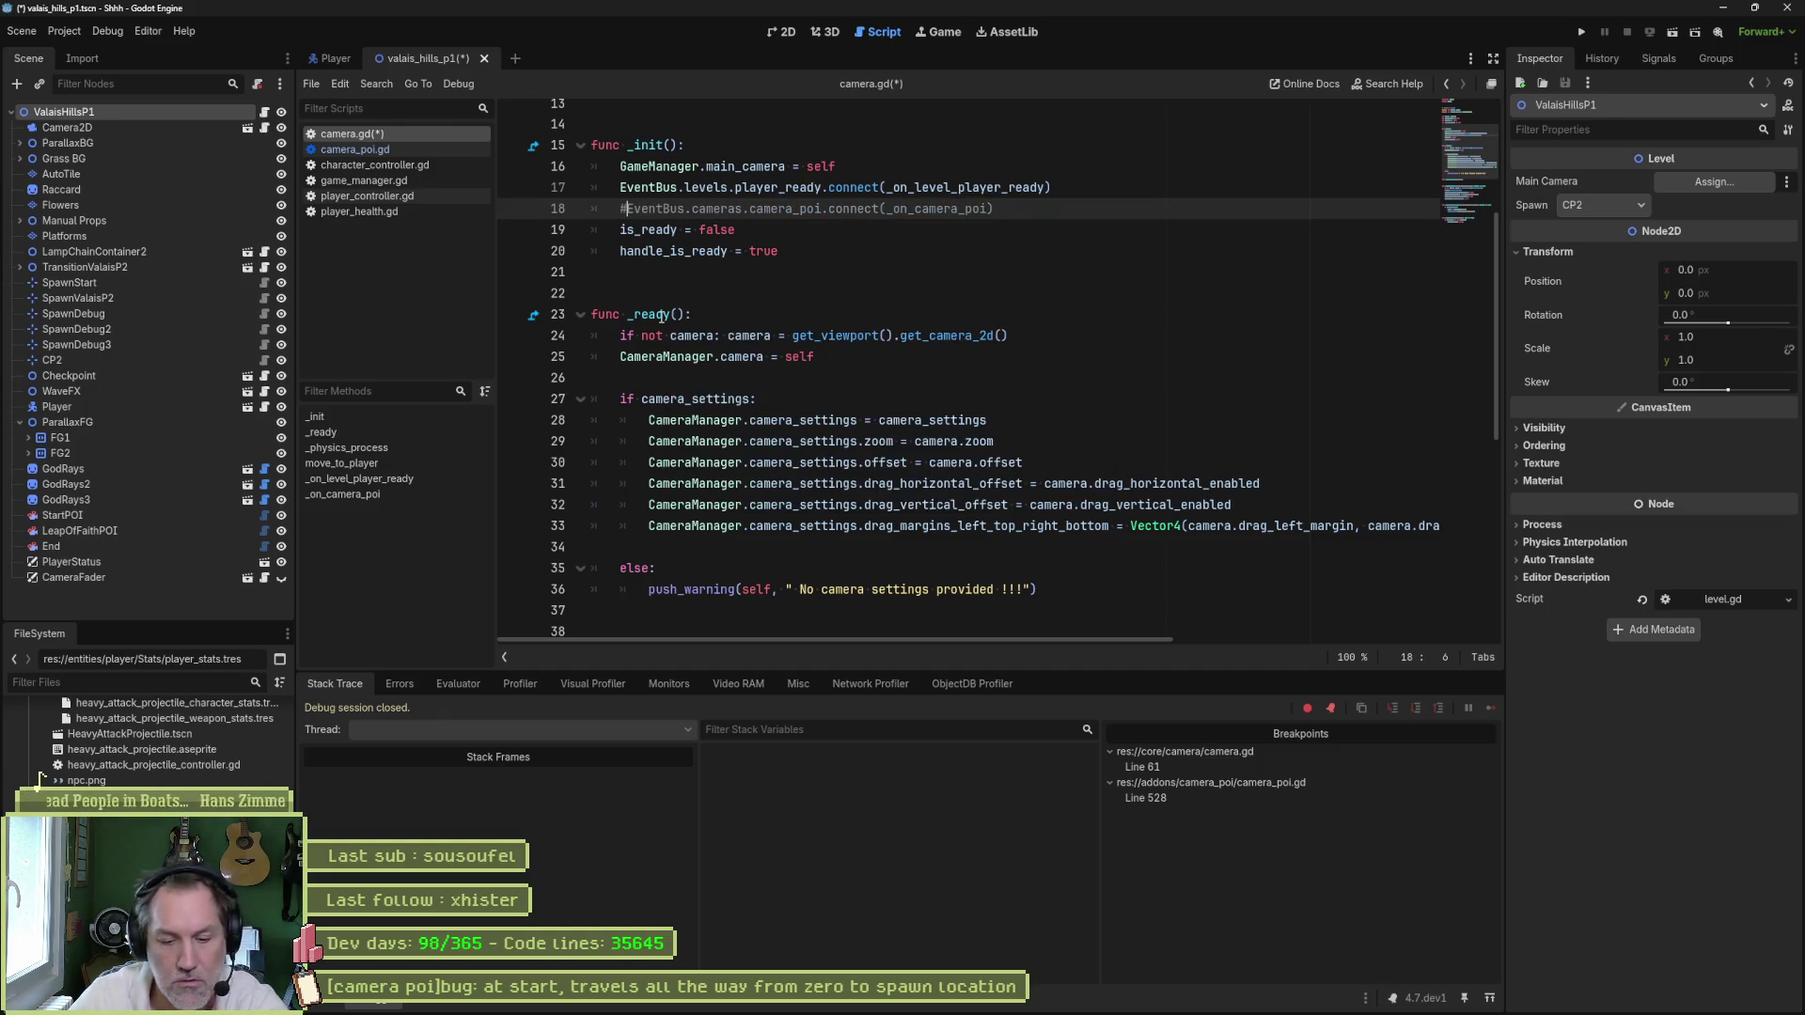
key("F6")
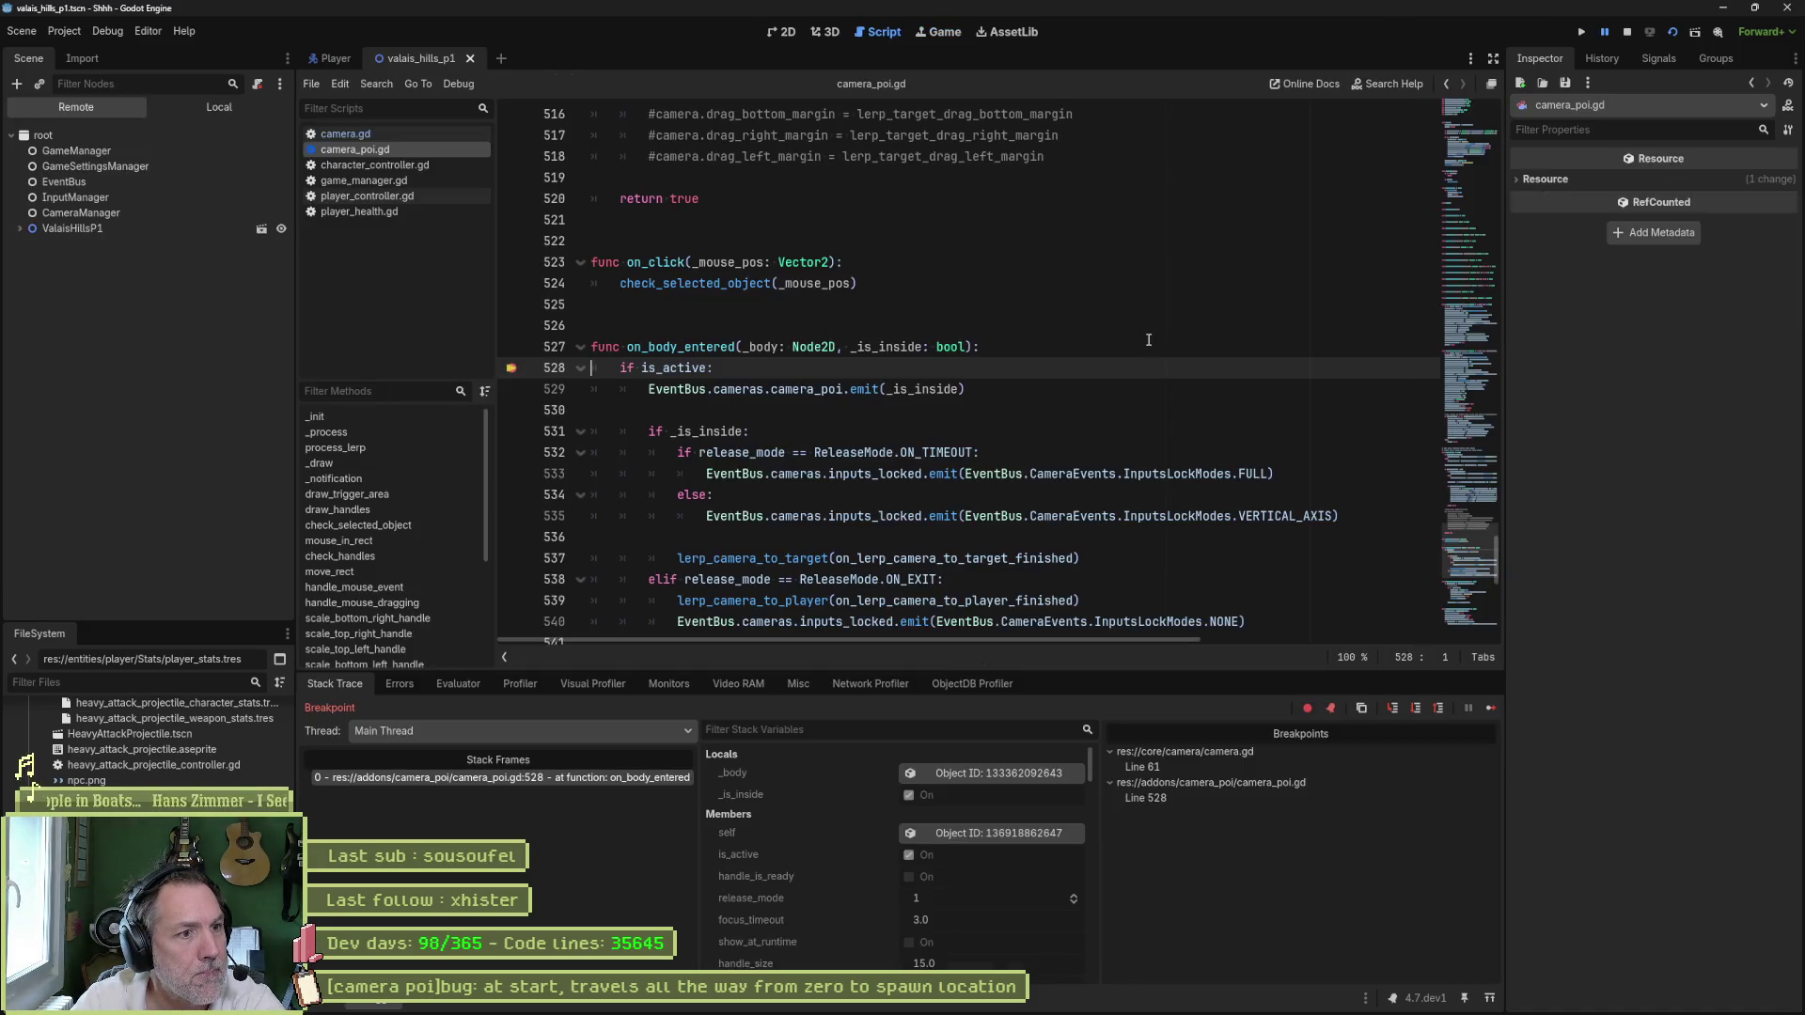
- Remove the breakpoint on line 528 and resume the paused game
left_click(512, 368)
left_click(1489, 708)
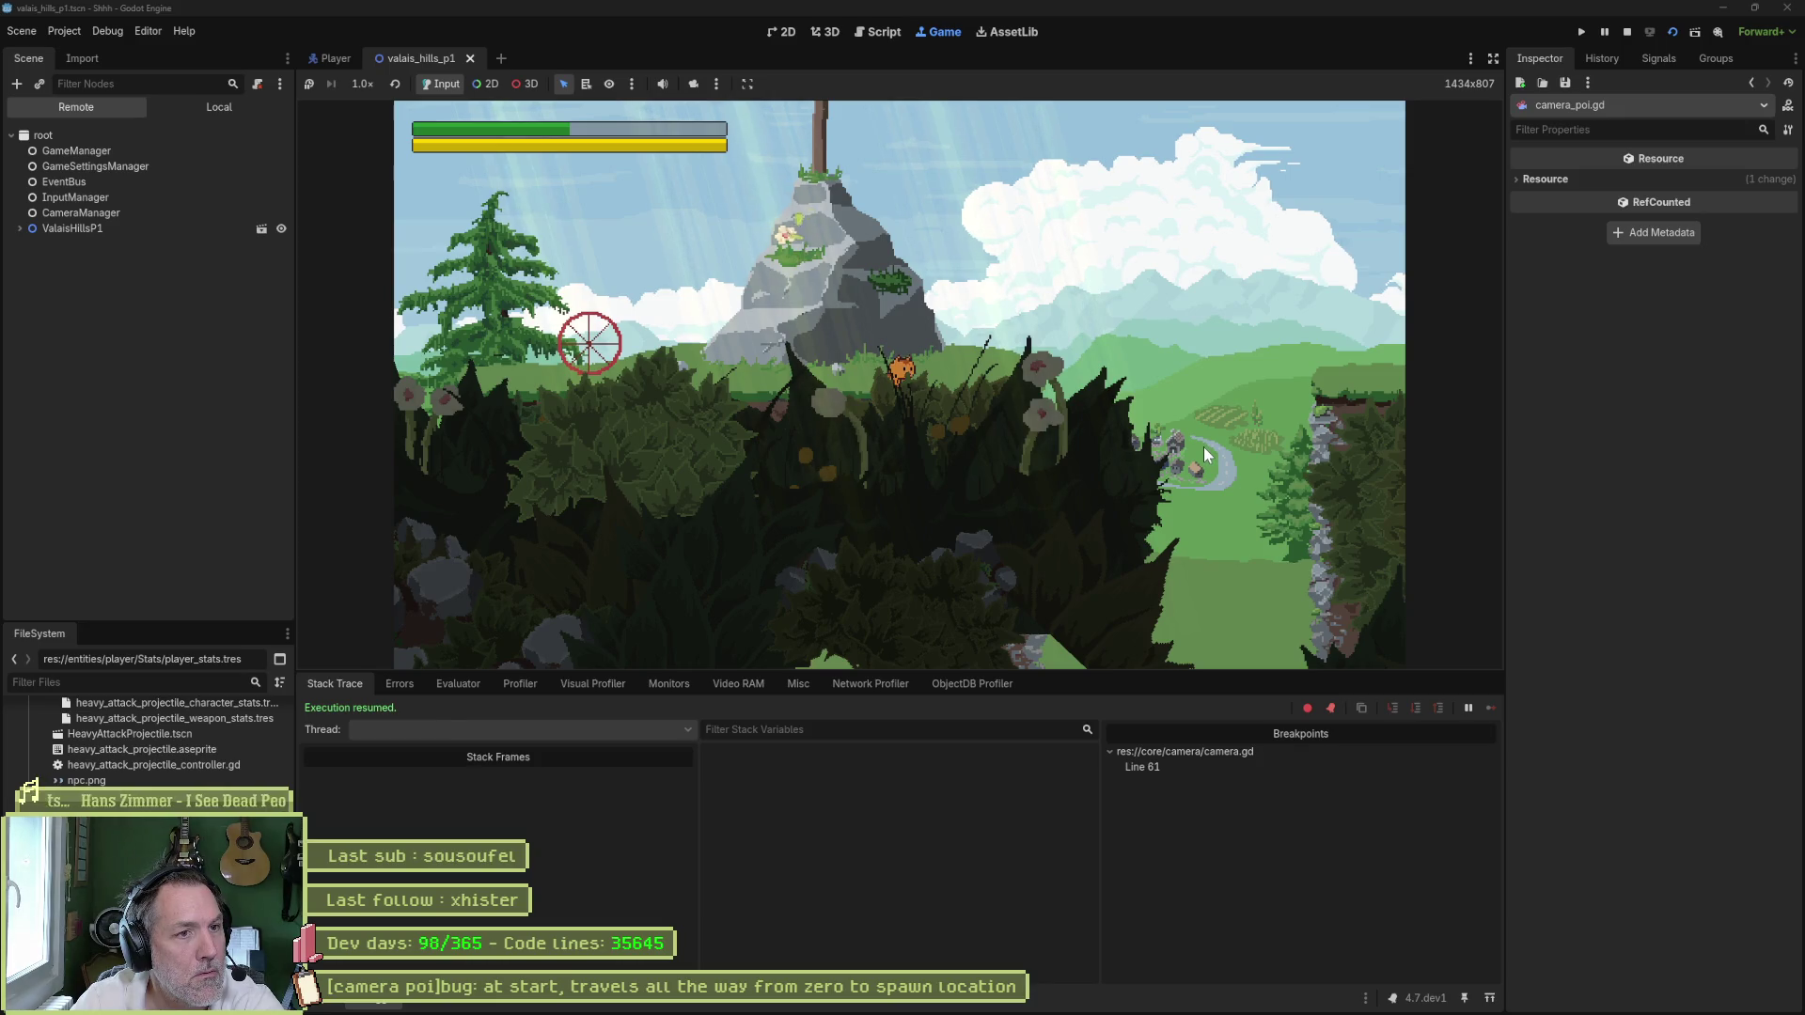
key("F8")
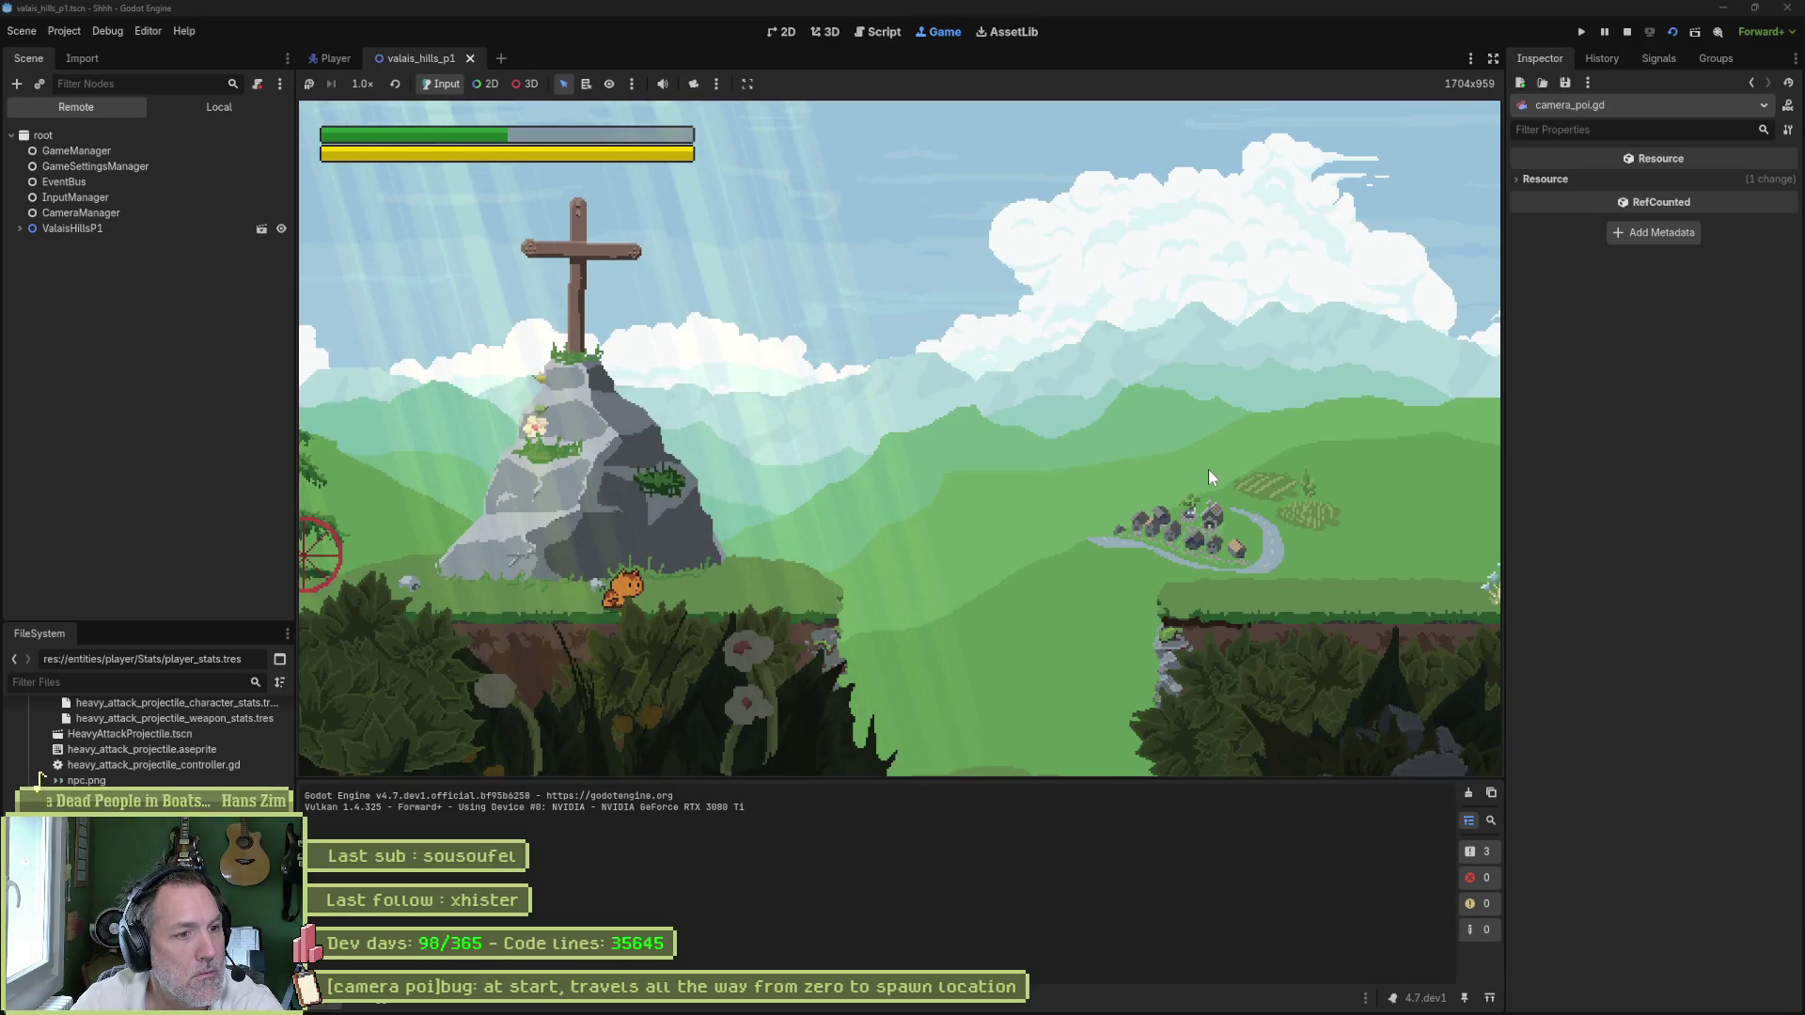
- Run the cat left, then jump right up the rock base; restart the scene and stop the game
key("Left")
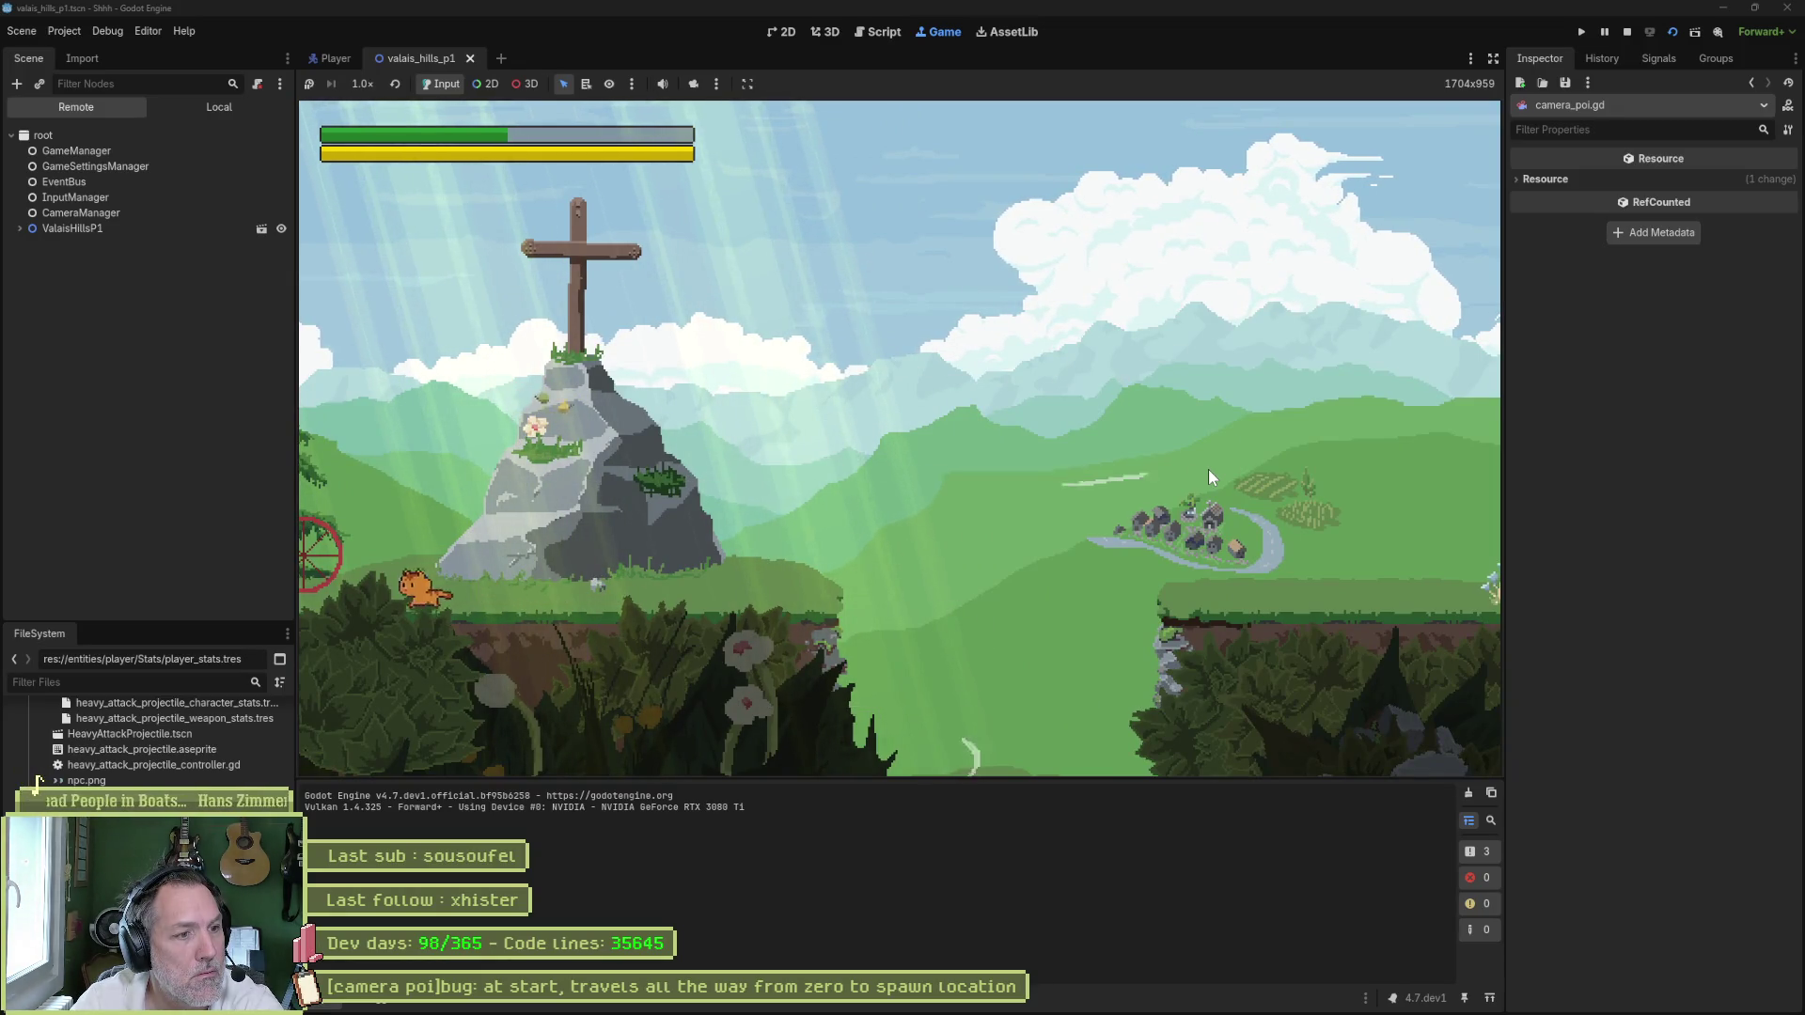
key("Left")
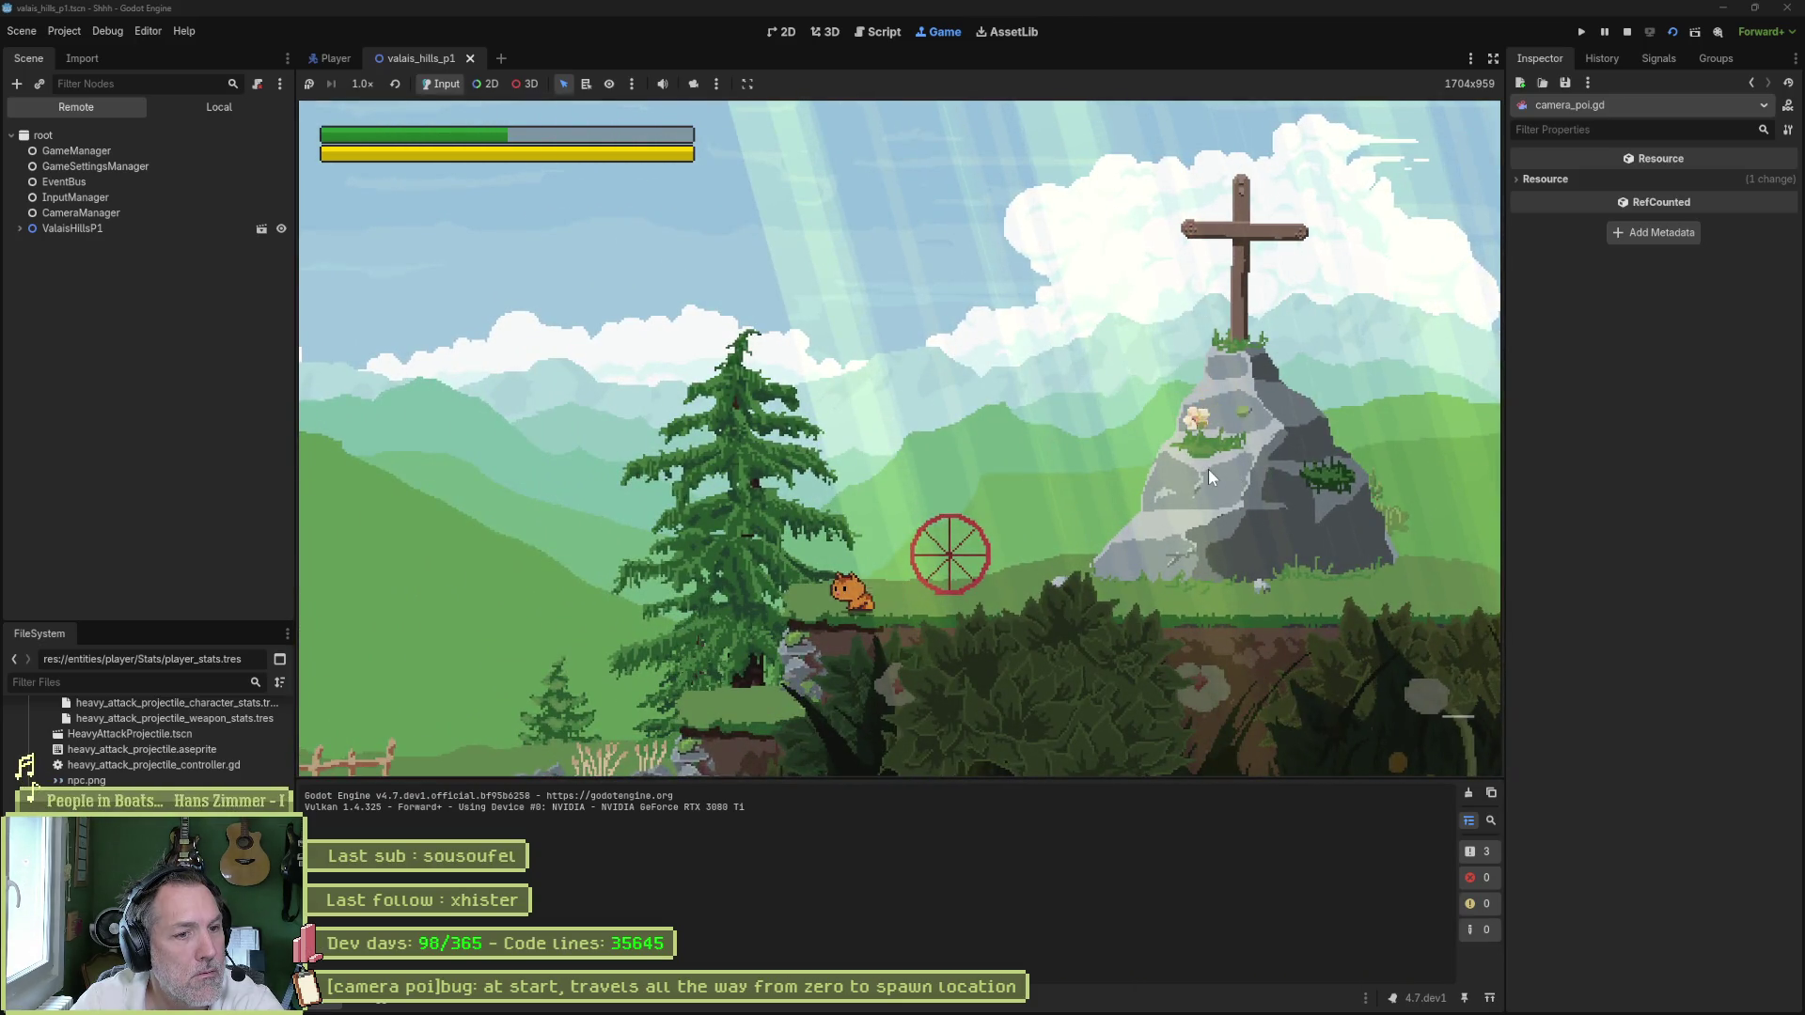
key("Right")
key("space")
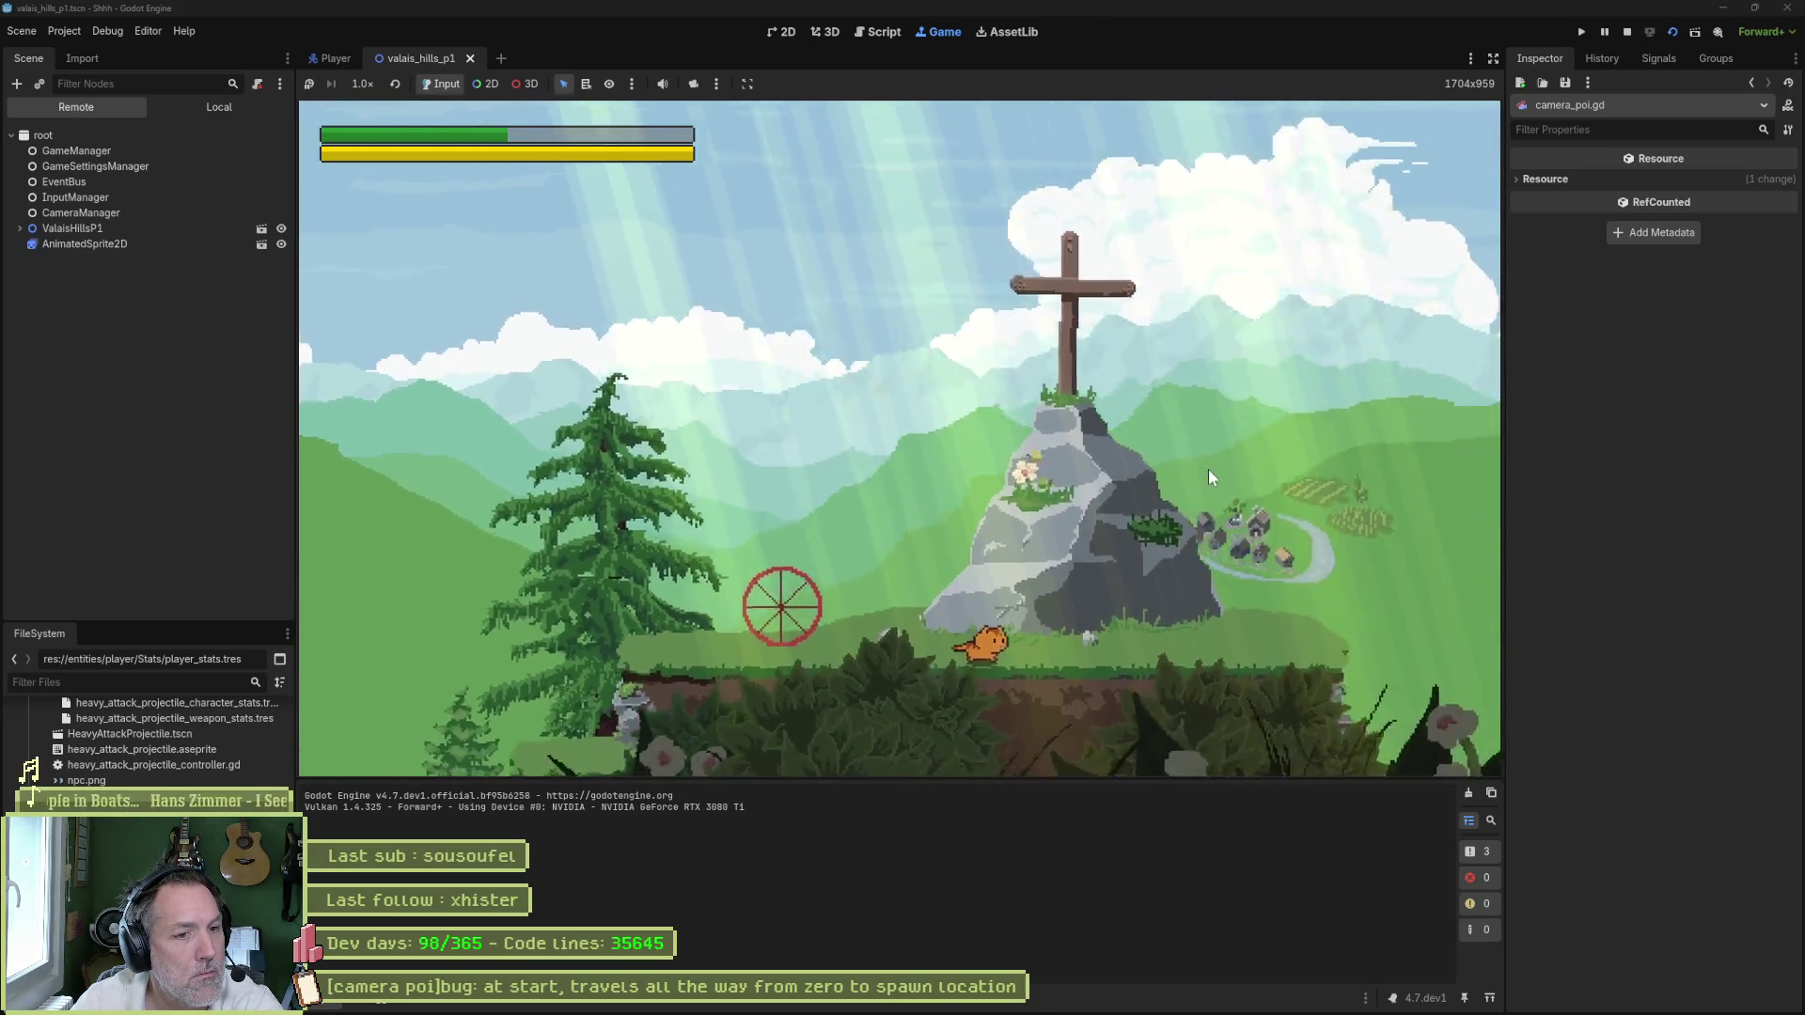
key("Right")
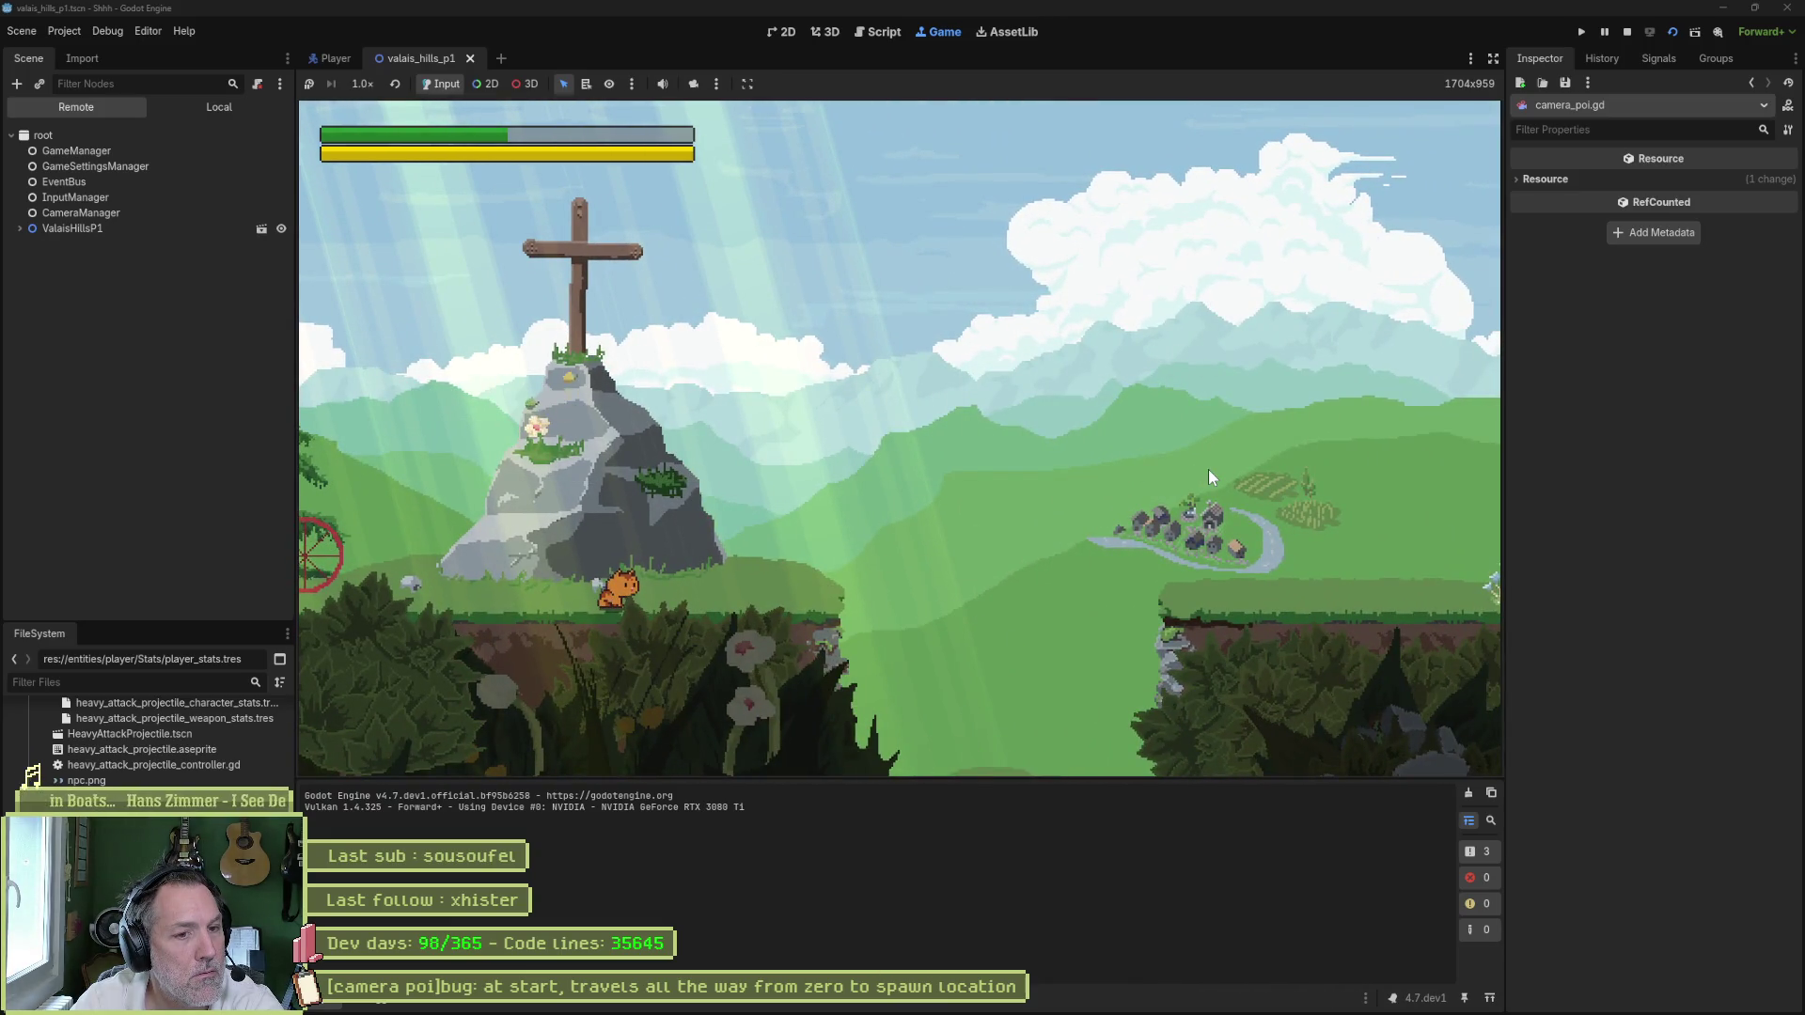
key("F6")
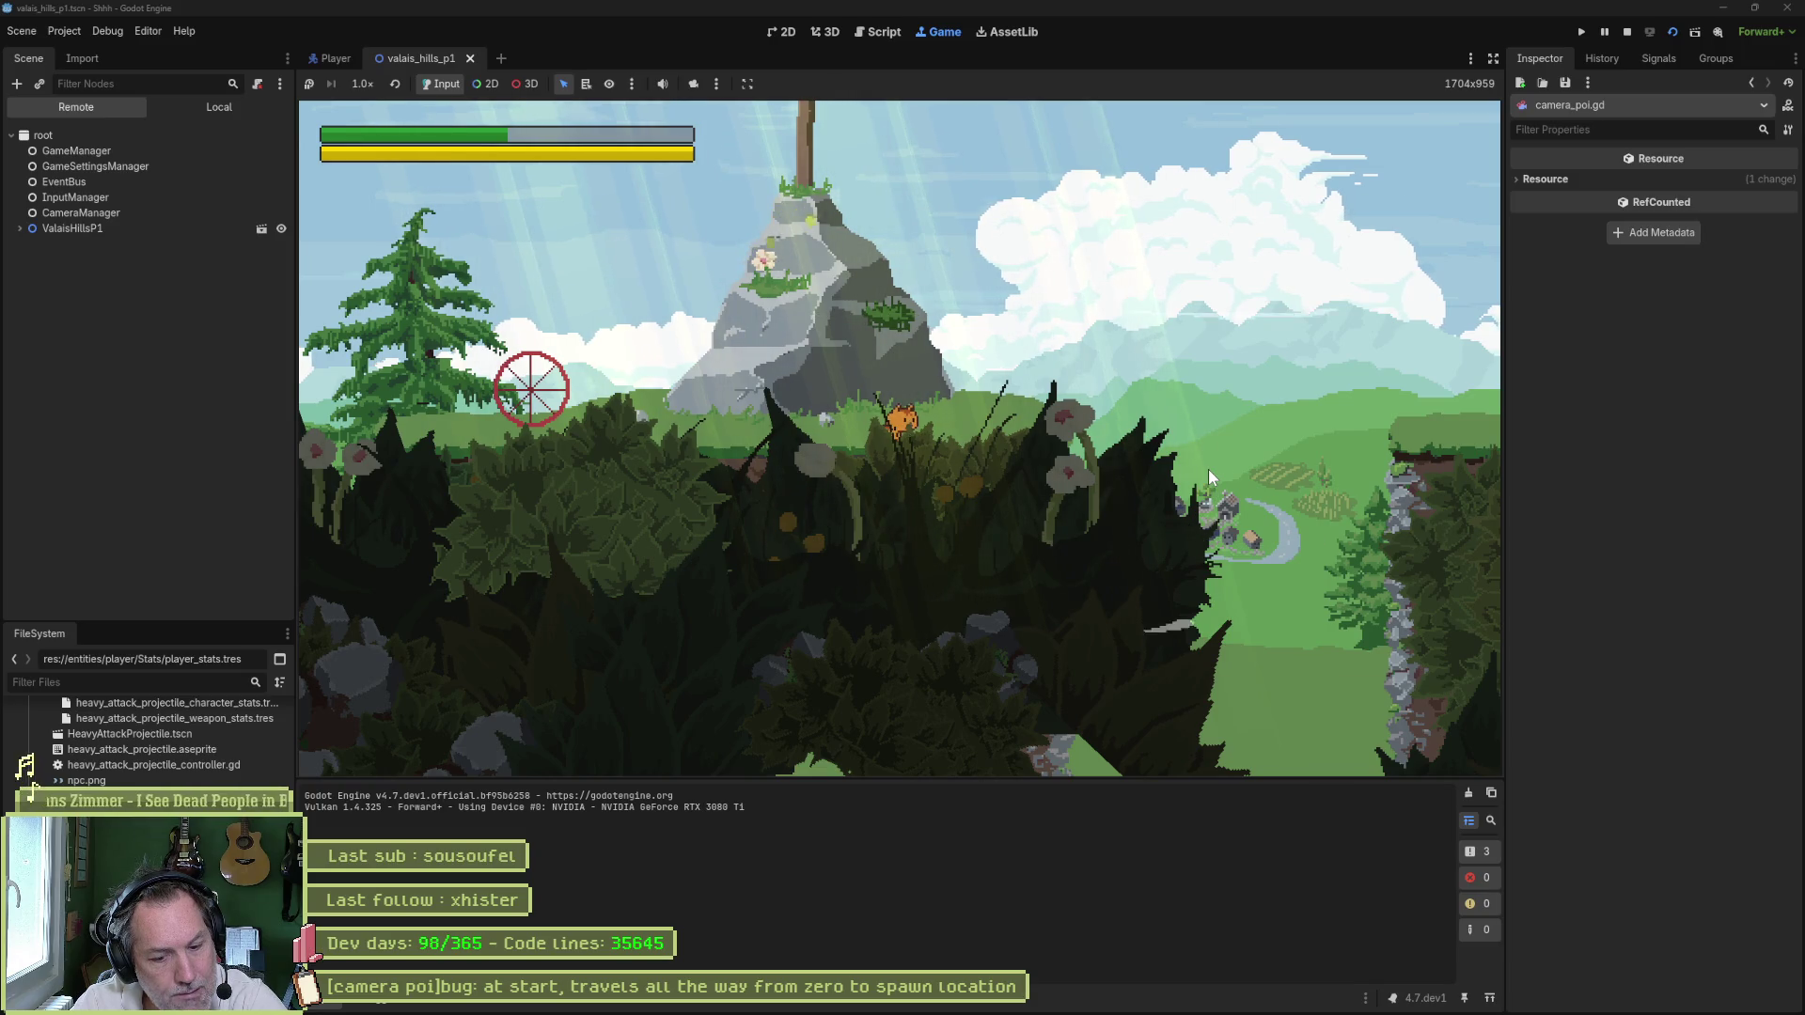
key("F8")
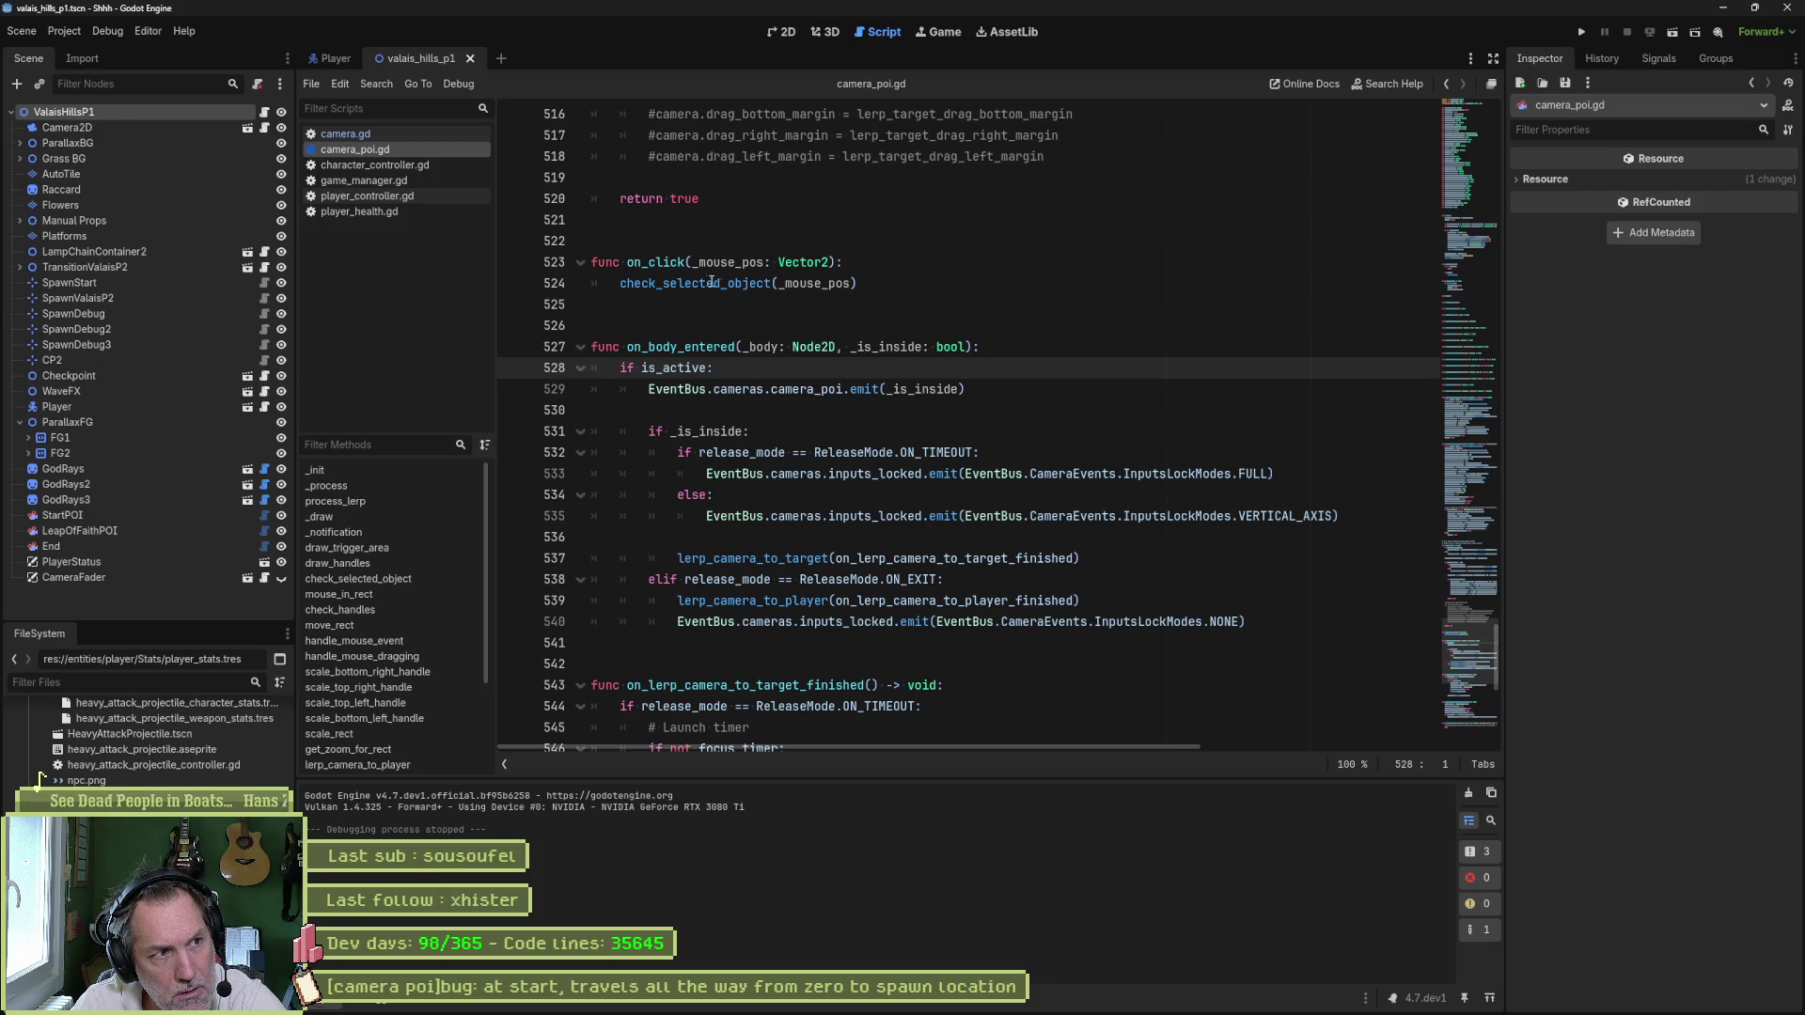
- Open camera.gd, unfold _physics_process and select handle_is_ready on line 61
scroll(792, 313, "up", 2)
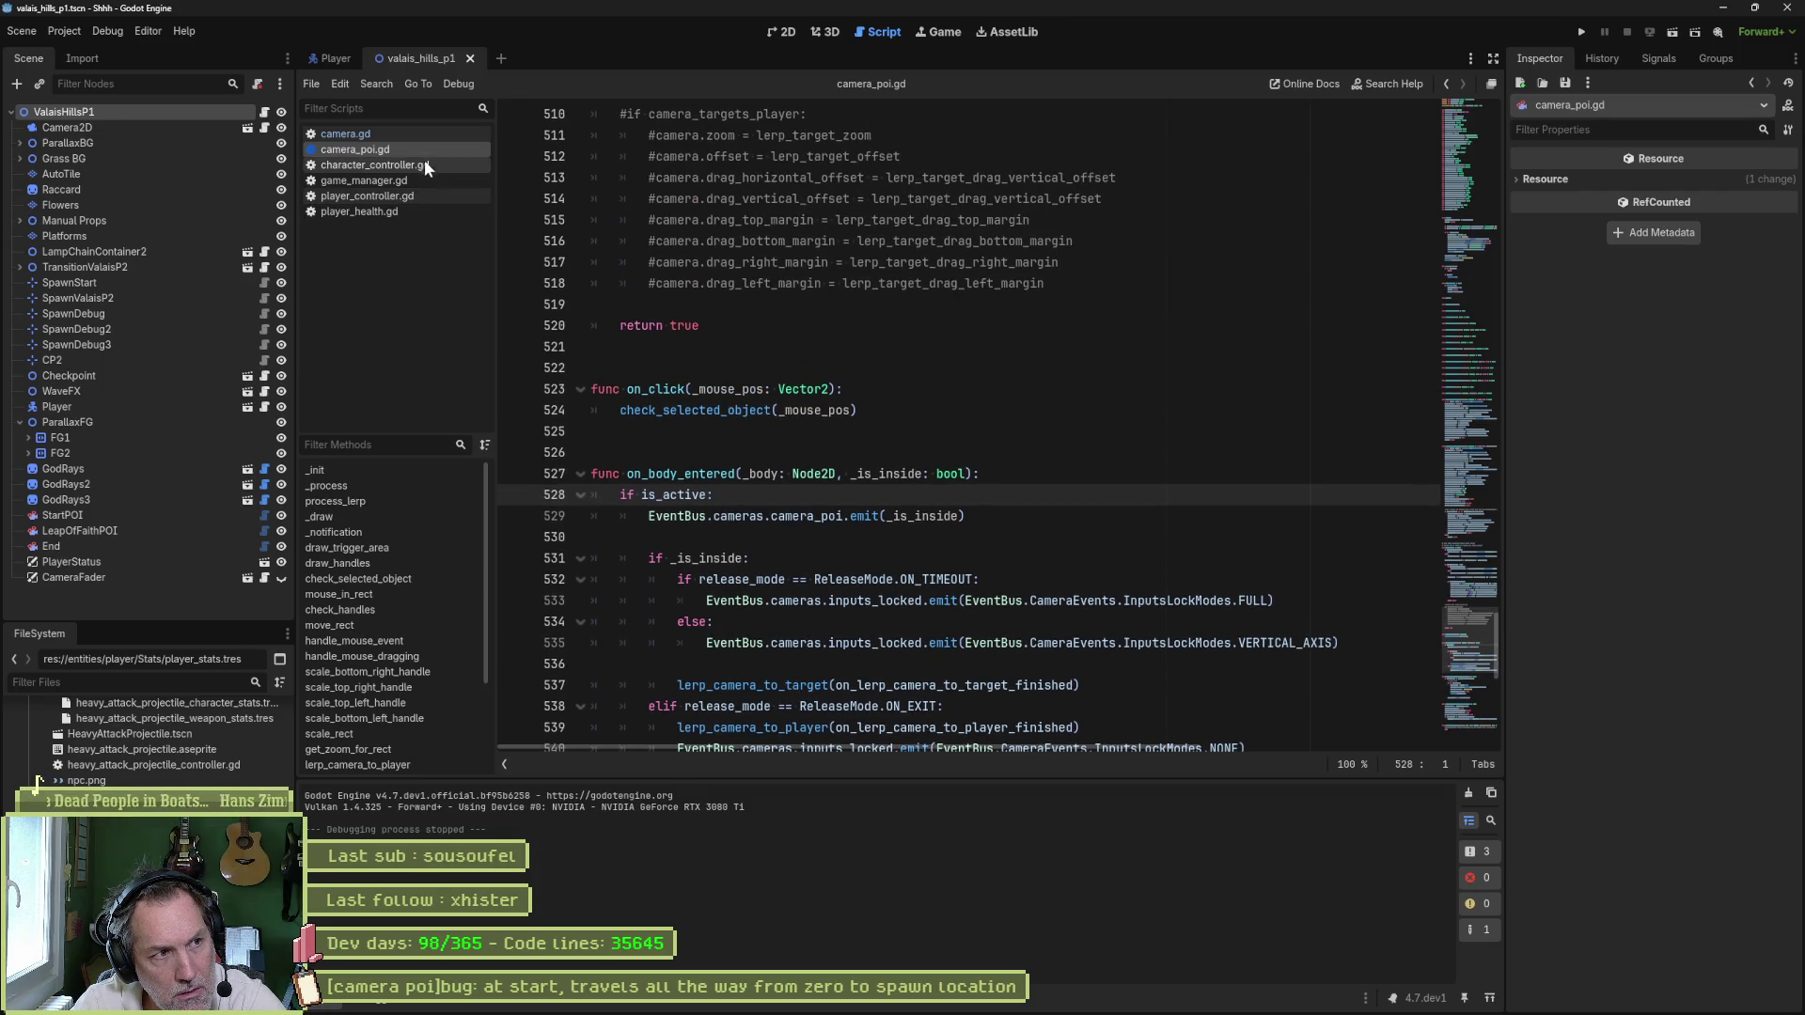
left_click(427, 133)
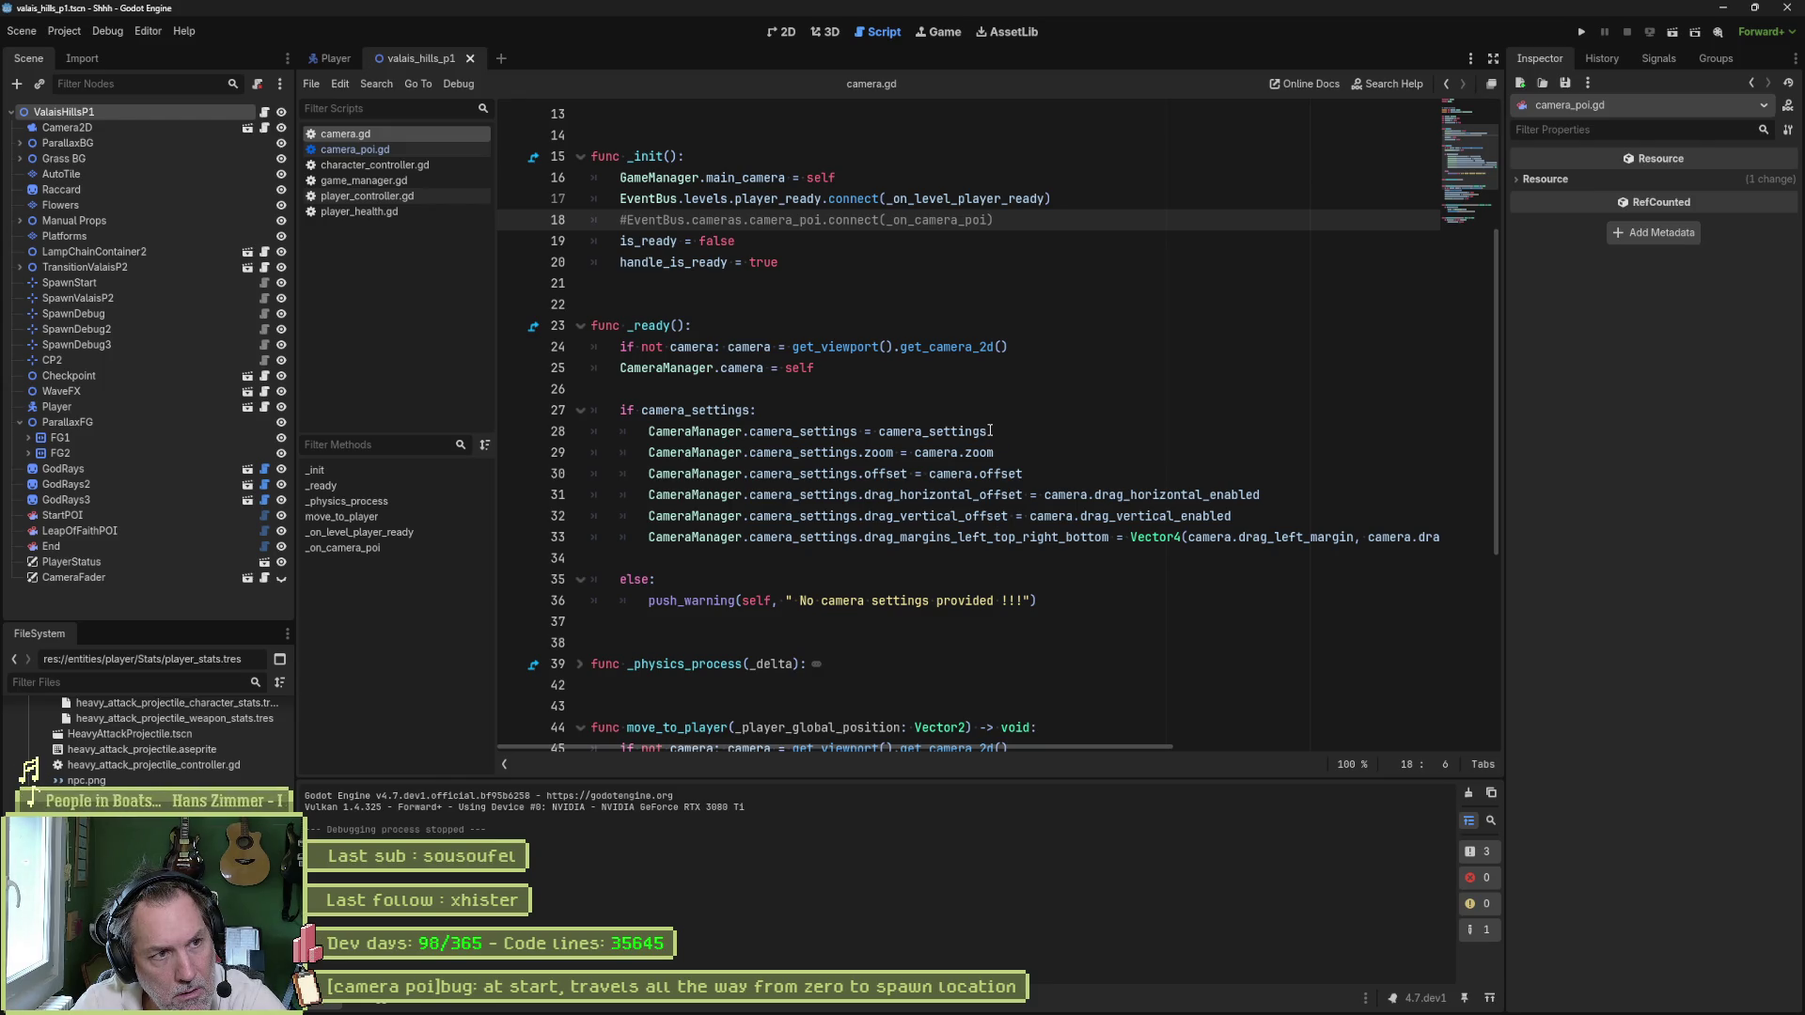
mouse_move(988, 431)
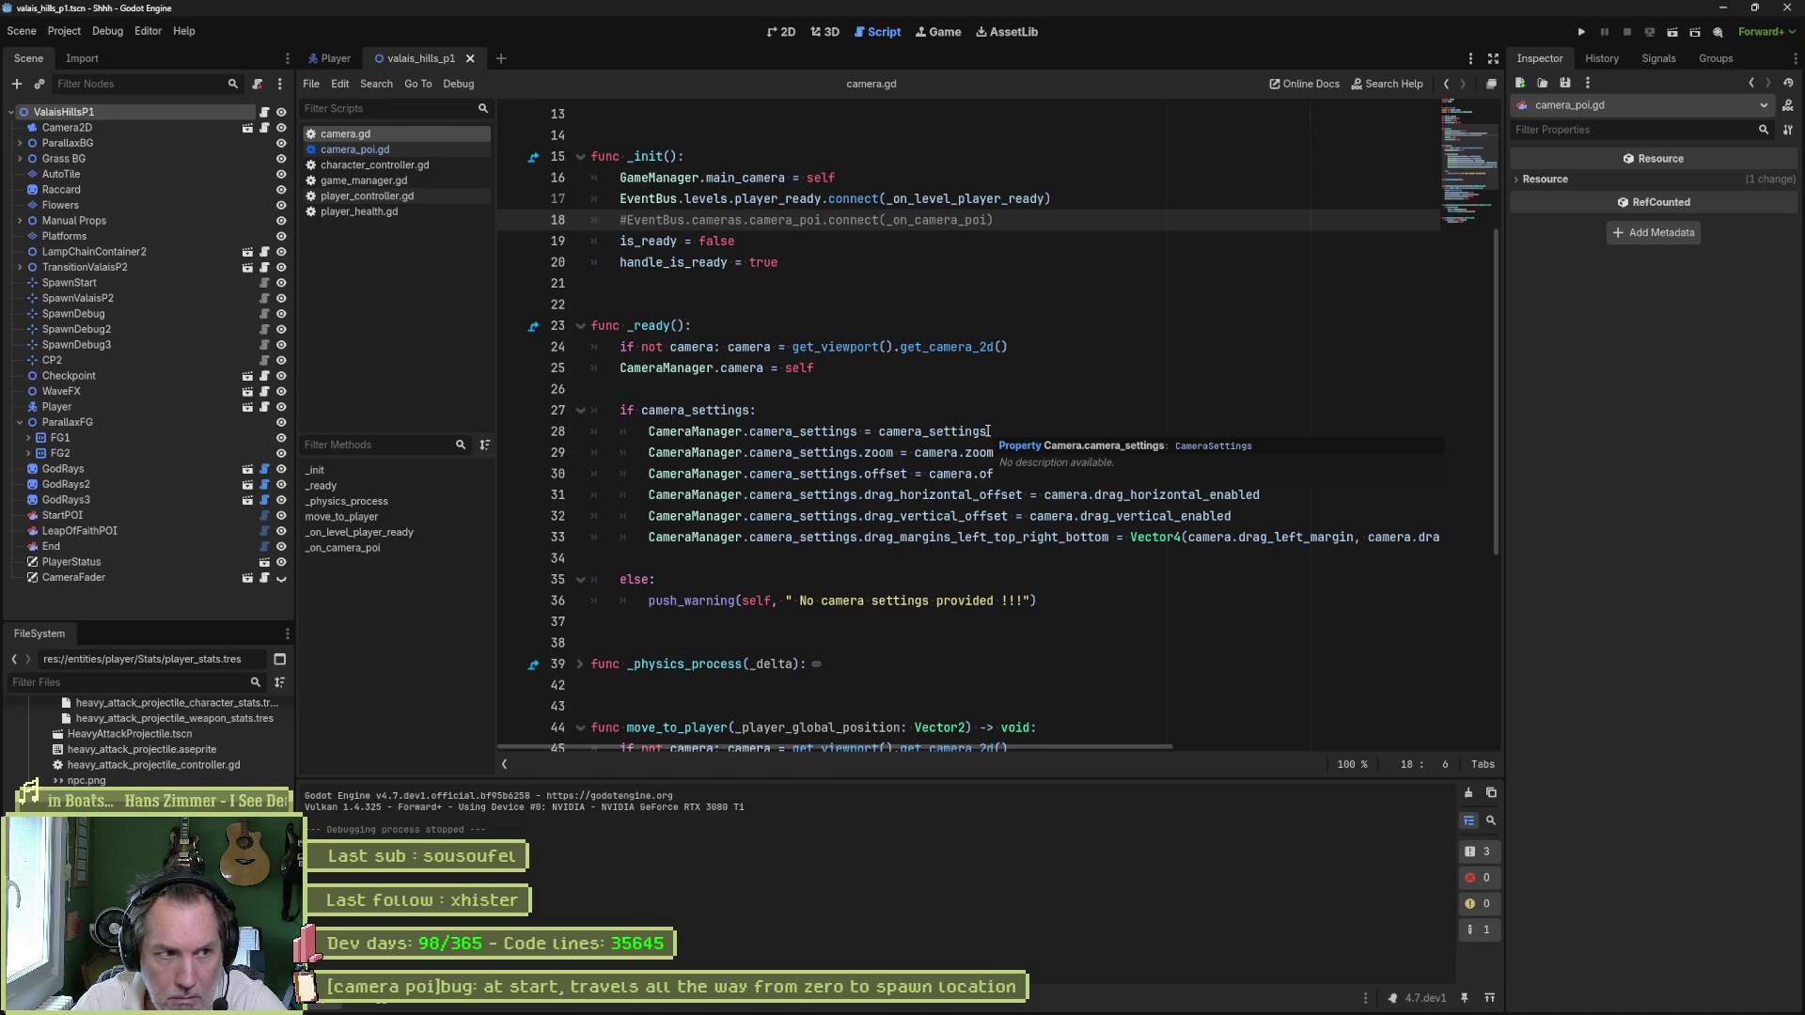
scroll(878, 575, "down", 6)
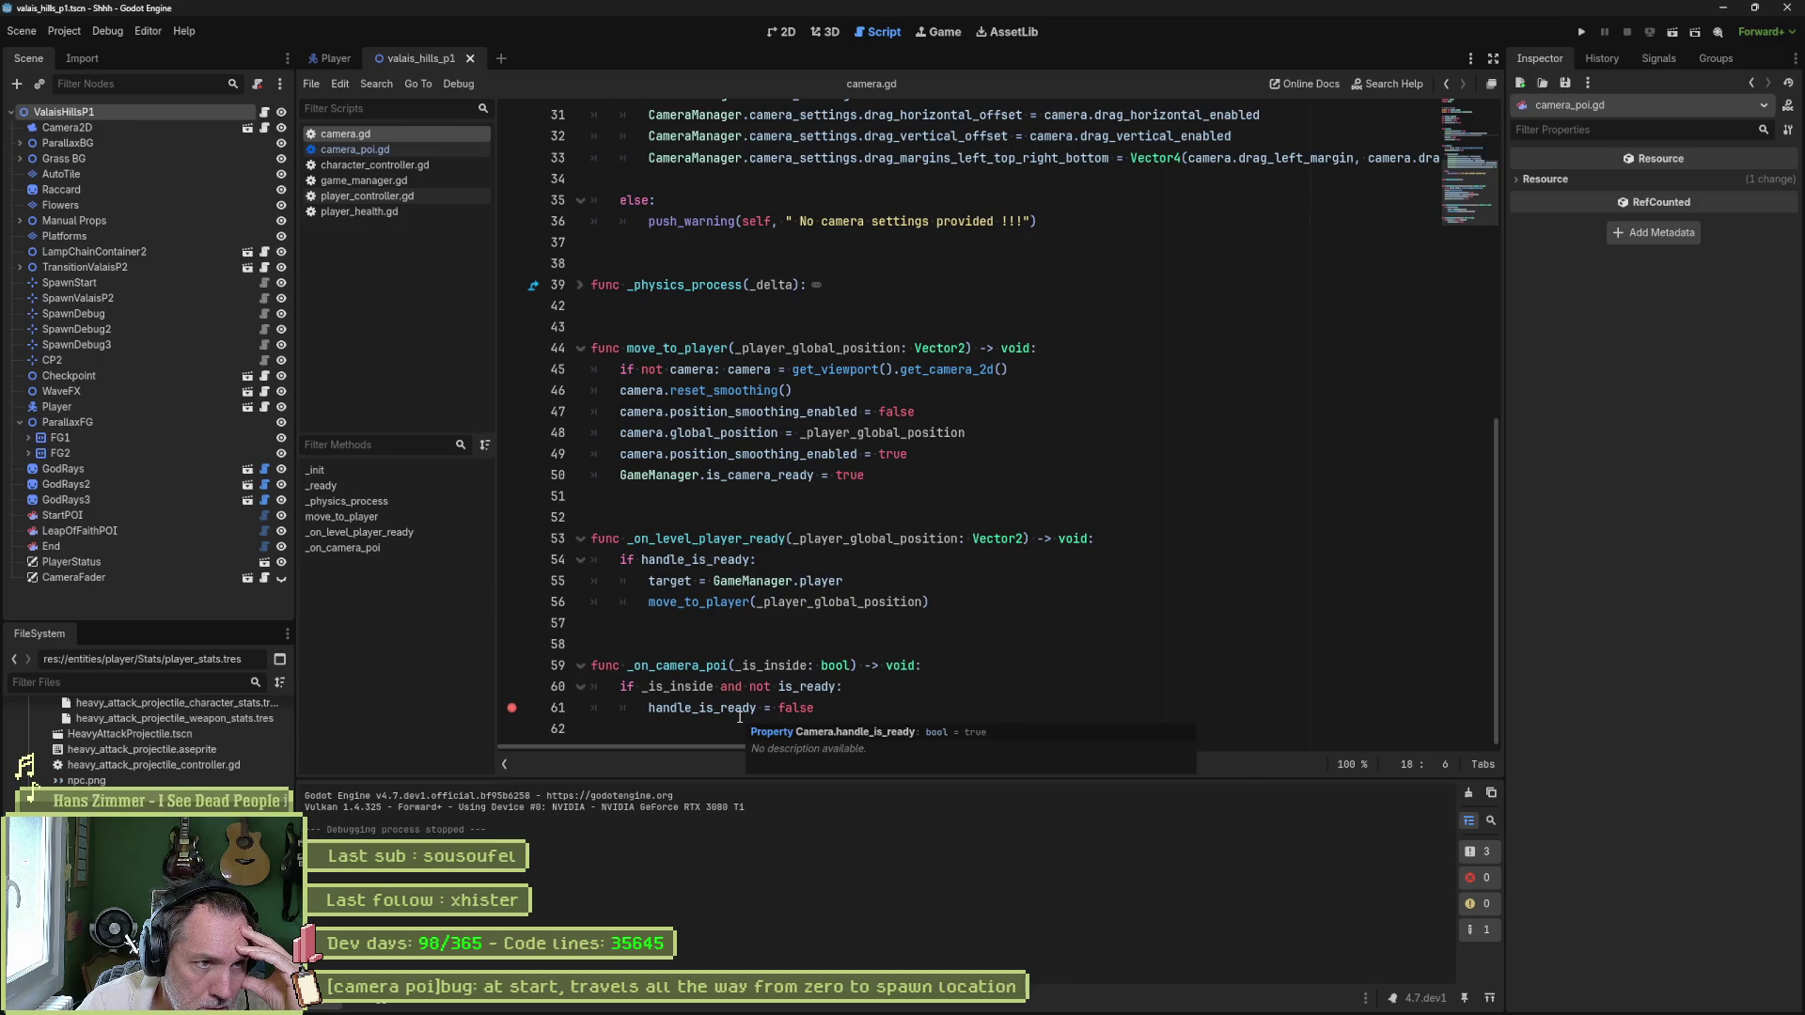
left_click(580, 285)
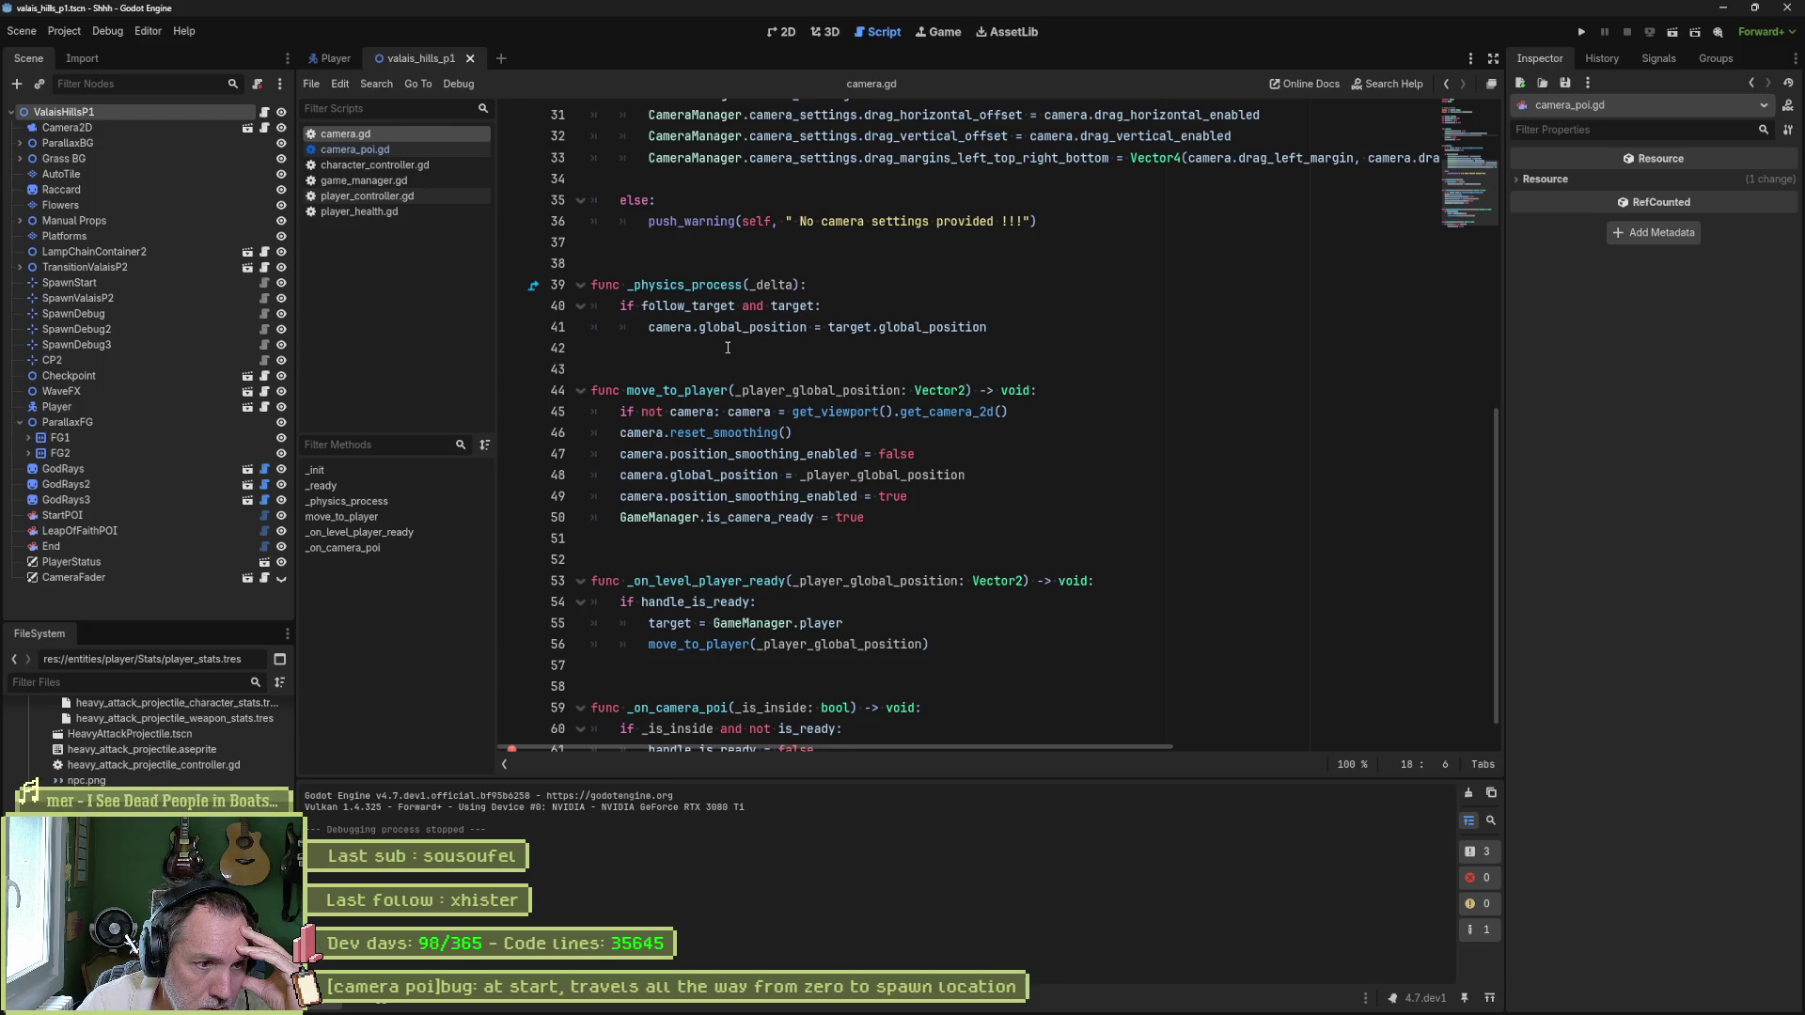
scroll(727, 348, "down", 1)
double_click(703, 708)
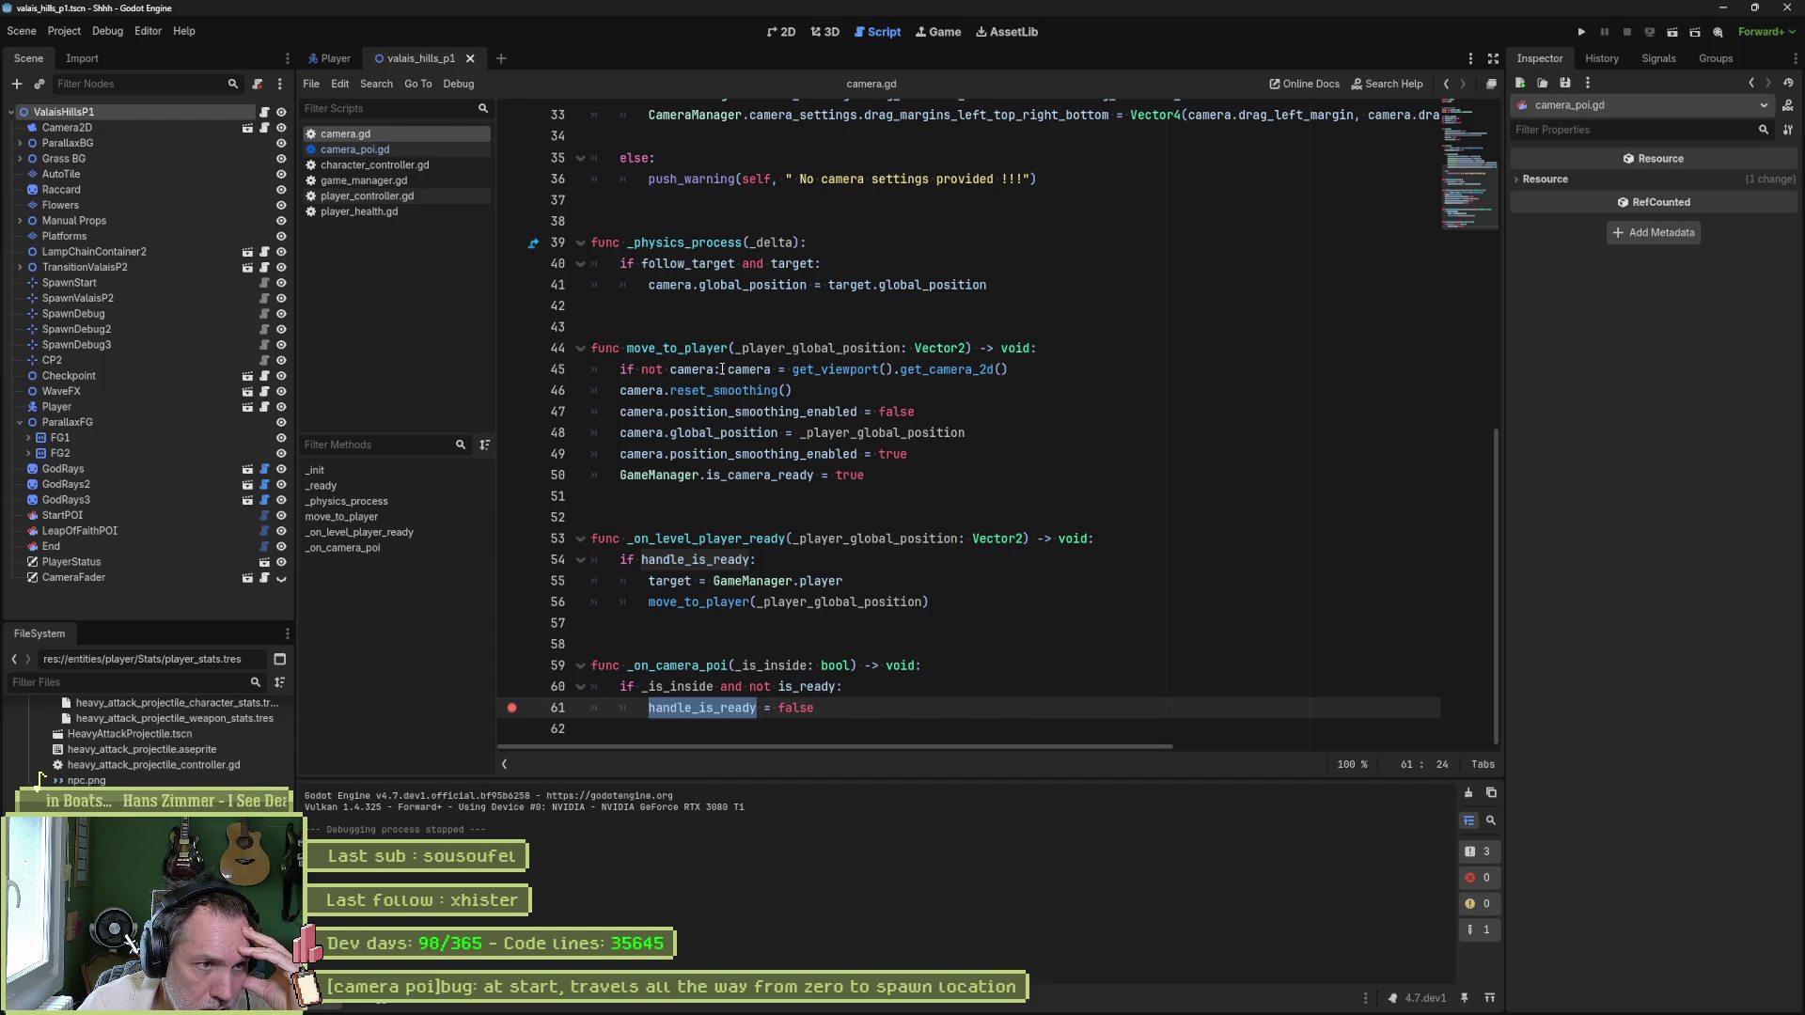
- Select move_to_player's body on lines 45–50, then switch to camera_poi.gd
left_click_drag(720, 370, 739, 481)
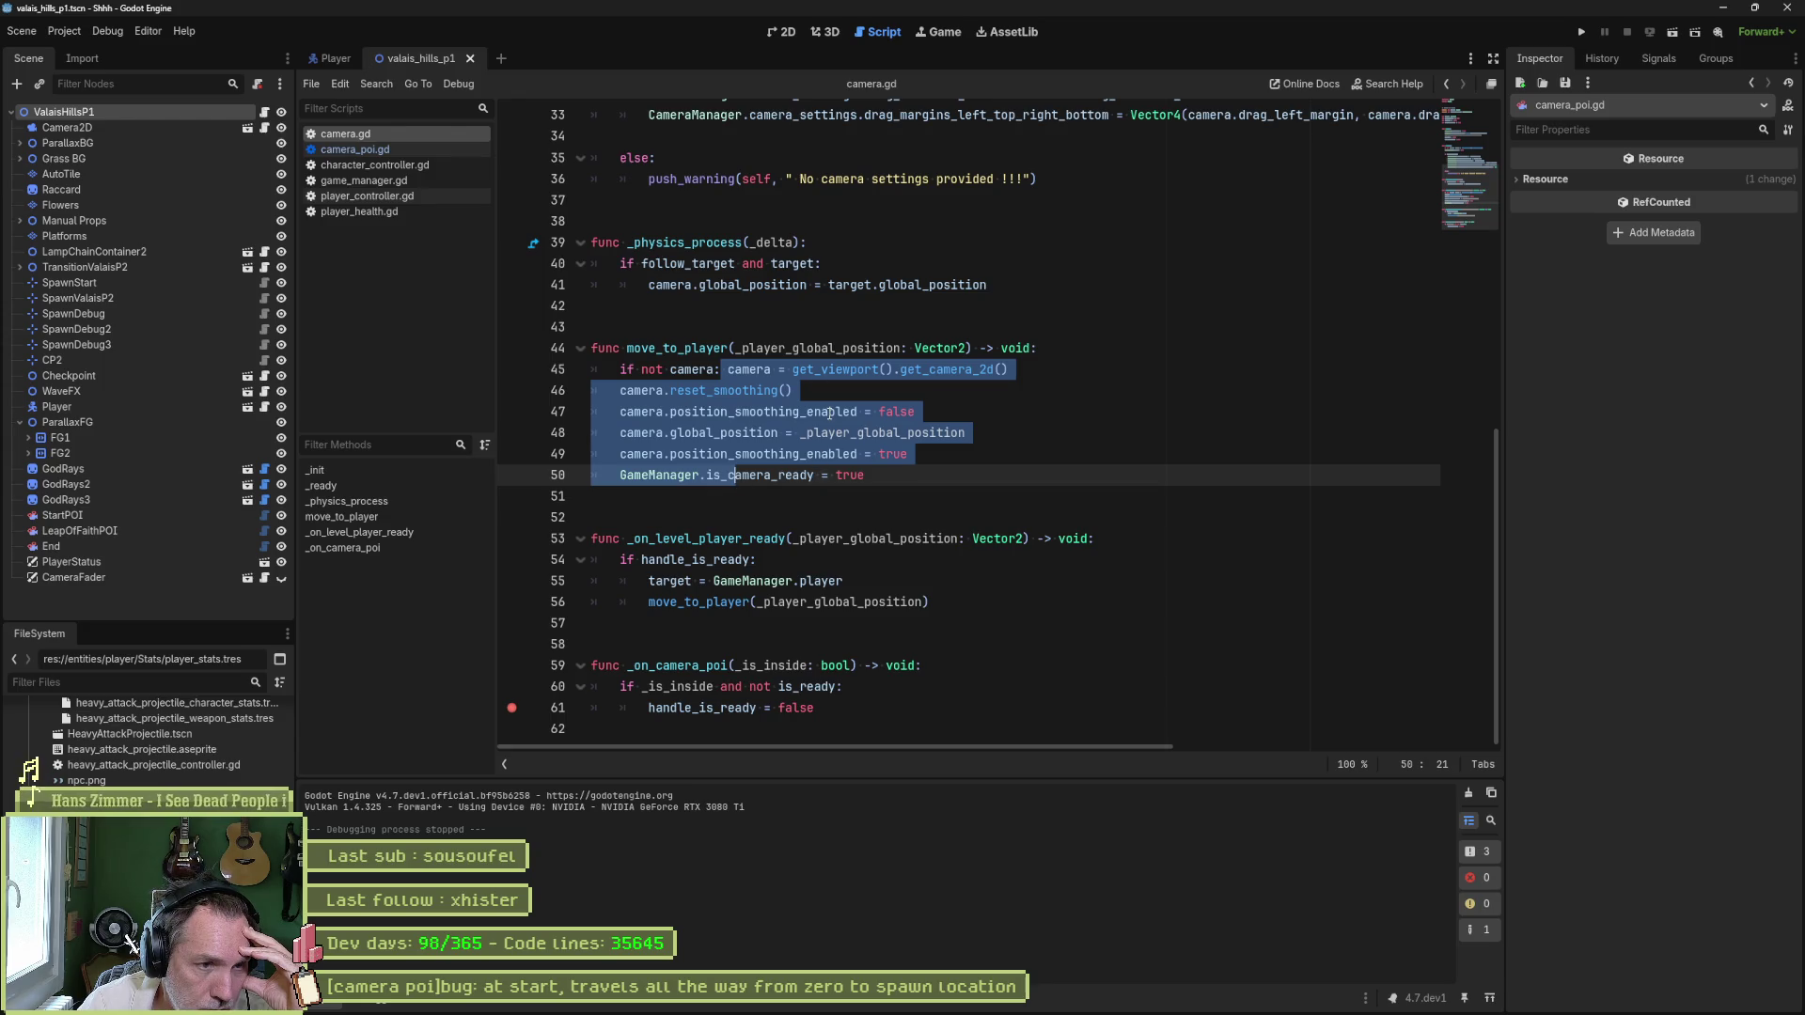
mouse_move(830, 413)
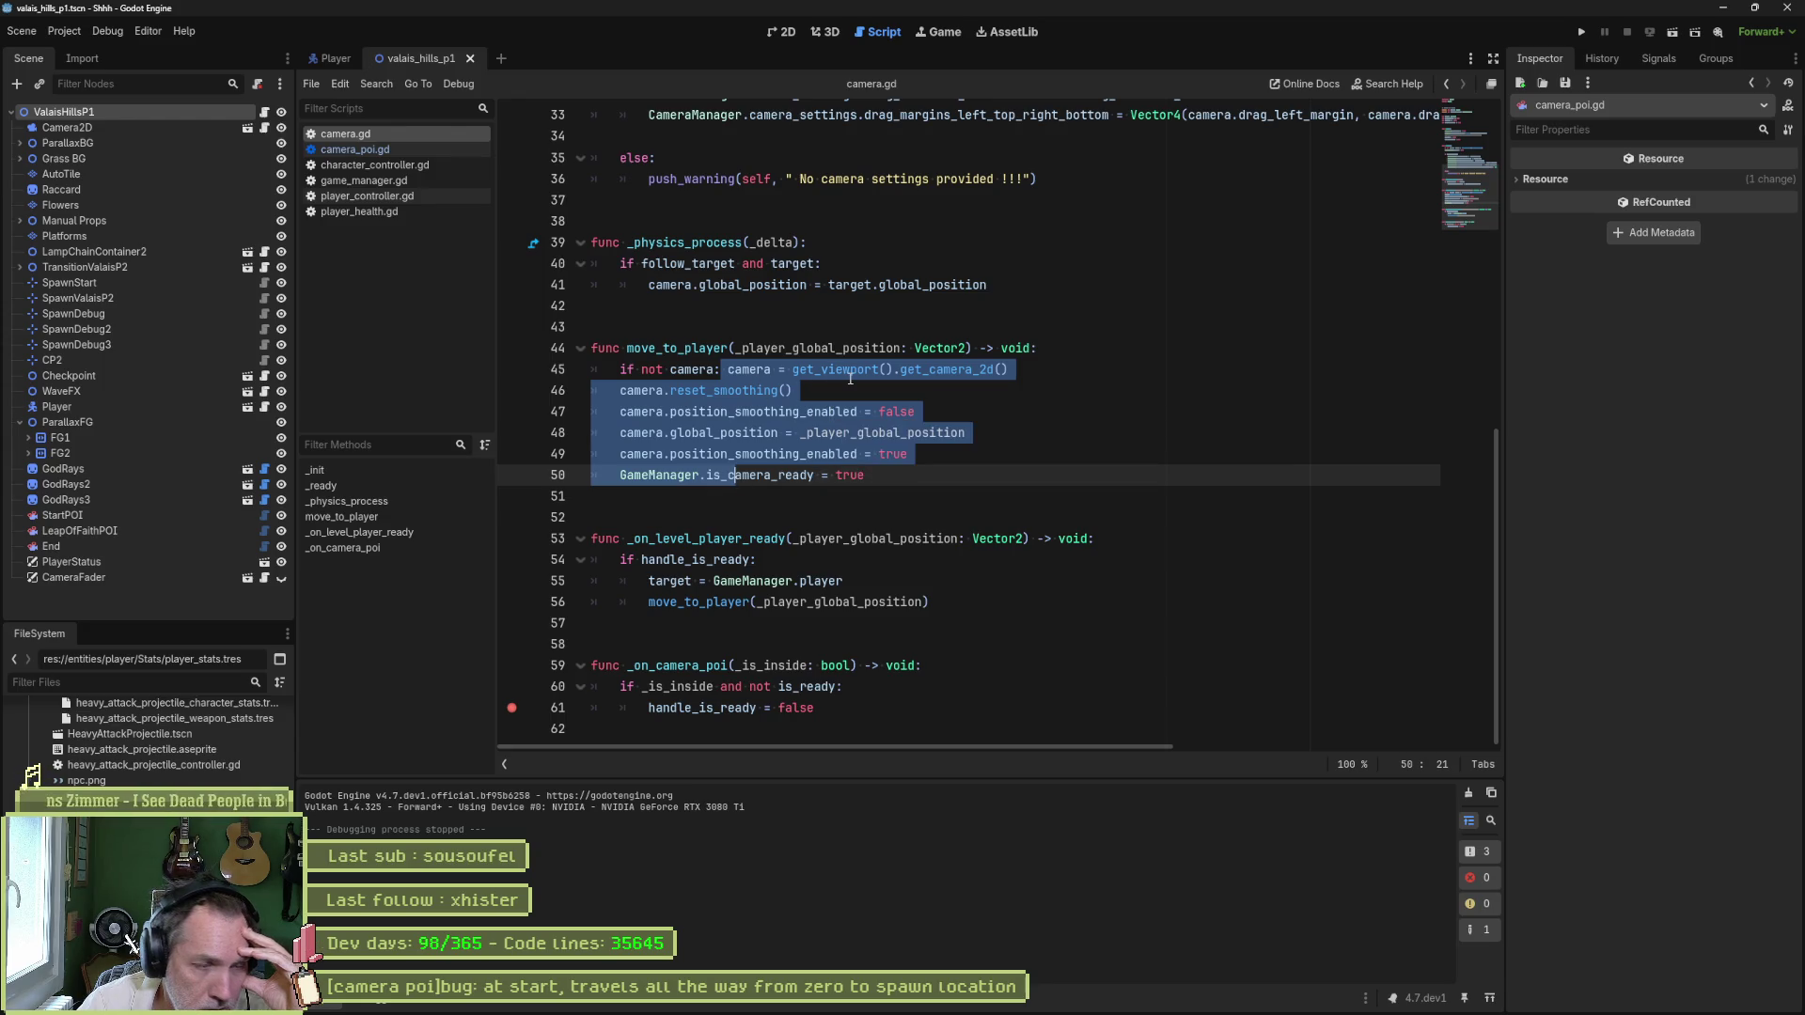
mouse_move(851, 374)
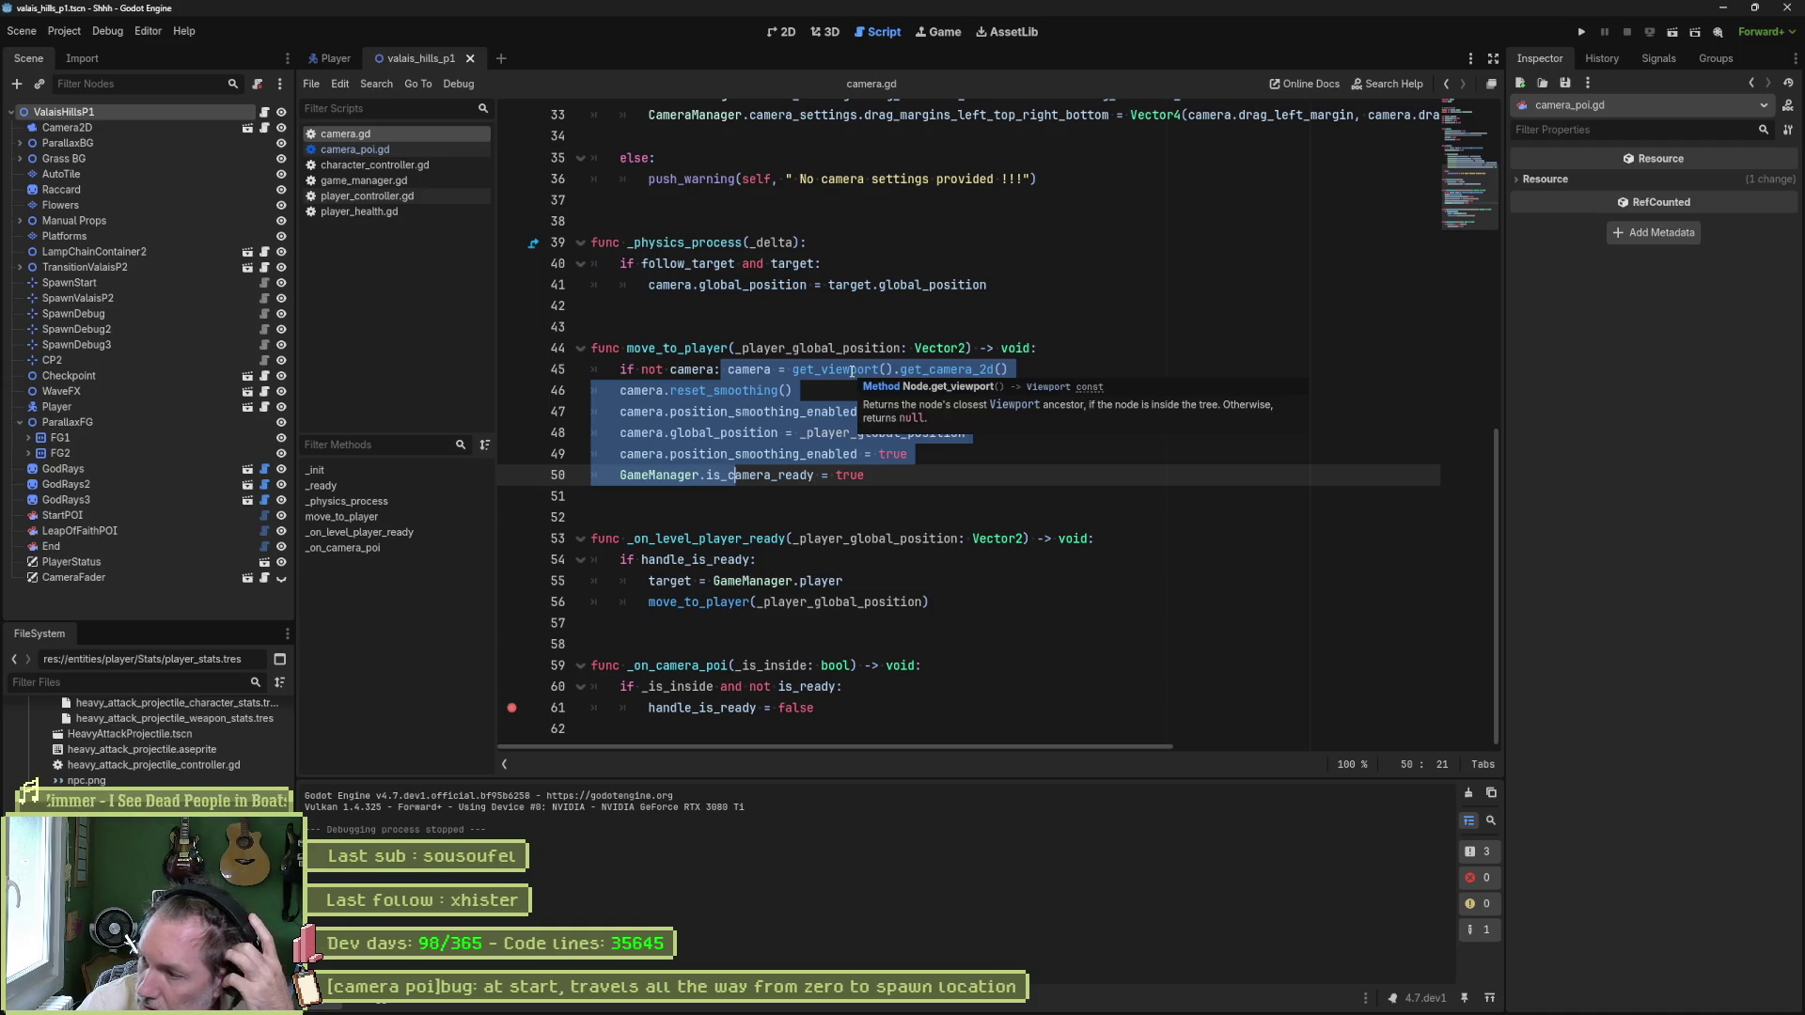
mouse_move(927, 376)
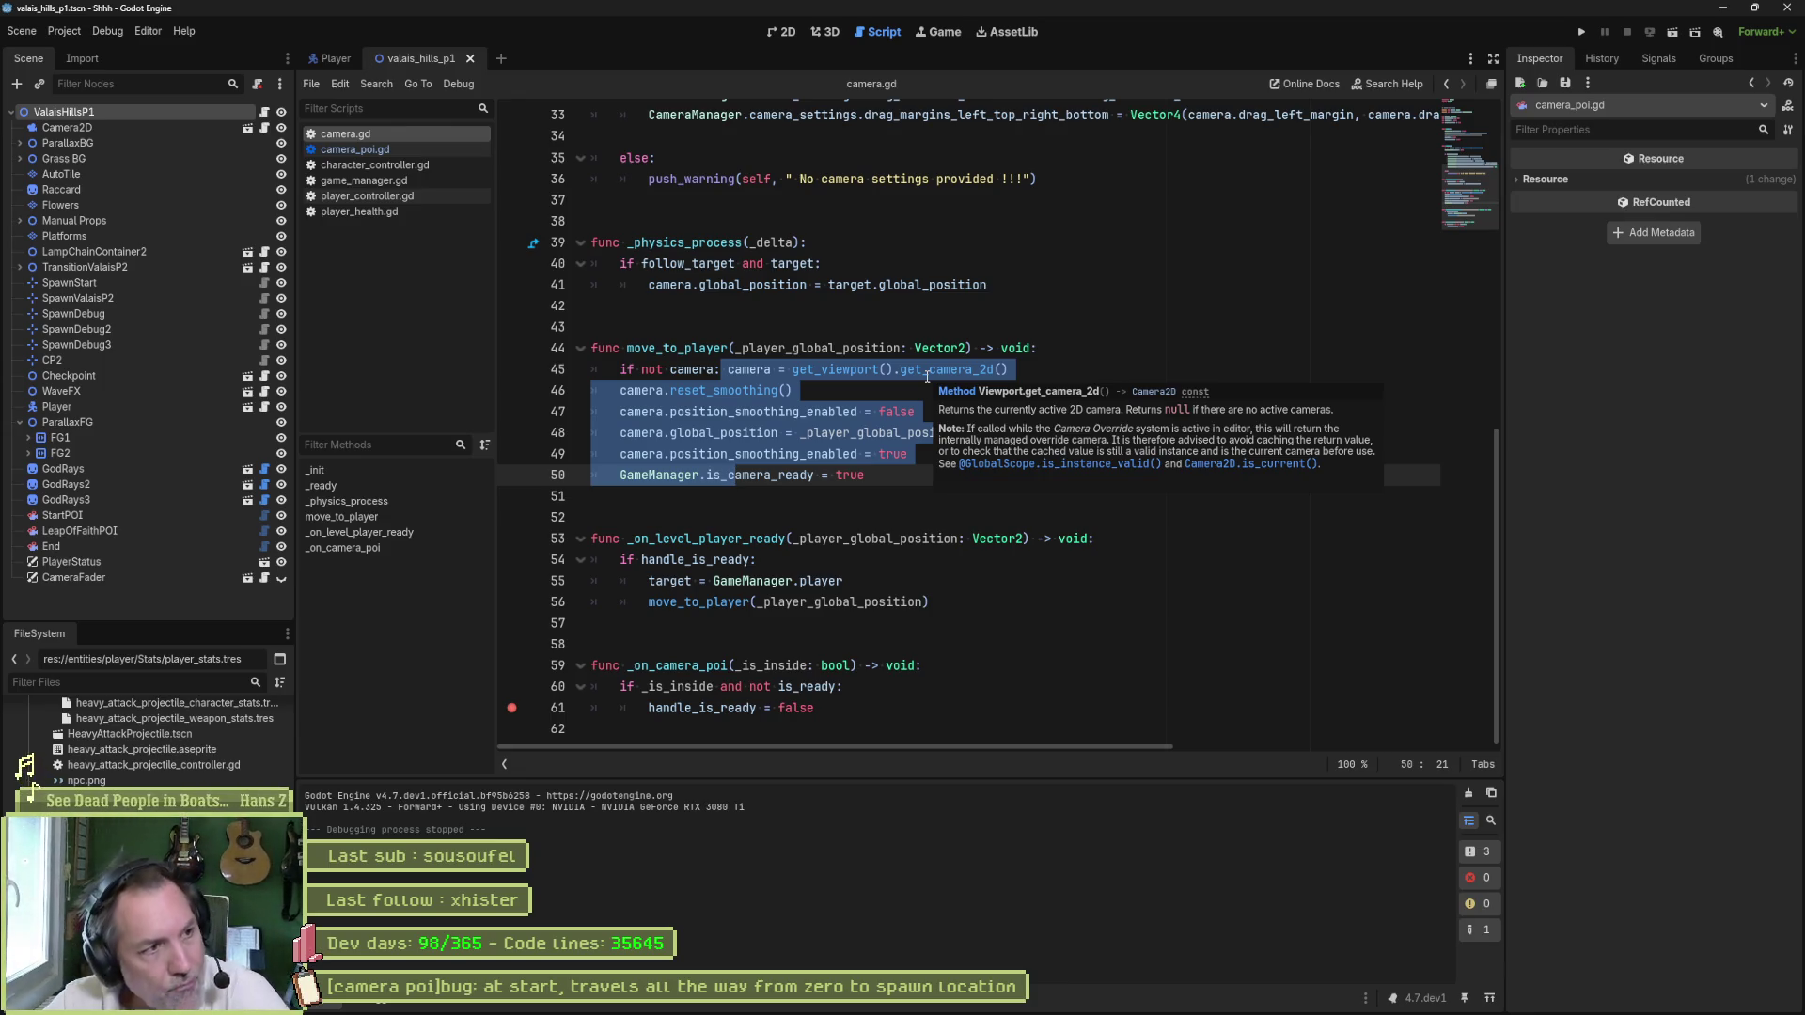
left_click(384, 148)
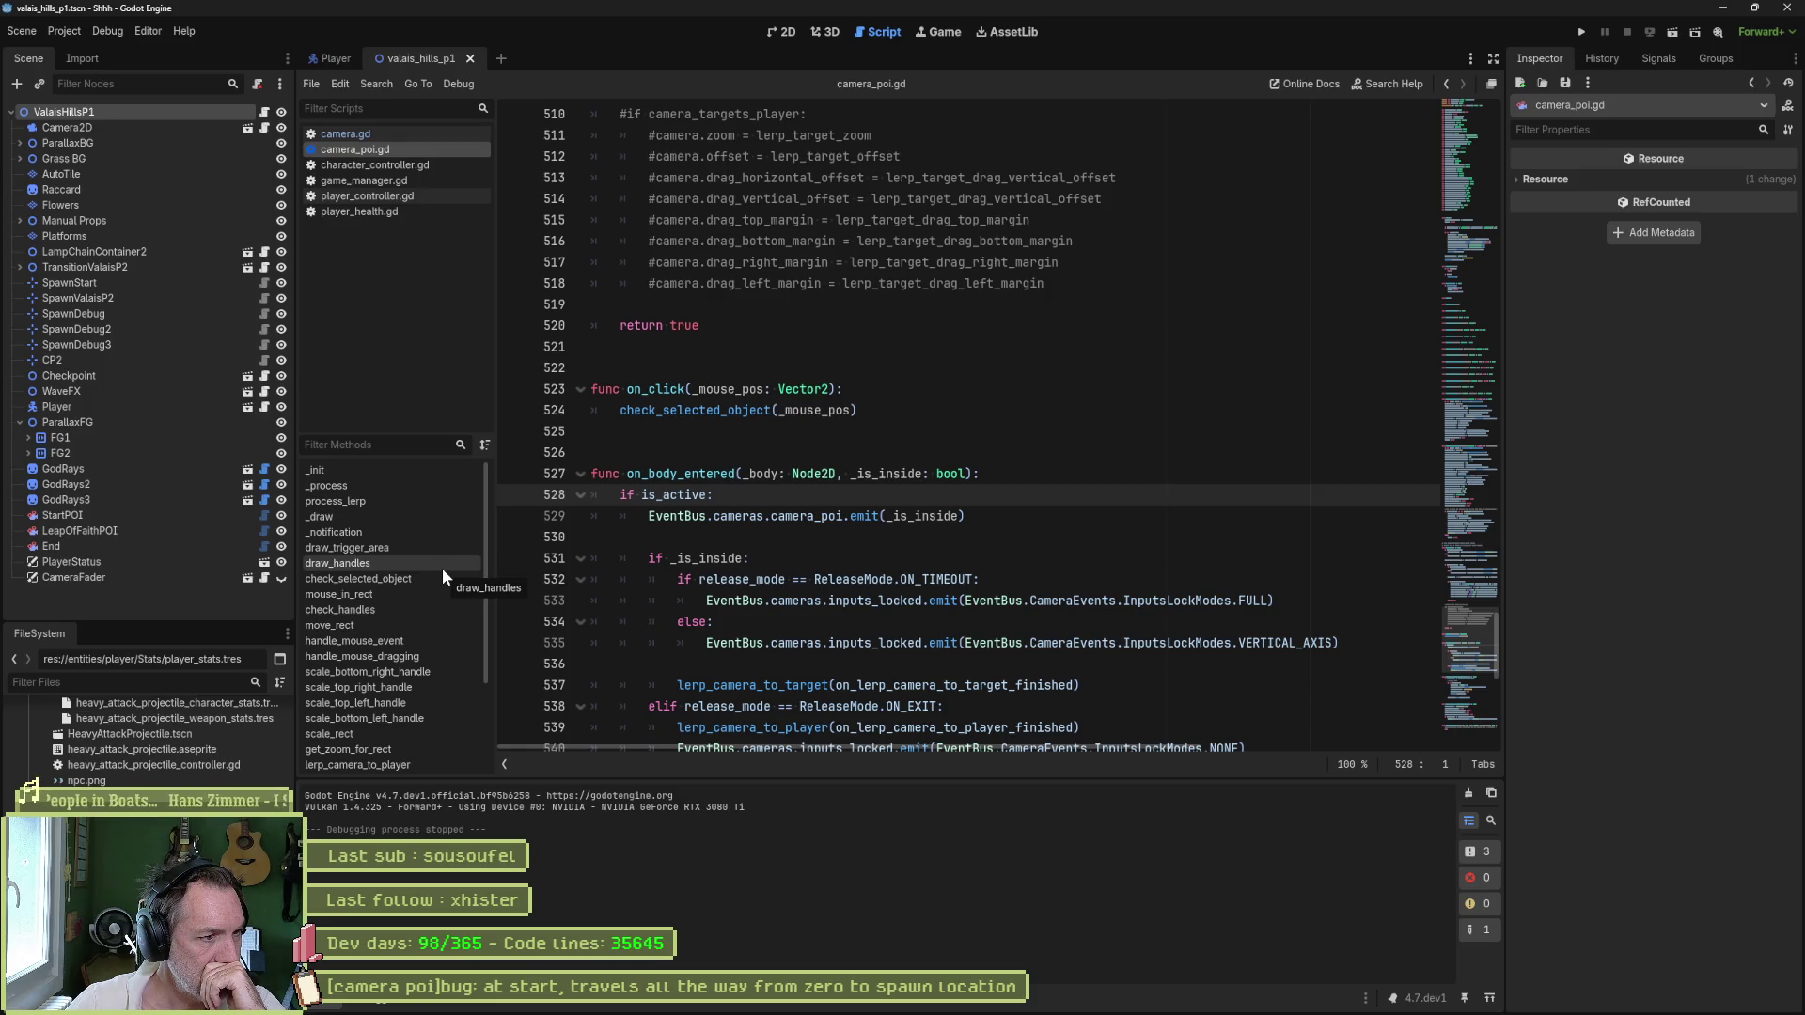
- Jump to lerp_camera_to_player in camera_poi.gd, select its name and open Find in Files for it
scroll(434, 564, "down", 1)
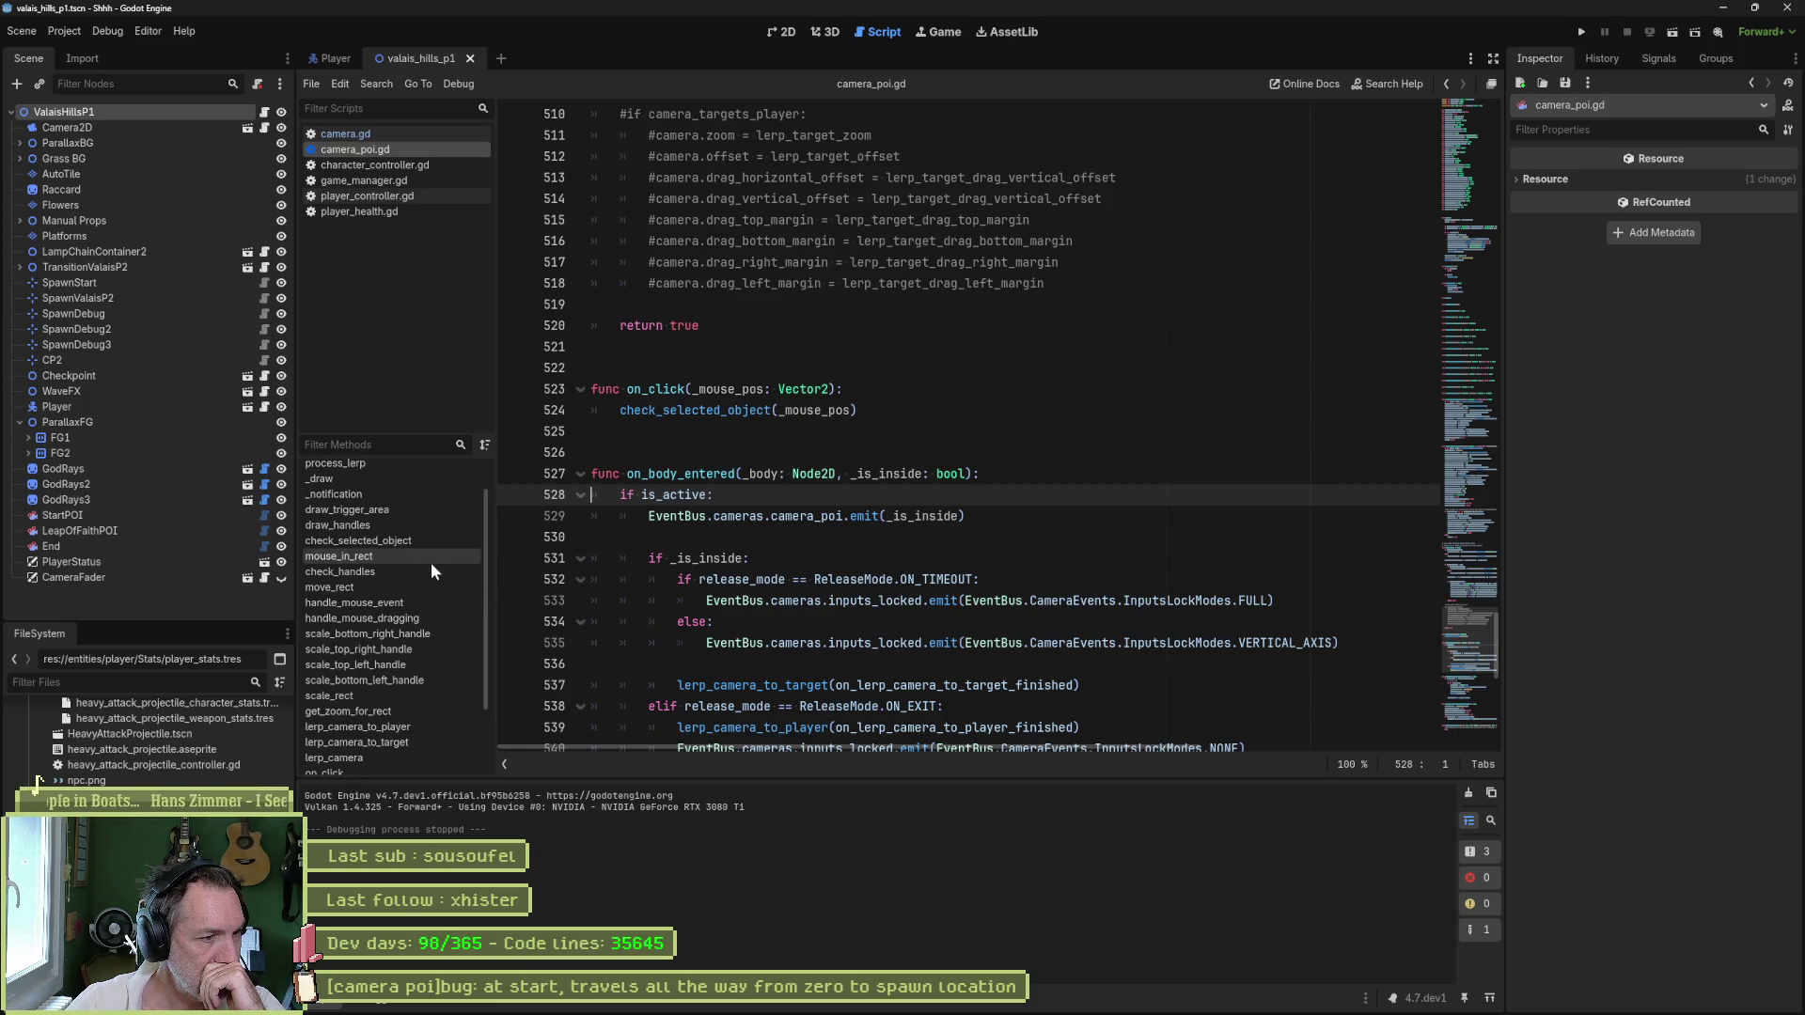
left_click(398, 725)
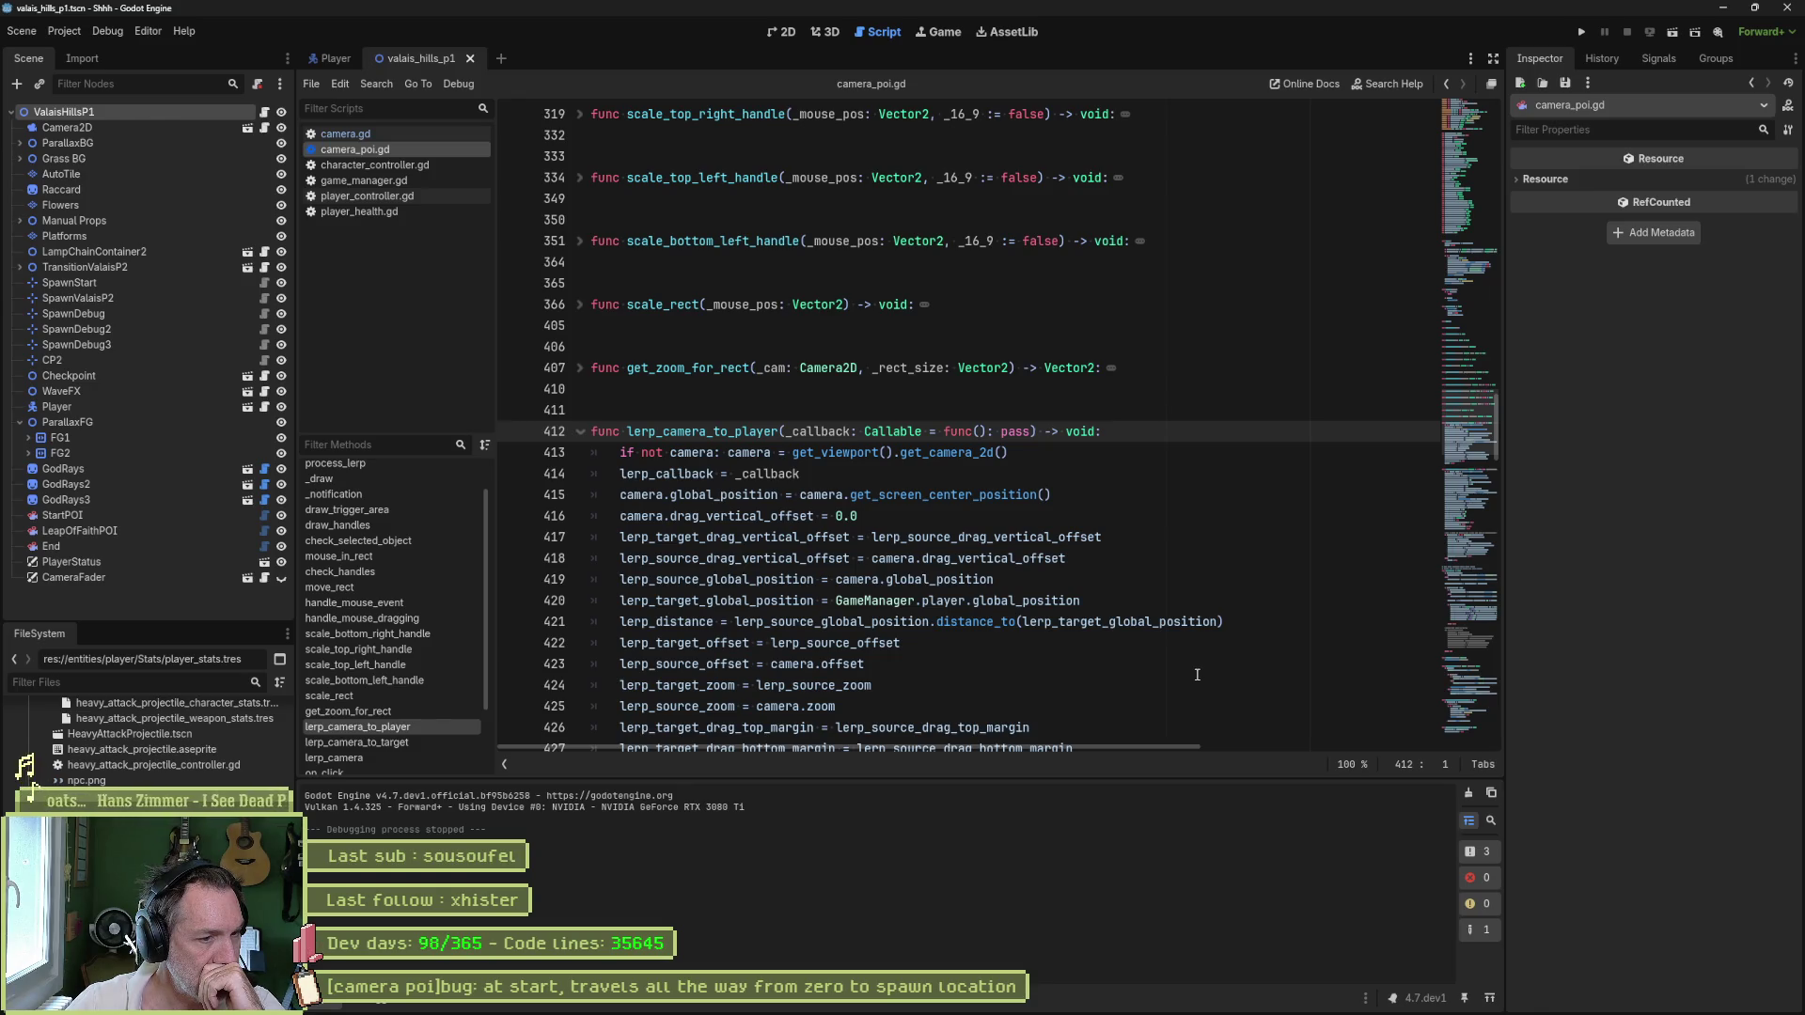
scroll(1197, 675, "down", 2)
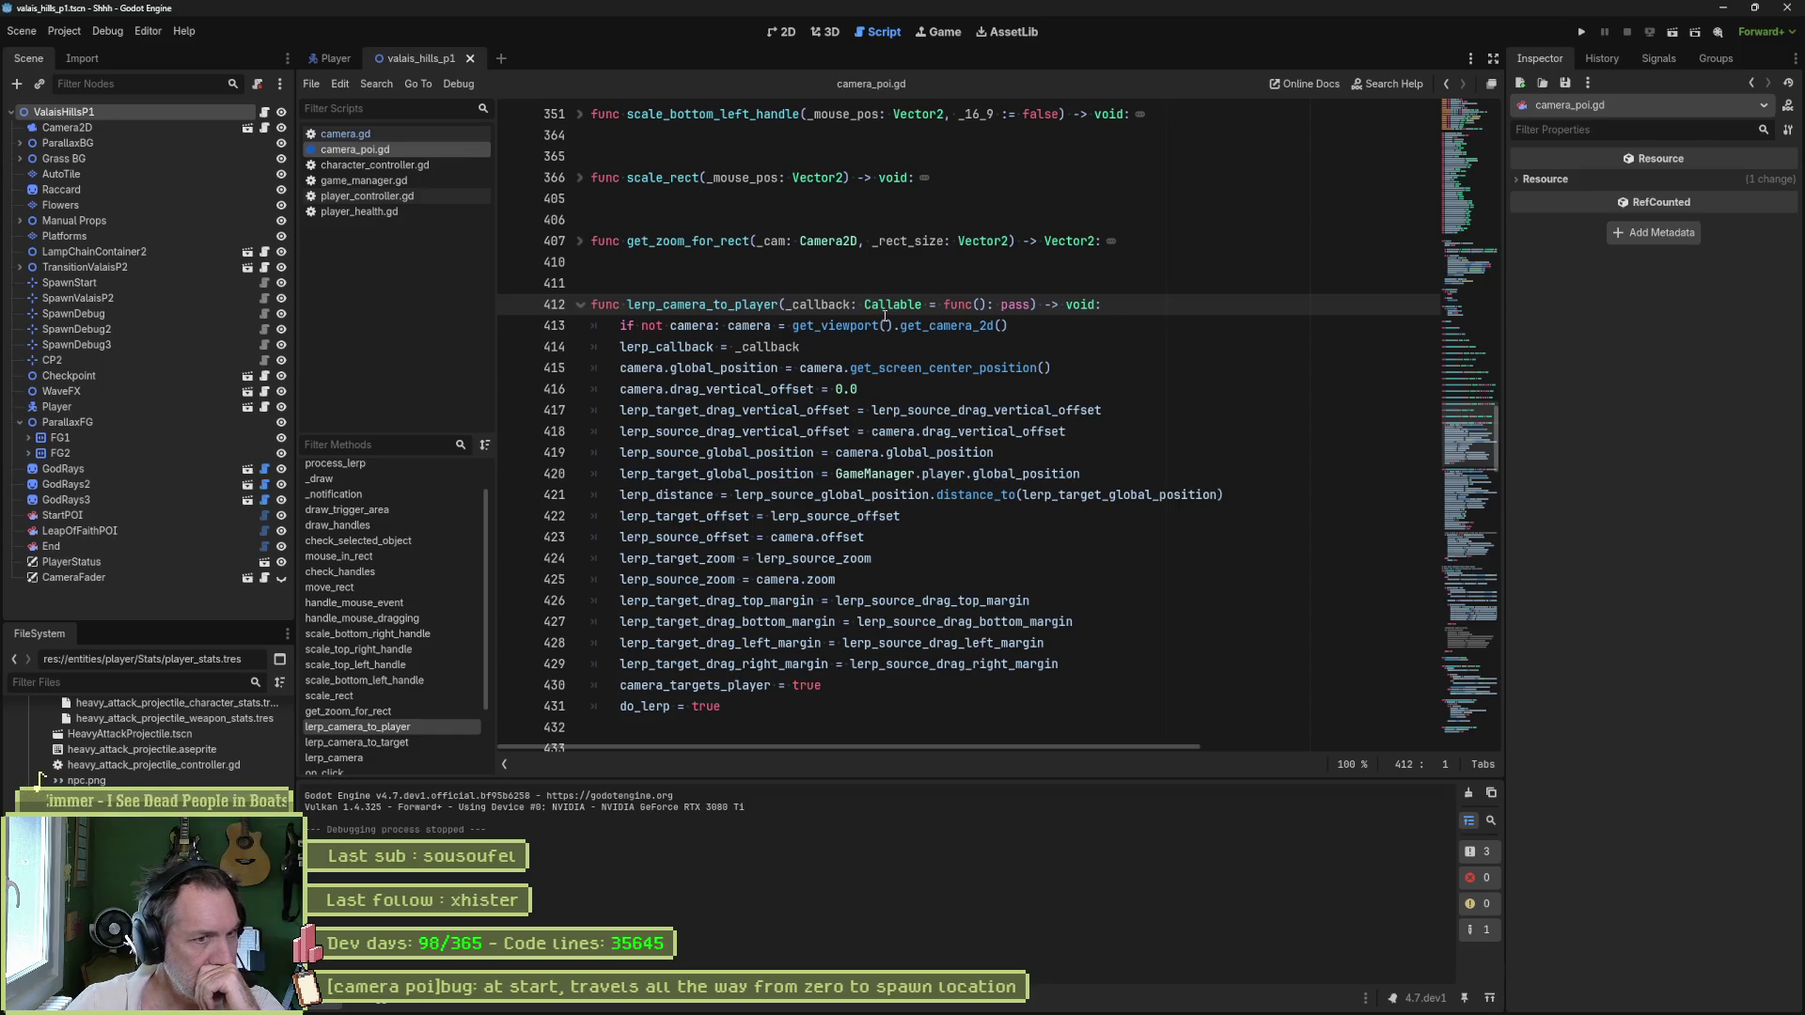
double_click(705, 305)
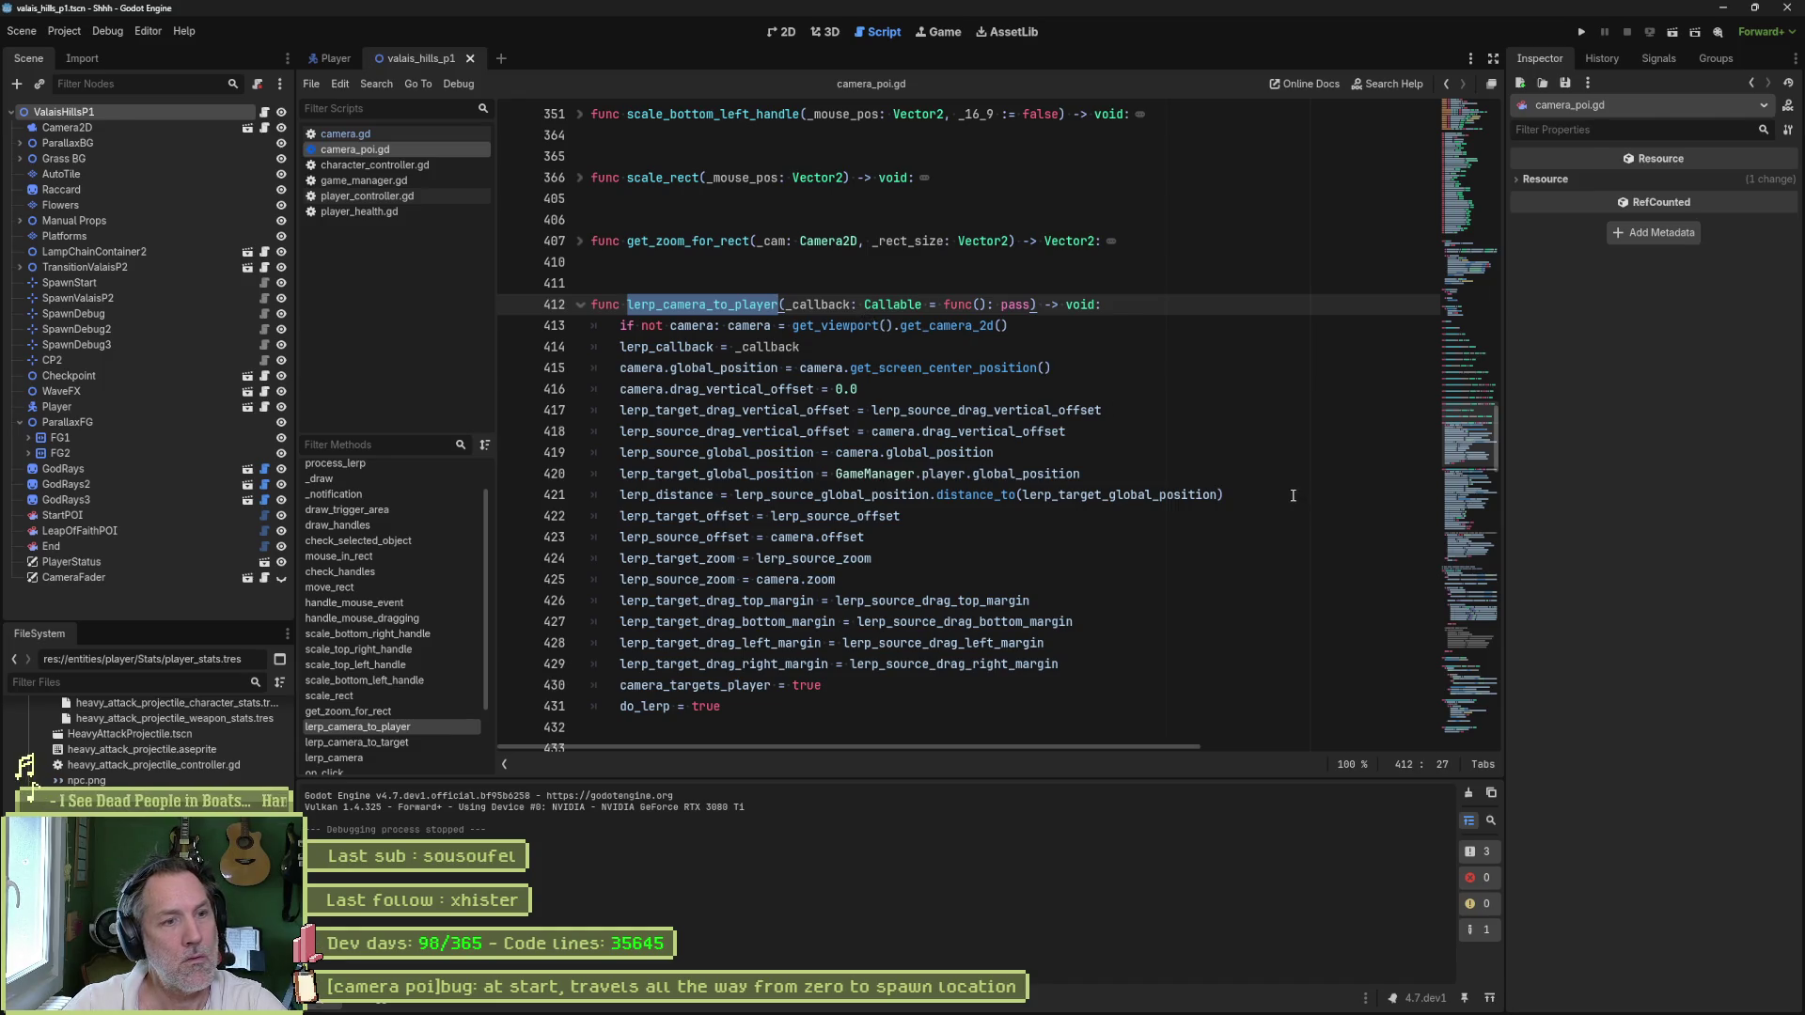
key("ctrl+shift+f")
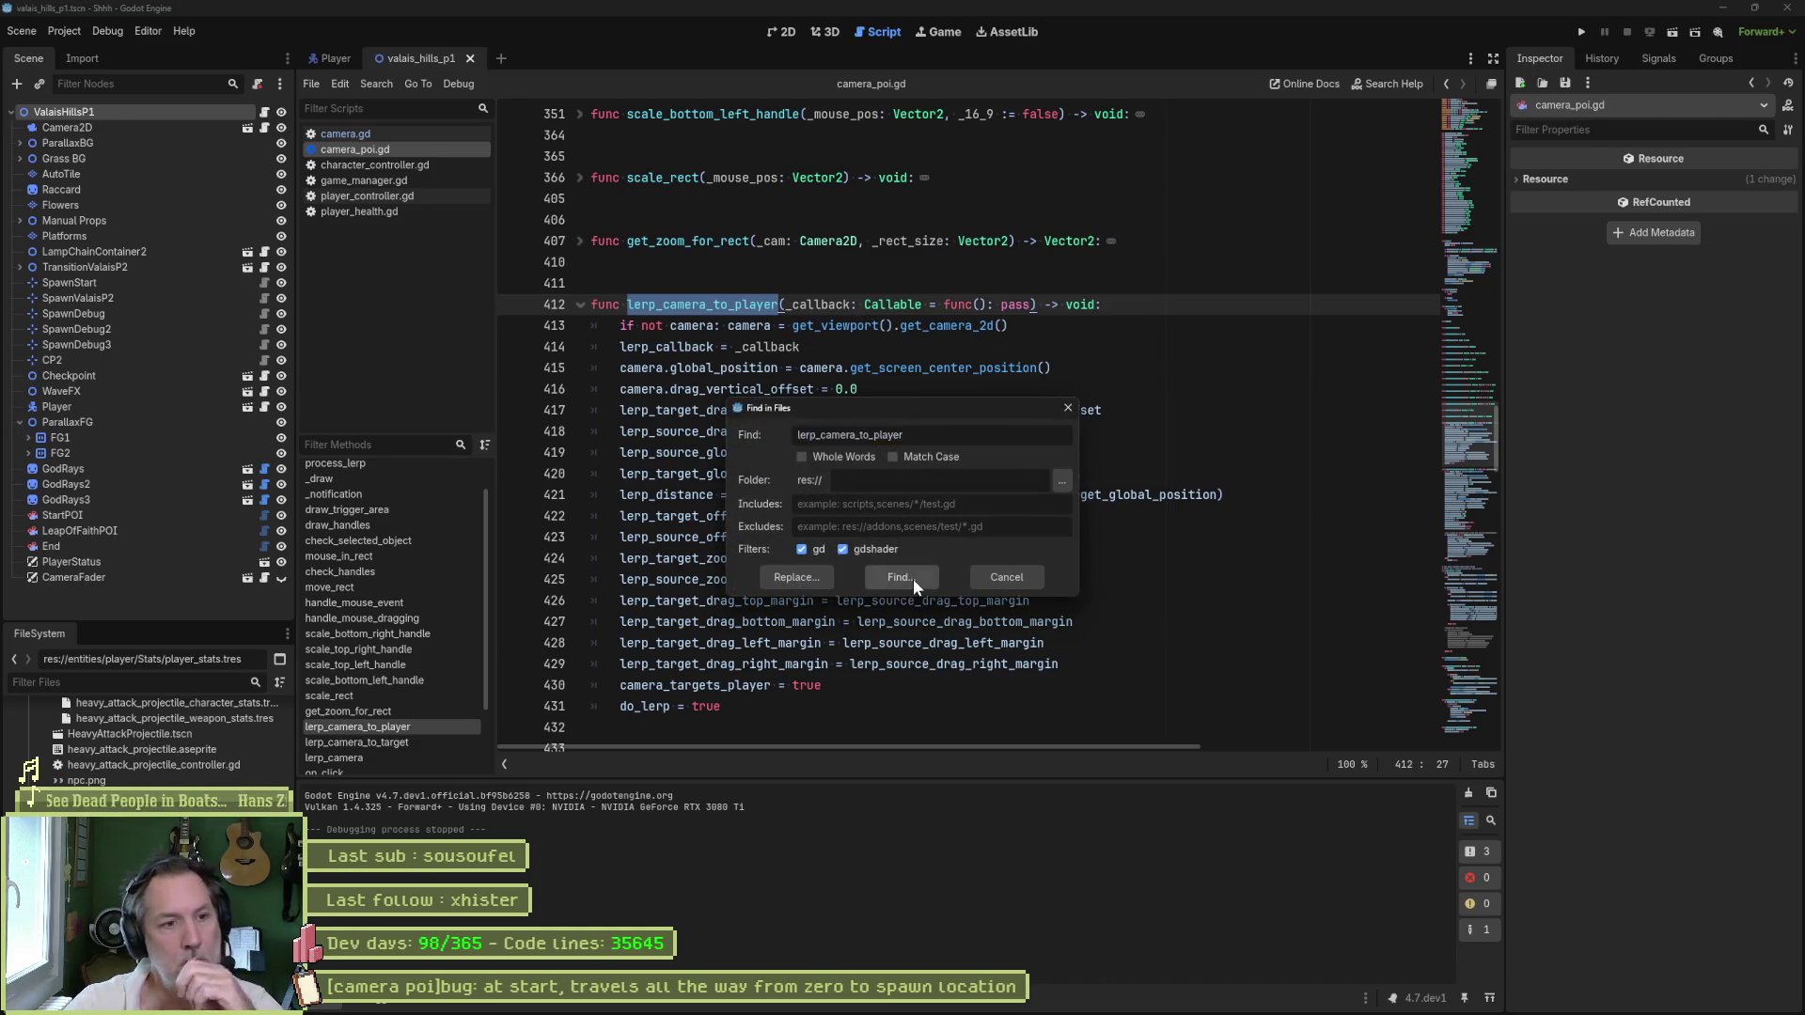
- Run the lerp_camera_to_player search and go to its call on line 539
left_click(912, 578)
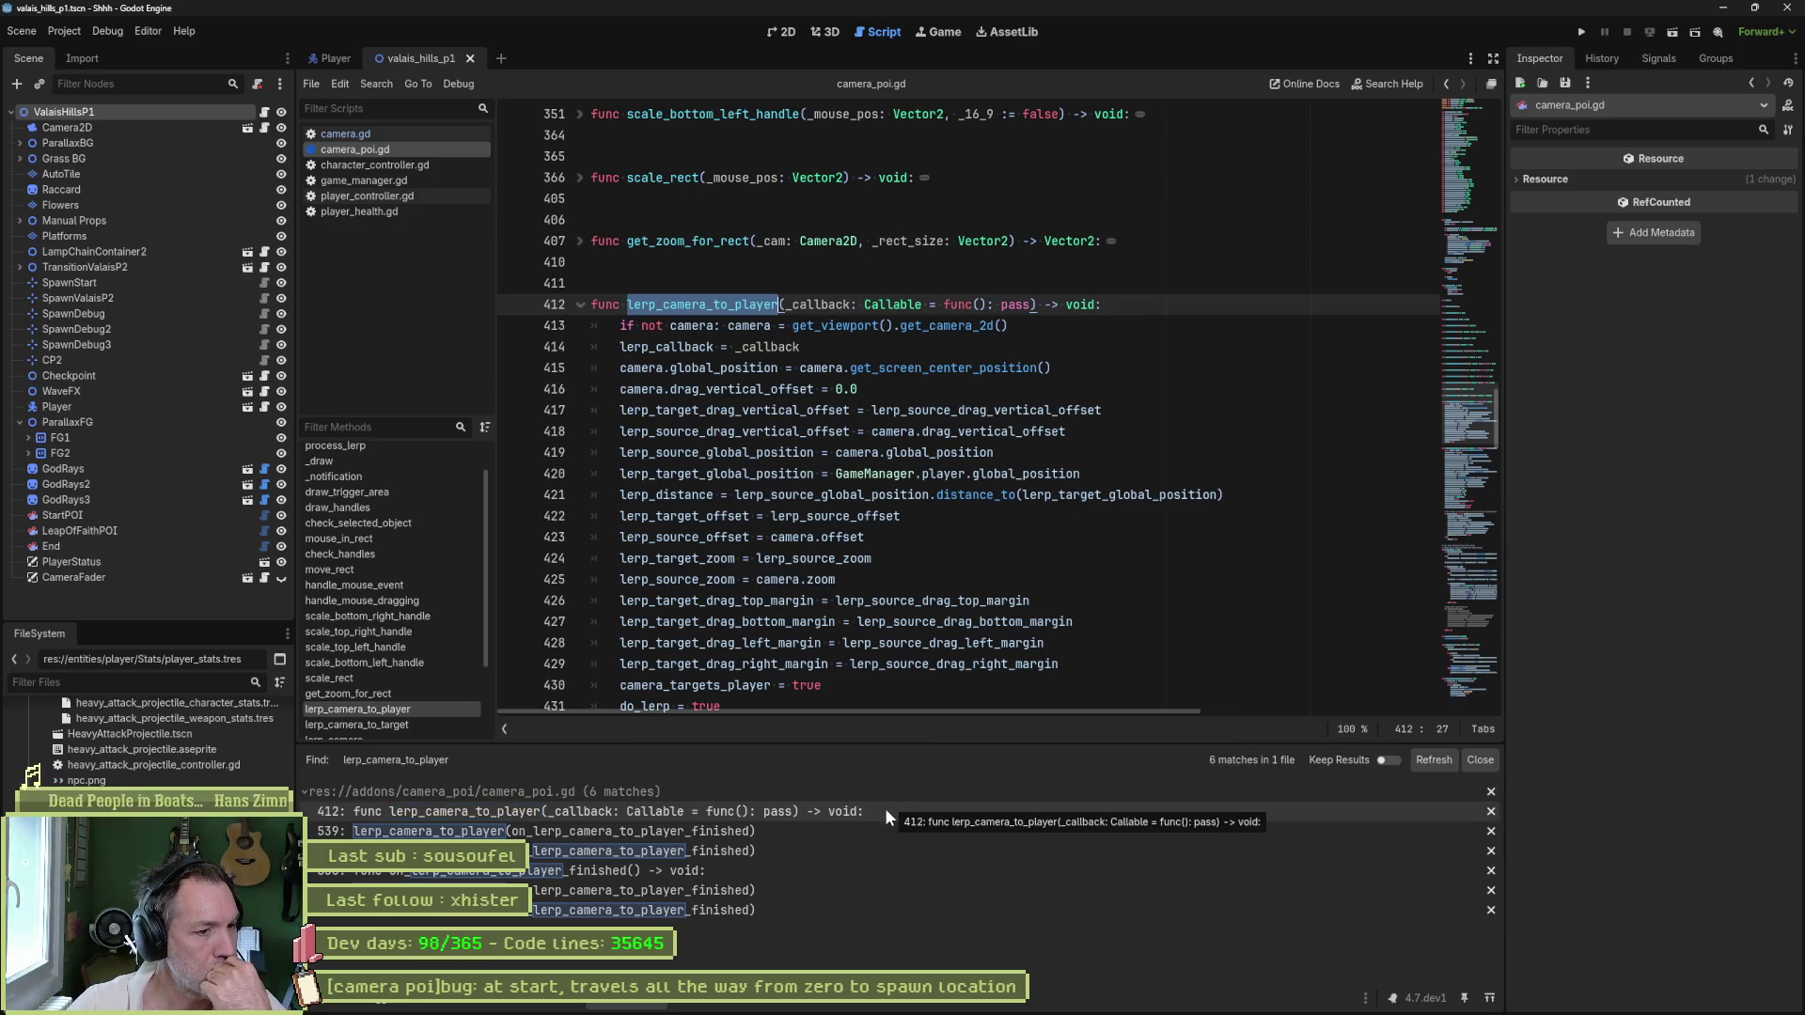
left_click(845, 836)
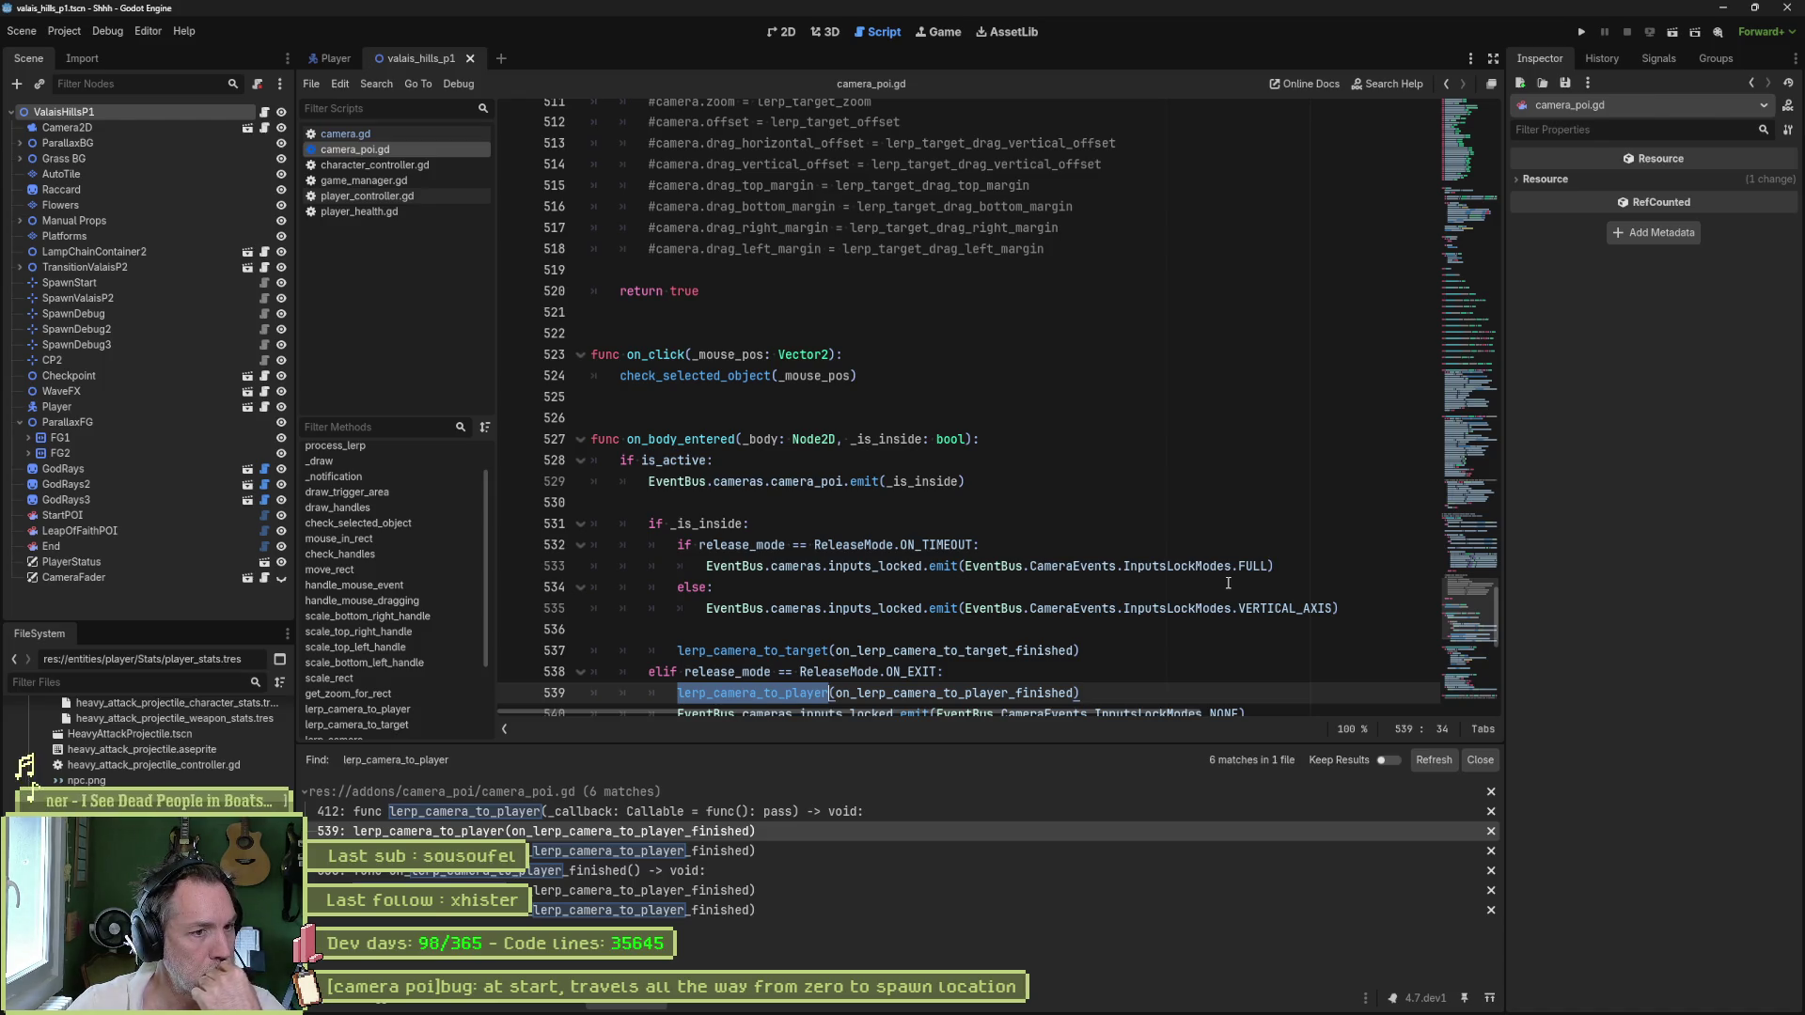
mouse_move(1175, 576)
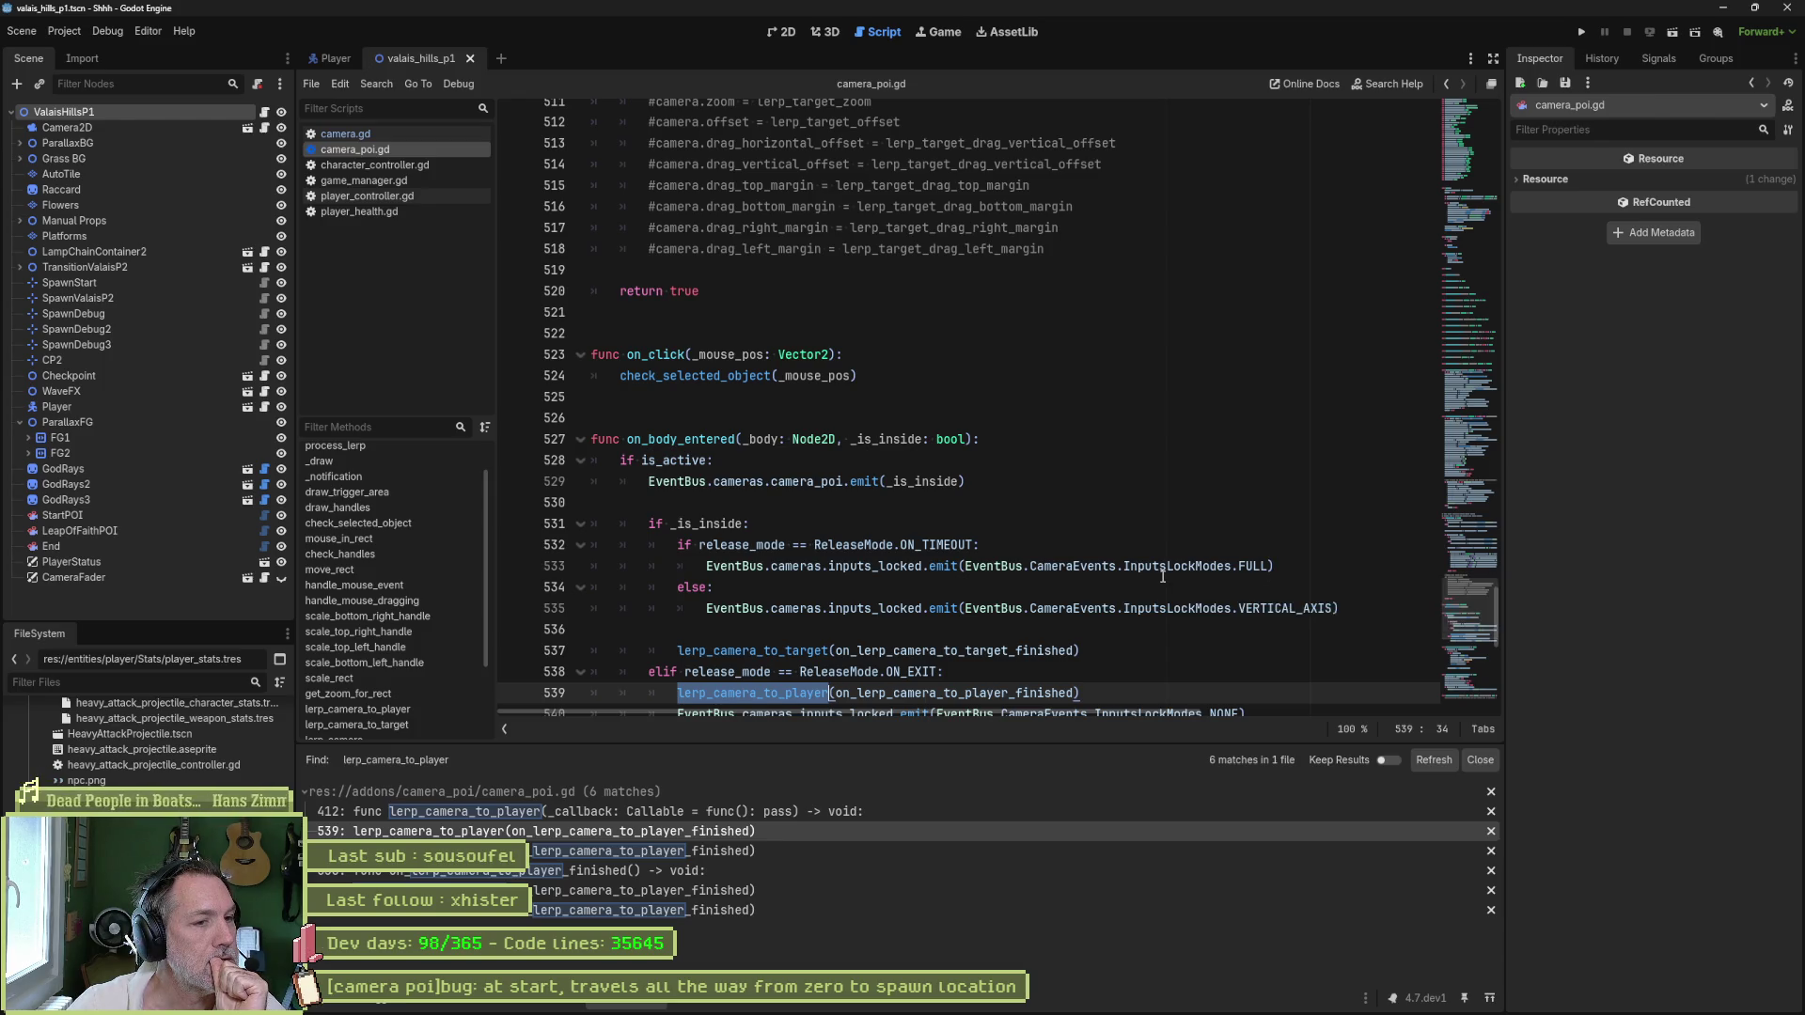
scroll(1157, 577, "down", 1)
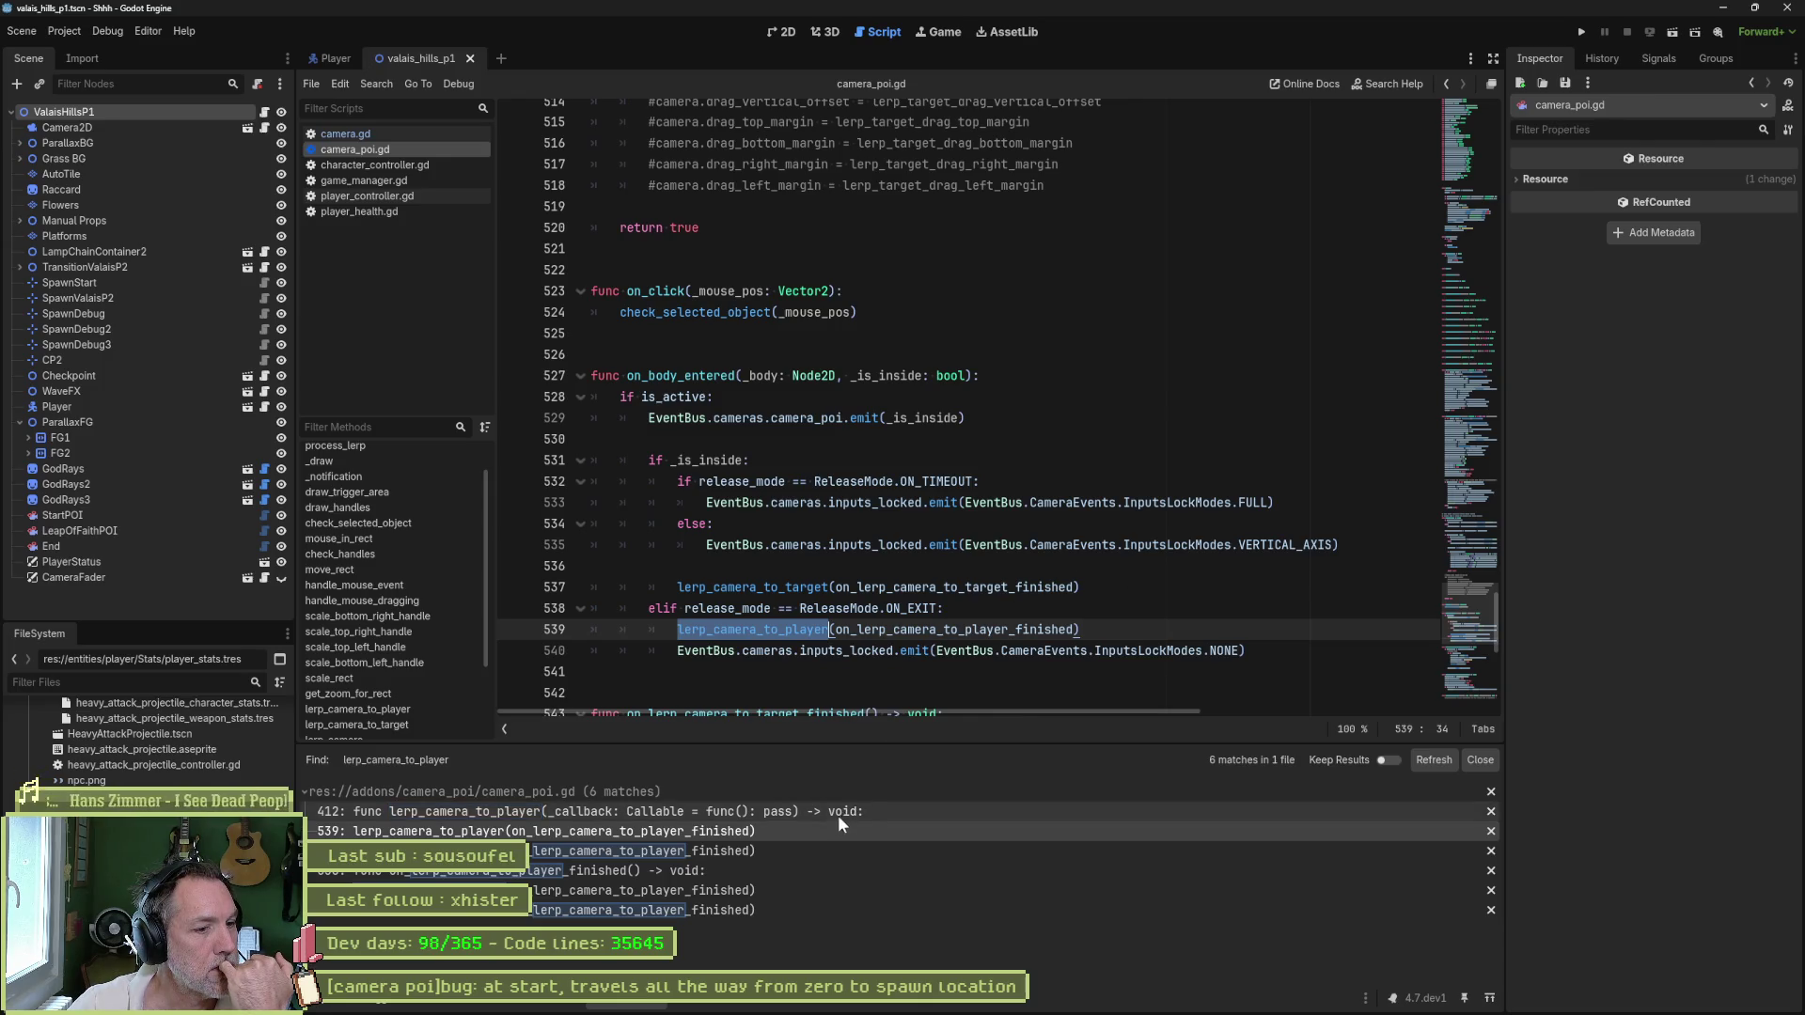
- Step through the matches on lines 539 and 572, then return to line 539
left_click(807, 854)
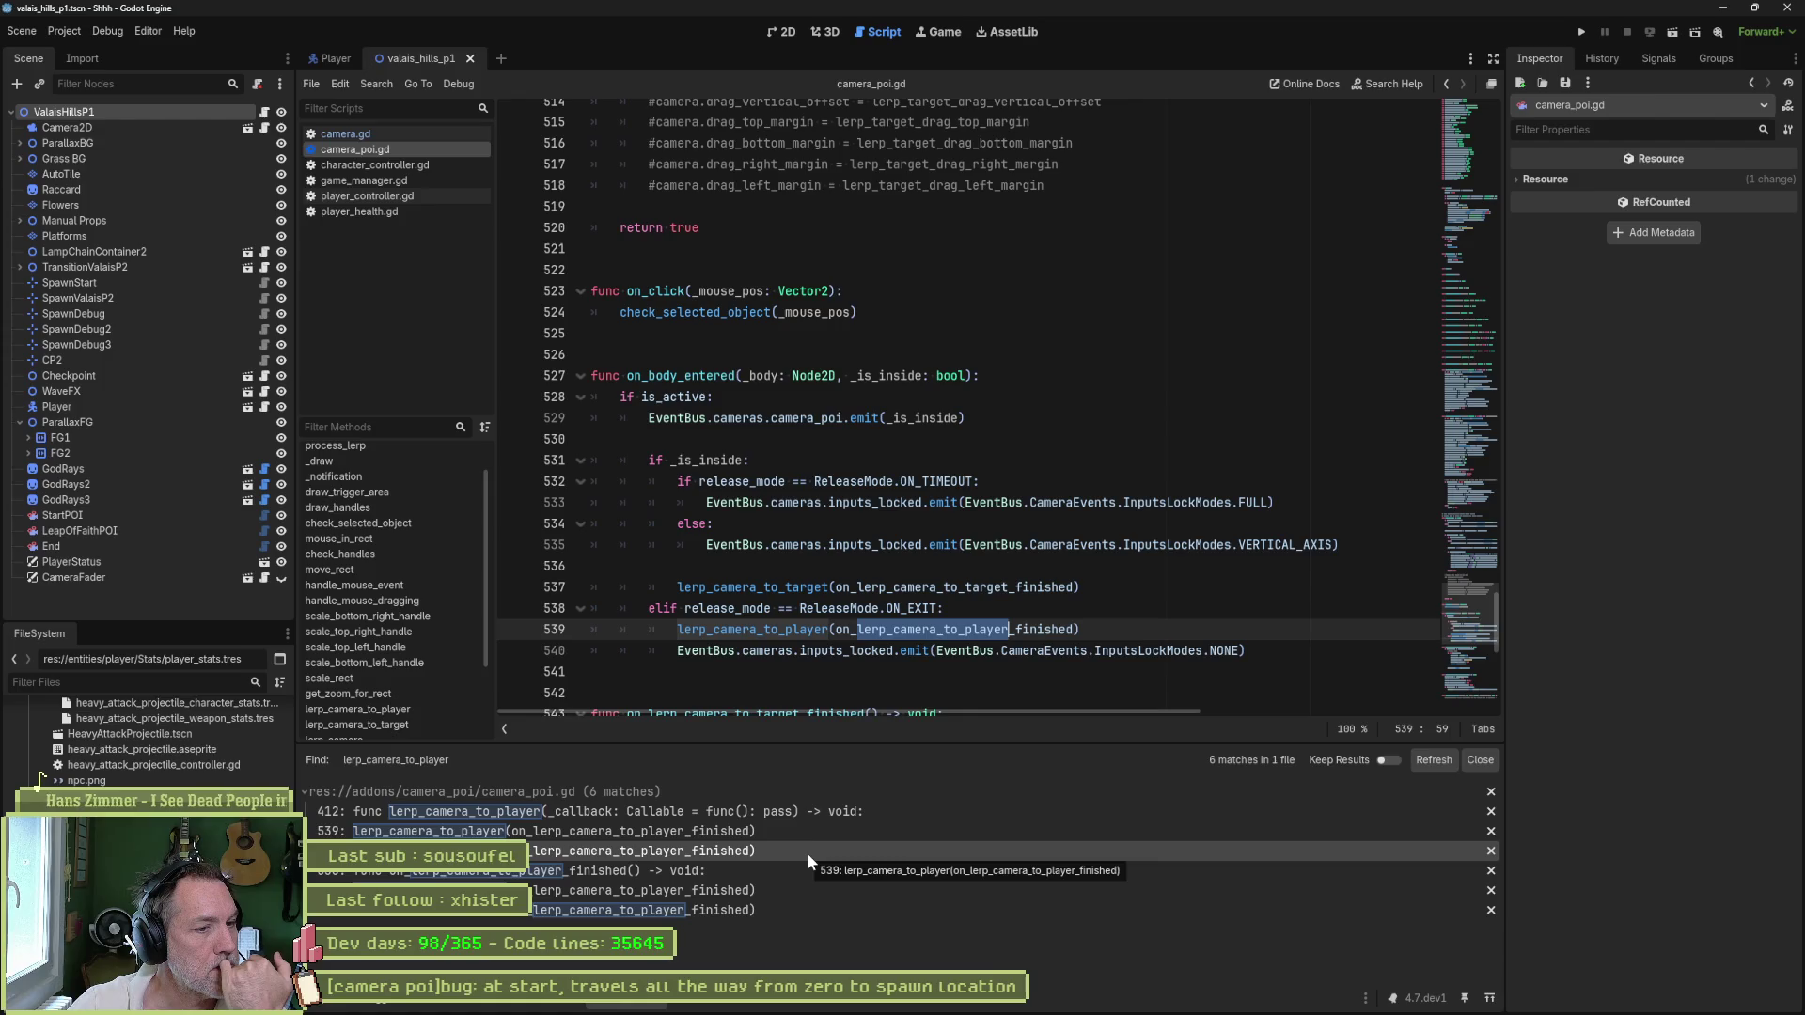
left_click(786, 889)
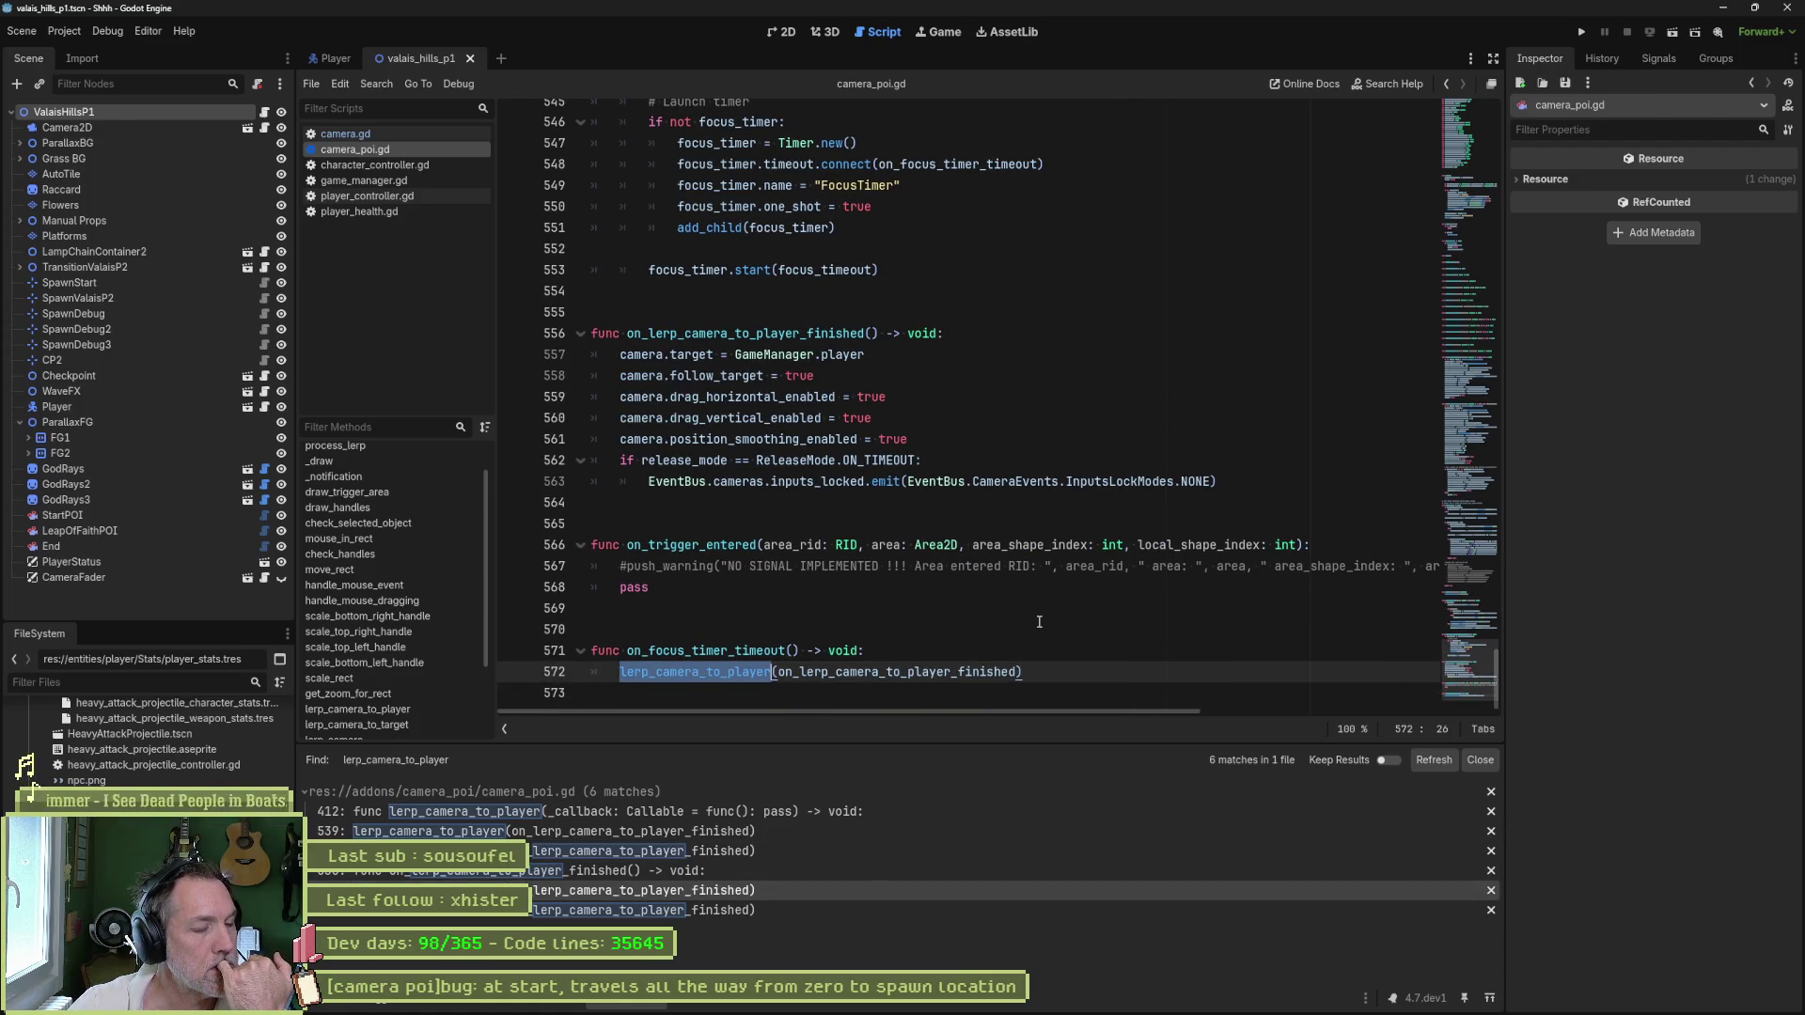
left_click(792, 907)
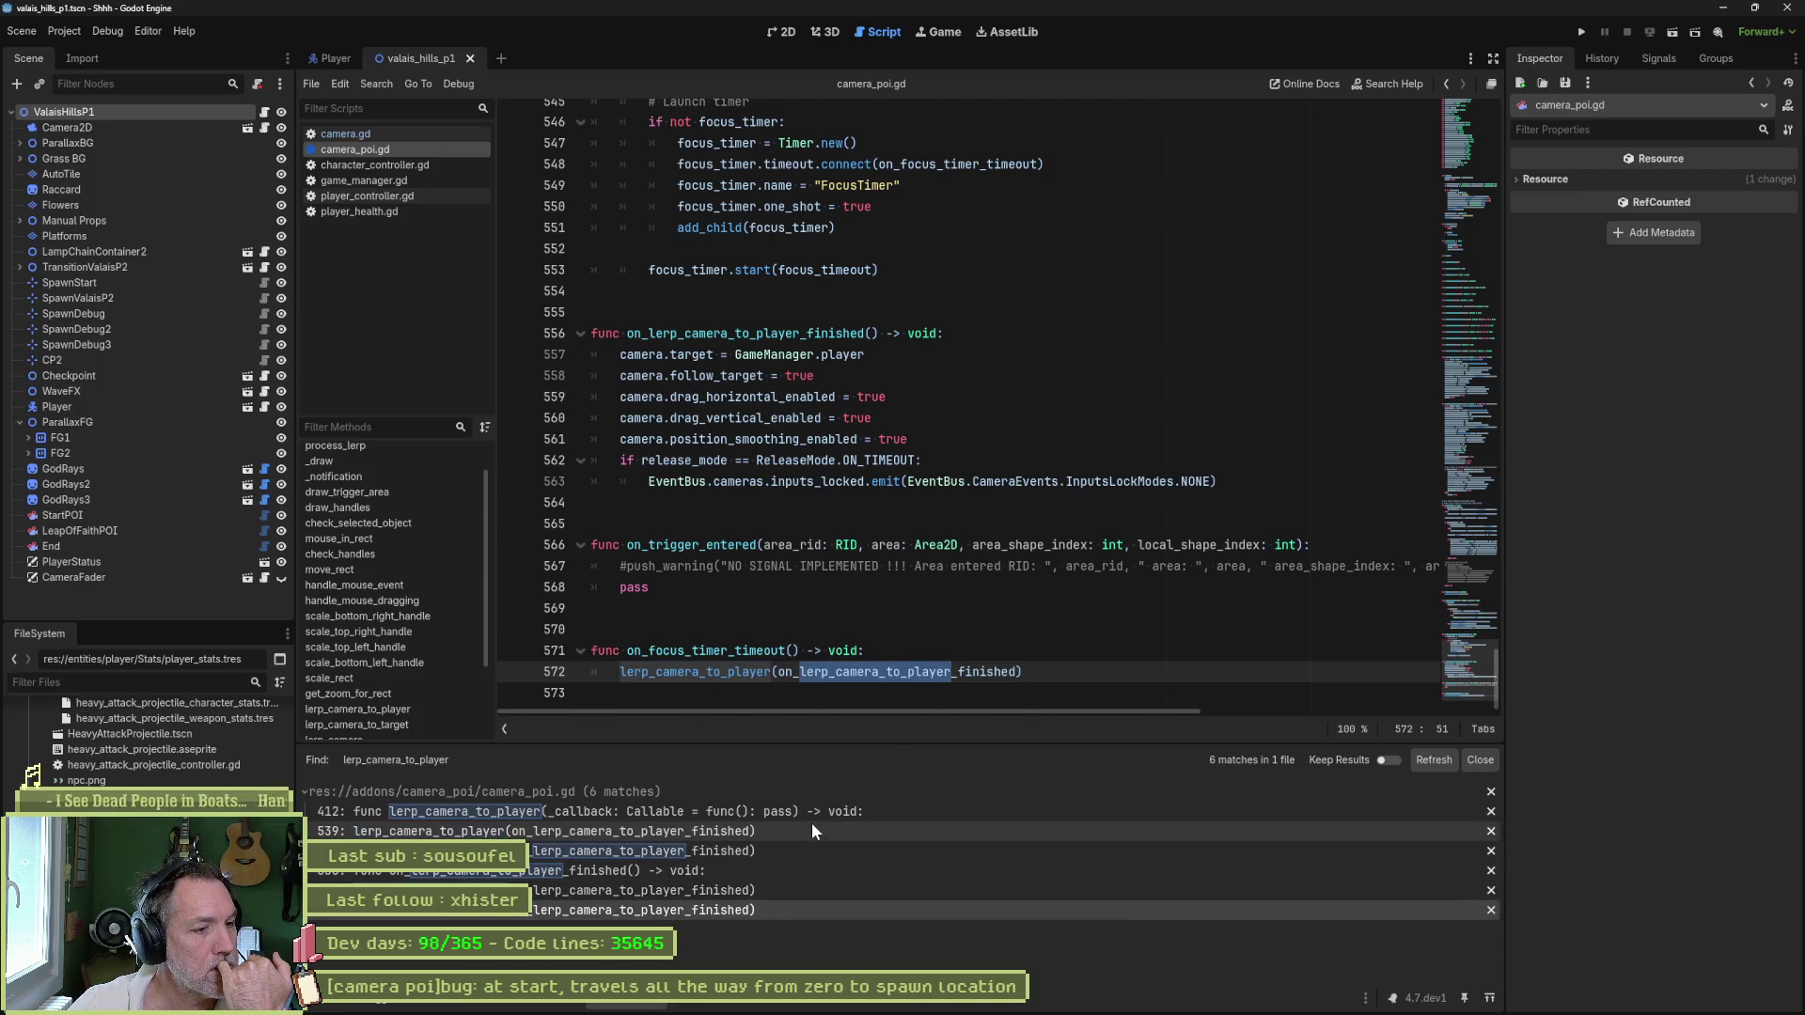
left_click(811, 822)
scroll(956, 530, "up", 5)
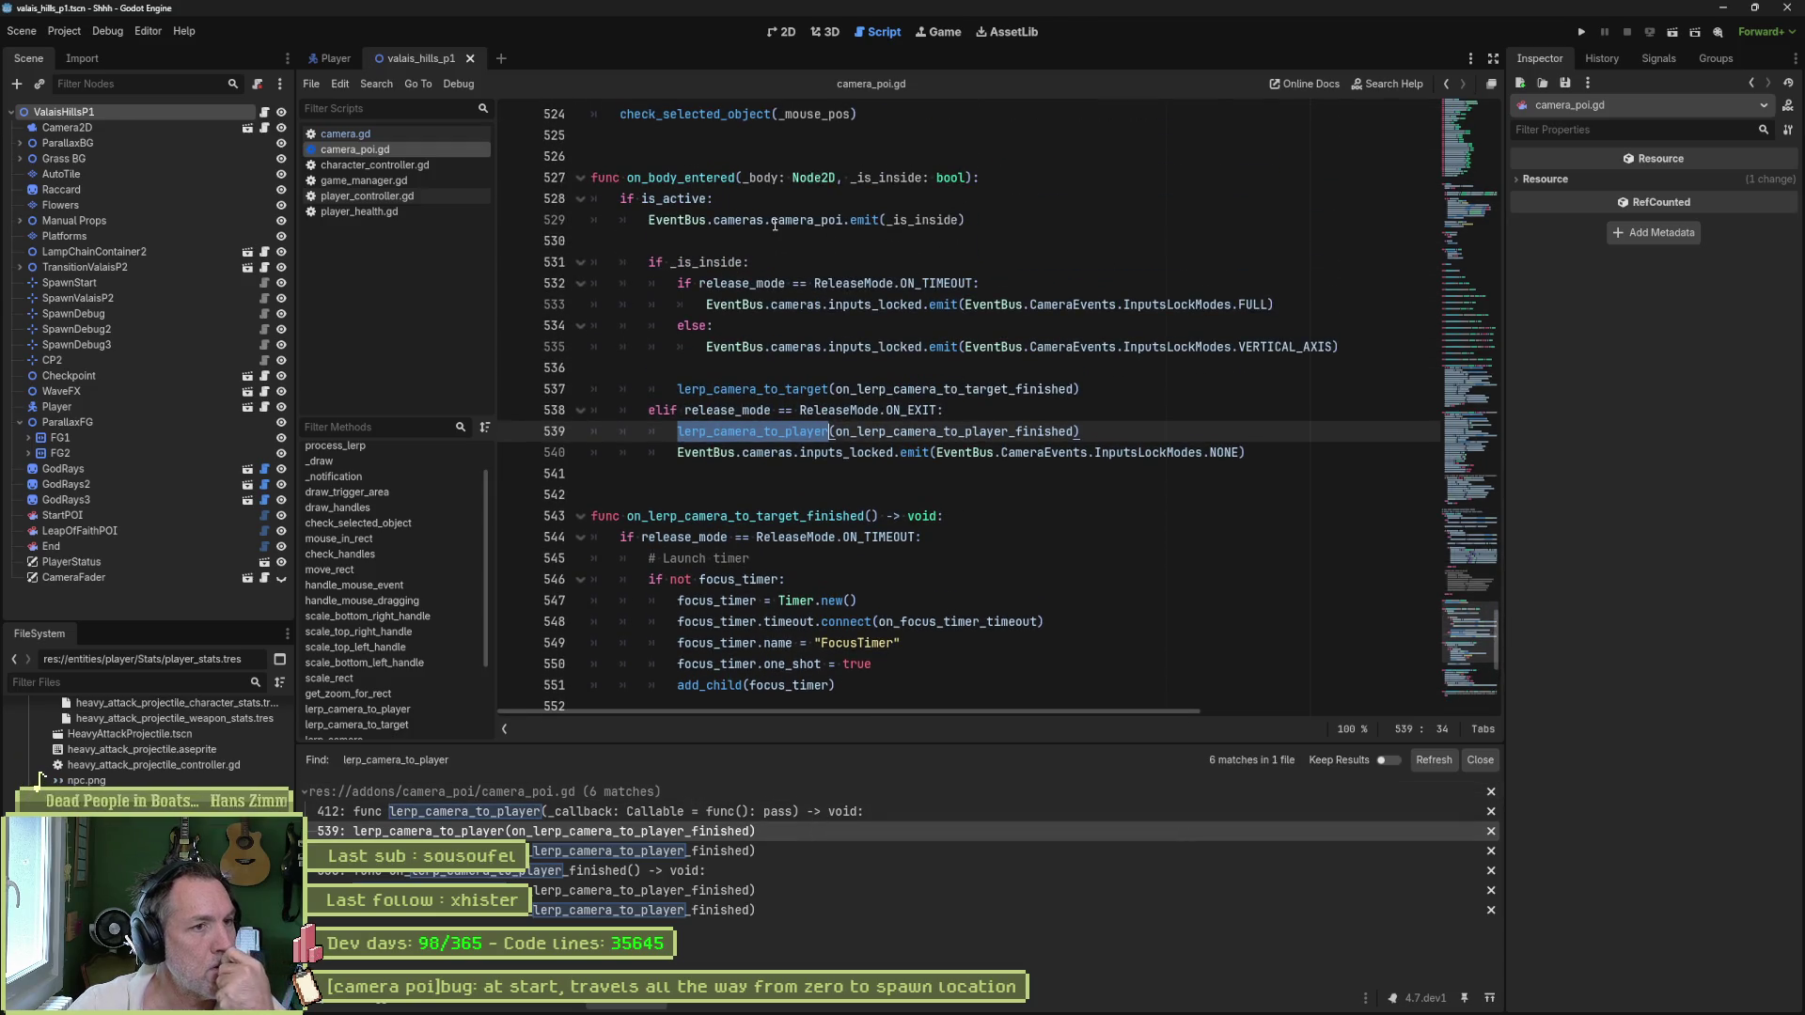
double_click(731, 187)
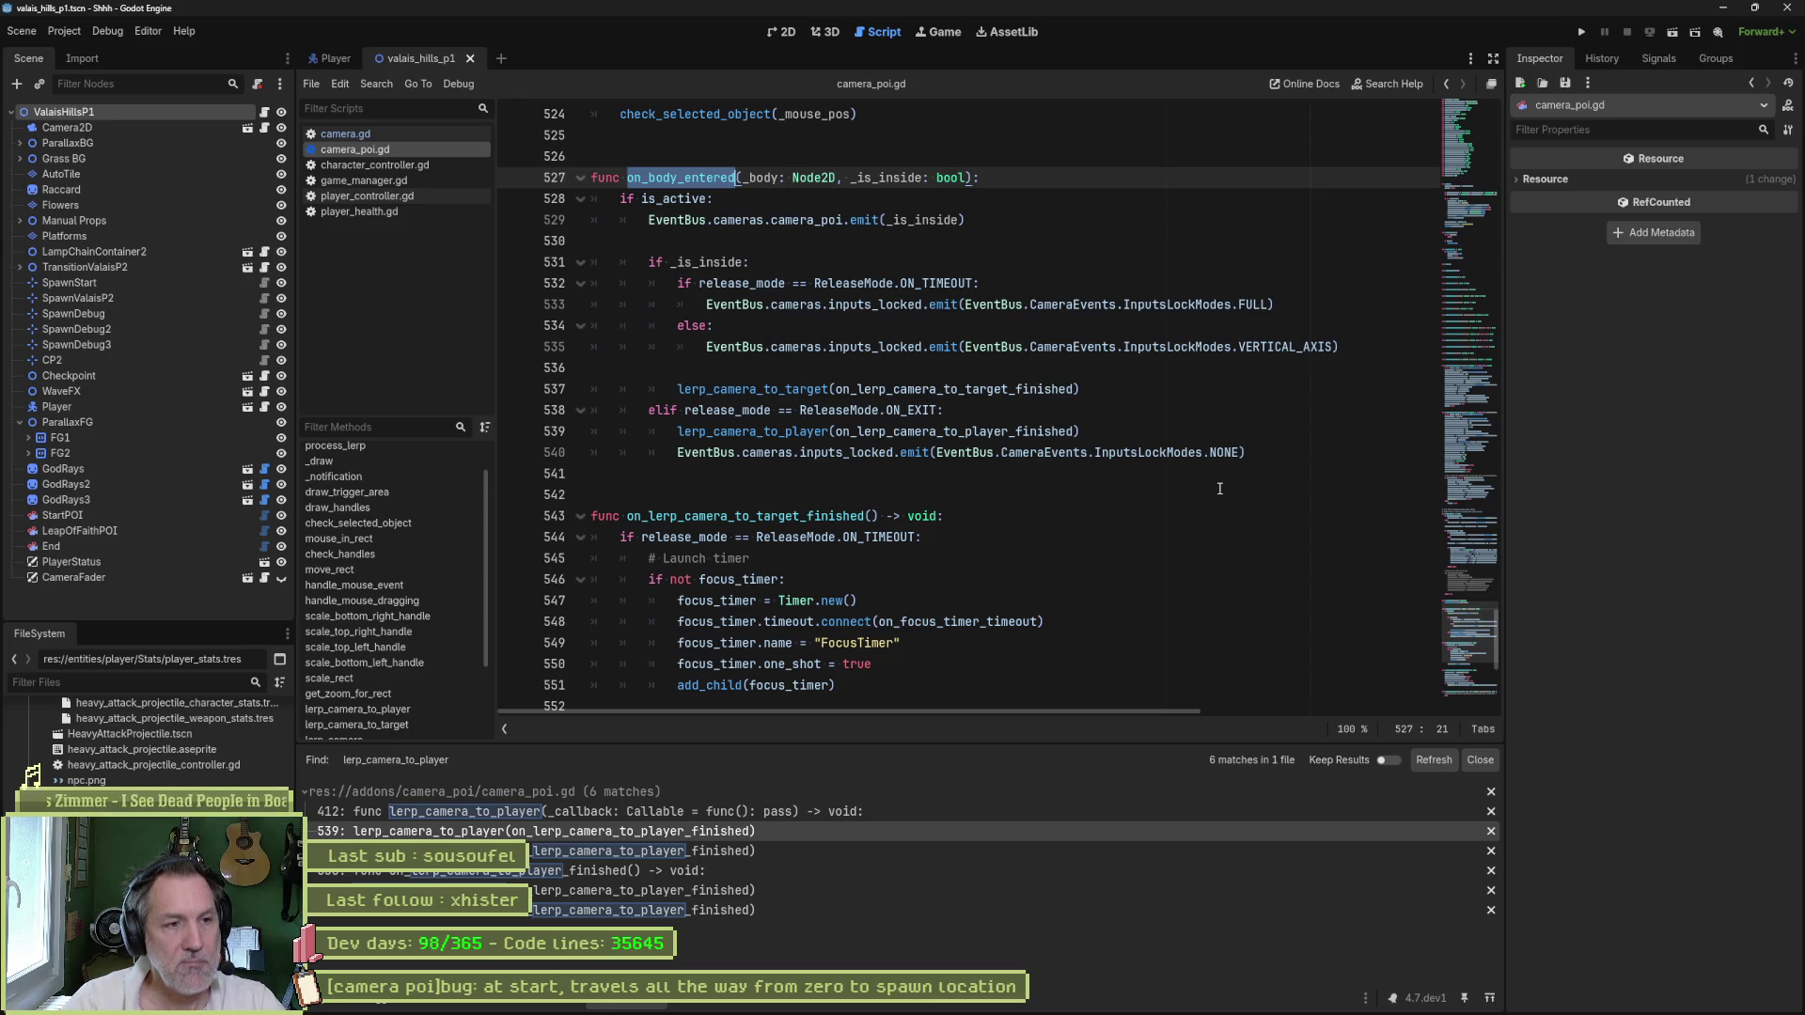
left_click(1125, 388)
- Insert a blank line after the lerp_camera_to_target call and move back up to the else branch
key("Return")
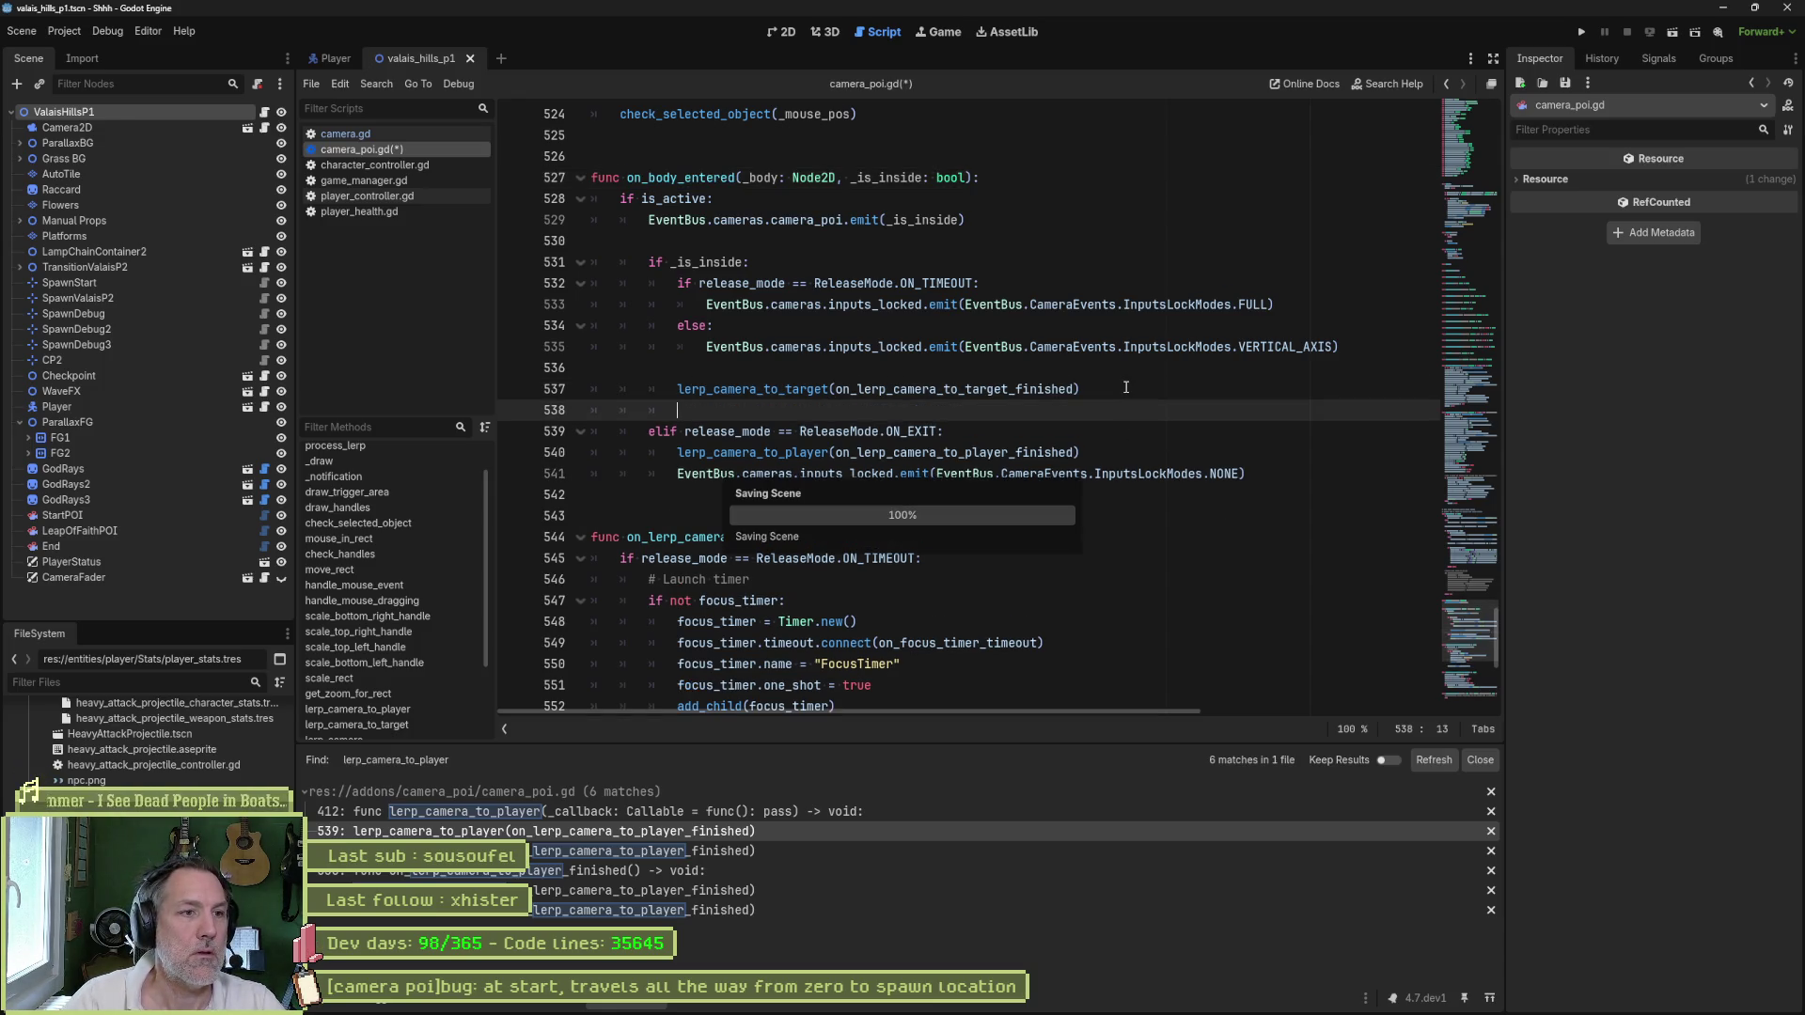
key("Up")
key("Up")
key("Up")
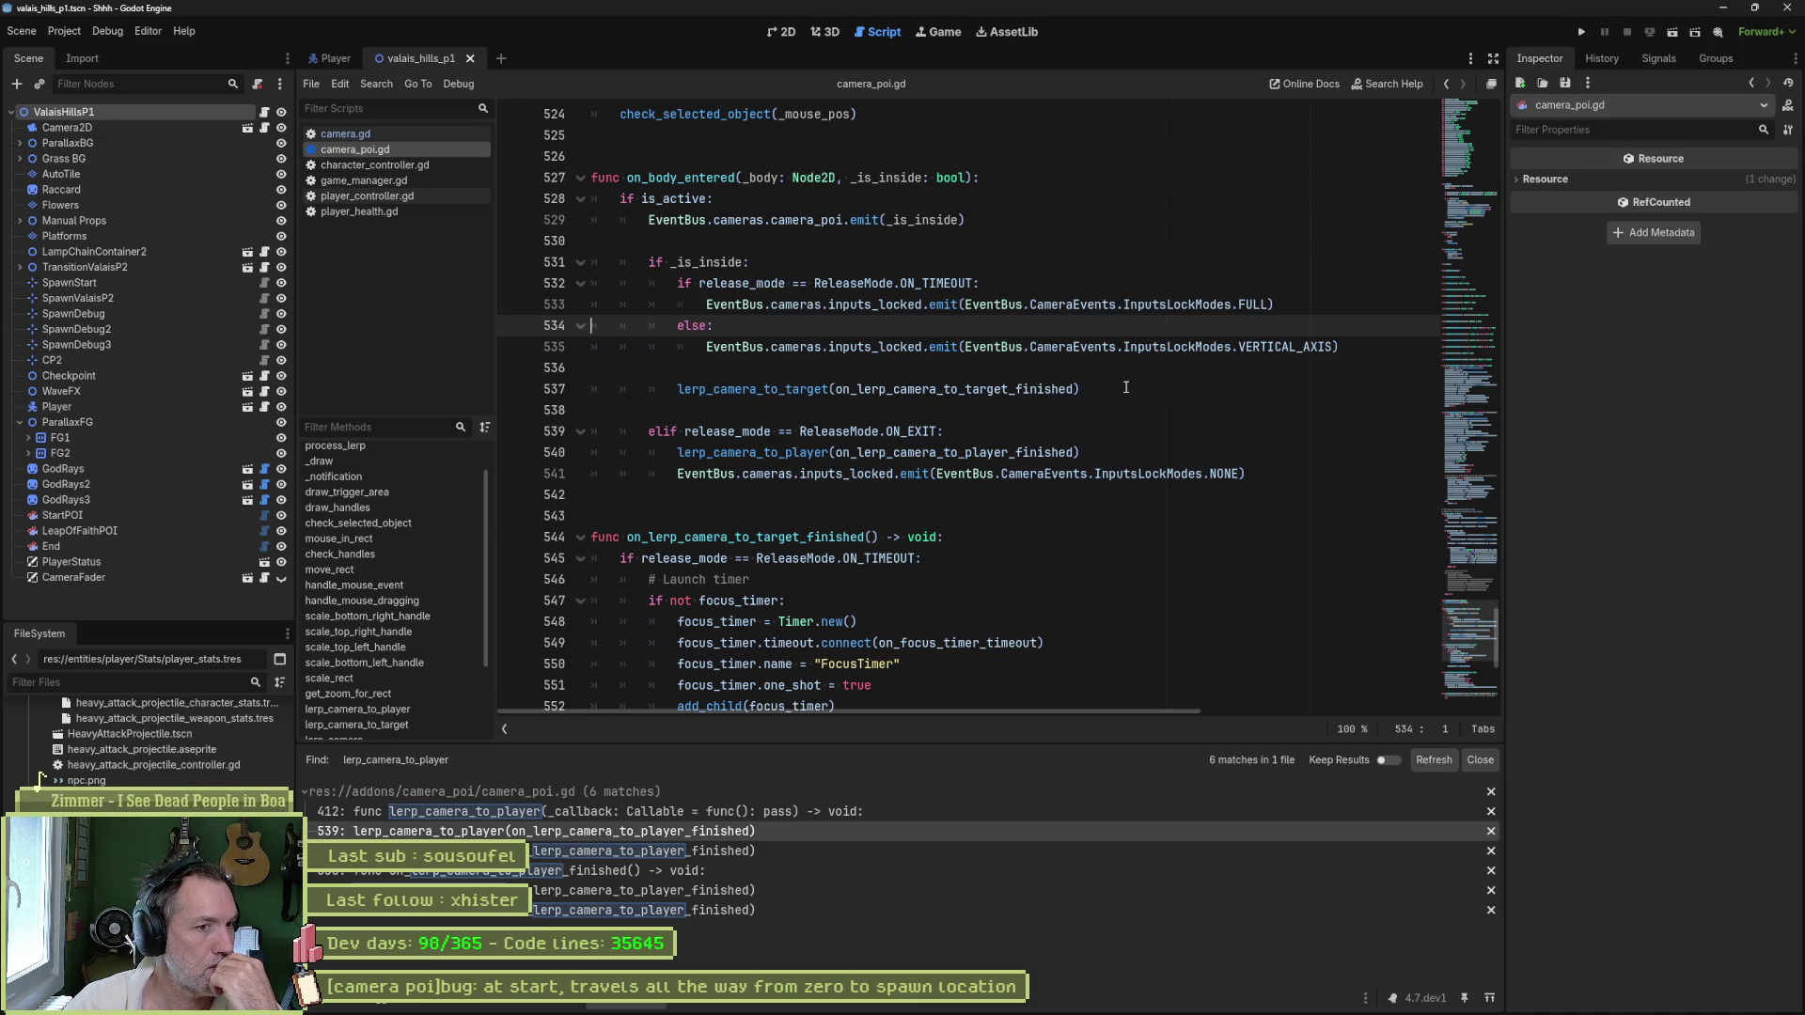
double_click(814, 389)
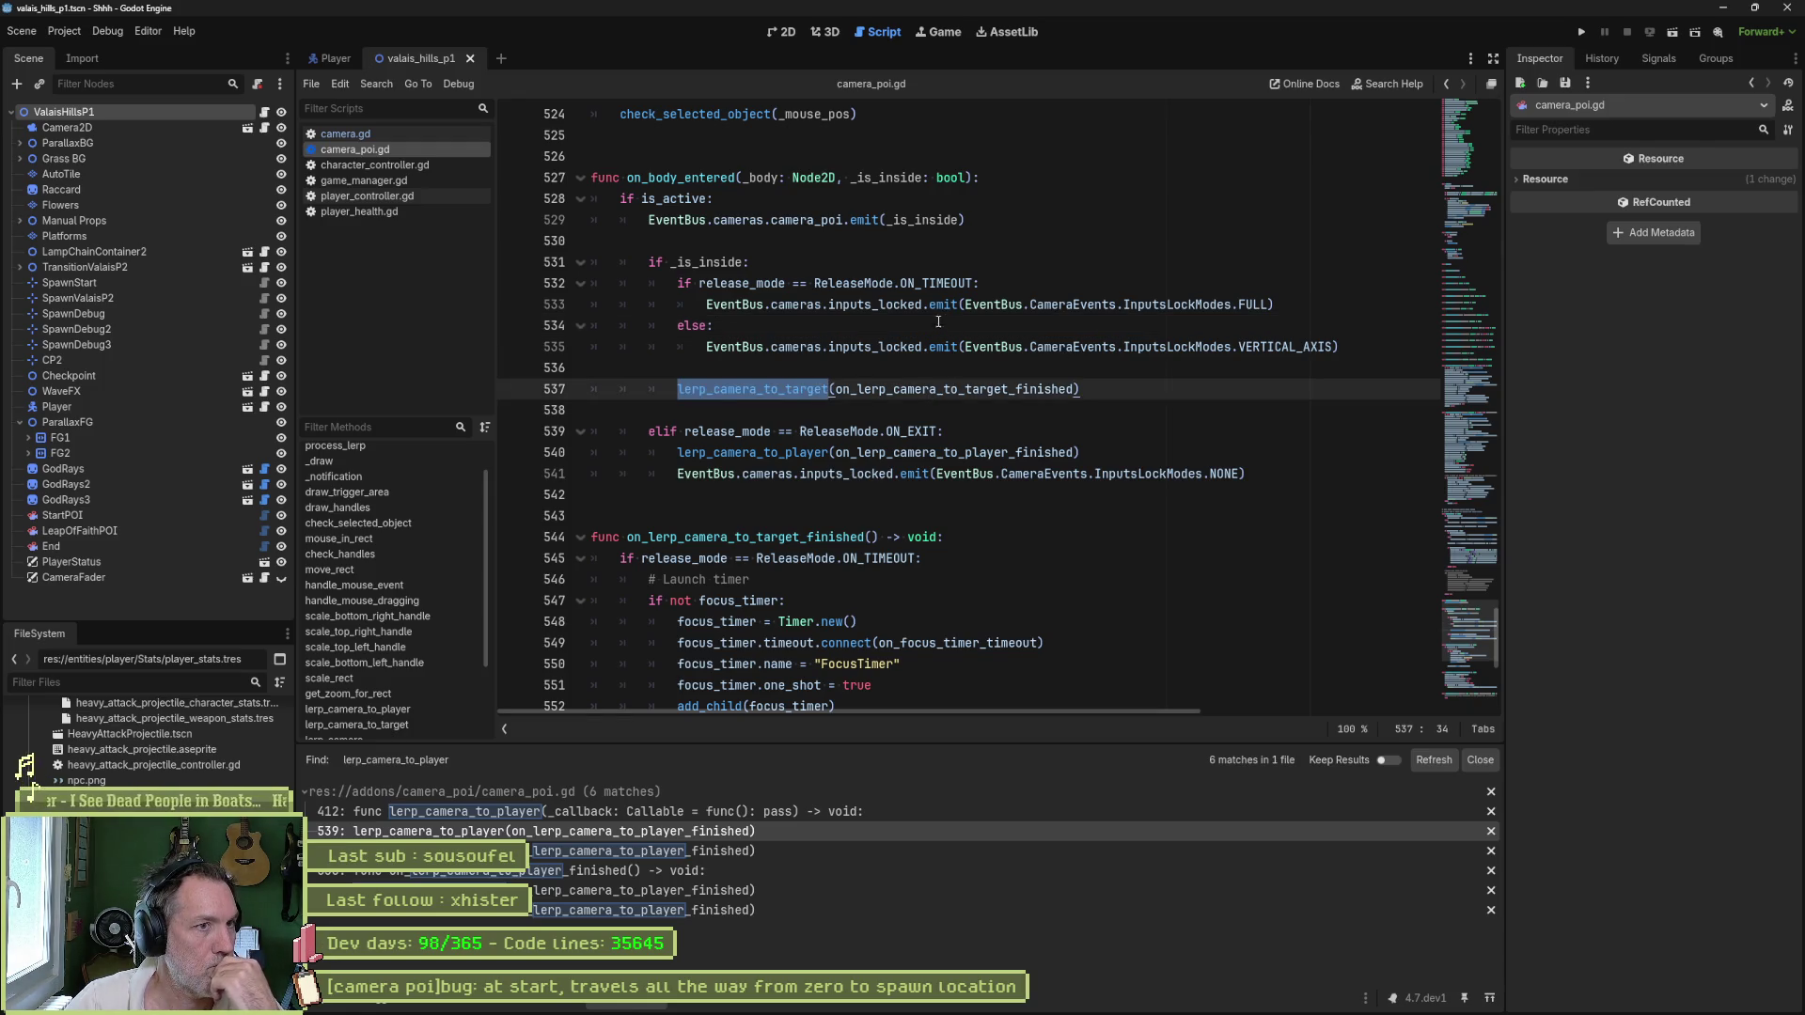
double_click(840, 539)
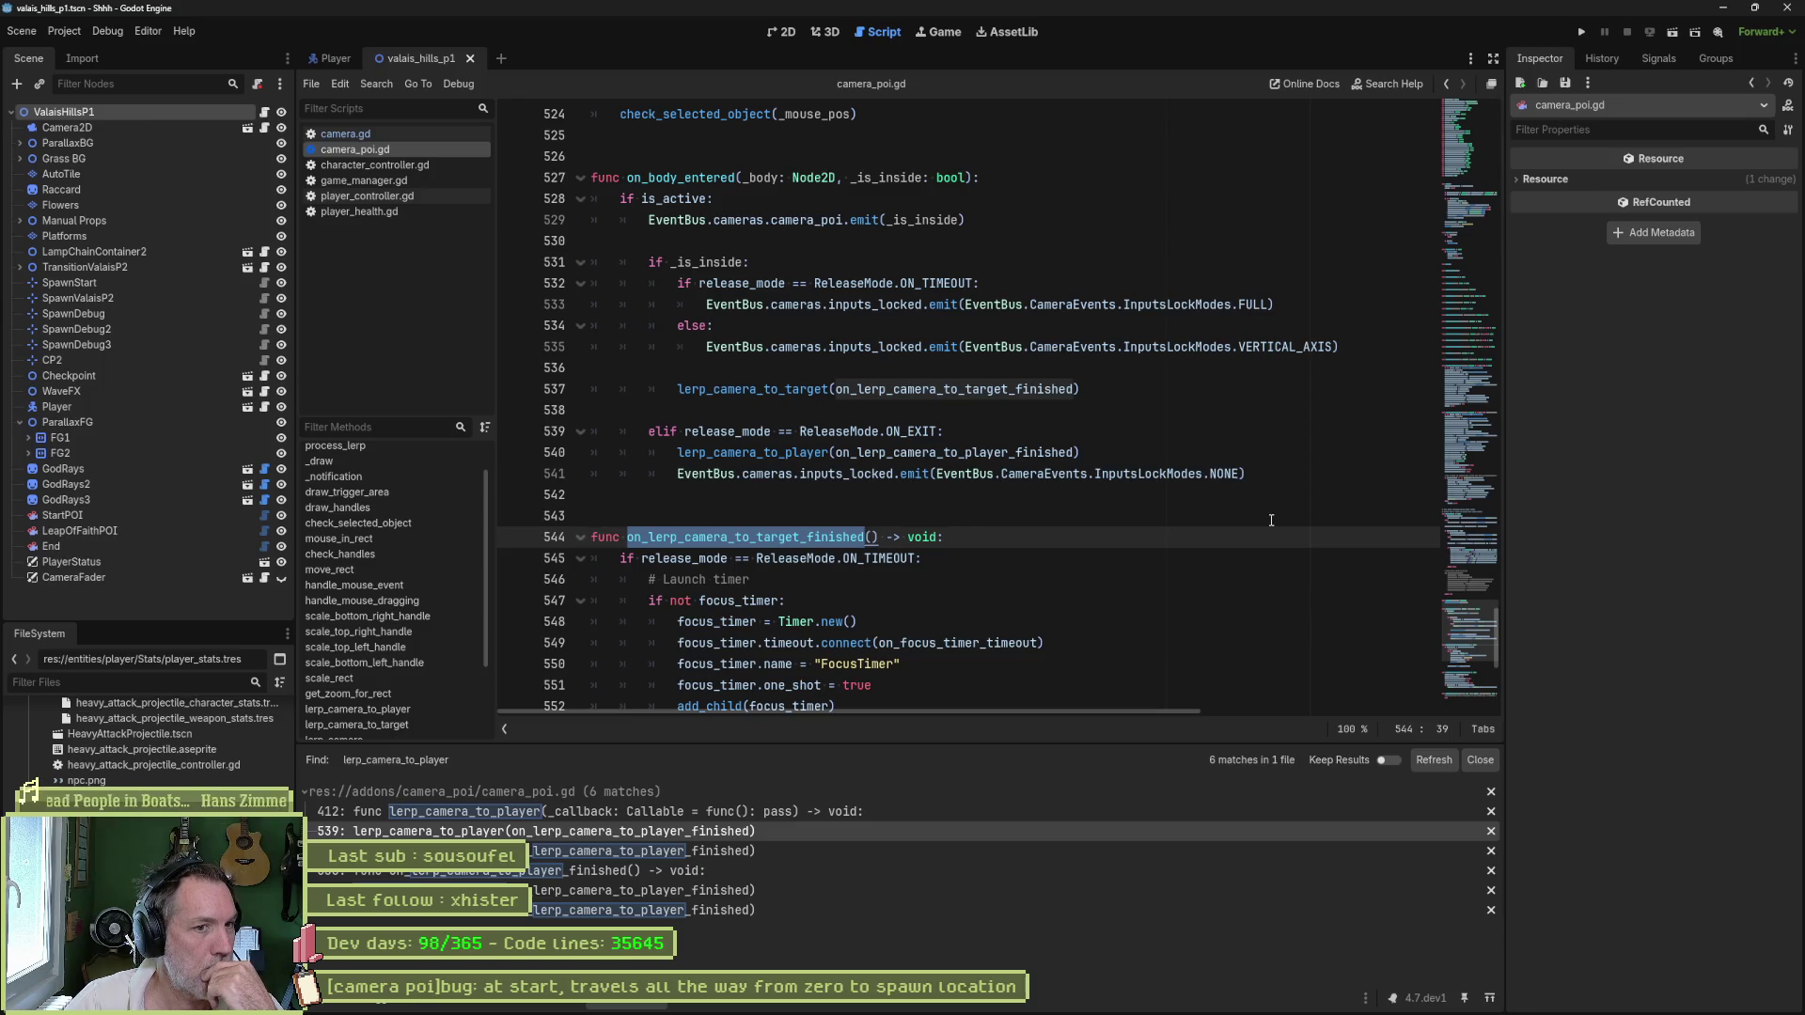
scroll(1211, 519, "down", 2)
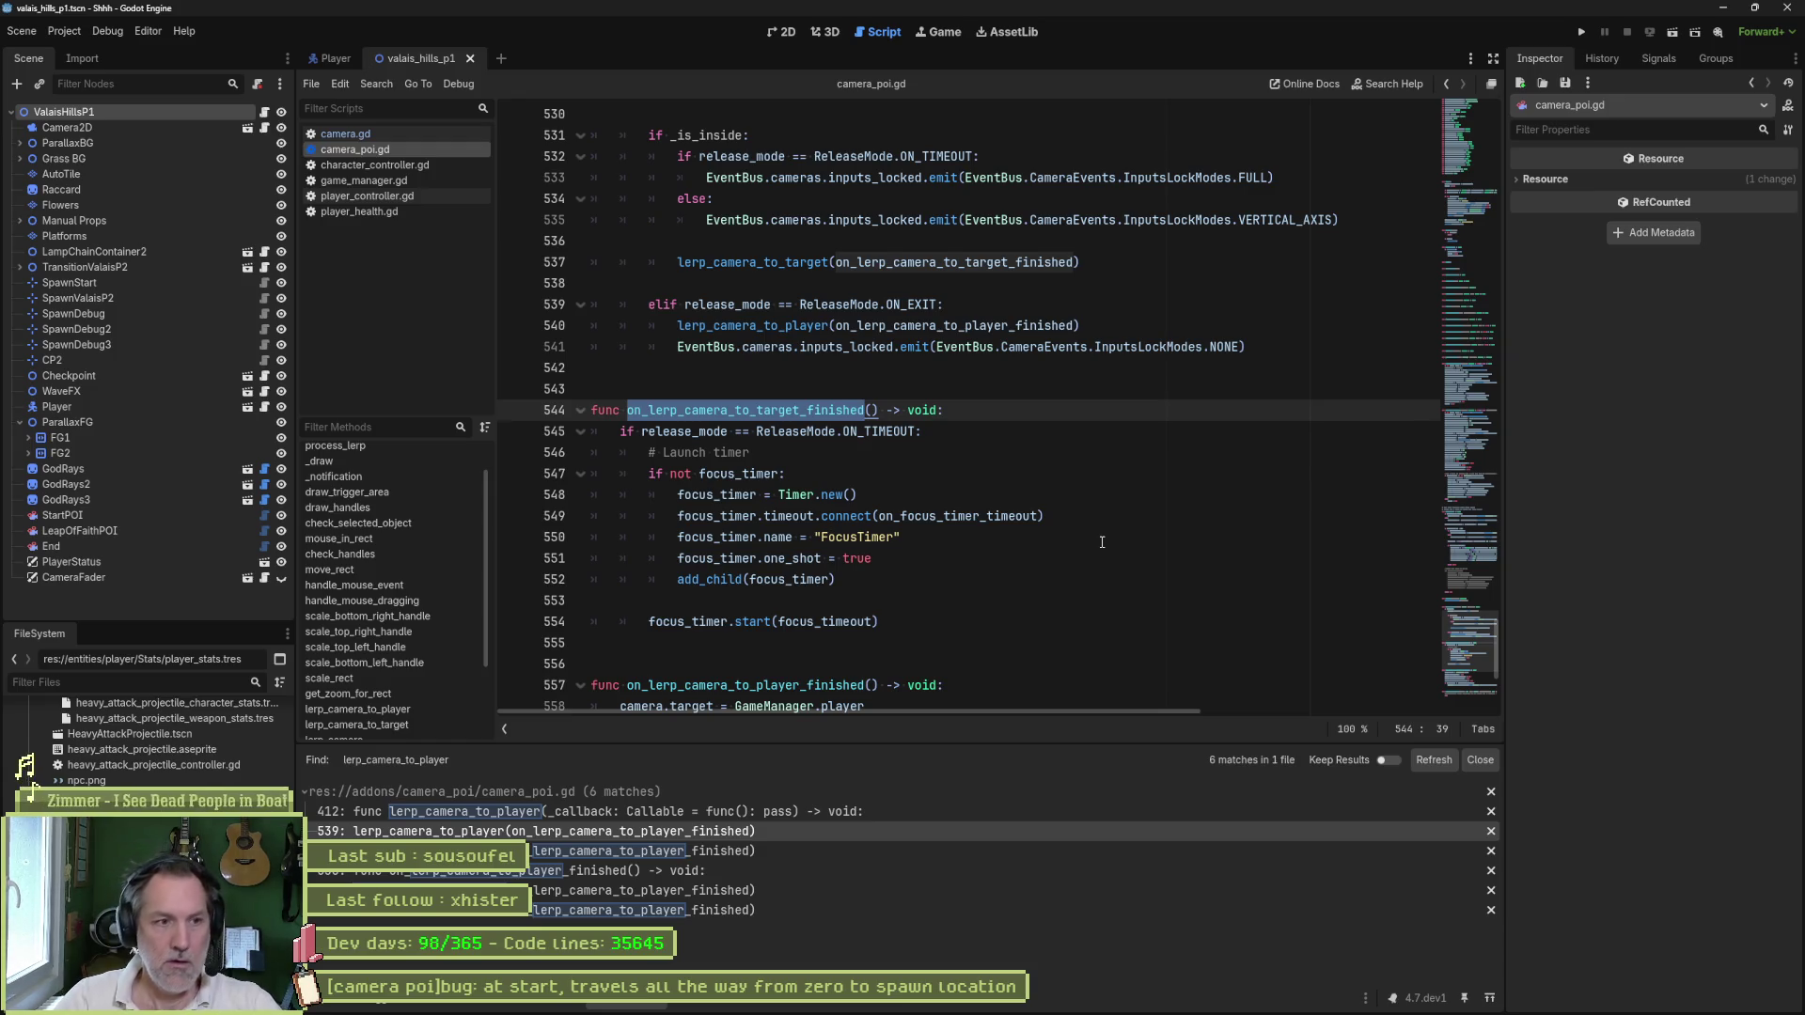
- Fold all functions with Ctrl+Alt+F, then unfold only _init on line 119
left_click(1157, 488)
key("ctrl+alt+f")
scroll(1170, 488, "up", 10)
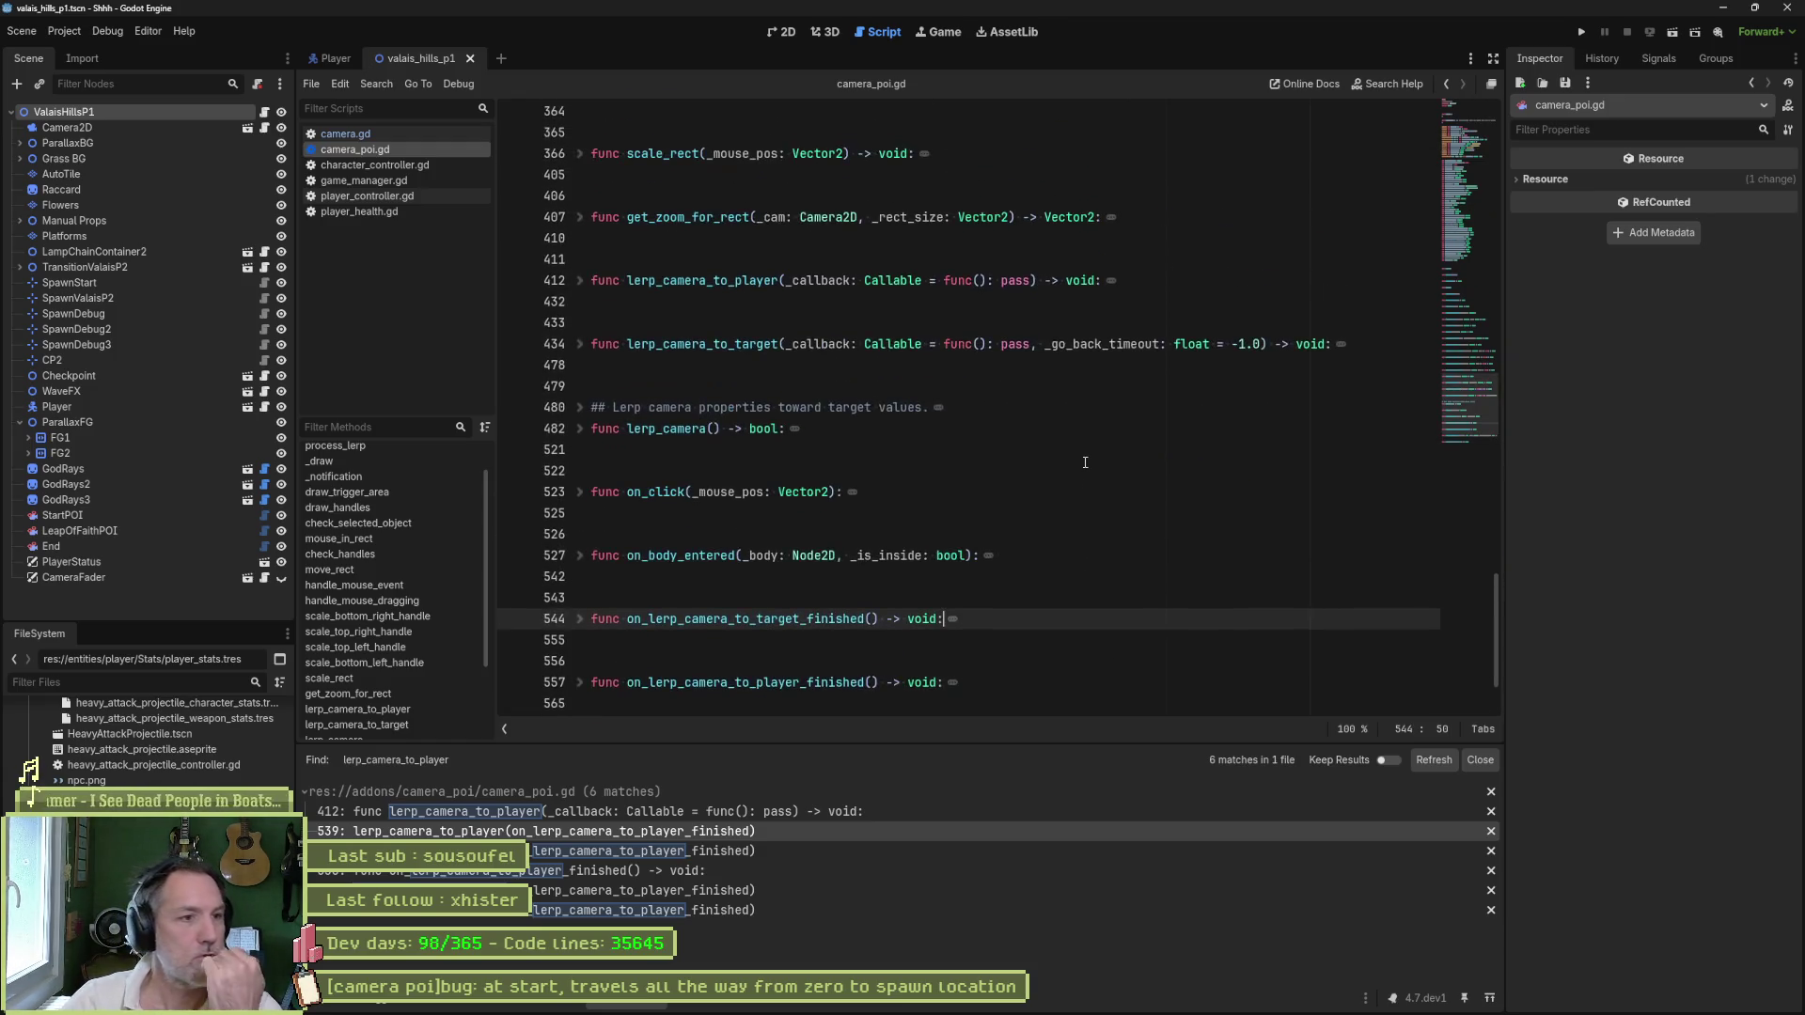
scroll(1076, 456, "up", 5)
scroll(1075, 456, "up", 3)
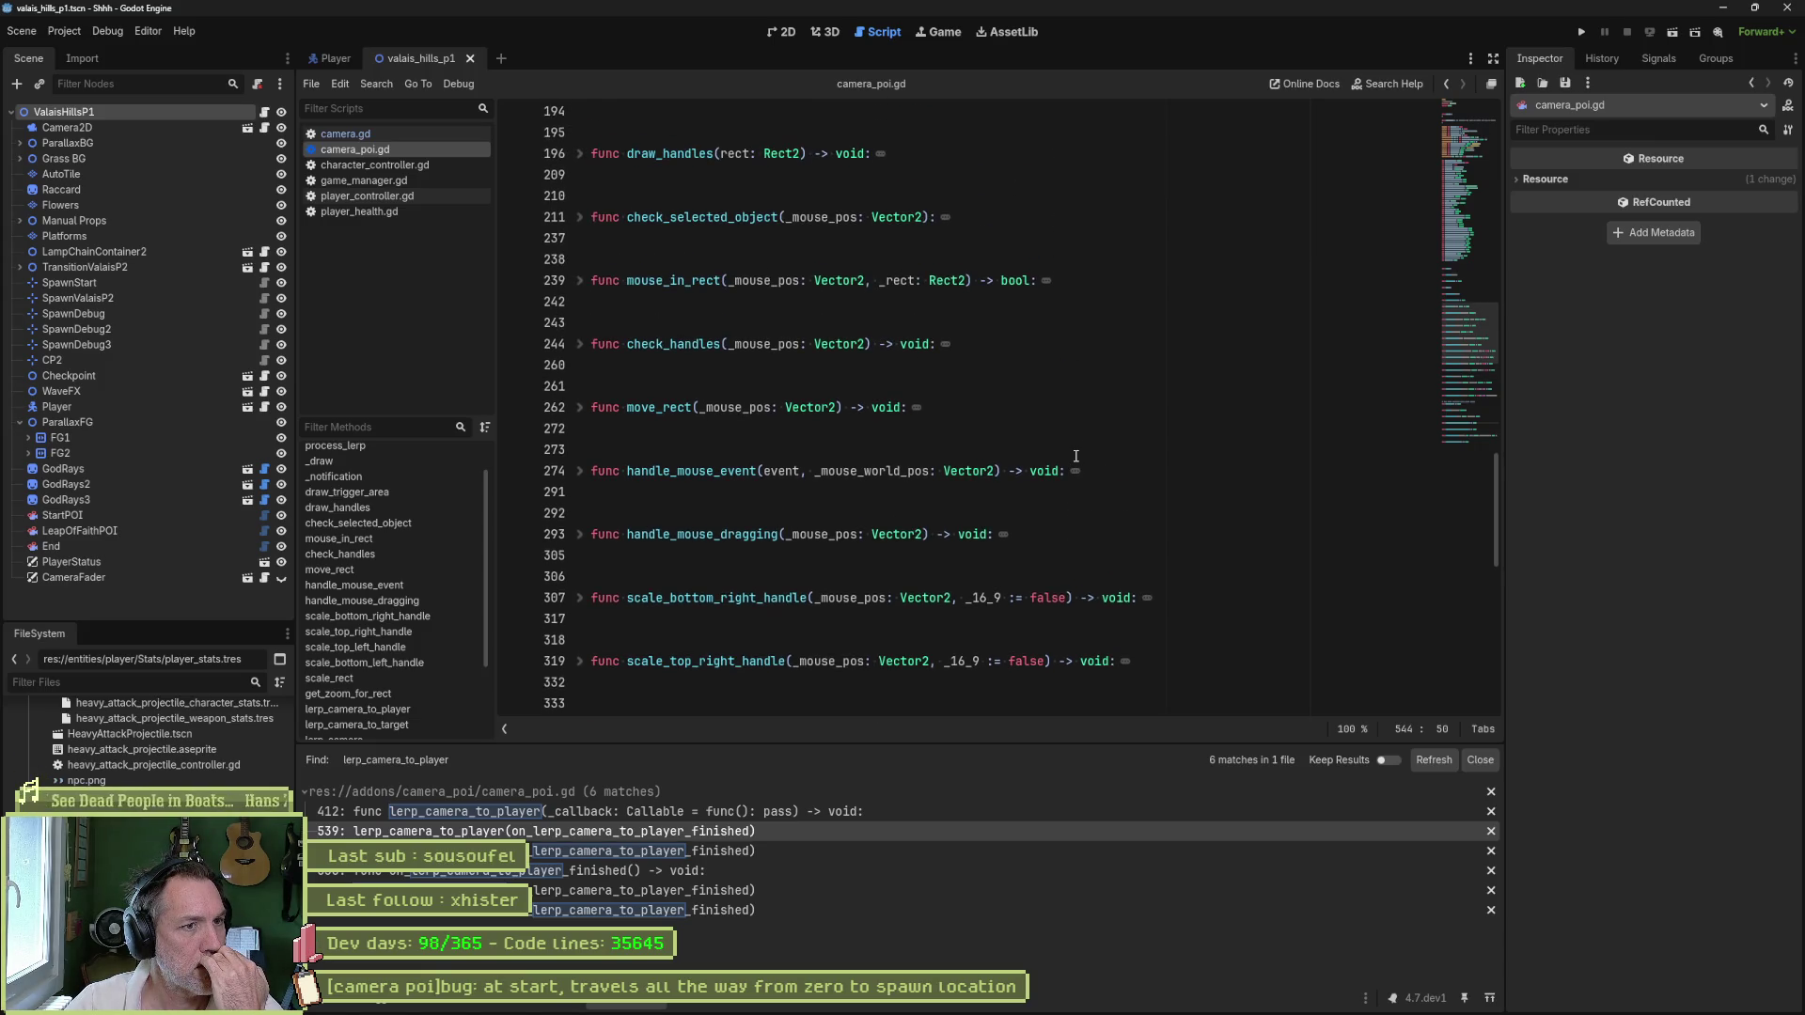
scroll(1076, 456, "up", 3)
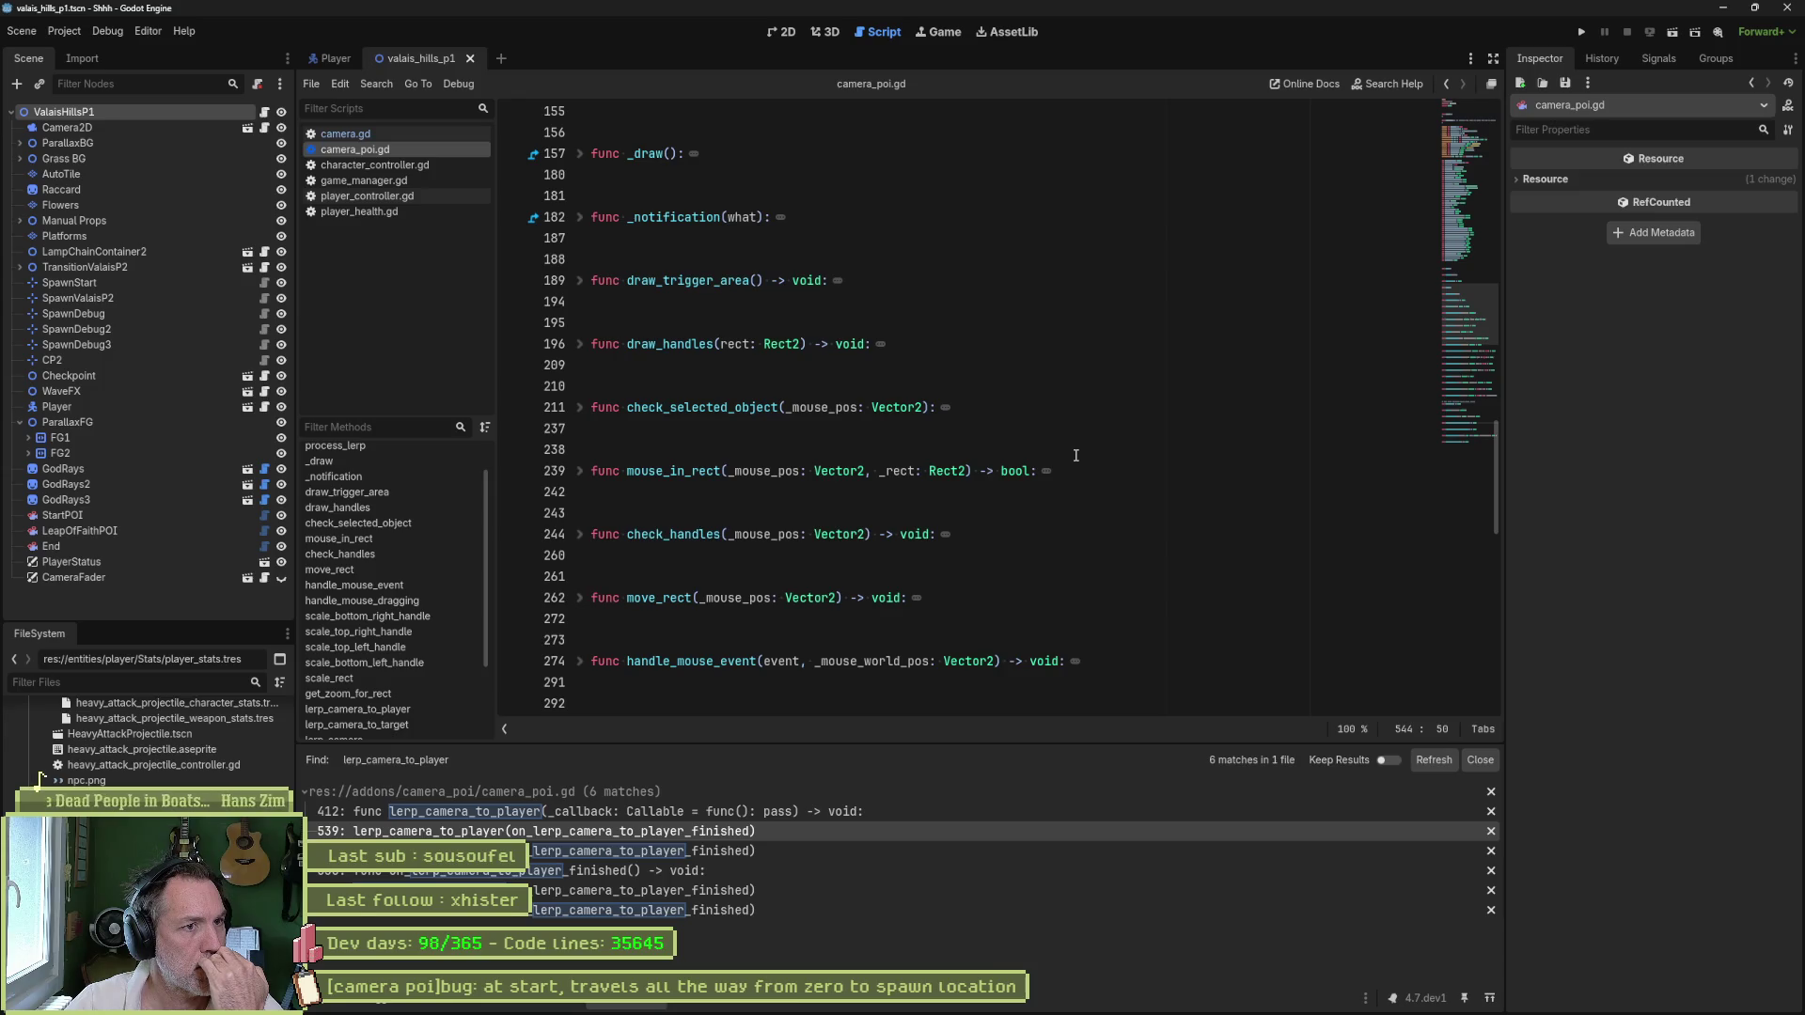
scroll(1076, 456, "up", 3)
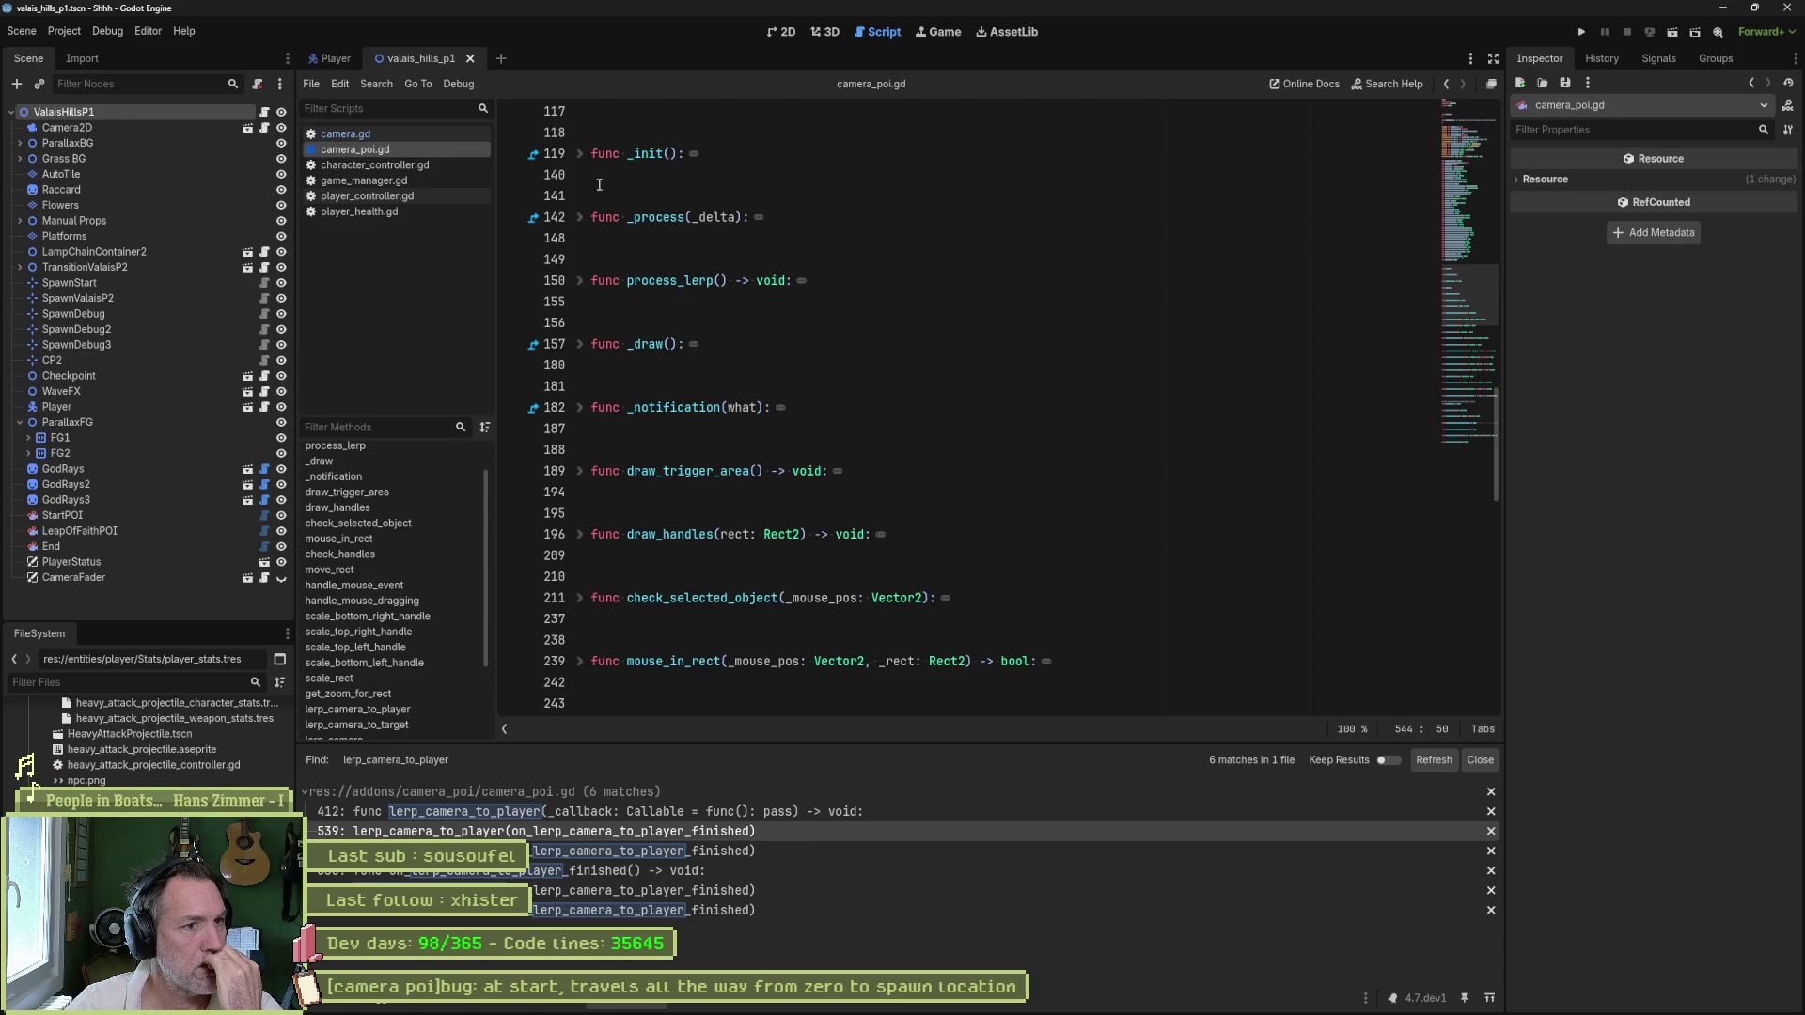
left_click(581, 153)
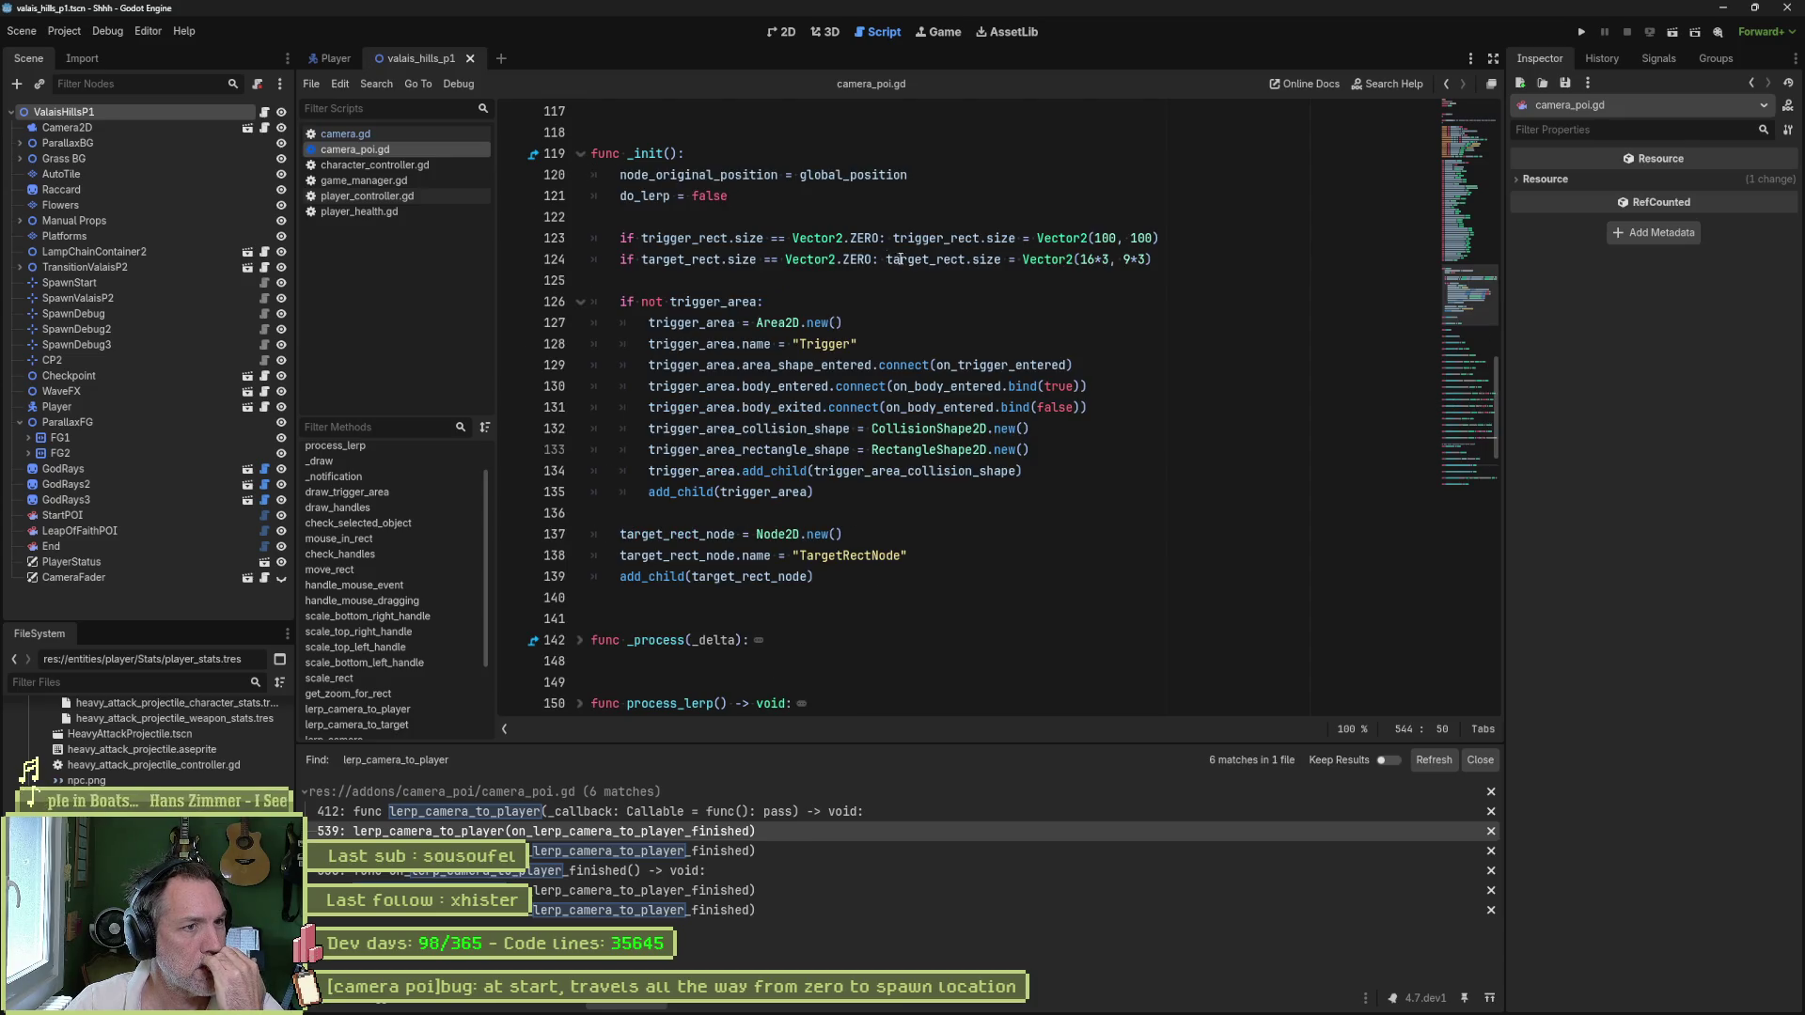